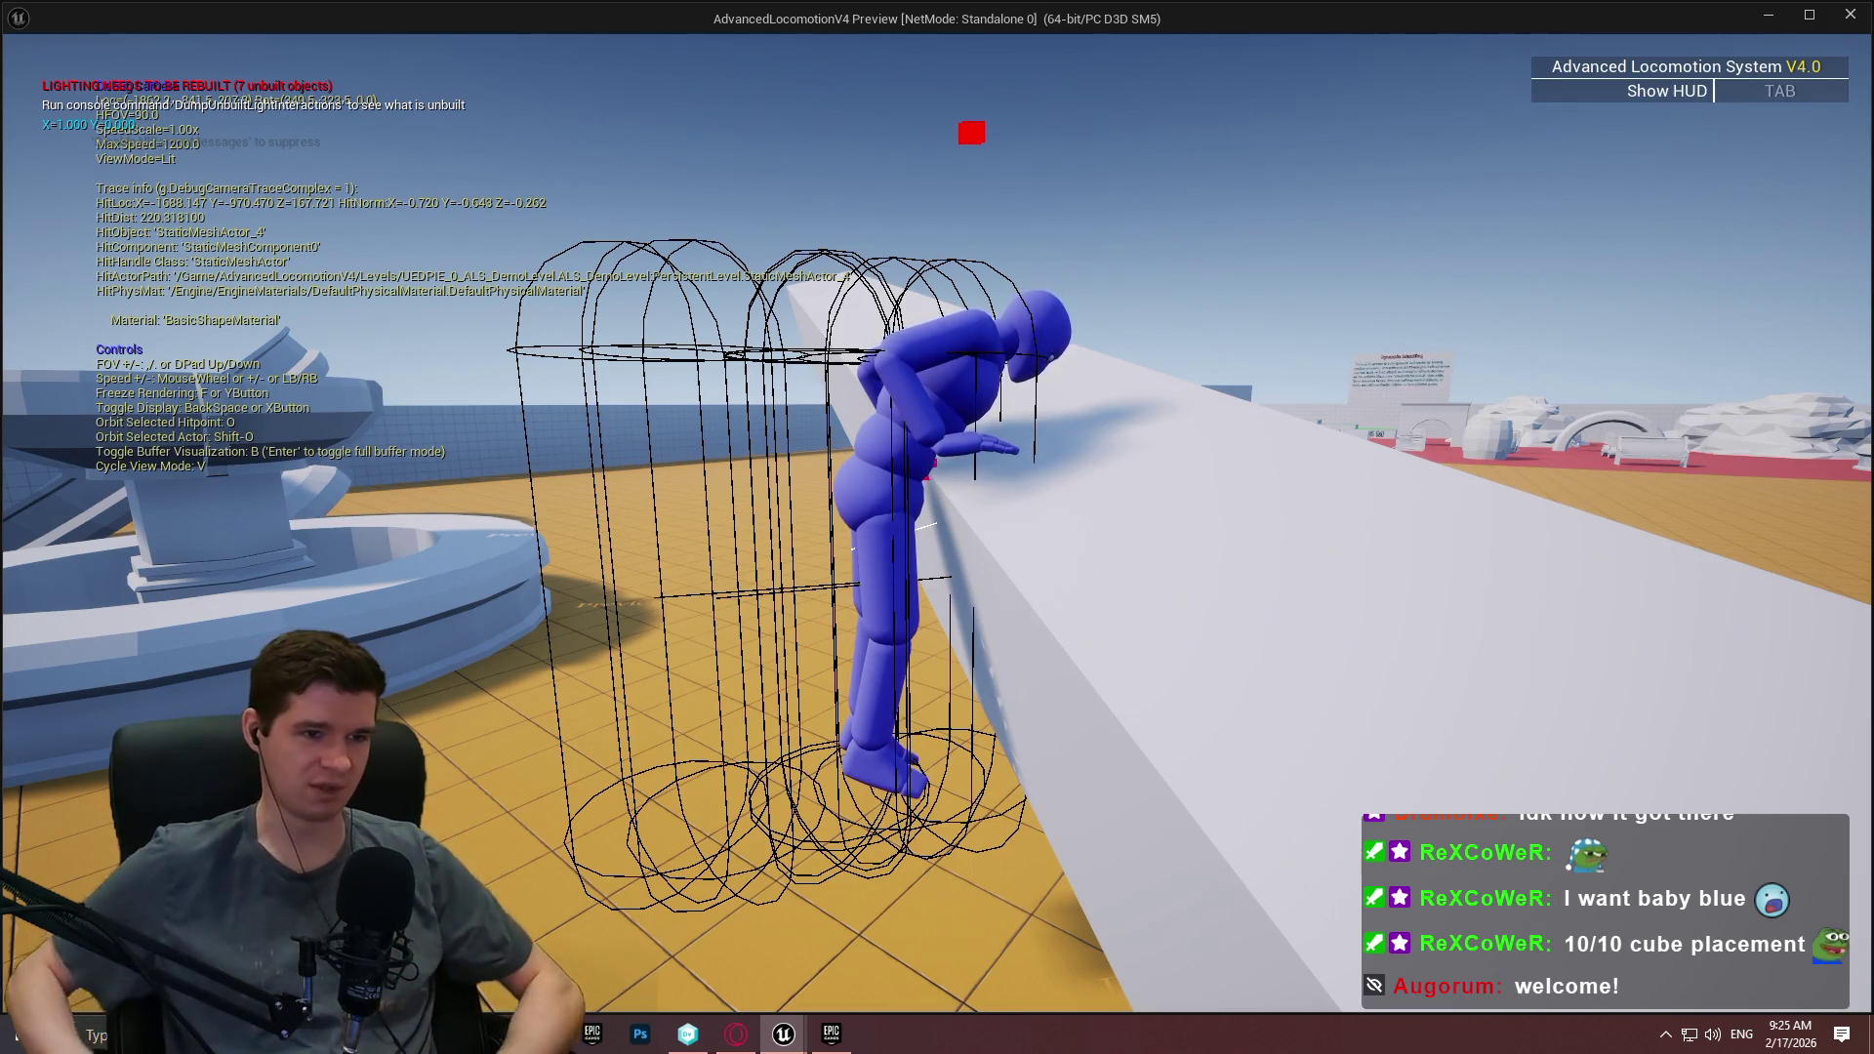
Stop the game preview and open ALS_Base_CharacterBP's MantleCheck function graph.
key("Escape")
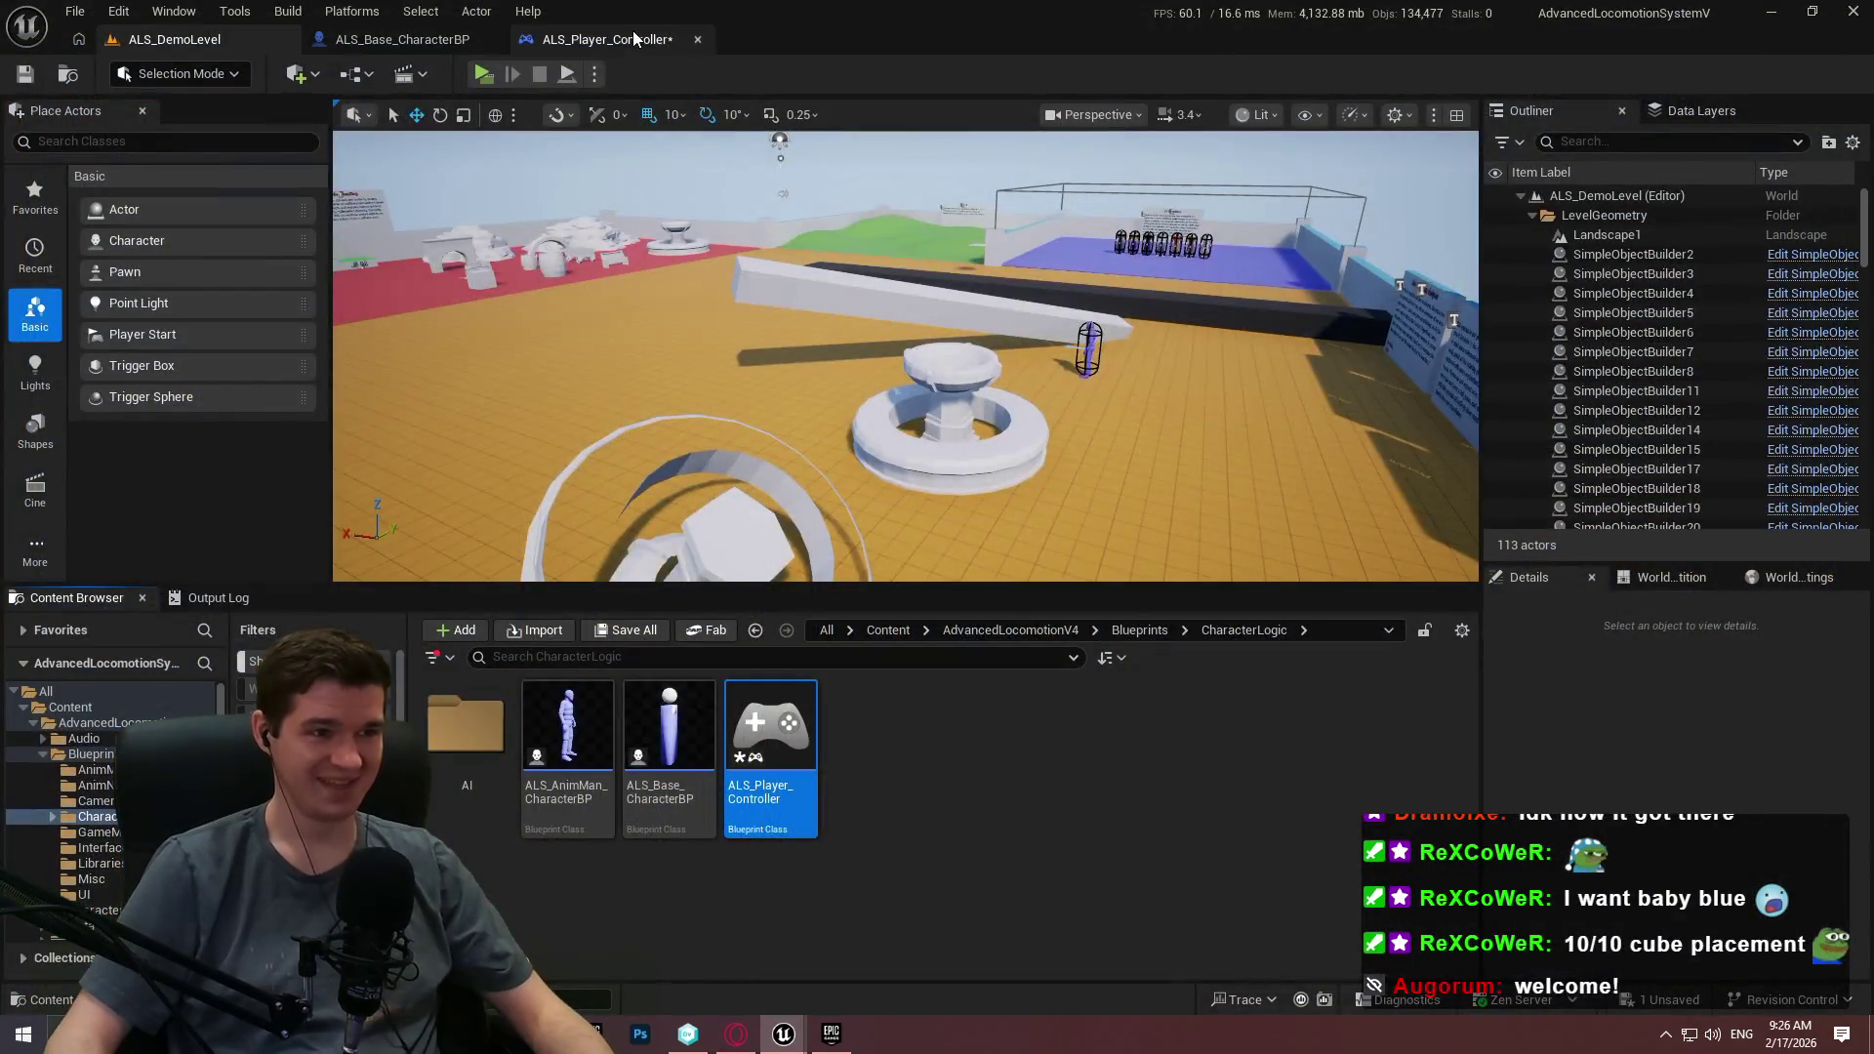
left_click(633, 33)
left_click(402, 41)
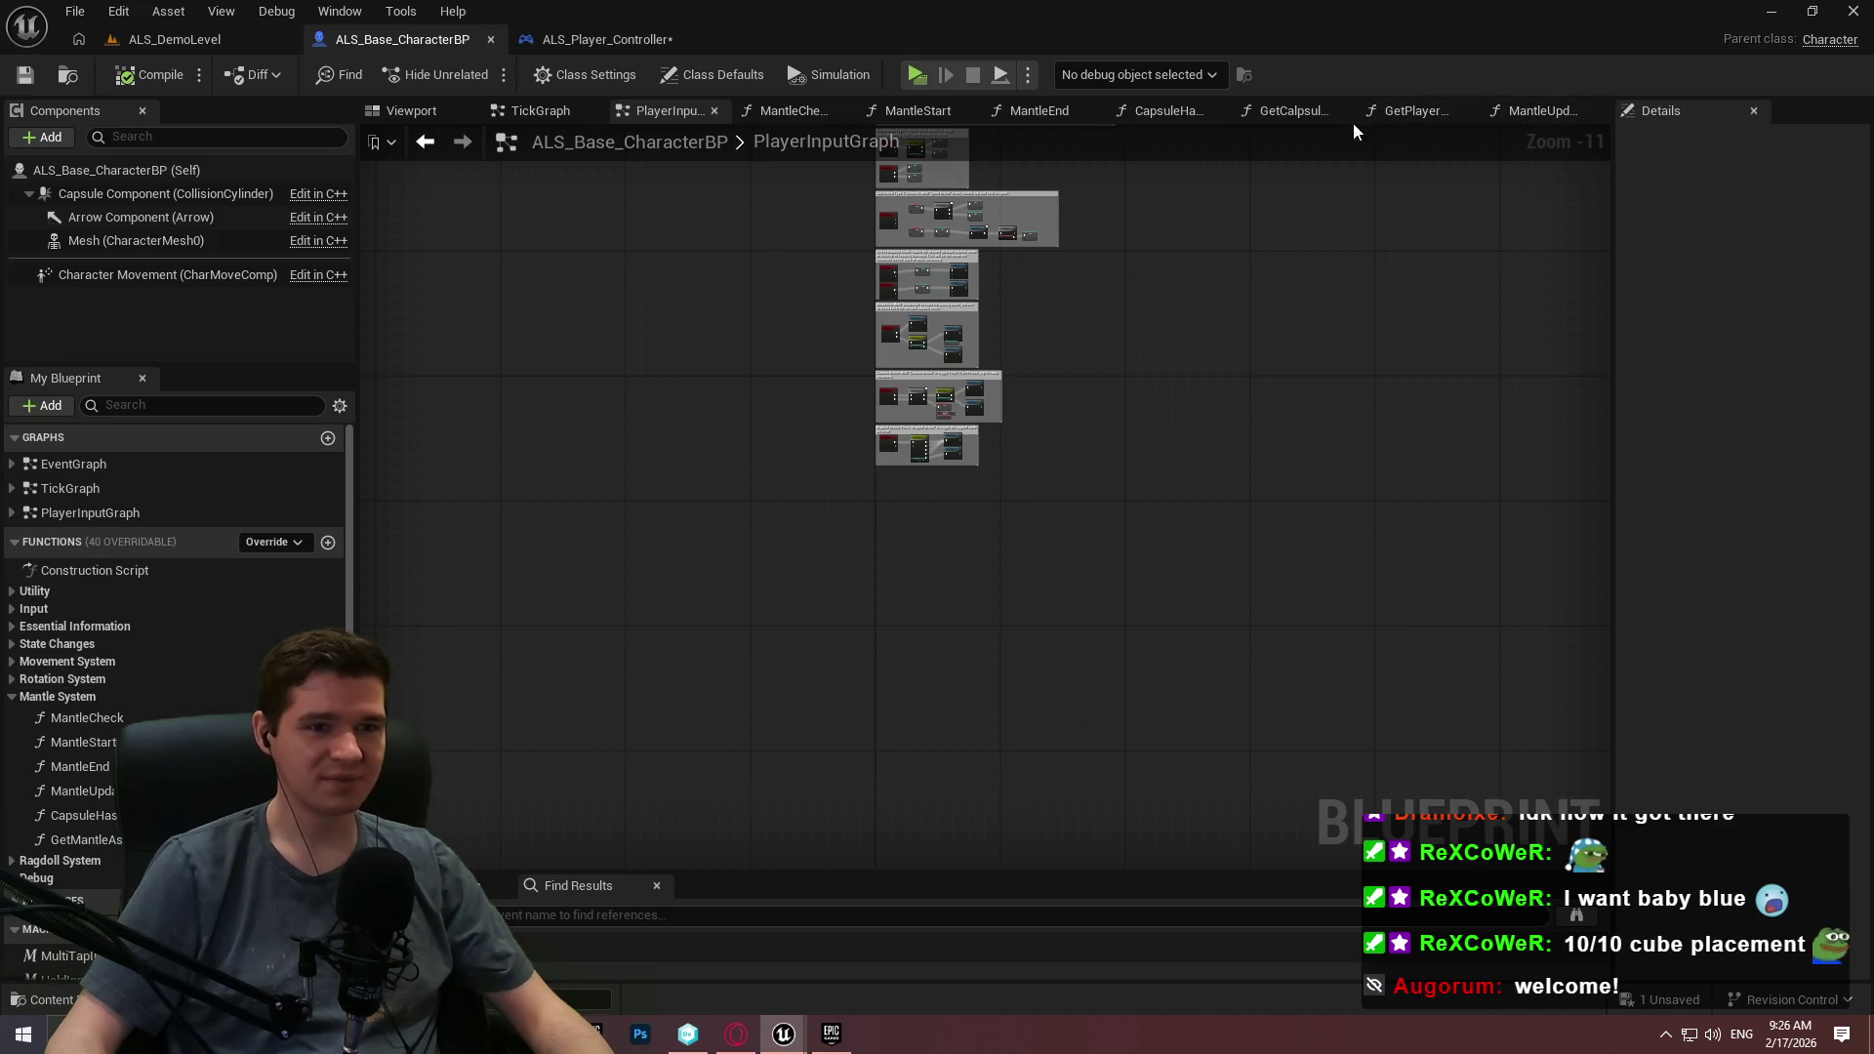
double_click(68, 719)
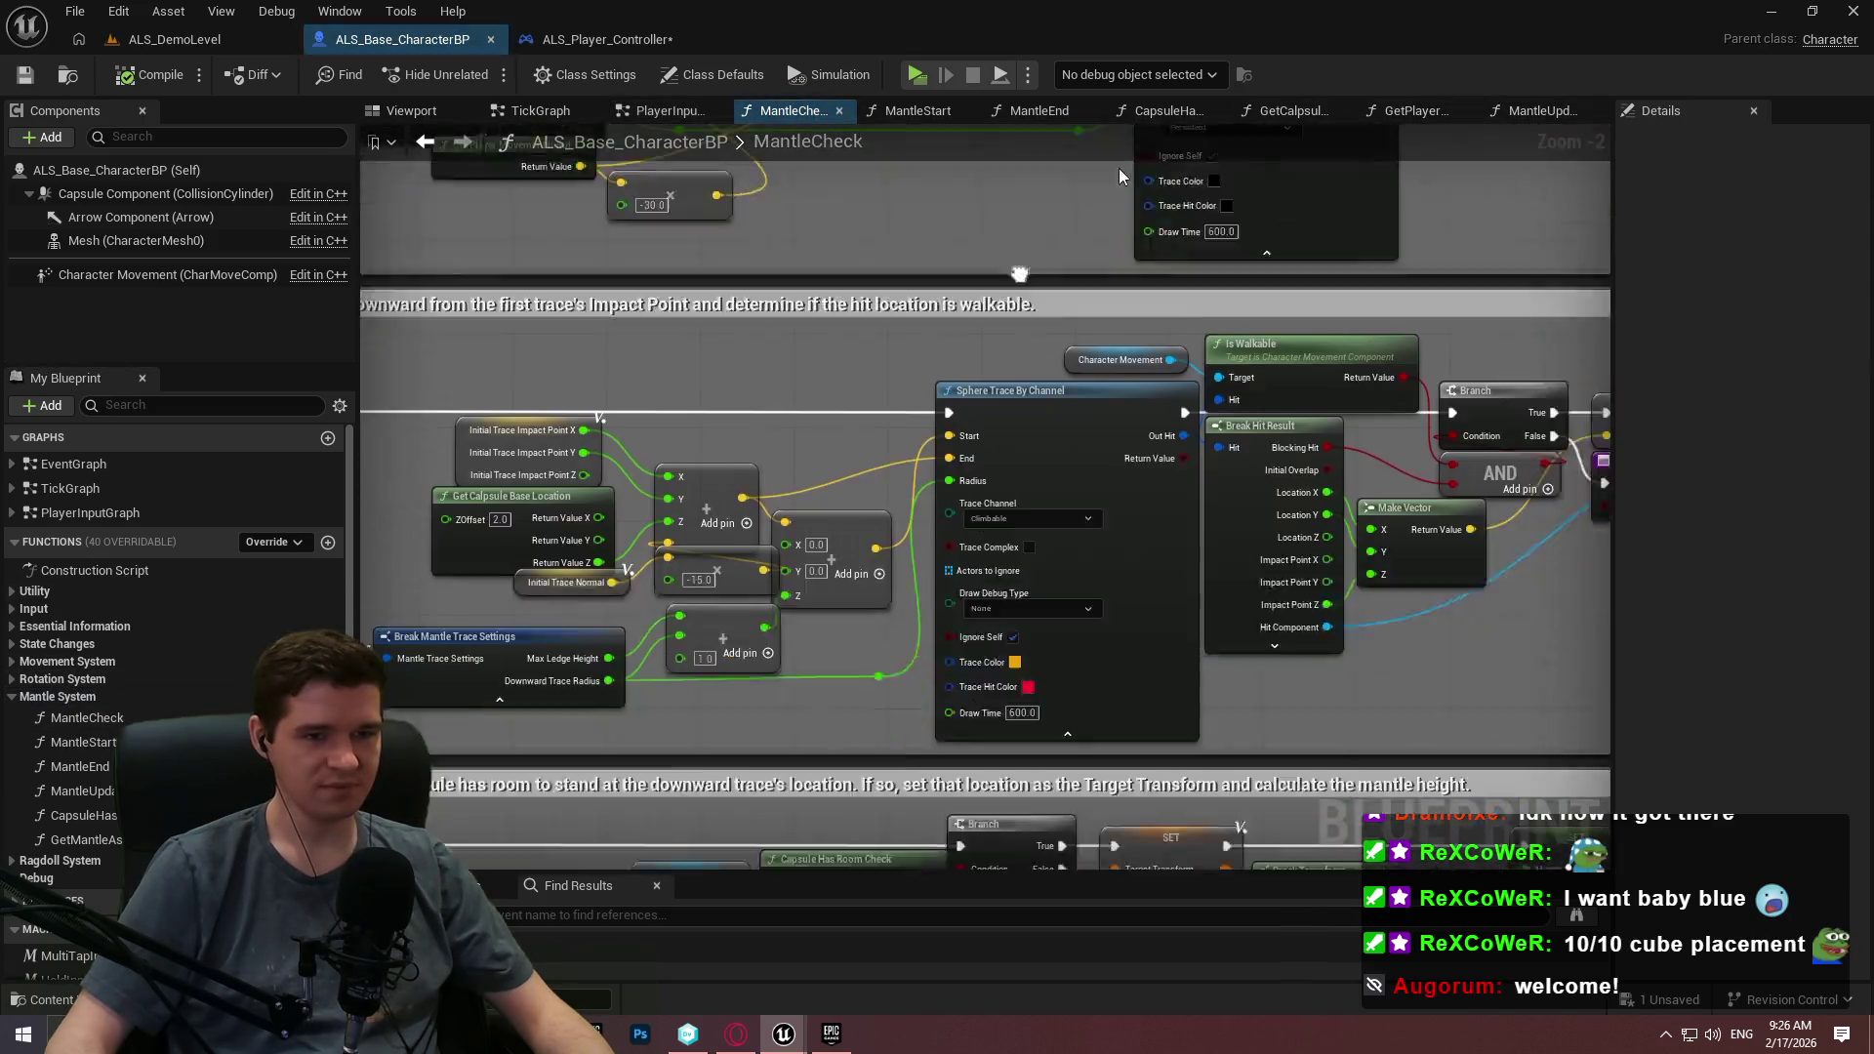
Pan across MantleCheck to view the Mantle Start, Mantle Type and capsule-check nodes.
scroll(578, 243, "up", 5)
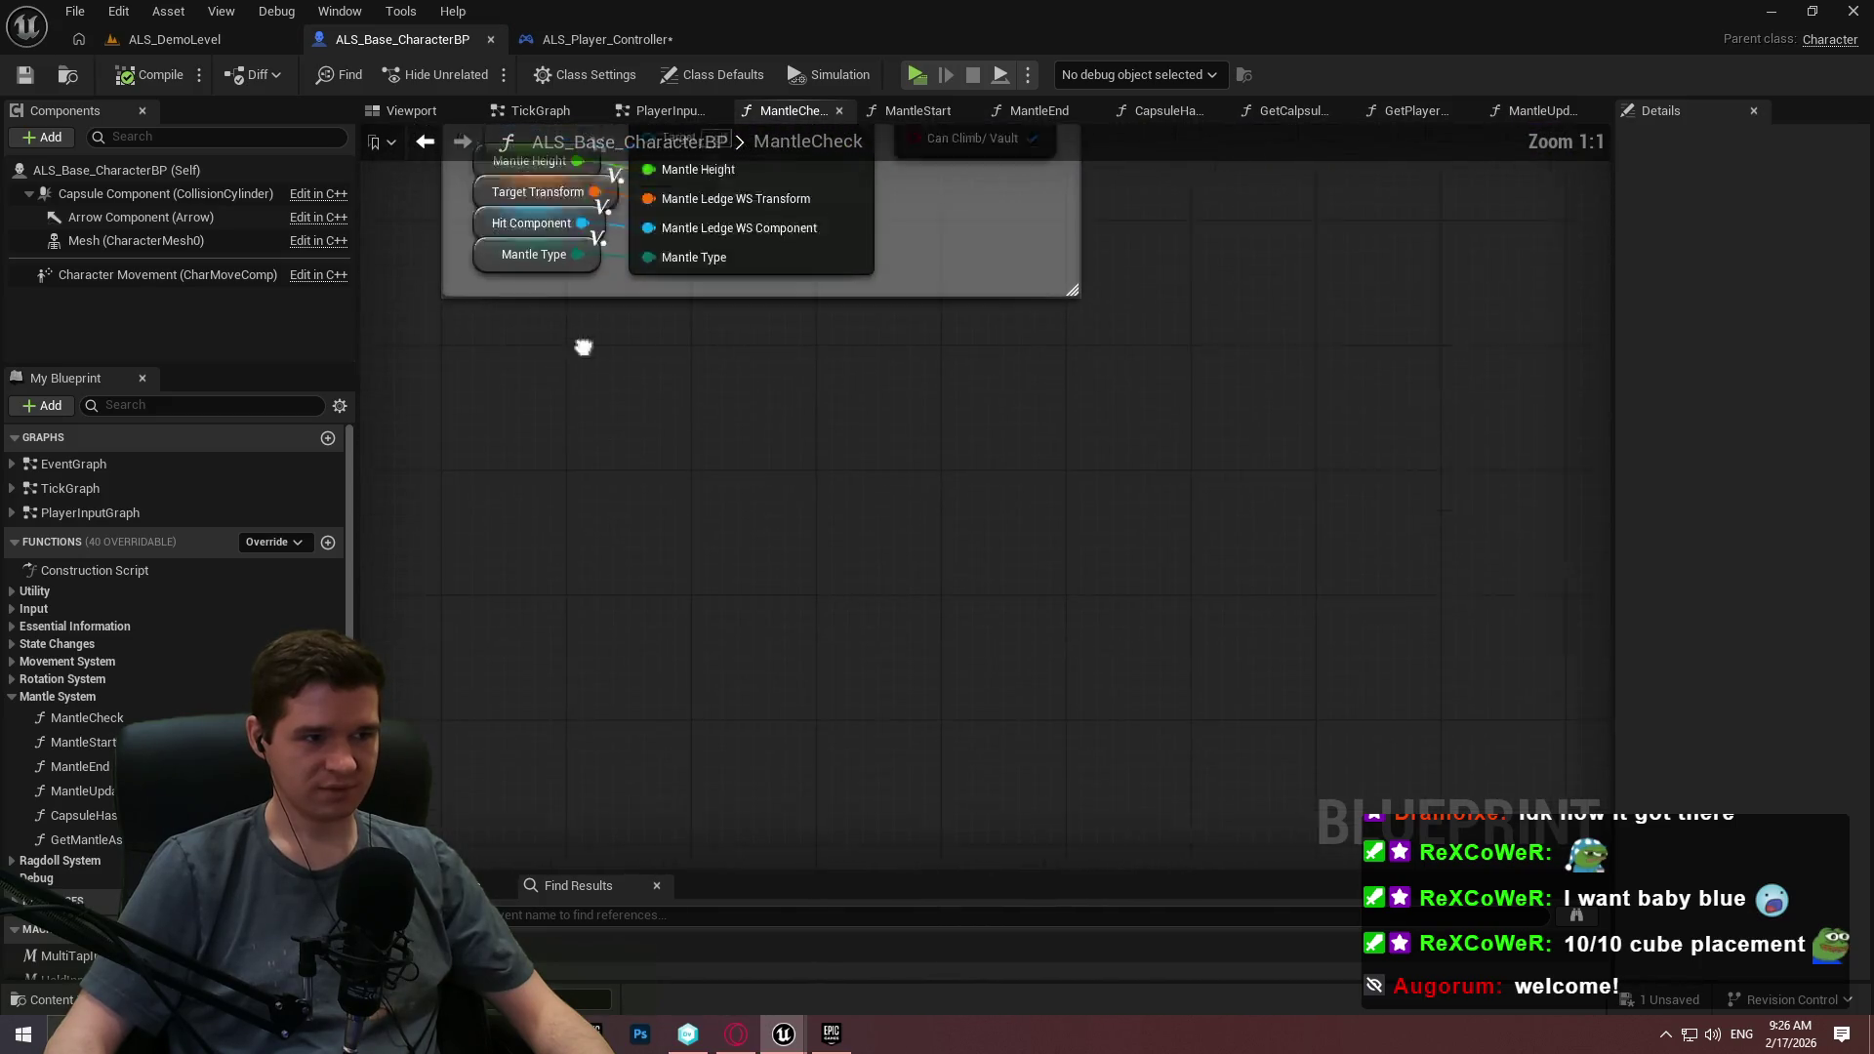
left_click_drag(578, 242, 716, 770)
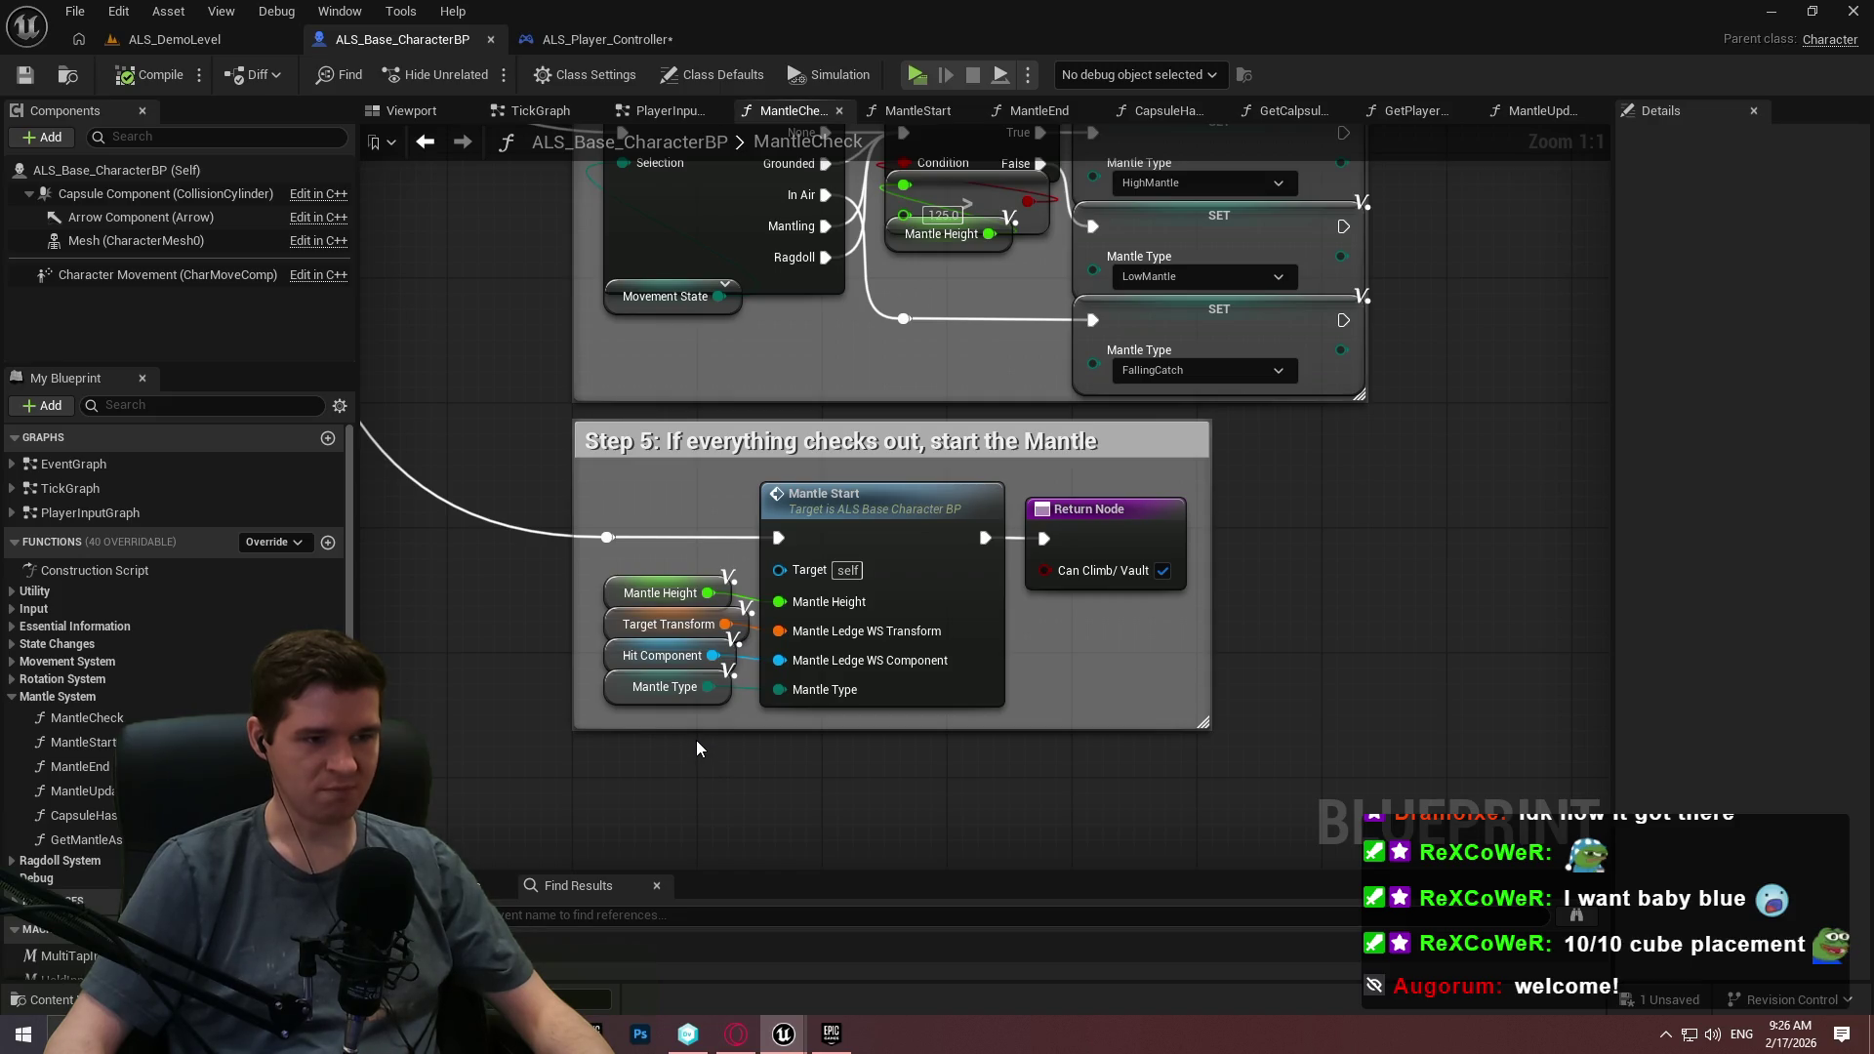
scroll(695, 740, "down", 3)
left_click_drag(695, 740, 976, 570)
scroll(976, 570, "down", 2)
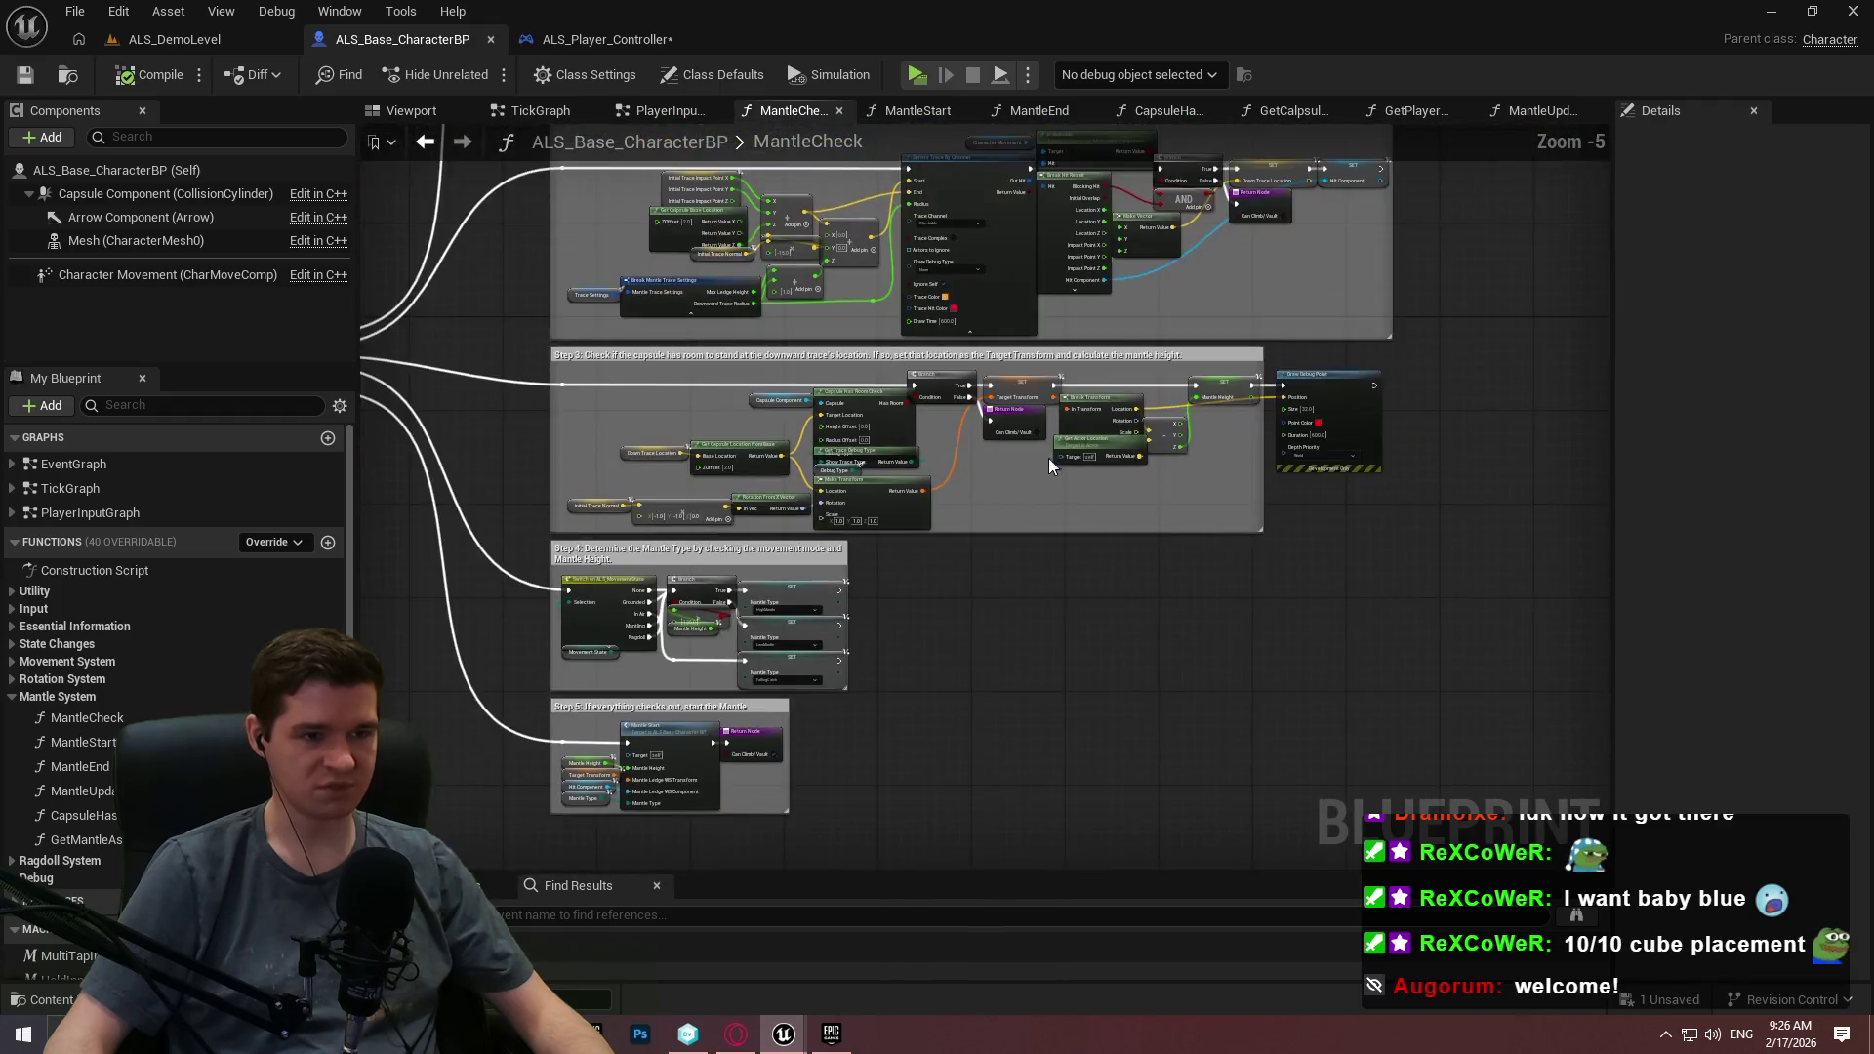
scroll(1006, 424, "up", 5)
mouse_move(905, 454)
left_mouse_down()
mouse_move(1492, 495)
mouse_move(1100, 535)
mouse_move(1079, 2)
mouse_move(1084, 293)
mouse_move(927, 478)
mouse_move(410, 771)
mouse_move(651, 504)
mouse_move(602, 594)
mouse_move(430, 589)
left_mouse_up()
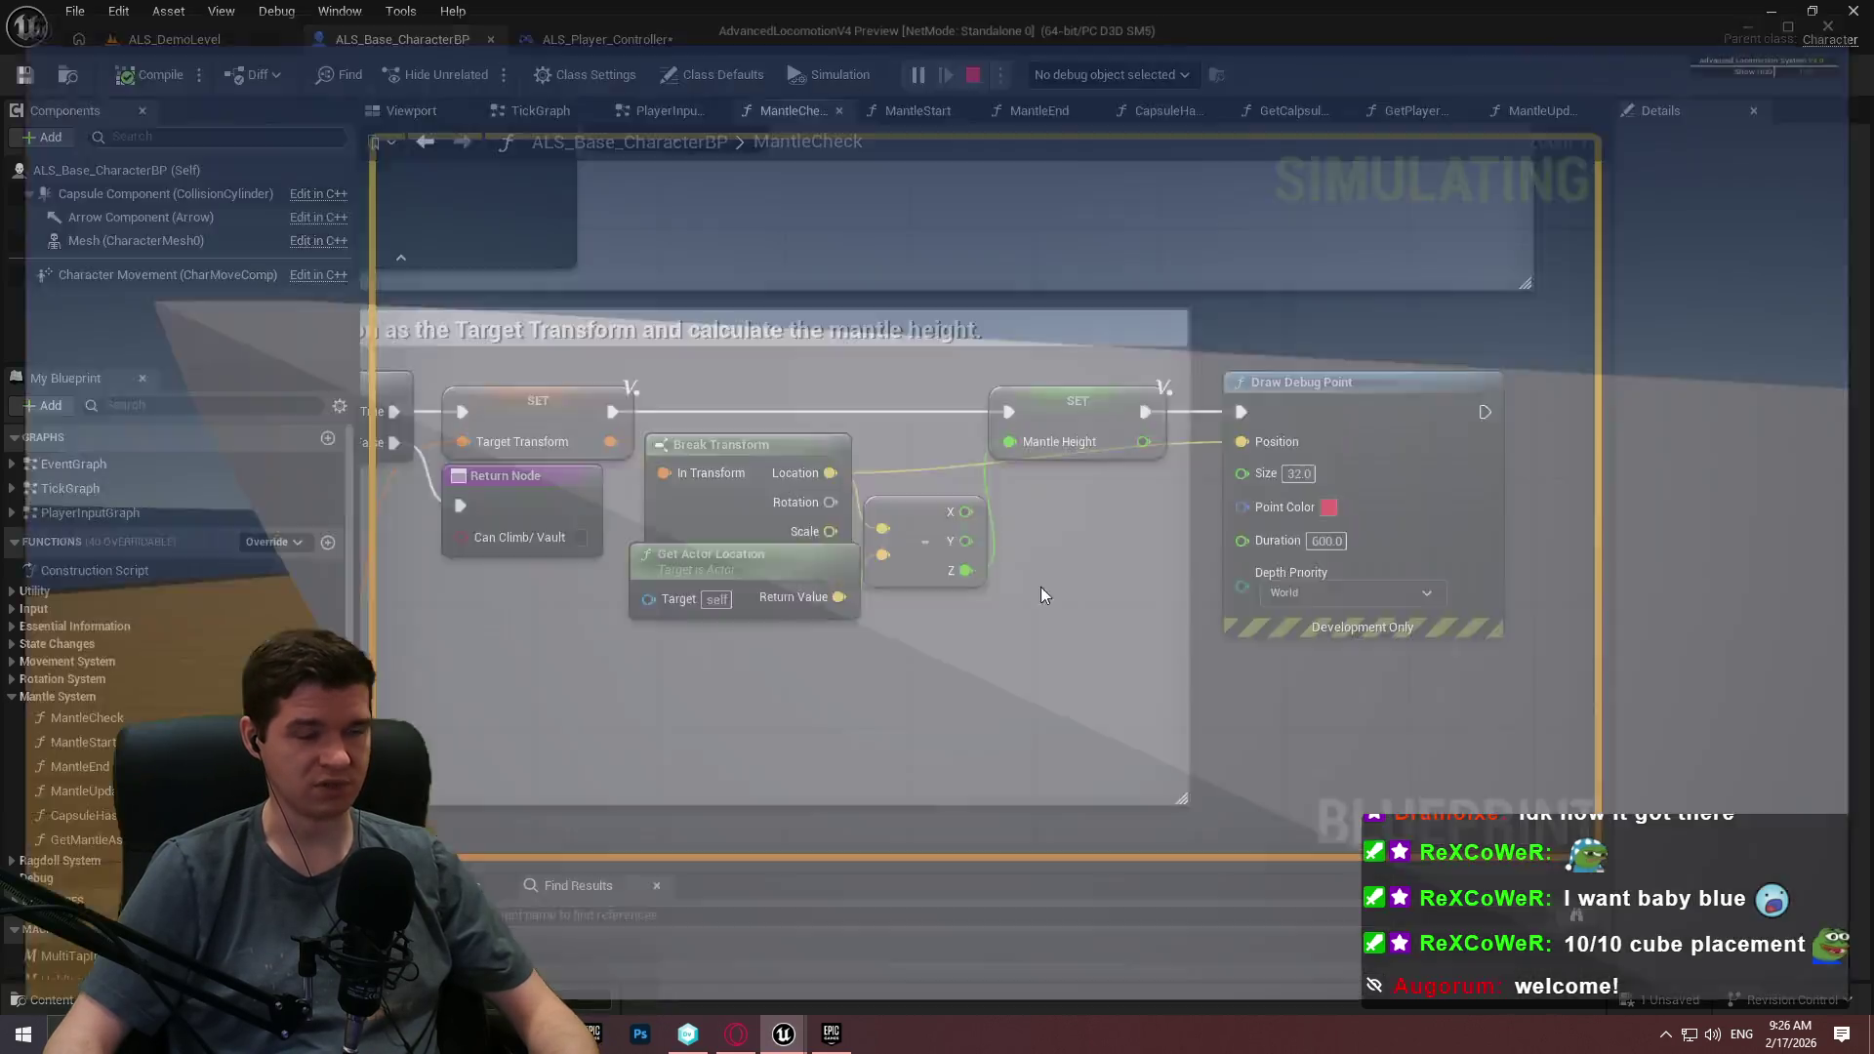
key("w")
key("space")
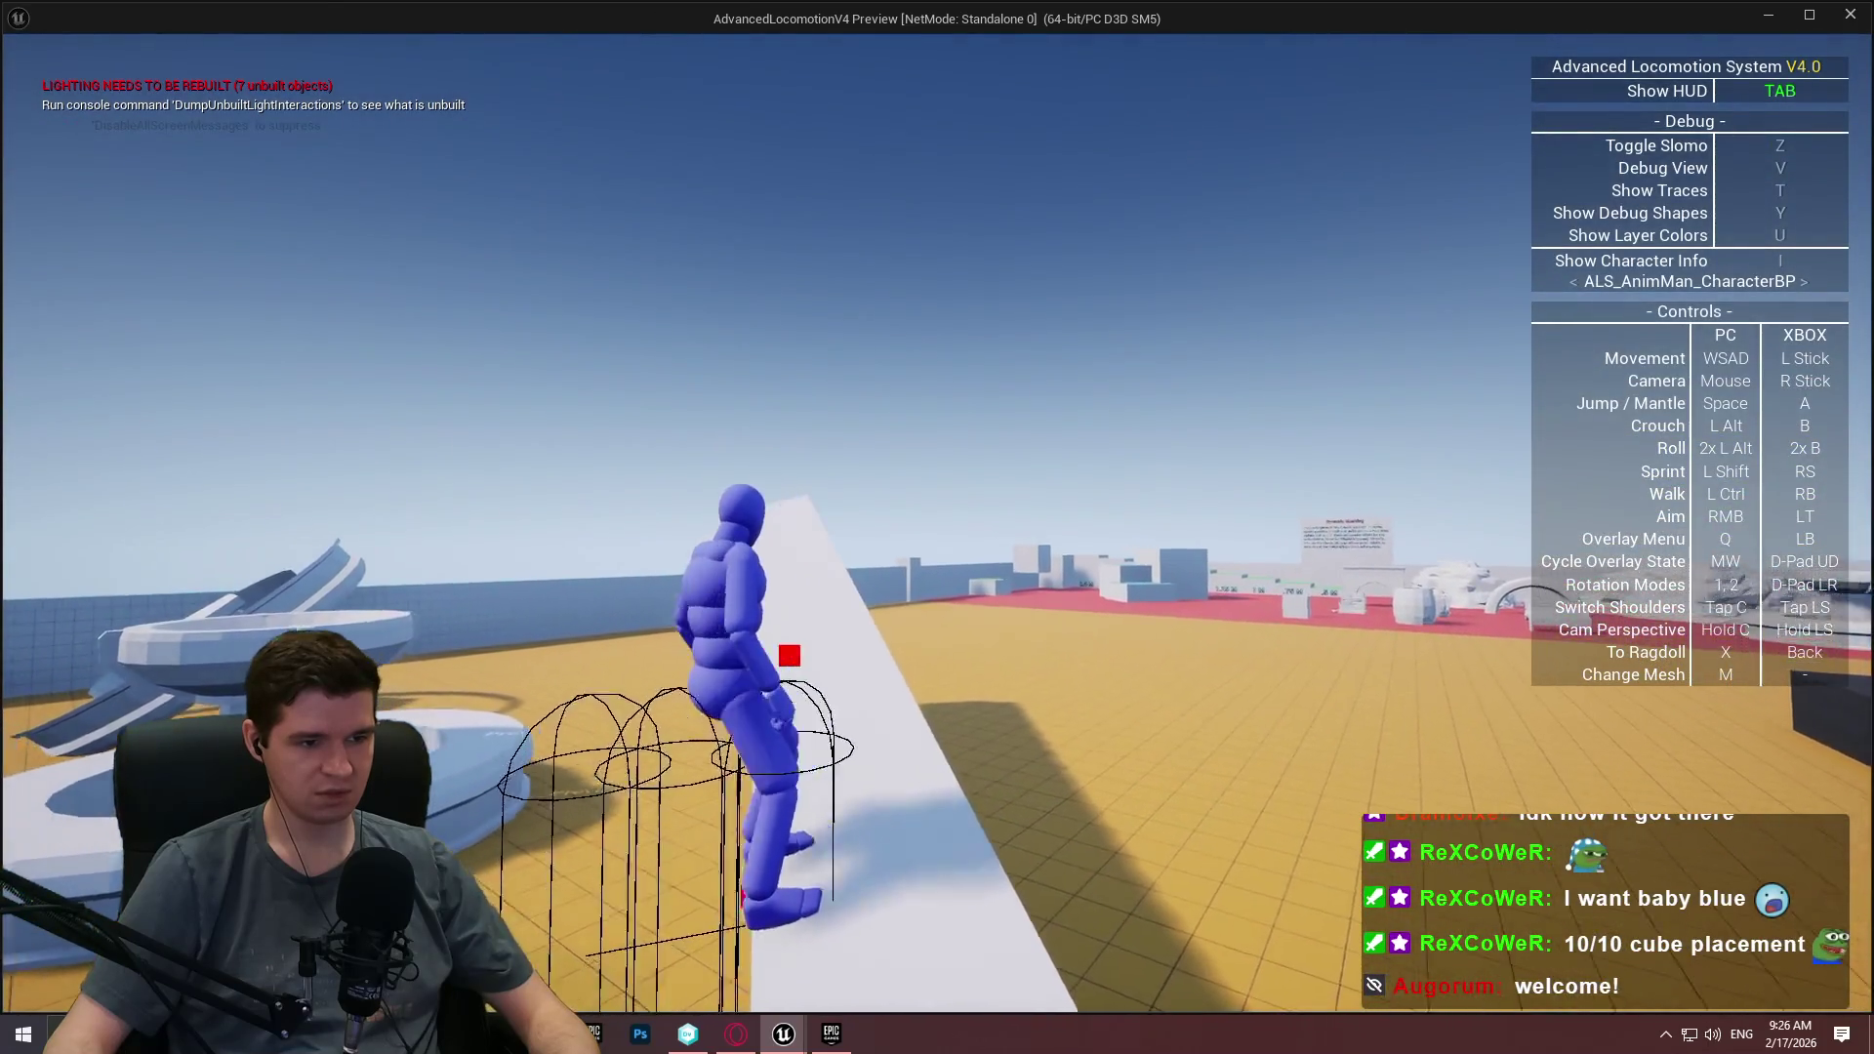
key("a")
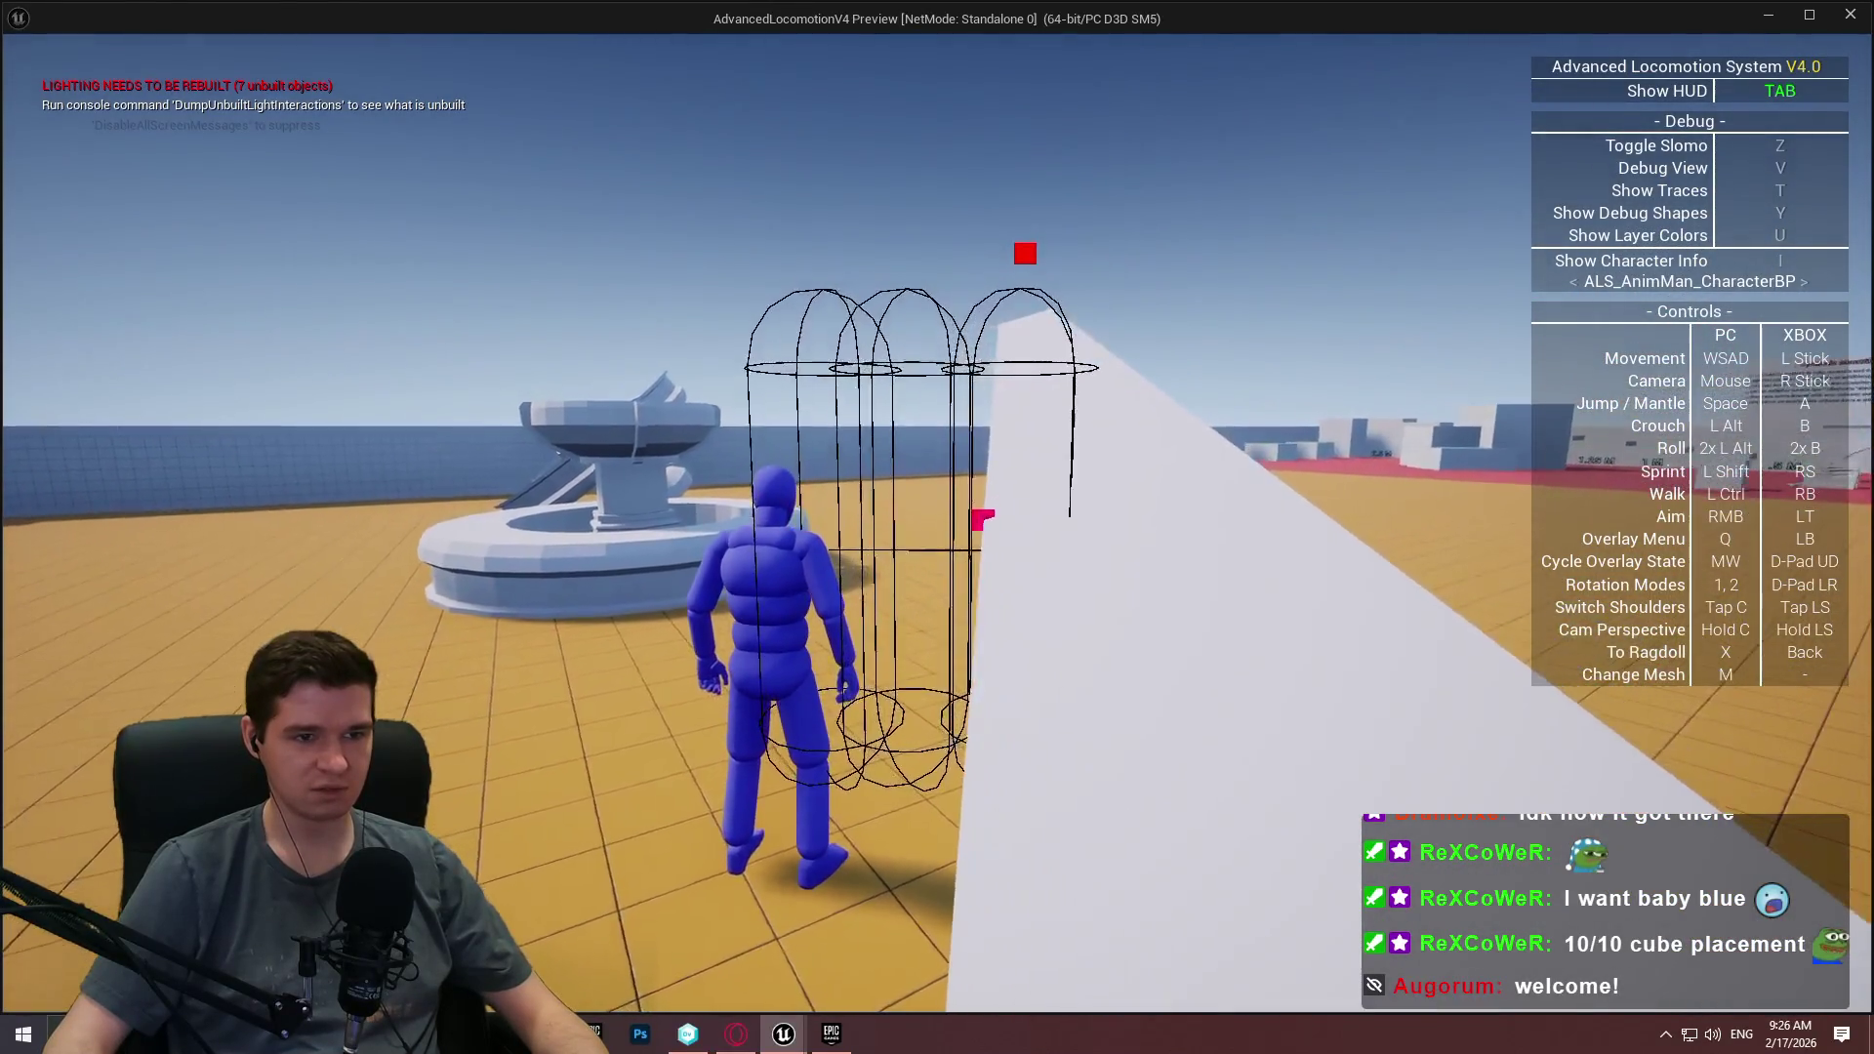
key("Escape")
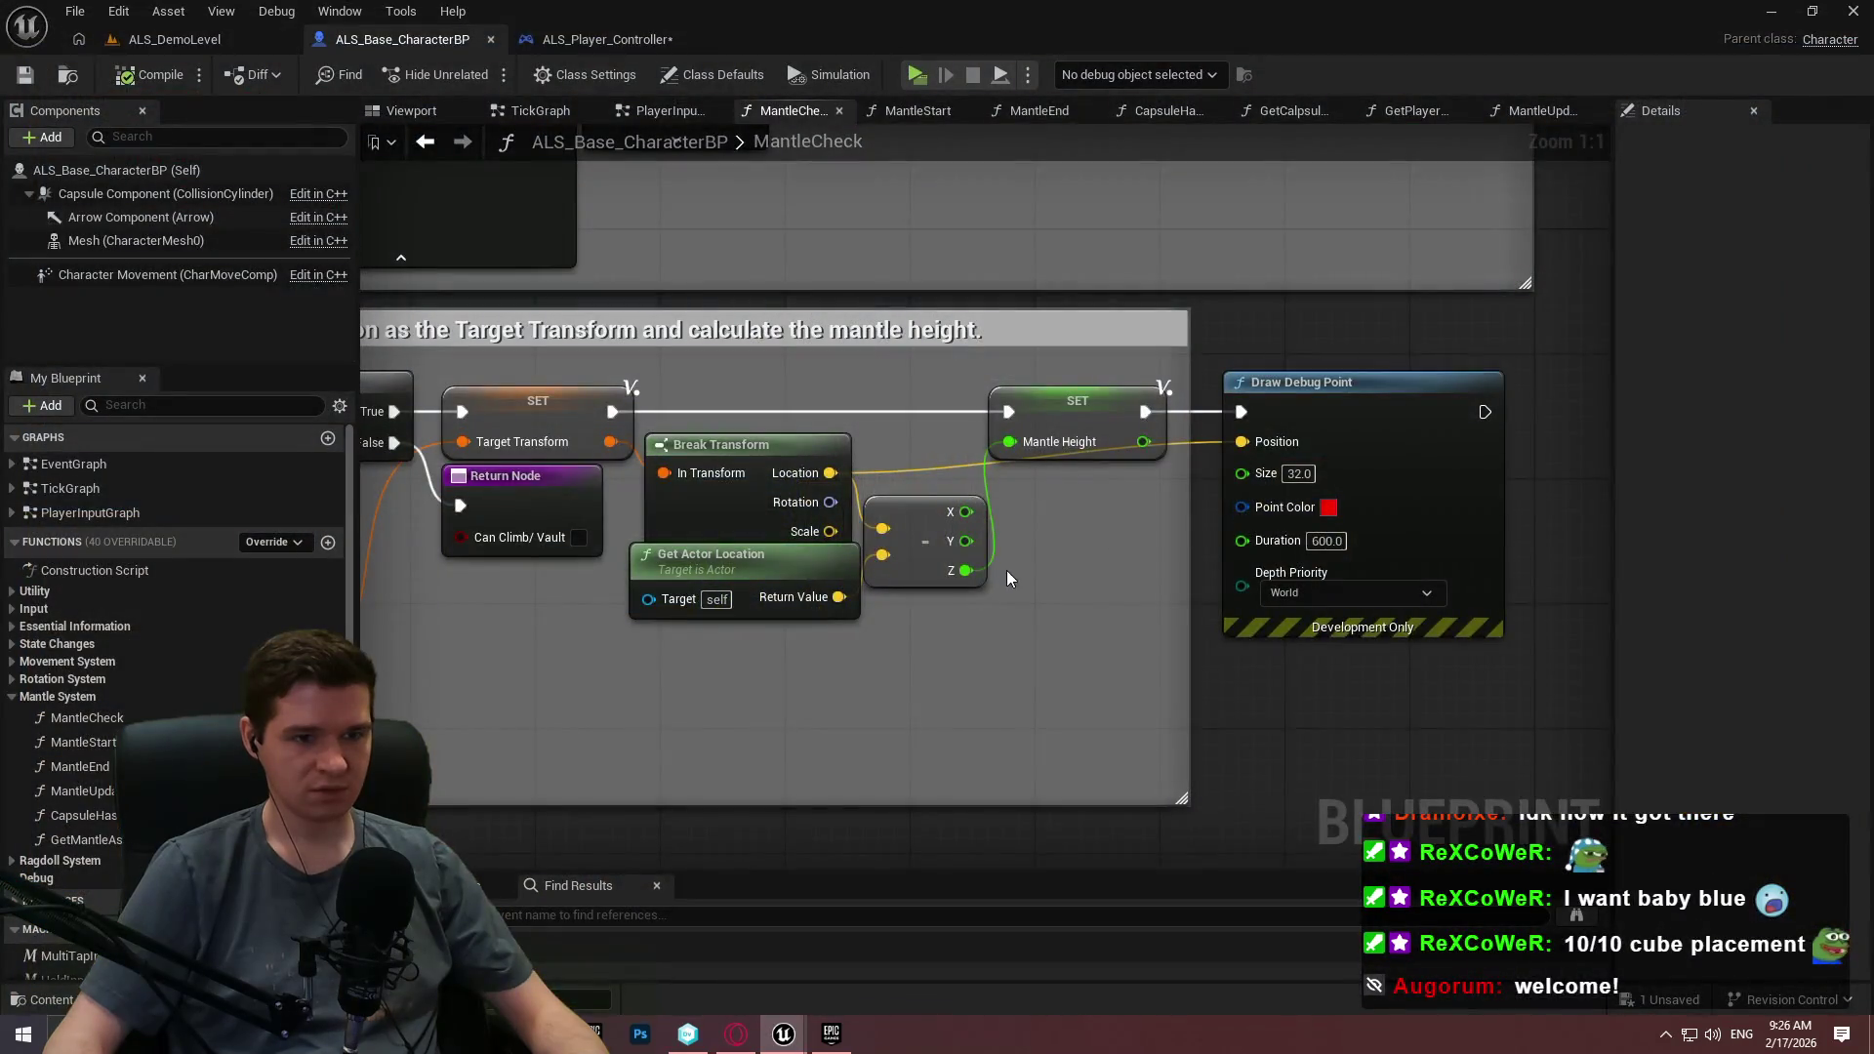
scroll(997, 565, "down", 5)
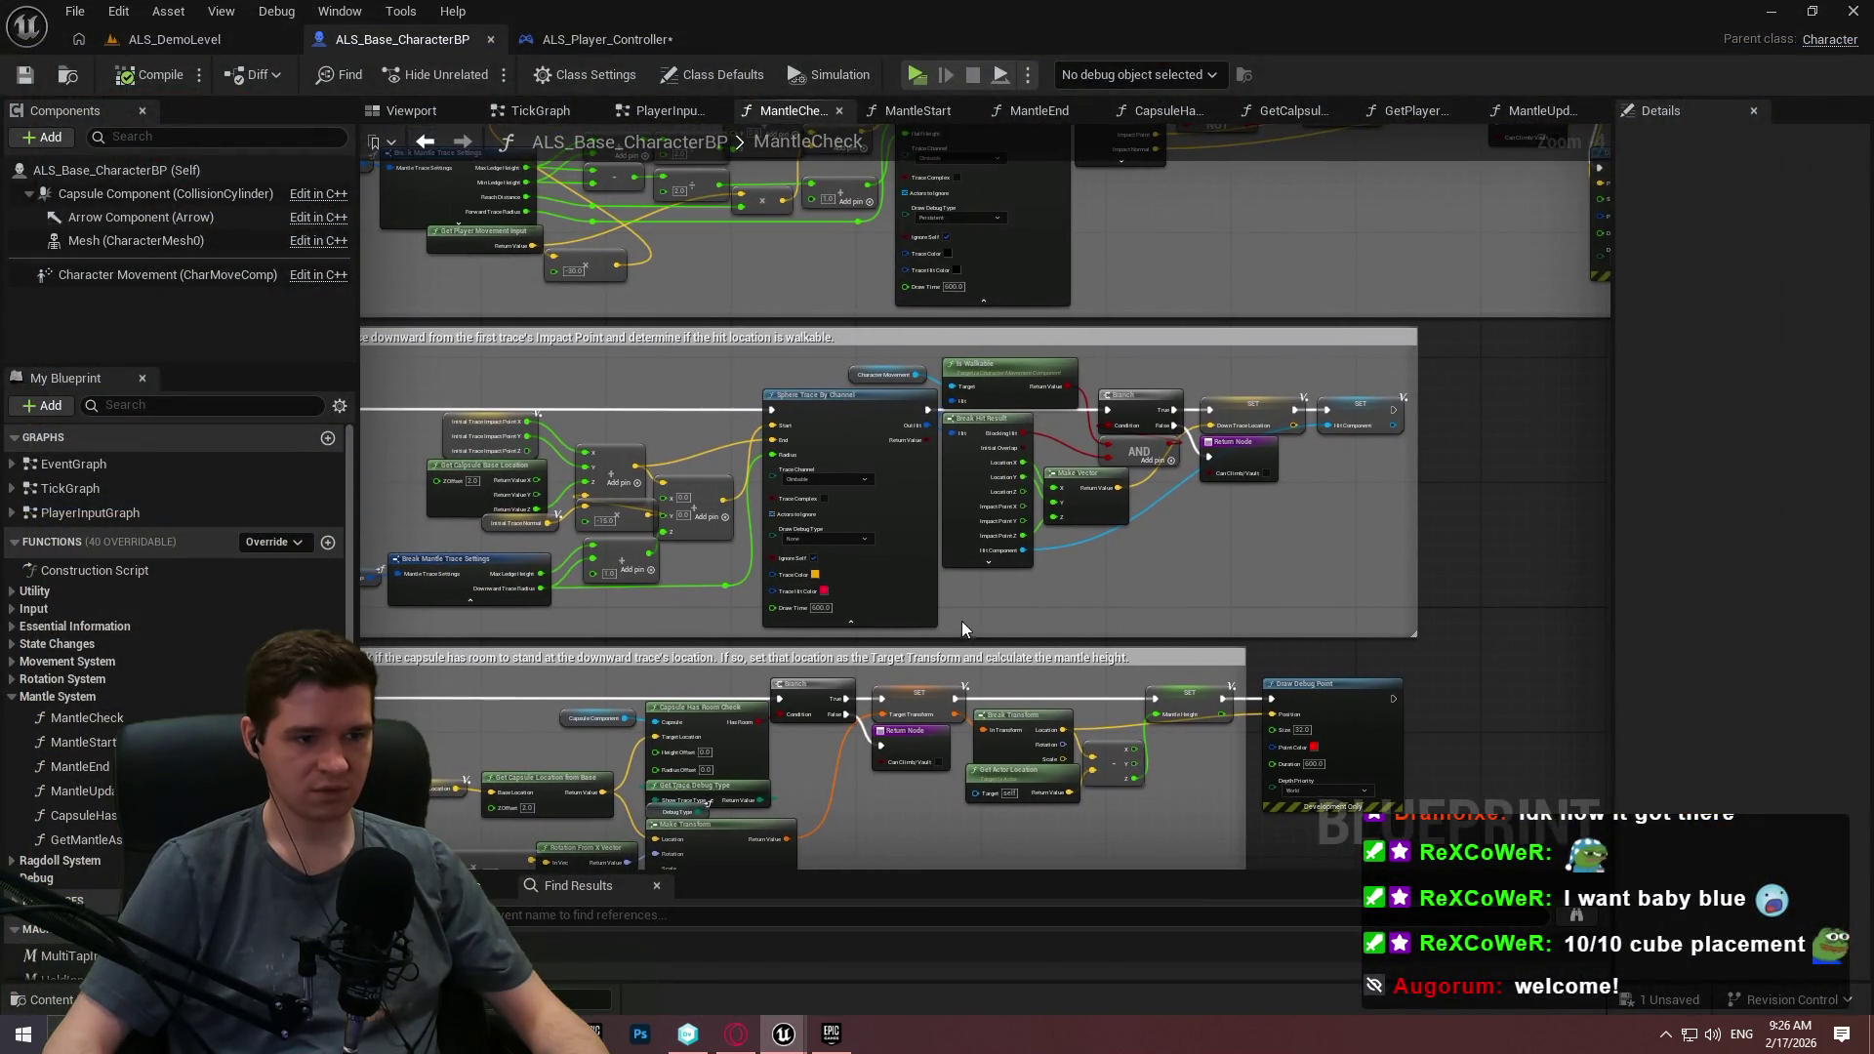
scroll(812, 665, "down", 2)
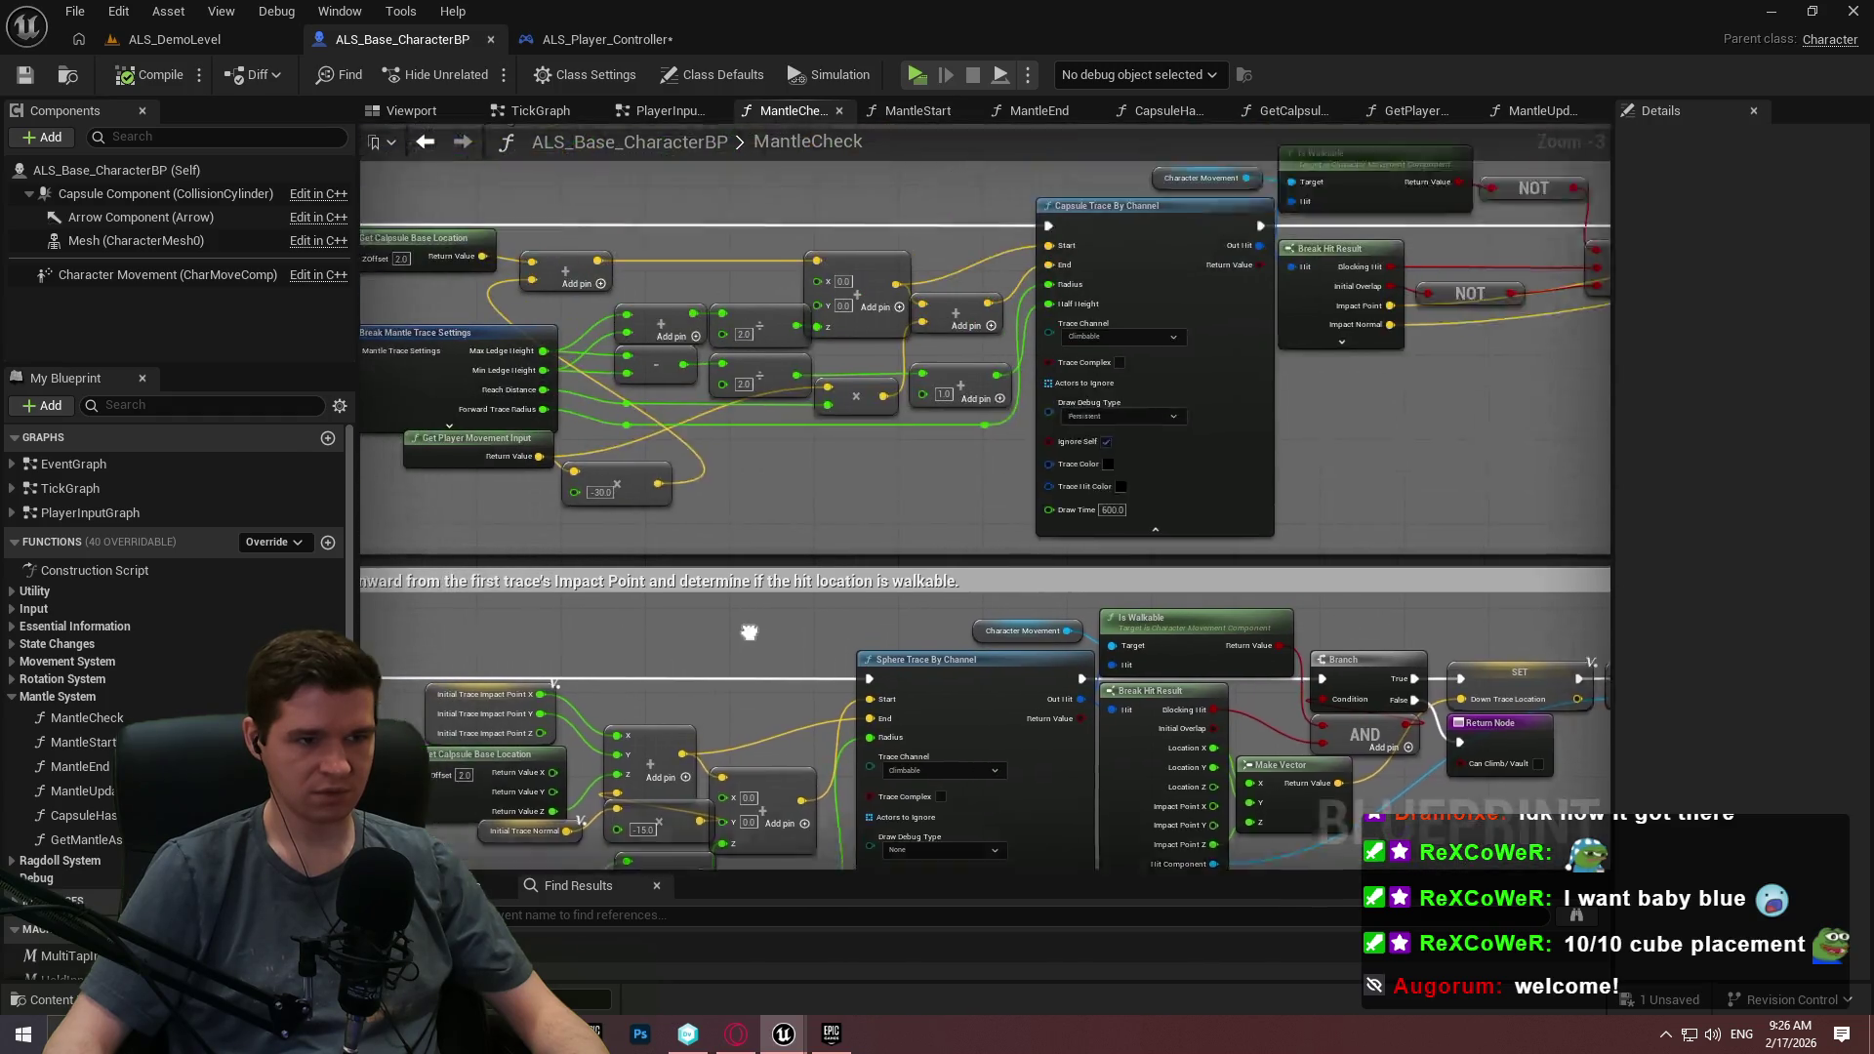
scroll(812, 664, "up", 4)
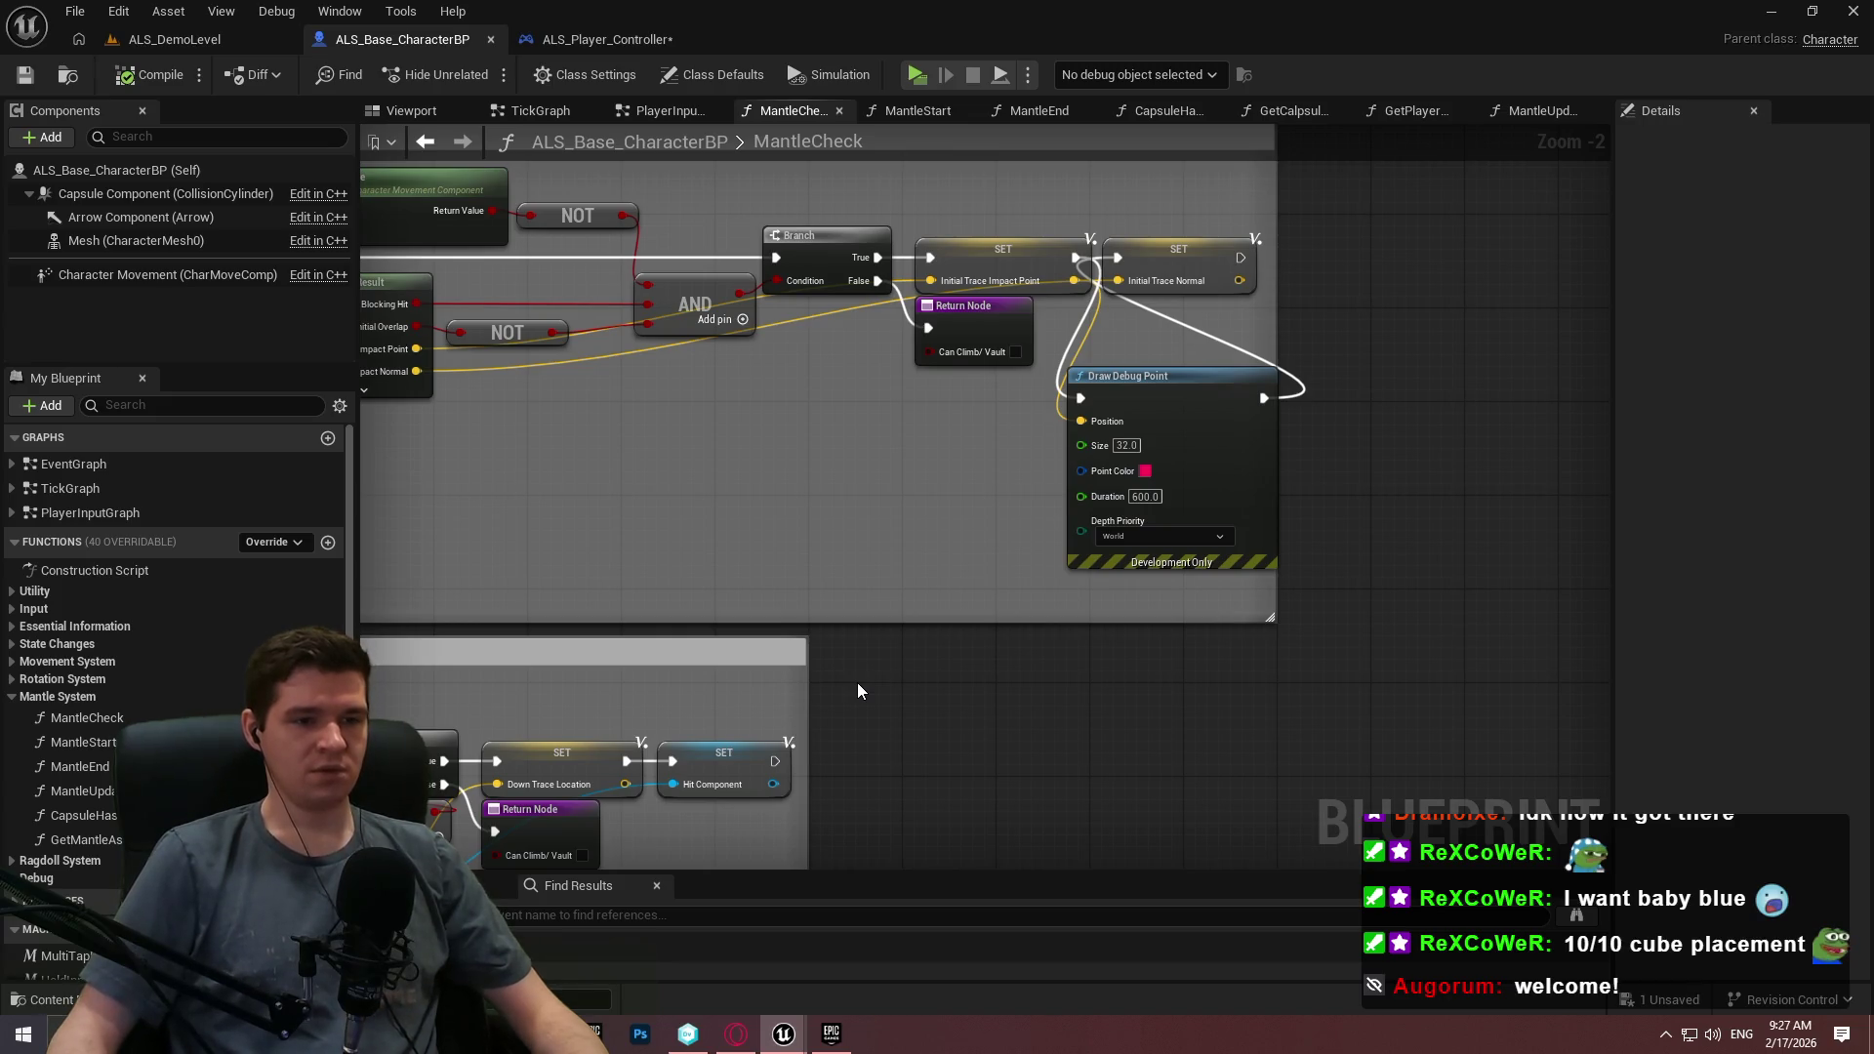
mouse_move(783, 1033)
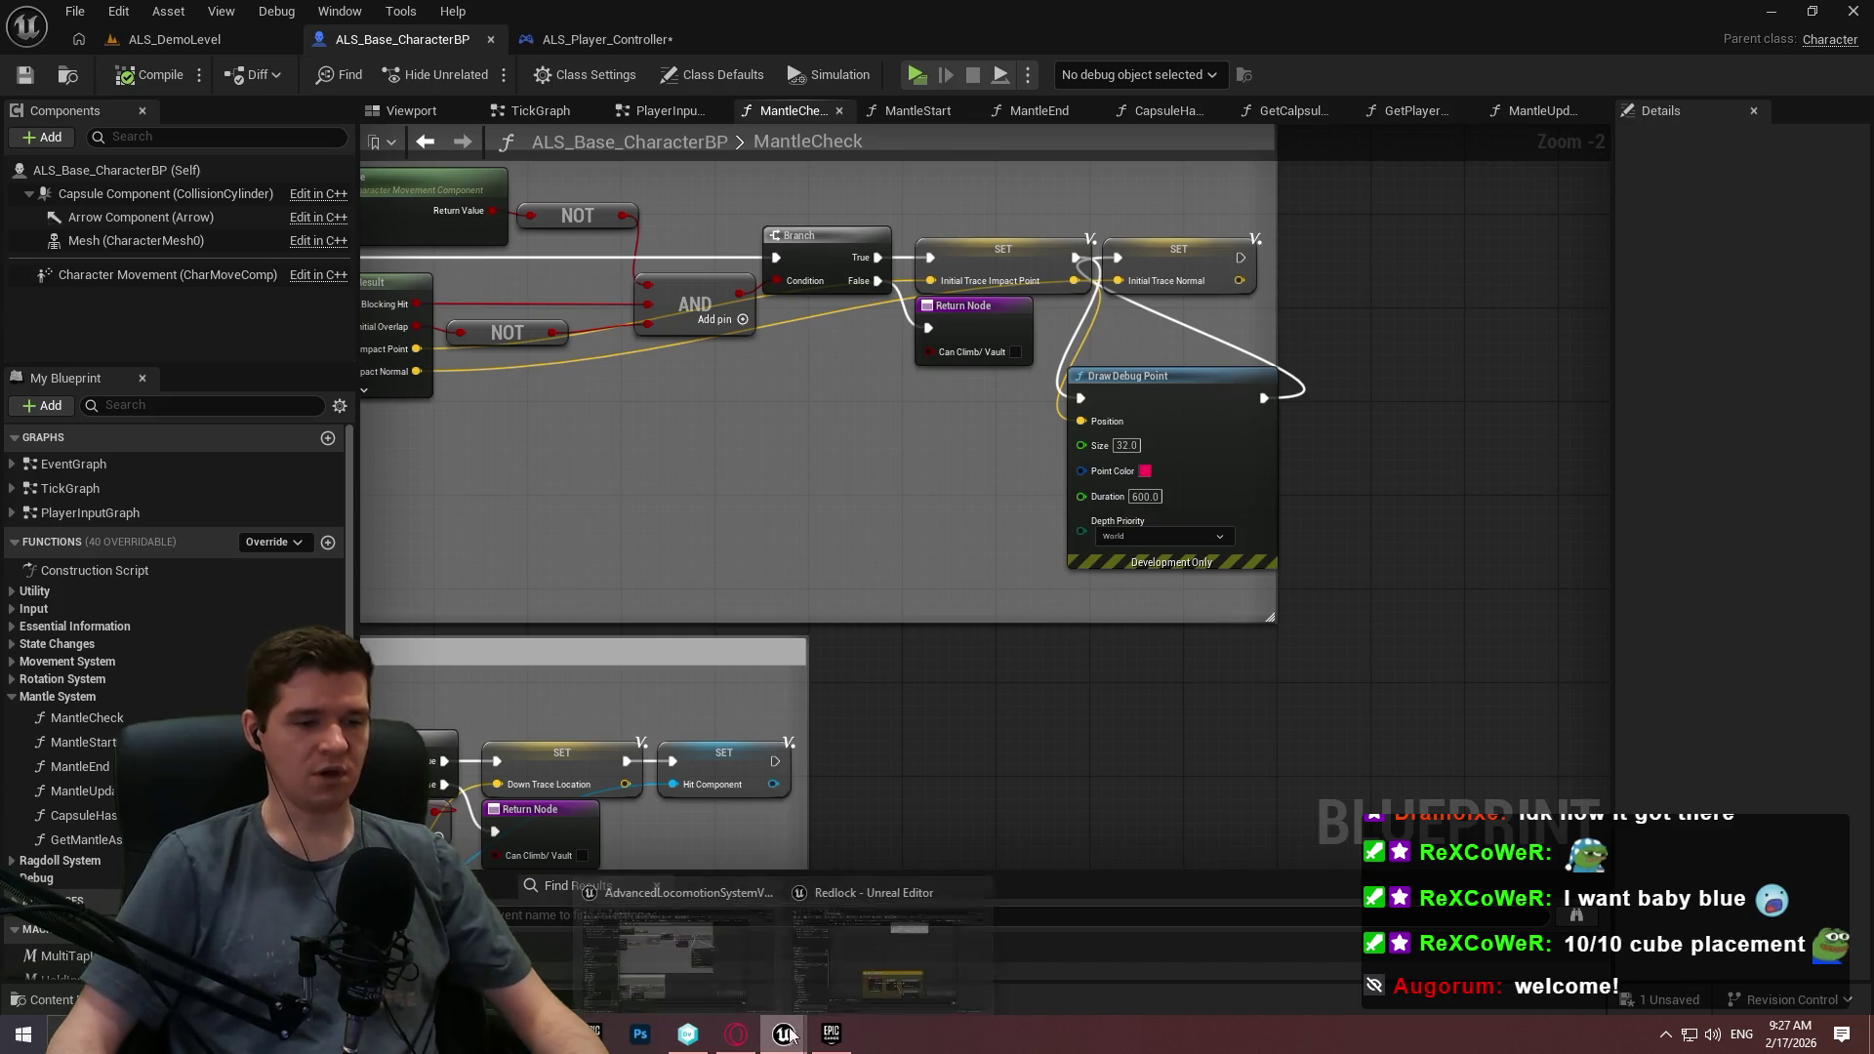
left_click(843, 935)
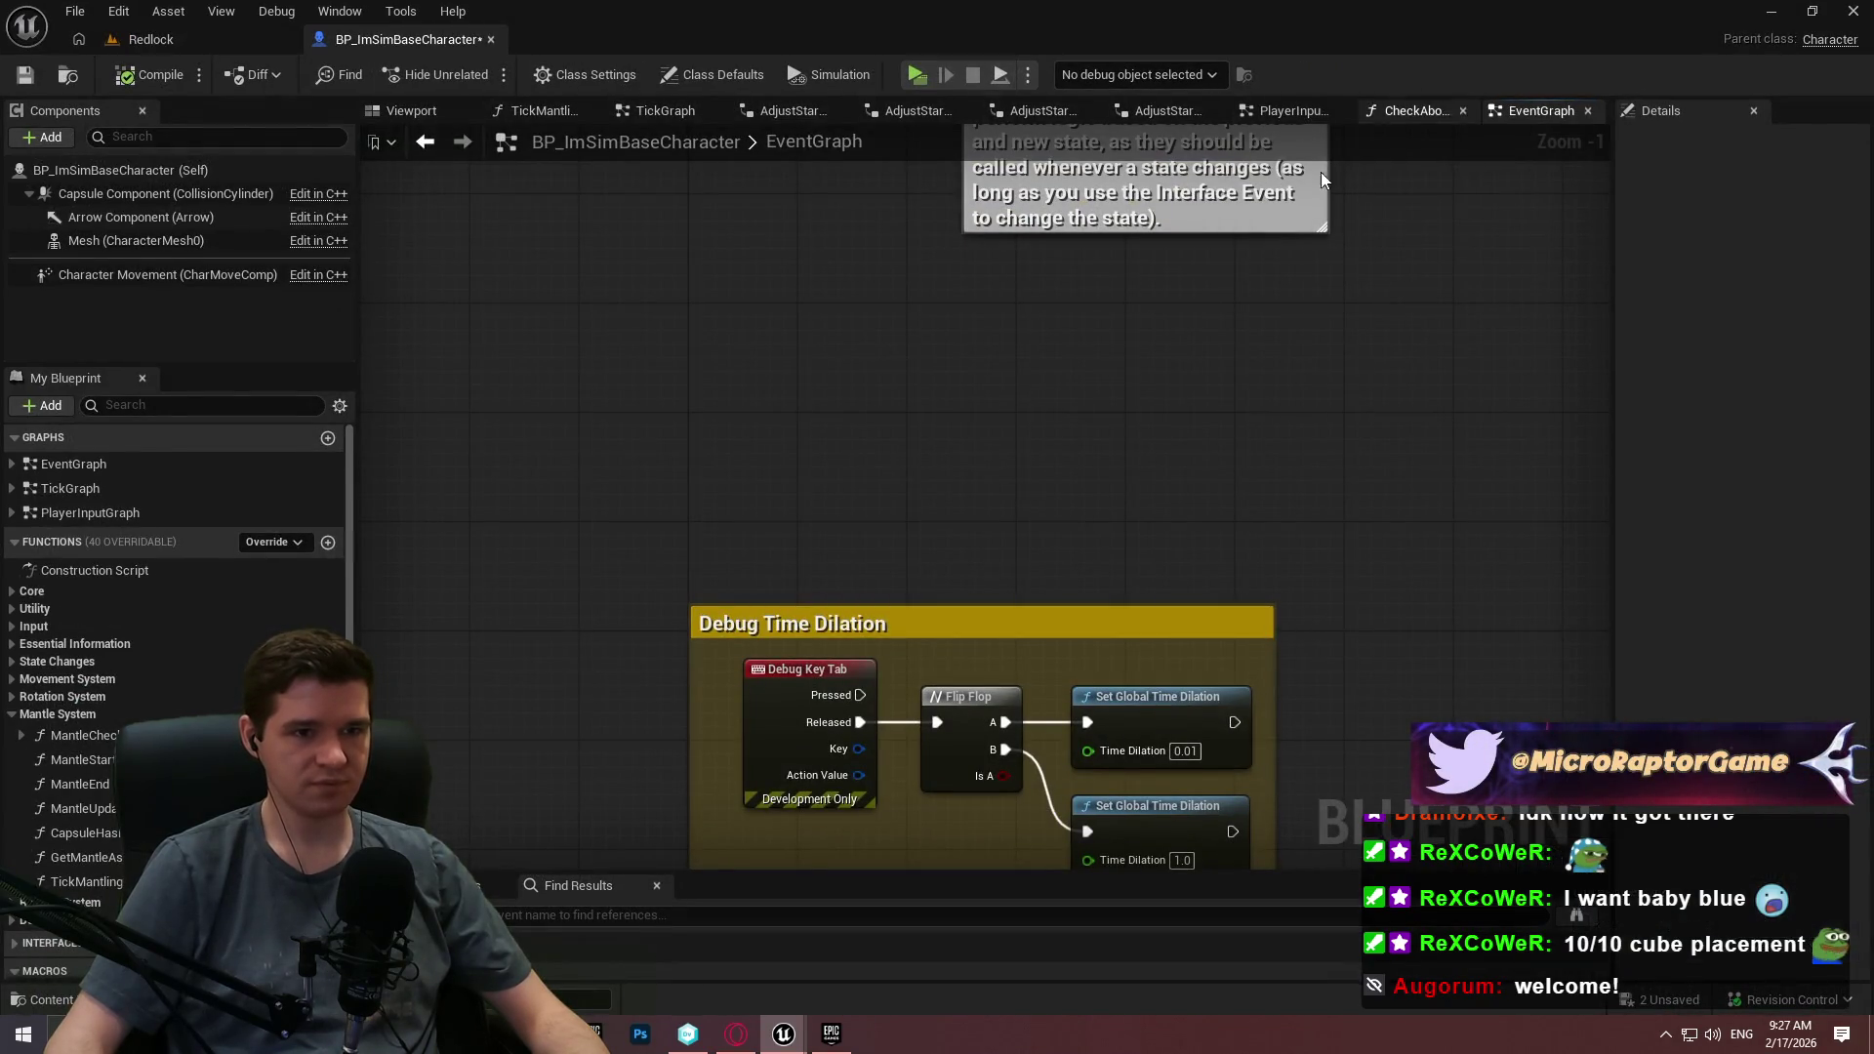
In BP_ImSimBaseCharacter's MantleCheck, add a Draw Debug Point node off the exec wire.
double_click(89, 739)
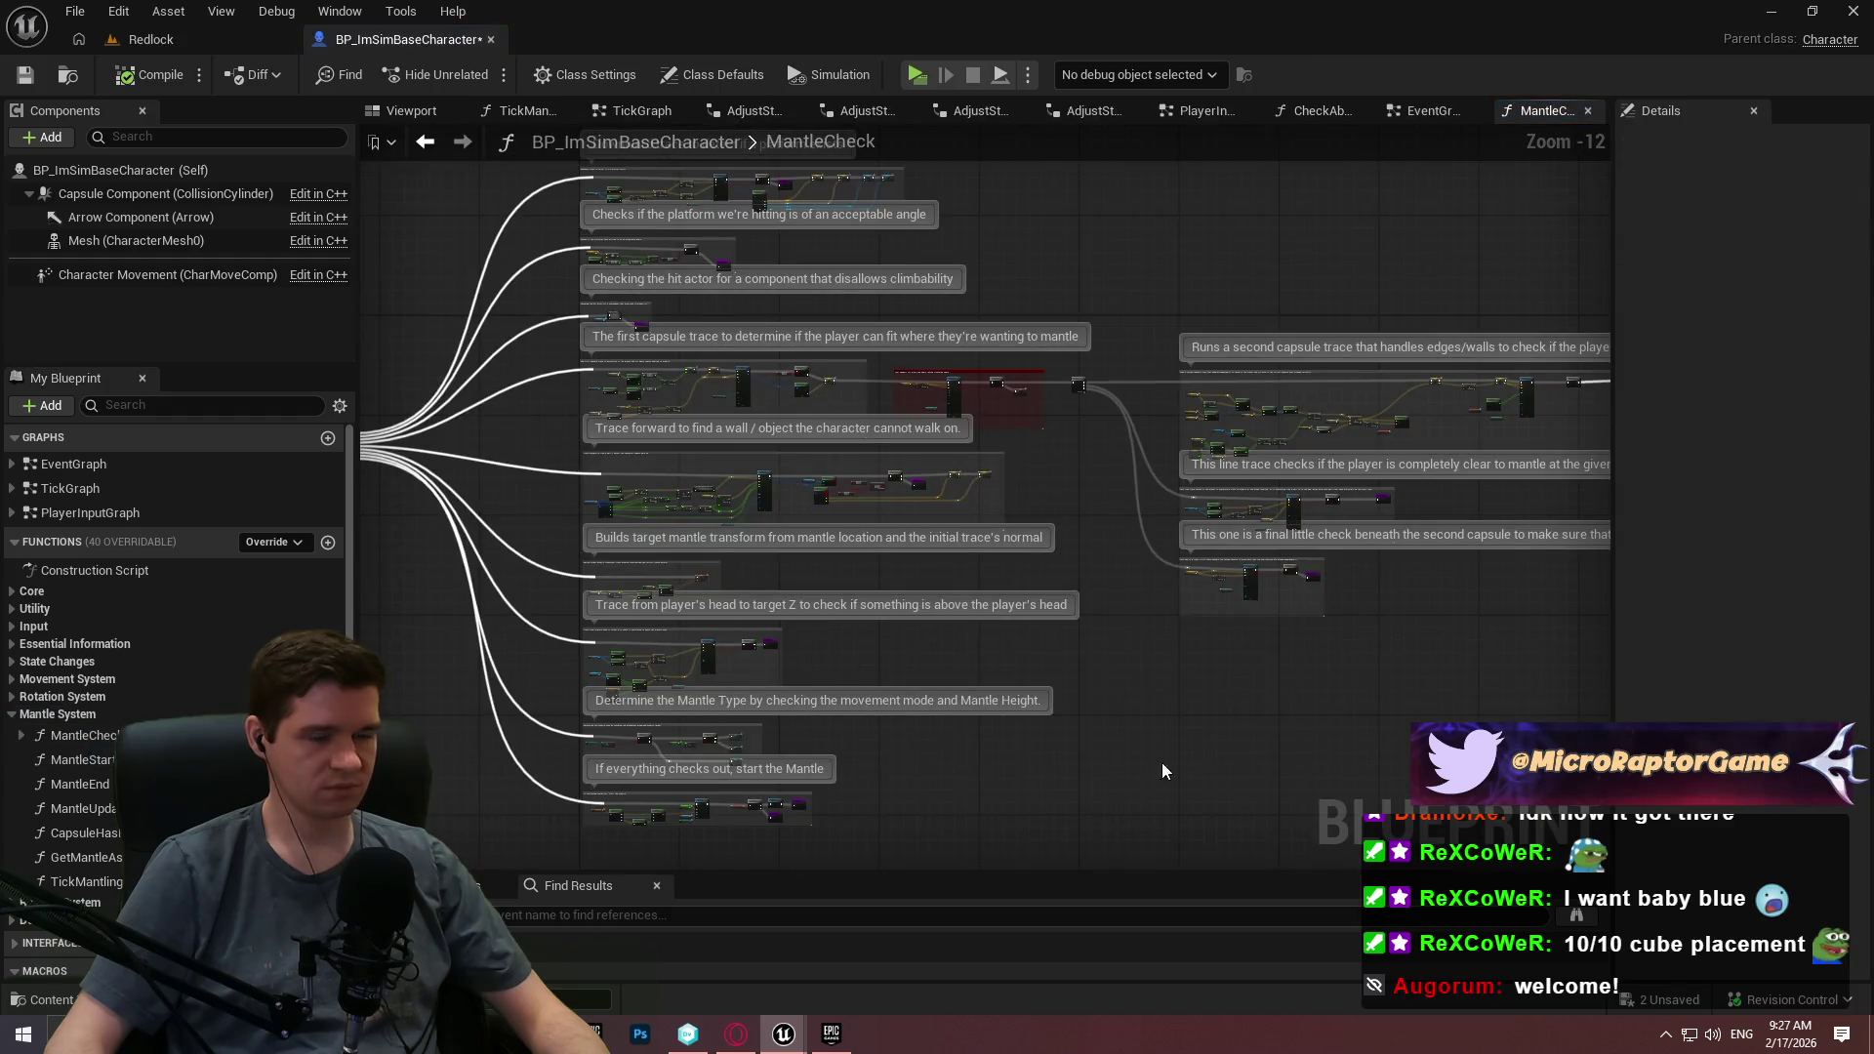
scroll(1288, 489, "up", 2)
scroll(878, 473, "up", 9)
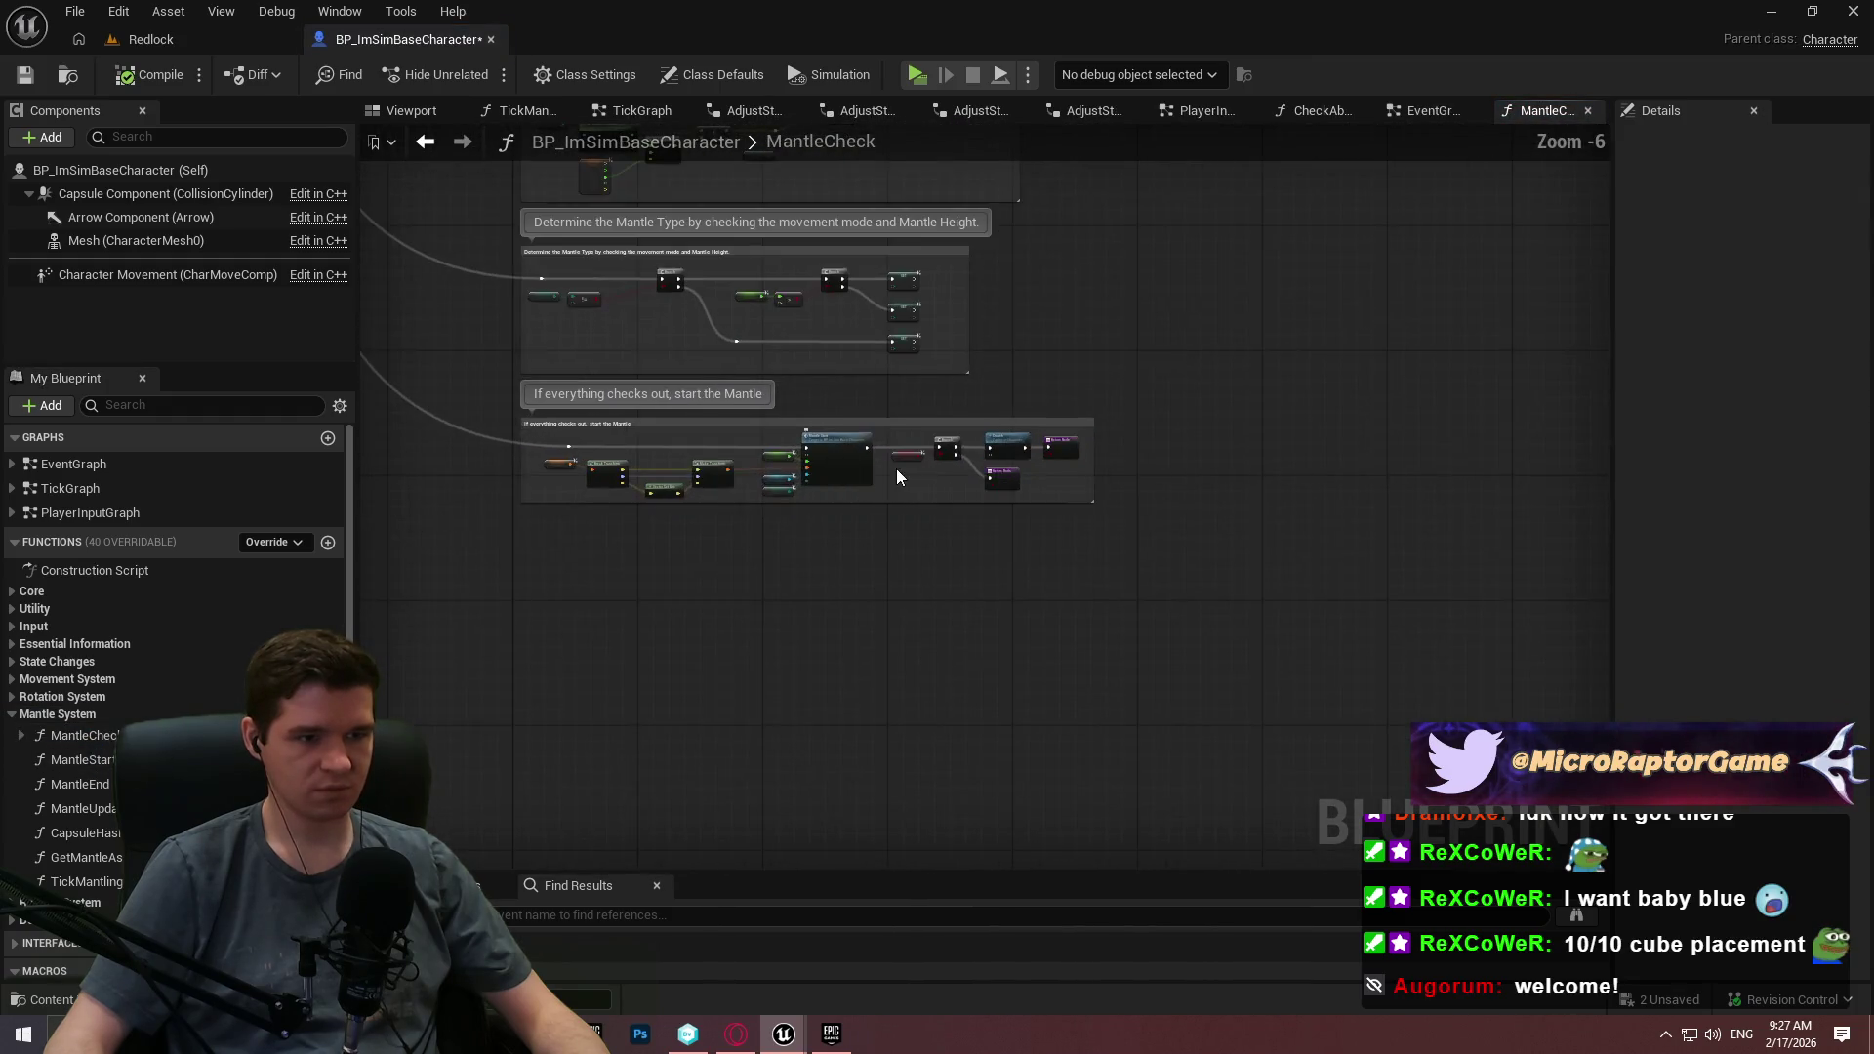
scroll(865, 553, "up", 2)
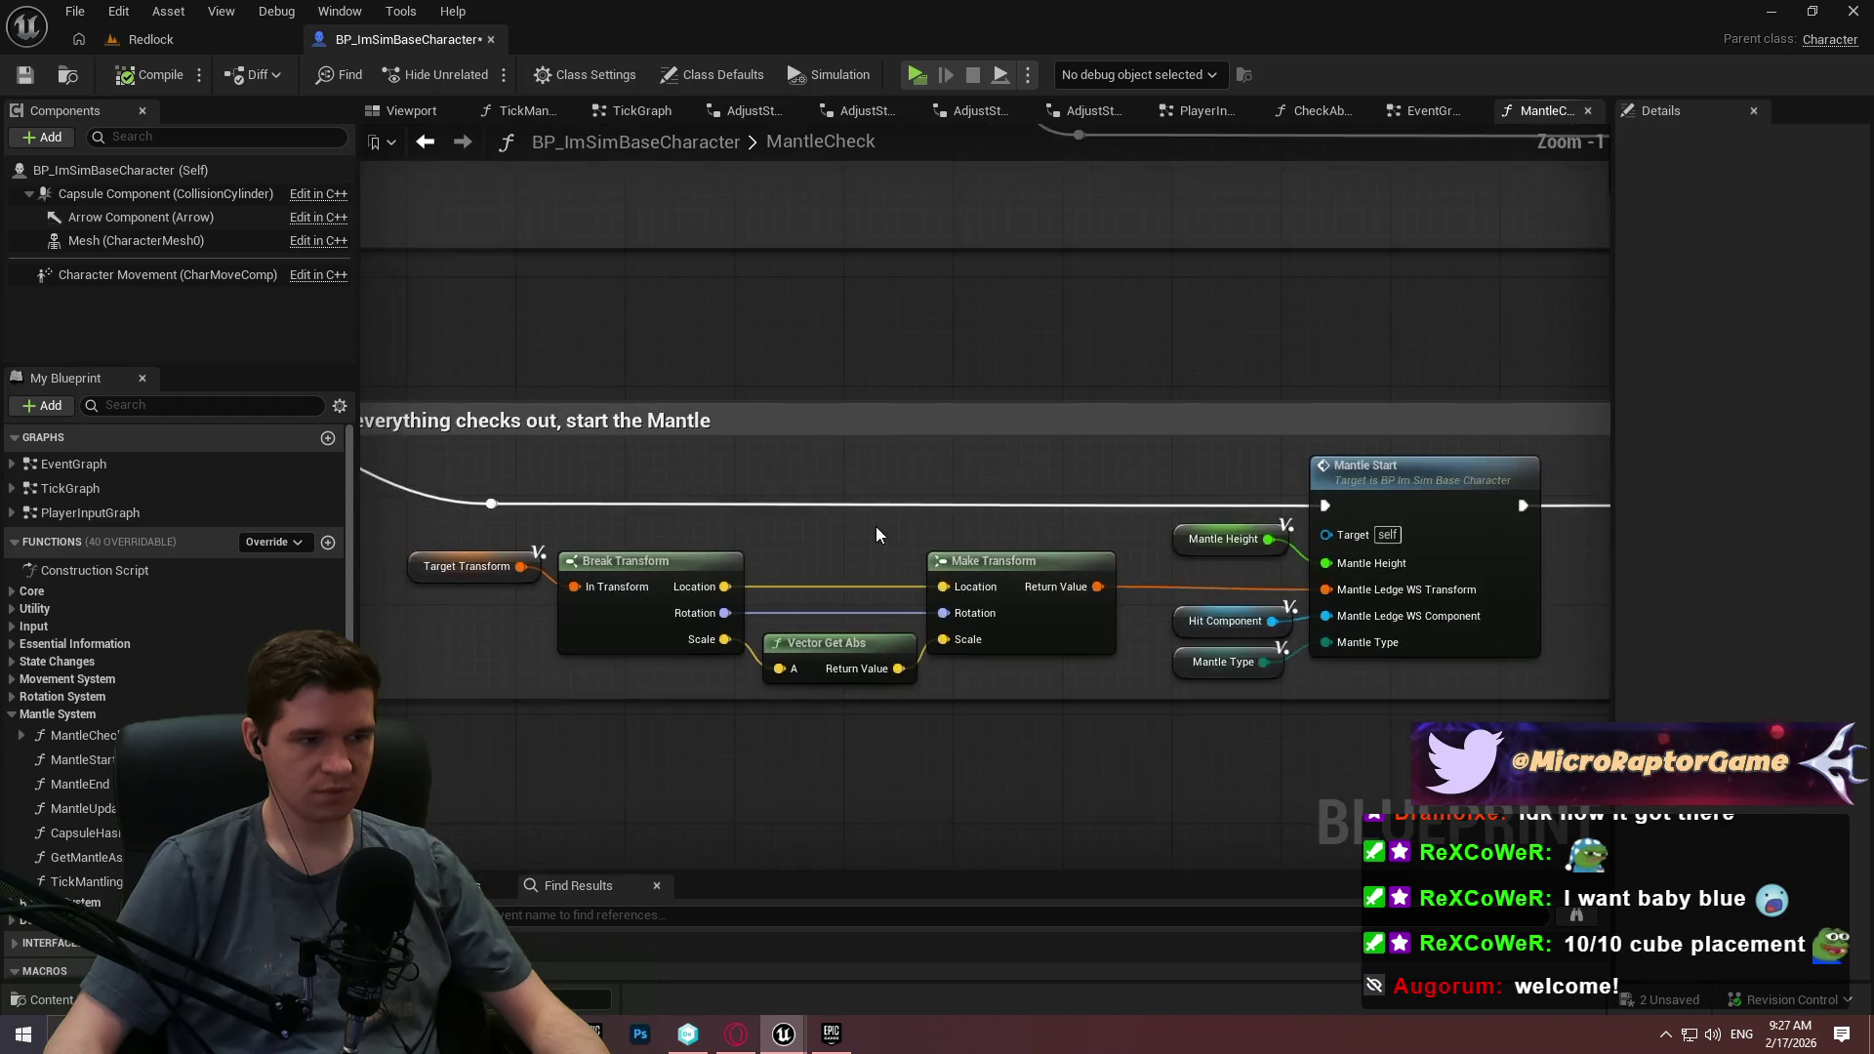
scroll(876, 525, "down", 1)
left_click_drag(547, 508, 843, 369)
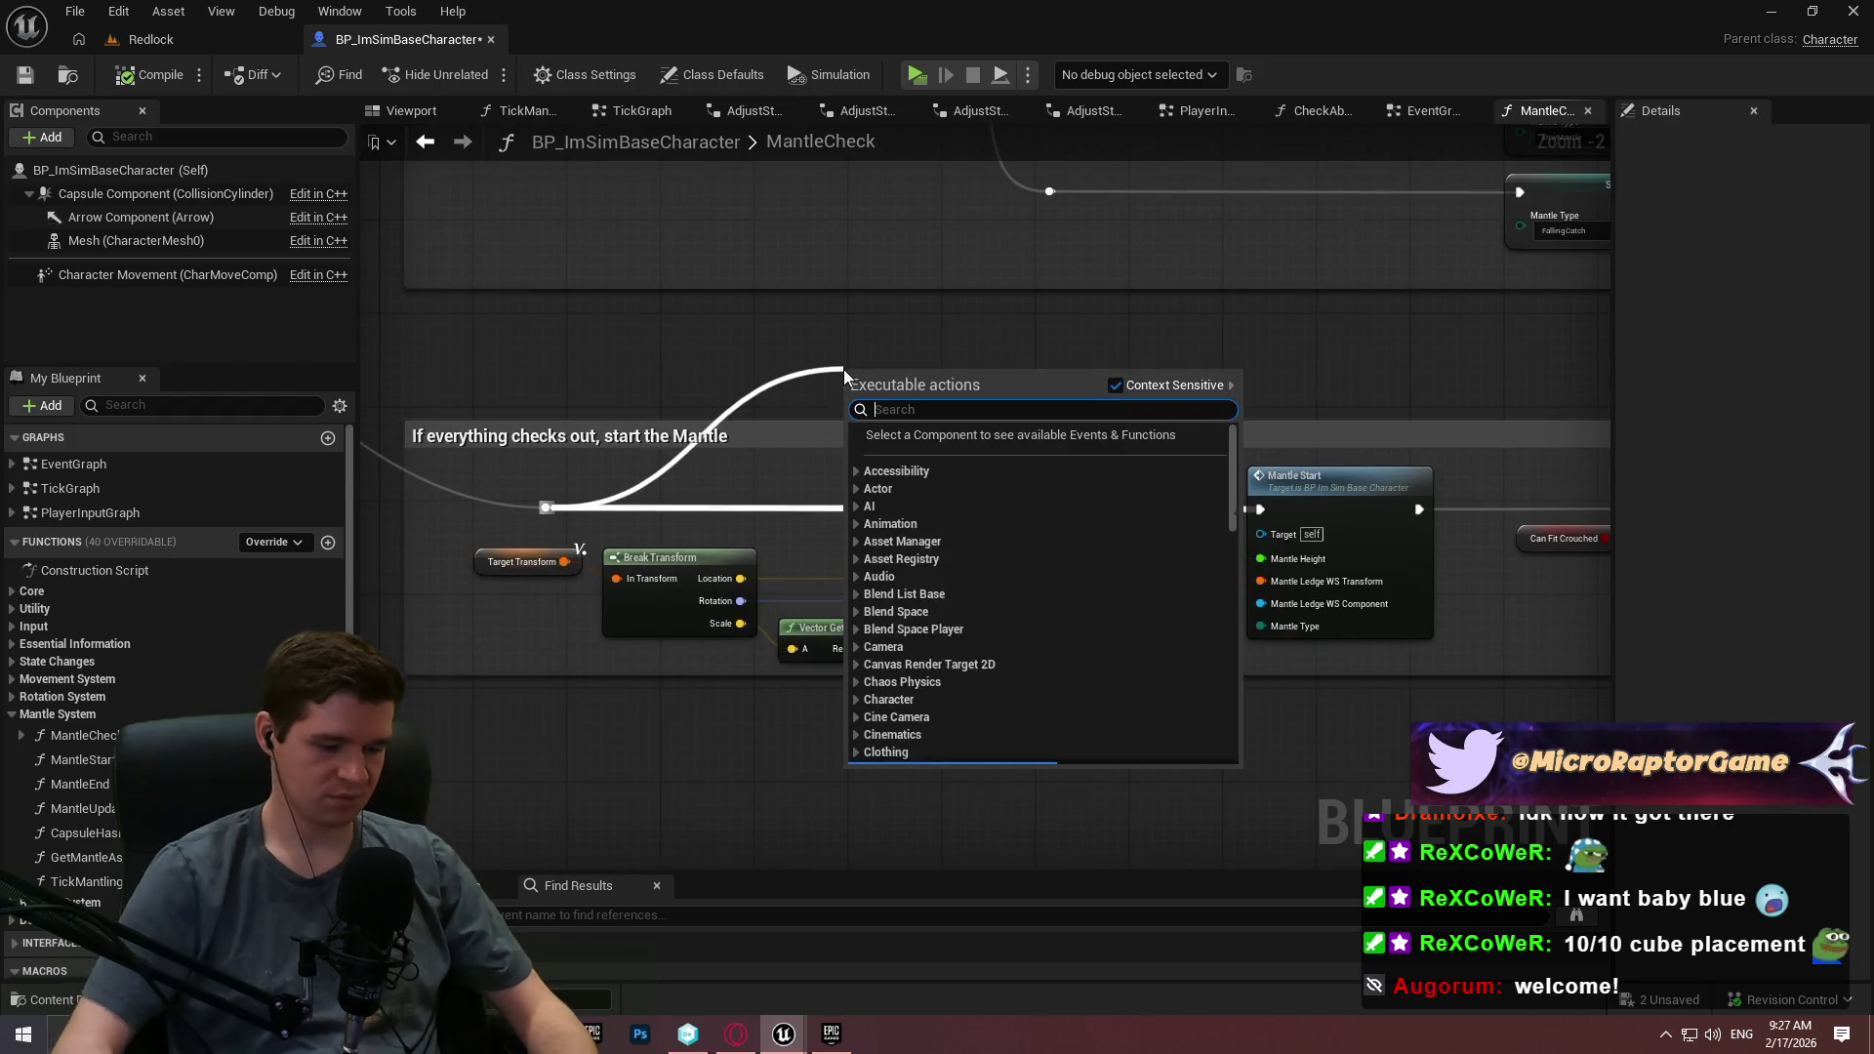
type("draw deb")
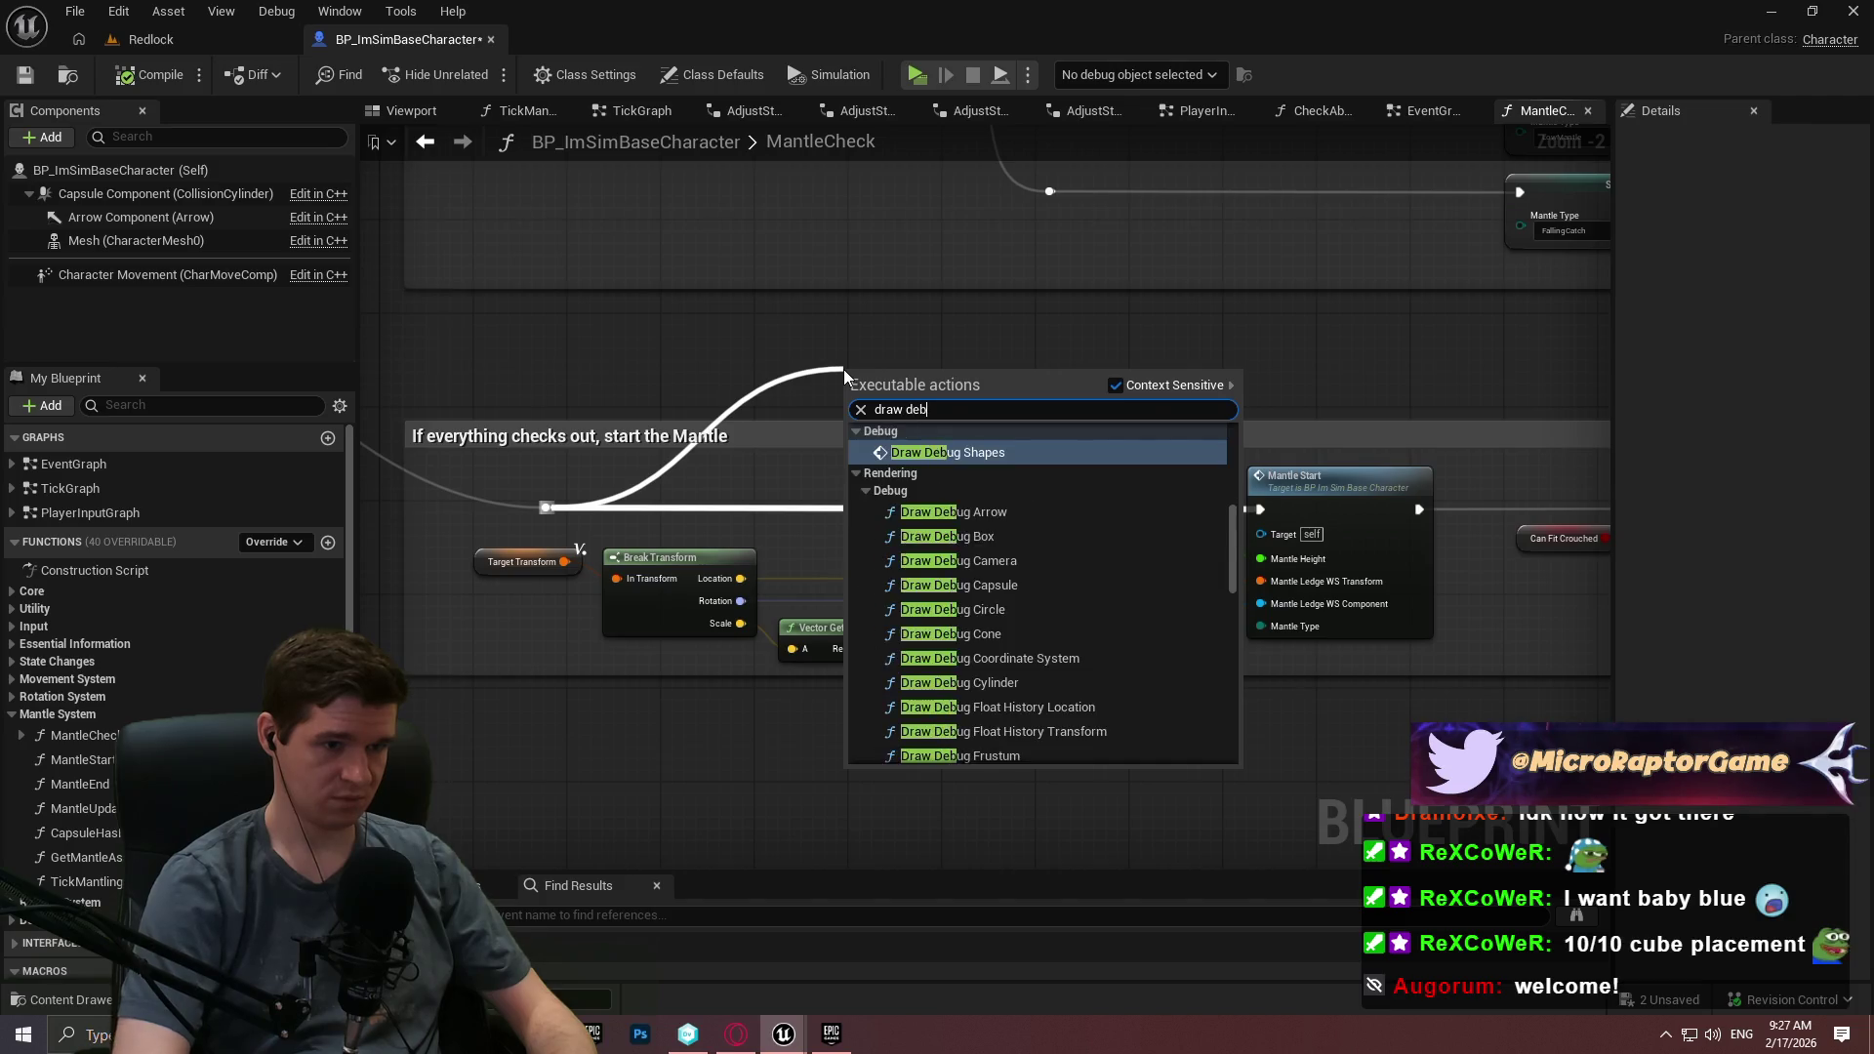
type("ug point")
key("Return")
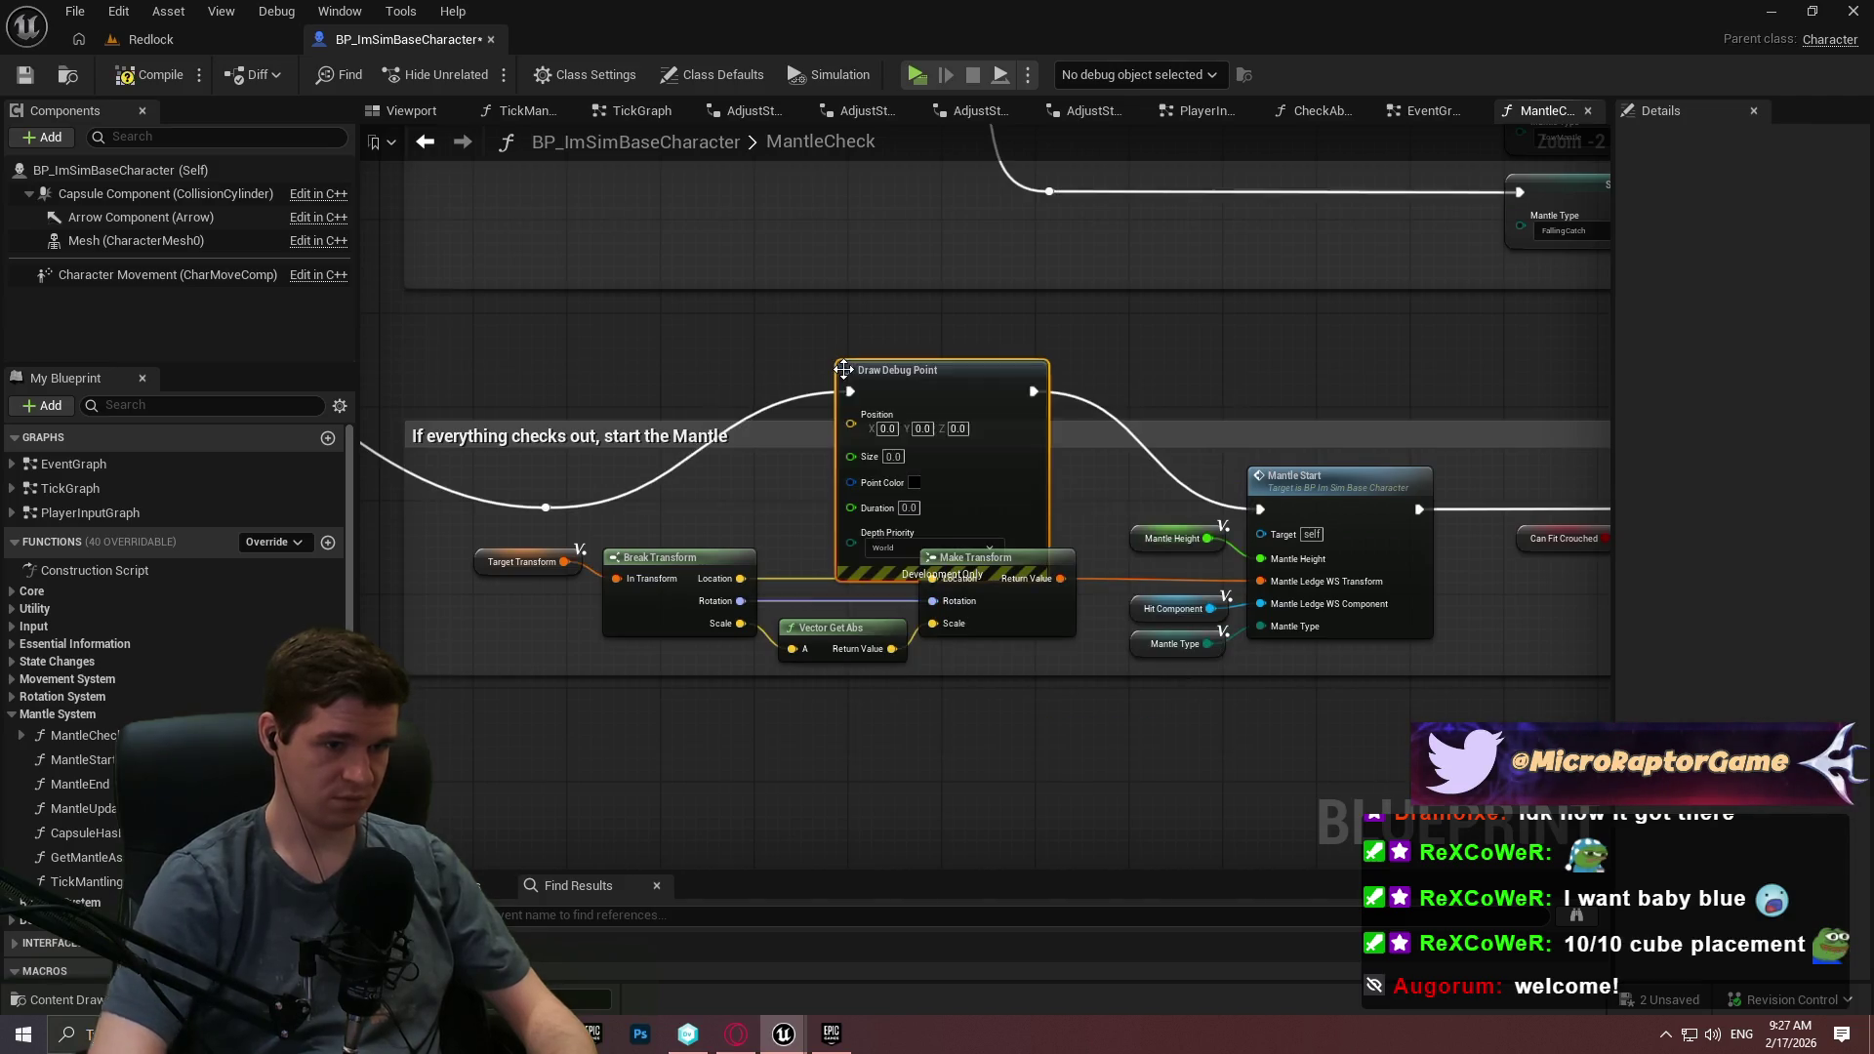
Give the debug point duration 500, size 32, magenta colour, and Break Transform Location as position.
type("5")
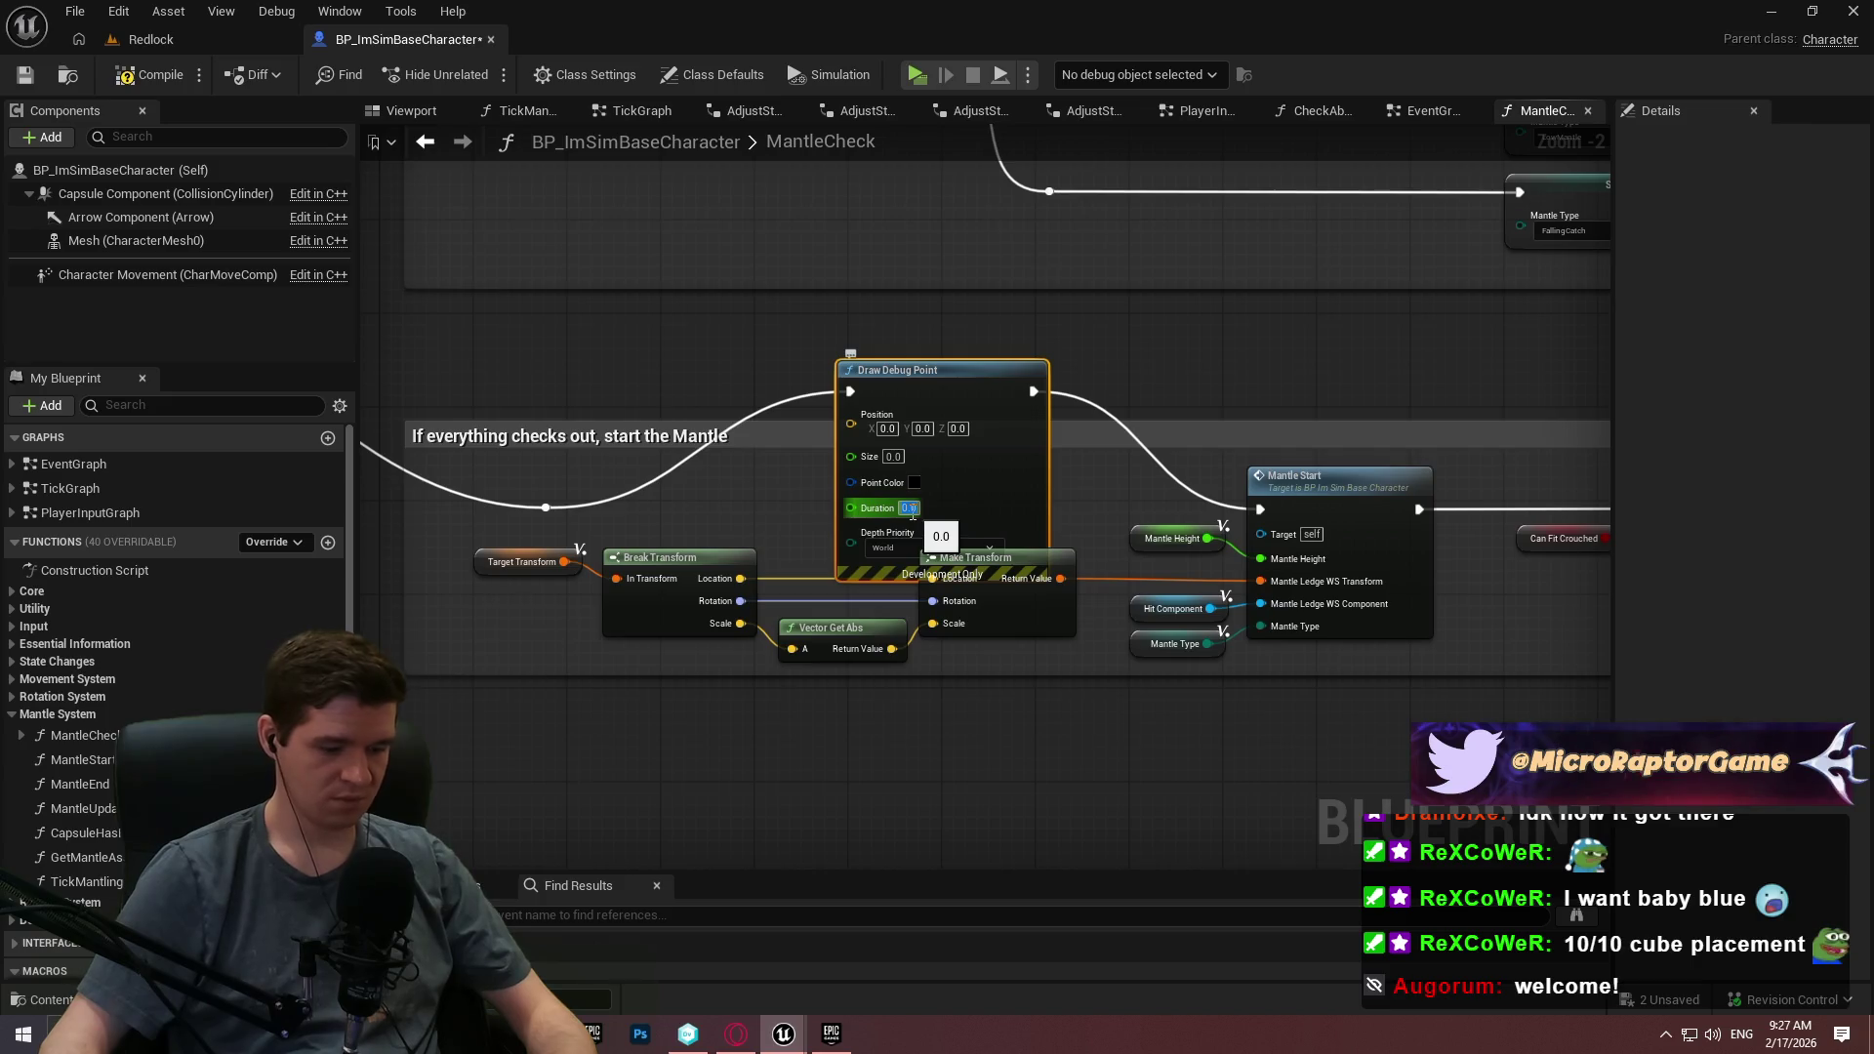
type("600")
key("Return")
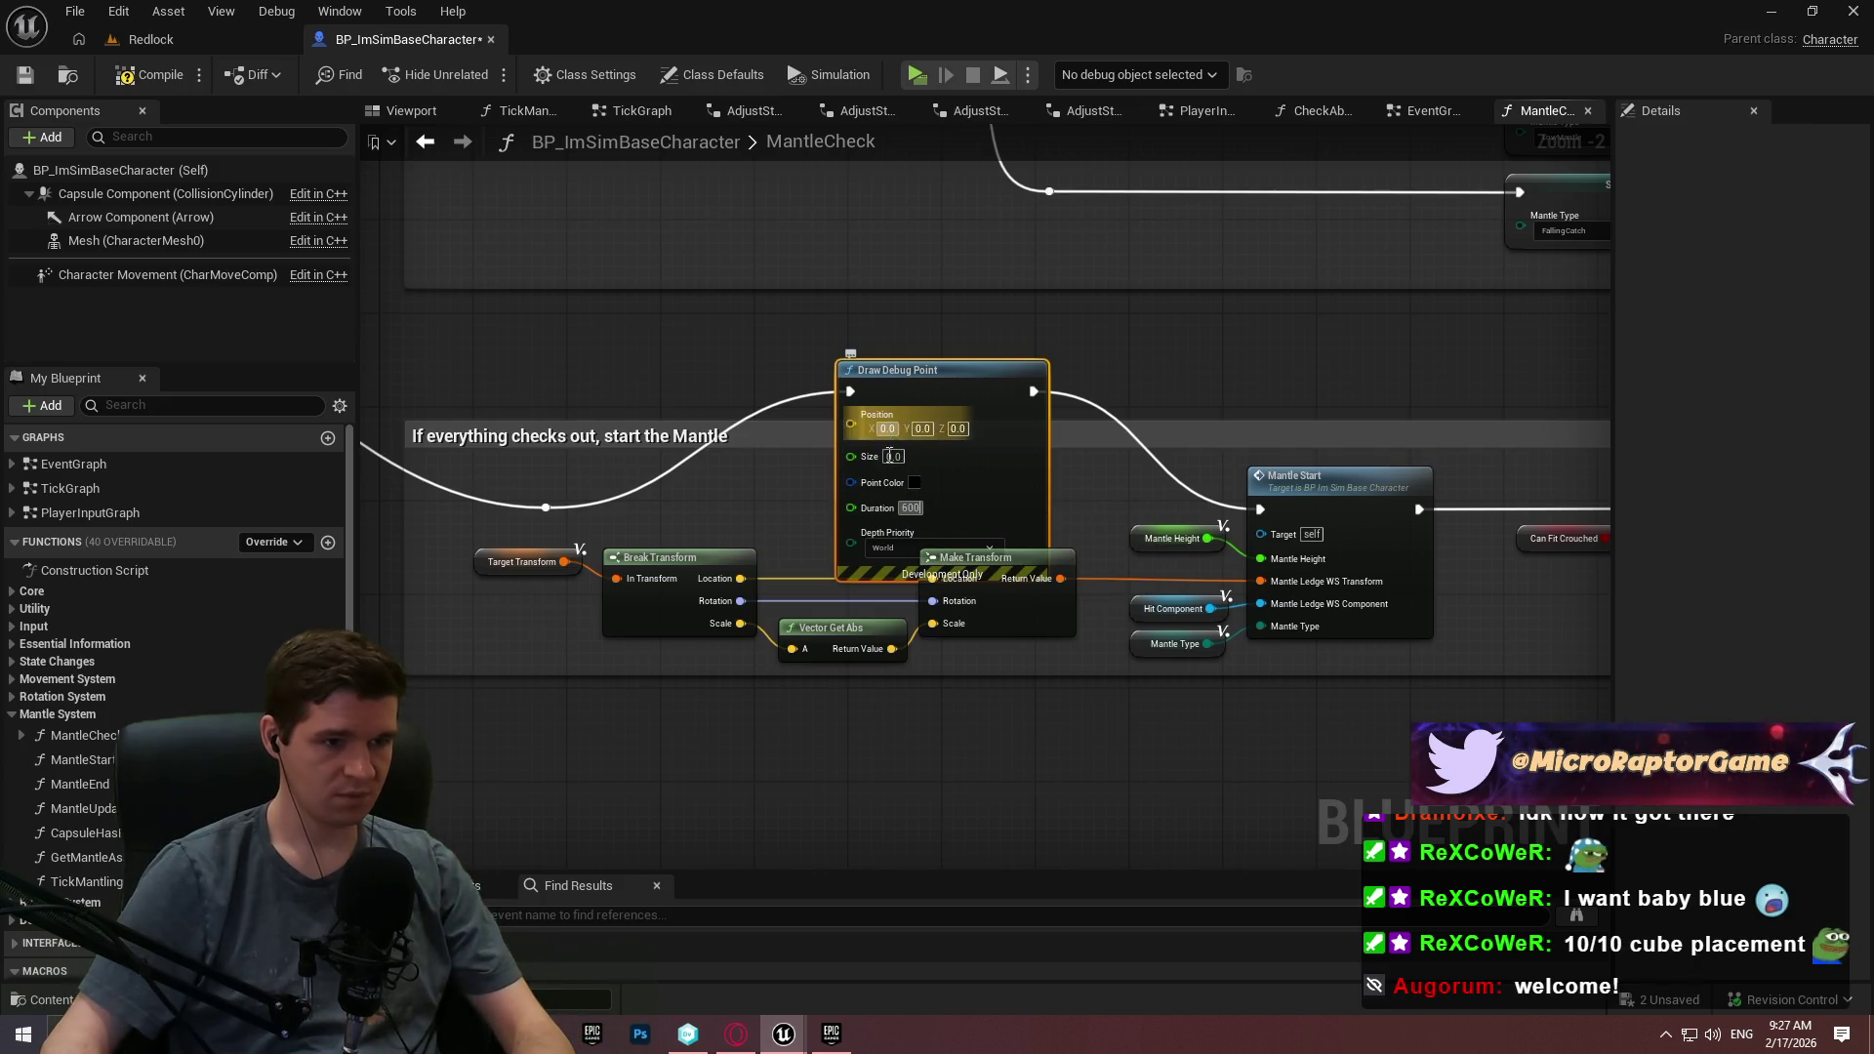
left_click(891, 456)
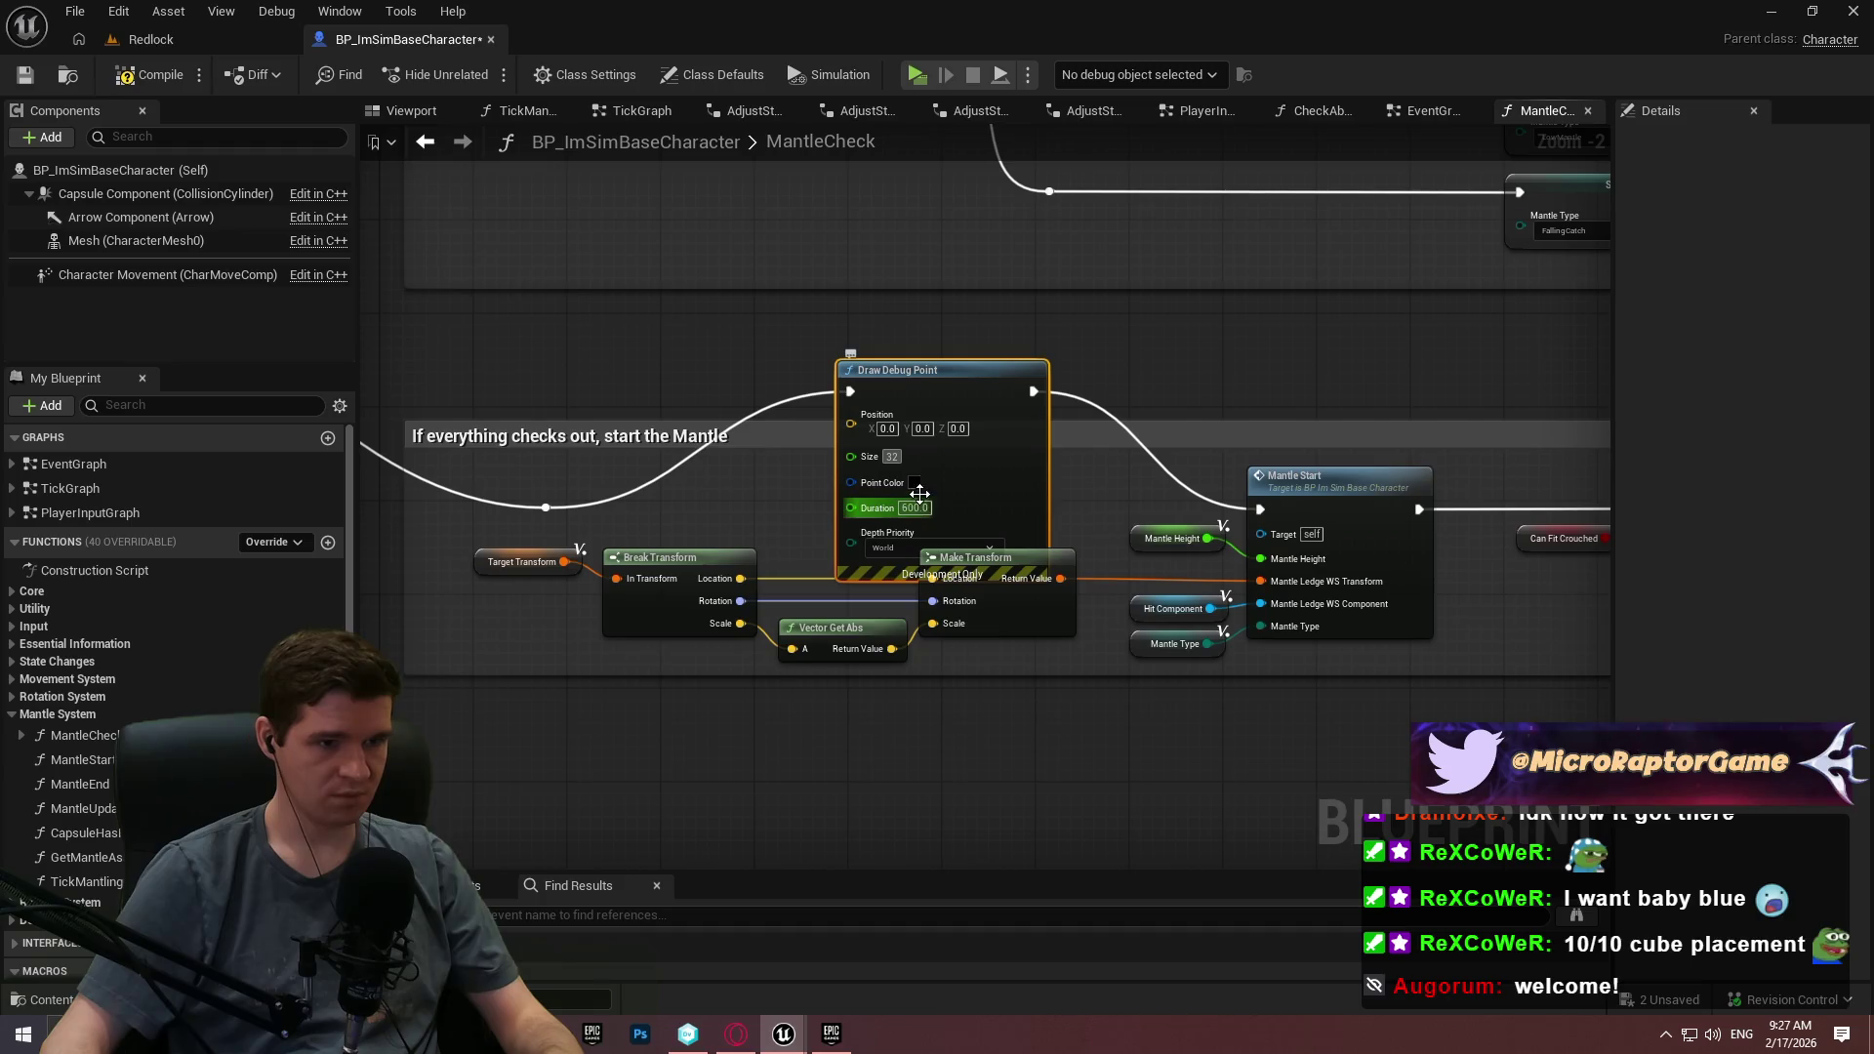
left_click(914, 482)
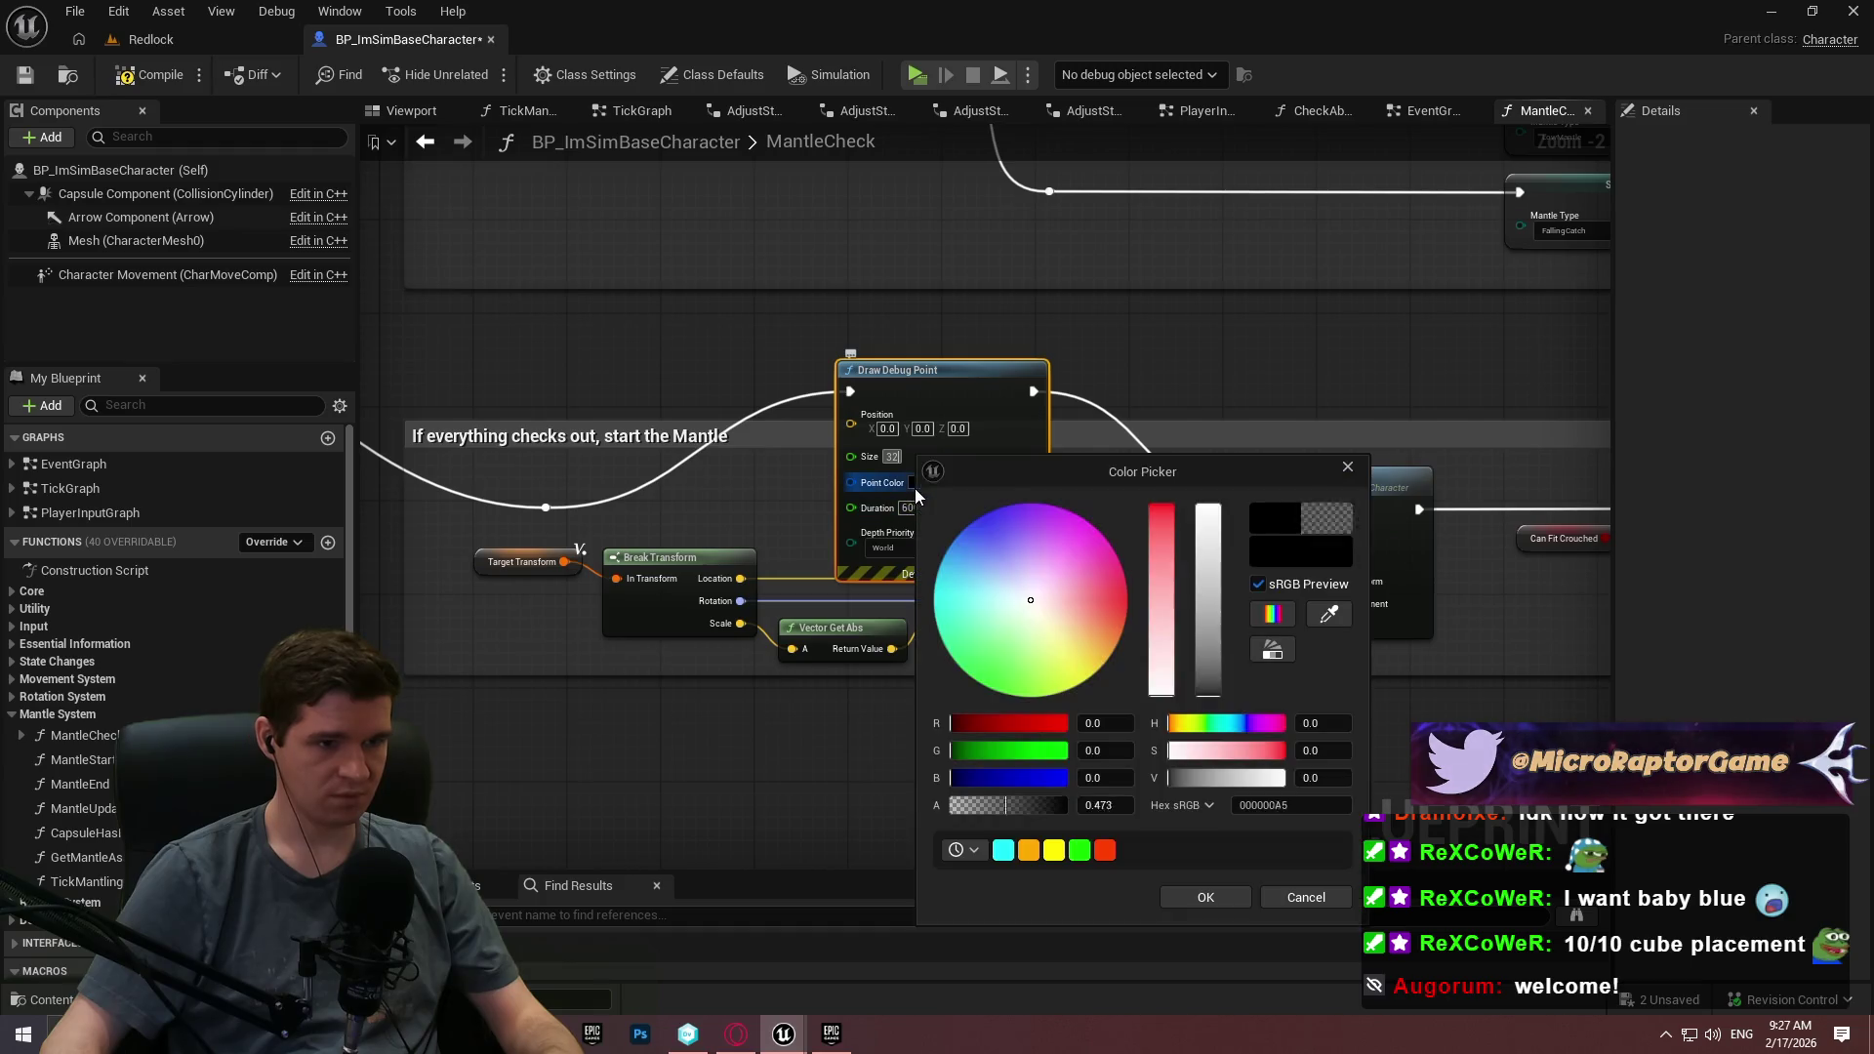
left_click(1222, 902)
mouse_move(846, 416)
left_mouse_down()
mouse_move(864, 527)
mouse_move(994, 710)
mouse_move(907, 610)
mouse_move(739, 579)
left_mouse_up()
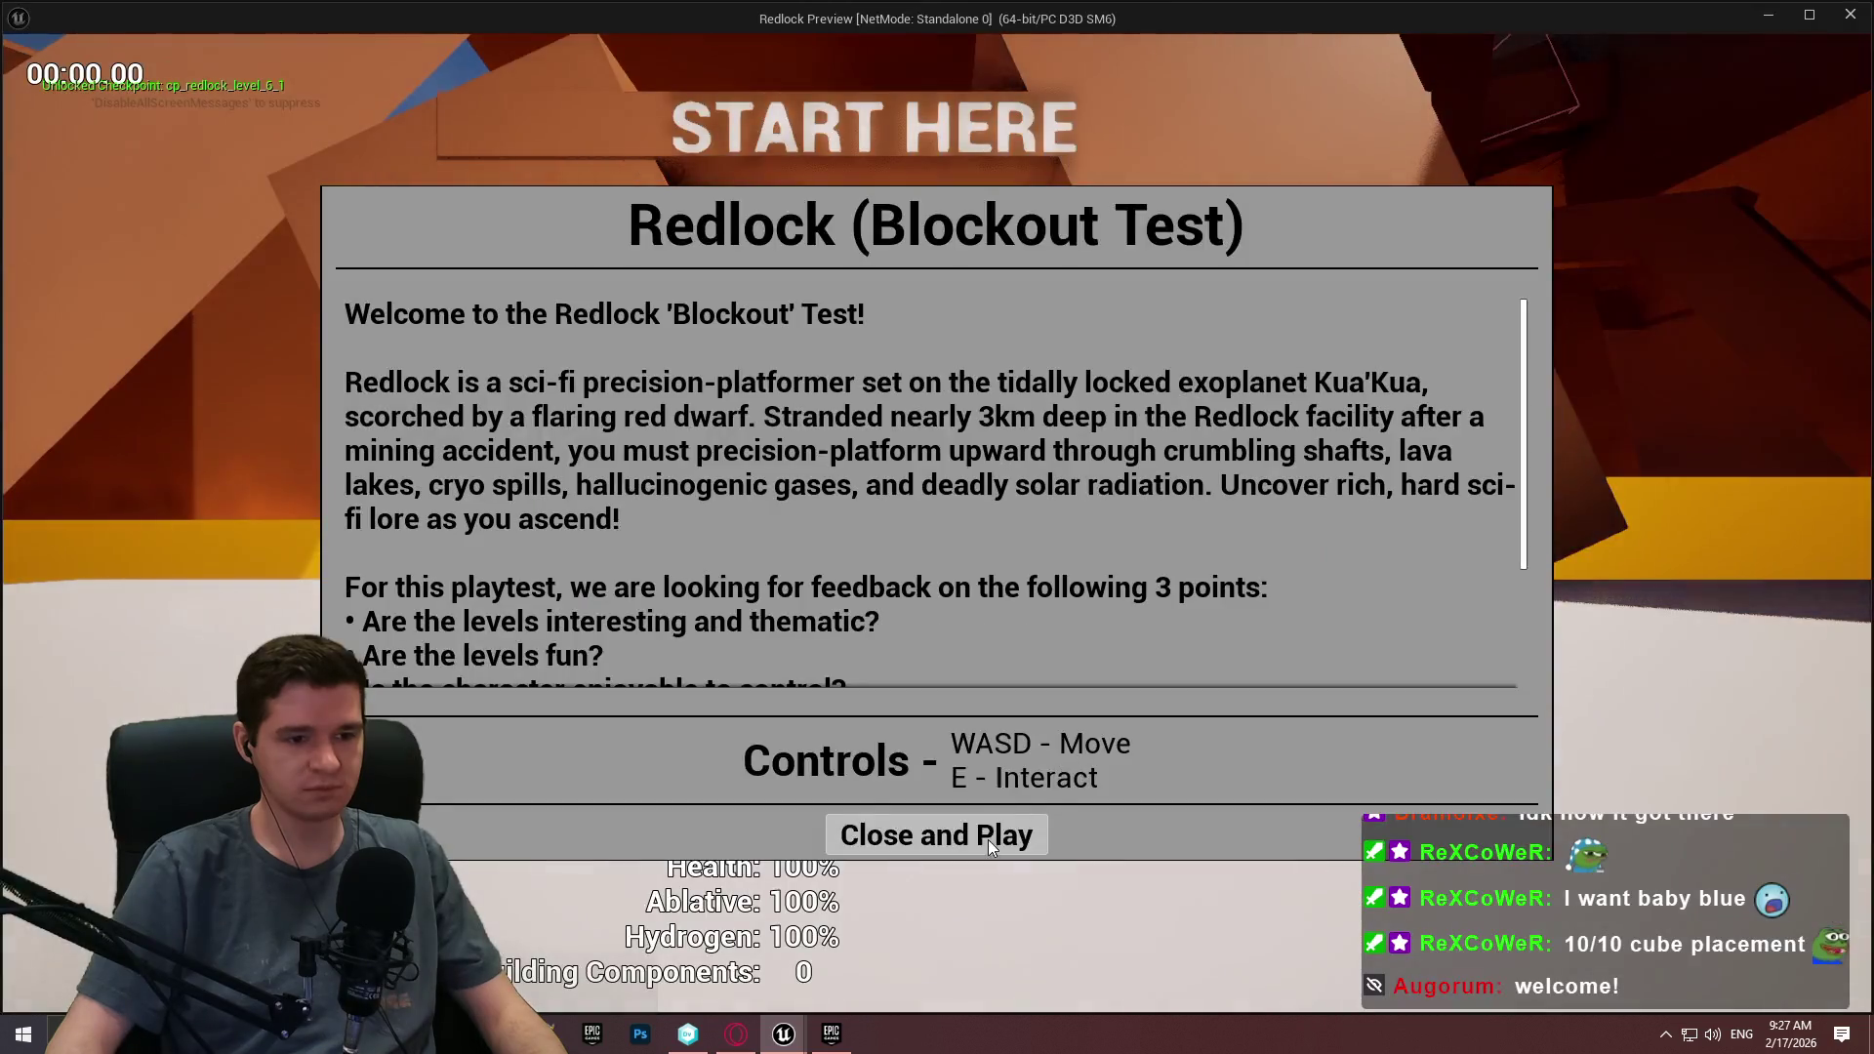
Dismiss the intro dialog and run the character at the orange wall to mantle it.
left_click(988, 840)
key("w")
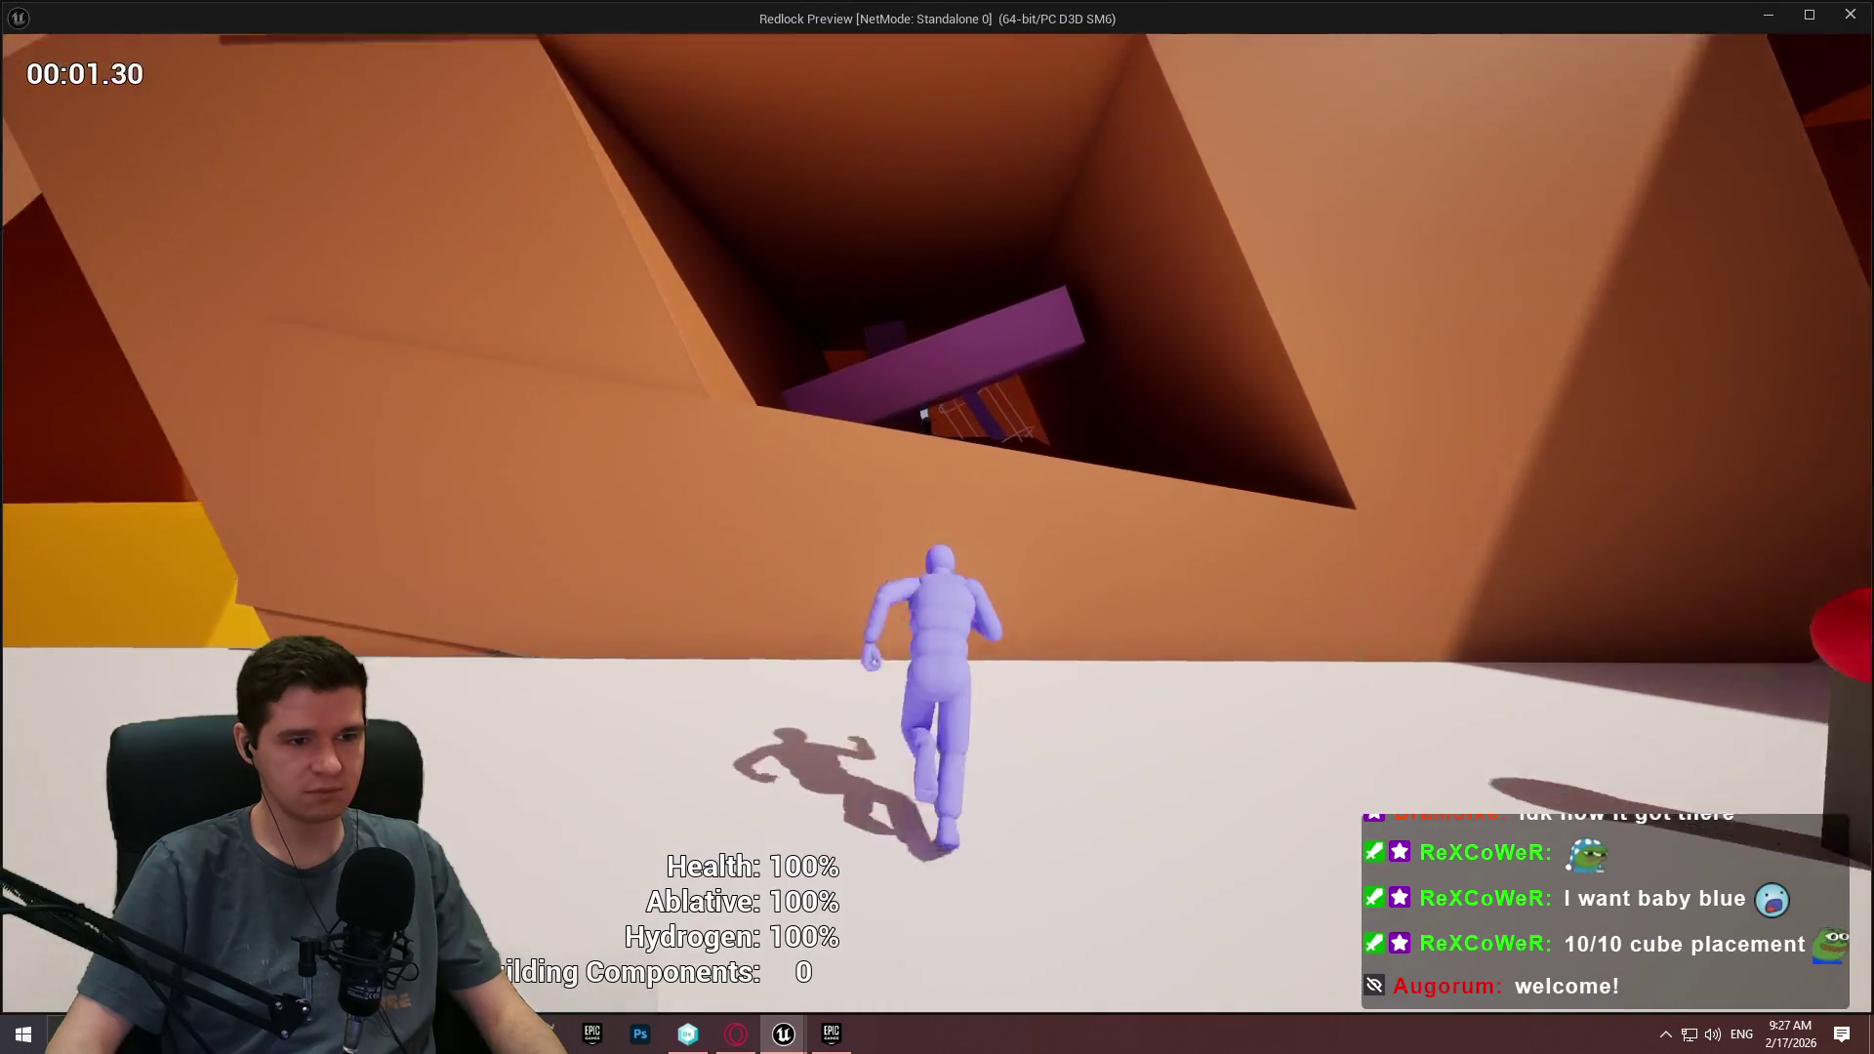
key("space")
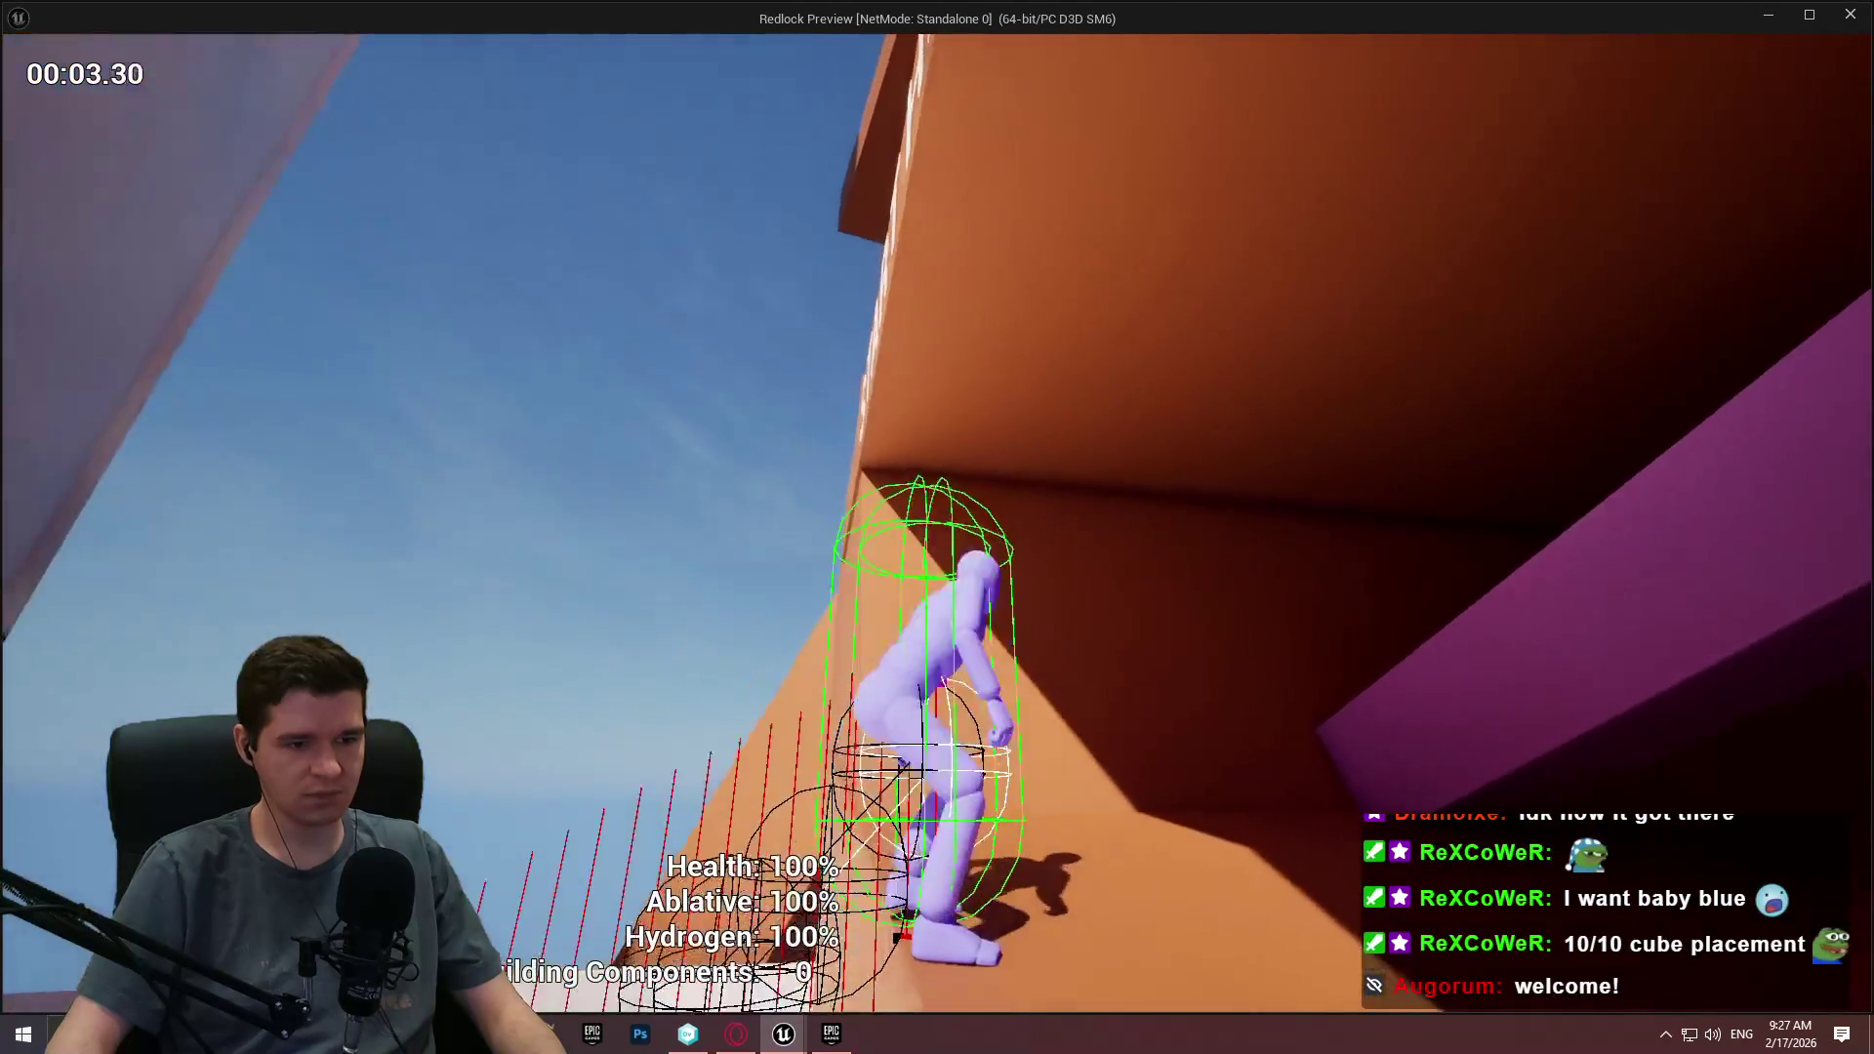
key("space")
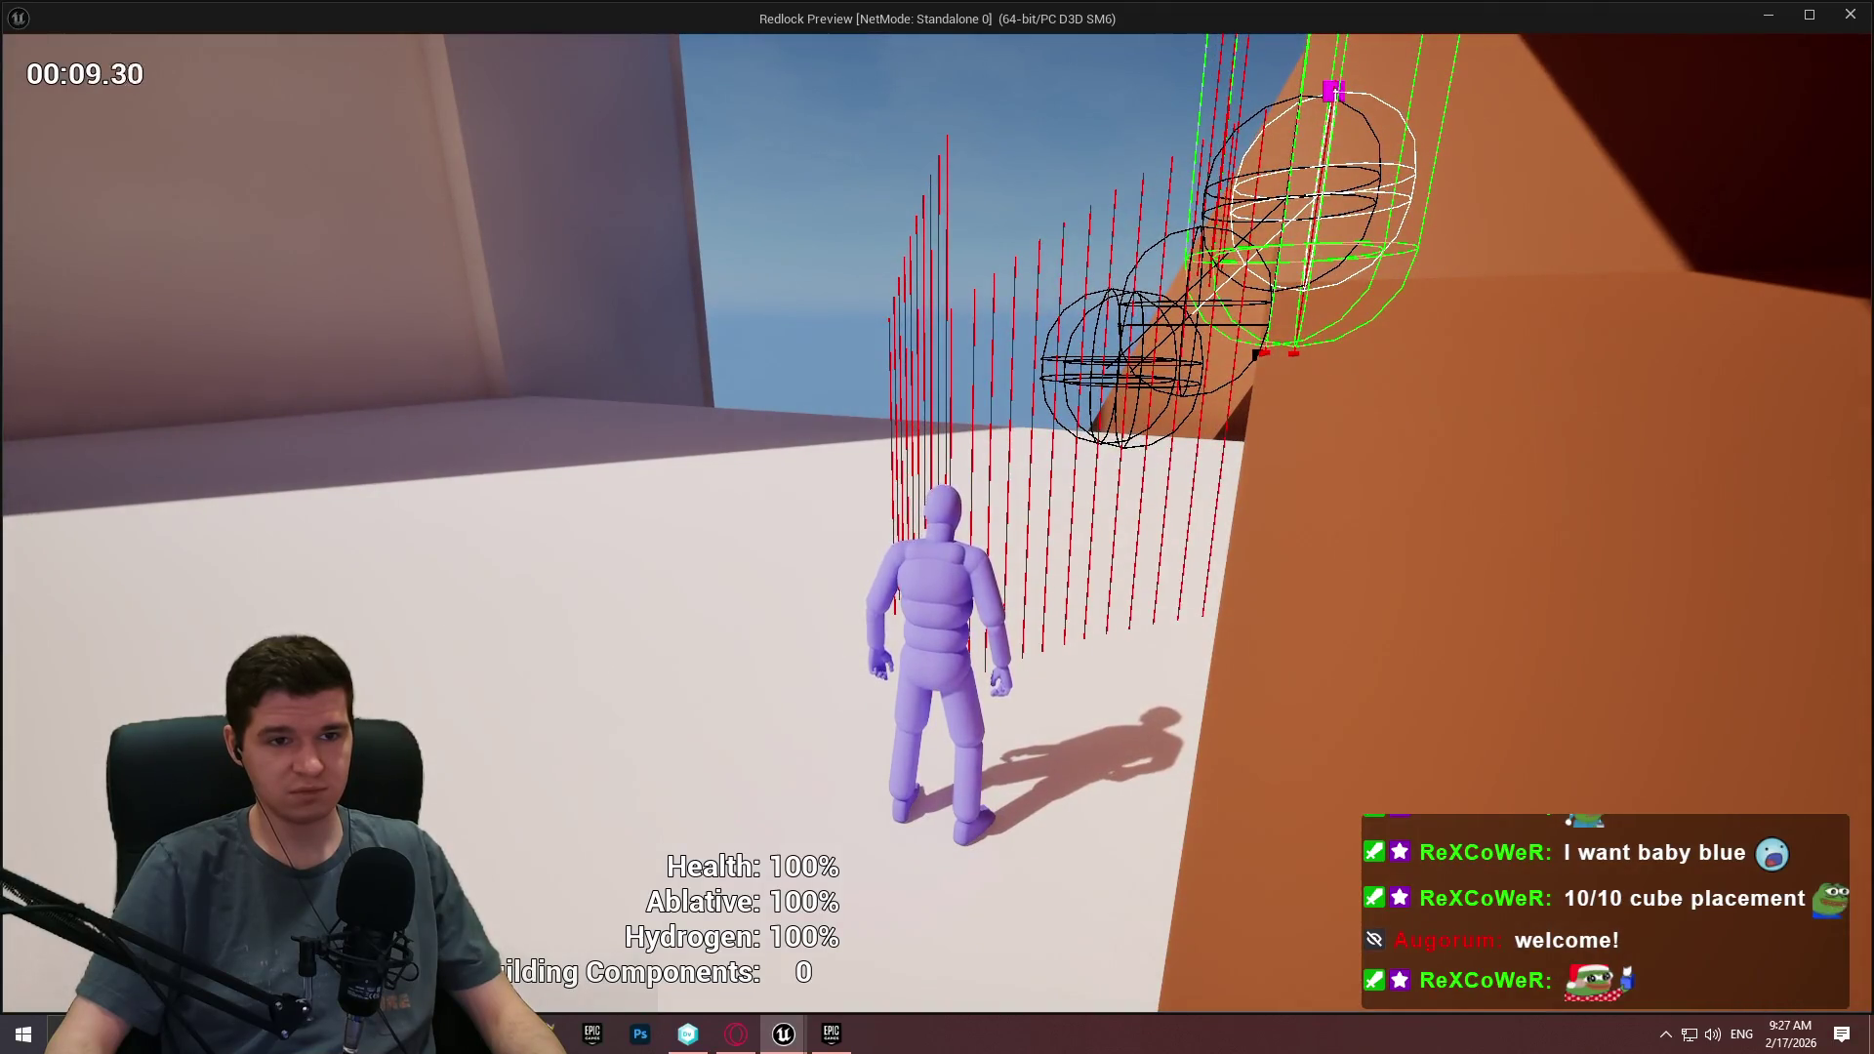
key("w")
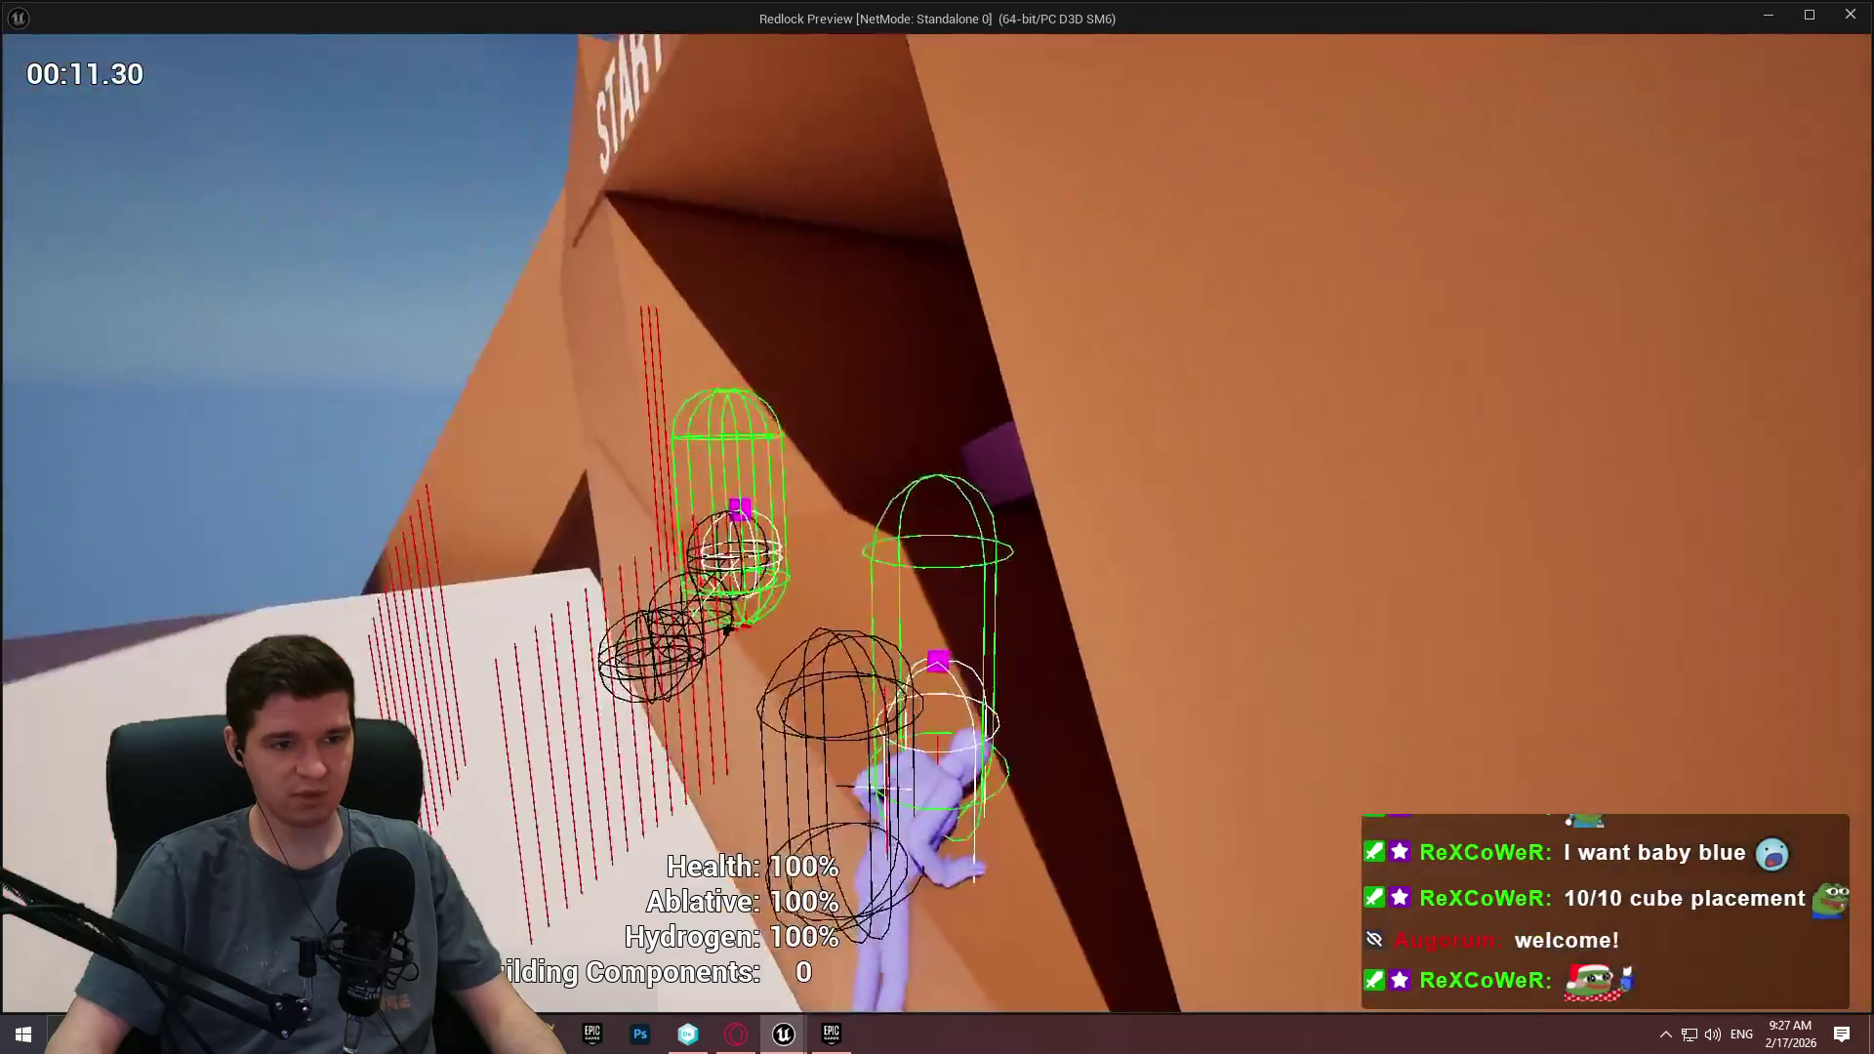
key("space")
Retry mantling along the orange wall onto the white floor, then stop the preview.
key("w")
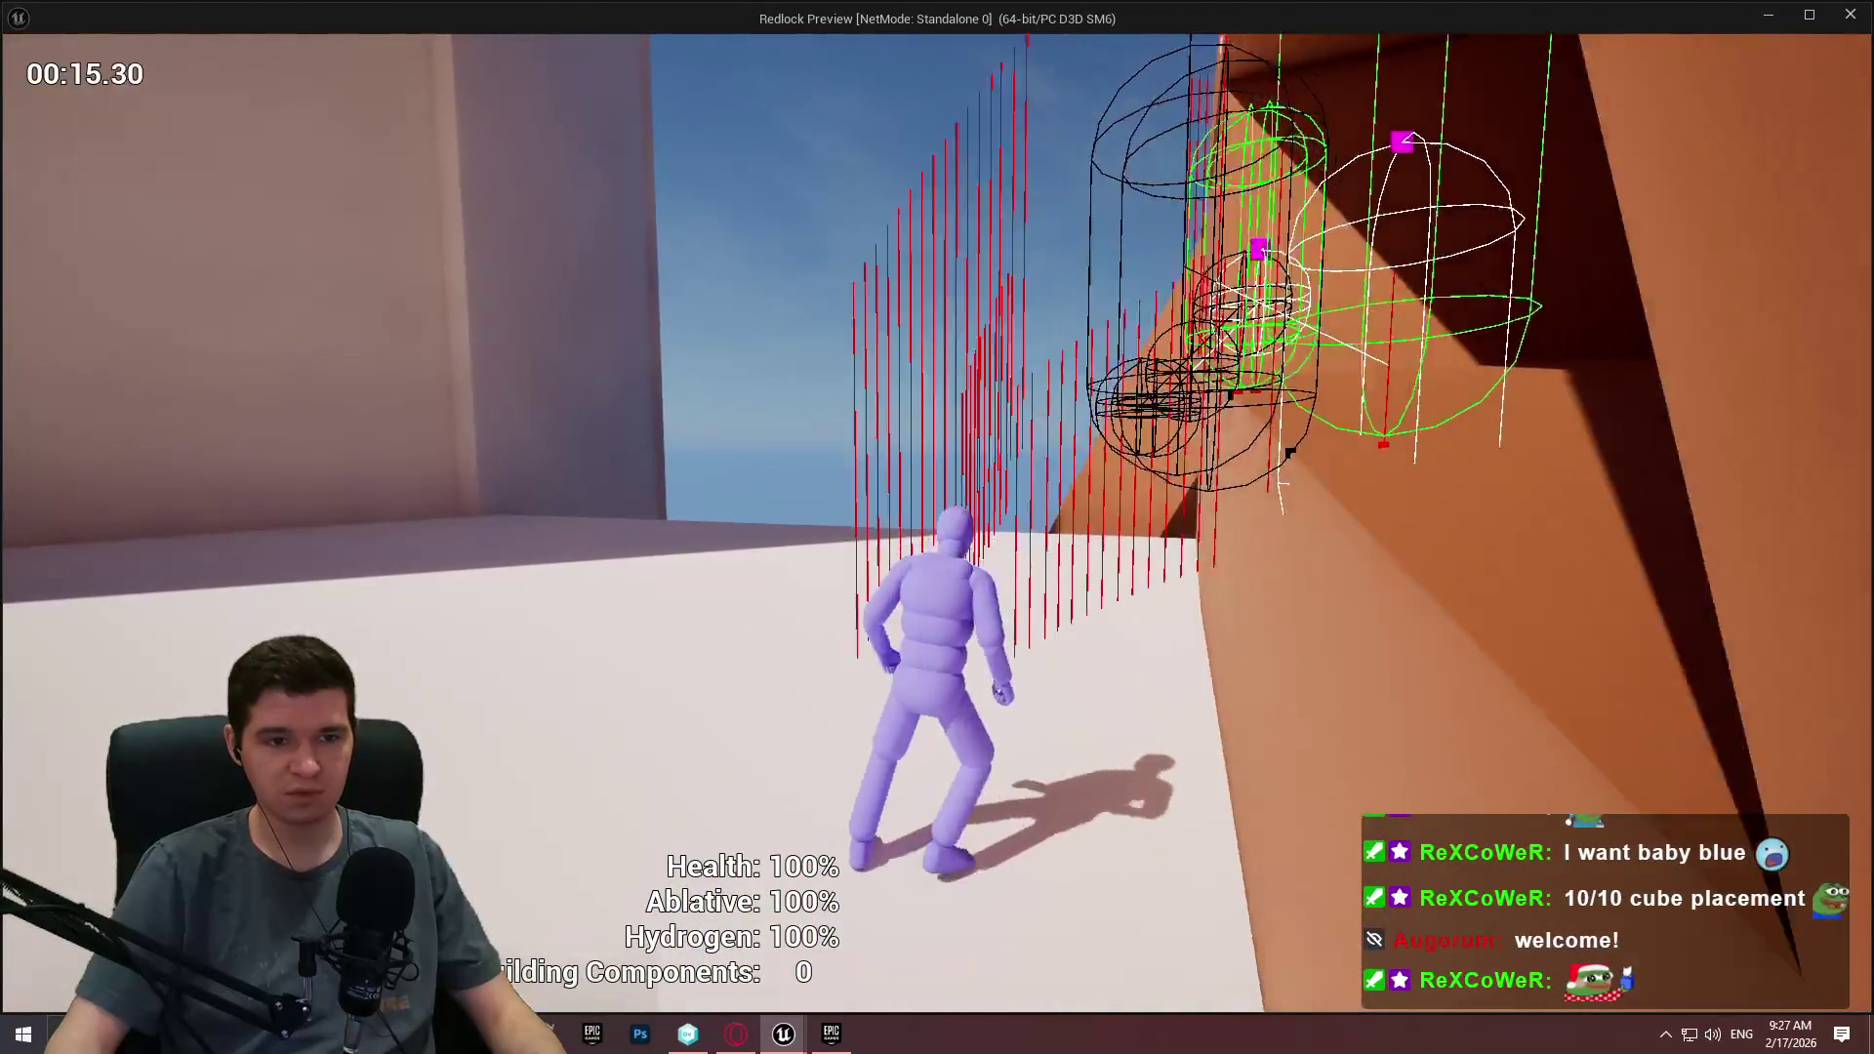
key("w")
key("w")
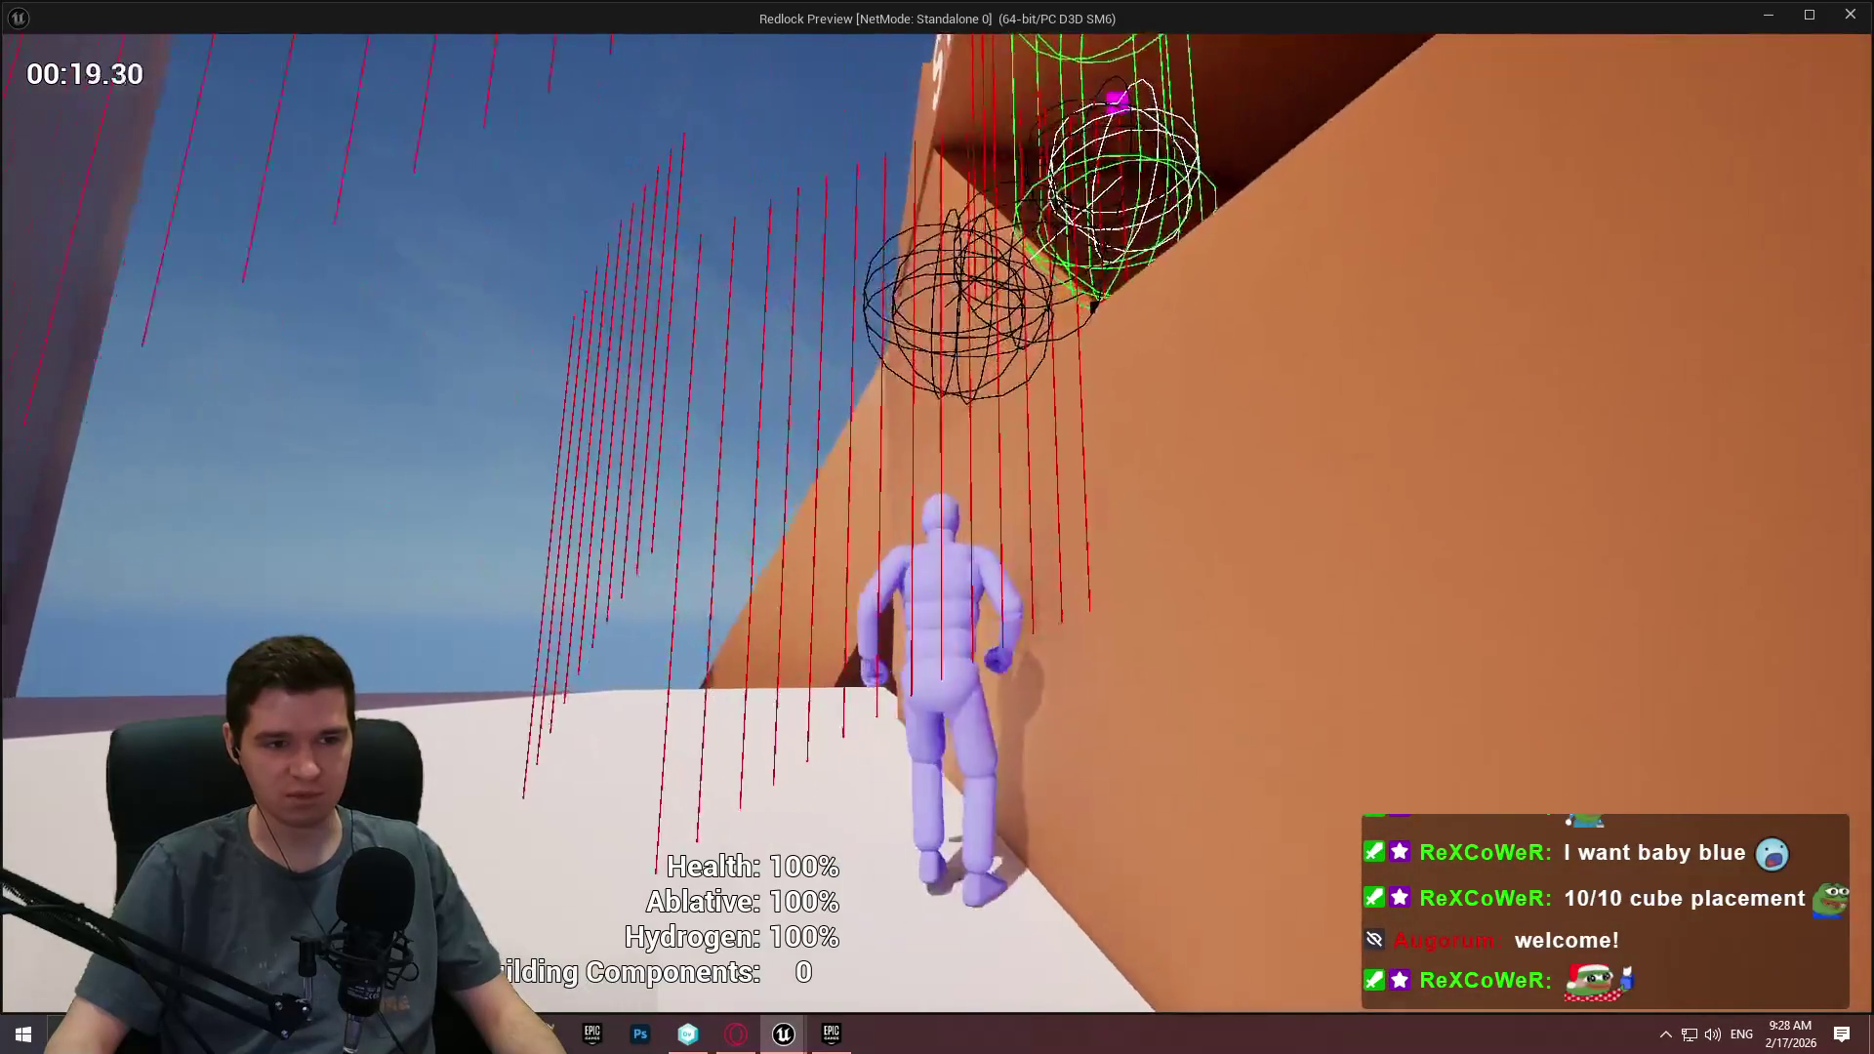
key("w")
key("w")
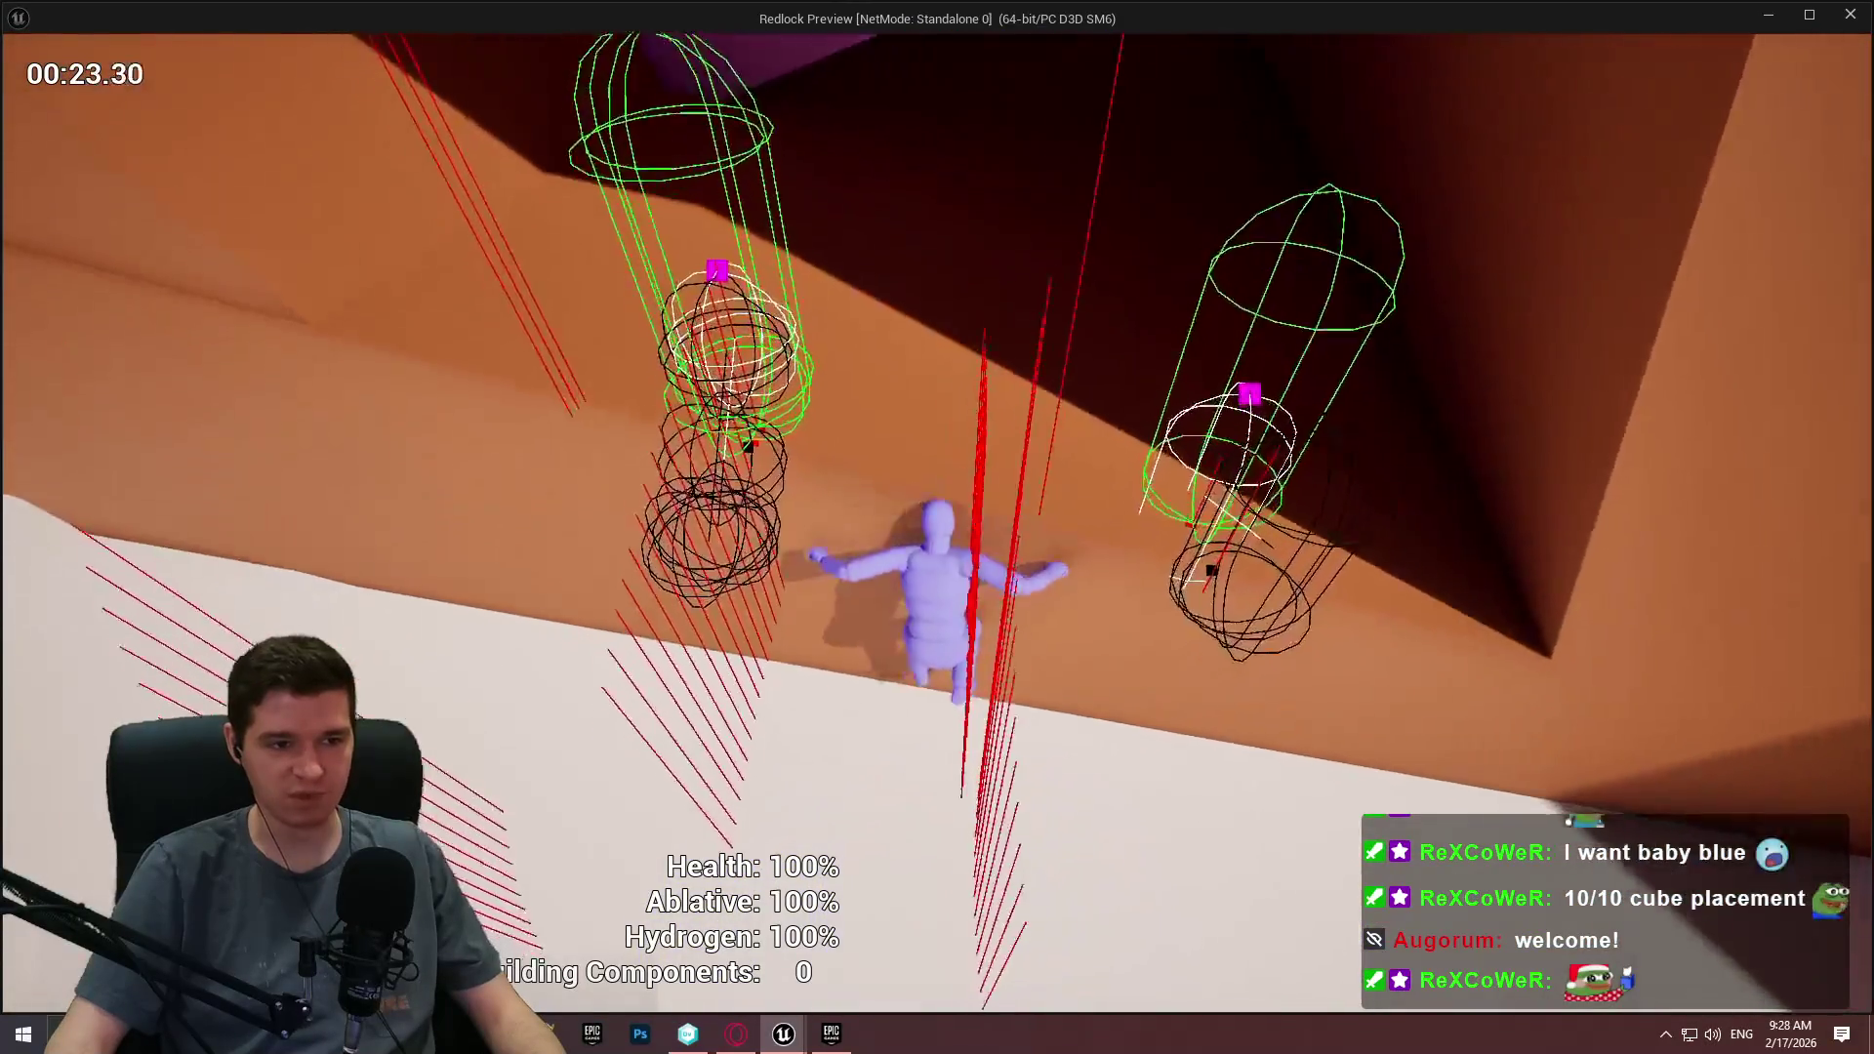
key("w")
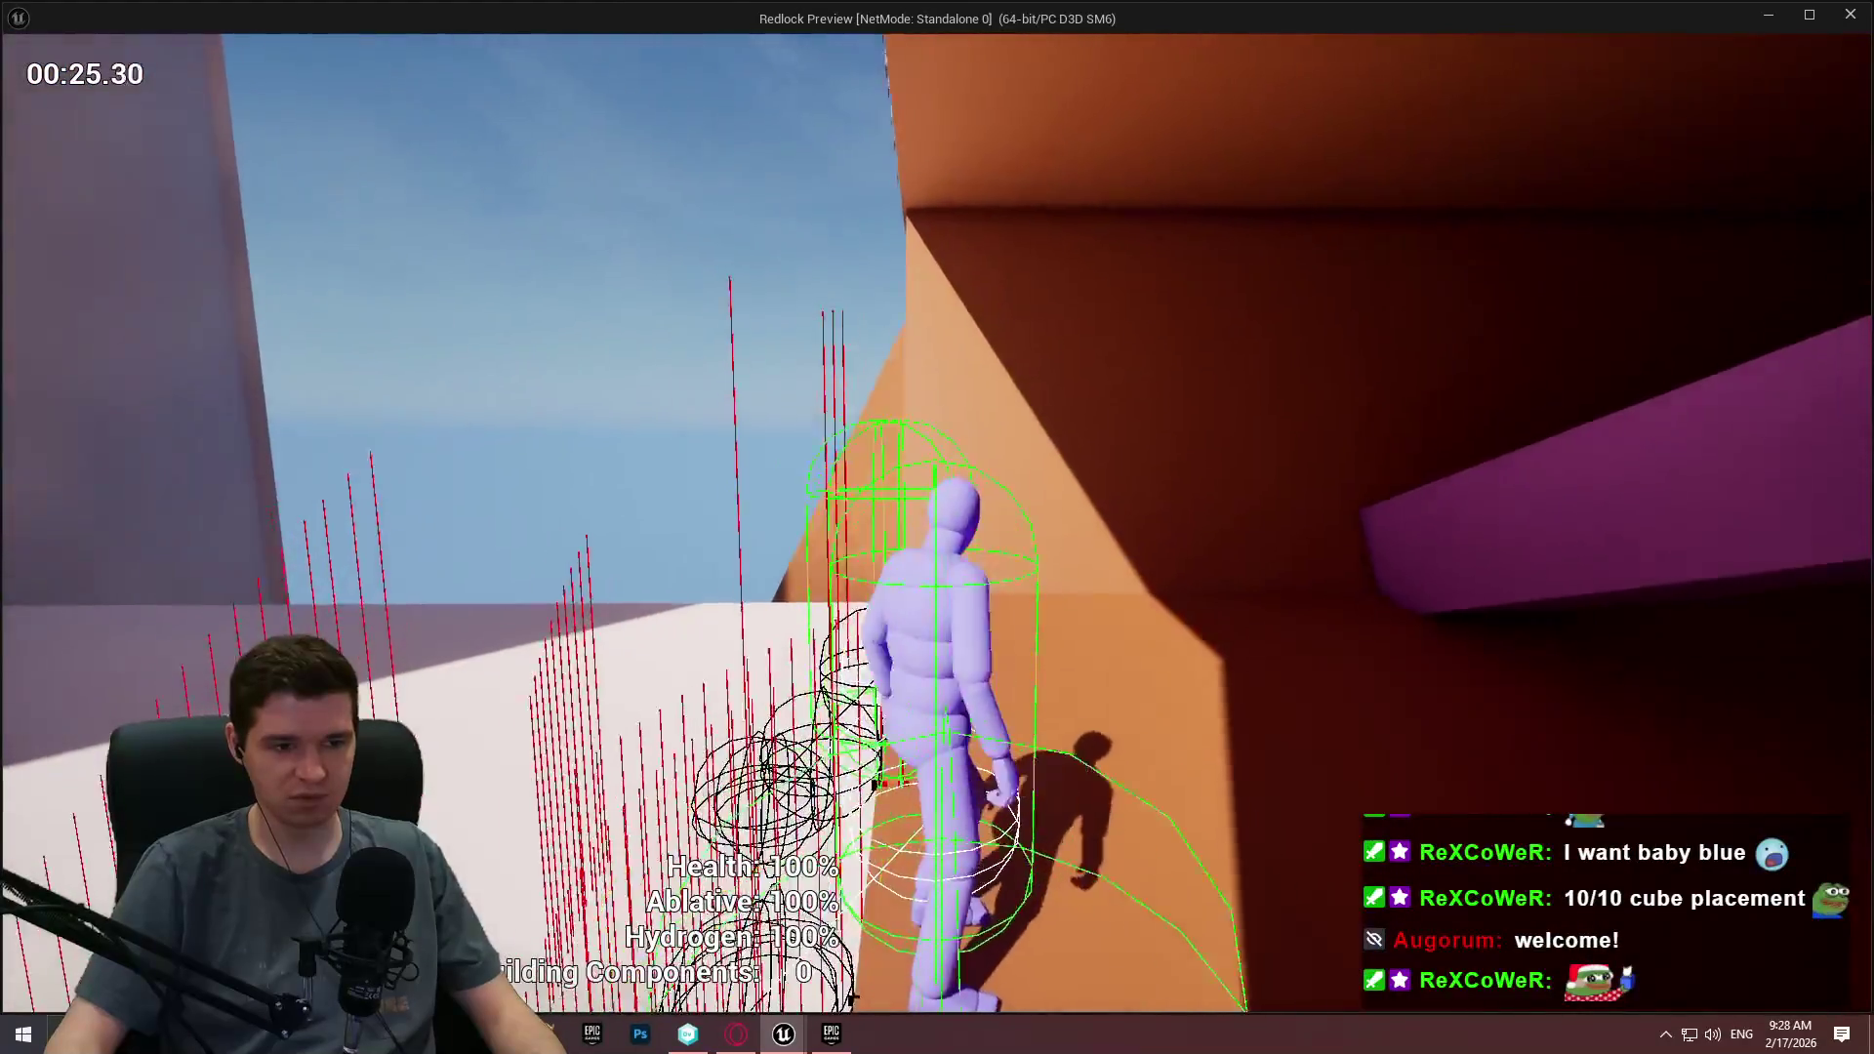
key("w")
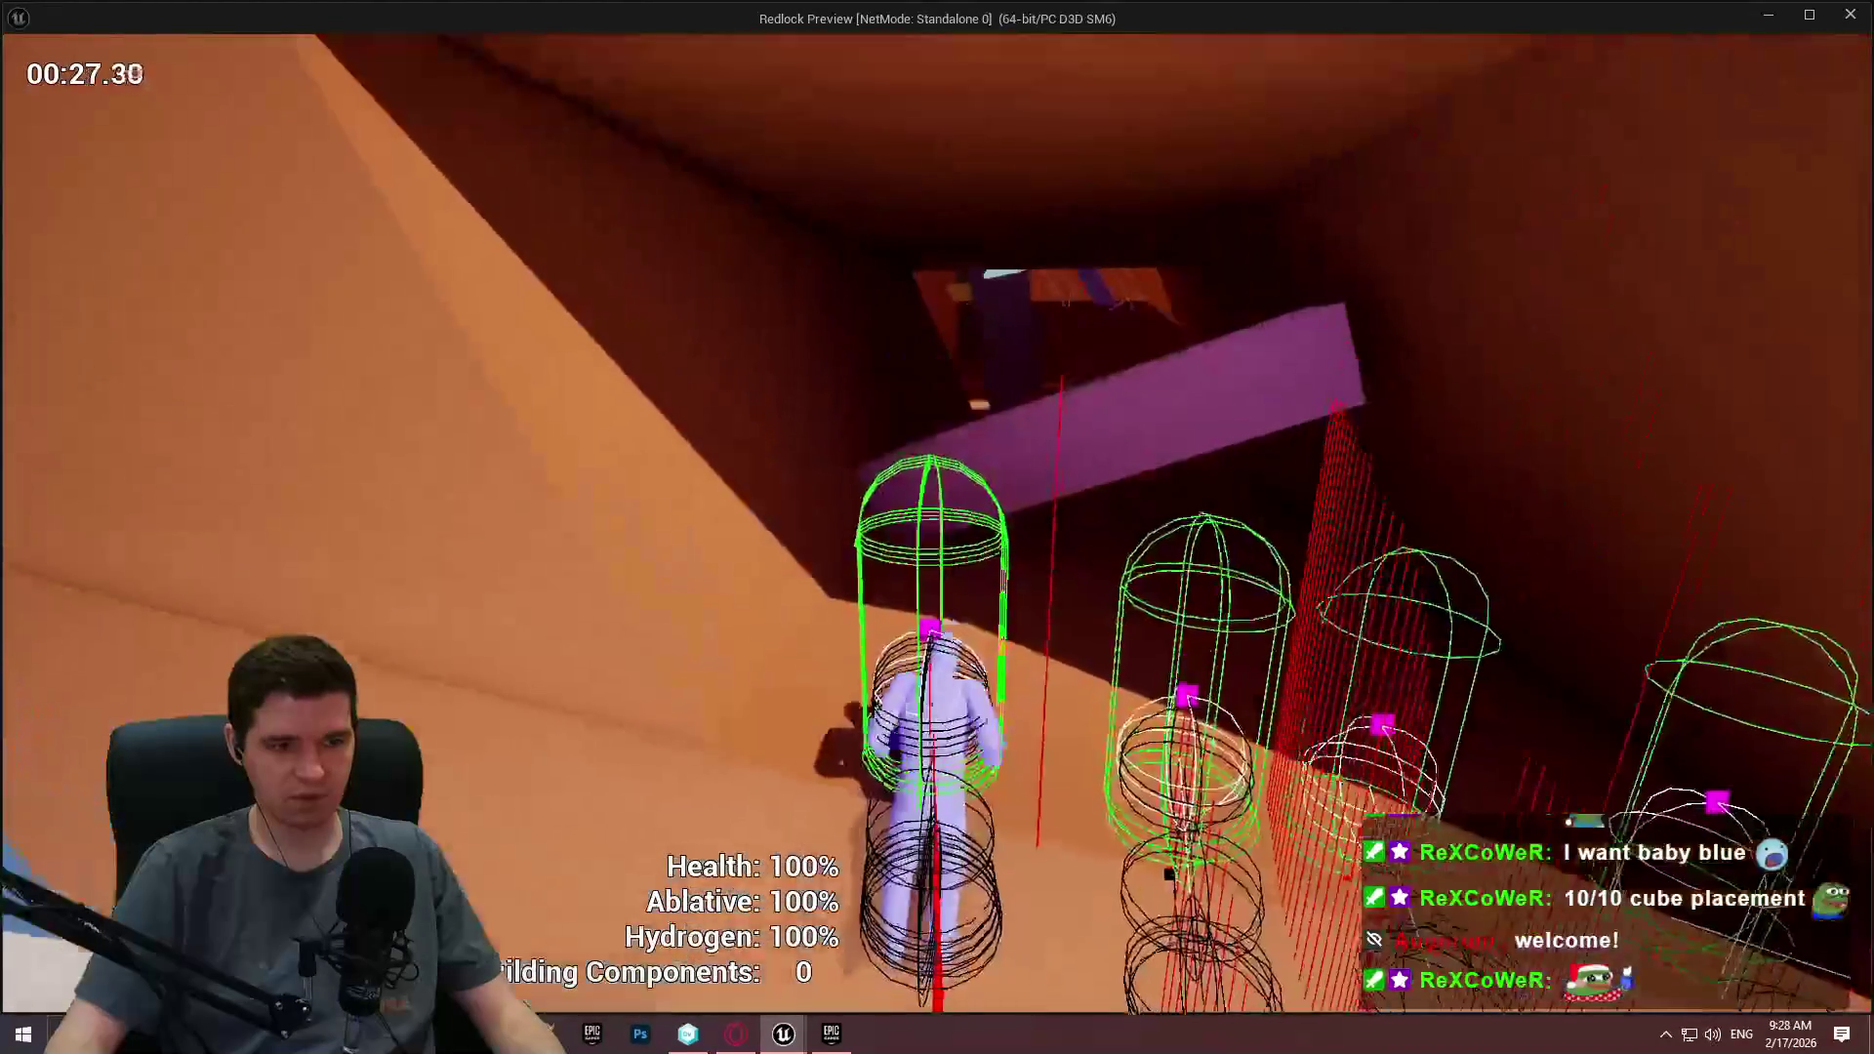
key("w")
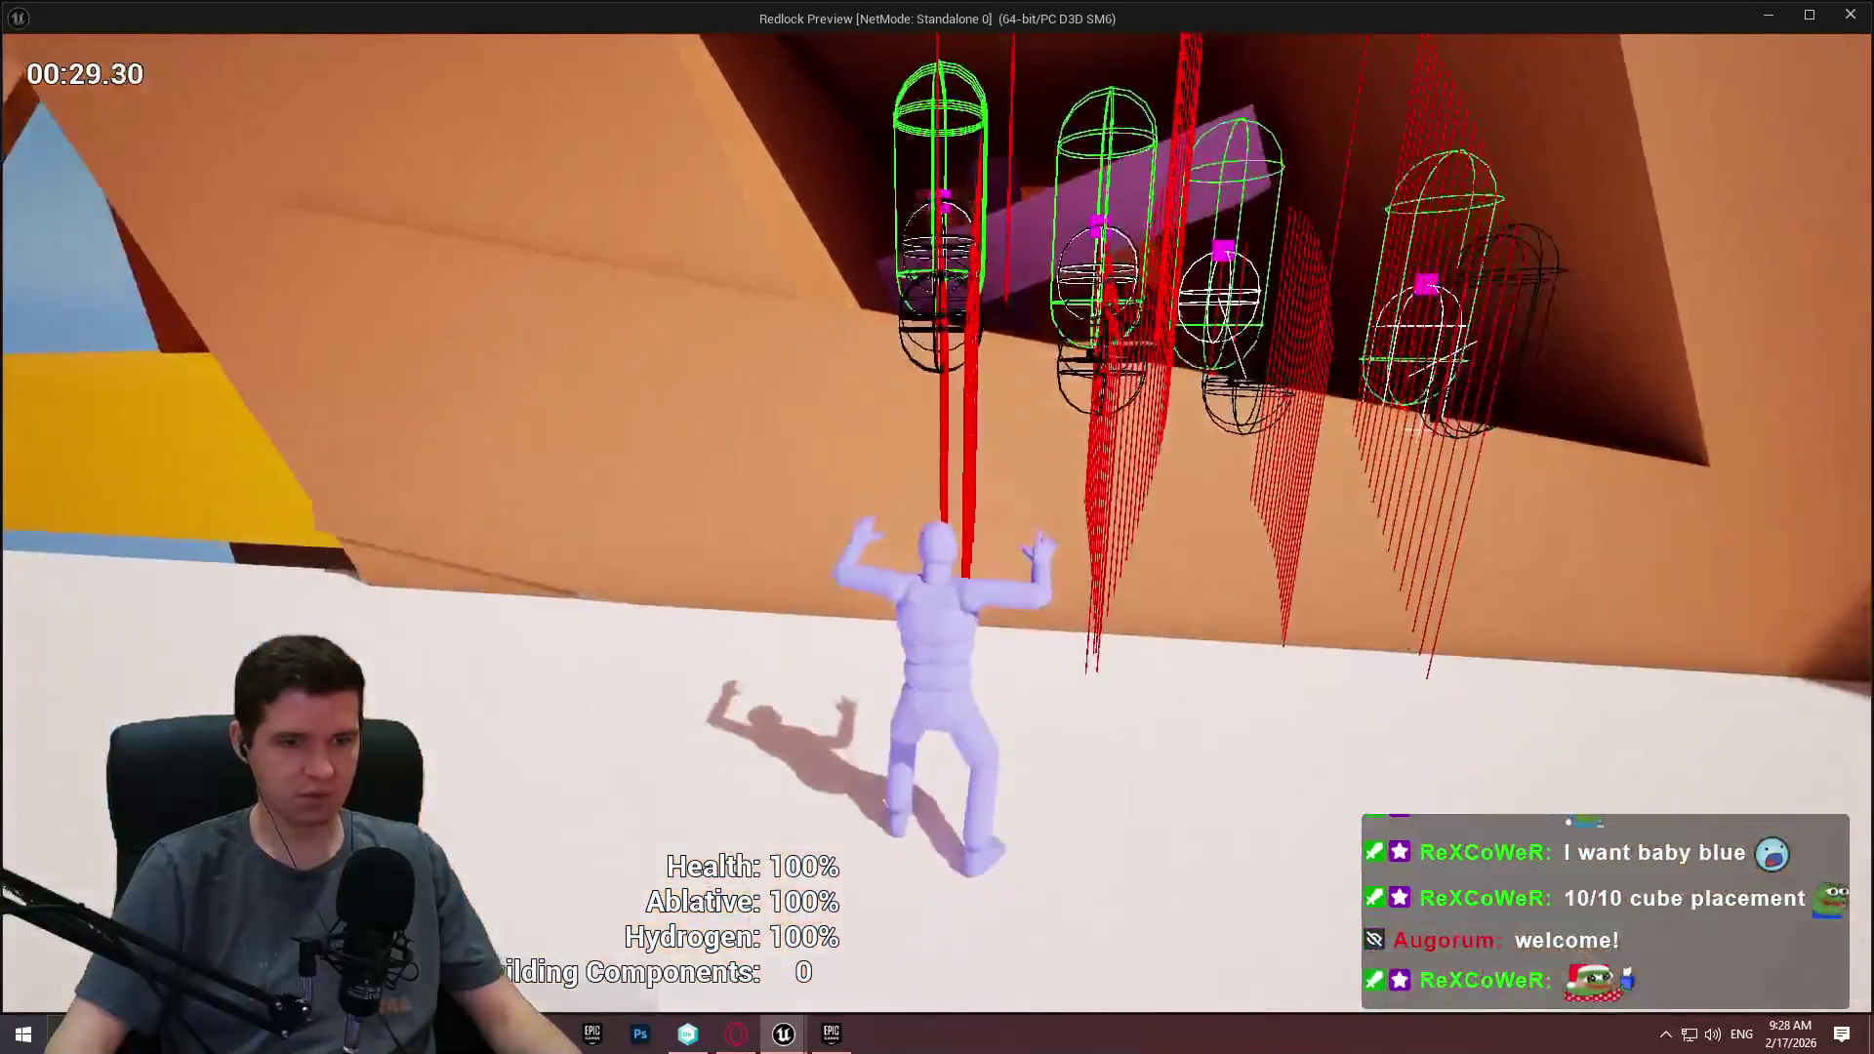
key("Escape")
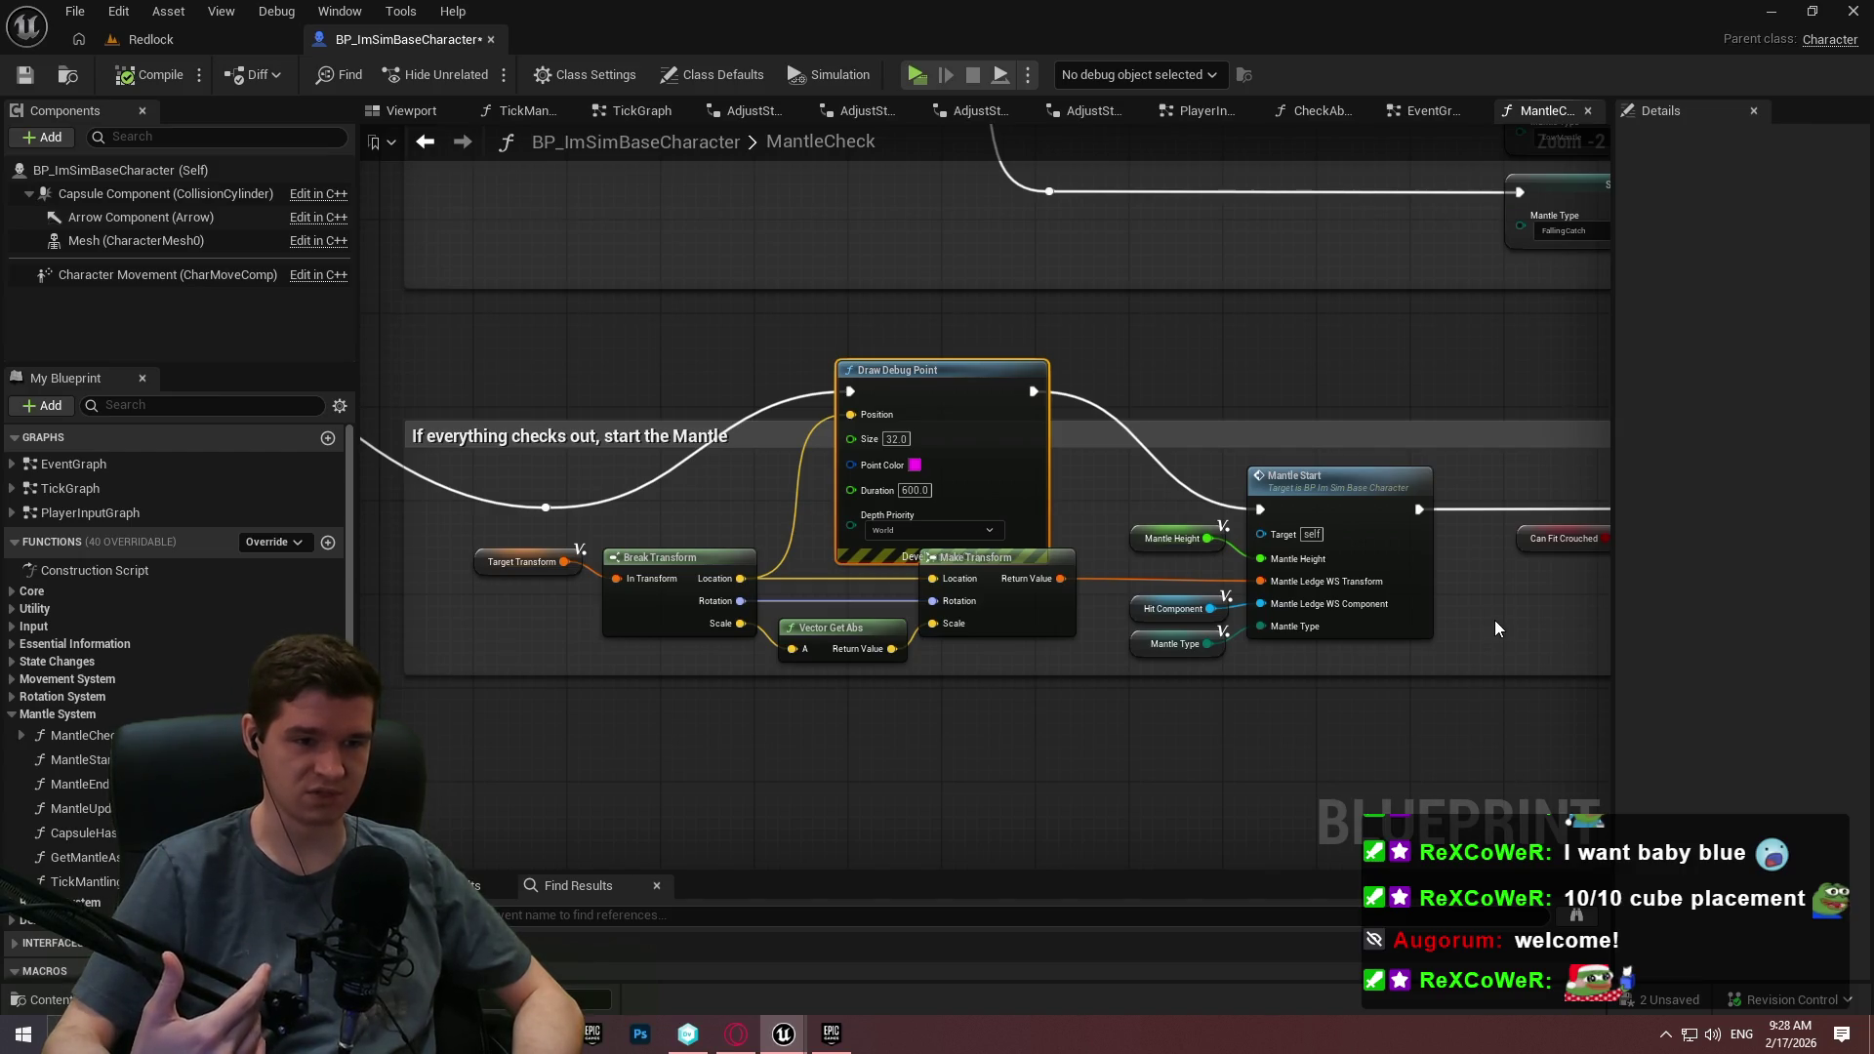
Open the MantleStart graph and diff the character Blueprint against Revision 25.
double_click(1387, 548)
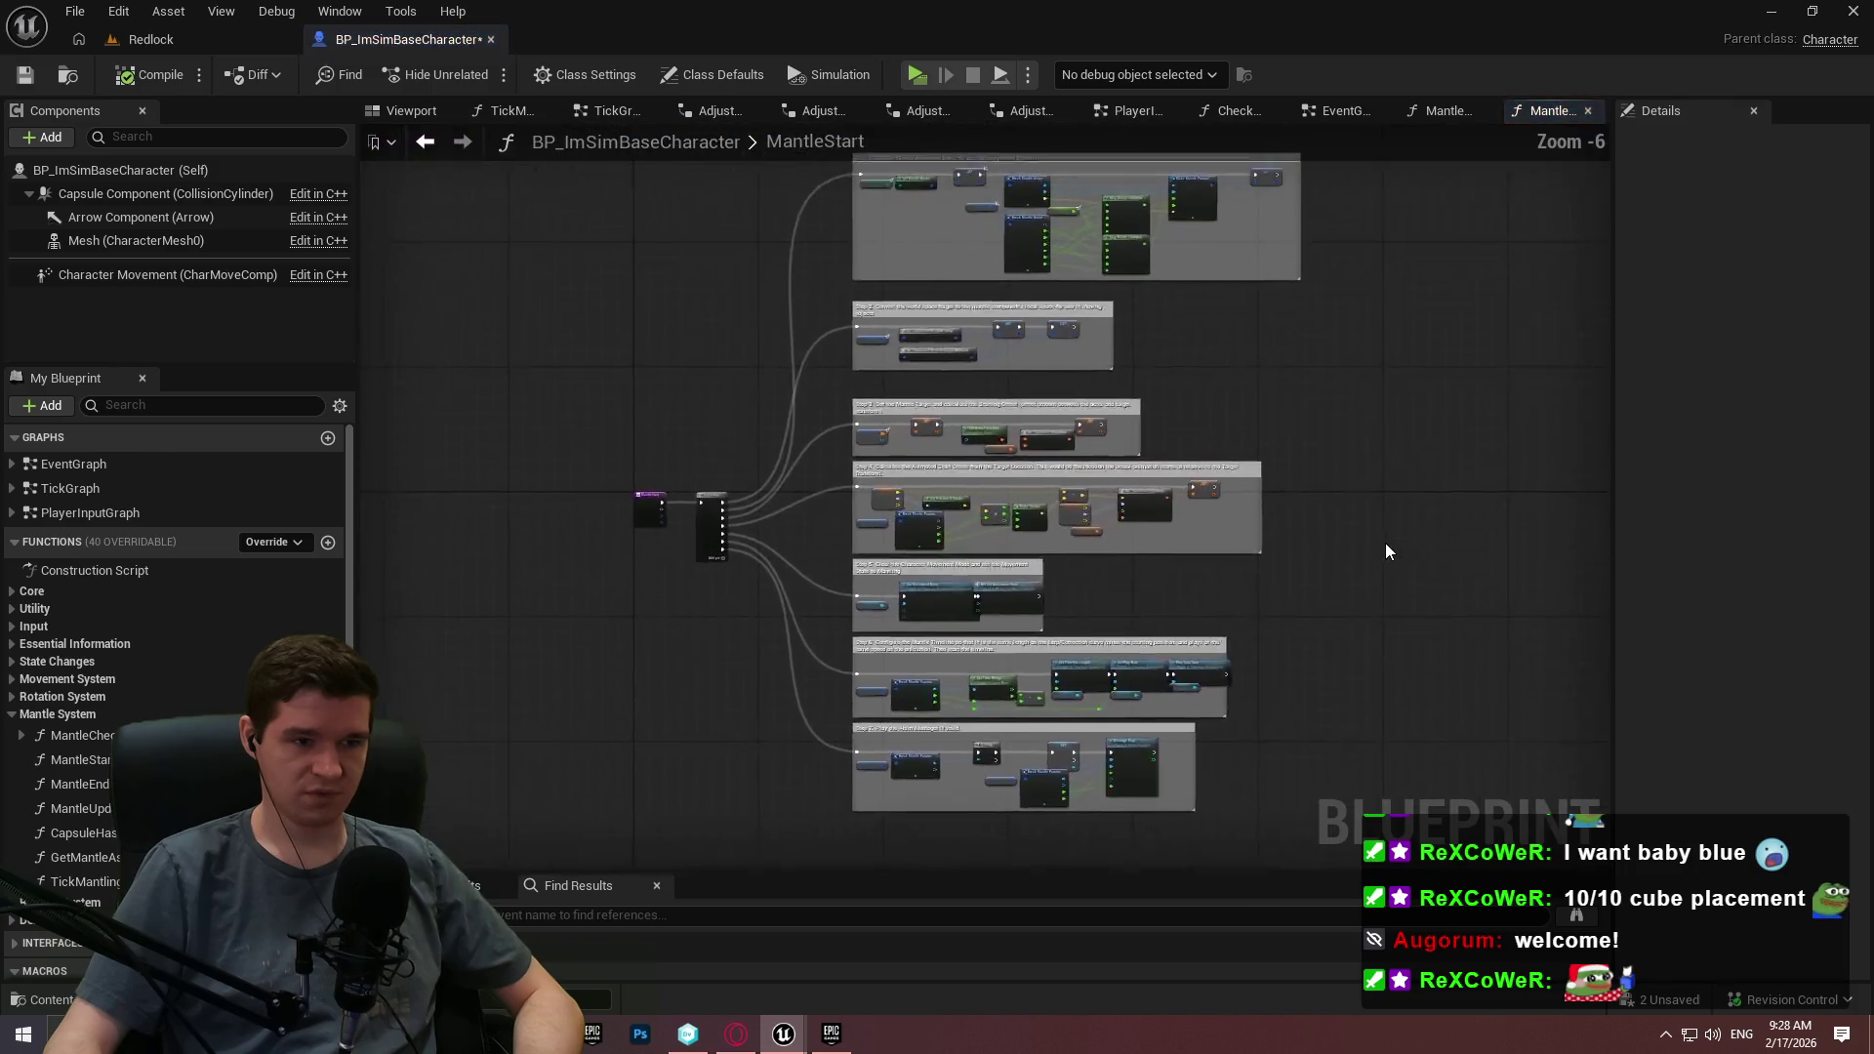
scroll(1074, 567, "up", 3)
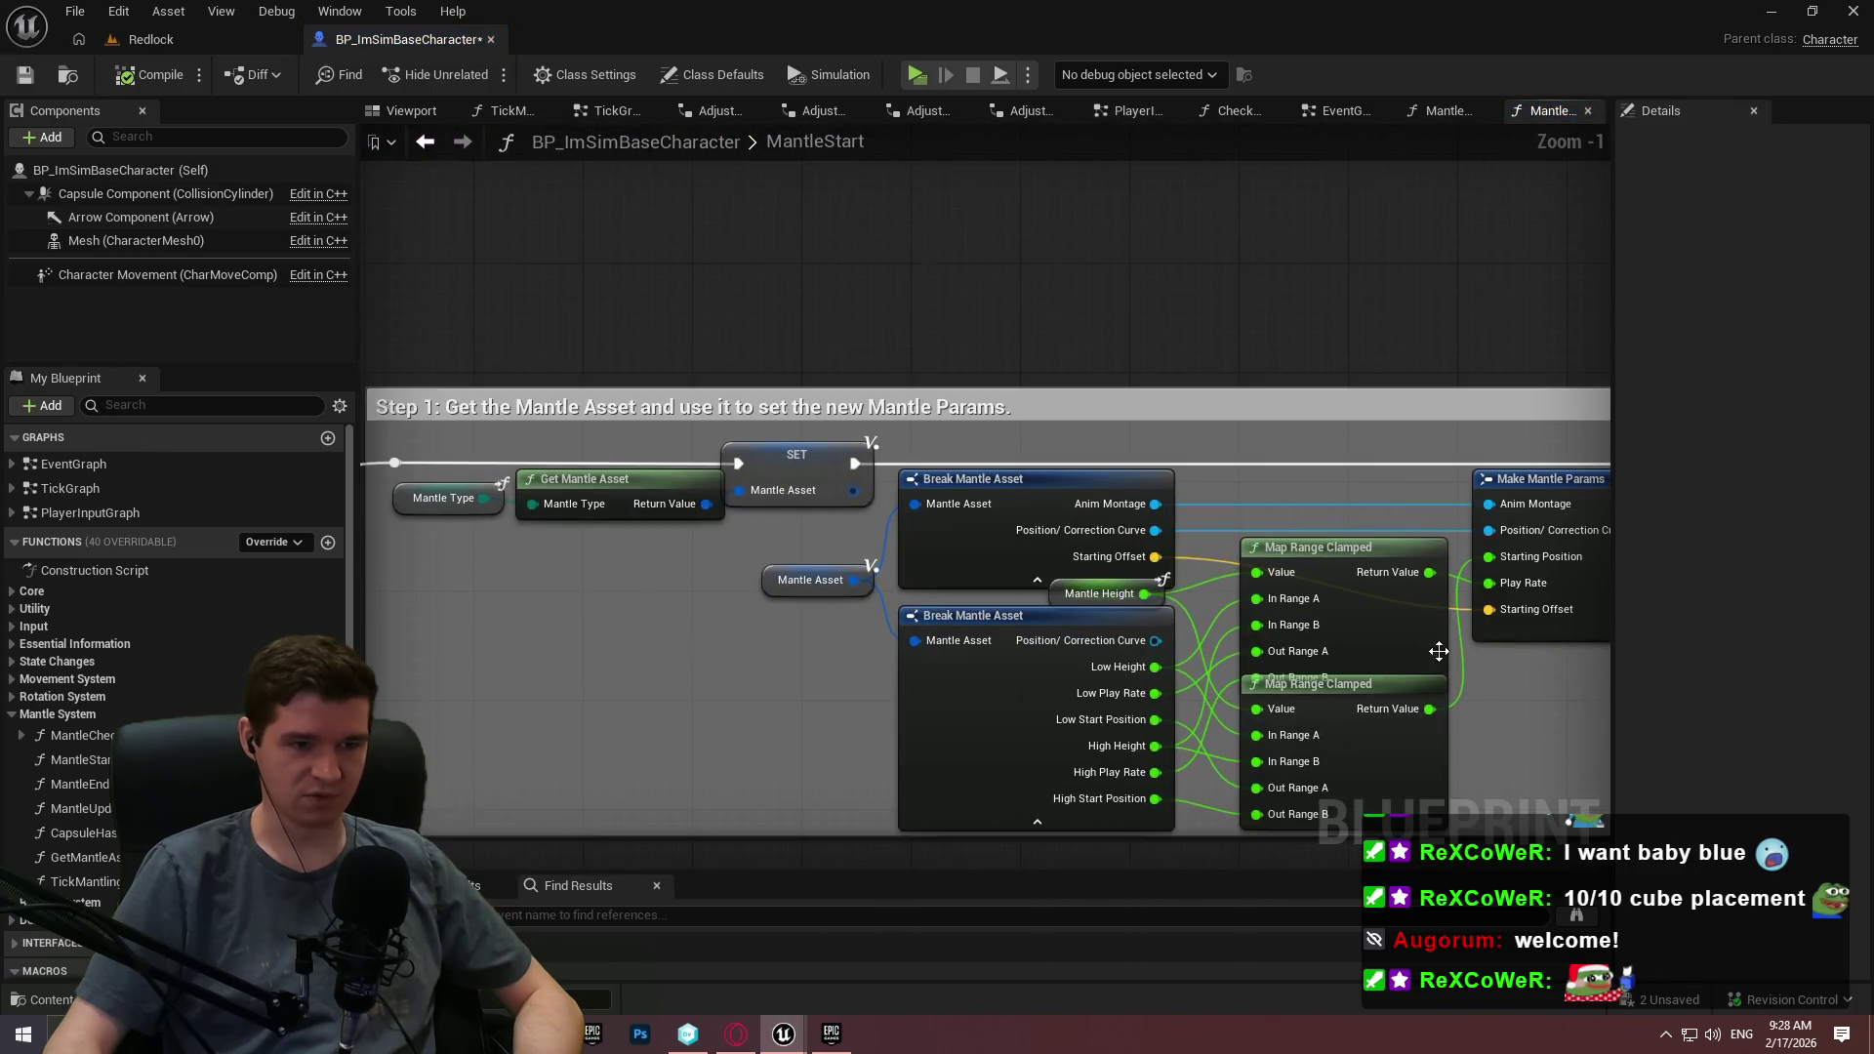
scroll(1281, 548, "down", 2)
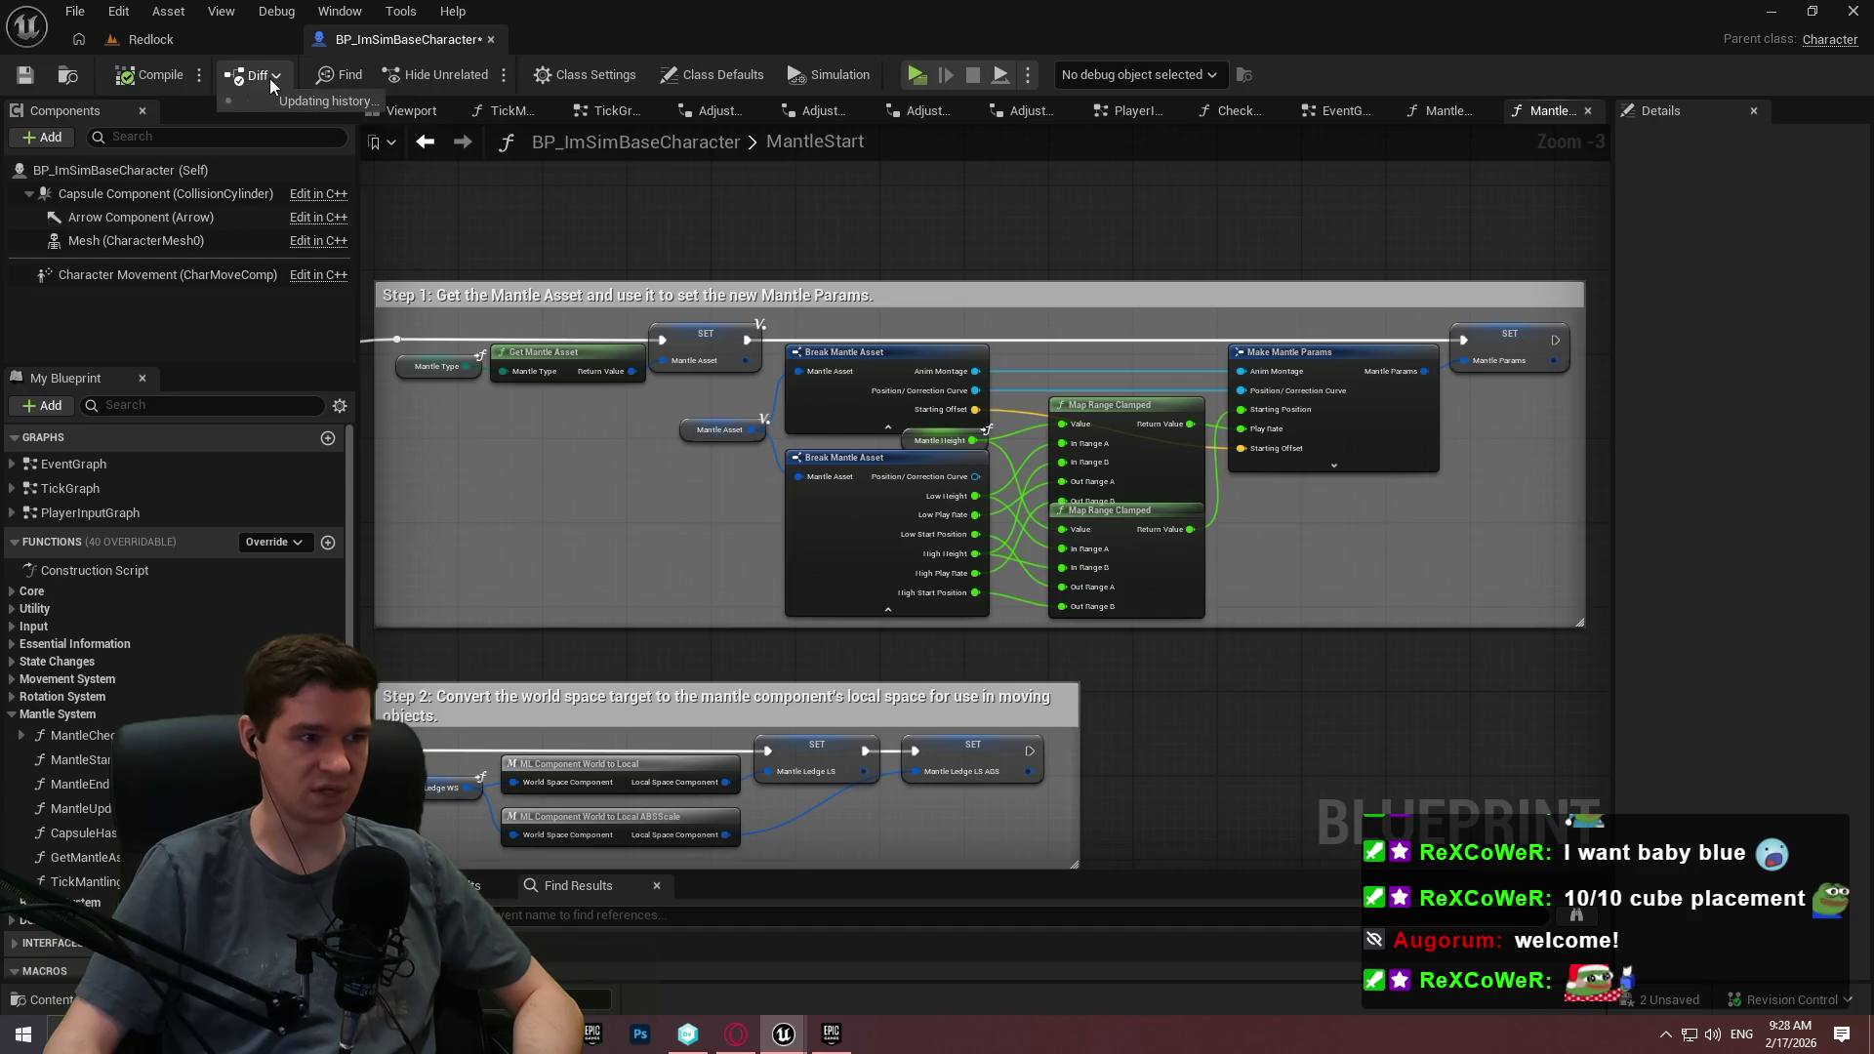
left_click(270, 79)
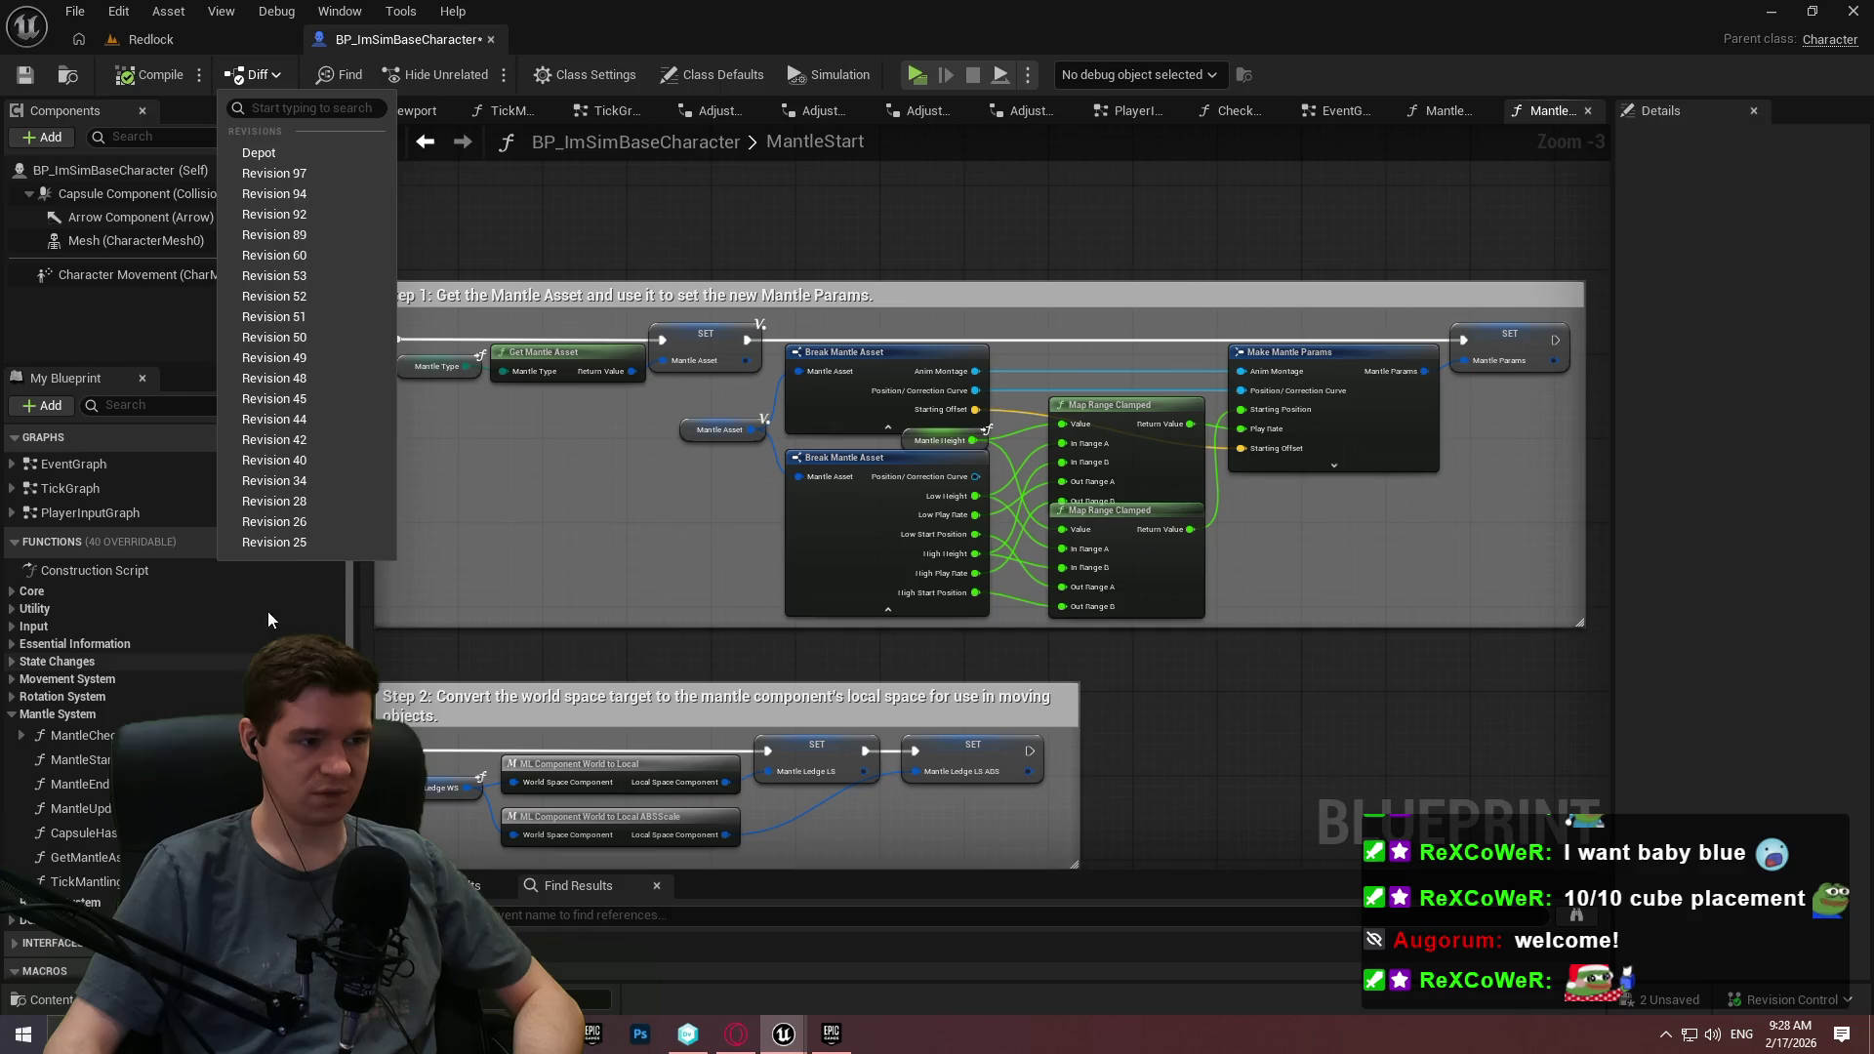
left_click(291, 541)
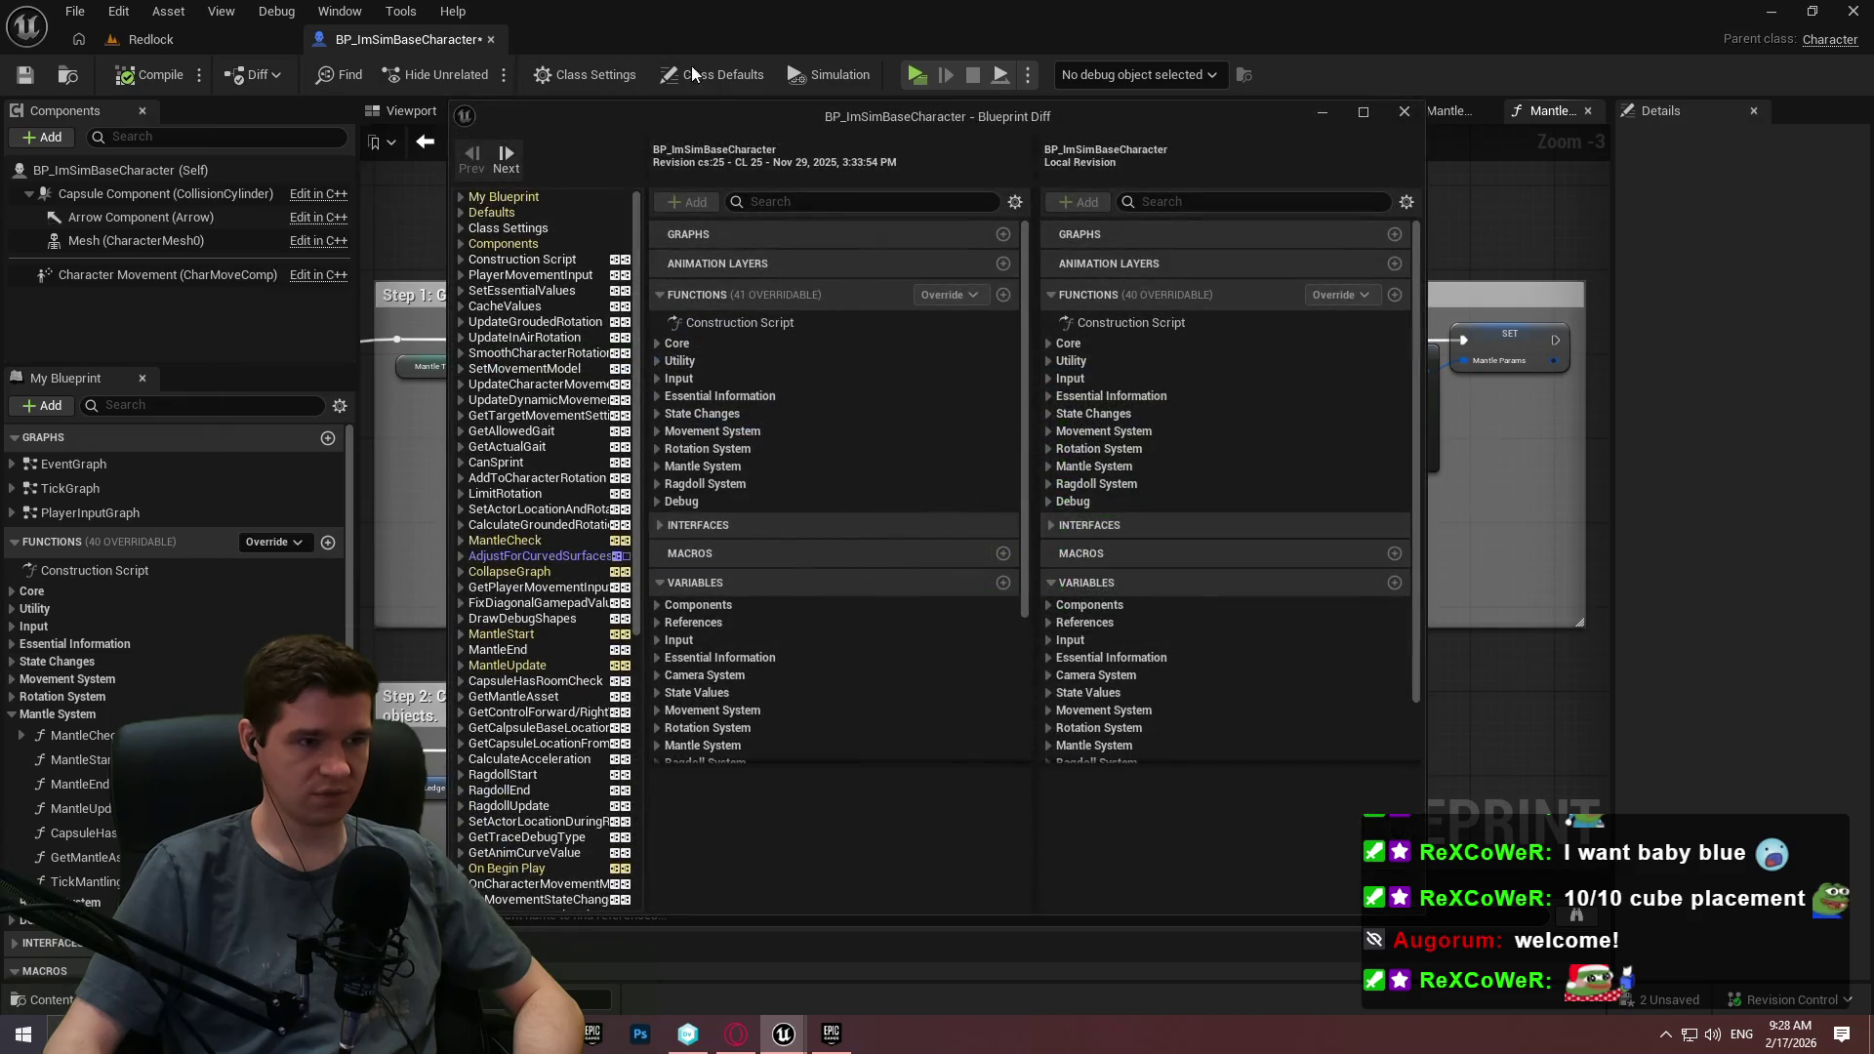
Maximize the diff window and inspect MantleStart's Step 2 conversion changes side by side.
mouse_move(697, 115)
left_mouse_down()
mouse_move(1562, 233)
mouse_move(1150, 3)
left_mouse_up()
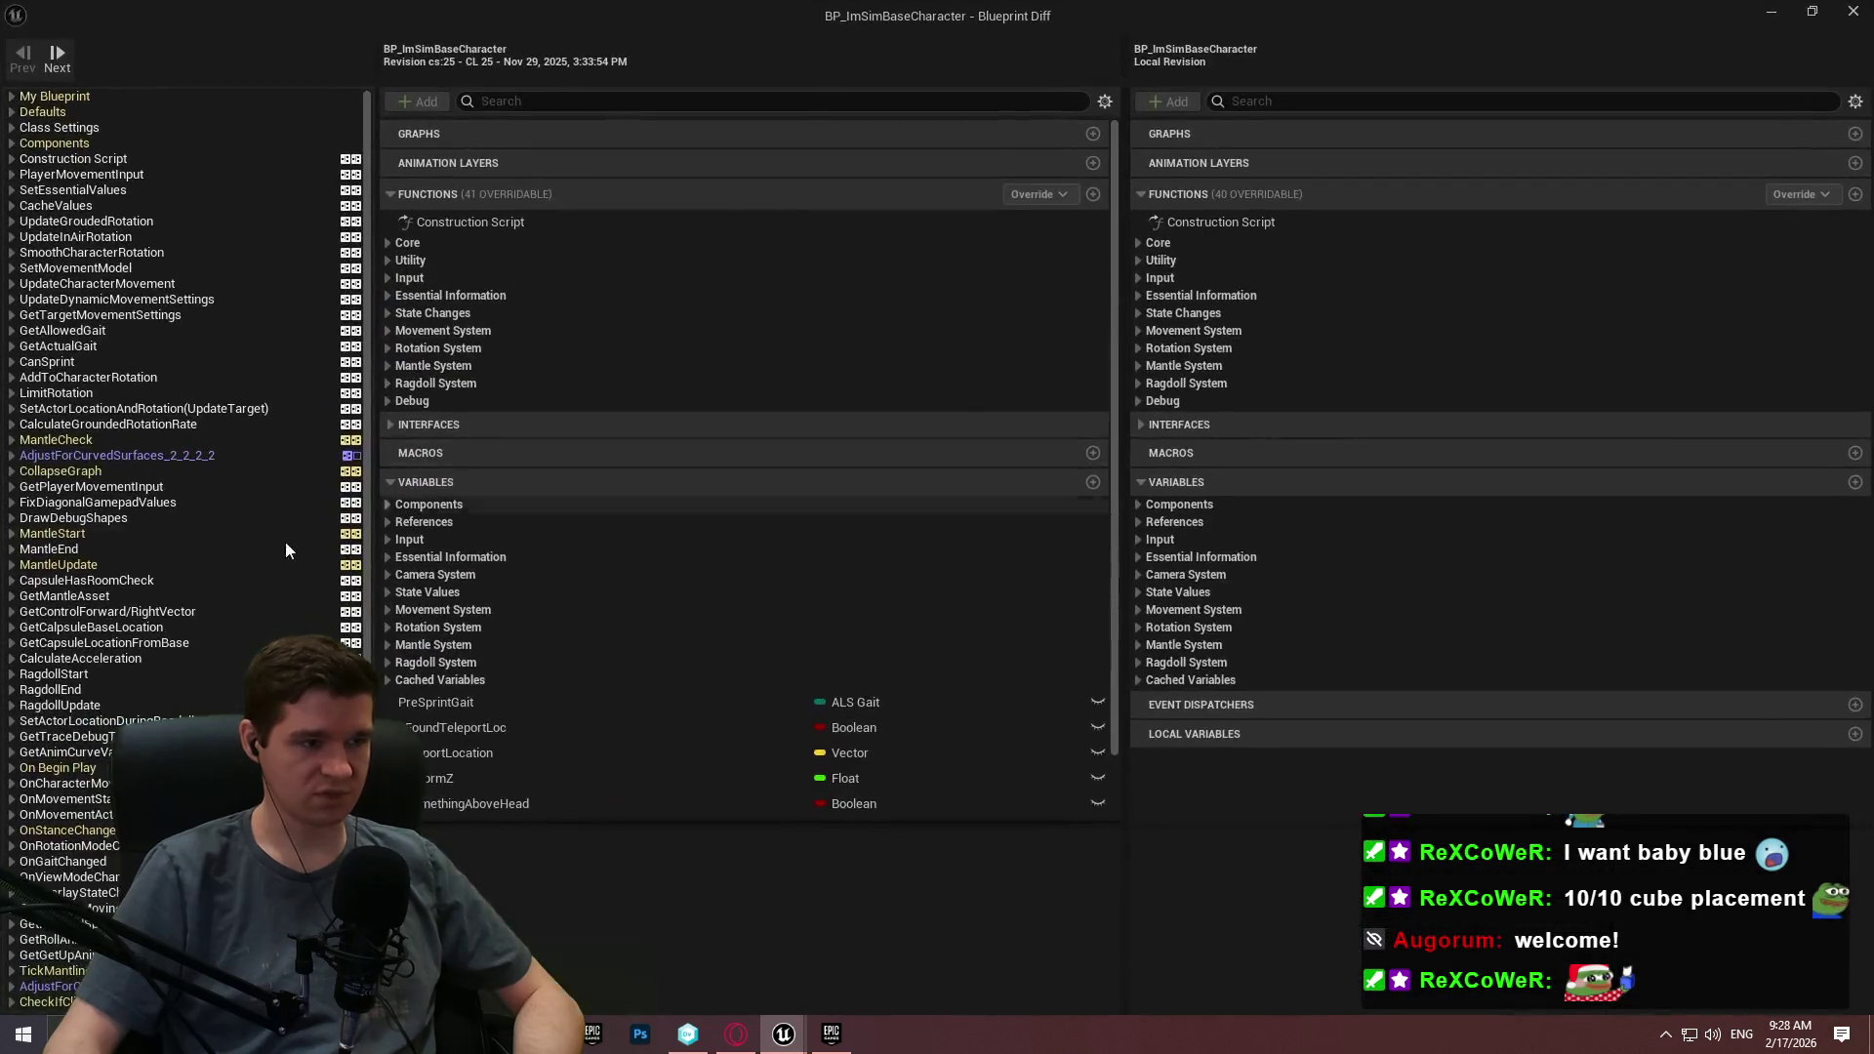
left_click(101, 533)
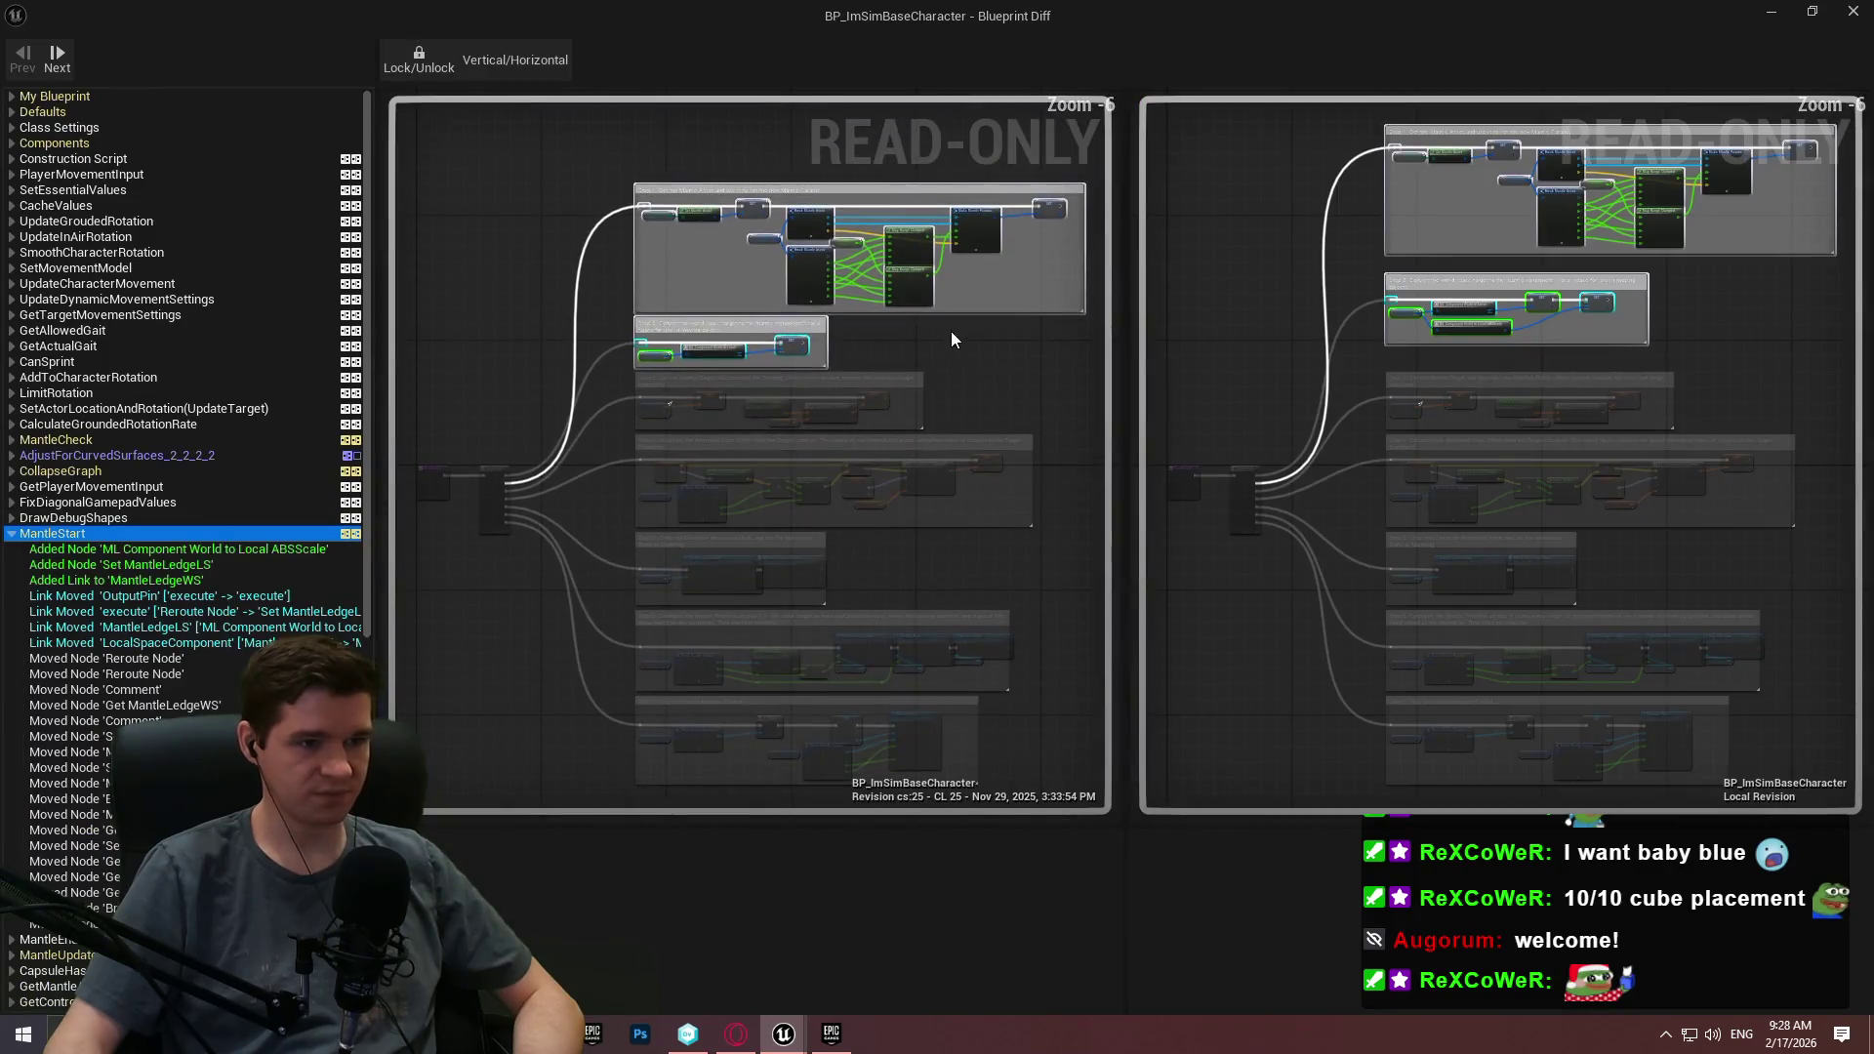
left_click_drag(951, 331, 918, 368)
scroll(878, 390, "up", 5)
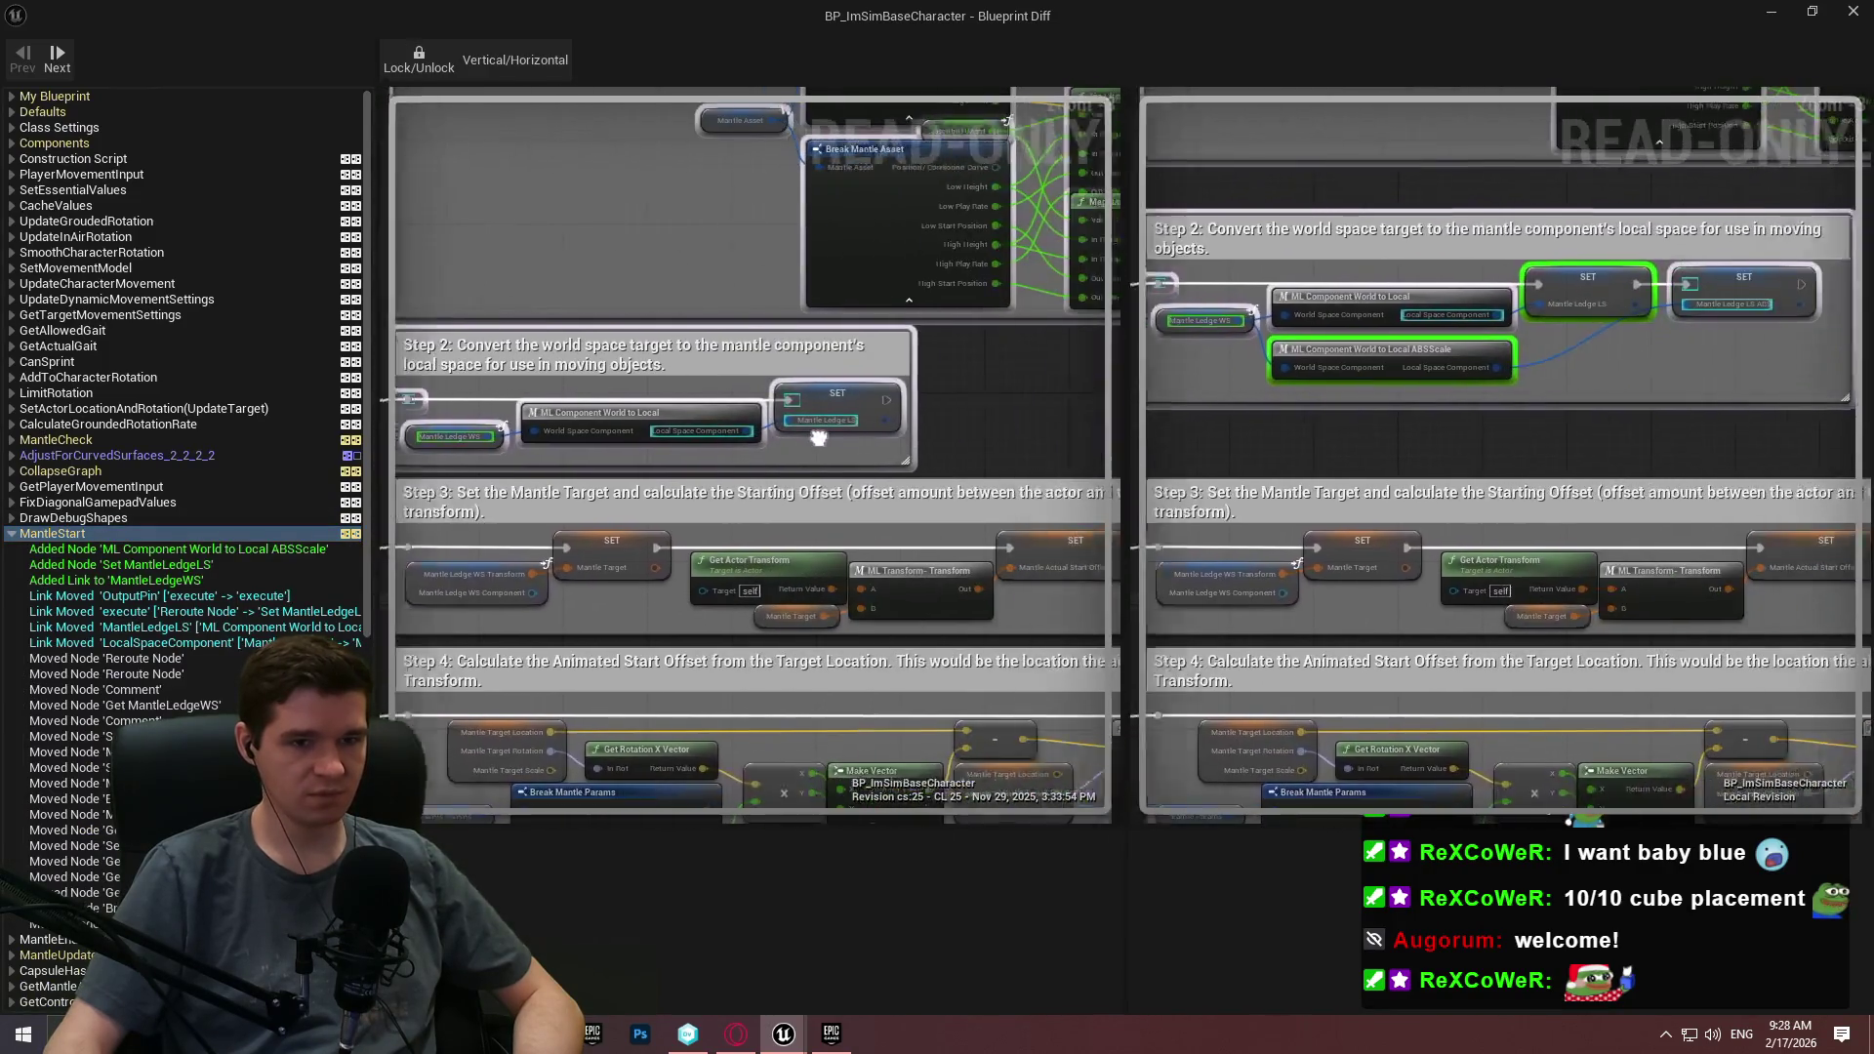
mouse_move(765, 436)
left_mouse_down()
mouse_move(856, 435)
mouse_move(816, 188)
mouse_move(693, 478)
left_mouse_up()
scroll(684, 469, "down", 2)
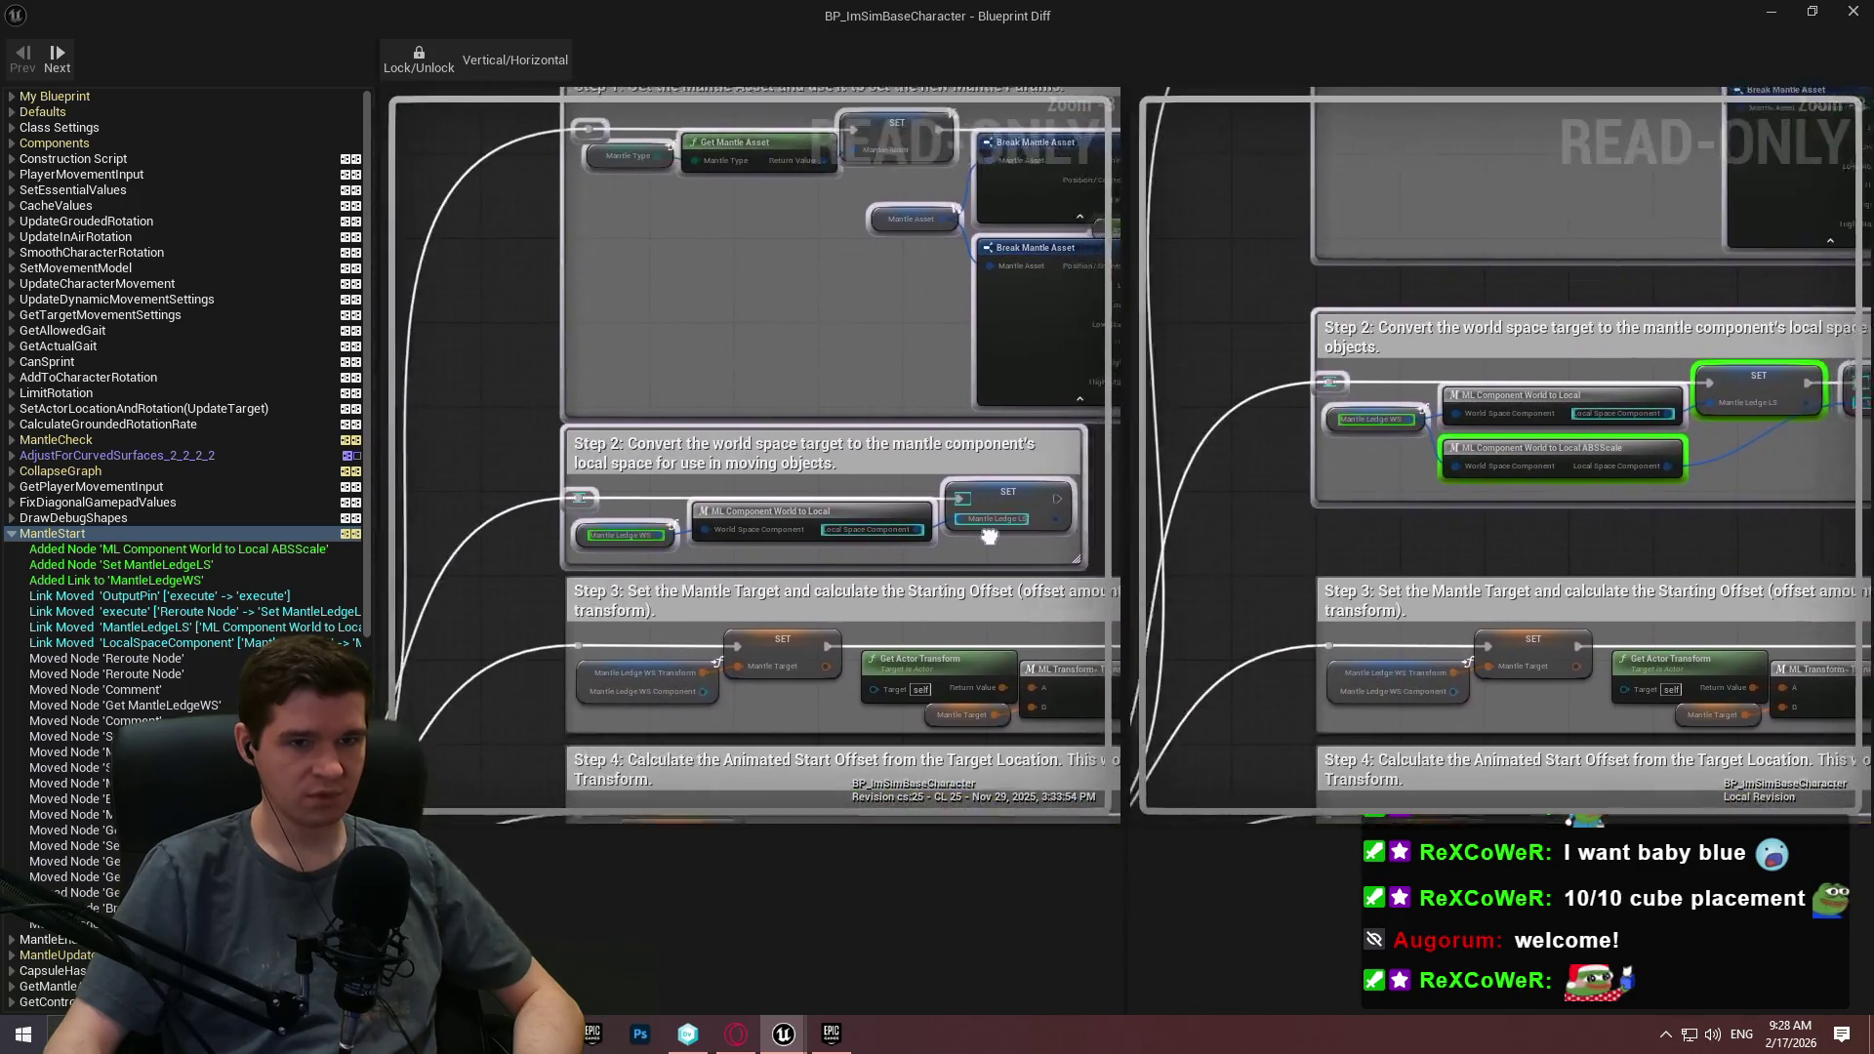
scroll(648, 448, "up", 2)
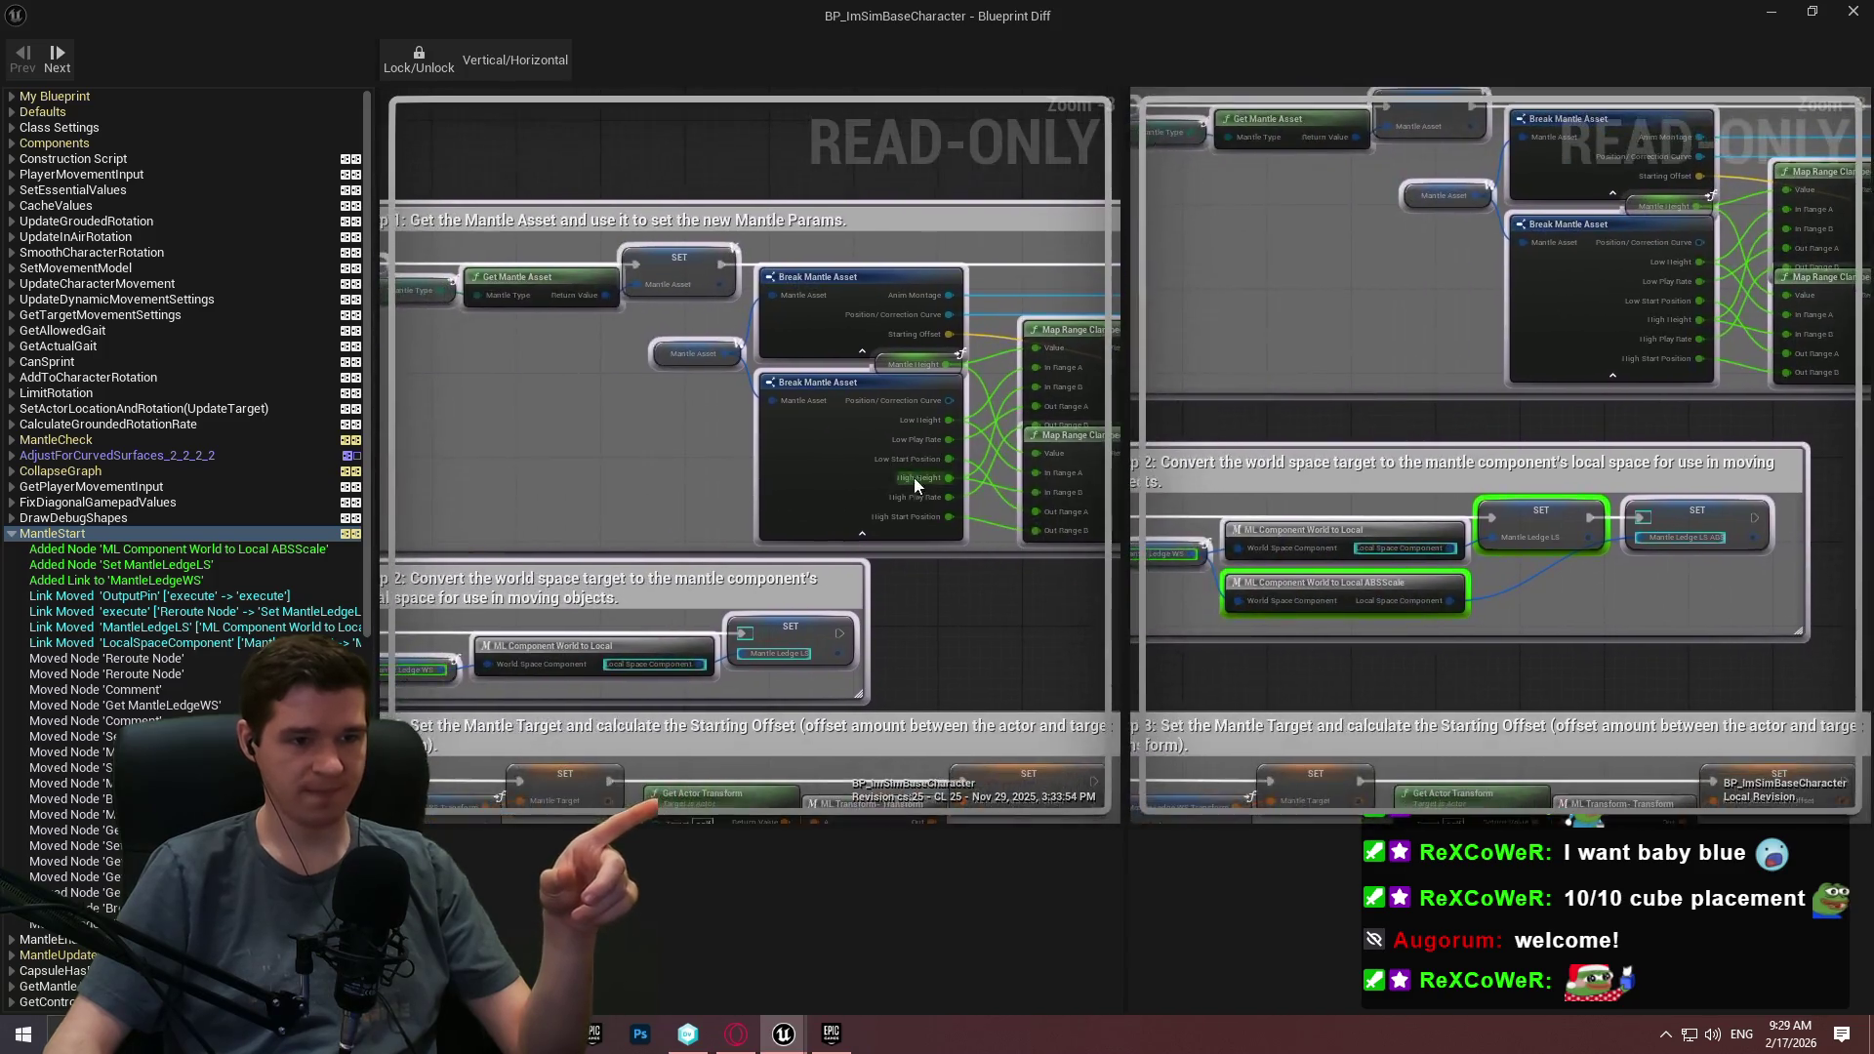
scroll(908, 476, "down", 5)
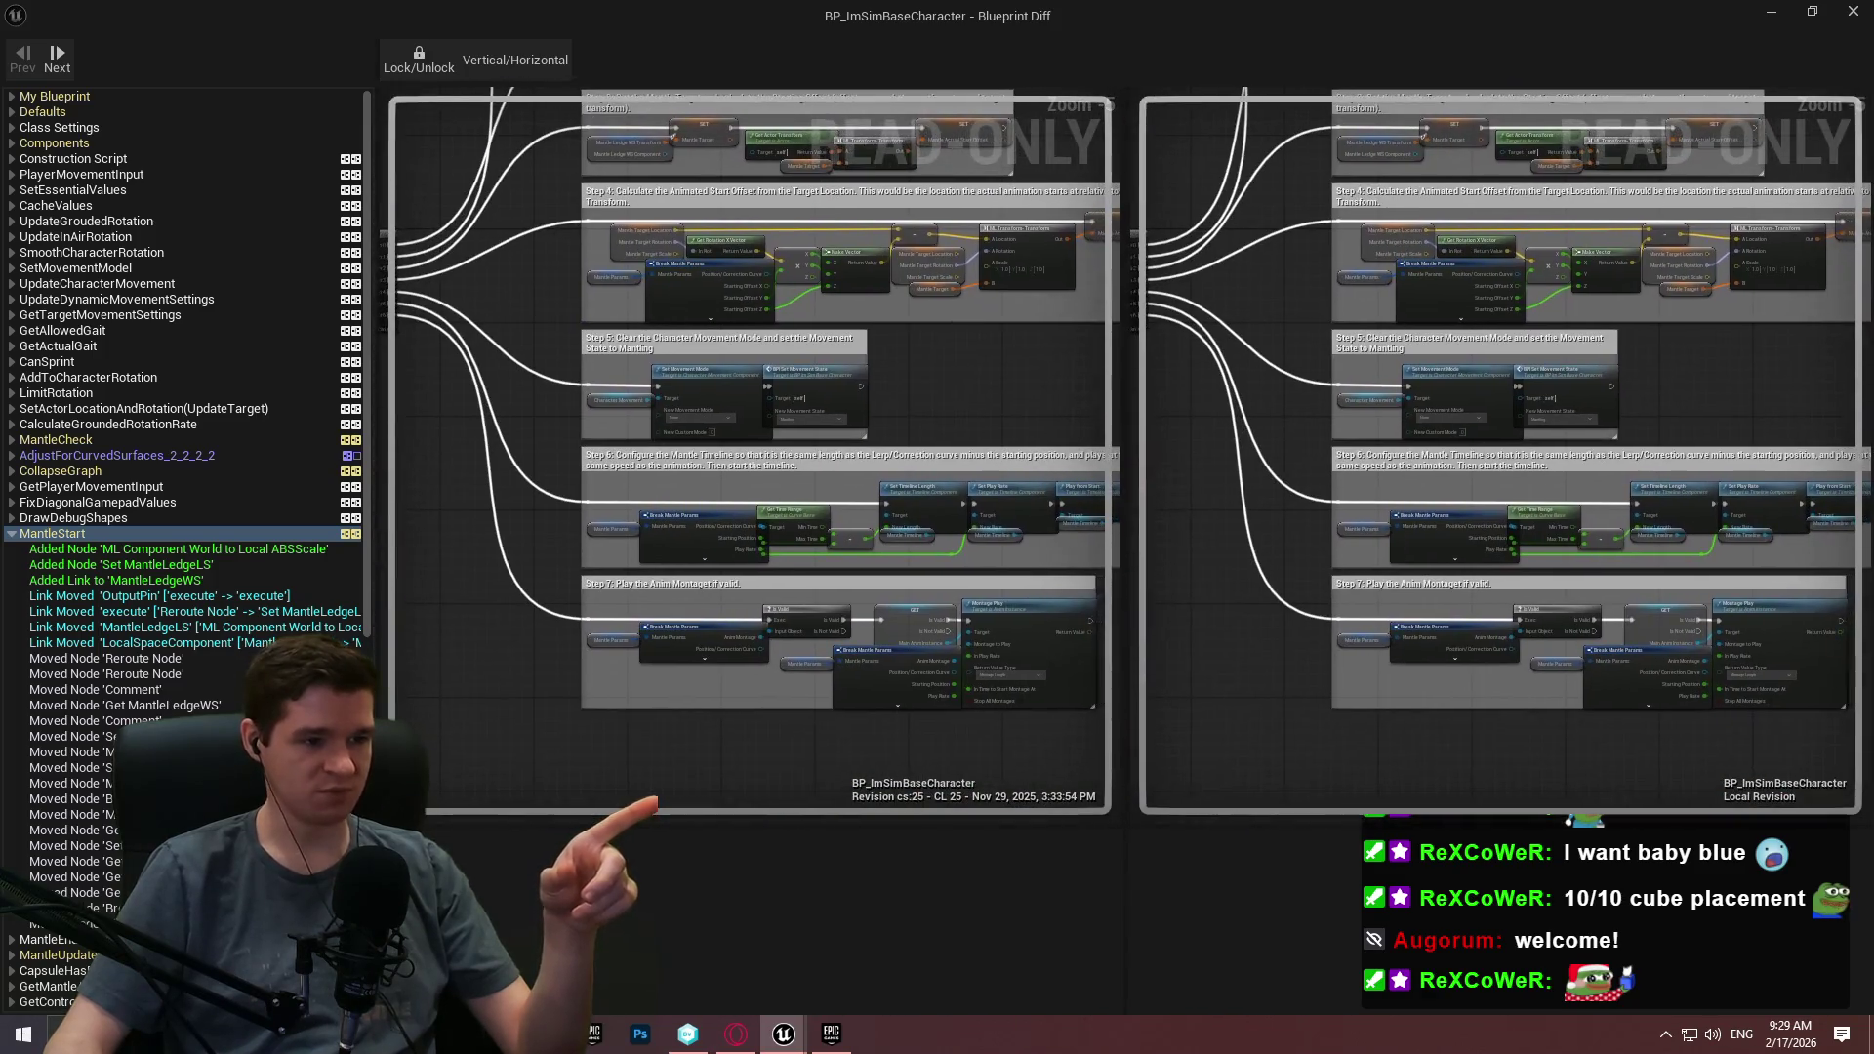
Review the Defaults changes and the ML Component World to Local node, then close the diff.
left_click(12, 534)
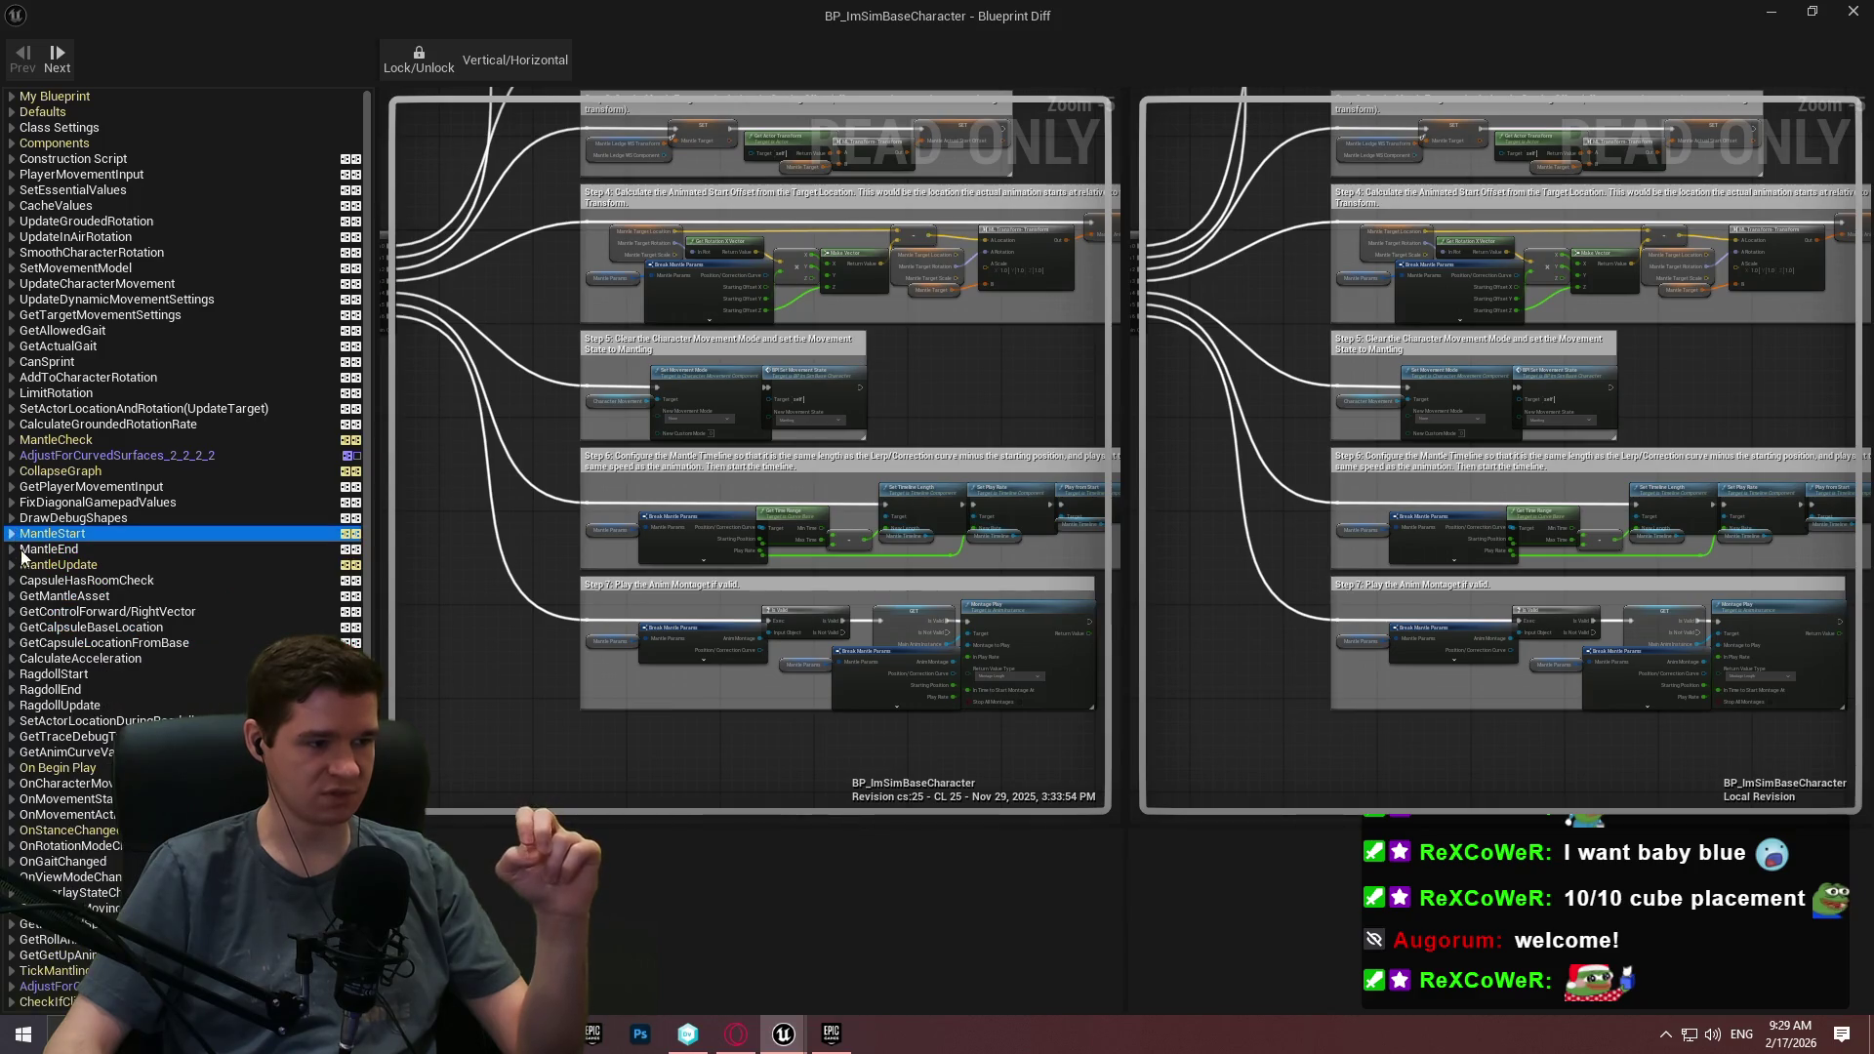
scroll(195, 432, "down", 4)
scroll(185, 449, "down", 2)
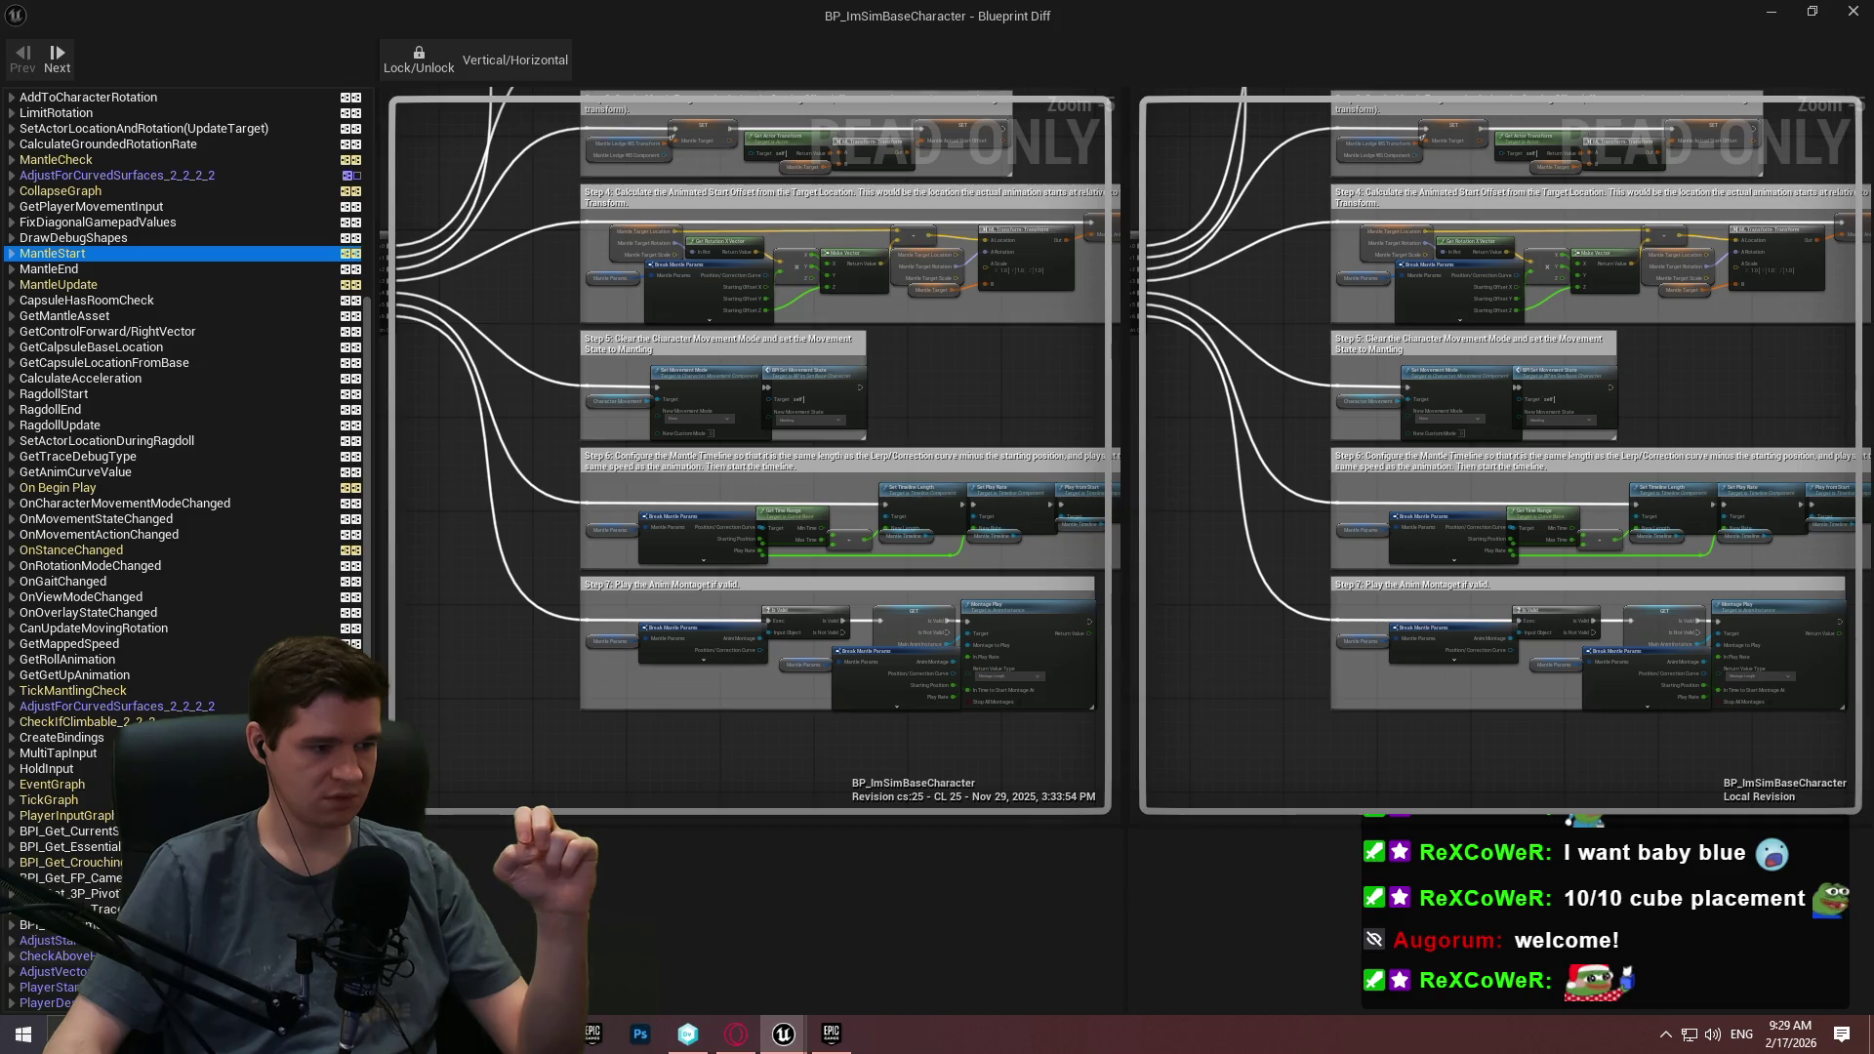
scroll(186, 449, "up", 1)
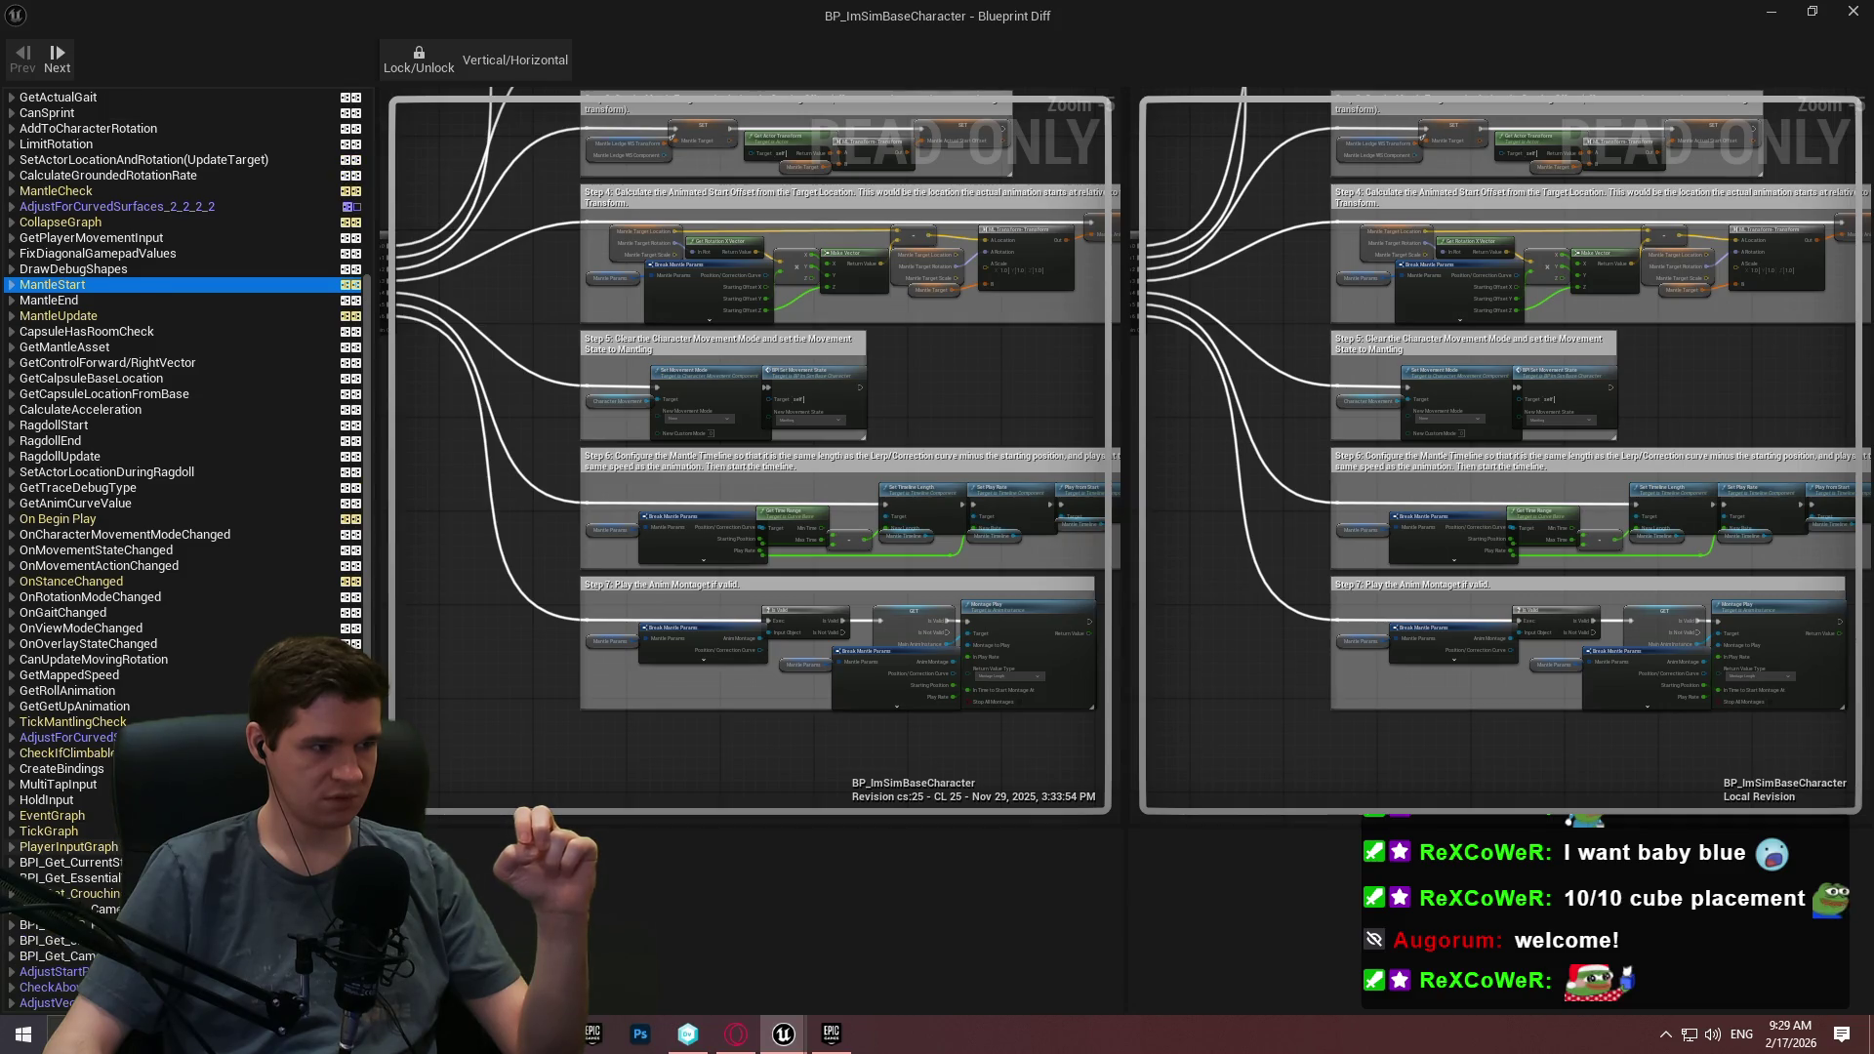
scroll(185, 449, "up", 5)
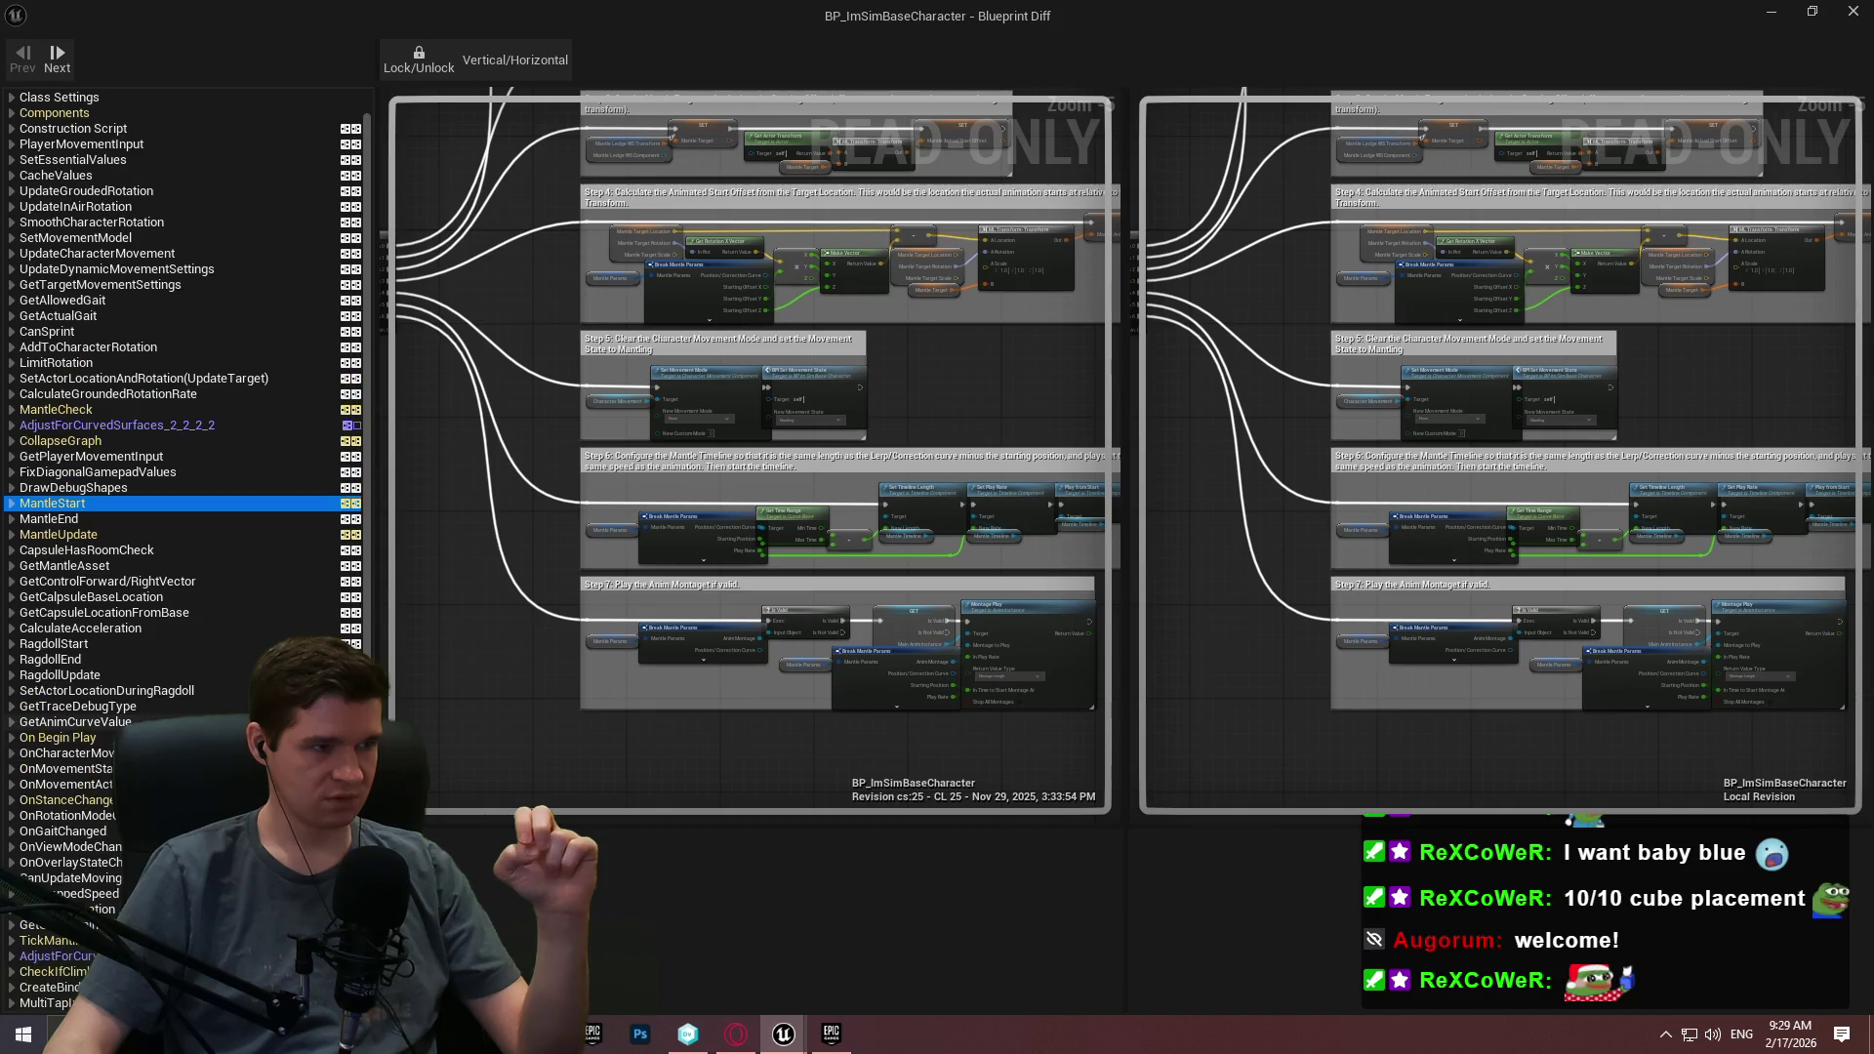
scroll(924, 304, "up", 3)
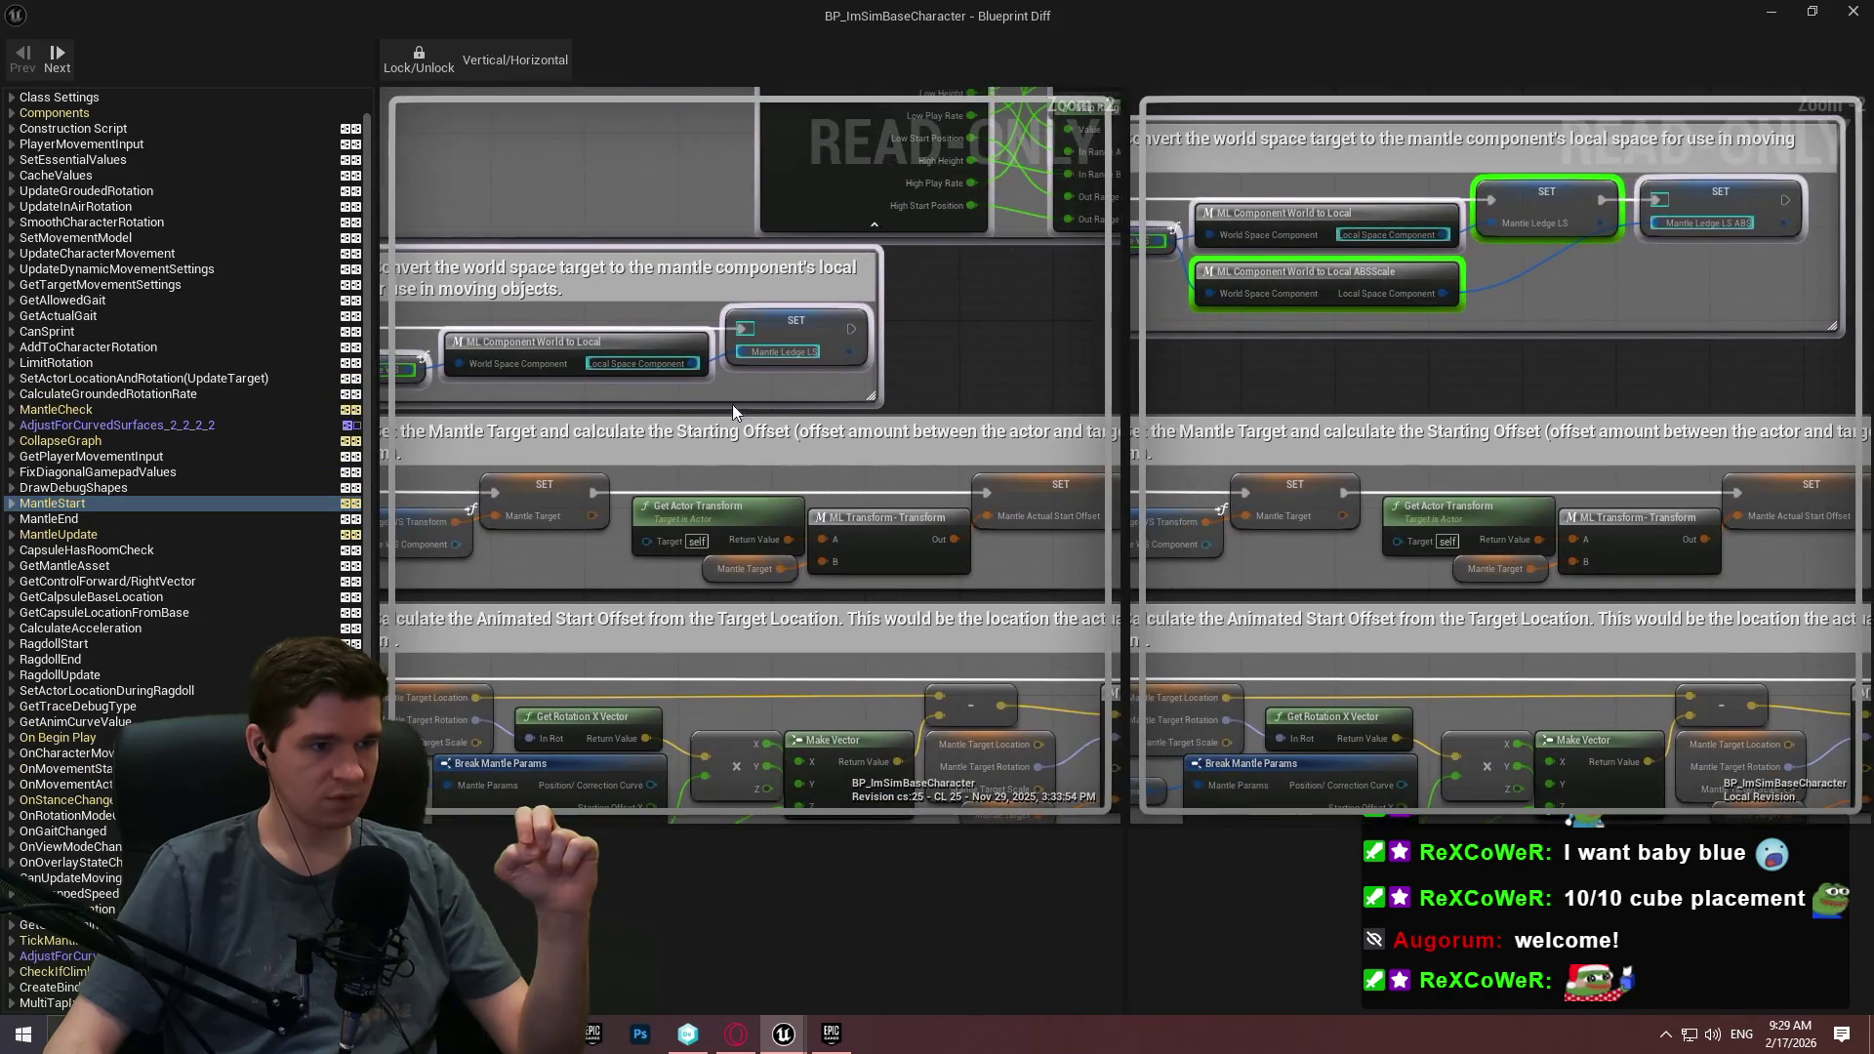
scroll(372, 390, "up", 1)
left_click_drag(366, 429, 355, 641)
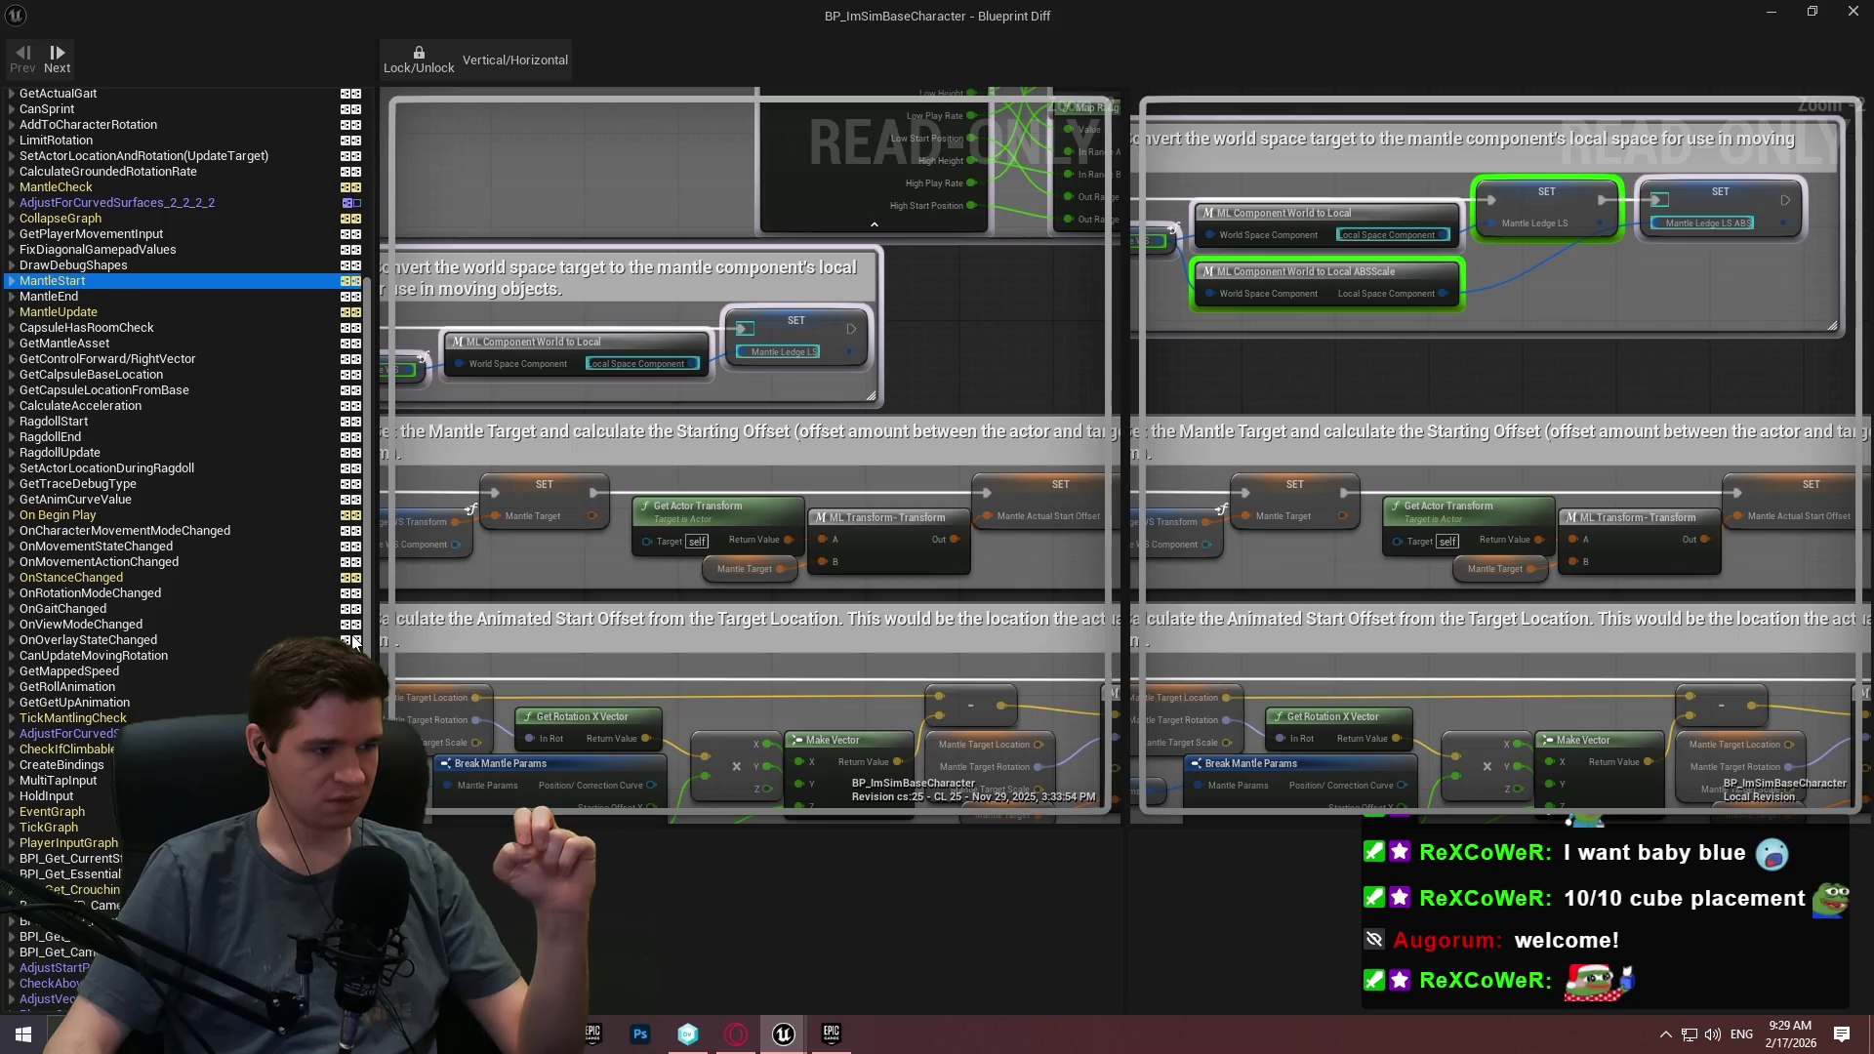
left_click_drag(355, 641, 325, 181)
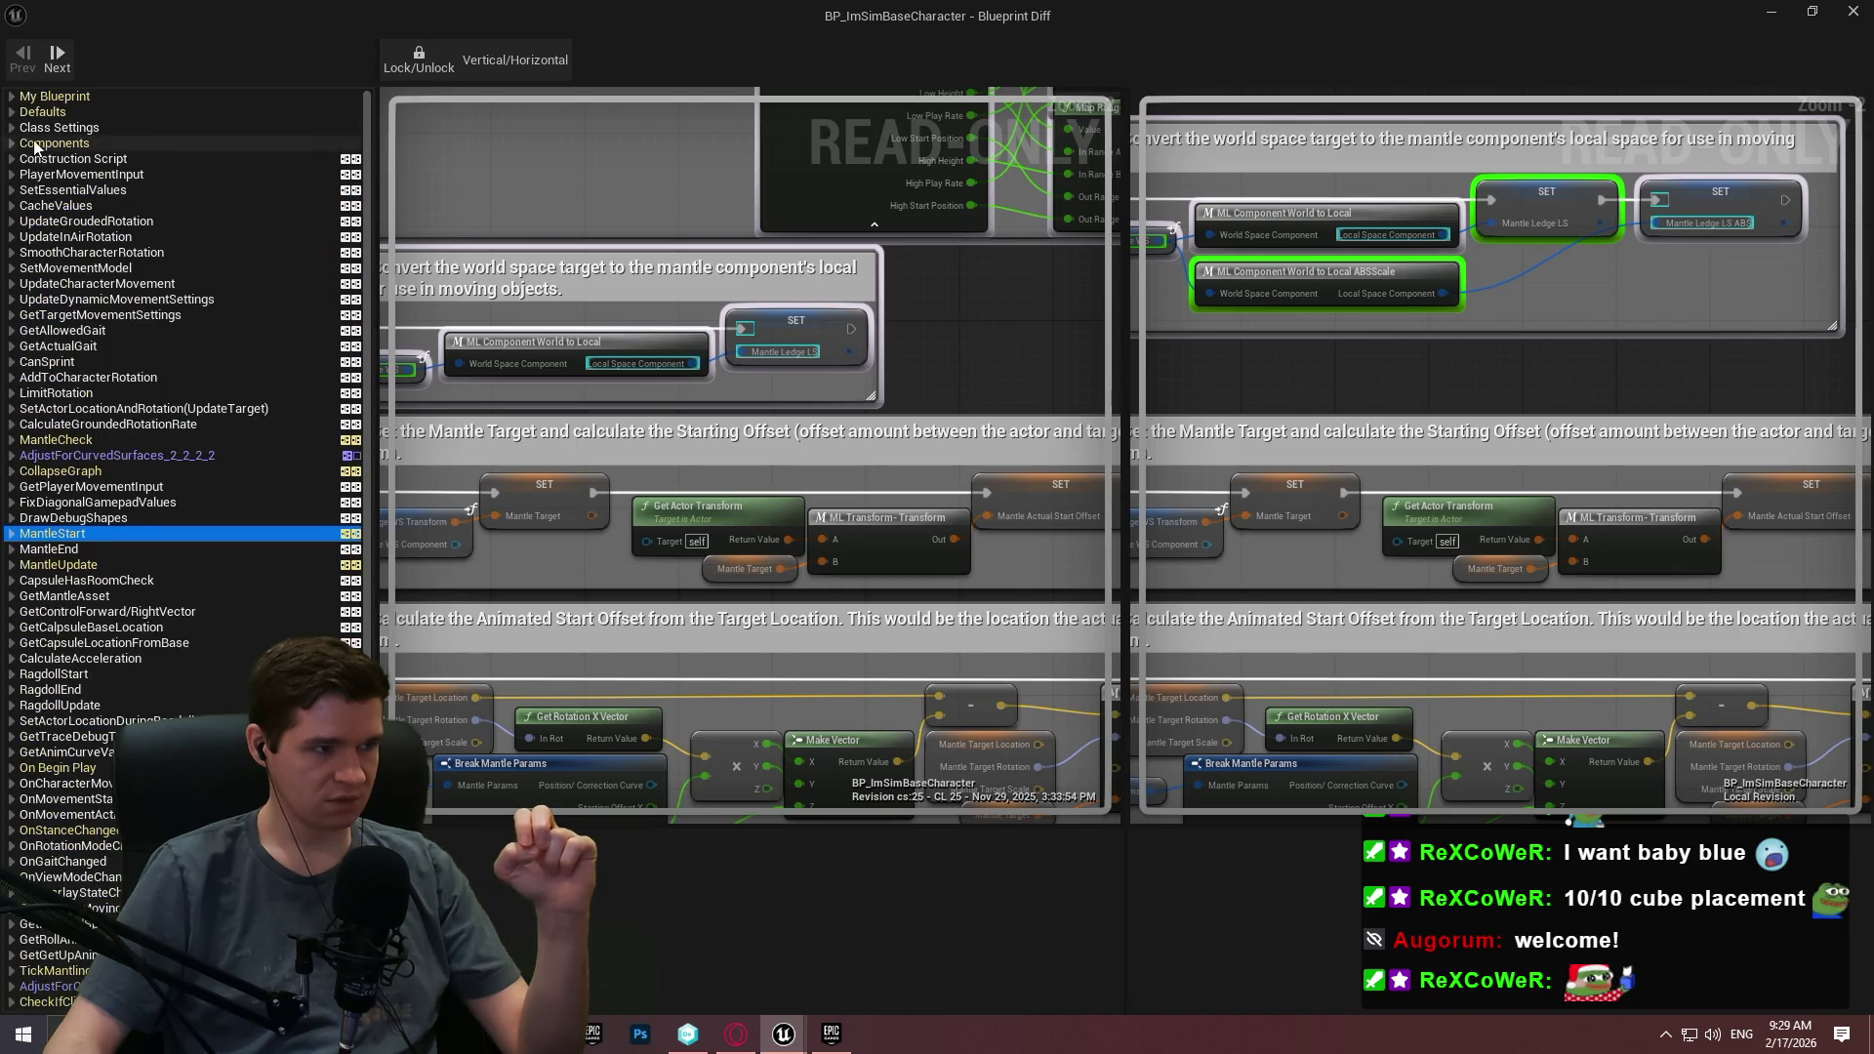
left_click(14, 113)
left_click(13, 112)
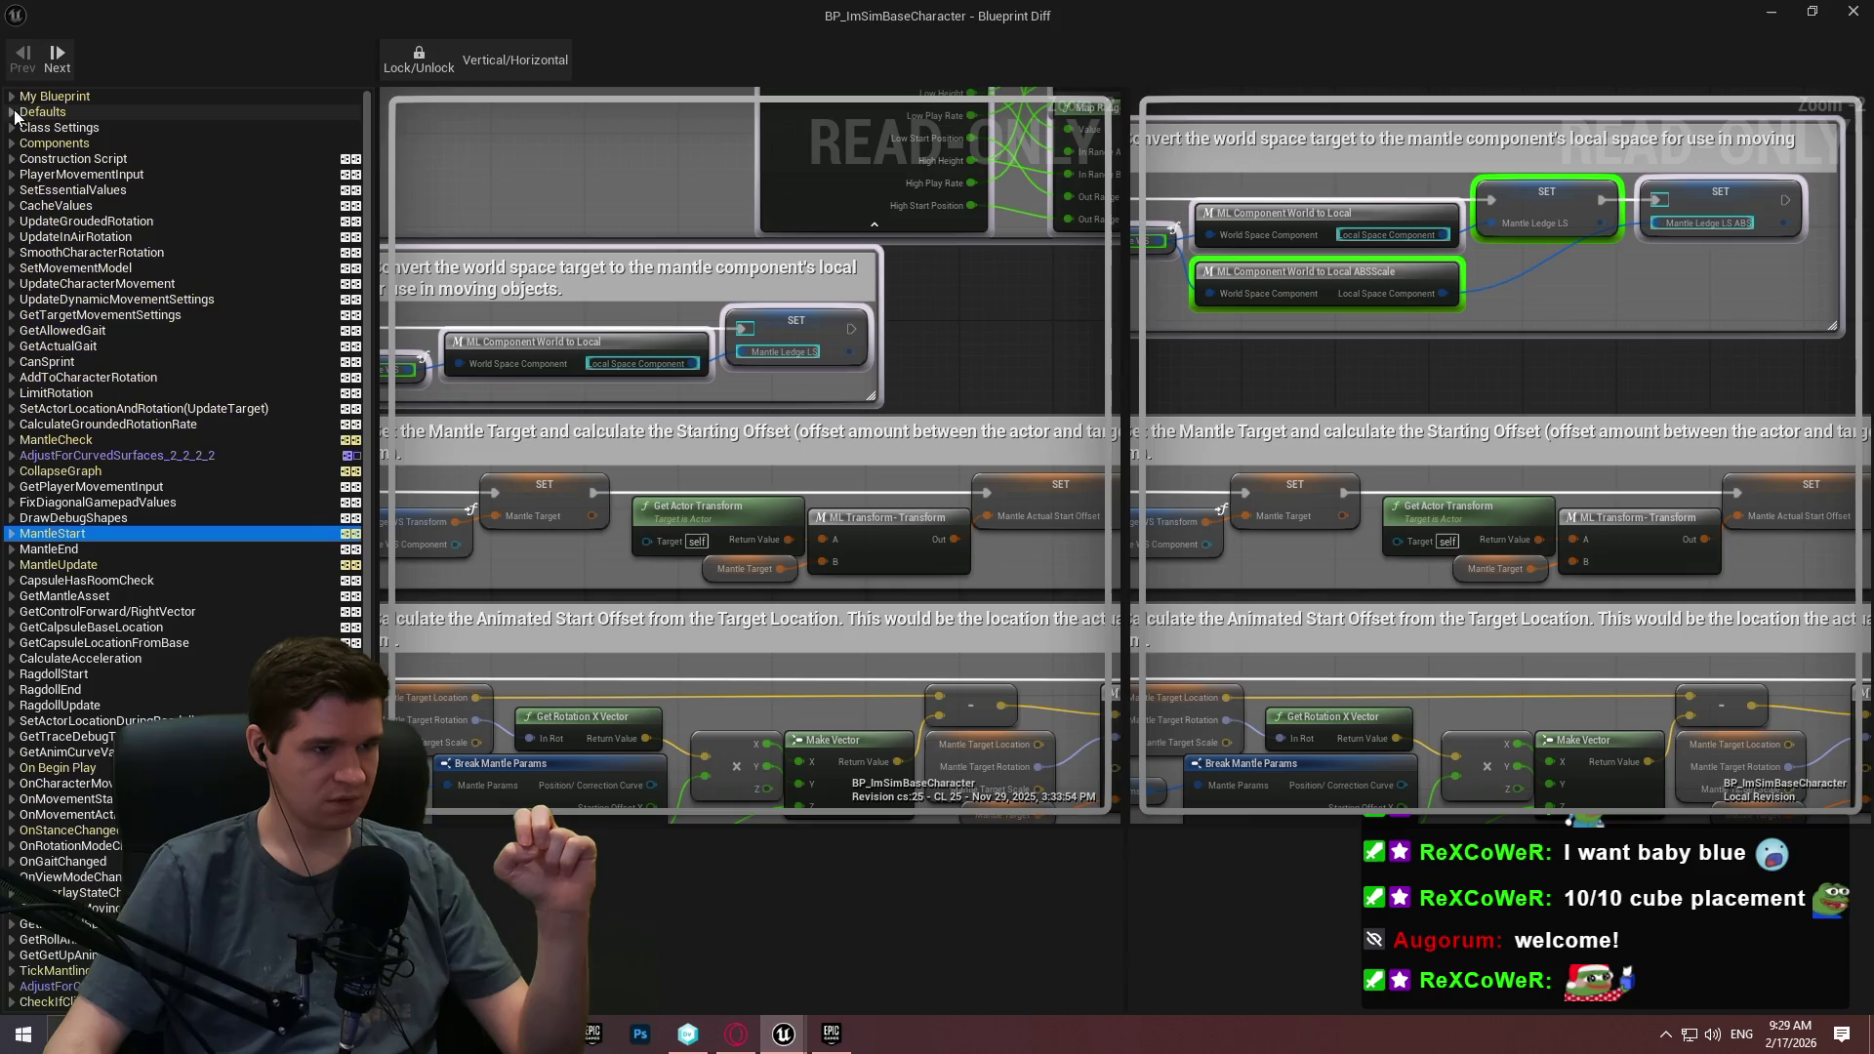
left_click(518, 332)
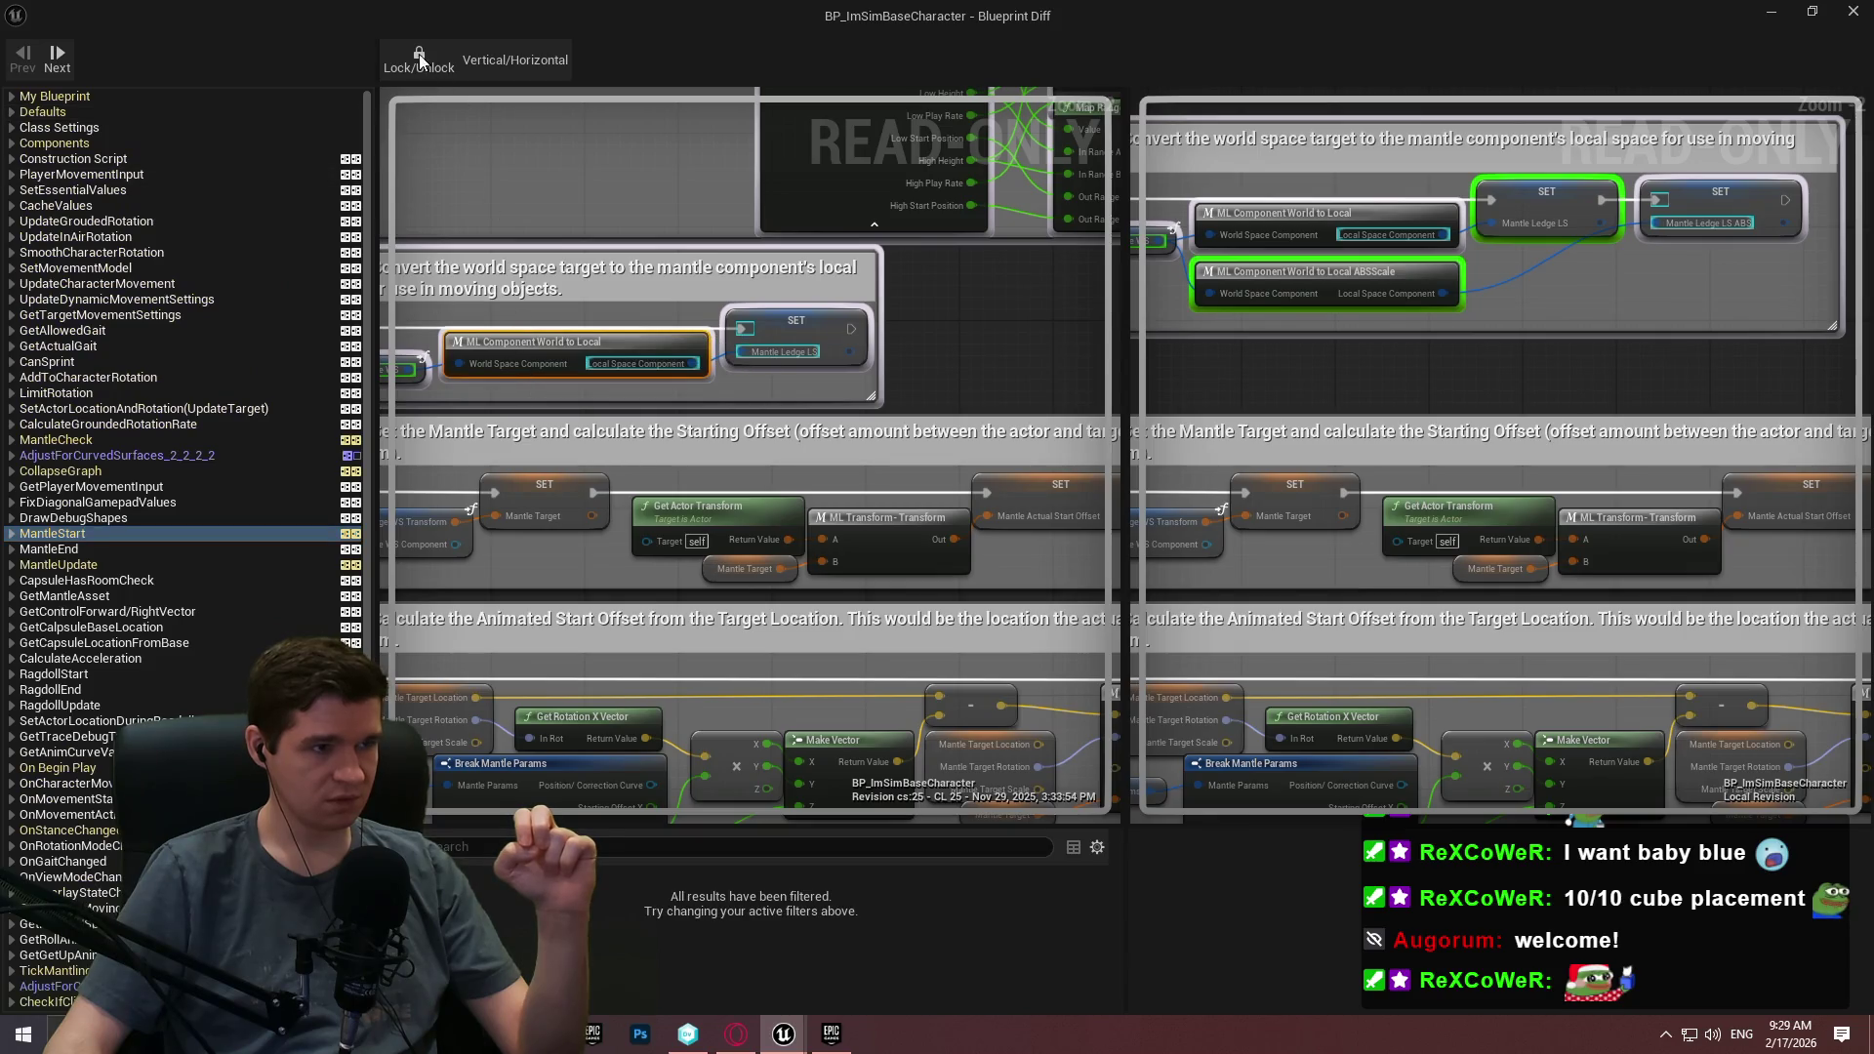
left_click(1853, 11)
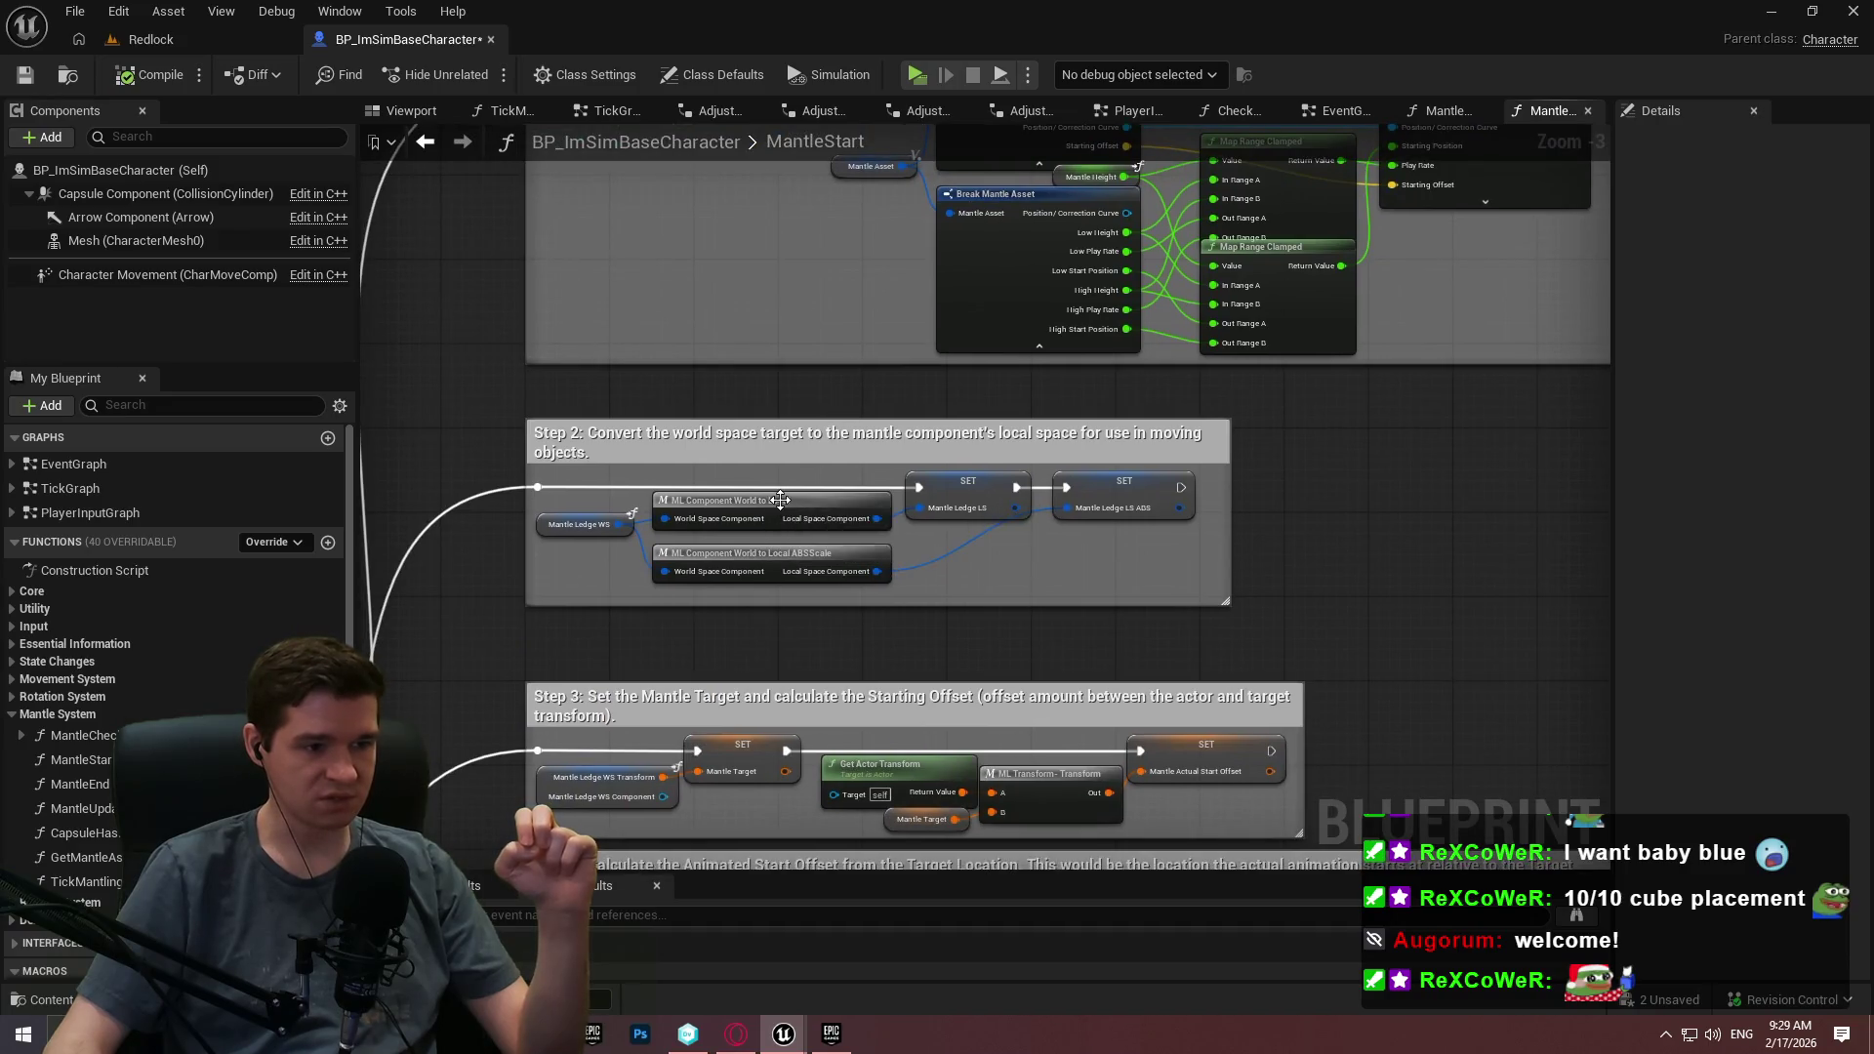
Inspect the ML_ComponentWorldToLocal and ML_Transform-Transform macro graphs used in MantleStart.
left_click(779, 501)
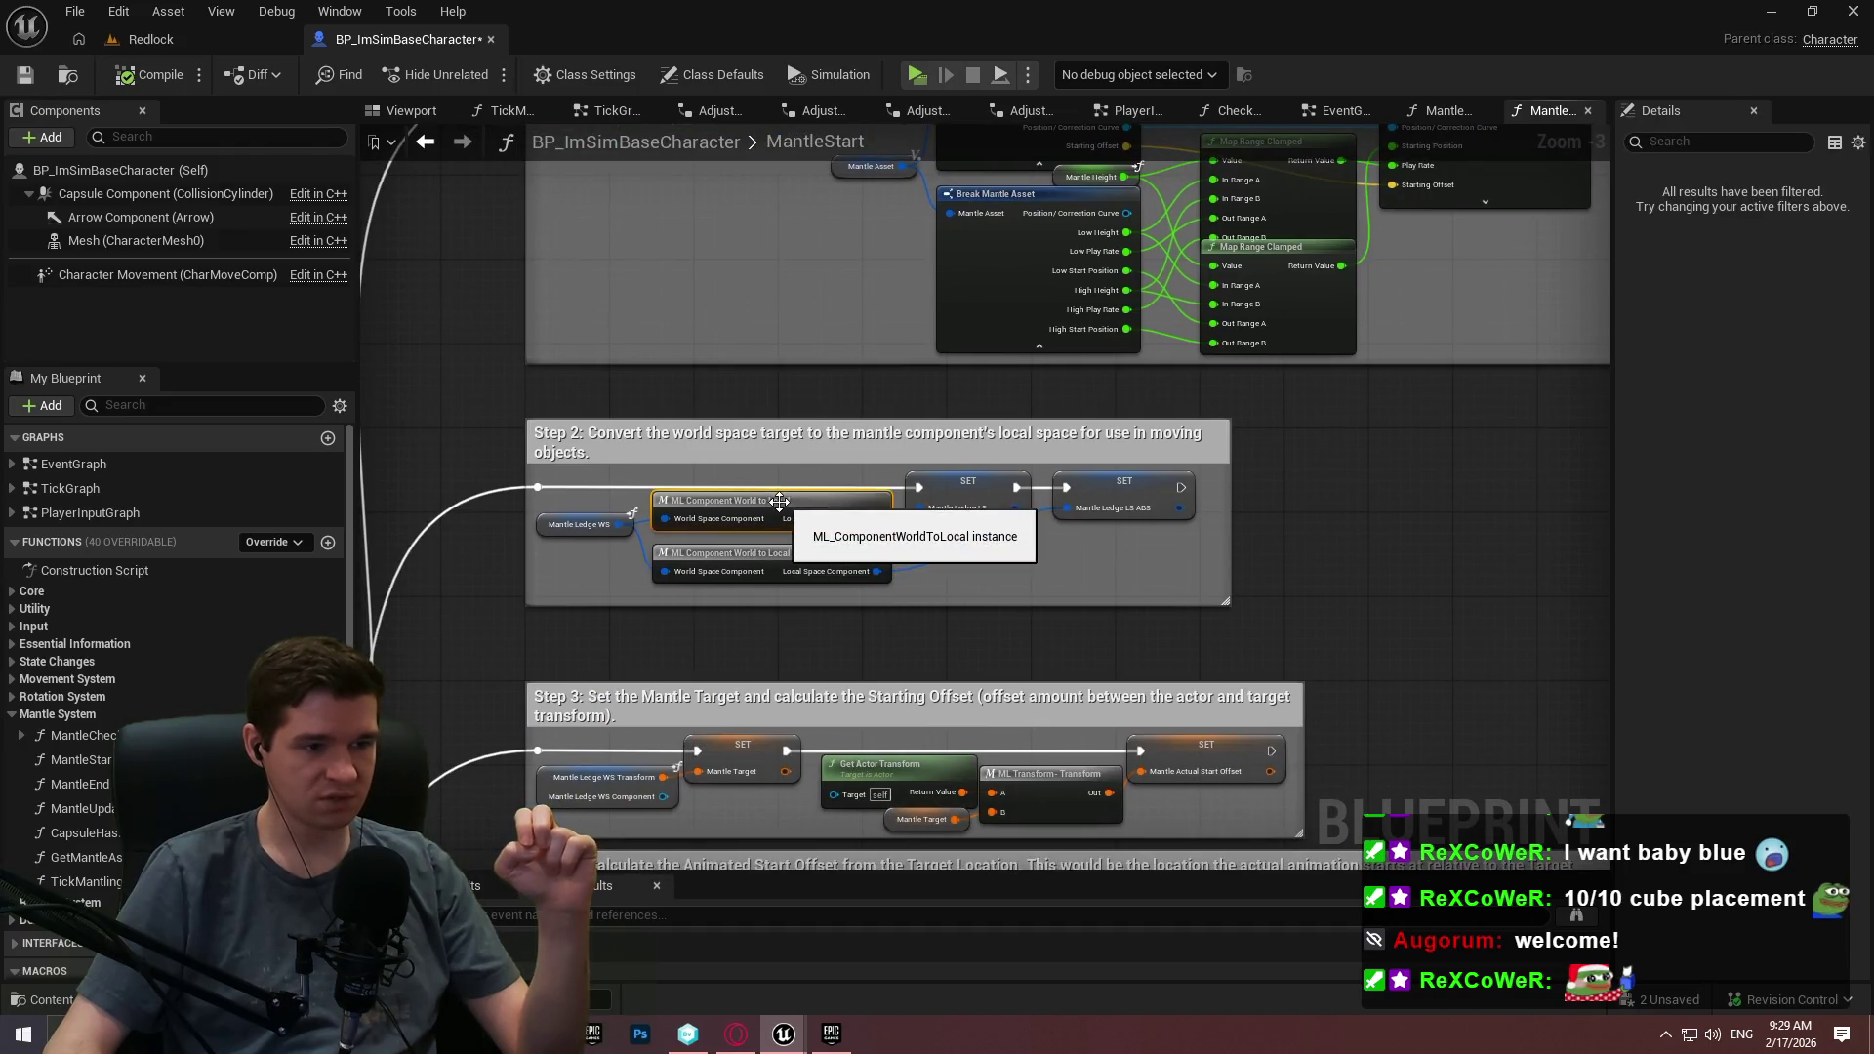
double_click(779, 501)
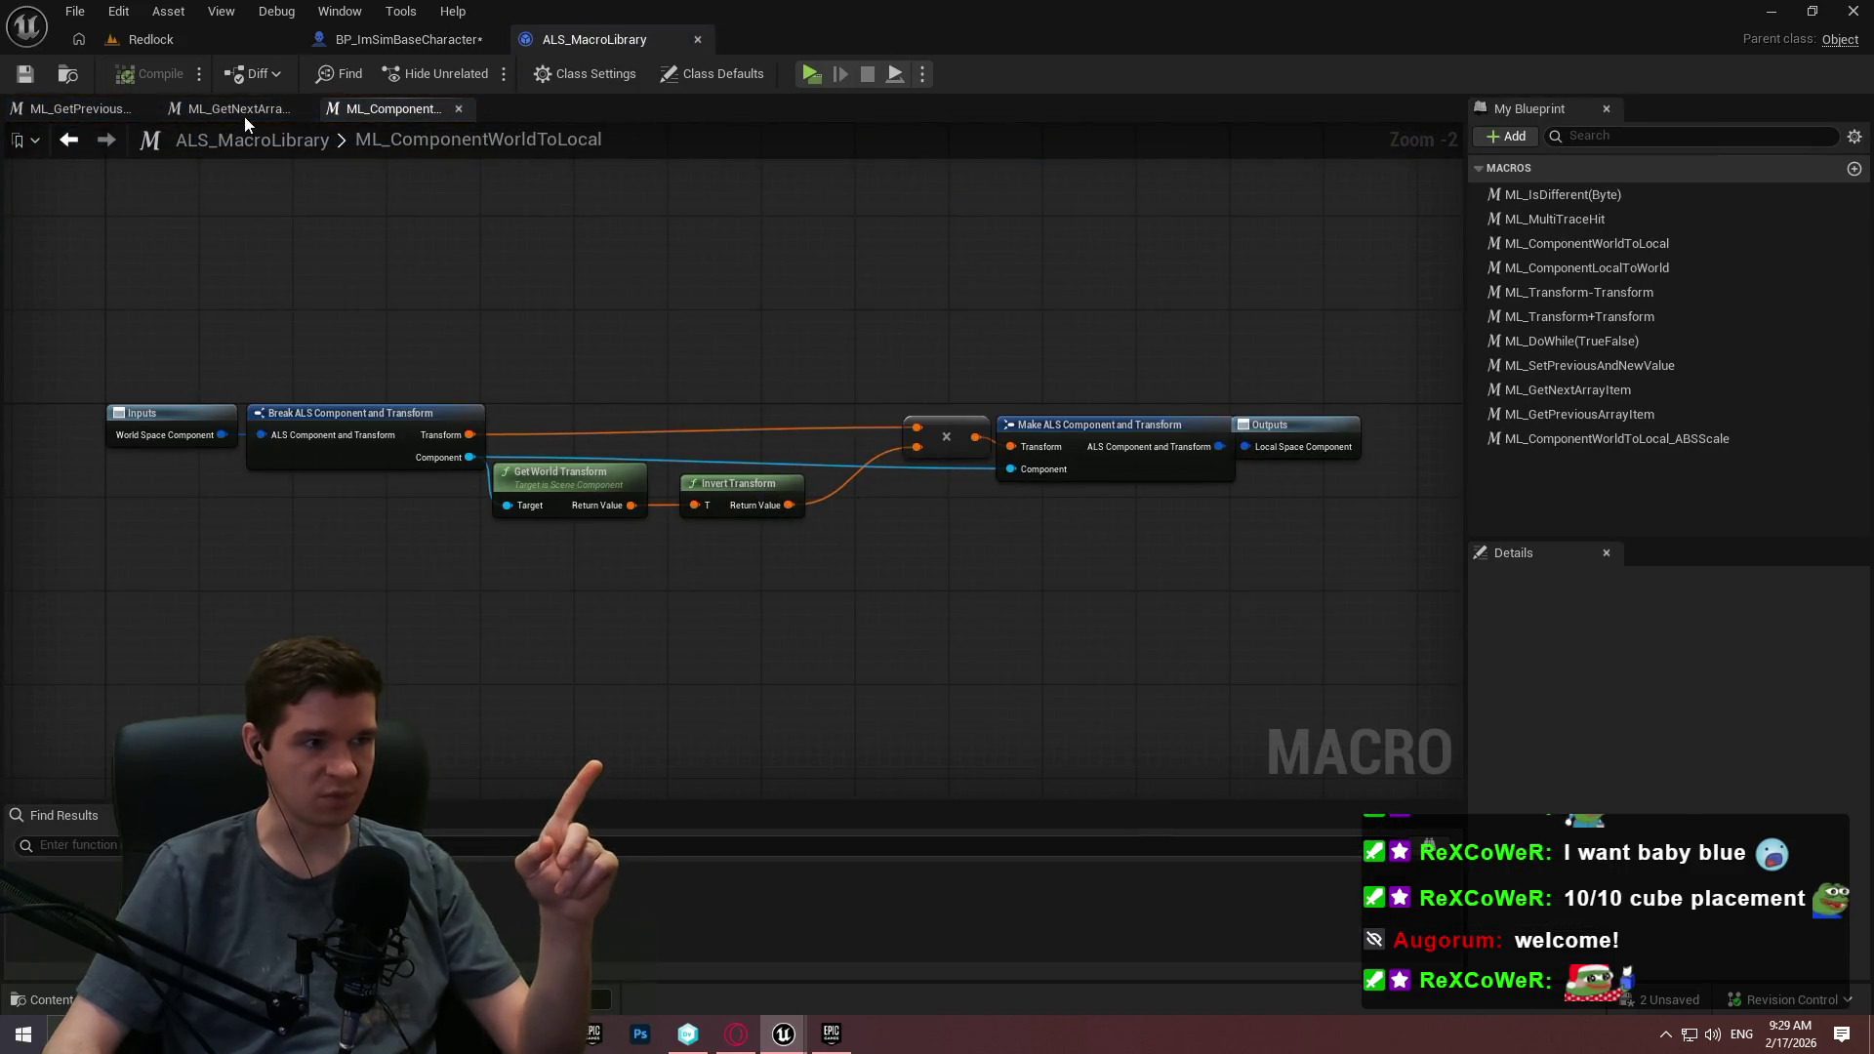
left_click(697, 39)
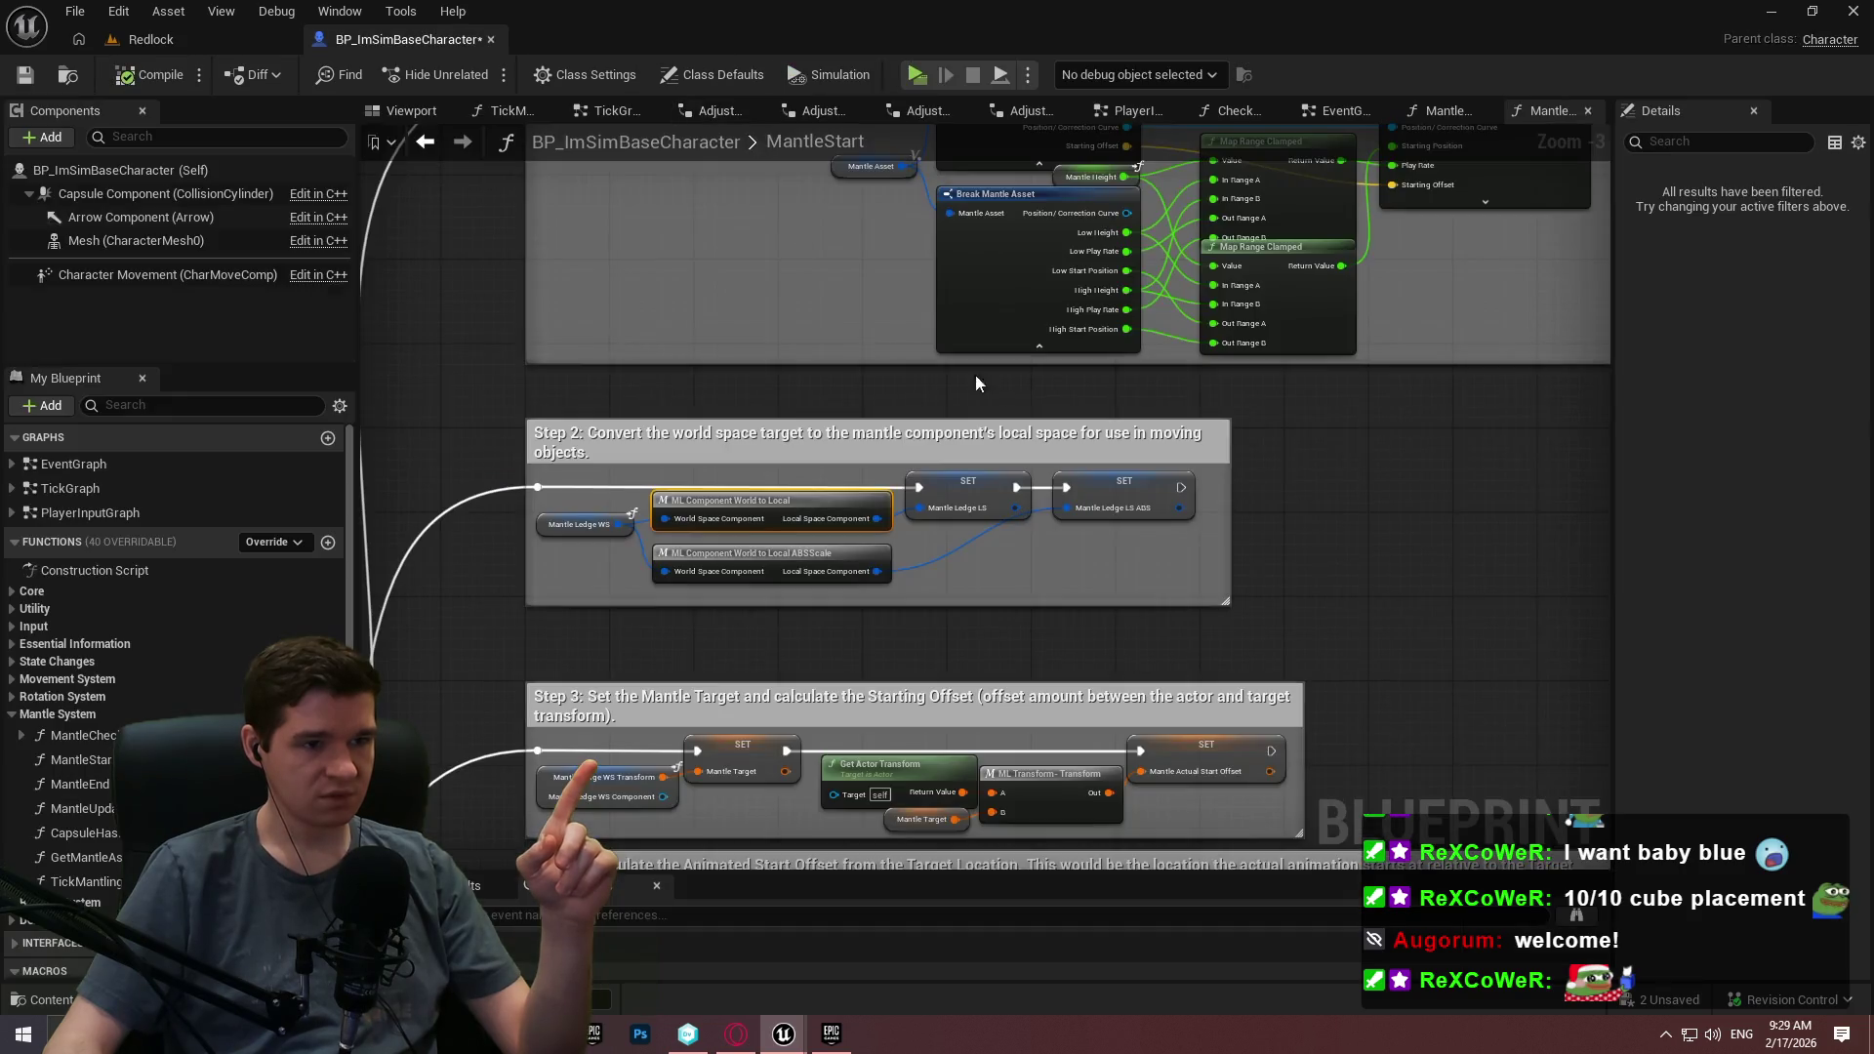
scroll(949, 376, "down", 3)
scroll(937, 391, "up", 3)
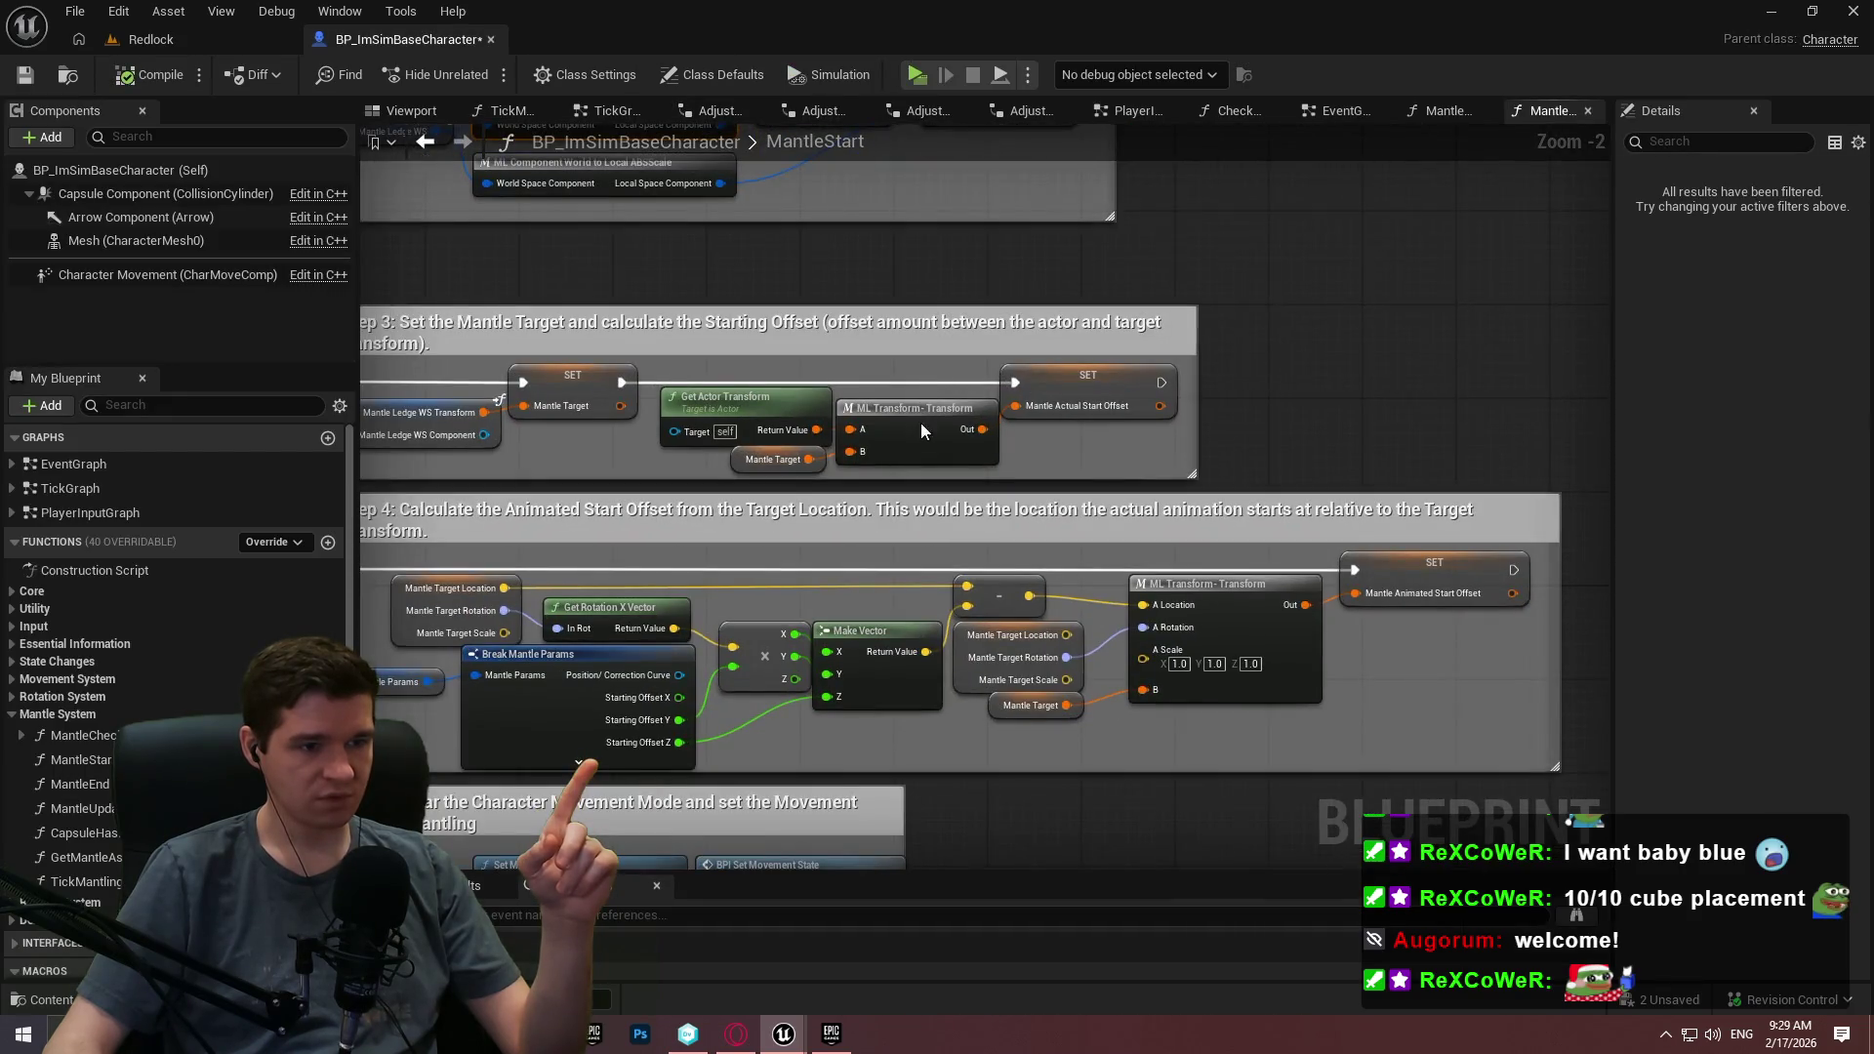
double_click(921, 423)
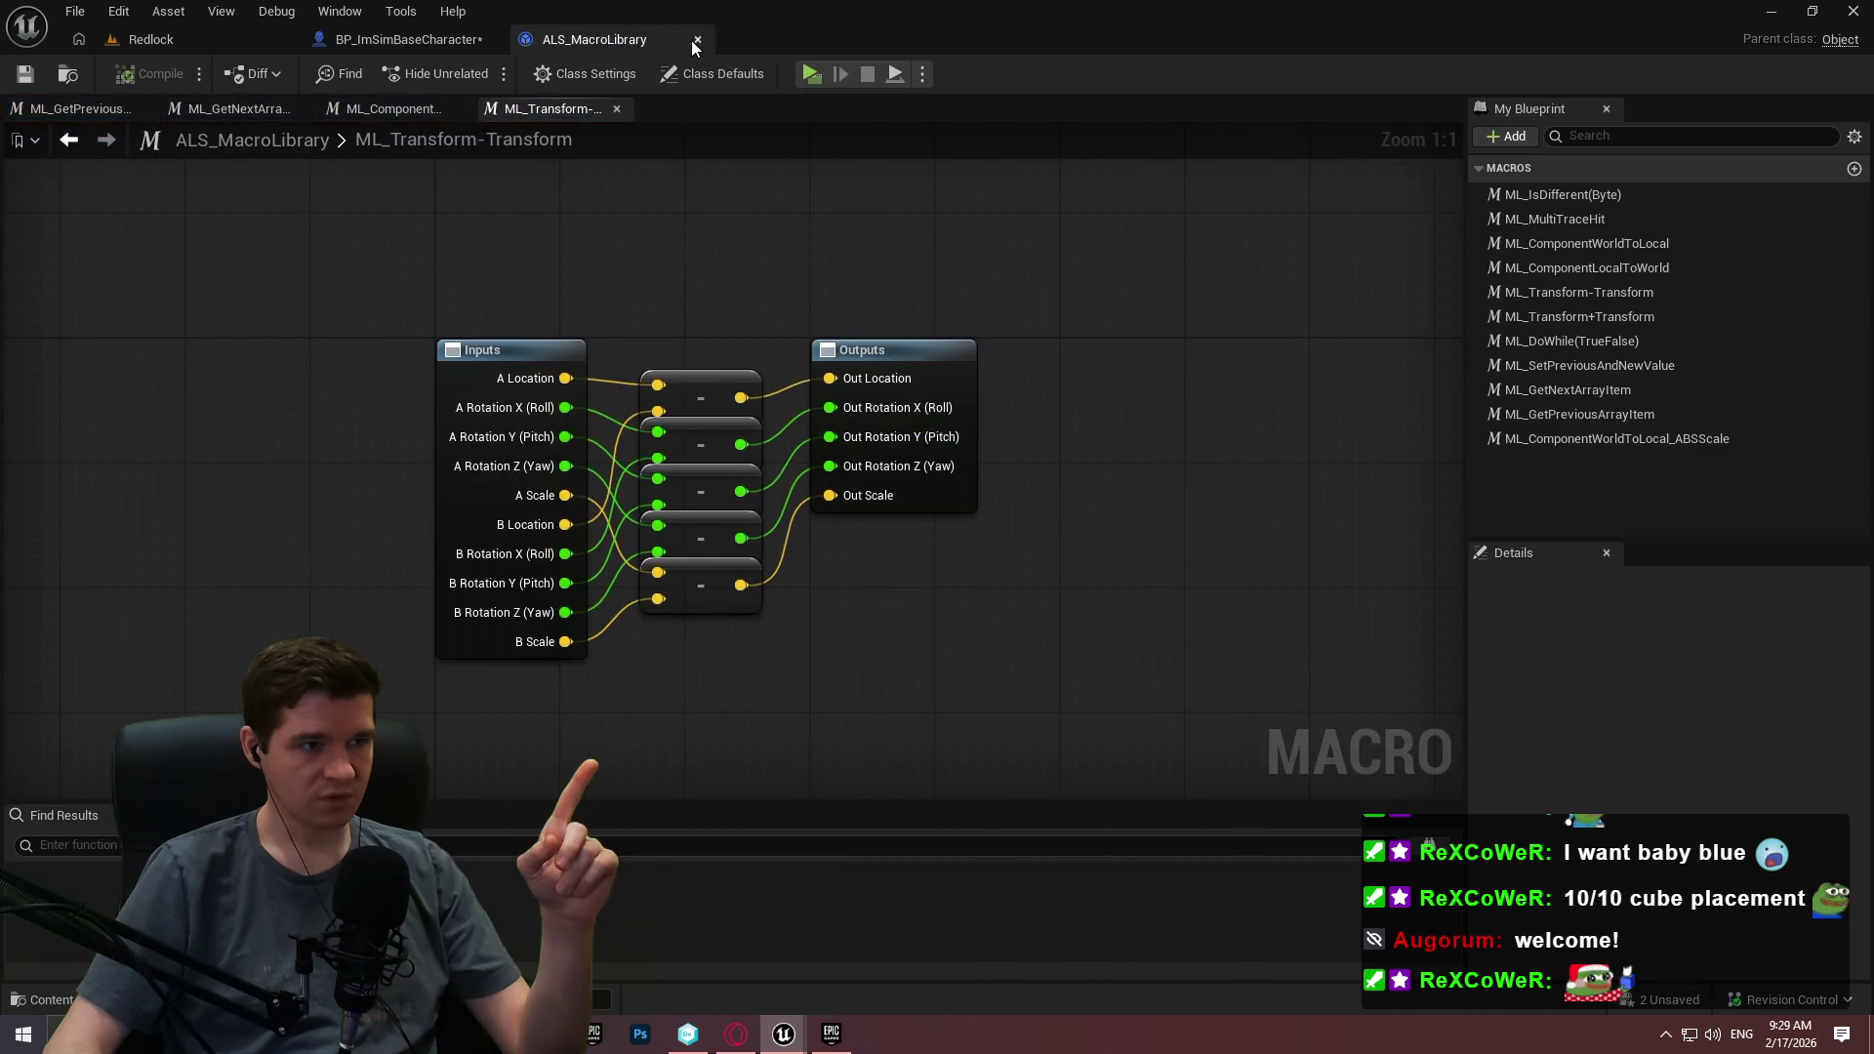
left_click(697, 39)
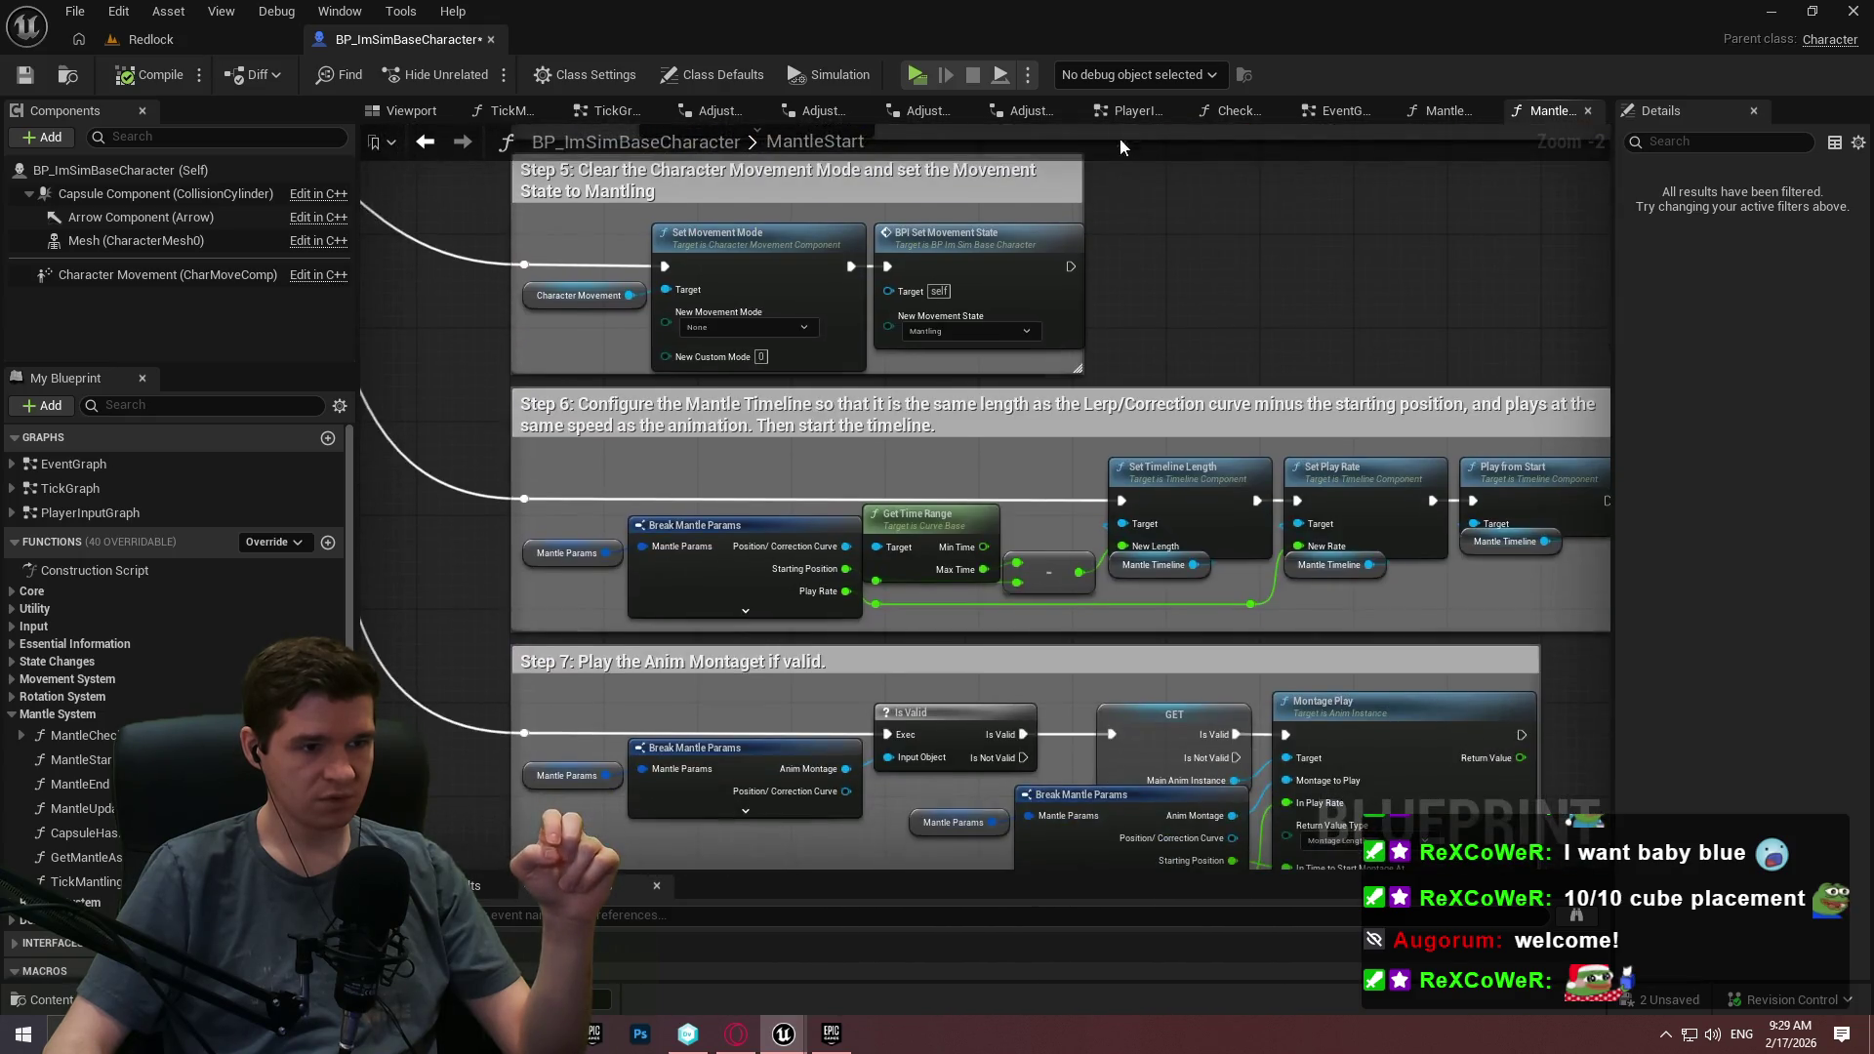
Look over Step 4 of MantleStart, then return to the Redlock level editor.
scroll(8, 669, "down", 3)
scroll(30, 723, "down", 2)
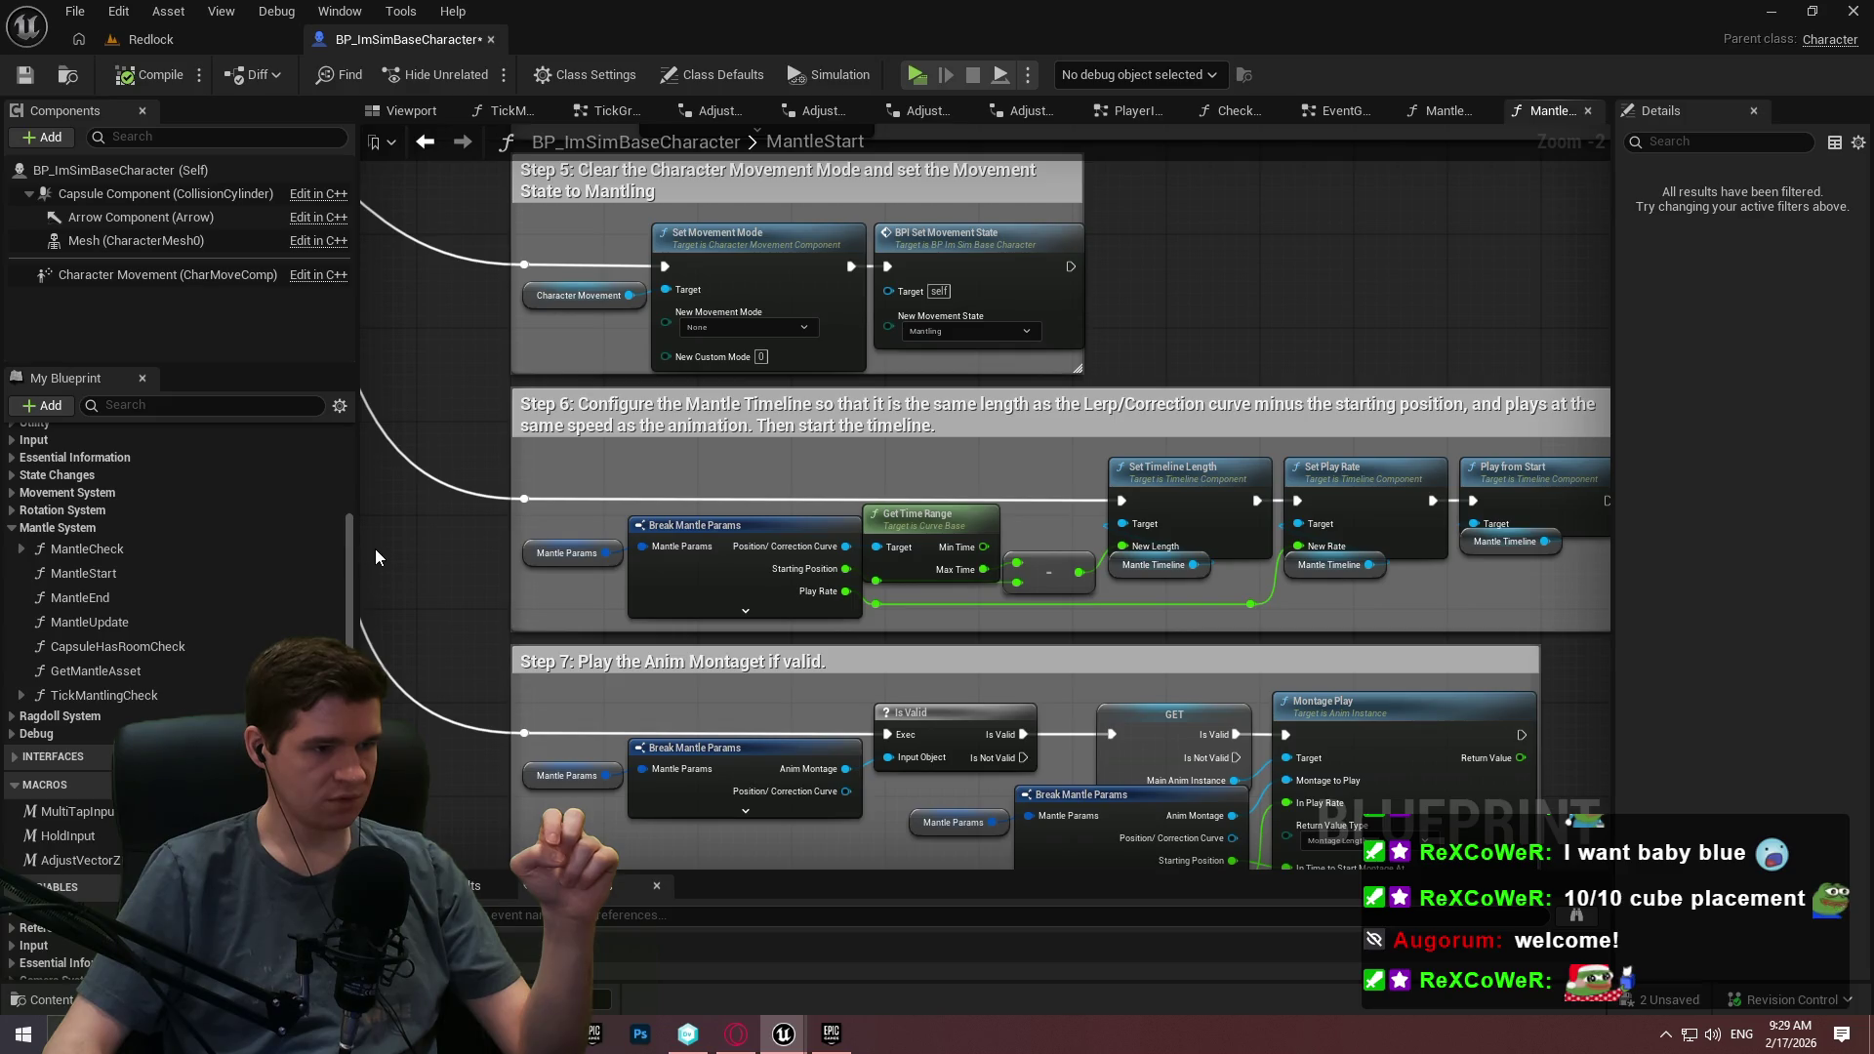
left_click_drag(1141, 237, 1117, 537)
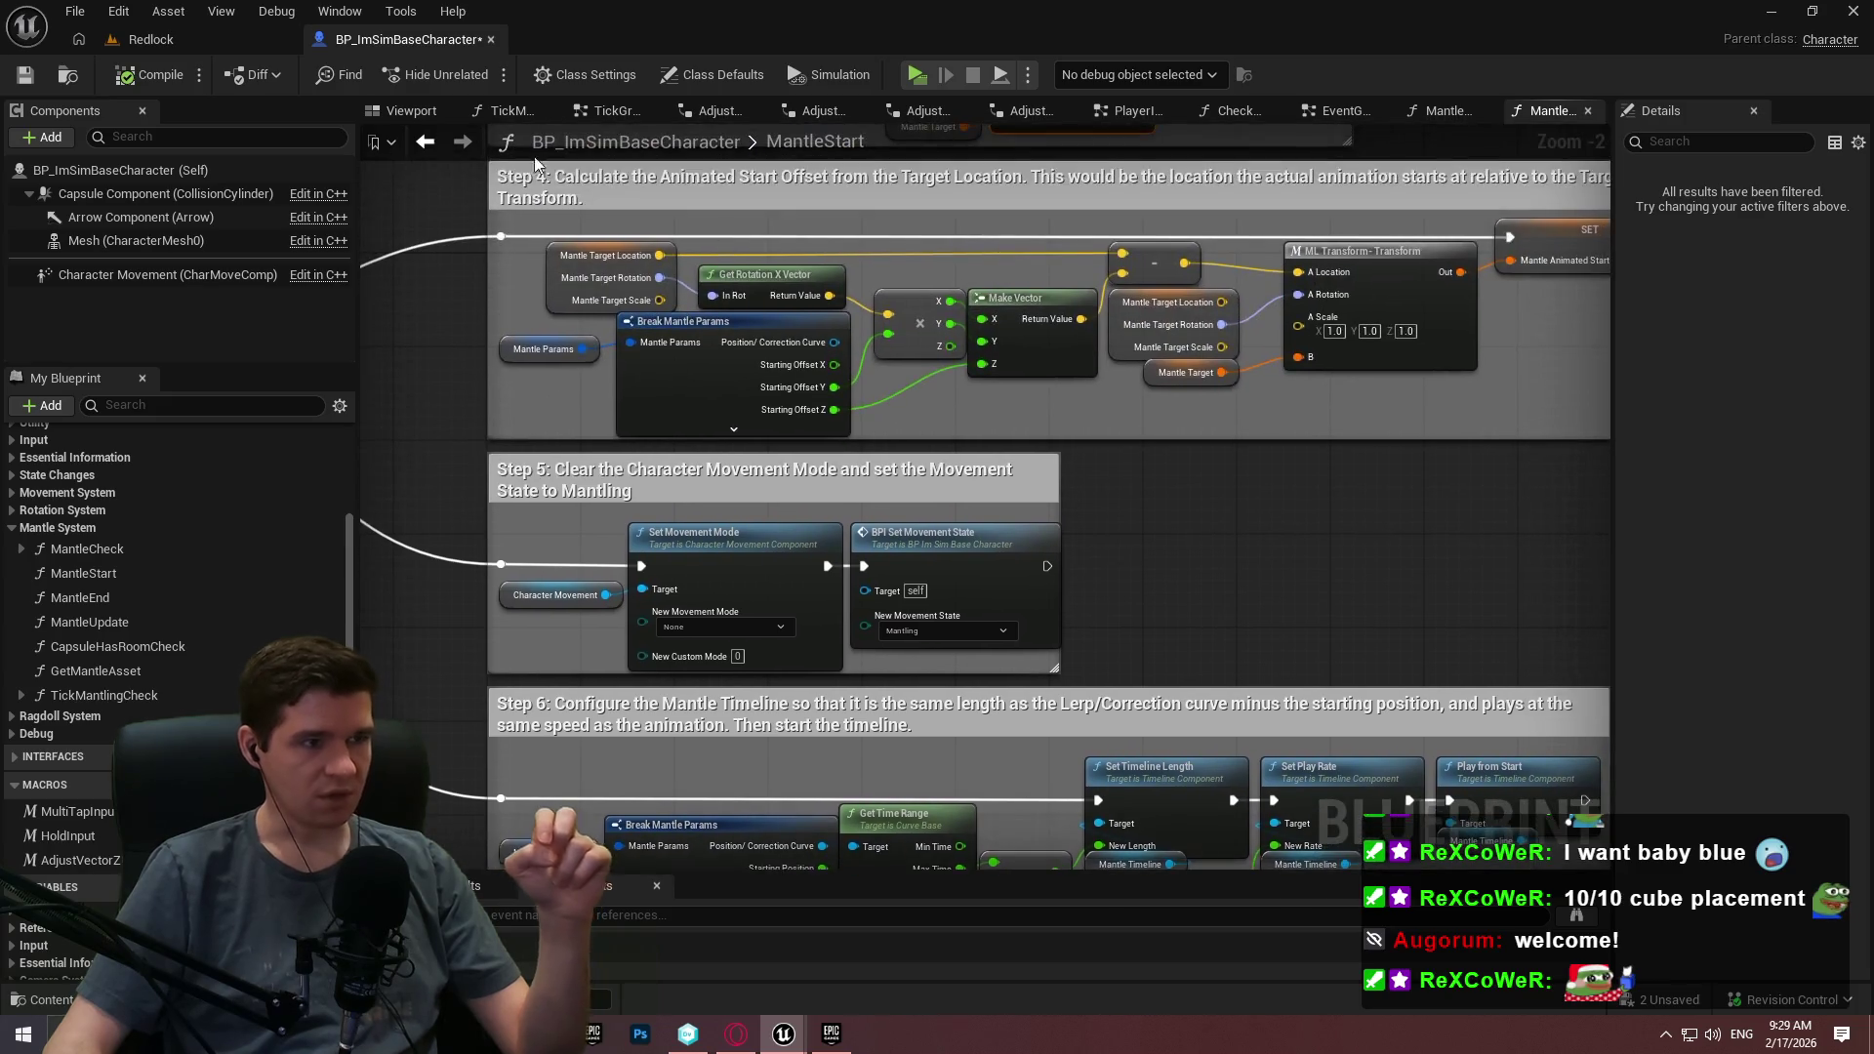
left_click(152, 39)
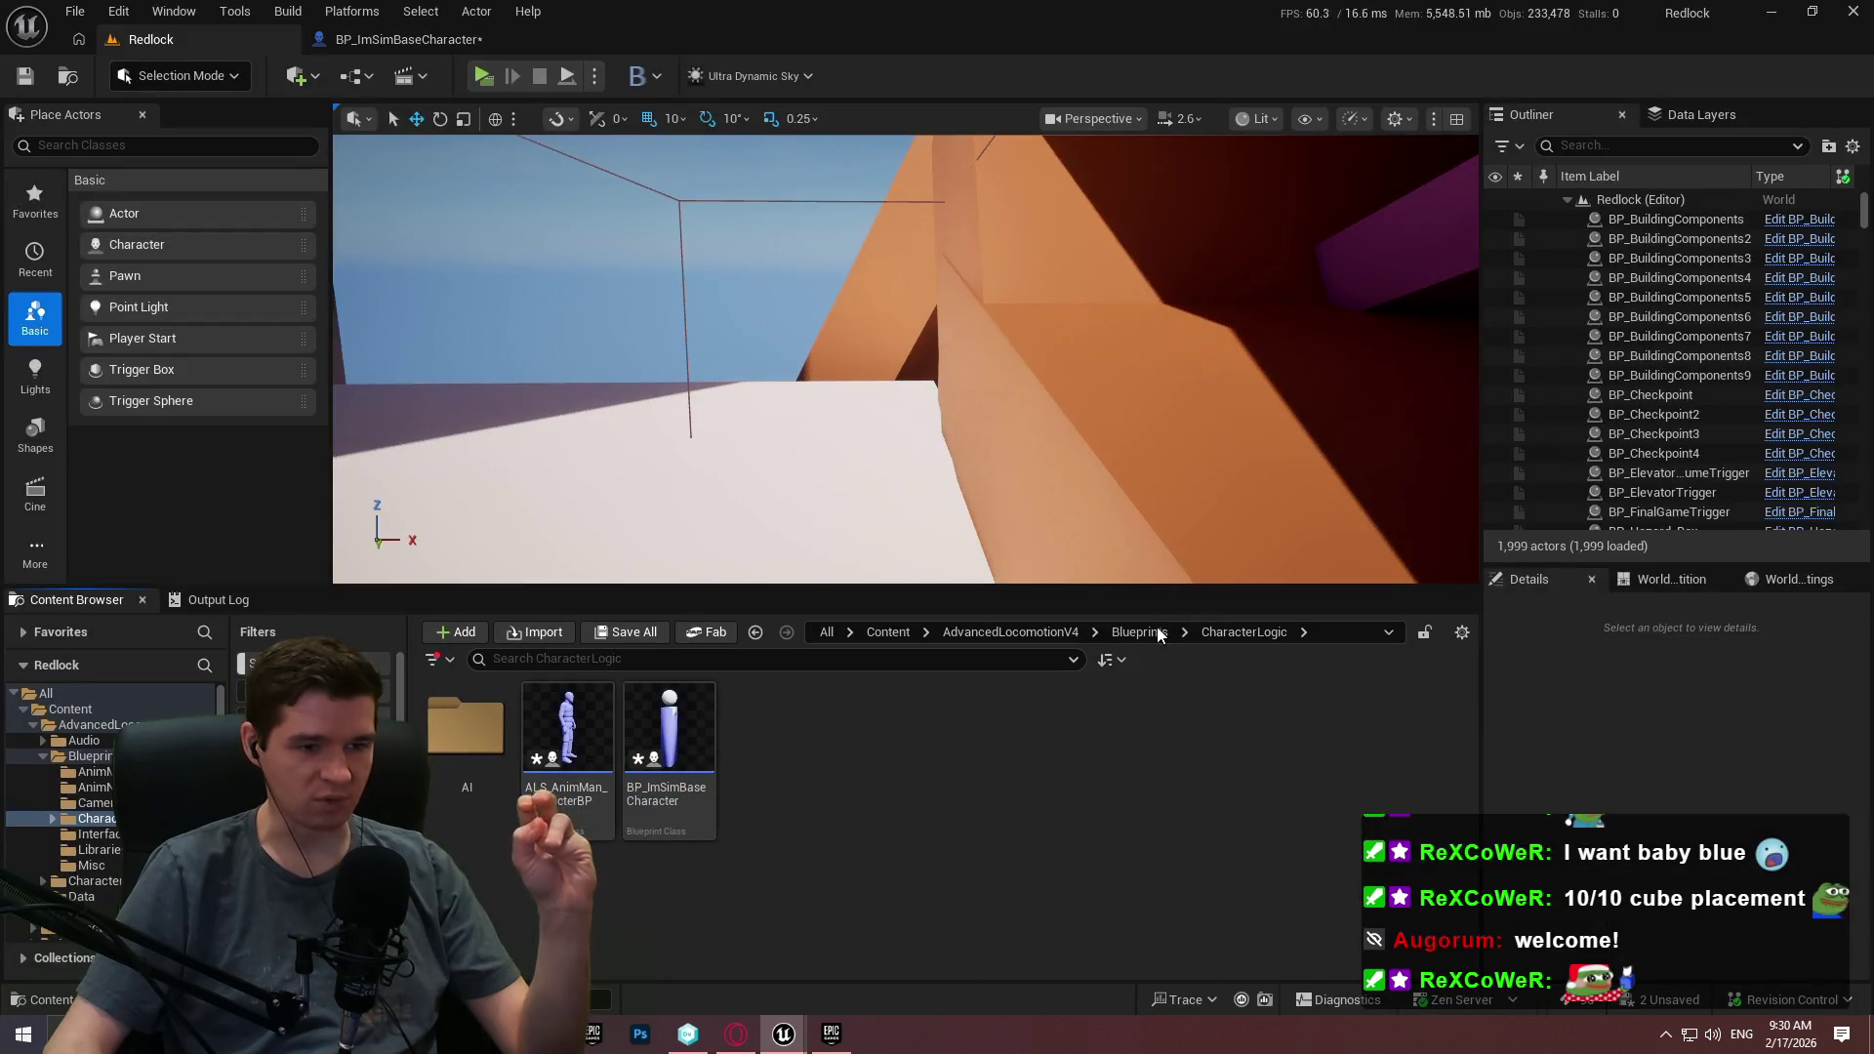
Open ALS_MacroLibrary from the Libraries folder and diff it against its Nov 29 revision.
left_click(953, 759)
double_click(953, 758)
double_click(465, 733)
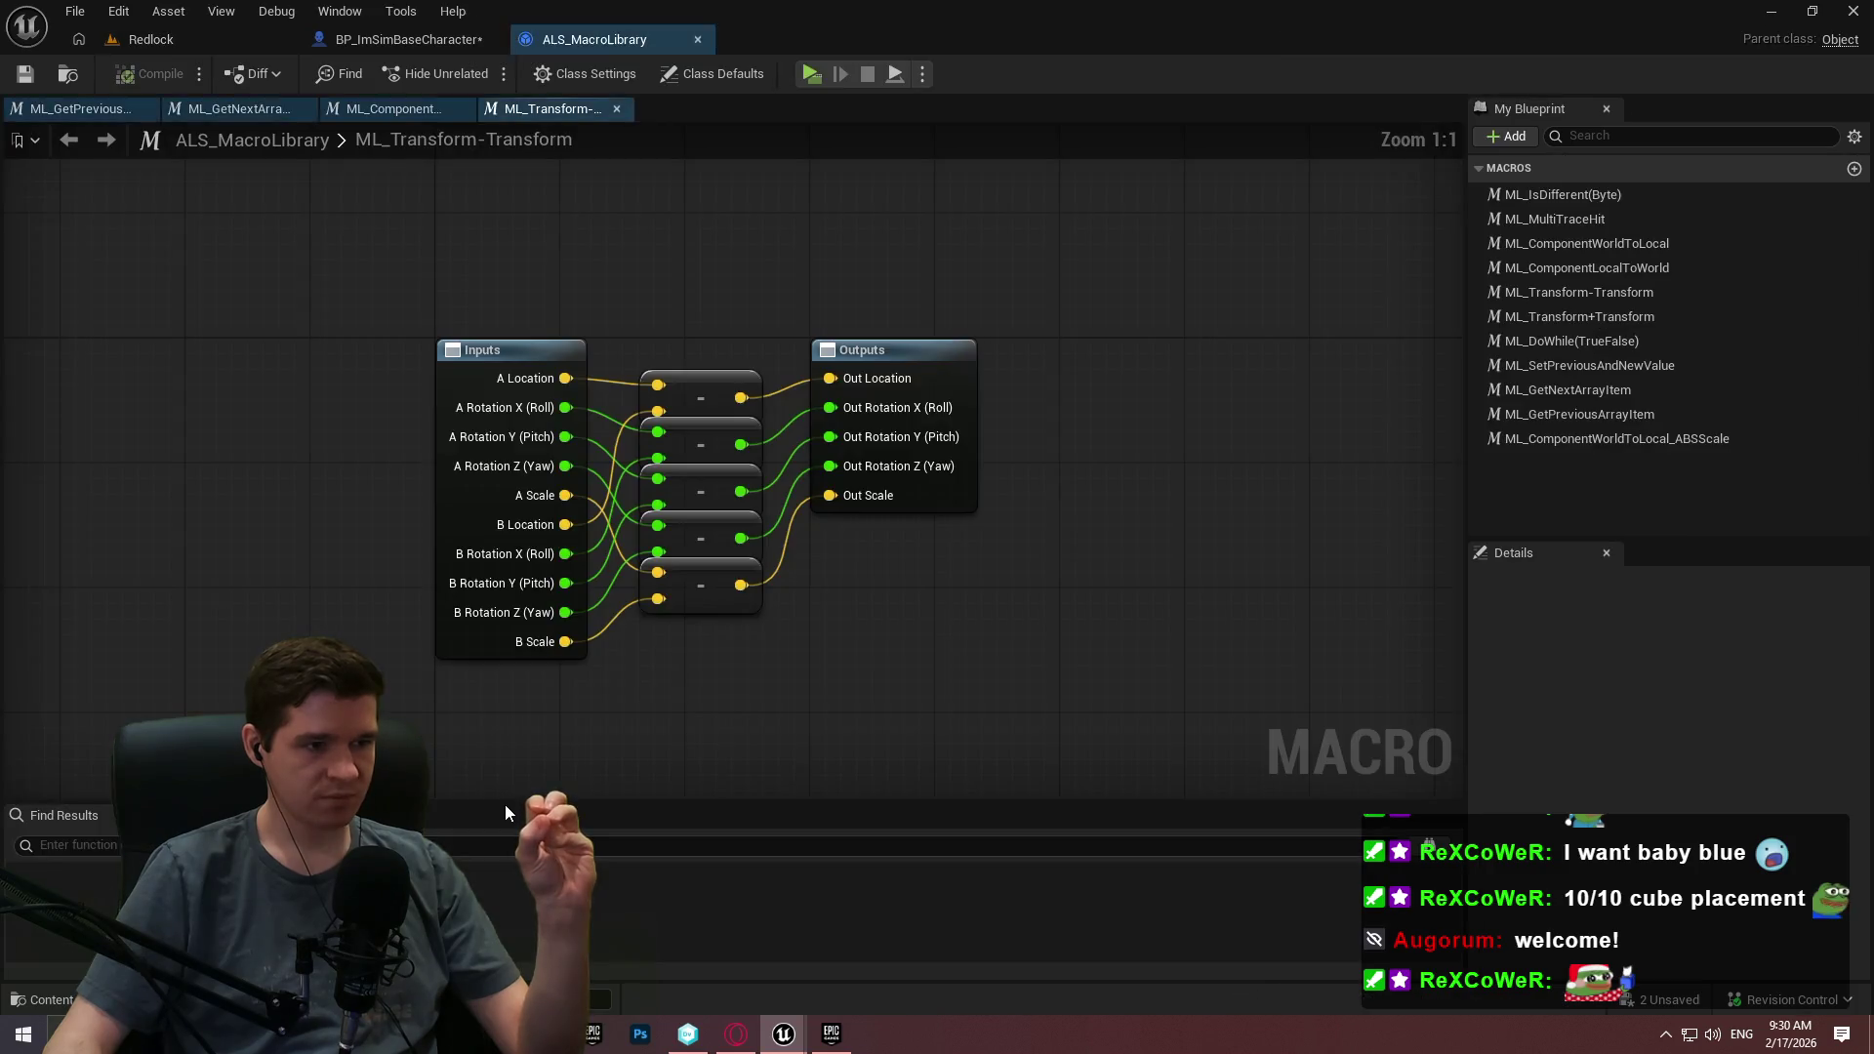
left_click(250, 76)
left_click(267, 143)
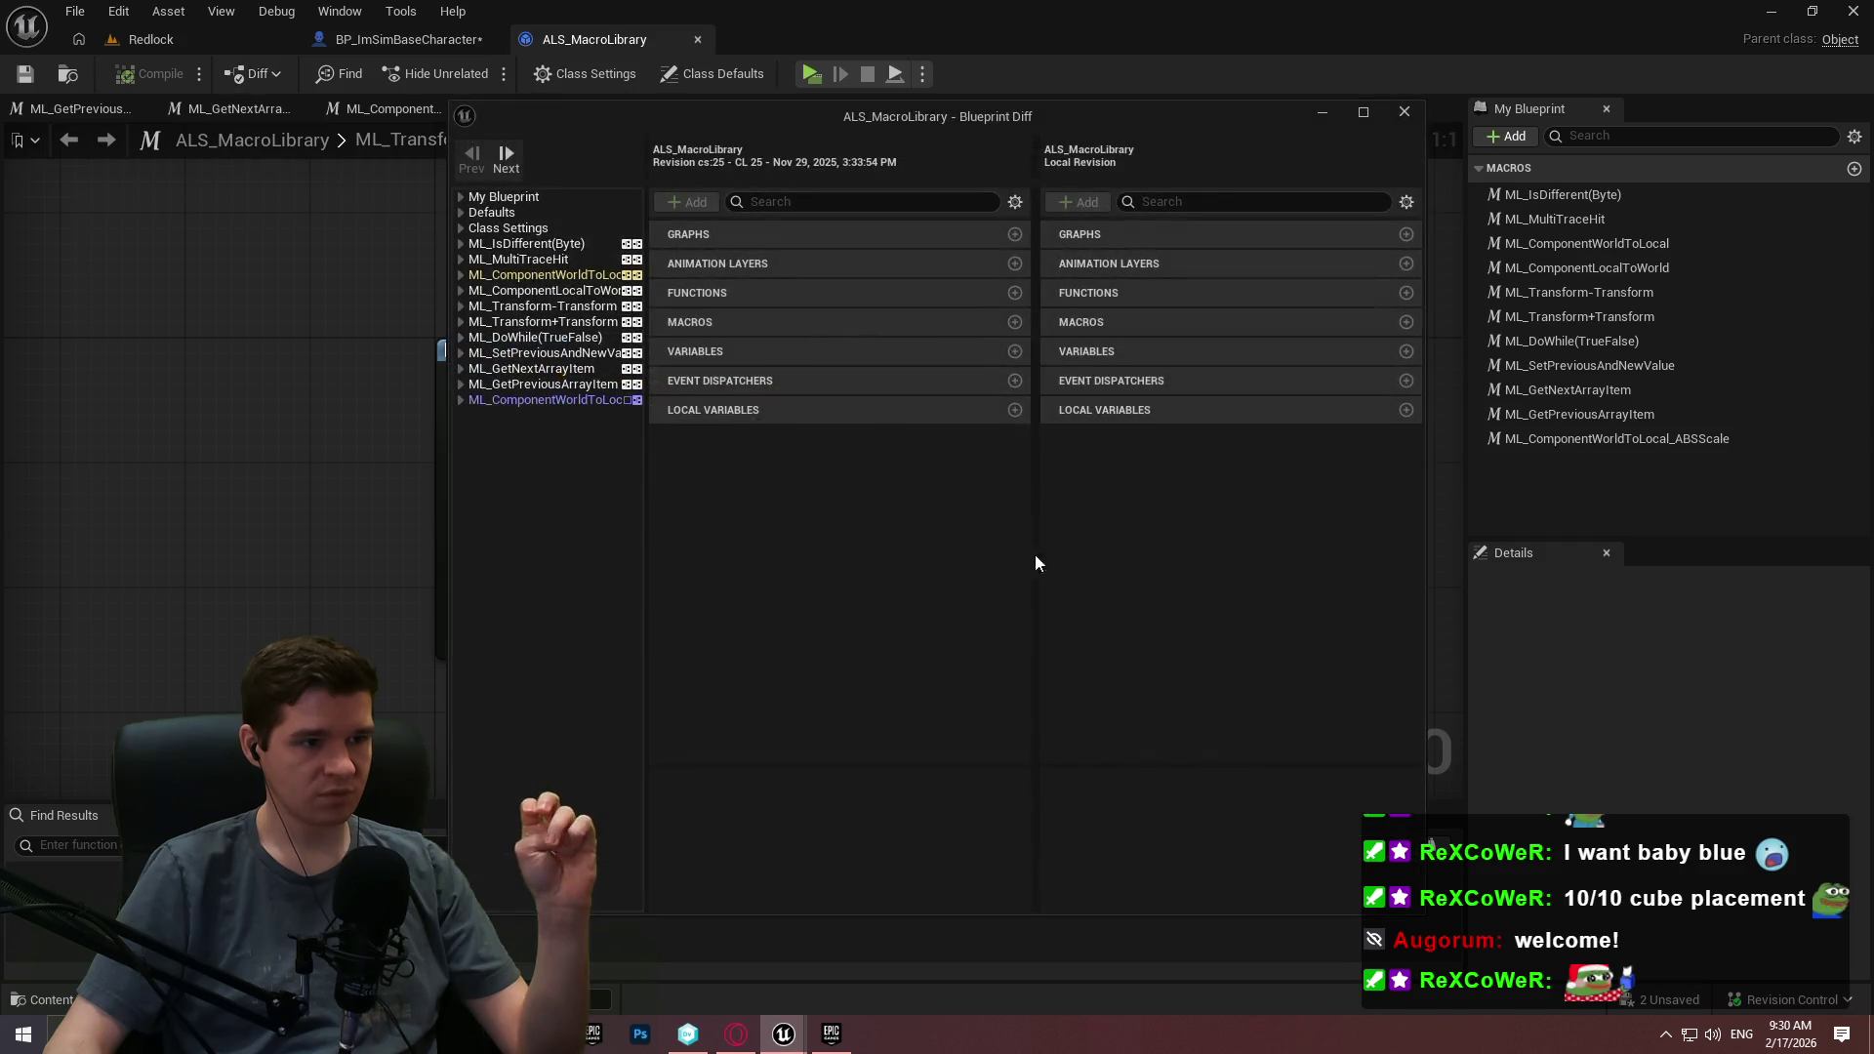
Inspect the ML_ComponentWorldToLocal and ABSScale macro changes, then return to the character blueprint.
left_click(546, 274)
double_click(1048, 116)
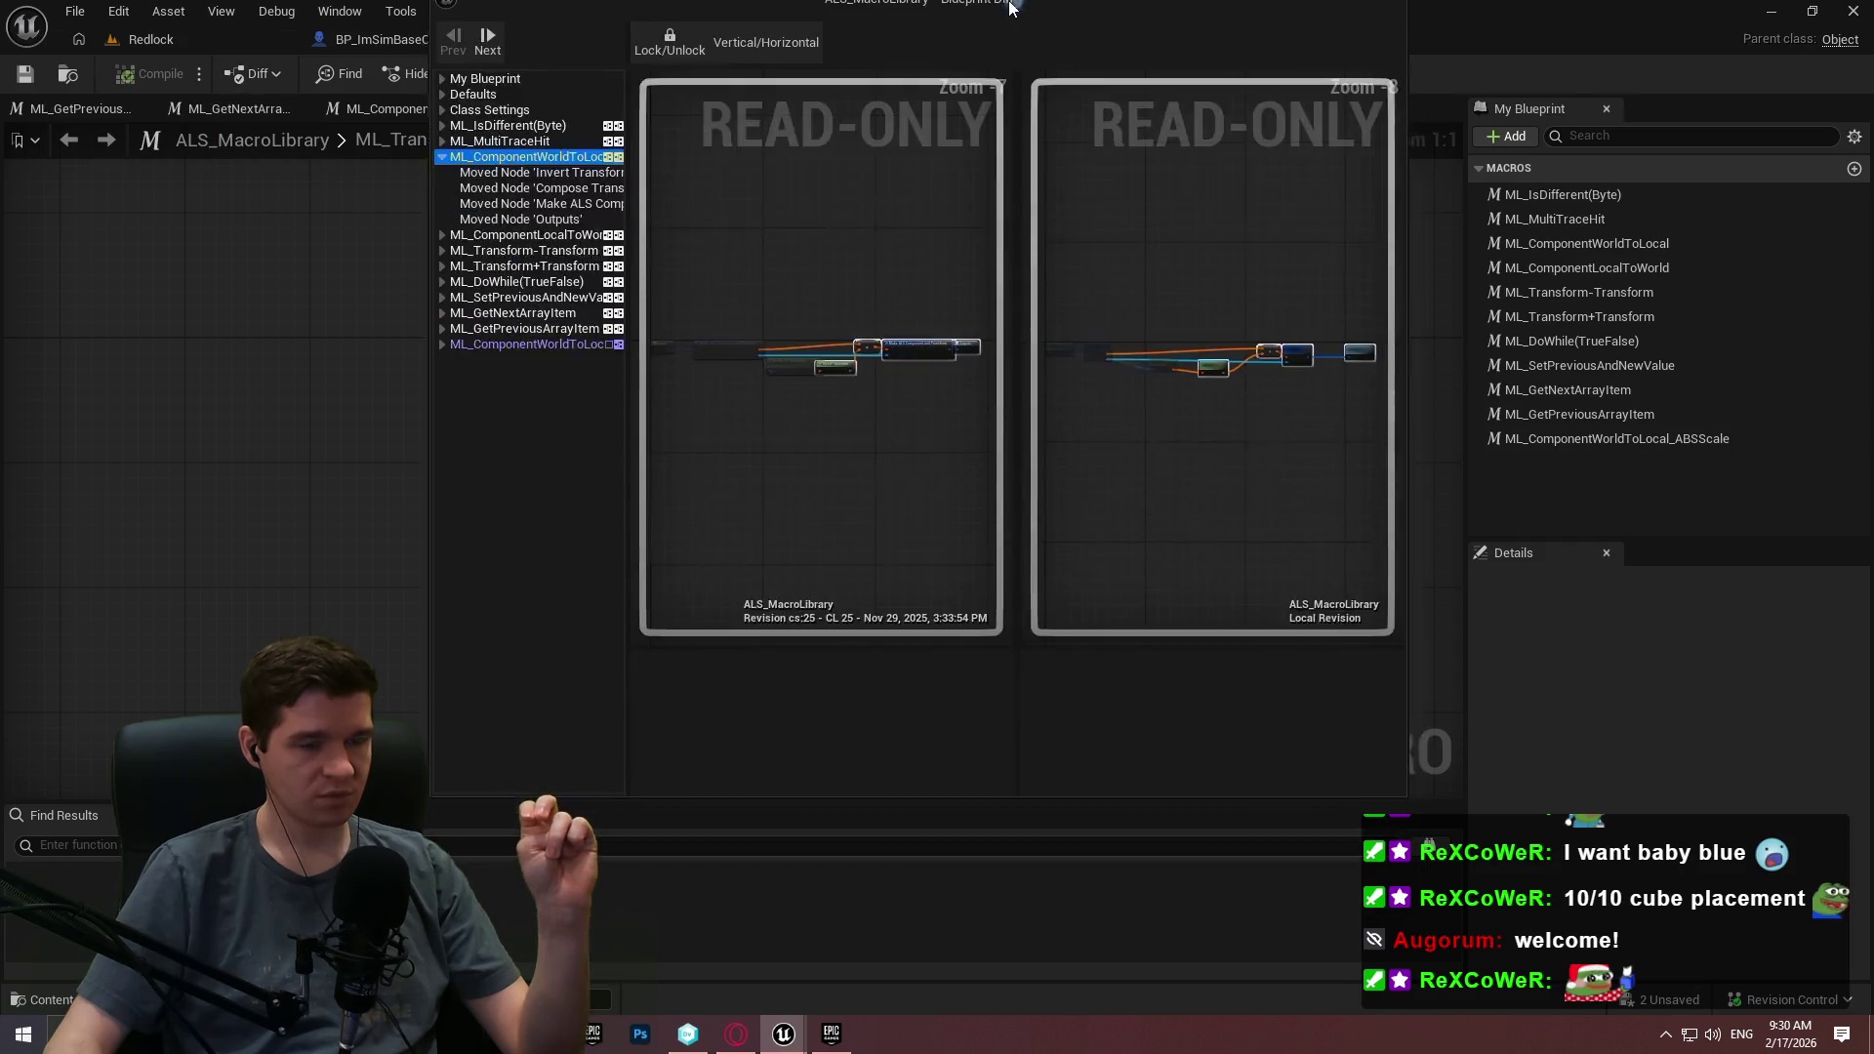
scroll(687, 398, "up", 5)
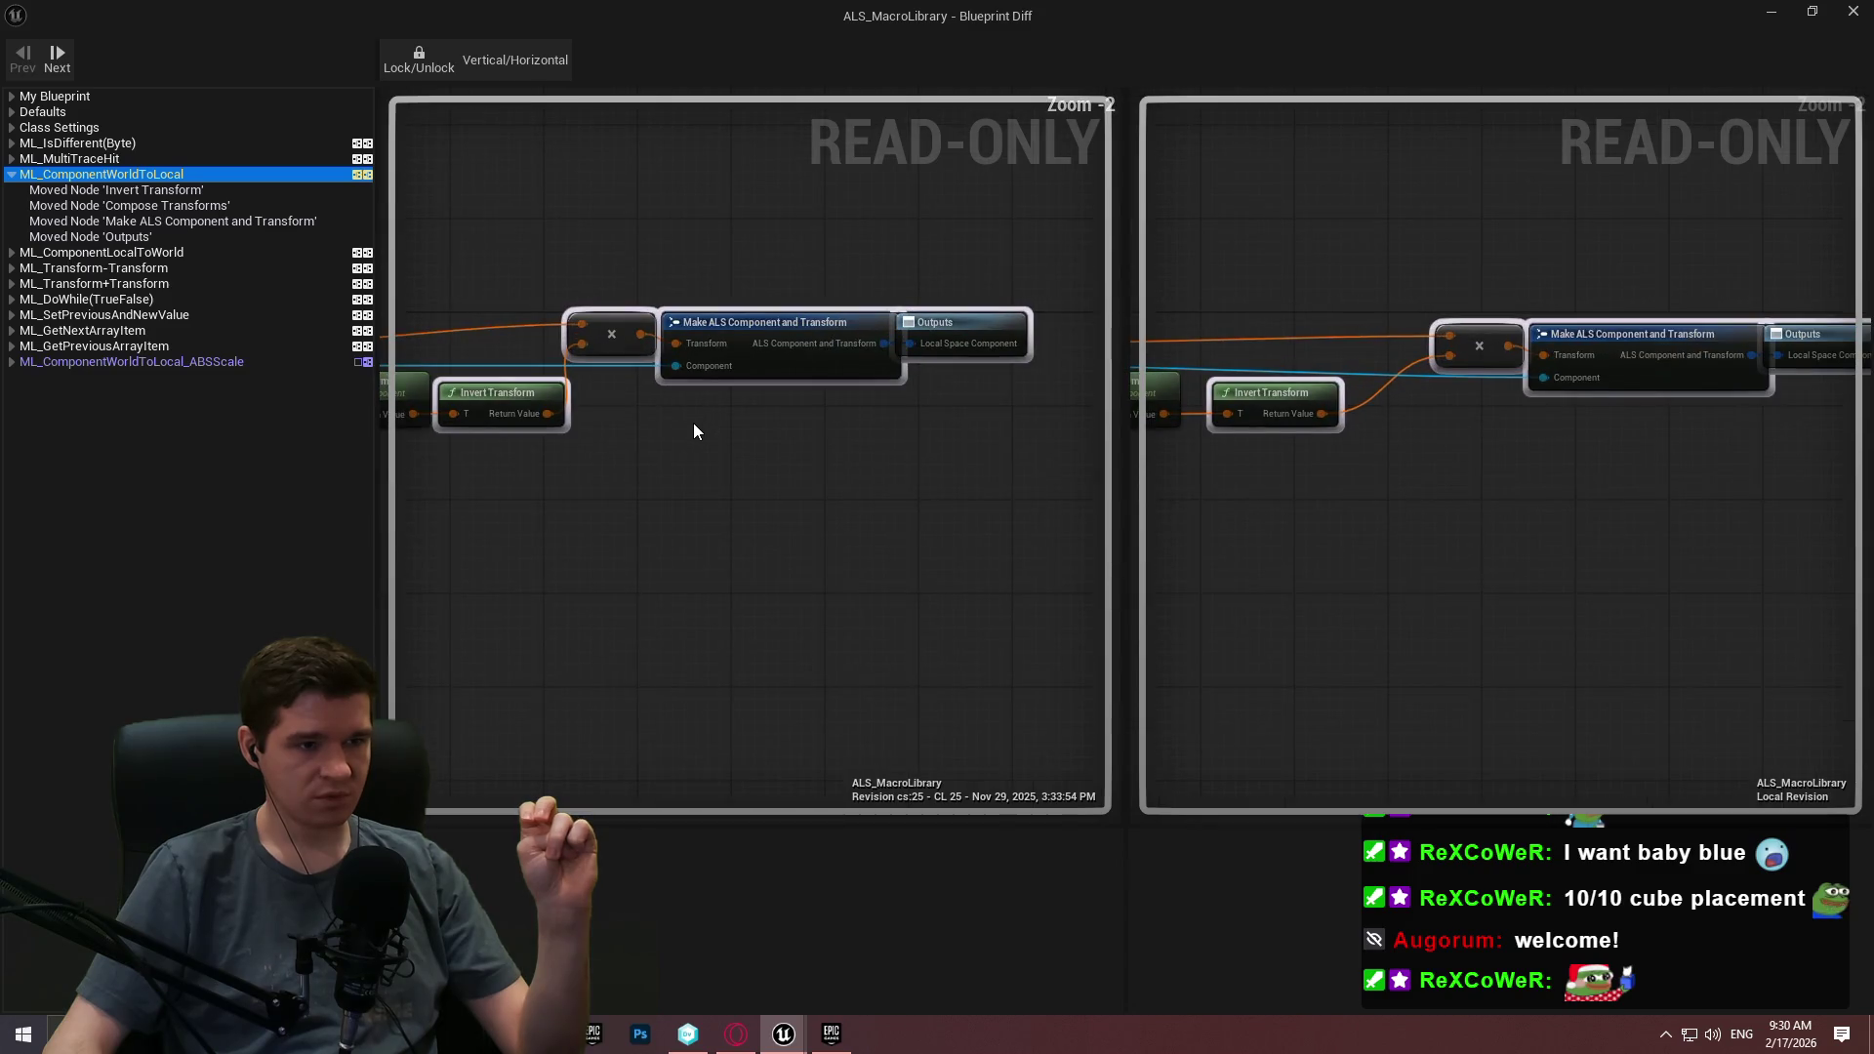
left_click_drag(690, 428, 1038, 436)
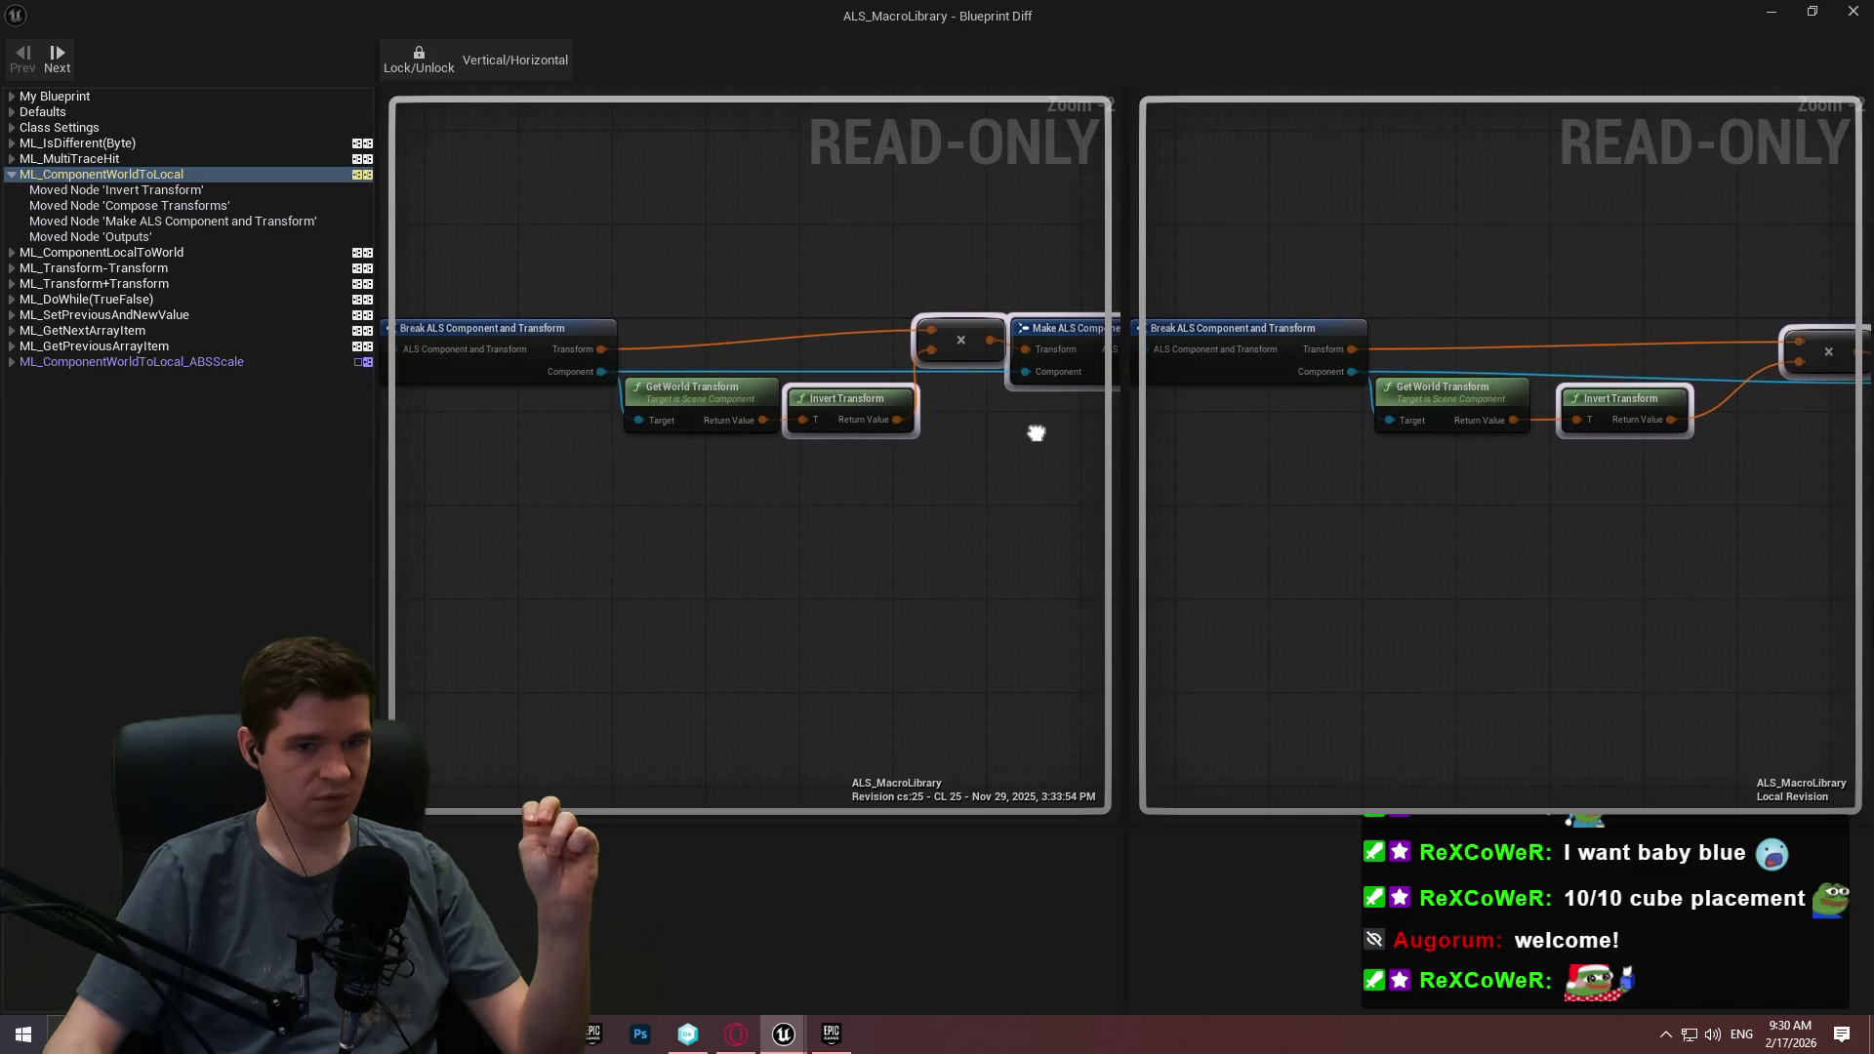
mouse_move(1038, 436)
left_mouse_down()
mouse_move(502, 473)
mouse_move(878, 464)
left_mouse_up()
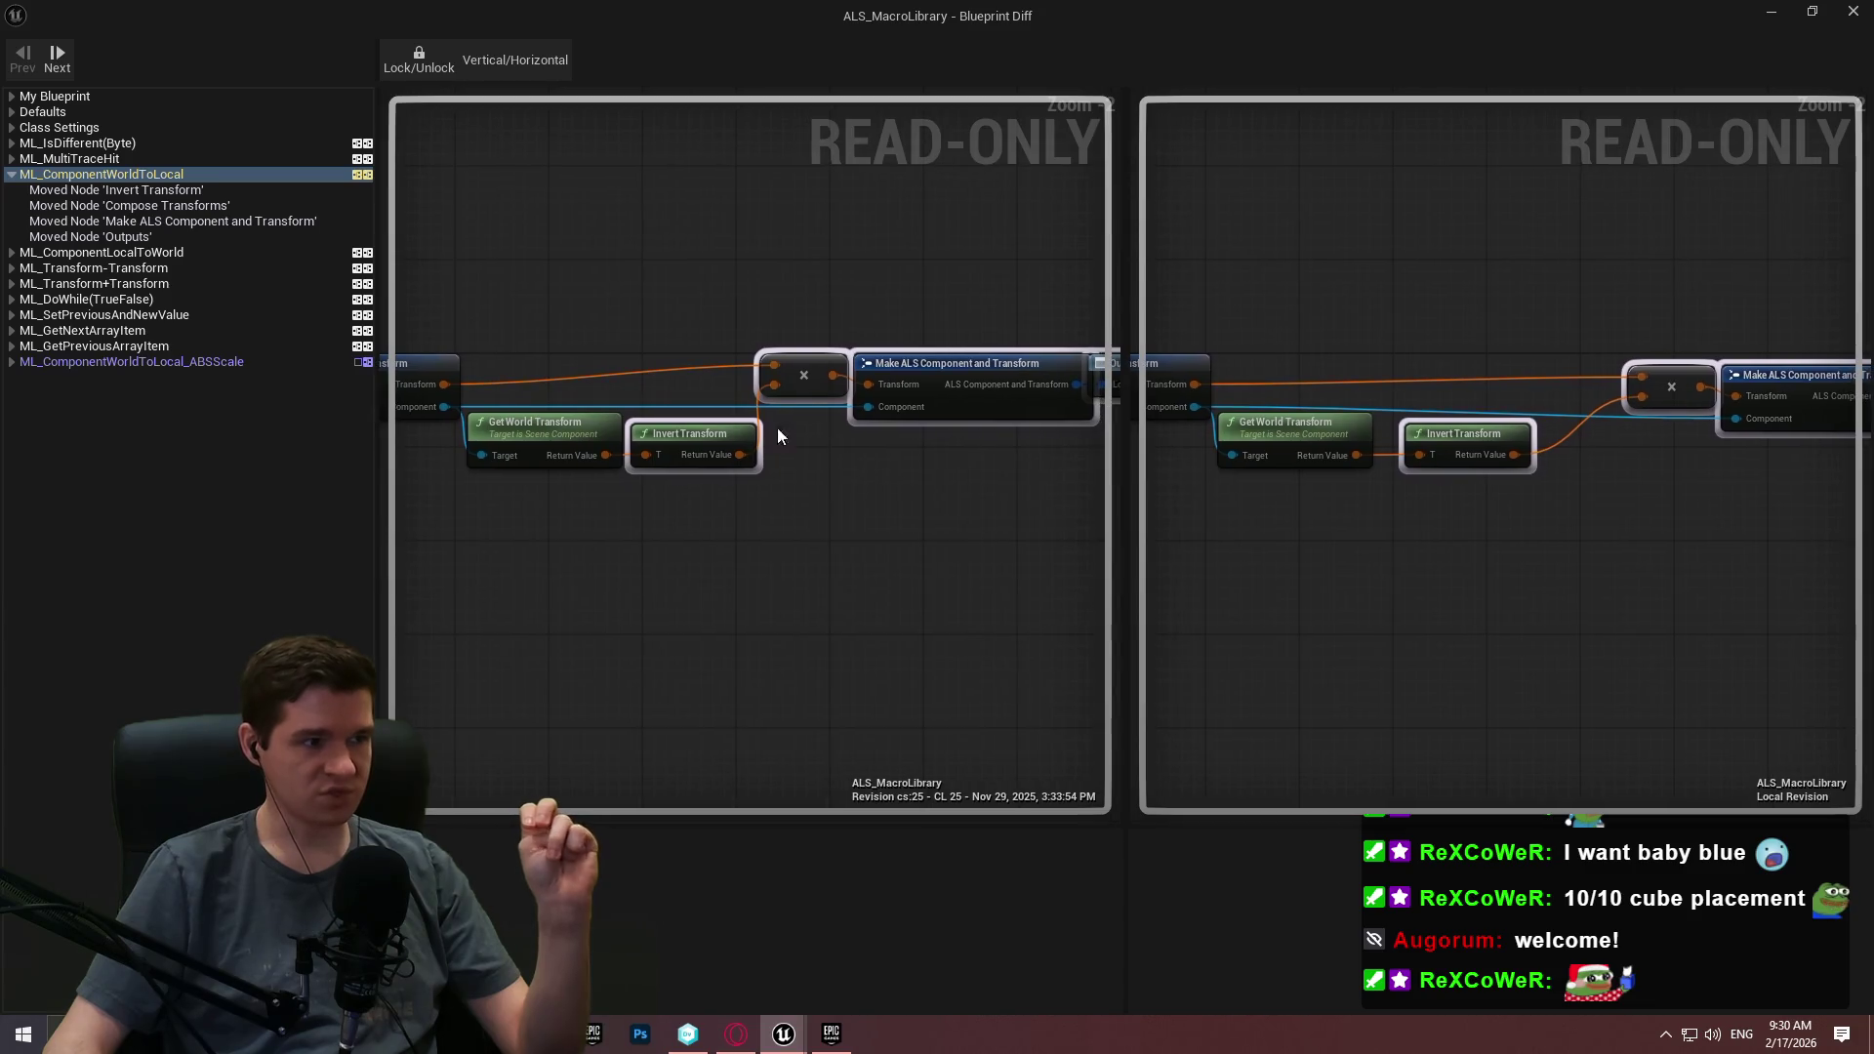
left_click(174, 363)
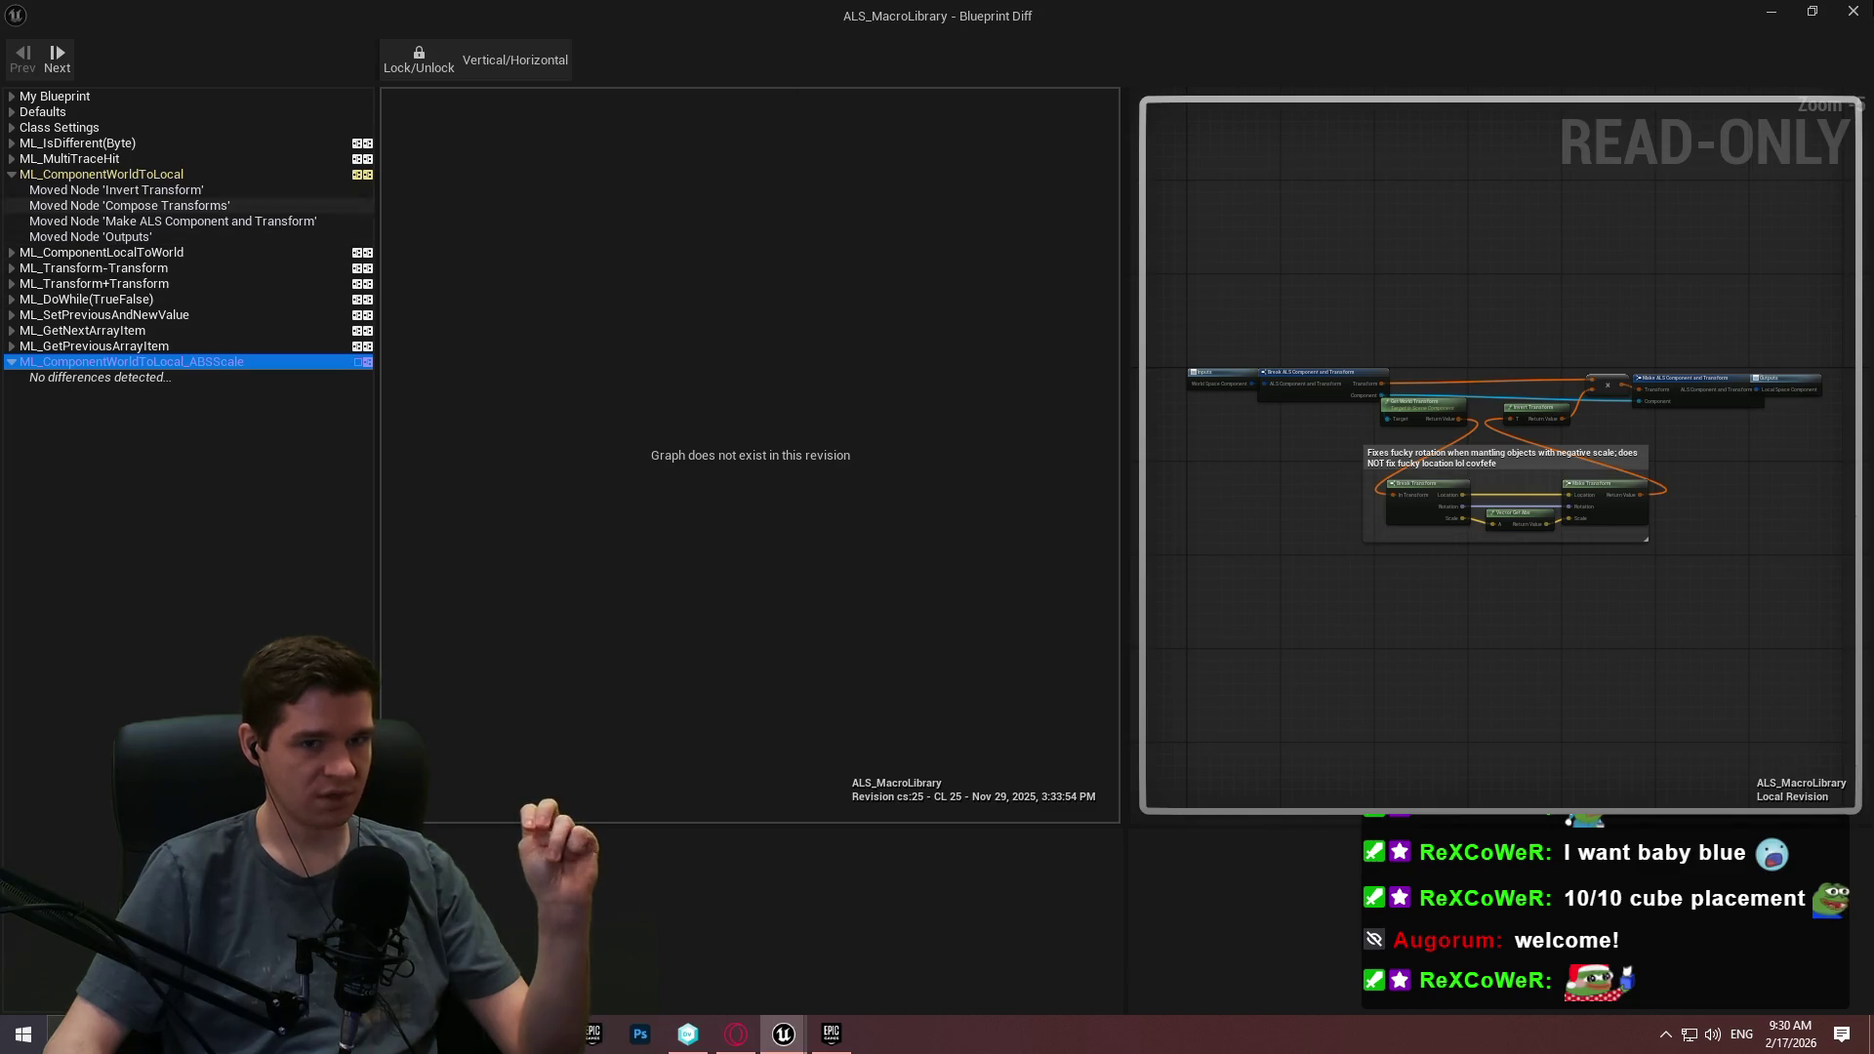
left_click(1853, 11)
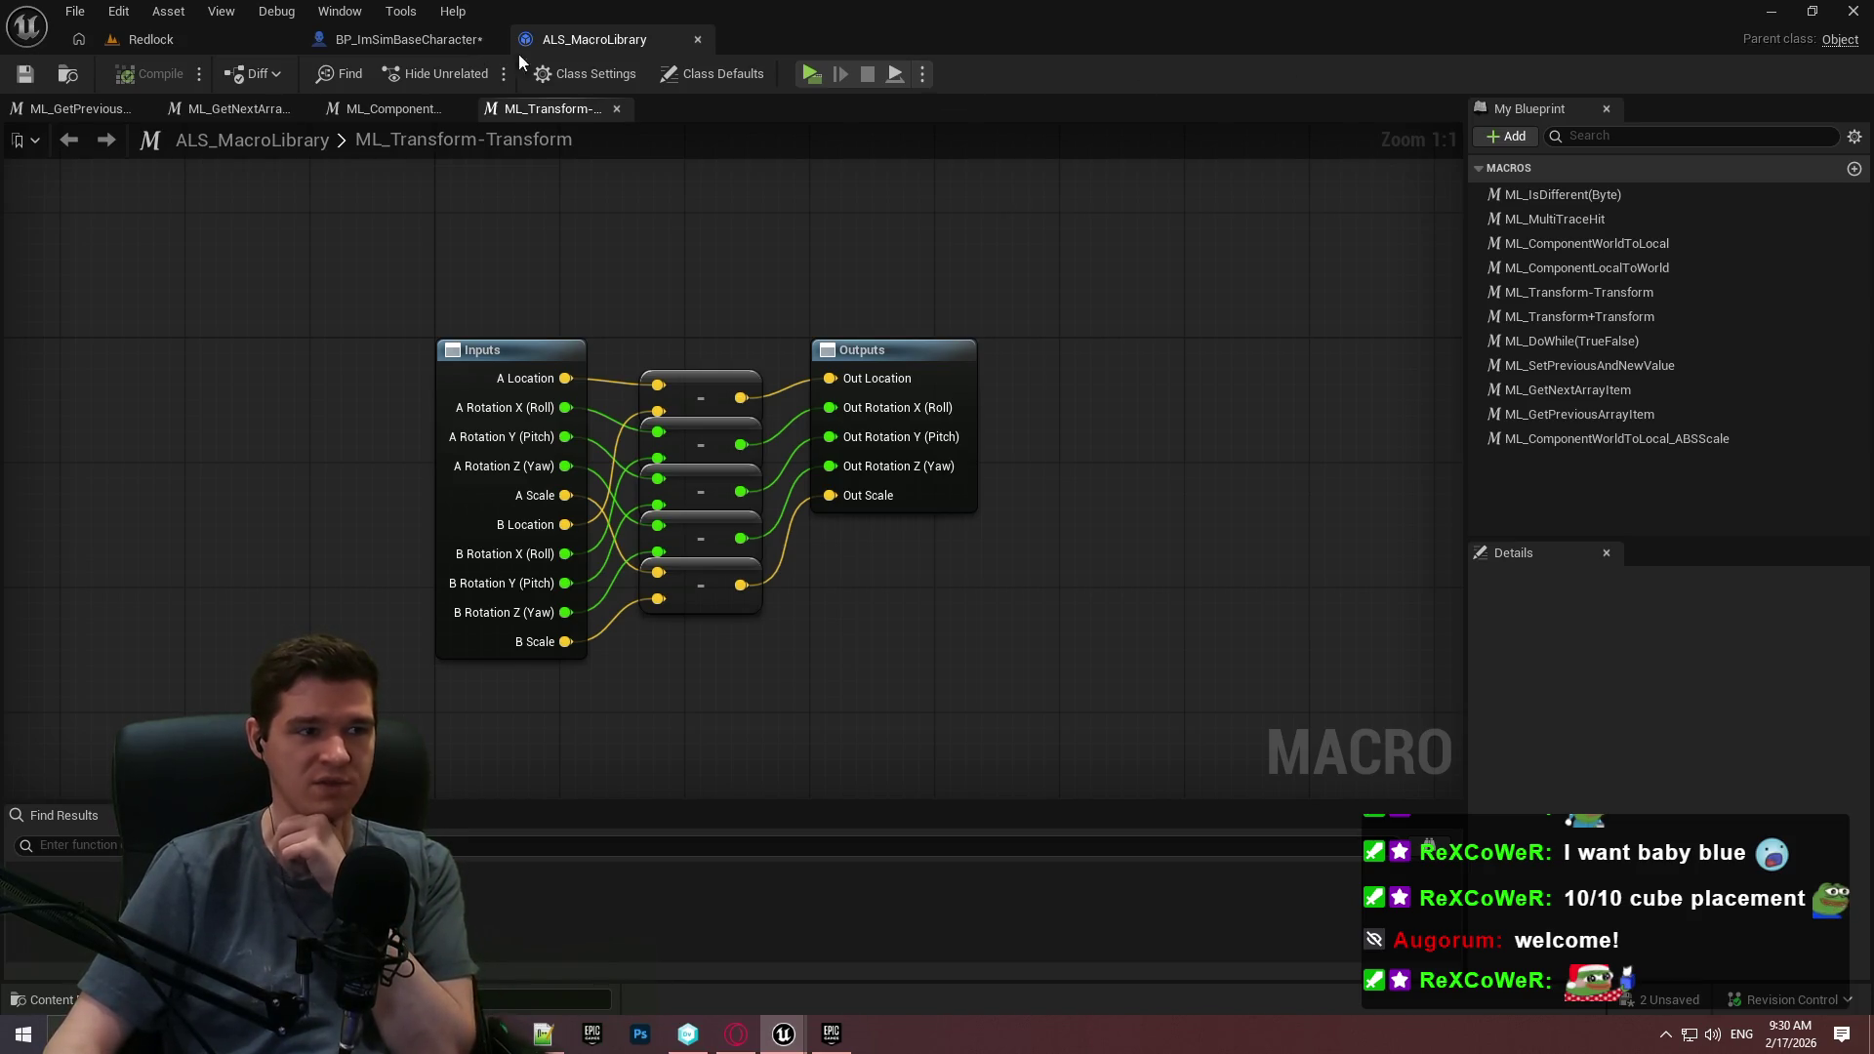
left_click(416, 39)
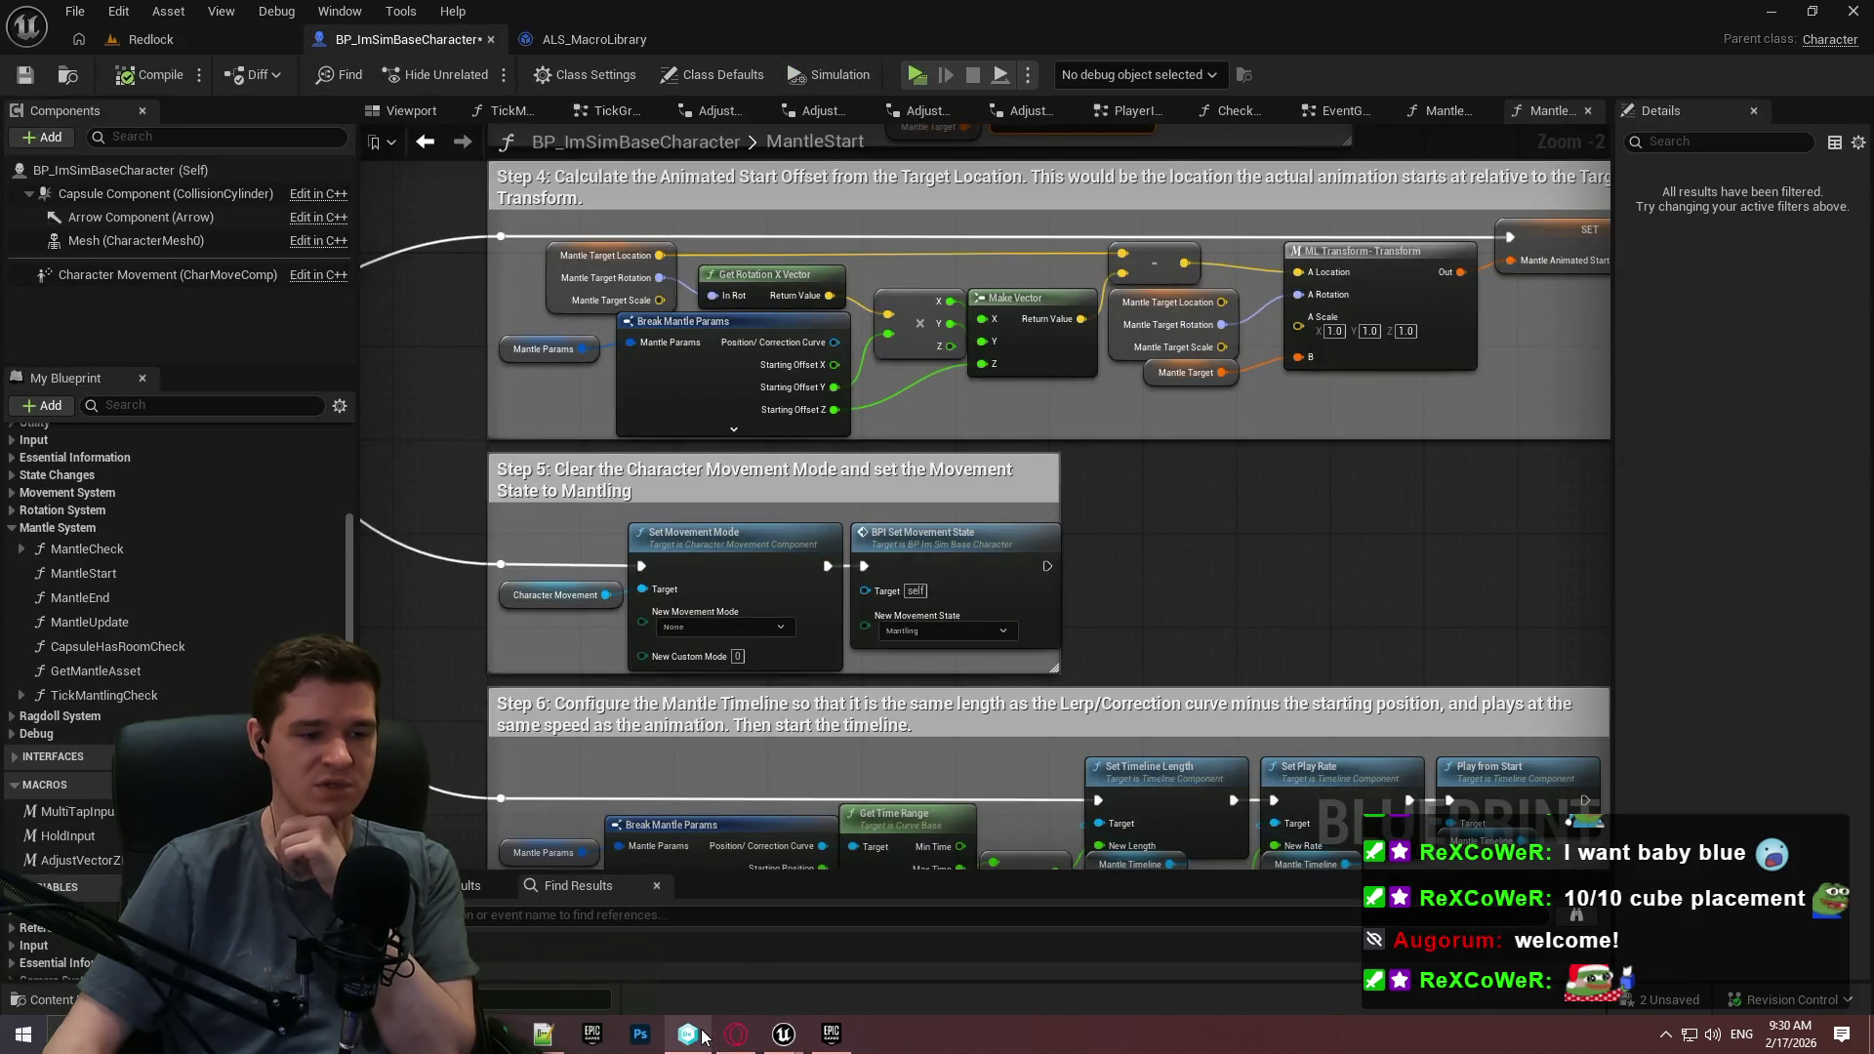
Raise Unity DevOps from the taskbar and select the immersive-sim-toolkit workspace.
mouse_move(689, 1034)
left_click(688, 952)
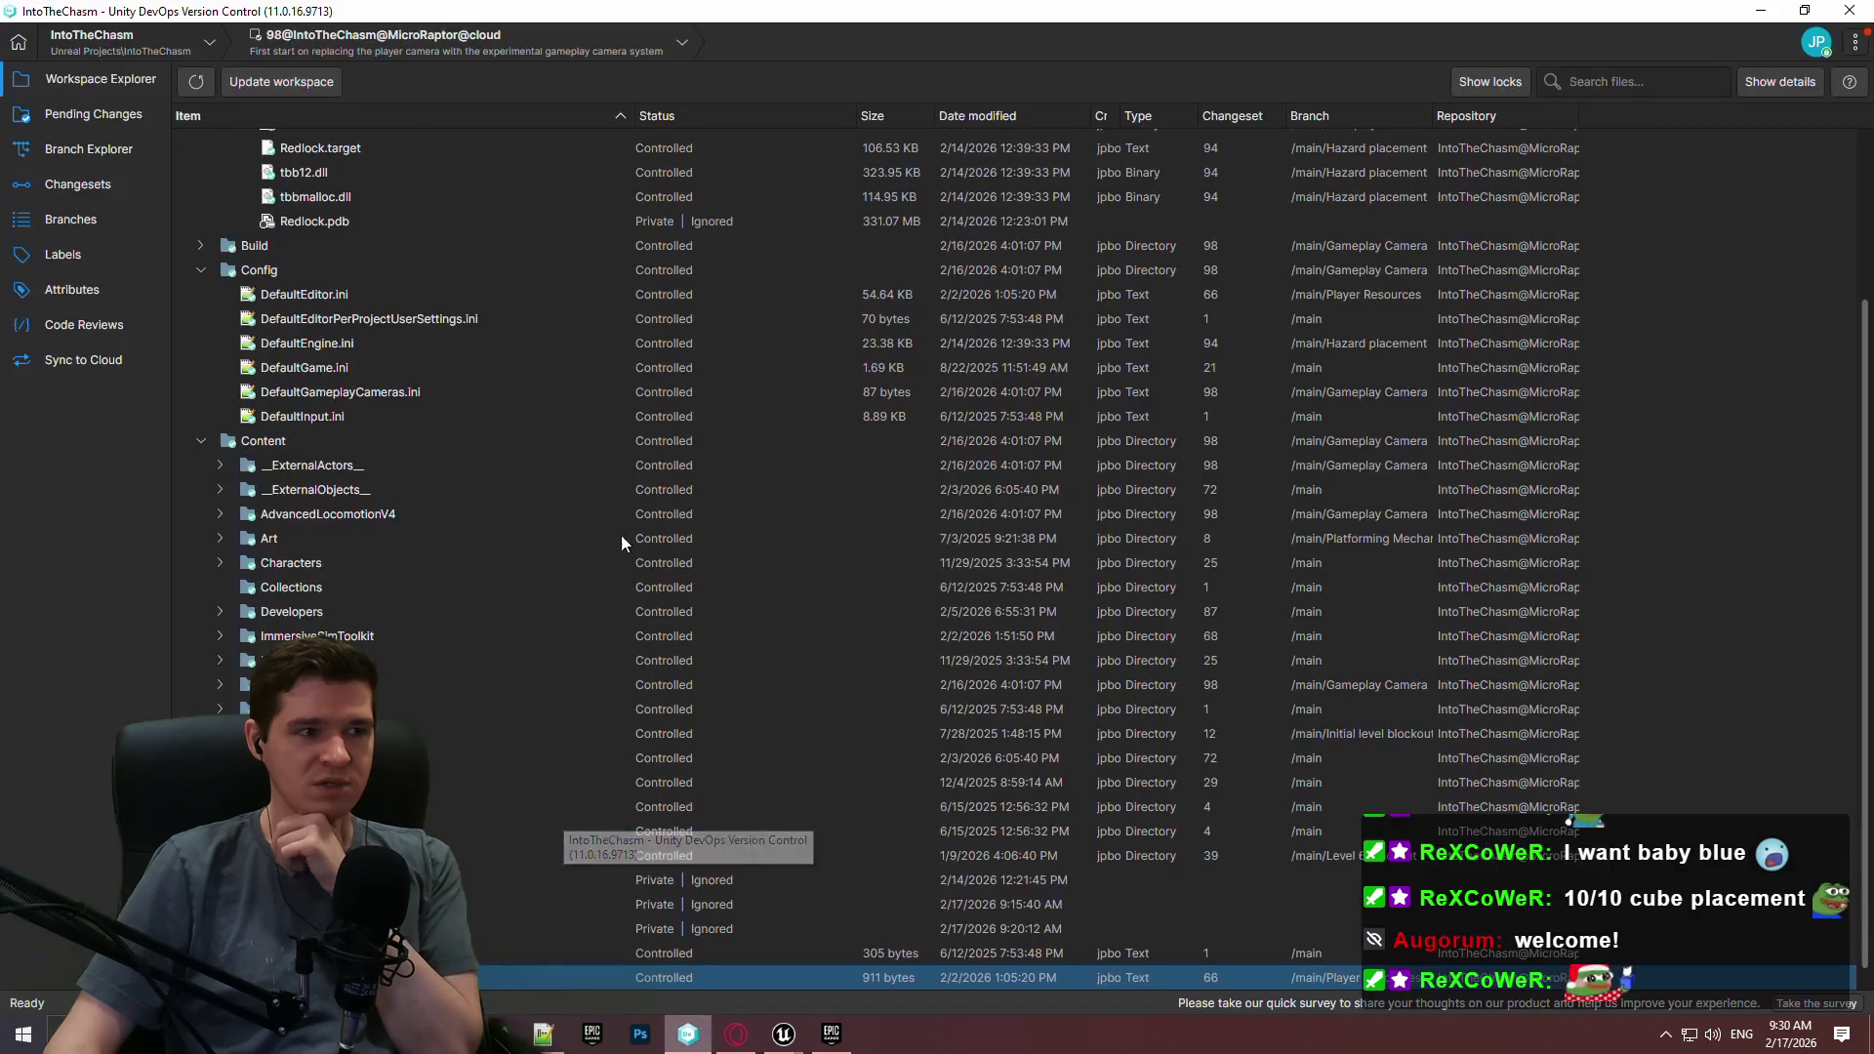
left_click(67, 43)
left_click(189, 105)
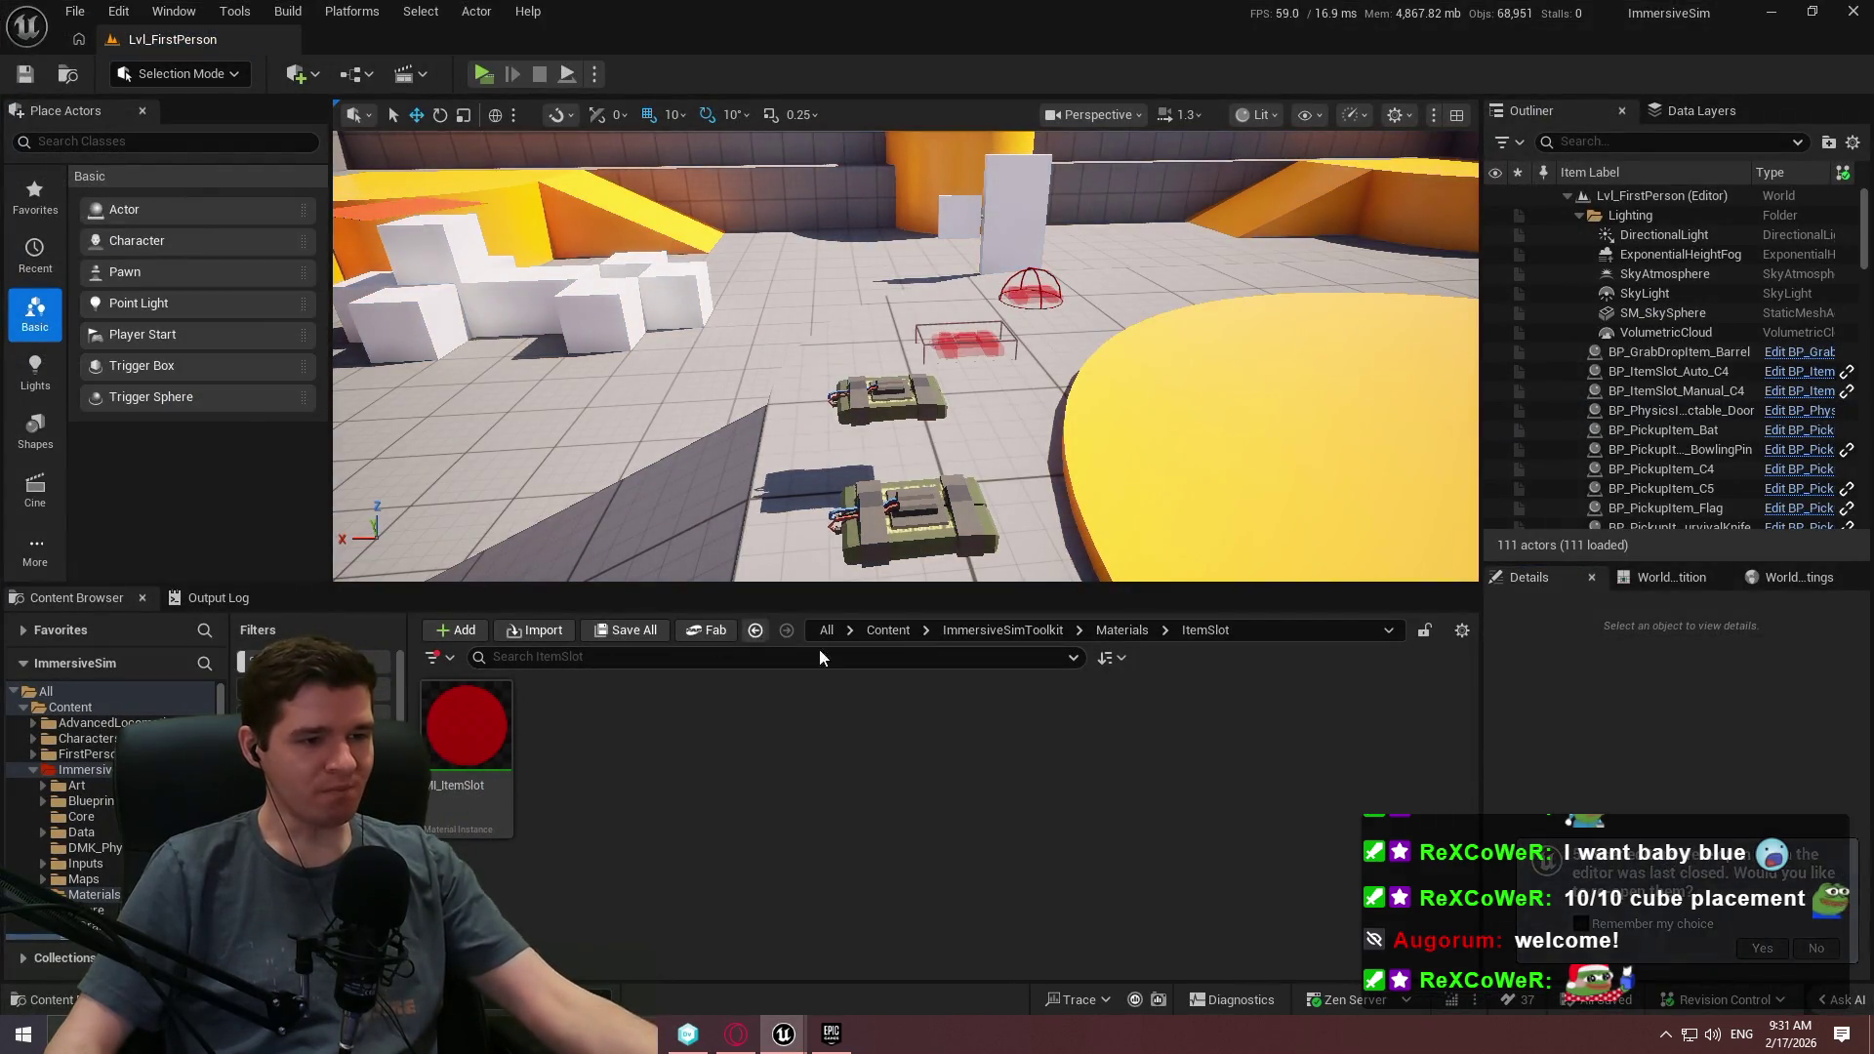
Browse to Content > AdvancedLocomotionV4 > Blueprints > Libraries and open ALS_MacroLibrary.
left_click(970, 630)
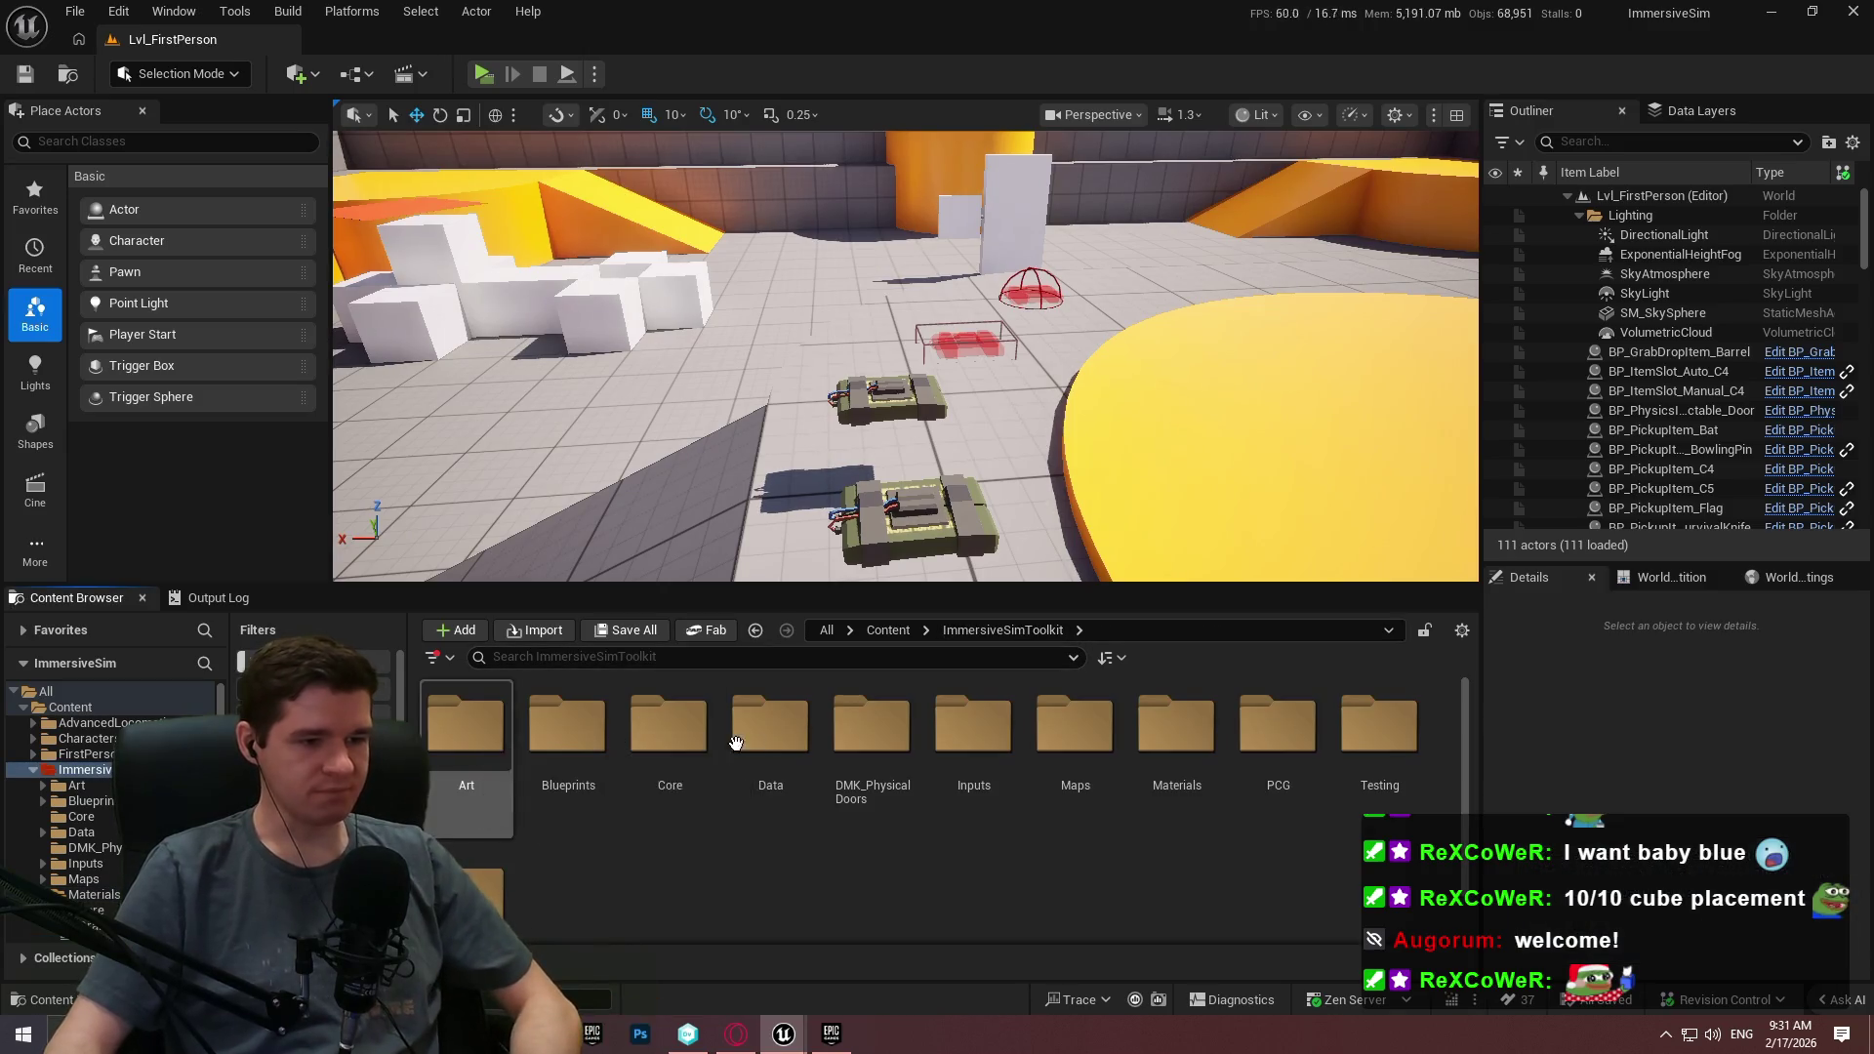
left_click(896, 629)
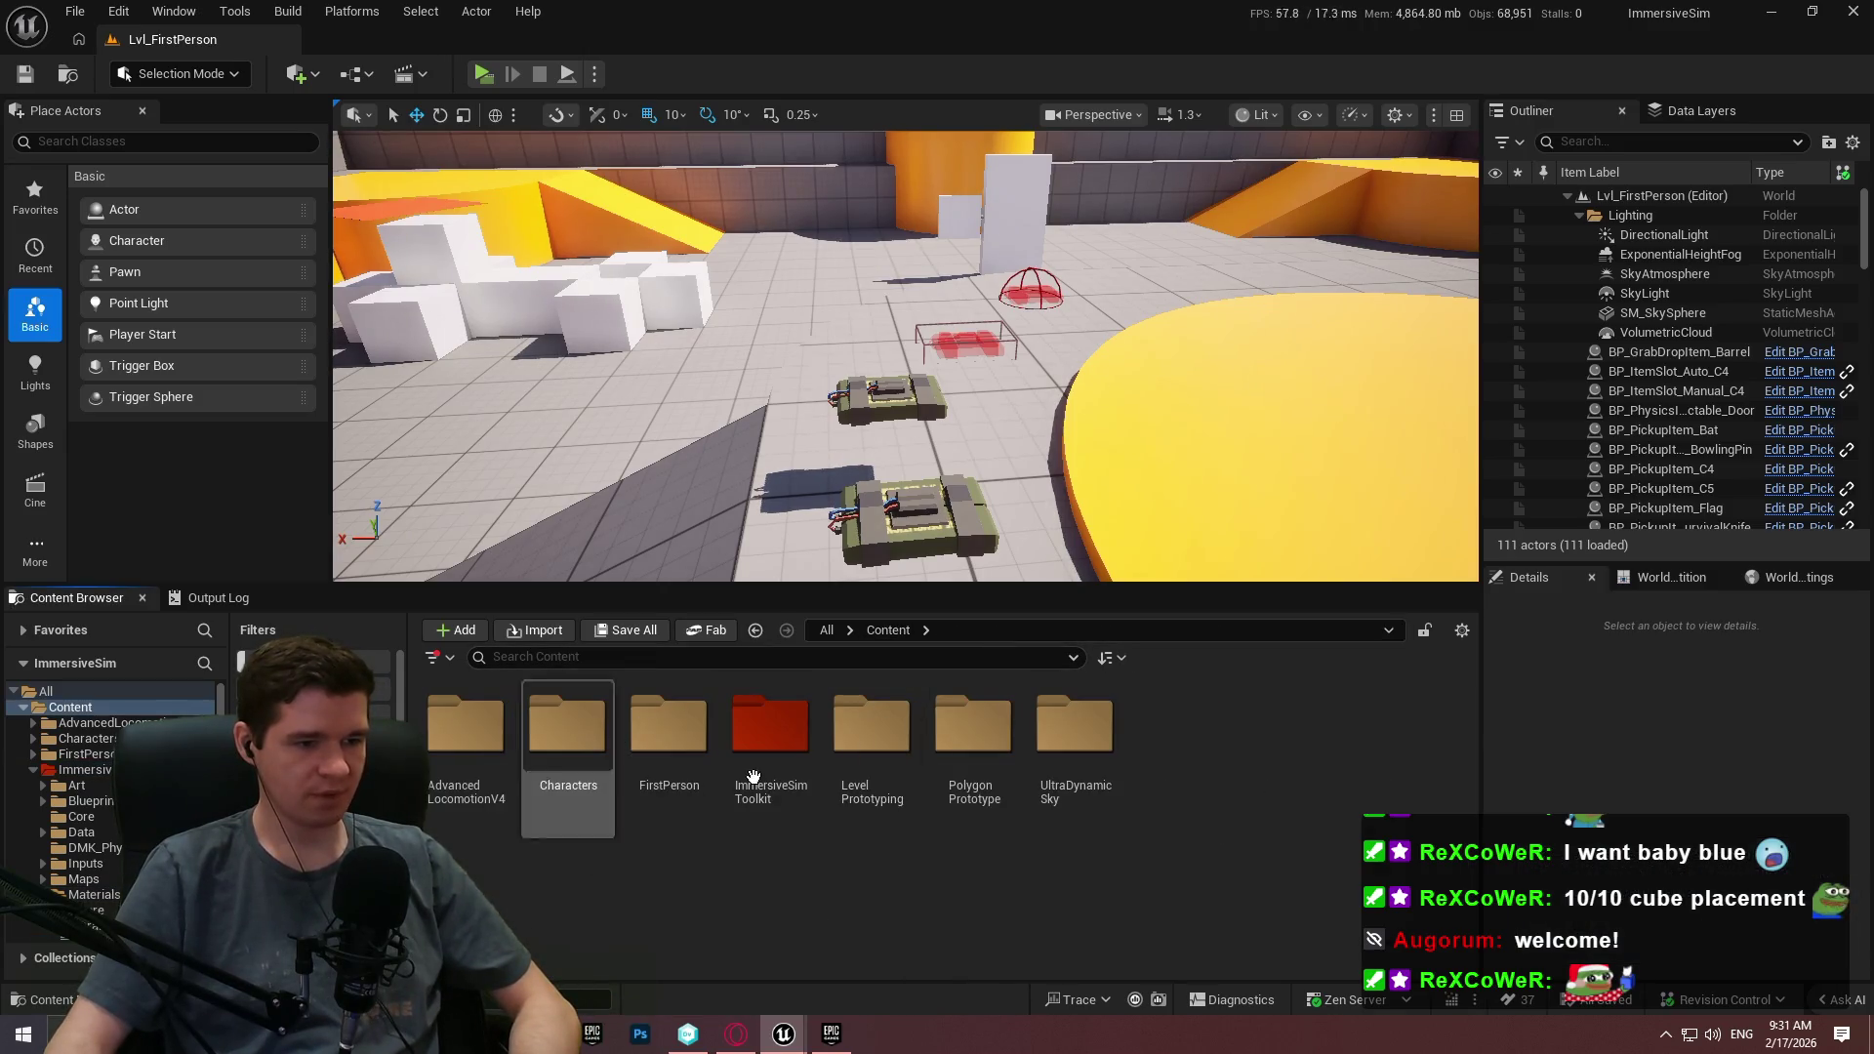
double_click(451, 754)
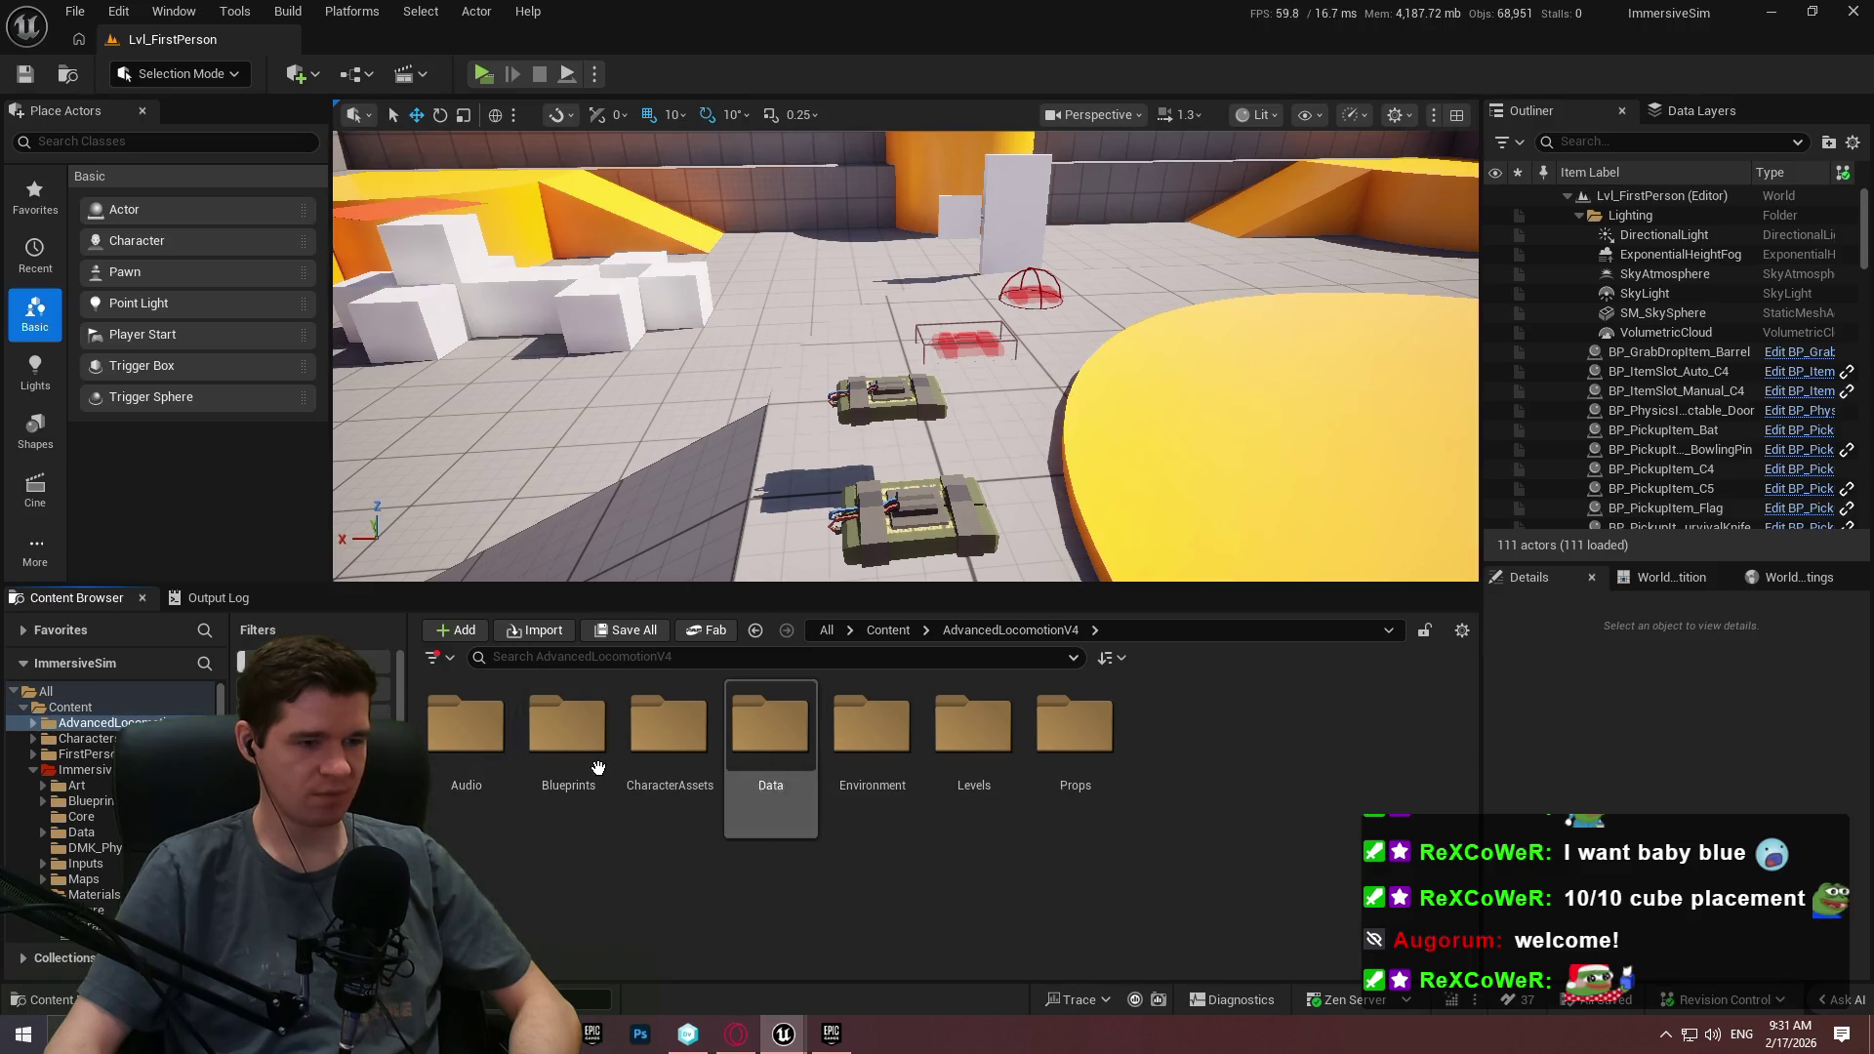
left_click(670, 730)
double_click(568, 730)
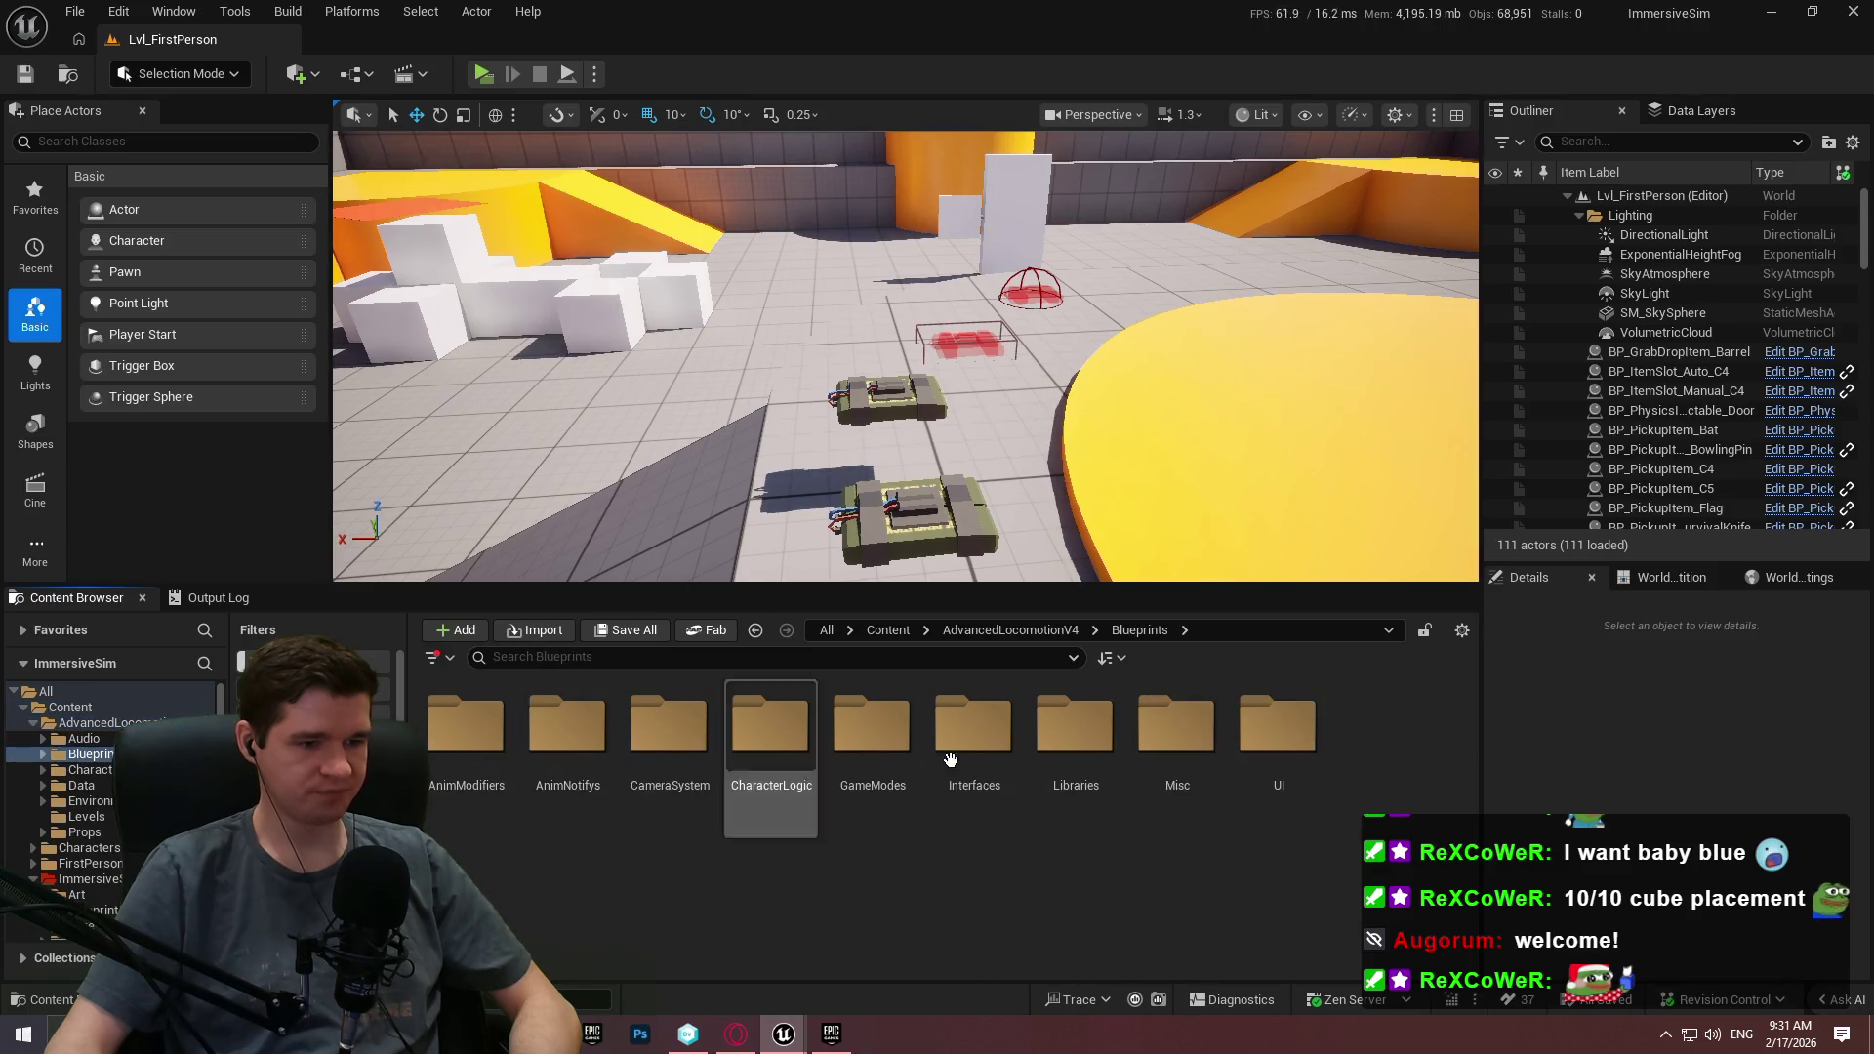
double_click(1074, 728)
double_click(467, 727)
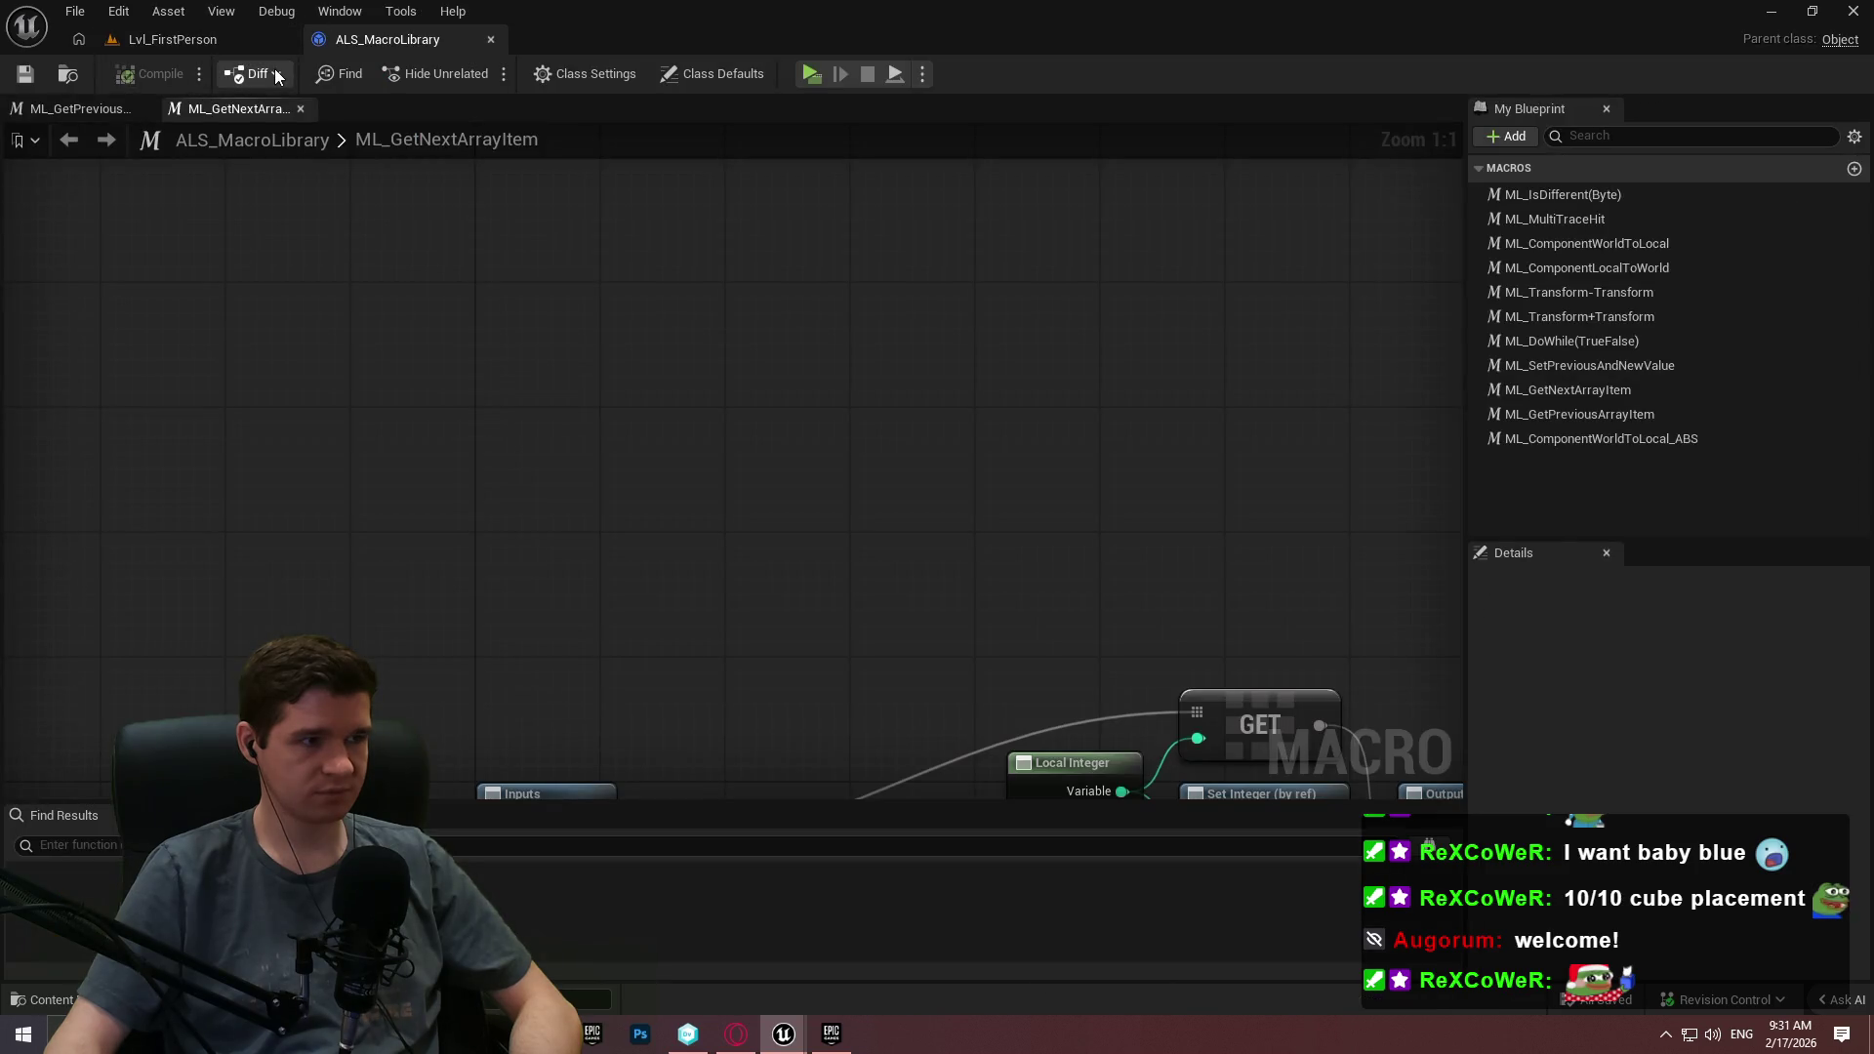
Diff ALS_MacroLibrary against Revision 21, maximized, showing ML_ComponentWorldToLocal.
left_click(277, 76)
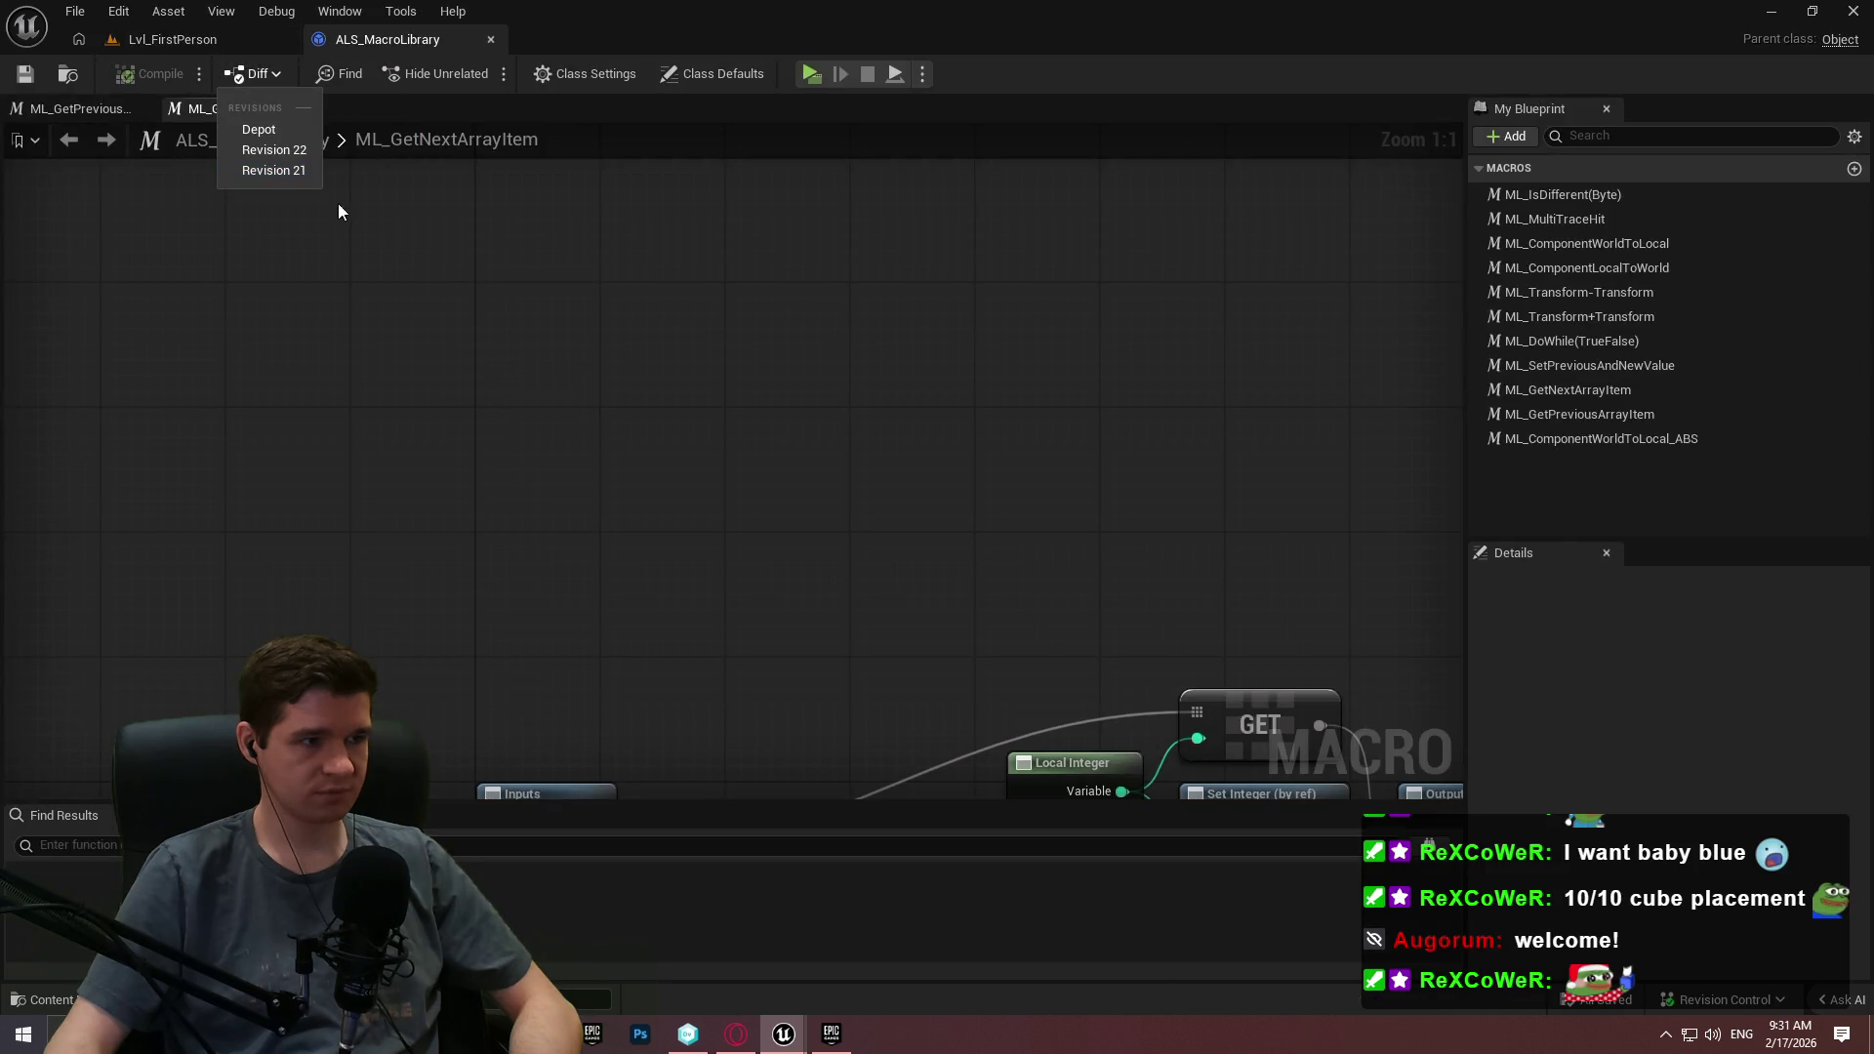
left_click(279, 170)
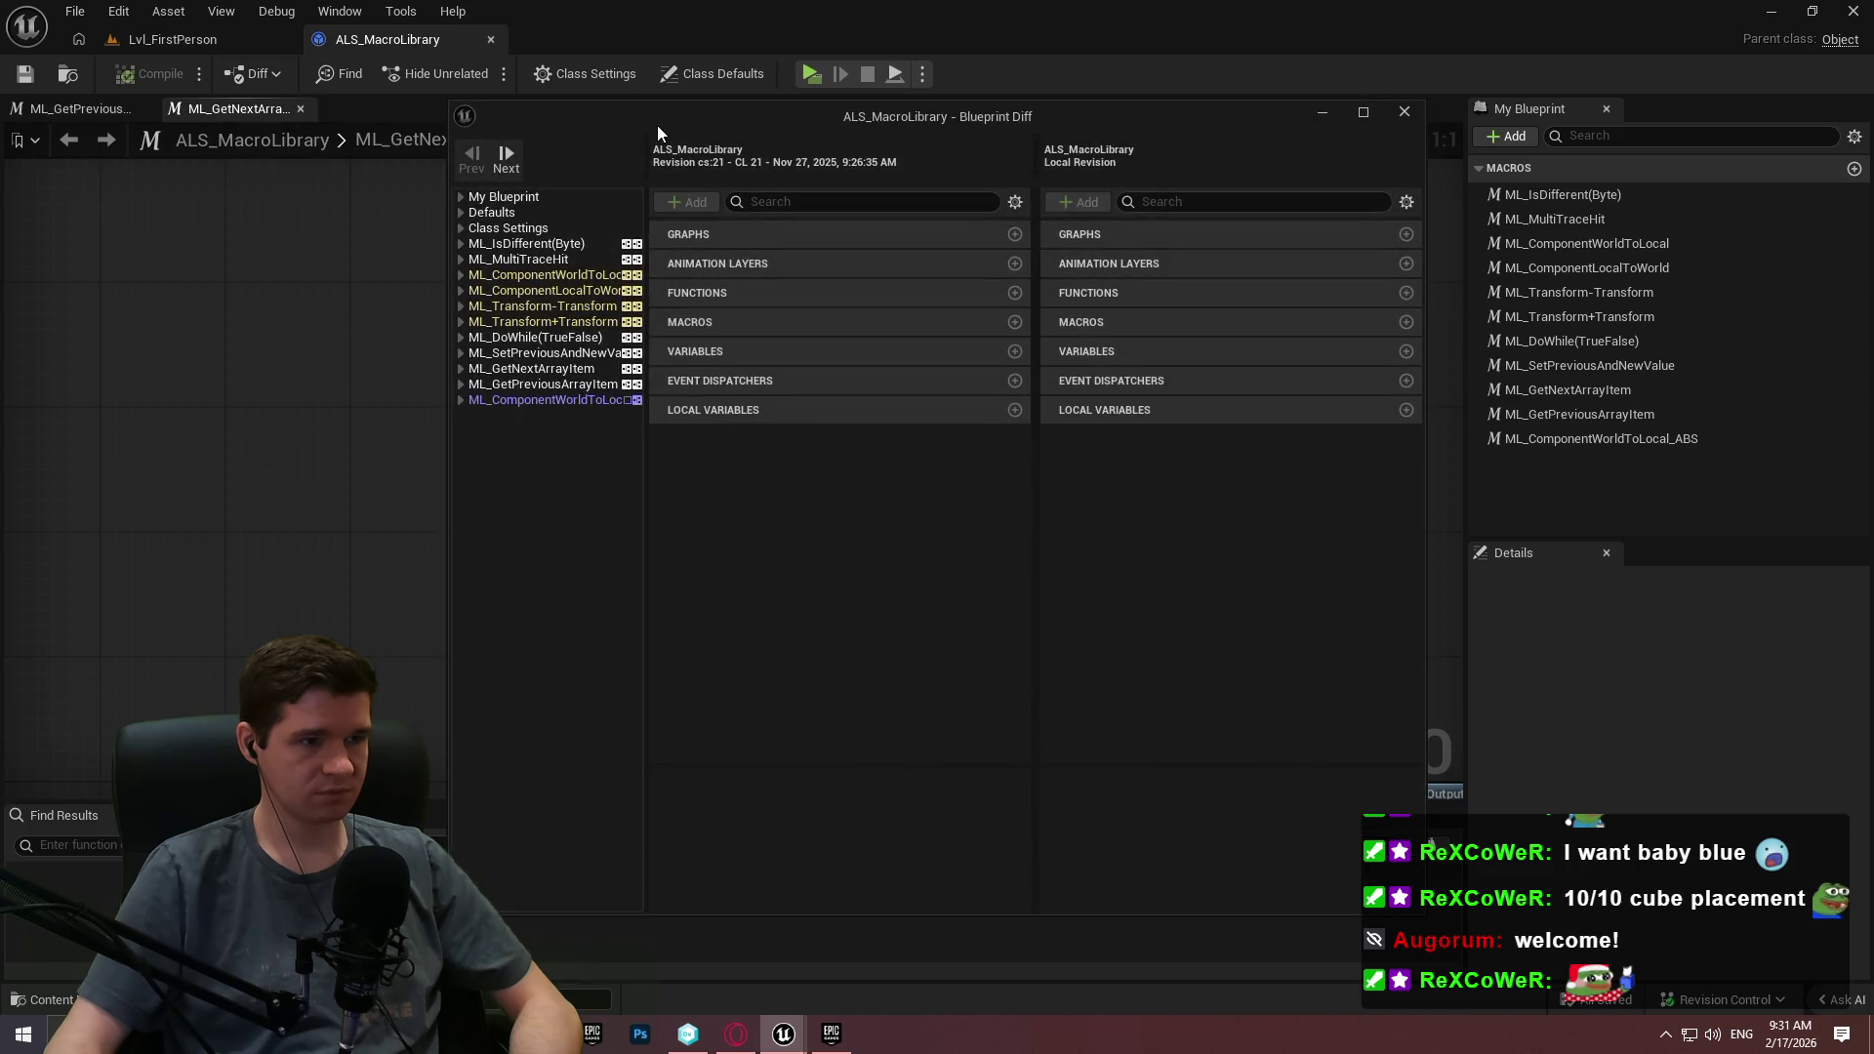
left_click_drag(658, 125, 605, 7)
left_click(84, 175)
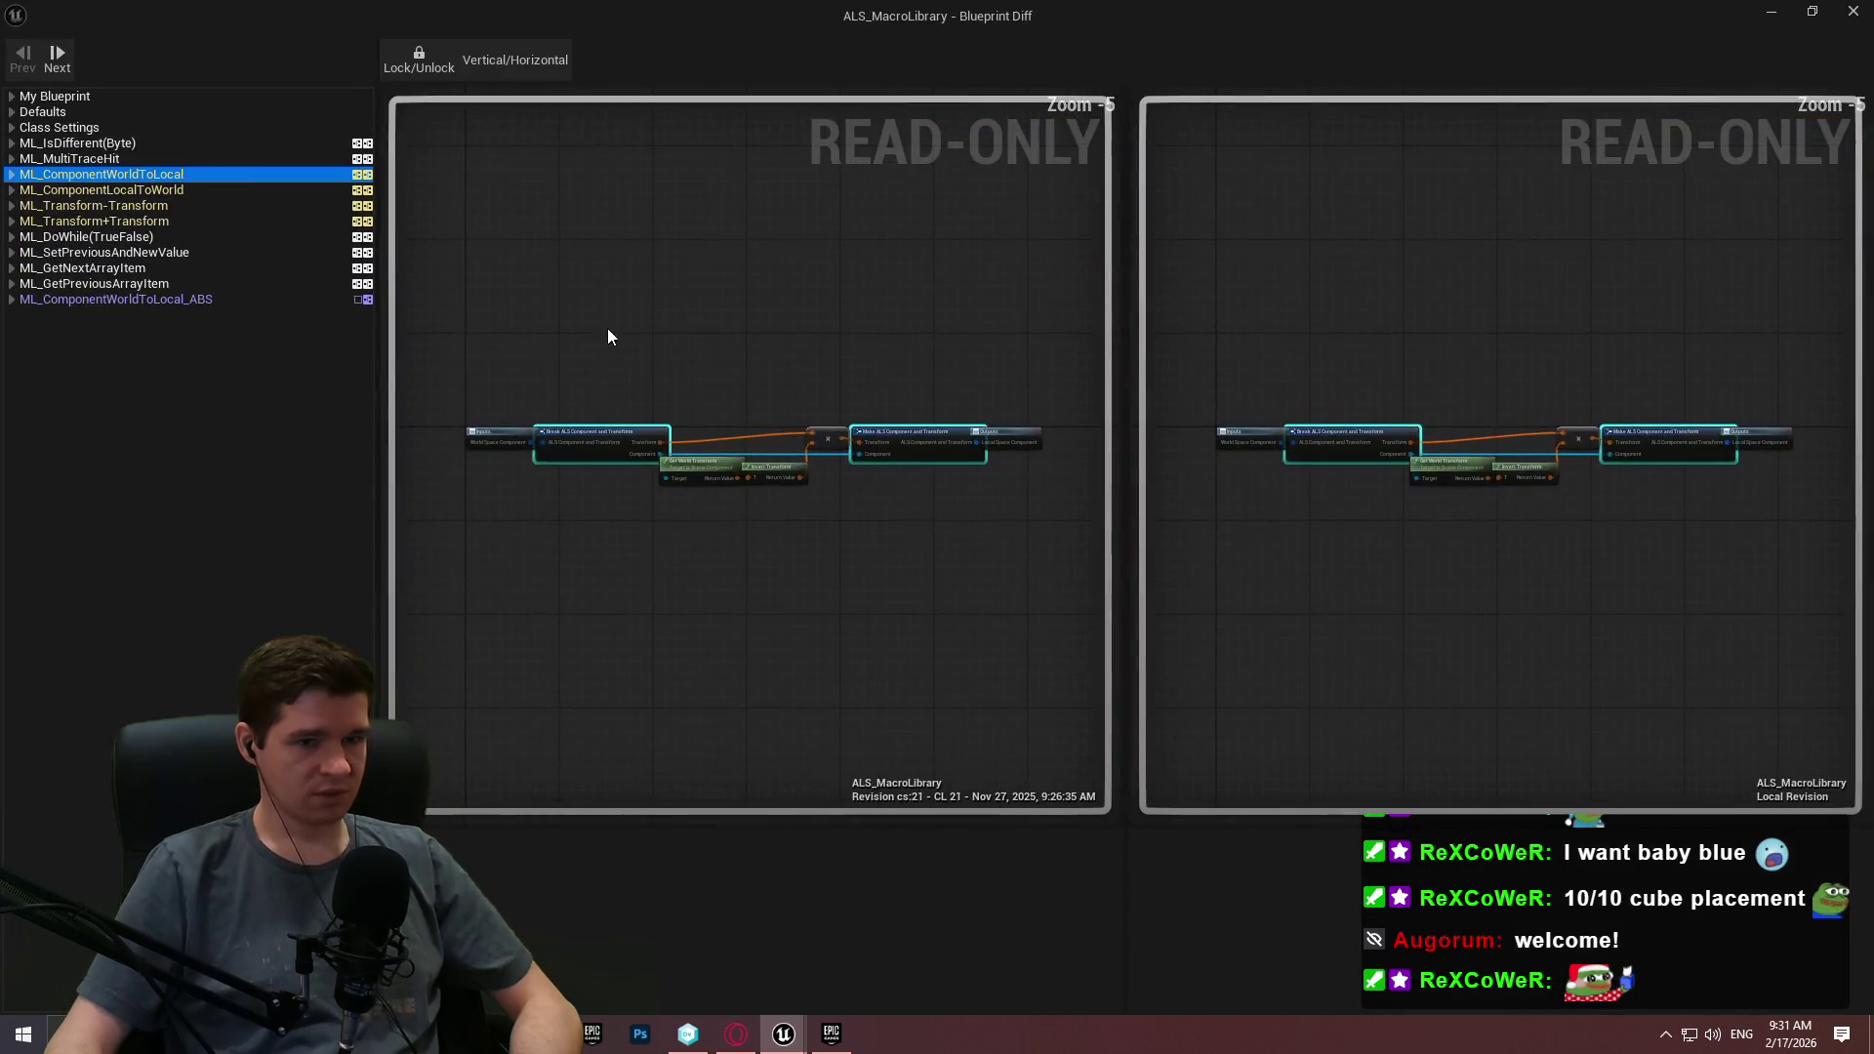
Step through the ML_ComponentWorldToLocal property changes in both graphs.
left_click(20, 173)
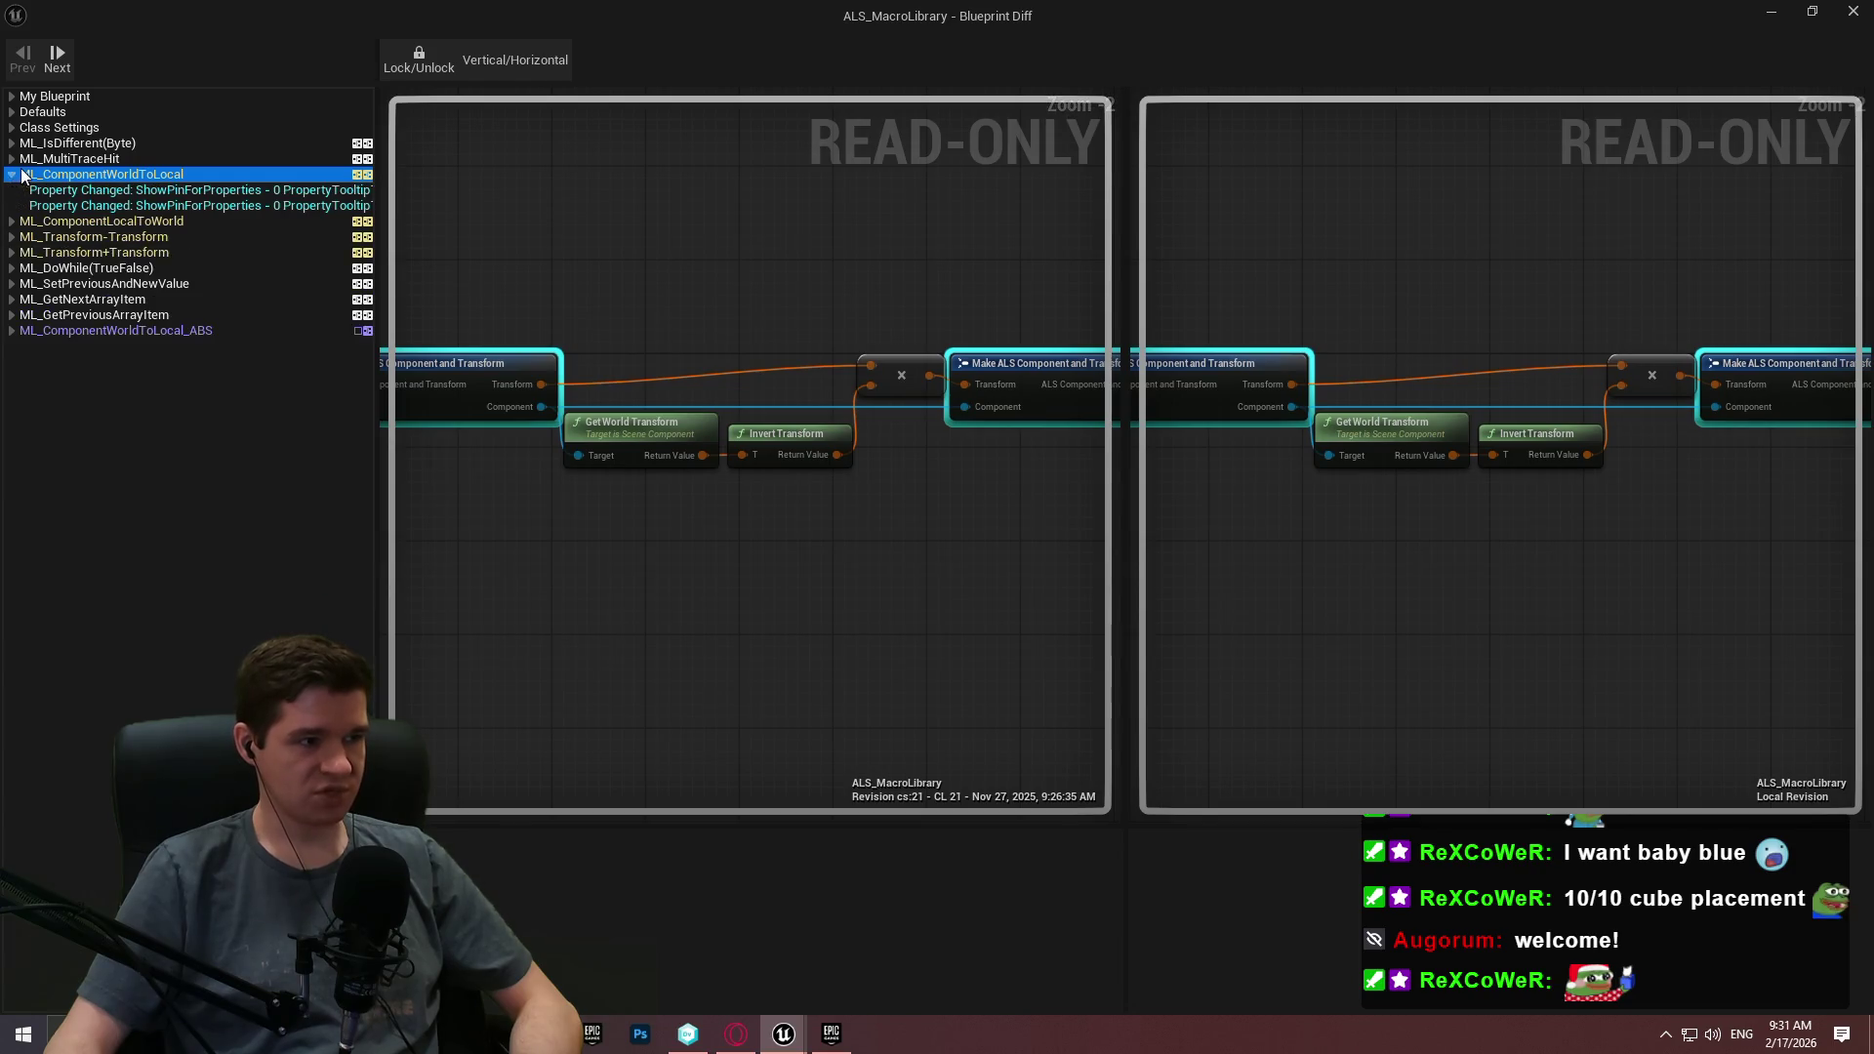
mouse_move(923, 547)
left_mouse_down()
mouse_move(585, 553)
mouse_move(1096, 547)
left_mouse_up()
left_click(138, 190)
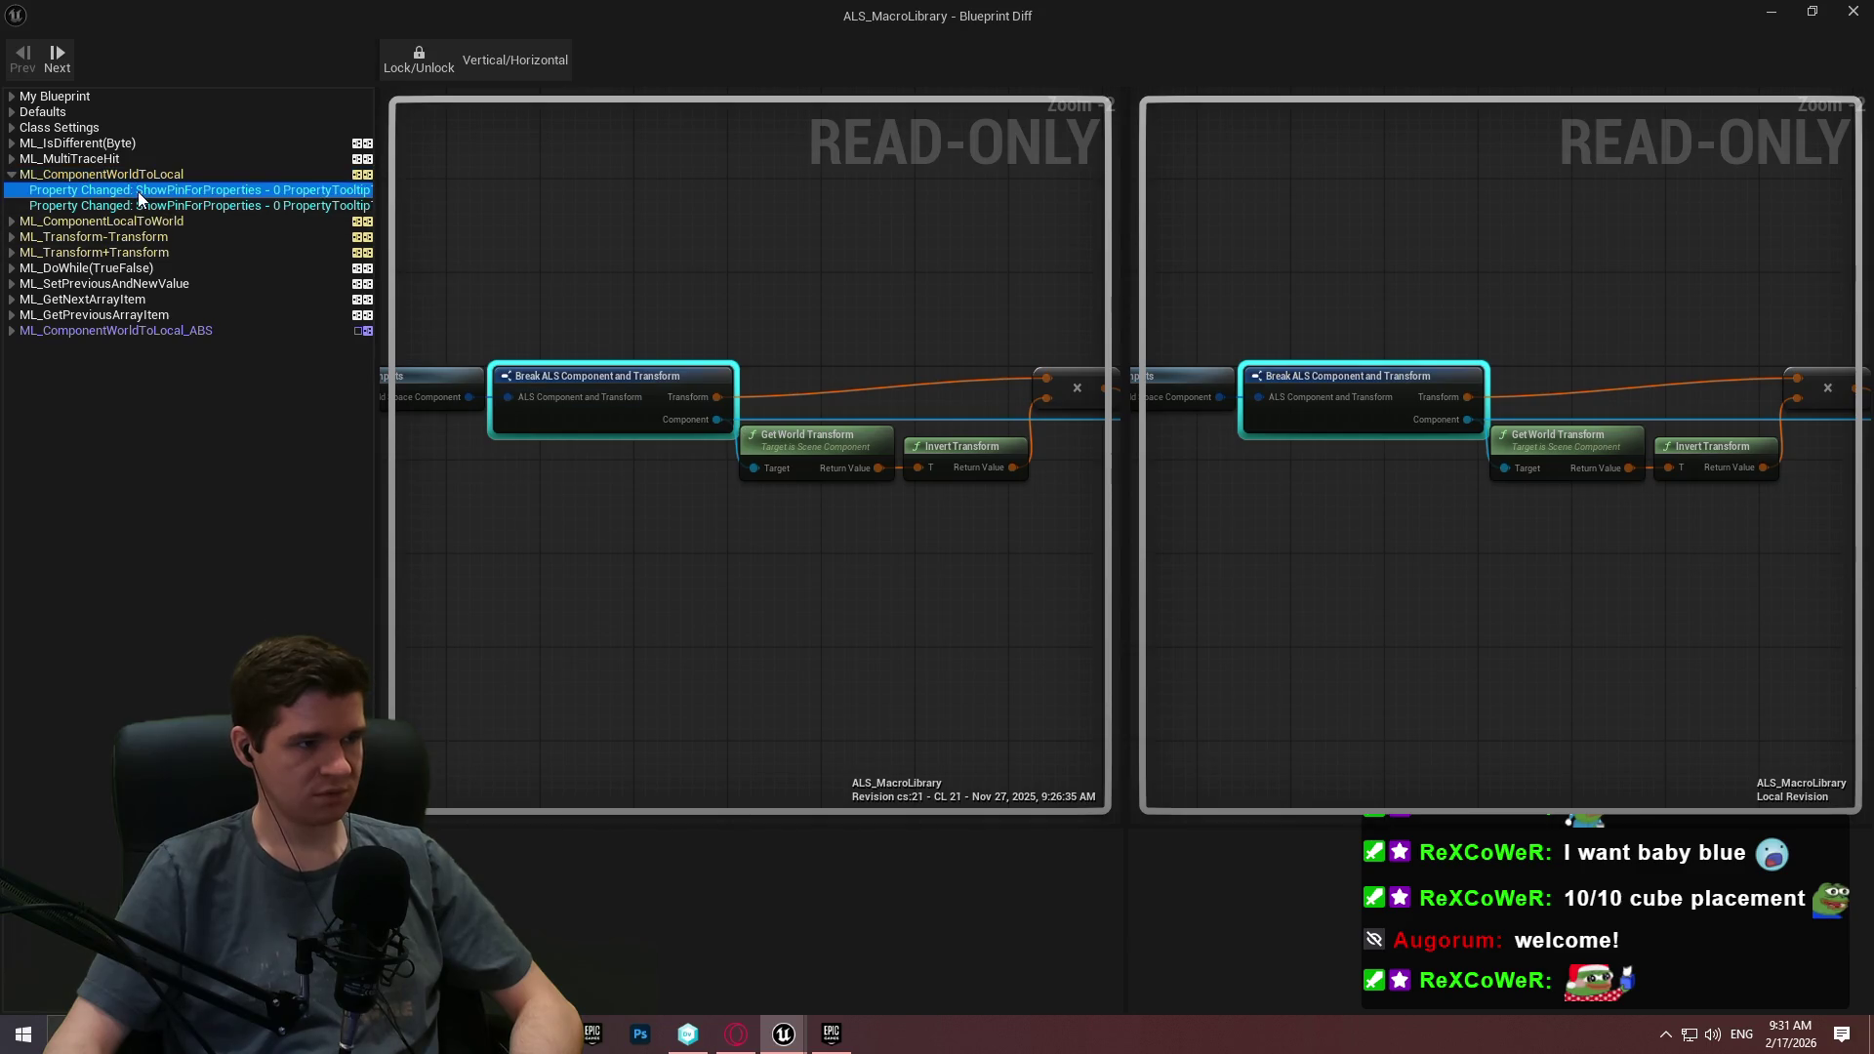
left_click(127, 206)
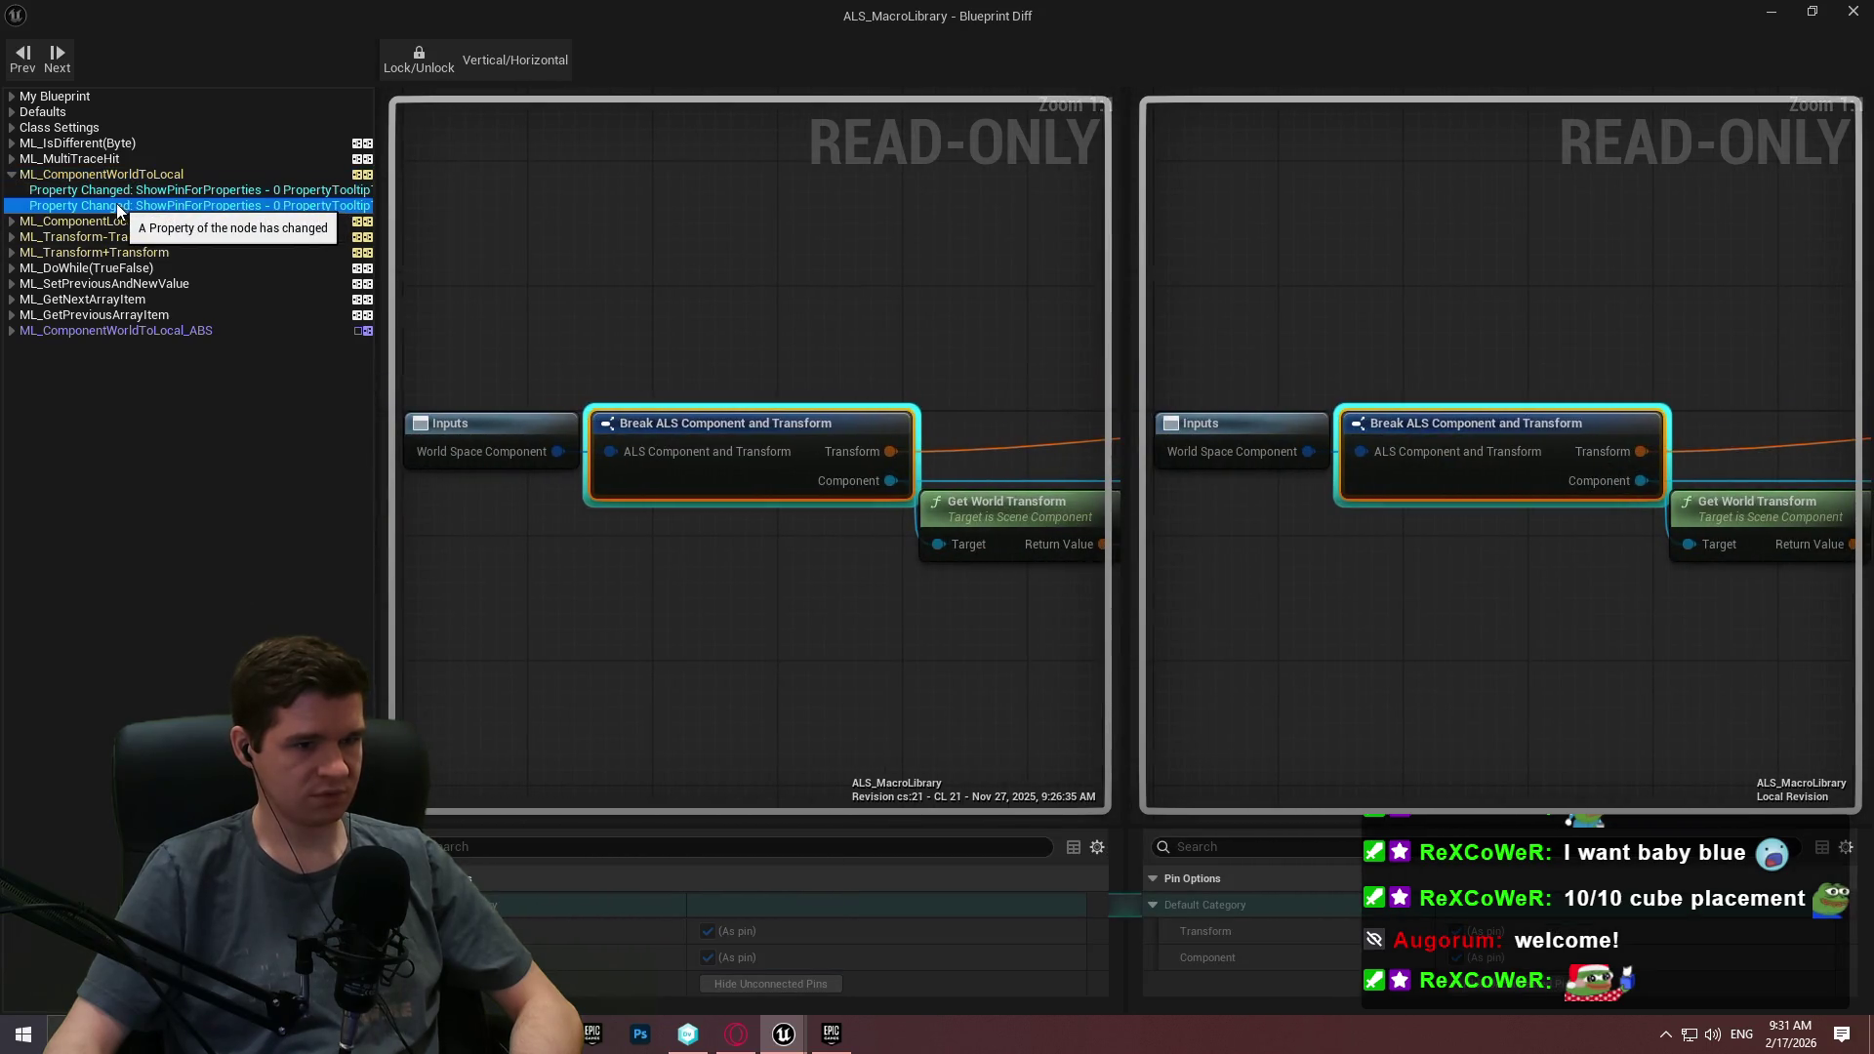
Compare both ML_ComponentLocalToWorld graphs, then switch back to the Redlock editor.
left_click(12, 222)
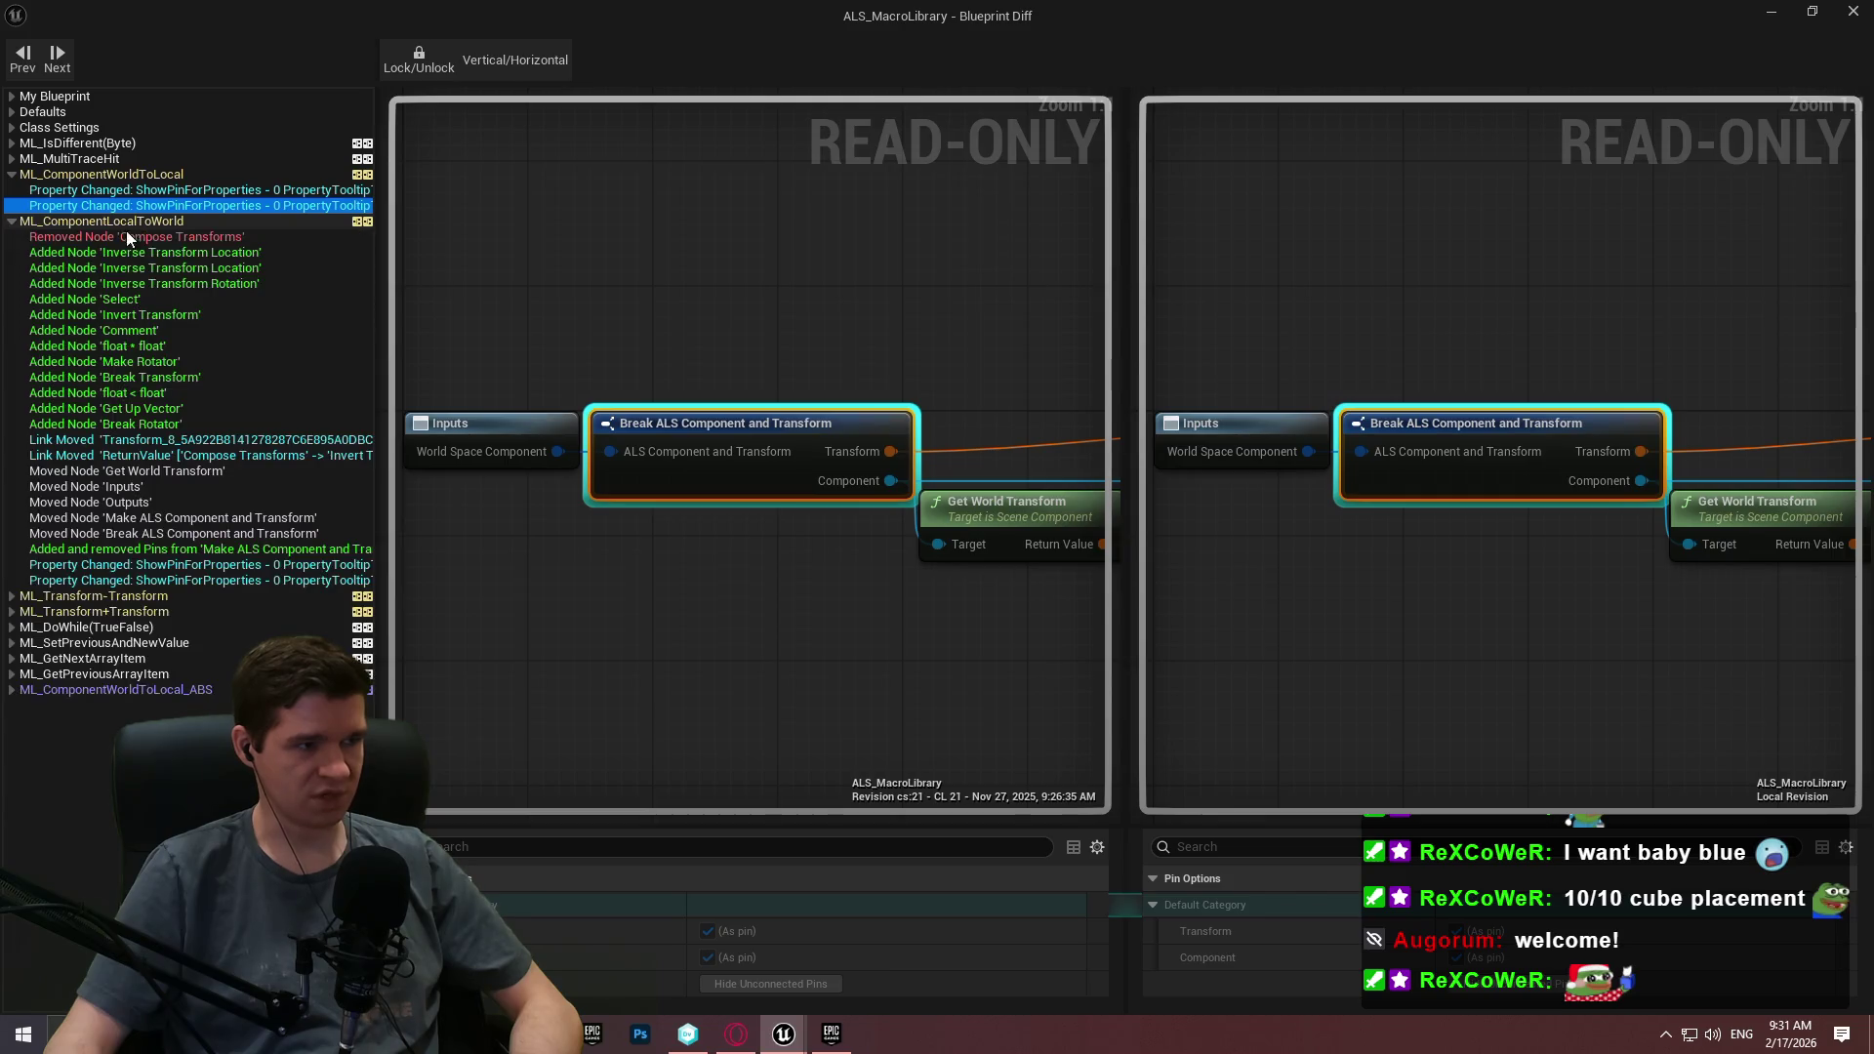
left_click(116, 223)
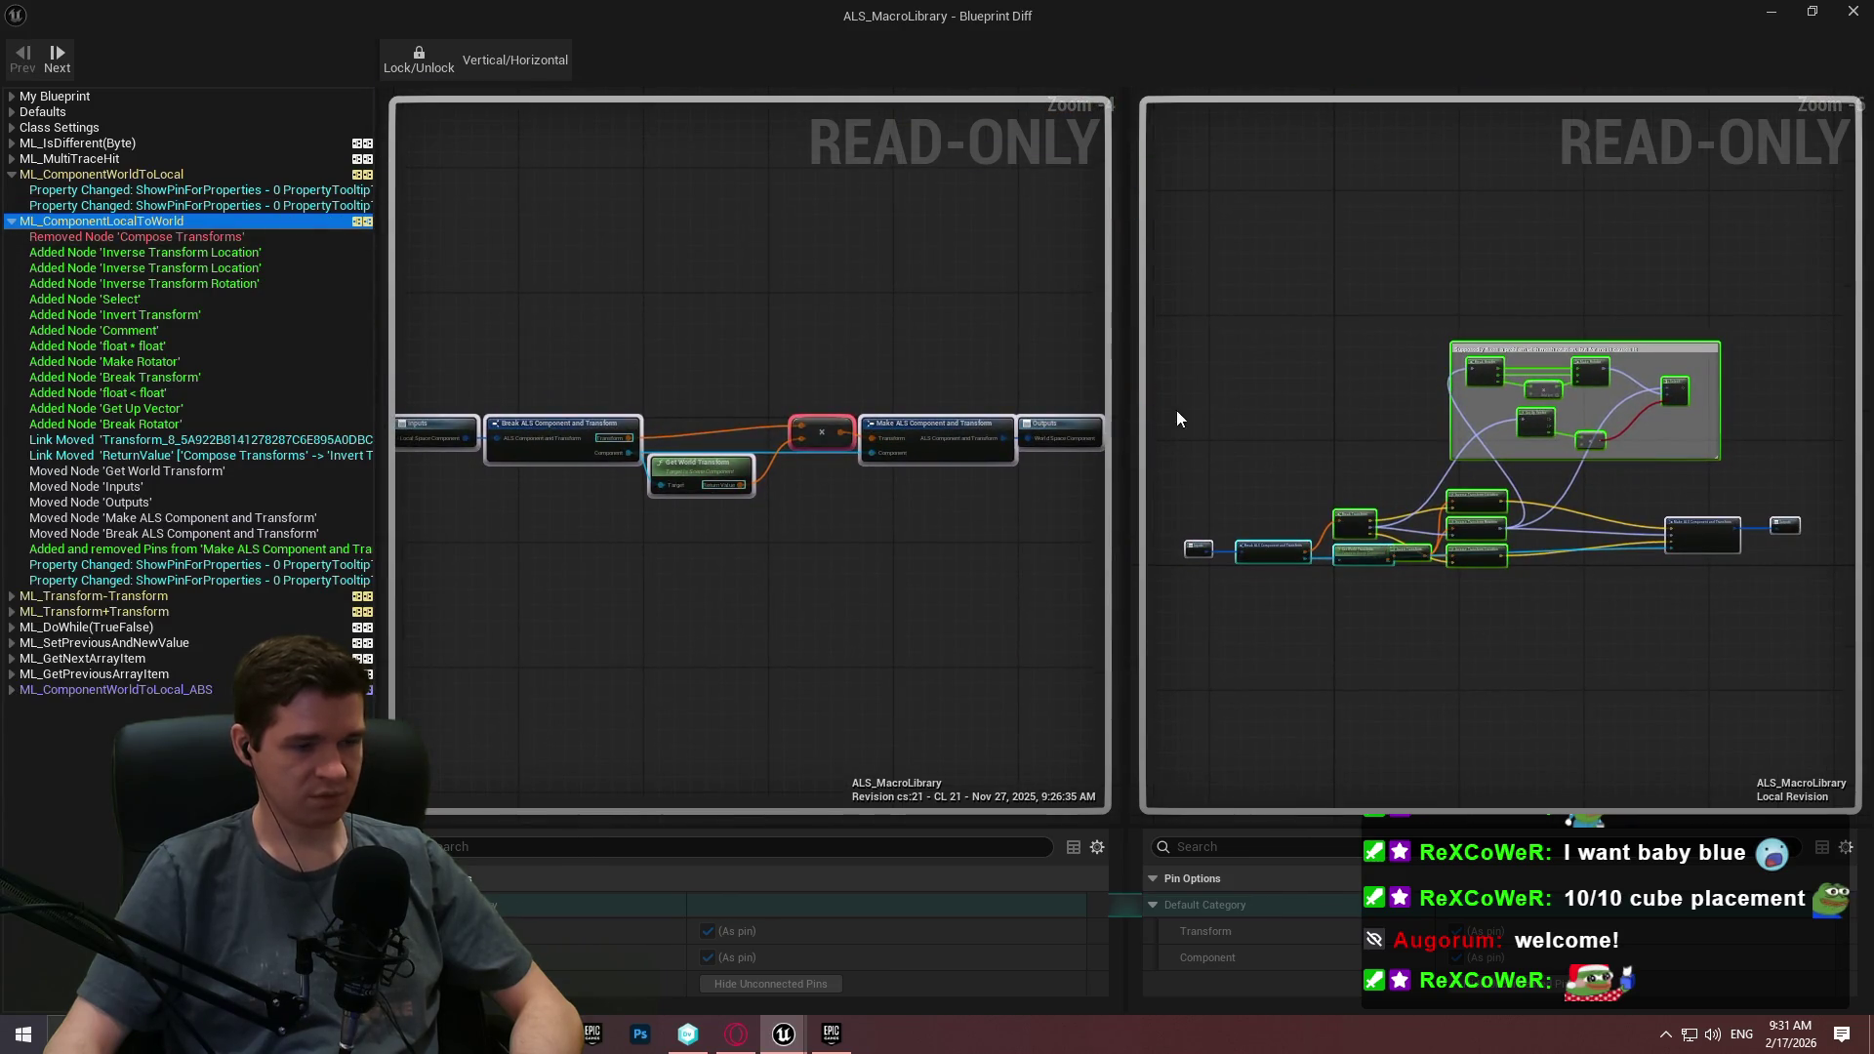
scroll(692, 489, "up", 2)
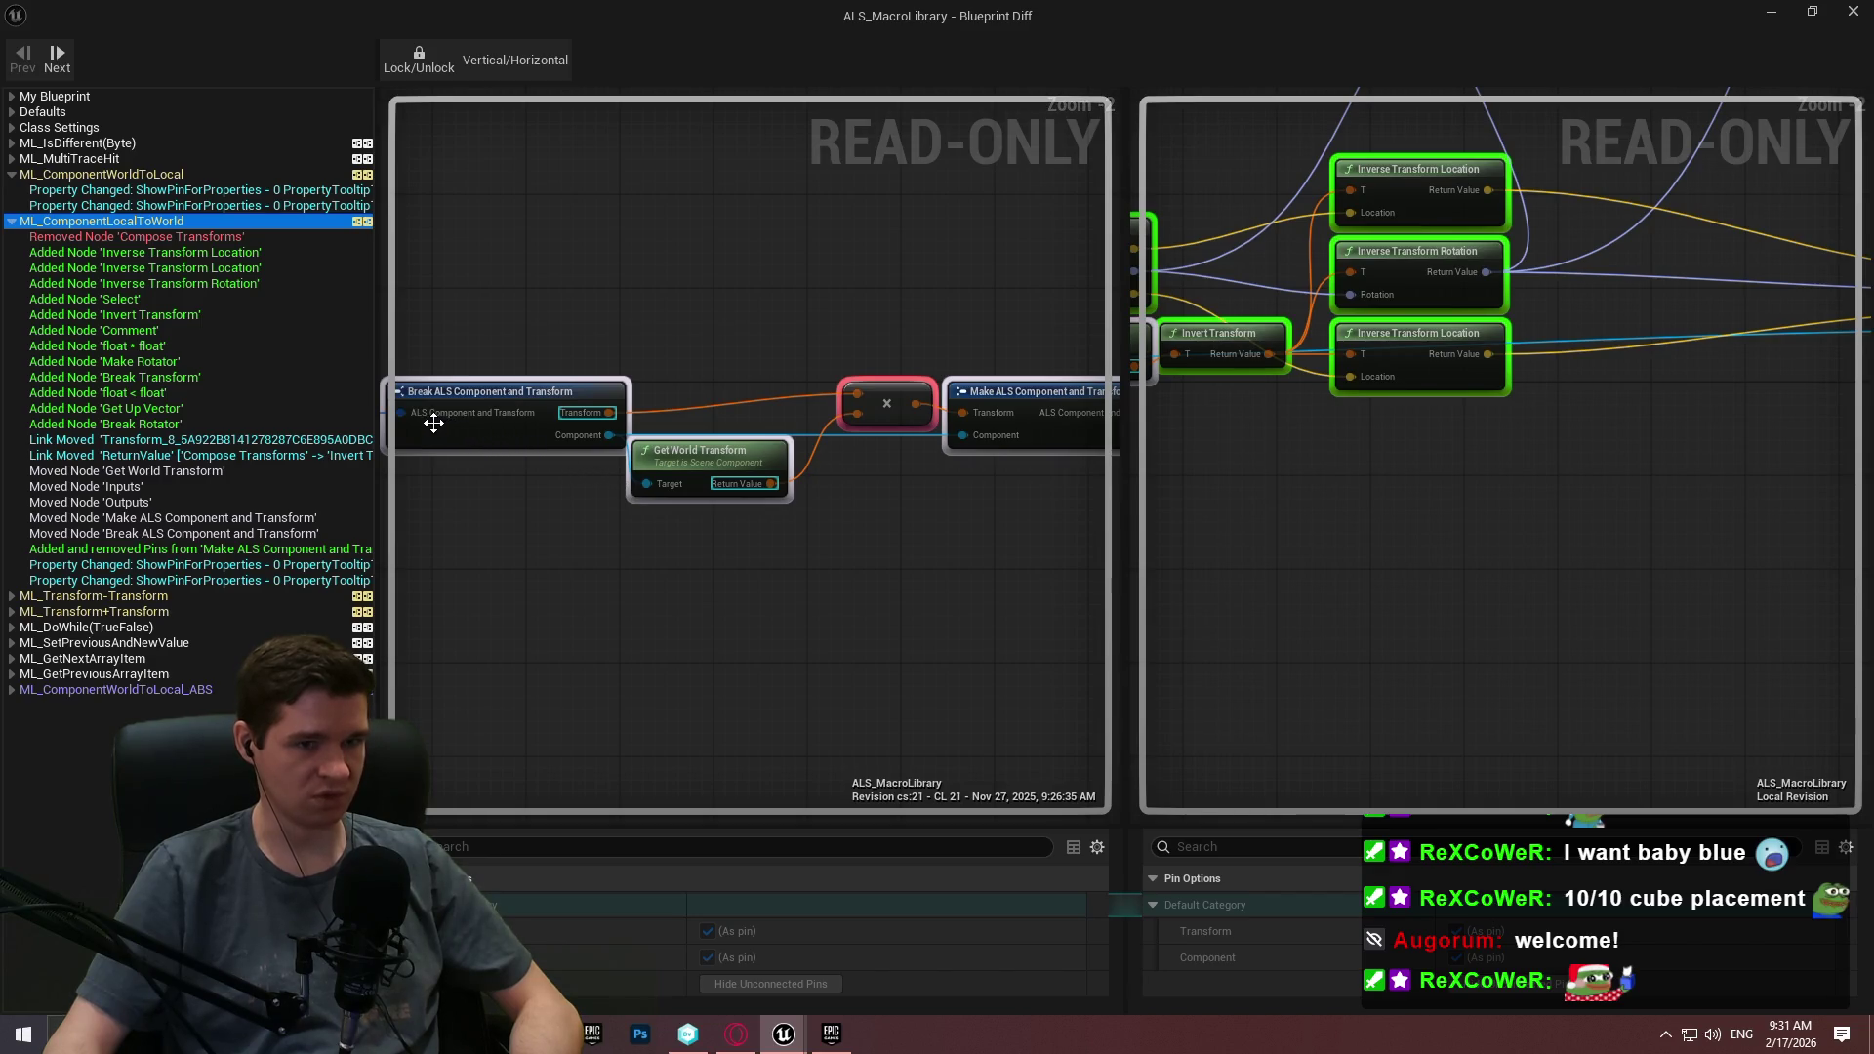
scroll(734, 308, "down", 2)
left_click_drag(701, 332, 643, 352)
scroll(502, 392, "up", 1)
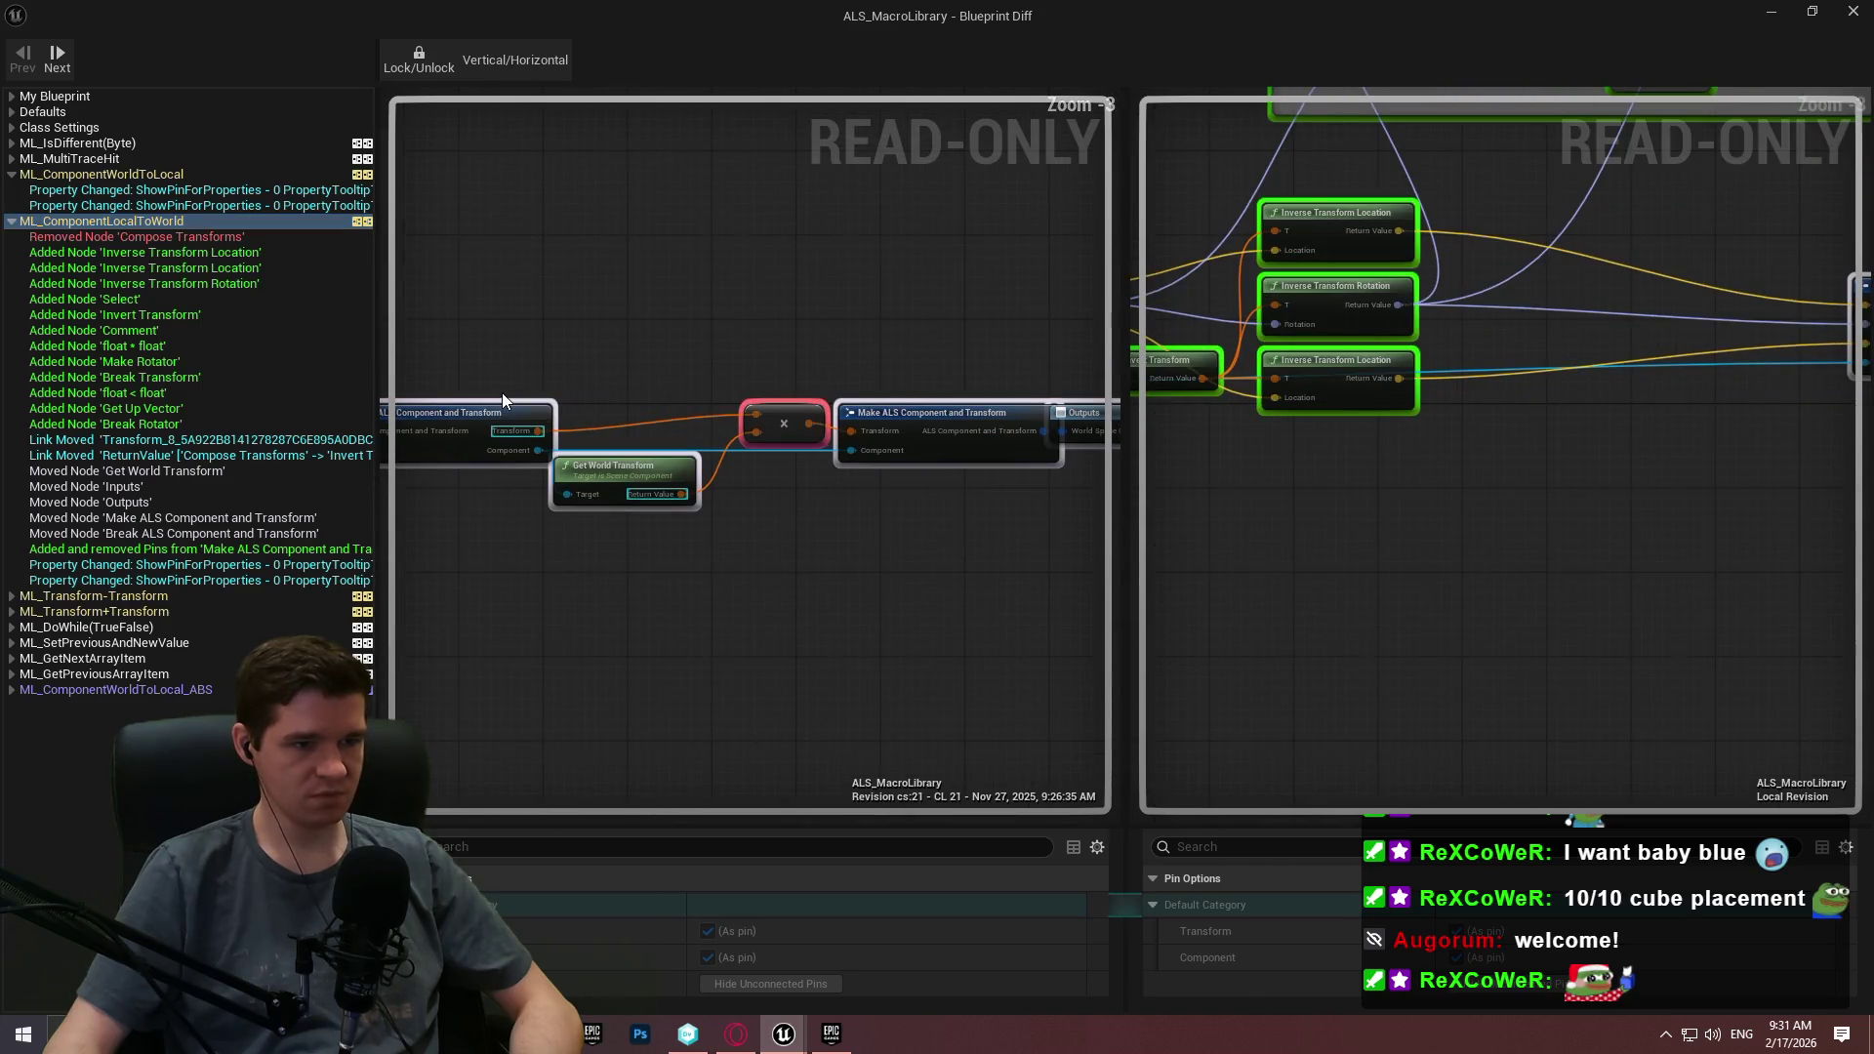
mouse_move(1038, 552)
left_mouse_down()
mouse_move(672, 453)
mouse_move(466, 361)
left_mouse_up()
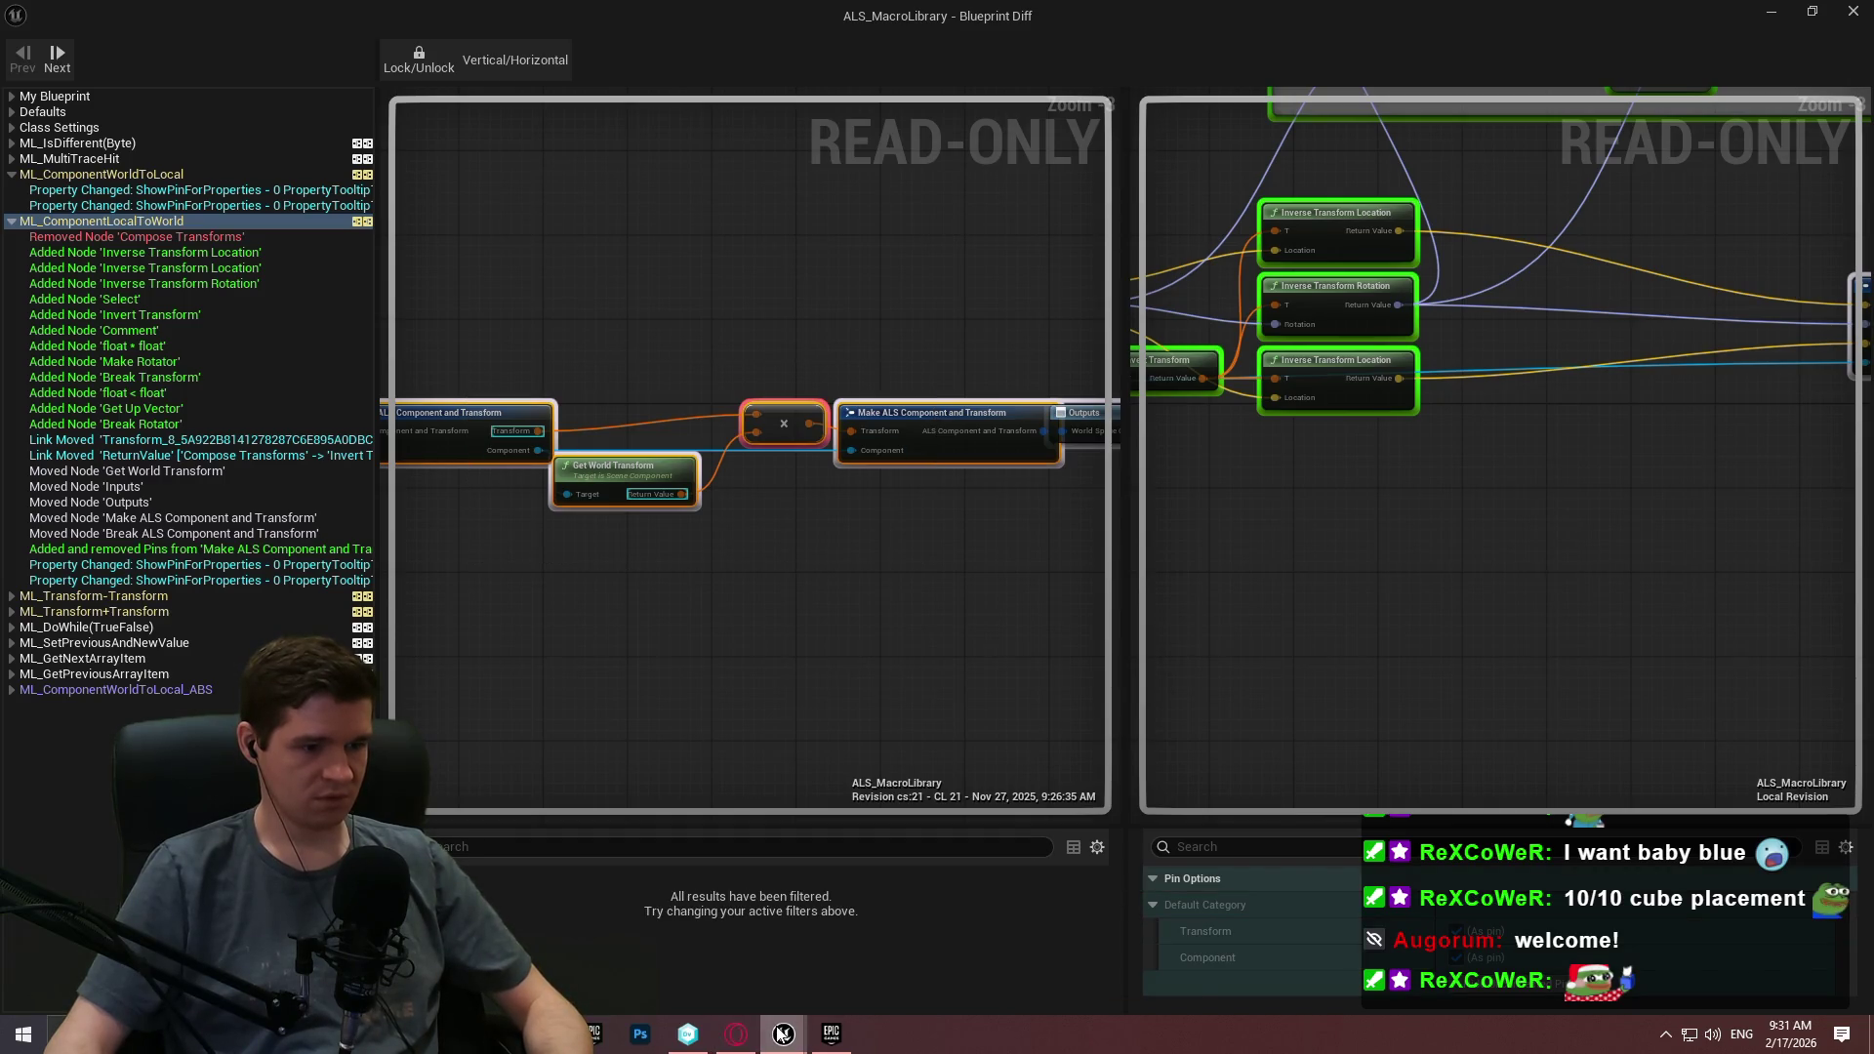
mouse_move(783, 1033)
left_click(691, 963)
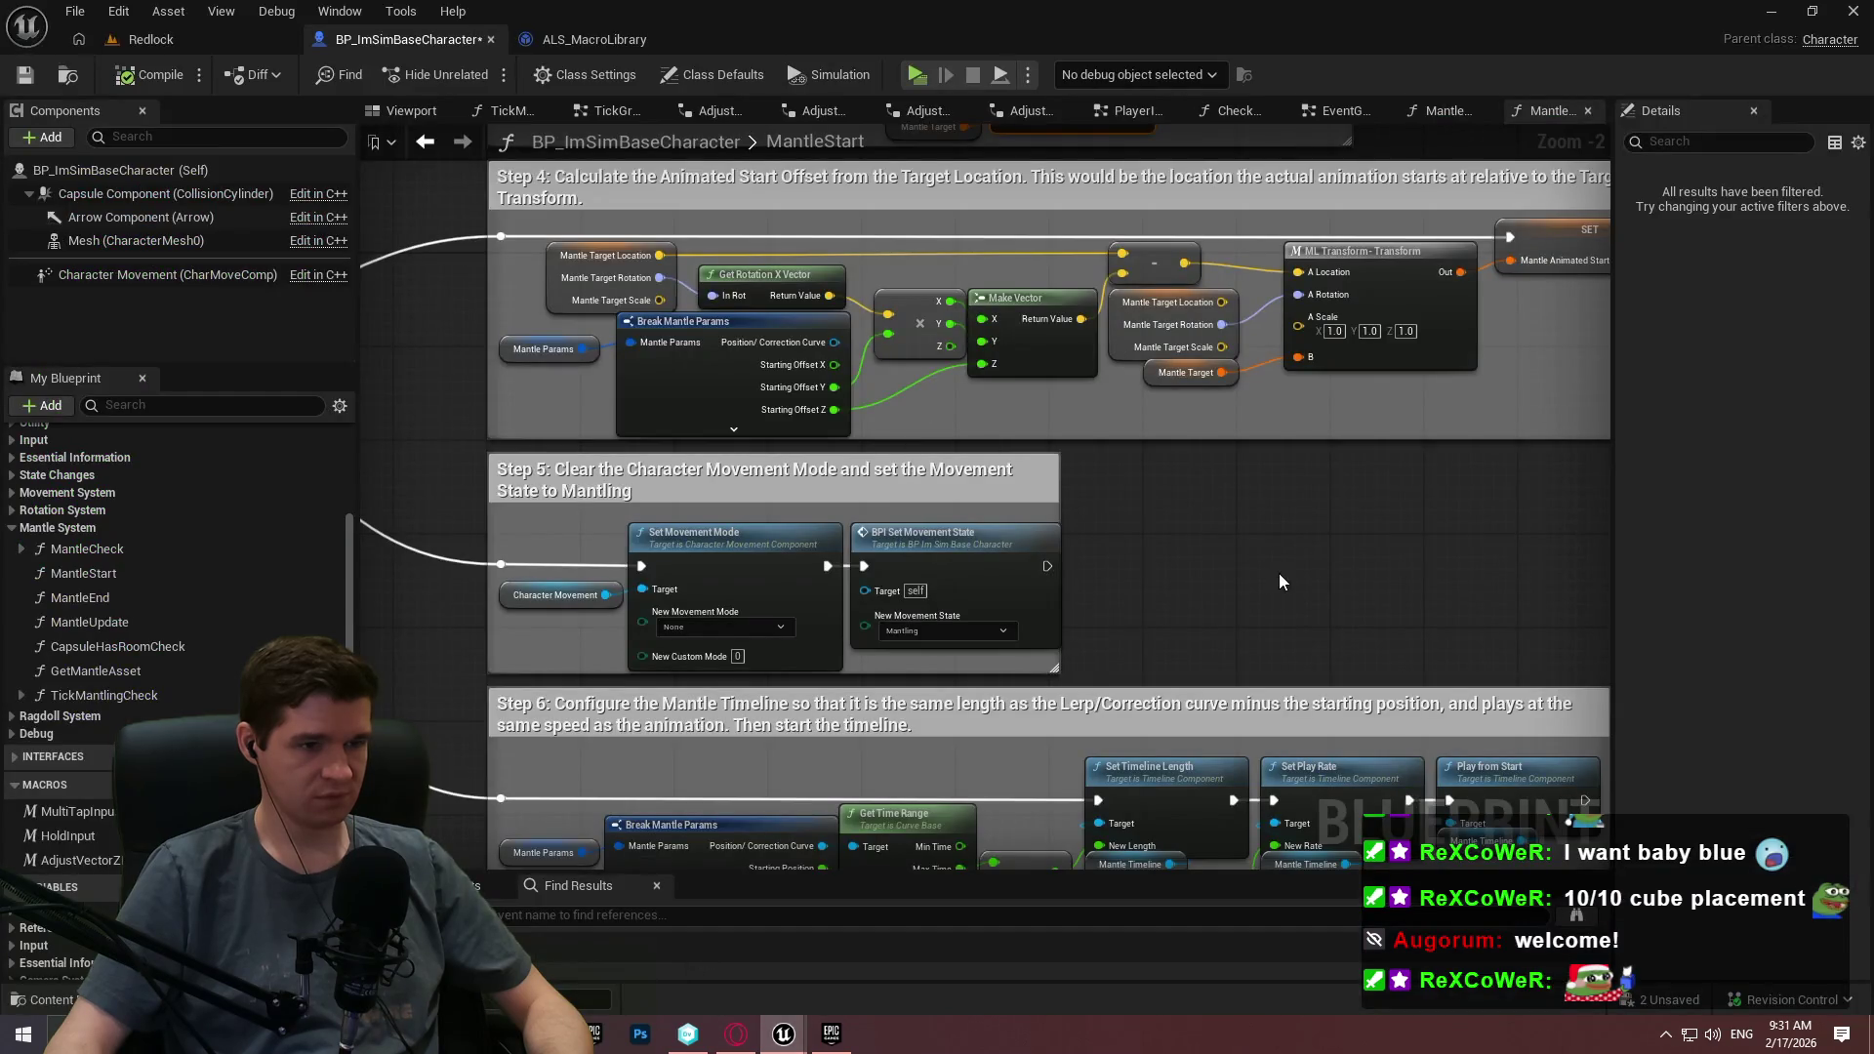
Open the ML Component Local to World usage in MantleUpdate from the find results.
scroll(1279, 572, "down", 1)
left_click_drag(1260, 554, 1030, 758)
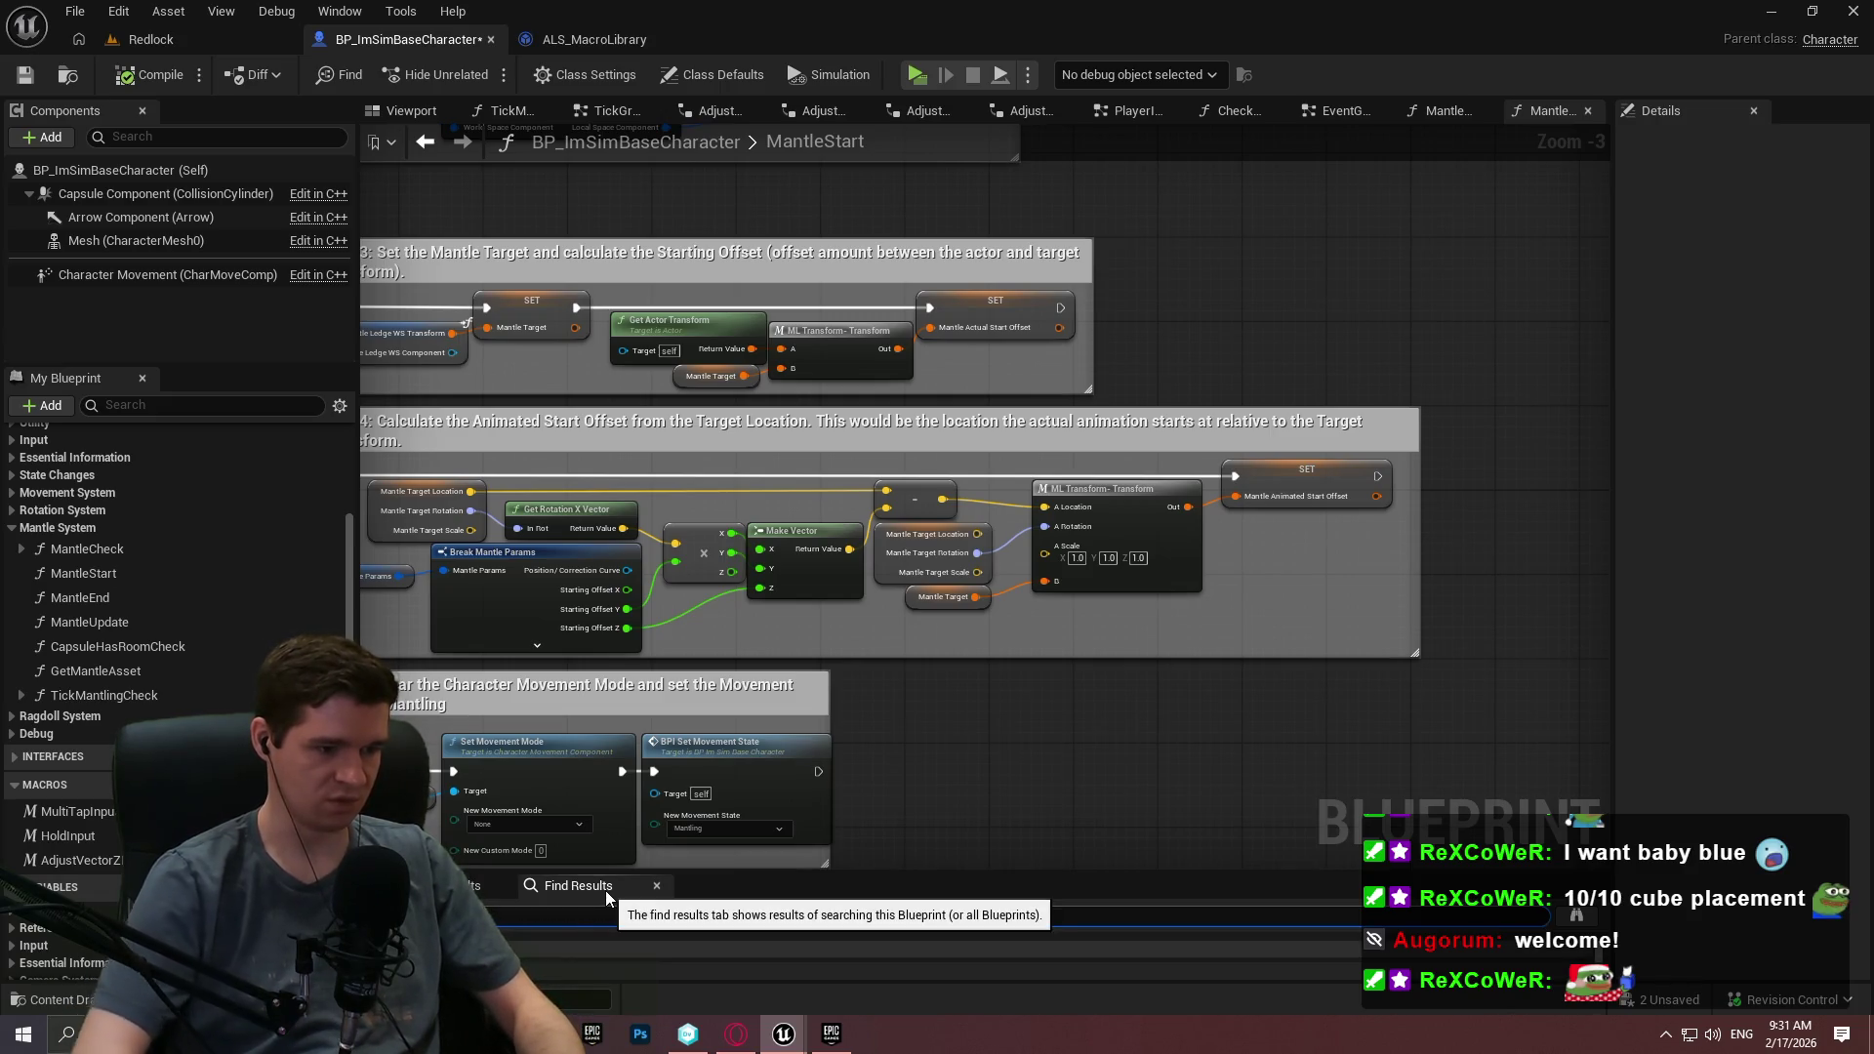
left_click_drag(734, 872, 734, 554)
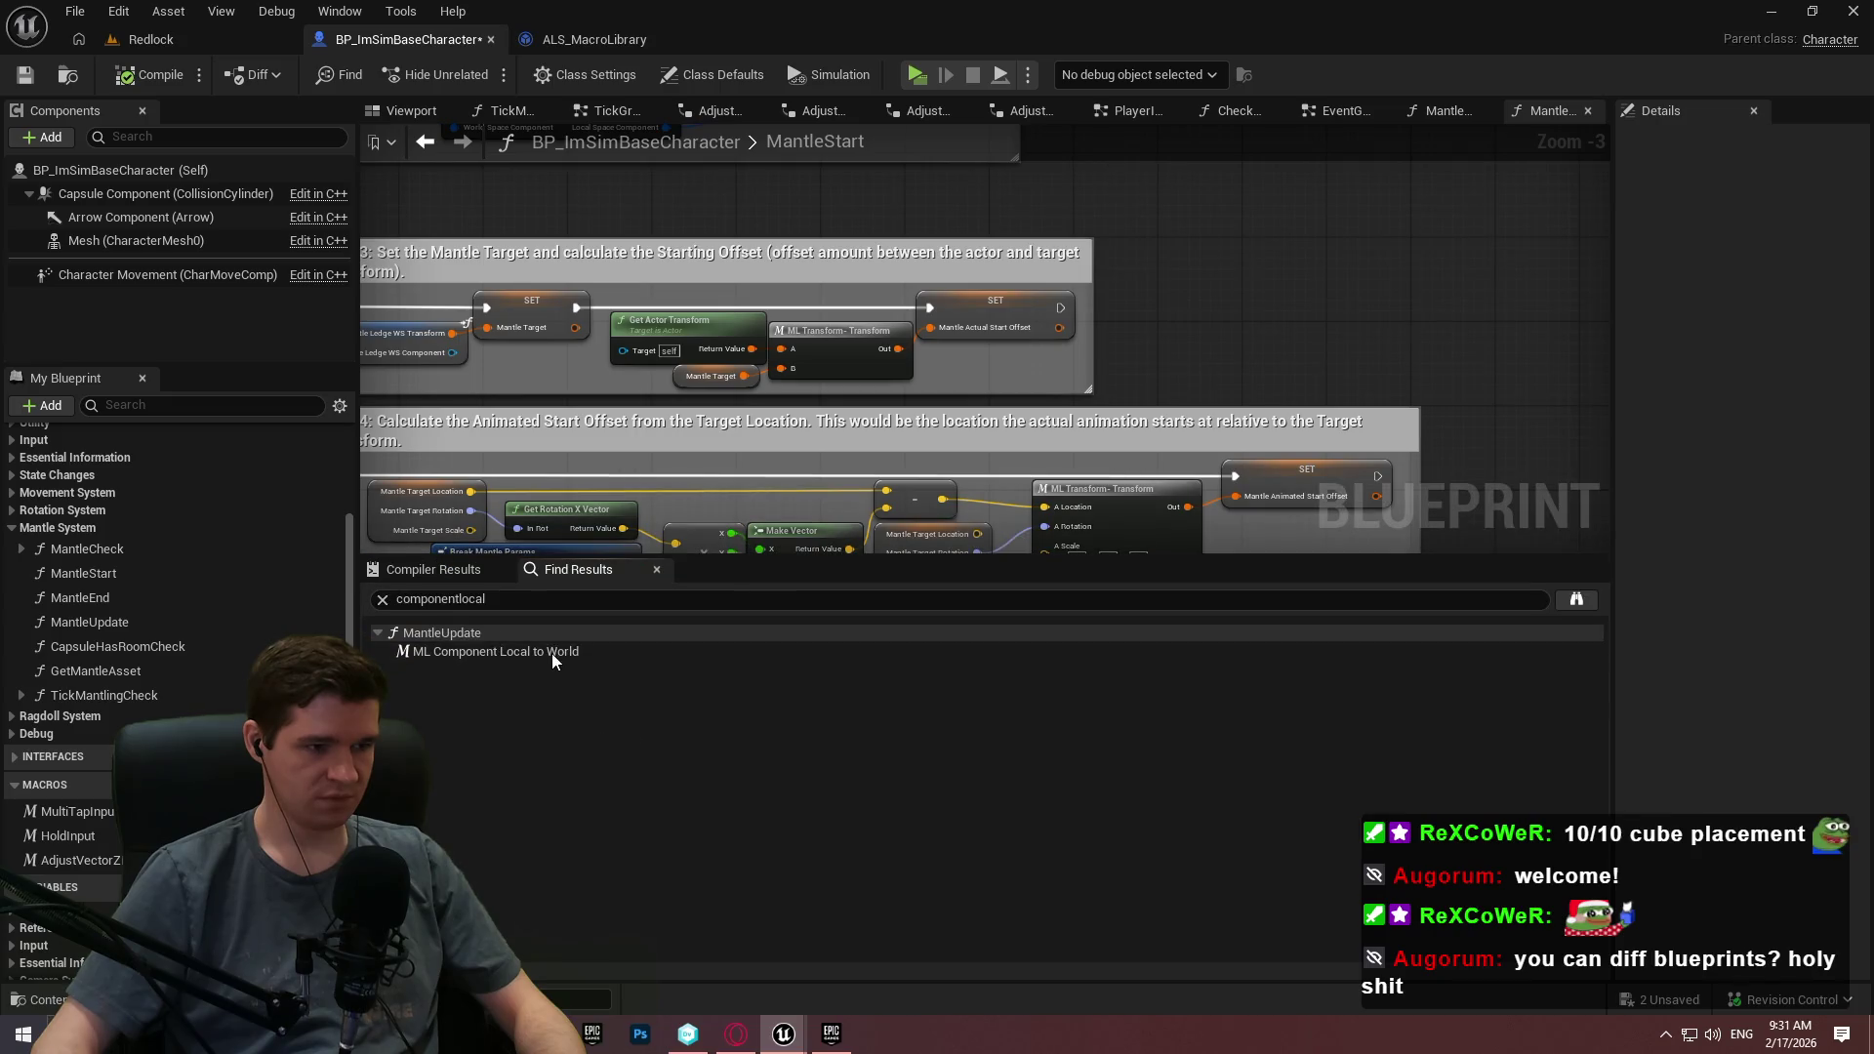
double_click(552, 653)
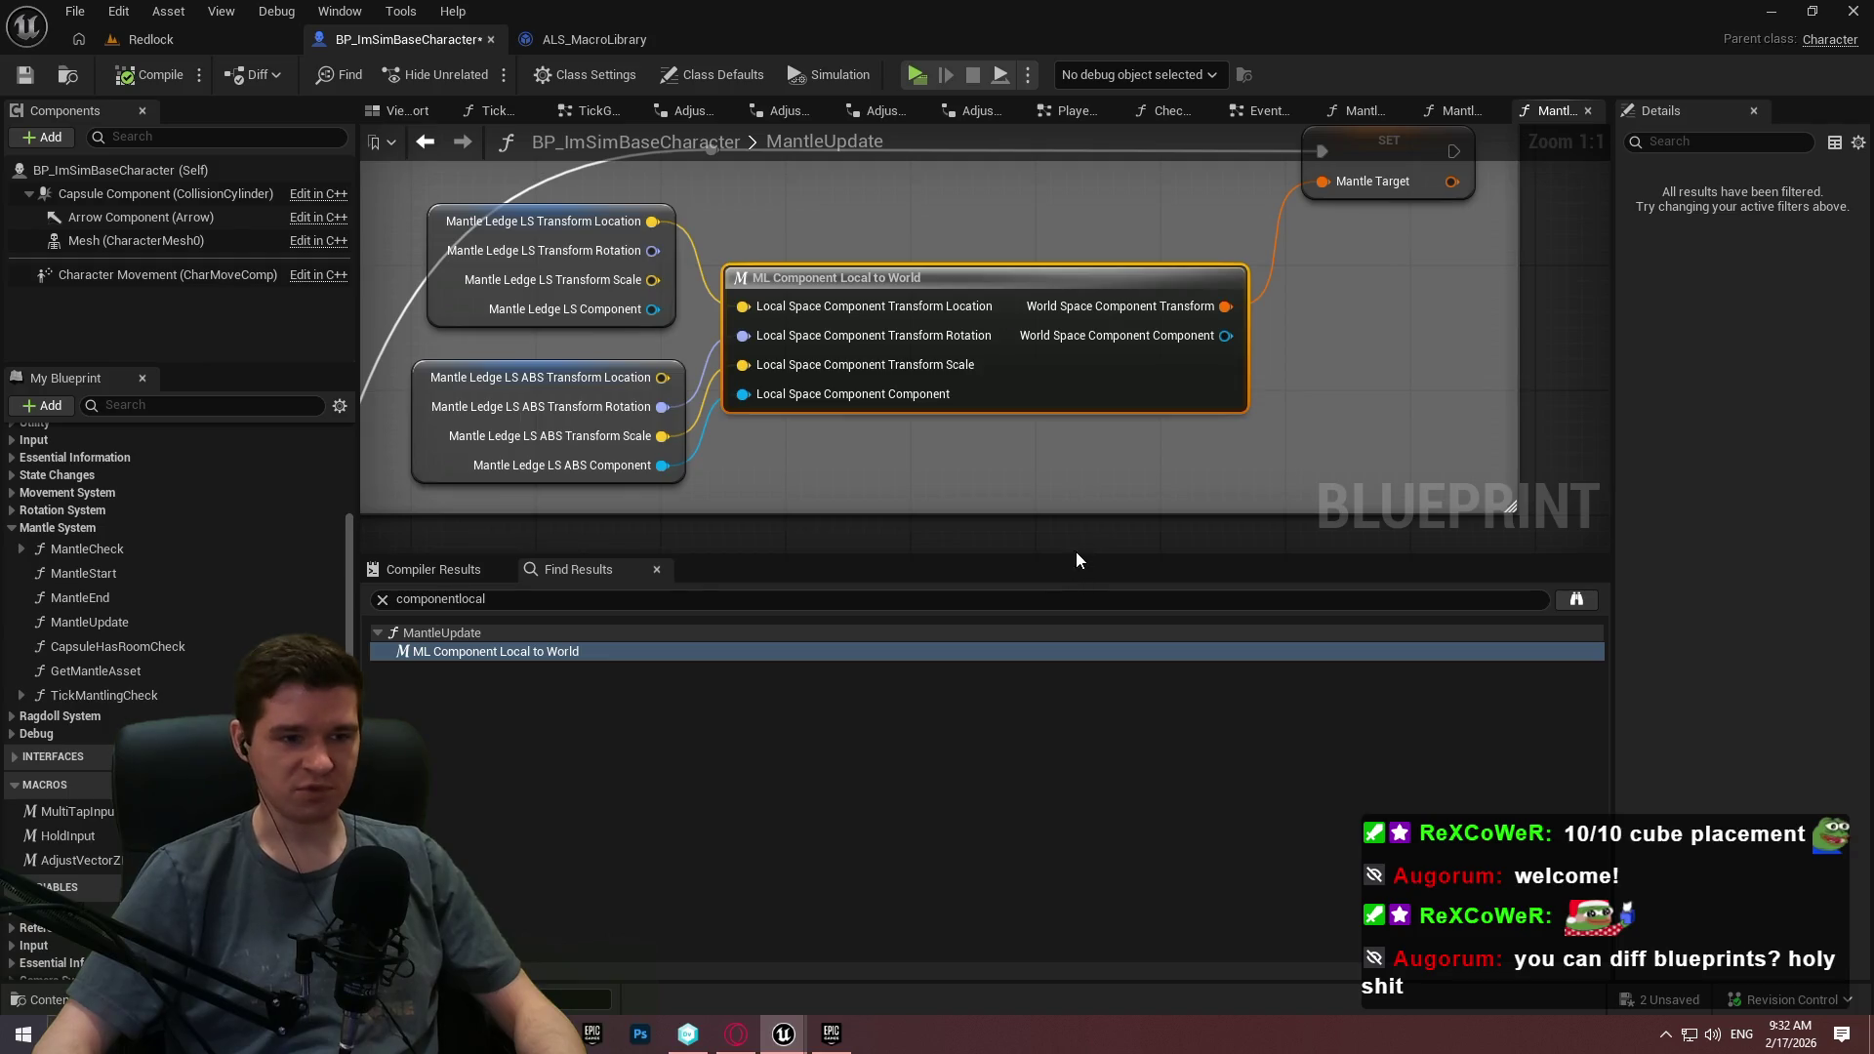
Split the Break ALS node's struct input and its transform into location, rotation, scale.
left_click_drag(1069, 556, 1069, 774)
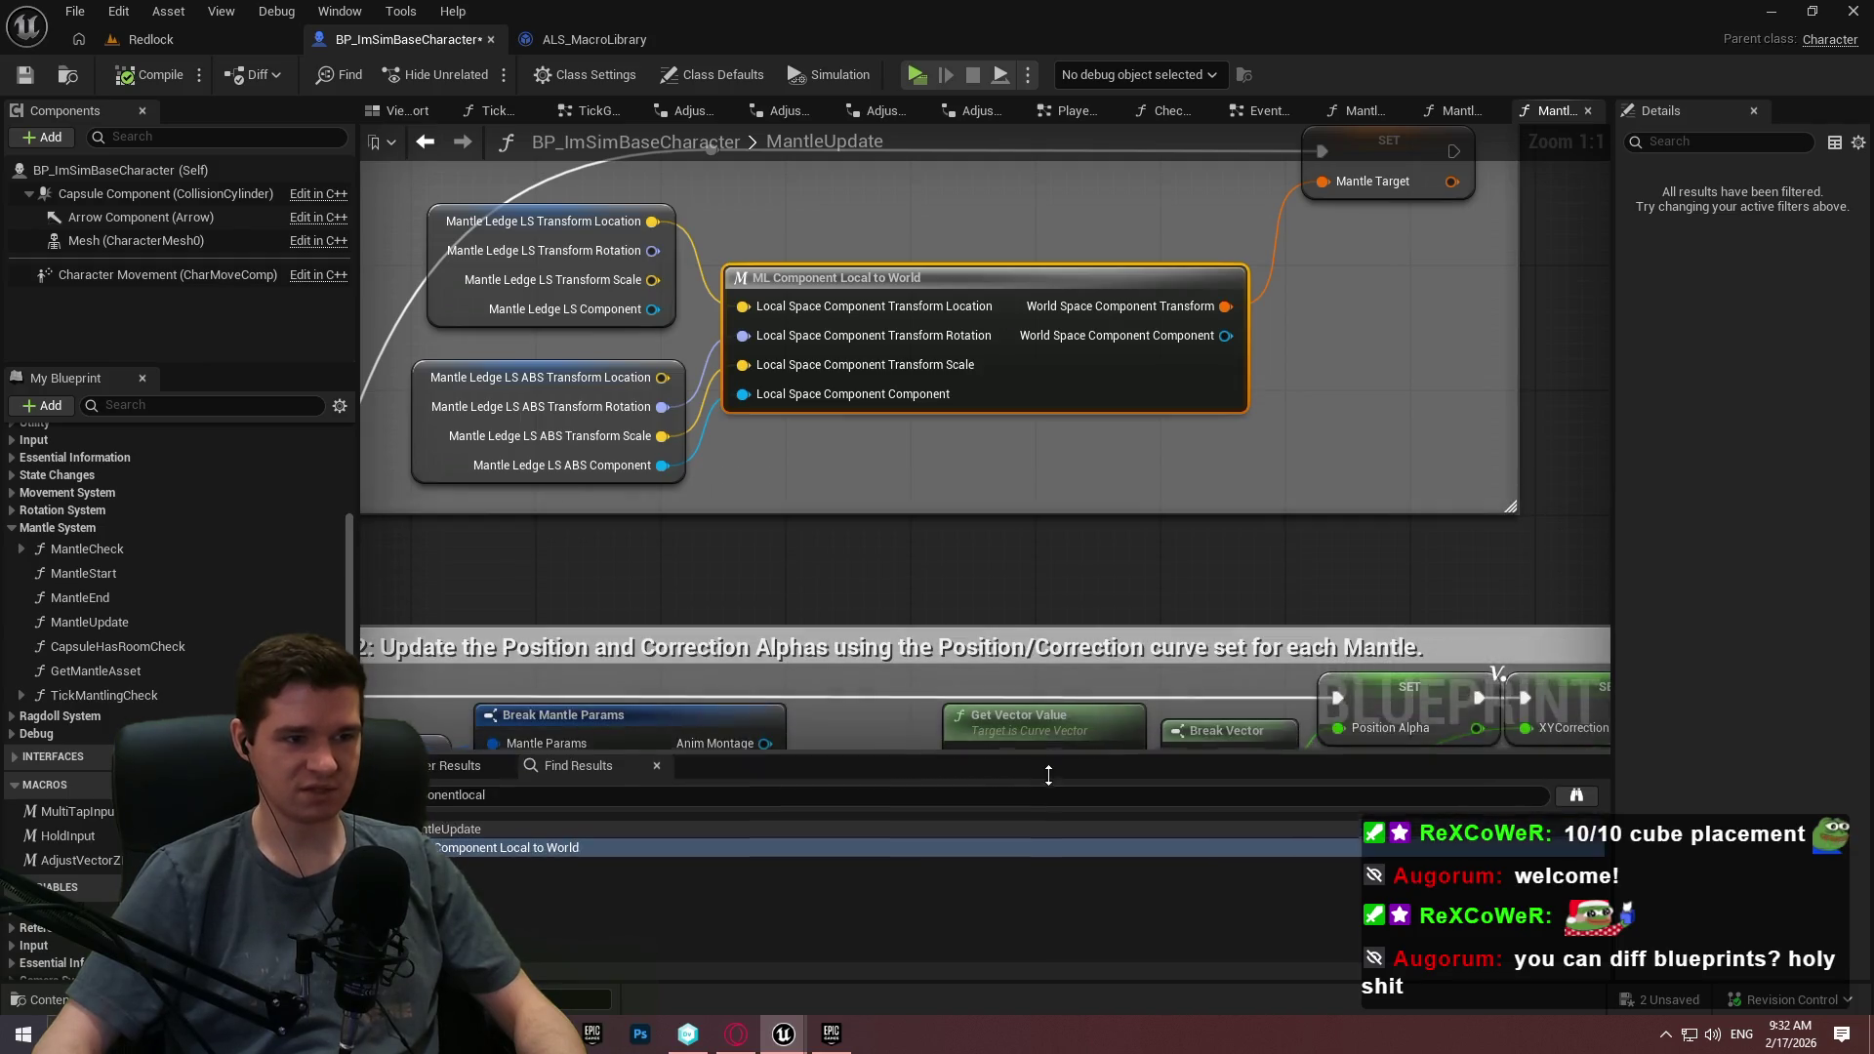
scroll(806, 231, "down", 2)
left_click(806, 229)
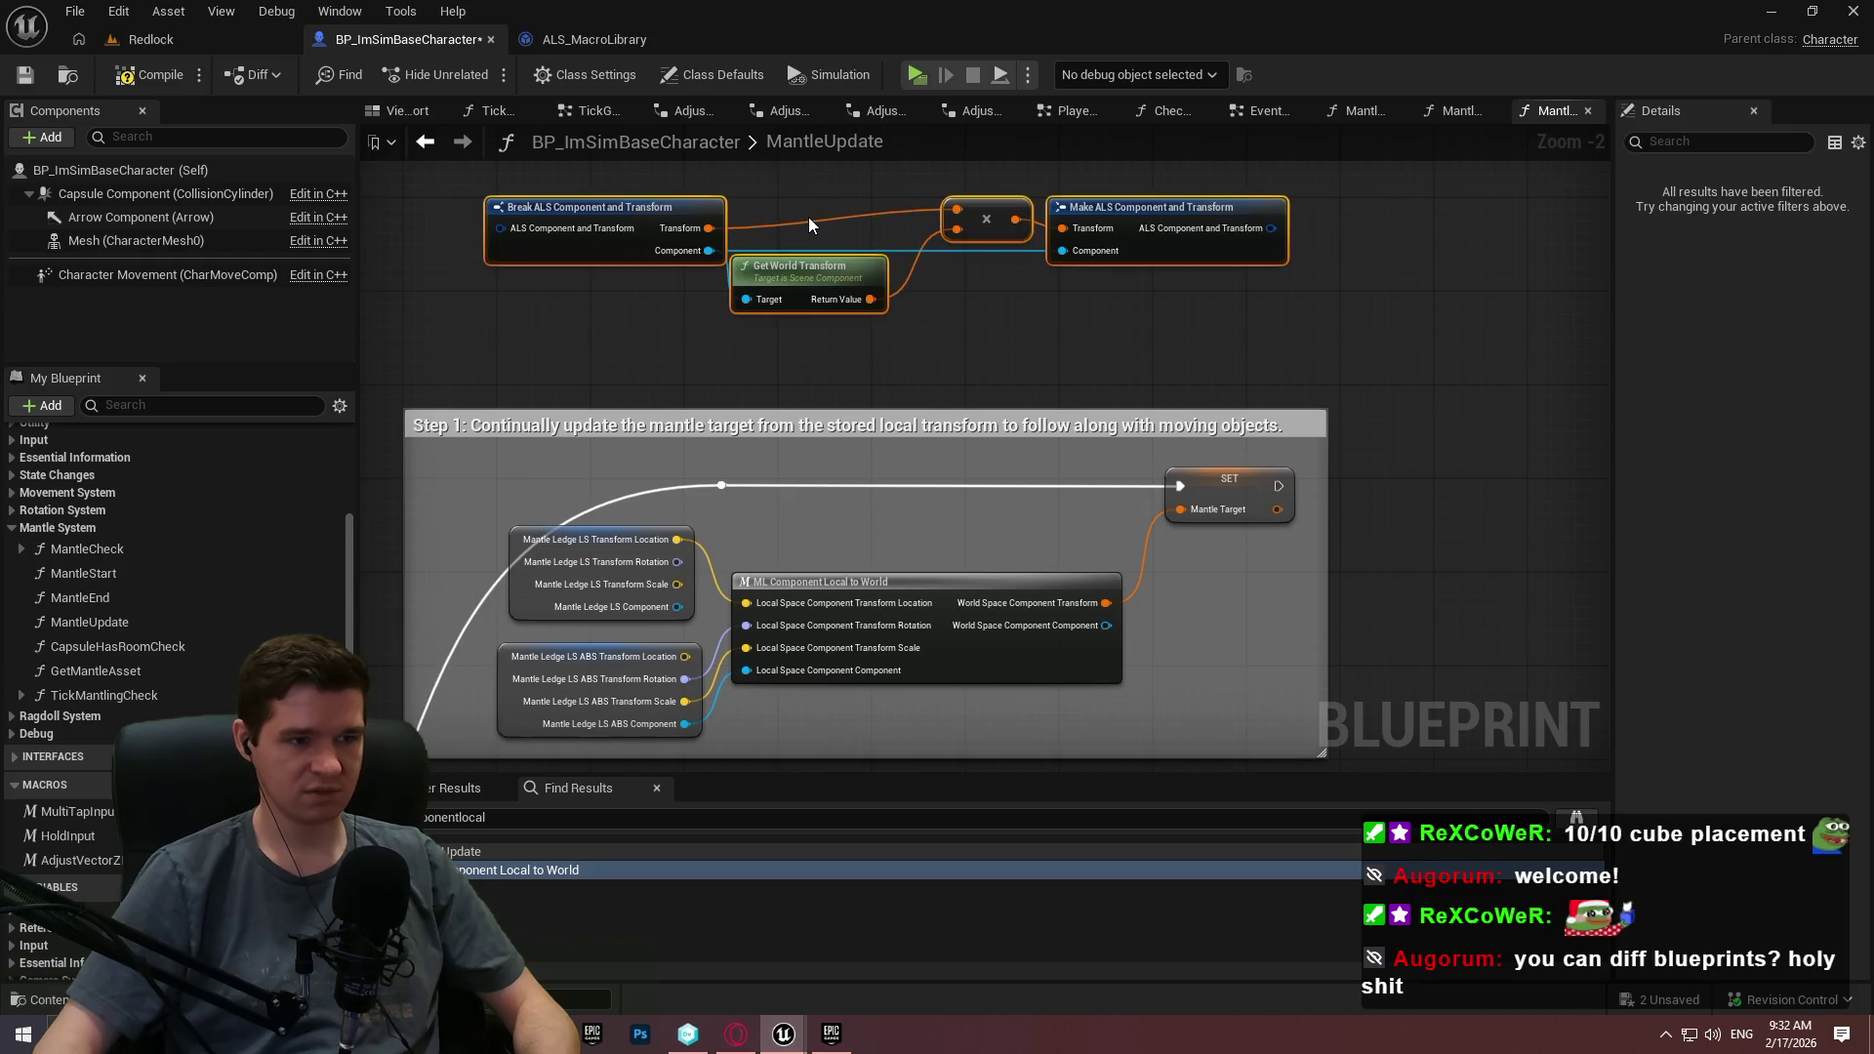
right_click(506, 228)
left_click(579, 336)
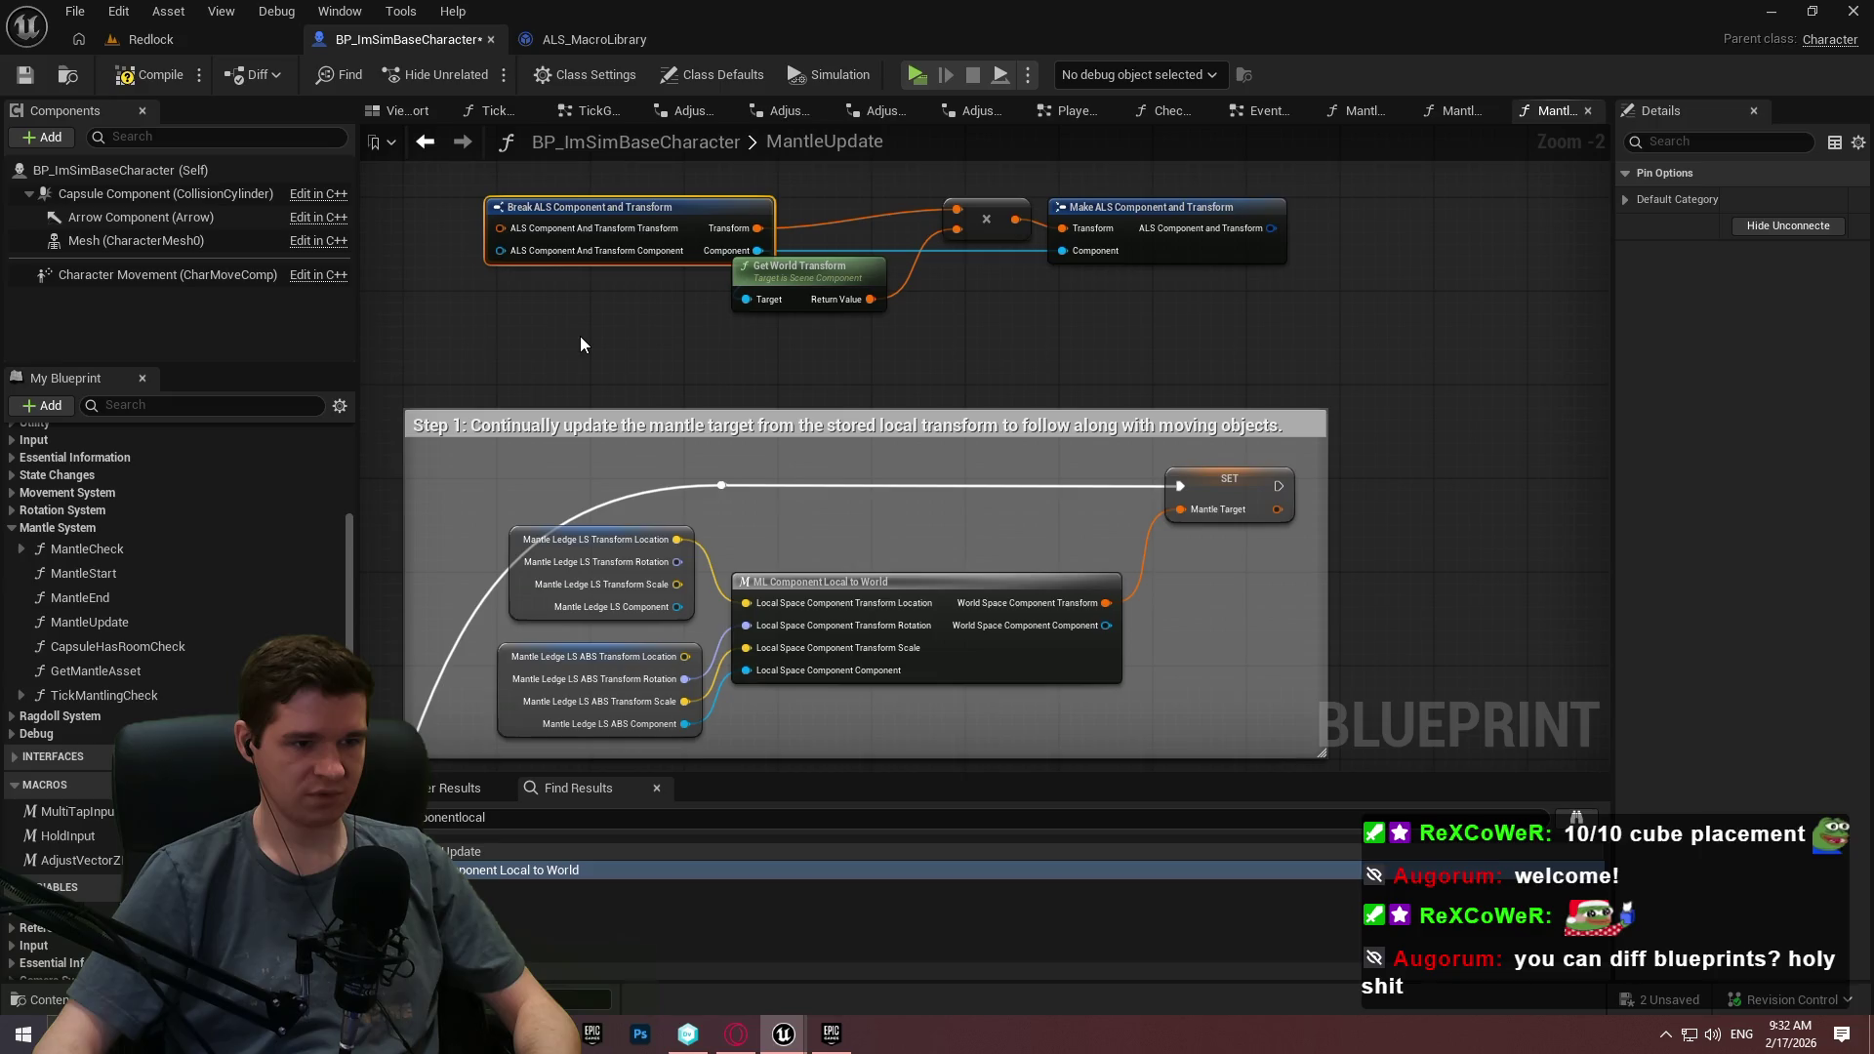
mouse_move(576, 329)
left_mouse_down()
mouse_move(713, 39)
mouse_move(685, 397)
left_mouse_up()
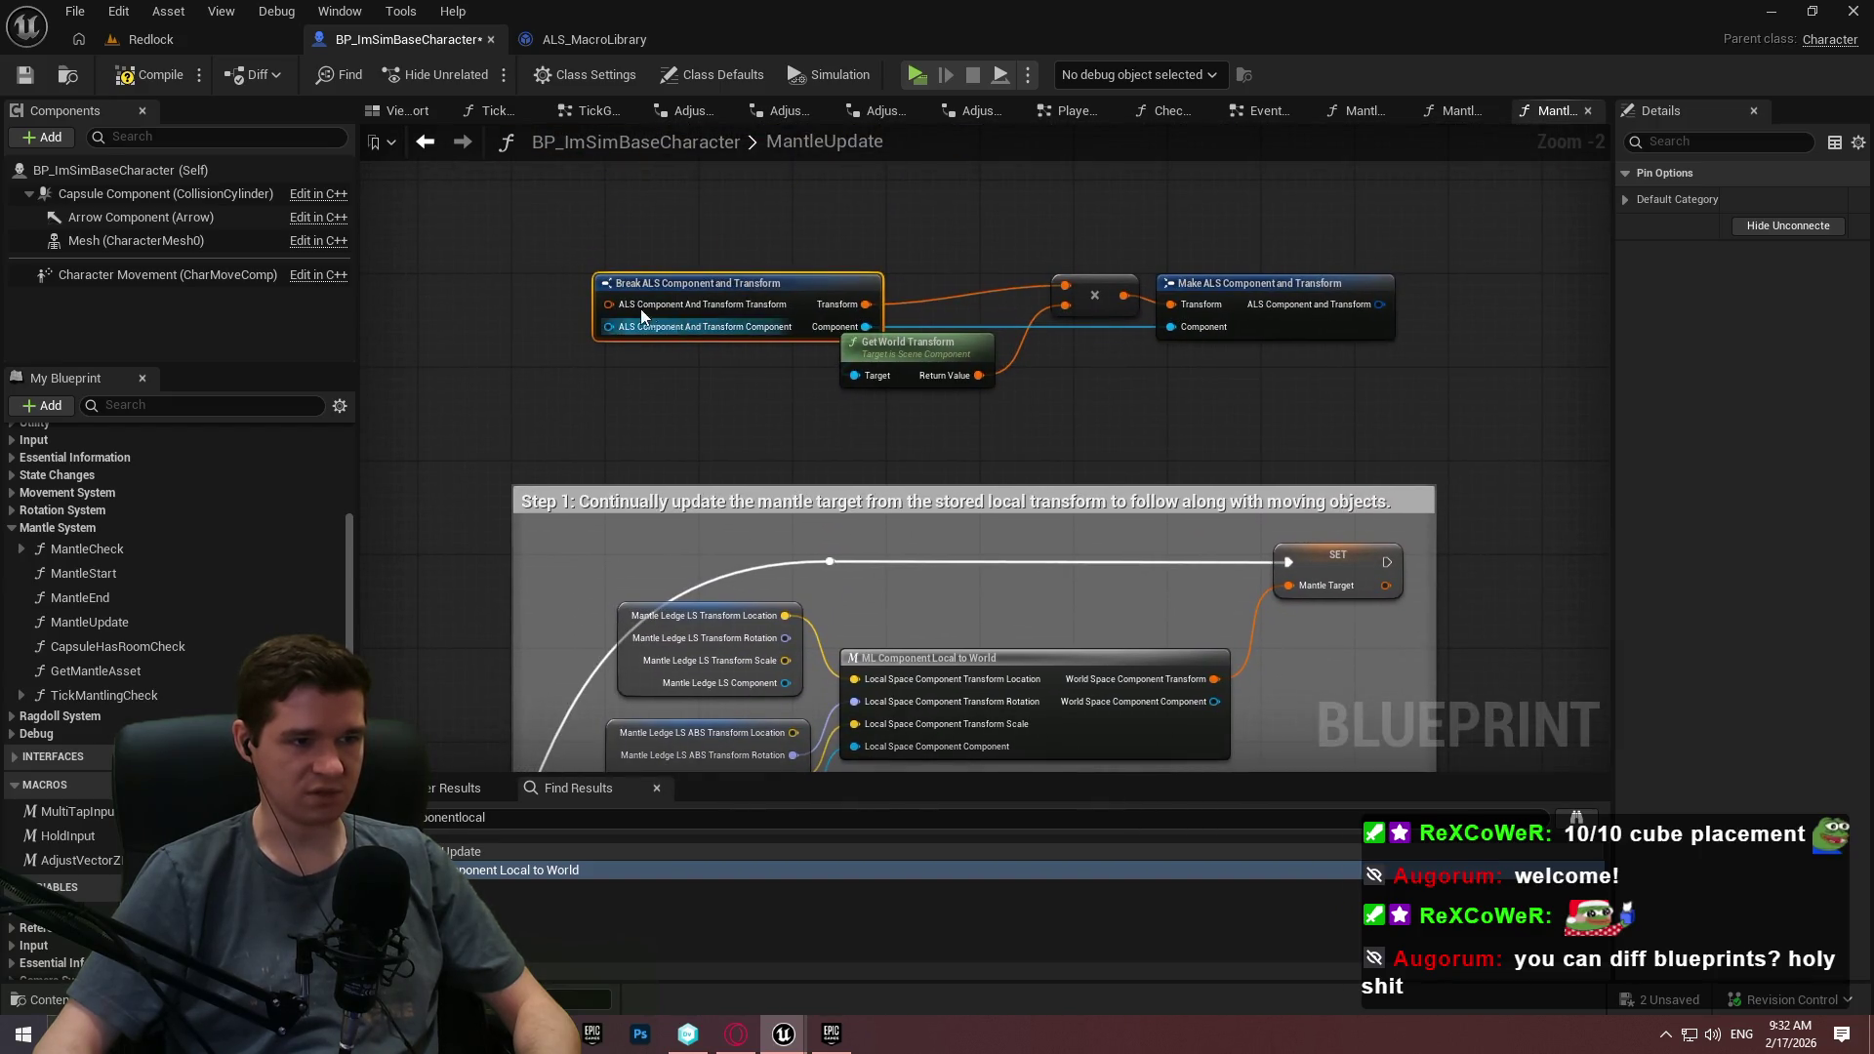
mouse_move(809, 613)
left_mouse_down()
mouse_move(814, 447)
mouse_move(771, 661)
left_mouse_up()
right_click(572, 360)
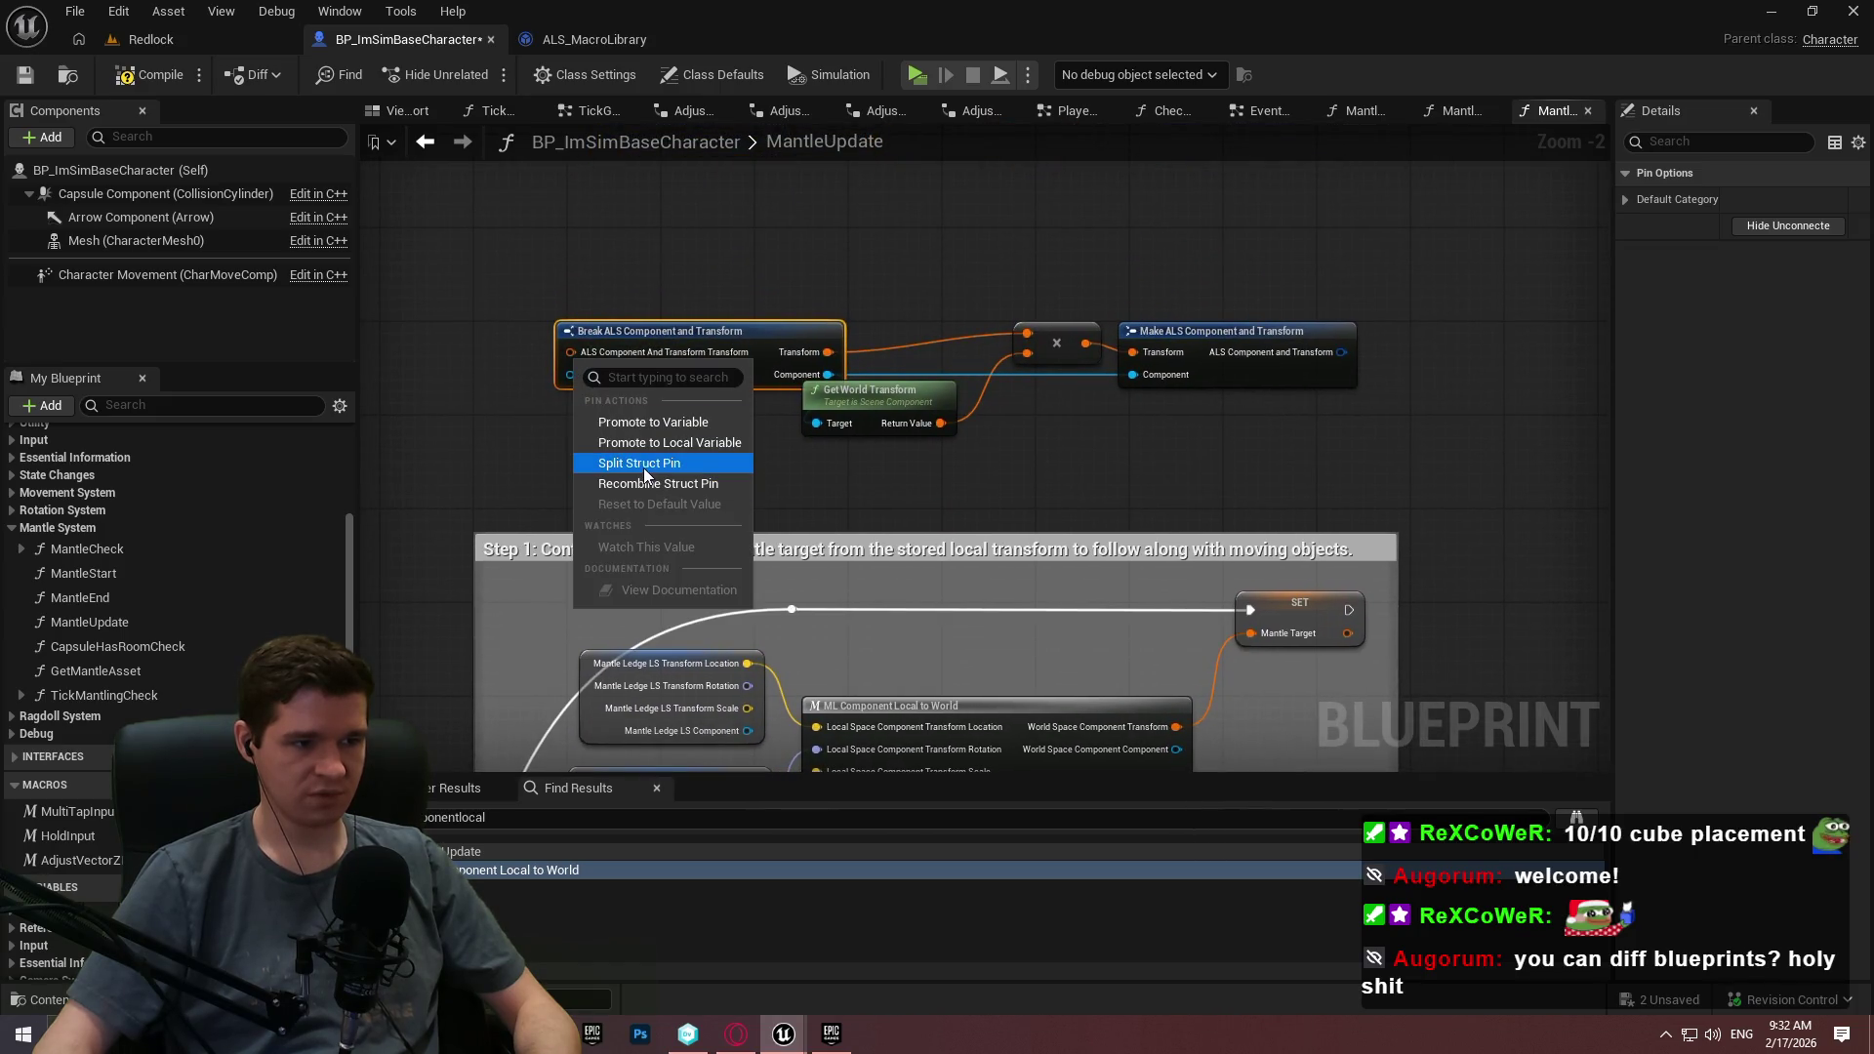
left_click(644, 465)
Make room, then split the Make ALS node's output struct and transform pins.
left_click_drag(1113, 458, 893, 265)
left_click_drag(1056, 342, 1147, 353)
mouse_move(1346, 347)
left_mouse_down()
mouse_move(1511, 348)
mouse_move(1450, 359)
left_mouse_up()
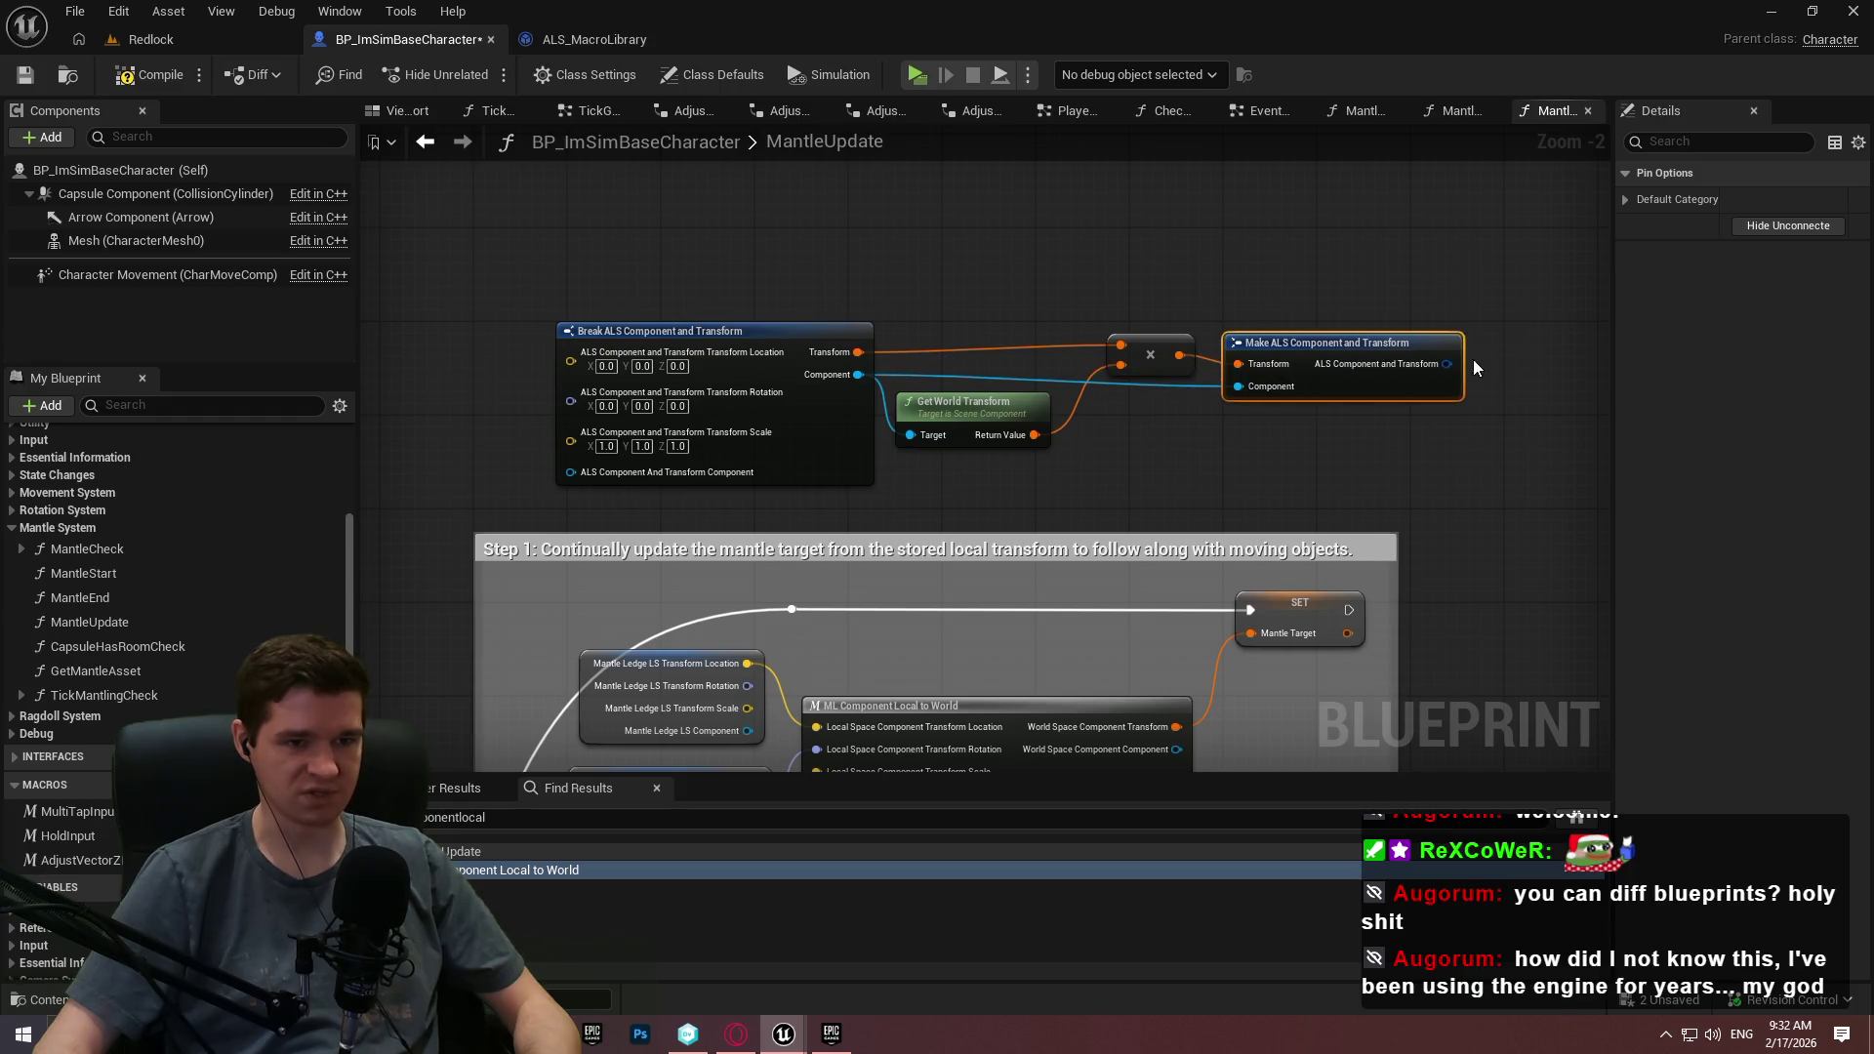
right_click(1447, 364)
left_click(1494, 462)
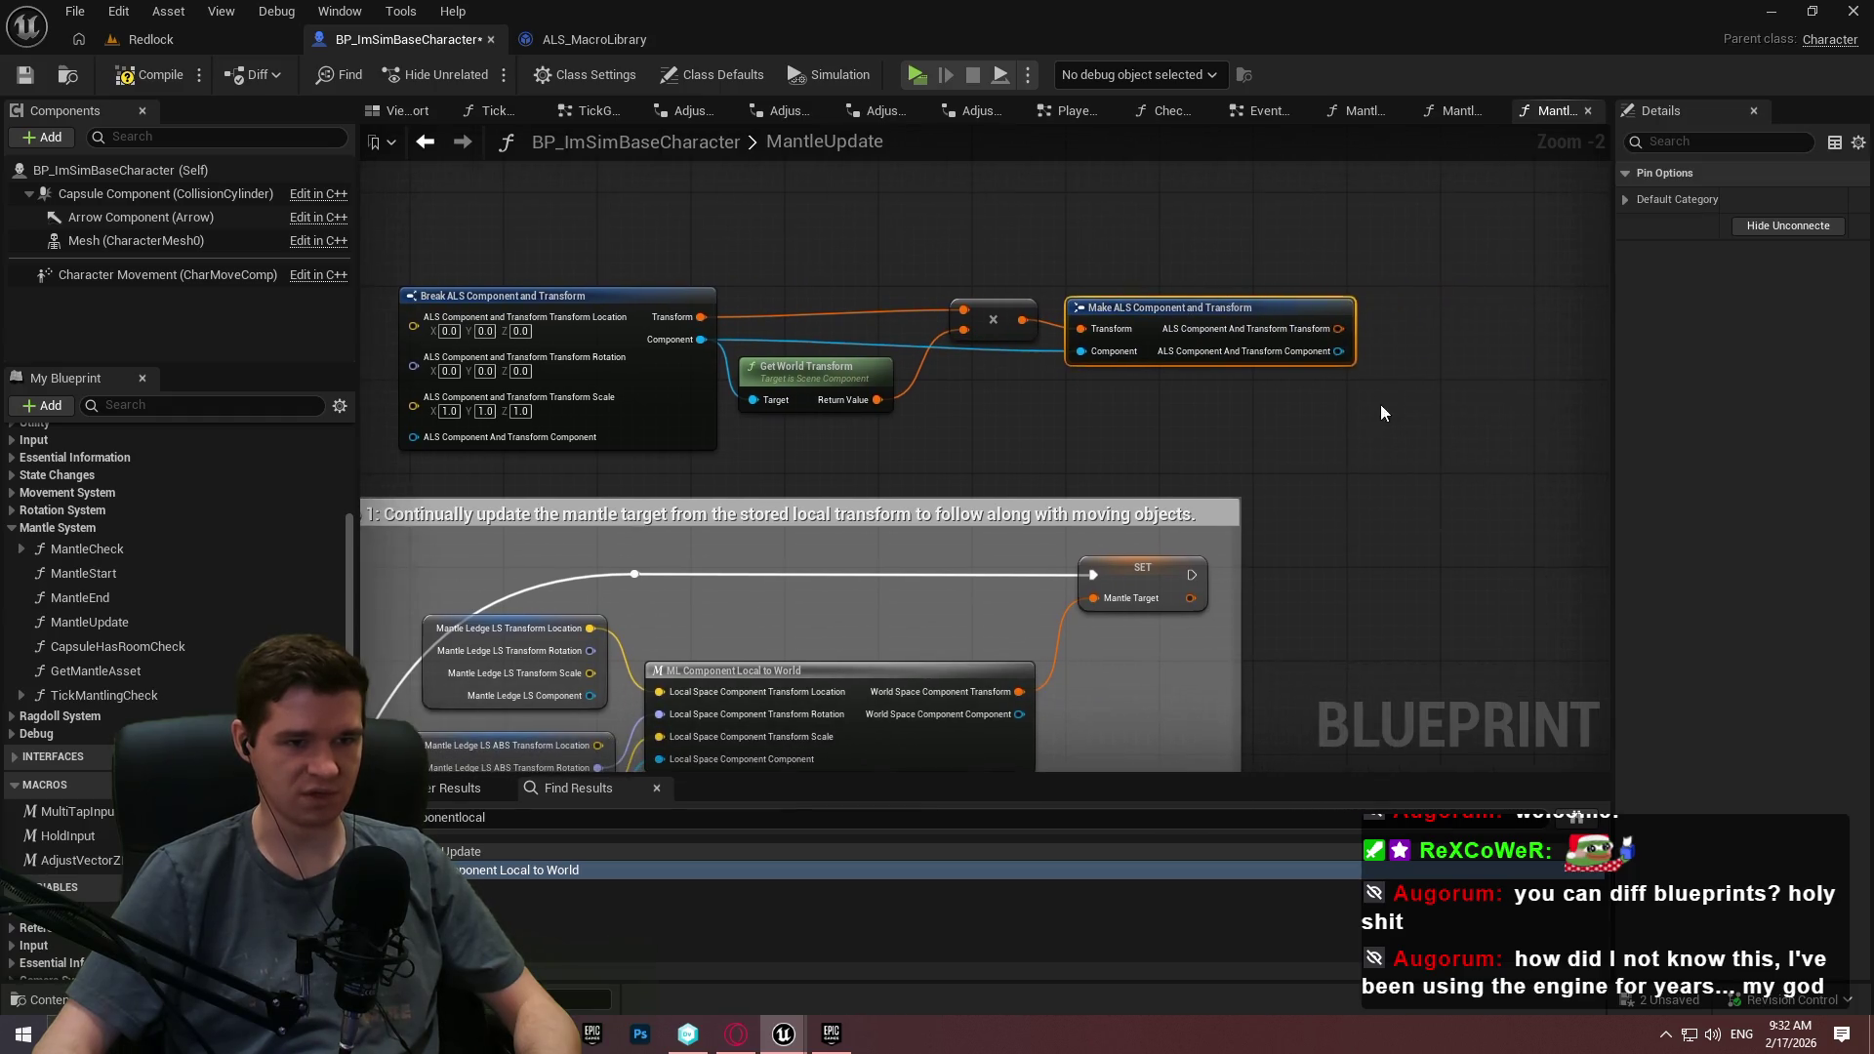
right_click(1335, 339)
left_click(1403, 442)
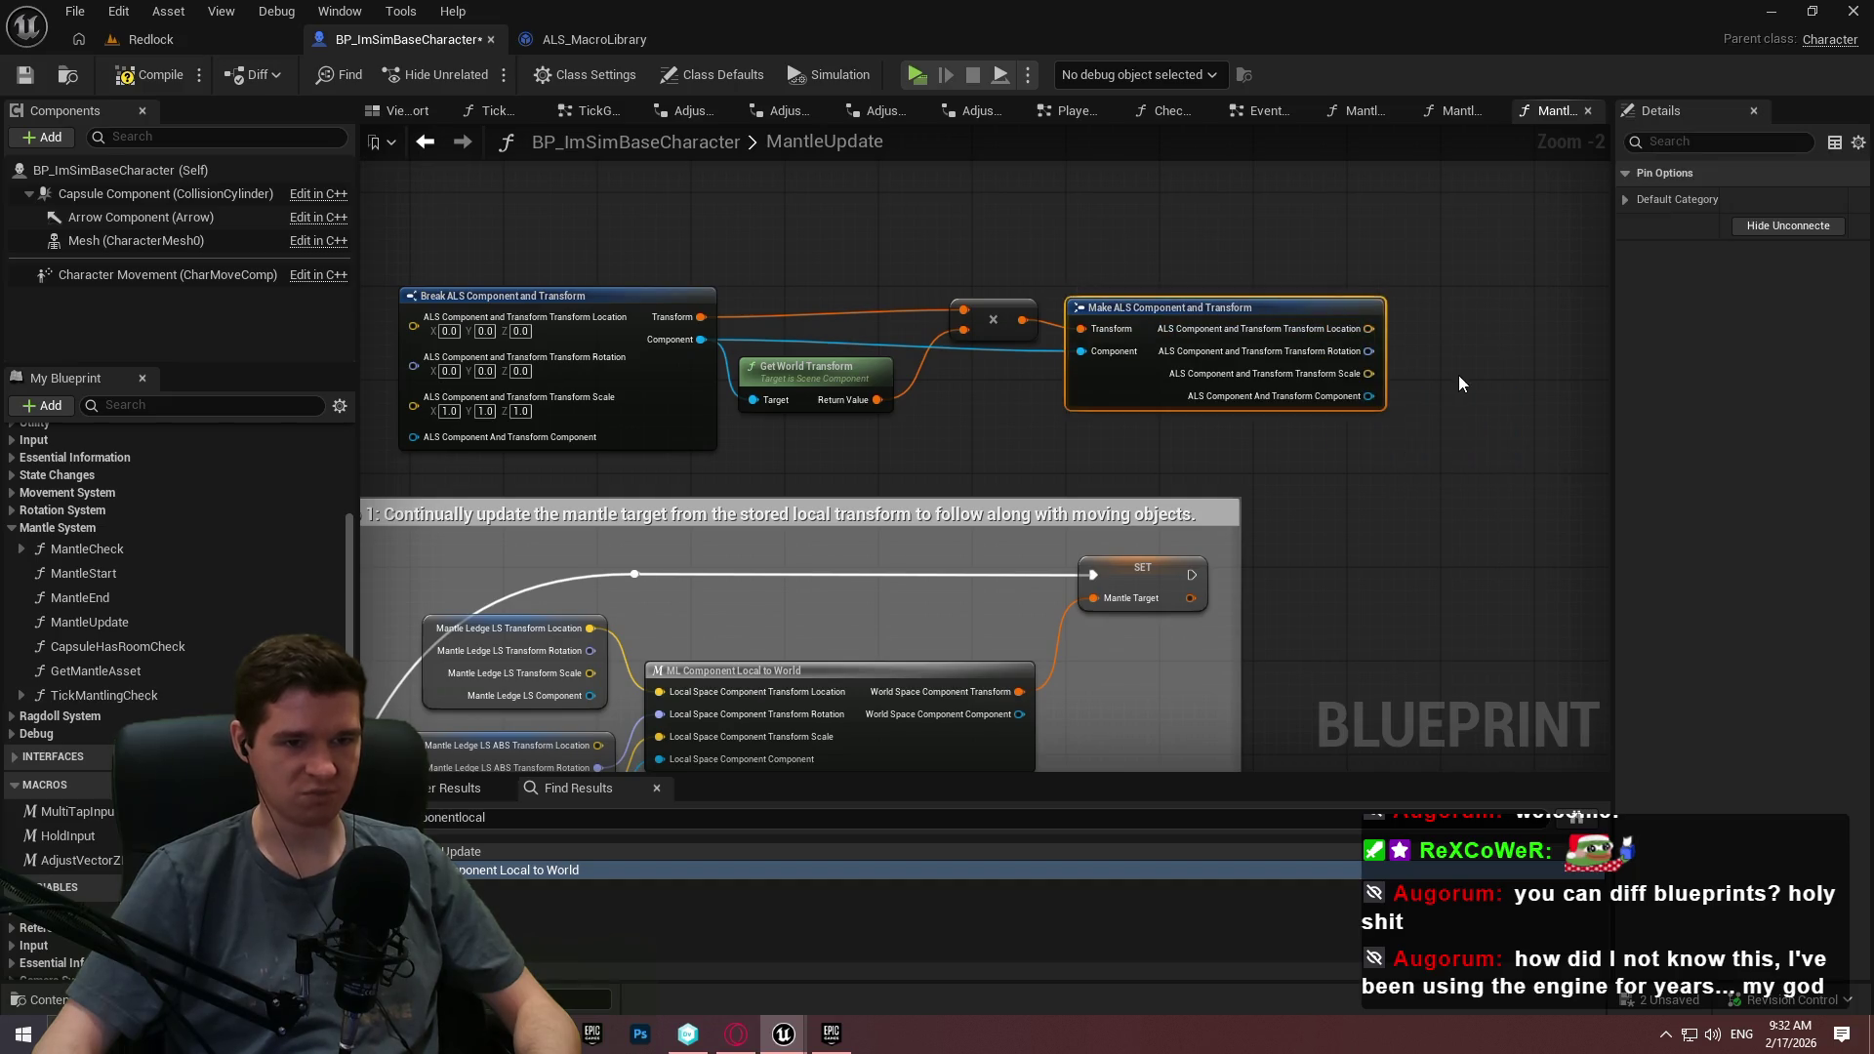
mouse_move(1393, 313)
left_mouse_down()
mouse_move(1347, 188)
mouse_move(1321, 431)
left_mouse_up()
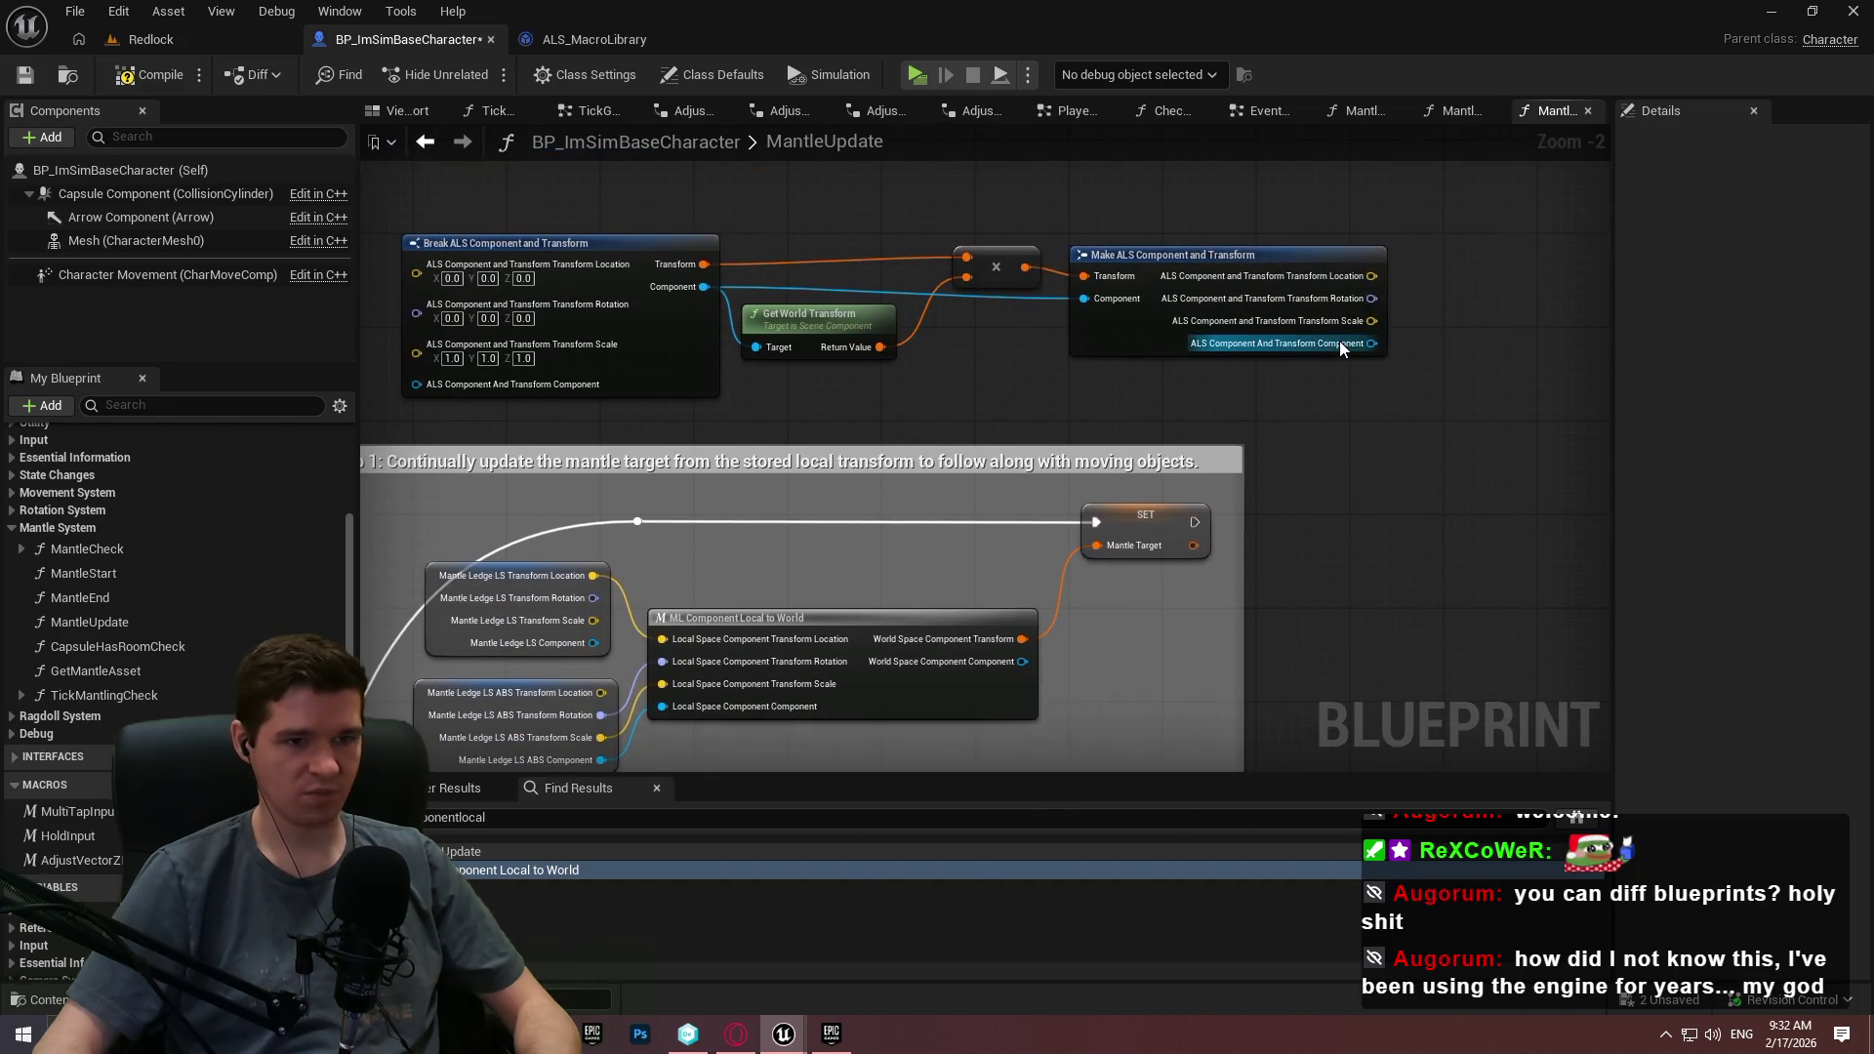
Undo the output split, wire Make ALS Transform to SET Mantle Target and Mantle Ledge LS into Break, then save.
key("ctrl+z")
mouse_move(1342, 277)
left_mouse_down()
mouse_move(1562, 318)
mouse_move(1196, 566)
mouse_move(1088, 478)
mouse_move(1094, 541)
left_mouse_up()
mouse_move(494, 571)
left_mouse_down()
mouse_move(787, 530)
mouse_move(740, 244)
mouse_move(710, 225)
mouse_move(836, 544)
mouse_move(887, 557)
mouse_move(741, 279)
mouse_move(710, 268)
left_mouse_up()
mouse_move(886, 602)
left_mouse_down()
mouse_move(740, 308)
mouse_move(710, 291)
mouse_move(861, 607)
left_mouse_up()
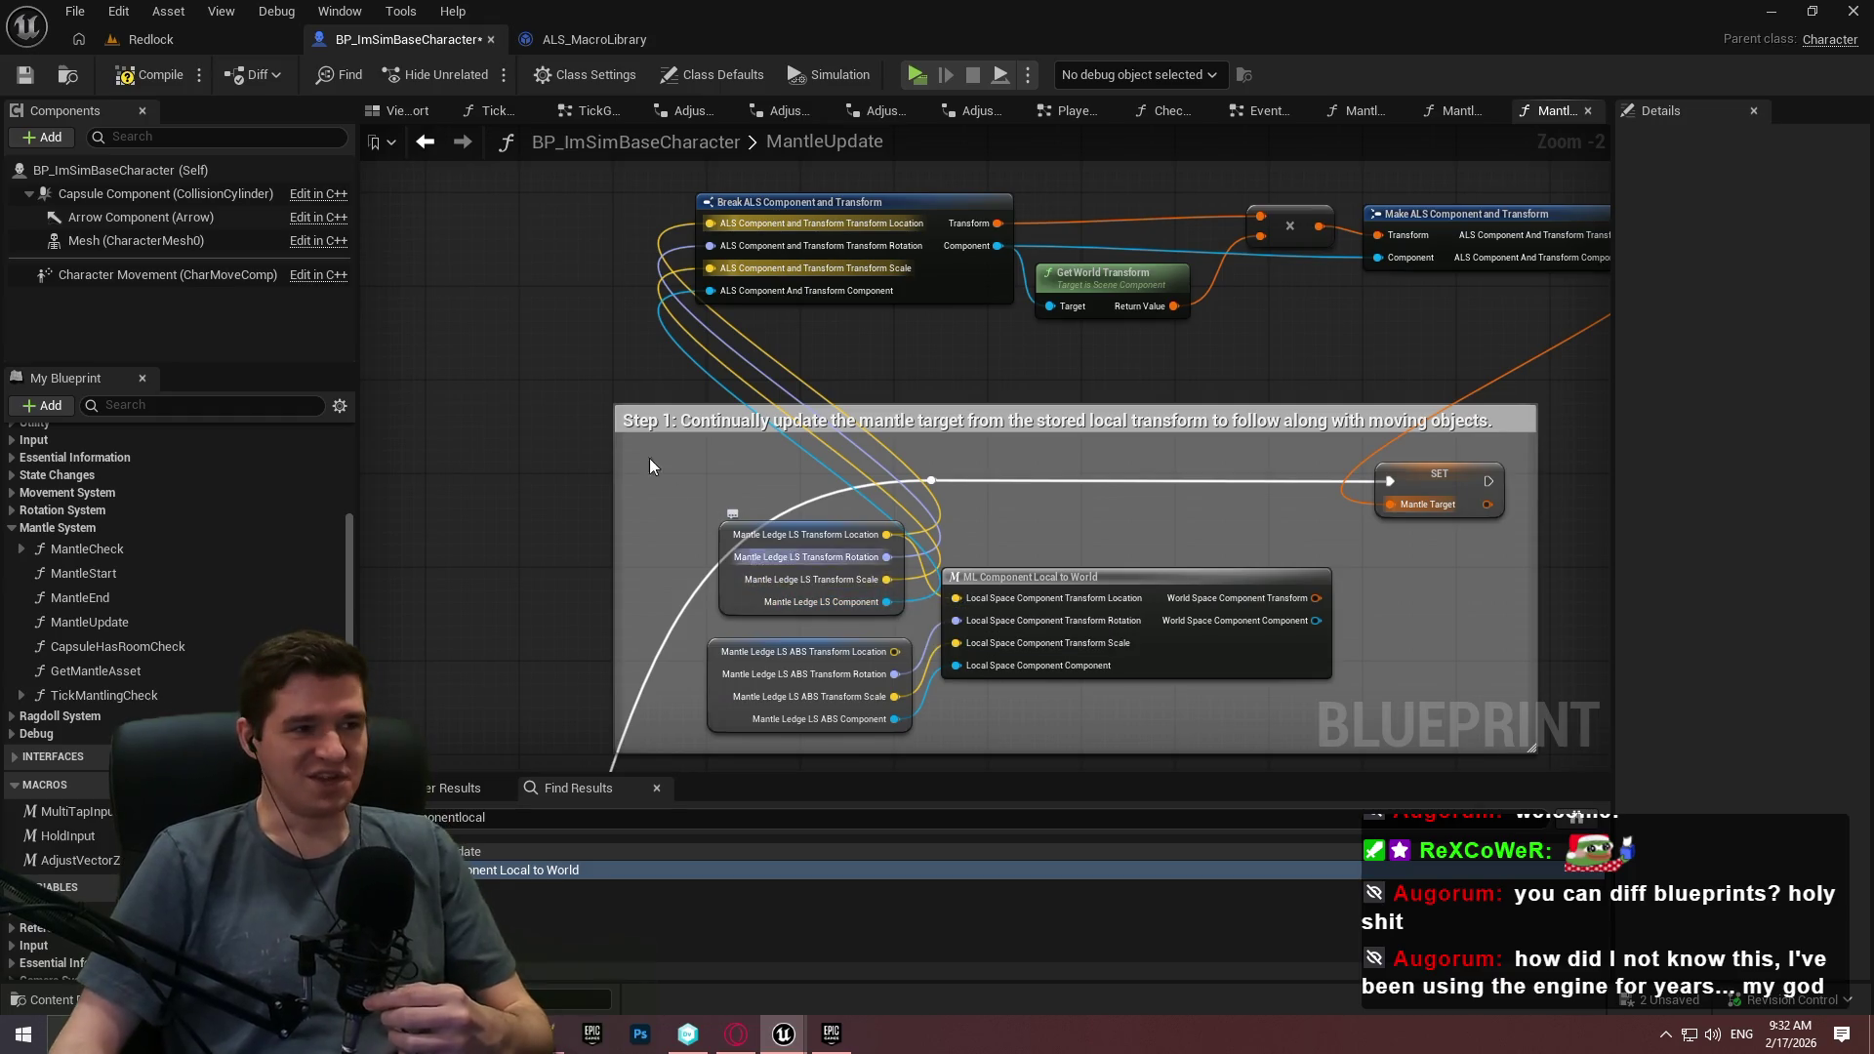
left_click(17, 73)
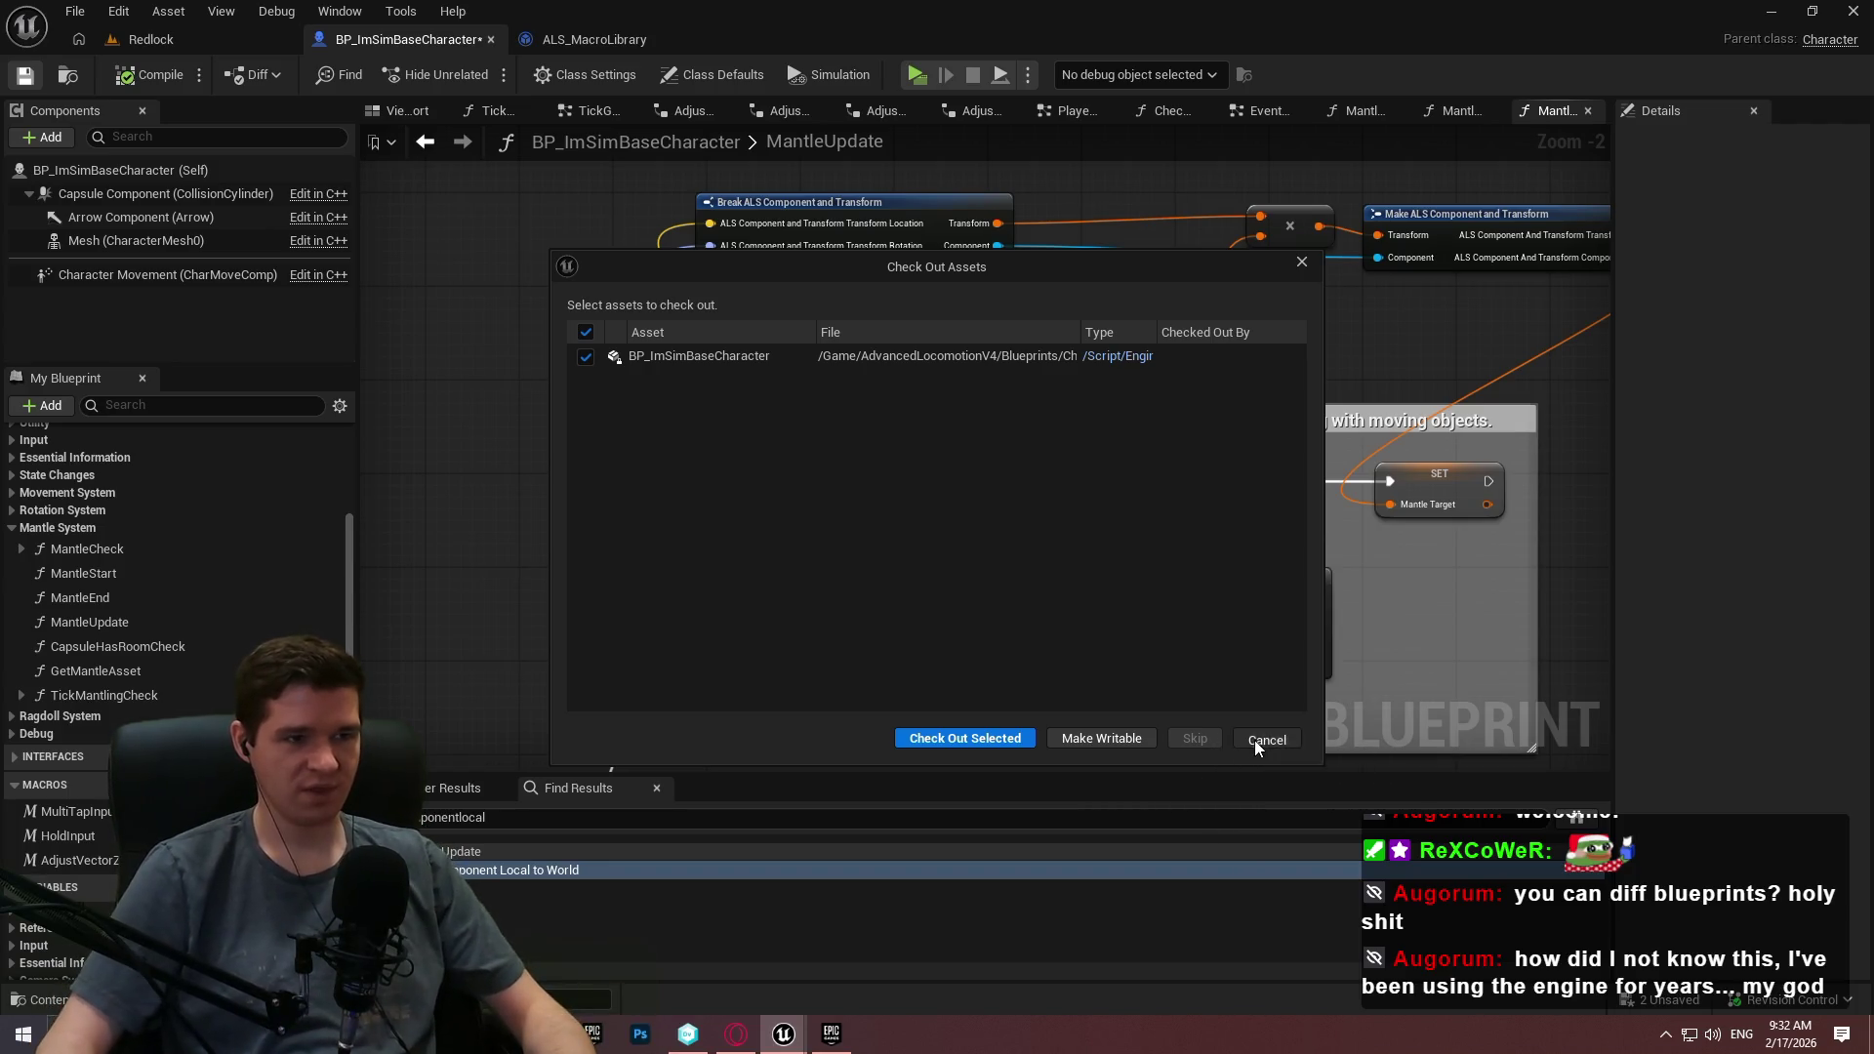
Cancel the Check Out Assets prompt and enter Redlock standalone play via Close and Play.
left_click(1255, 739)
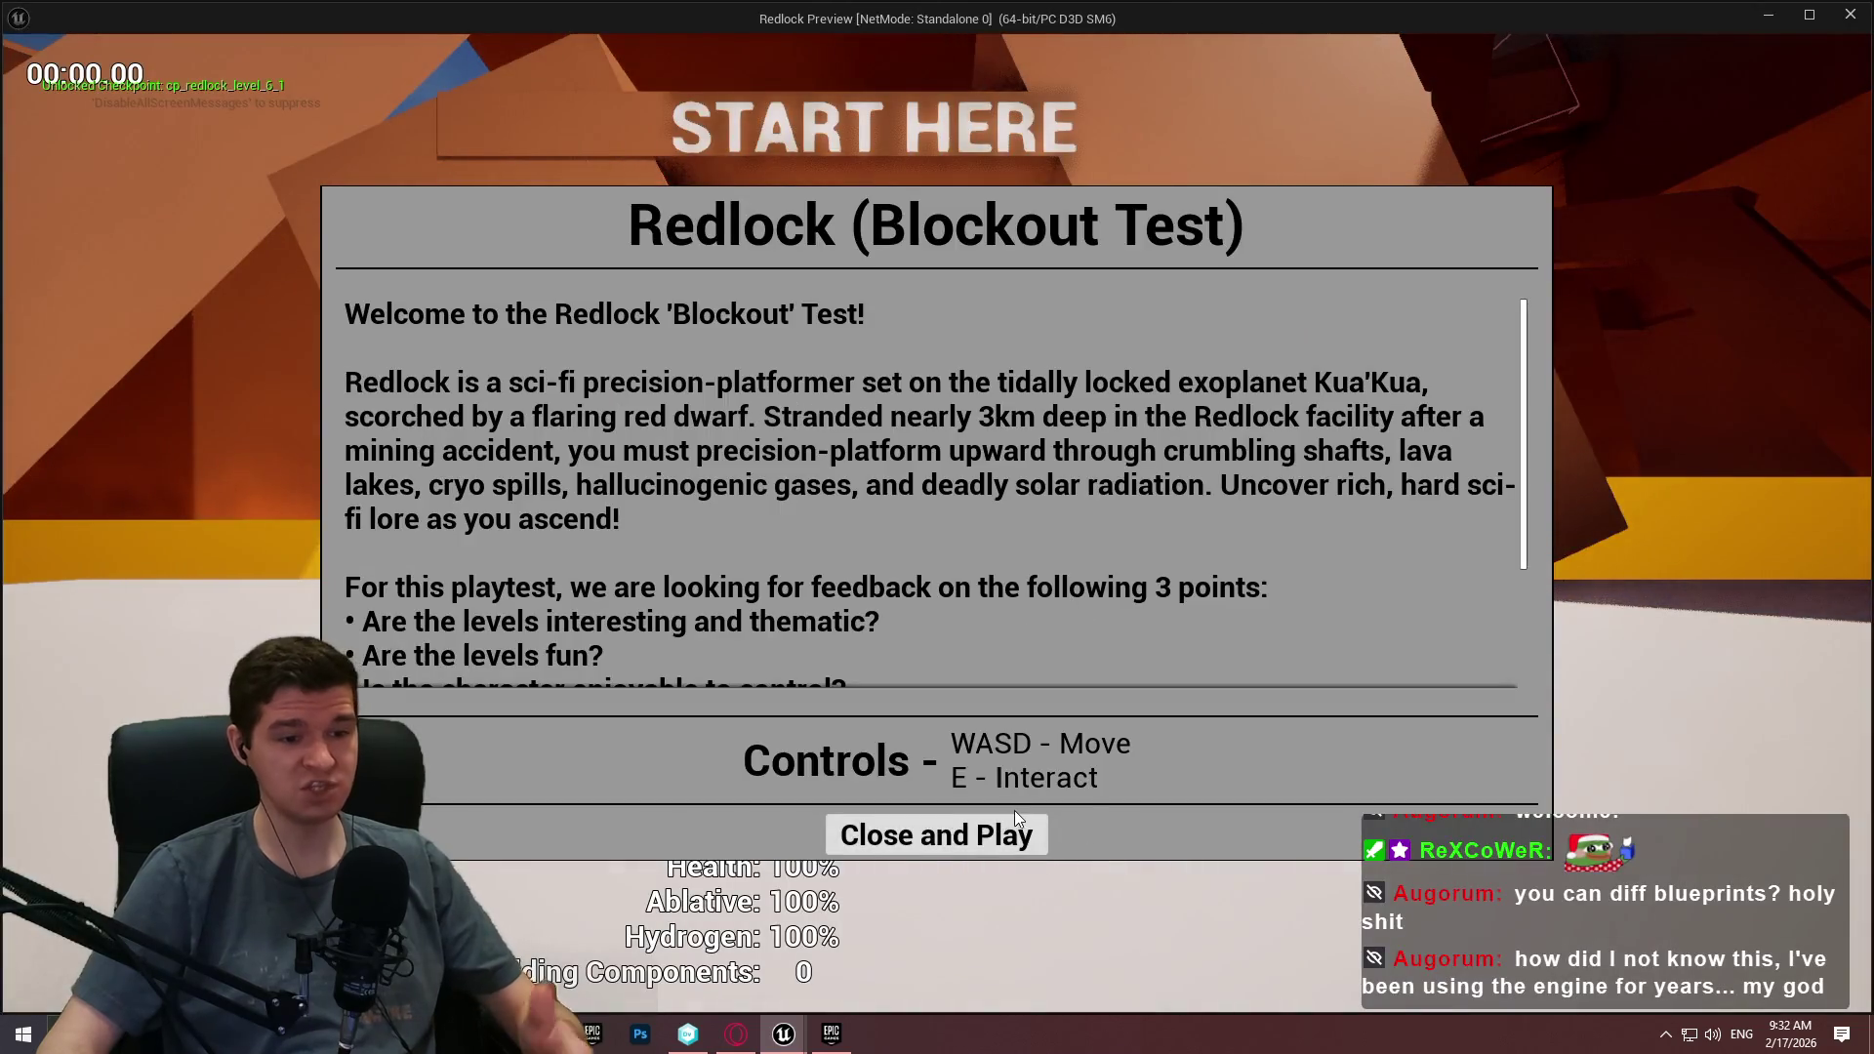
left_click(959, 839)
Run the character at the wall, mantle onto it, then exit the preview.
key("w")
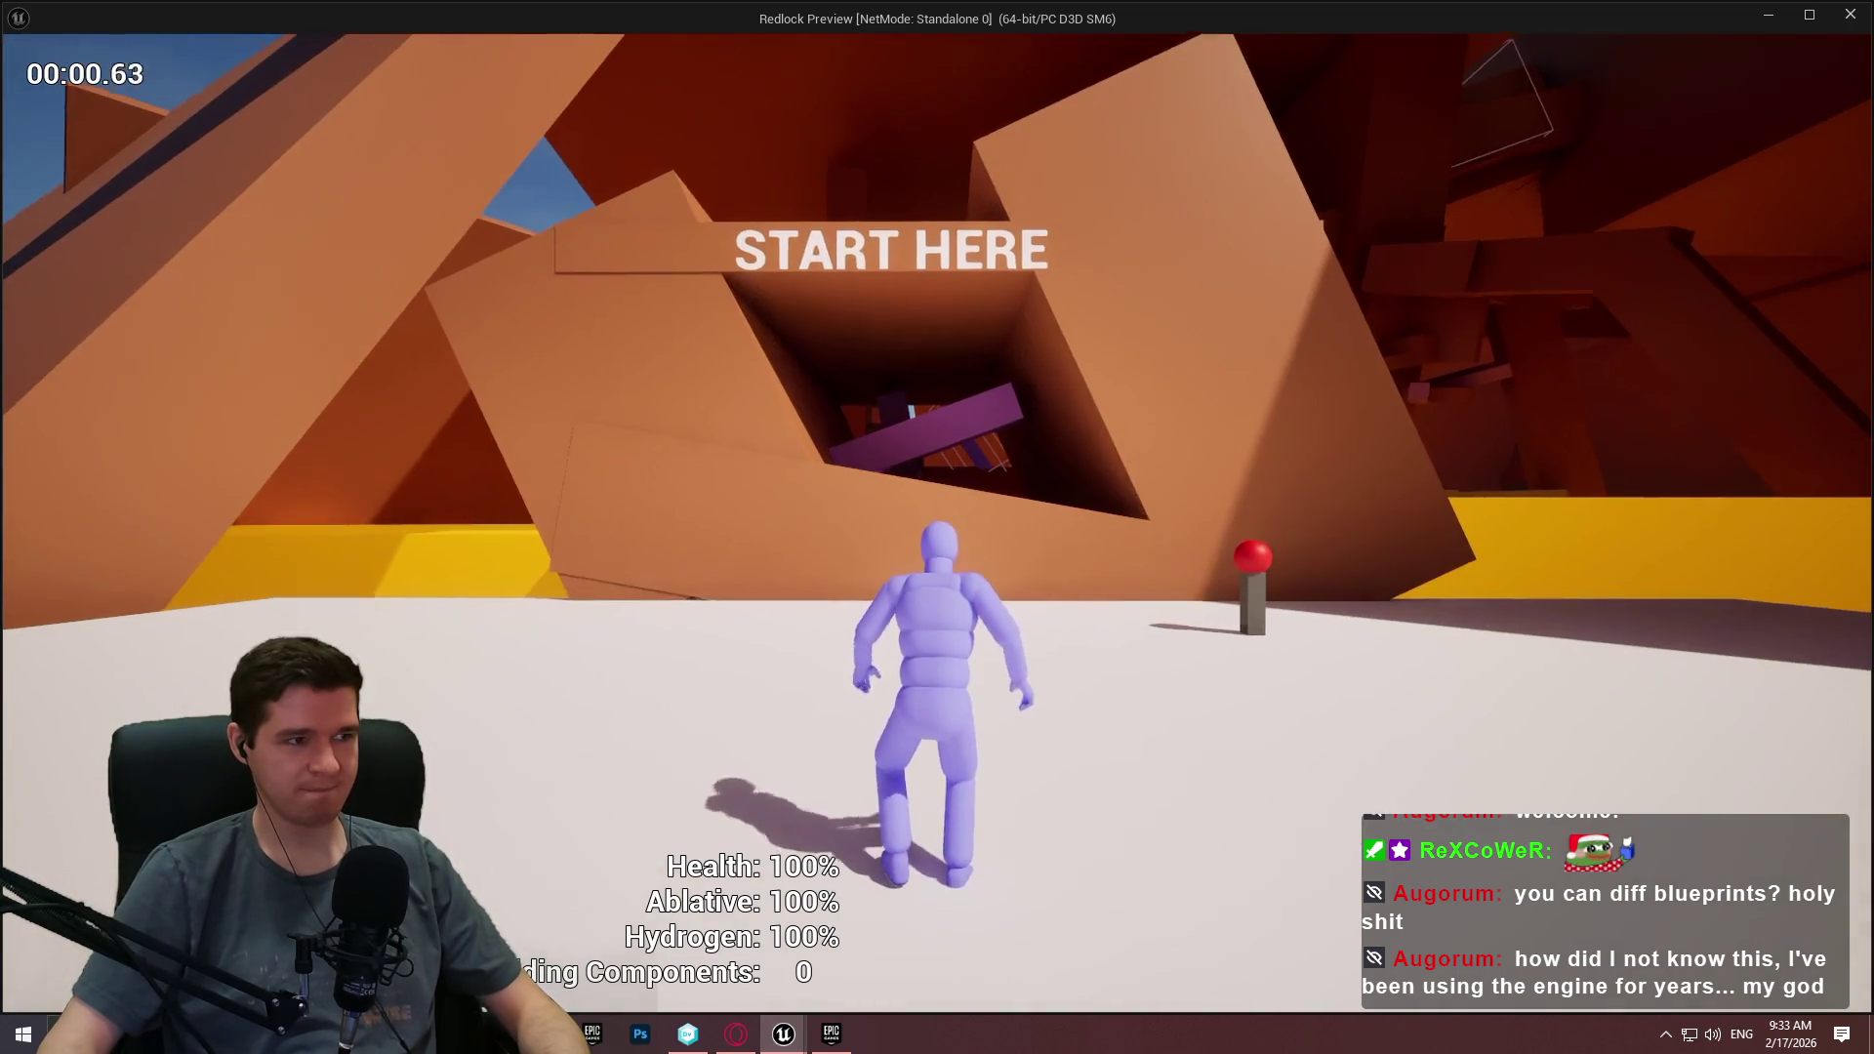
key("space")
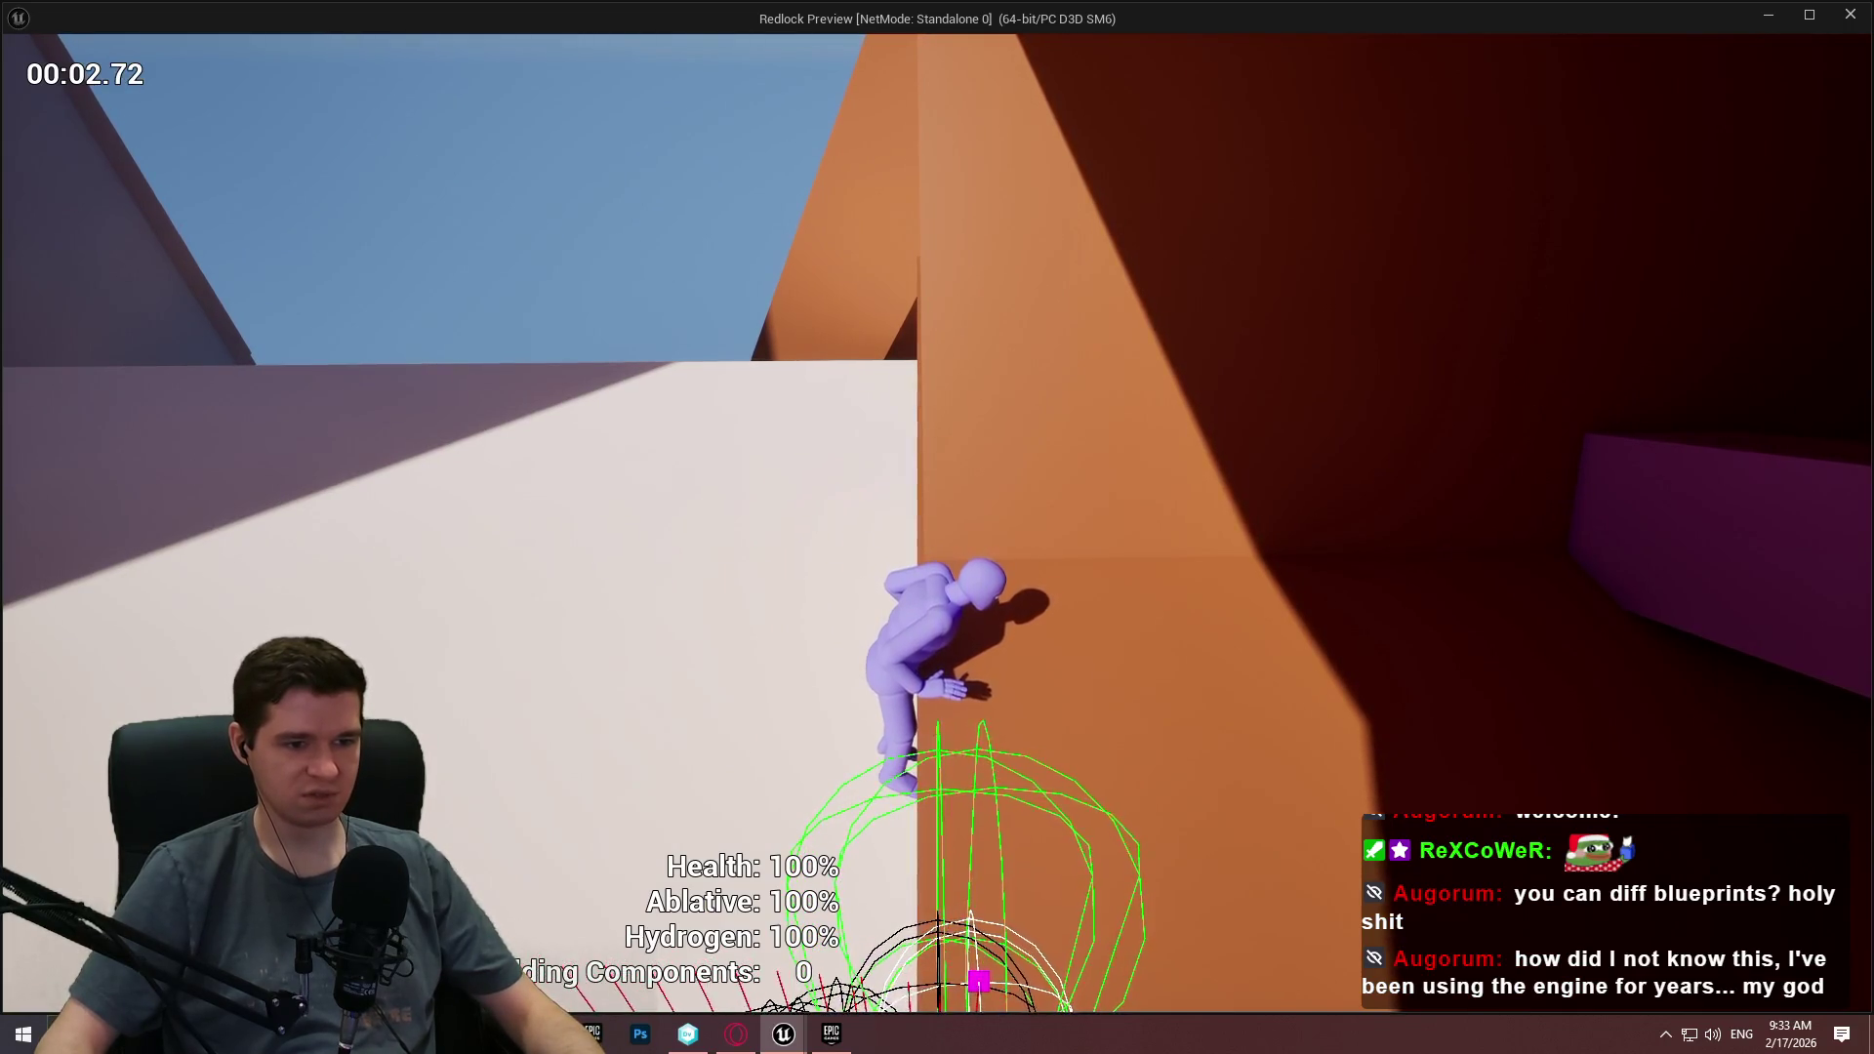
key("Escape")
scroll(976, 429, "down", 1)
scroll(1074, 297, "up", 1)
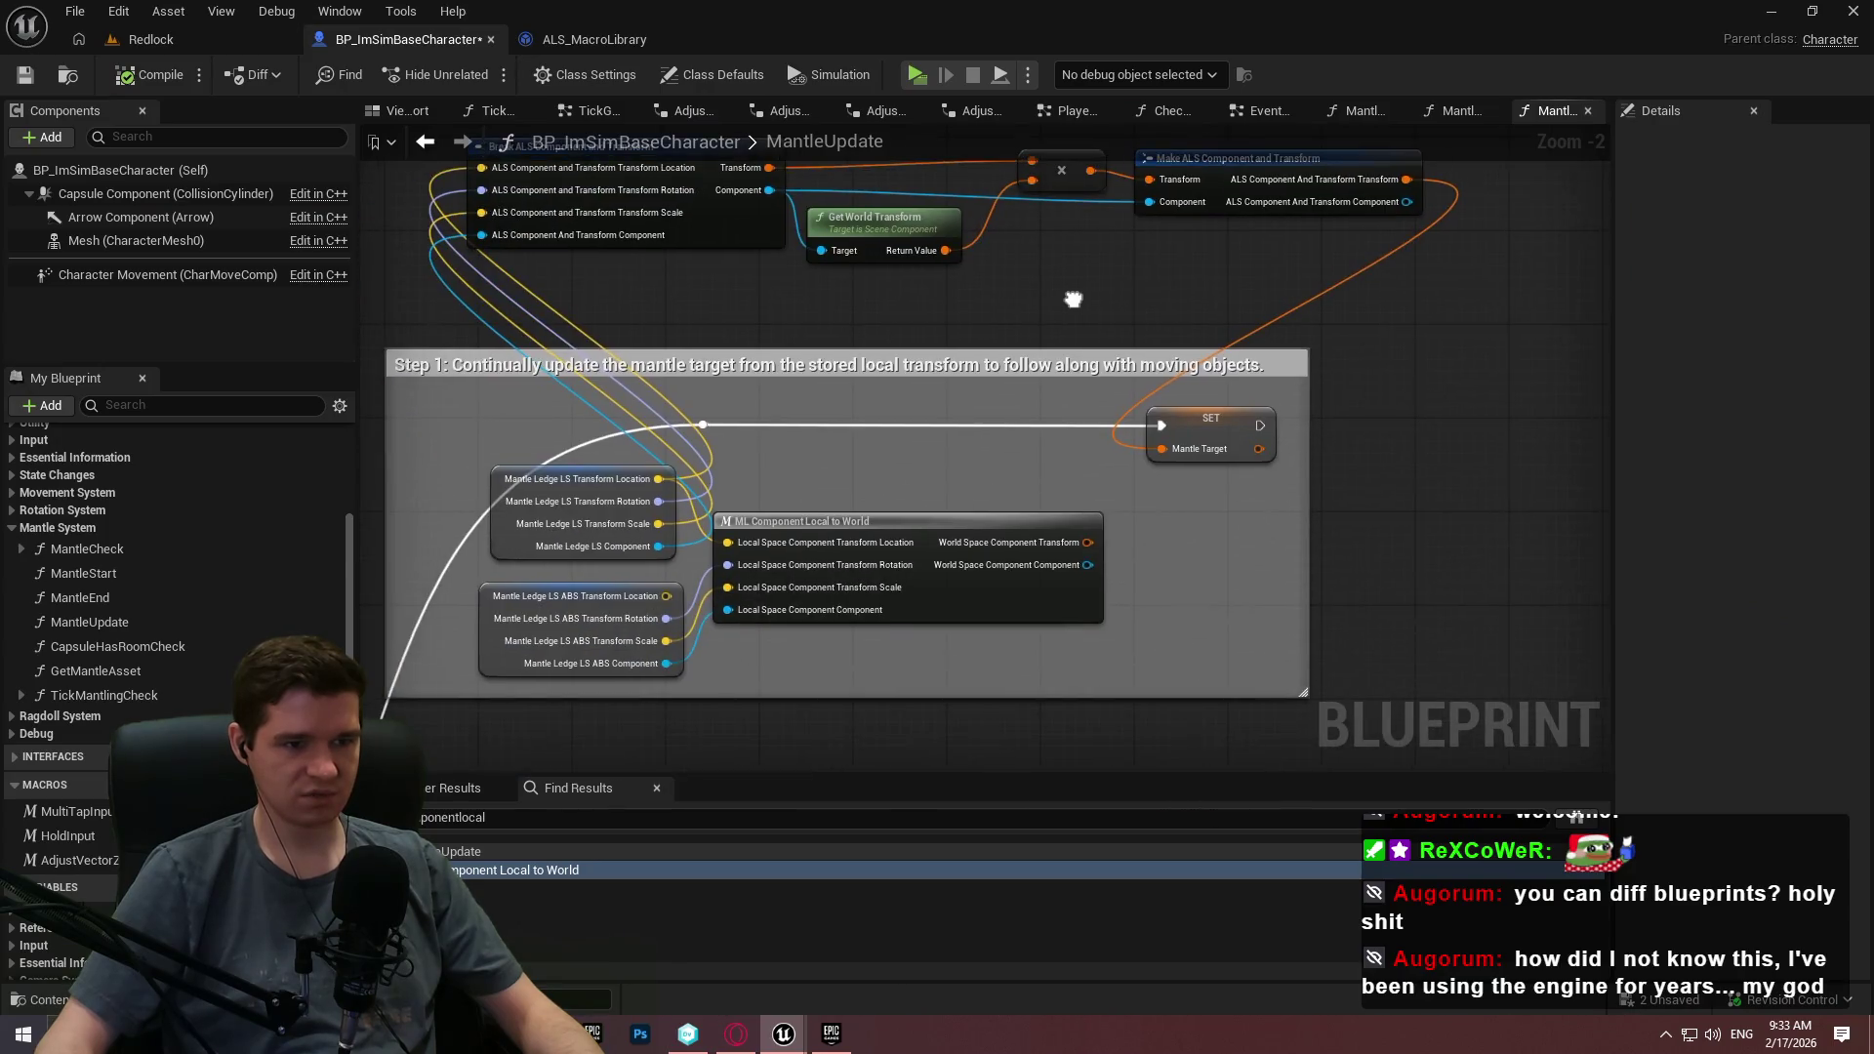
Replace the Break/Make helper nodes with a direct World Space Component Transform–Mantle Target link, then compile.
left_click_drag(1074, 297, 1117, 489)
left_click_drag(1471, 445, 602, 268)
key("Delete")
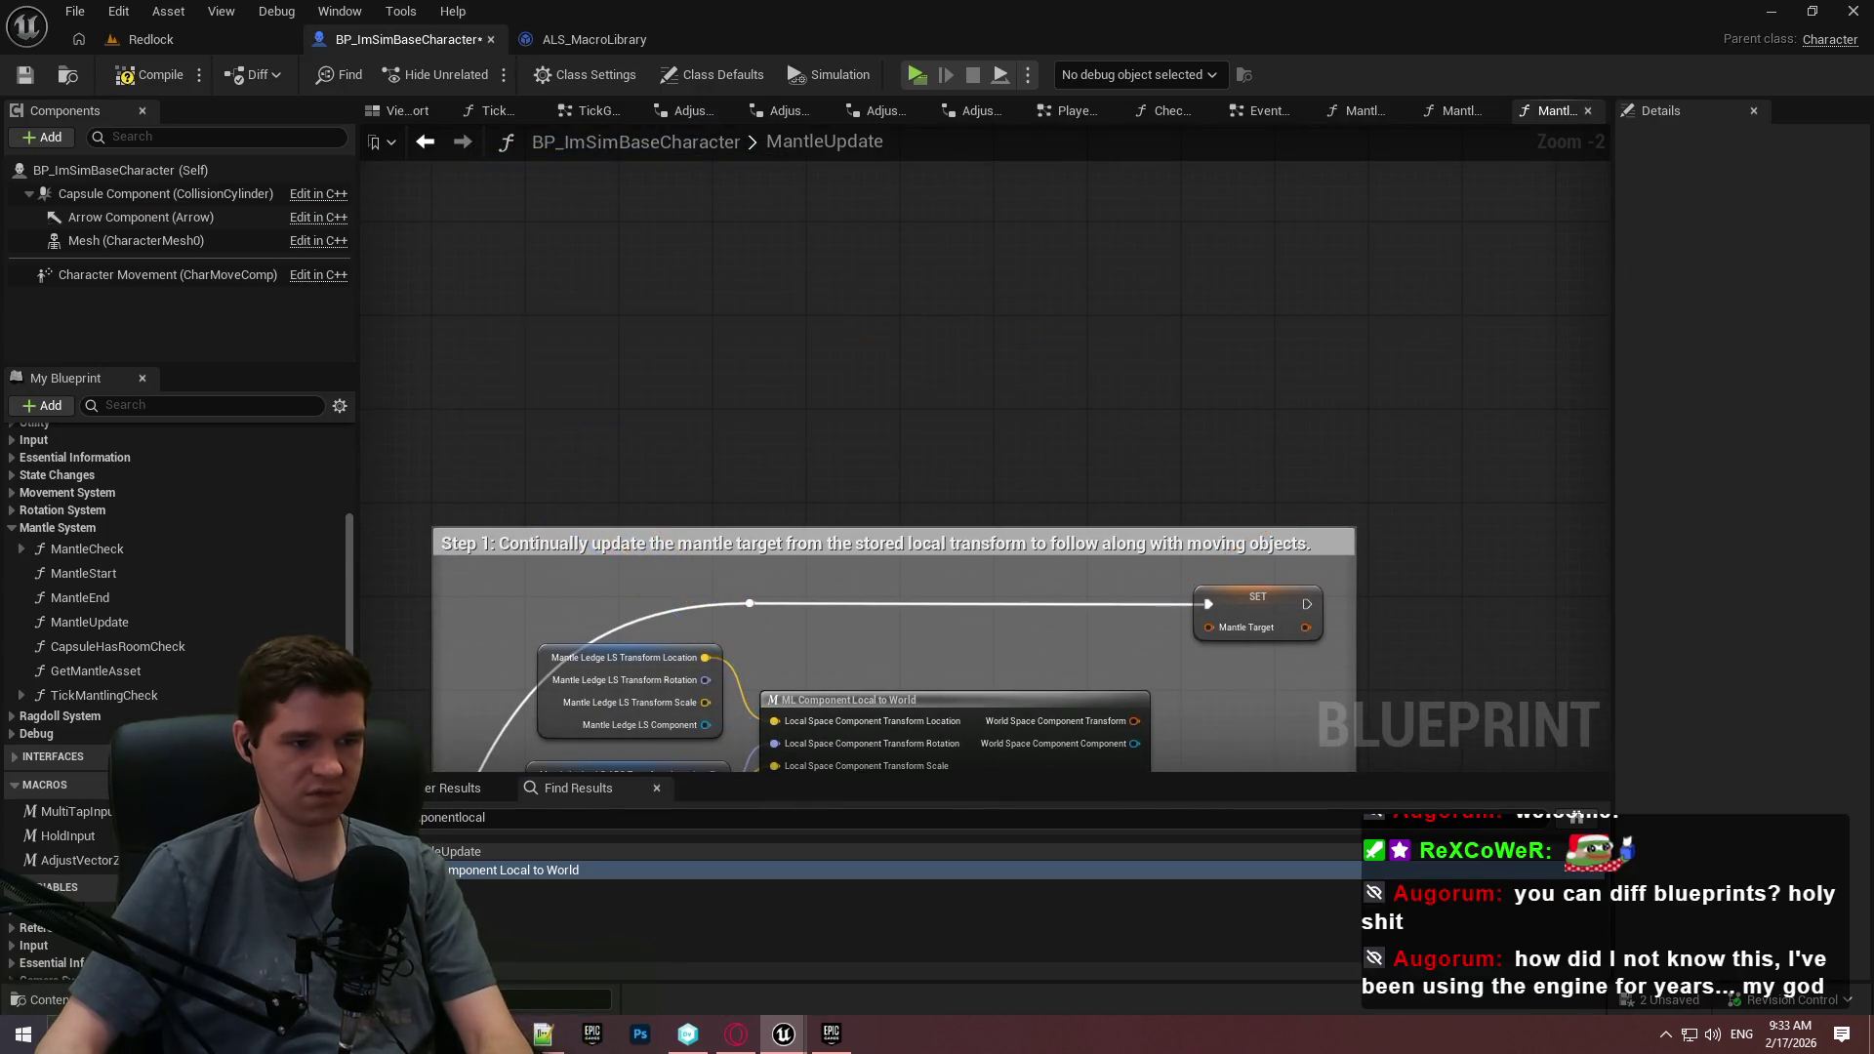
left_click_drag(825, 683, 800, 420)
mouse_move(1110, 458)
left_mouse_down()
mouse_move(1201, 366)
mouse_move(1184, 364)
left_mouse_up()
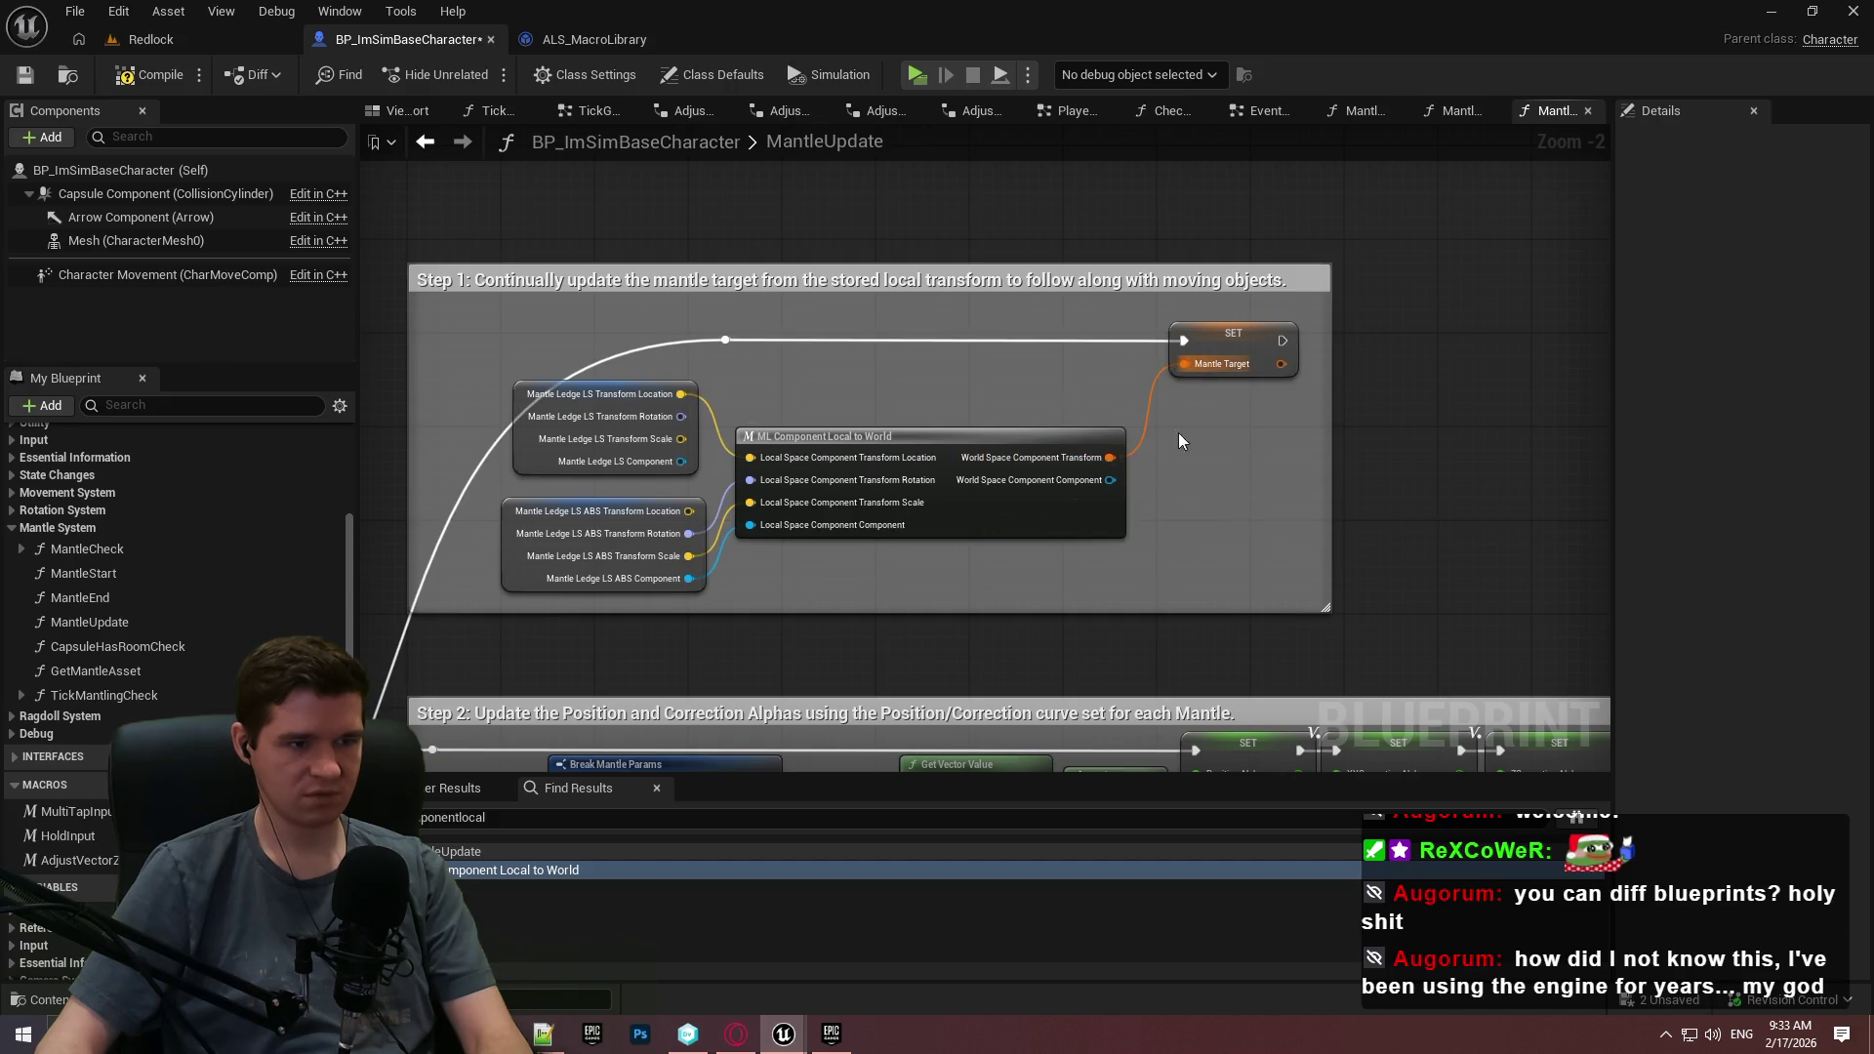
left_click(24, 78)
left_click(1250, 734)
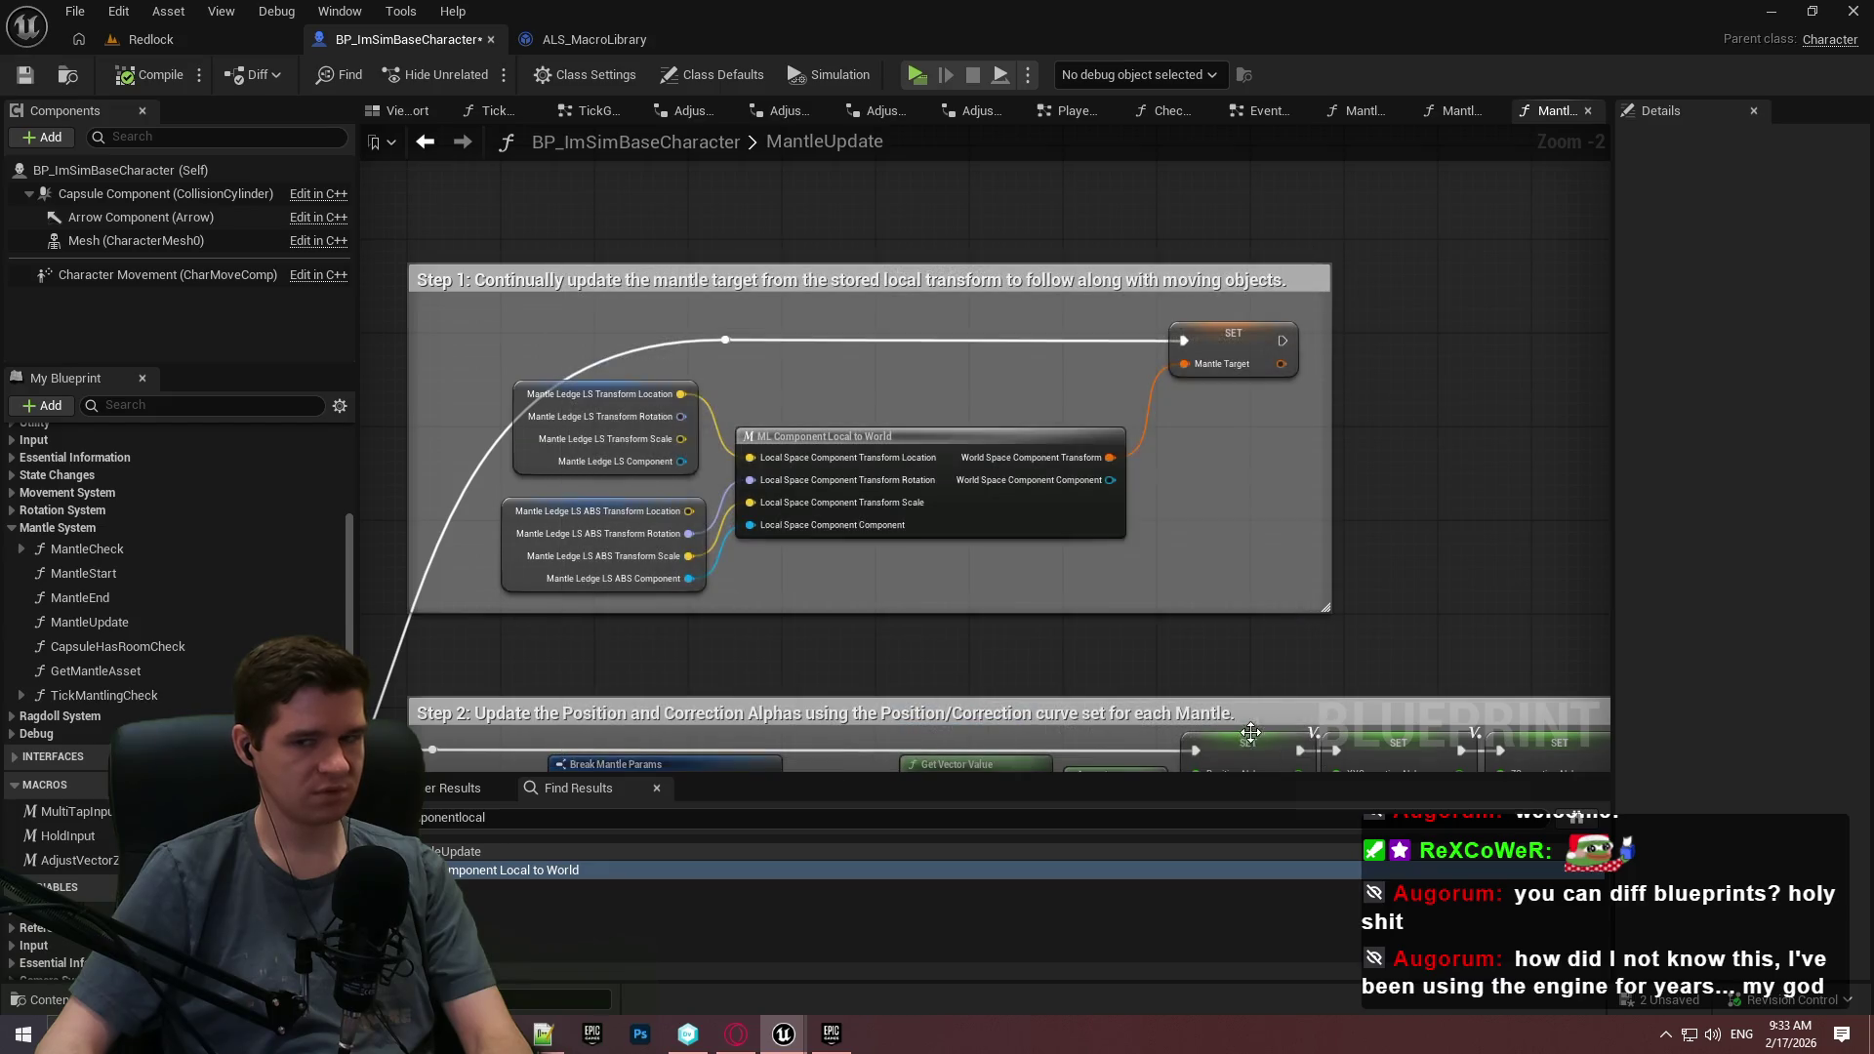
Bring the ALS_MacroLibrary diff forward and select ML_Transform-Transform.
mouse_move(782, 1032)
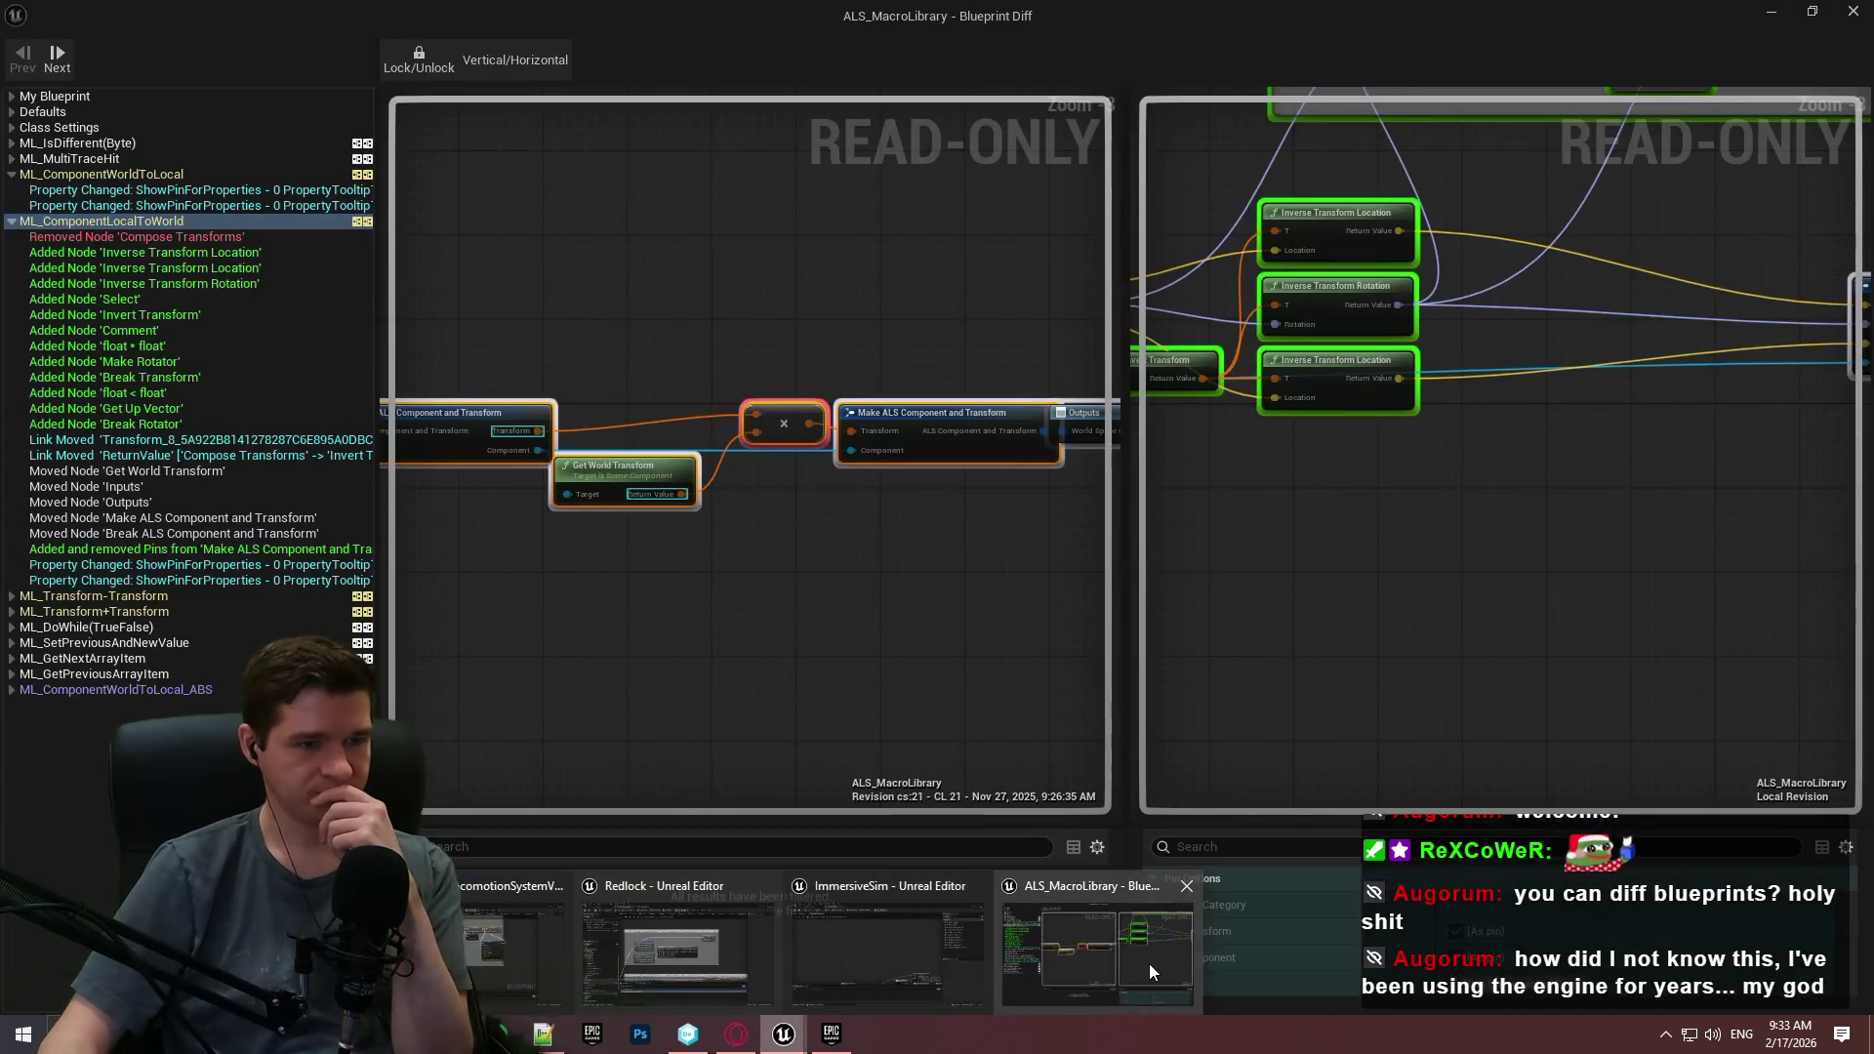
left_click(1150, 964)
scroll(1291, 469, "down", 2)
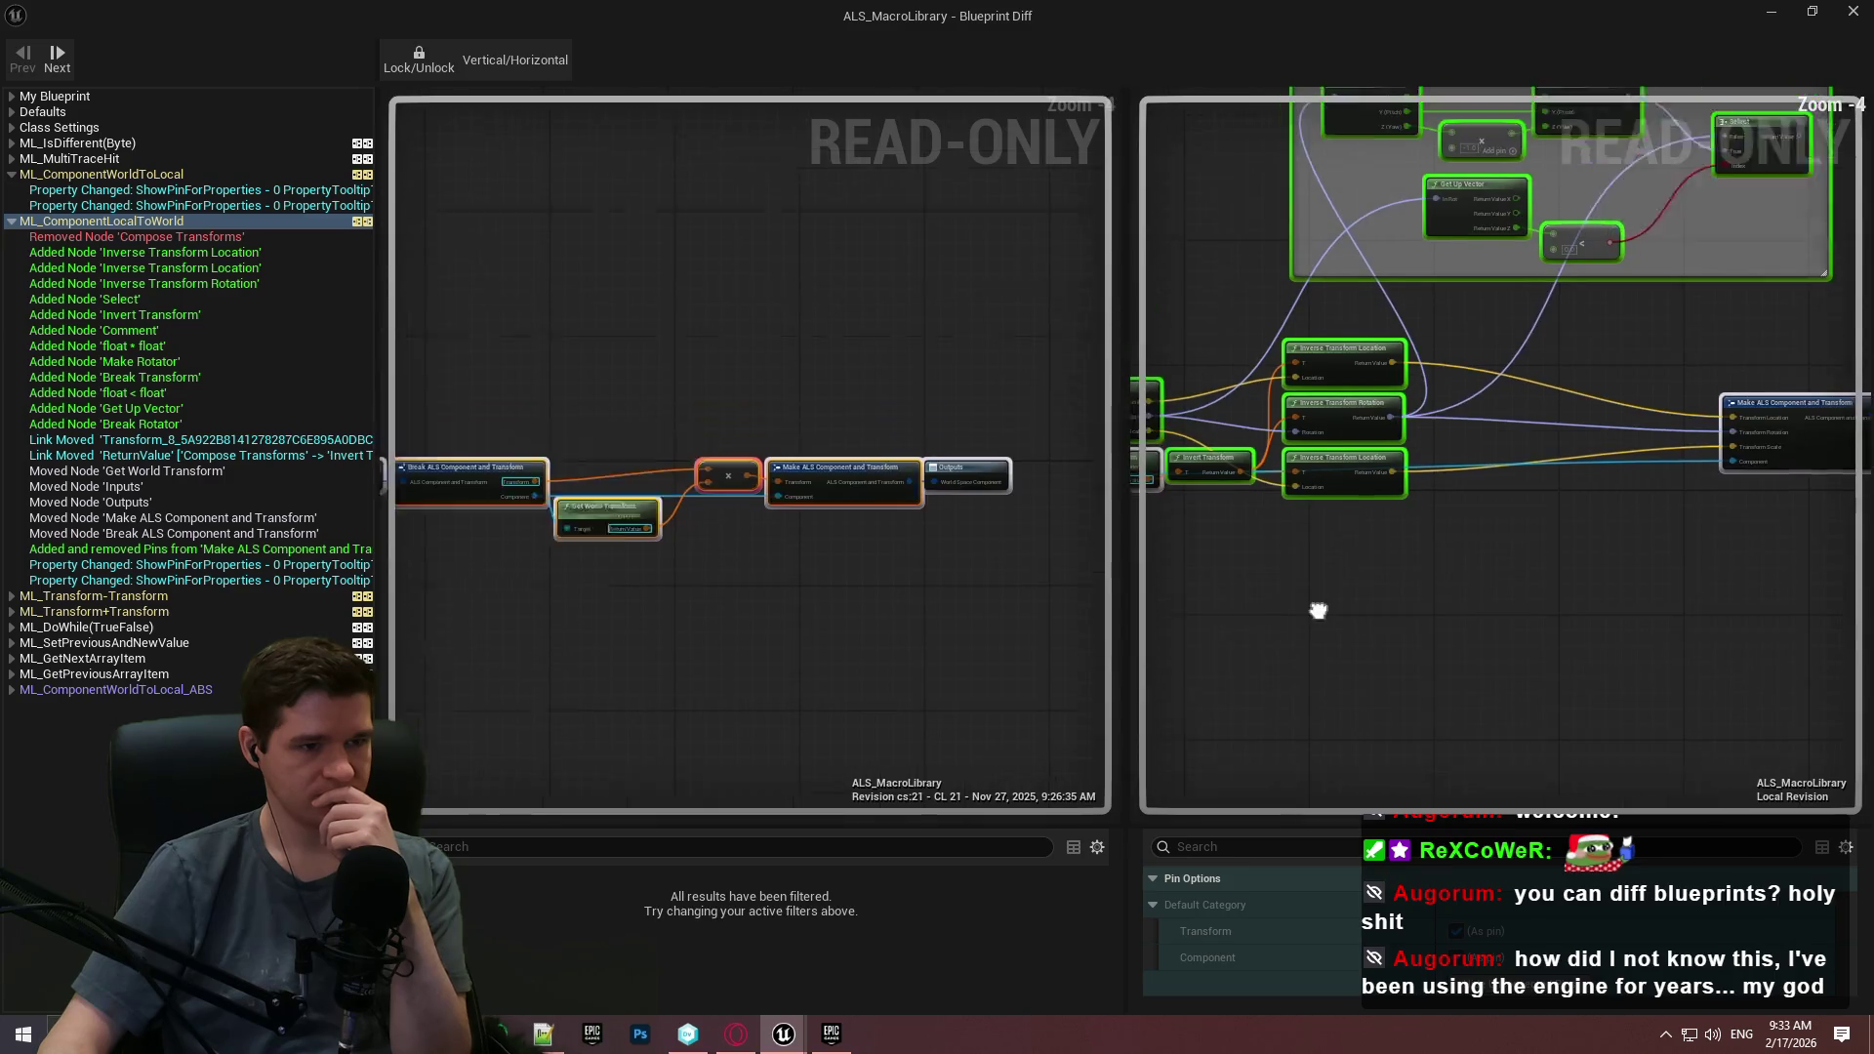
left_click_drag(1166, 726, 1244, 613)
double_click(21, 224)
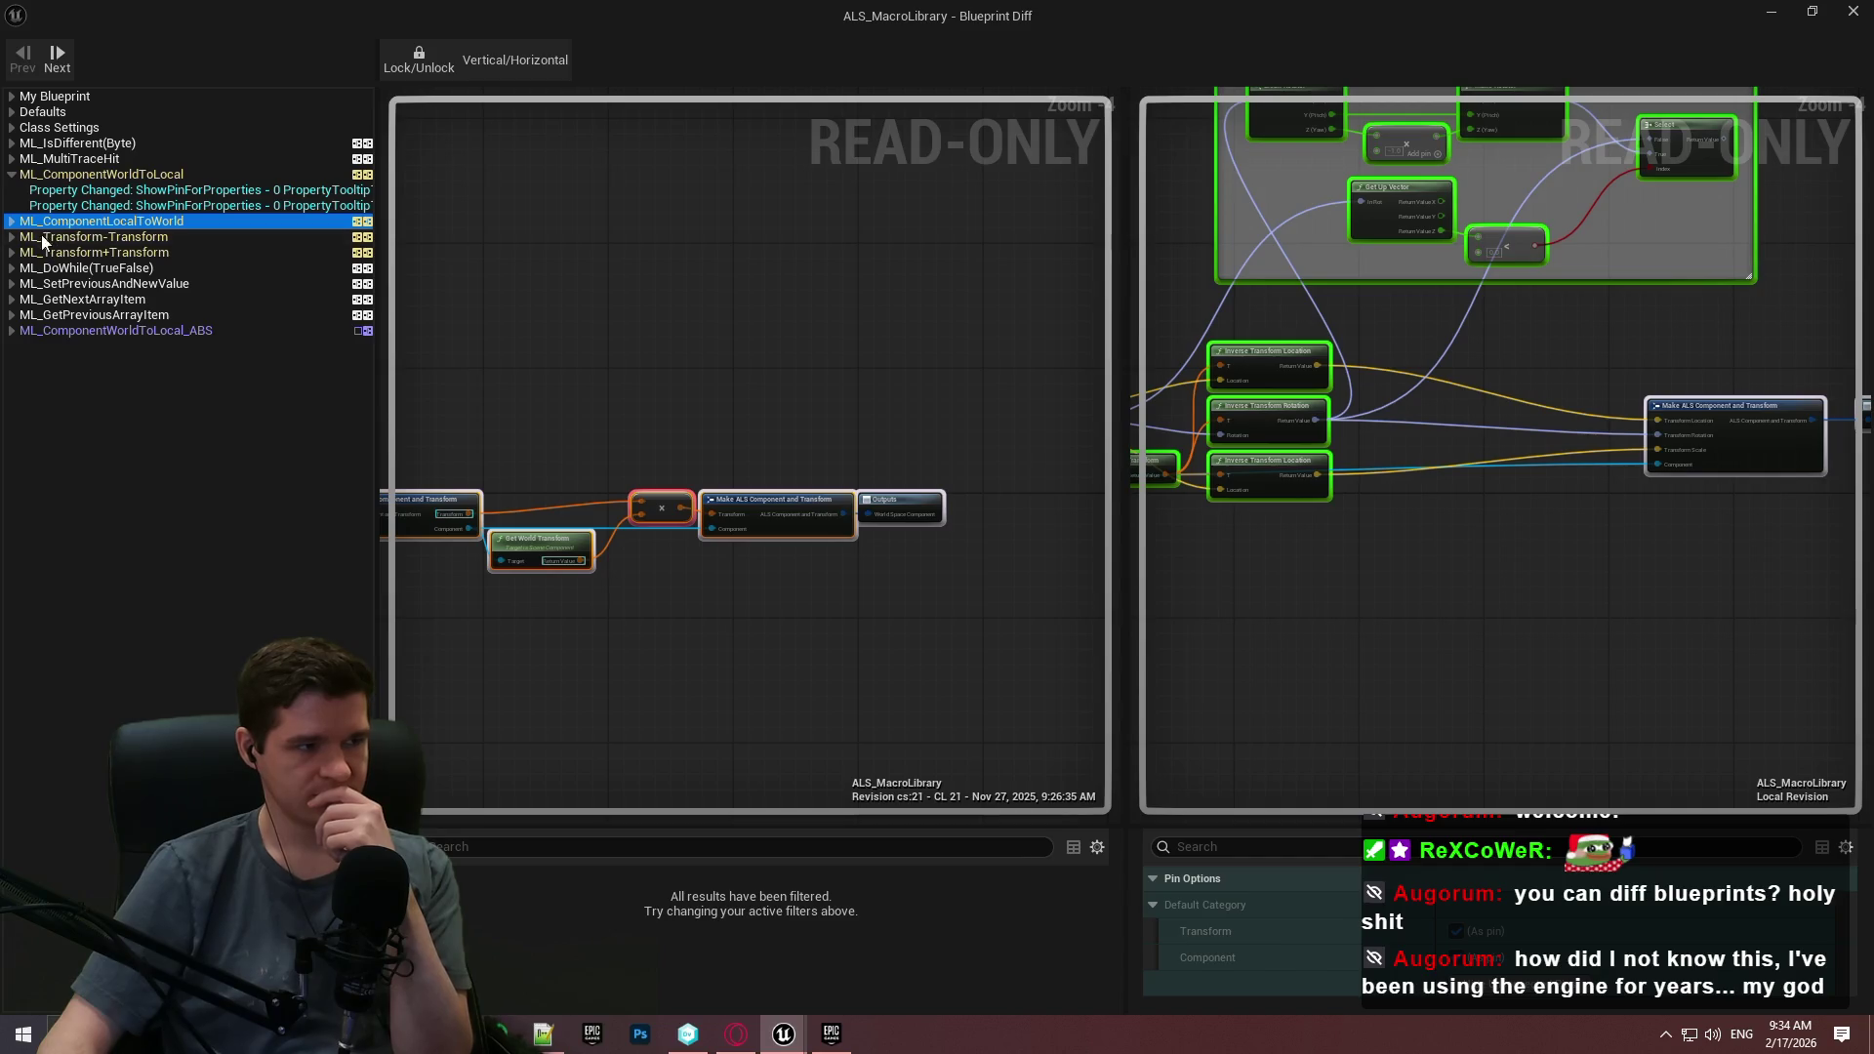
left_click(11, 222)
left_click(54, 600)
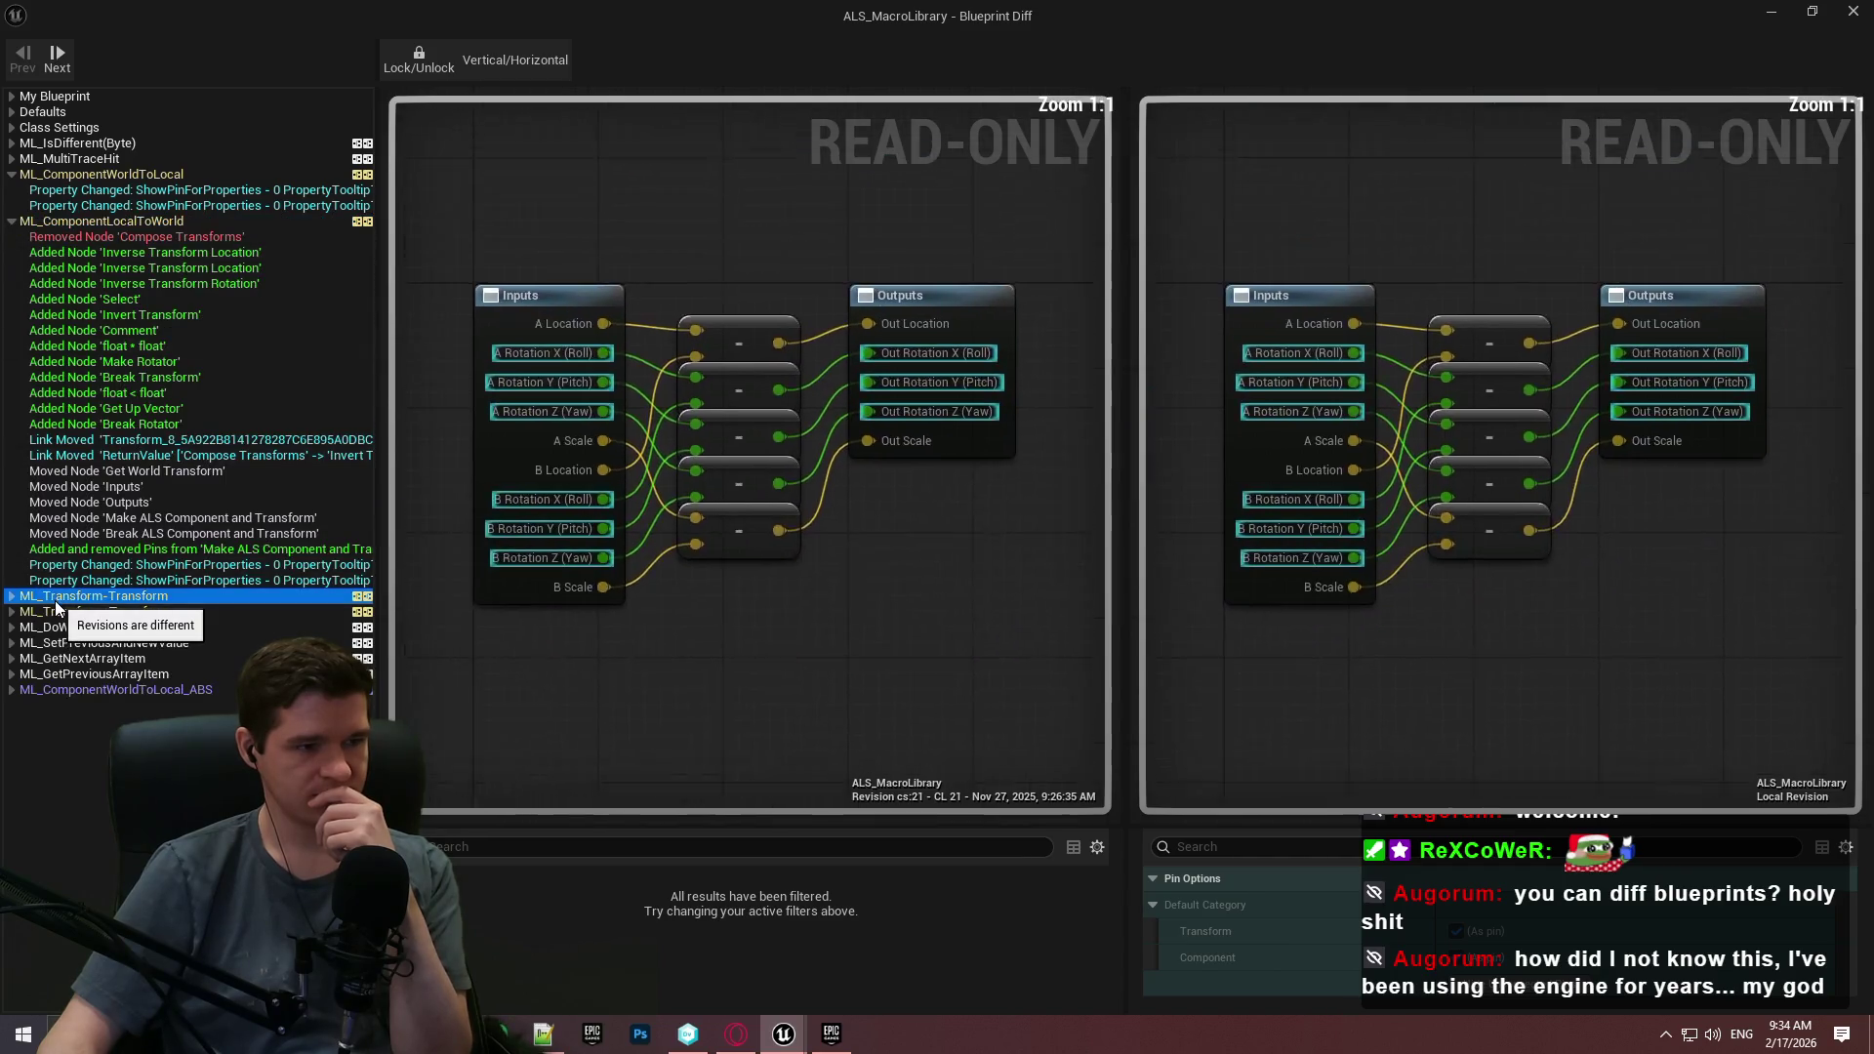
Review ML_Transform-Transform and ML_Transform+Transform pin changes, then select ML_ComponentWorldToLocal_ABS.
left_click(10, 597)
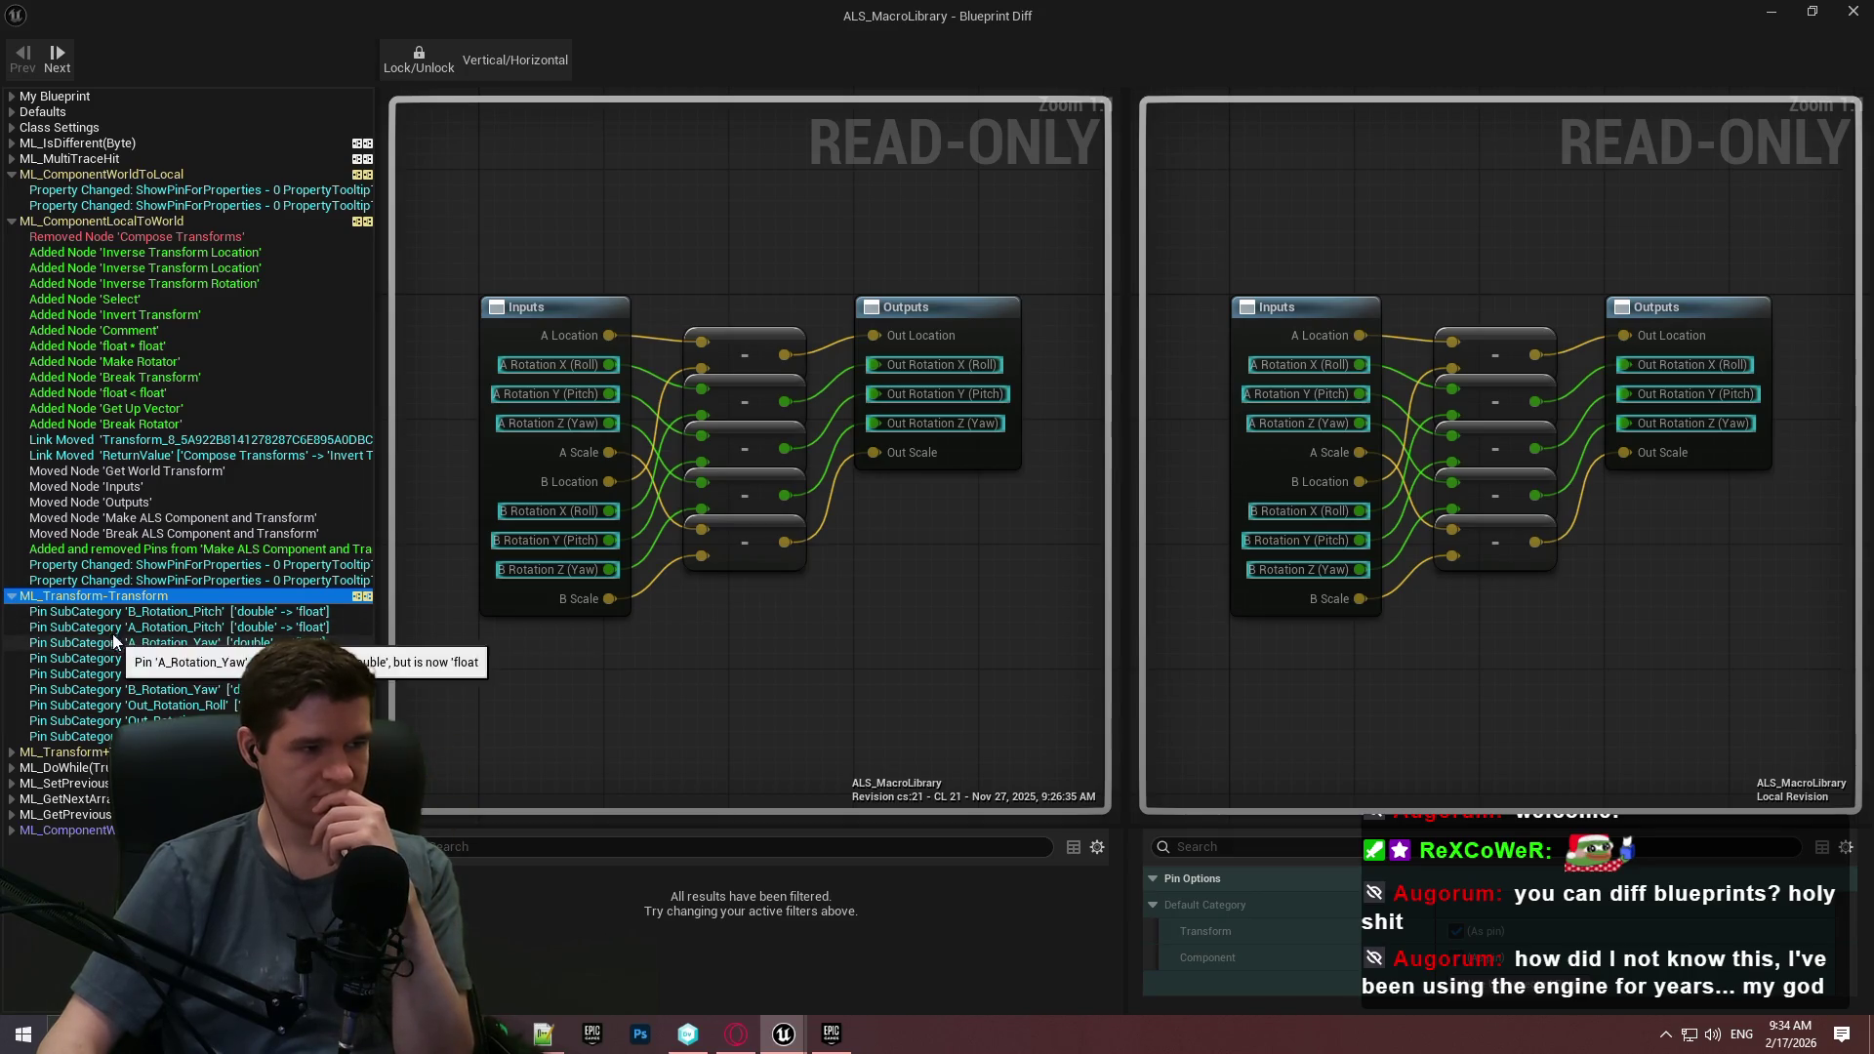
left_click(10, 753)
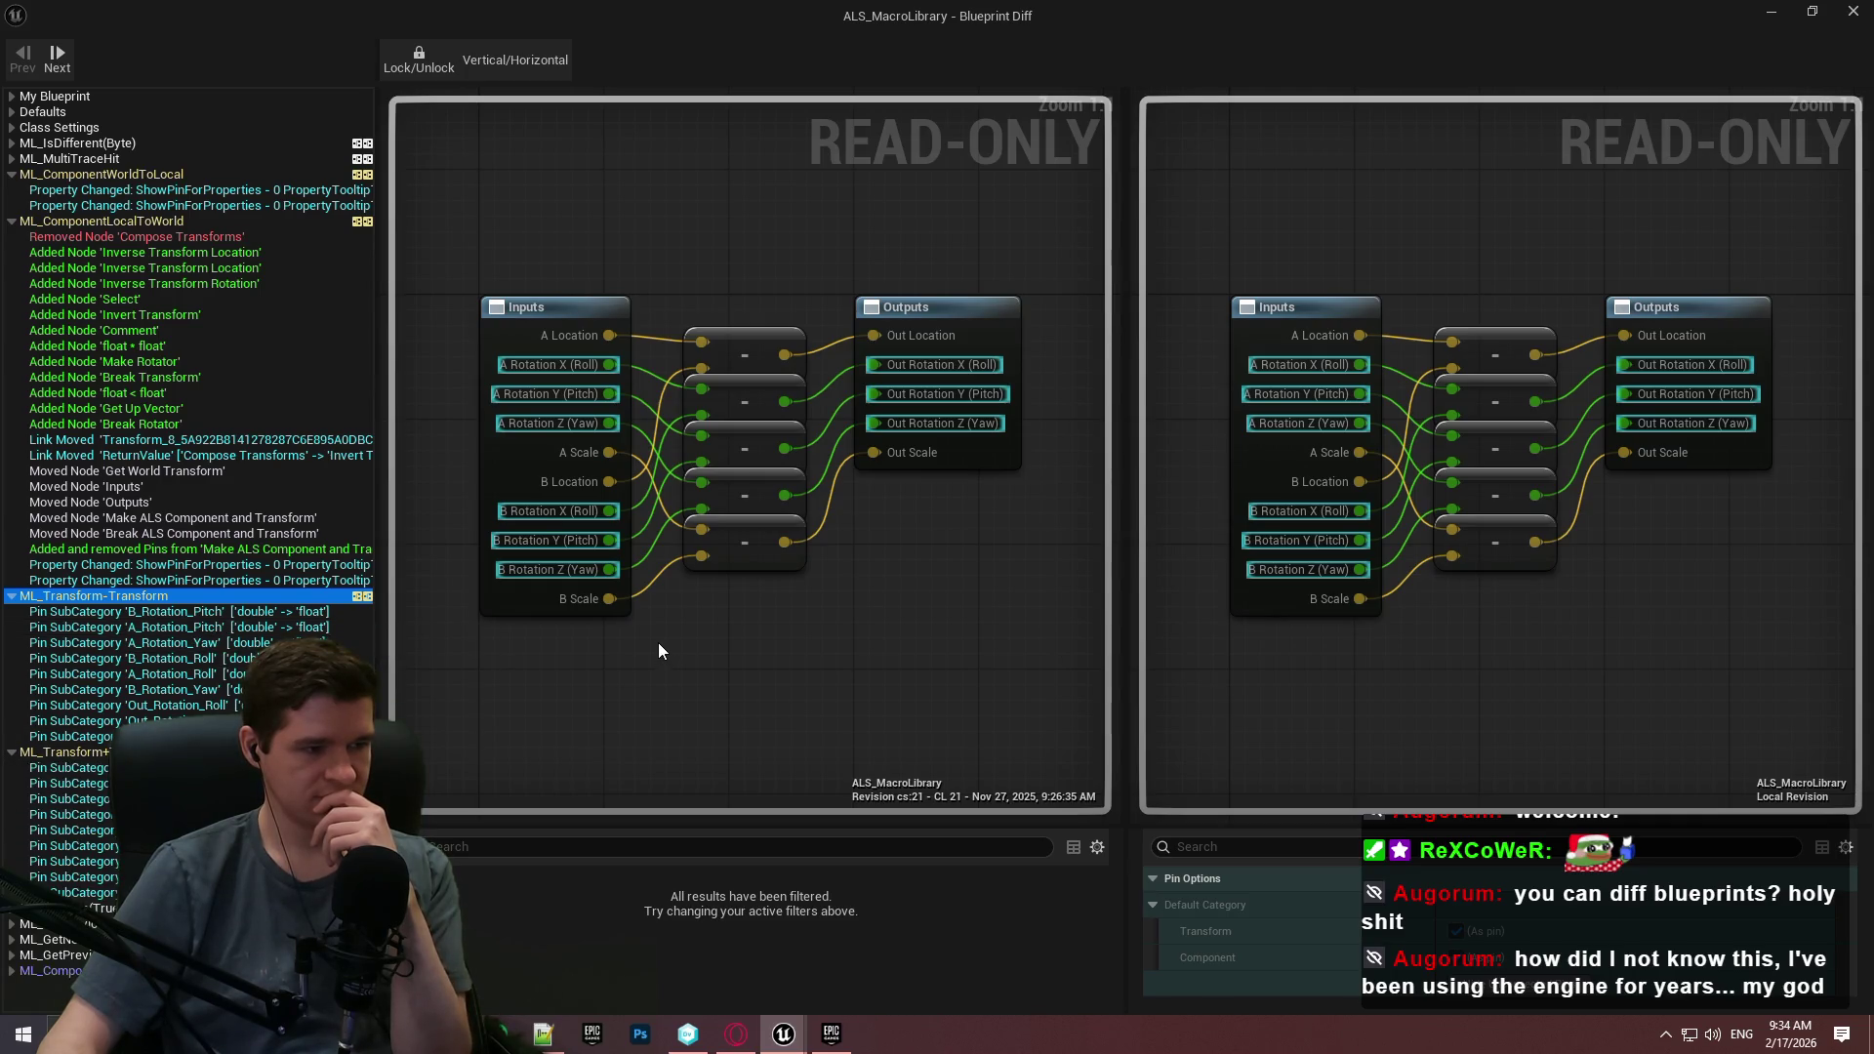
left_click(567, 308)
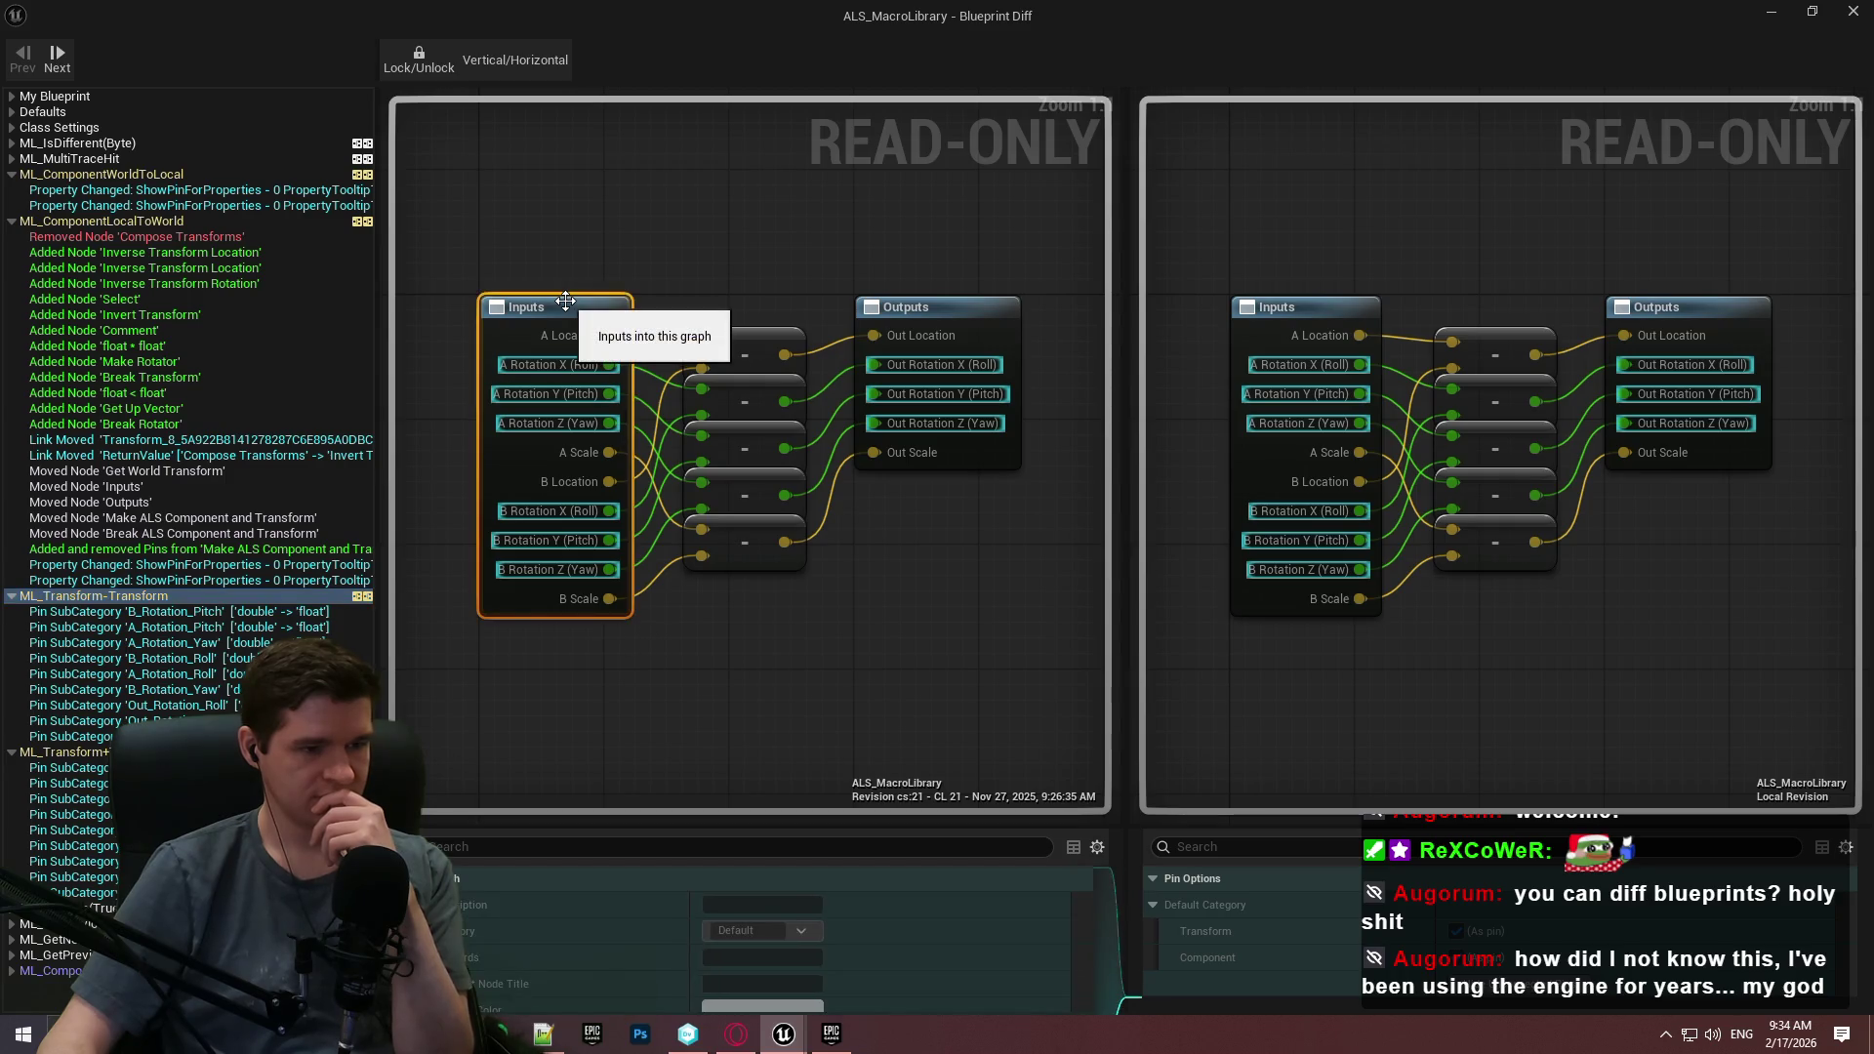
mouse_move(899, 827)
left_mouse_down()
mouse_move(879, 376)
mouse_move(840, 581)
mouse_move(810, 629)
mouse_move(785, 556)
mouse_move(757, 809)
left_mouse_up()
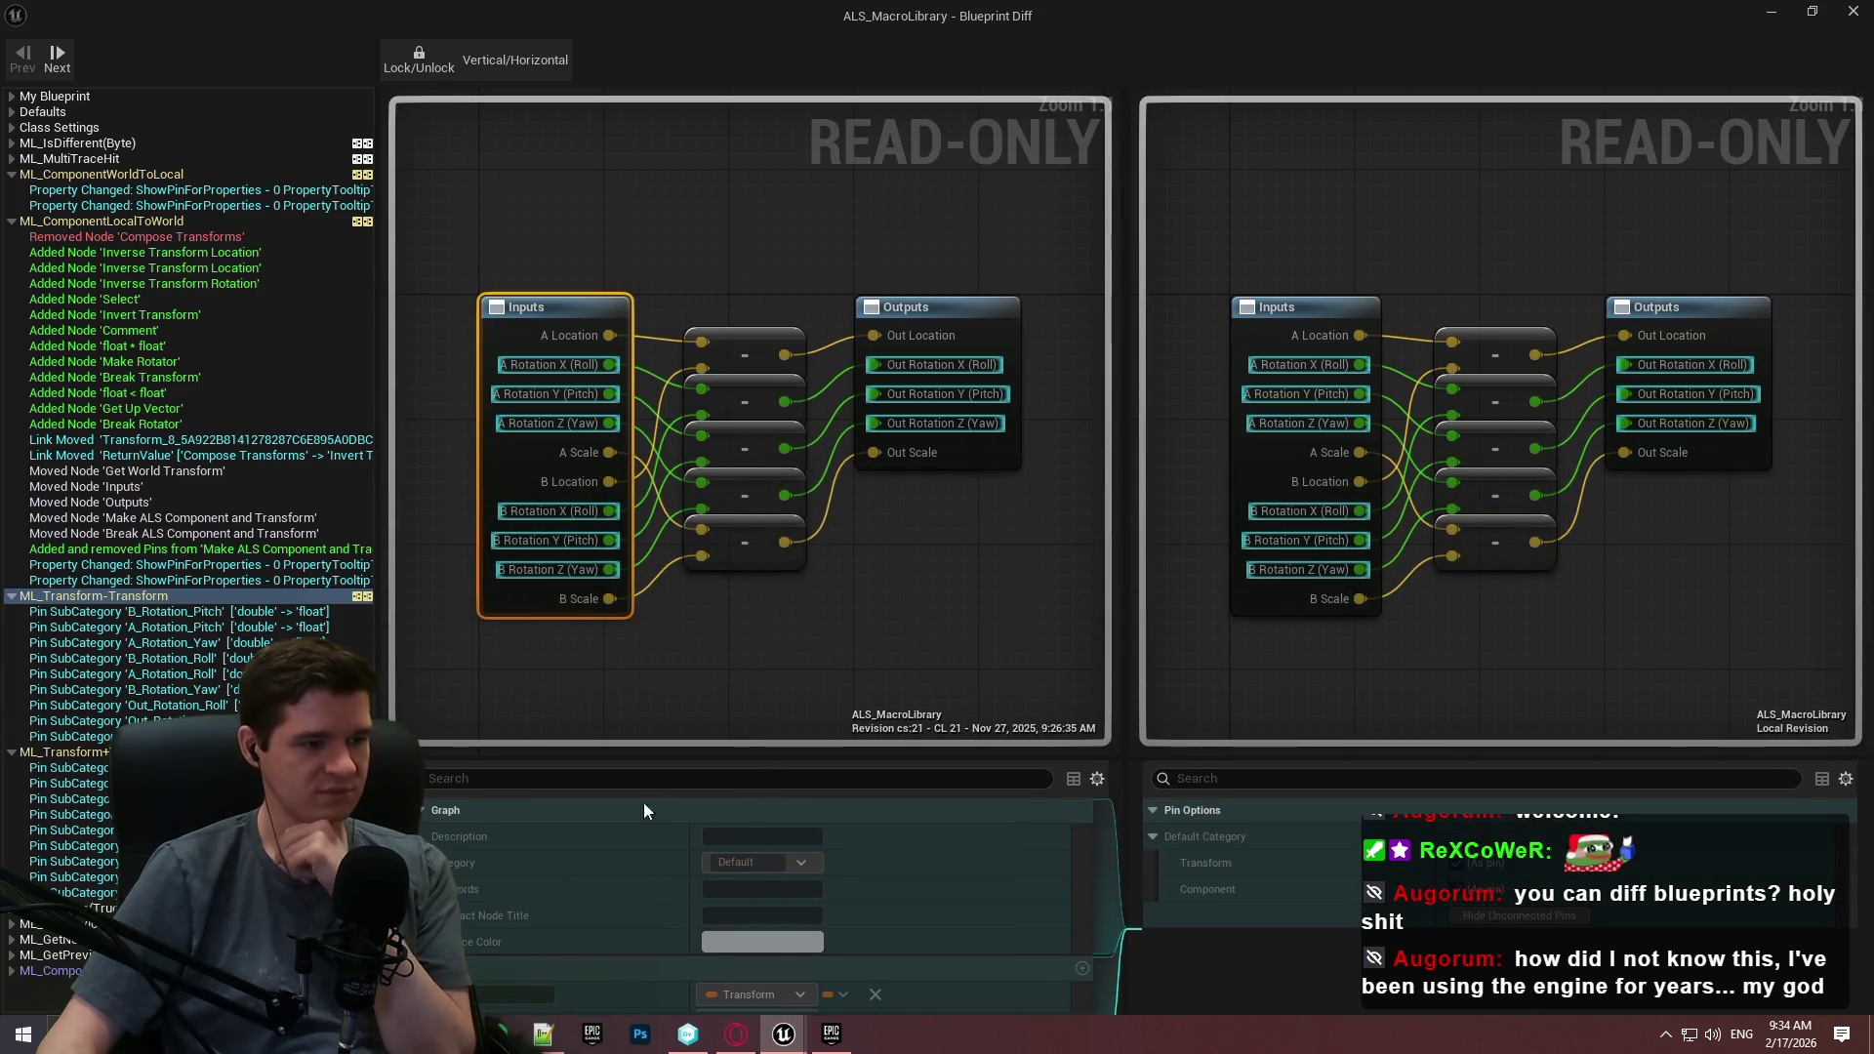
left_click(49, 970)
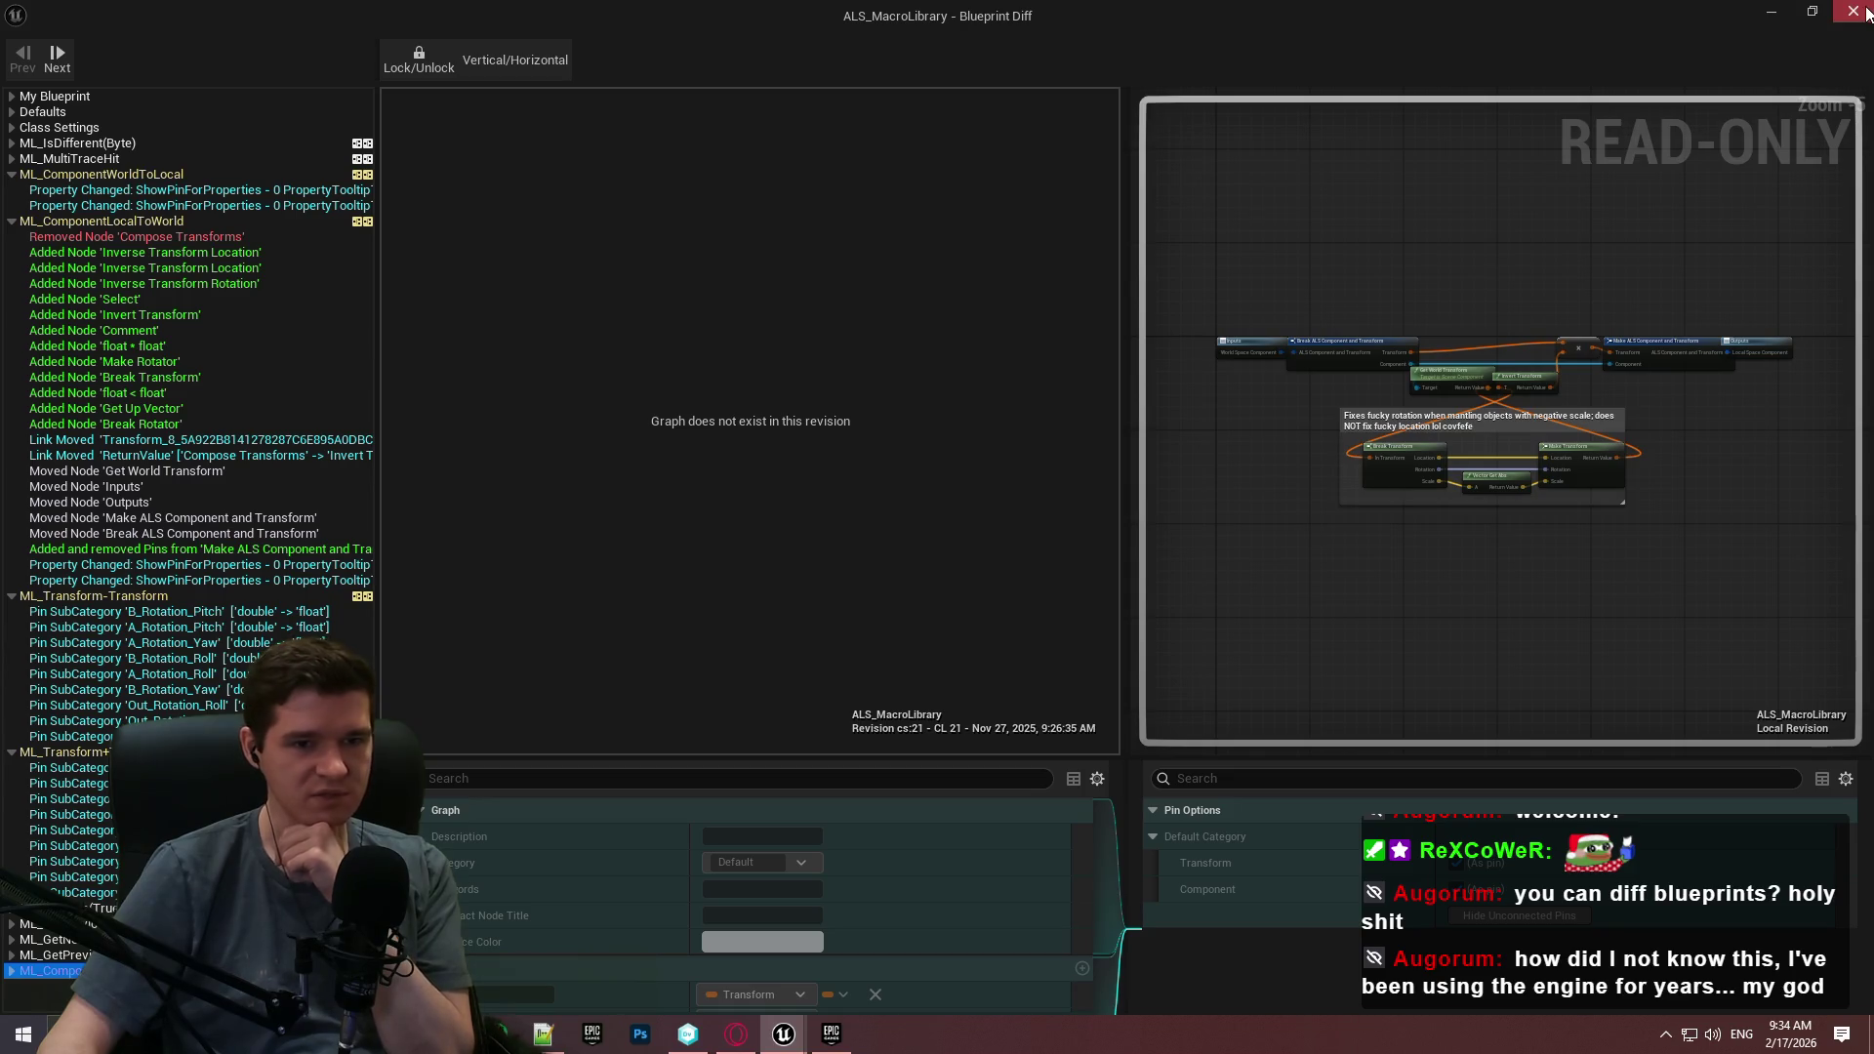
Read the ML_ComponentWorldToLocal_ABS negative-scale rotation fix, then close the diff window.
scroll(1533, 400, "up", 2)
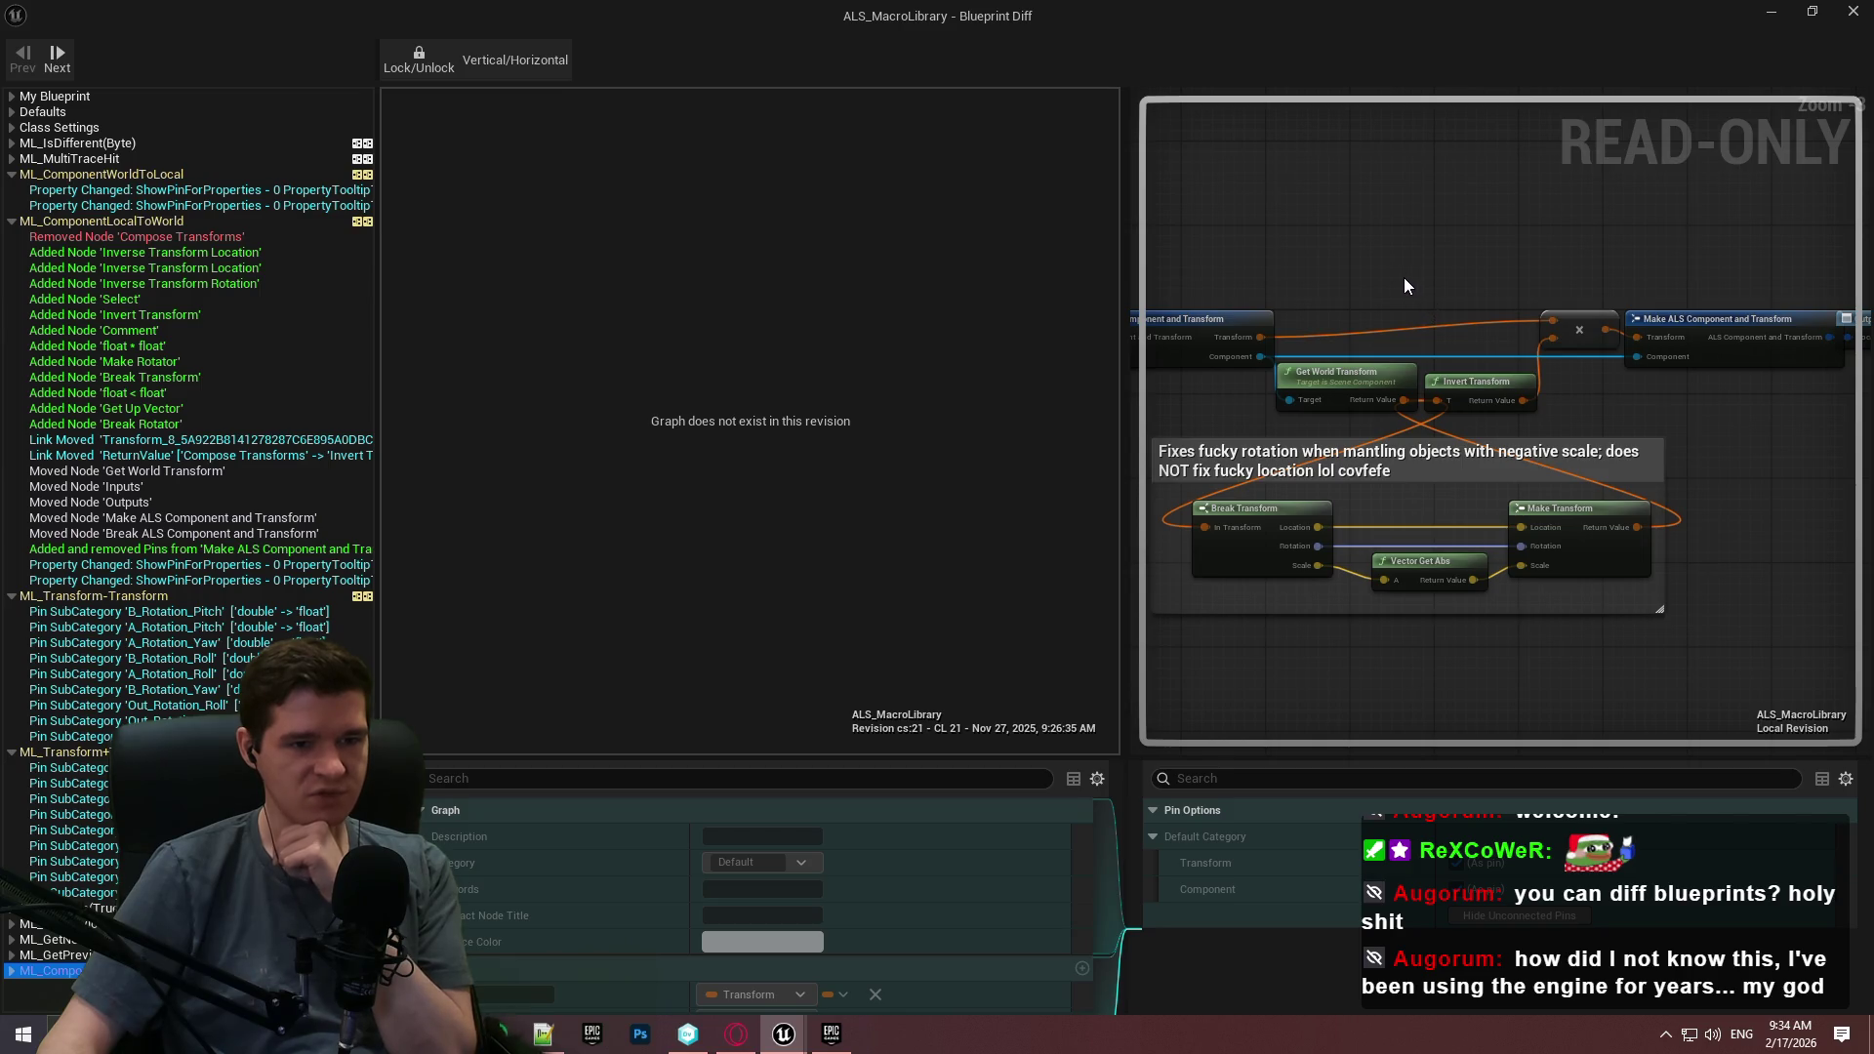
scroll(1381, 268, "up", 1)
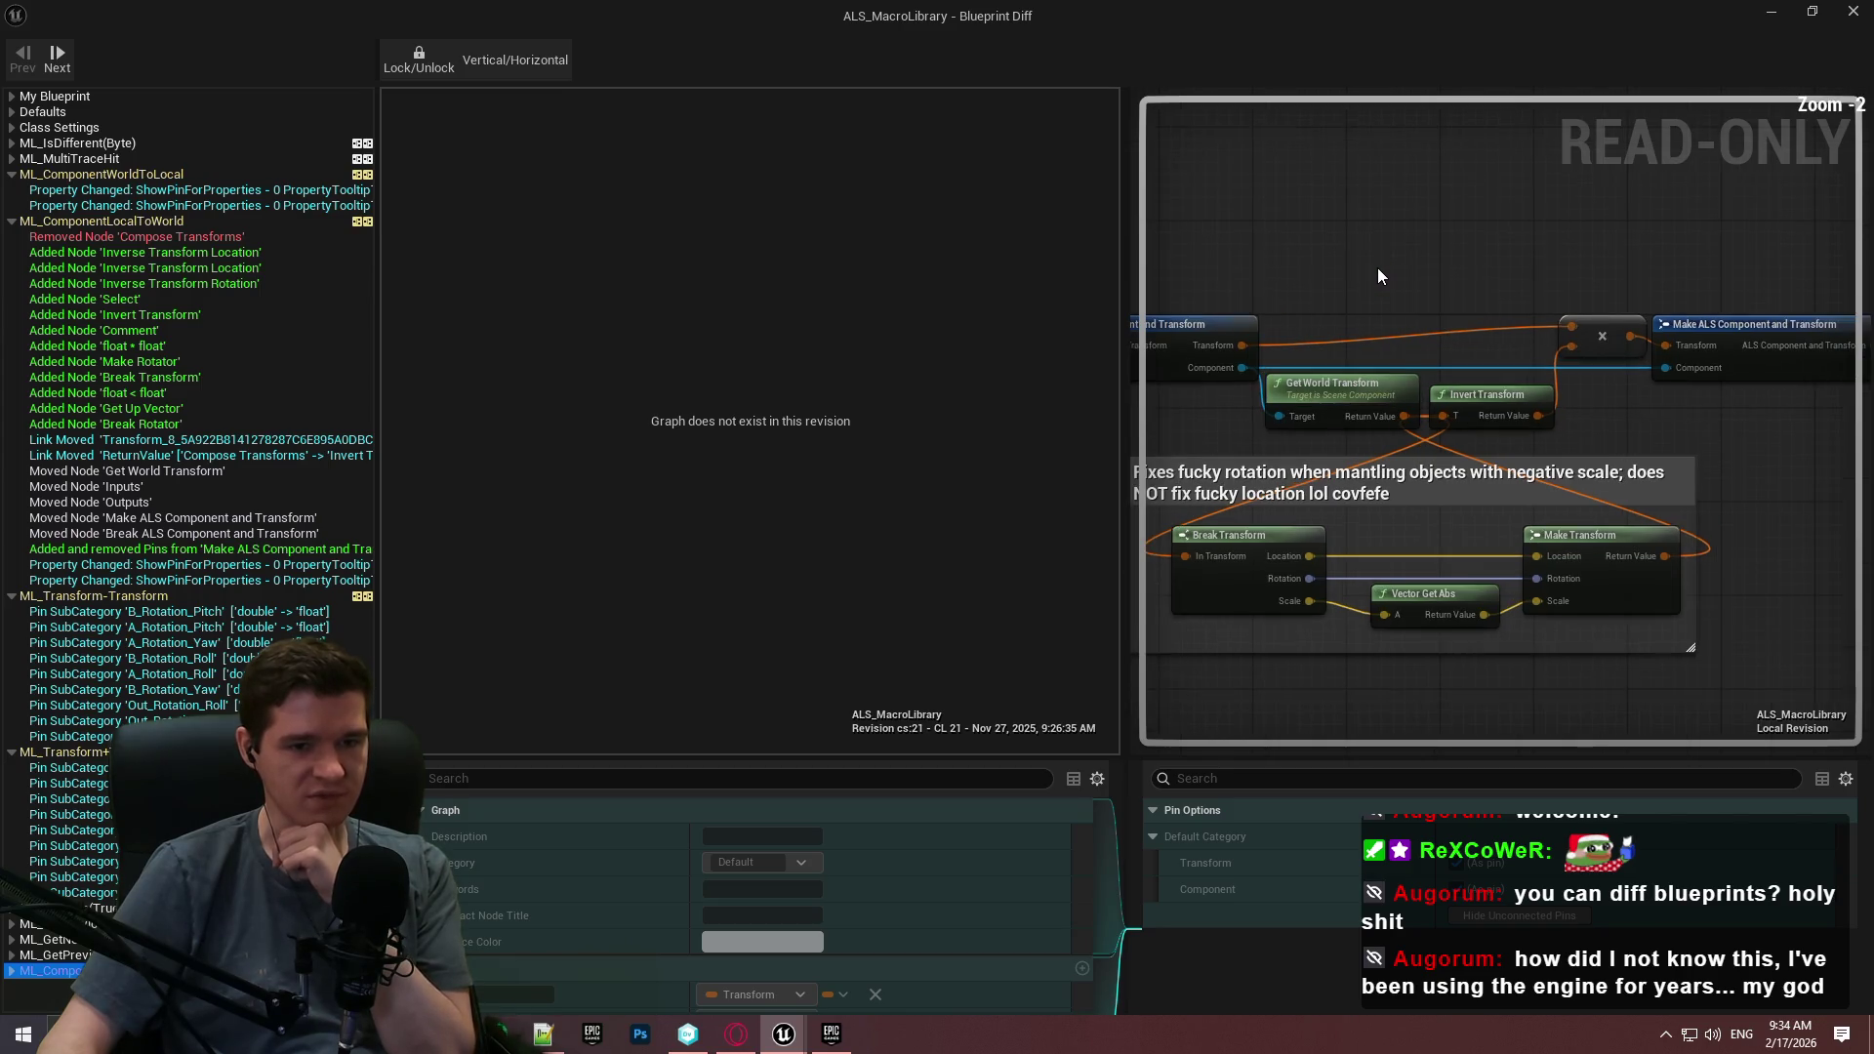
left_click_drag(1377, 270, 1402, 247)
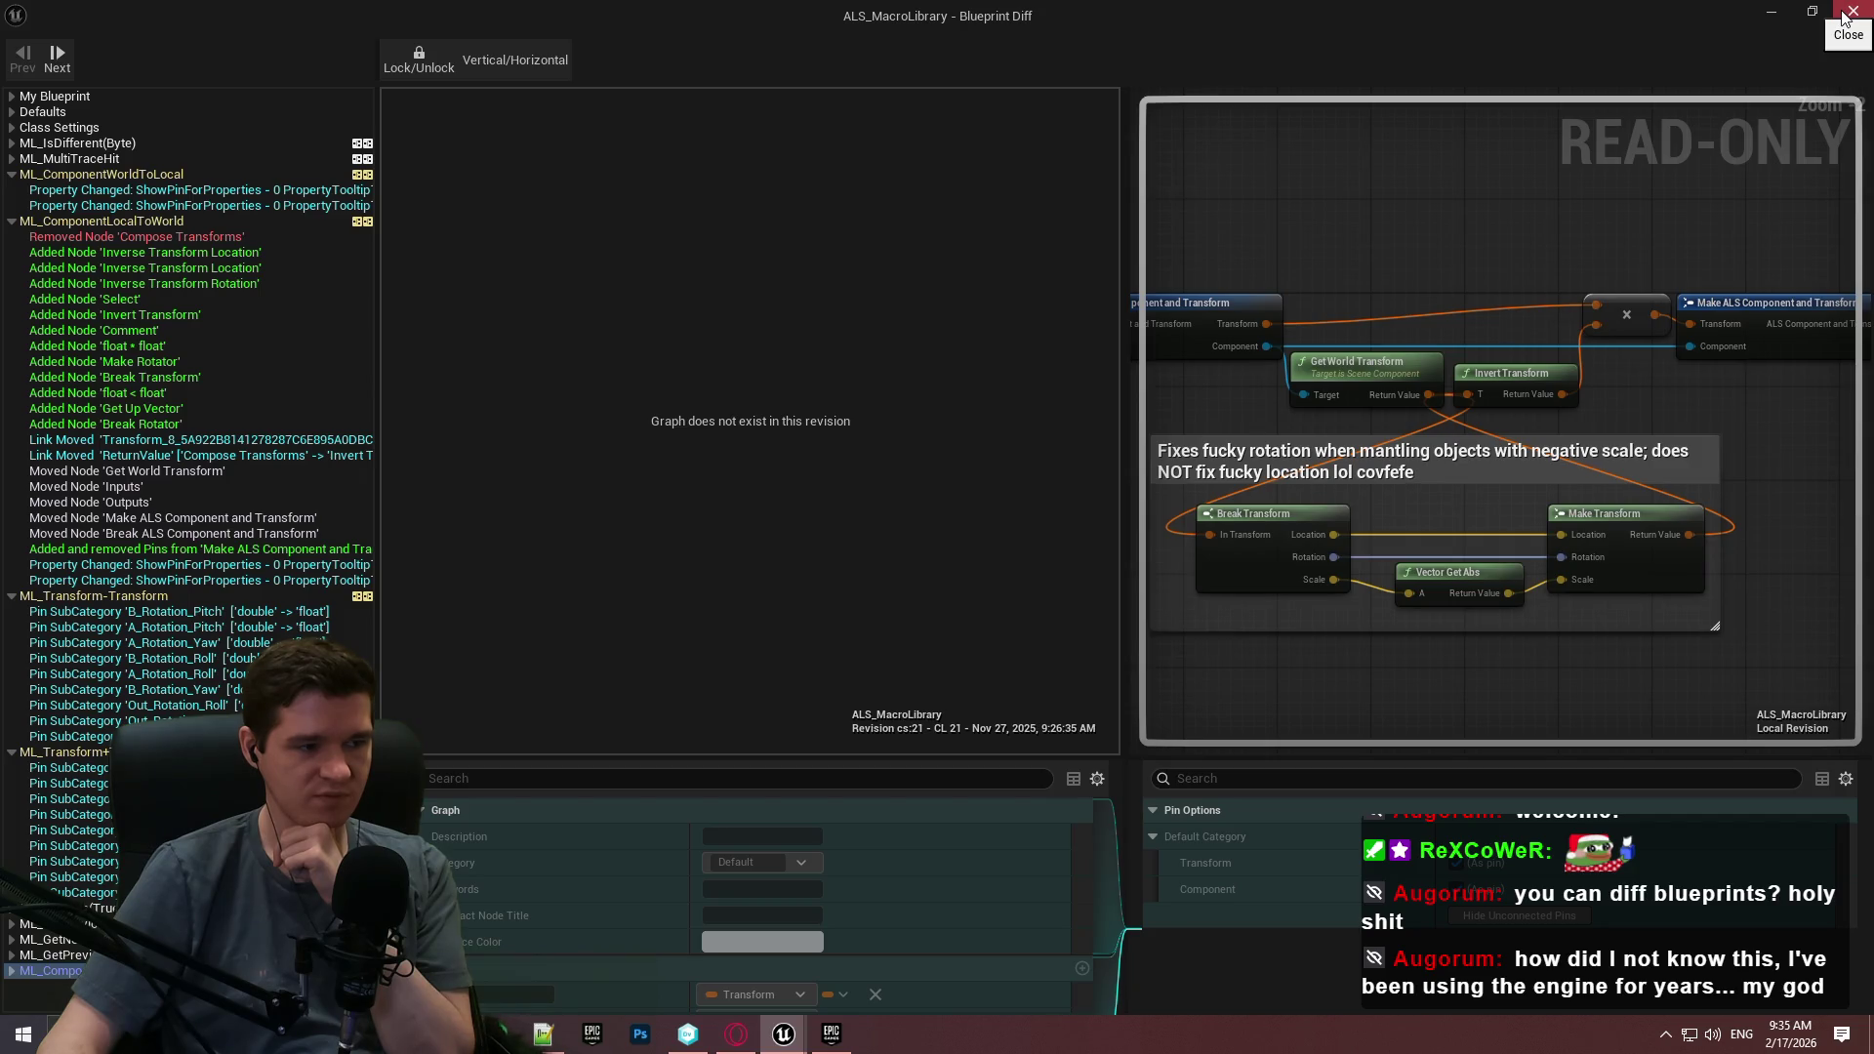
left_click(1850, 12)
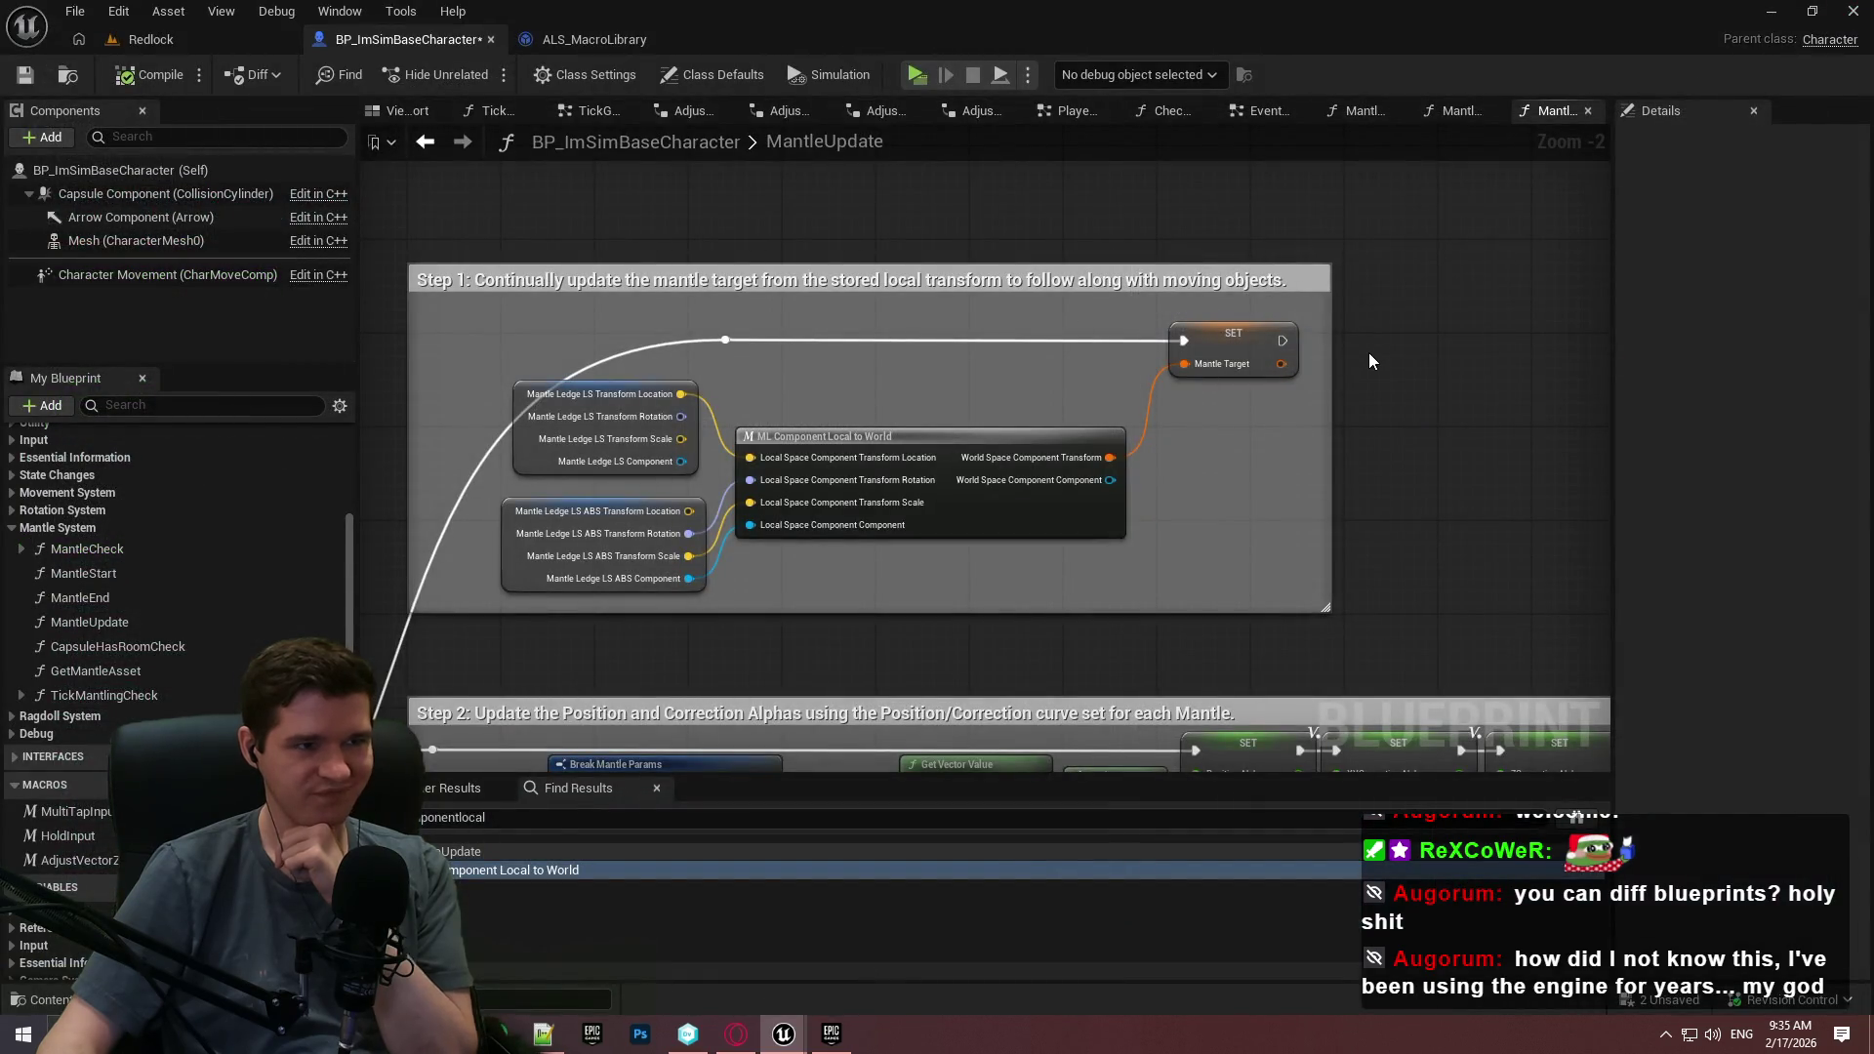
left_click_drag(1345, 322, 1121, 175)
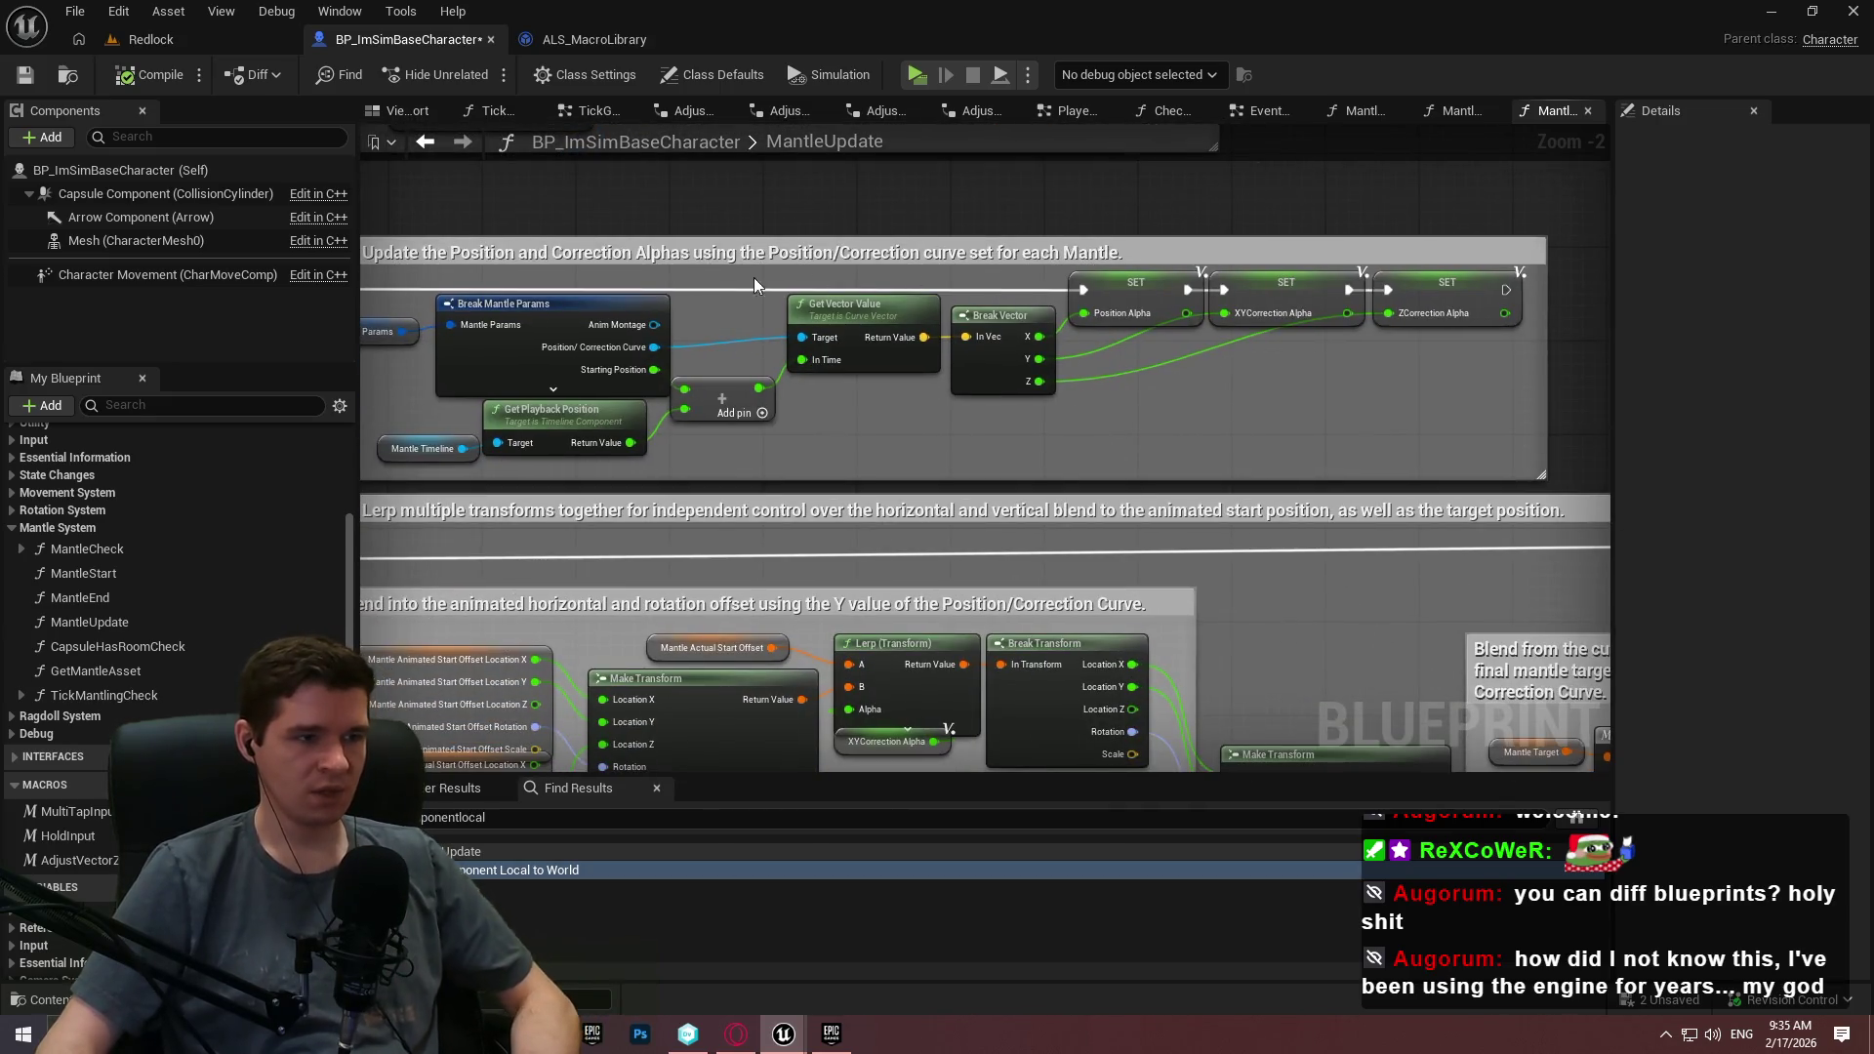
left_click(256, 74)
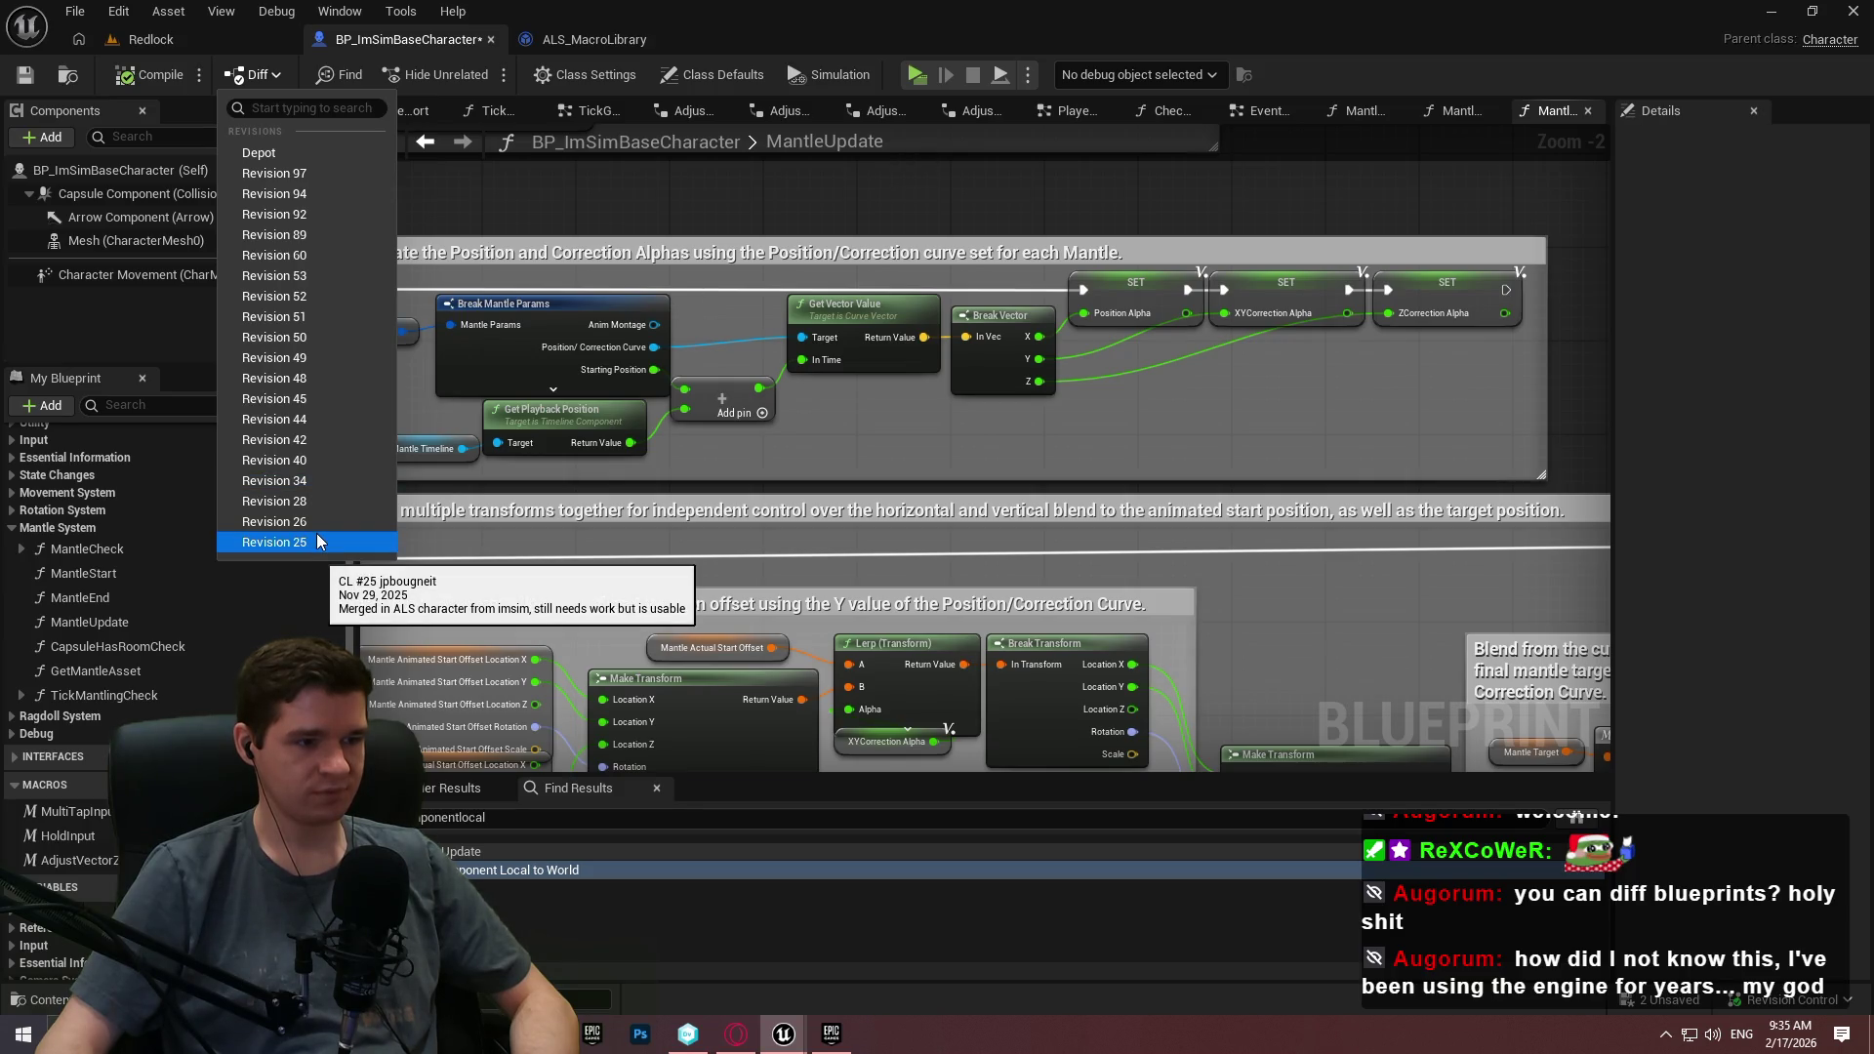
left_click(1049, 195)
mouse_move(801, 1043)
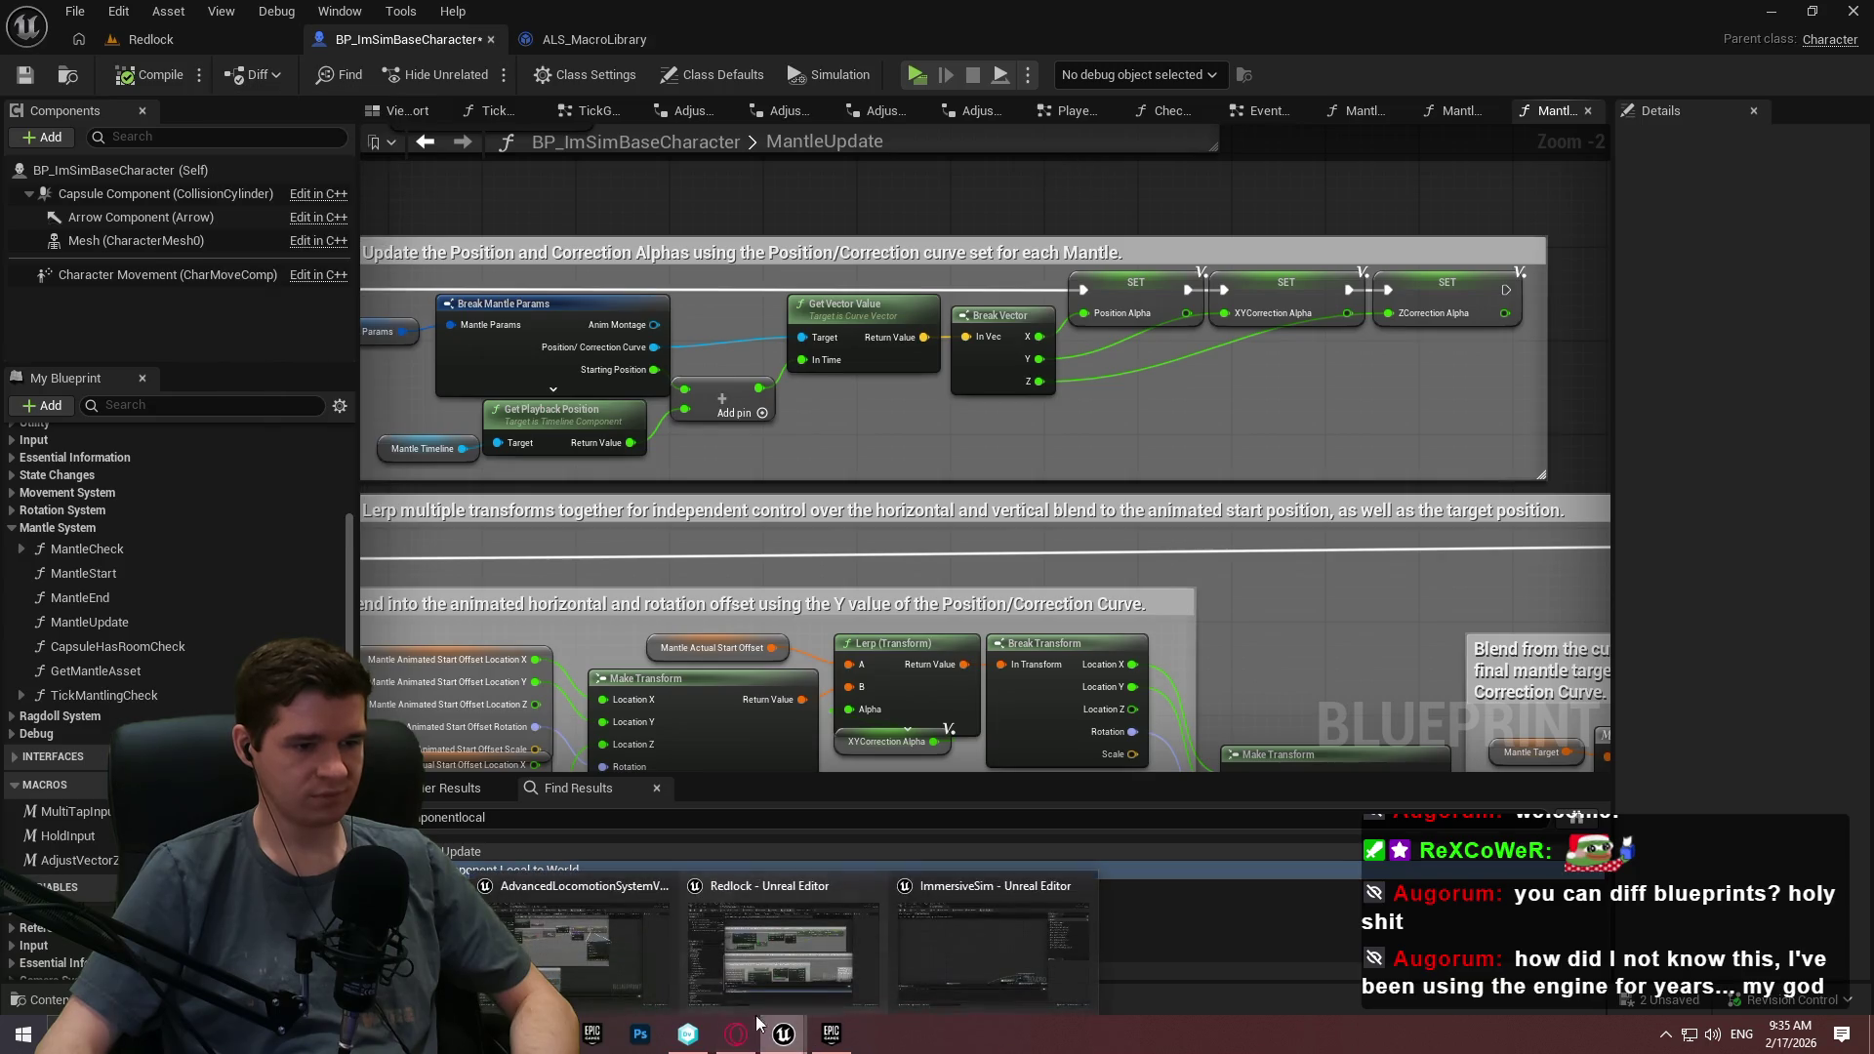
left_click(746, 967)
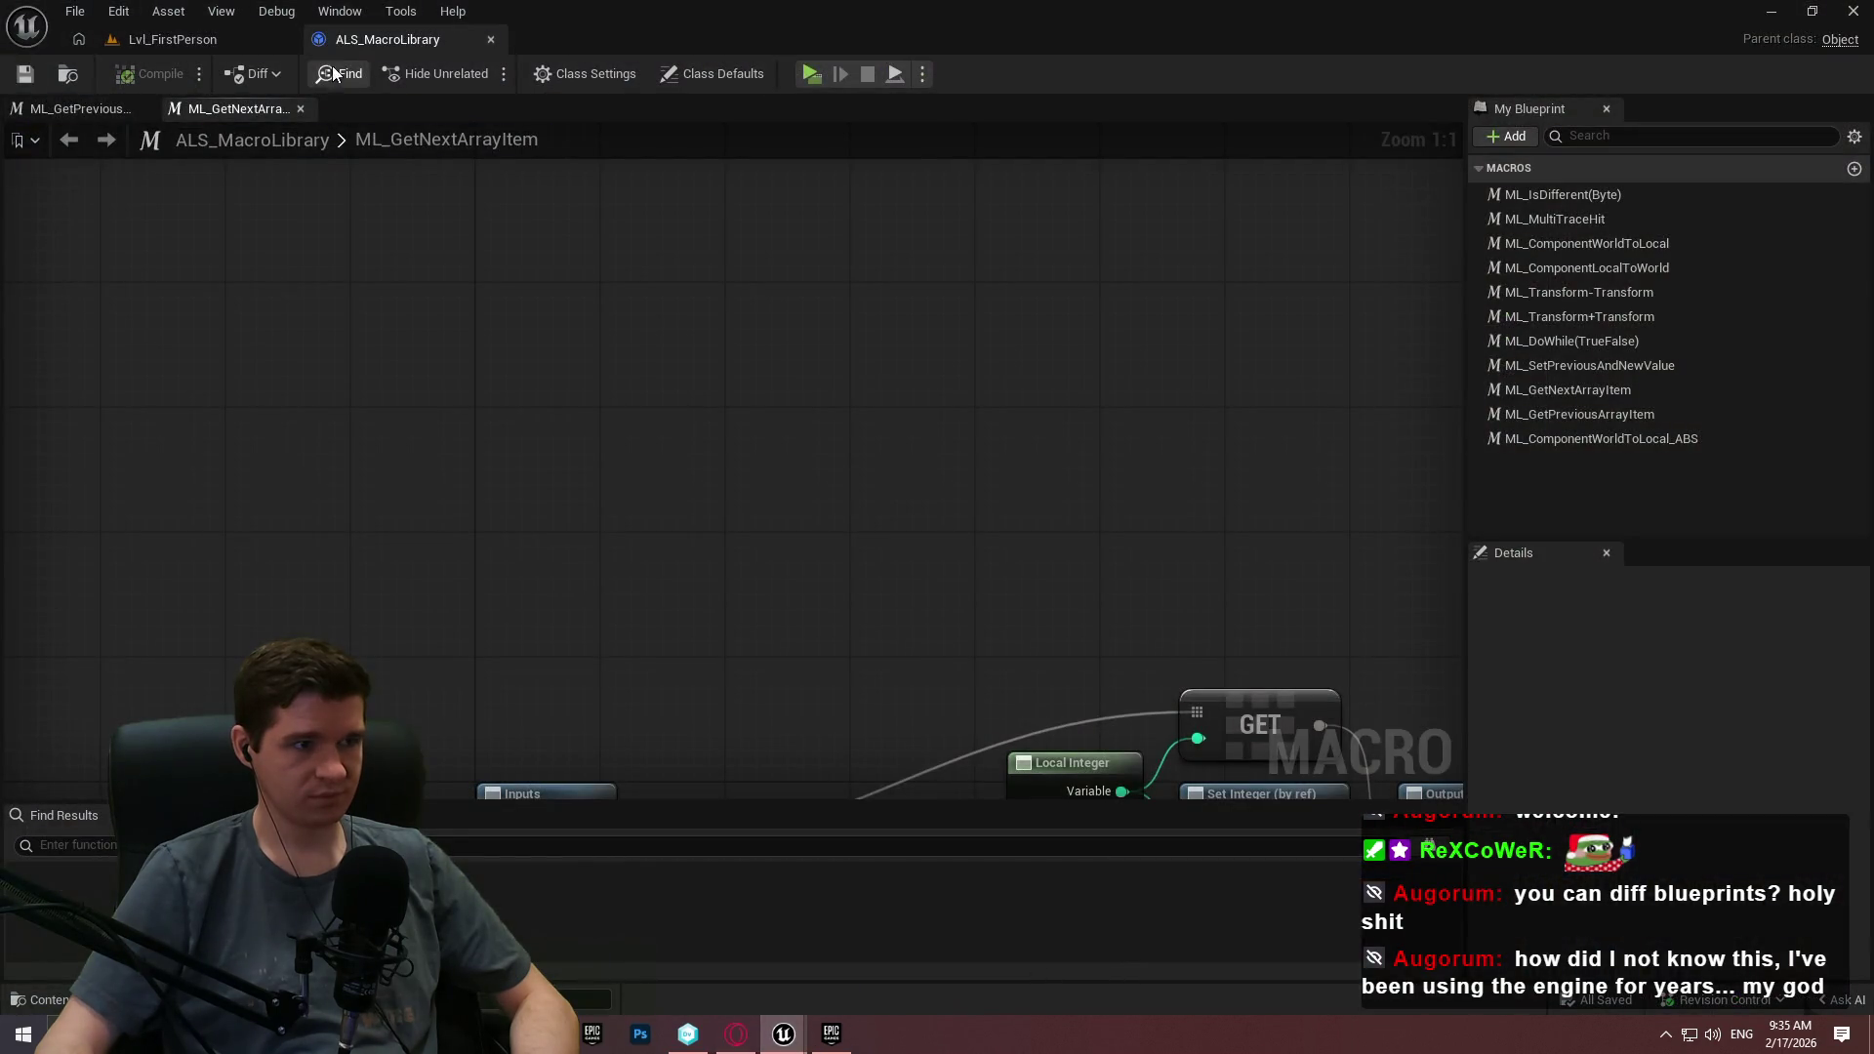
Browse to AdvancedLocomotionV4 > Blueprints > CharacterLogic and open BP_ImSimCharacter.
left_click(155, 38)
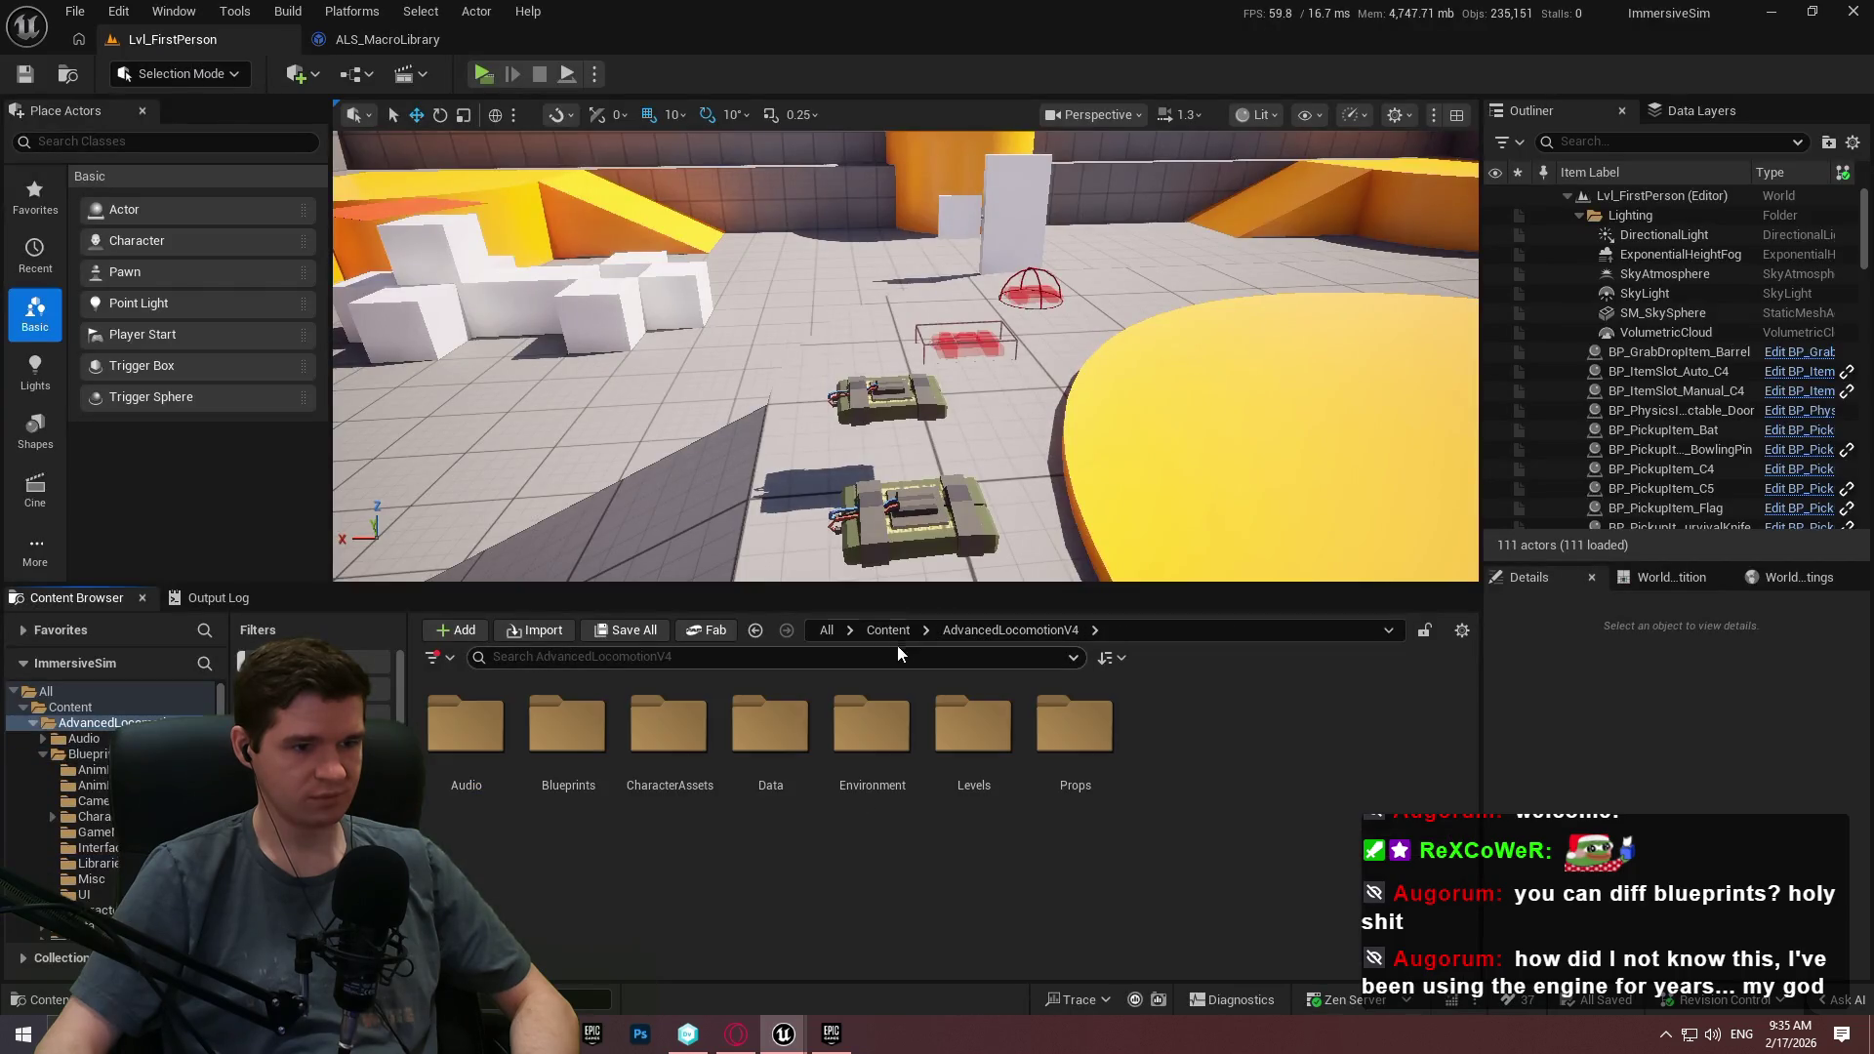
left_click(875, 629)
double_click(770, 728)
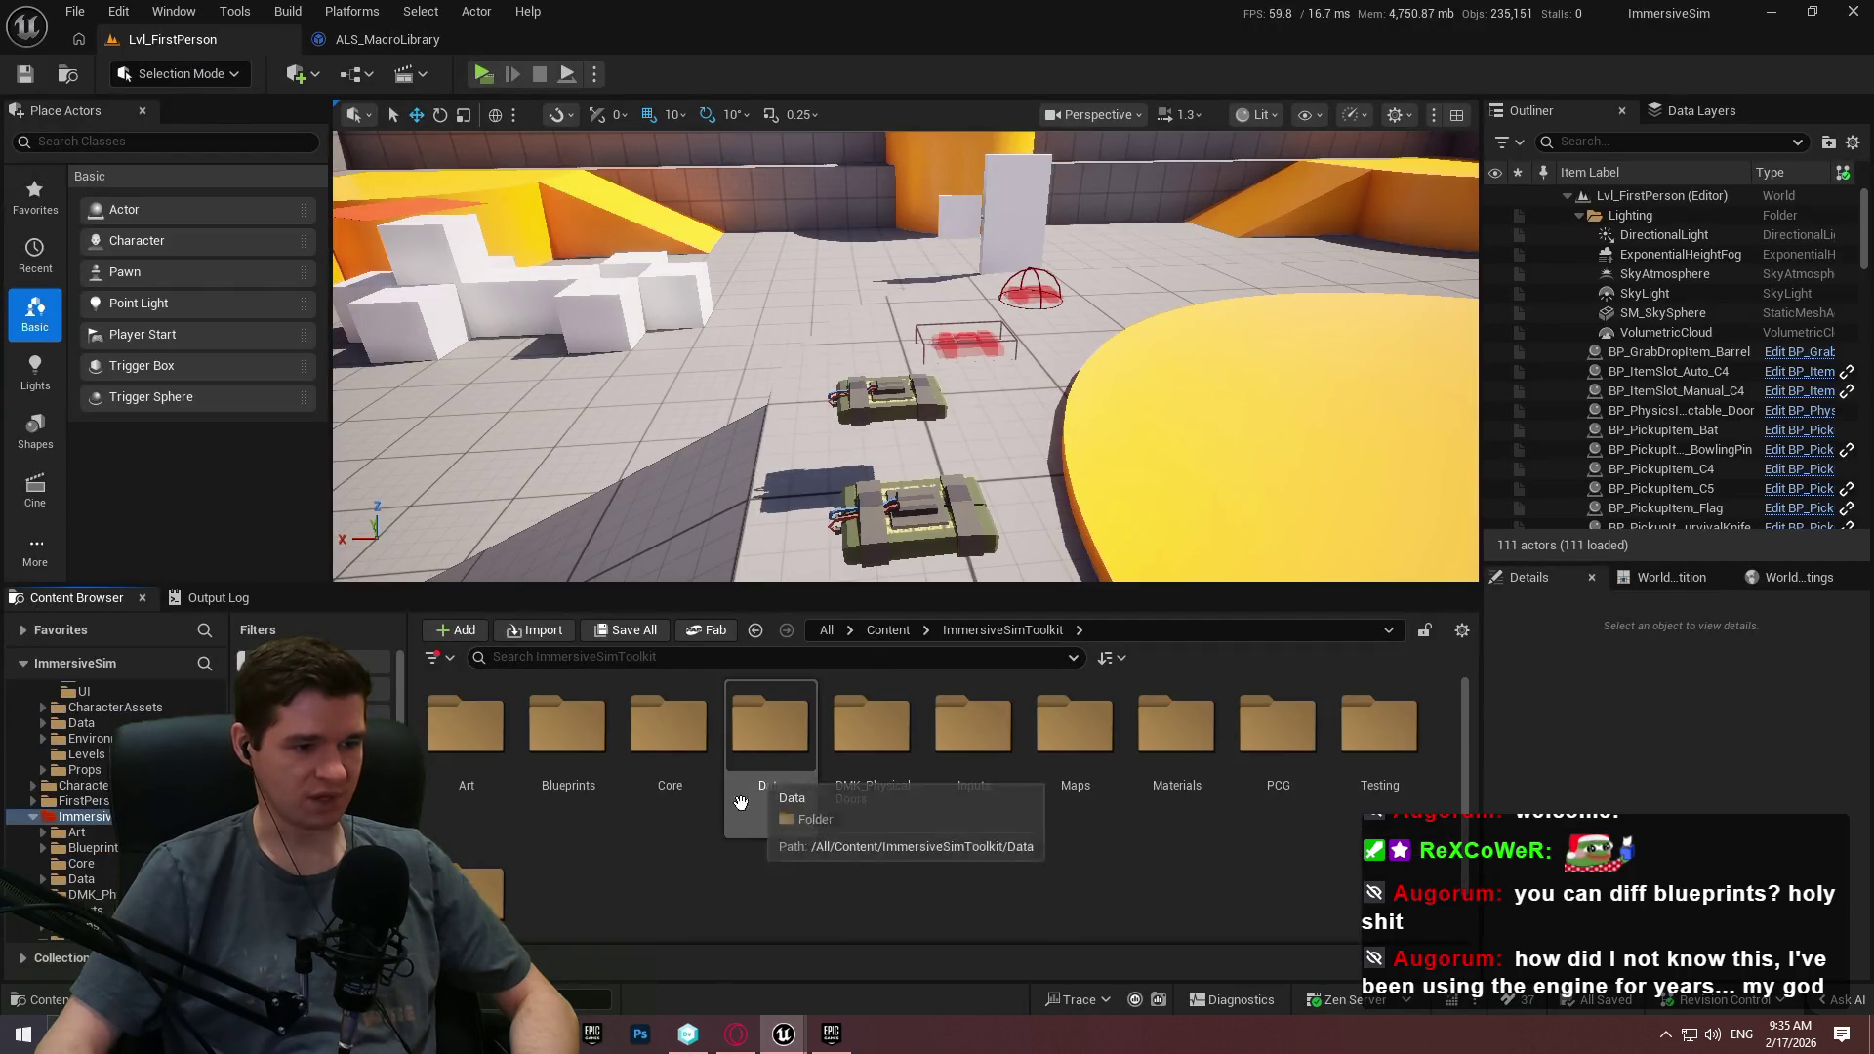
left_click(887, 629)
double_click(465, 727)
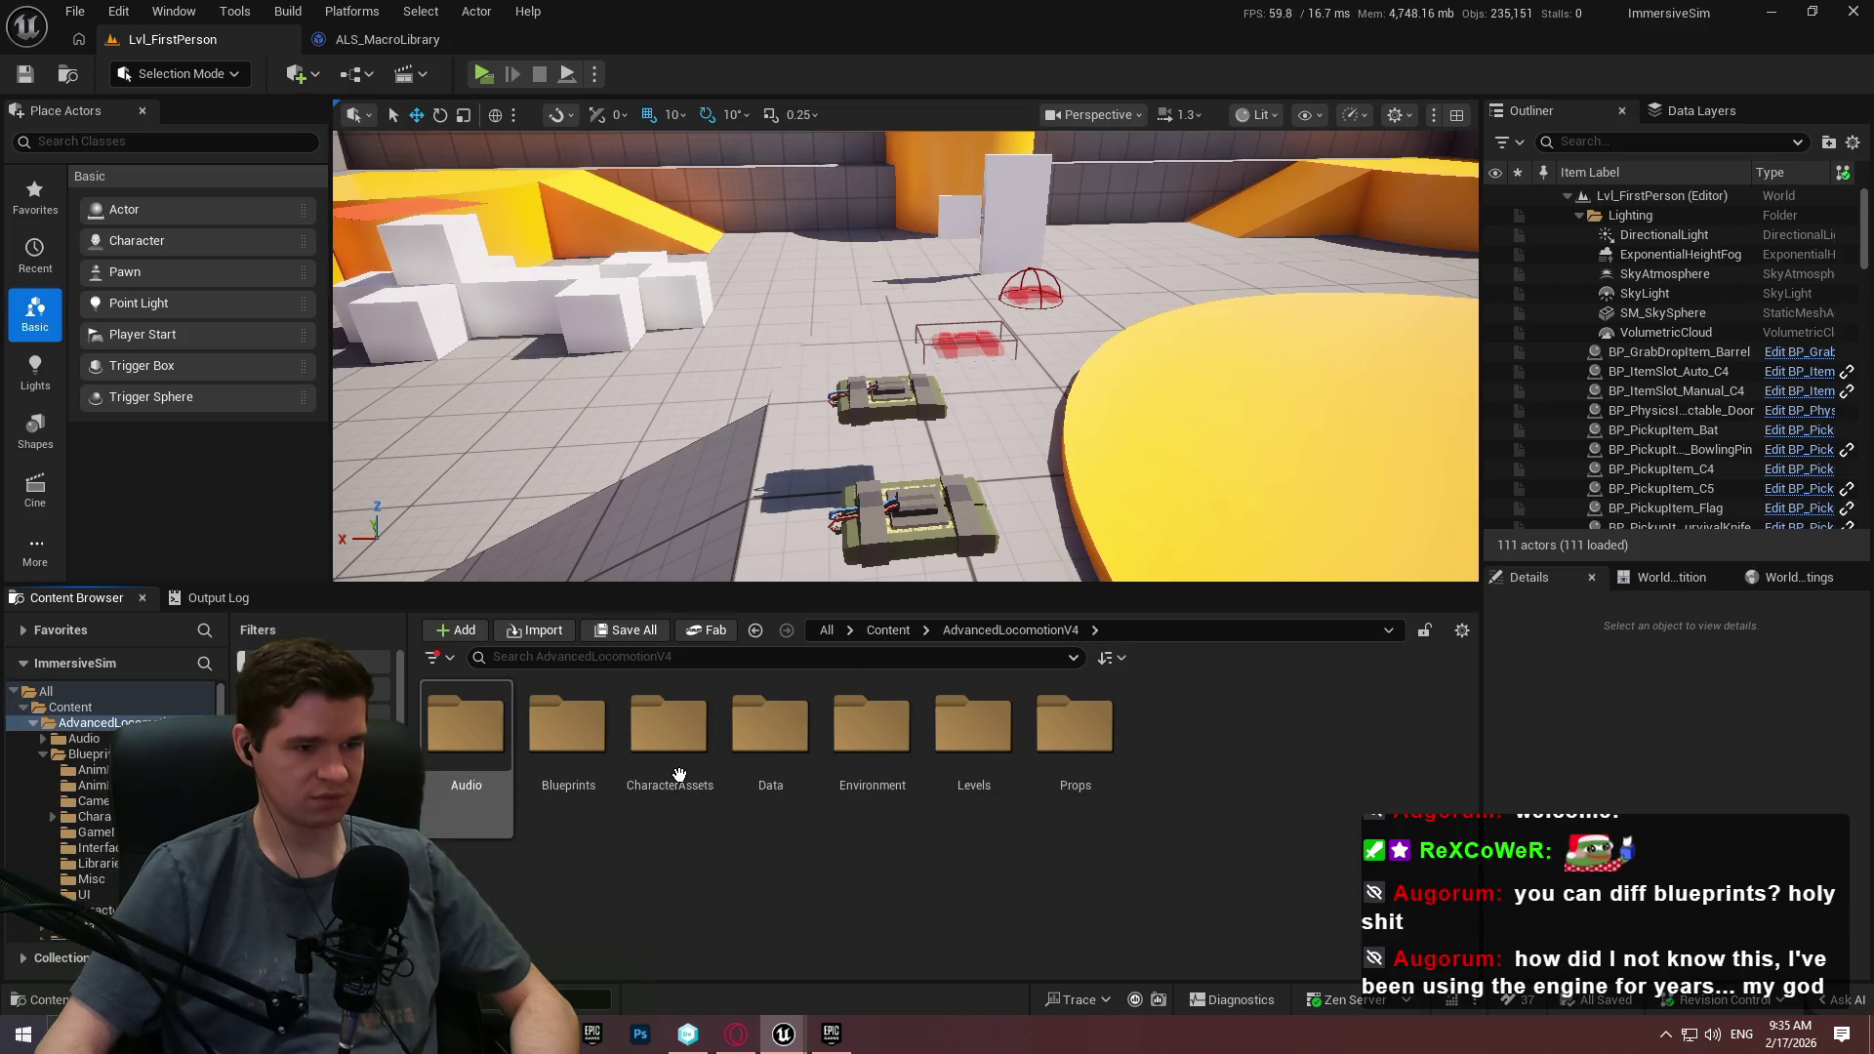
double_click(671, 761)
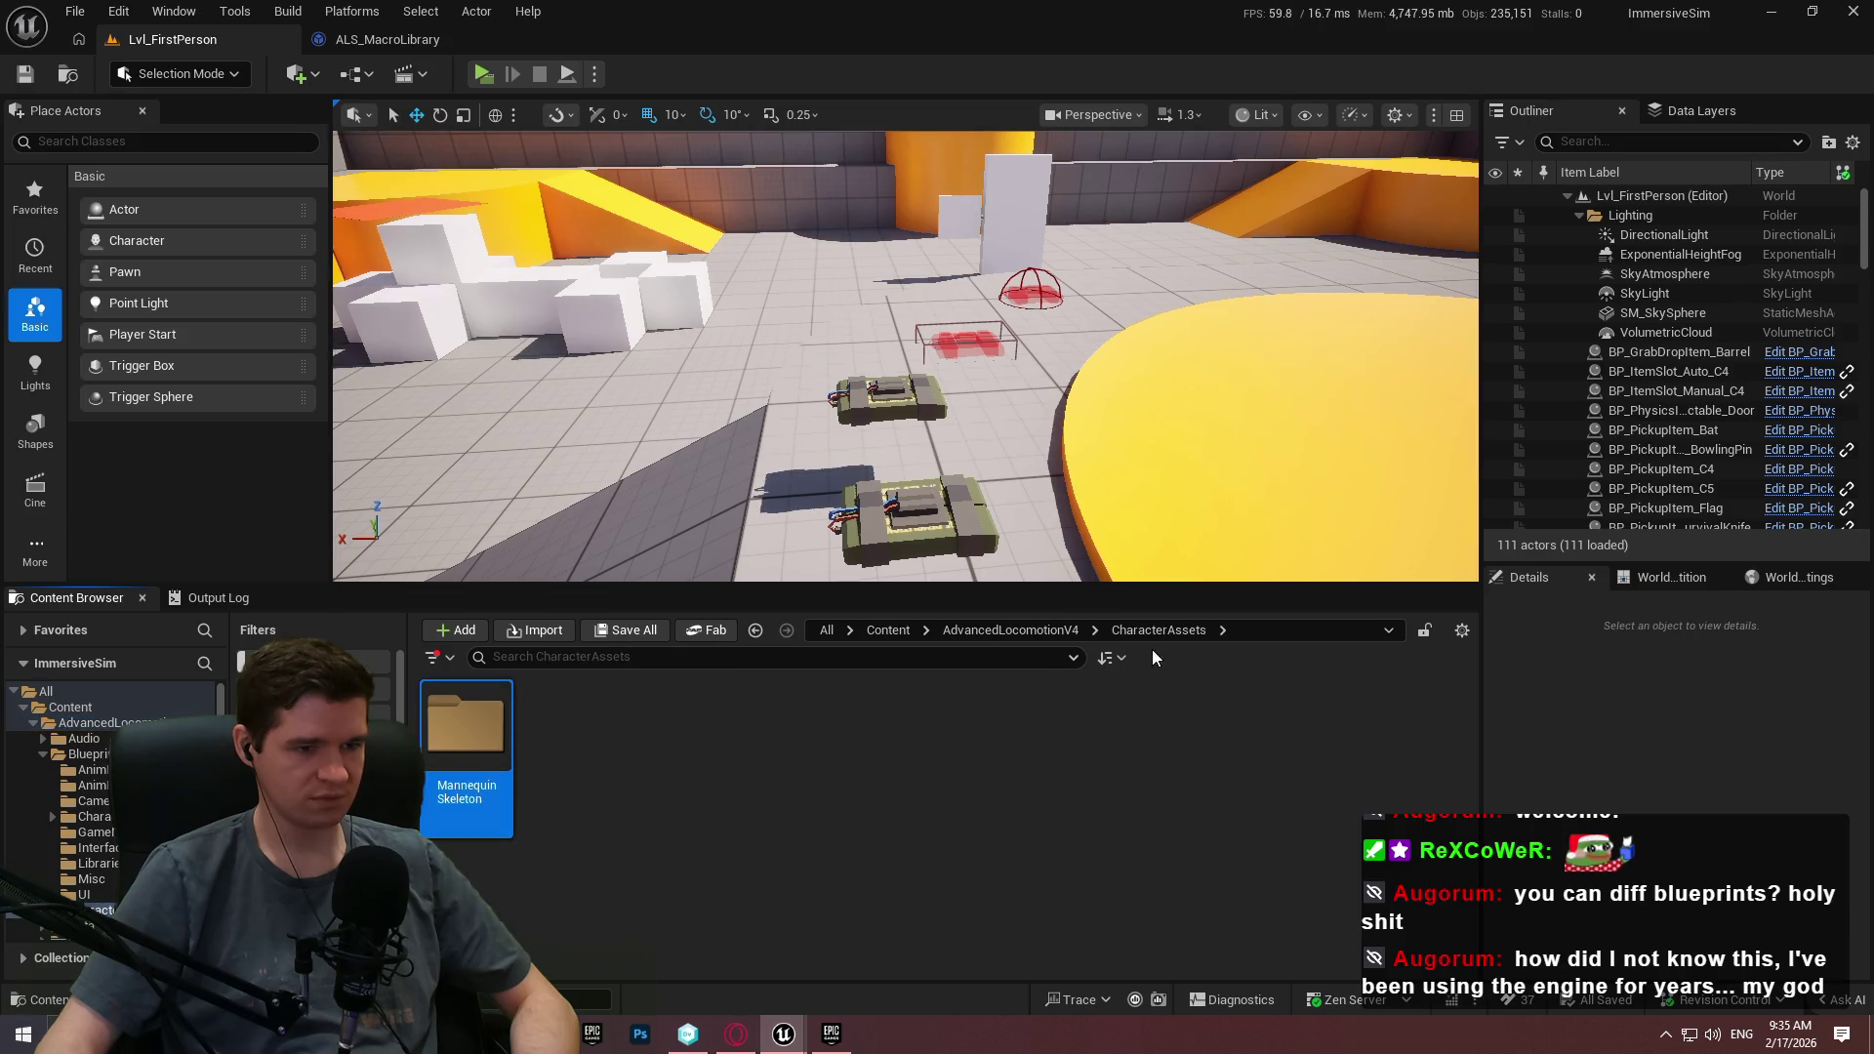
left_click(1010, 630)
double_click(567, 727)
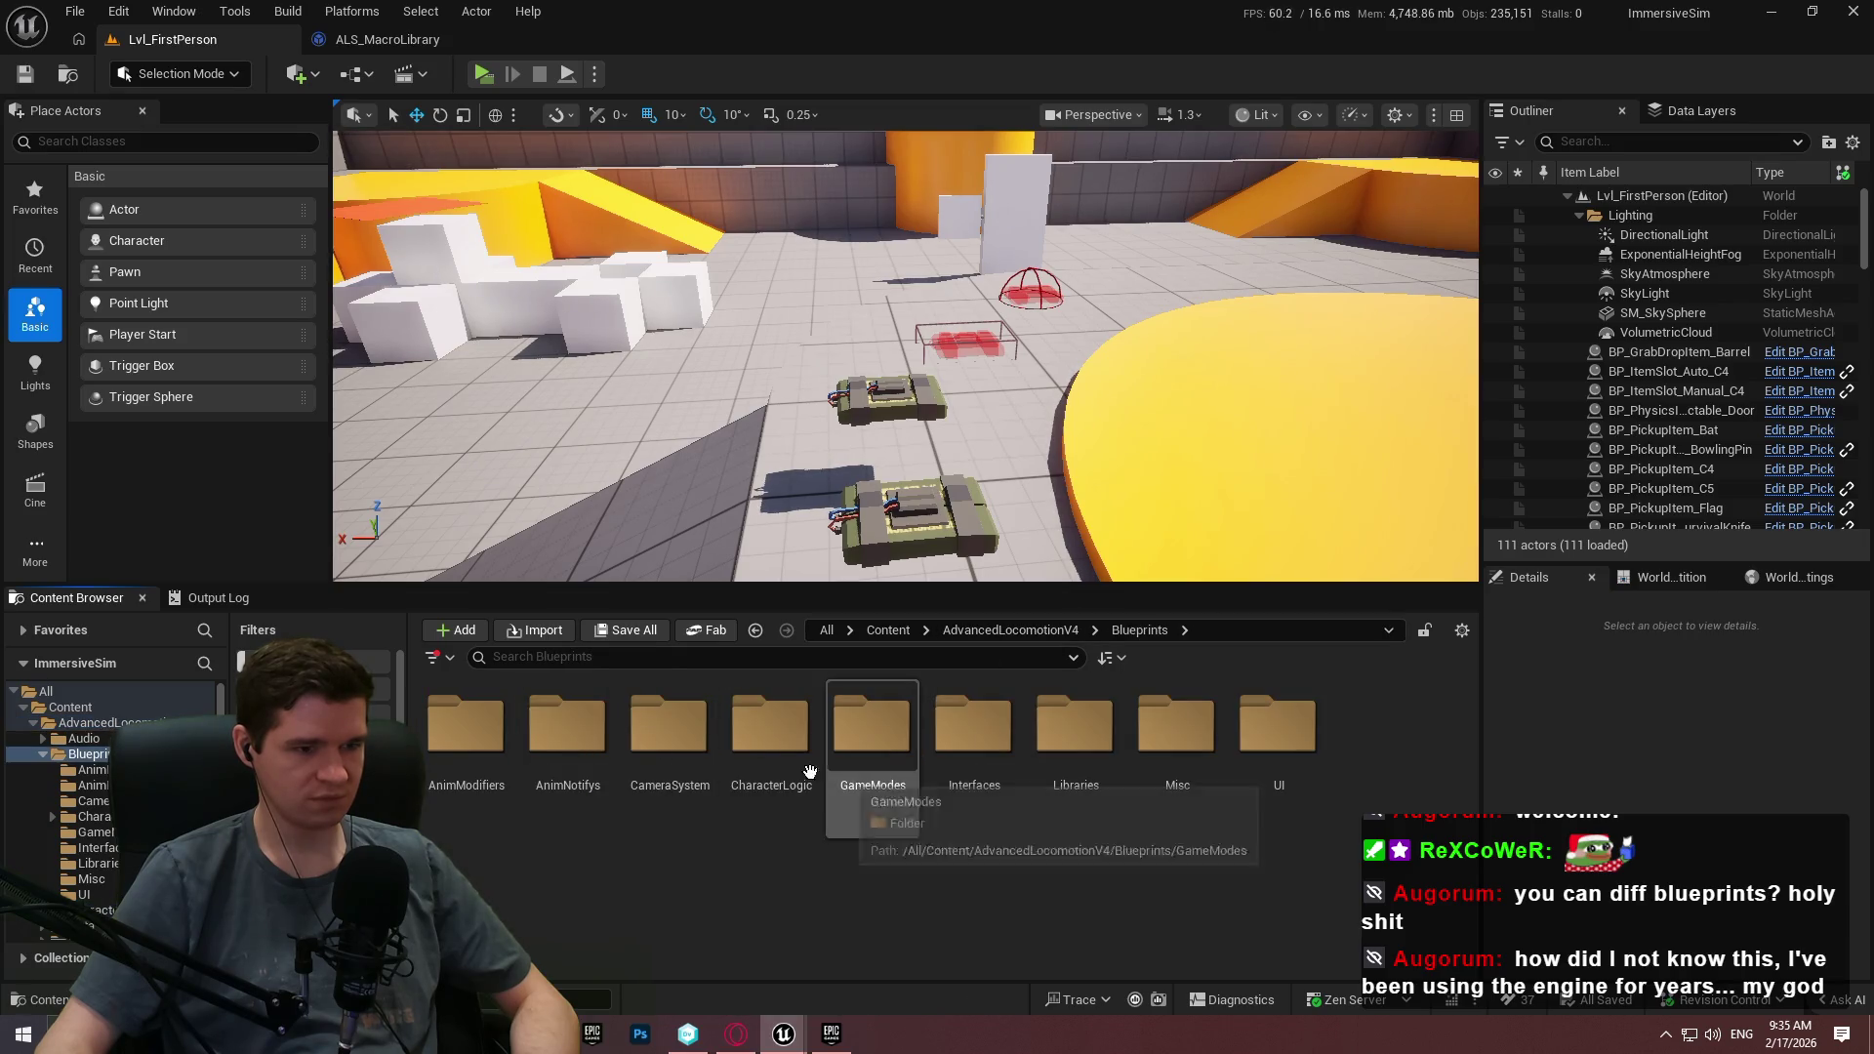
double_click(771, 737)
left_click(872, 771)
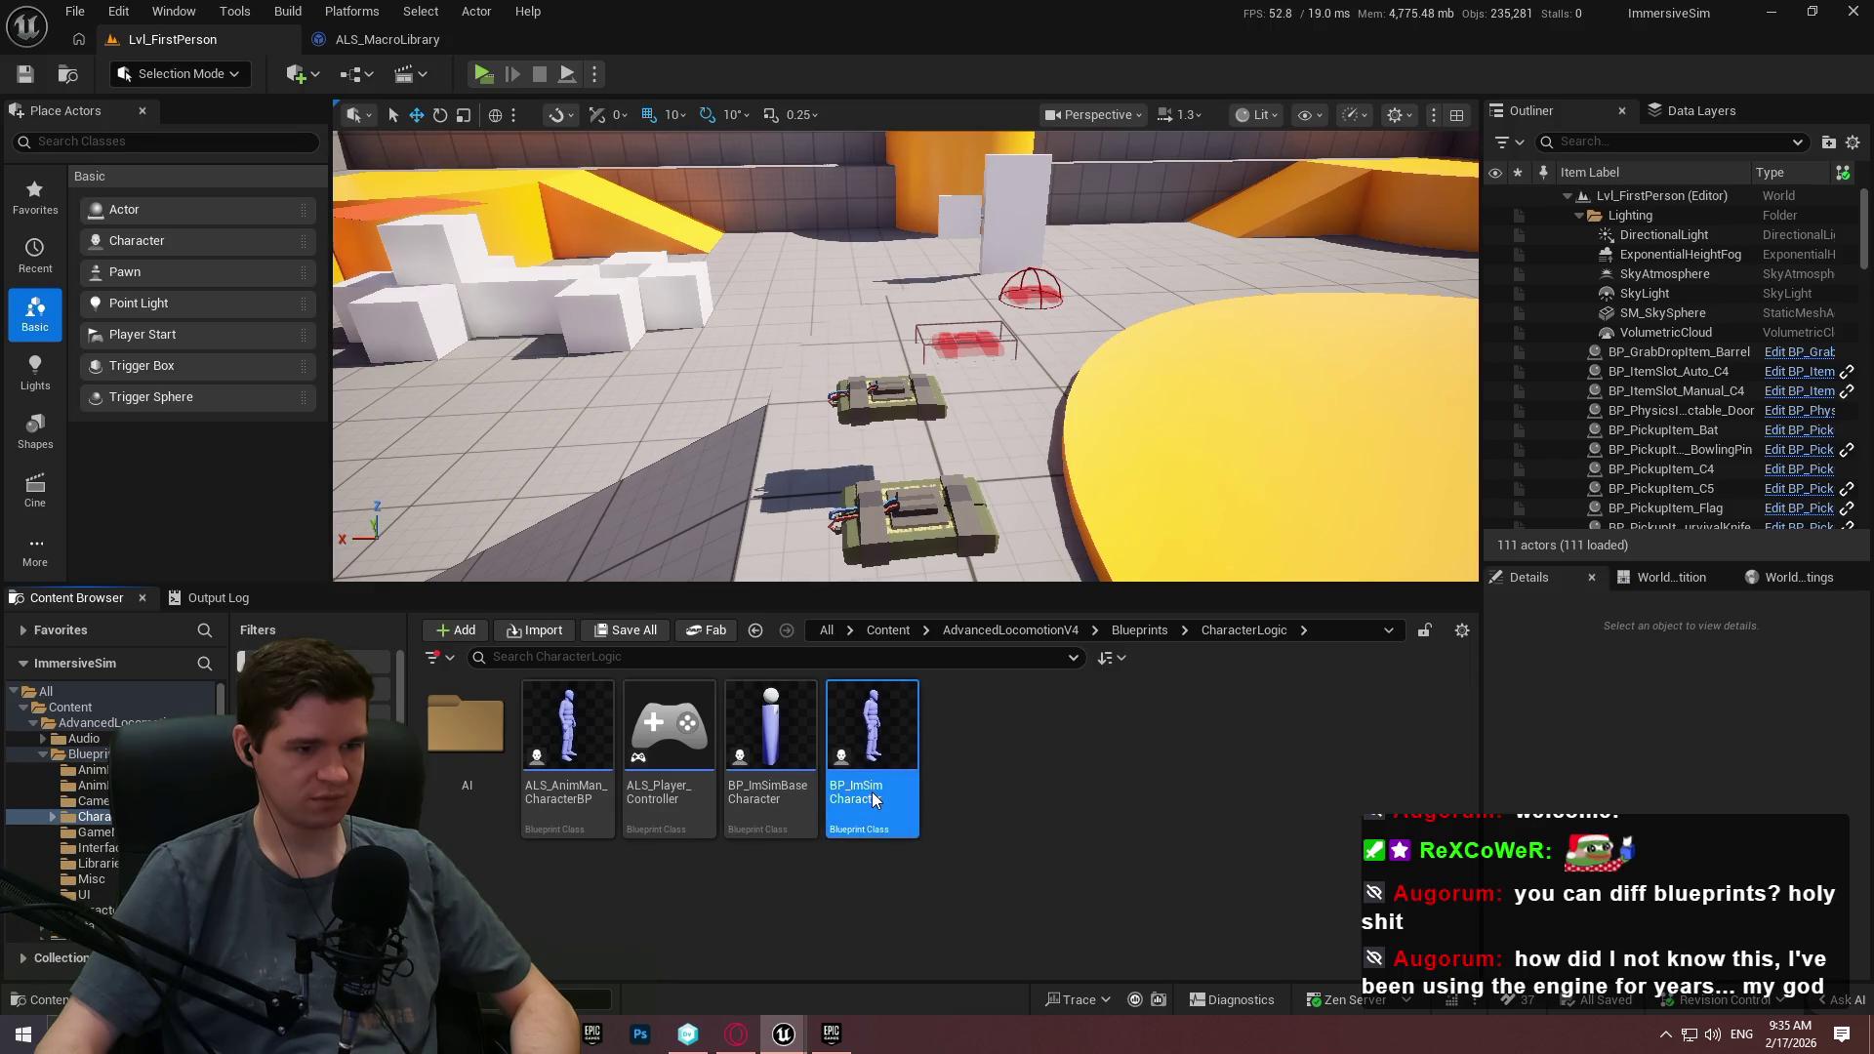
double_click(873, 801)
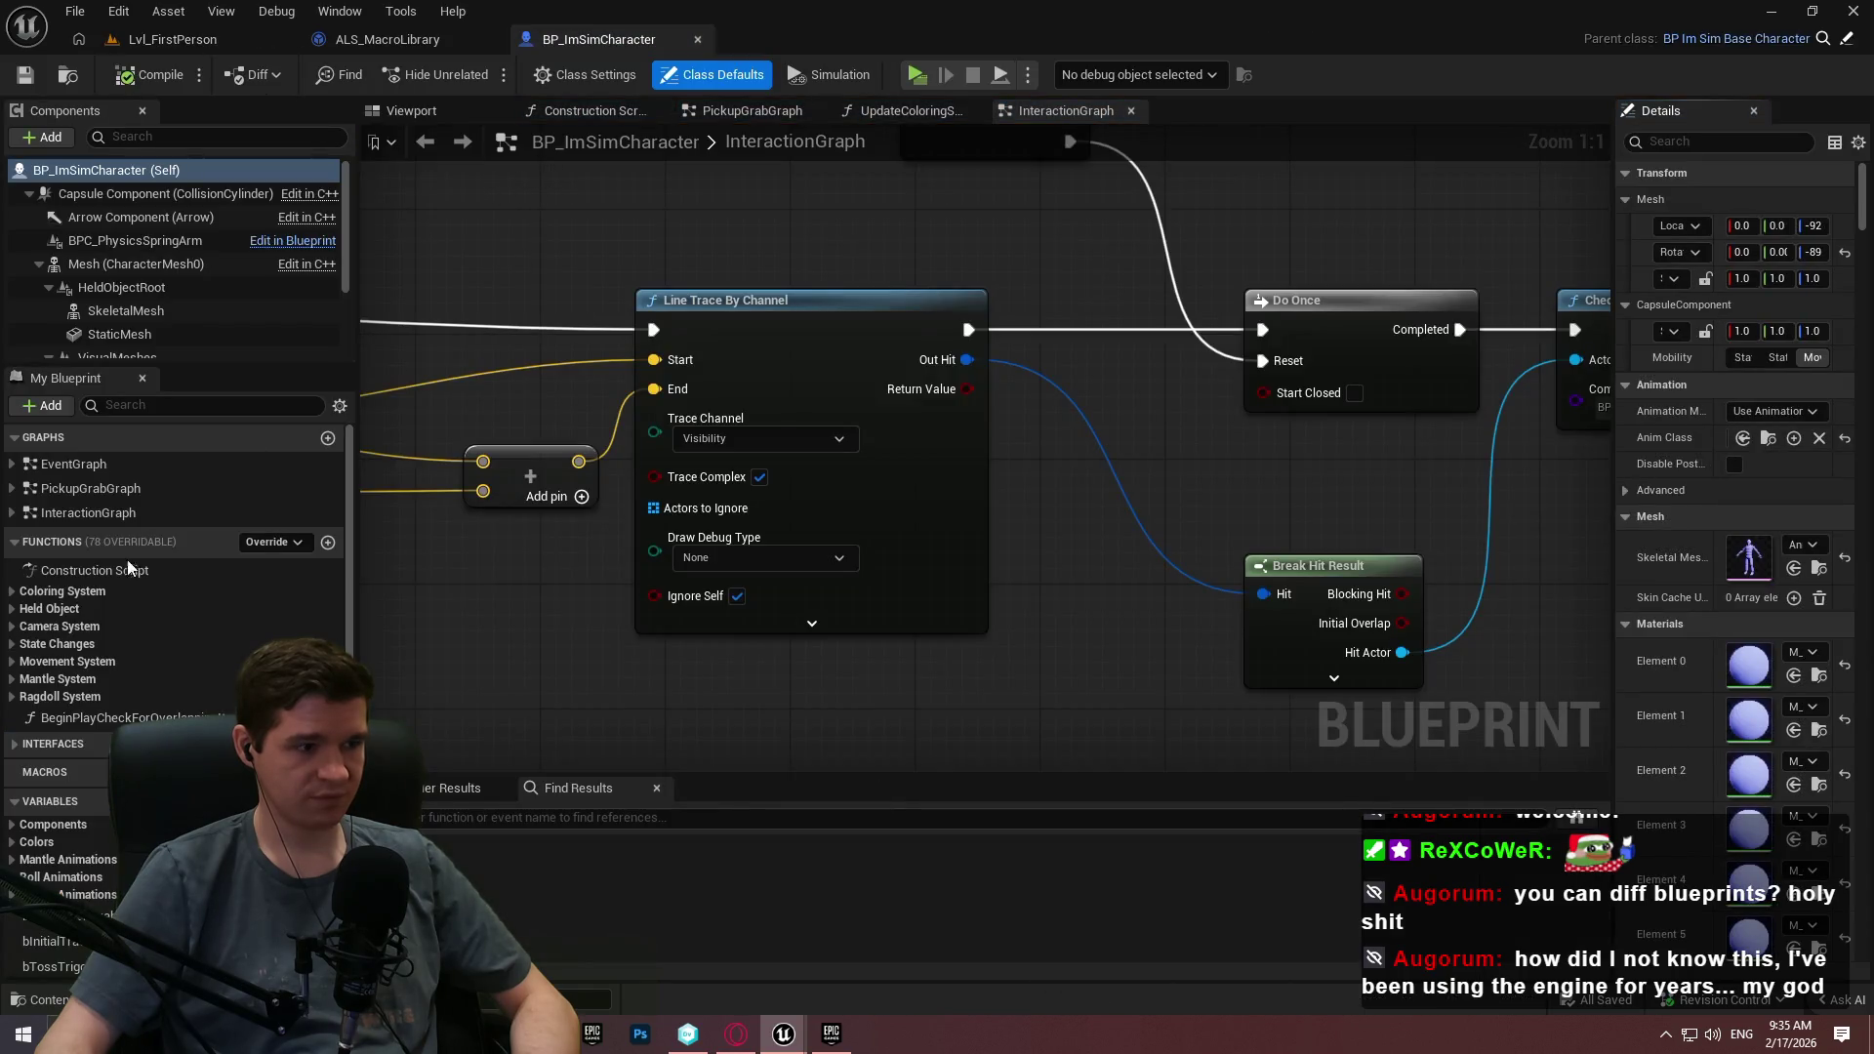
Open the parent BP_ImSimBaseCharacter and view the MantleStart function graph.
left_click(8, 678)
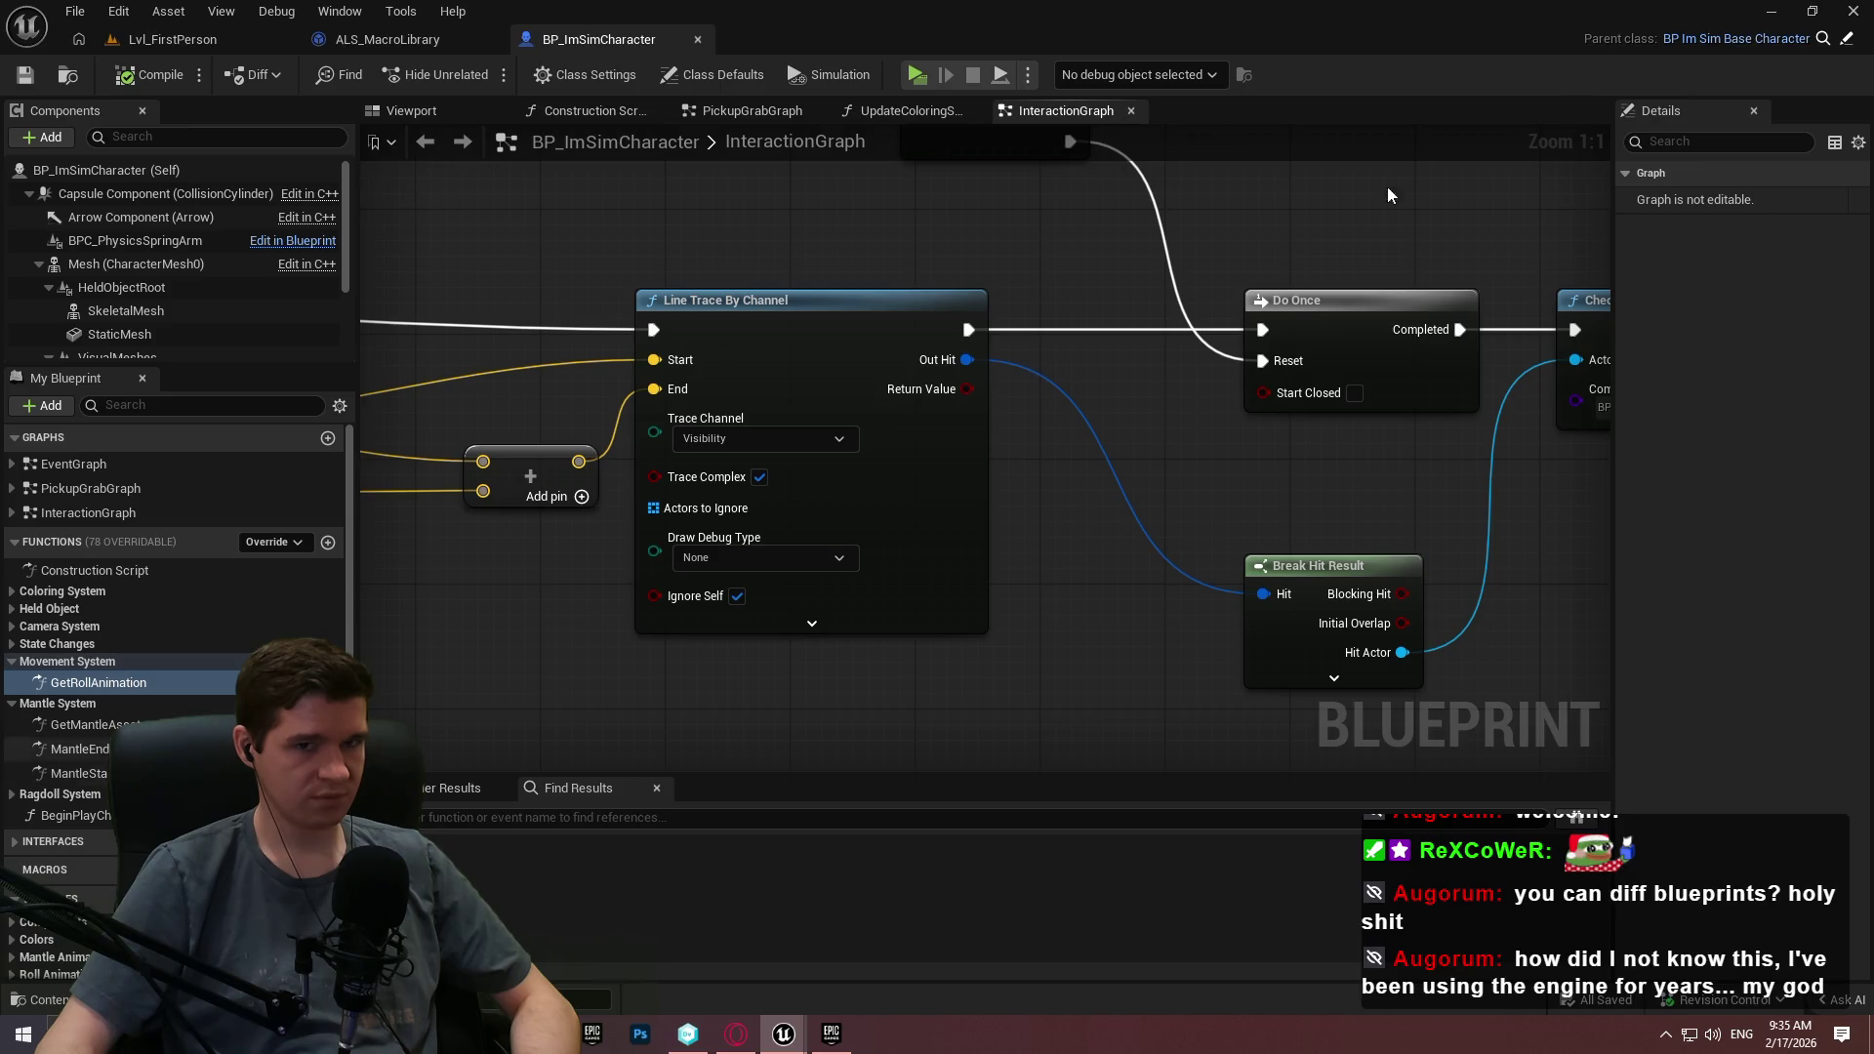
left_click(594, 45)
left_click(49, 776)
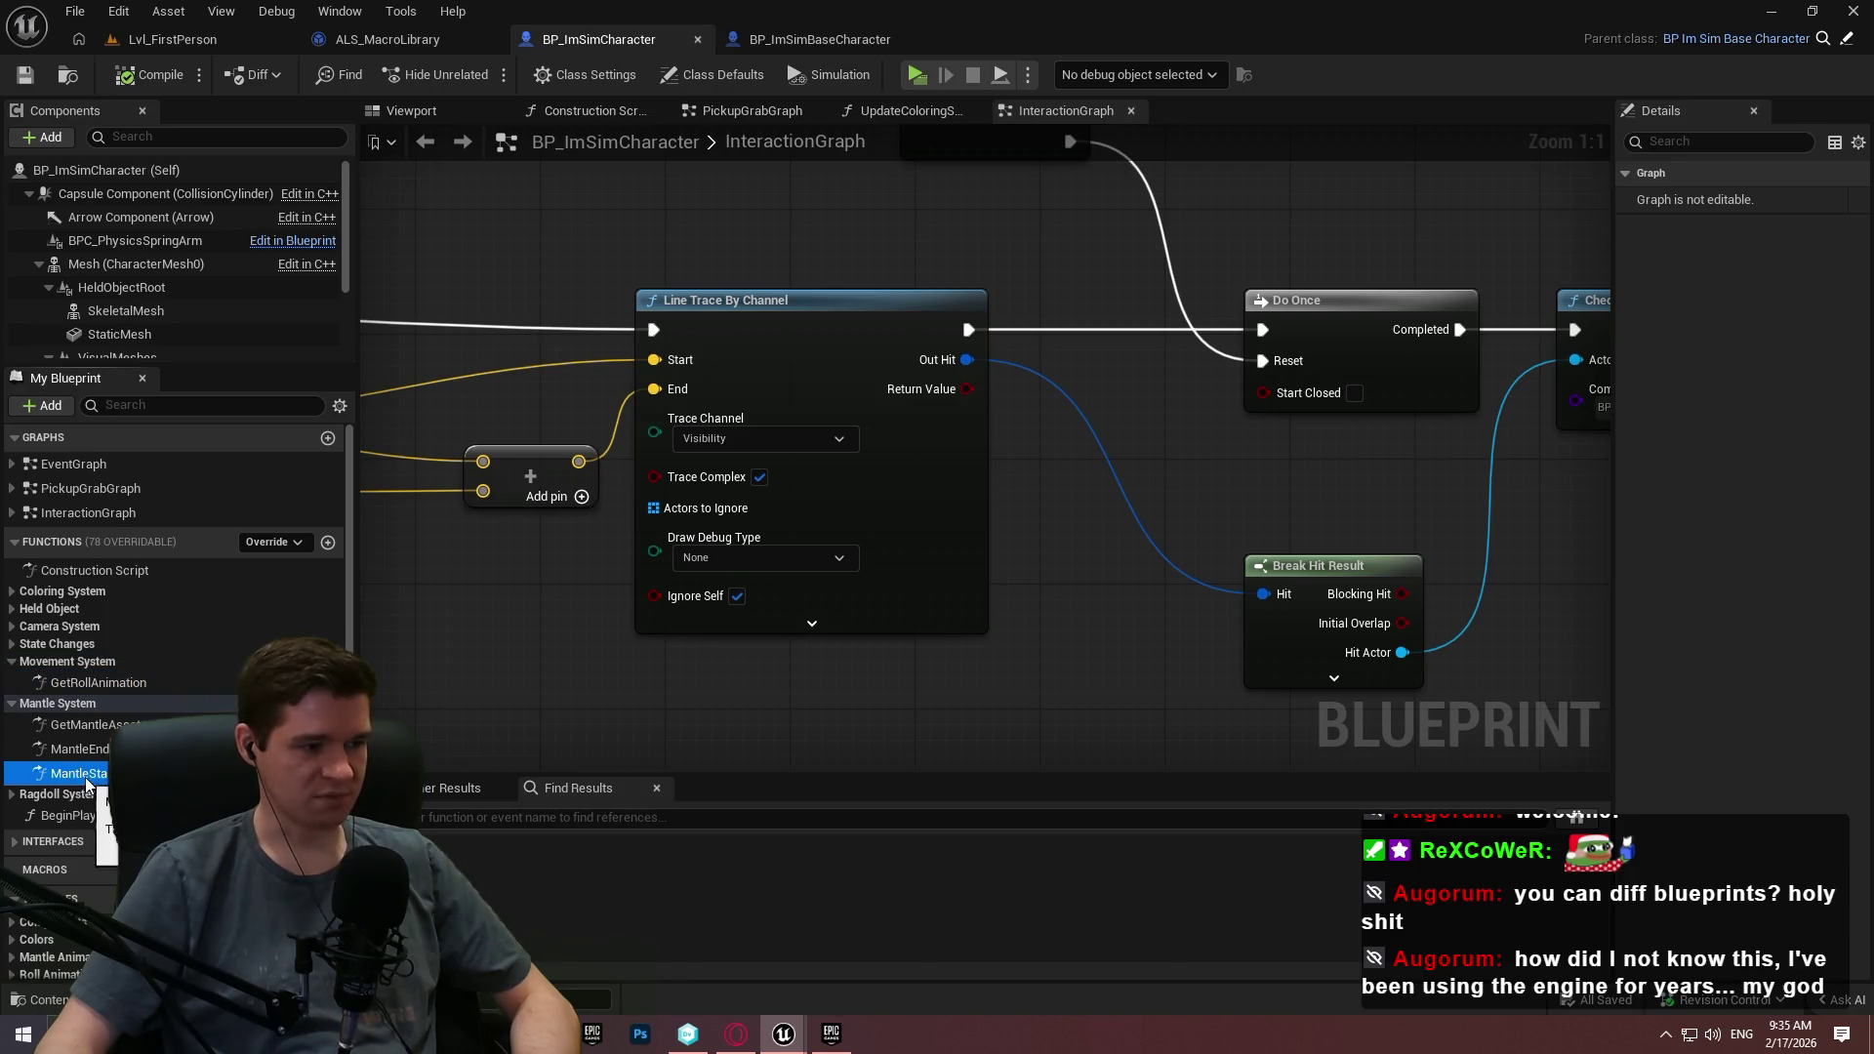
key("Home")
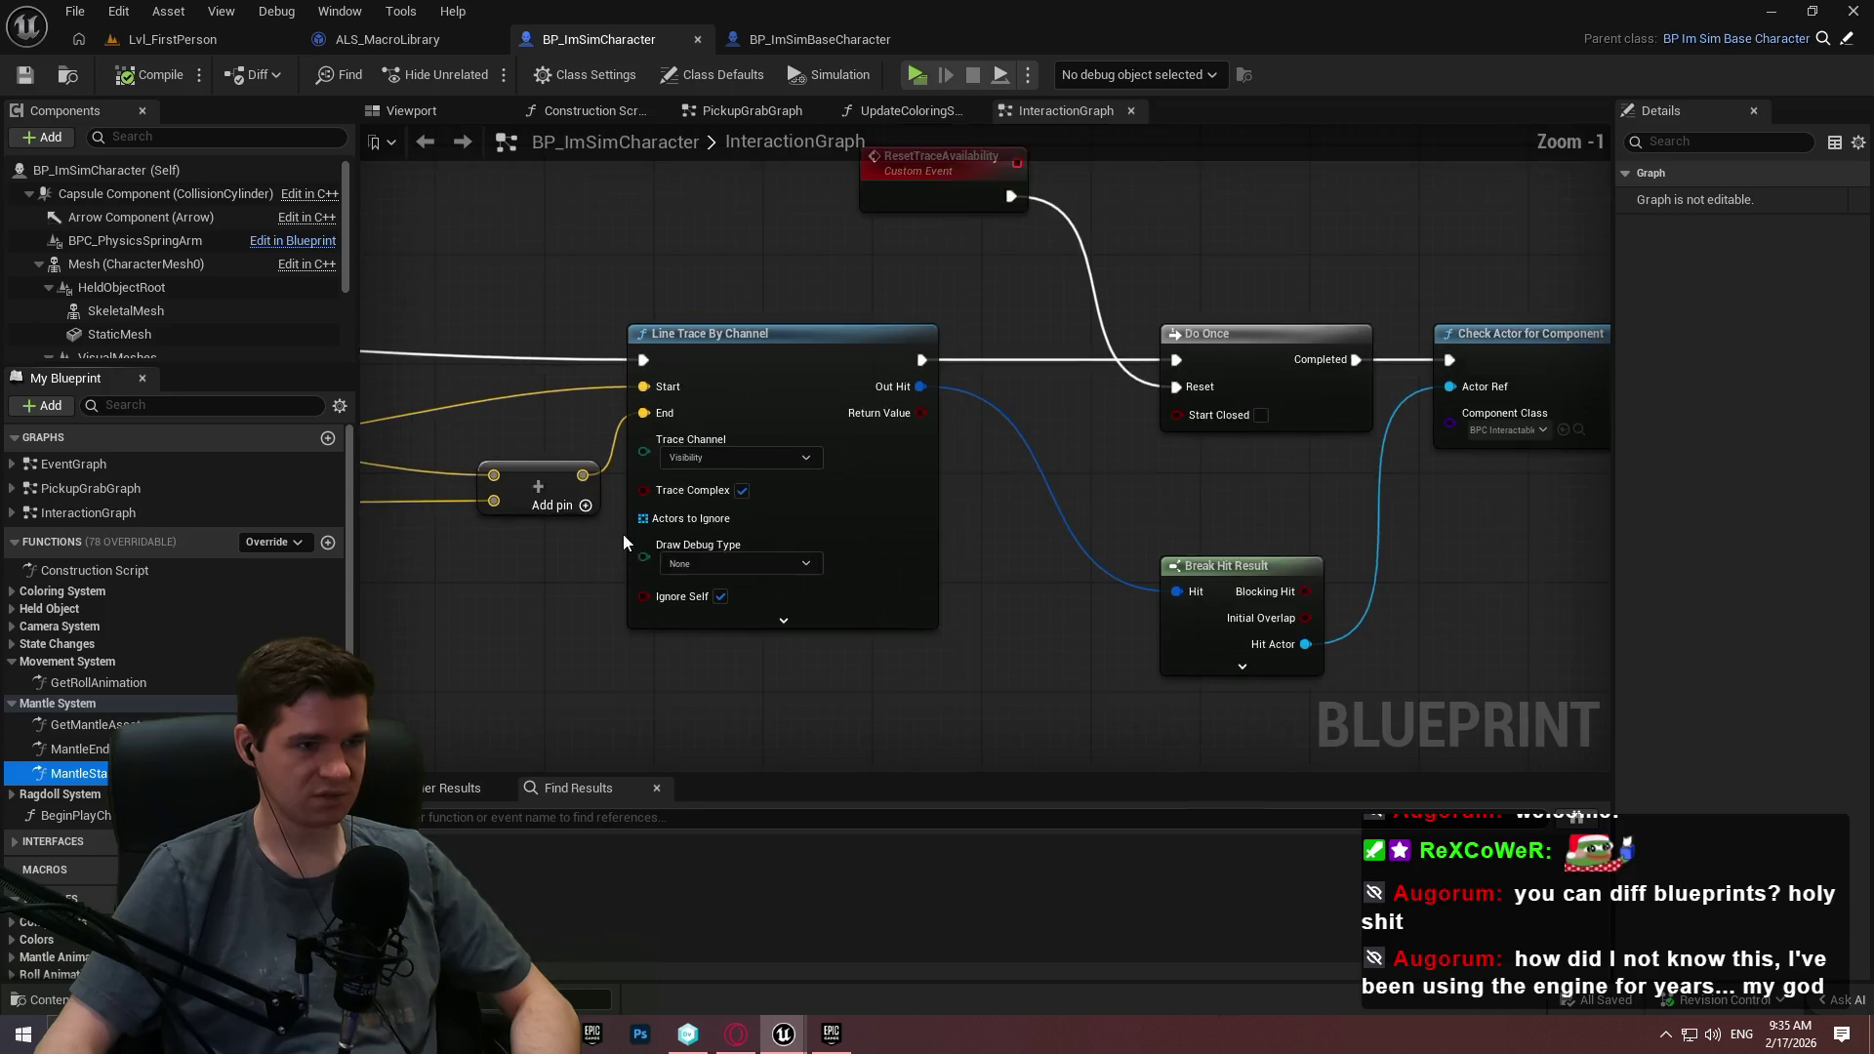
double_click(51, 773)
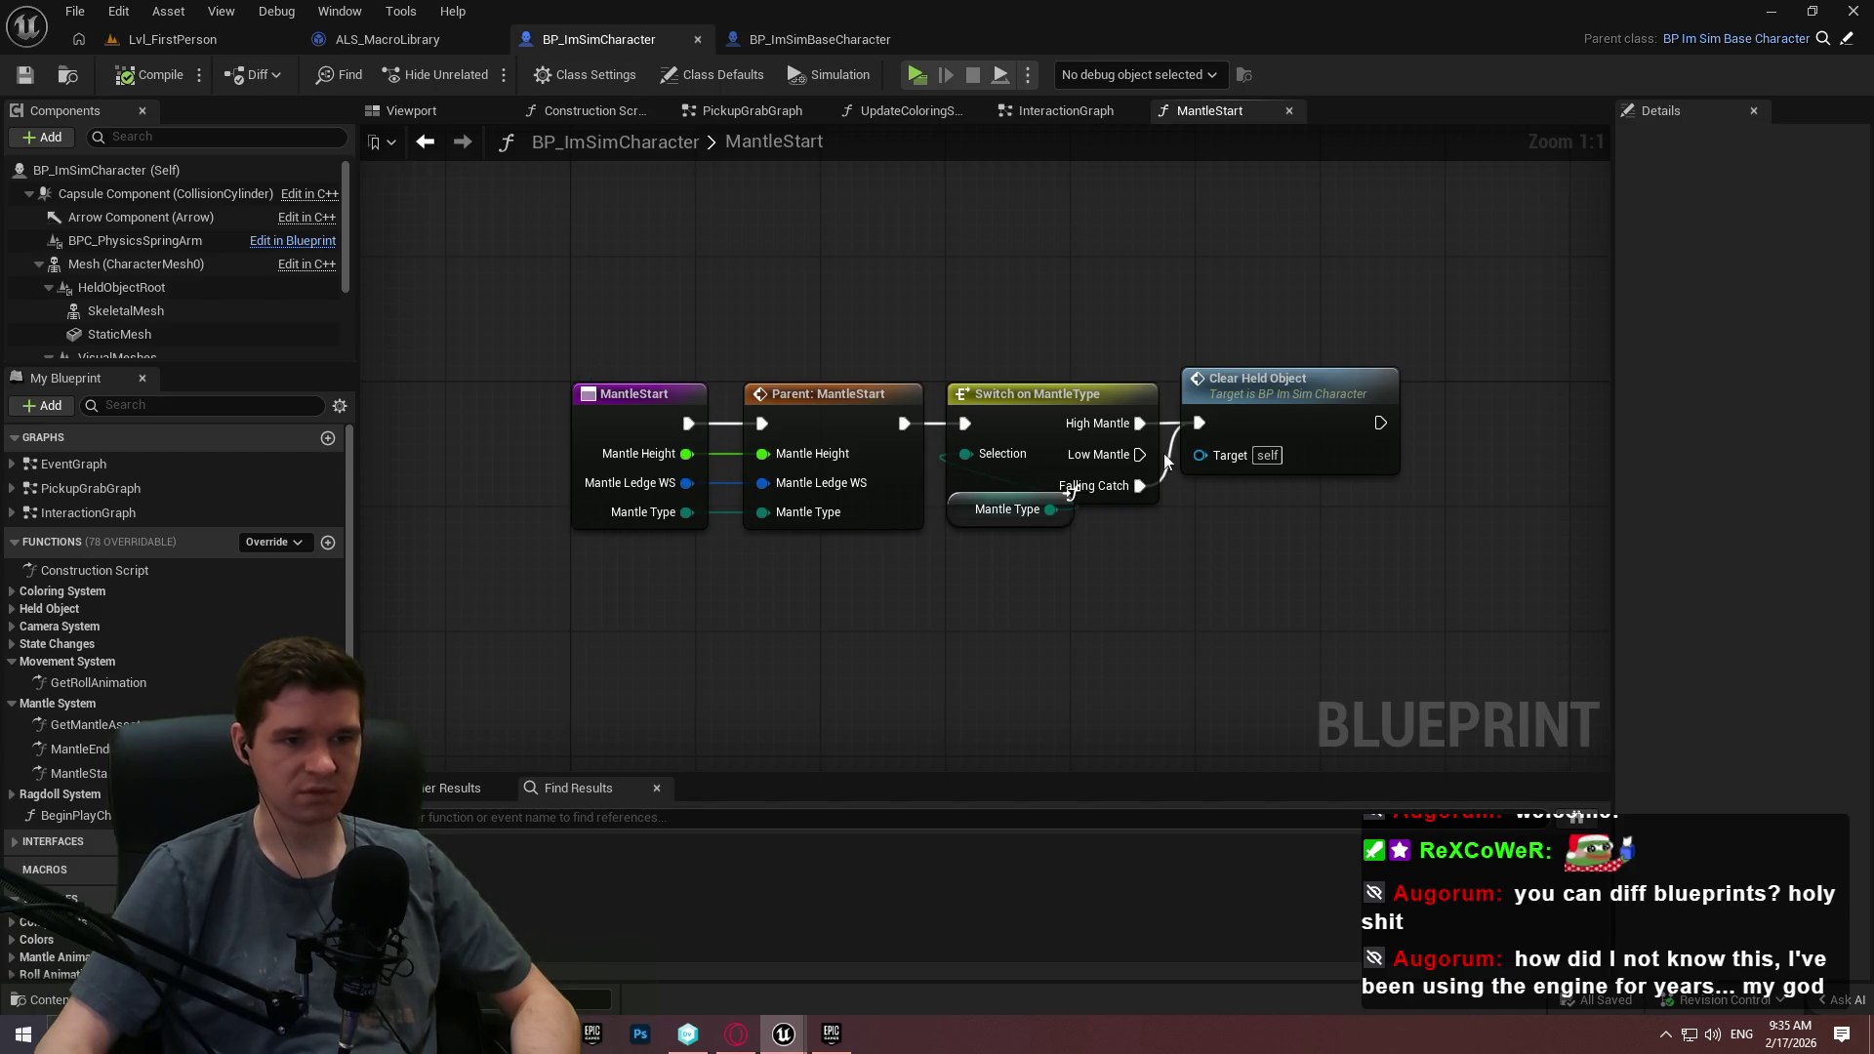
Open MantleUpdate in BP_ImSimBaseCharacter and diff it full-screen against Revision 24.
key("ctrl+Tab")
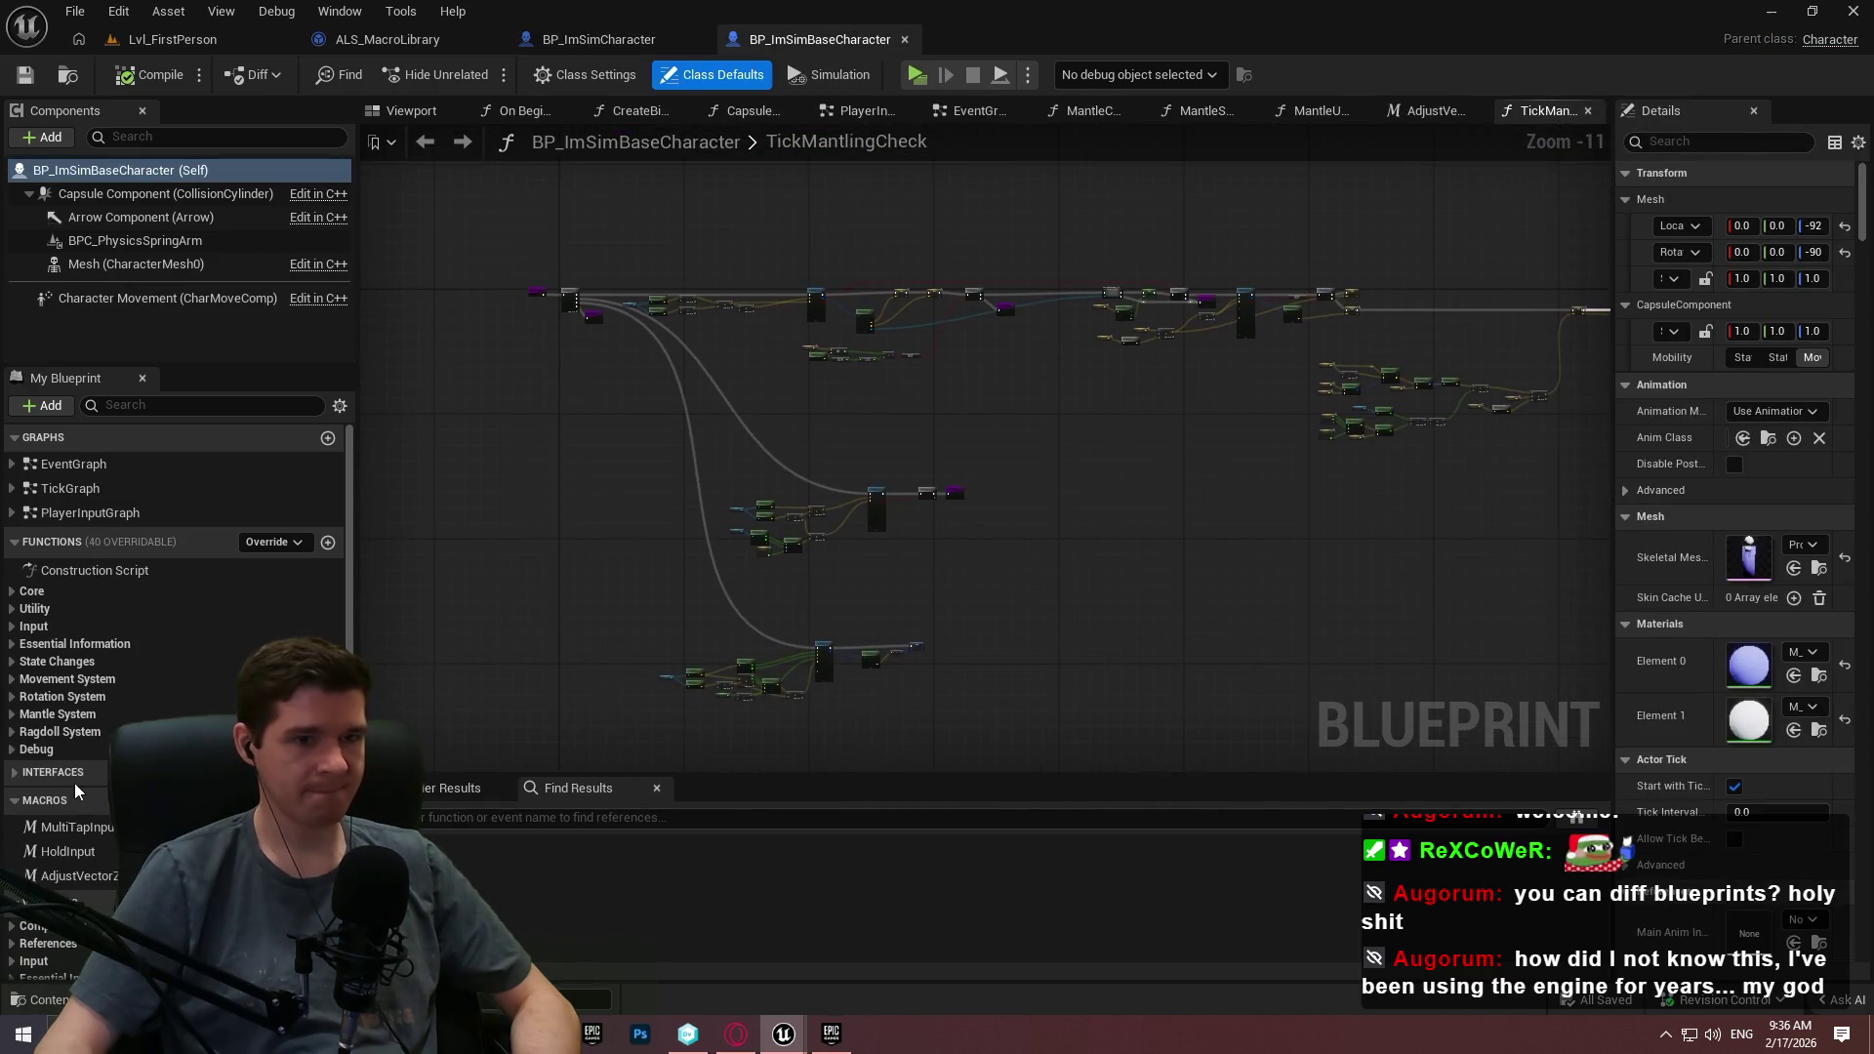
left_click(13, 713)
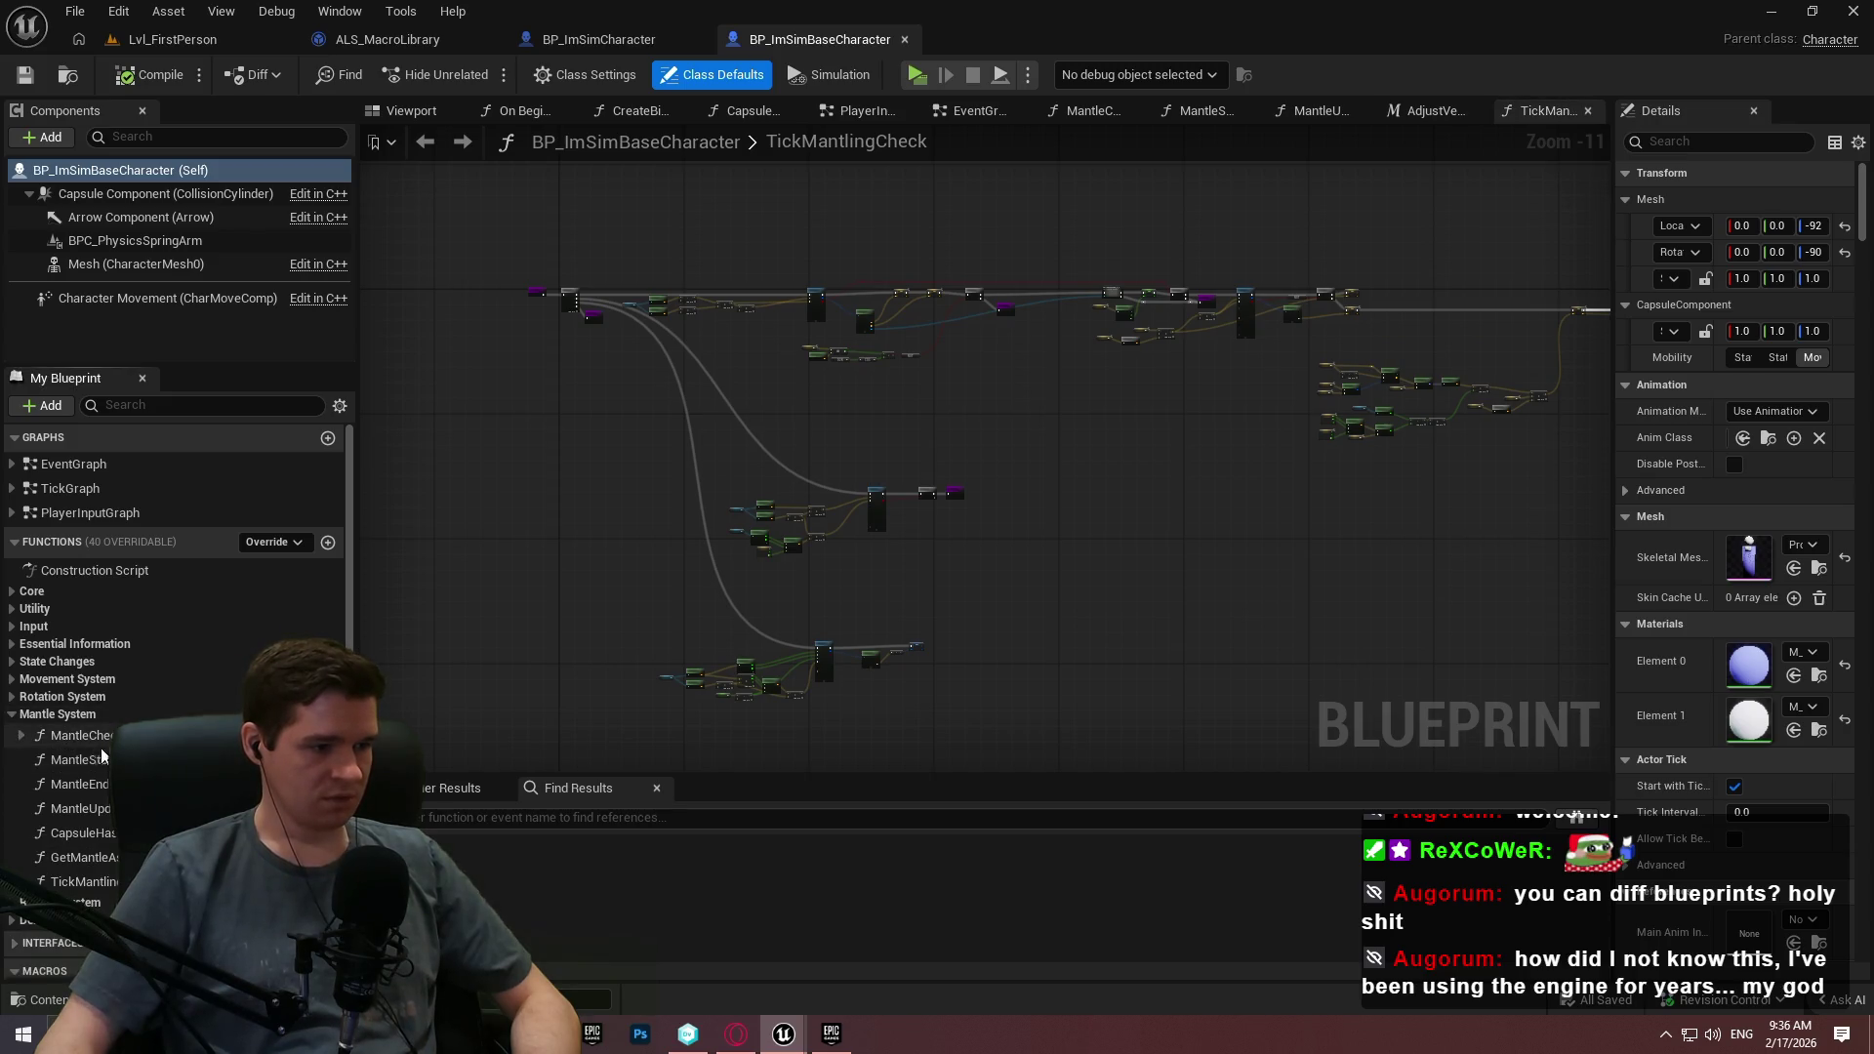
double_click(81, 808)
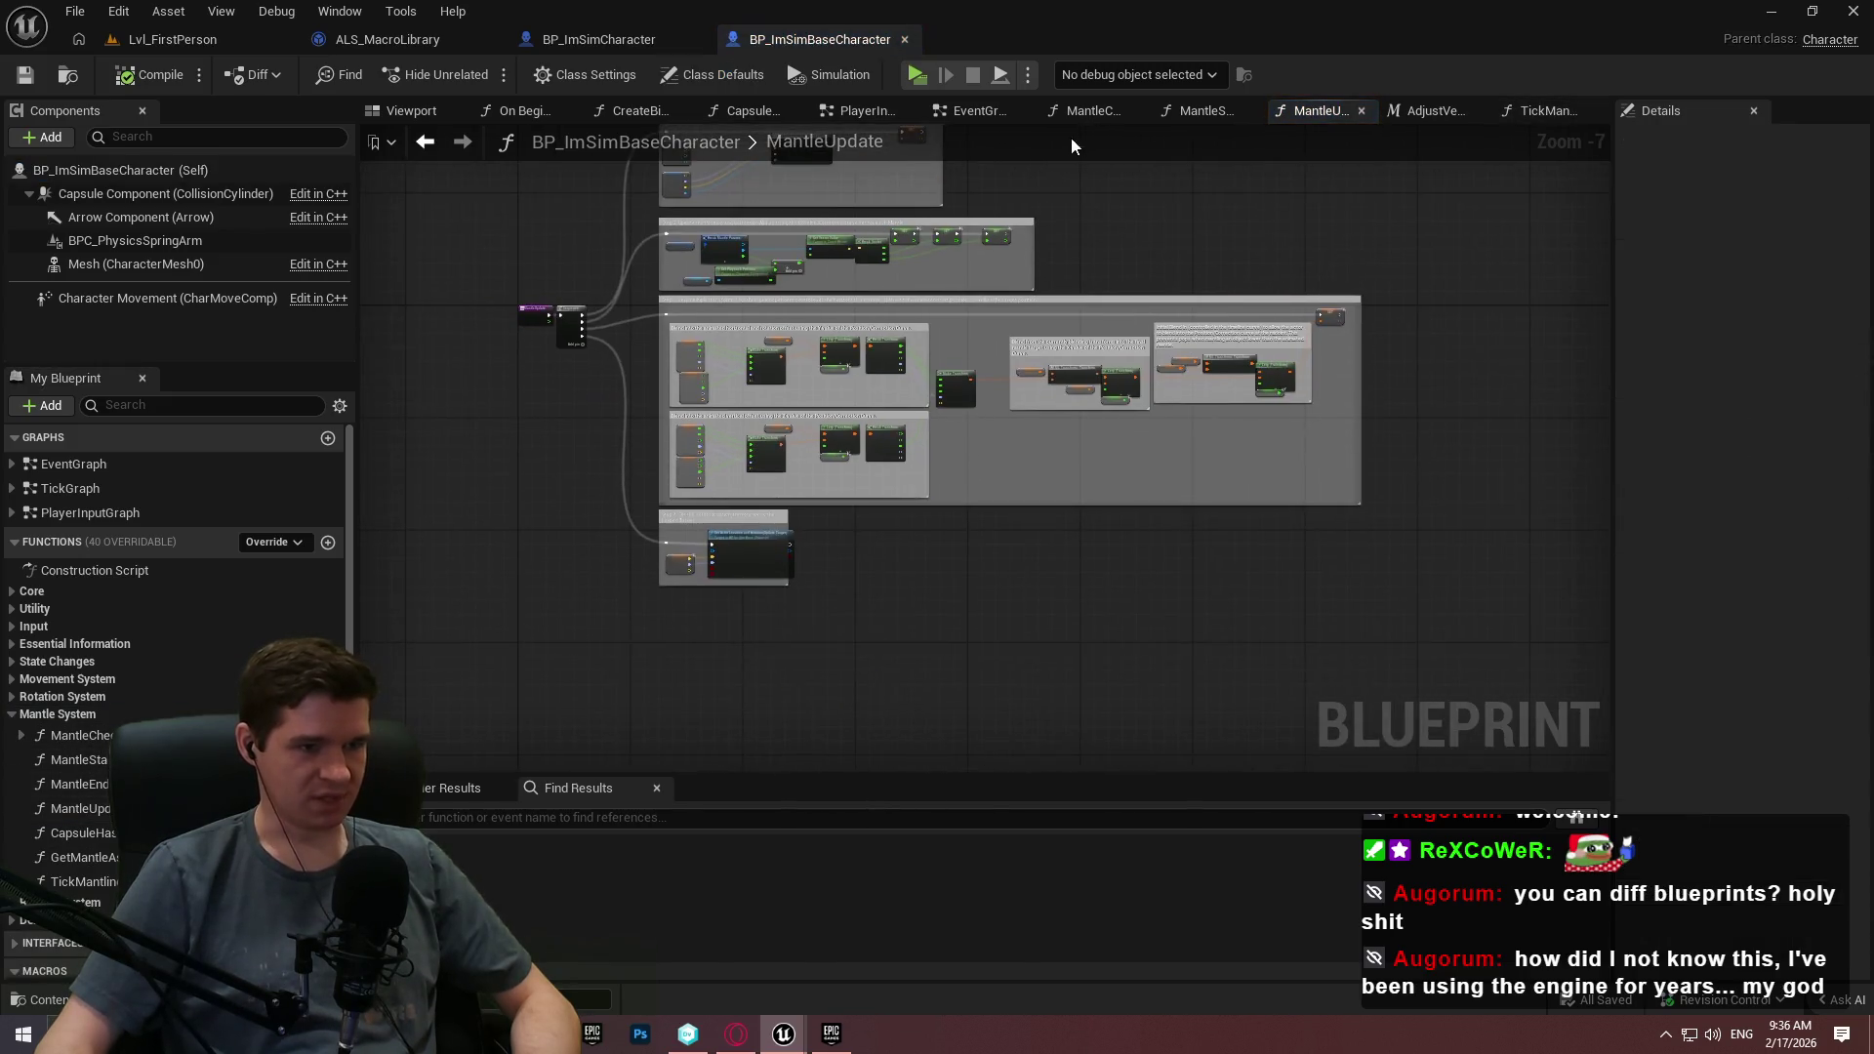
left_click(248, 85)
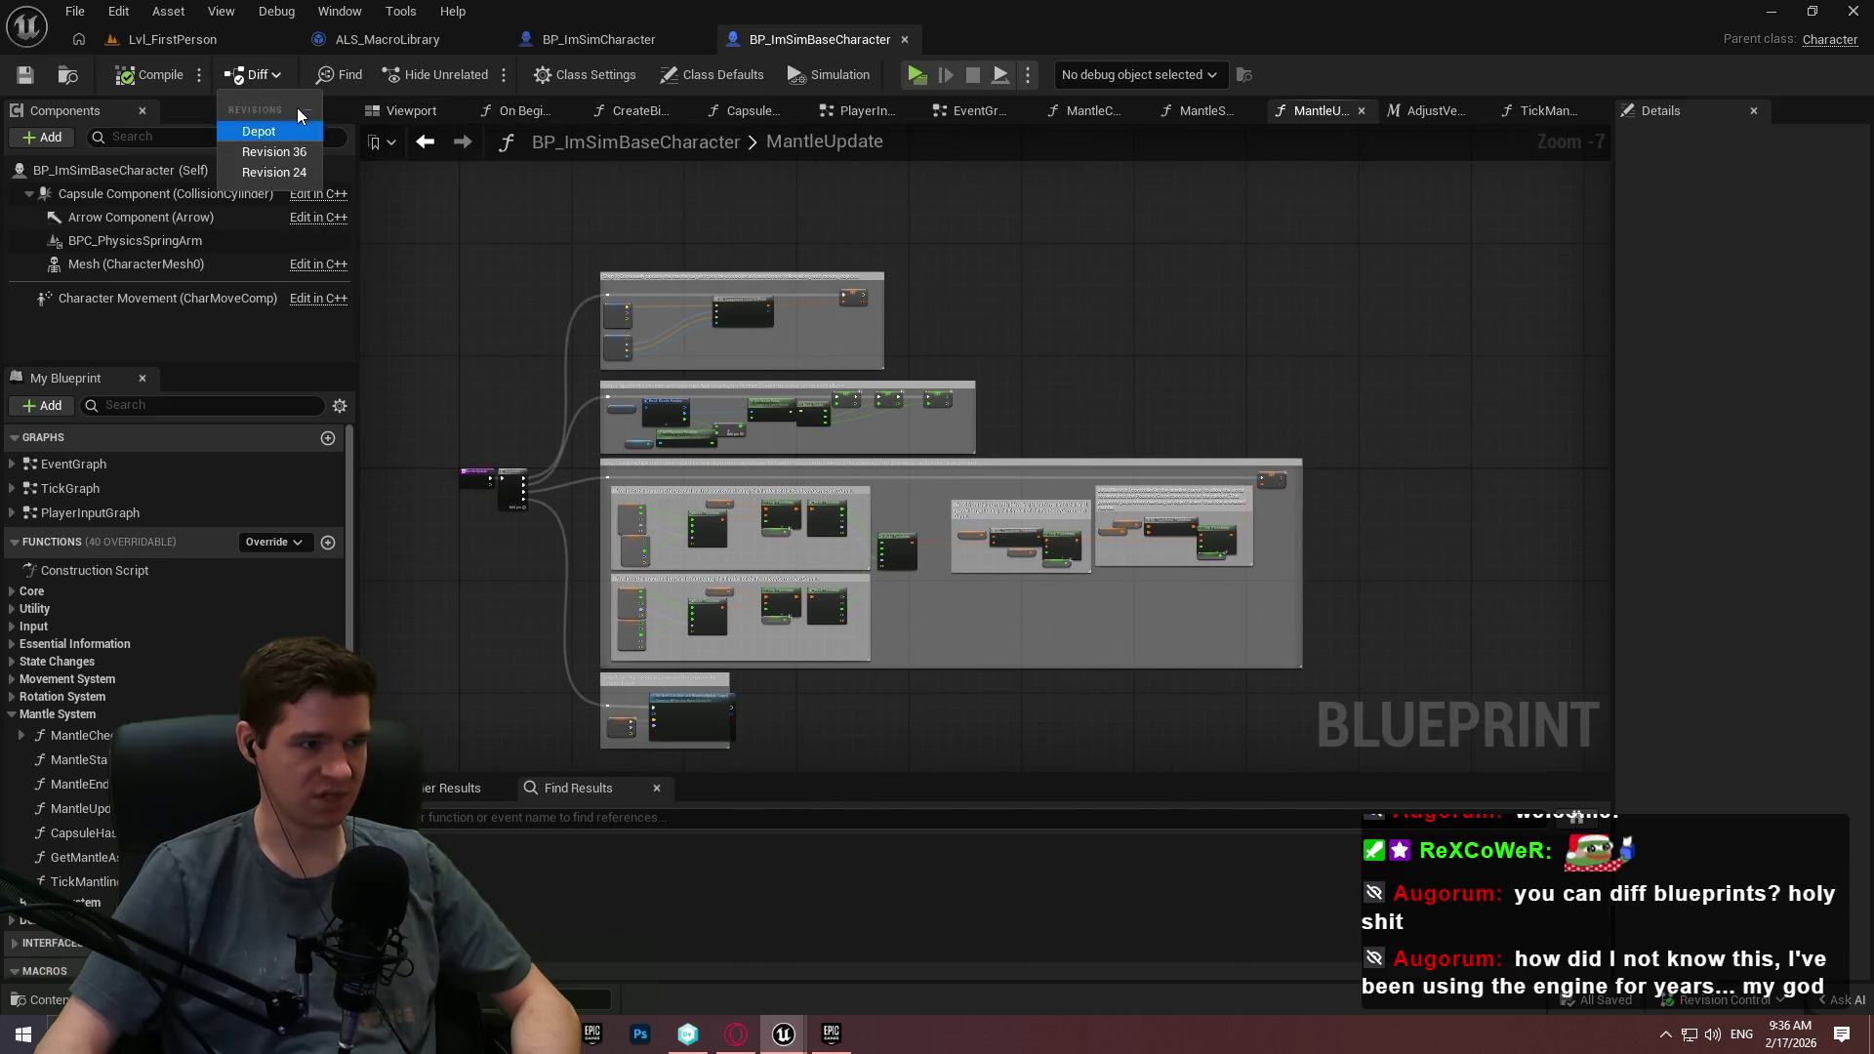
left_click(261, 172)
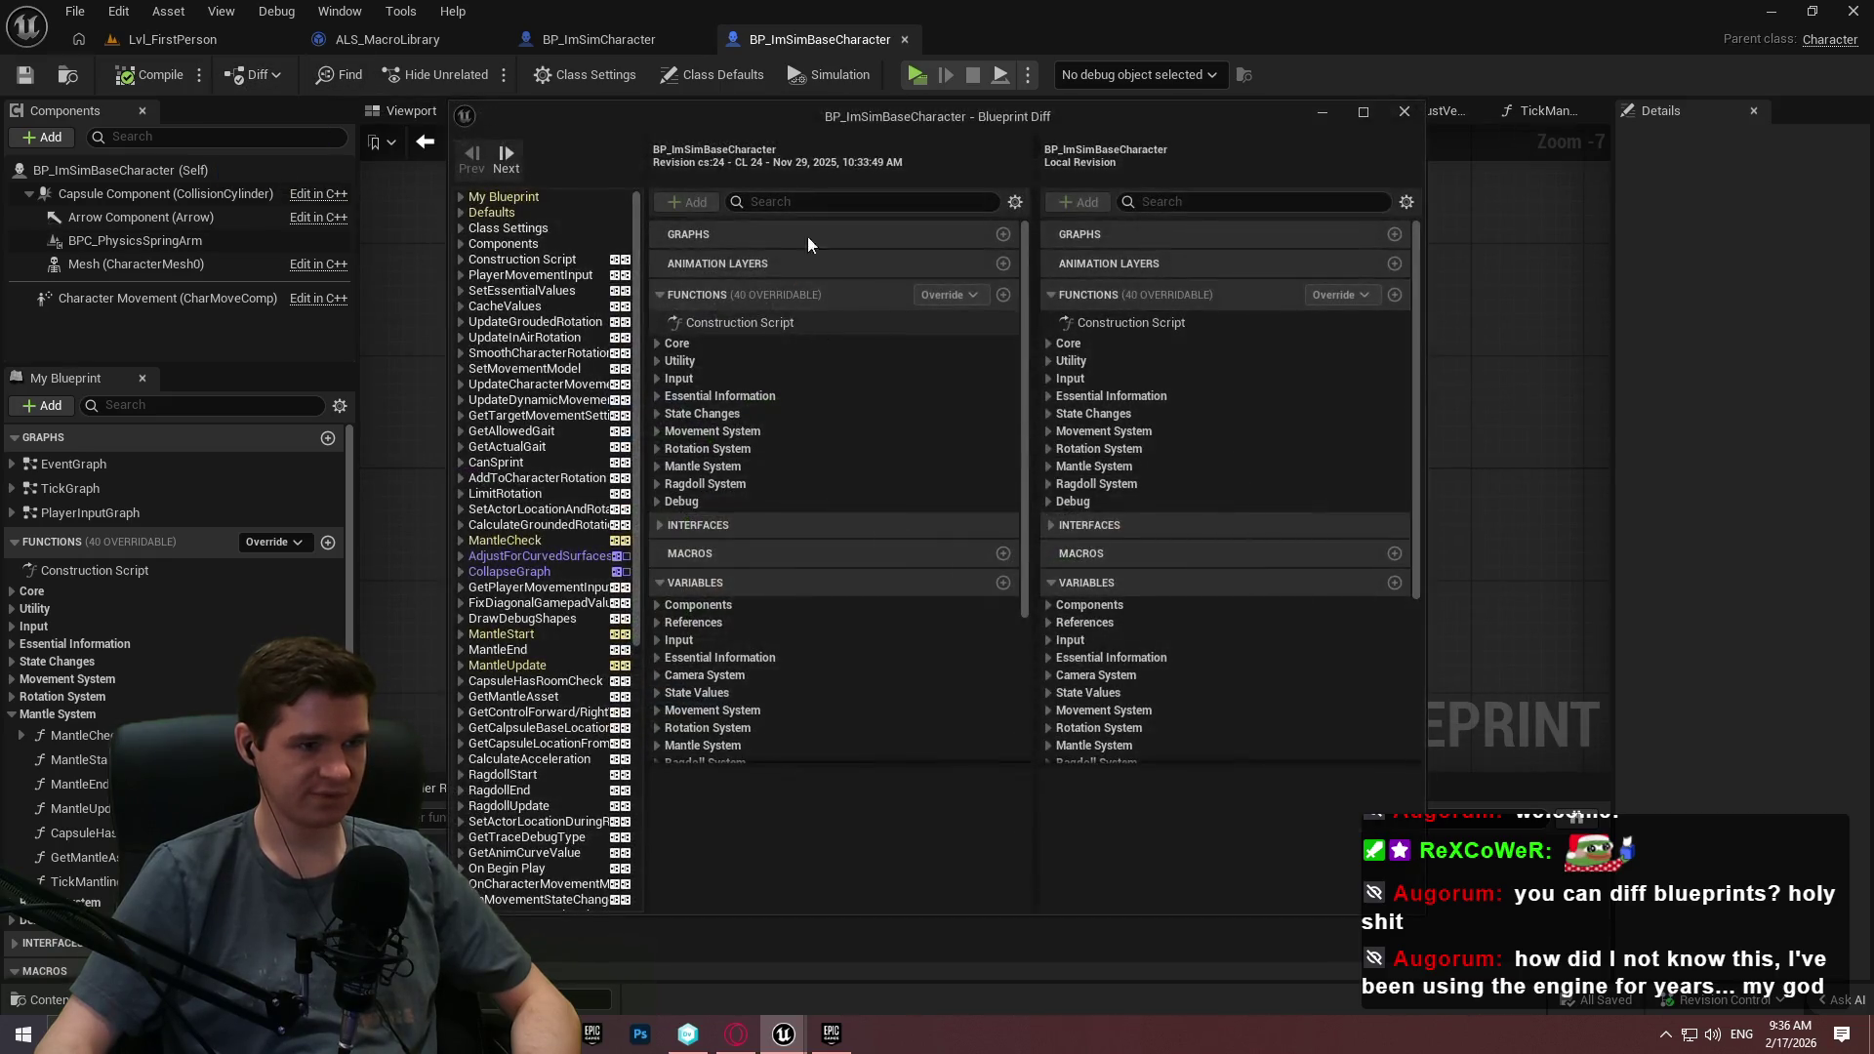
double_click(769, 117)
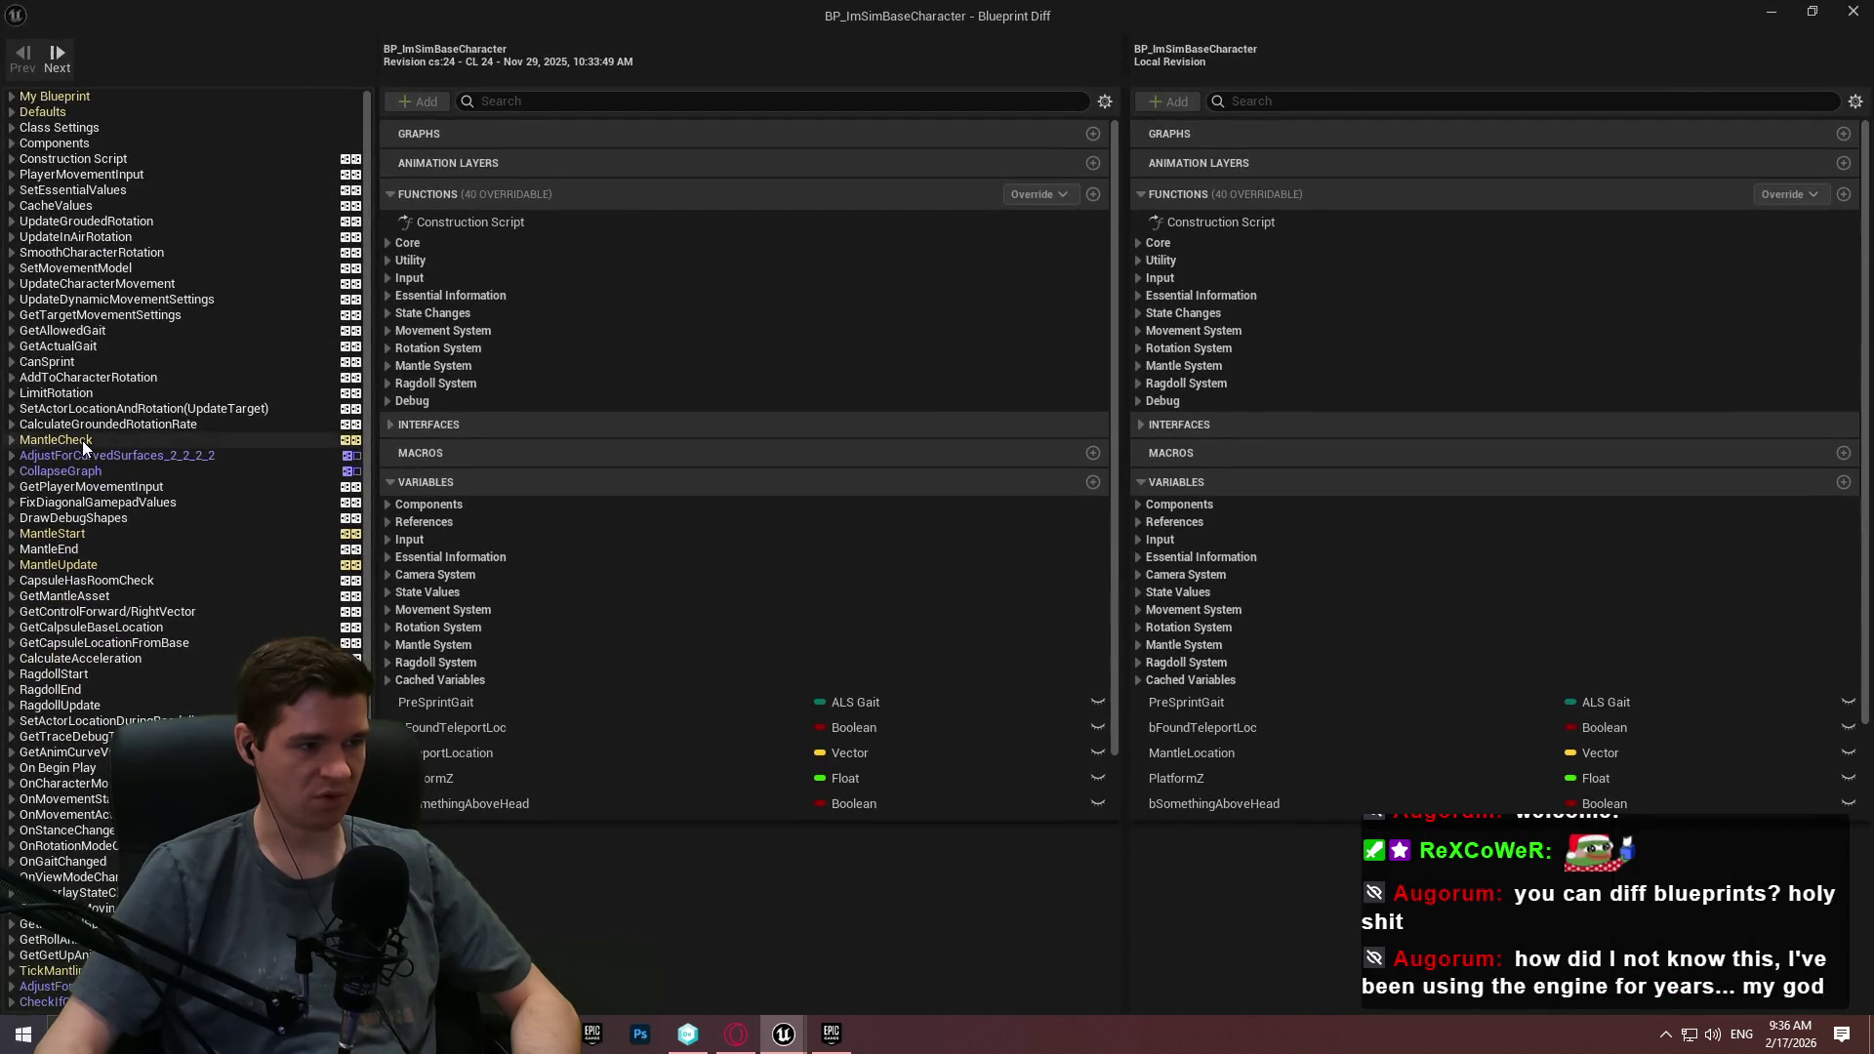
Compare the MantleCheck graphs side by side, panning across its nodes and comments.
left_click(59, 439)
mouse_move(1137, 422)
left_mouse_down()
mouse_move(878, 498)
mouse_move(371, 518)
mouse_move(1015, 536)
left_mouse_up()
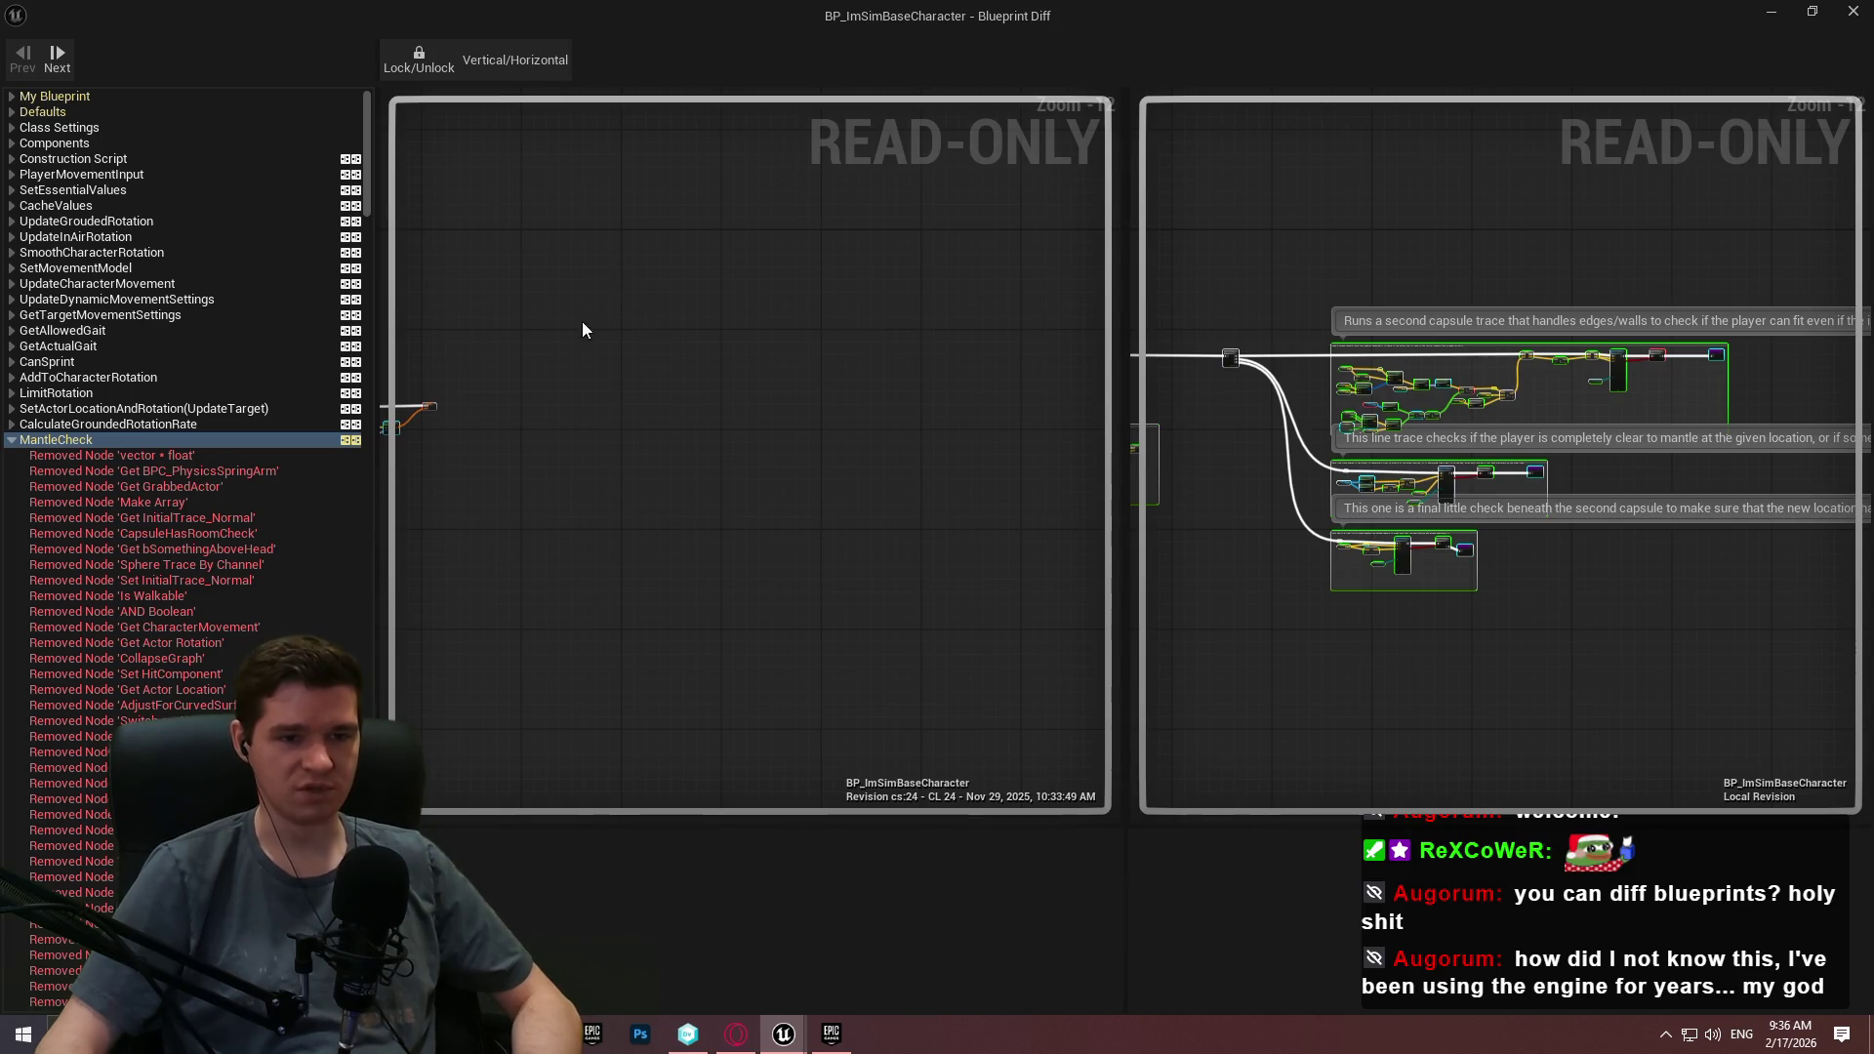
mouse_move(501, 377)
left_mouse_down()
mouse_move(573, 472)
mouse_move(1005, 419)
mouse_move(940, 666)
mouse_move(992, 289)
mouse_move(968, 346)
left_mouse_up()
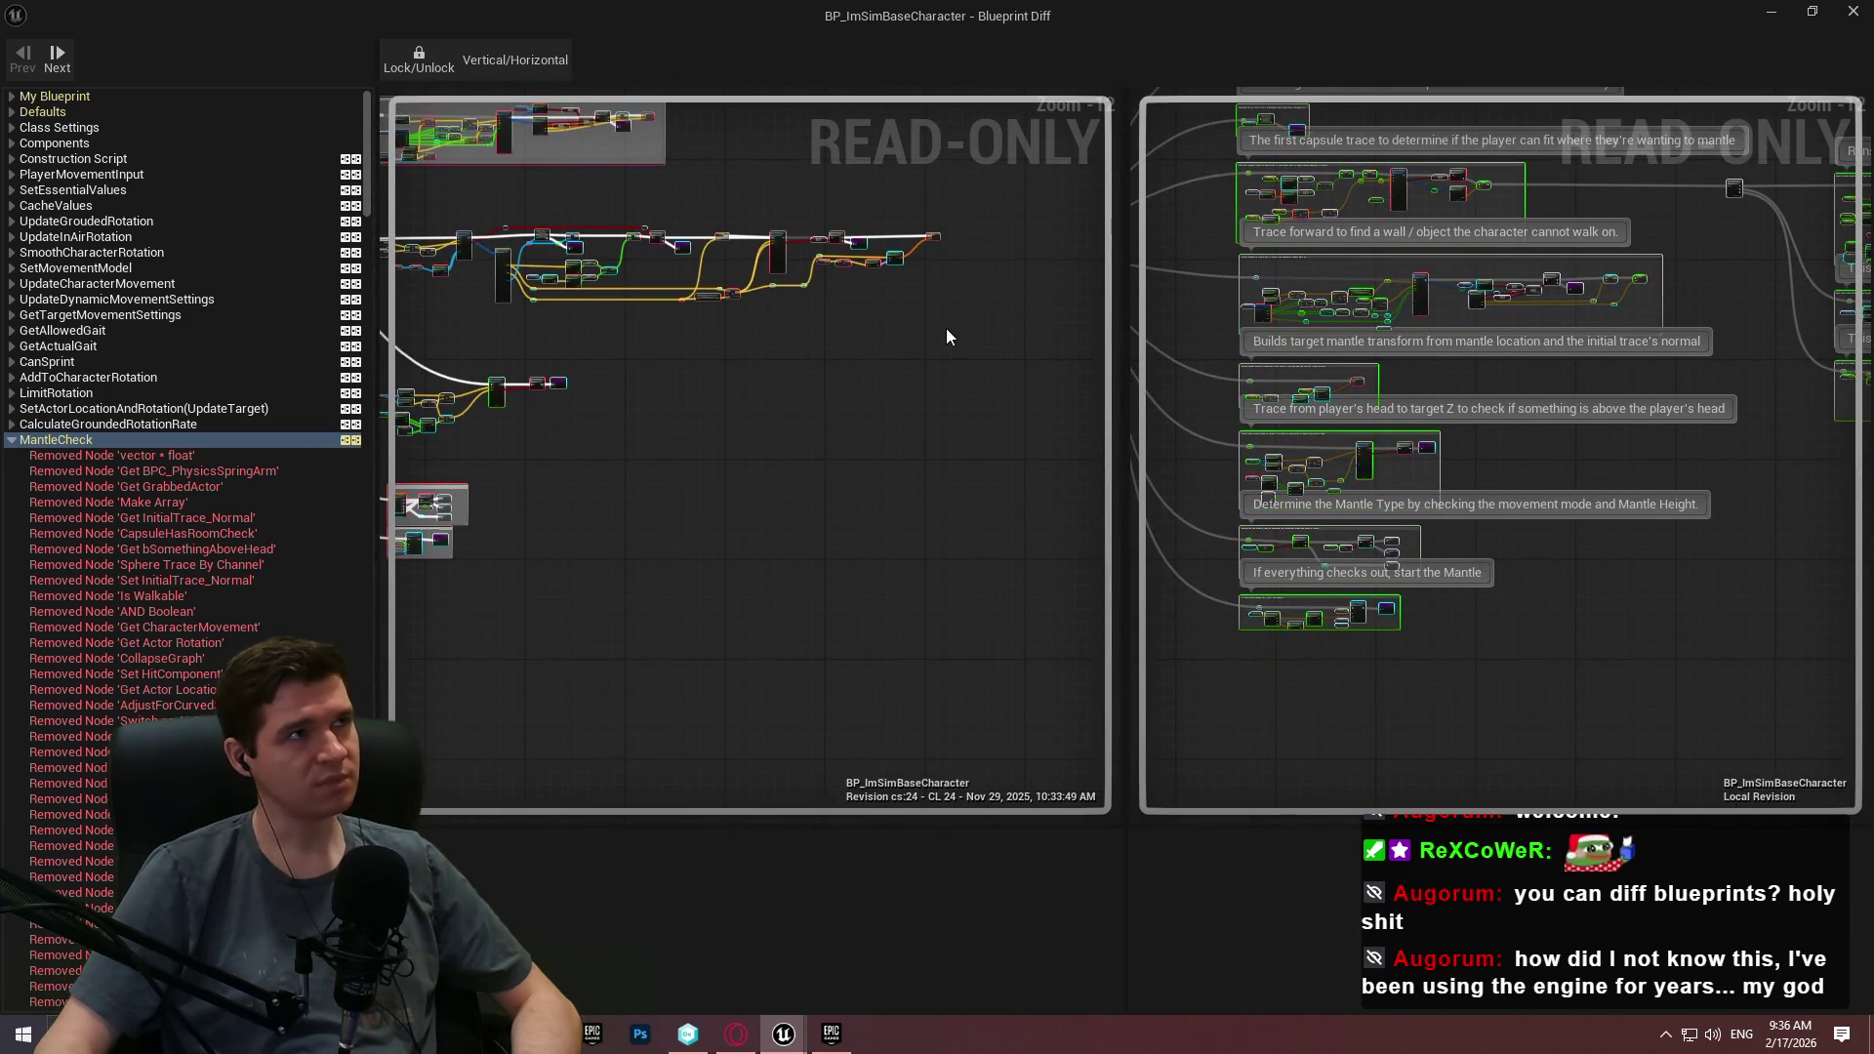
left_click_drag(782, 430, 969, 583)
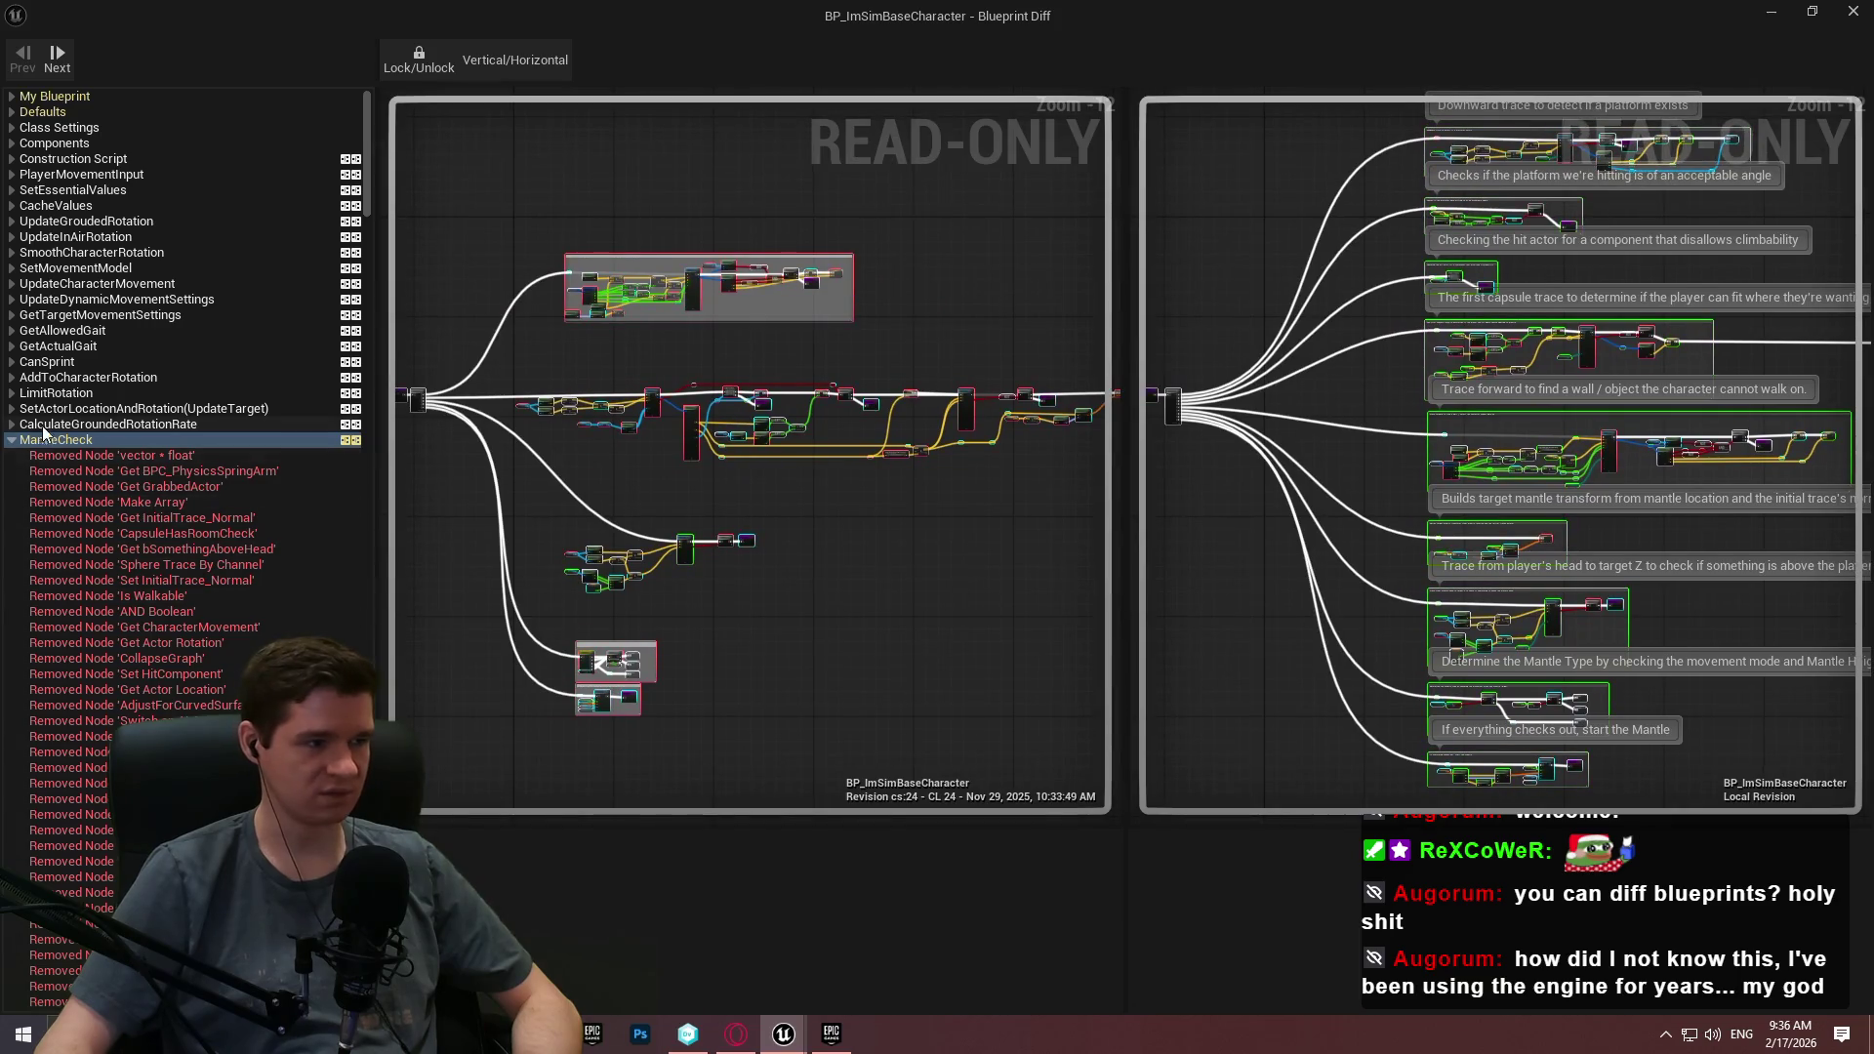
left_click(17, 445)
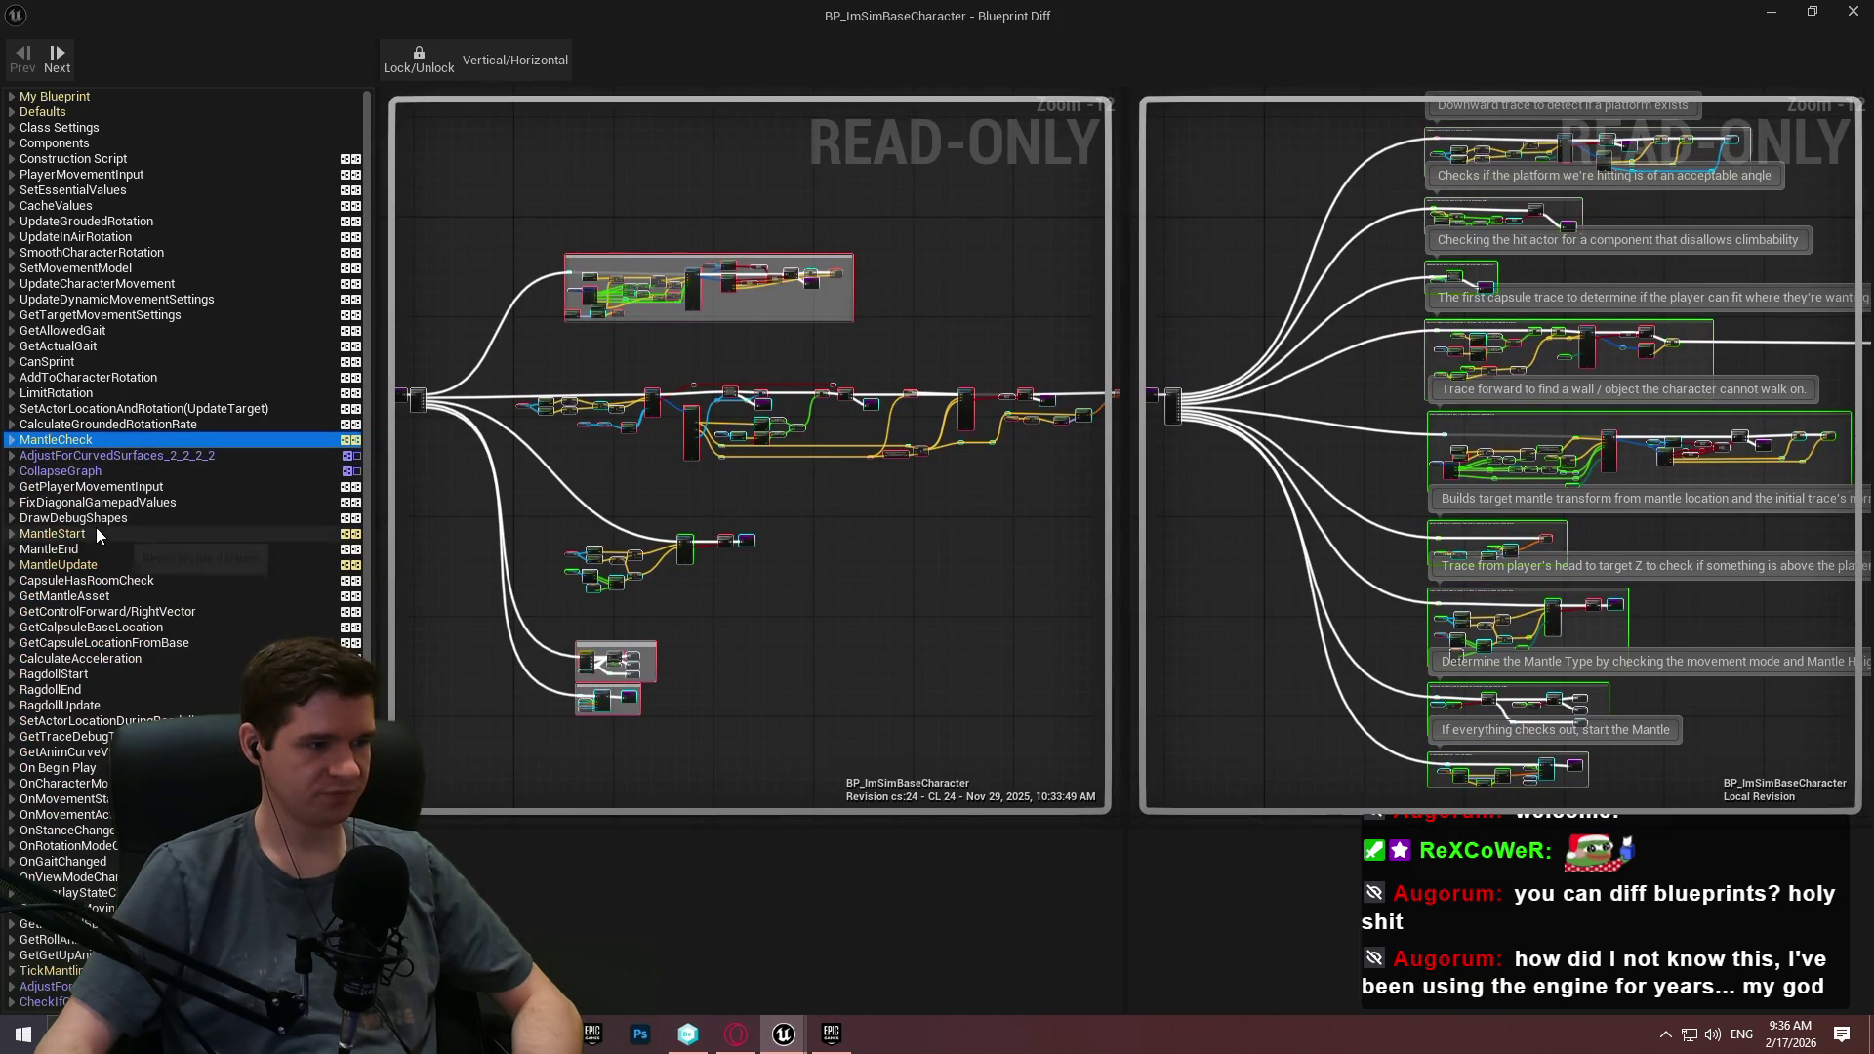
Step through MantleStart and MantleUpdate differences, zooming to Step 1's added Get node.
left_click(59, 534)
left_click(12, 534)
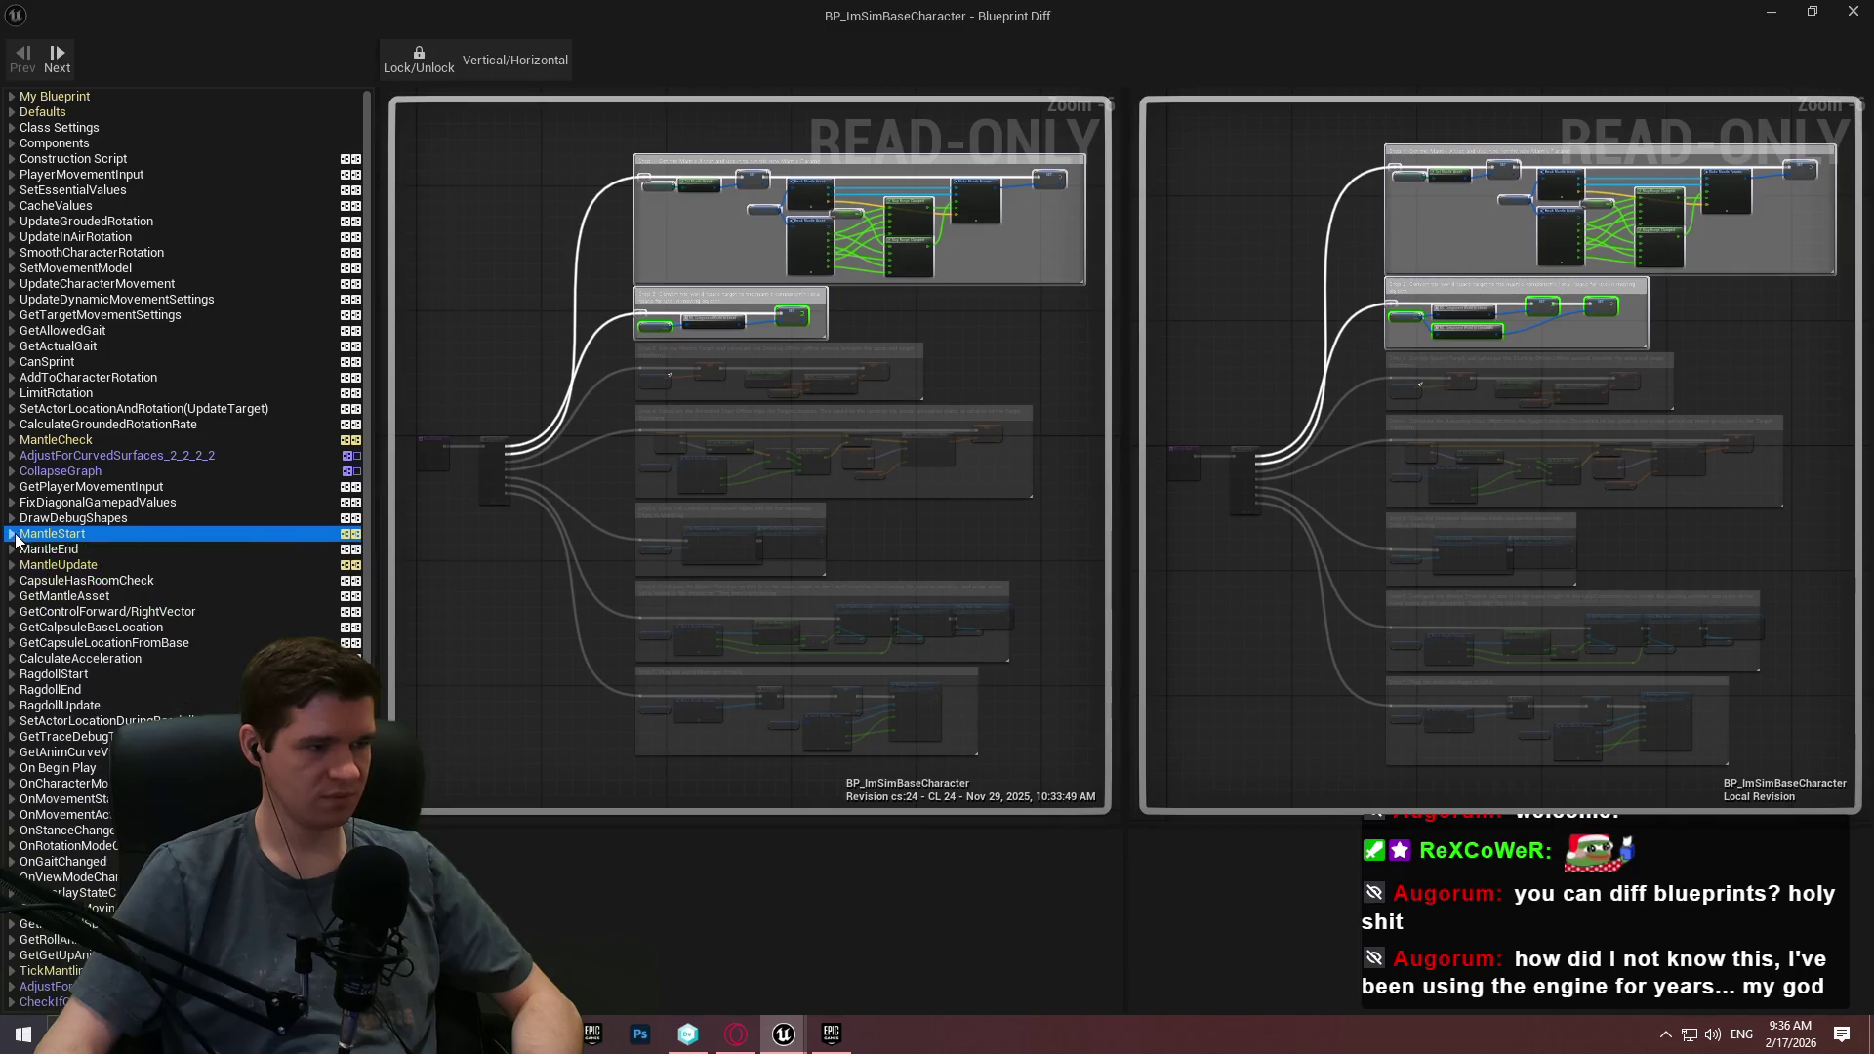
left_click(69, 565)
left_click(135, 583)
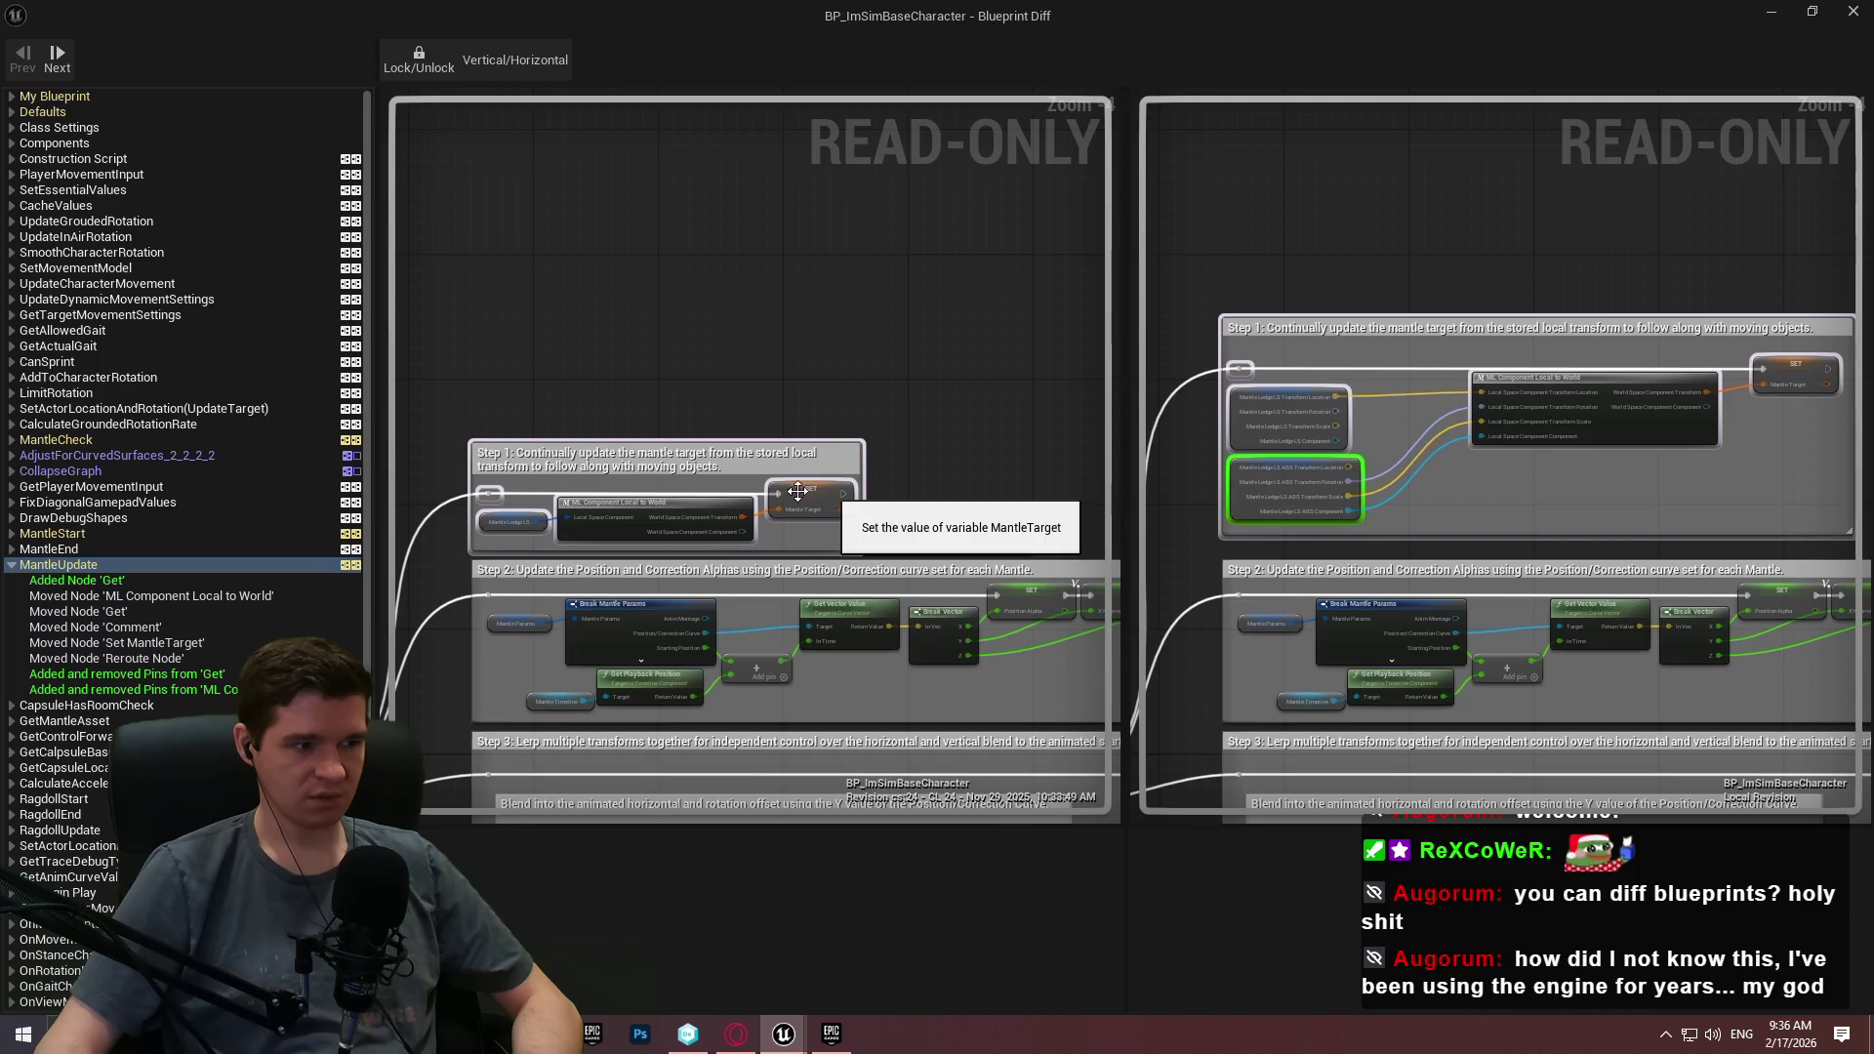
left_click(12, 536)
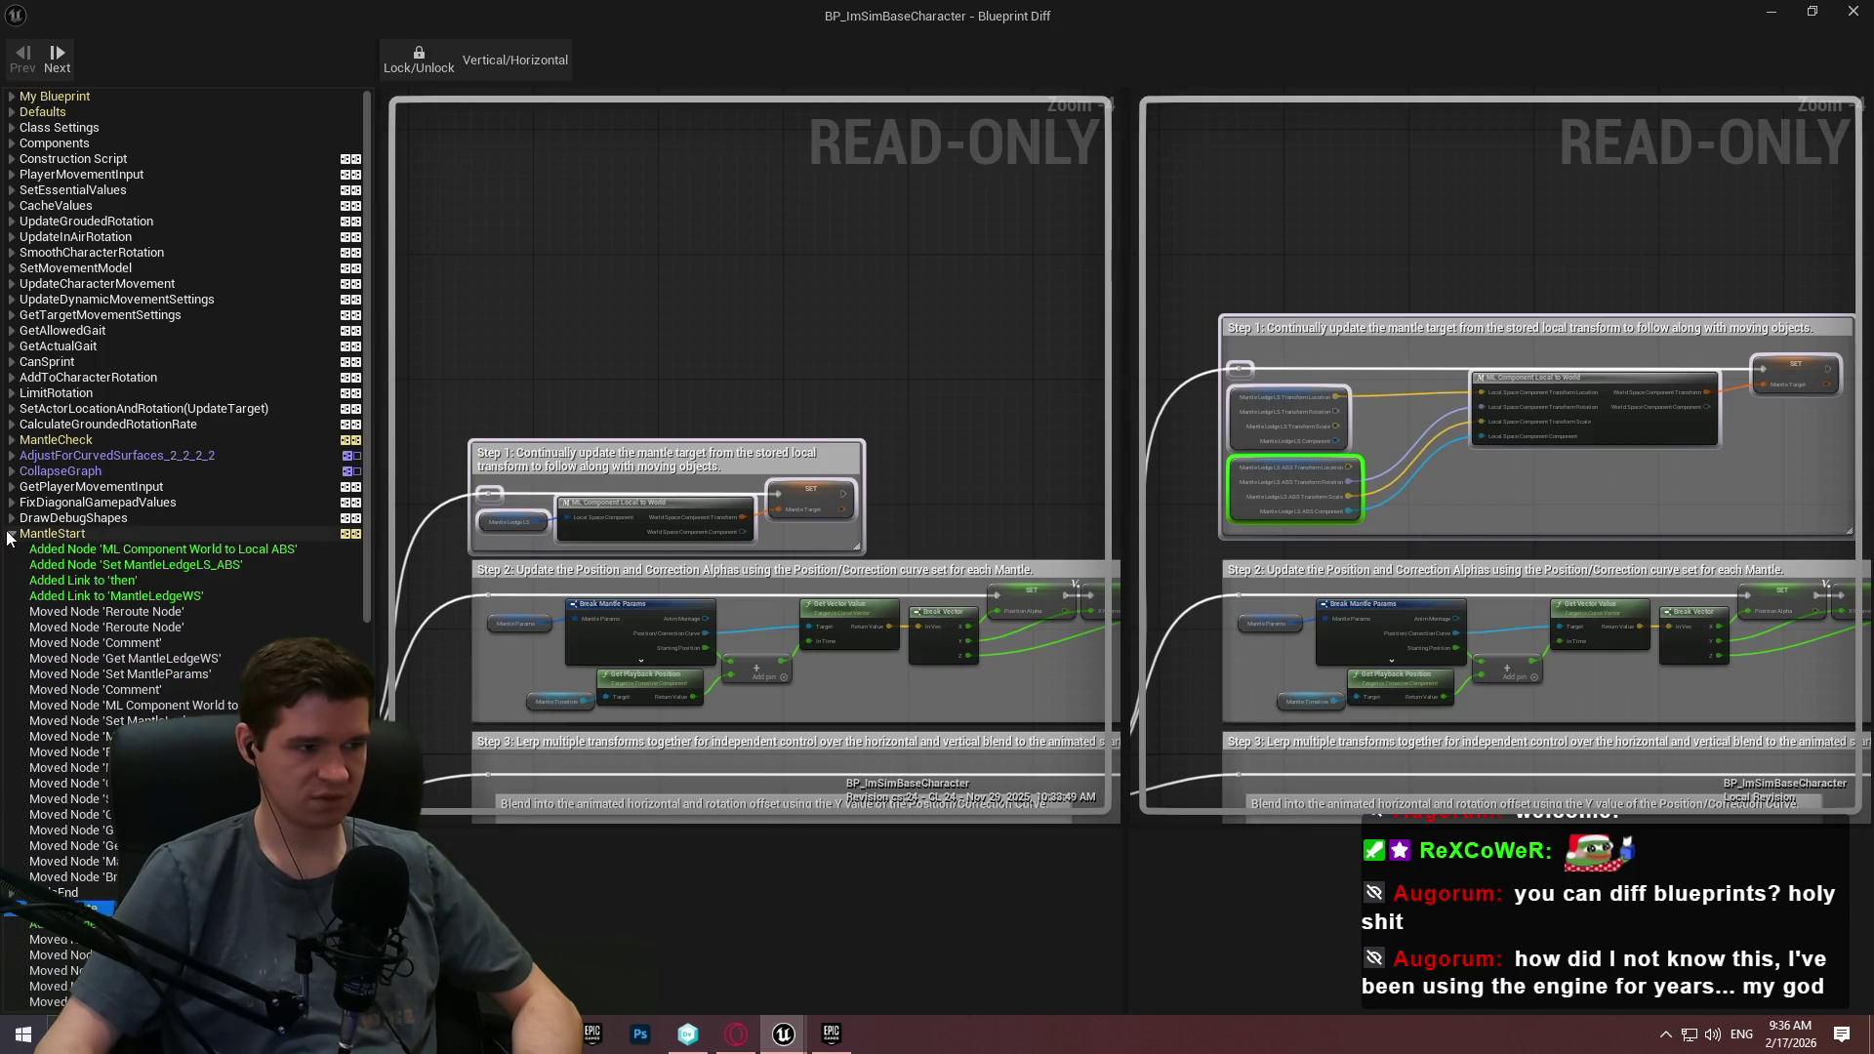
Zoom through MantleStart's Steps 1–7 and jump to the added Mantle Ledge LS ABS node.
left_click(117, 534)
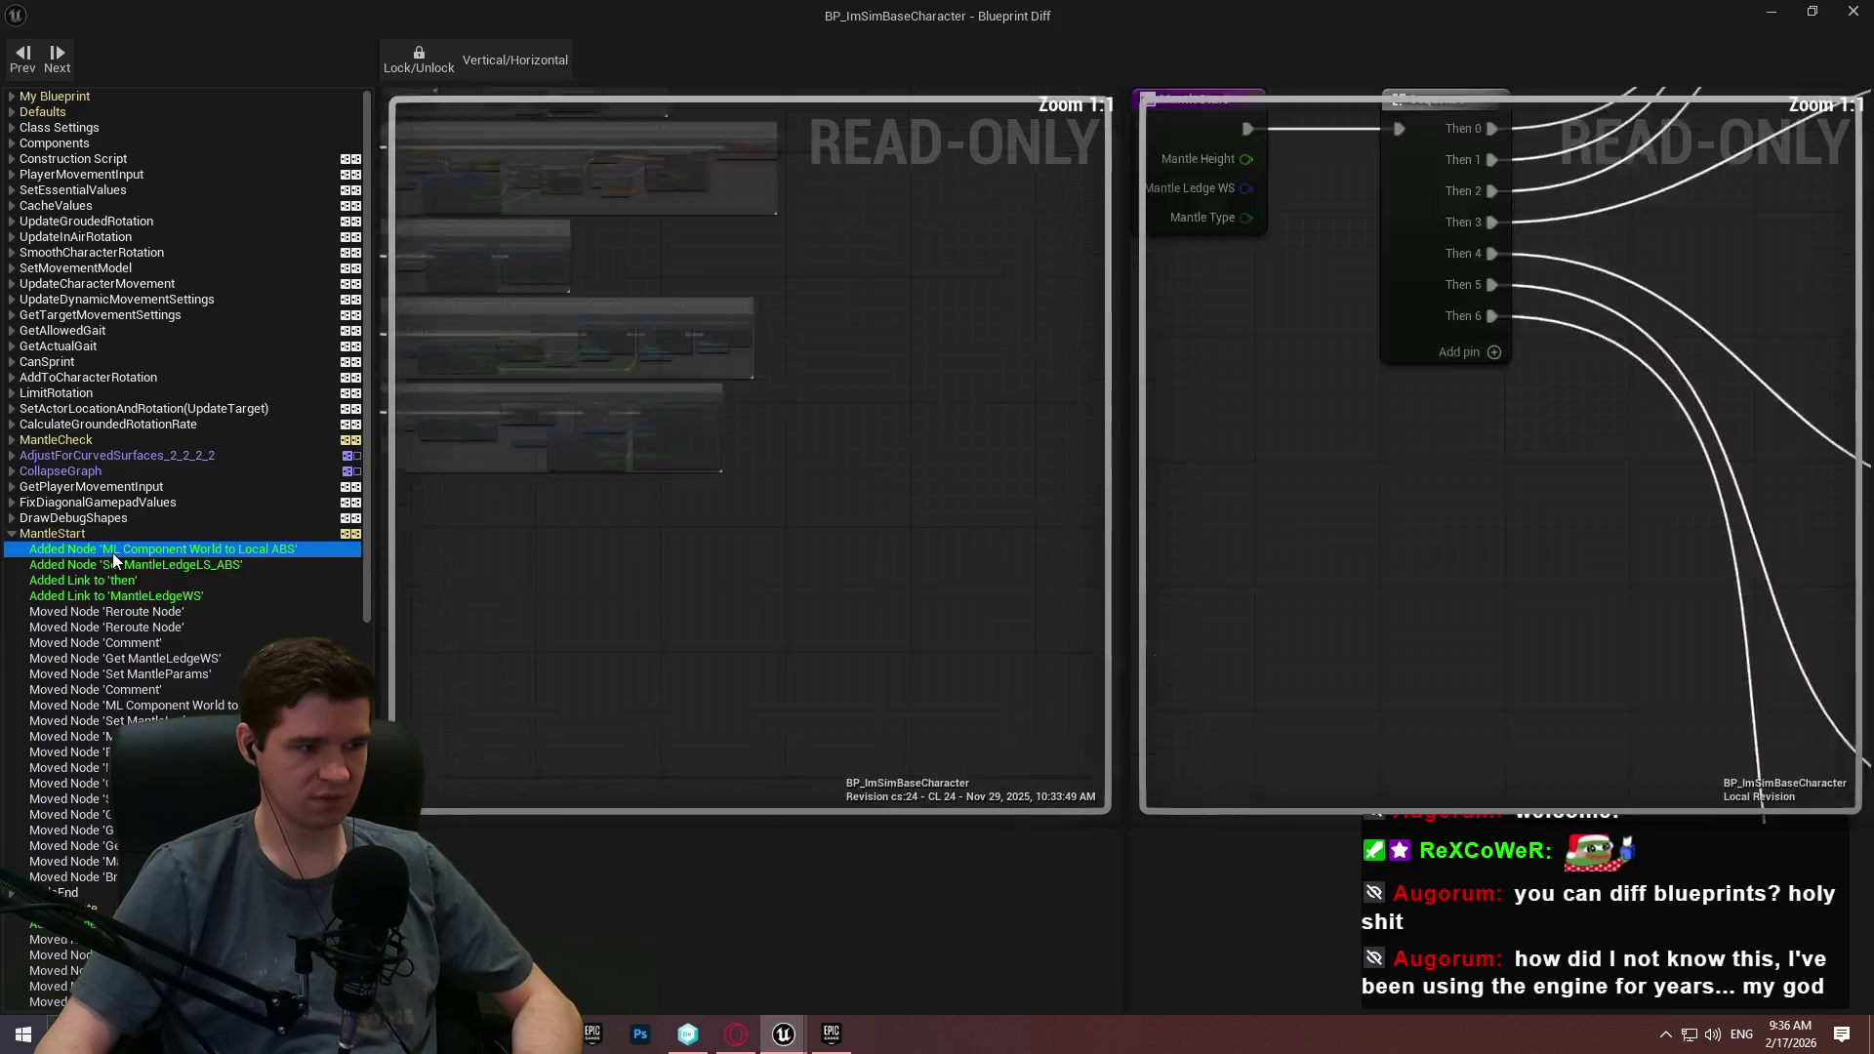
scroll(664, 326, "up", 4)
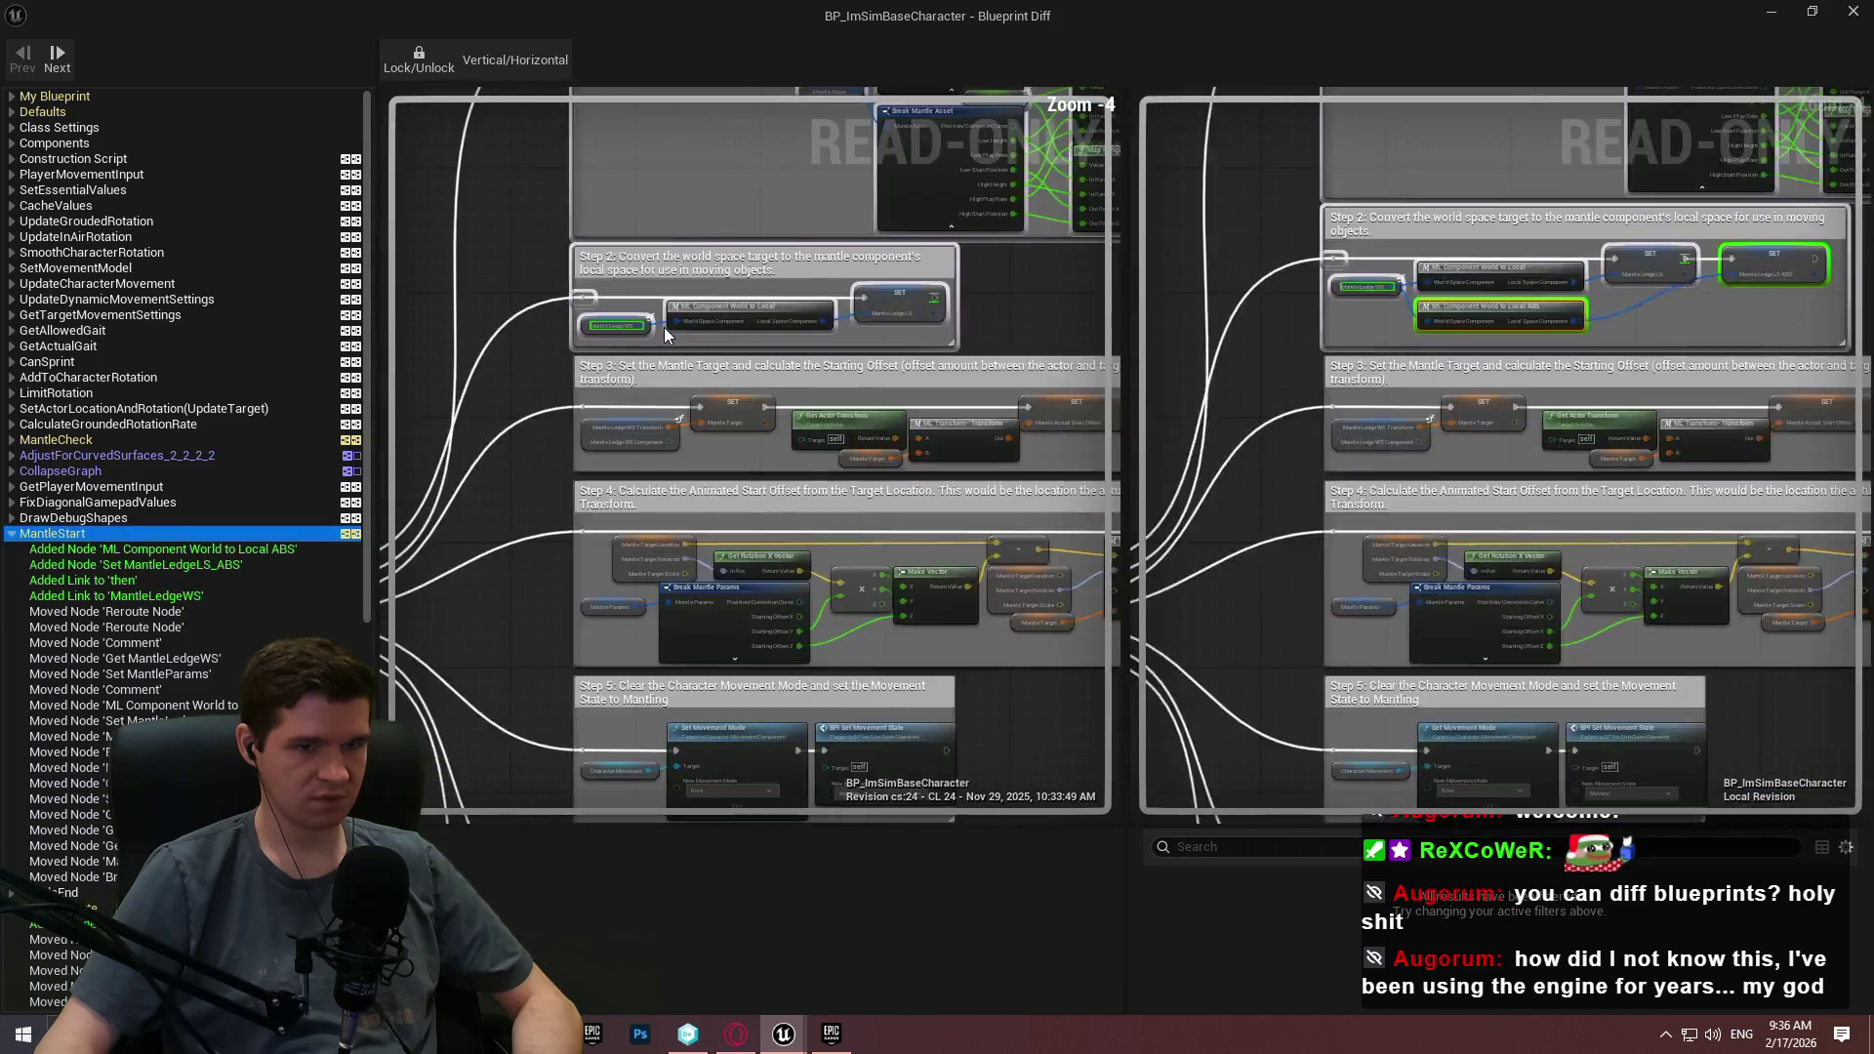
scroll(592, 473, "down", 4)
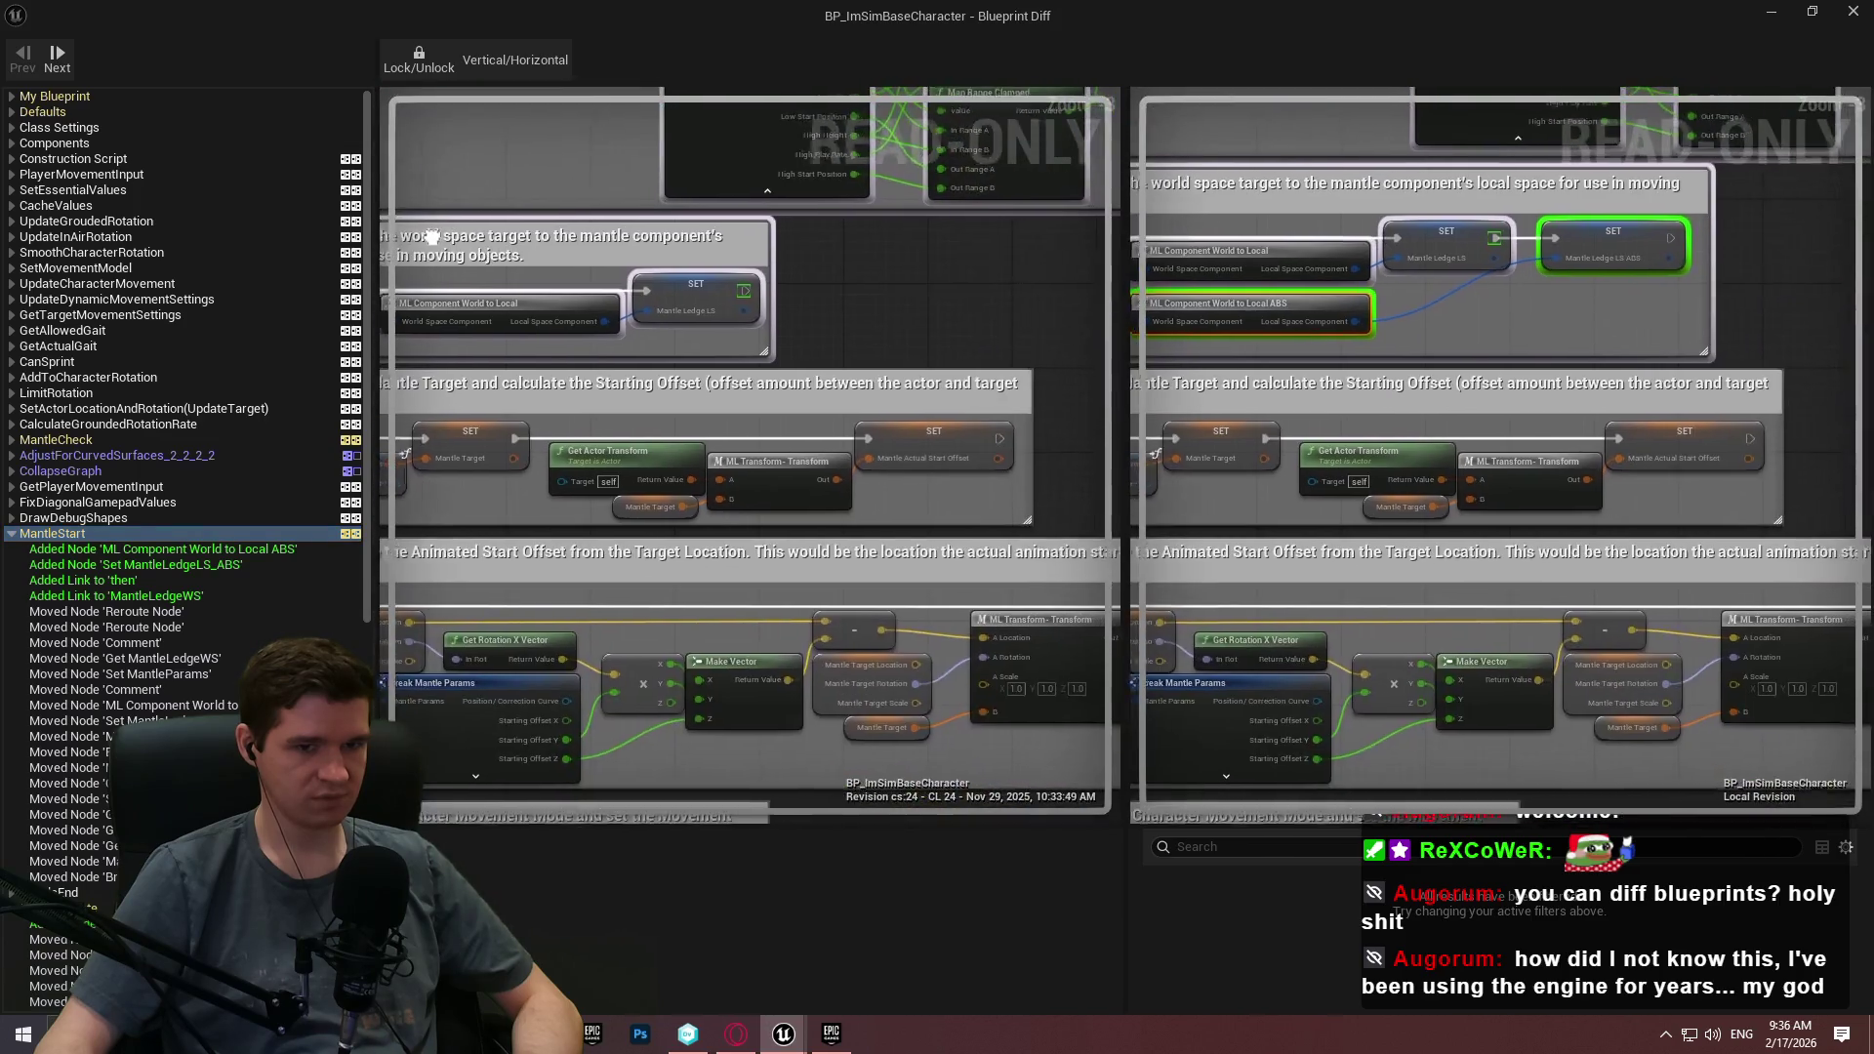
scroll(796, 456, "up", 2)
scroll(797, 456, "down", 3)
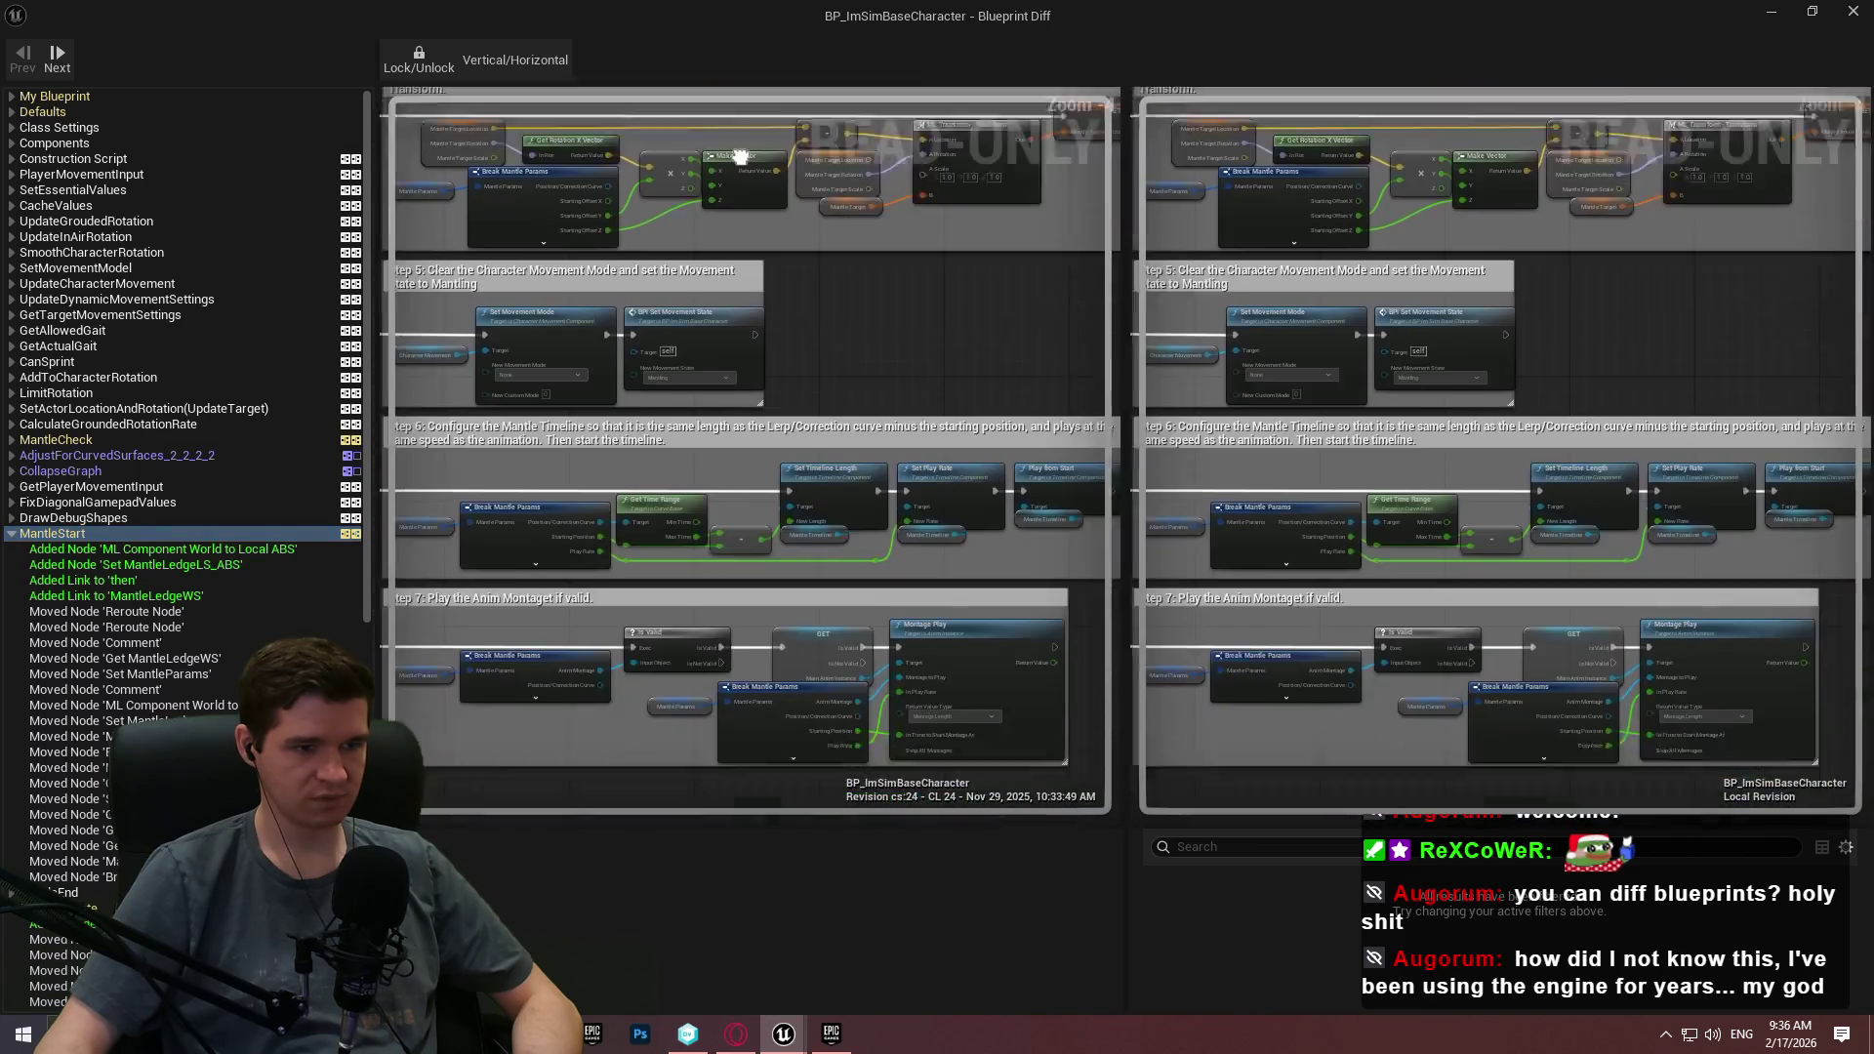
scroll(945, 273, "up", 3)
scroll(977, 456, "down", 2)
scroll(807, 492, "up", 3)
scroll(751, 449, "down", 2)
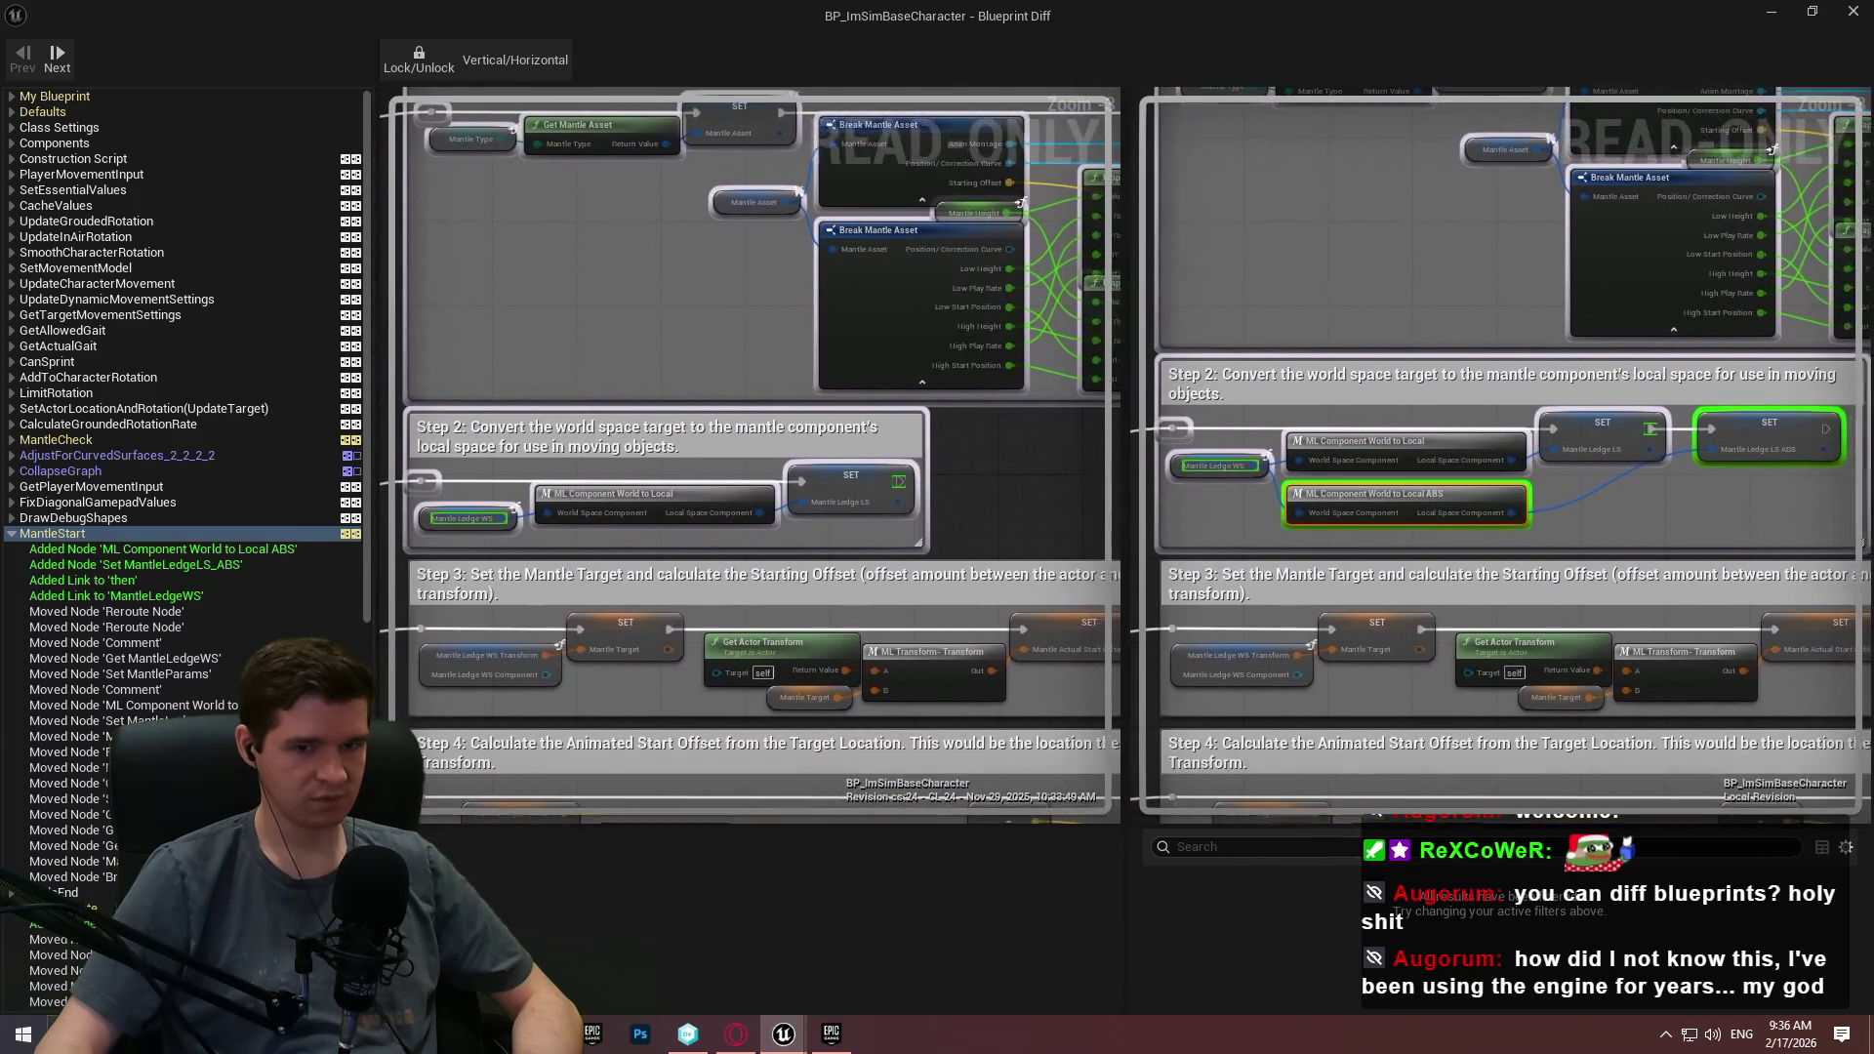
scroll(752, 292, "up", 2)
left_click_drag(977, 538, 1012, 506)
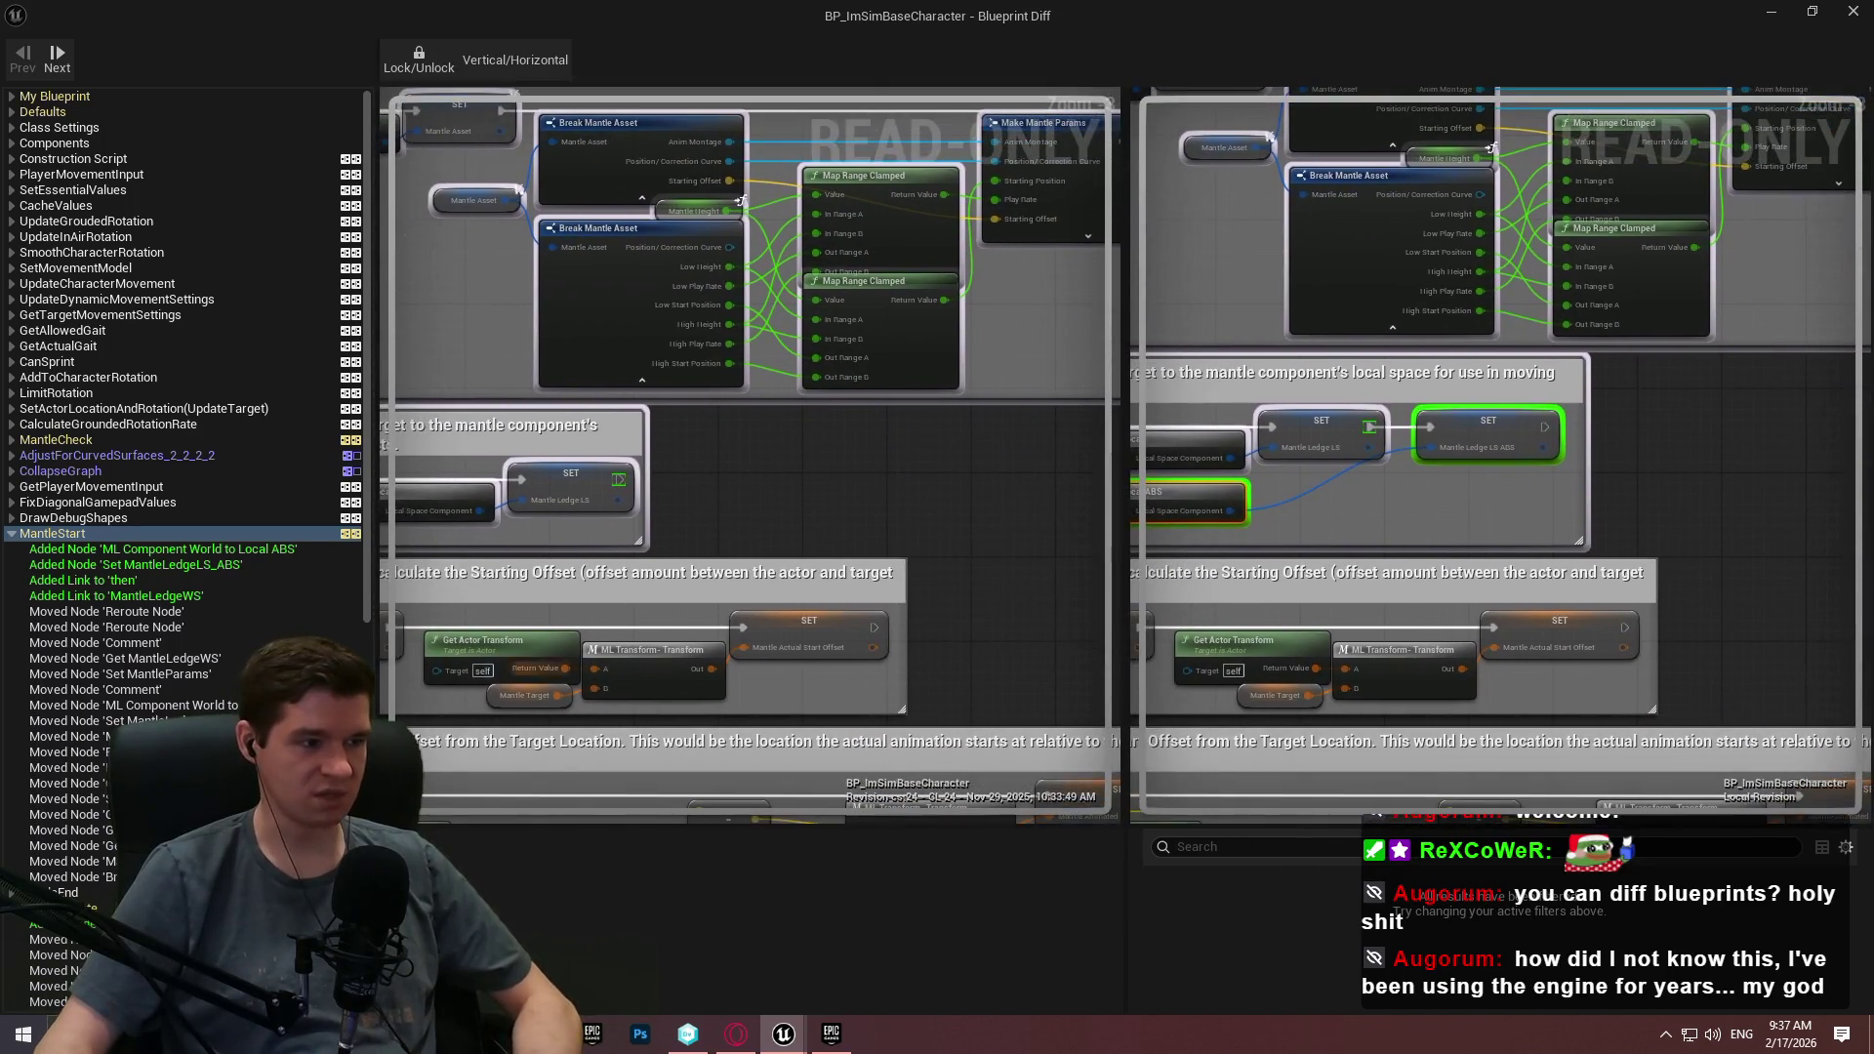
left_click(57, 908)
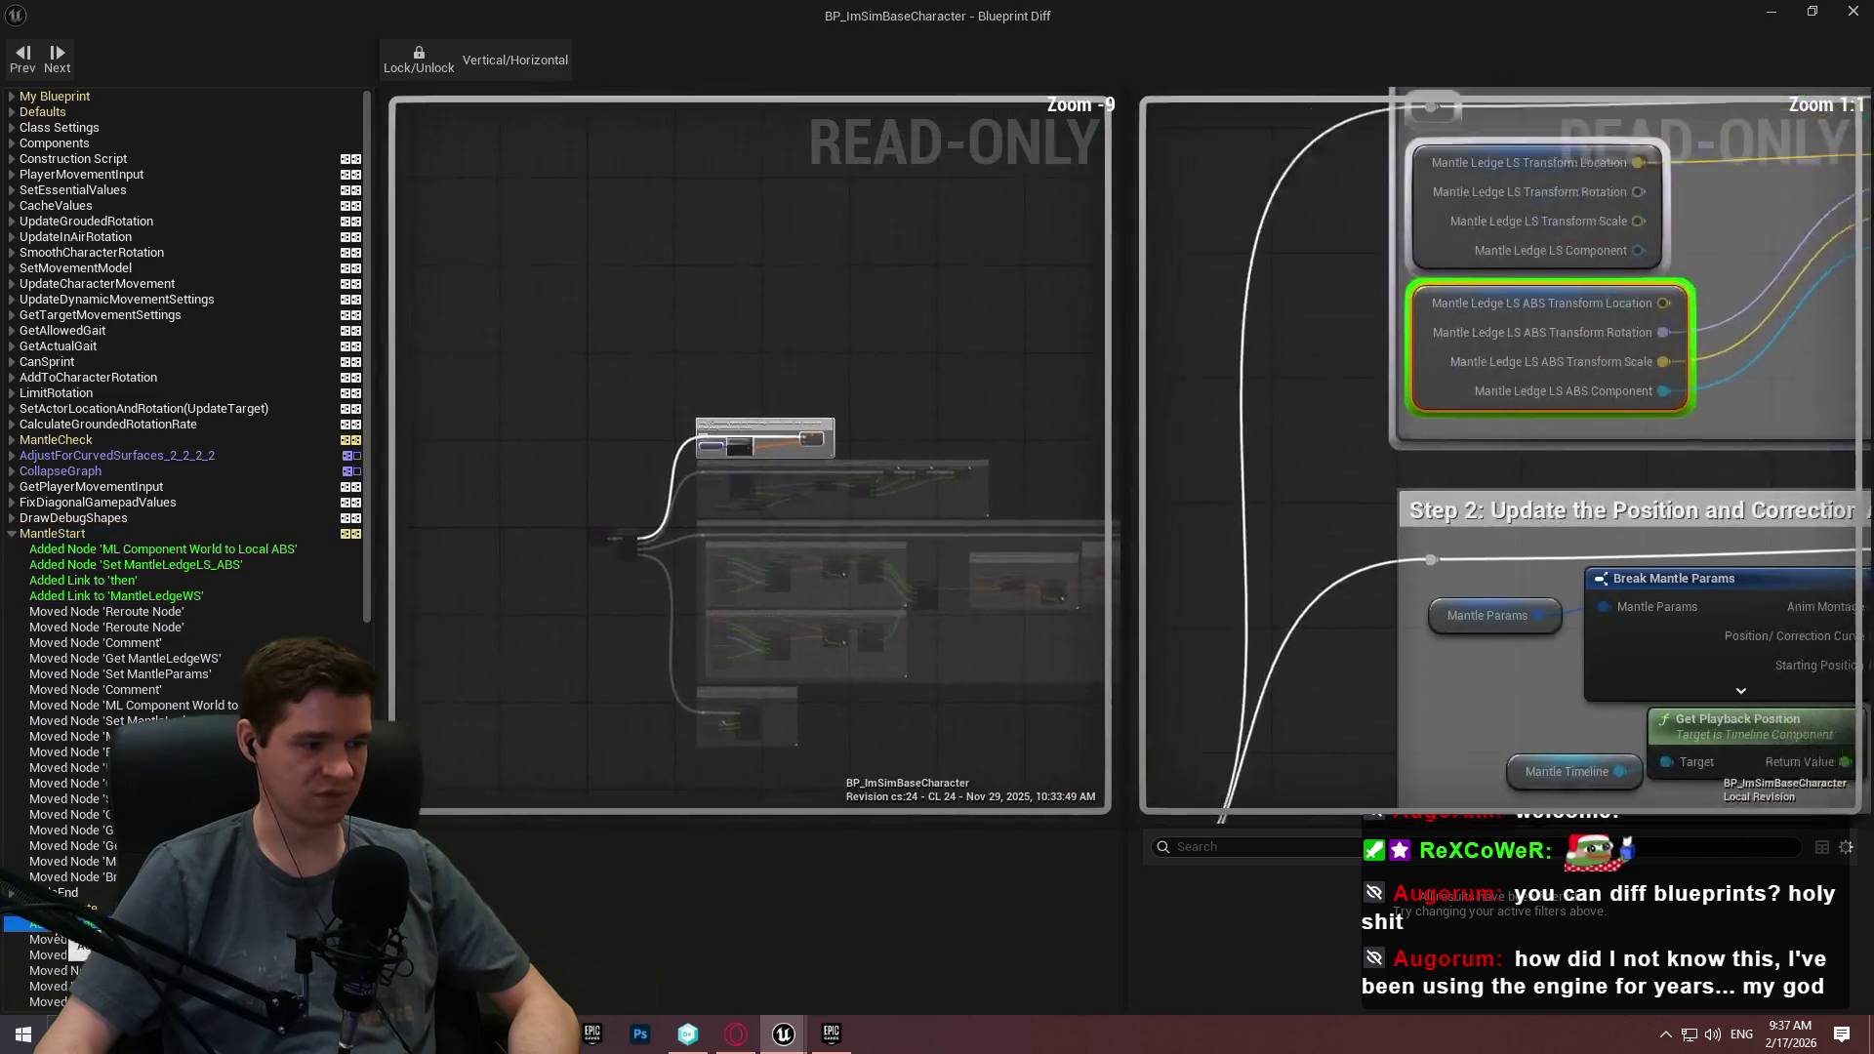
Compare MantleCheck and AdjustForCurvedSurfaces, noting that AdjustForCurvedSurfaces is absent from the local revision.
mouse_move(893, 421)
left_mouse_down()
mouse_move(669, 453)
mouse_move(976, 437)
mouse_move(763, 445)
mouse_move(745, 467)
mouse_move(786, 464)
mouse_move(797, 439)
mouse_move(730, 562)
mouse_move(102, 544)
left_mouse_up()
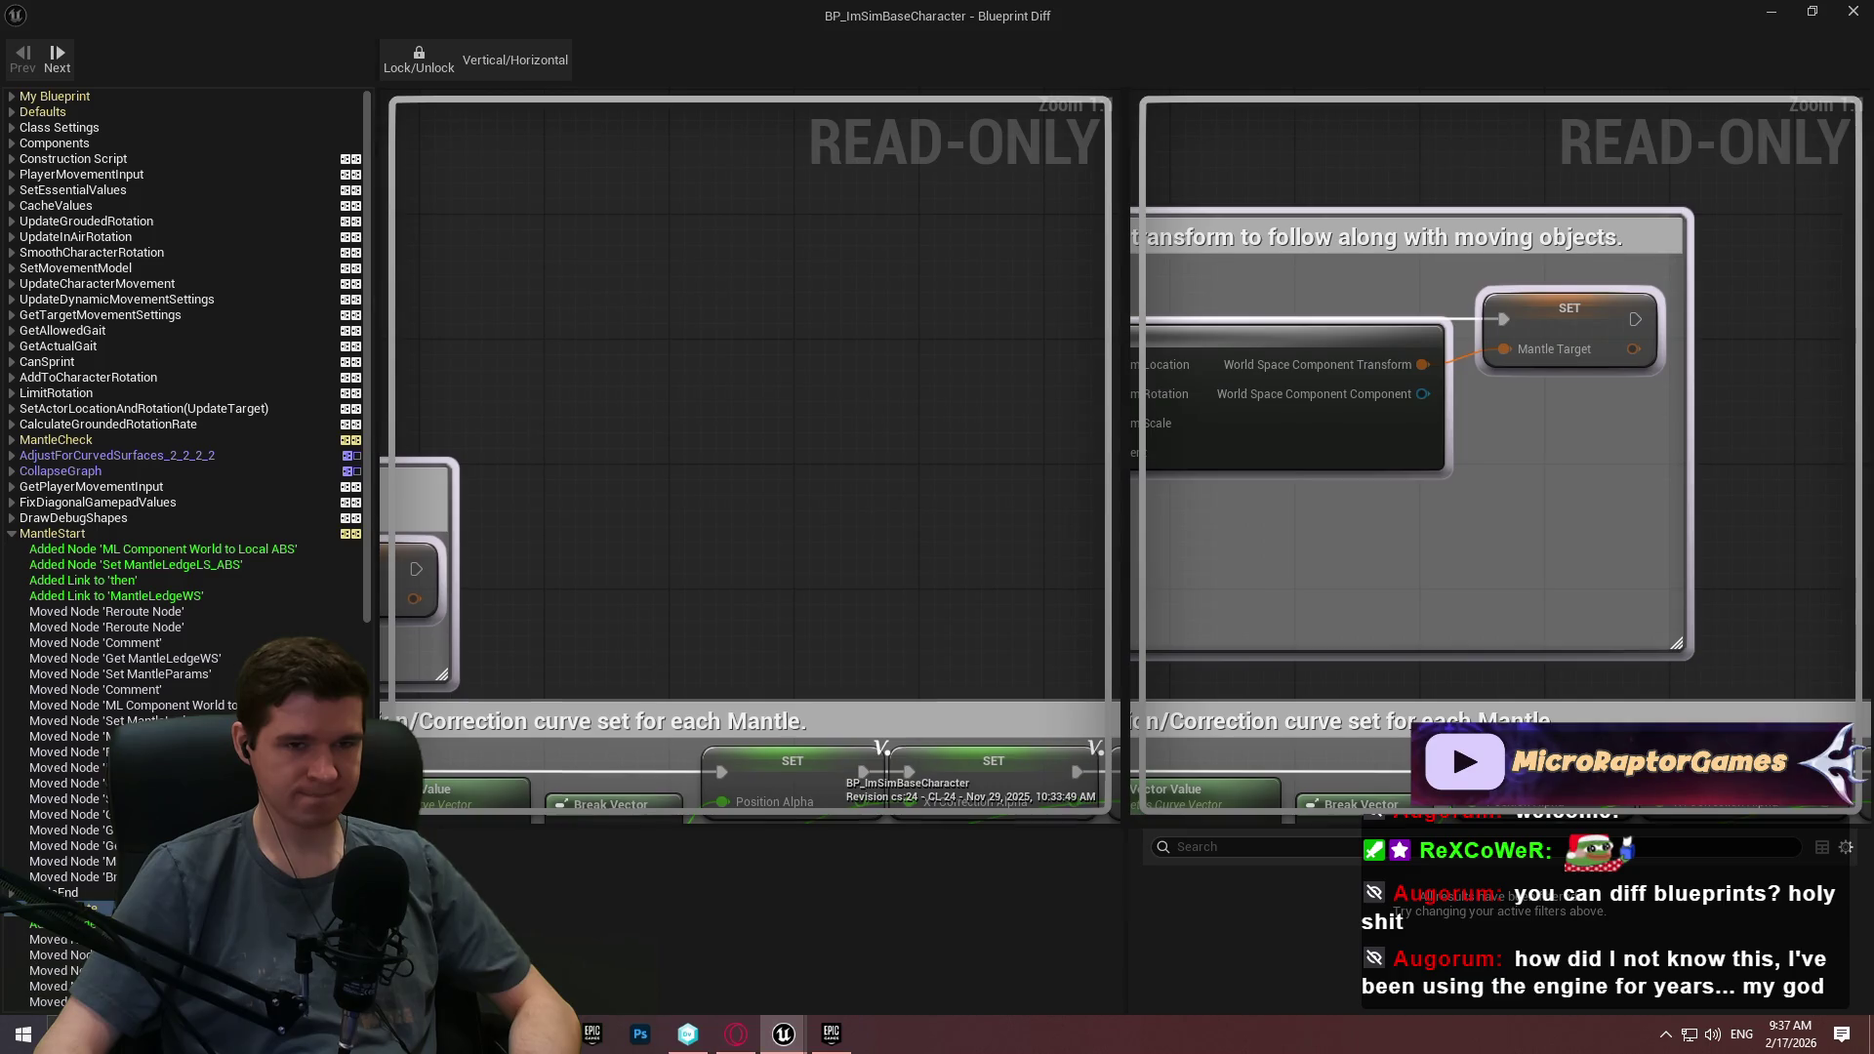
scroll(707, 484, "down", 5)
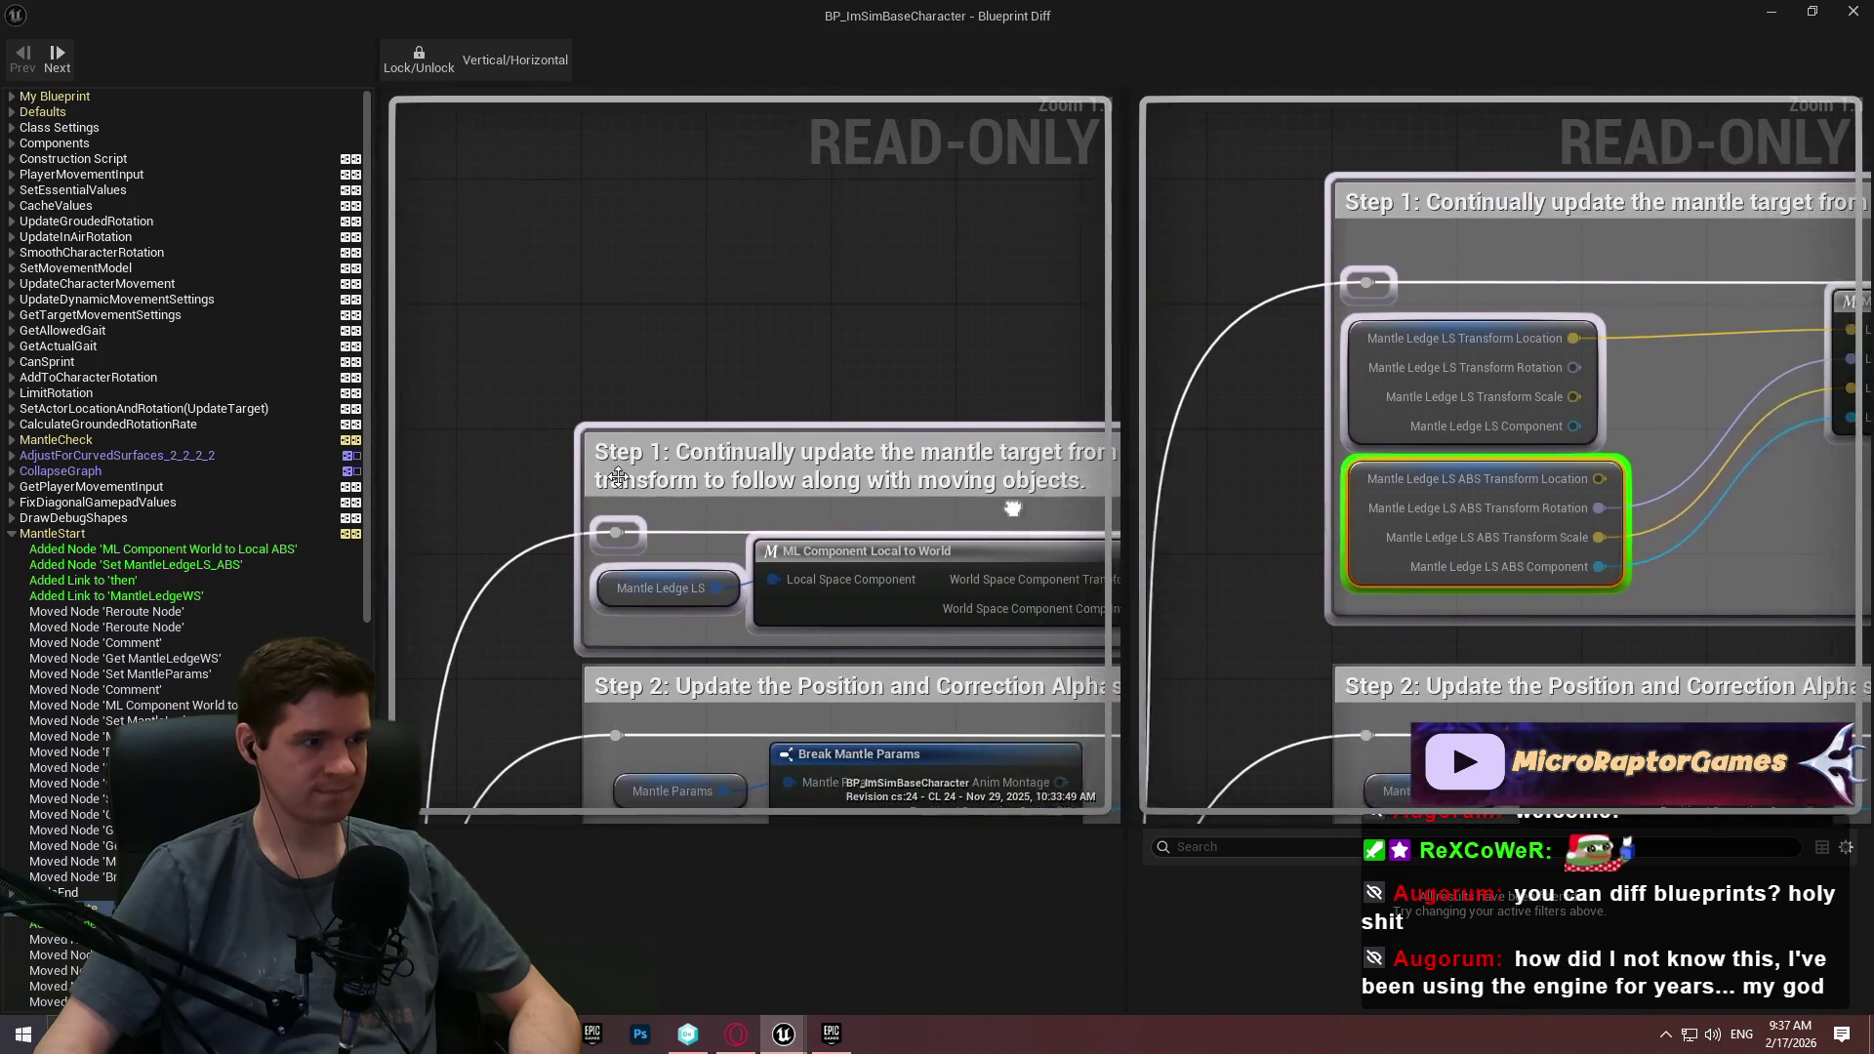
left_click(67, 441)
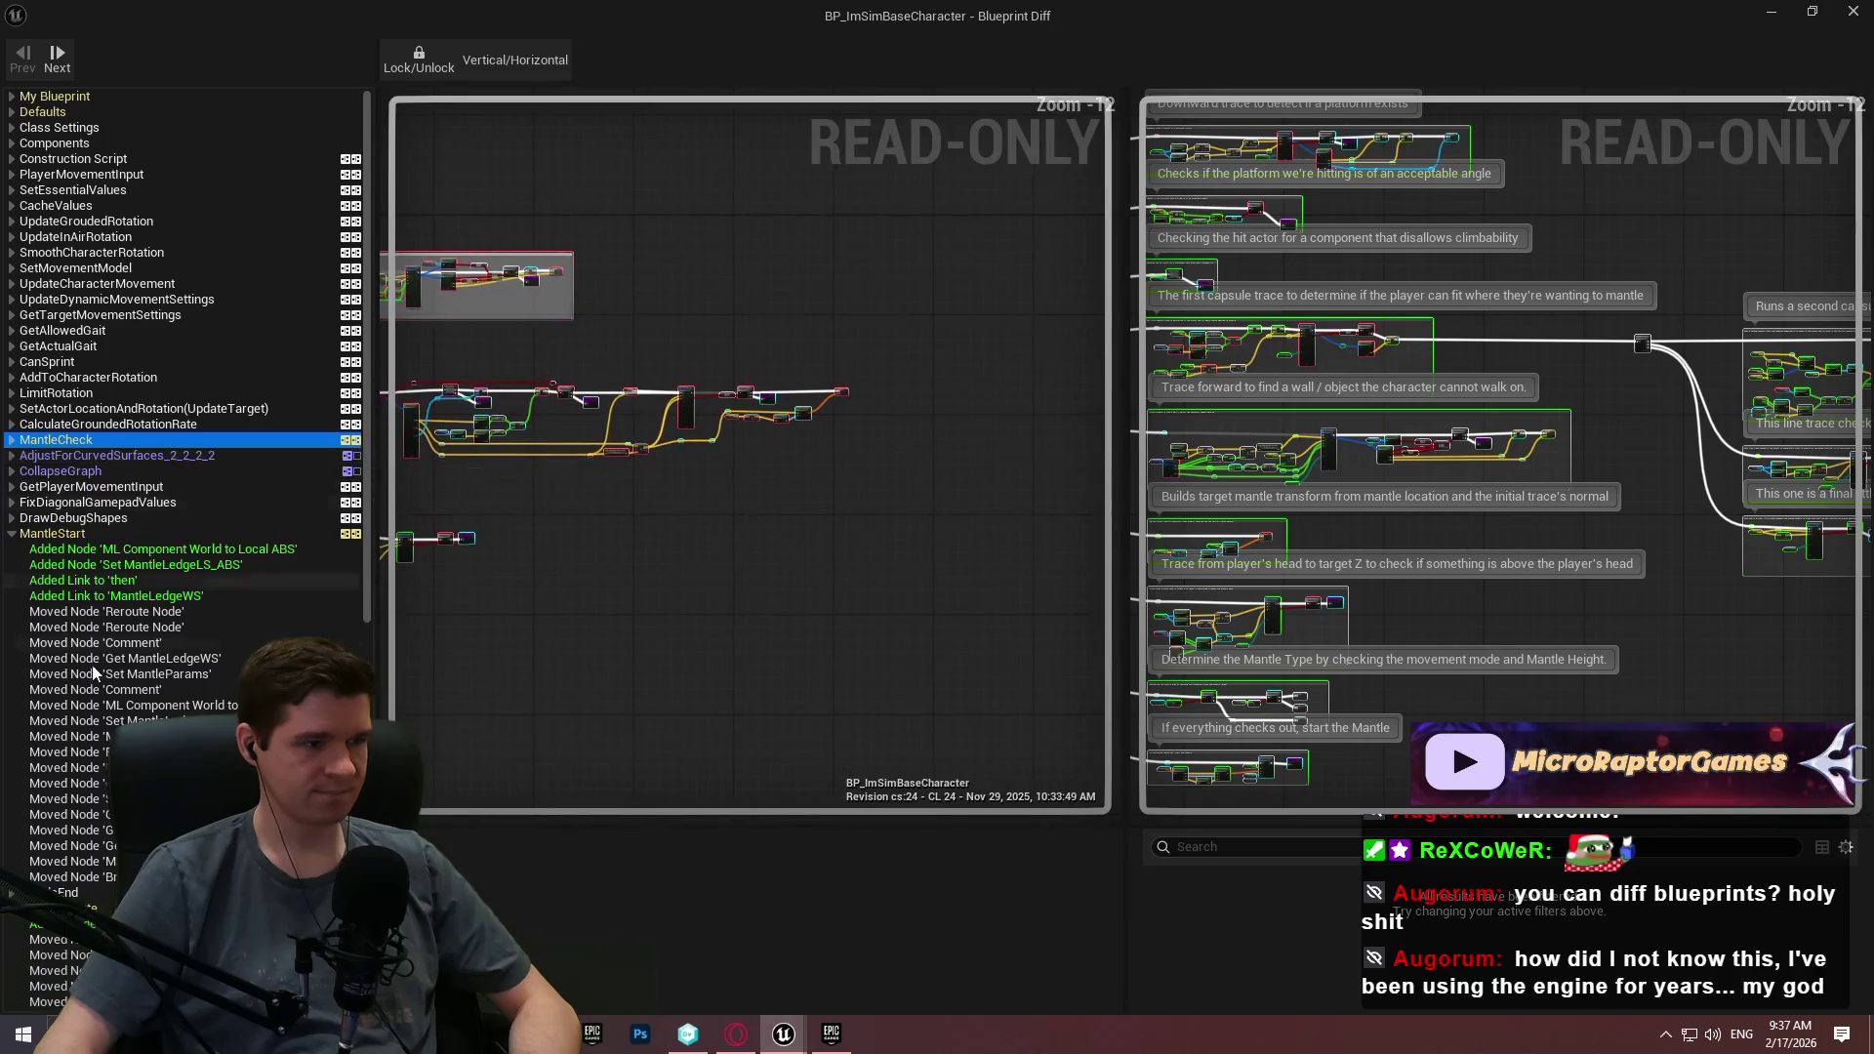
scroll(102, 666, "down", 10)
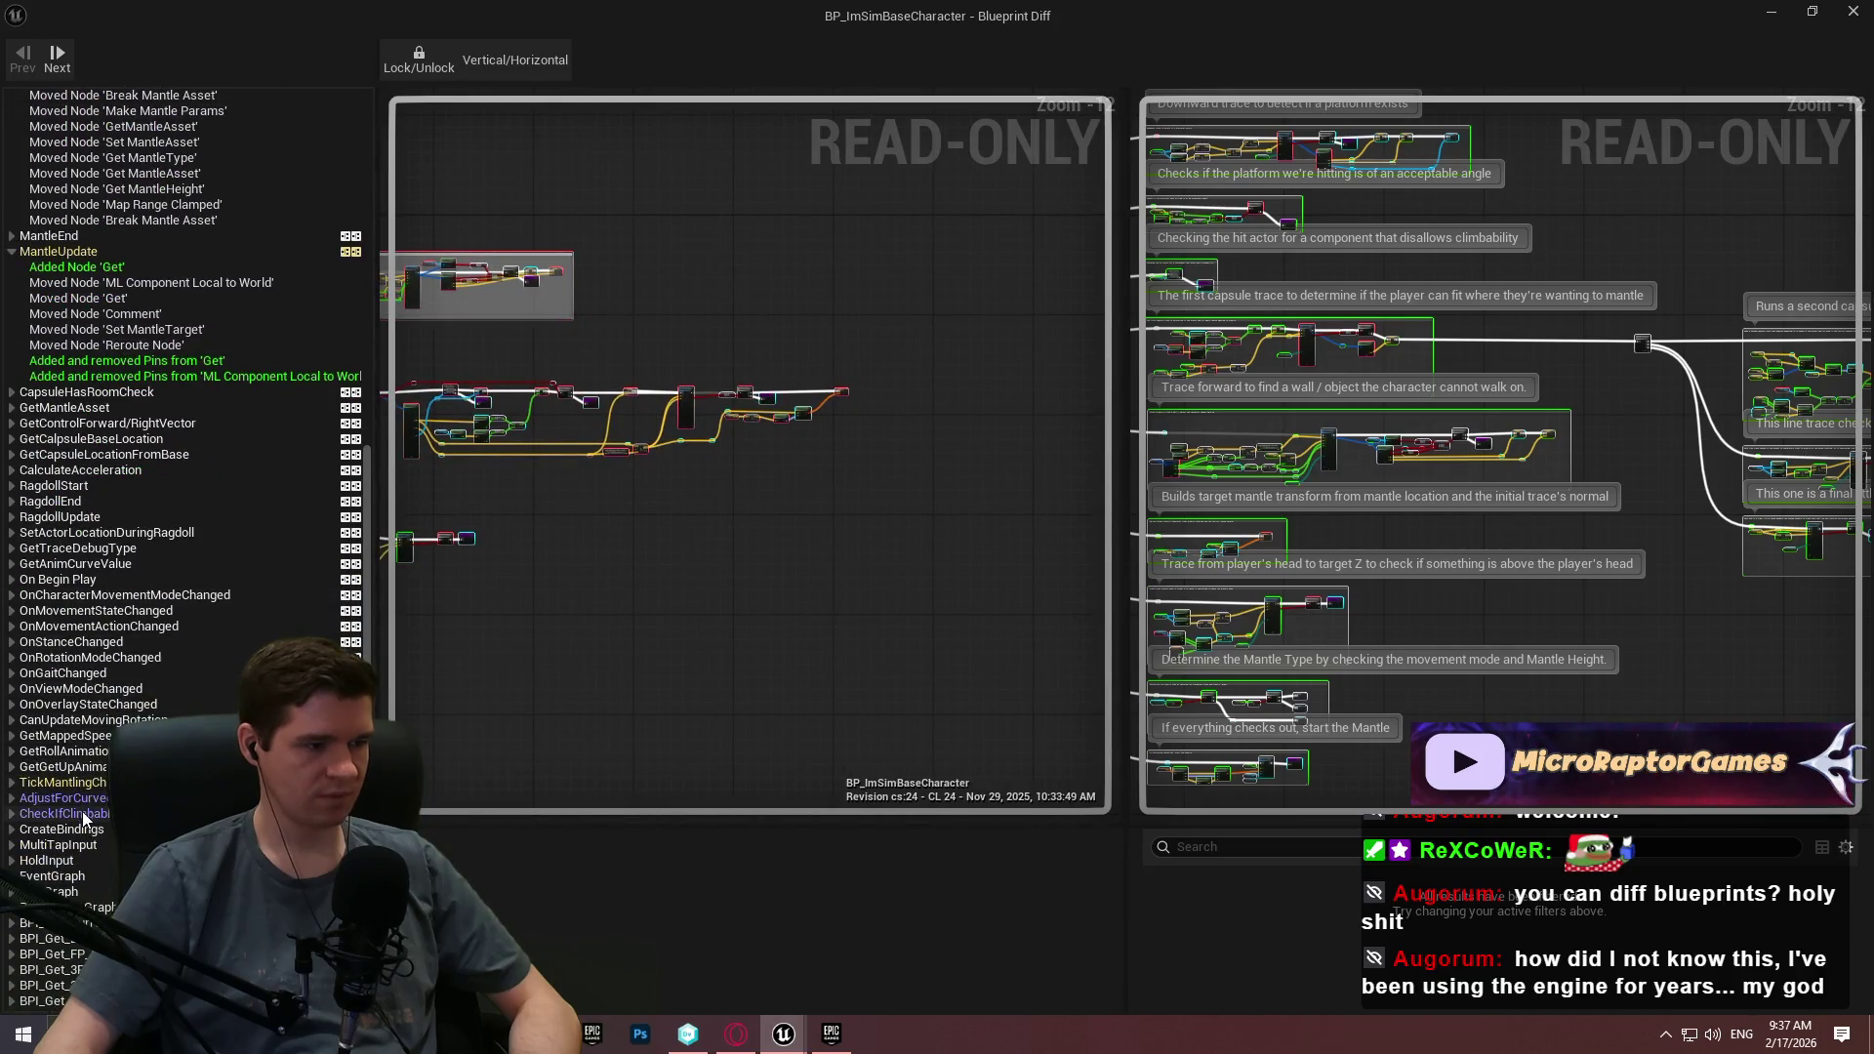
left_click(66, 799)
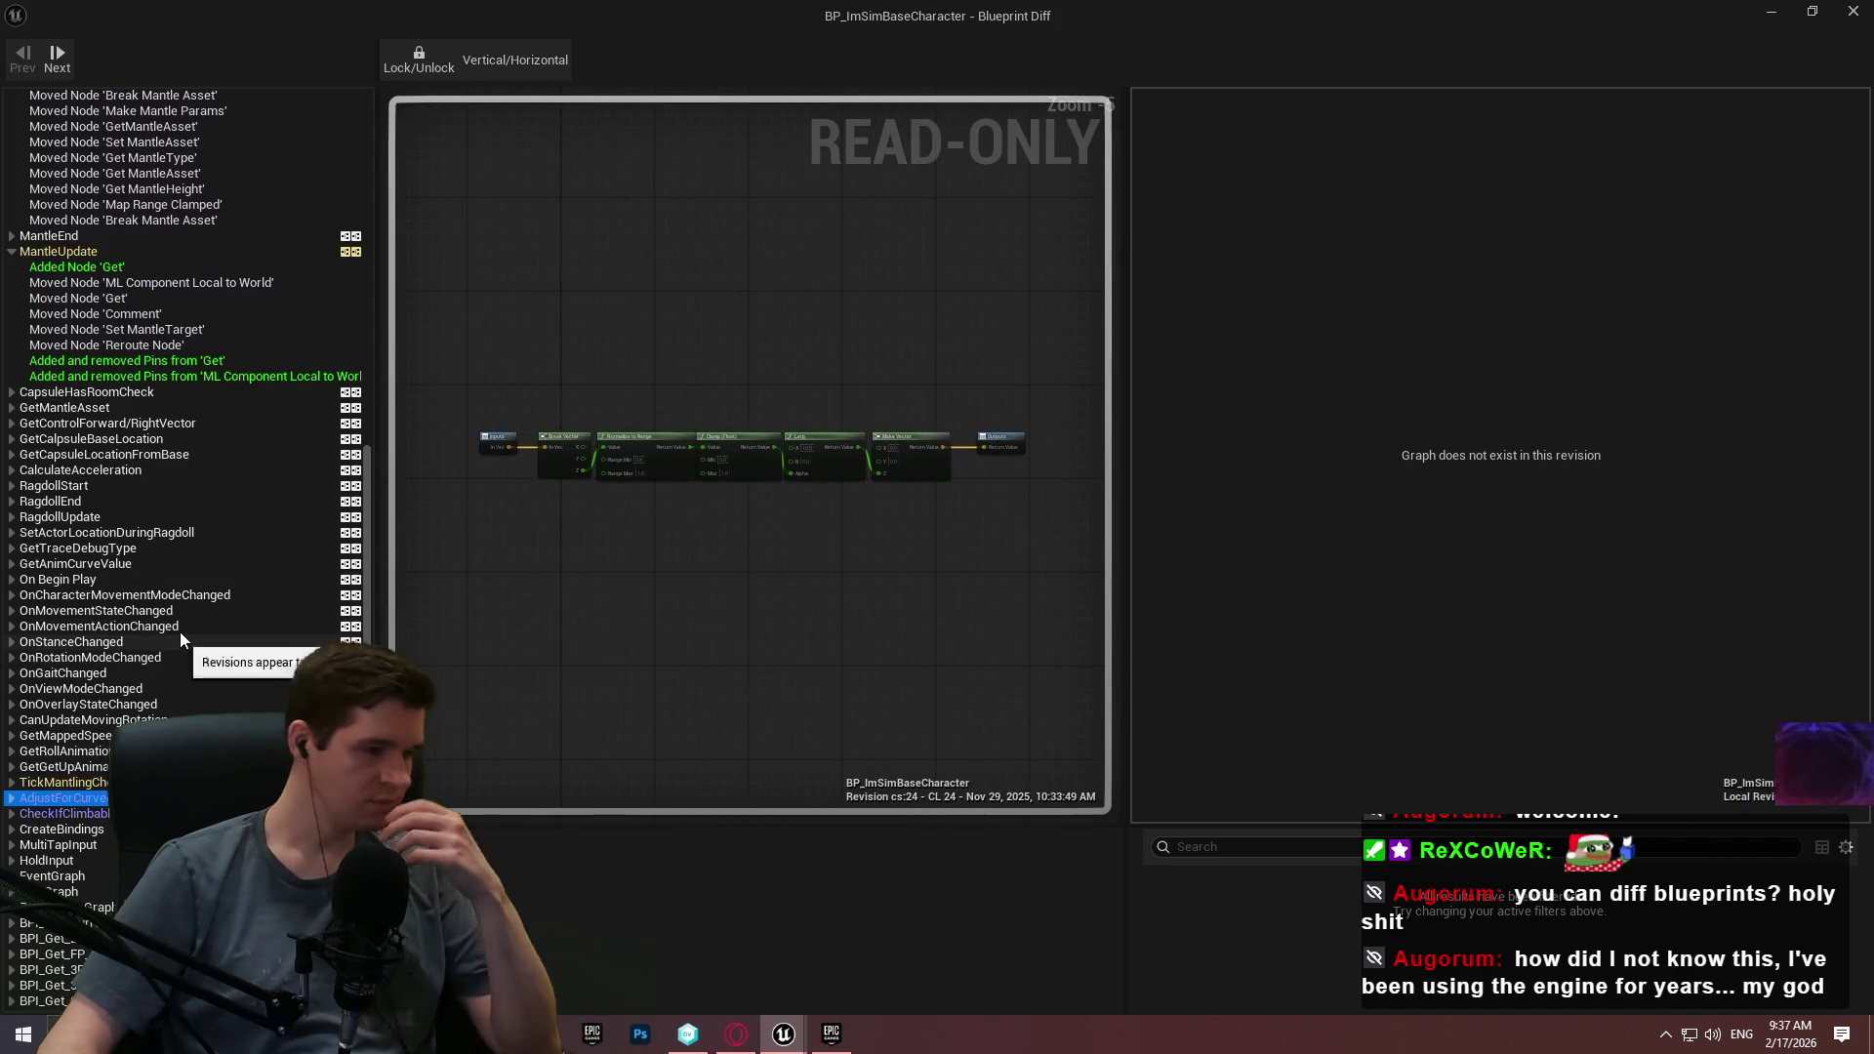
scroll(179, 635, "up", 7)
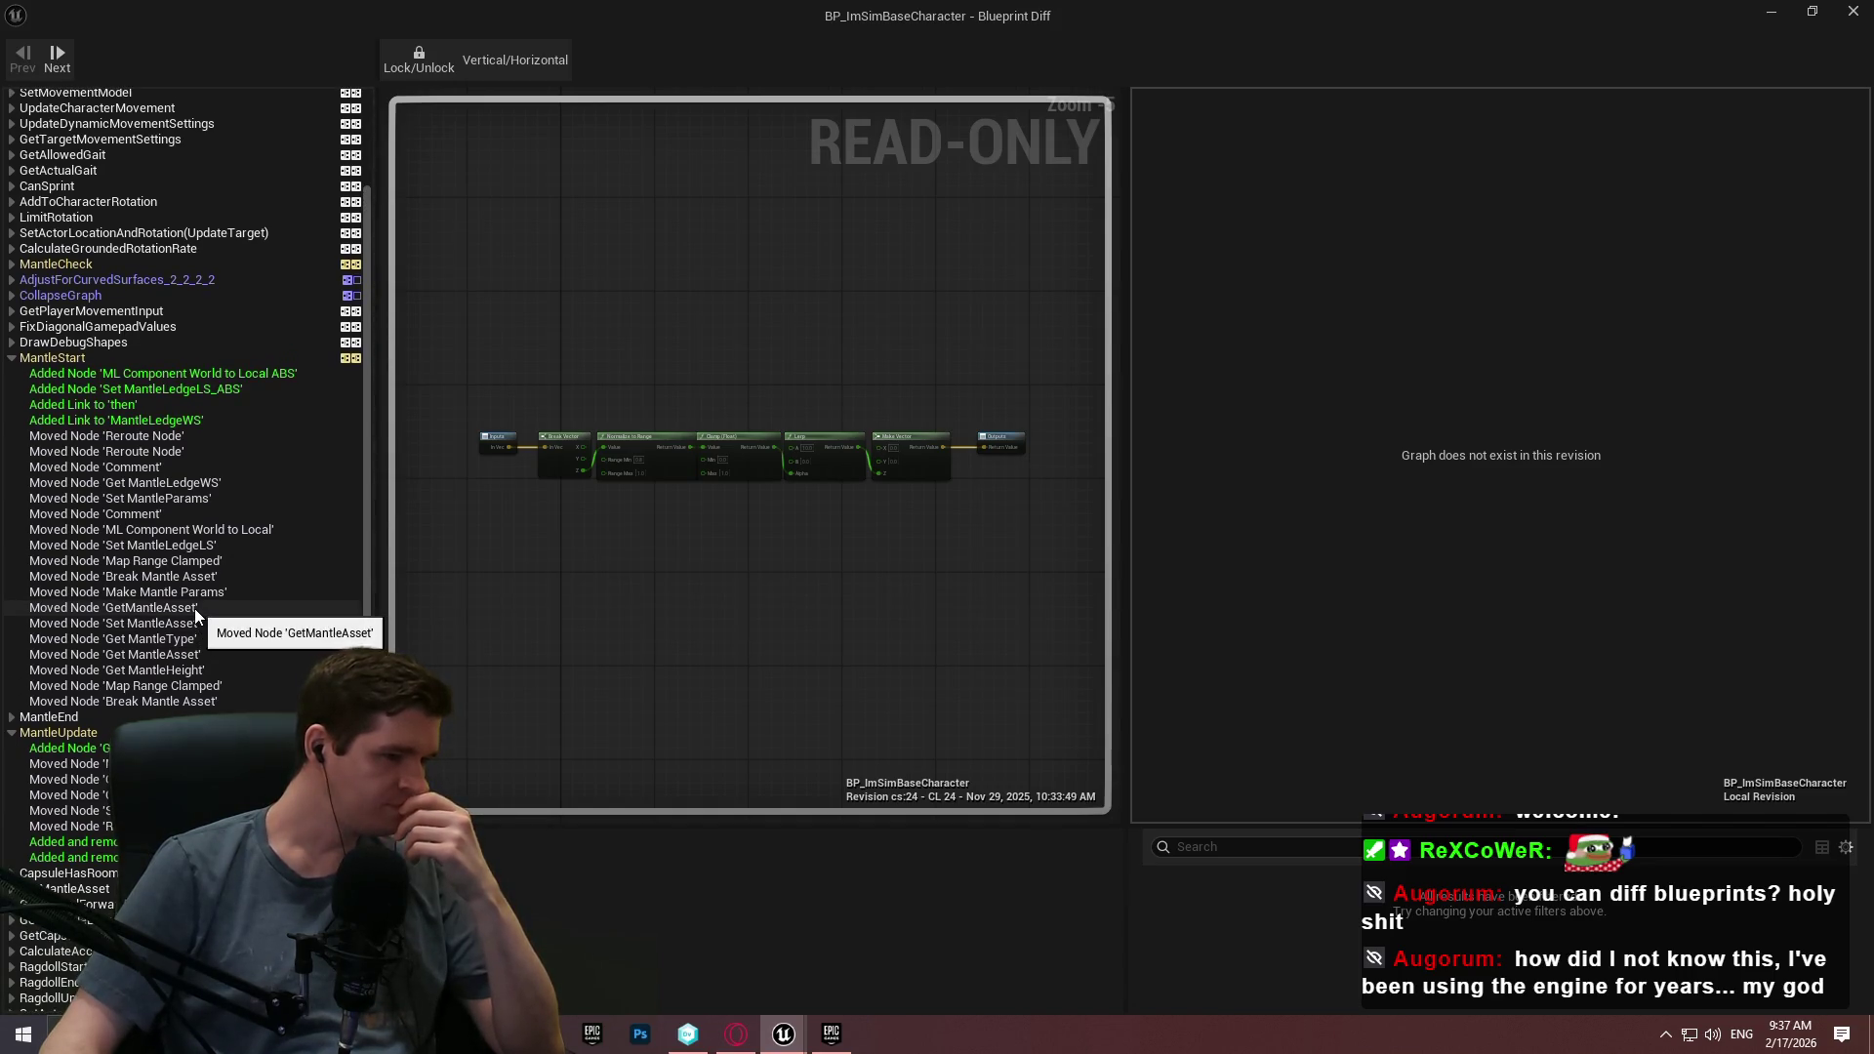
Inspect the MantleUpdate comparison's link entries, then leave the Blueprint Diff window.
left_click(59, 732)
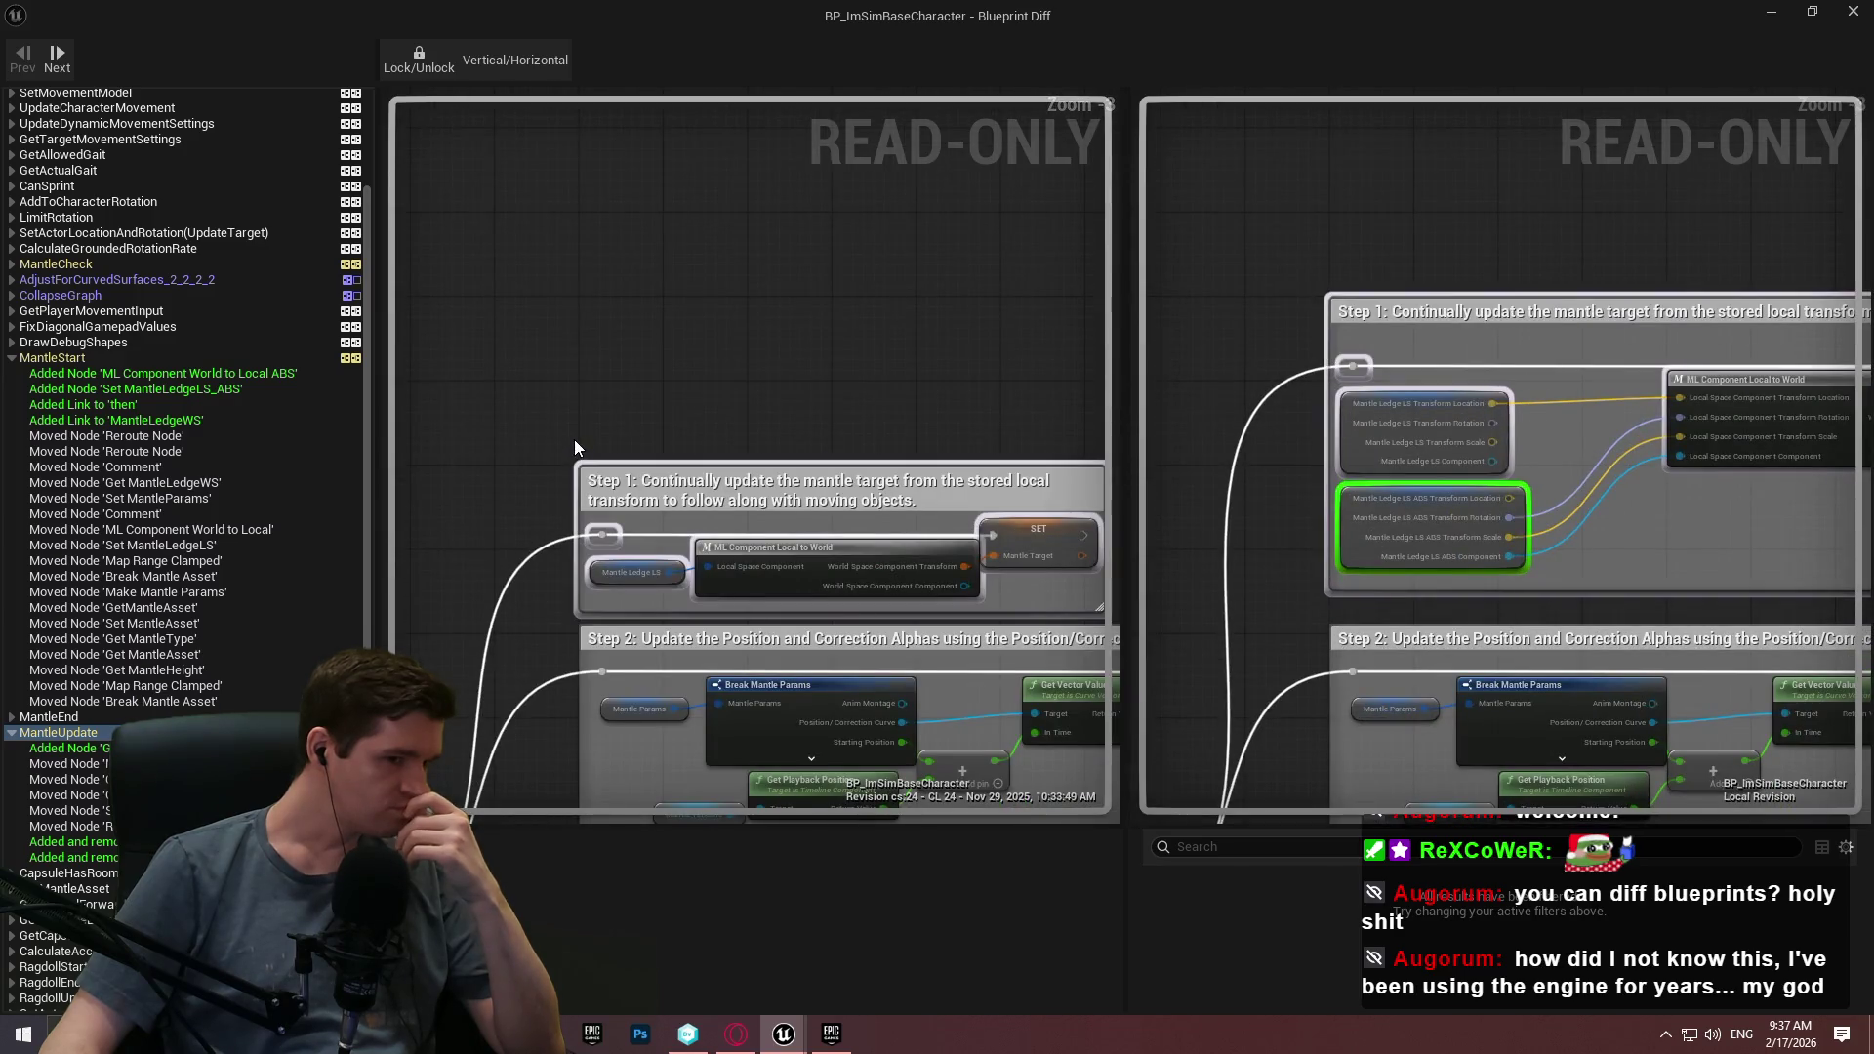
mouse_move(202, 421)
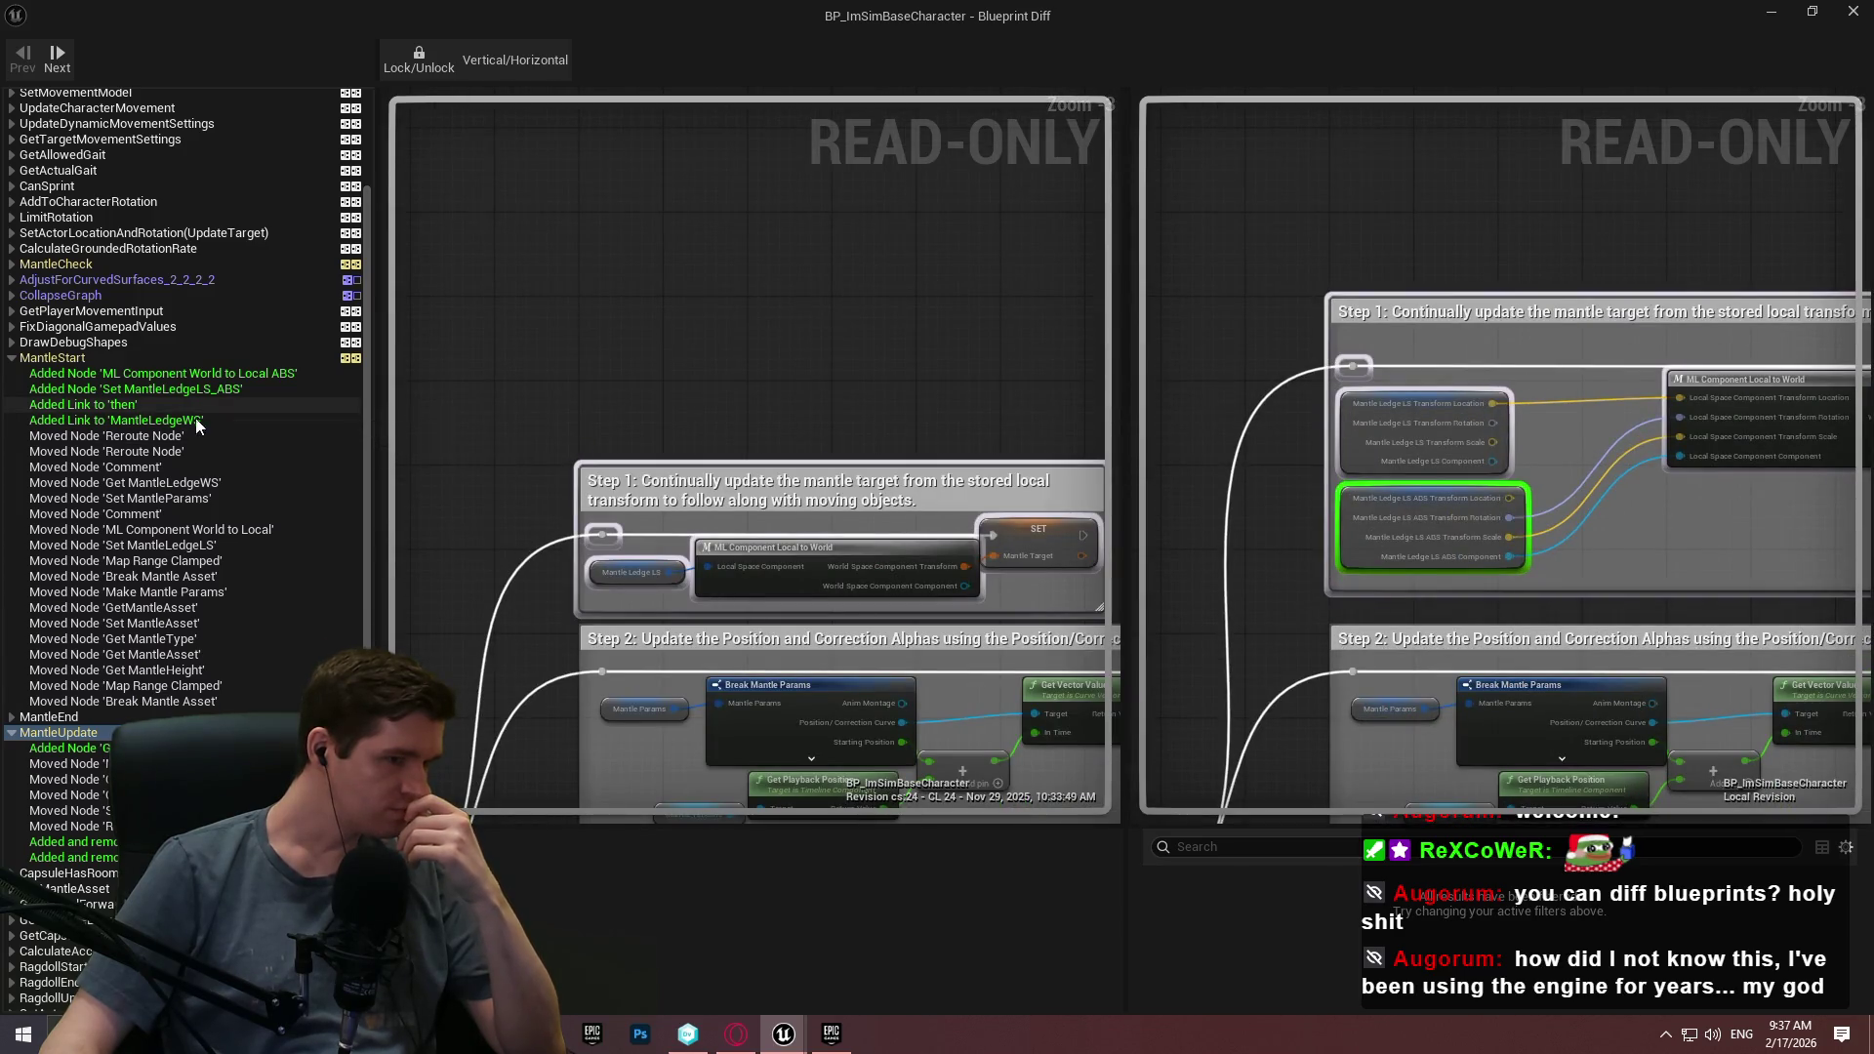
mouse_move(114, 422)
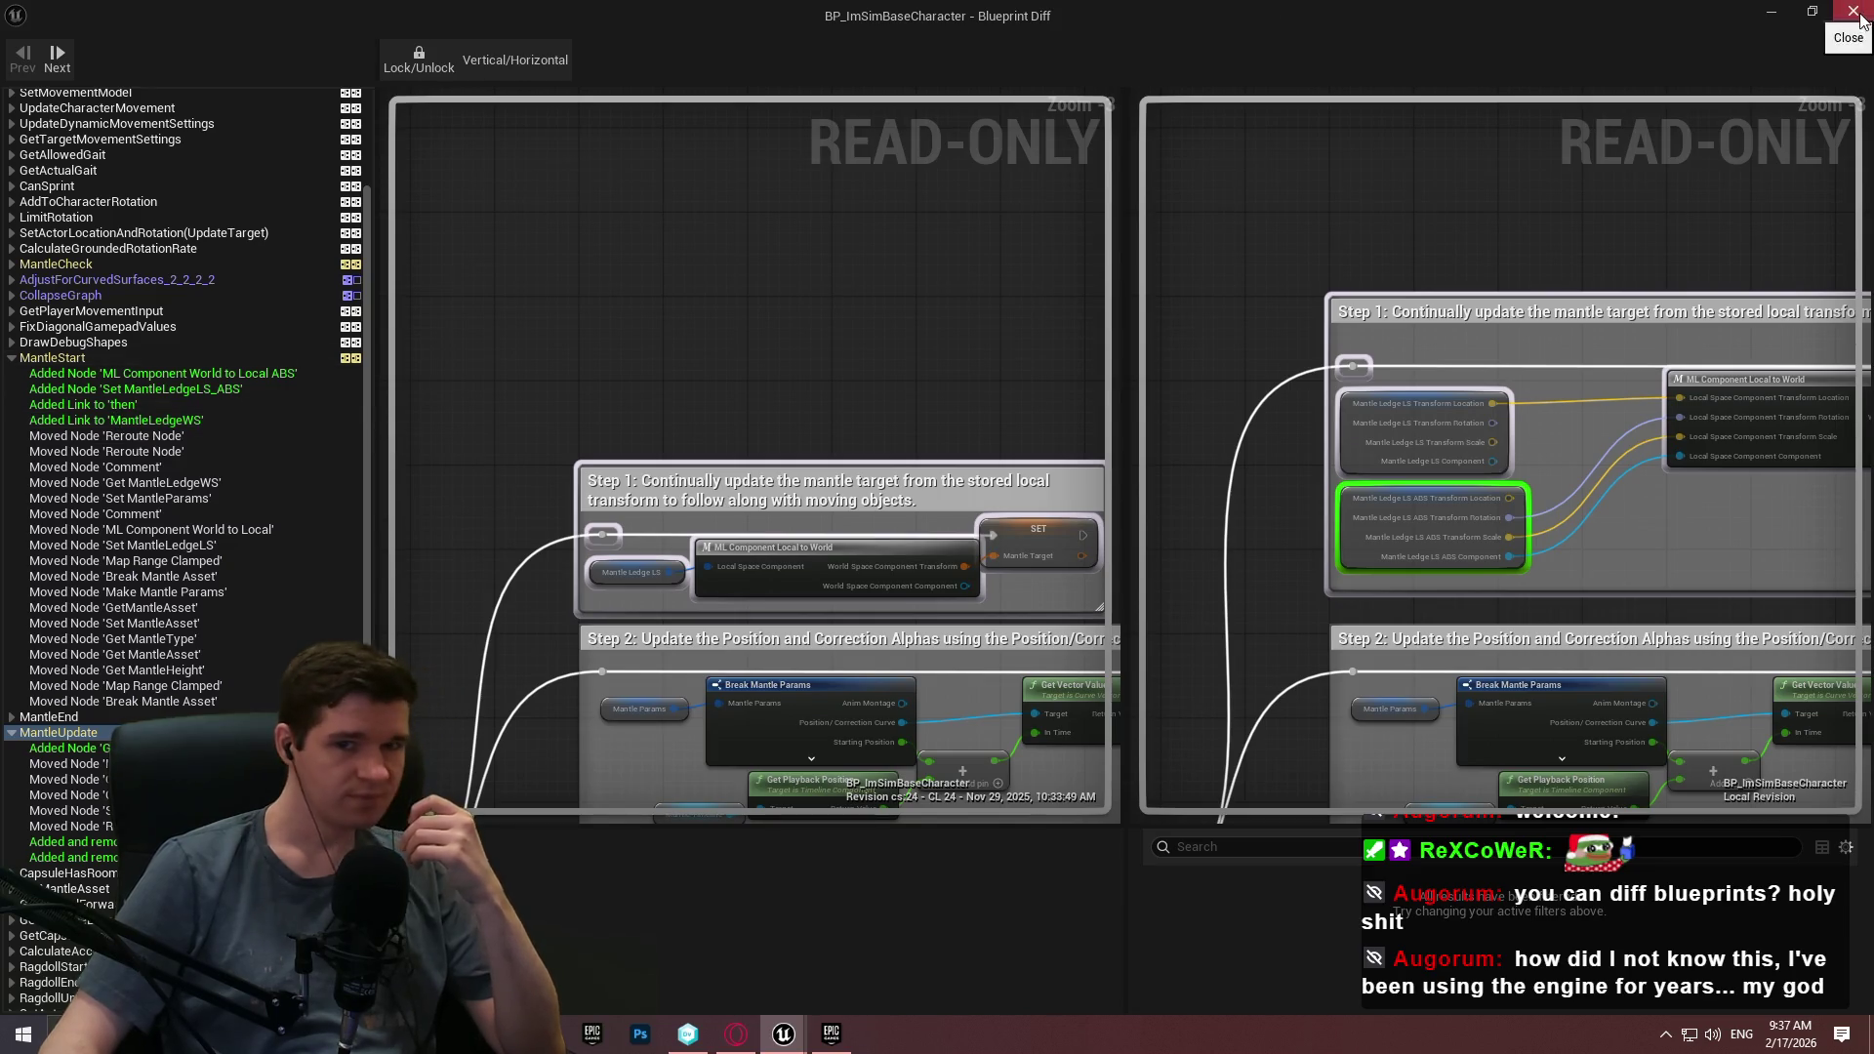
key("alt+Tab")
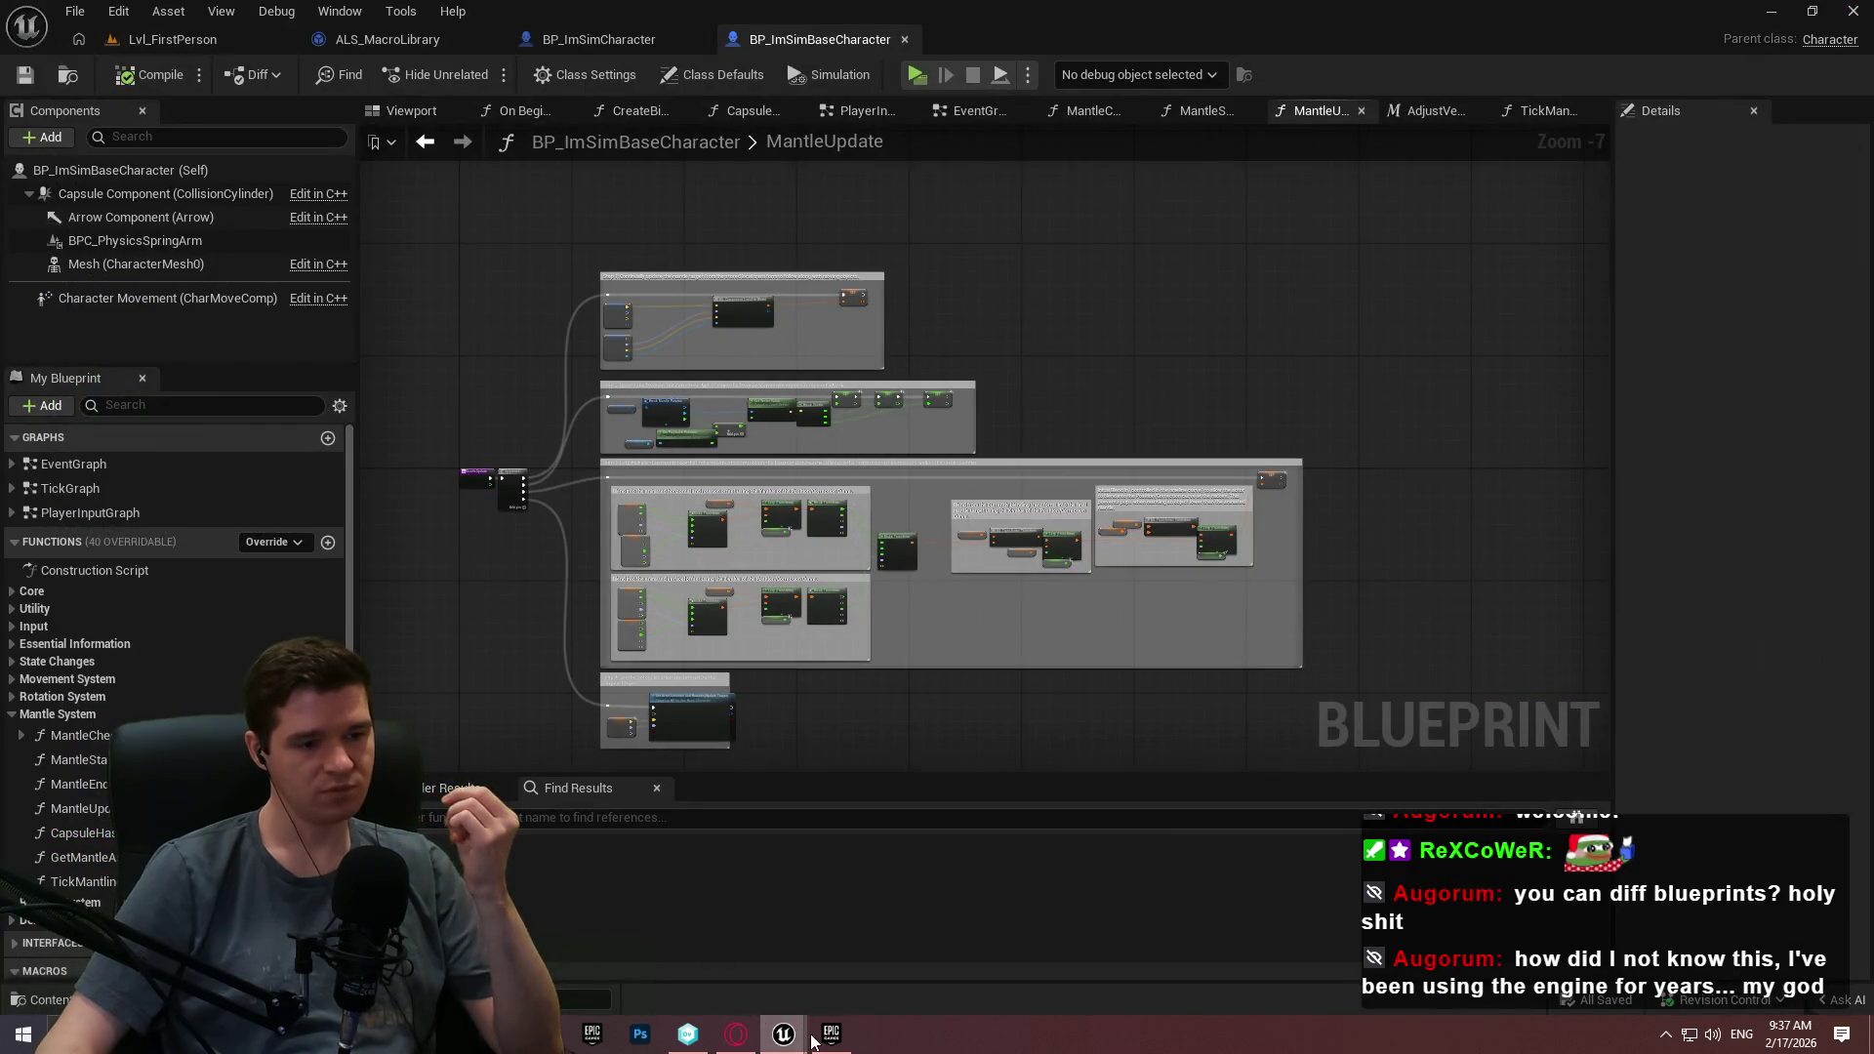
Play-test the ALS level, running at a wall and mantling with debug traces shown, then stop.
mouse_move(778, 1037)
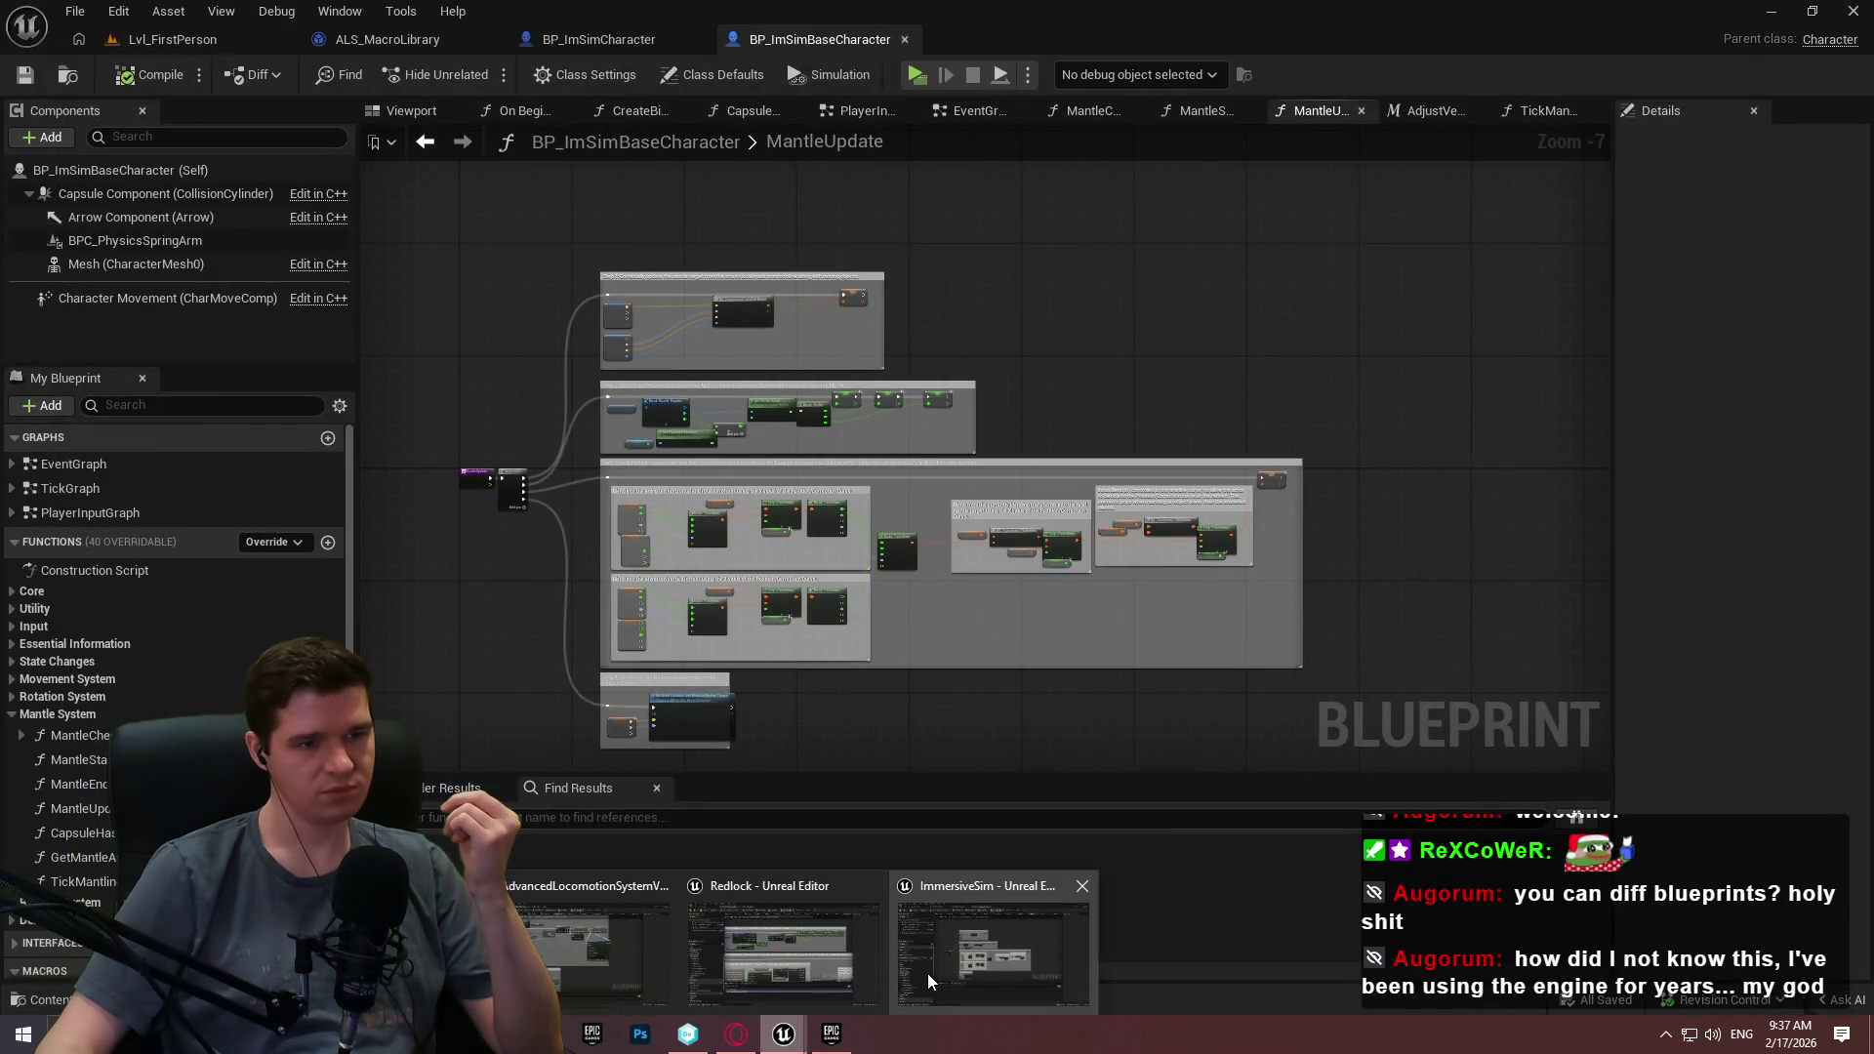
left_click(560, 941)
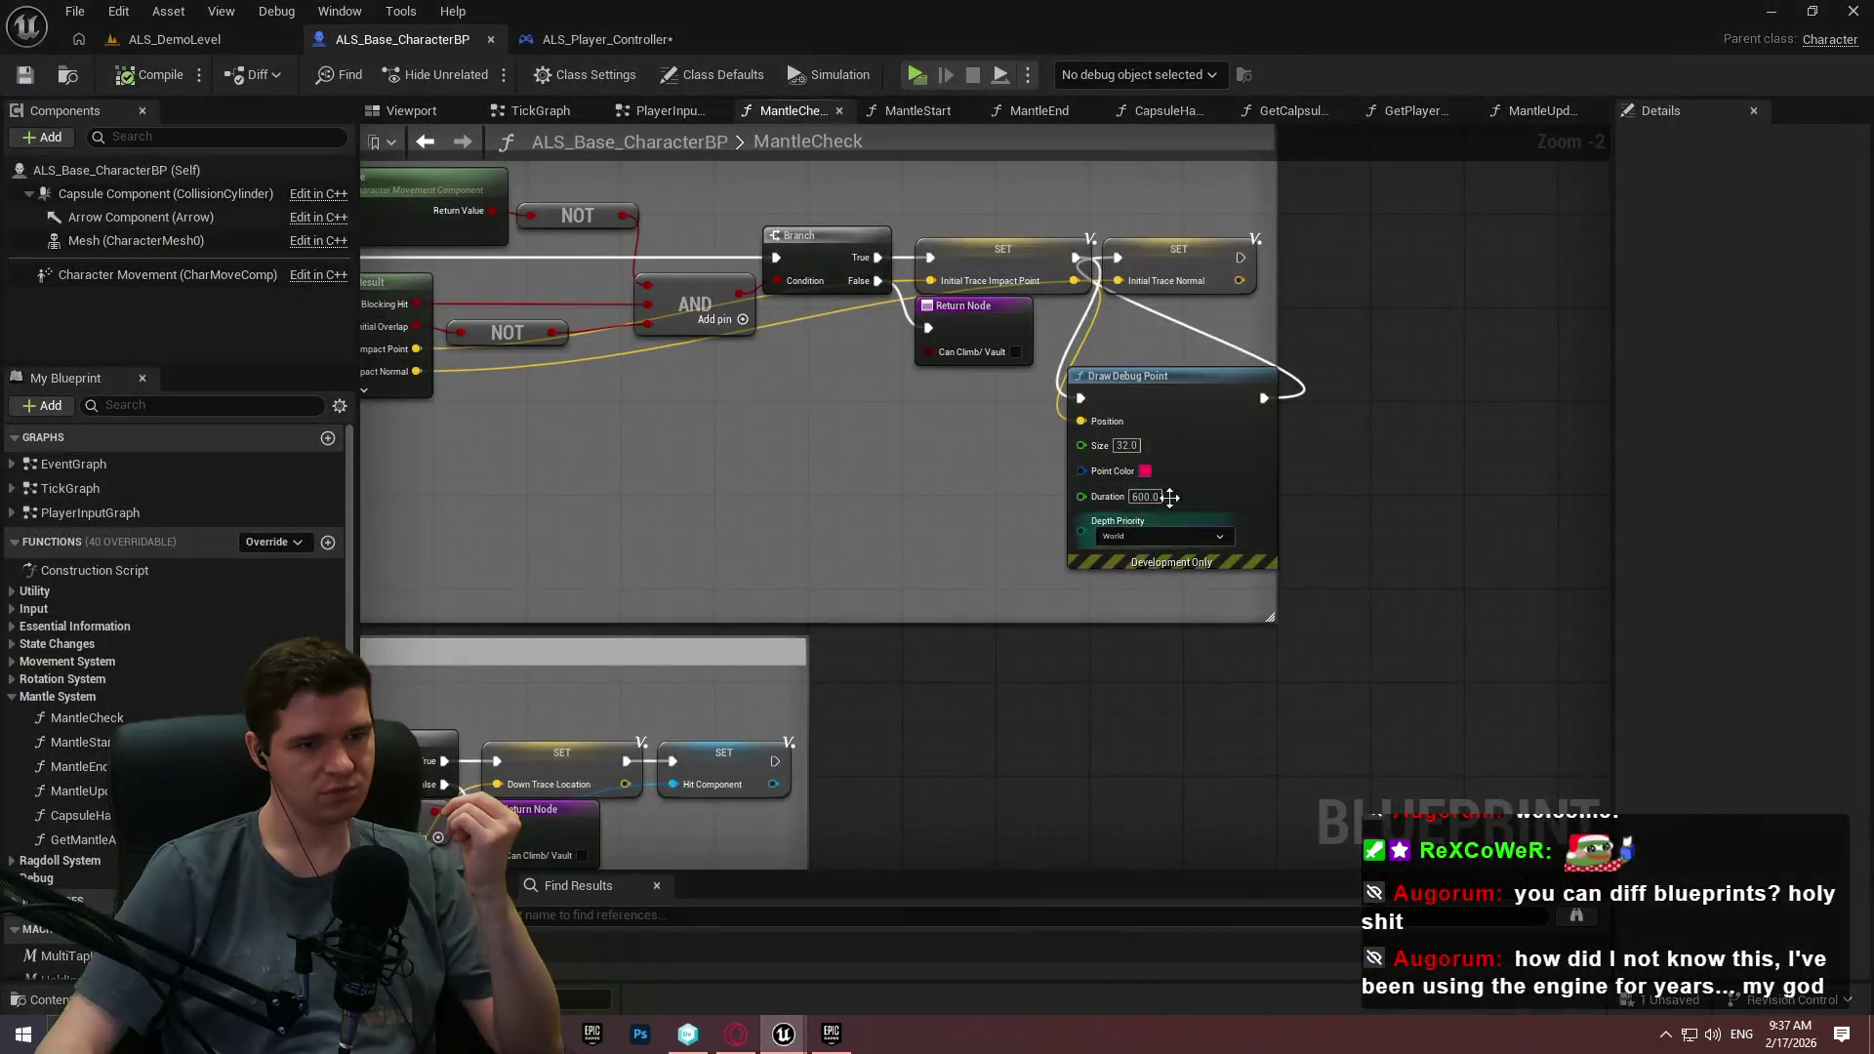
left_click(915, 76)
key("w")
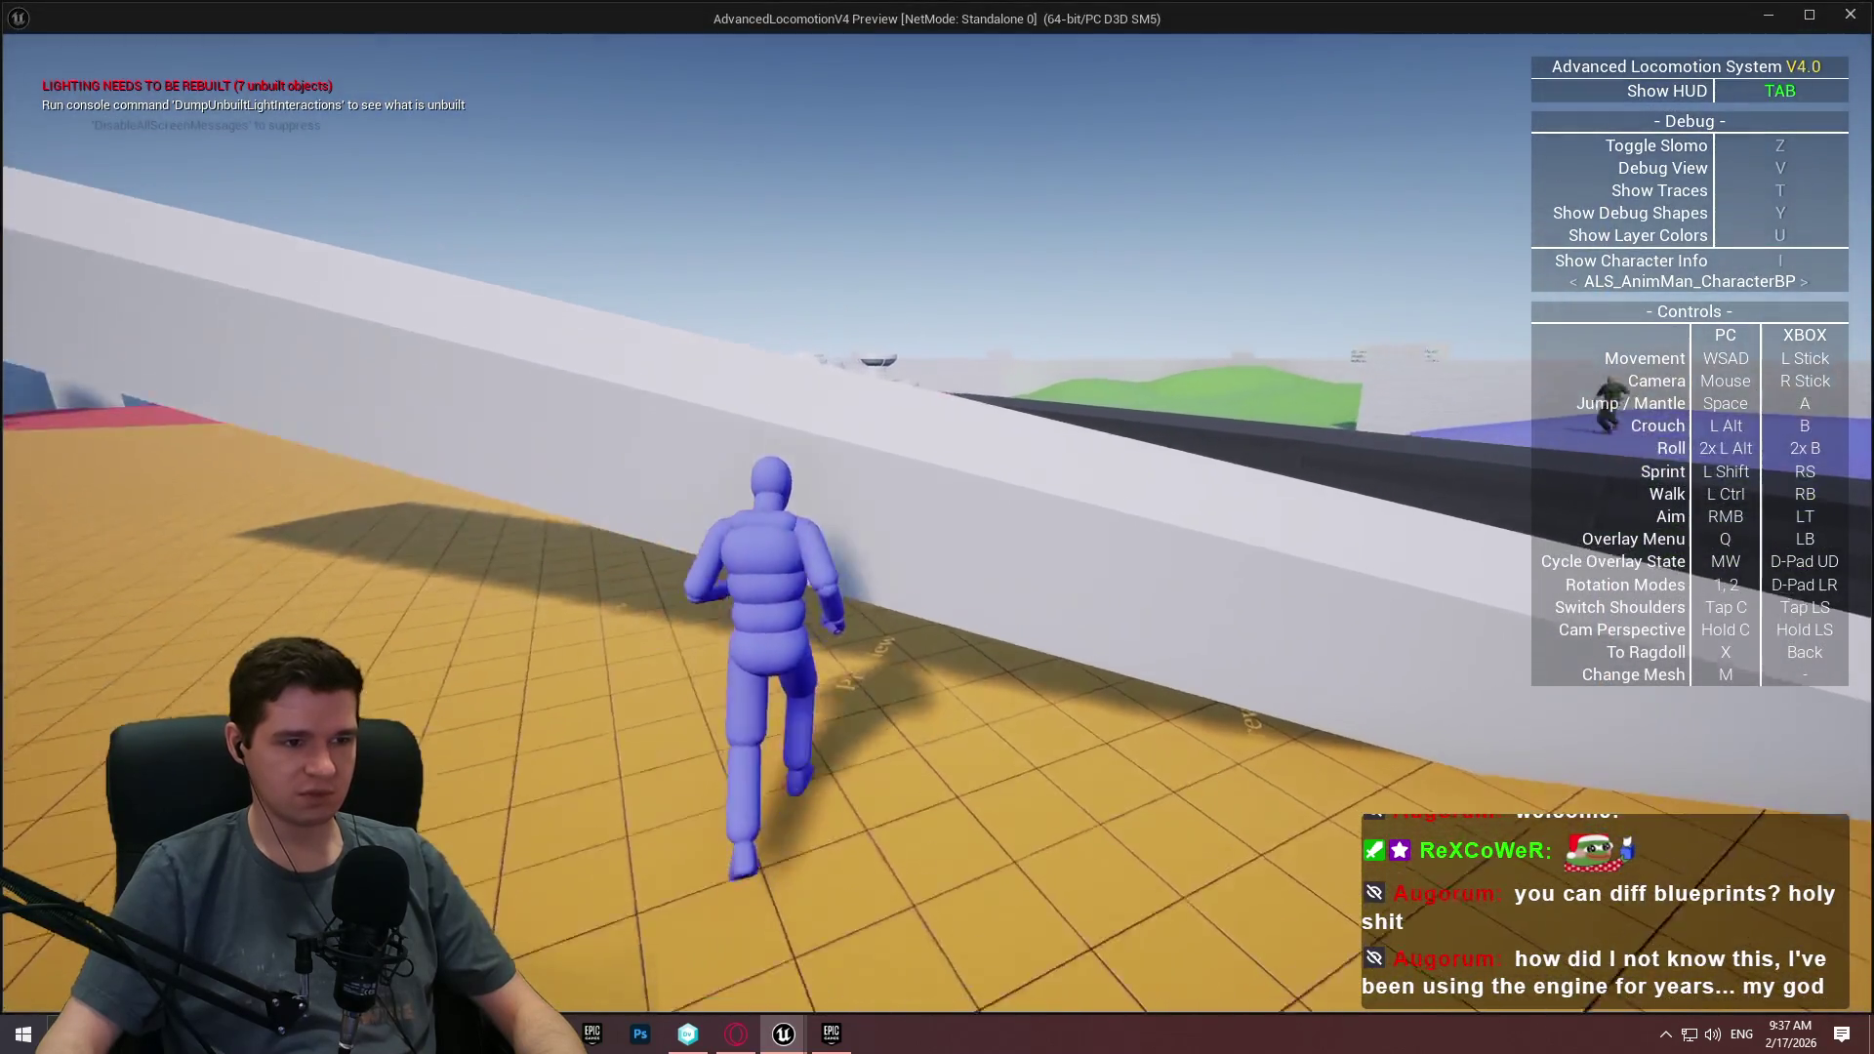
key("t")
key("space")
key("Tab")
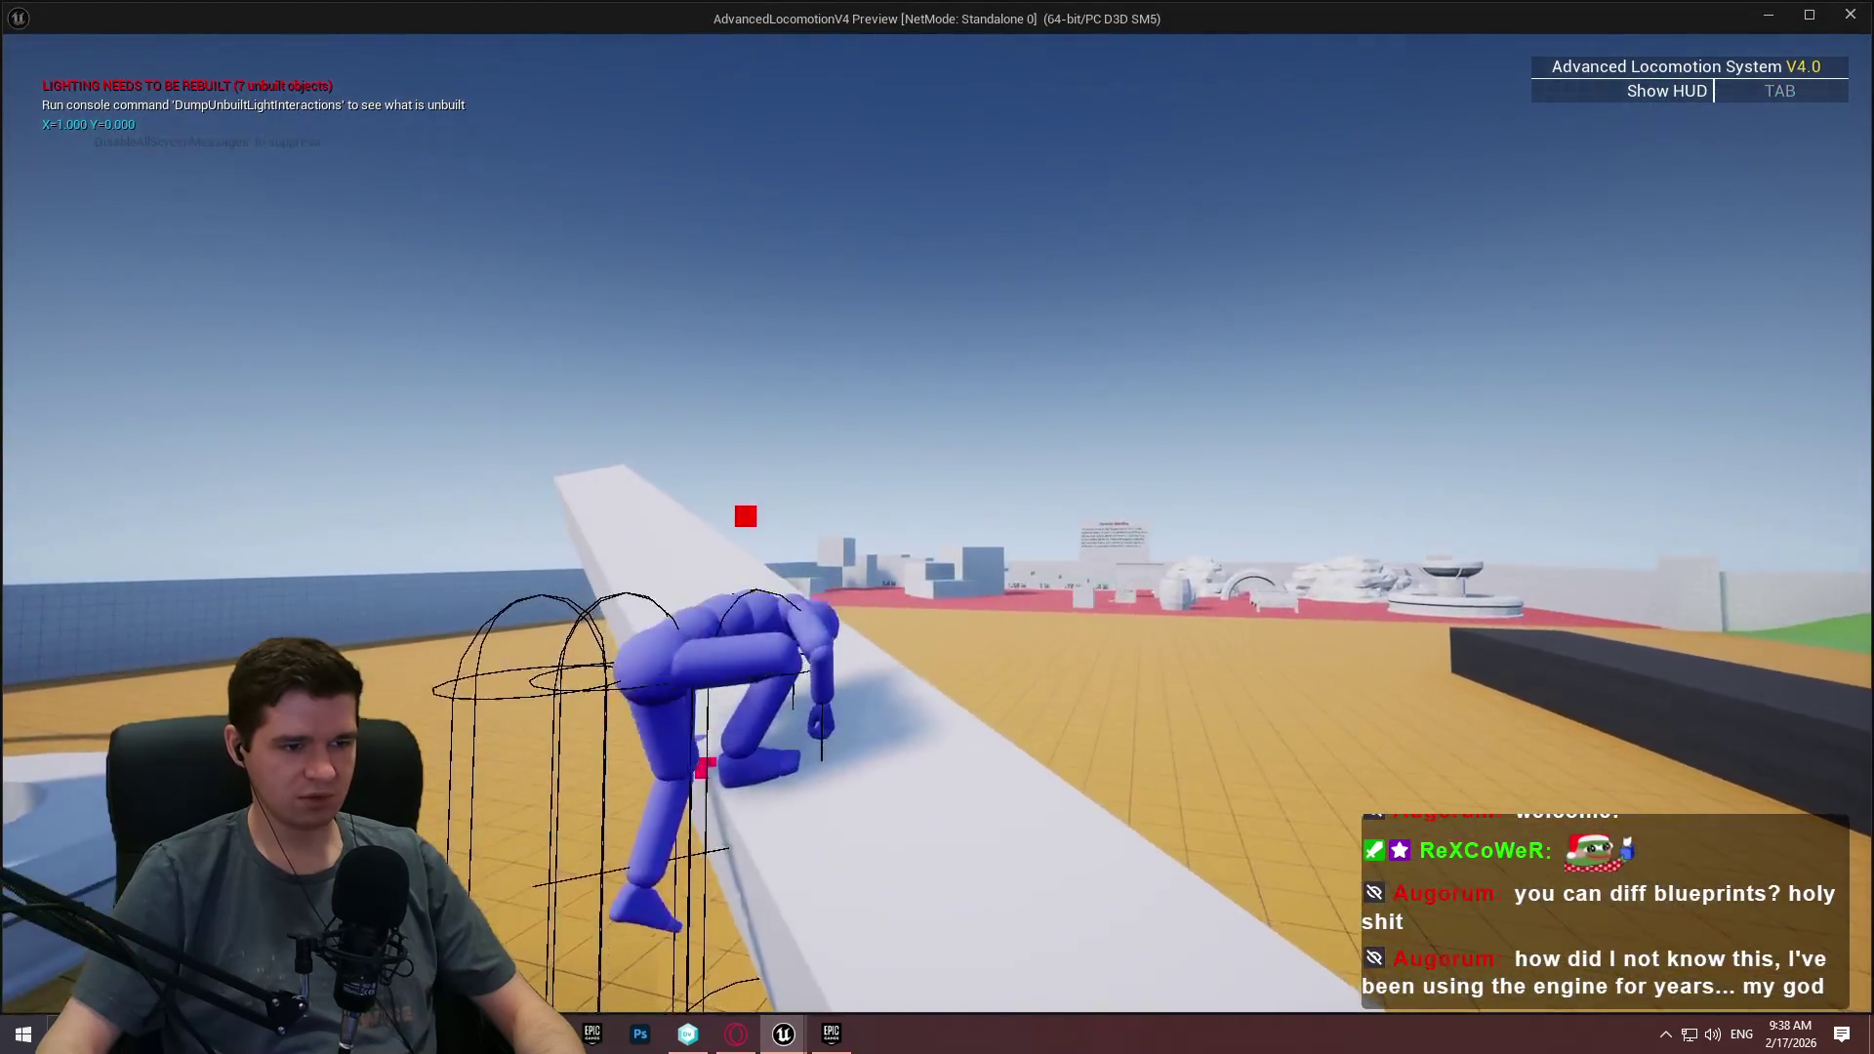
key("space")
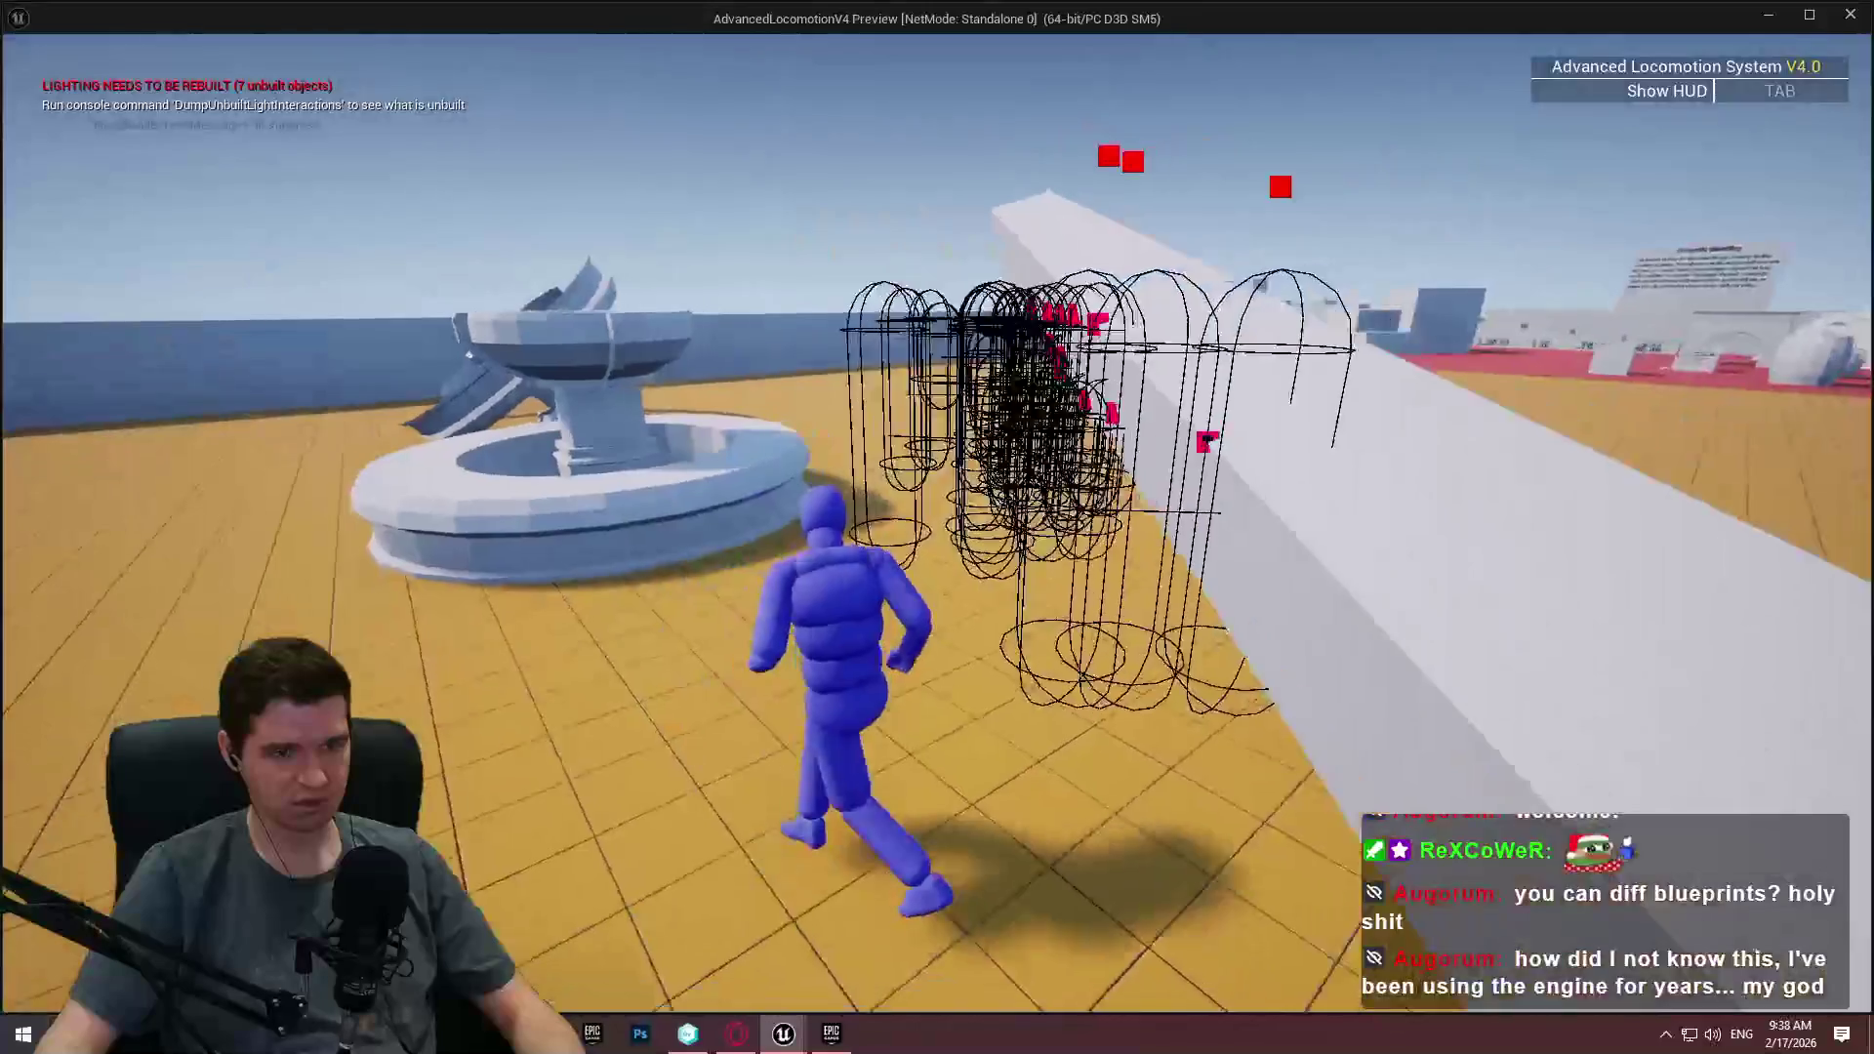
key("Escape")
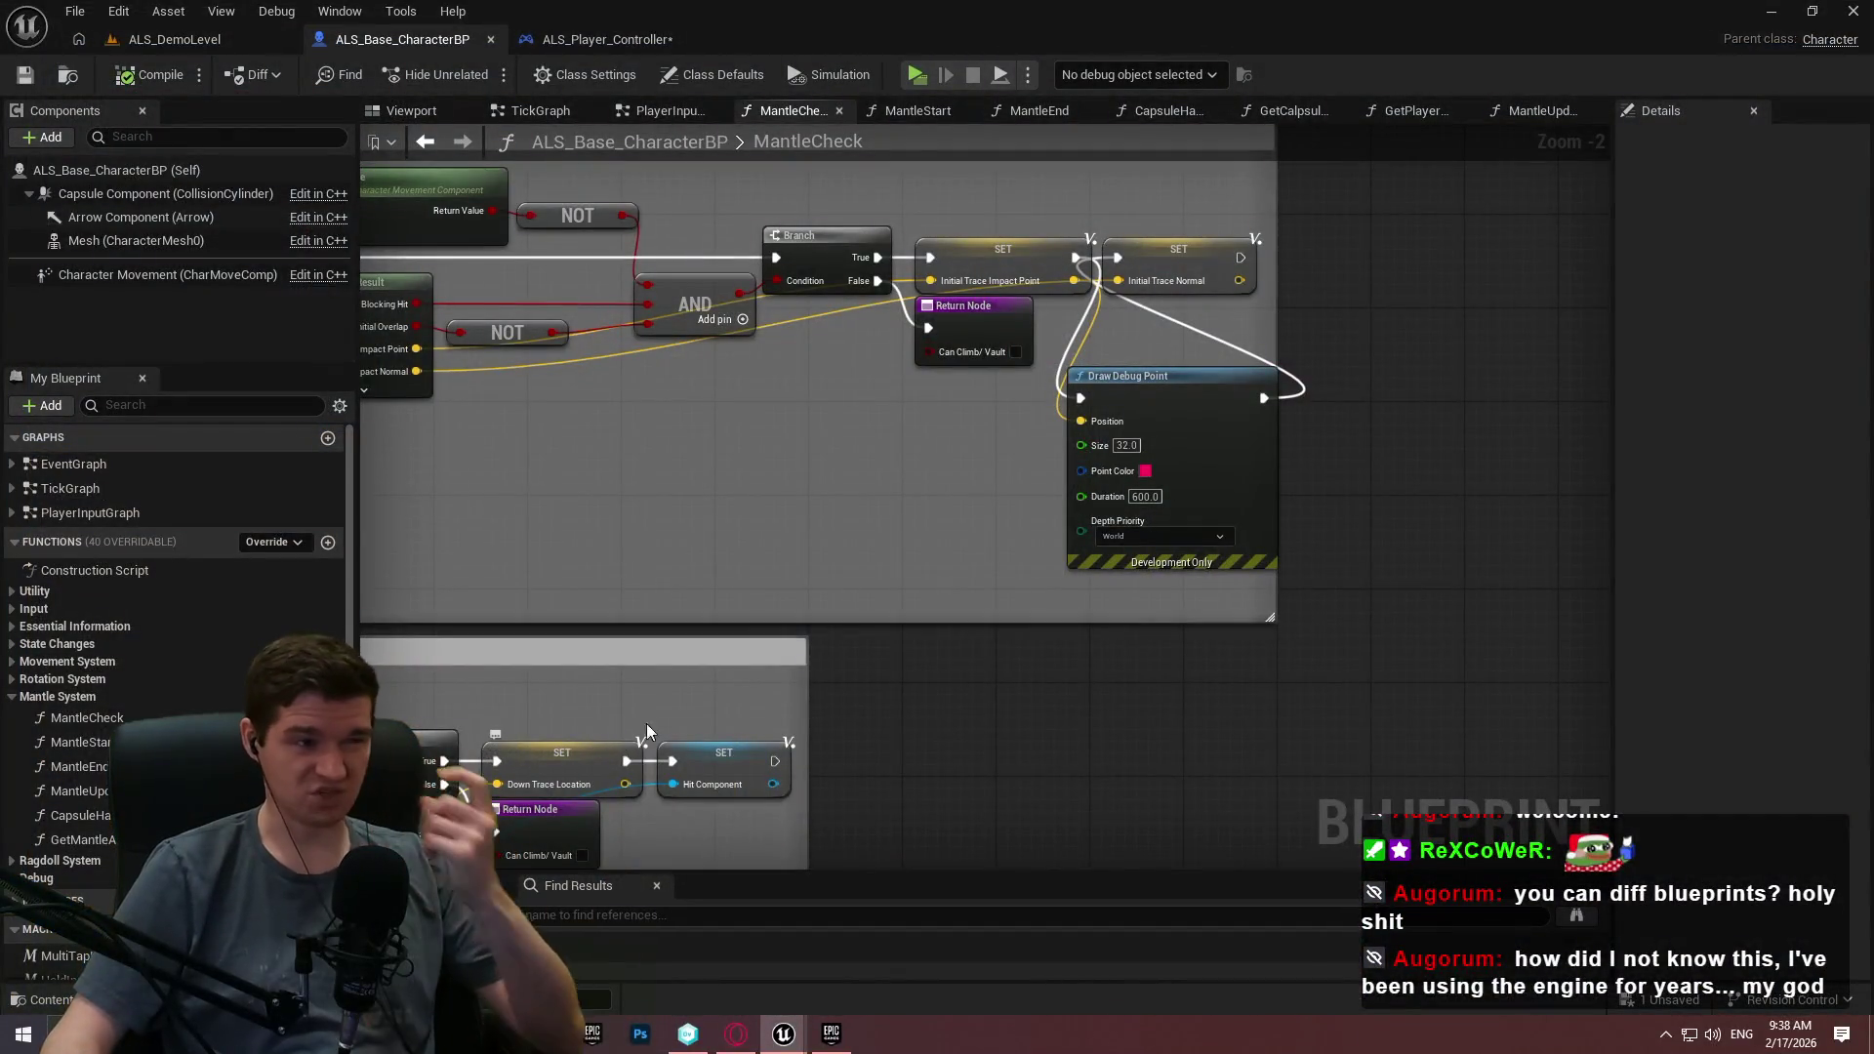
Bring the ImmersiveSim editor forward and open BP_ImSimBaseCharacter's MantleCheck function graph.
scroll(883, 408, "down", 7)
left_click_drag(834, 501, 1235, 427)
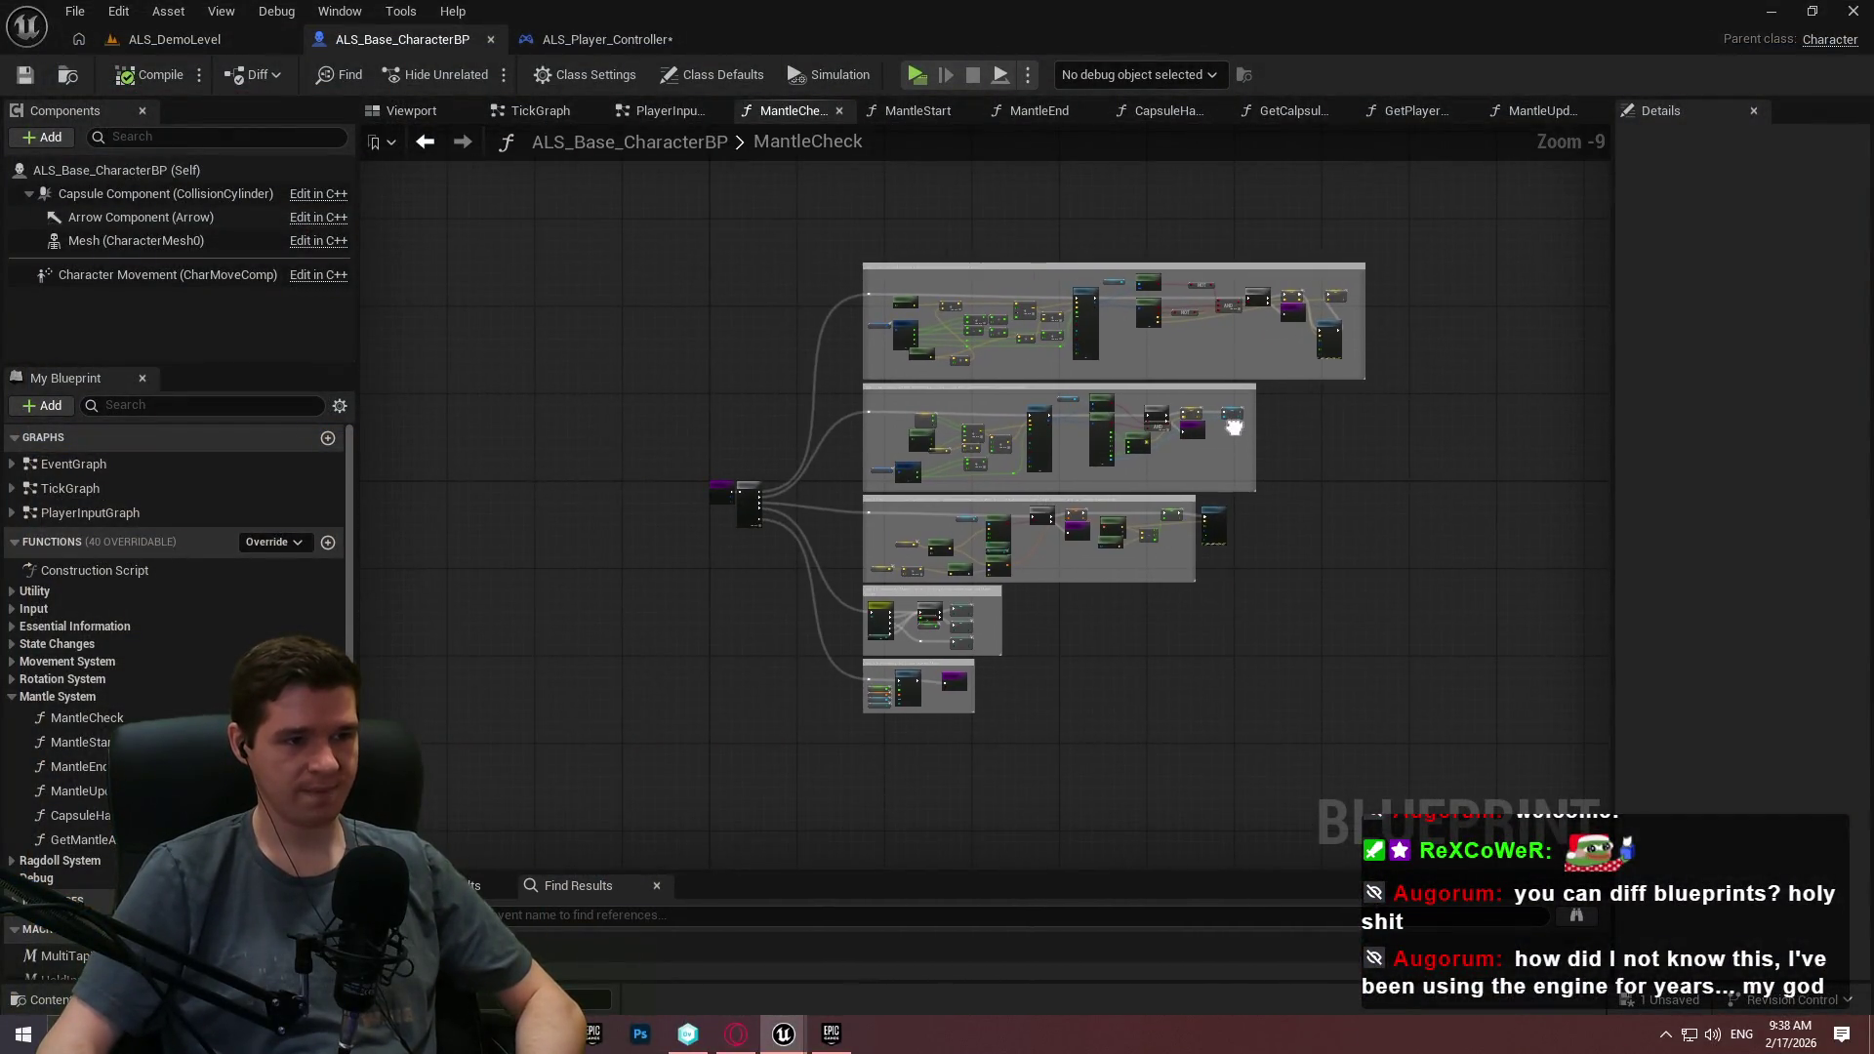
left_click_drag(1246, 393, 1094, 351)
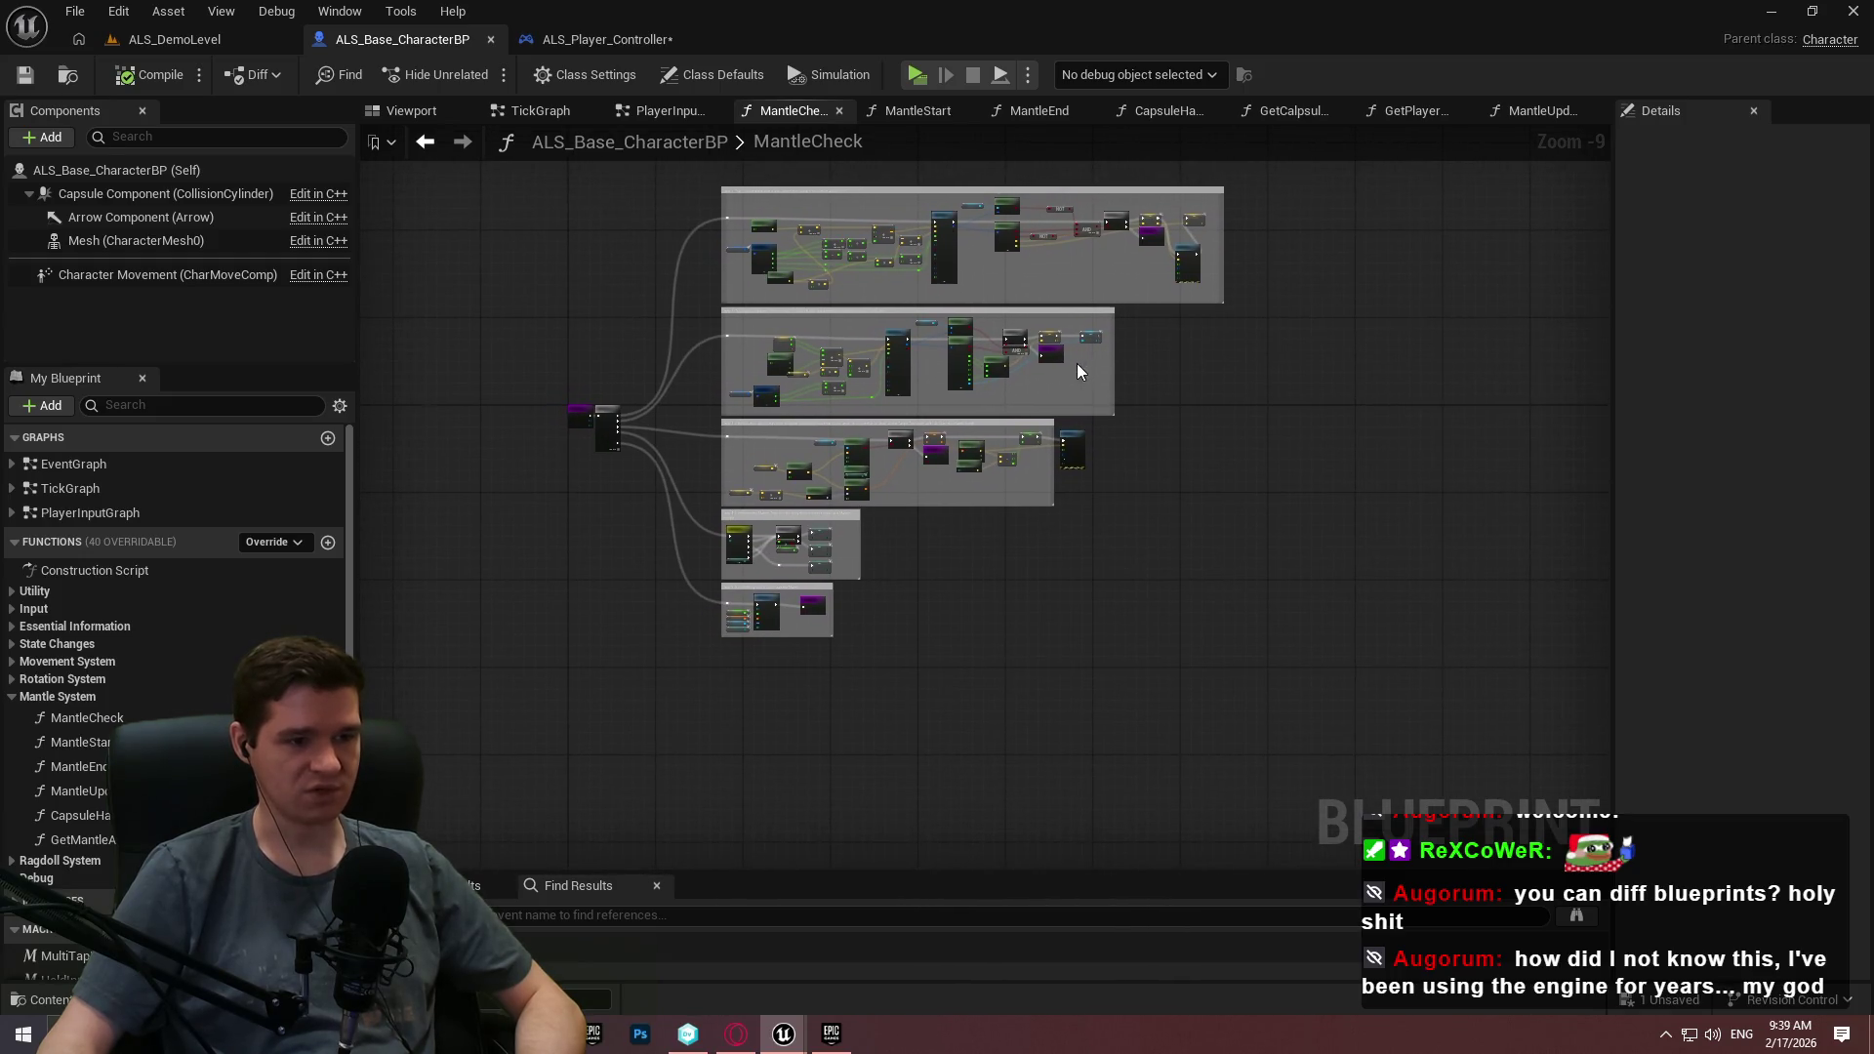
mouse_move(784, 1034)
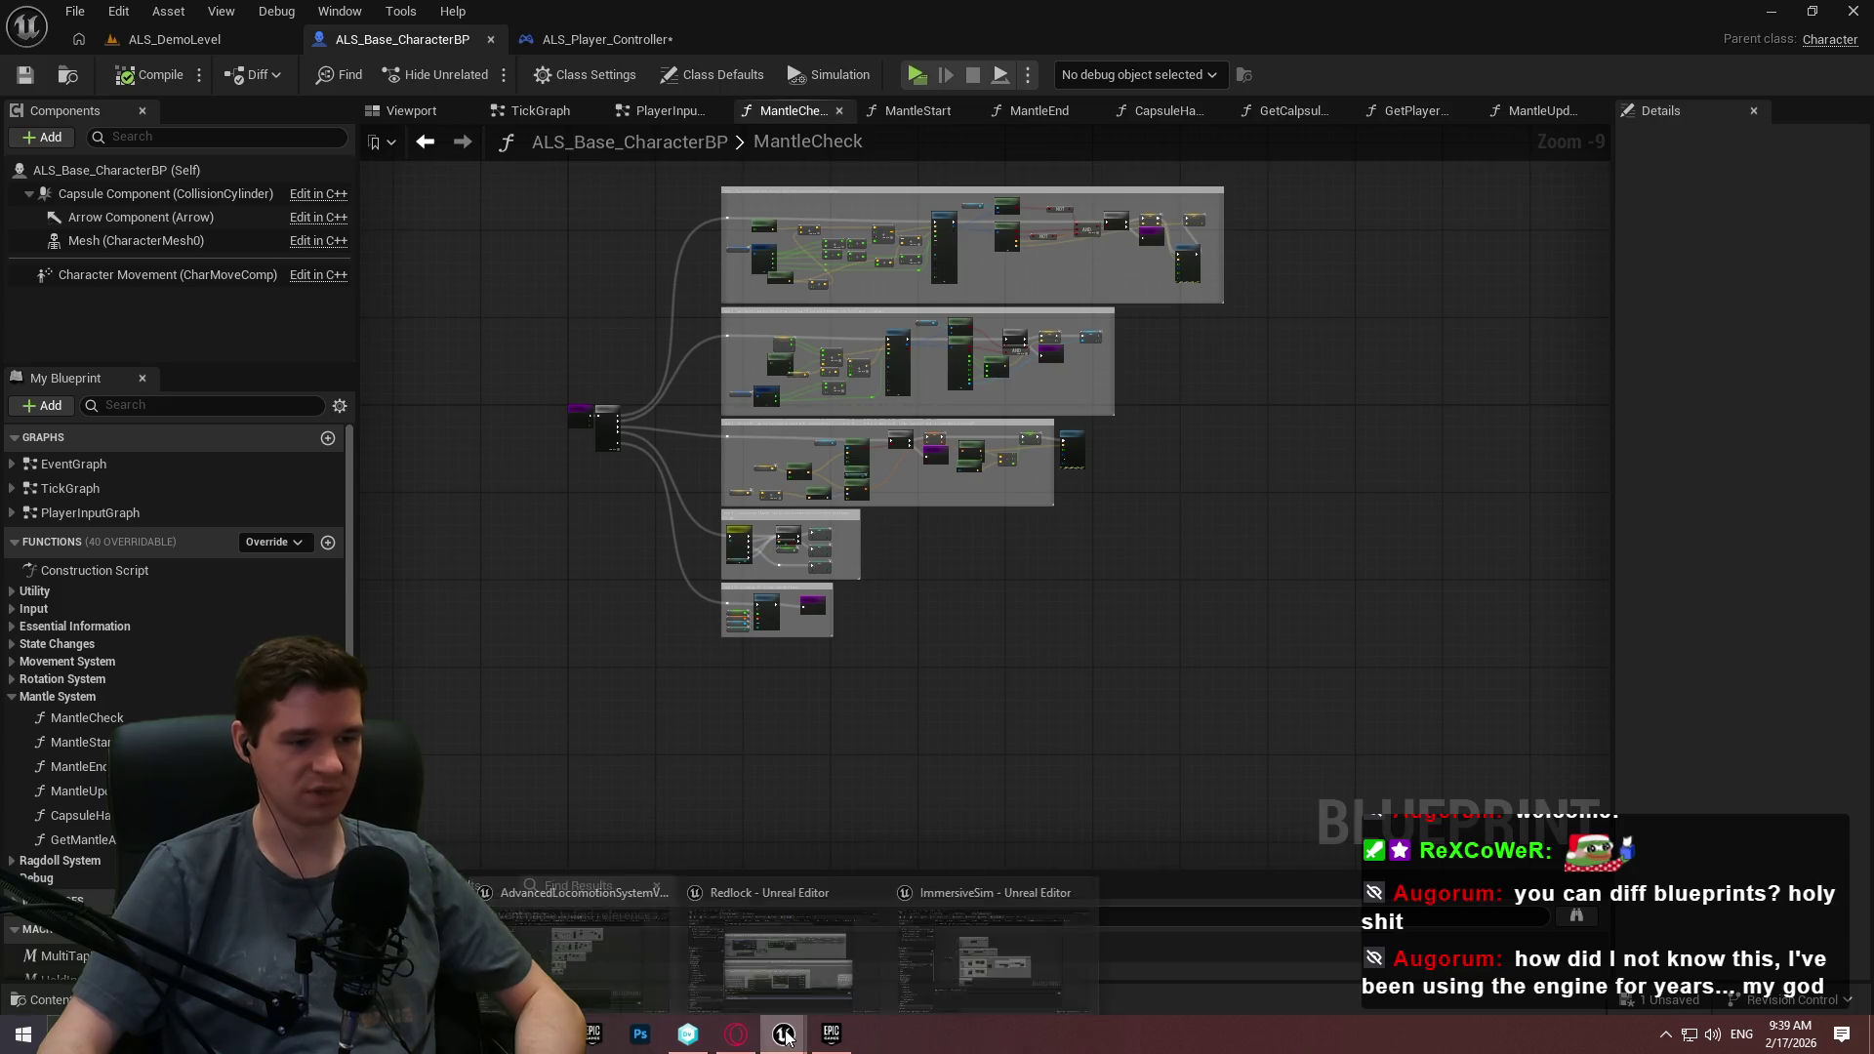
left_click(963, 968)
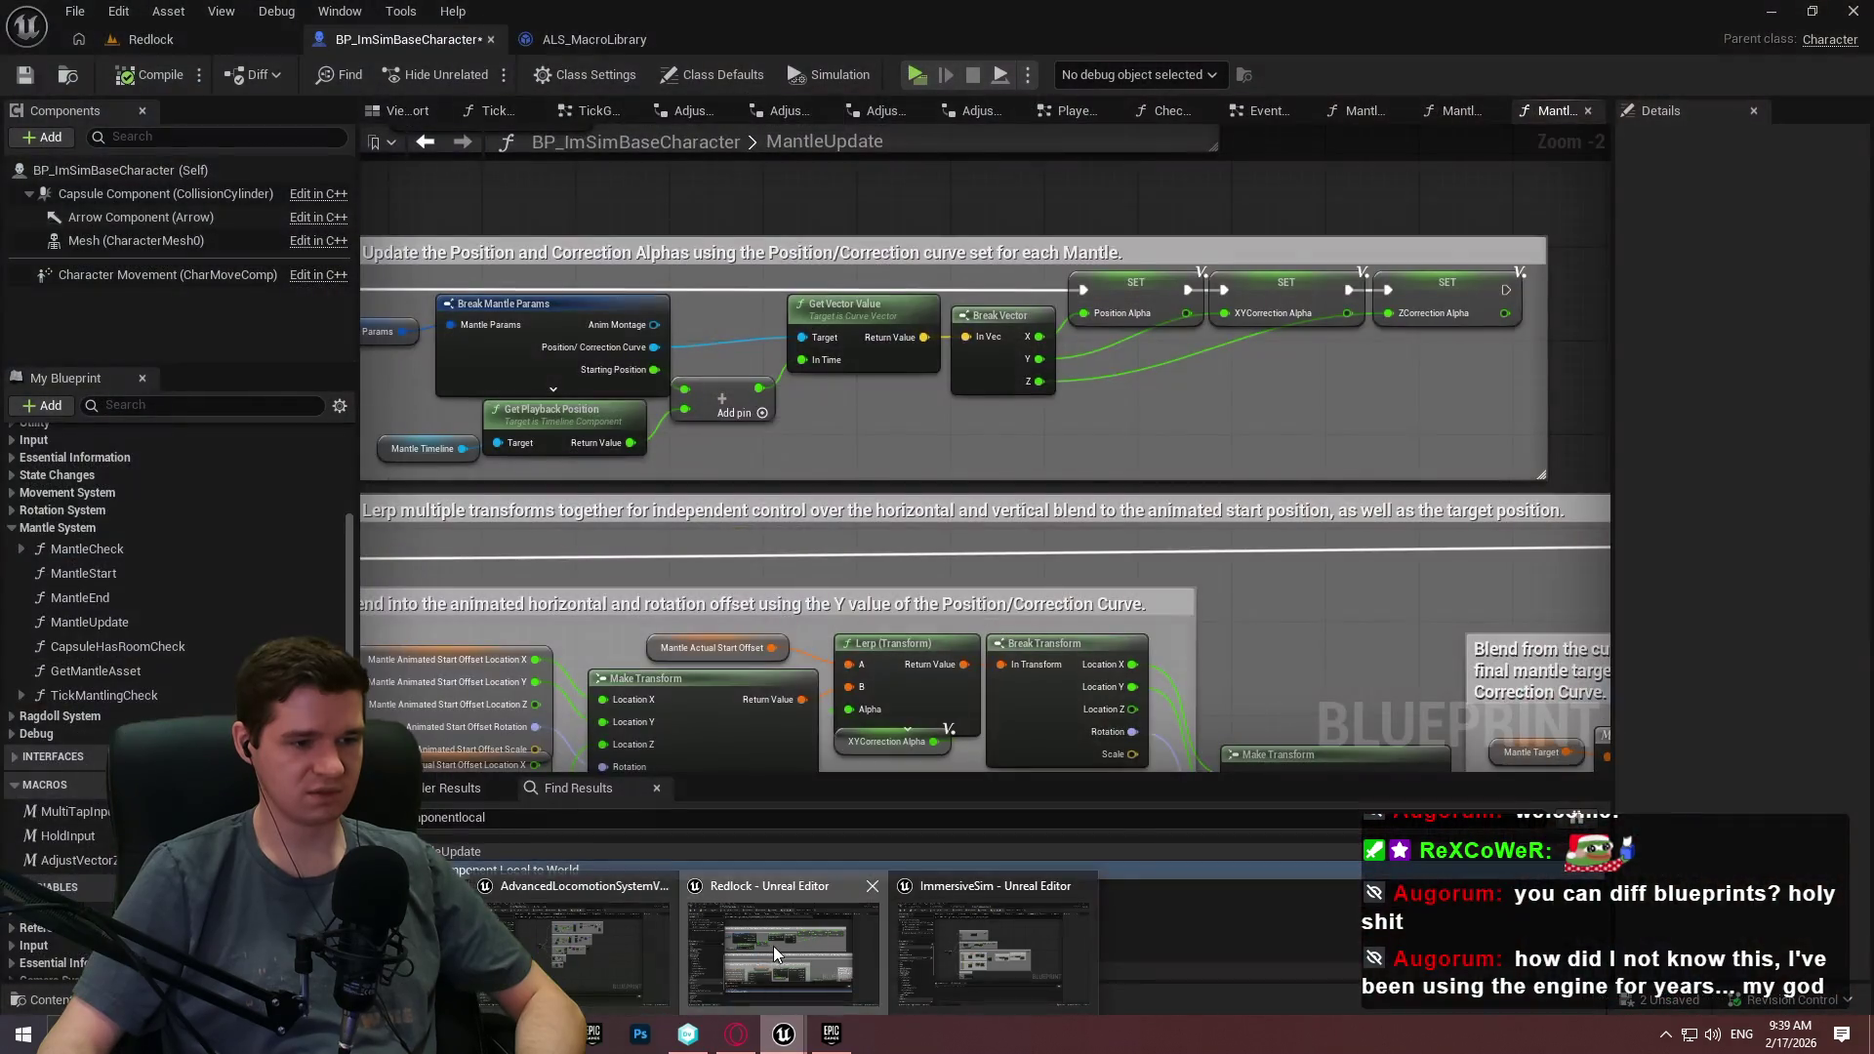
left_click(773, 946)
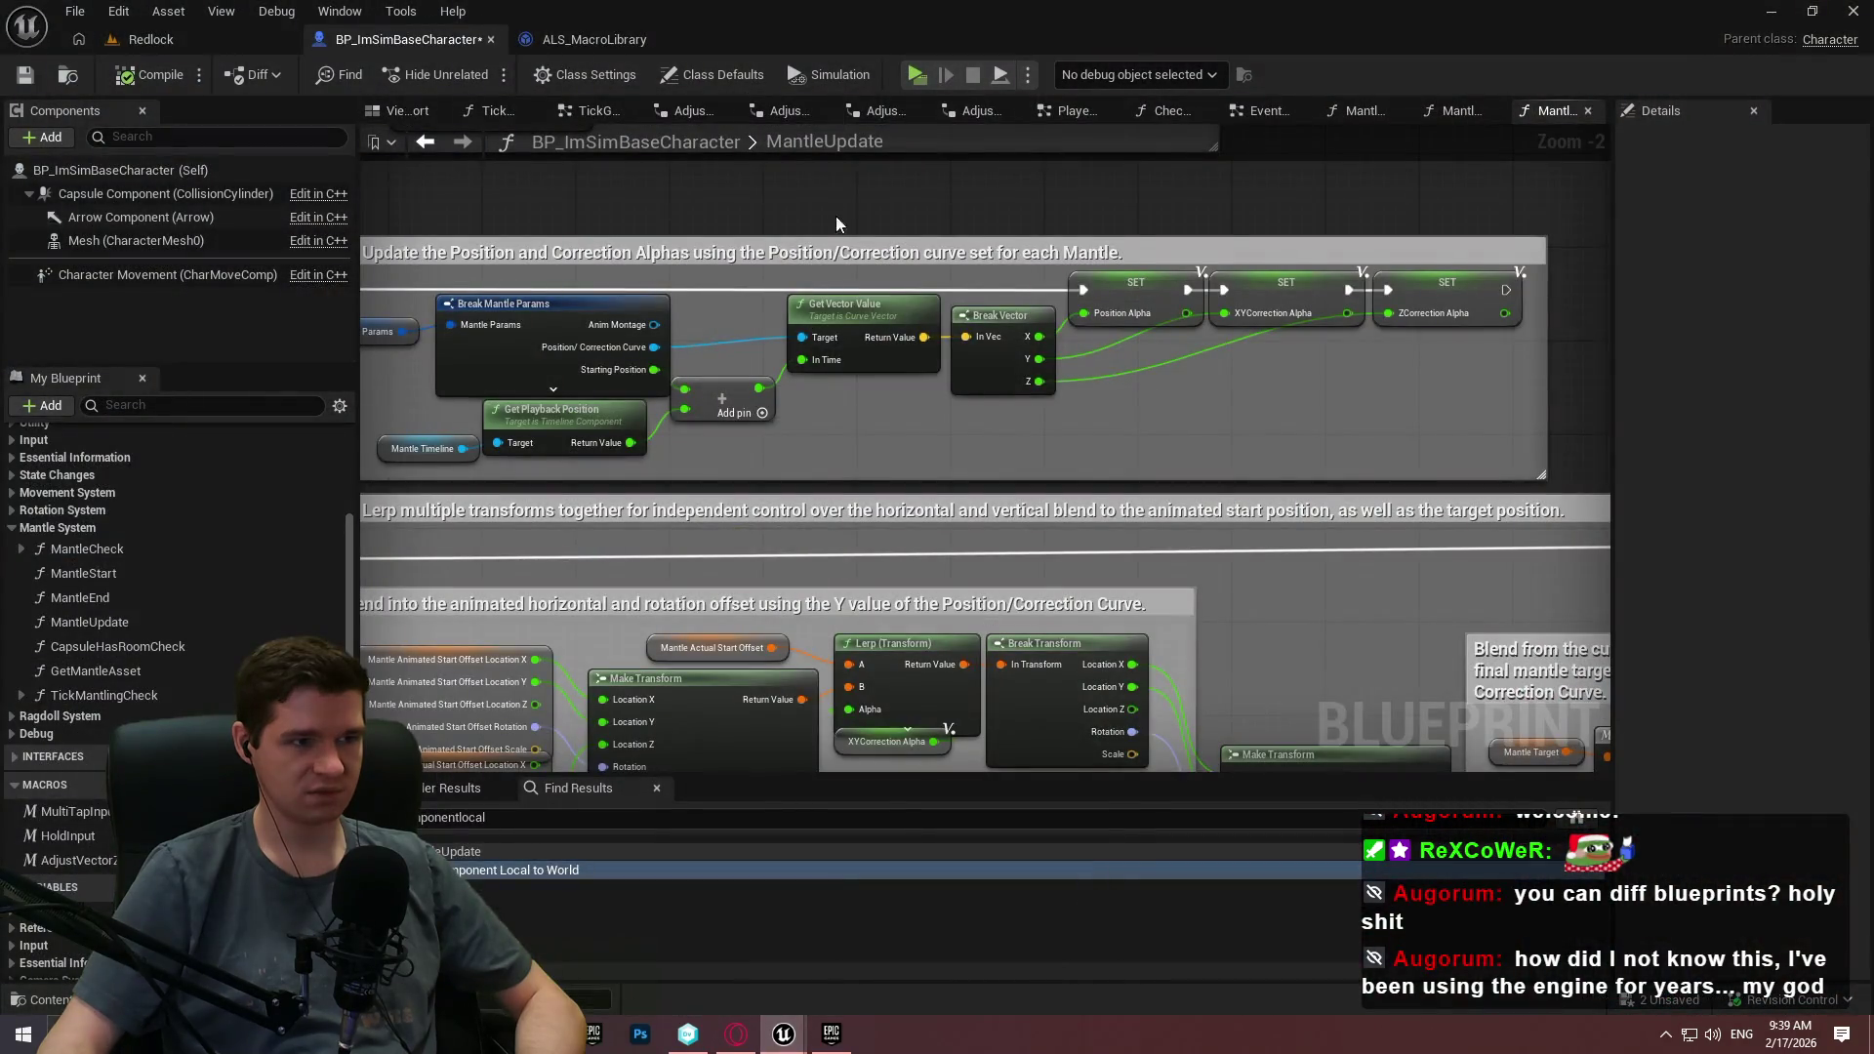
left_click(1374, 113)
Marquee-select all MantleCheck nodes and comments, then minimize that editor to reveal ALS.
scroll(1237, 422, "down", 9)
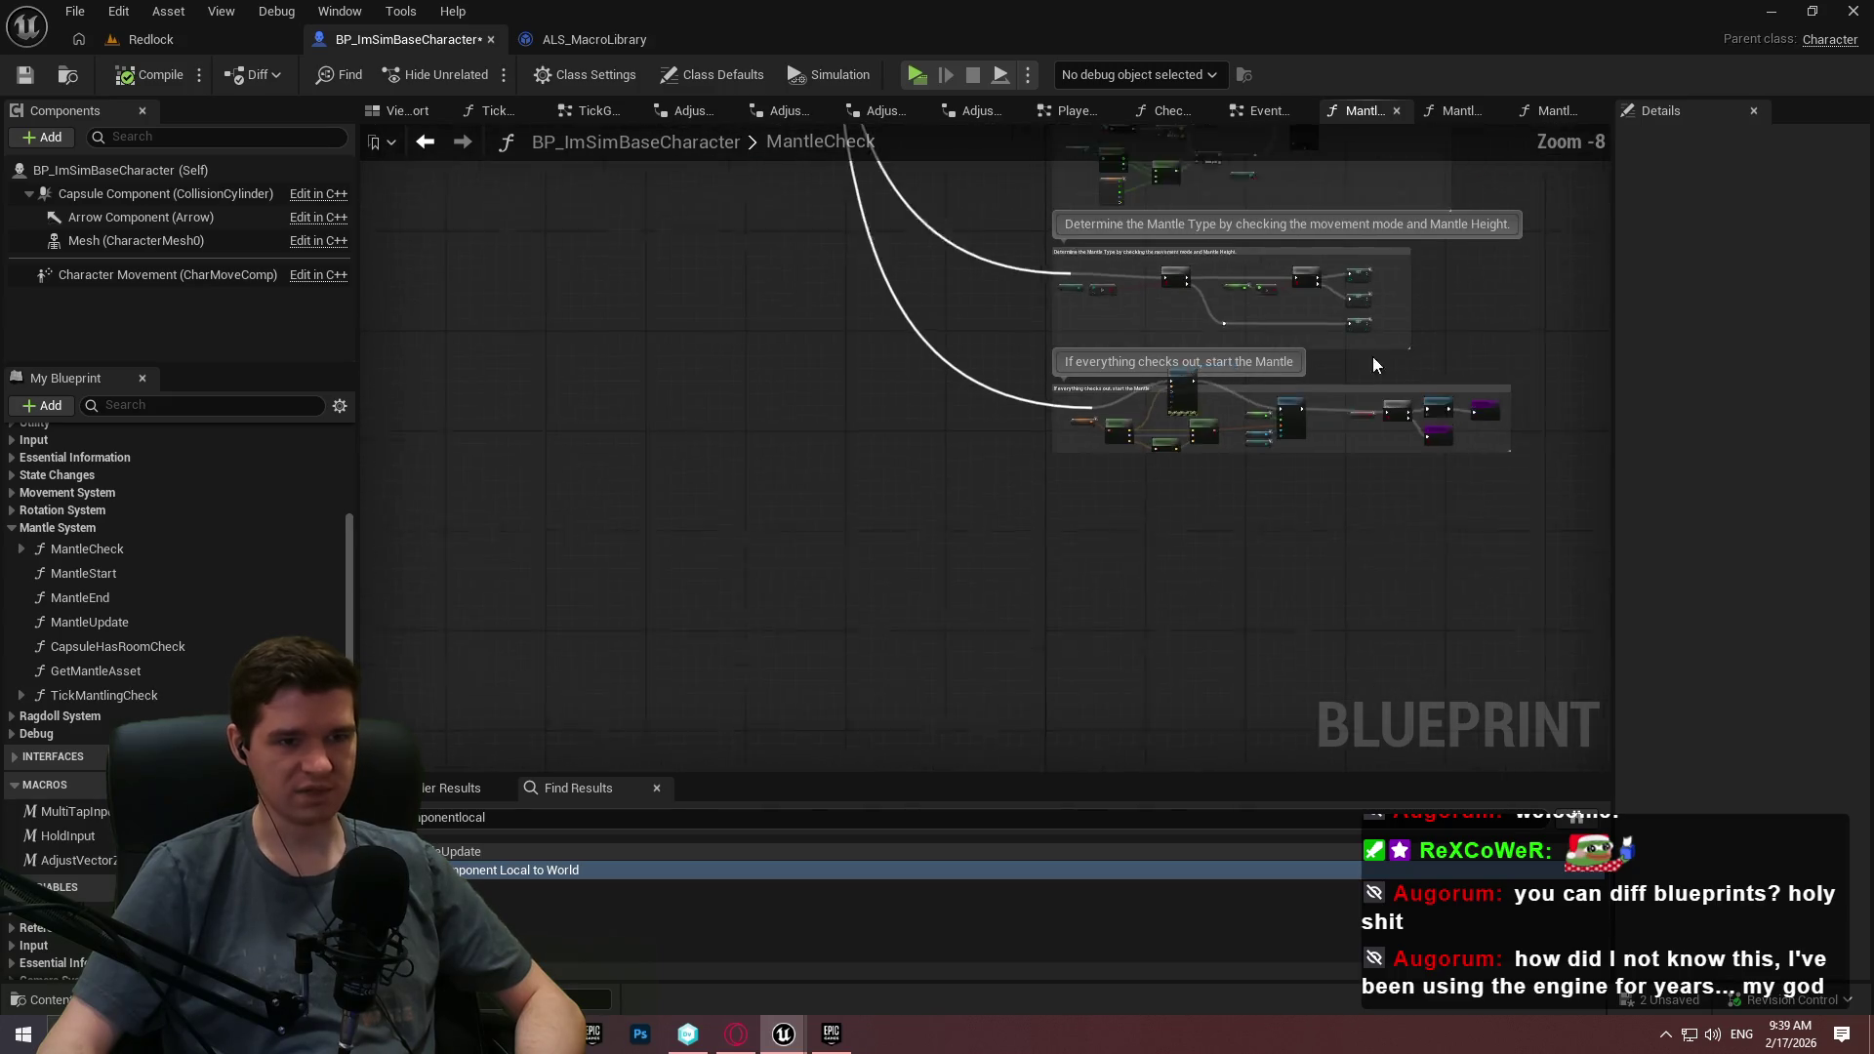
scroll(1050, 419, "down", 1)
scroll(1205, 741, "up", 1)
scroll(1401, 680, "down", 1)
scroll(1351, 418, "up", 1)
scroll(1423, 524, "down", 1)
scroll(1411, 586, "up", 1)
scroll(546, 488, "down", 1)
mouse_move(567, 616)
left_mouse_down()
mouse_move(565, 301)
mouse_move(599, 280)
mouse_move(422, 252)
left_mouse_up()
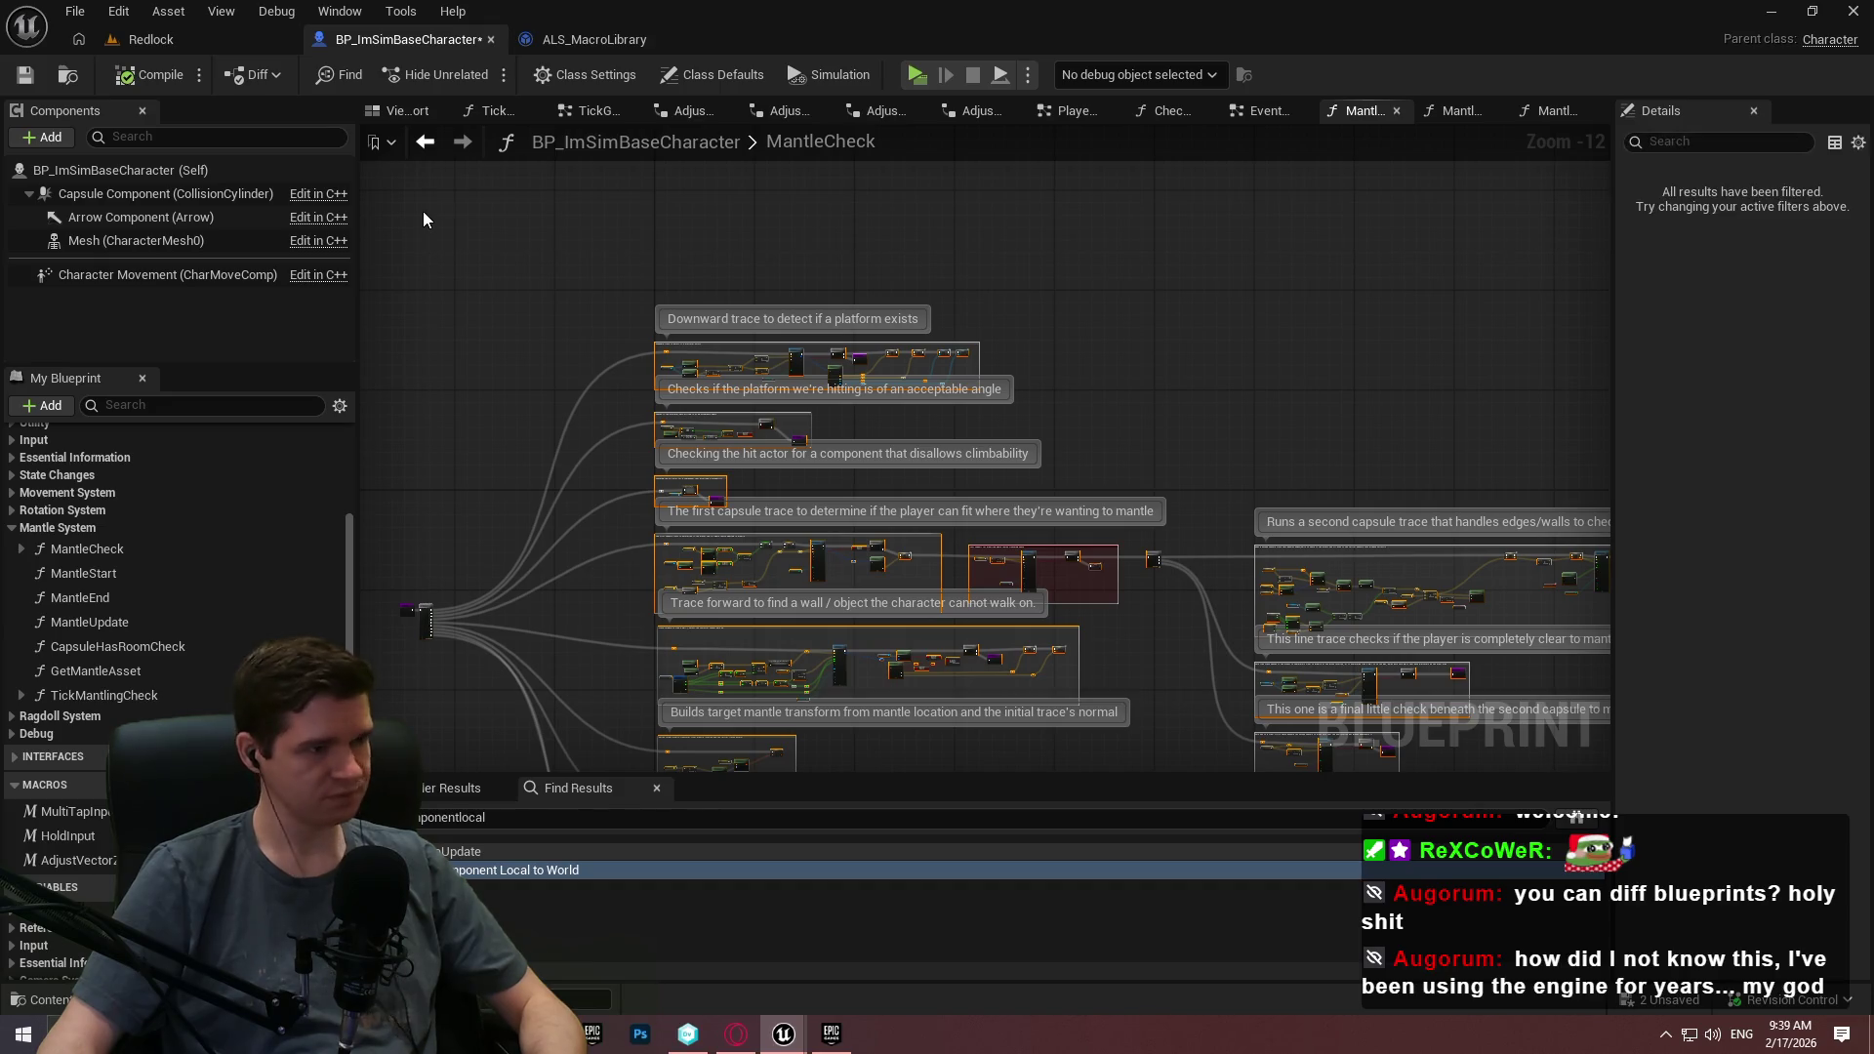
left_click(1769, 10)
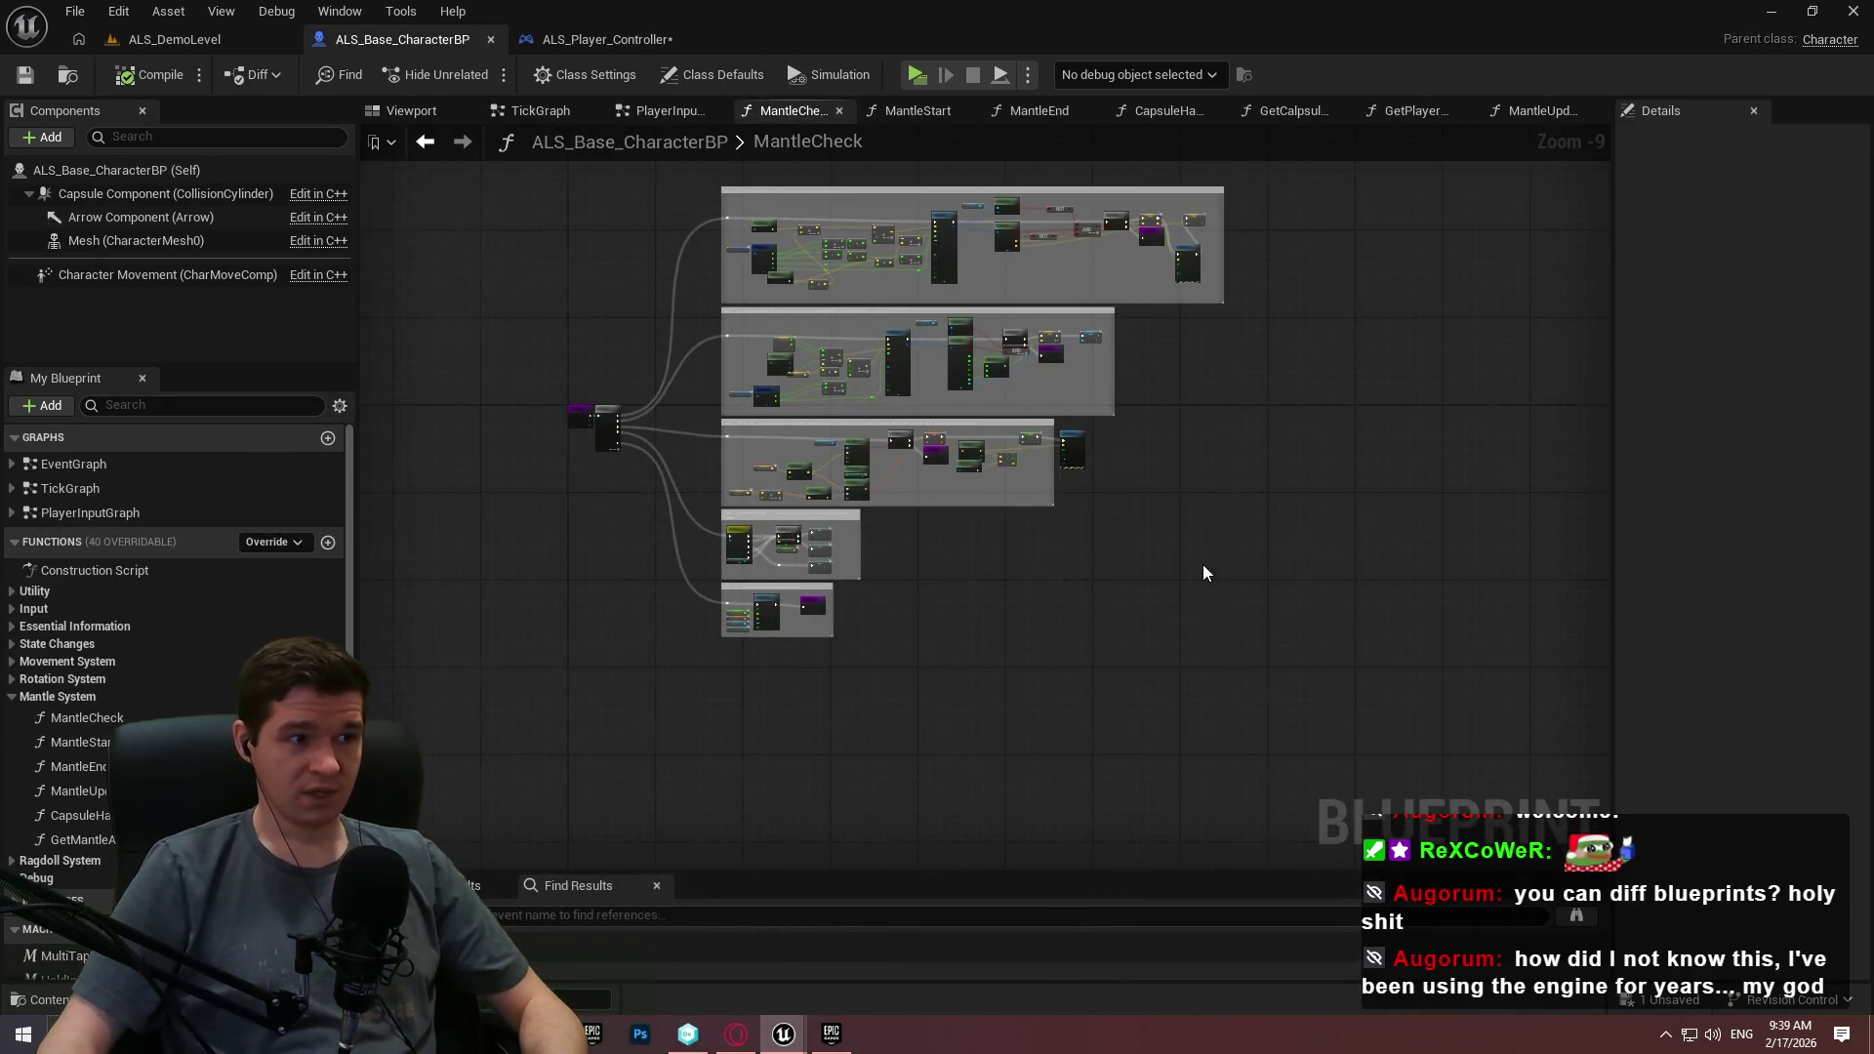
Paste the mantle-check nodes into ALS MantleCheck and drag the Sequence node off to the right.
scroll(1199, 566, "down", 3)
key("ctrl+v")
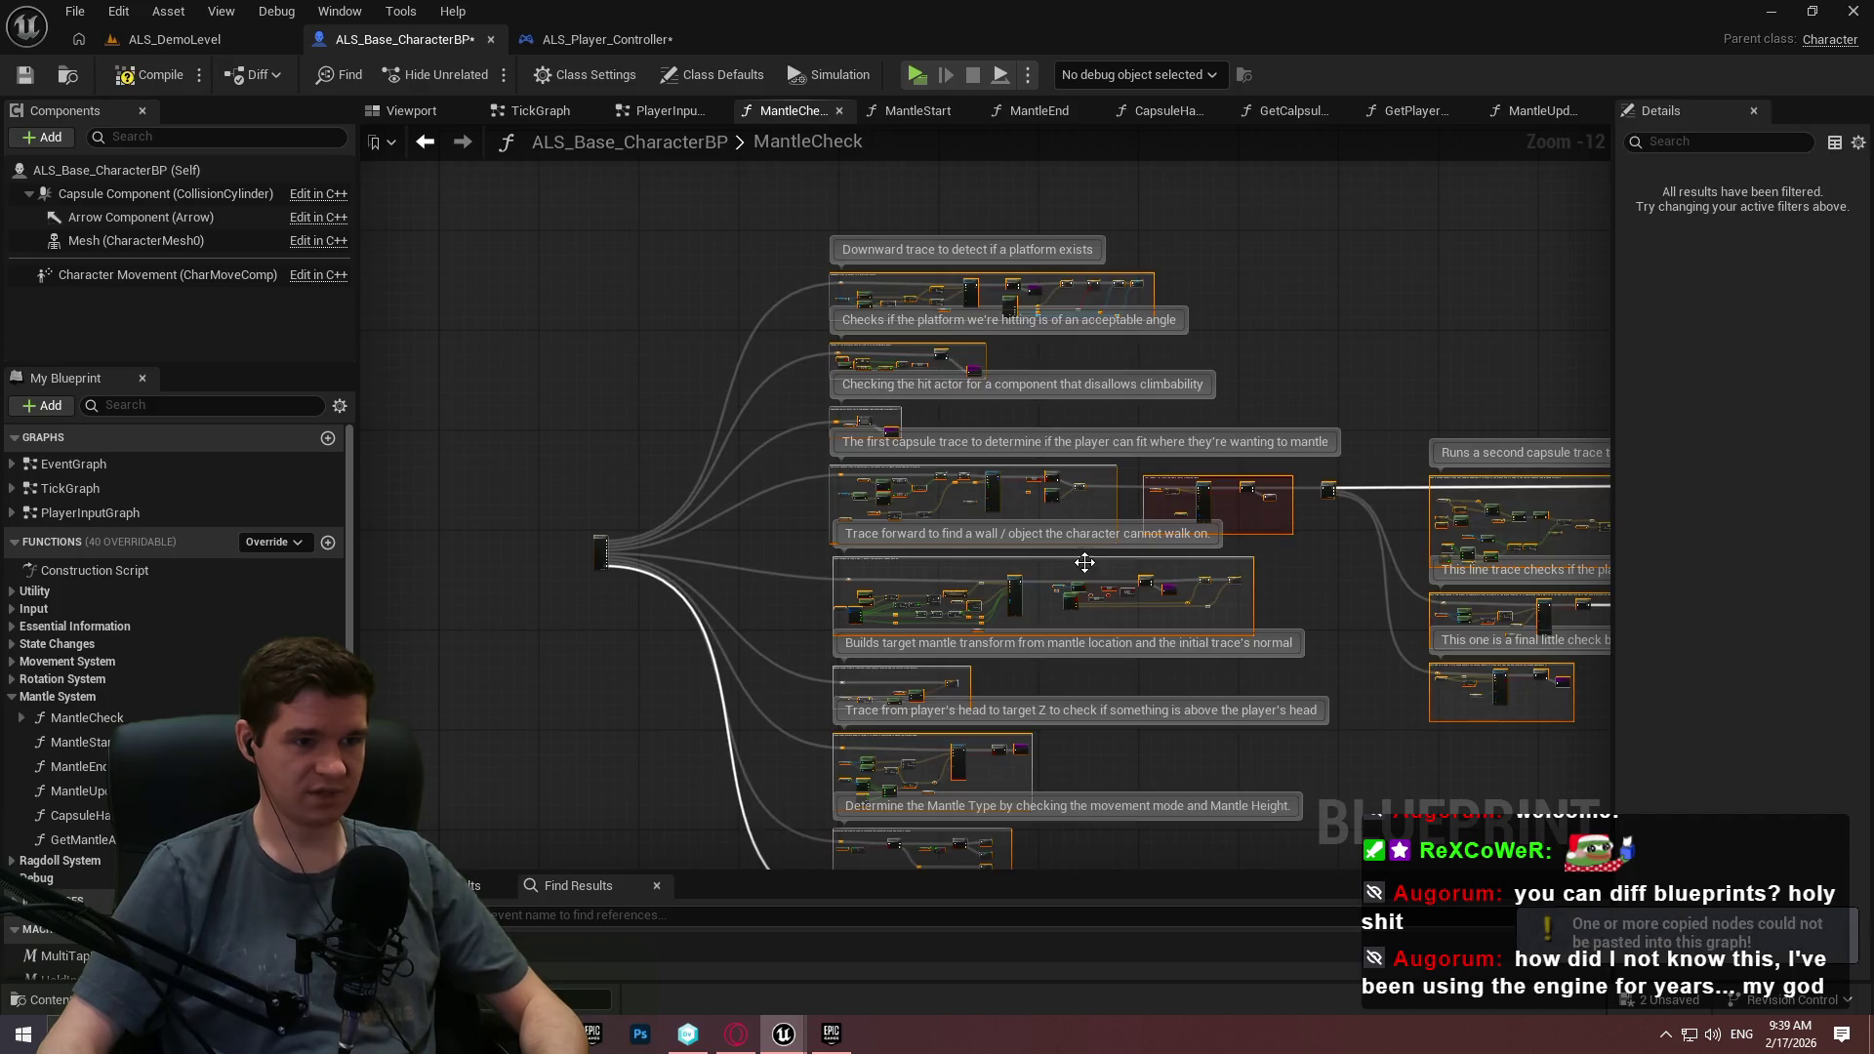
left_click_drag(585, 391, 762, 557)
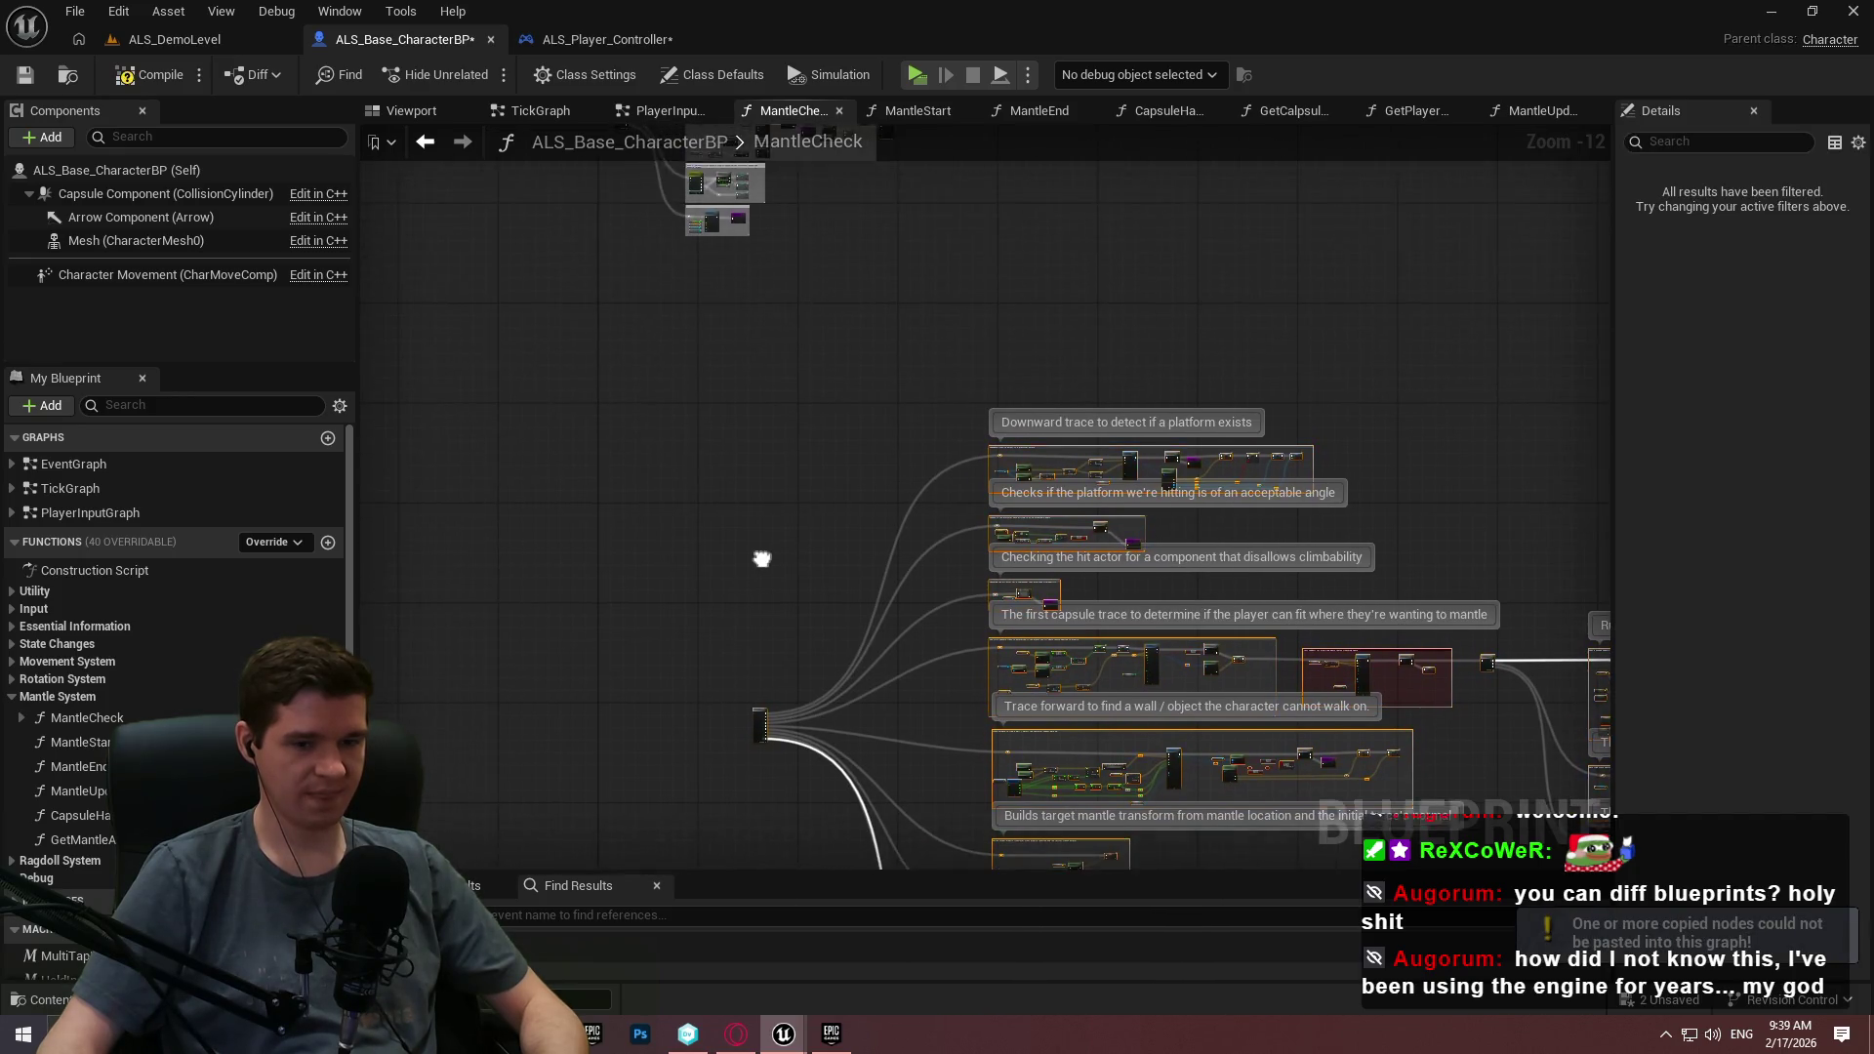
scroll(786, 390, "up", 3)
scroll(627, 231, "up", 4)
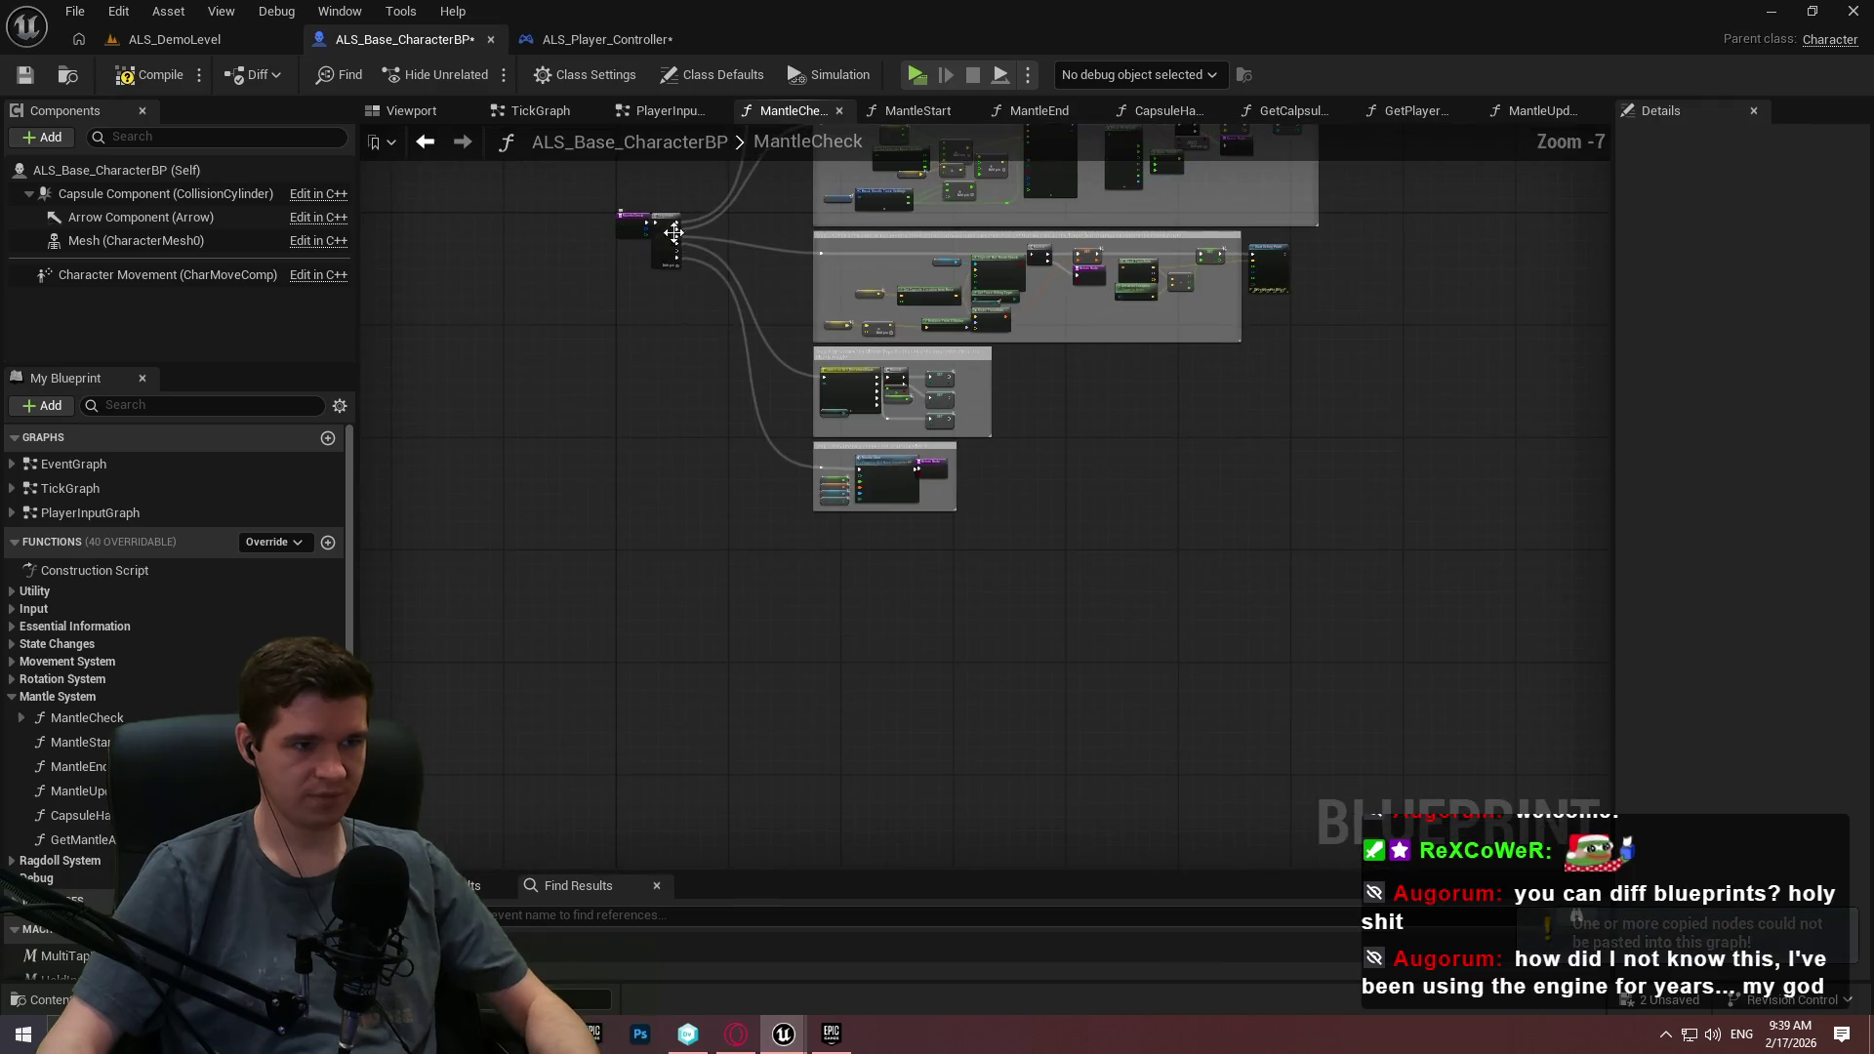
mouse_move(660, 213)
left_mouse_down()
mouse_move(794, 854)
mouse_move(1195, 410)
mouse_move(1205, 361)
mouse_move(1616, 231)
mouse_move(1816, 235)
mouse_move(1794, 234)
left_mouse_up()
scroll(1335, 594, "up", 5)
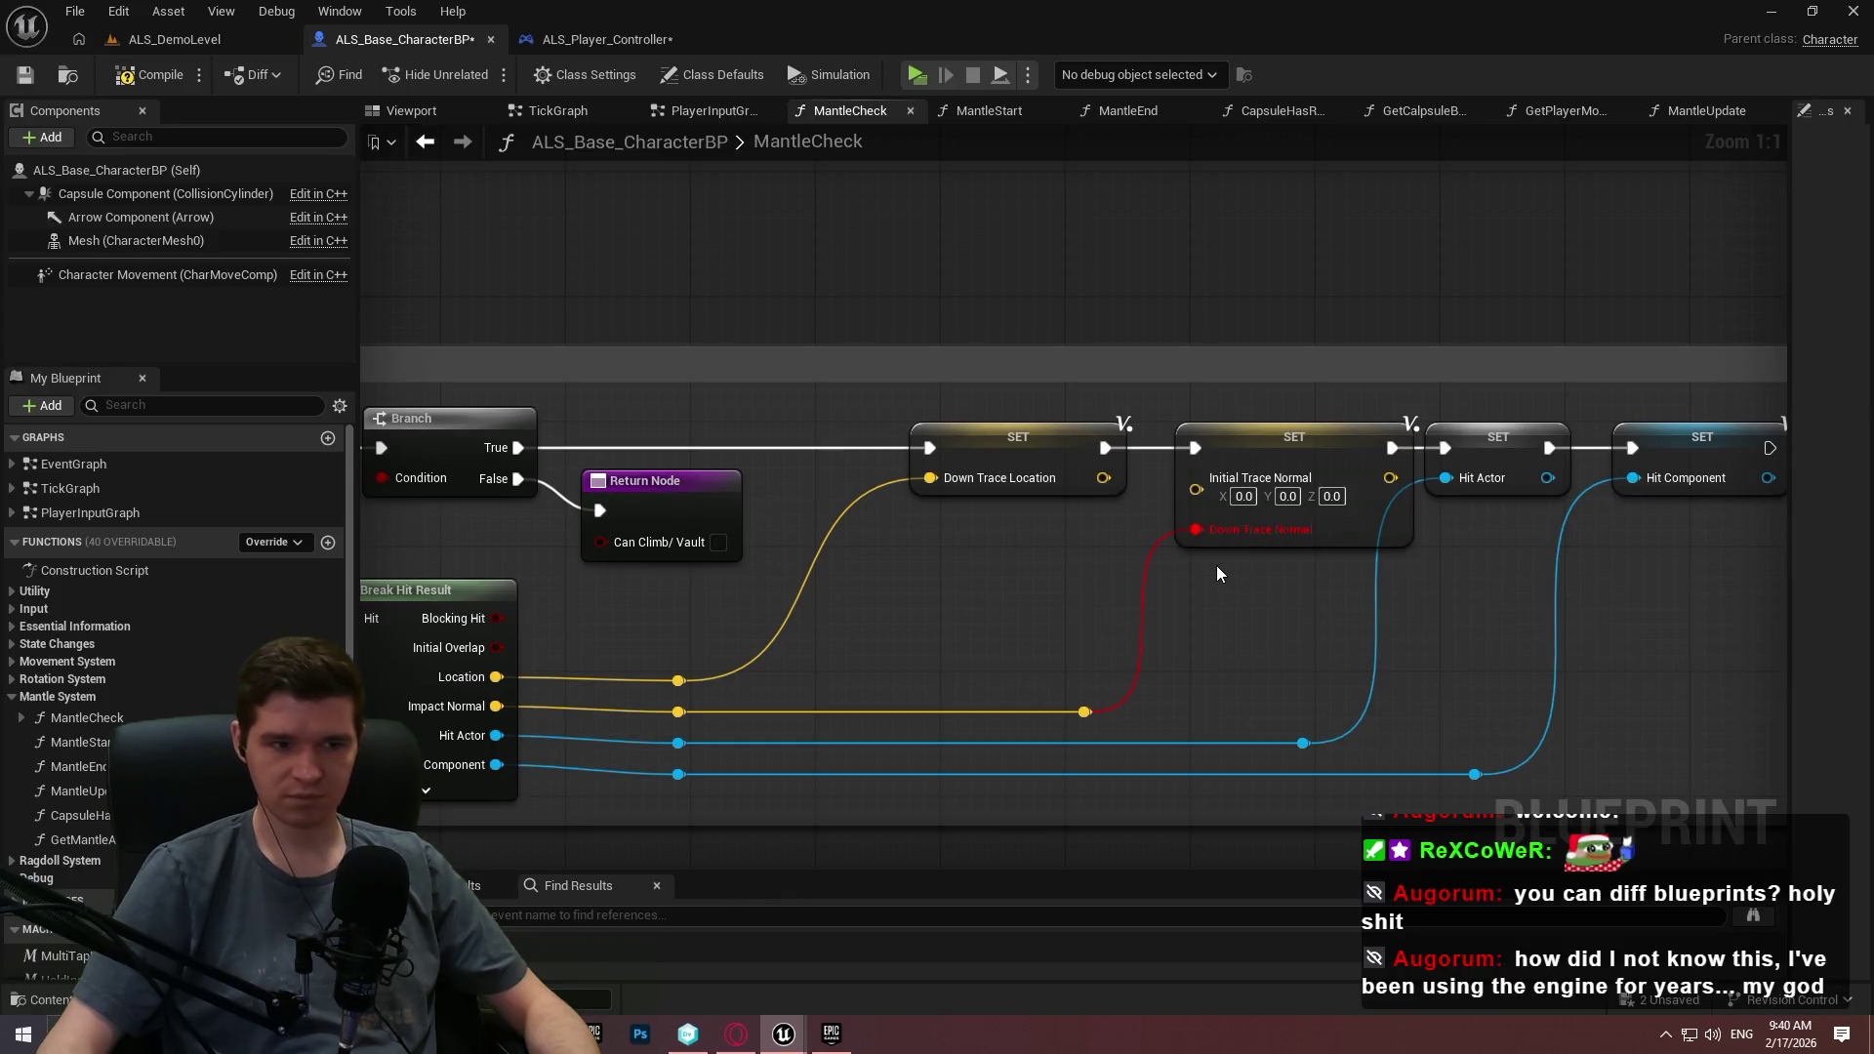
scroll(176, 634, "down", 3)
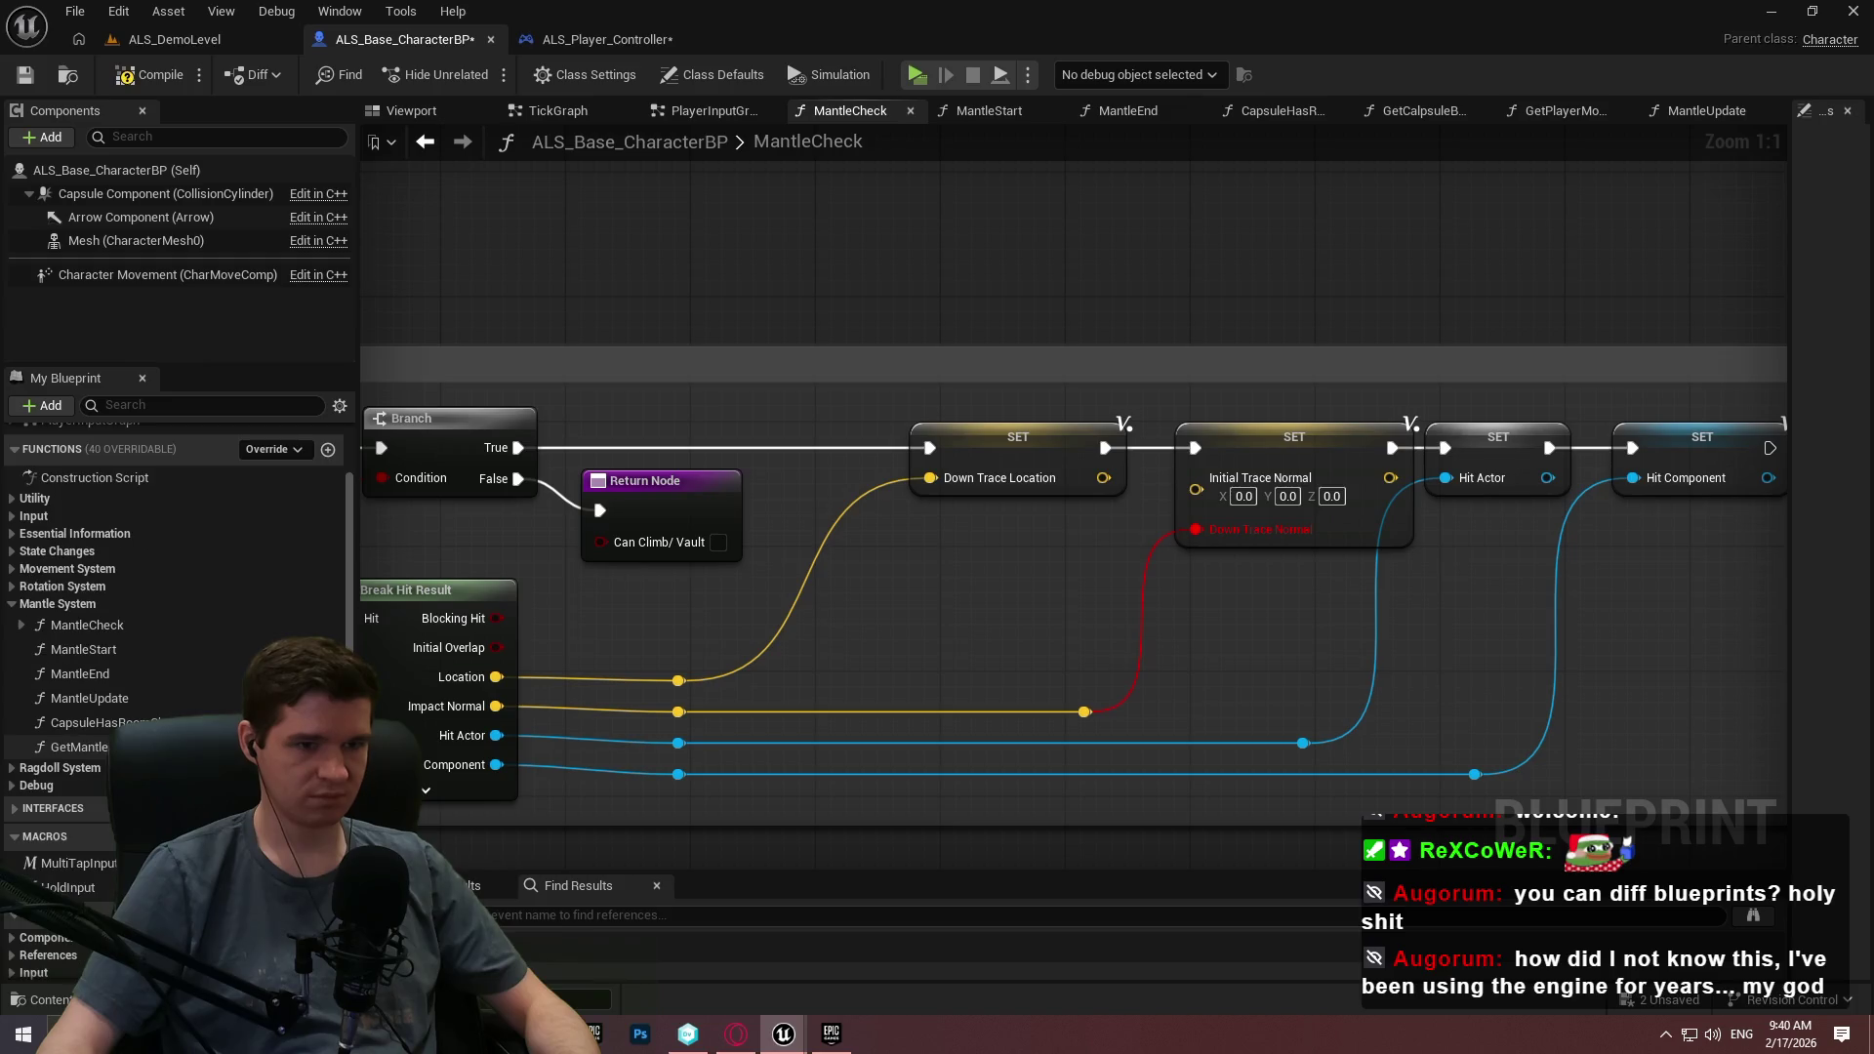
Fix the broken HitActor setter by creating a local HitActor variable.
right_click(1252, 458)
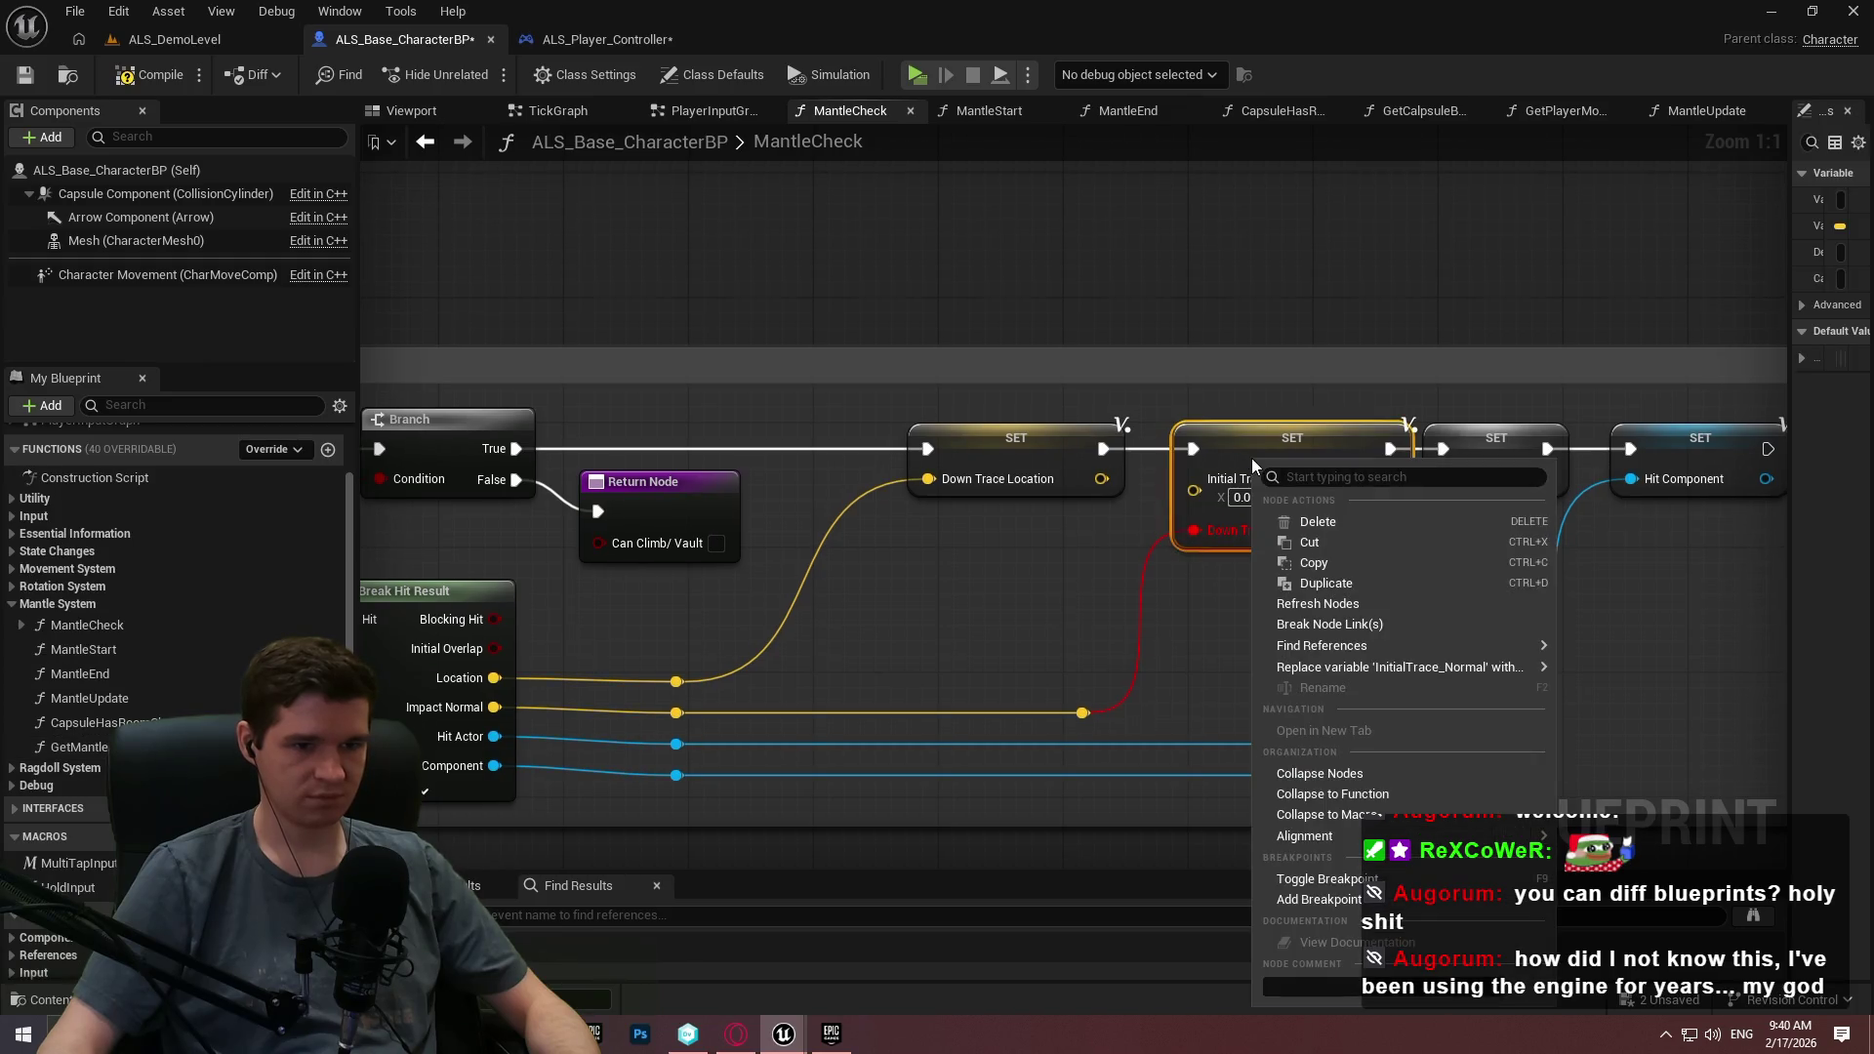
mouse_move(1325, 651)
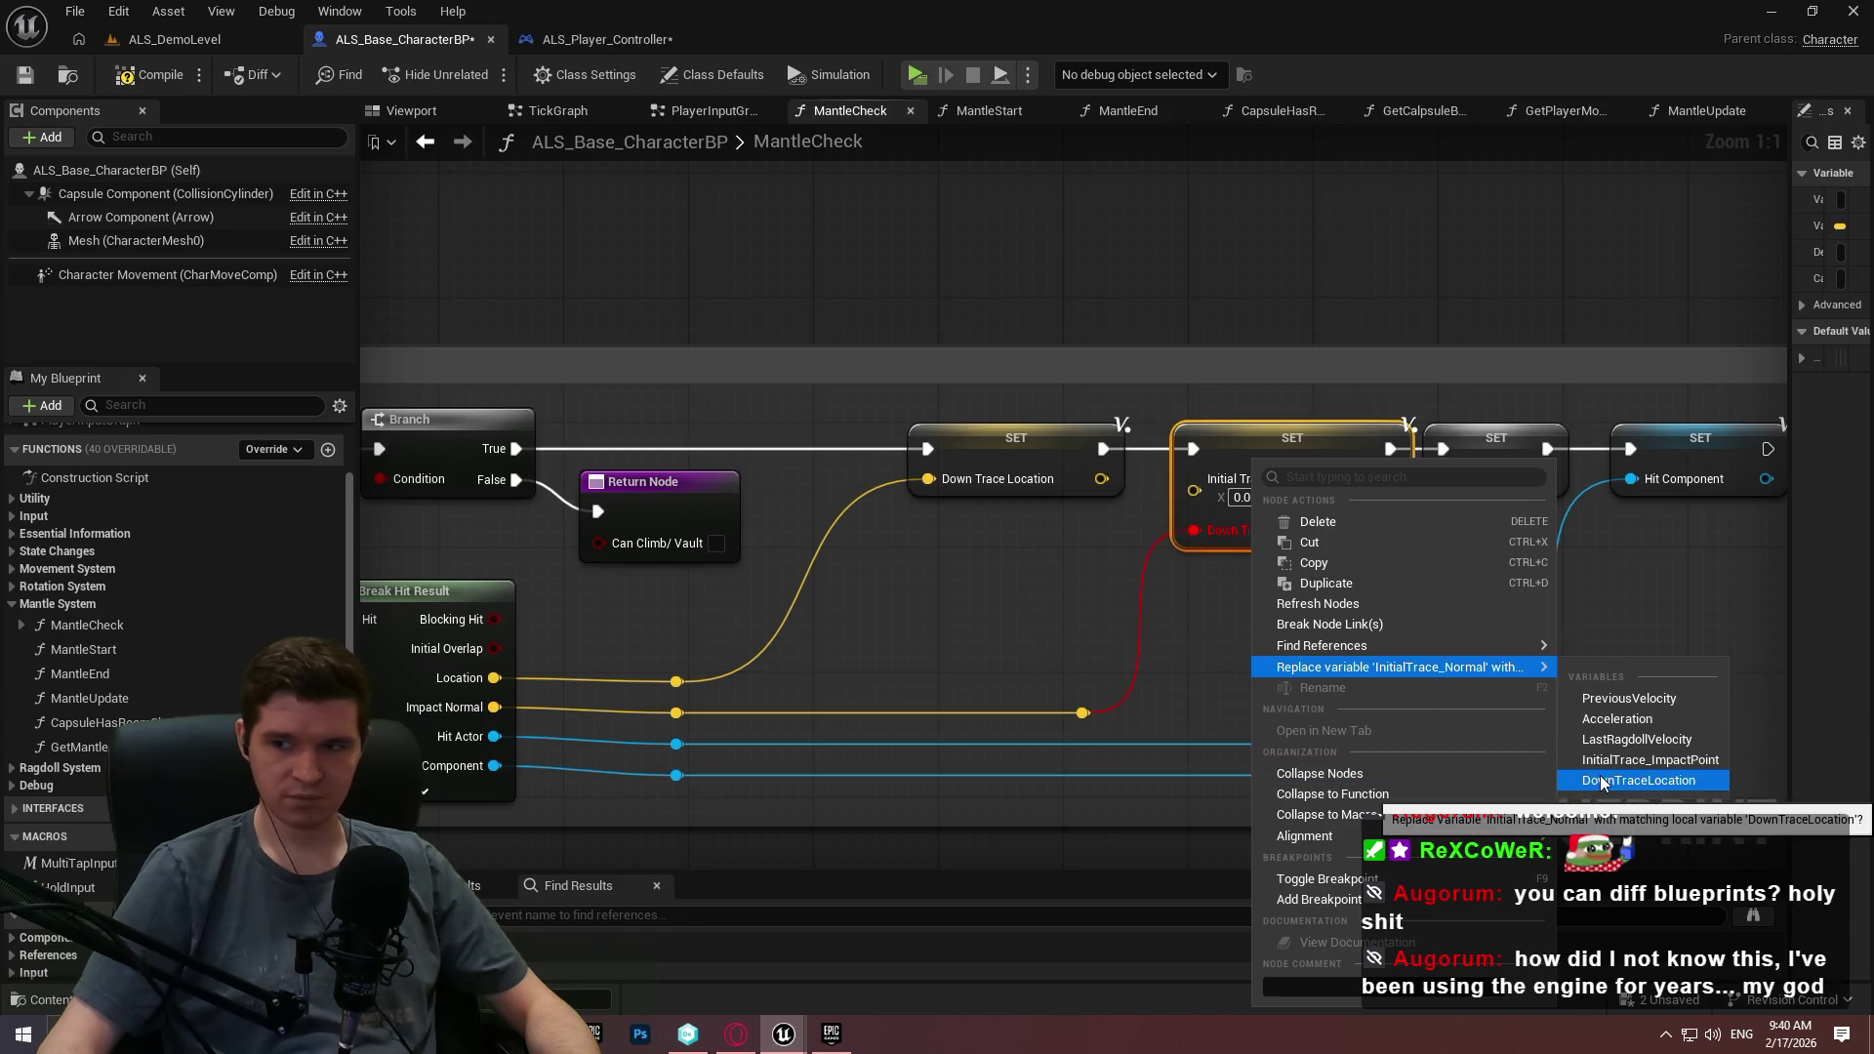
left_click(1234, 588)
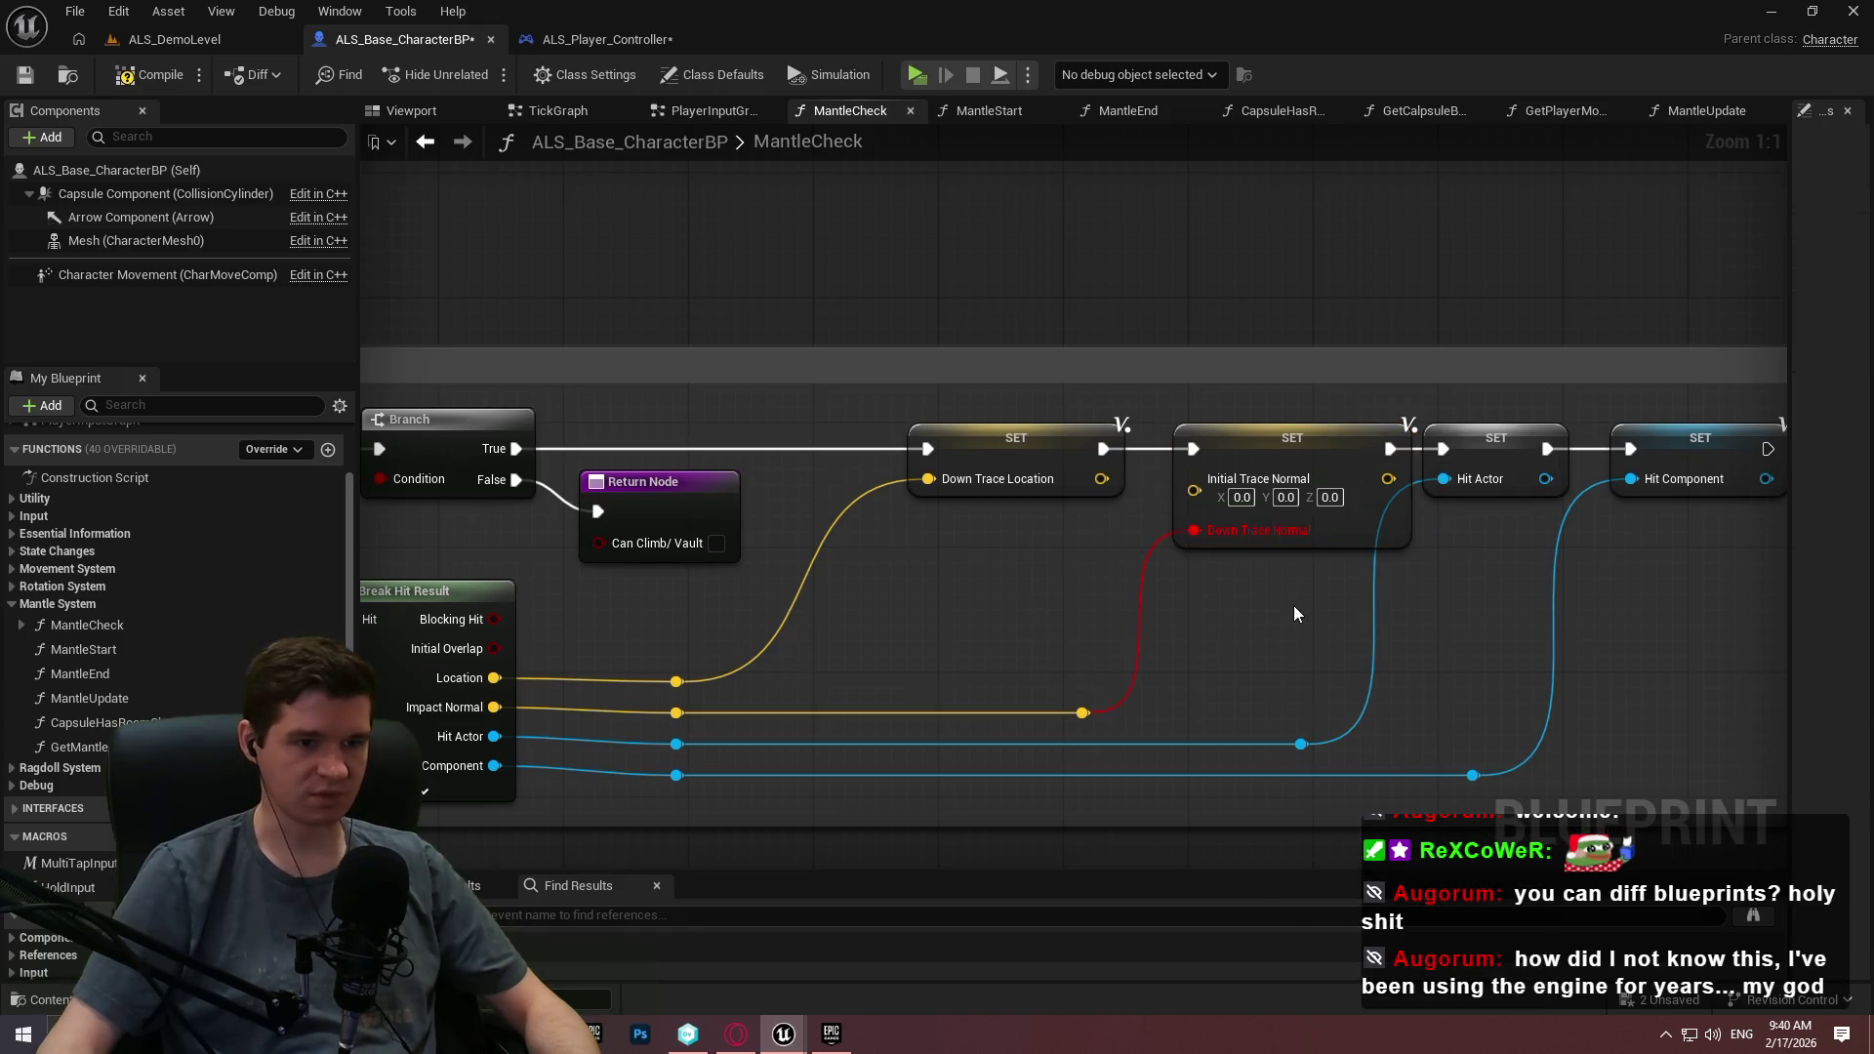
left_click_drag(1292, 606, 920, 535)
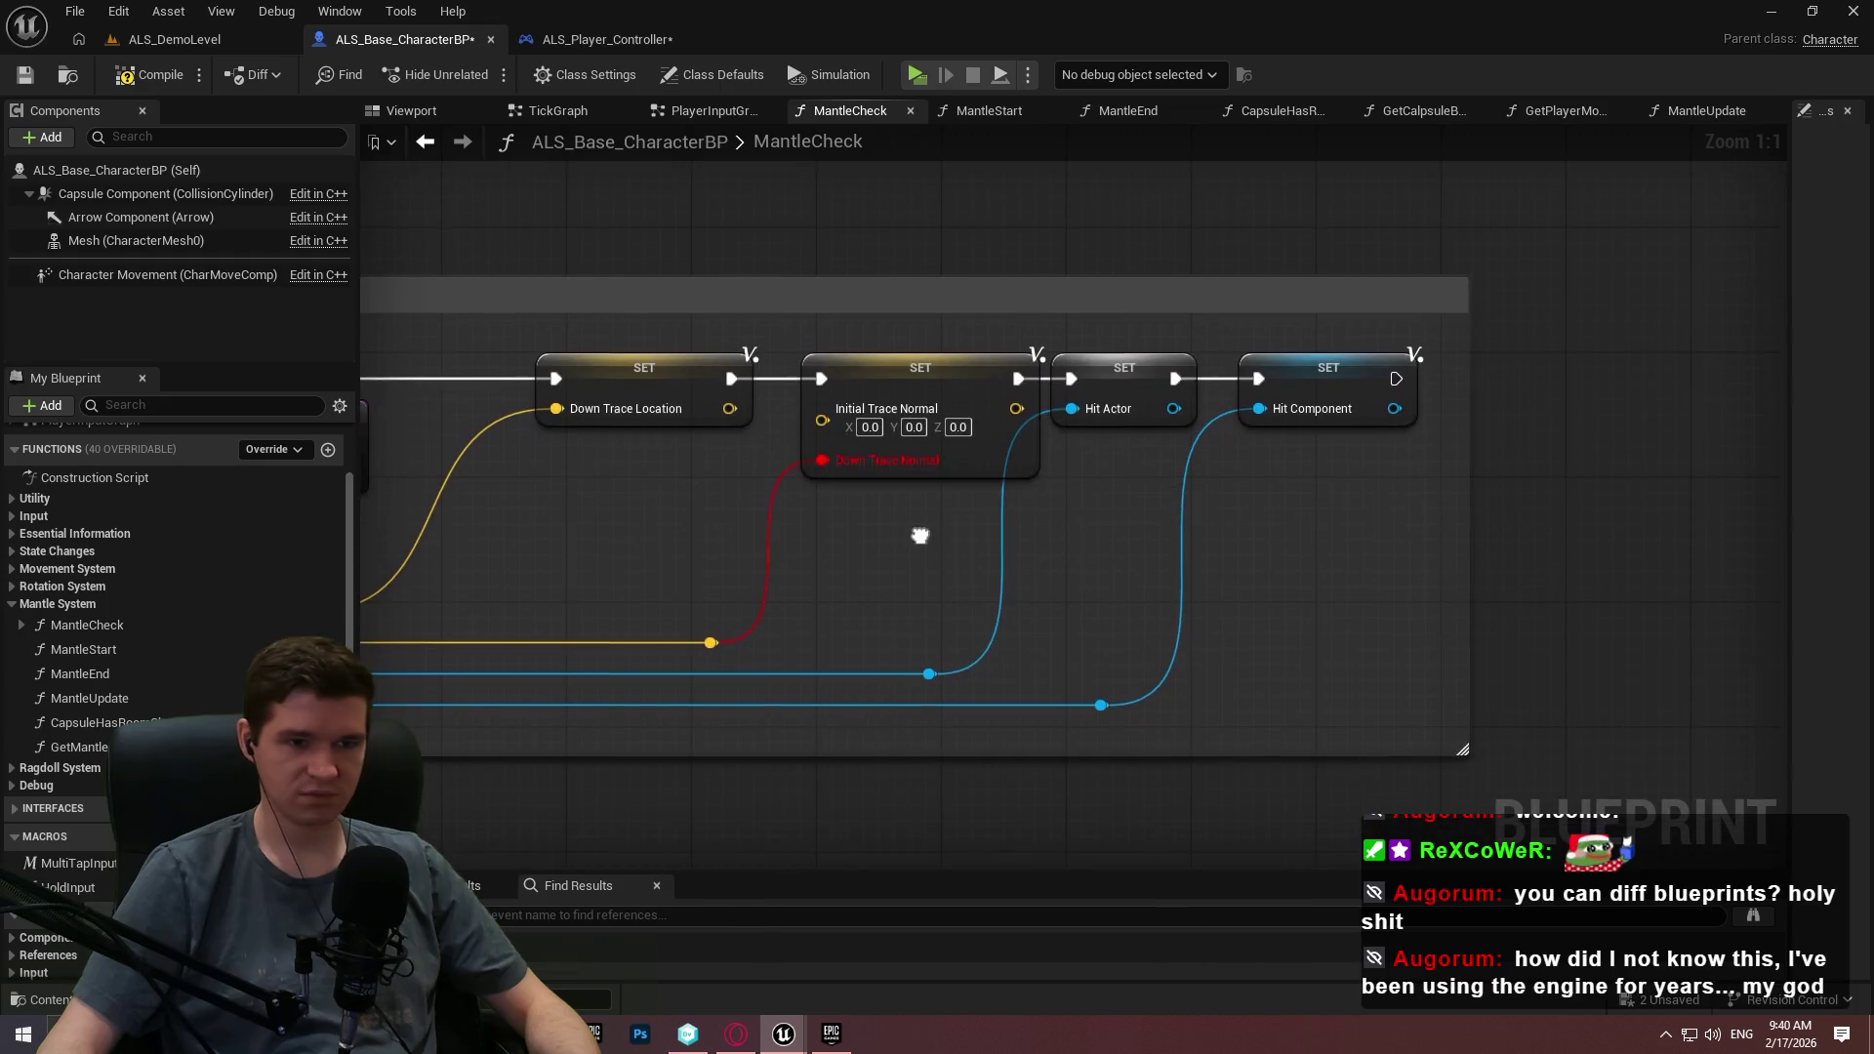
right_click(1082, 361)
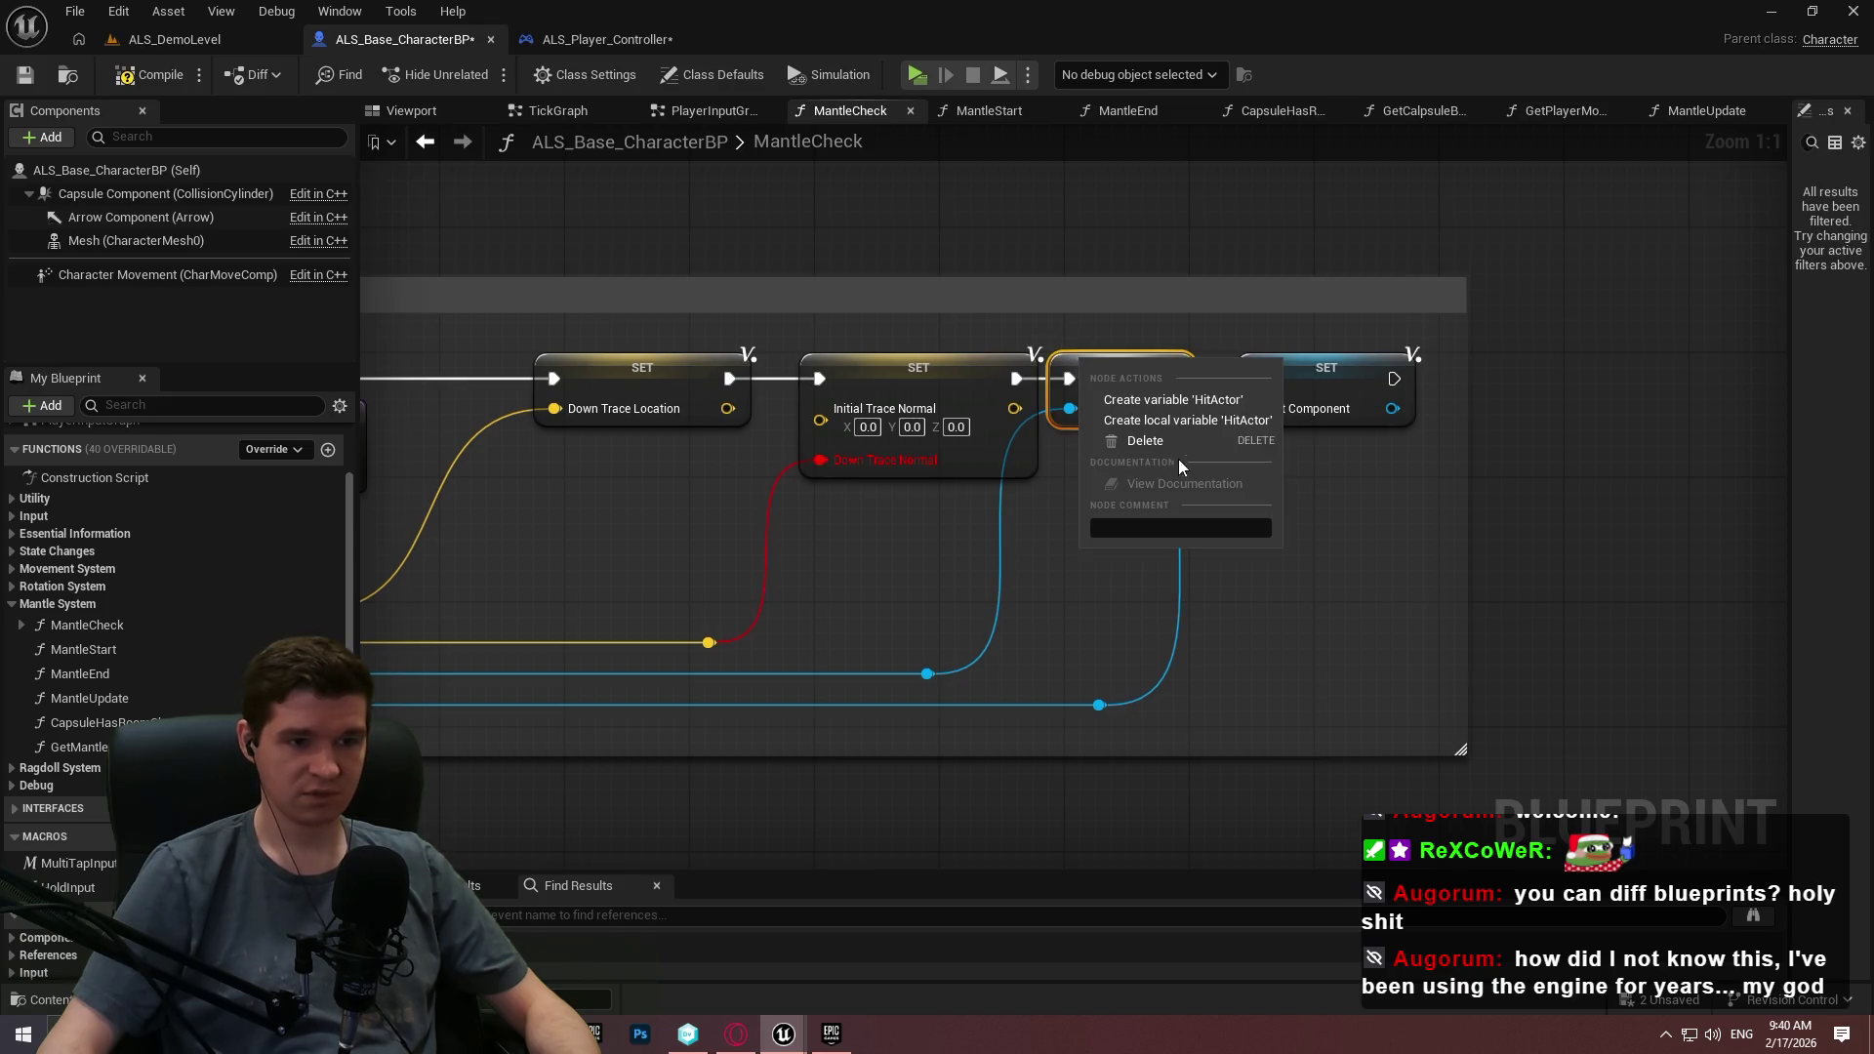
left_click(1171, 417)
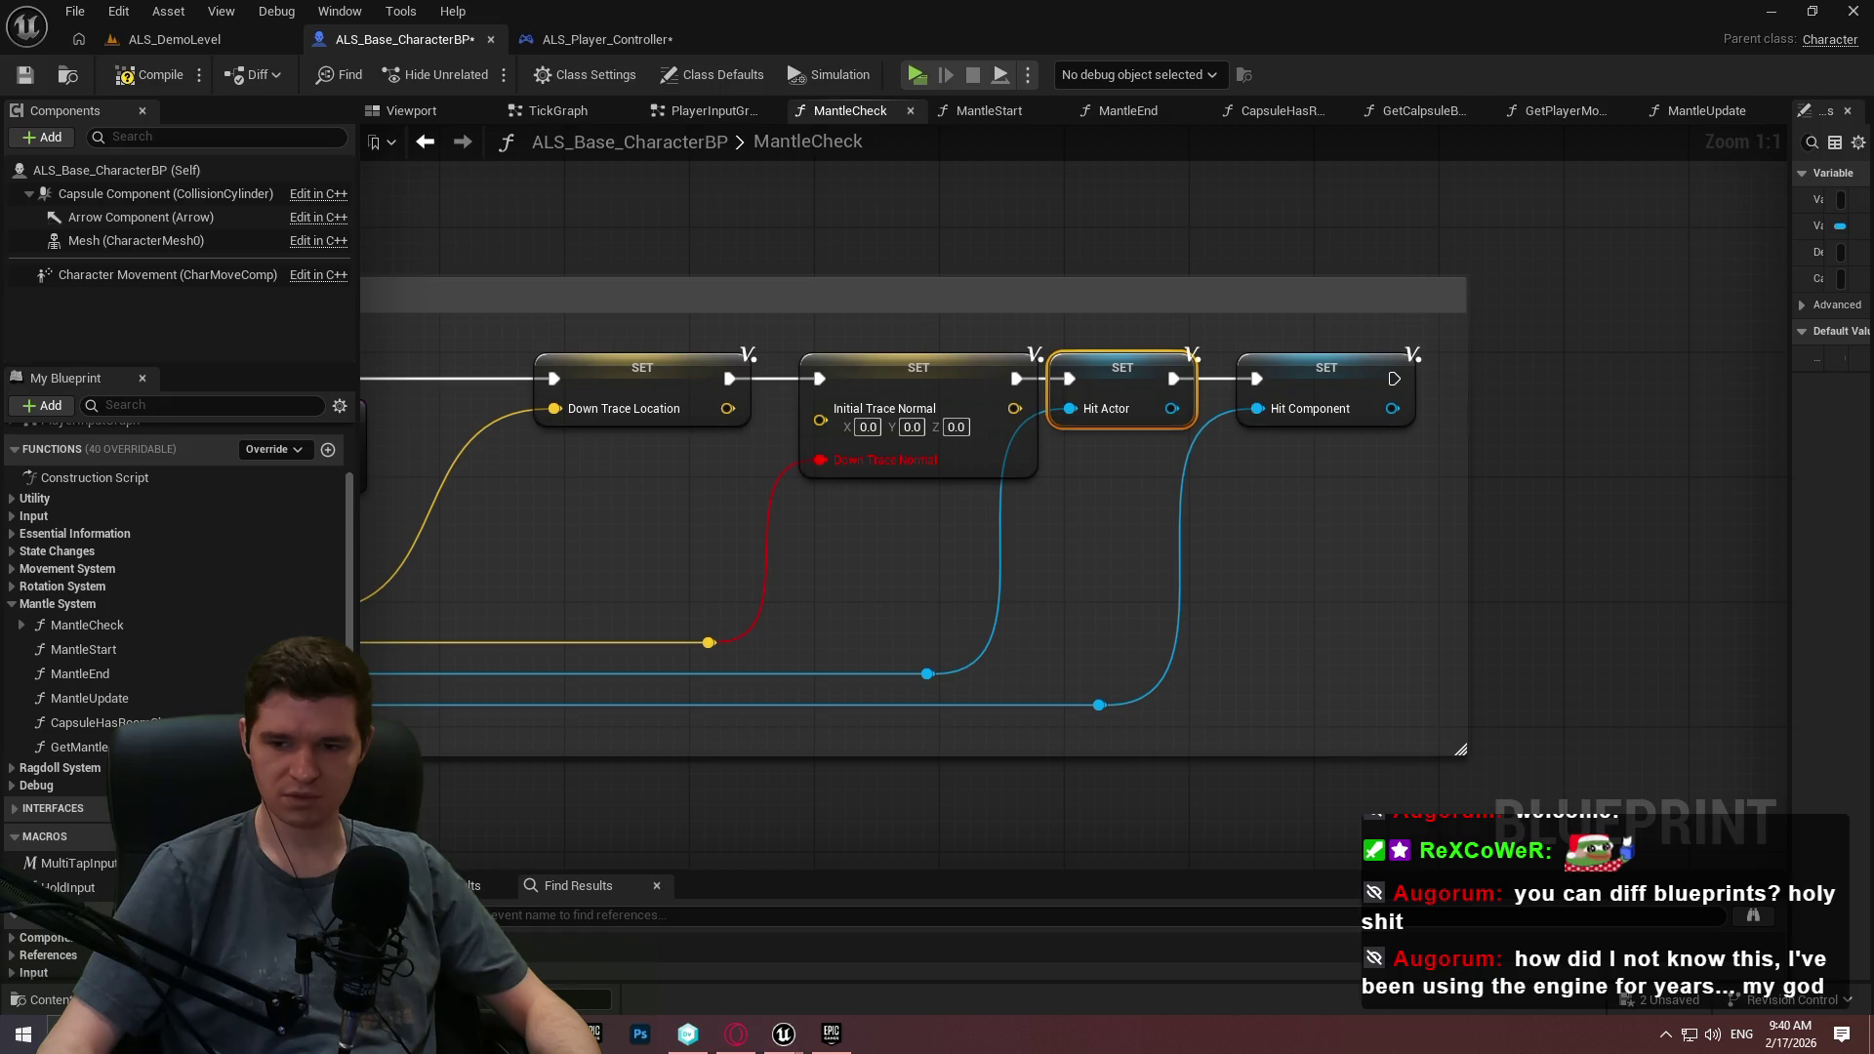
mouse_move(1023, 524)
left_mouse_down()
mouse_move(1454, 553)
mouse_move(1055, 580)
left_mouse_up()
scroll(176, 634, "down", 5)
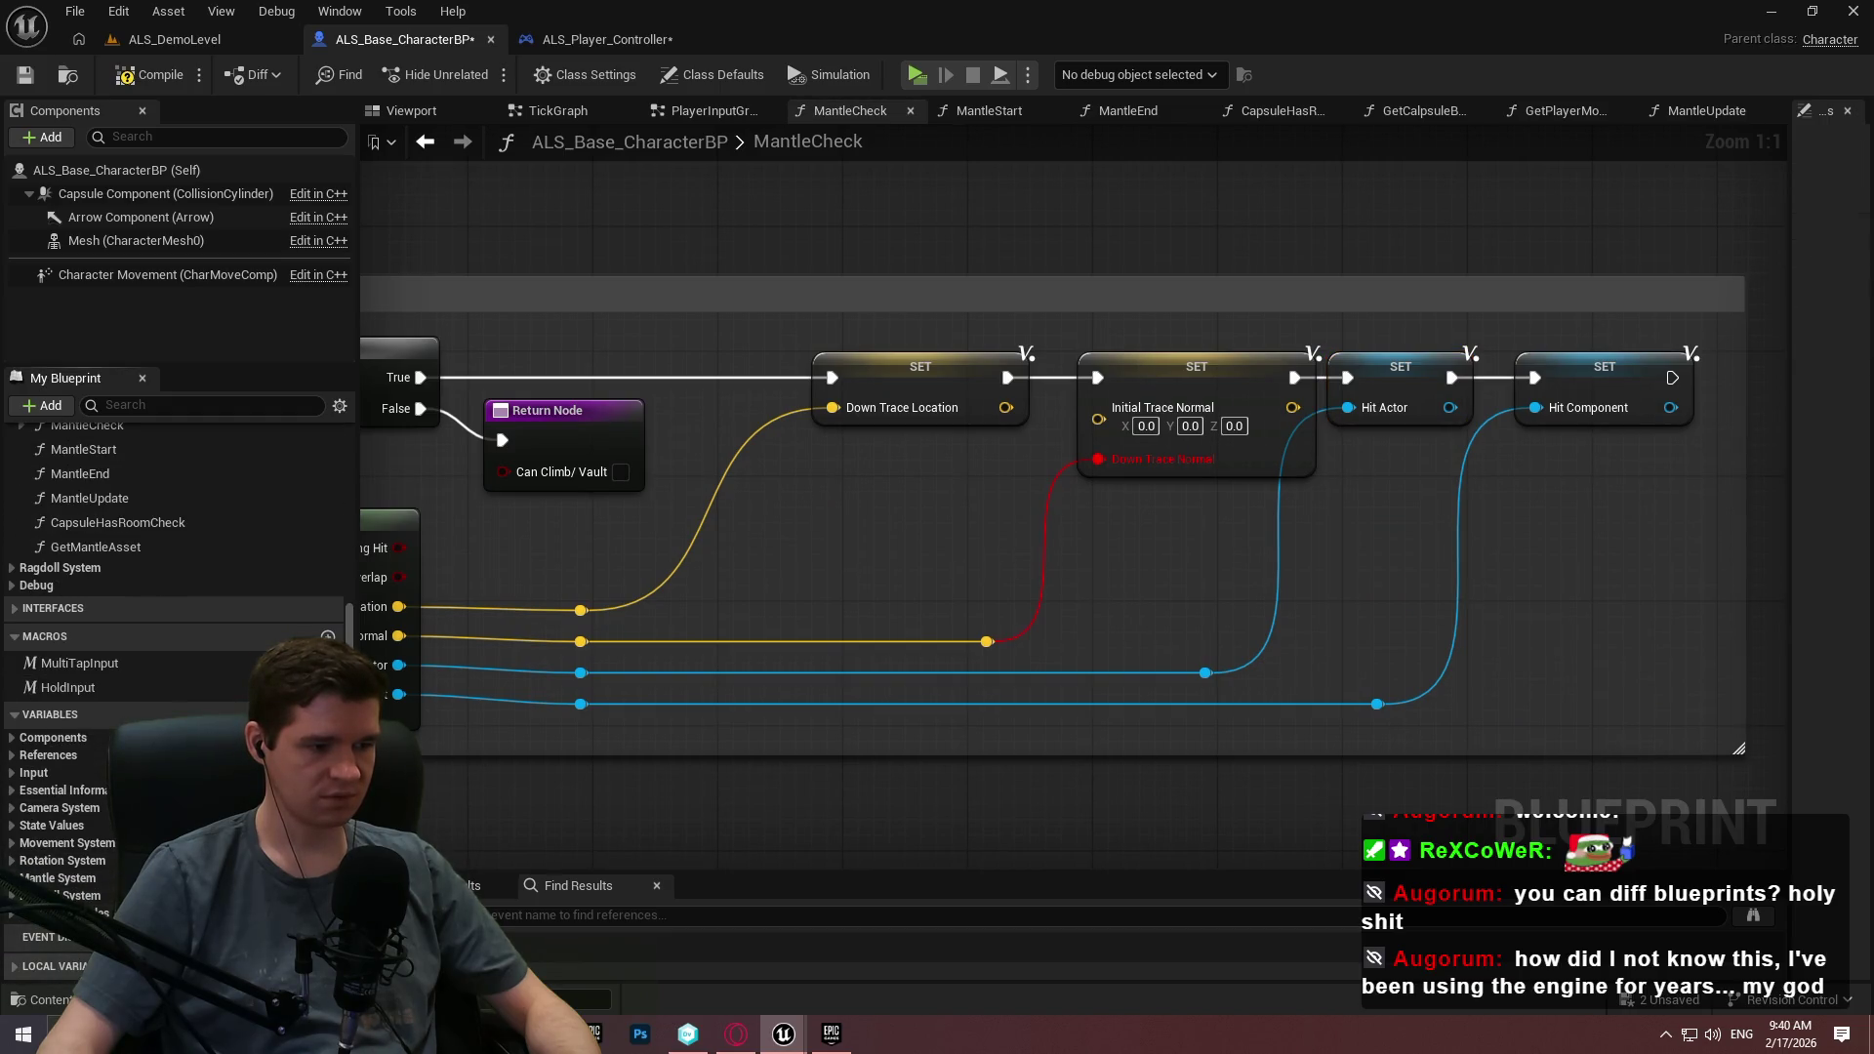
Add a new local variable named DownTraceNormal.
left_click(328, 966)
left_click(224, 967)
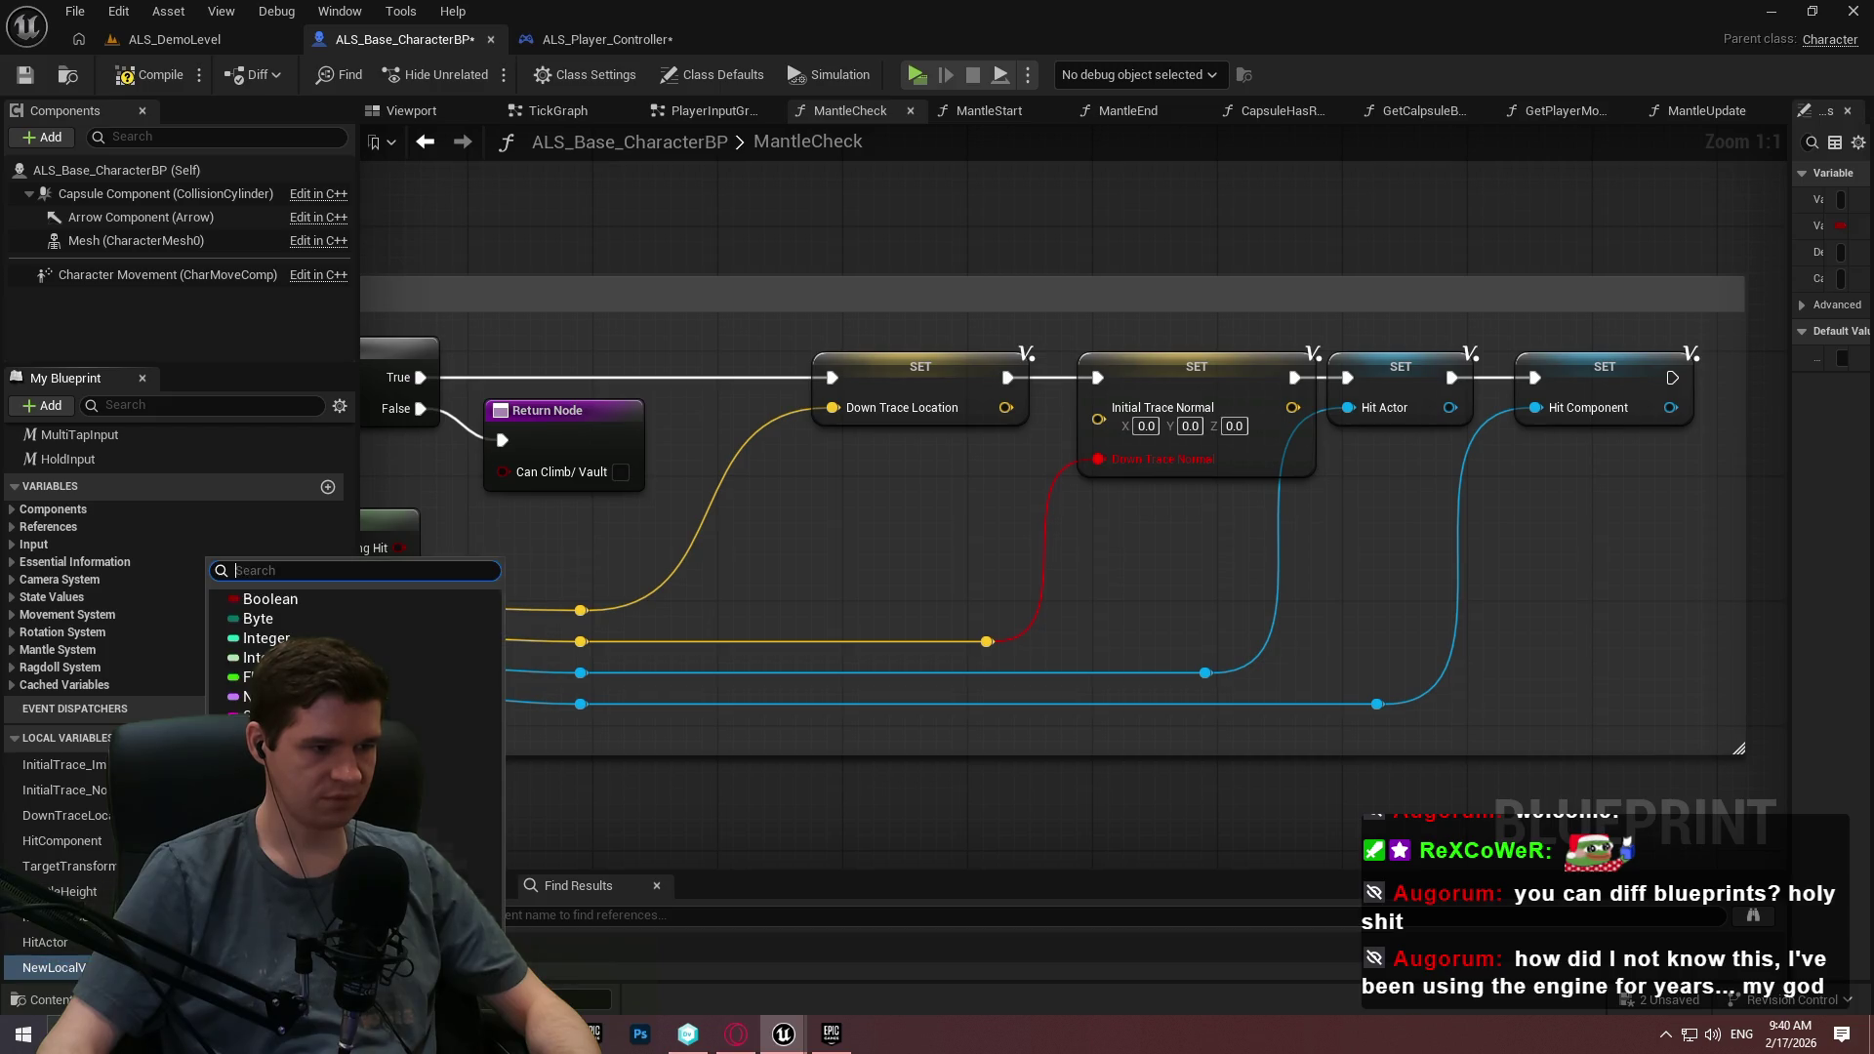
left_click(459, 755)
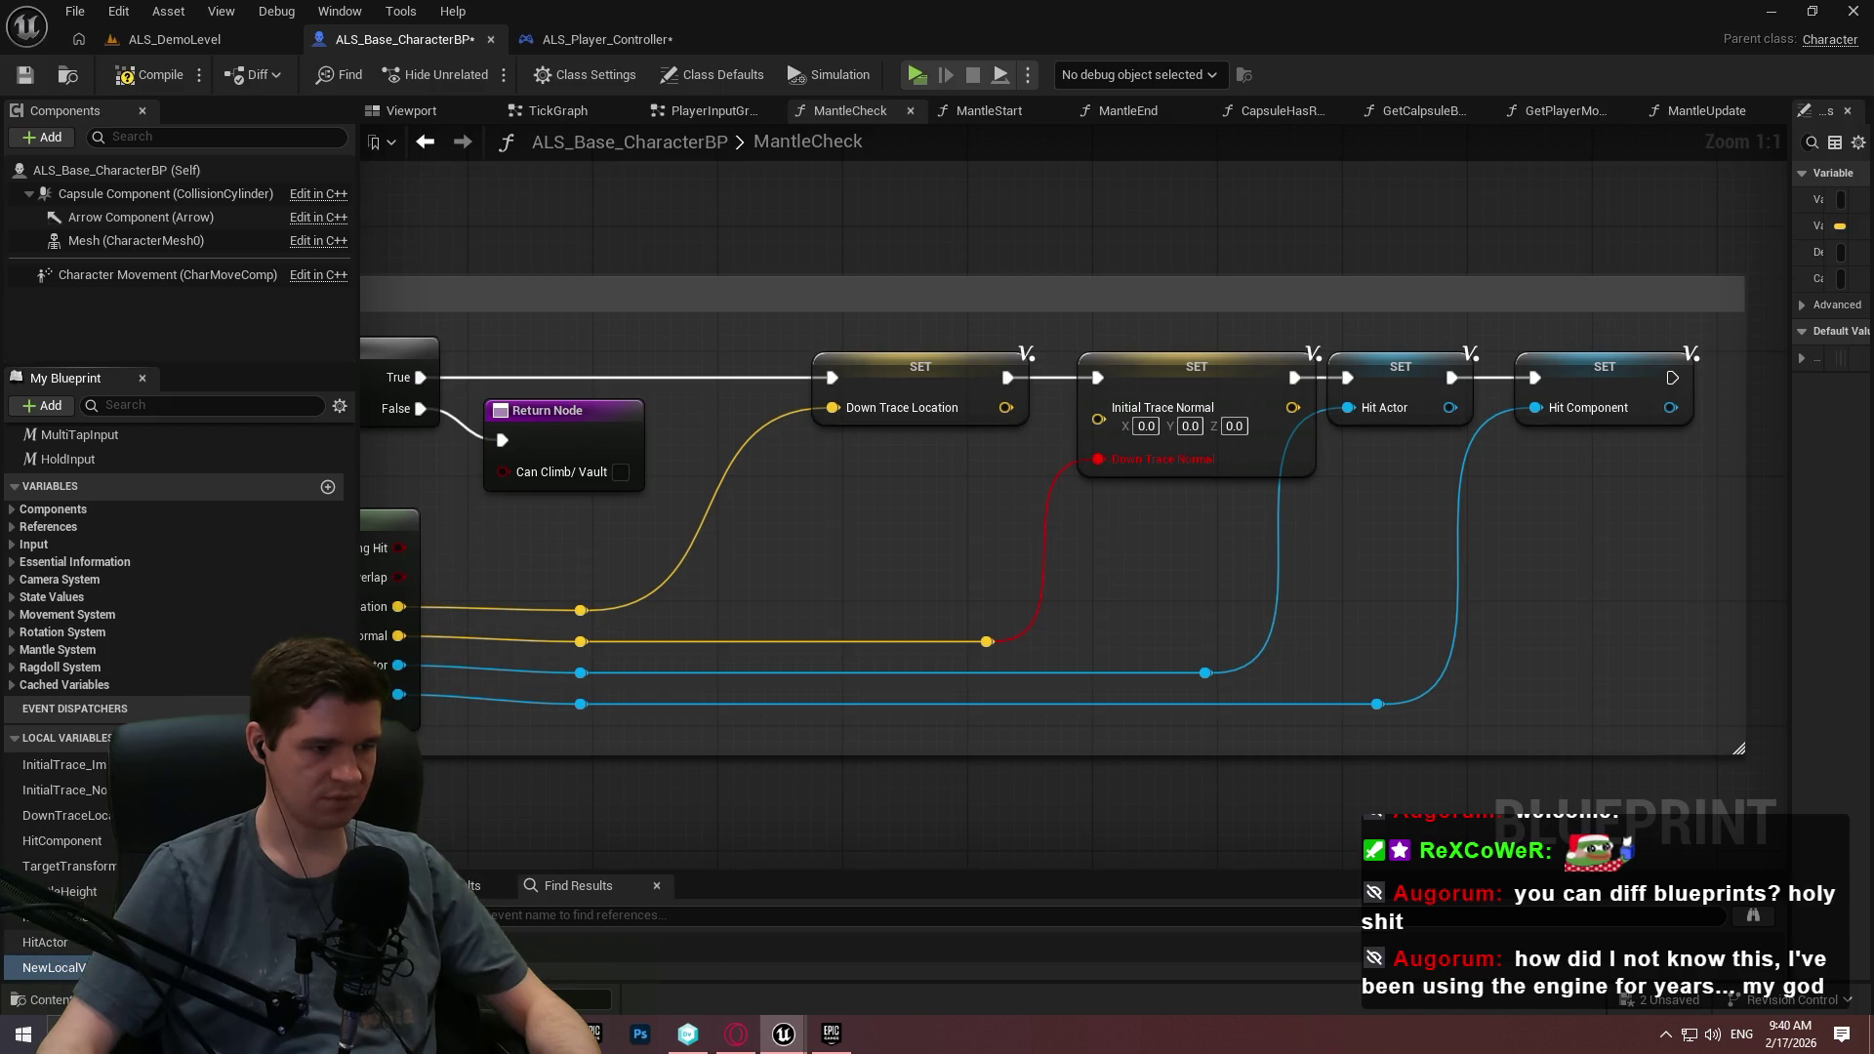
left_click(64, 962)
type("D")
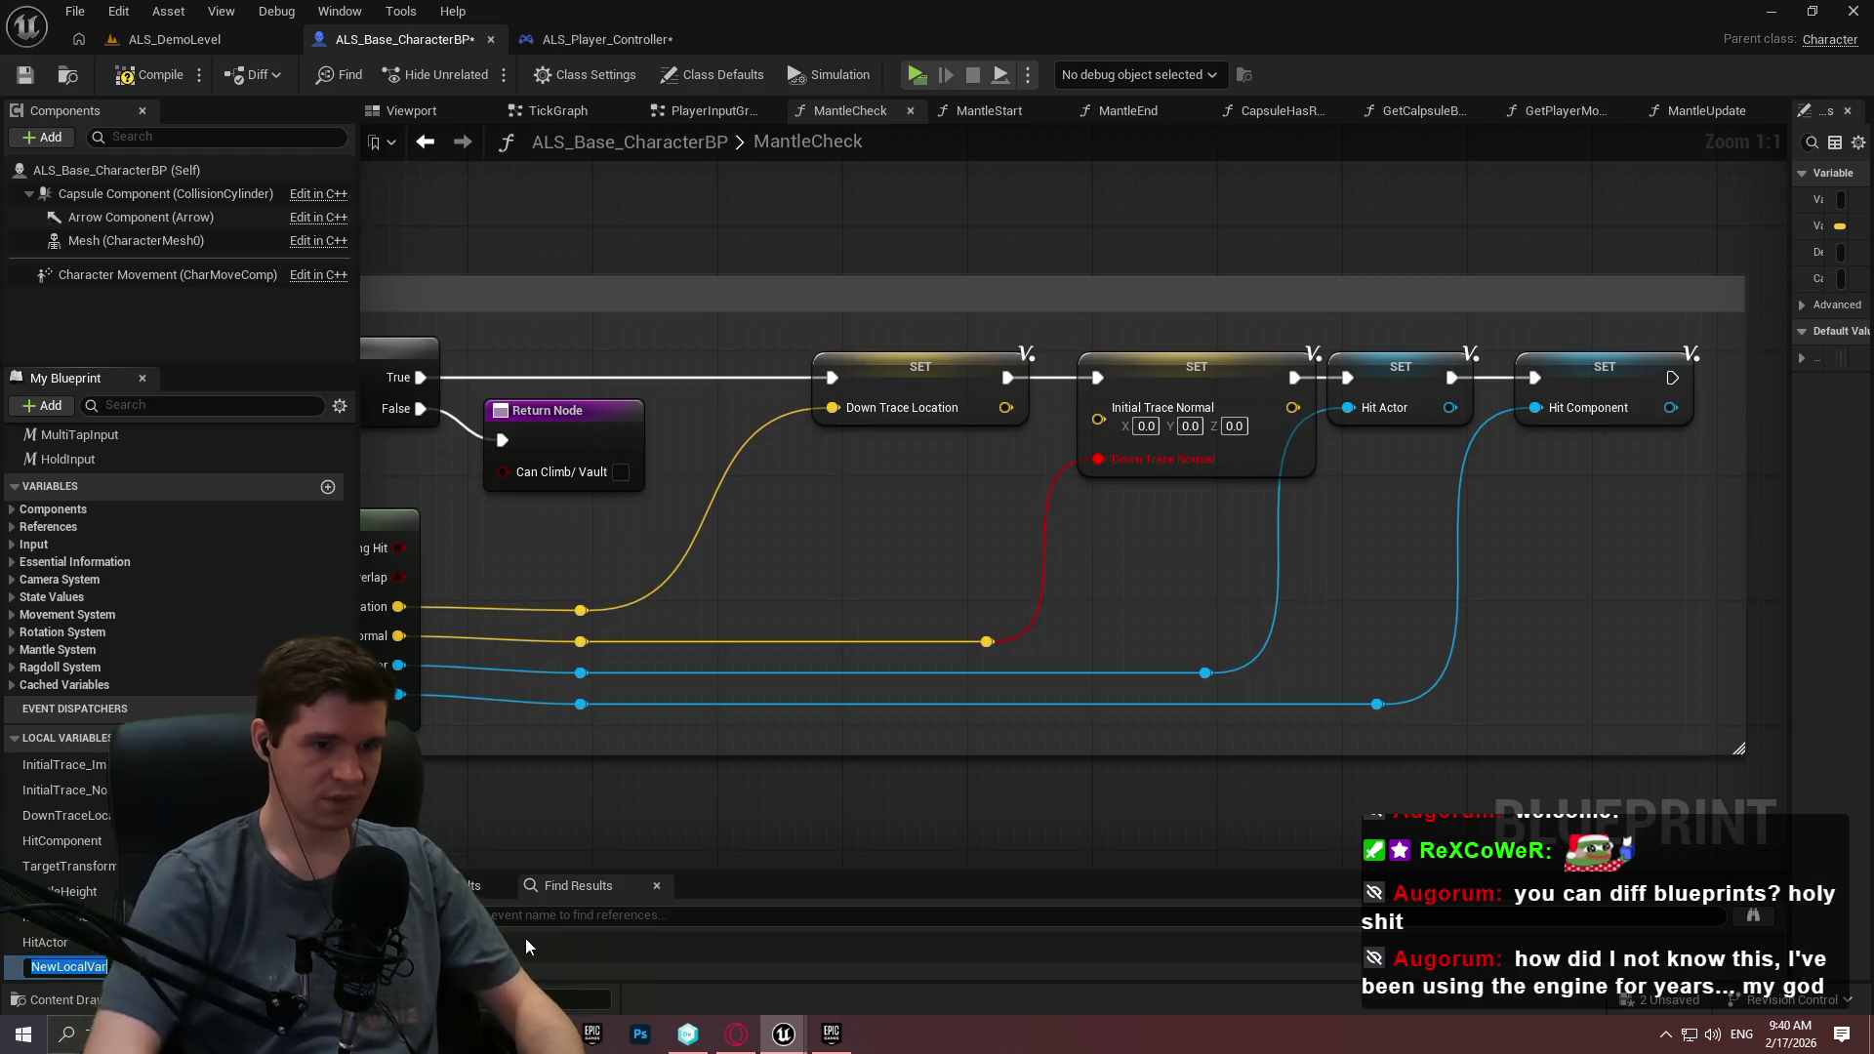
type("ownTraceNormal")
key("Return")
Swap the Initial Trace Normal setter for a DownTraceNormal setter between Down Trace Location and Hit Actor.
mouse_move(61, 967)
left_mouse_down()
mouse_move(606, 806)
mouse_move(1170, 582)
mouse_move(987, 642)
left_mouse_up()
left_click(1191, 586)
left_click_drag(1143, 533, 1007, 378)
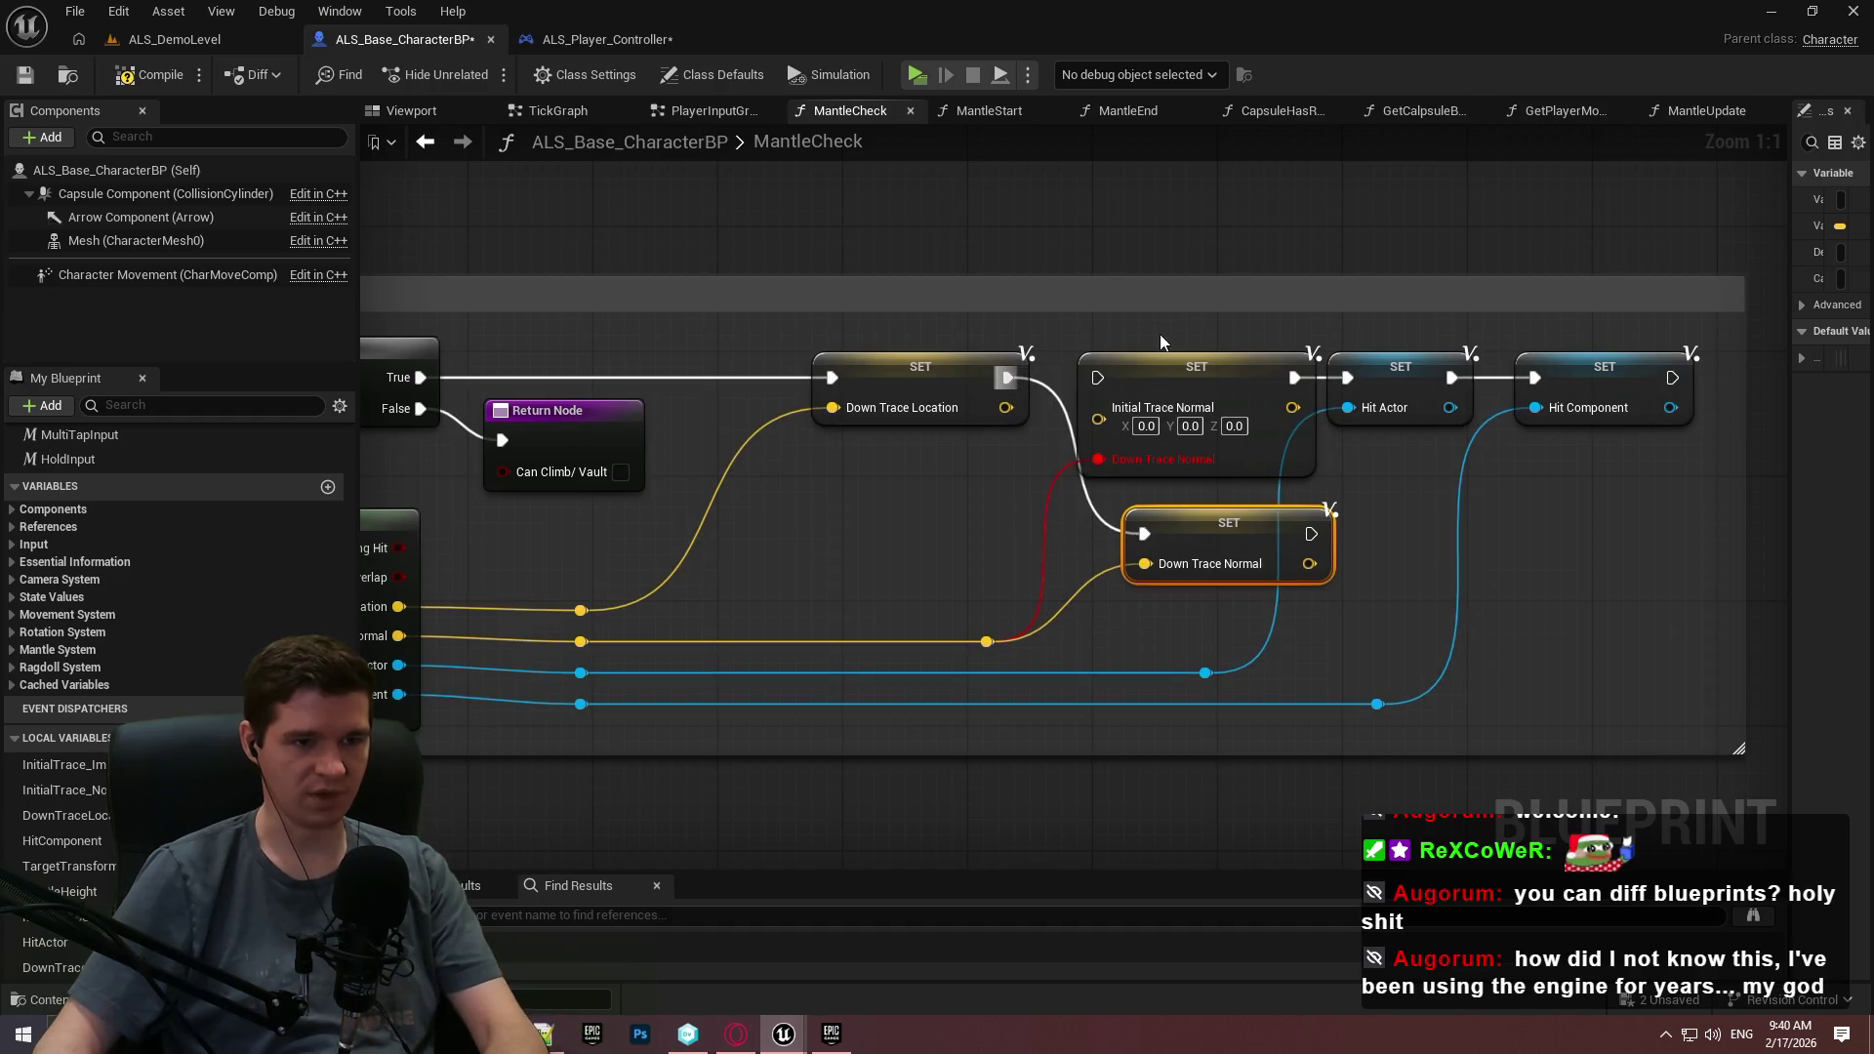
left_click(1172, 366)
key("Delete")
left_click_drag(1246, 532, 1215, 422)
mouse_move(1215, 349)
left_mouse_down()
mouse_move(1199, 357)
mouse_move(1356, 380)
left_mouse_up()
scroll(1321, 607, "down", 5)
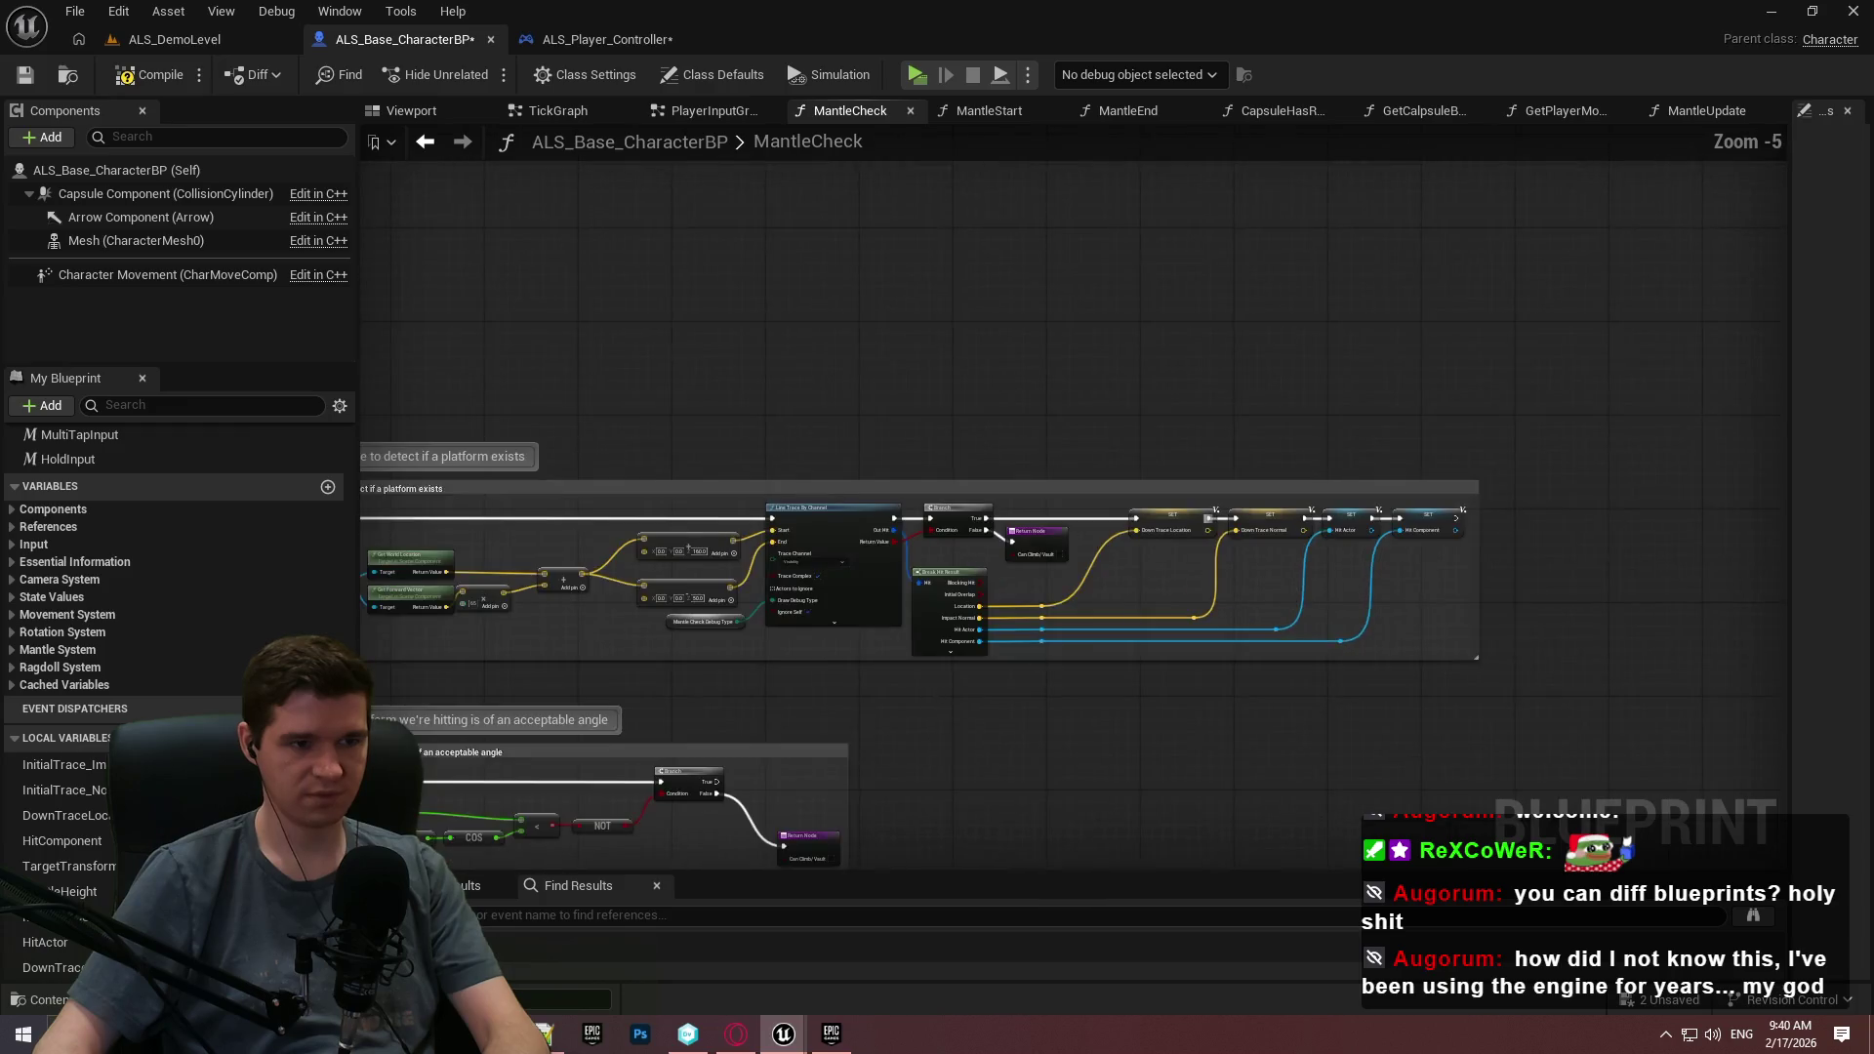
Make Mantle Check Debug Type a local variable.
scroll(1253, 400, "up", 3)
right_click(1228, 392)
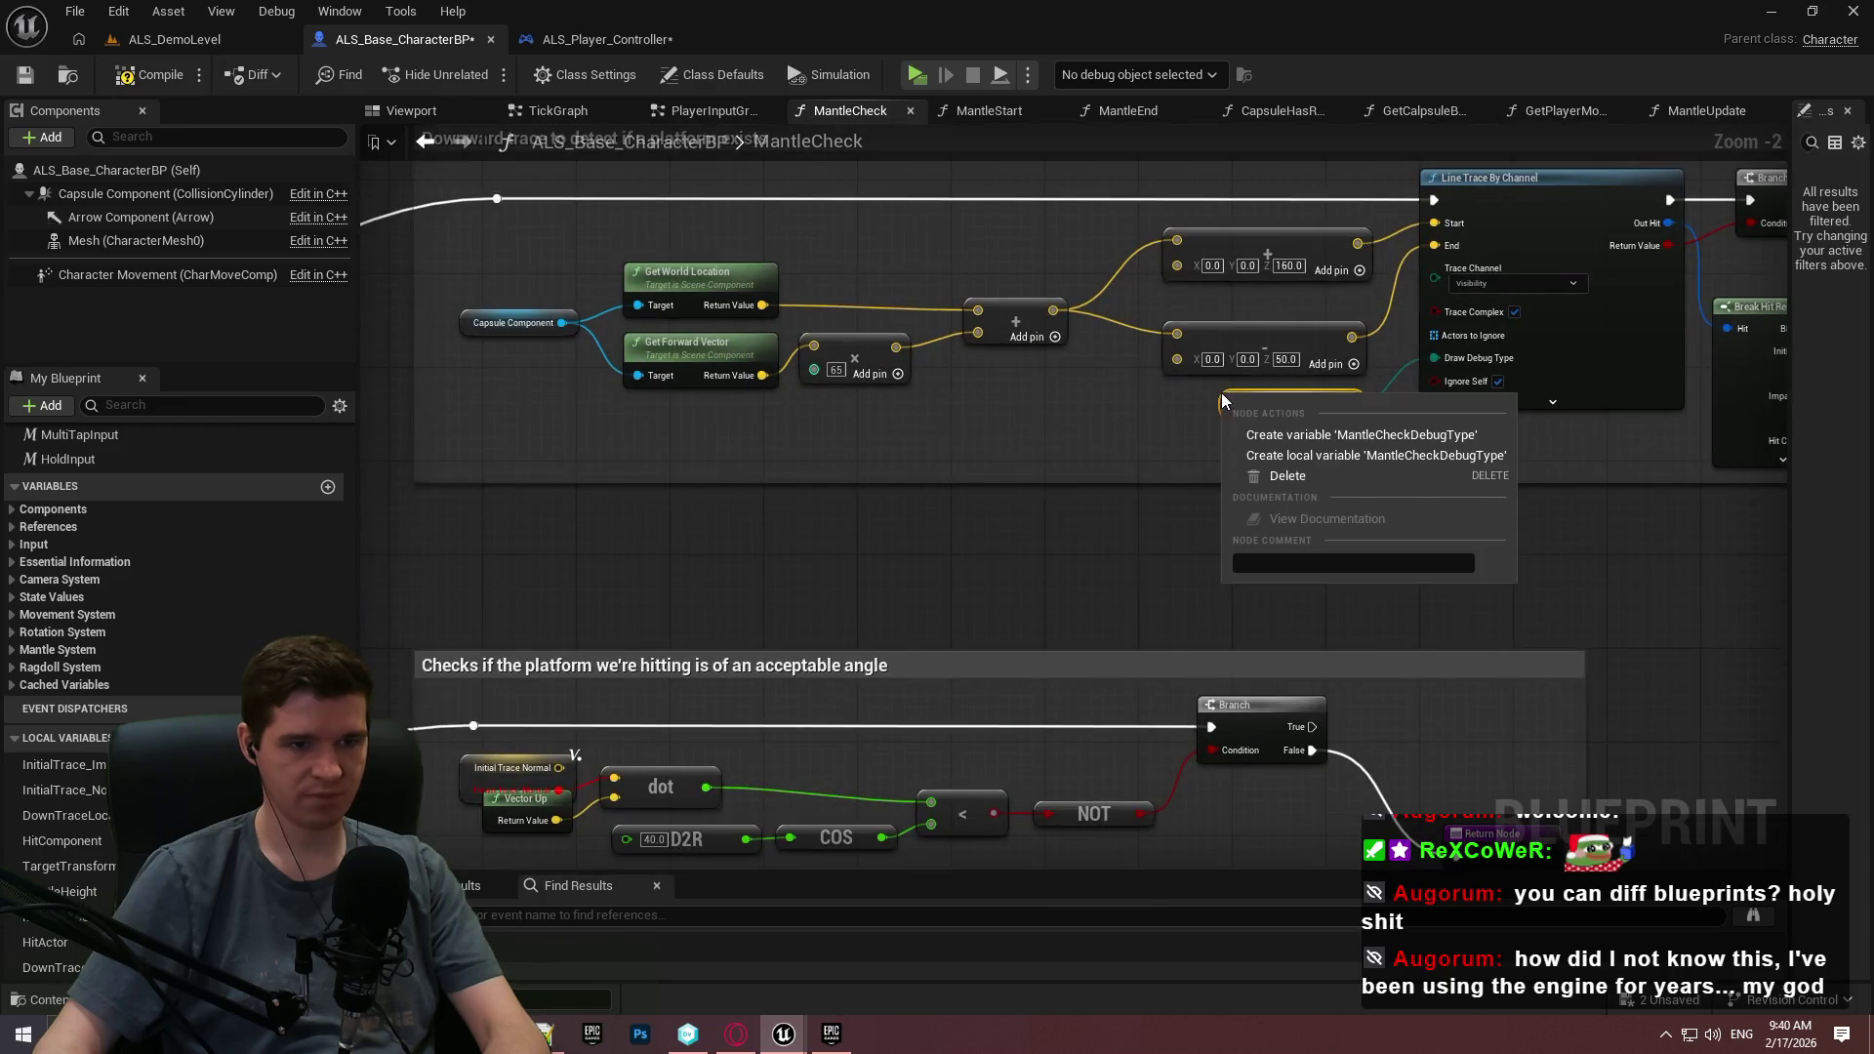
left_click(1332, 458)
Feed Down Trace Normal into the angle check's dot product in place of Initial Trace Normal.
left_click_drag(1322, 661, 1205, 284)
scroll(469, 417, "up", 3)
left_click_drag(469, 417, 811, 387)
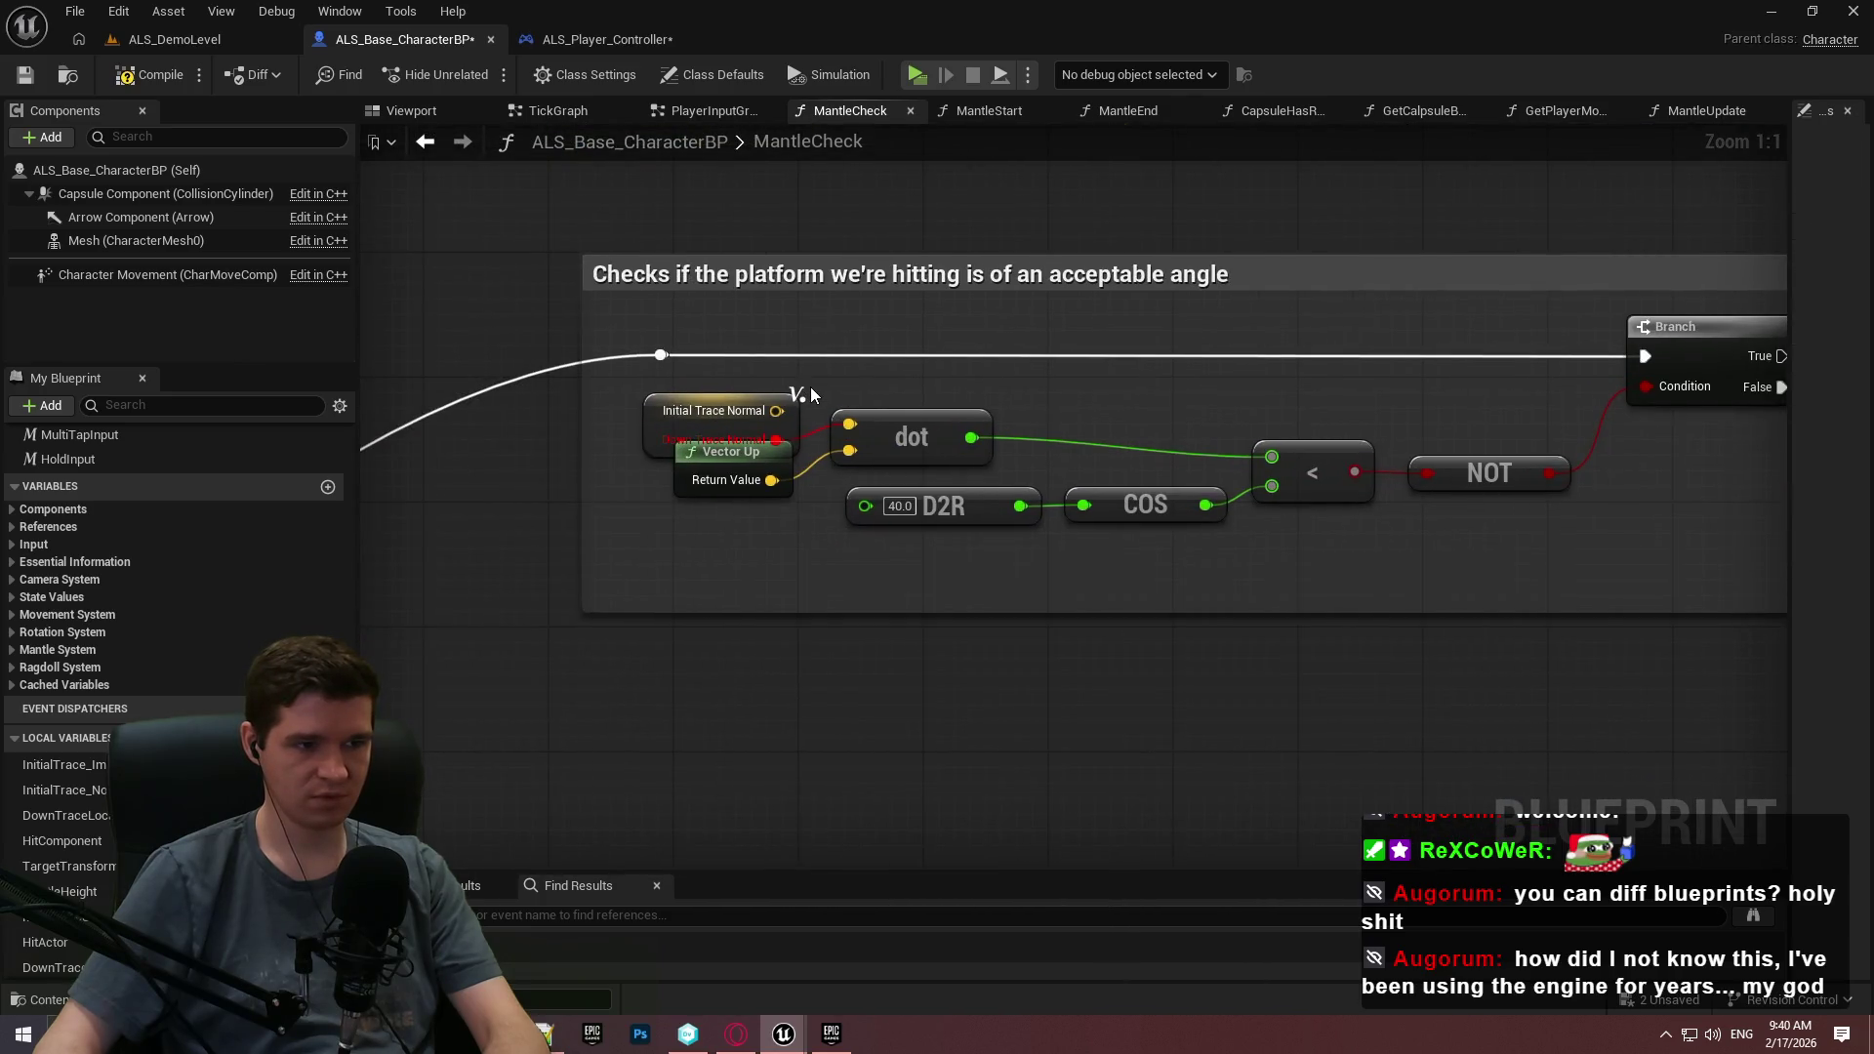
left_click(723, 438)
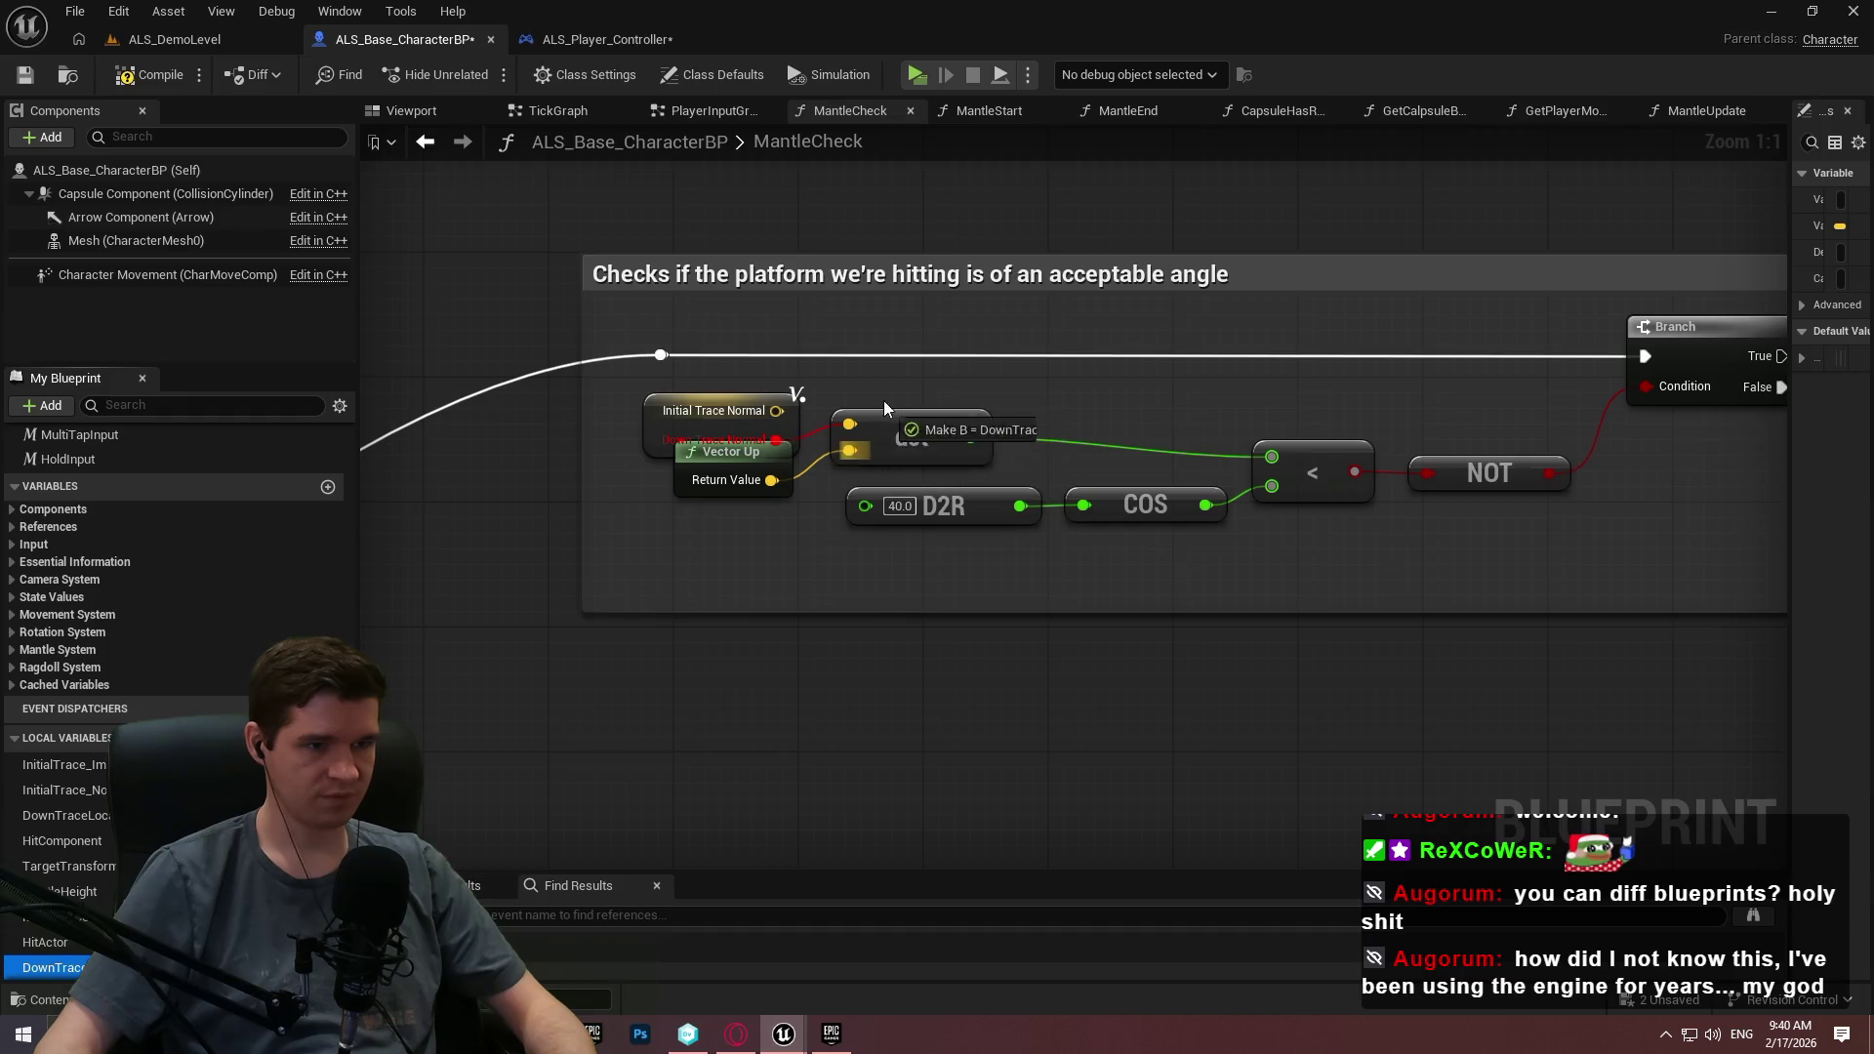
left_click(700, 401)
key("Delete")
left_click_drag(651, 445, 637, 413)
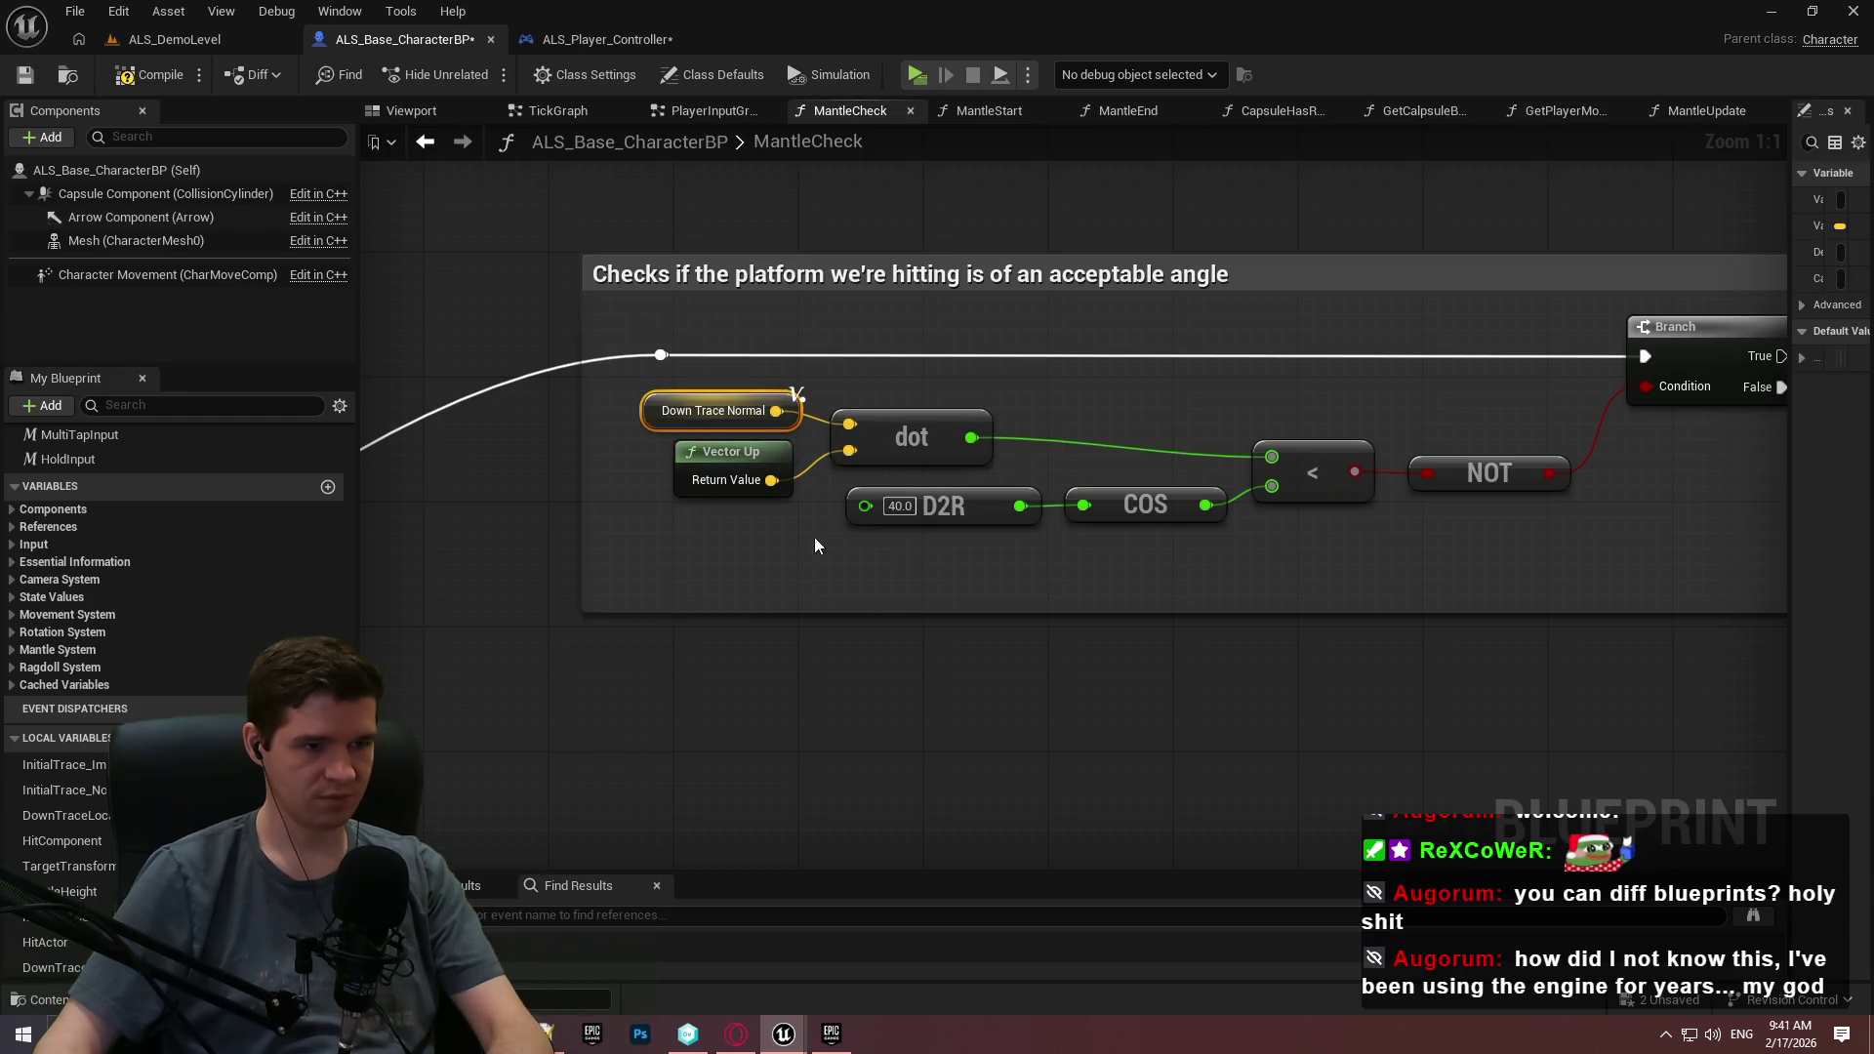
Create MantleLocation as a local variable from the capsule-trace section's setter.
scroll(1162, 648, "down", 2)
mouse_move(1162, 648)
left_mouse_down()
mouse_move(717, 582)
mouse_move(967, 465)
left_mouse_up()
scroll(1099, 430, "down", 1)
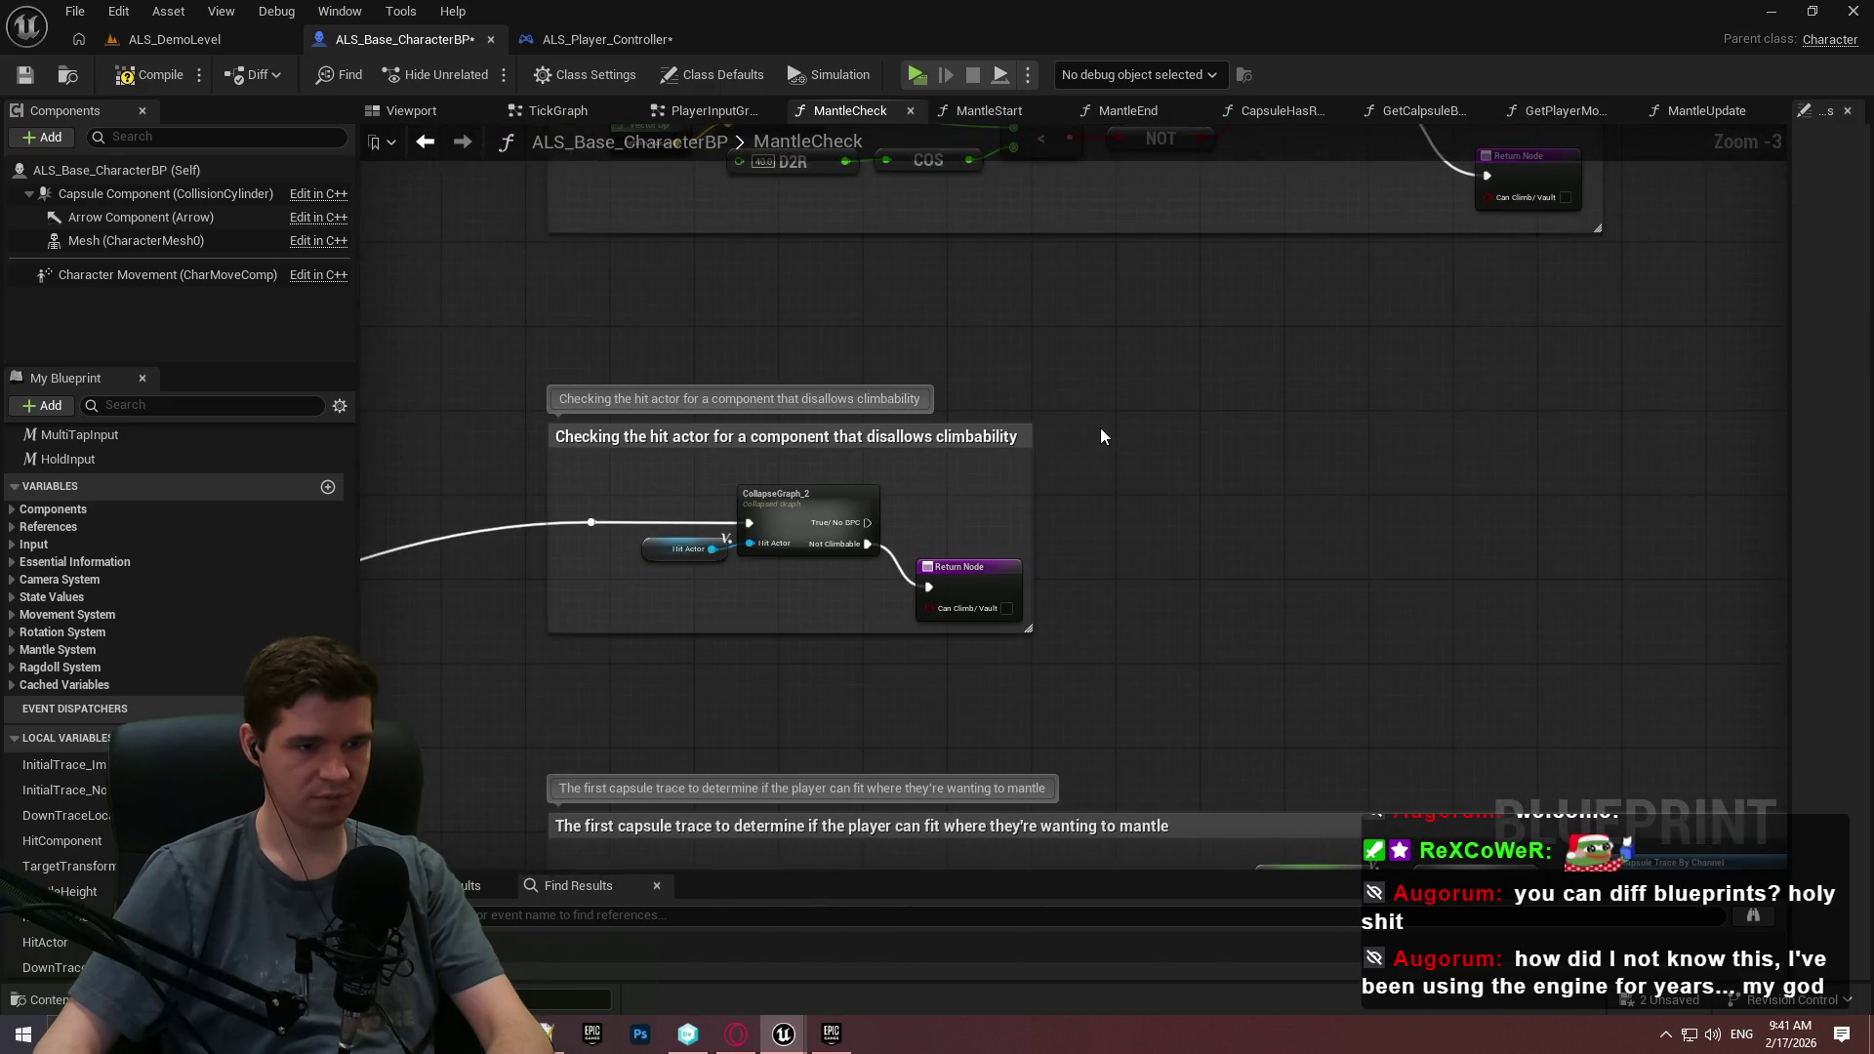
left_click_drag(1286, 603, 1138, 266)
left_click_drag(1340, 491, 1226, 368)
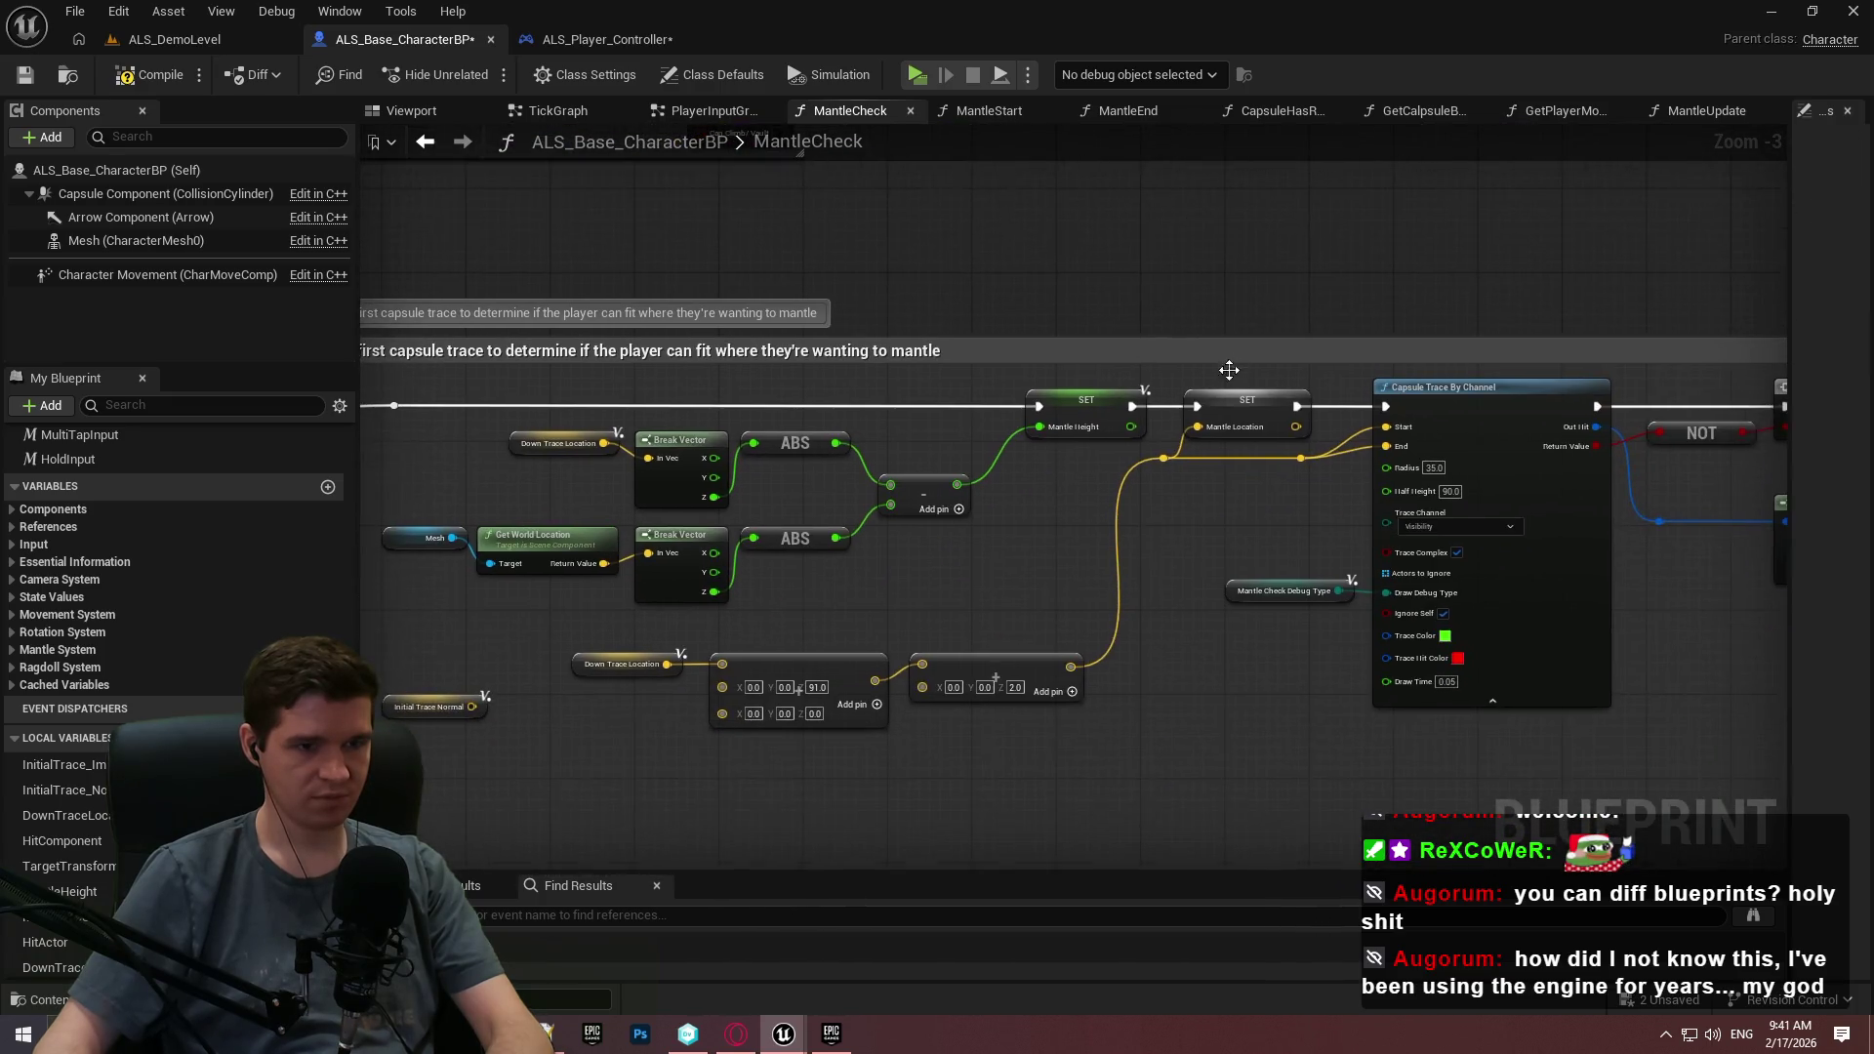
right_click(1222, 418)
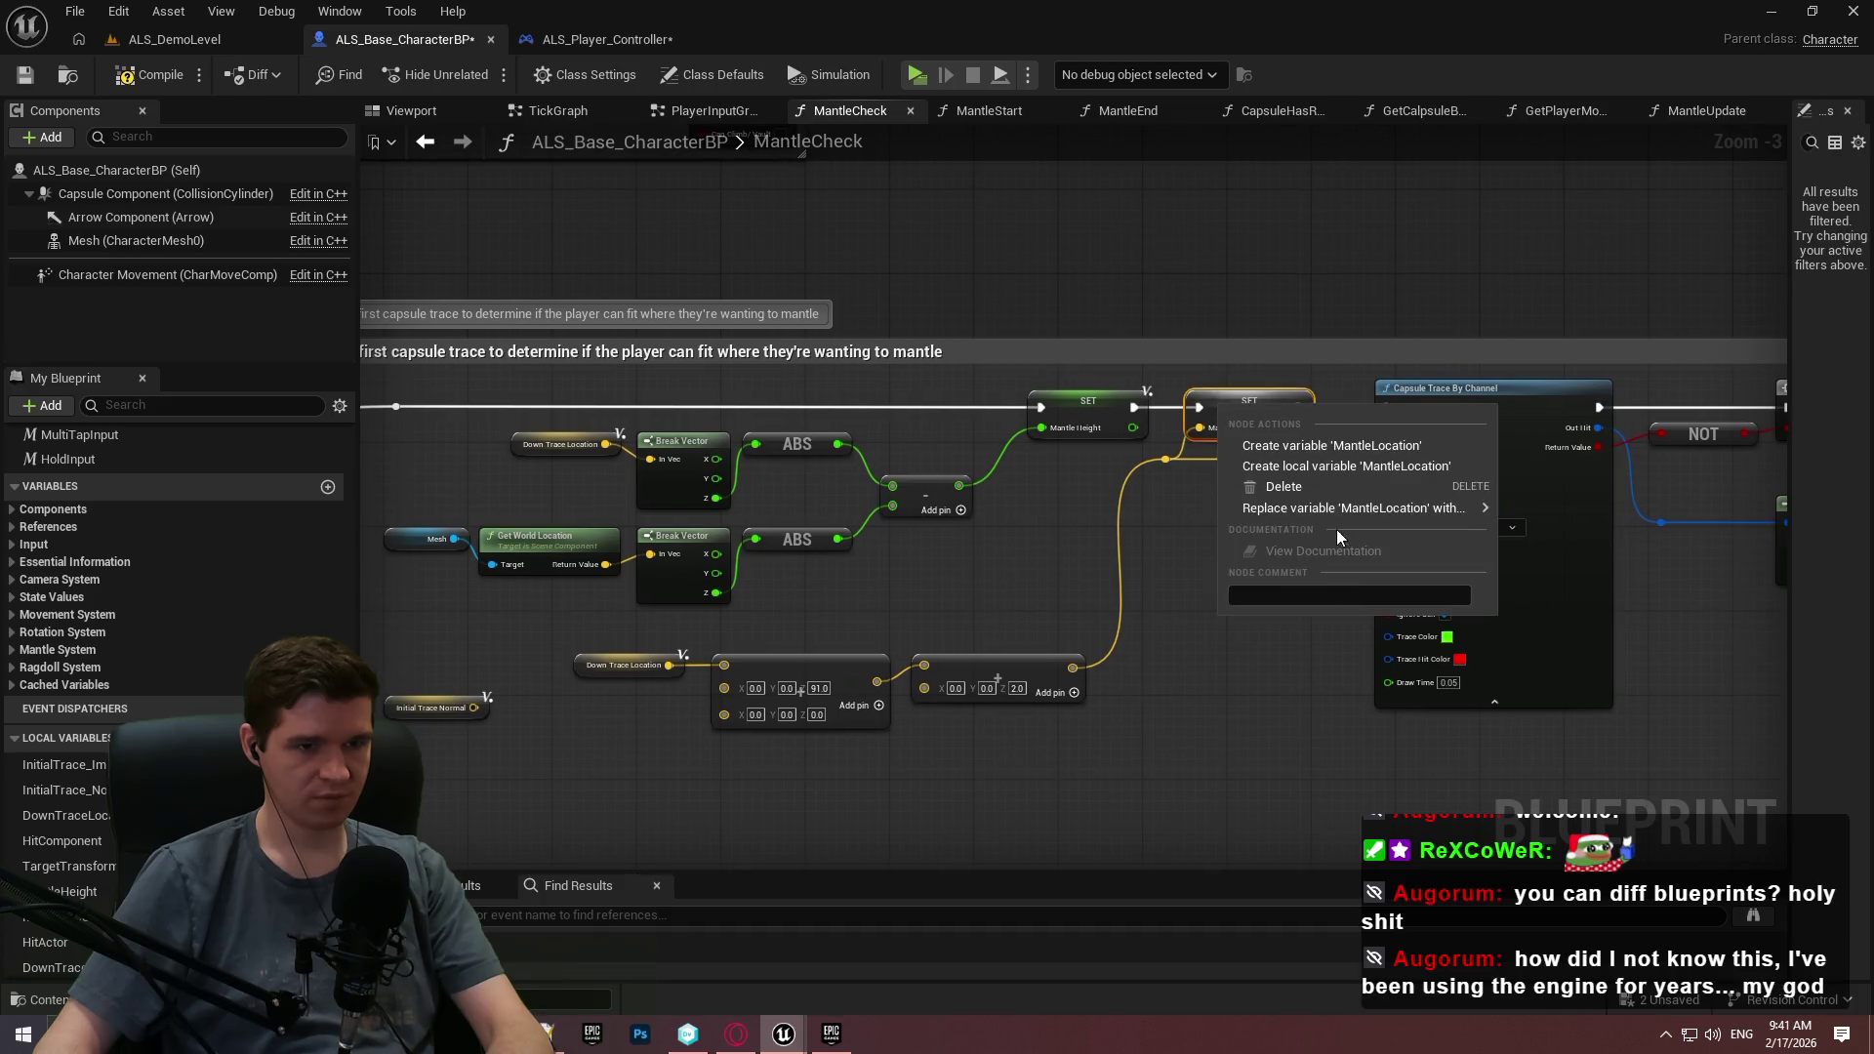
left_click(1349, 471)
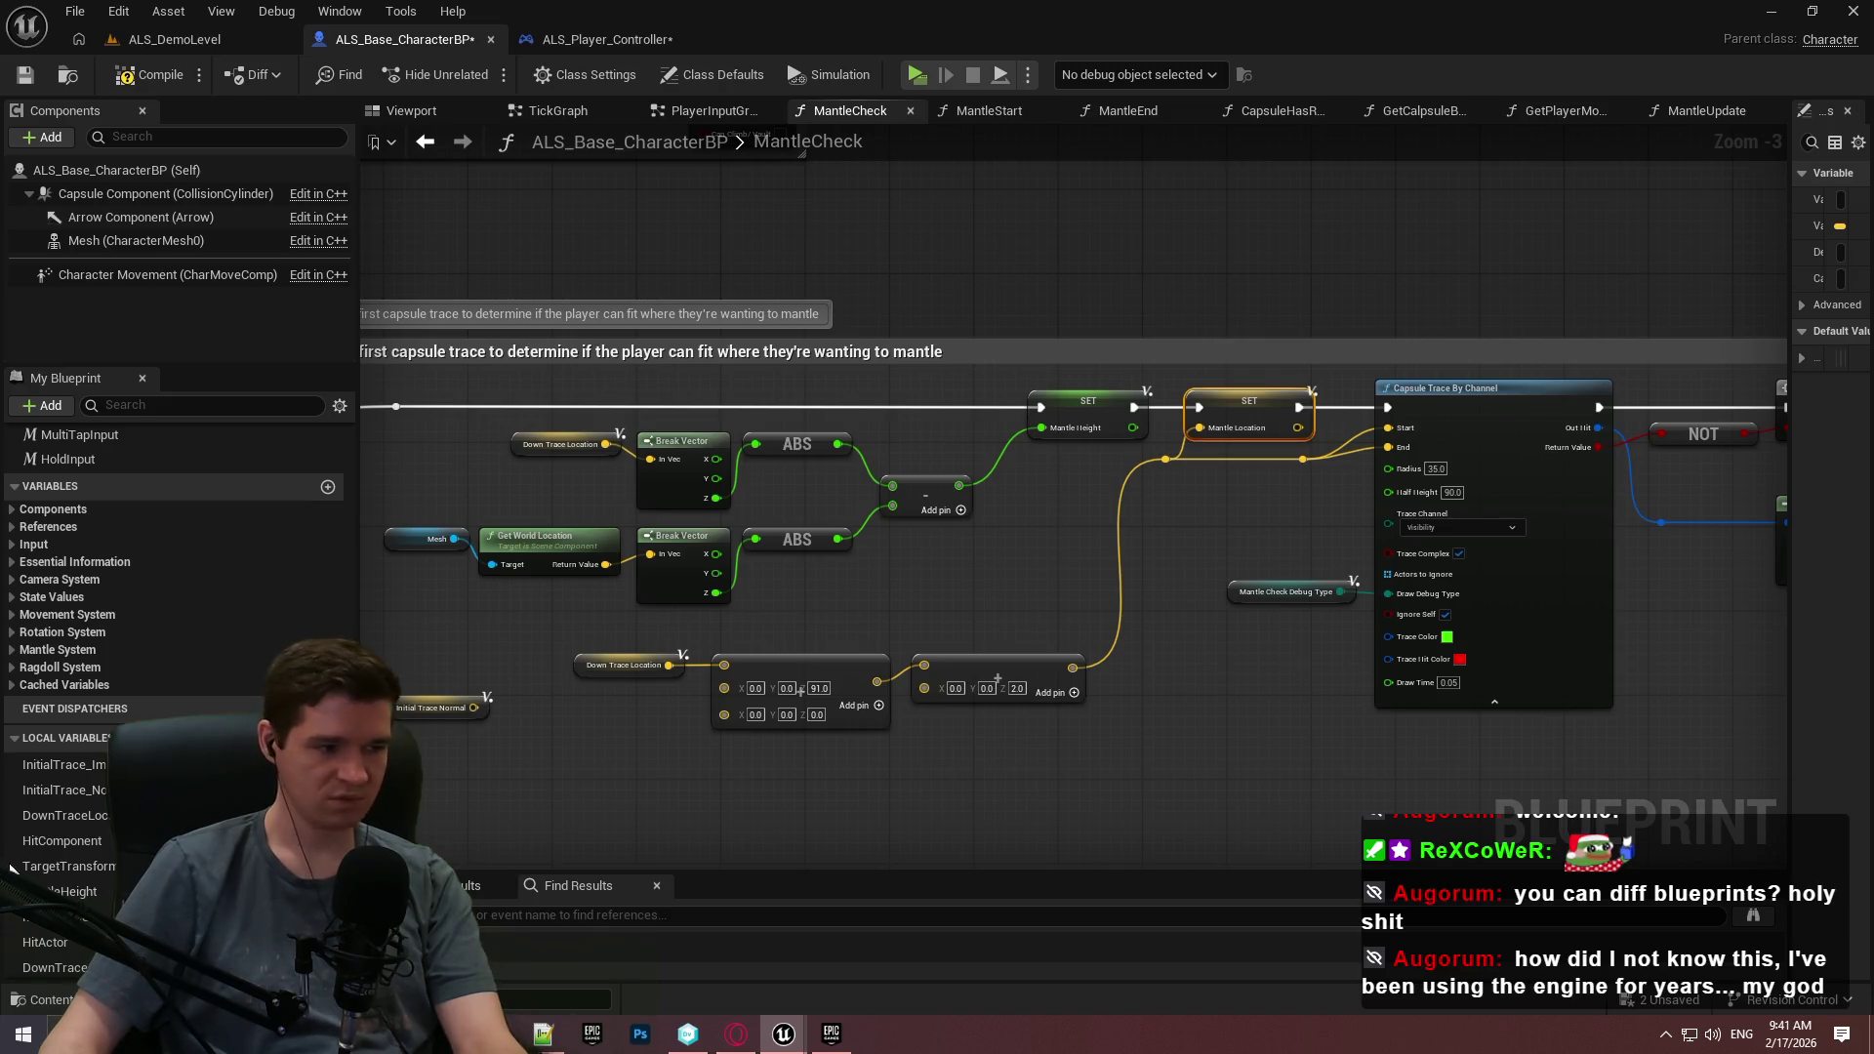
scroll(161, 716, "down", 2)
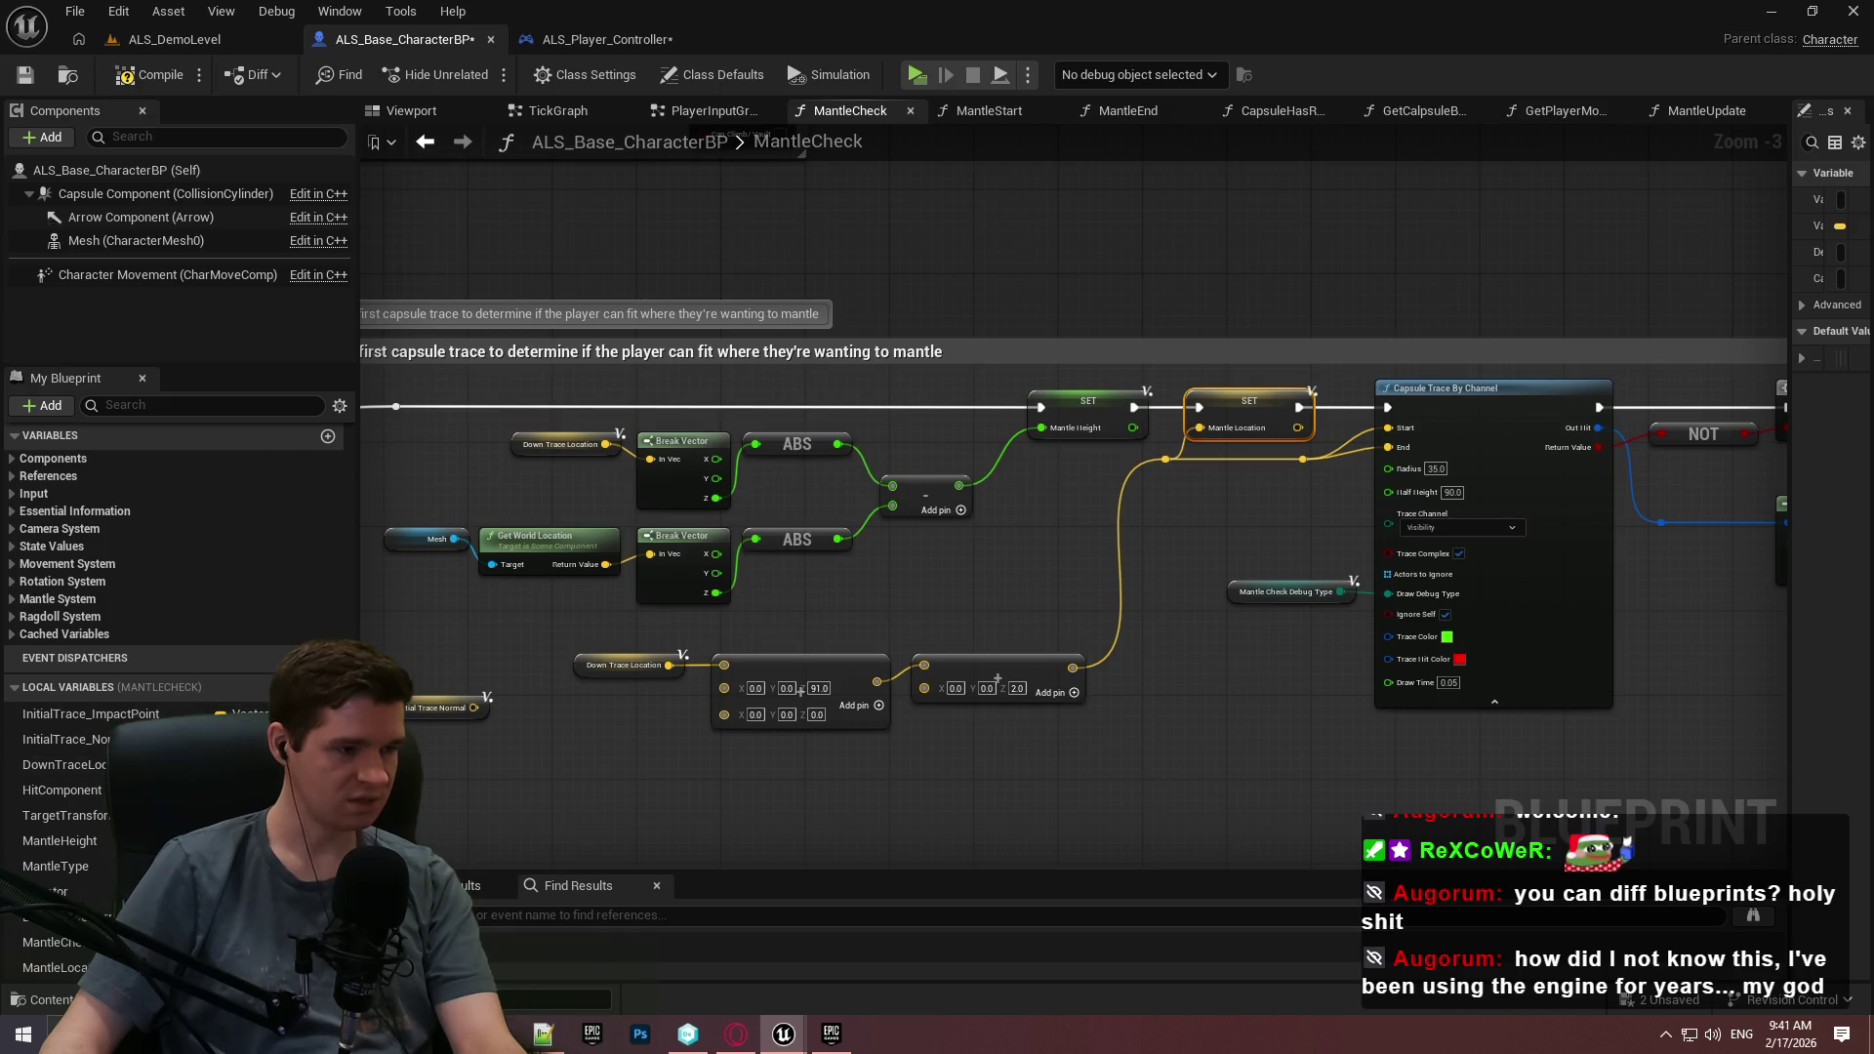
scroll(156, 619, "up", 5)
right_click(95, 528)
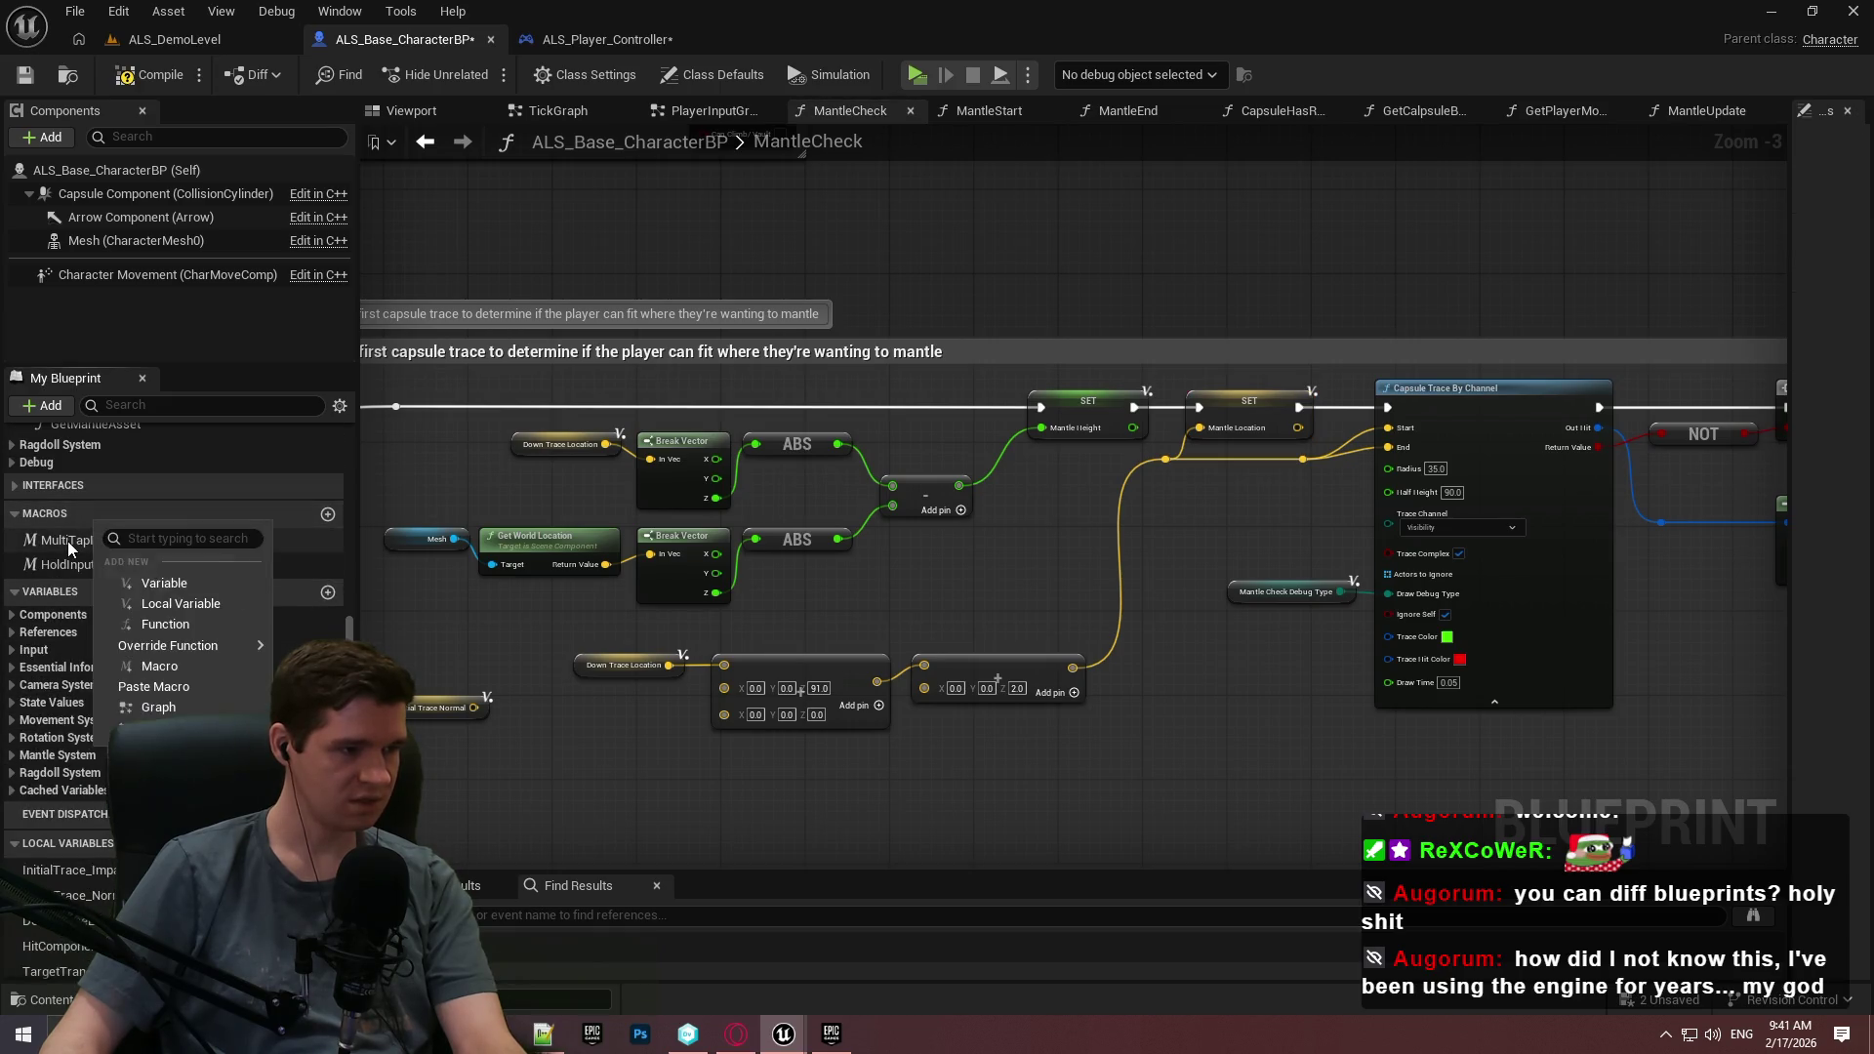
Add a new macro named AdjustVectorZForSurfaceNormal.
right_click(68, 540)
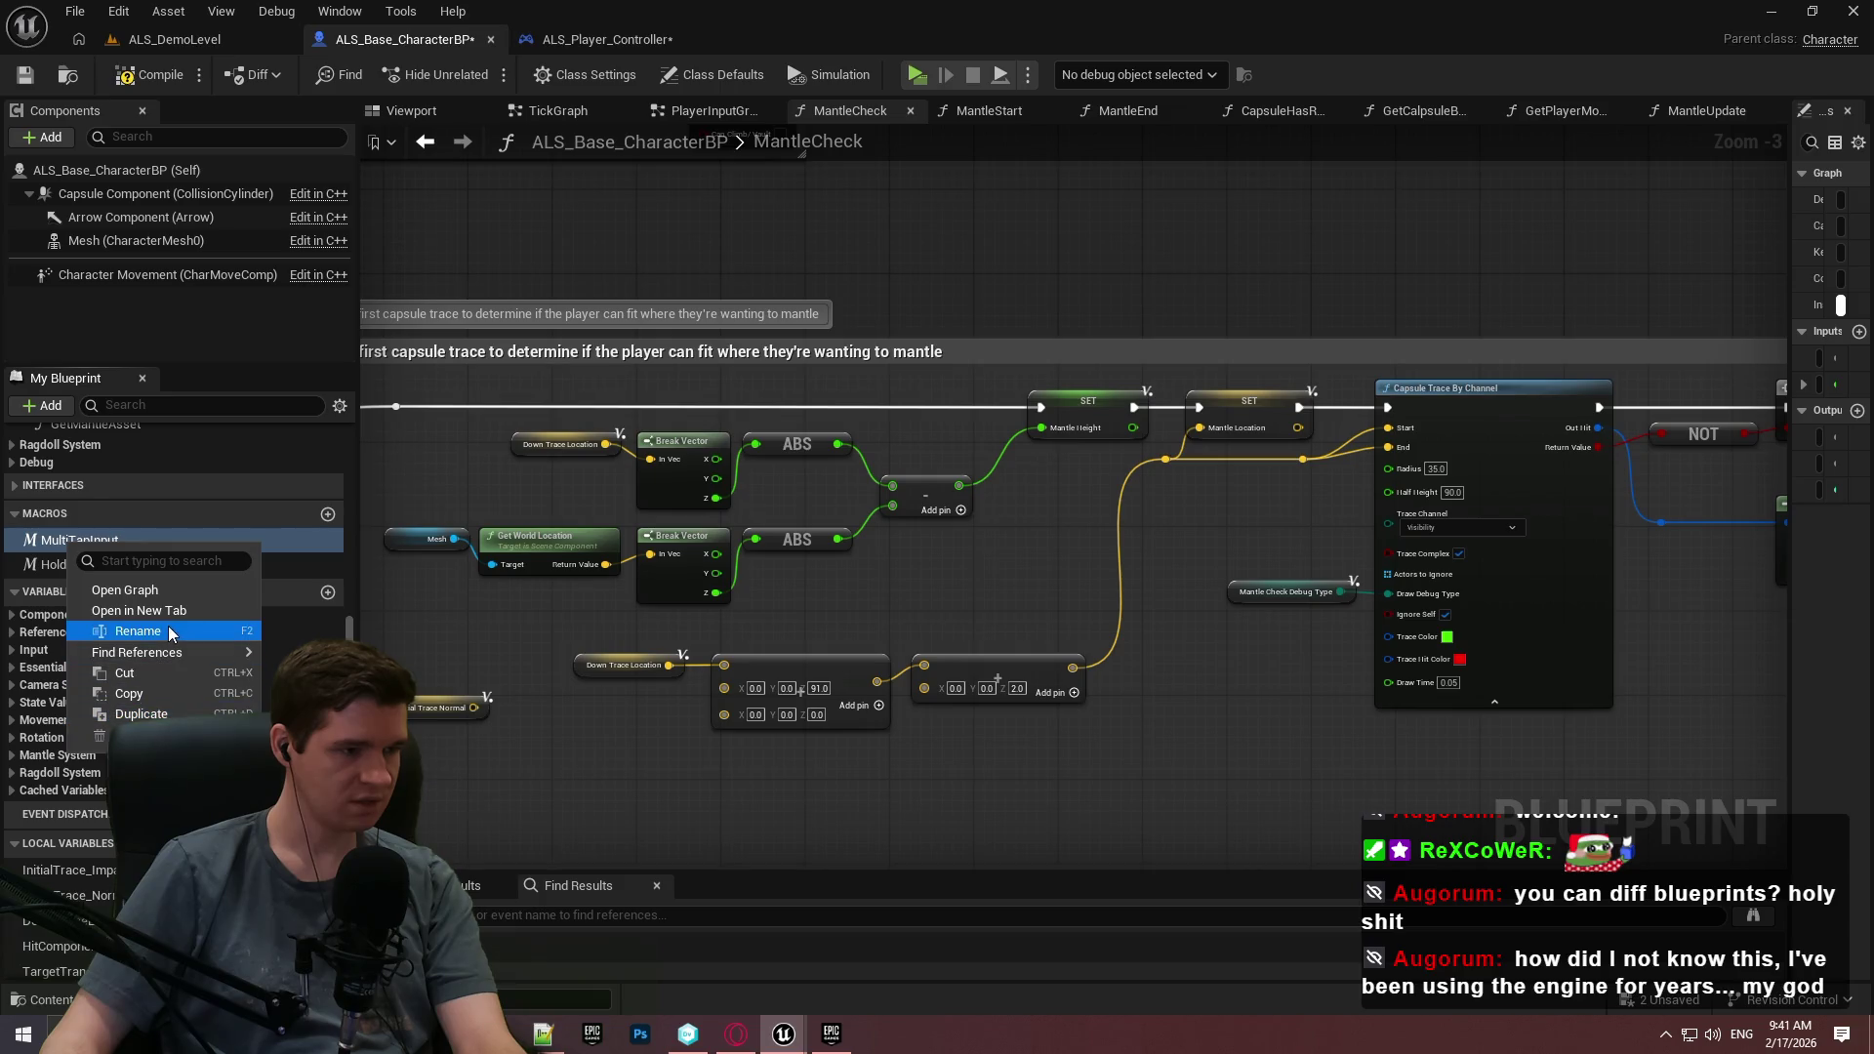
left_click(700, 837)
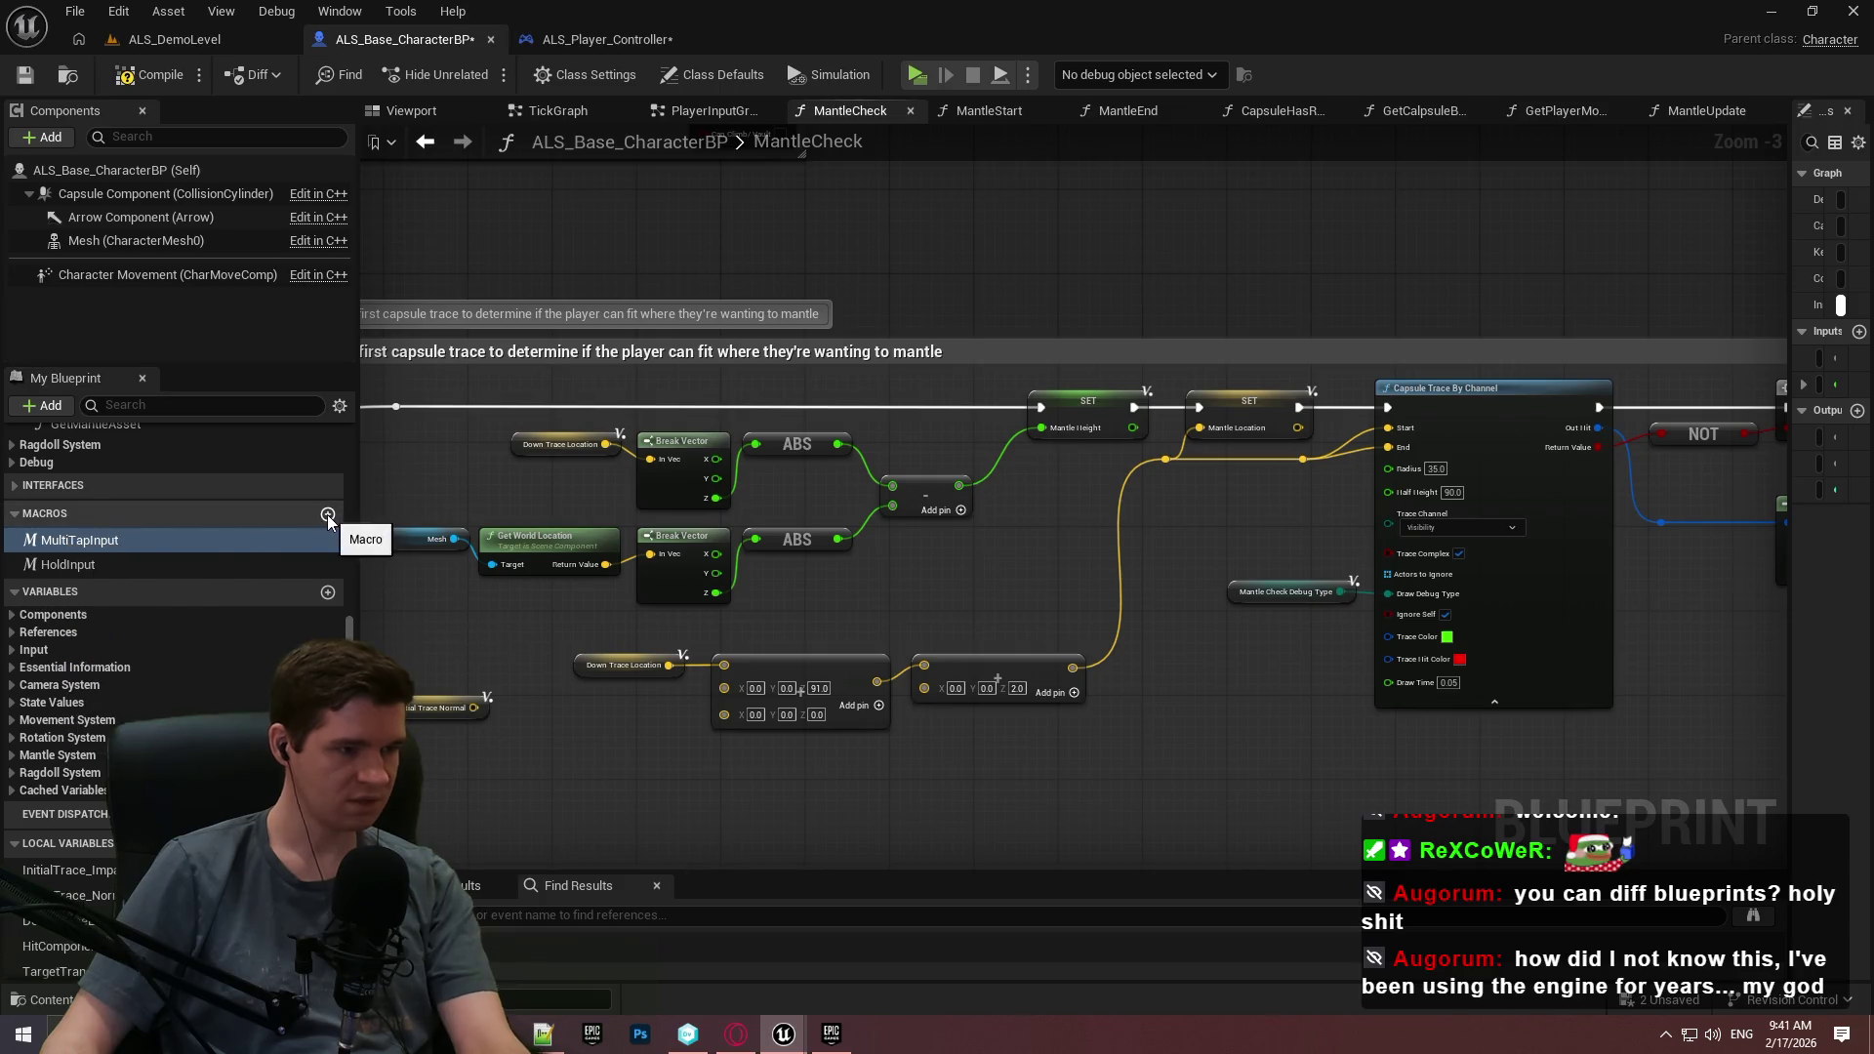
left_click(327, 514)
type("AdjustVectyo")
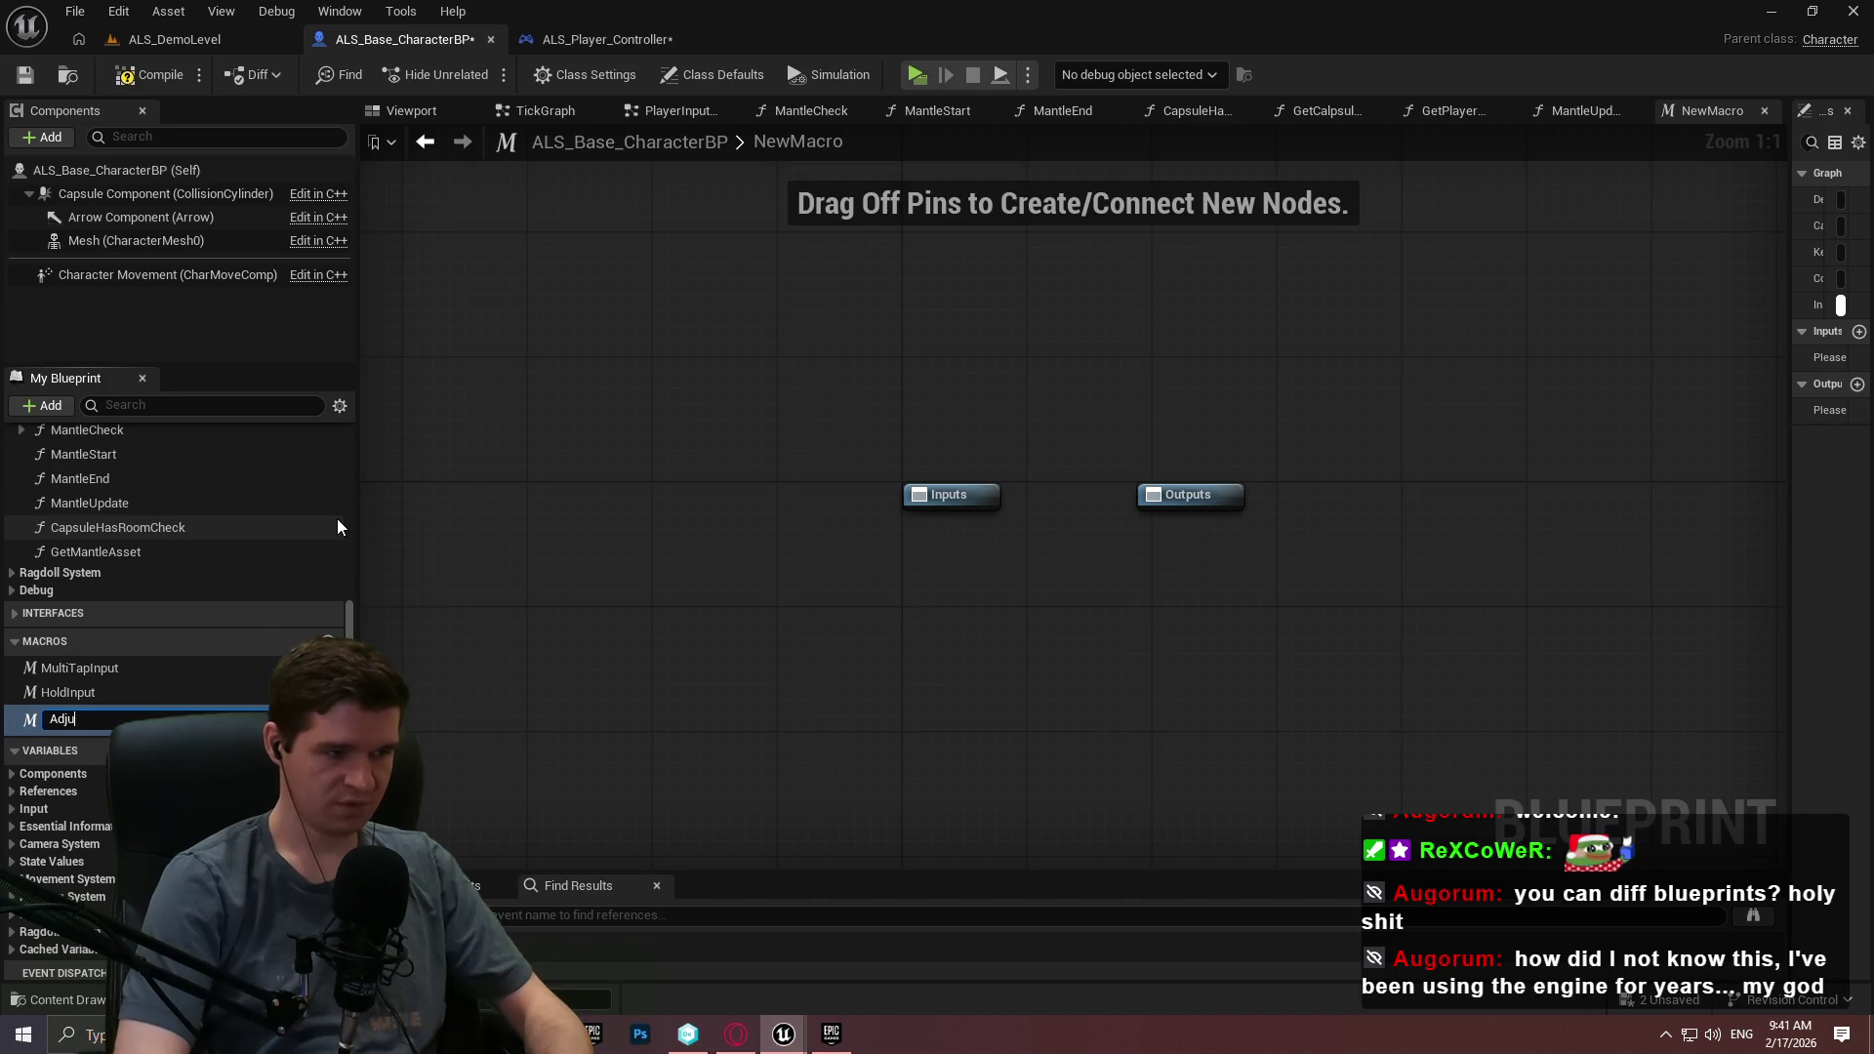
key("BackSpace")
key("BackSpace")
type("orZForSurf")
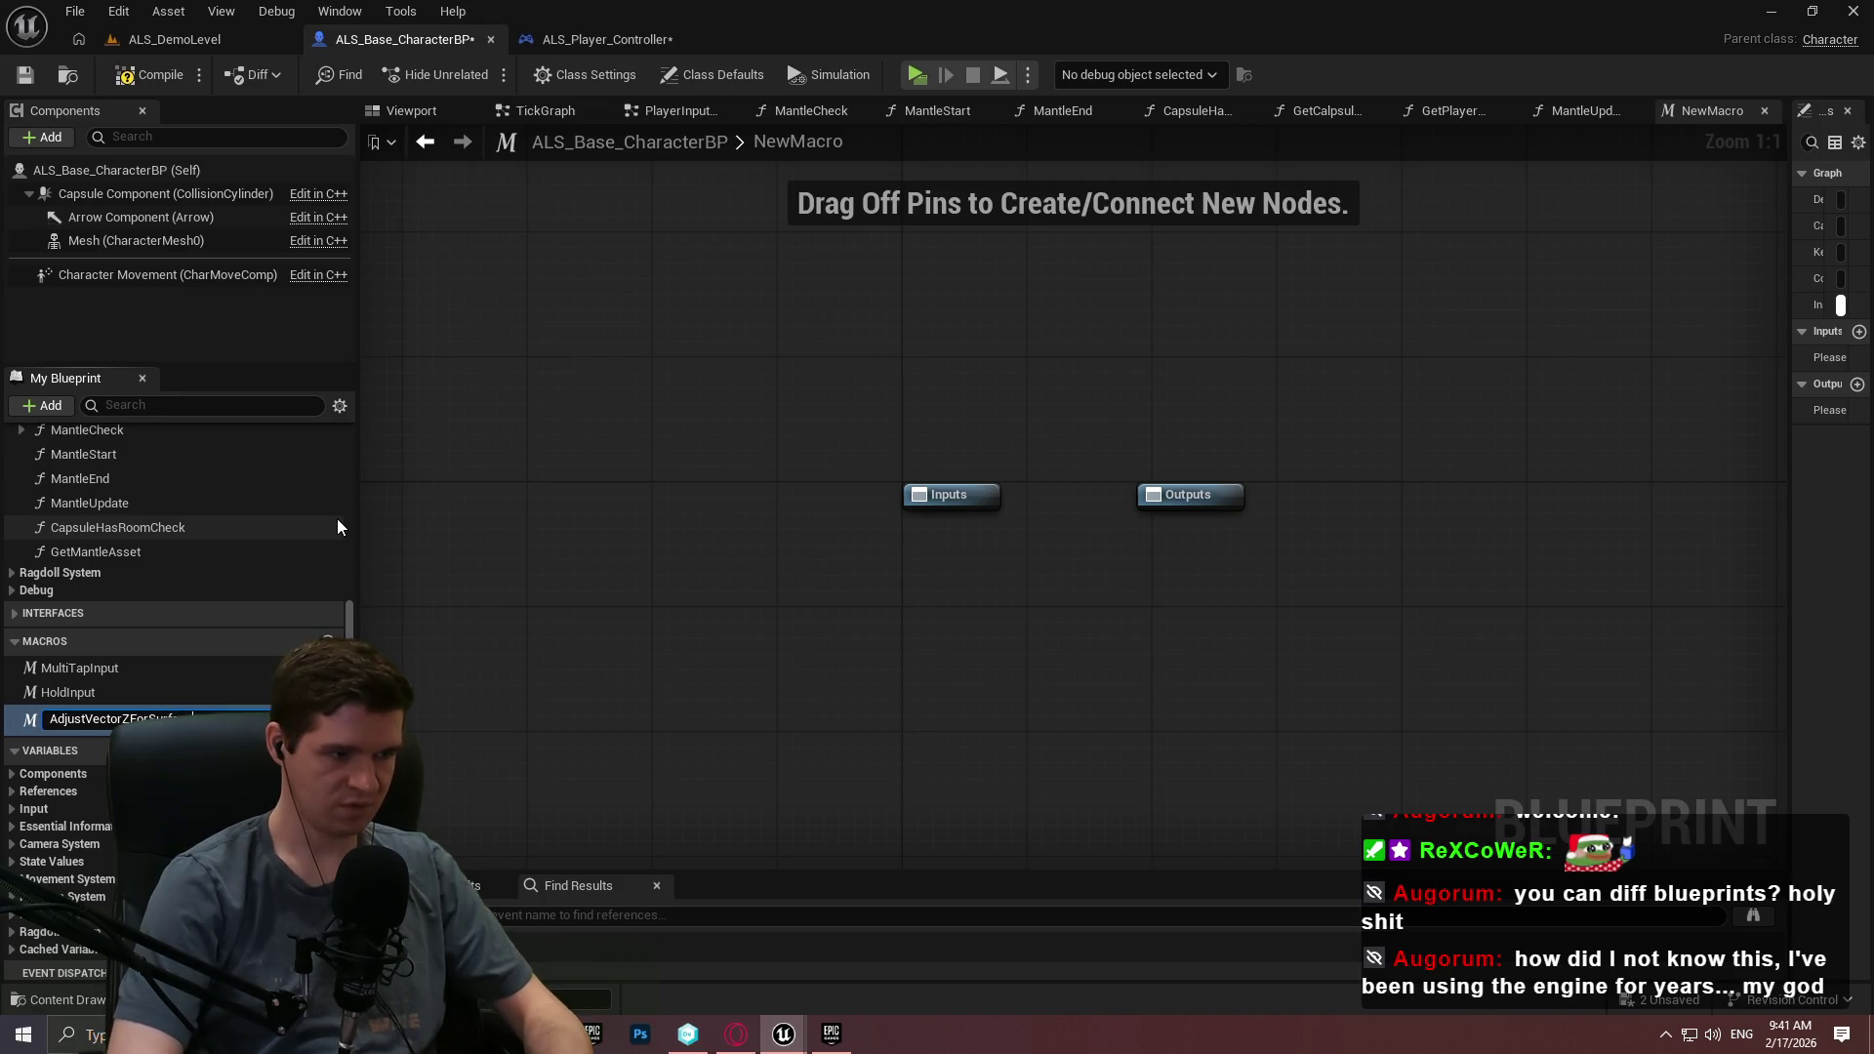
key("Return")
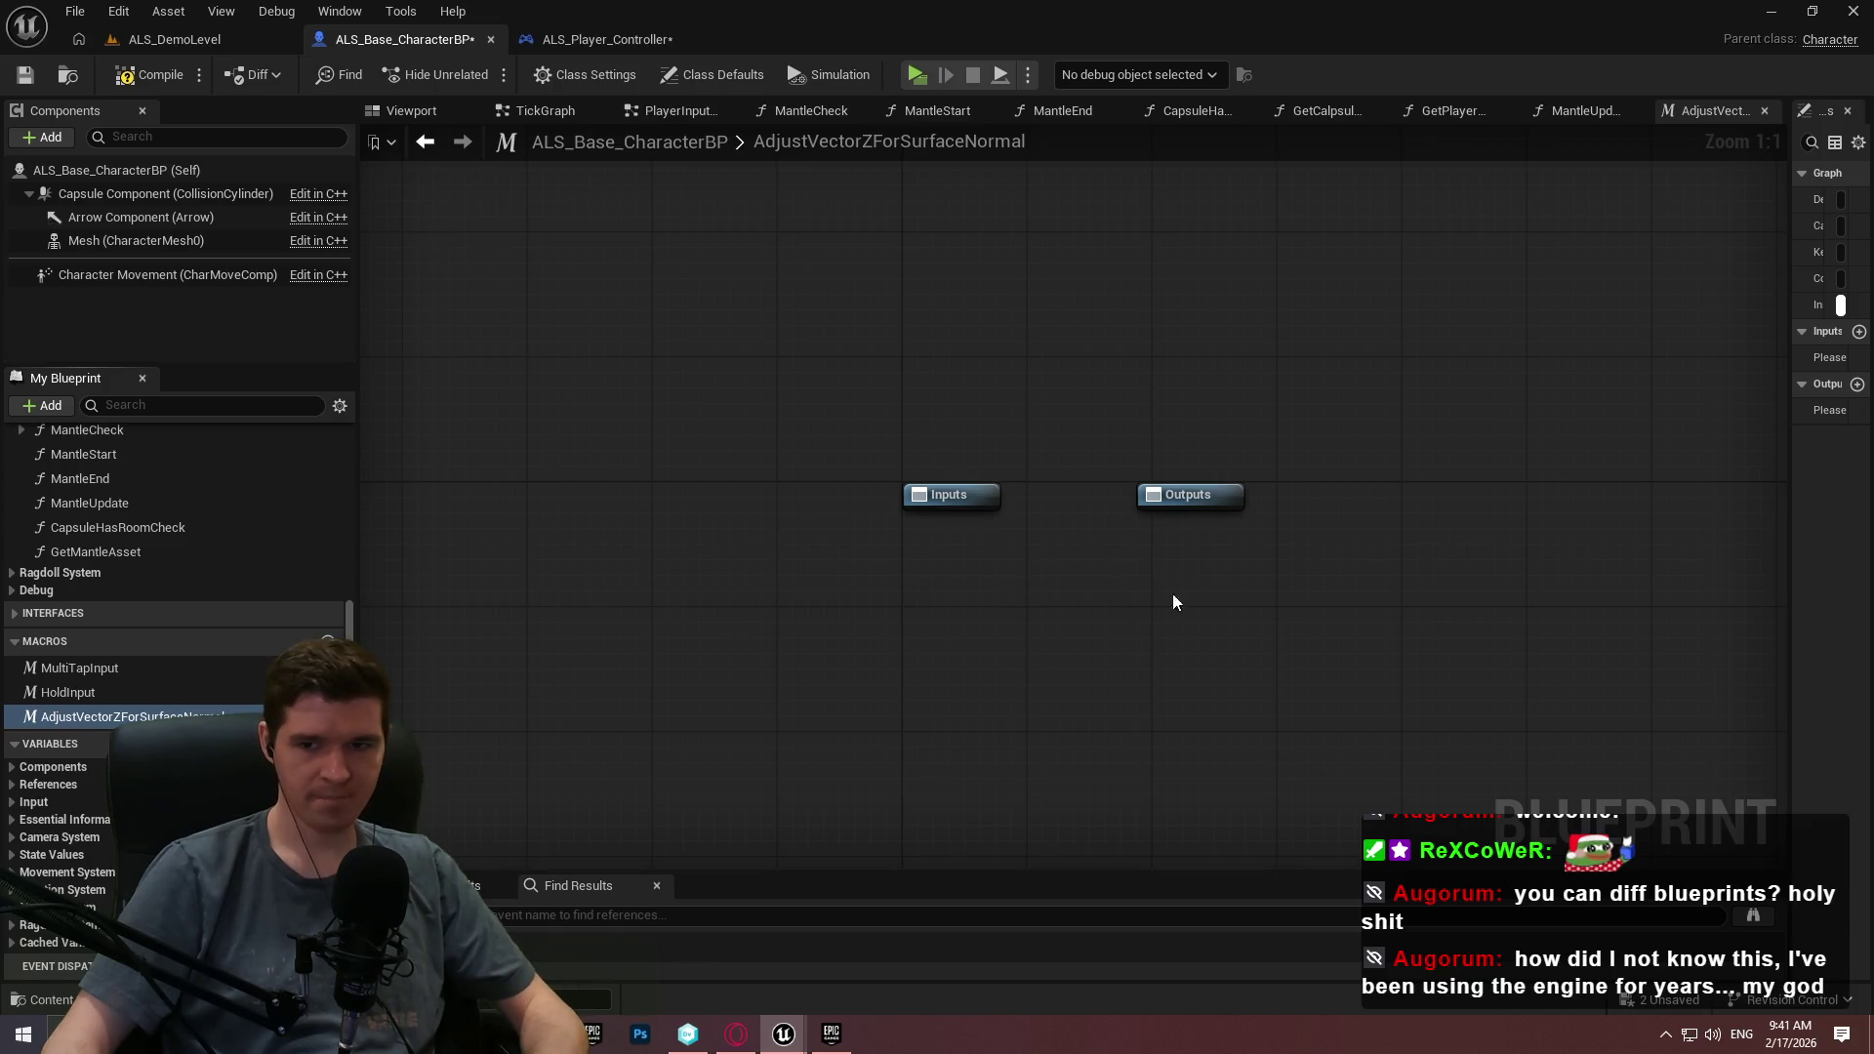
Paste the vector-remapping nodes into the macro, wiring In Vec to Break Vector and Make Vector to the output.
key("ctrl+v")
mouse_move(687, 690)
left_mouse_down()
mouse_move(874, 532)
mouse_move(951, 503)
left_mouse_up()
left_click_drag(1738, 679, 1186, 502)
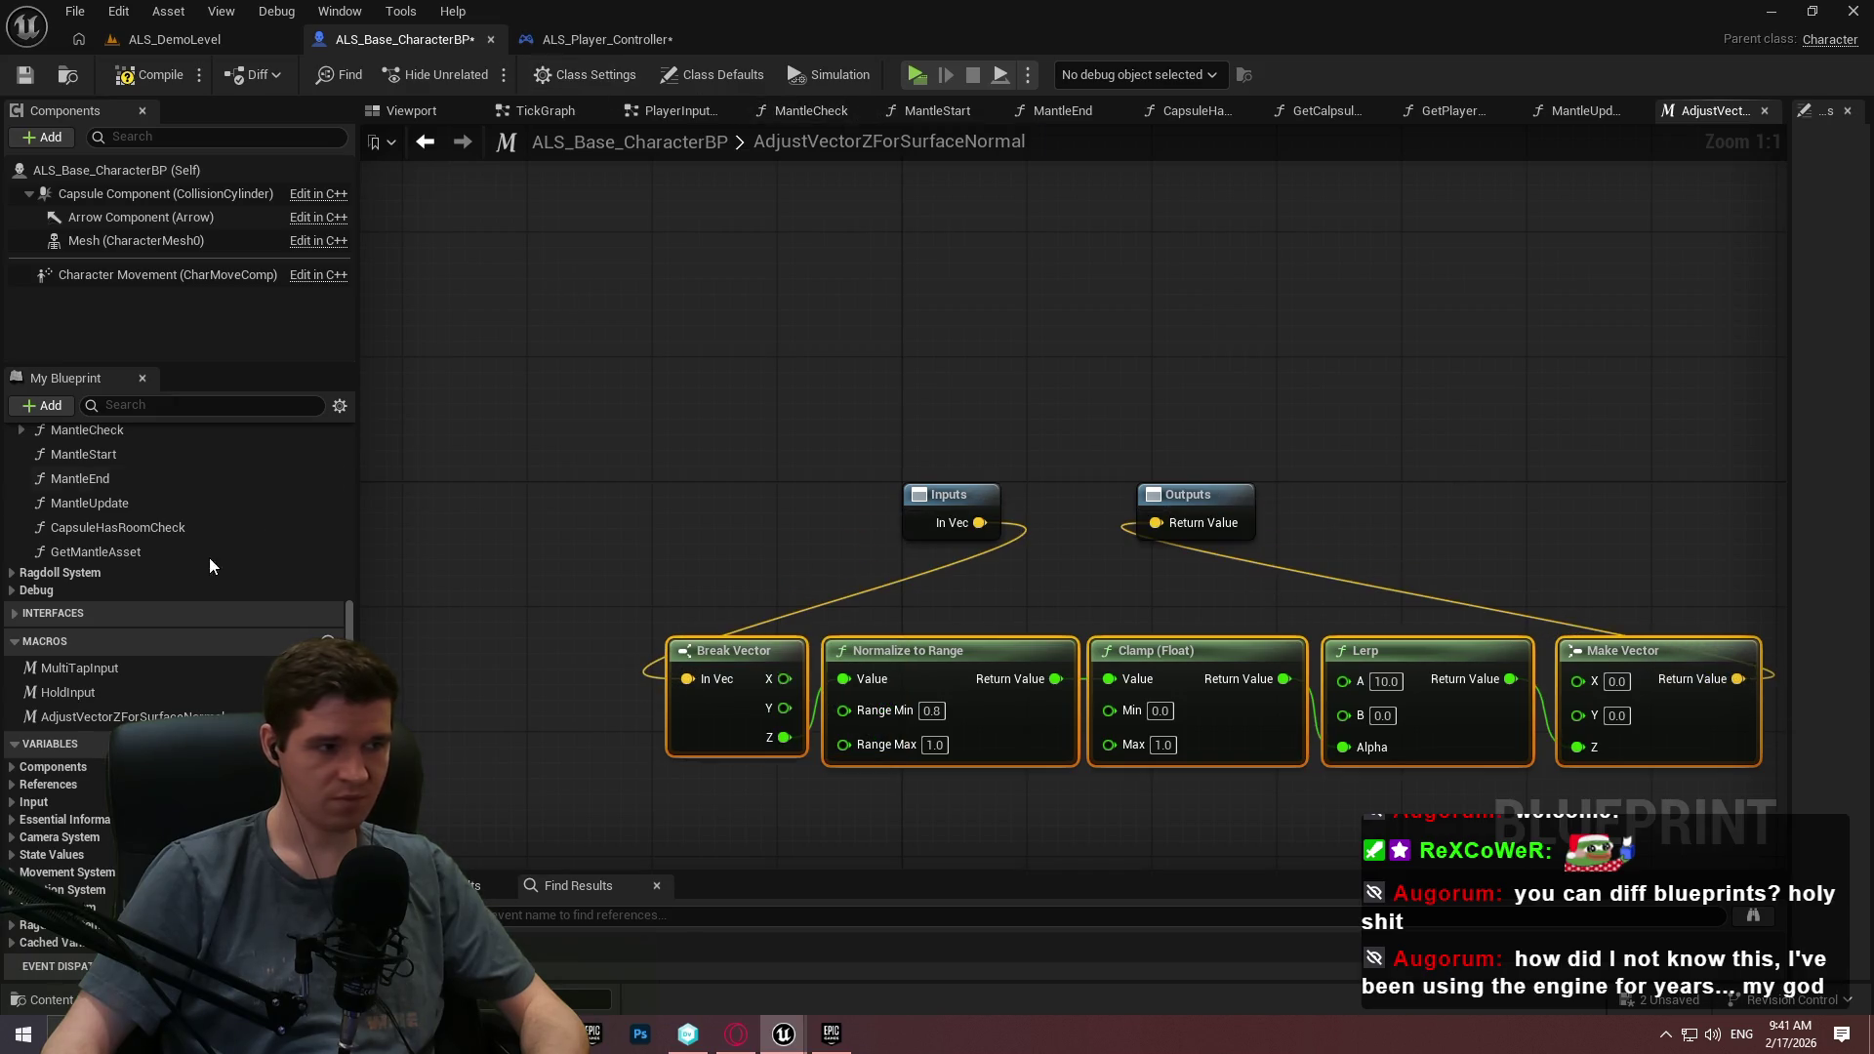
left_click(1581, 111)
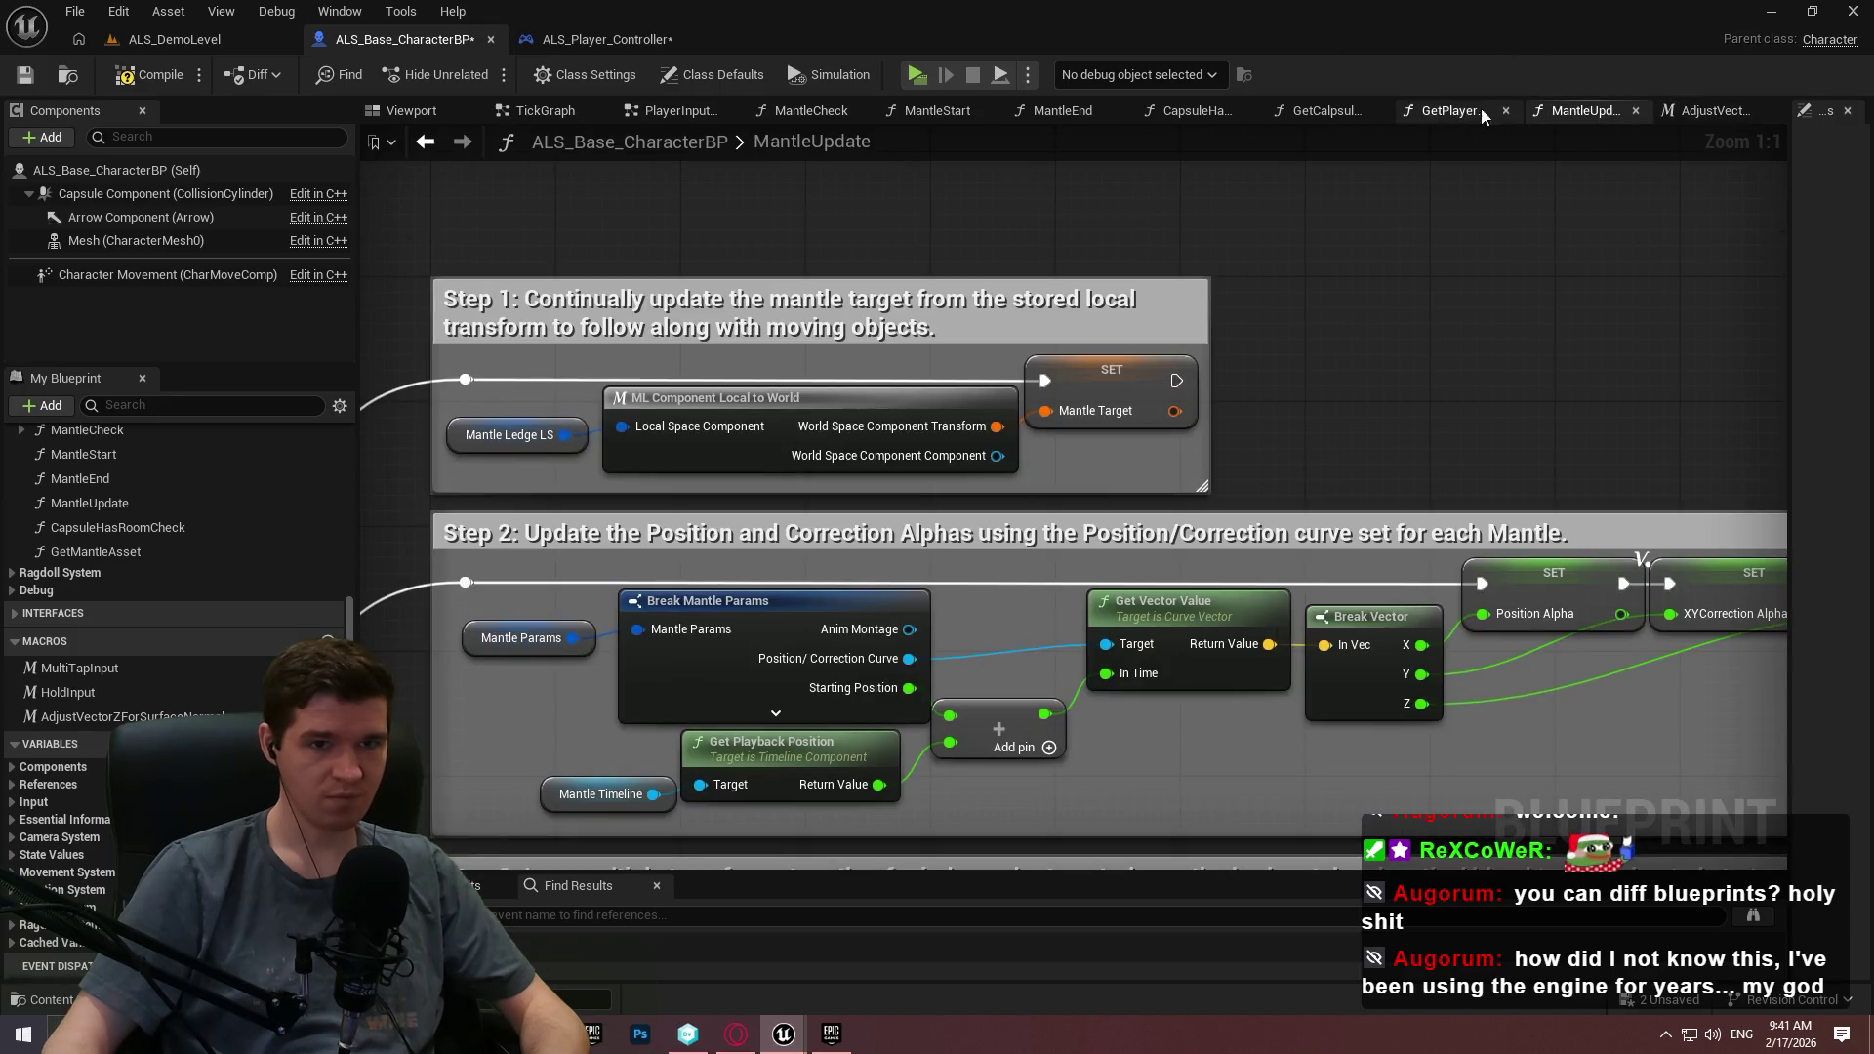
Place the AdjustVectorZForSurfaceNormal macro in MantleCheck and feed Initial Trace Normal into it.
left_click(811, 111)
mouse_move(98, 717)
left_mouse_down()
mouse_move(841, 580)
mouse_move(699, 635)
mouse_move(571, 538)
left_mouse_up()
scroll(699, 634, "up", 3)
left_click_drag(847, 638, 958, 550)
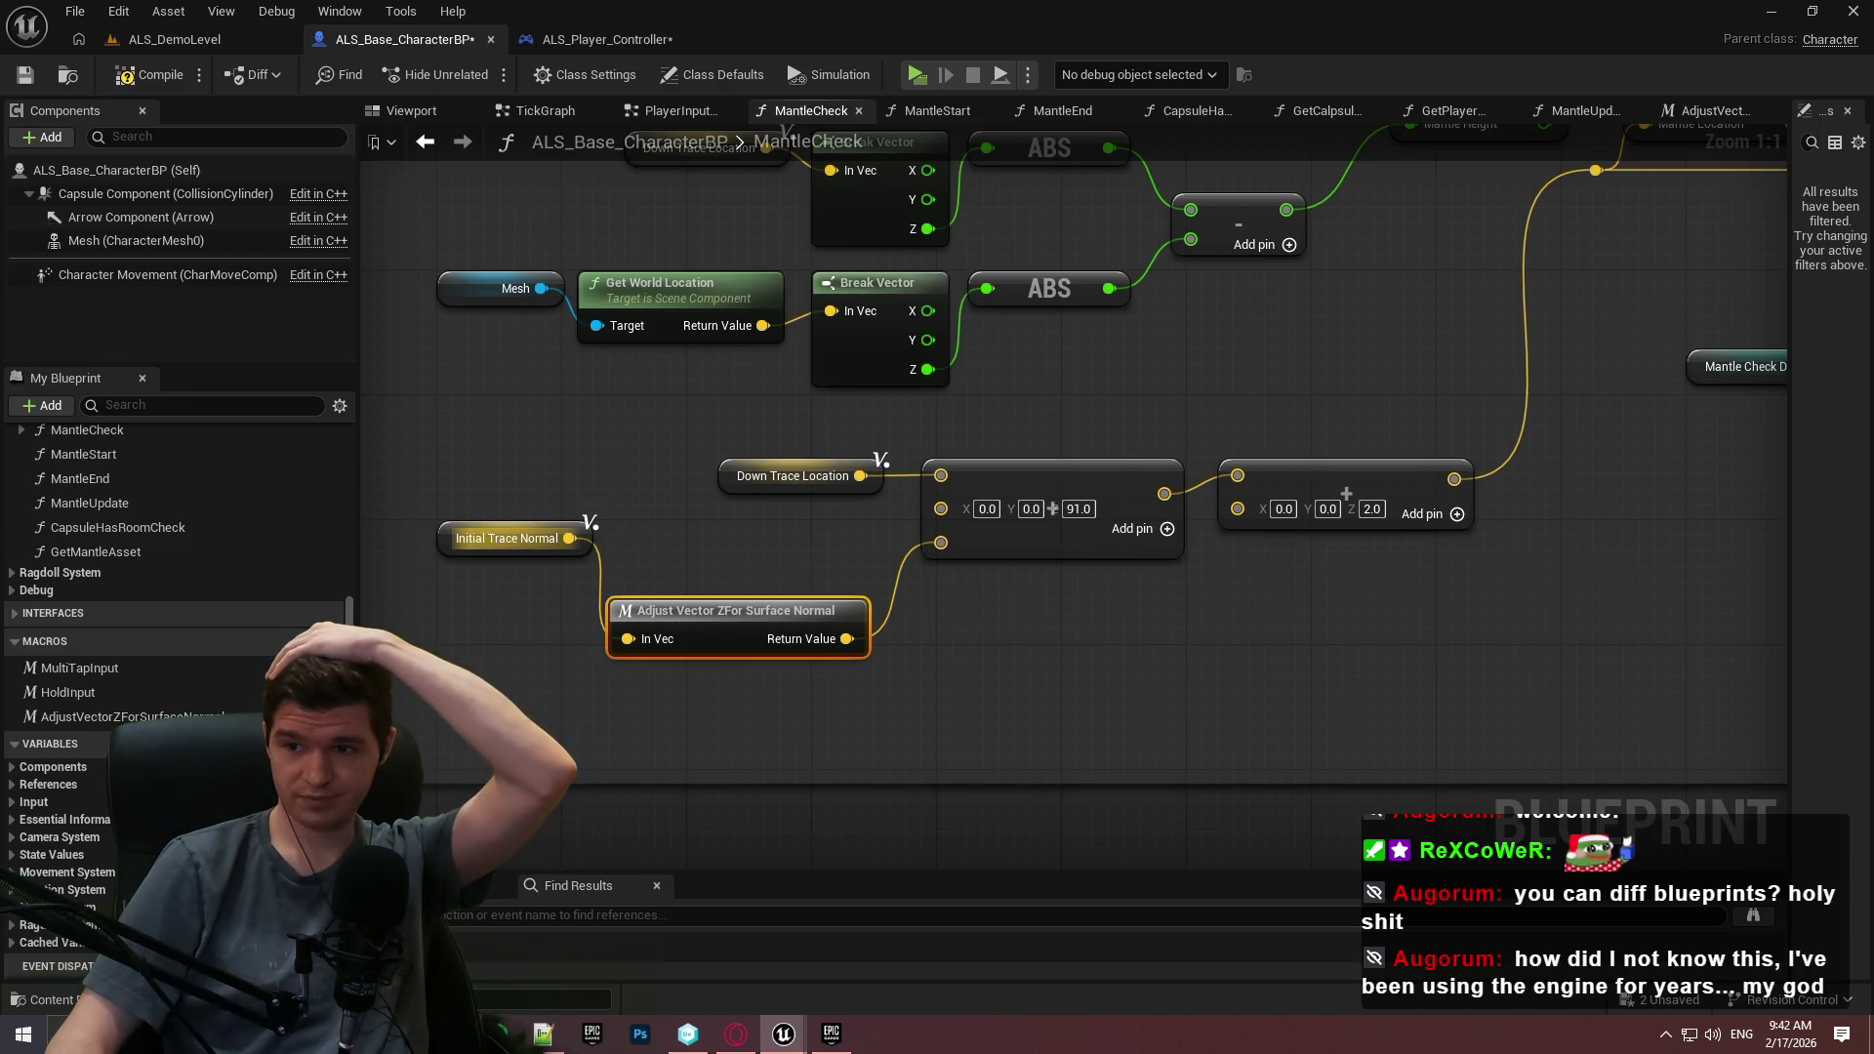
Make bCanFitCrouched a local variable in the crouching-space section.
left_click_drag(1346, 493, 759, 547)
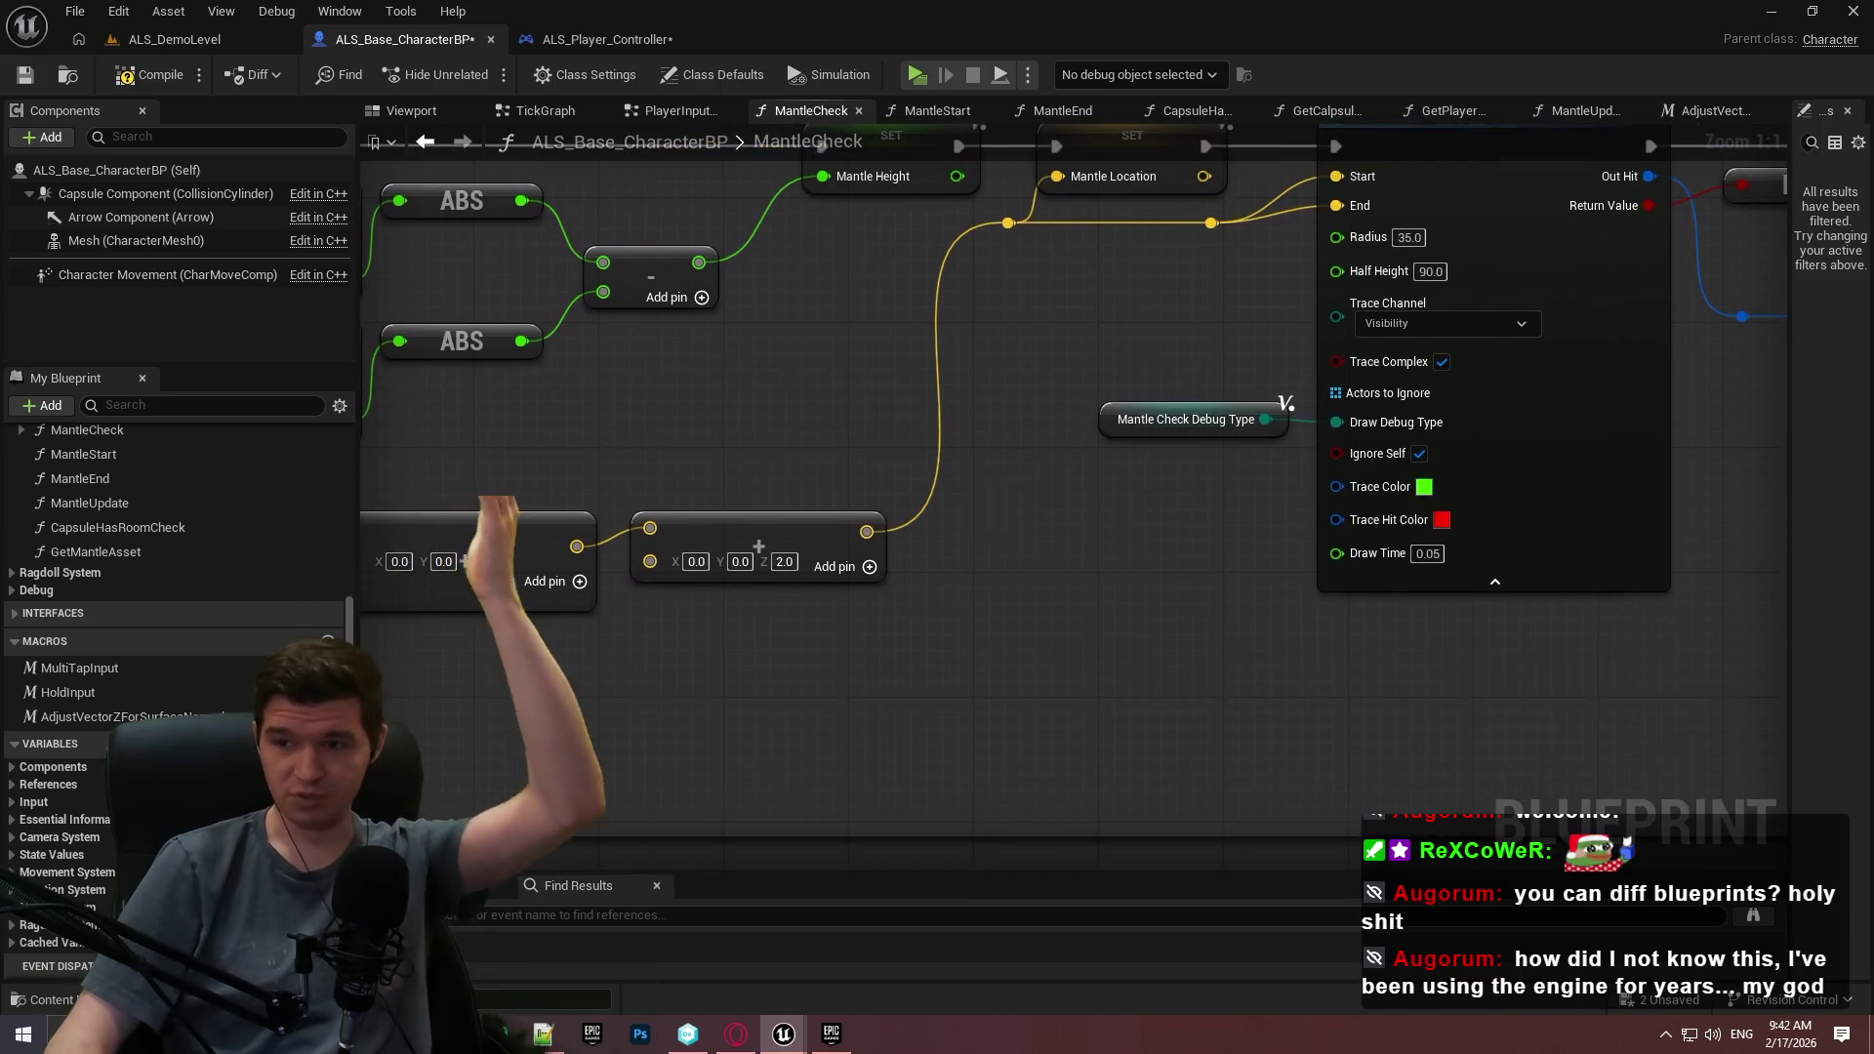
mouse_move(1498, 661)
left_mouse_down()
mouse_move(905, 584)
mouse_move(752, 712)
mouse_move(902, 365)
left_mouse_up()
right_click(894, 402)
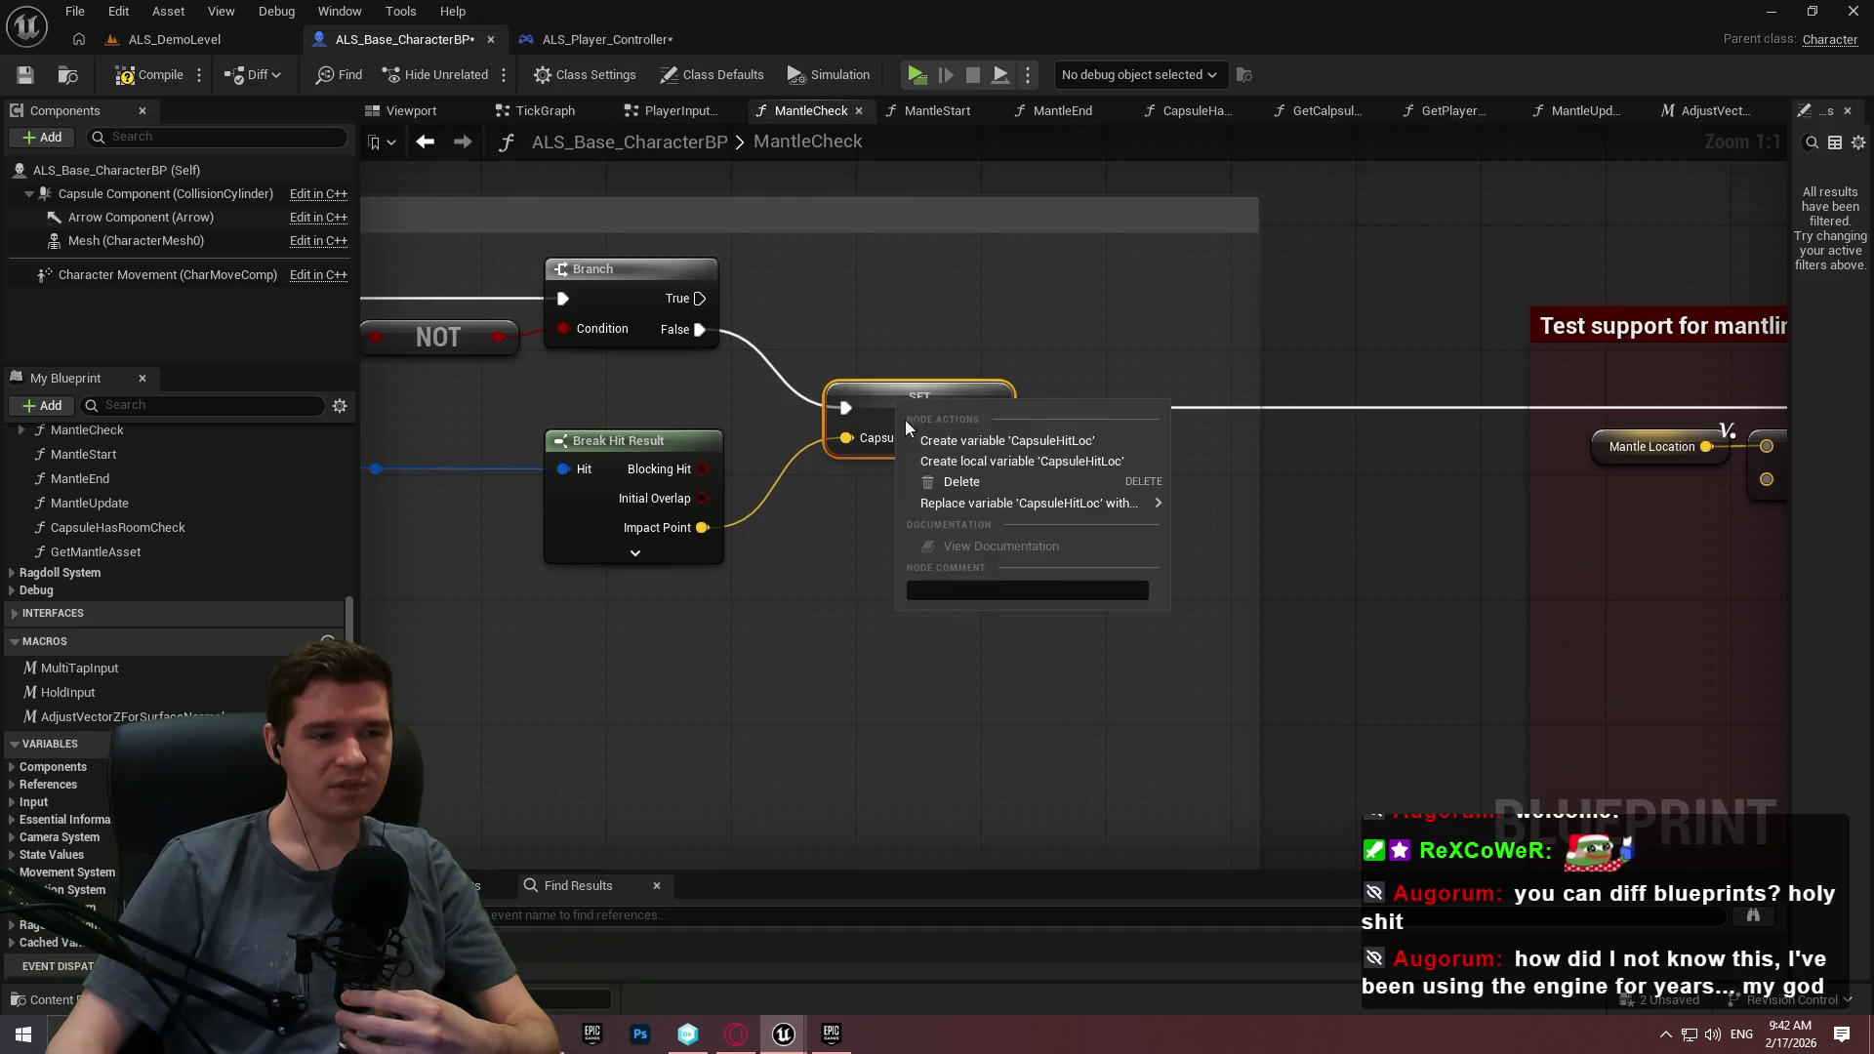
key("Escape")
mouse_move(1429, 560)
left_mouse_down()
mouse_move(530, 447)
mouse_move(492, 373)
left_mouse_up()
right_click(492, 373)
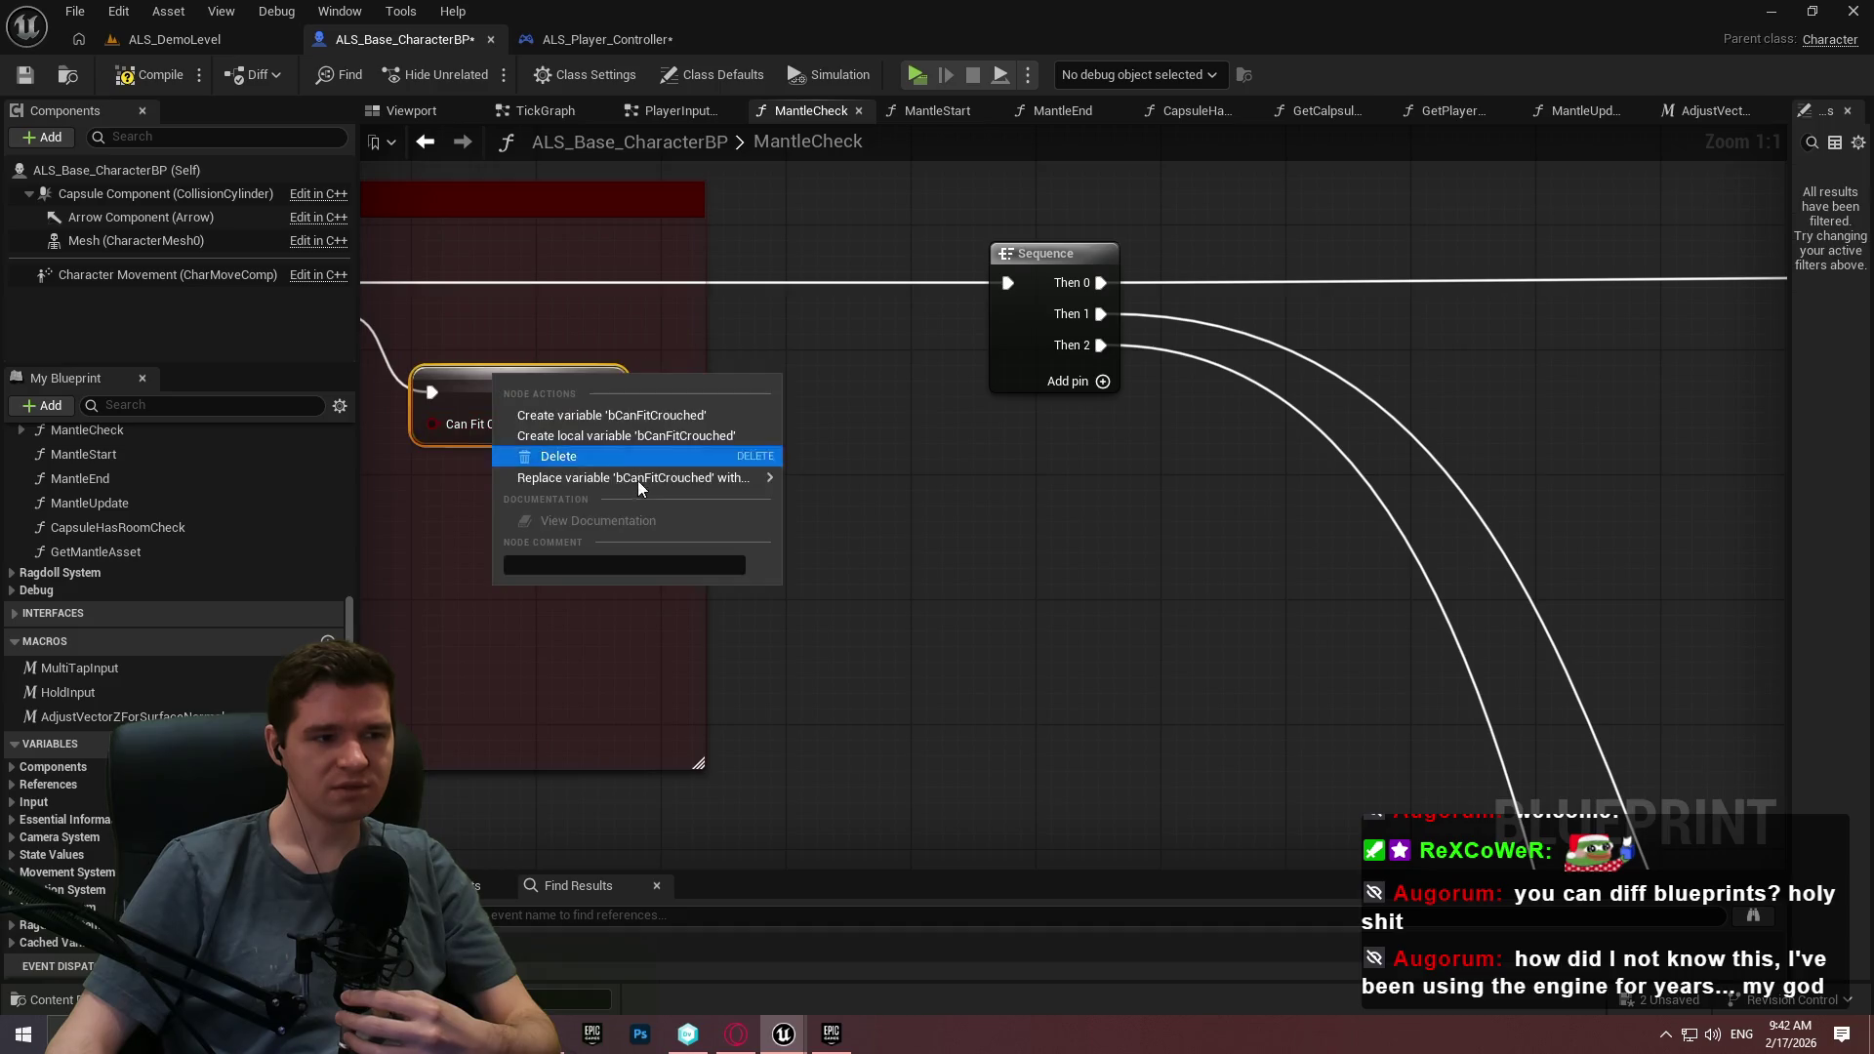
left_click(603, 435)
Replace a broken Initial Trace Normal getter with a DownTraceNormal getter.
scroll(1284, 556, "down", 5)
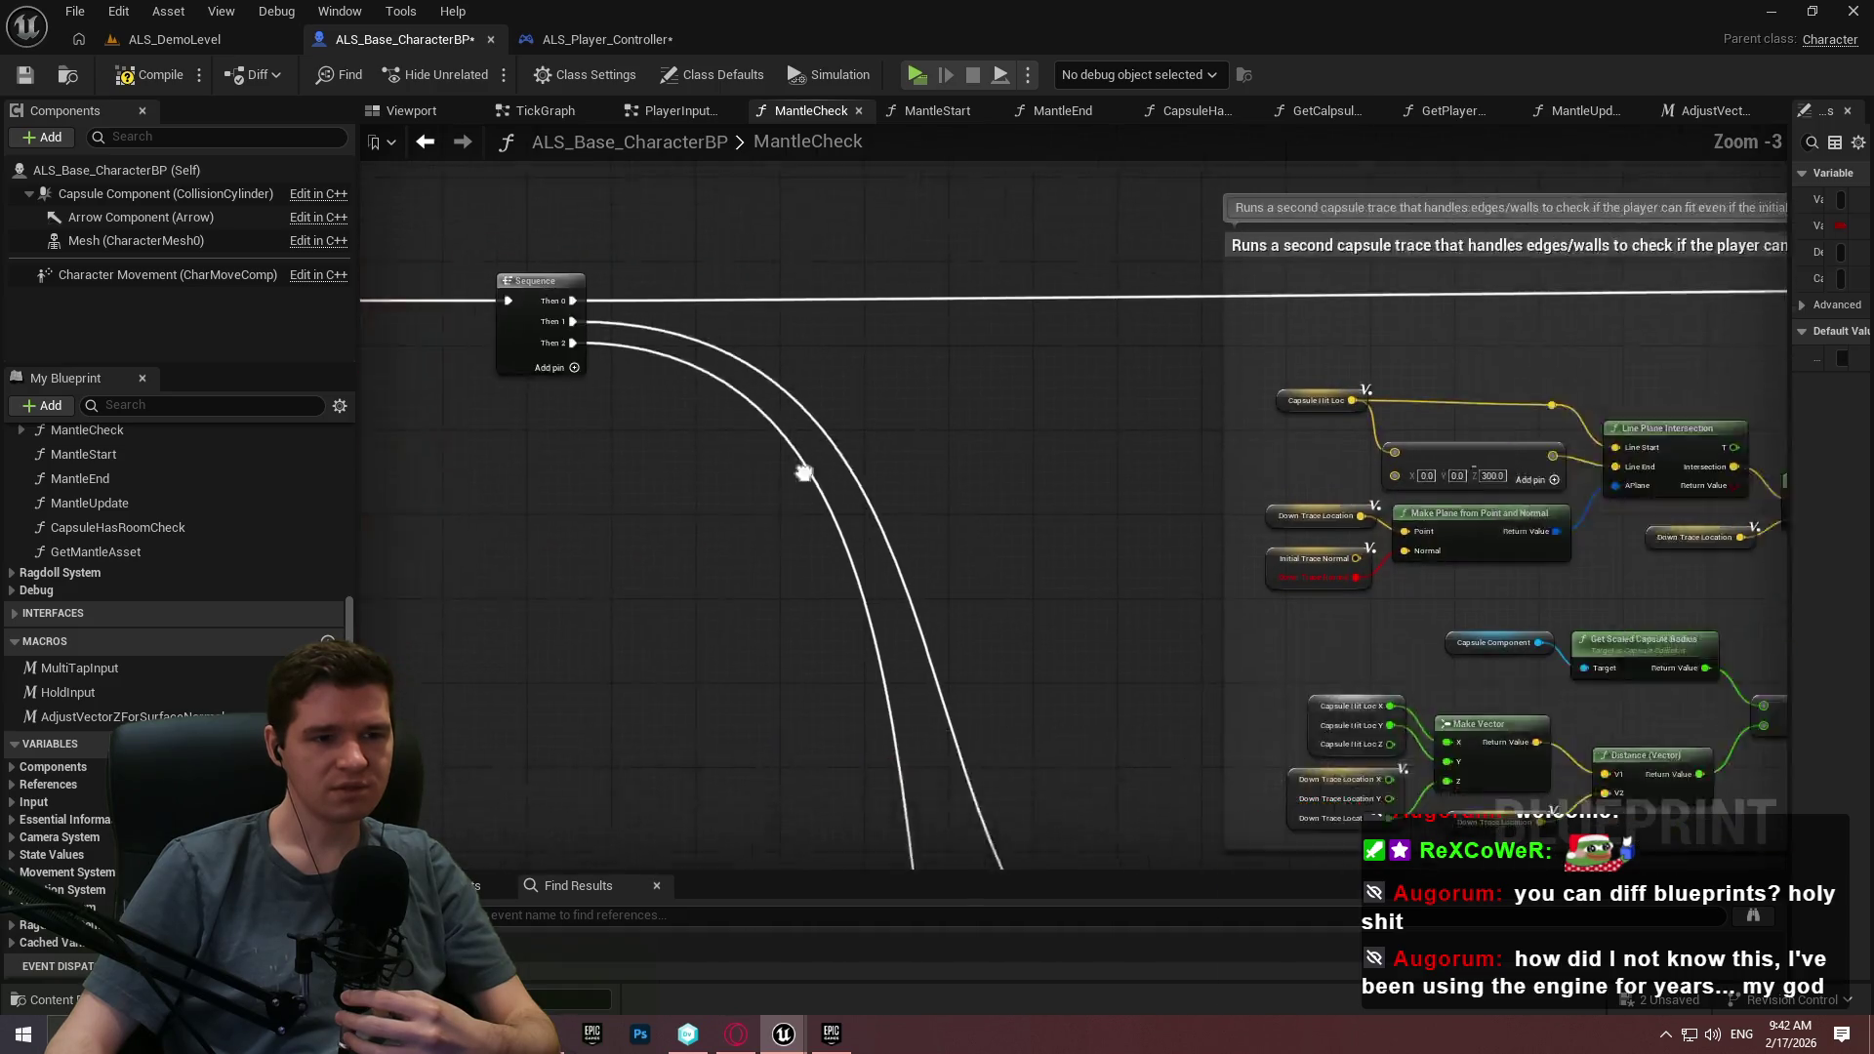
scroll(891, 509, "up", 5)
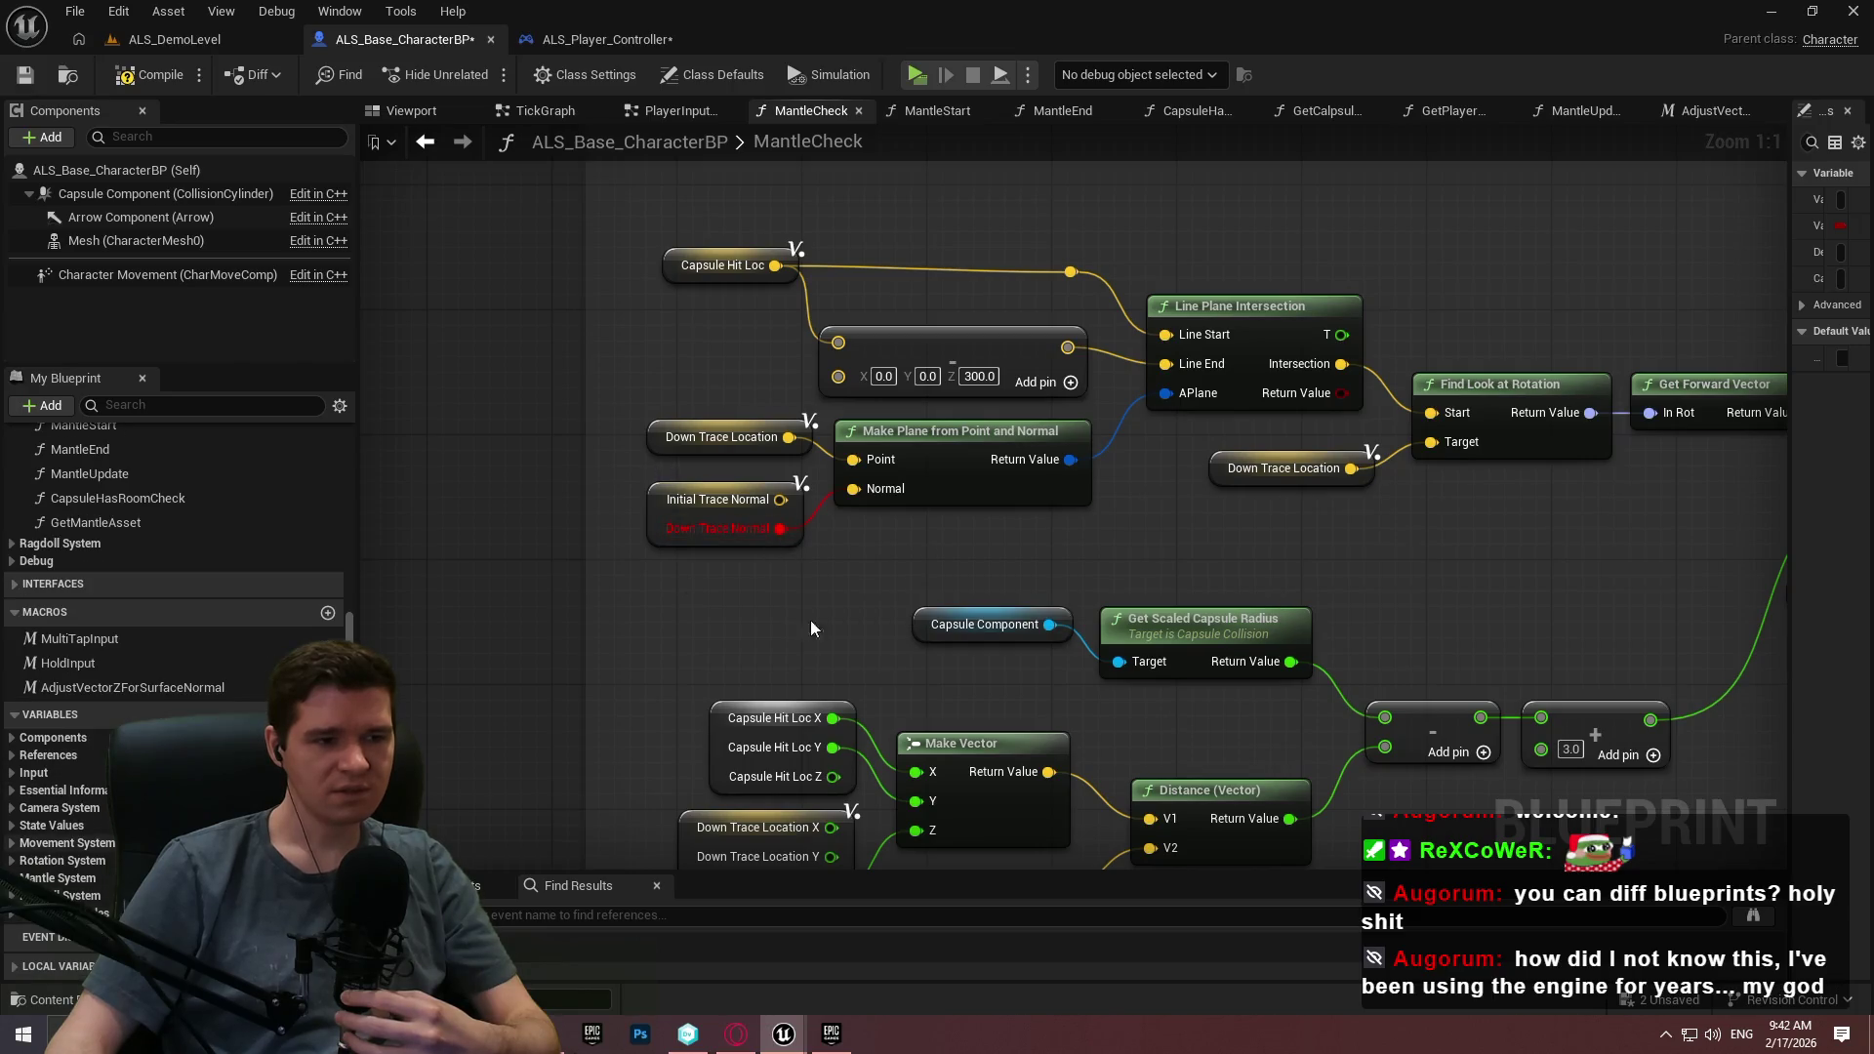
scroll(722, 536, "down", 3)
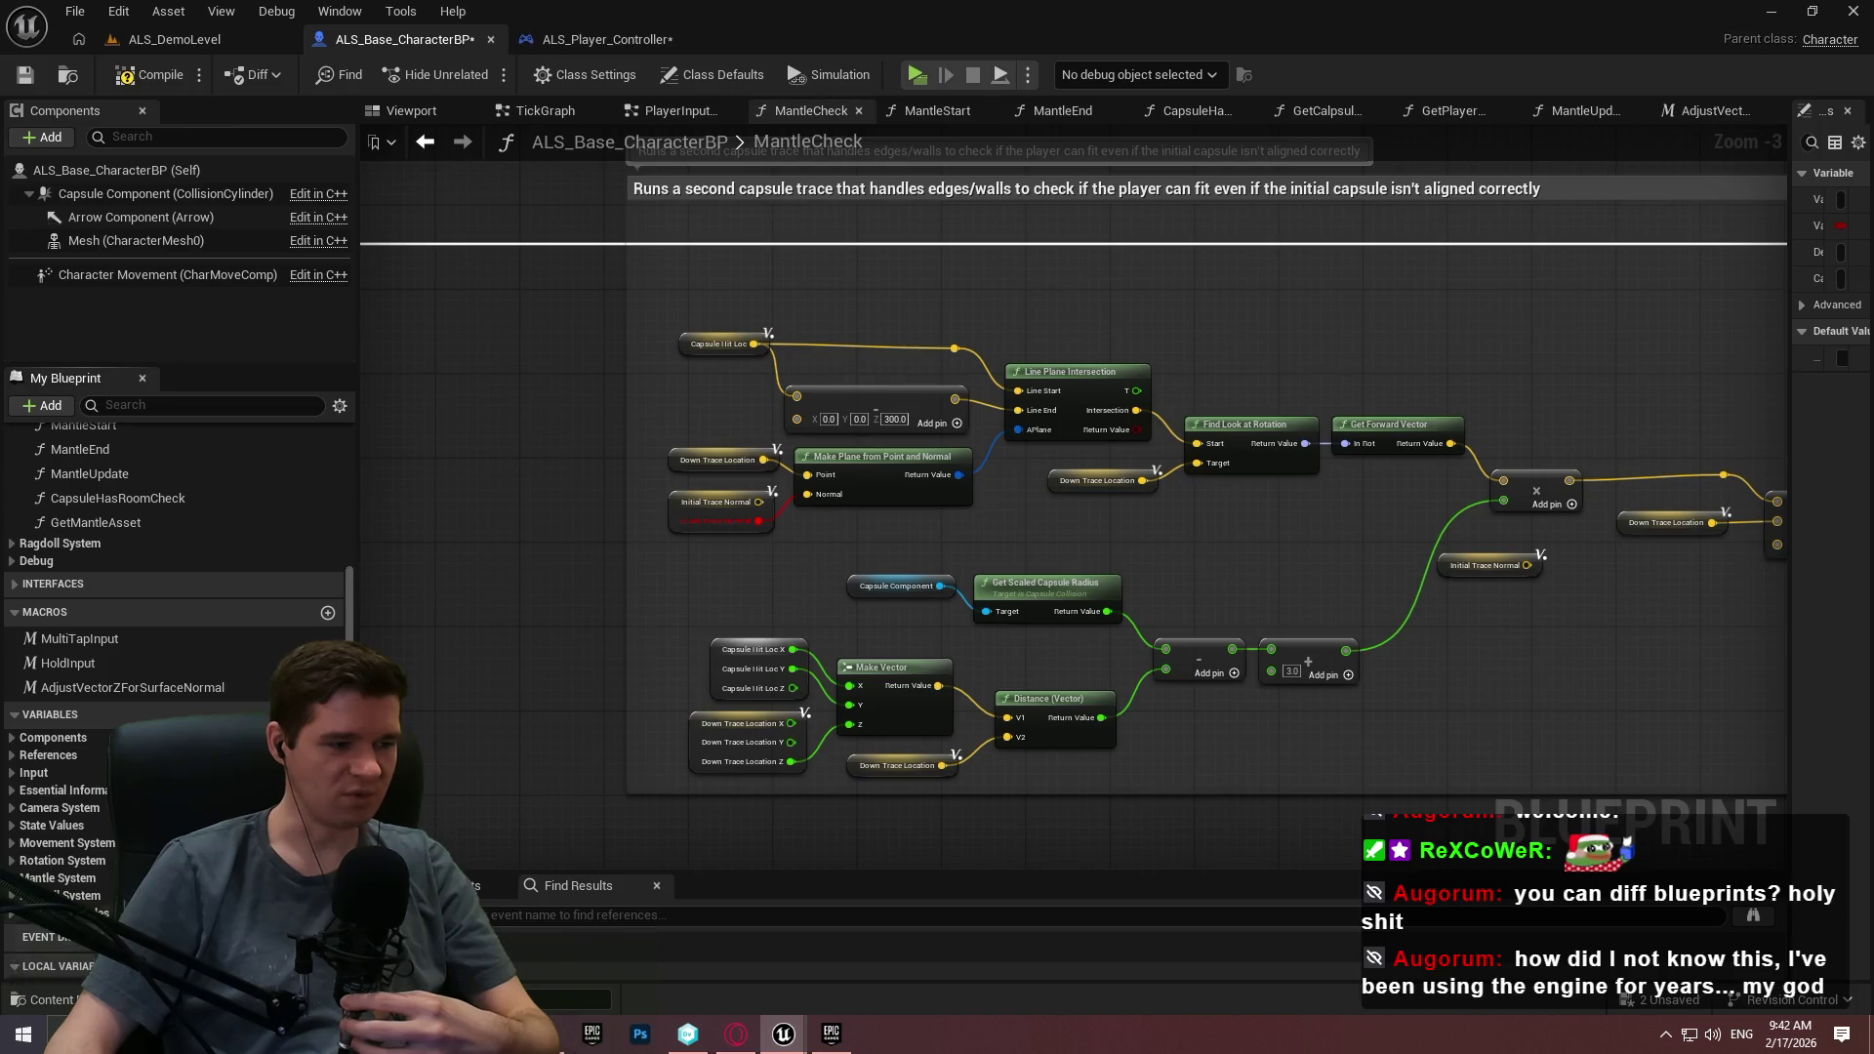
scroll(29, 971, "down", 4)
scroll(101, 816, "down", 2)
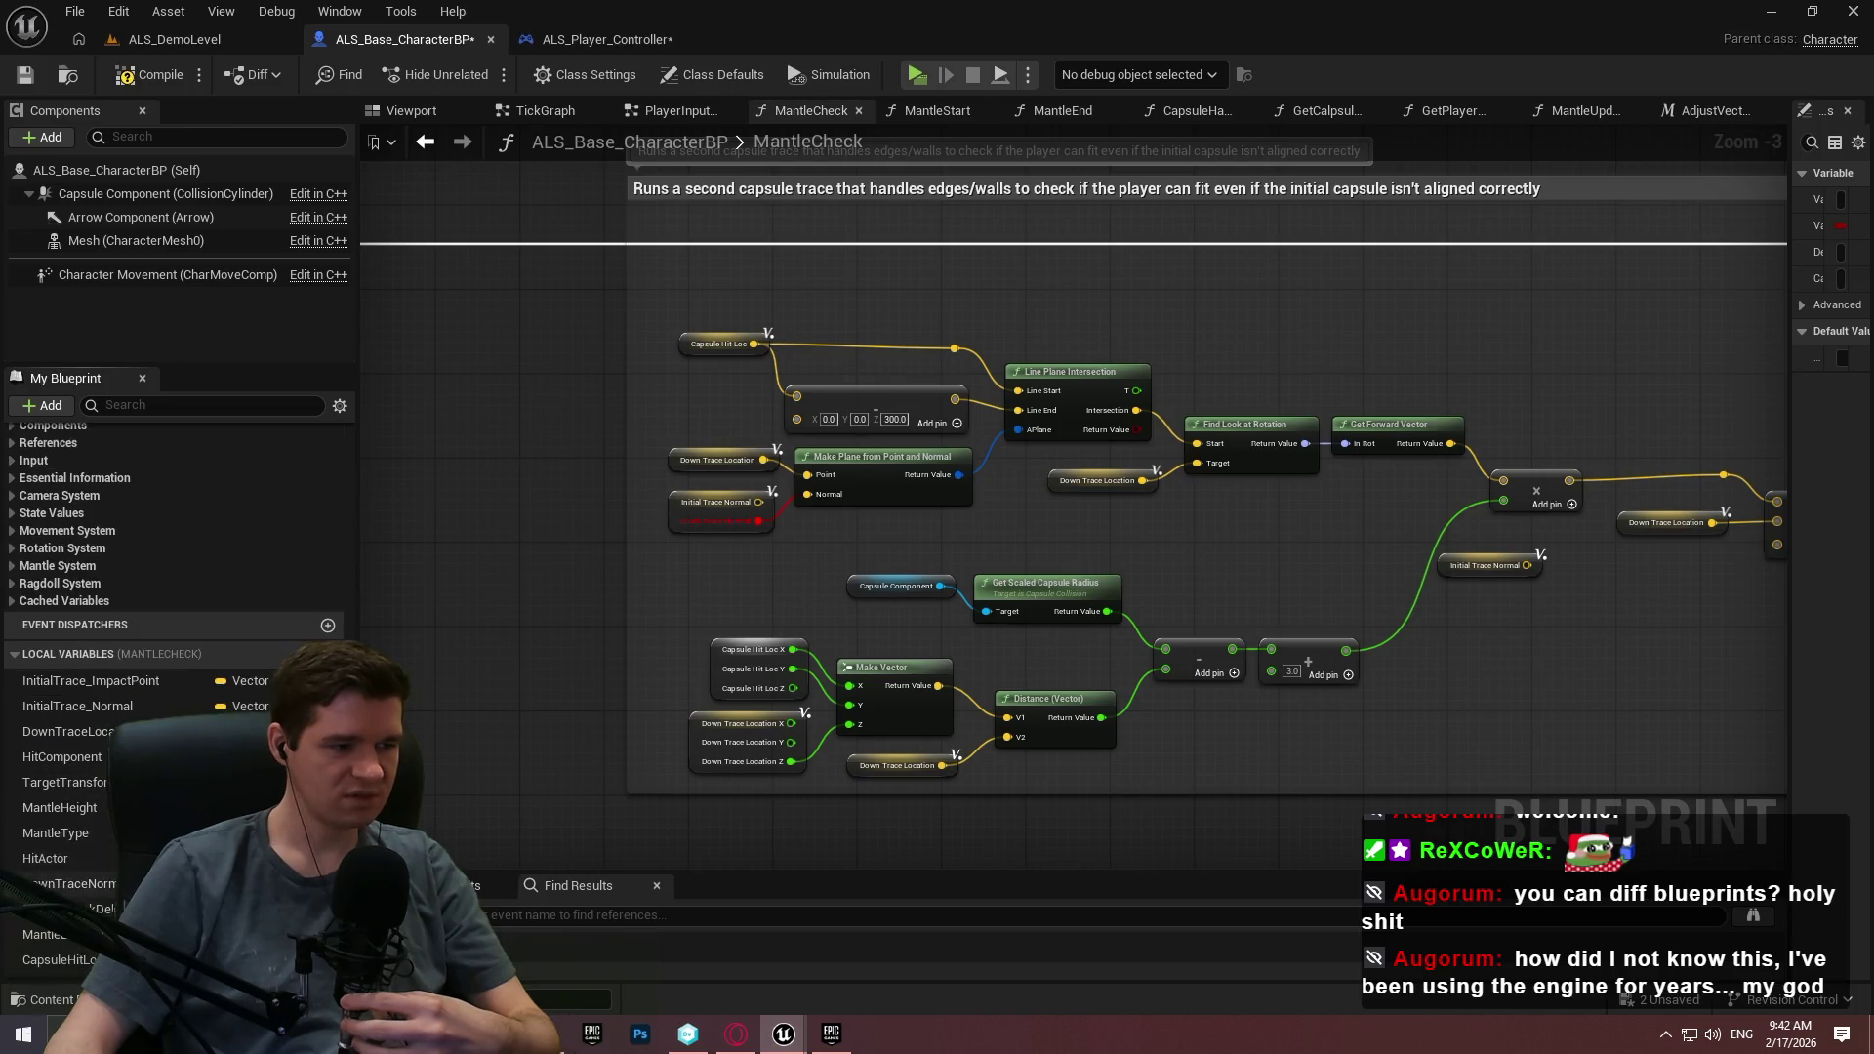
left_click_drag(530, 629, 732, 571)
left_click(771, 606)
scroll(744, 548, "up", 2)
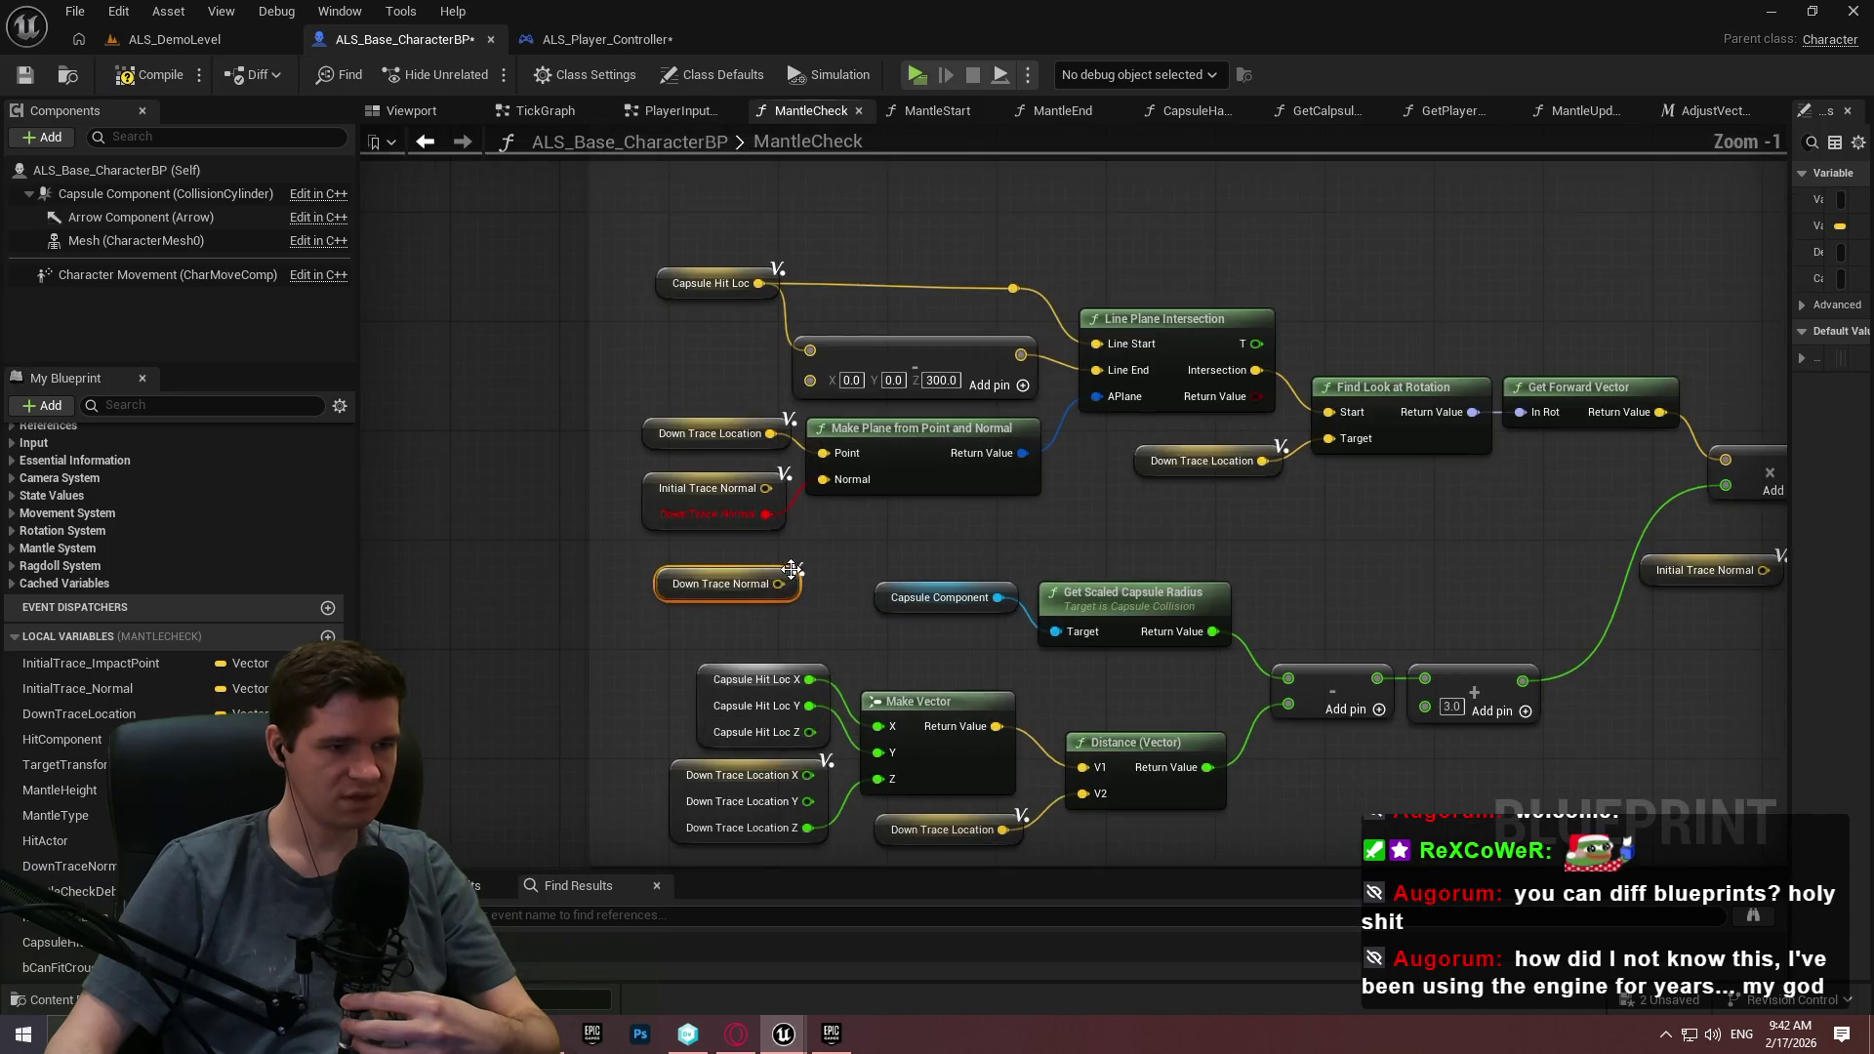
left_click(718, 490)
key("Delete")
left_click_drag(670, 584, 649, 502)
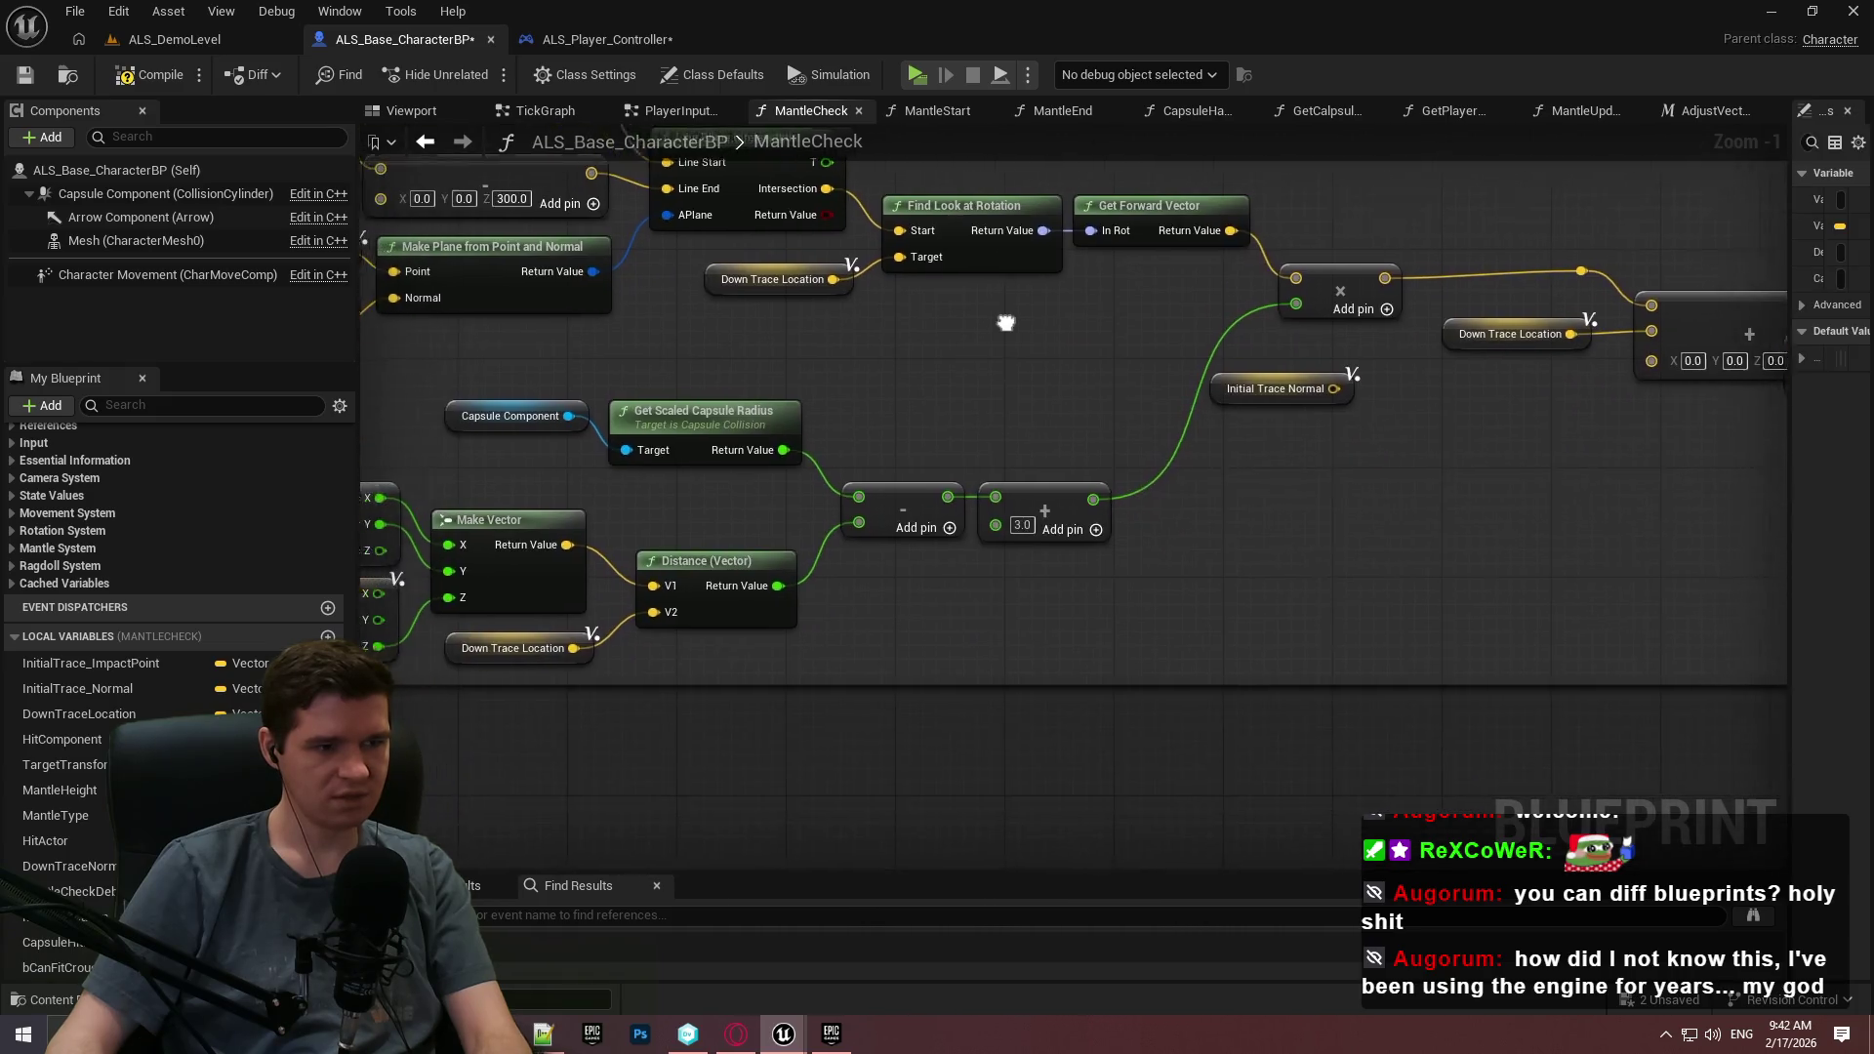
Route a Down Trace Normal getter through the macro's In Vec and its Return Value into the add node.
scroll(1129, 483, "down", 2)
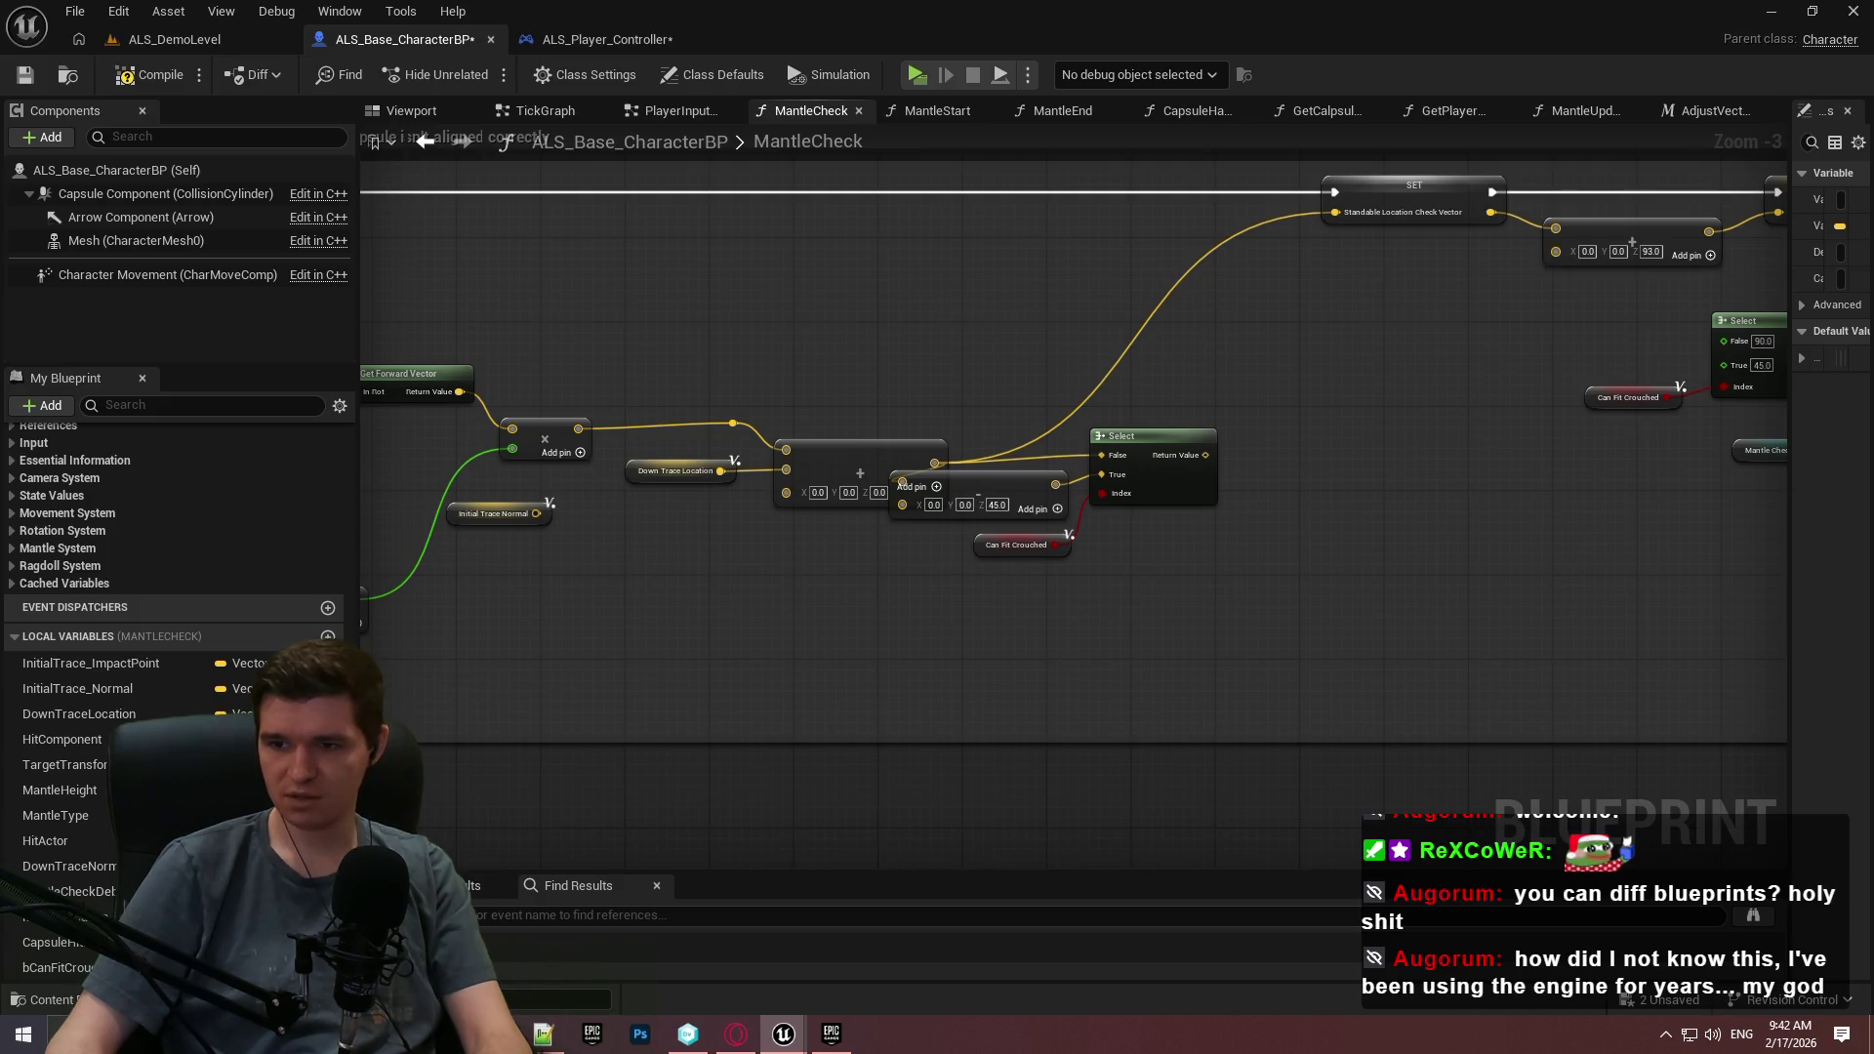
scroll(793, 541, "up", 2)
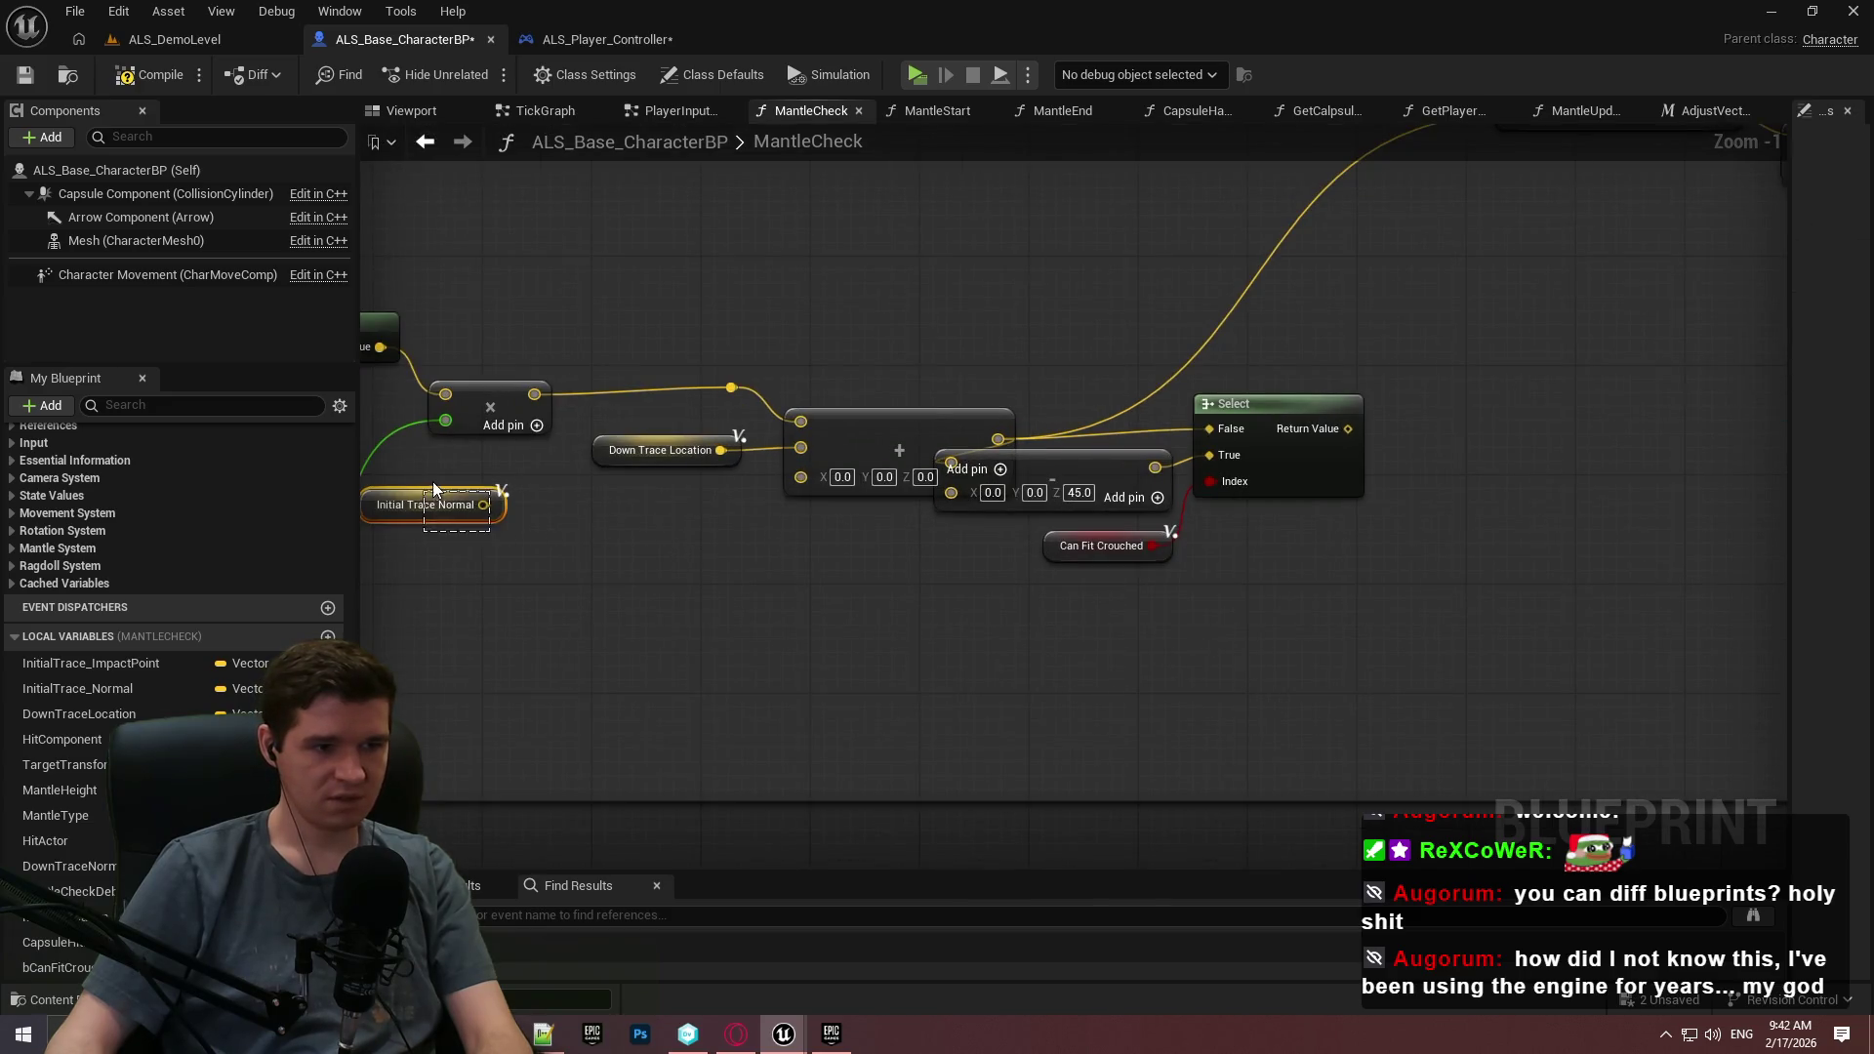
key("Delete")
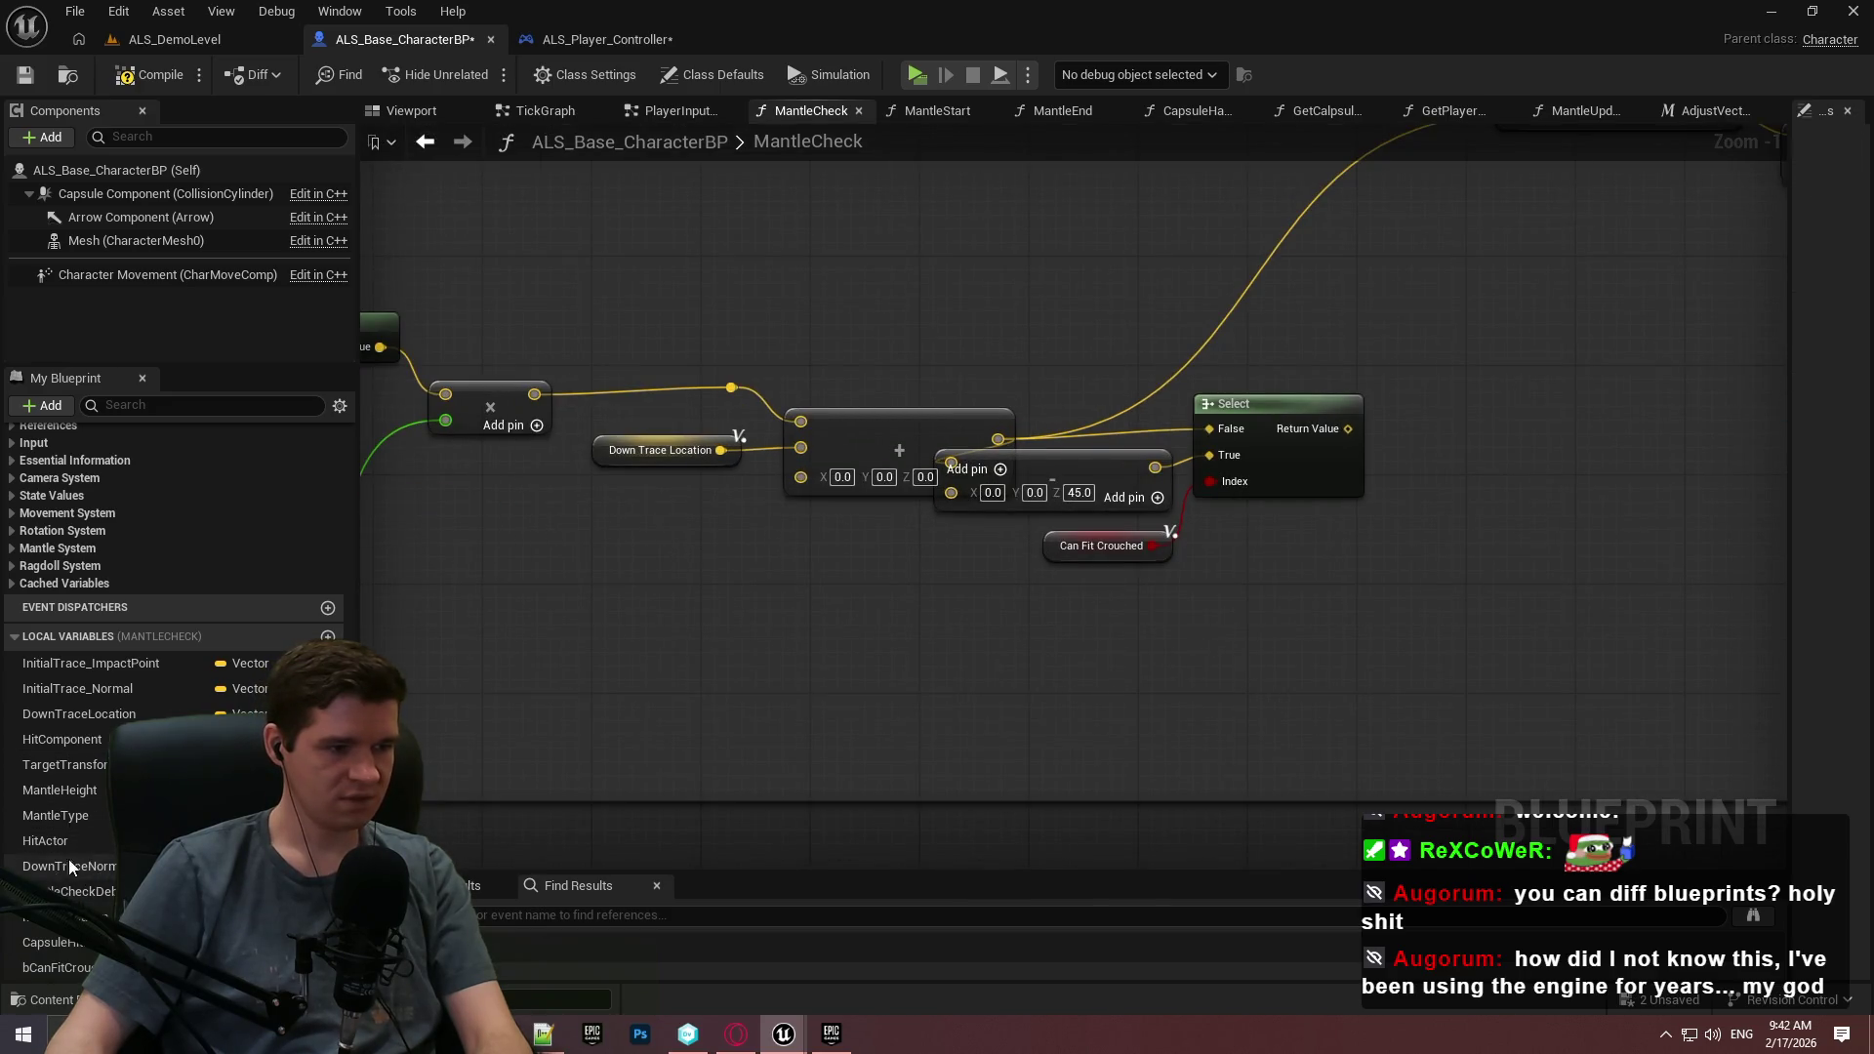
left_click_drag(58, 865, 515, 582)
left_click(571, 626)
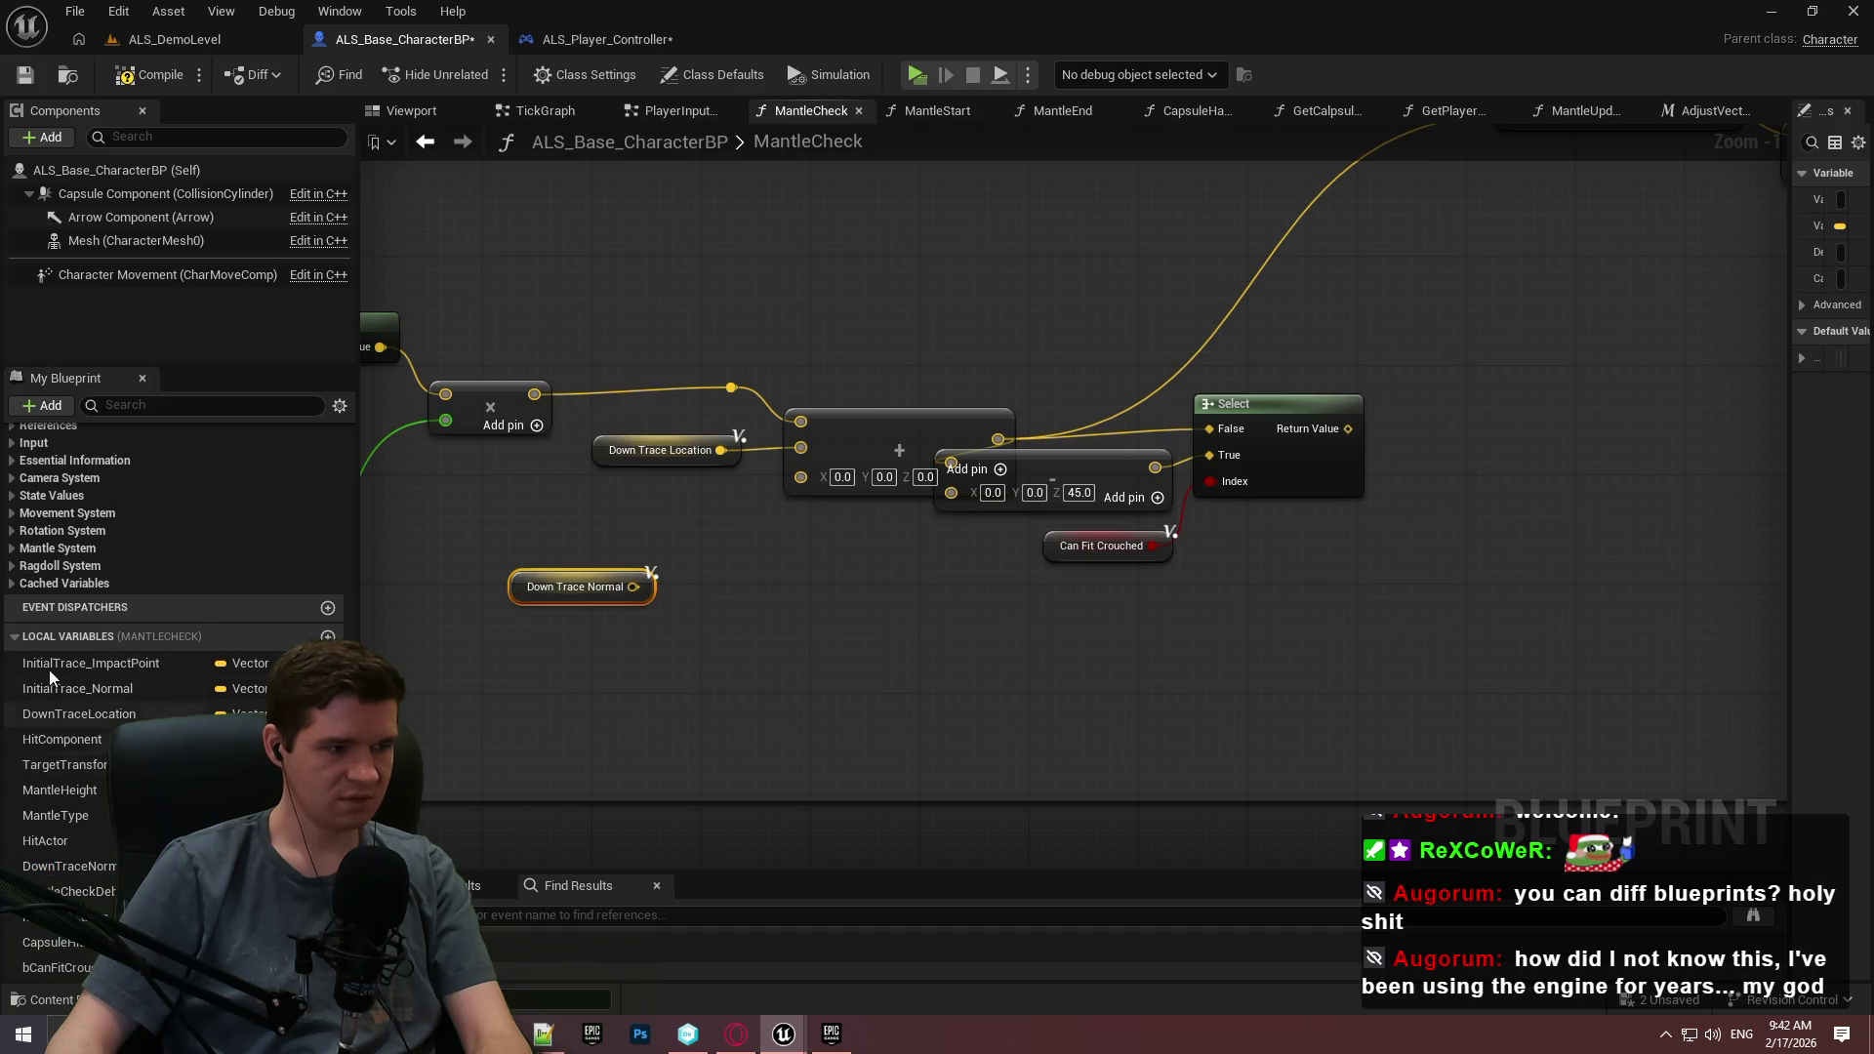
scroll(74, 543, "up", 3)
left_click_drag(86, 511, 748, 603)
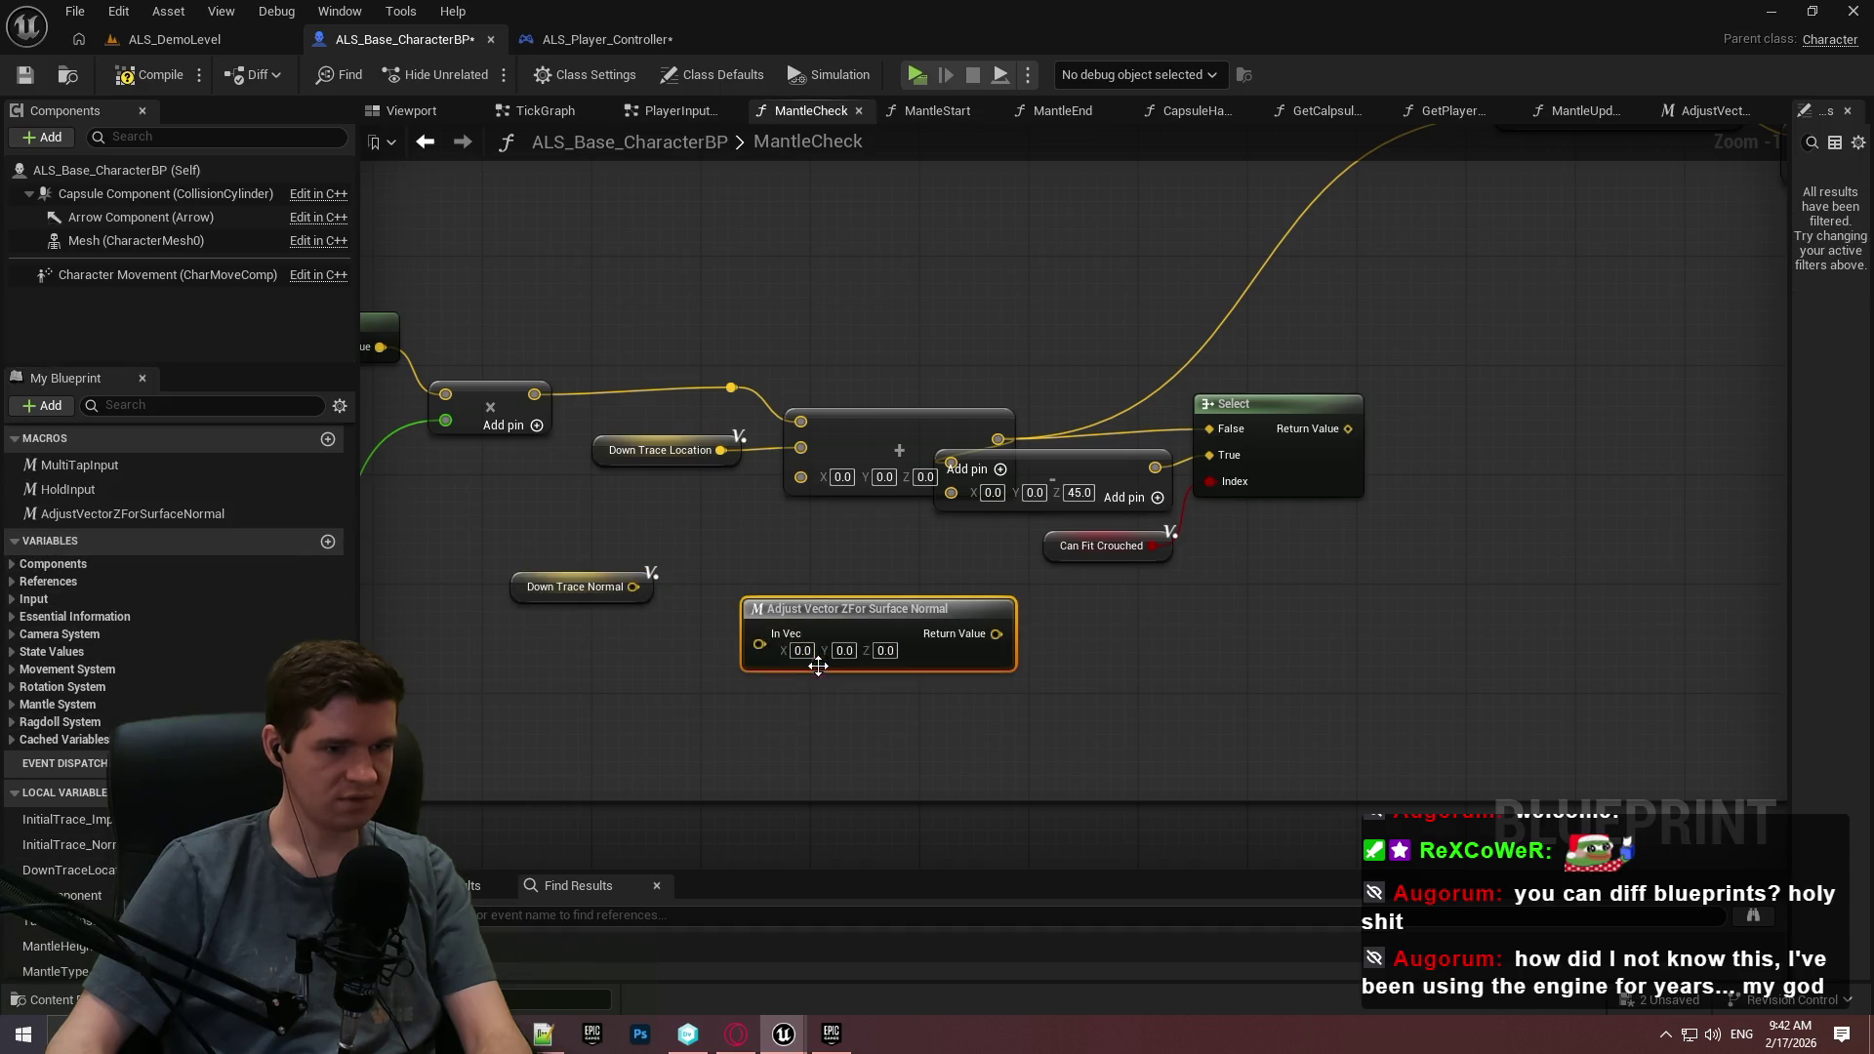
left_click_drag(633, 586, 758, 635)
left_click_drag(960, 633, 802, 474)
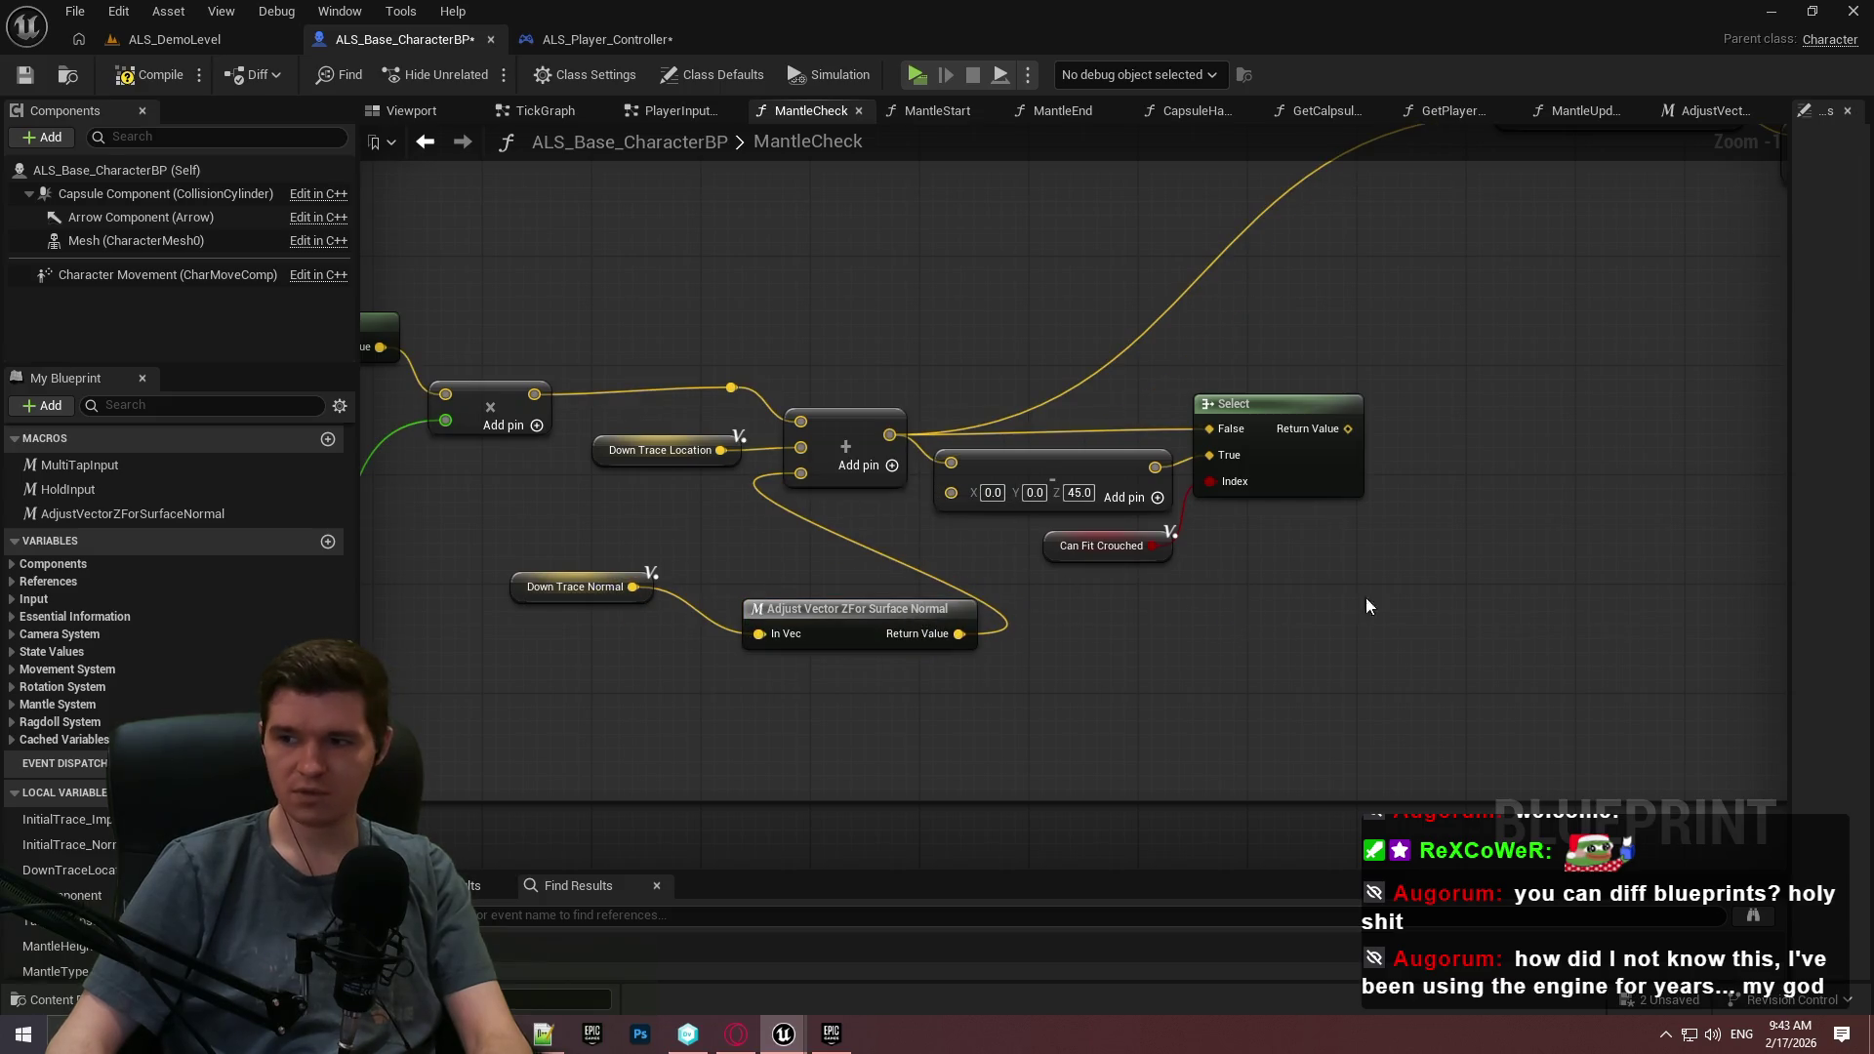
scroll(1485, 531, "down", 2)
mouse_move(1484, 531)
left_mouse_down()
mouse_move(1122, 648)
mouse_move(774, 586)
left_mouse_up()
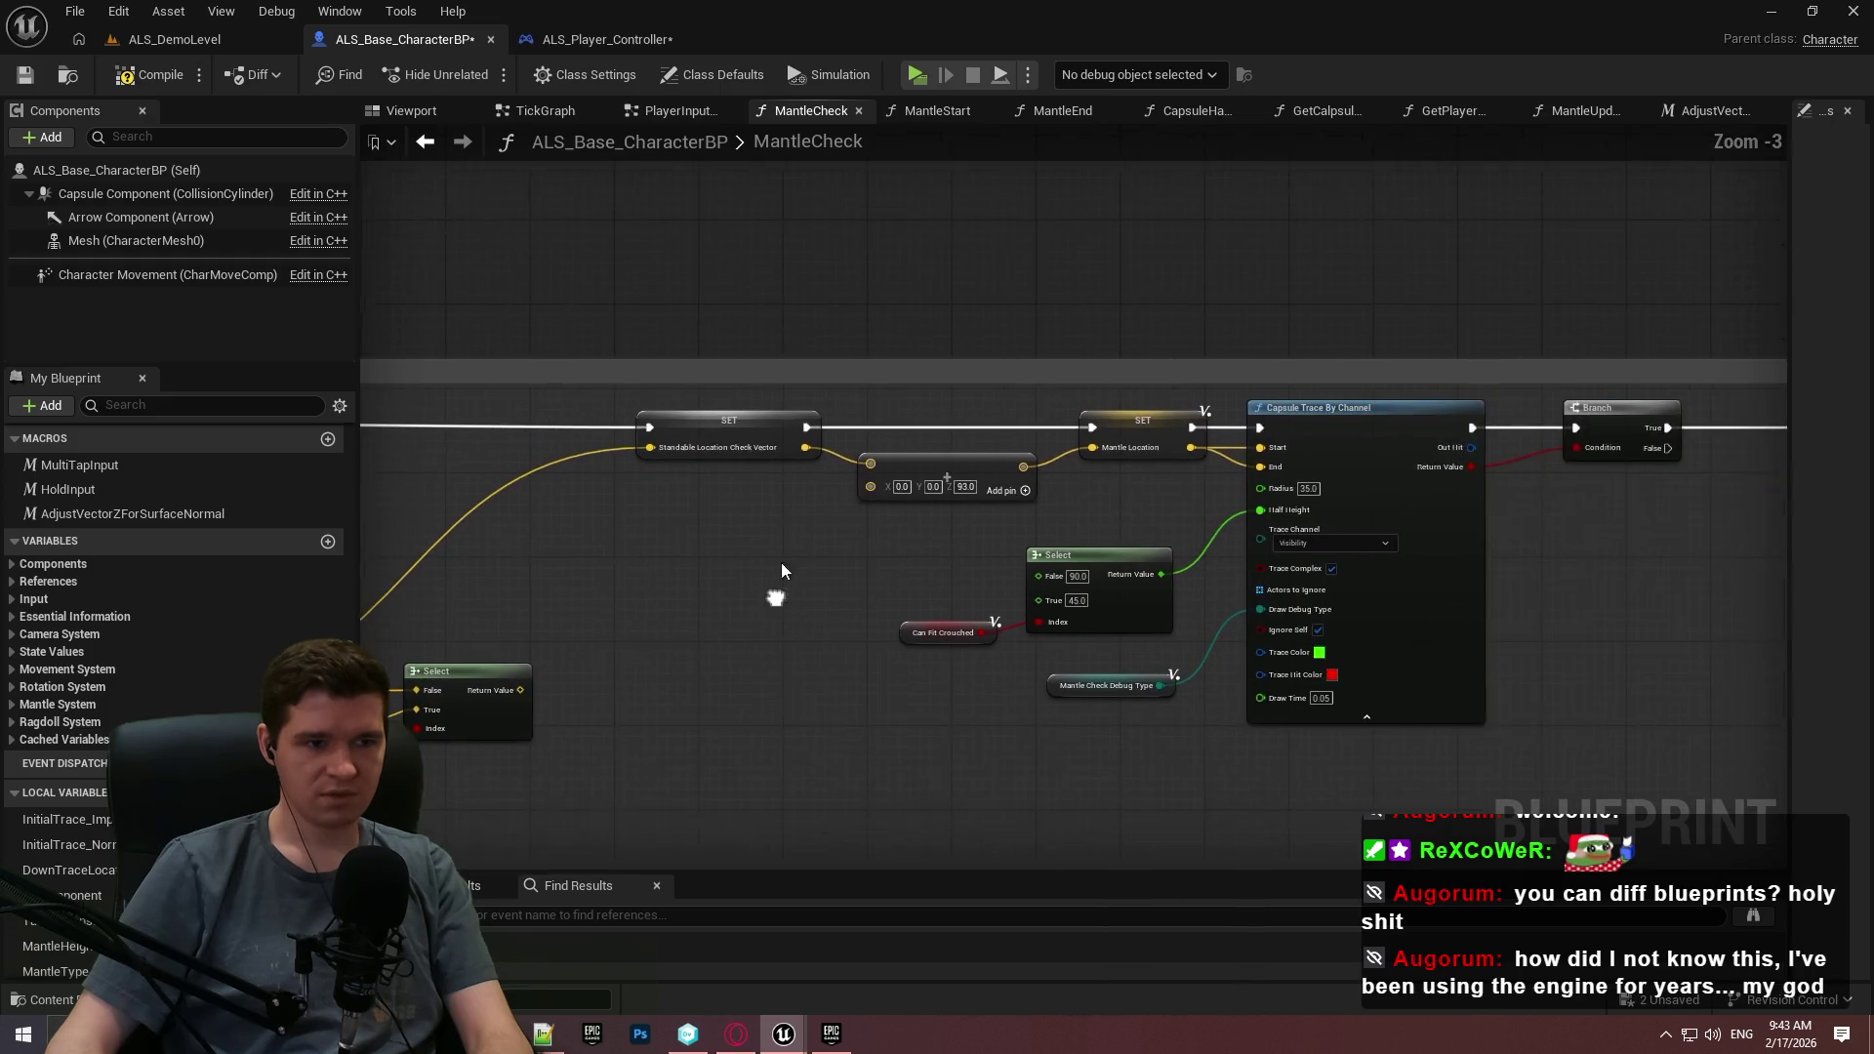
Fix the variable reference on the Standable Location Check Vector setter node.
right_click(752, 441)
left_click(899, 477)
mouse_move(1561, 642)
left_mouse_down()
mouse_move(1291, 607)
mouse_move(615, 595)
mouse_move(1122, 385)
left_mouse_up()
scroll(1331, 368, "down", 2)
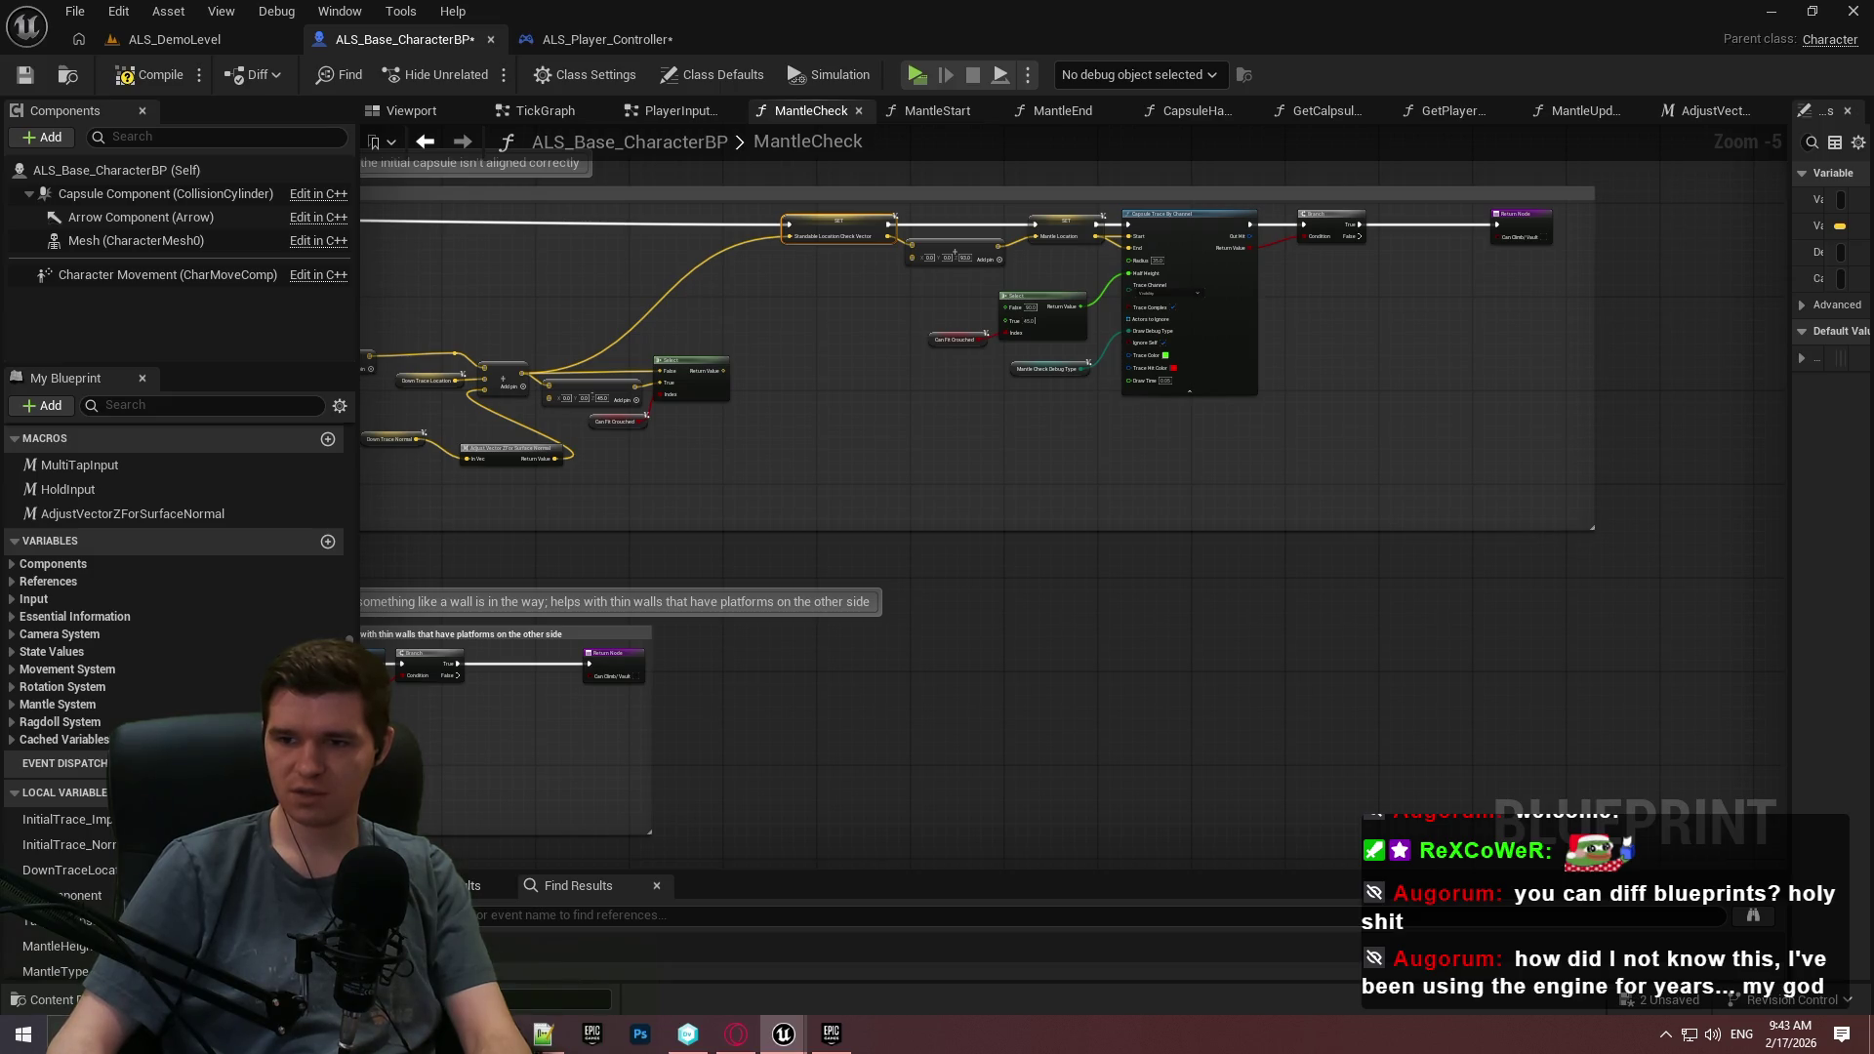
Review the MantleCheck graph from the line-trace sections through Determine Mantle Type to the mantle start.
mouse_move(883, 741)
left_mouse_down()
mouse_move(919, 712)
mouse_move(419, 607)
left_mouse_up()
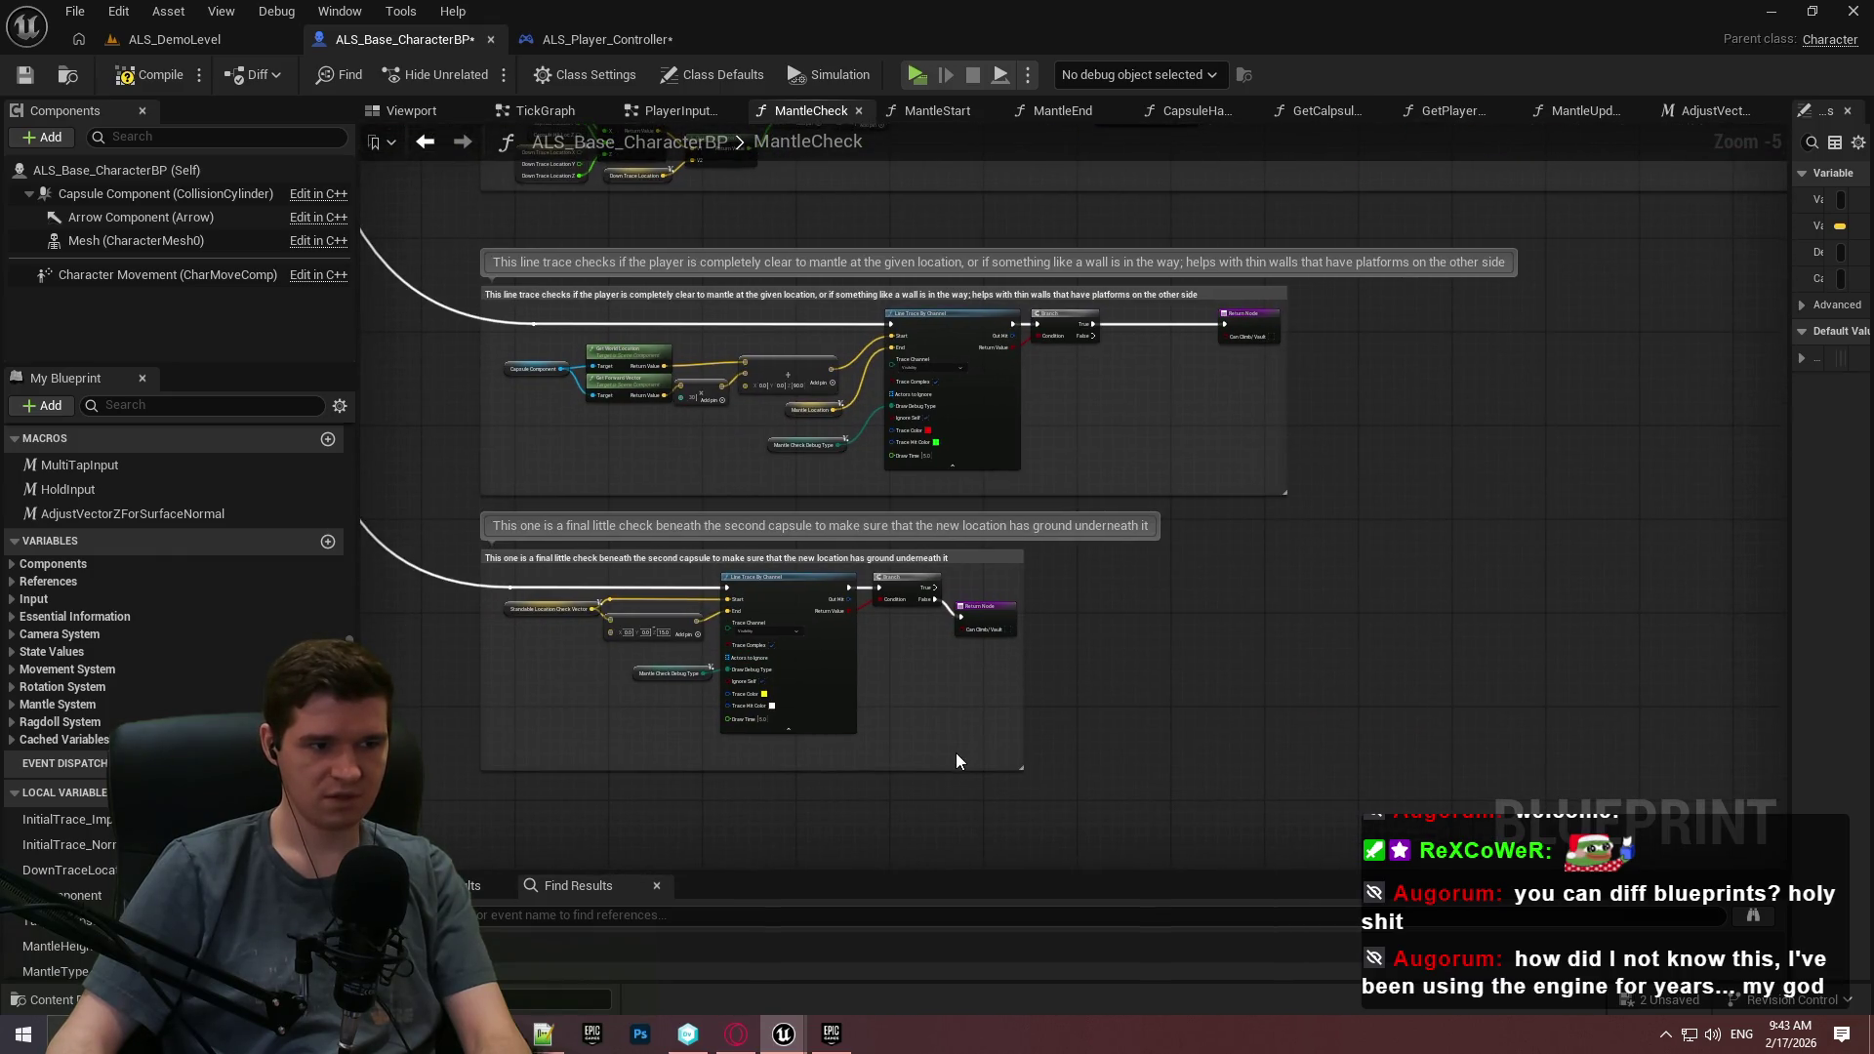
scroll(916, 748, "down", 6)
mouse_move(915, 748)
left_mouse_down()
mouse_move(995, 430)
mouse_move(1054, 514)
mouse_move(1184, 458)
left_mouse_up()
scroll(1185, 458, "up", 5)
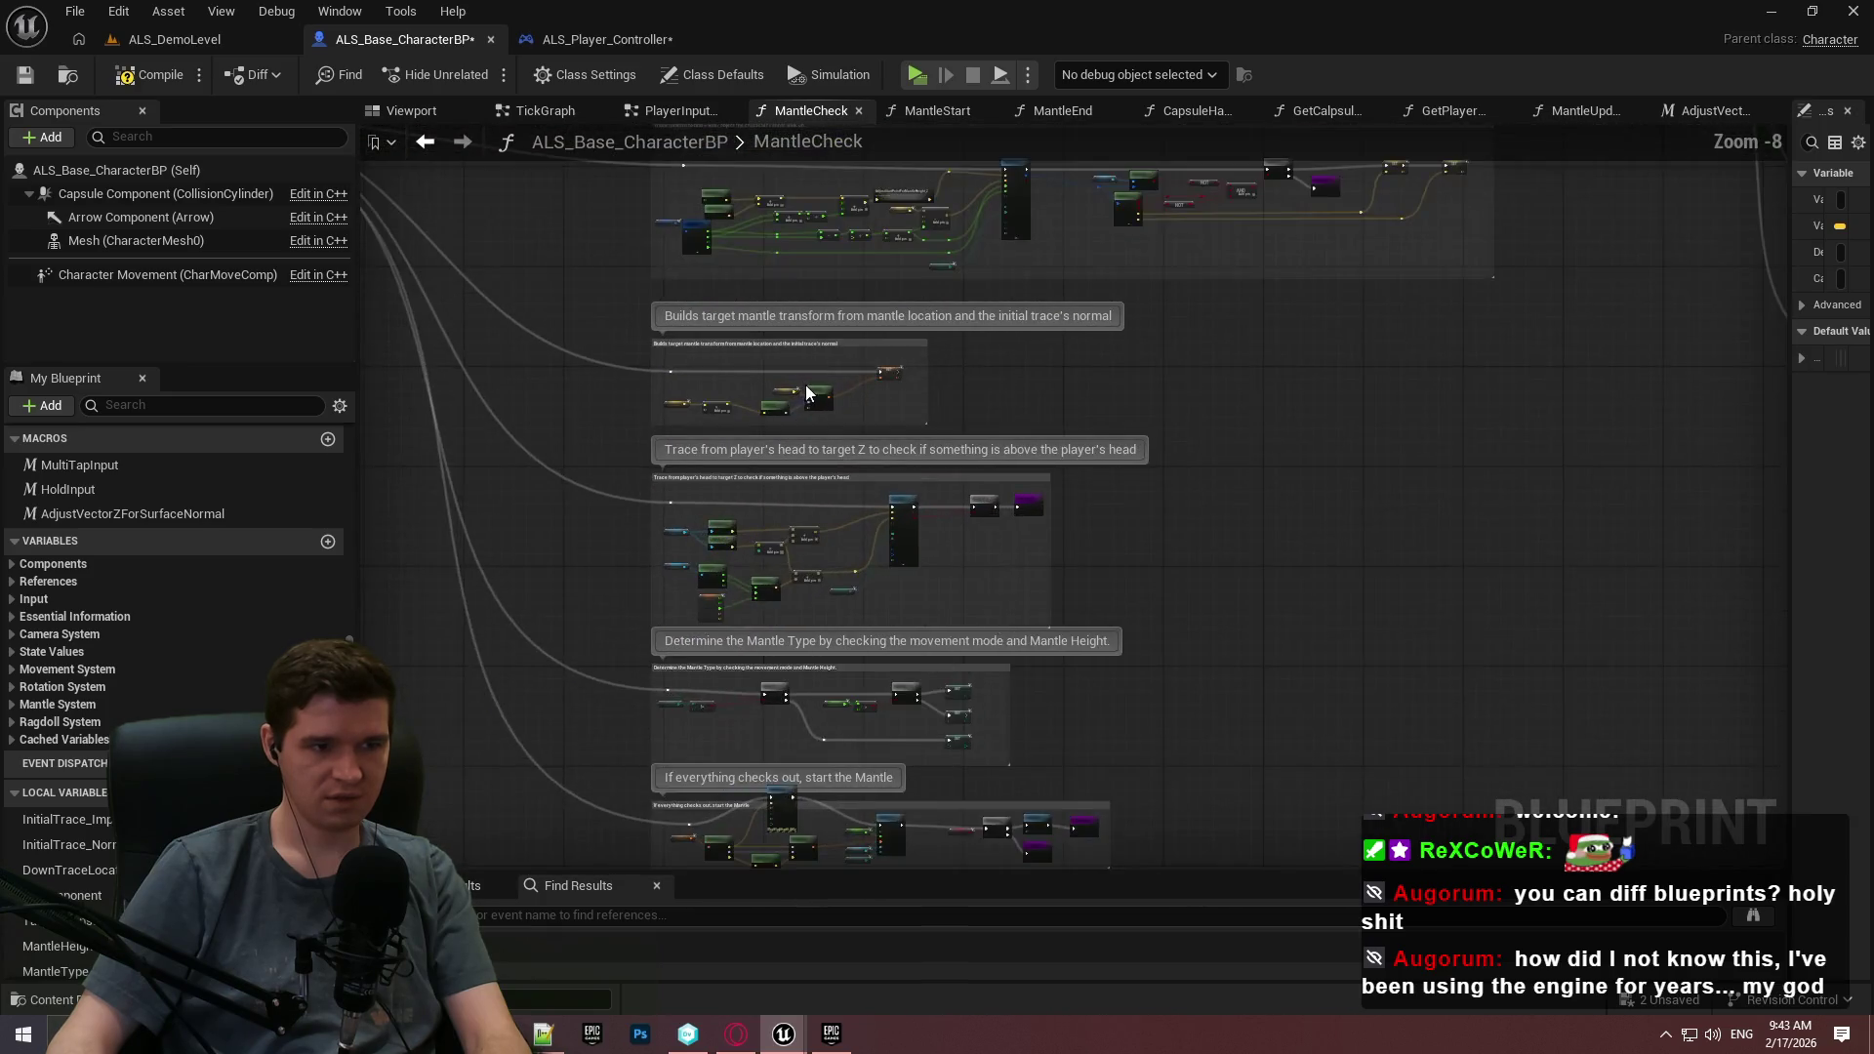
scroll(1193, 316, "up", 2)
mouse_move(1193, 317)
left_mouse_down()
mouse_move(1219, 574)
mouse_move(774, 586)
mouse_move(1556, 419)
mouse_move(1632, 625)
mouse_move(1544, 201)
left_mouse_up()
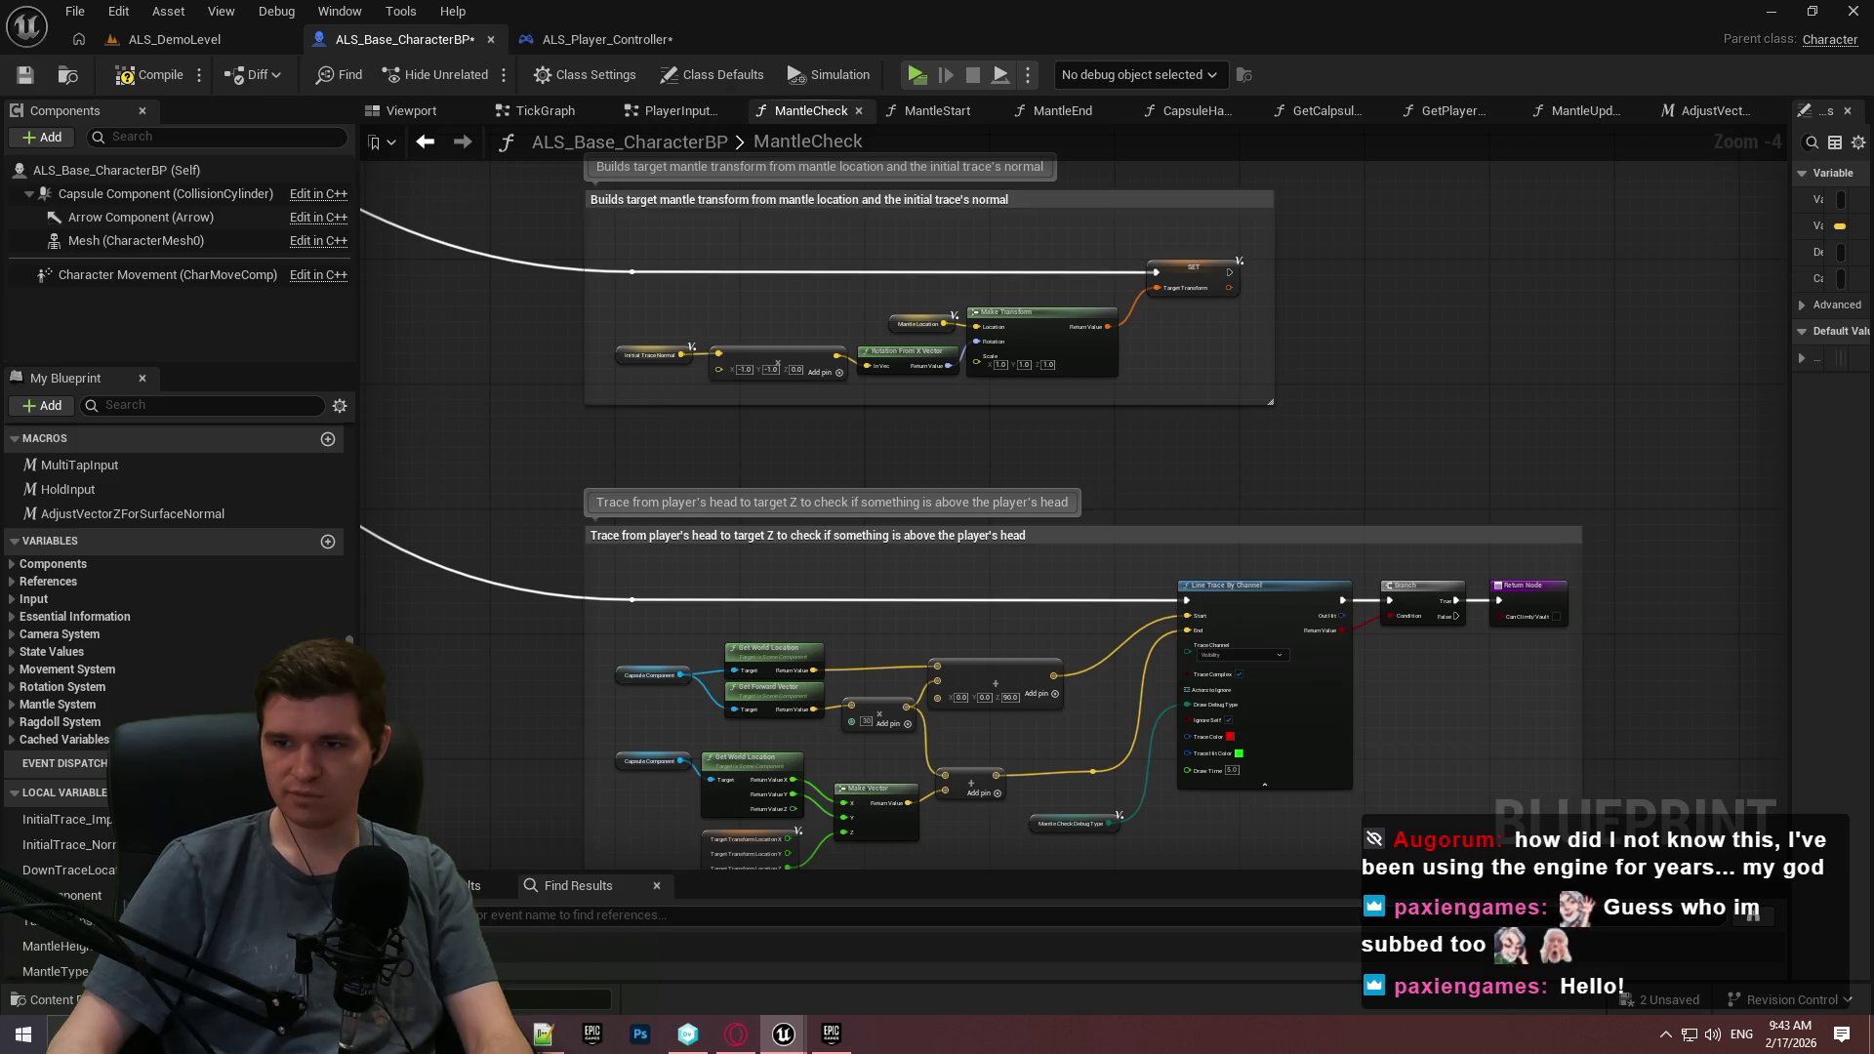
left_click_drag(1292, 424, 1251, 73)
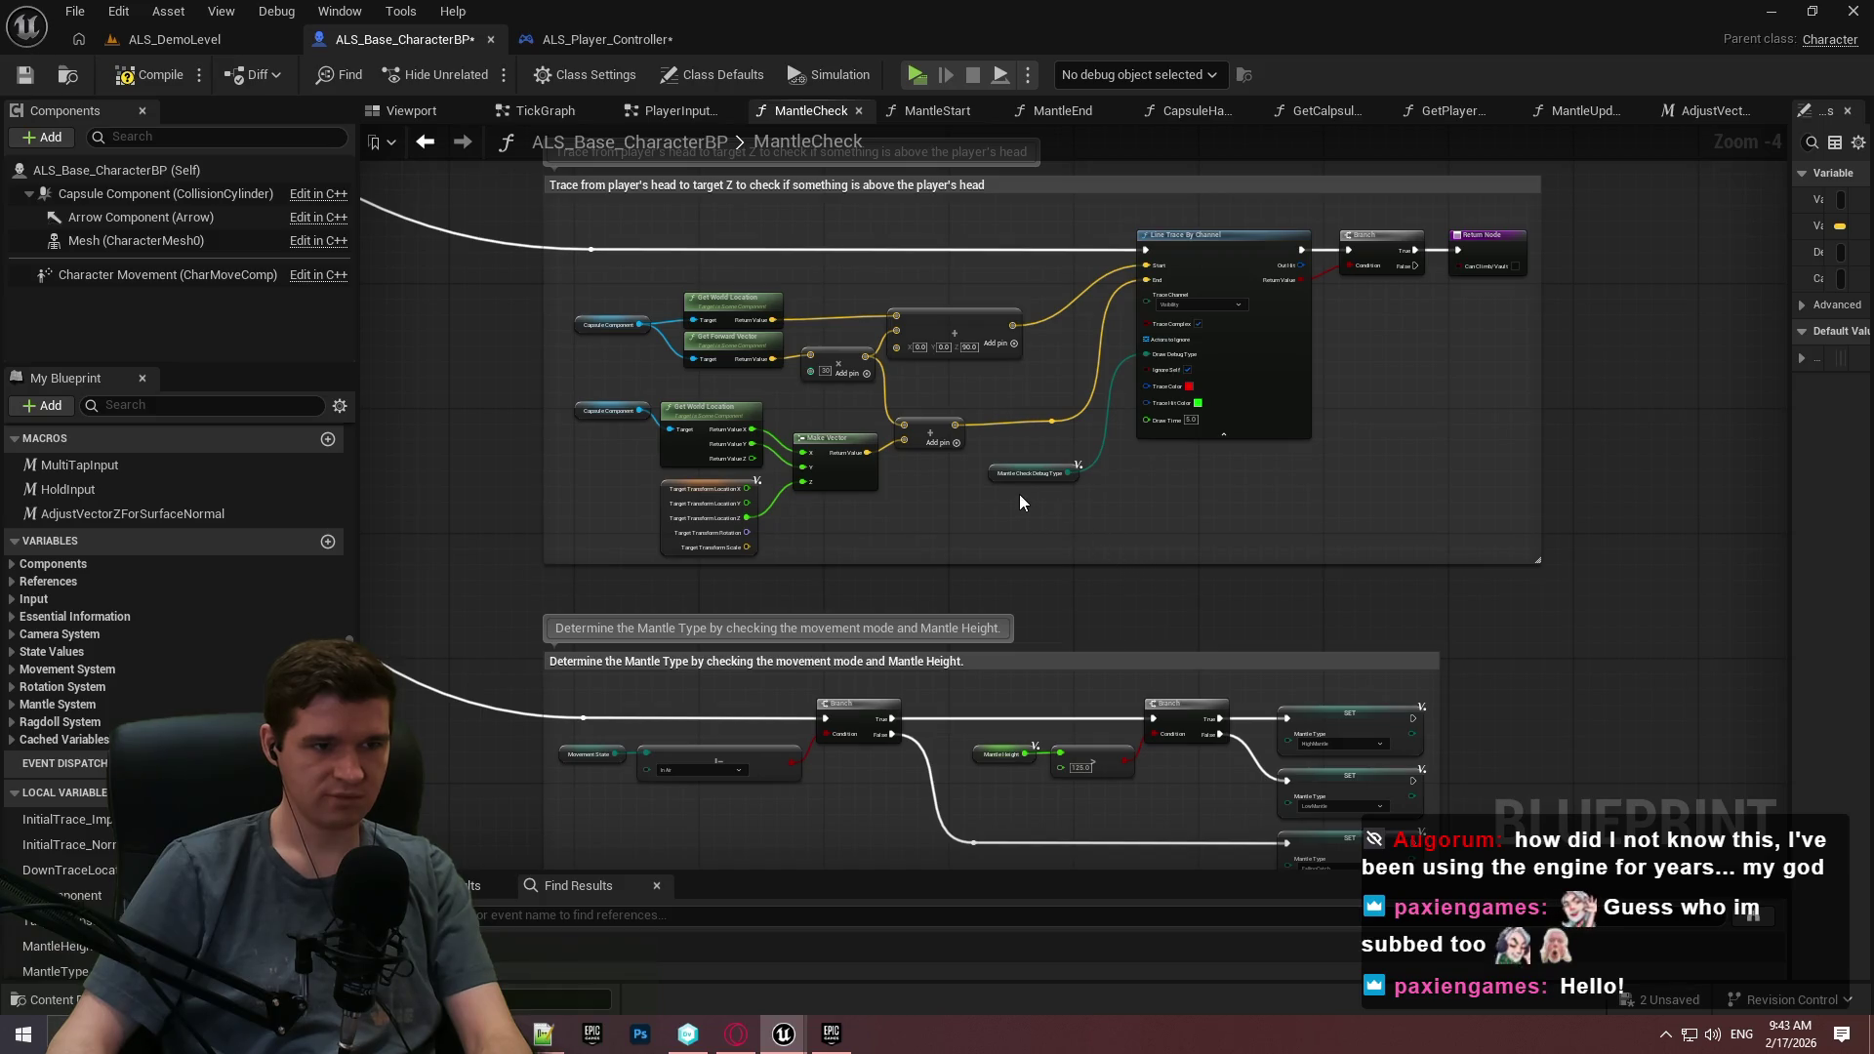
mouse_move(1027, 511)
left_mouse_down()
mouse_move(1084, 195)
mouse_move(1091, 577)
mouse_move(1004, 377)
left_mouse_up()
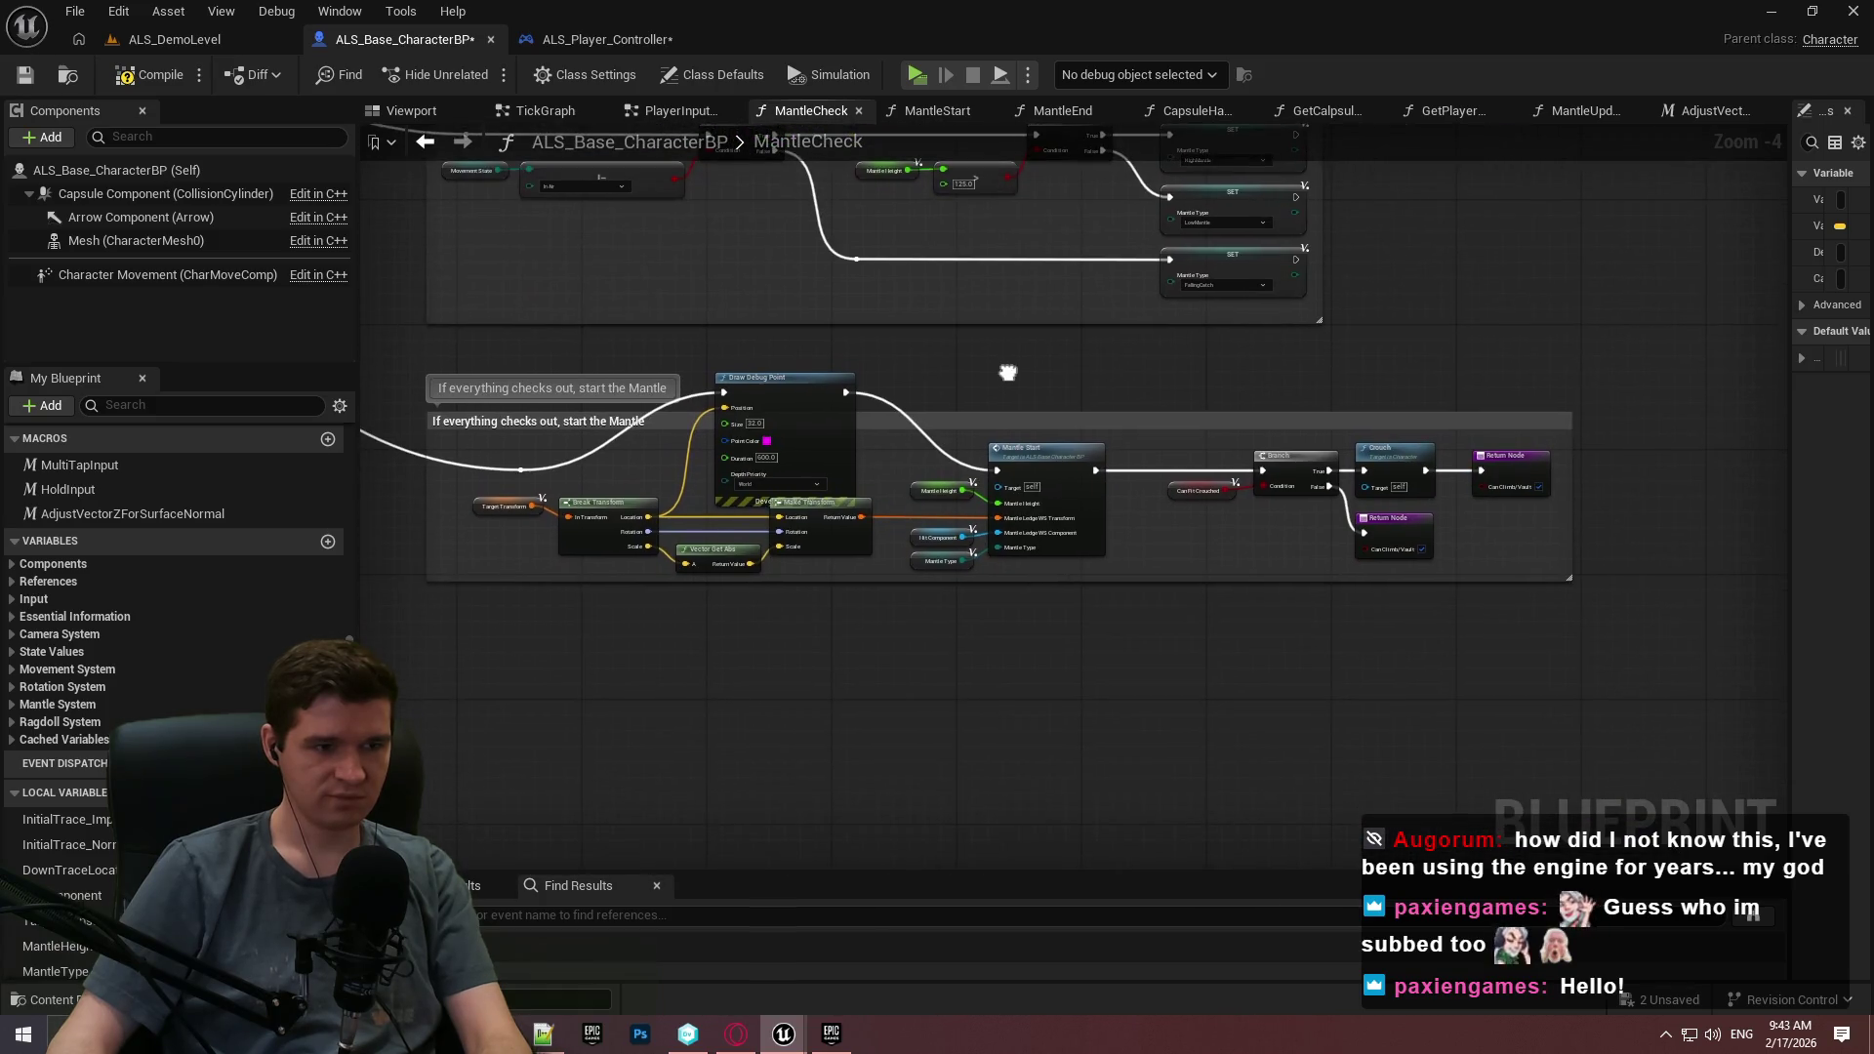
Compile ALS_Base_CharacterBP and inspect the Invalid Message Node error.
left_click(146, 76)
left_click(566, 916)
scroll(830, 722, "down", 2)
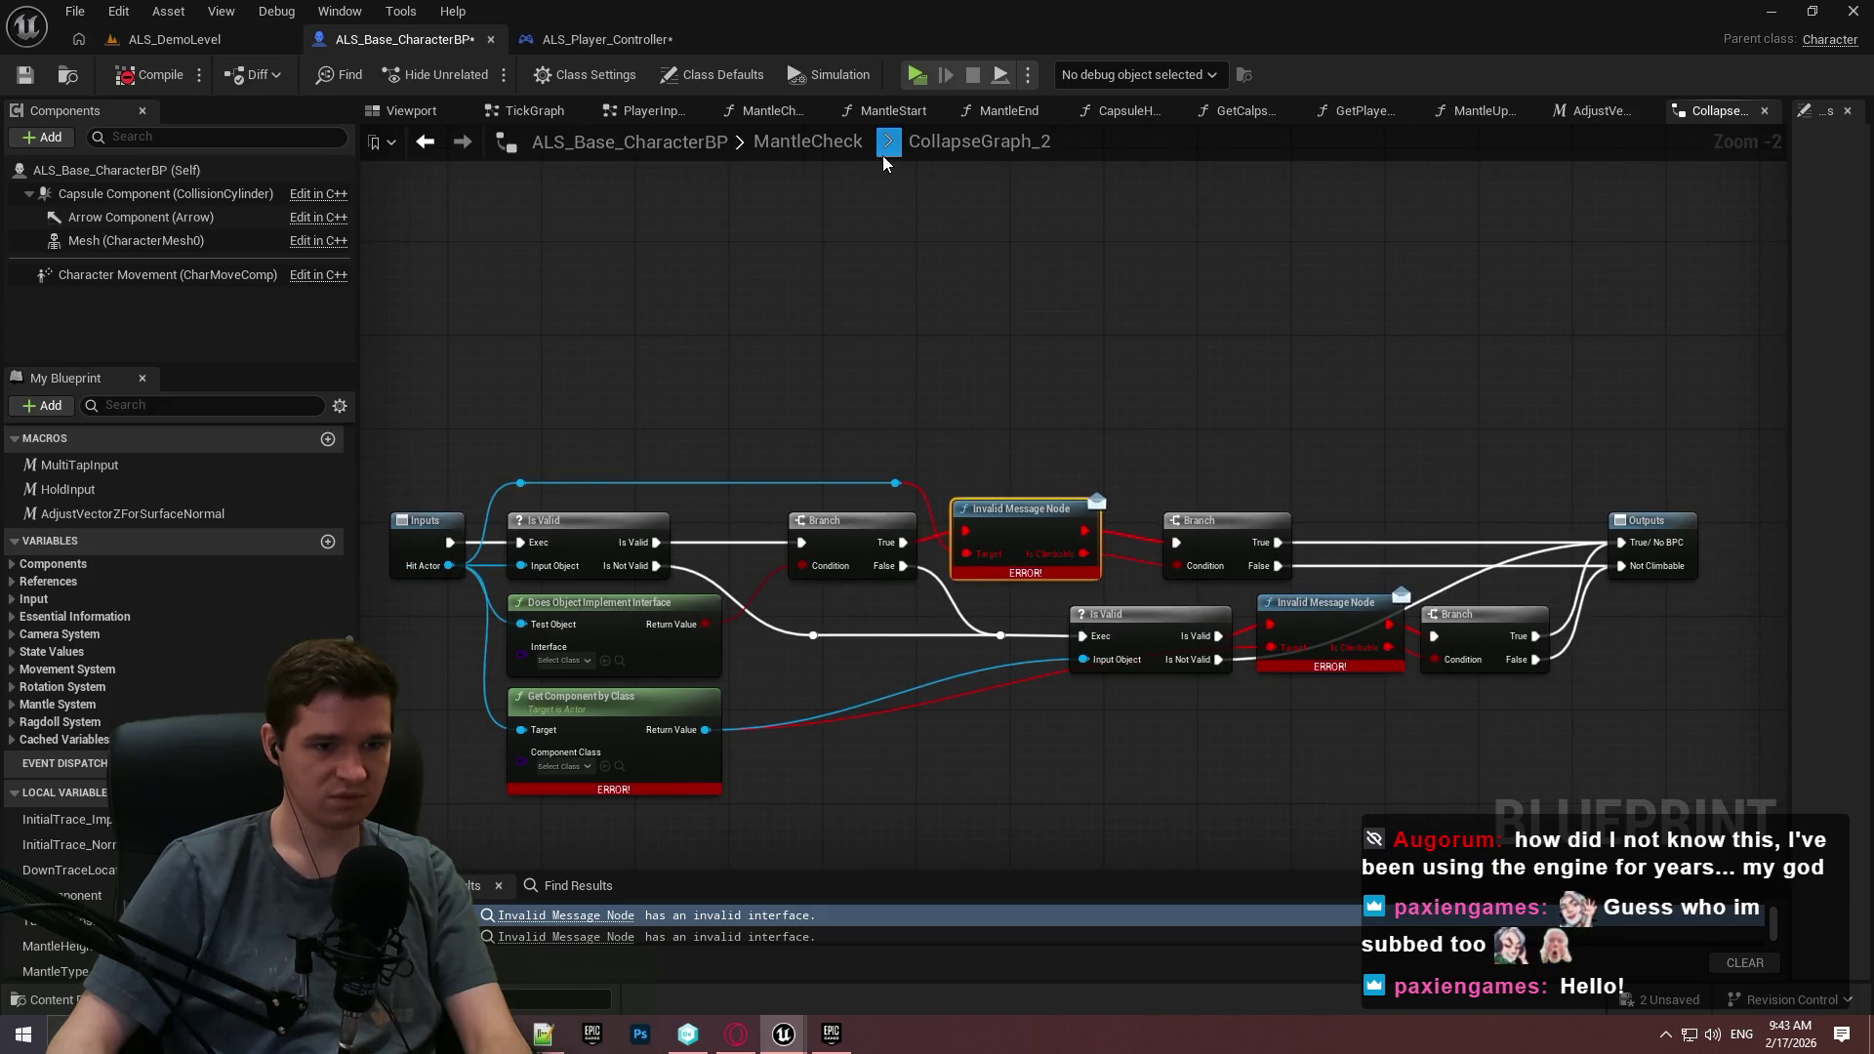
left_click(847, 140)
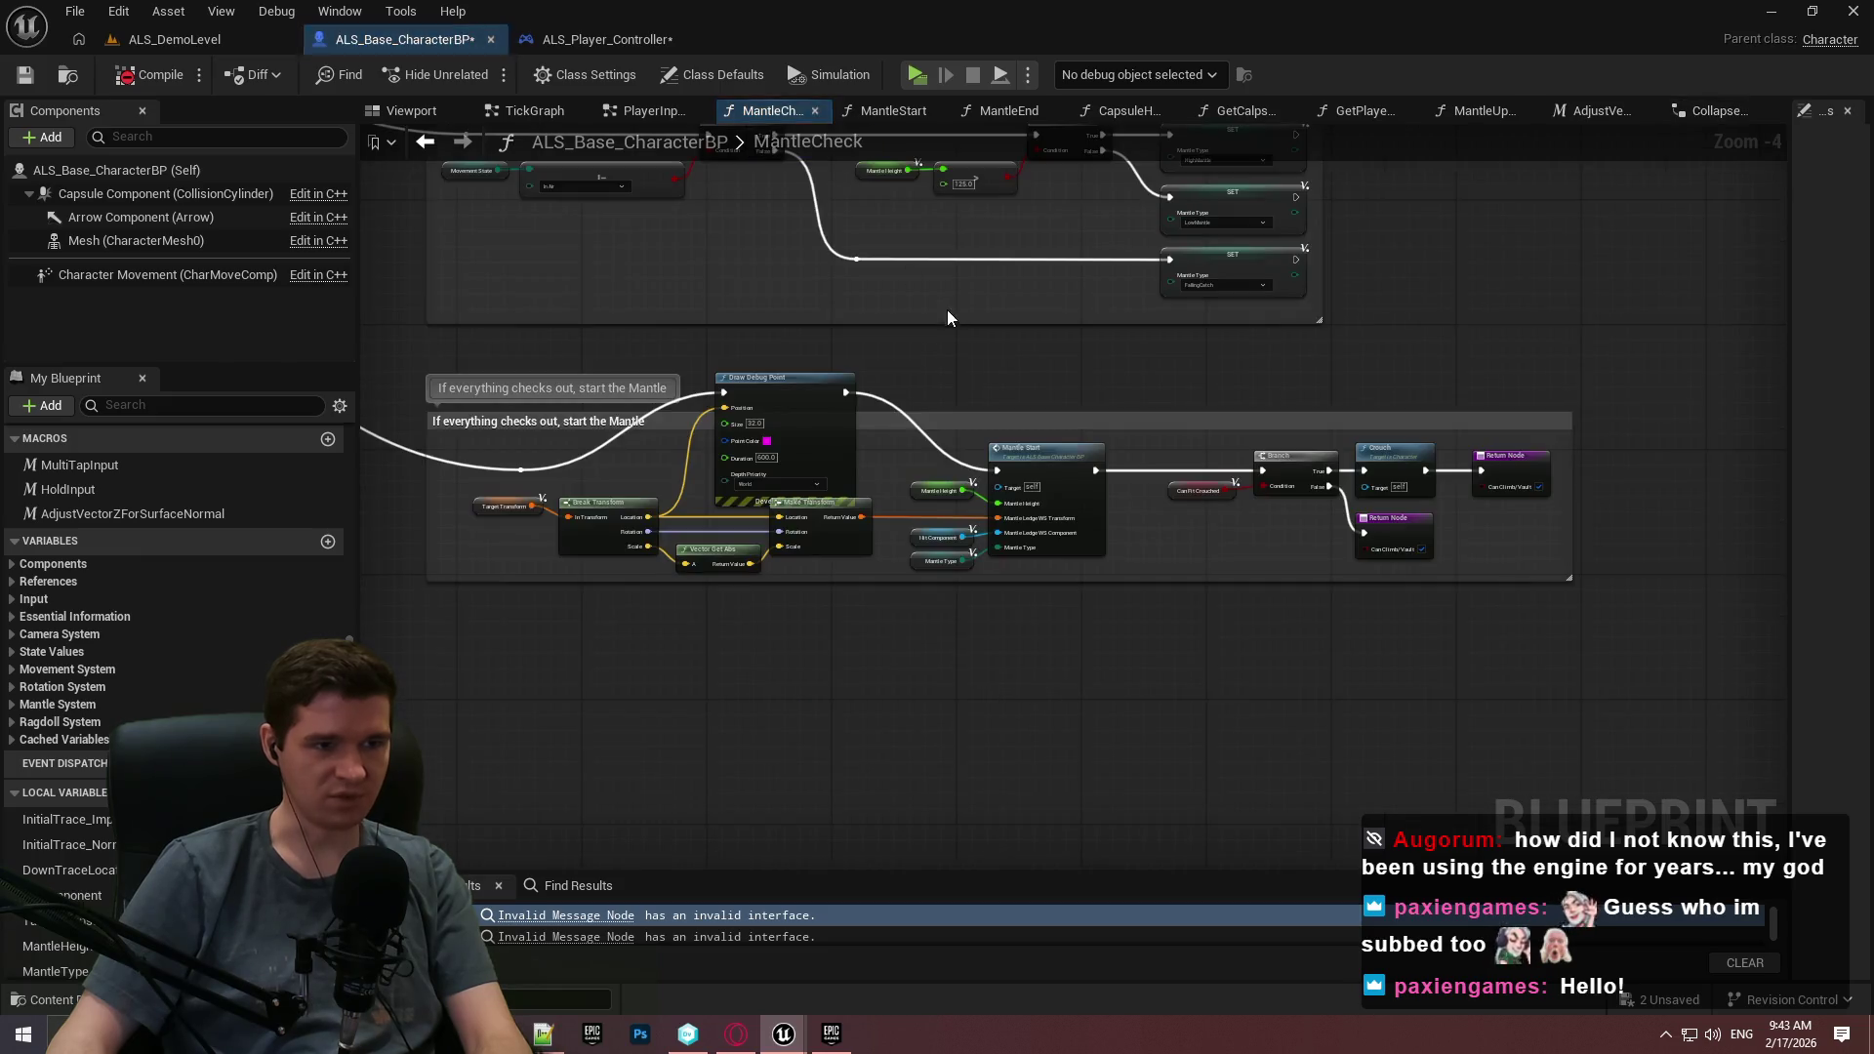
scroll(951, 303, "down", 3)
scroll(997, 467, "up", 5)
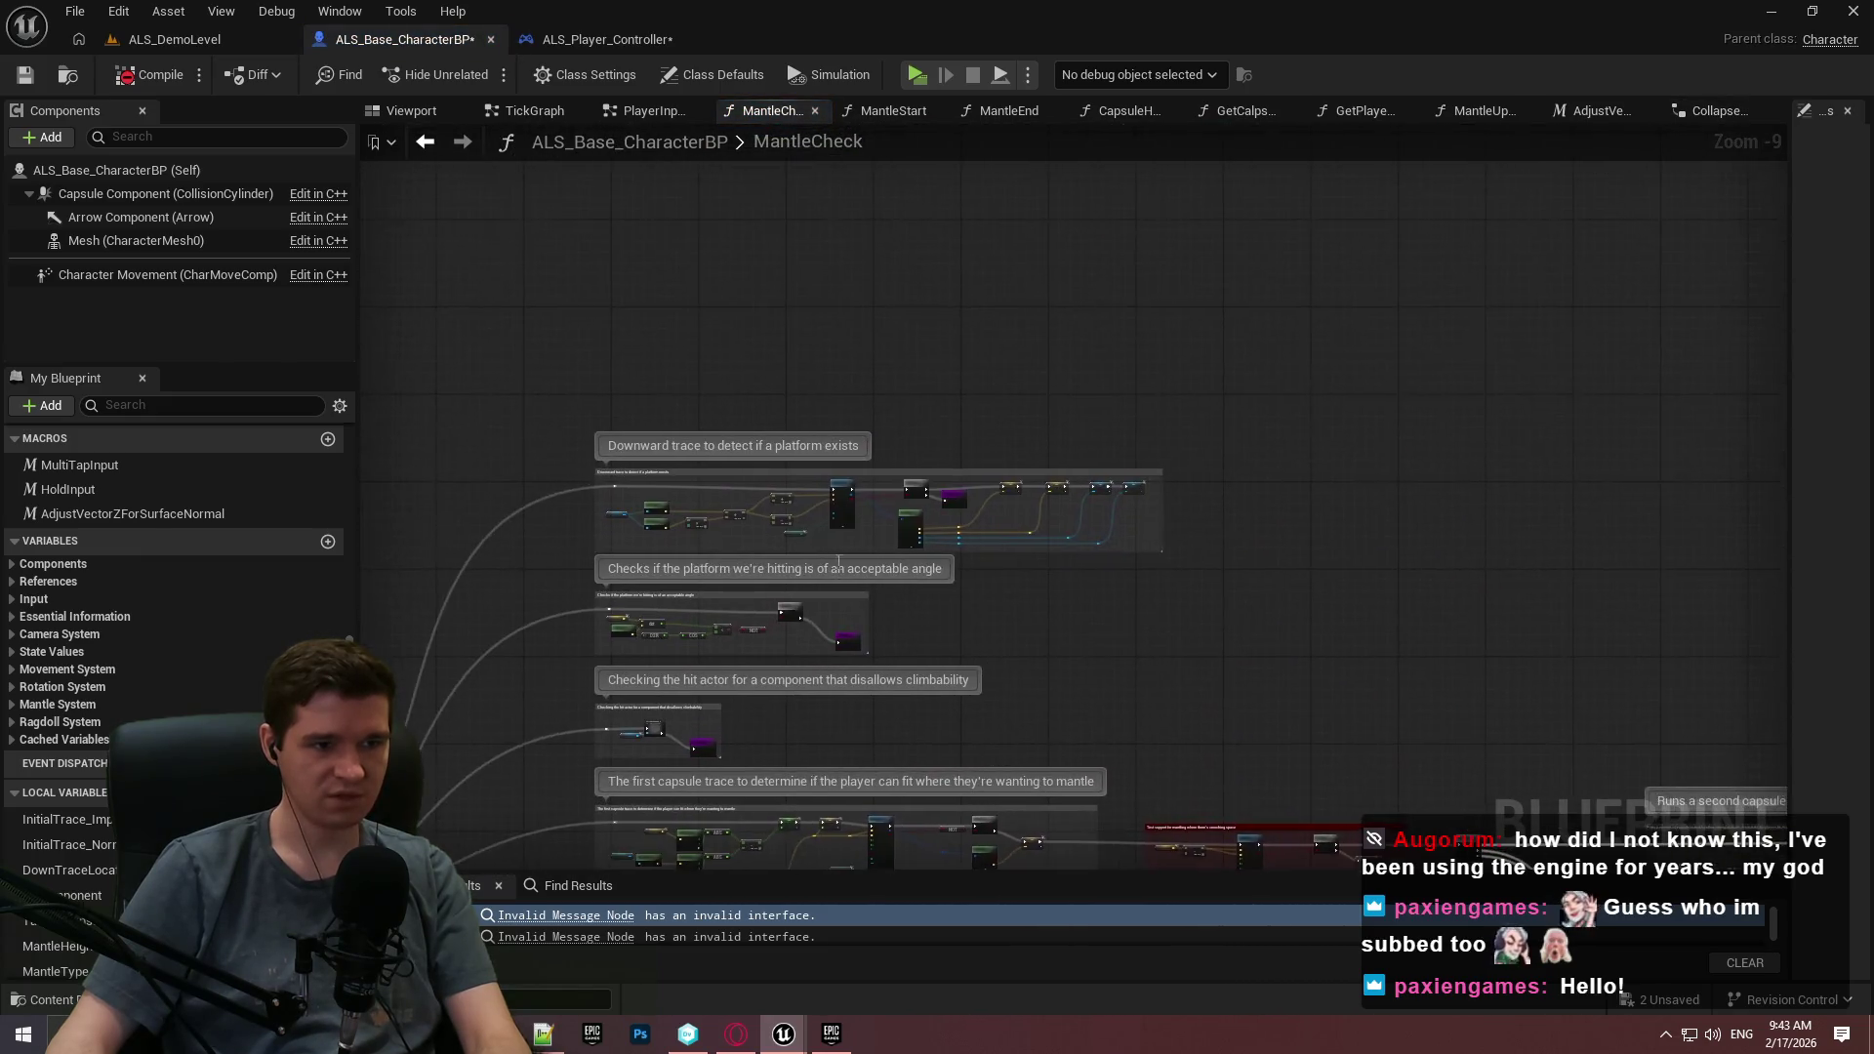
Delete the broken CollapseGraph_2 climbability-check node and its wires.
left_click_drag(998, 467, 764, 345)
scroll(764, 346, "up", 2)
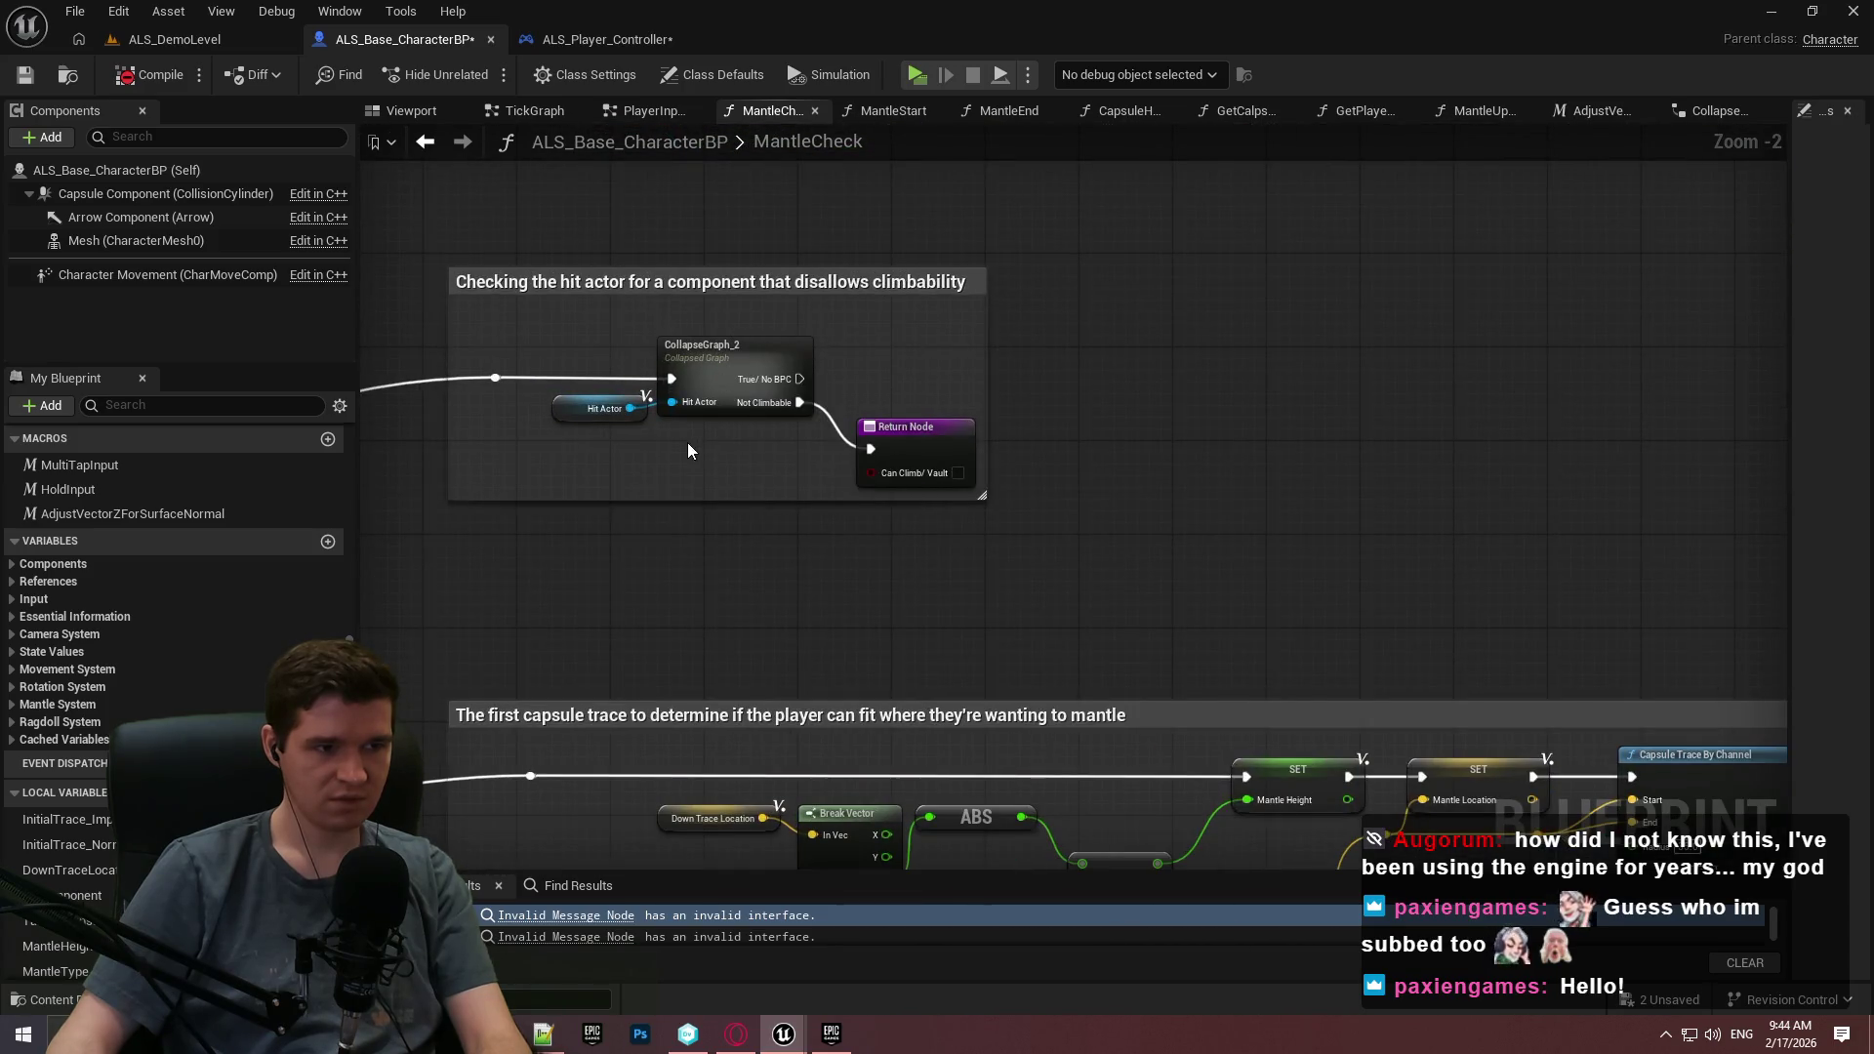
left_click_drag(774, 485, 1003, 473)
scroll(960, 502, "down", 1)
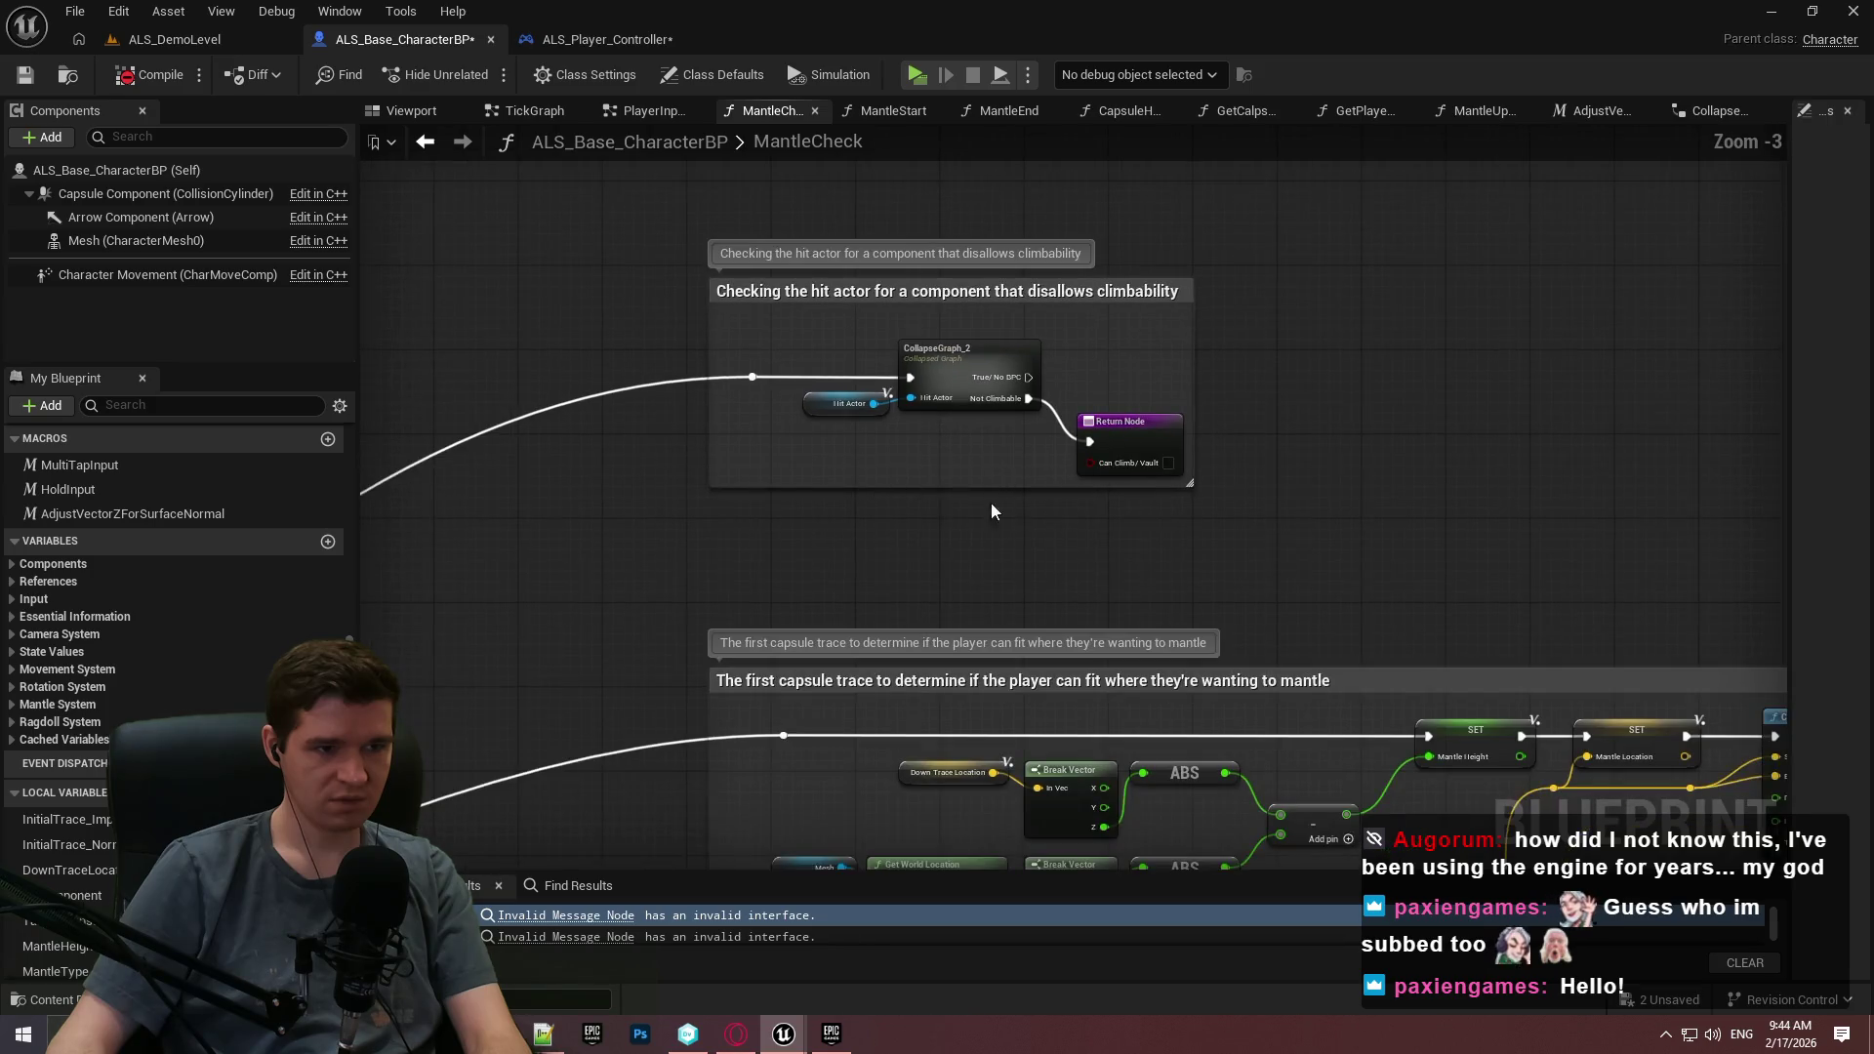
left_click(917, 397)
key("Delete")
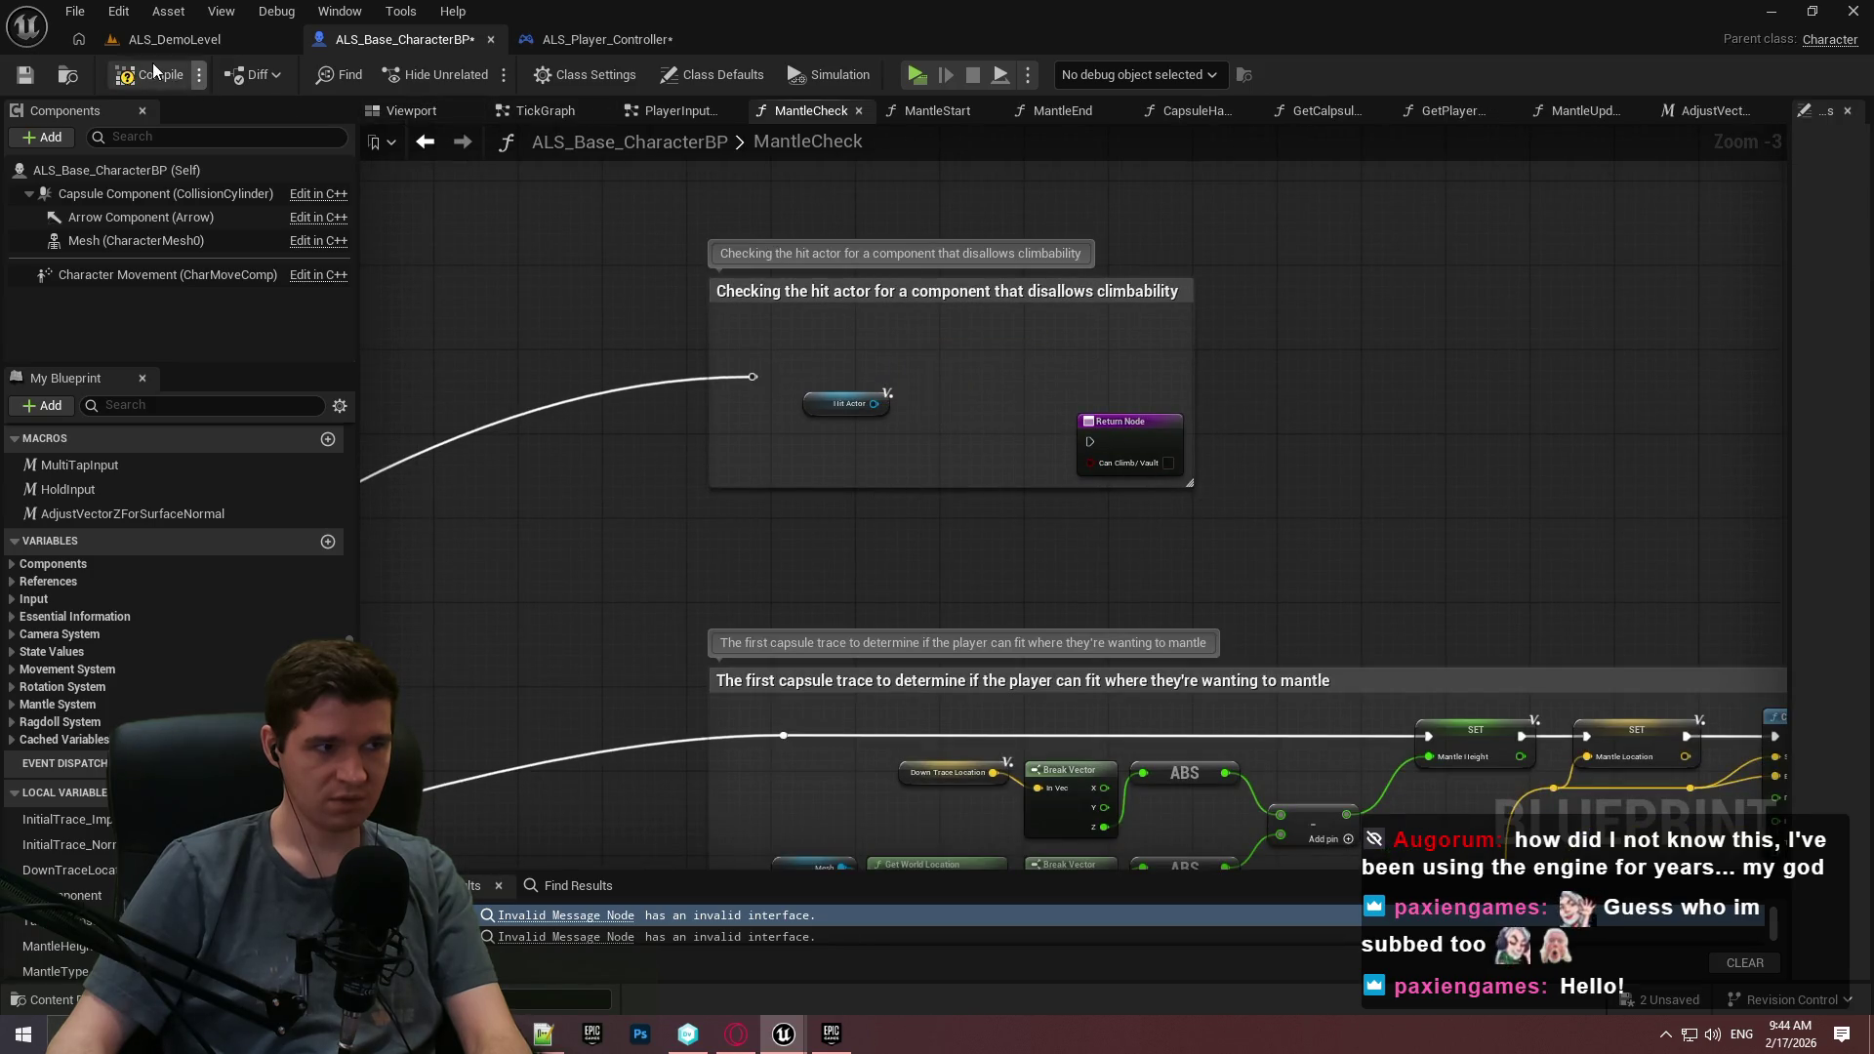
Create a local CapsuleHitLoc variable so the blueprint compiles, then return to ALS_DemoLevel.
left_click(143, 77)
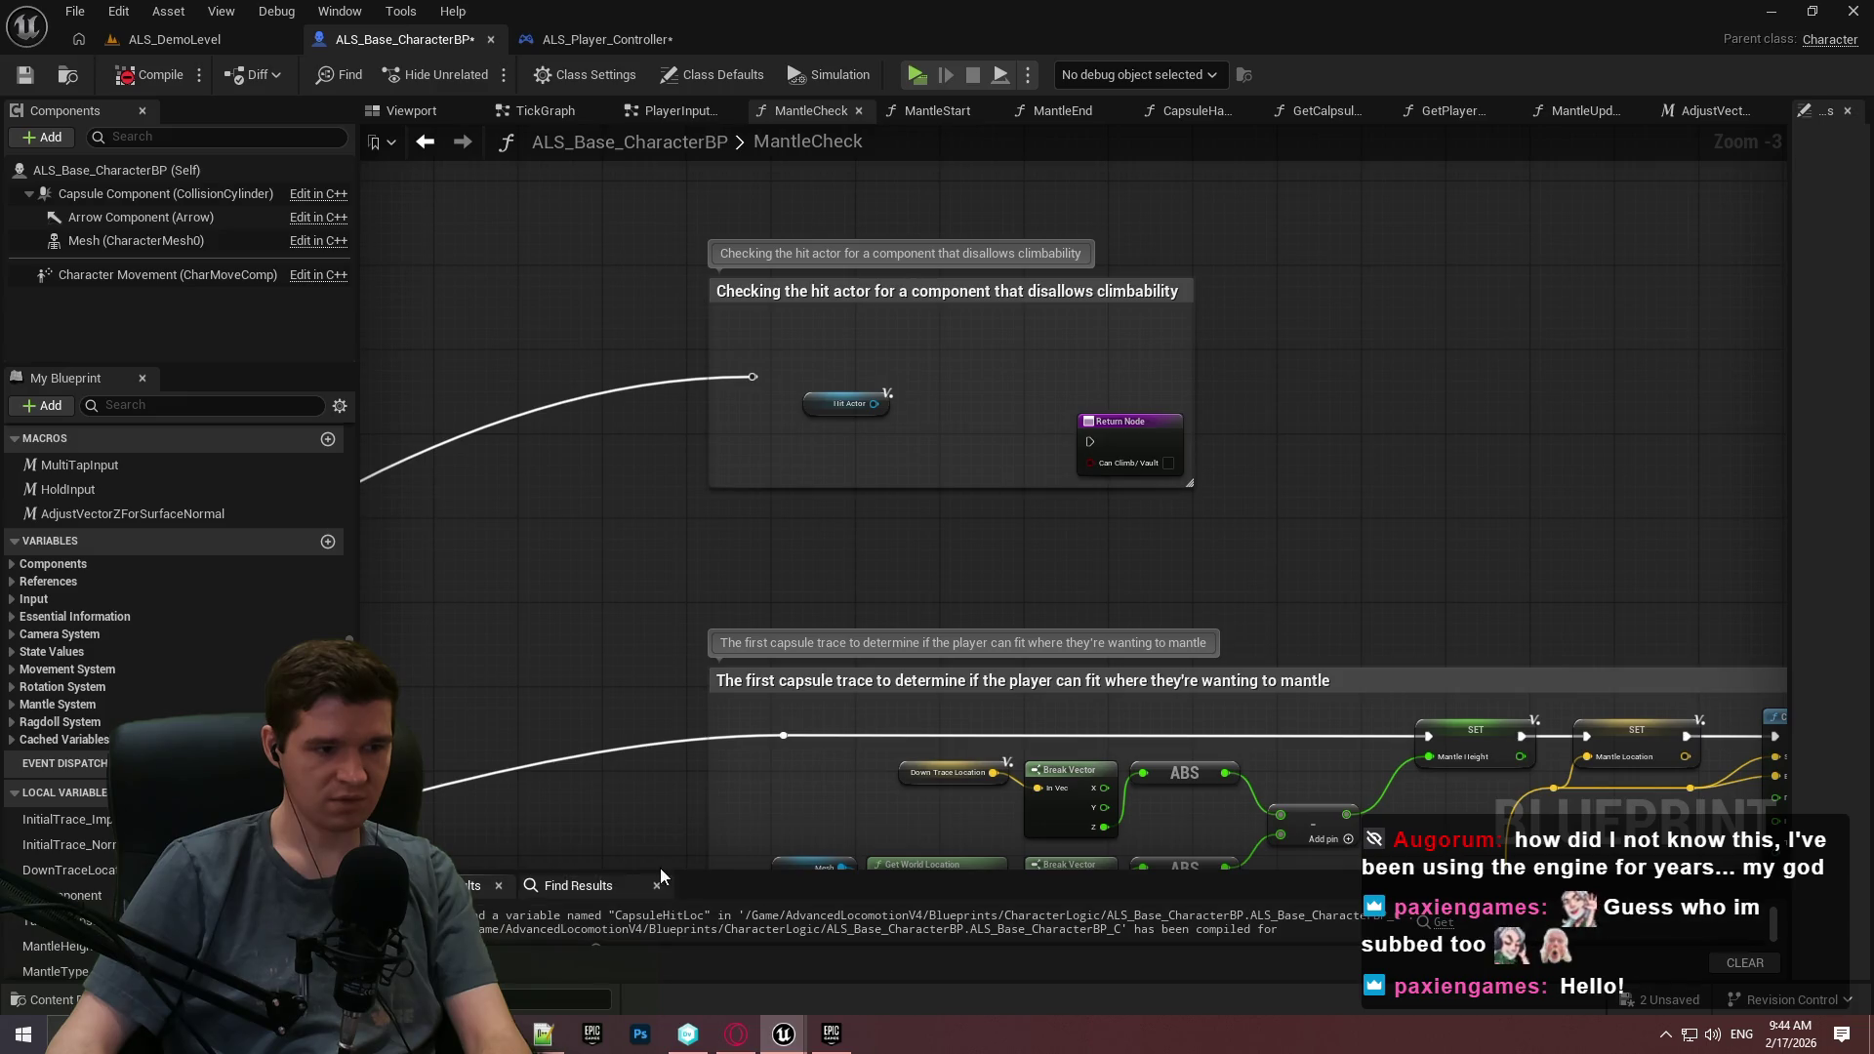
left_click(1414, 797)
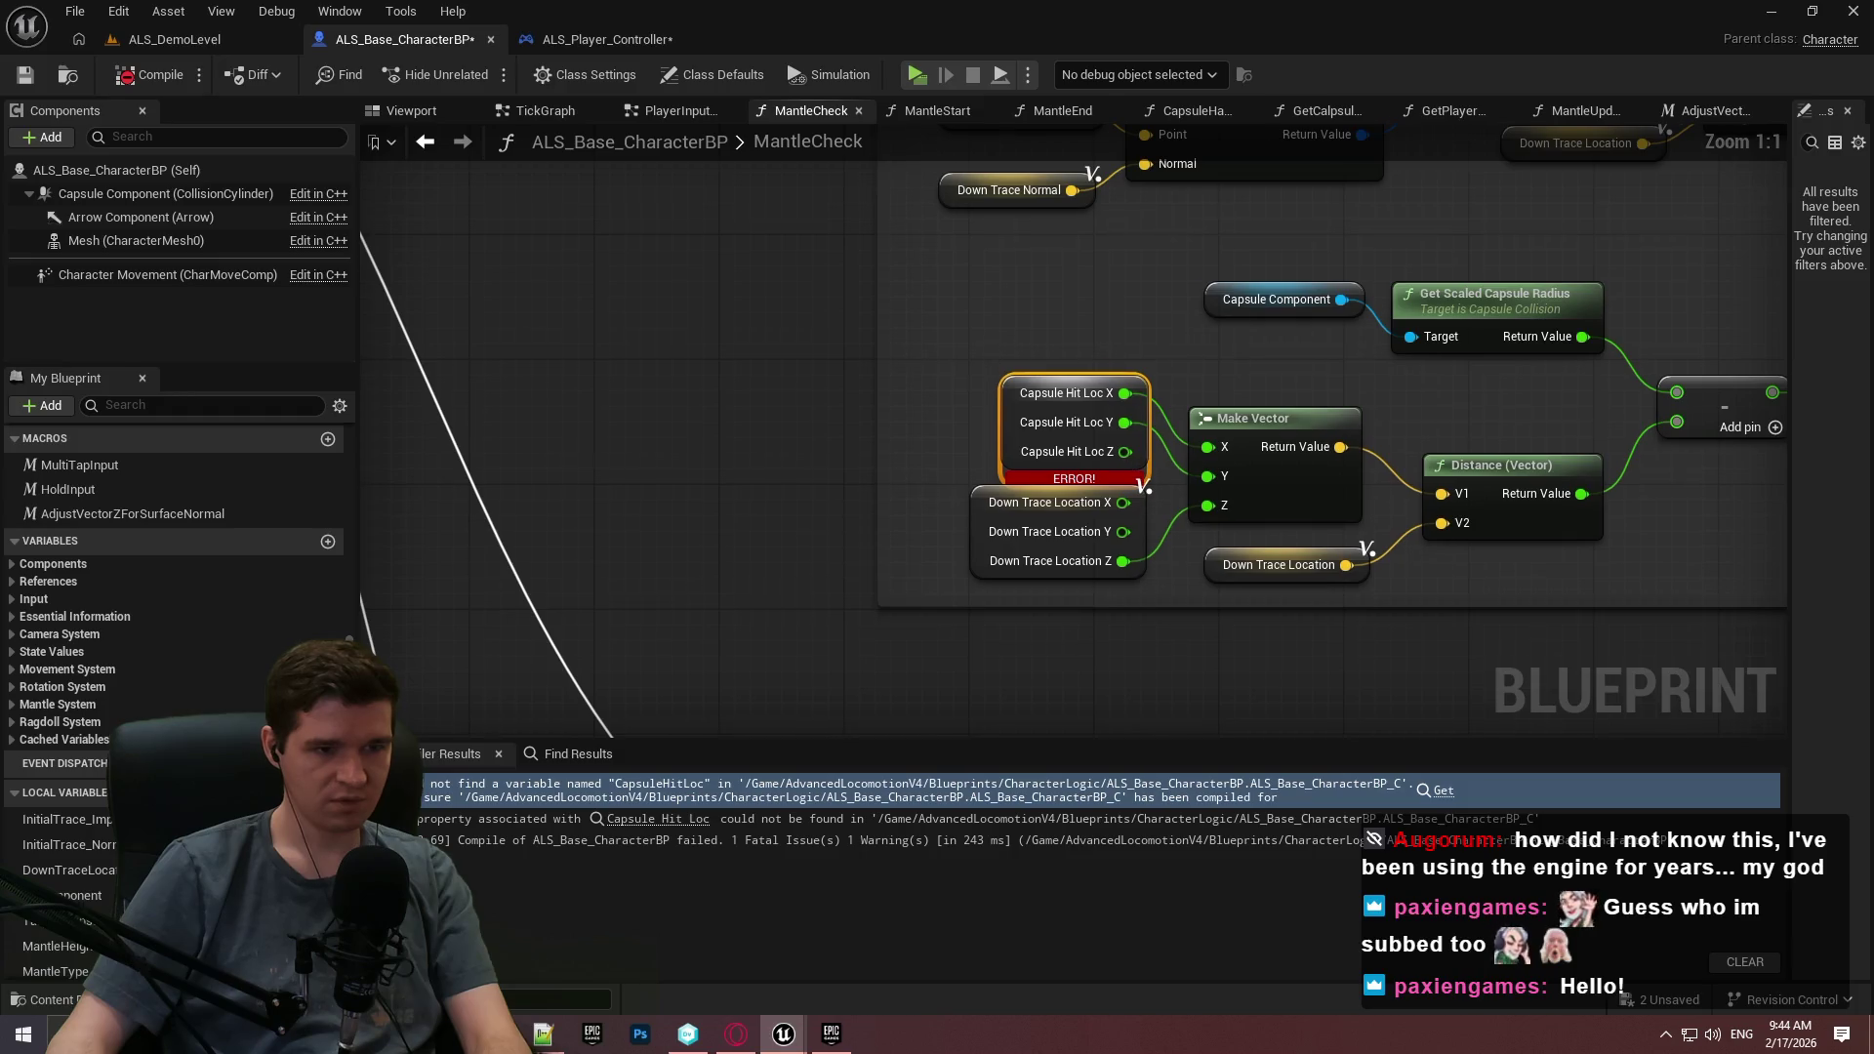
right_click(886, 385)
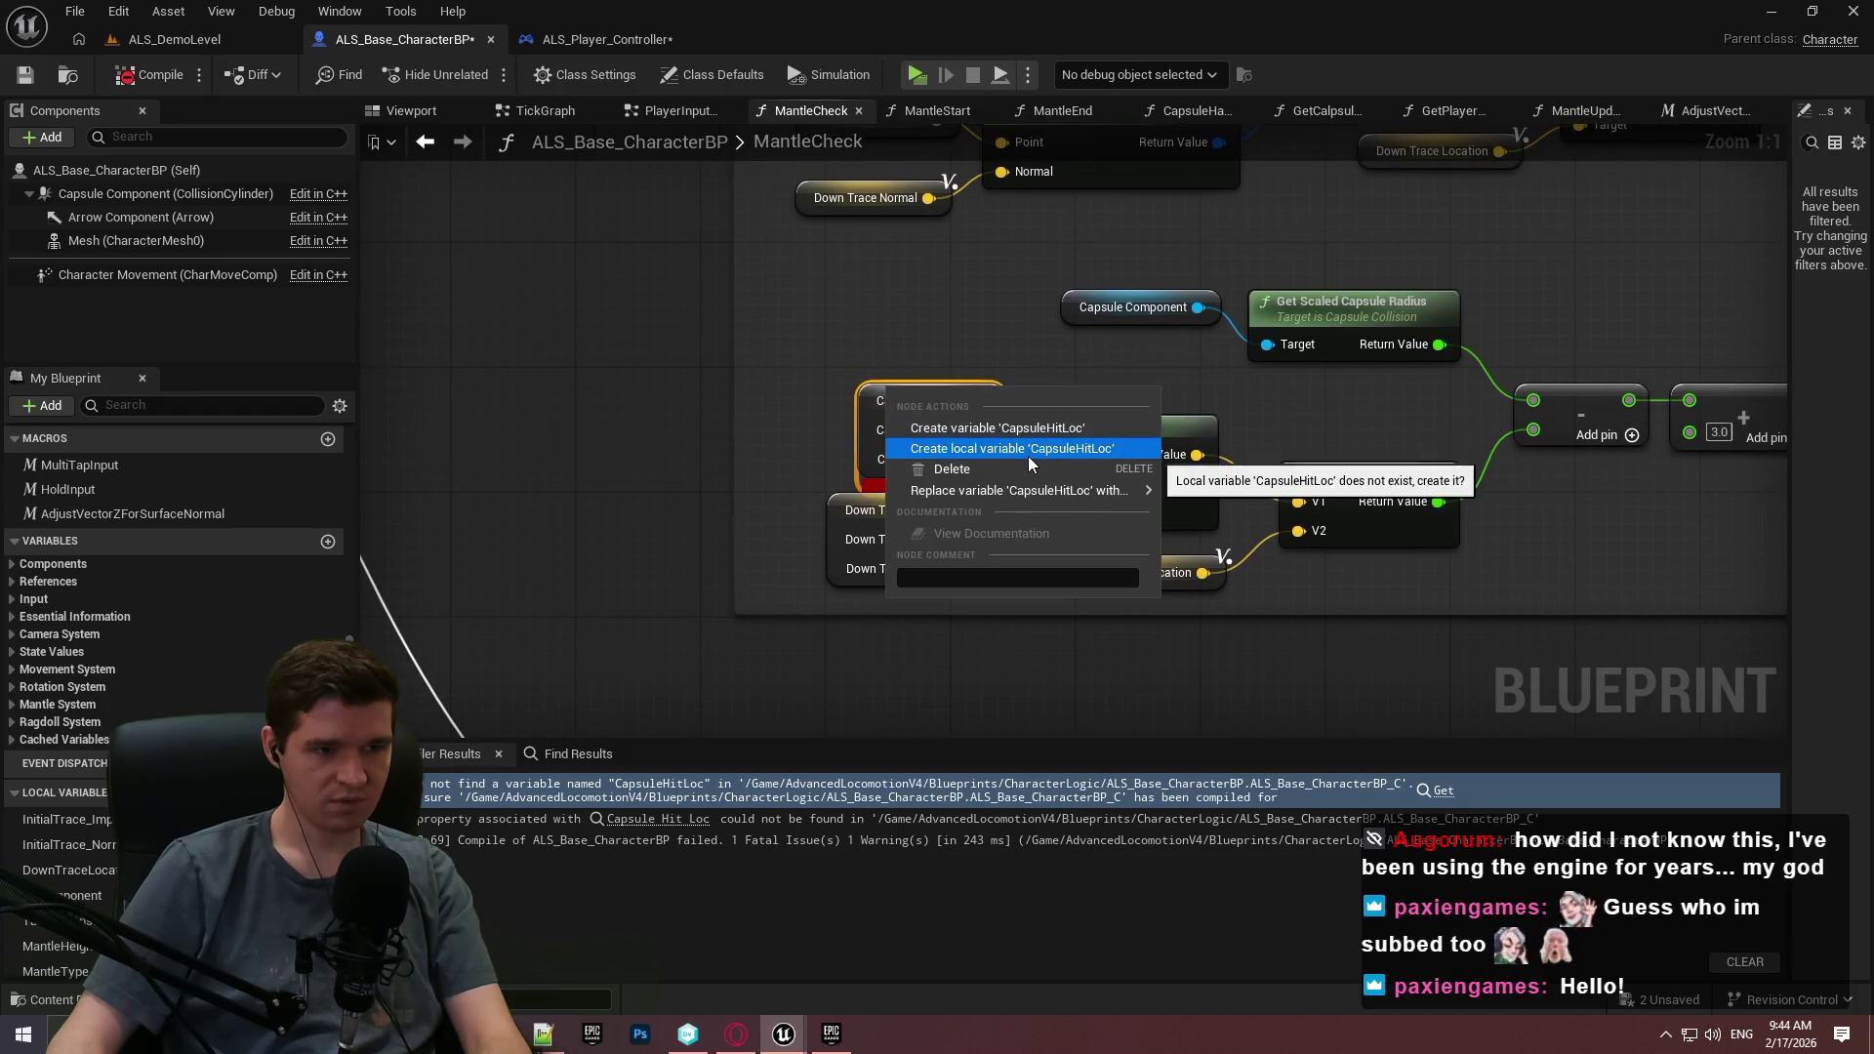
left_click(1027, 452)
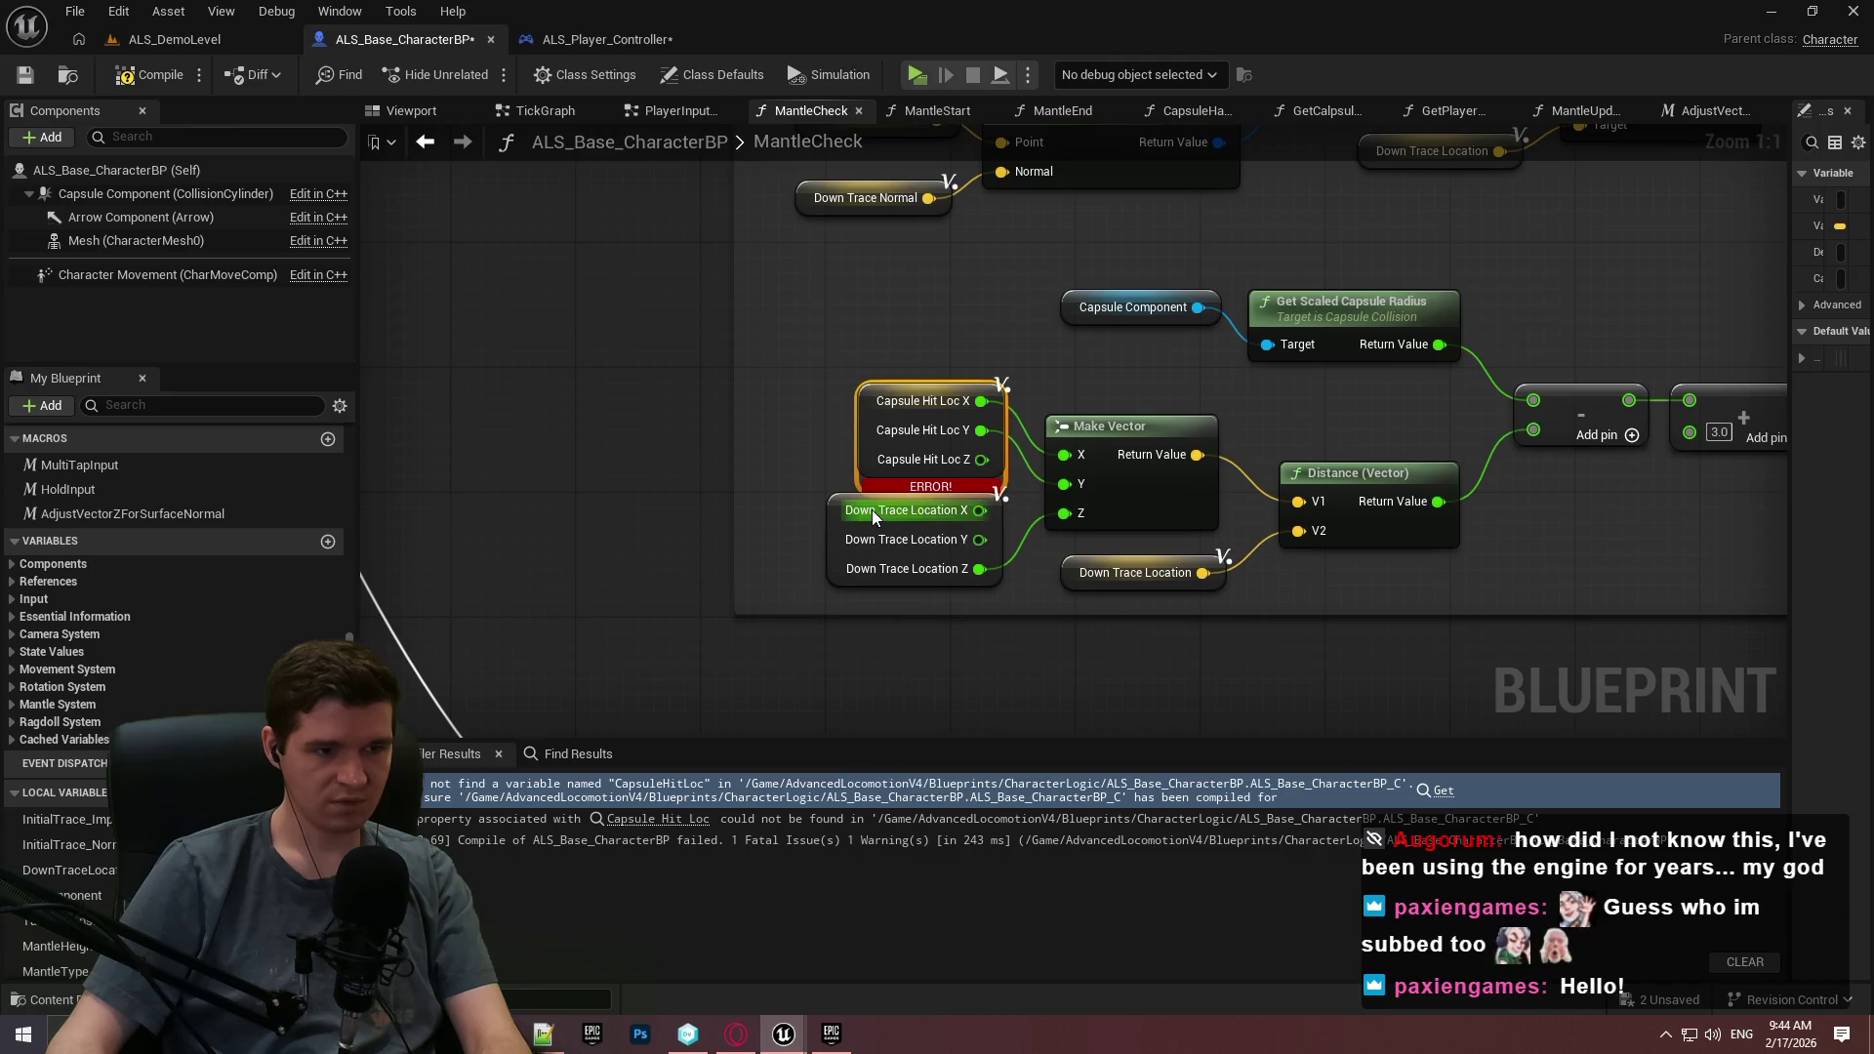
left_click(138, 85)
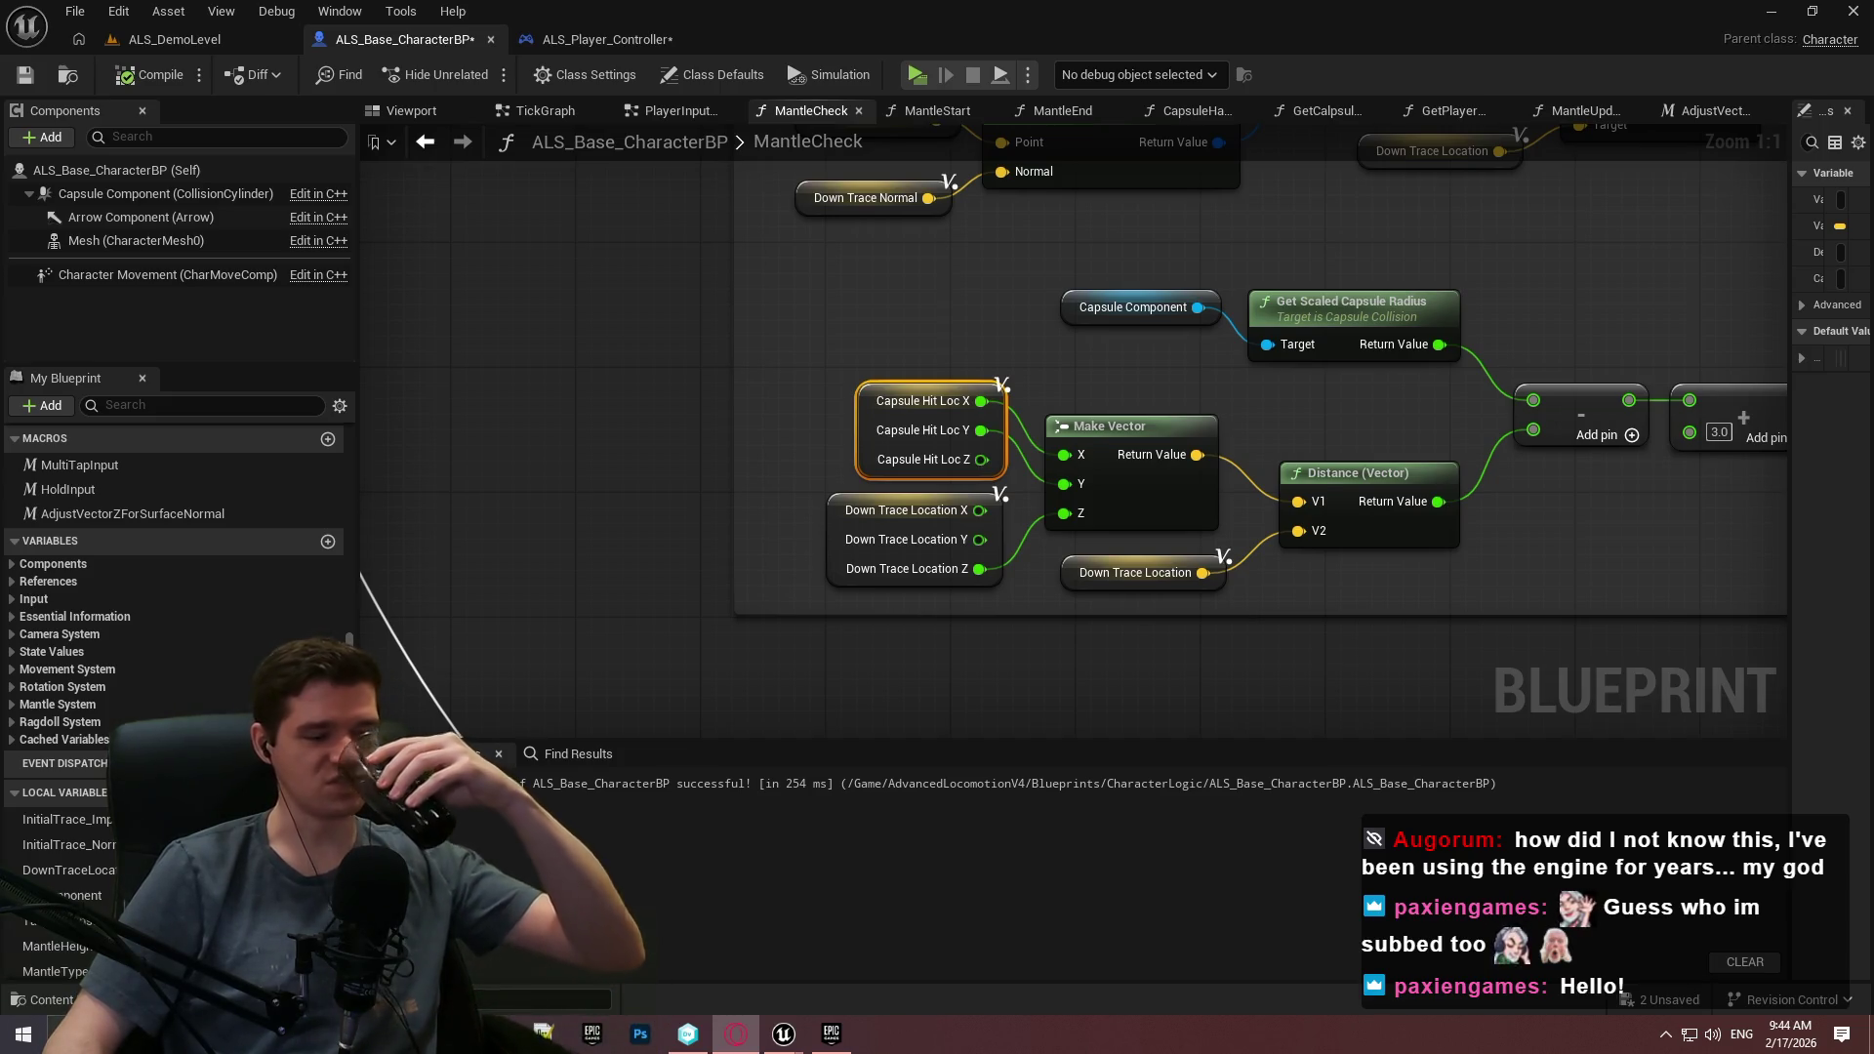
left_click(171, 41)
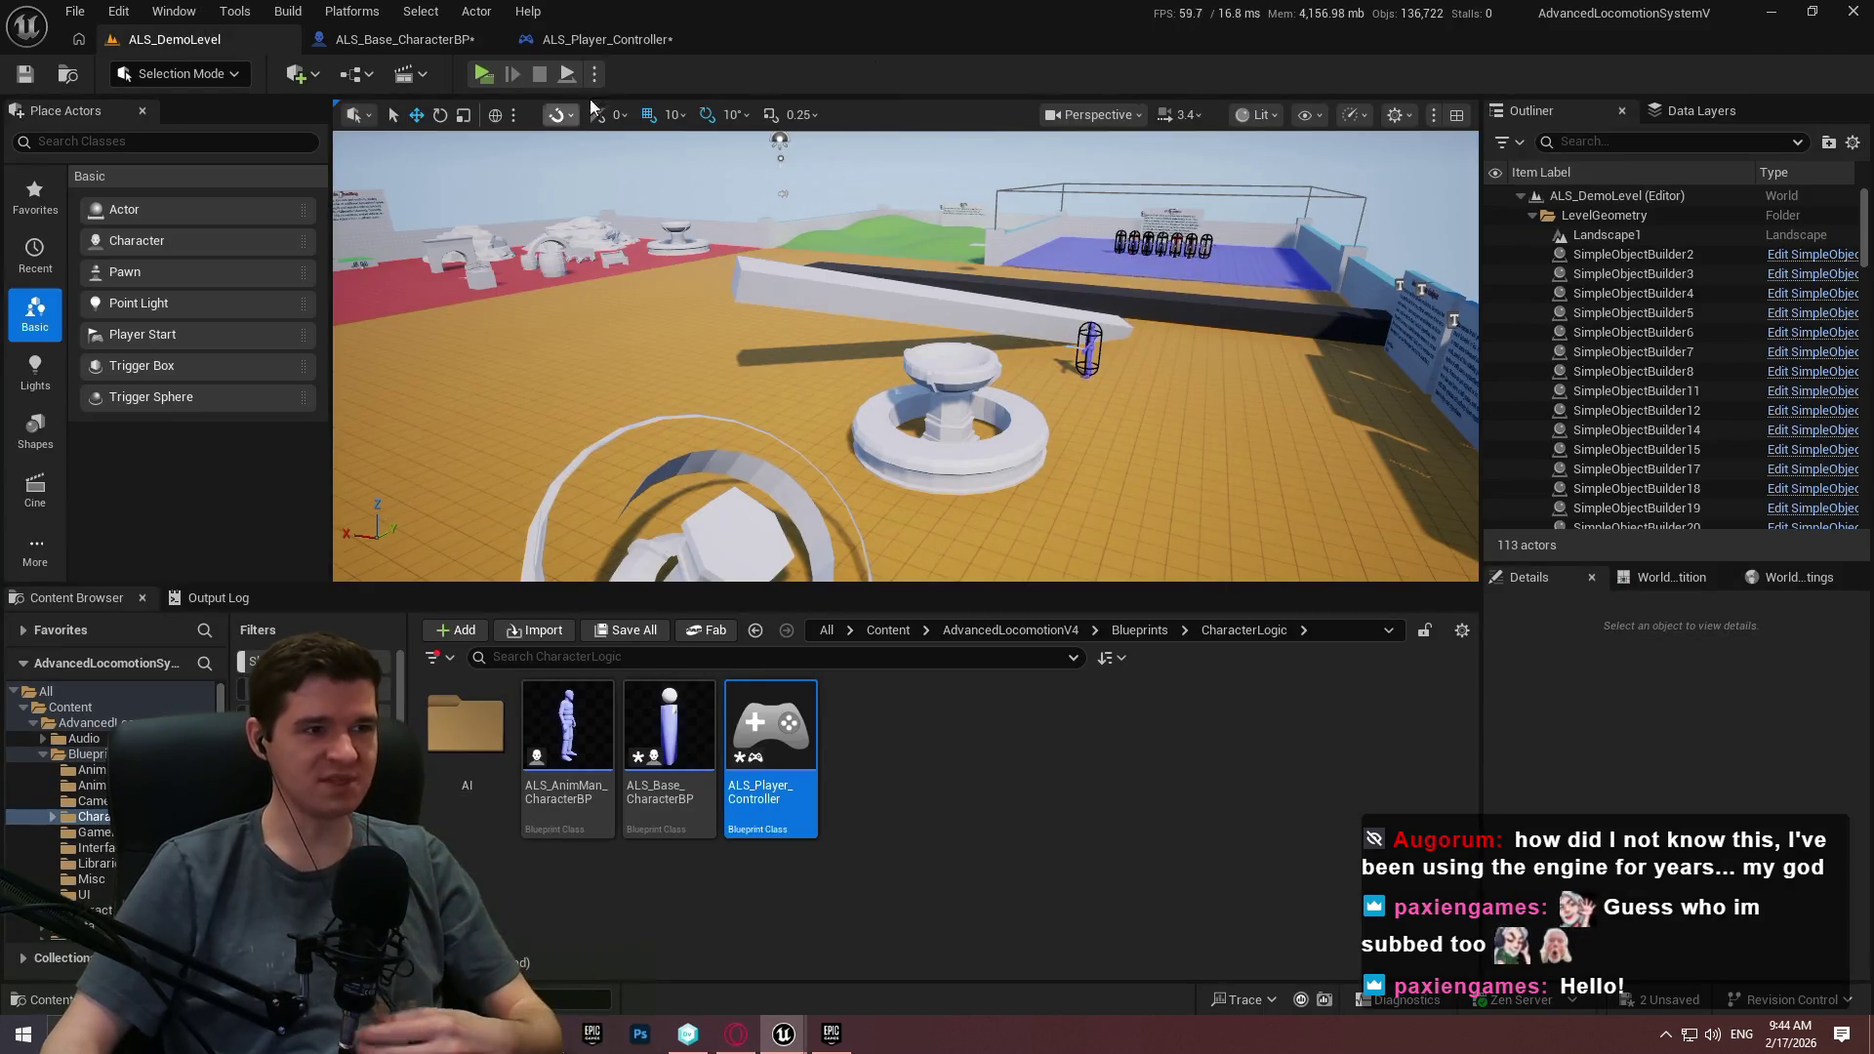
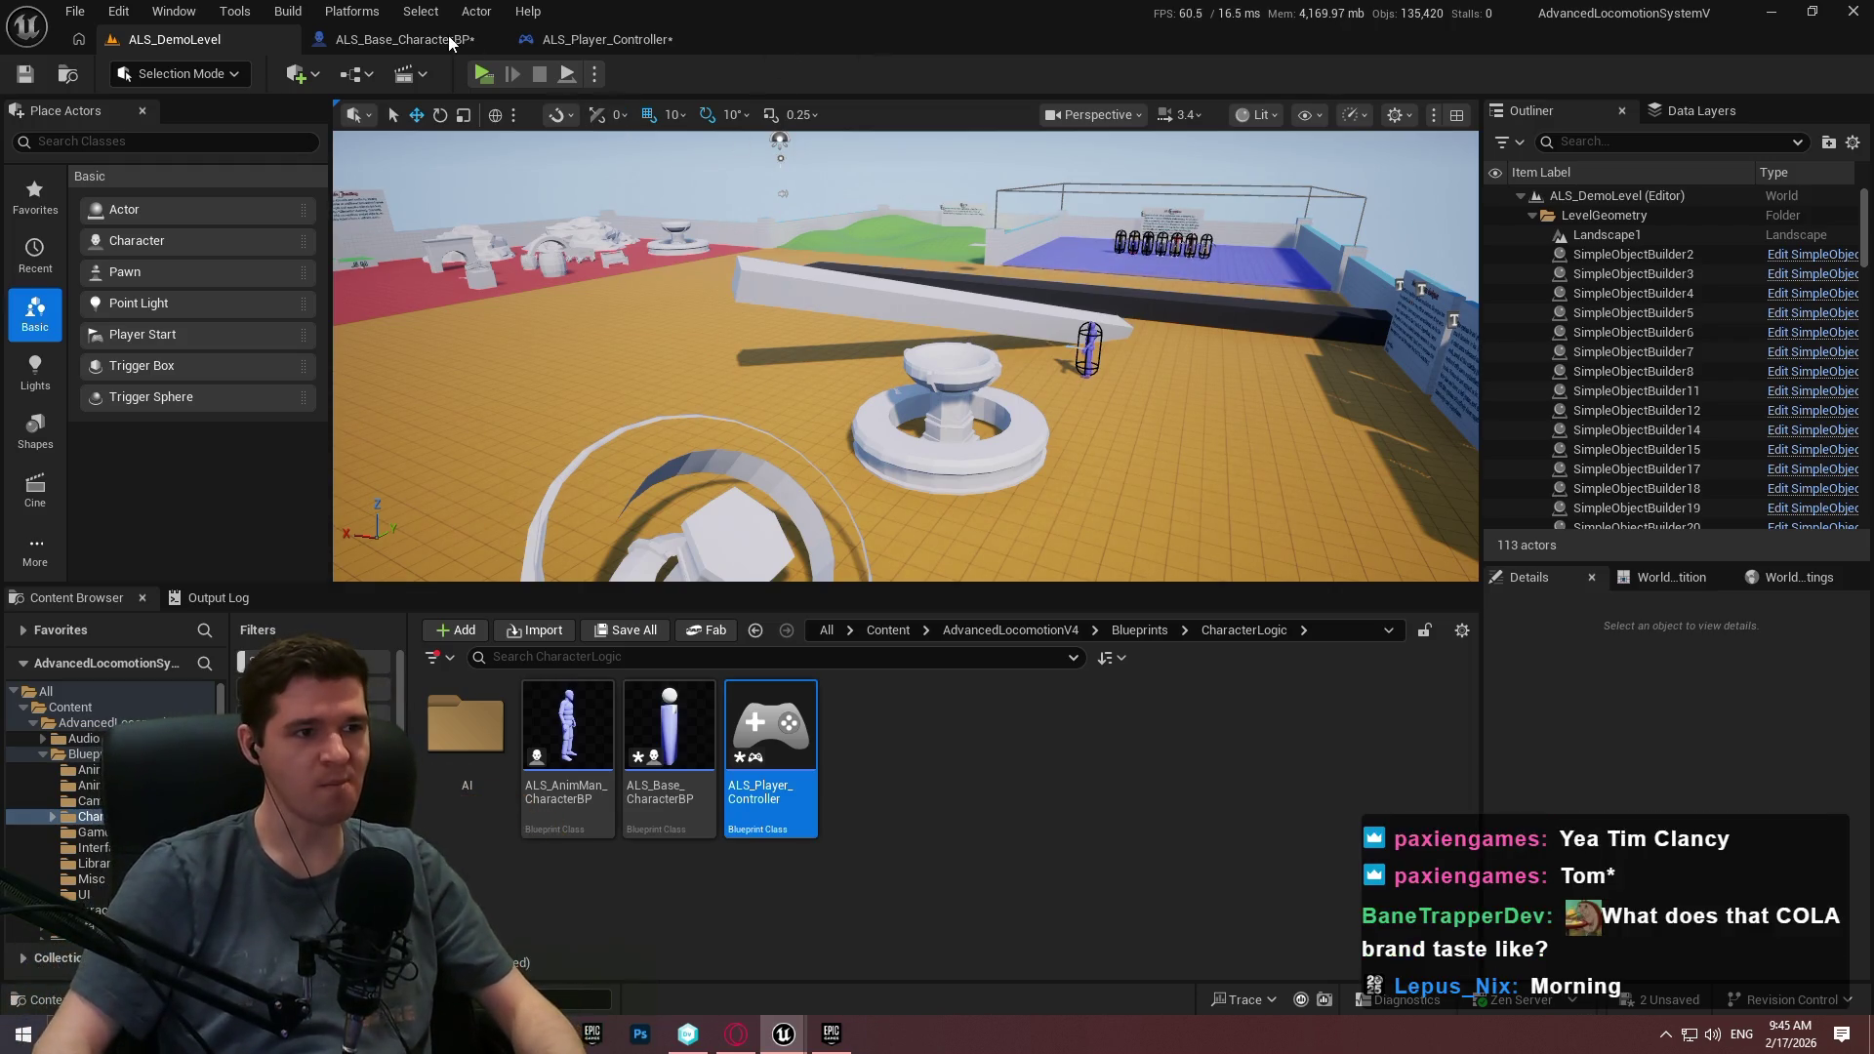
Start a standalone play test and mantle onto the long white wall in slow motion.
left_click(481, 75)
key("w")
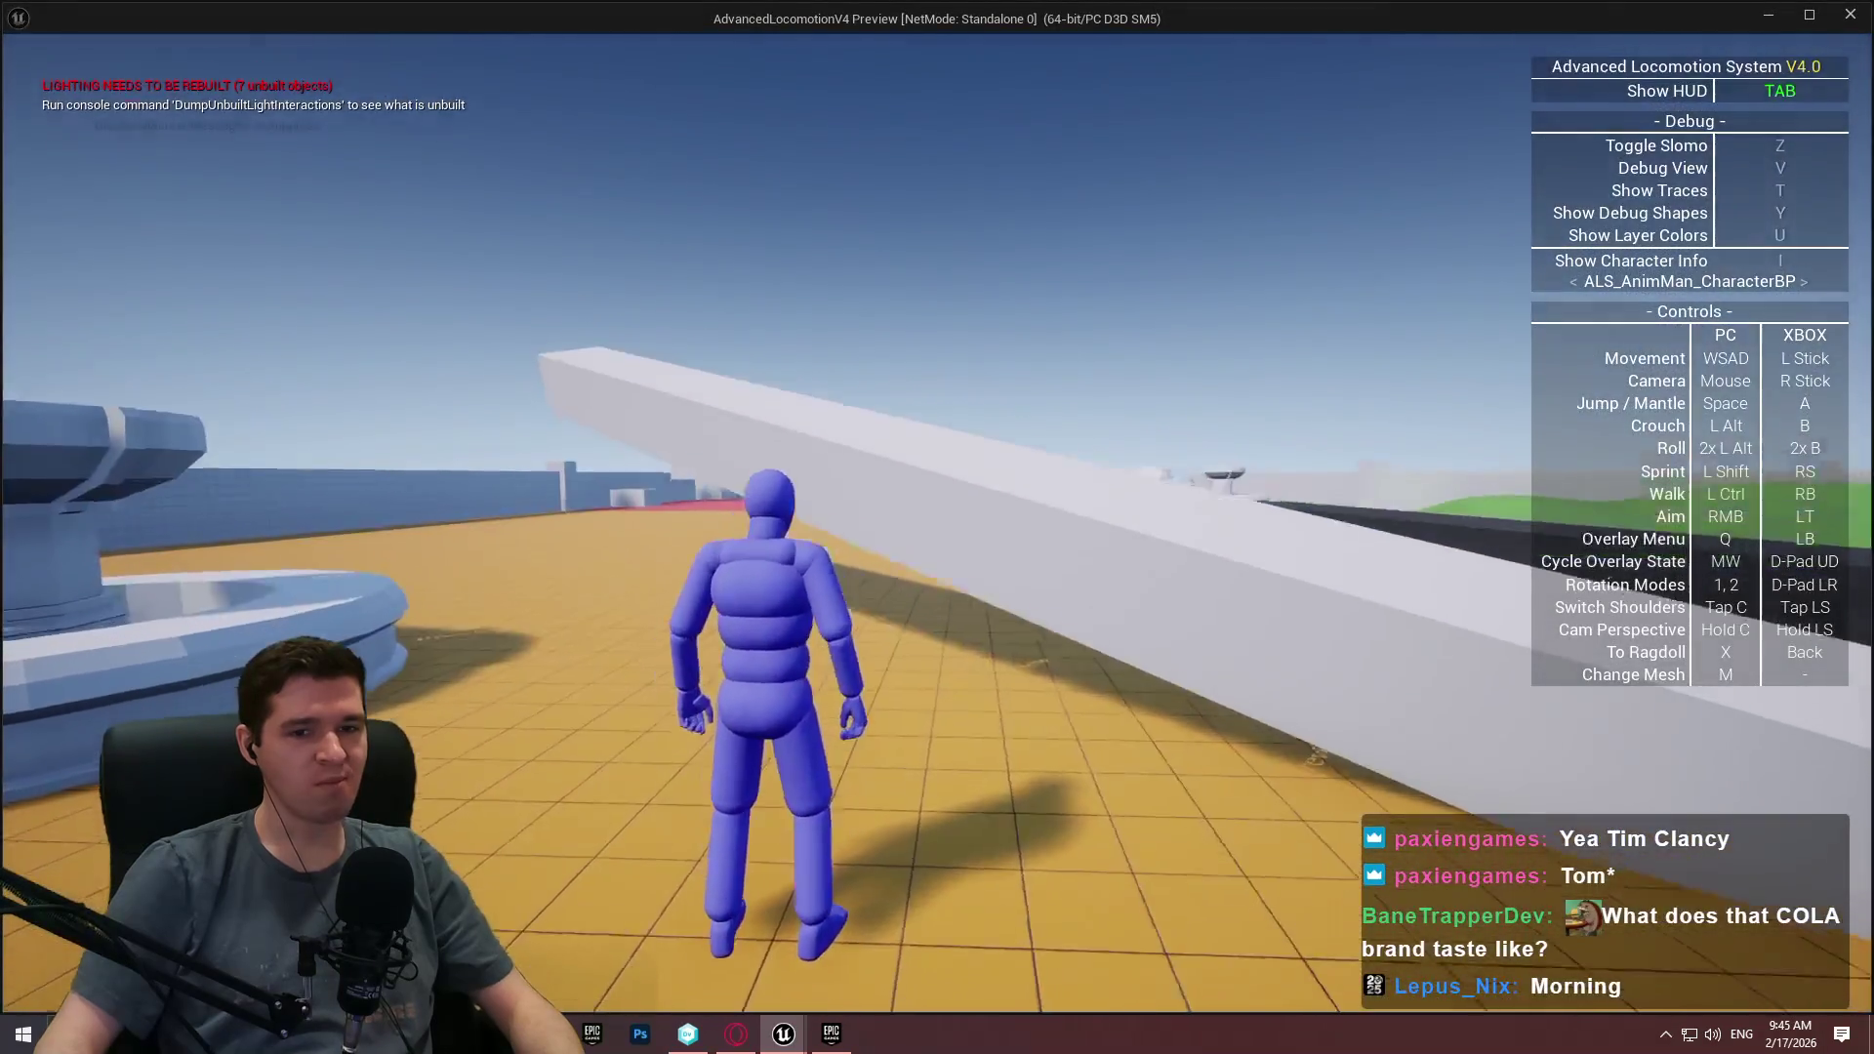
key("space")
key("z")
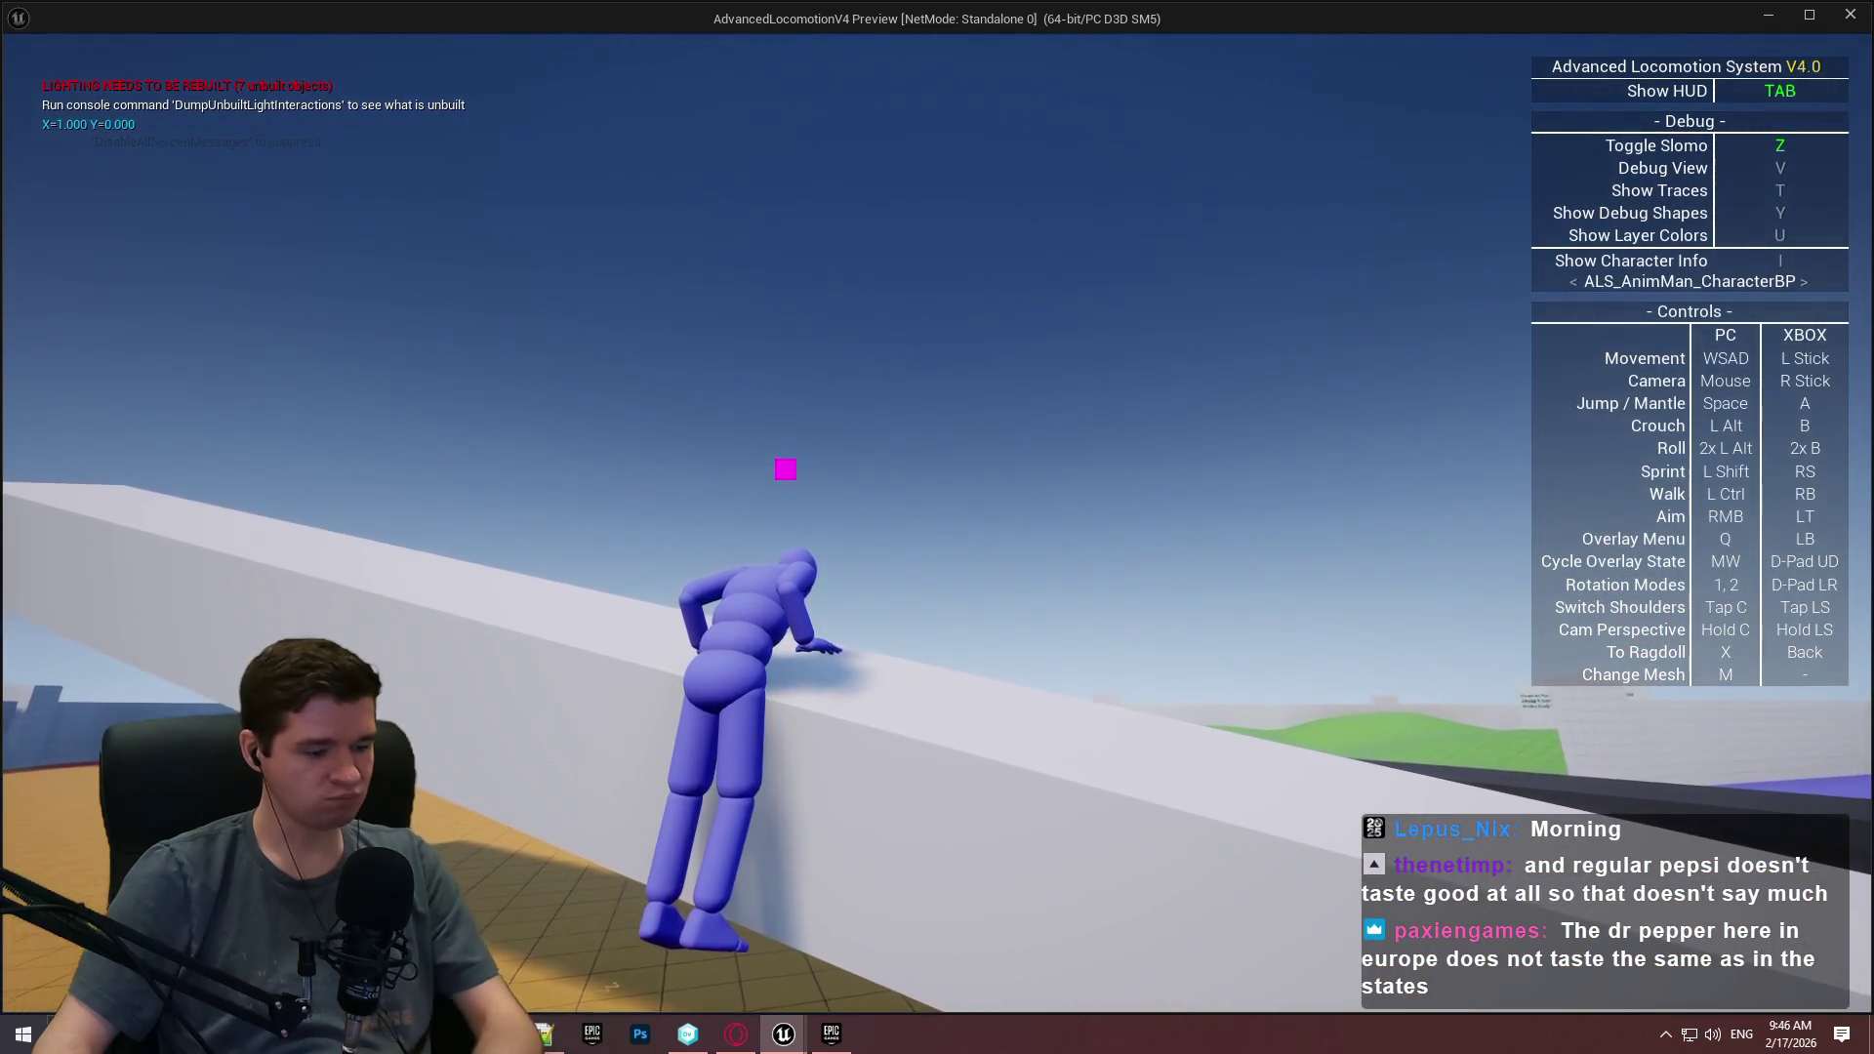
key("z")
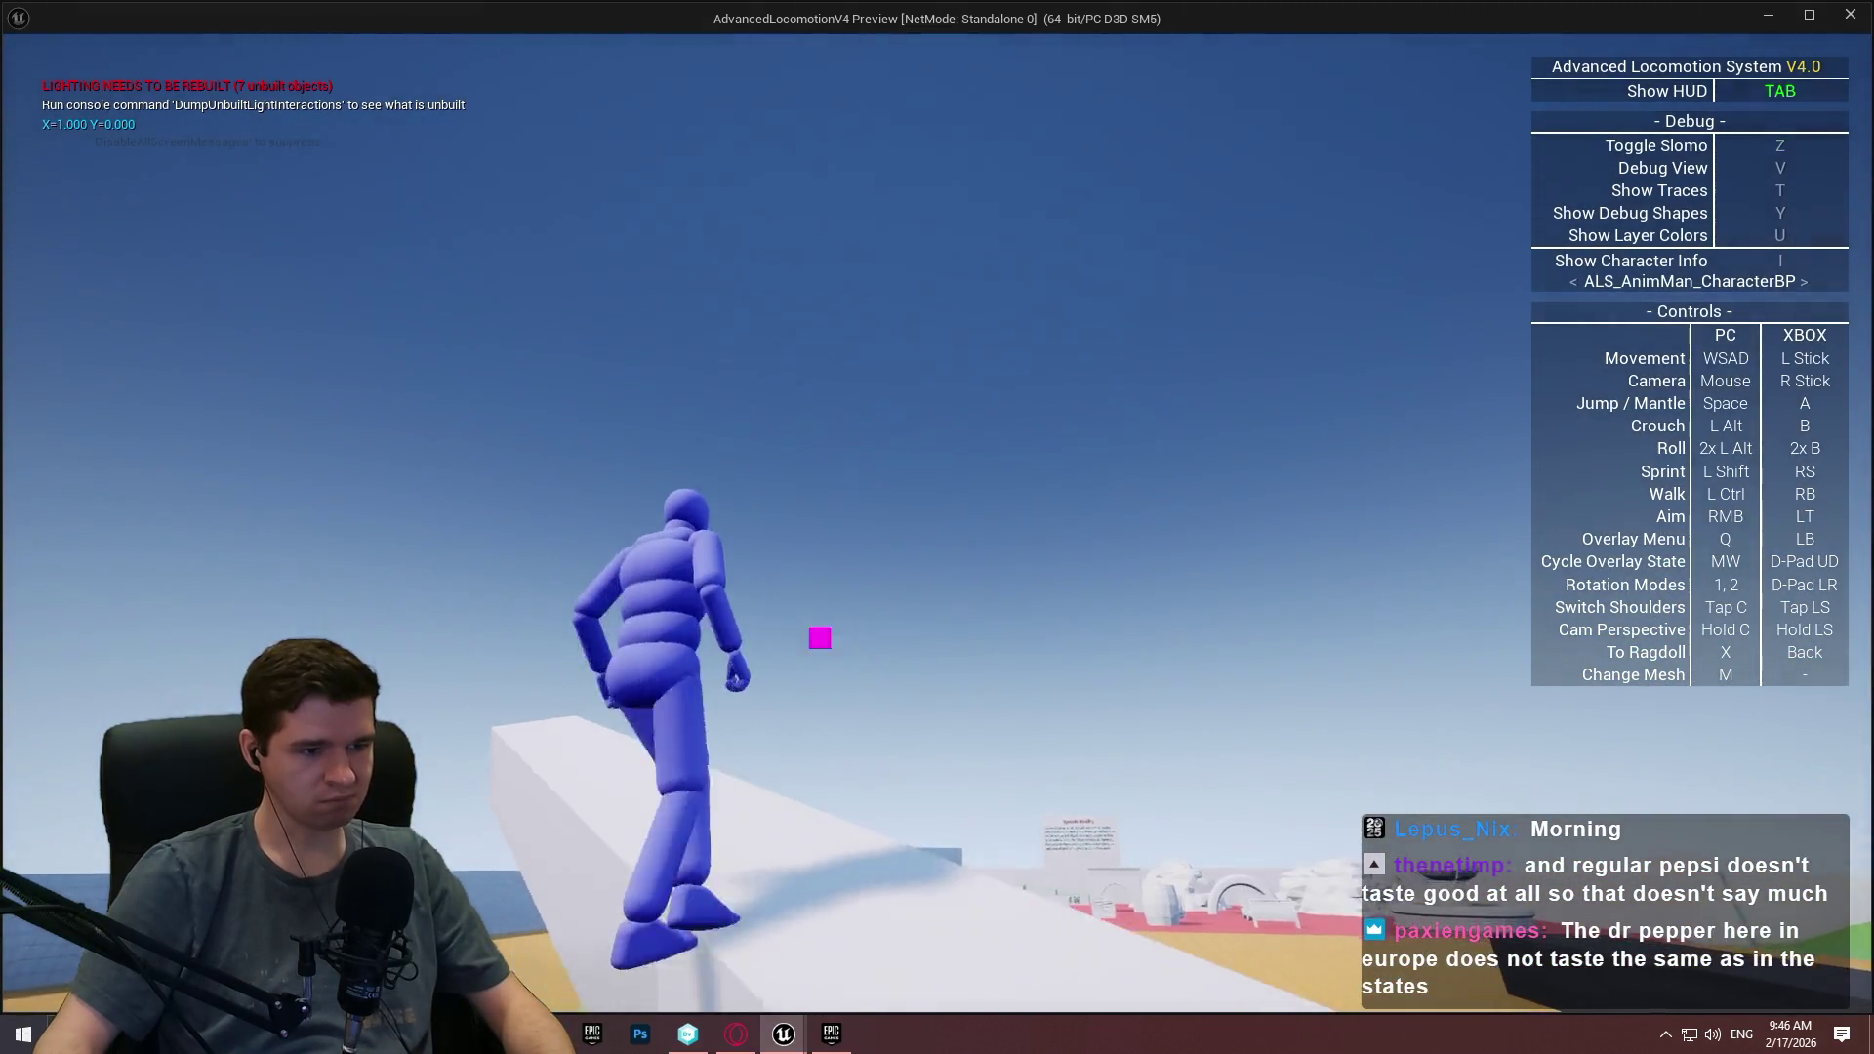
Ragdoll the character off the wall, then run back and mantle onto it repeatedly.
key("w")
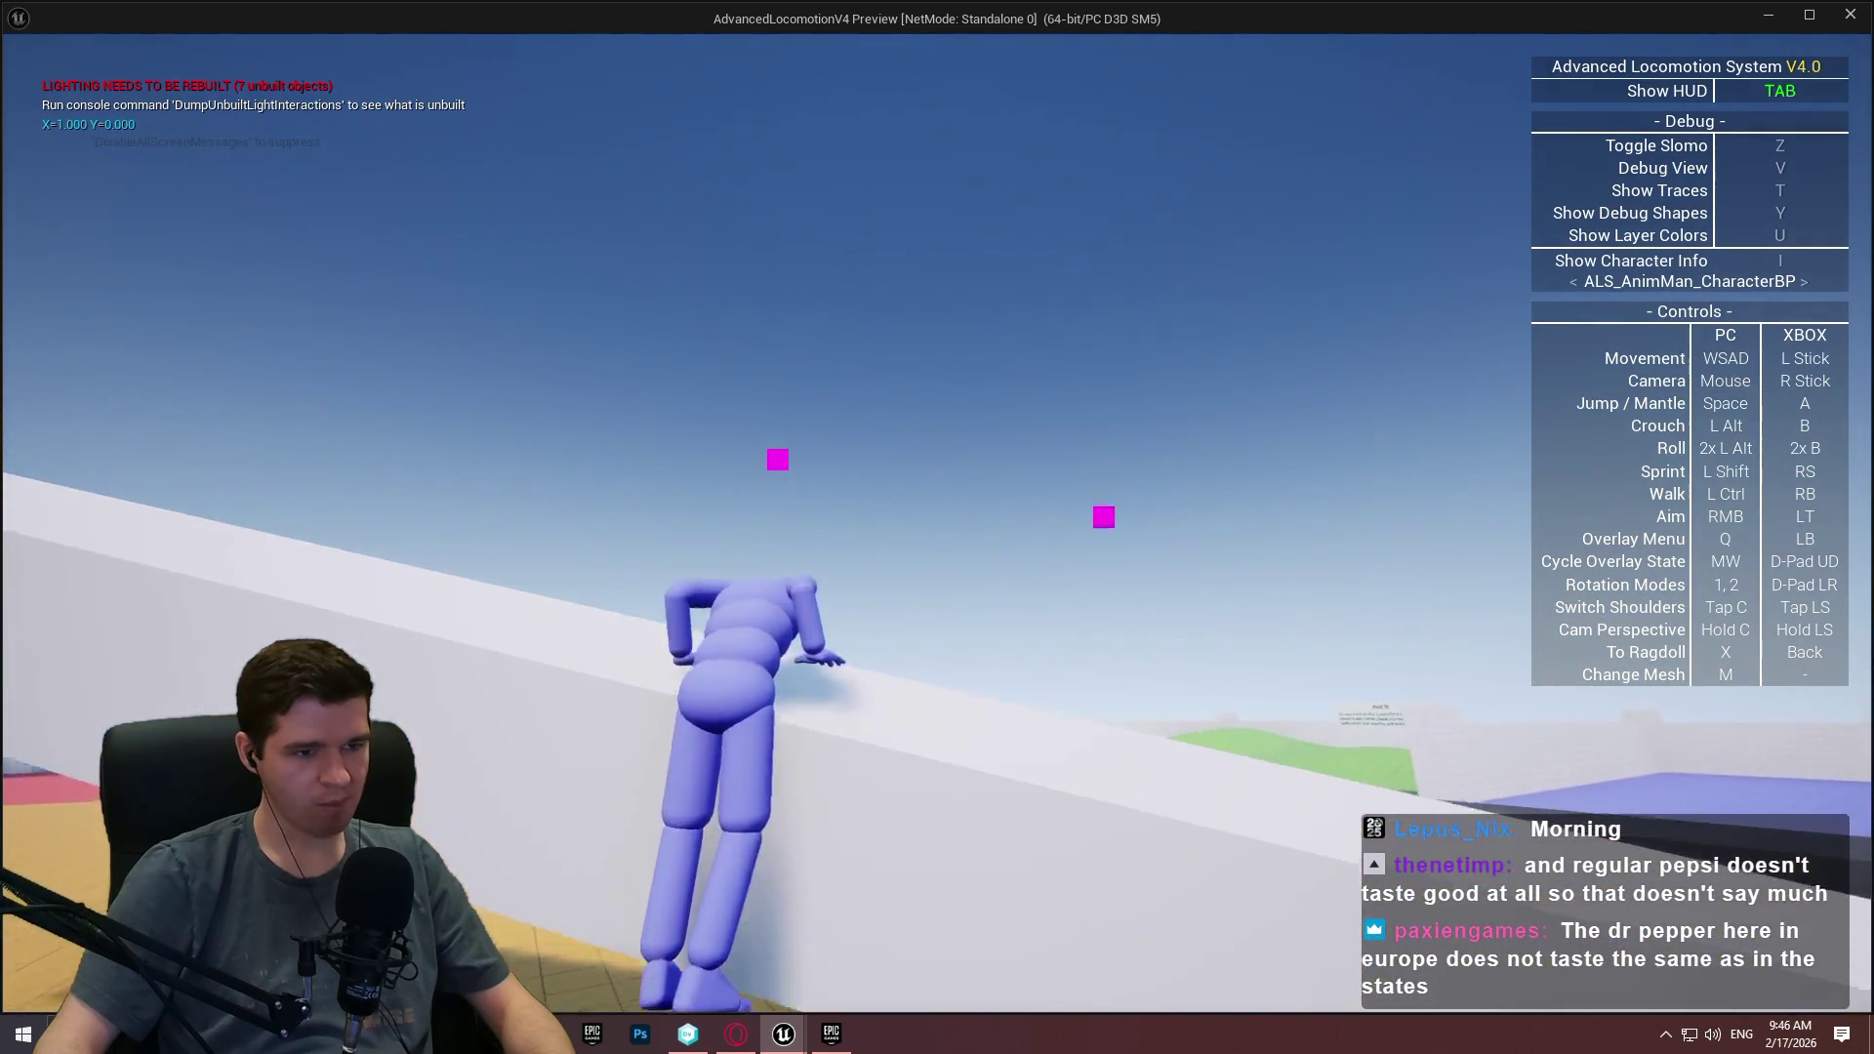
key("x")
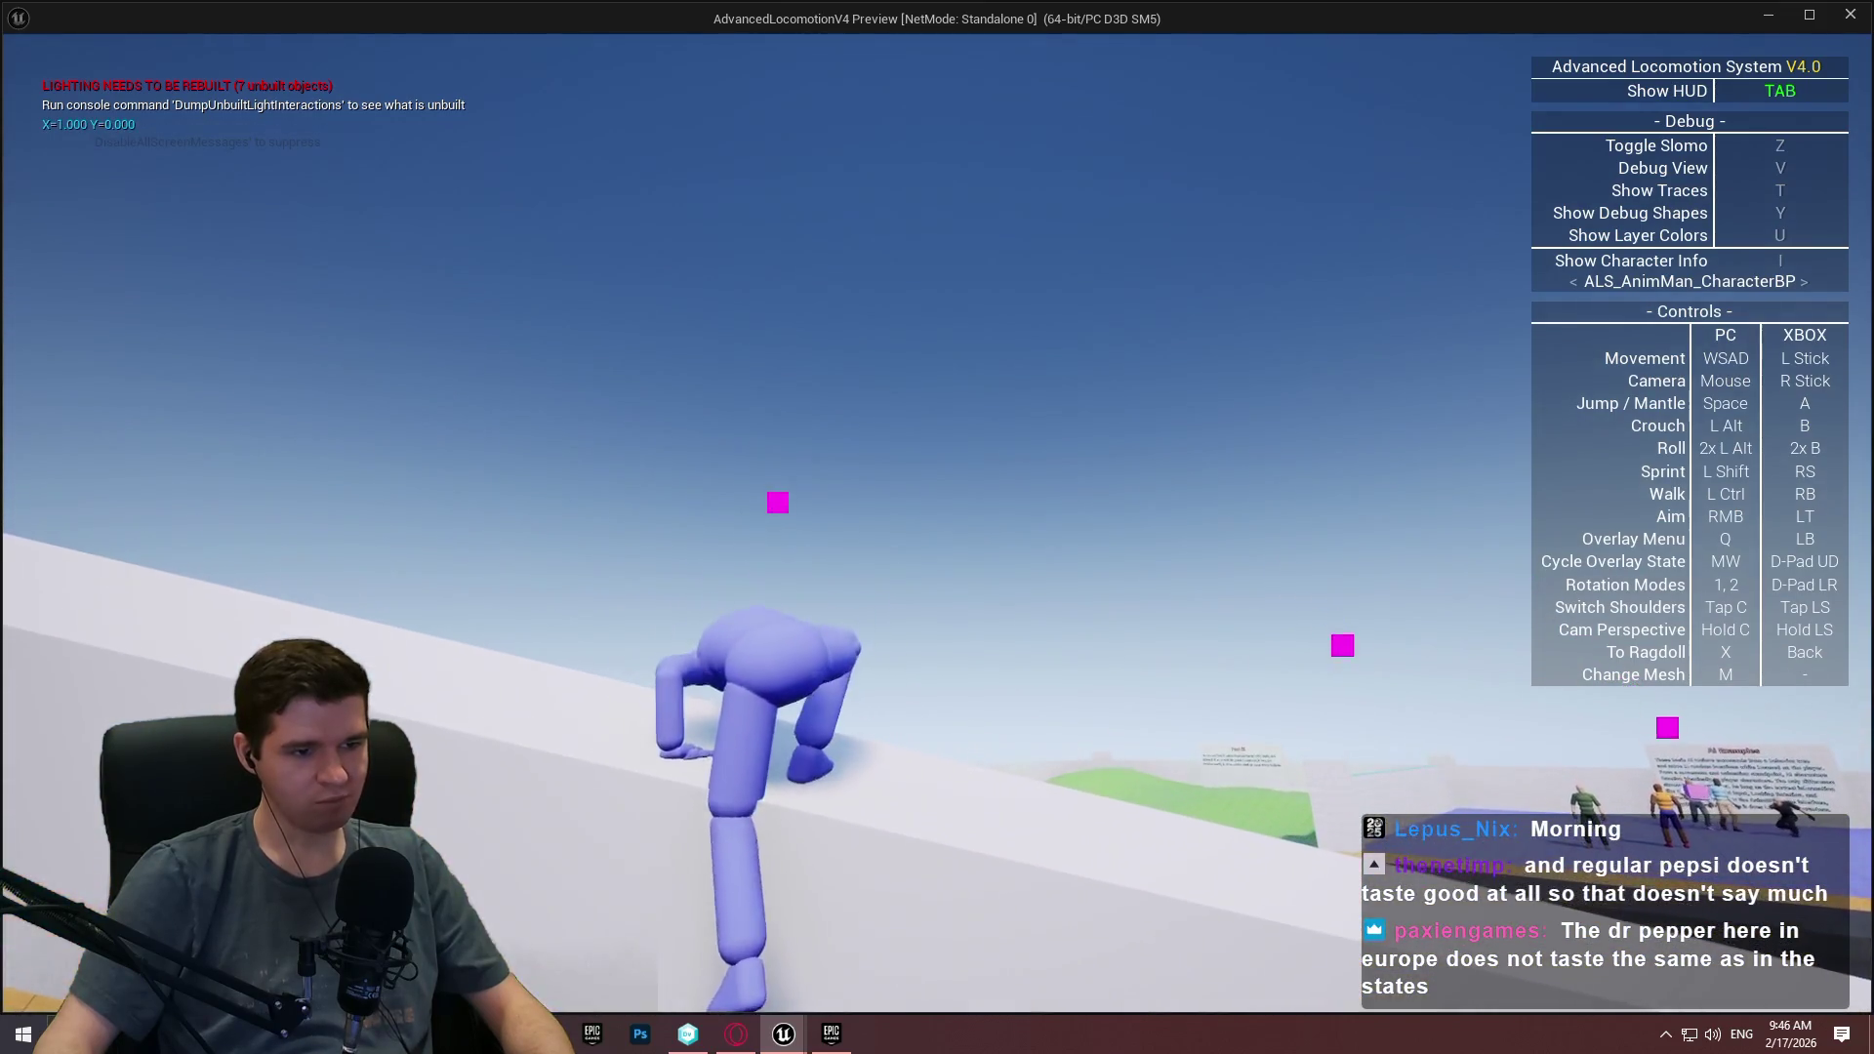
key("x")
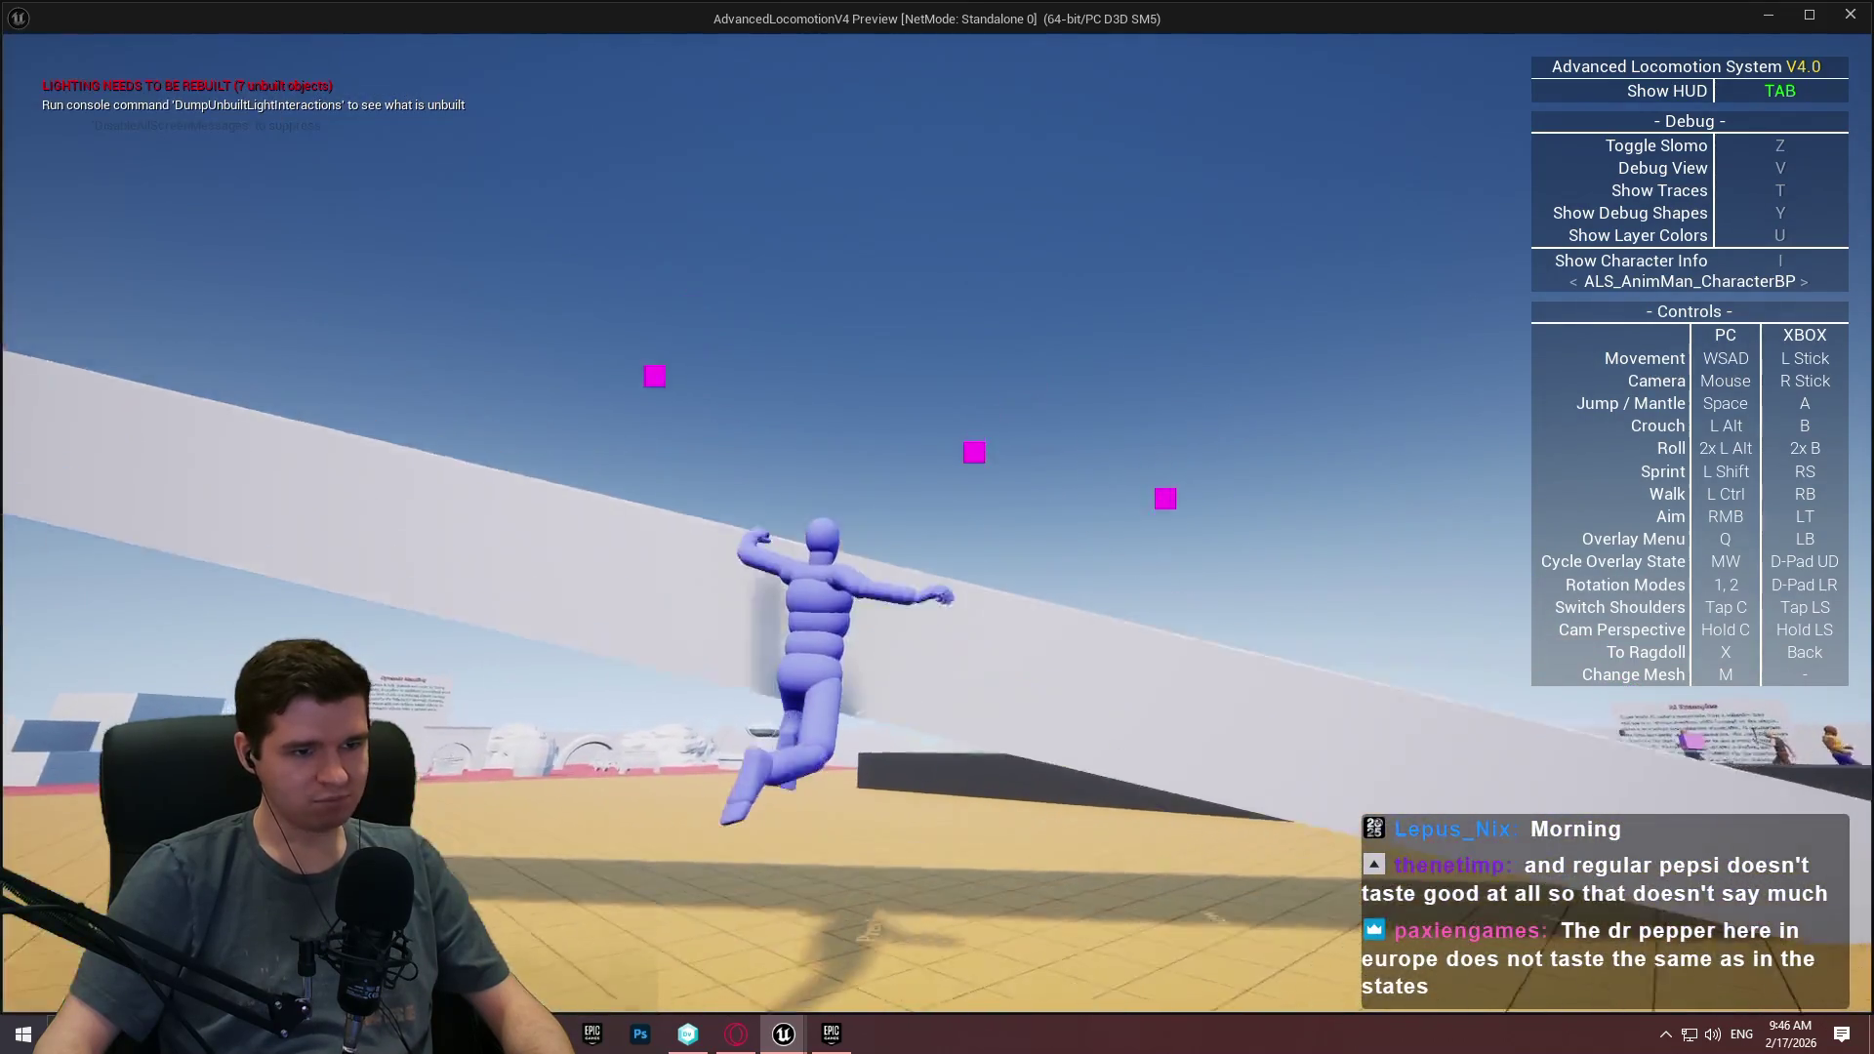
key("w")
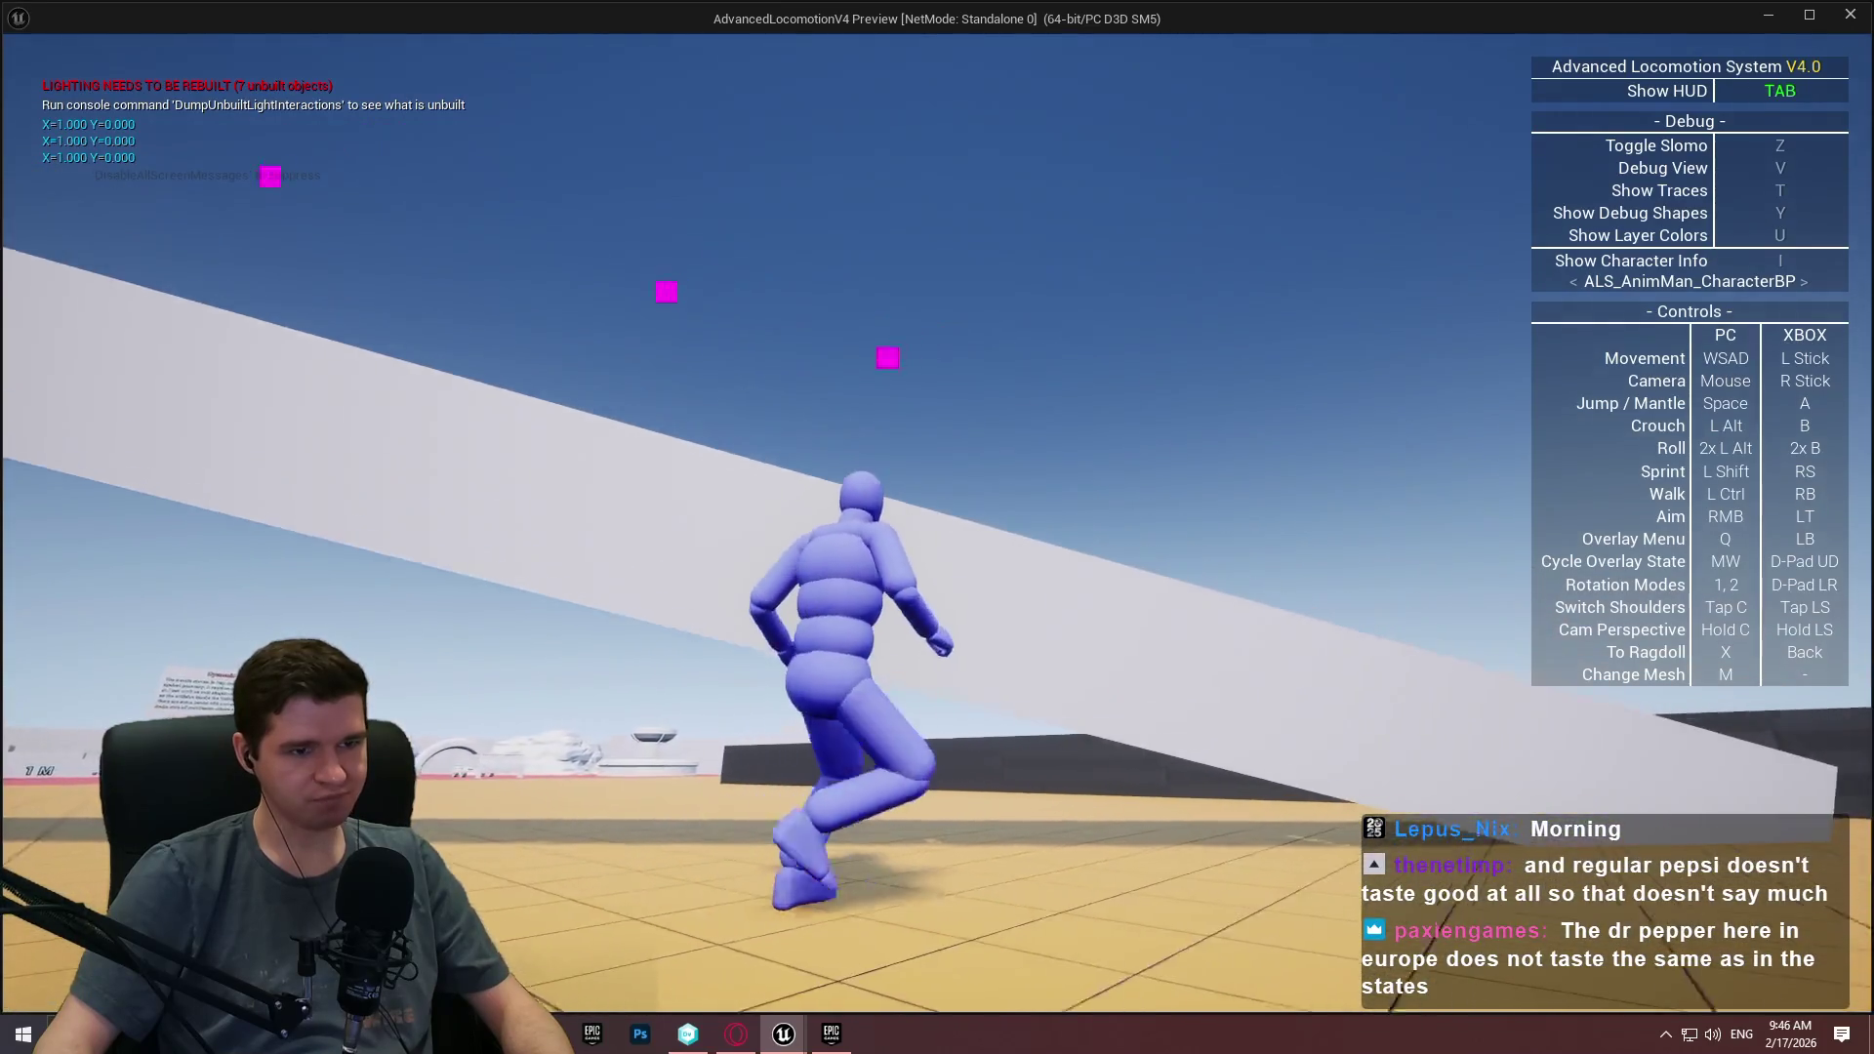
key("space")
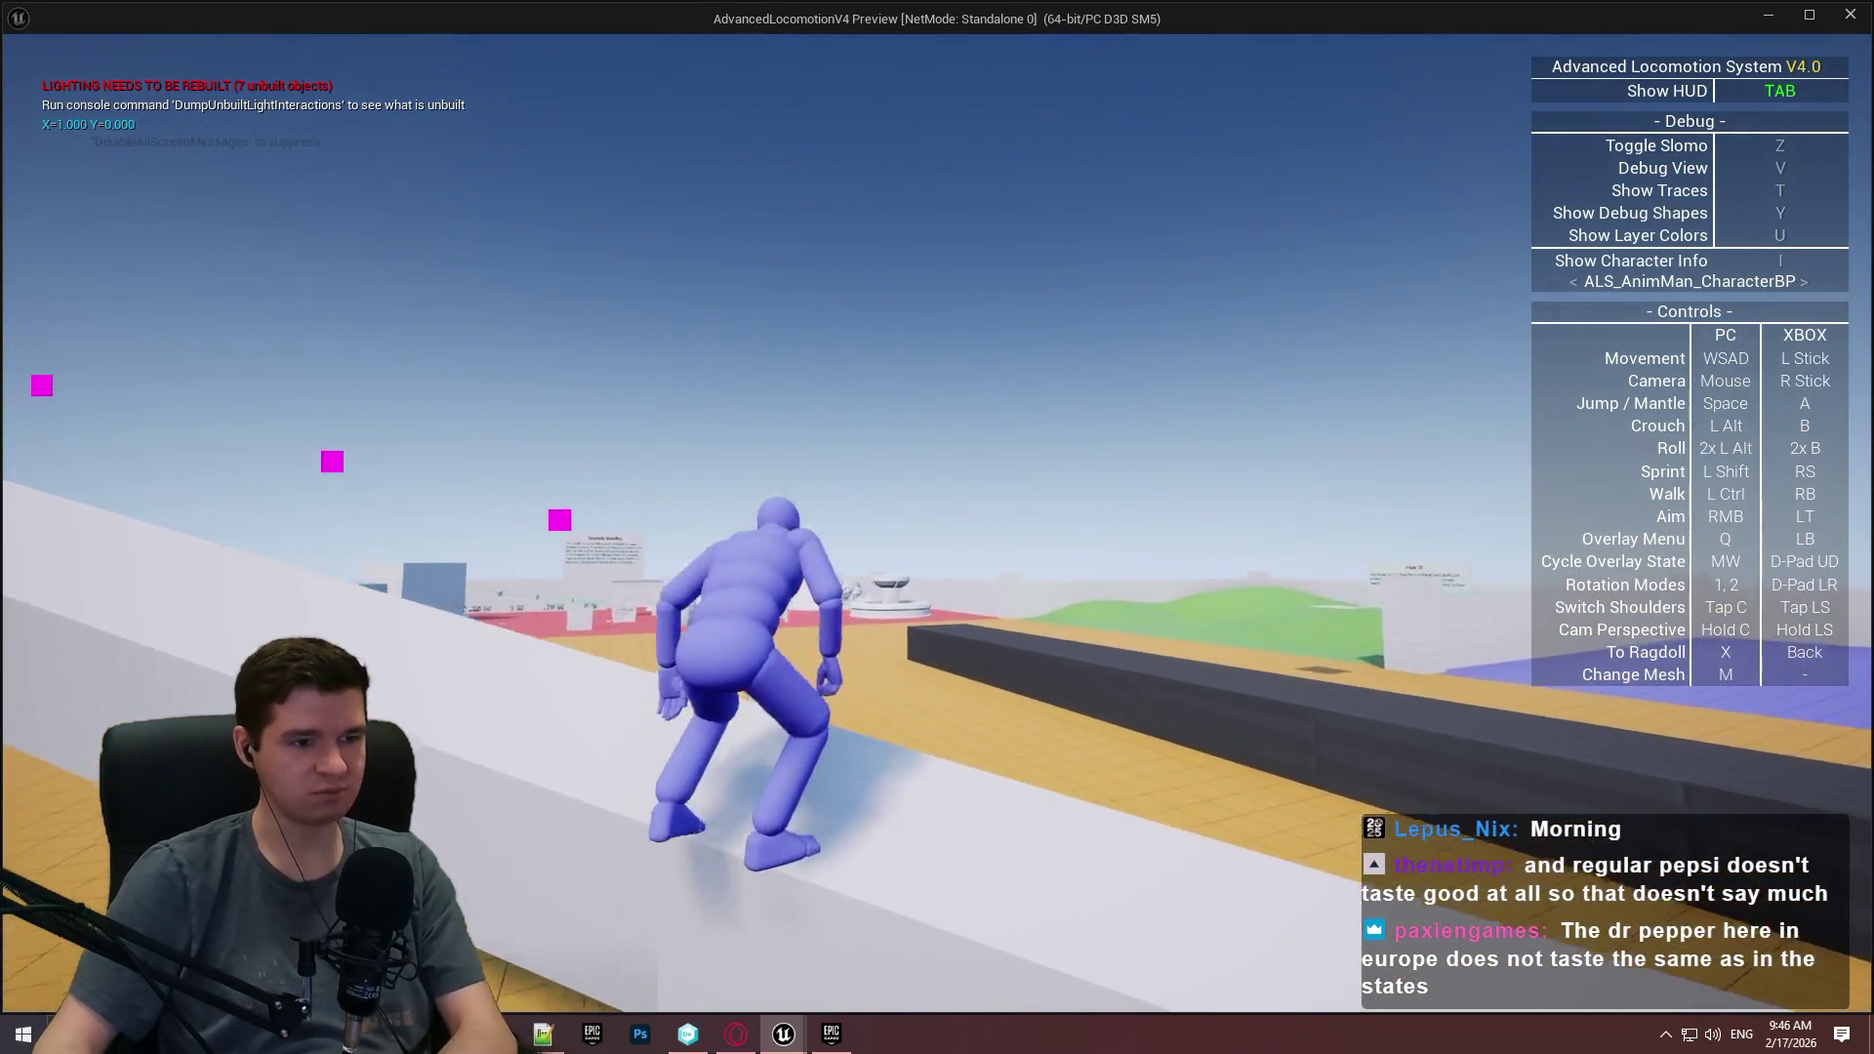
key("w")
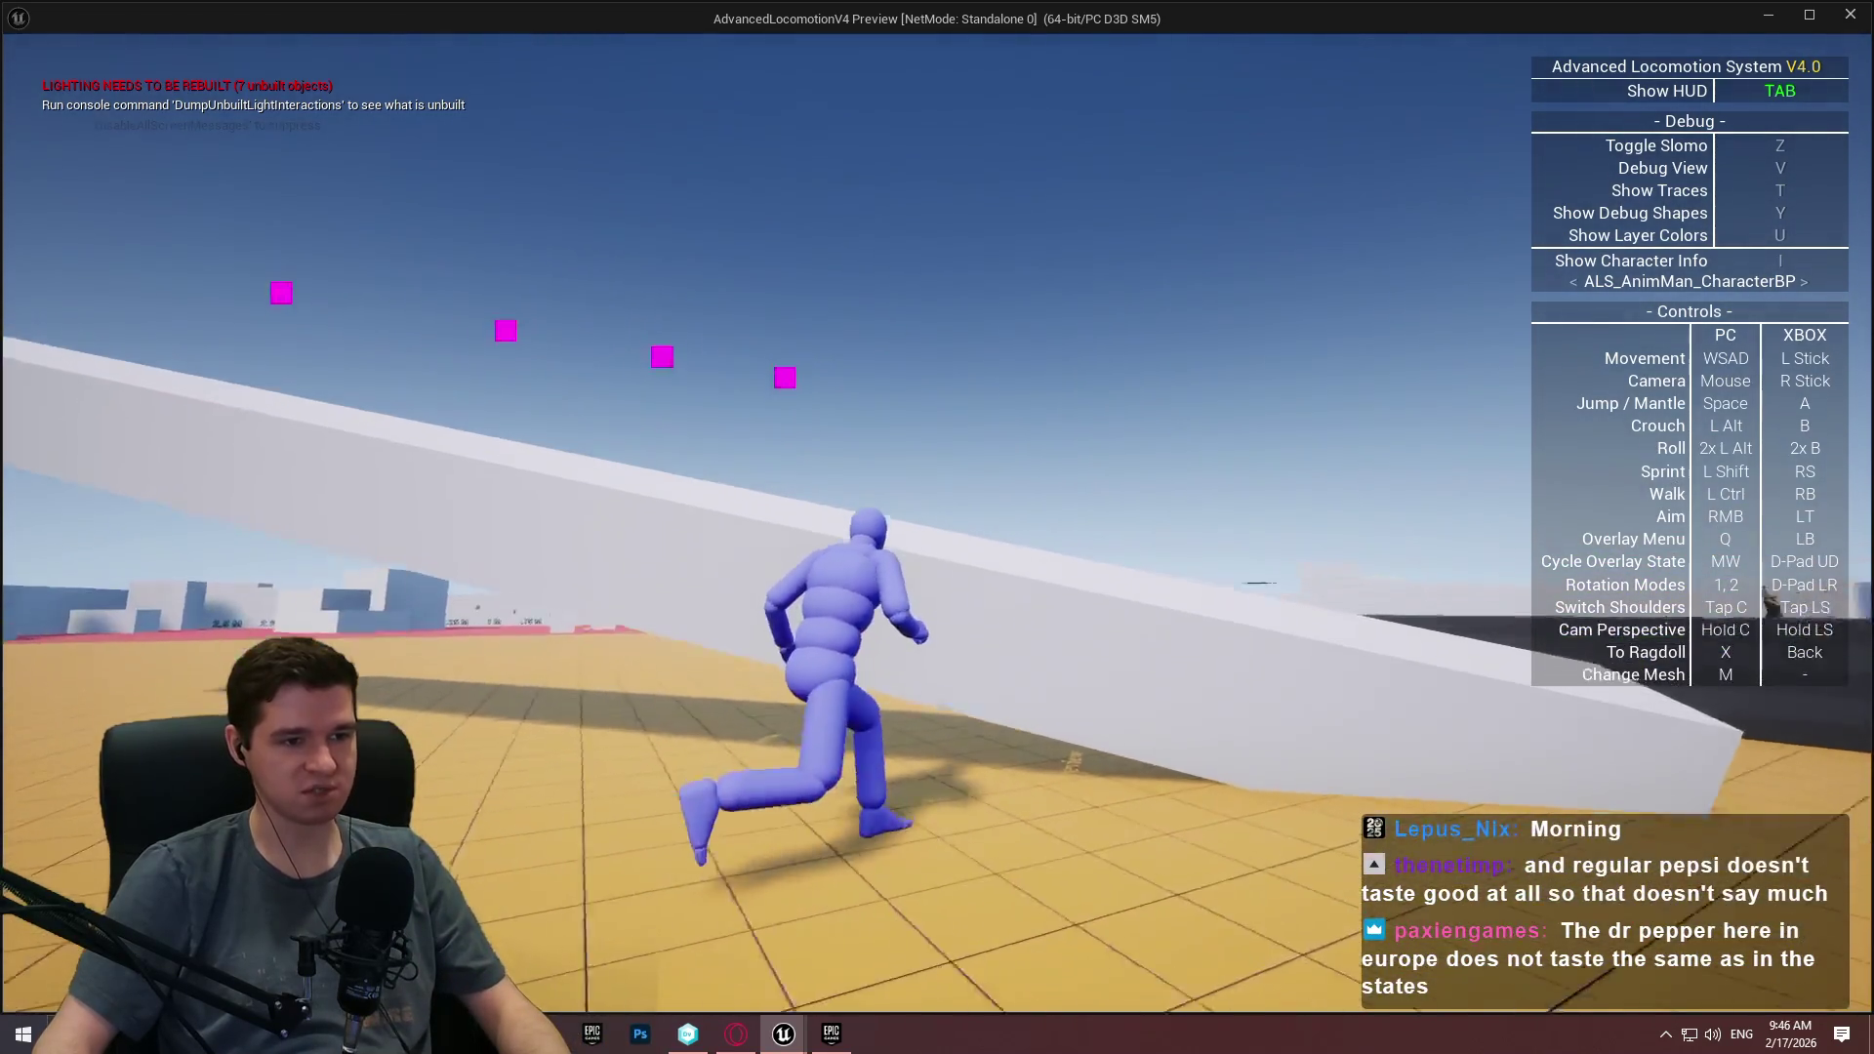
key("space")
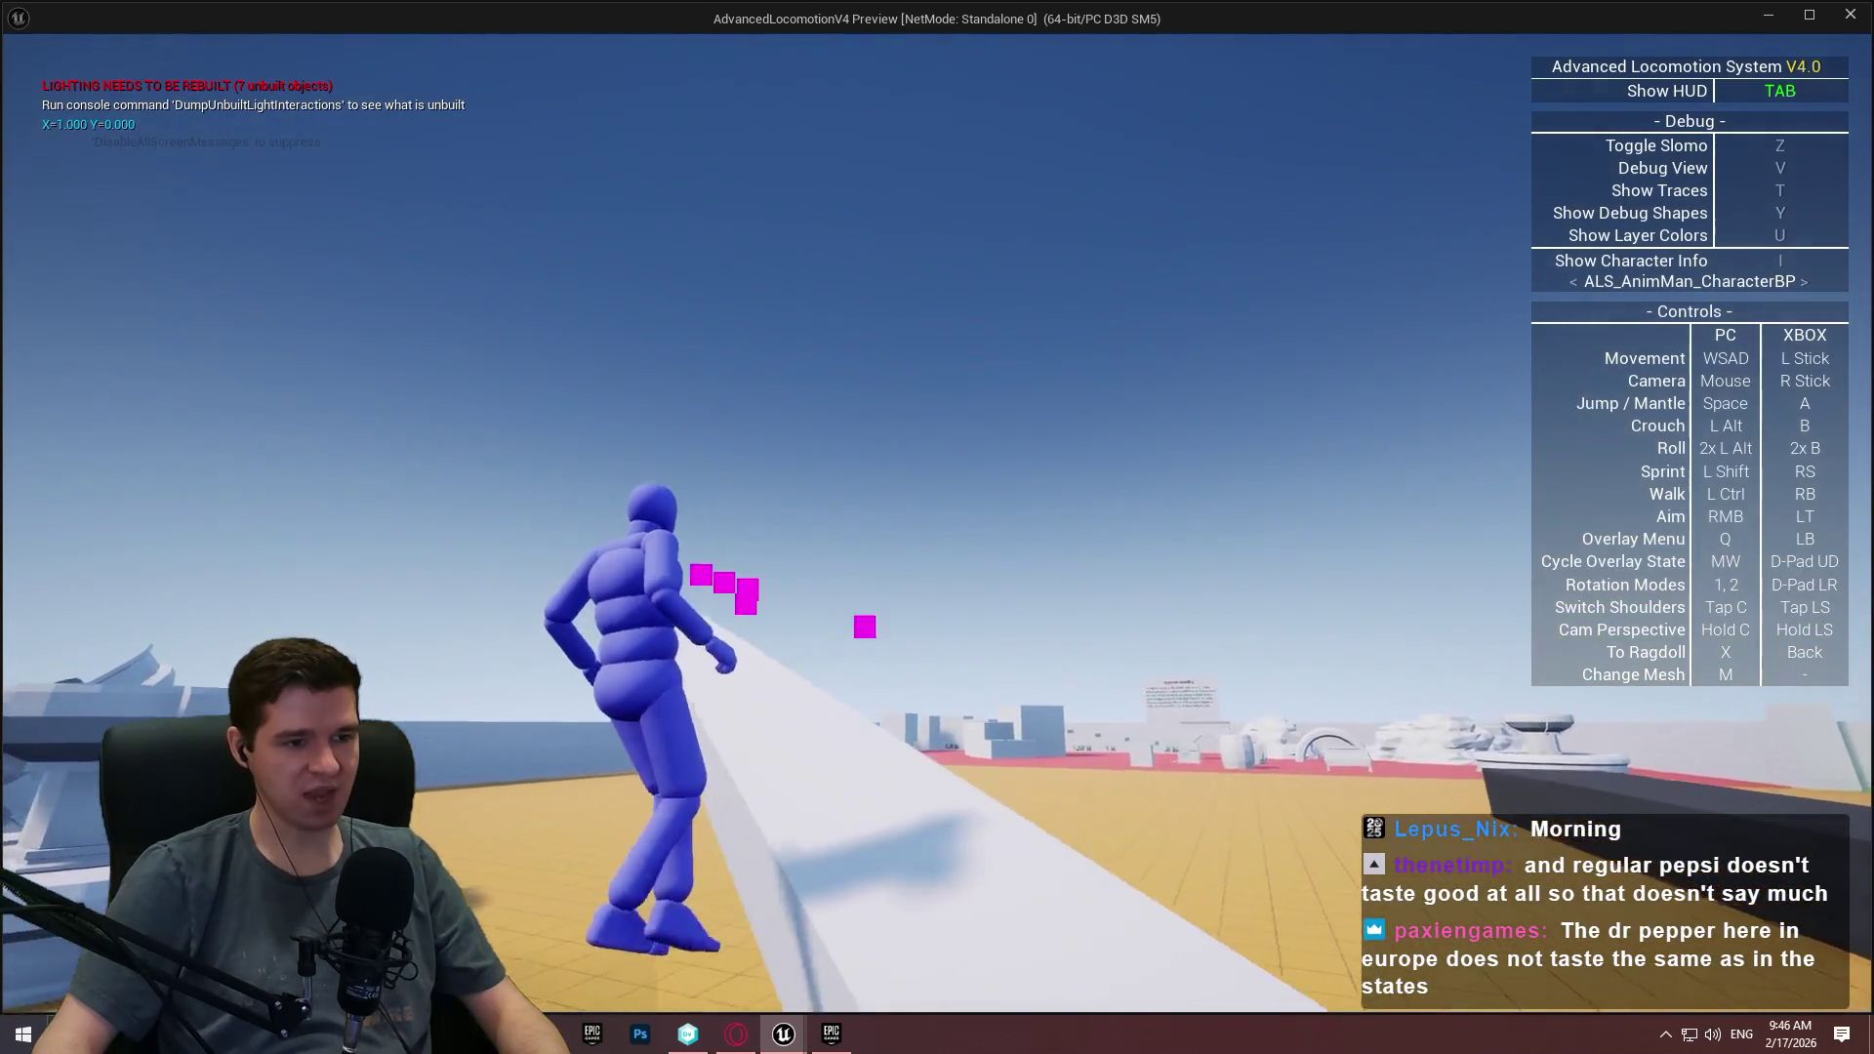
key("space")
key("space")
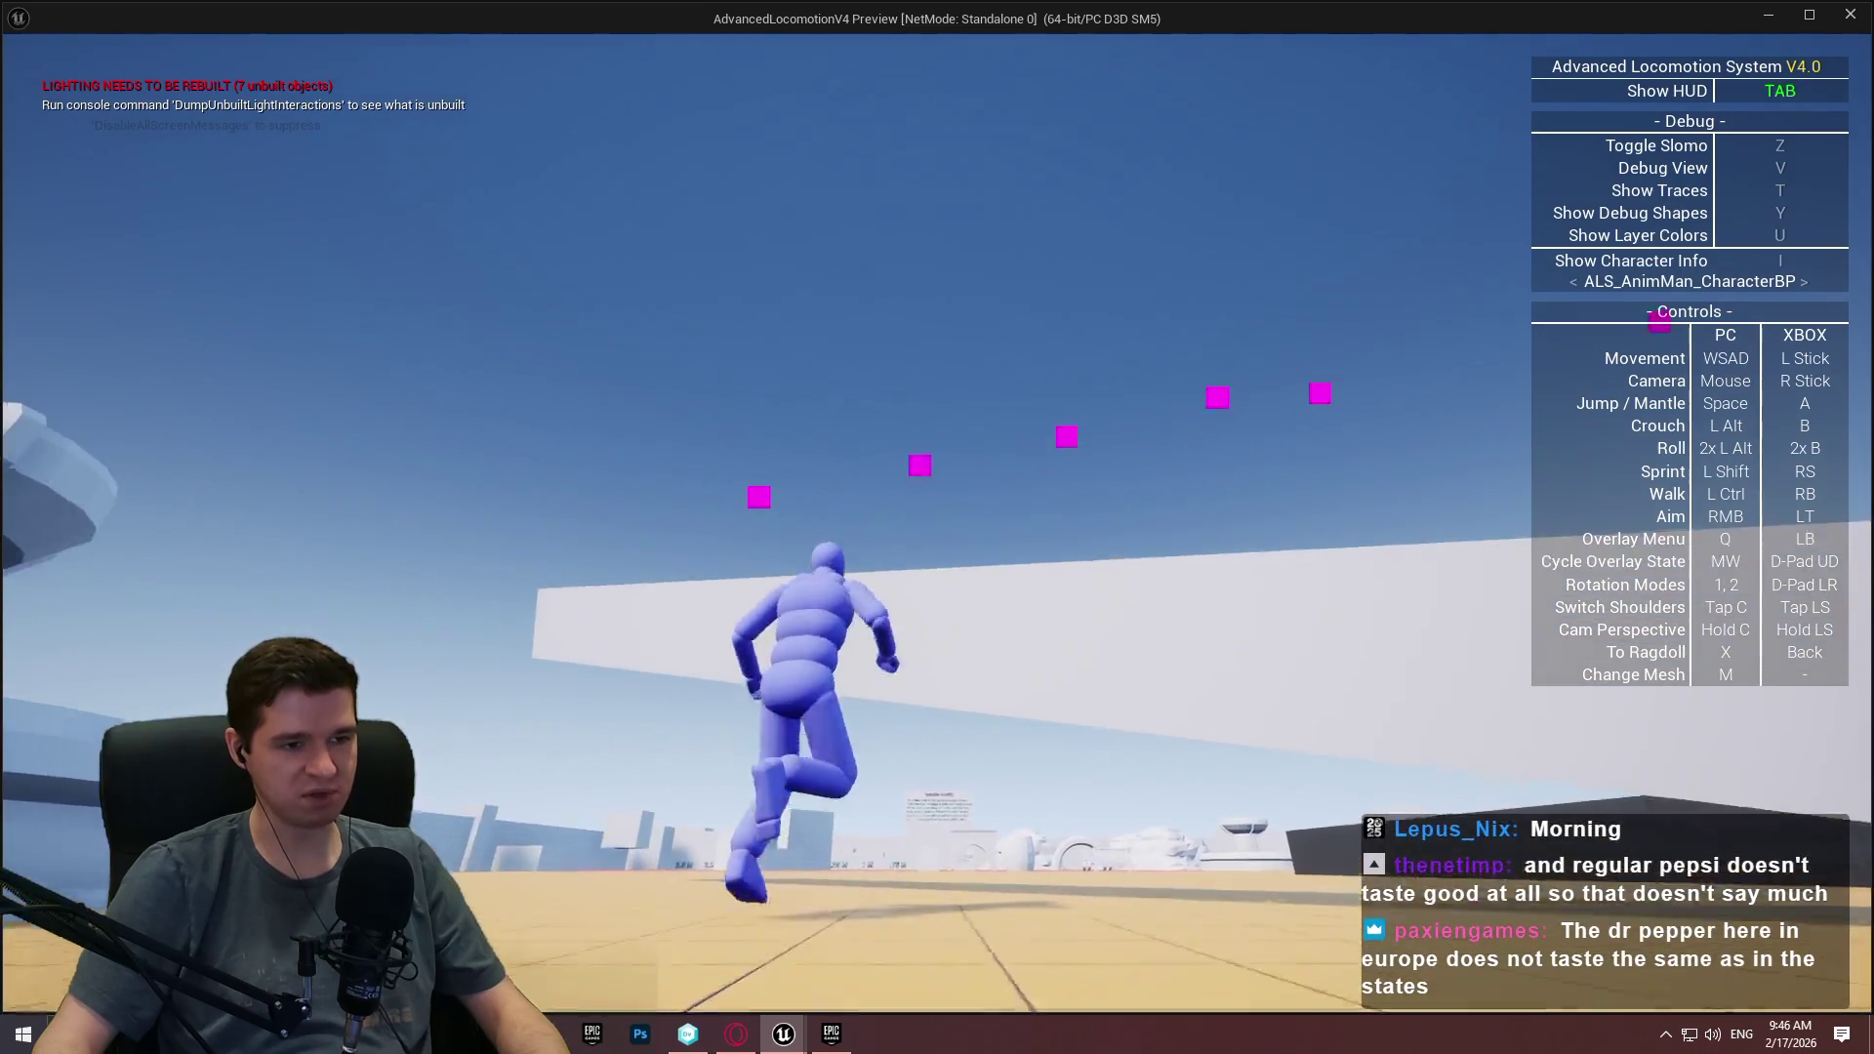
Mantle onto the white wall twice more, jumping off the ramp between, then exit with Esc.
key("space")
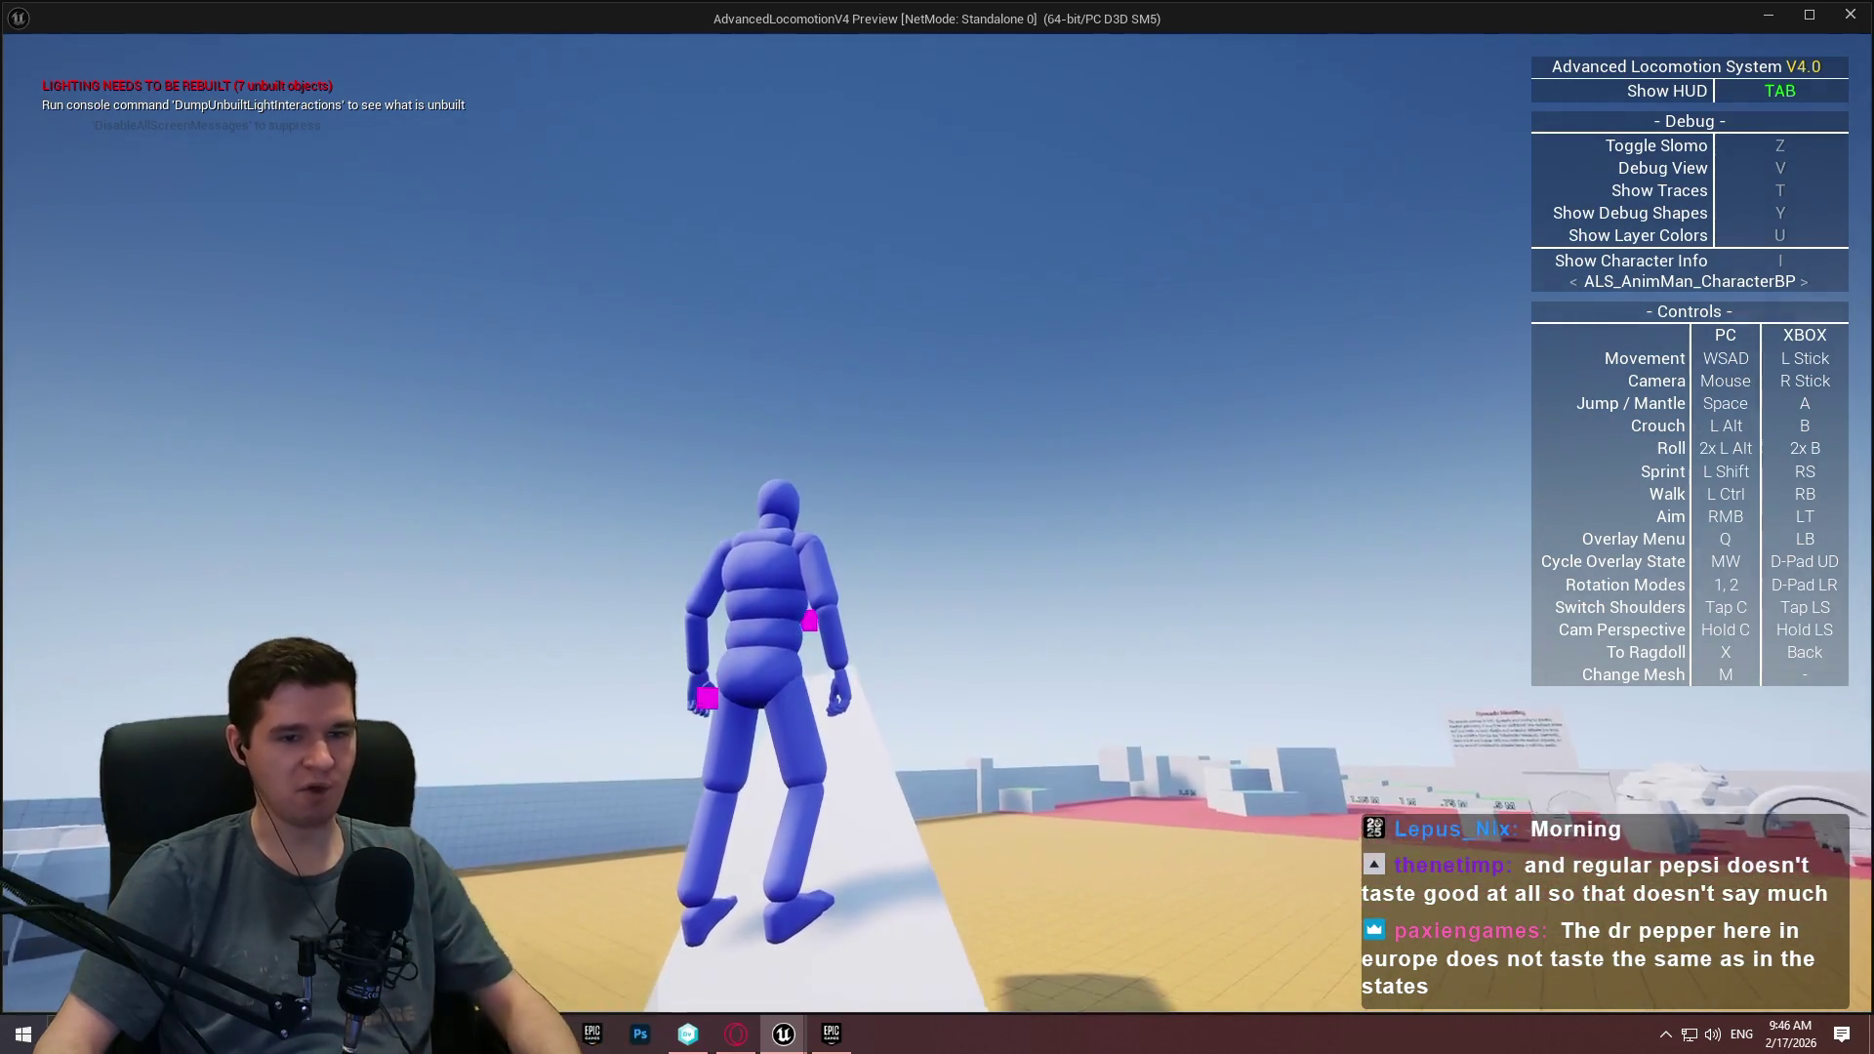
key("w")
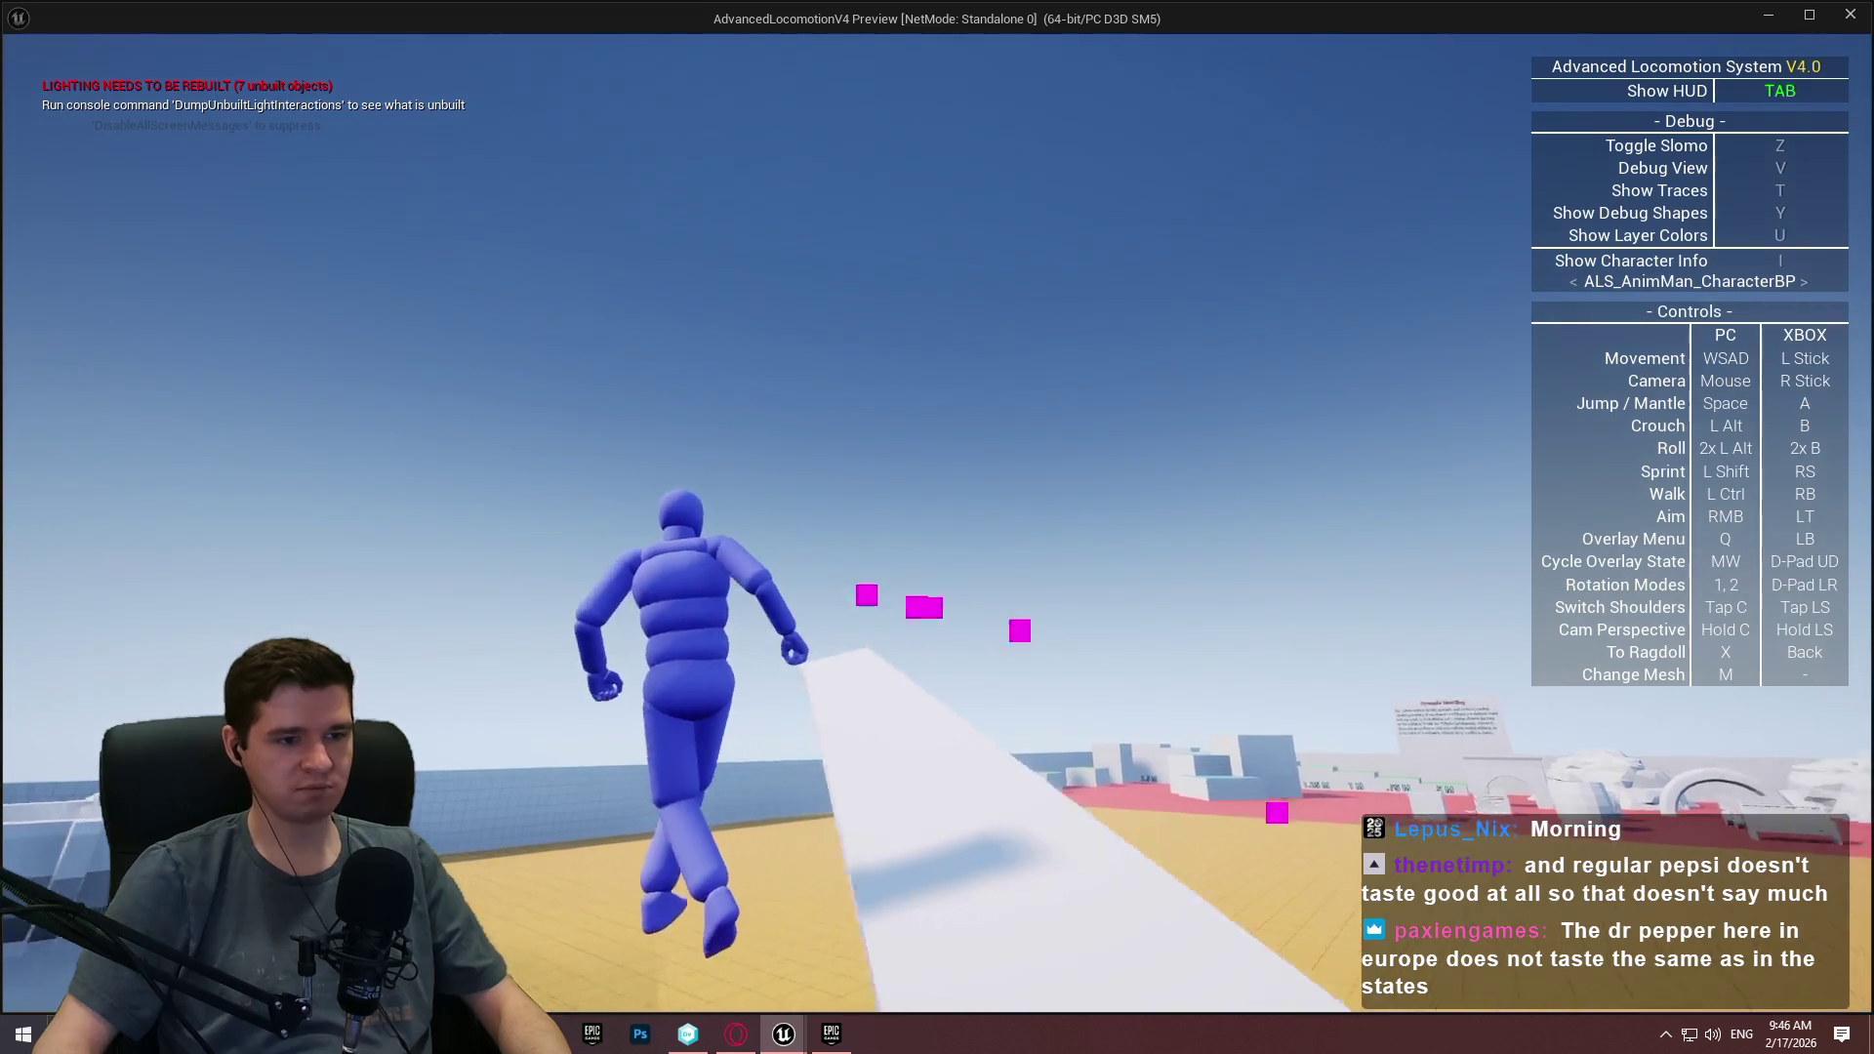
key("space")
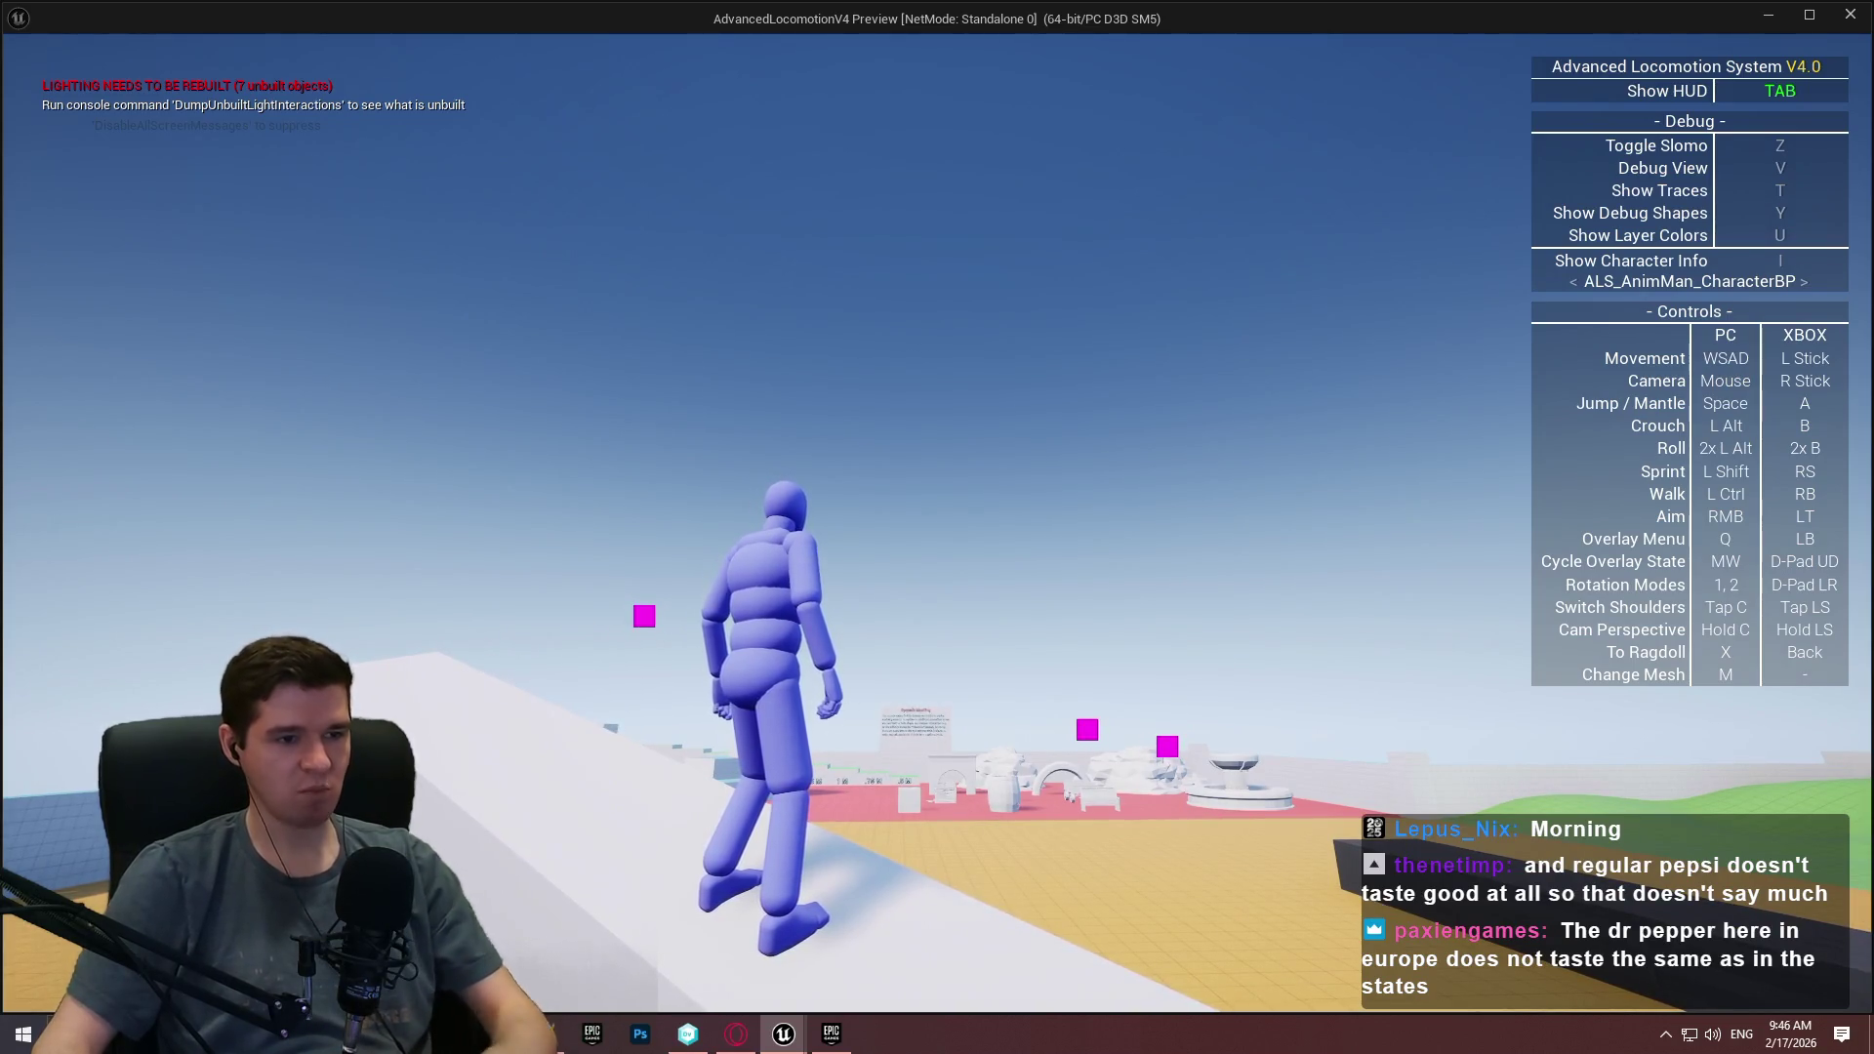
key("Escape")
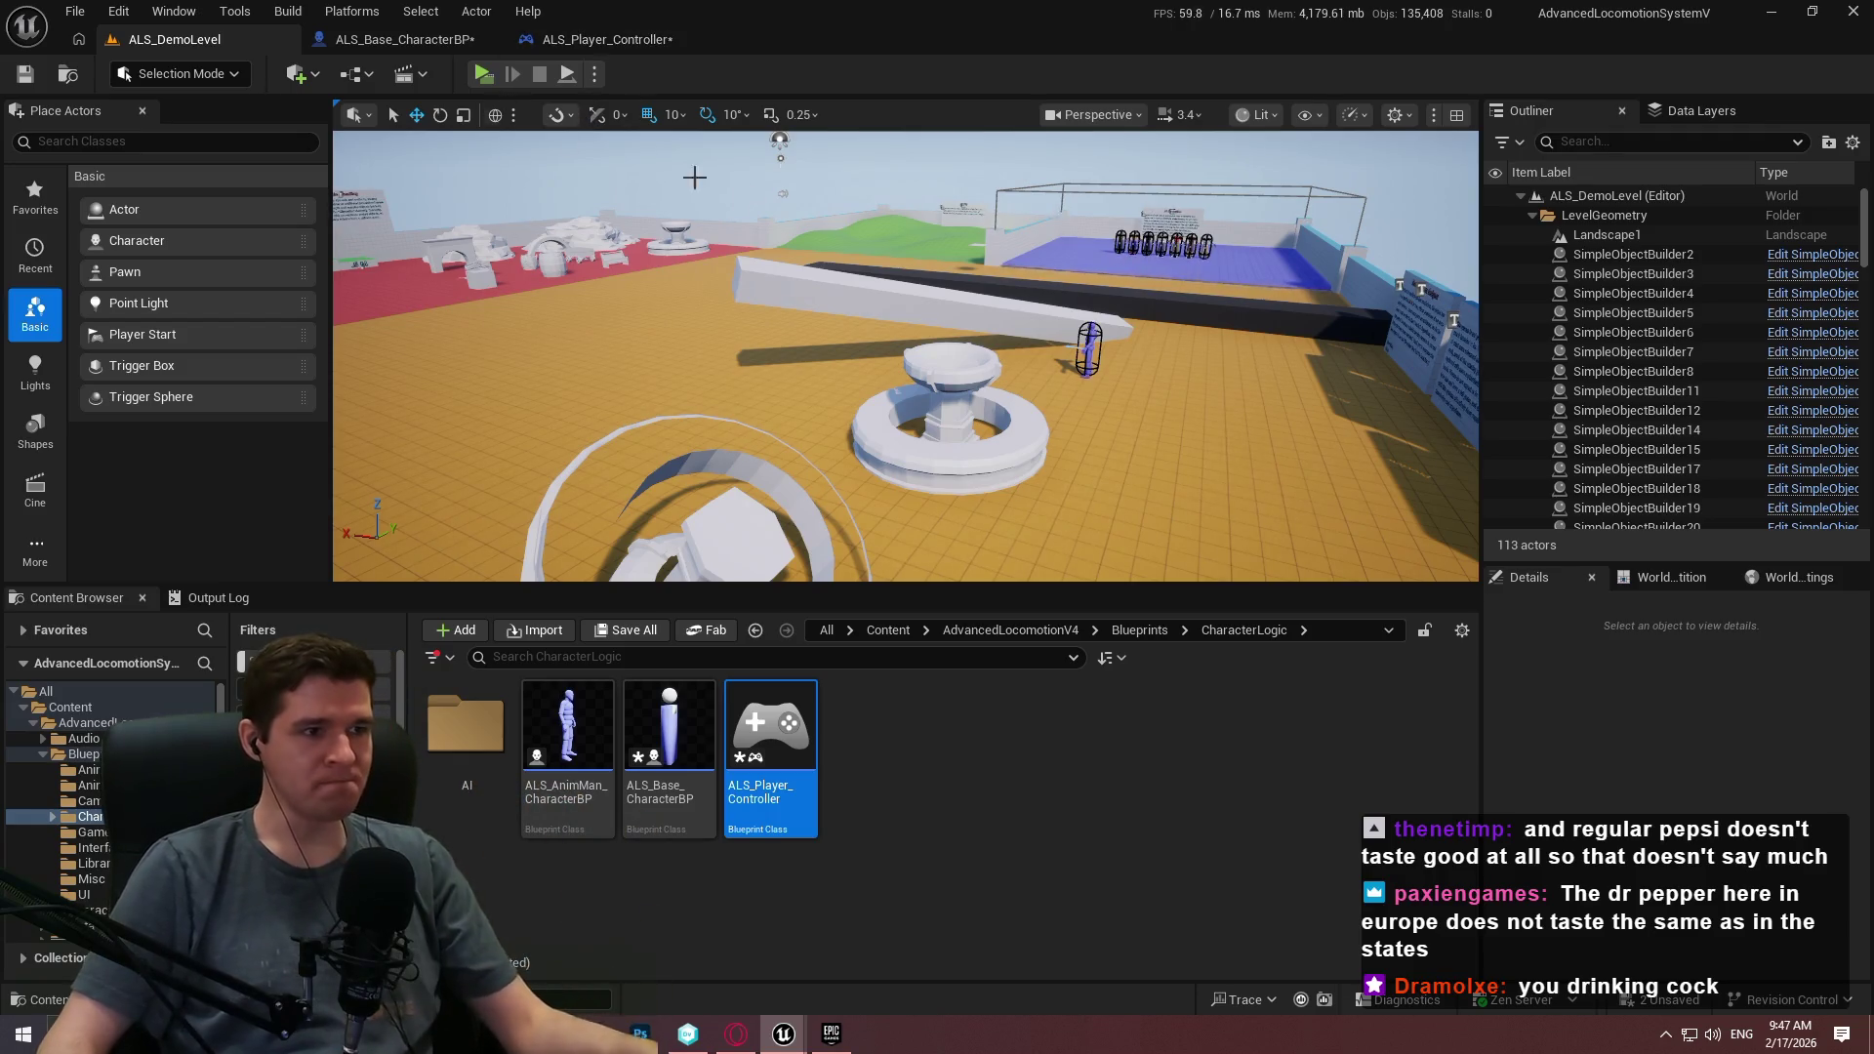
left_click(1022, 812)
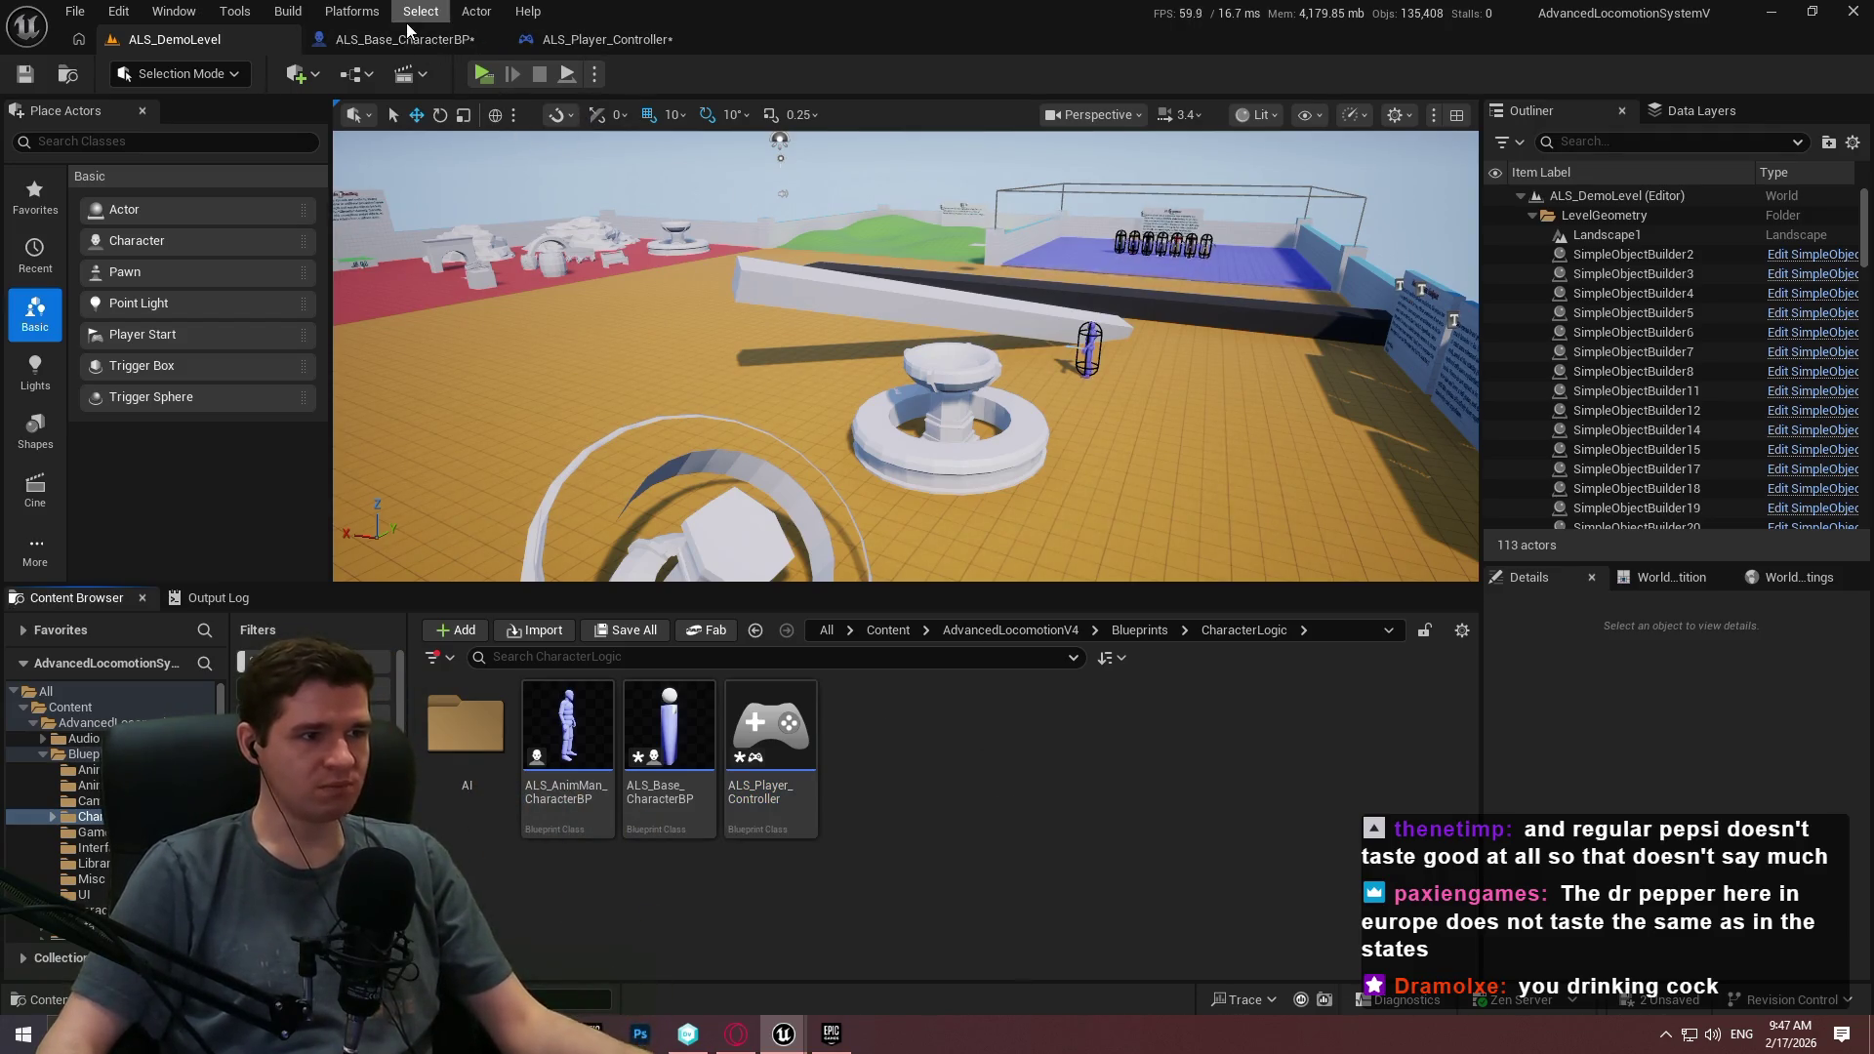
left_click(405, 39)
scroll(728, 331, "down", 5)
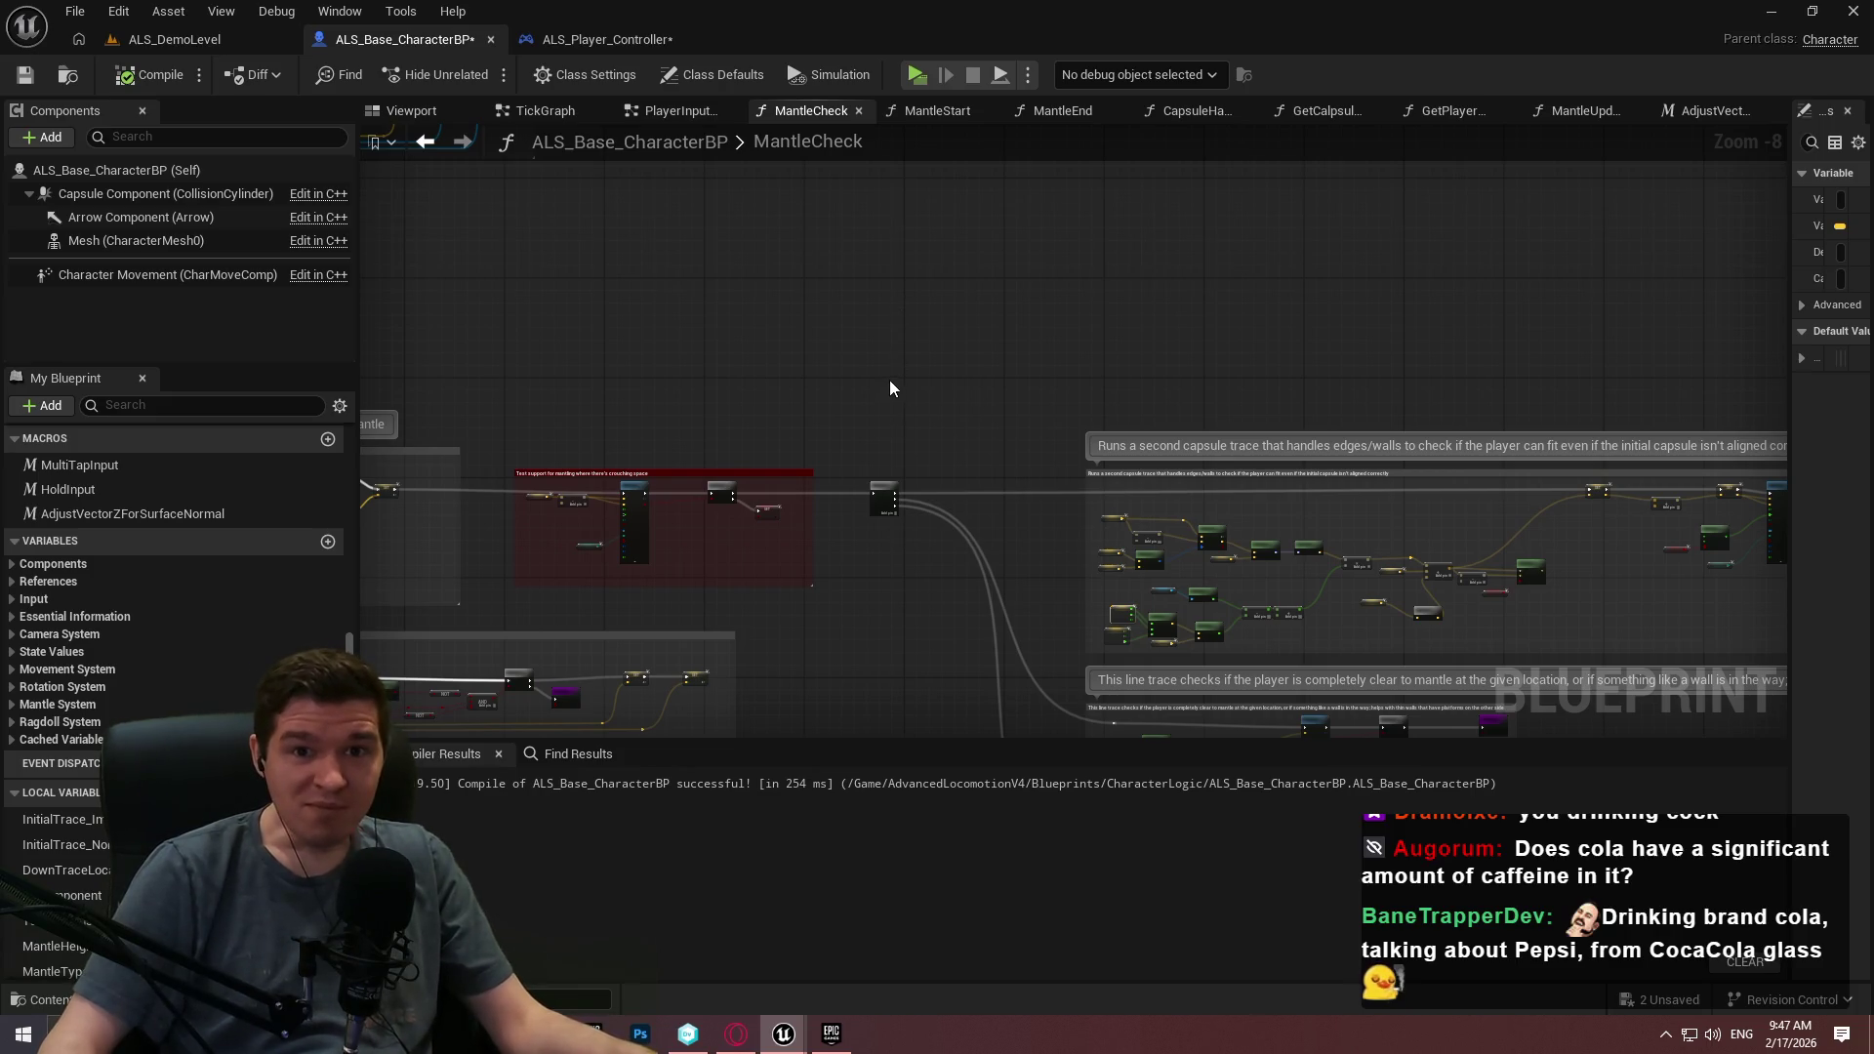
left_click(1042, 305)
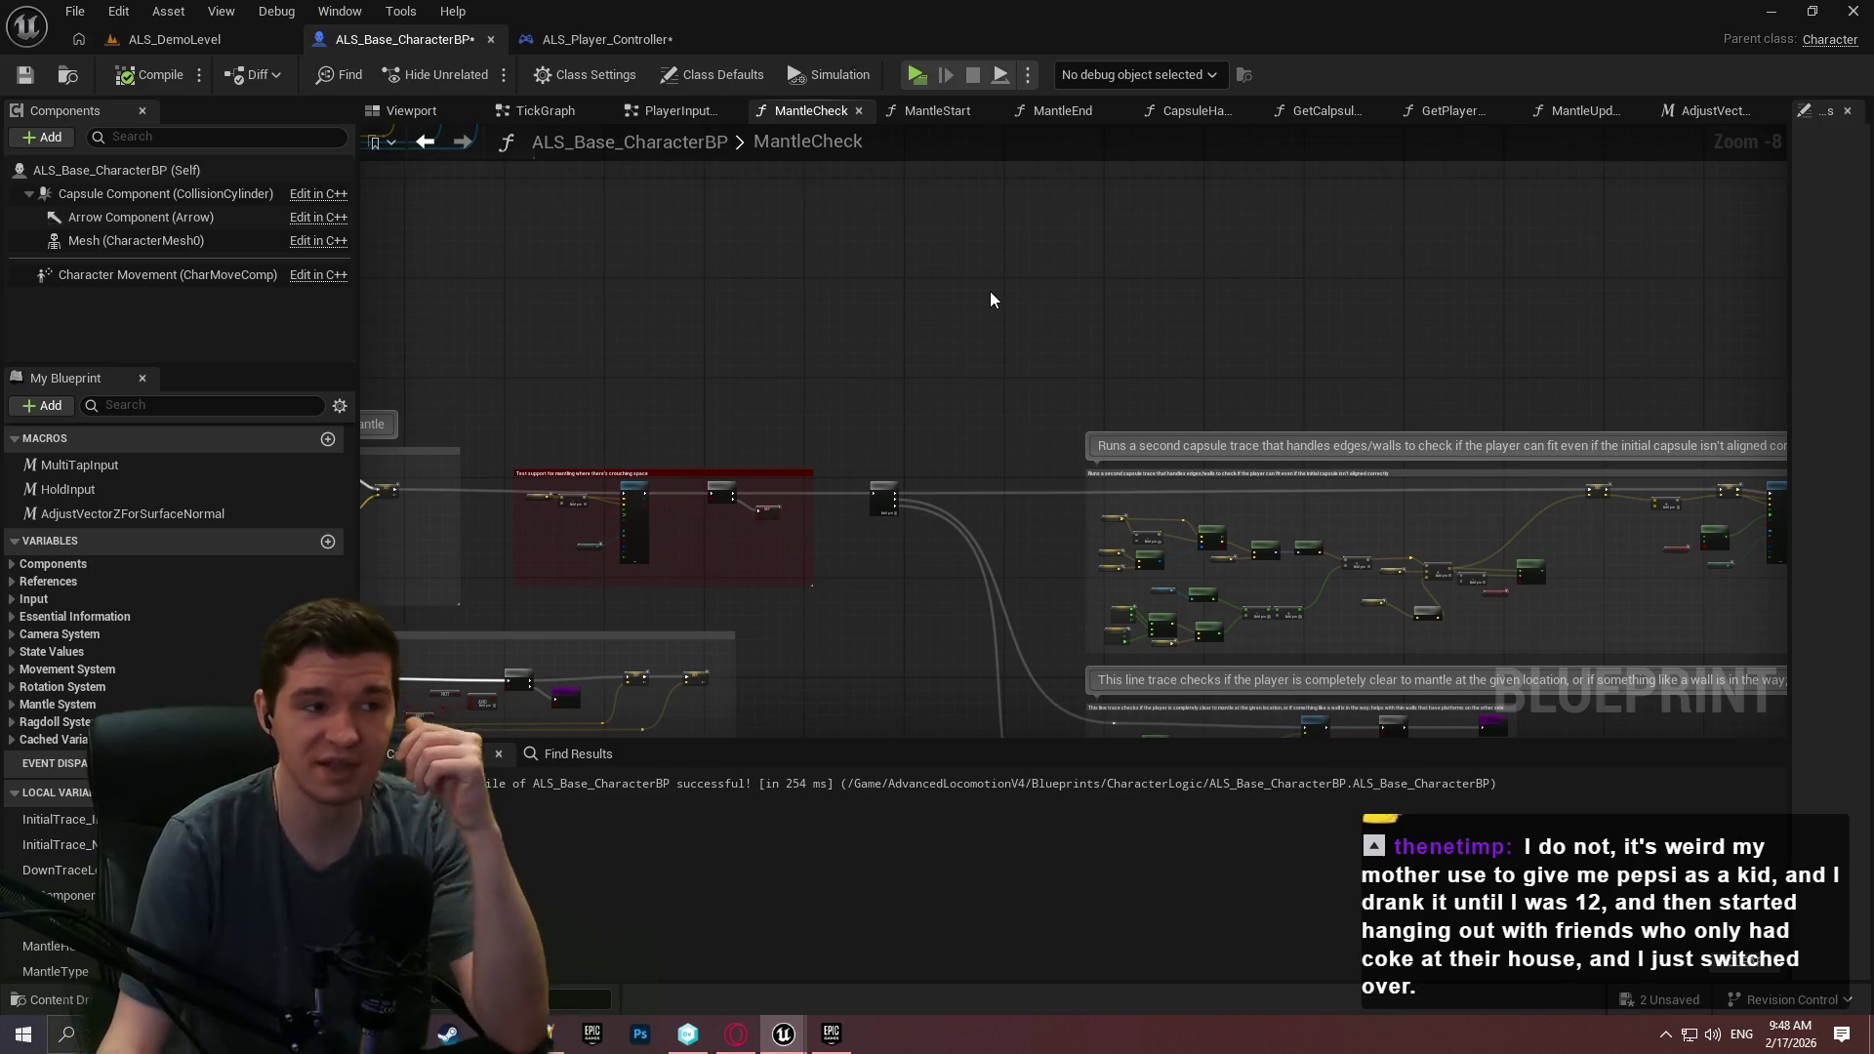
left_click(174, 39)
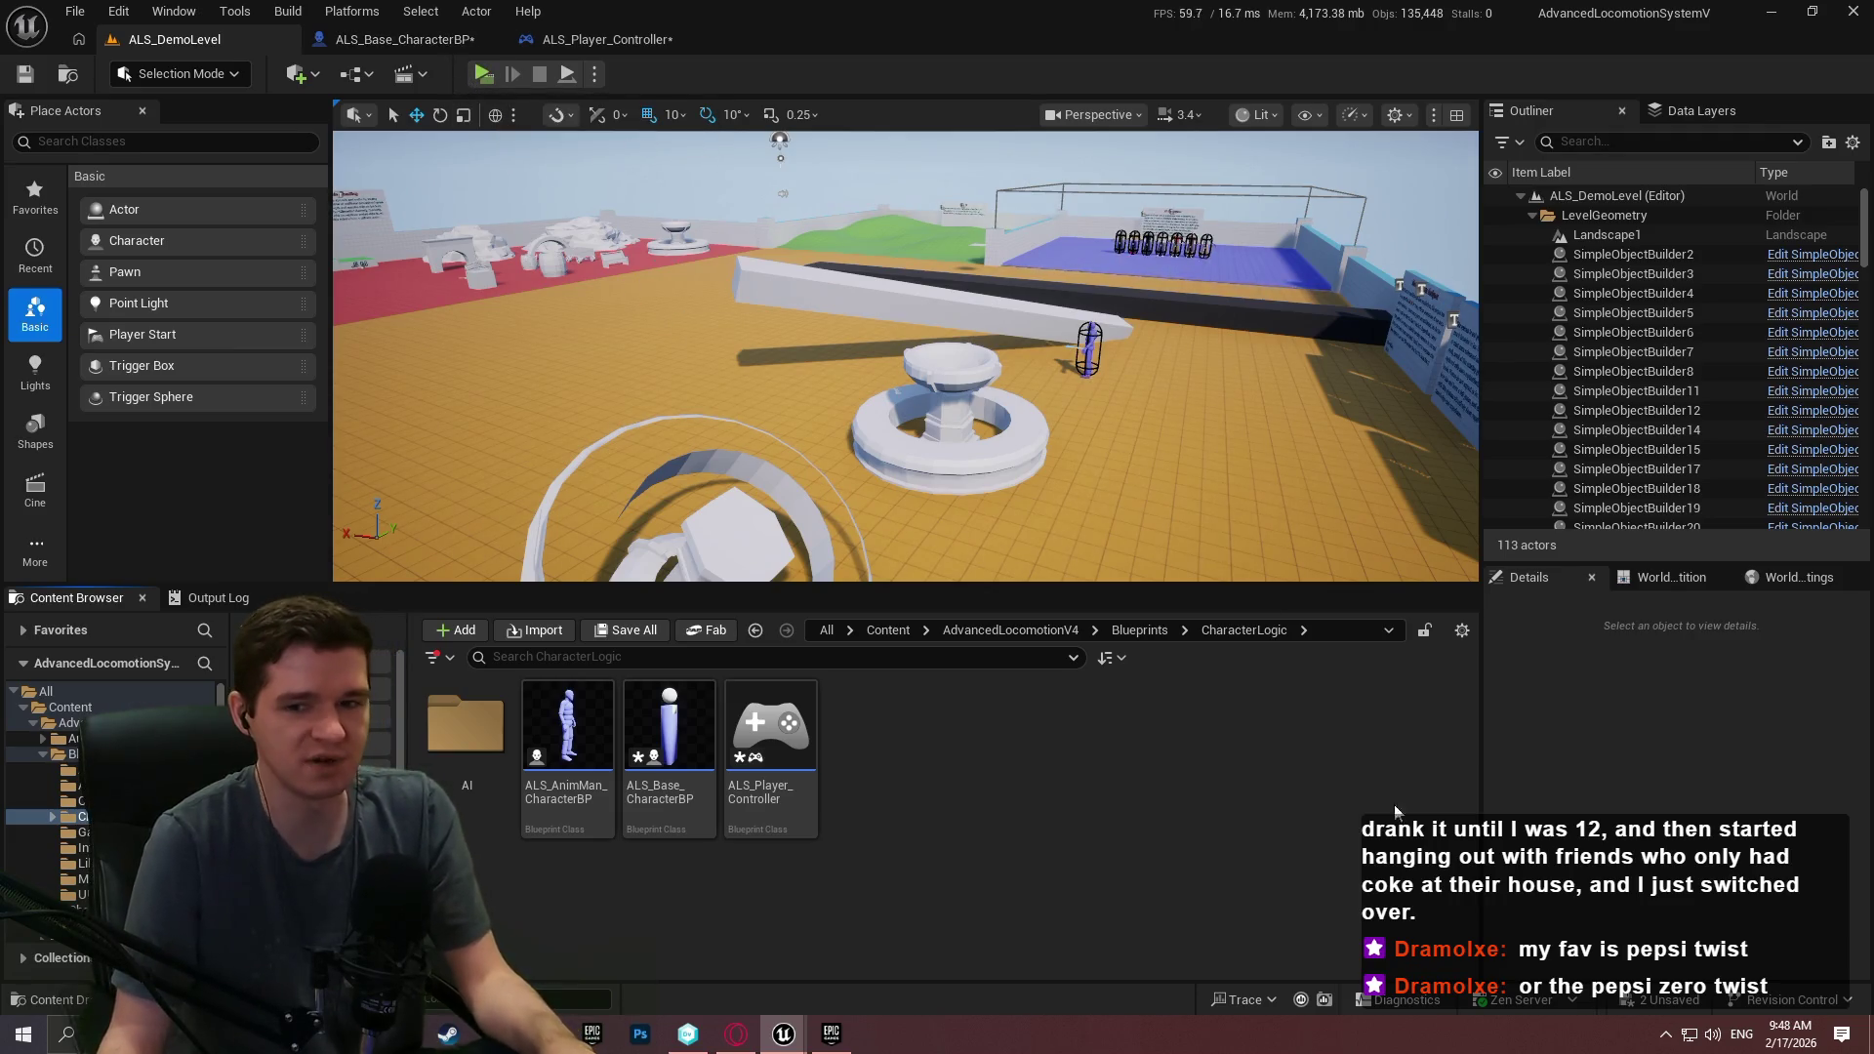
In Opera, open the Instagram photo of two pineapple Pepsi bottles in its own tab.
key("alt+Tab")
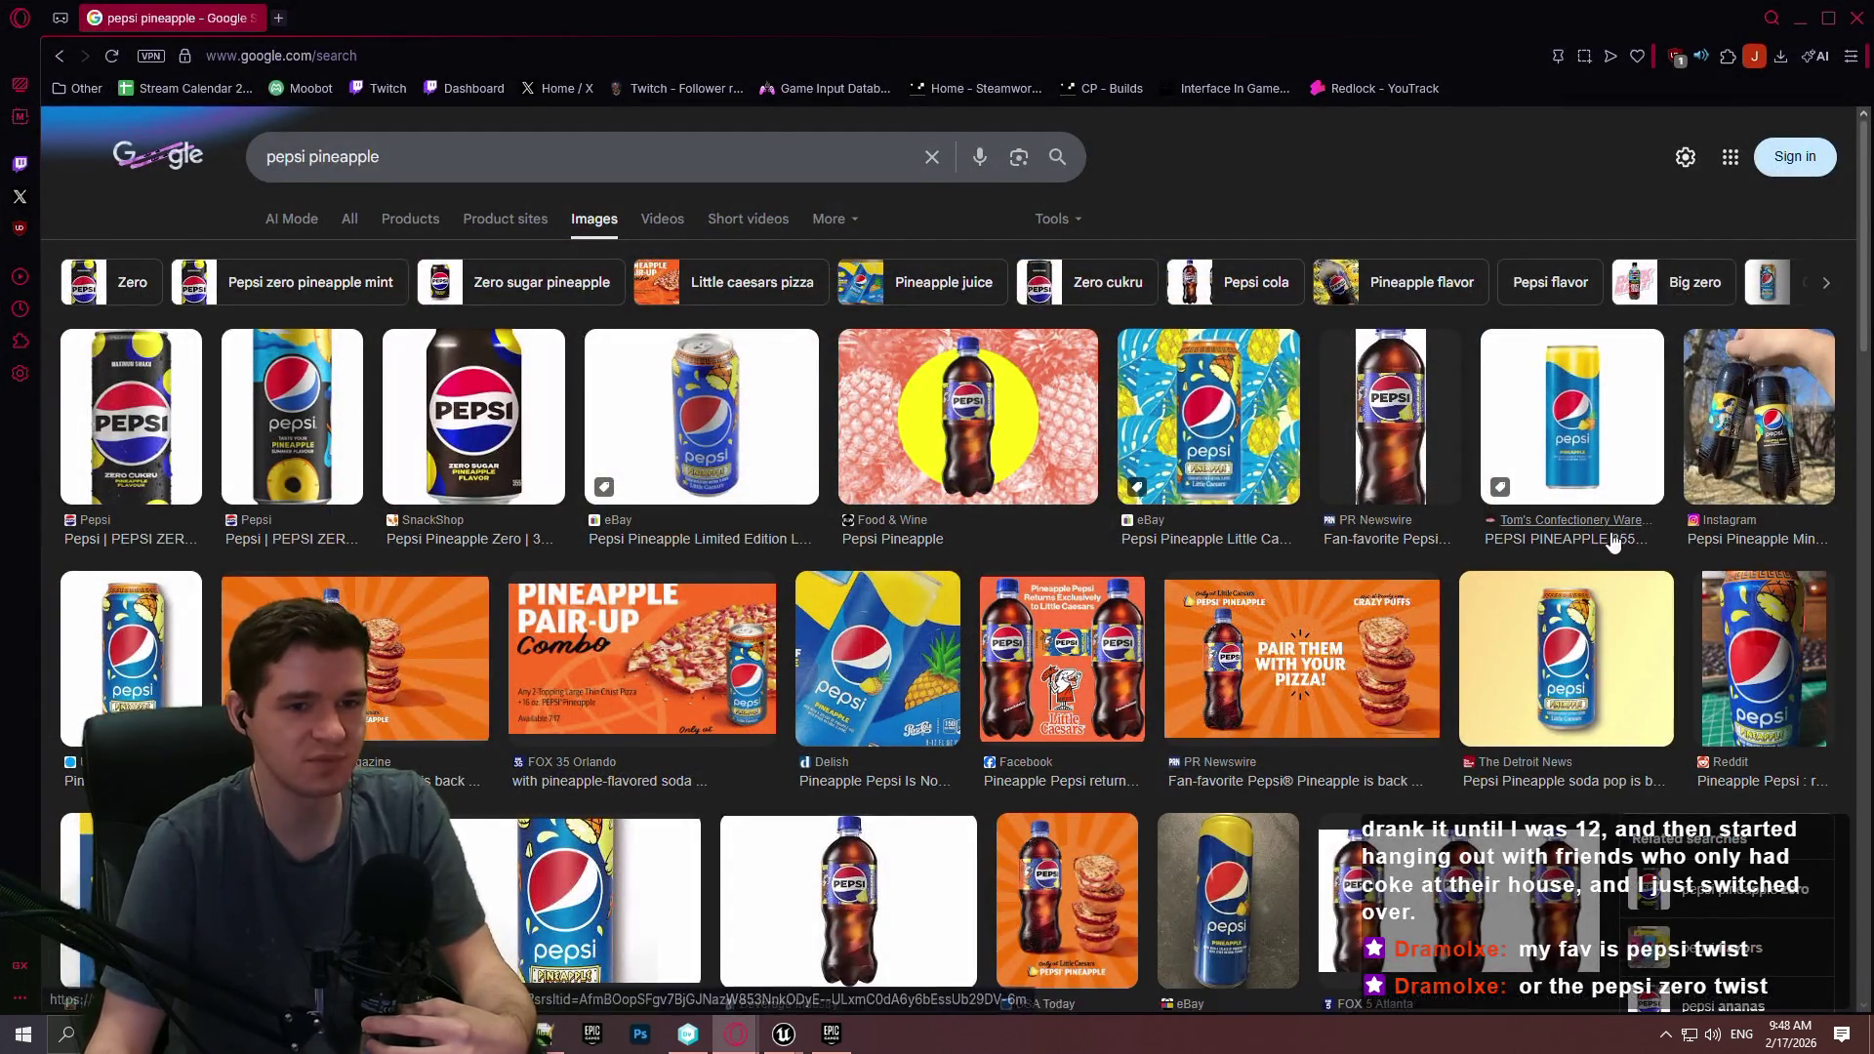
scroll(562, 558, "down", 1)
scroll(1243, 625, "down", 3)
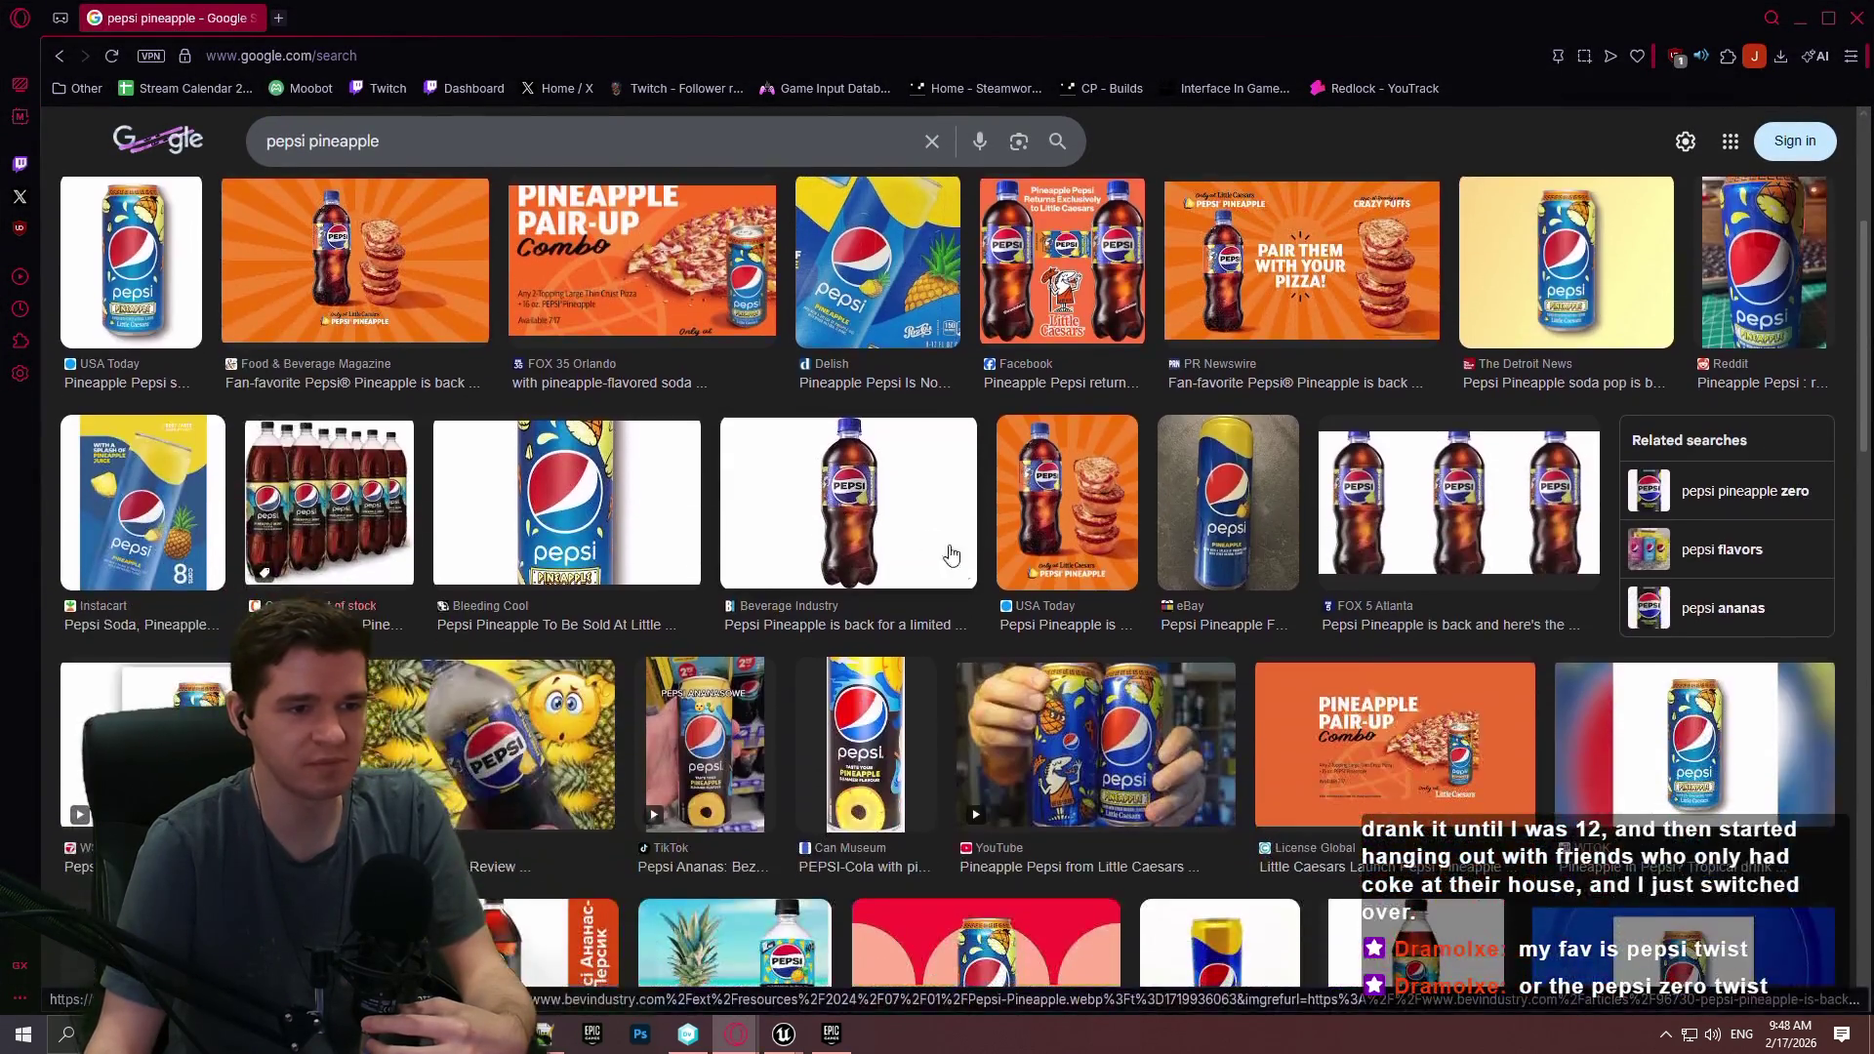
scroll(1303, 597, "down", 4)
scroll(1303, 597, "up", 10)
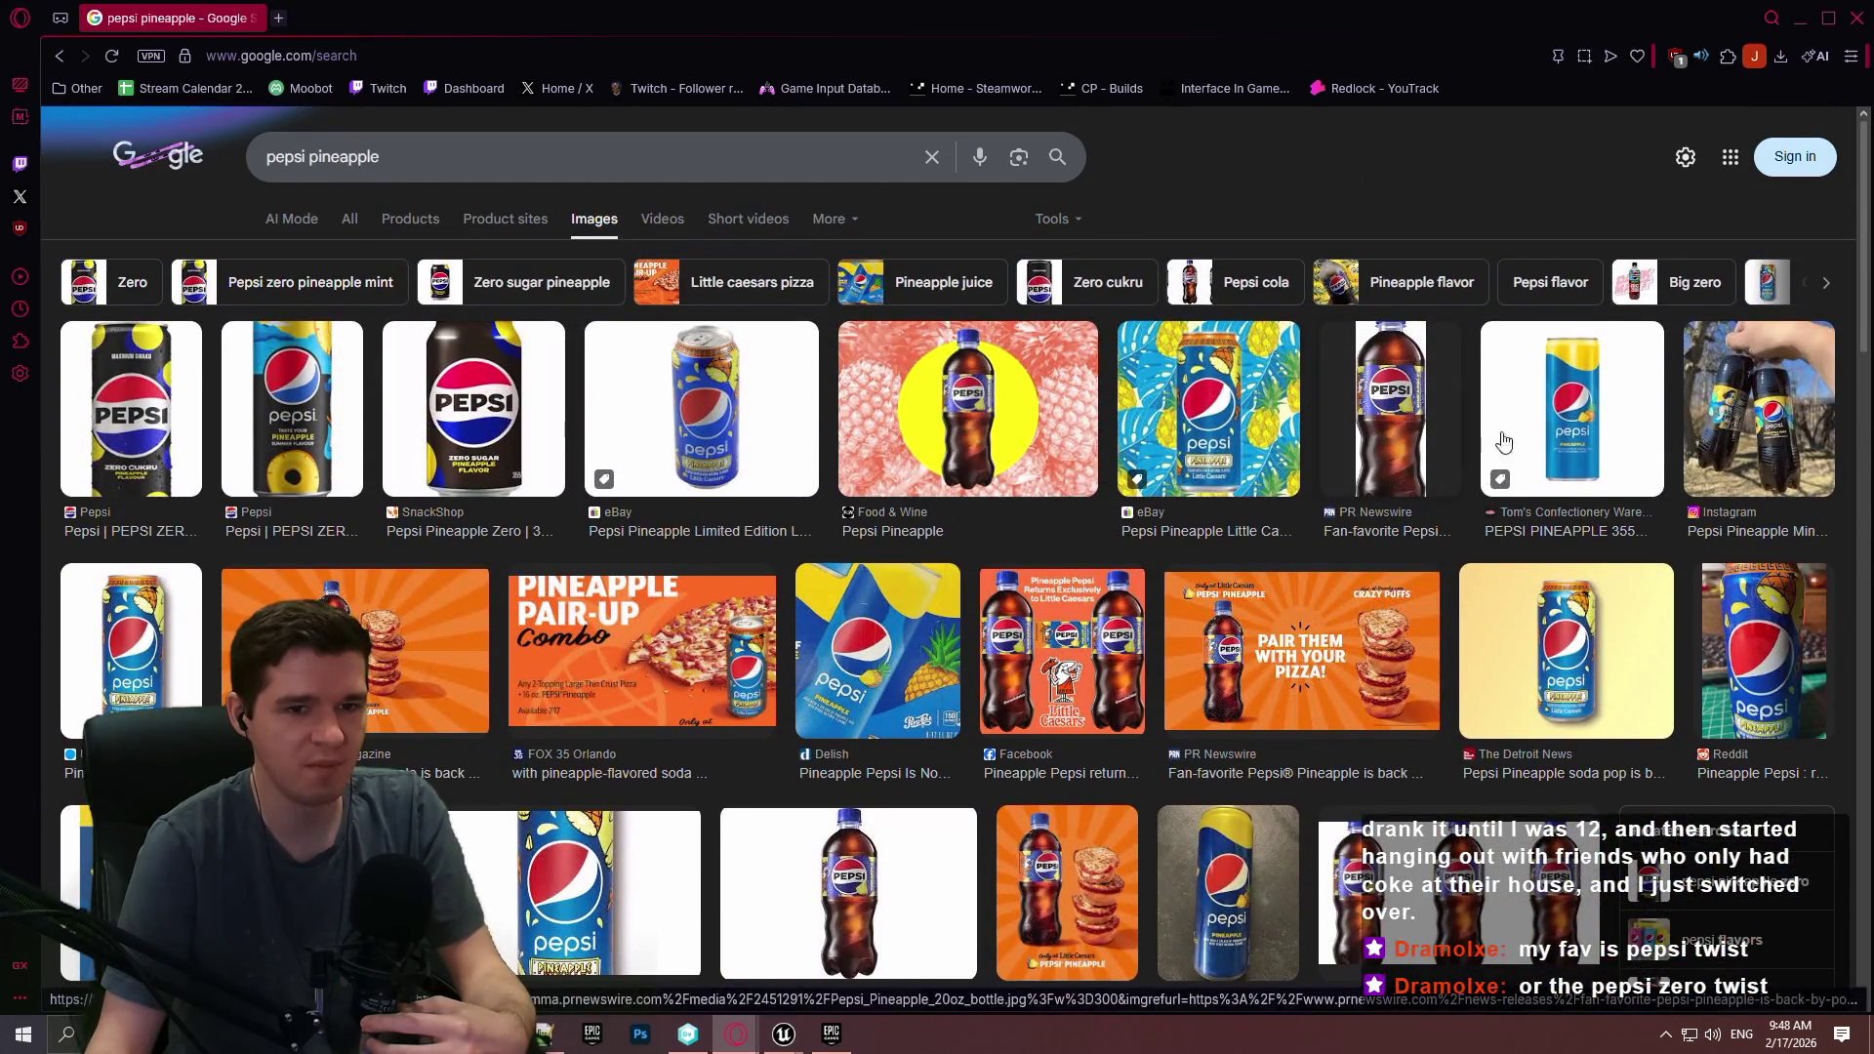
left_click(1786, 440)
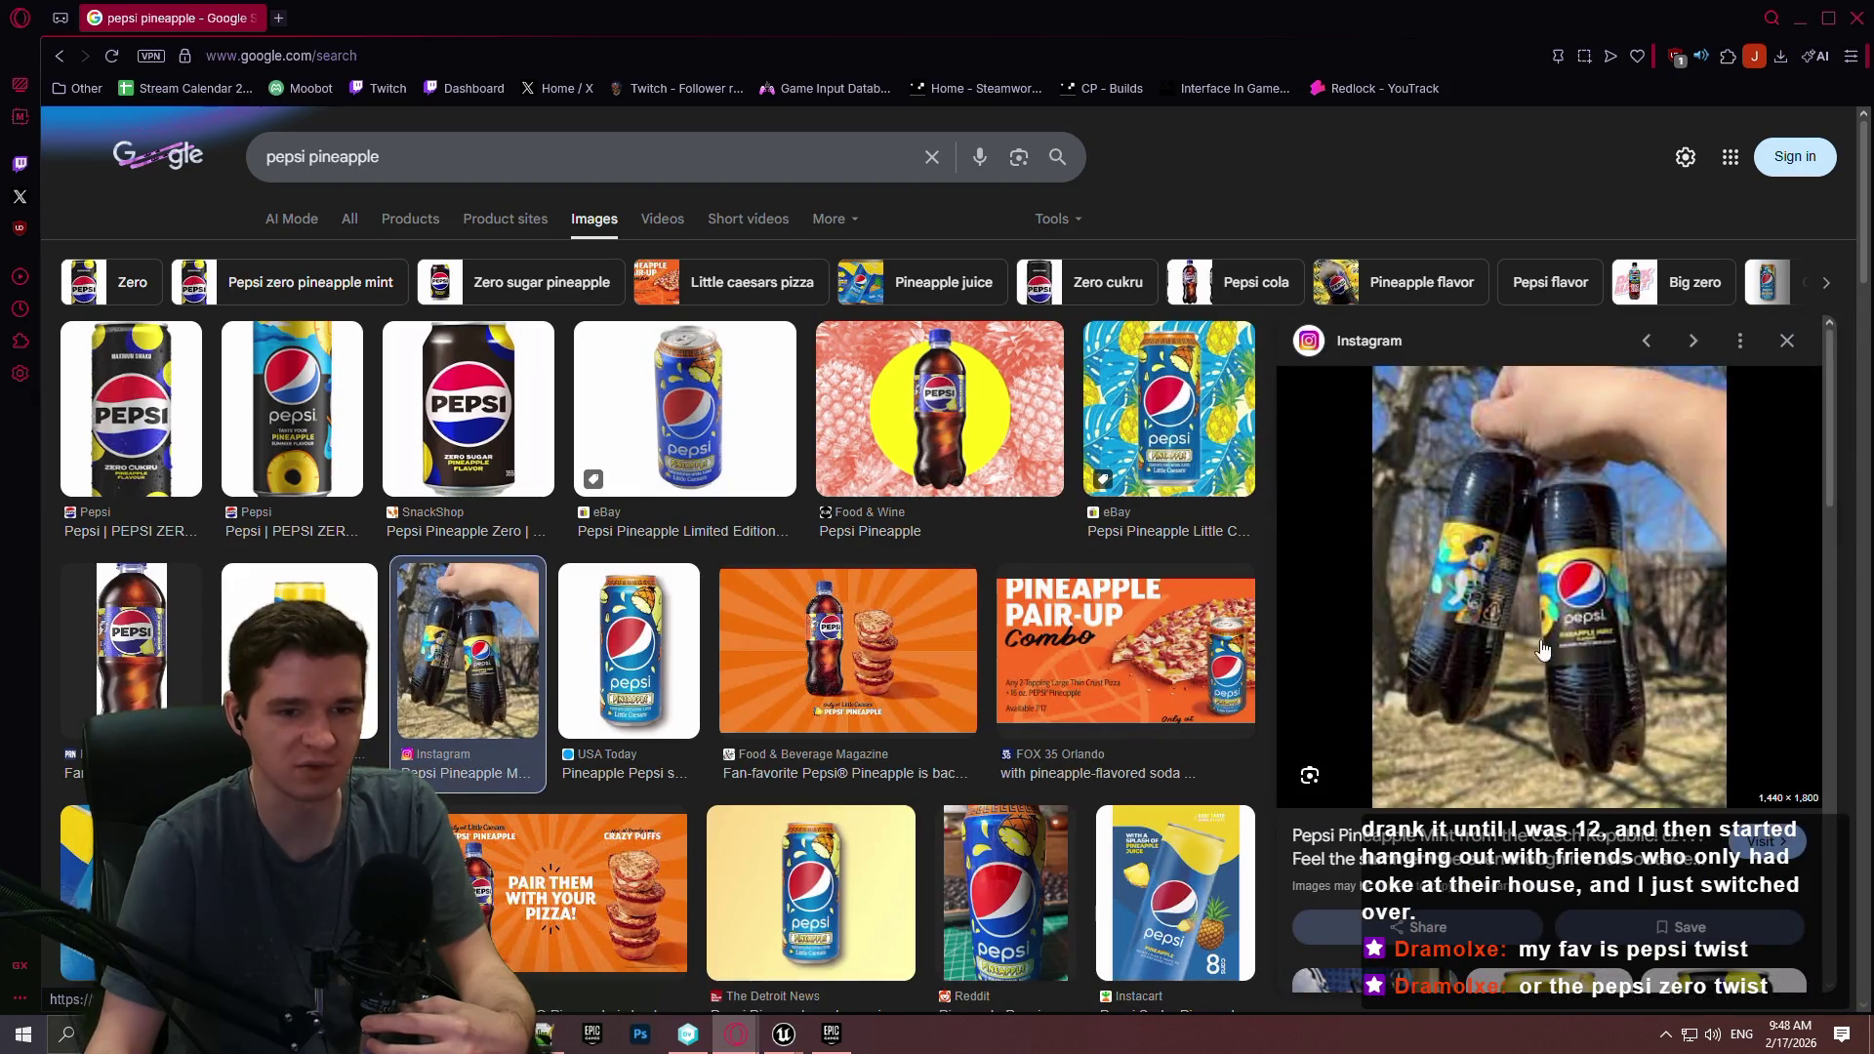
right_click(1552, 479)
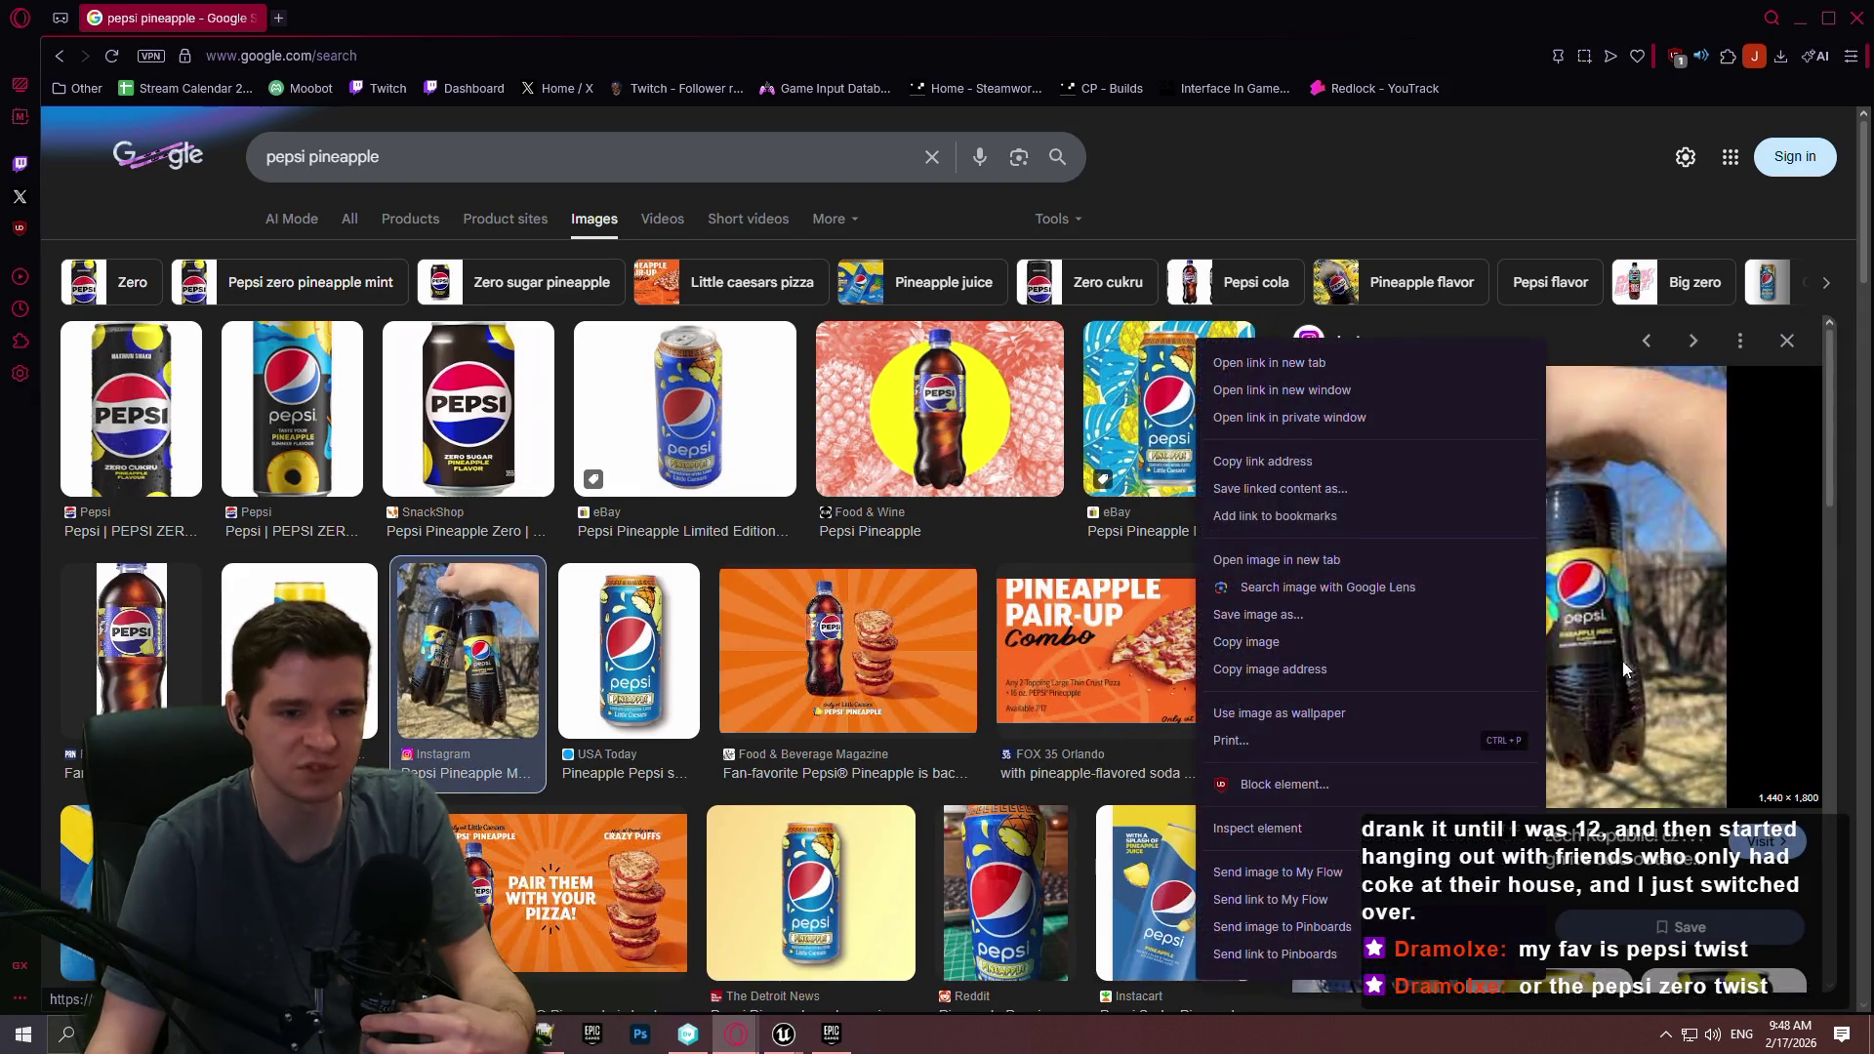
left_click(1269, 555)
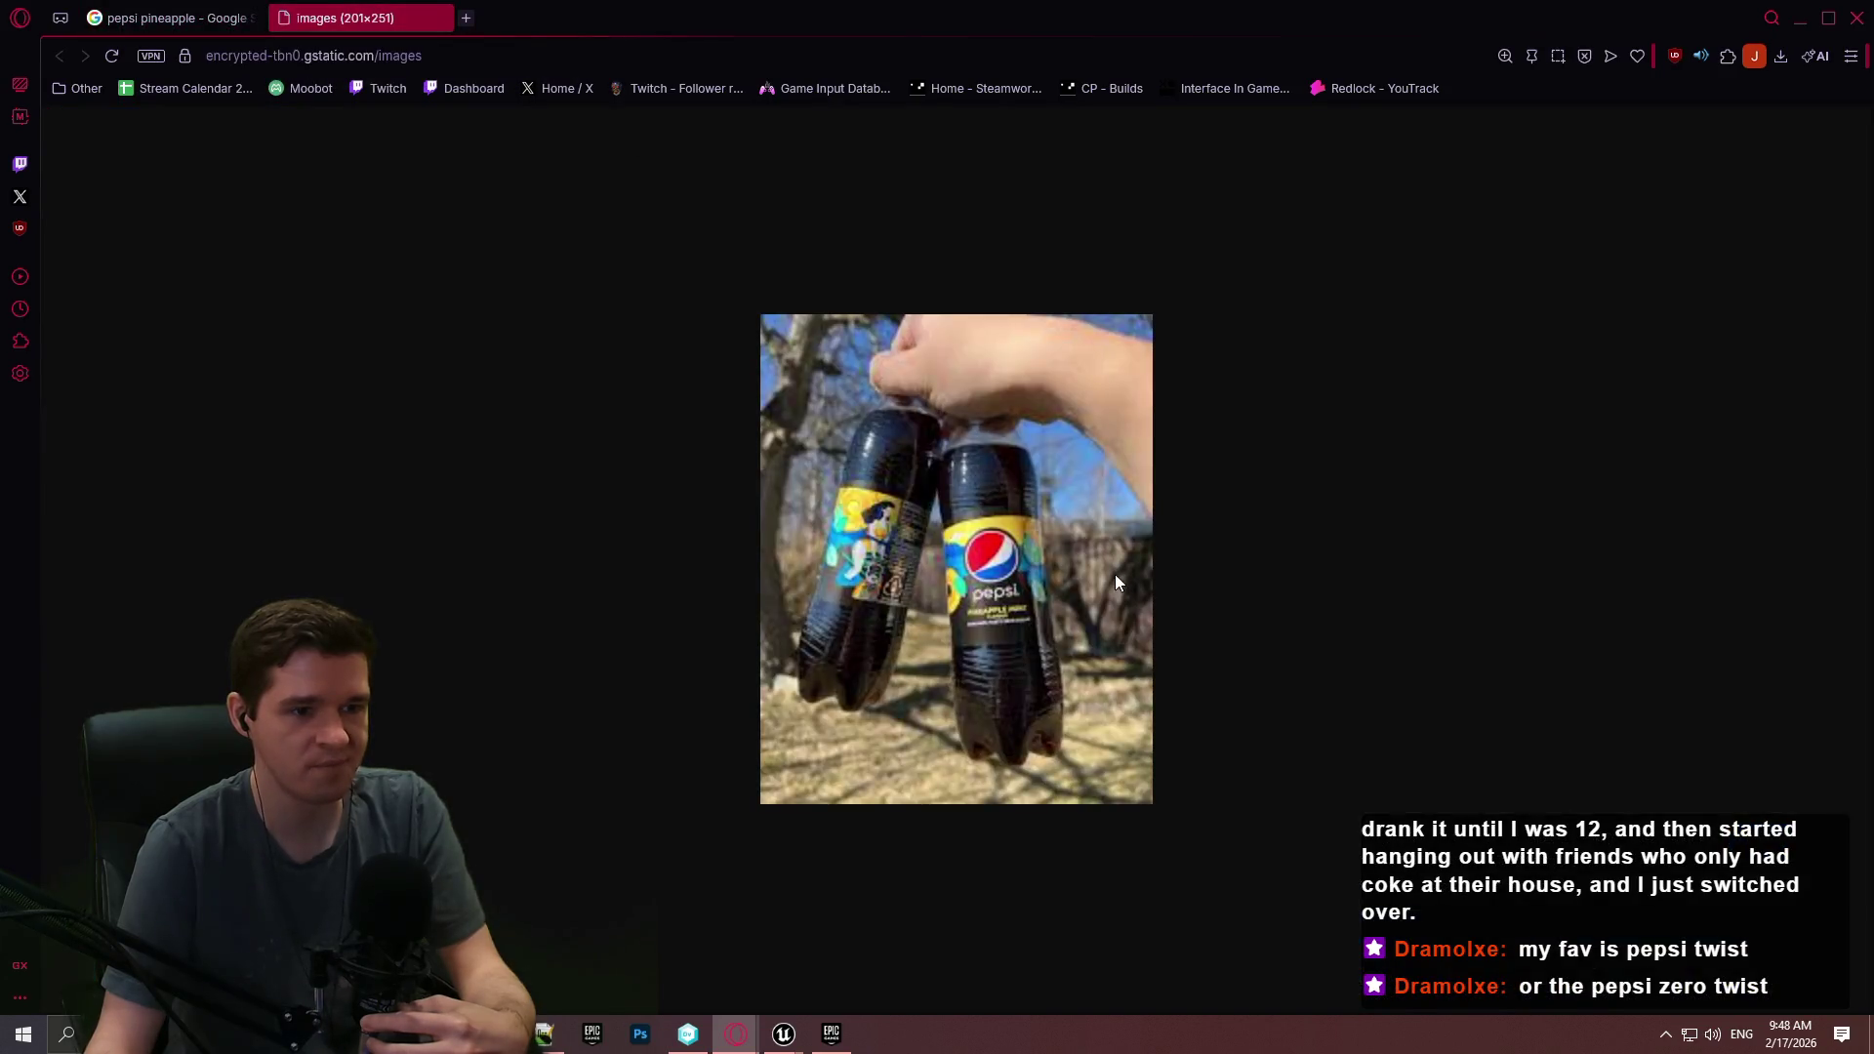
Snapshot the photo with two red lines on the bottle, discard it, and close the browser.
scroll(1105, 562, "up", 3, "ctrl")
scroll(1156, 560, "down", 1, "ctrl")
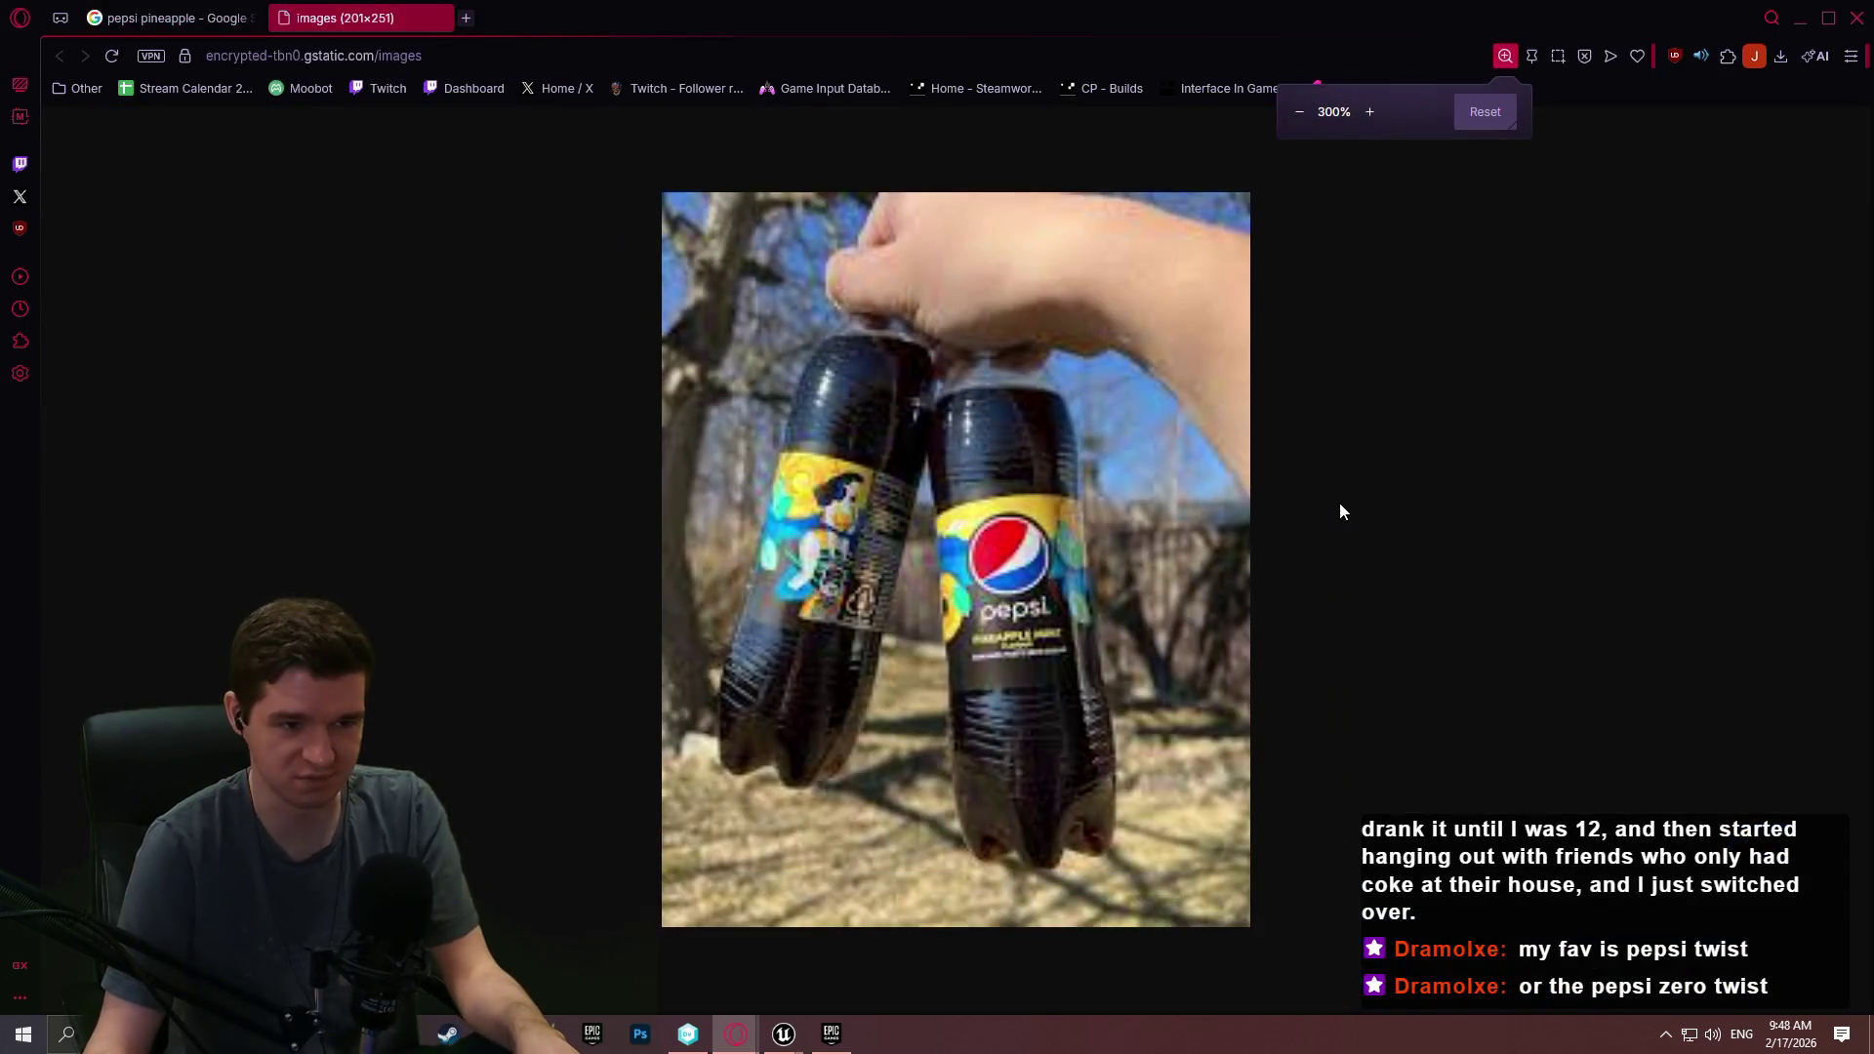
key("ctrl+shift+5")
left_click_drag(1386, 711, 1471, 966)
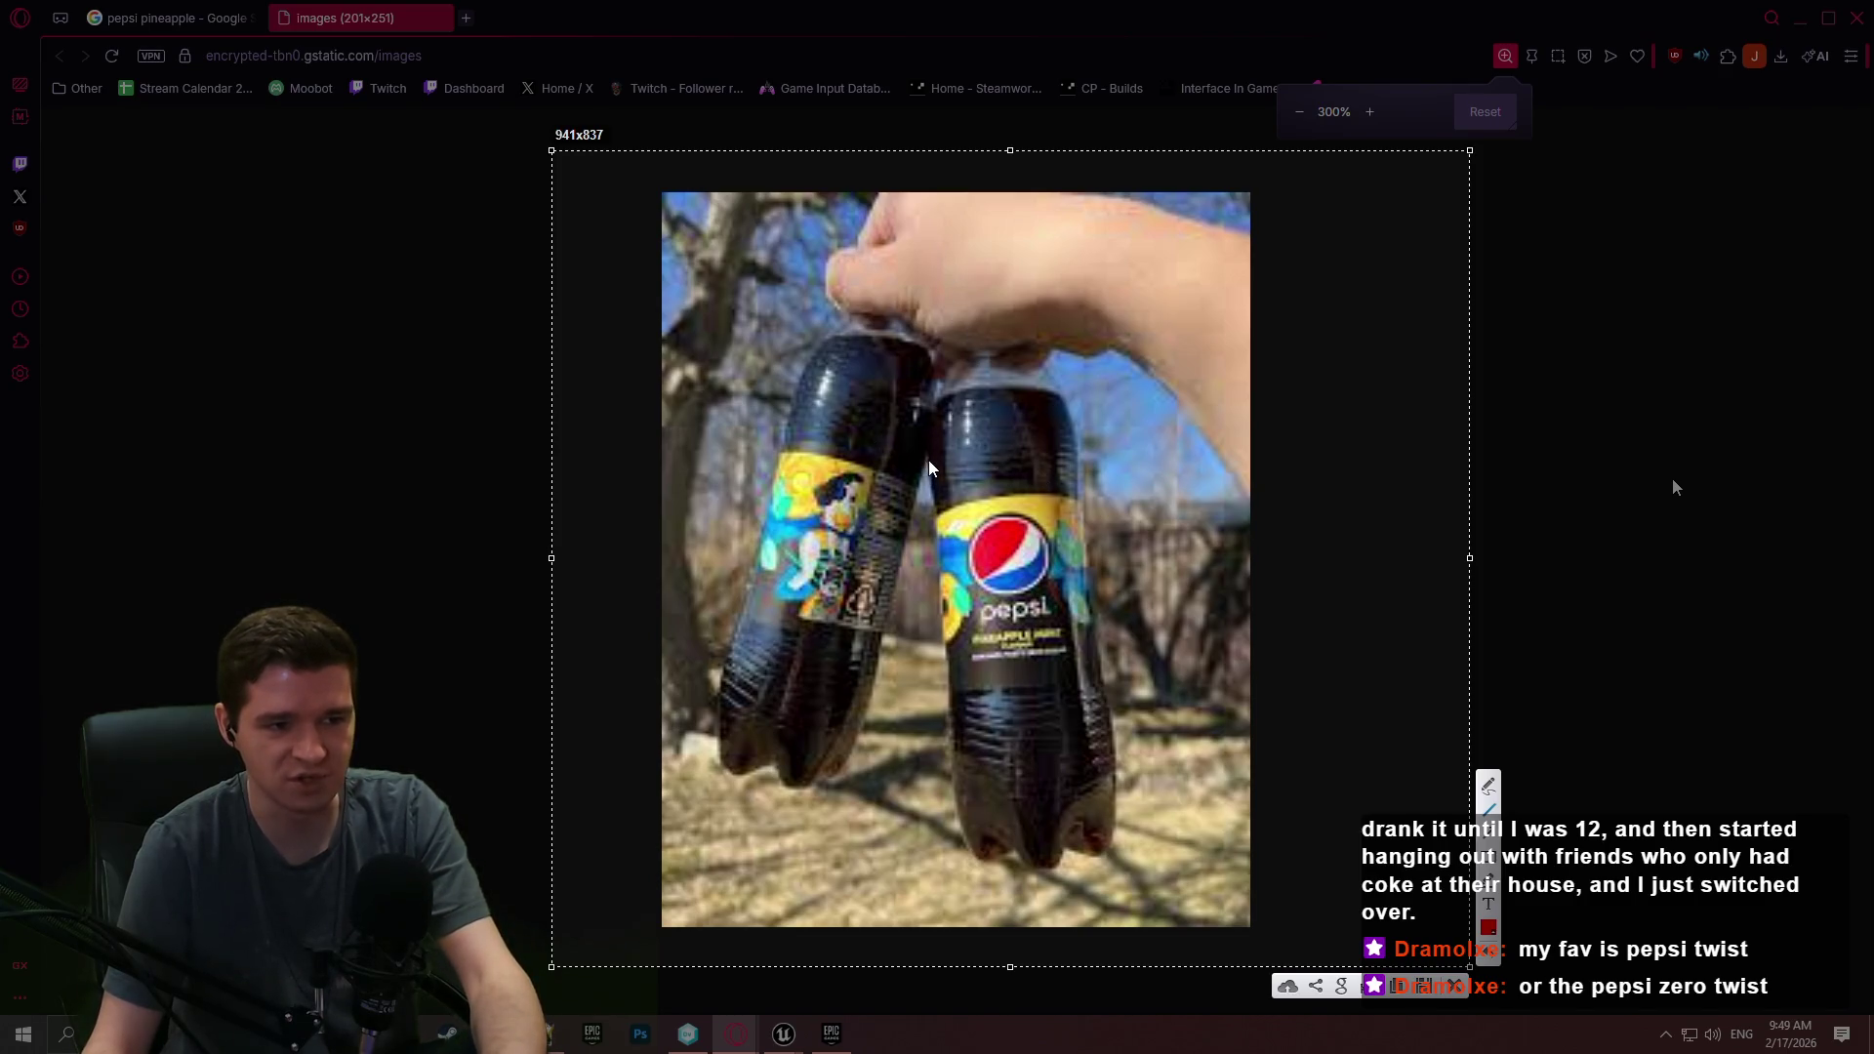
left_click_drag(921, 466, 1118, 449)
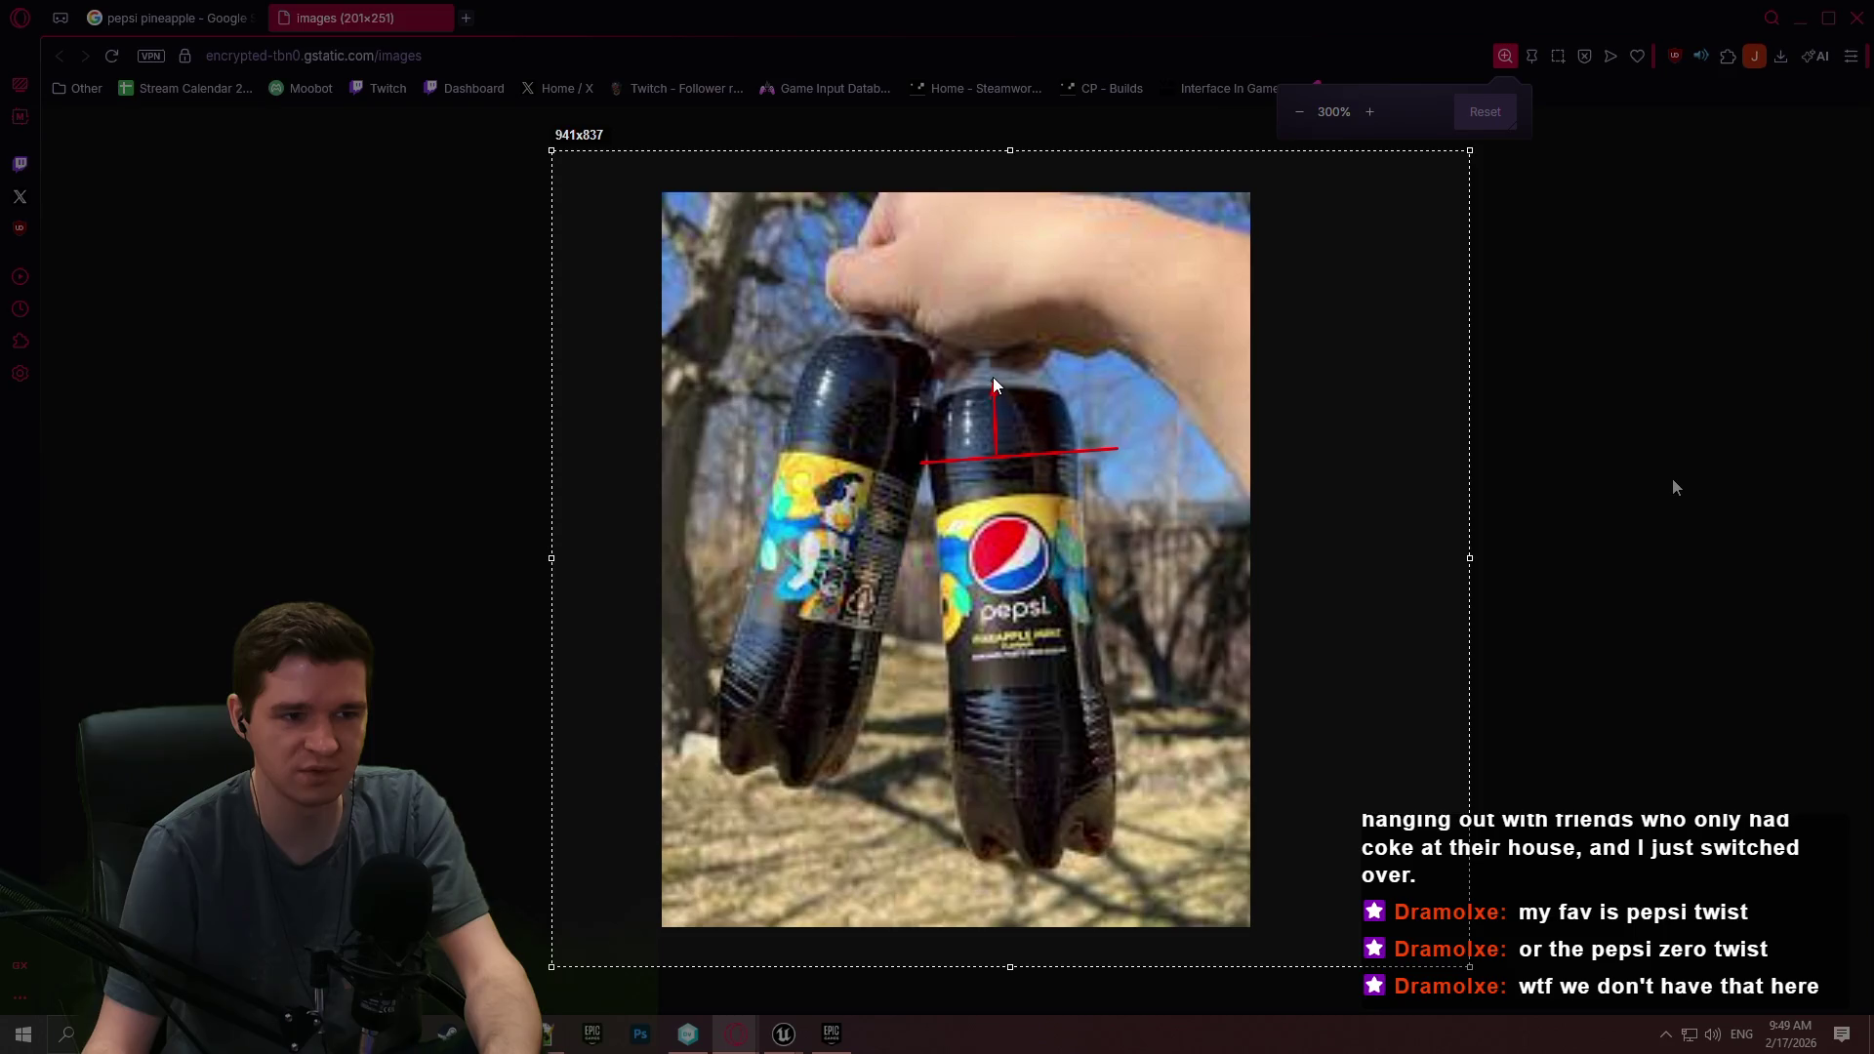
left_click_drag(927, 384, 1092, 371)
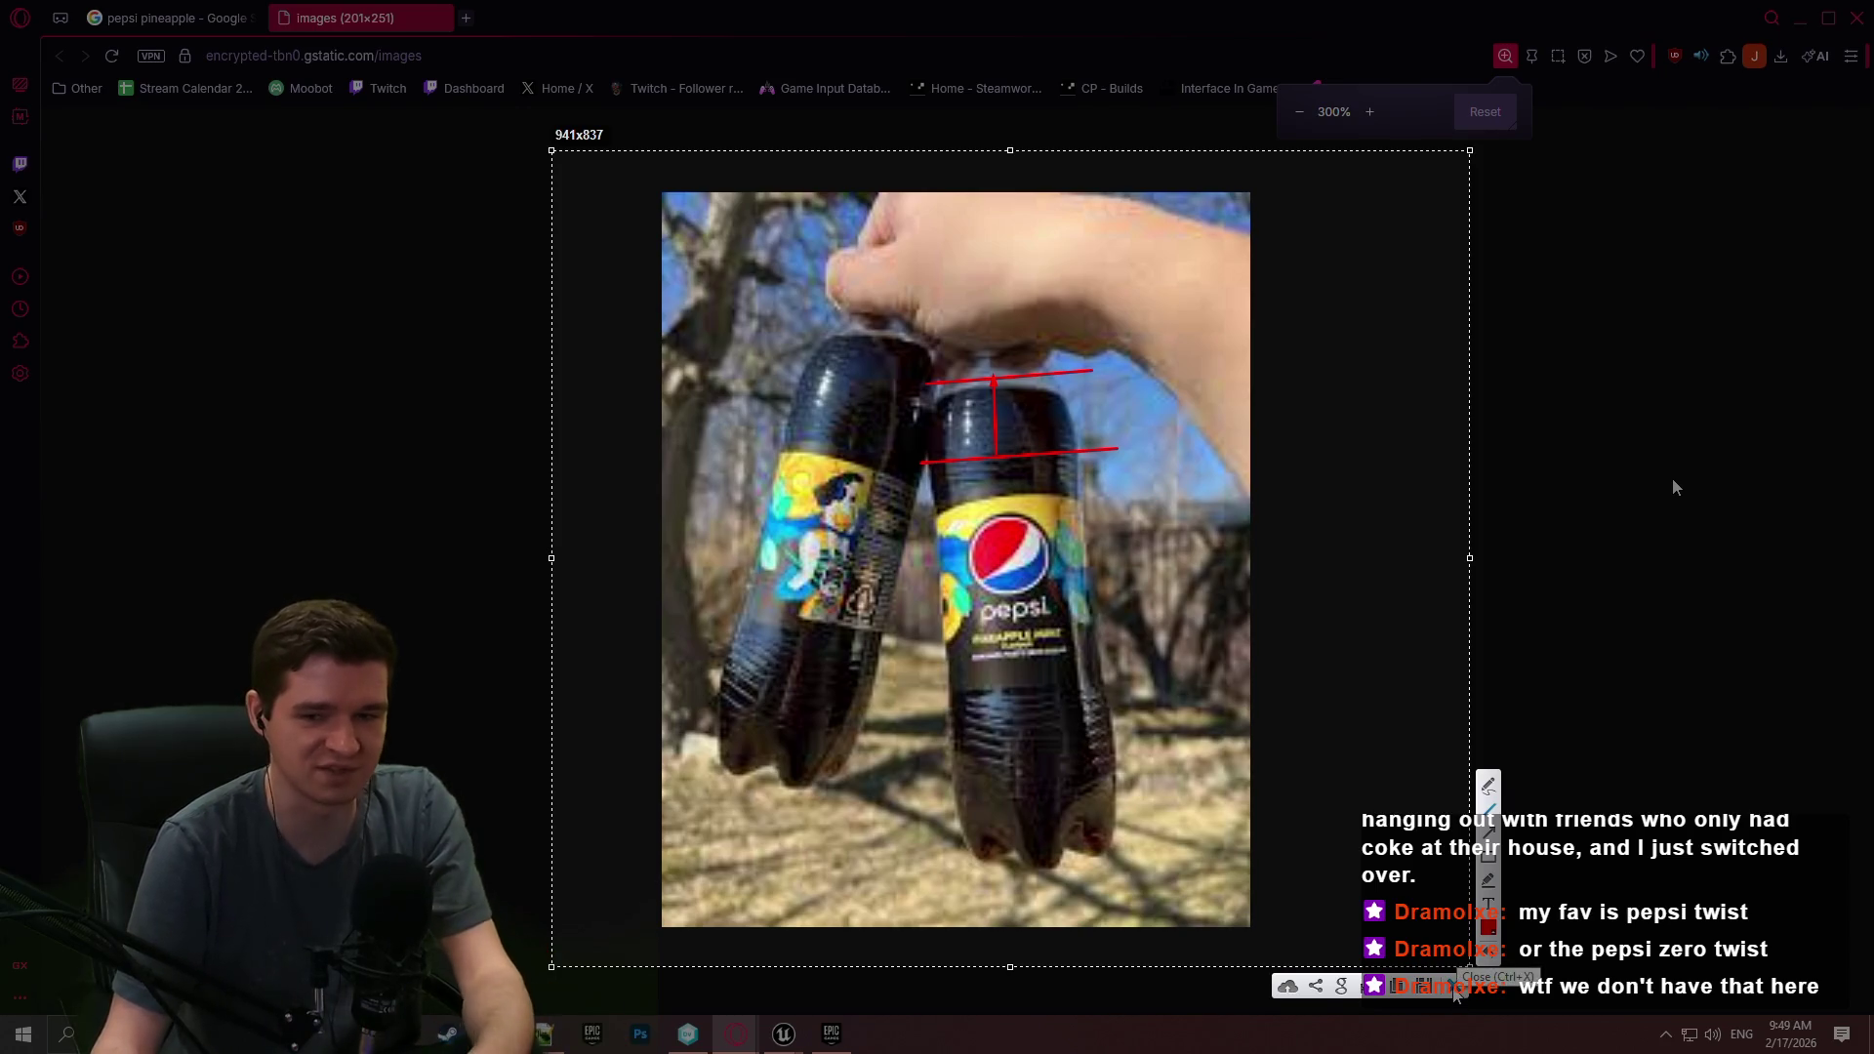
left_click(1454, 987)
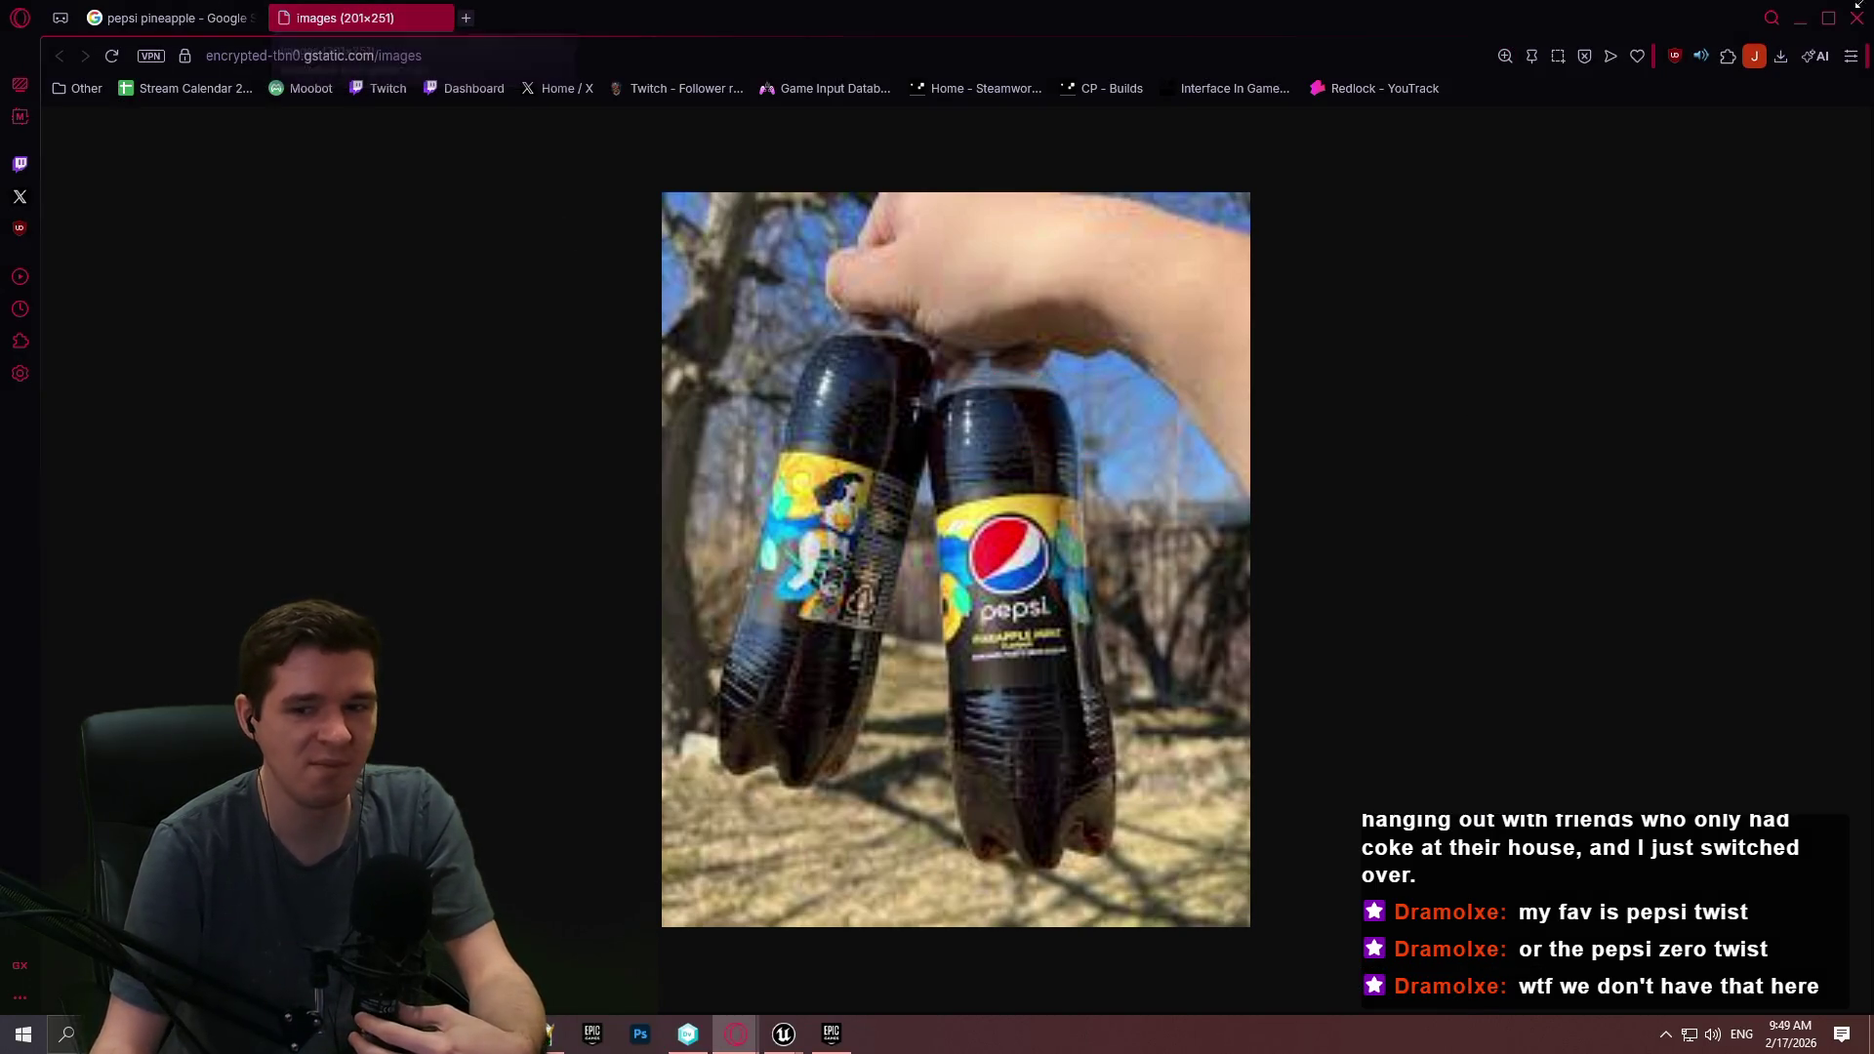
left_click(437, 18)
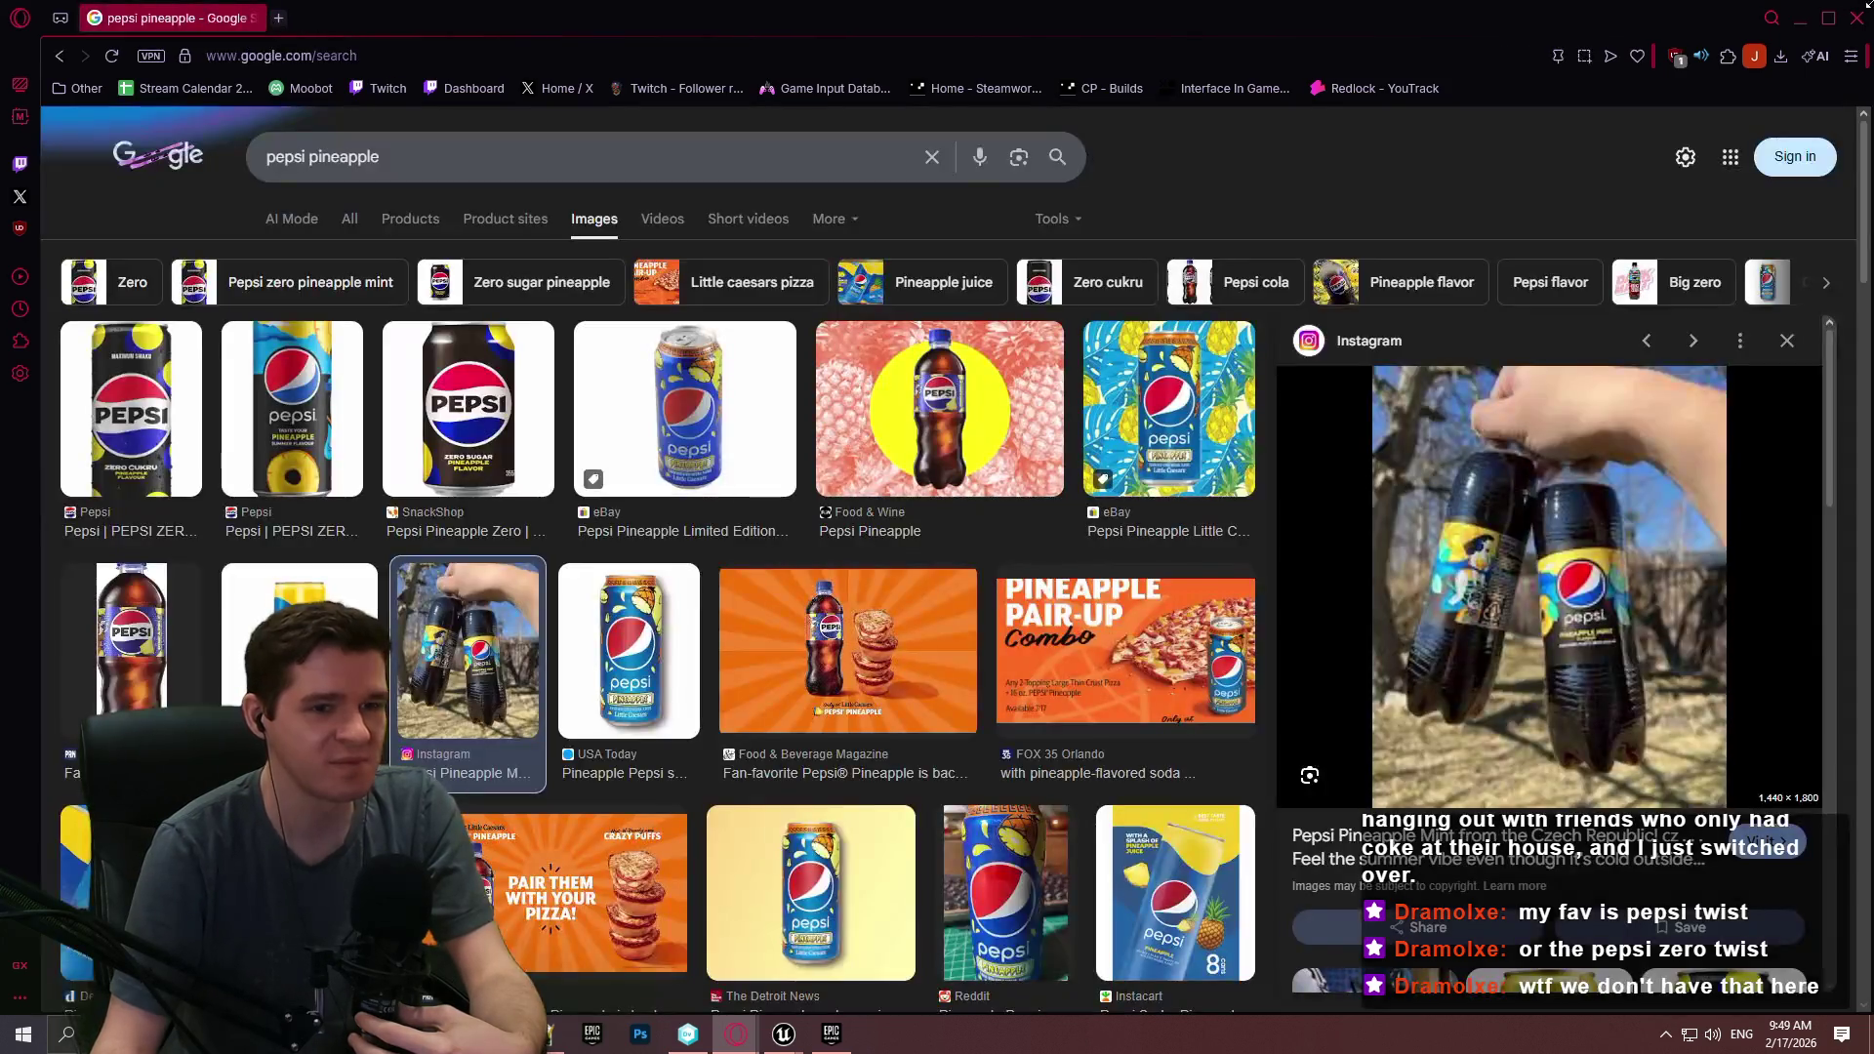
left_click(1856, 18)
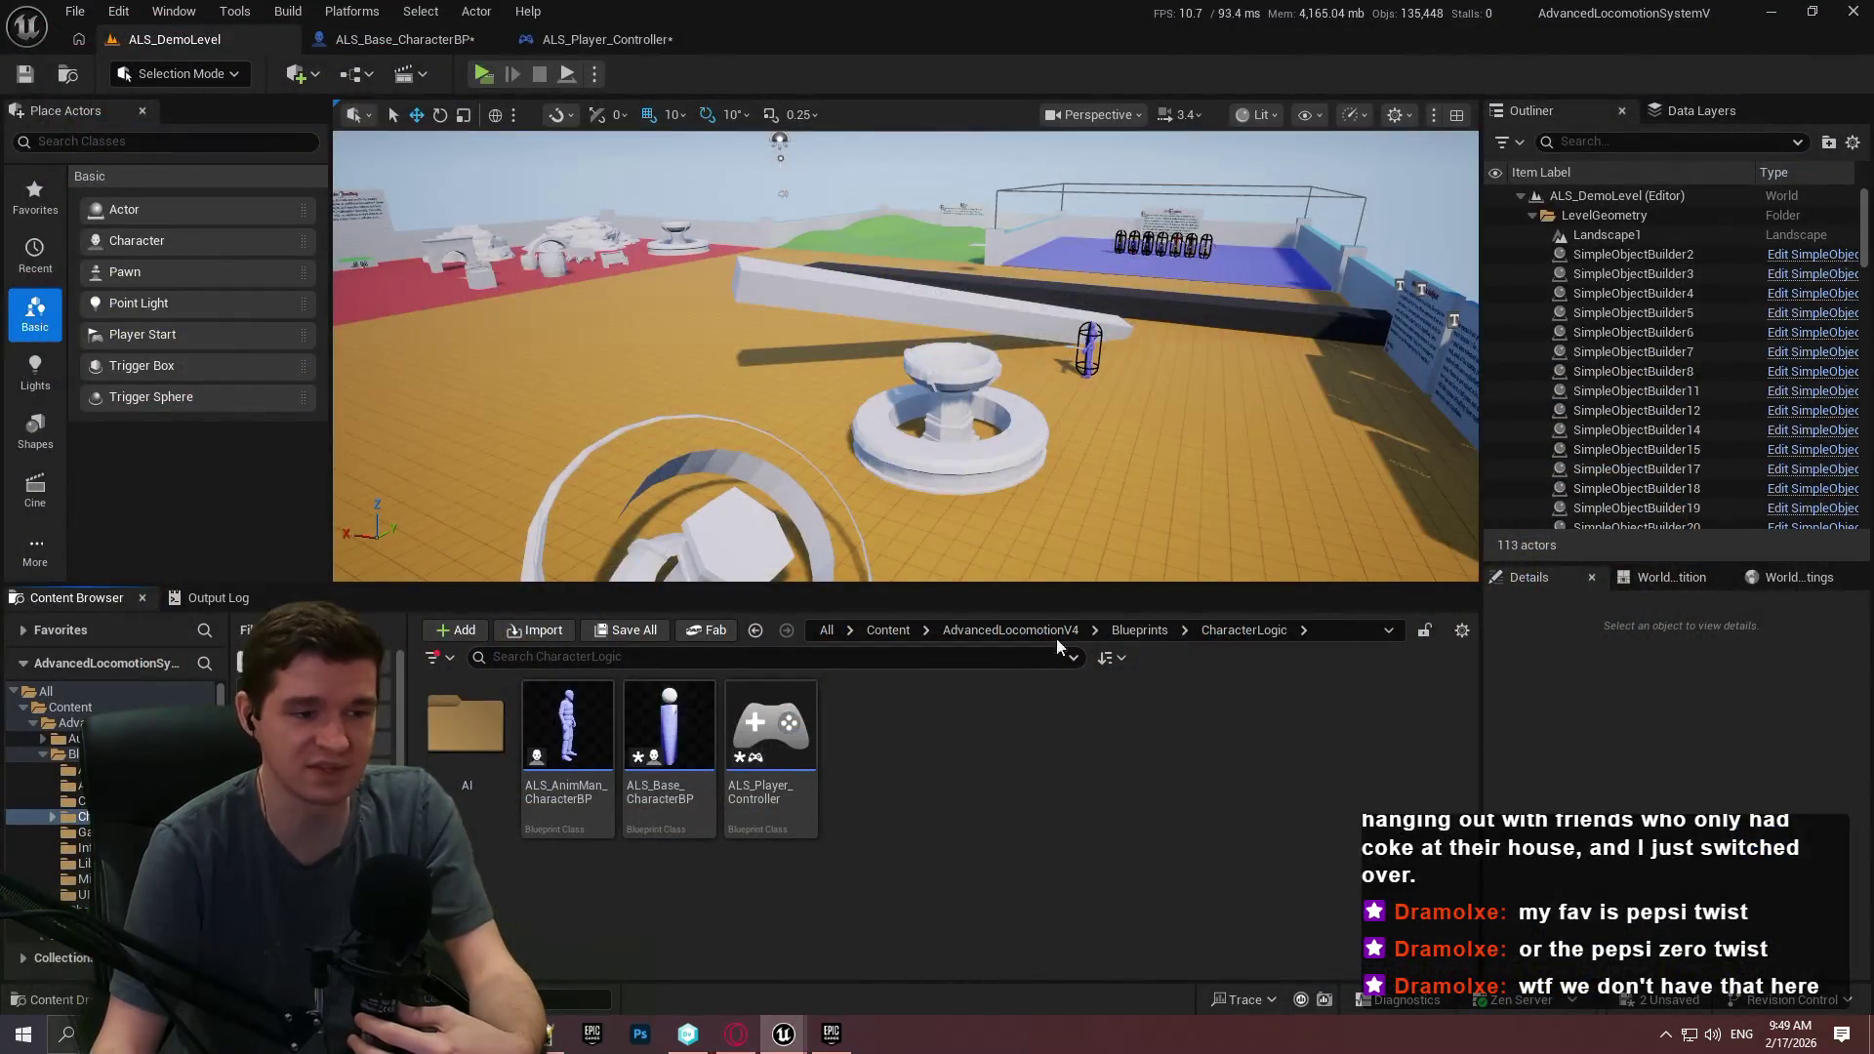
Make the level viewport taller and switch to the ALS_Base_CharacterBP blueprint.
left_click_drag(993, 585, 993, 683)
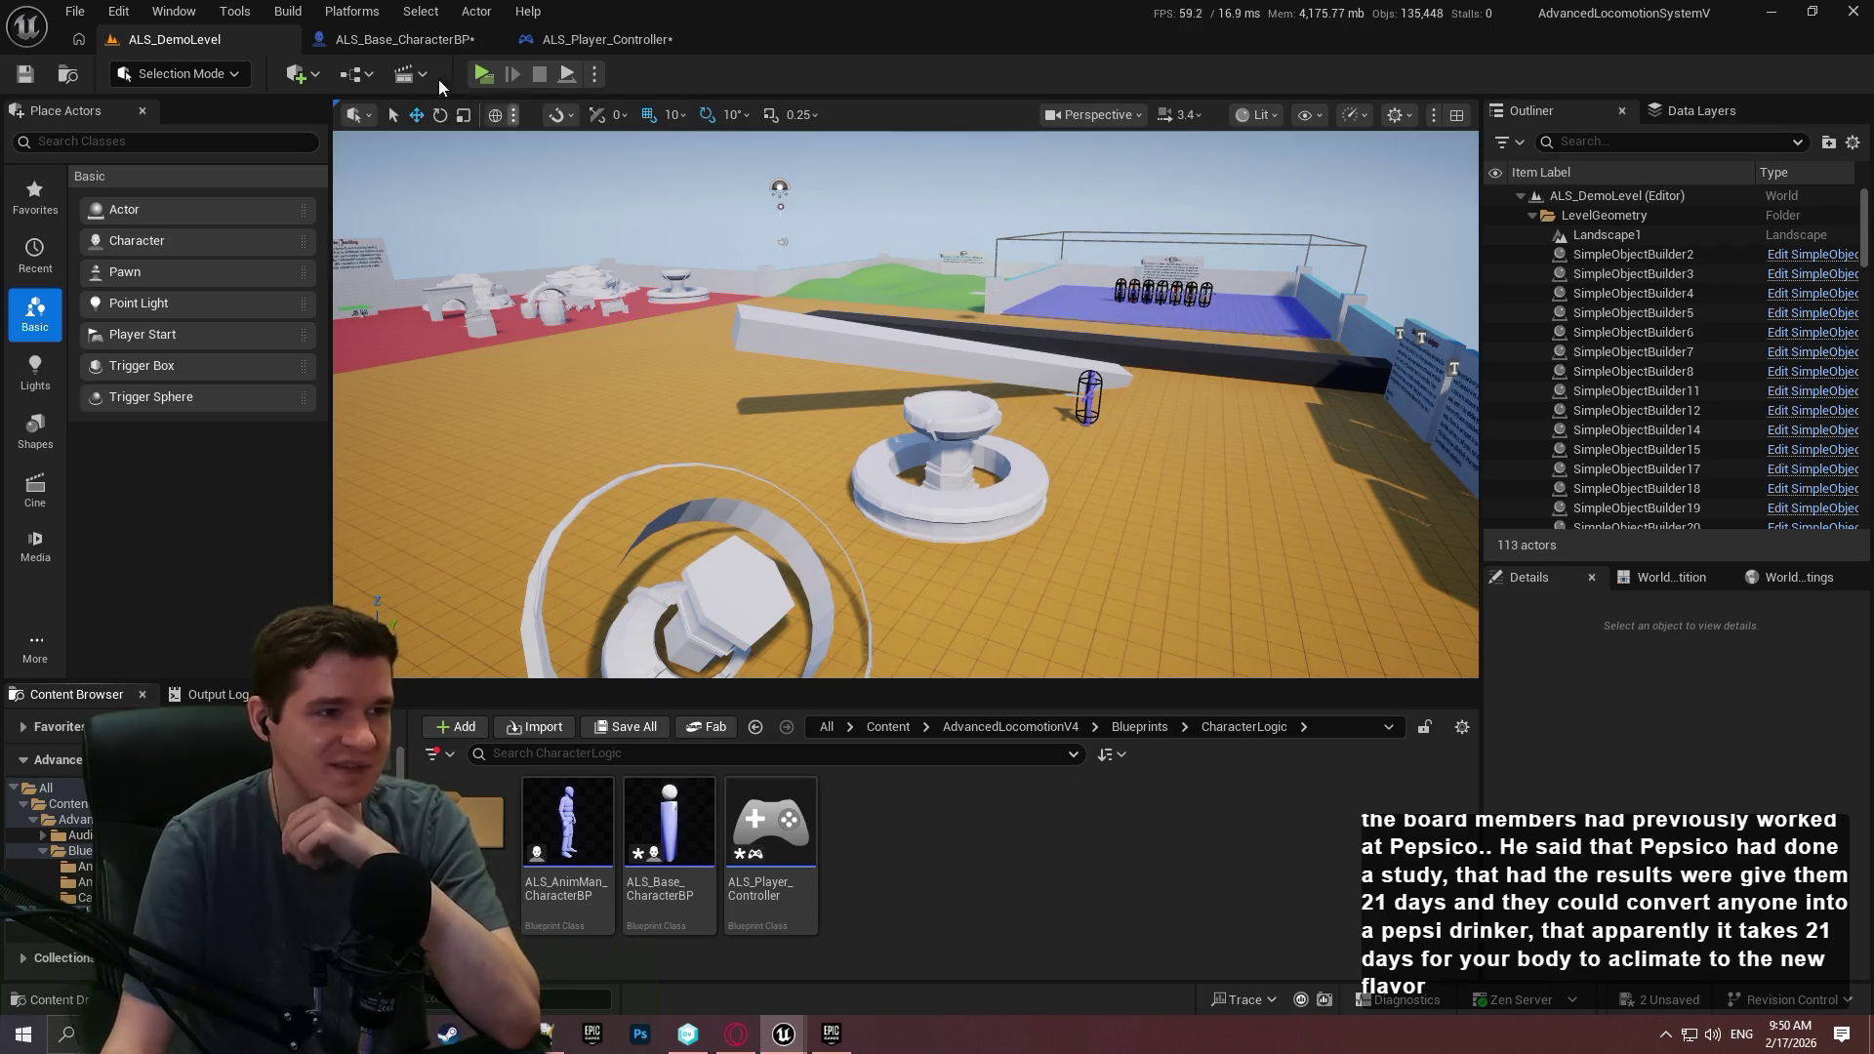
left_click(385, 44)
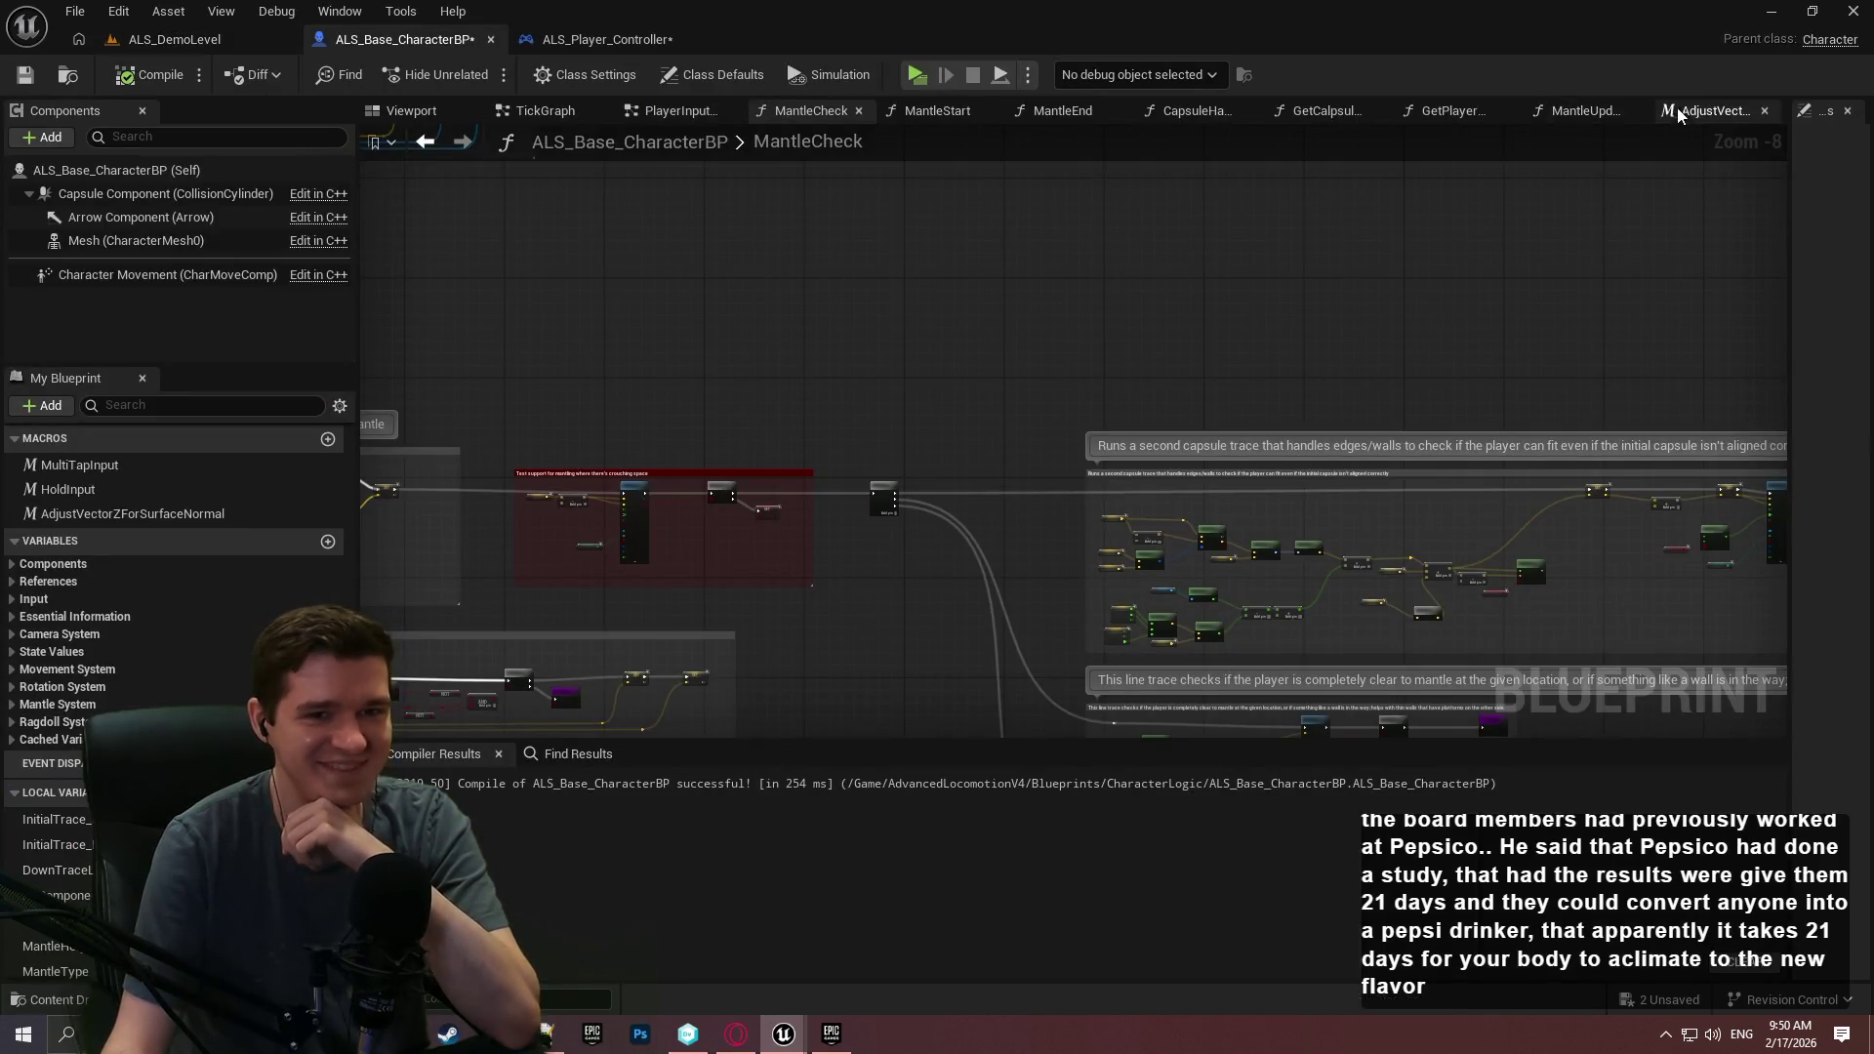
Open the MantleStart graph and briefly compare it with the ImmersiveSim project's editor.
left_click(947, 110)
scroll(1175, 489, "down", 8)
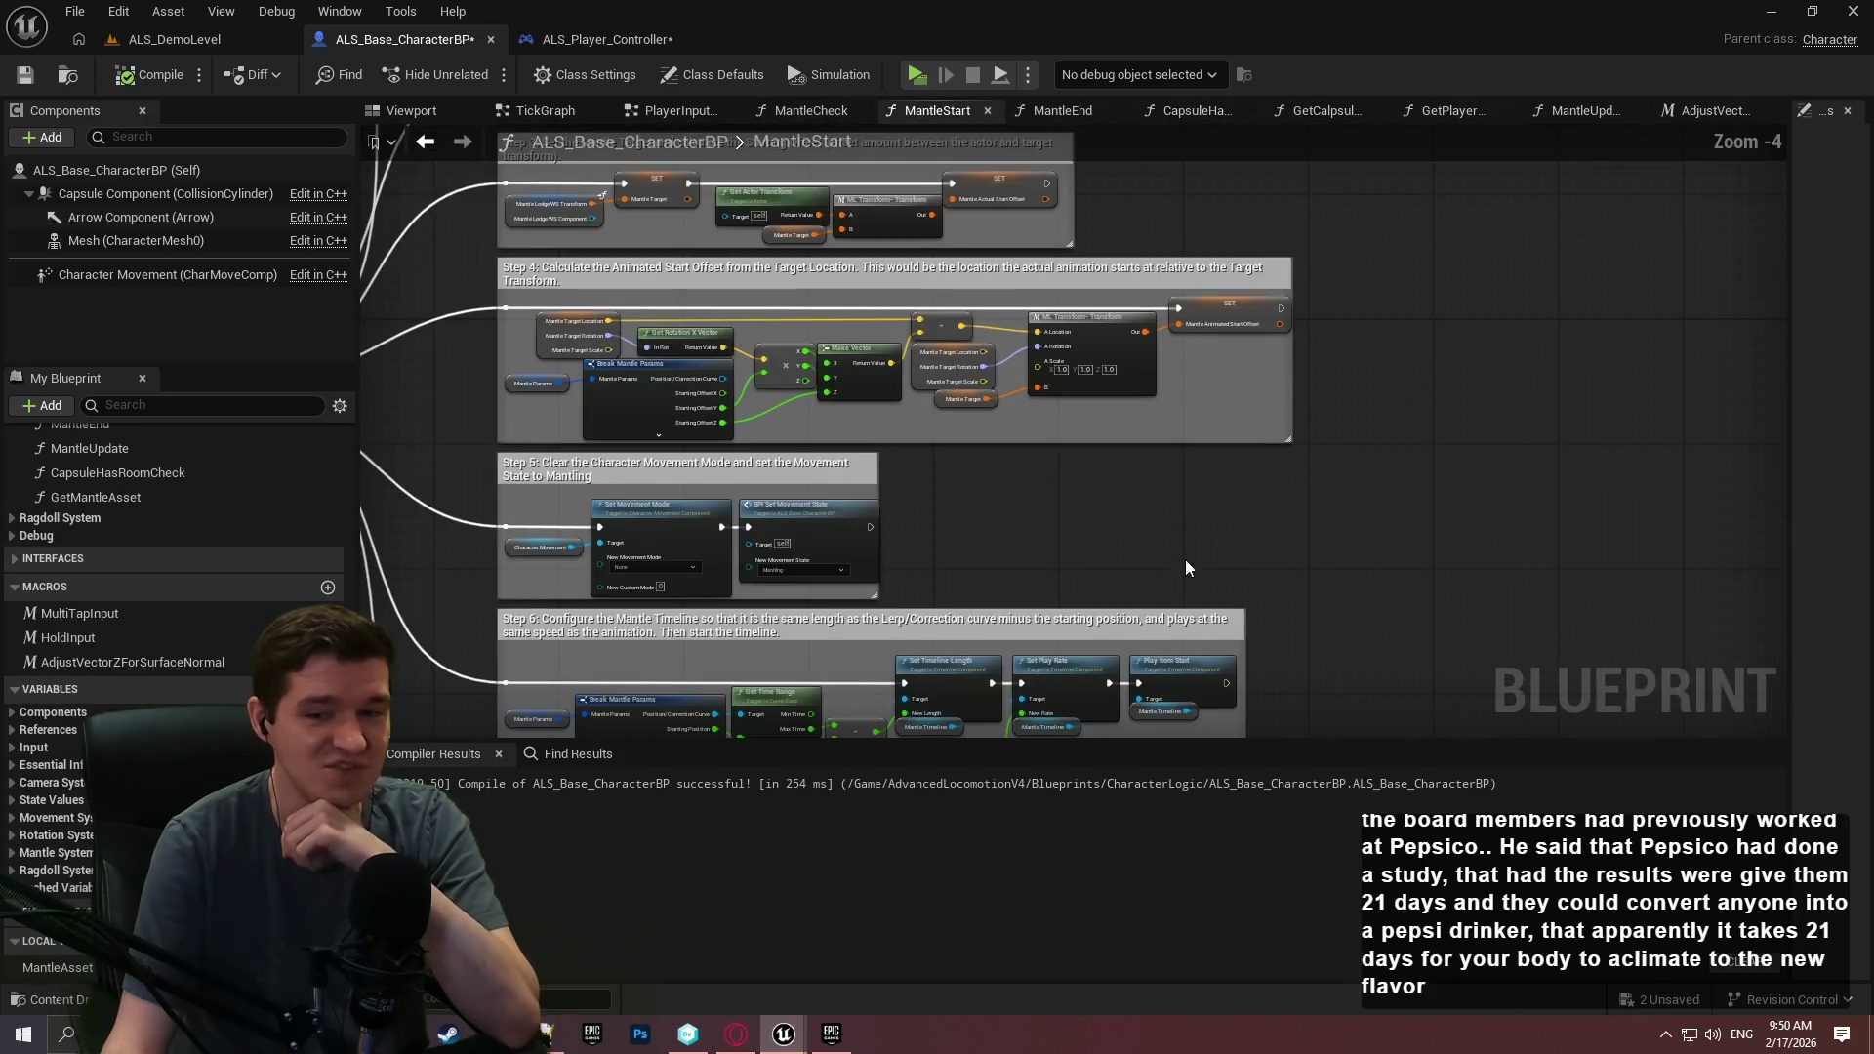
scroll(1216, 317, "up", 3)
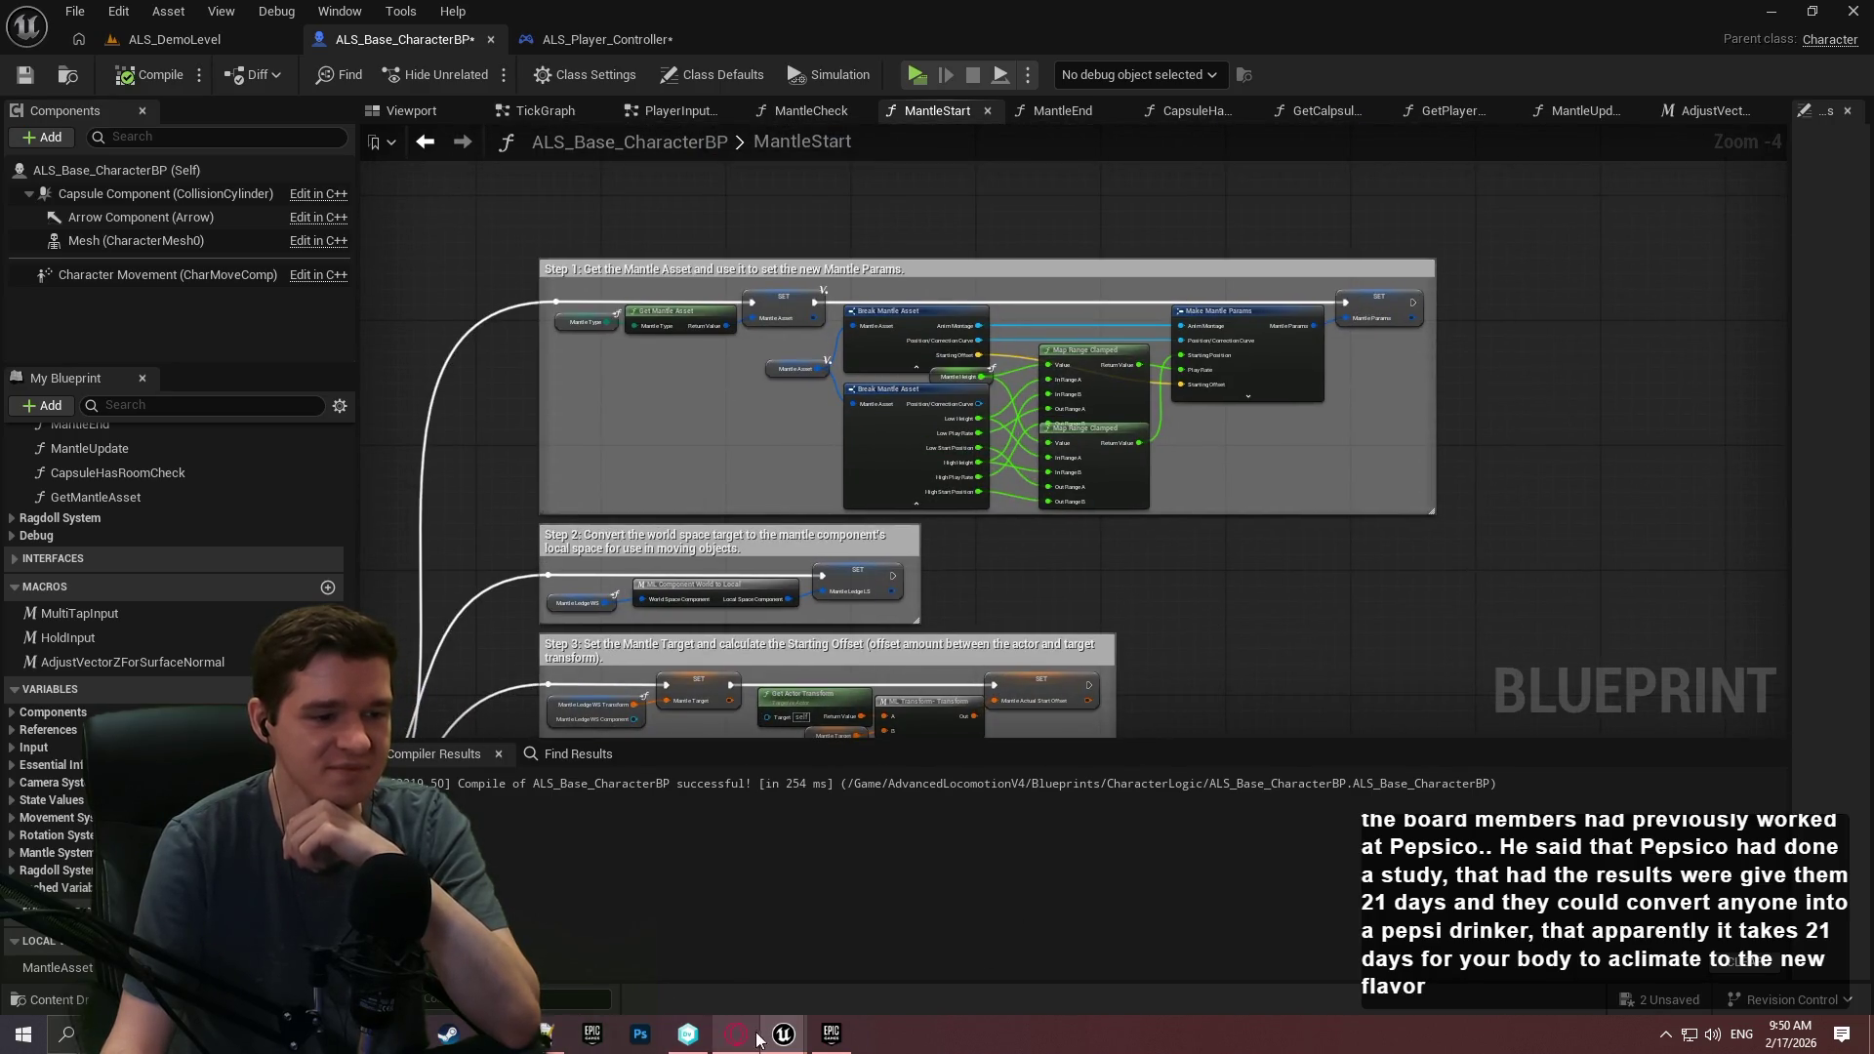
mouse_move(784, 1033)
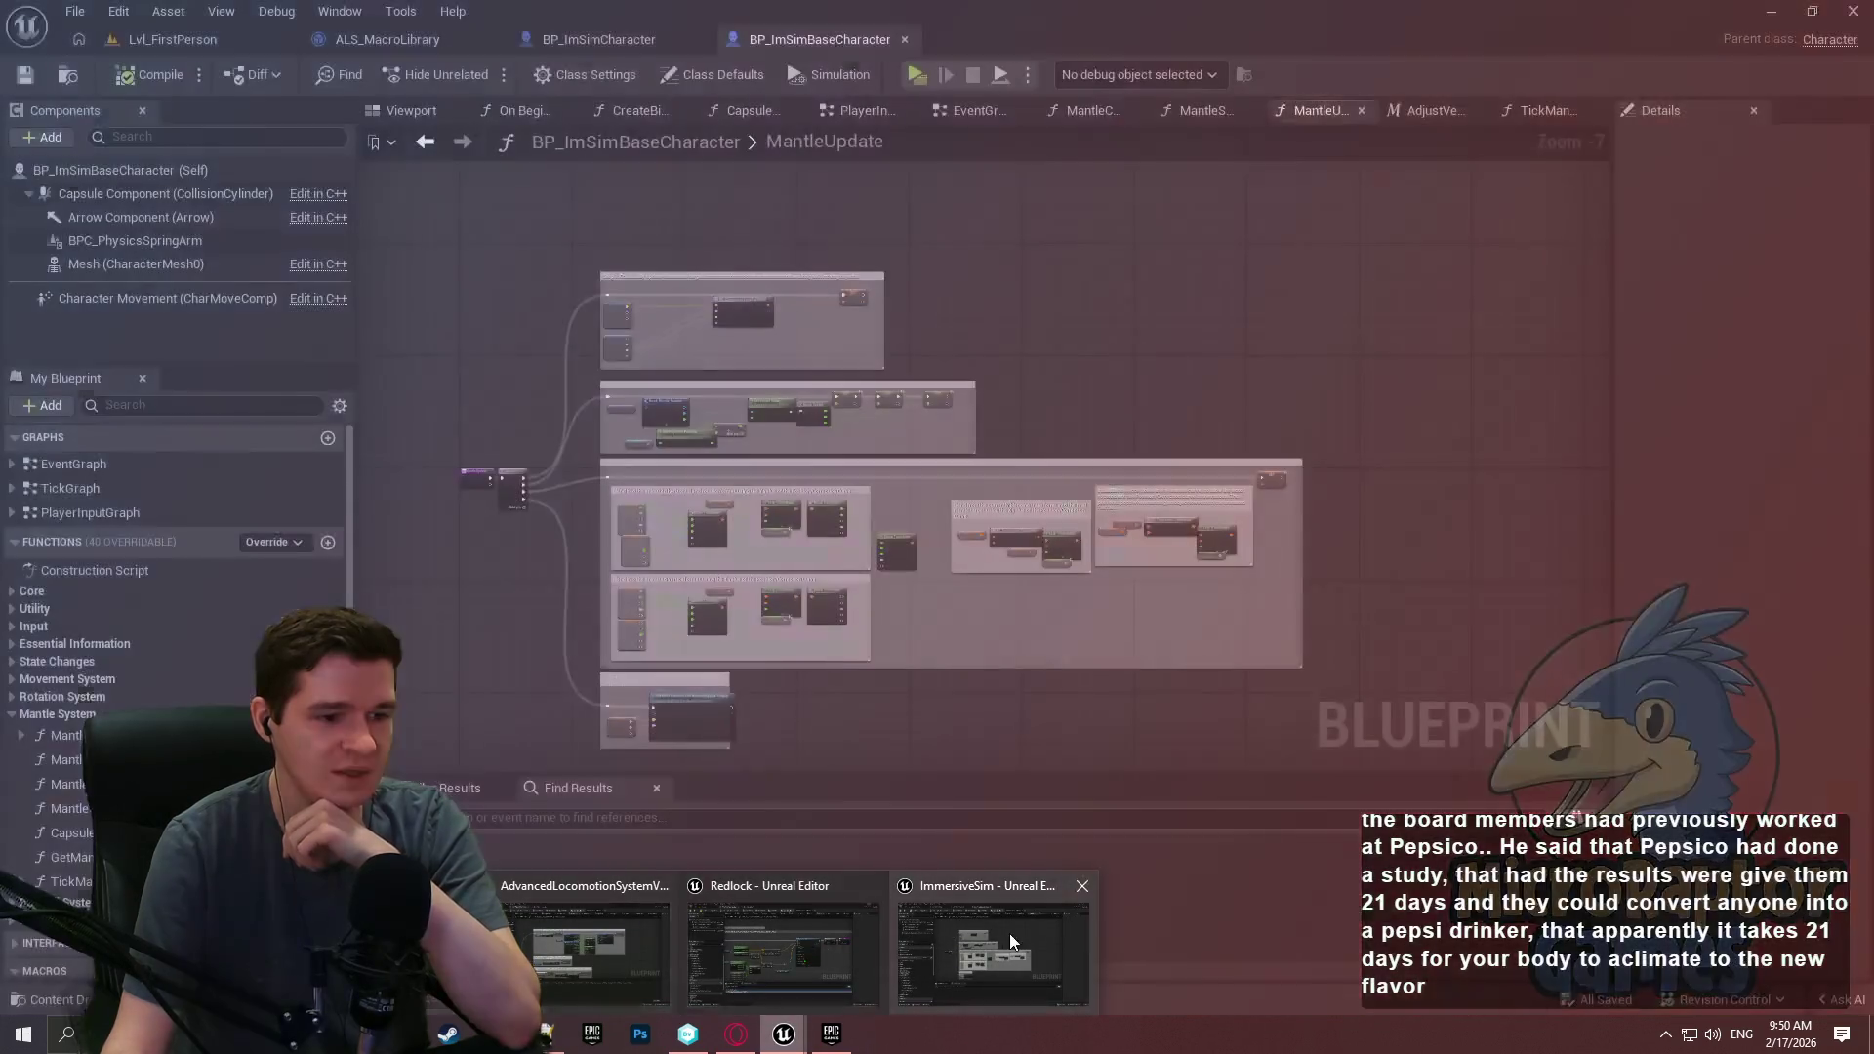
left_click(1009, 934)
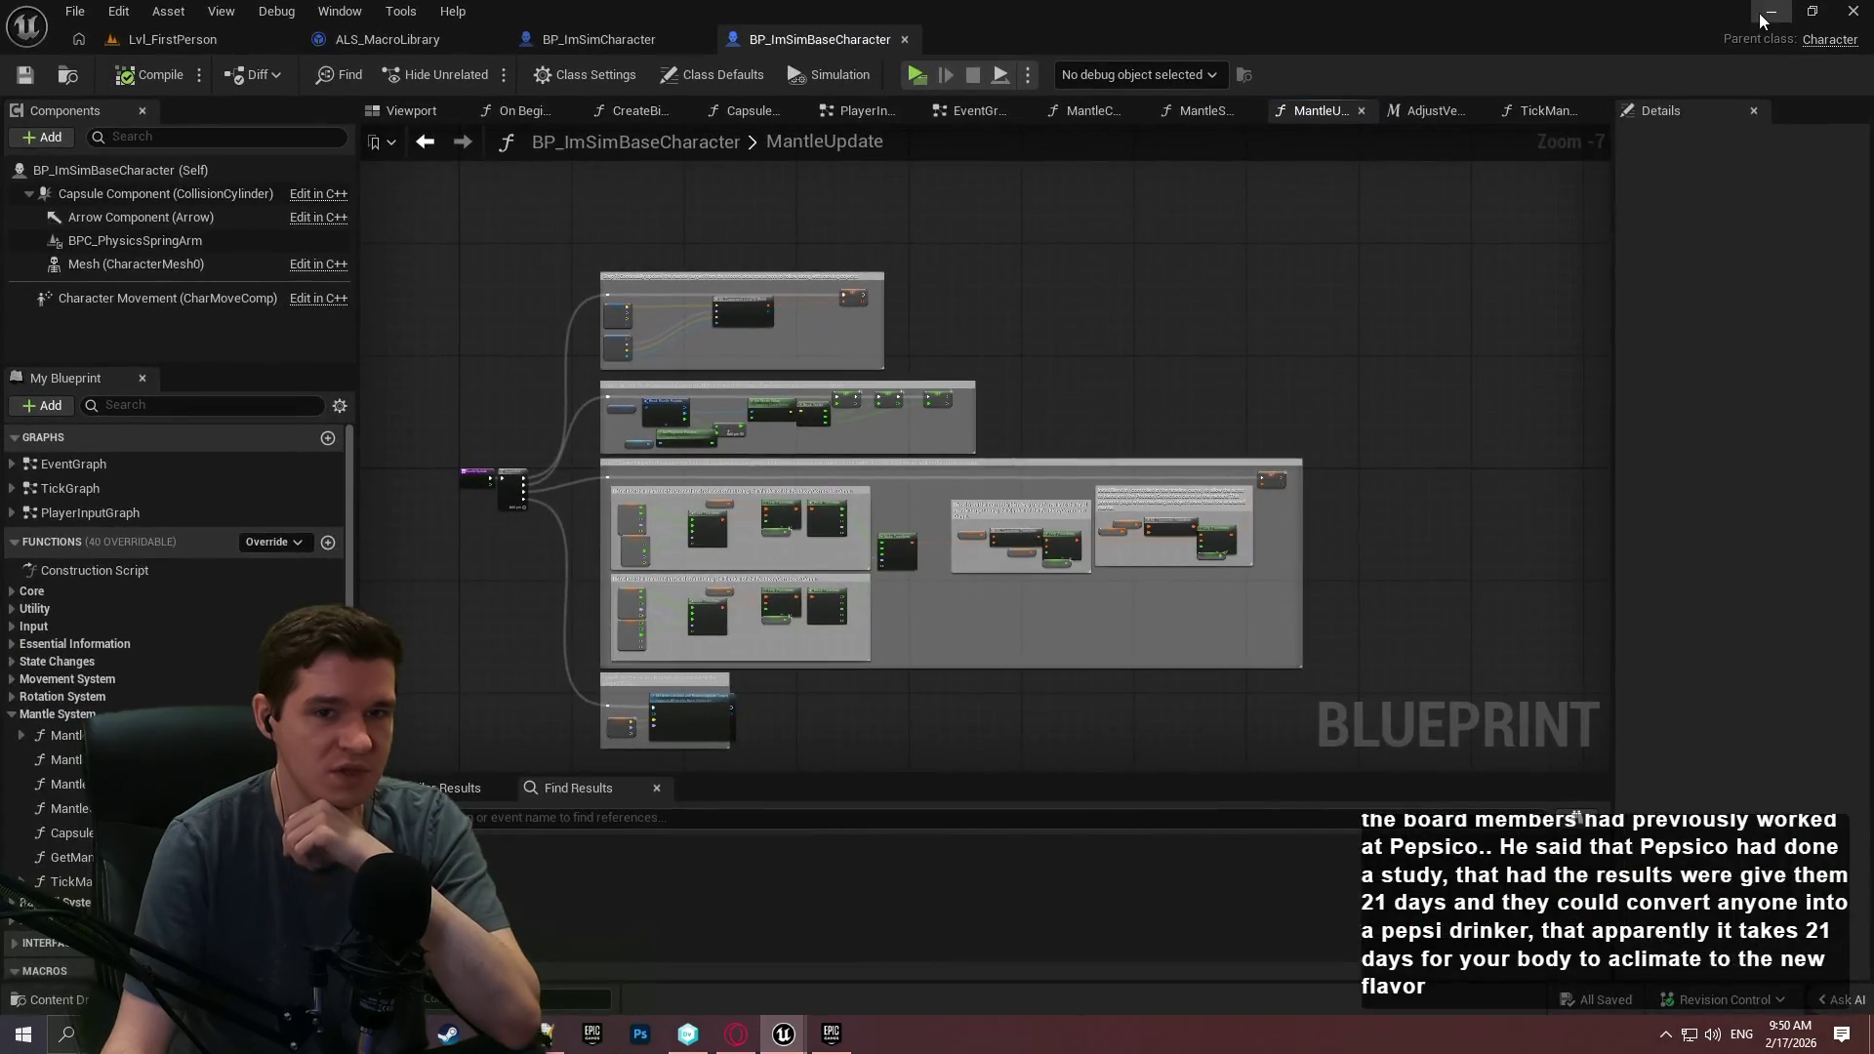
left_click(1765, 14)
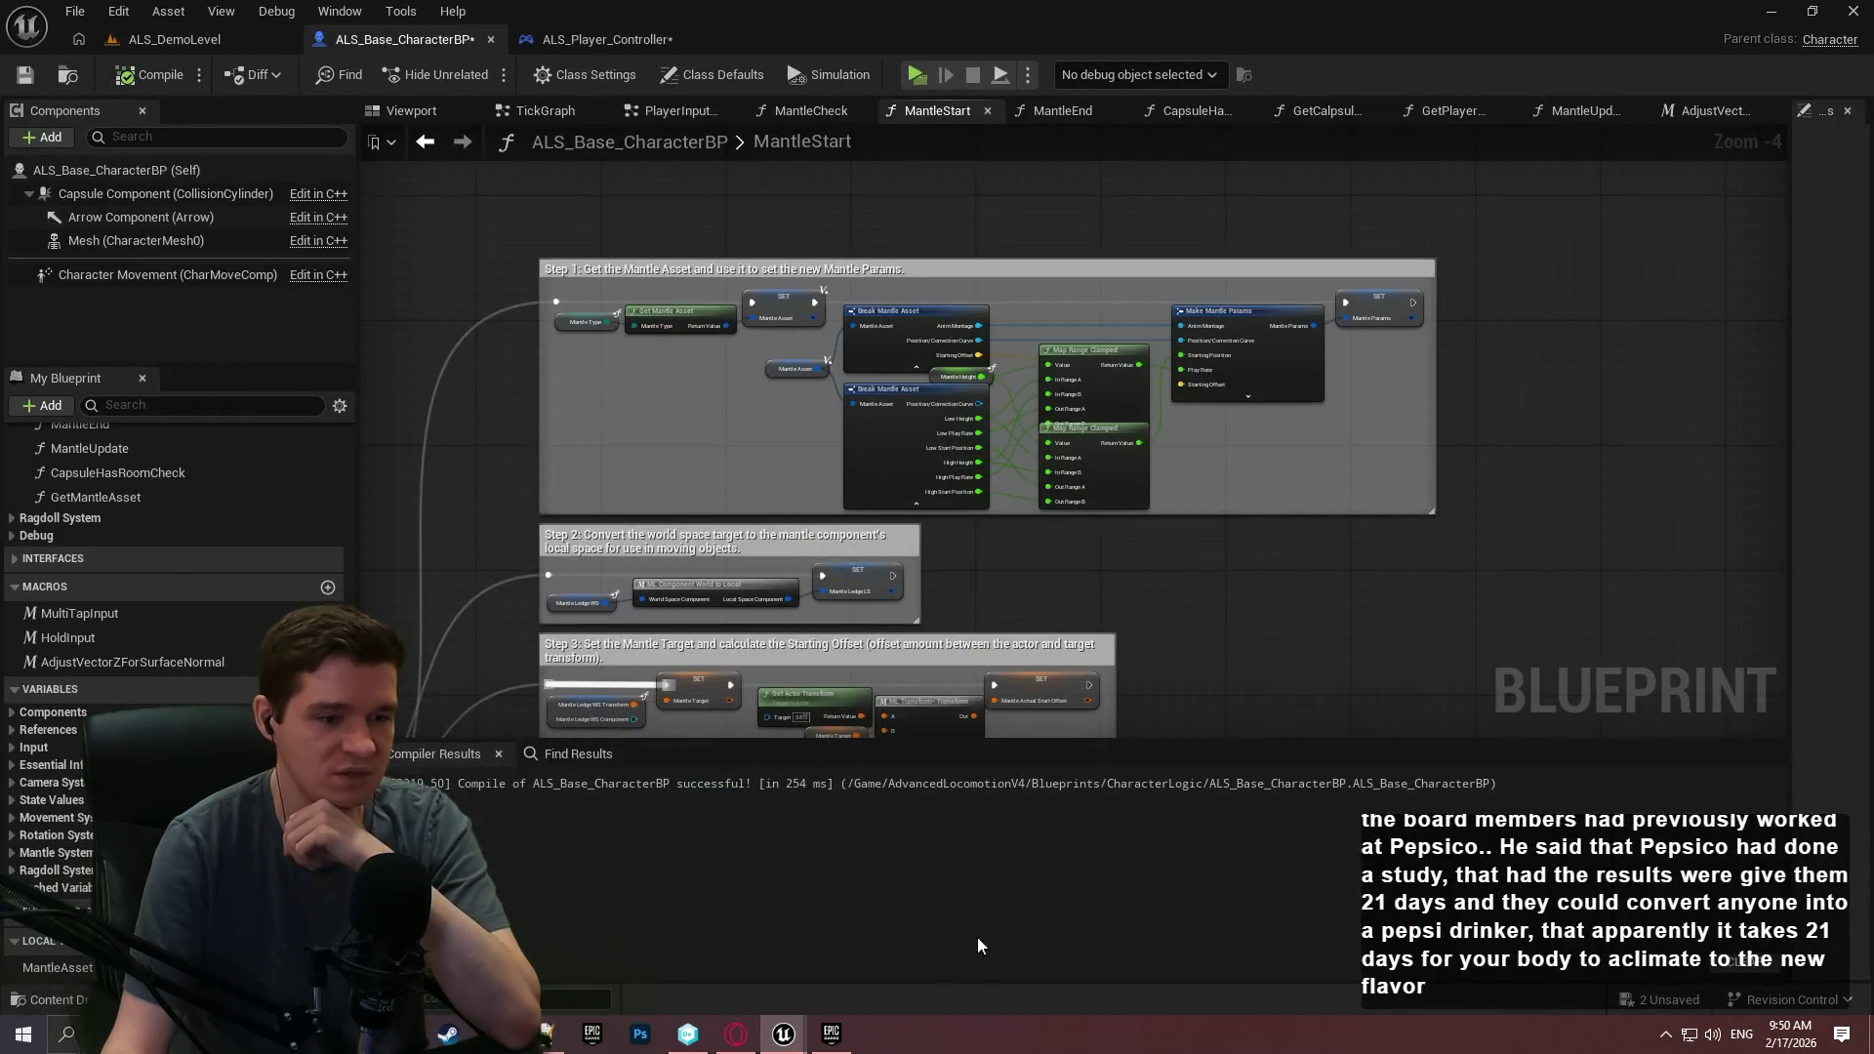
Pan through MantleStart's Steps 2 to 7.
mouse_move(784, 1031)
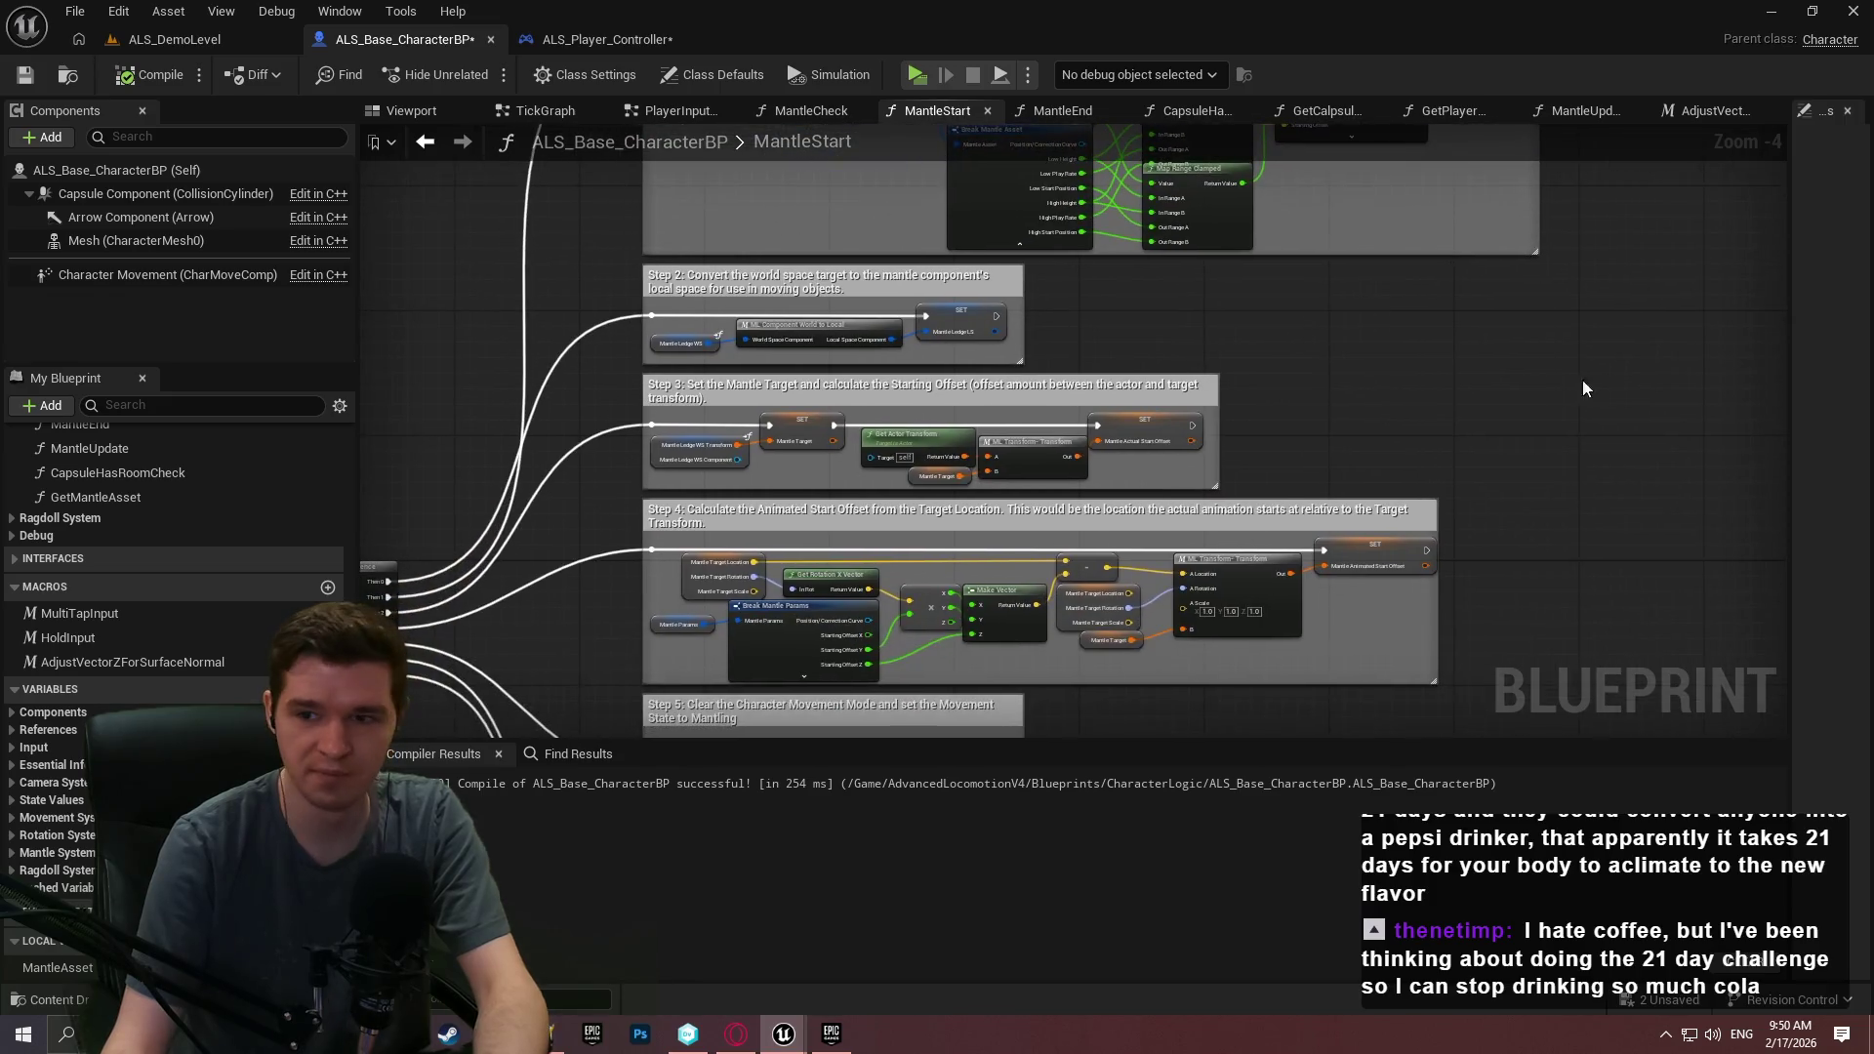
scroll(1184, 406, "up", 2)
left_click_drag(1521, 452, 1580, 364)
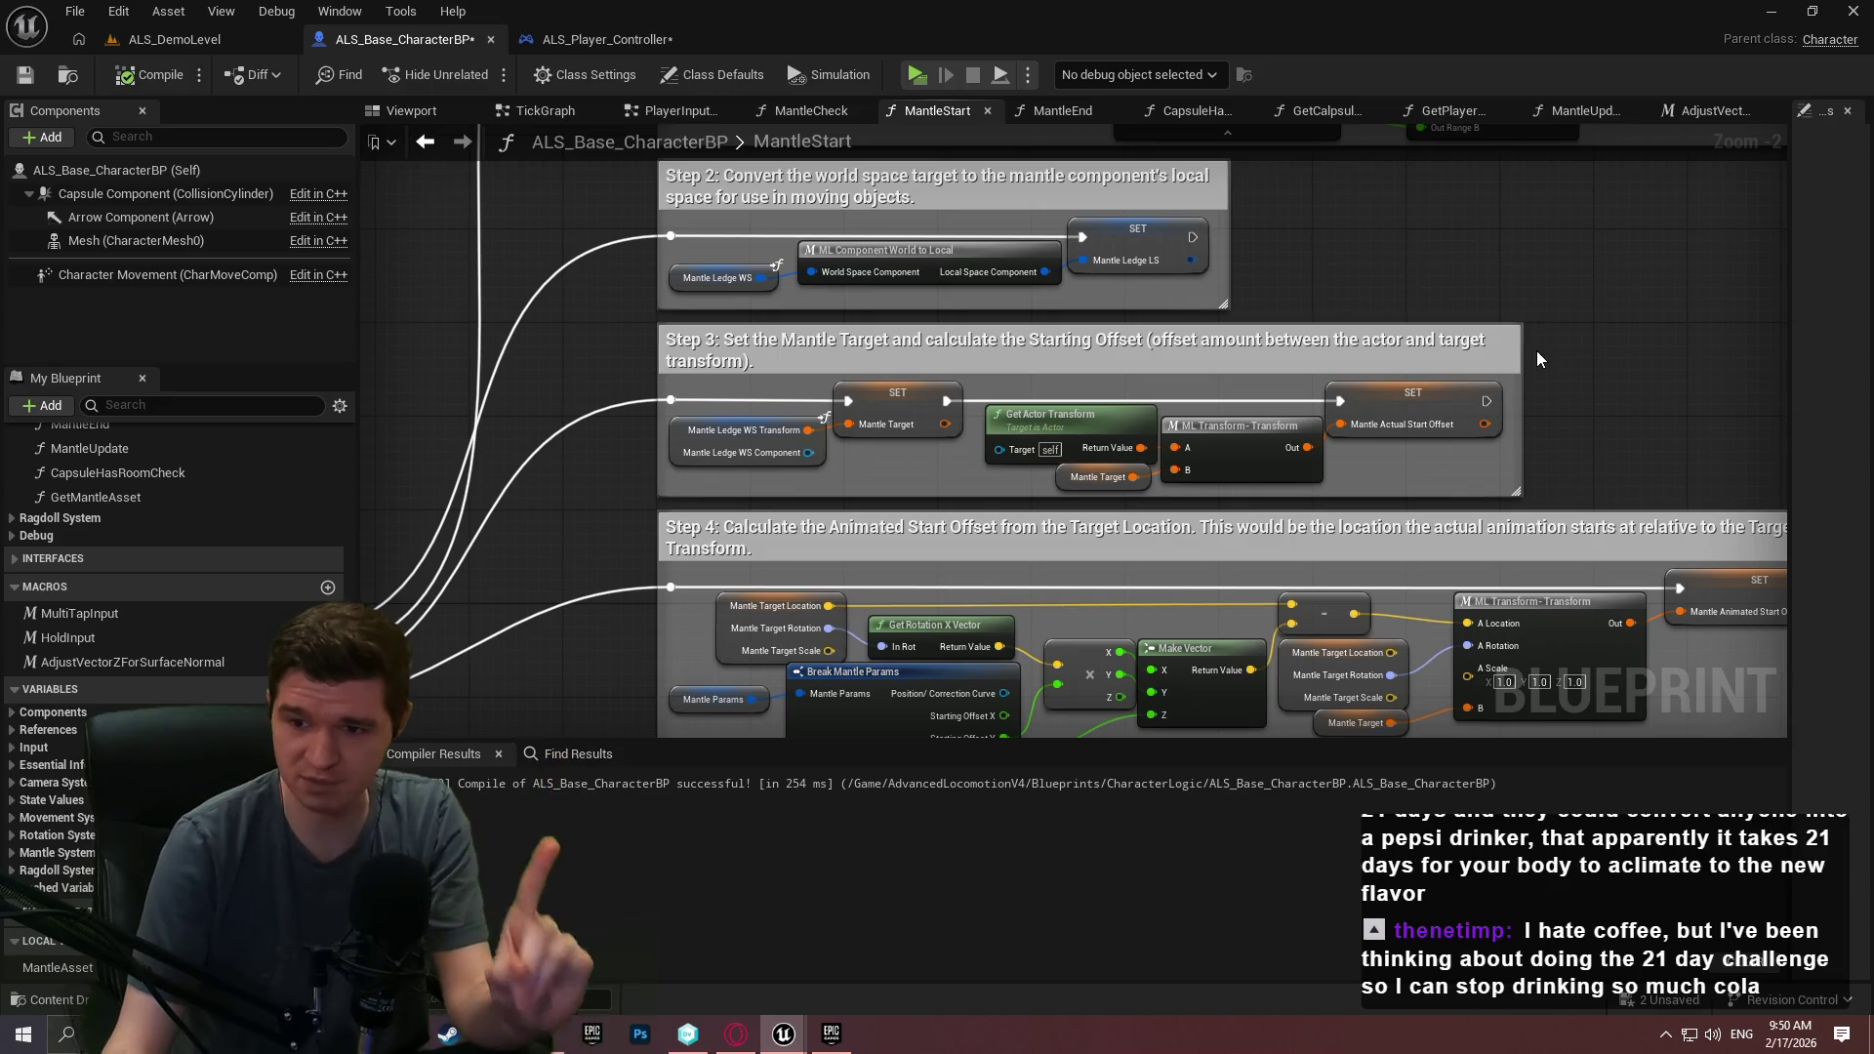
left_click_drag(1621, 451, 1588, 352)
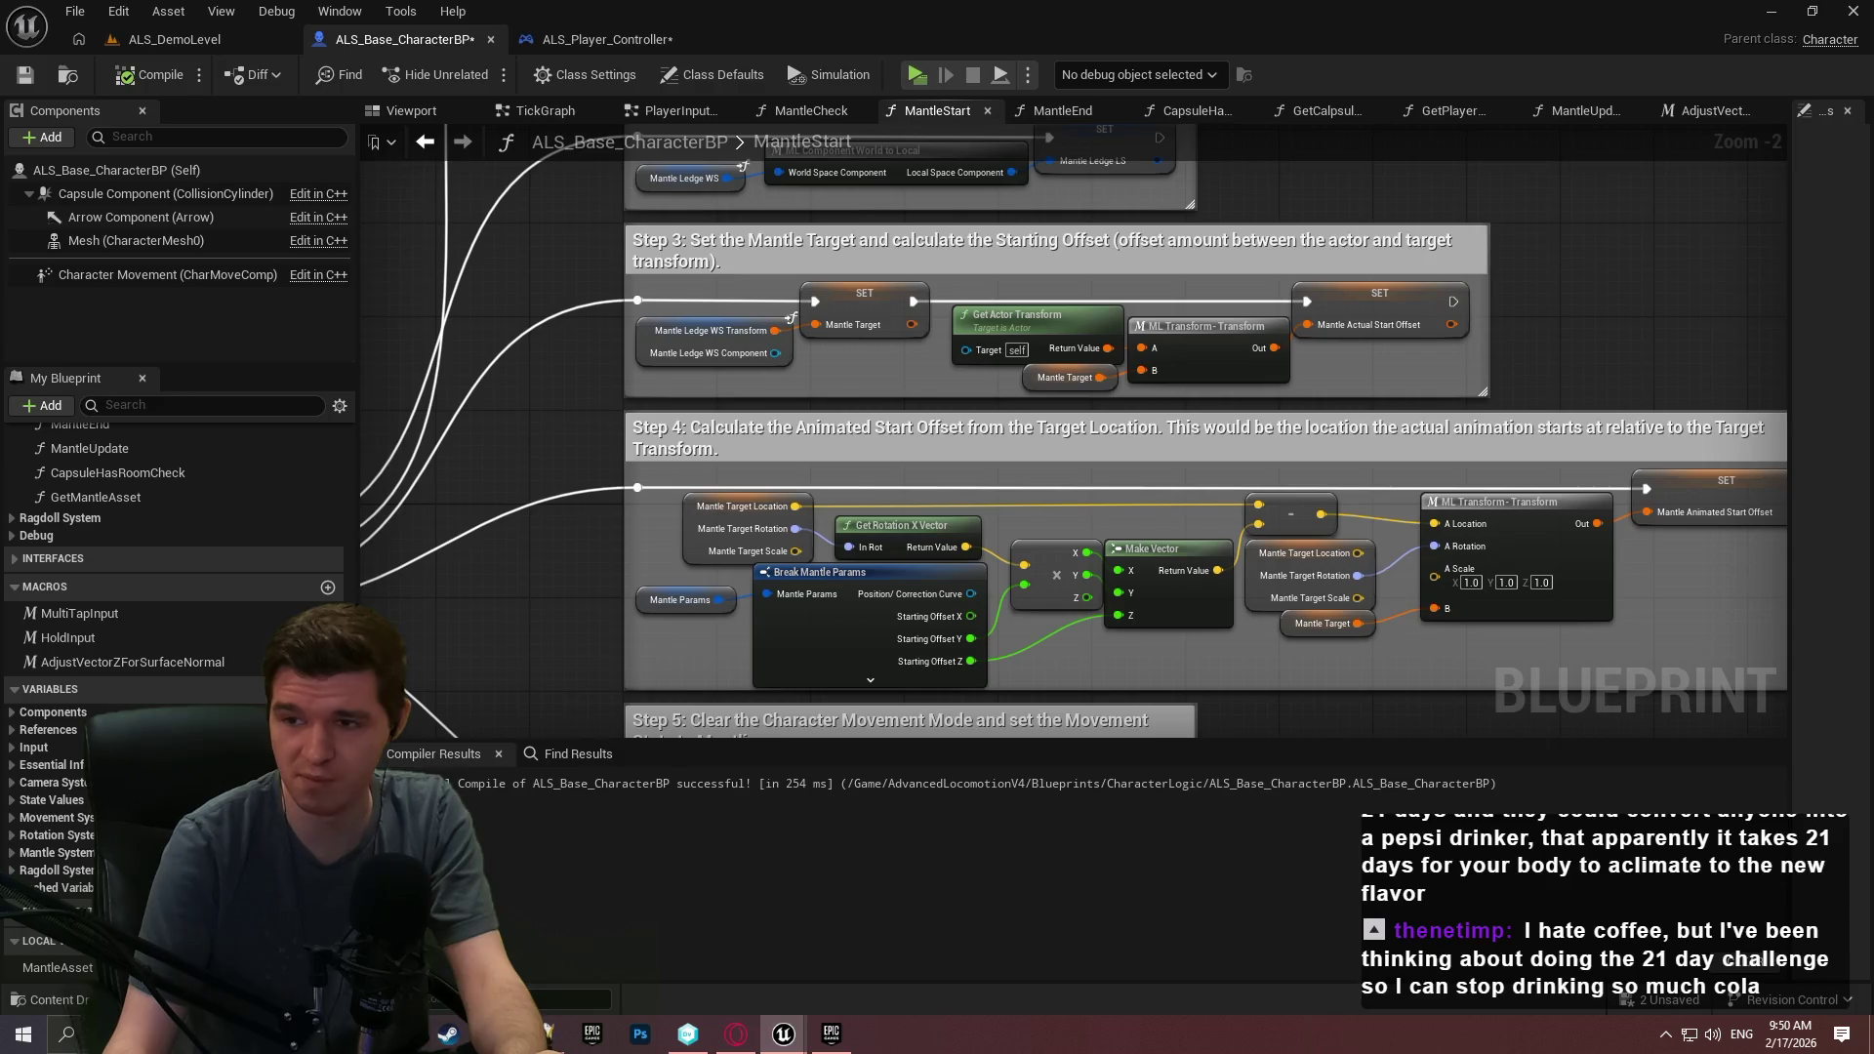
mouse_move(1639, 595)
left_mouse_down()
mouse_move(1360, 426)
mouse_move(1598, 416)
left_mouse_up()
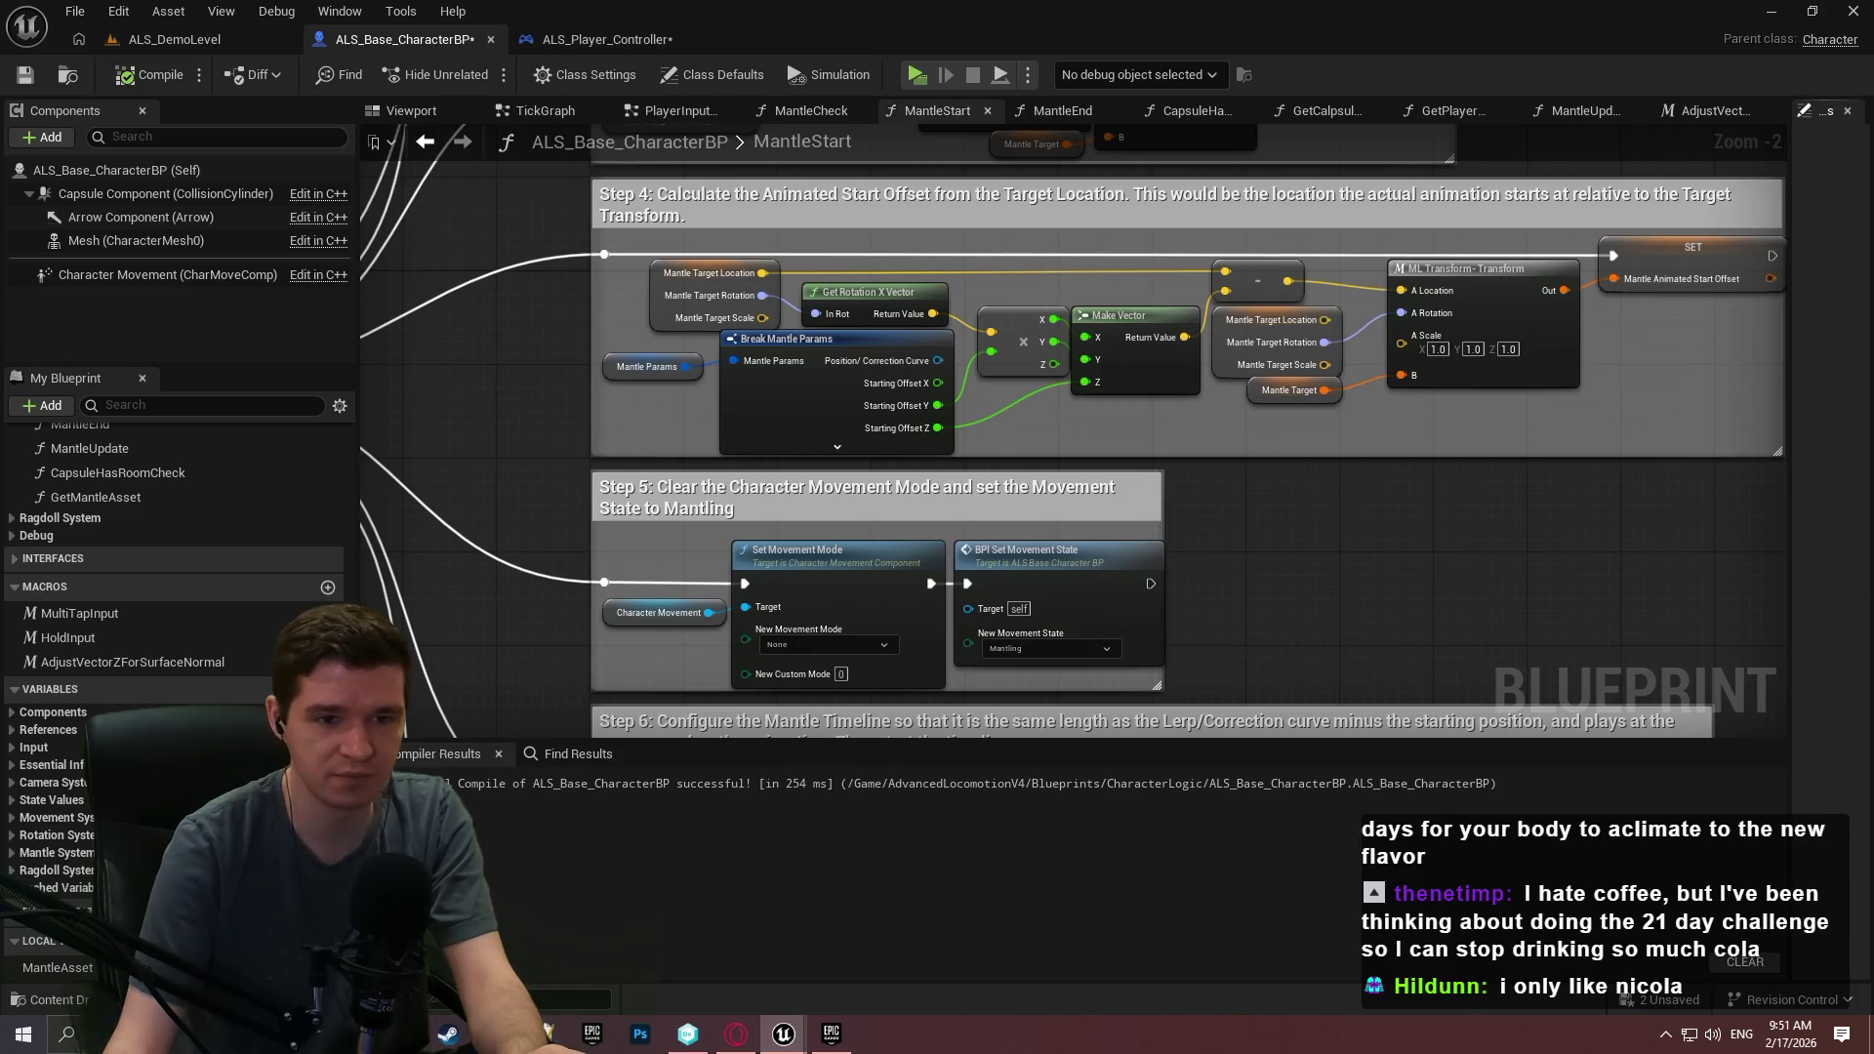
left_click_drag(1824, 603, 1604, 255)
left_click_drag(1713, 538, 1728, 152)
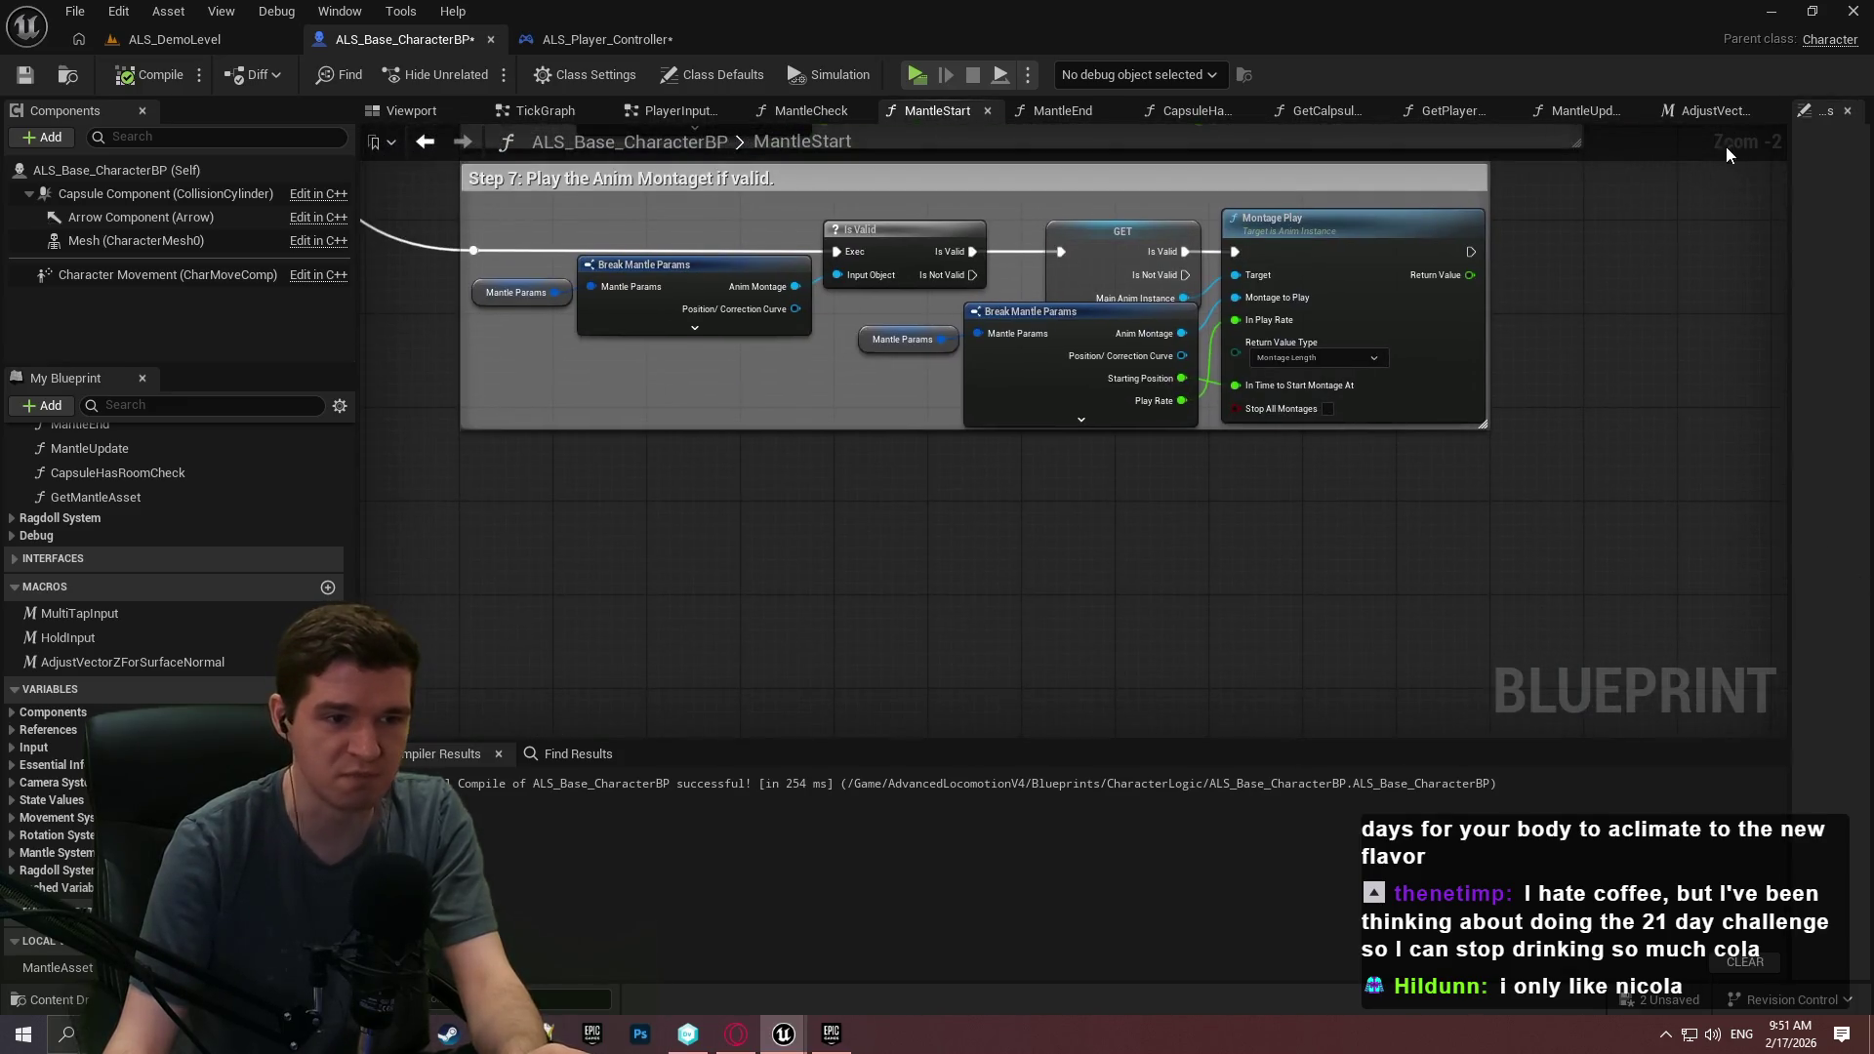
left_click_drag(1622, 242, 1452, 182)
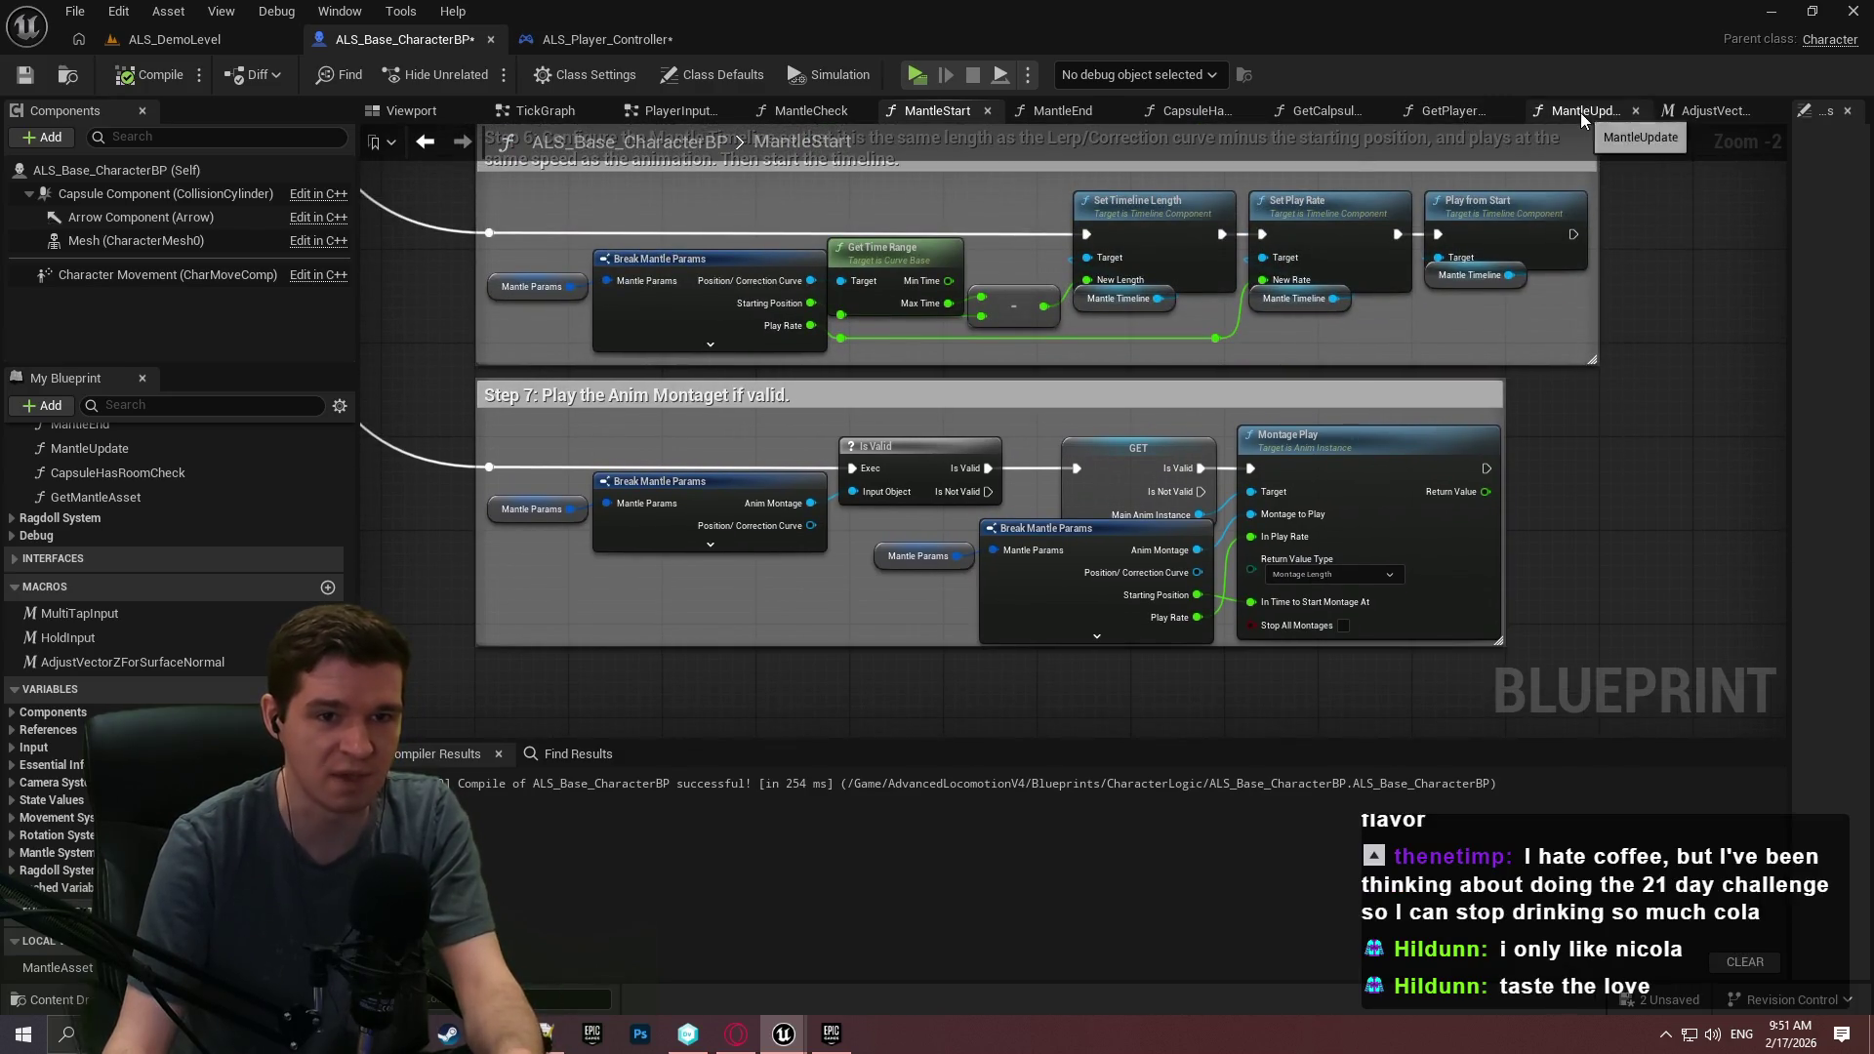
Open the MantleUpdate graph and review Step 3's transform-blending nodes.
left_click(1579, 114)
left_click_drag(1367, 390, 1329, 234)
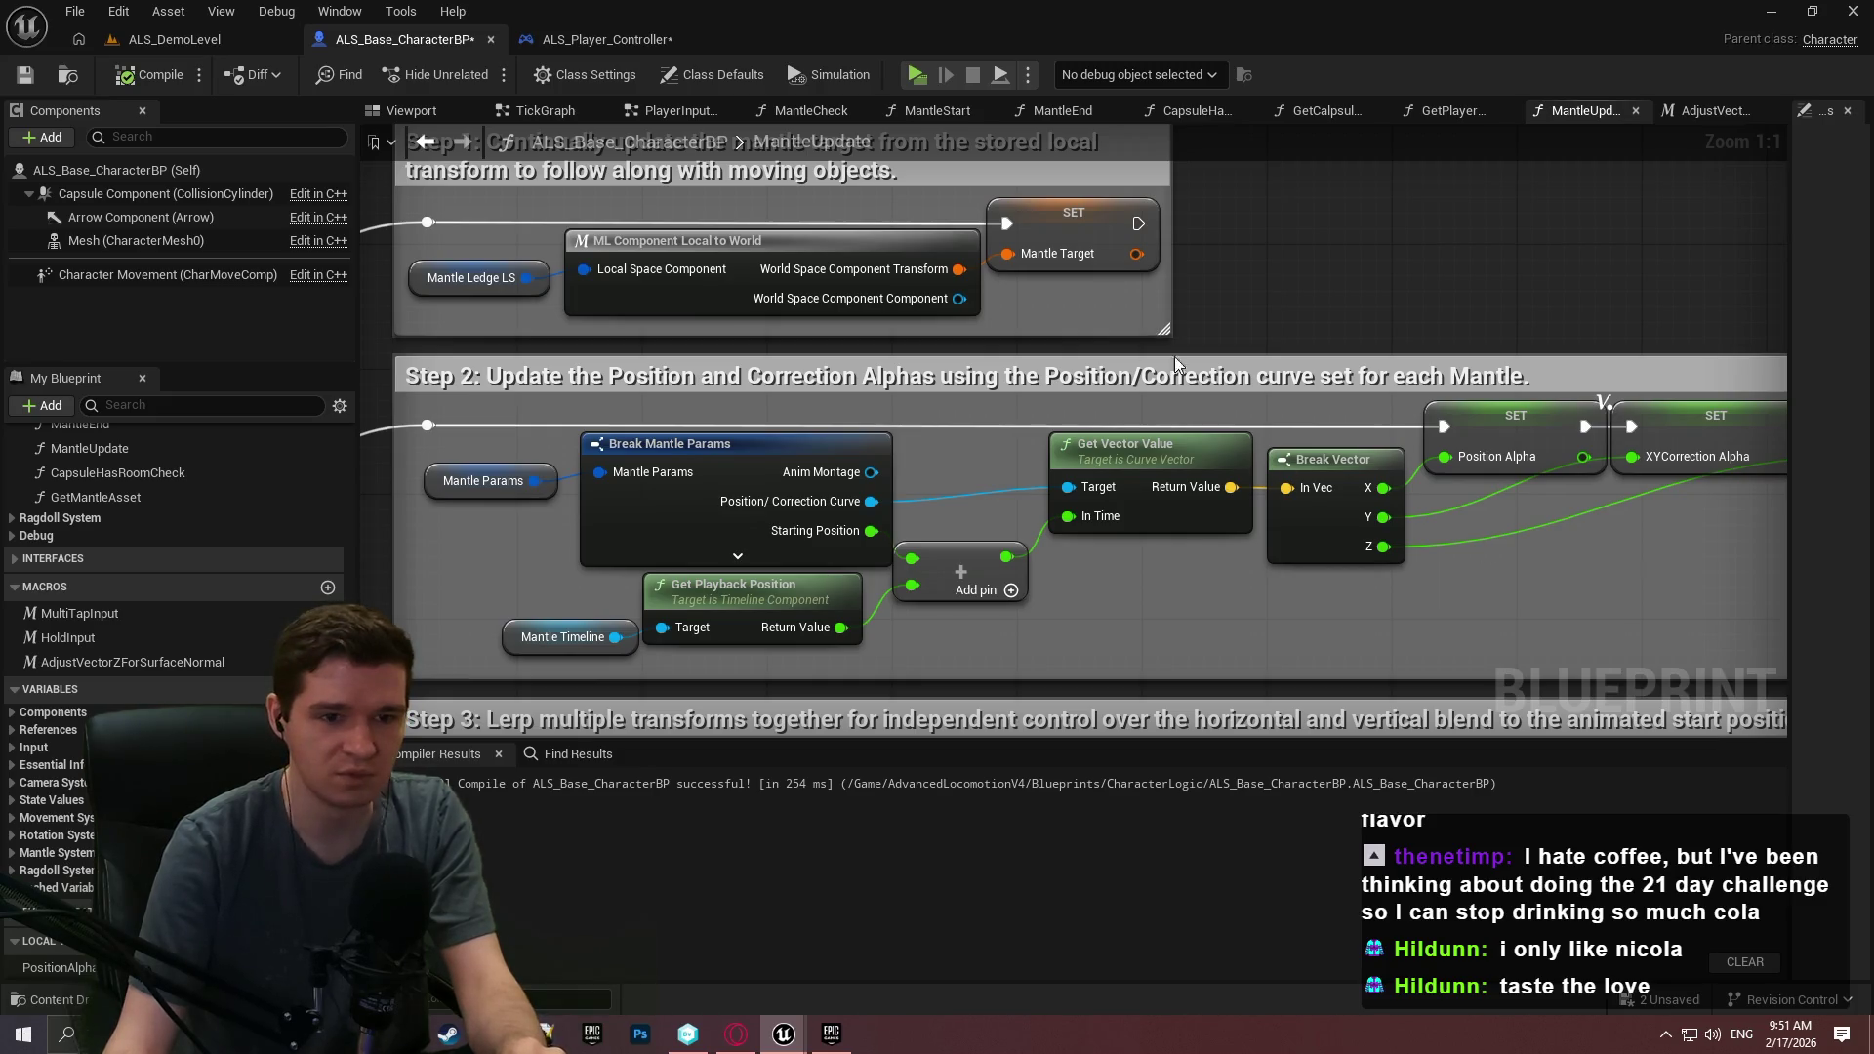
scroll(1207, 371, "down", 2)
scroll(1163, 390, "down", 1)
left_click_drag(1164, 390, 1093, 328)
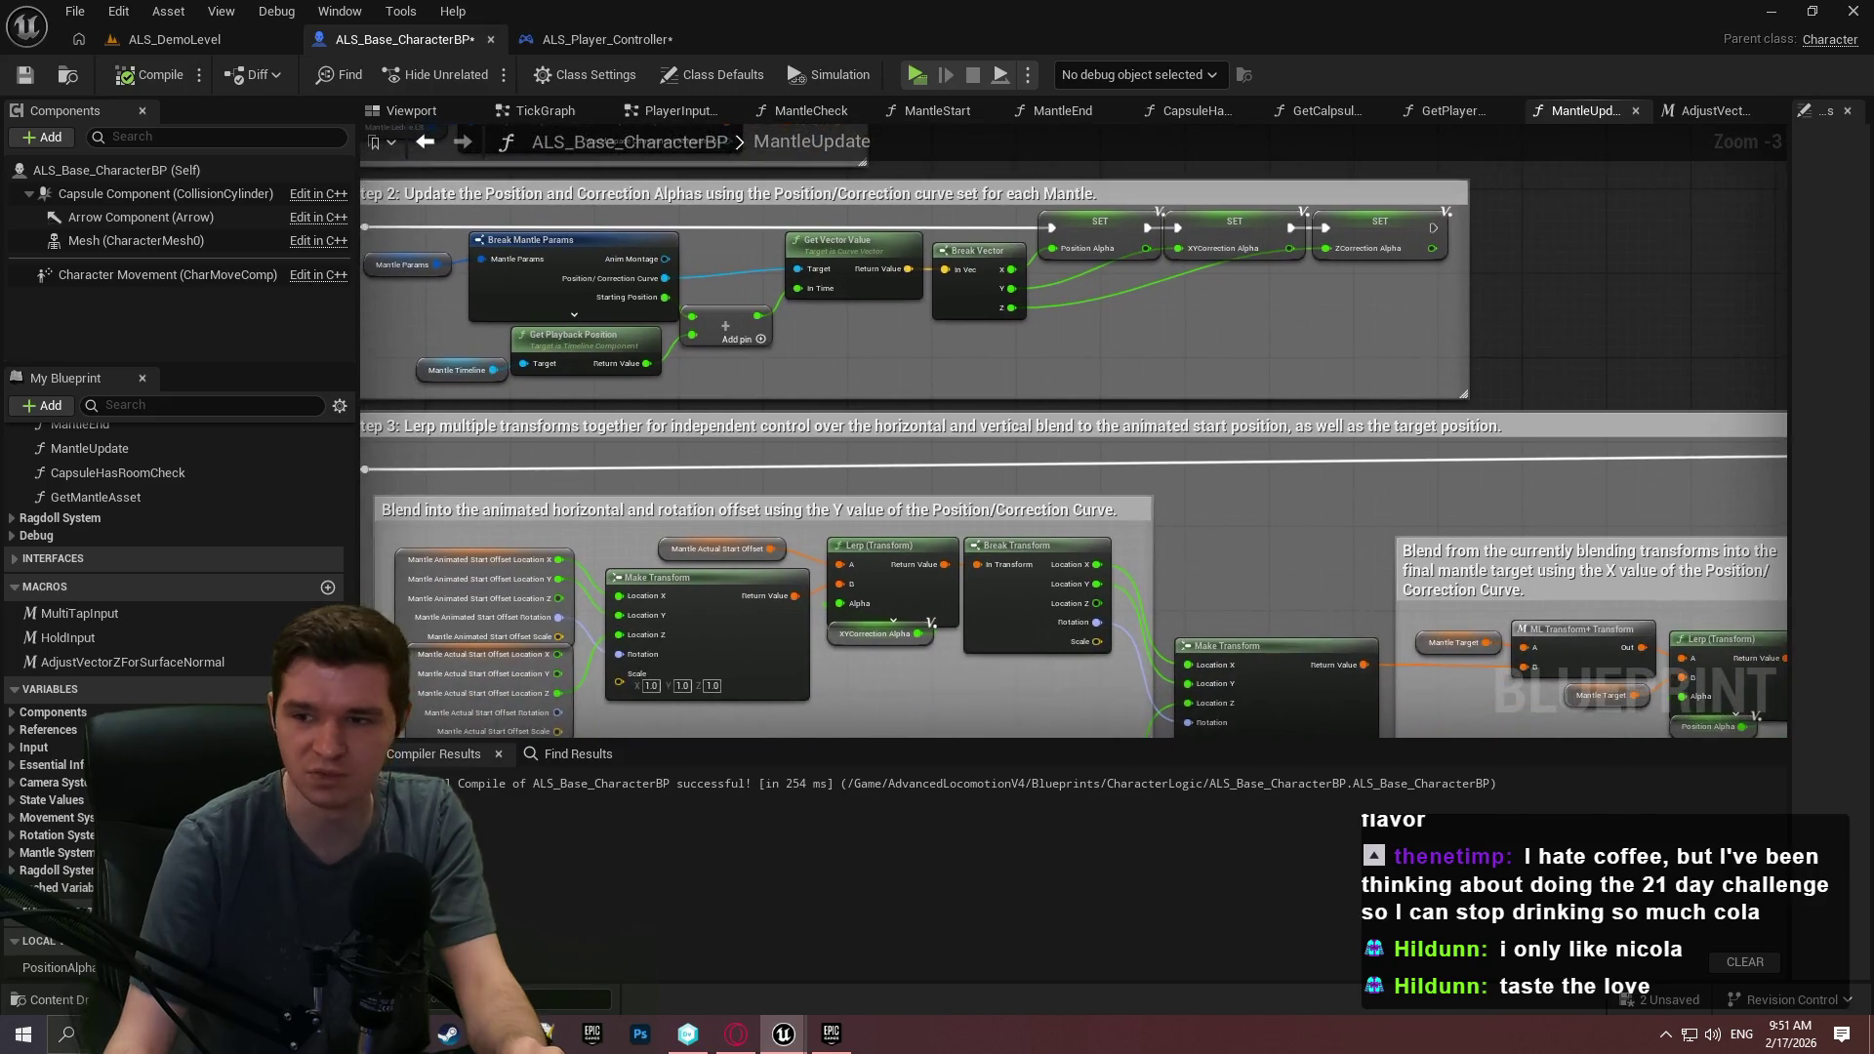
scroll(1201, 493, "down", 3)
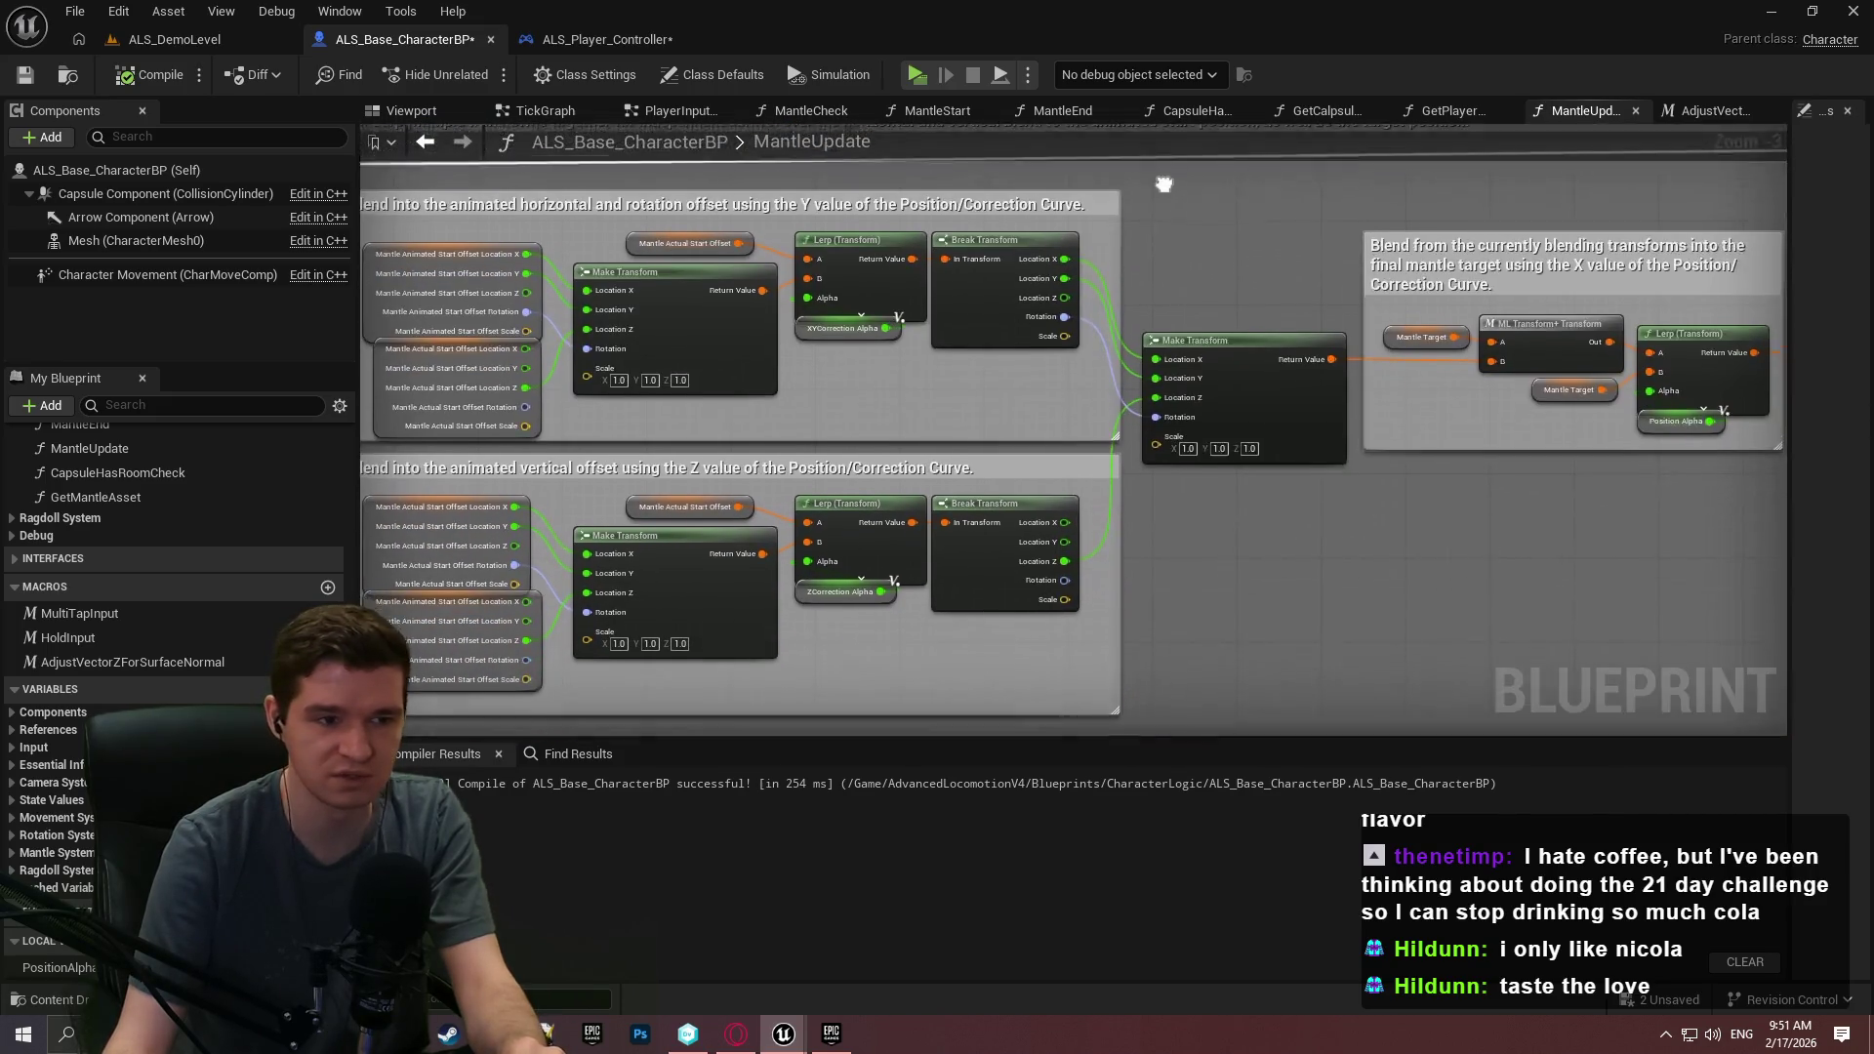
scroll(955, 394, "up", 1)
scroll(955, 393, "up", 2)
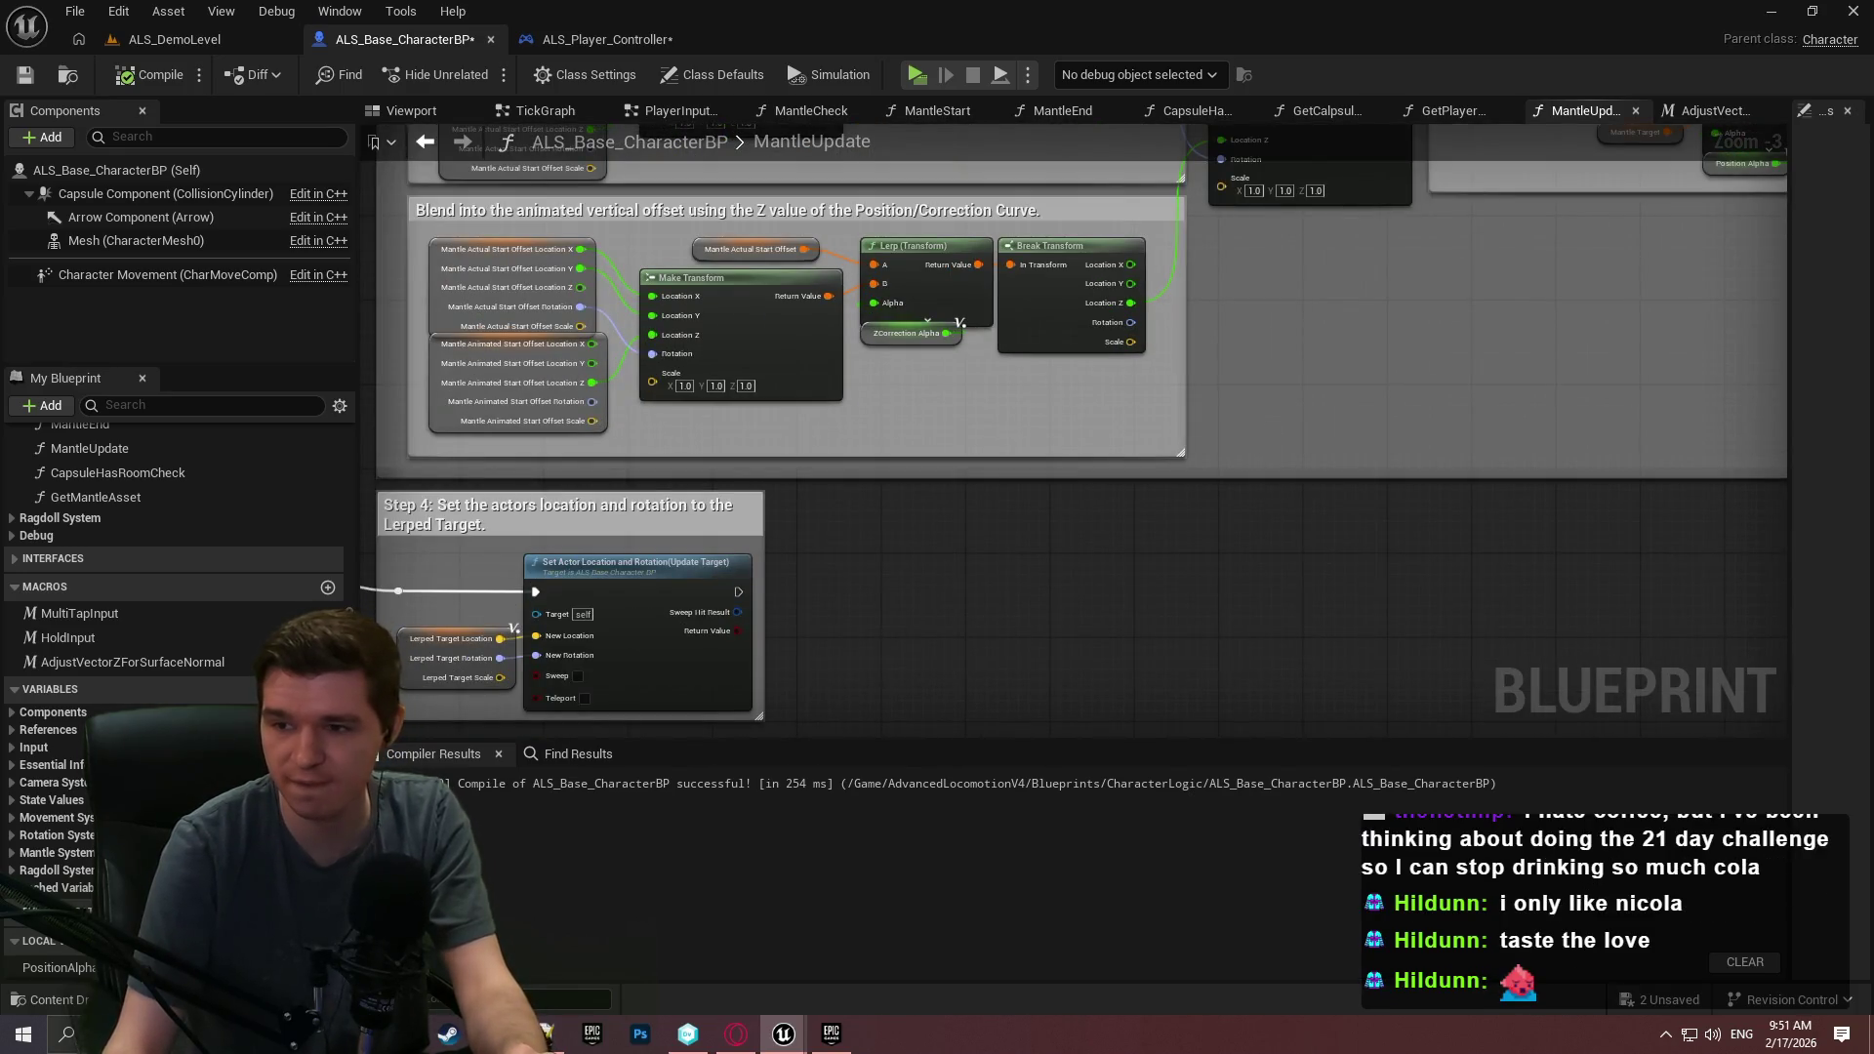
mouse_move(1158, 349)
left_mouse_down()
mouse_move(1042, 568)
mouse_move(1079, 495)
left_mouse_up()
scroll(954, 430, "up", 3)
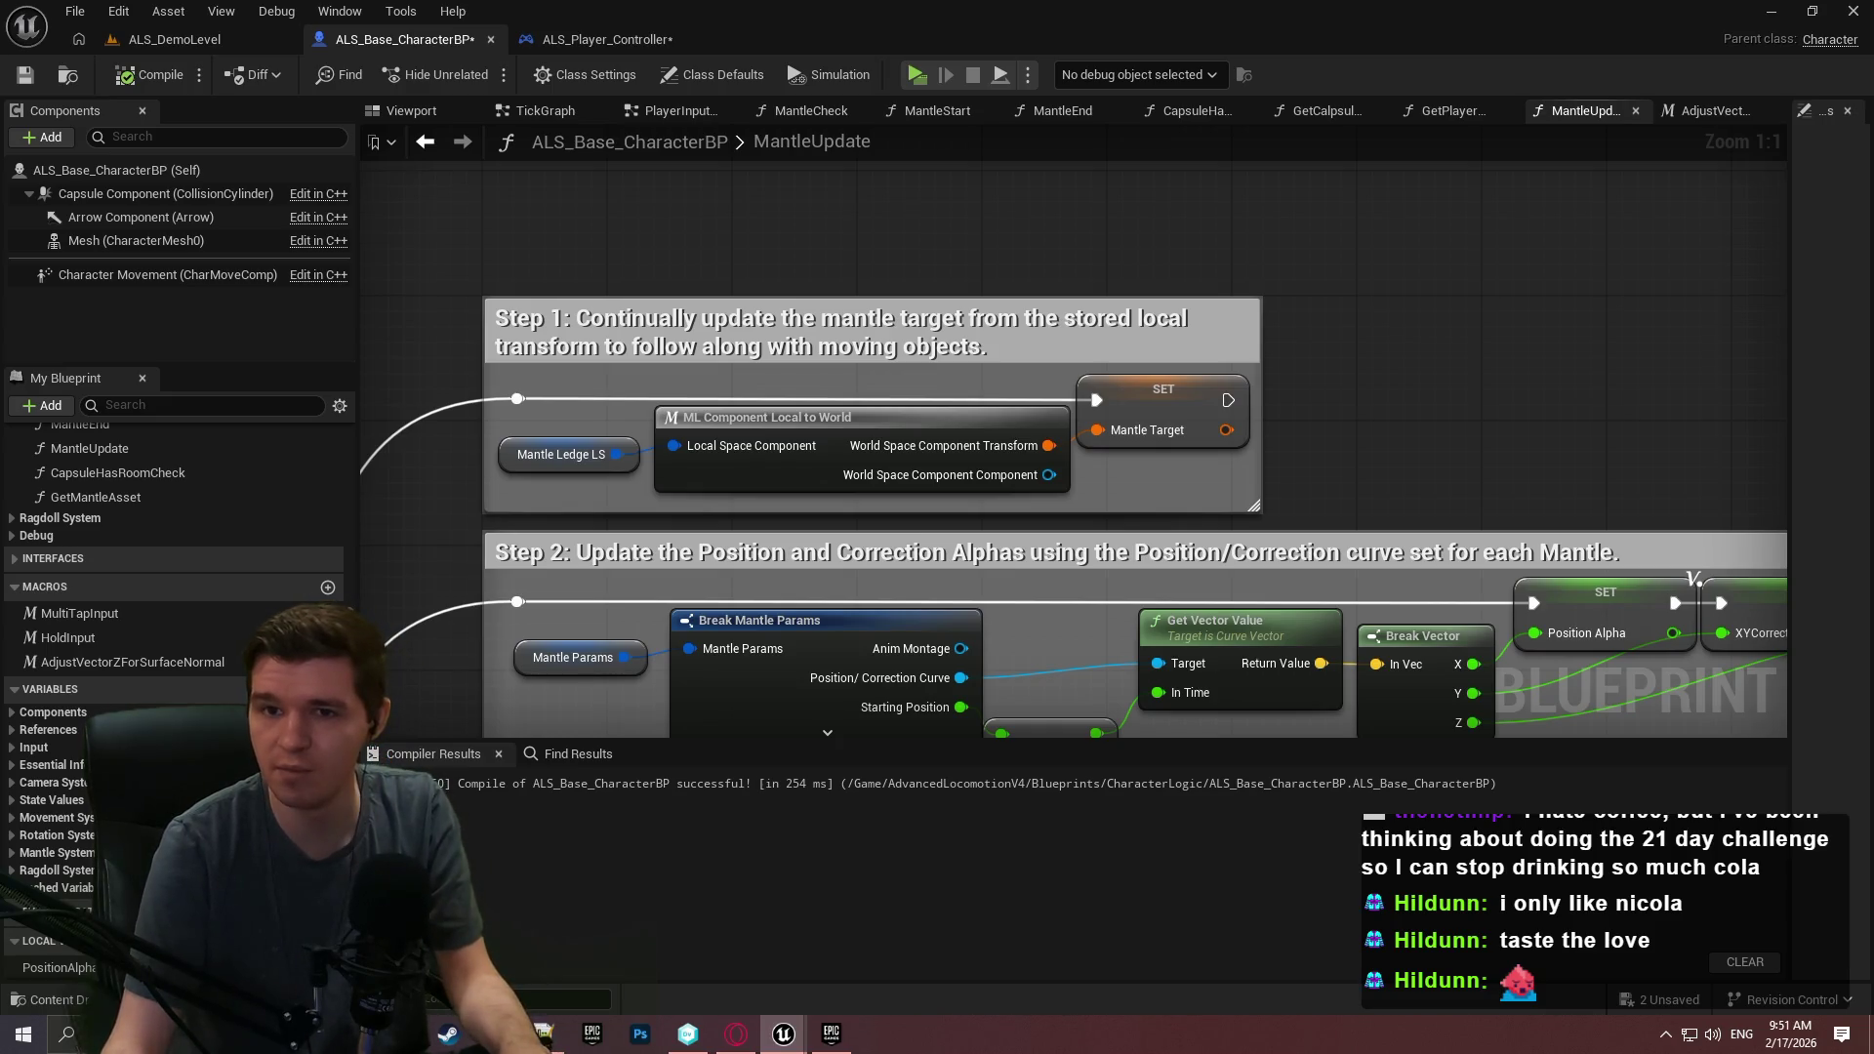
double_click(742, 417)
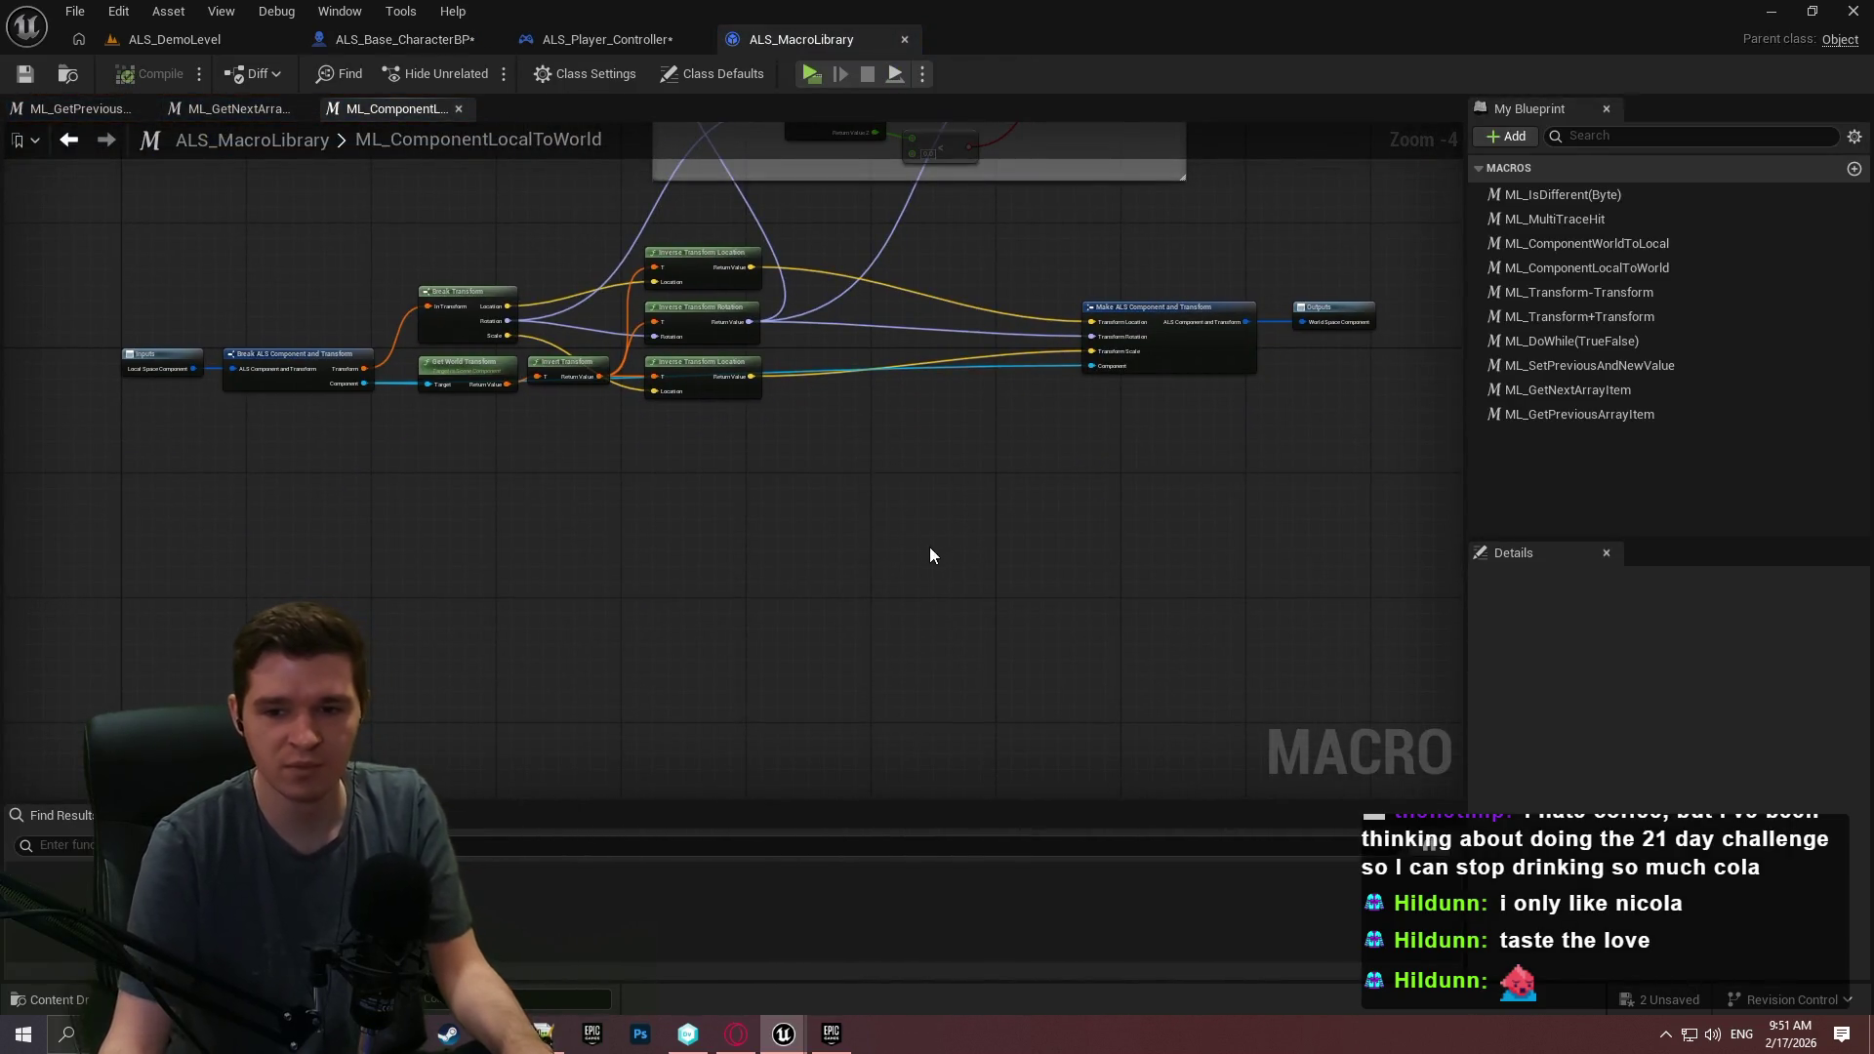
Paste a duplicate transform node group into ML_ComponentLocalToWorld and wire it to input and Outputs.
key("ctrl+v")
left_click(500, 549)
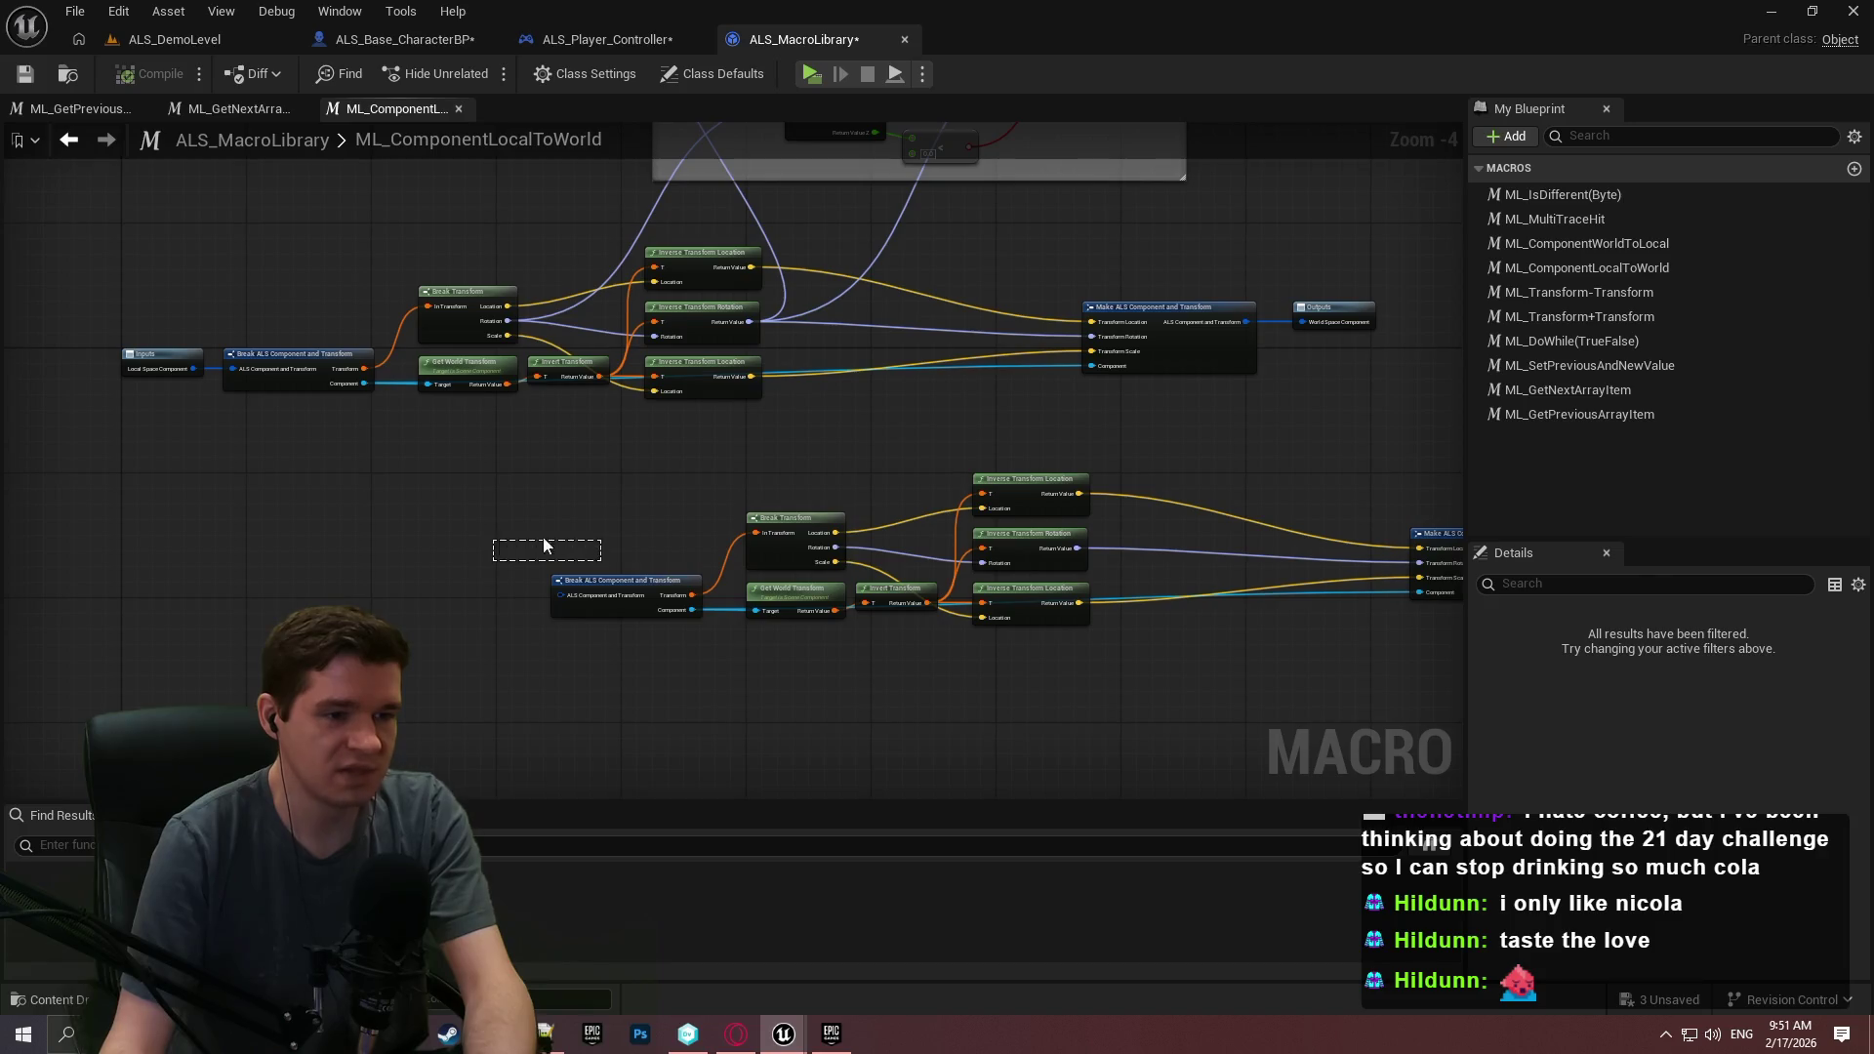
left_click_drag(1157, 483, 837, 467)
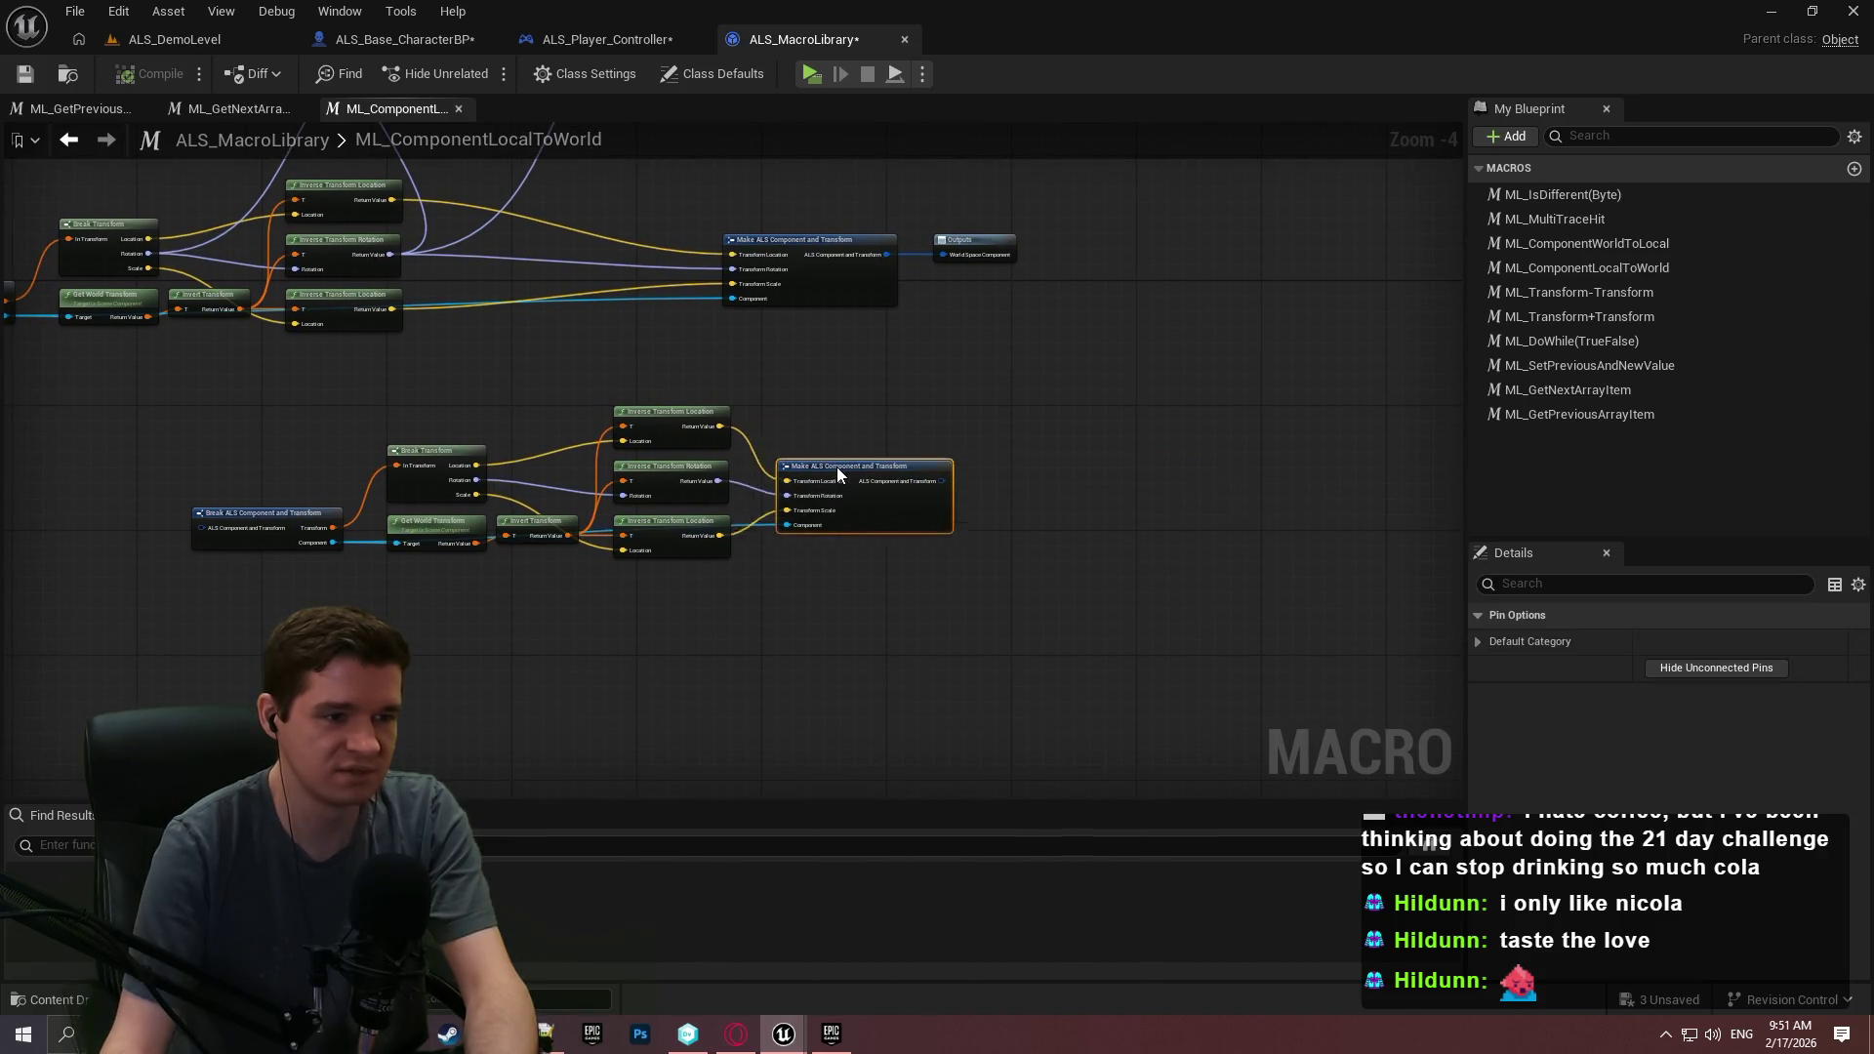
scroll(771, 496, "up", 1)
mouse_move(272, 507)
left_mouse_down()
mouse_move(62, 384)
mouse_move(55, 314)
mouse_move(197, 320)
mouse_move(44, 313)
left_mouse_up()
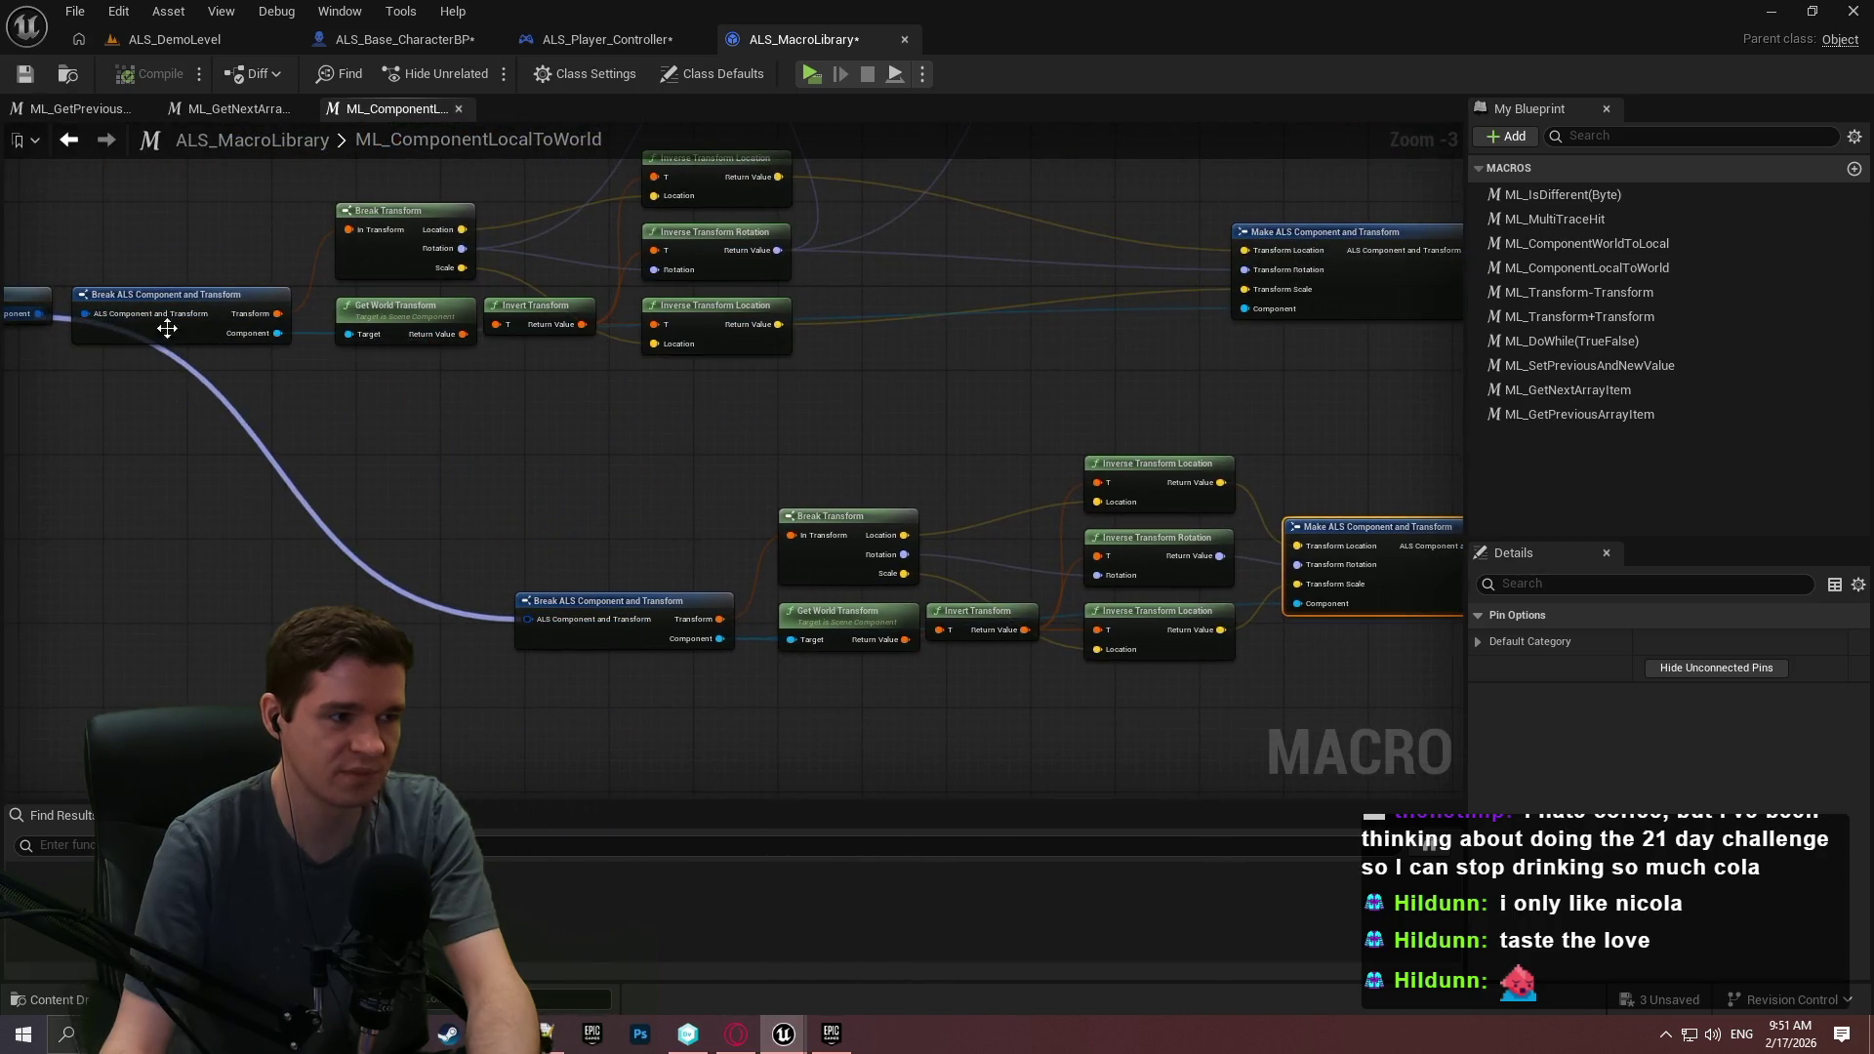
mouse_move(1122, 703)
left_mouse_down()
mouse_move(1404, 584)
mouse_move(318, 291)
mouse_move(416, 427)
left_mouse_up()
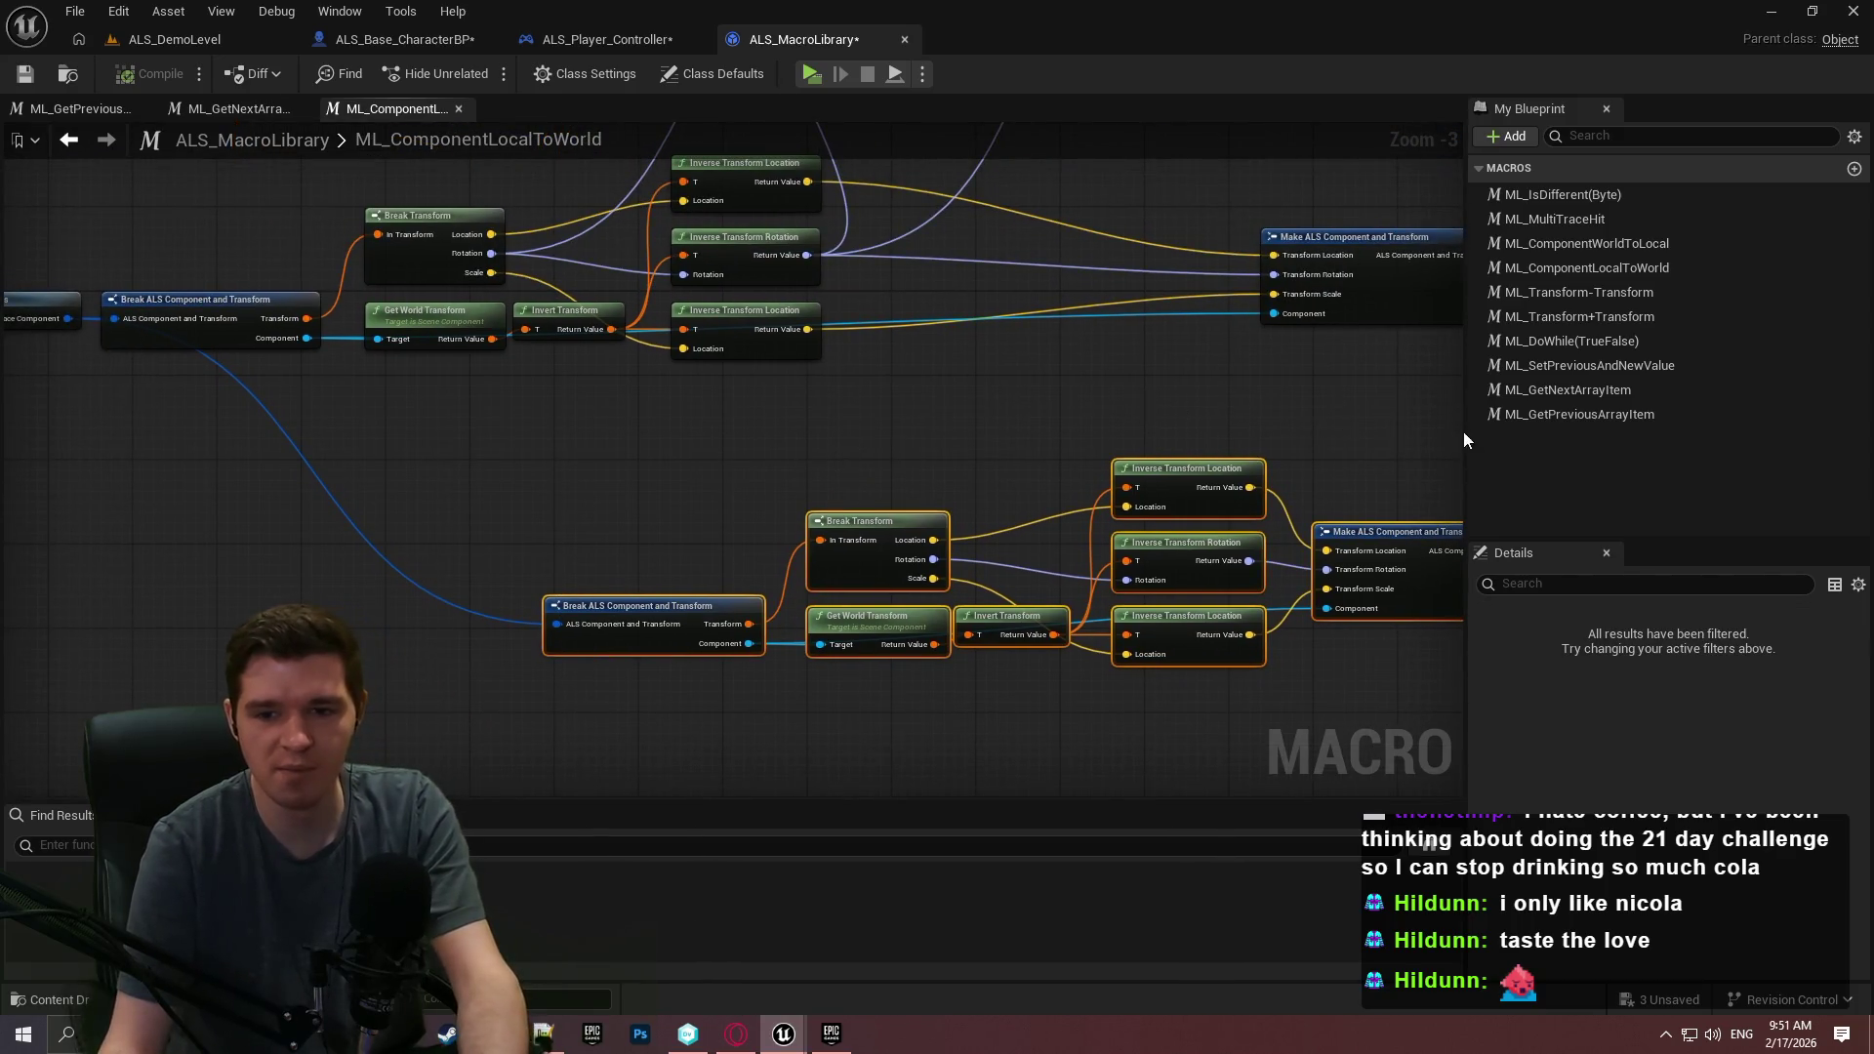
mouse_move(1170, 479)
left_mouse_down()
mouse_move(717, 436)
mouse_move(782, 425)
left_mouse_up()
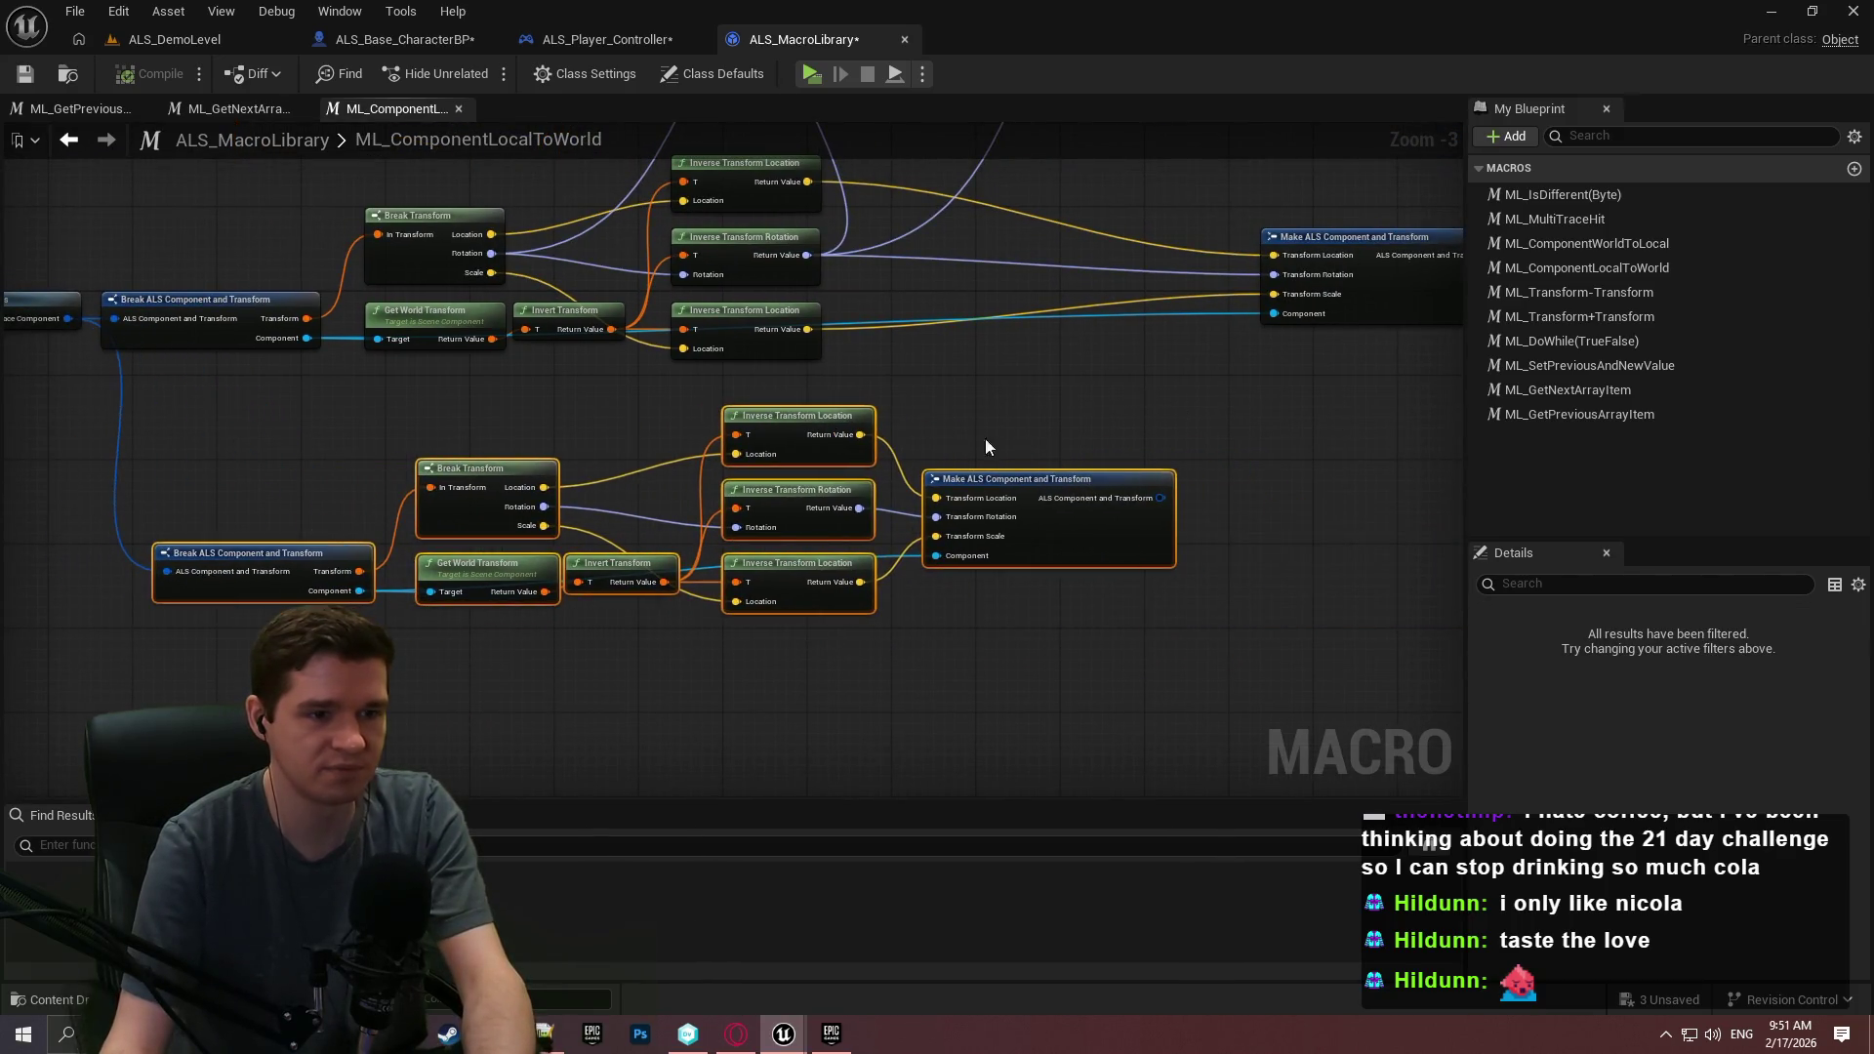
mouse_move(1159, 498)
left_mouse_down()
mouse_move(1221, 449)
mouse_move(1324, 285)
mouse_move(1211, 256)
left_mouse_up()
mouse_move(974, 580)
left_mouse_down()
mouse_move(1316, 677)
mouse_move(1240, 712)
mouse_move(1201, 810)
left_mouse_up()
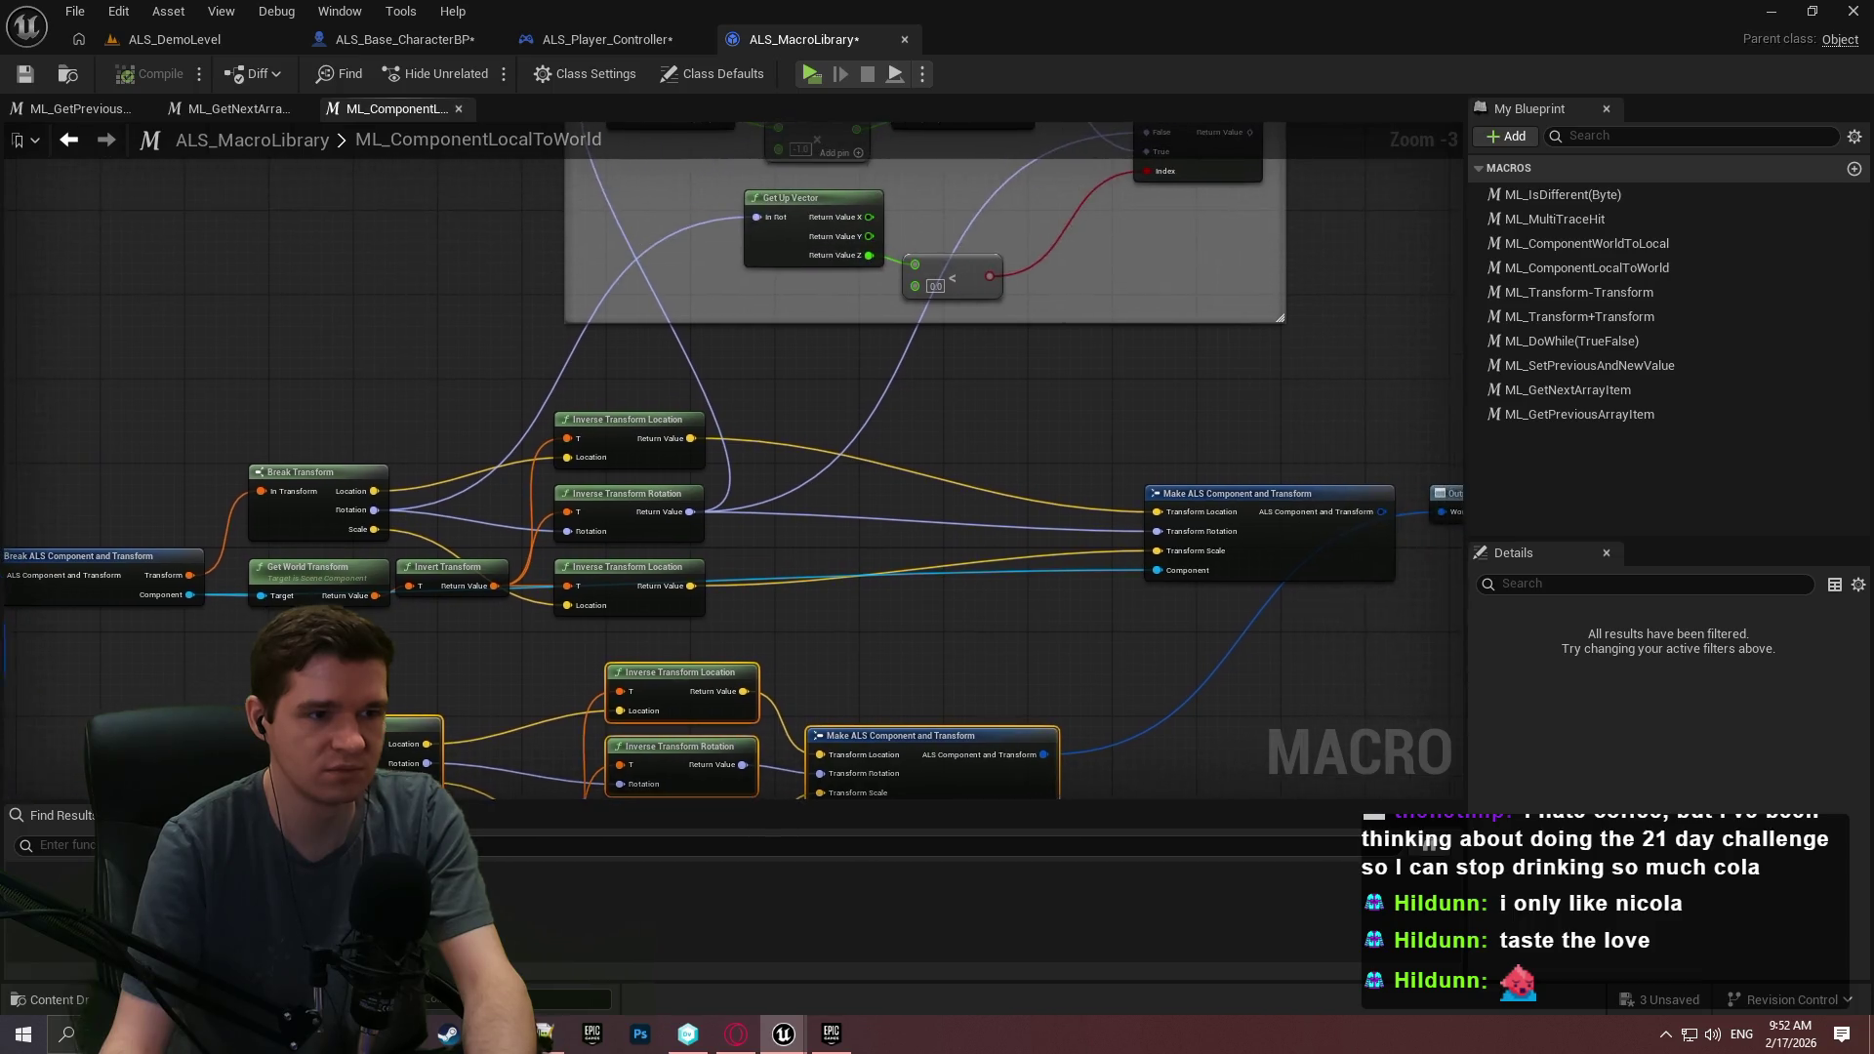
Delete the duplicated nodes, undo the extra Outputs pin, and return to ALS_DemoLevel.
left_click(214, 46)
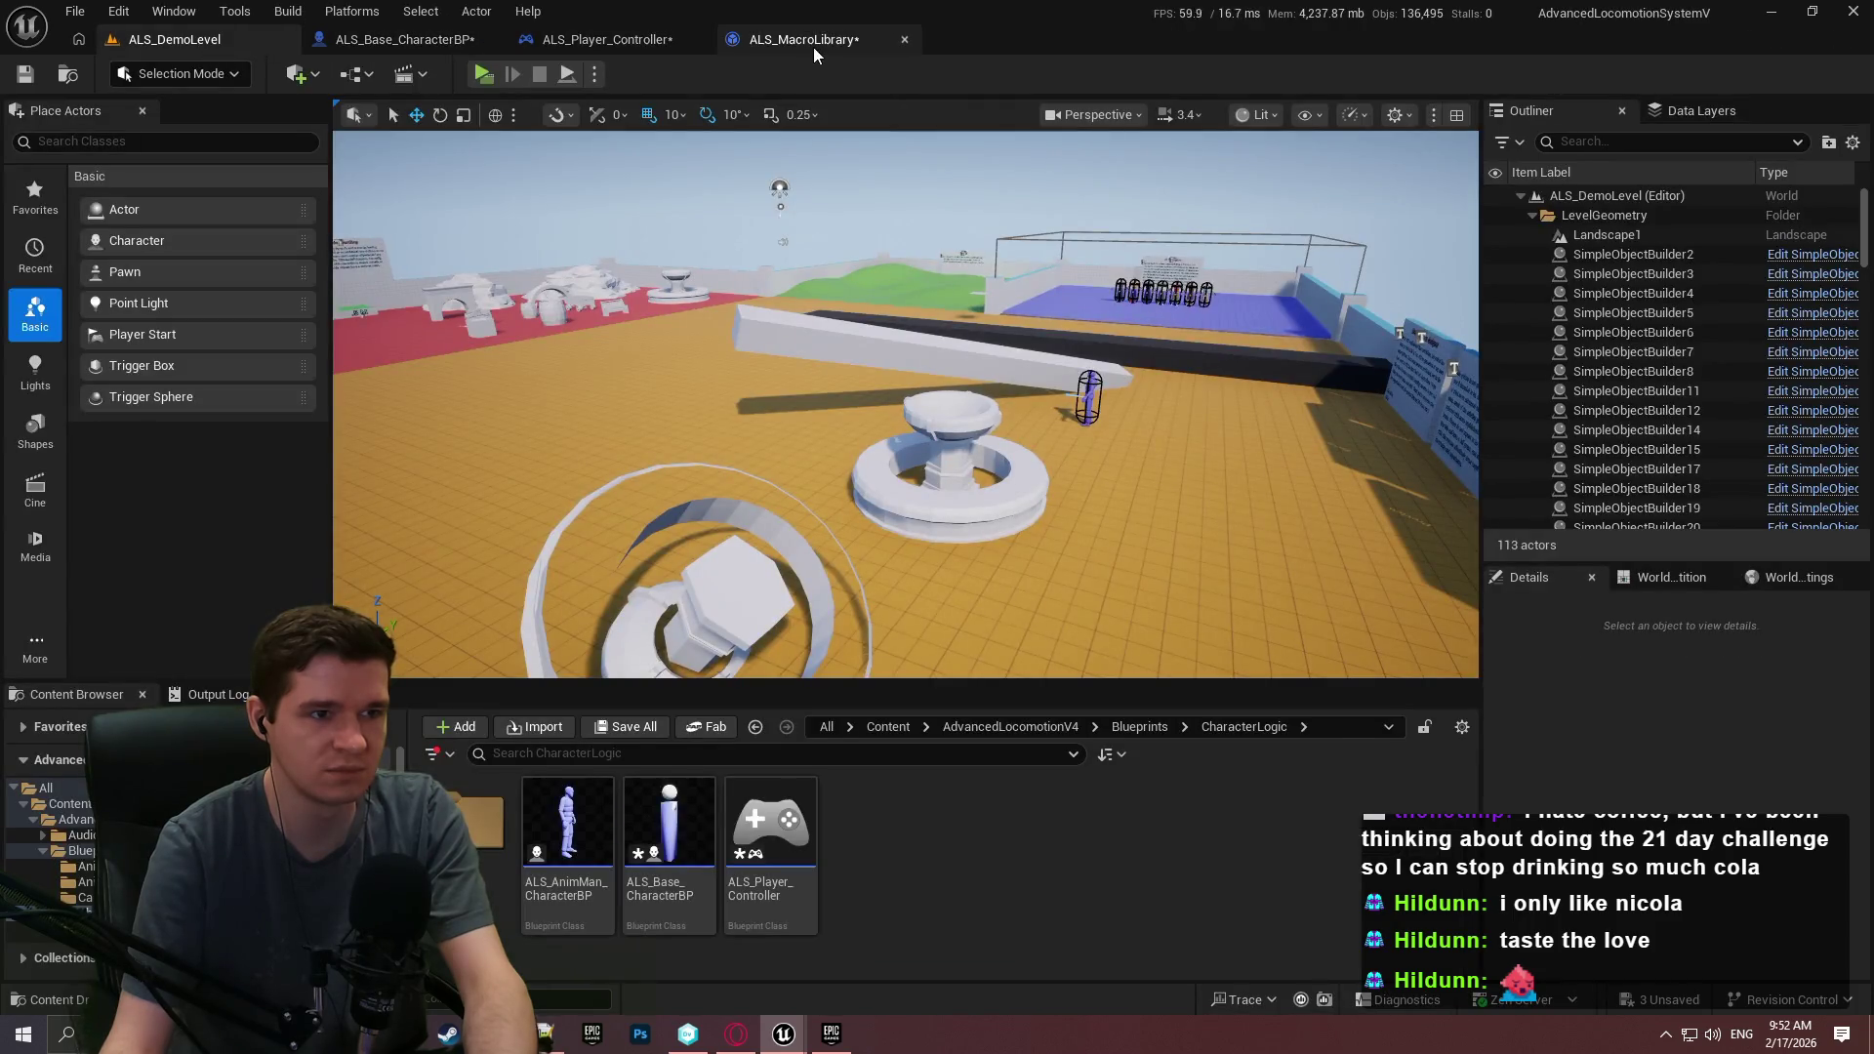
left_click(813, 39)
scroll(1072, 647, "down", 2)
mouse_move(1072, 647)
left_mouse_down()
mouse_move(472, 477)
mouse_move(272, 473)
left_mouse_up()
key("Delete")
left_click_drag(974, 515, 981, 634)
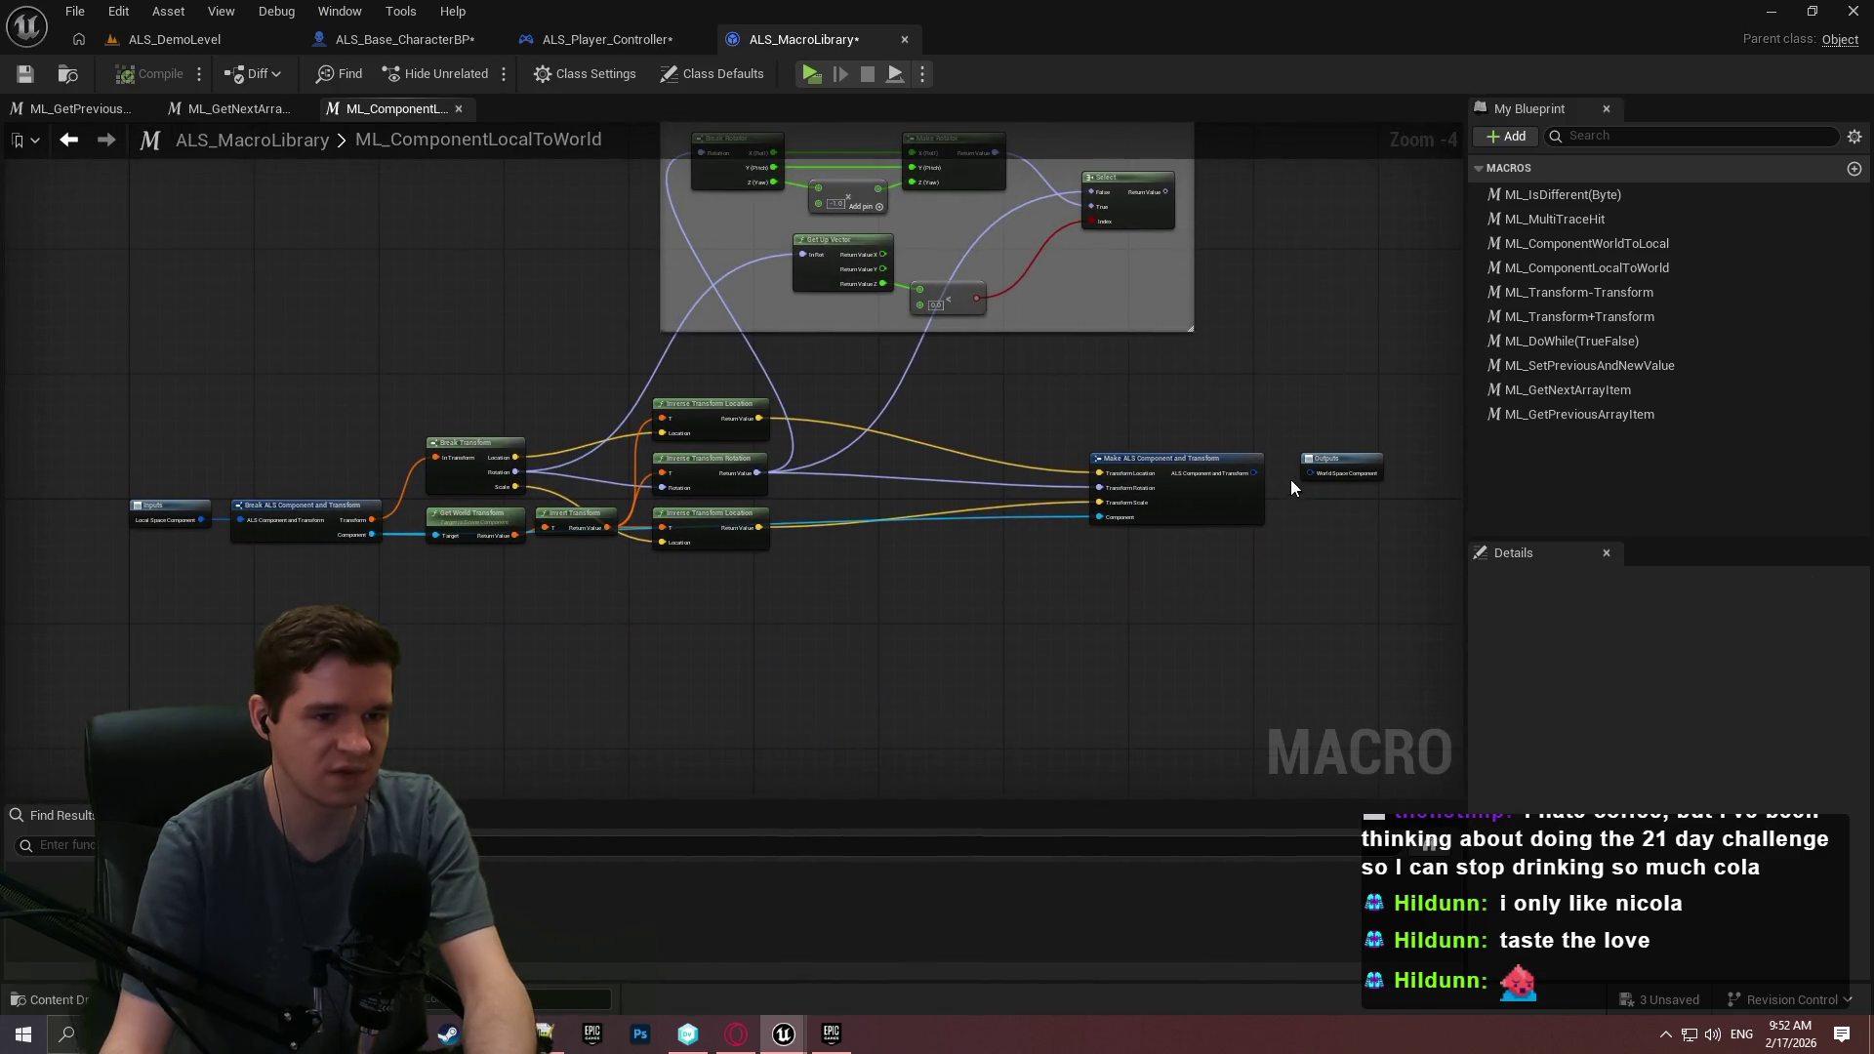
left_click_drag(1255, 472, 1344, 472)
key("ctrl+z")
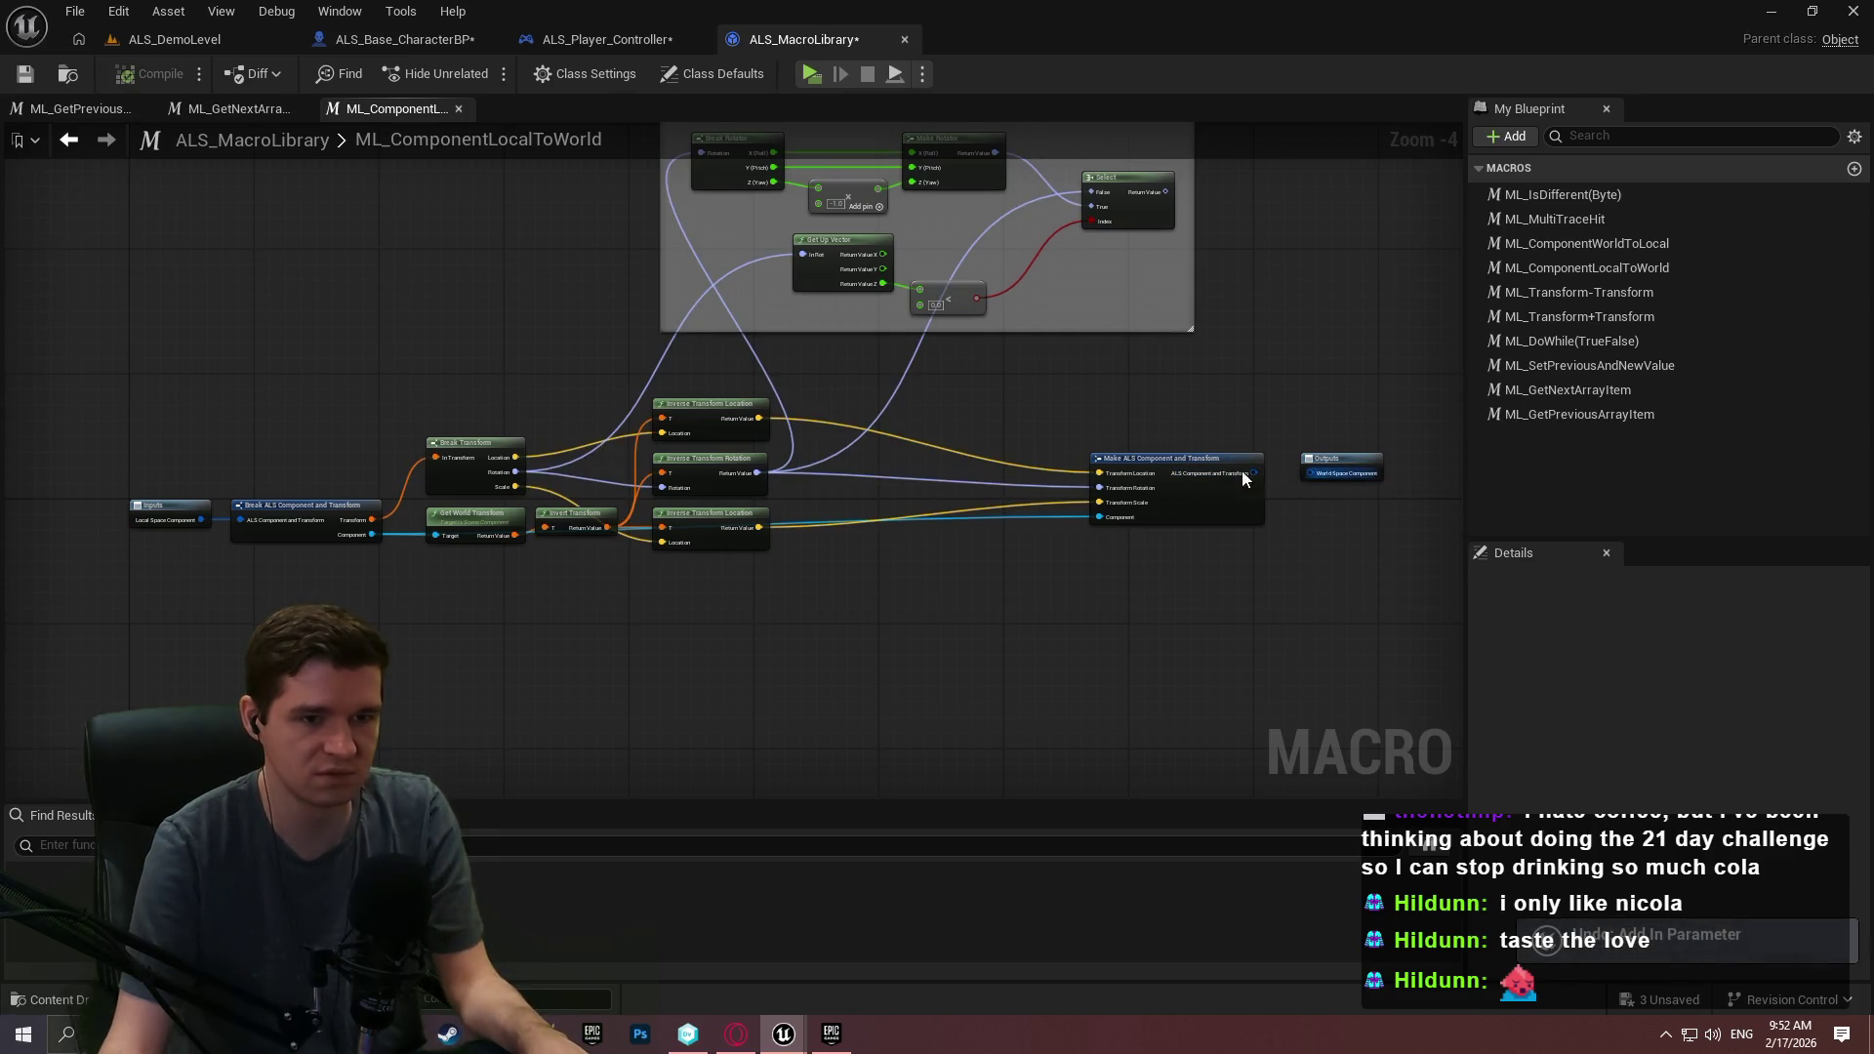
left_click(155, 39)
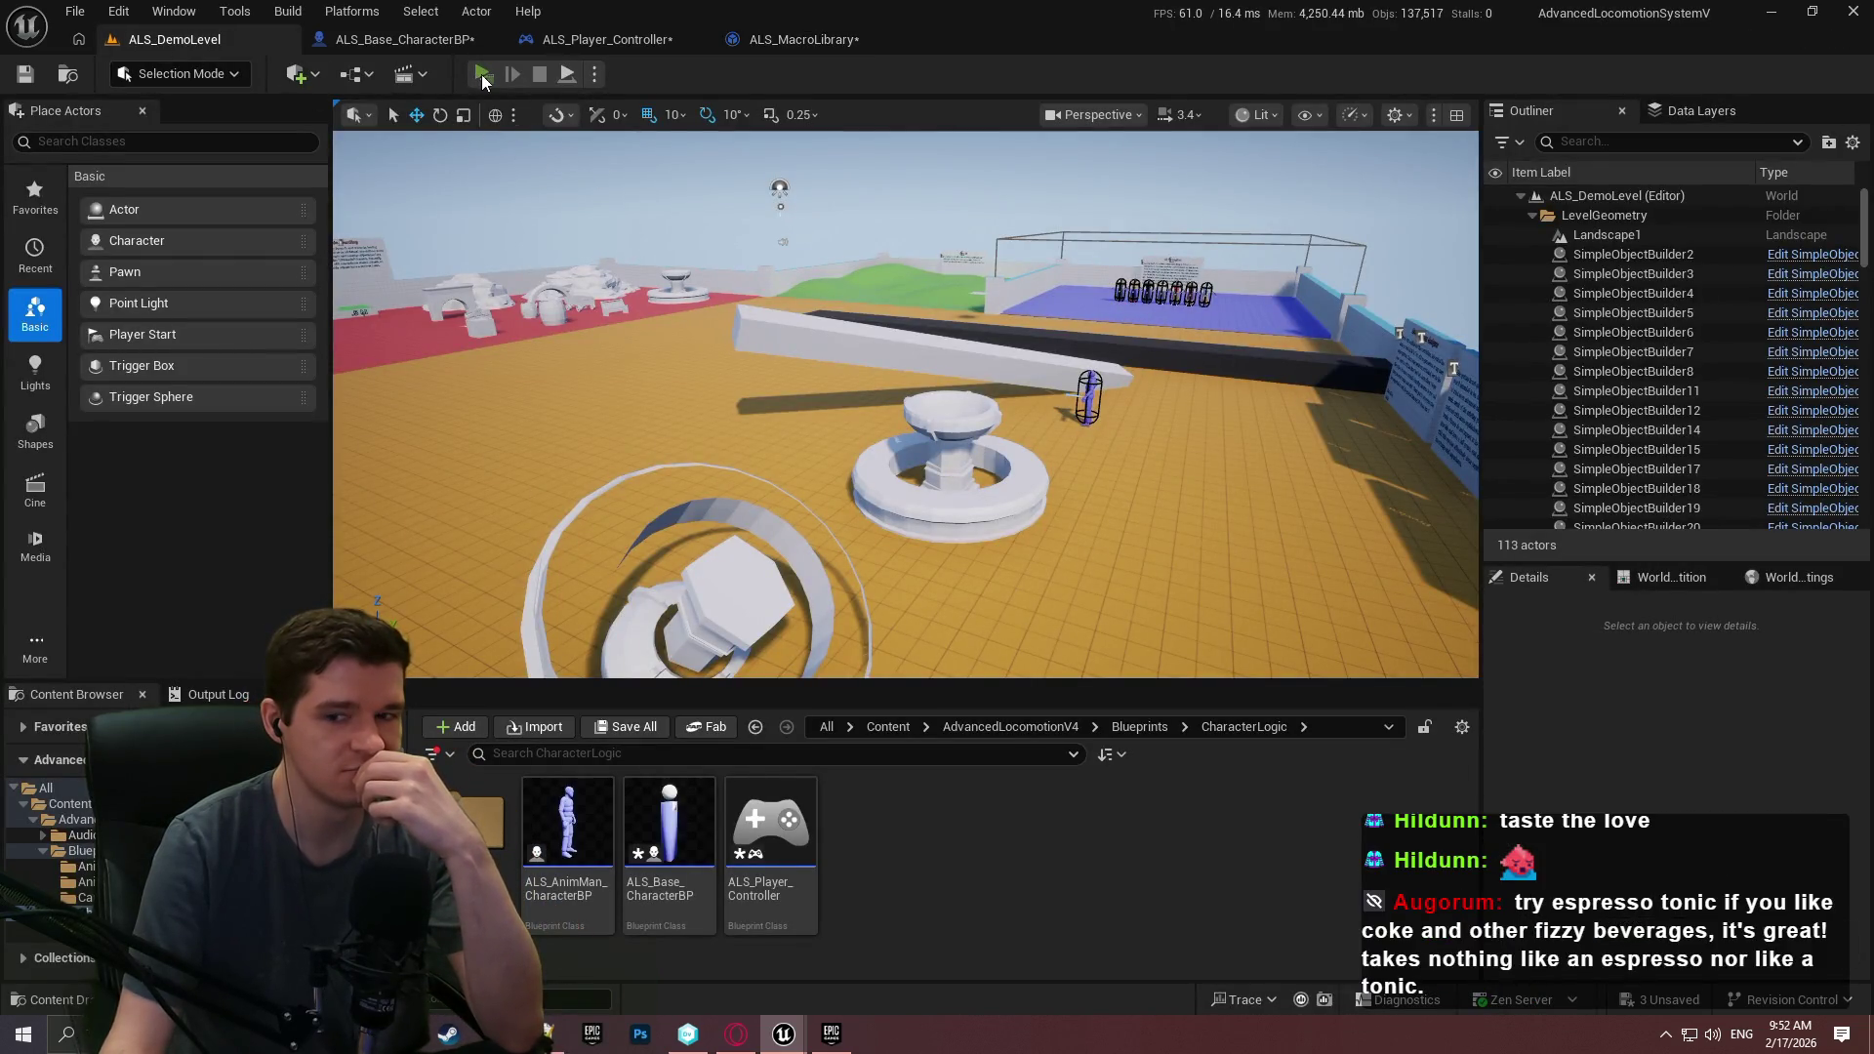
Run and mantle onto the dark ledge and the white wall, then cross the green floor.
key("w")
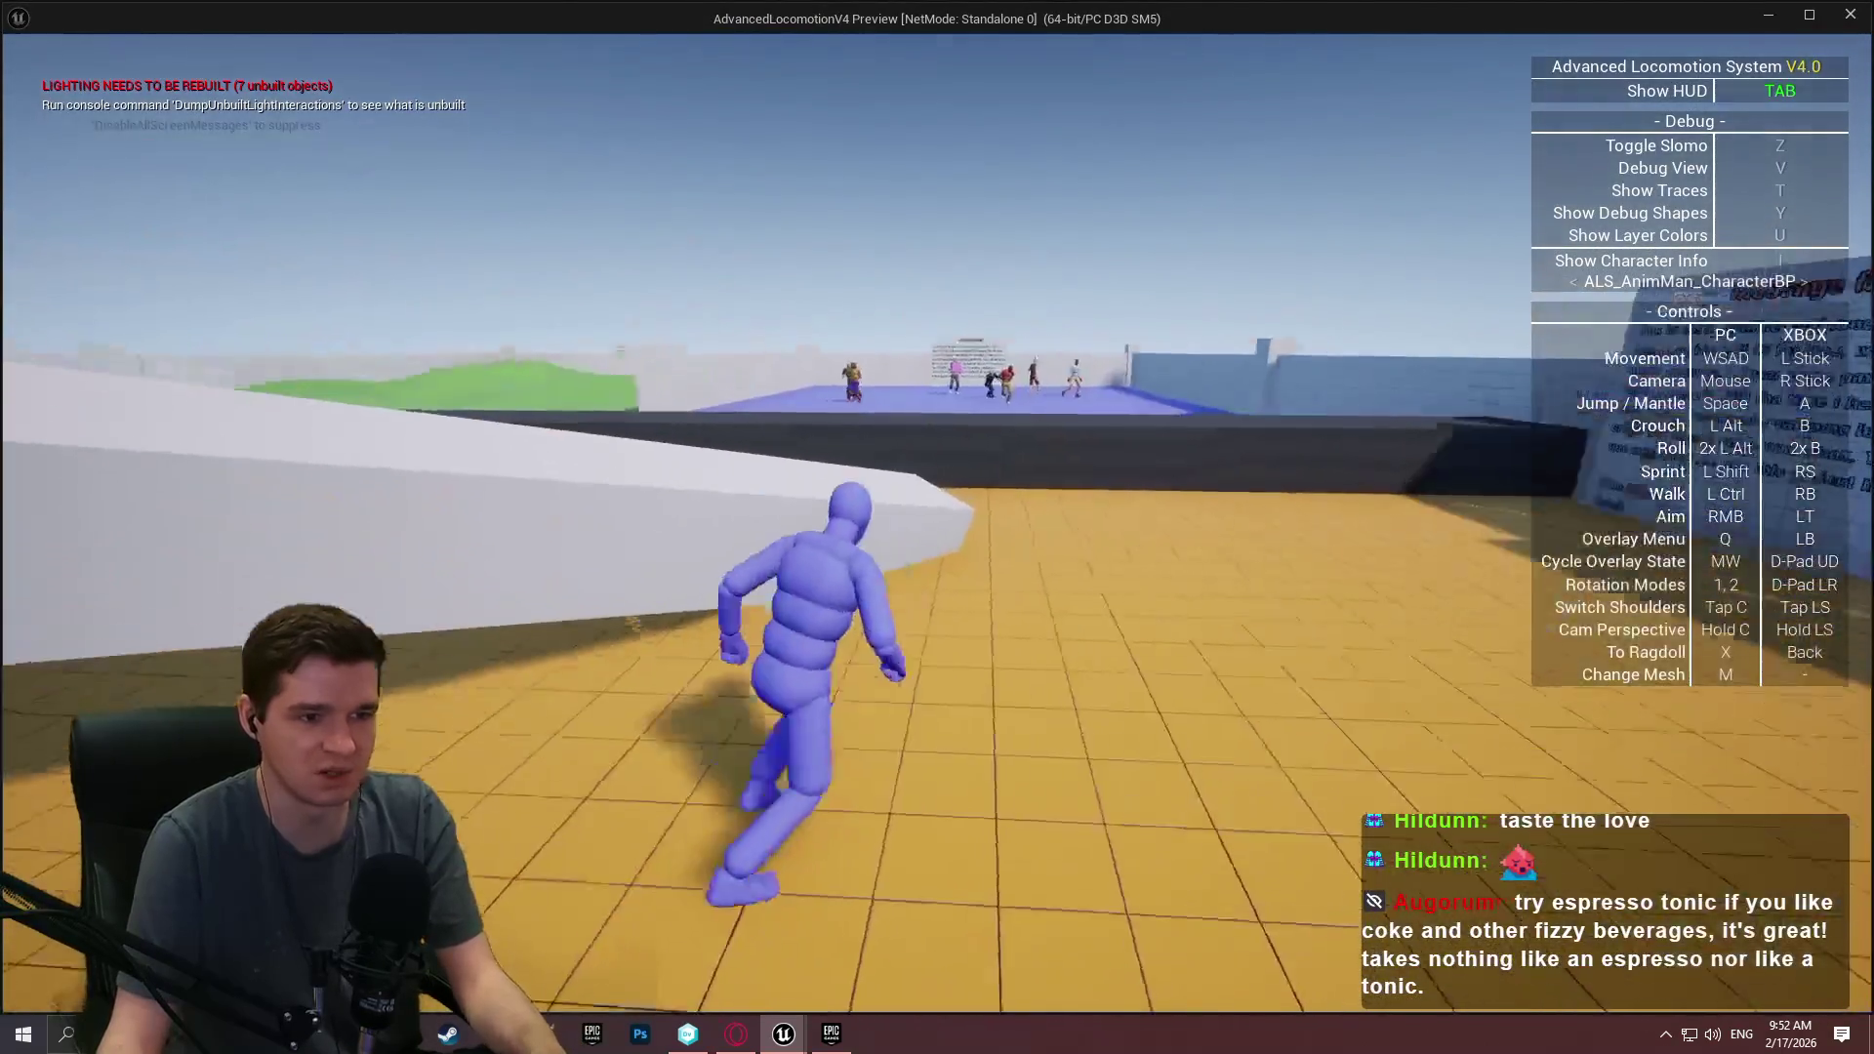
key("space")
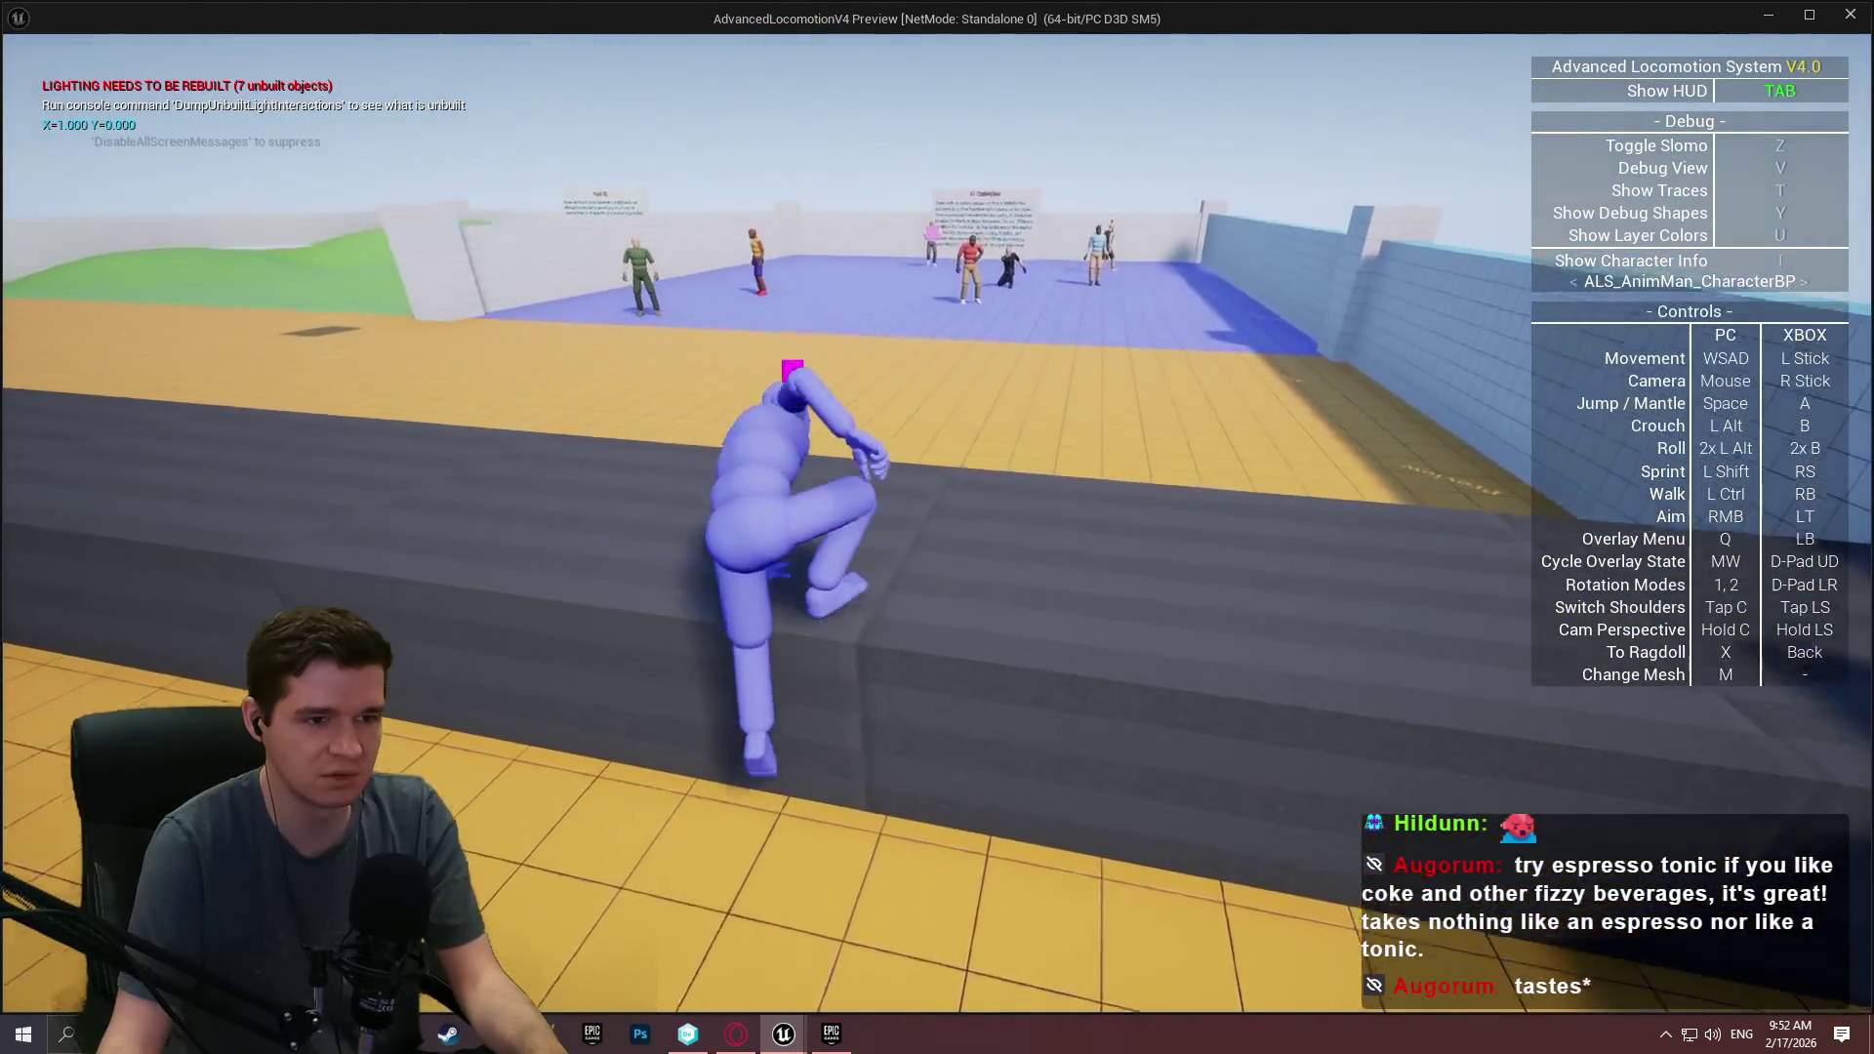
key("w")
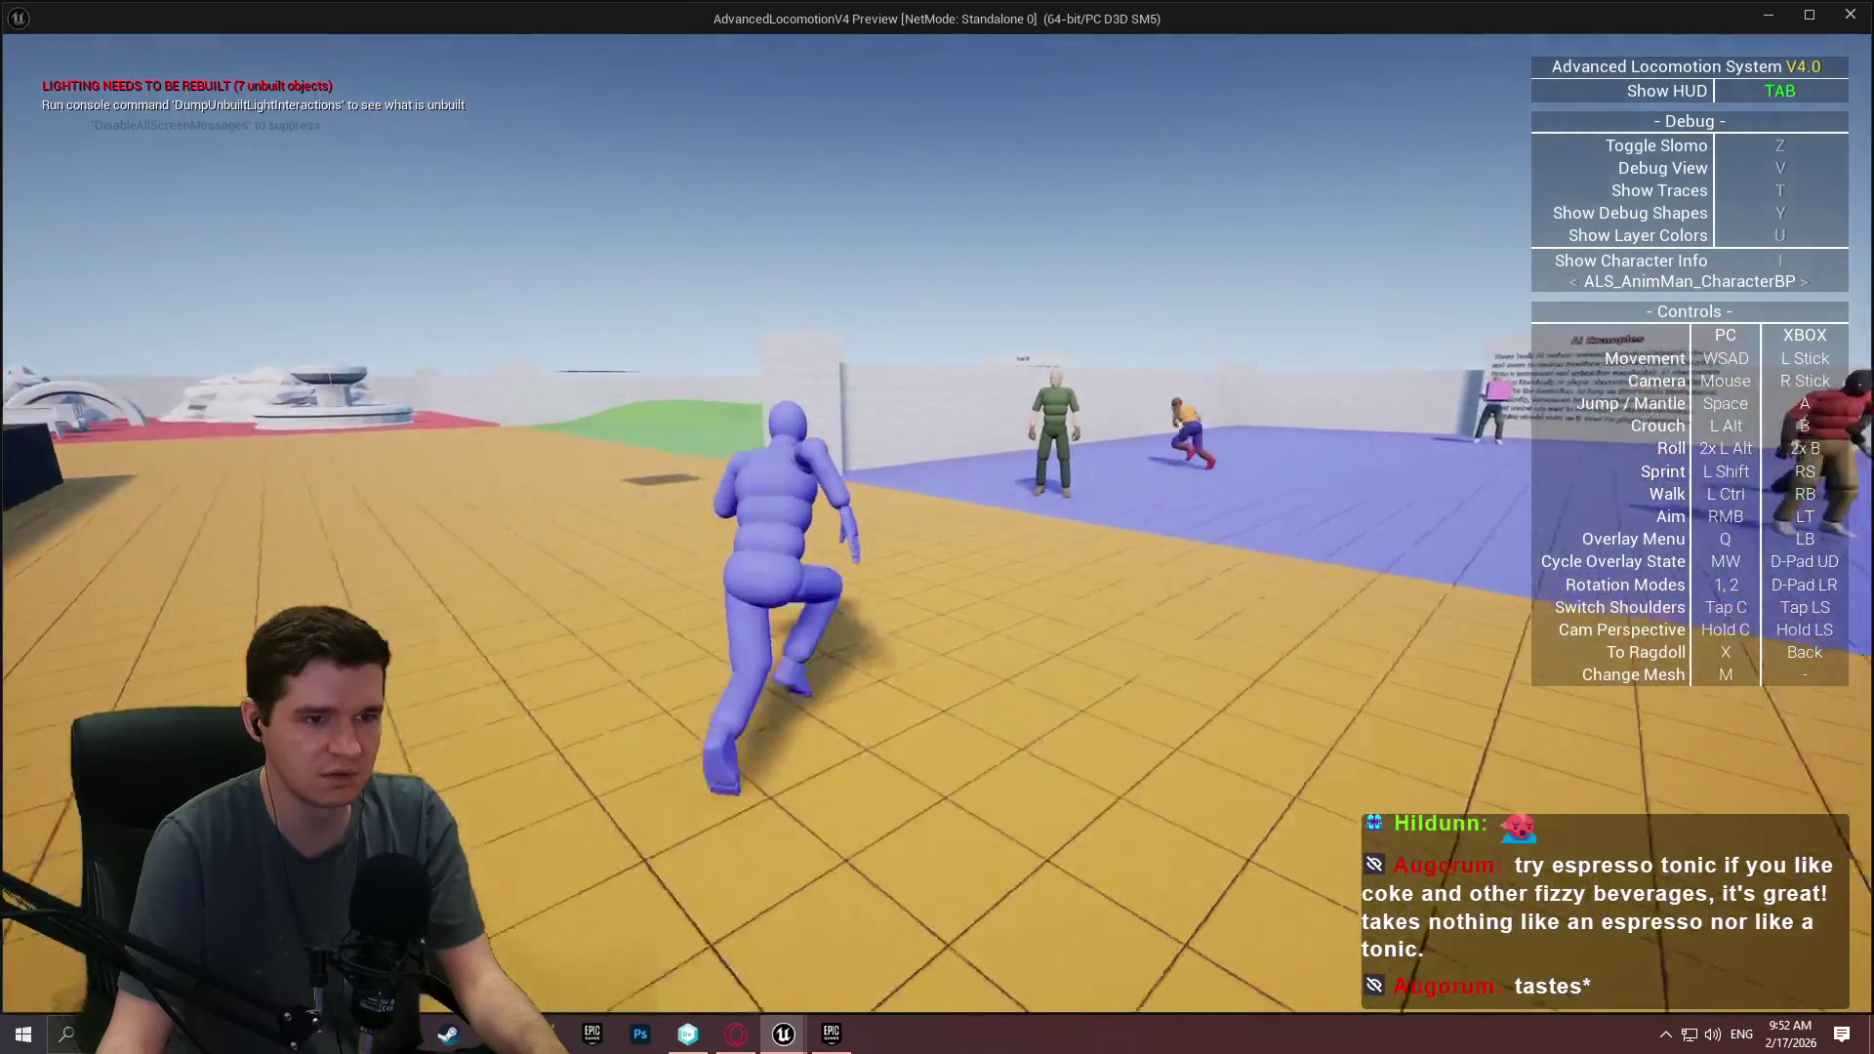
key("space")
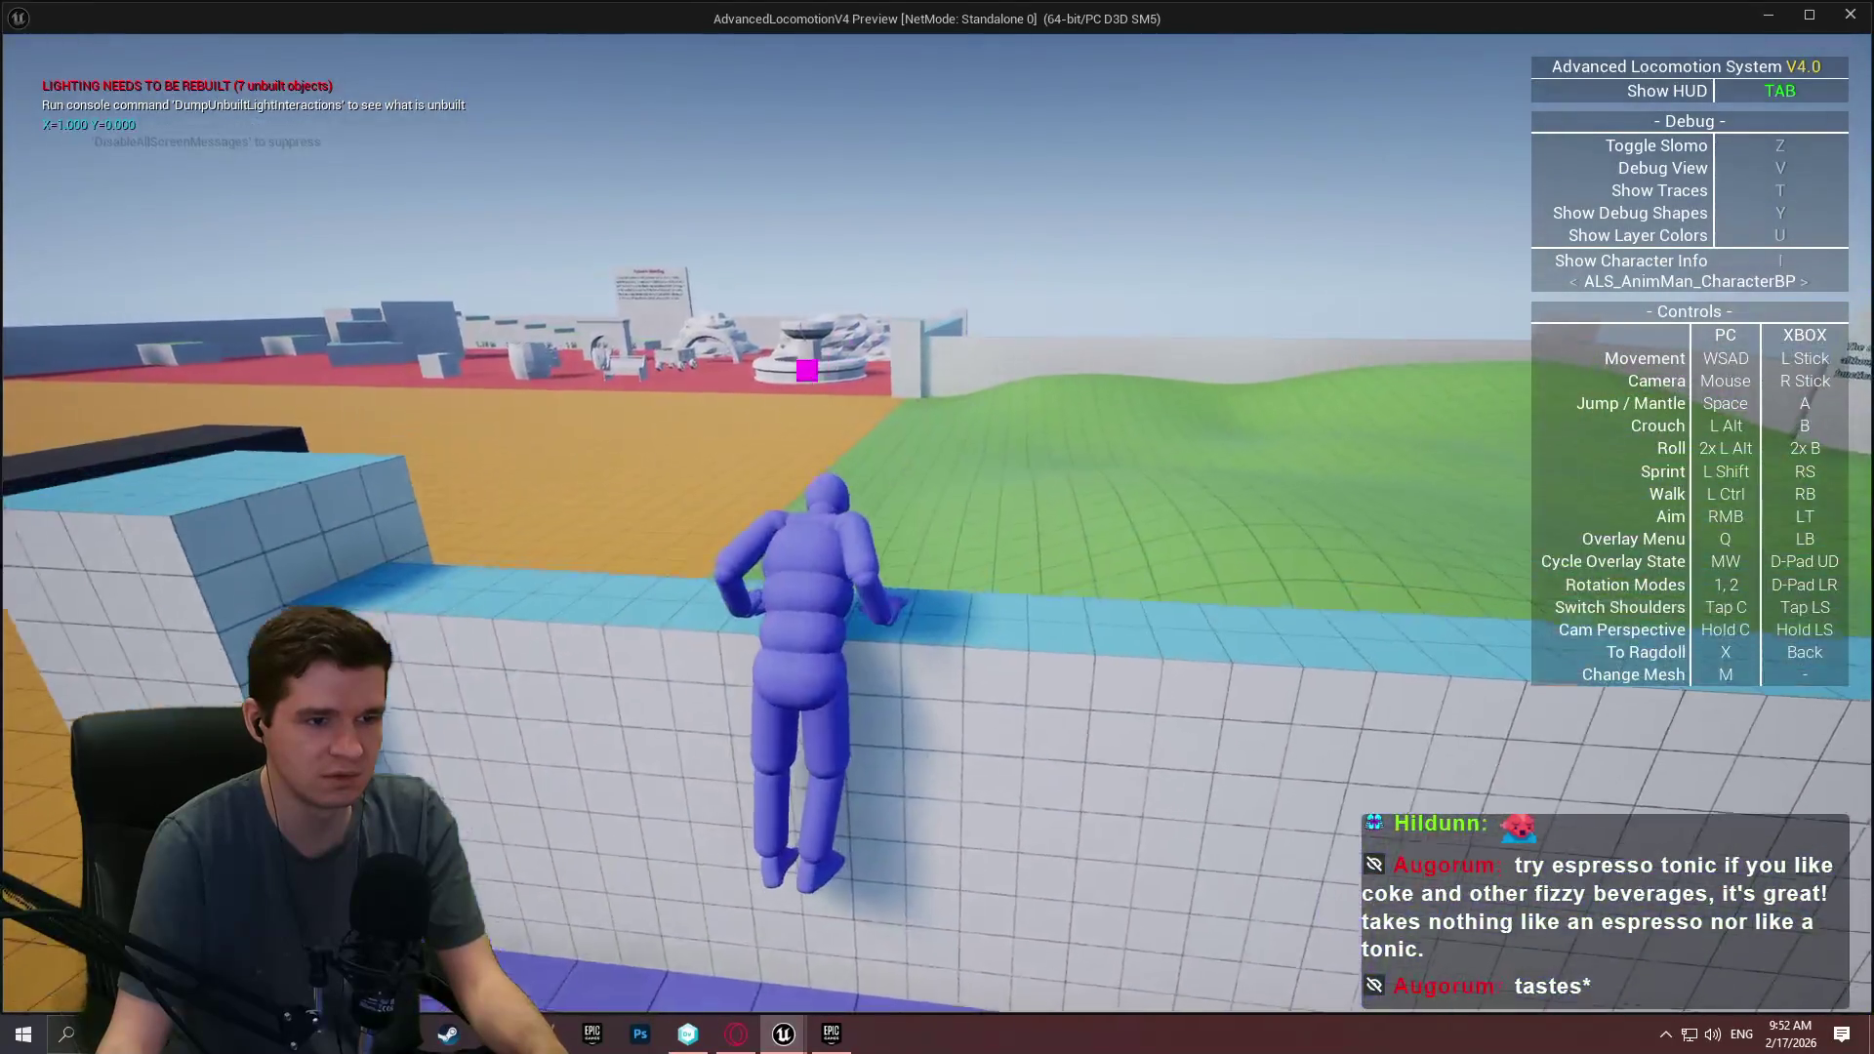
key("w")
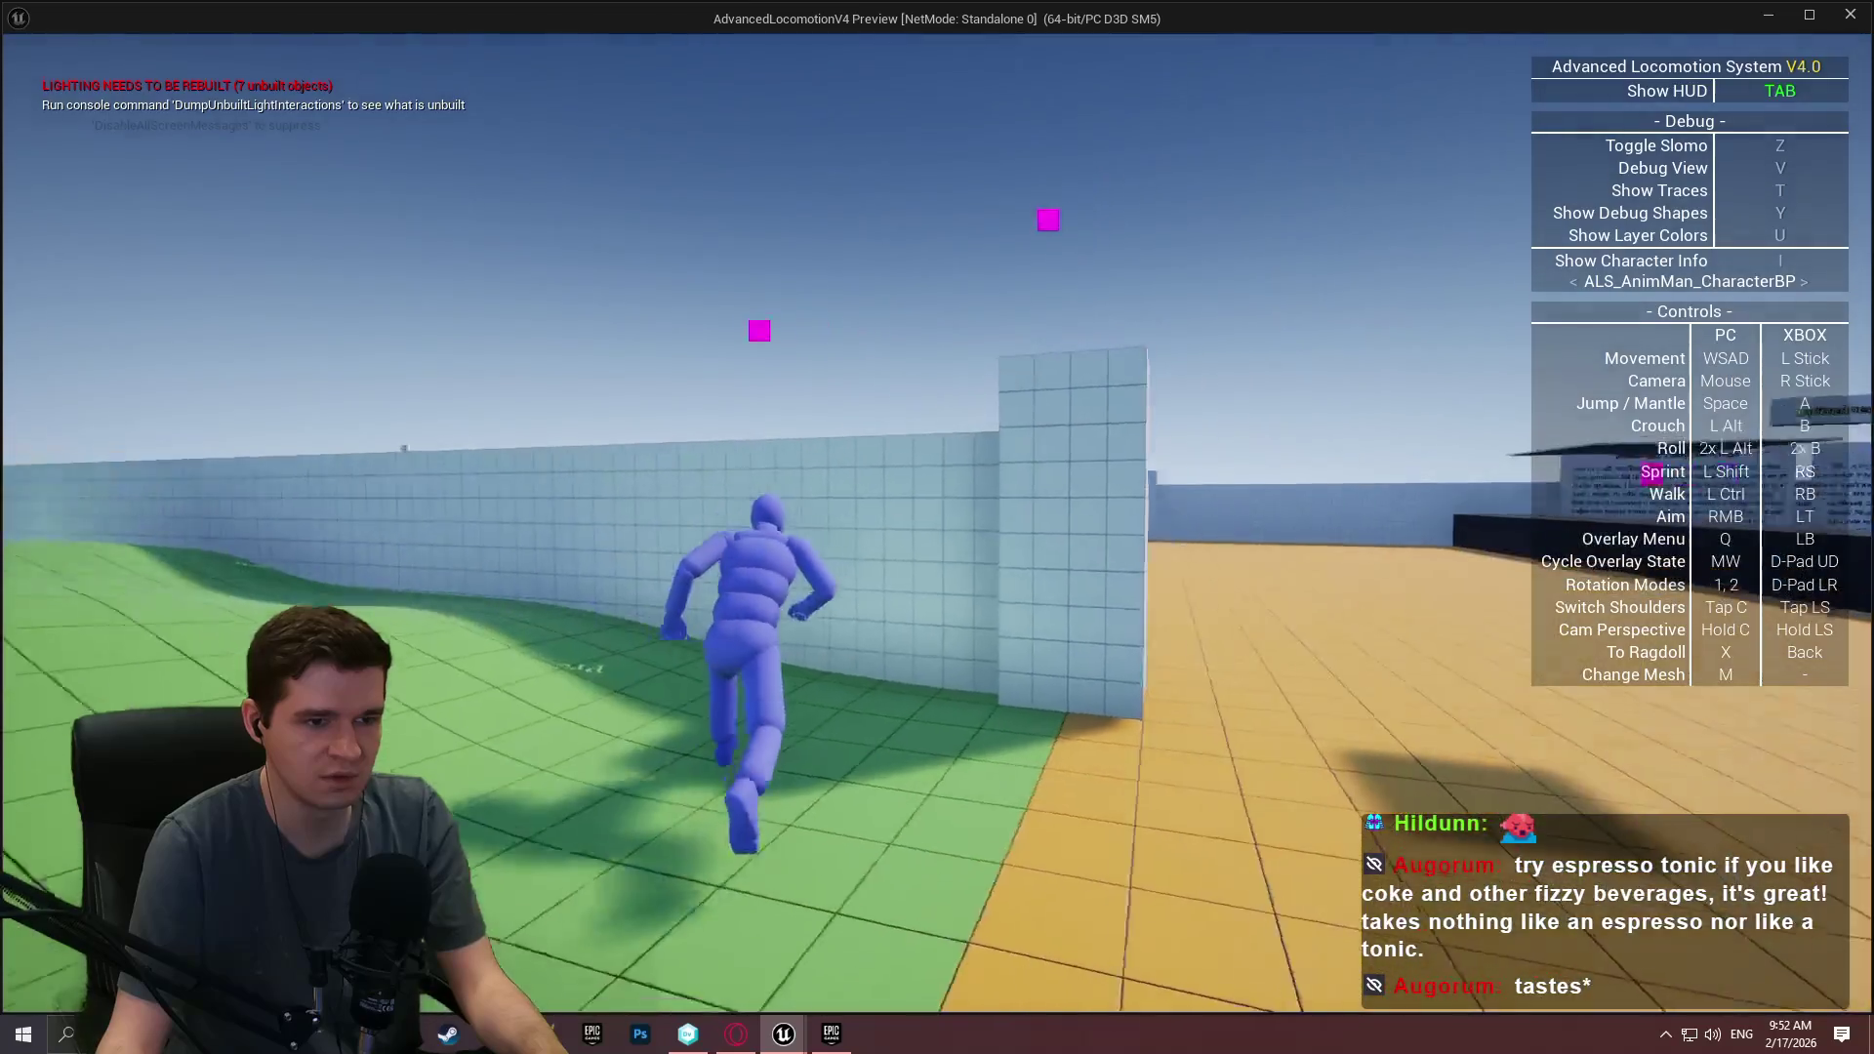
key("space")
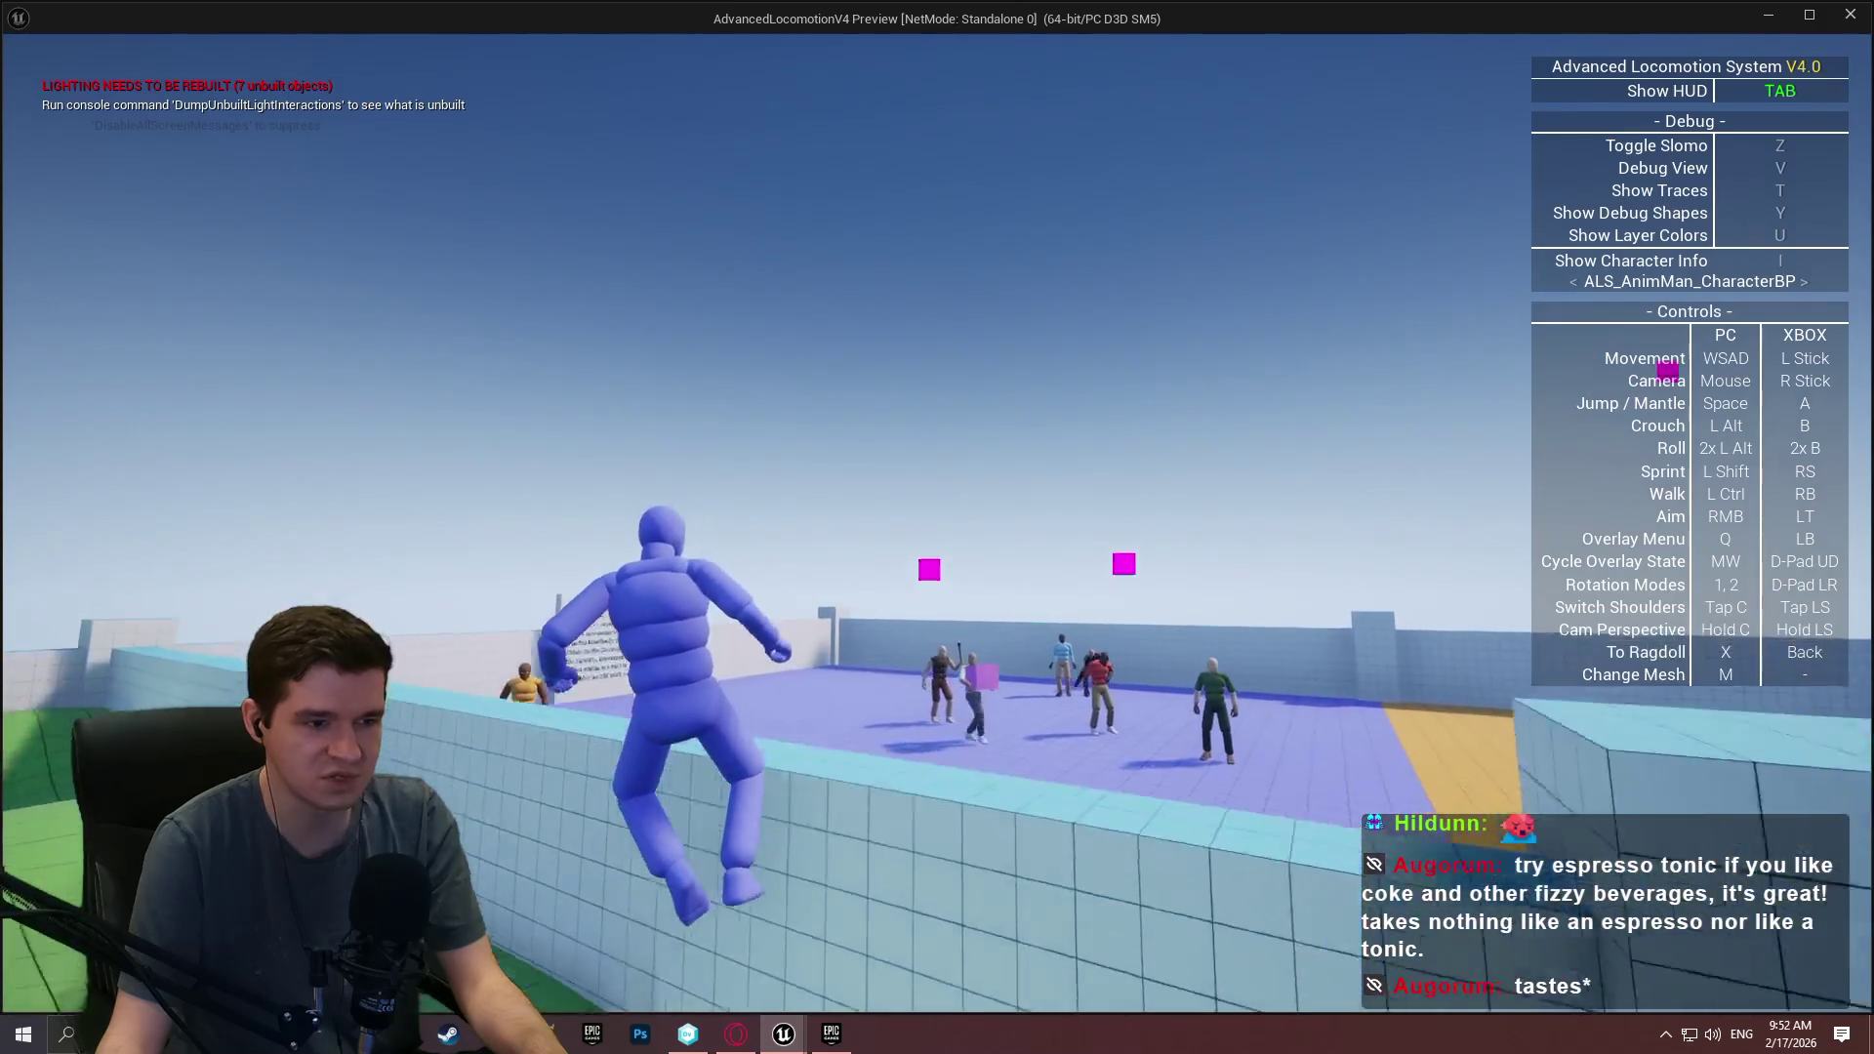
Mantle onto the tiled wall, higher ledge and Foot IK wall, then end the test.
key("space")
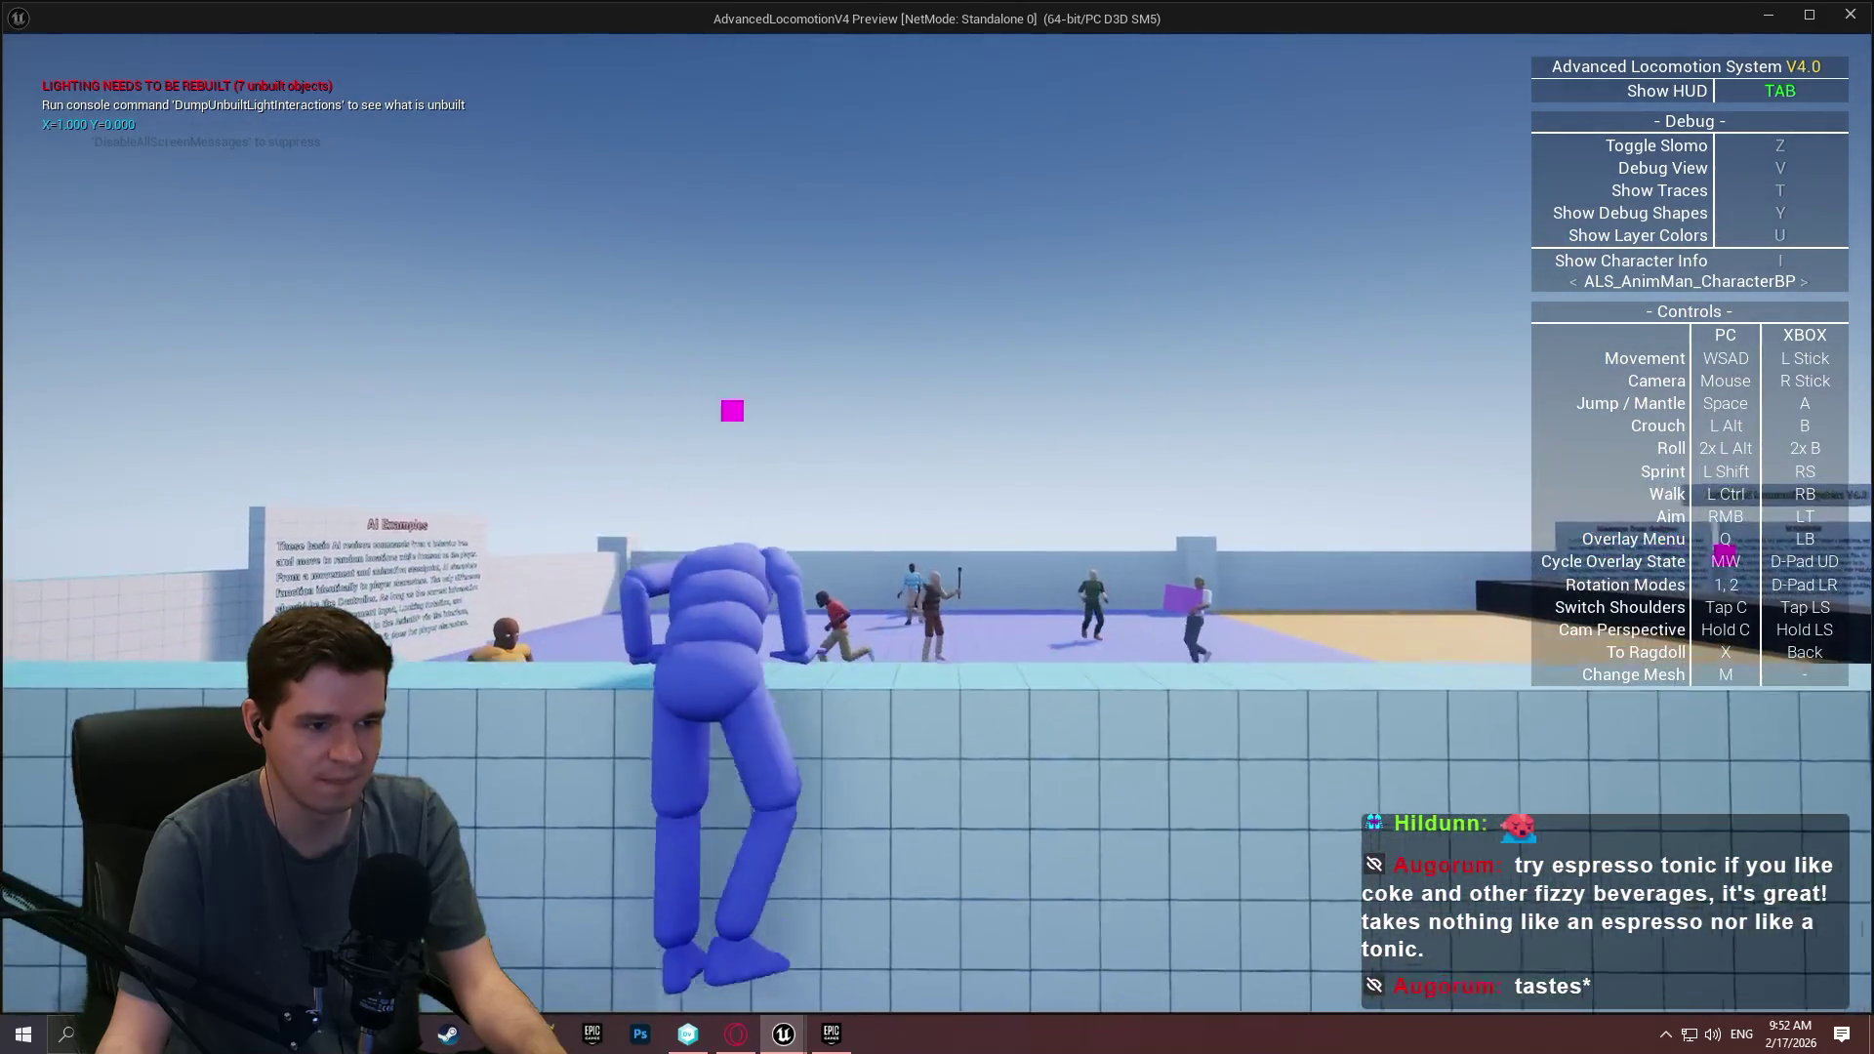
key("w")
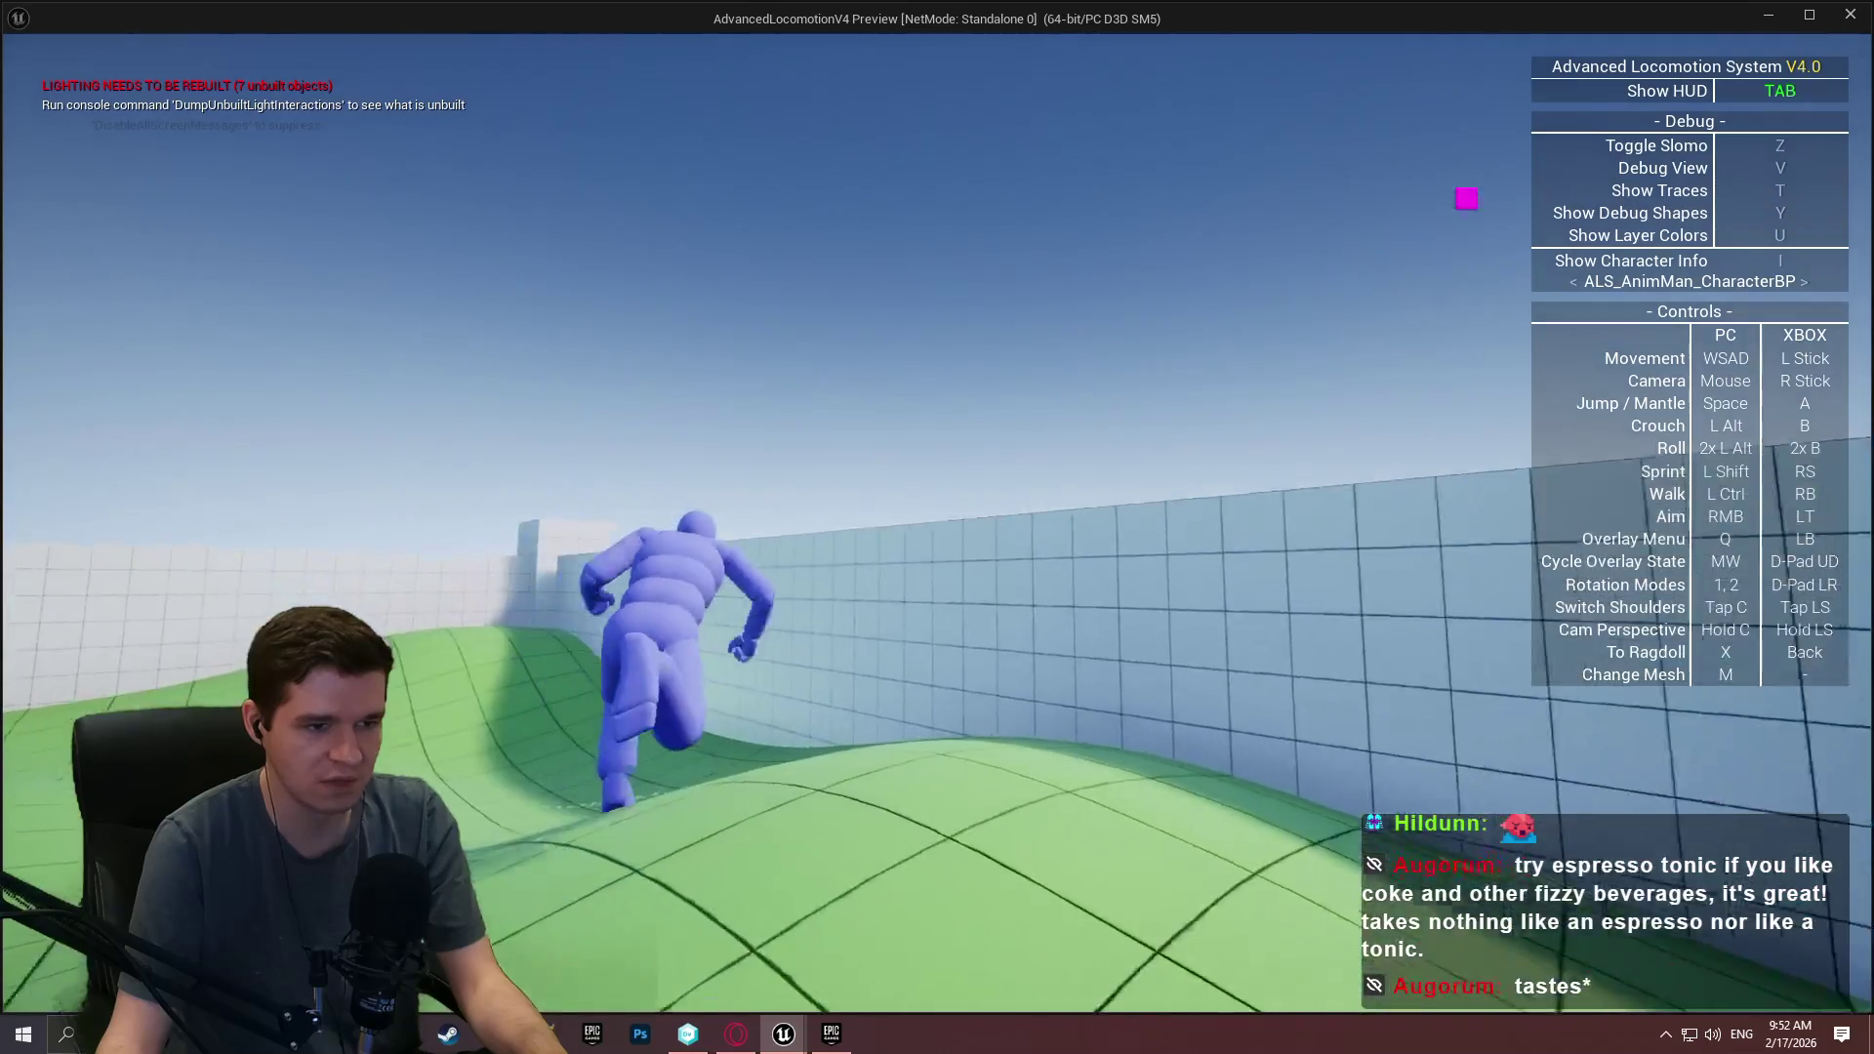
key("space")
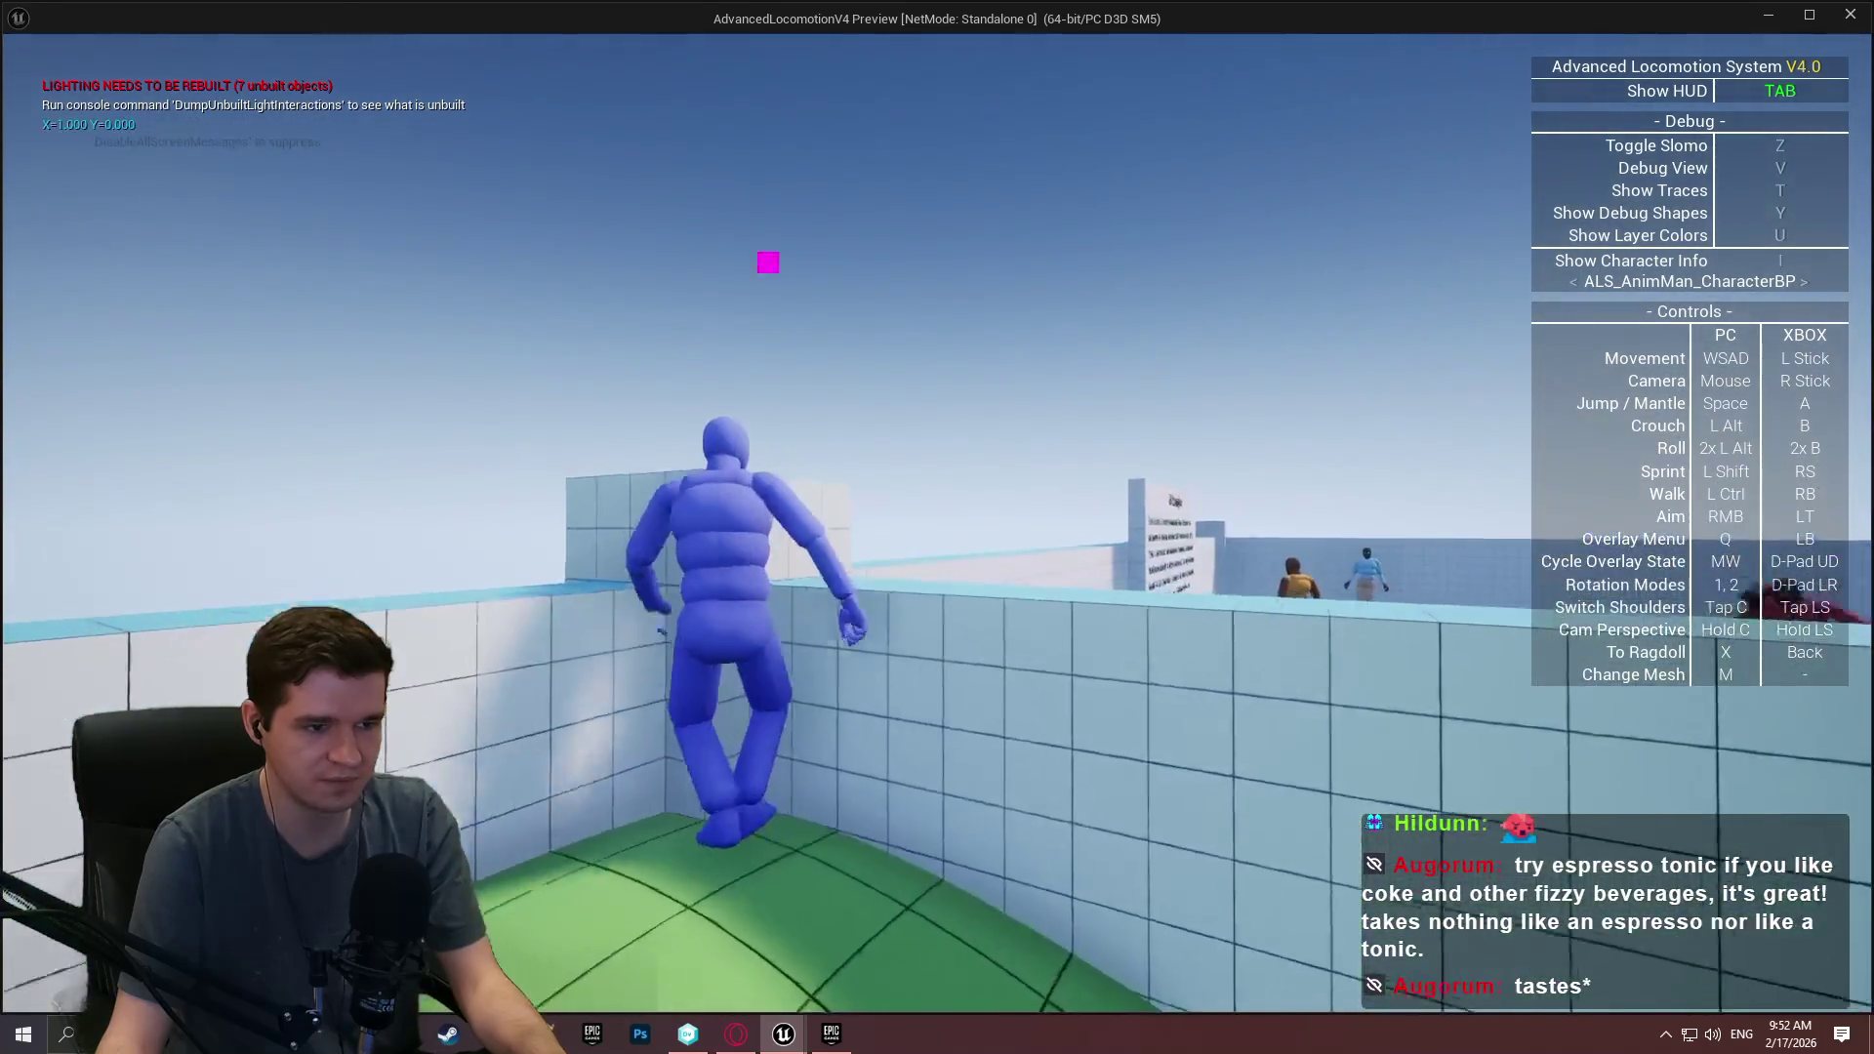
key("space")
key("w")
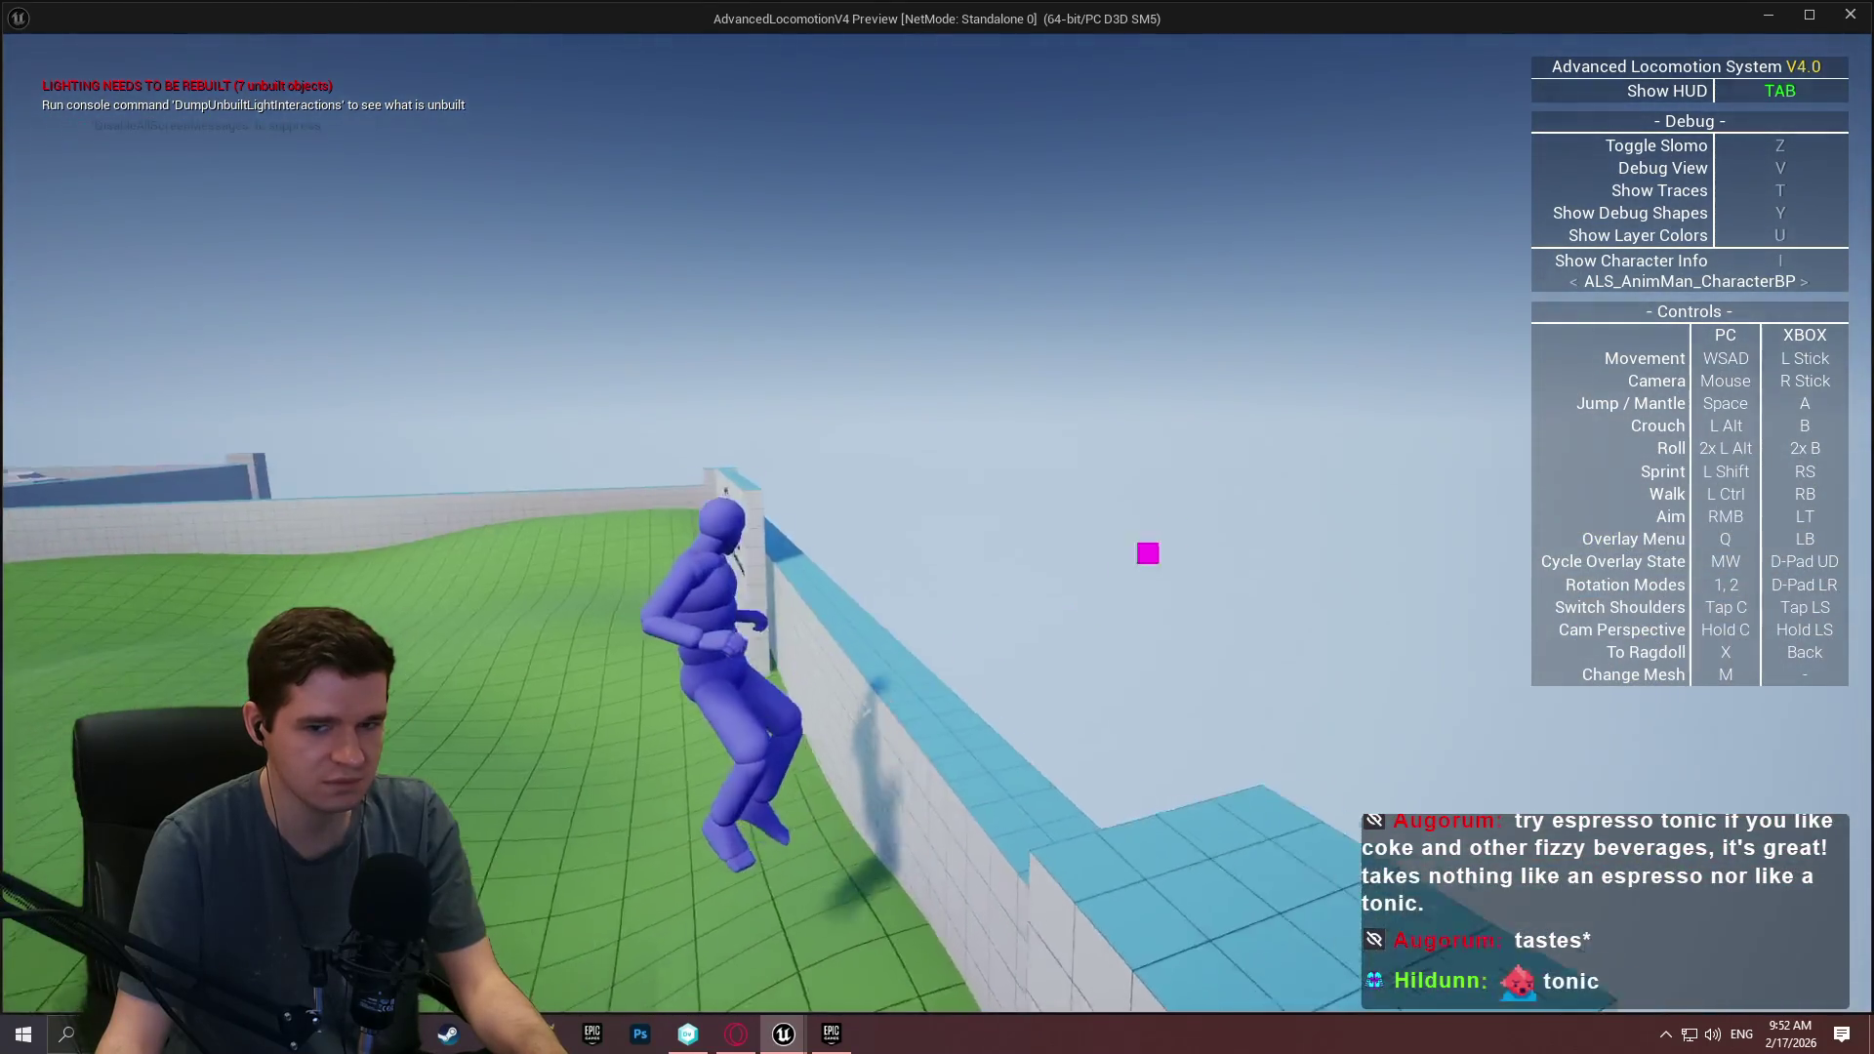
key("w")
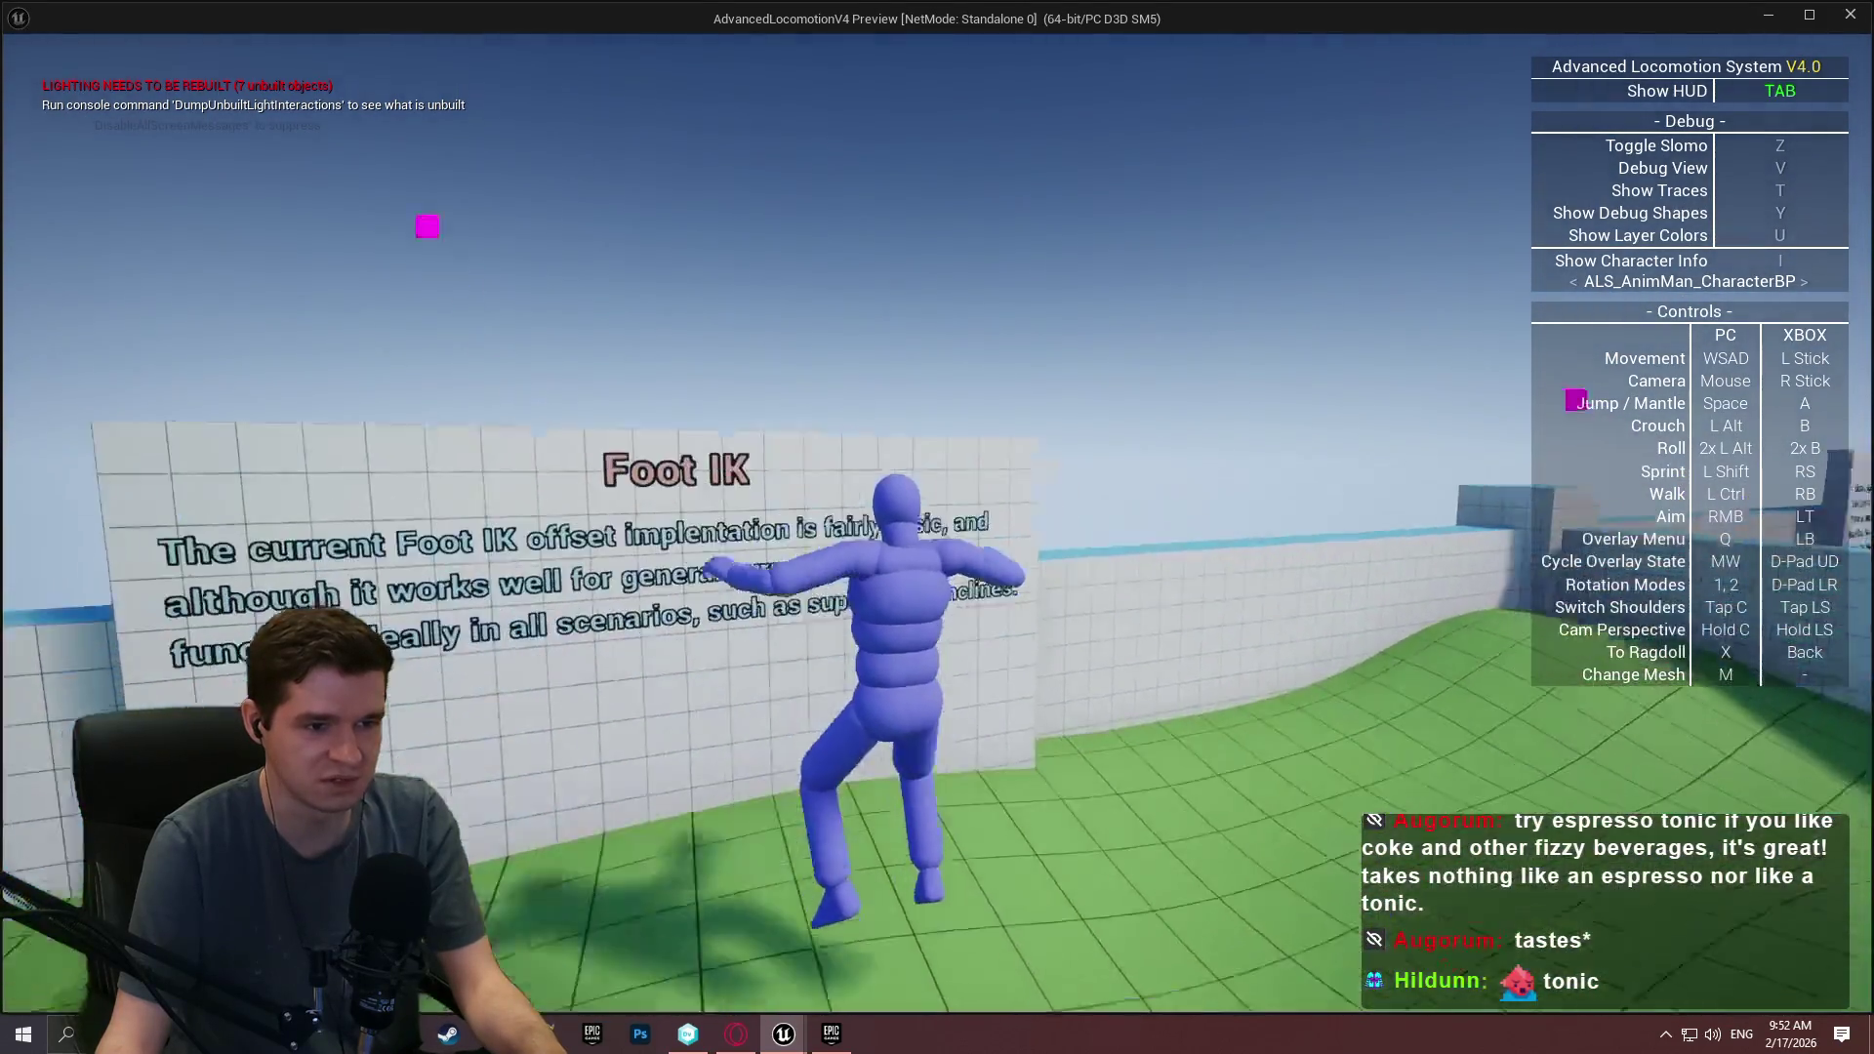
key("space")
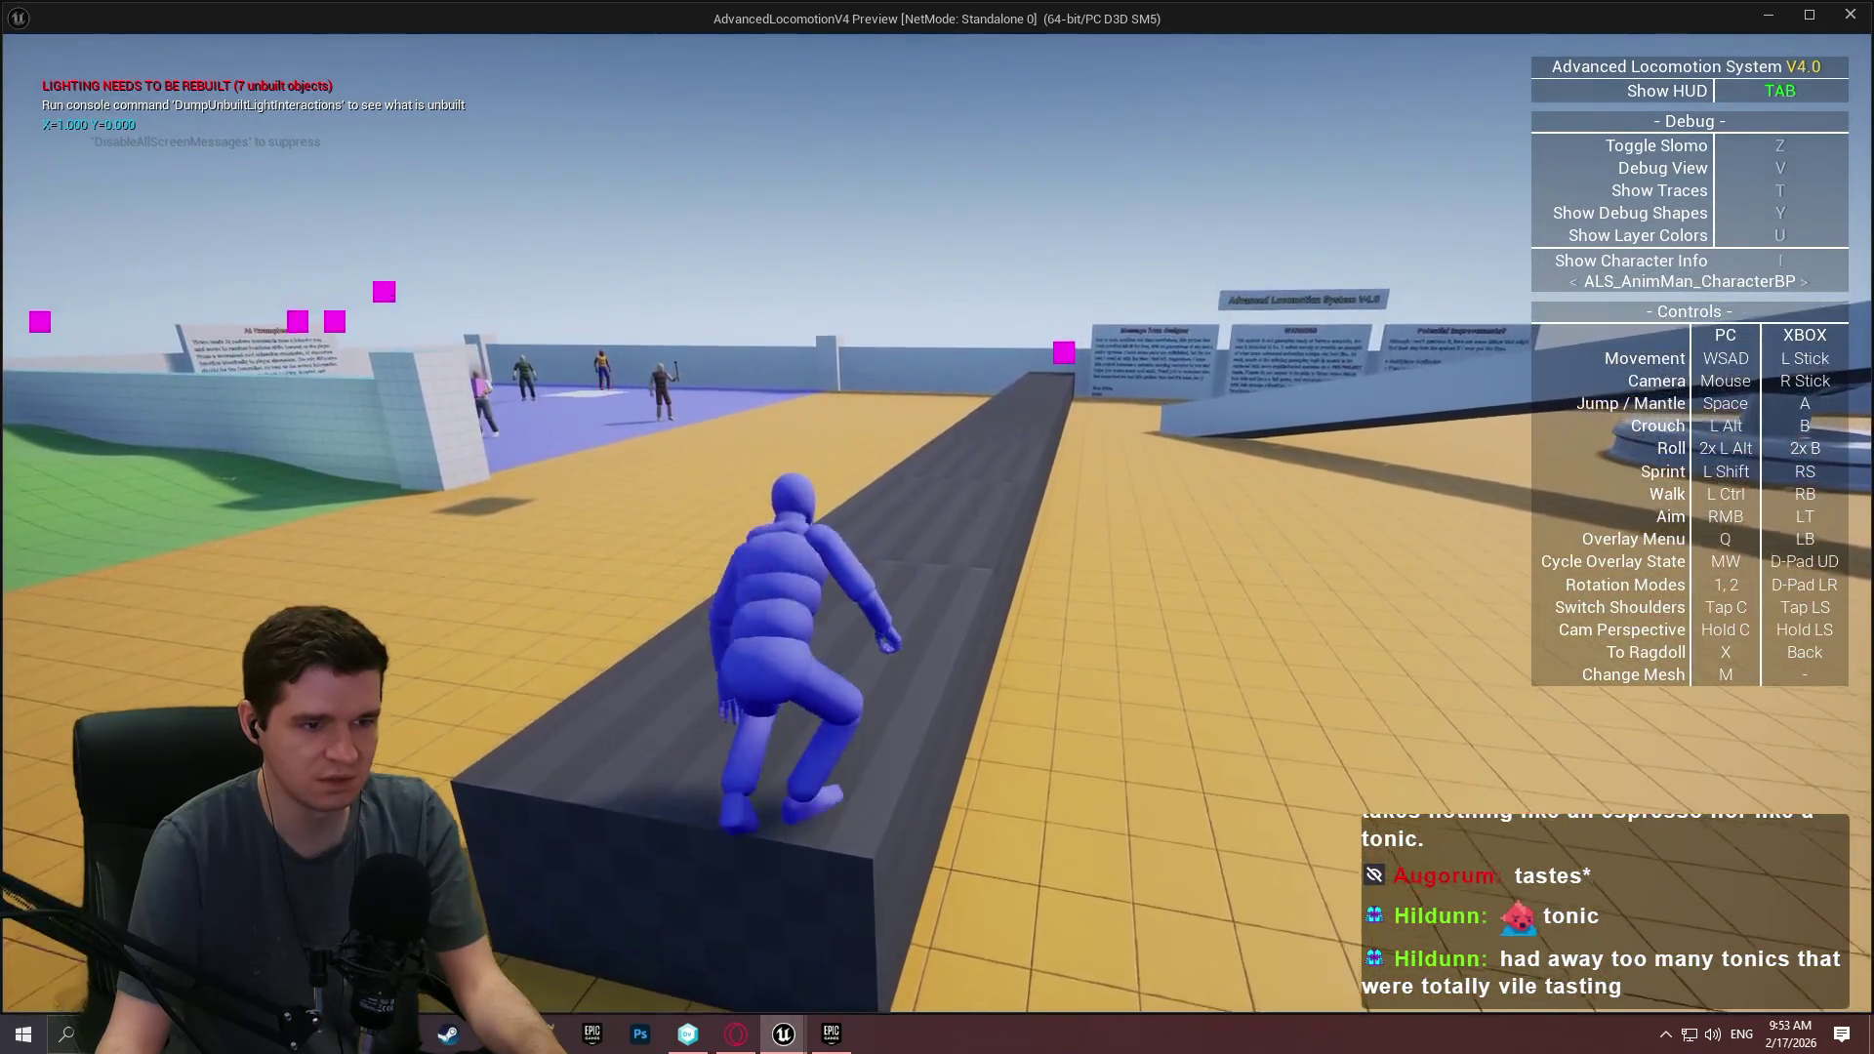
key("Escape")
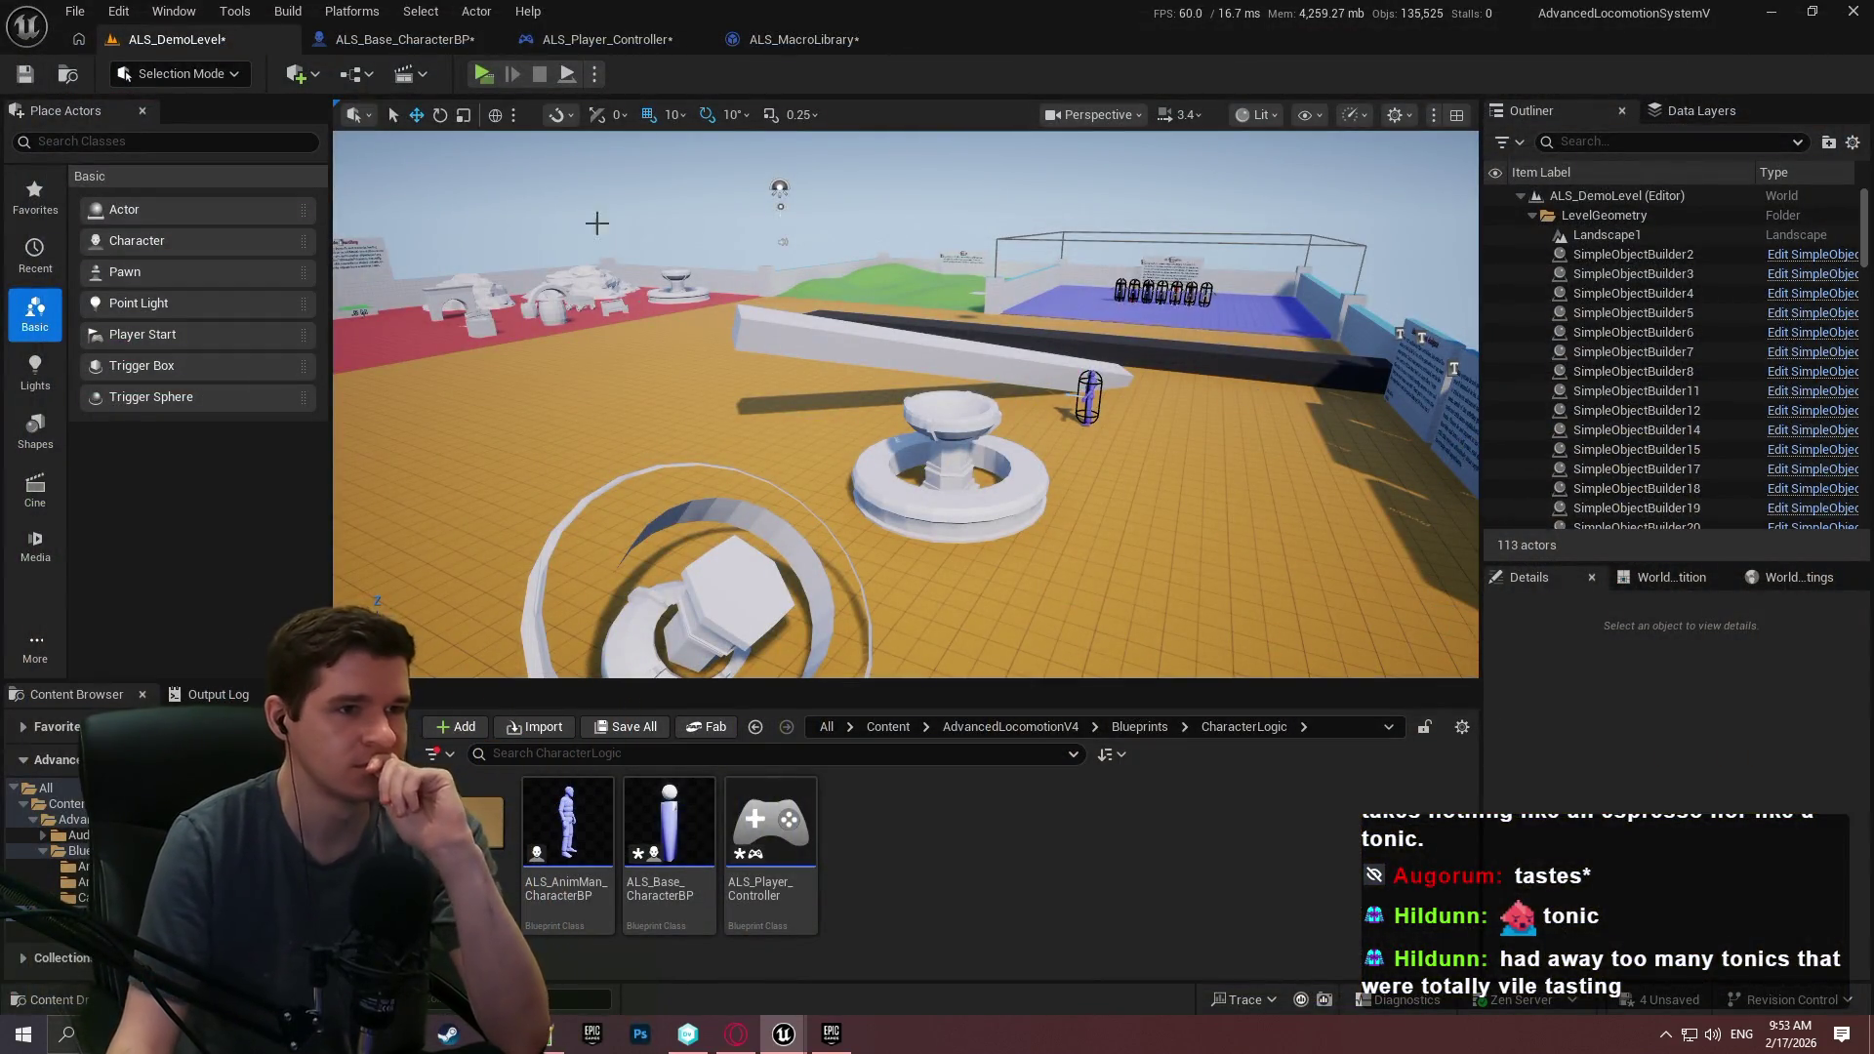
Switch to ALS_Base_CharacterBP and review Step 3 of the MantleUpdate graph.
left_click(781, 40)
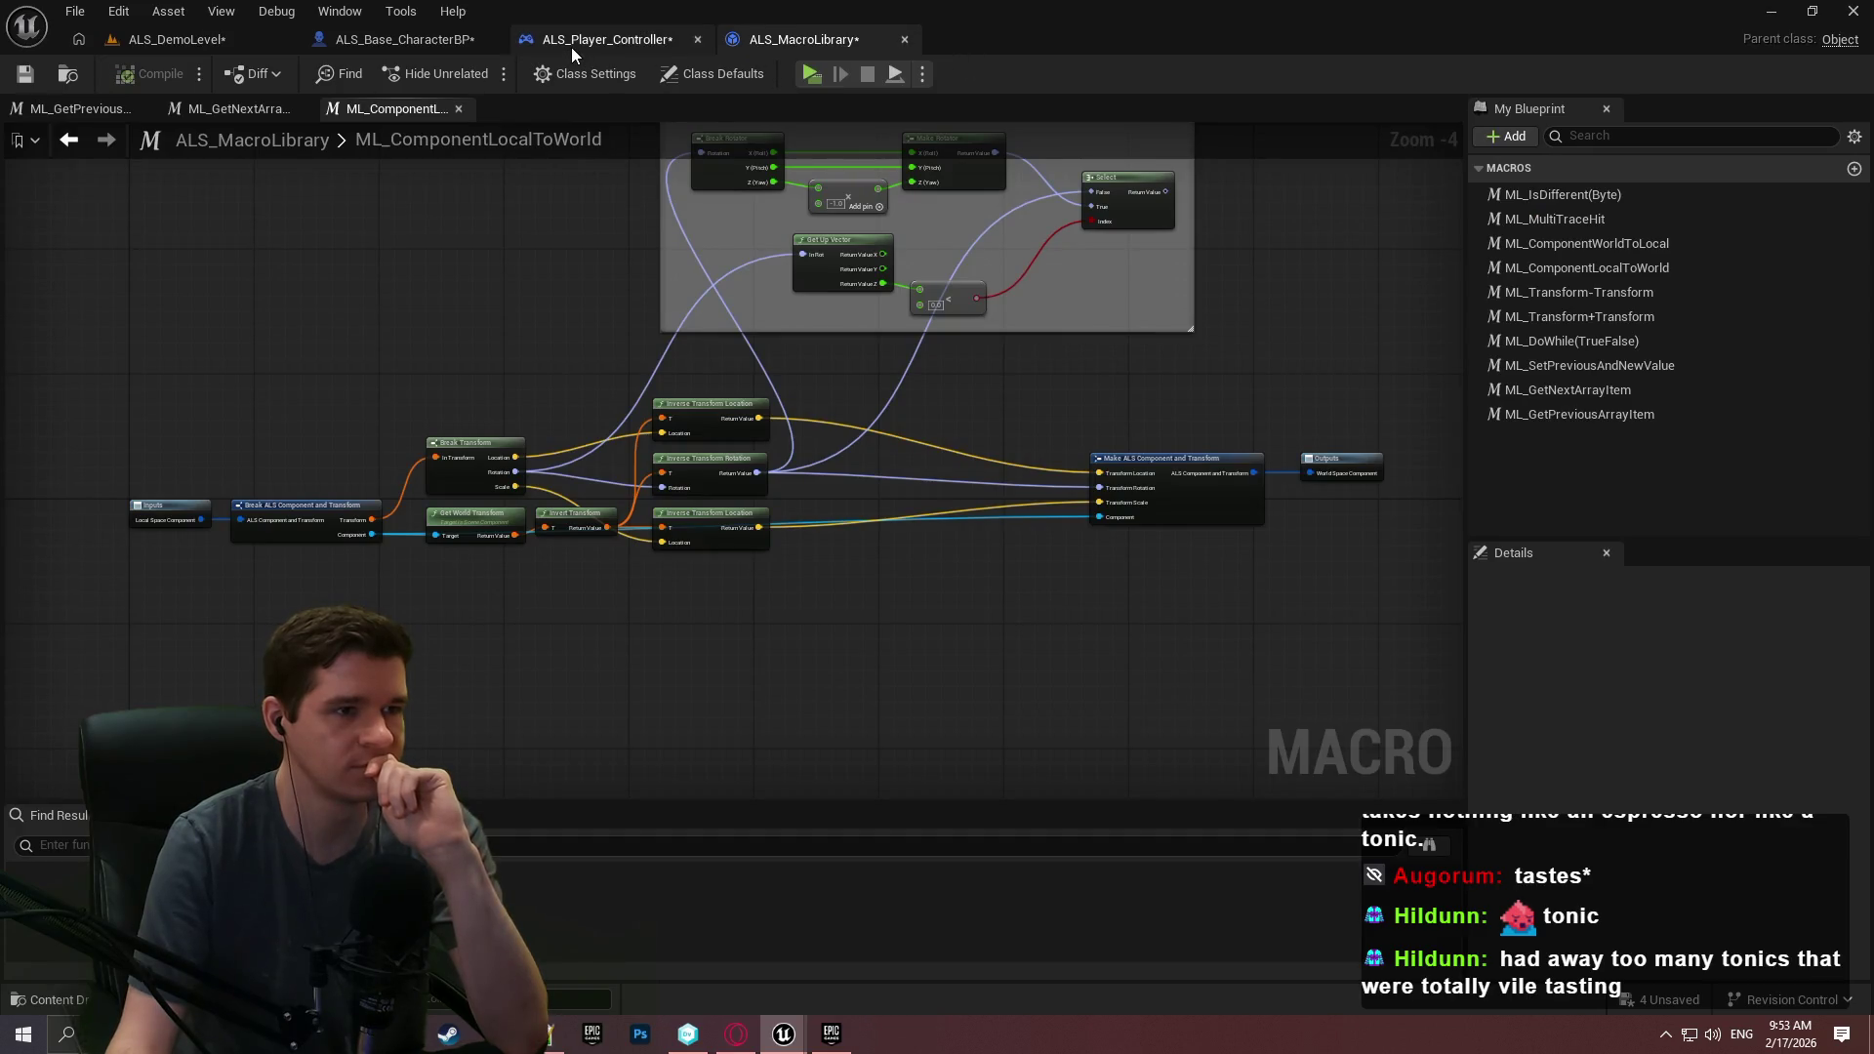
left_click(571, 45)
left_click(414, 42)
scroll(1254, 326, "down", 4)
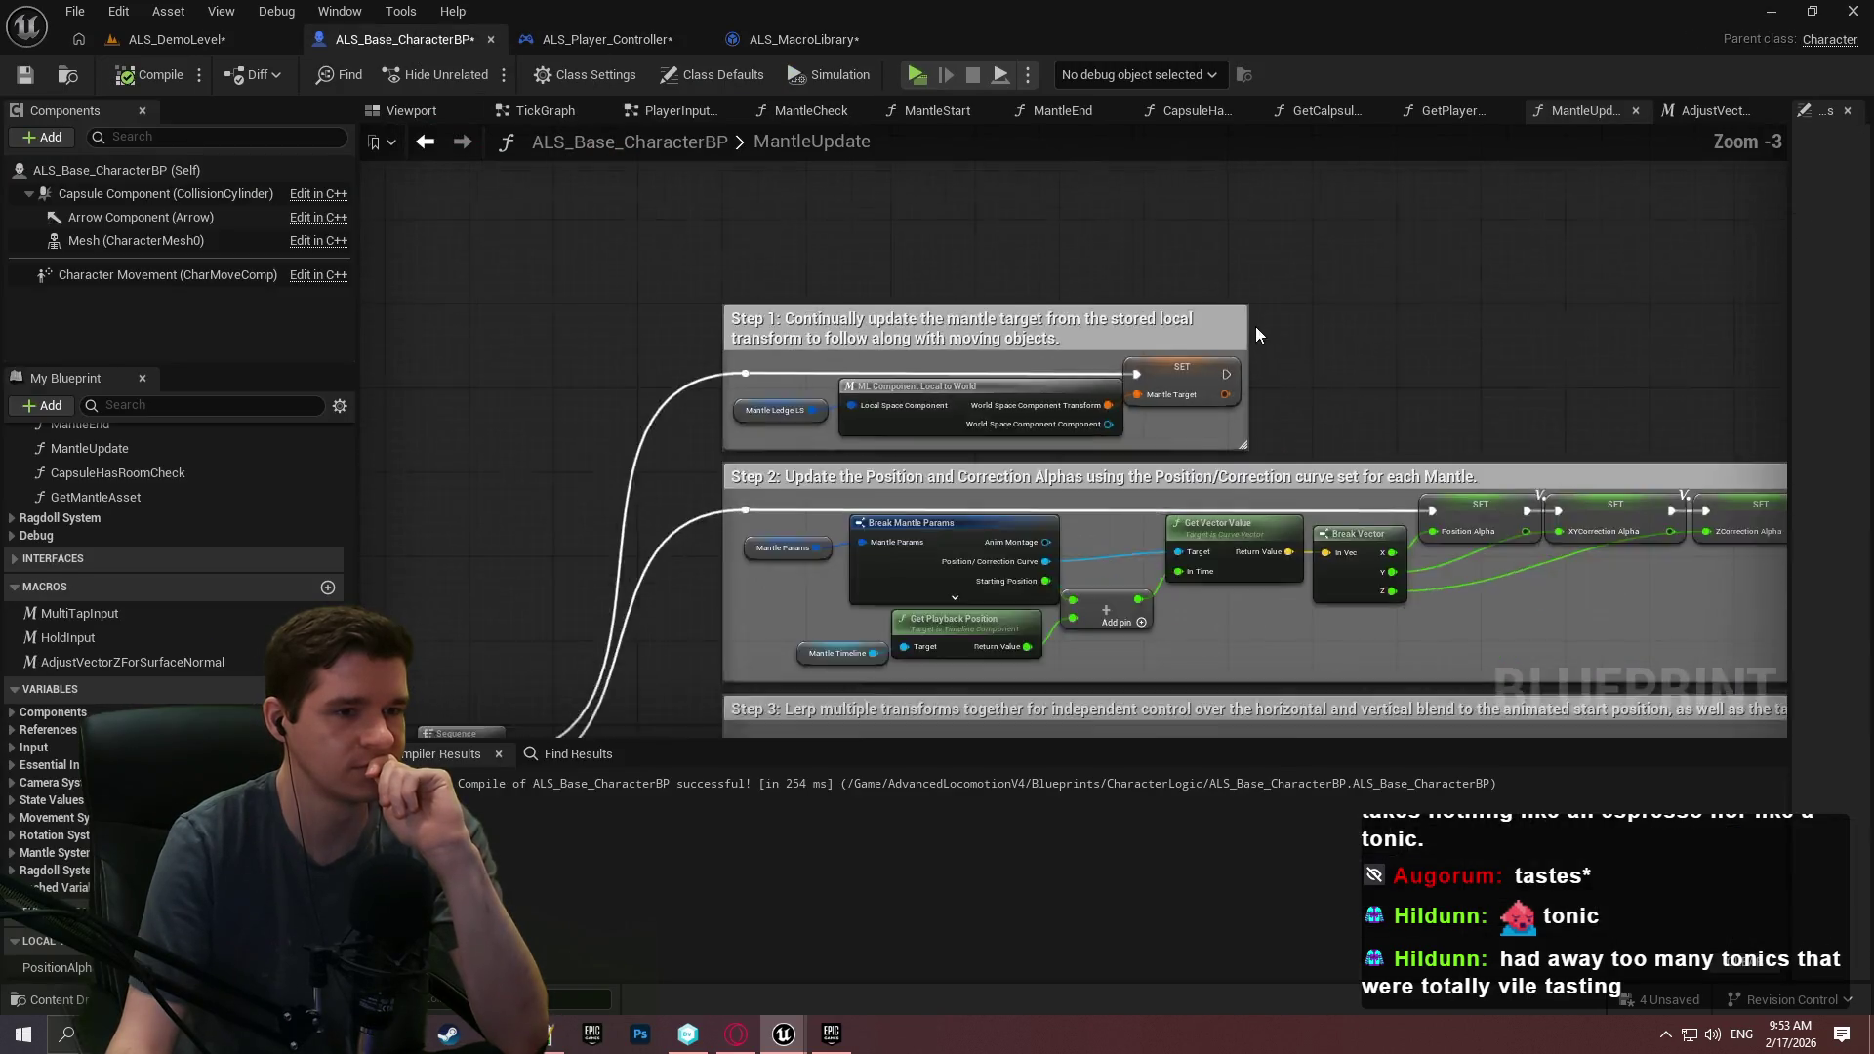
scroll(883, 390, "up", 2)
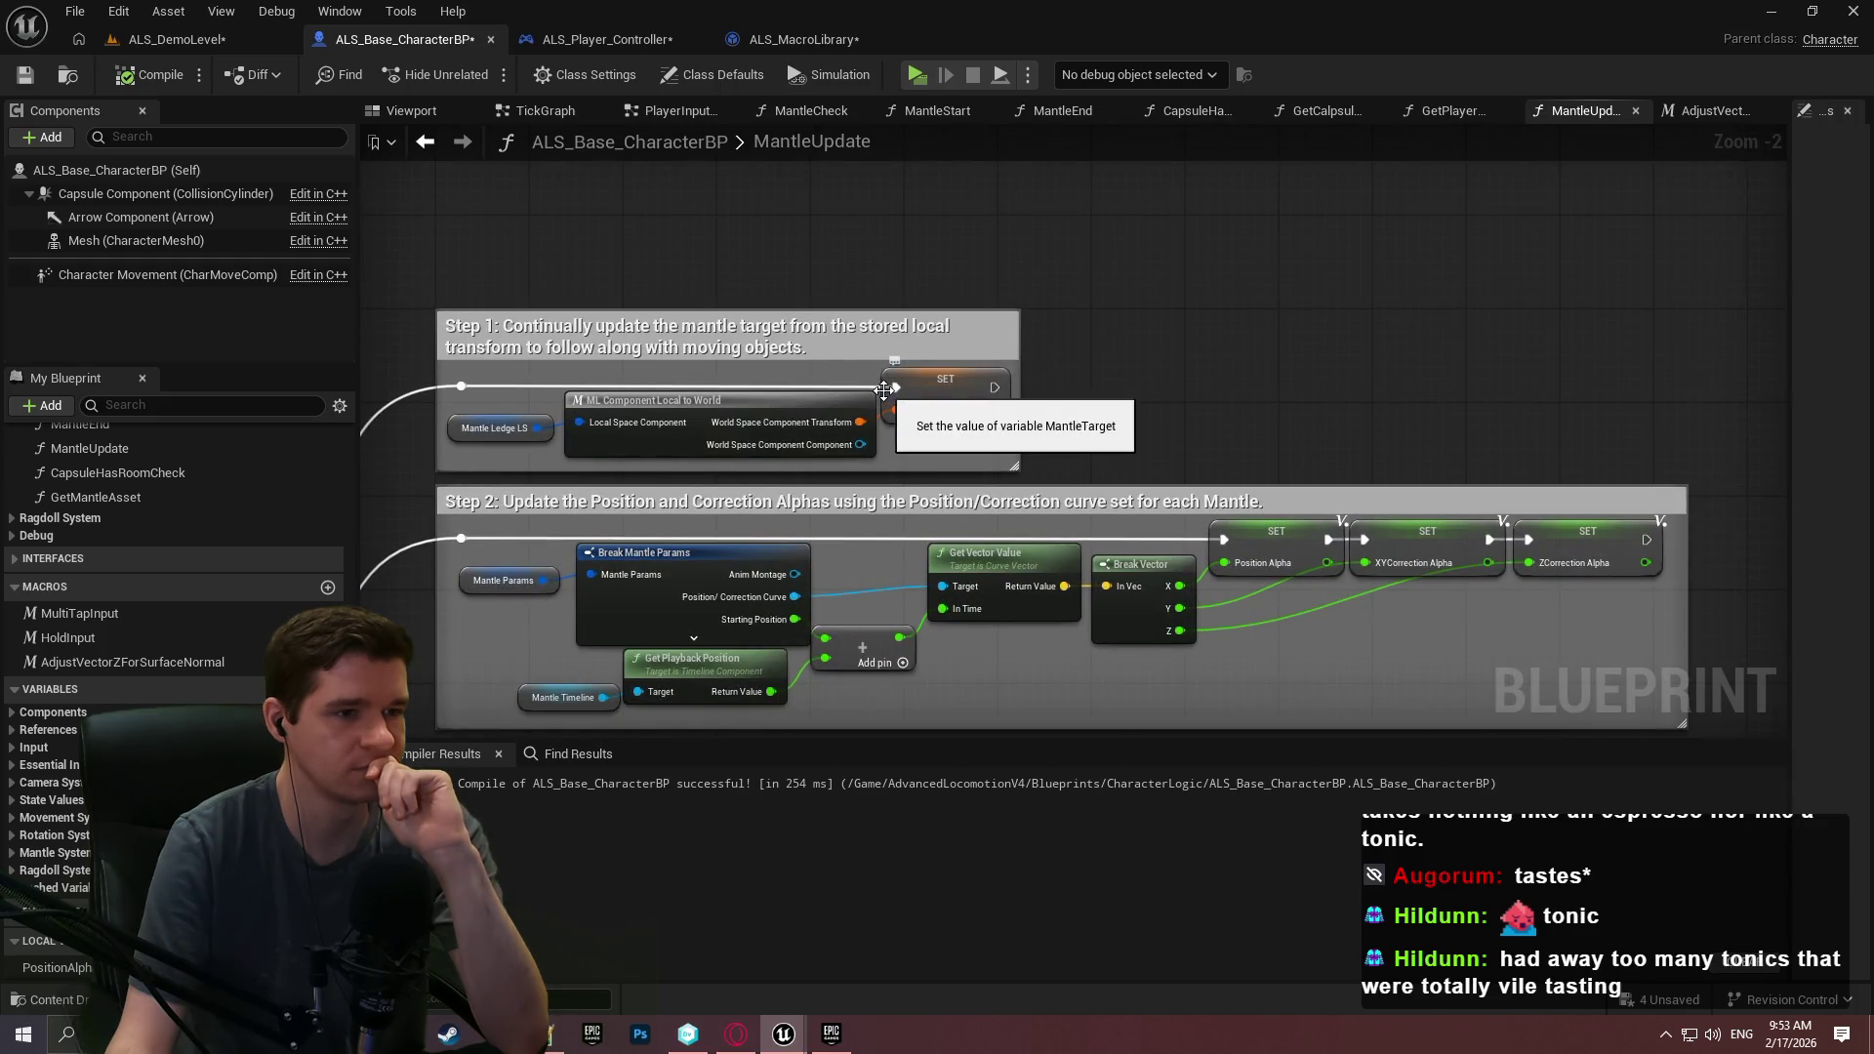
mouse_move(907, 407)
left_mouse_down()
mouse_move(1347, 171)
mouse_move(1373, 178)
left_mouse_up()
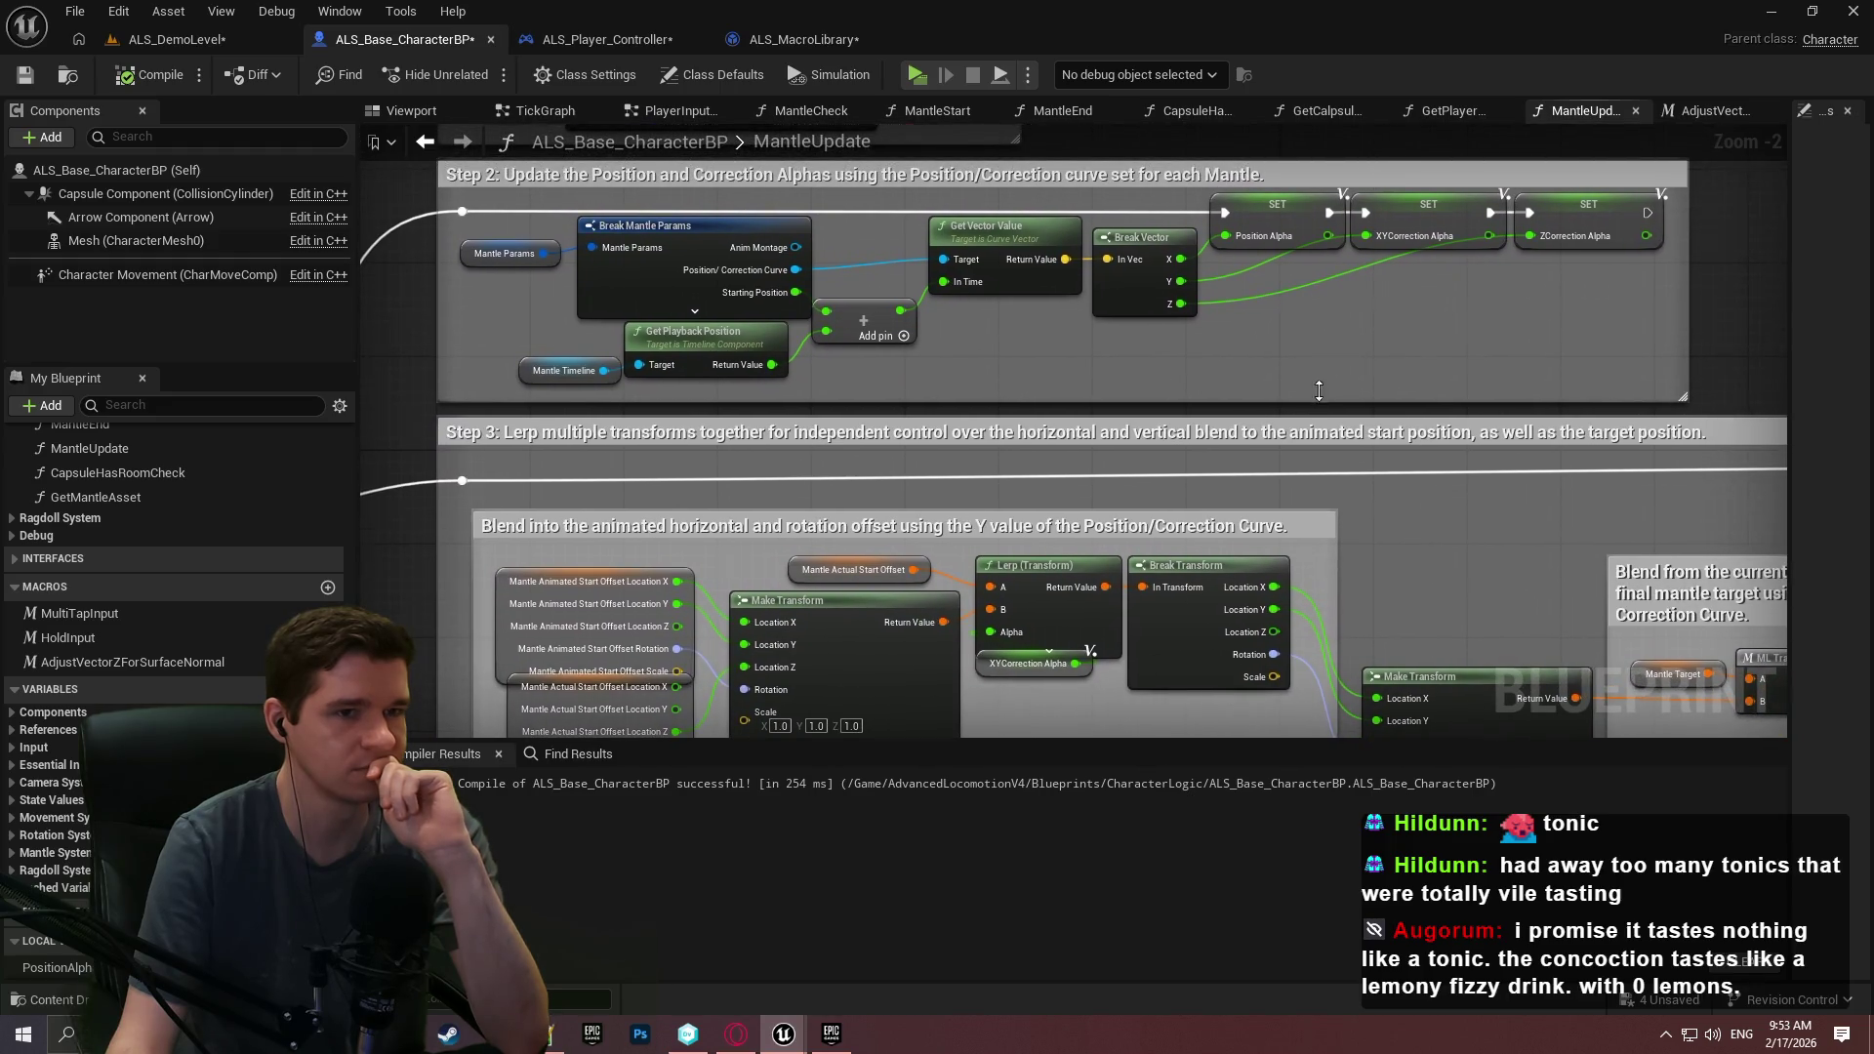
scroll(1320, 390, "down", 1)
scroll(1406, 365, "down", 2)
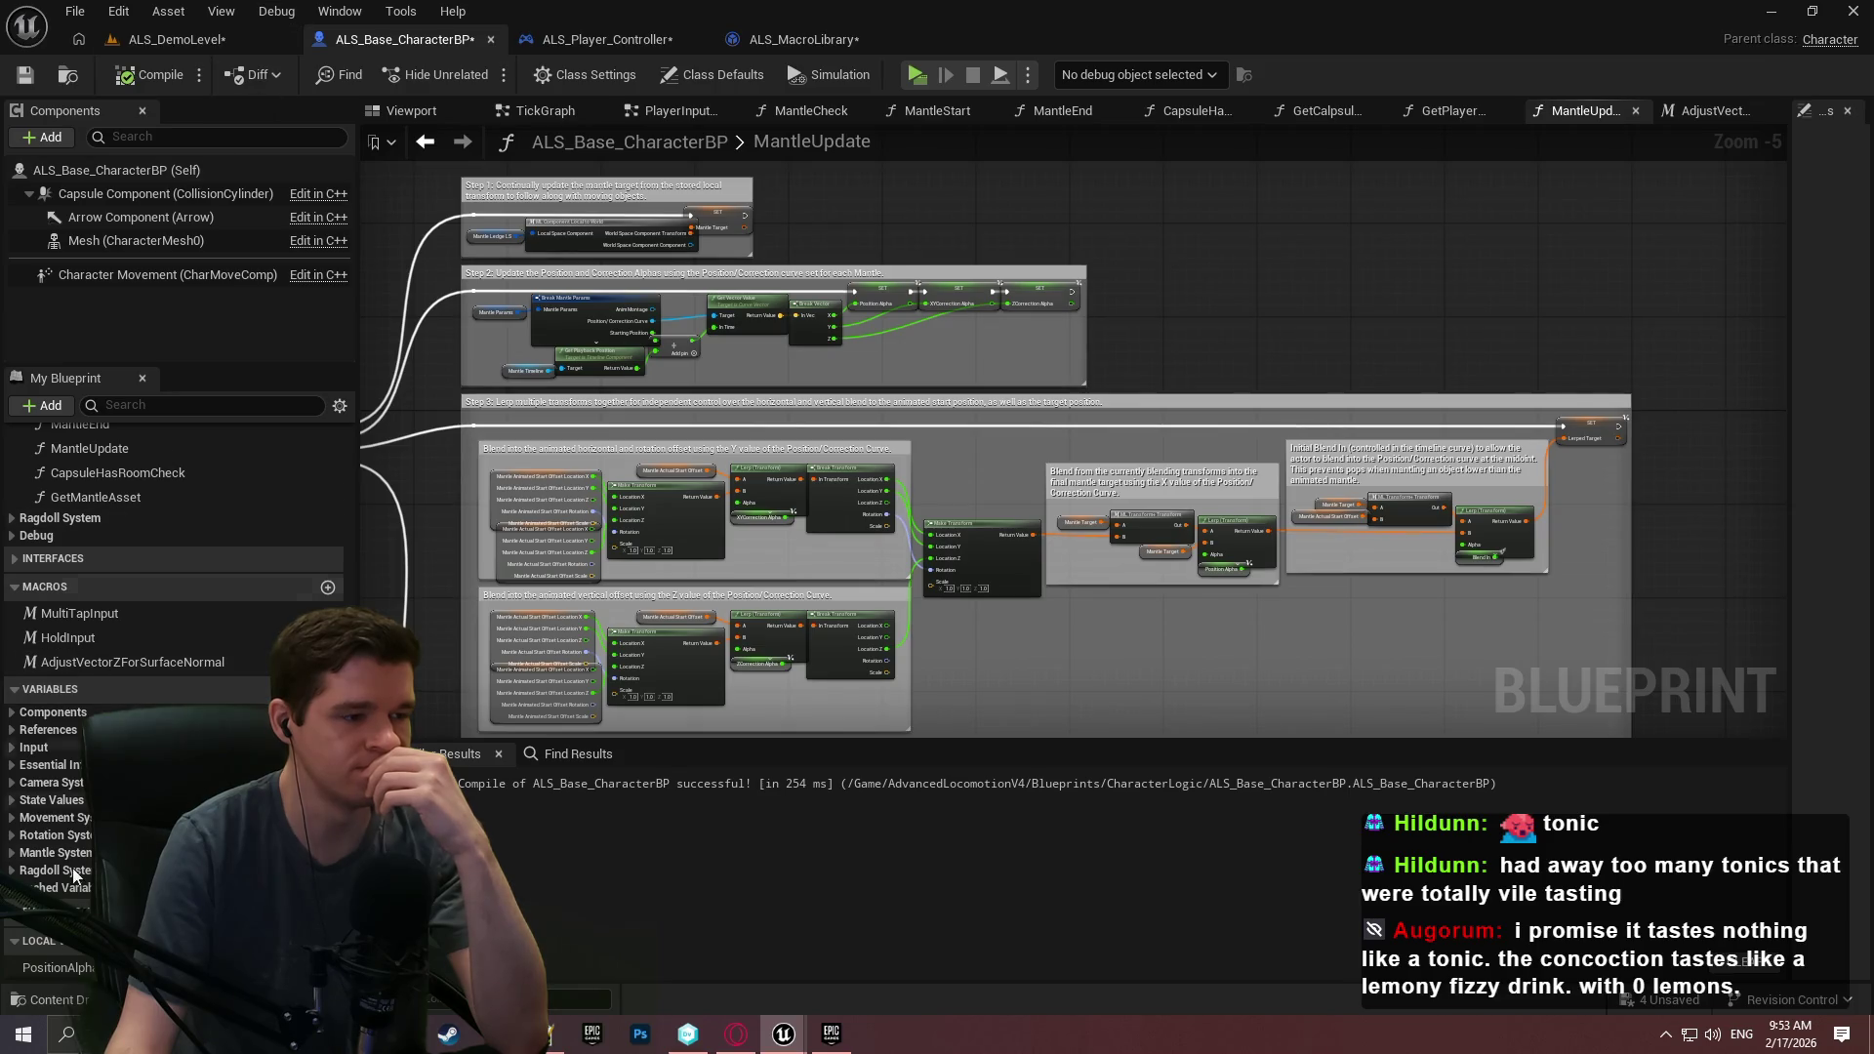
Expand the Mantle System category, open MantleStart, then open the MantleCheck function.
left_click(14, 854)
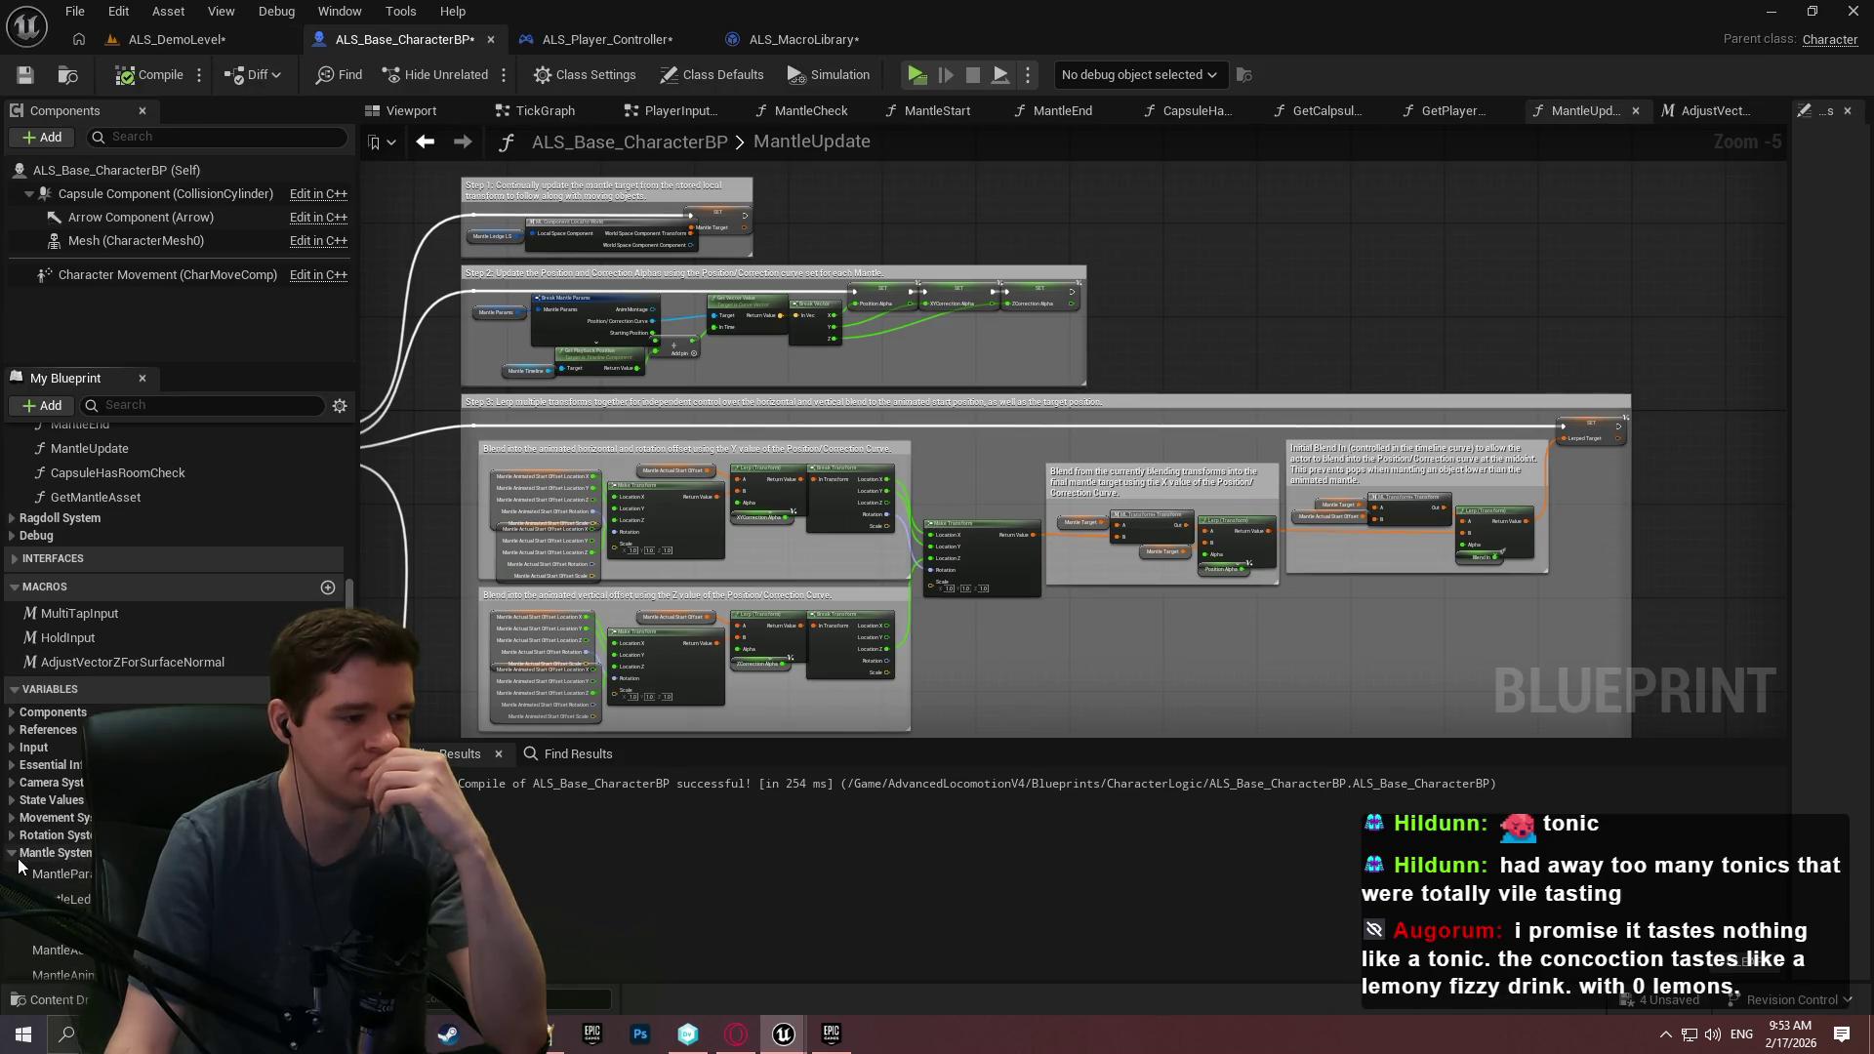
scroll(56, 576, "up", 3)
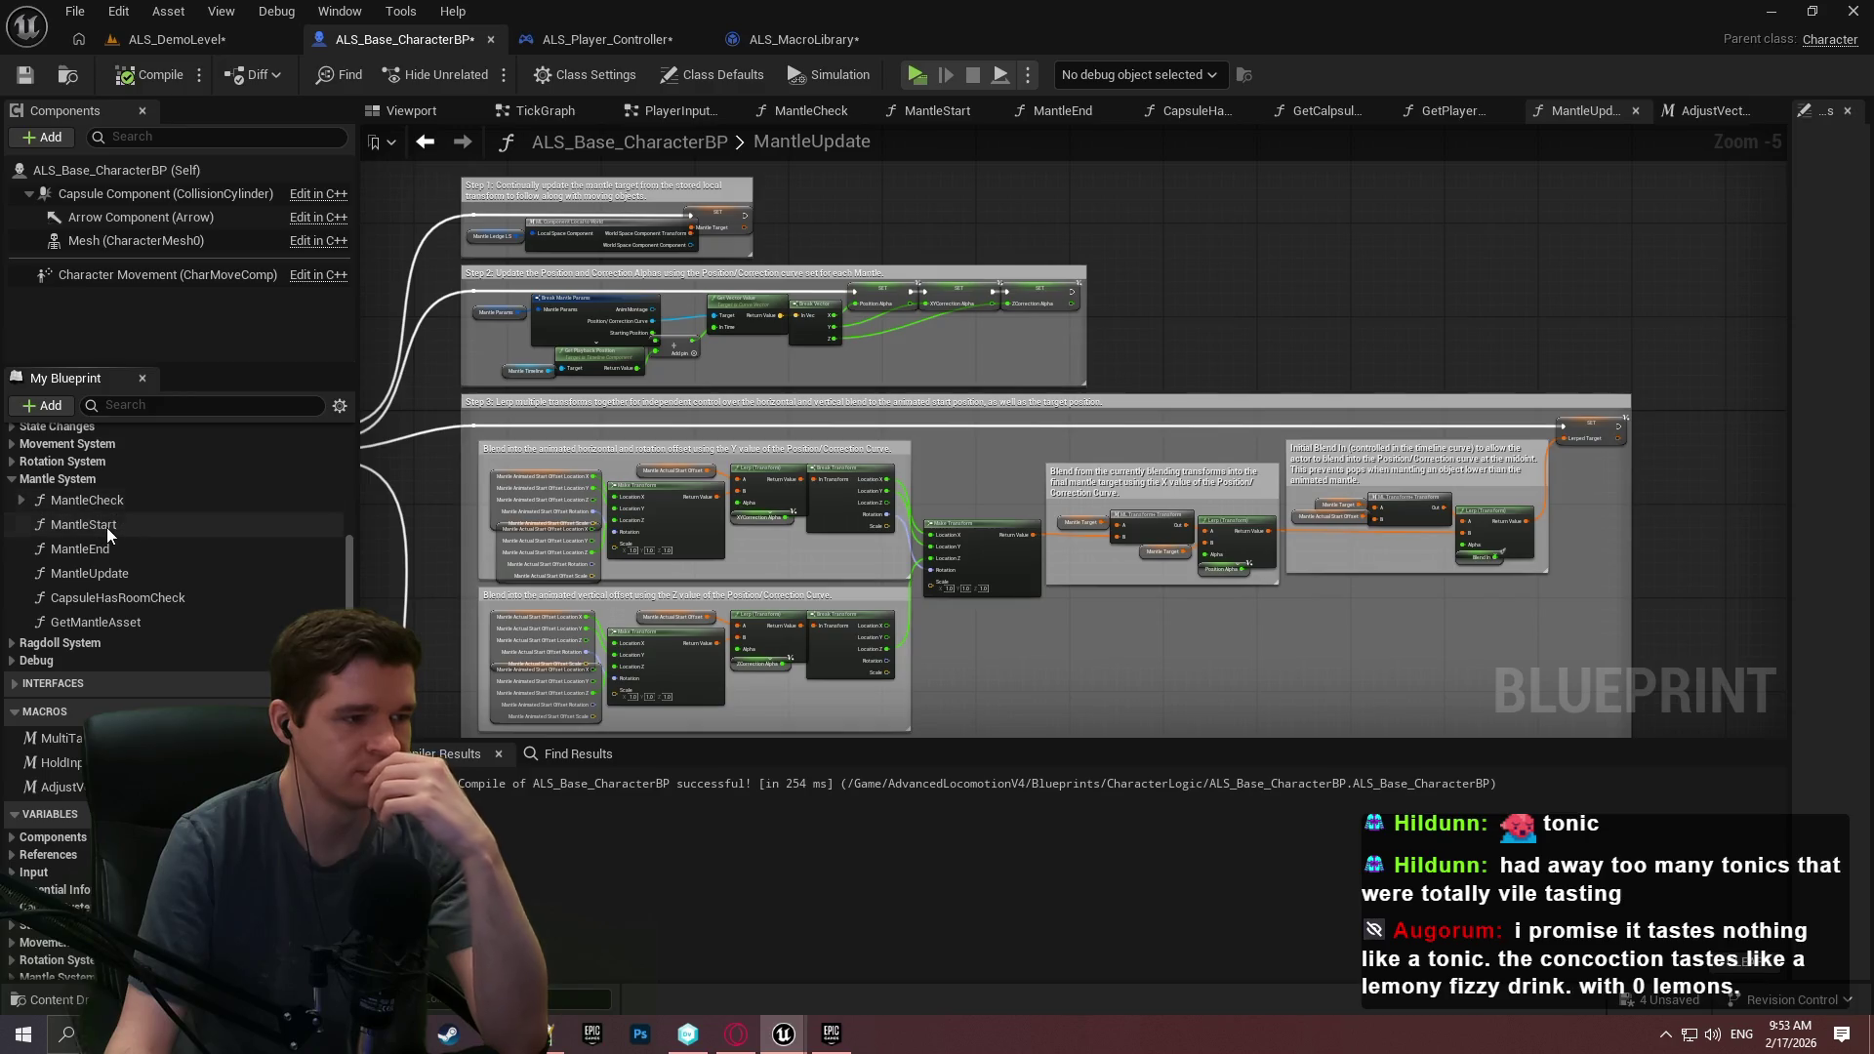
double_click(107, 527)
scroll(1050, 500, "down", 8)
scroll(733, 429, "up", 6)
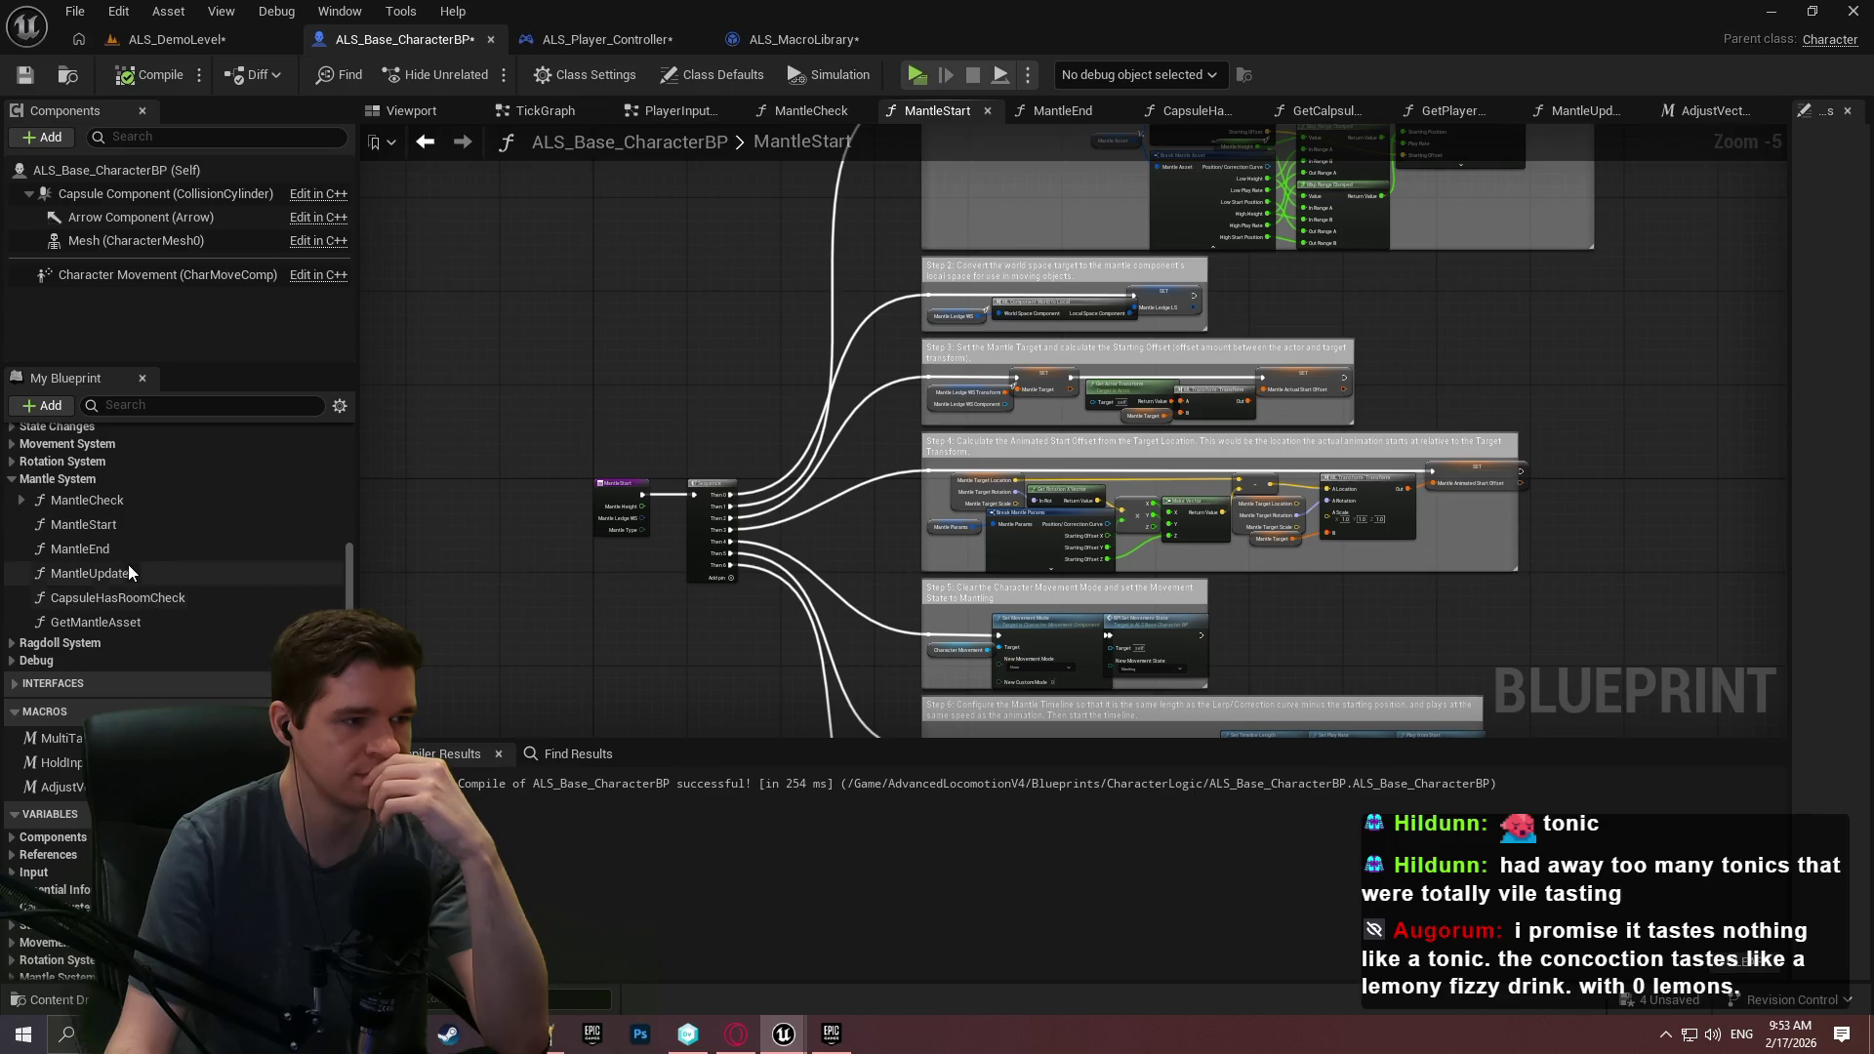
left_click(124, 502)
double_click(127, 502)
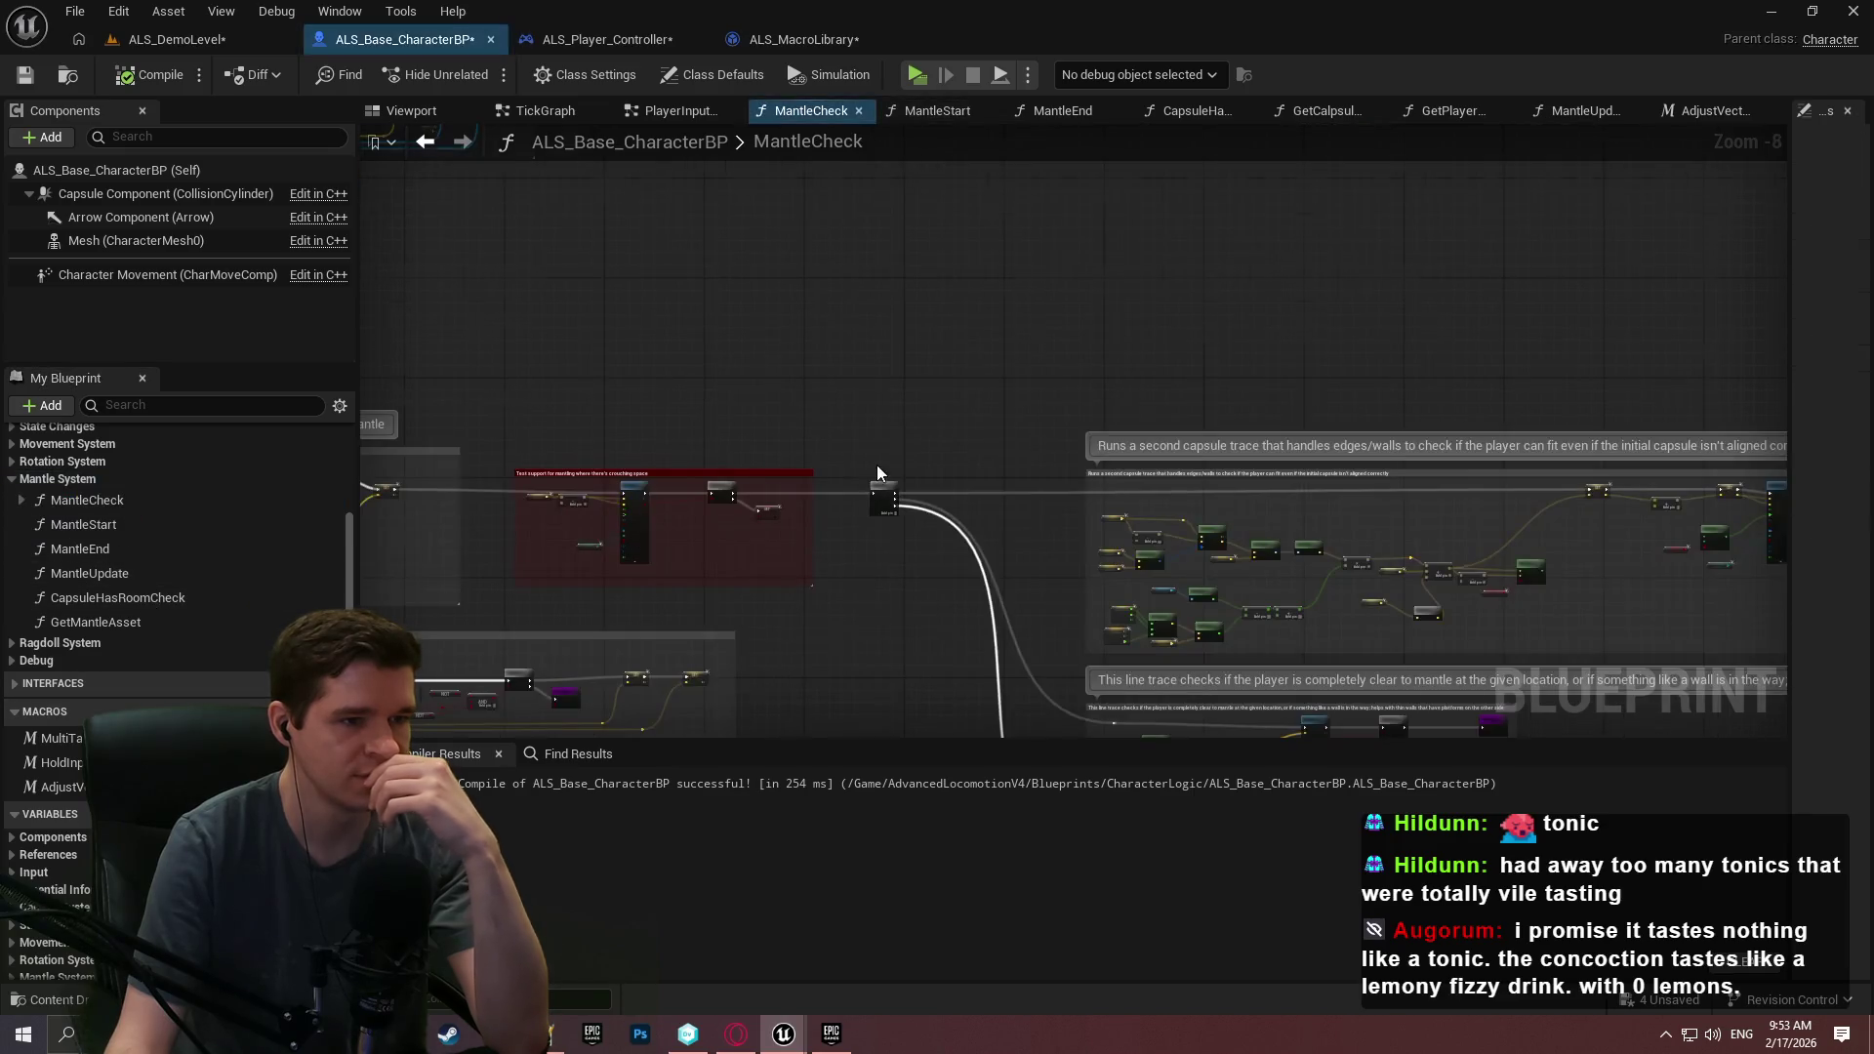
Pan and zoom across MantleCheck's trace groups, from the entry node to the target-transform and head-trace steps.
left_click_drag(1087, 347, 910, 324)
scroll(951, 408, "up", 8)
left_click(915, 429)
scroll(1177, 345, "down", 5)
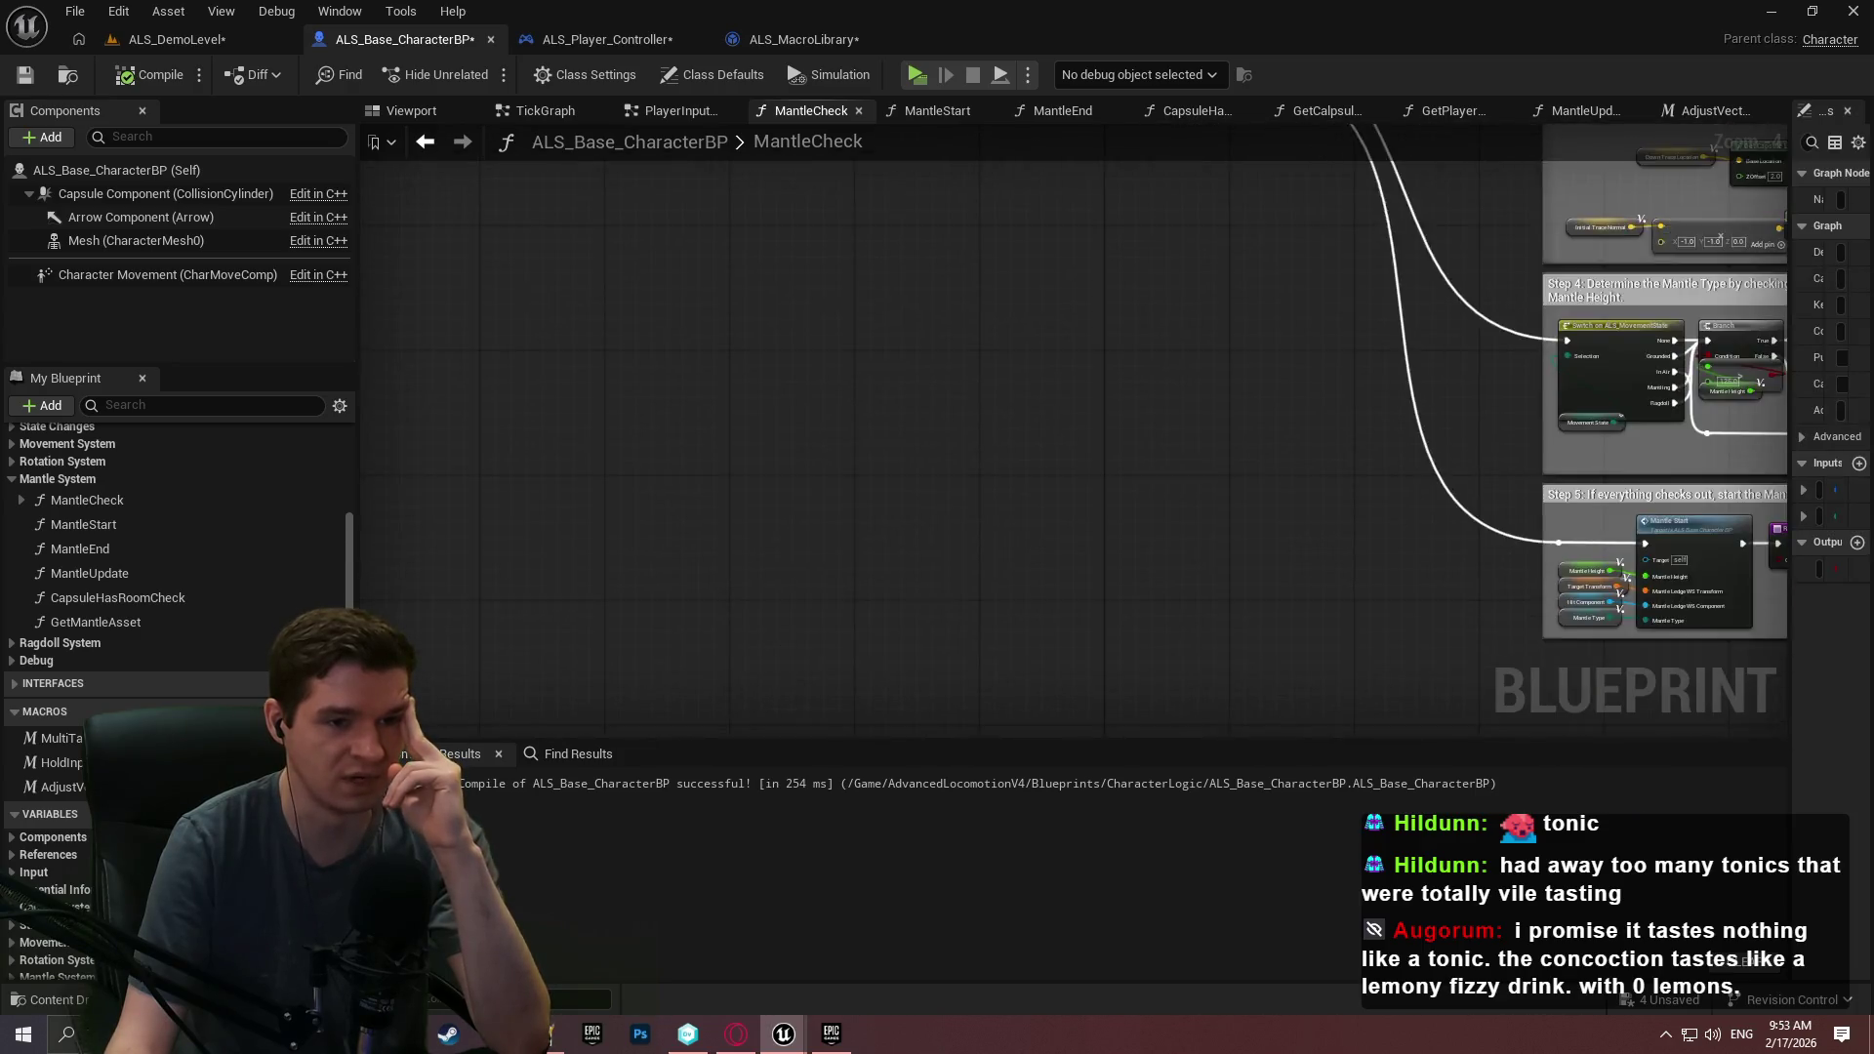
scroll(1123, 387, "down", 3)
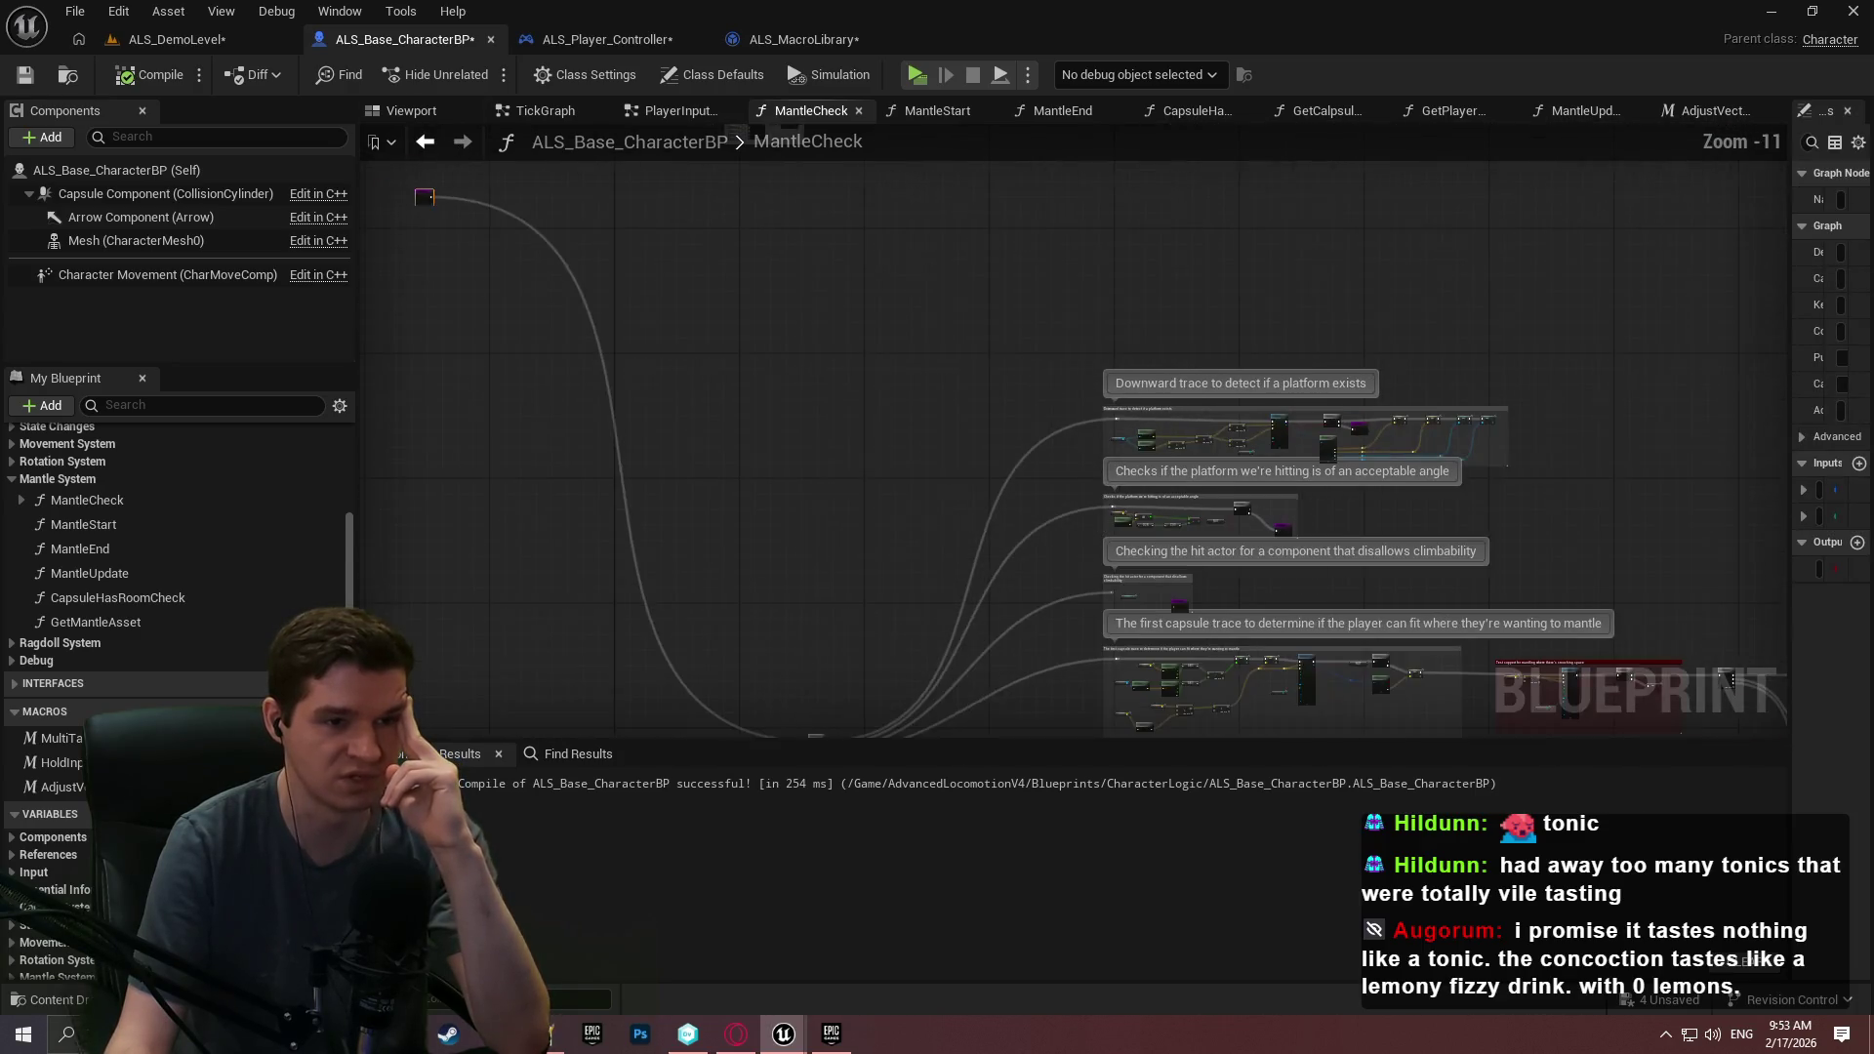
left_click_drag(1565, 679, 995, 336)
left_click_drag(1605, 586, 1443, 522)
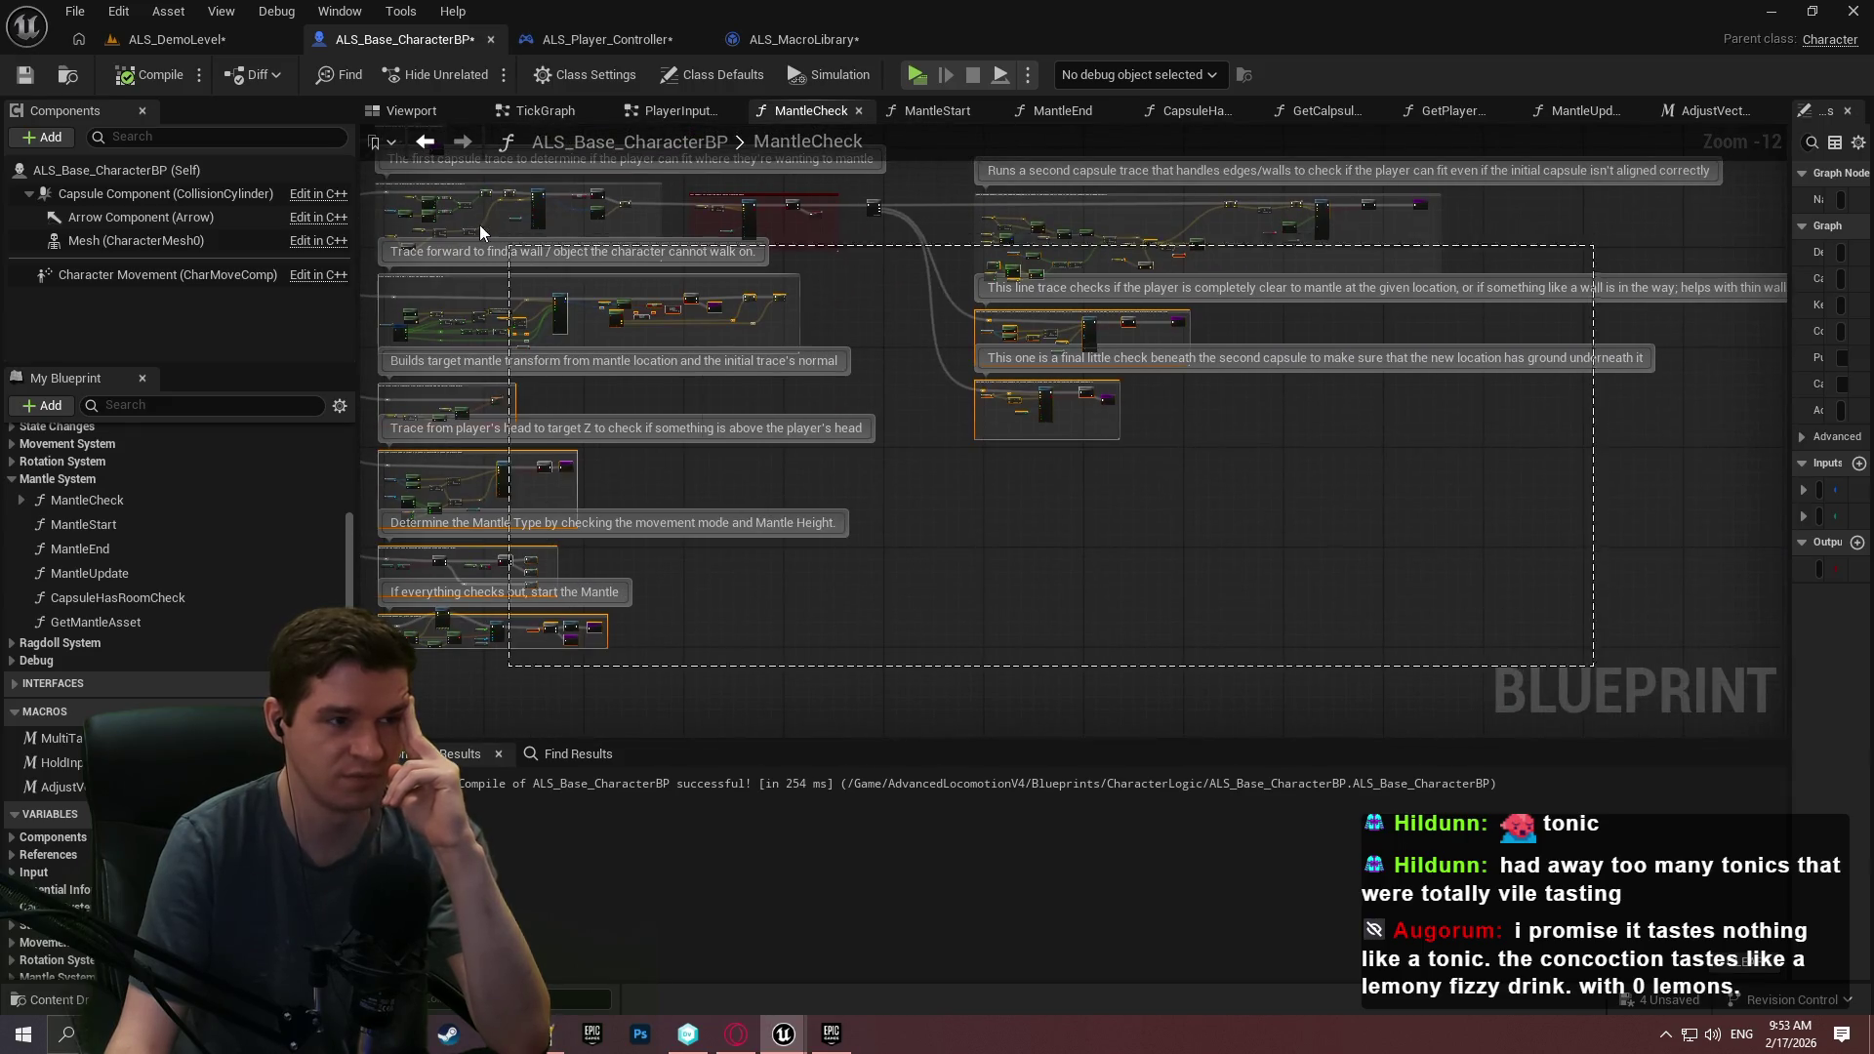
mouse_move(1595, 665)
left_mouse_down()
mouse_move(979, 488)
mouse_move(935, 526)
left_mouse_up()
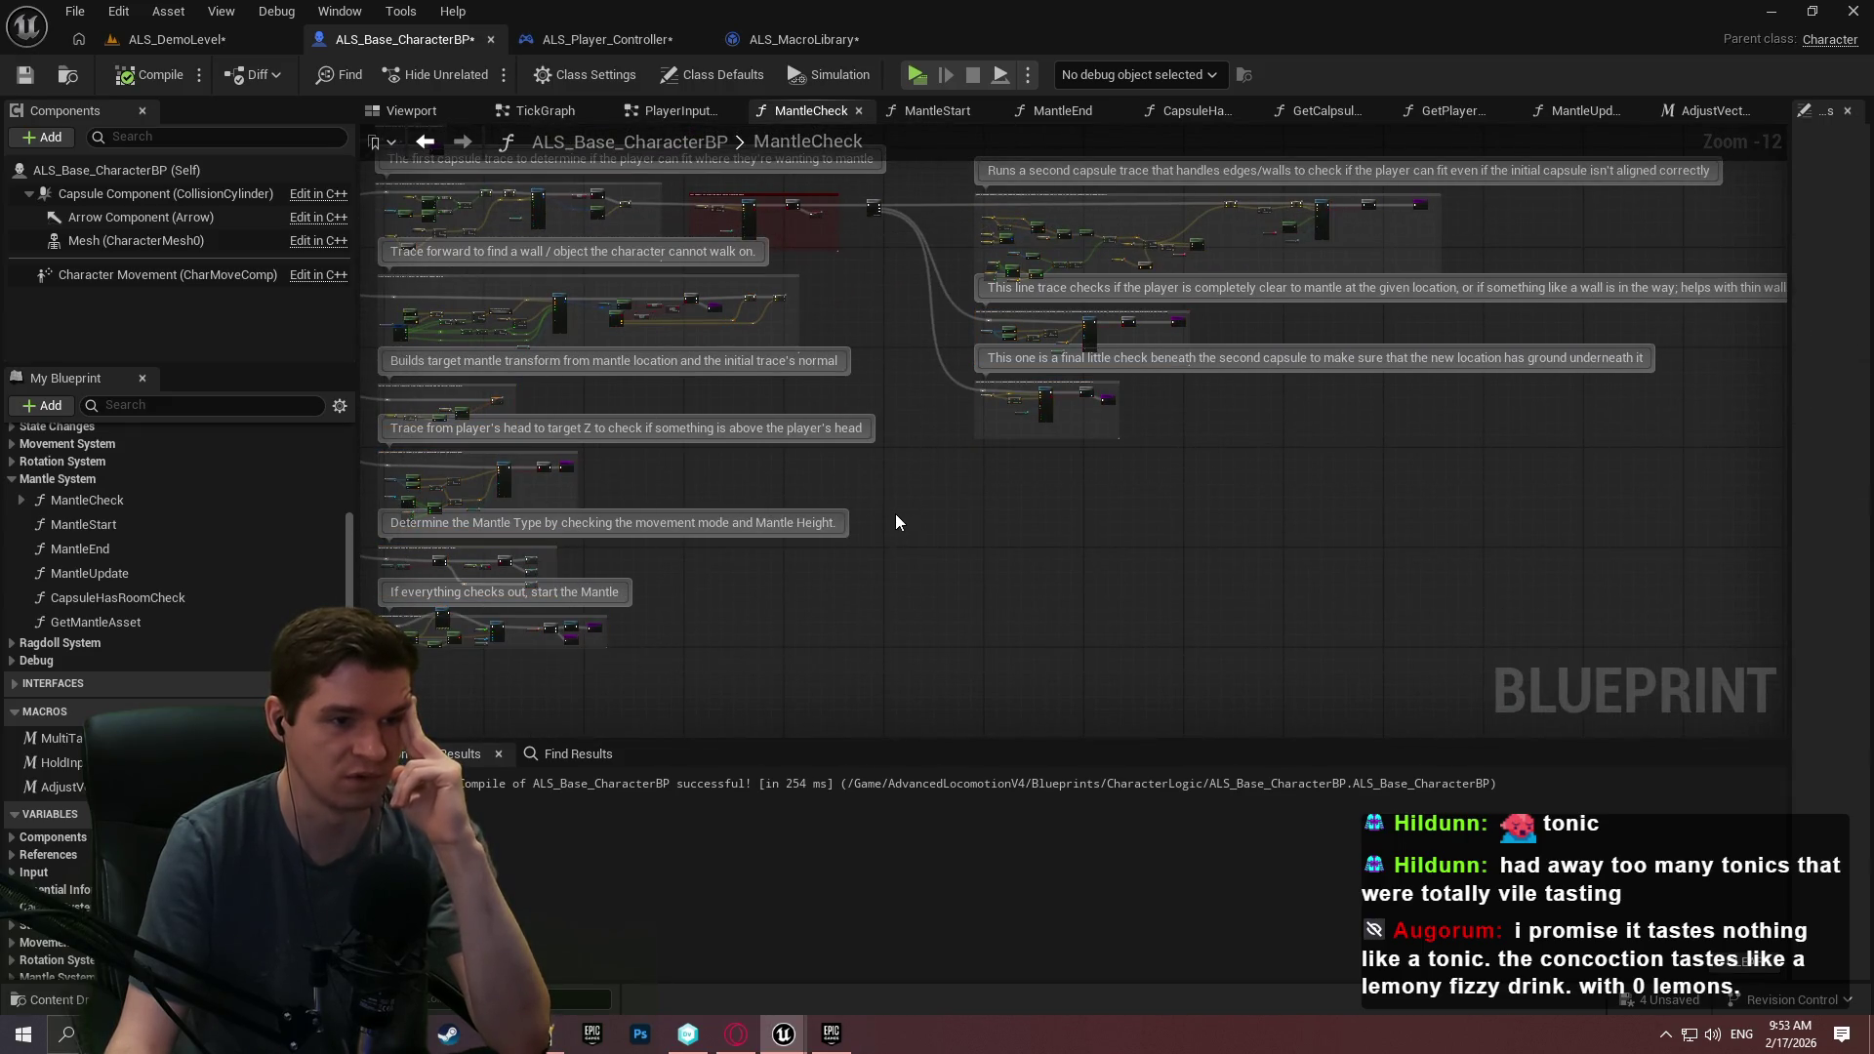
scroll(431, 410, "up", 7)
left_click_drag(663, 452, 954, 418)
scroll(954, 417, "up", 1)
left_click_drag(1233, 504, 1525, 504)
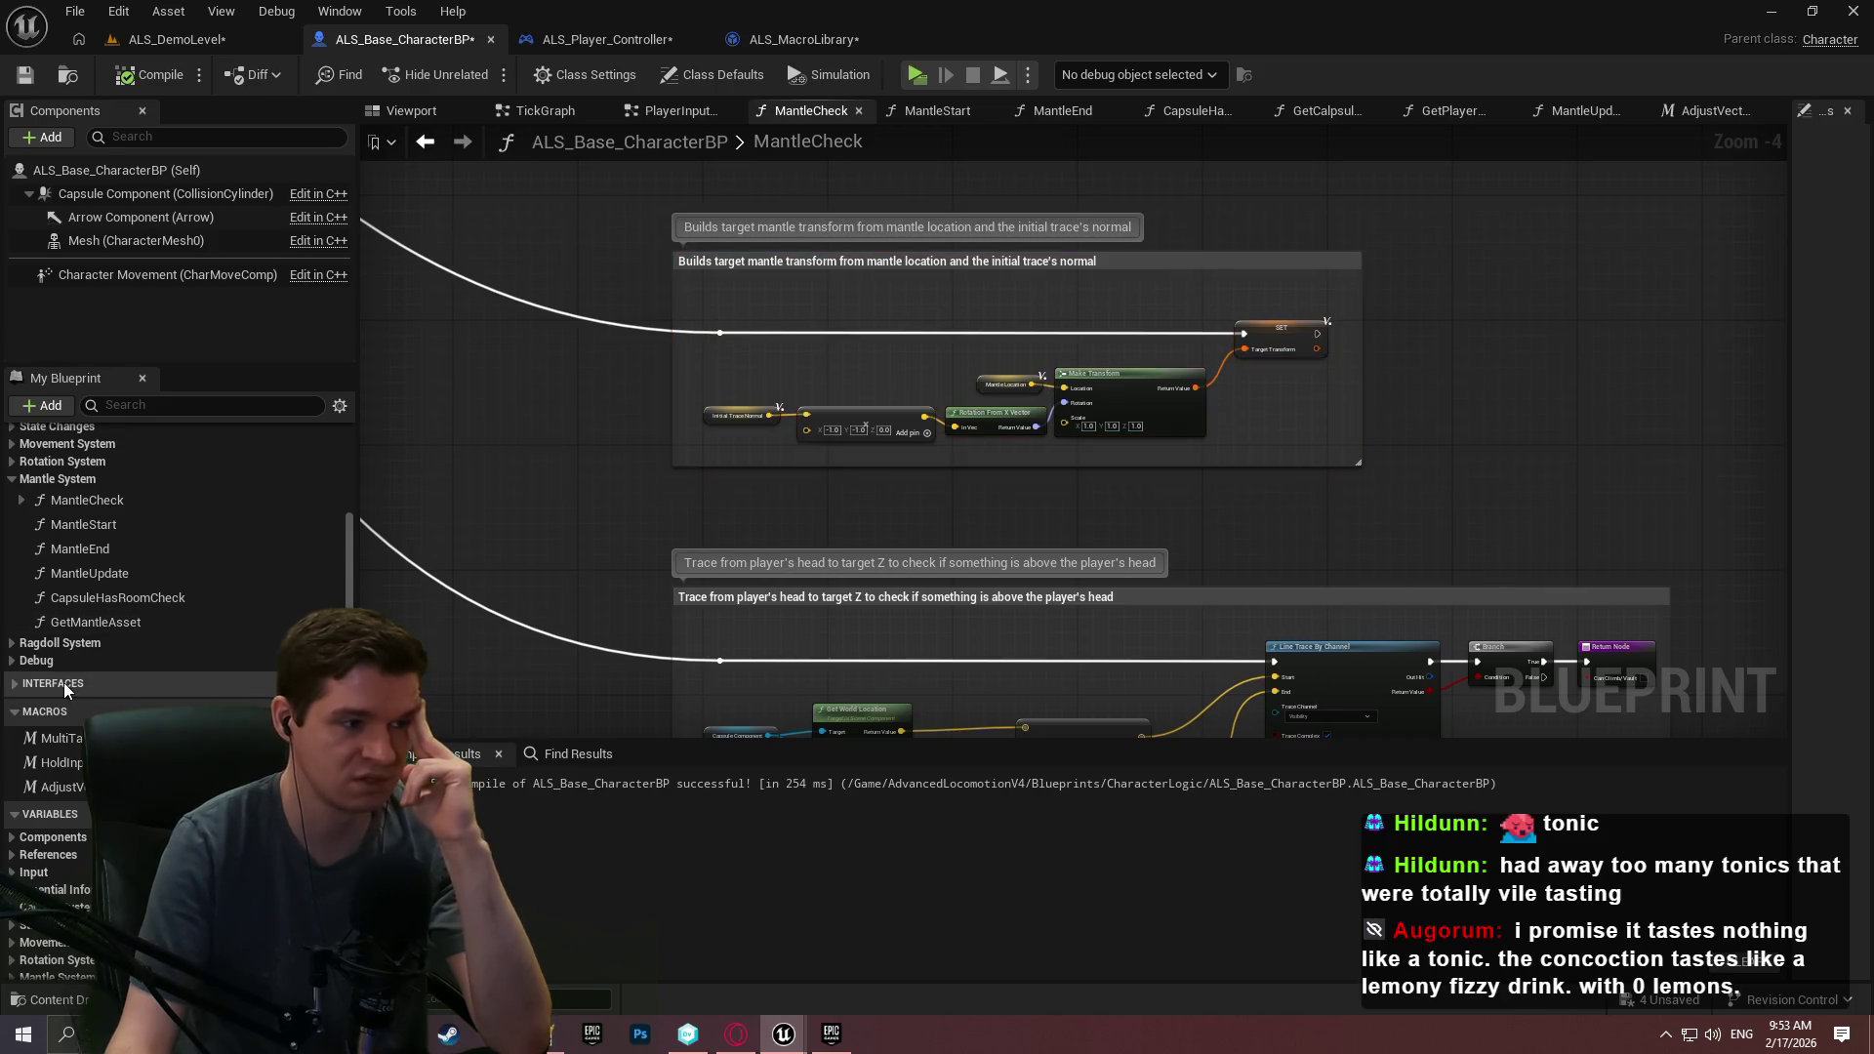
Reopen MantleStart and zoom to Step 1 setting the Mantle Params.
double_click(100, 531)
scroll(908, 449, "down", 6)
scroll(732, 390, "up", 7)
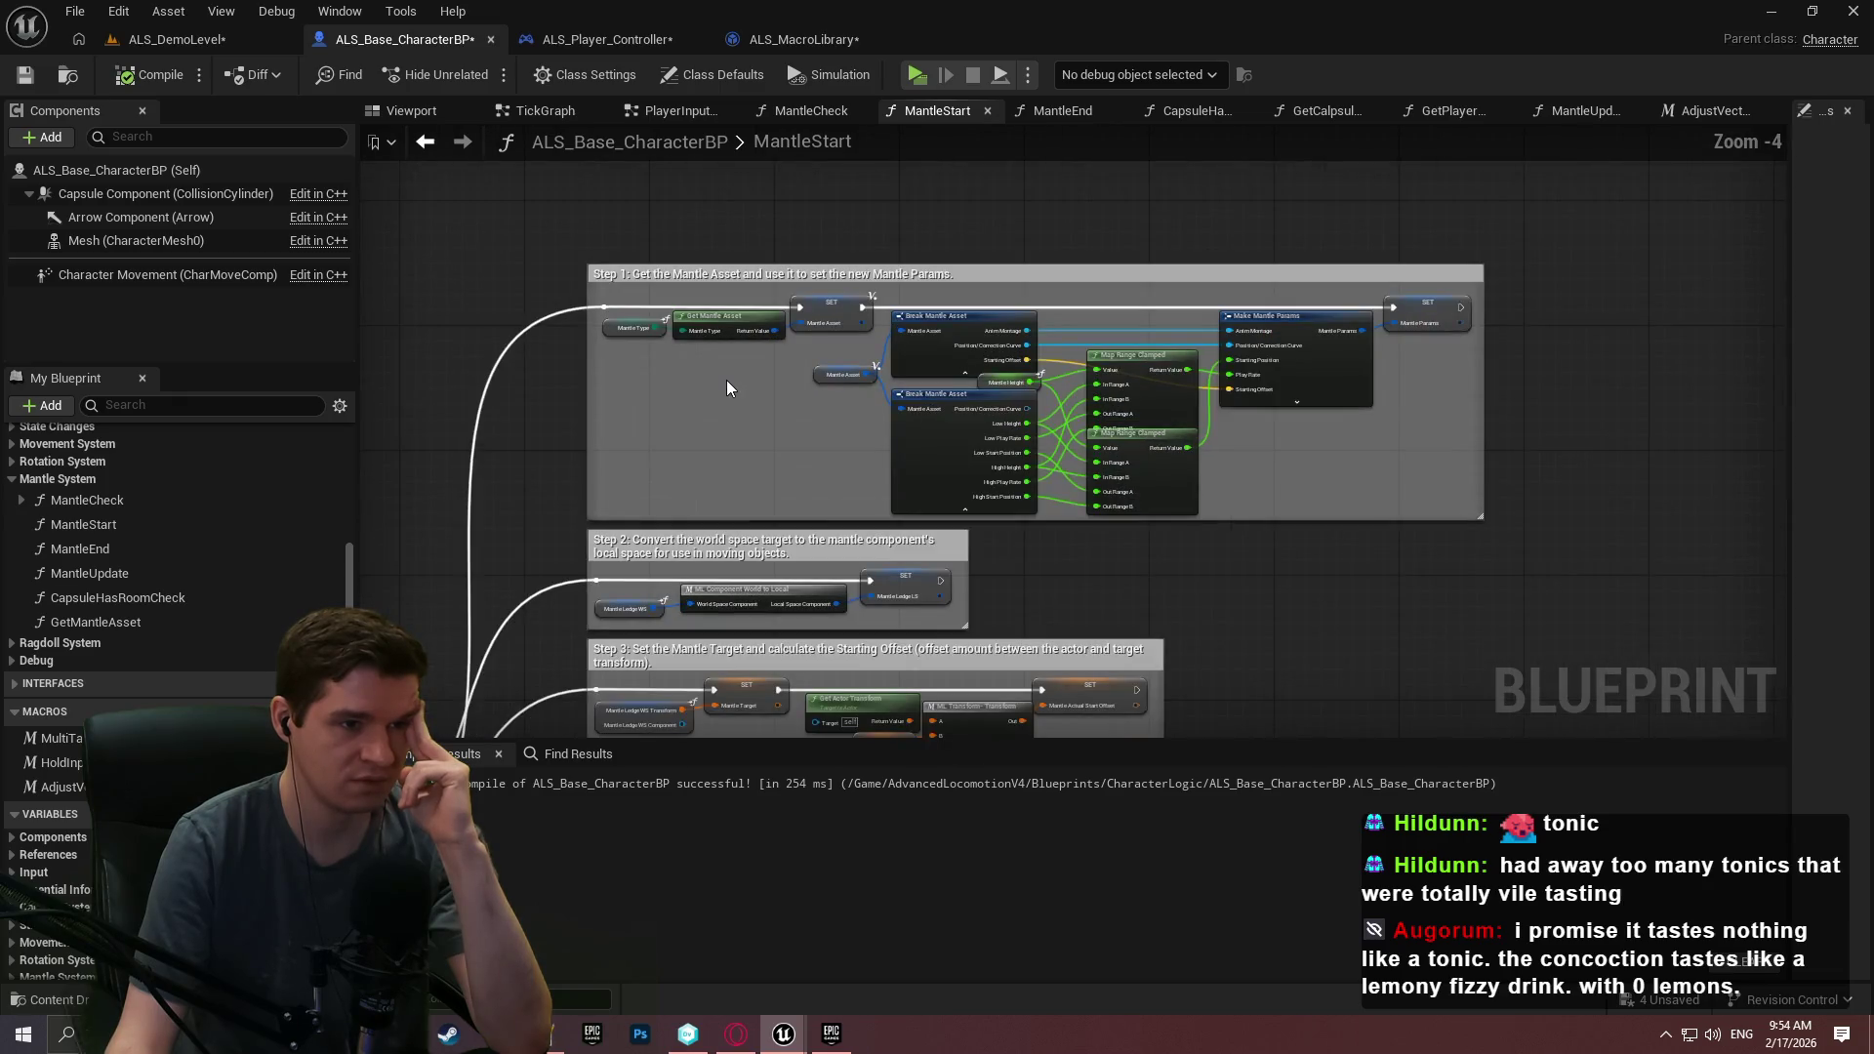
Pan MantleStart to Steps 2–5 and paste the negative-scale rotation-fix node group beside Step 2.
left_click_drag(1134, 607, 1118, 280)
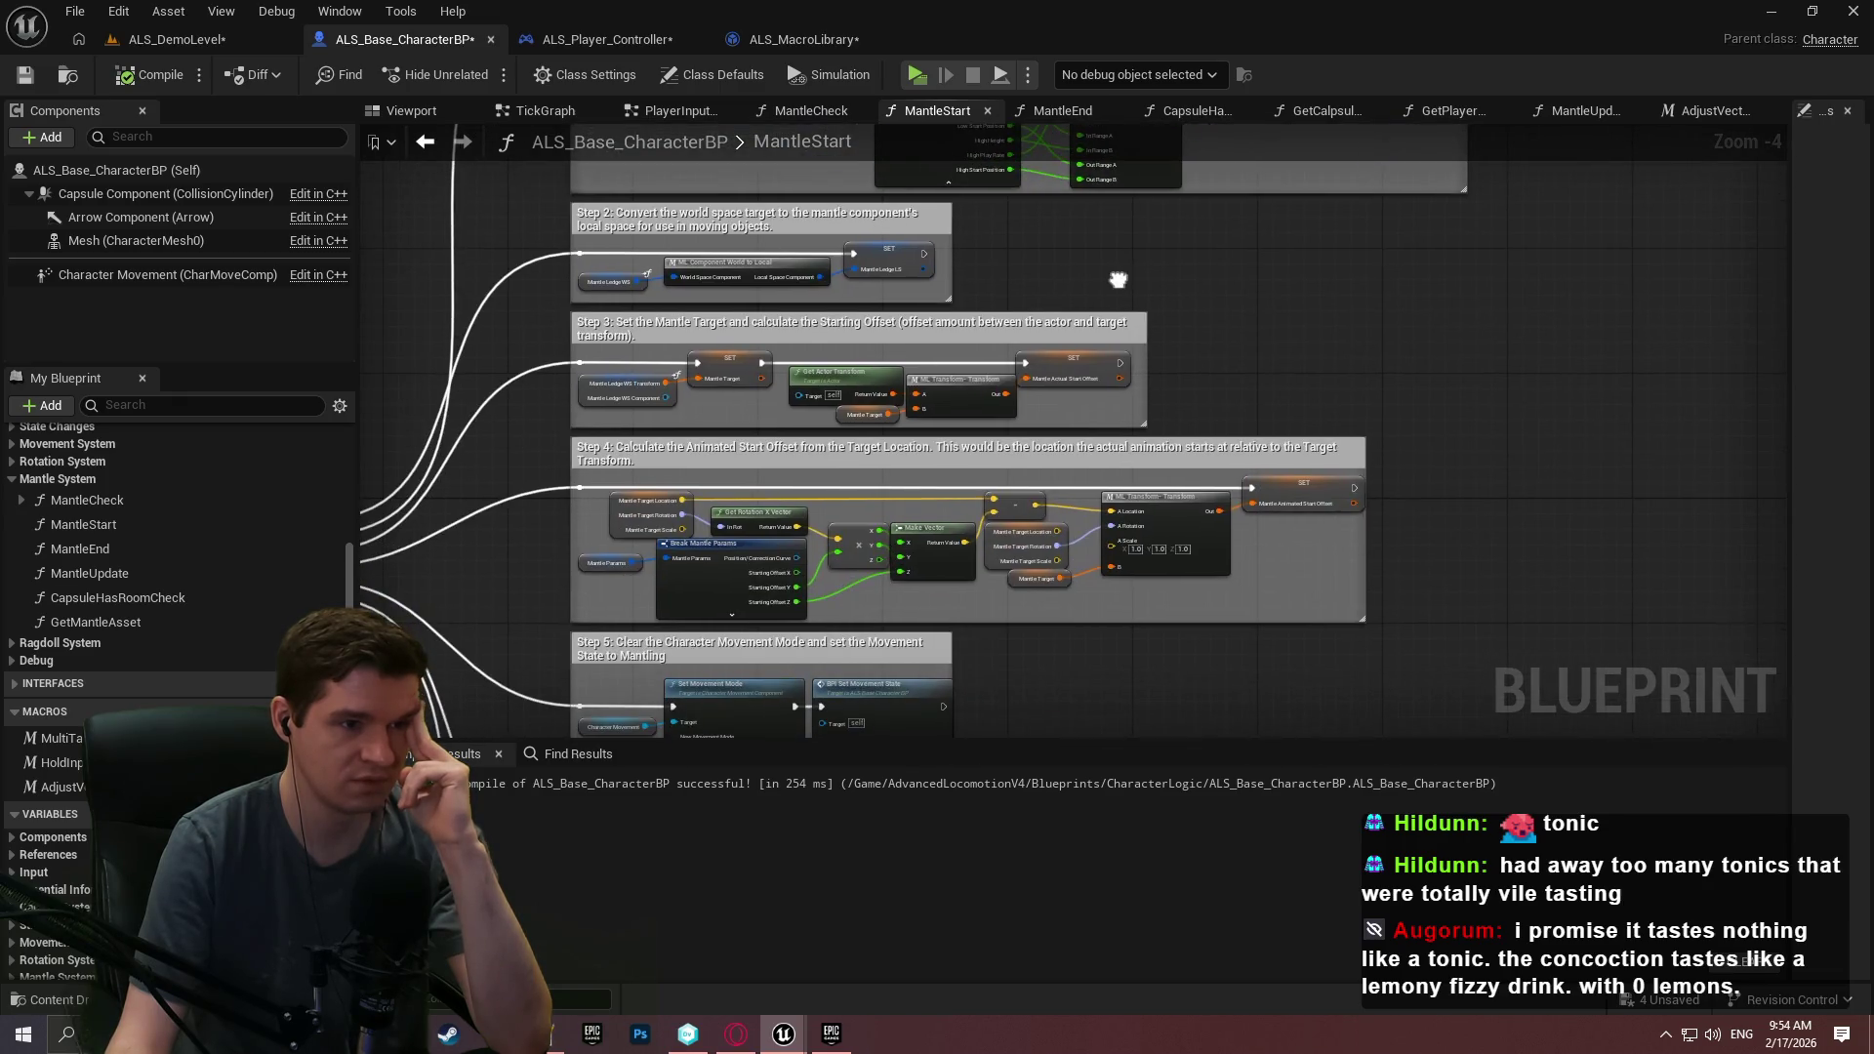
mouse_move(780, 1040)
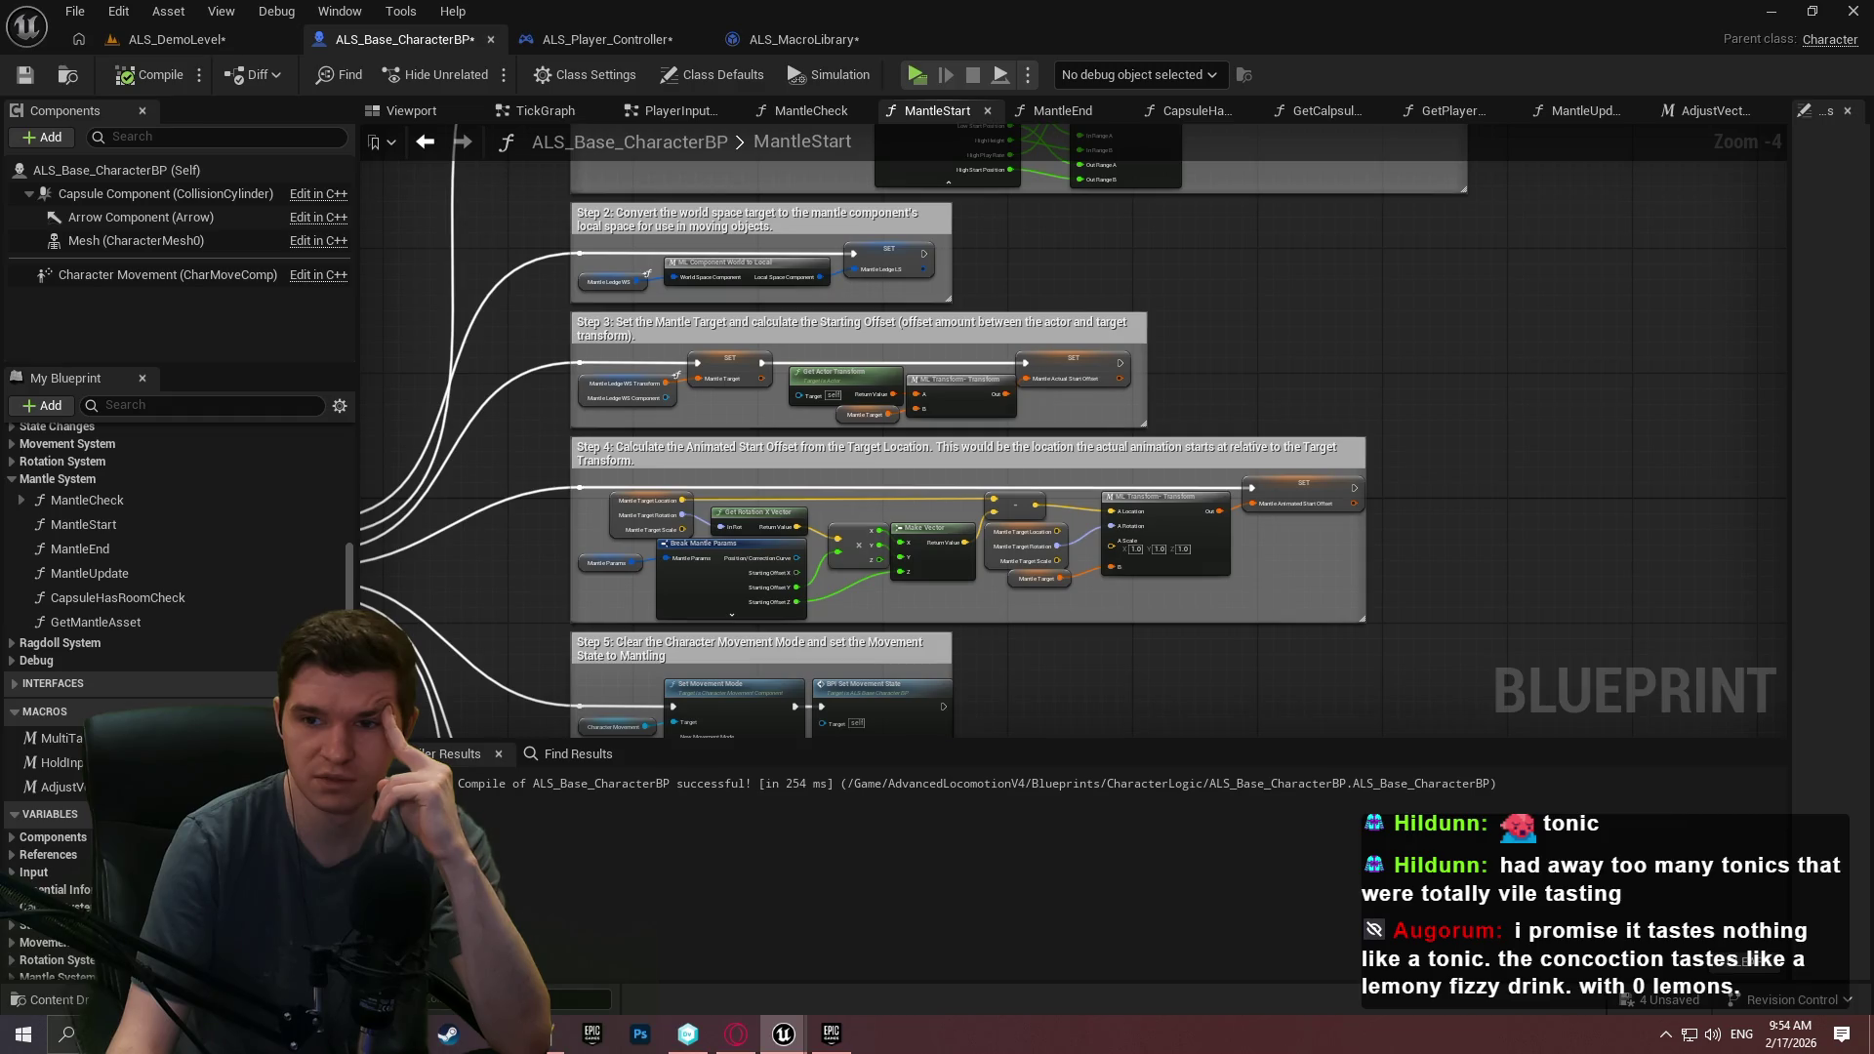
mouse_move(1483, 255)
left_mouse_down()
mouse_move(1443, 556)
mouse_move(1519, 615)
mouse_move(1555, 584)
left_mouse_up()
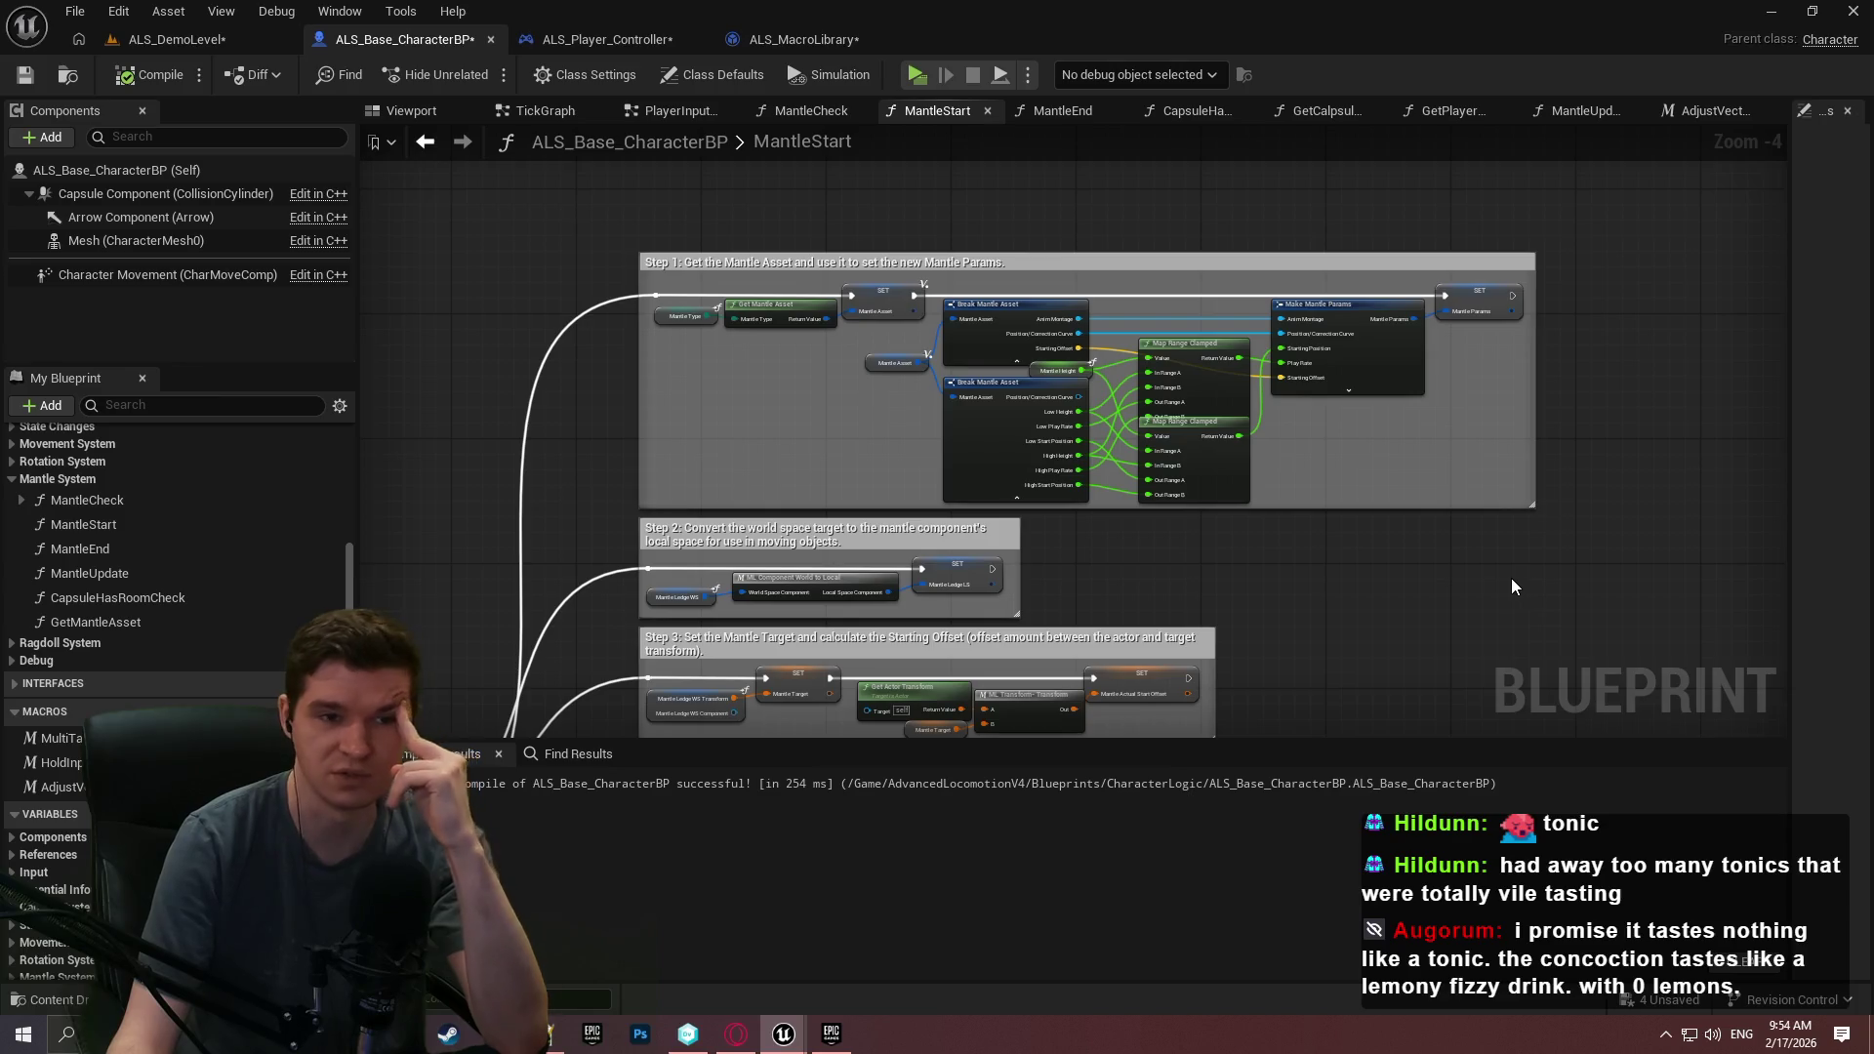
left_click_drag(1468, 631, 1491, 338)
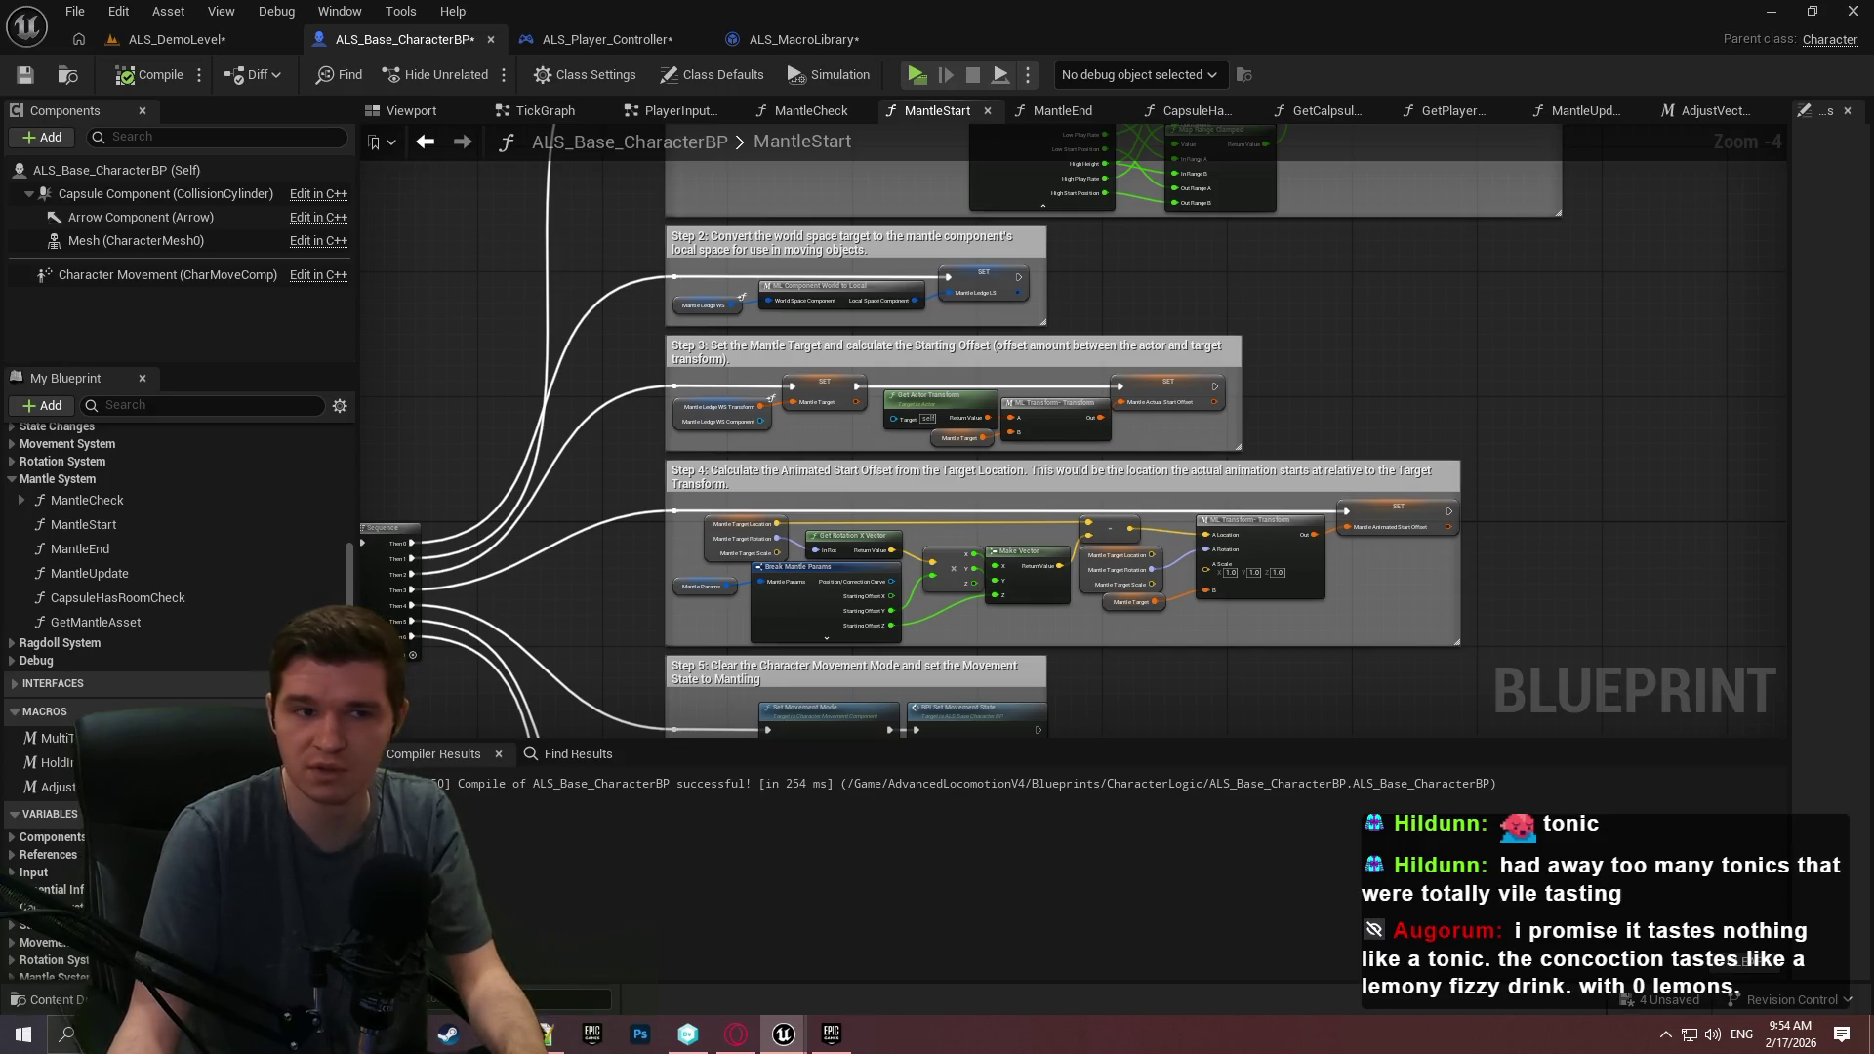
key("ctrl+v")
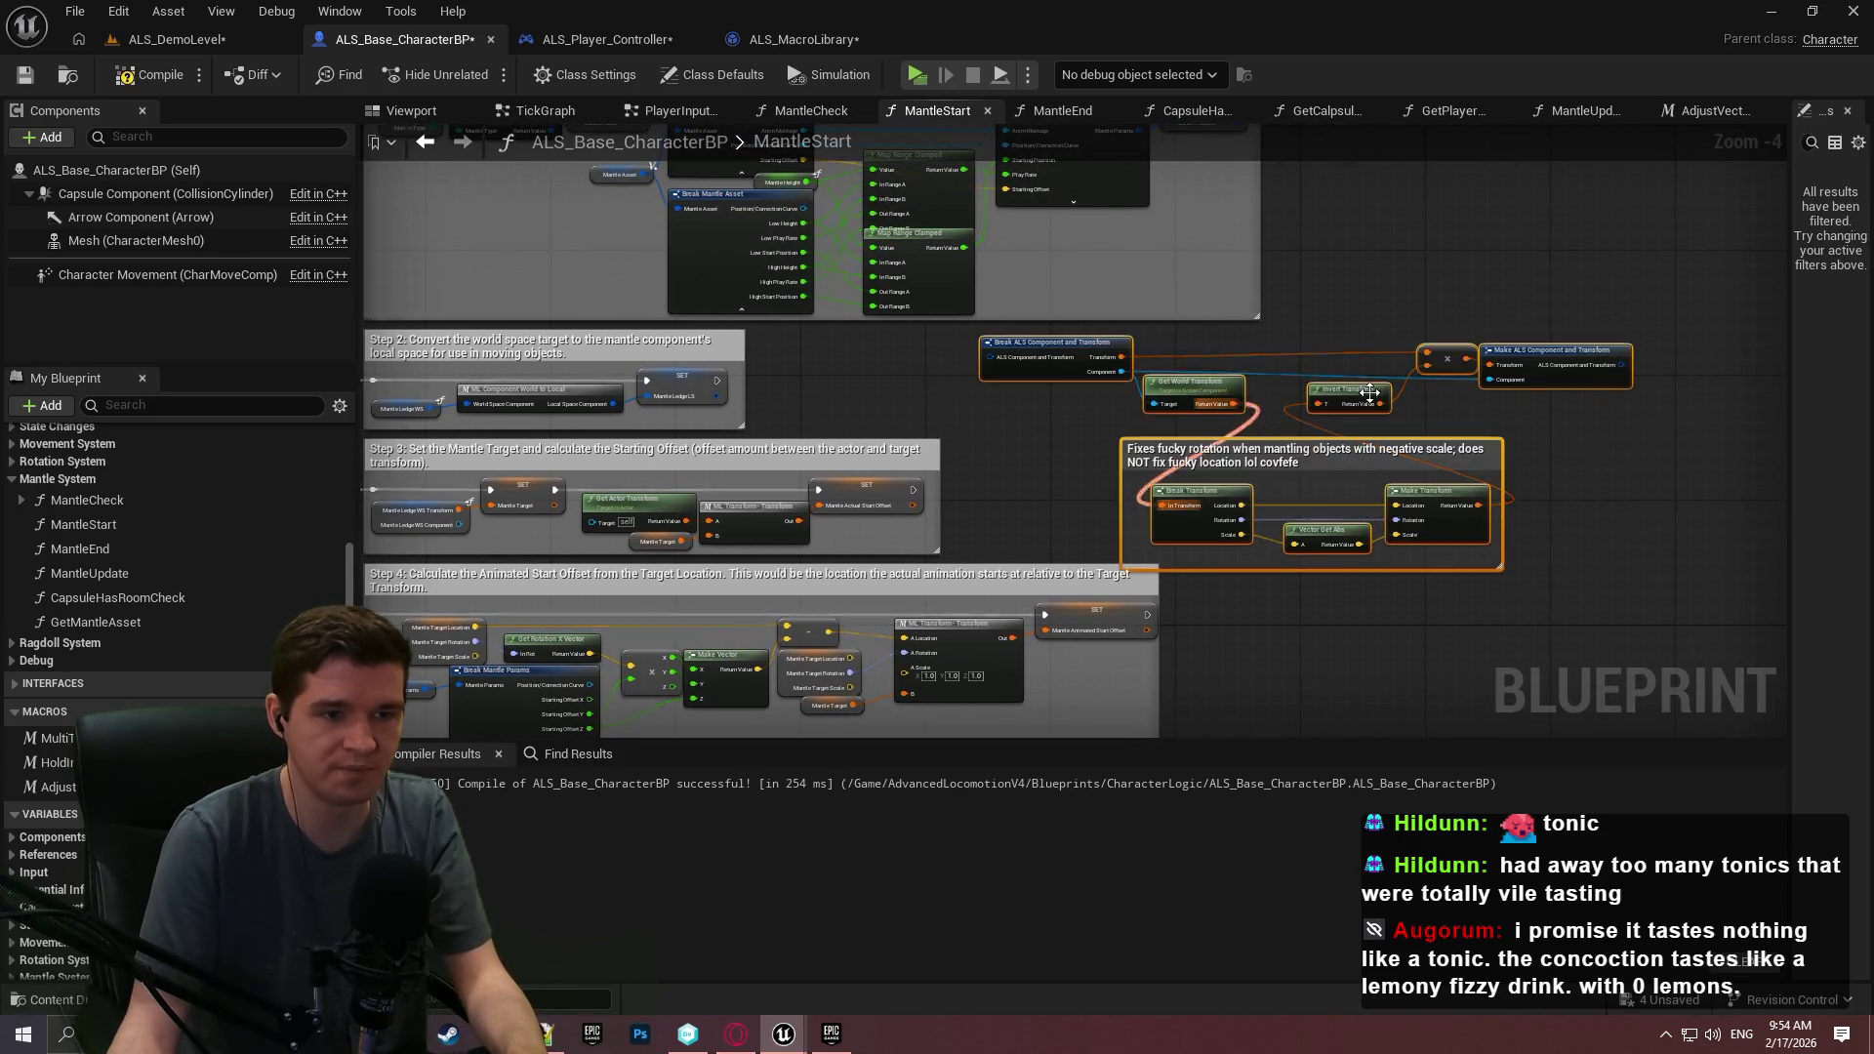
Move the pasted rotation-fix group into open space and check the ledge SET node's options.
left_click_drag(1026, 348, 1222, 386)
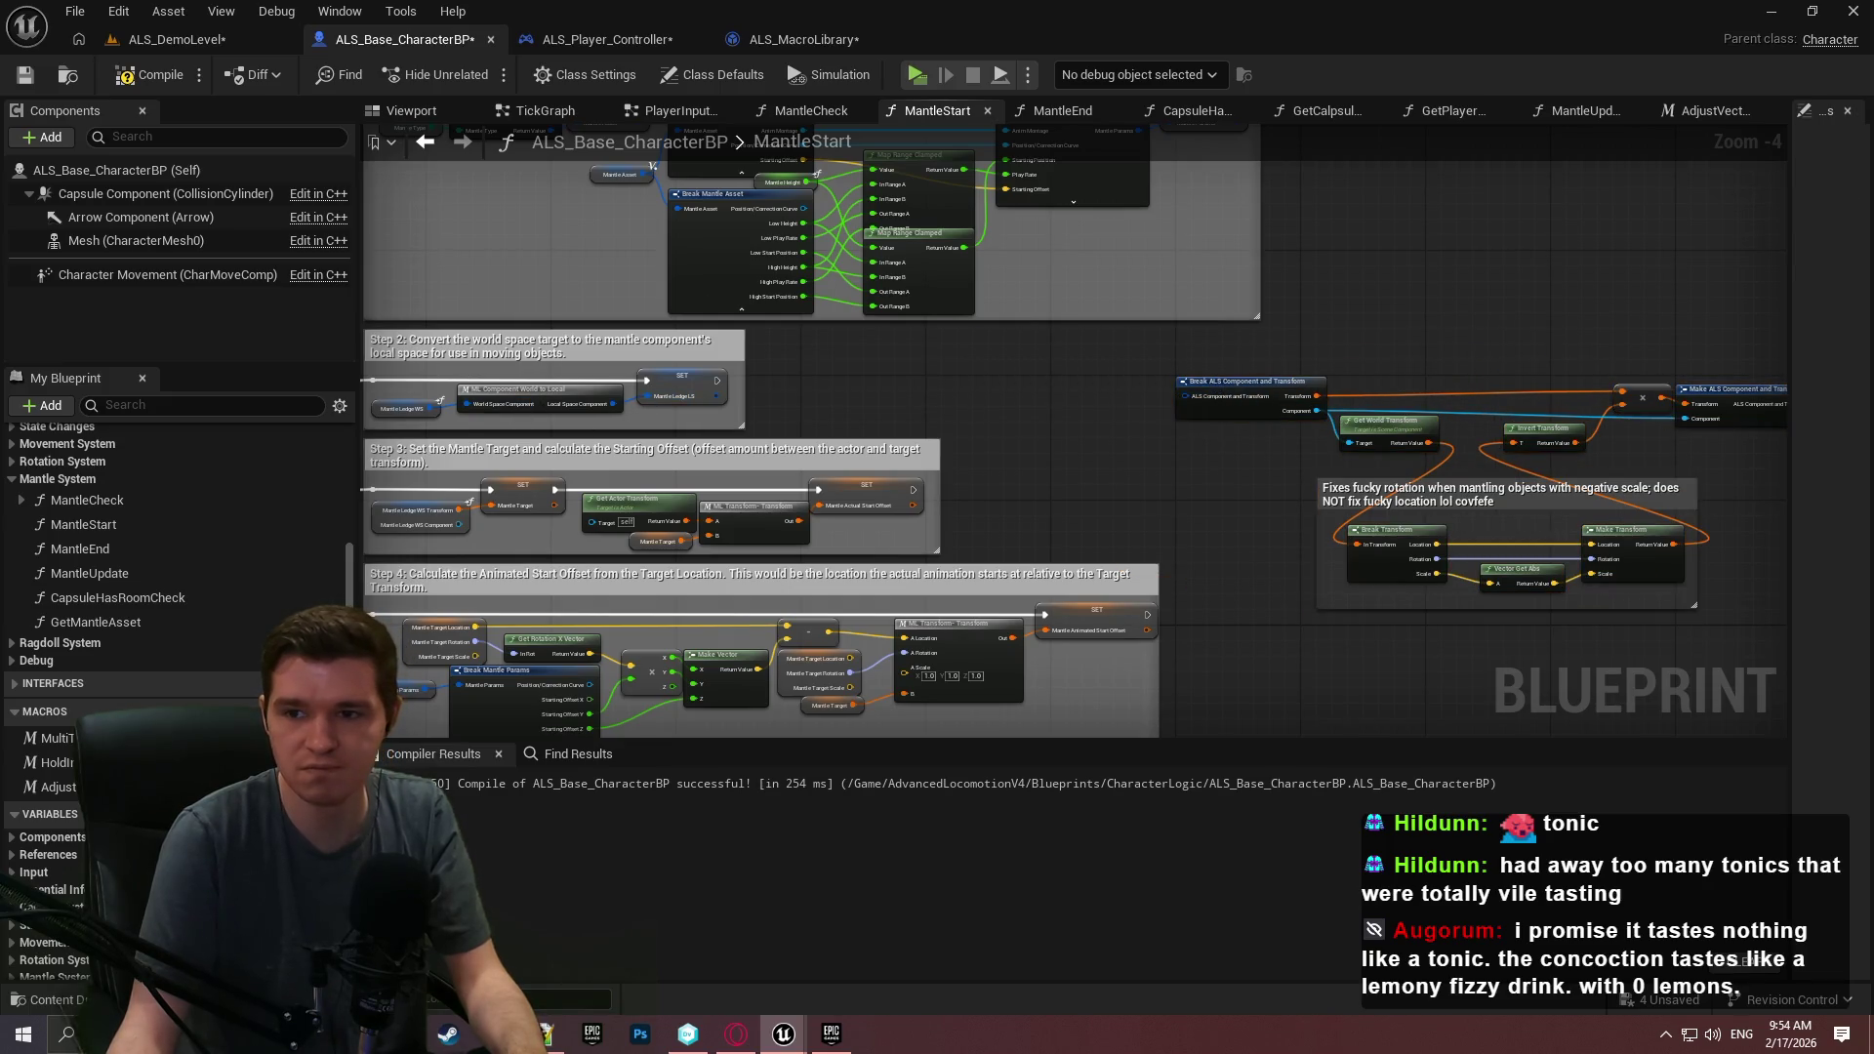
mouse_move(1183, 396)
left_mouse_down()
mouse_move(1255, 371)
mouse_move(720, 396)
left_mouse_up()
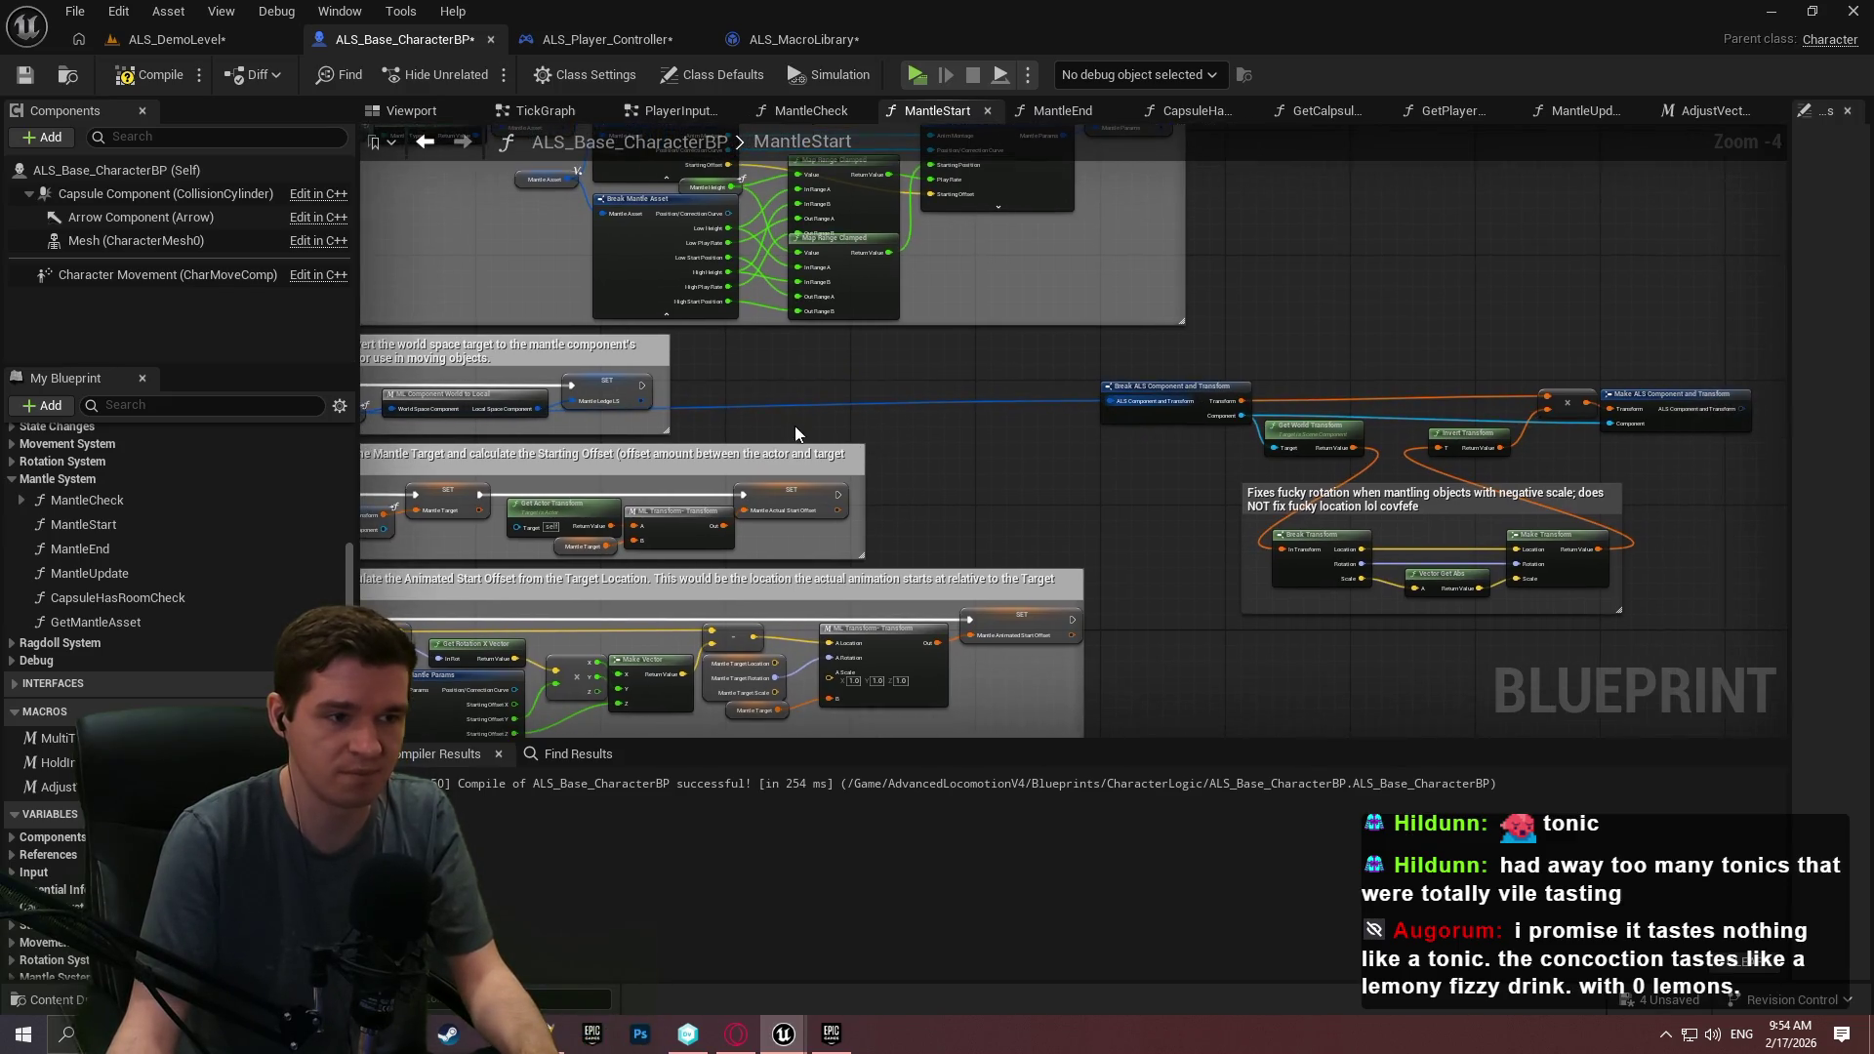
right_click(596, 384)
key("Escape")
scroll(70, 867, "down", 2)
scroll(71, 867, "down", 1)
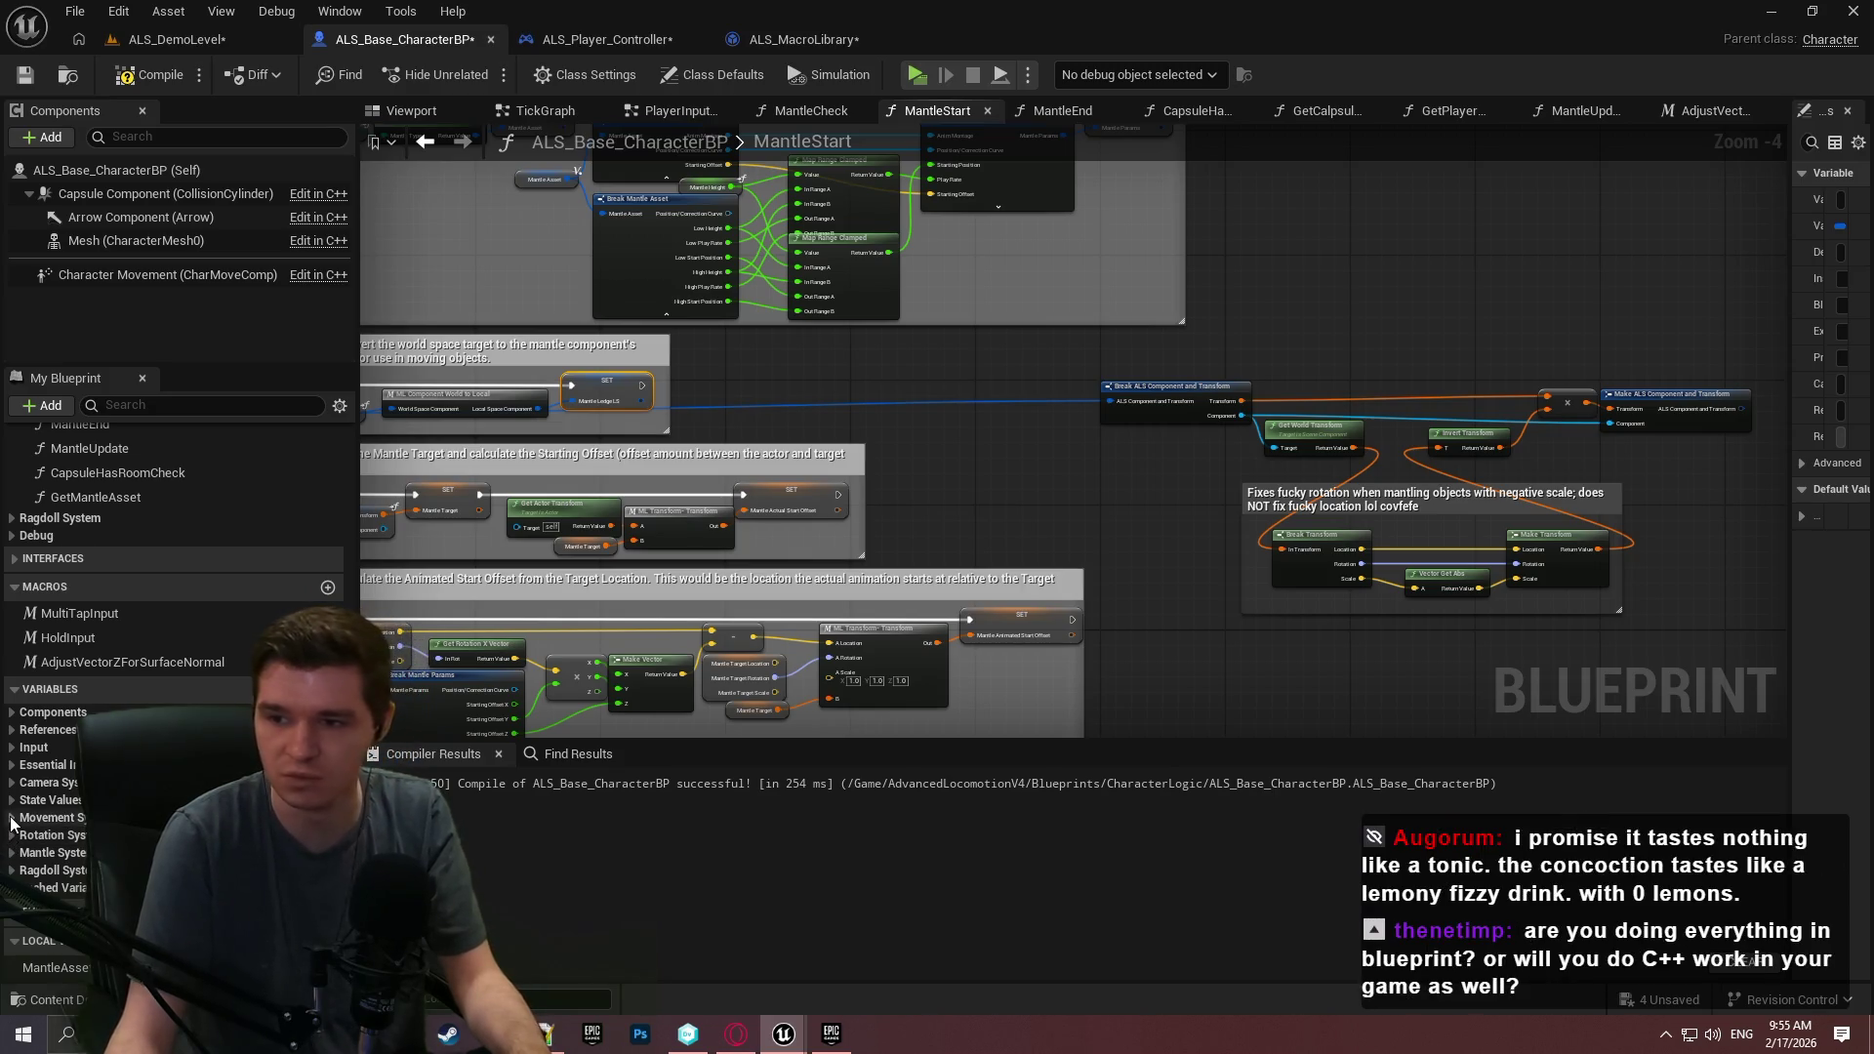
Duplicate MantleLedgeLS as MantleLedgeLS_ABS and set it from Make ALS Component and Transform.
left_click(12, 853)
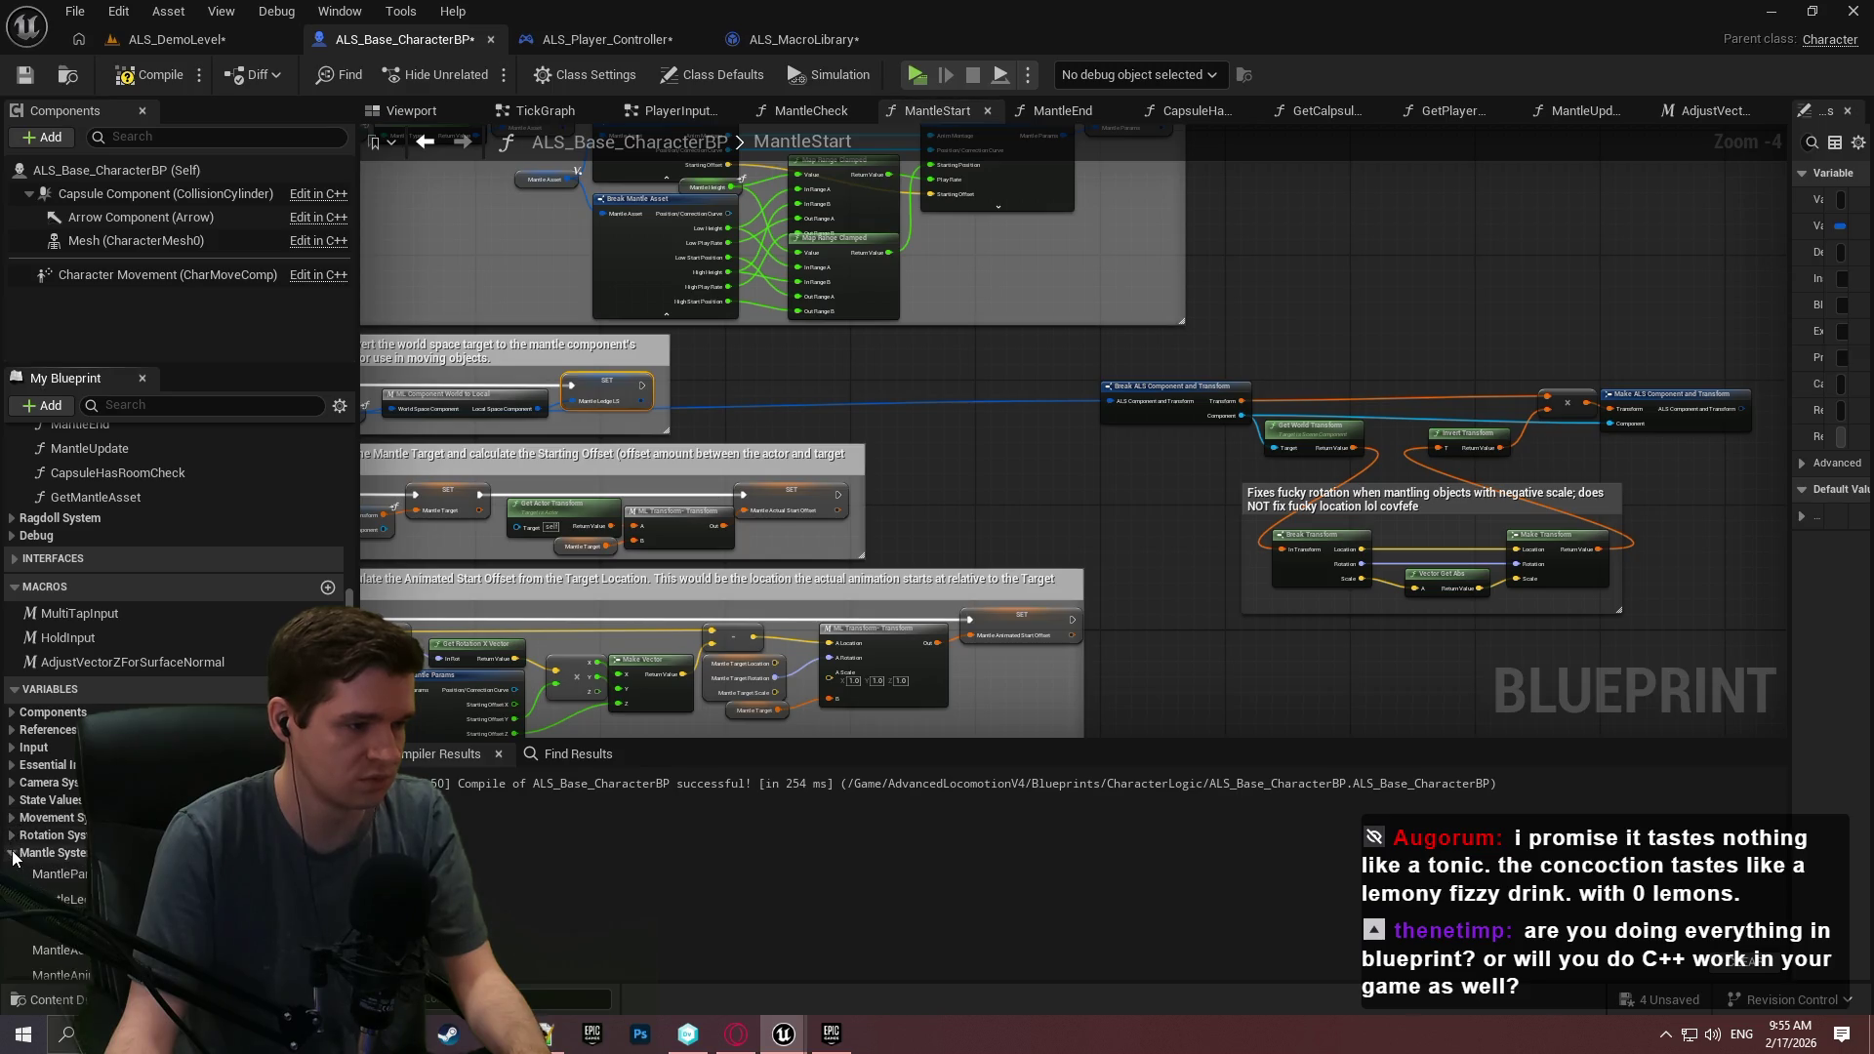
scroll(176, 585, "down", 1)
right_click(59, 867)
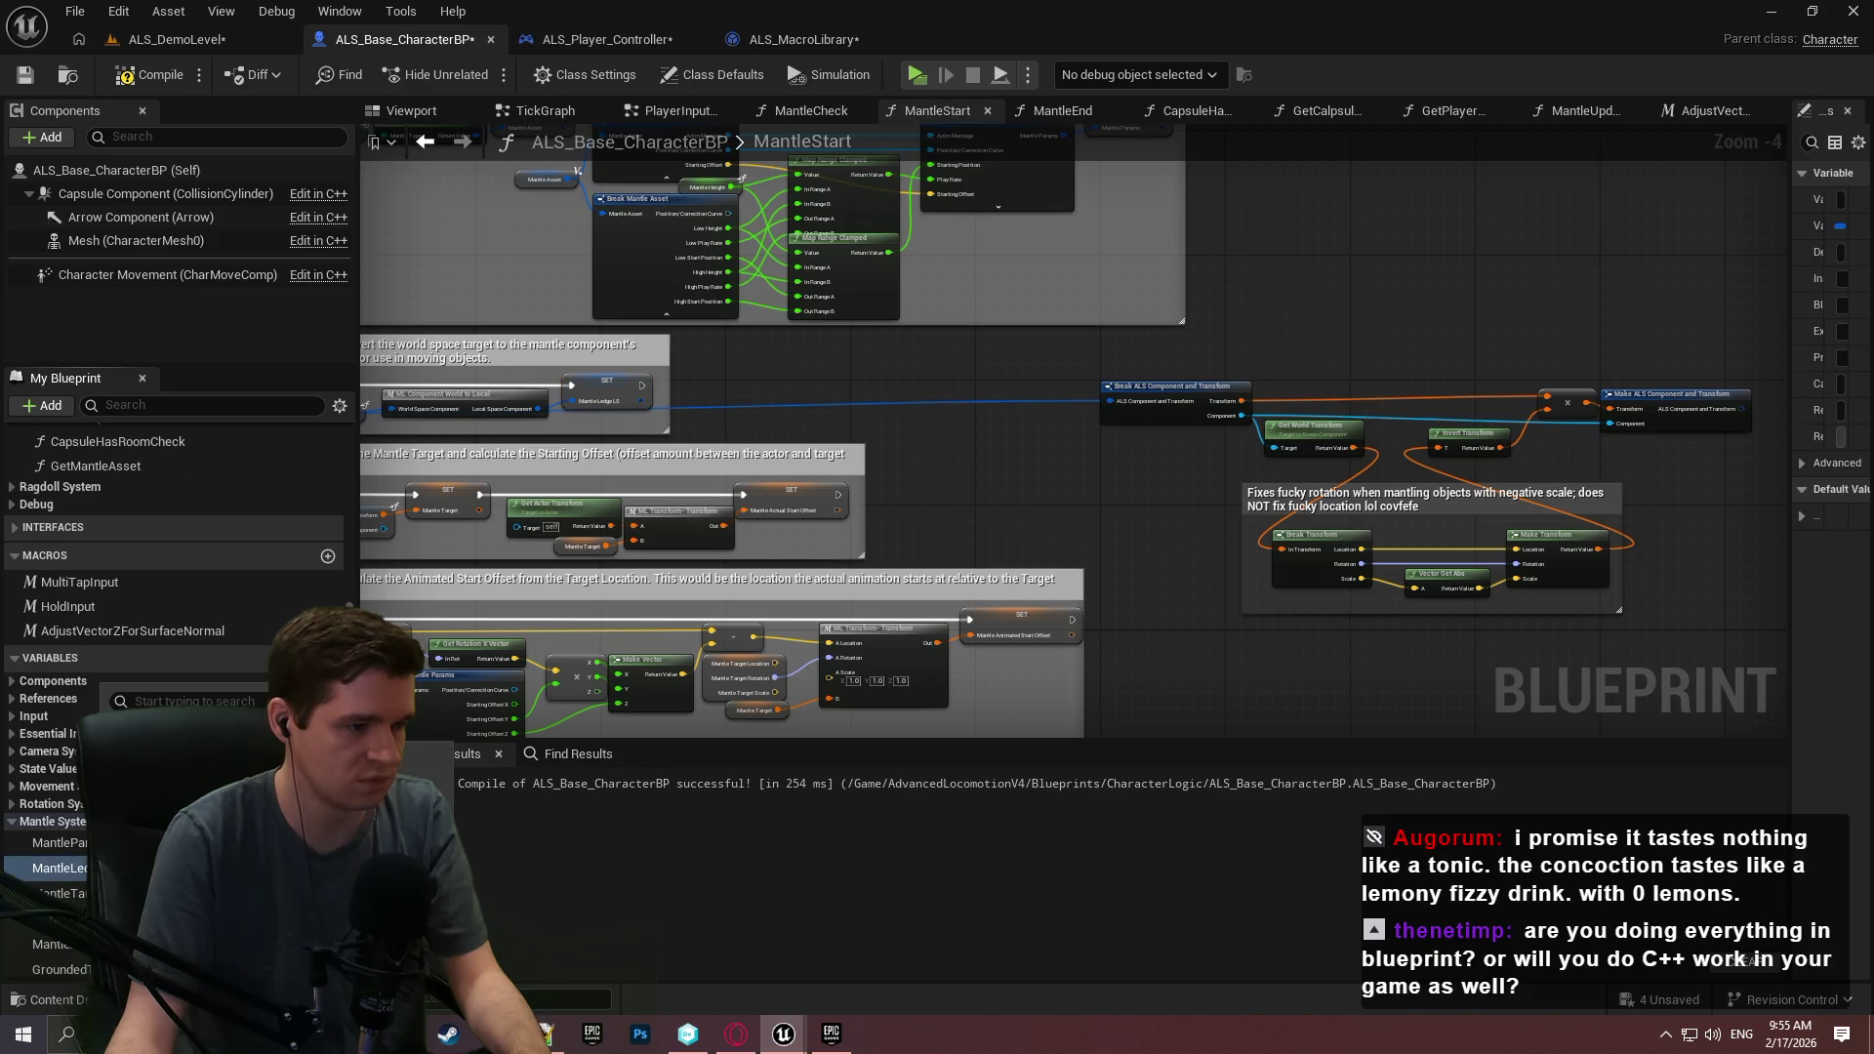
left_click(442, 810)
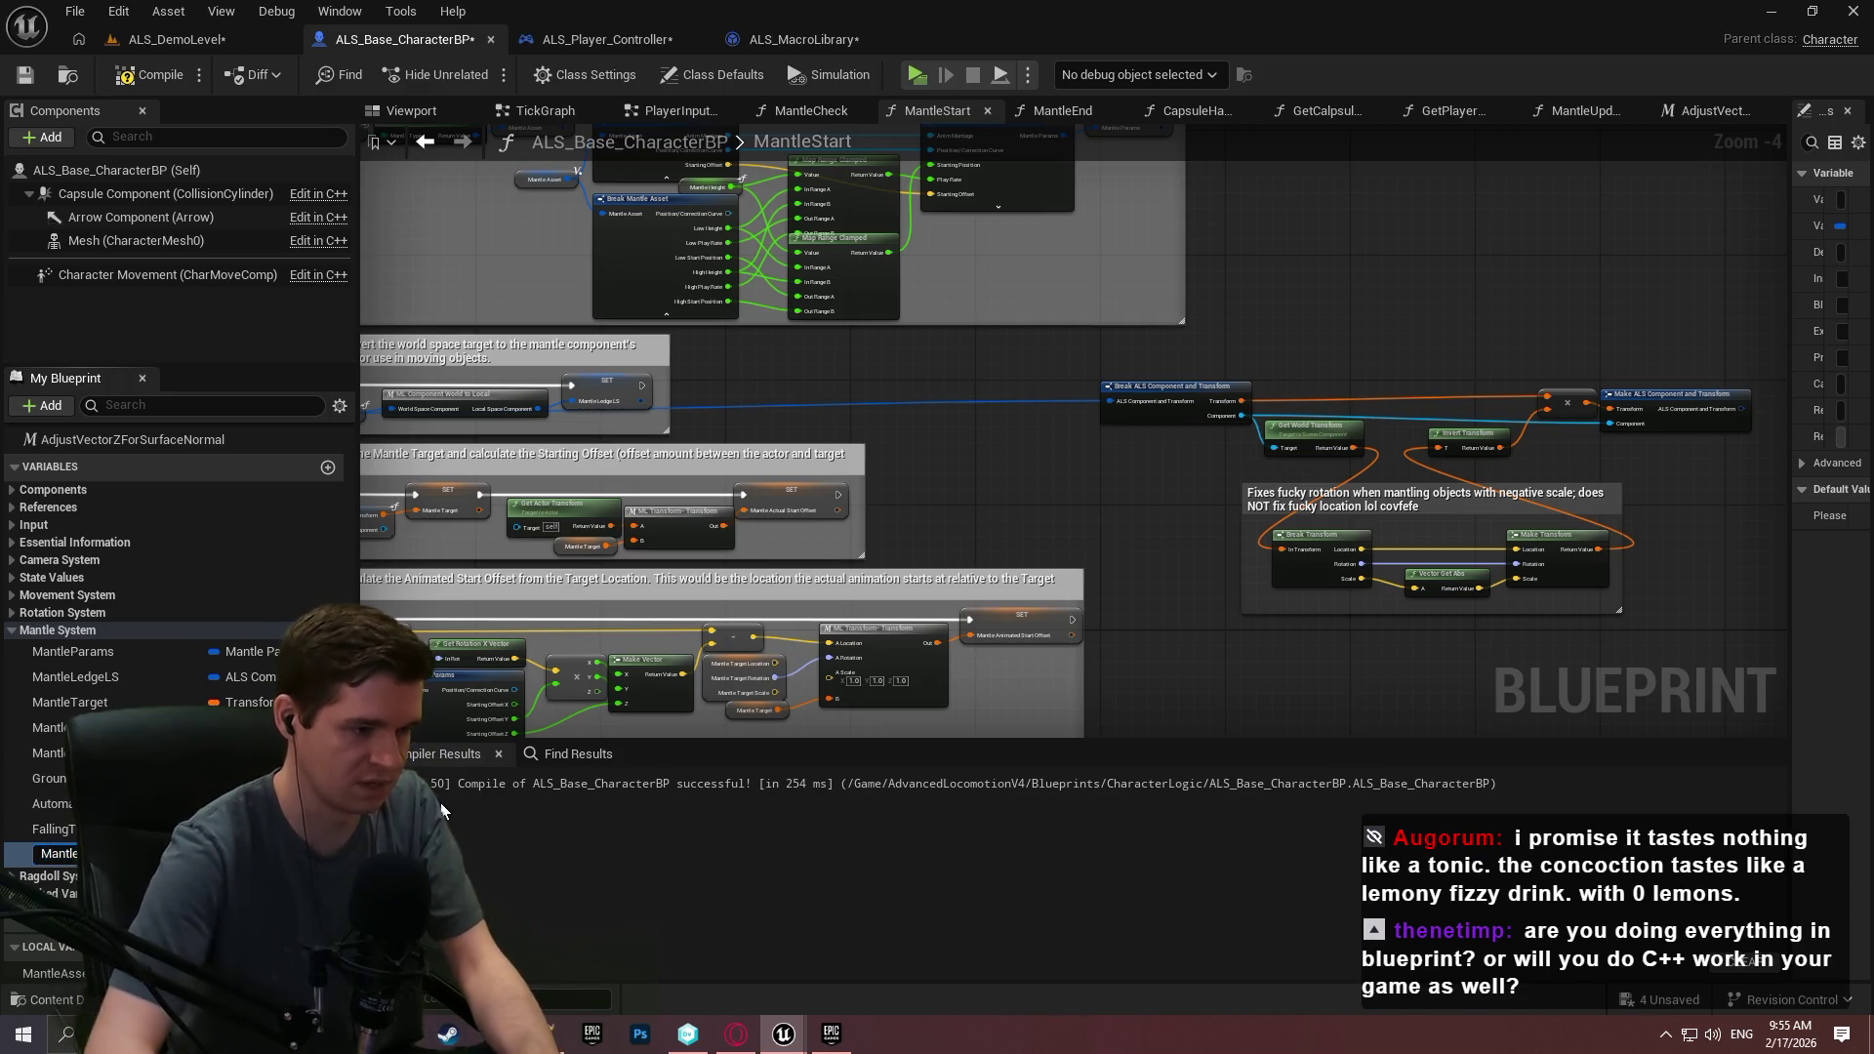
type("Le")
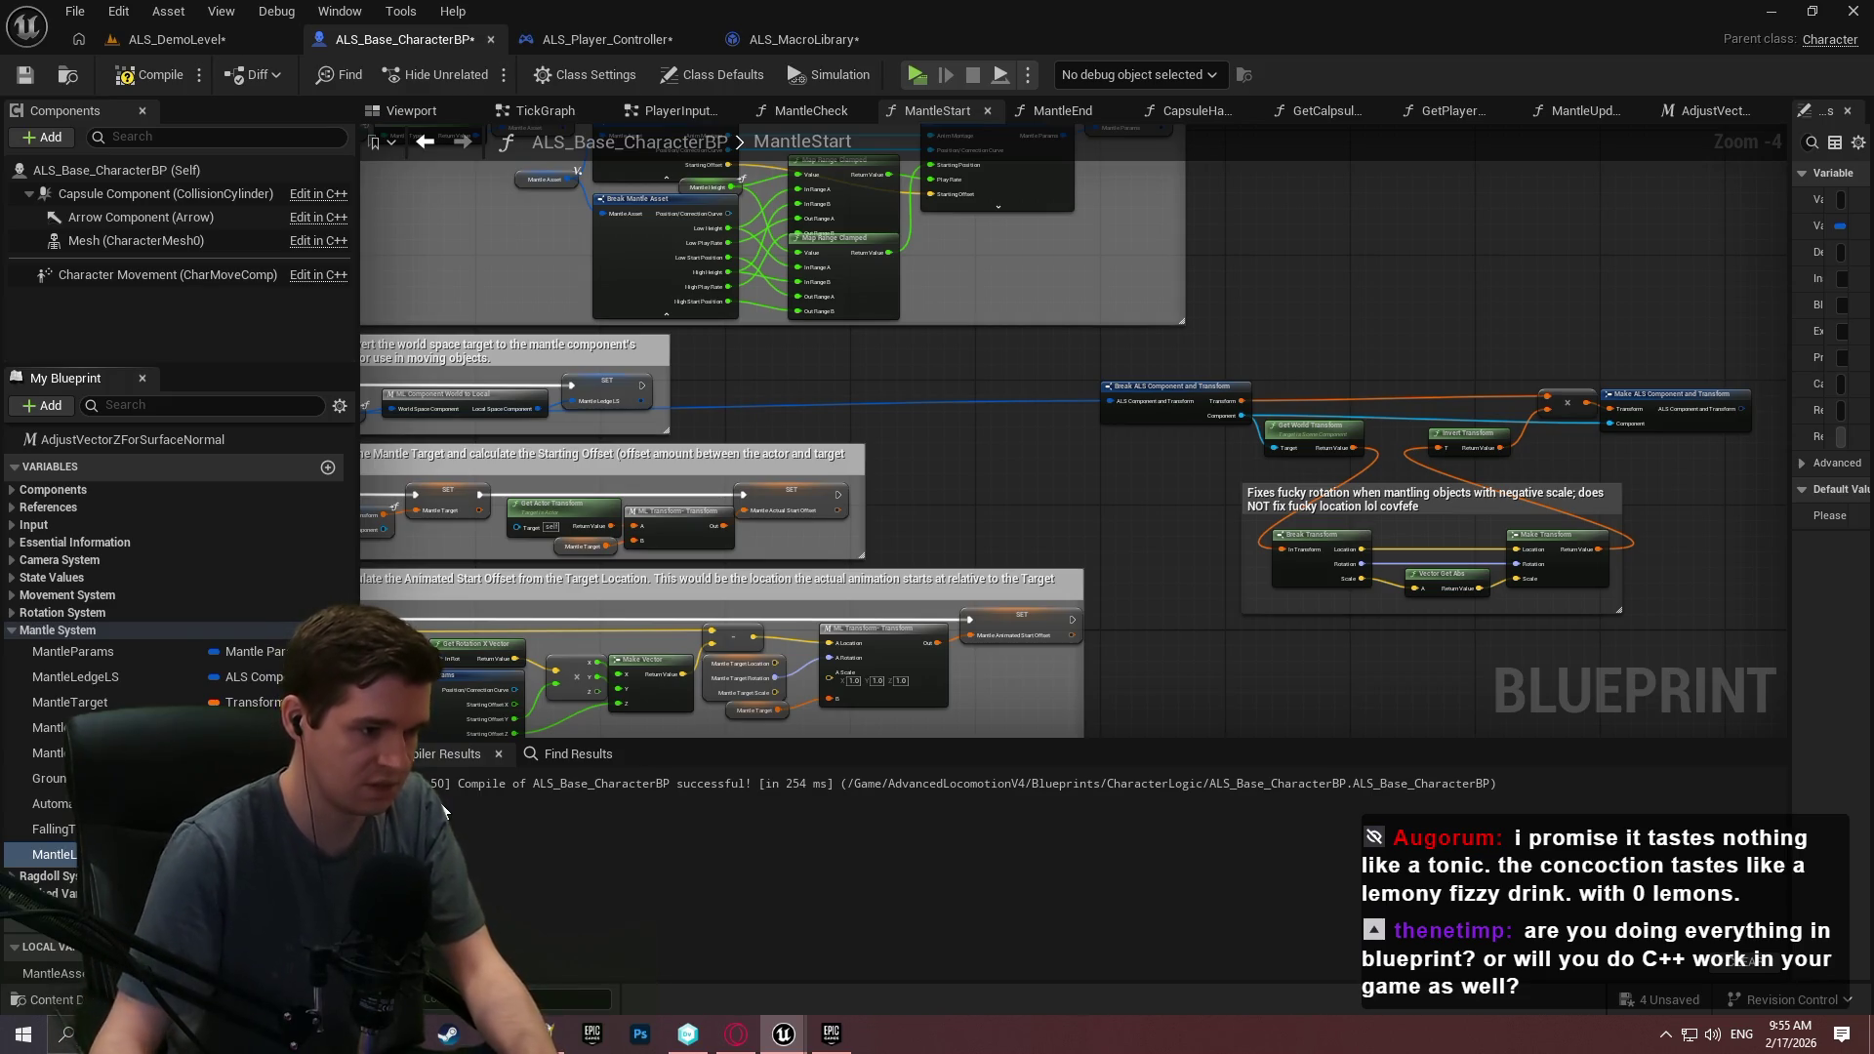
mouse_move(58, 854)
left_mouse_down()
mouse_move(830, 440)
mouse_move(1602, 238)
mouse_move(782, 408)
mouse_move(639, 386)
left_mouse_up()
left_click(1659, 293)
mouse_move(1733, 408)
left_mouse_down()
mouse_move(1580, 290)
mouse_move(1621, 261)
left_mouse_up()
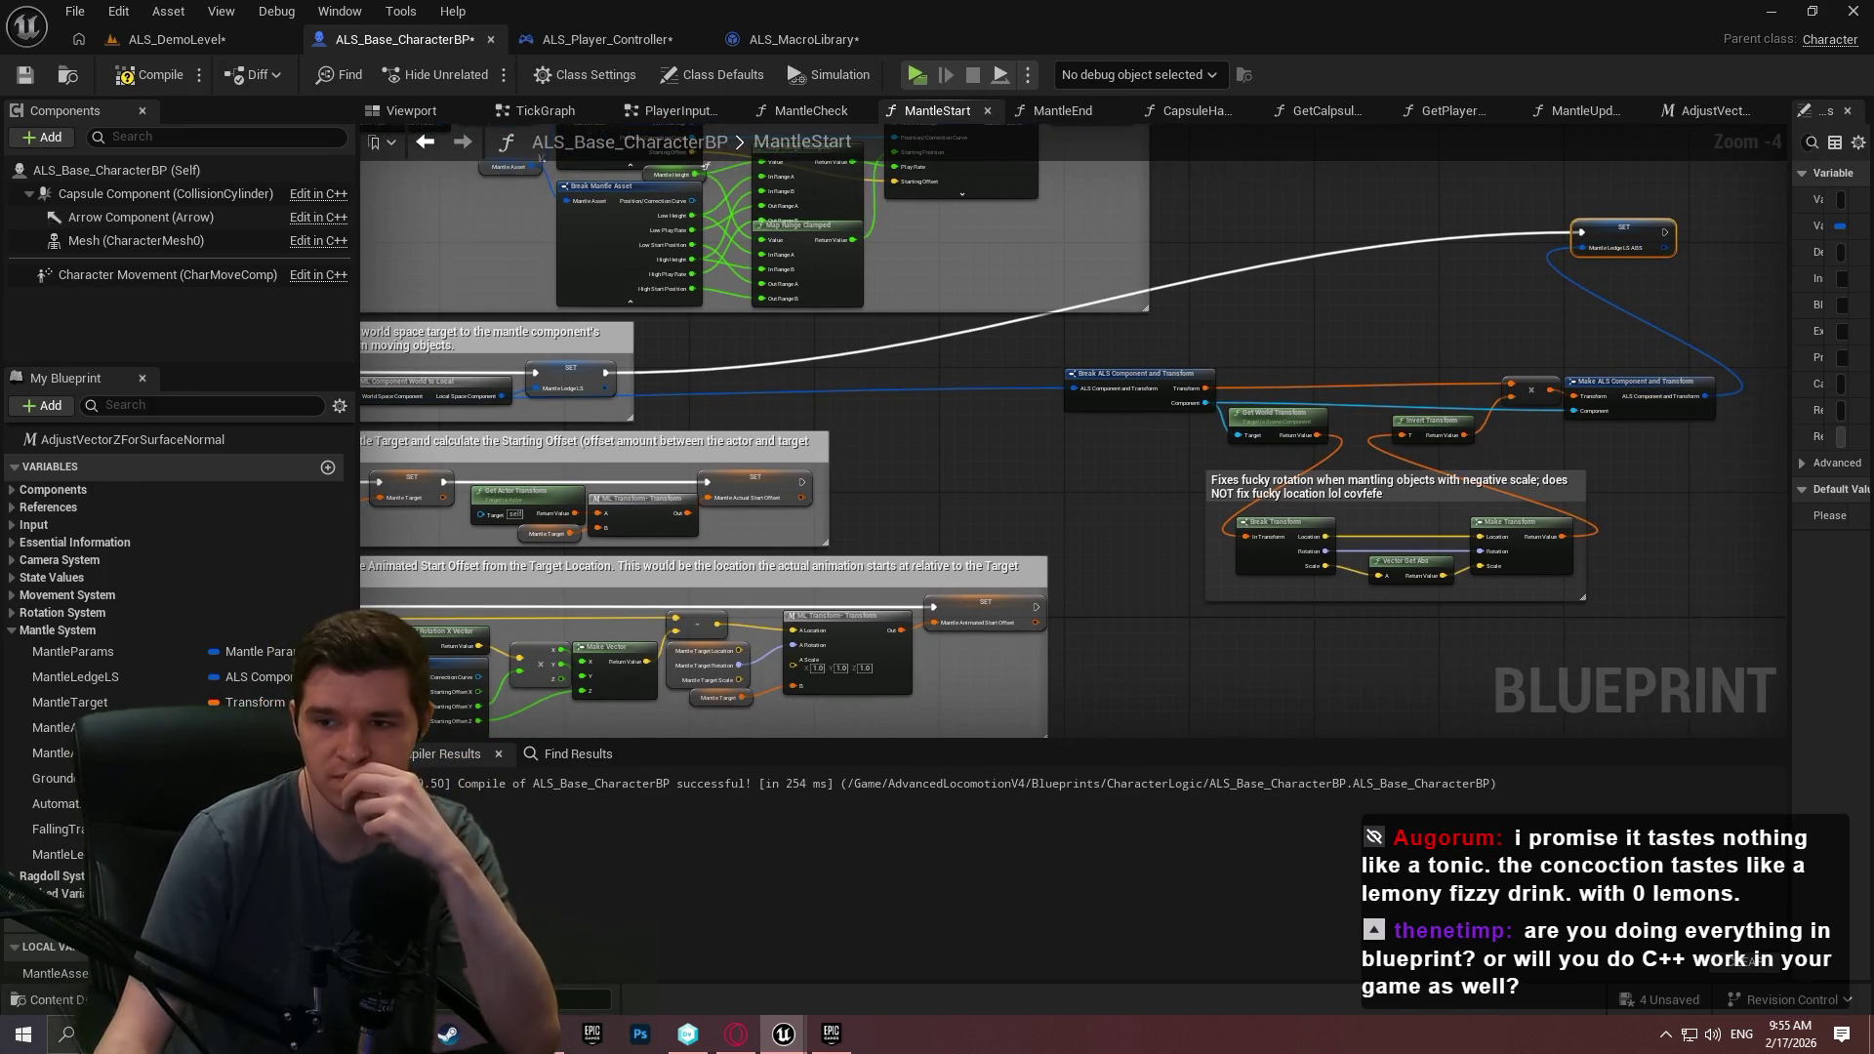
Pan through MantleStart's Step 2–5 comment blocks, then bring up the MantleUpdate function graph.
scroll(1416, 389, "up", 1)
left_click_drag(1417, 389, 961, 354)
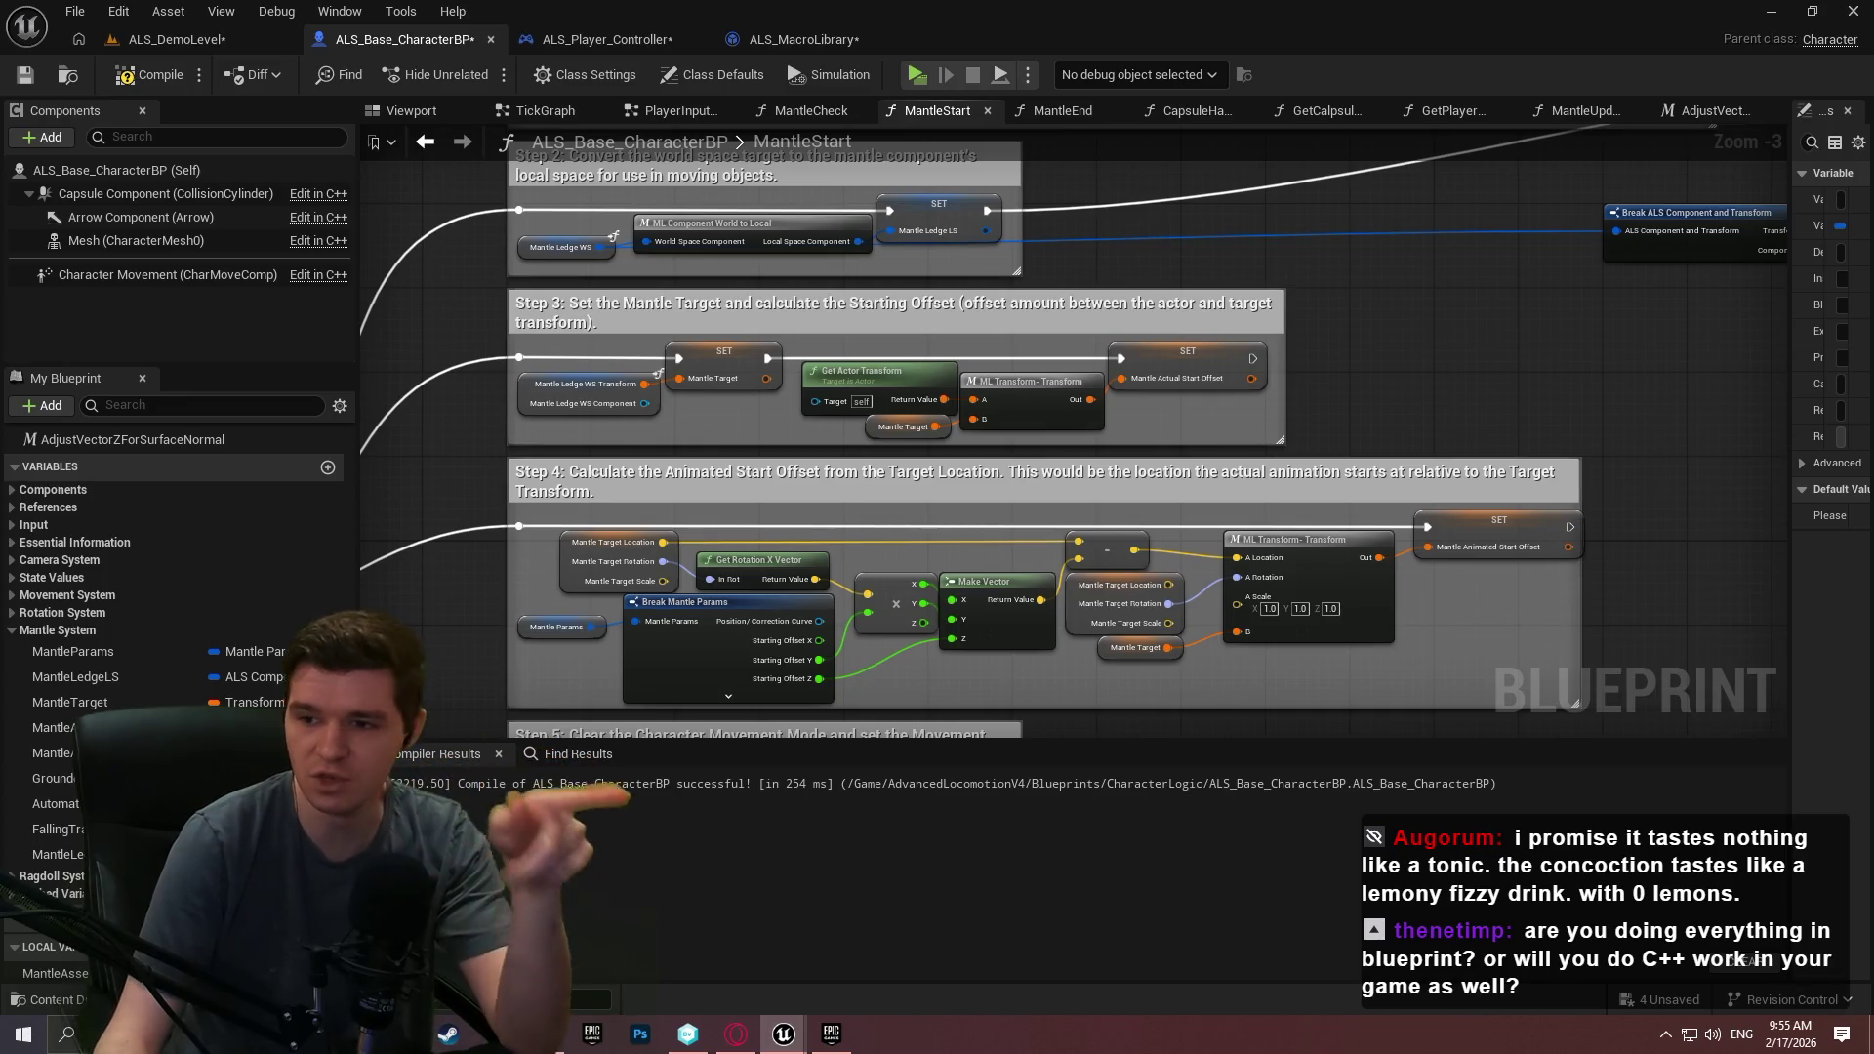
left_click_drag(1627, 623, 1552, 502)
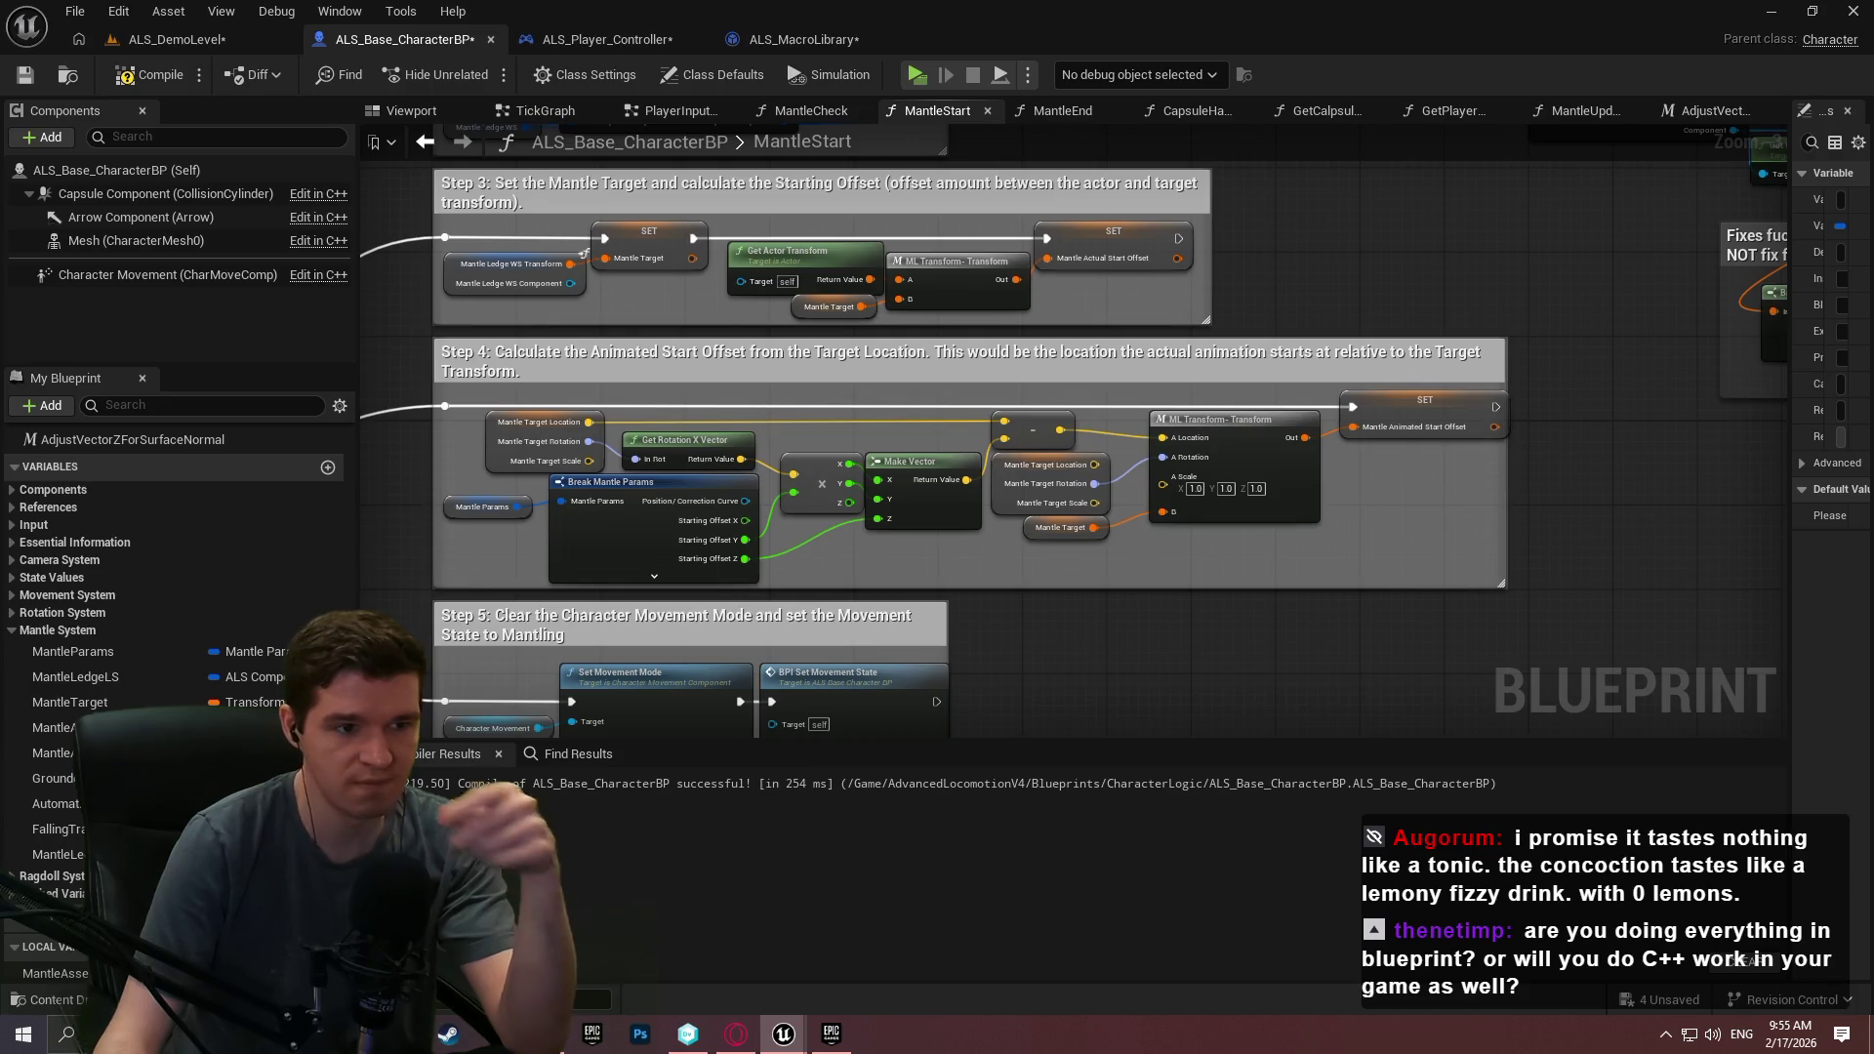
left_click(1226, 489)
scroll(1365, 582, "down", 2)
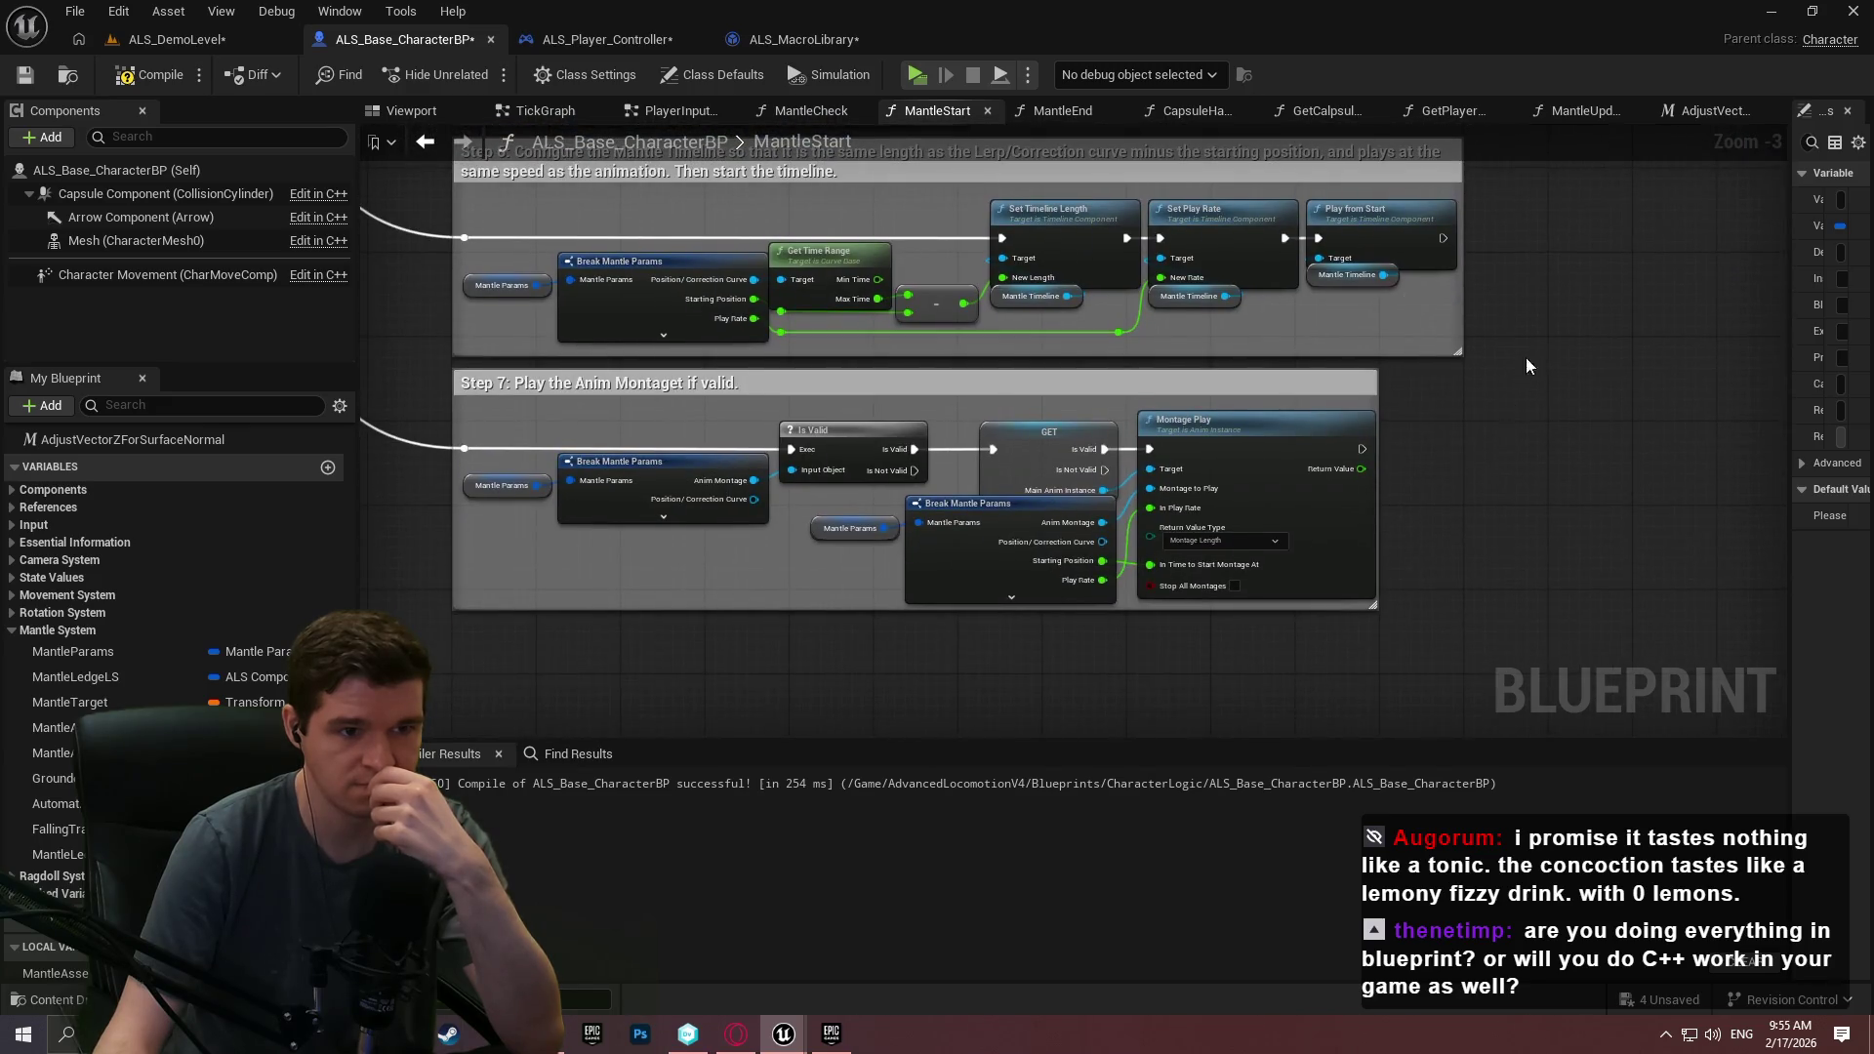
scroll(1519, 380, "up", 2)
left_click(1589, 108)
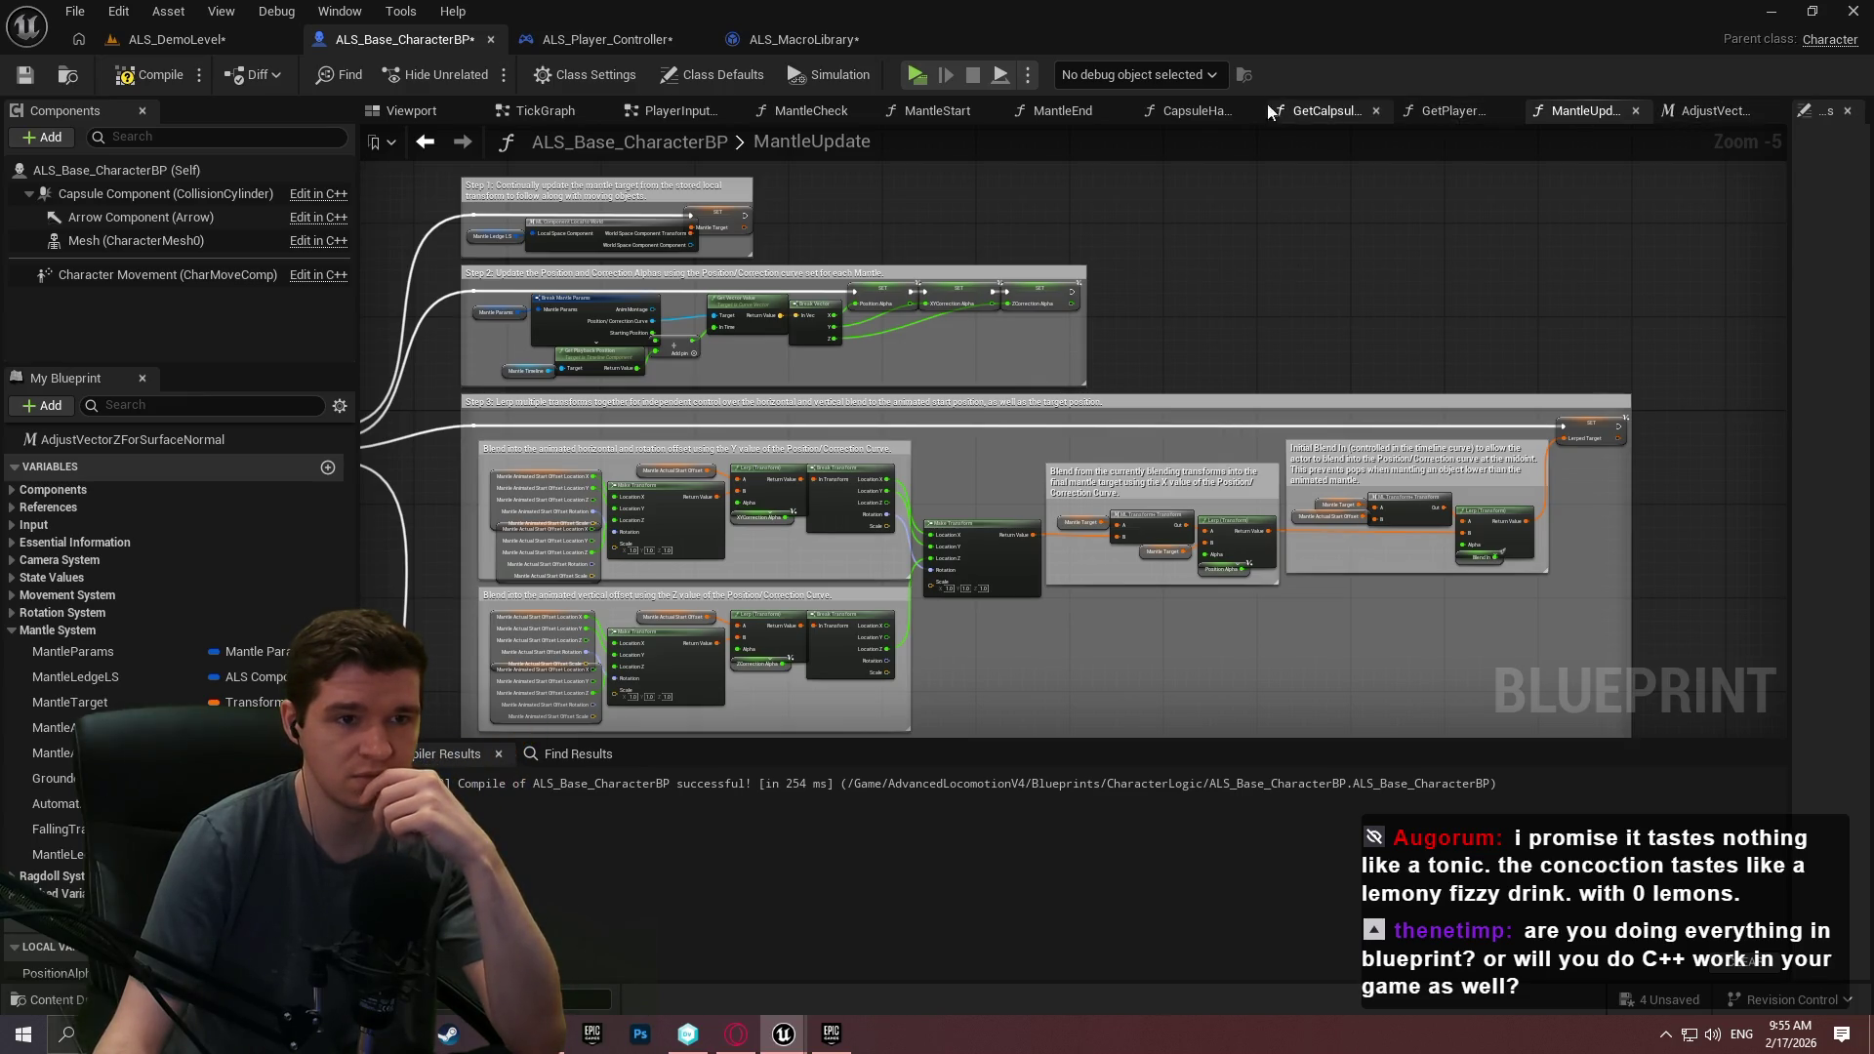
Split ML Component Local to World's Local Space Component input into location, rotation and scale.
scroll(80, 611, "up", 2)
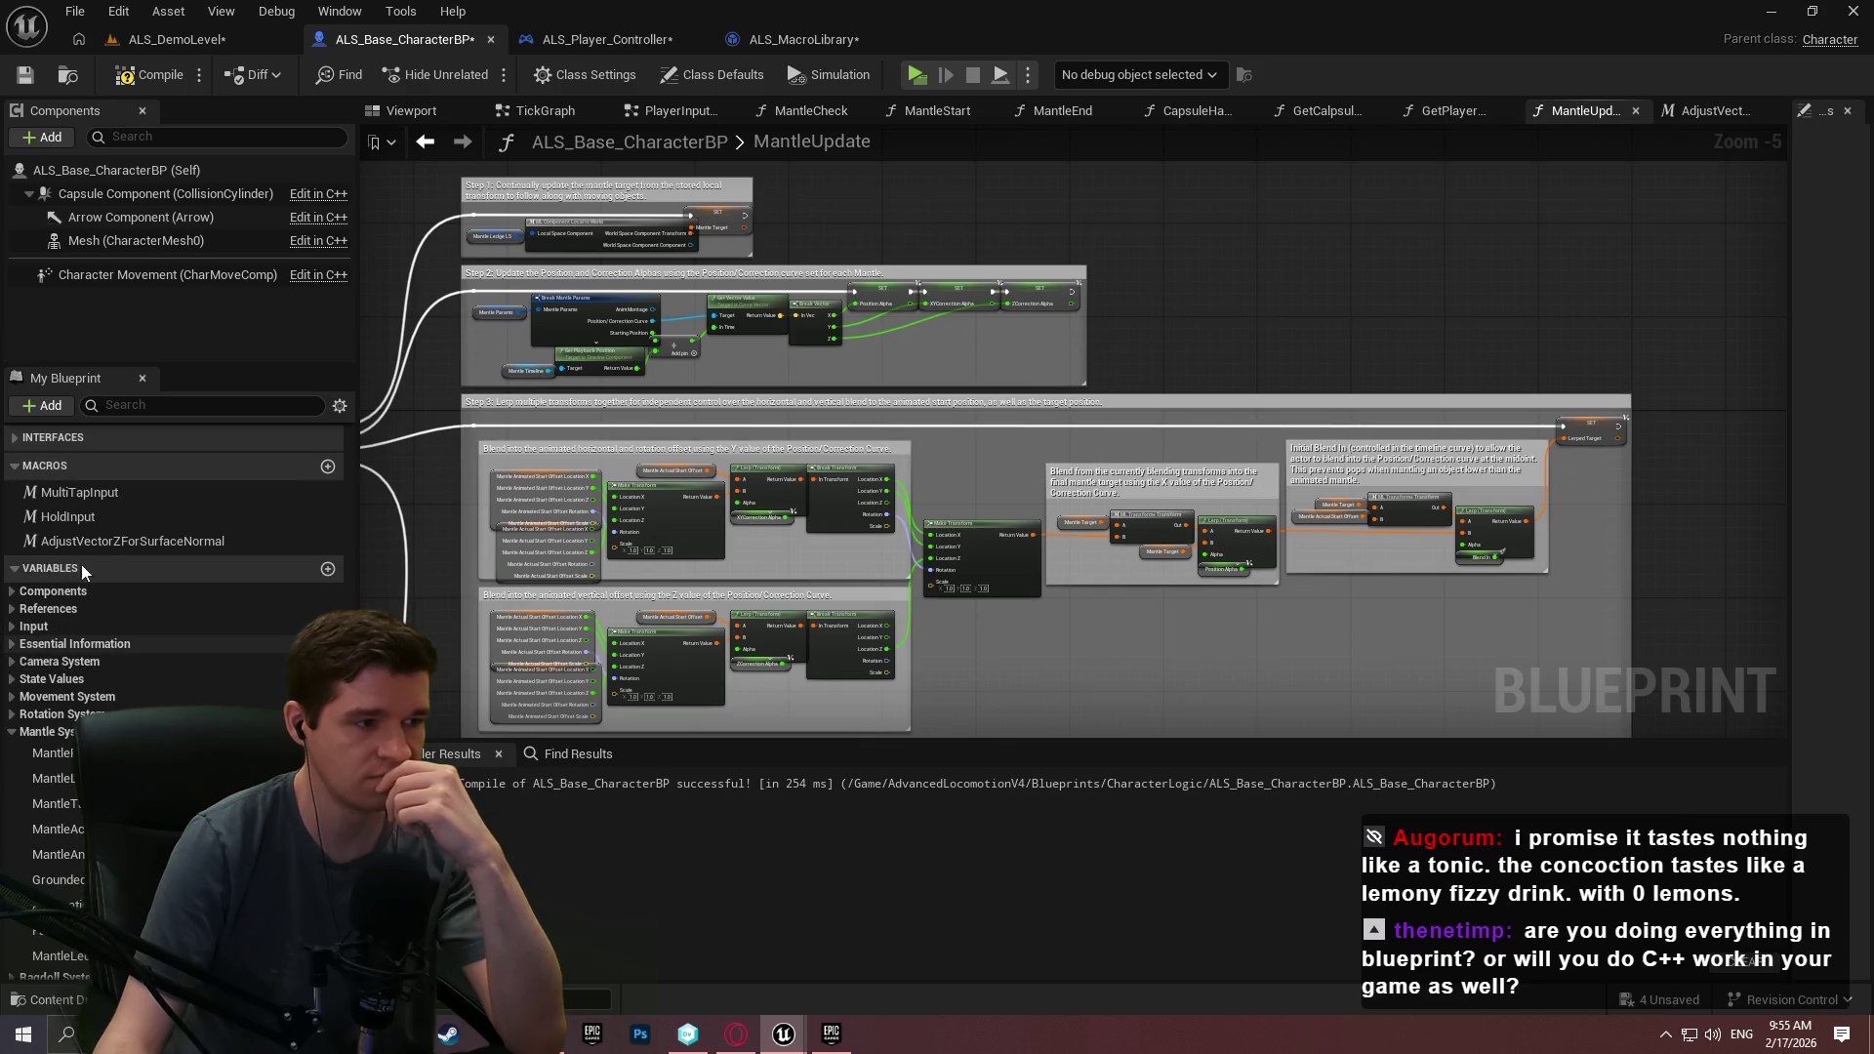
left_click_drag(1330, 298, 1371, 339)
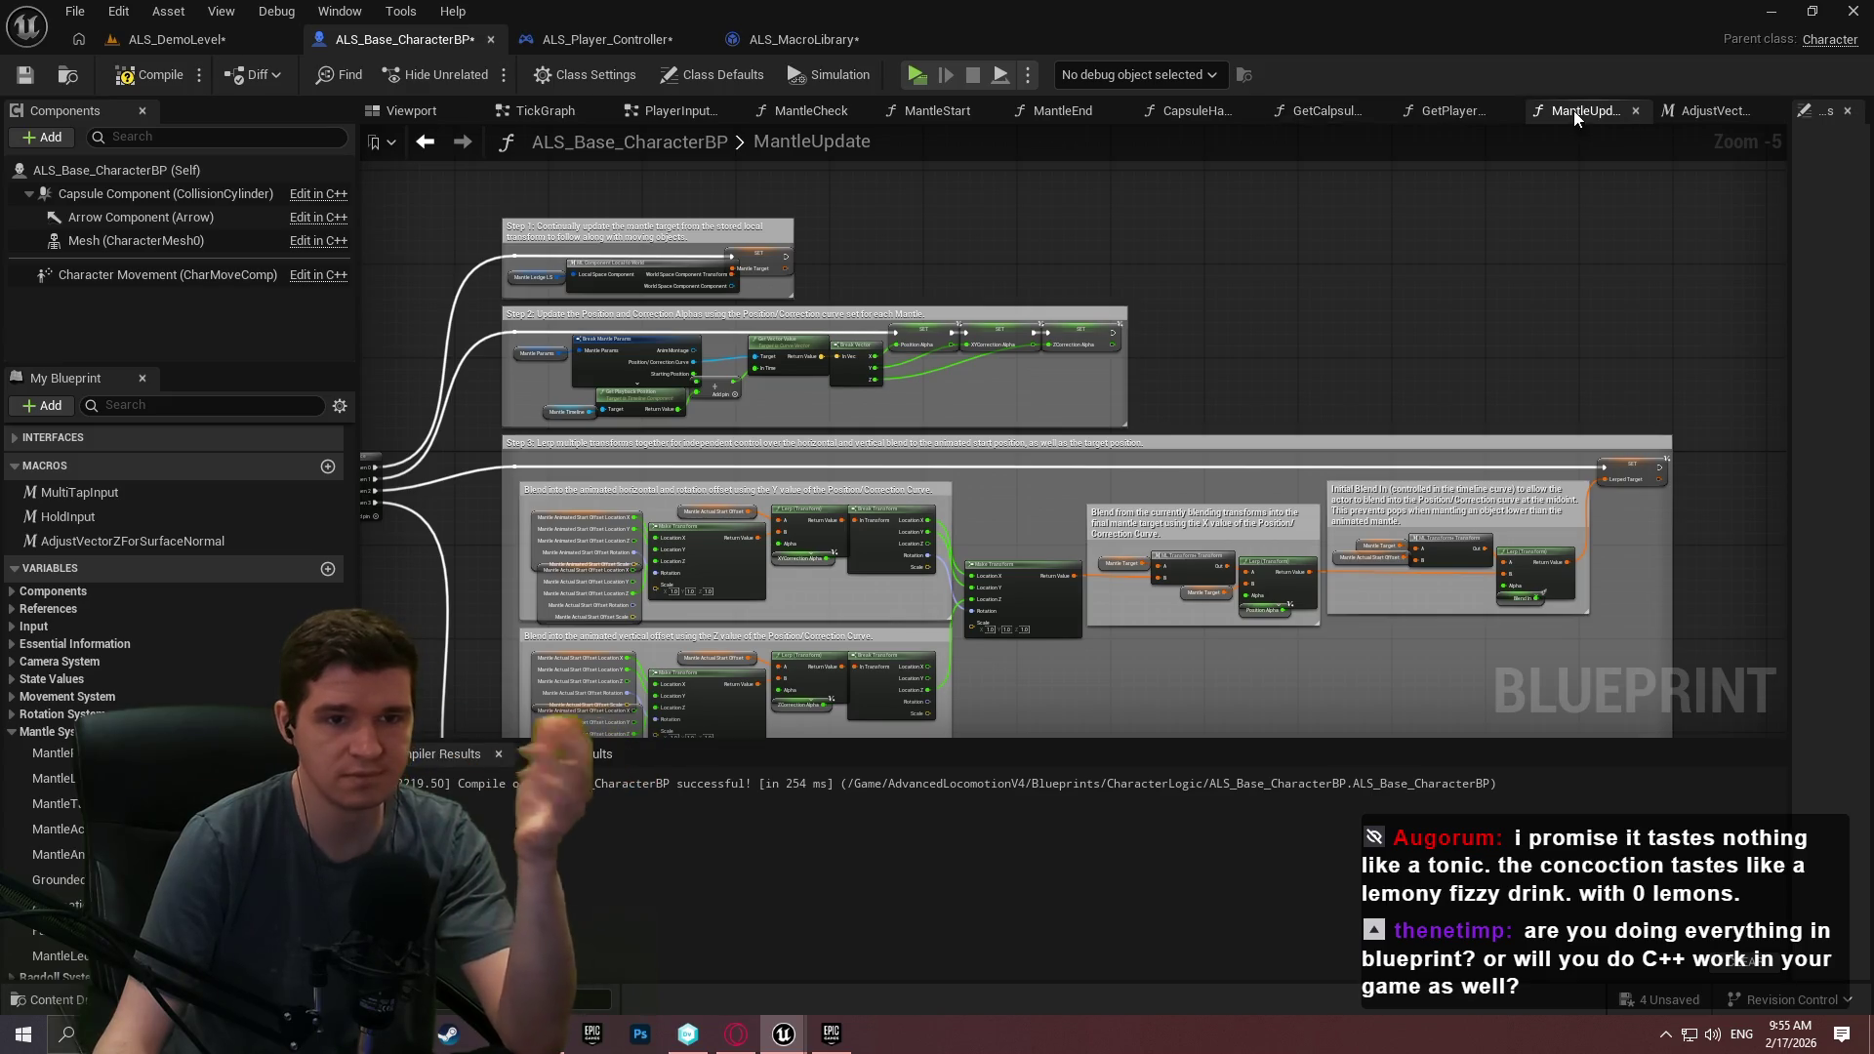
scroll(740, 285, "up", 5)
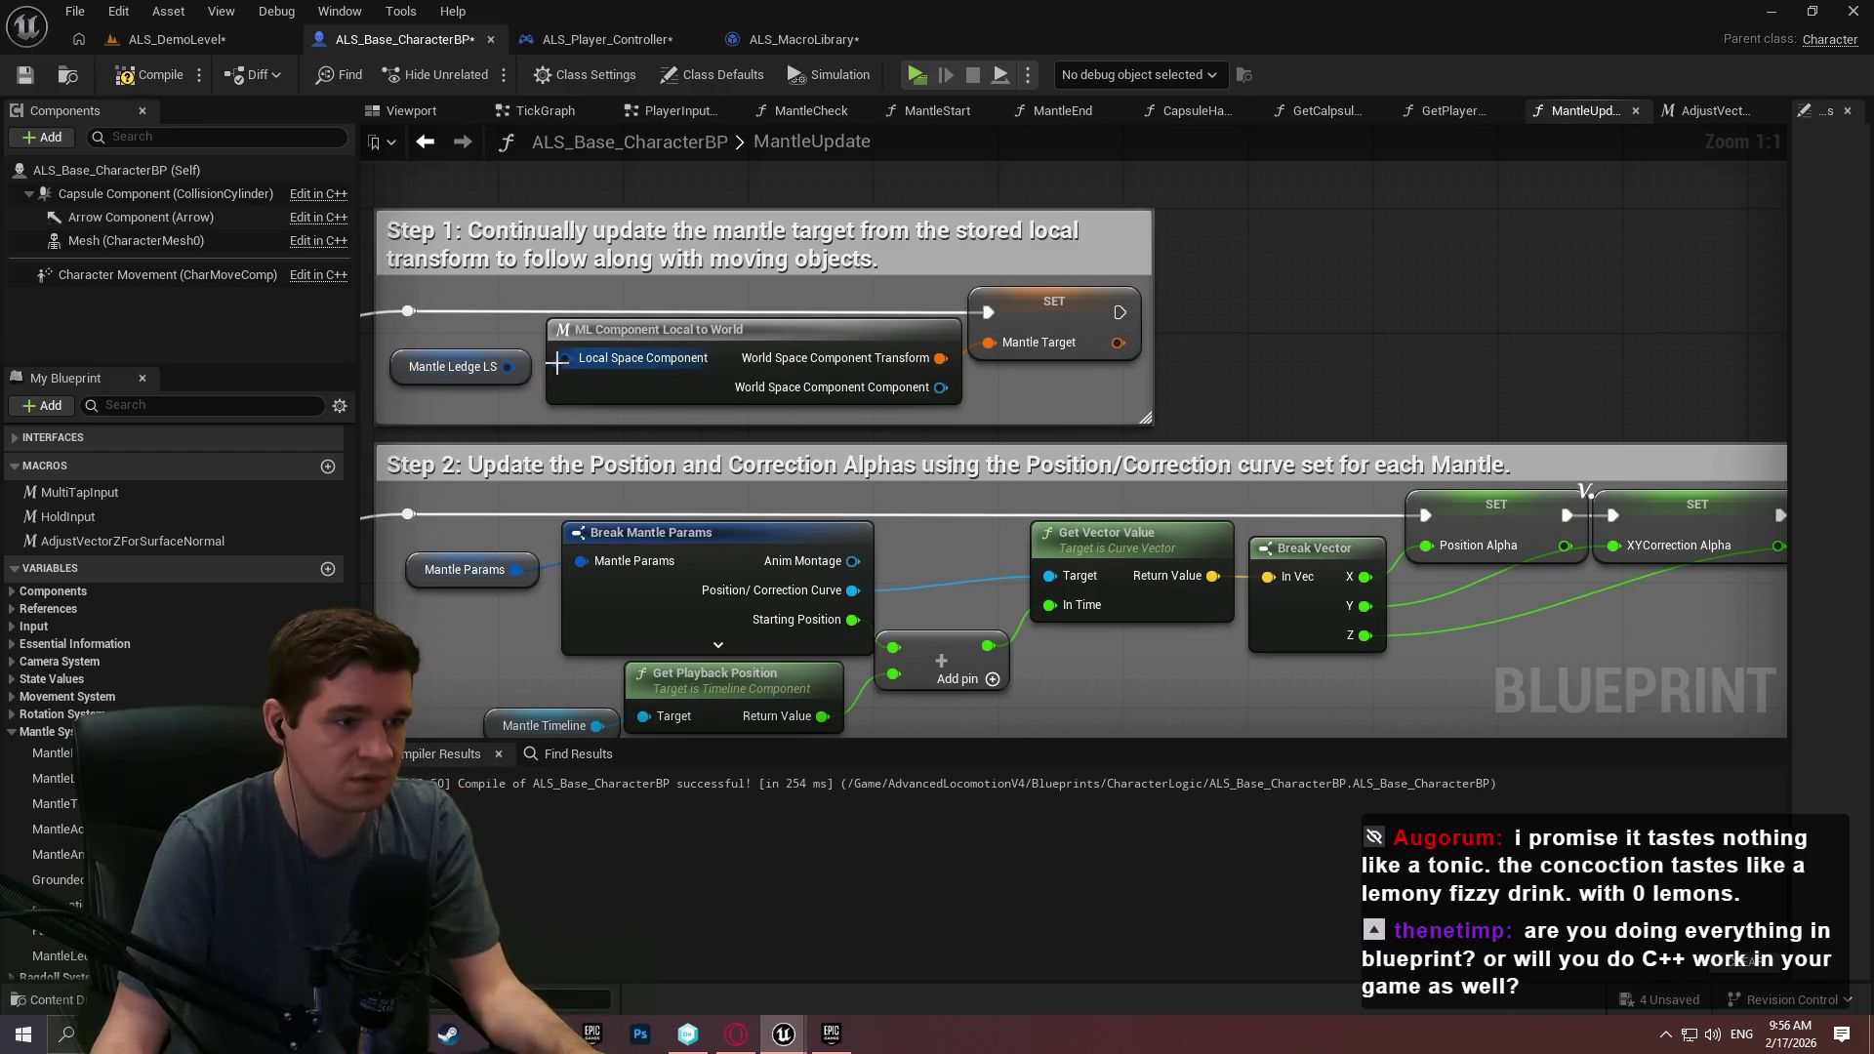
left_click_drag(517, 371, 355, 272)
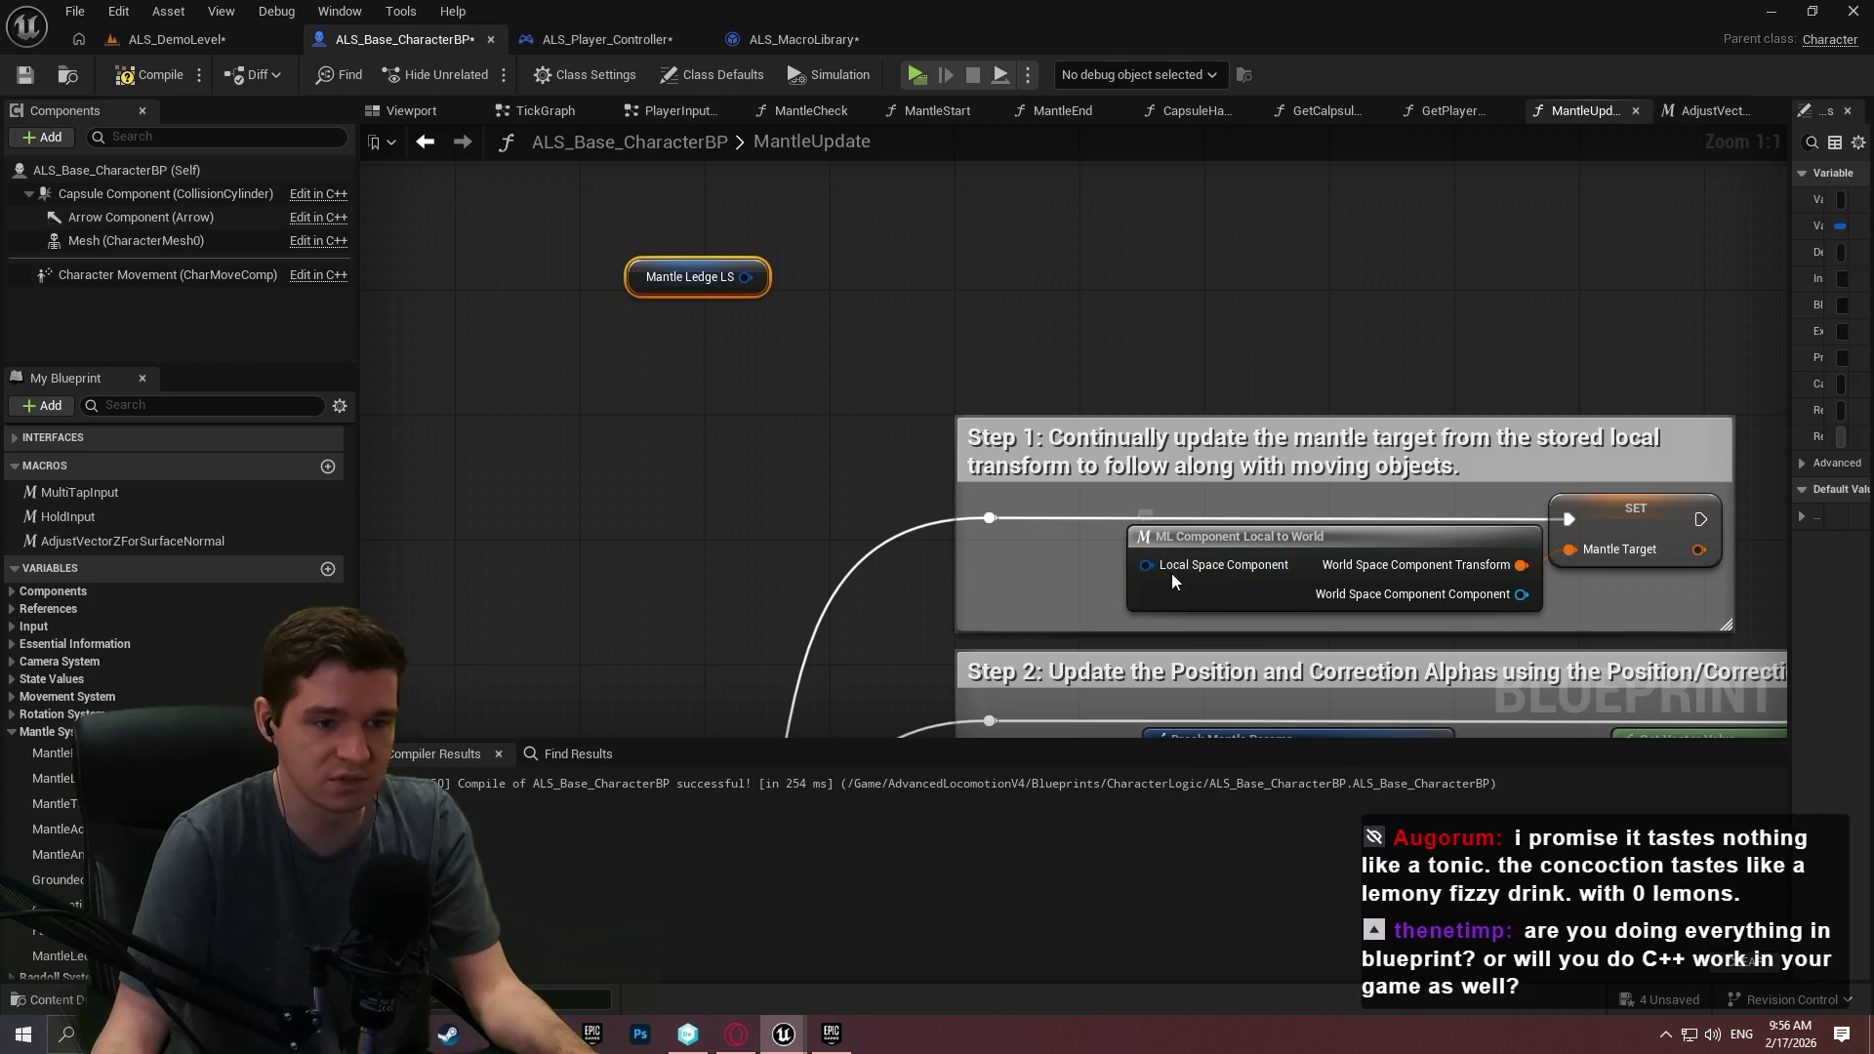
right_click(1171, 572)
left_click(1237, 678)
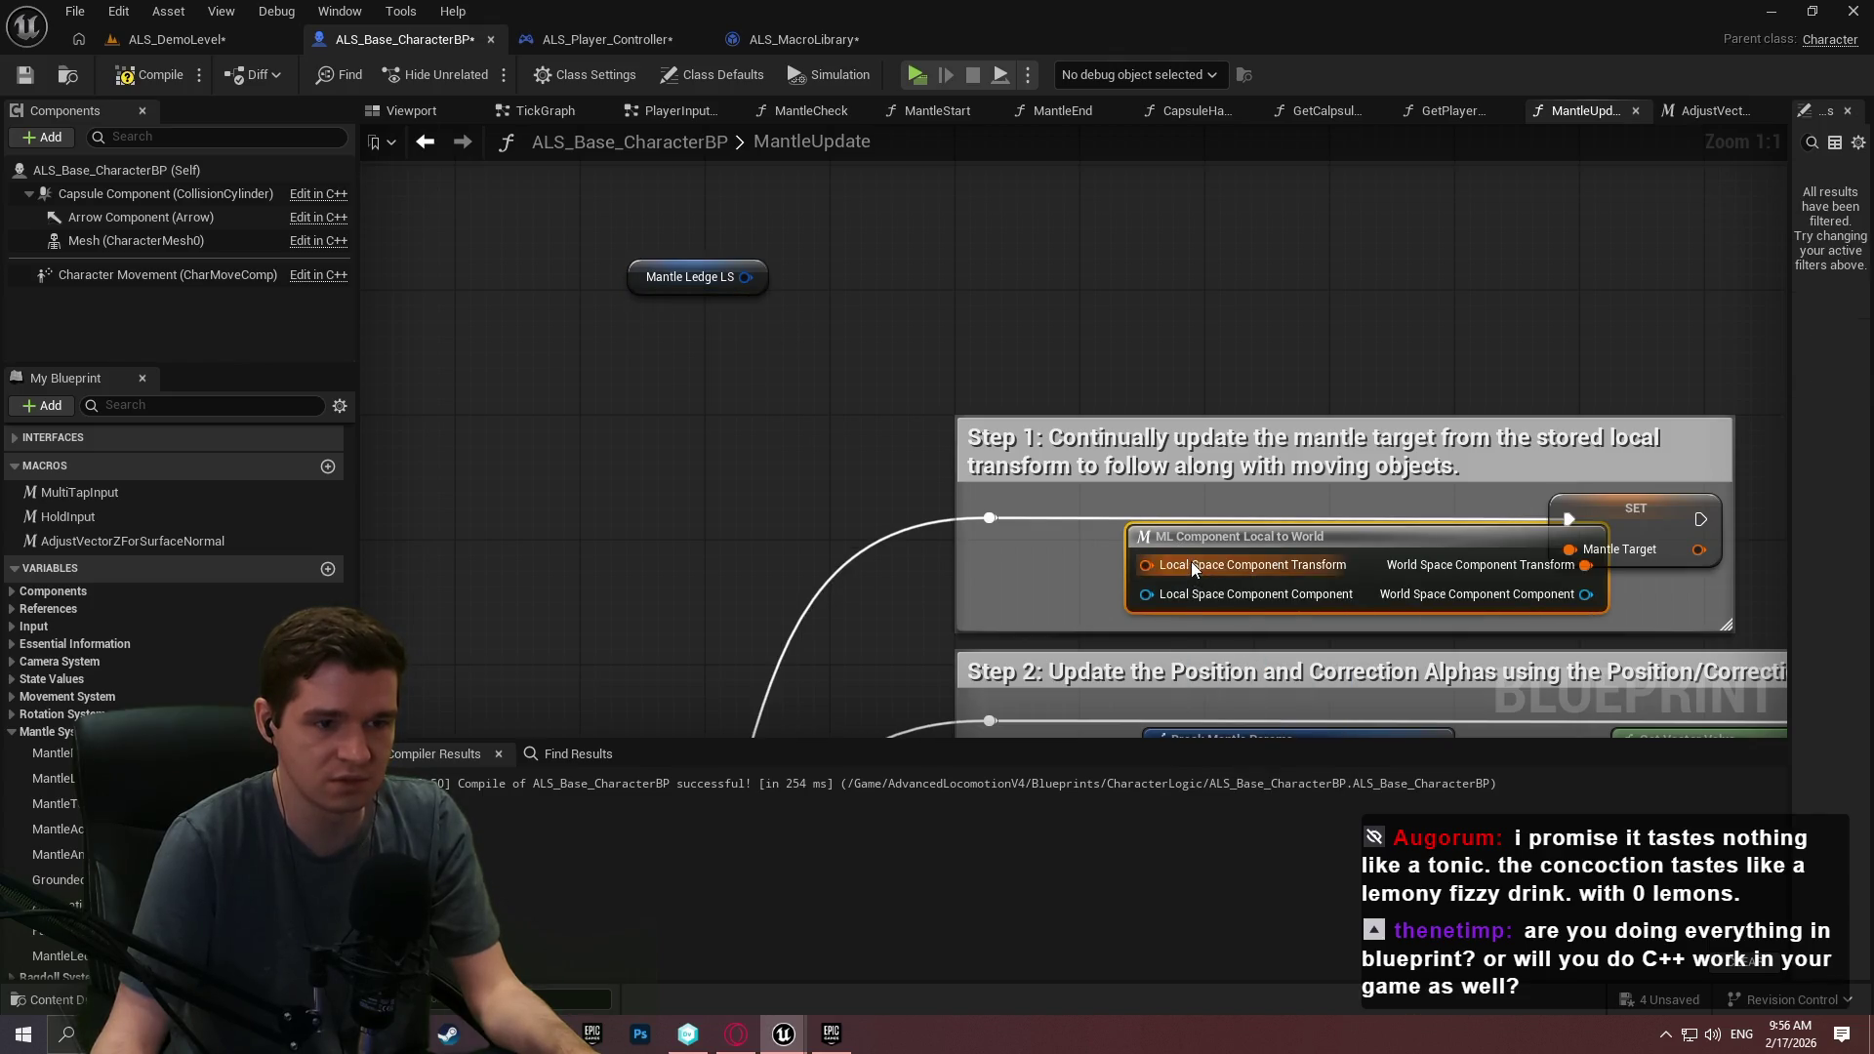
right_click(1193, 564)
left_click(1287, 676)
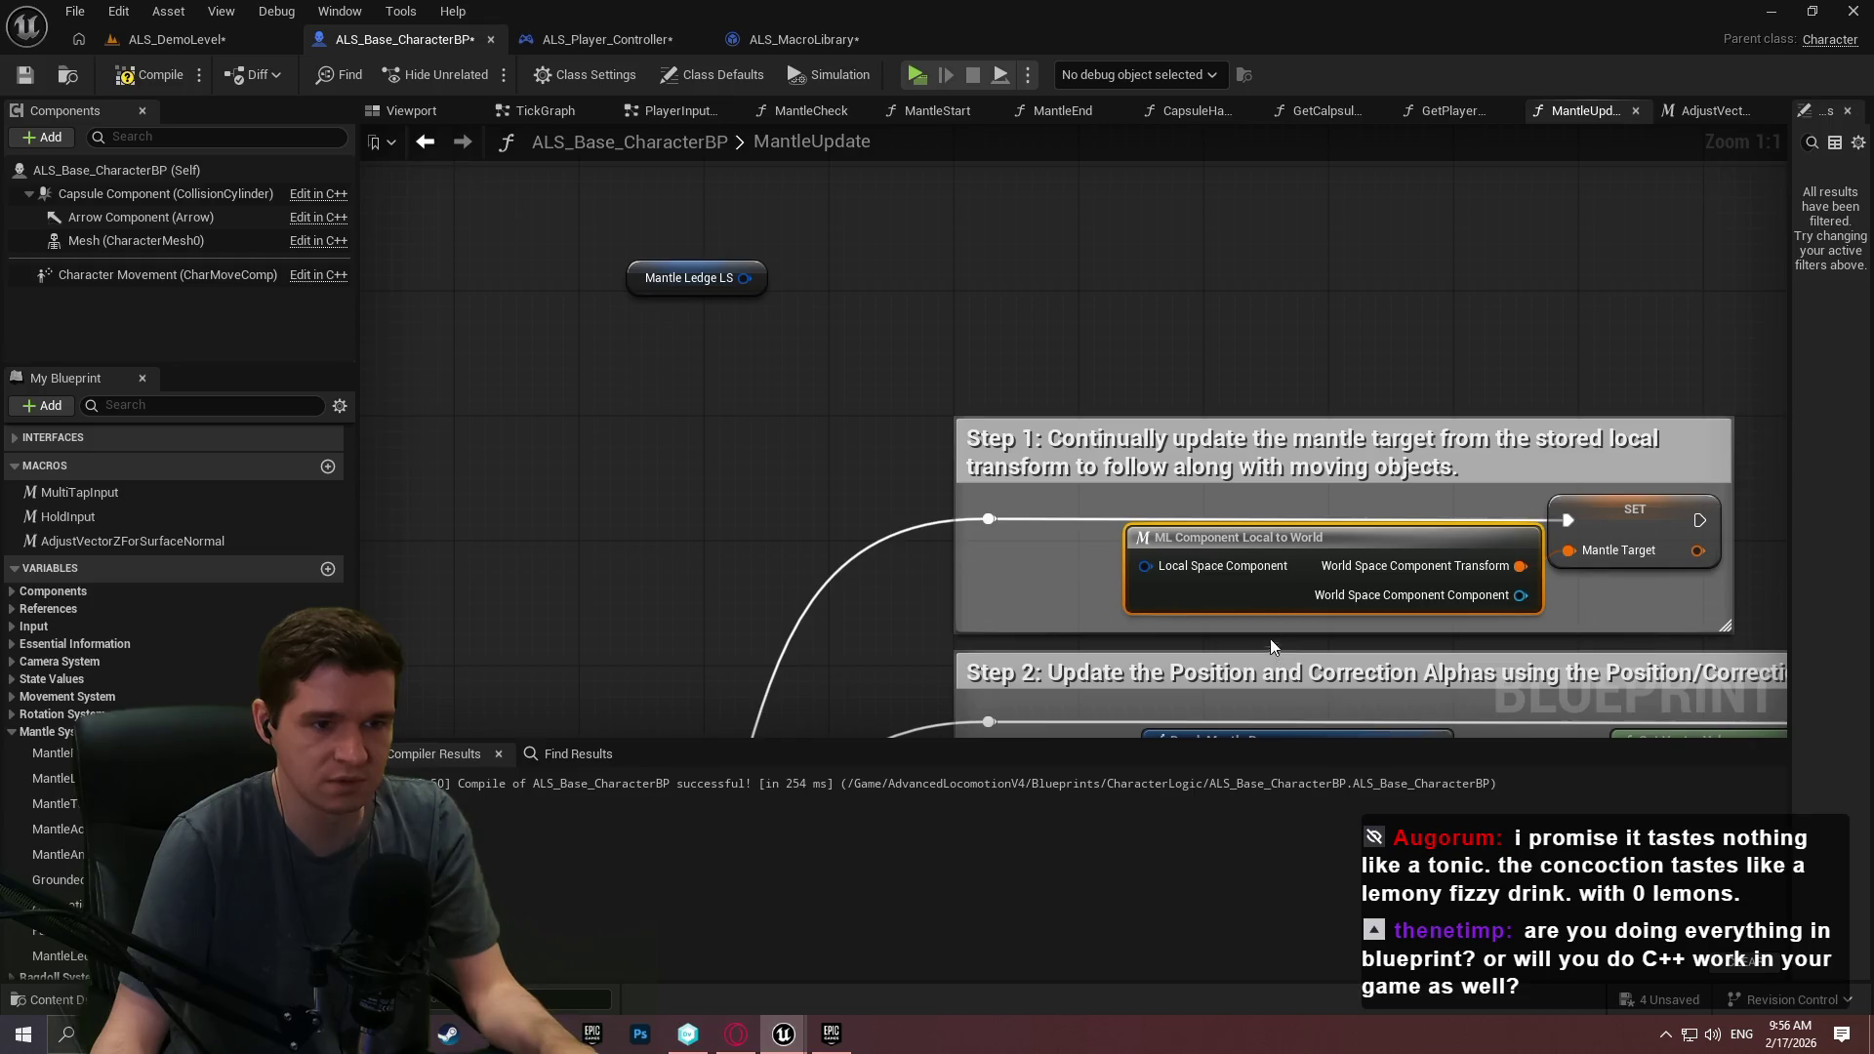
right_click(1203, 565)
left_click(1286, 674)
right_click(1163, 567)
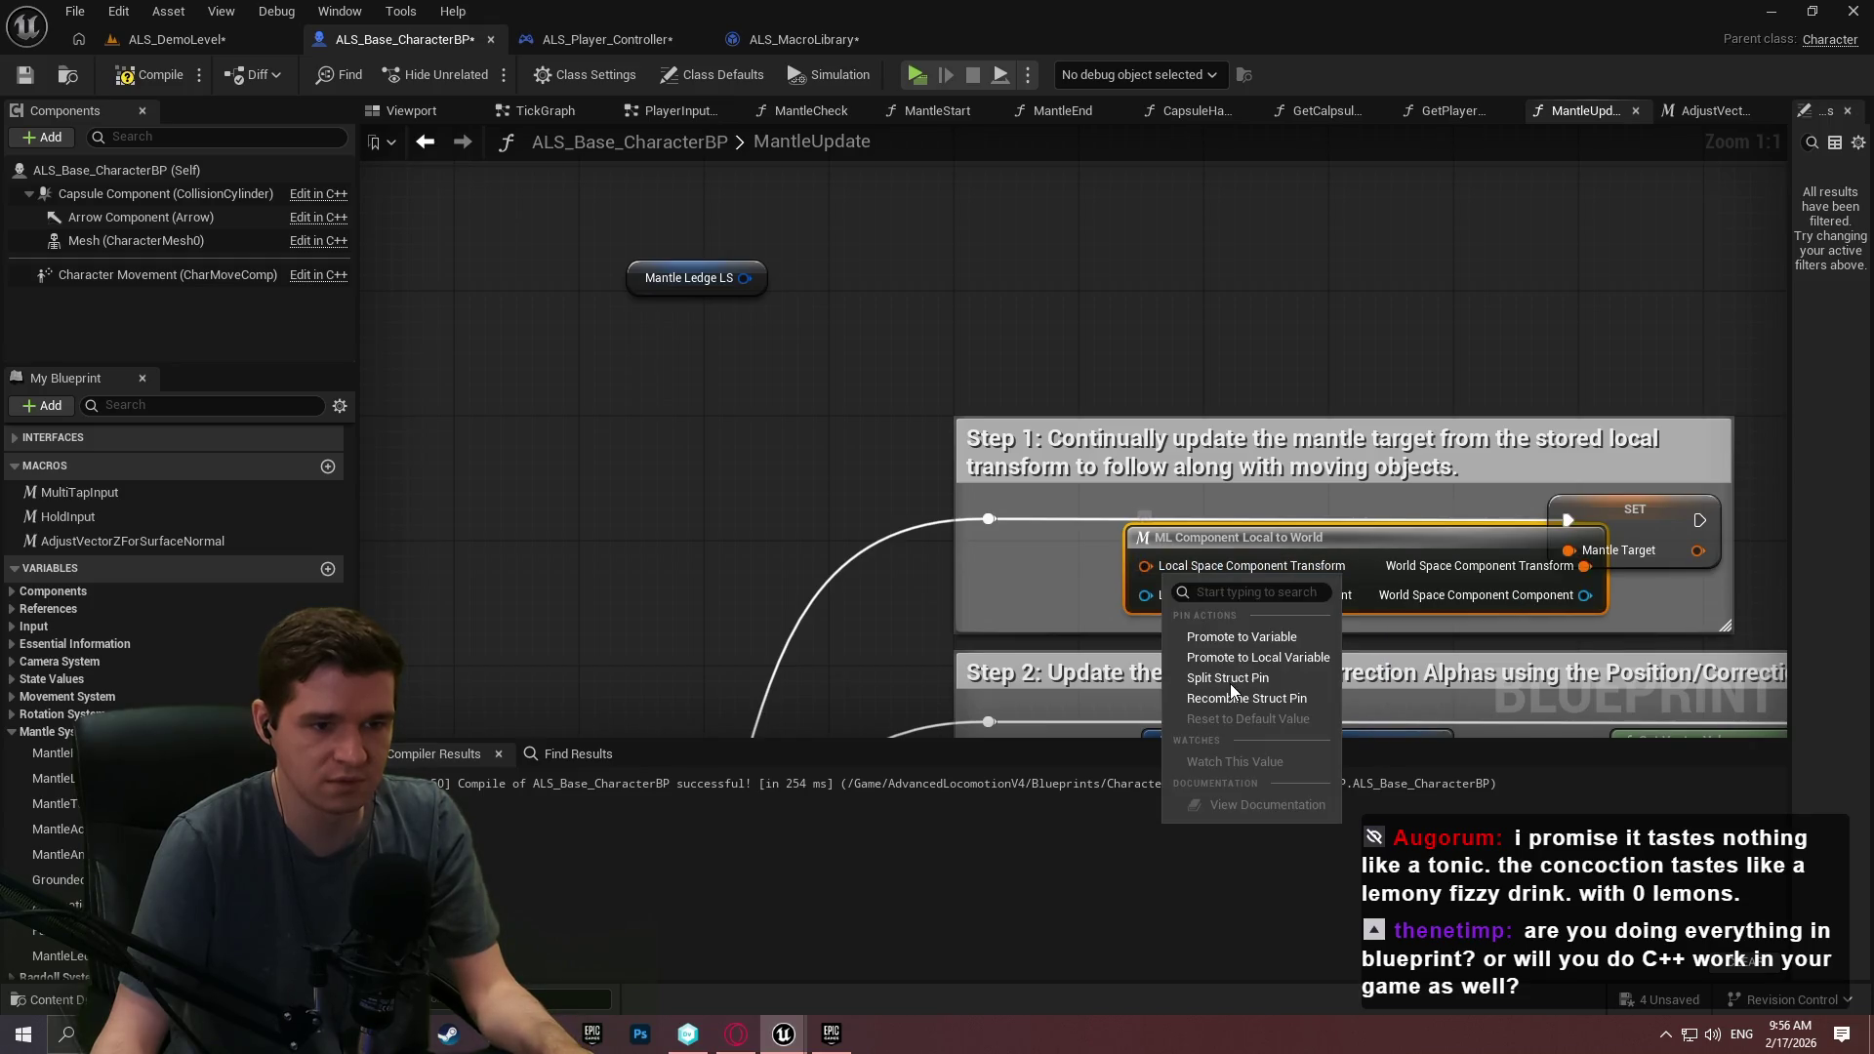
left_click(1230, 681)
Split the Mantle Ledge LS getter's transform and wire its location into the Location input.
right_click(745, 279)
left_click(780, 390)
left_click_drag(1240, 537, 1084, 179)
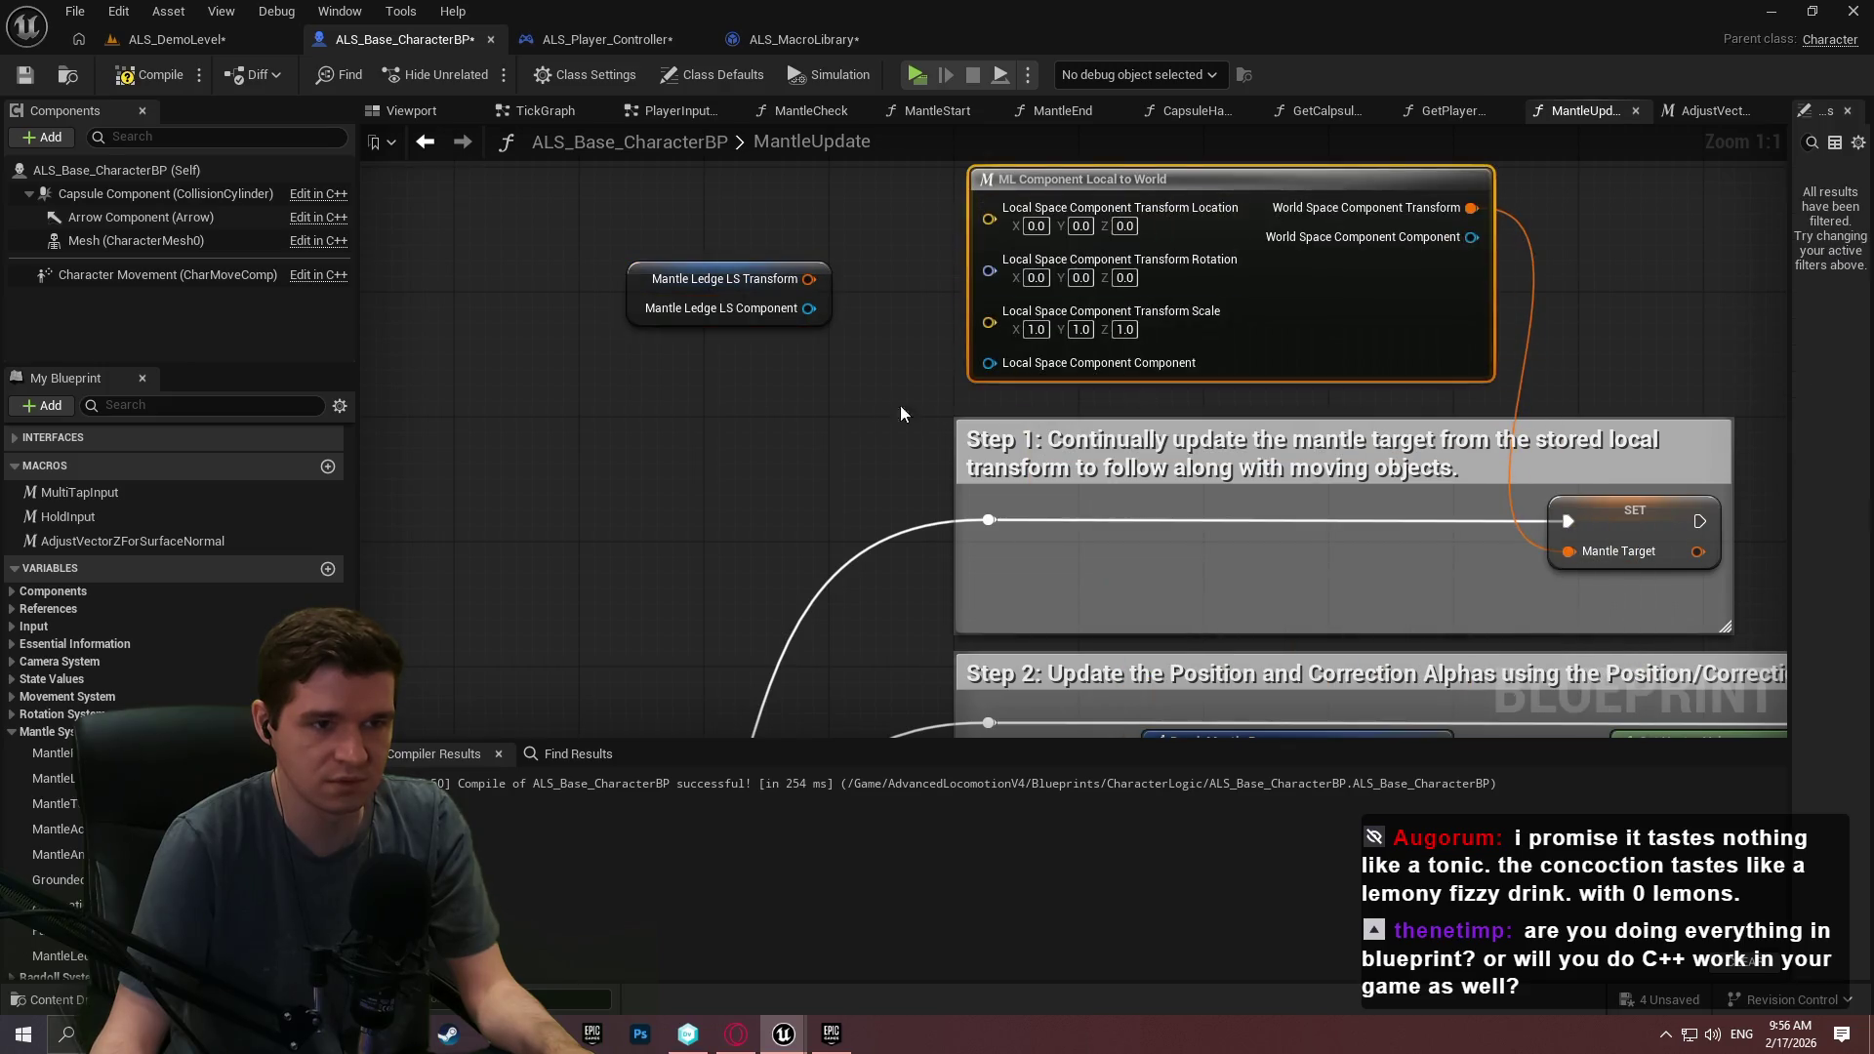
right_click(783, 278)
left_click(846, 385)
mouse_move(867, 270)
left_mouse_down()
mouse_move(680, 208)
mouse_move(989, 207)
left_mouse_up()
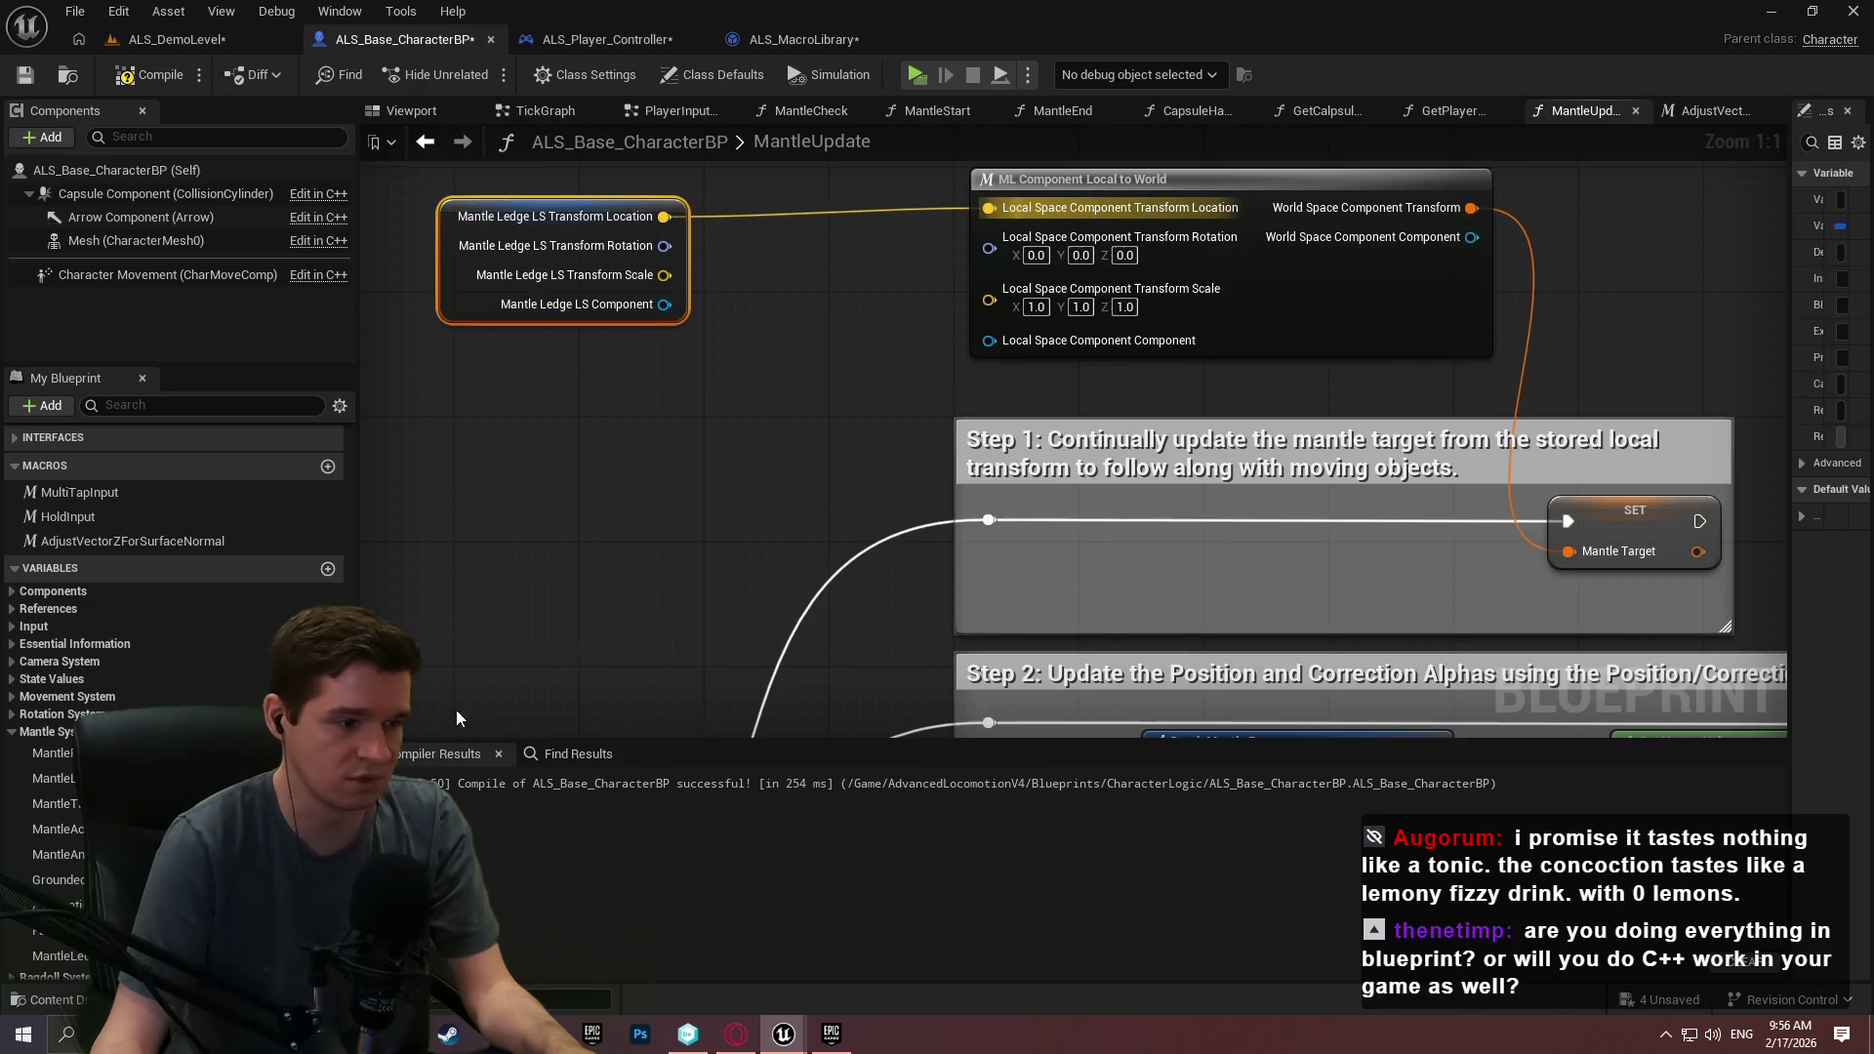
scroll(176, 585, "down", 2)
Add a split MantleLedgeLS_ABS getter feeding Scale, then return to ALS_DemoLevel.
left_click_drag(68, 715, 427, 390)
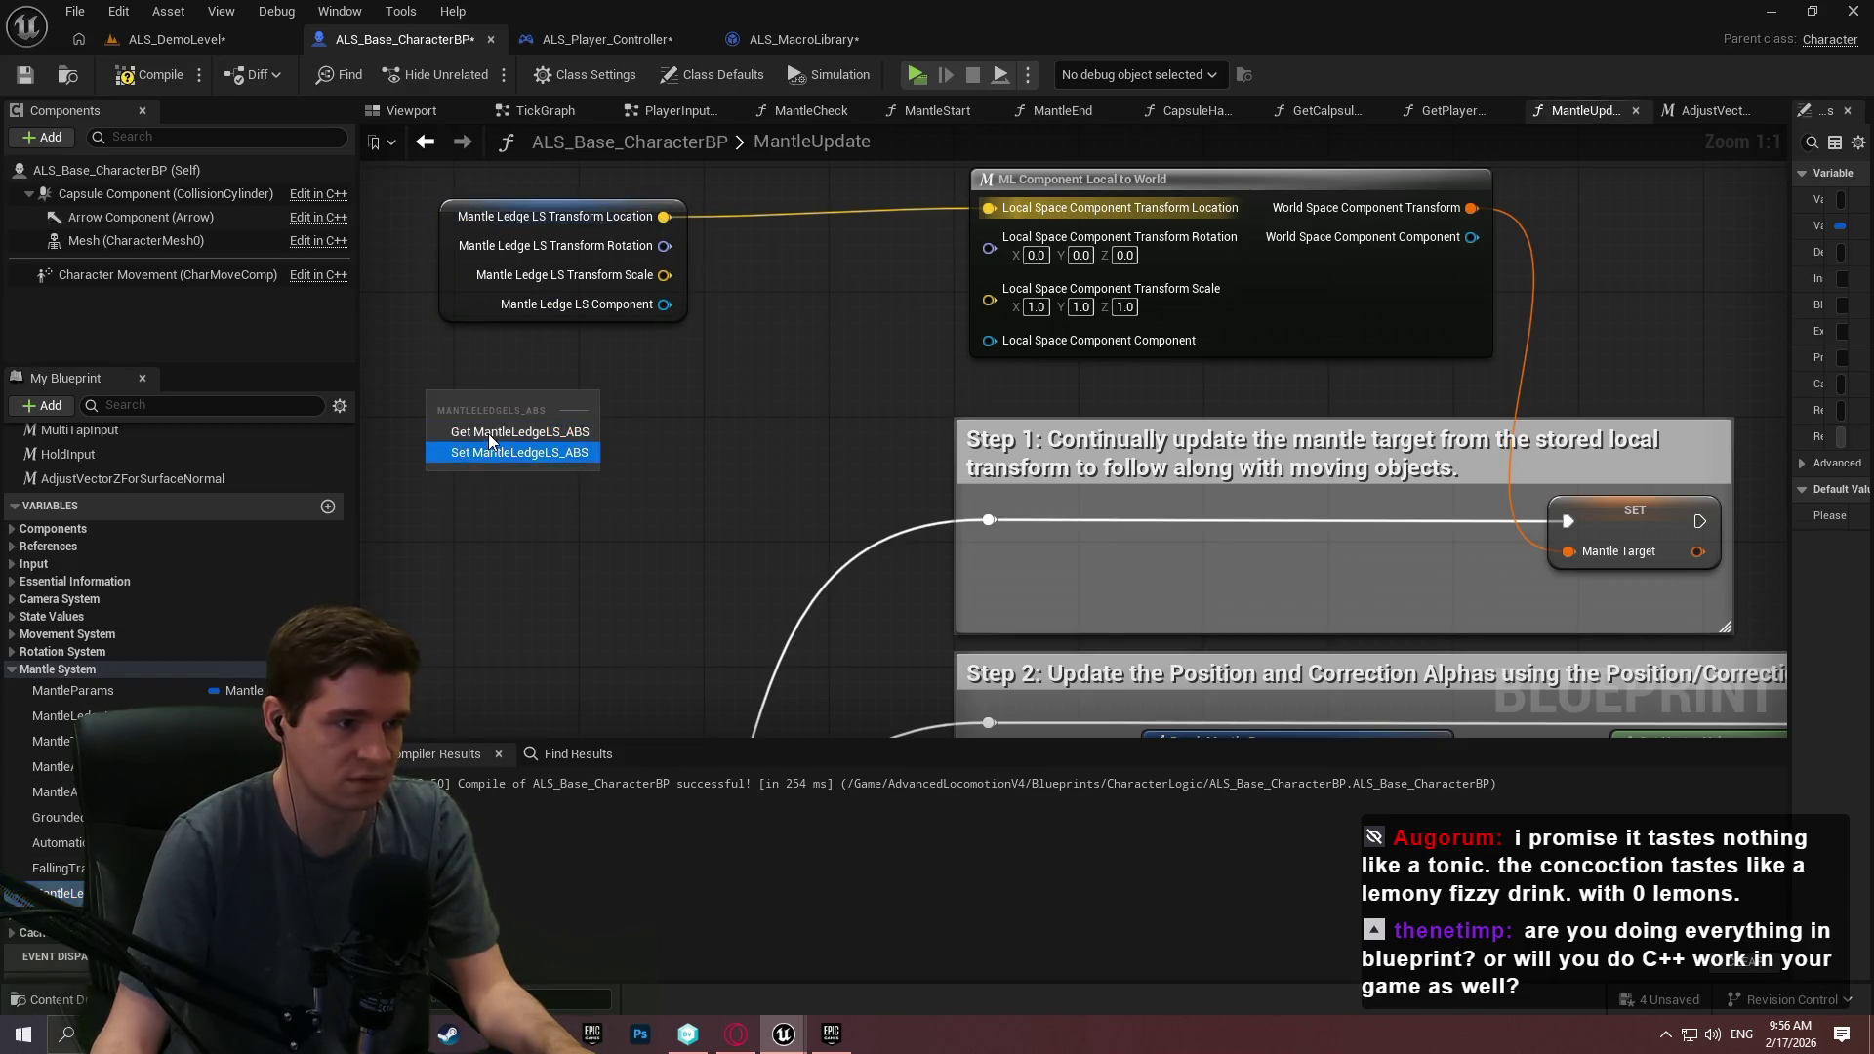
left_click(459, 401)
right_click(566, 404)
left_click(622, 509)
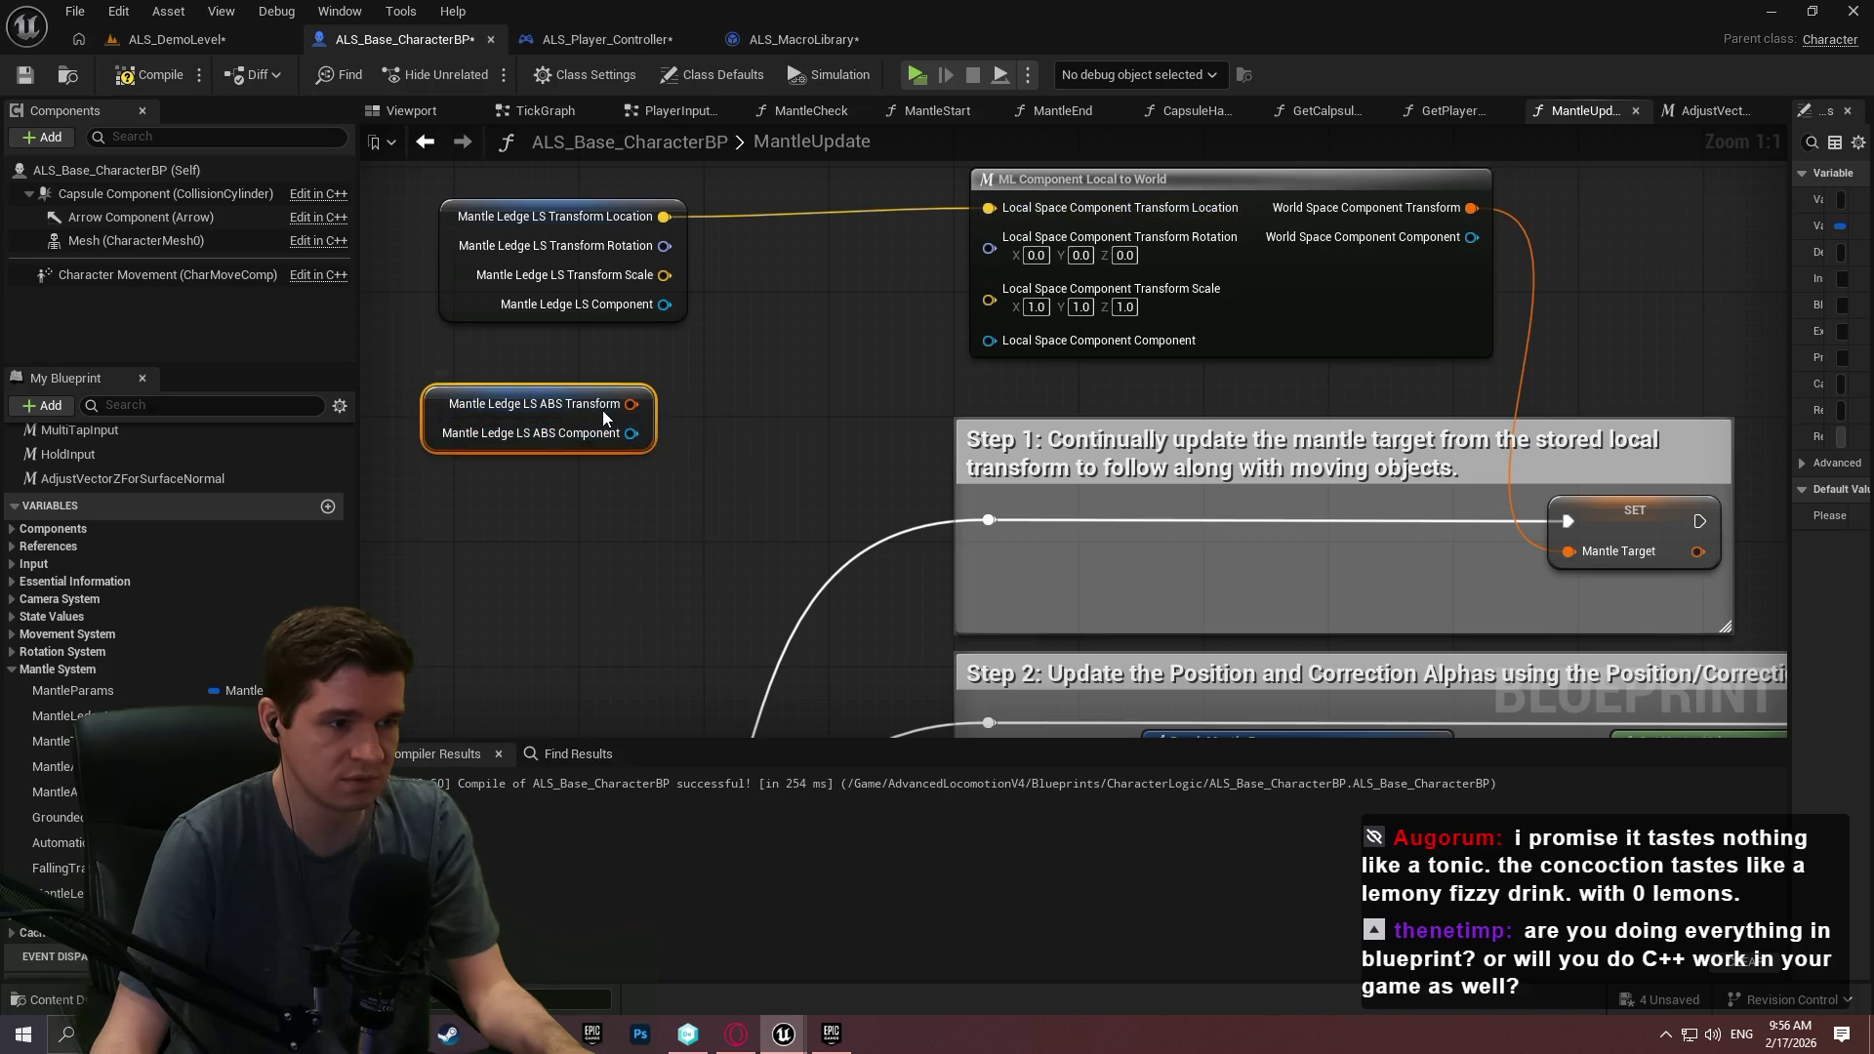
right_click(615, 406)
left_click(672, 514)
mouse_move(674, 433)
left_mouse_down()
mouse_move(981, 246)
mouse_move(709, 459)
mouse_move(674, 461)
mouse_move(1016, 311)
mouse_move(989, 295)
left_mouse_up()
scroll(1256, 412, "down", 2)
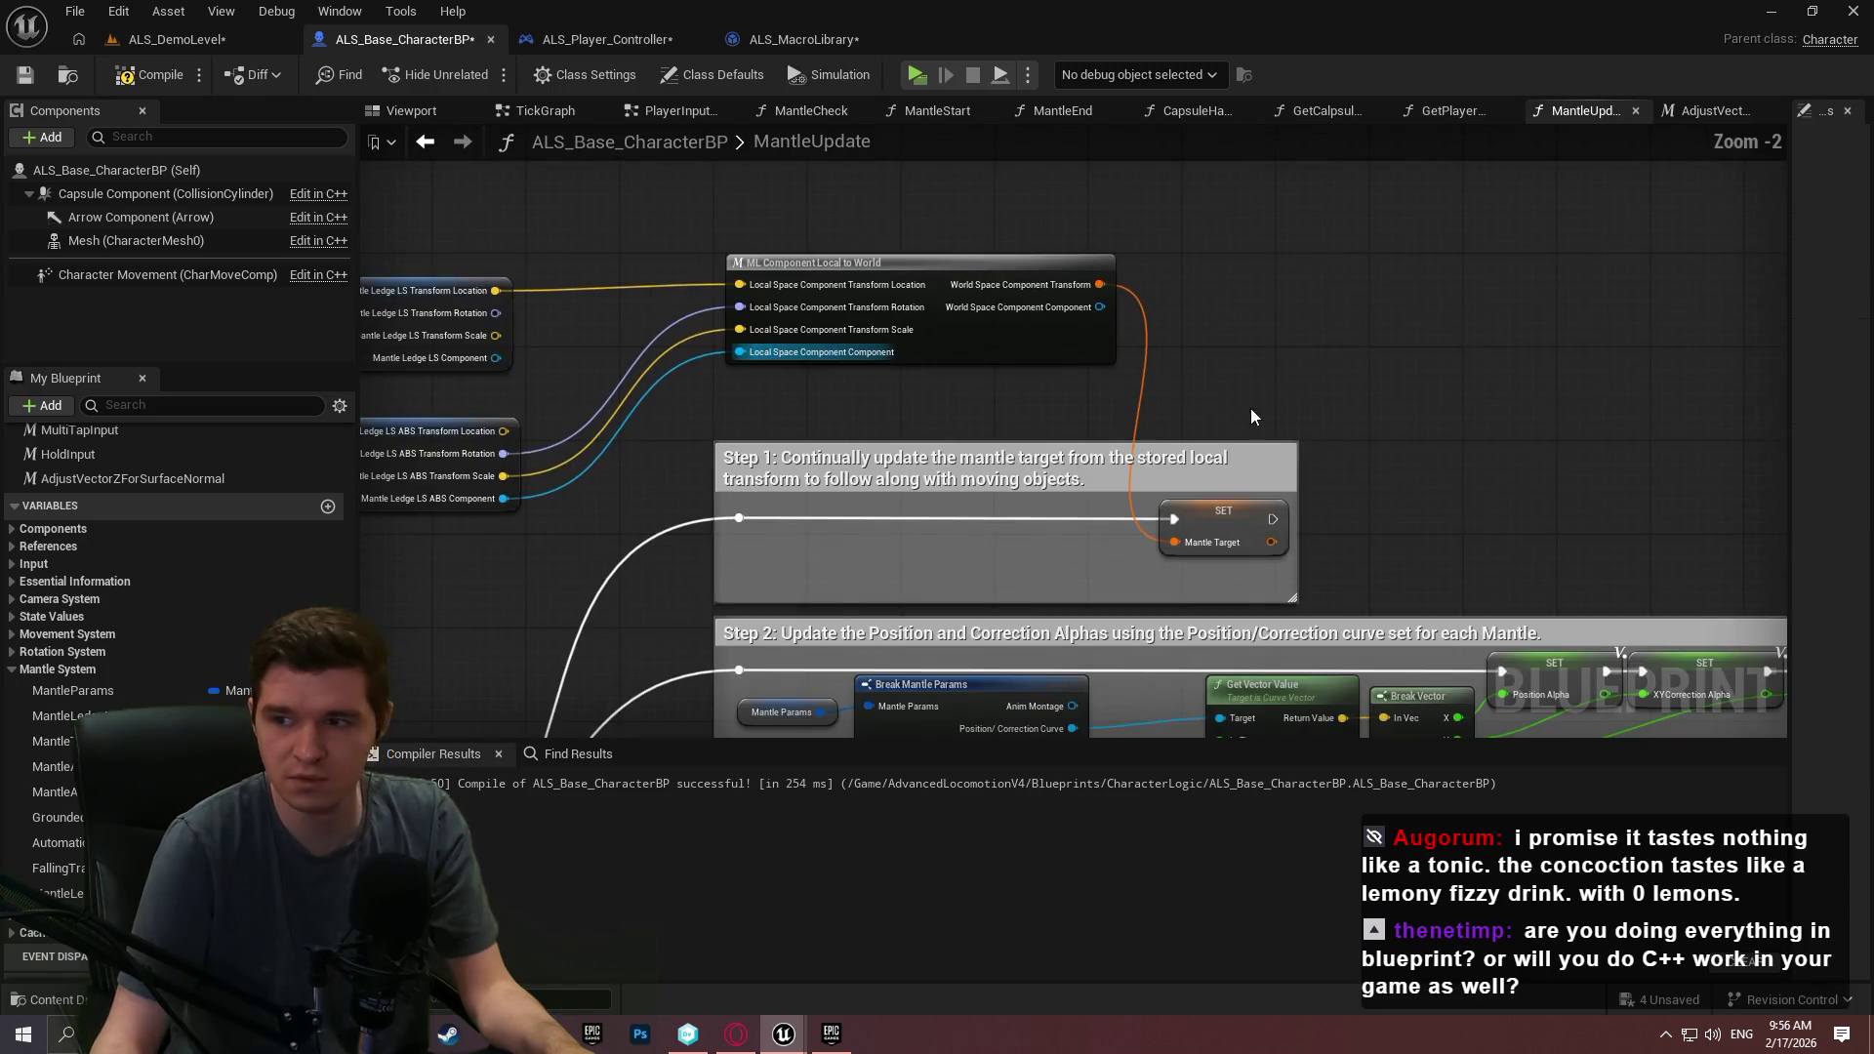
left_click_drag(1256, 412, 1199, 338)
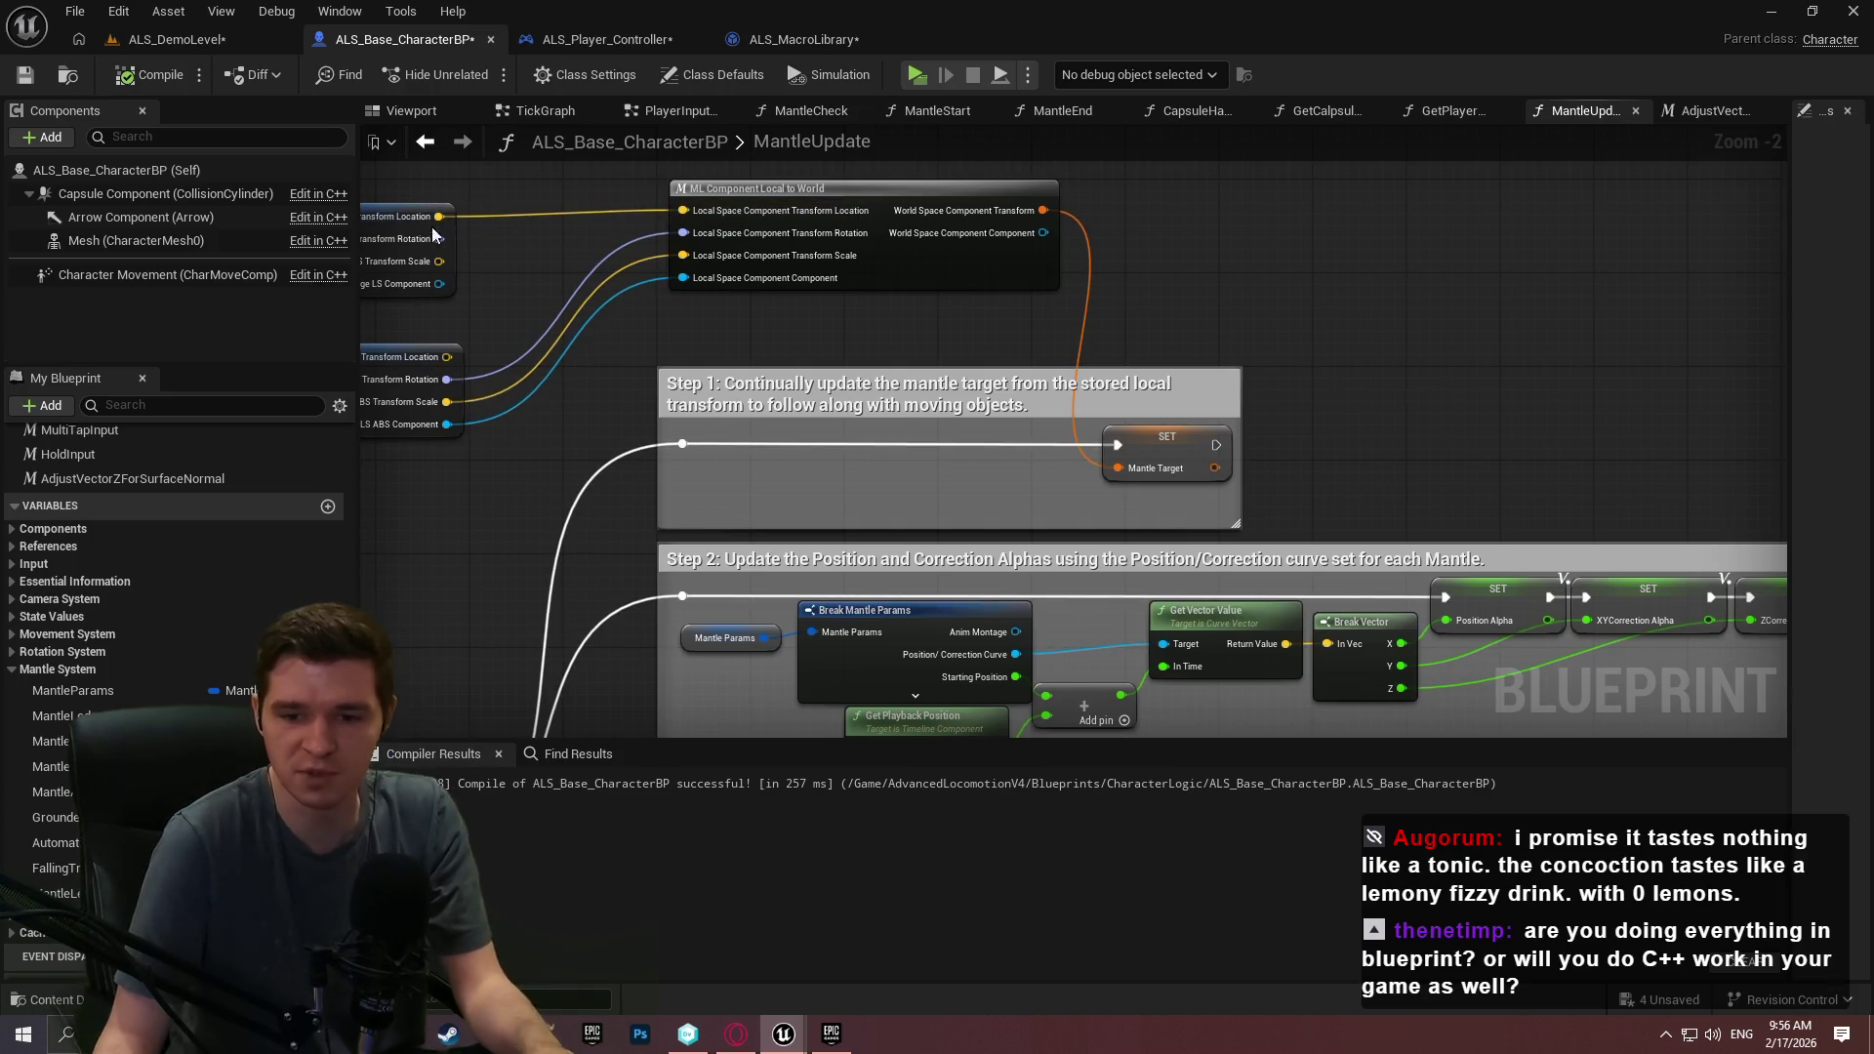
left_click(157, 43)
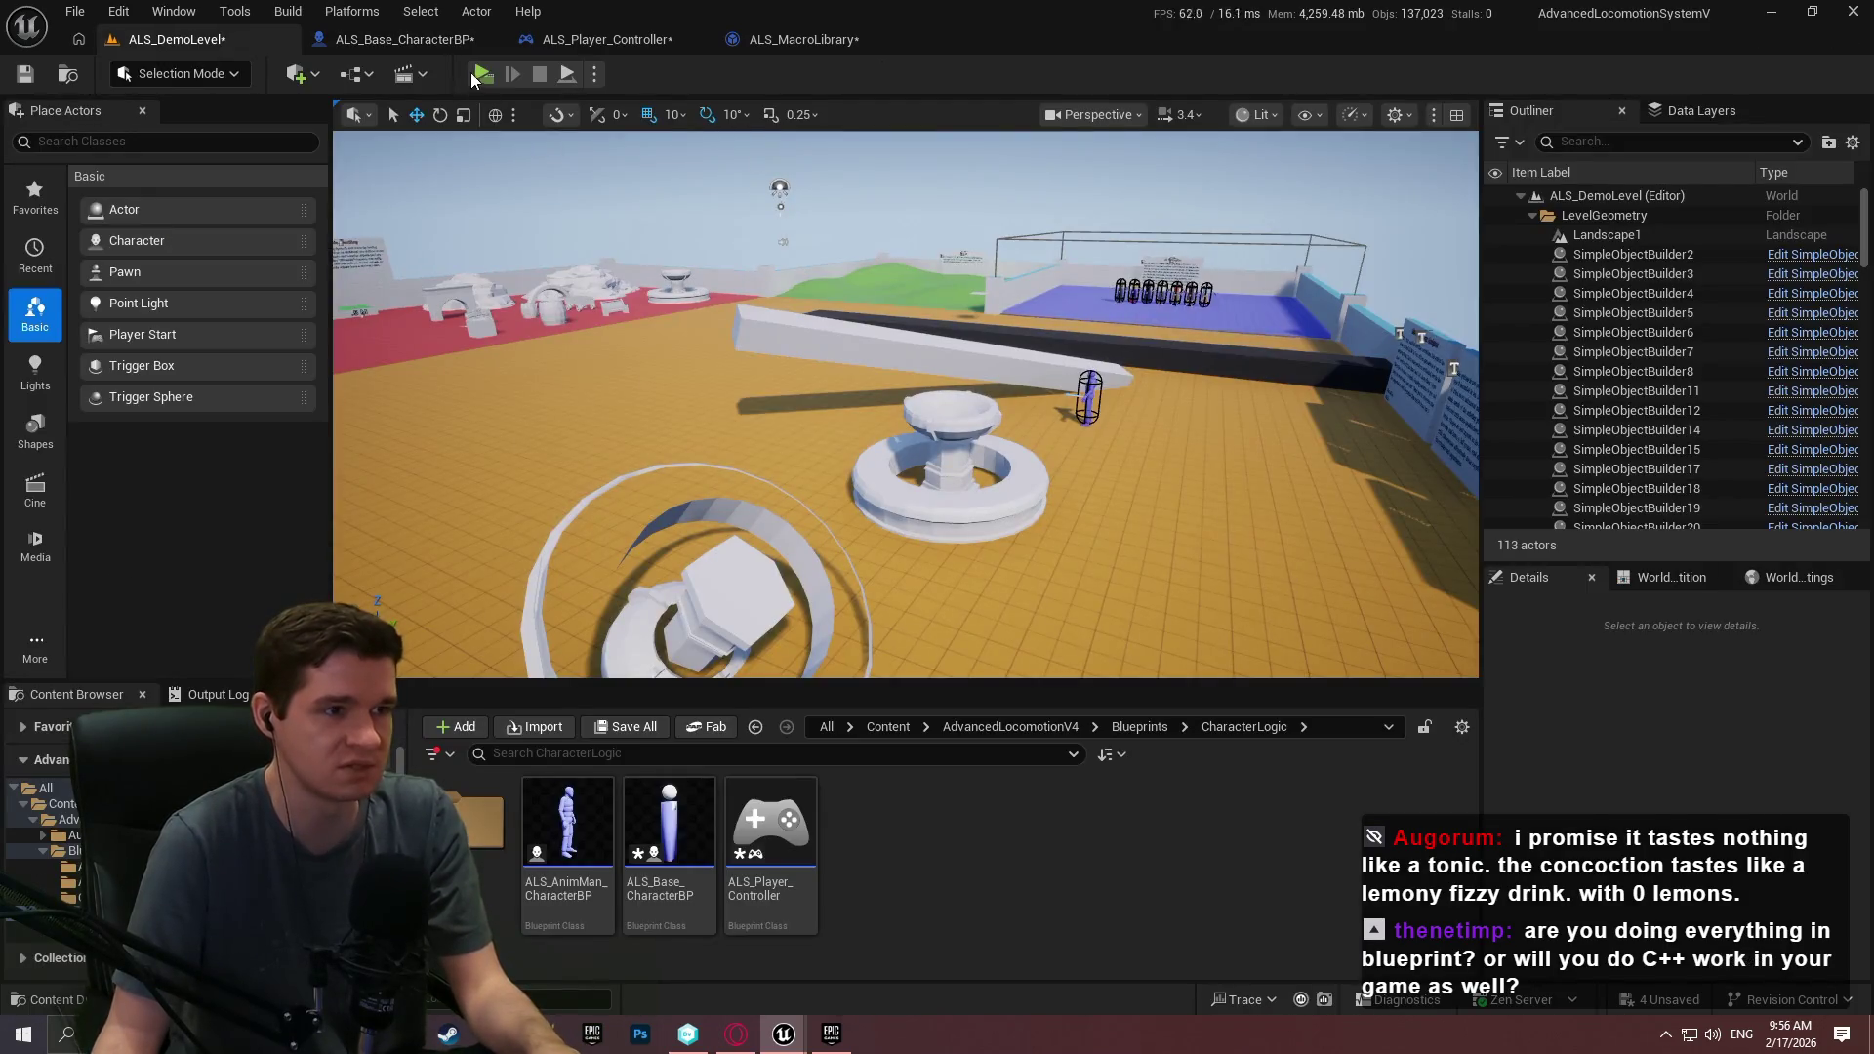
Start a play test and mantle the character up onto the white wall and beam.
key("alt+p")
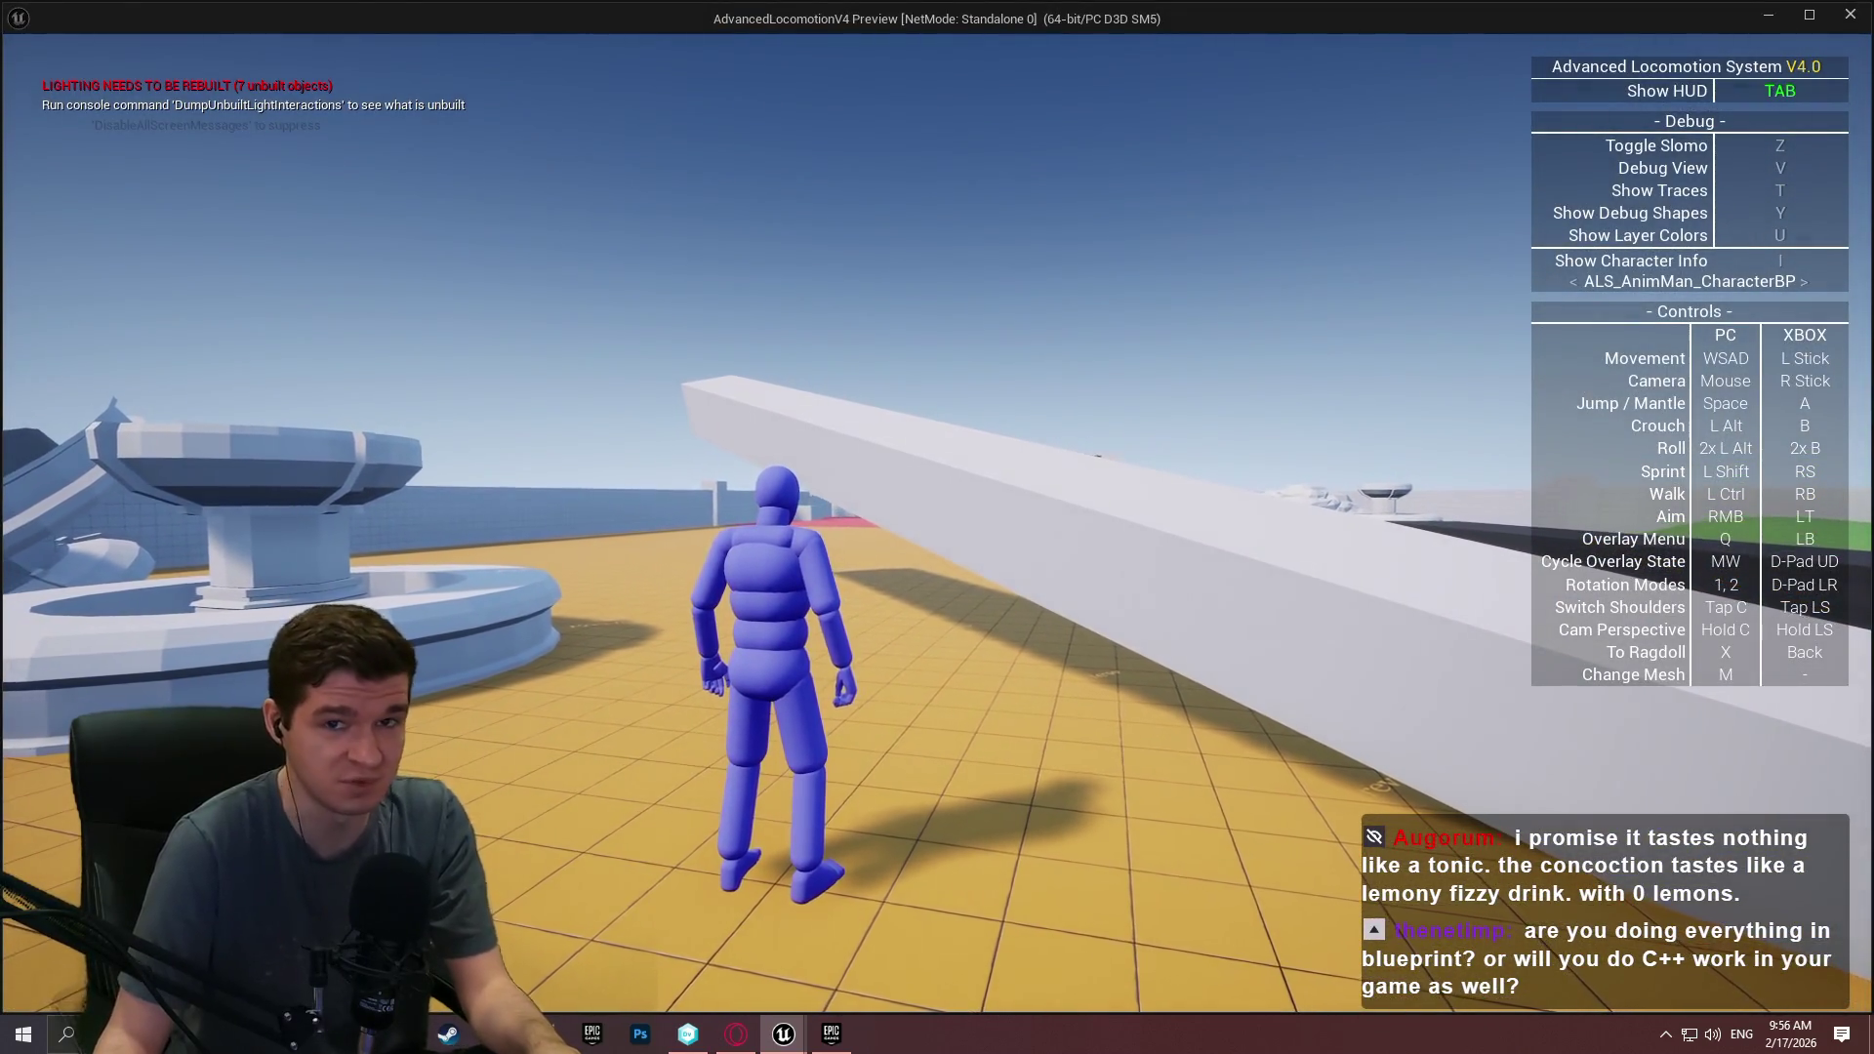
key("w")
key("space")
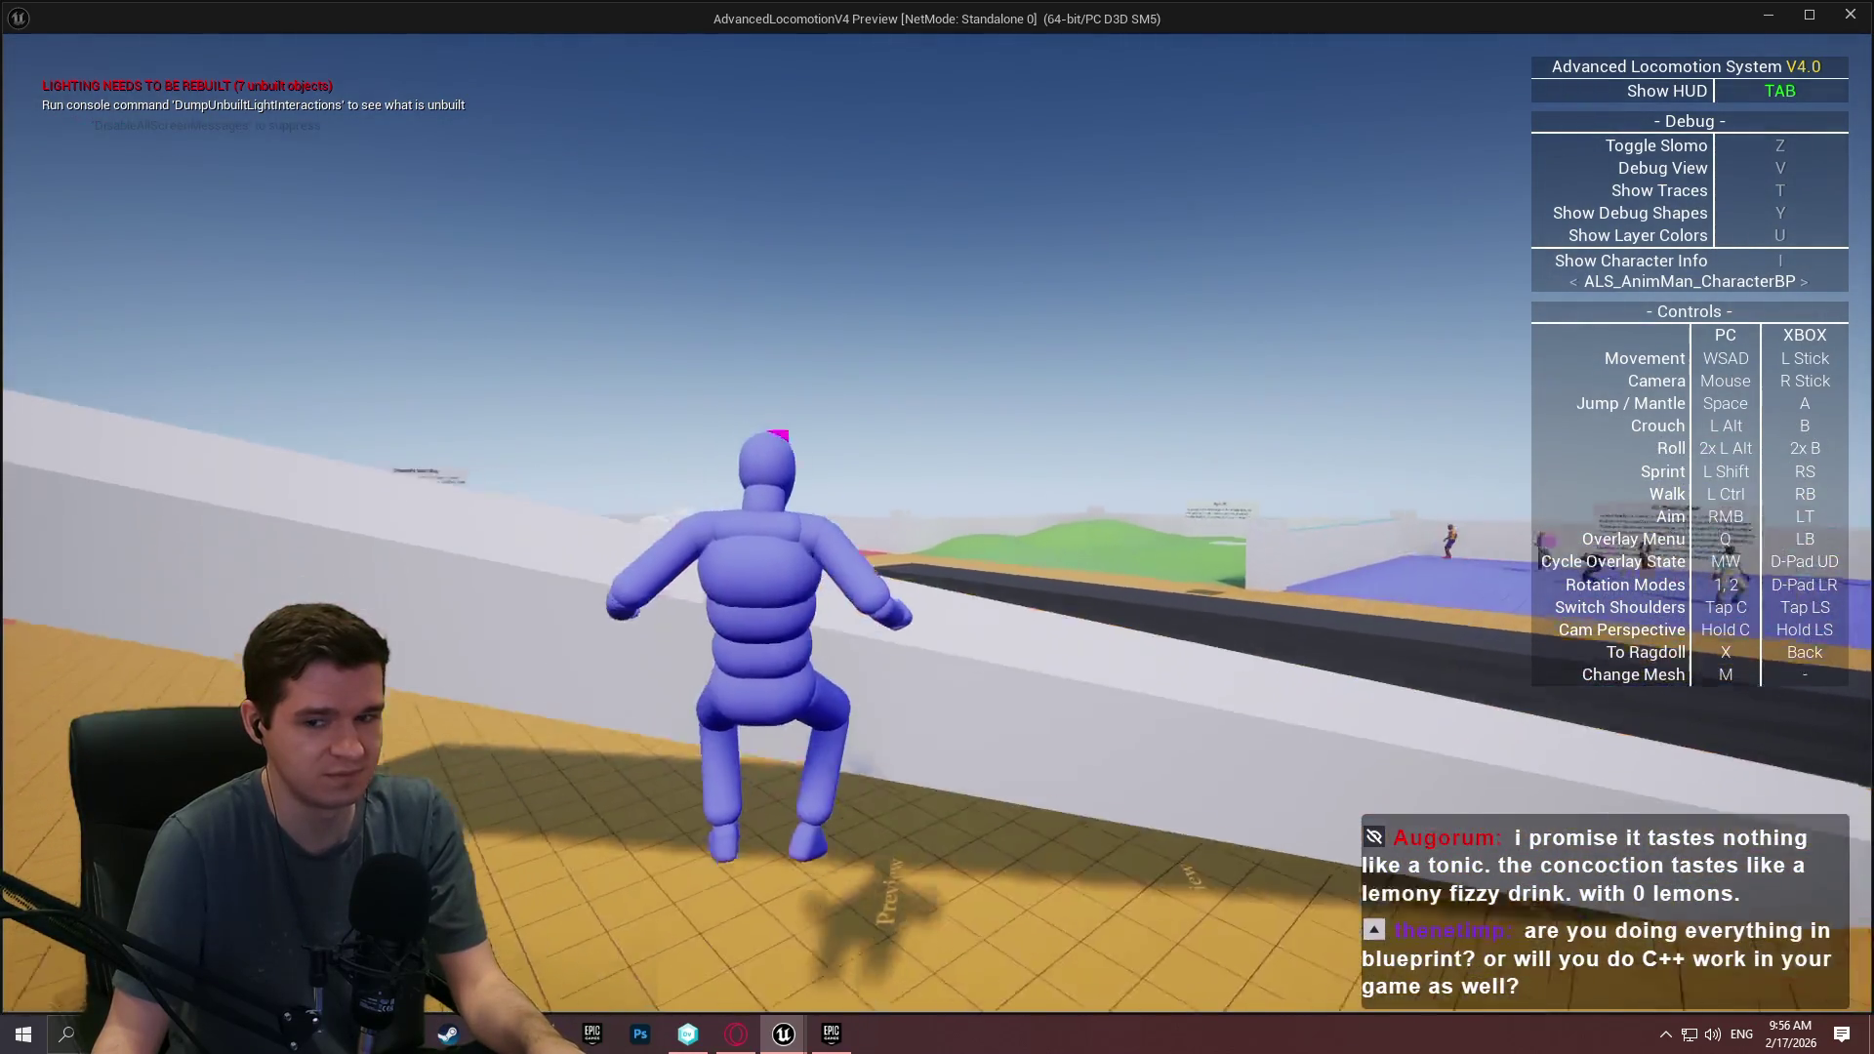
key("w")
key("space")
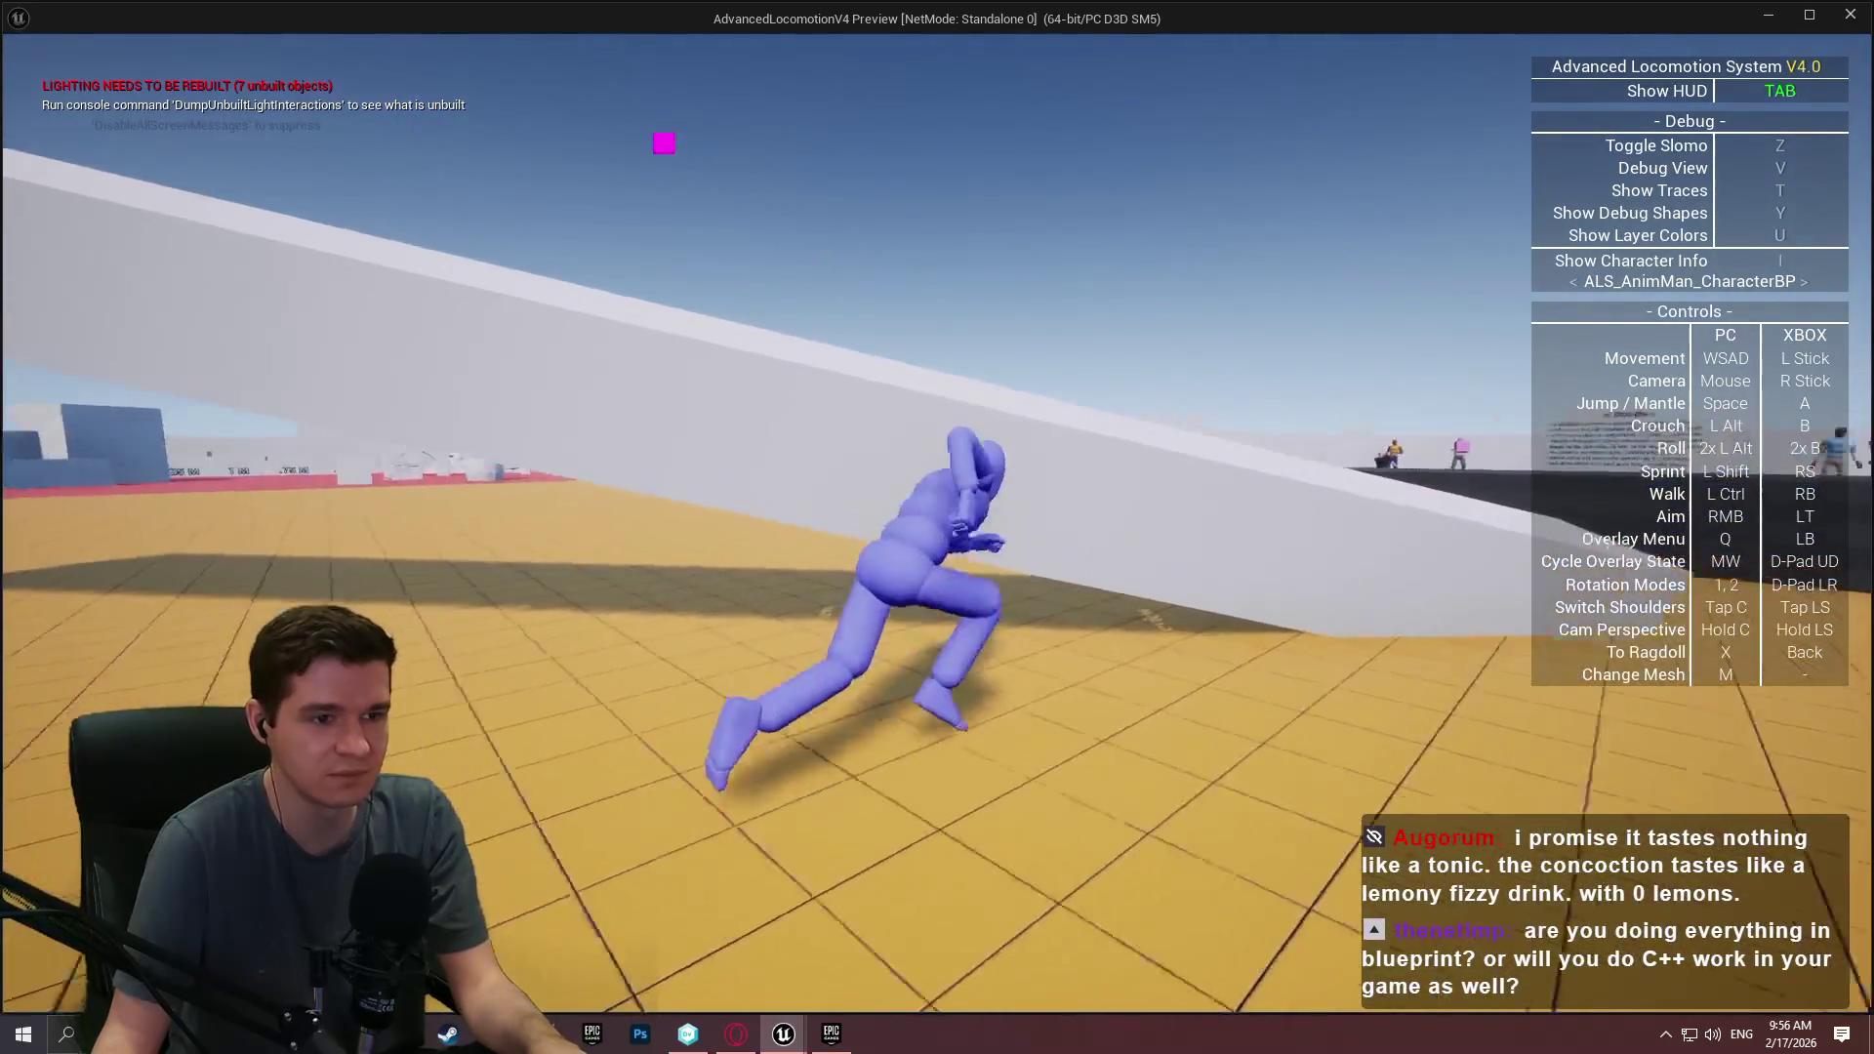
key("space")
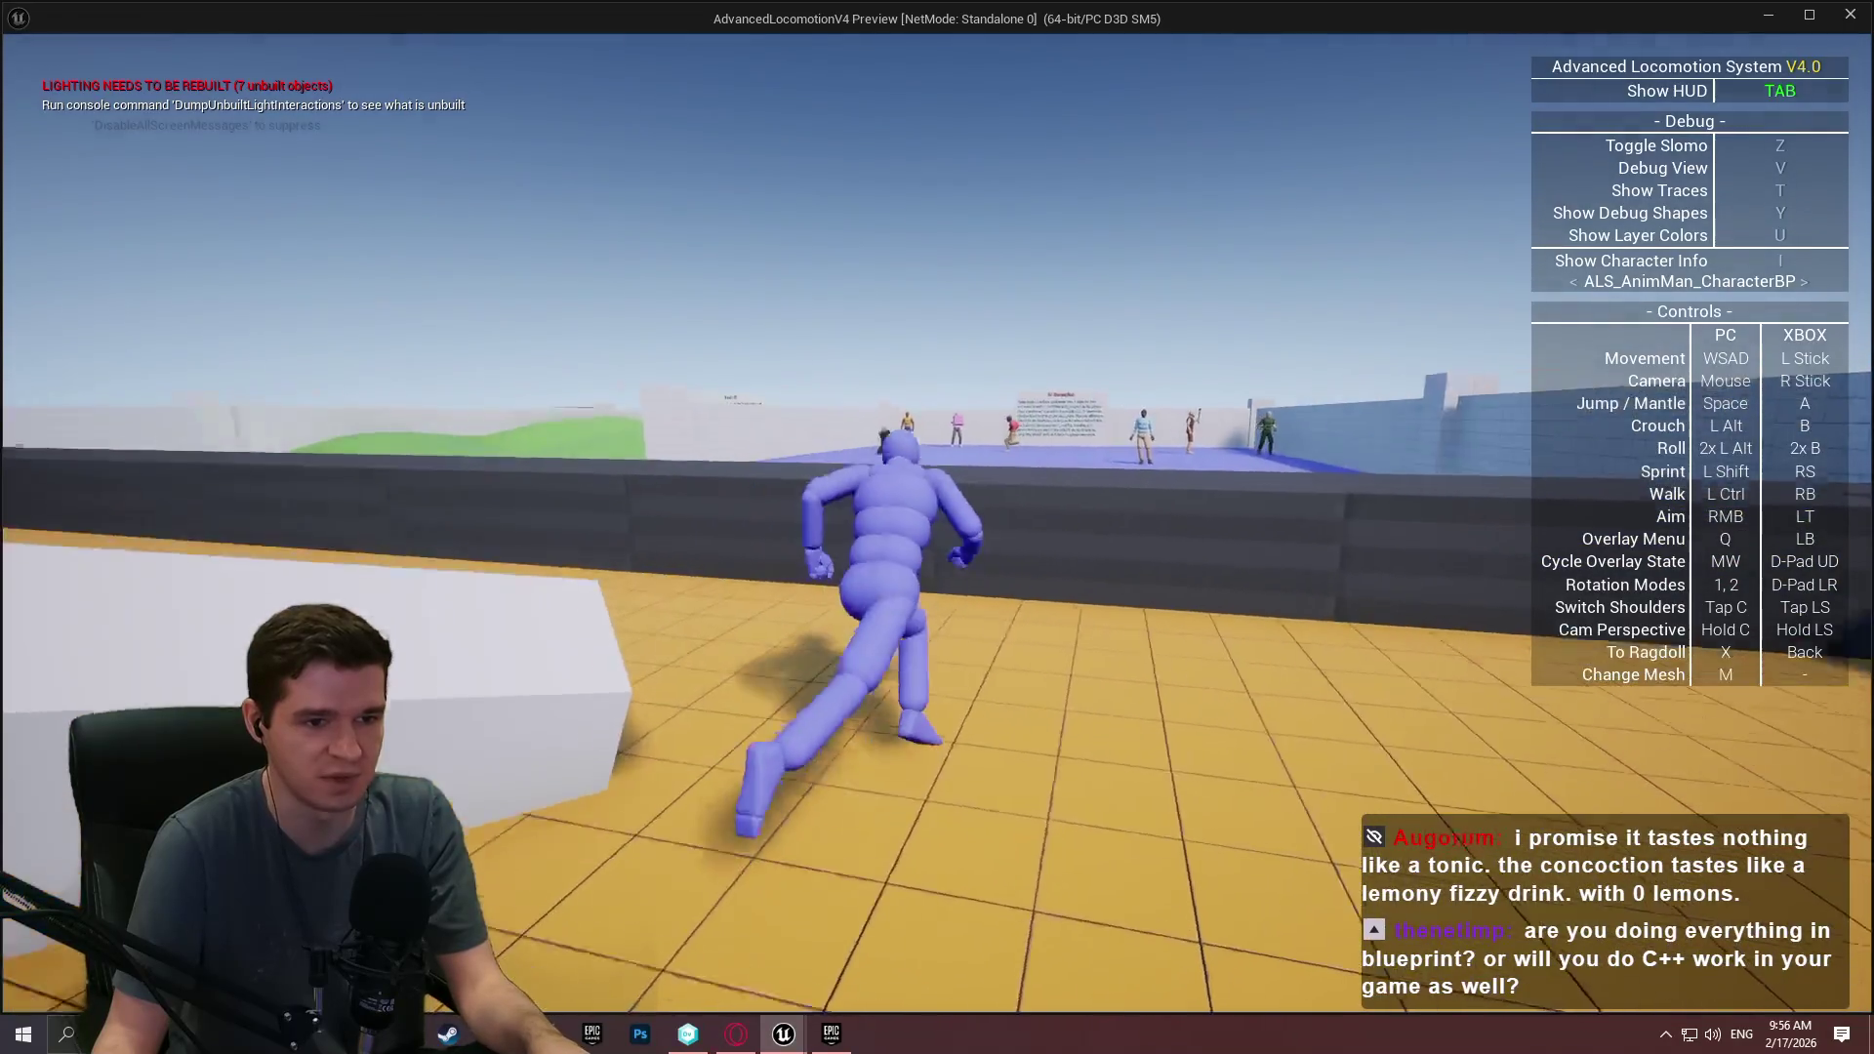
key("space")
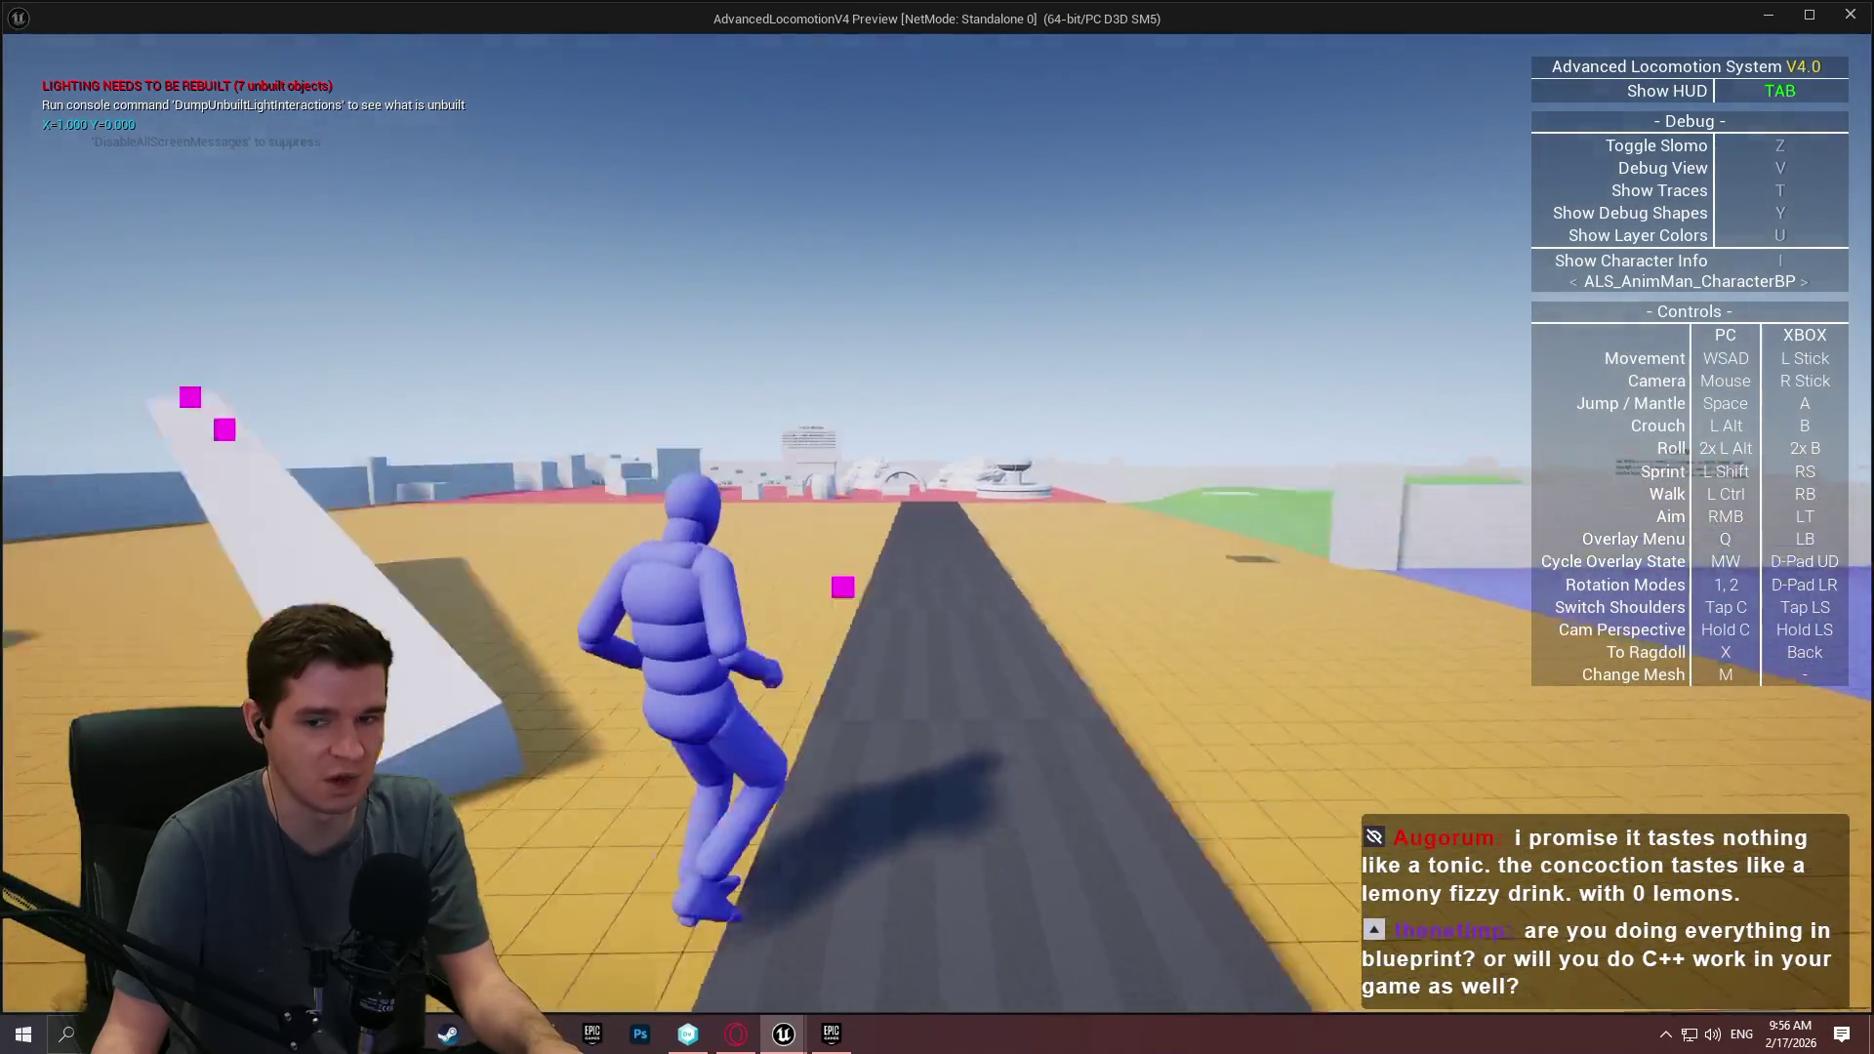
key("space")
key("space")
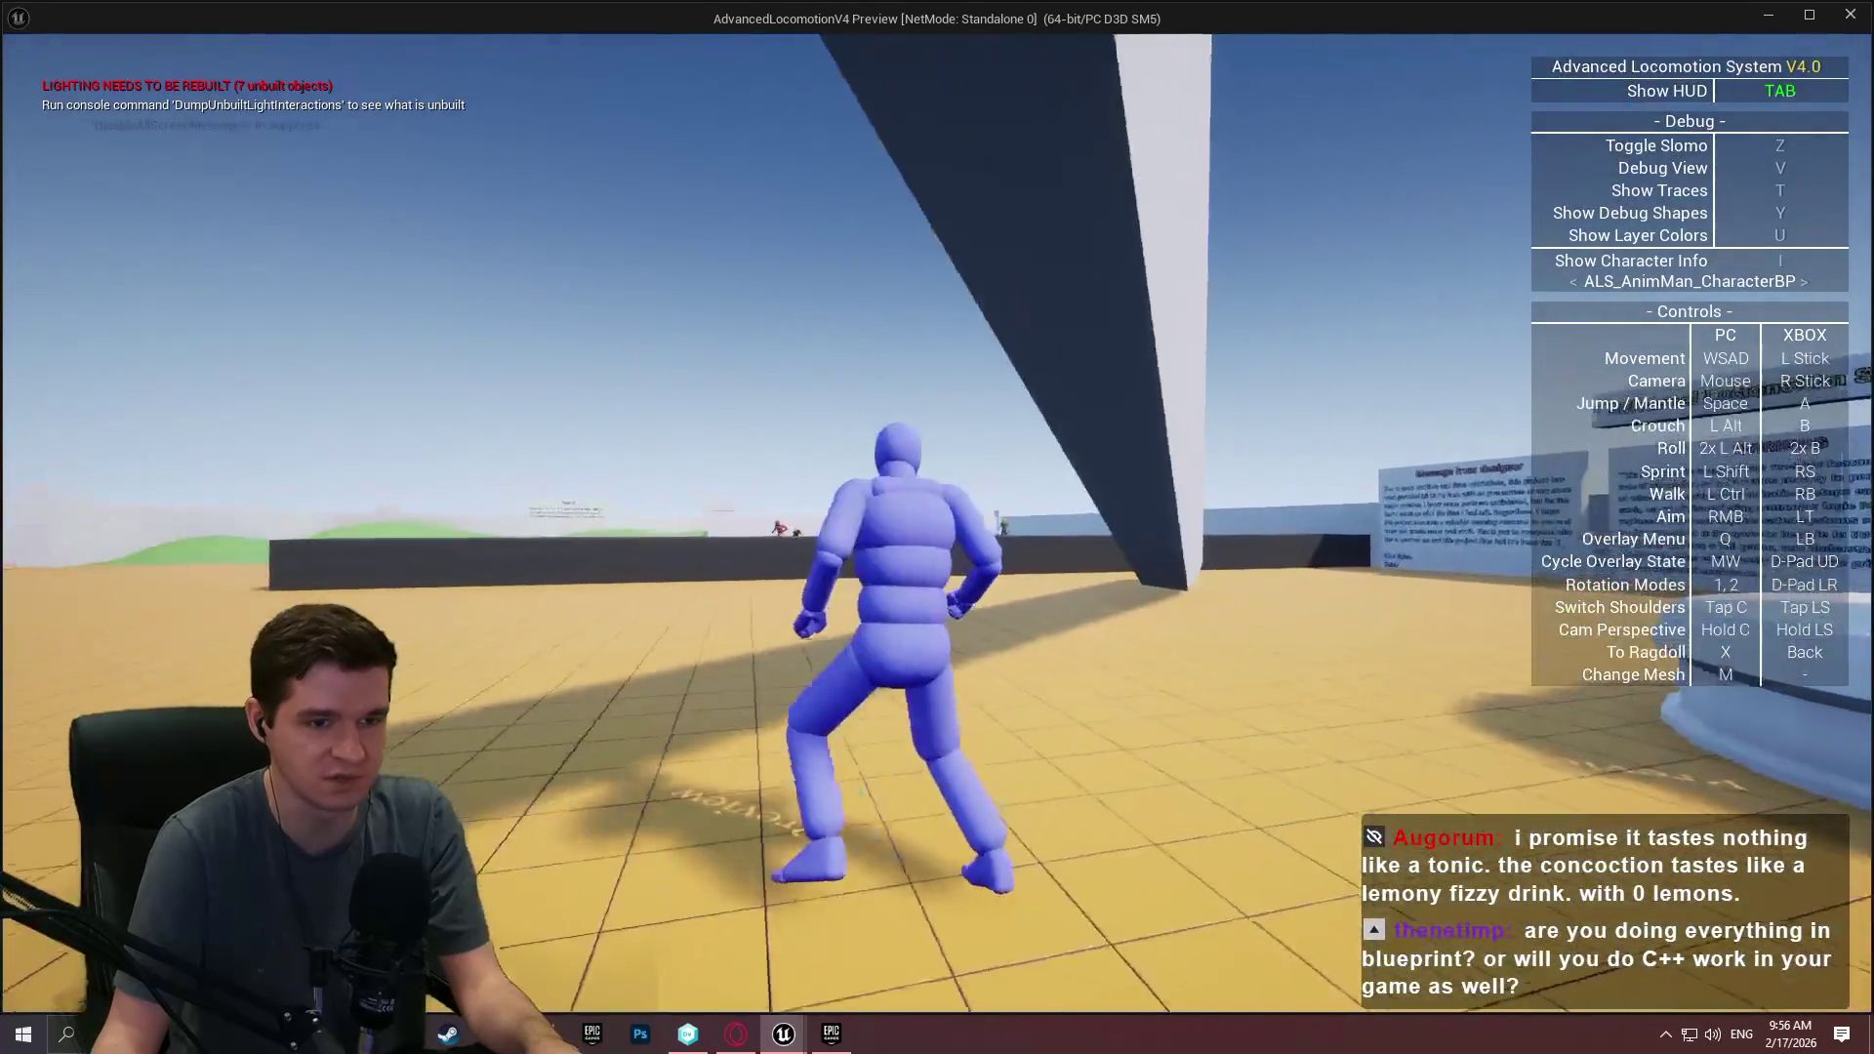
Walk off and mantle back onto the white wall and higher ledge, then stop play.
key("w")
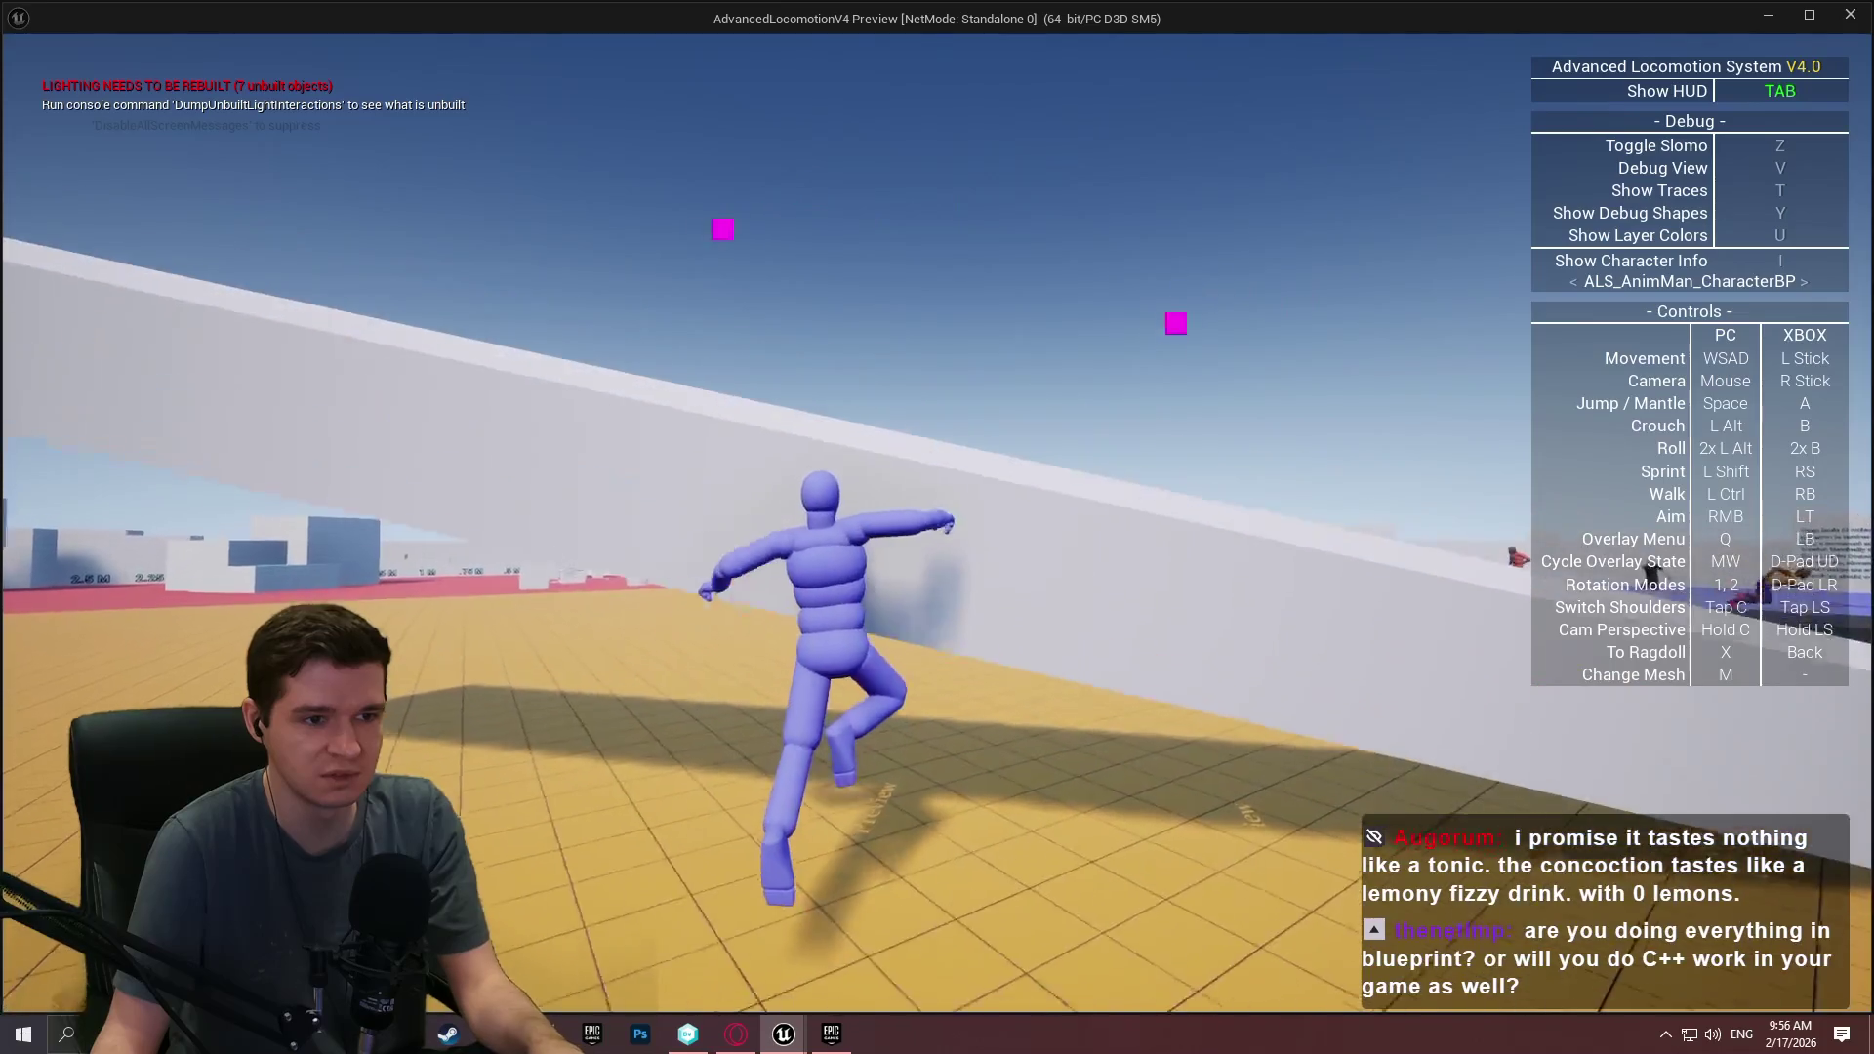
key("space")
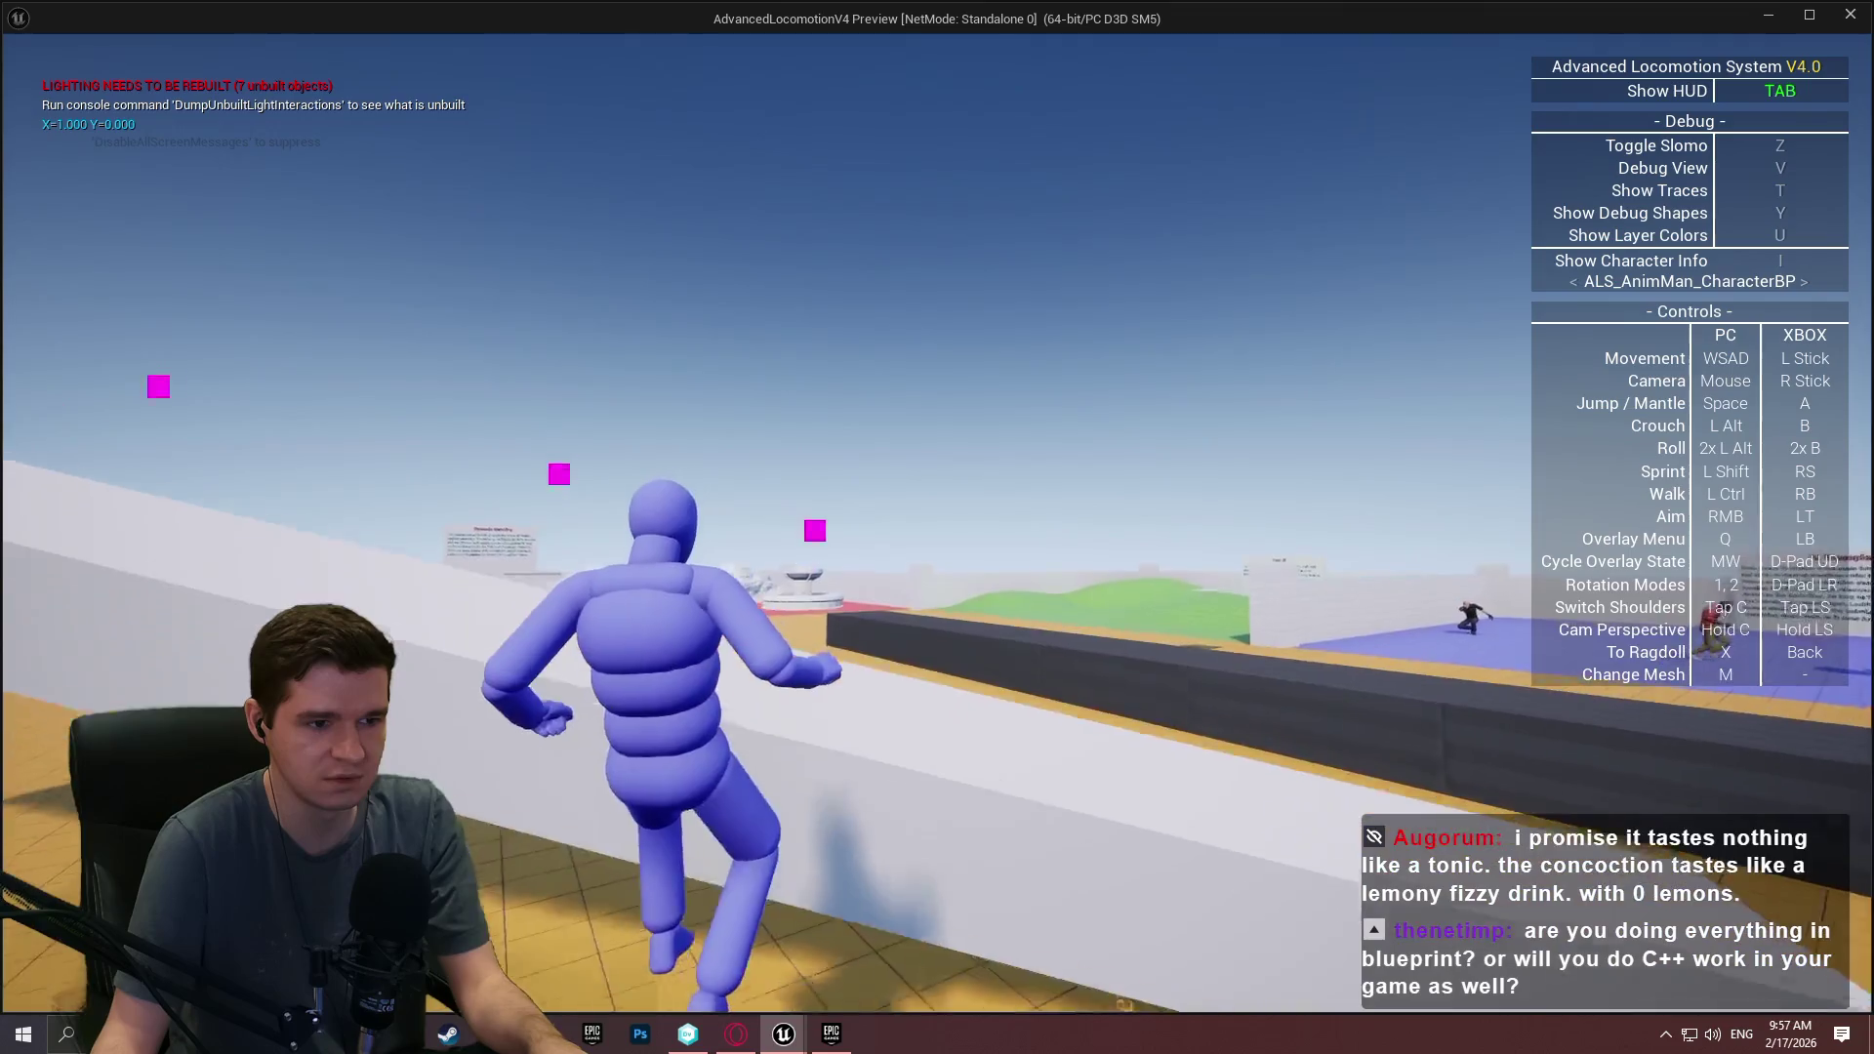
key("w")
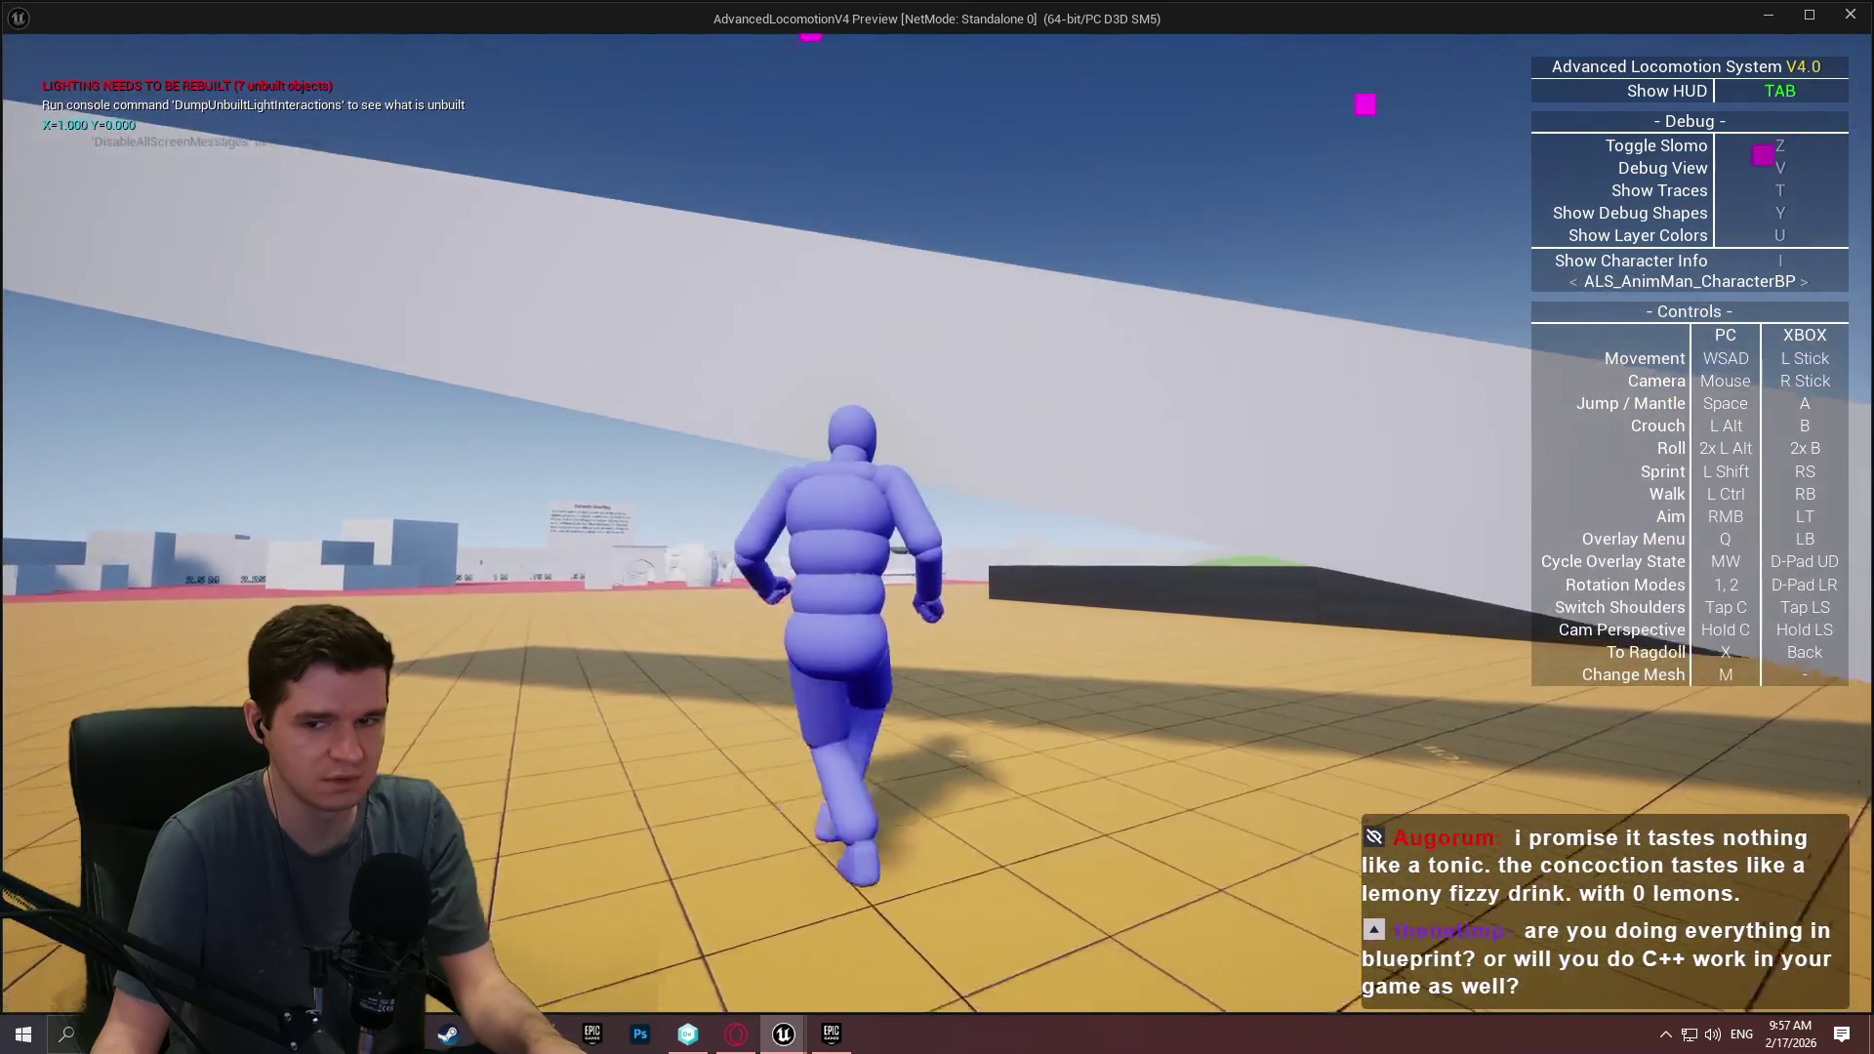
key("space")
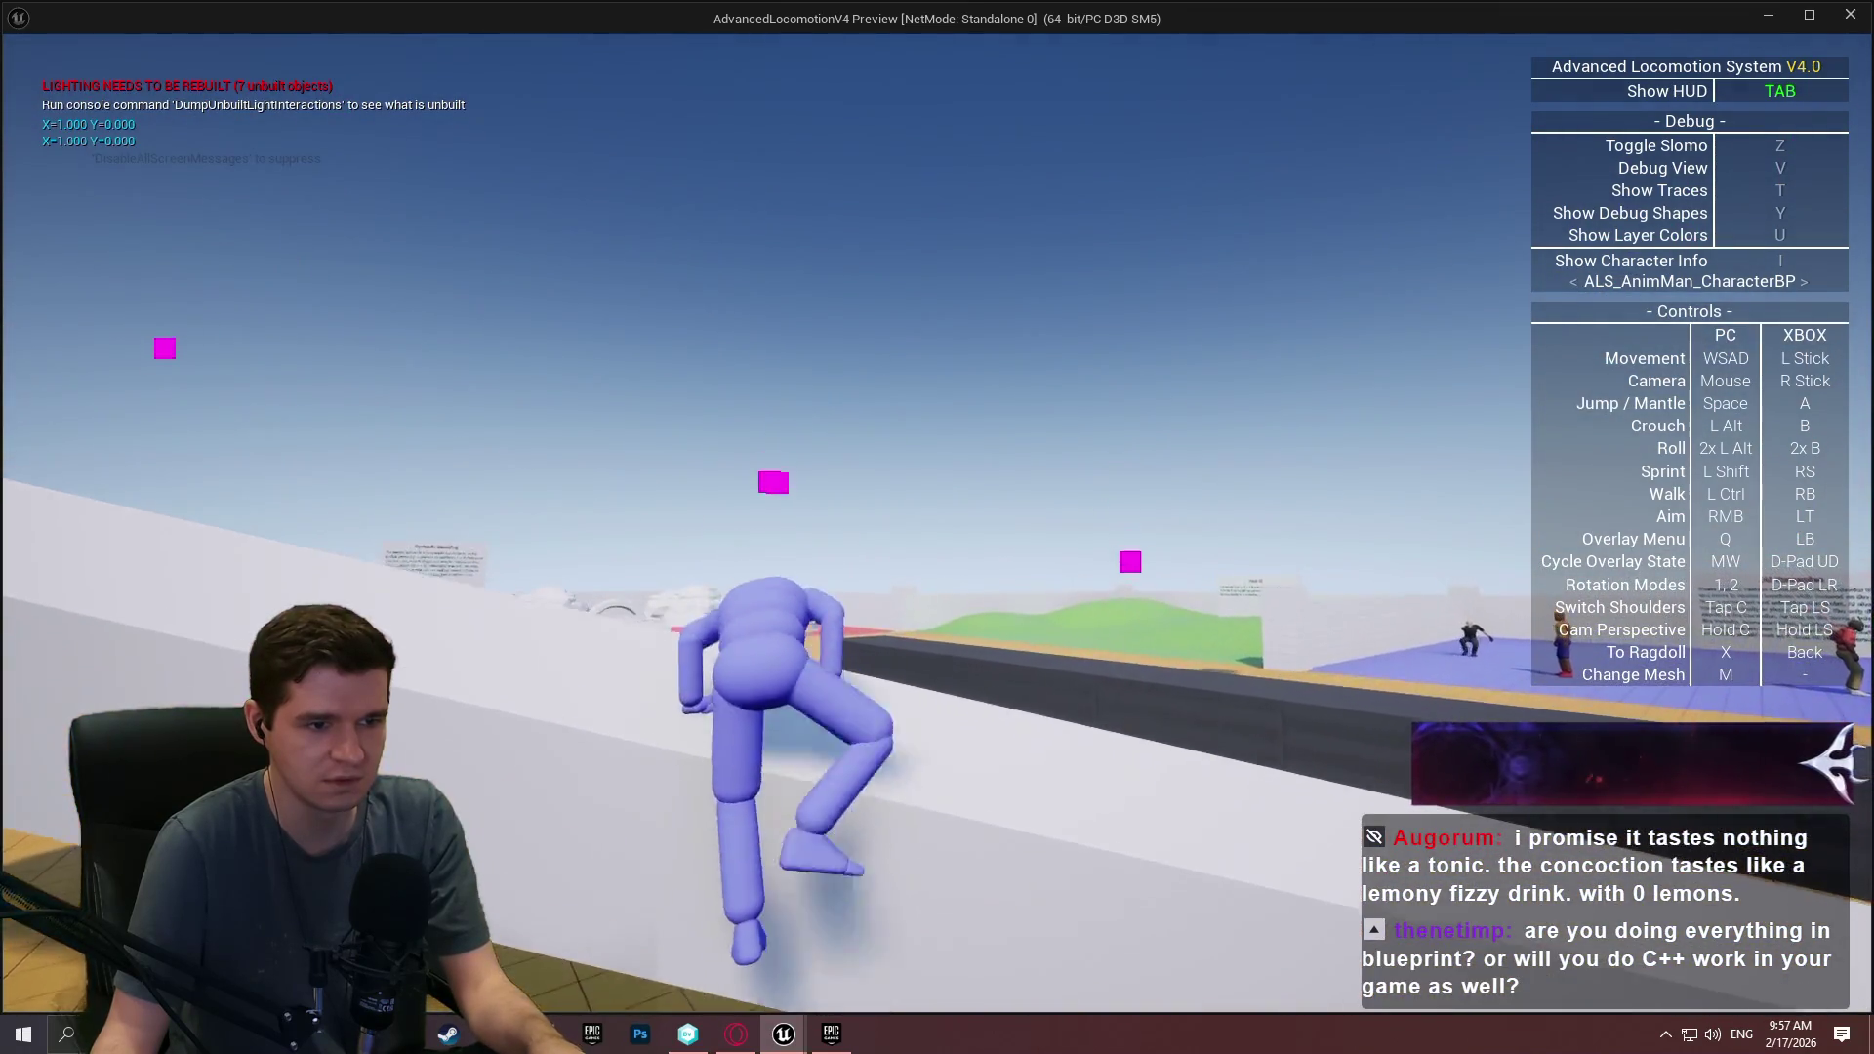
key("space")
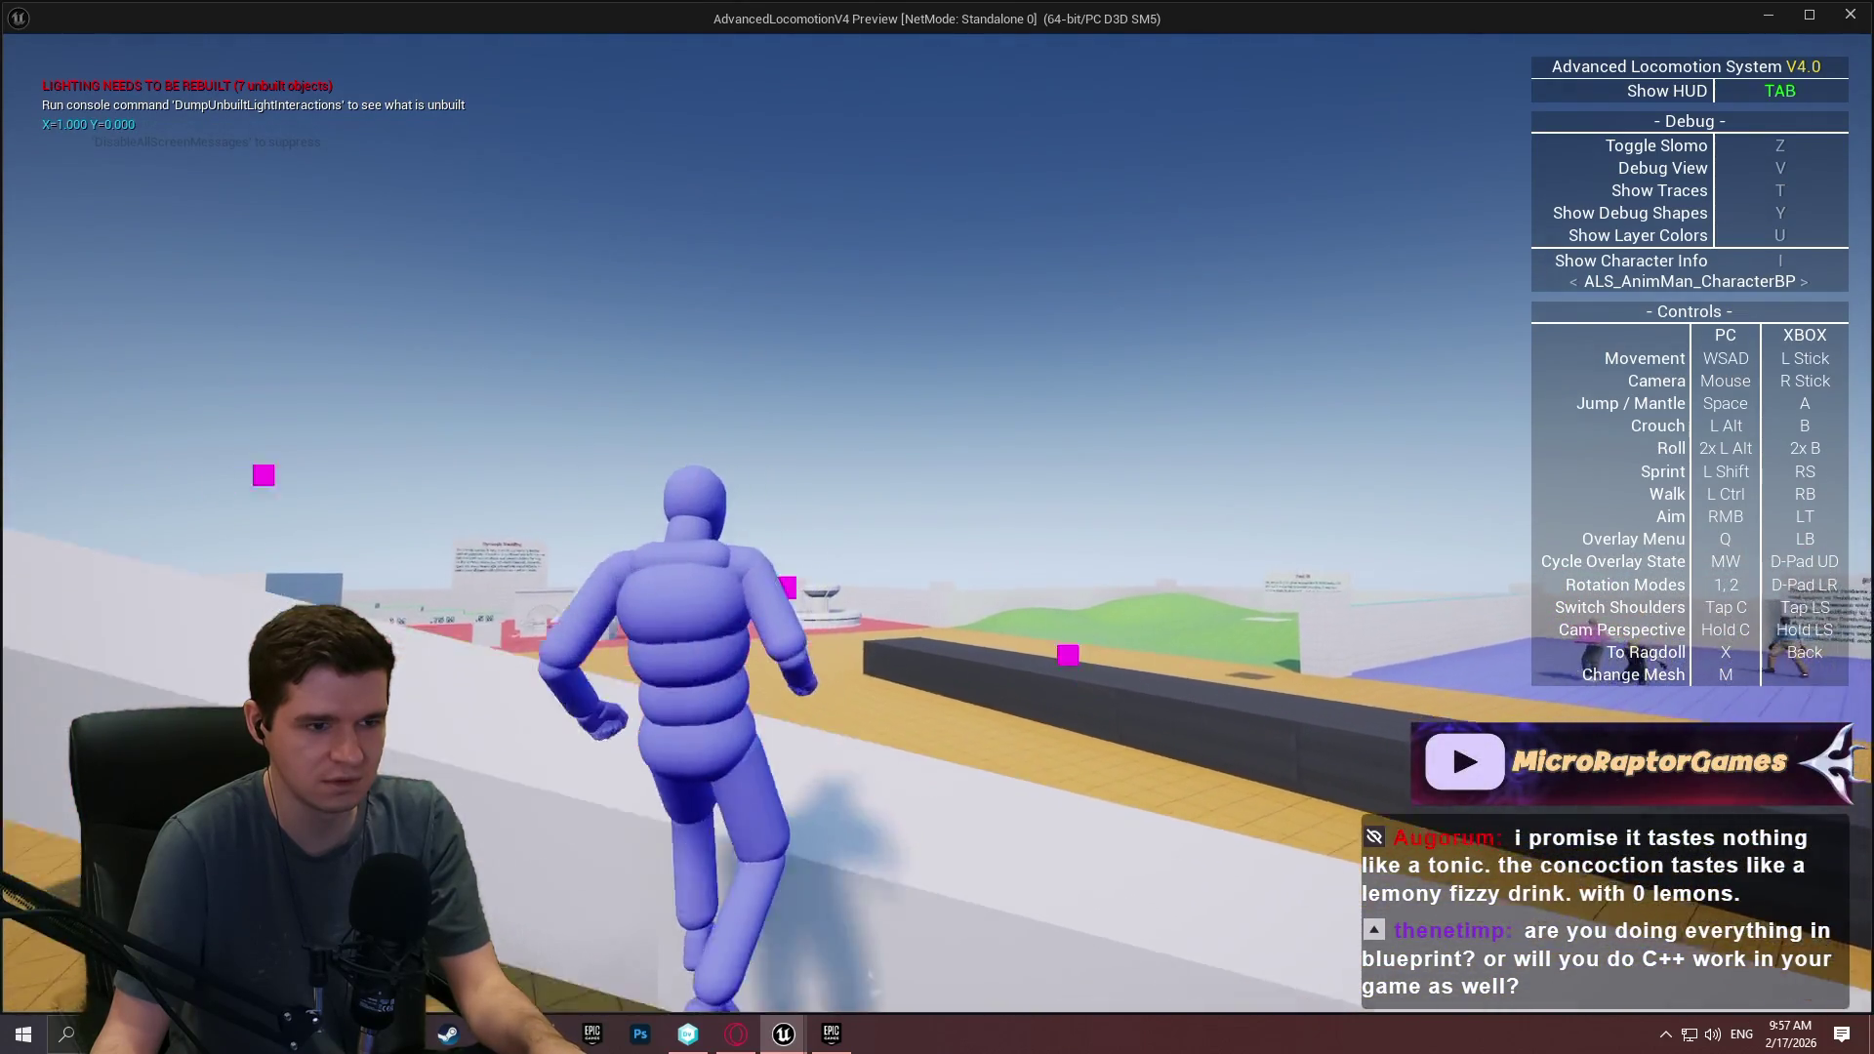
key("space")
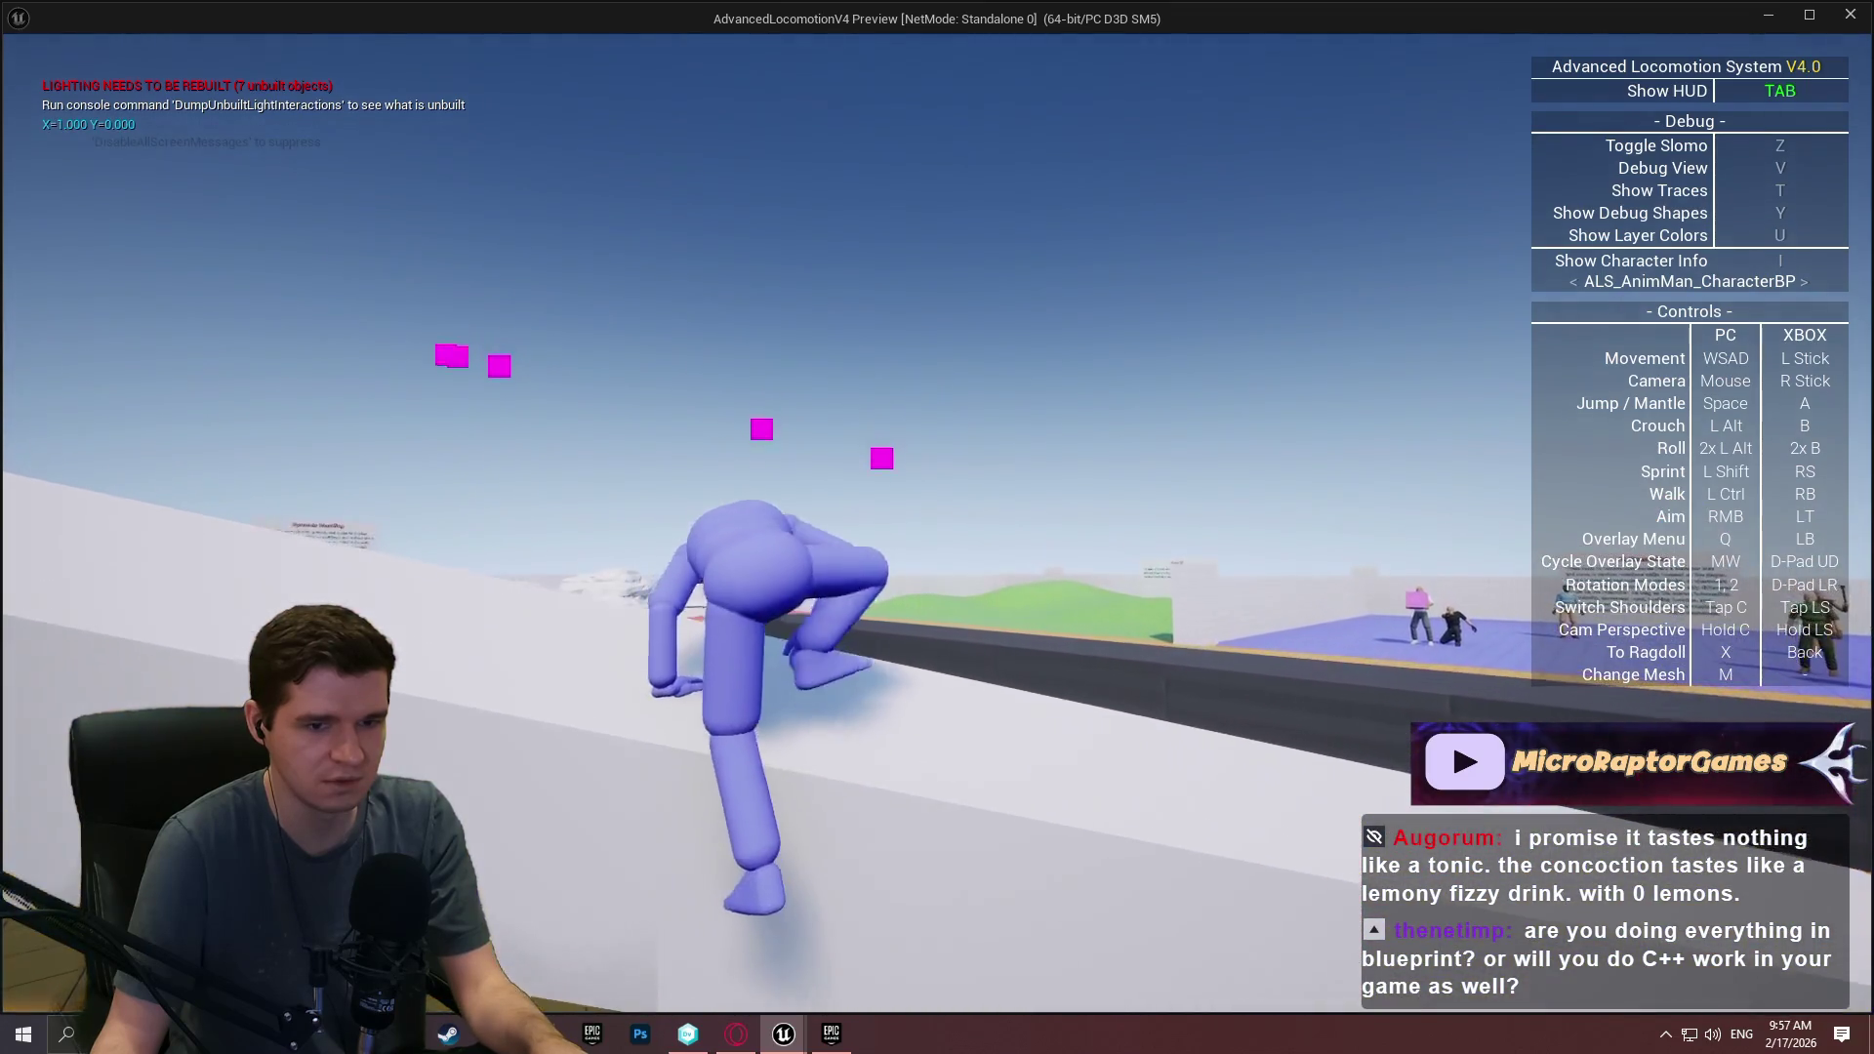
key("Escape")
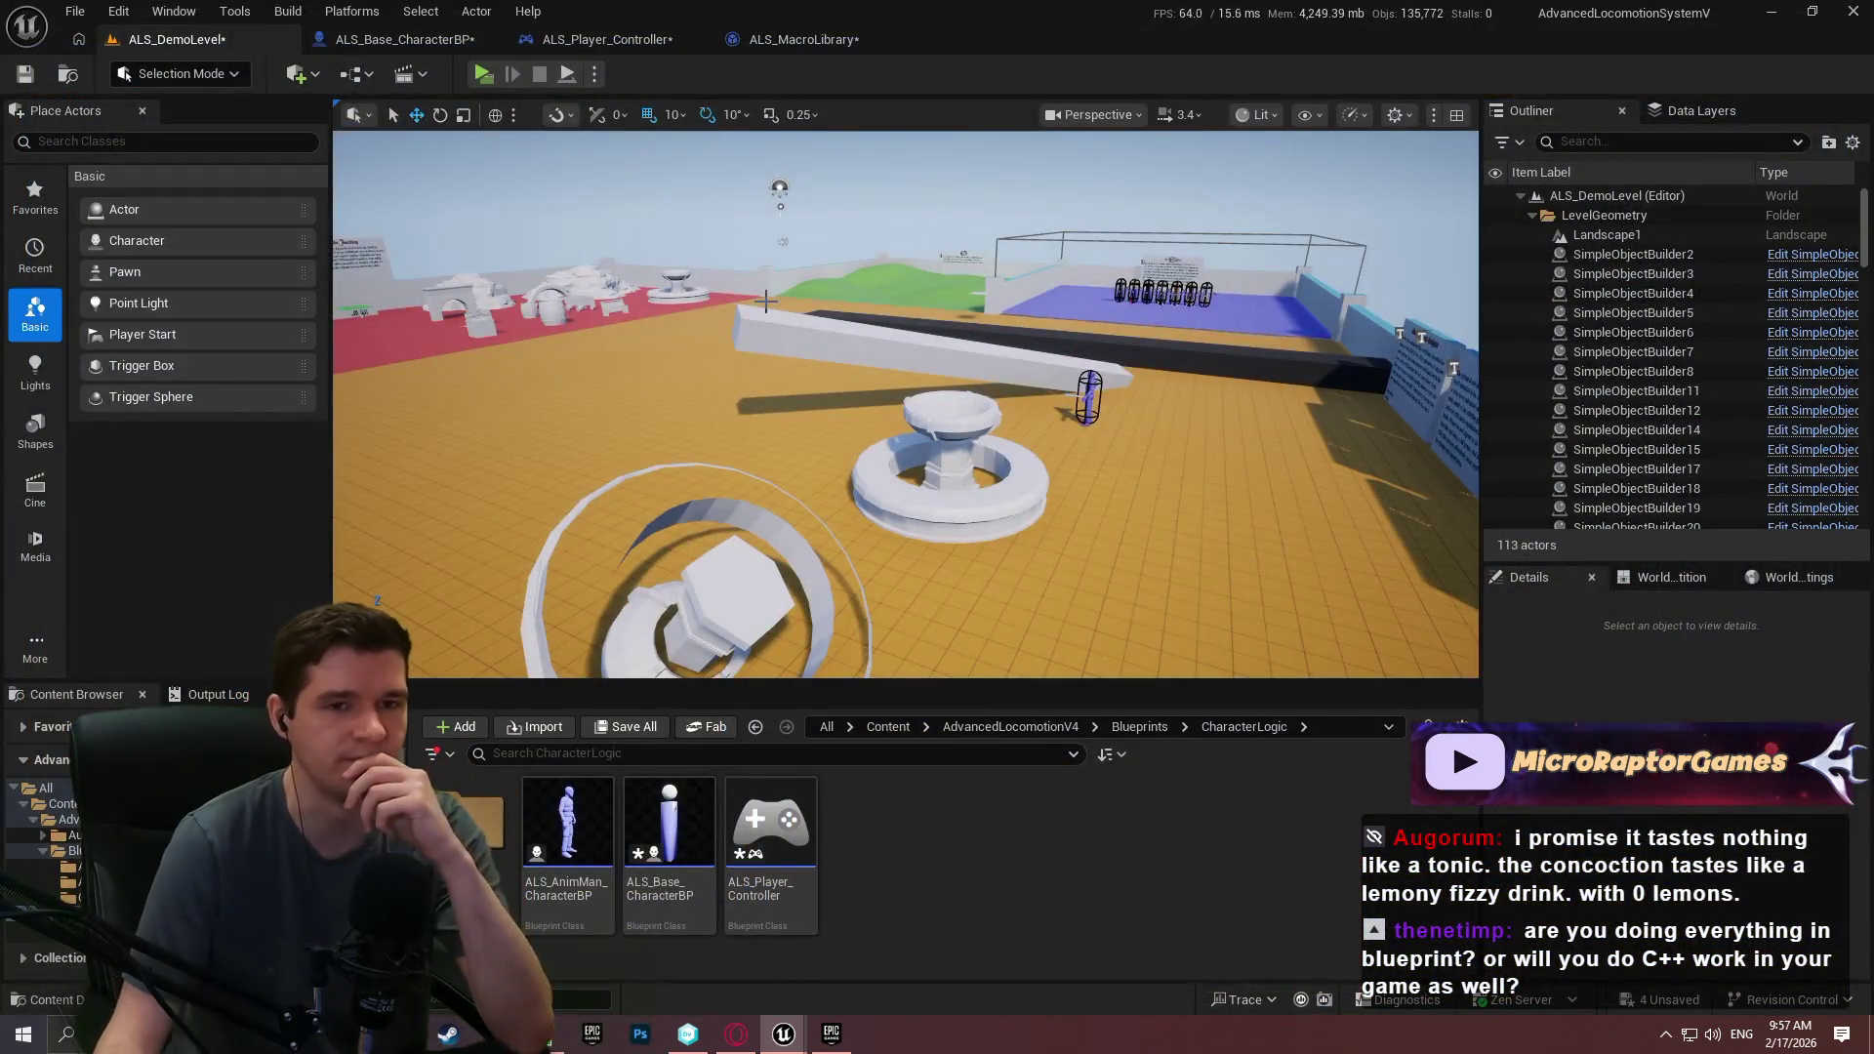
Diff ALS_MacroLibrary and compare ML_ComponentLocalToWorld, ML_Transform±Transform and ML_ComponentWorldToLocal_ABS macros.
left_click(763, 46)
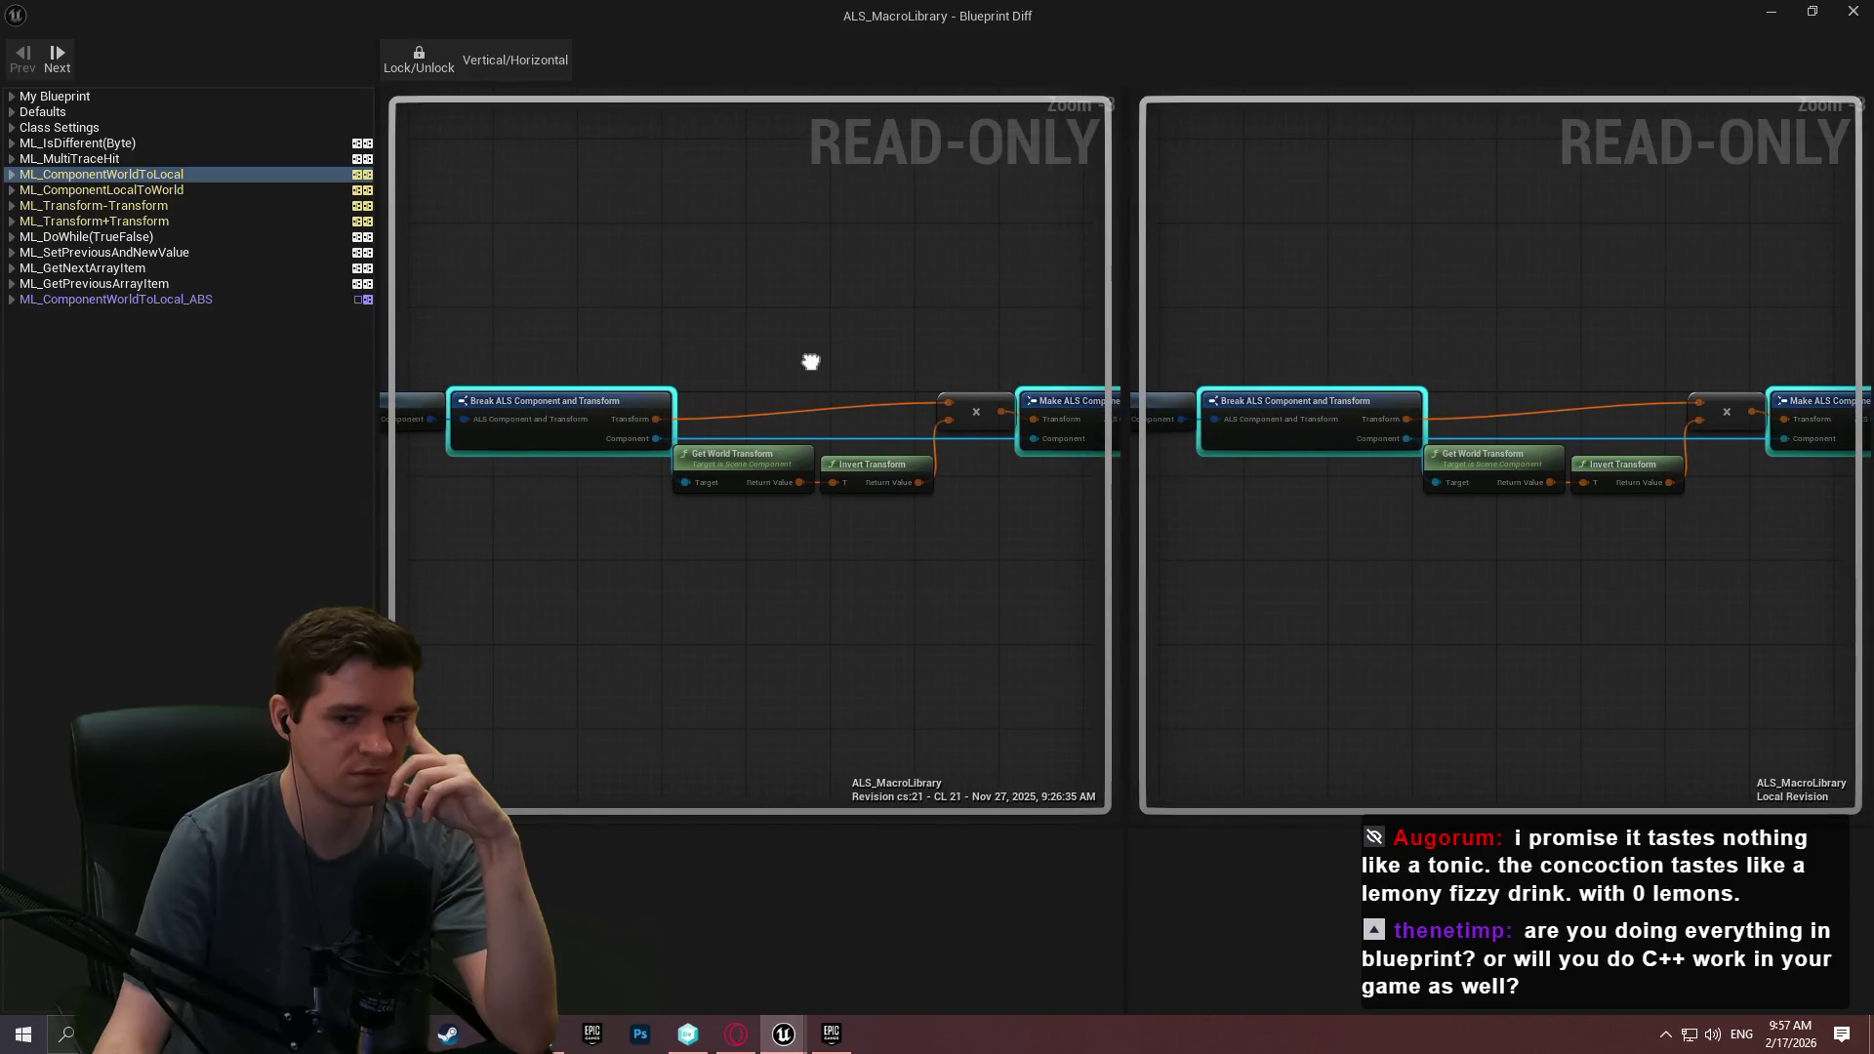
left_click(181, 189)
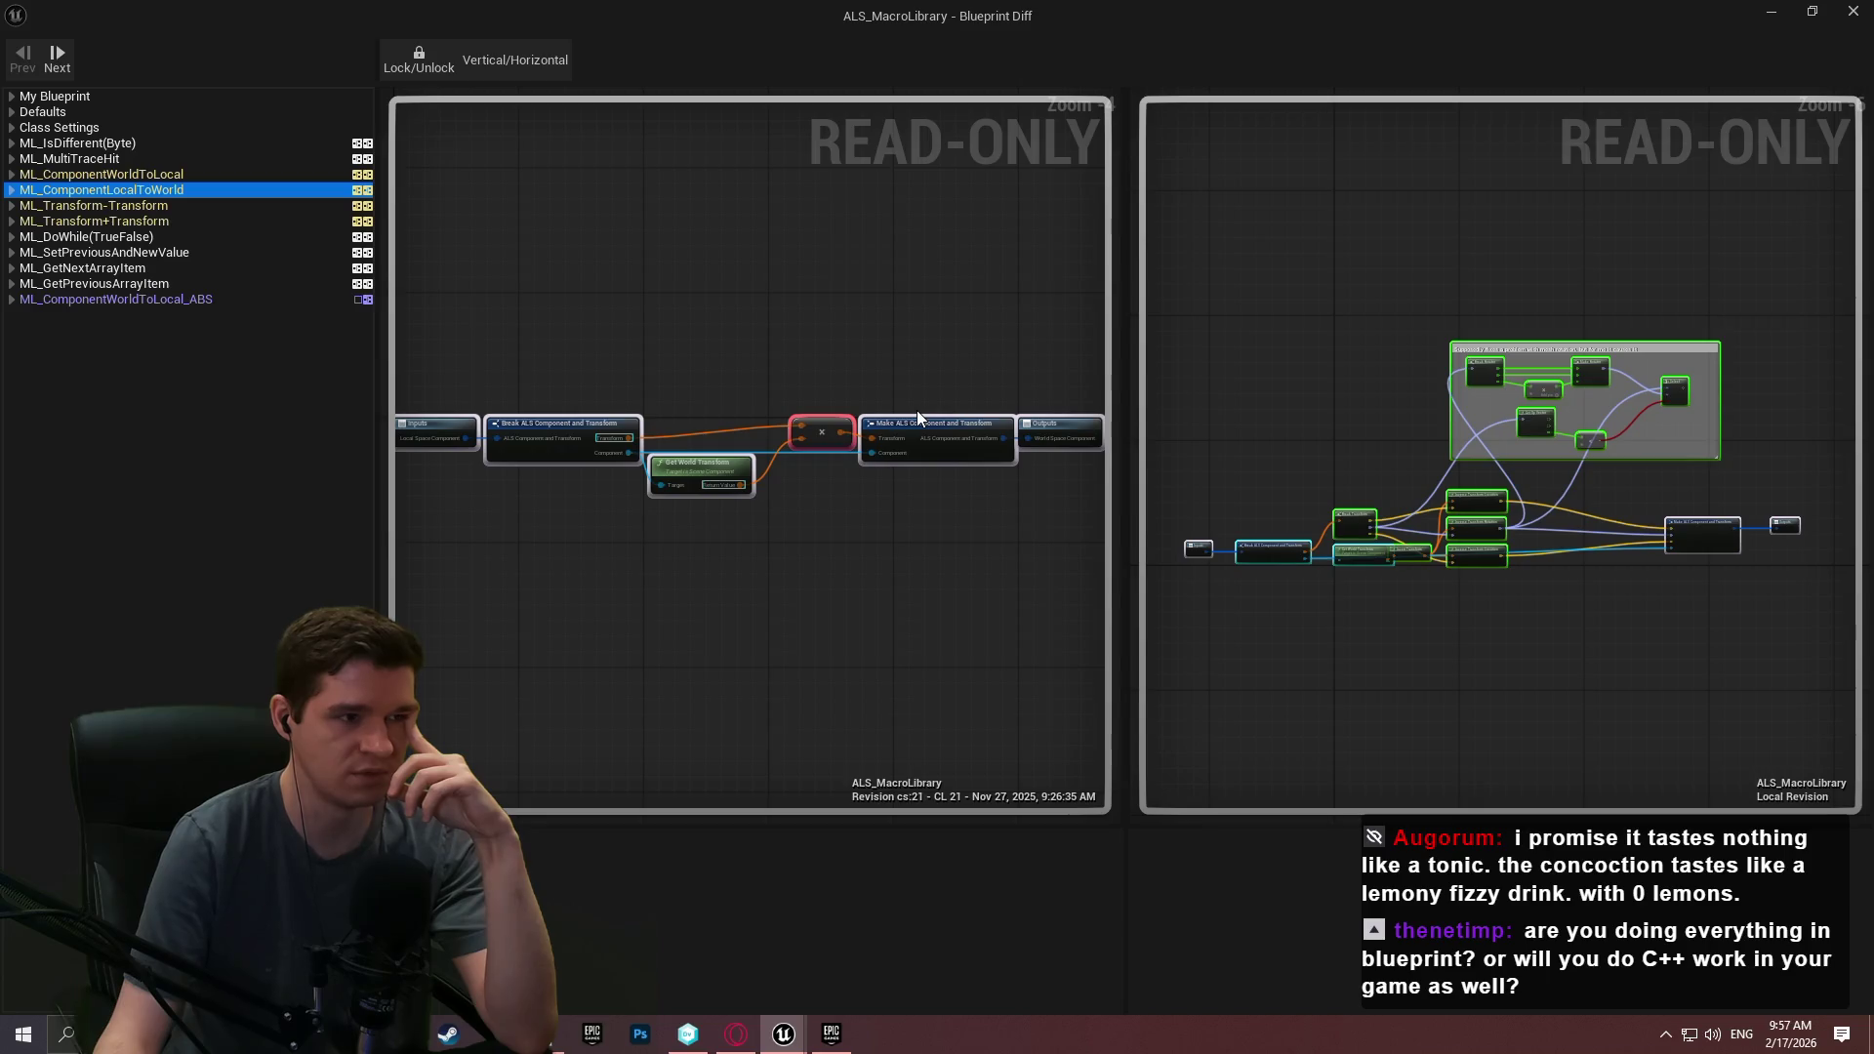
left_click(125, 207)
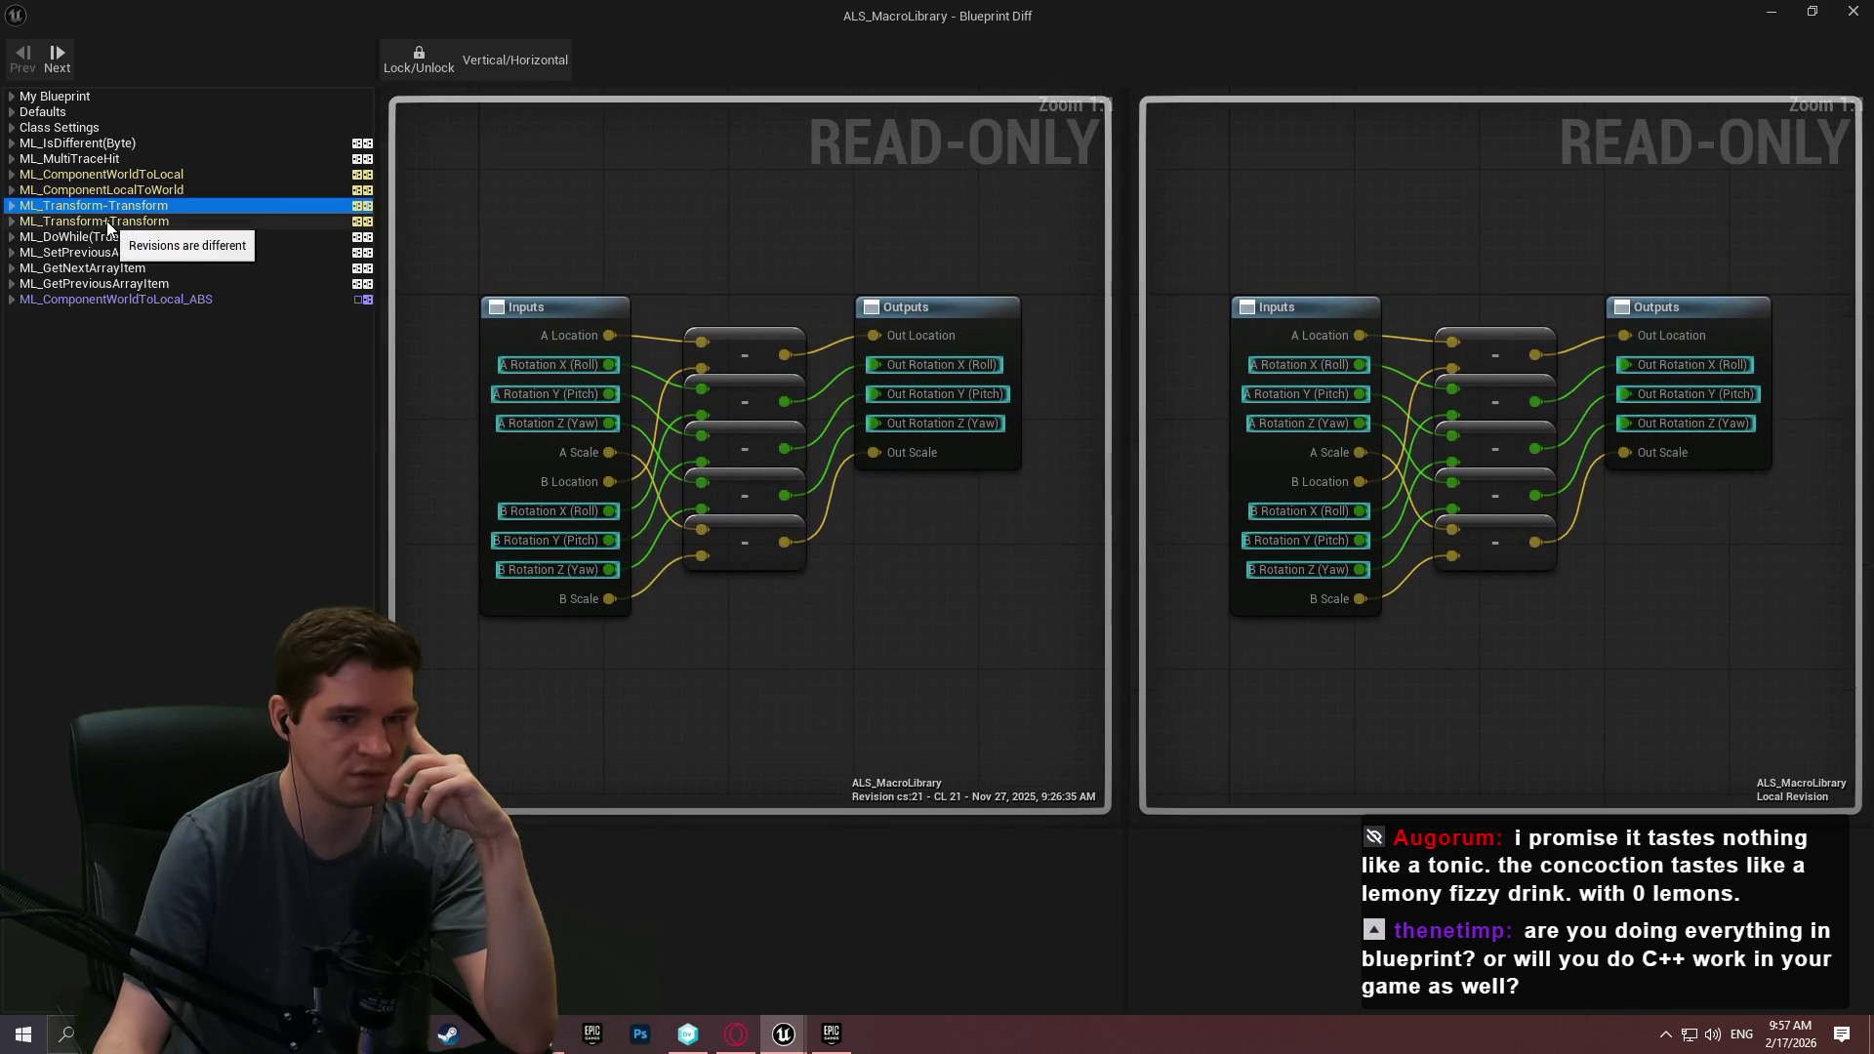
left_click(113, 223)
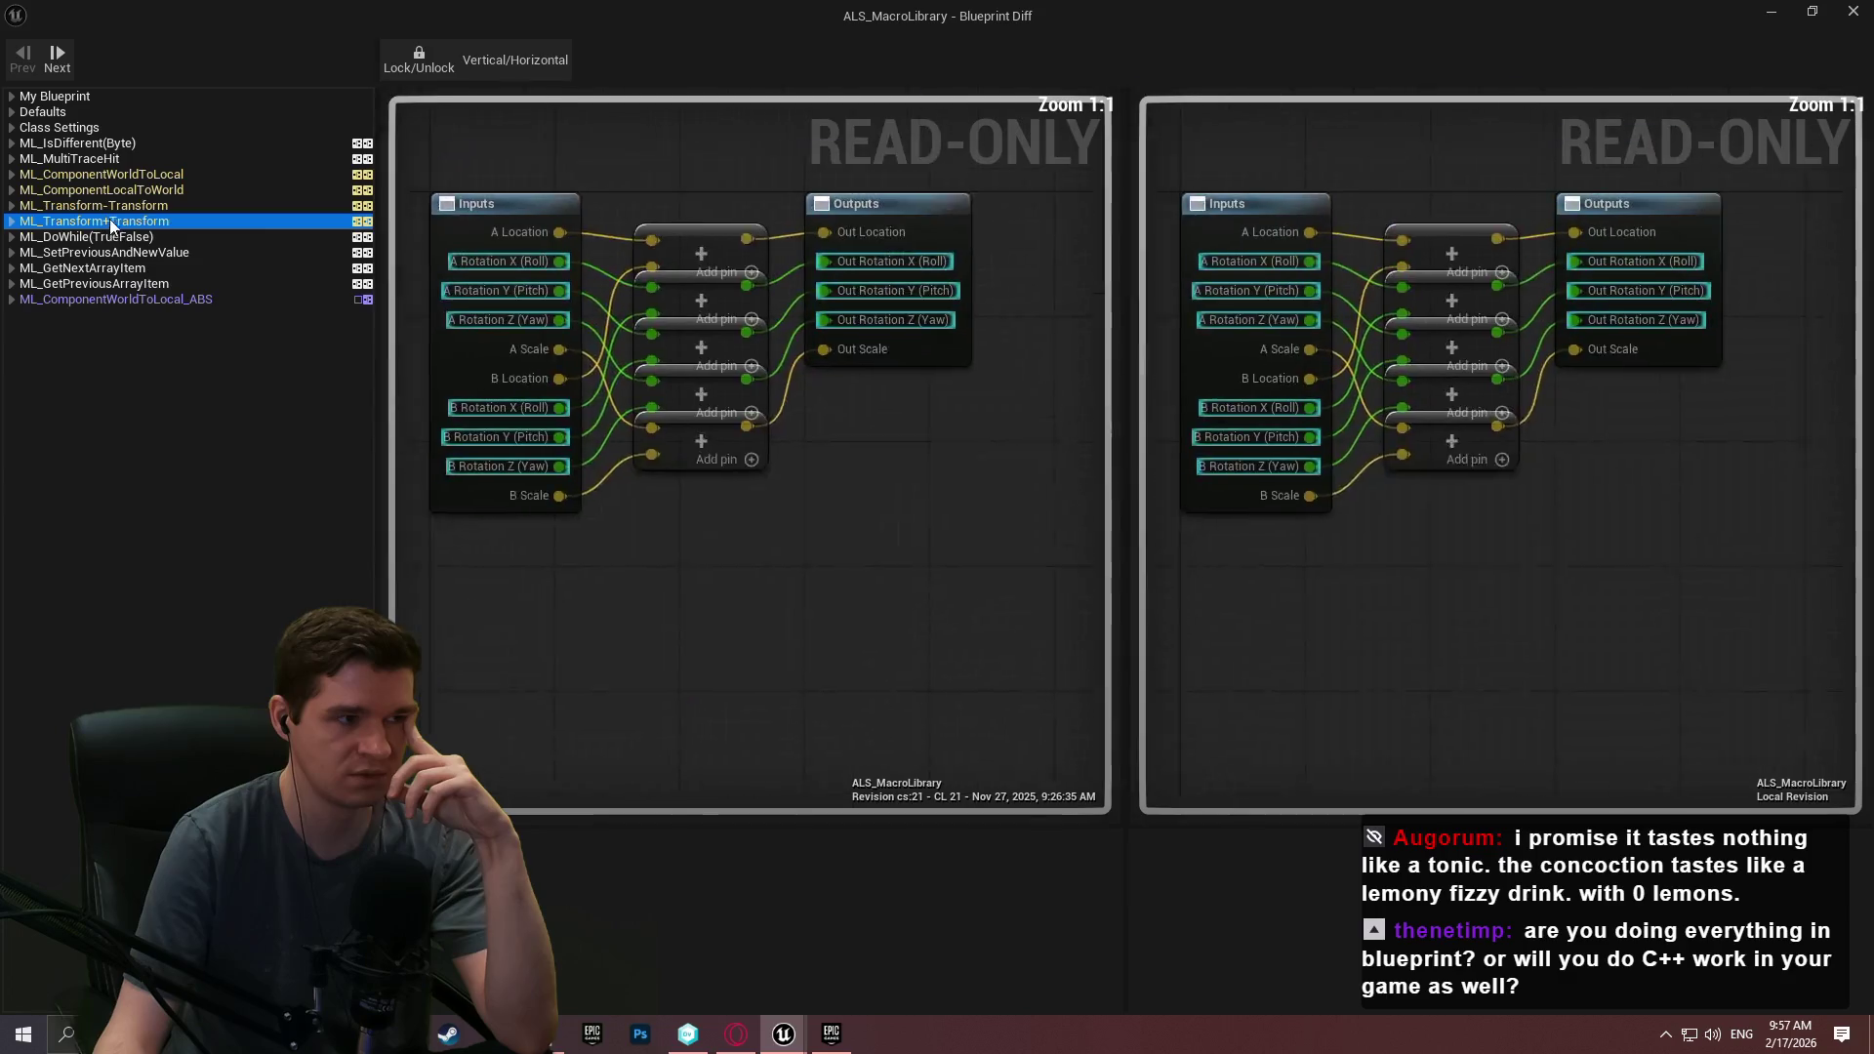
left_click(117, 209)
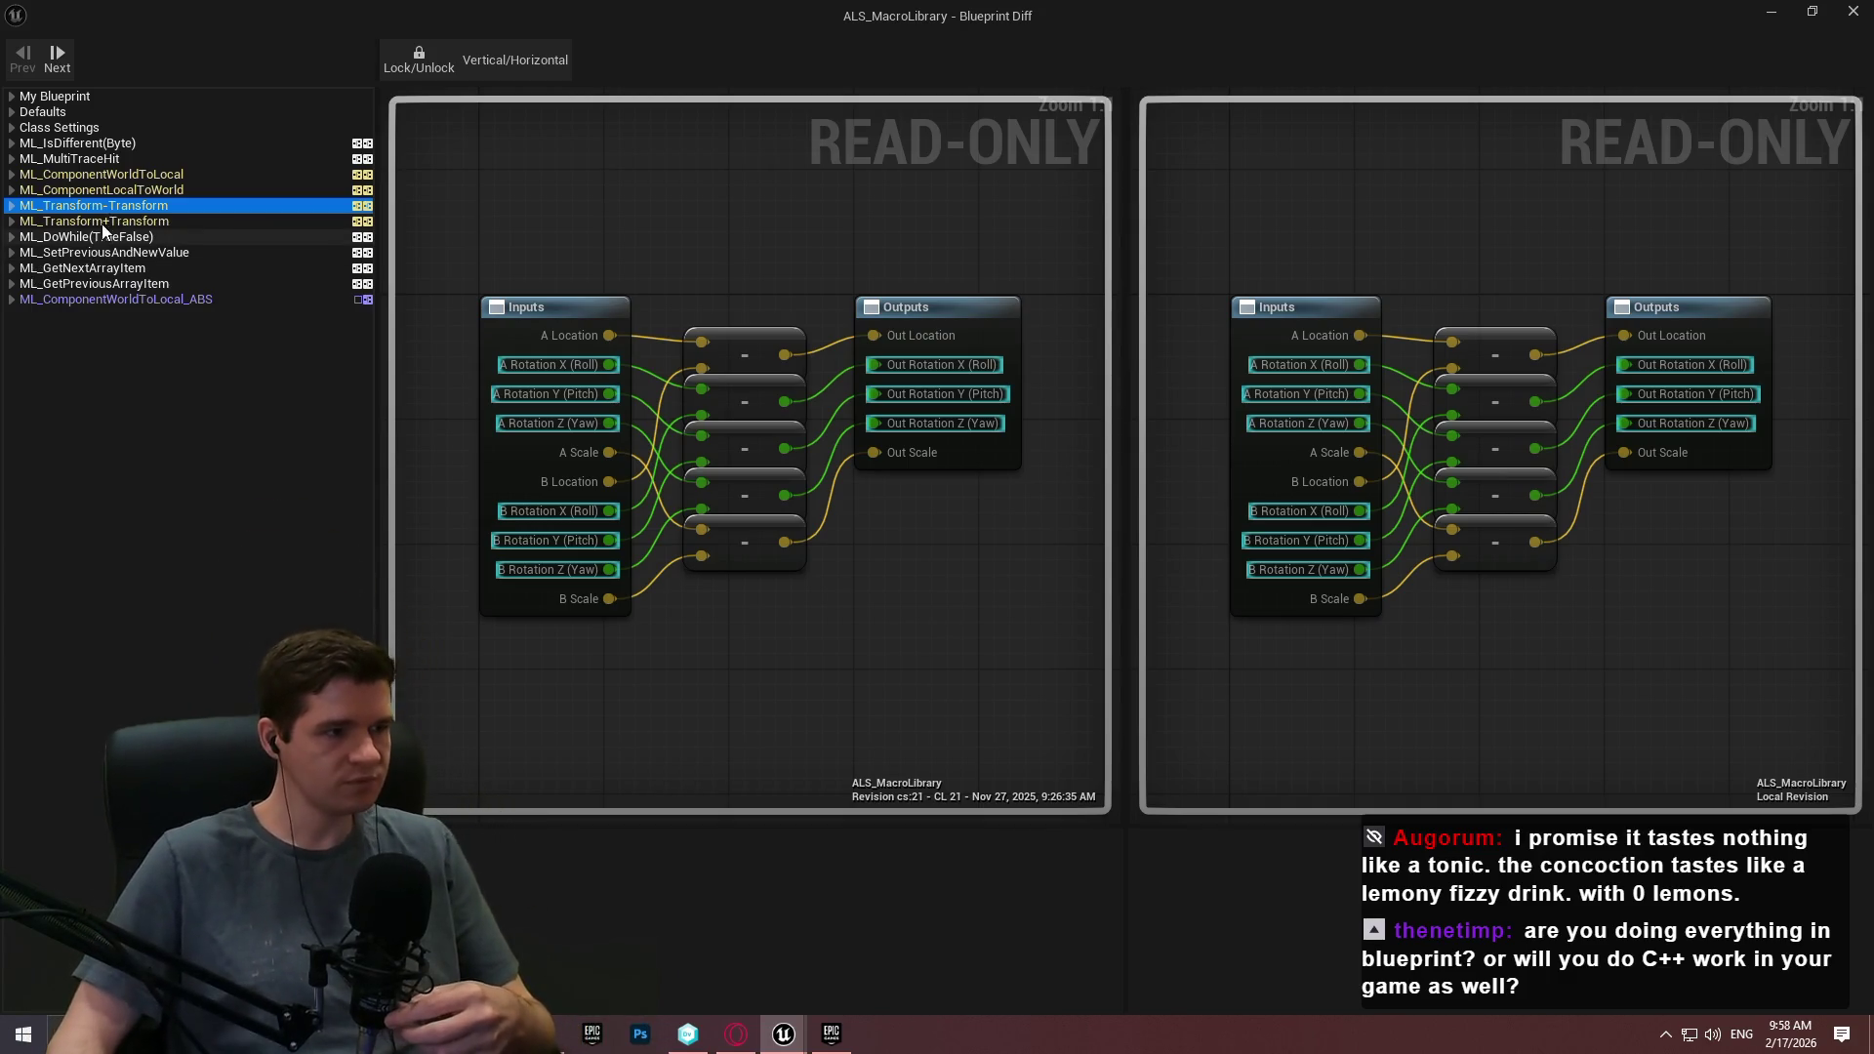
left_click(96, 222)
left_click(115, 300)
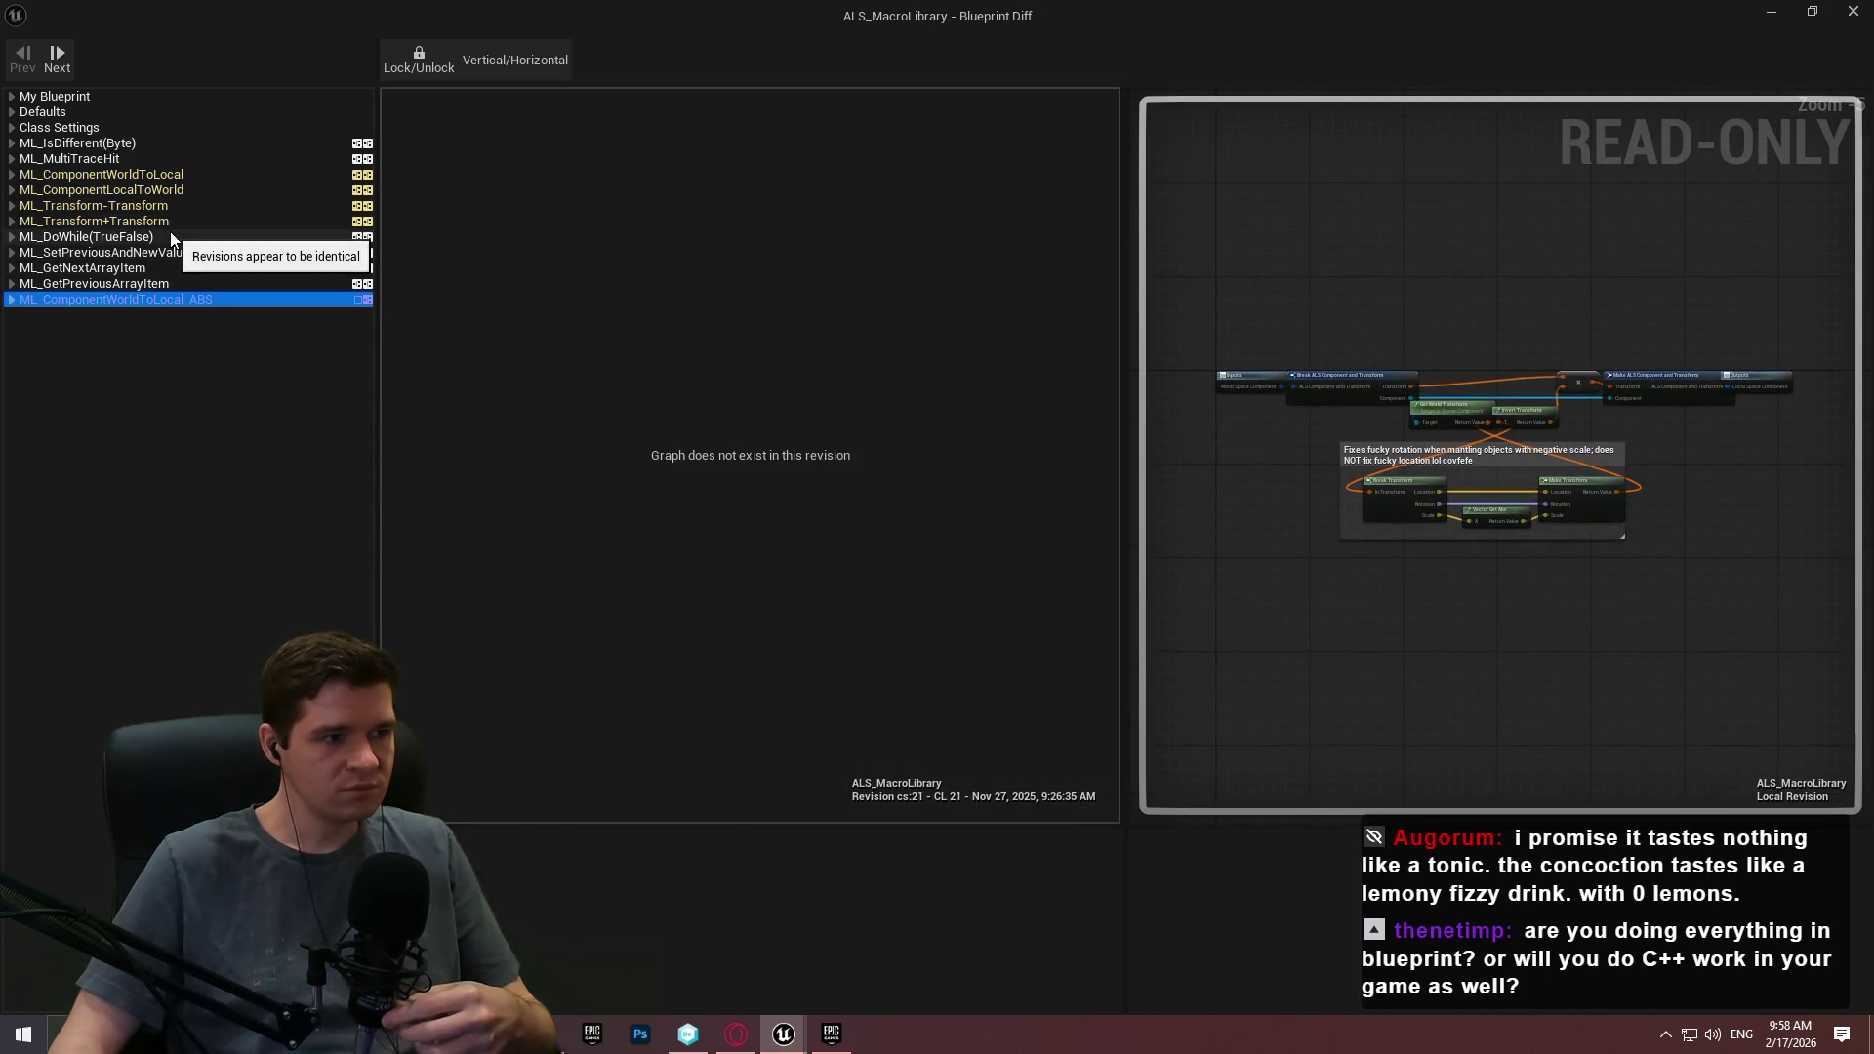
left_click(142, 221)
left_click(131, 205)
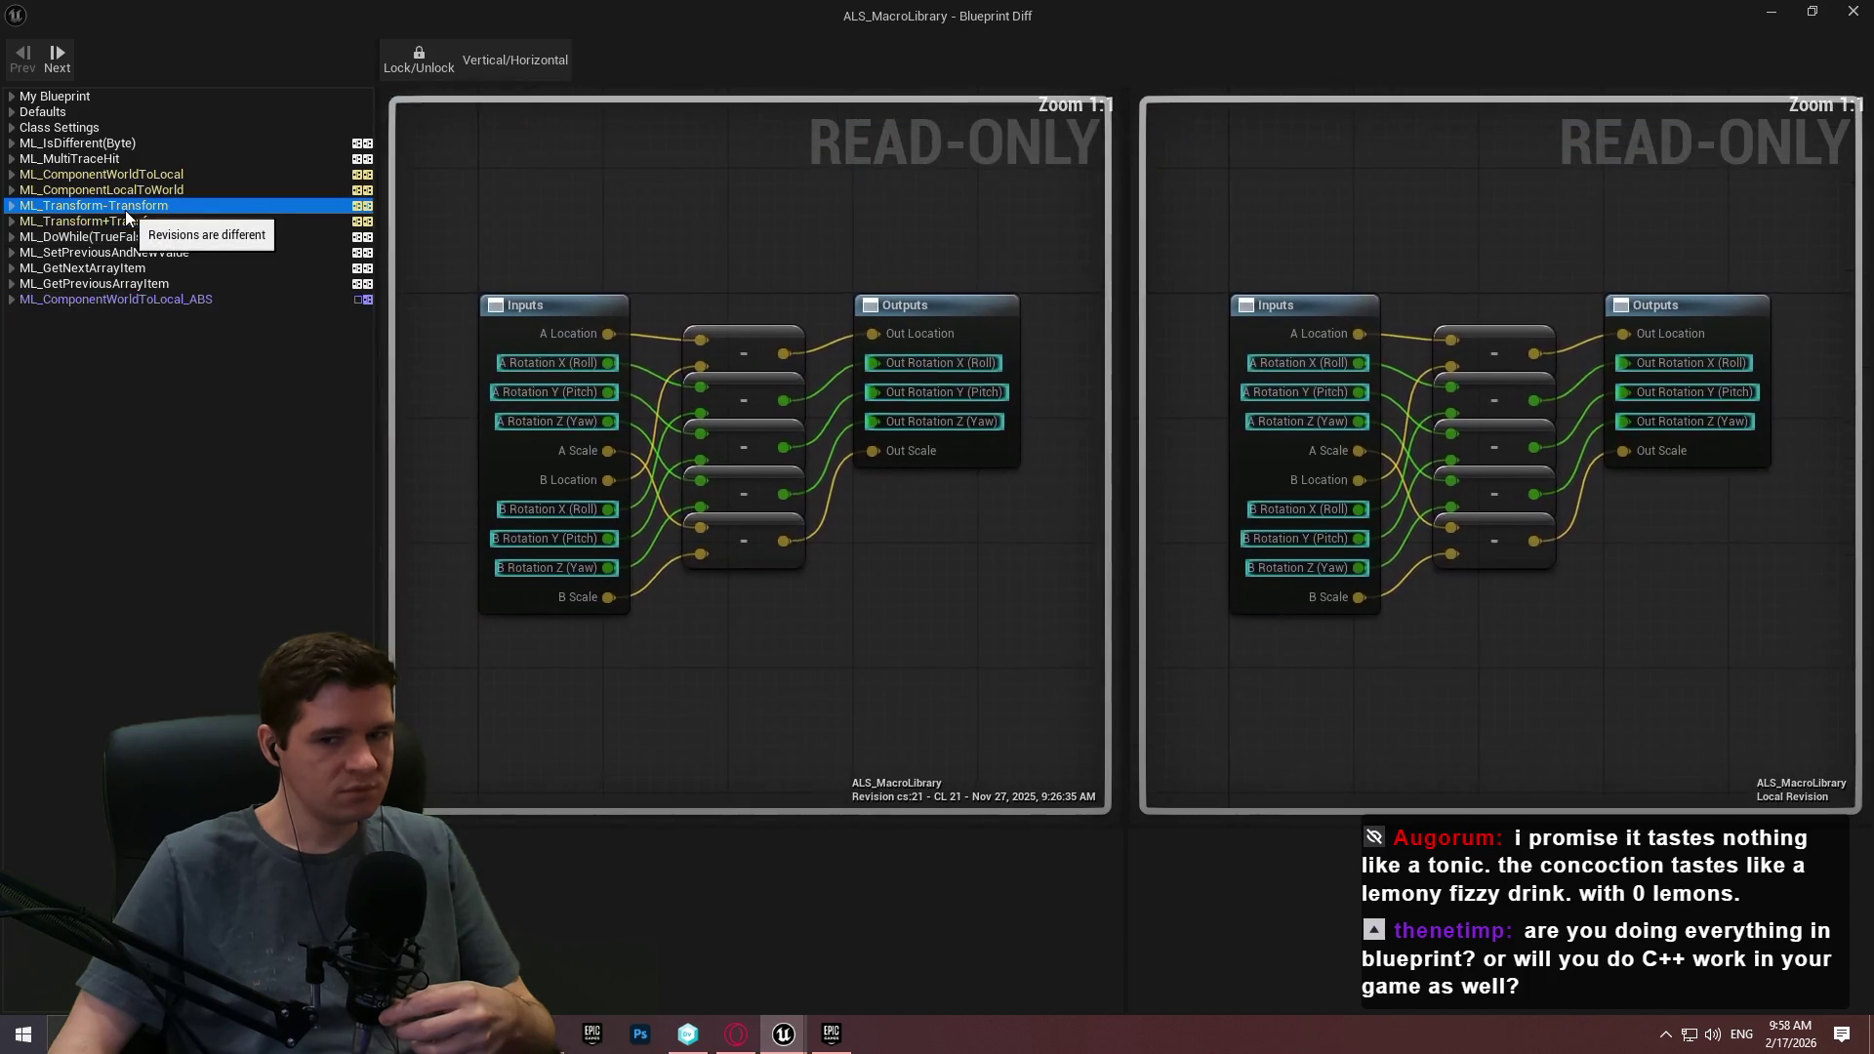
Check ML_Transform-Transform's A/B rotation pitch and roll pin changes and their details, then close.
left_click(11, 206)
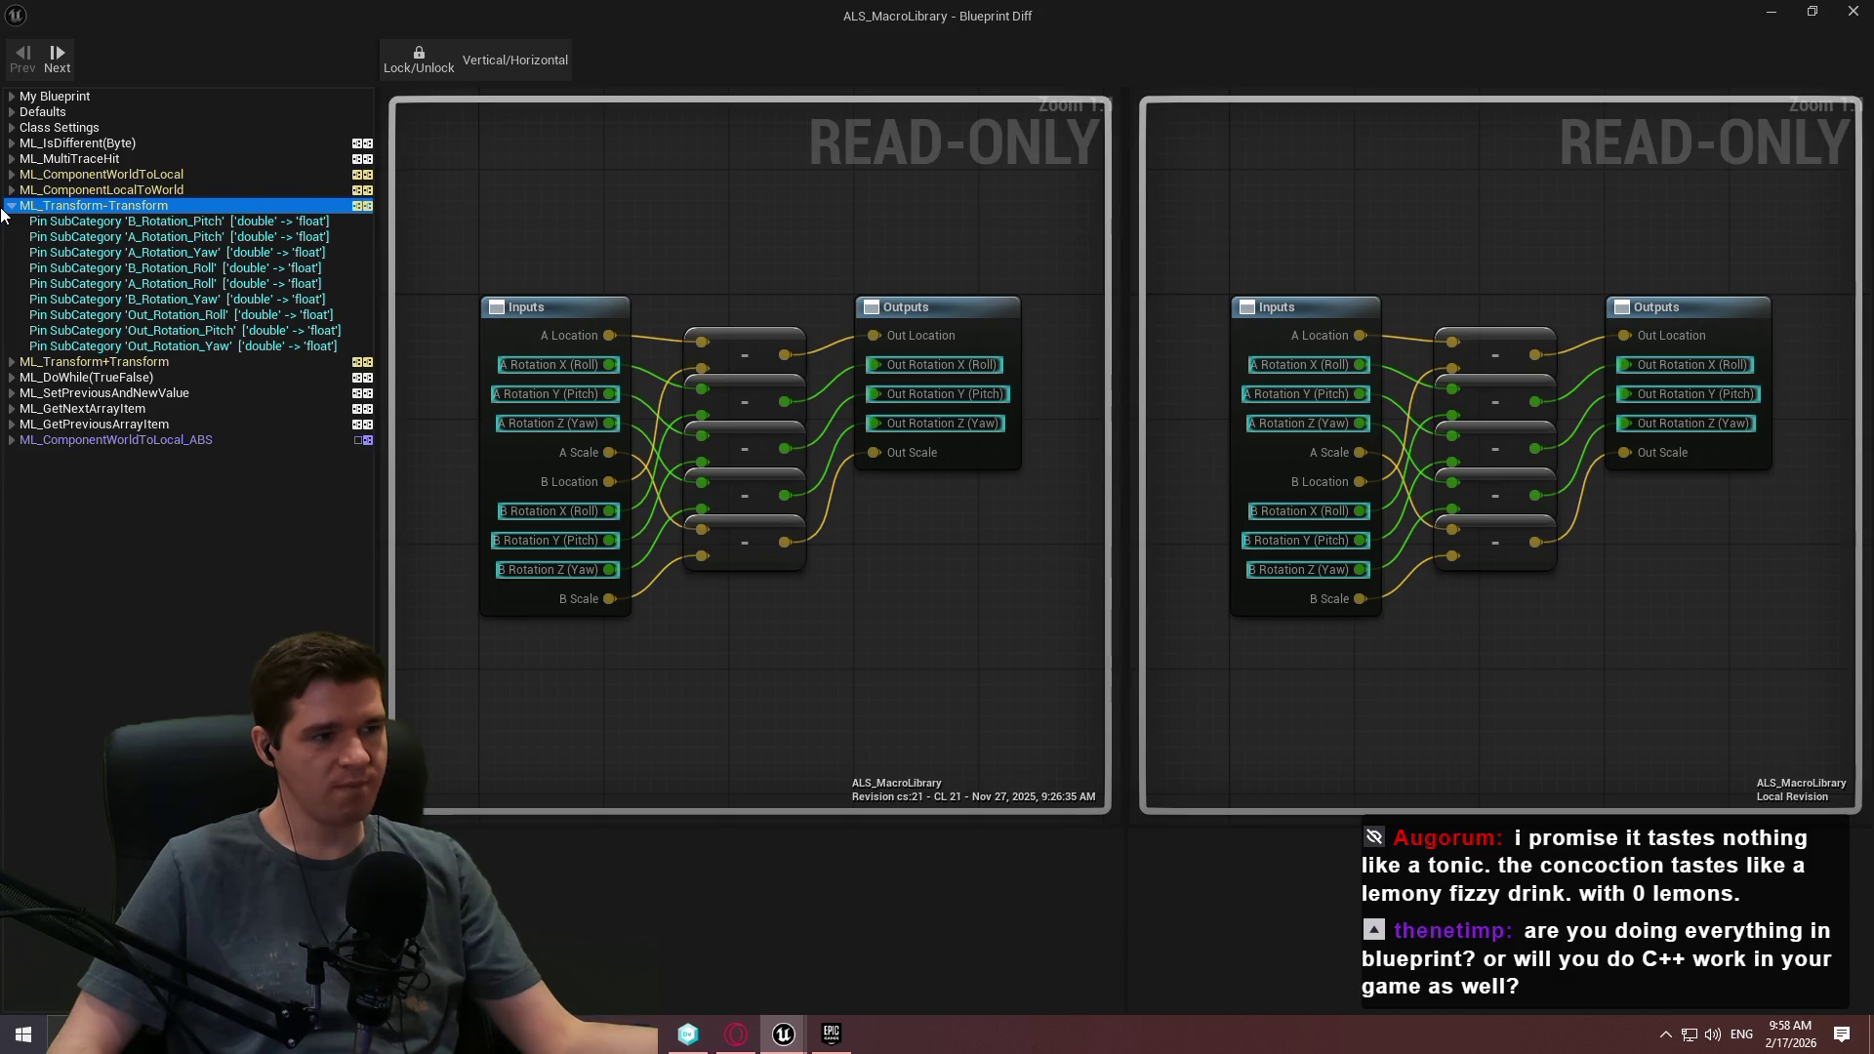
mouse_move(325, 219)
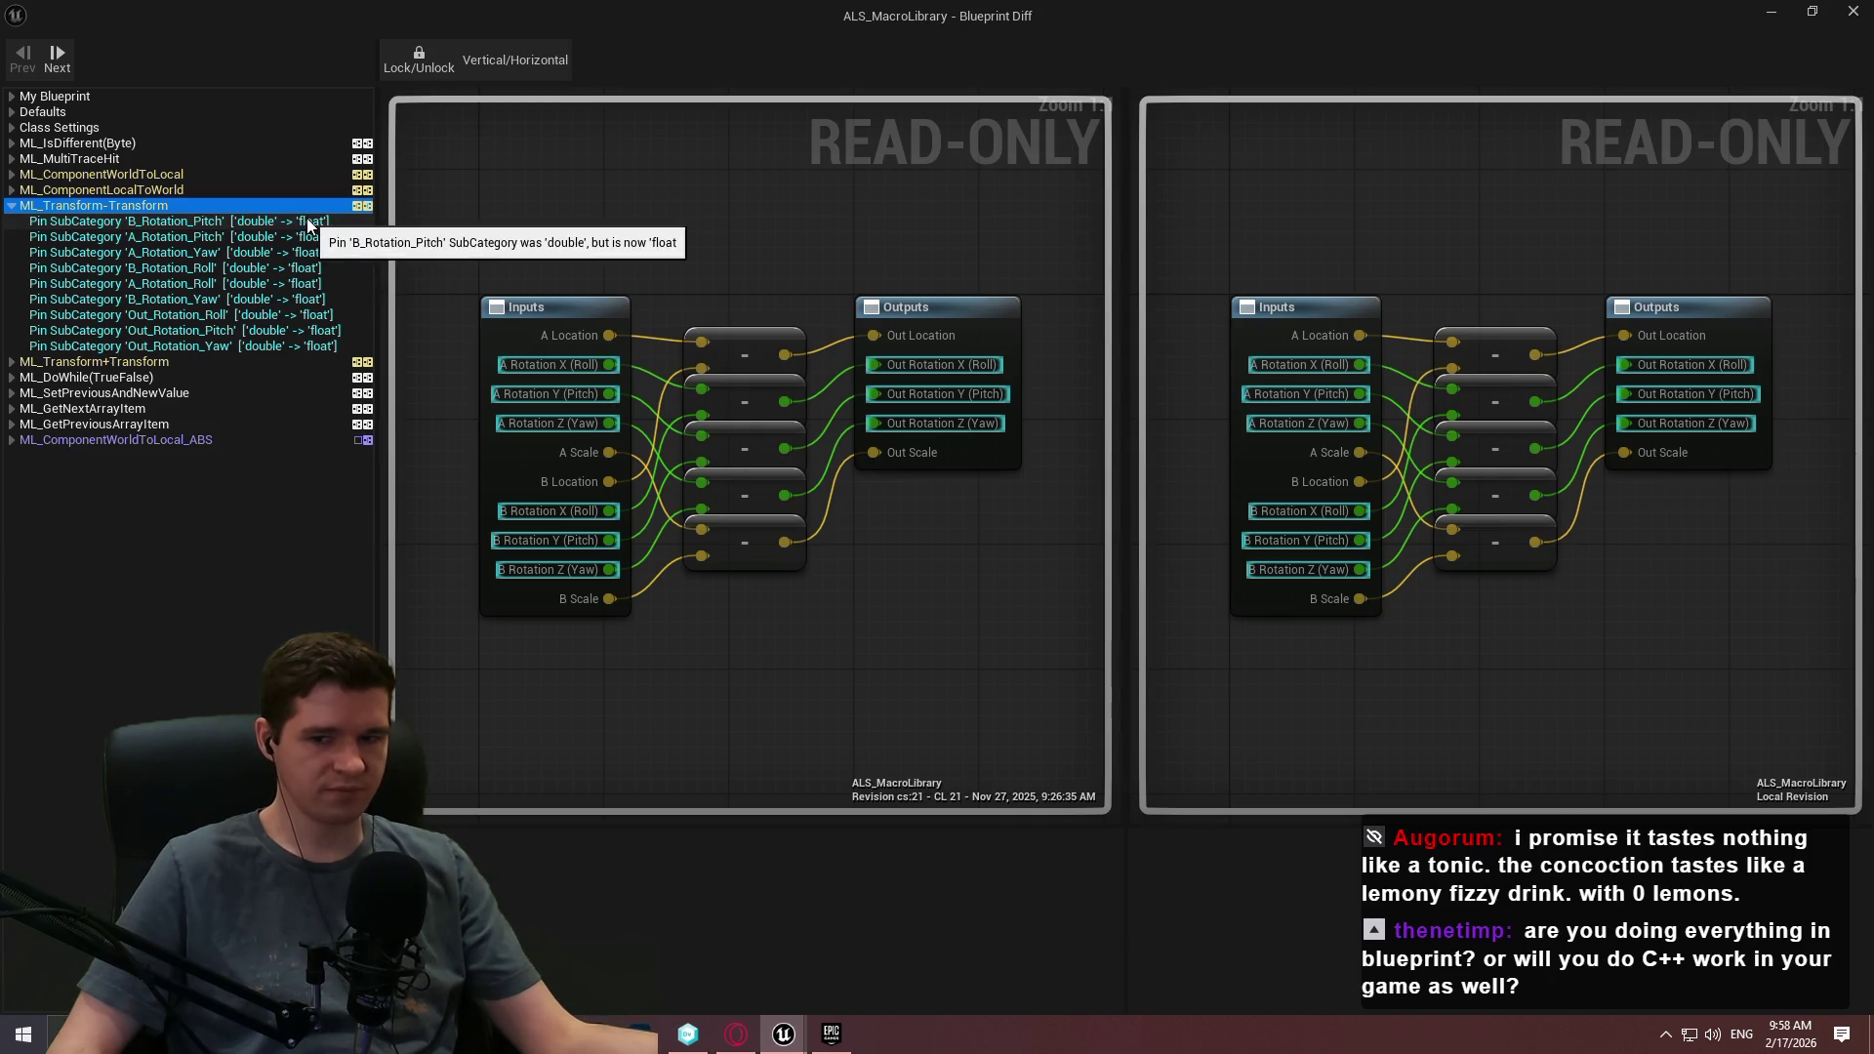
left_click(234, 236)
left_click(221, 281)
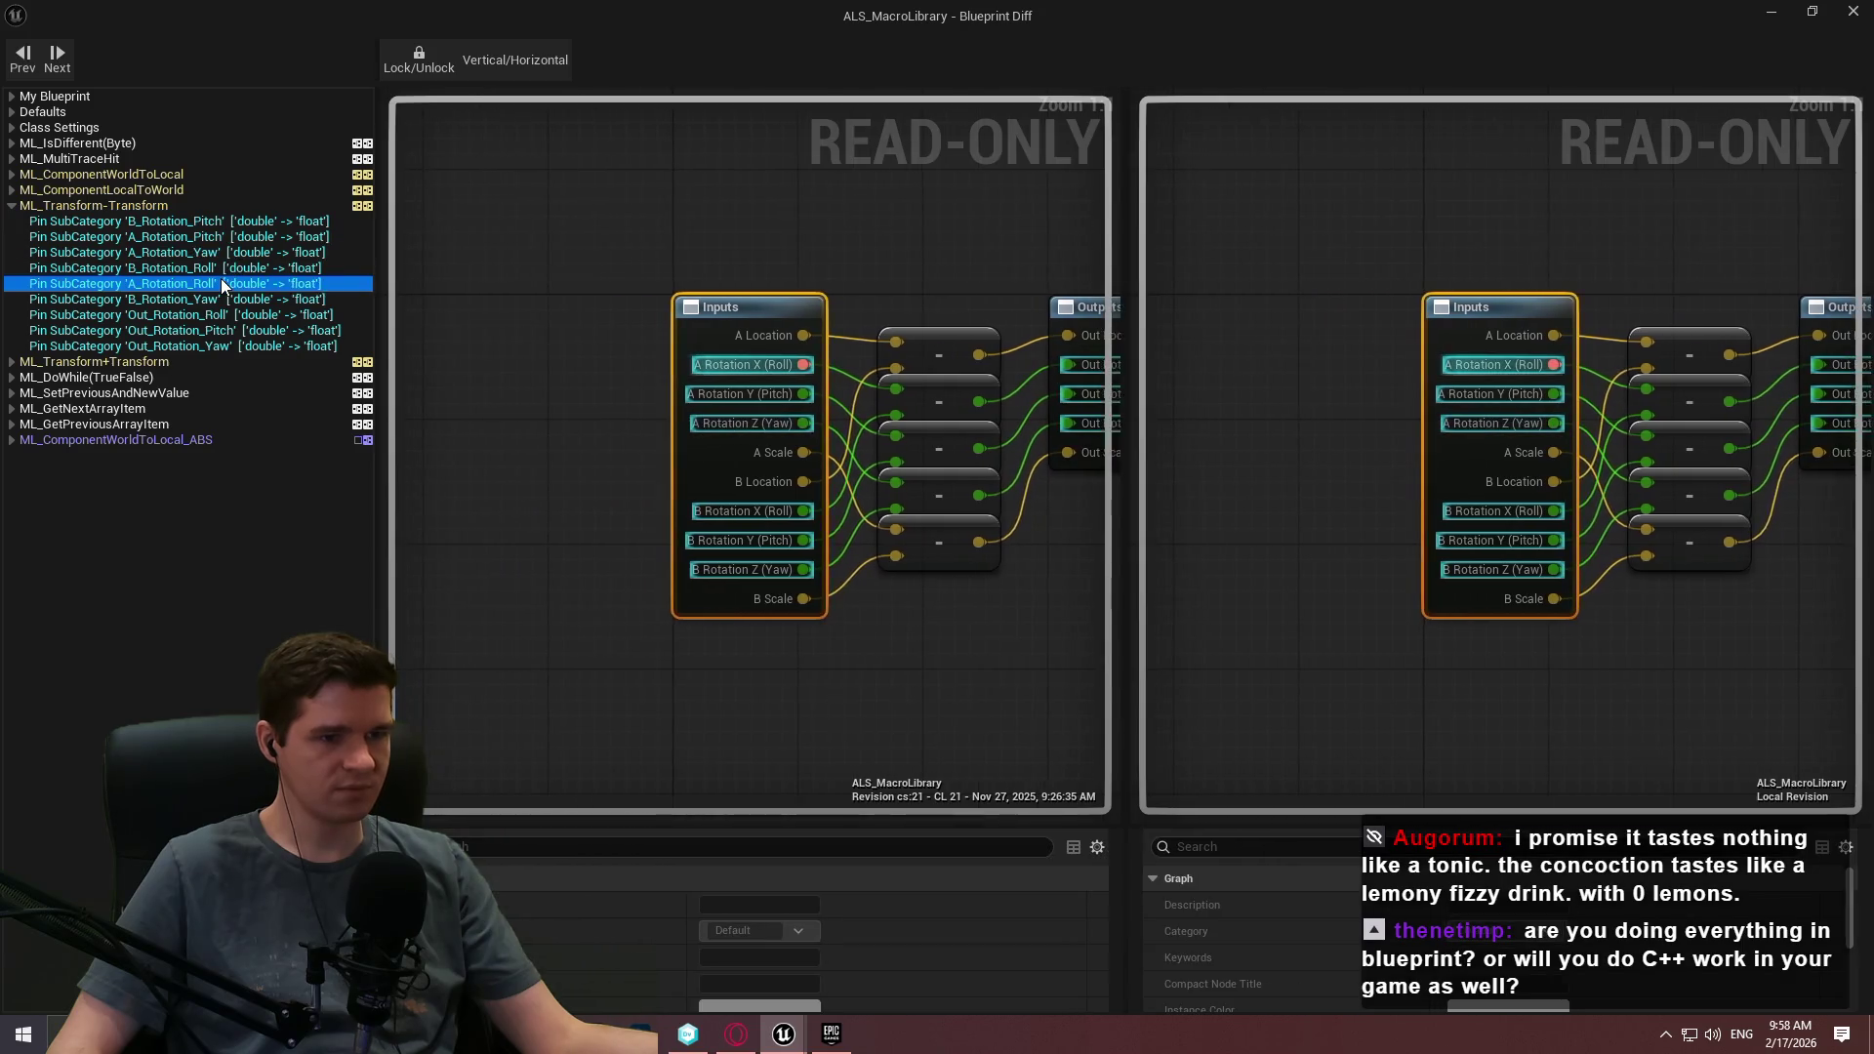
left_click(197, 267)
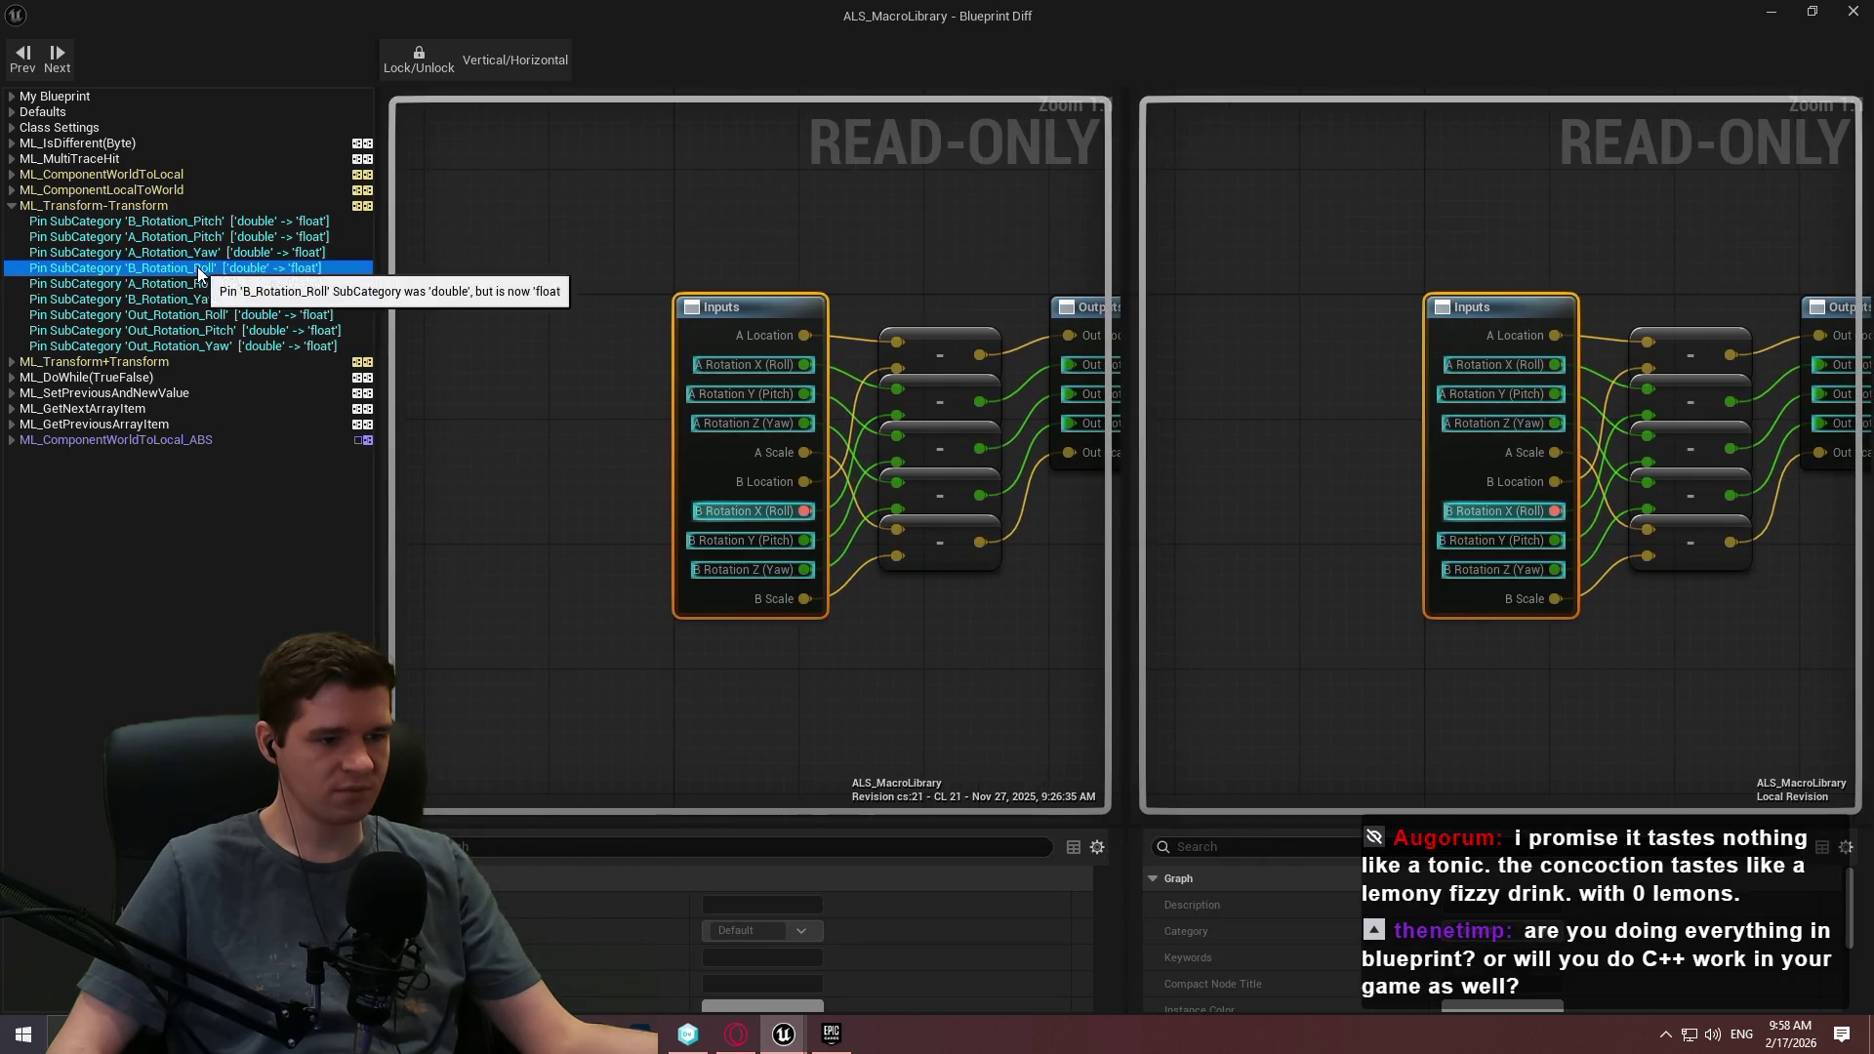
mouse_move(818, 825)
left_mouse_down()
mouse_move(802, 420)
mouse_move(761, 585)
mouse_move(748, 520)
mouse_move(751, 775)
left_mouse_up()
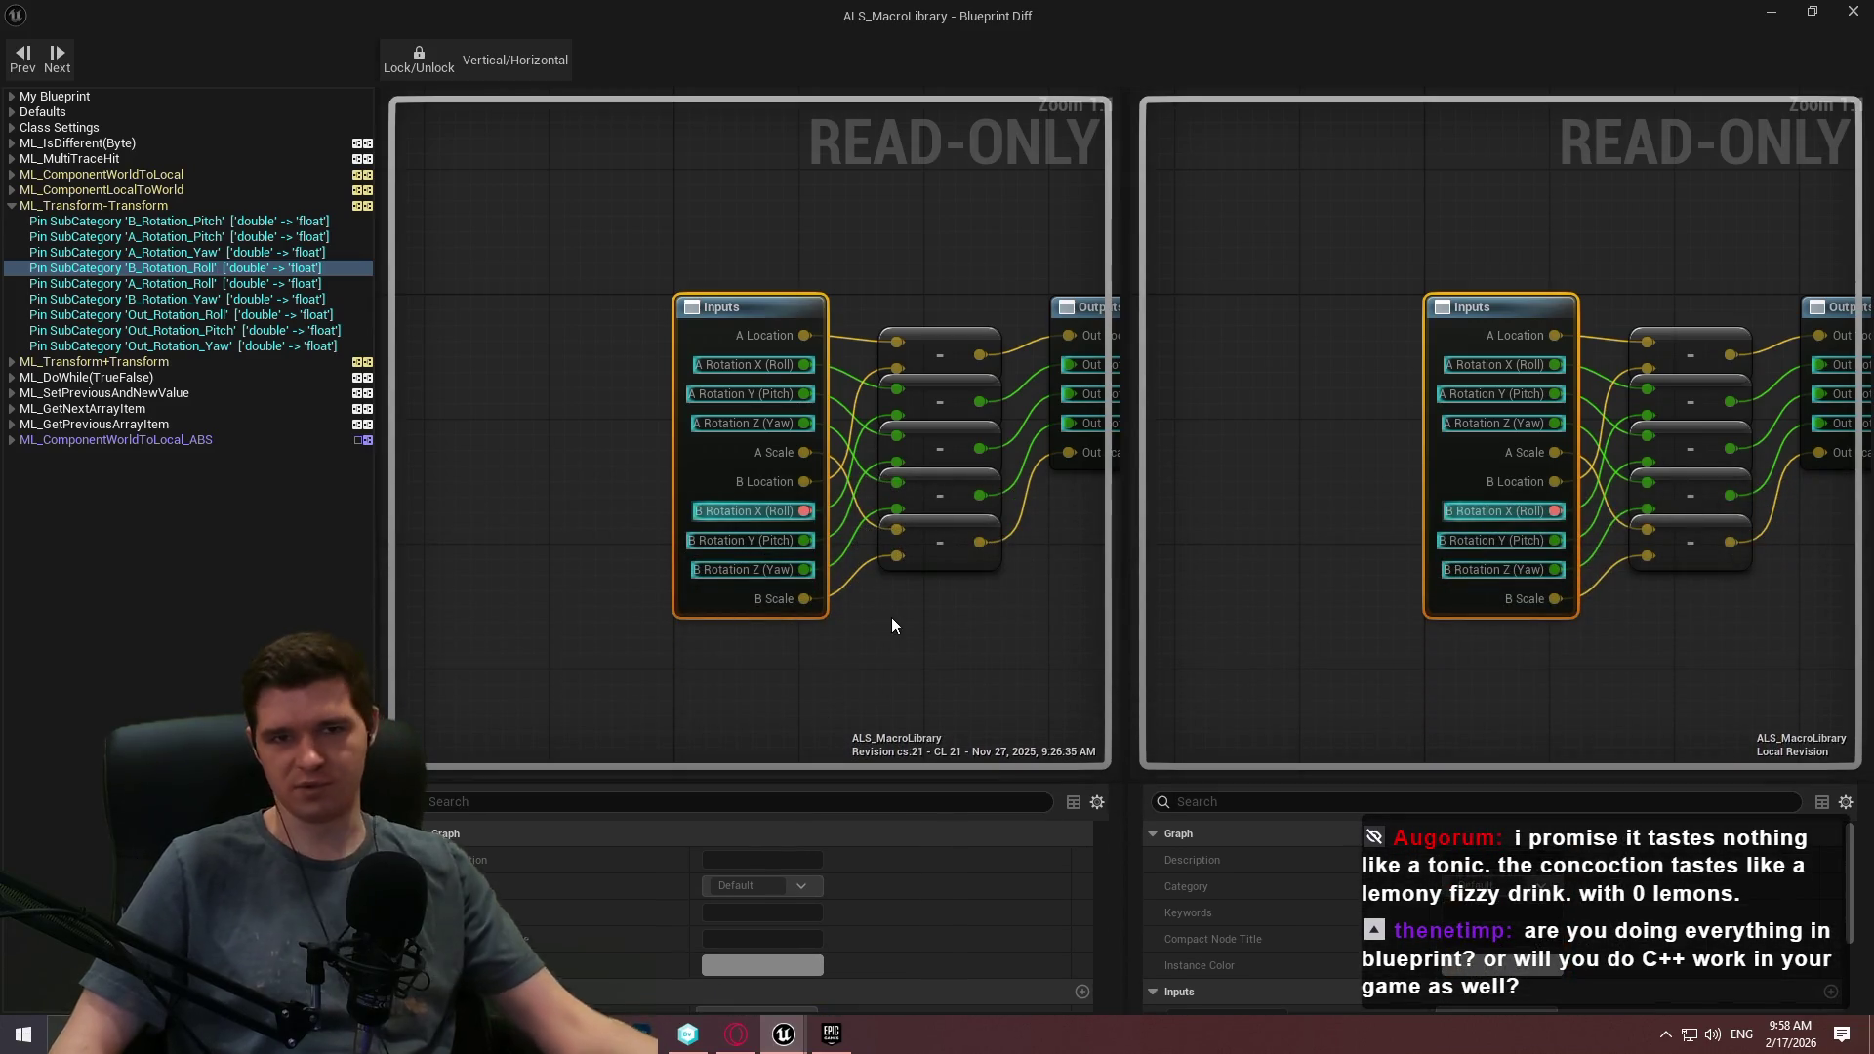
left_click(1855, 13)
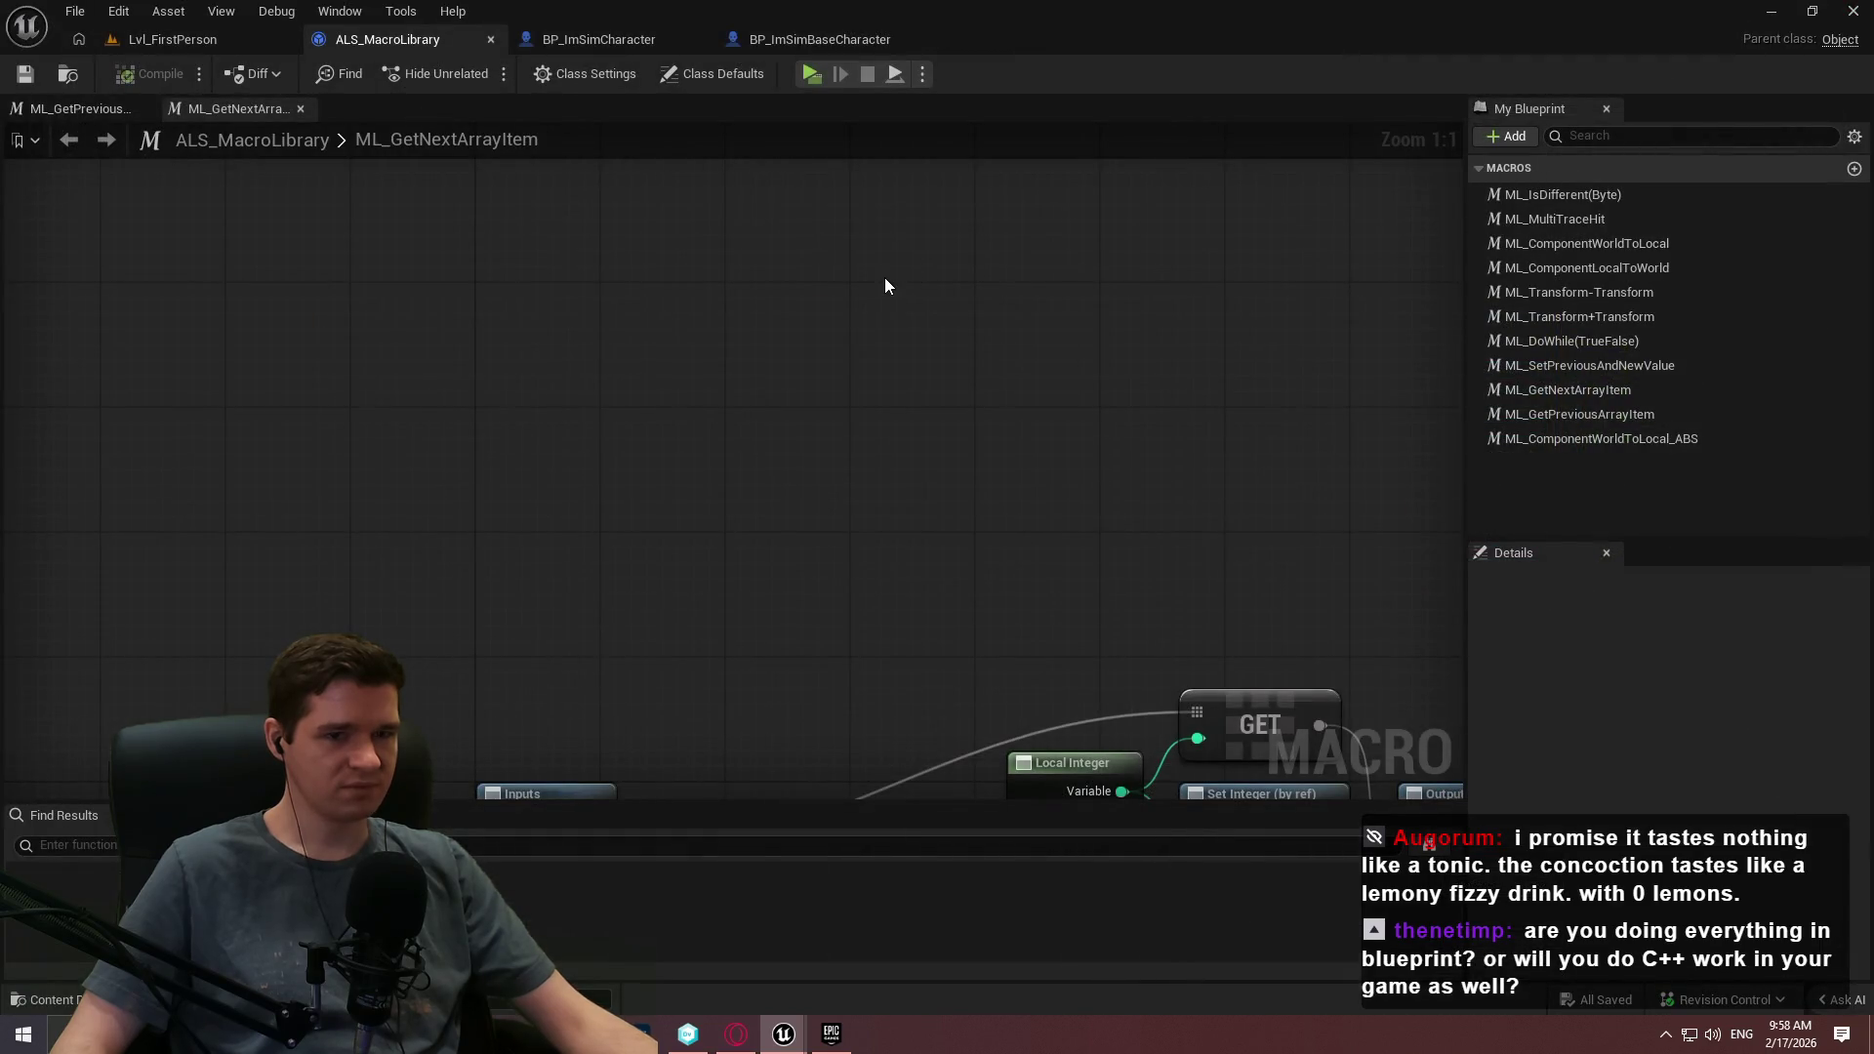
Frame the ML_GetNextArrayItem graph, switch to BP_ImSimBaseCharacter and start its revision diff.
key("Home")
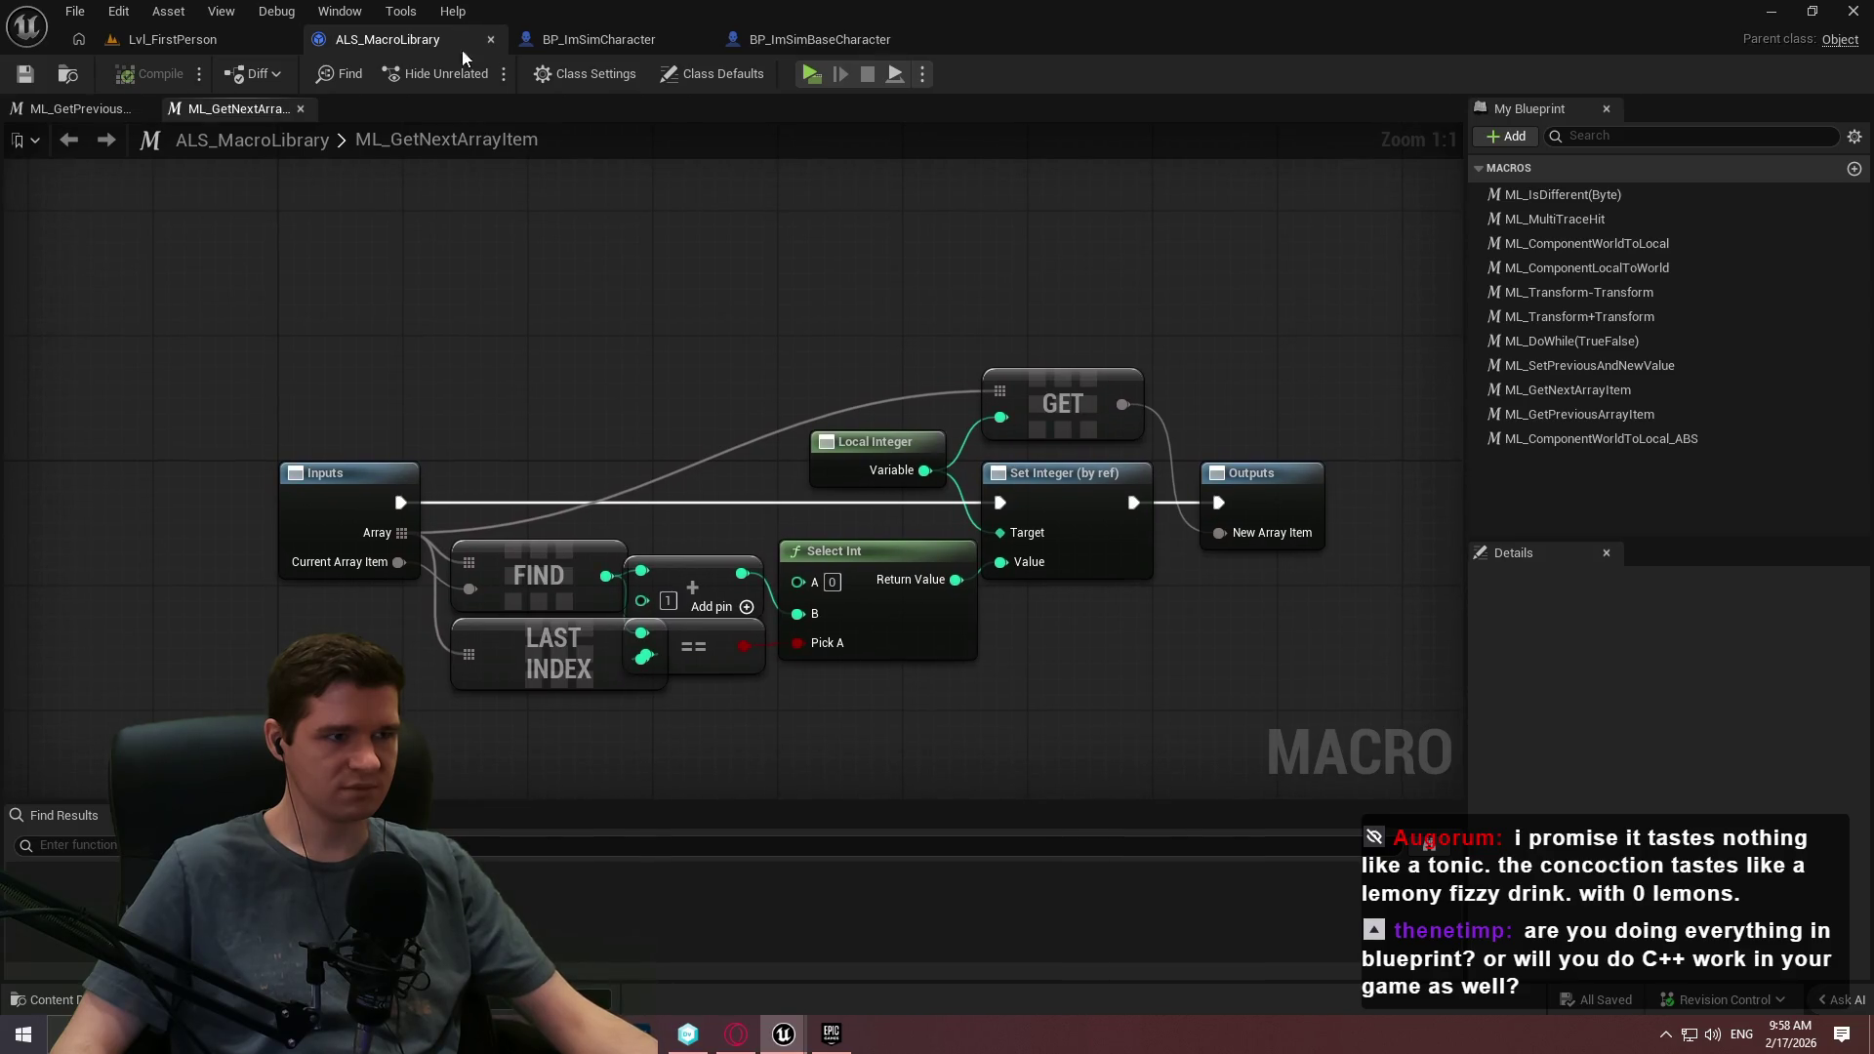
left_click(619, 37)
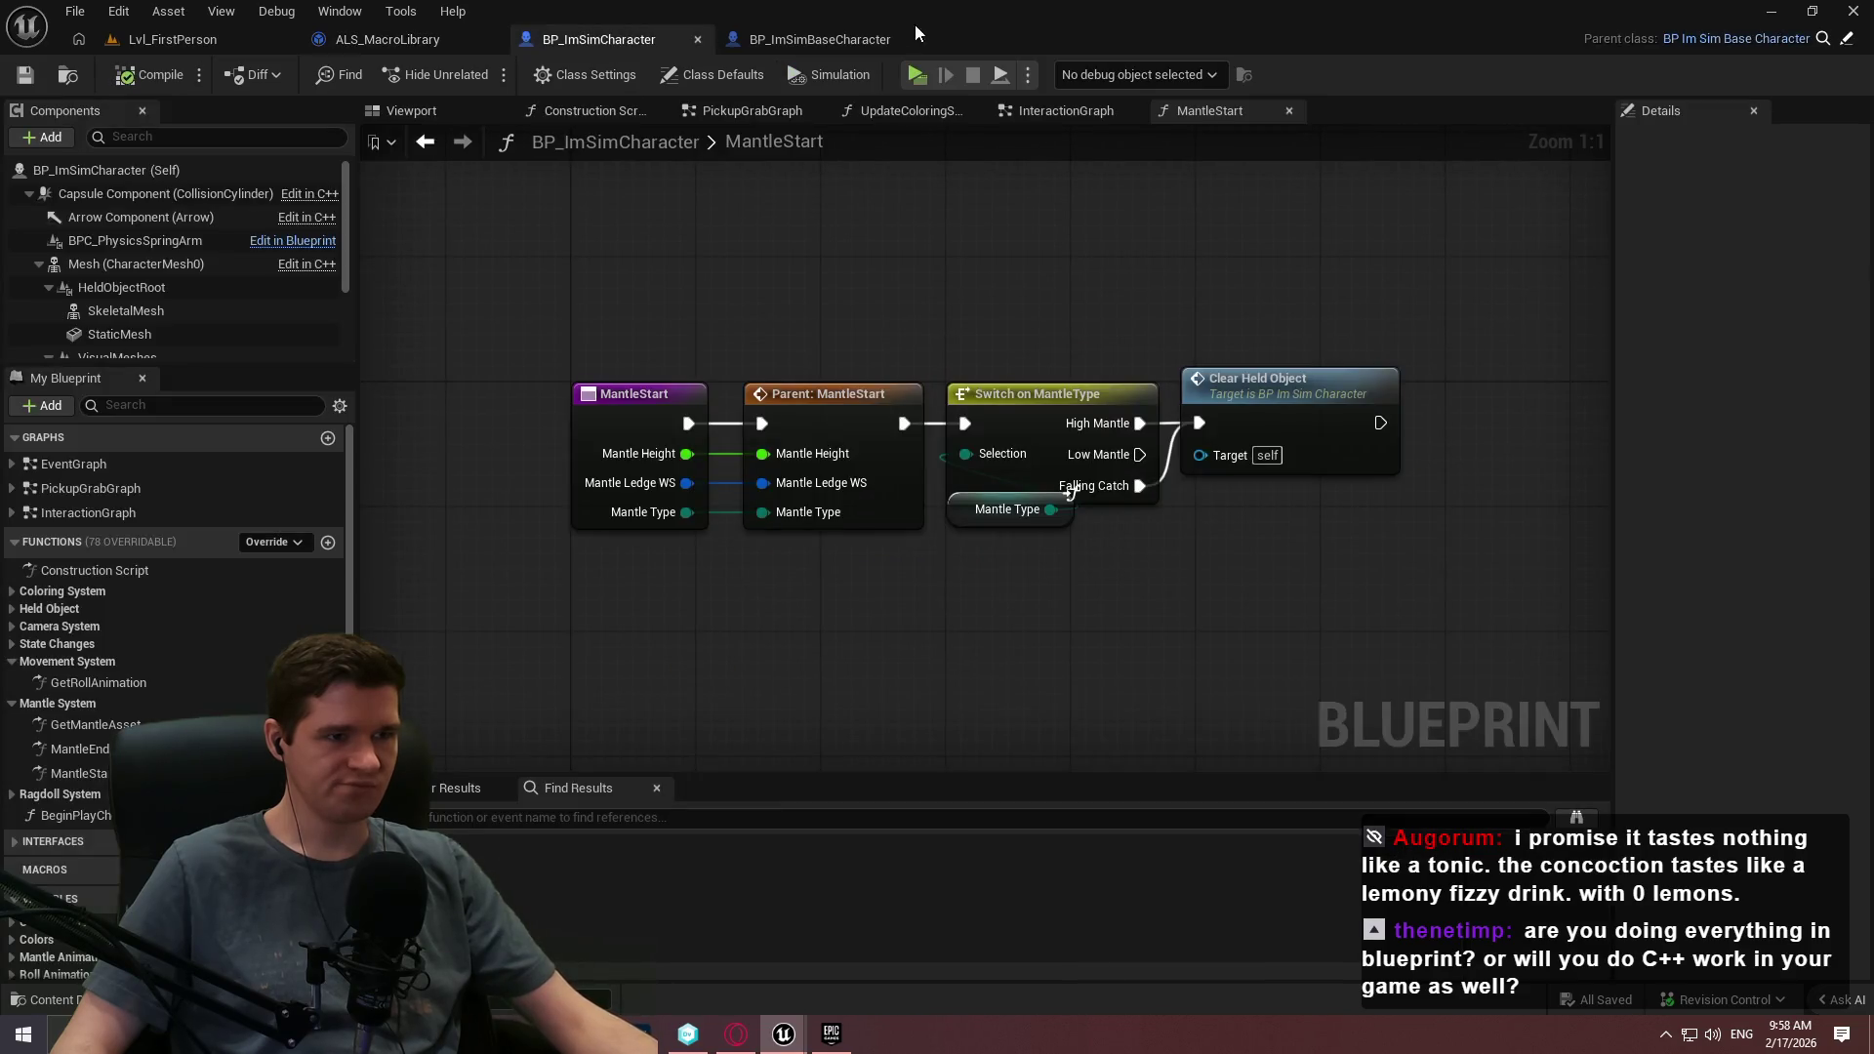
left_click(855, 51)
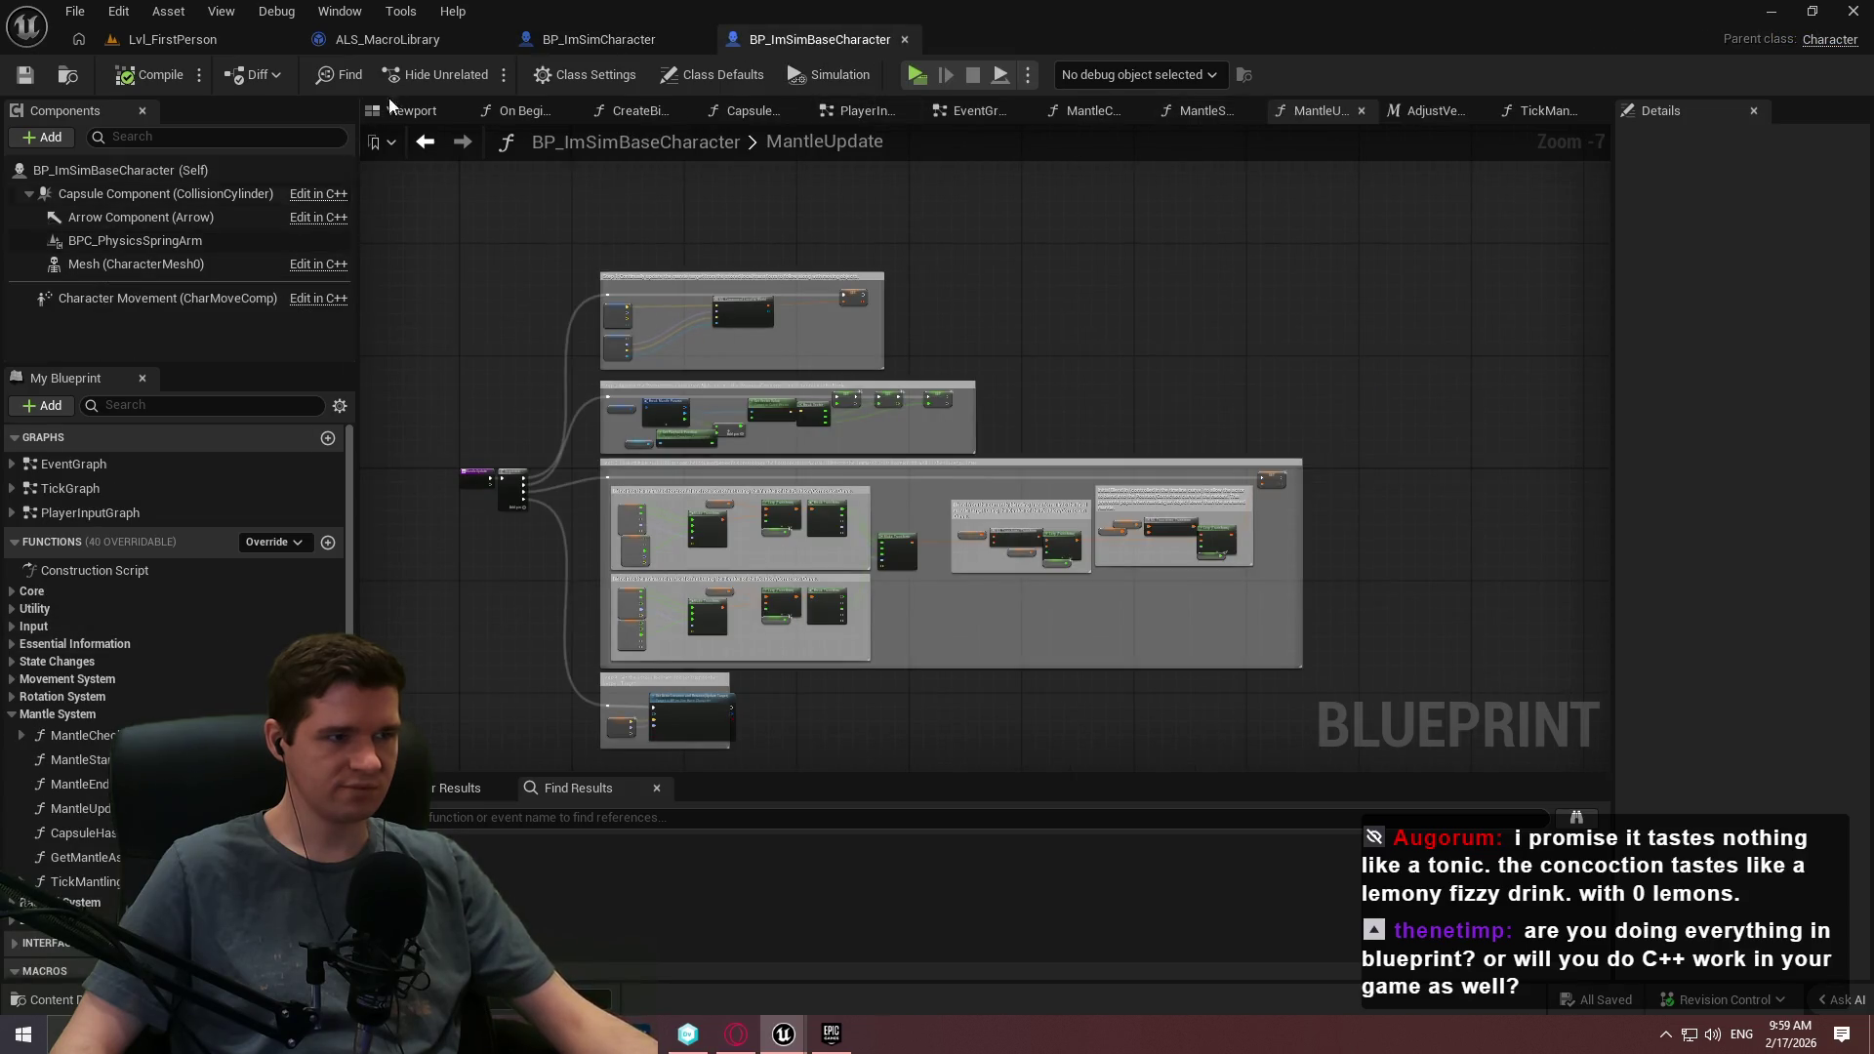
left_click(261, 173)
Compare BP_ImSimBaseCharacter against Revision 24, viewing MantleCheck, AdjustForCurvedSurfaces and MantleStart.
double_click(874, 103)
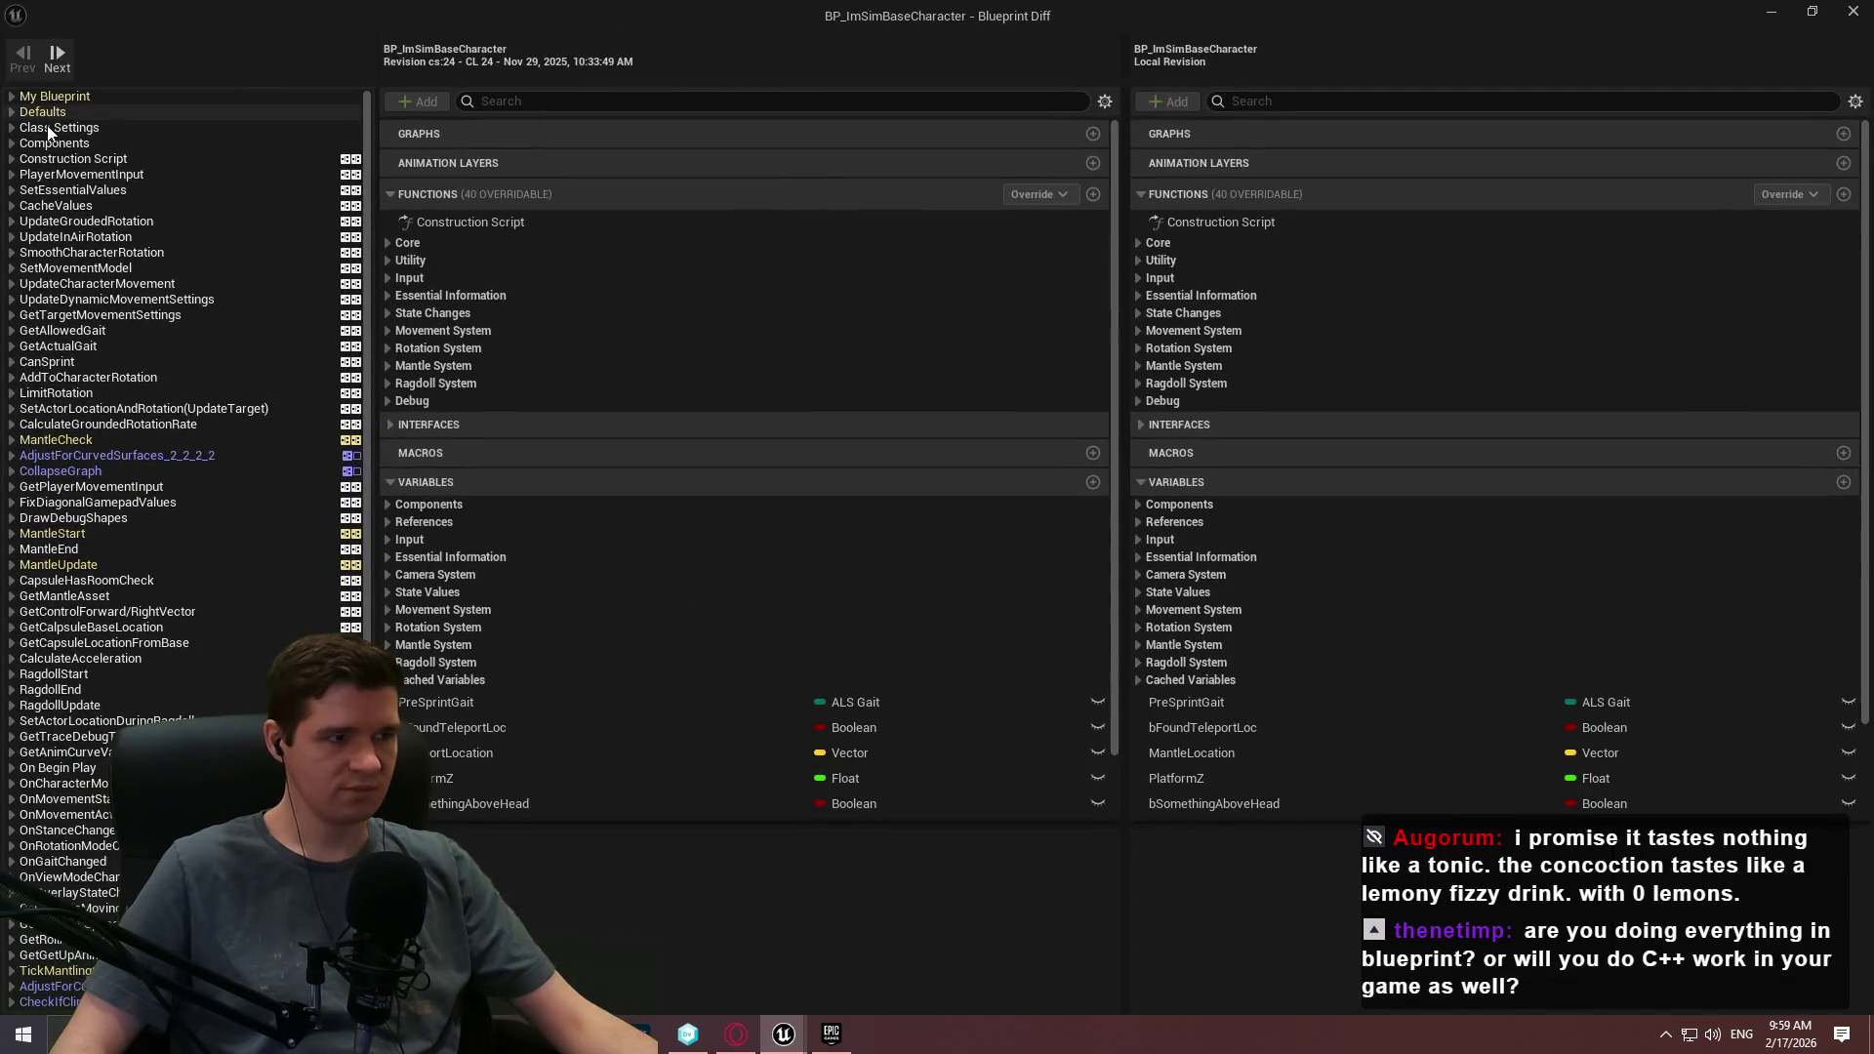
left_click(179, 439)
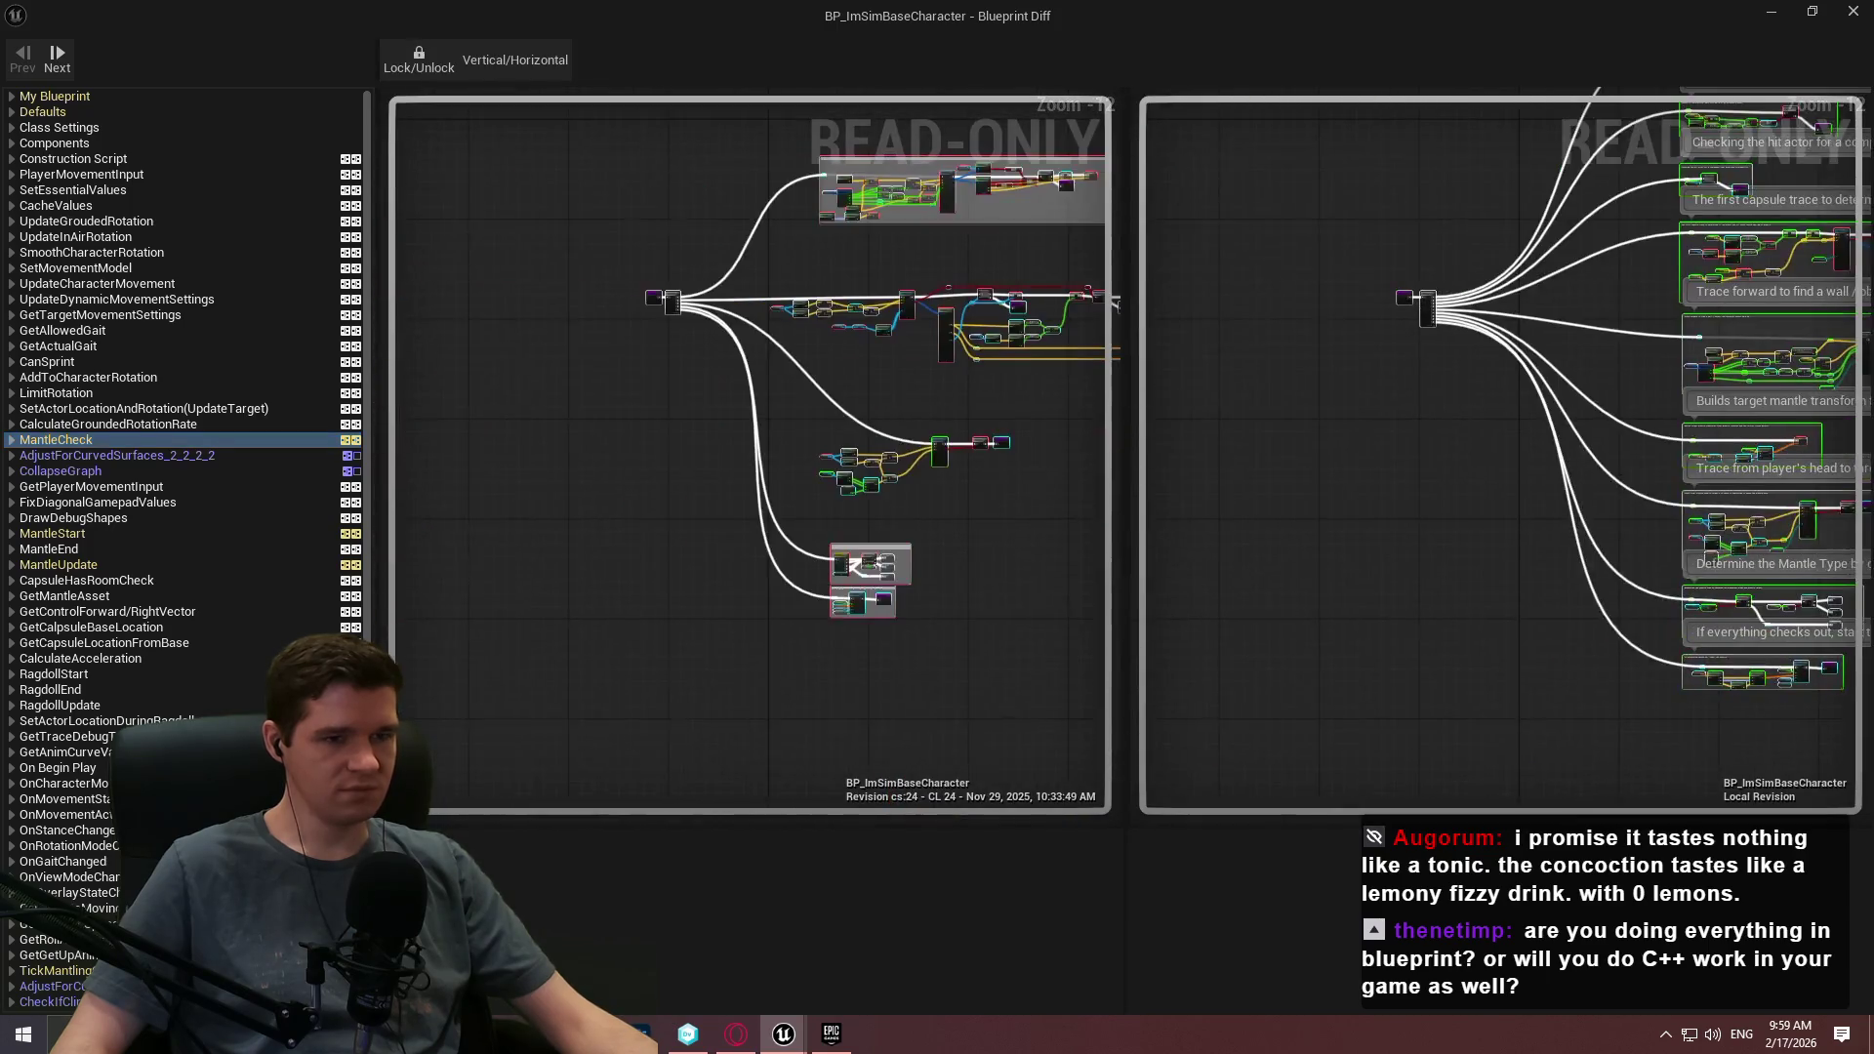
left_click(127, 456)
left_click(84, 533)
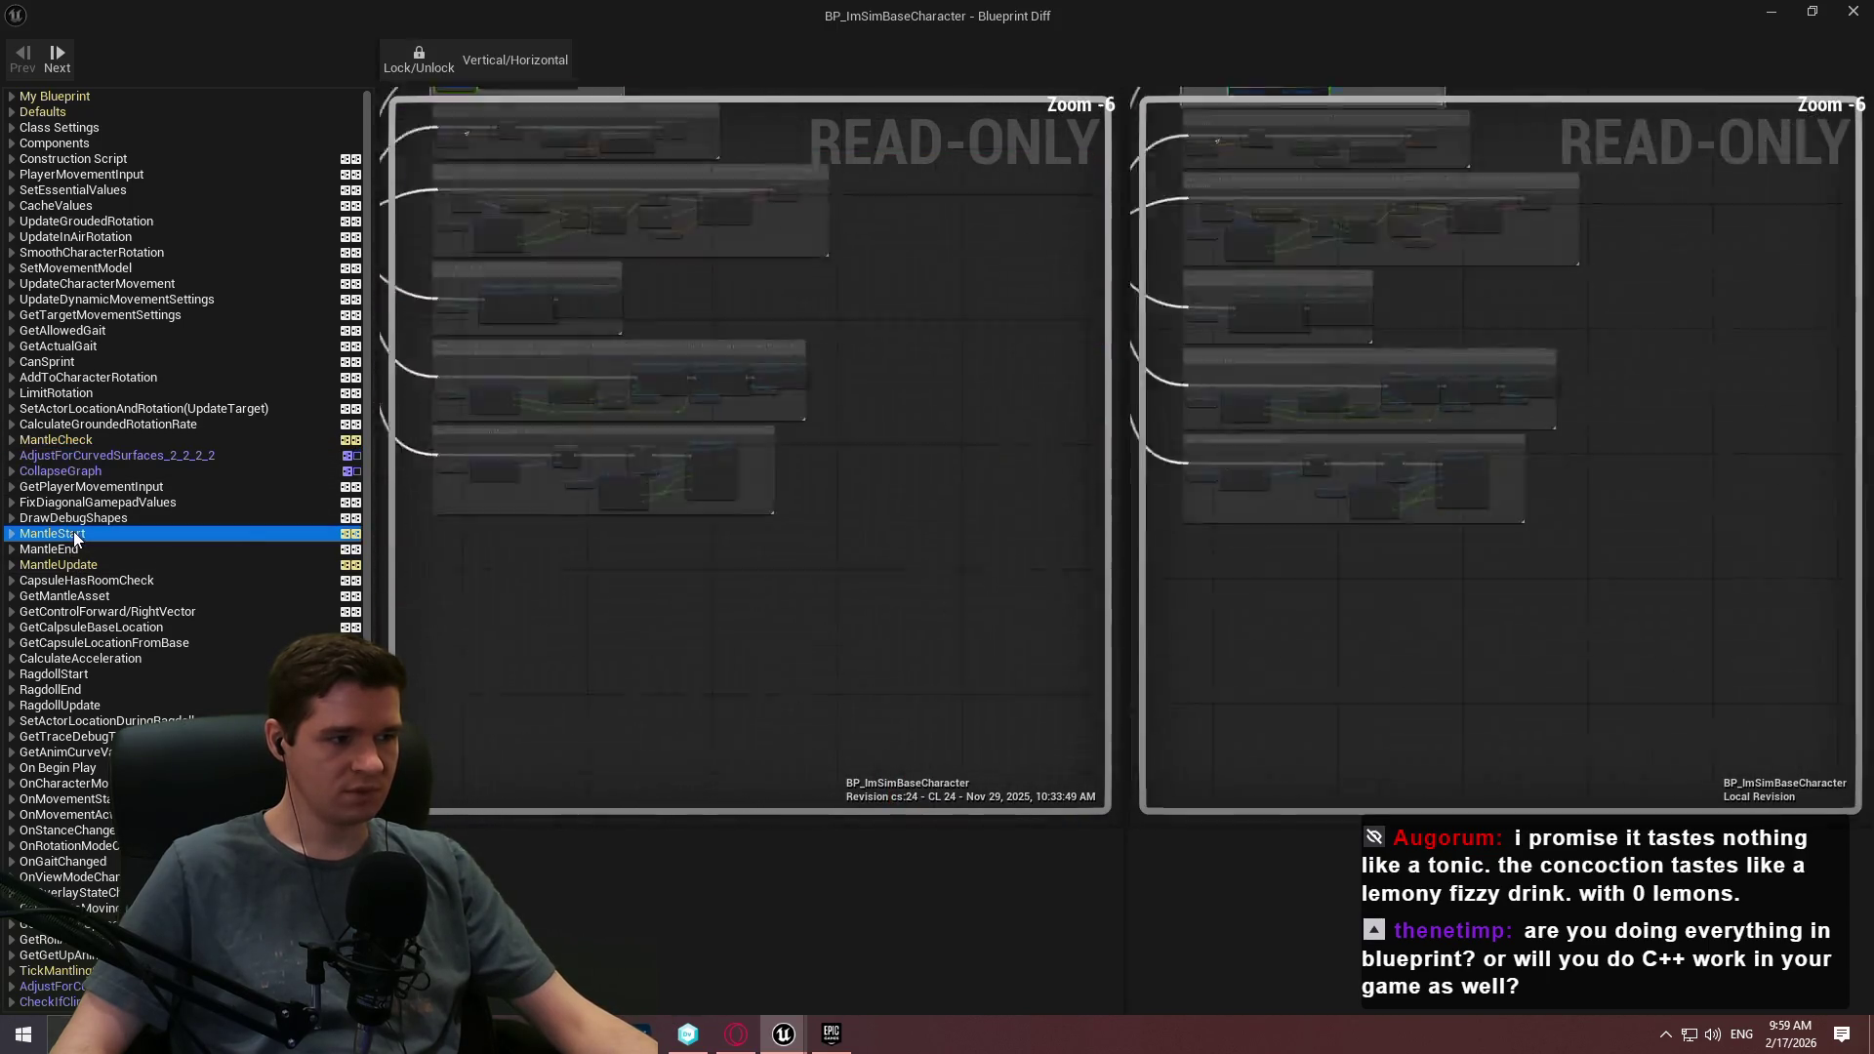
scroll(857, 293, "up", 2)
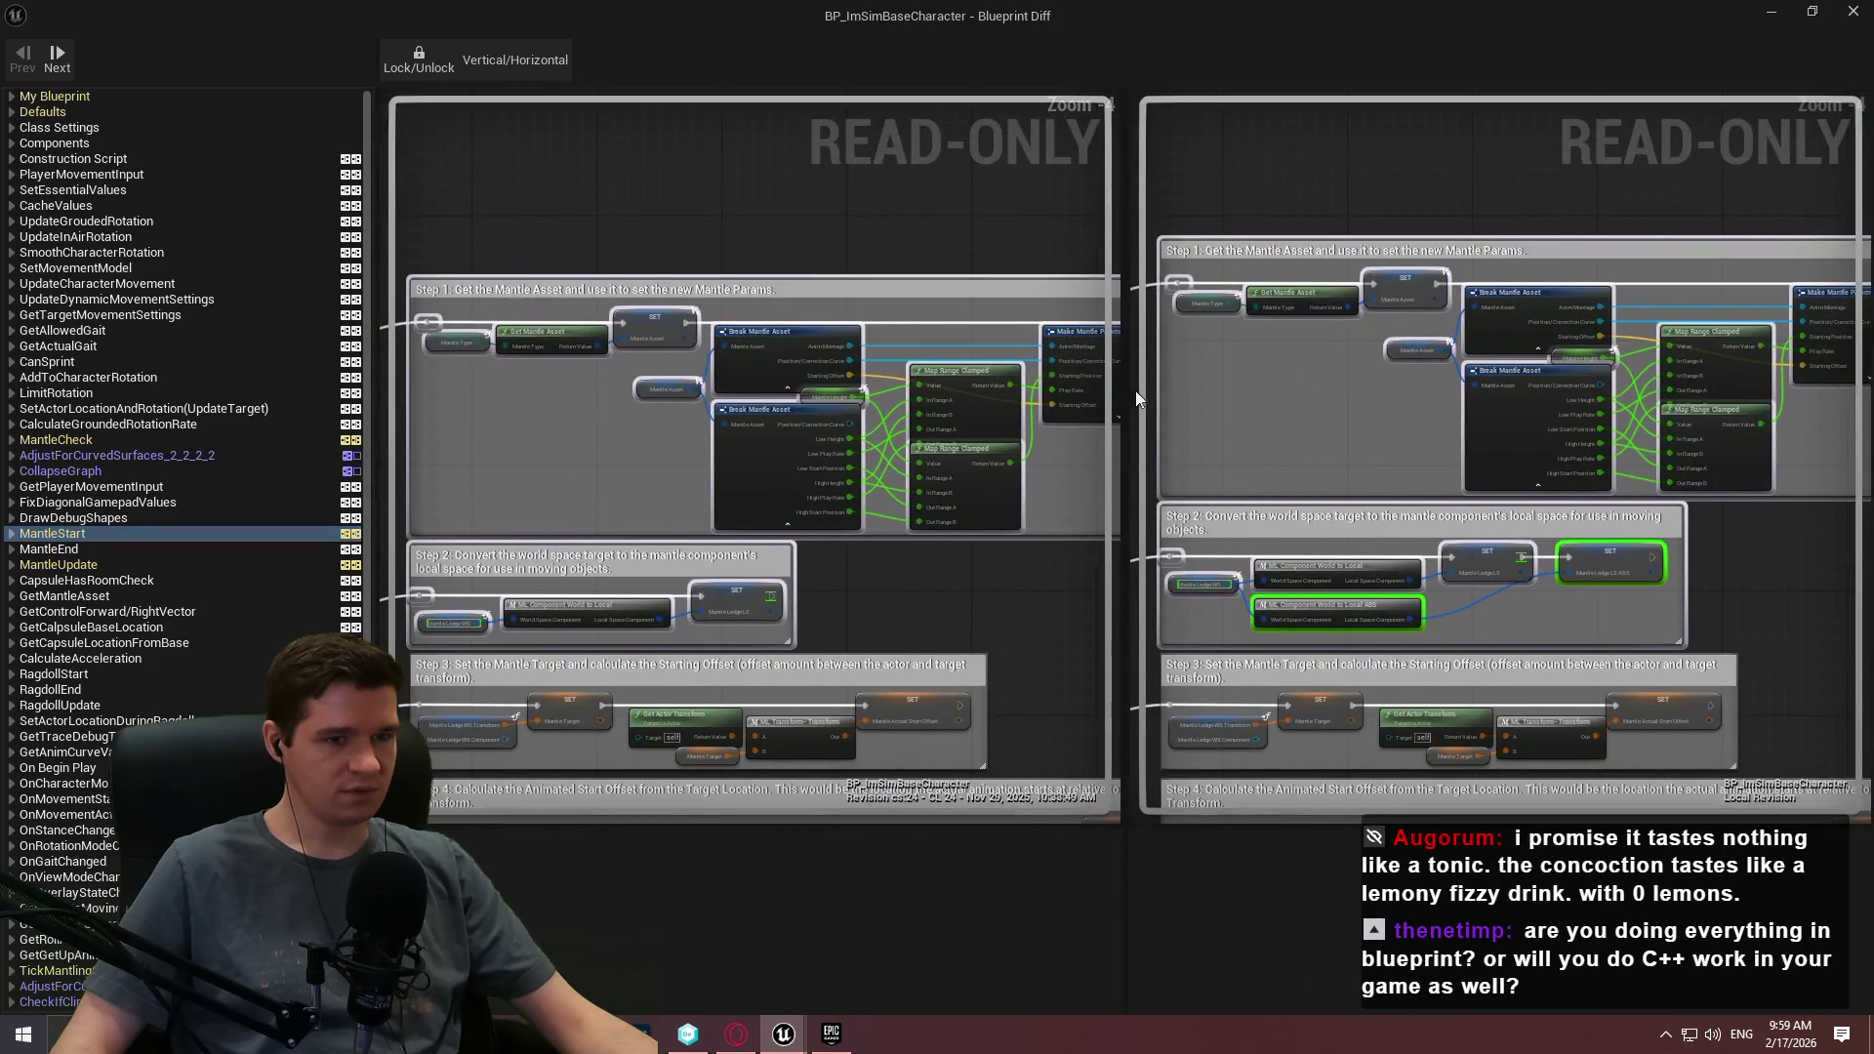
mouse_move(921, 547)
left_mouse_down()
mouse_move(959, 494)
mouse_move(912, 485)
left_mouse_up()
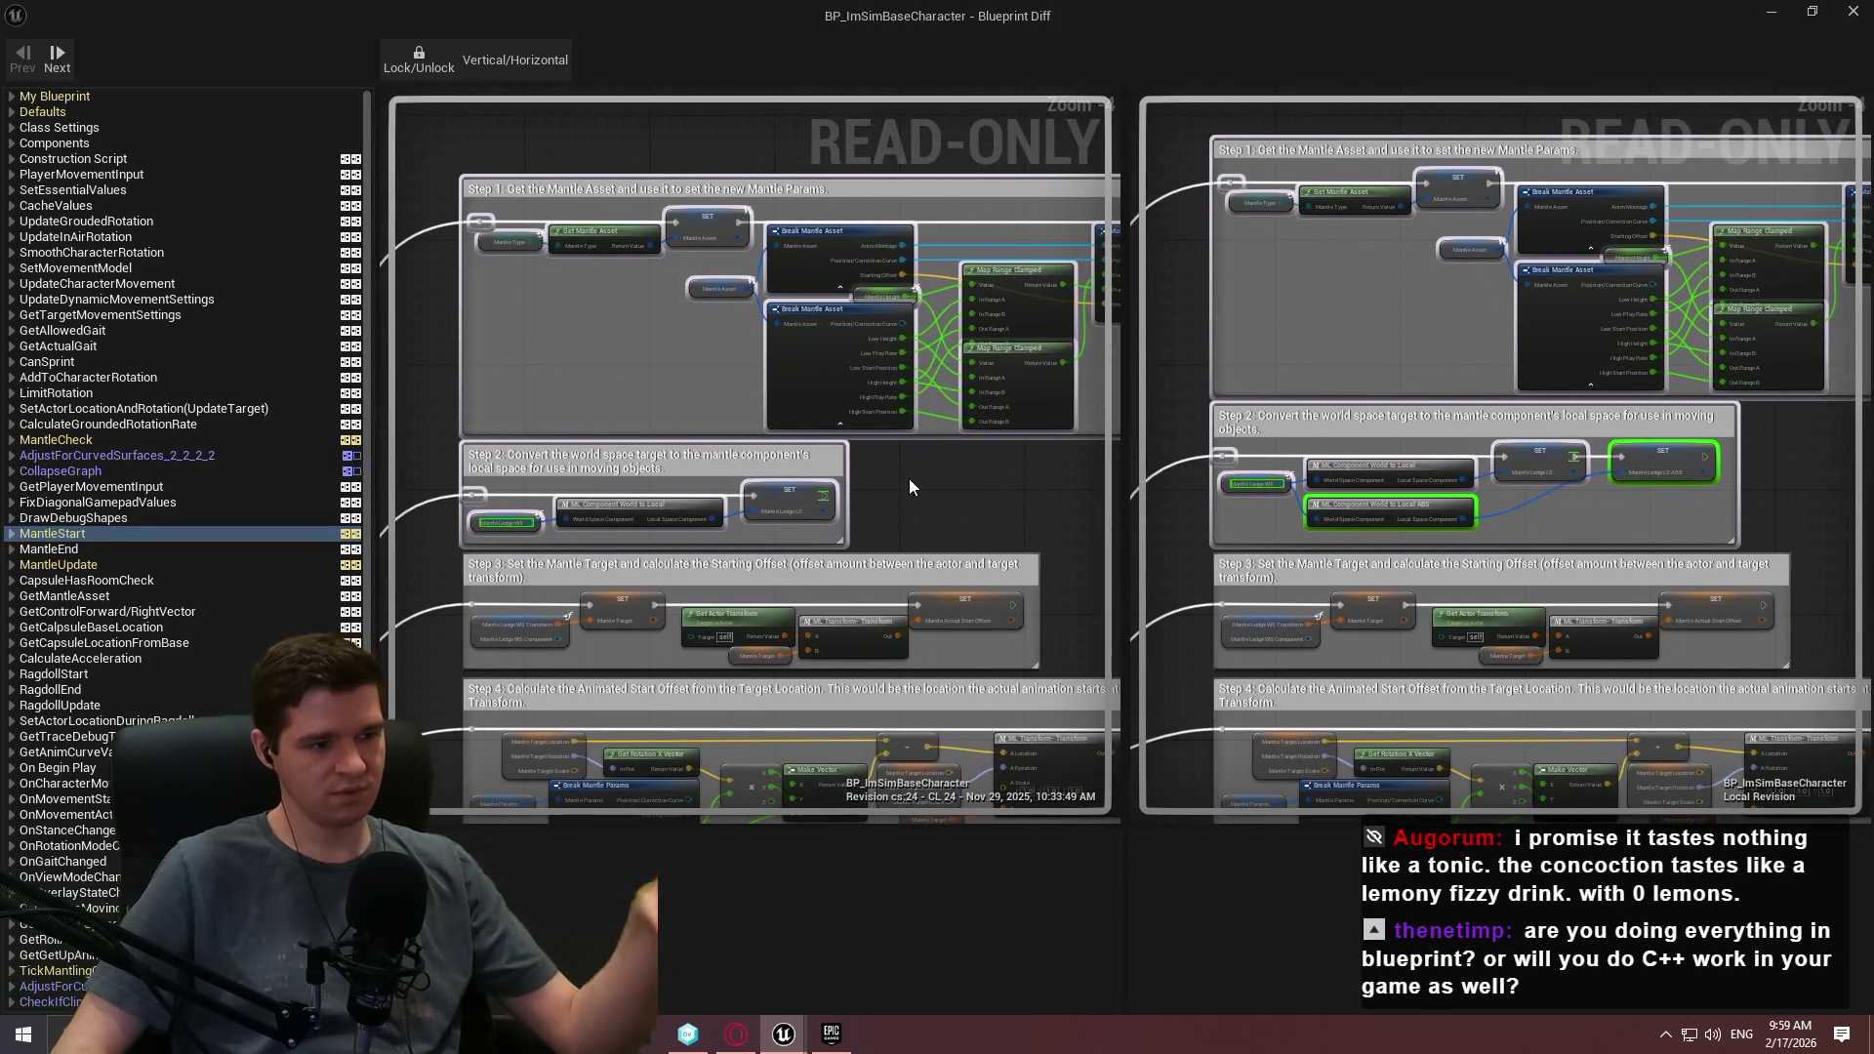
Step through MantleStart's added World to Local ABS and SET Mantle Ledge LS ABS nodes, links and reroute.
left_click(10, 534)
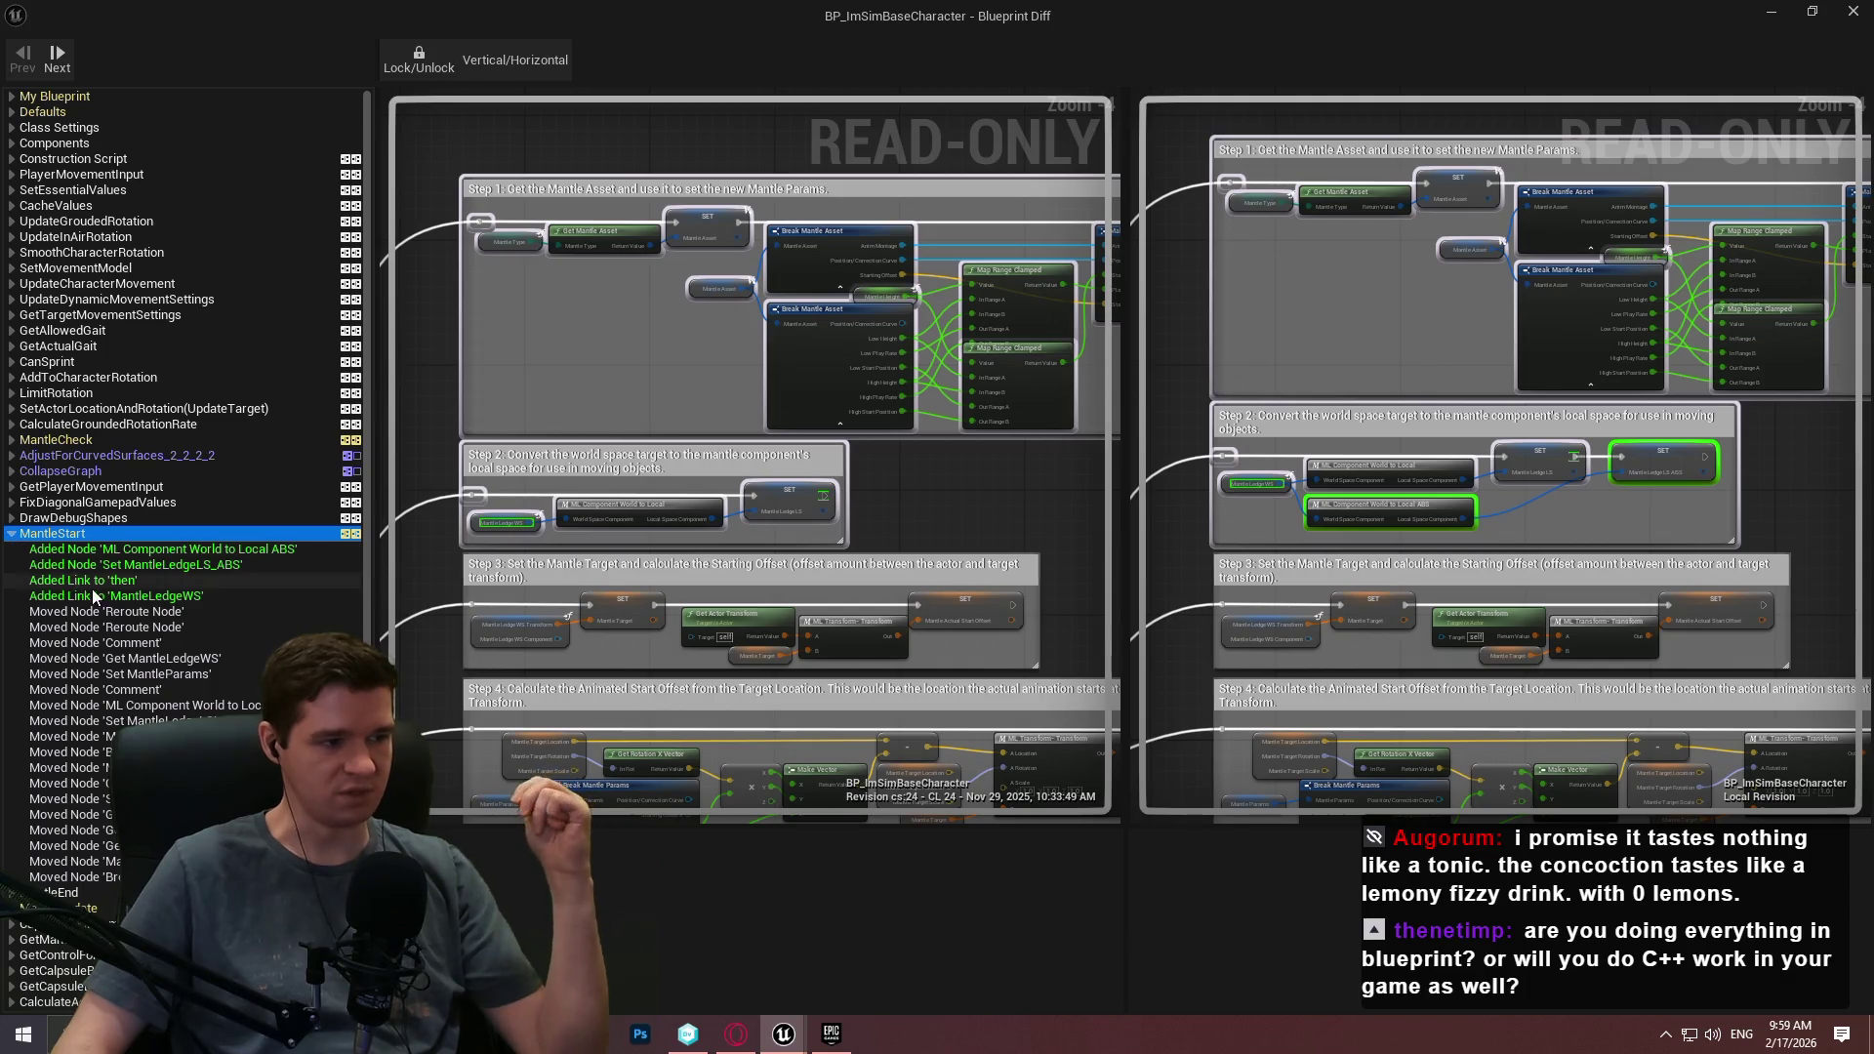
left_click(160, 553)
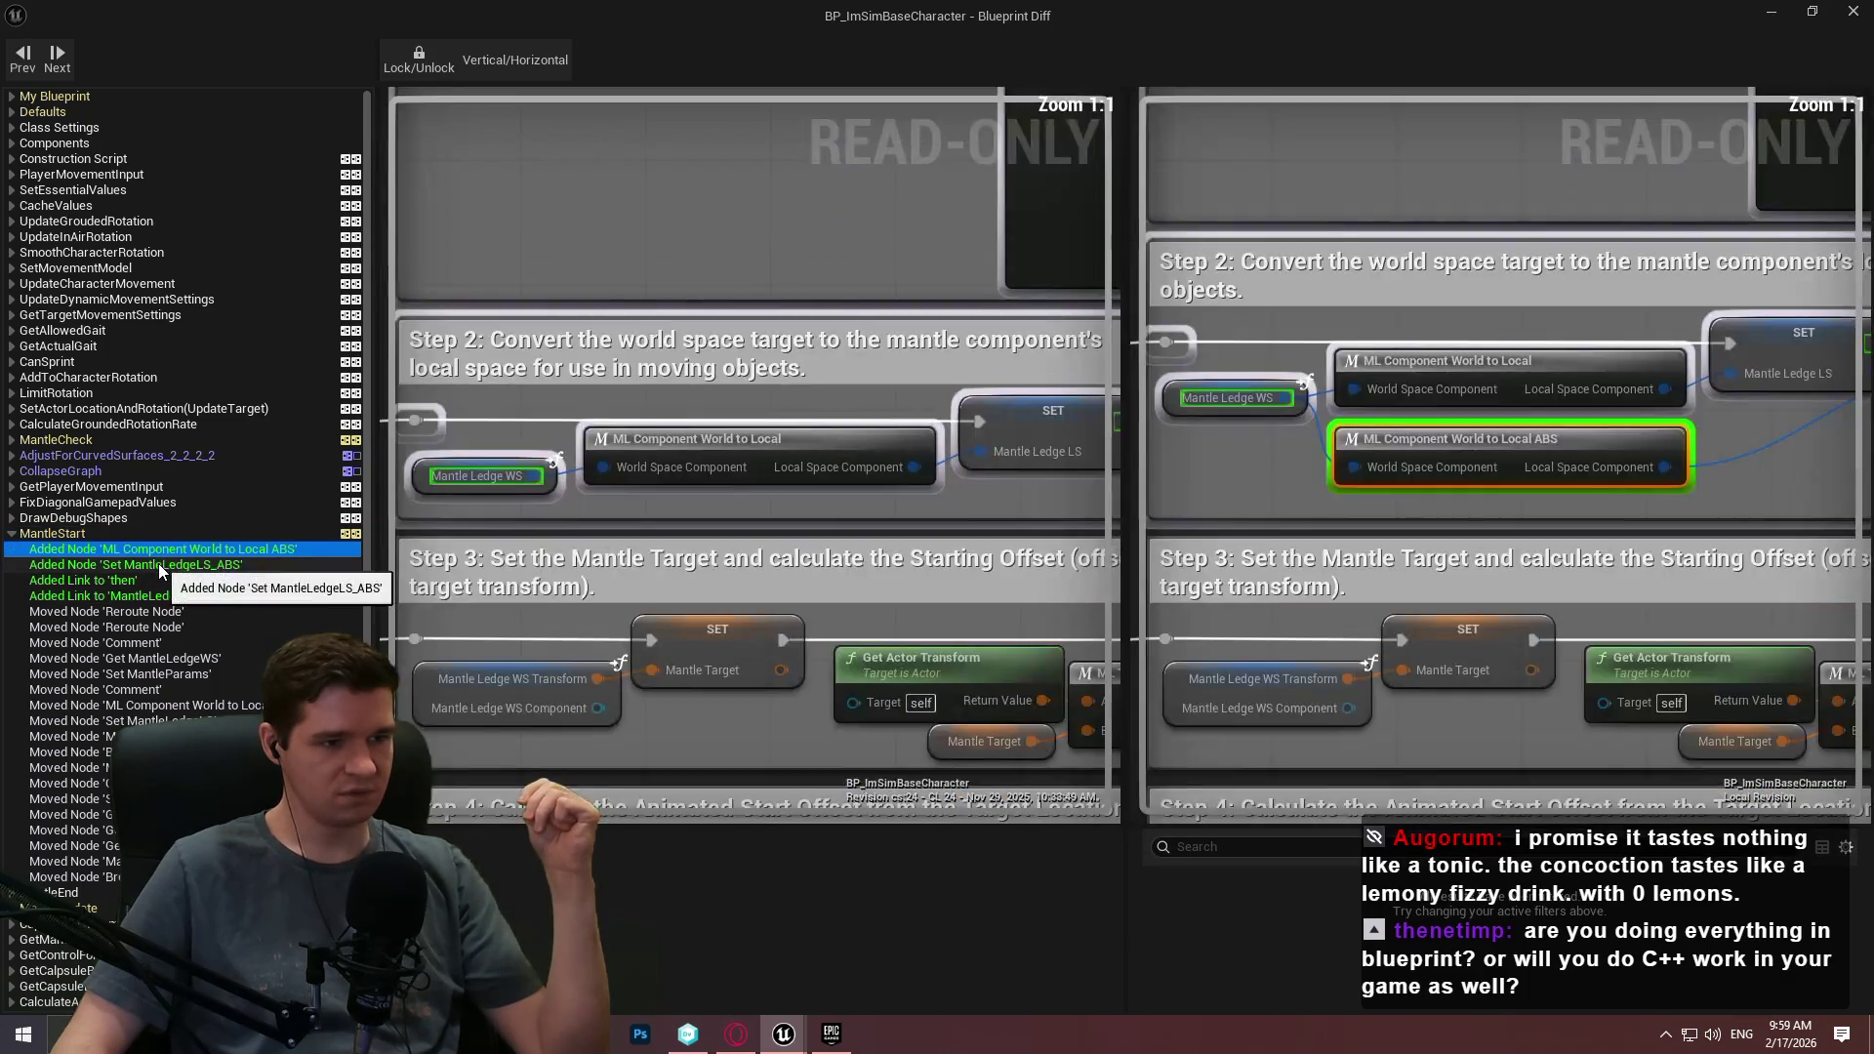
left_click(158, 565)
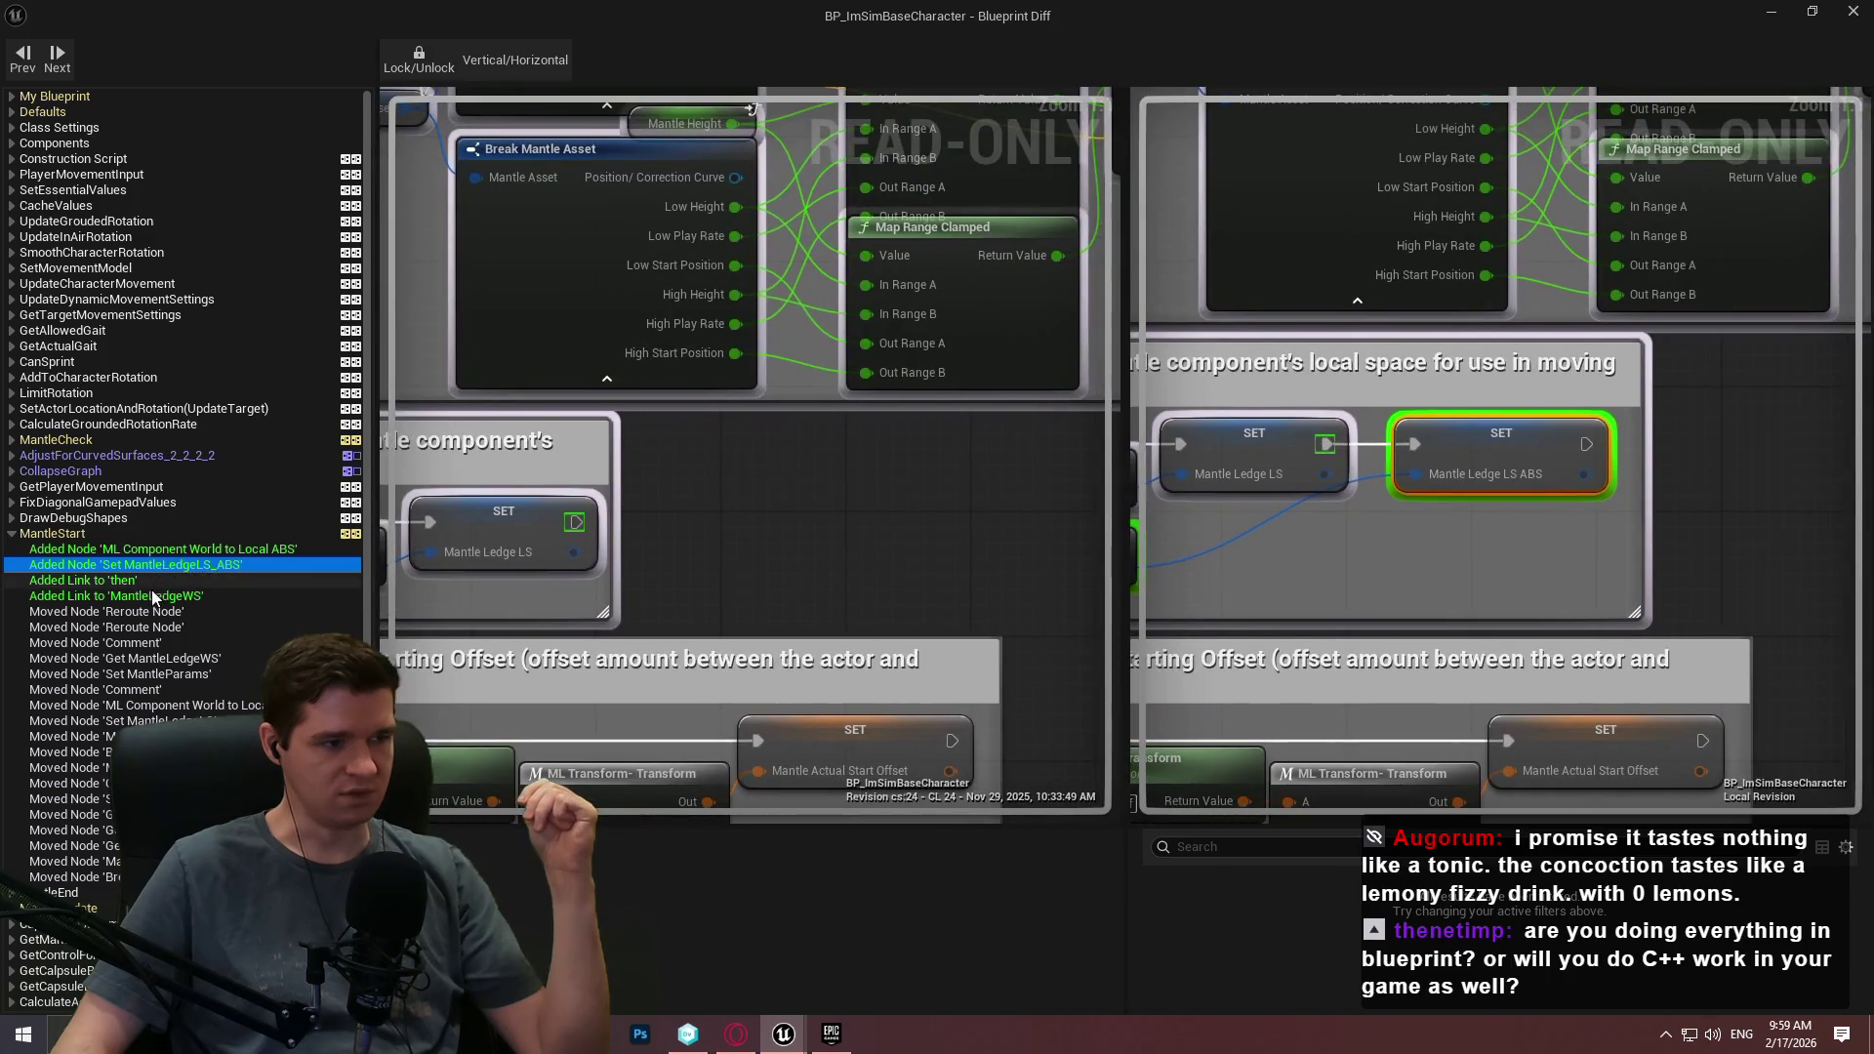
left_click(147, 582)
left_click(142, 595)
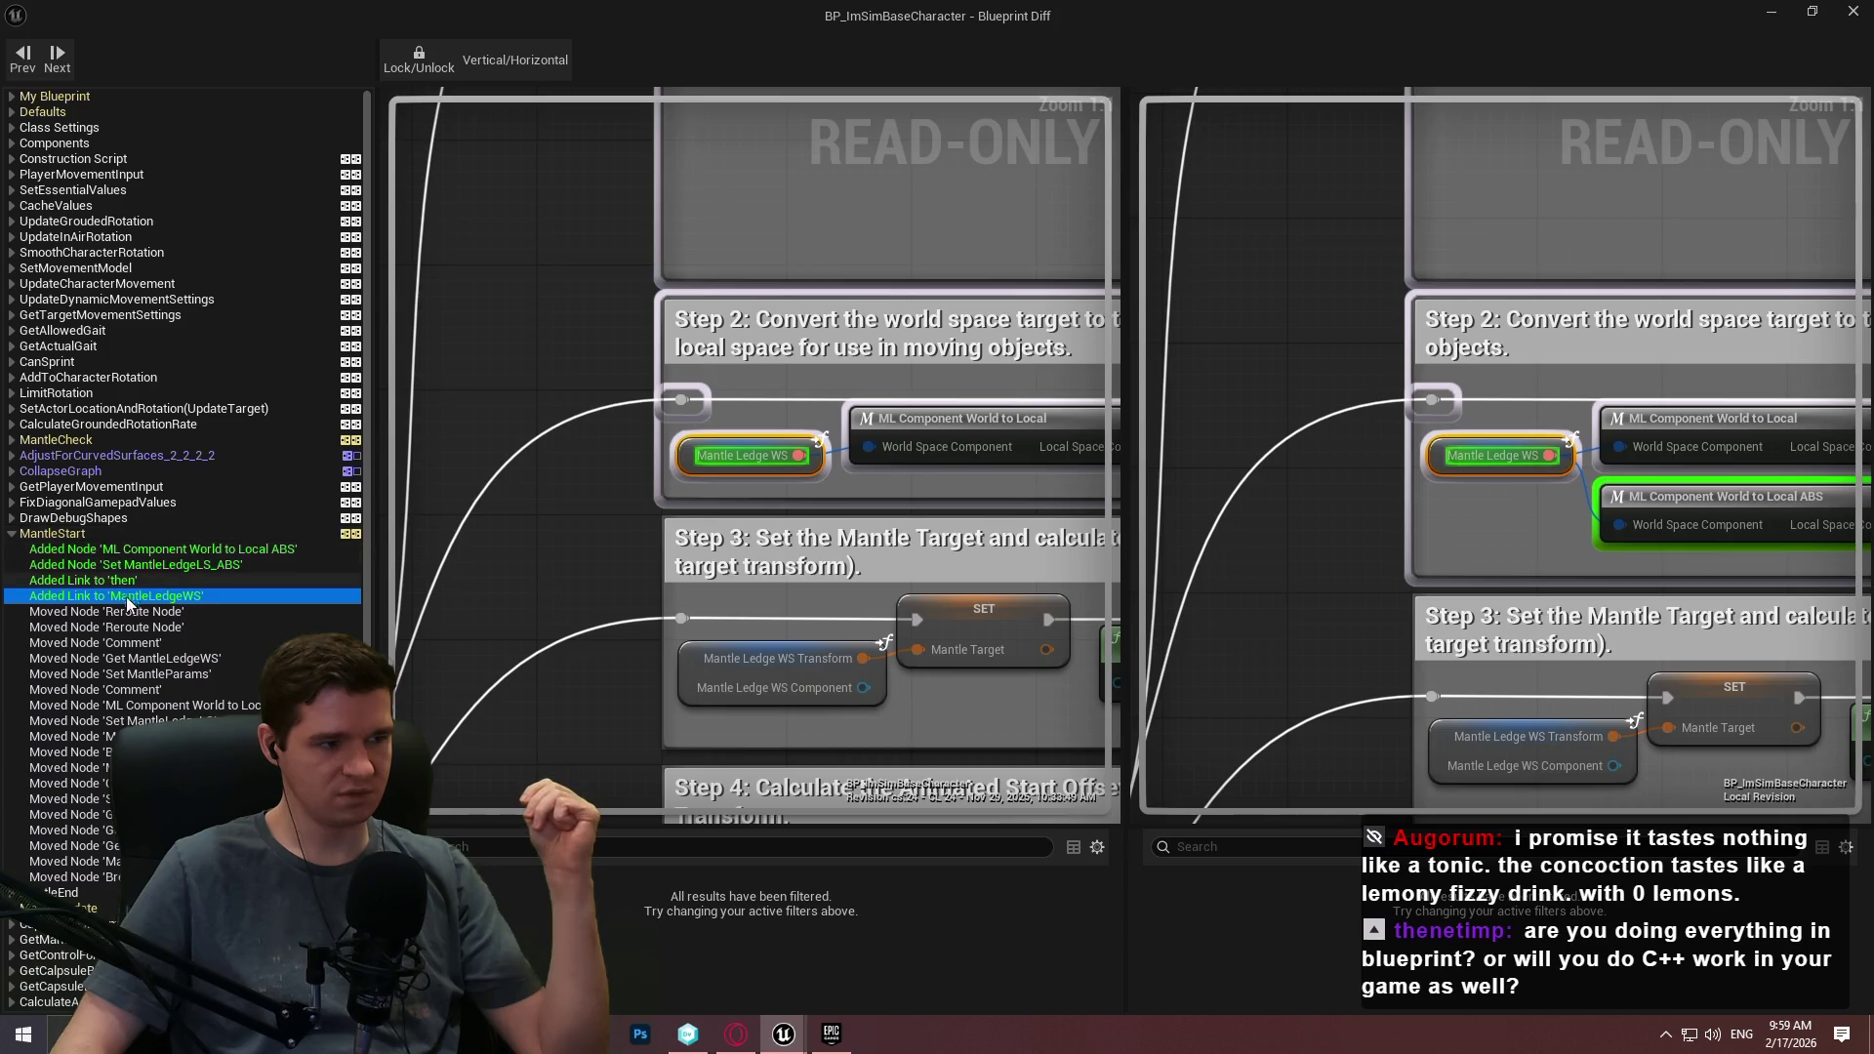
left_click(131, 628)
Inspect MantleUpdate's added Get node and changed ML Component Local to World node, then close the diff.
scroll(156, 621, "down", 4)
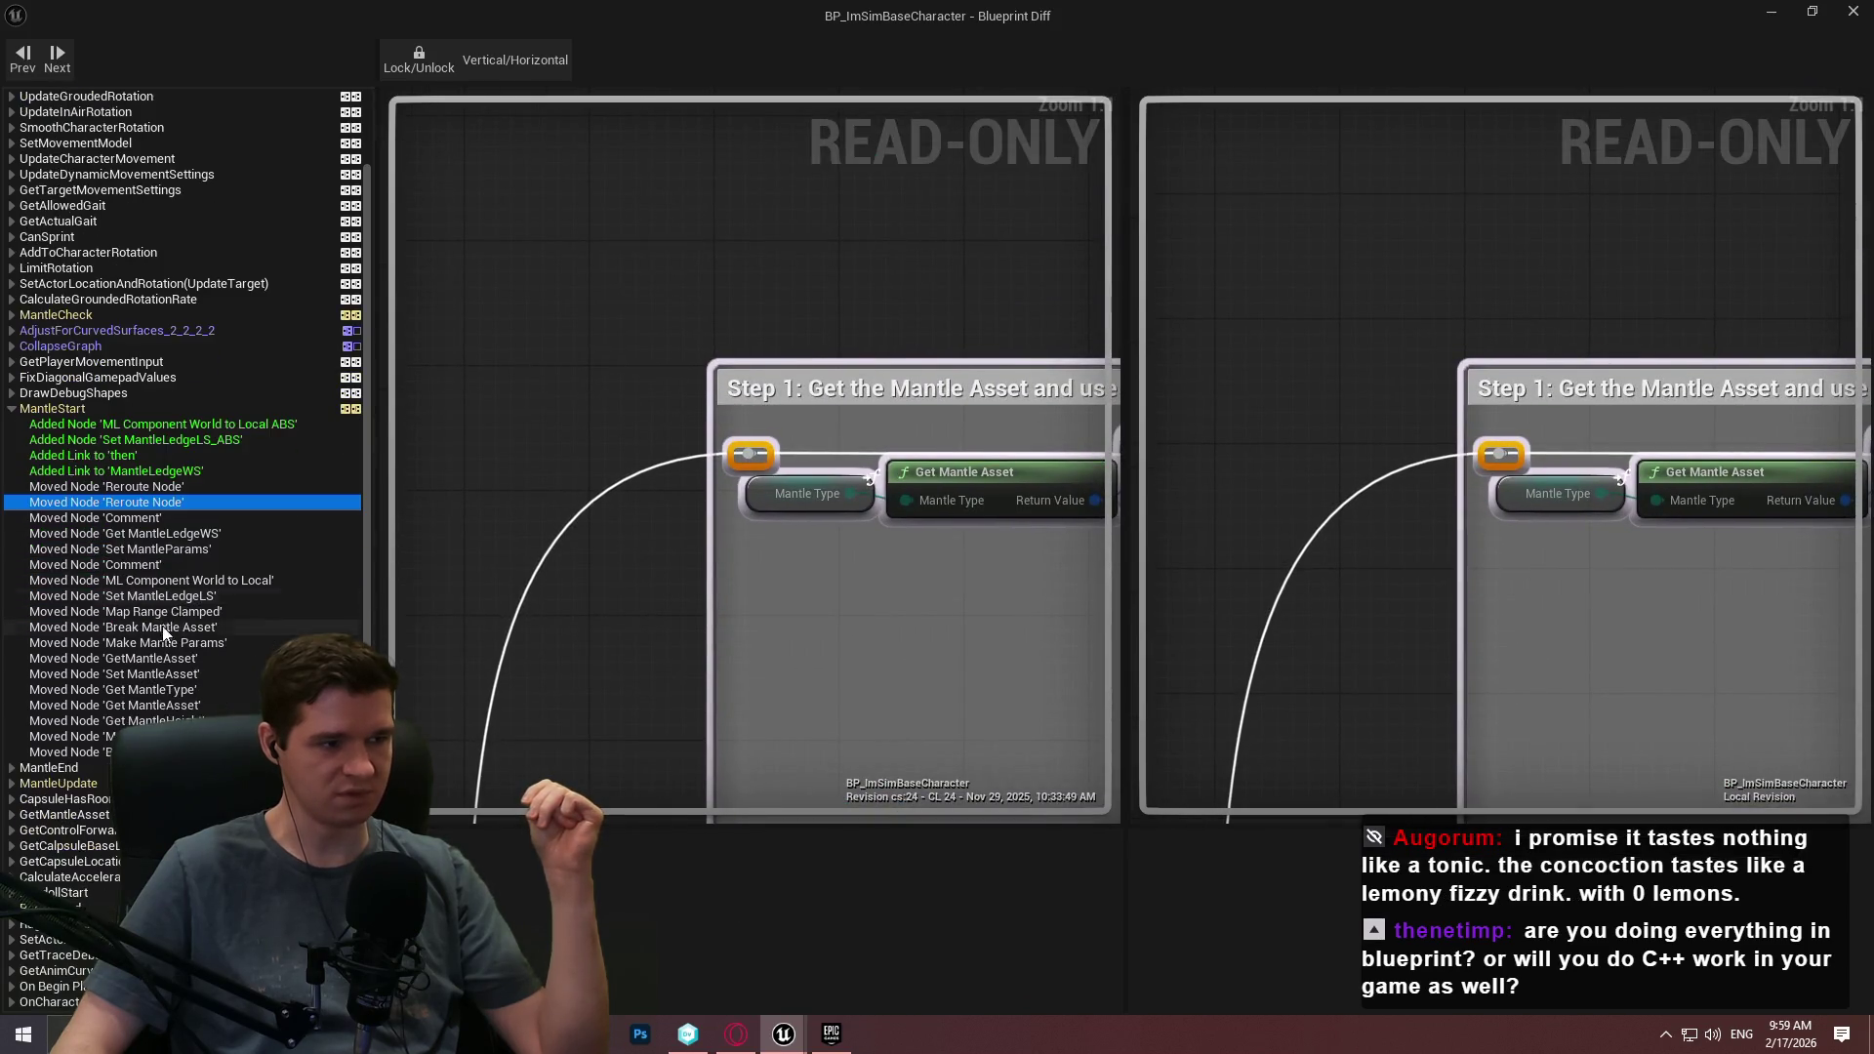
scroll(162, 631, "down", 3)
left_click(14, 691)
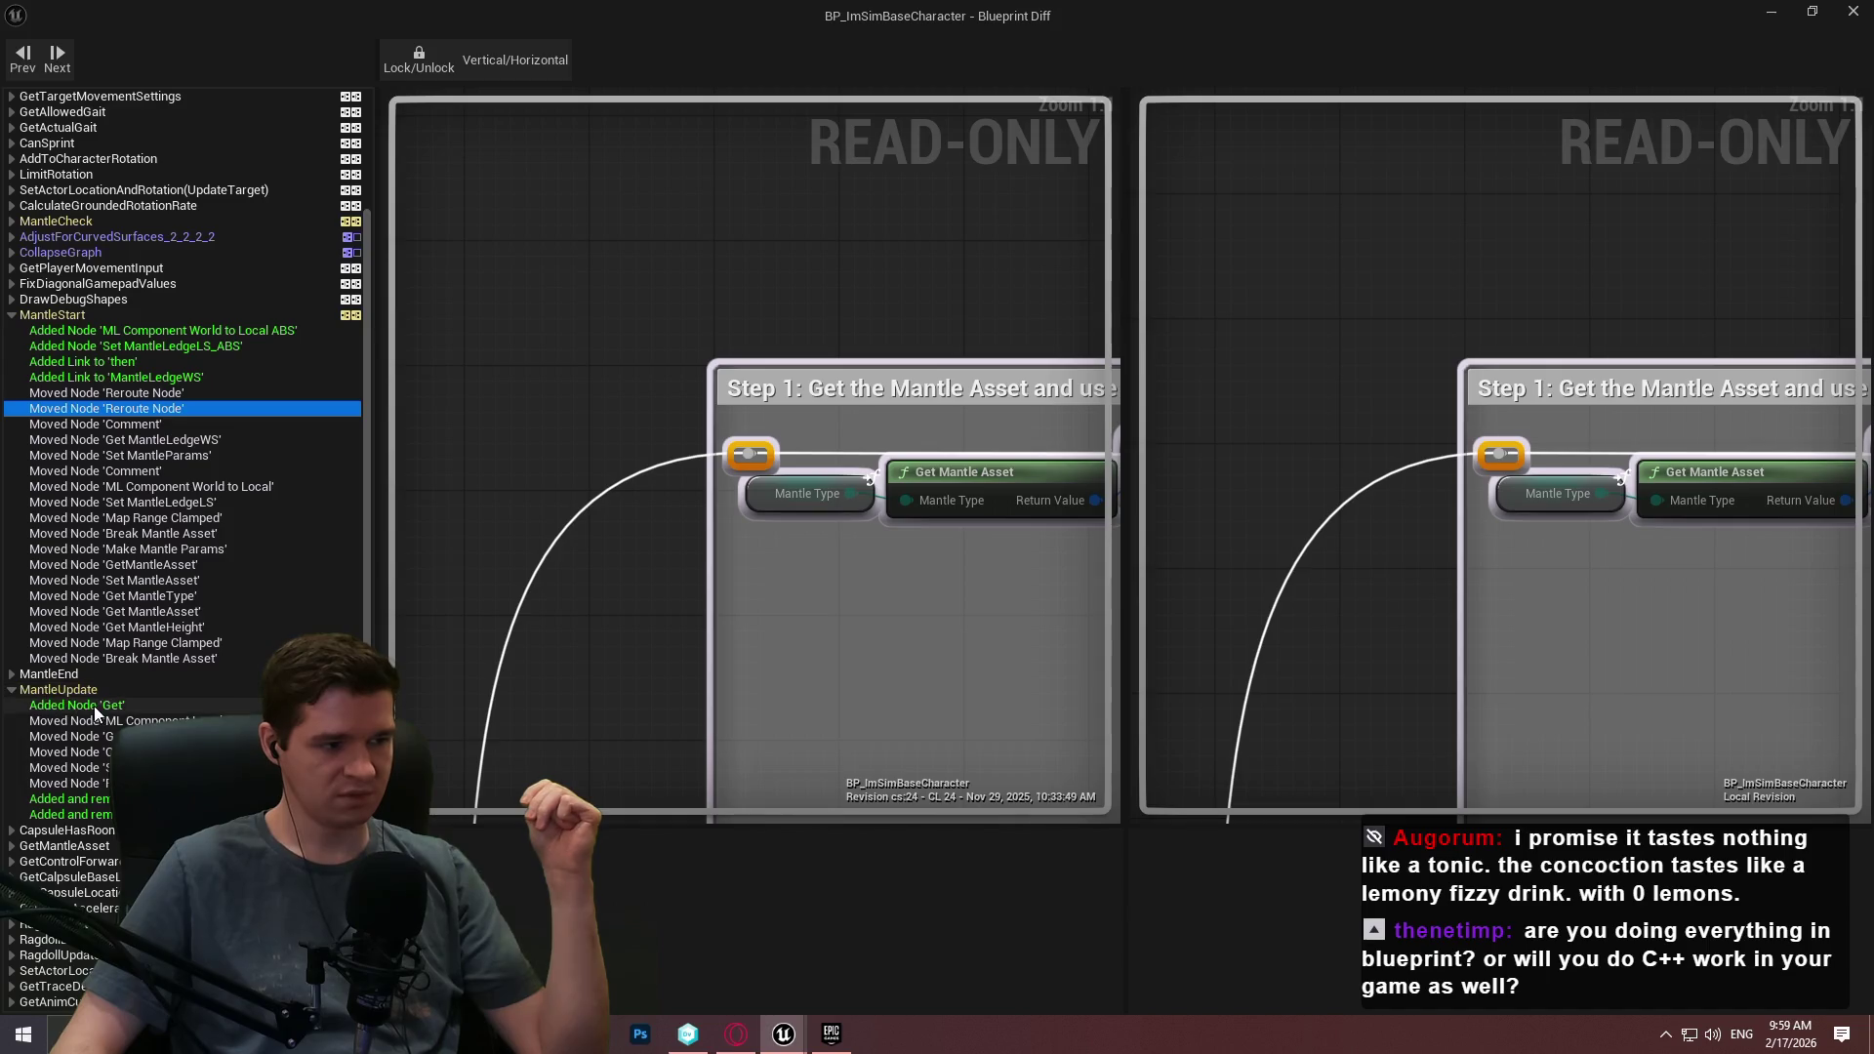
left_click(92, 704)
left_click(98, 815)
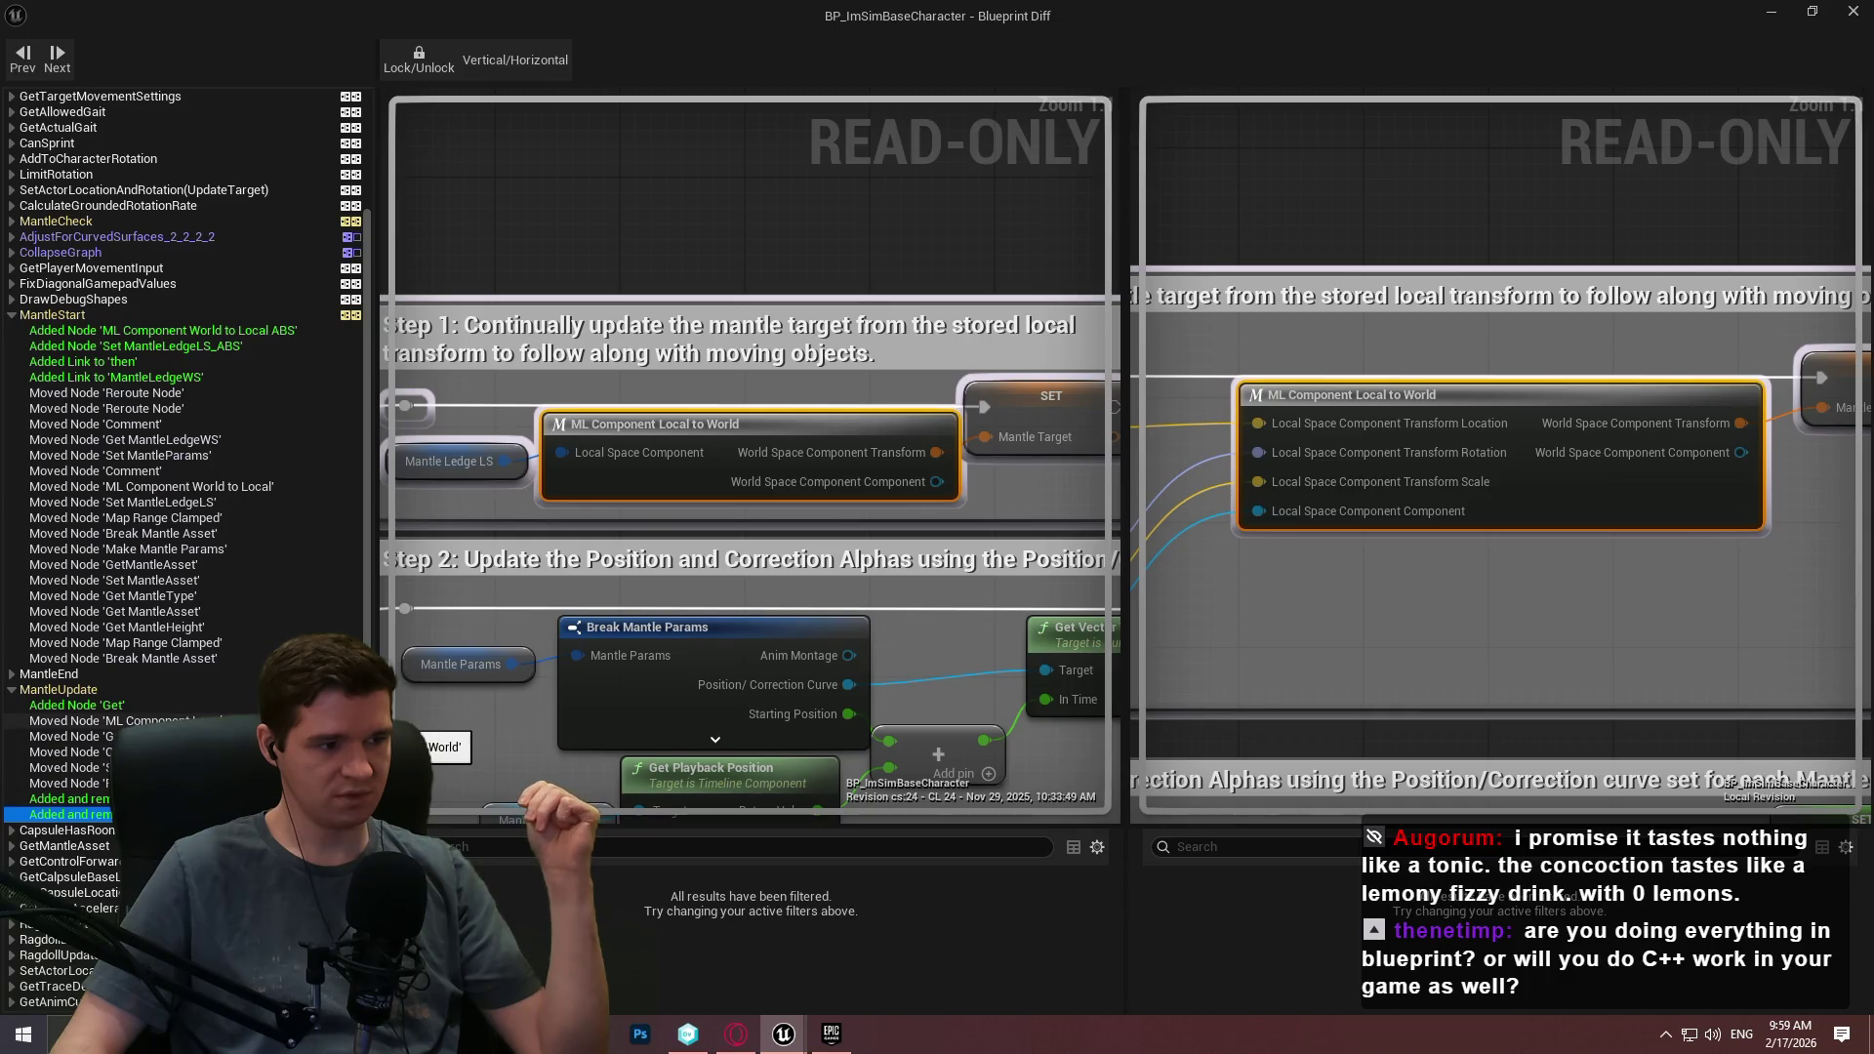
left_click(1855, 11)
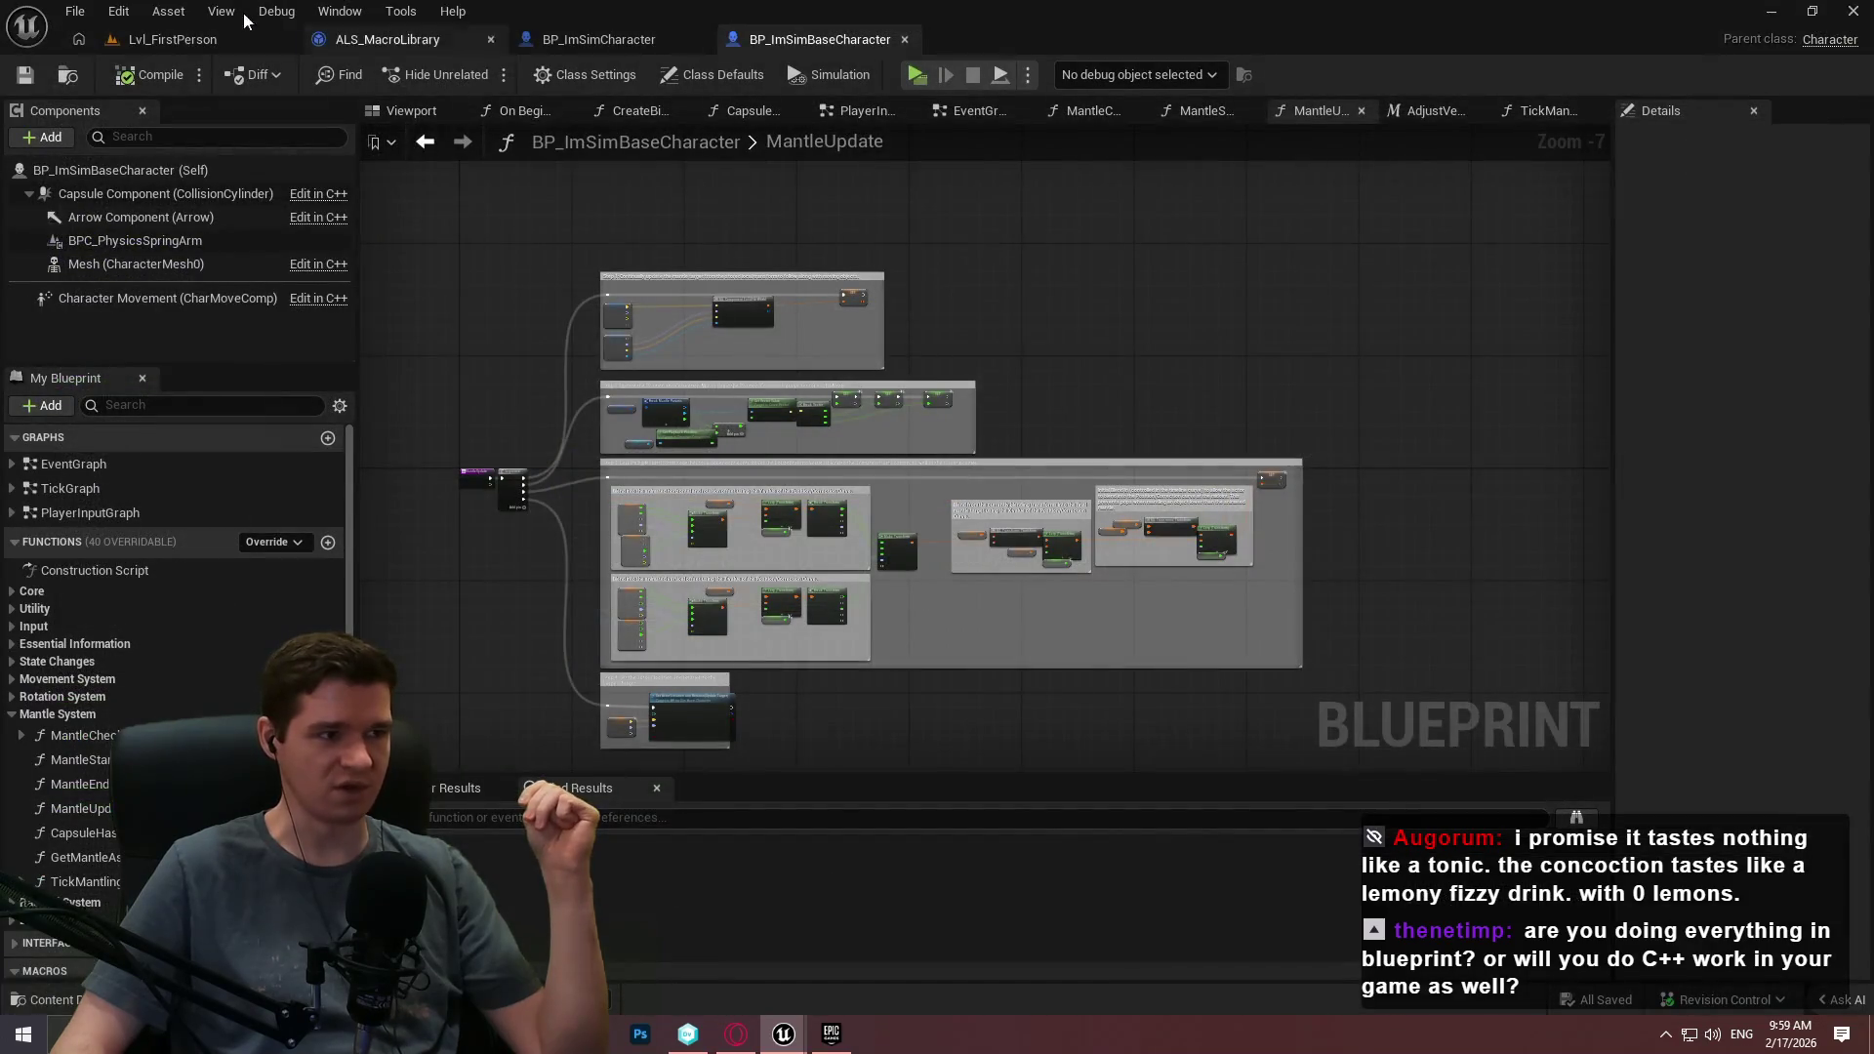
In Lvl_FirstPerson play, walk past the striped stairs and mantle onto the raised platform.
left_click(235, 39)
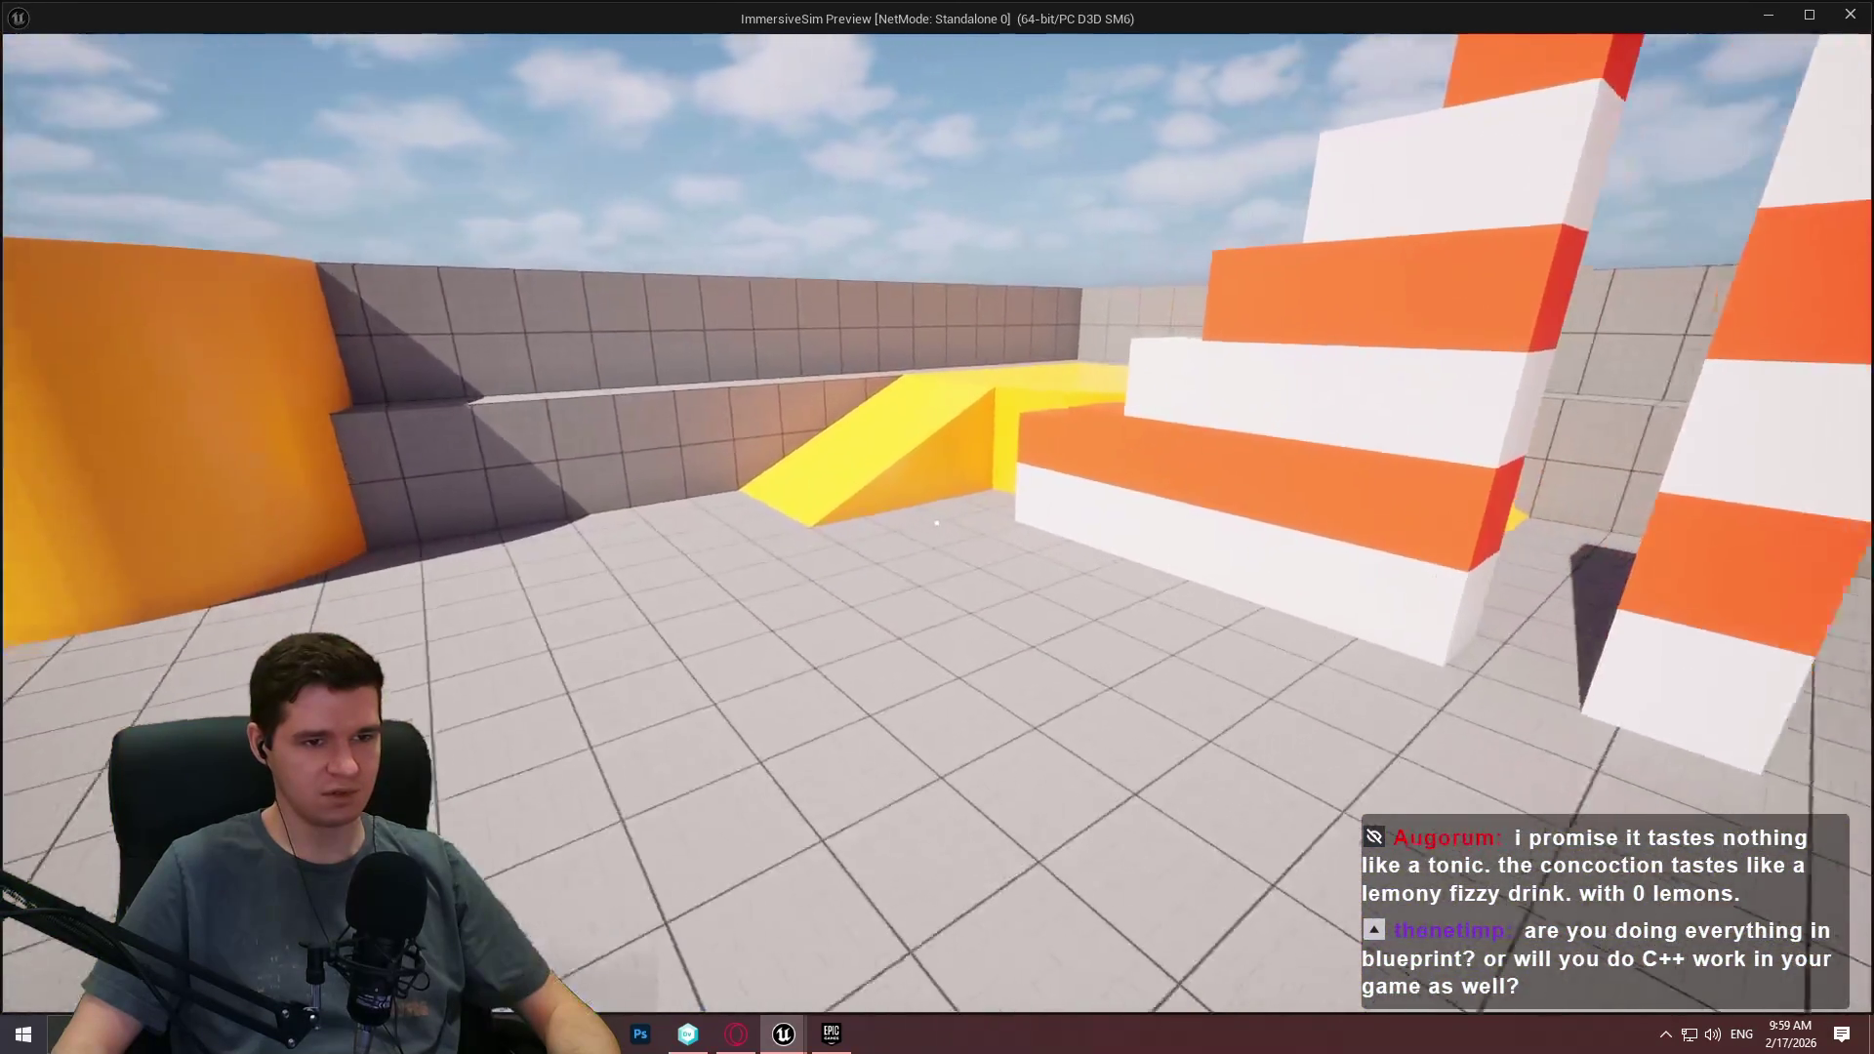
key("w")
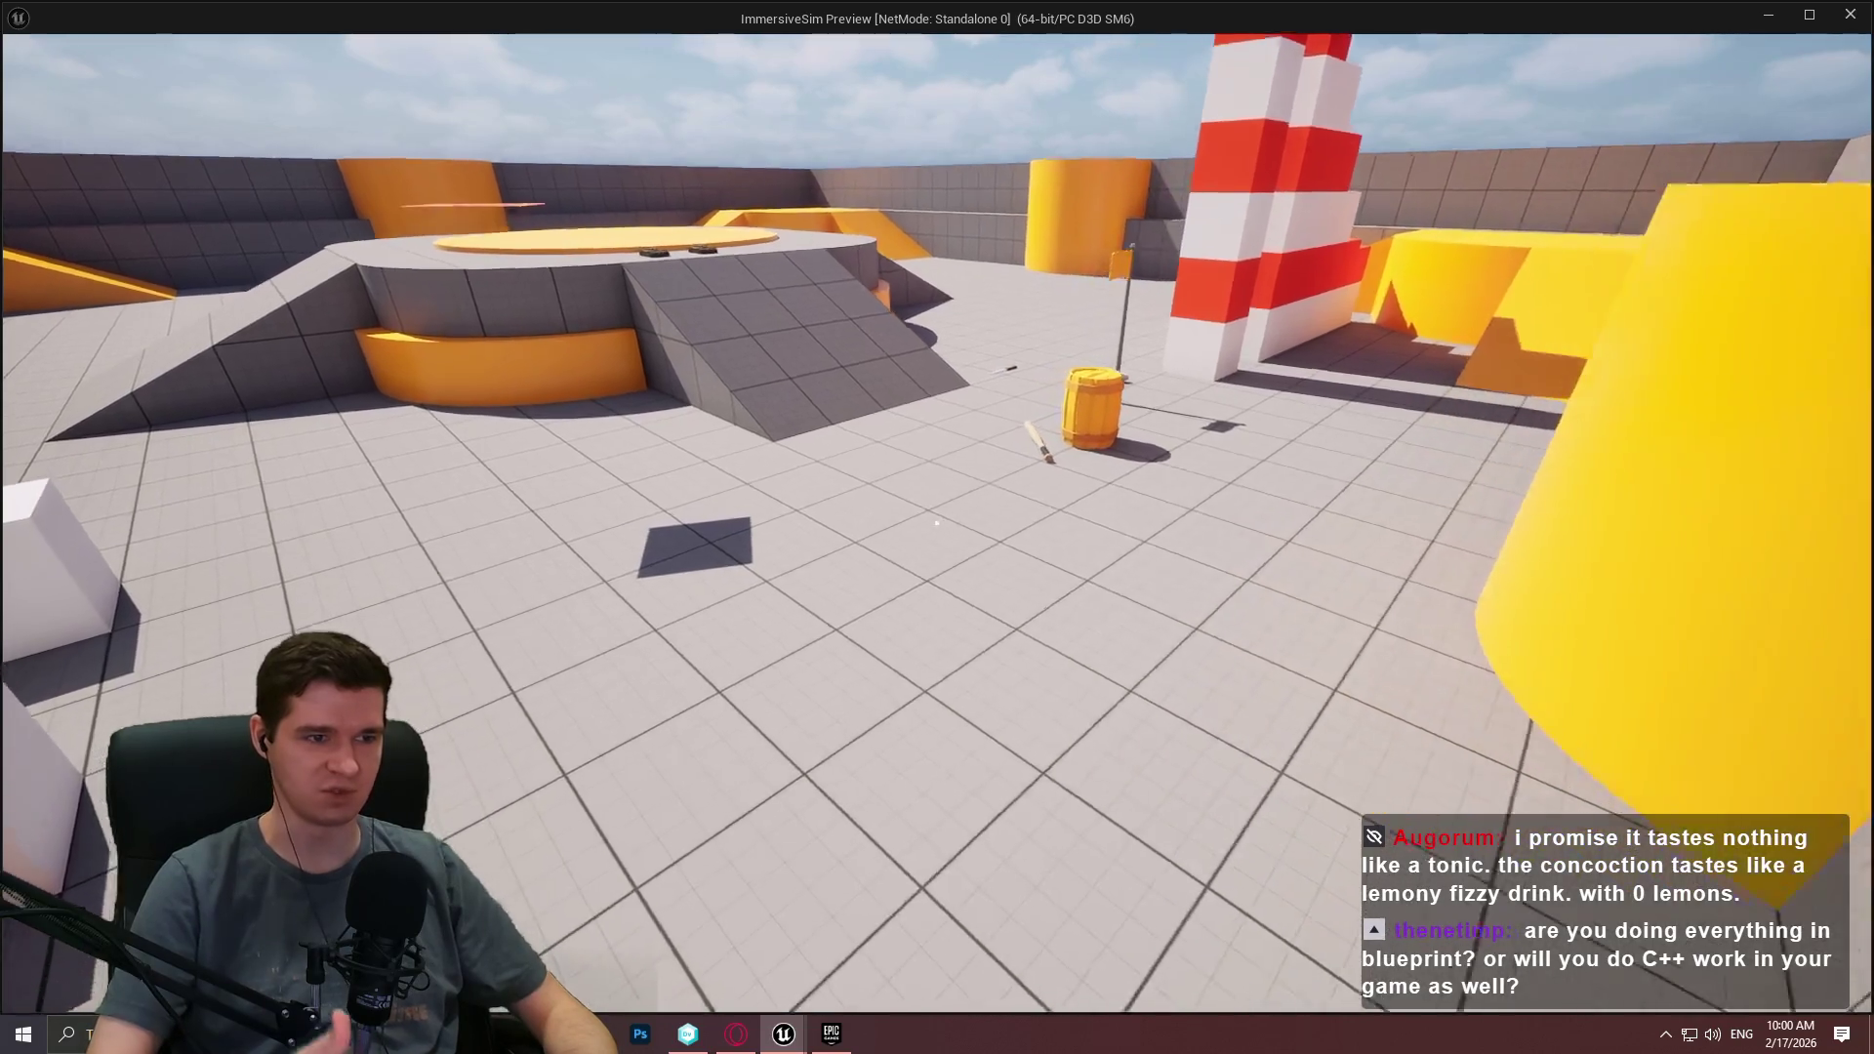
key("w")
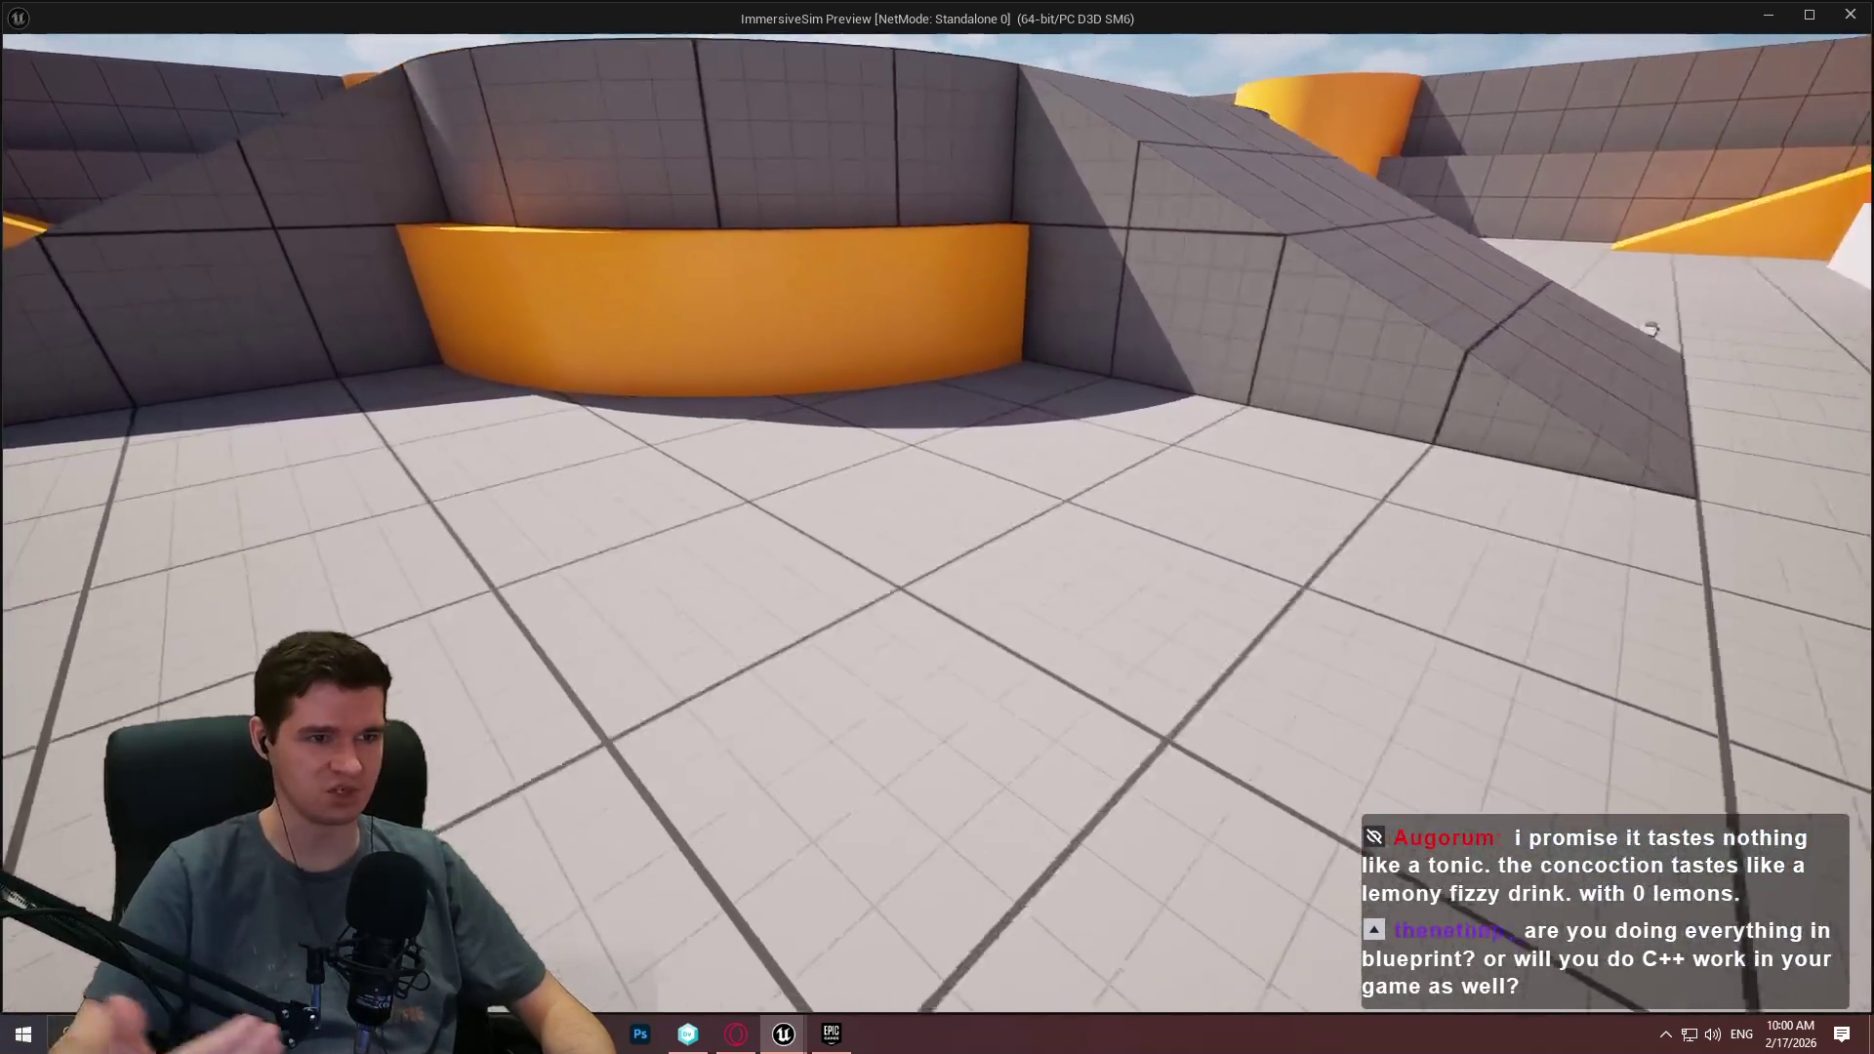
key("space")
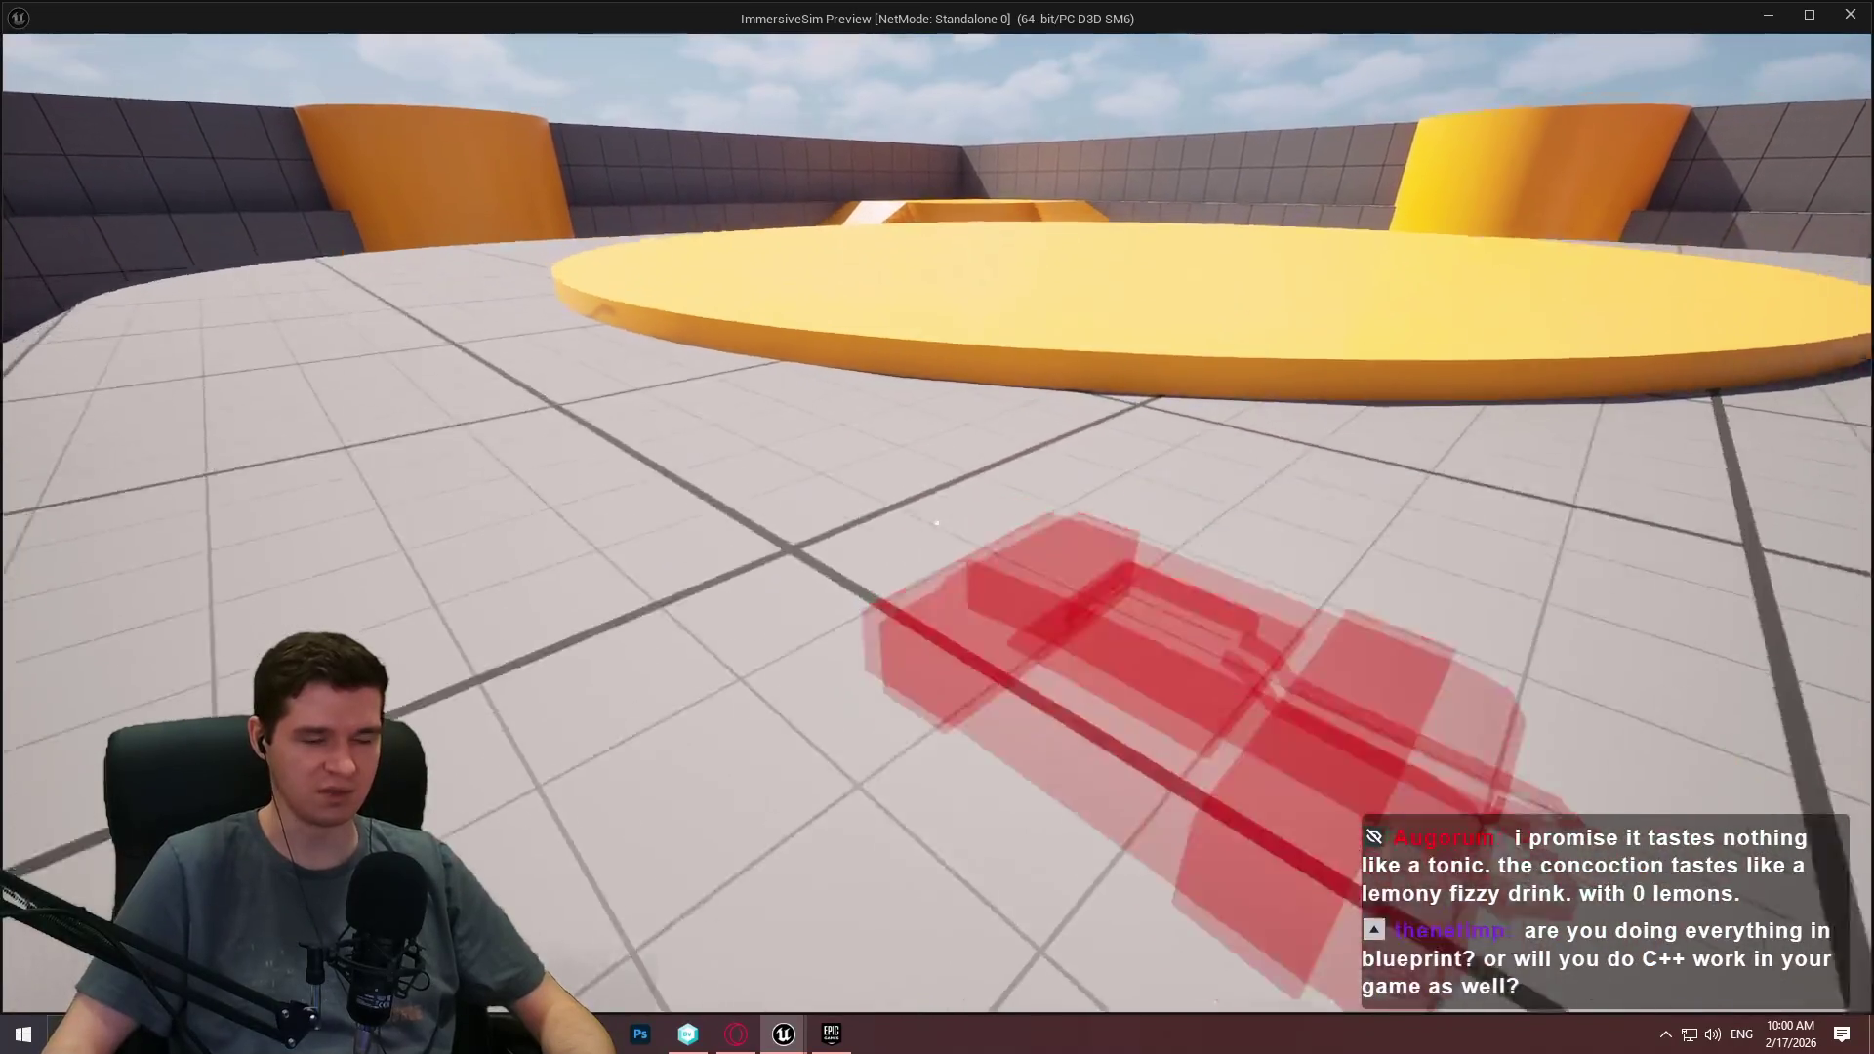
key("w")
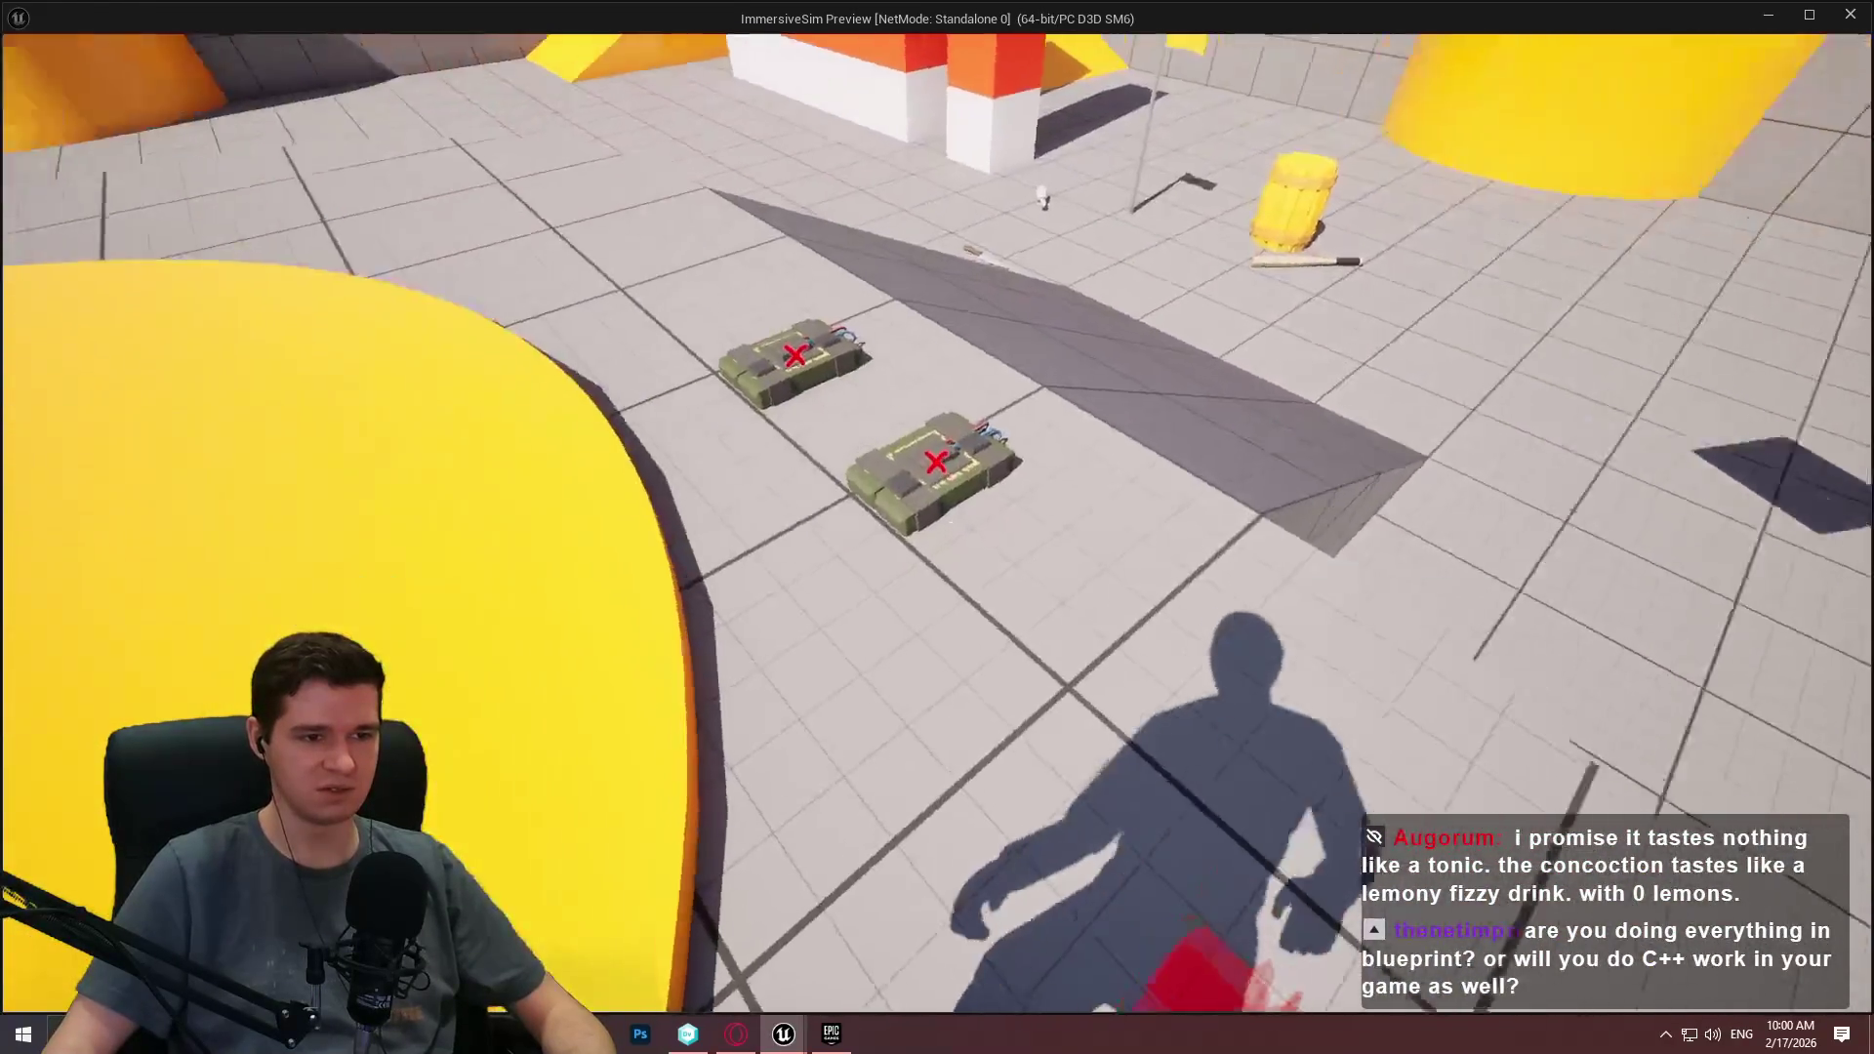
Pick up and throw the C4 pack twice, then stop the play session.
key("e")
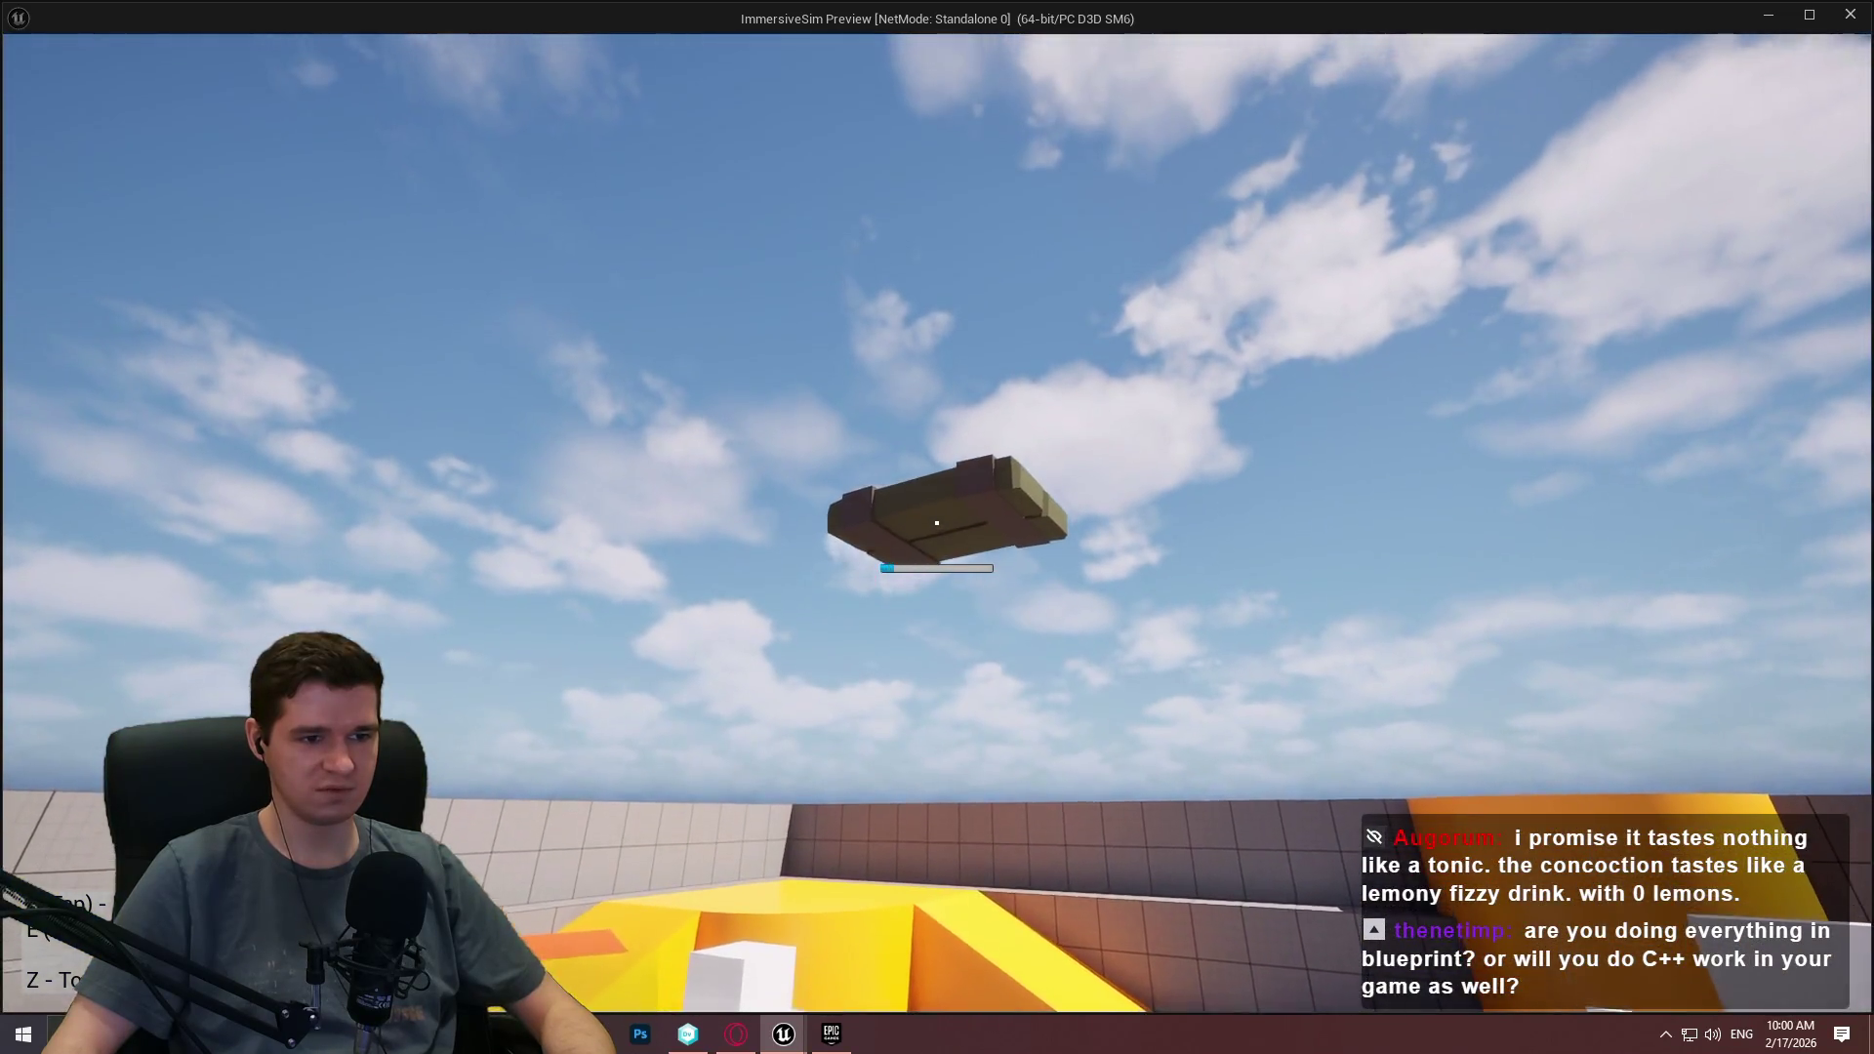
left_click(937, 522)
left_click(938, 522)
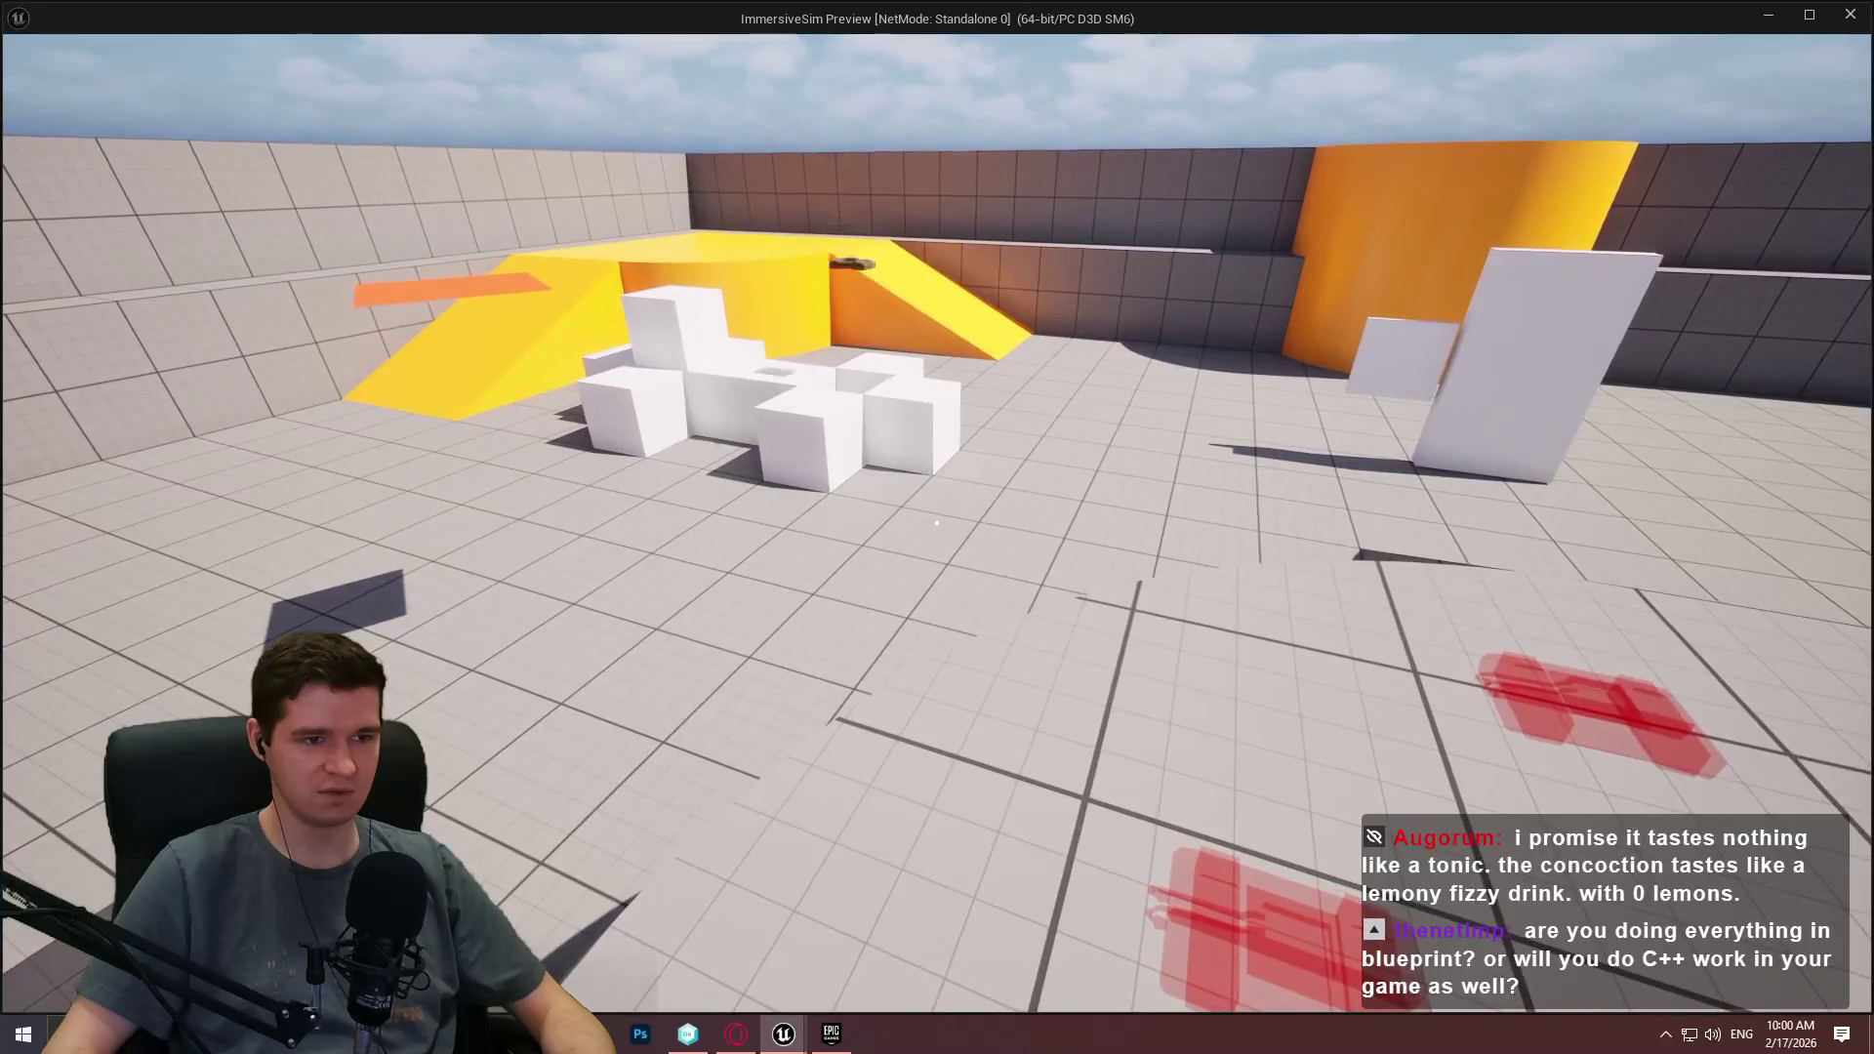
key("w")
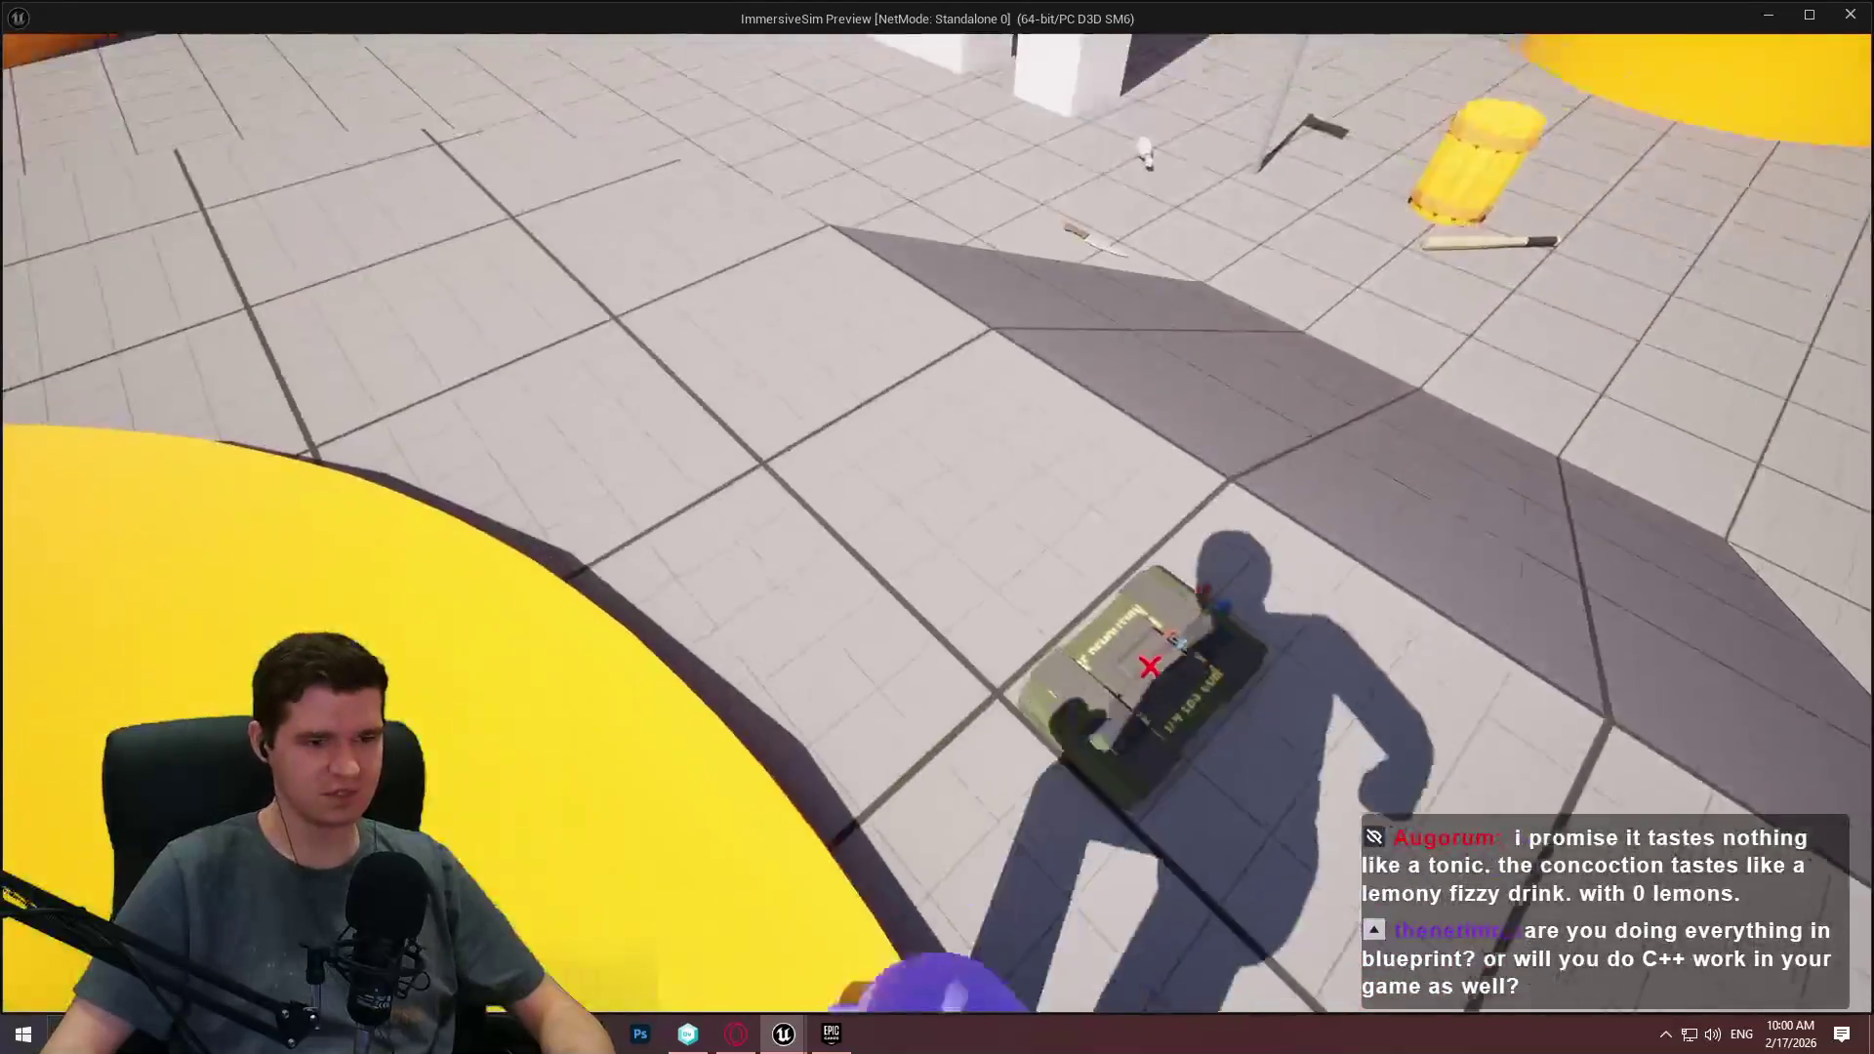
key("e")
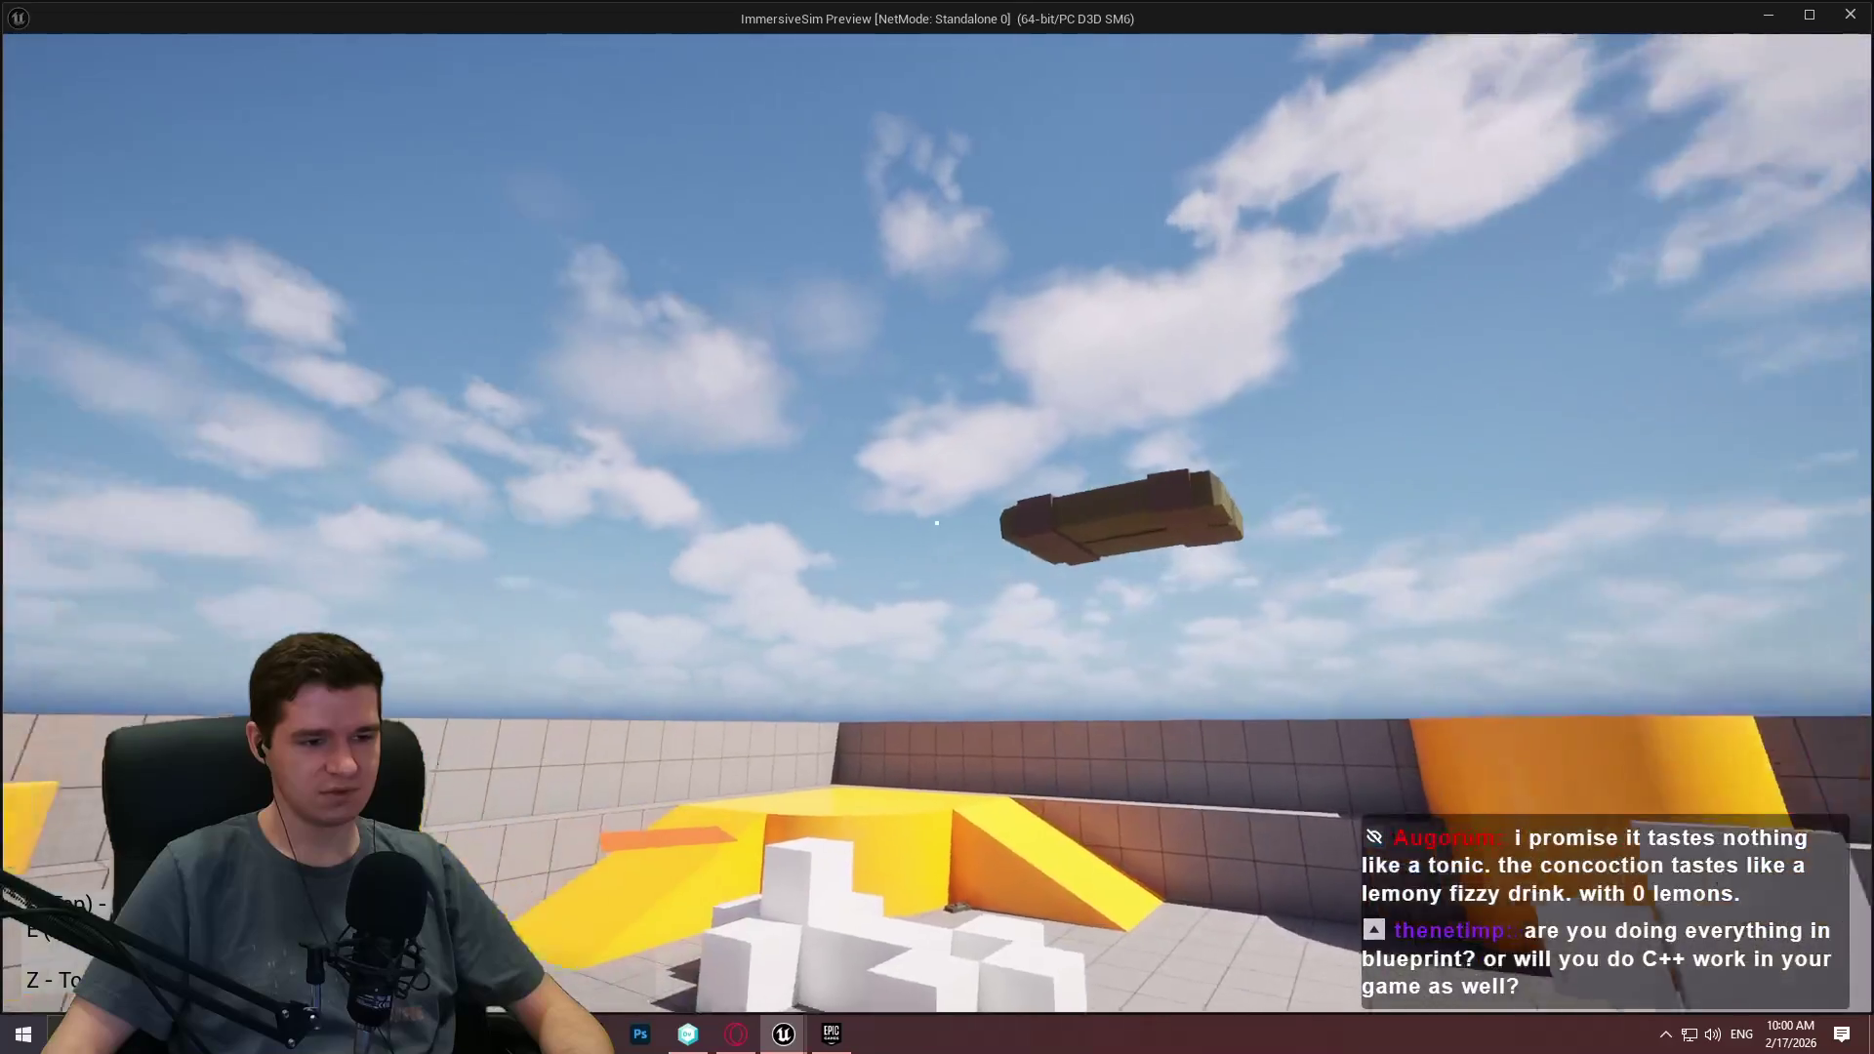
left_click(937, 523)
left_click(937, 522)
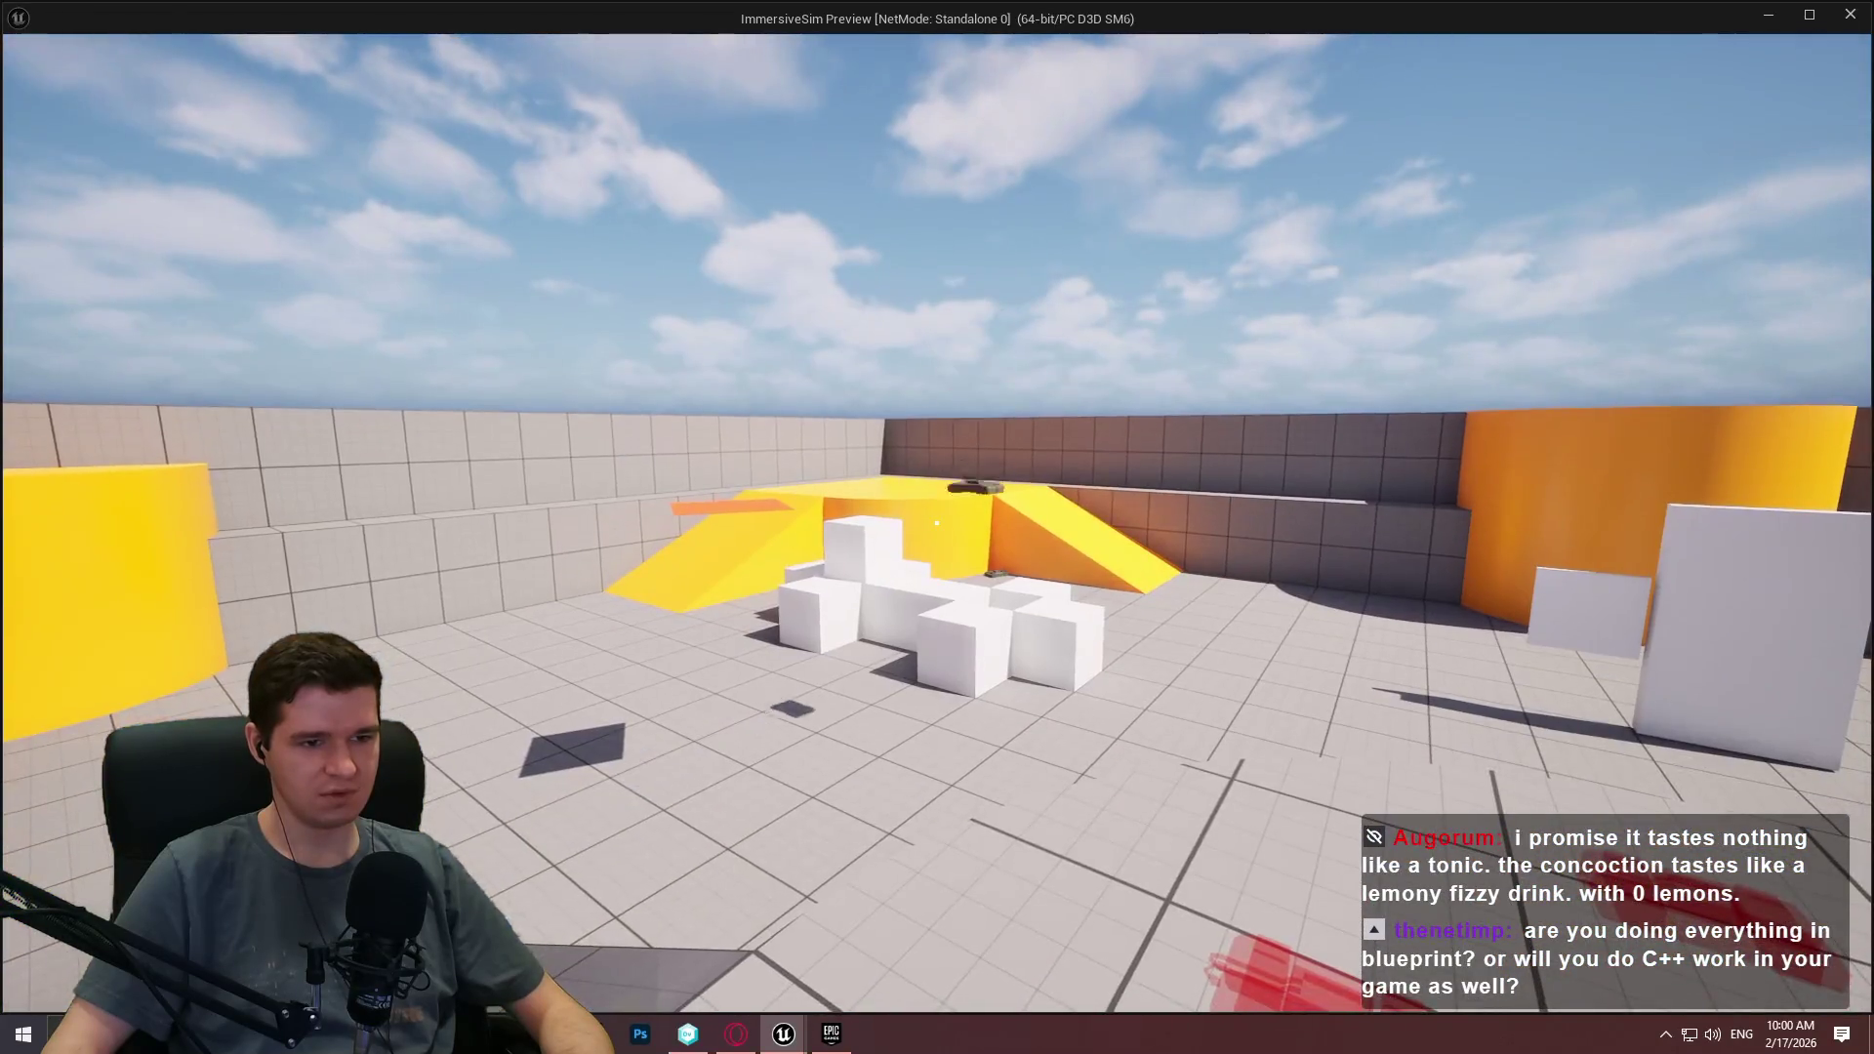
key("Escape")
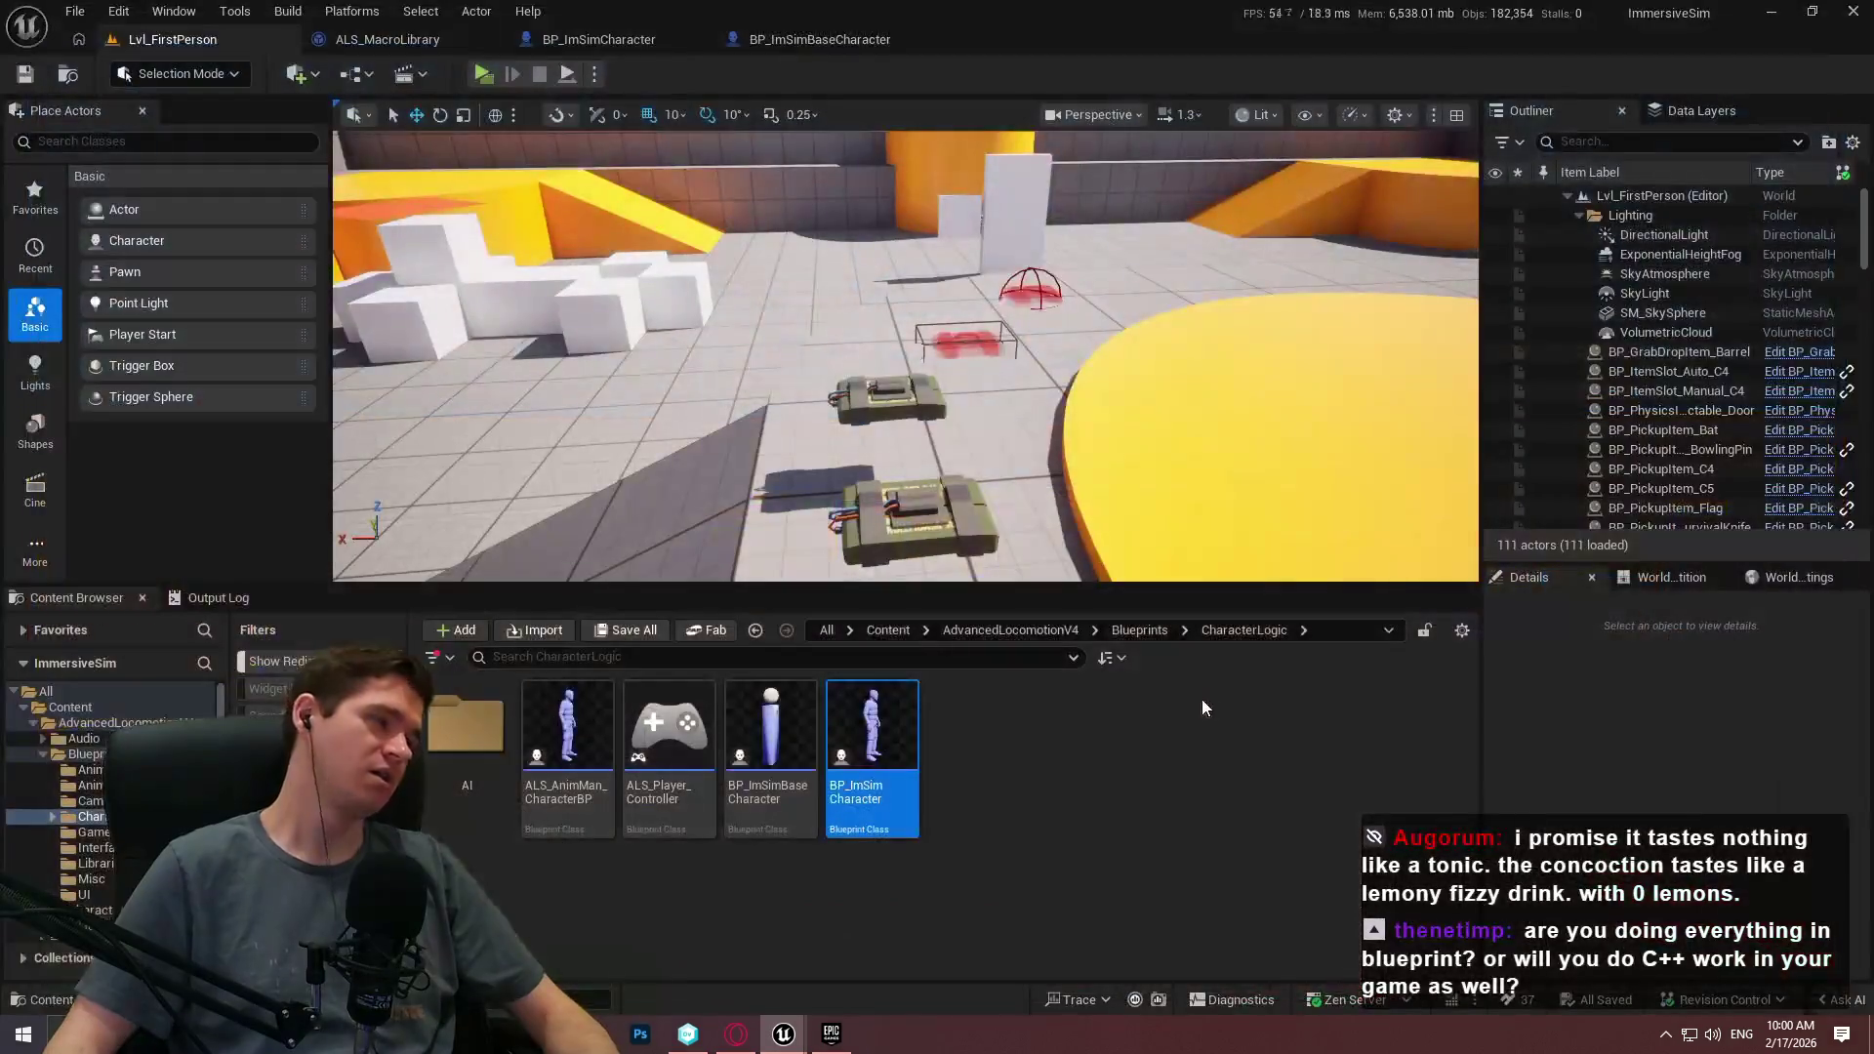
Return to BP_ImSimBaseCharacter's MantleUpdate graph and open the Diff revision list.
left_click(1207, 857)
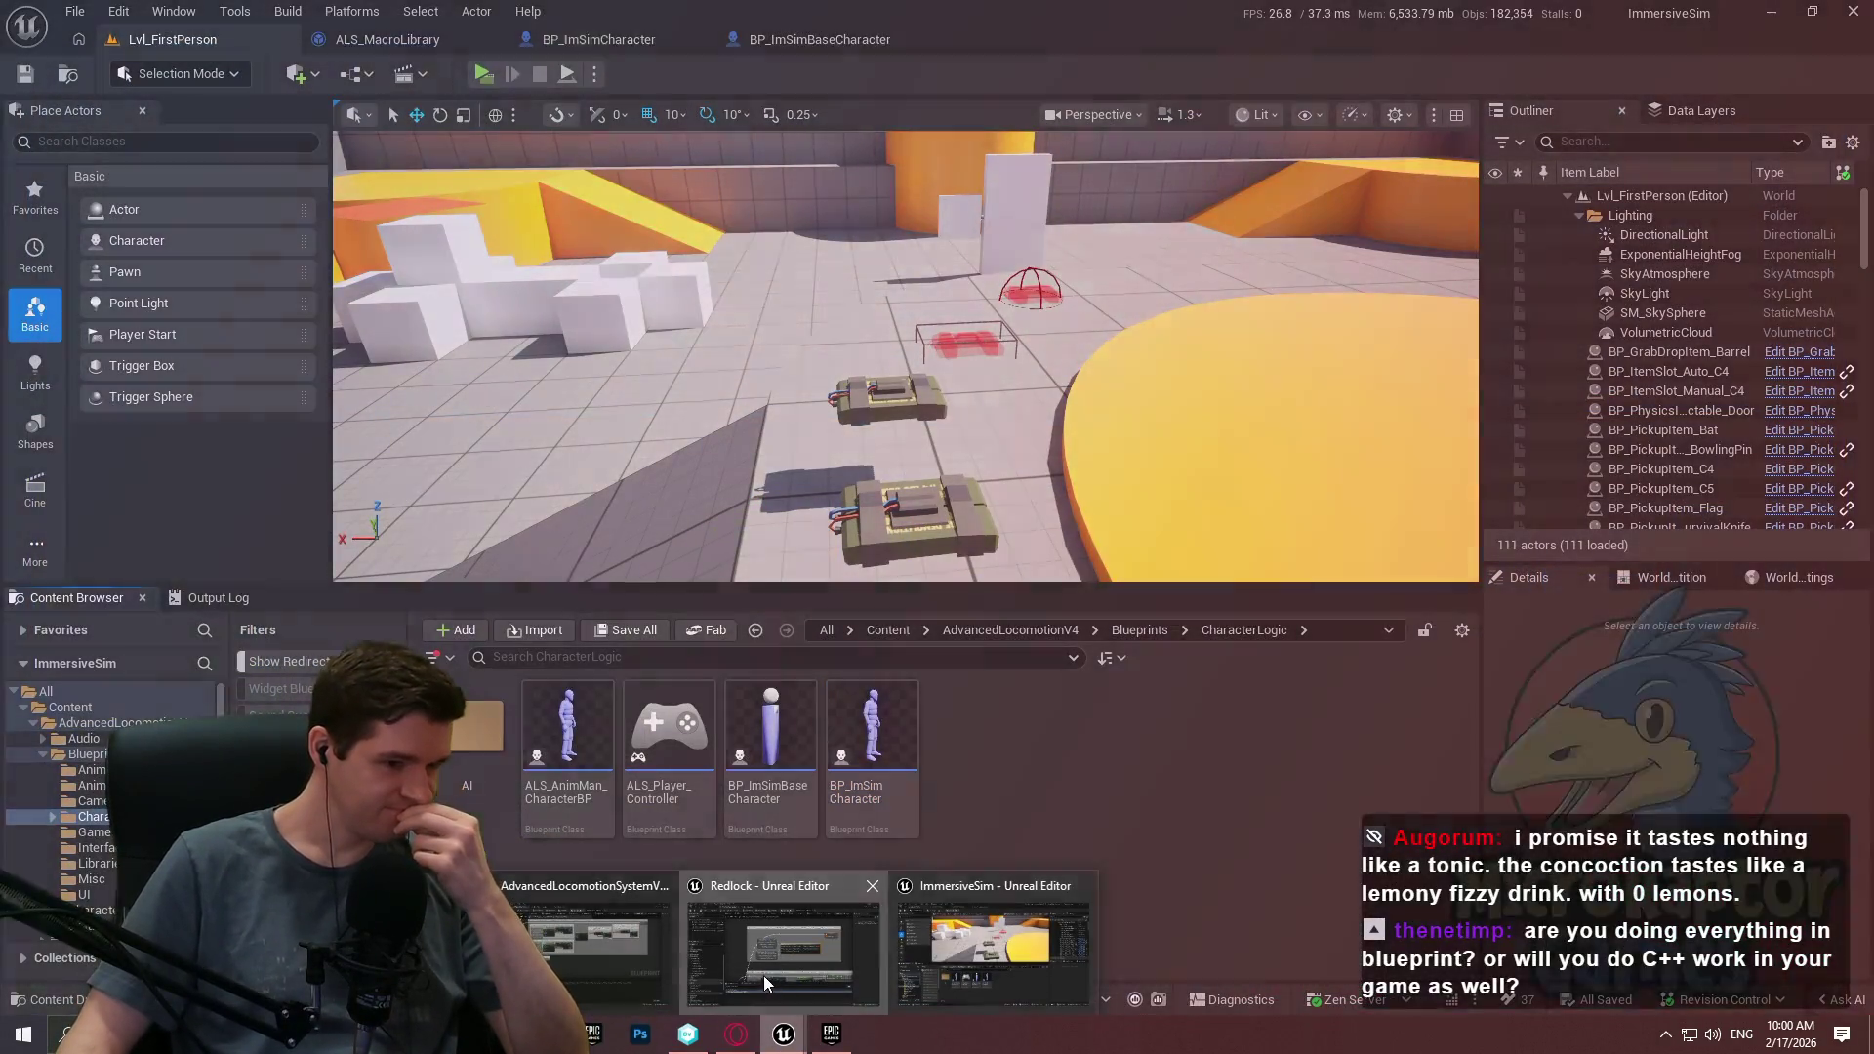
left_click(764, 976)
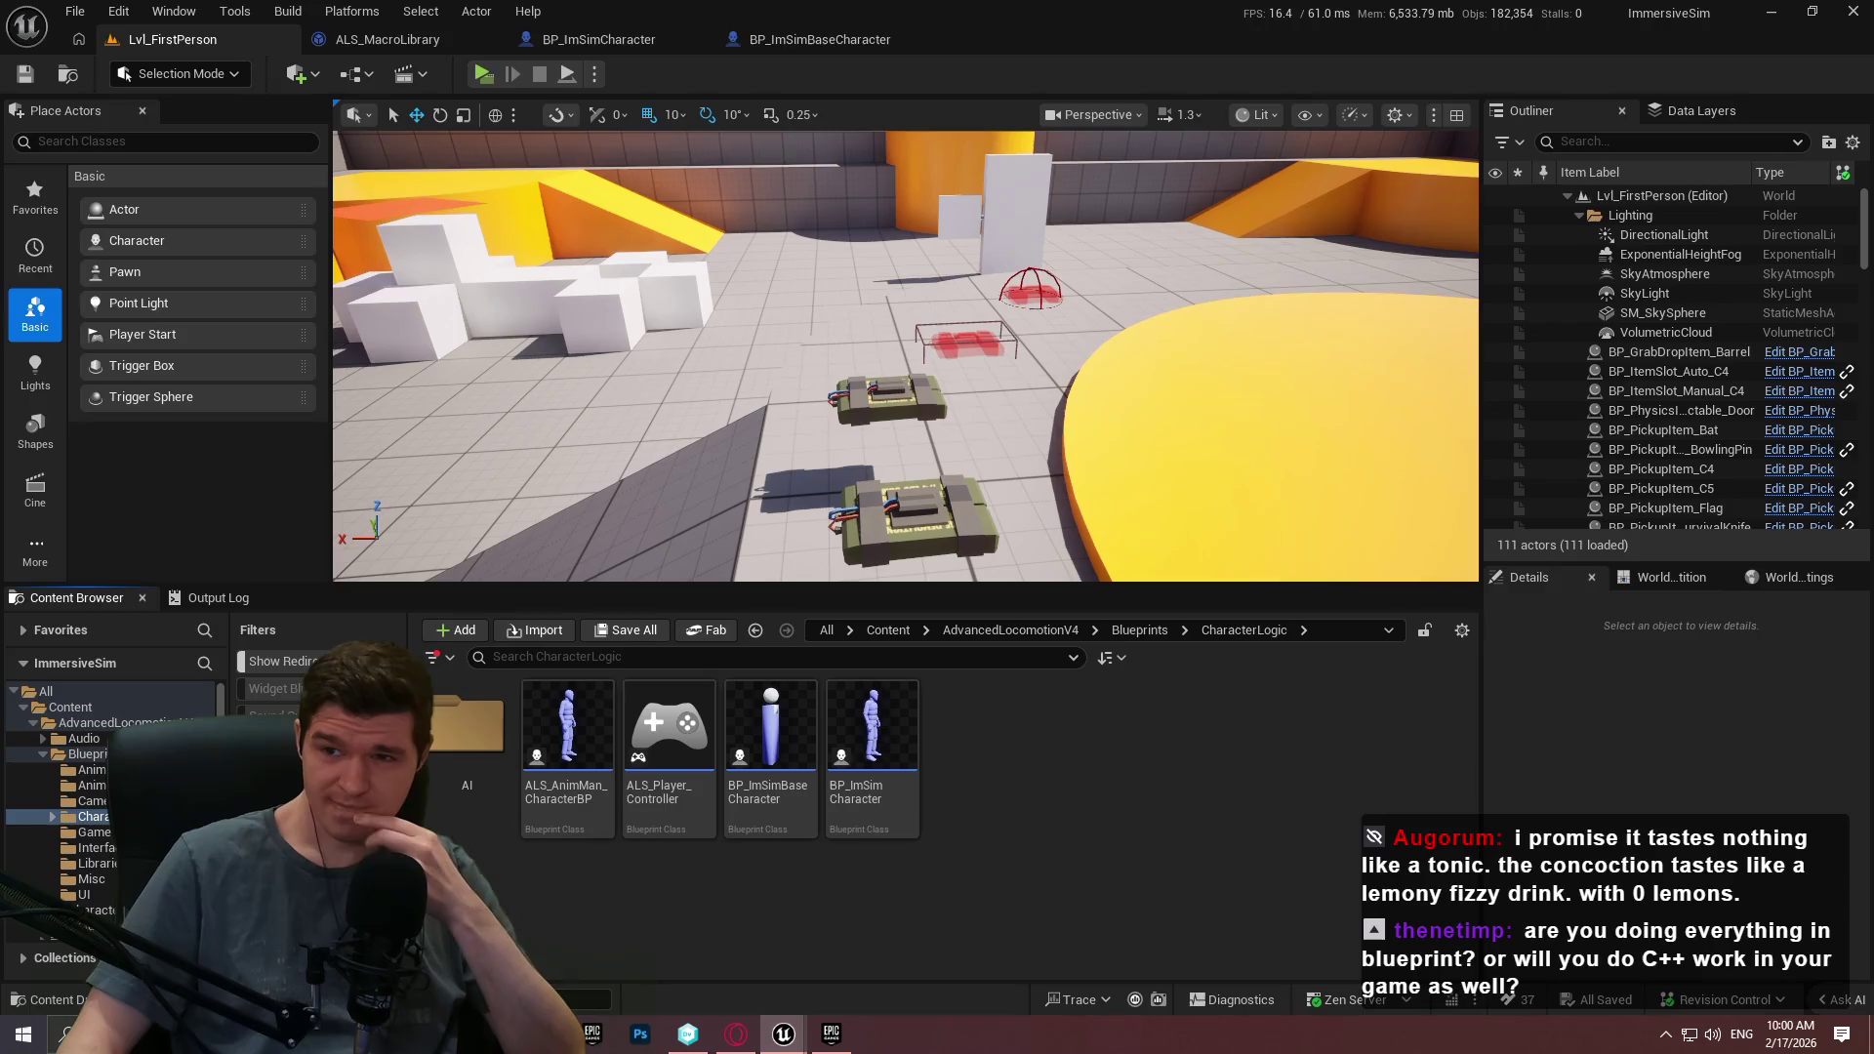
left_click(820, 39)
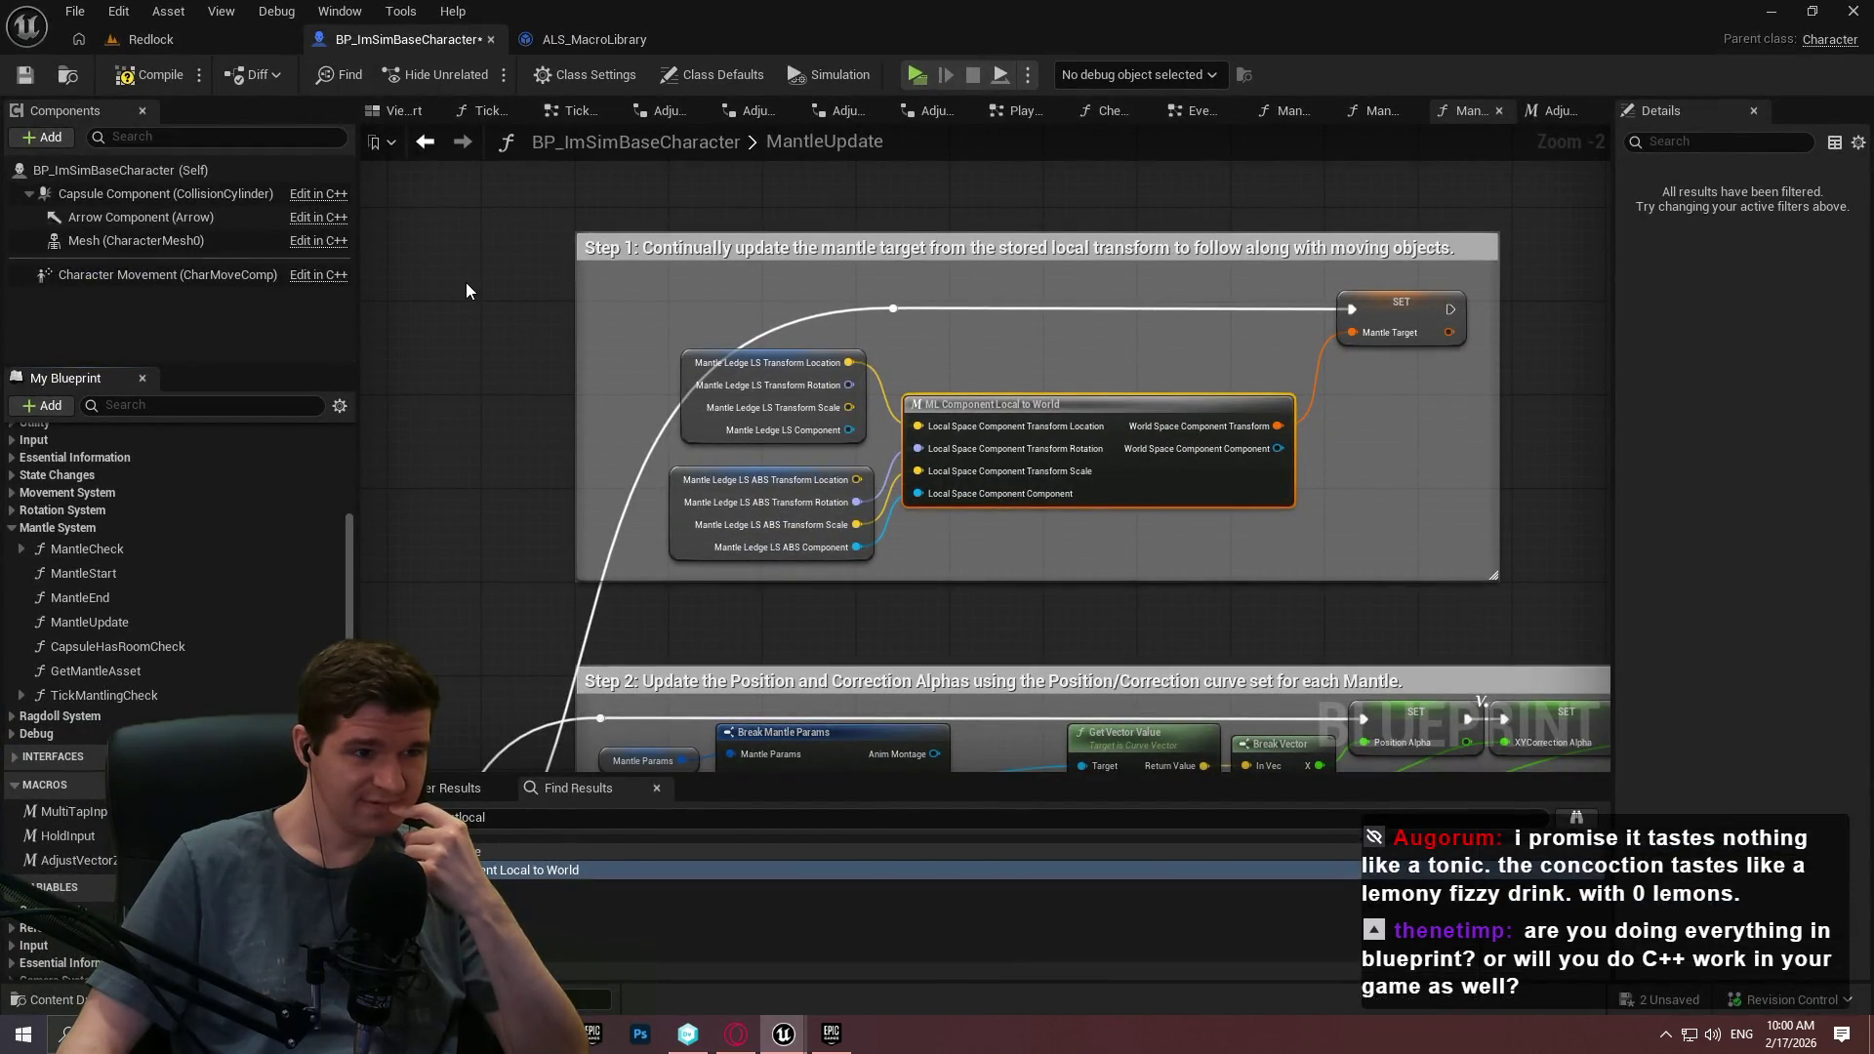
left_click(254, 75)
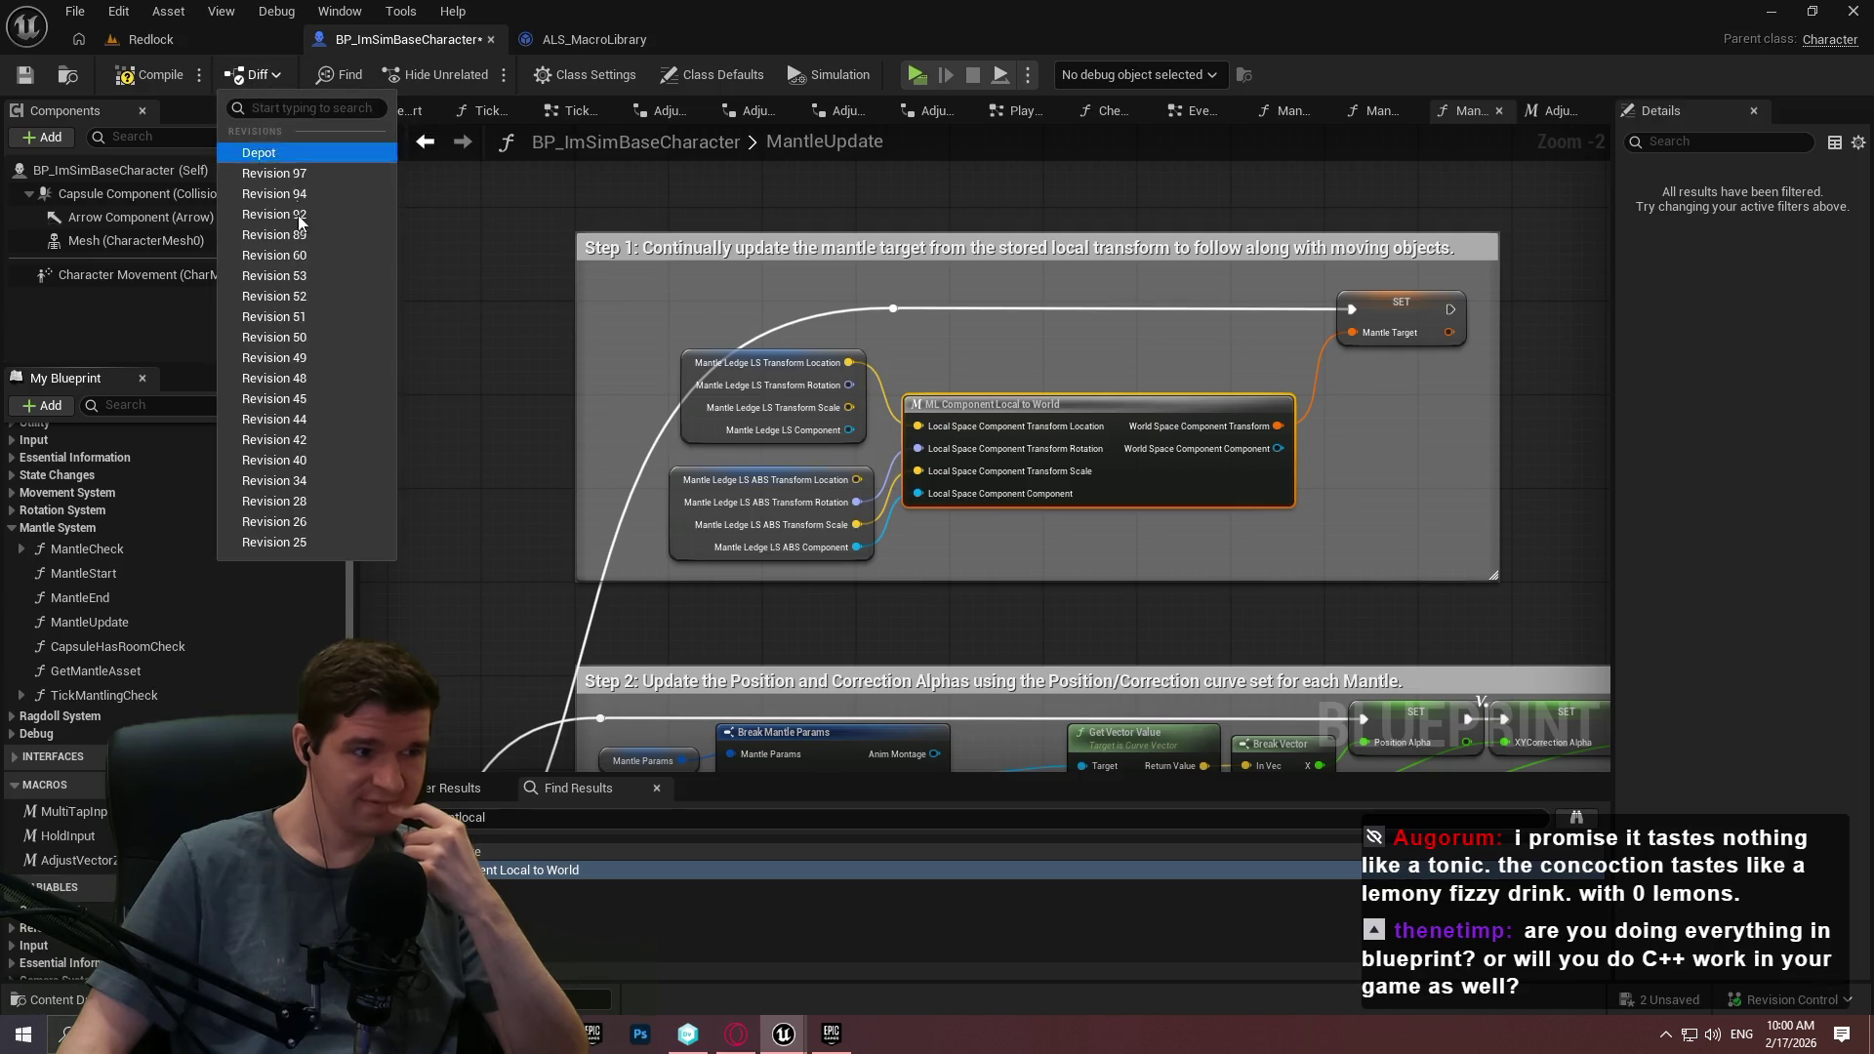
Diff against Revision 25 full-screen and review MantleStart's moved links and added Step 2 nodes.
left_click(273, 542)
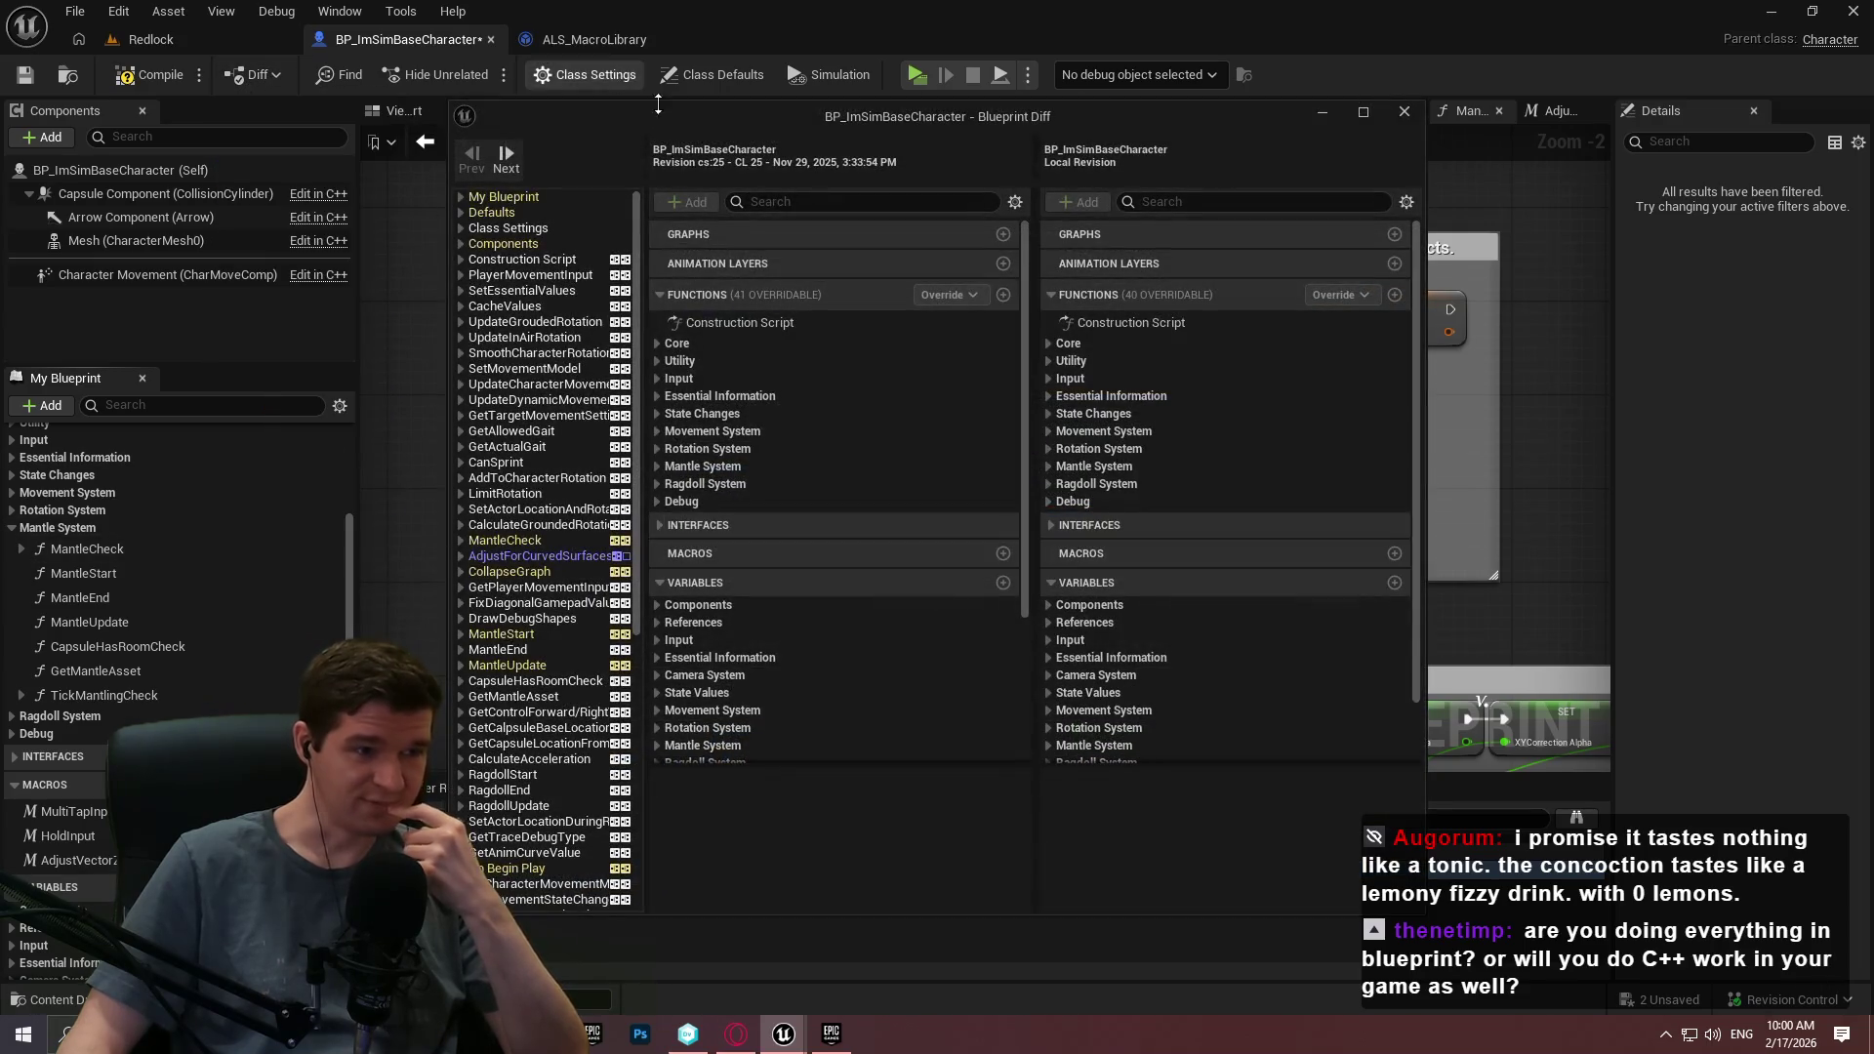
double_click(652, 112)
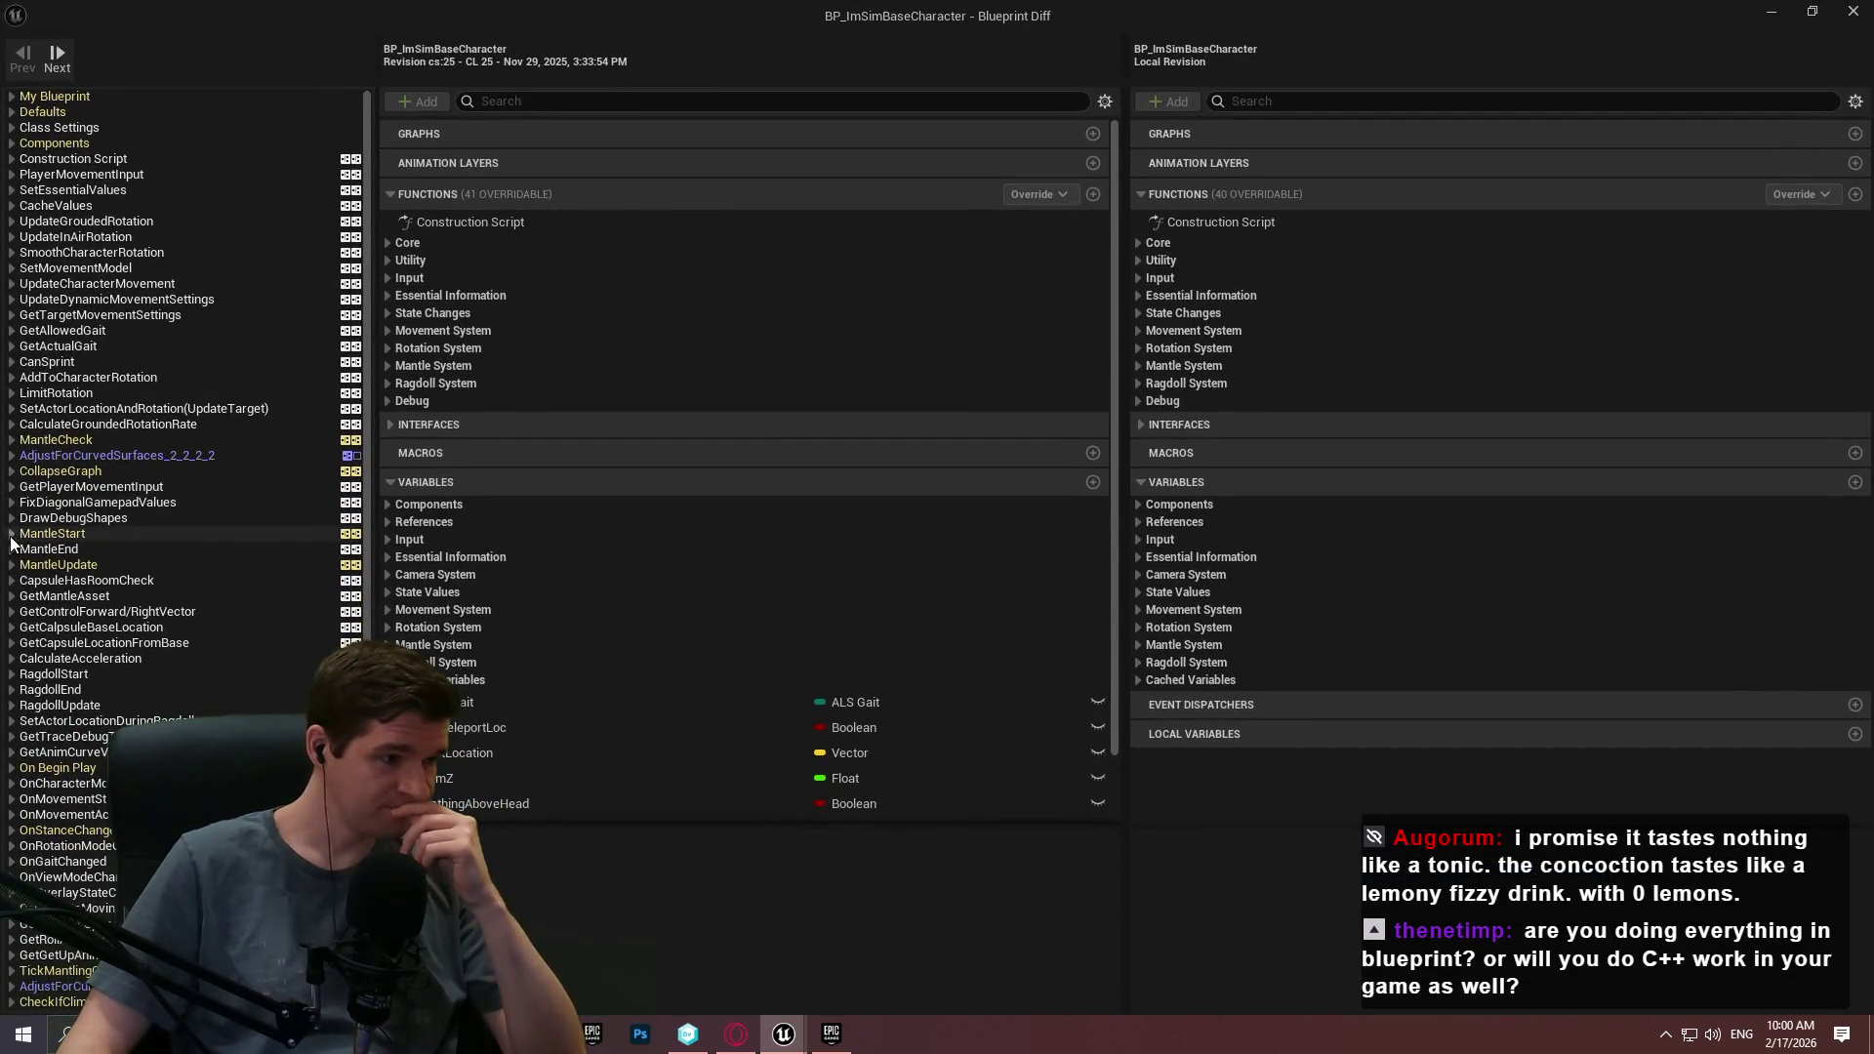
left_click(107, 533)
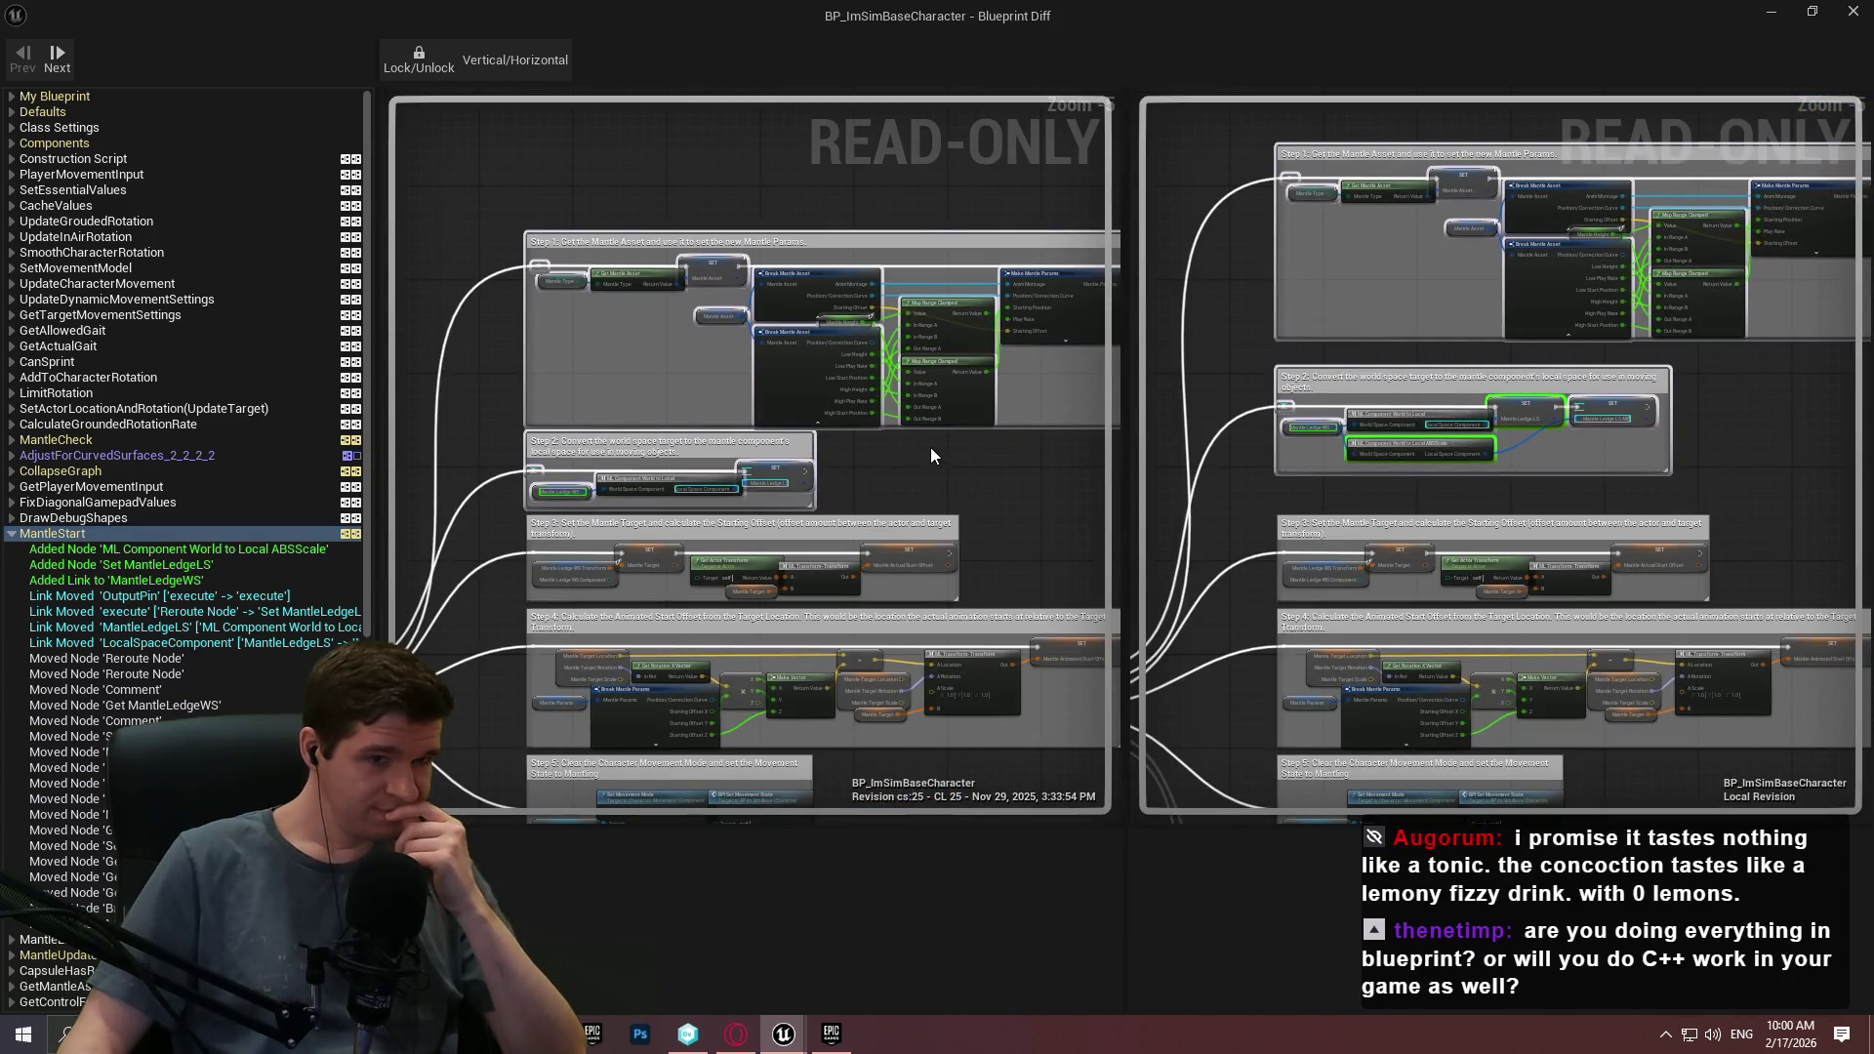
mouse_move(931, 455)
left_mouse_down()
mouse_move(778, 441)
mouse_move(871, 459)
left_mouse_up()
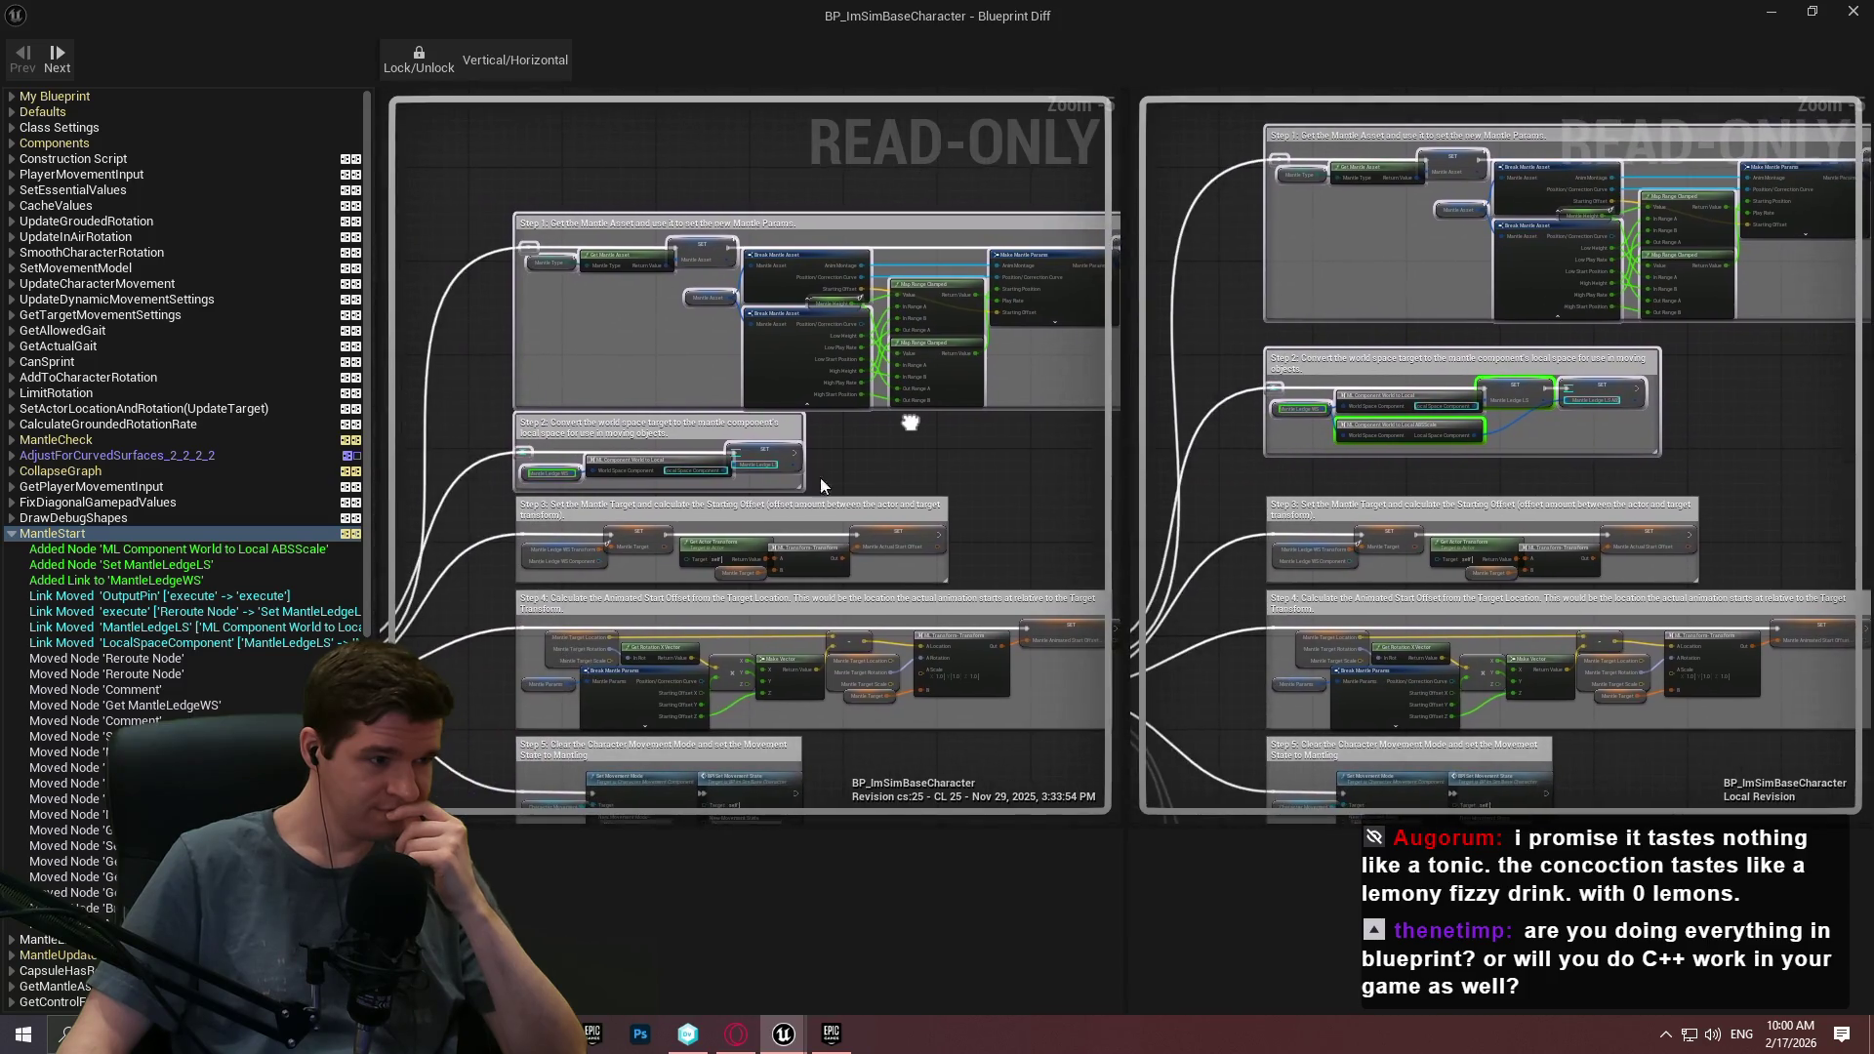
left_click(198, 603)
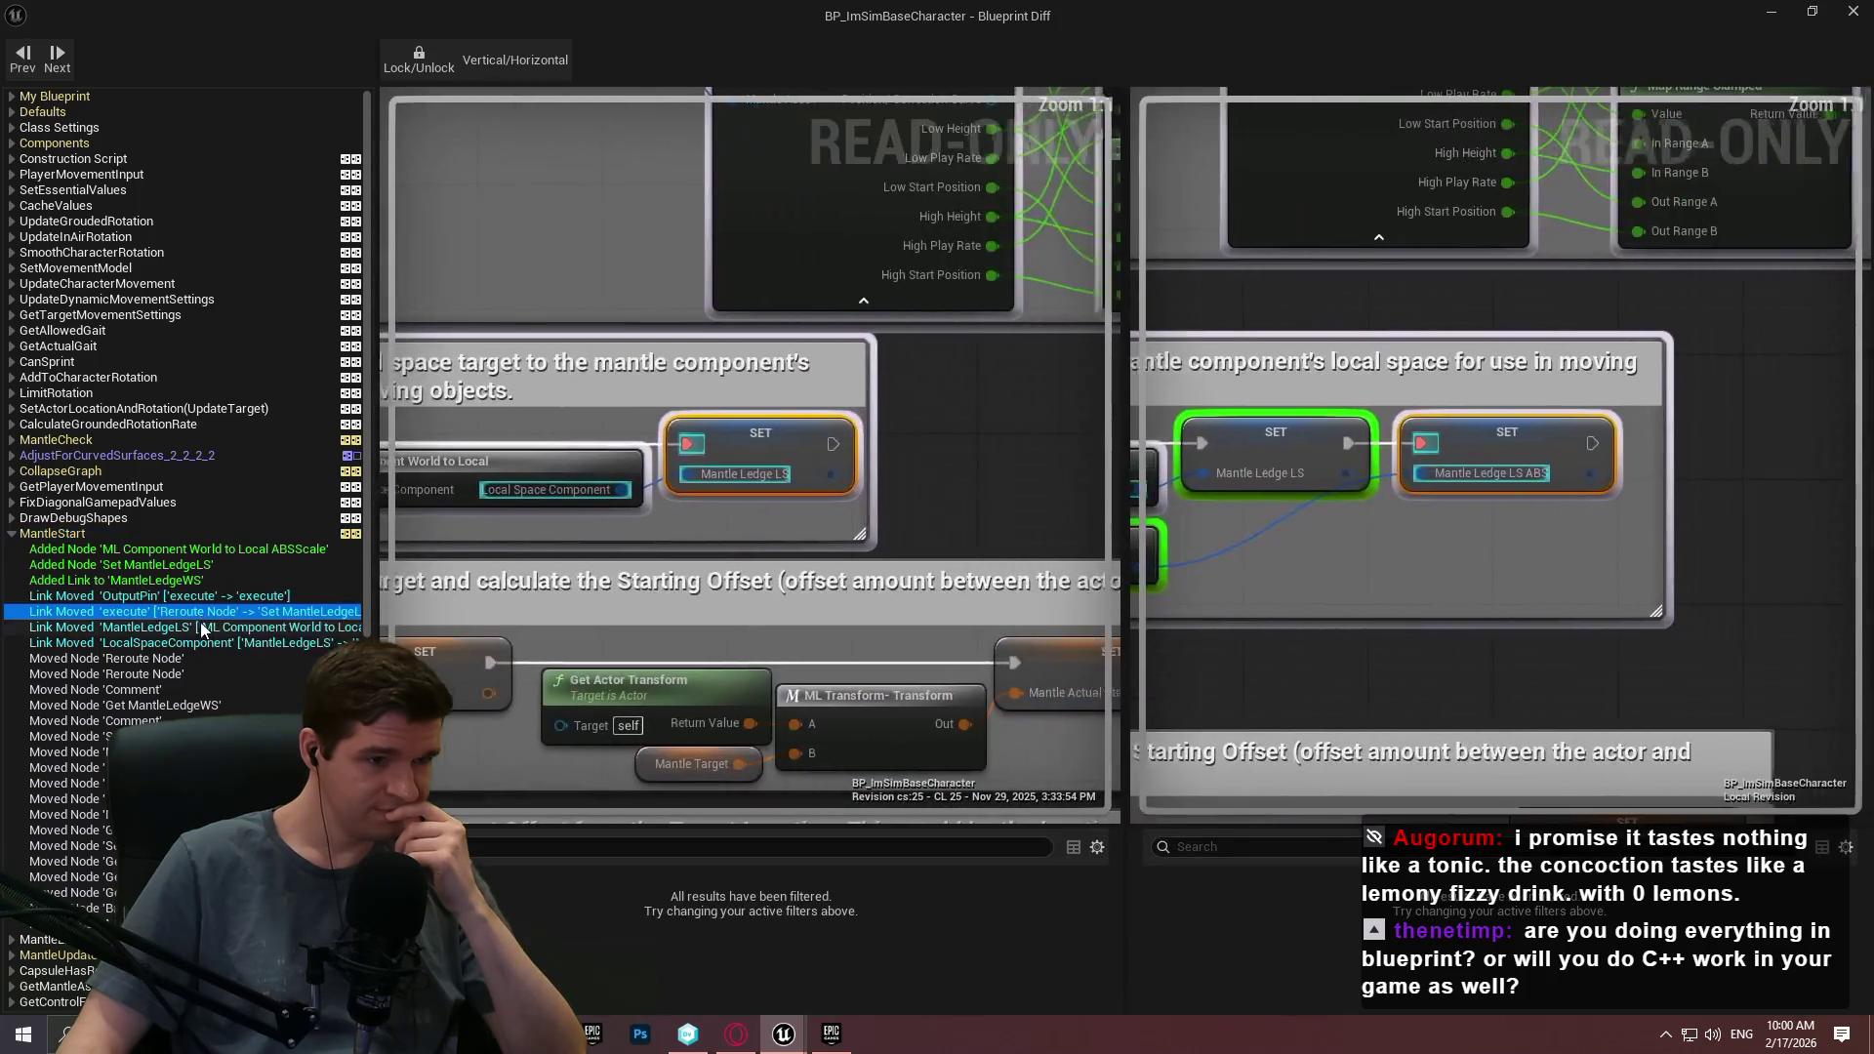
left_click(200, 627)
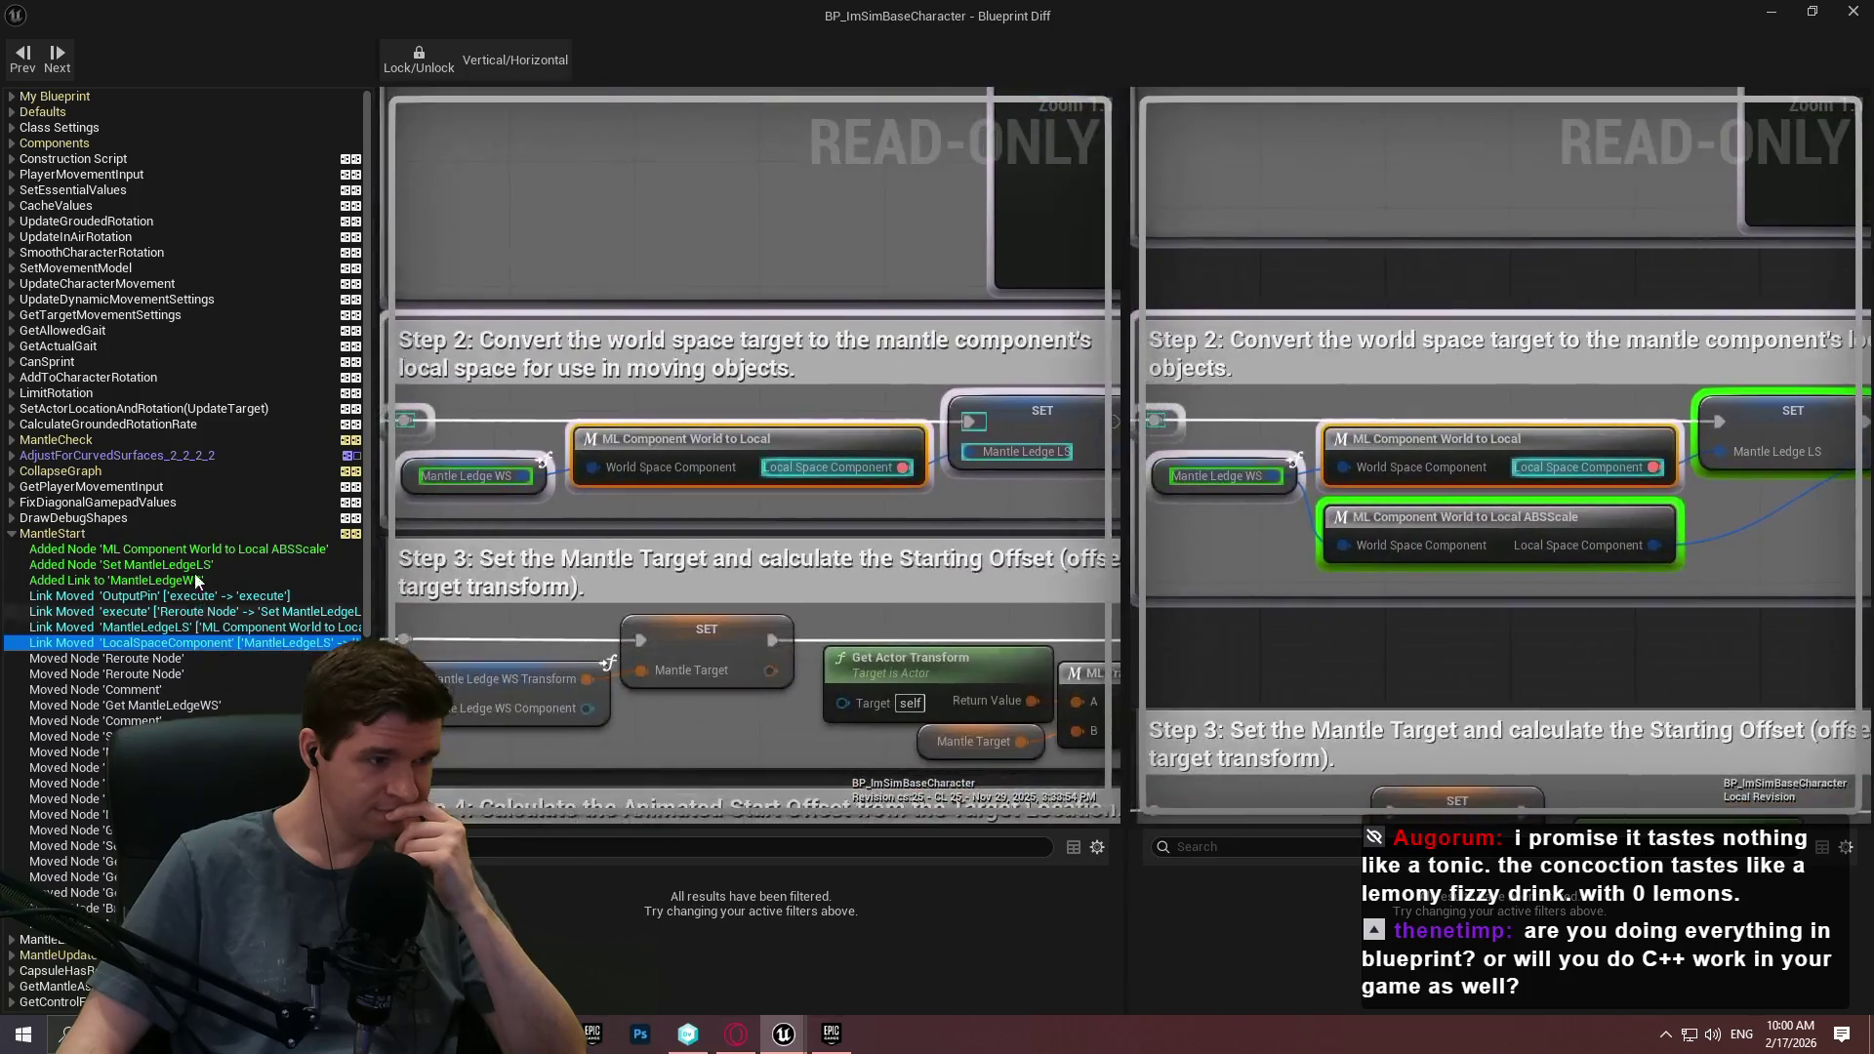
left_click(168, 565)
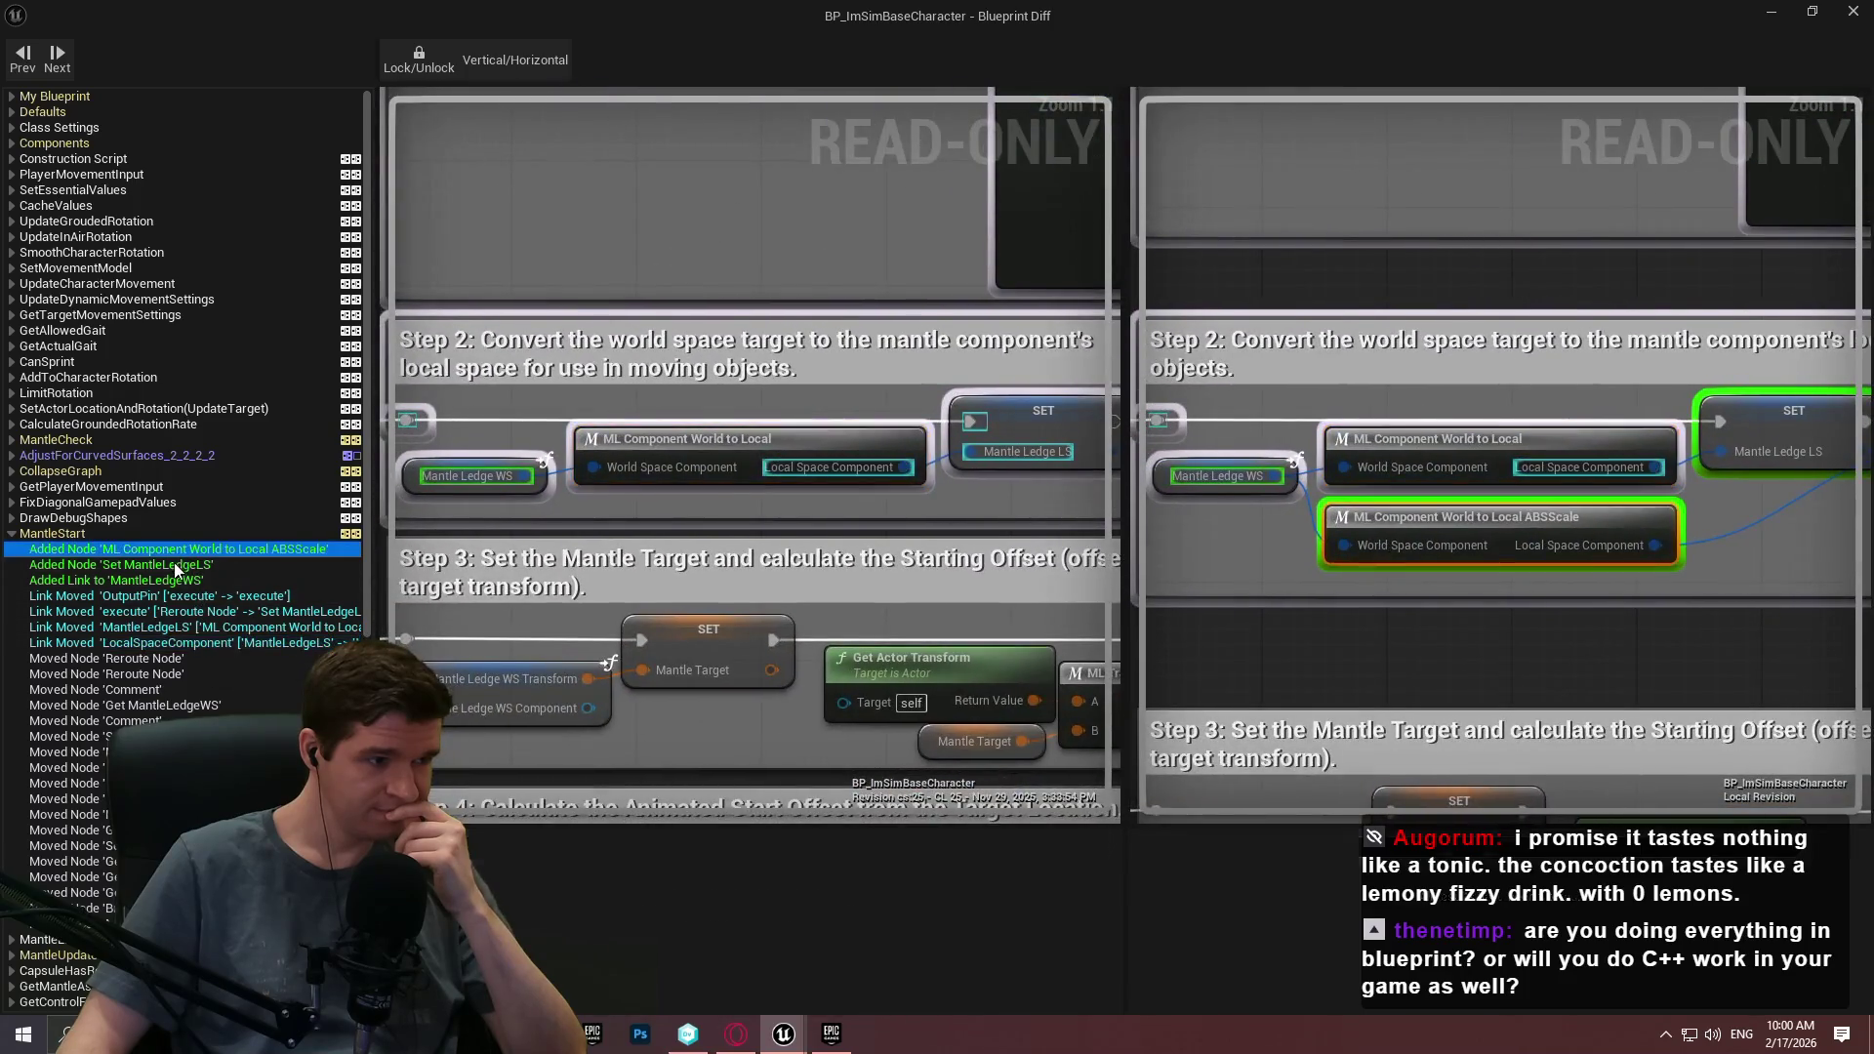
left_click(166, 581)
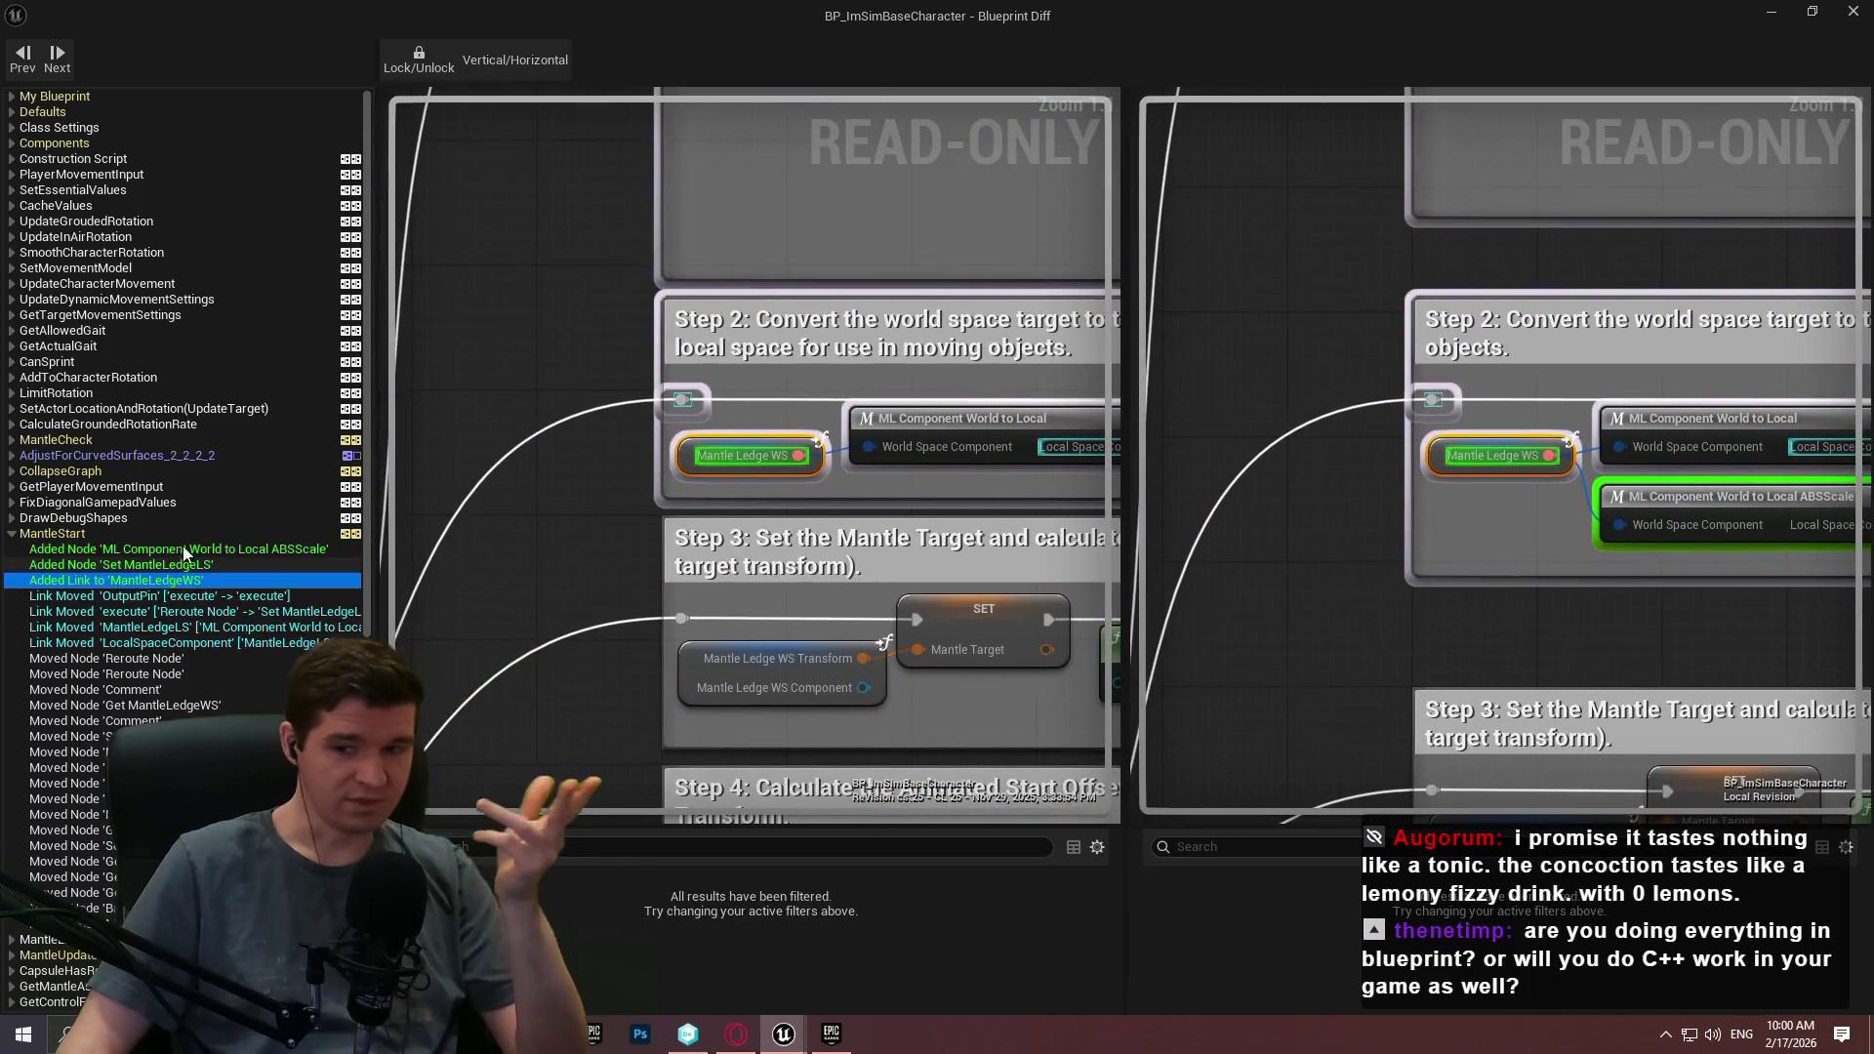
Collapse the MantleStart list, glance at MantleCheck, and select the CollapseGraph comparison.
left_click(11, 534)
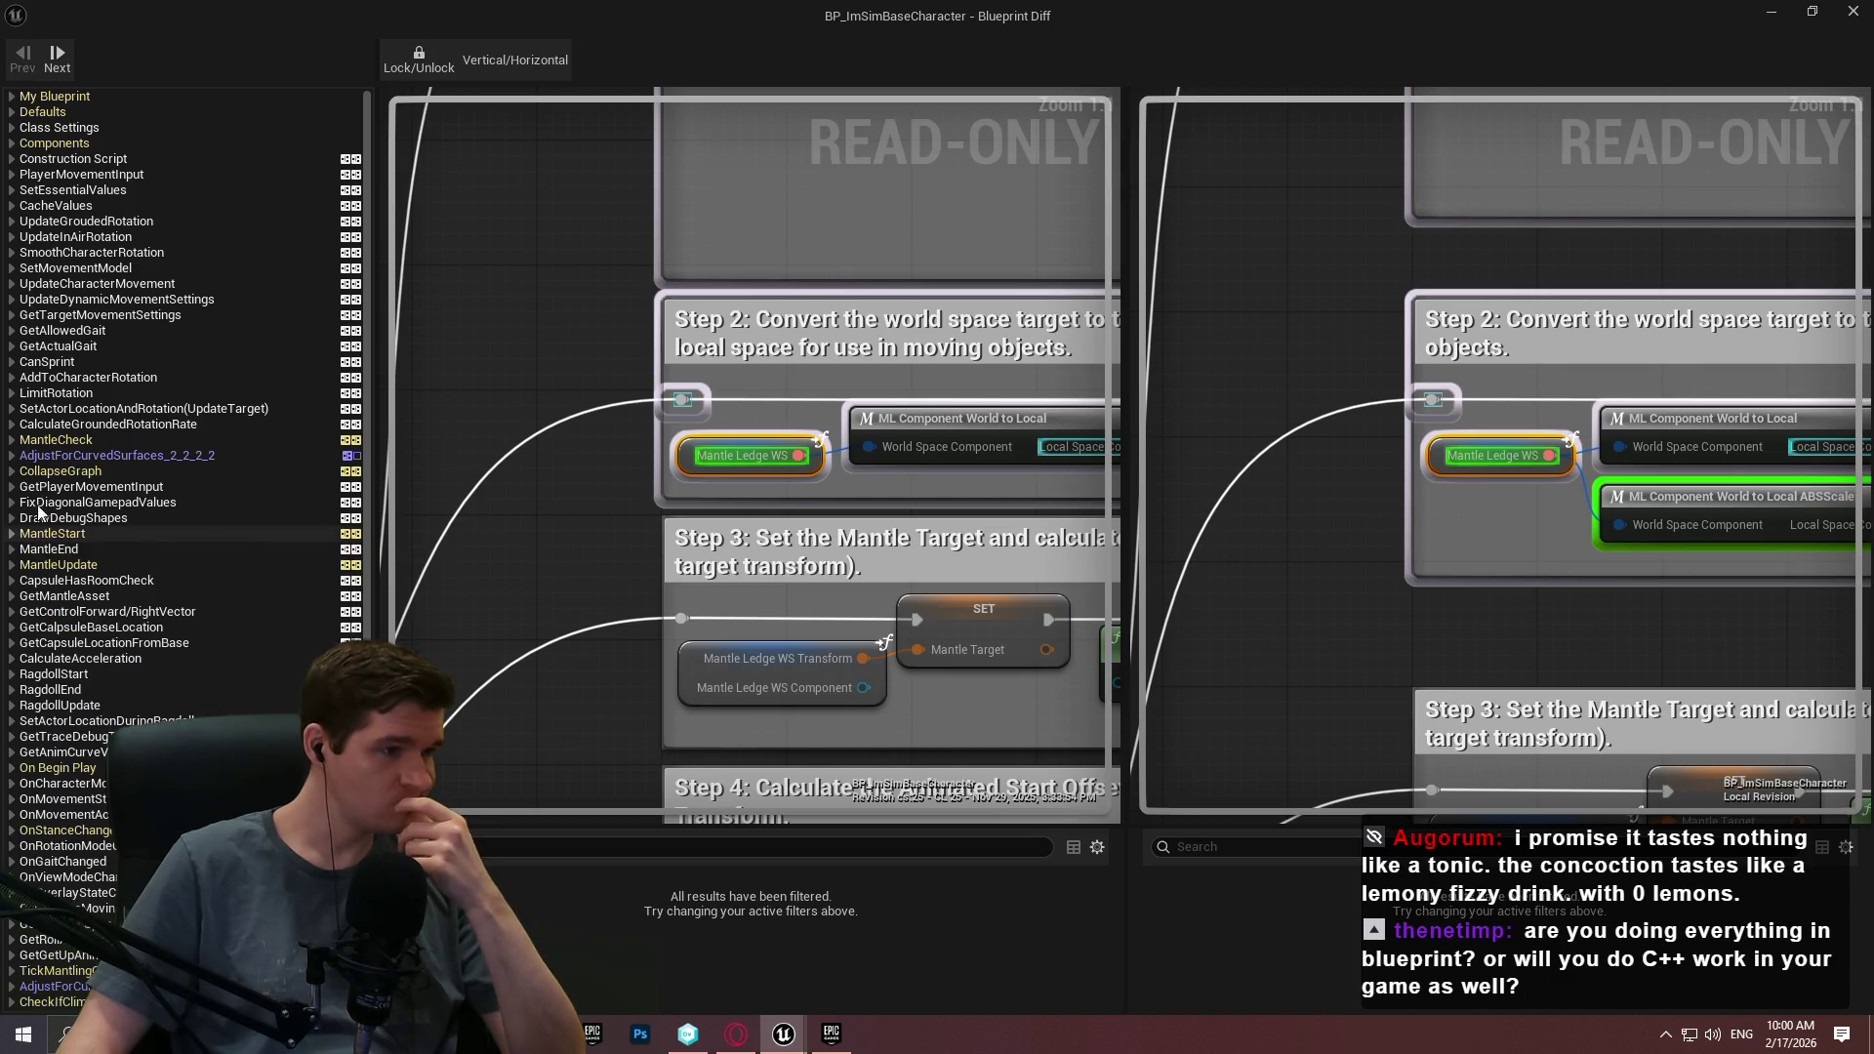
left_click(37, 446)
left_click(10, 440)
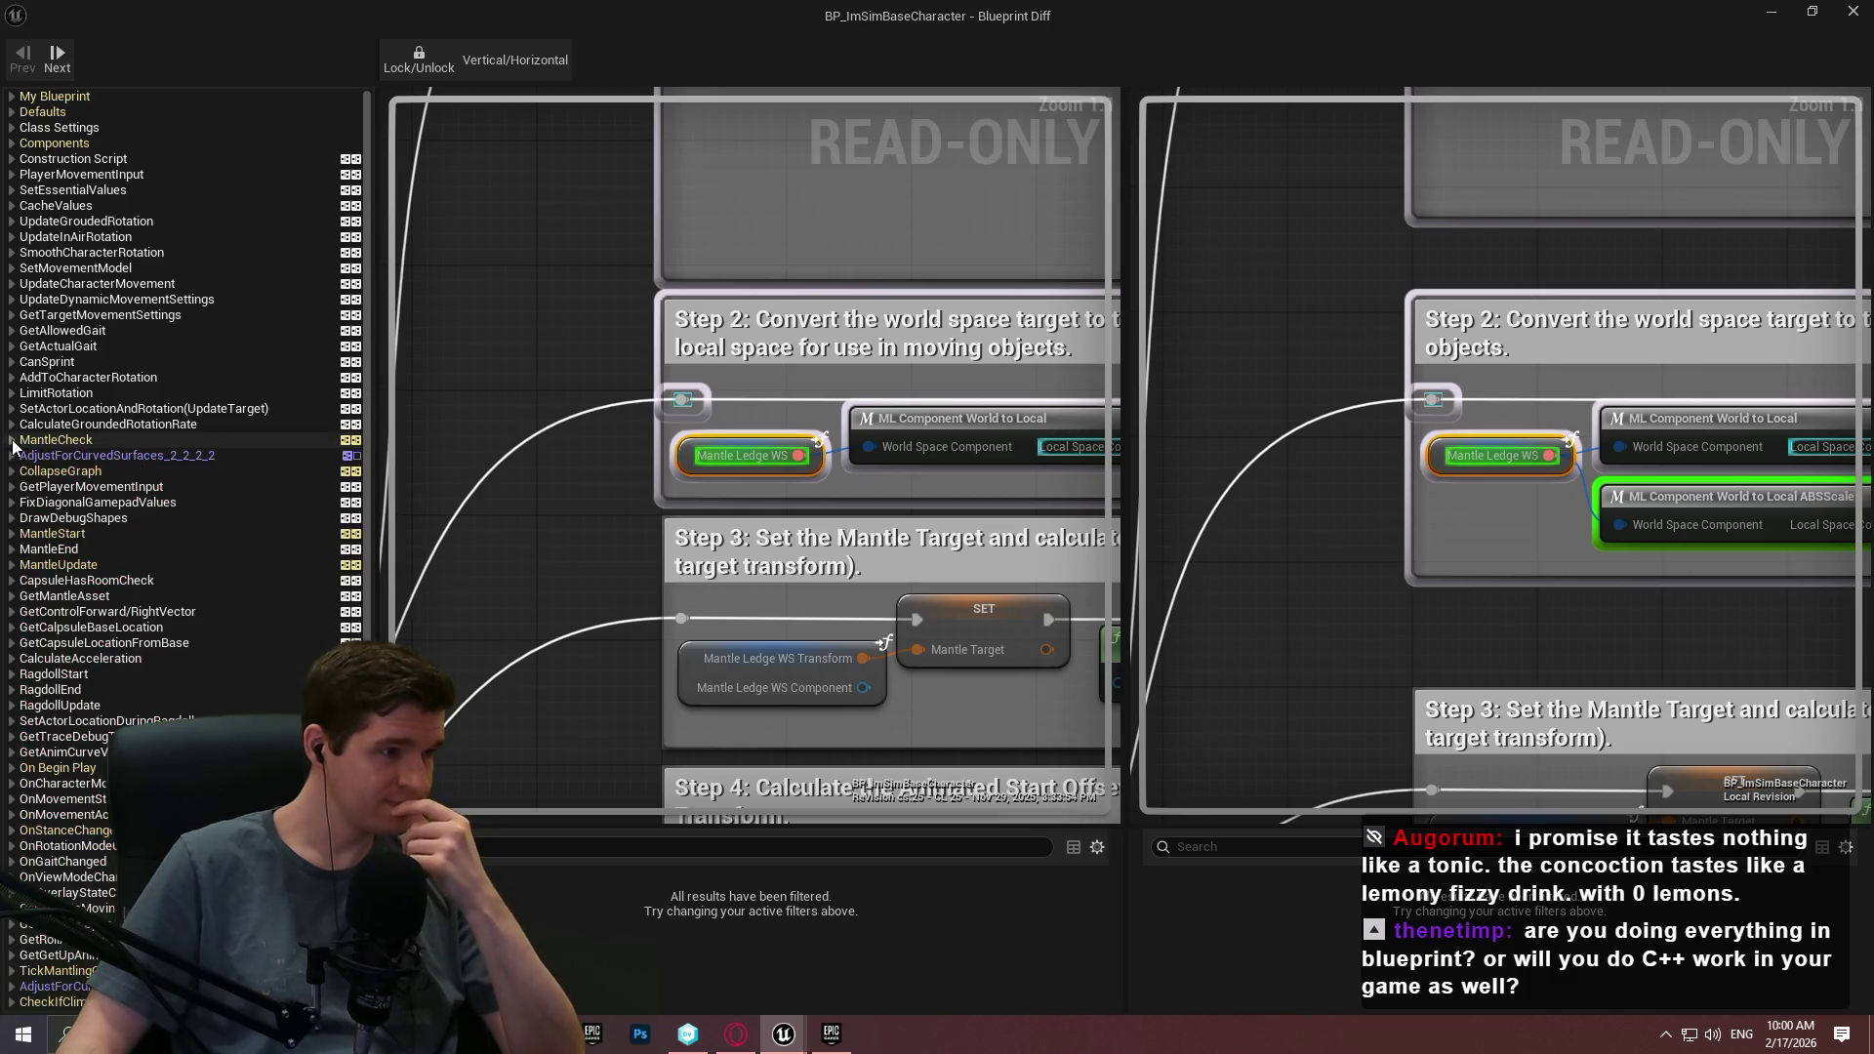
left_click(86, 474)
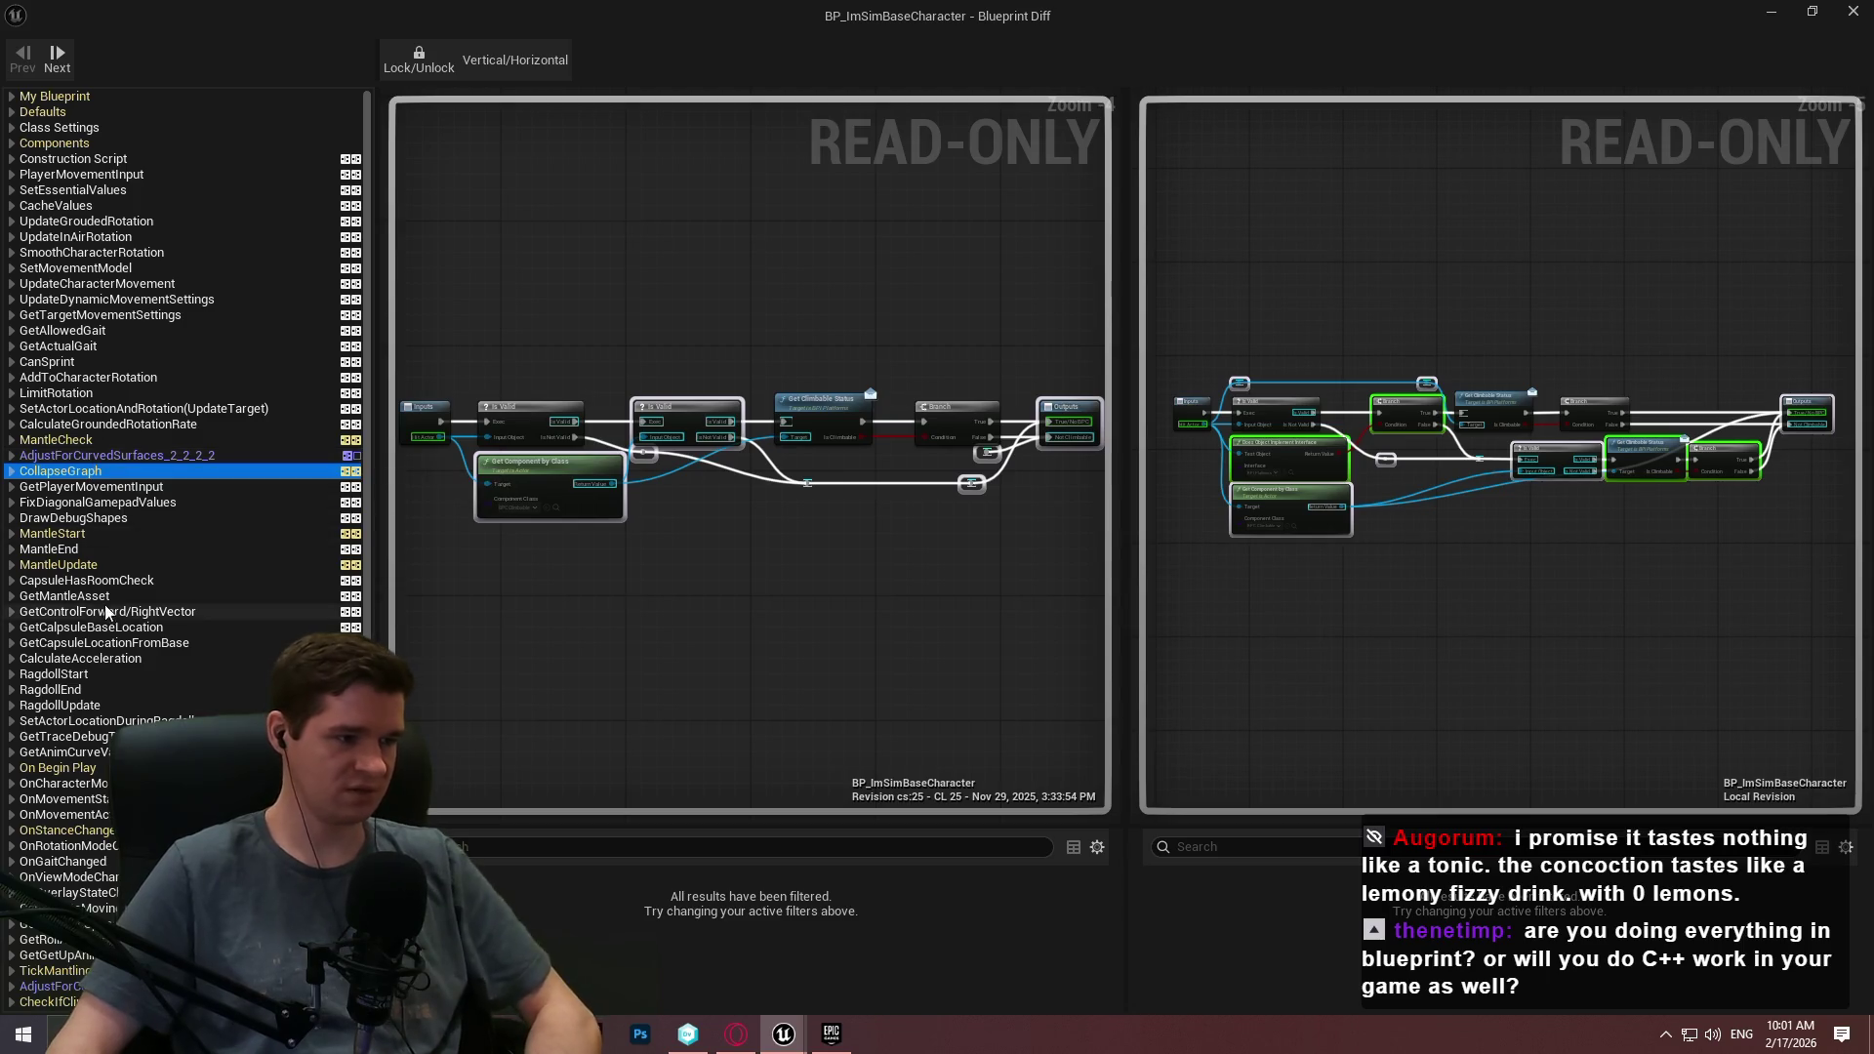
Compare the MantleUpdate function between revision 25 and local, panning to the Step 1 nodes.
scroll(83, 601, "down", 2)
left_click(78, 502)
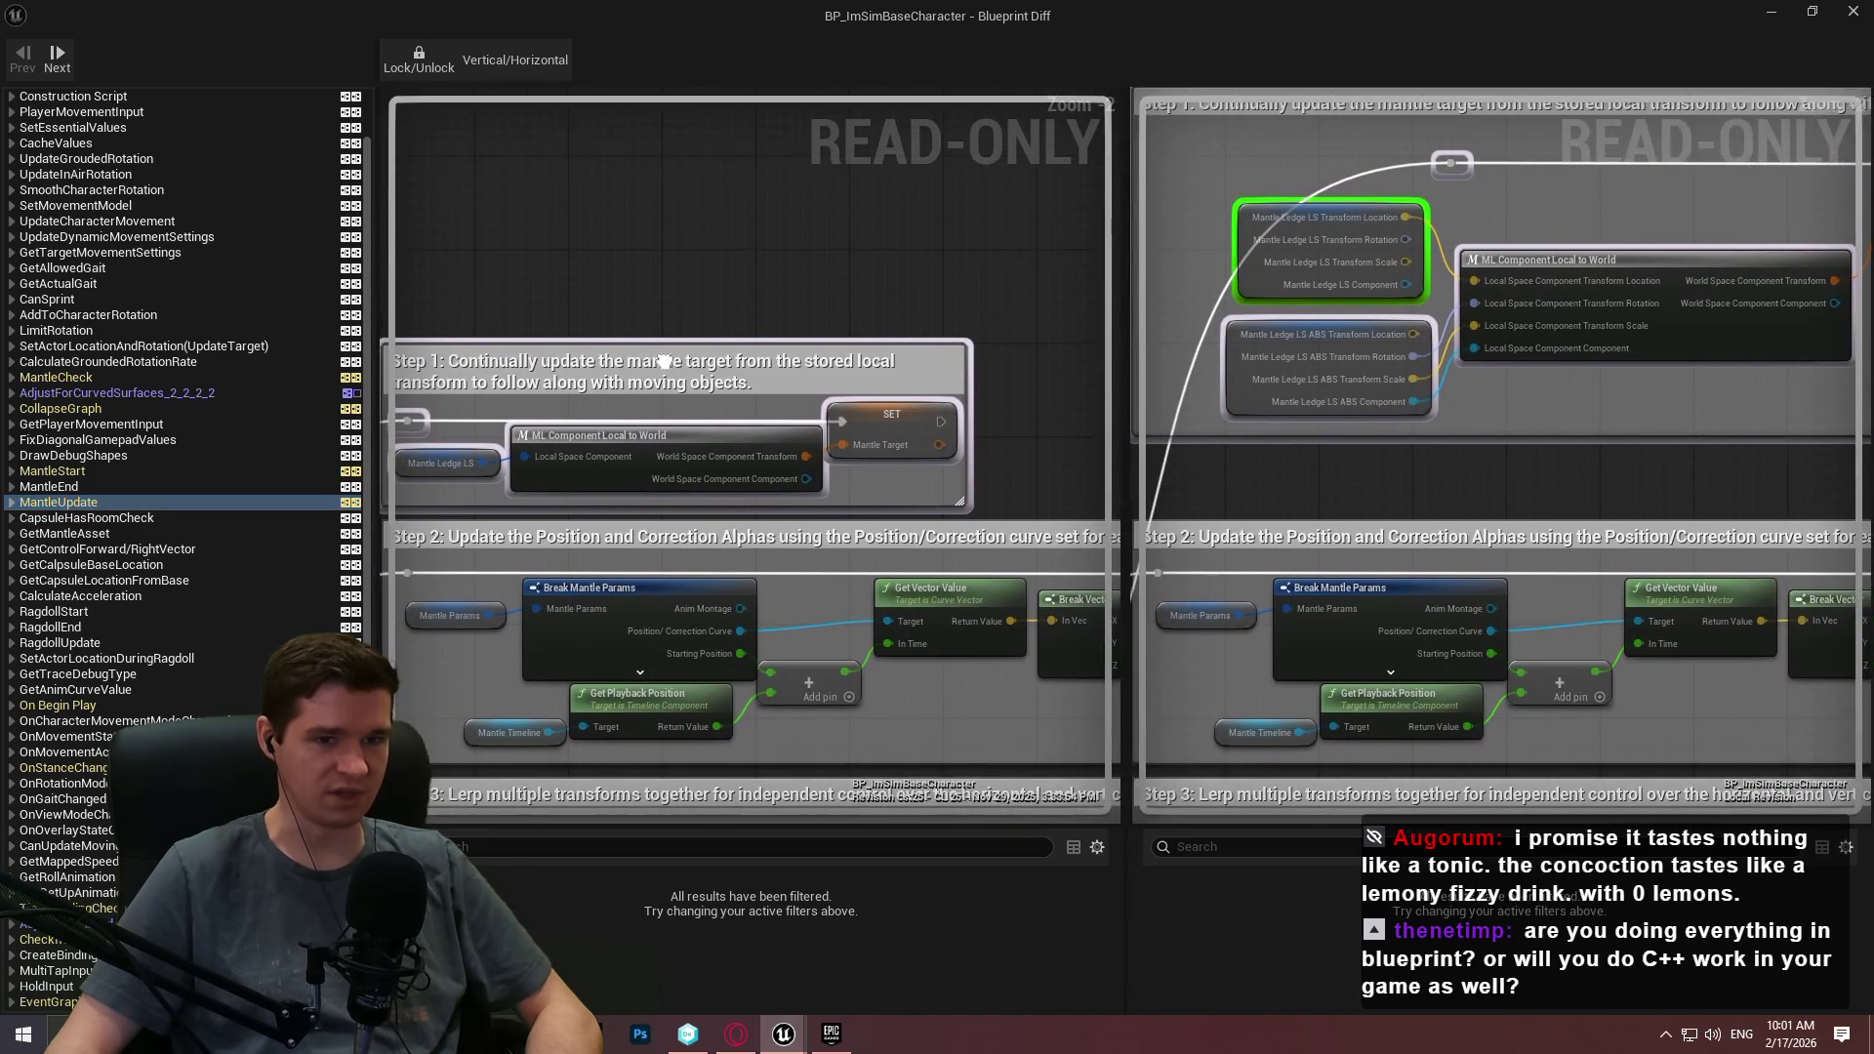
left_click_drag(664, 361, 754, 420)
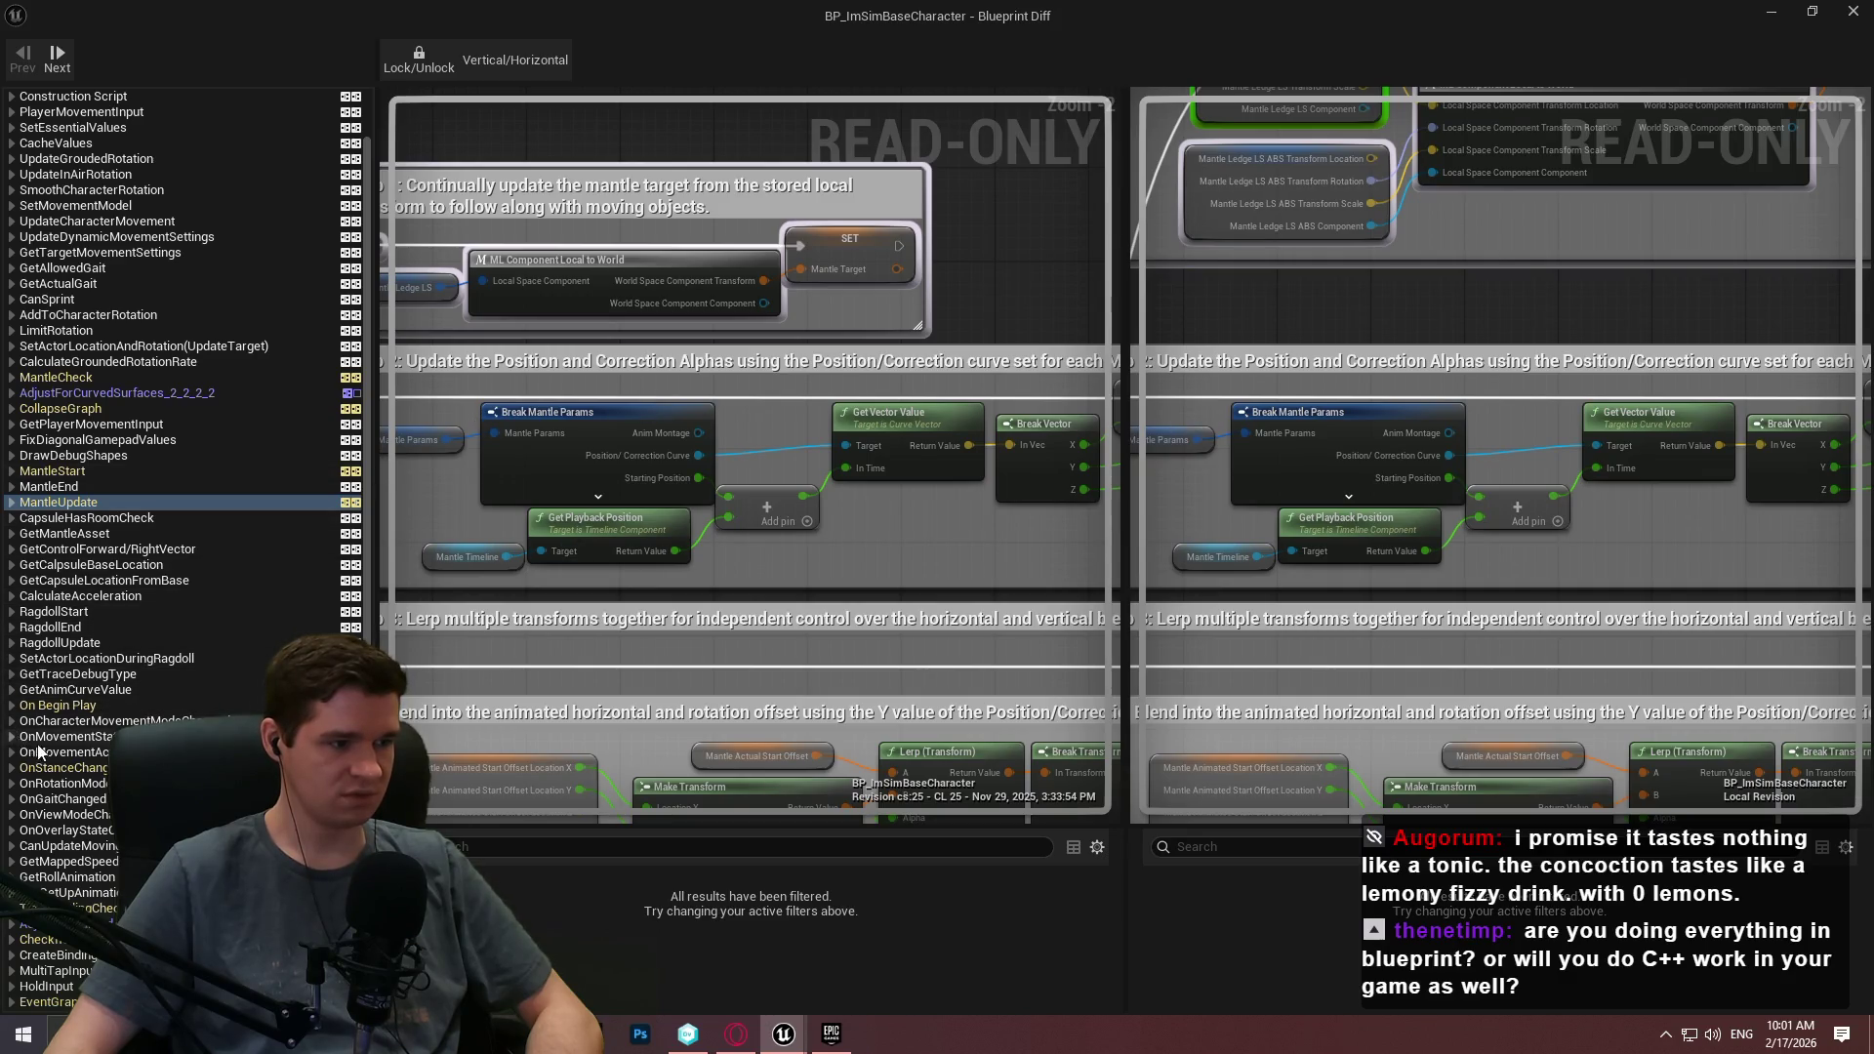
Compare the TickMantlingCheck graphs side by side, then close the Blueprint Diff window.
scroll(31, 750, "down", 5)
left_click(73, 691)
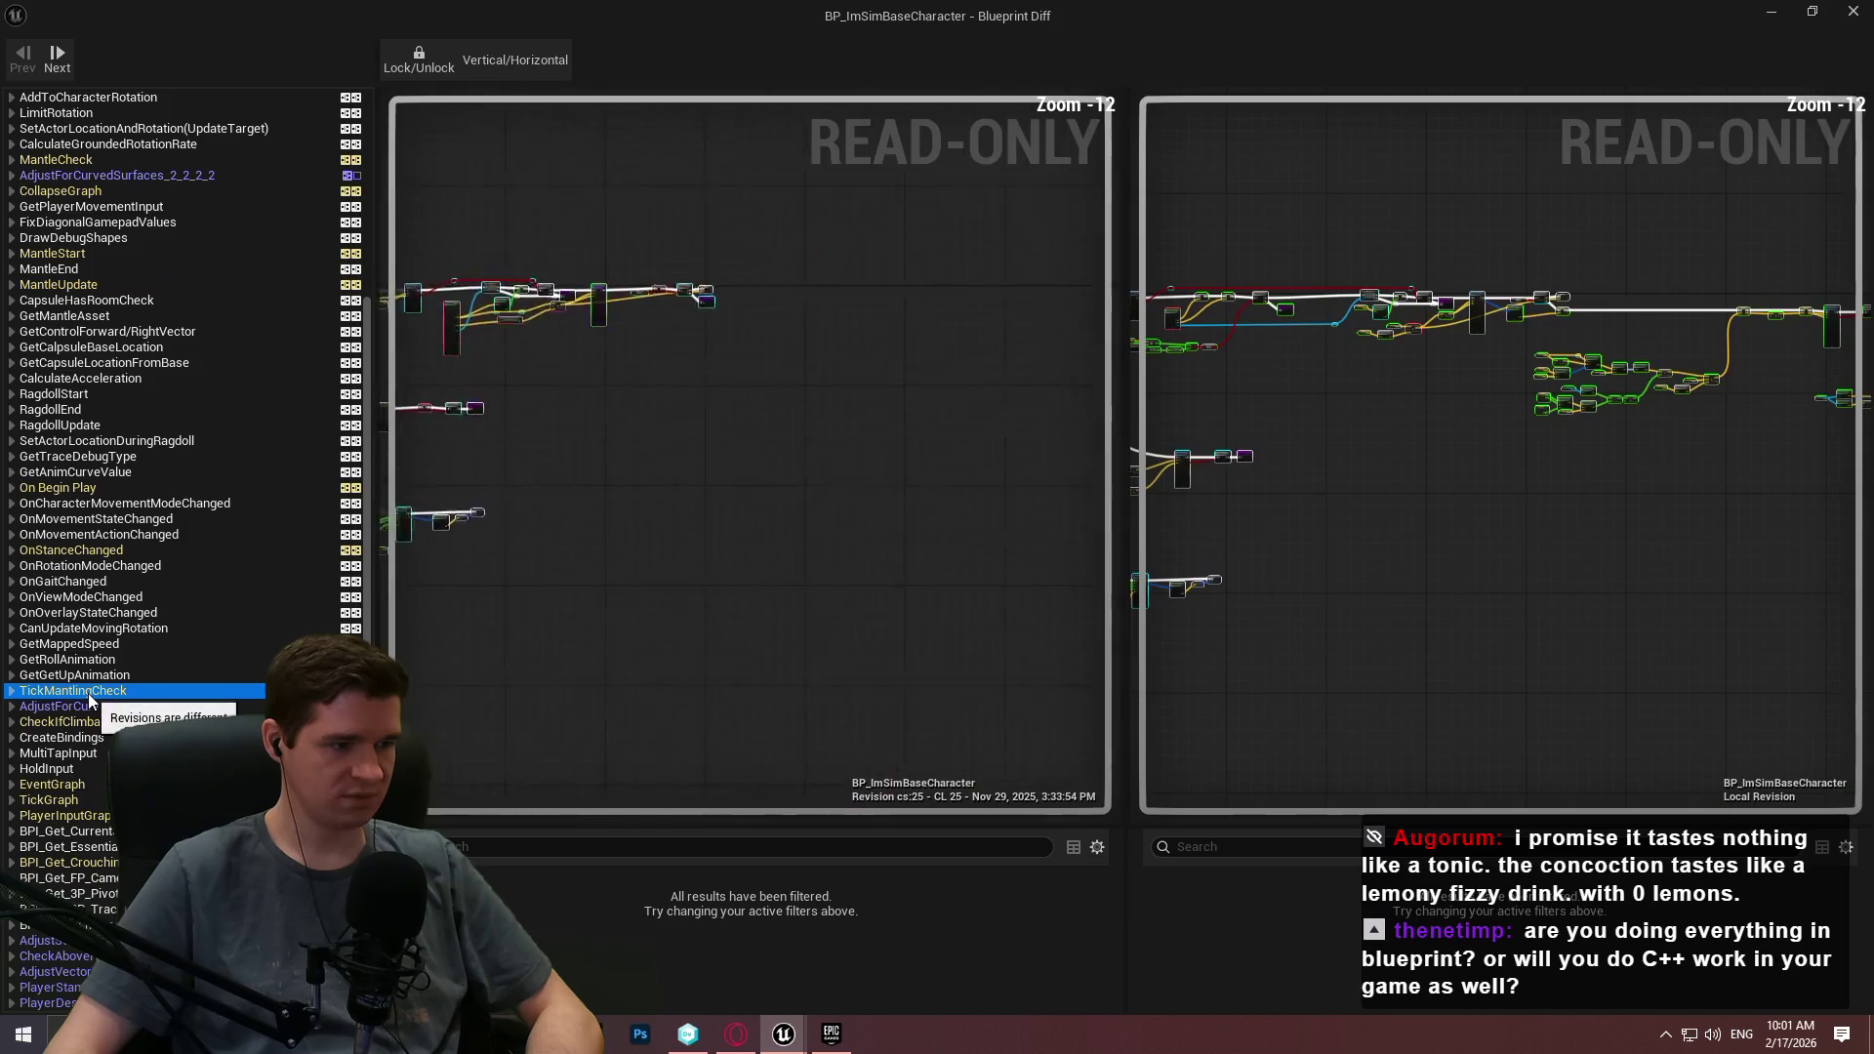
left_click_drag(524, 566, 881, 549)
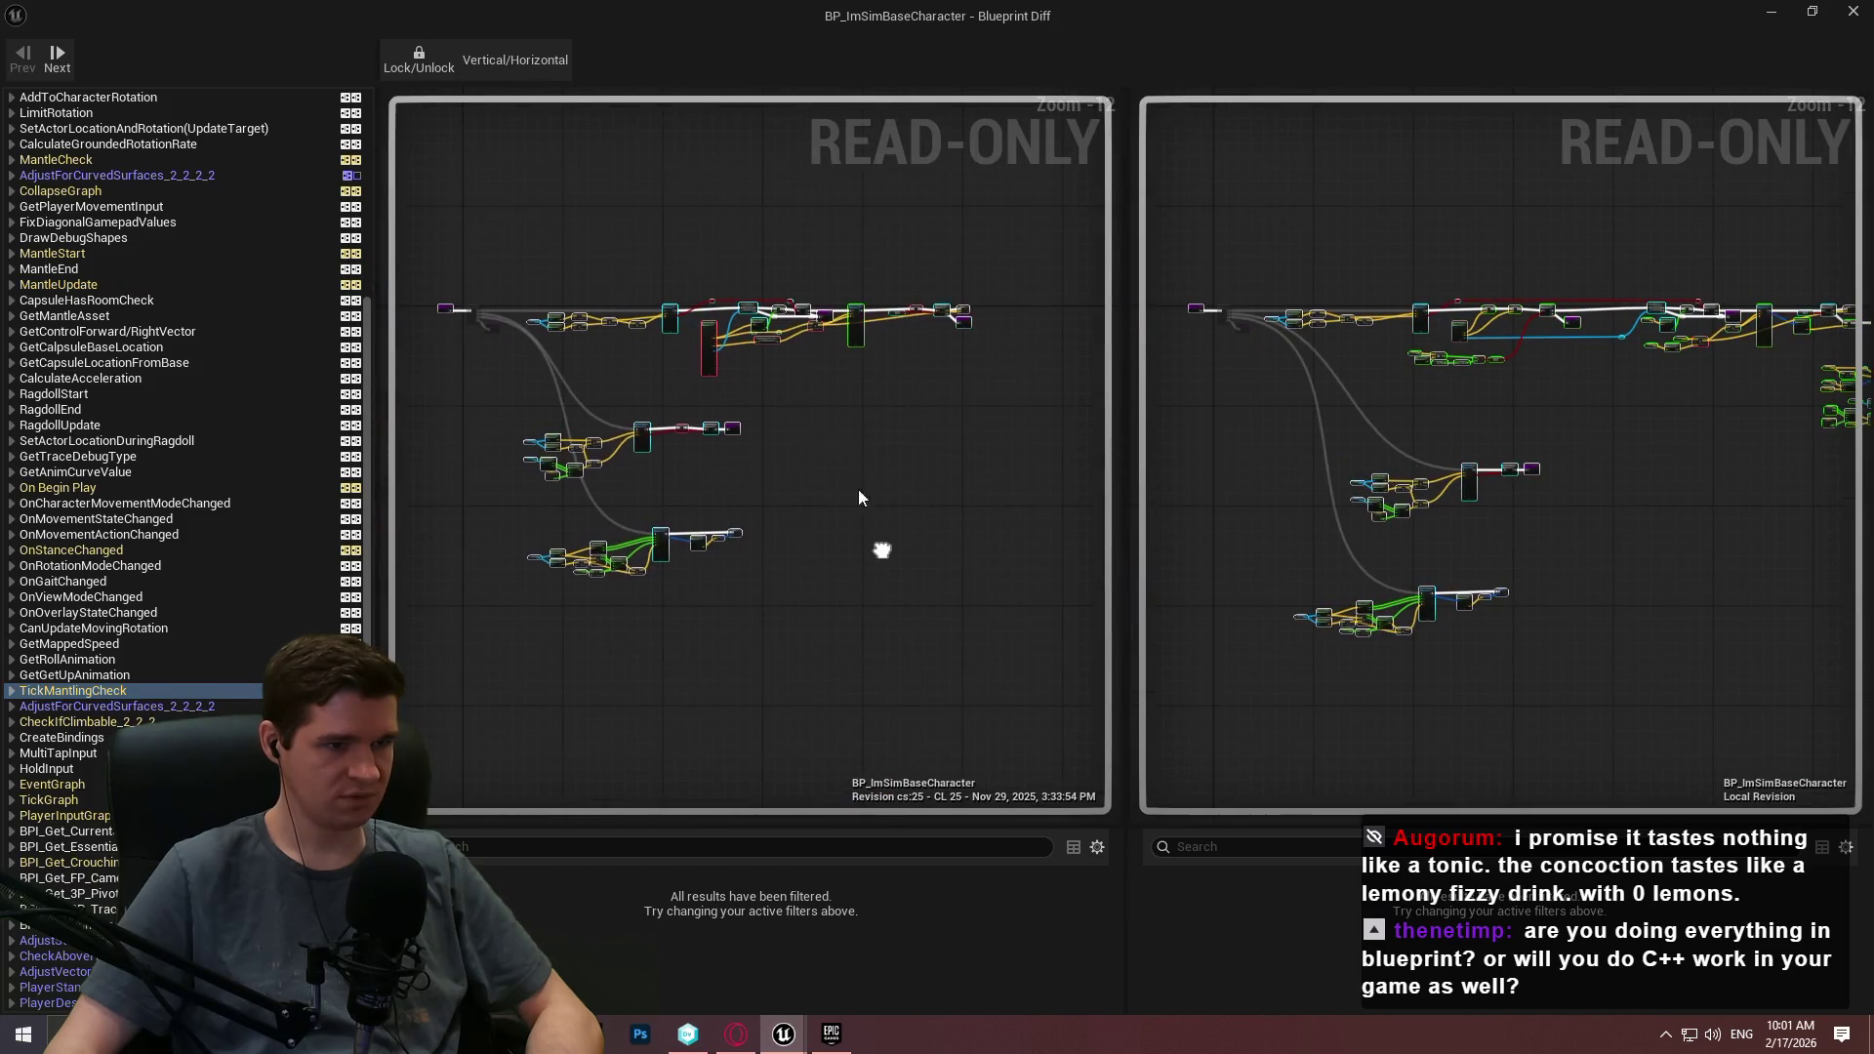
scroll(889, 351, "up", 8)
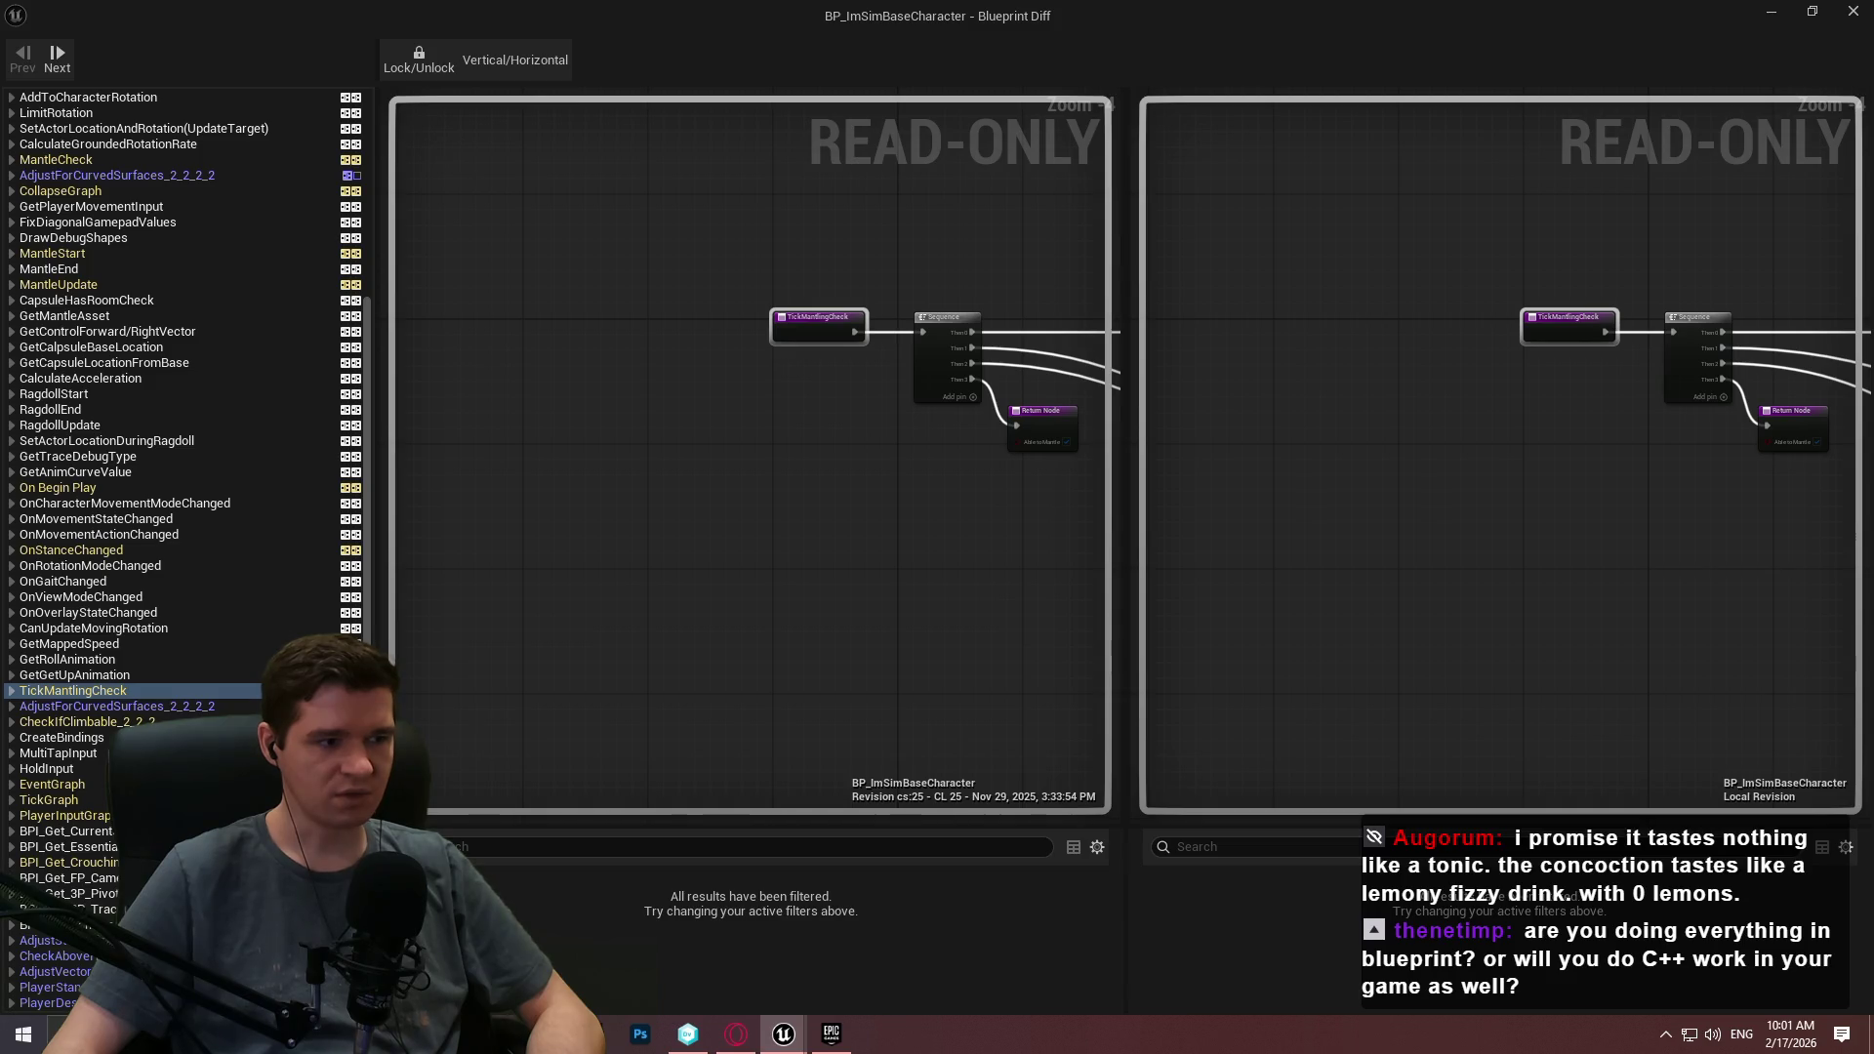
left_click(1853, 11)
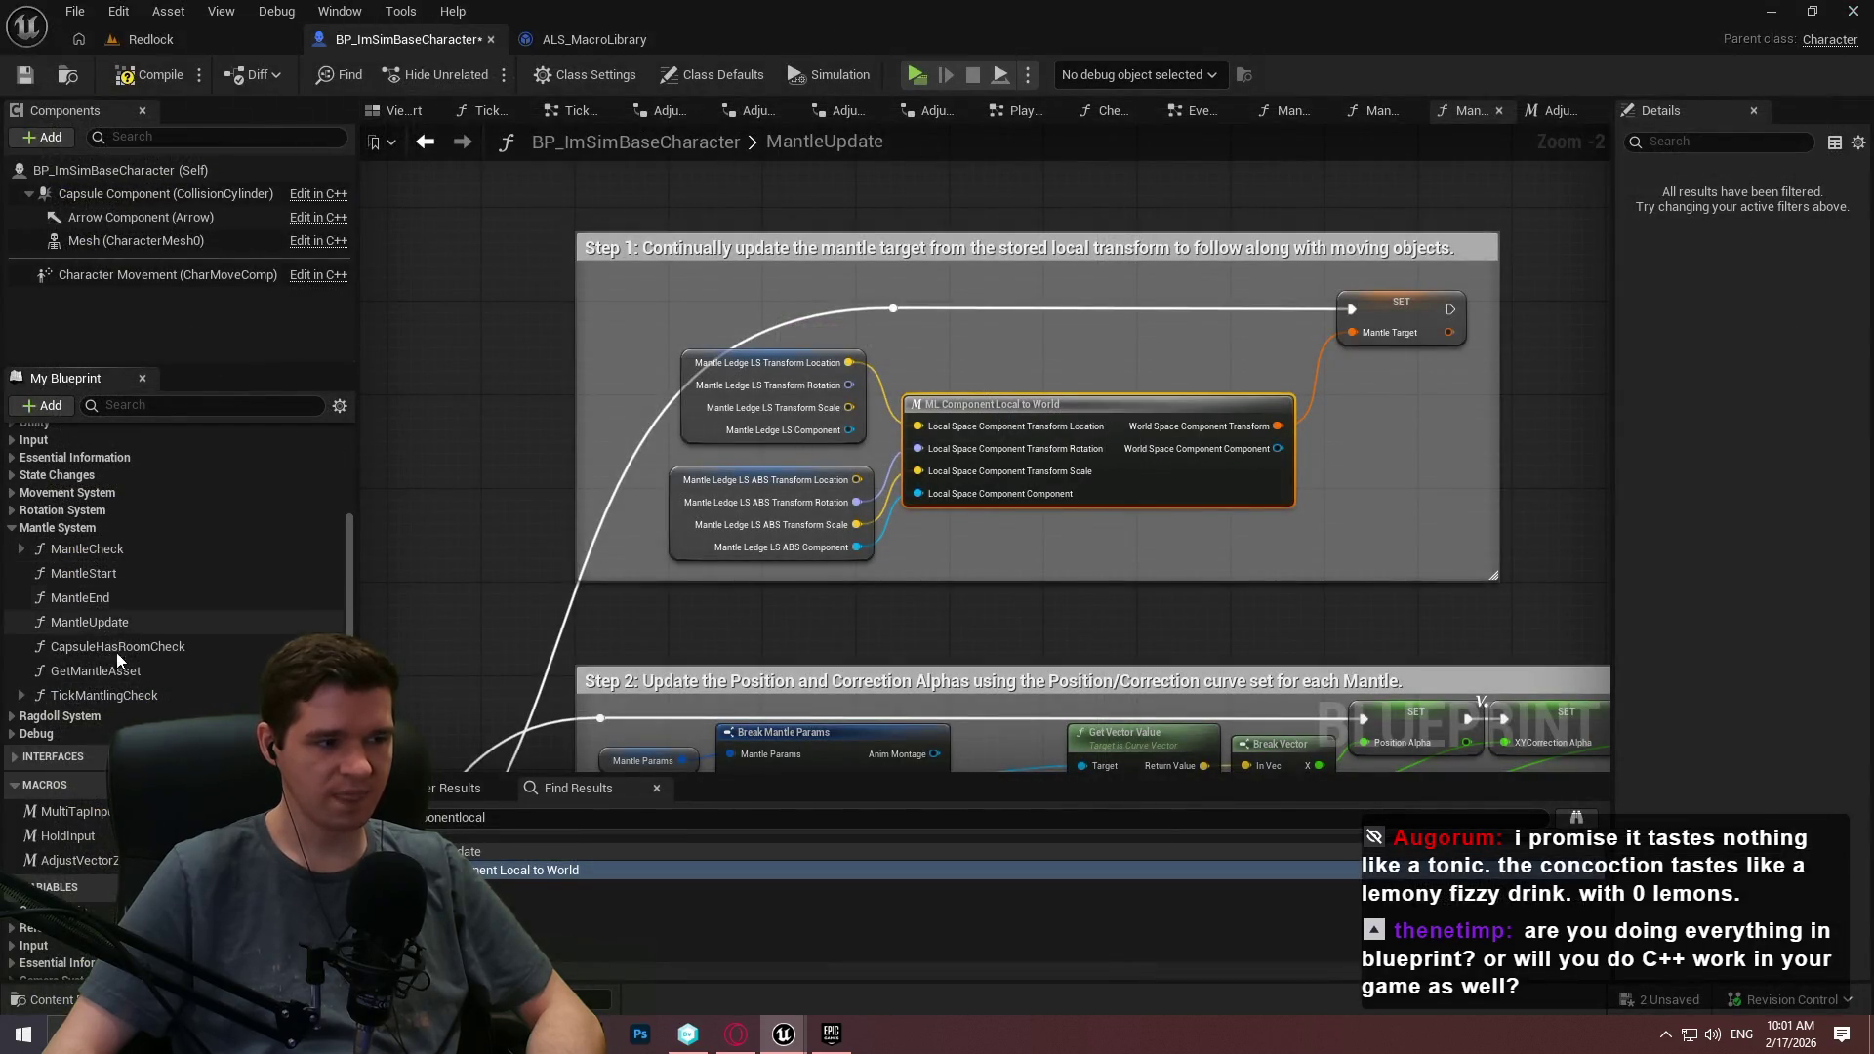
Open TickGraph, box-select the Tick Mantling Check node, and launch a mantling play test.
scroll(115, 648, "up", 5)
double_click(68, 488)
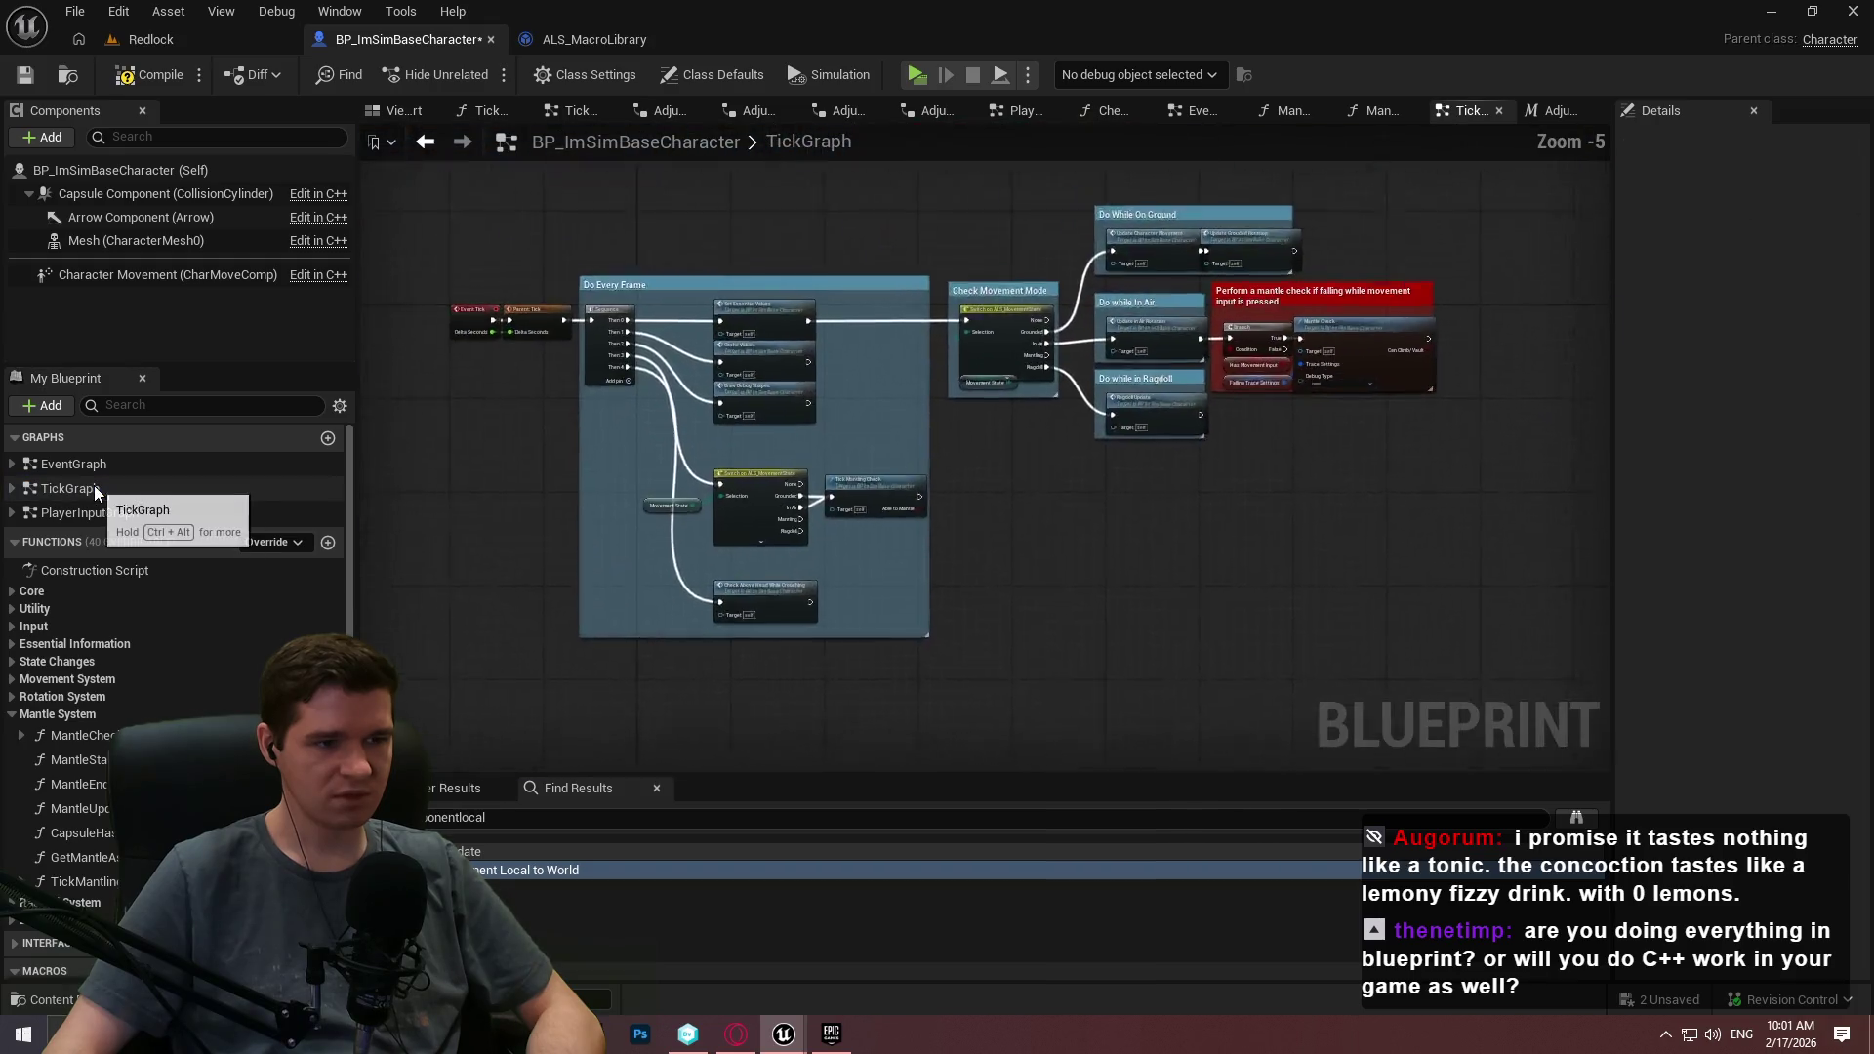
scroll(781, 586, "up", 3)
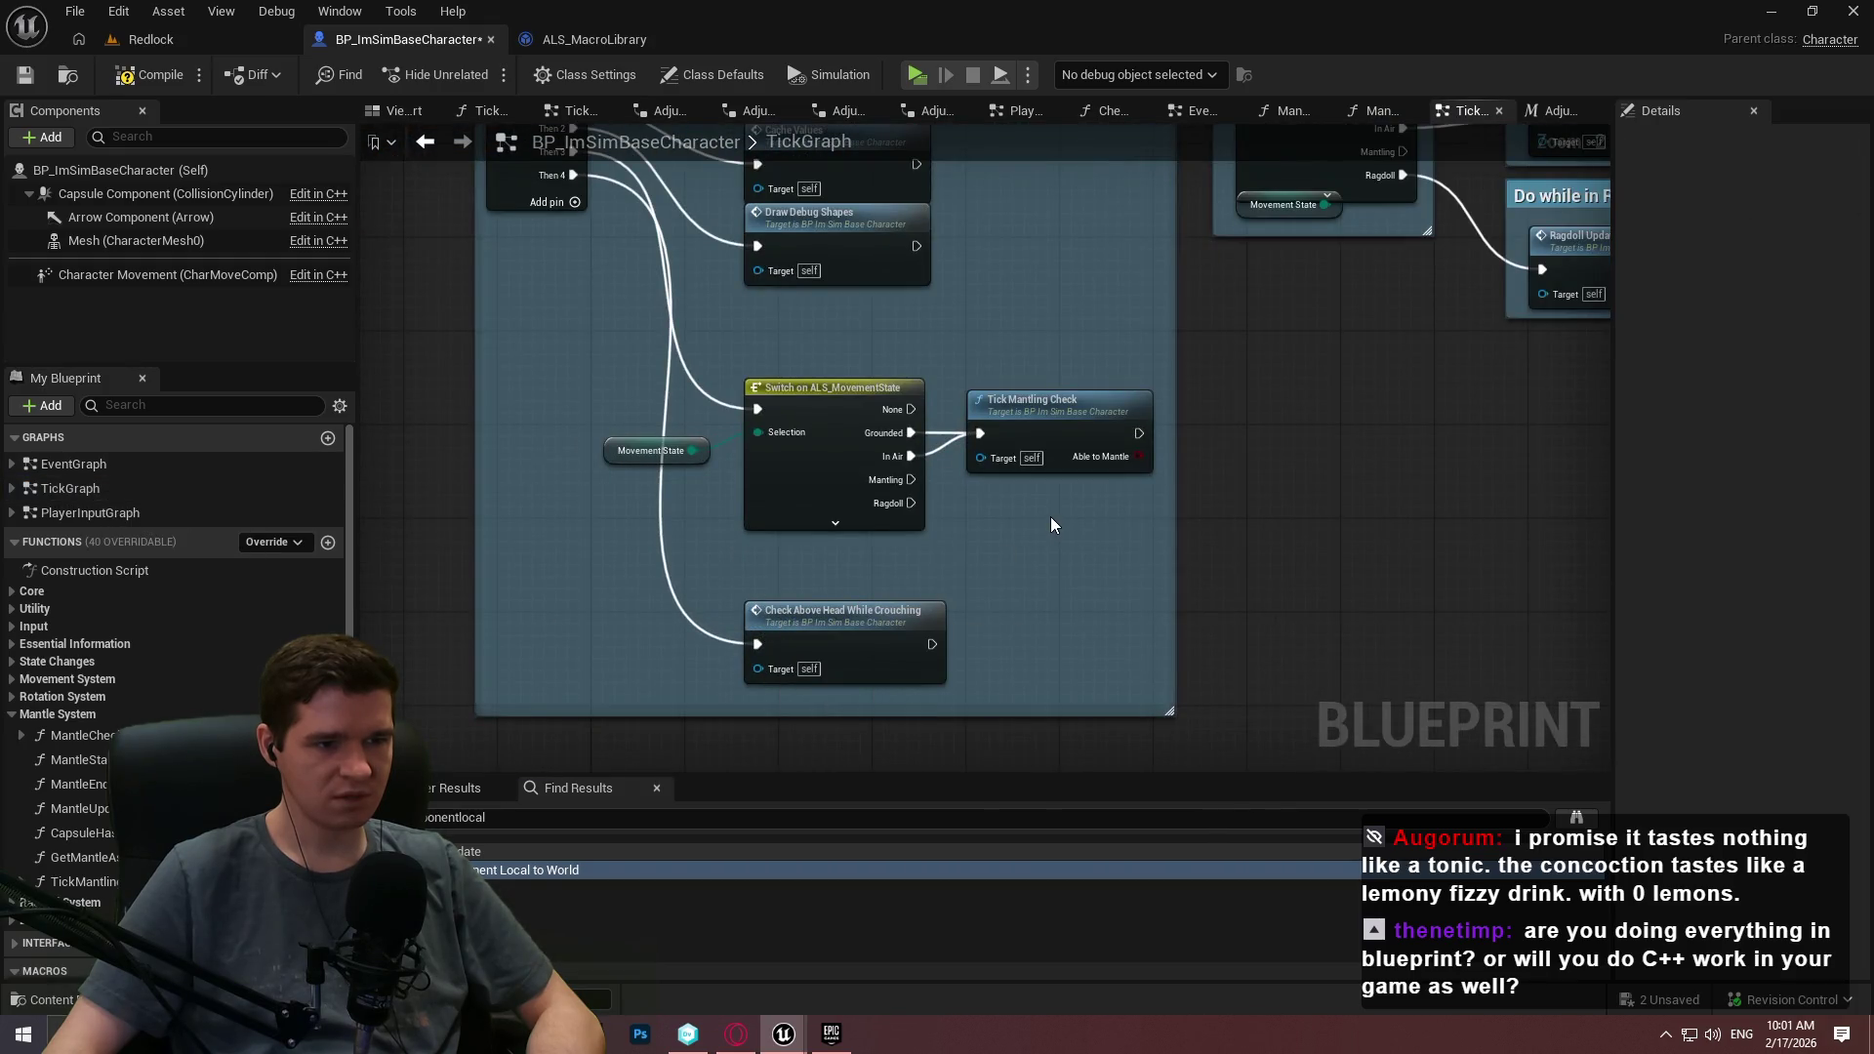
left_click_drag(1050, 518, 967, 339)
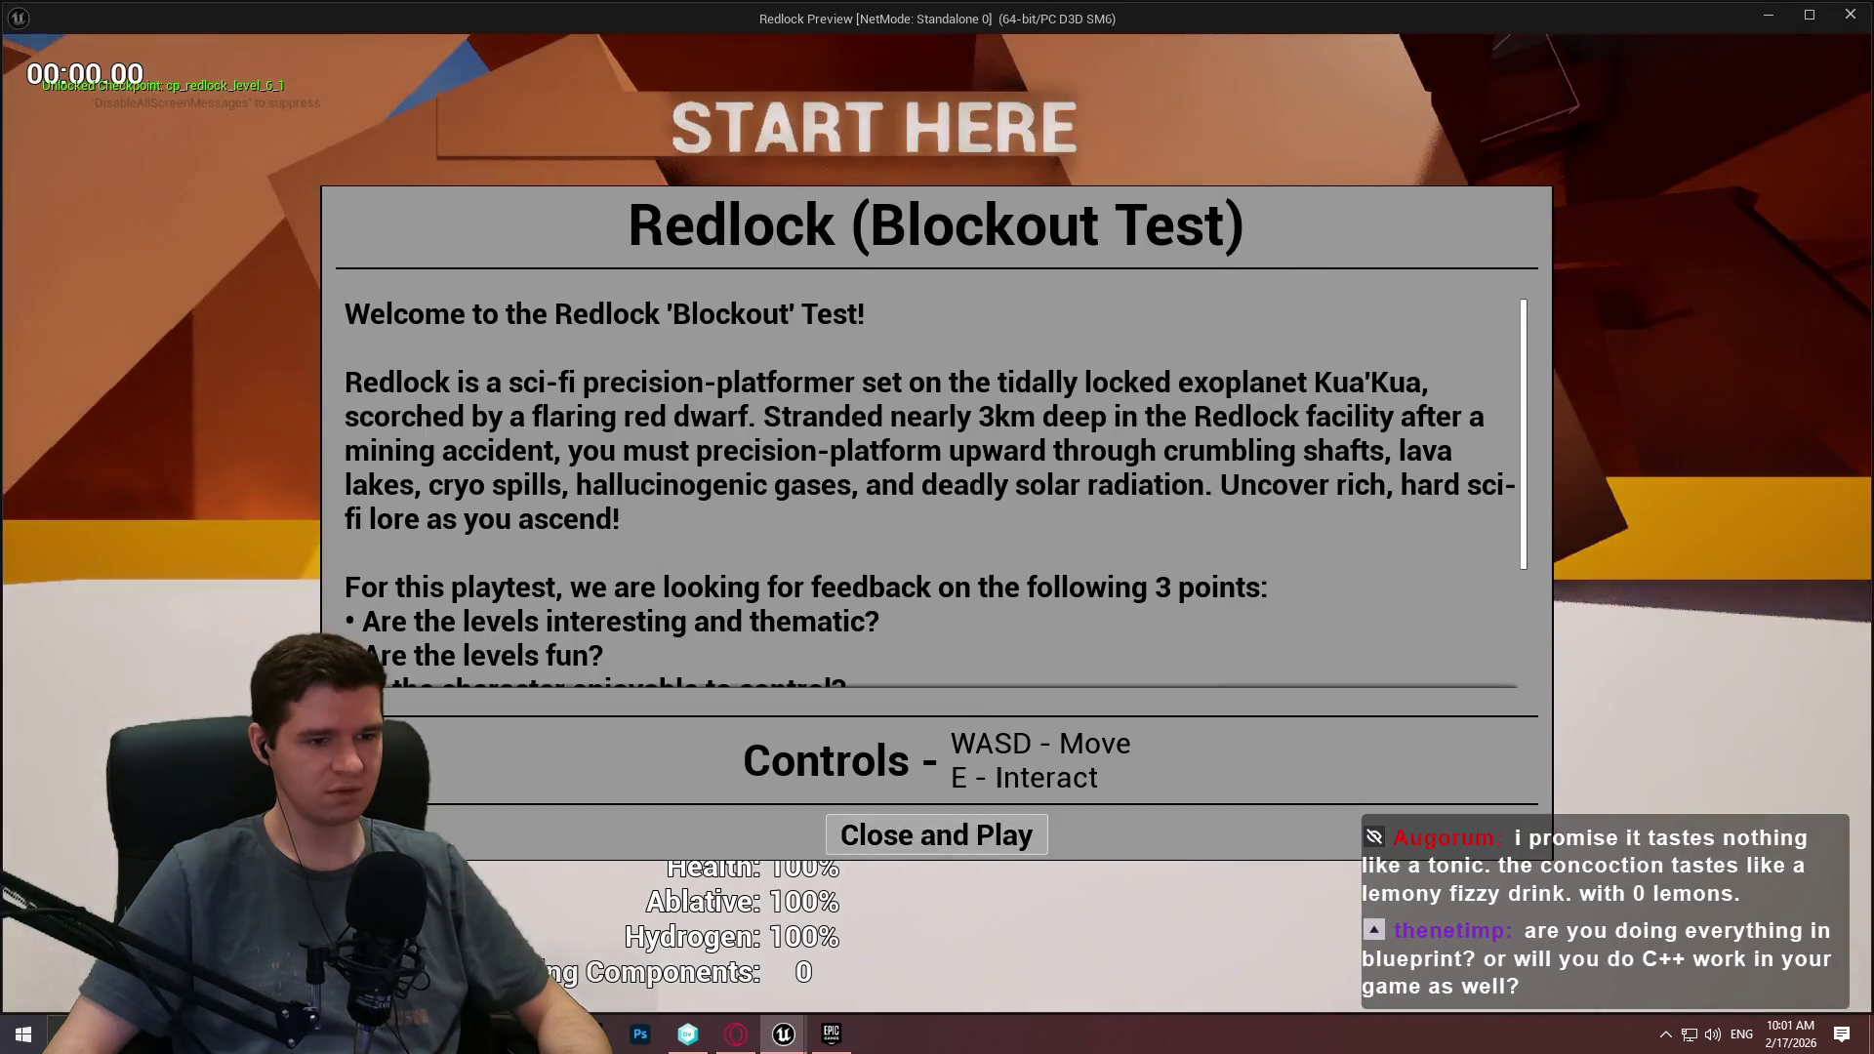
left_click(937, 833)
key("w")
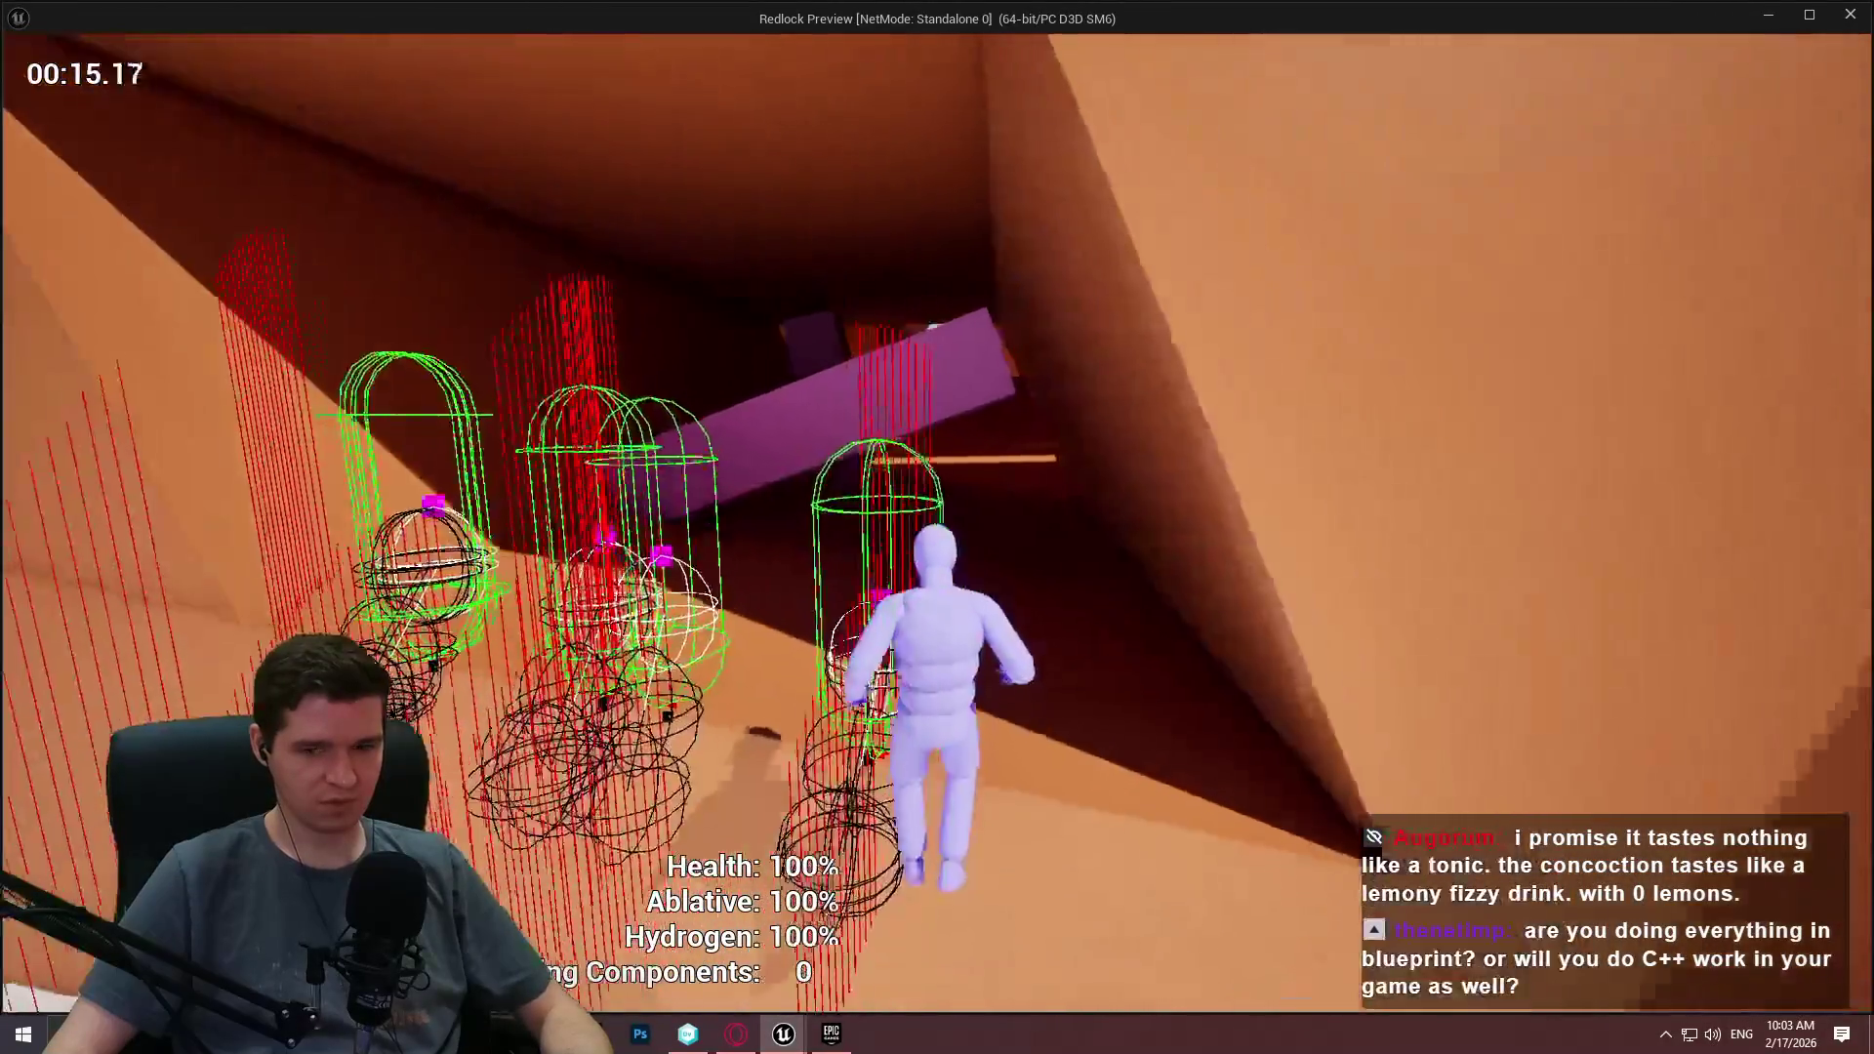
Jump at the orange wall and climb it to test mantling, then stop the preview.
key("space")
key("w")
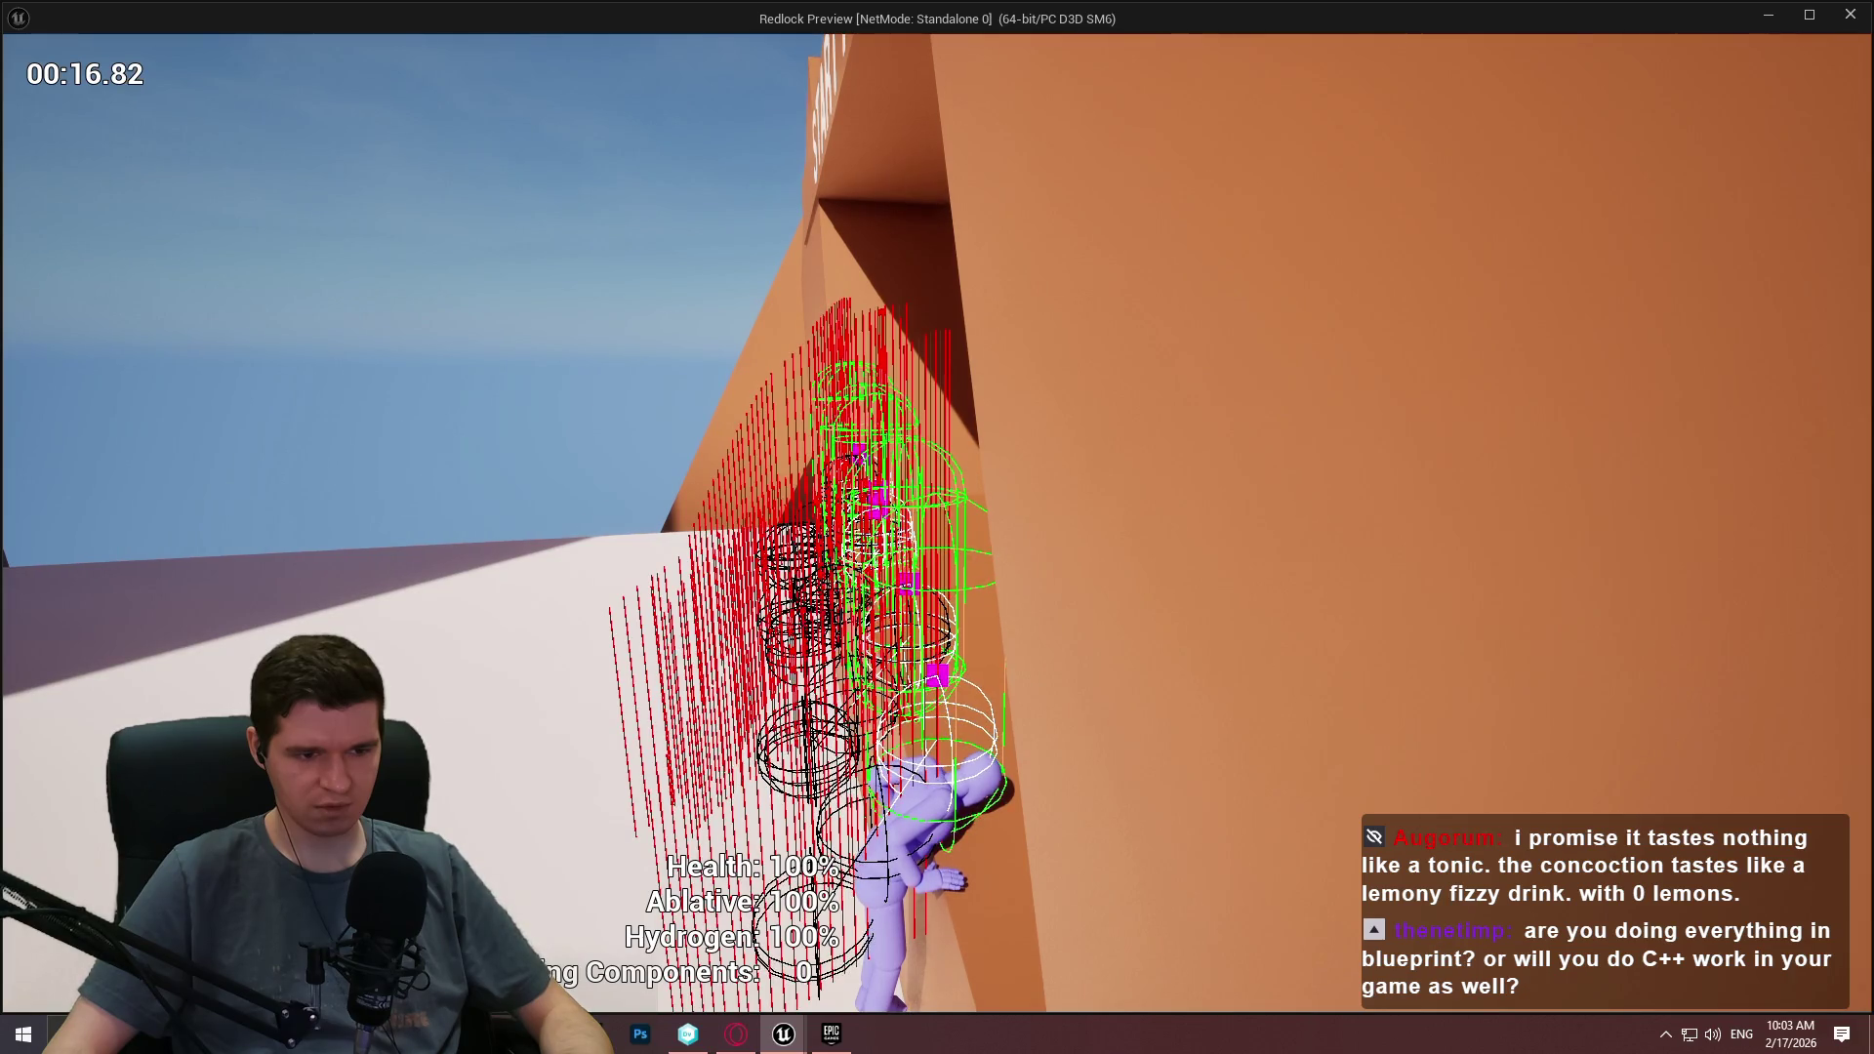
key("Escape")
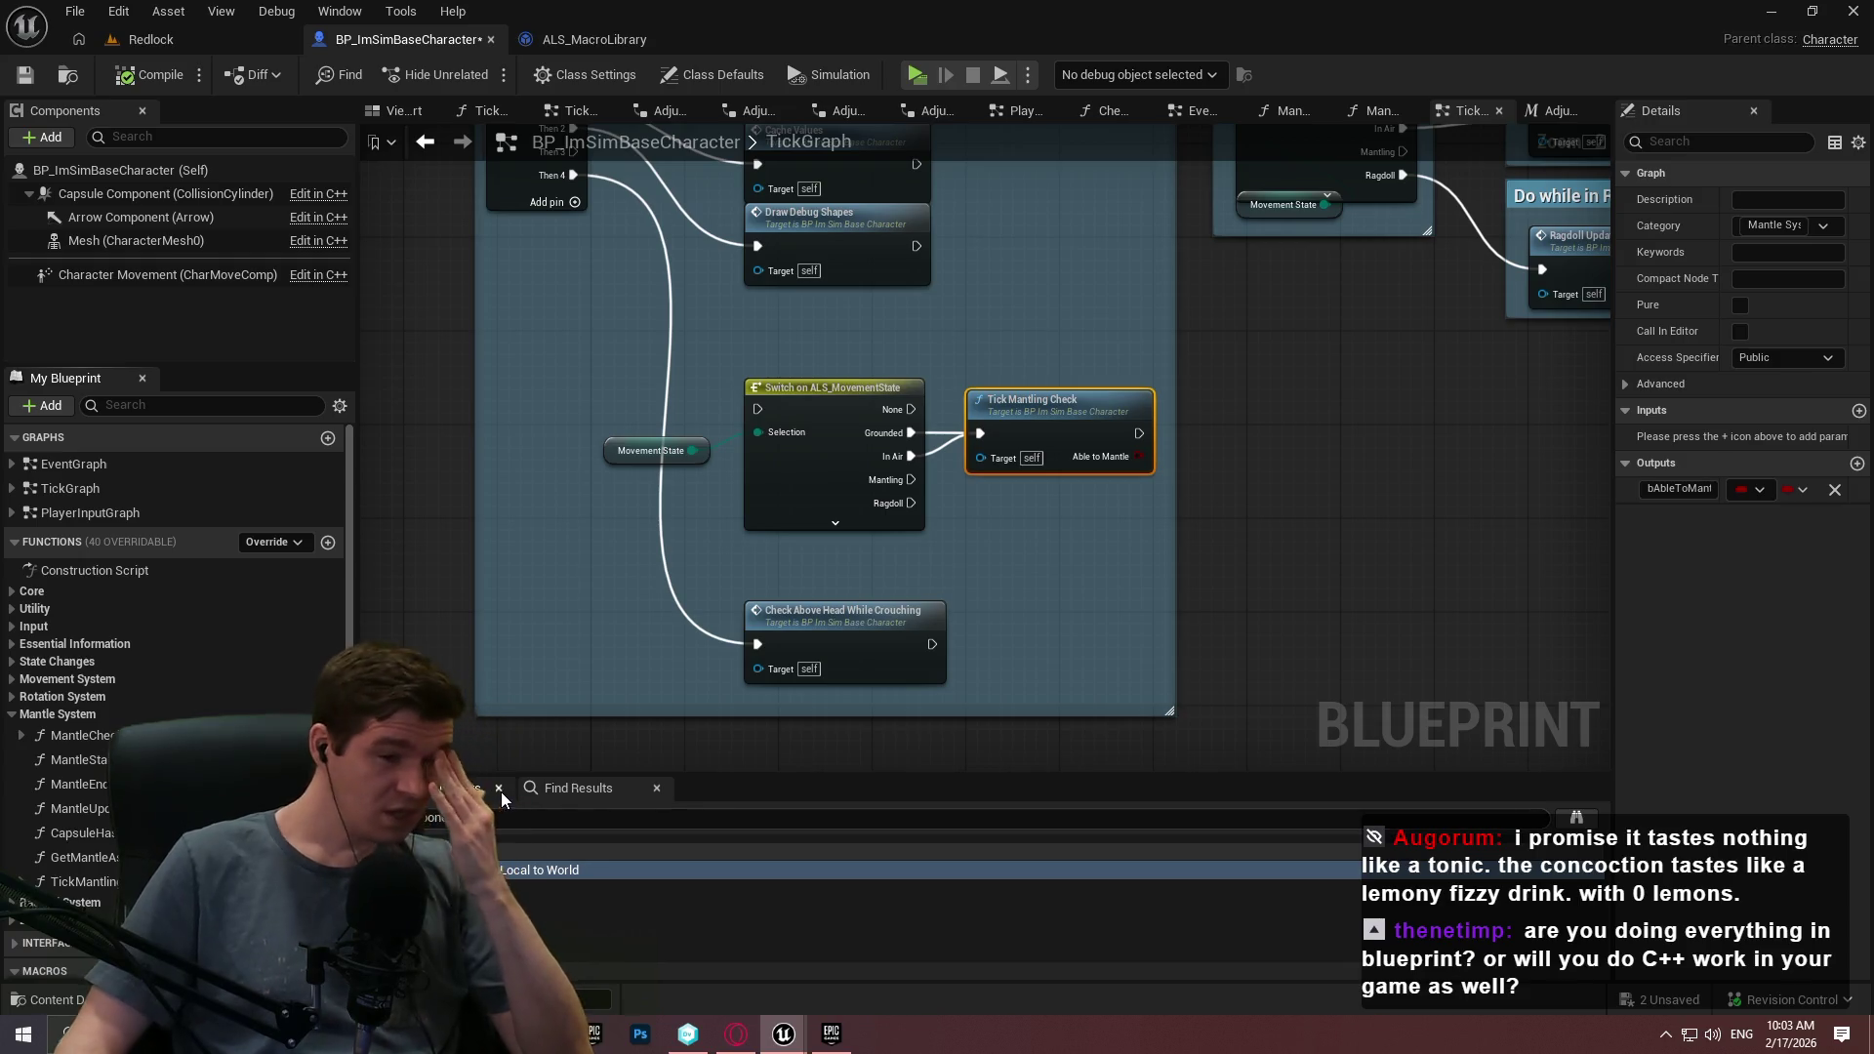
Review the in-air mantle check group in TickGraph and compile BP_ImSimBaseCharacter.
mouse_move(1149, 295)
left_mouse_down()
mouse_move(737, 569)
mouse_move(662, 506)
mouse_move(609, 700)
mouse_move(1087, 606)
mouse_move(1129, 615)
mouse_move(530, 567)
left_mouse_up()
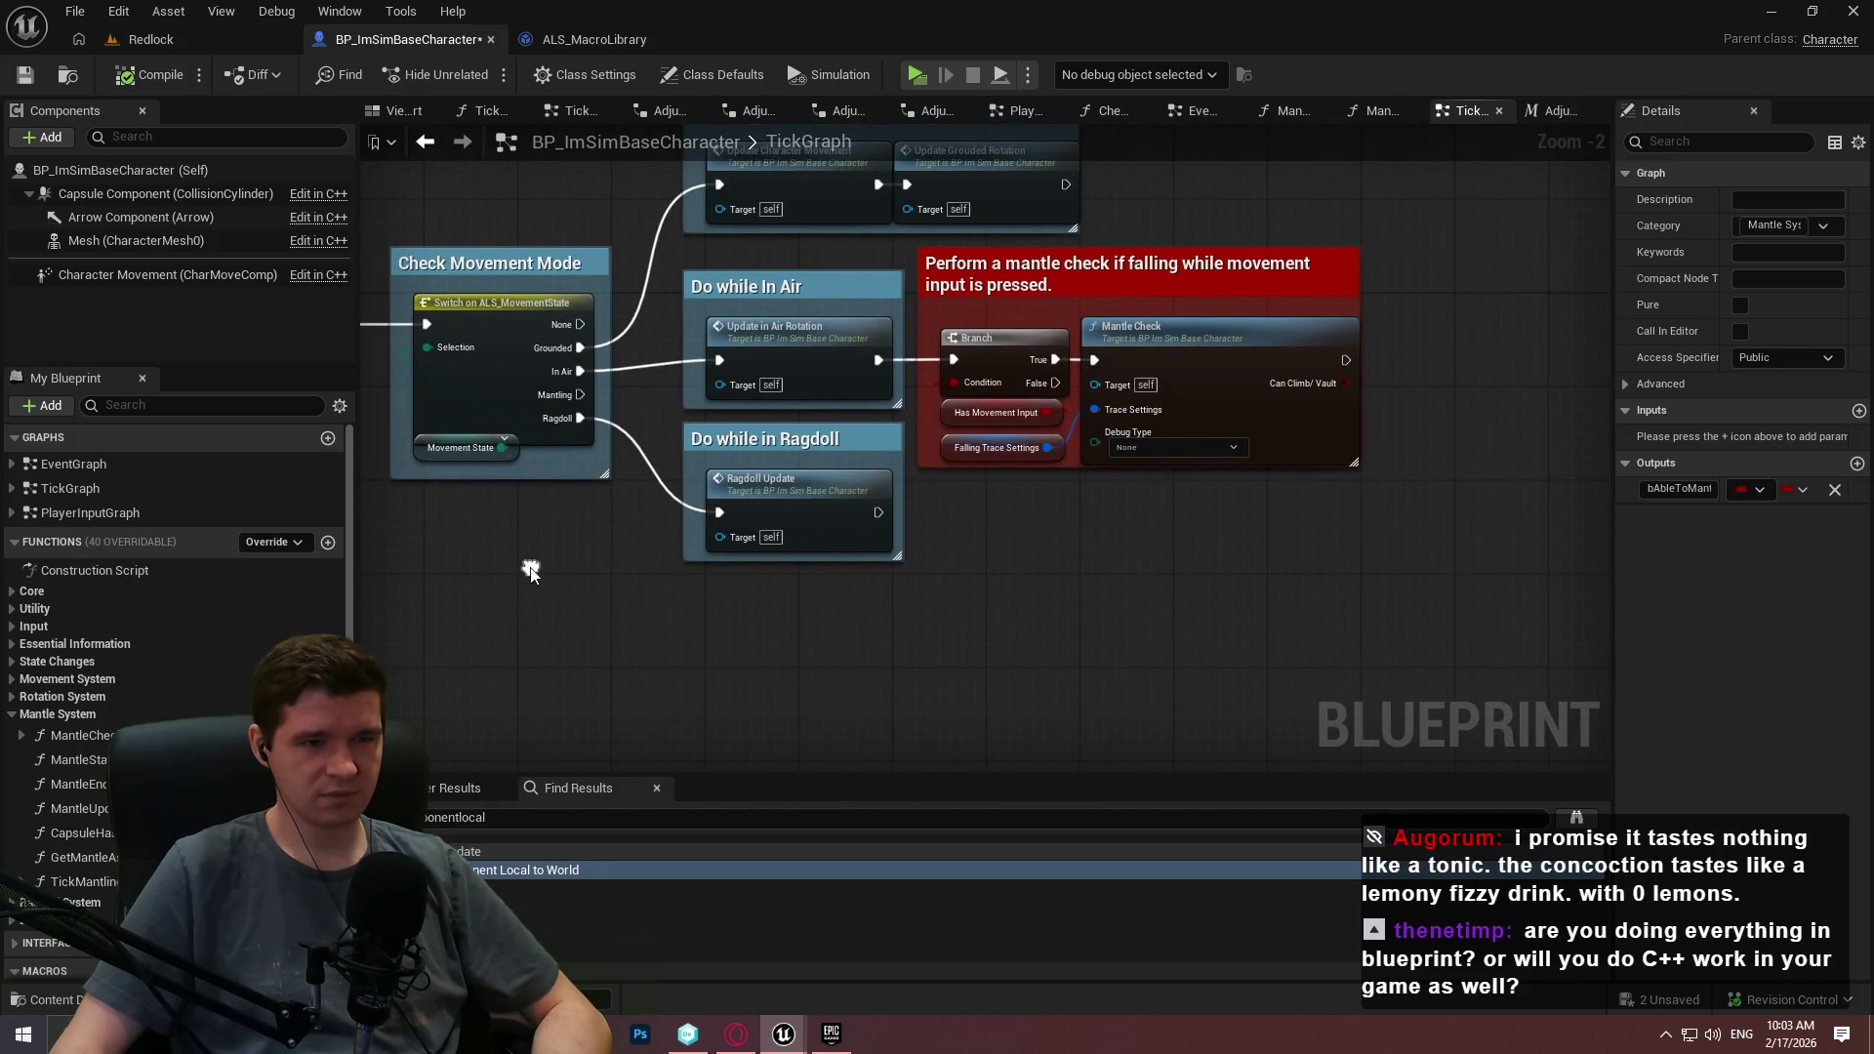
scroll(1064, 422, "up", 2)
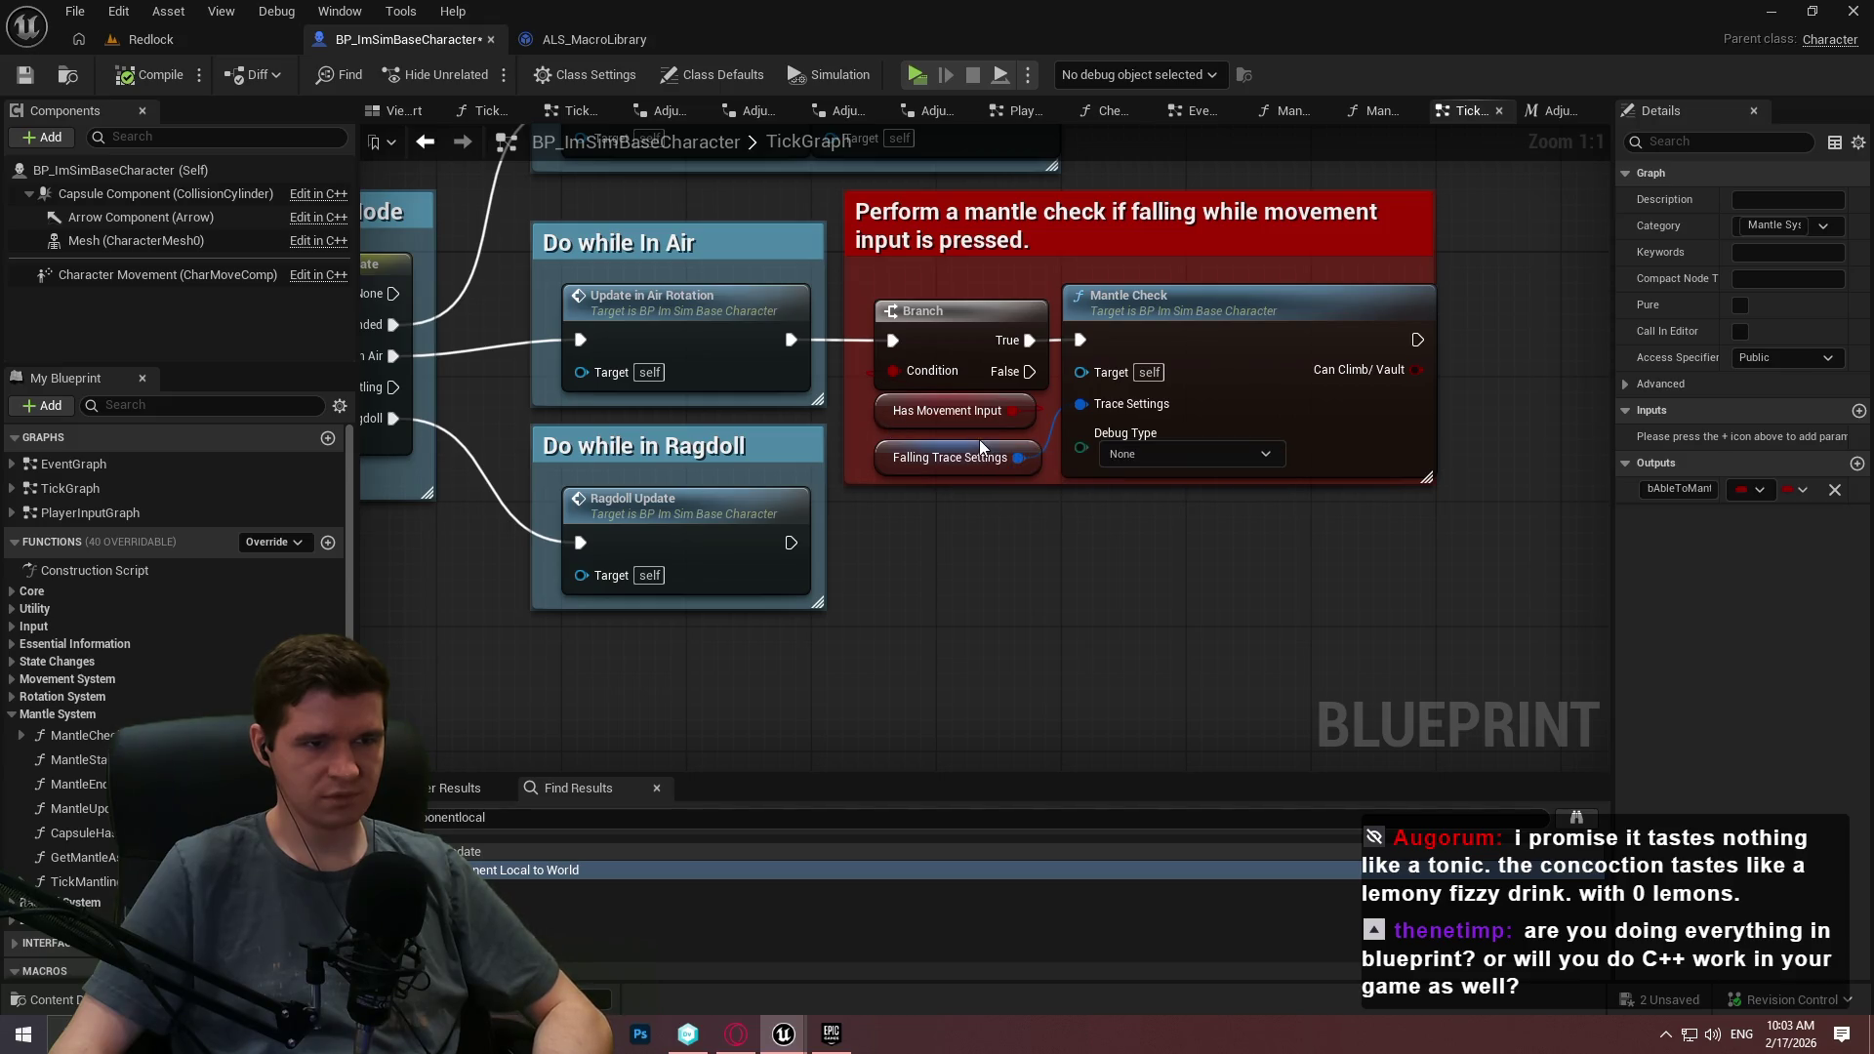
mouse_move(1451, 562)
left_mouse_down()
mouse_move(868, 293)
mouse_move(837, 183)
left_mouse_up()
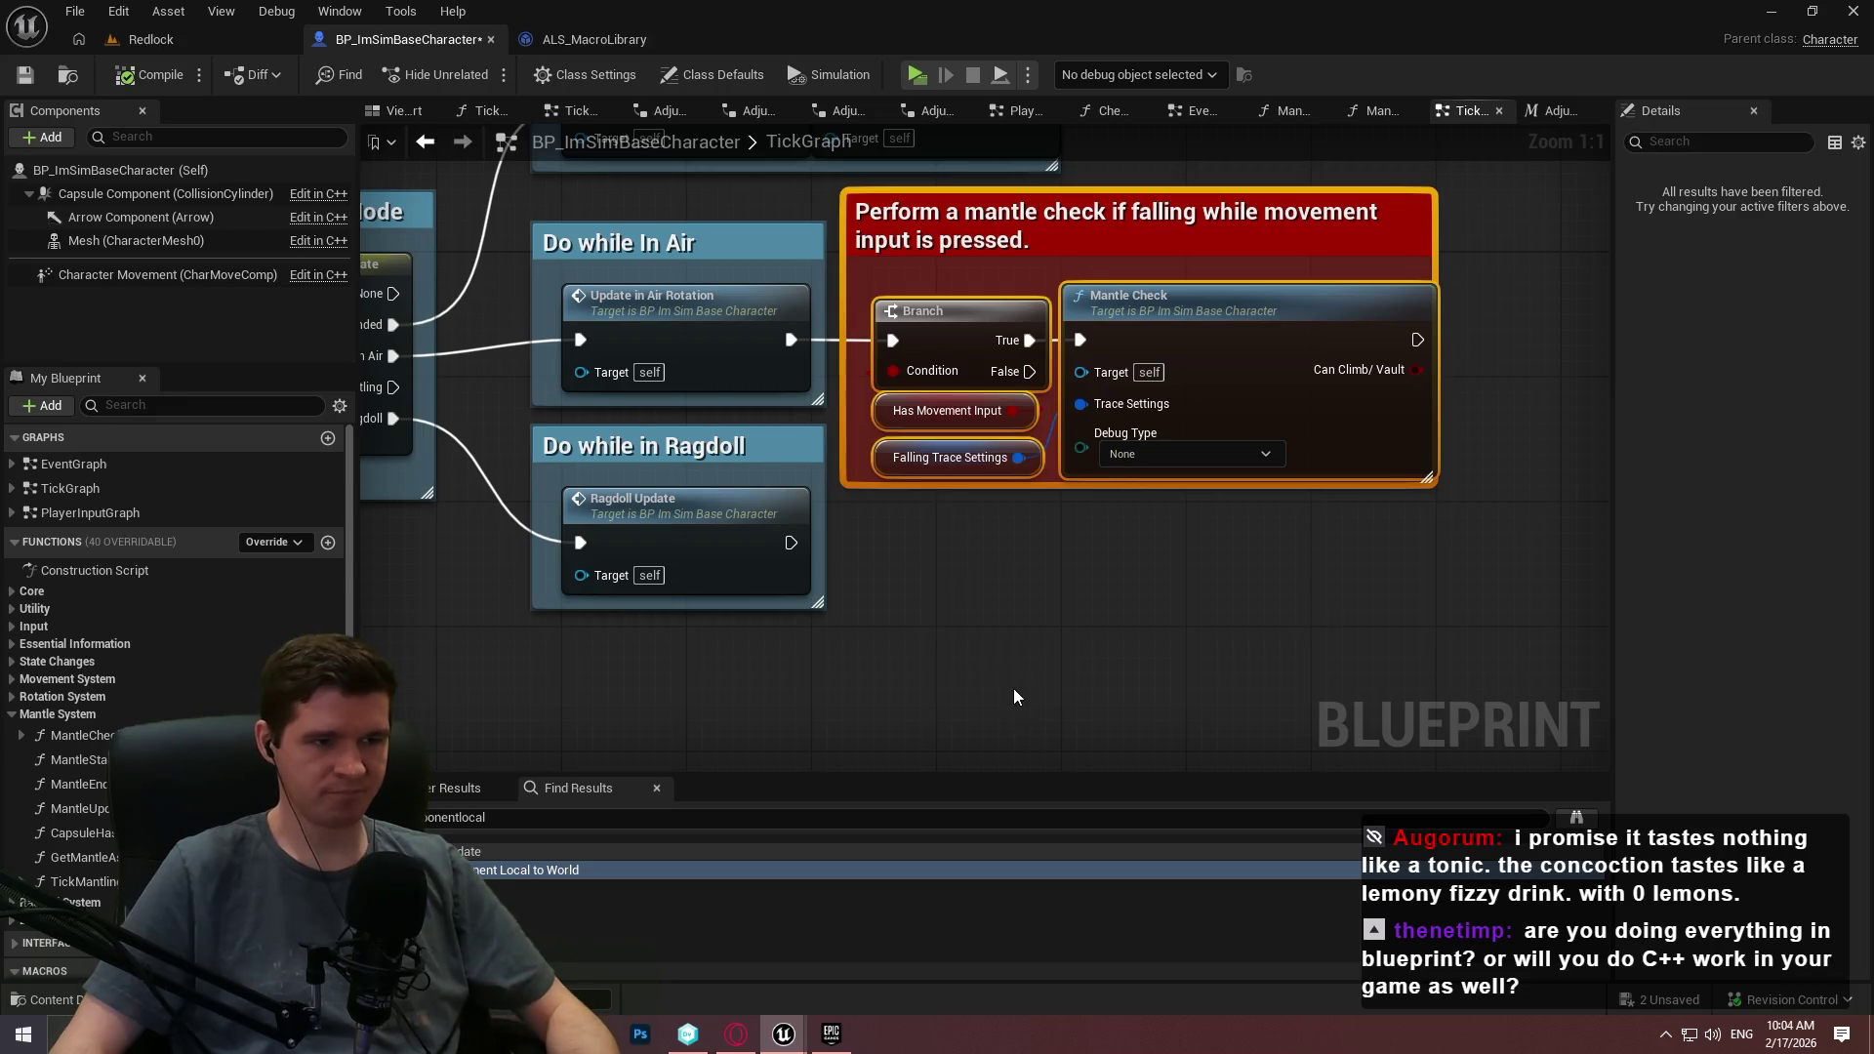
left_click(1012, 711)
left_click(175, 70)
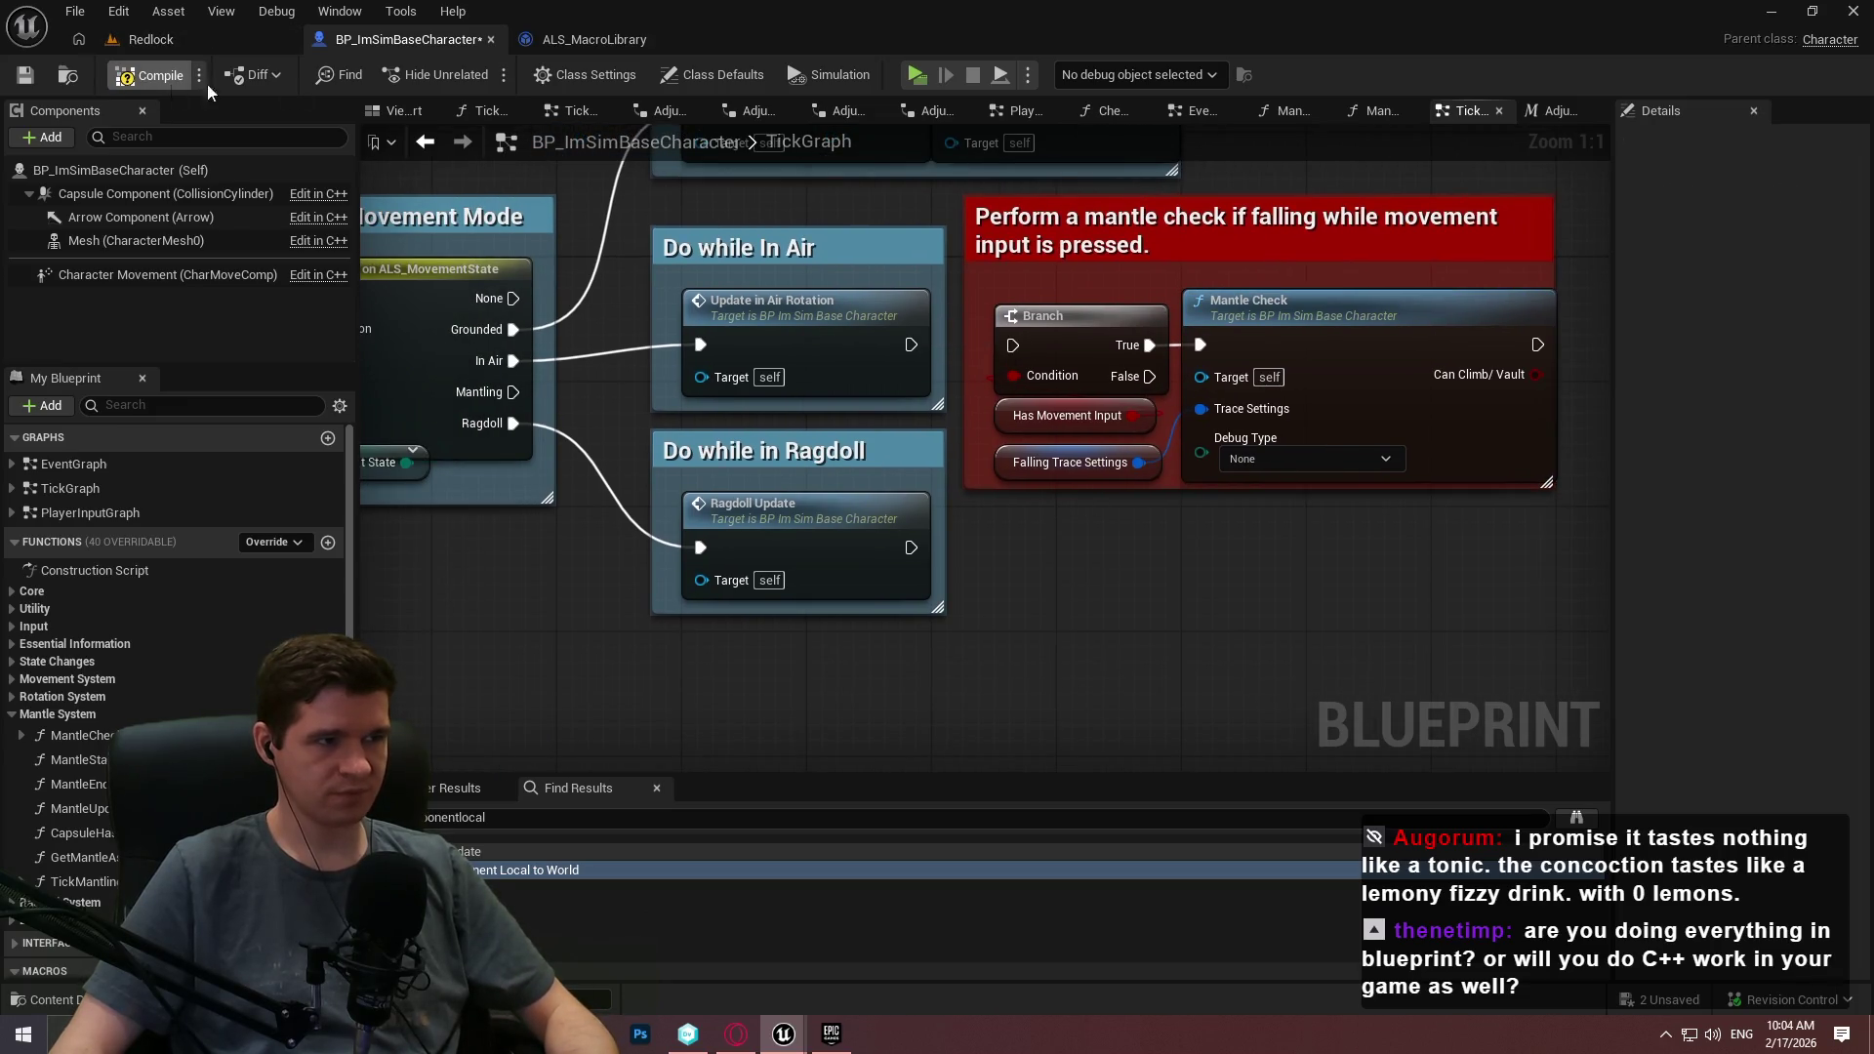
Start a new Redlock play session and climb onto the wall's ledge.
key("alt+p")
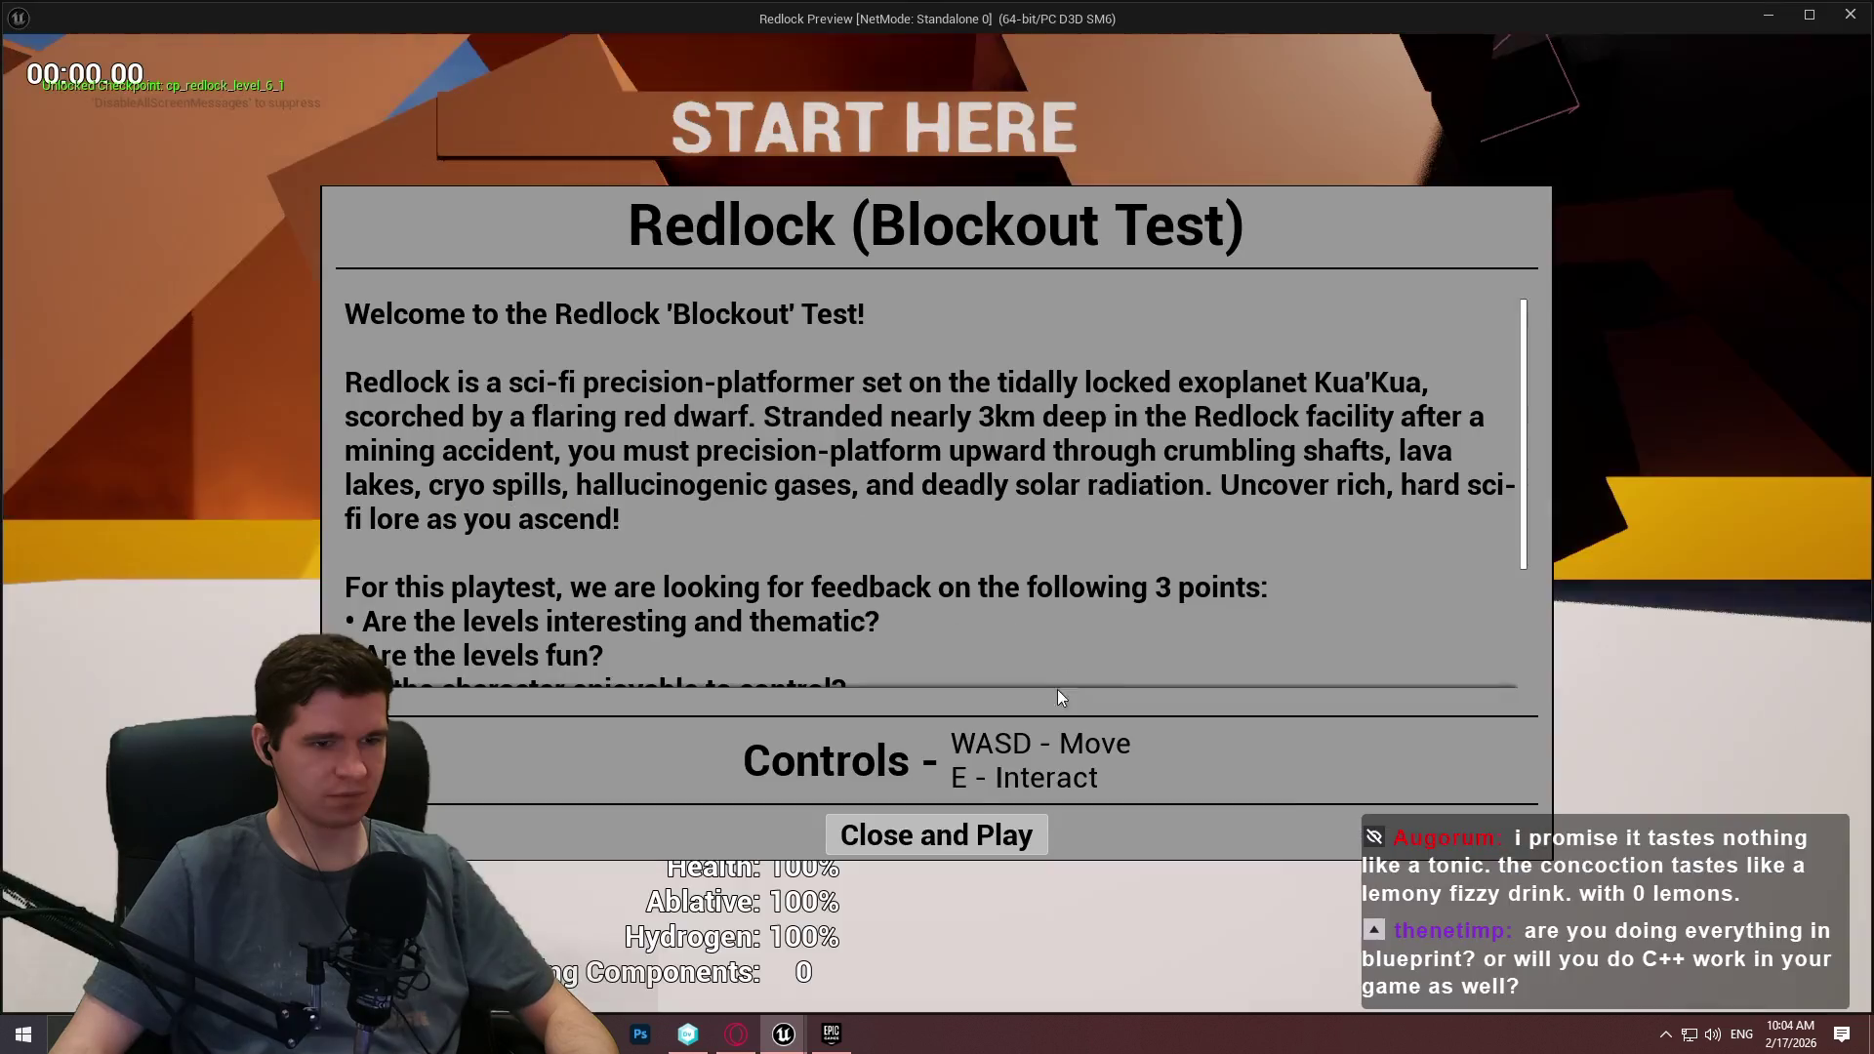
left_click(937, 832)
key("w")
key("space")
key("space")
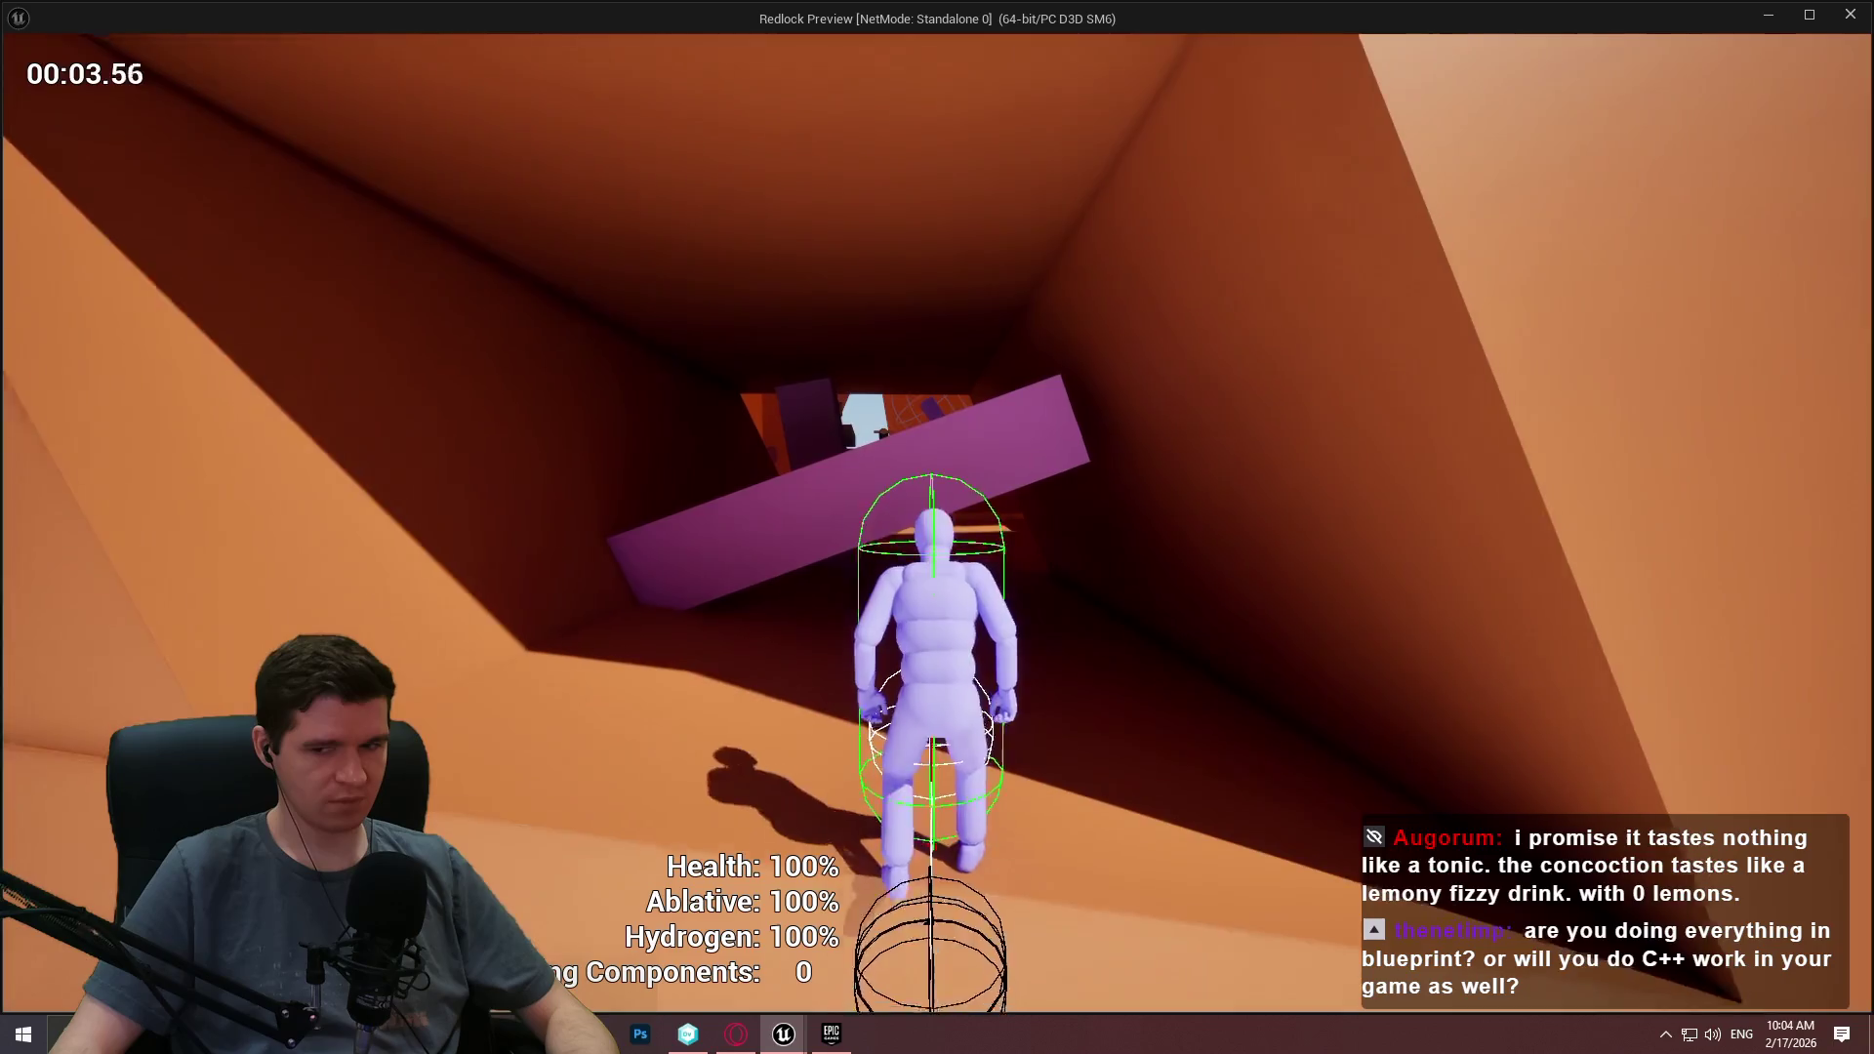
key("space")
key("space")
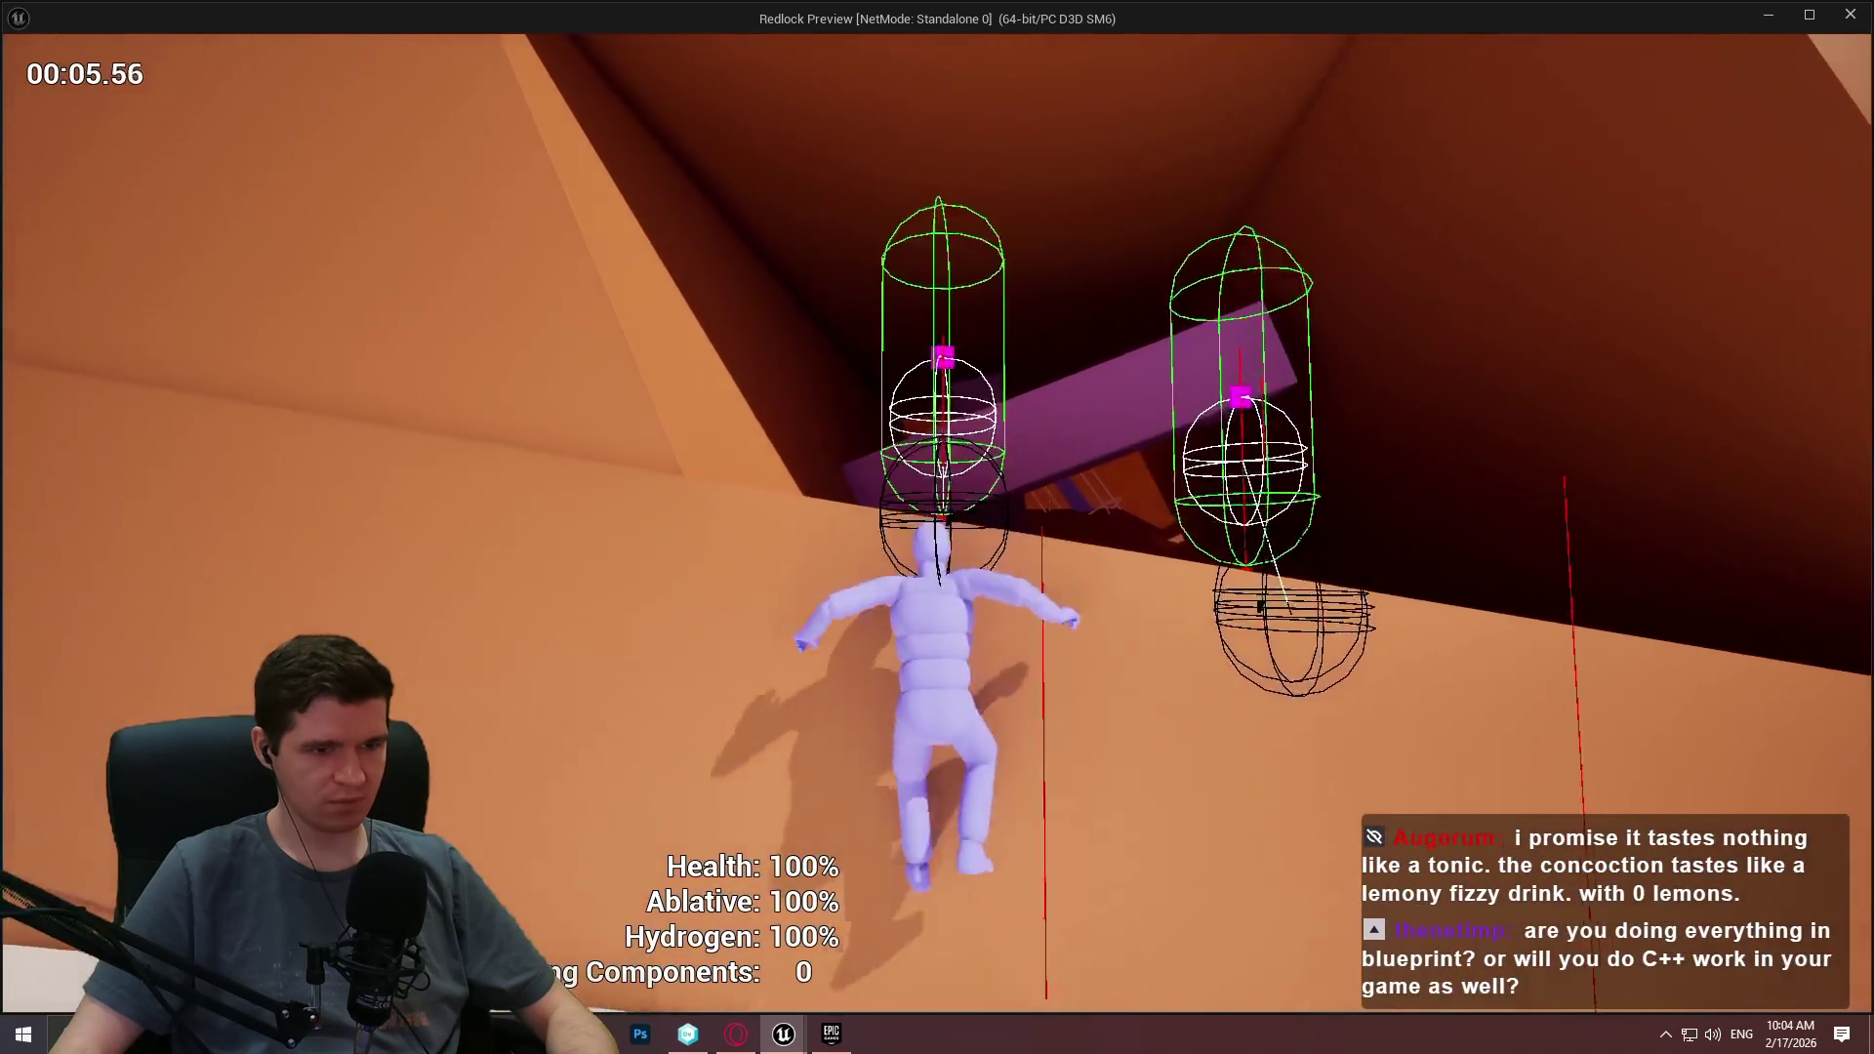
key("space")
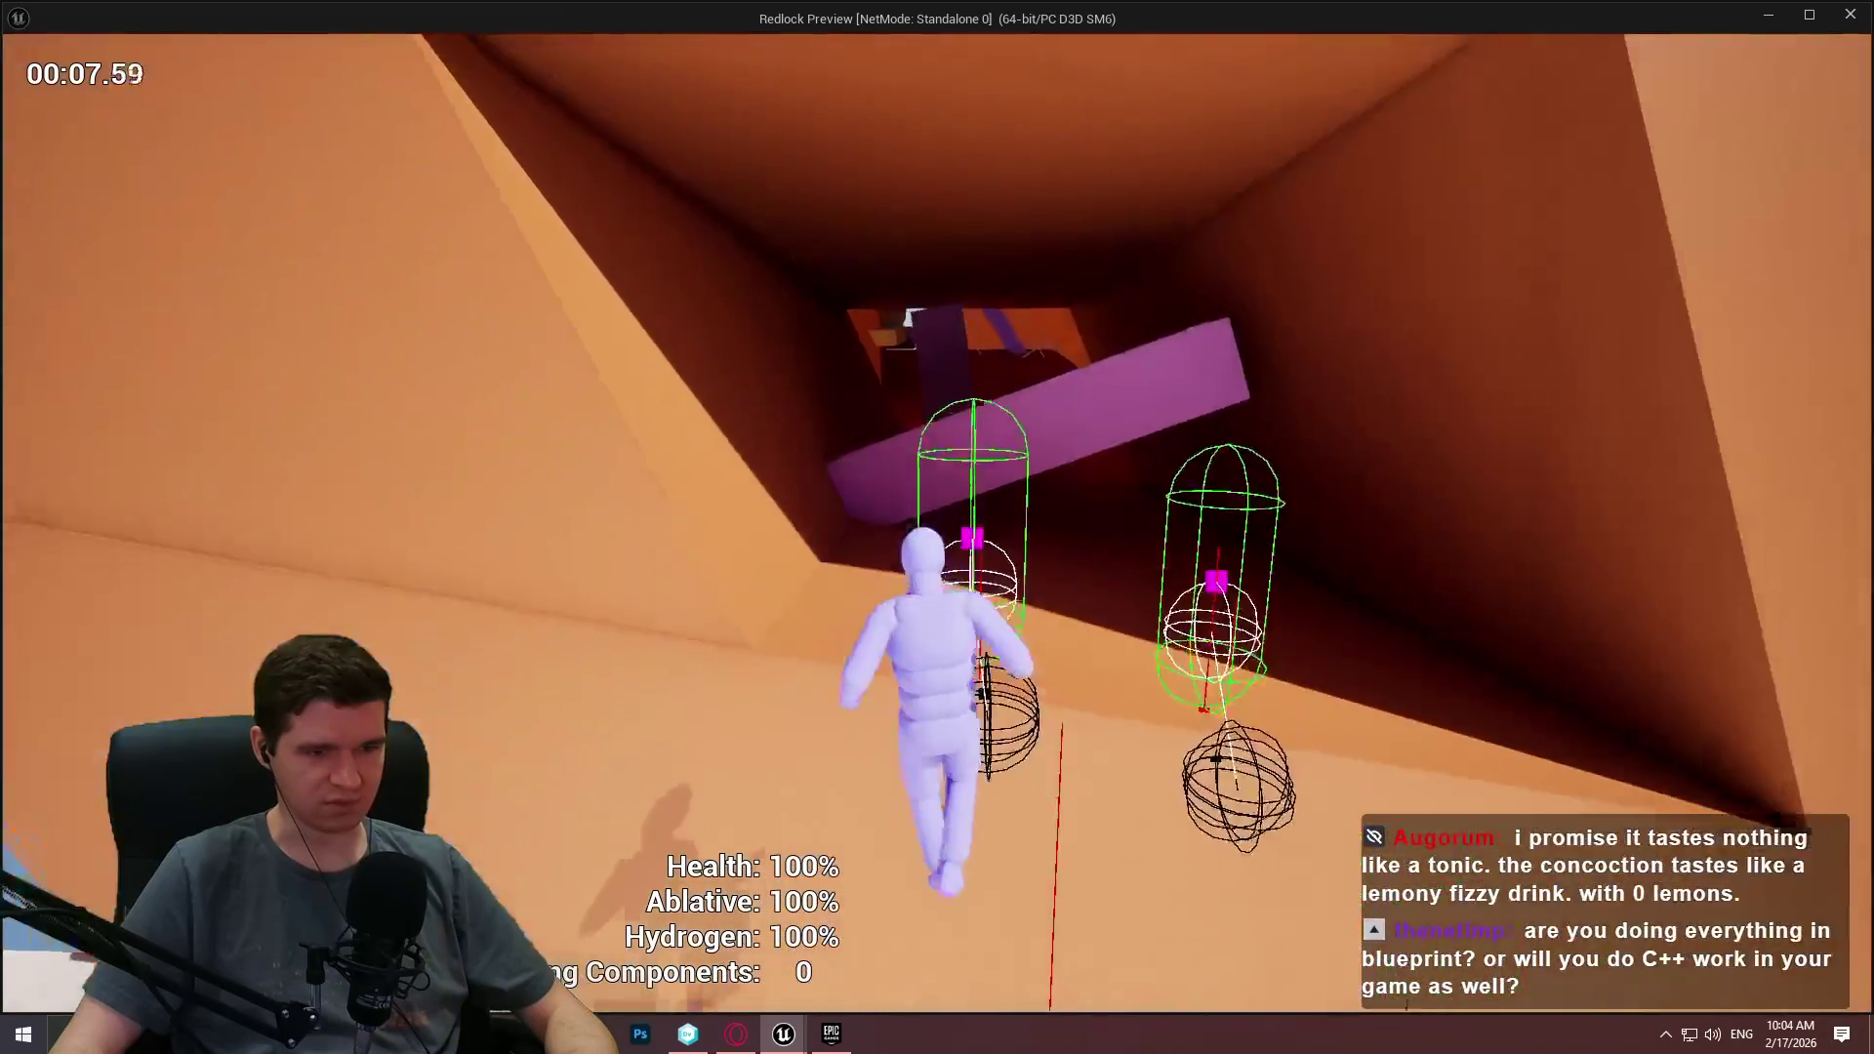
key("space")
key("space")
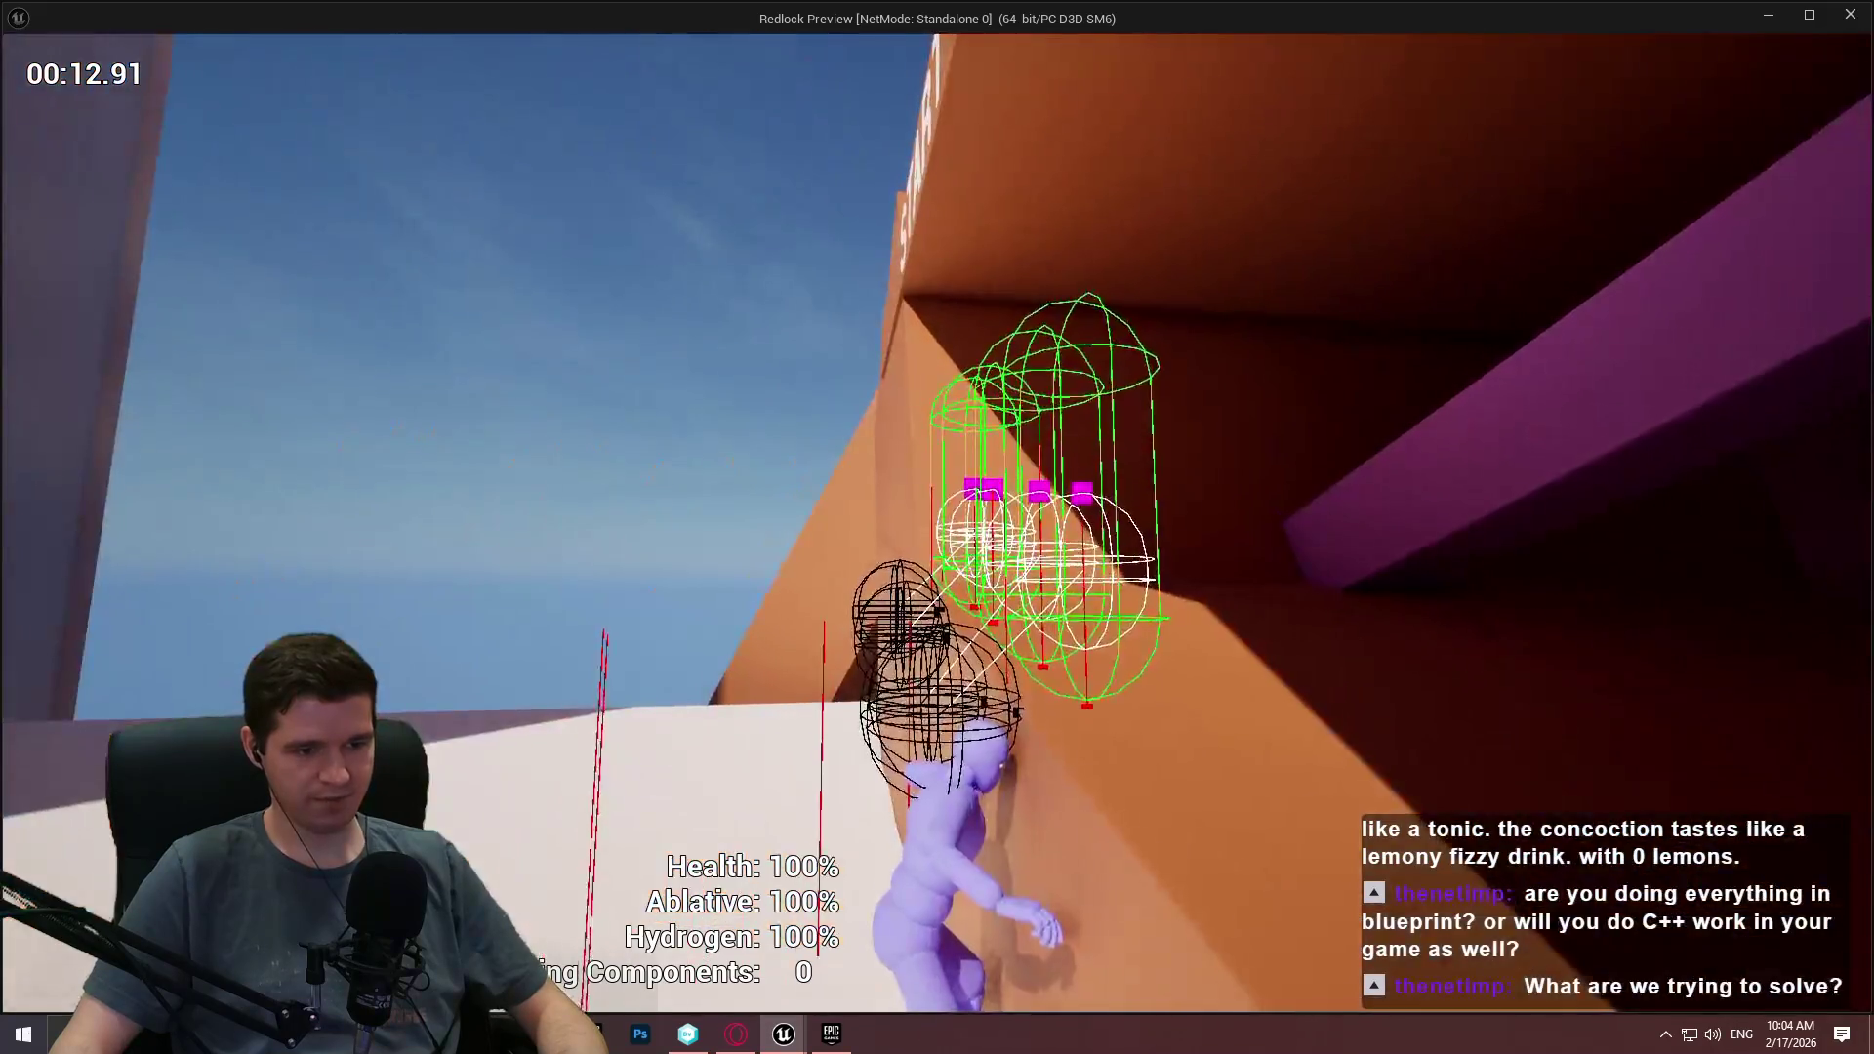
Run ToggleDebugCamera from the console to view the character up close, then stop the preview.
key("grave")
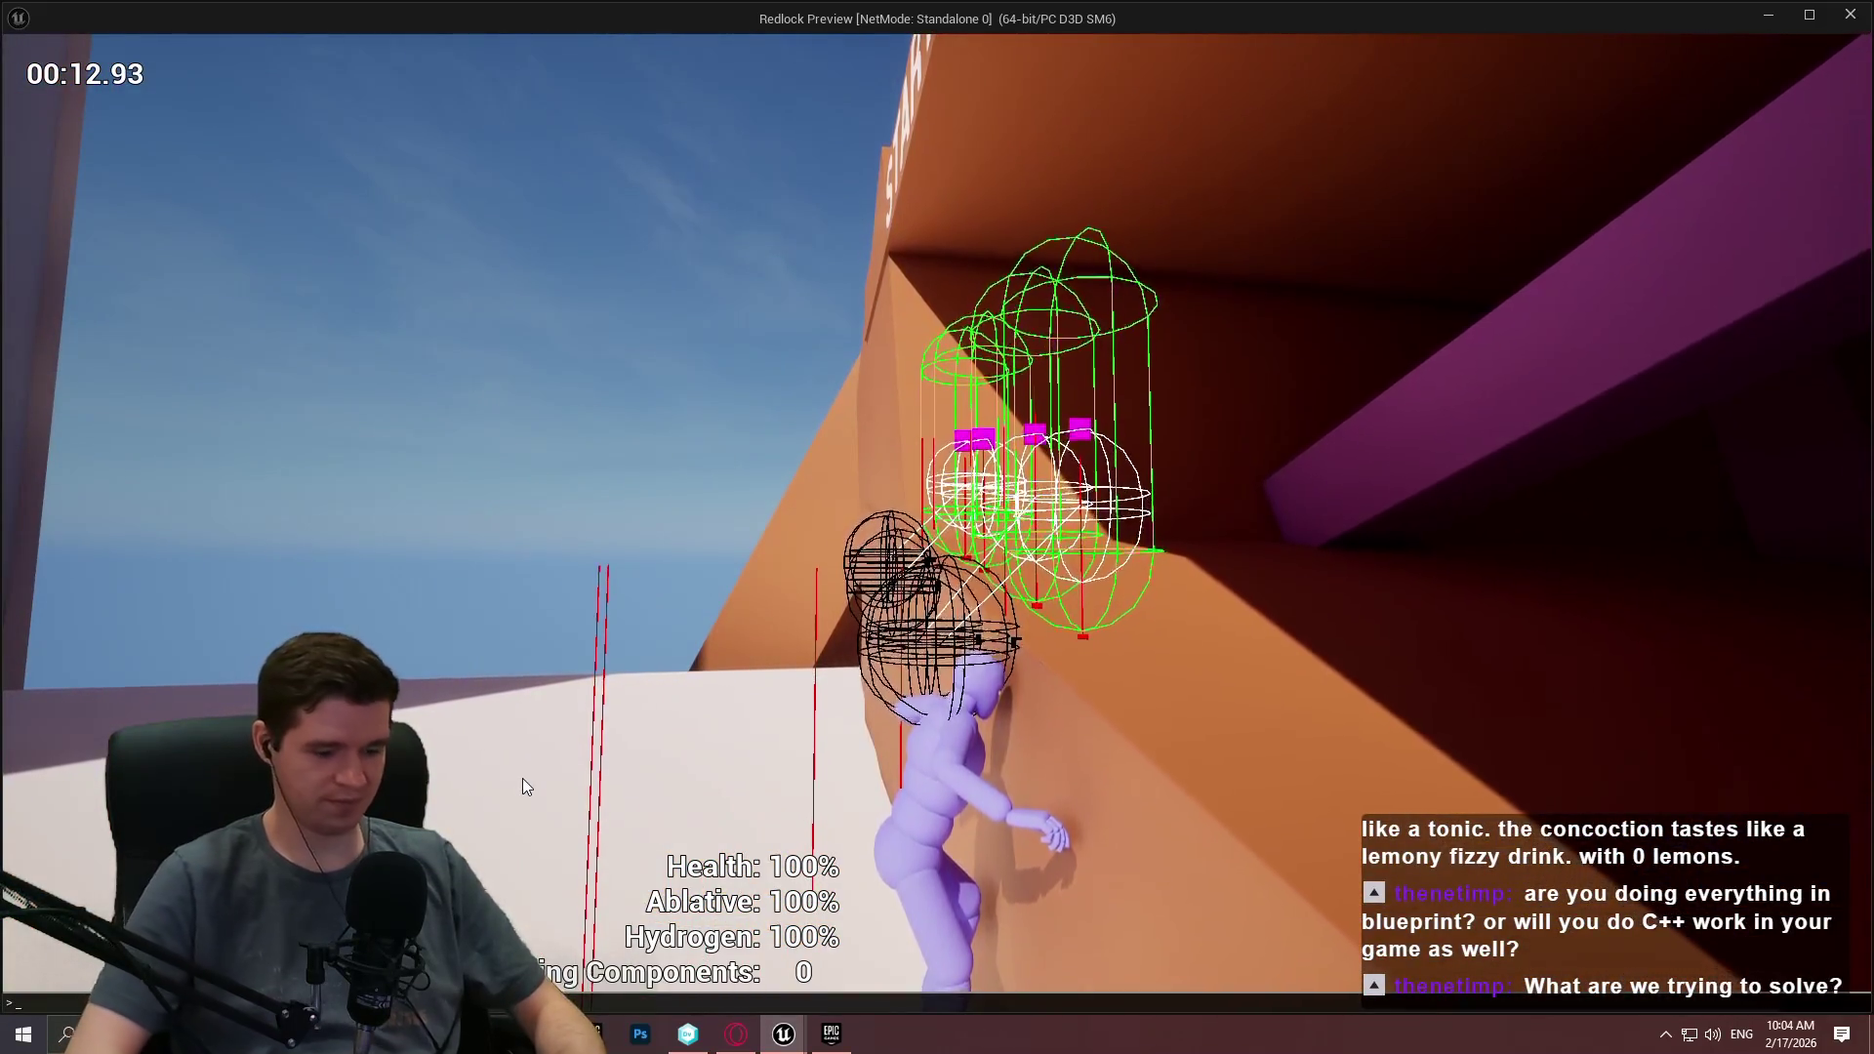
key("grave")
key("grave")
key("semicolon")
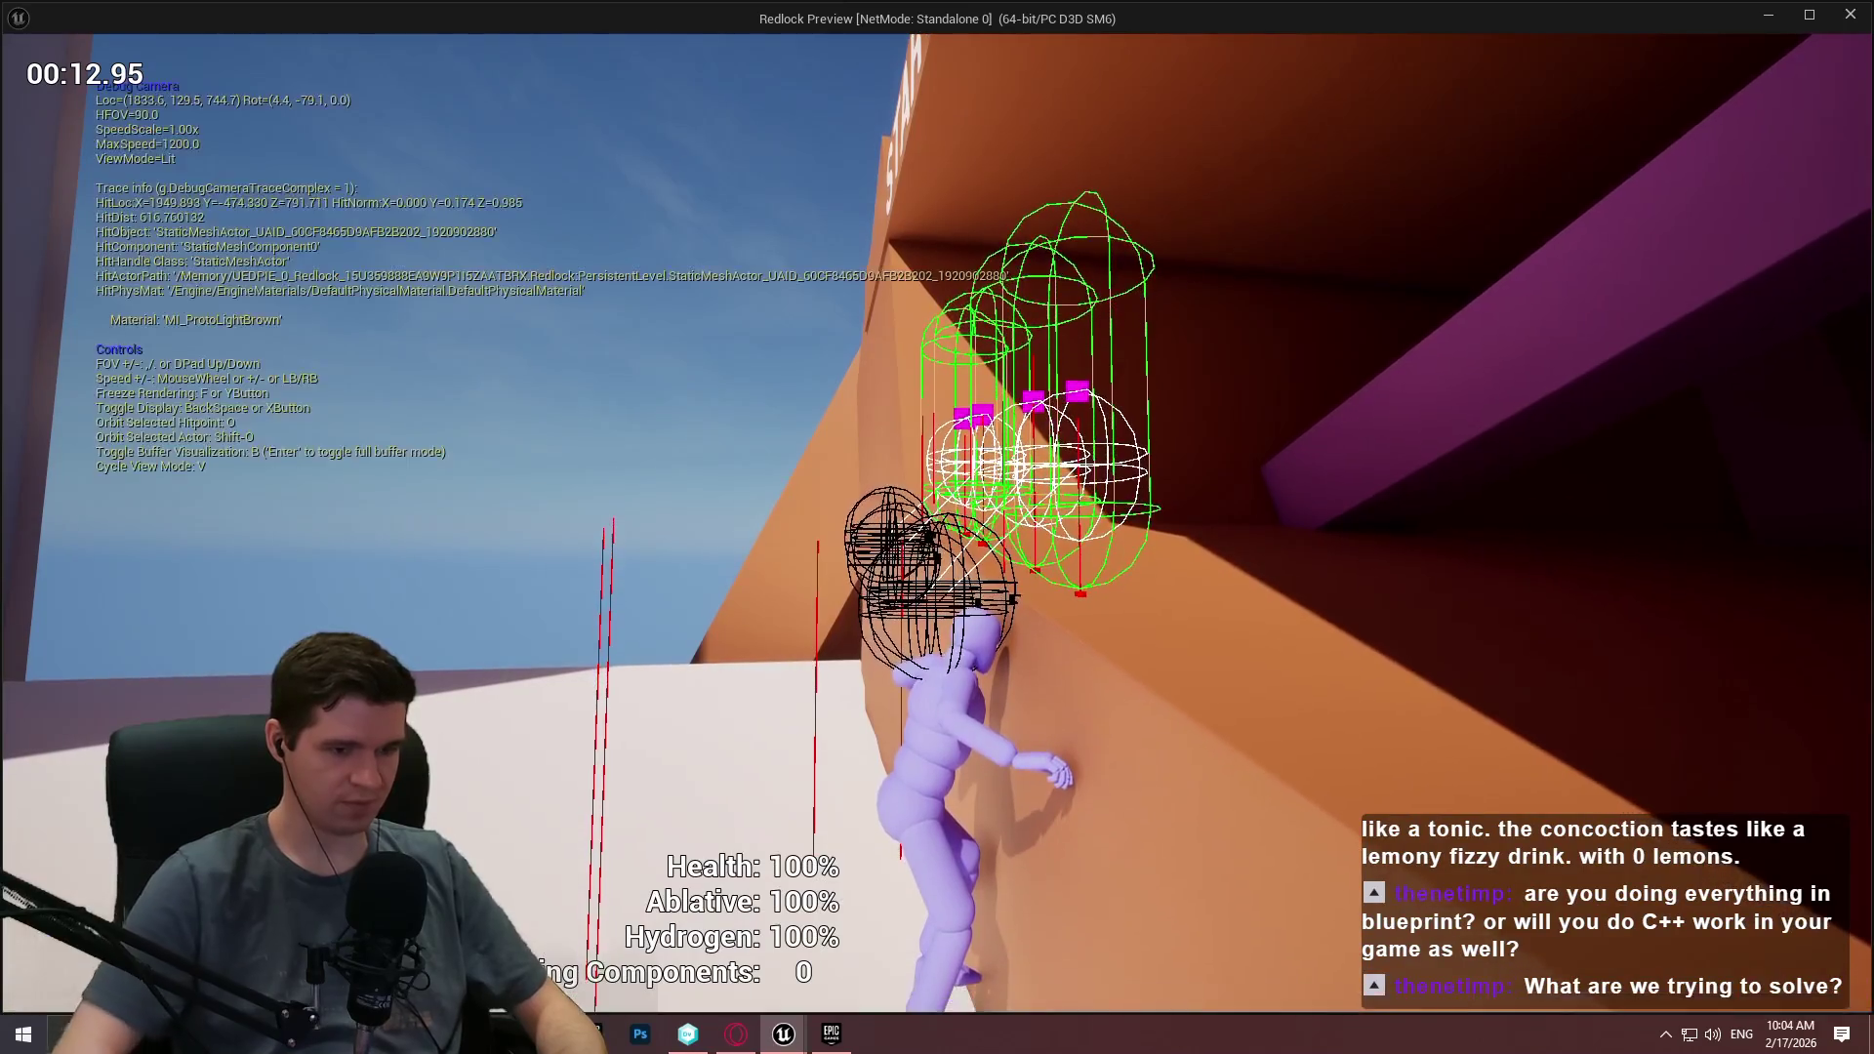
key("w")
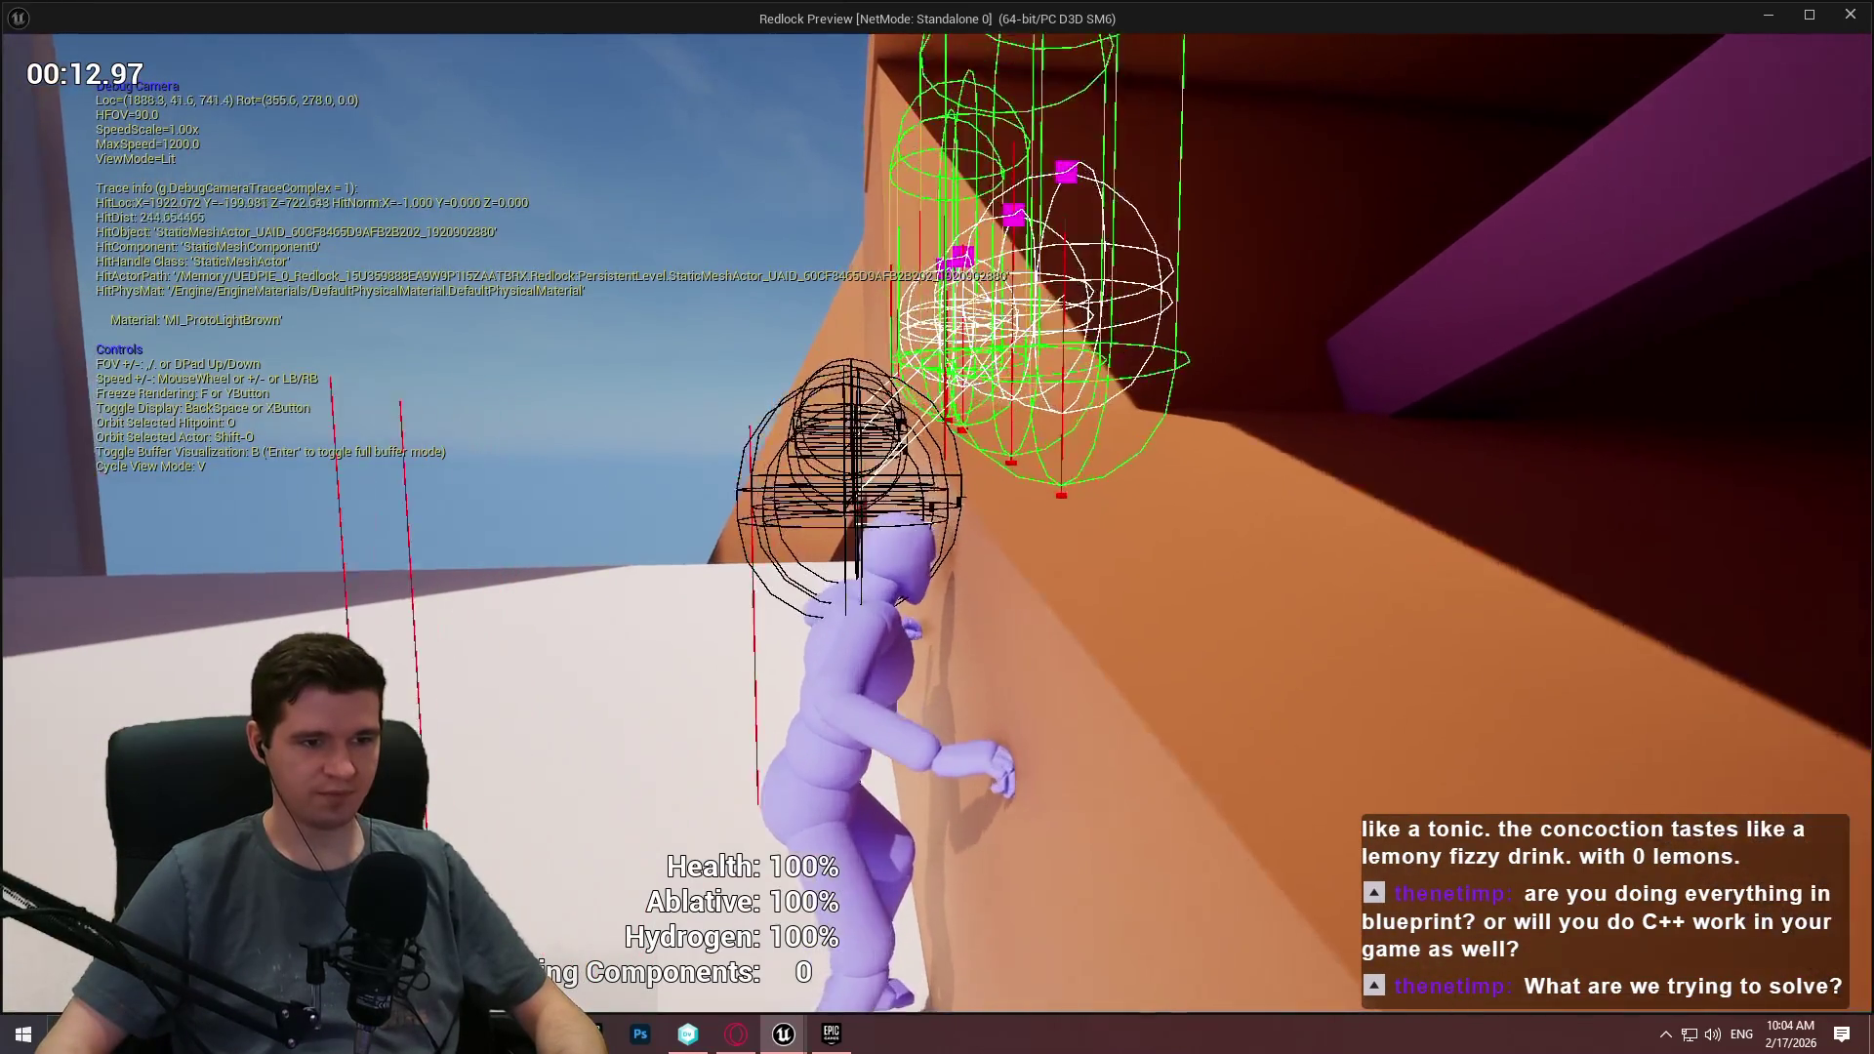
key("d")
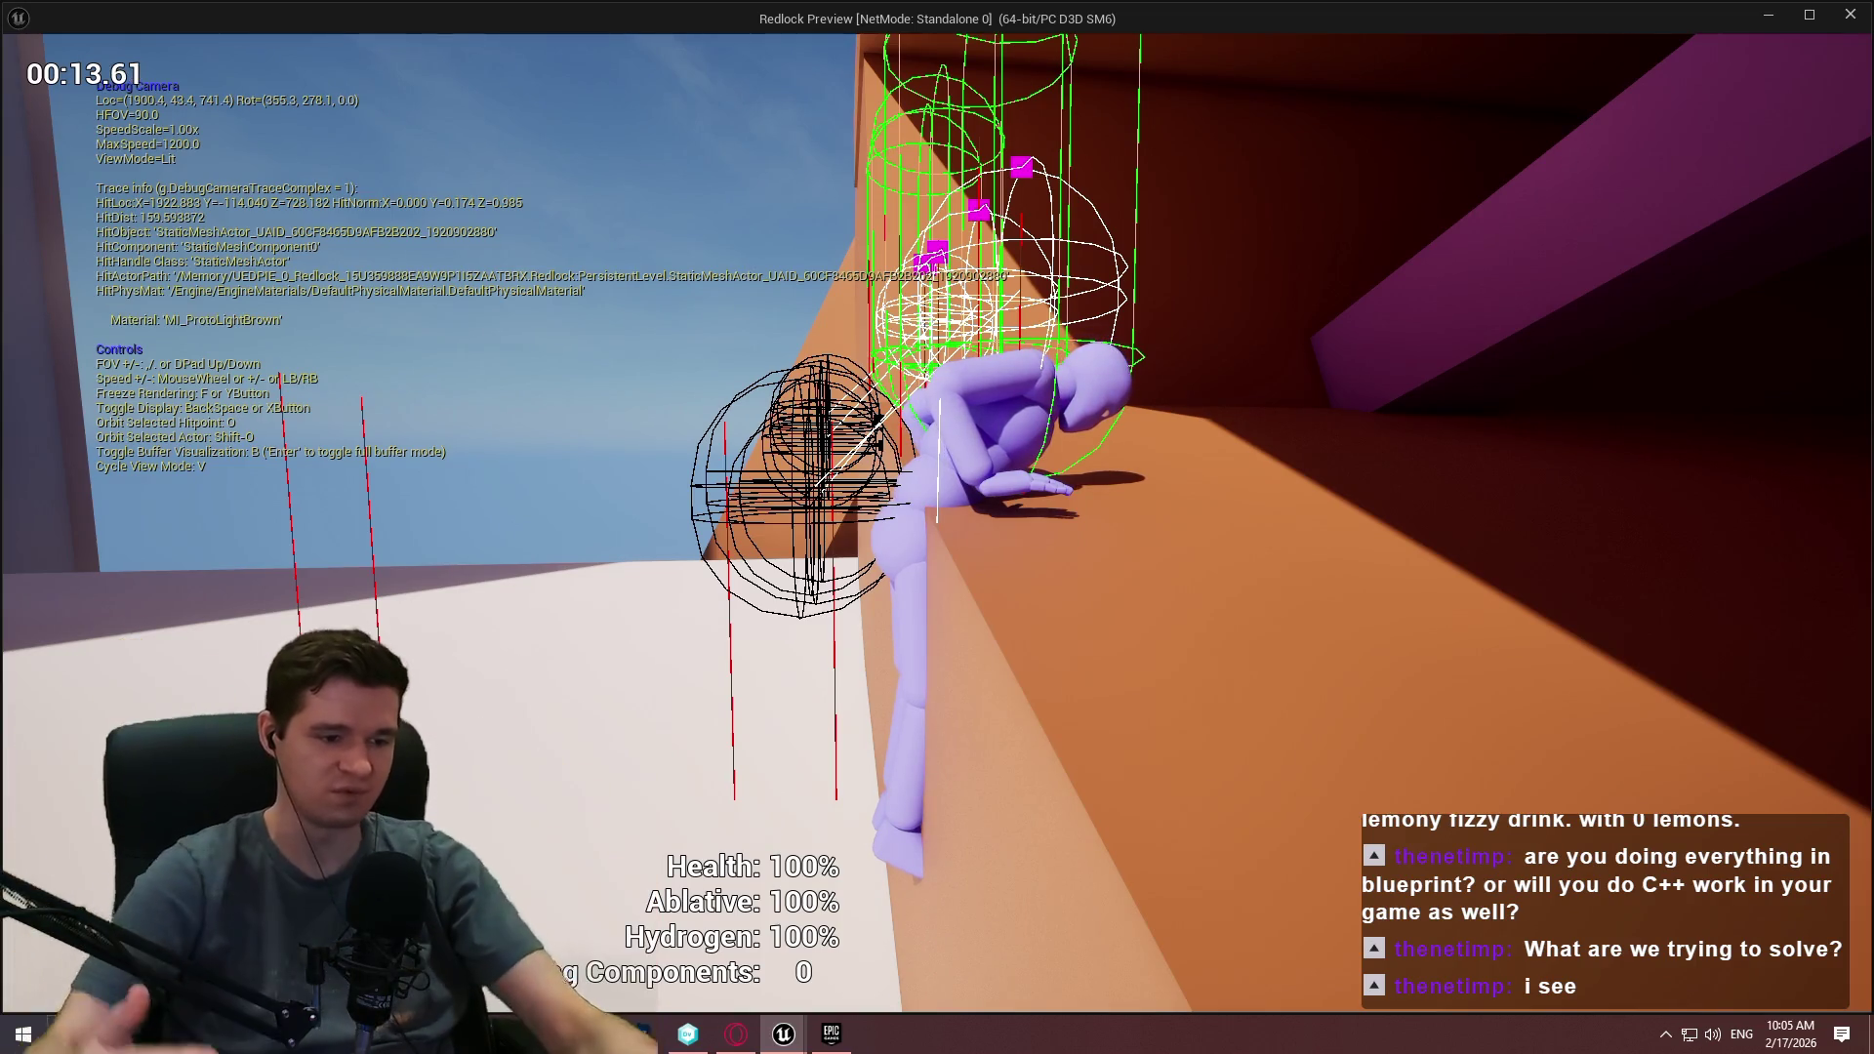
key("Escape")
mouse_move(781, 1041)
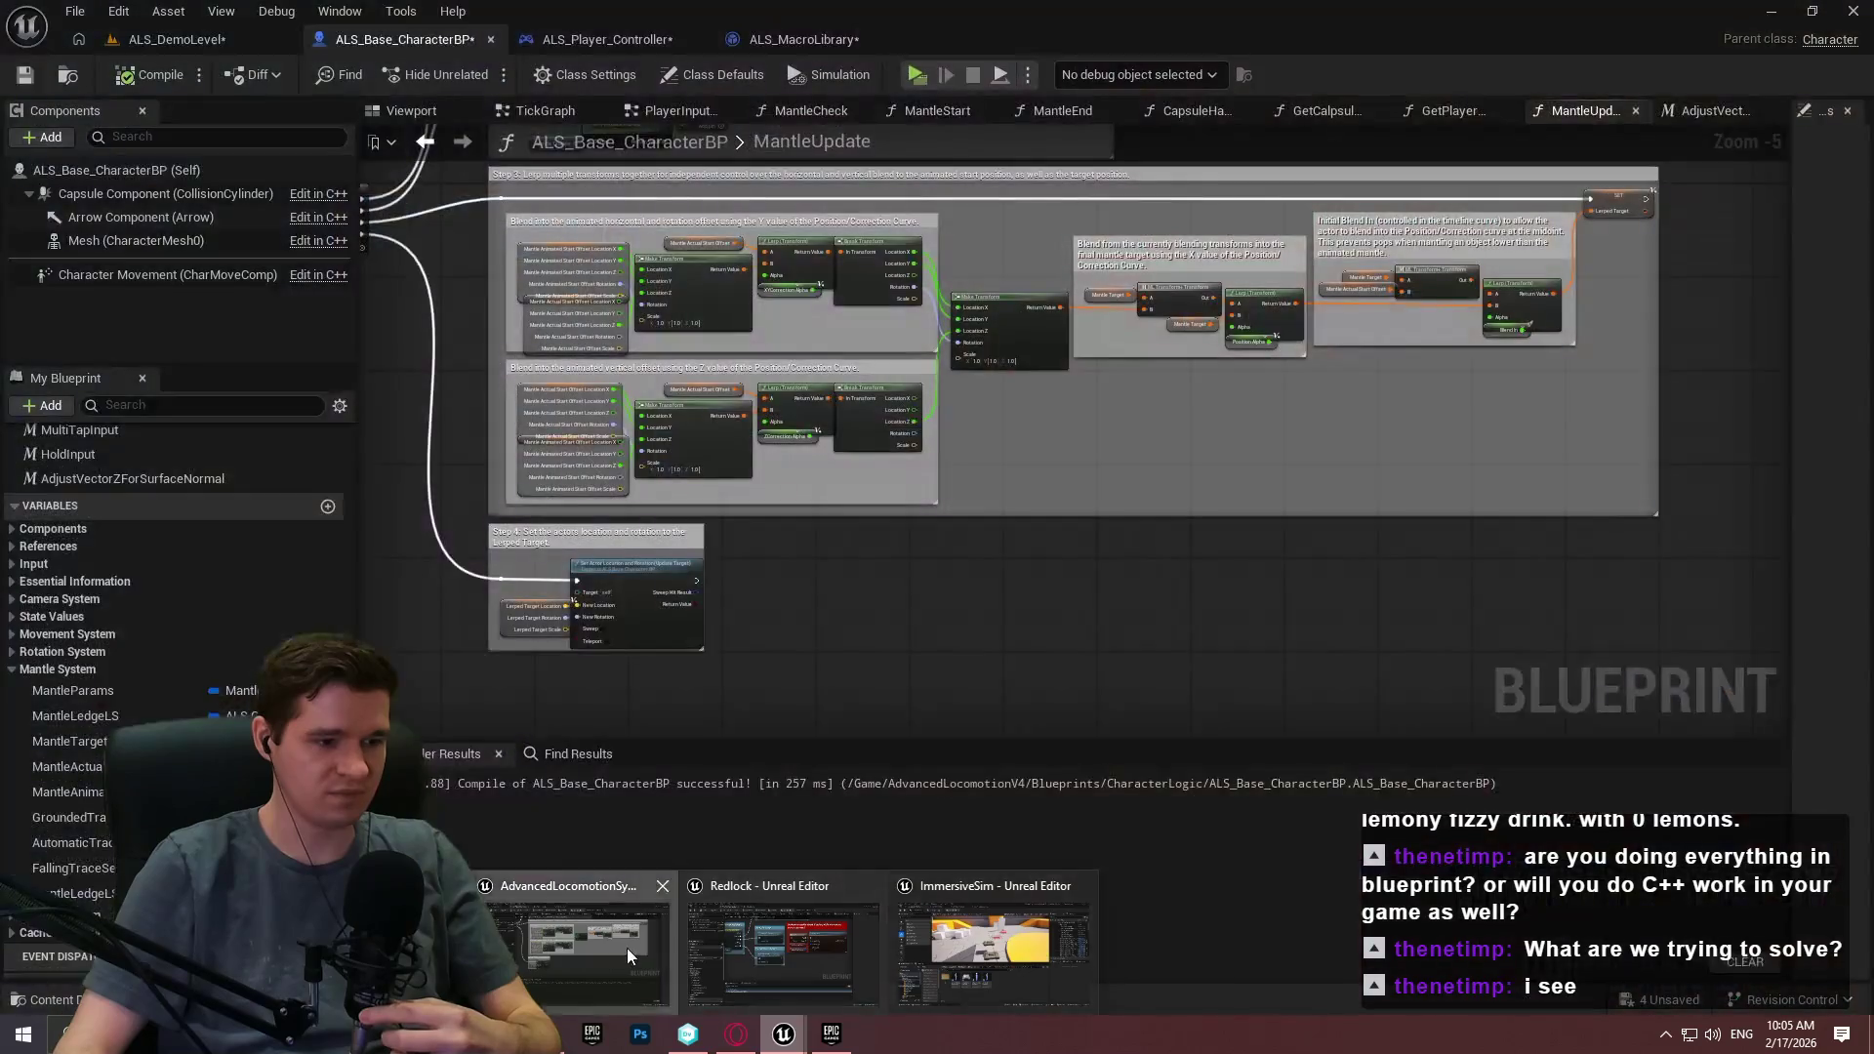
Play ALS_DemoLevel in the ALS reference project and mantle onto the white wall in slow motion.
left_click(627, 947)
left_click(166, 39)
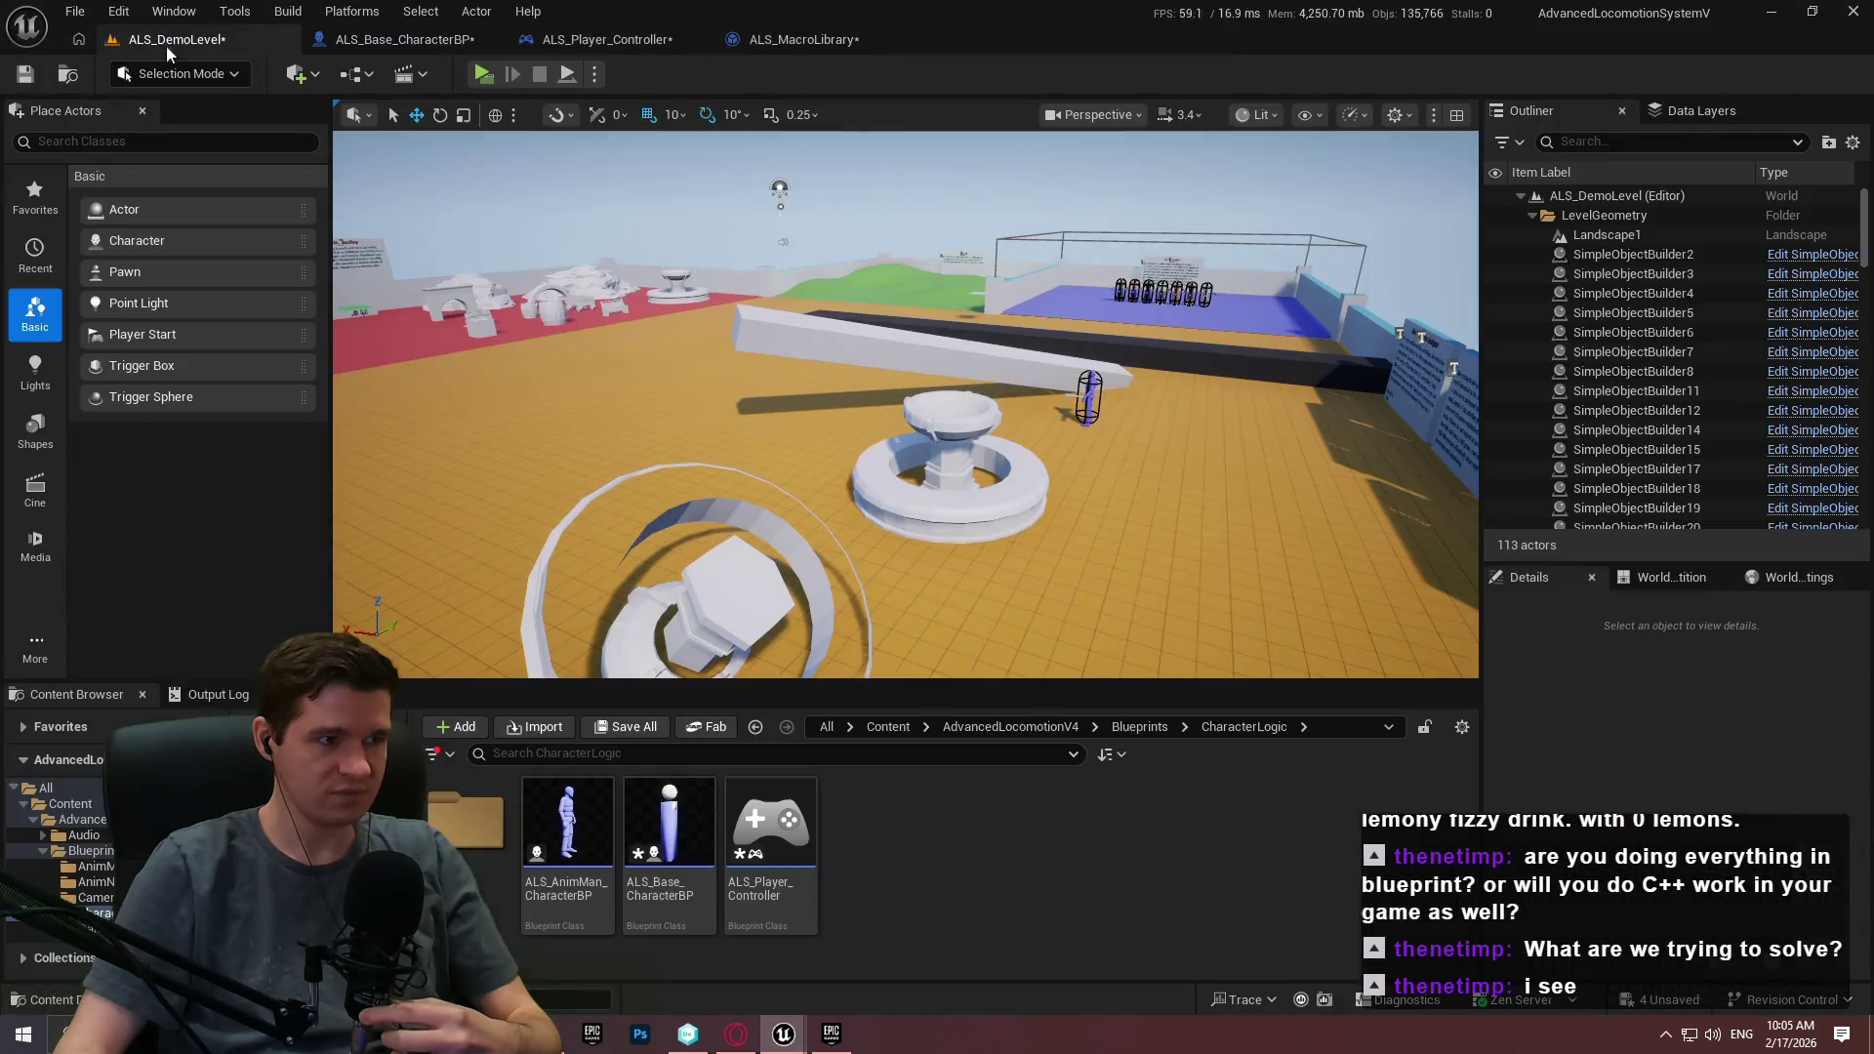
left_click(482, 73)
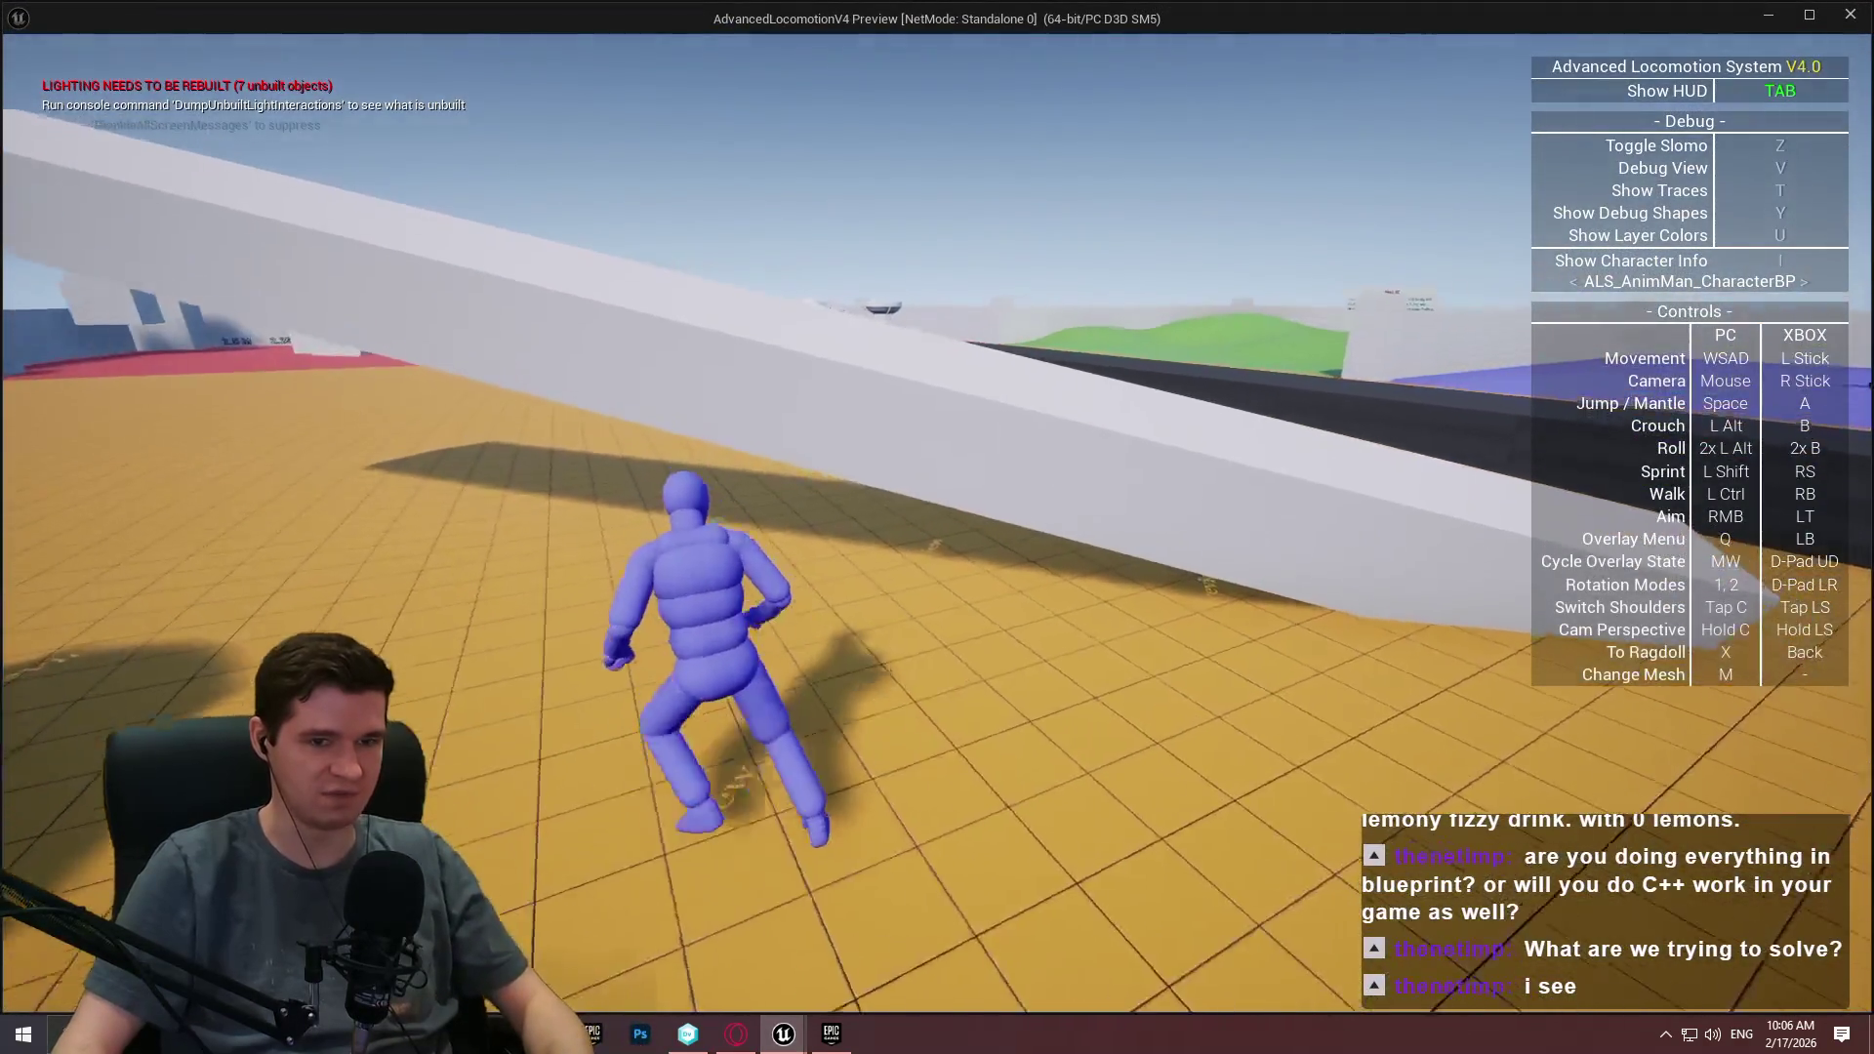
key("w")
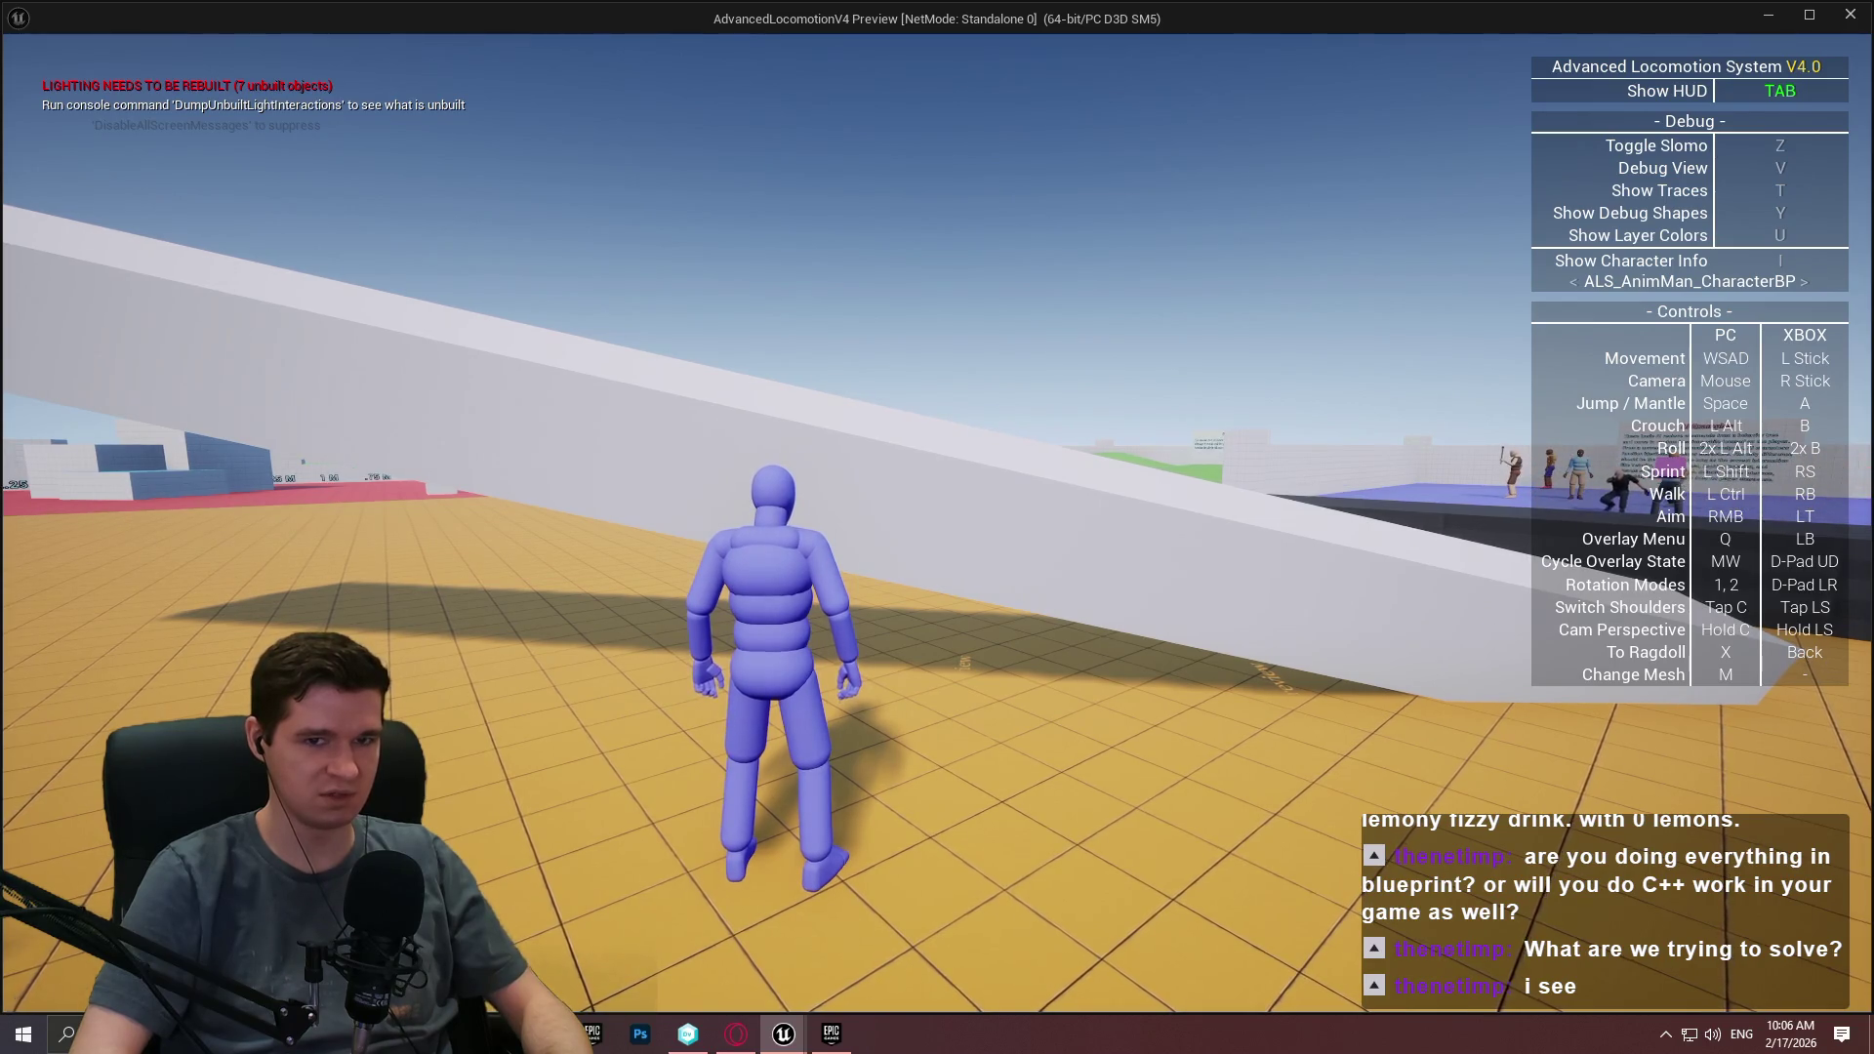
key("w")
key("space")
key("z")
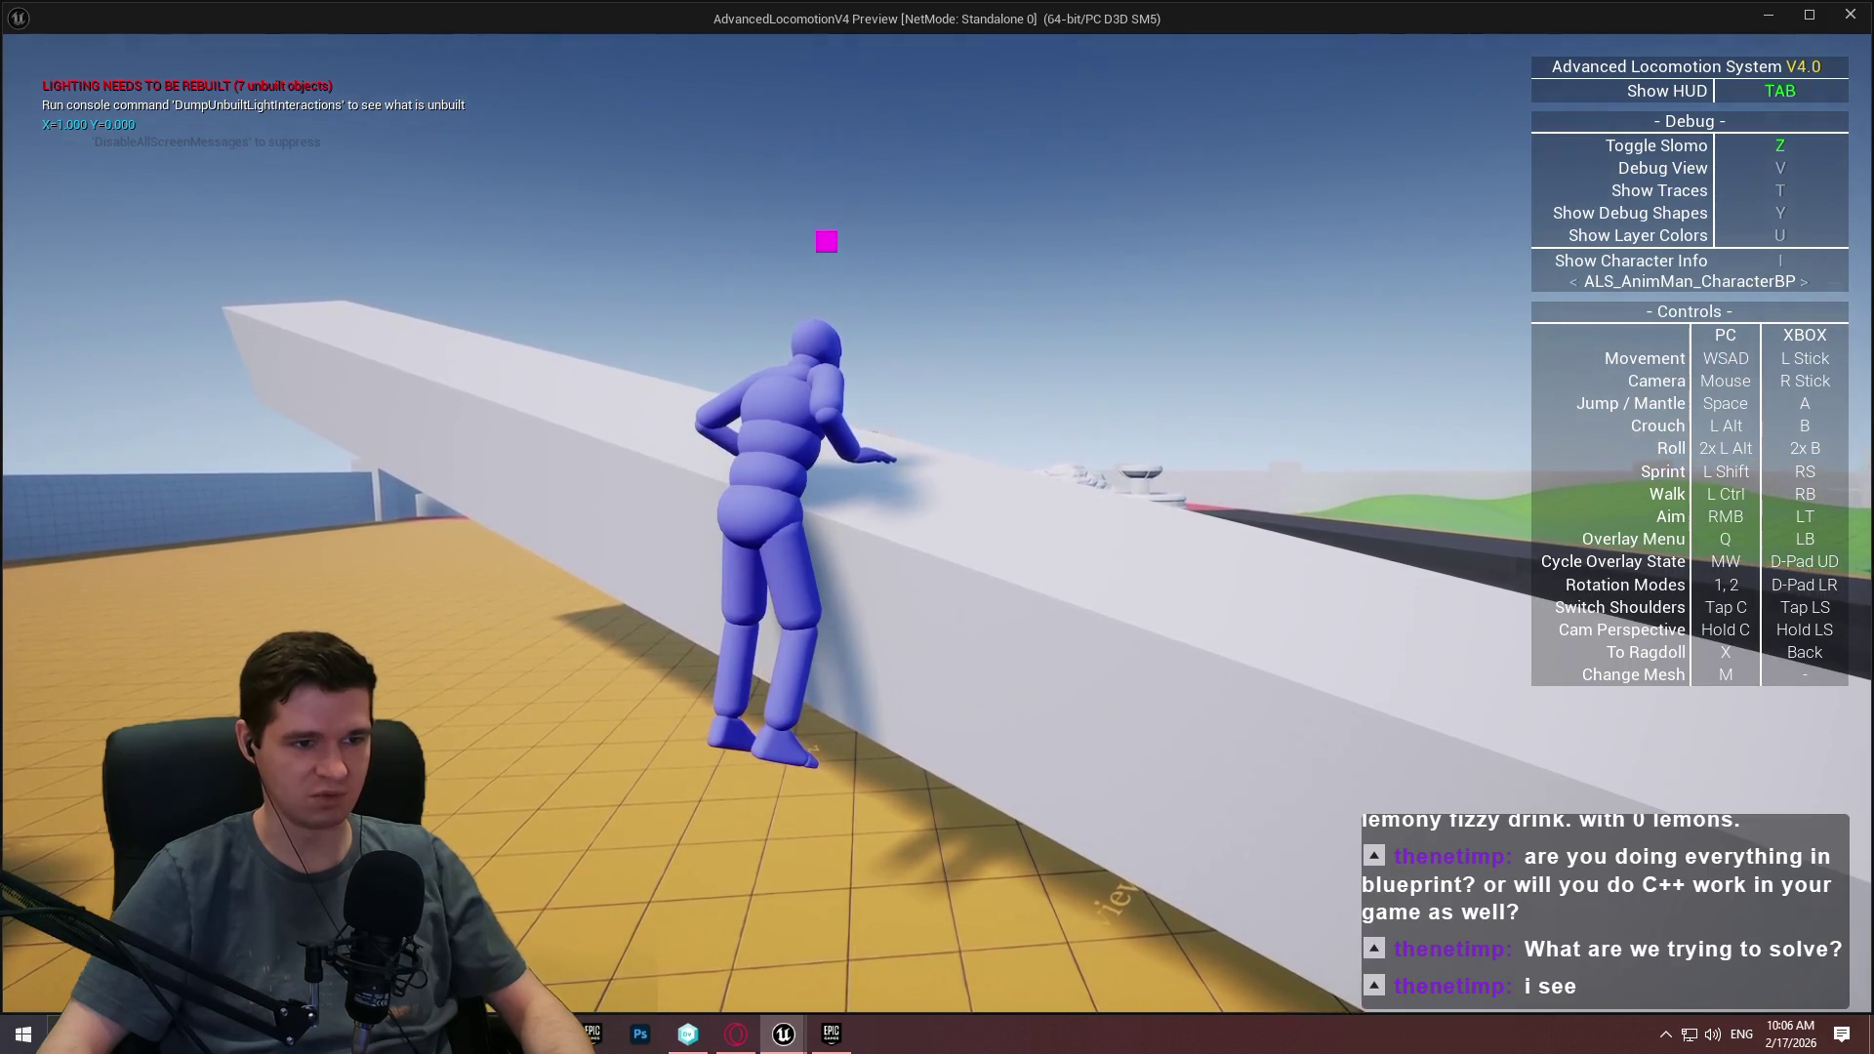
key("z")
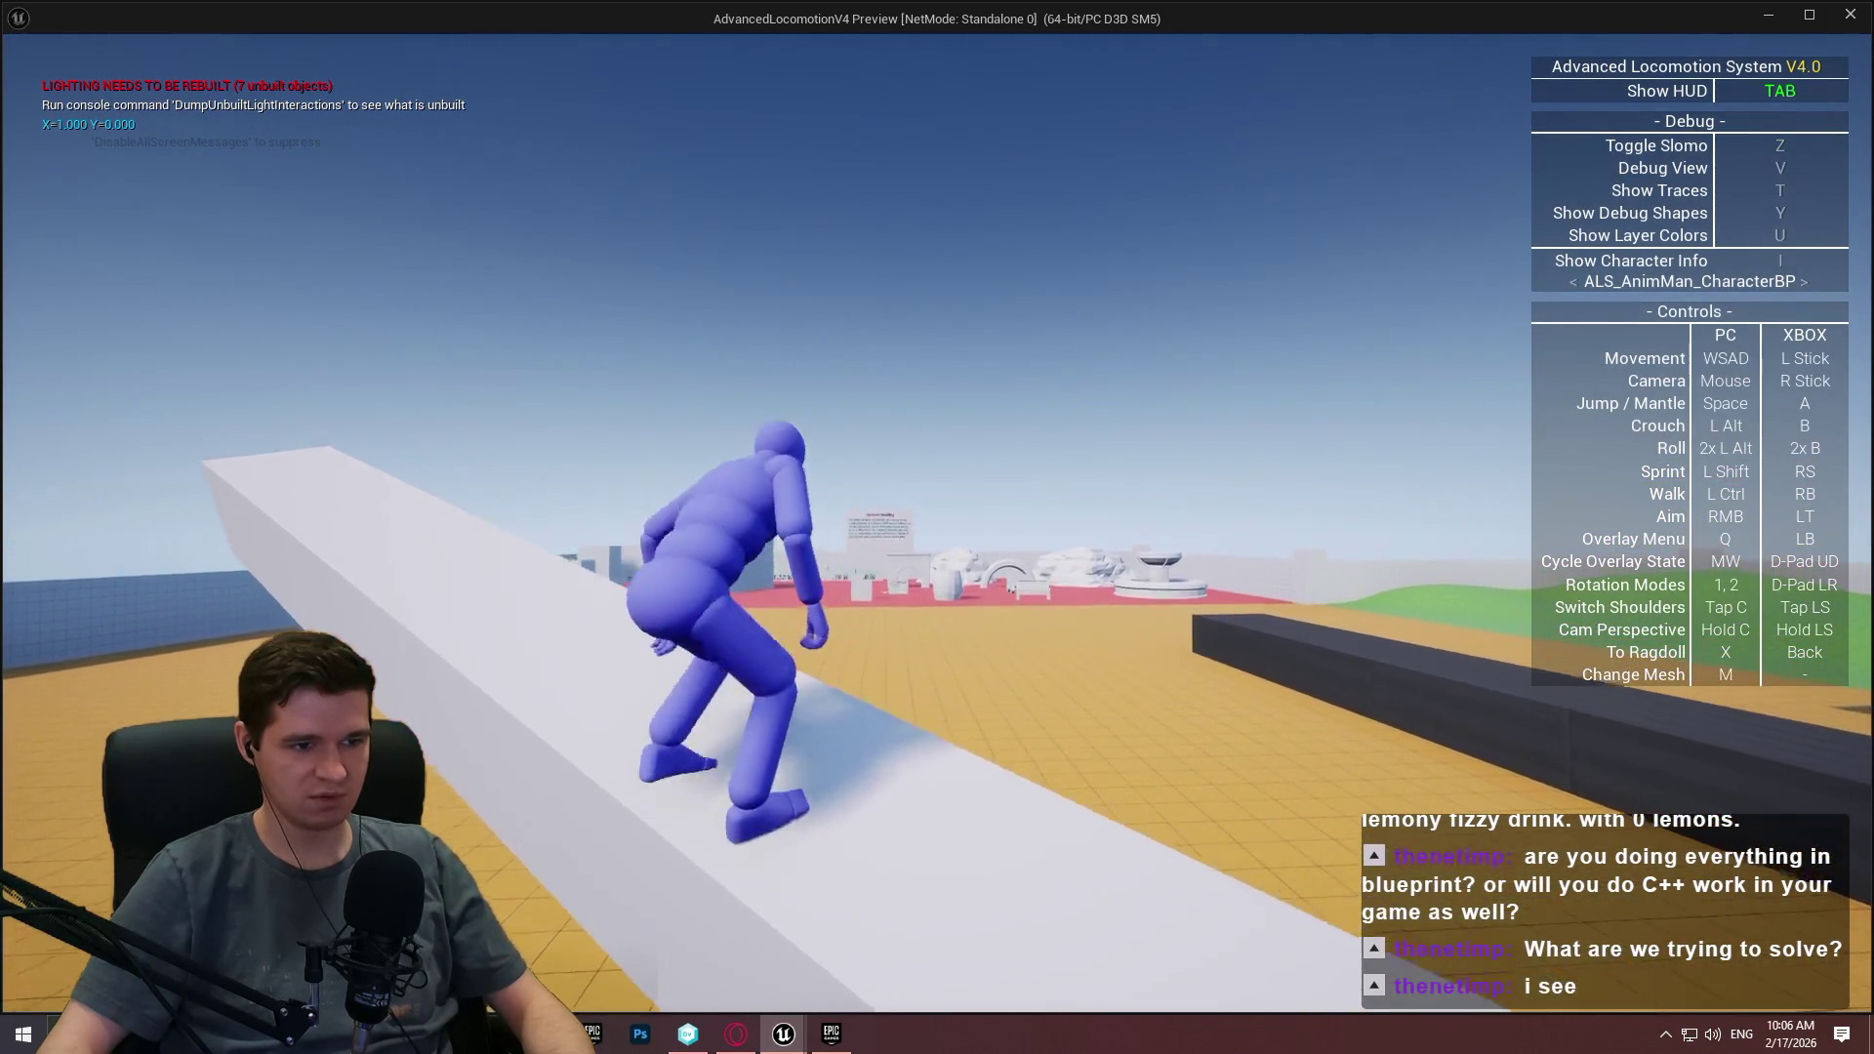
Repeat mantles onto the white wall and low wall, then end the play session.
key("d")
key("space")
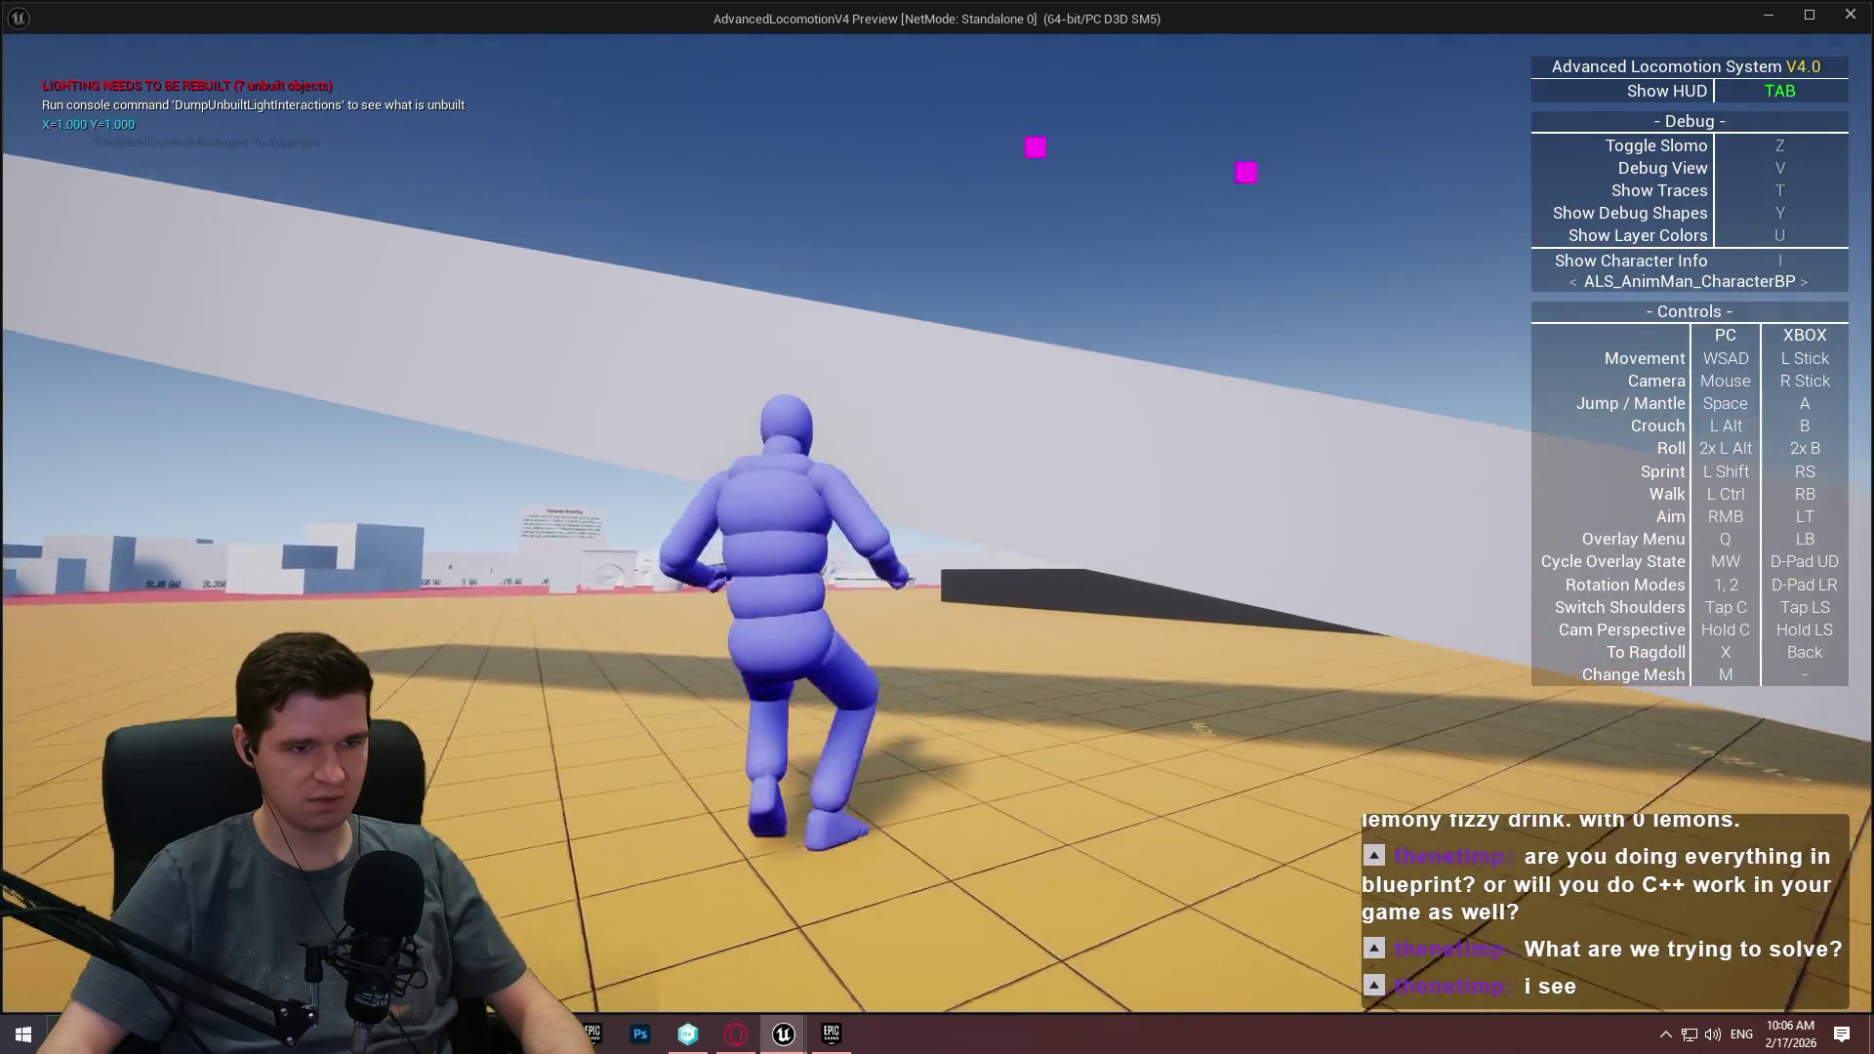
key("space")
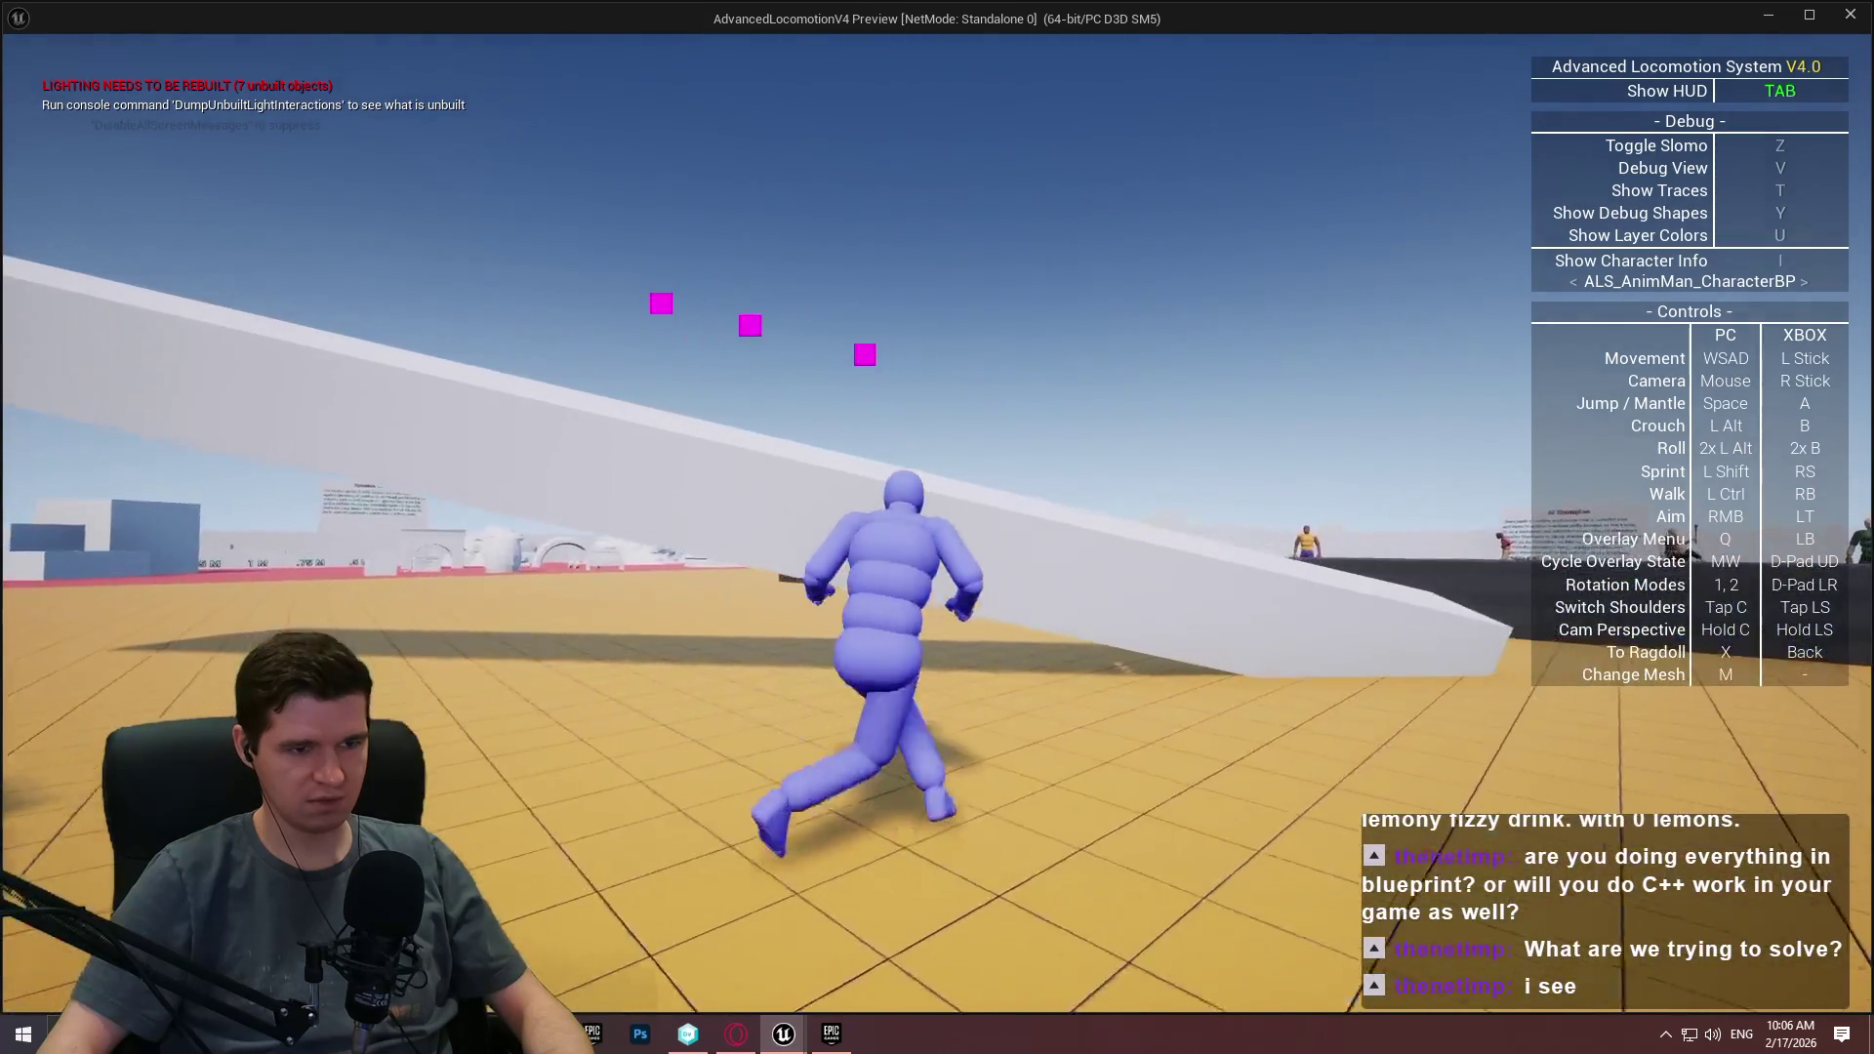
key("space")
key("w")
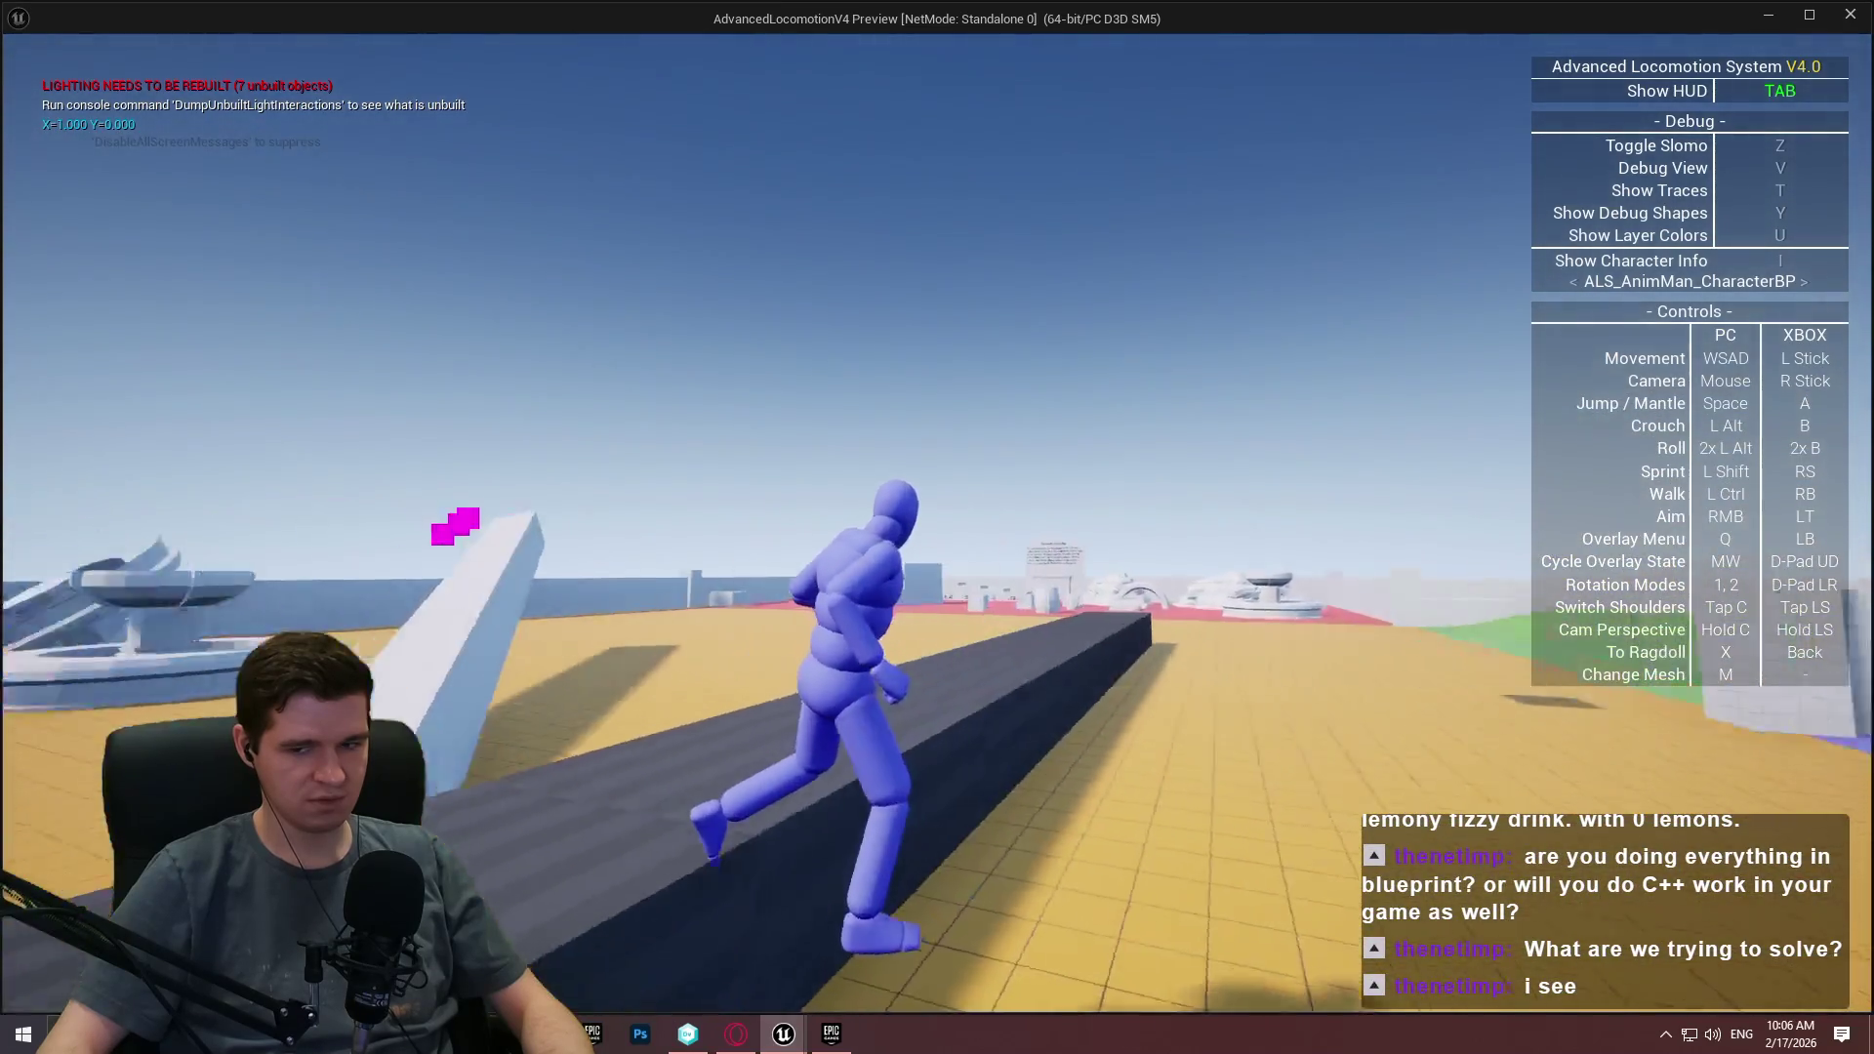
key("space")
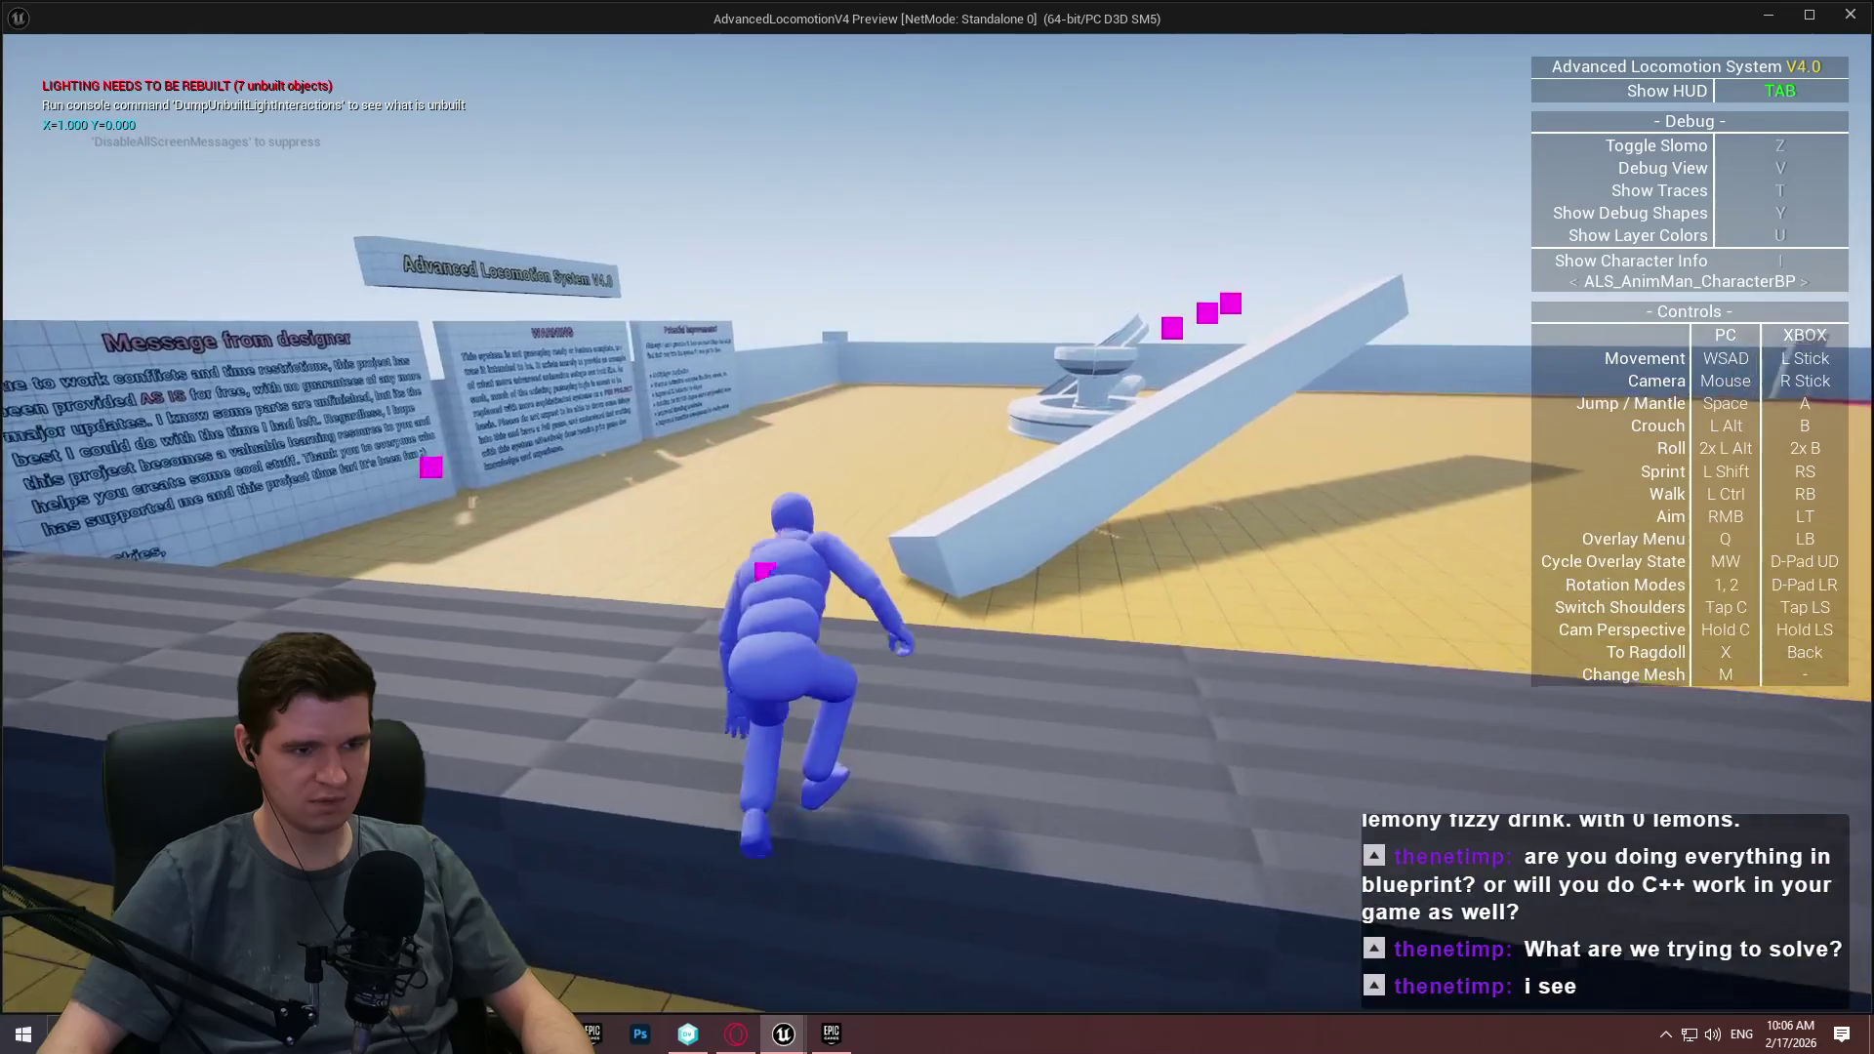
key("w")
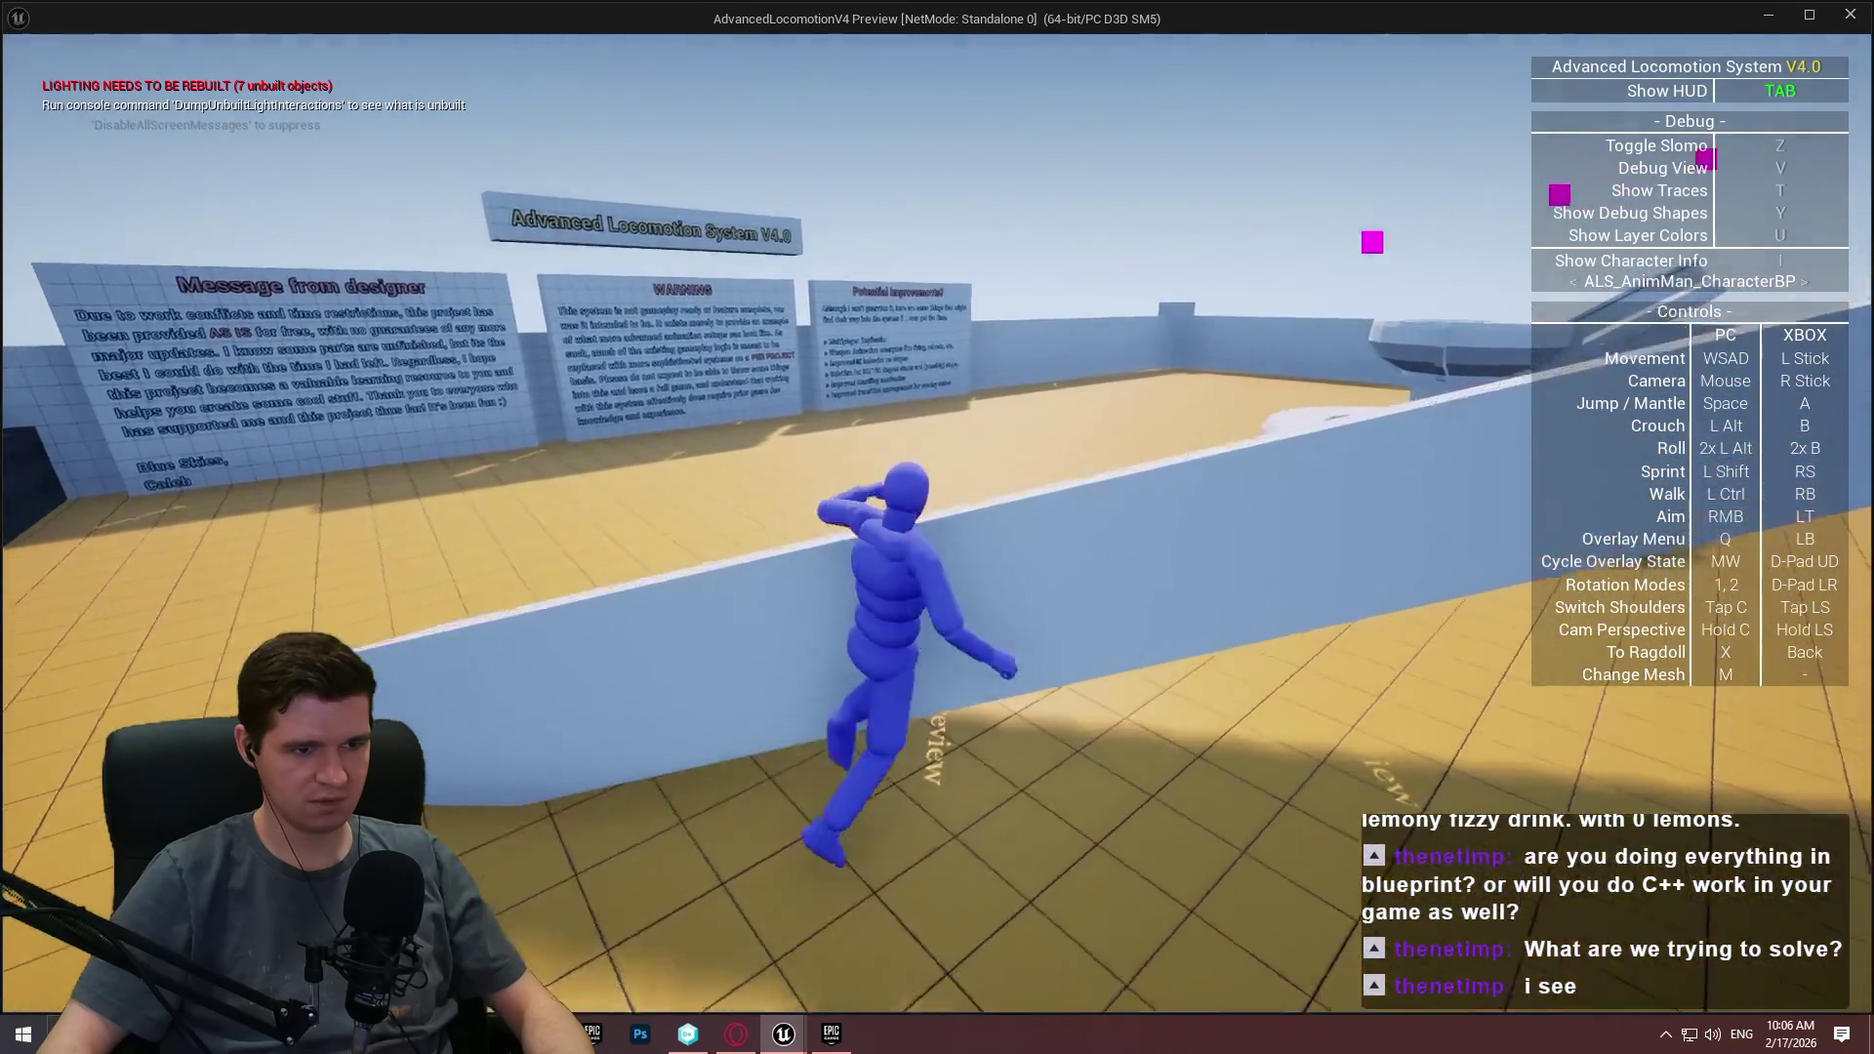
key("space")
key("w")
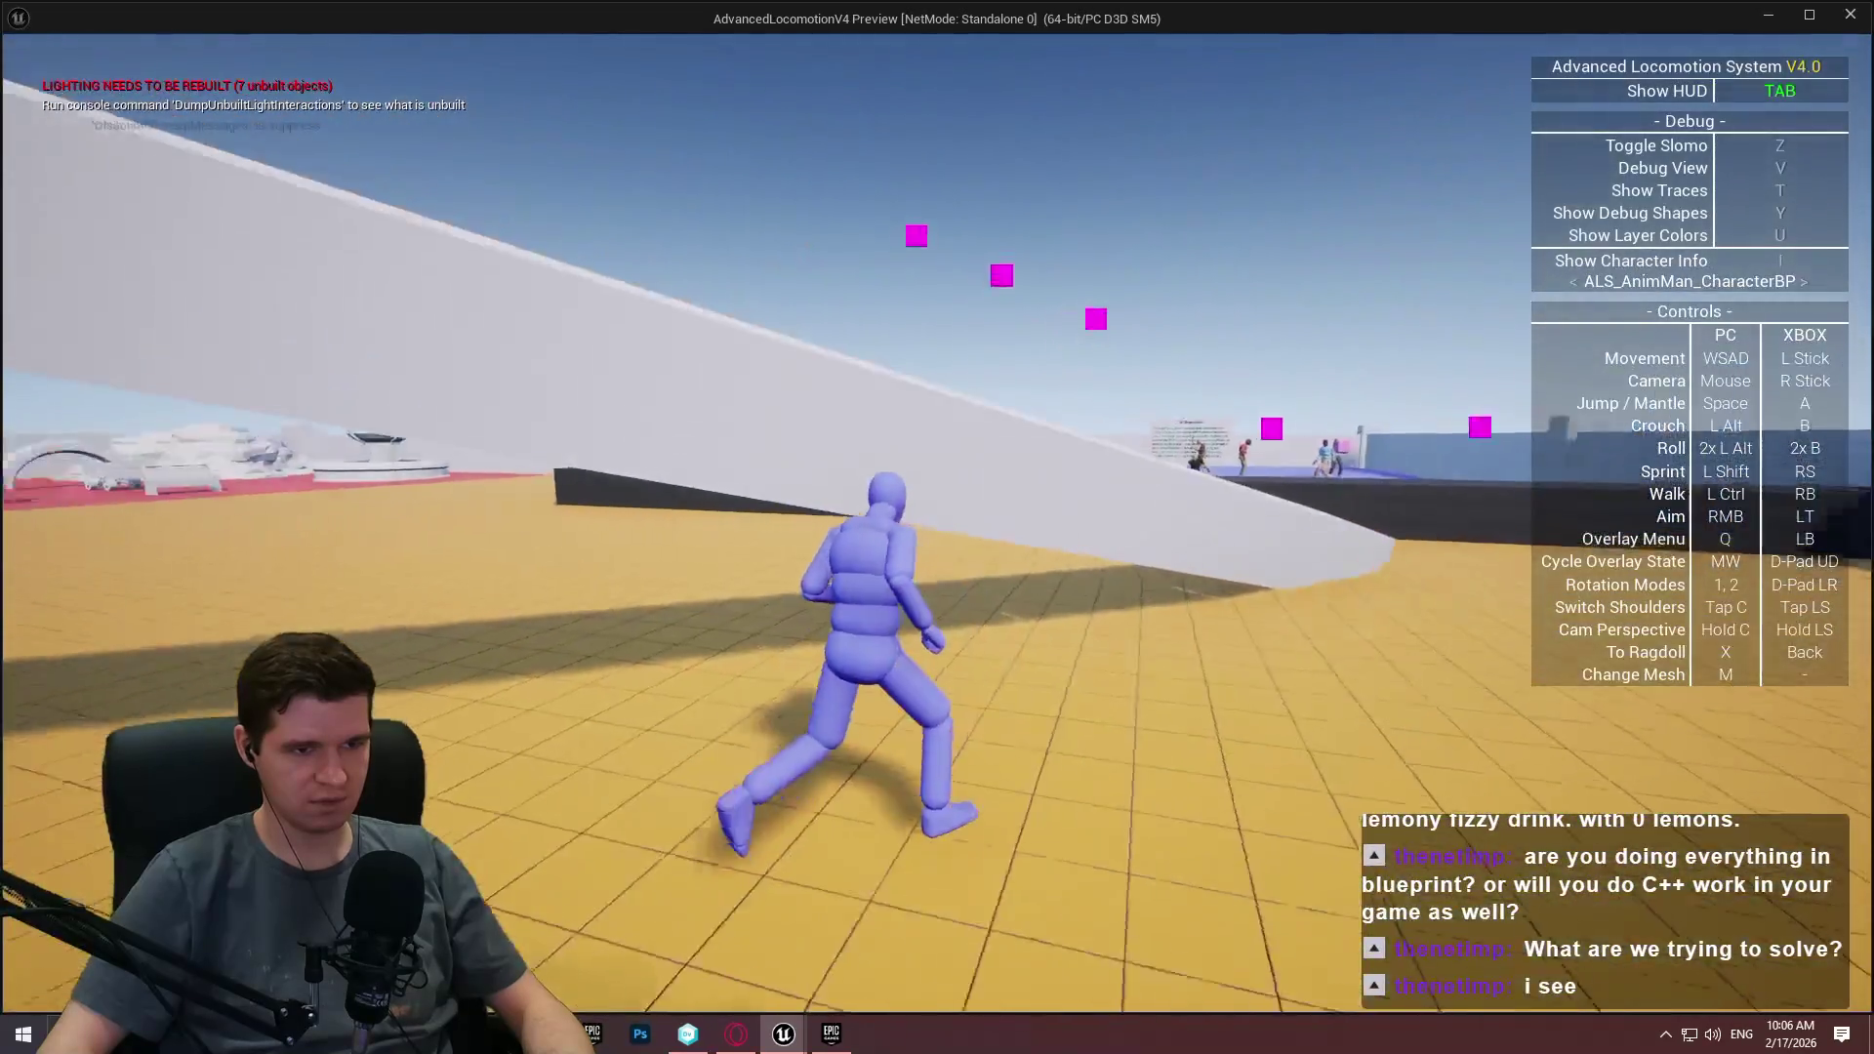
key("space")
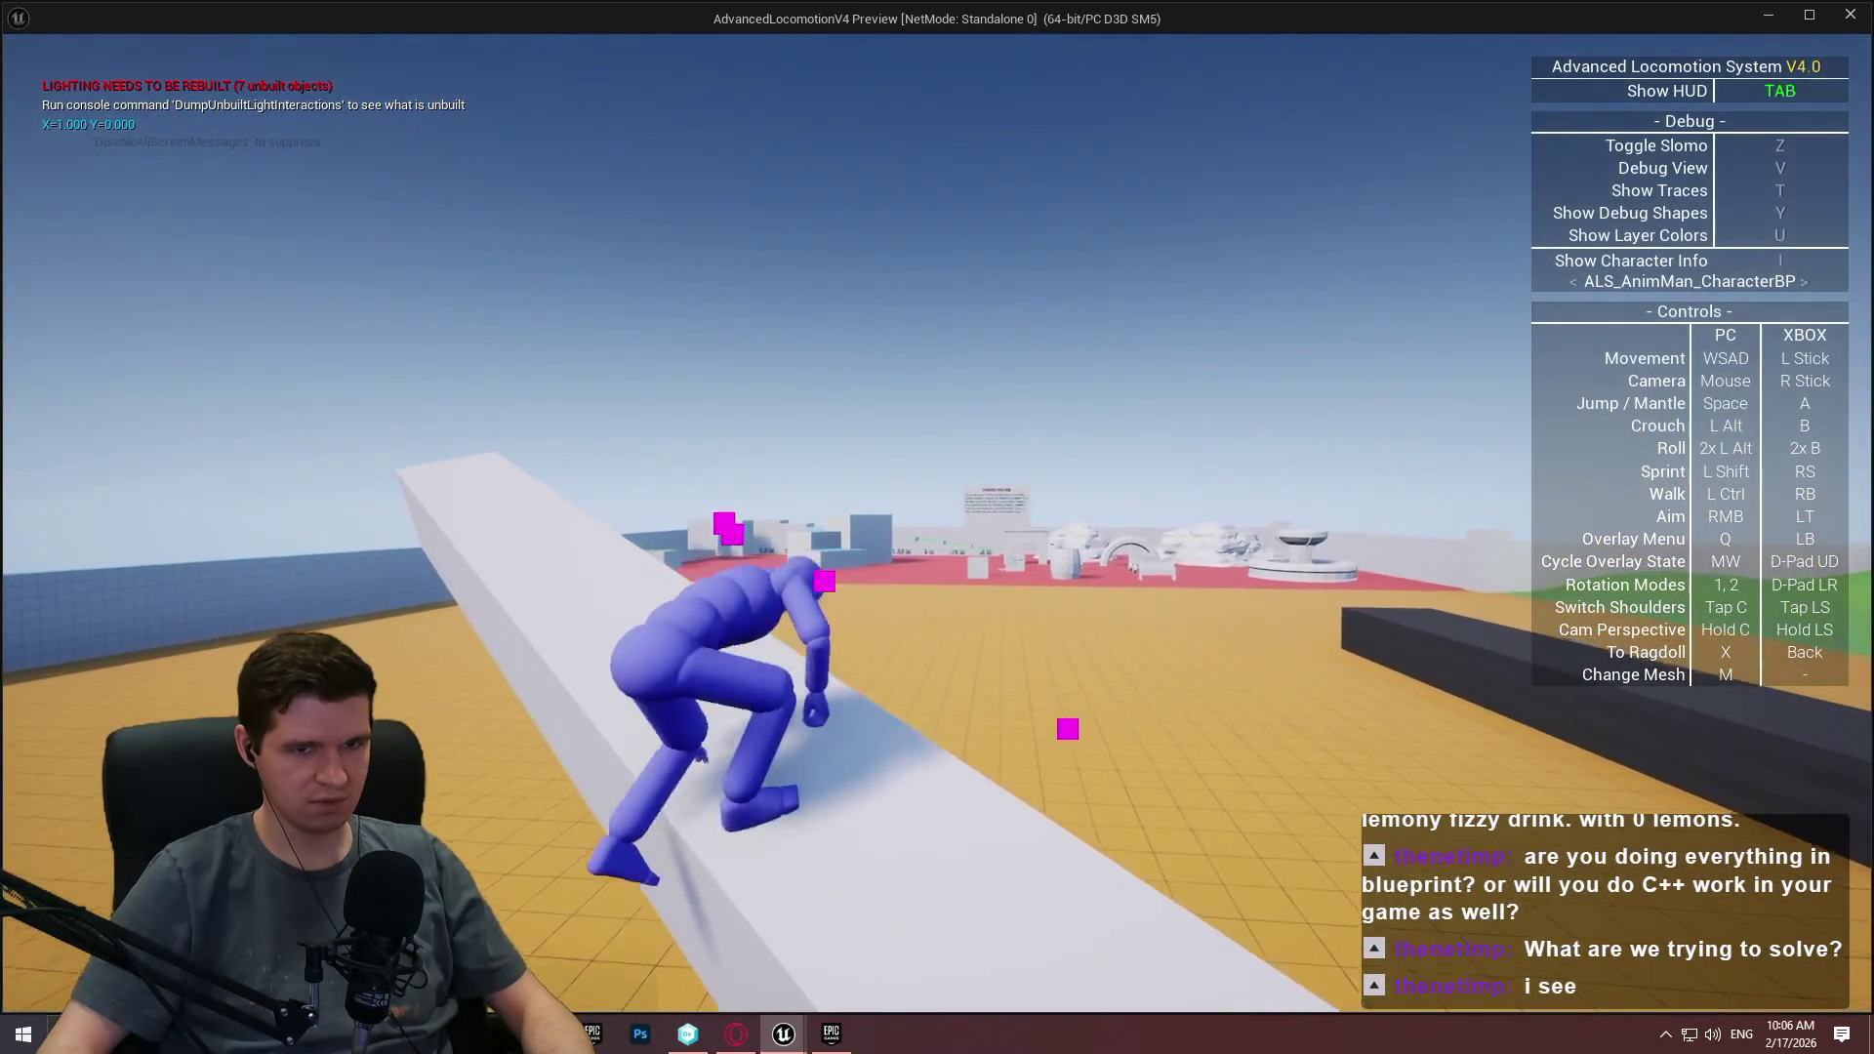
key("Escape")
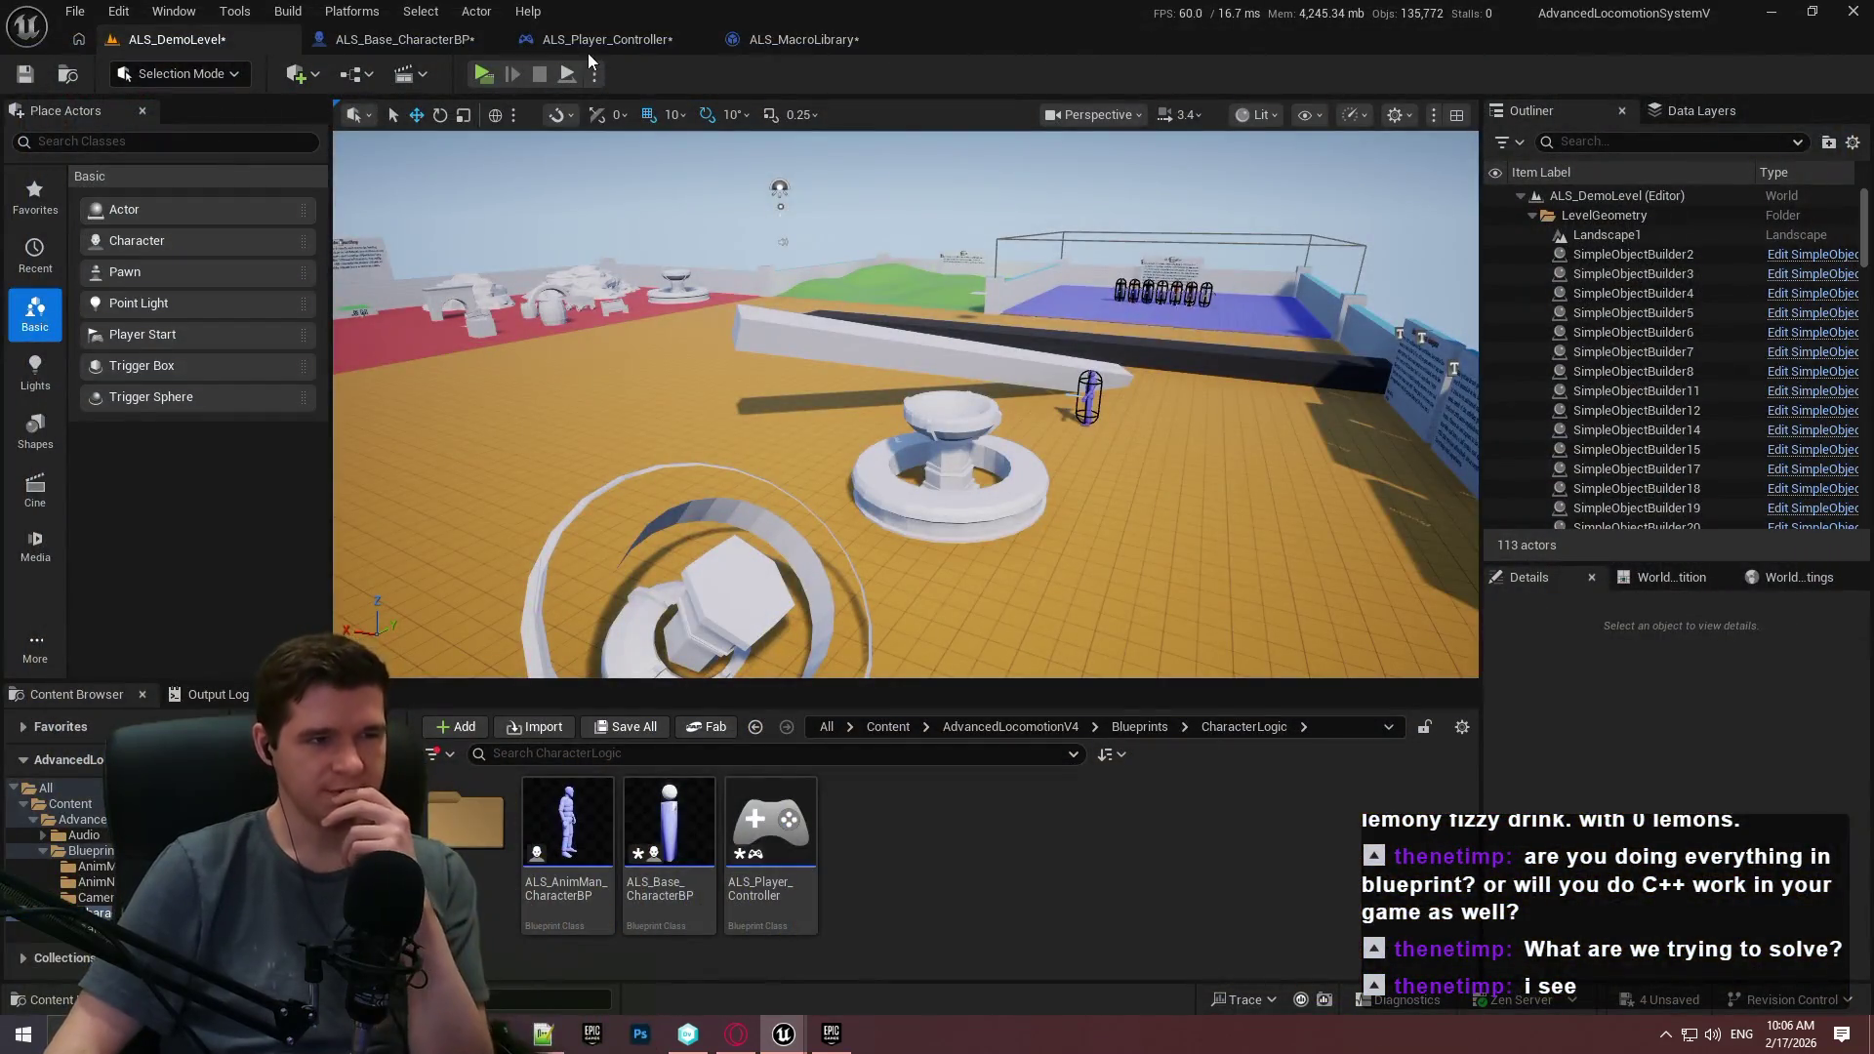
In ALS_Base_CharacterBP, view the MantleParams default values and select GroundedTraceSettings.
left_click(395, 39)
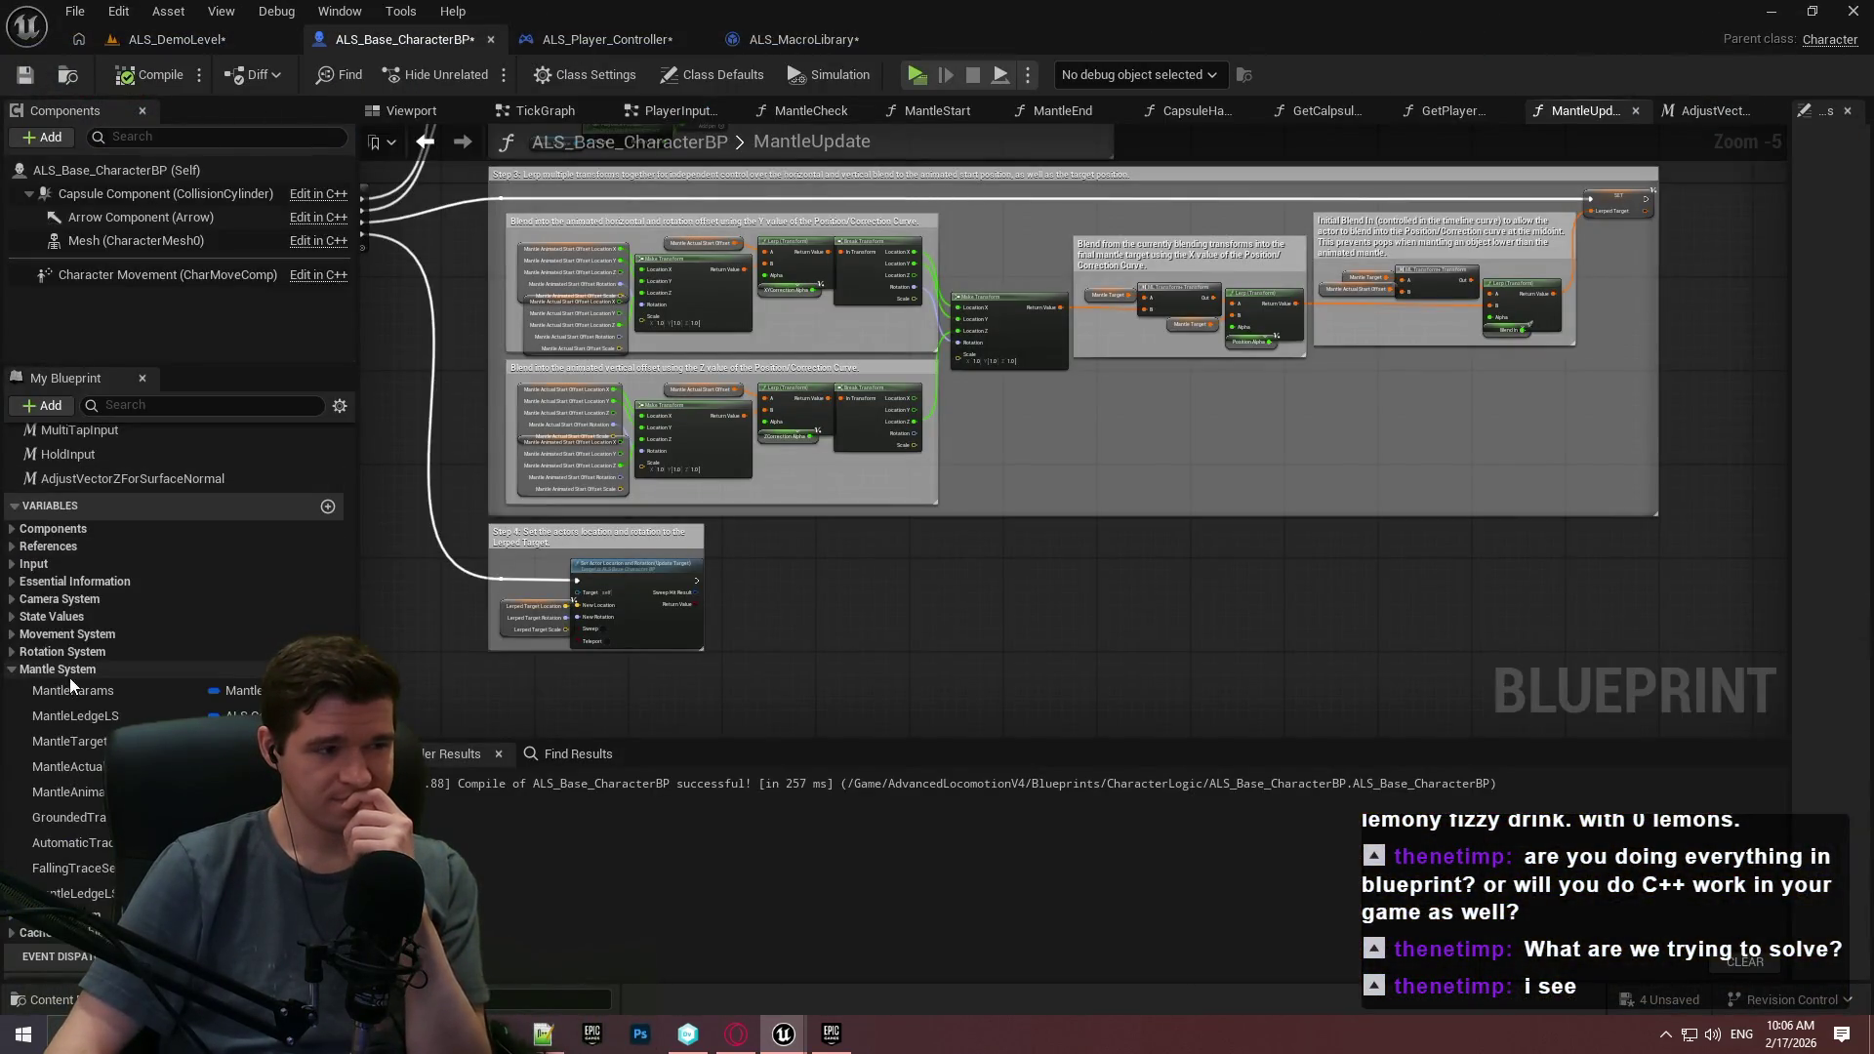
left_click(73, 690)
left_click_drag(1790, 277, 1231, 371)
left_click(1243, 515)
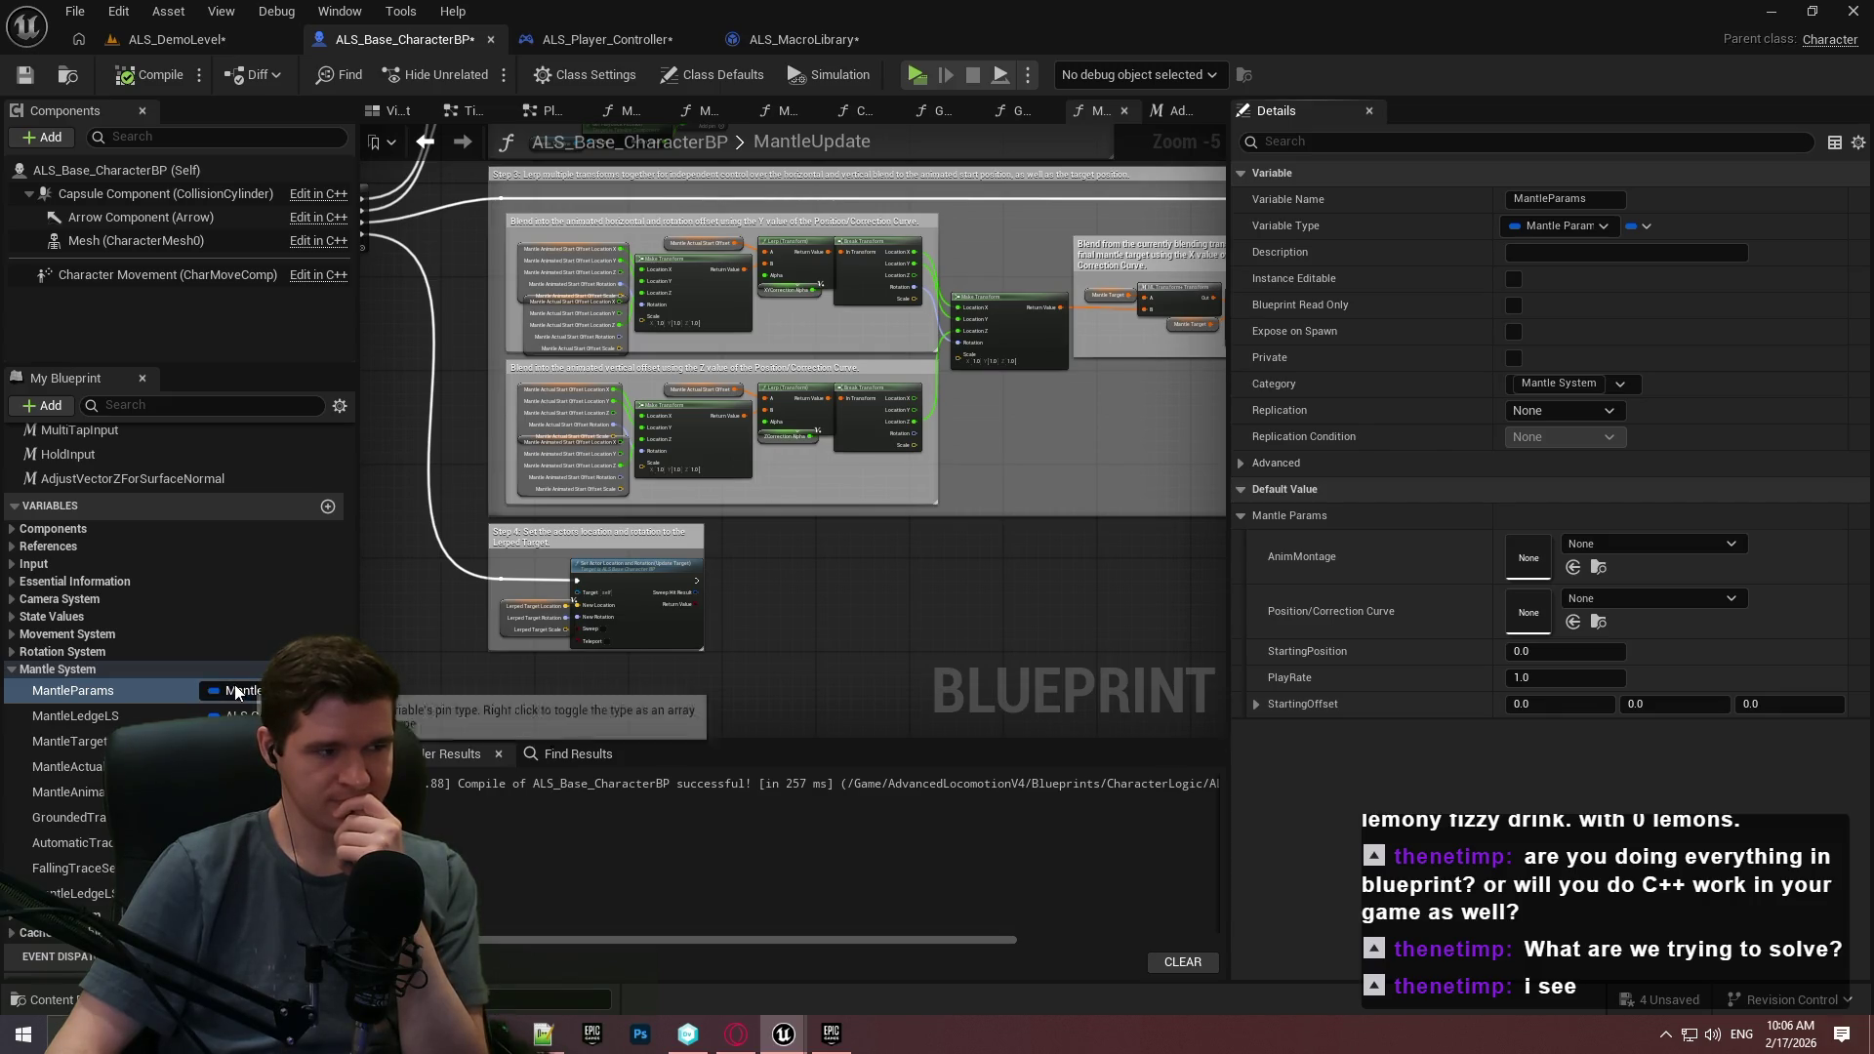
left_click(195, 817)
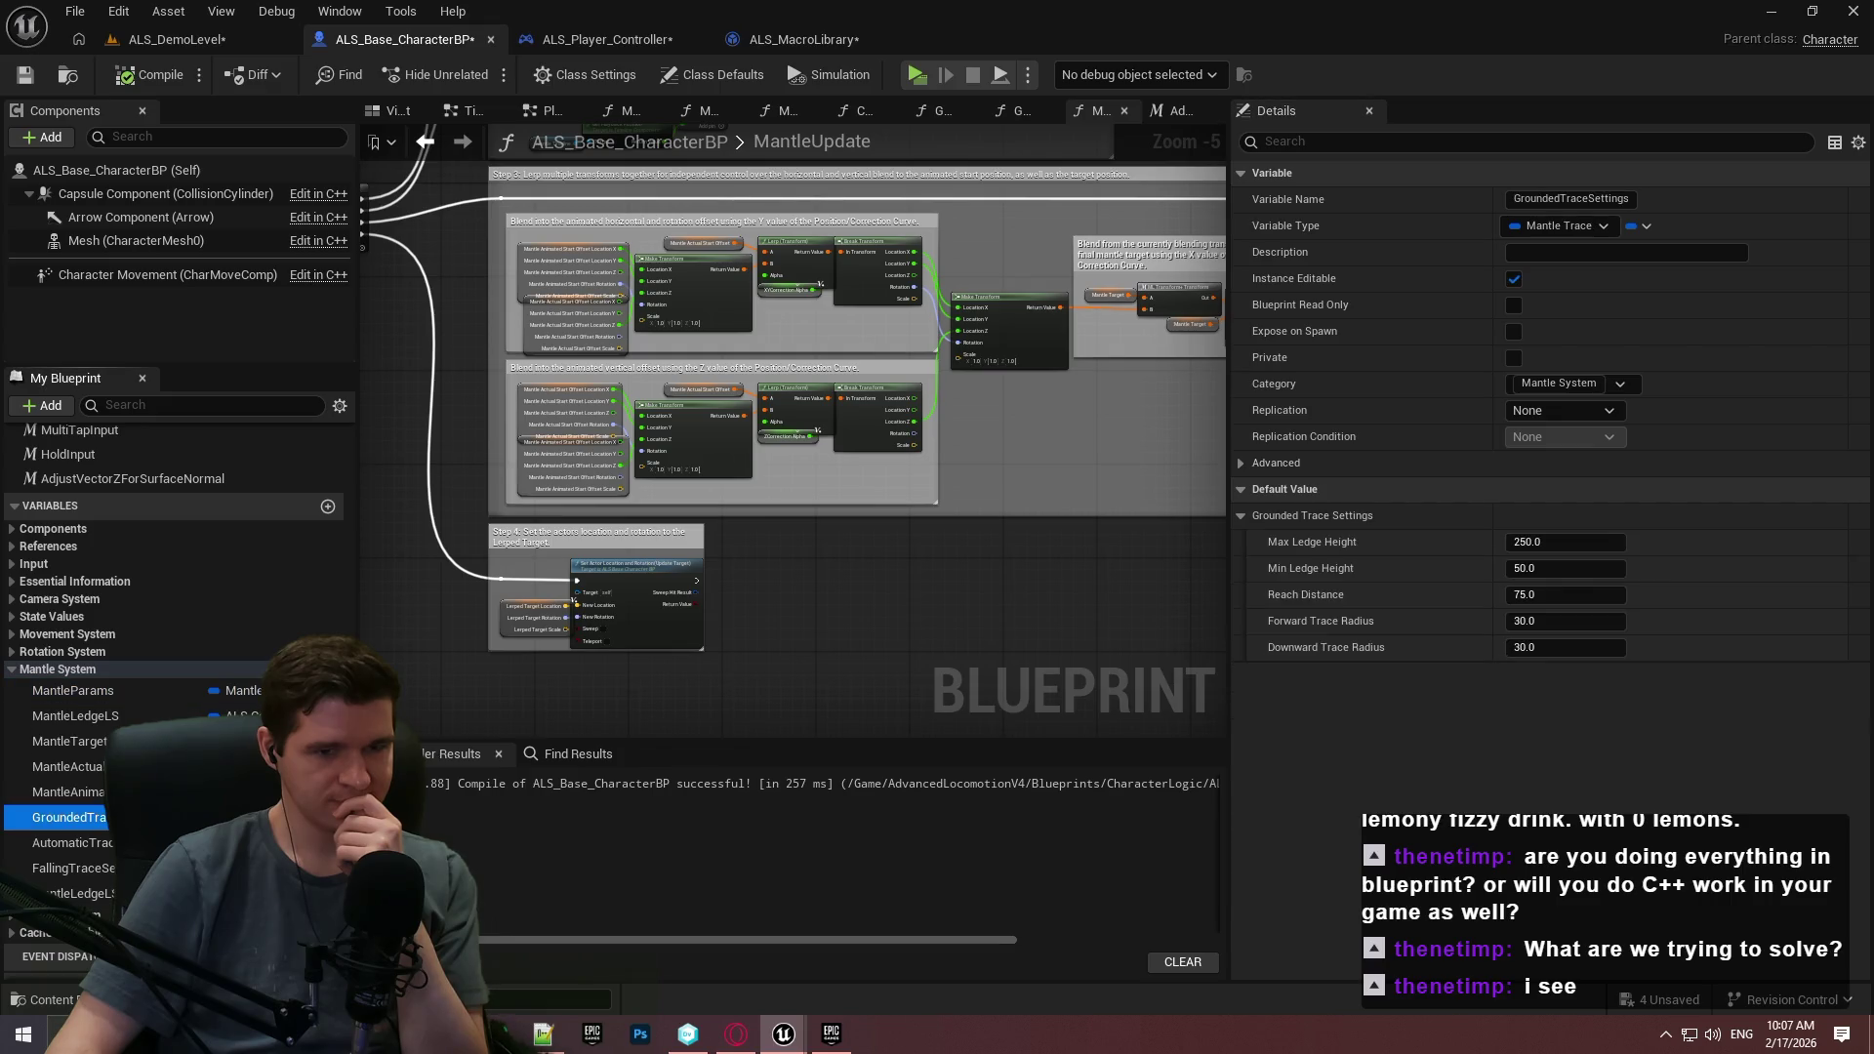
Expand the defaults of MantleLedgeLS_ABS, FallingTraceSettings and AutomaticTraceSettings.
left_click(73, 893)
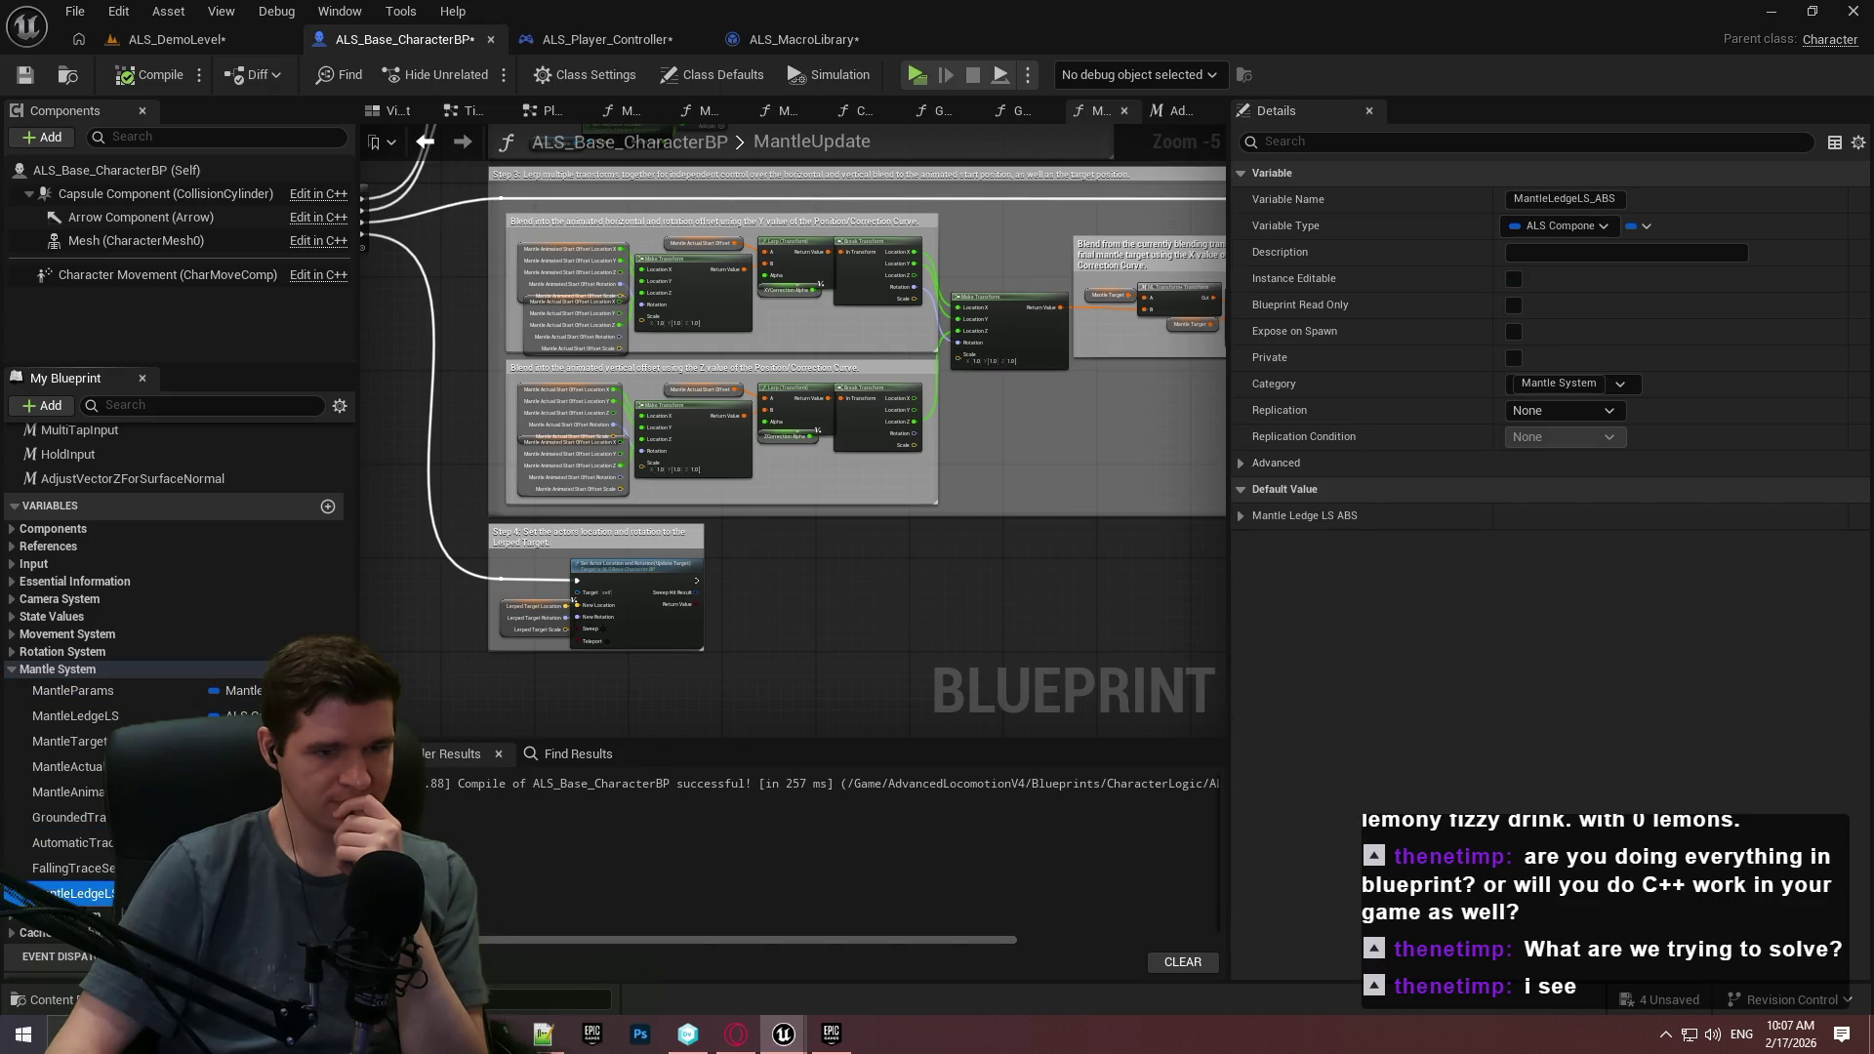
left_click(1241, 516)
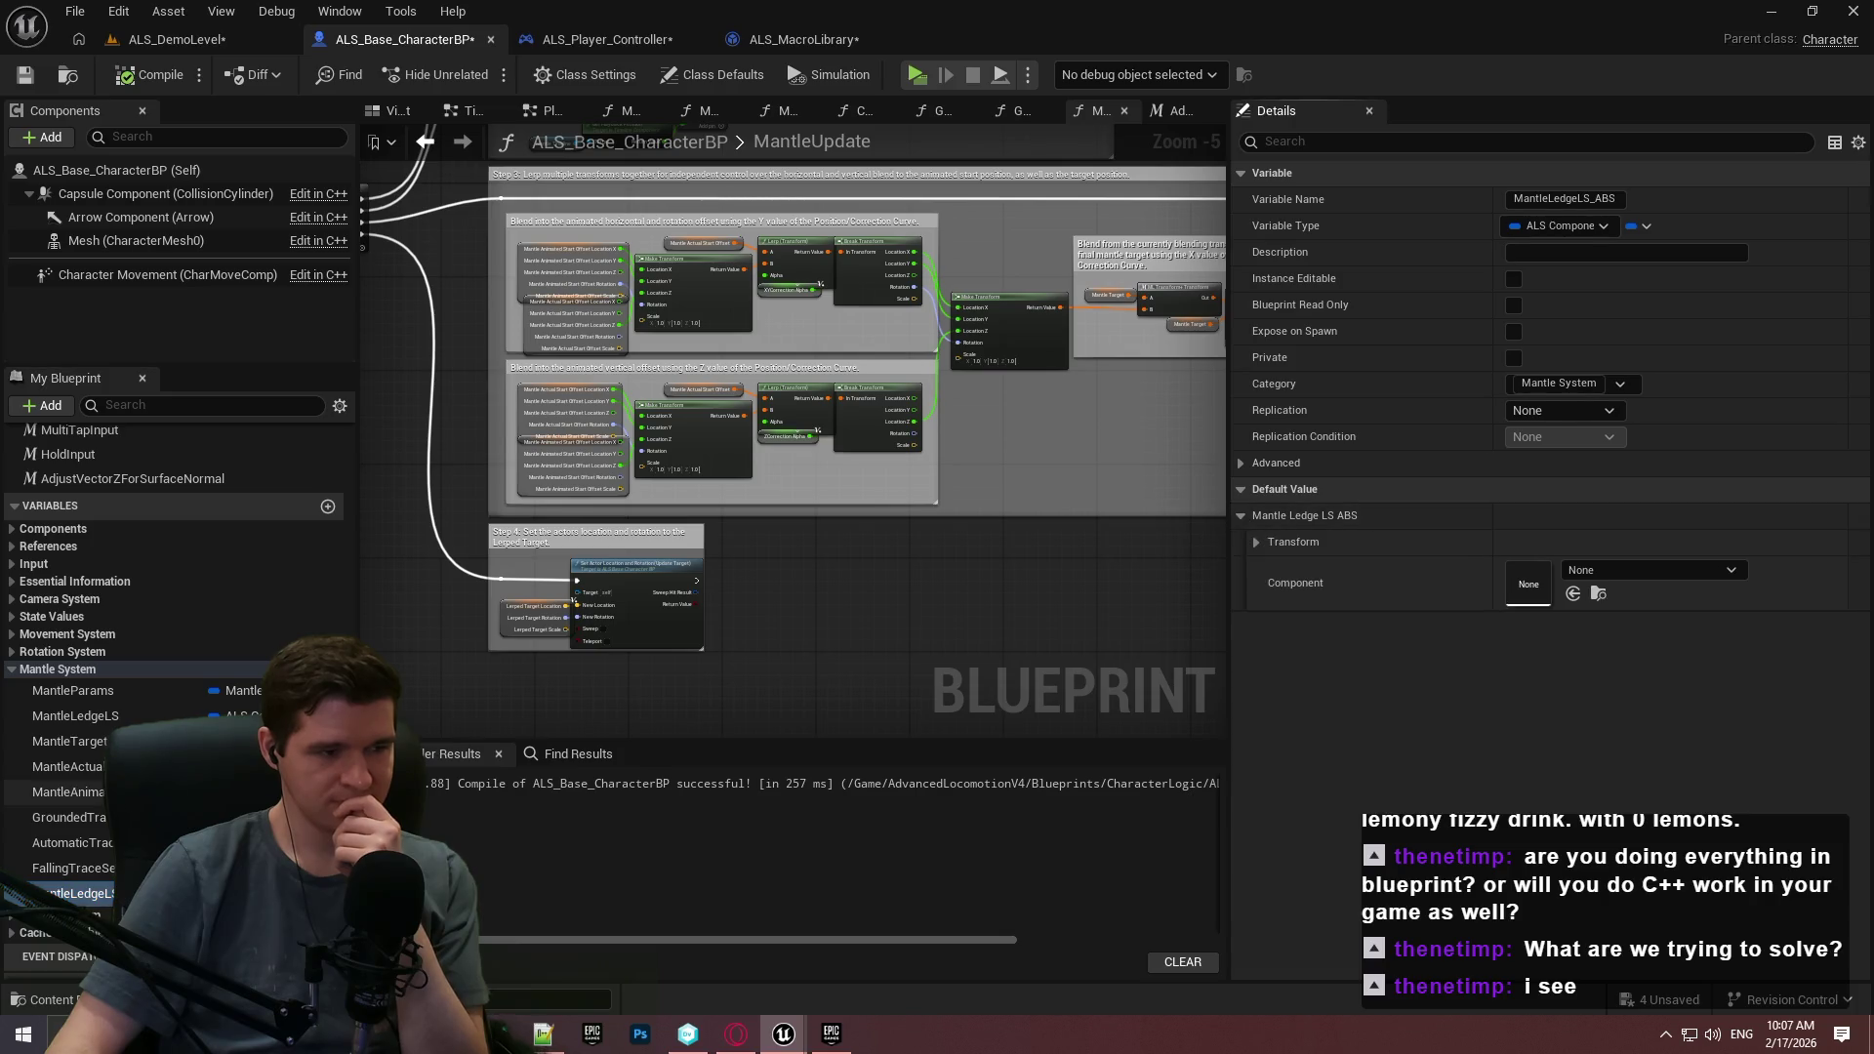
left_click(88, 866)
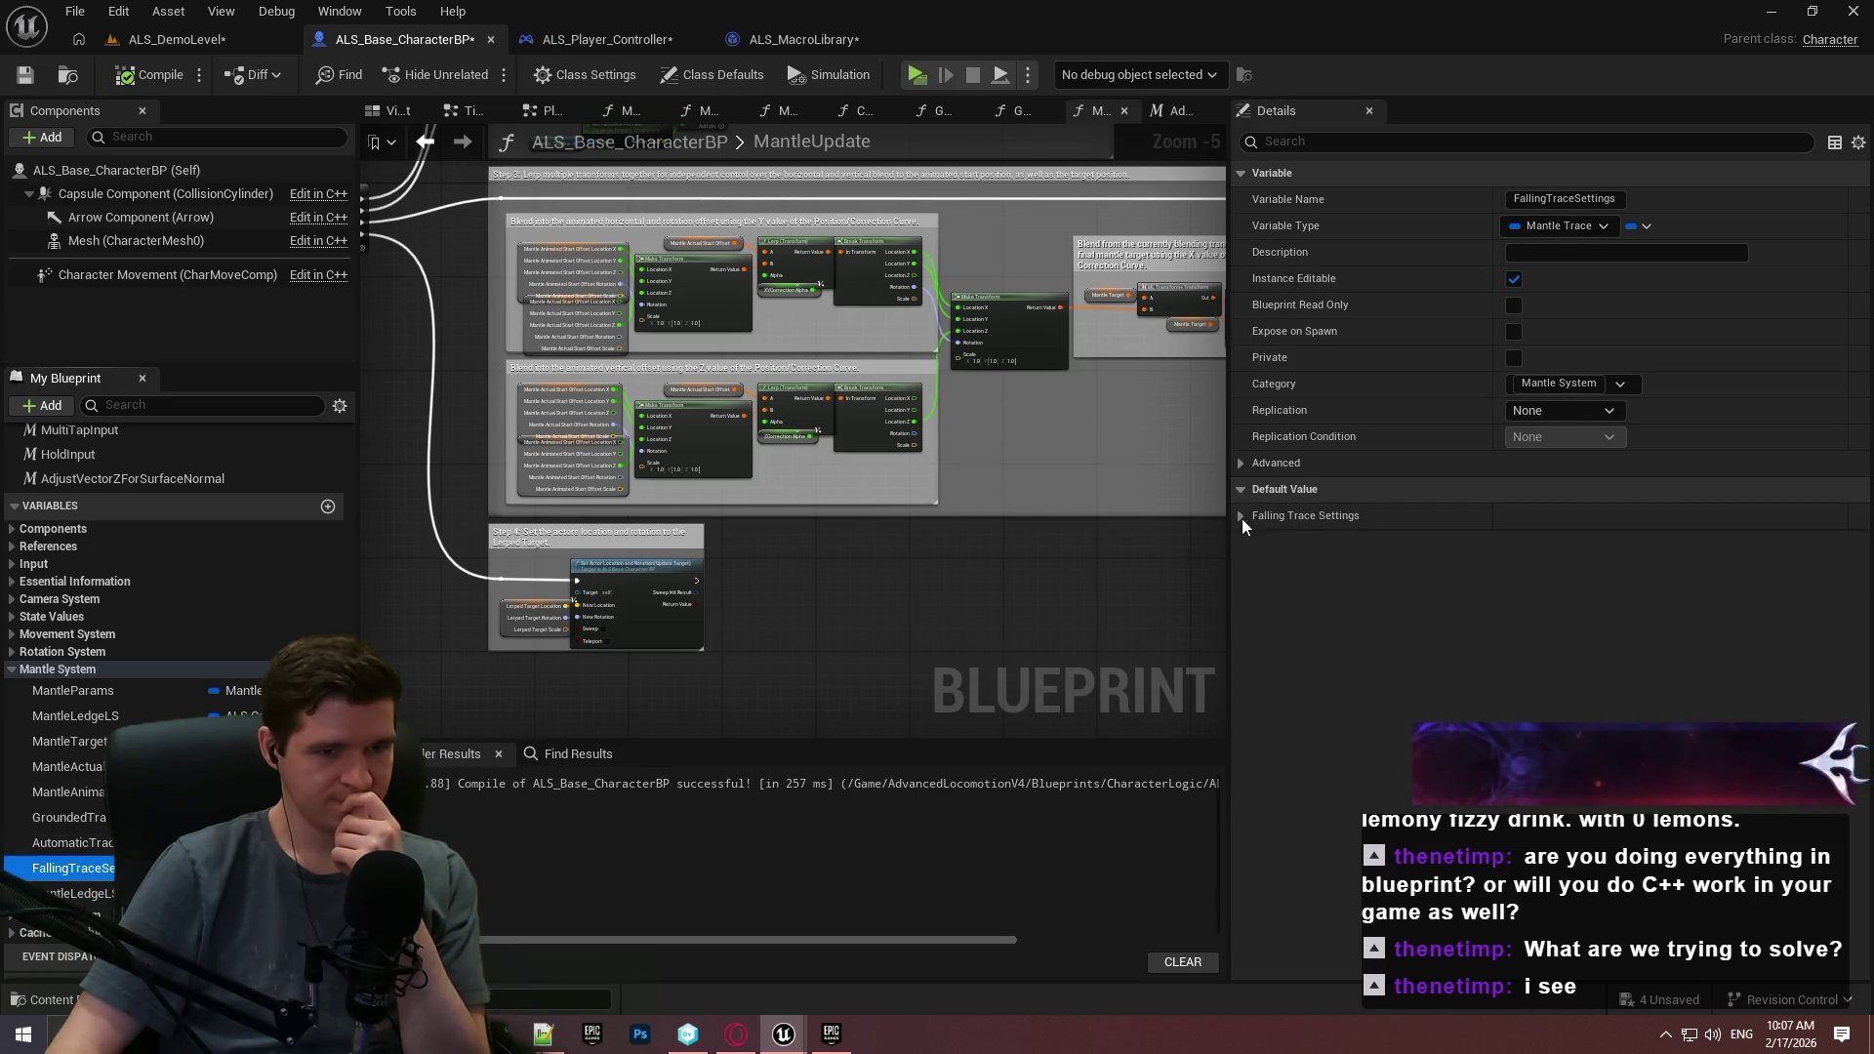
left_click(1242, 515)
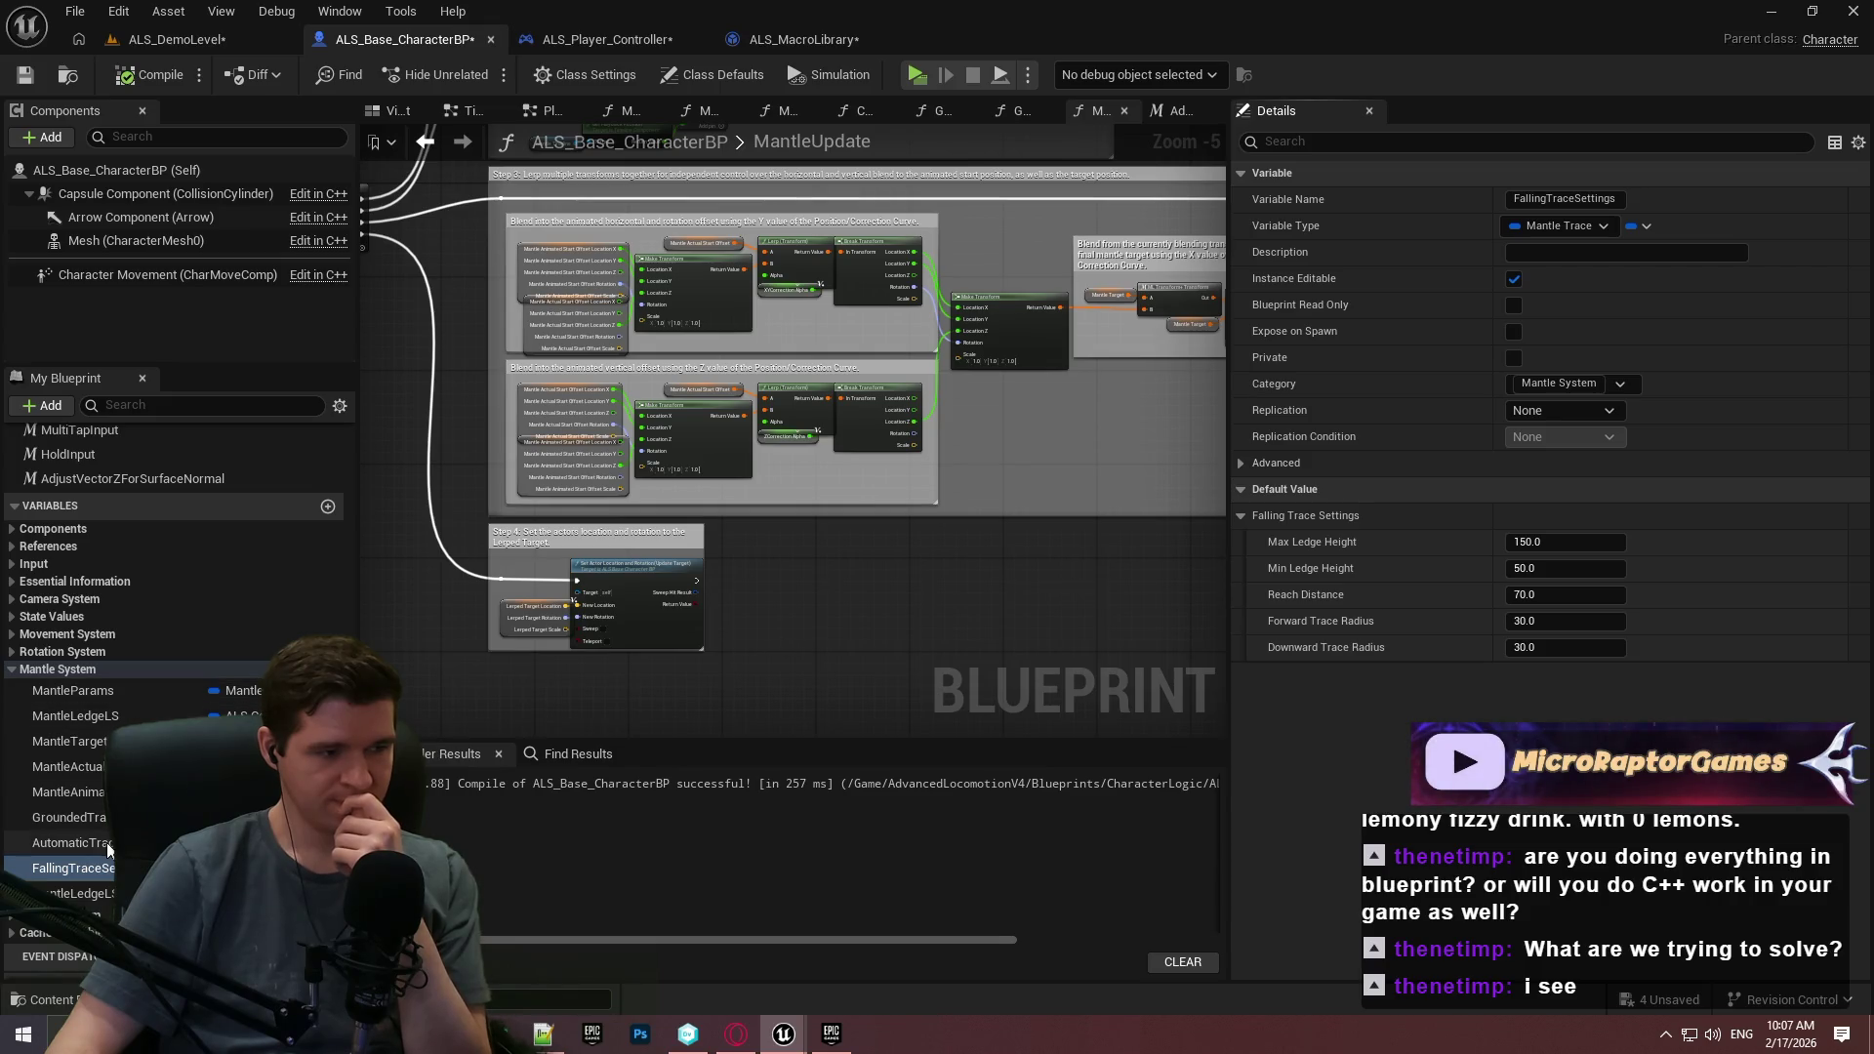
left_click(74, 844)
left_click(1237, 516)
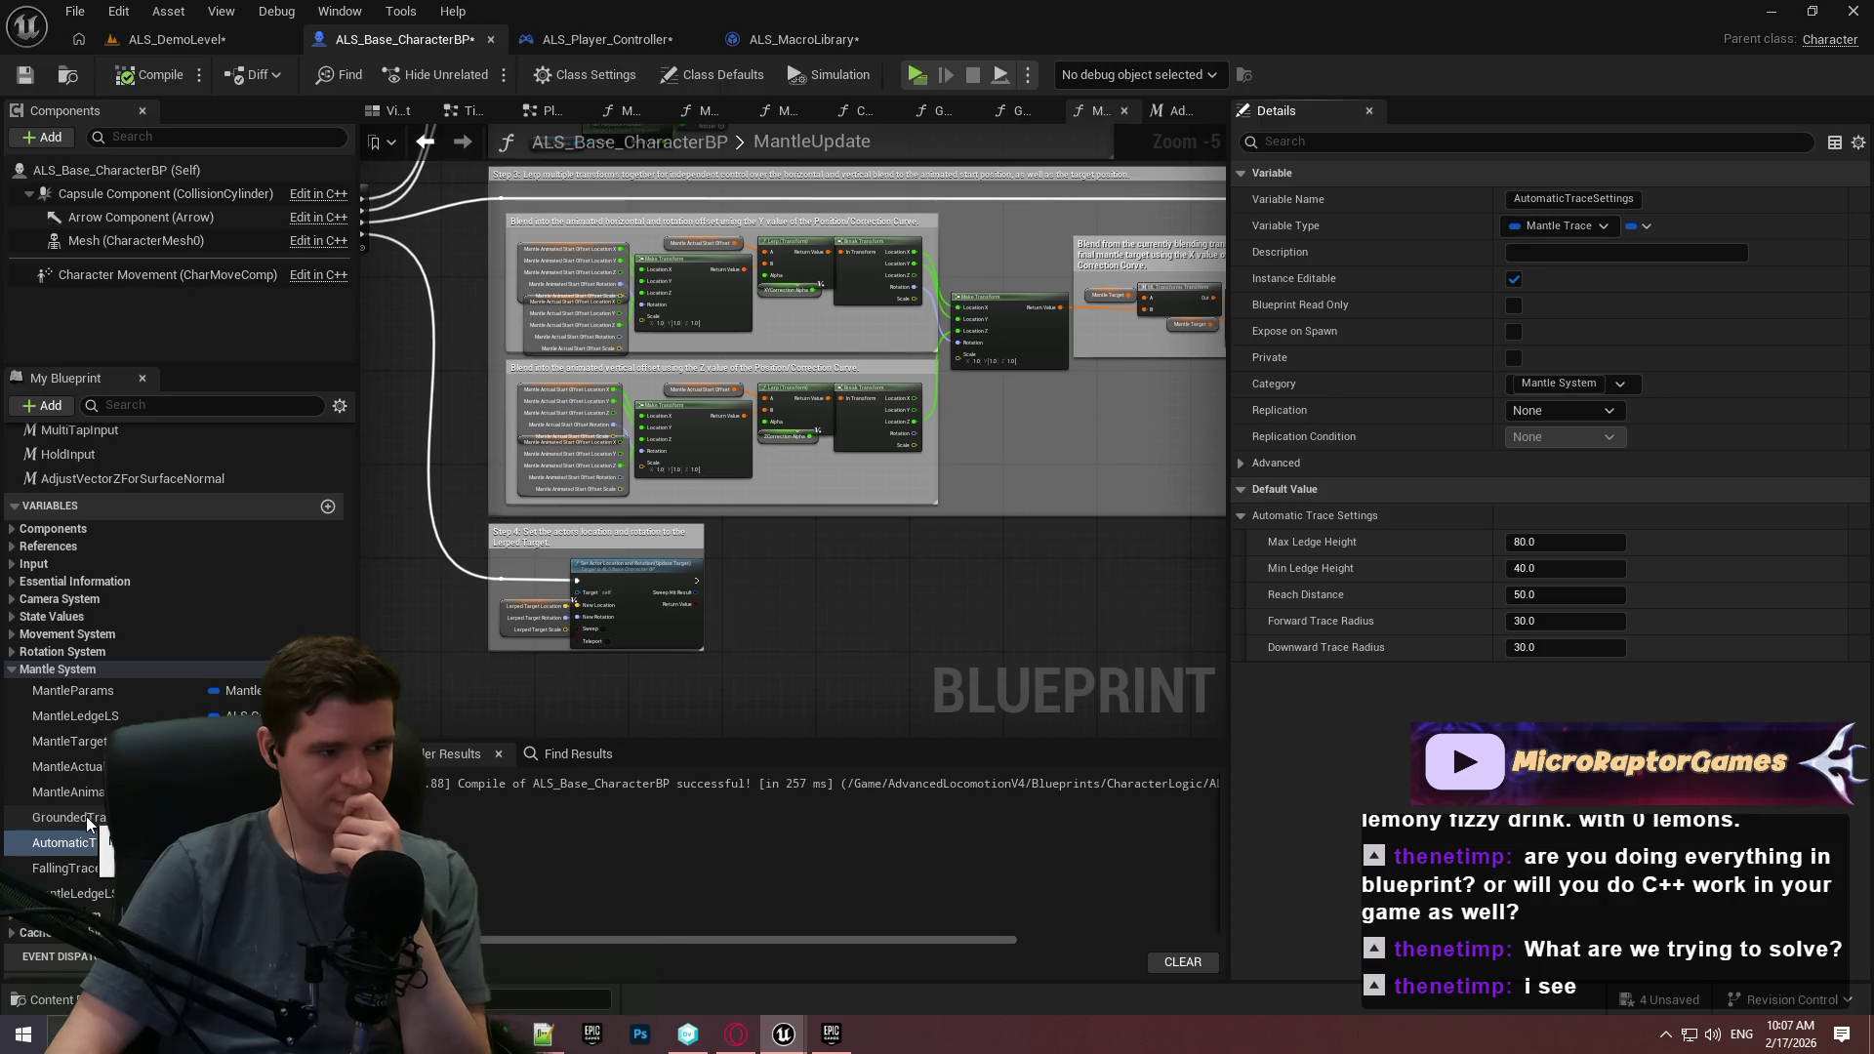
Check MantleAnimatedStartOffset and GroundedTraceSettings, then return to the Redlock editor.
left_click(101, 768)
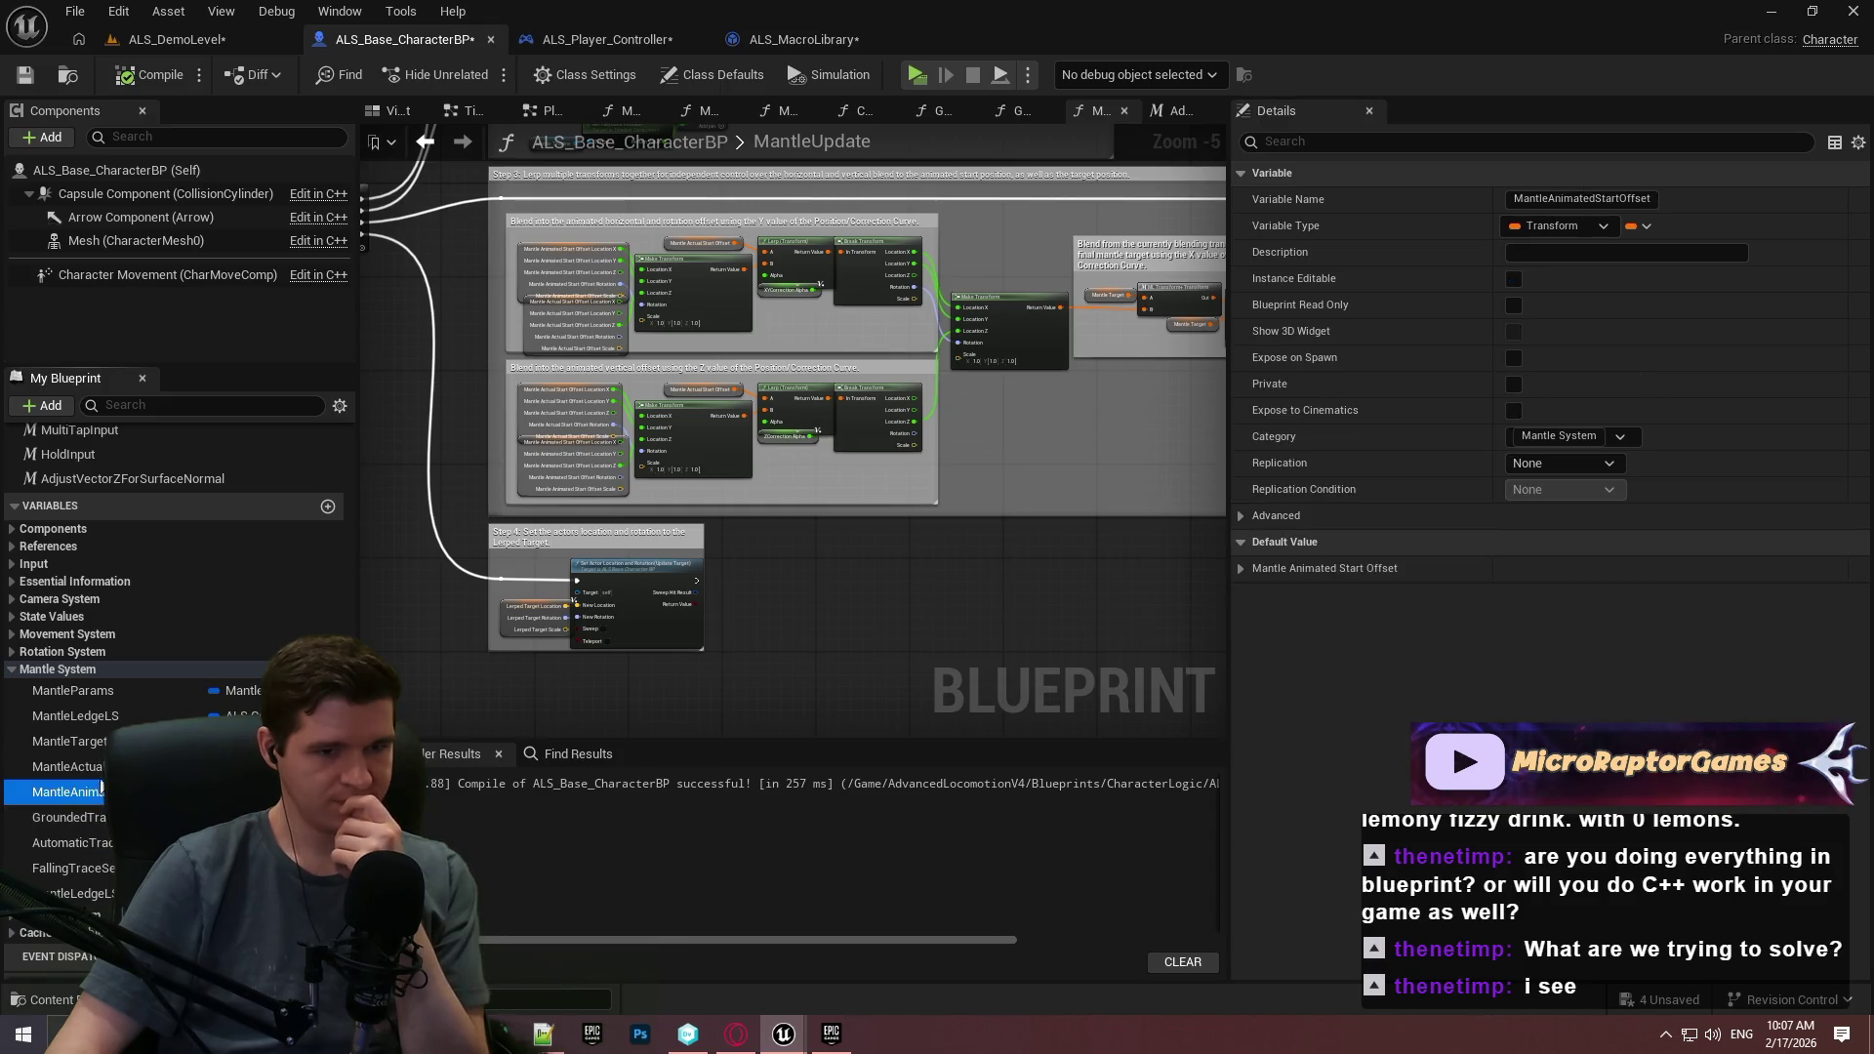
left_click(93, 820)
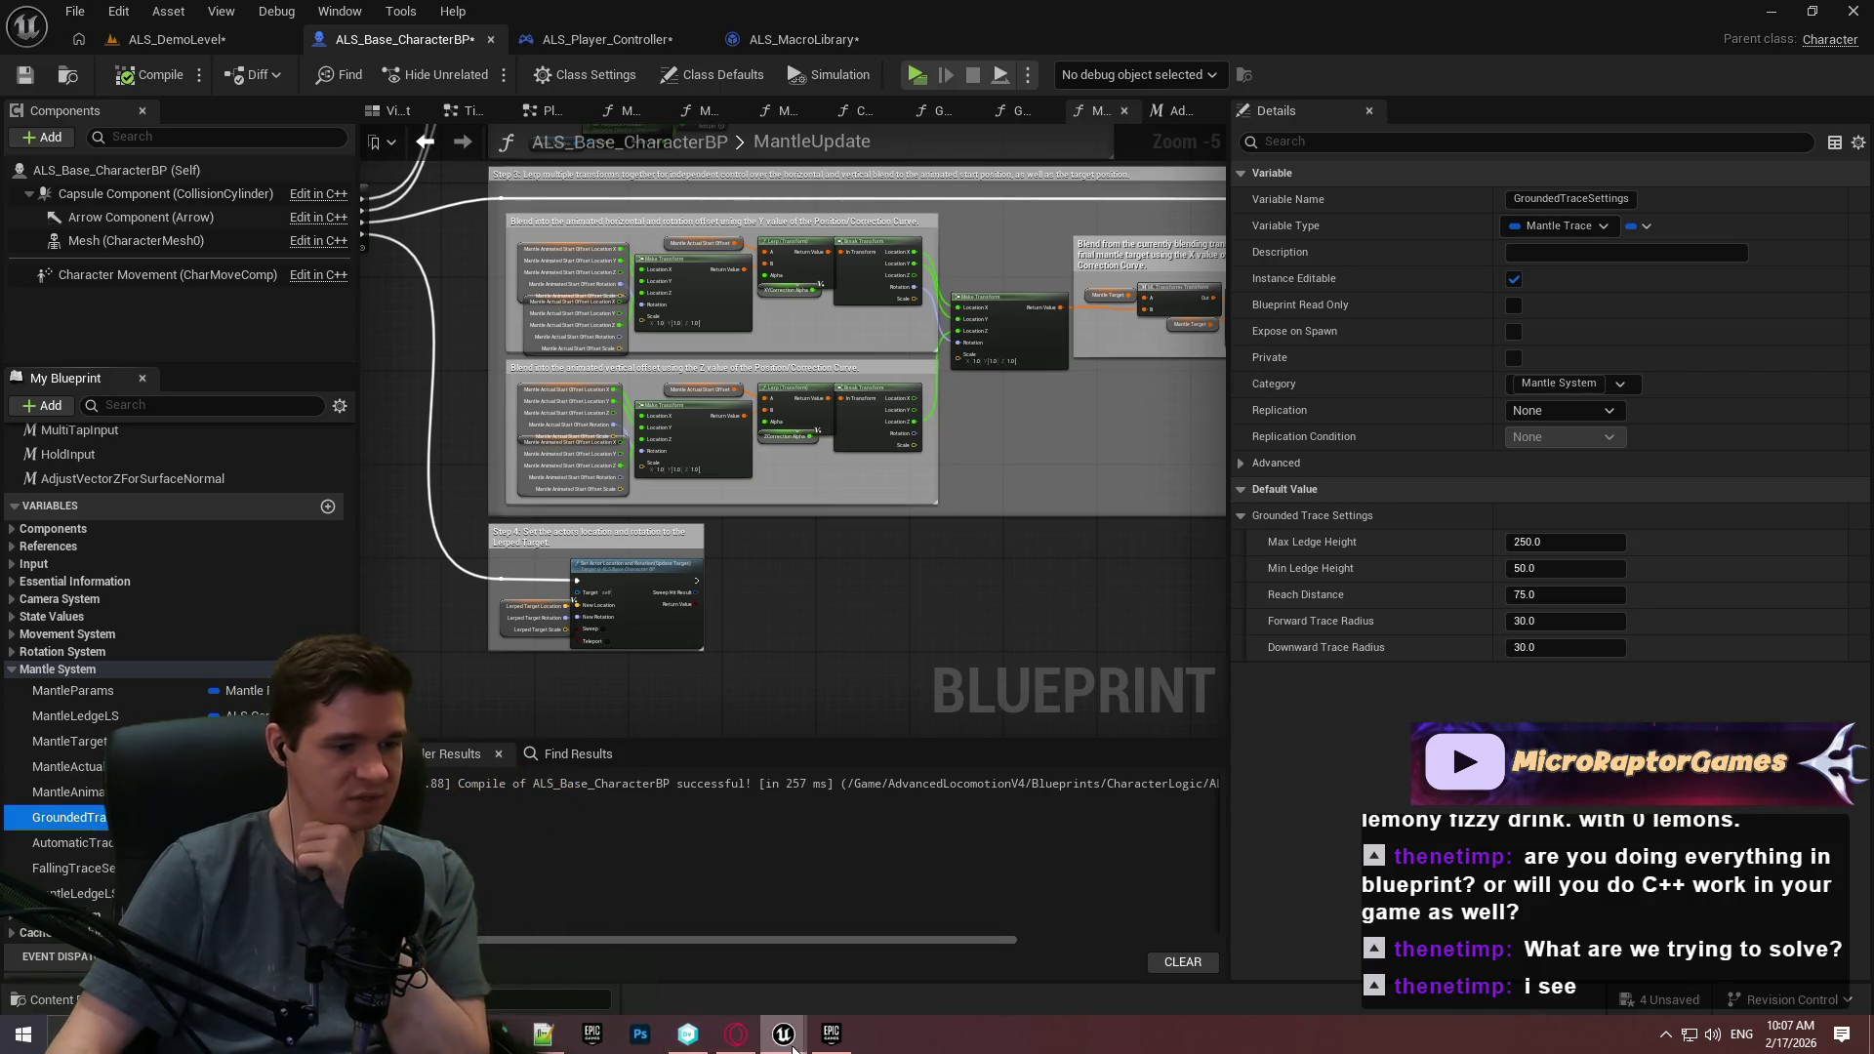
mouse_move(784, 1033)
left_click(790, 964)
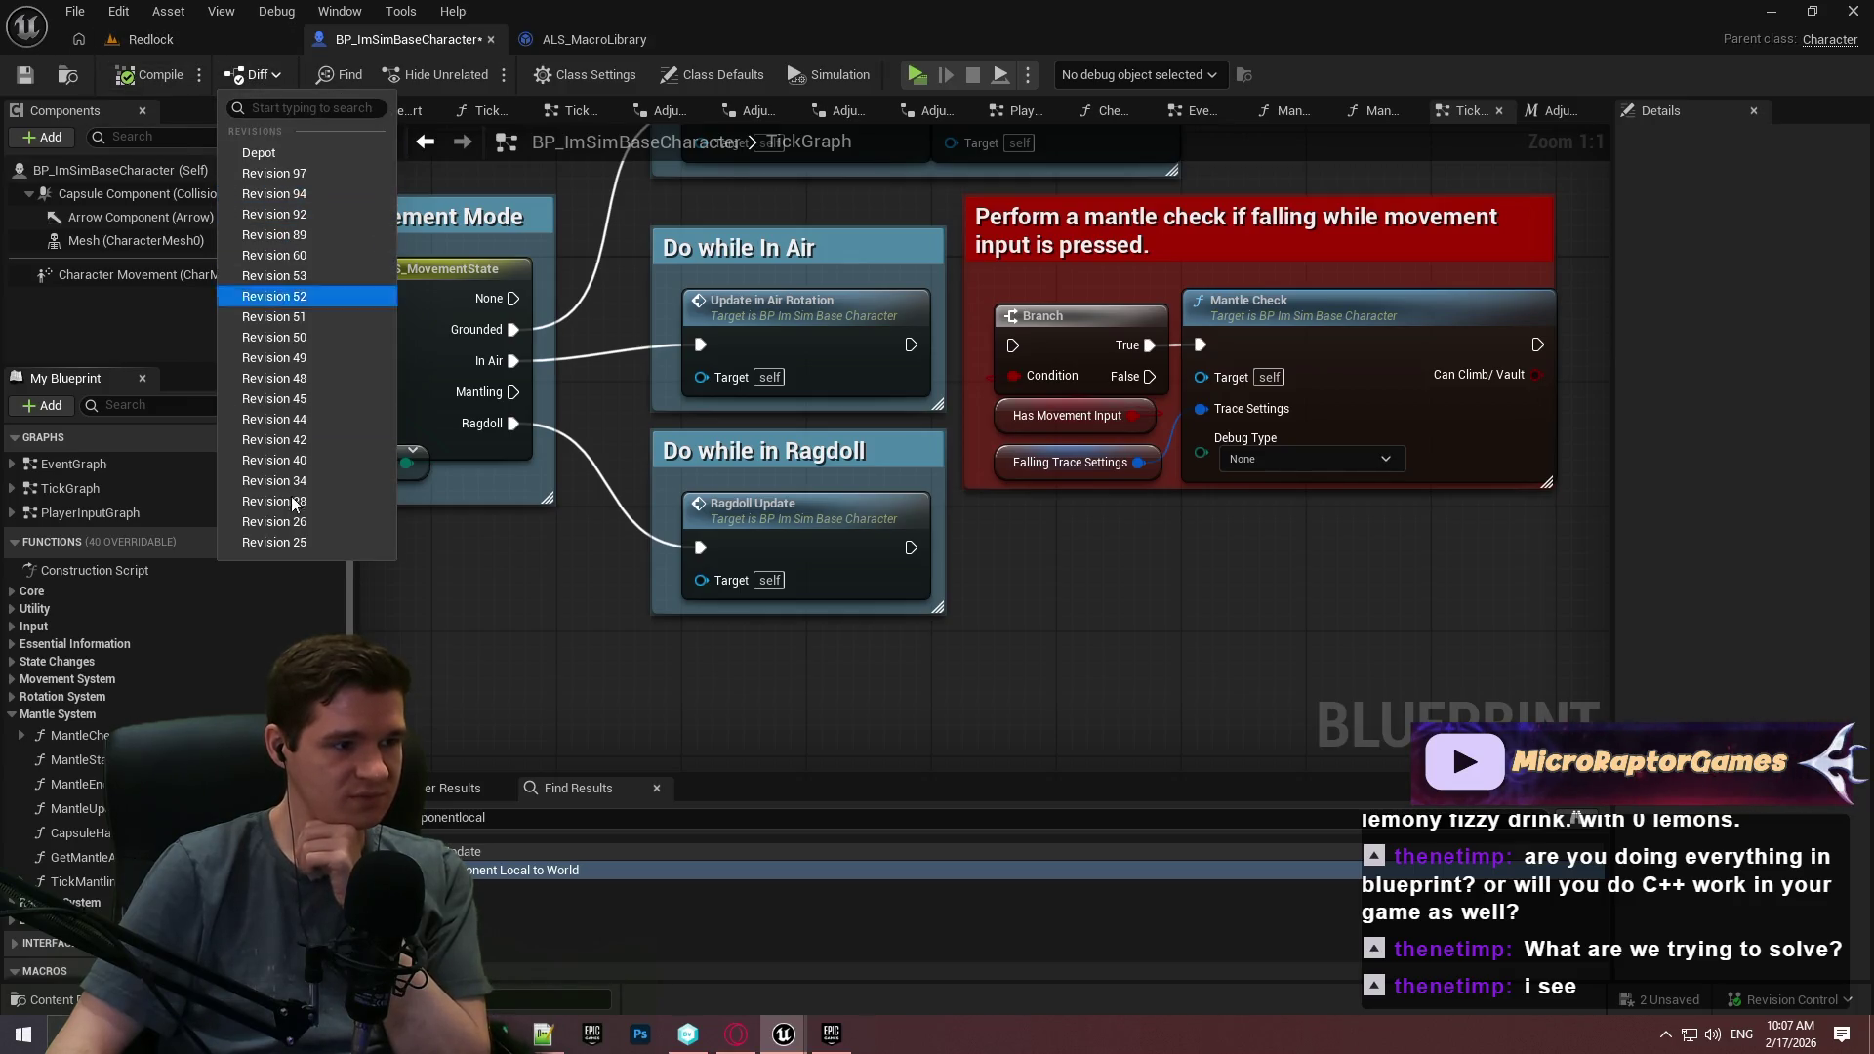
Diff BP_ImSimBaseCharacter against revision 25 in a maximized window and expand Defaults.
left_click(283, 539)
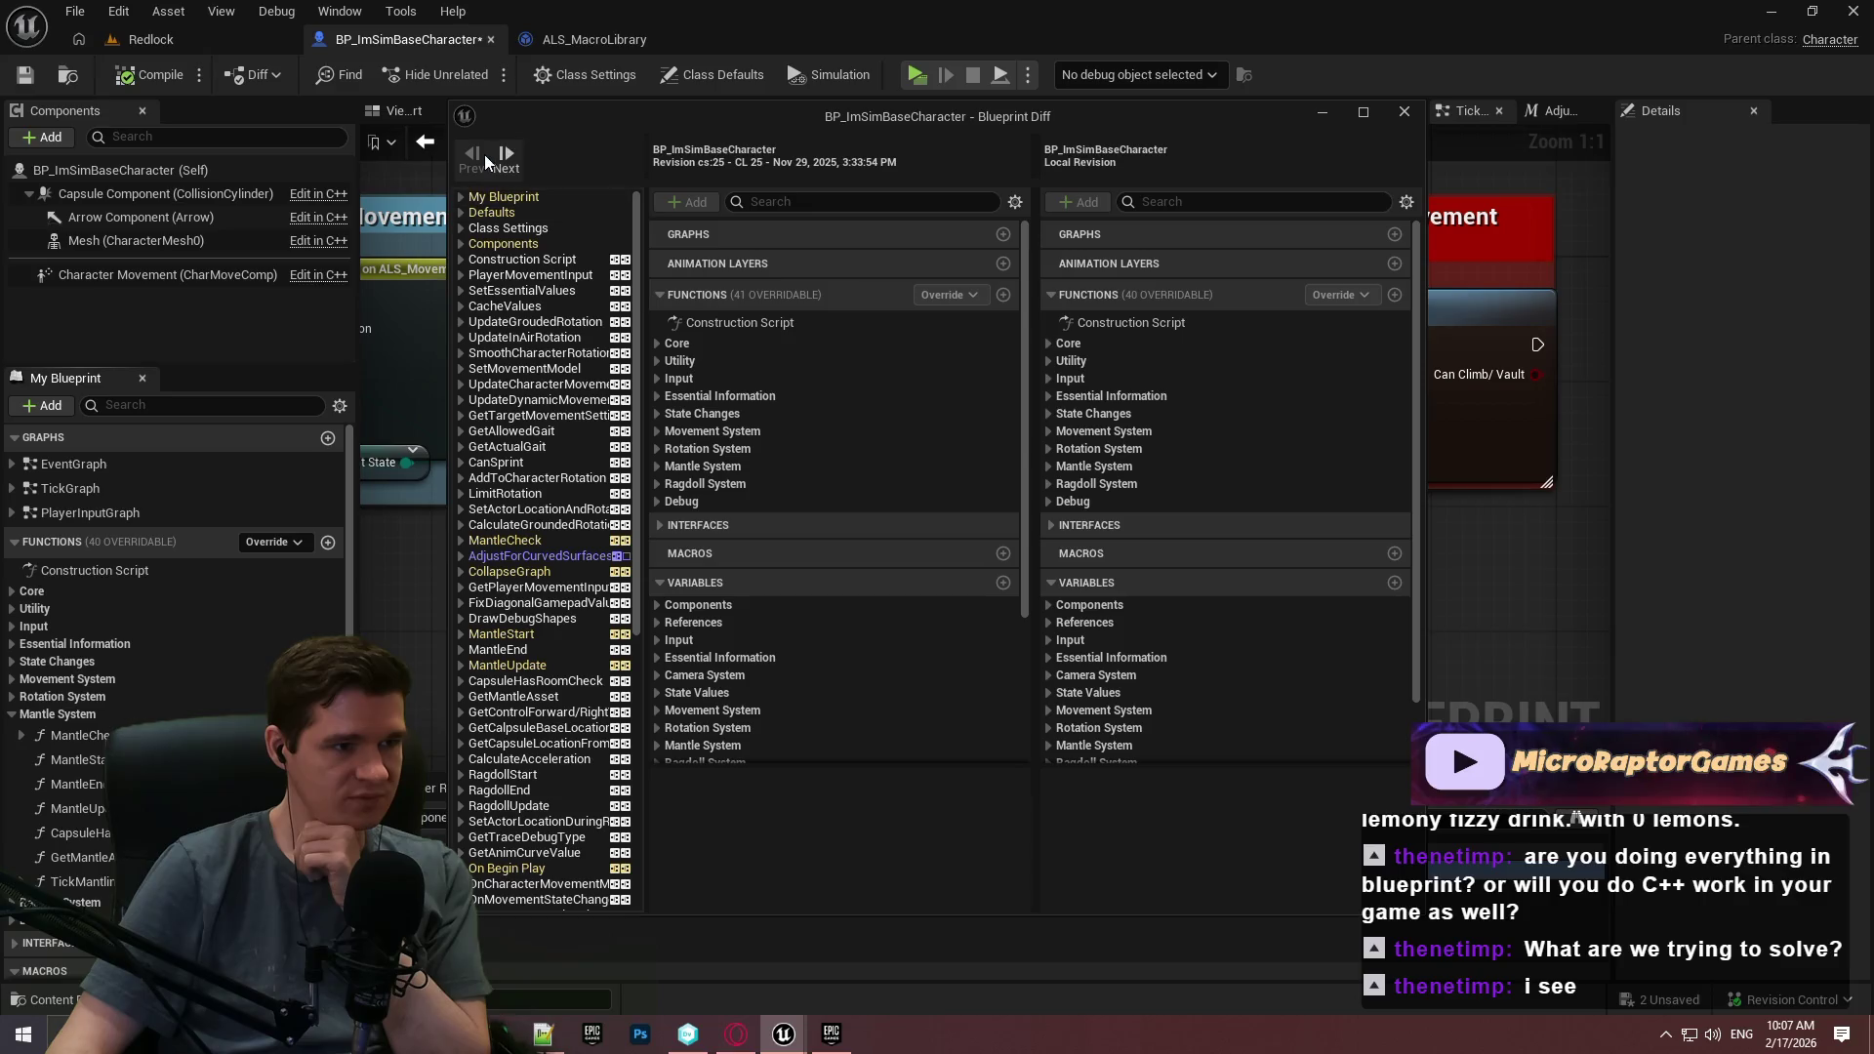
double_click(813, 121)
left_click(13, 95)
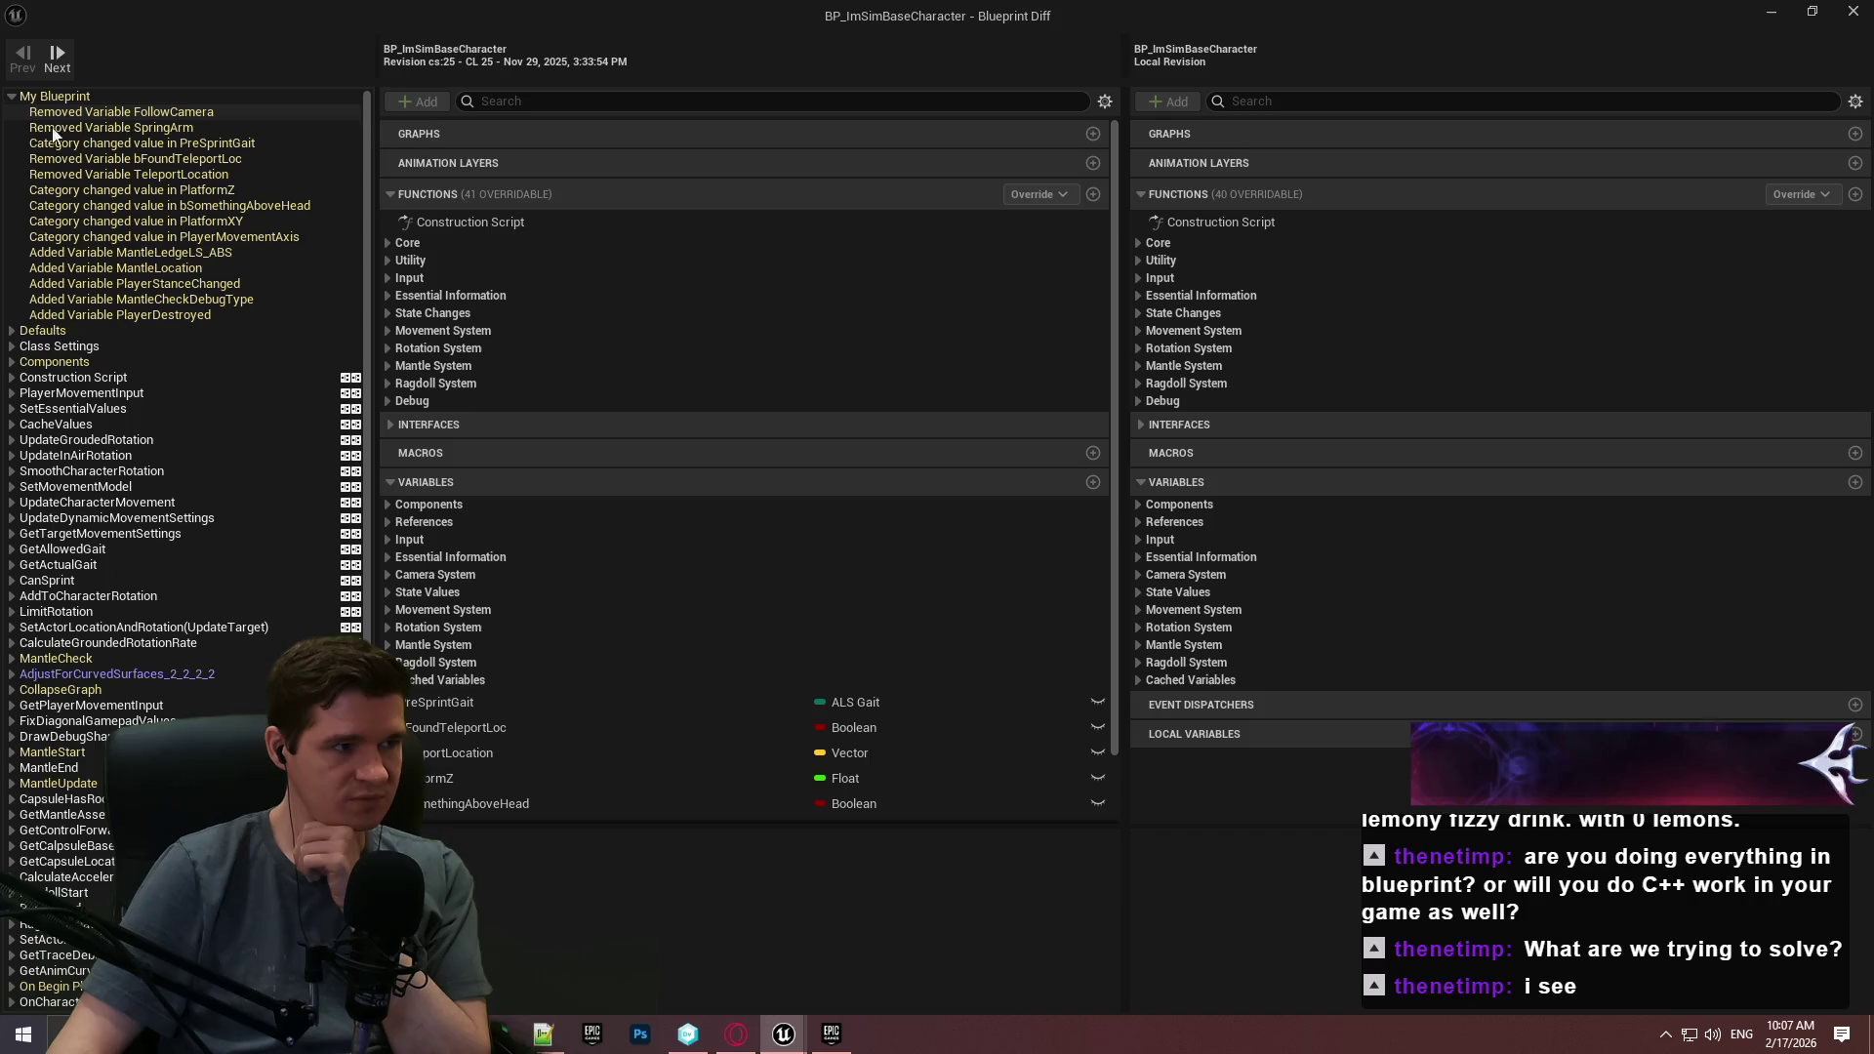
left_click(12, 96)
left_click(13, 112)
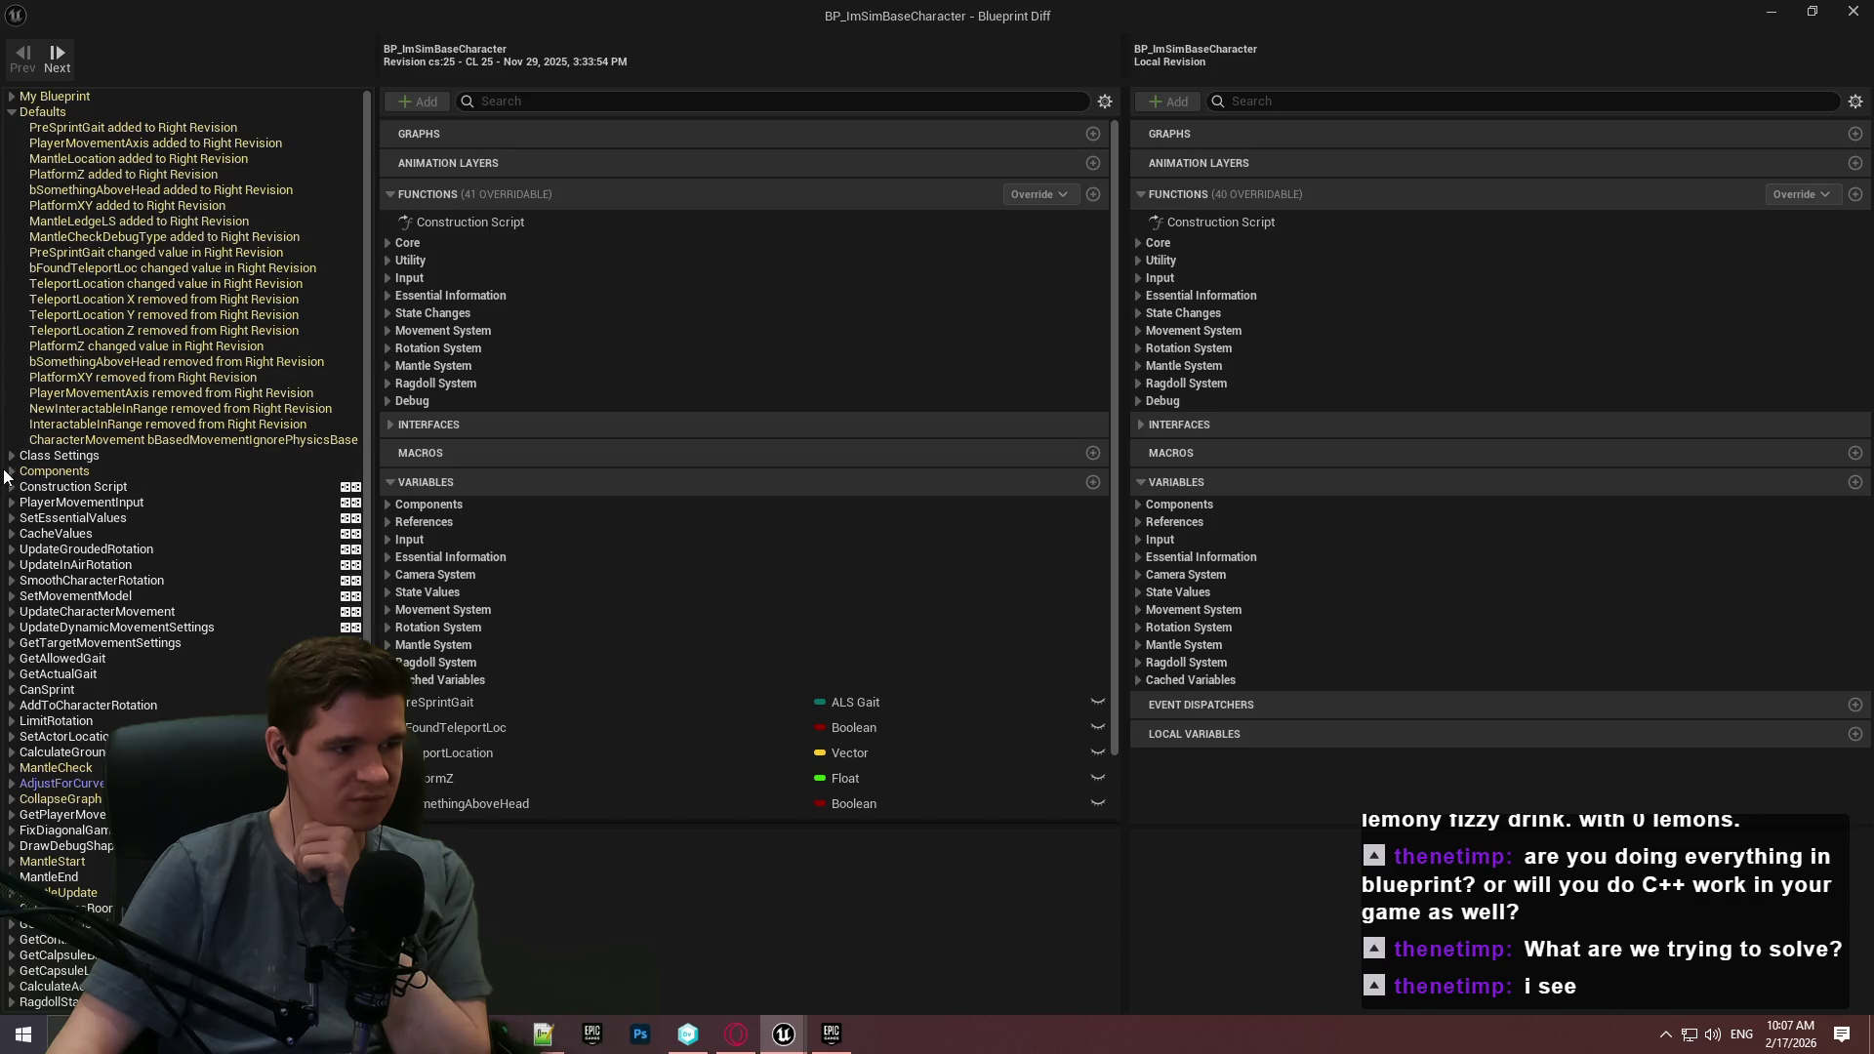
Browse the changed function graphs, then select the PreSprintGait default difference.
scroll(262, 533, "down", 12)
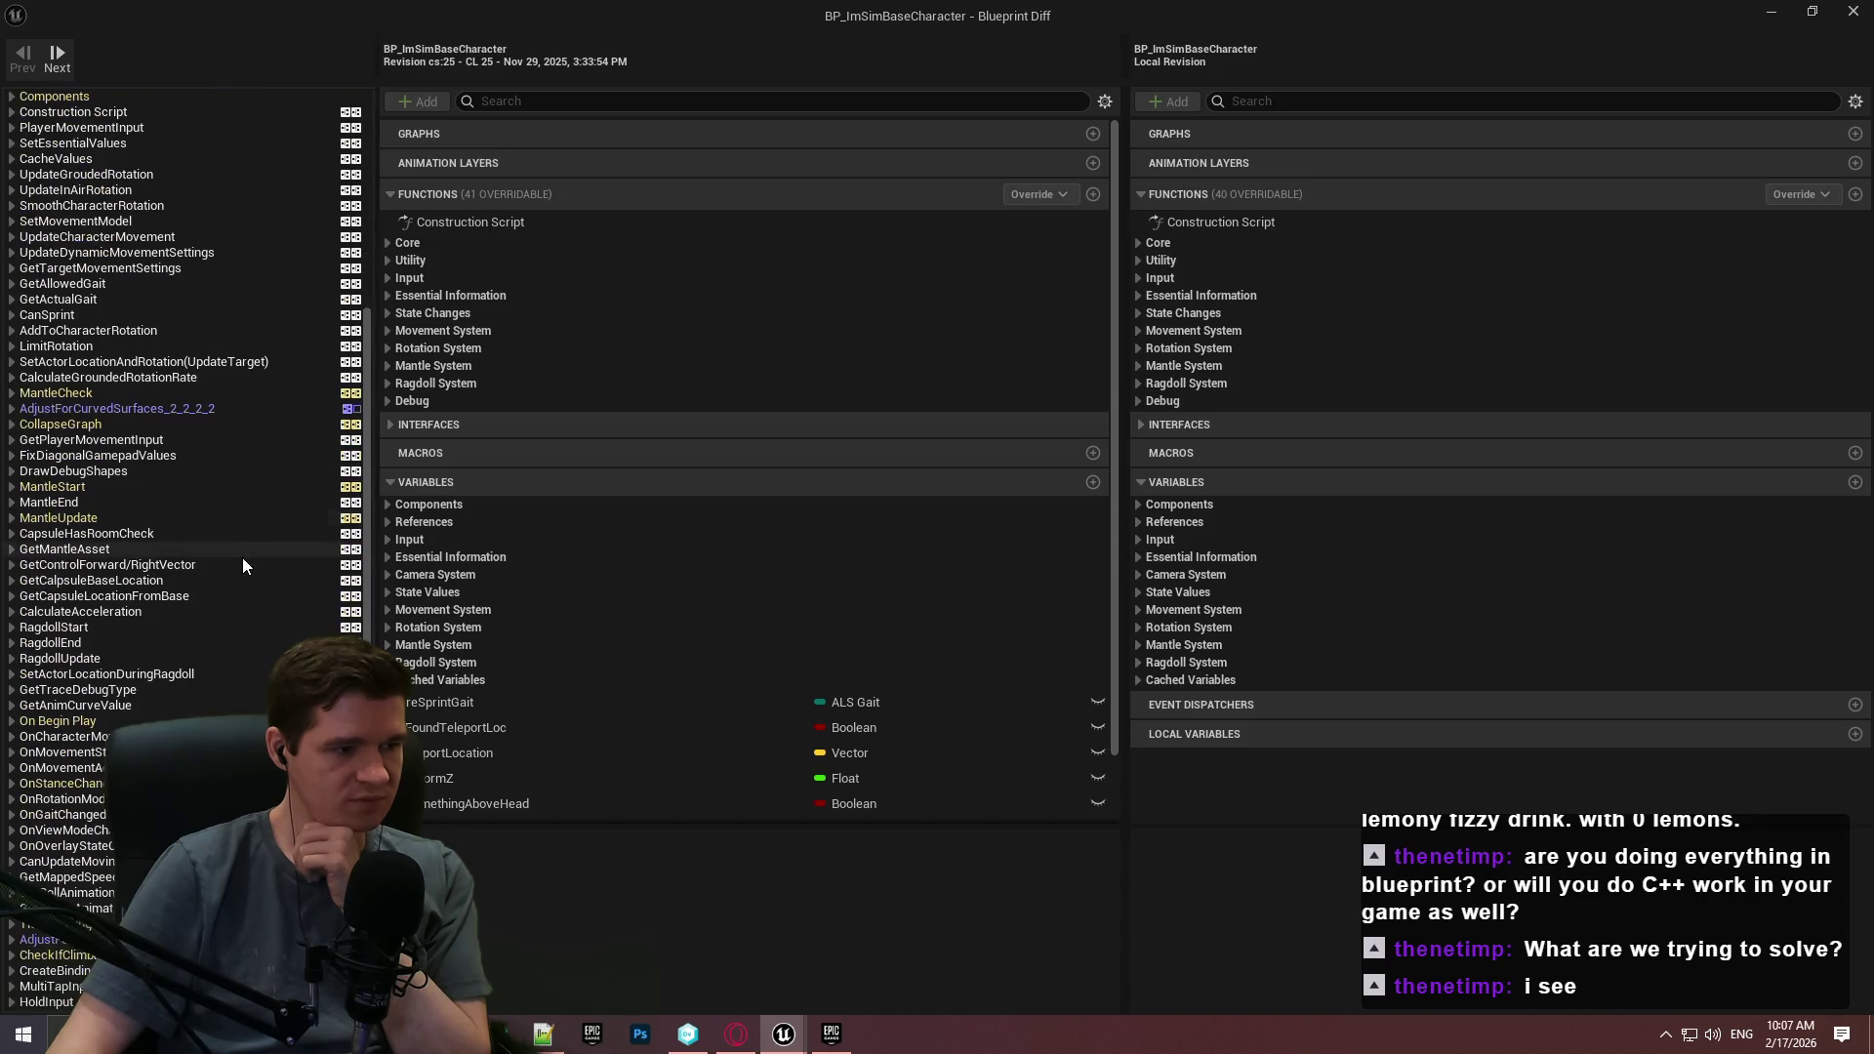
scroll(203, 600, "down", 1)
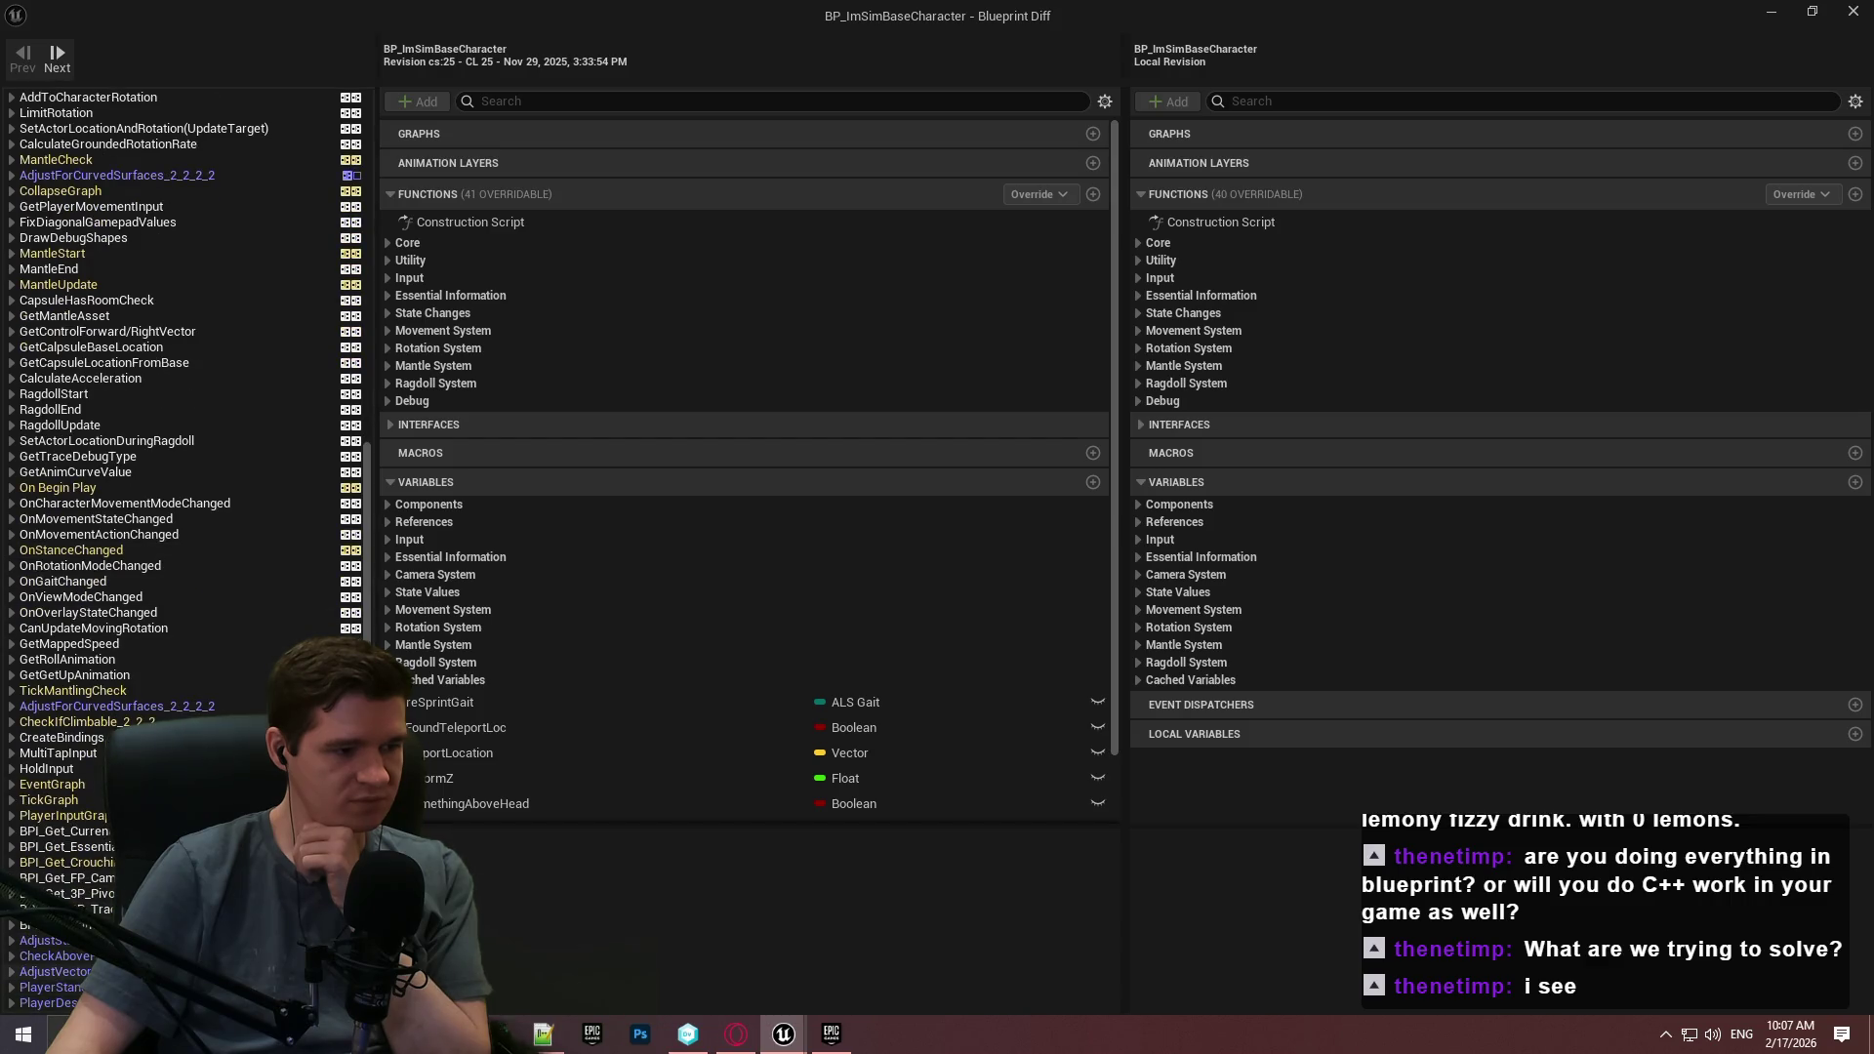
left_click(57, 956)
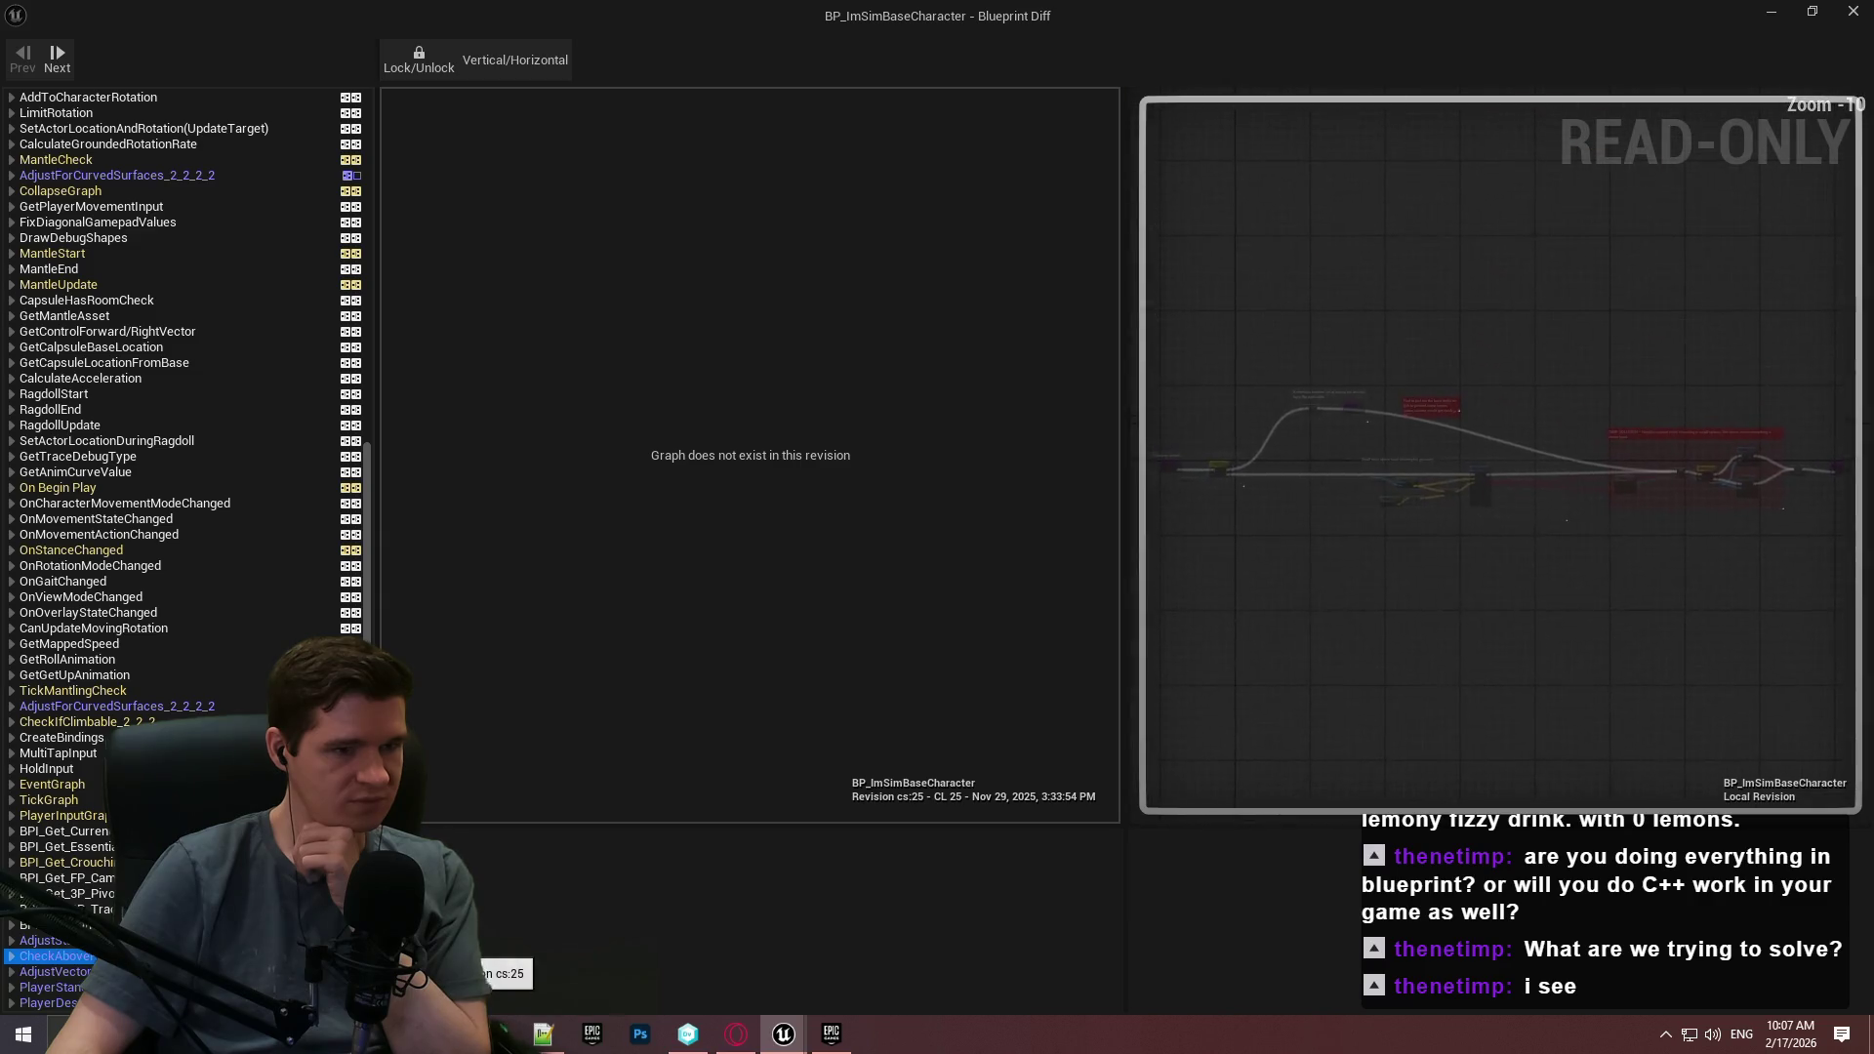
left_click(49, 940)
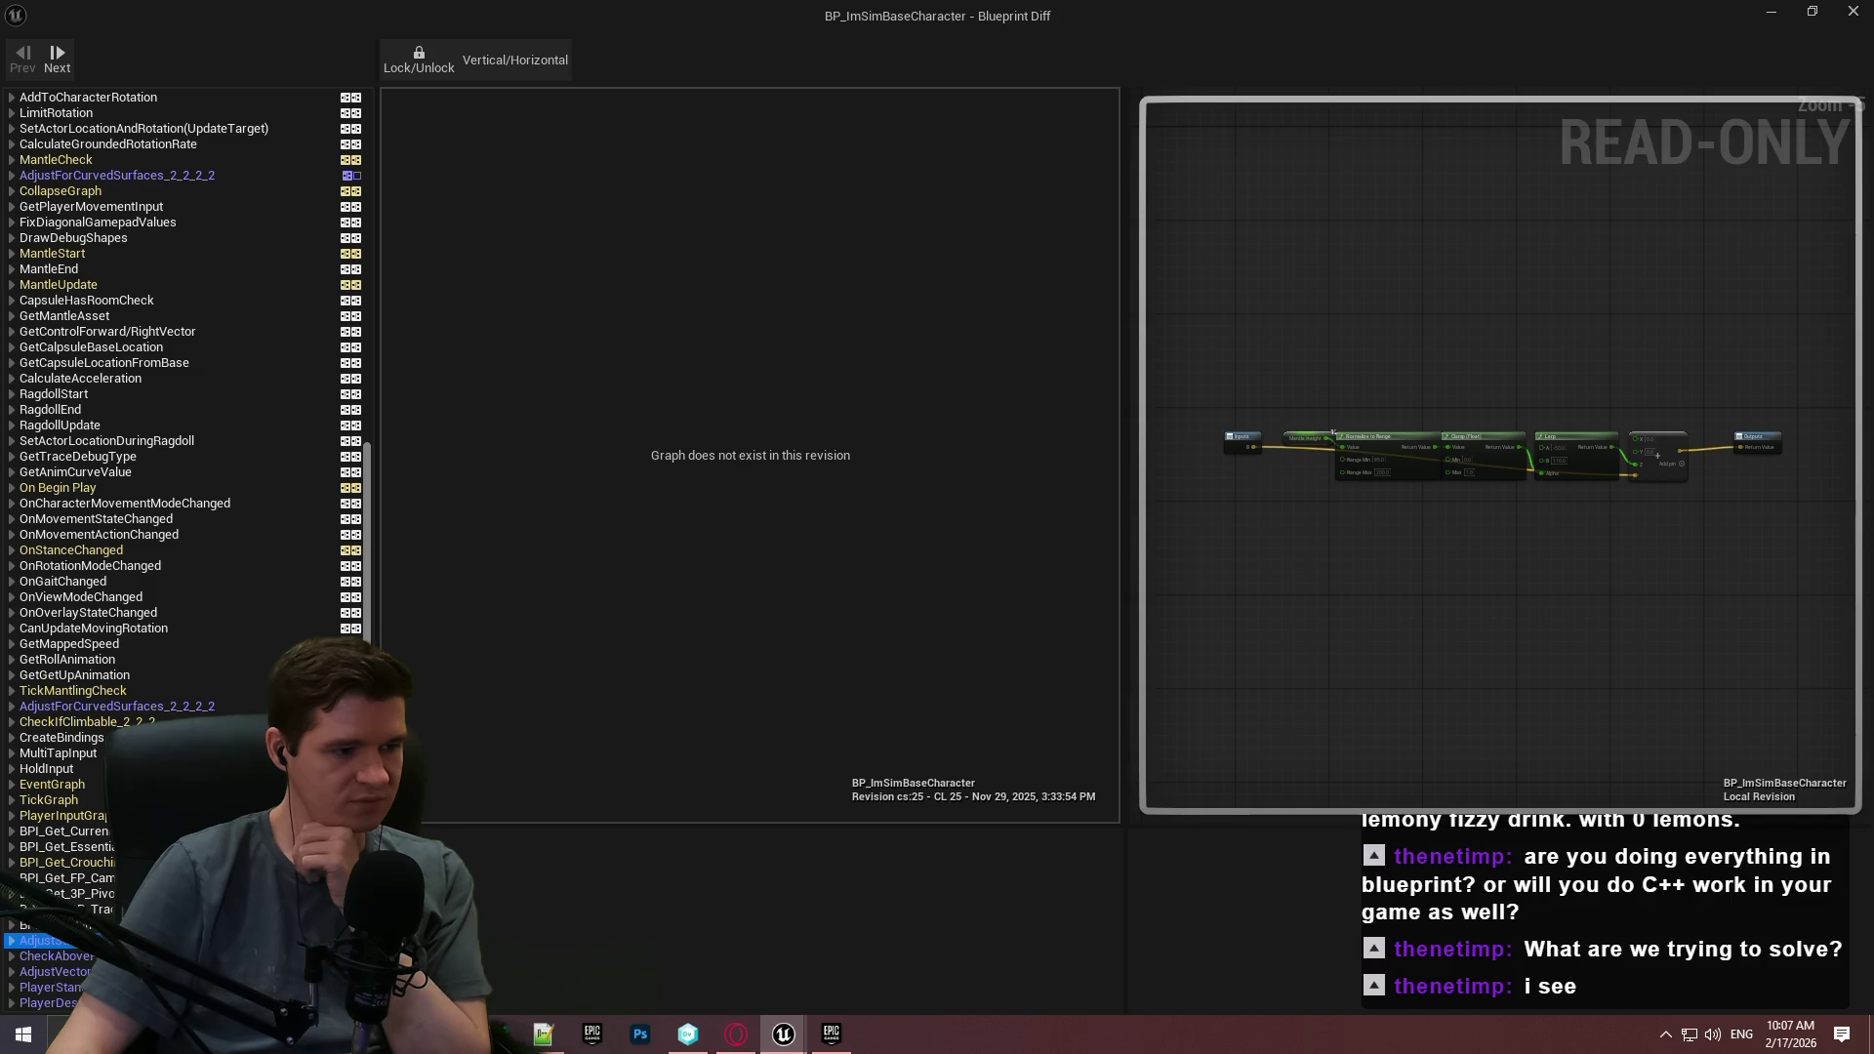
scroll(49, 940, "up", 1)
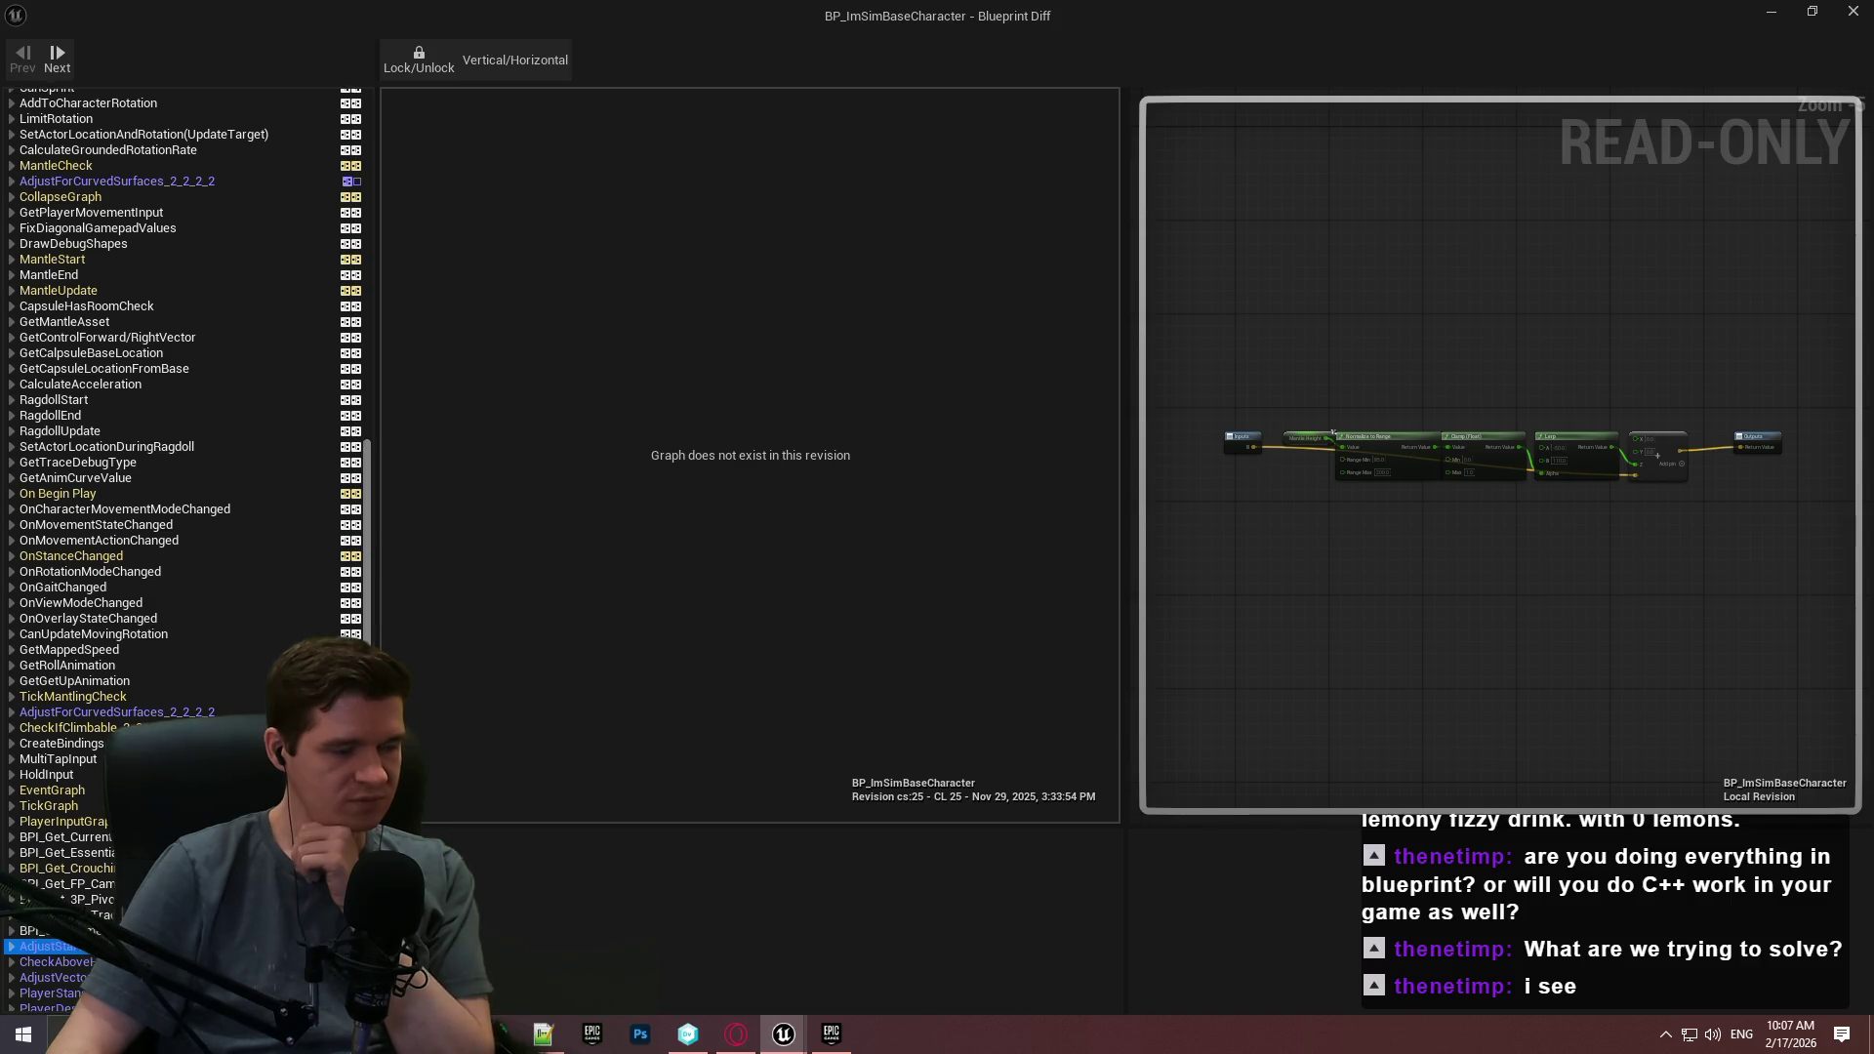
scroll(345, 256, "up", 12)
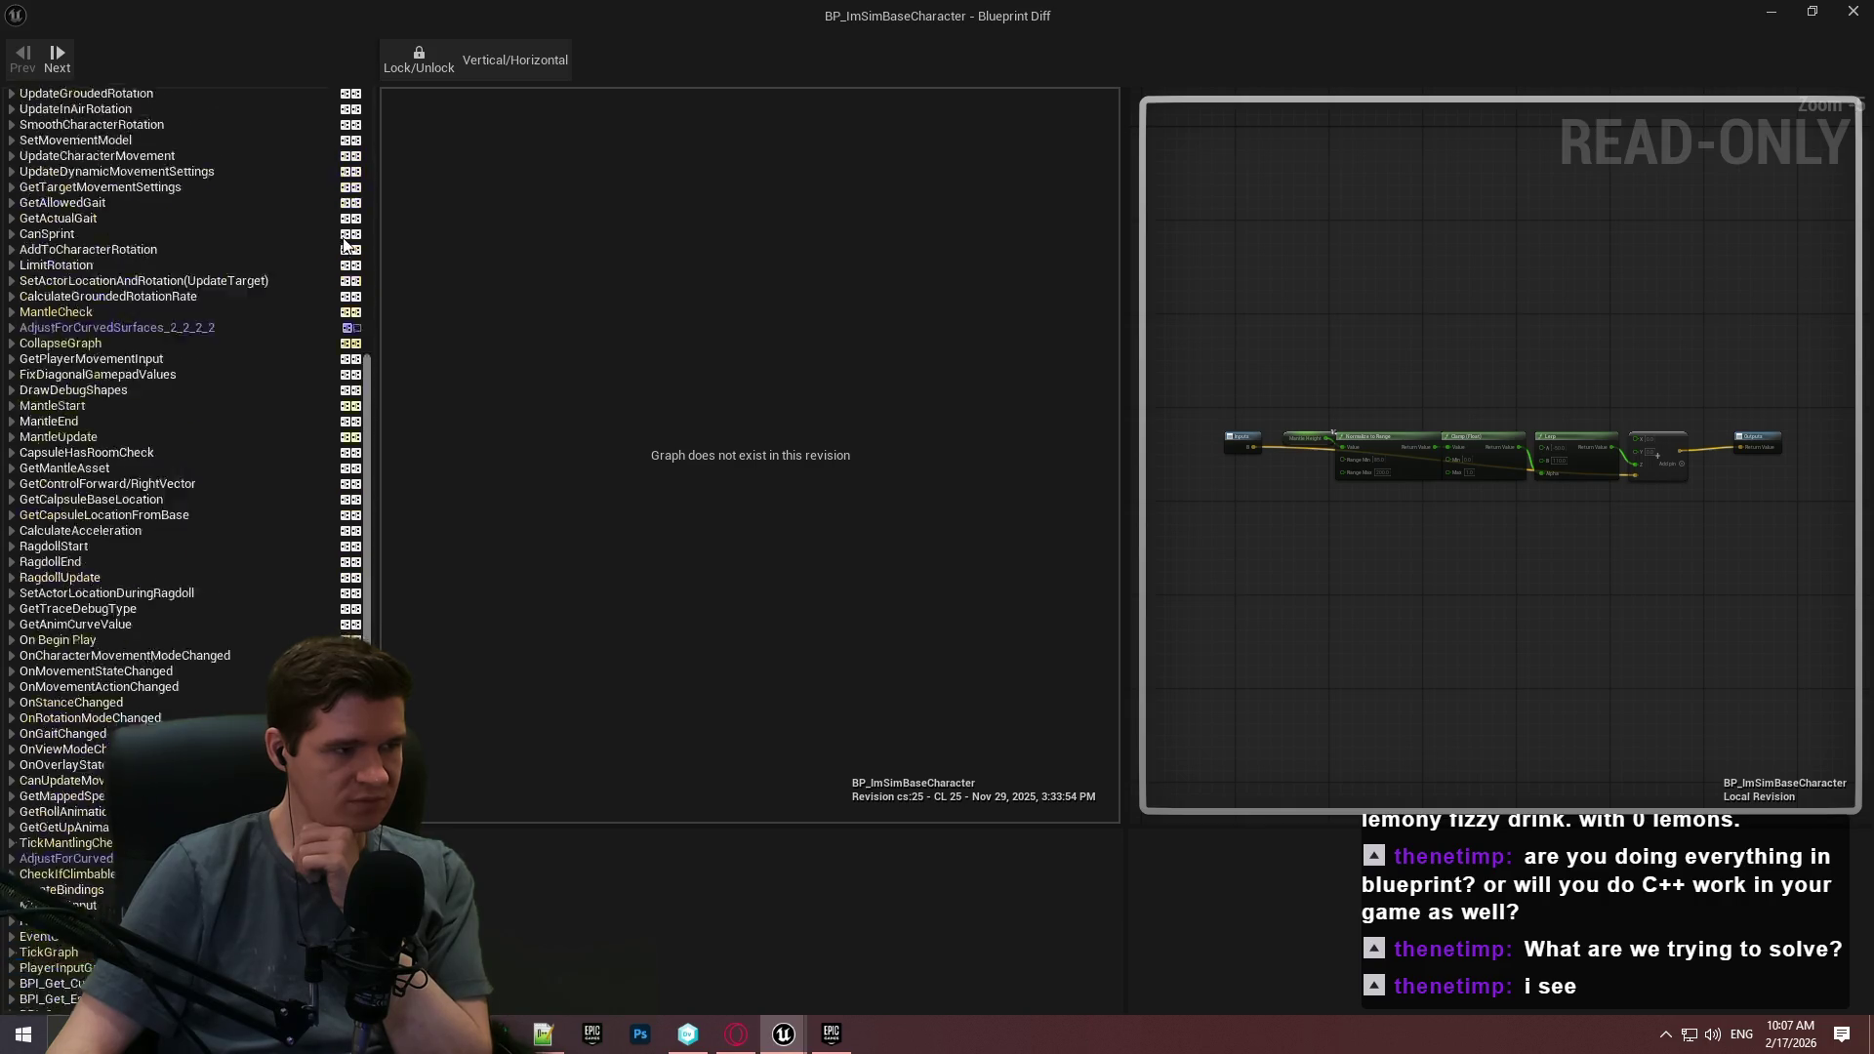
left_click(167, 122)
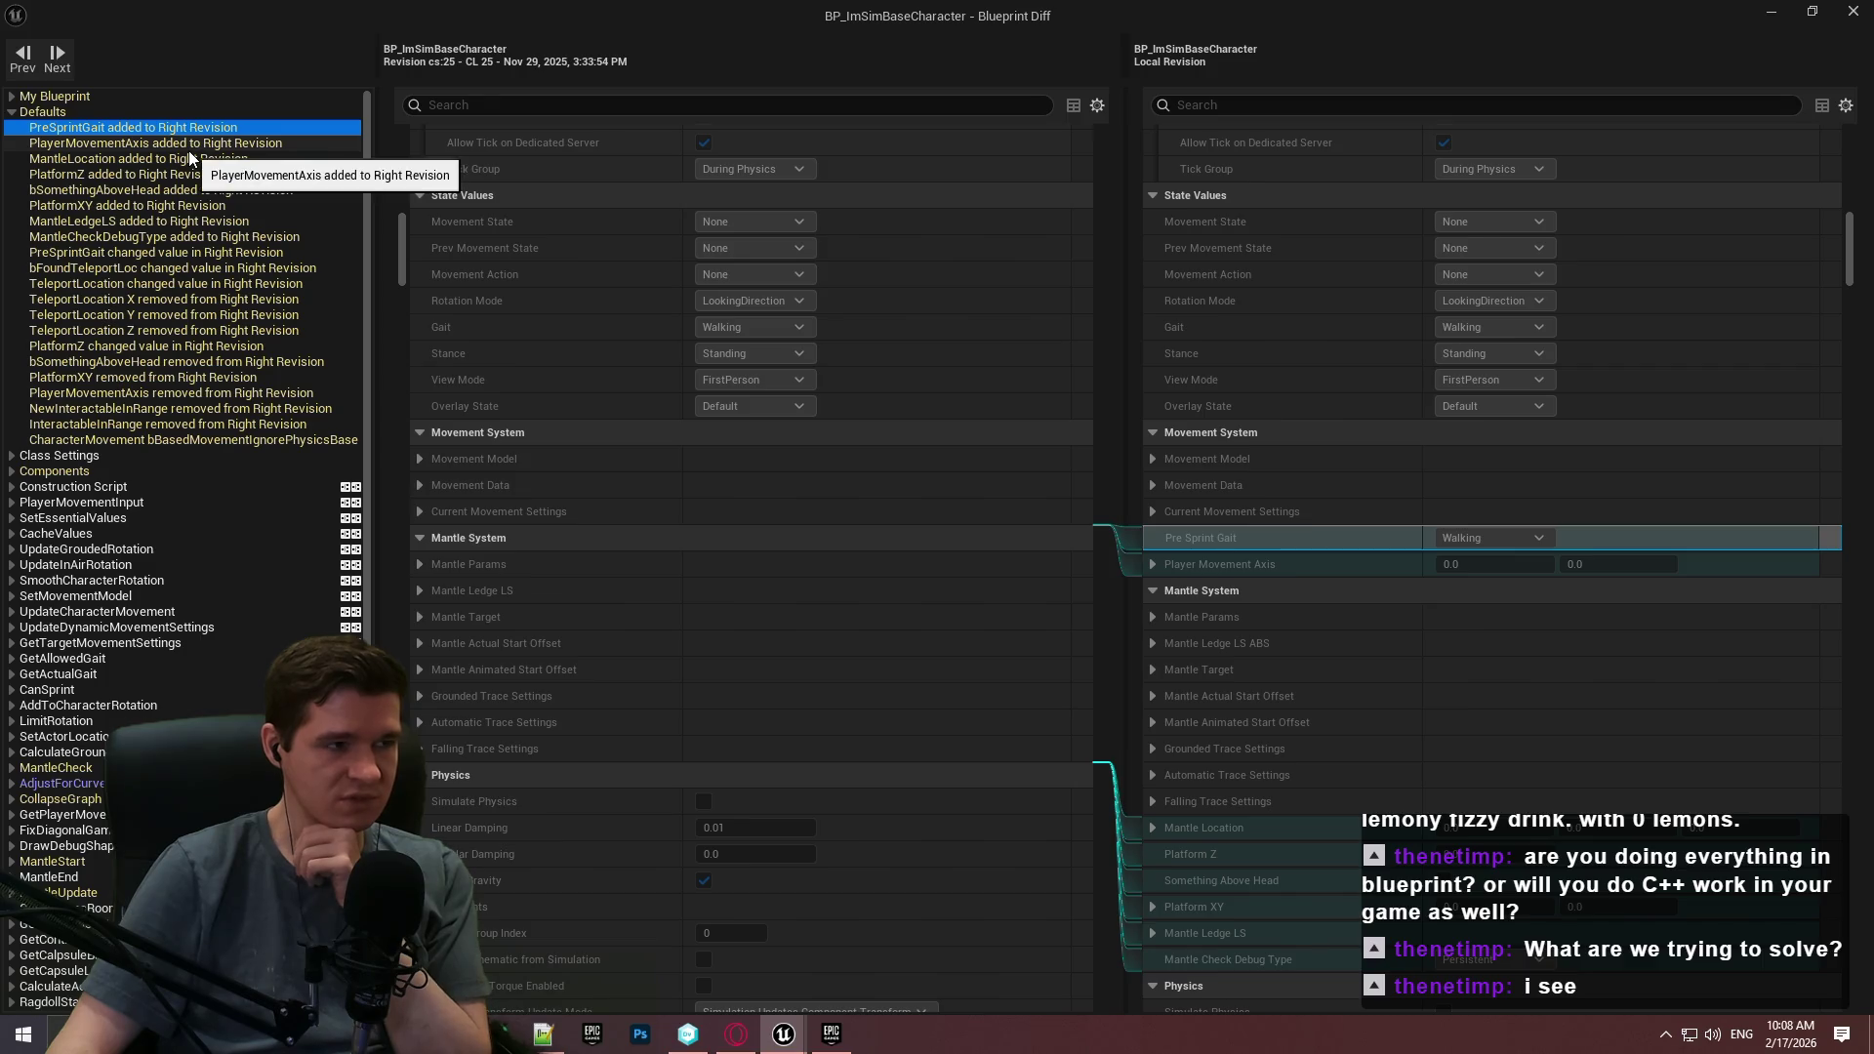
Step through default differences: PlayerMovementAxis, MantleLocation, PreSprintGait, bFoundTeleportLoc, InteractableInRange, character movement.
left_click(185, 148)
left_click(180, 156)
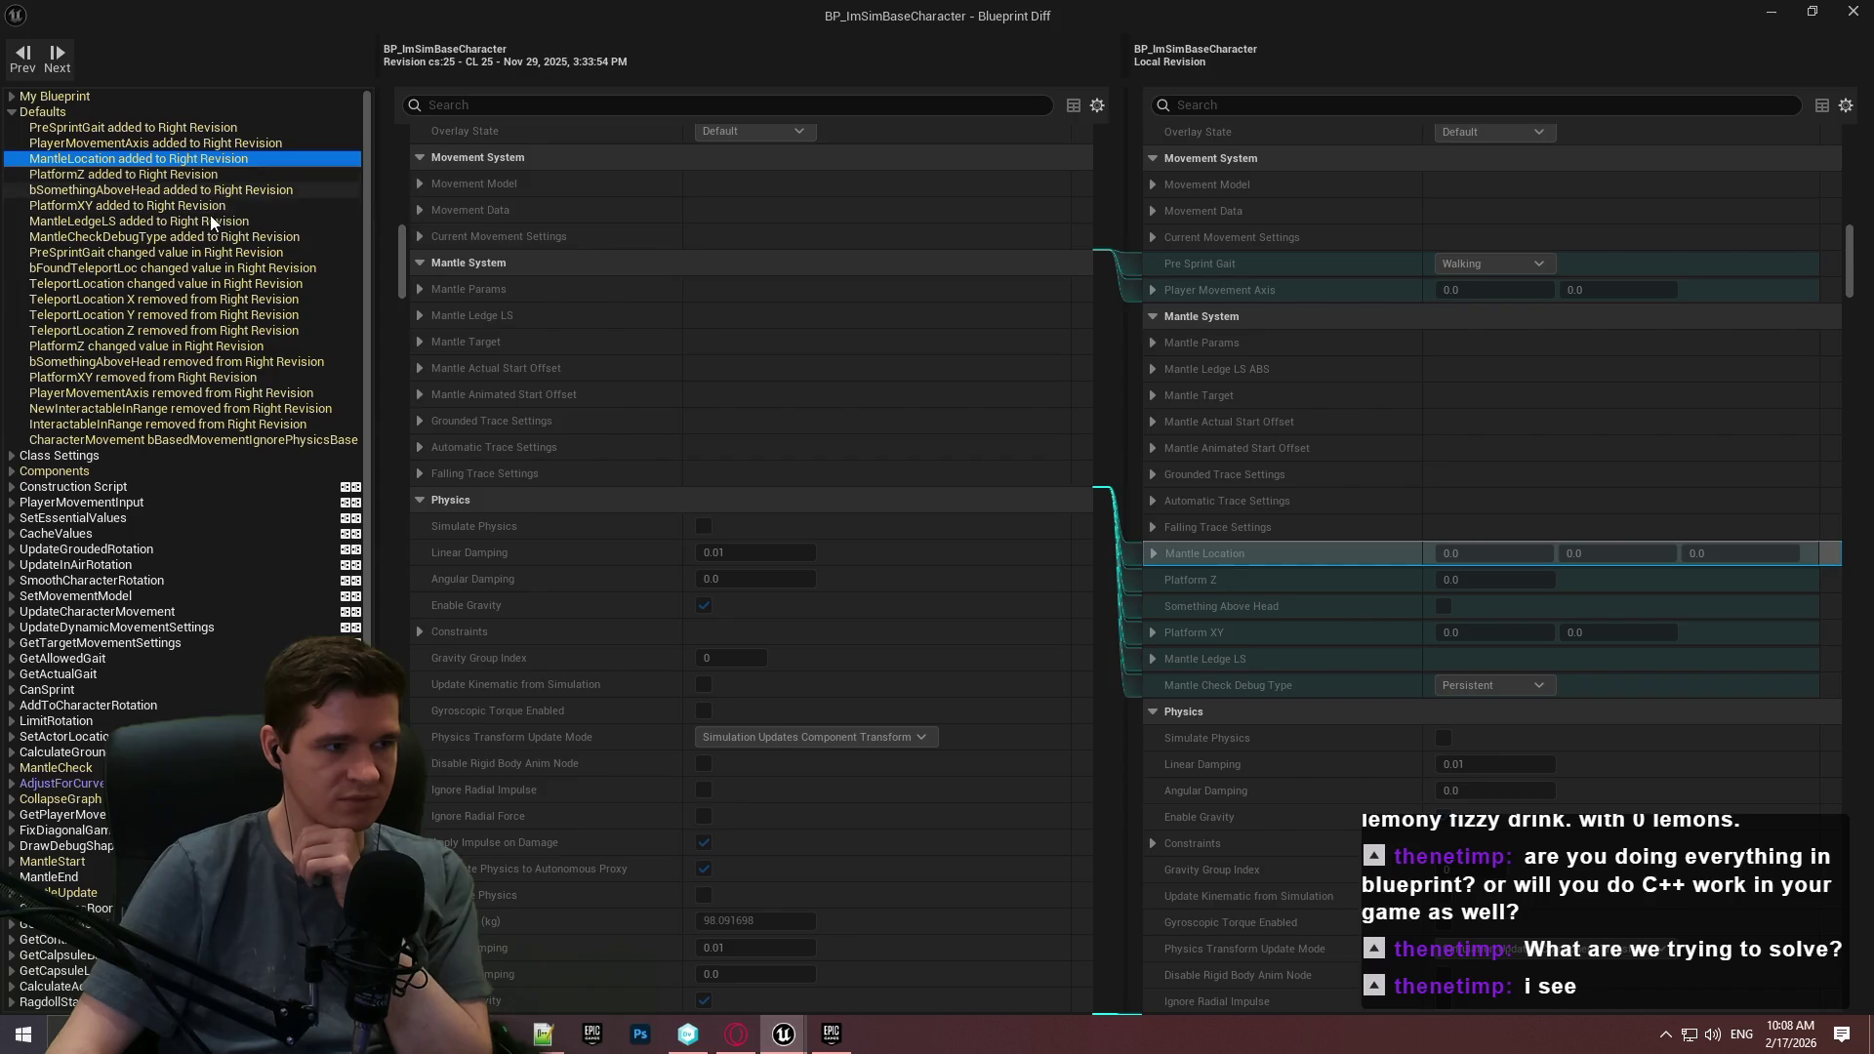
left_click(187, 249)
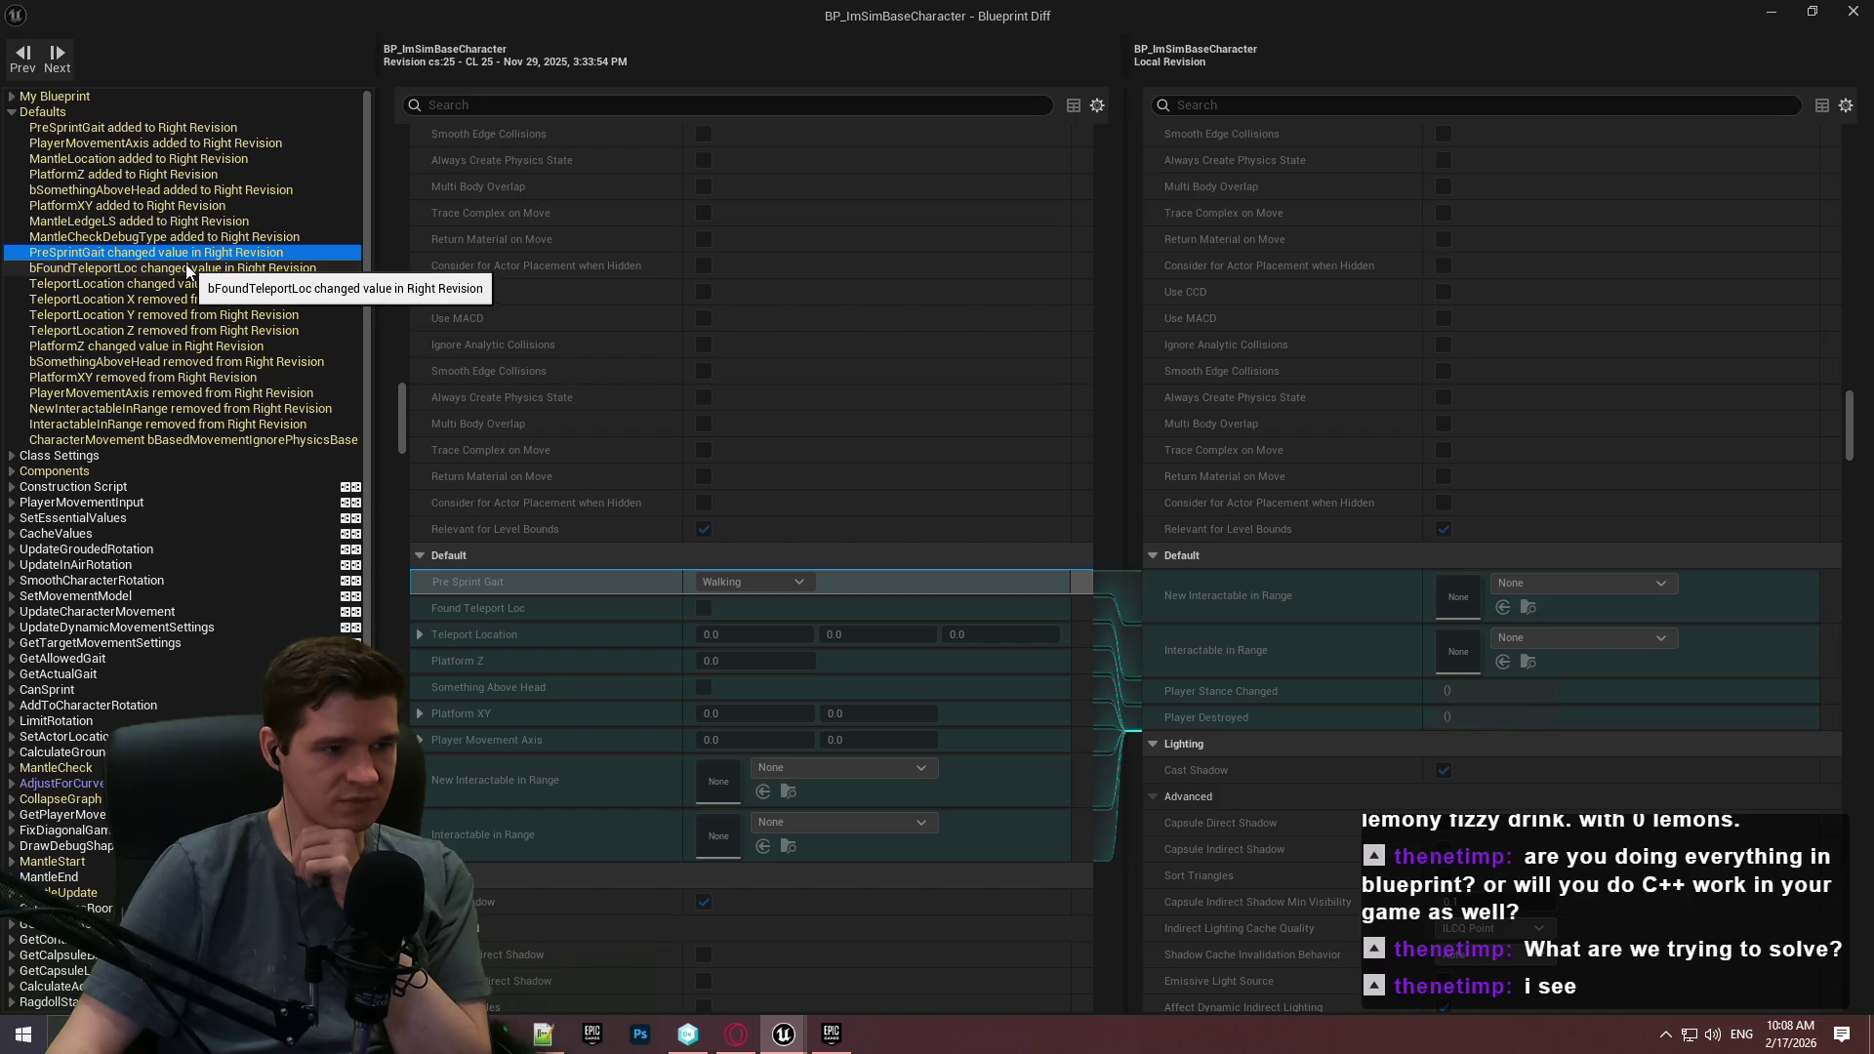
left_click(186, 269)
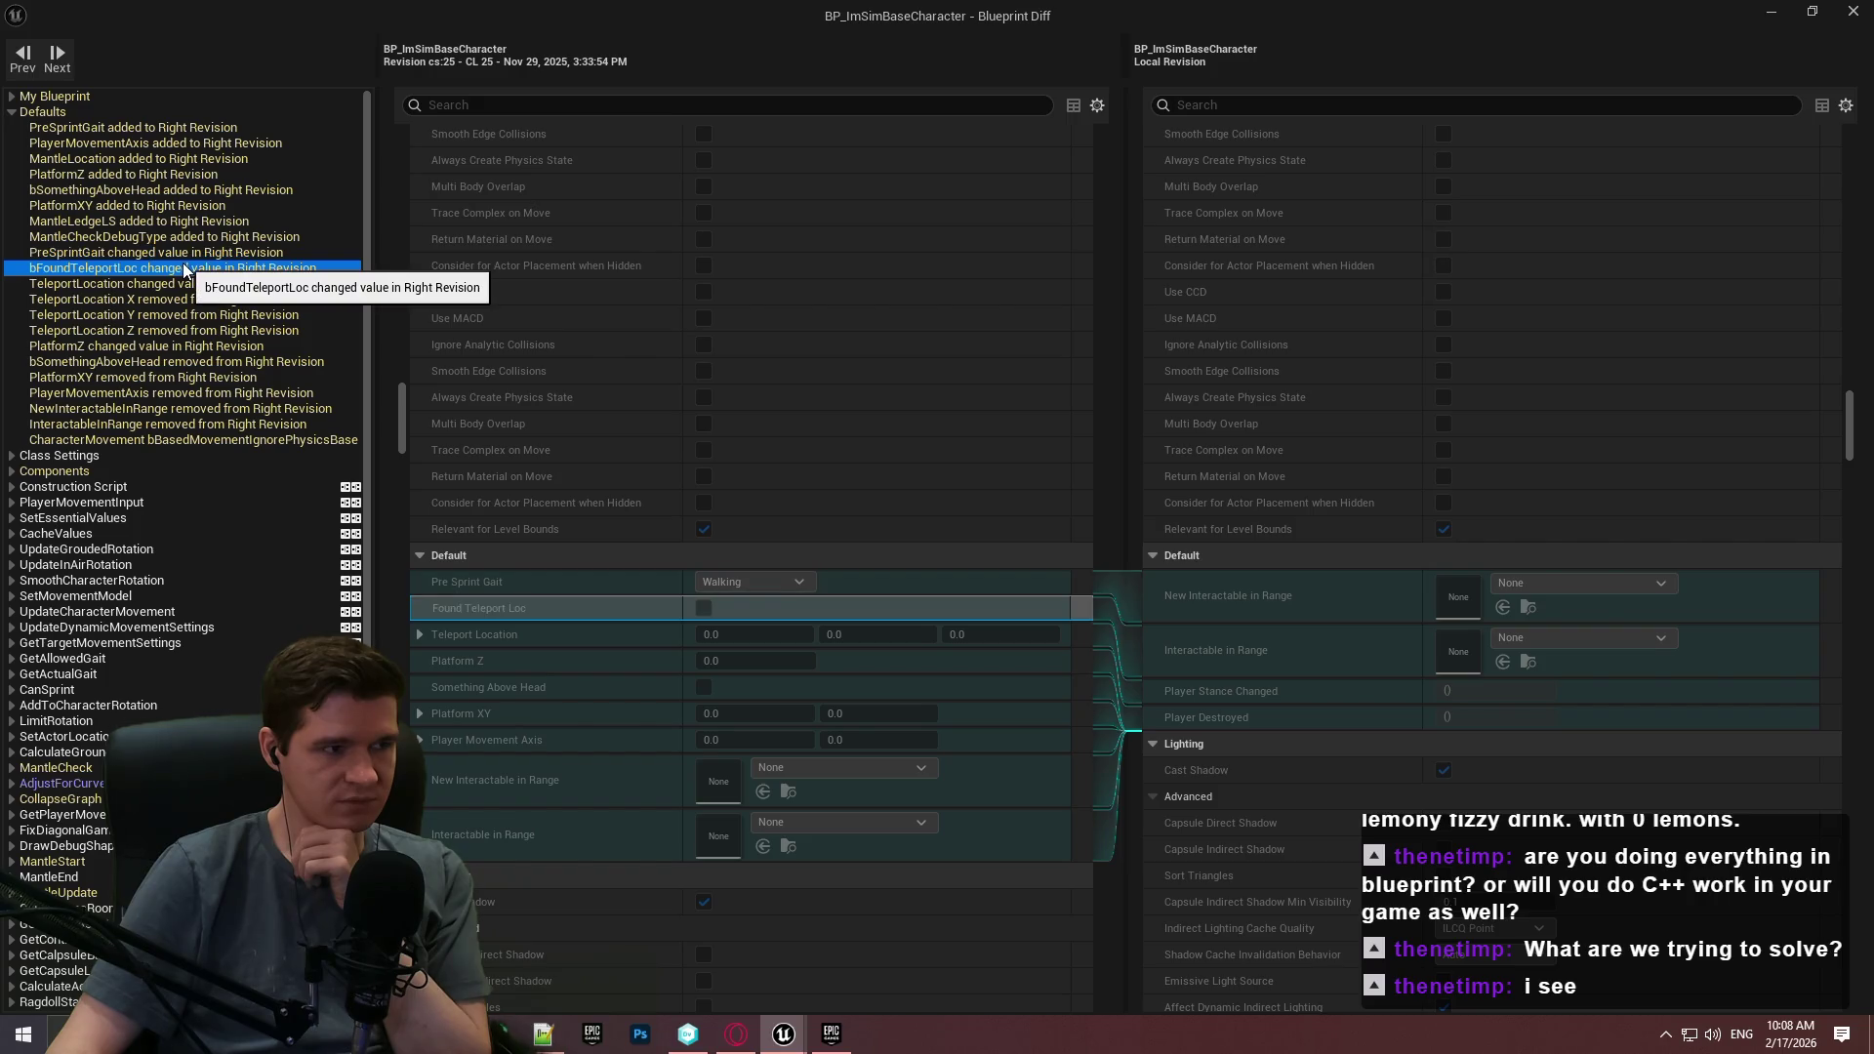
left_click(182, 315)
left_click(186, 362)
left_click(190, 392)
left_click(193, 424)
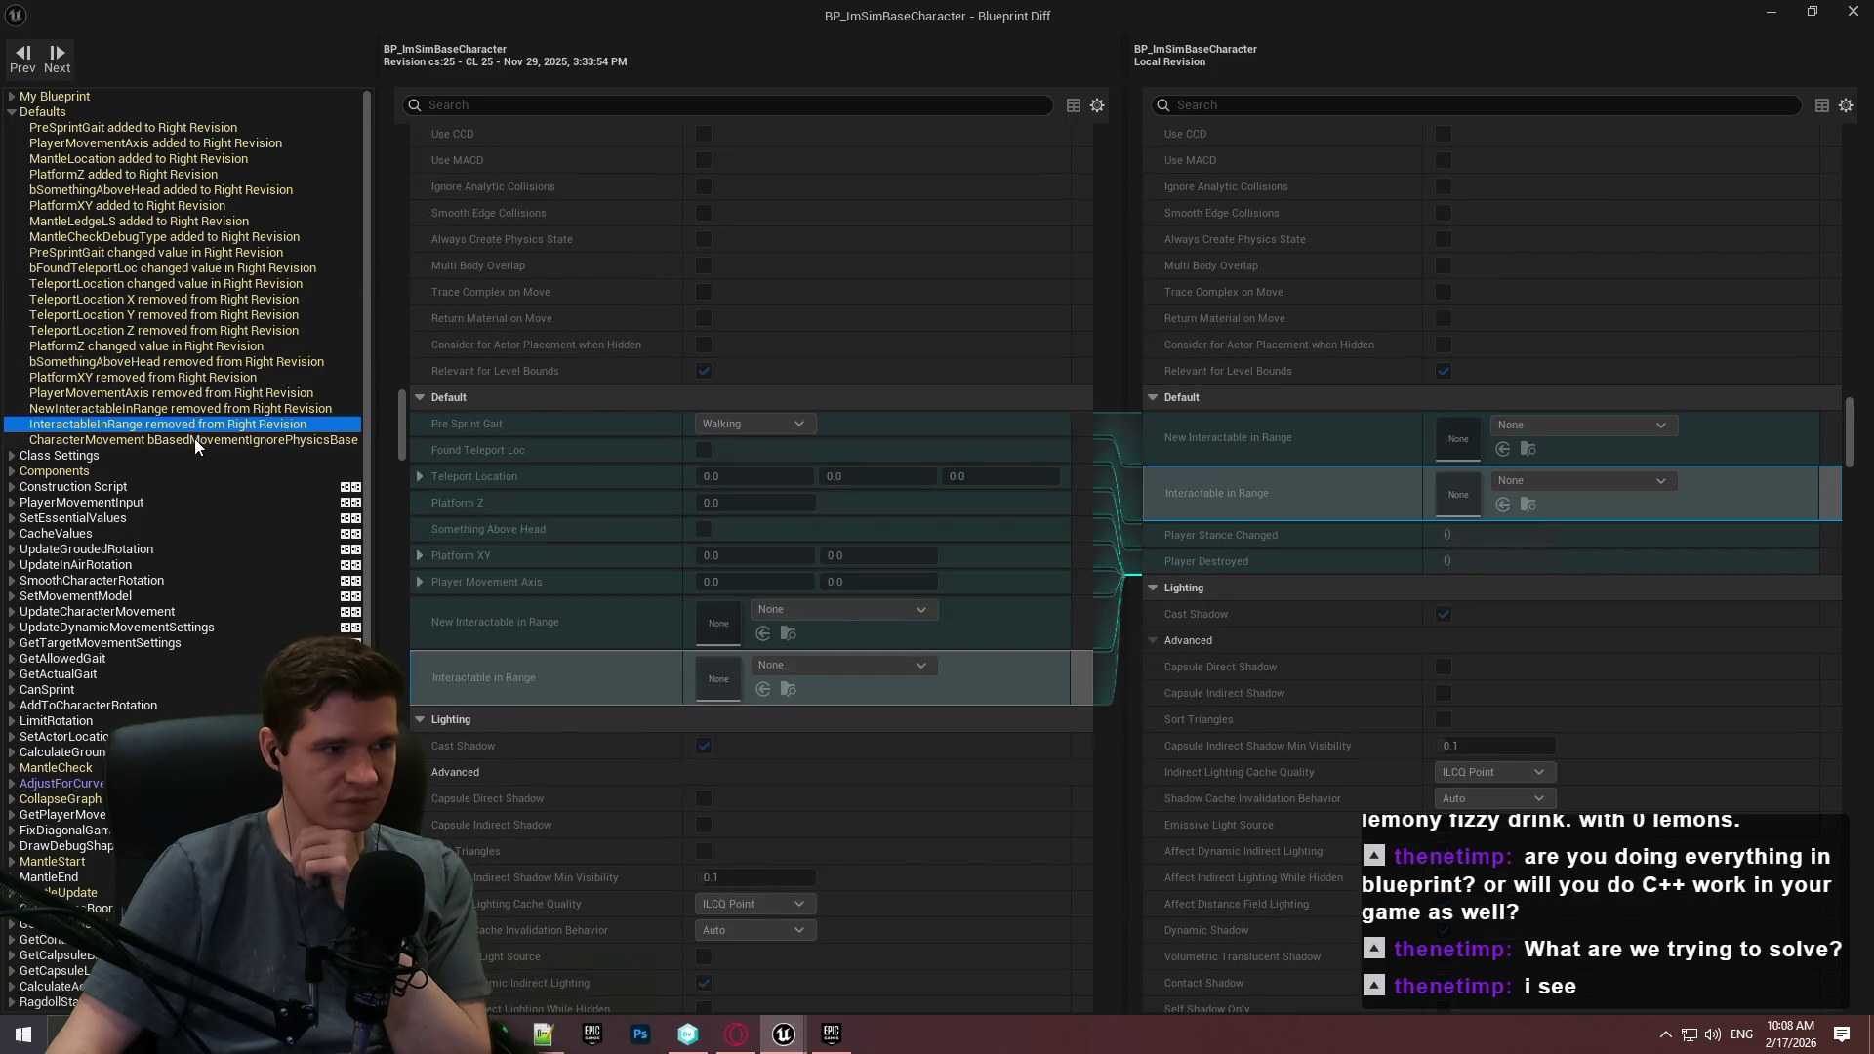
left_click(196, 440)
Review component differences like bBasedMovementIgnorePhysicsBase, then close the Blueprint Diff window.
left_click(13, 473)
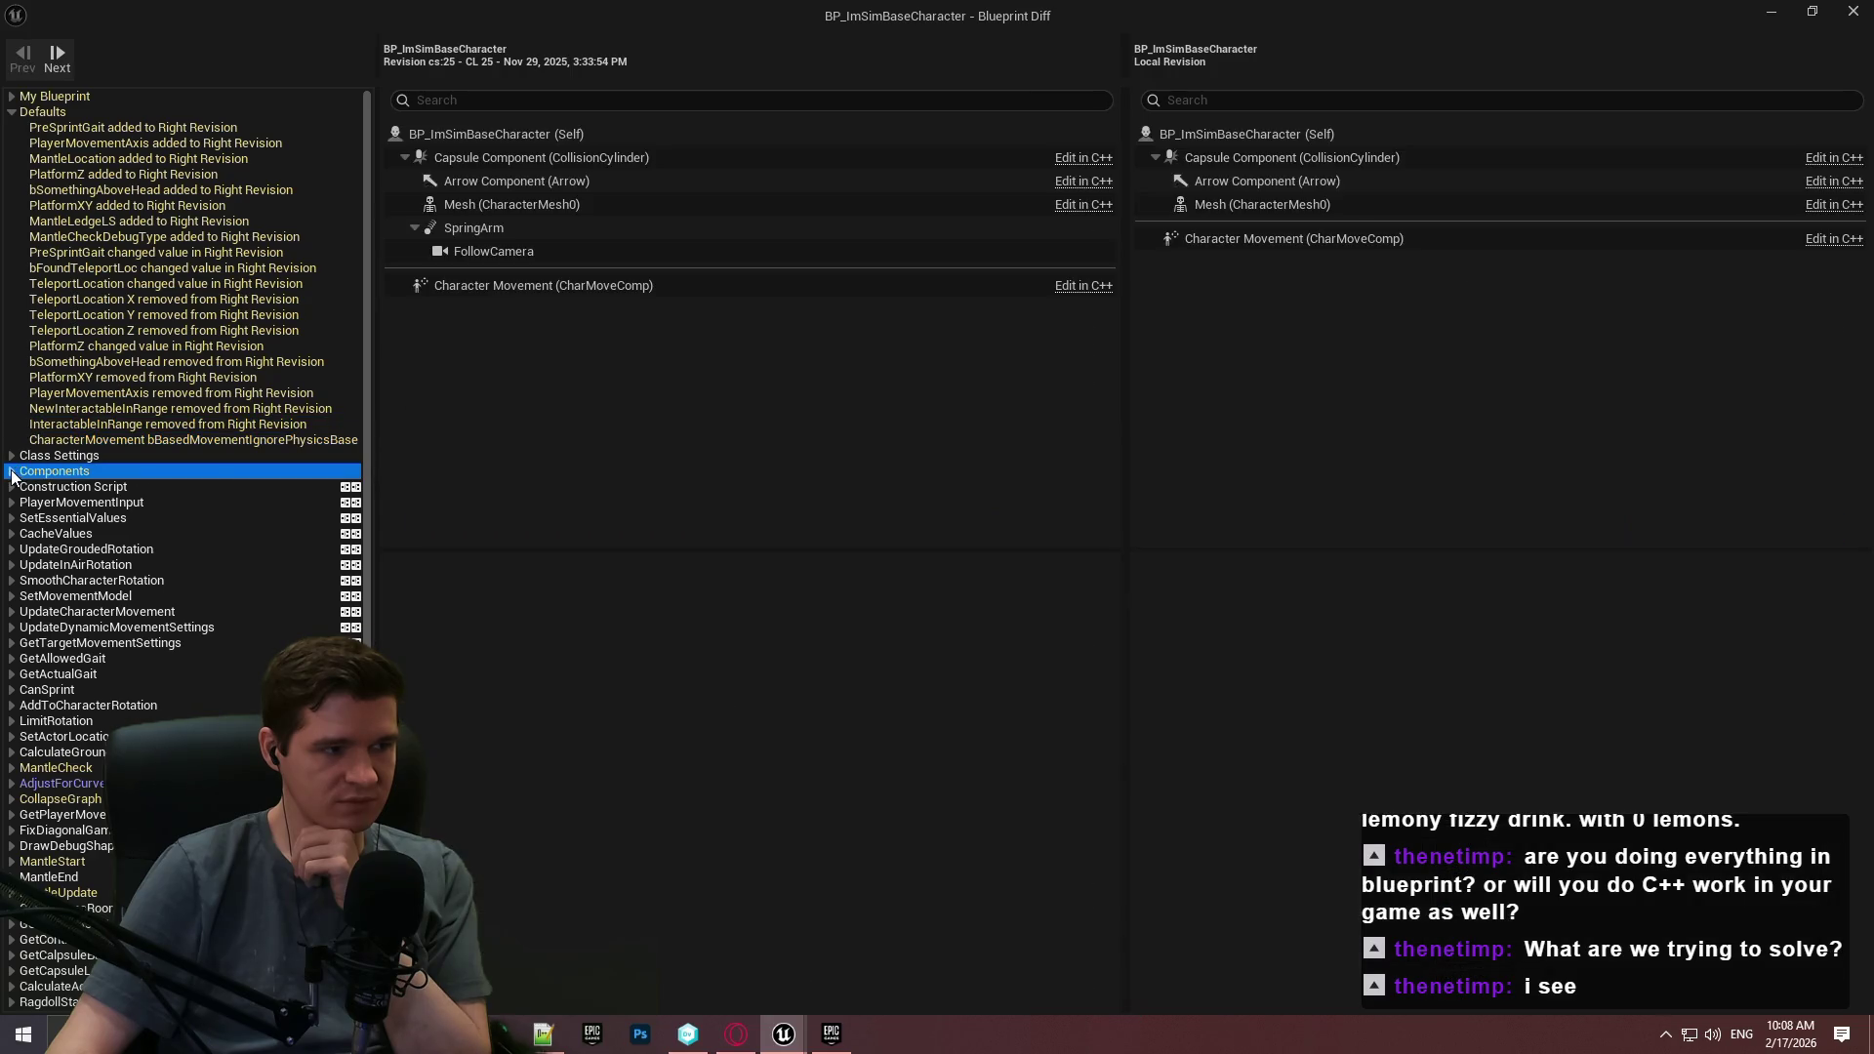
left_click(13, 473)
left_click(189, 517)
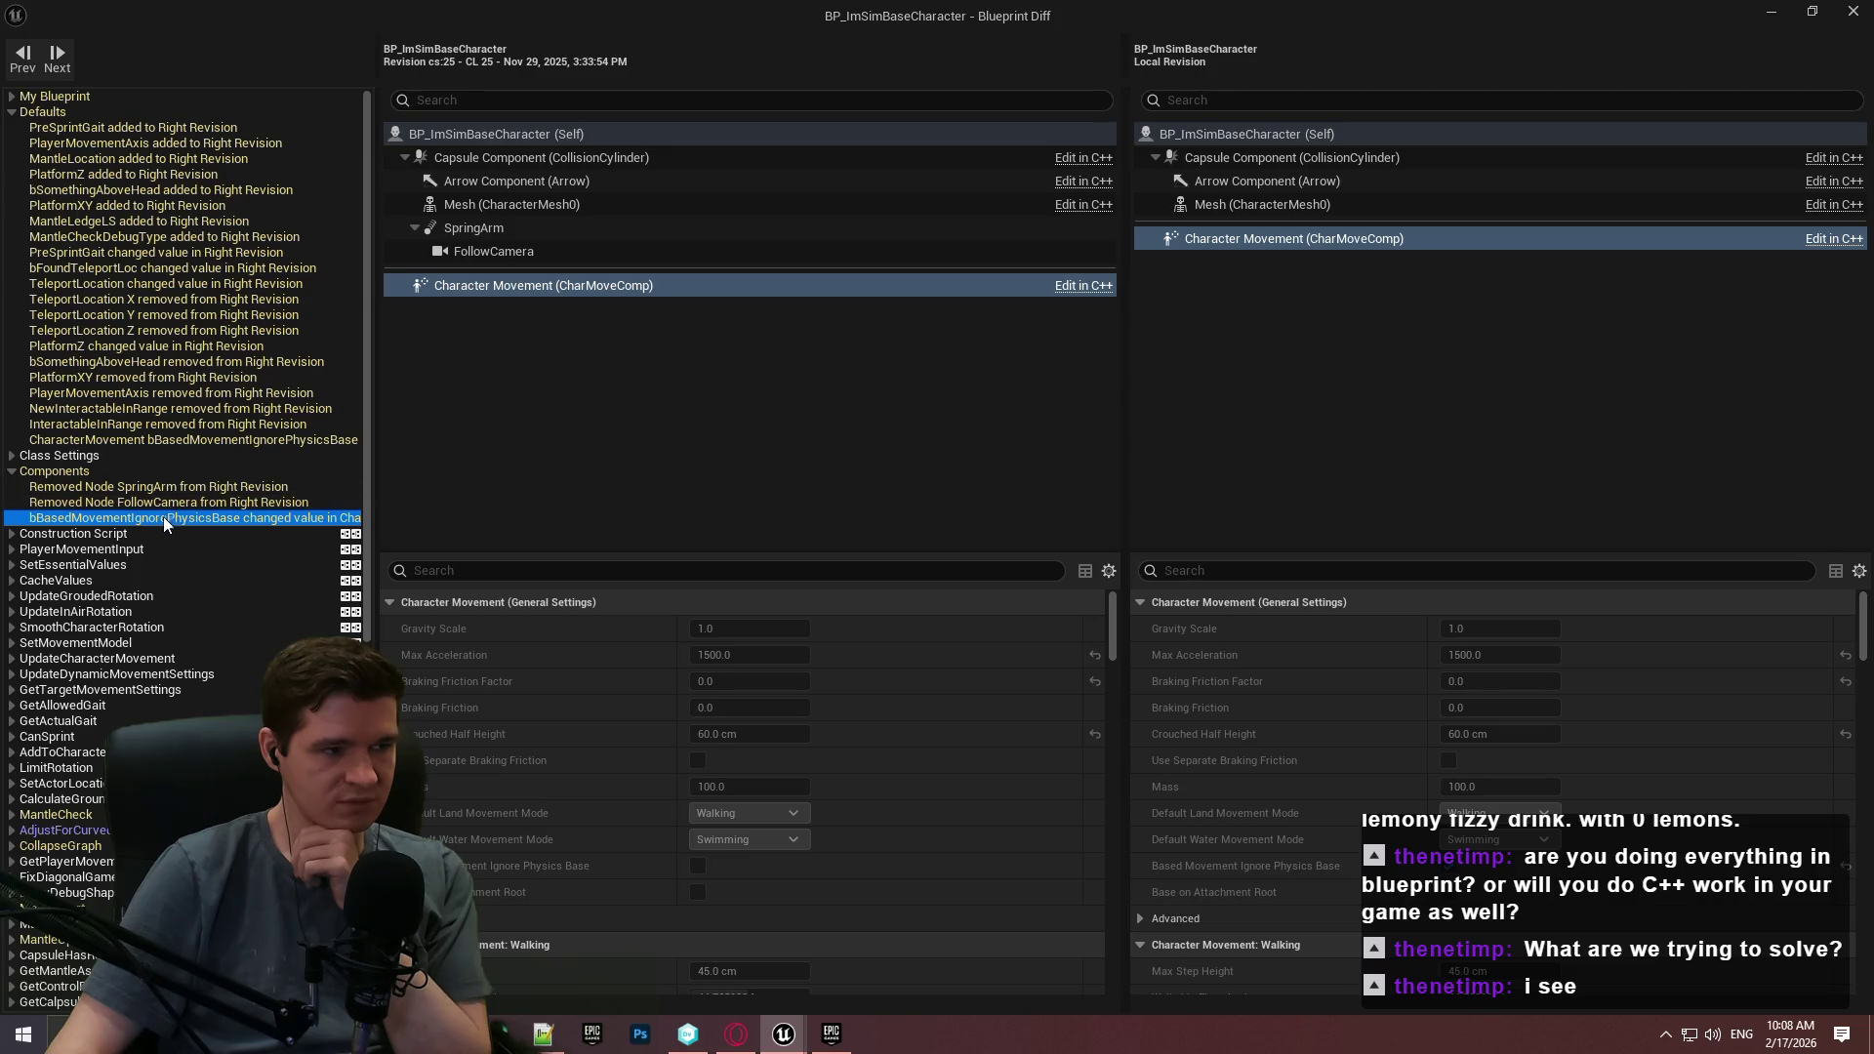
scroll(167, 518, "down", 1)
scroll(170, 537, "down", 1)
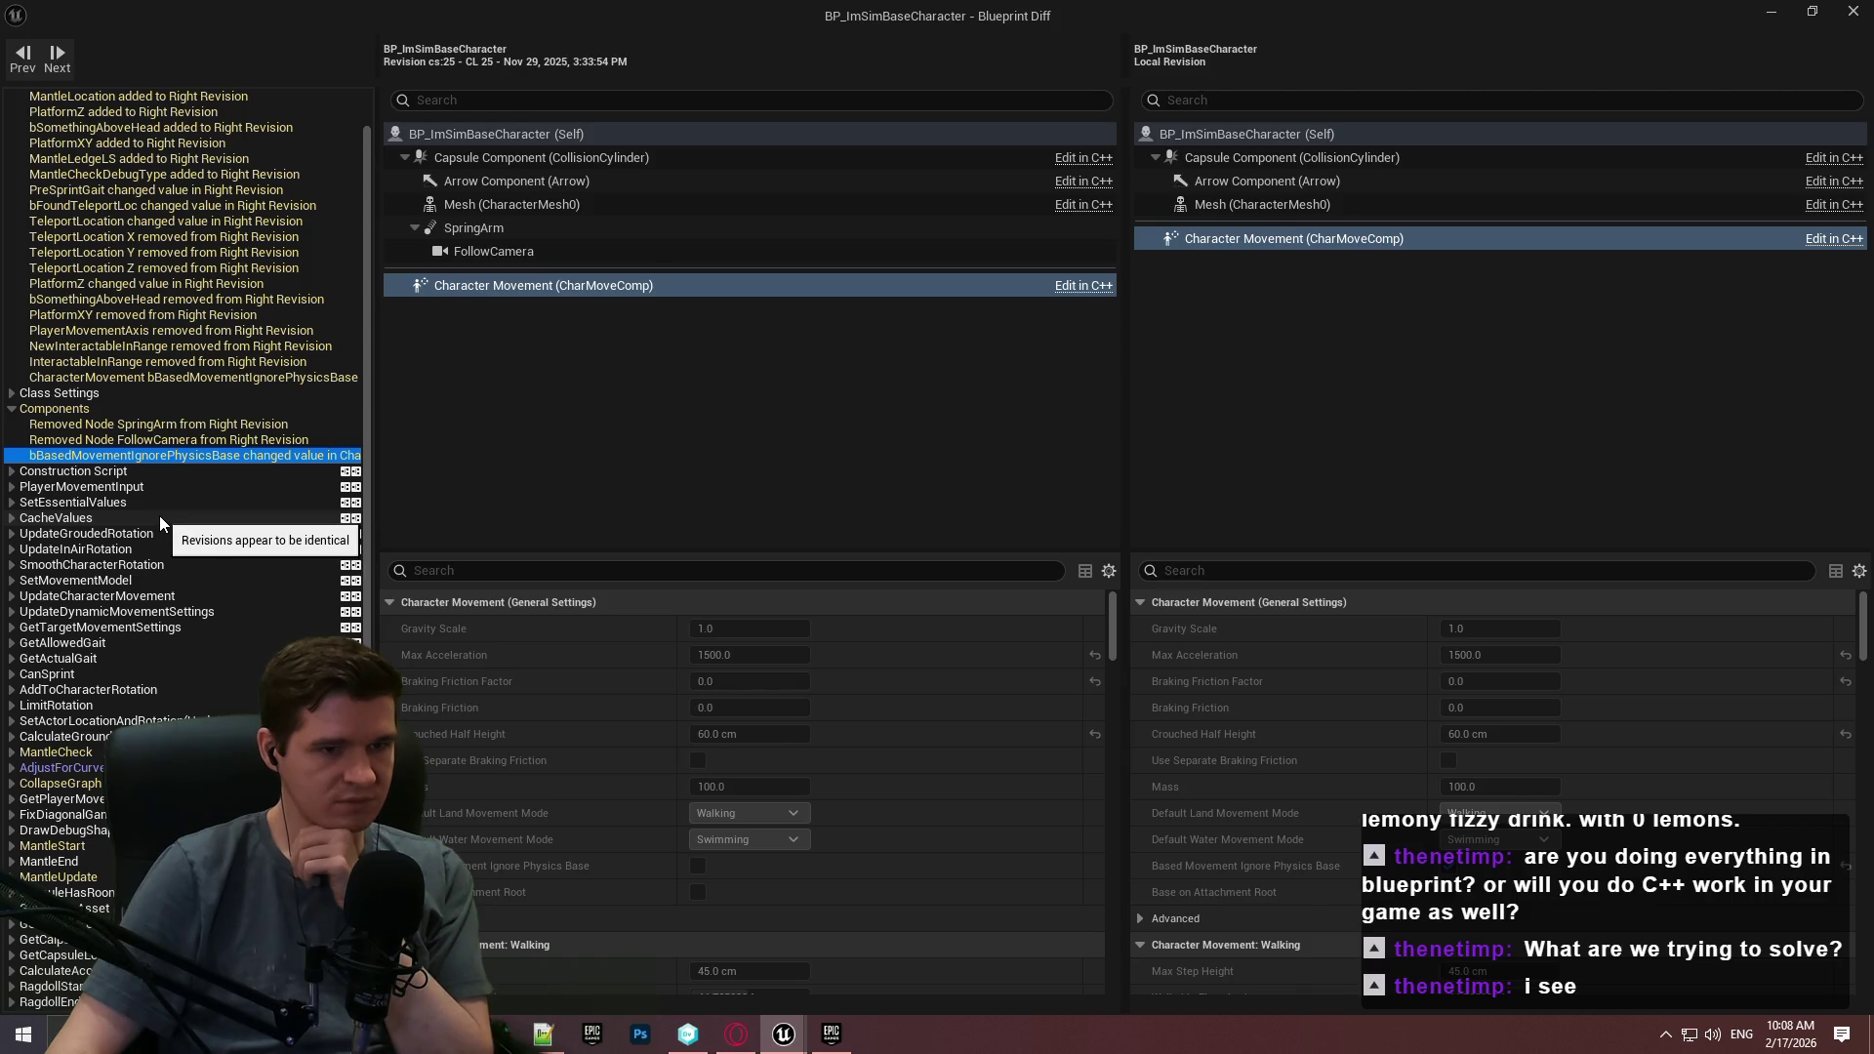
scroll(160, 515, "down", 4)
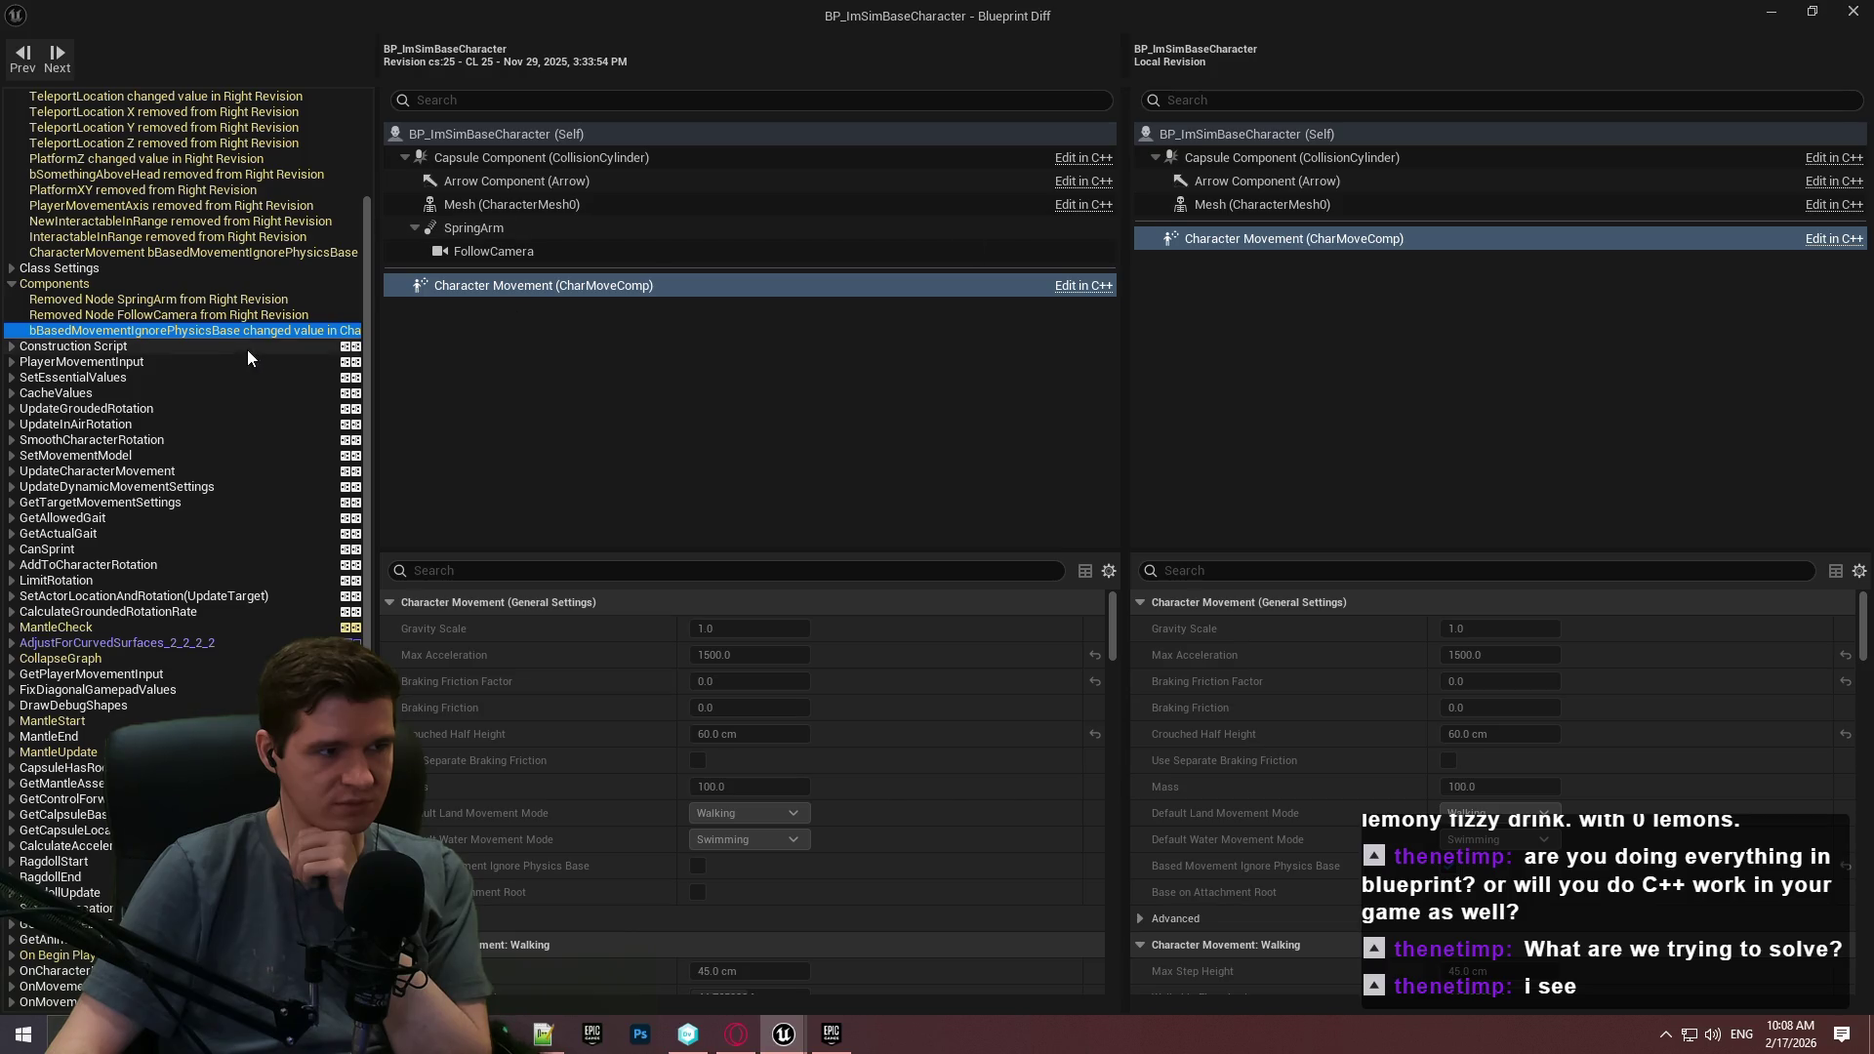
scroll(223, 364, "up", 5)
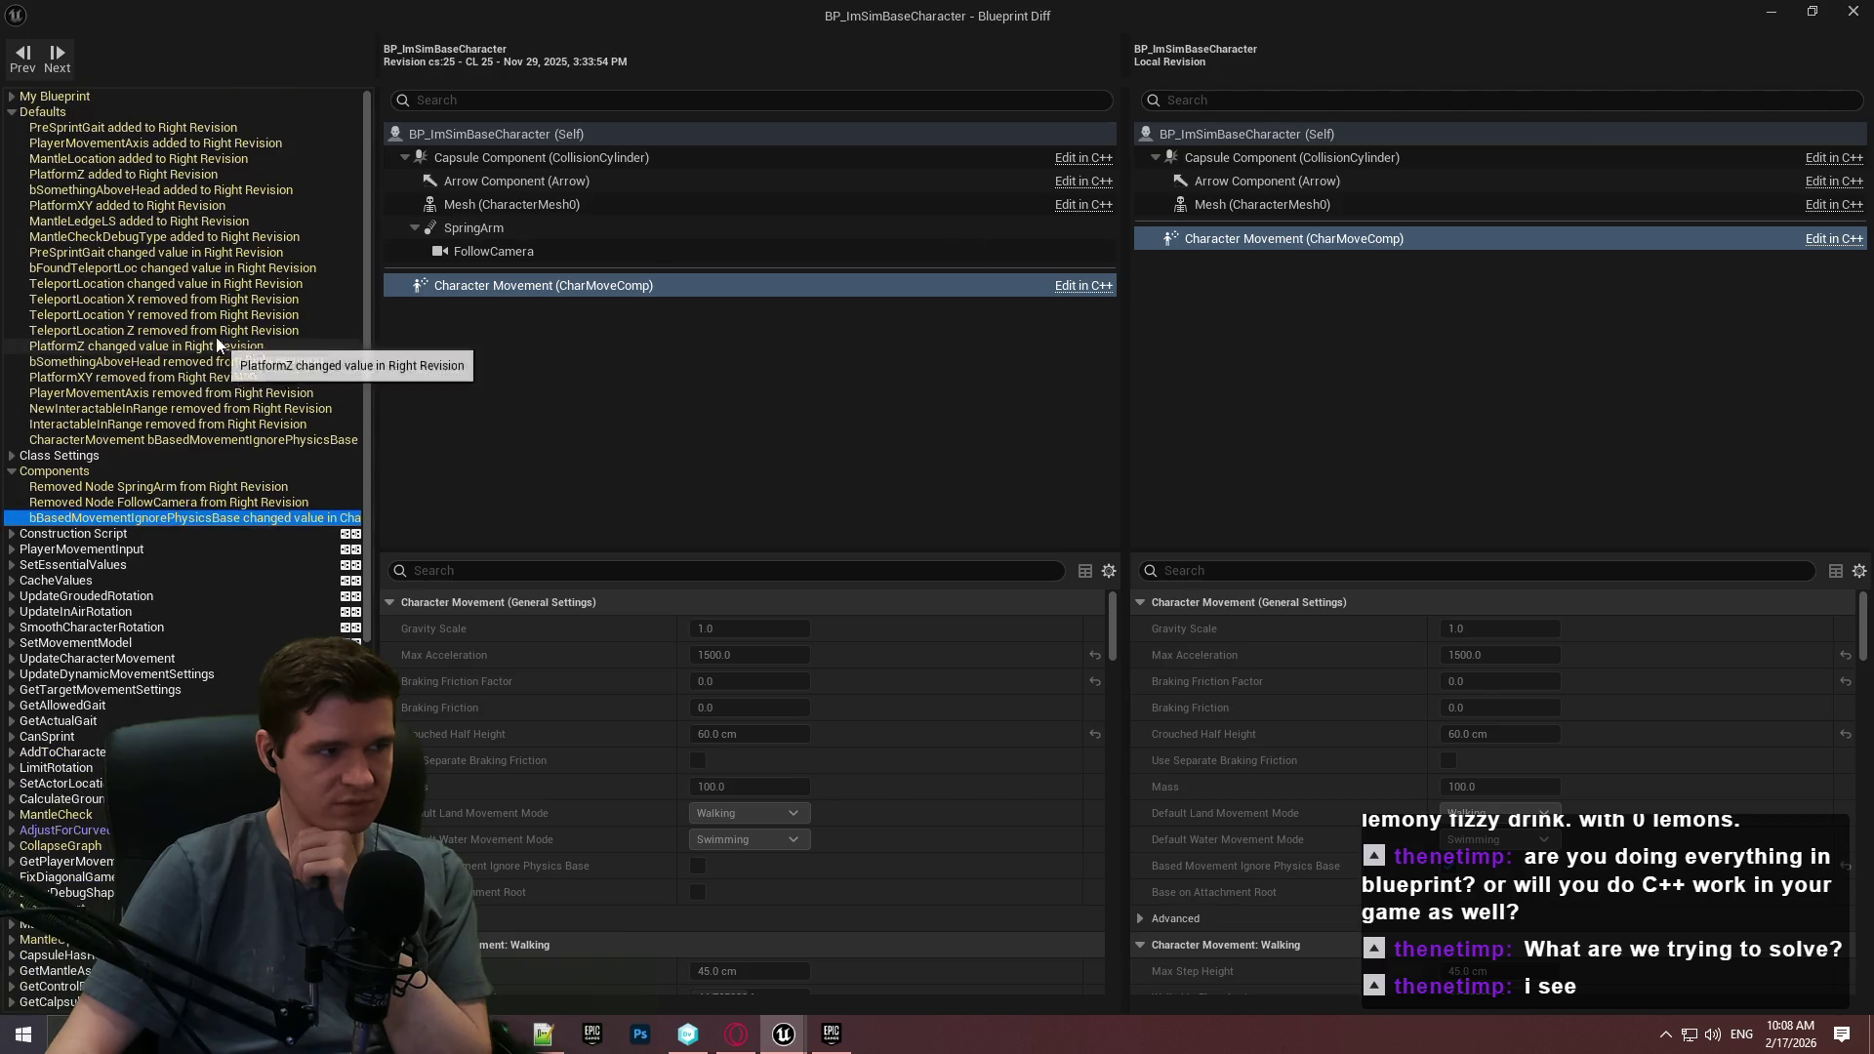
left_click(1853, 11)
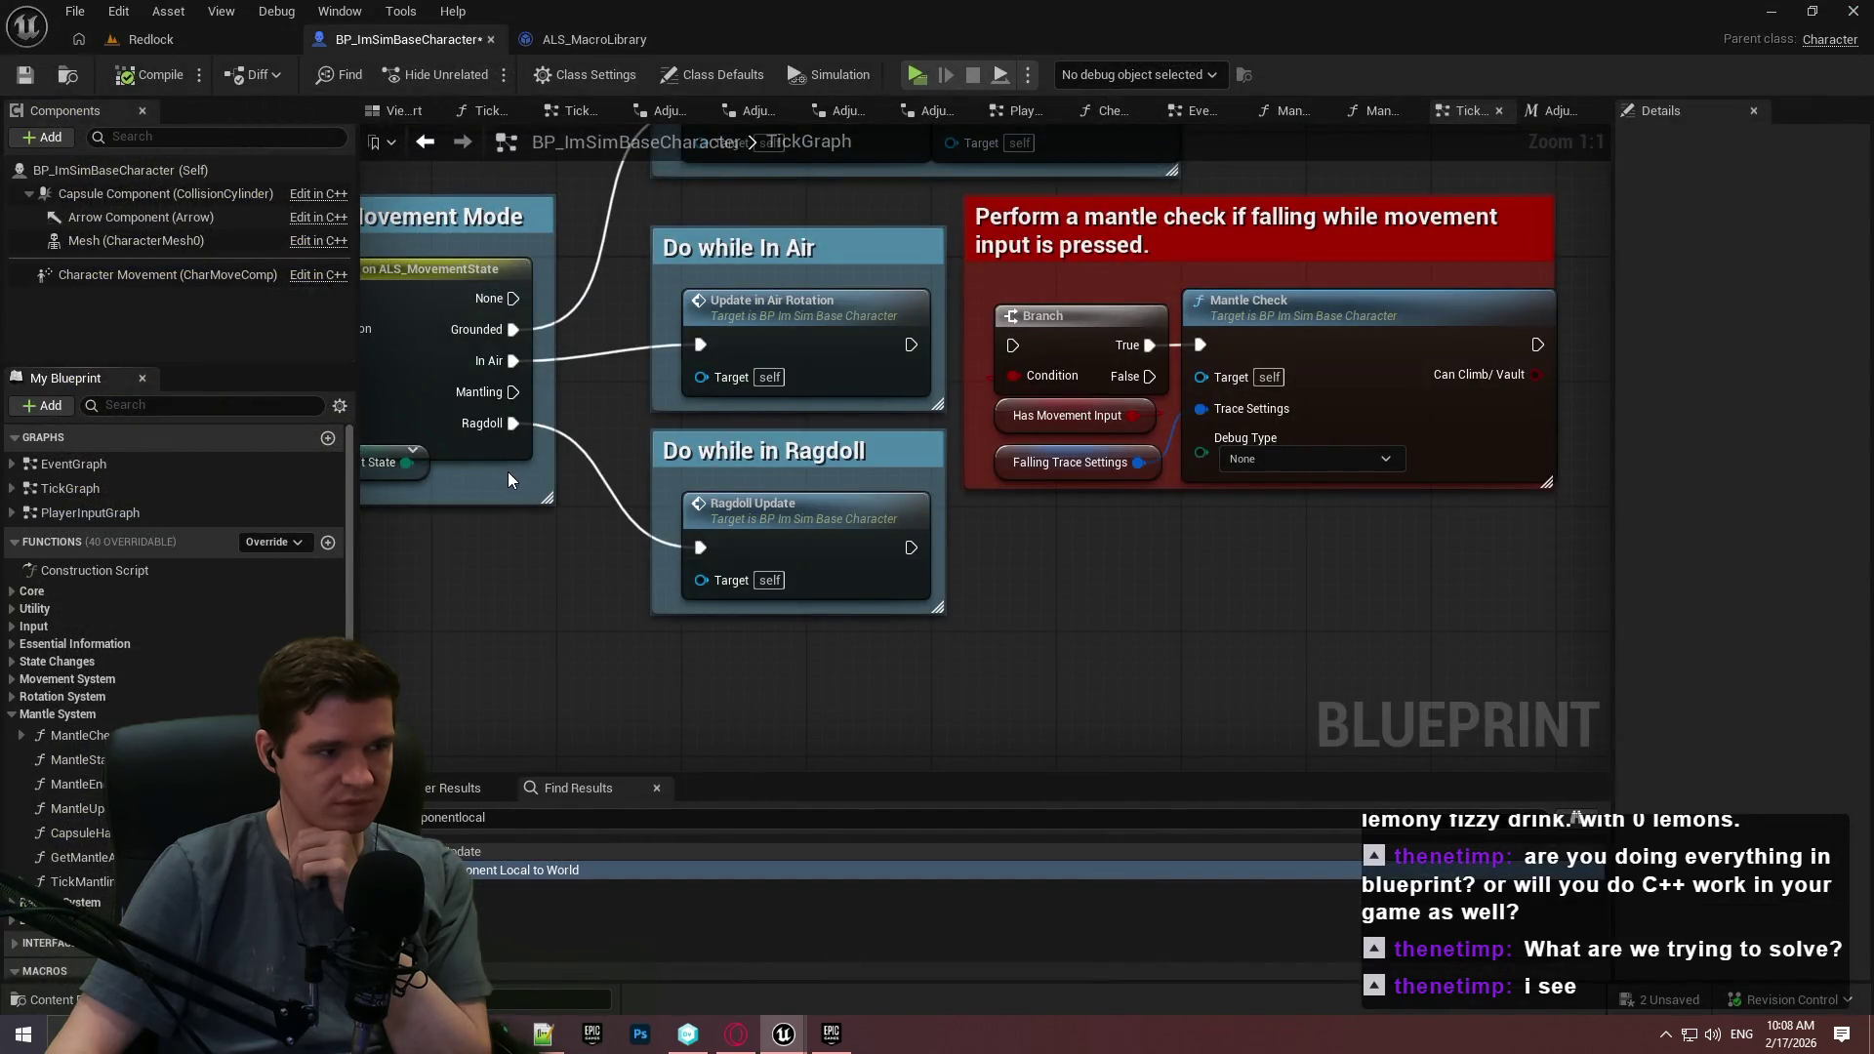
Navigate the tick graph from the mantle-check comment over to the Event Tick sequence.
left_click_drag(508, 472, 846, 663)
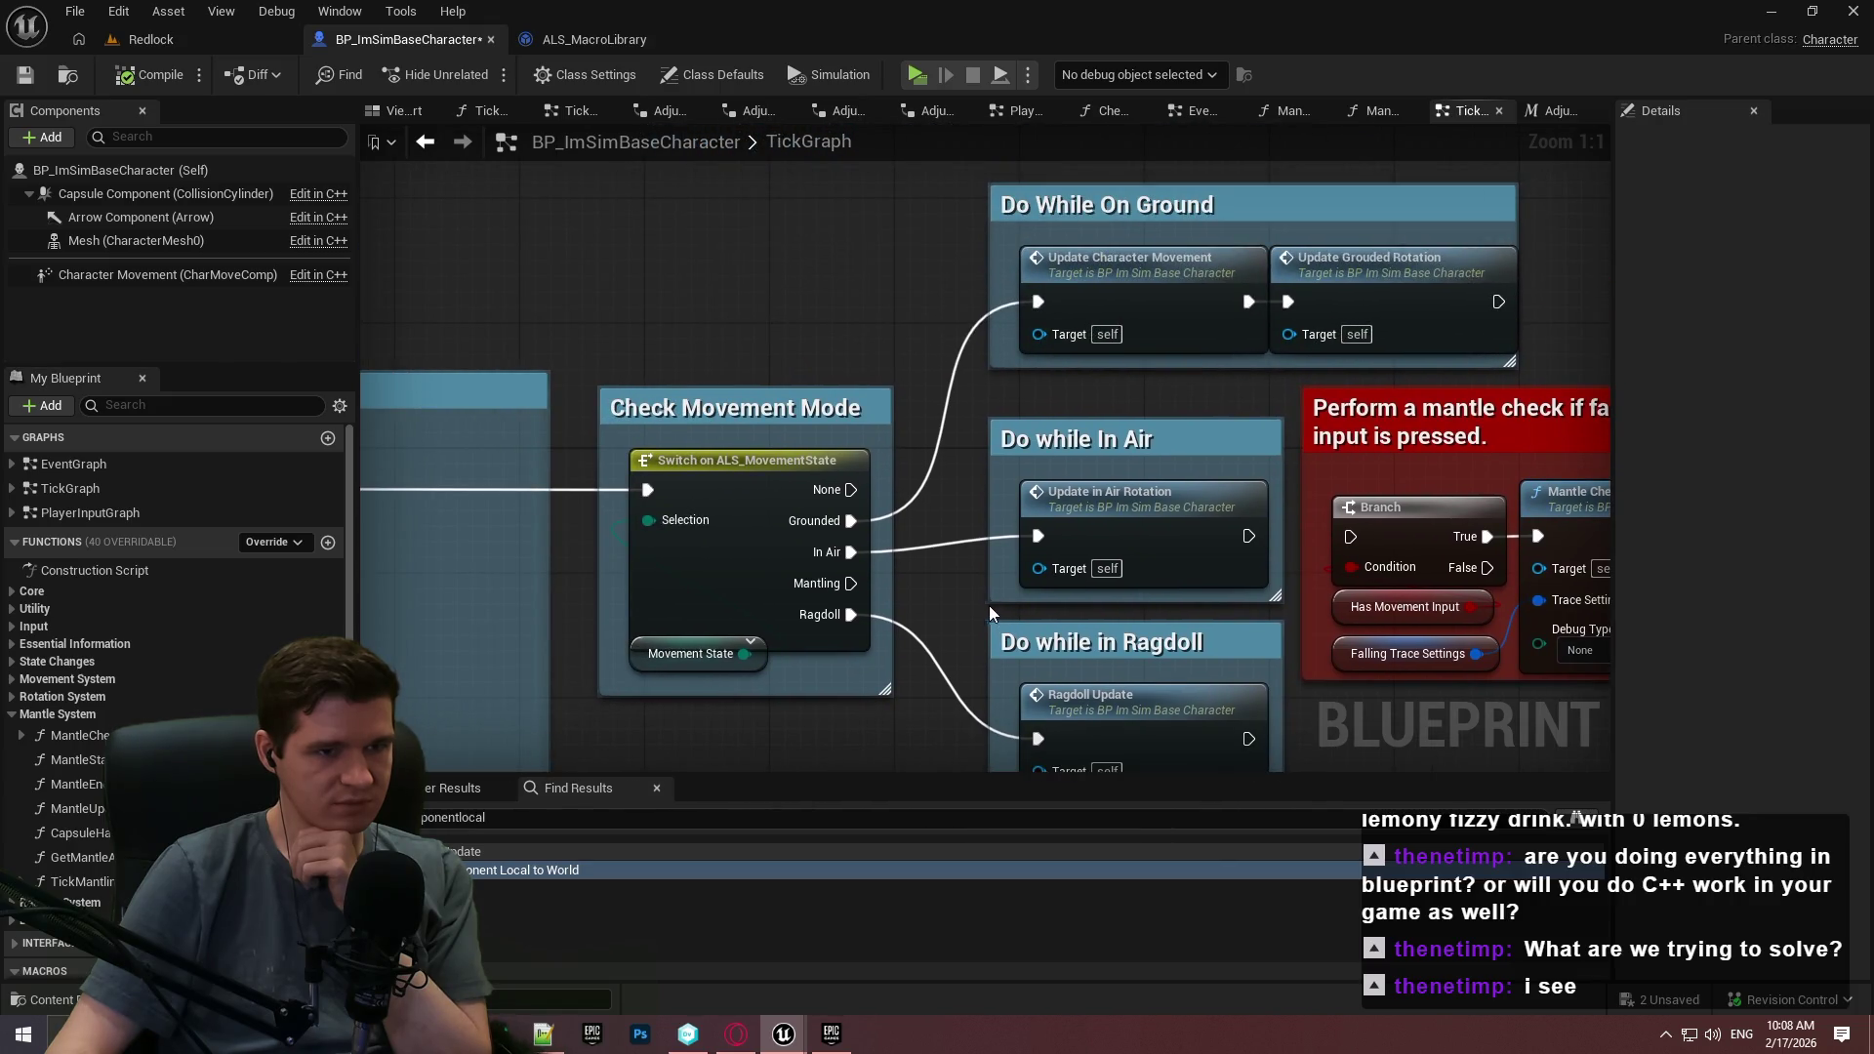
scroll(956, 595, "down", 2)
mouse_move(851, 670)
left_mouse_down()
mouse_move(1137, 573)
mouse_move(1081, 466)
left_mouse_up()
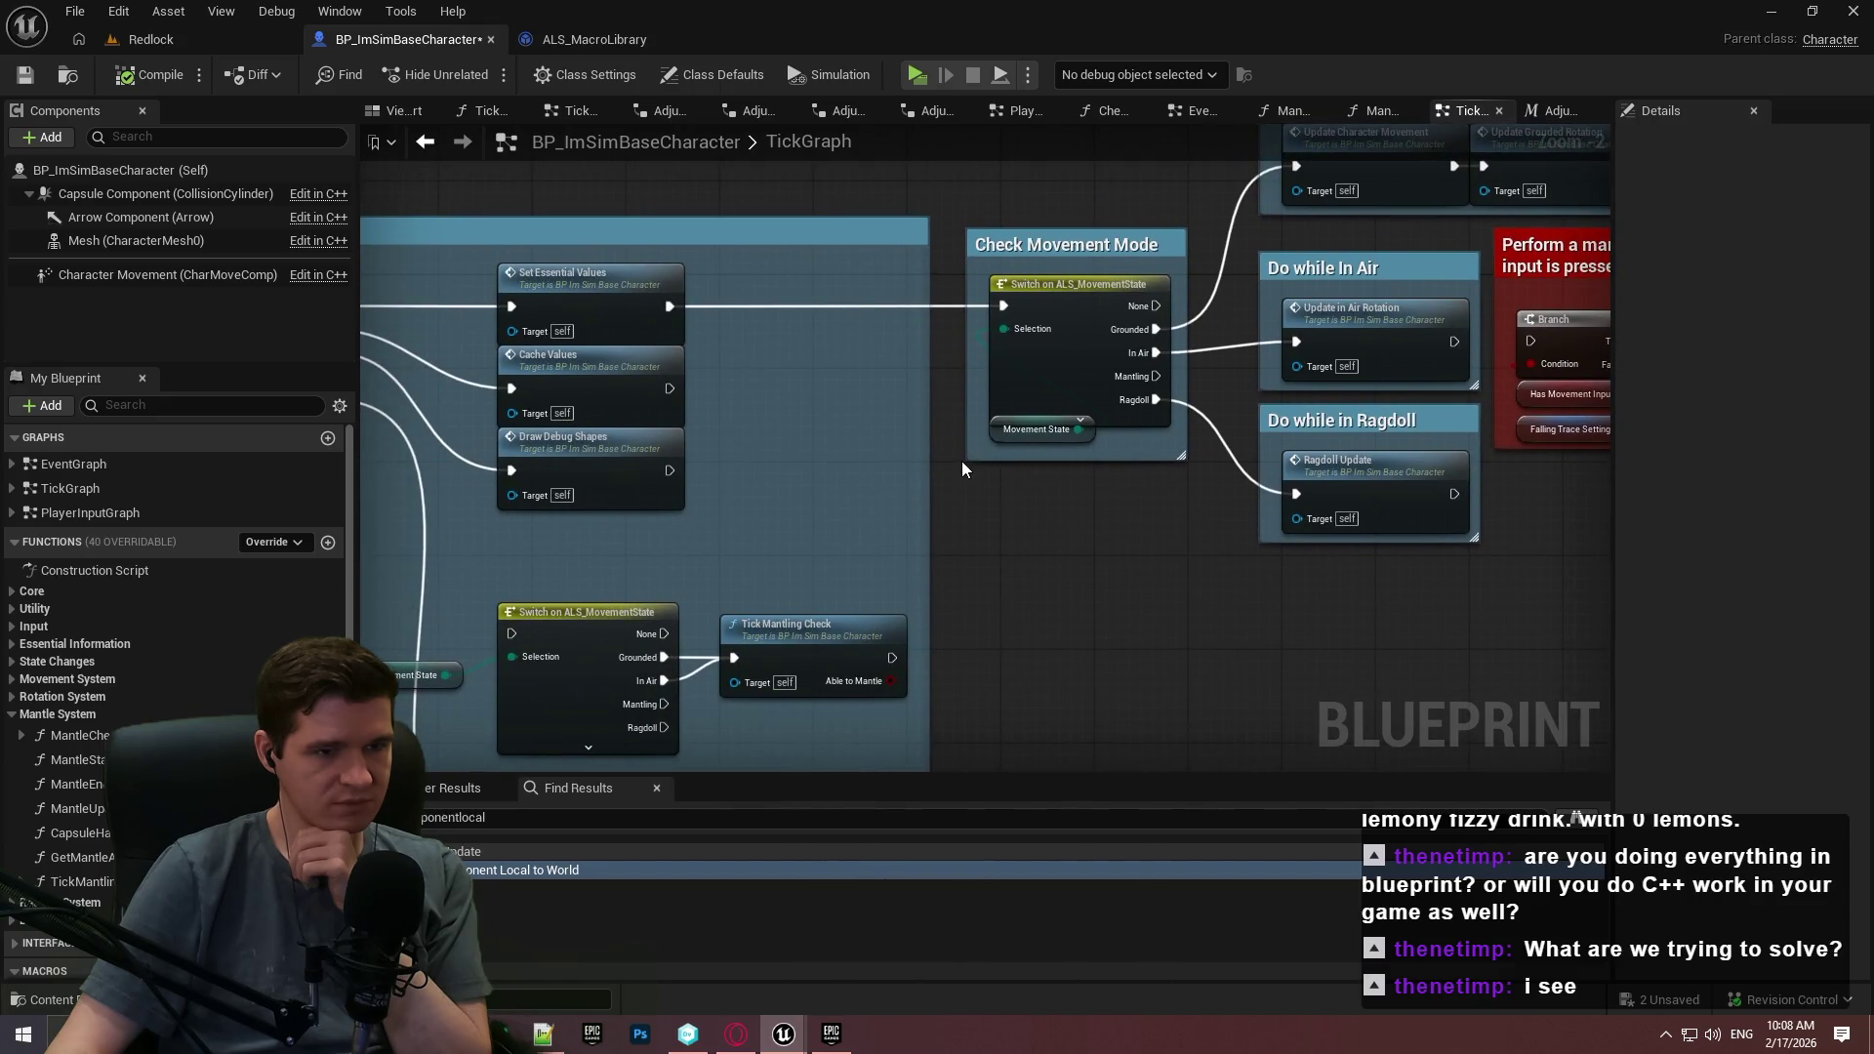
left_click_drag(988, 480, 863, 498)
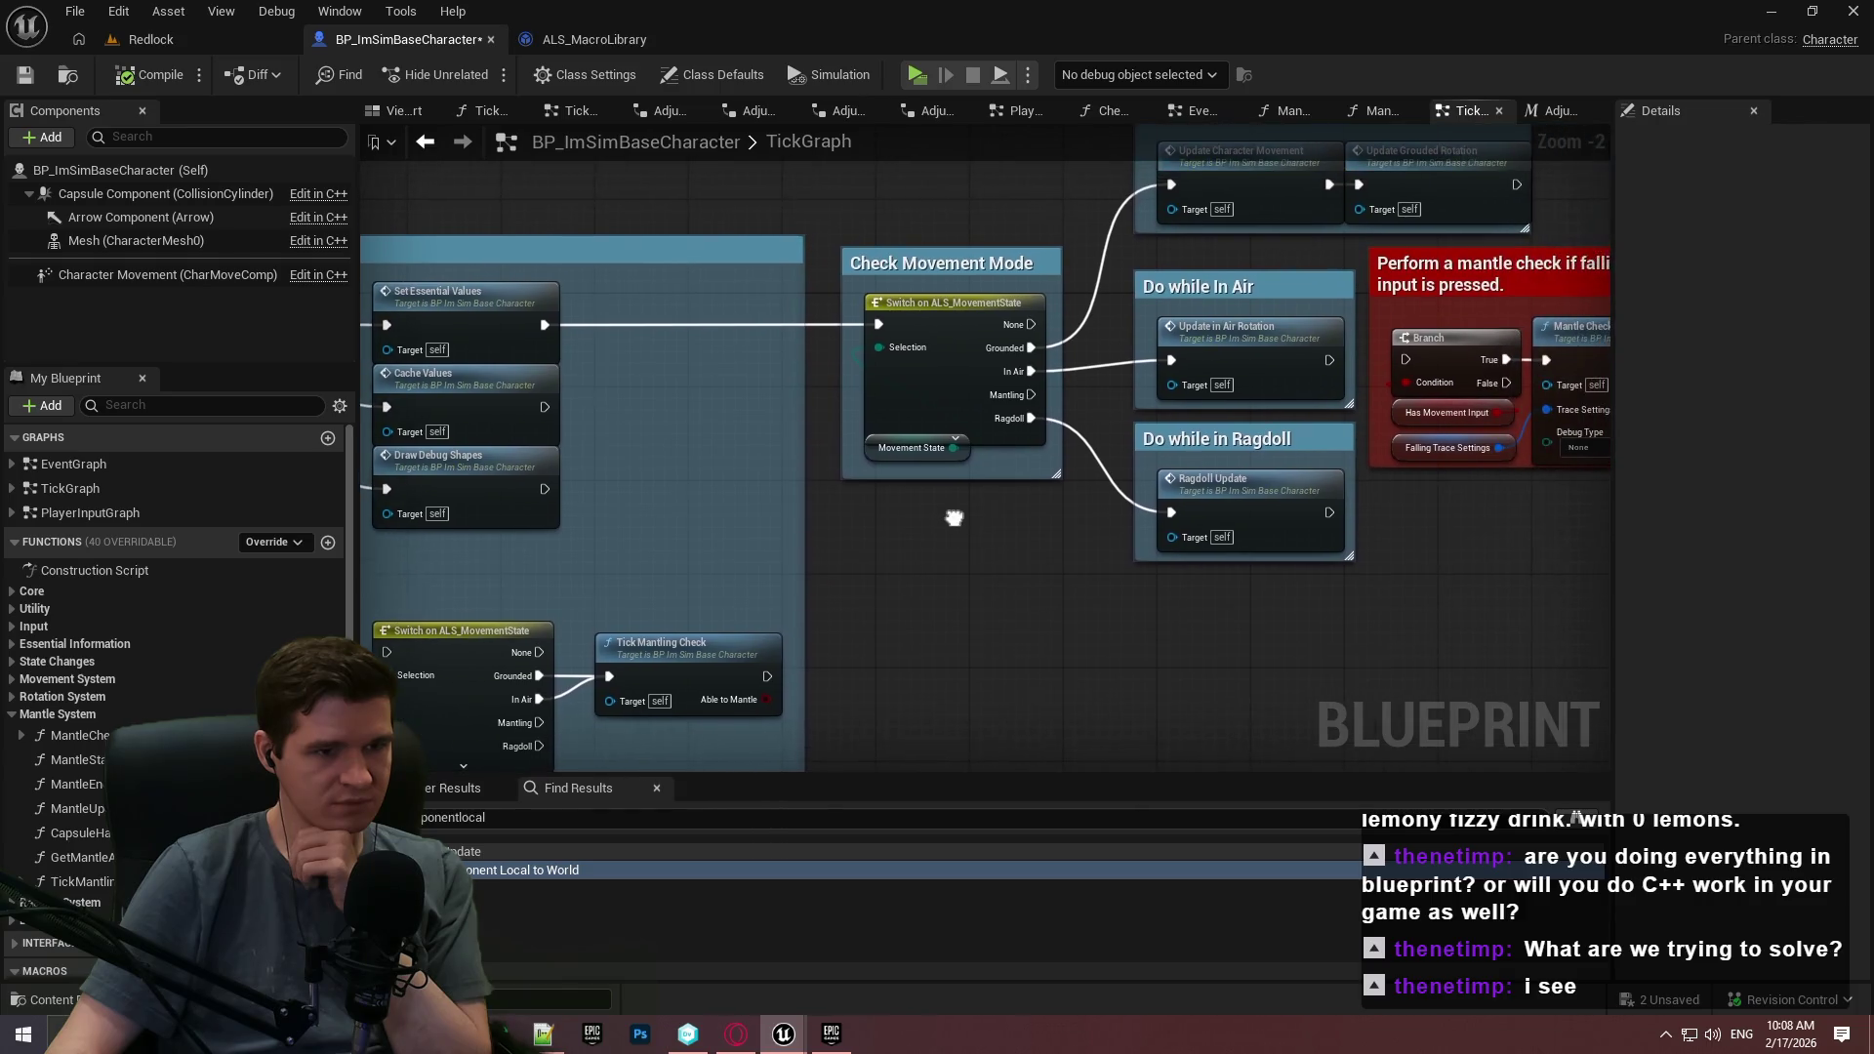
mouse_move(1023, 398)
left_mouse_down()
mouse_move(1060, 537)
mouse_move(1046, 629)
left_mouse_up()
left_click(923, 605)
left_click_drag(925, 613, 1284, 592)
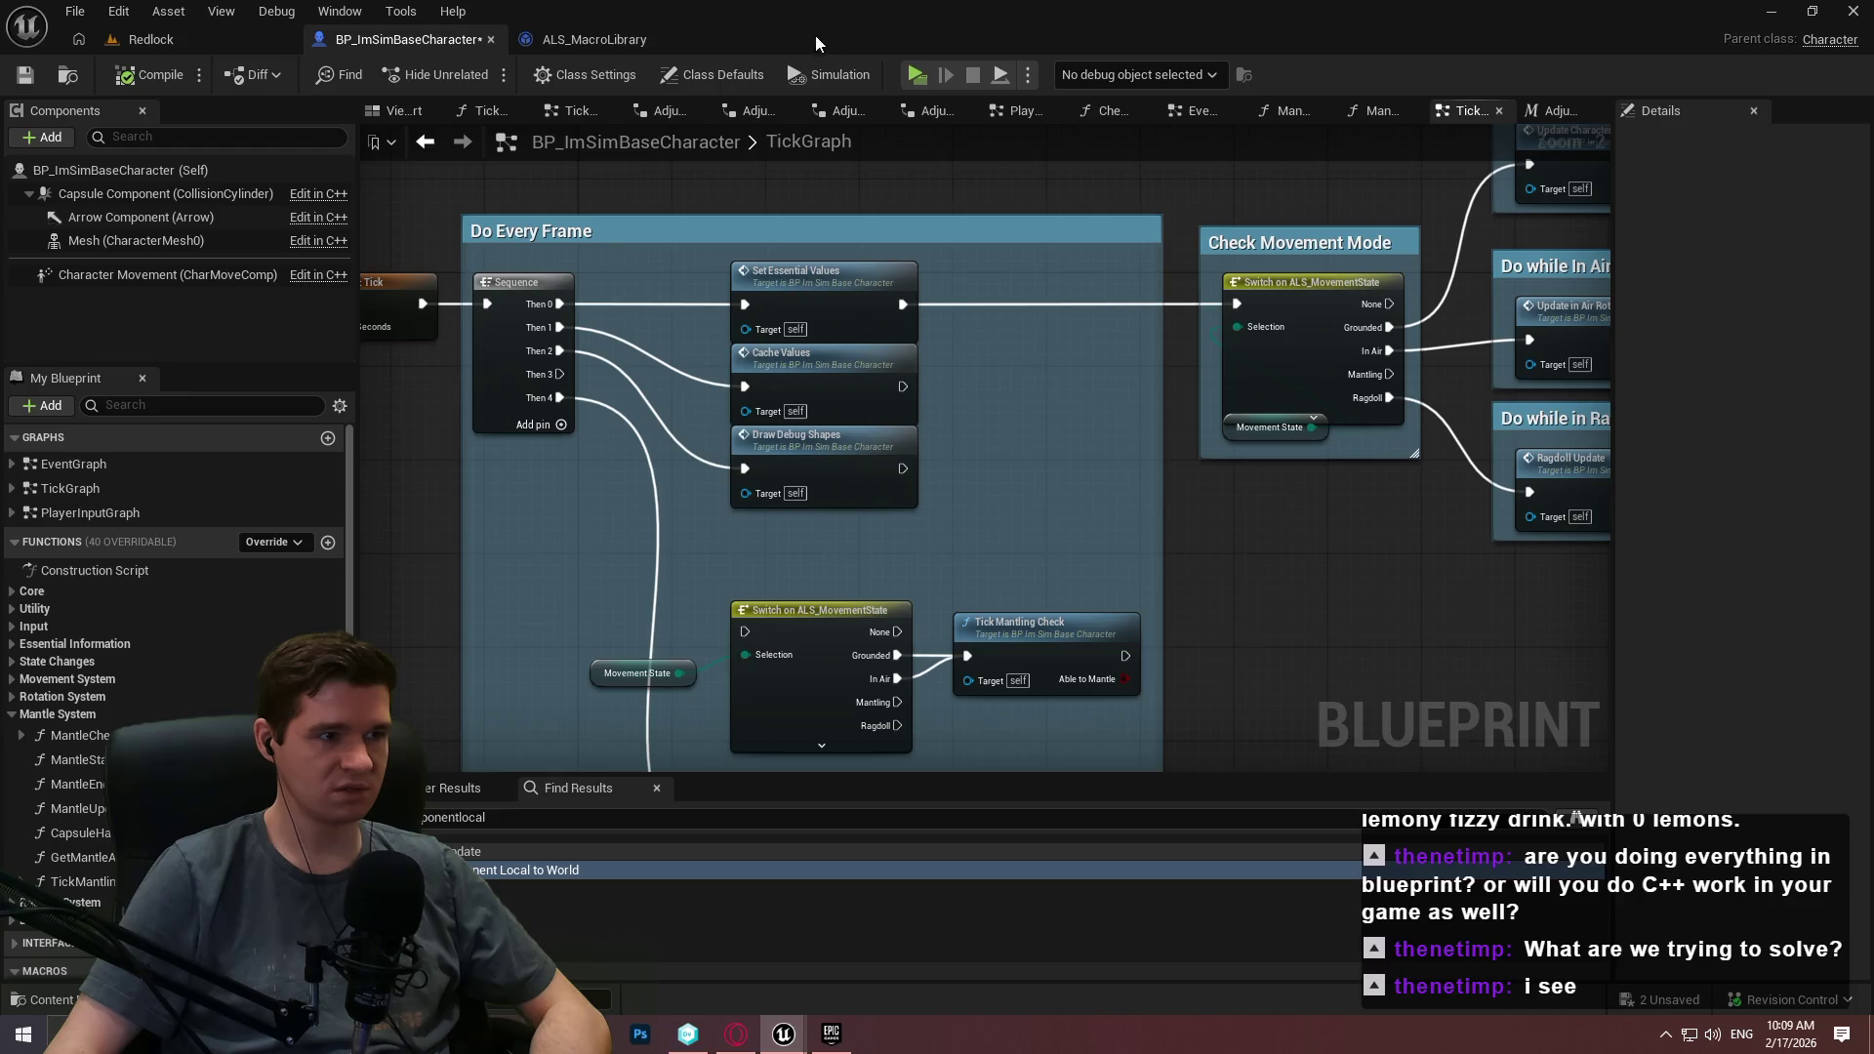
mouse_move(1030, 371)
left_mouse_down()
mouse_move(1080, 349)
mouse_move(1399, 360)
mouse_move(1155, 40)
mouse_move(1174, 261)
left_mouse_up()
Add Print String off Sequence Then 3, printing Movement State via Enum to String.
left_click_drag(695, 260, 560, 530)
type("print")
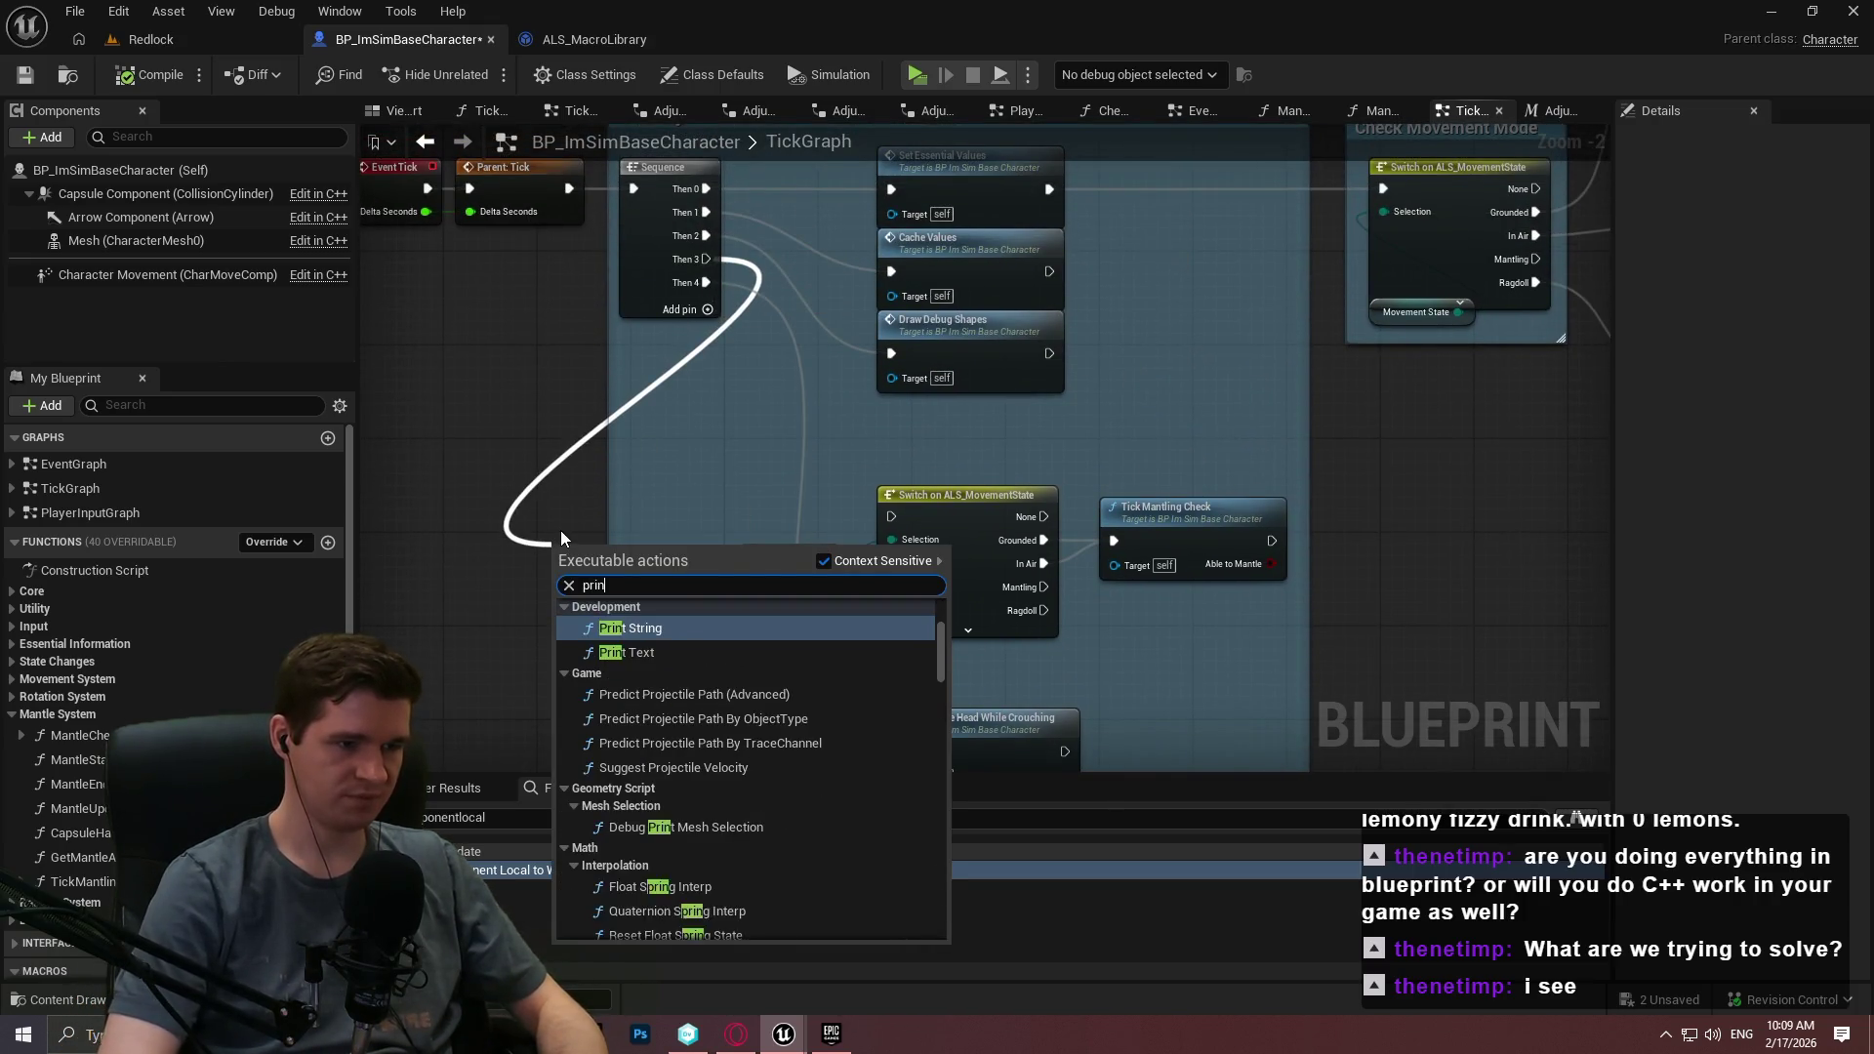
key("Return")
left_click_drag(823, 558, 672, 600)
left_click(634, 633)
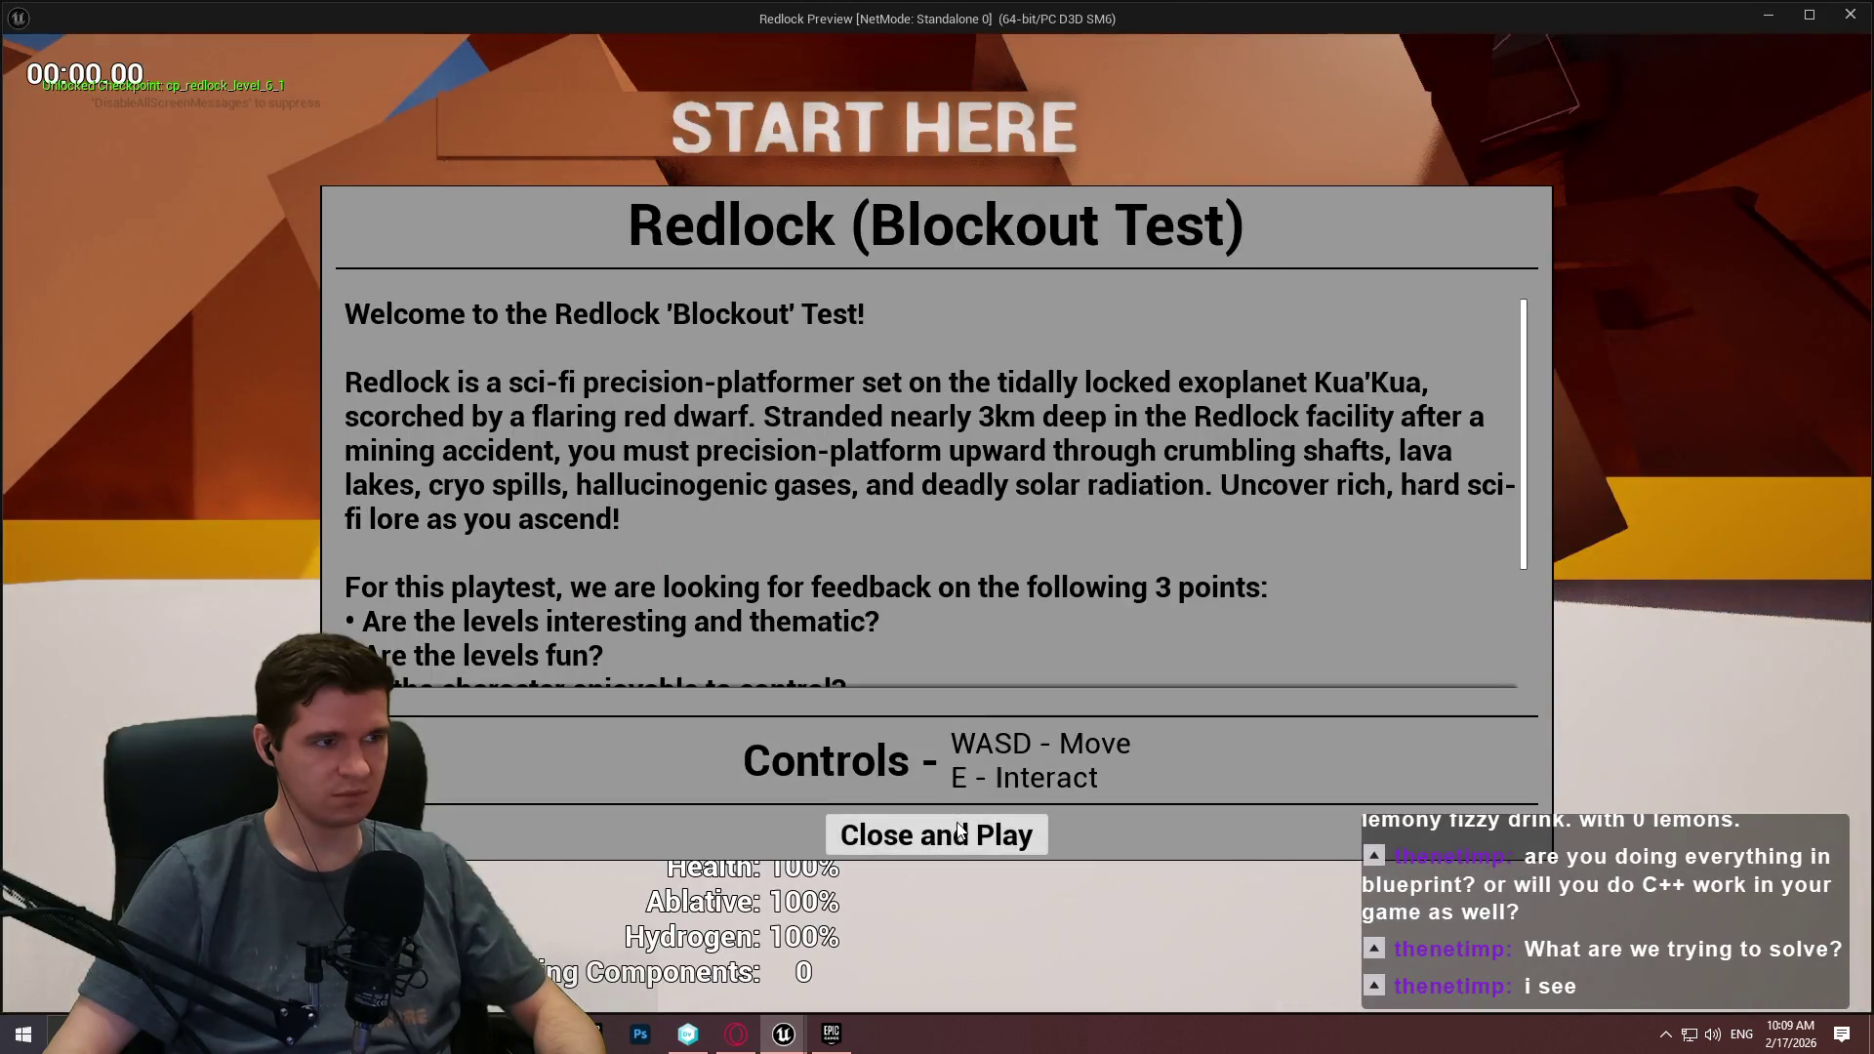
Play-test mantling onto the ledge twice while watching the printed movement states.
left_click(959, 831)
key("w")
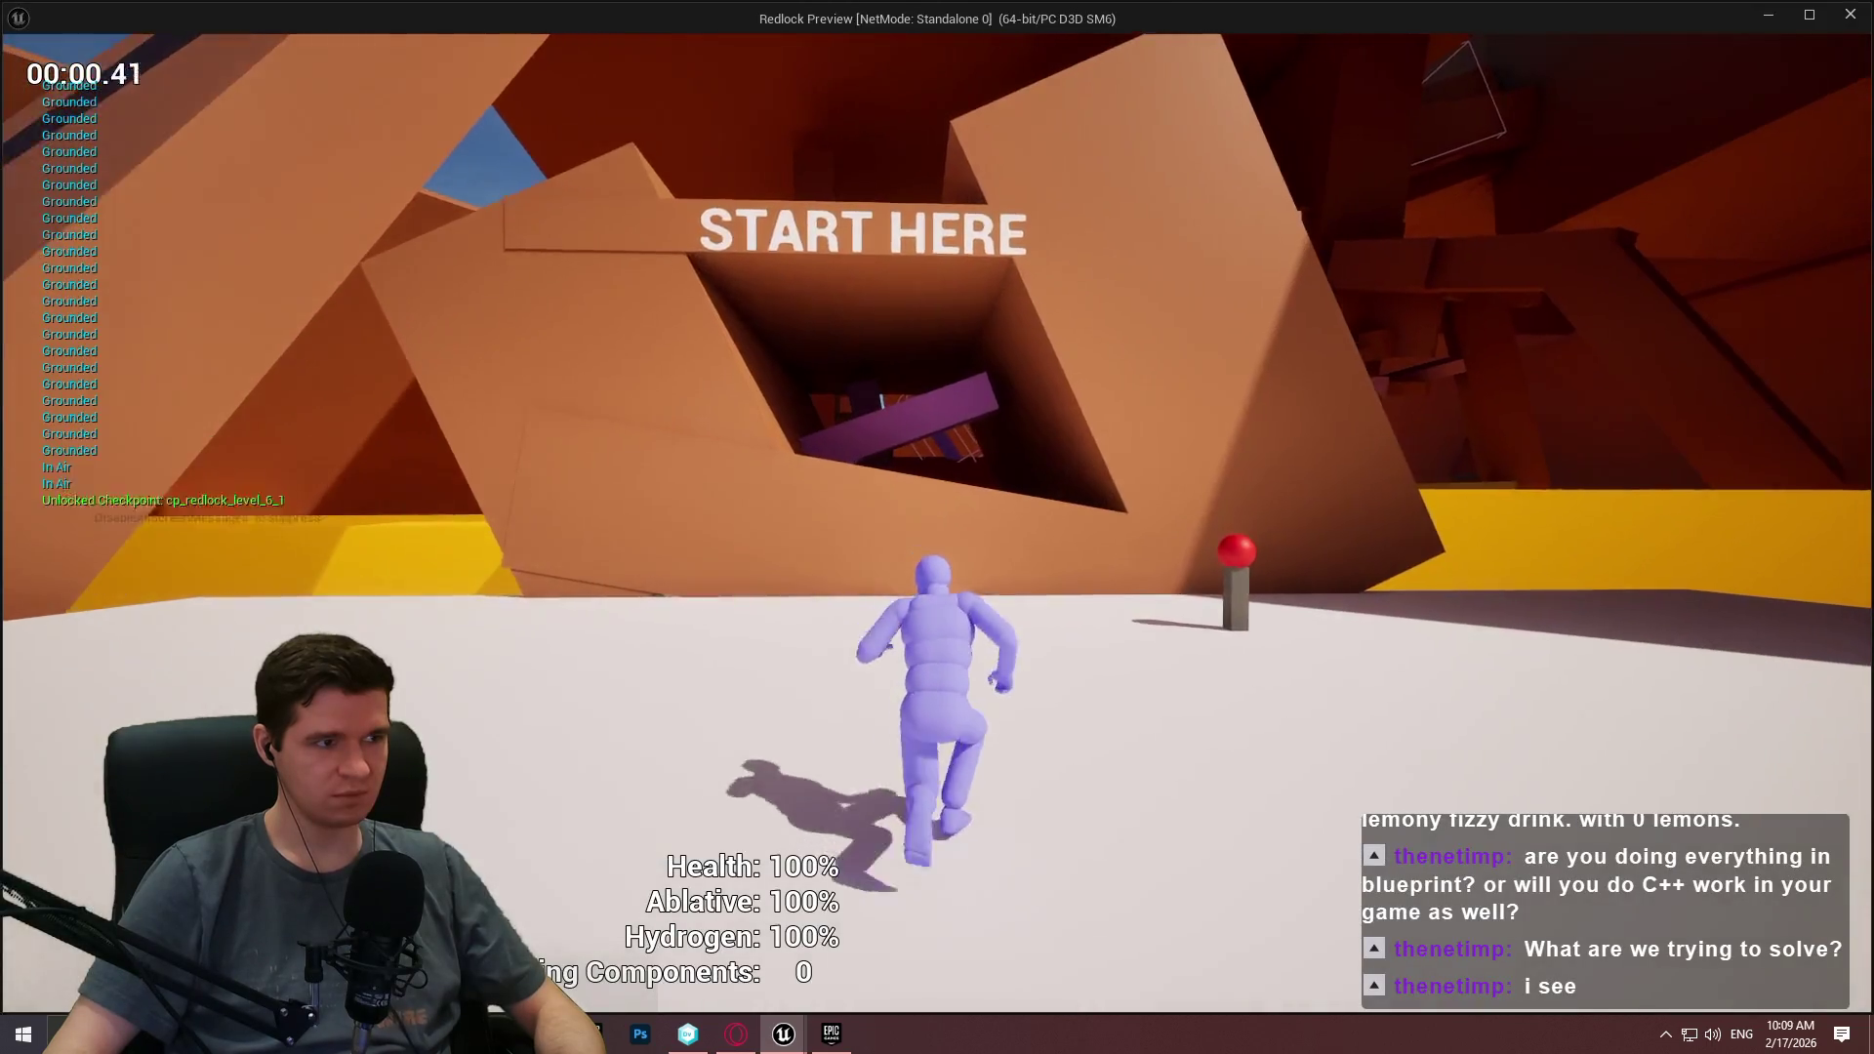
key("space")
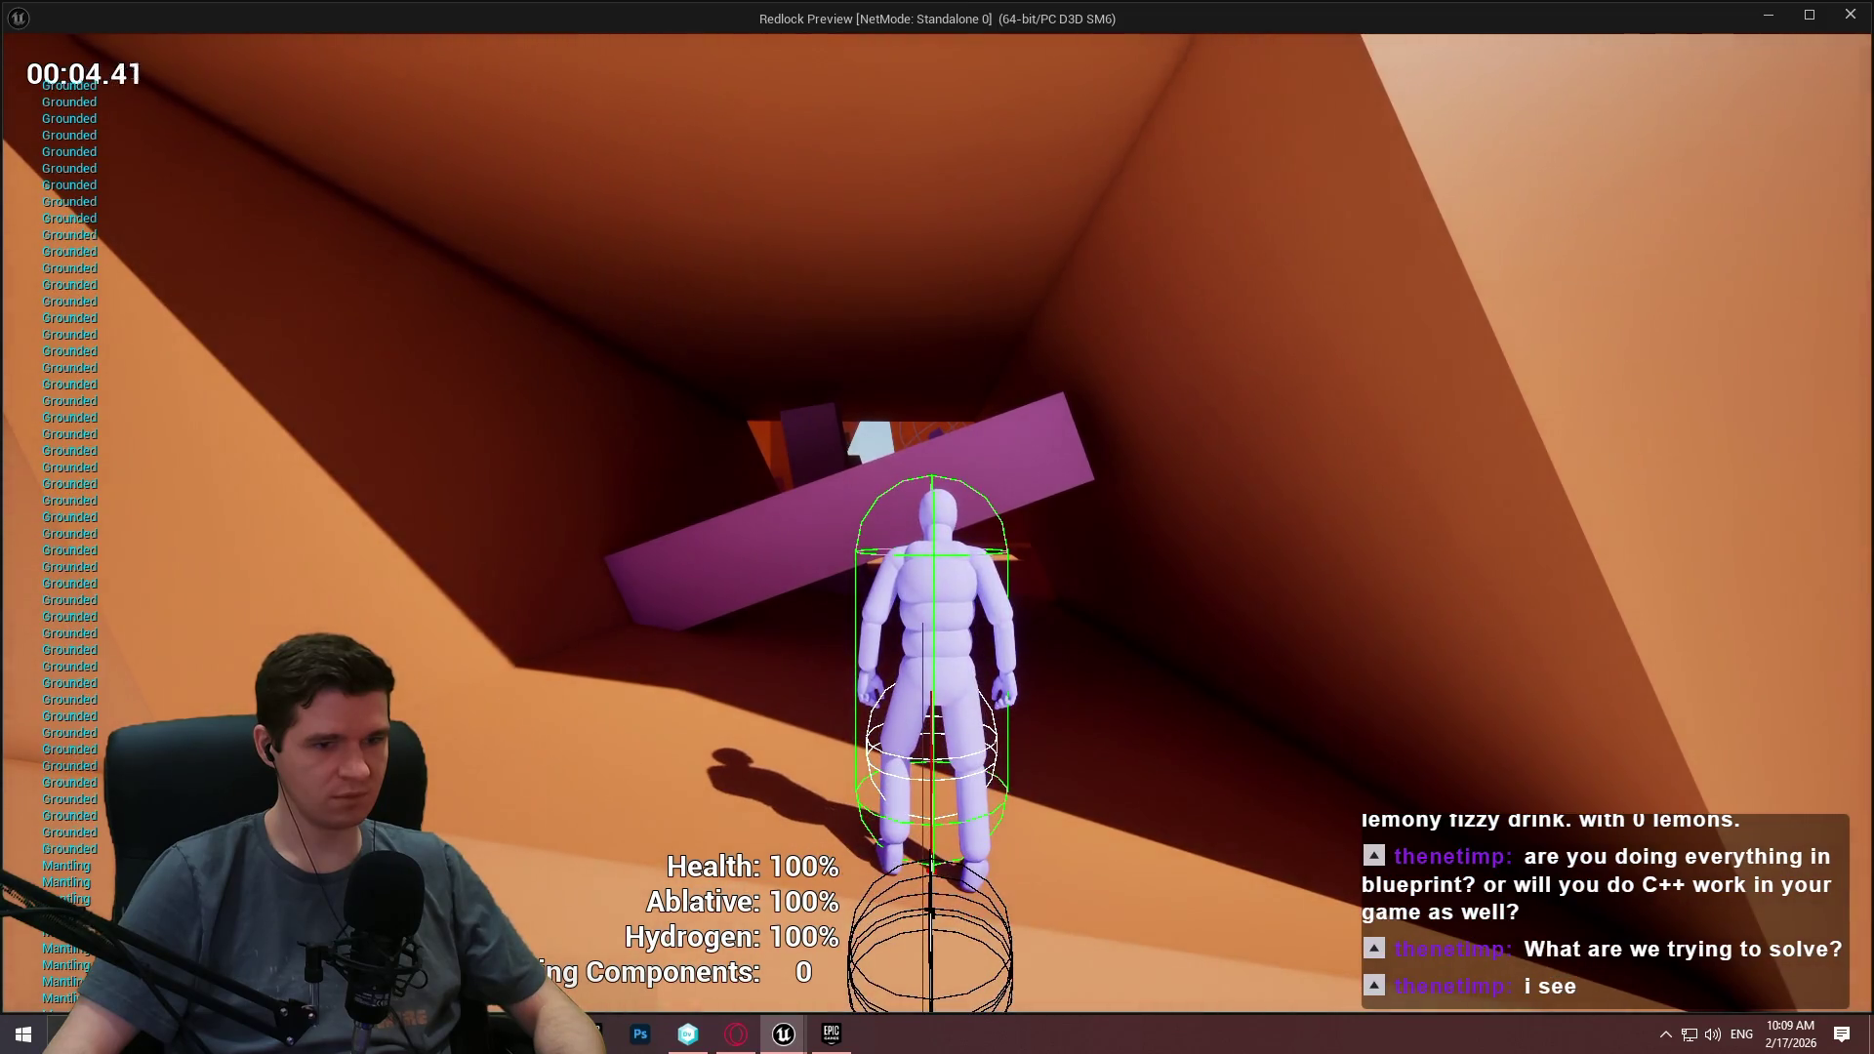
key("space")
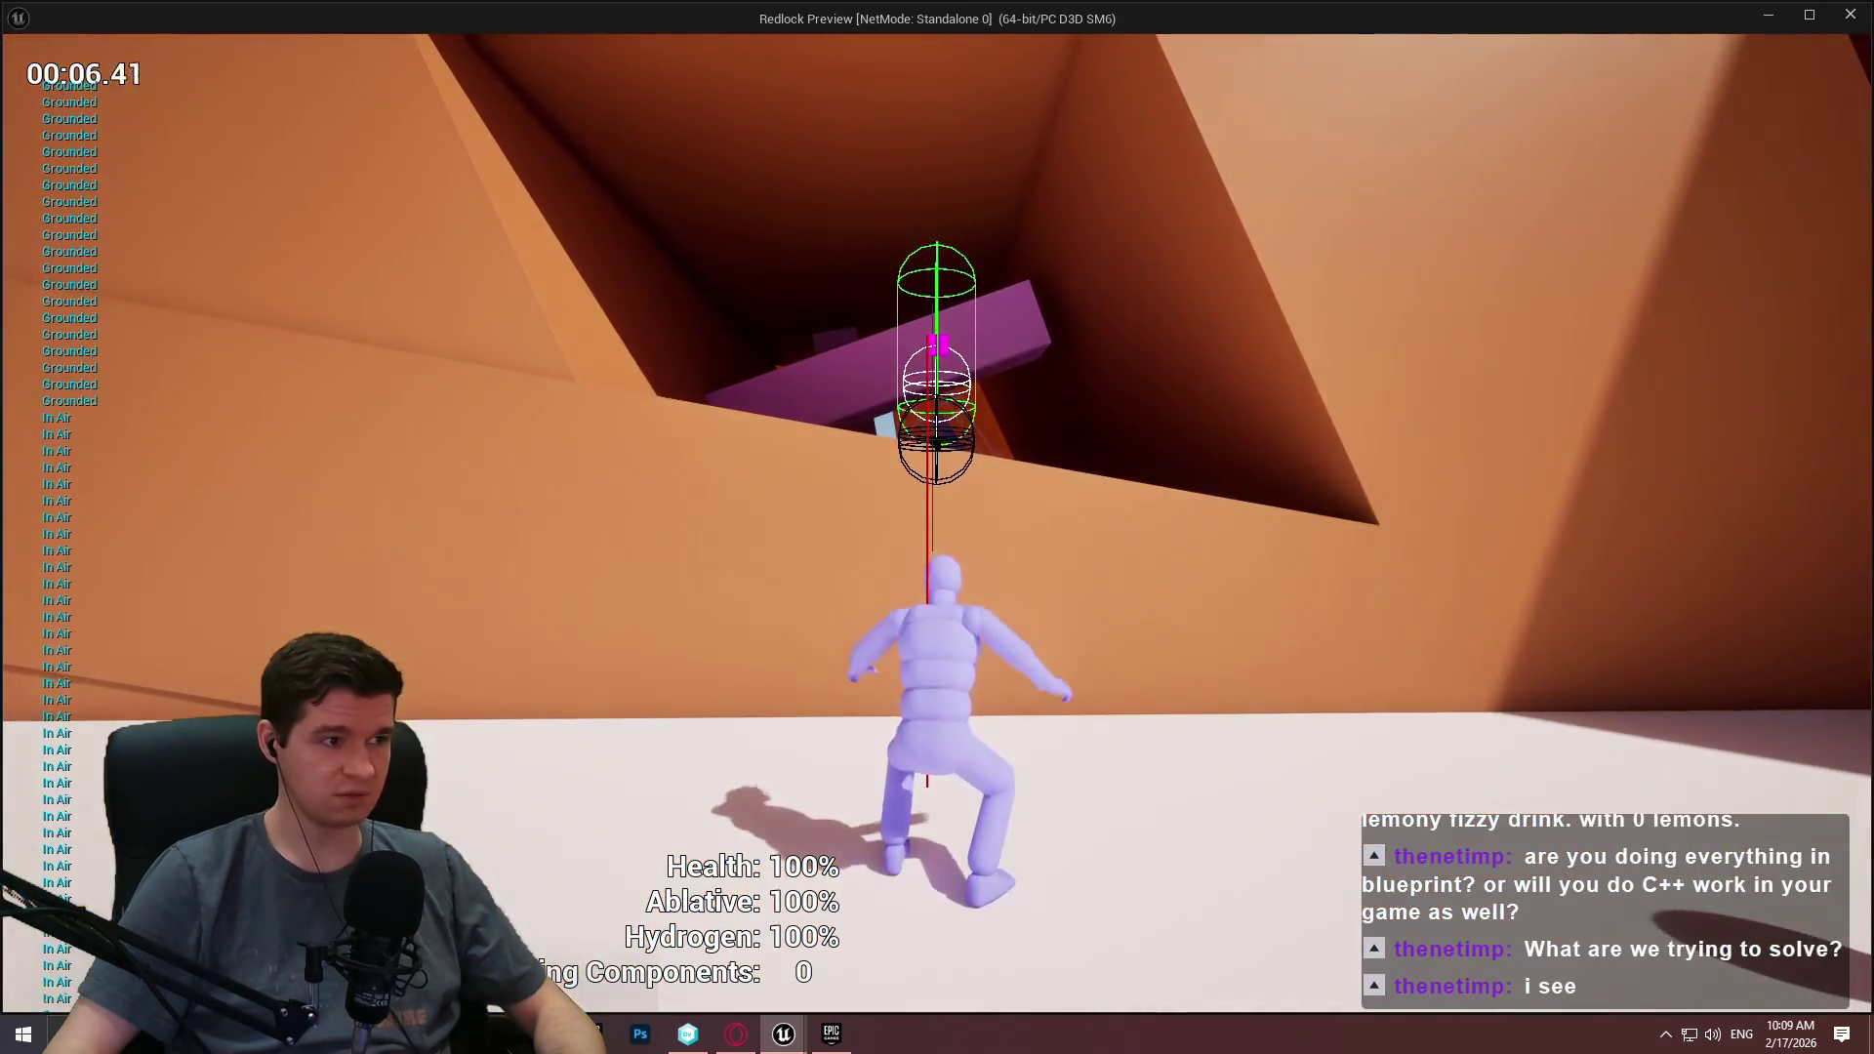
key("space")
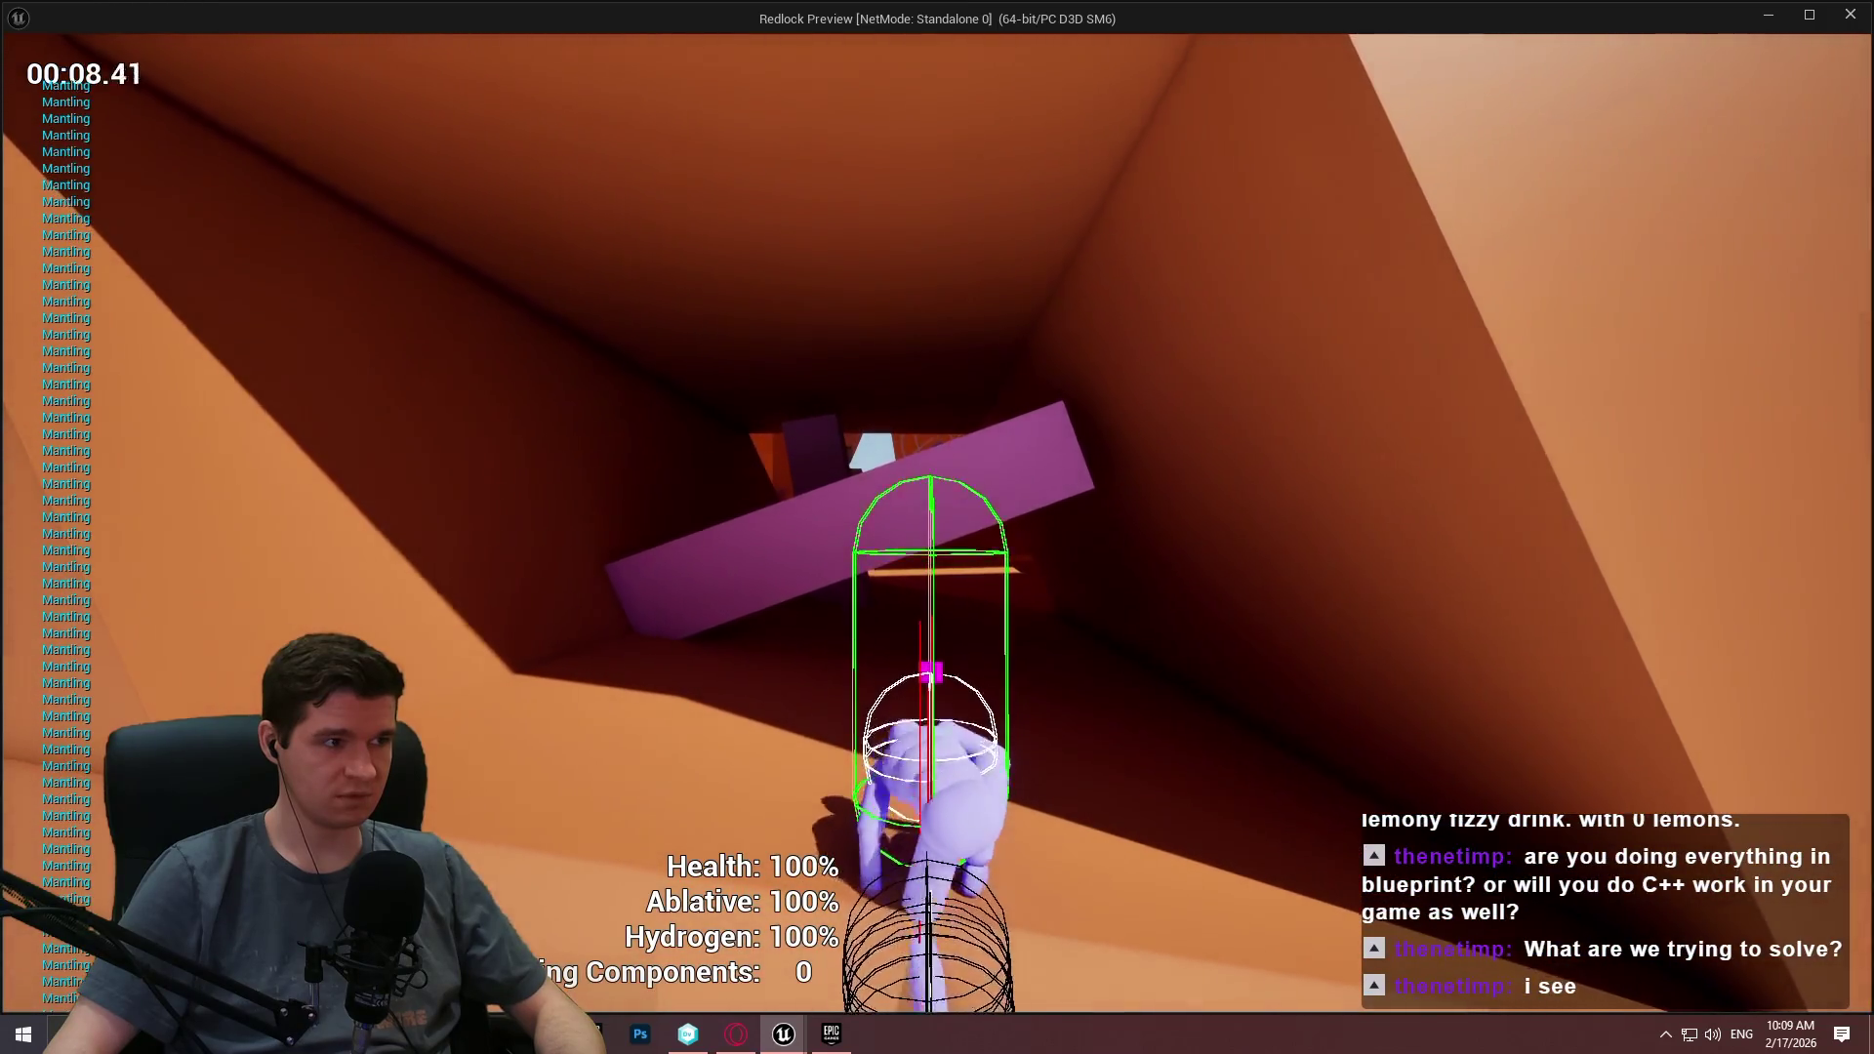
key("Escape")
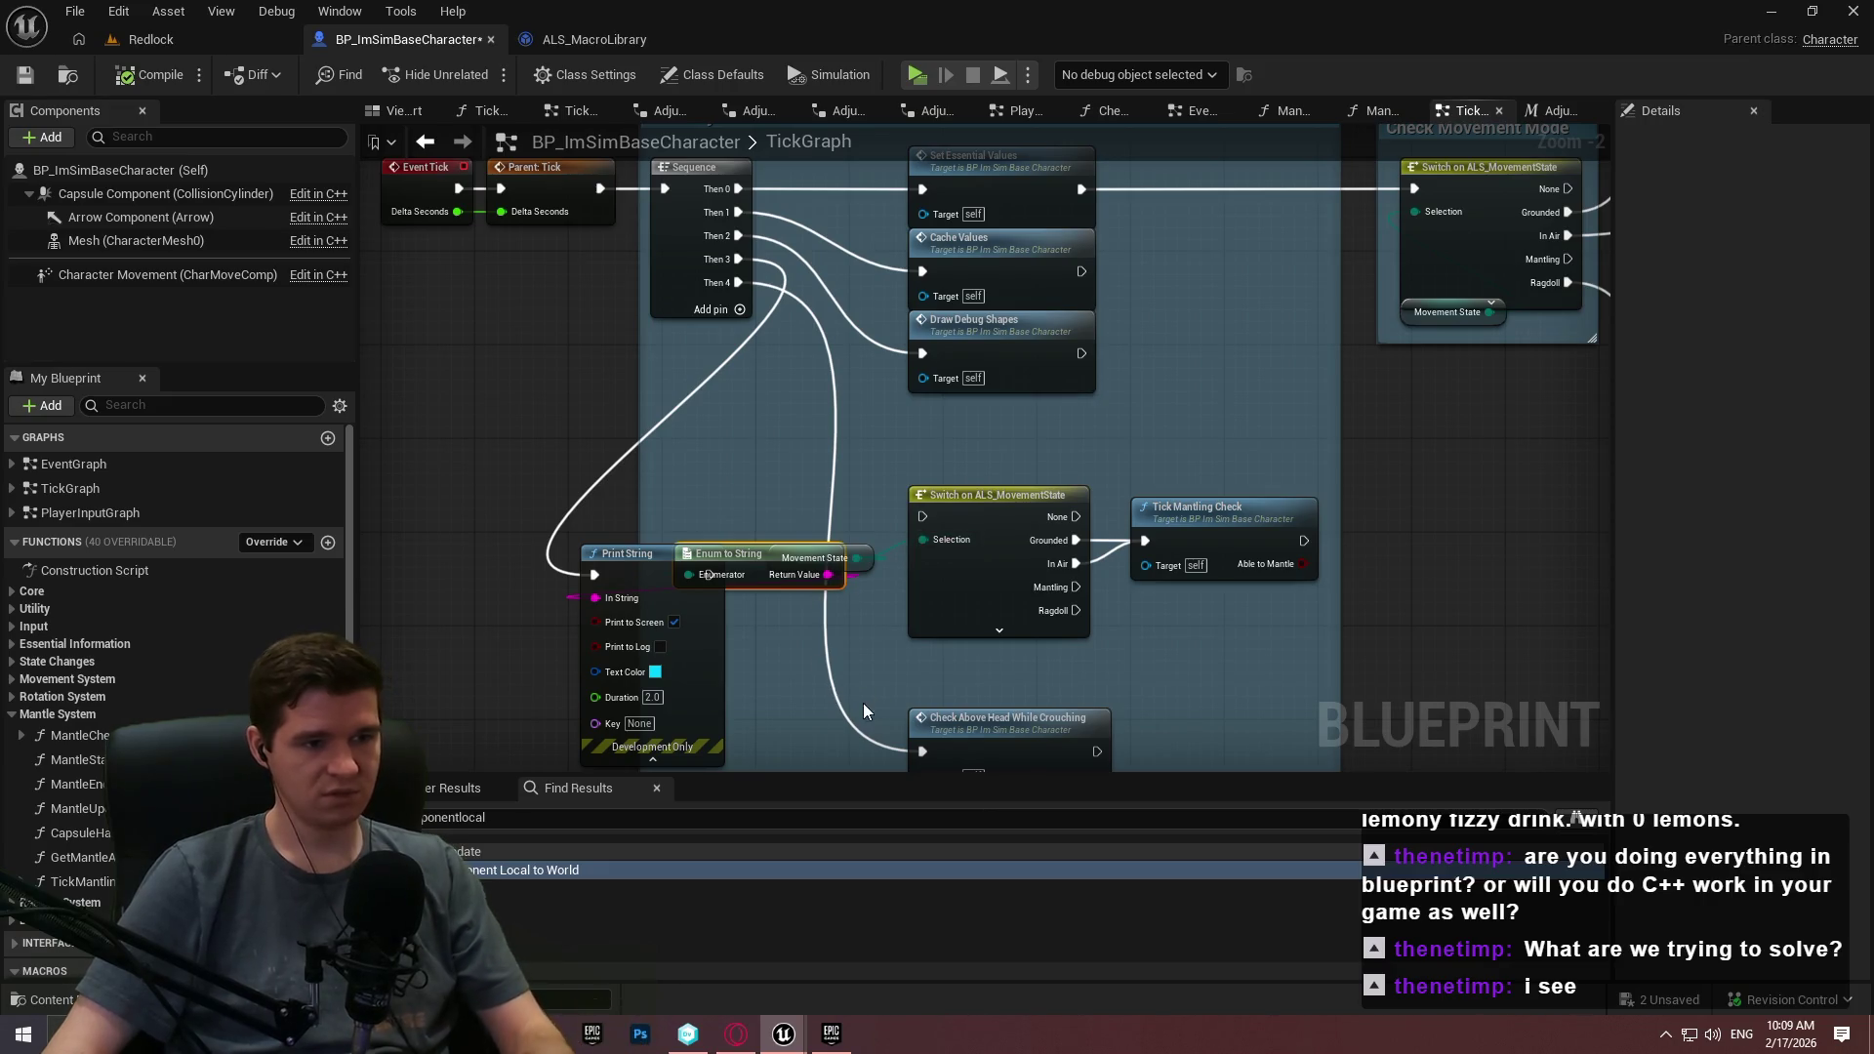
Undo the debug Print String nodes, then minimize the editor to reveal the ALS reference project.
key("ctrl+z")
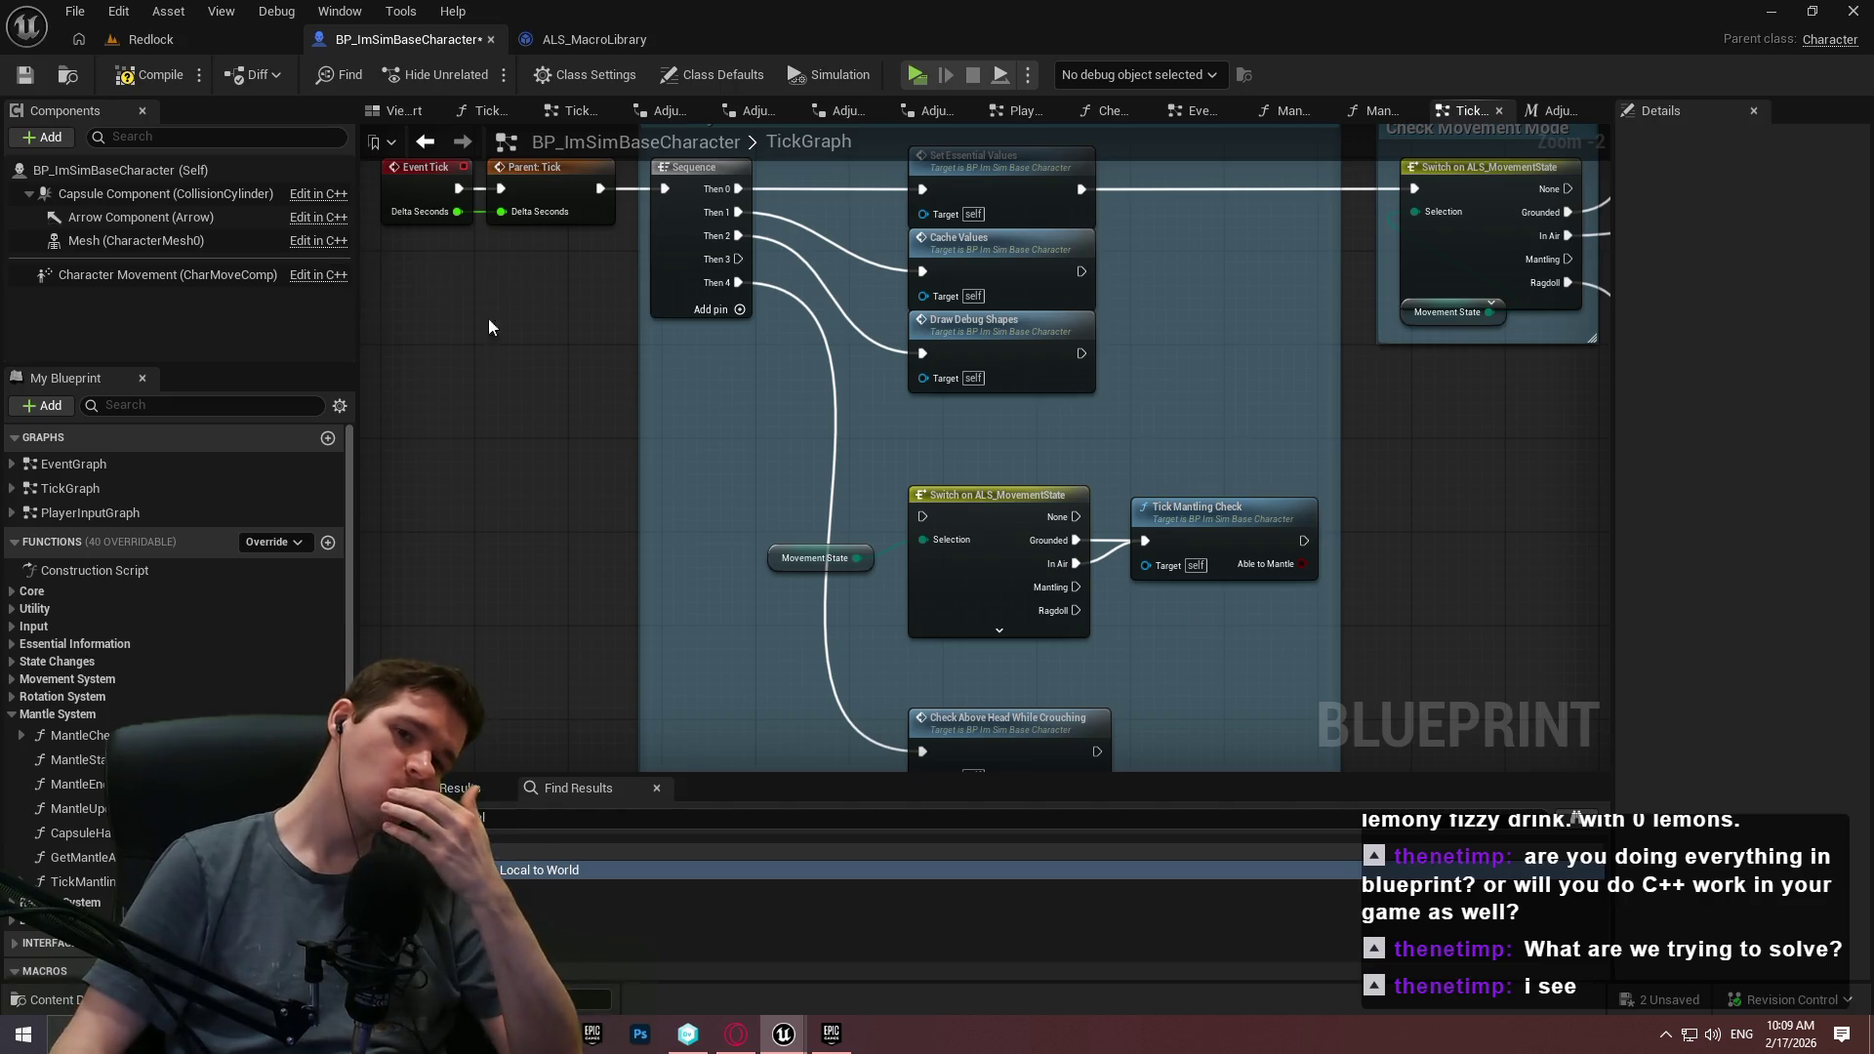
left_click_drag(1513, 479, 942, 670)
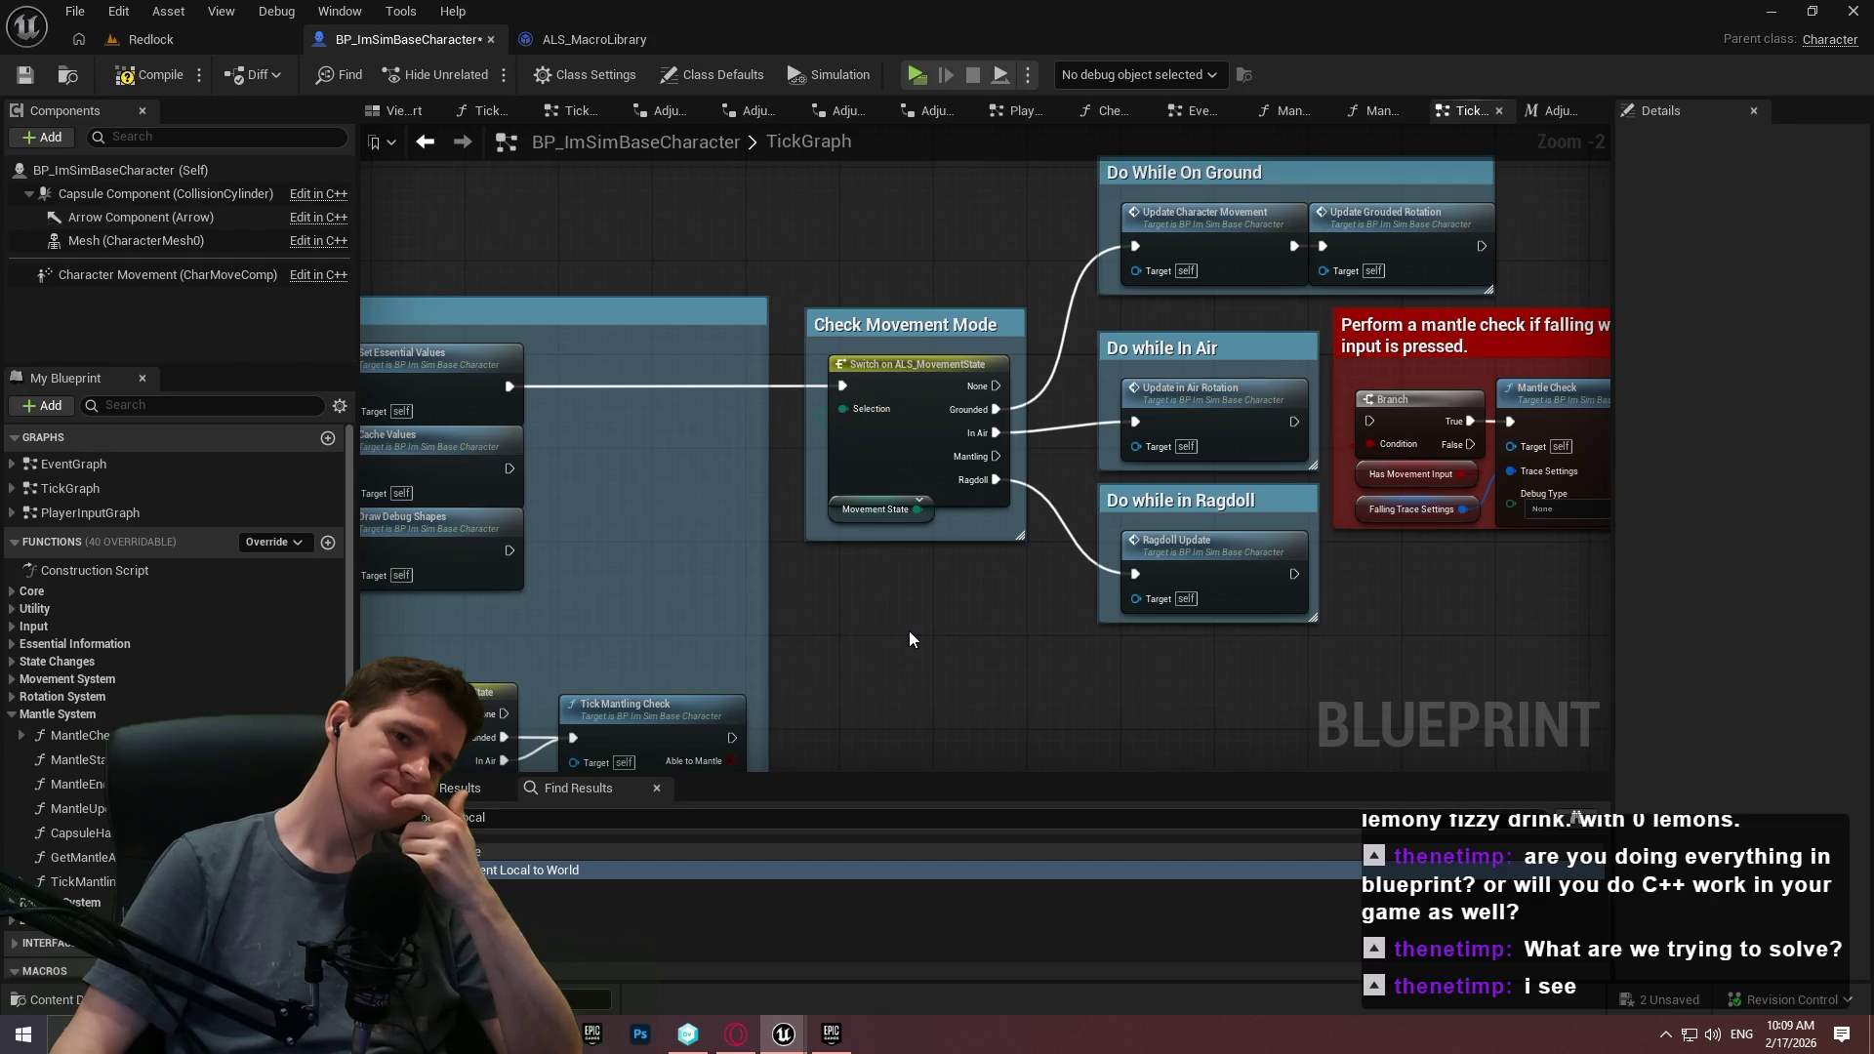
left_click(1771, 14)
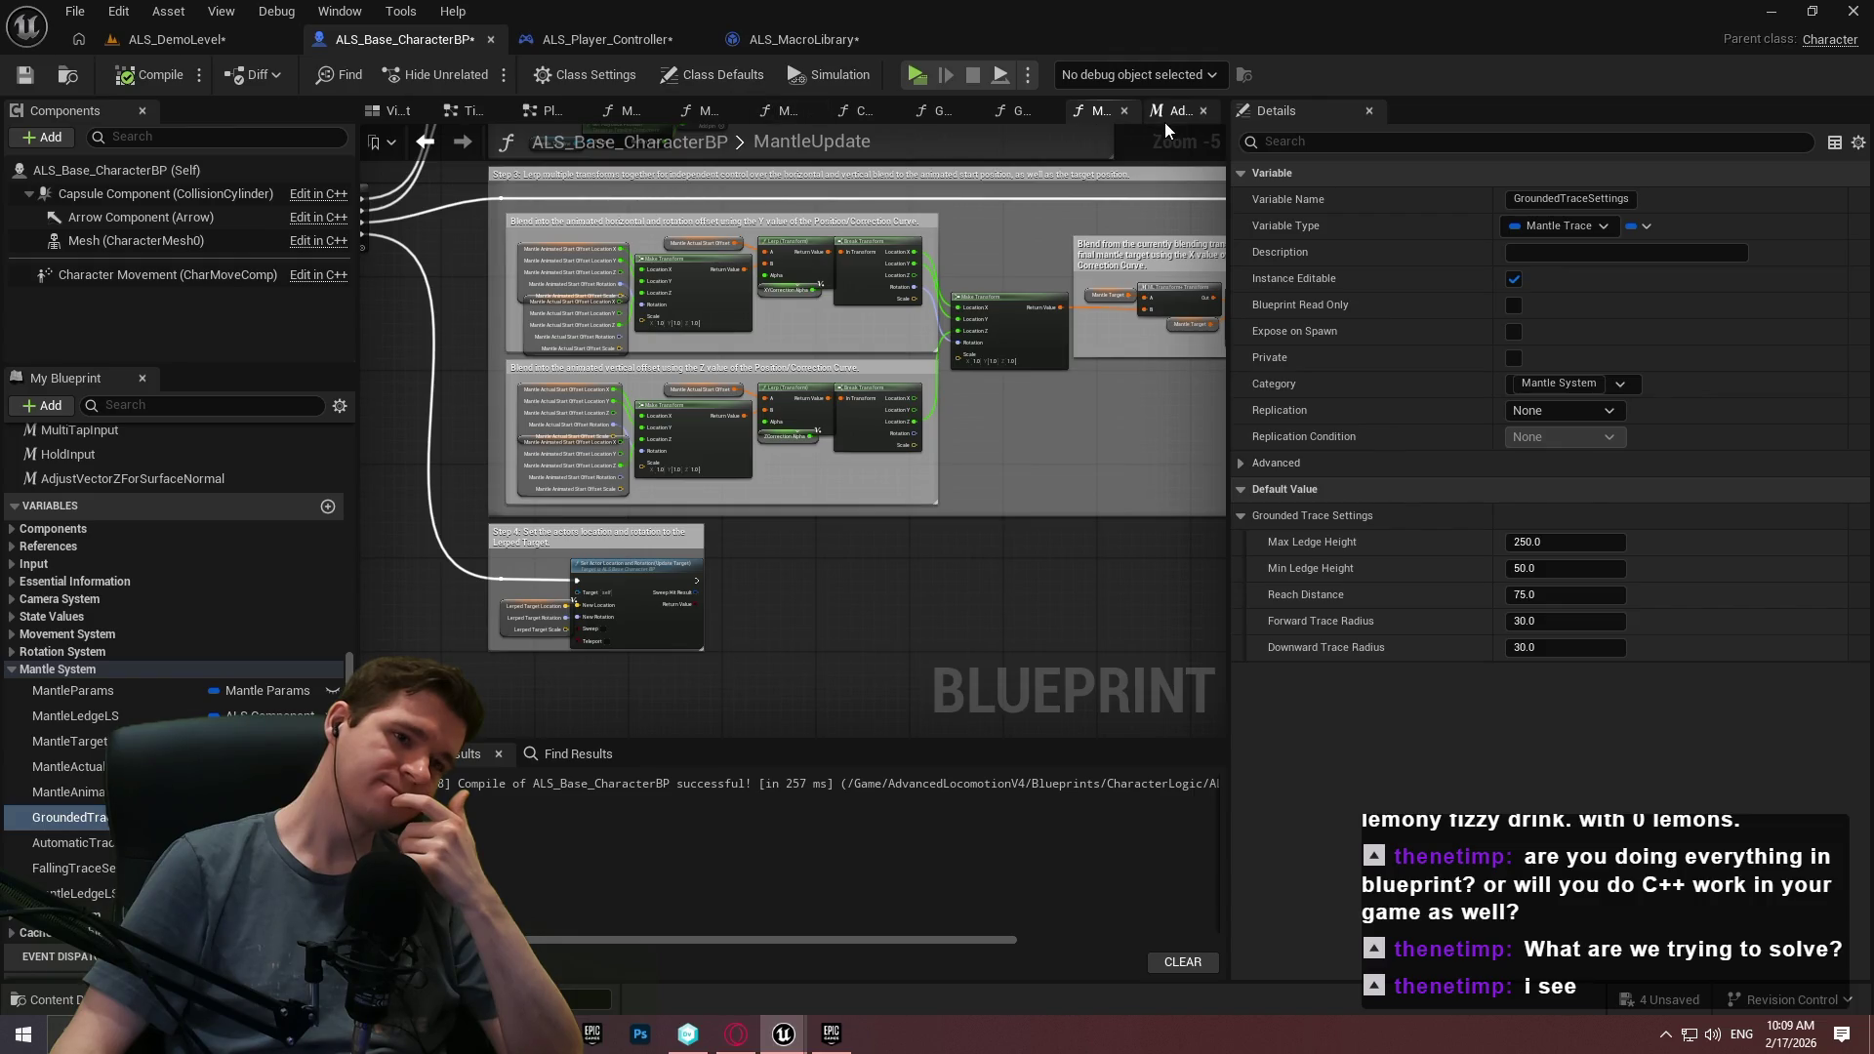
Inspect the ALS MantleUpdate graph, then the AdjustVectorZForSurfaceNormal, GetCalpsuleBaseLocation and CapsuleHasRoomCheck graphs.
scroll(1084, 464, "down", 1)
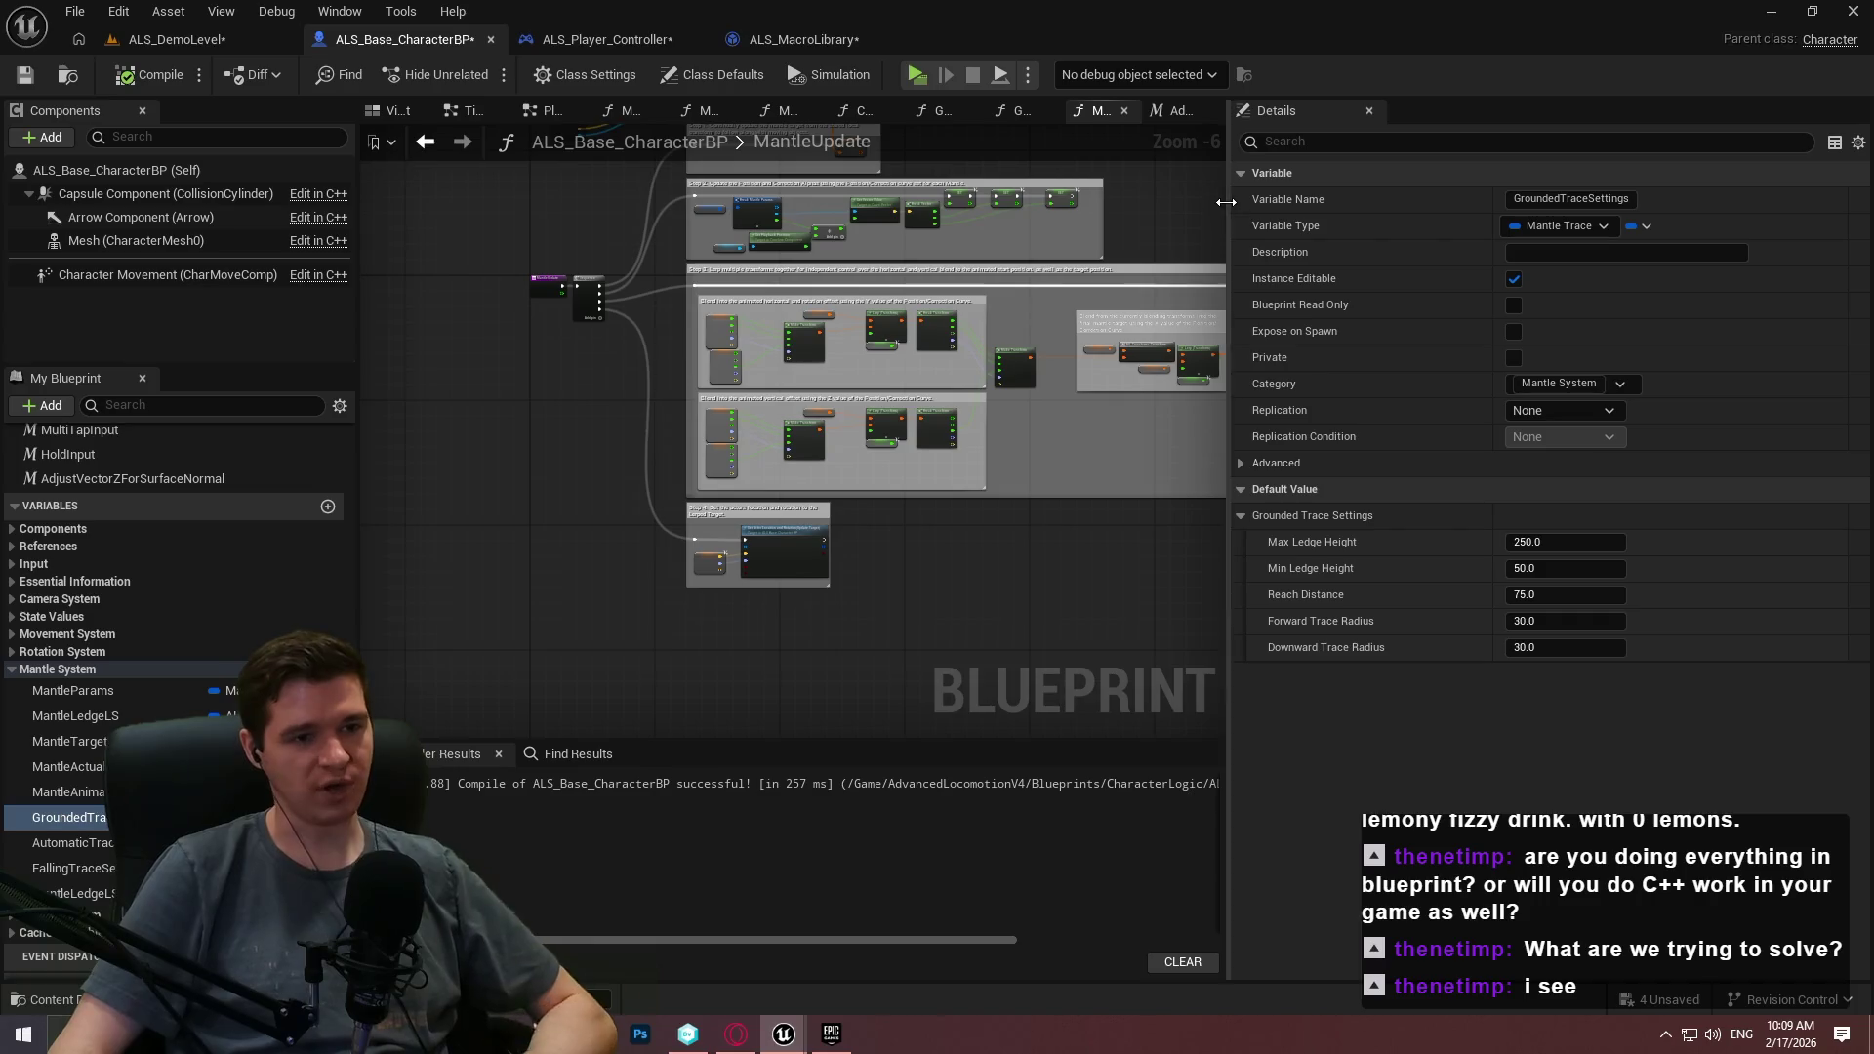
left_click_drag(1231, 410, 1520, 410)
mouse_move(1174, 213)
left_mouse_down()
mouse_move(1045, 527)
mouse_move(1067, 410)
mouse_move(619, 281)
left_mouse_up()
scroll(619, 280, "up", 1)
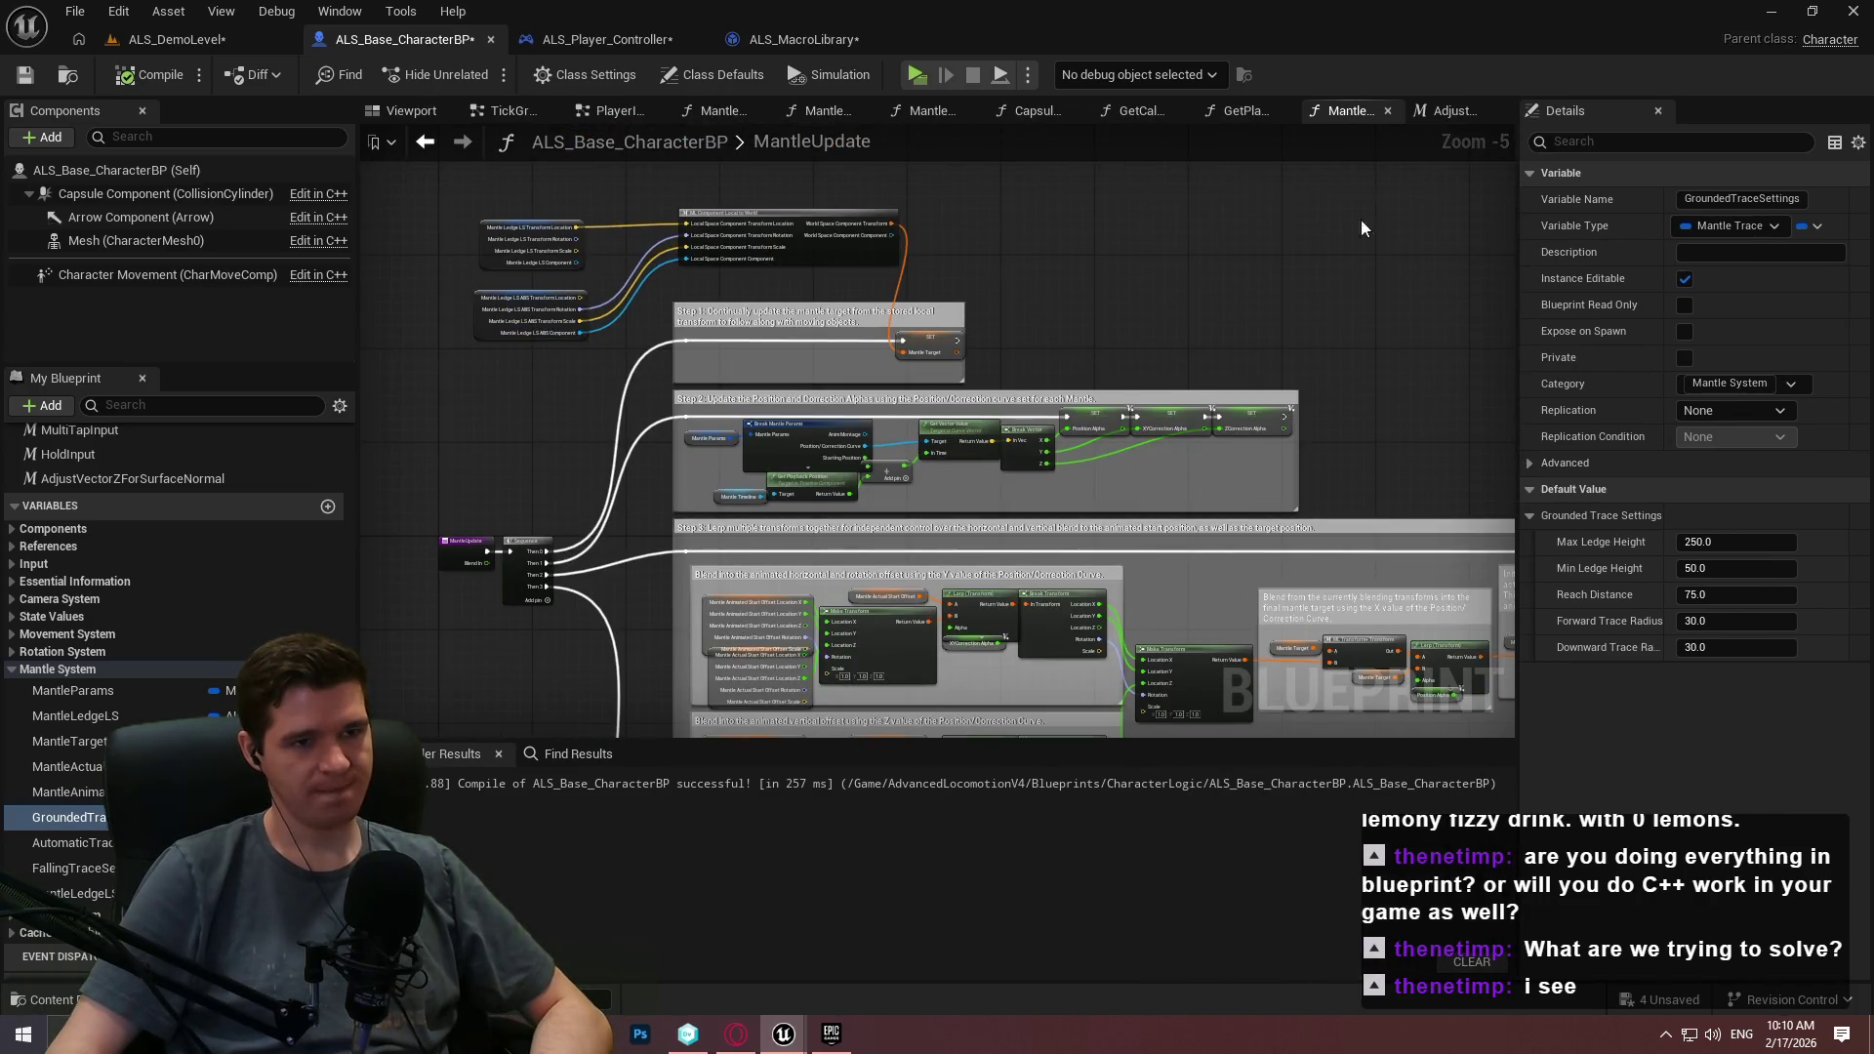
left_click(1457, 109)
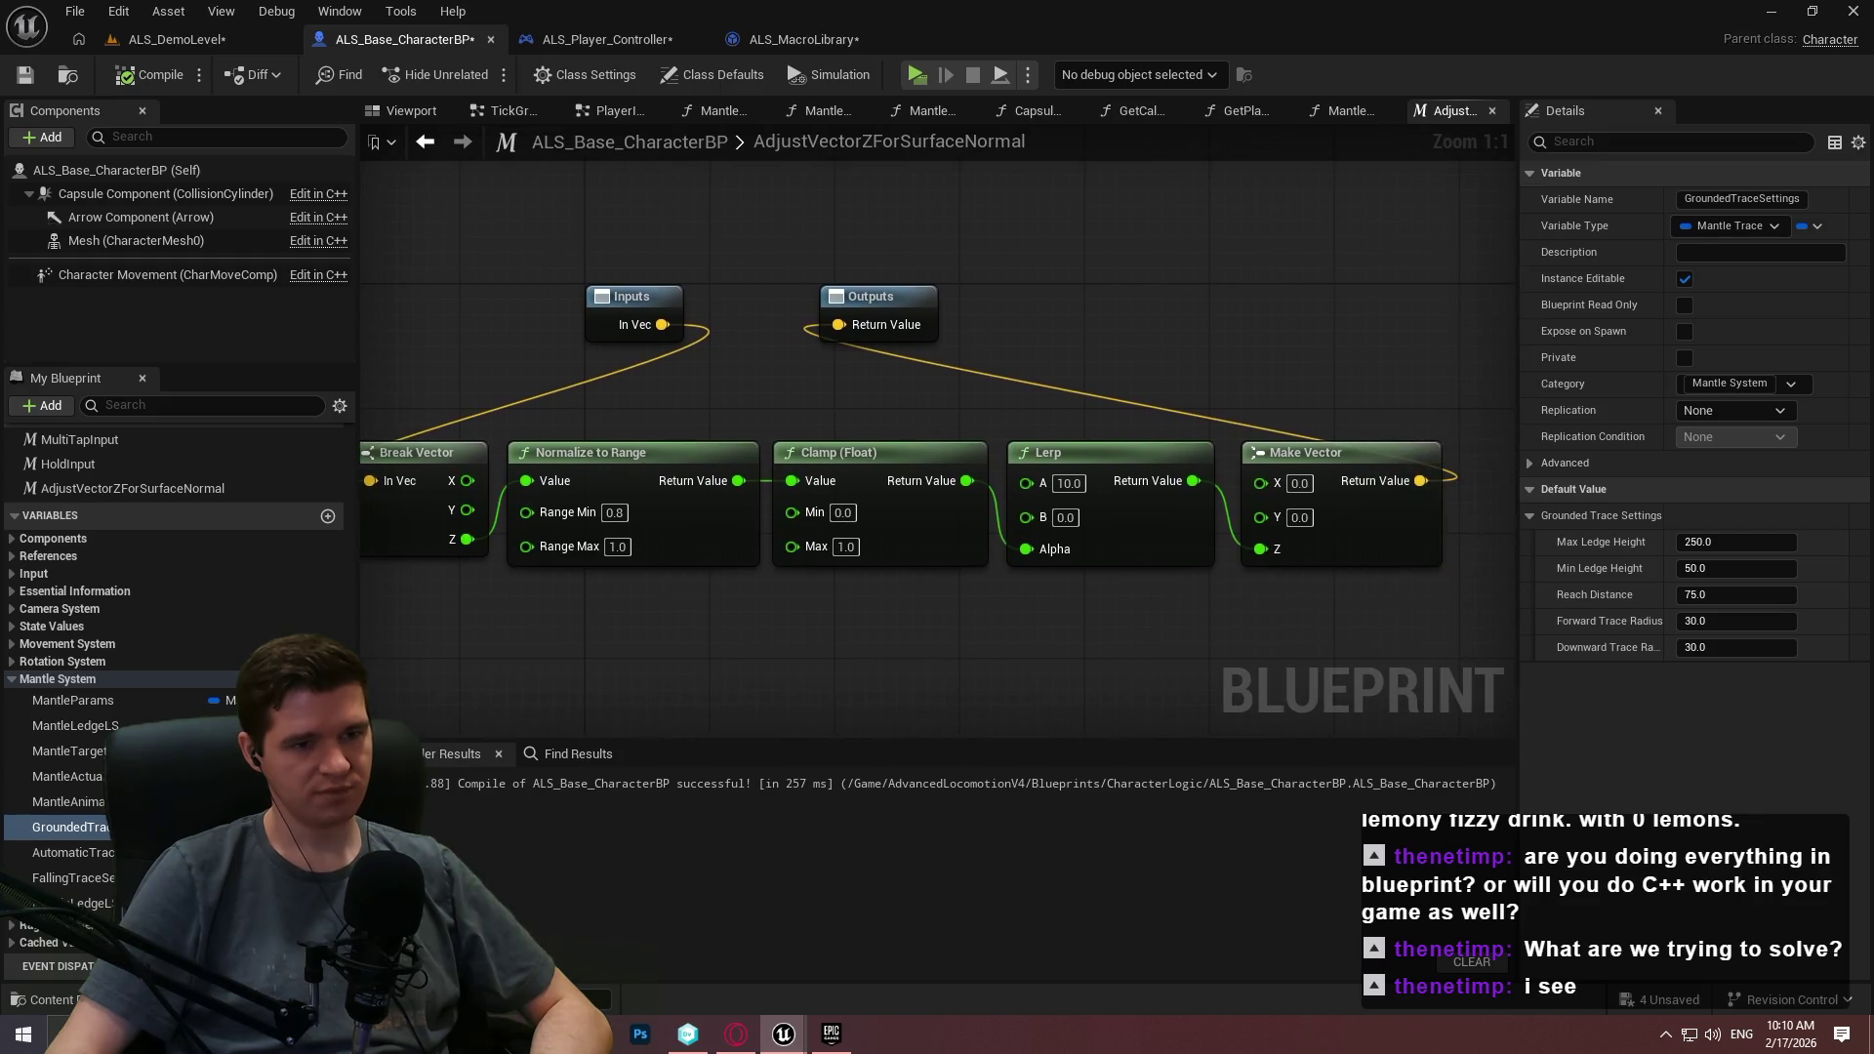
left_click(1138, 112)
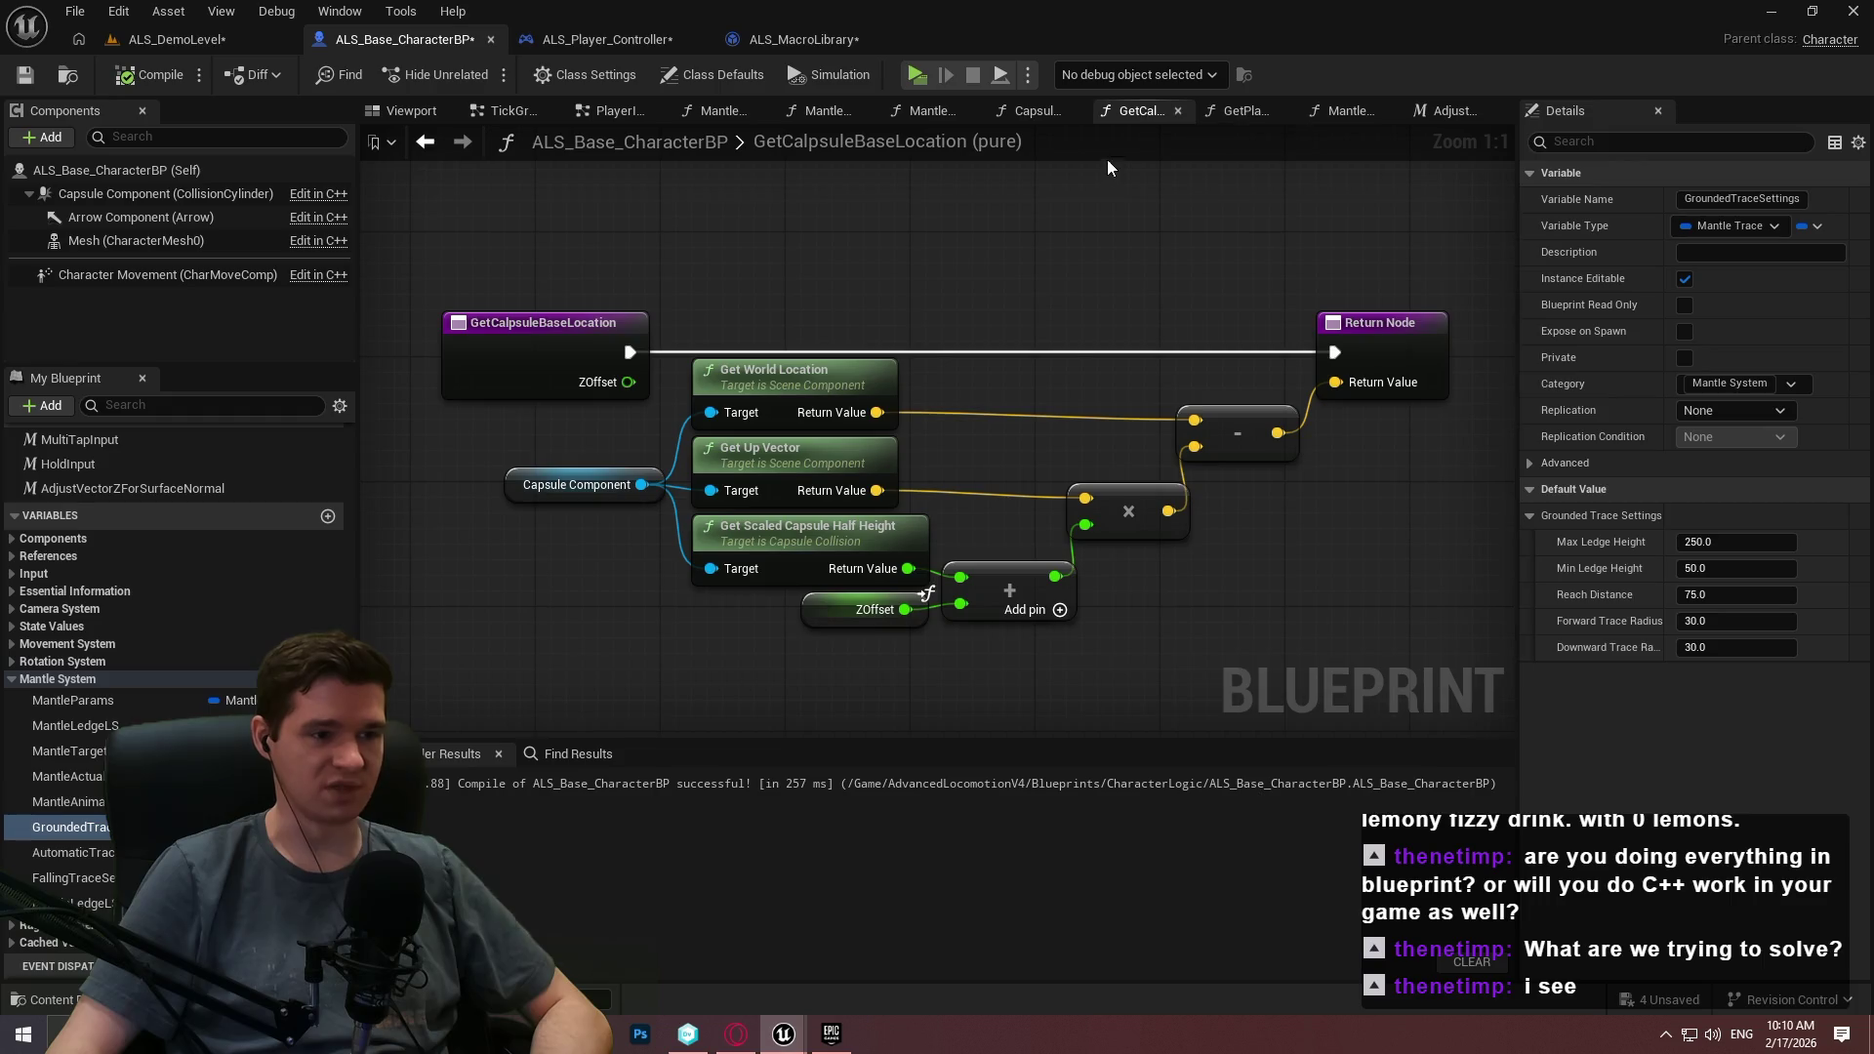
left_click(1017, 108)
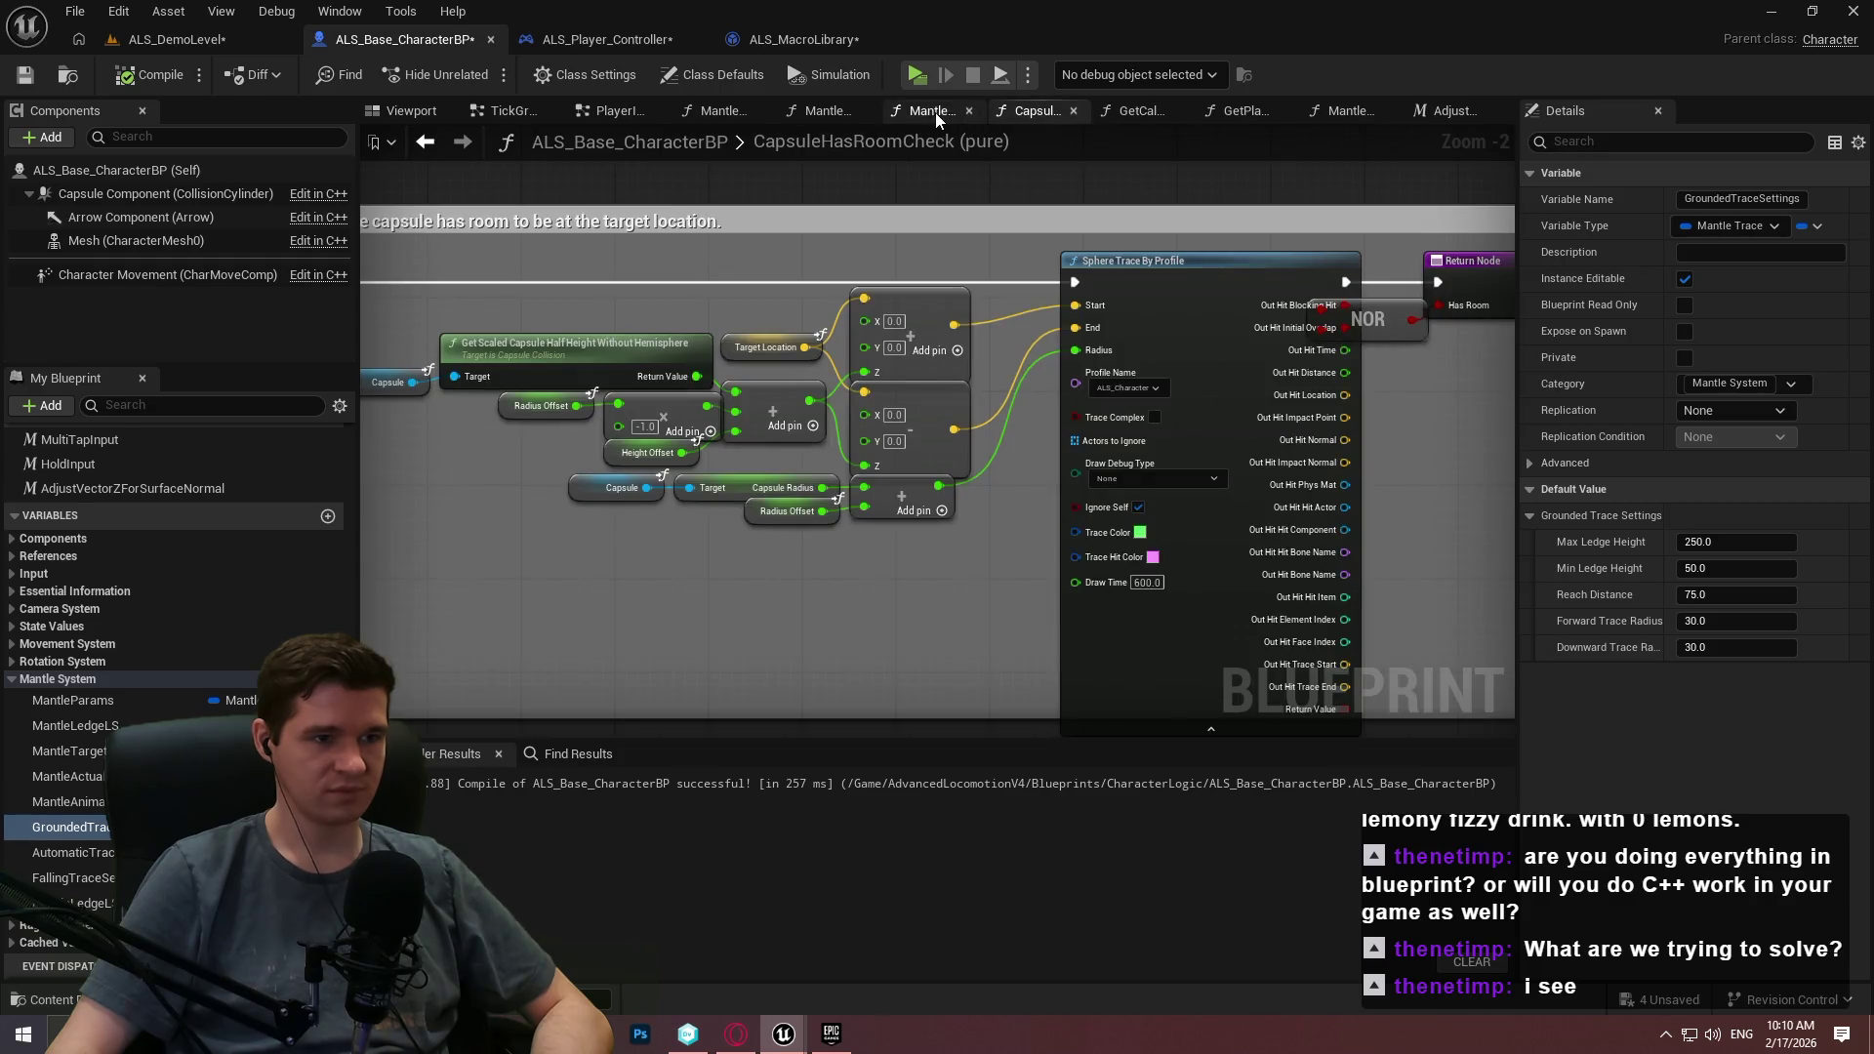
scroll(1016, 253, "down", 3)
scroll(918, 220, "up", 3)
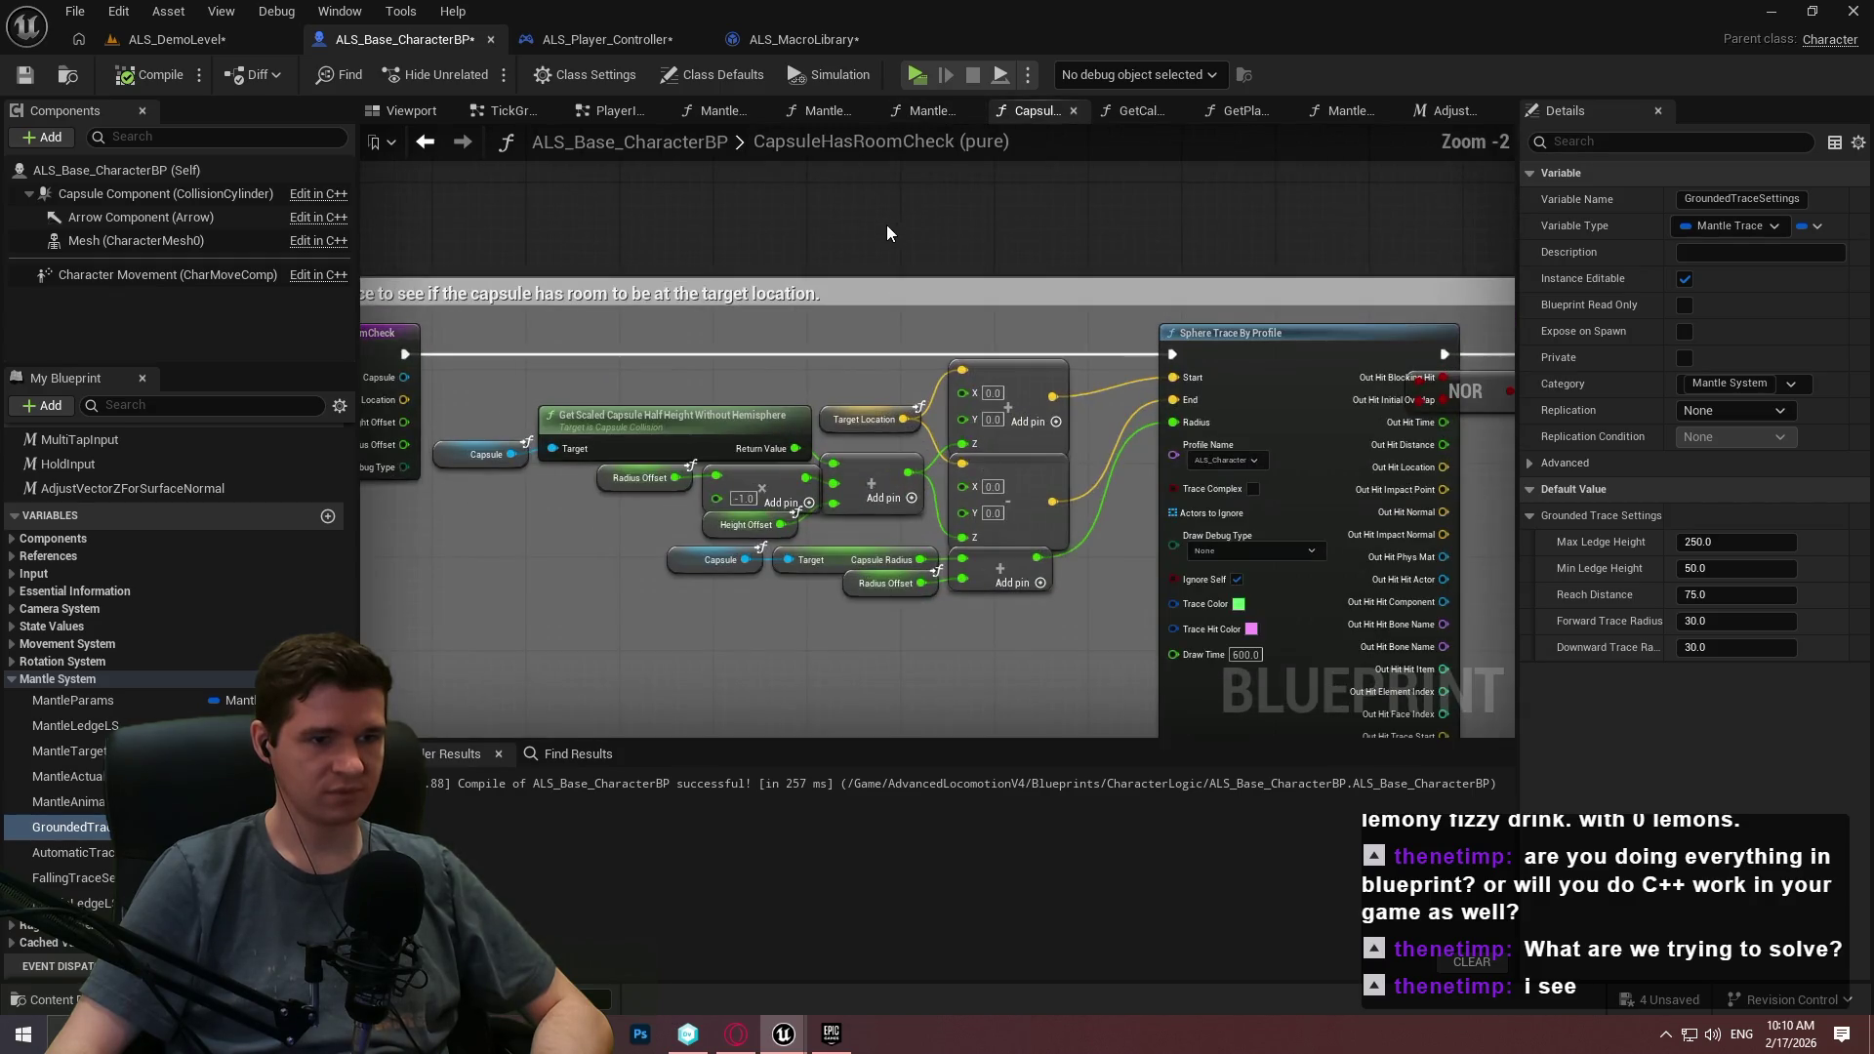
mouse_move(857, 259)
left_mouse_down()
mouse_move(775, 198)
mouse_move(473, 192)
mouse_move(1144, 253)
left_mouse_up()
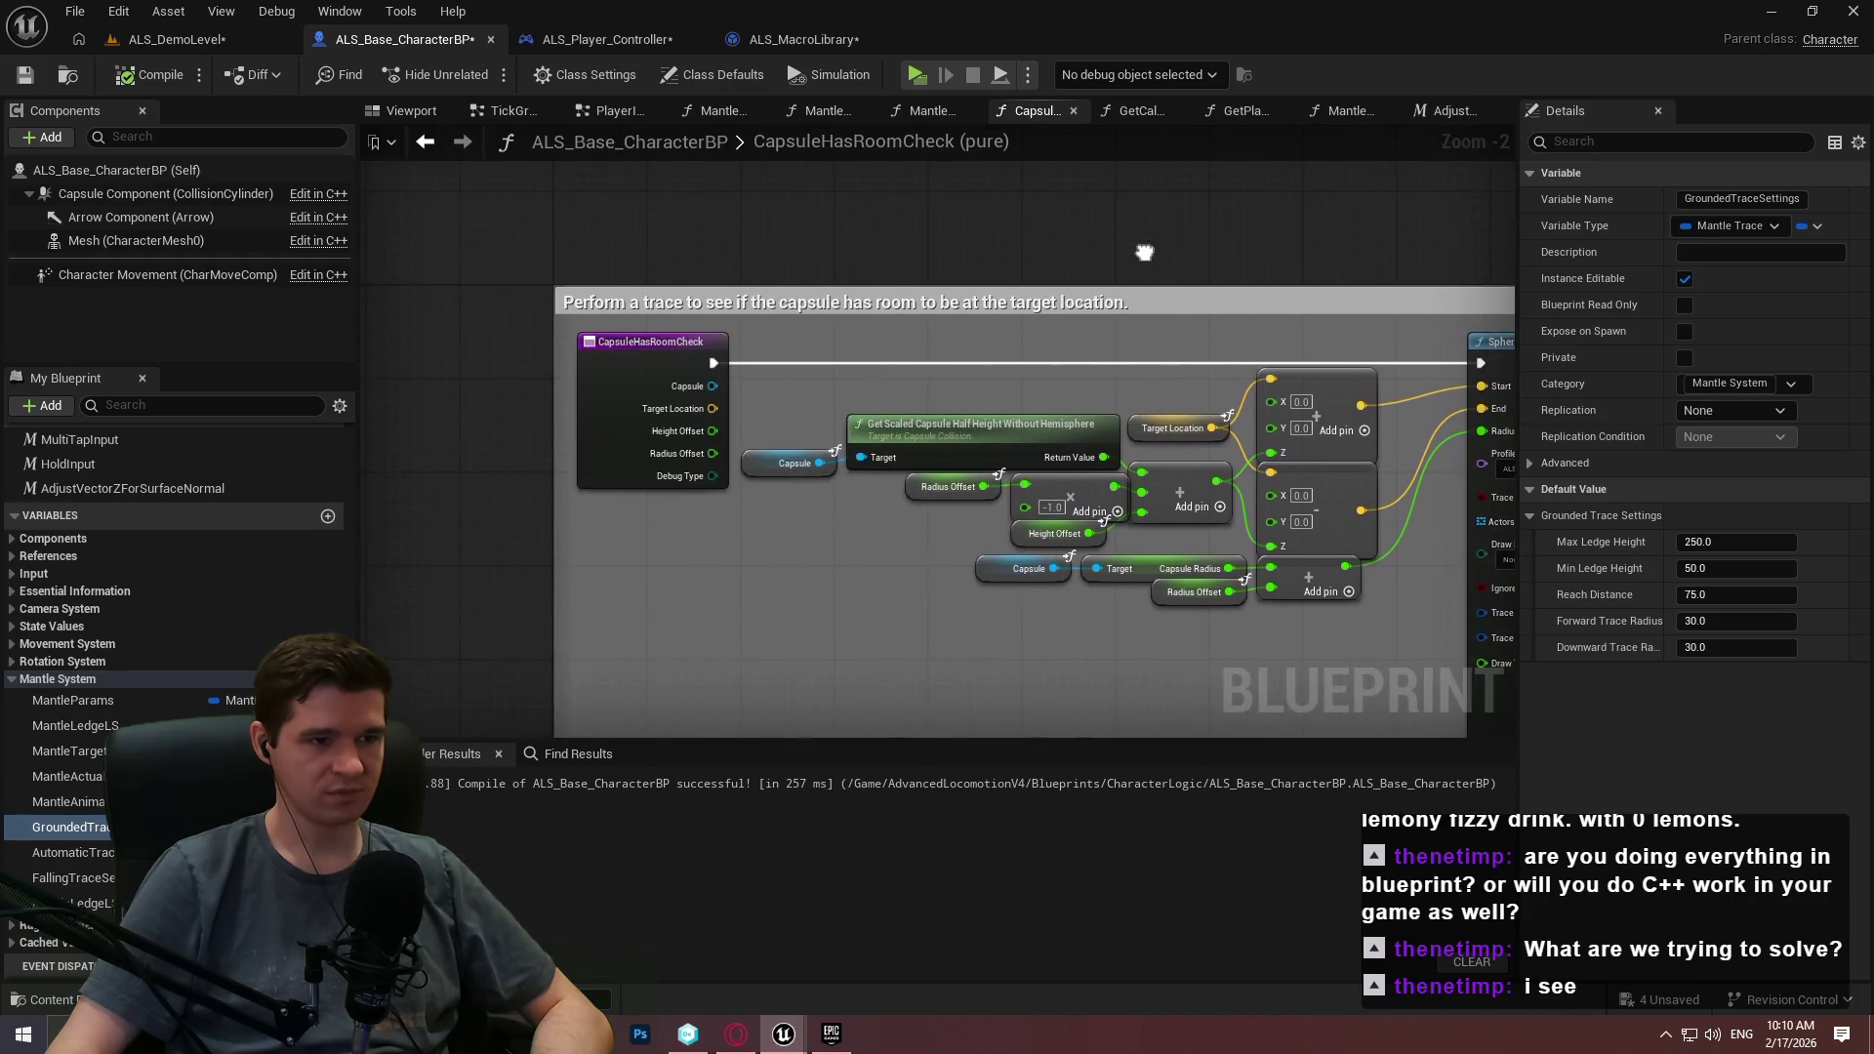
Review the ALS MantleEnd and MantleCheck functions, including MantleCheck's right-side comments.
left_click(921, 108)
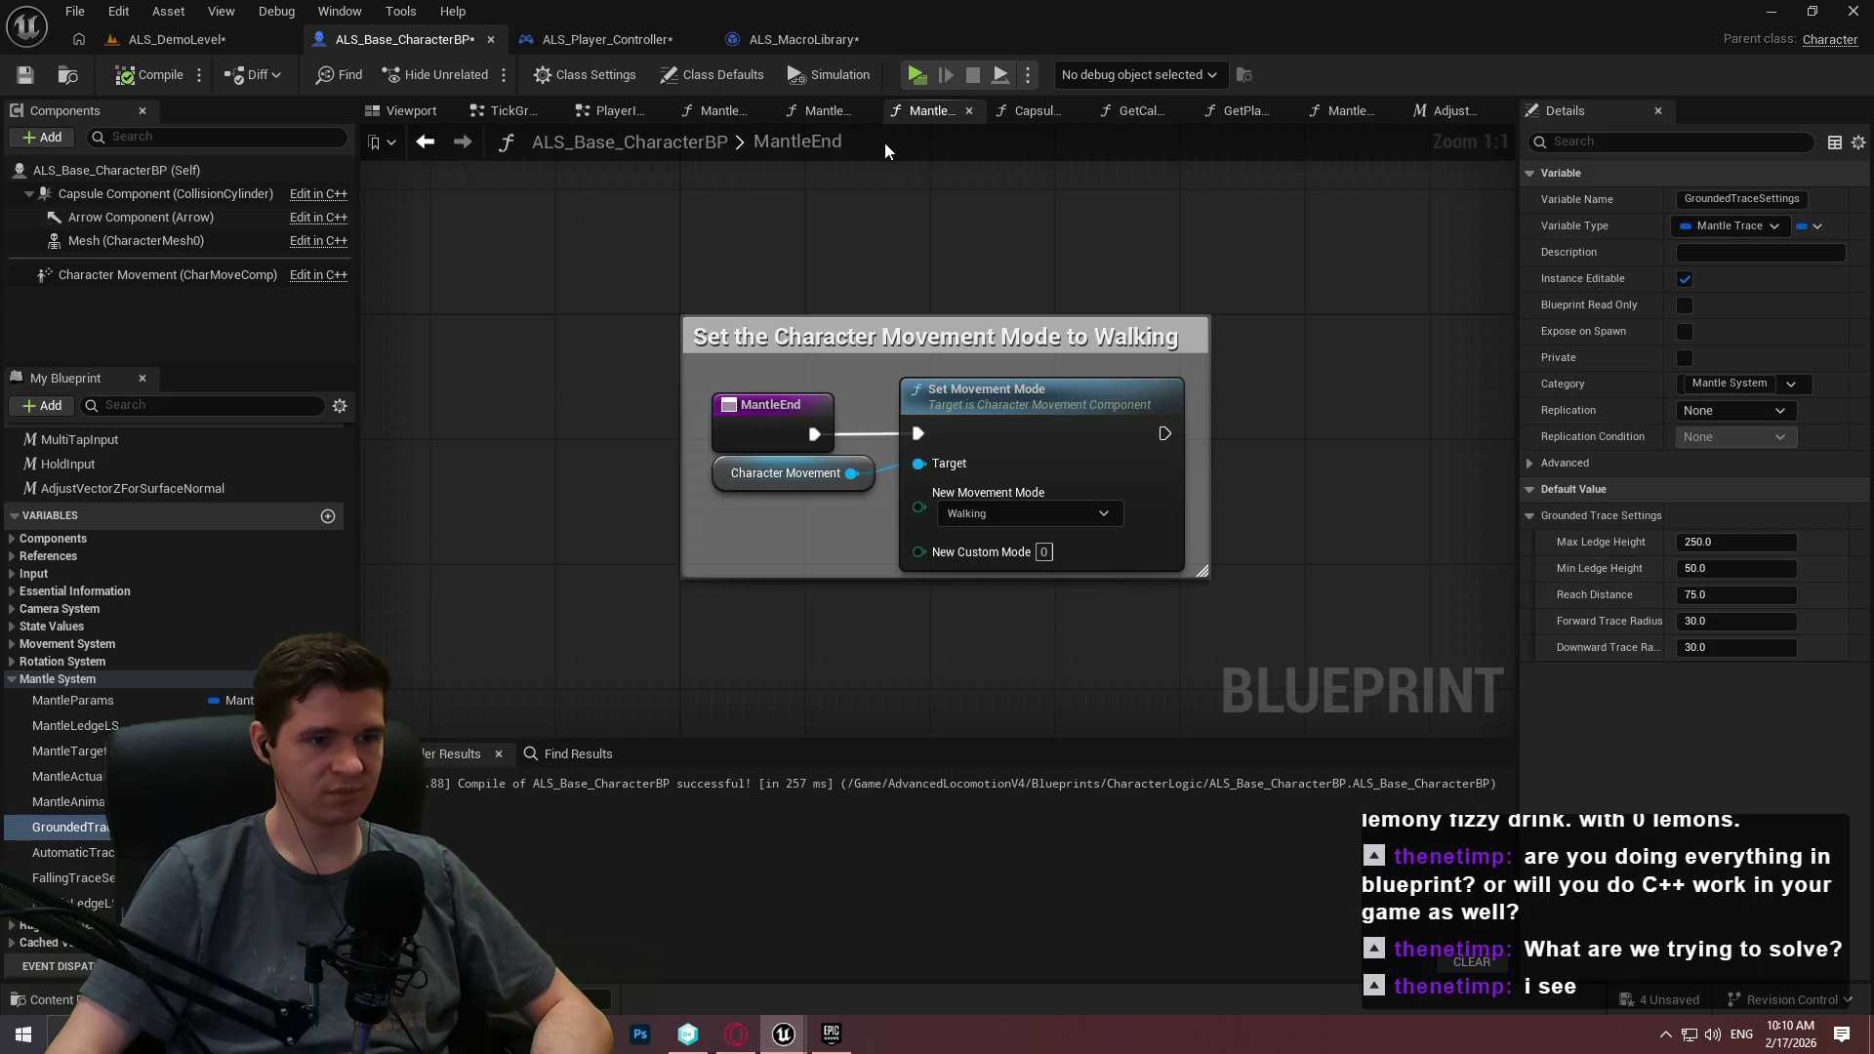
left_click(1330, 313)
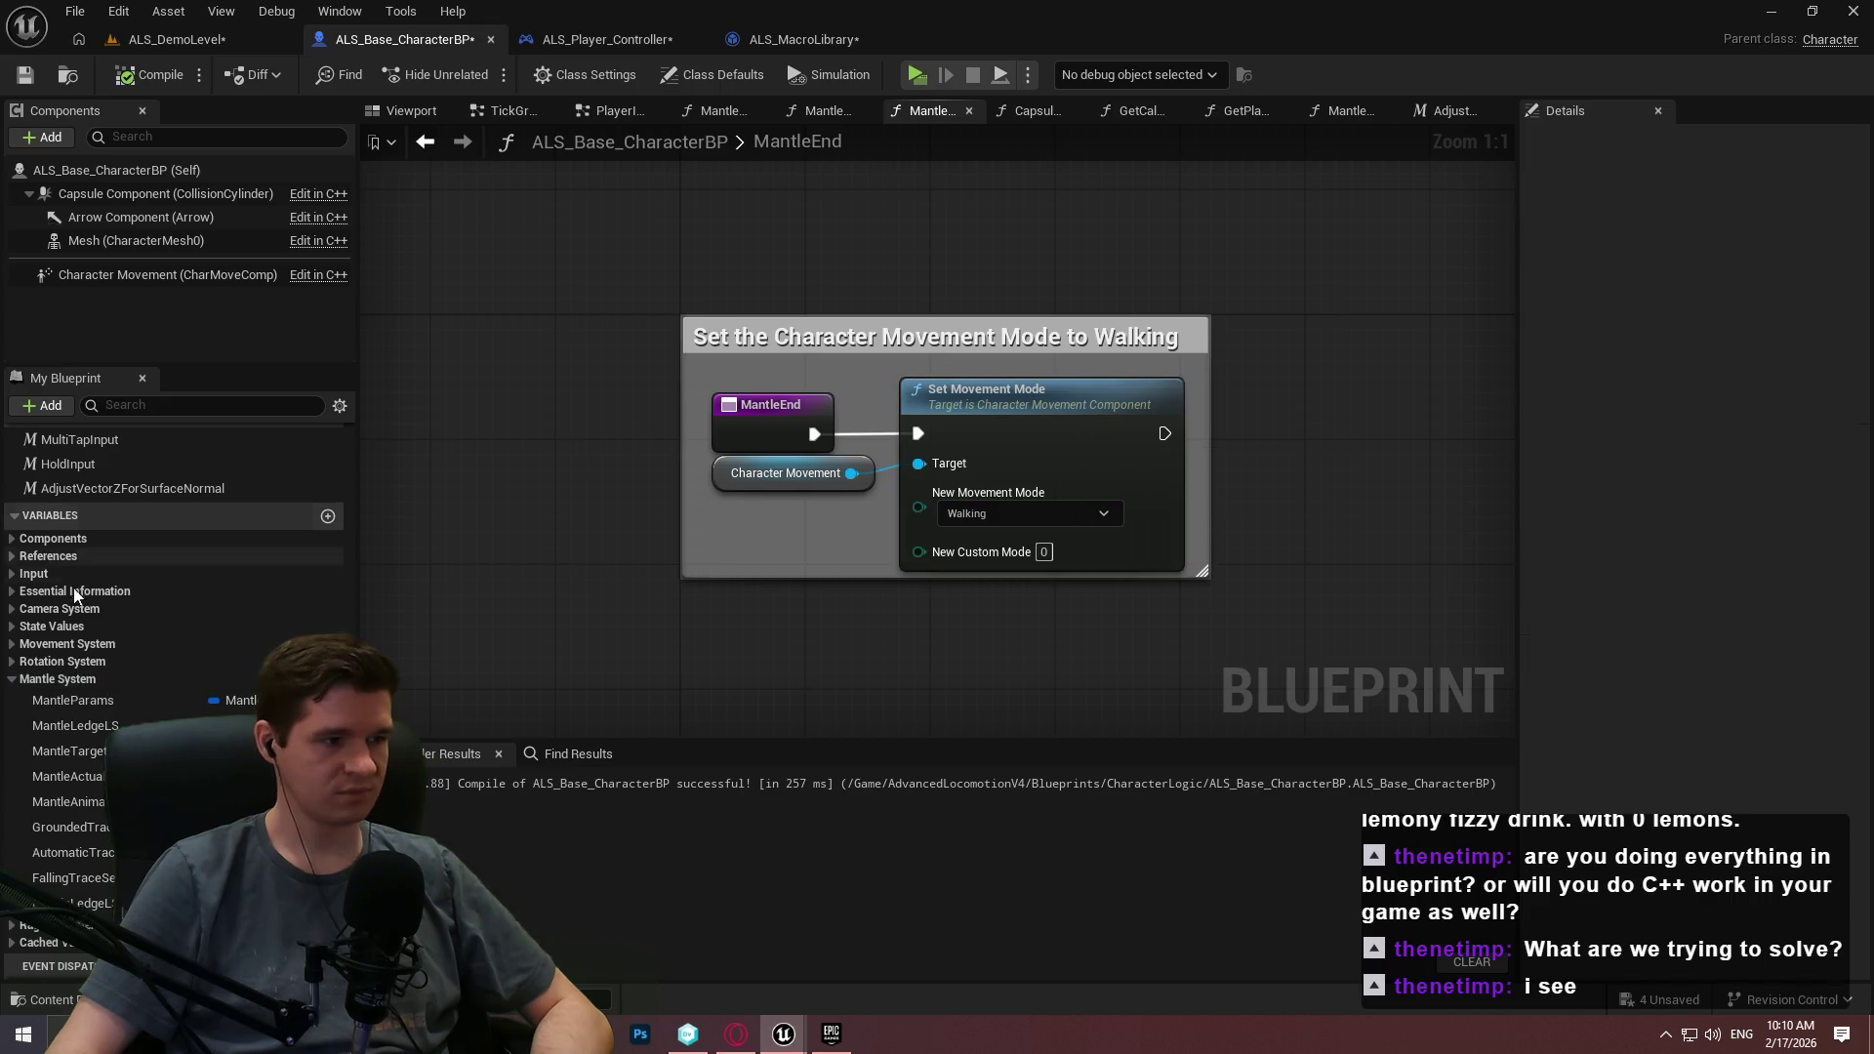
scroll(59, 610, "up", 2)
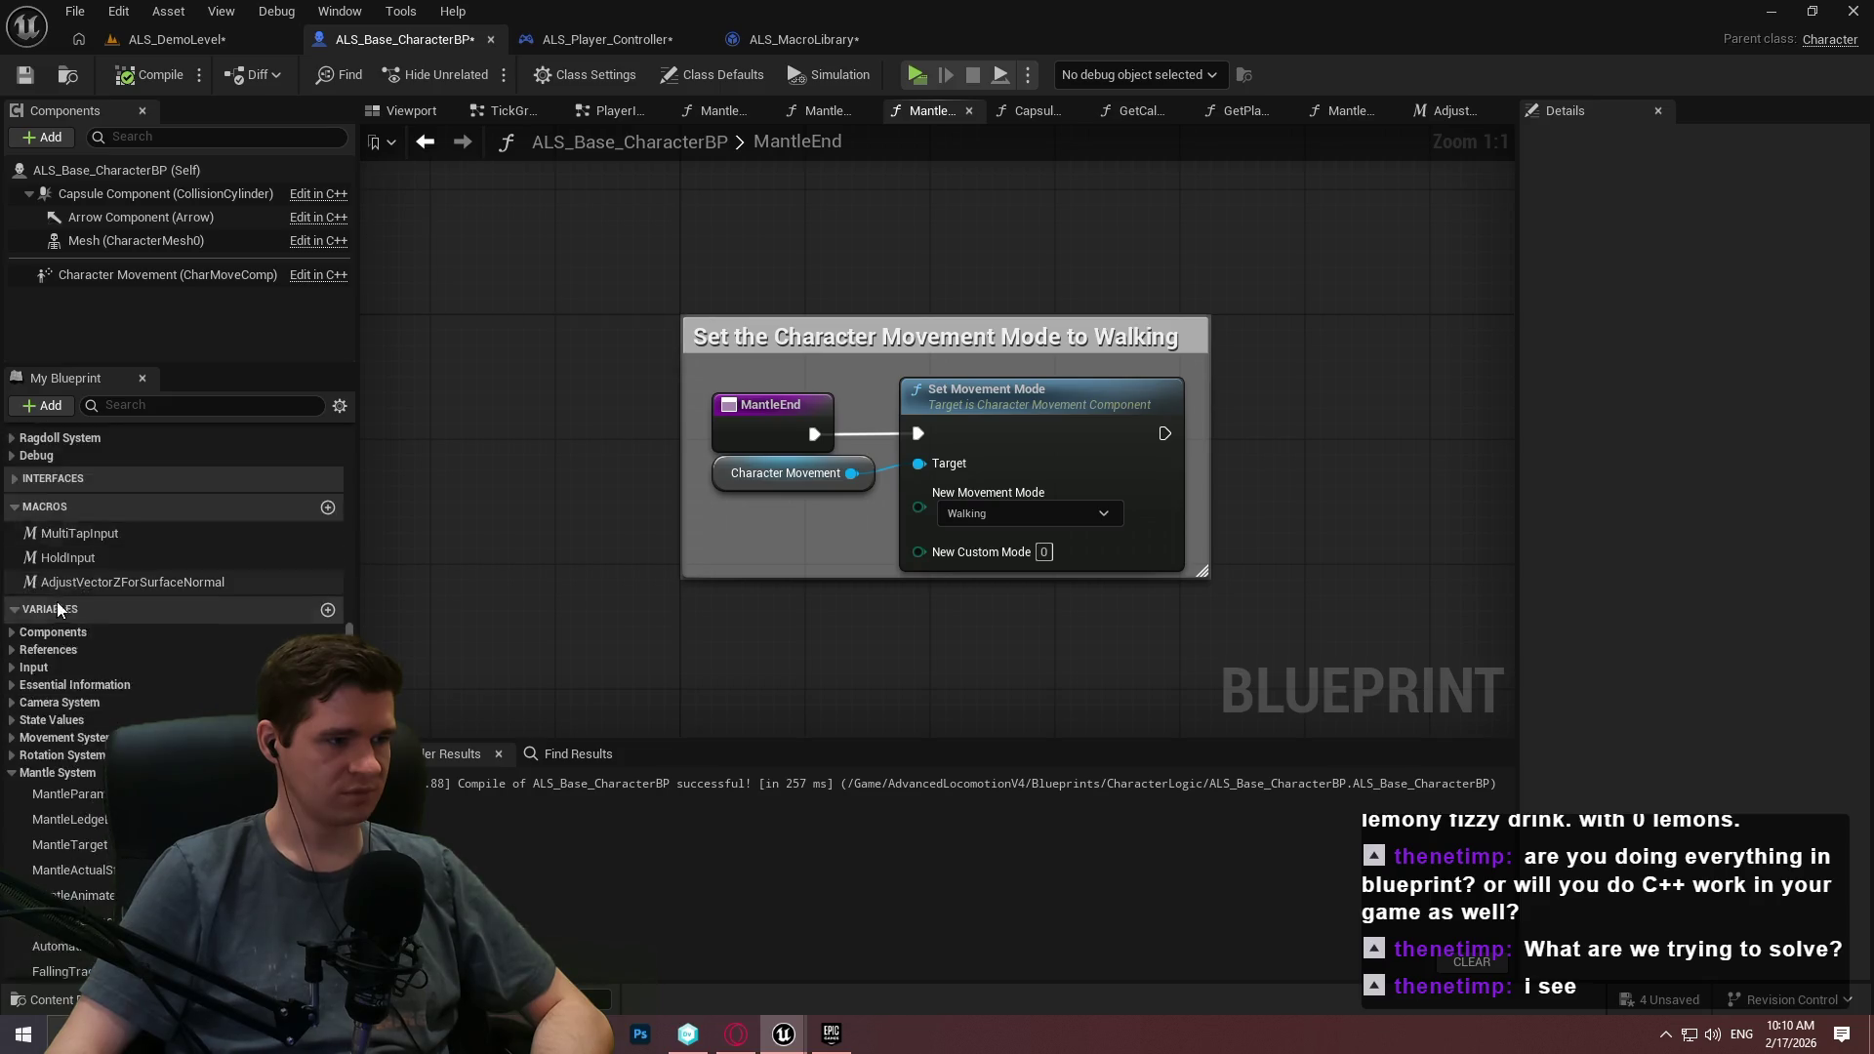
scroll(59, 609, "up", 4)
double_click(97, 483)
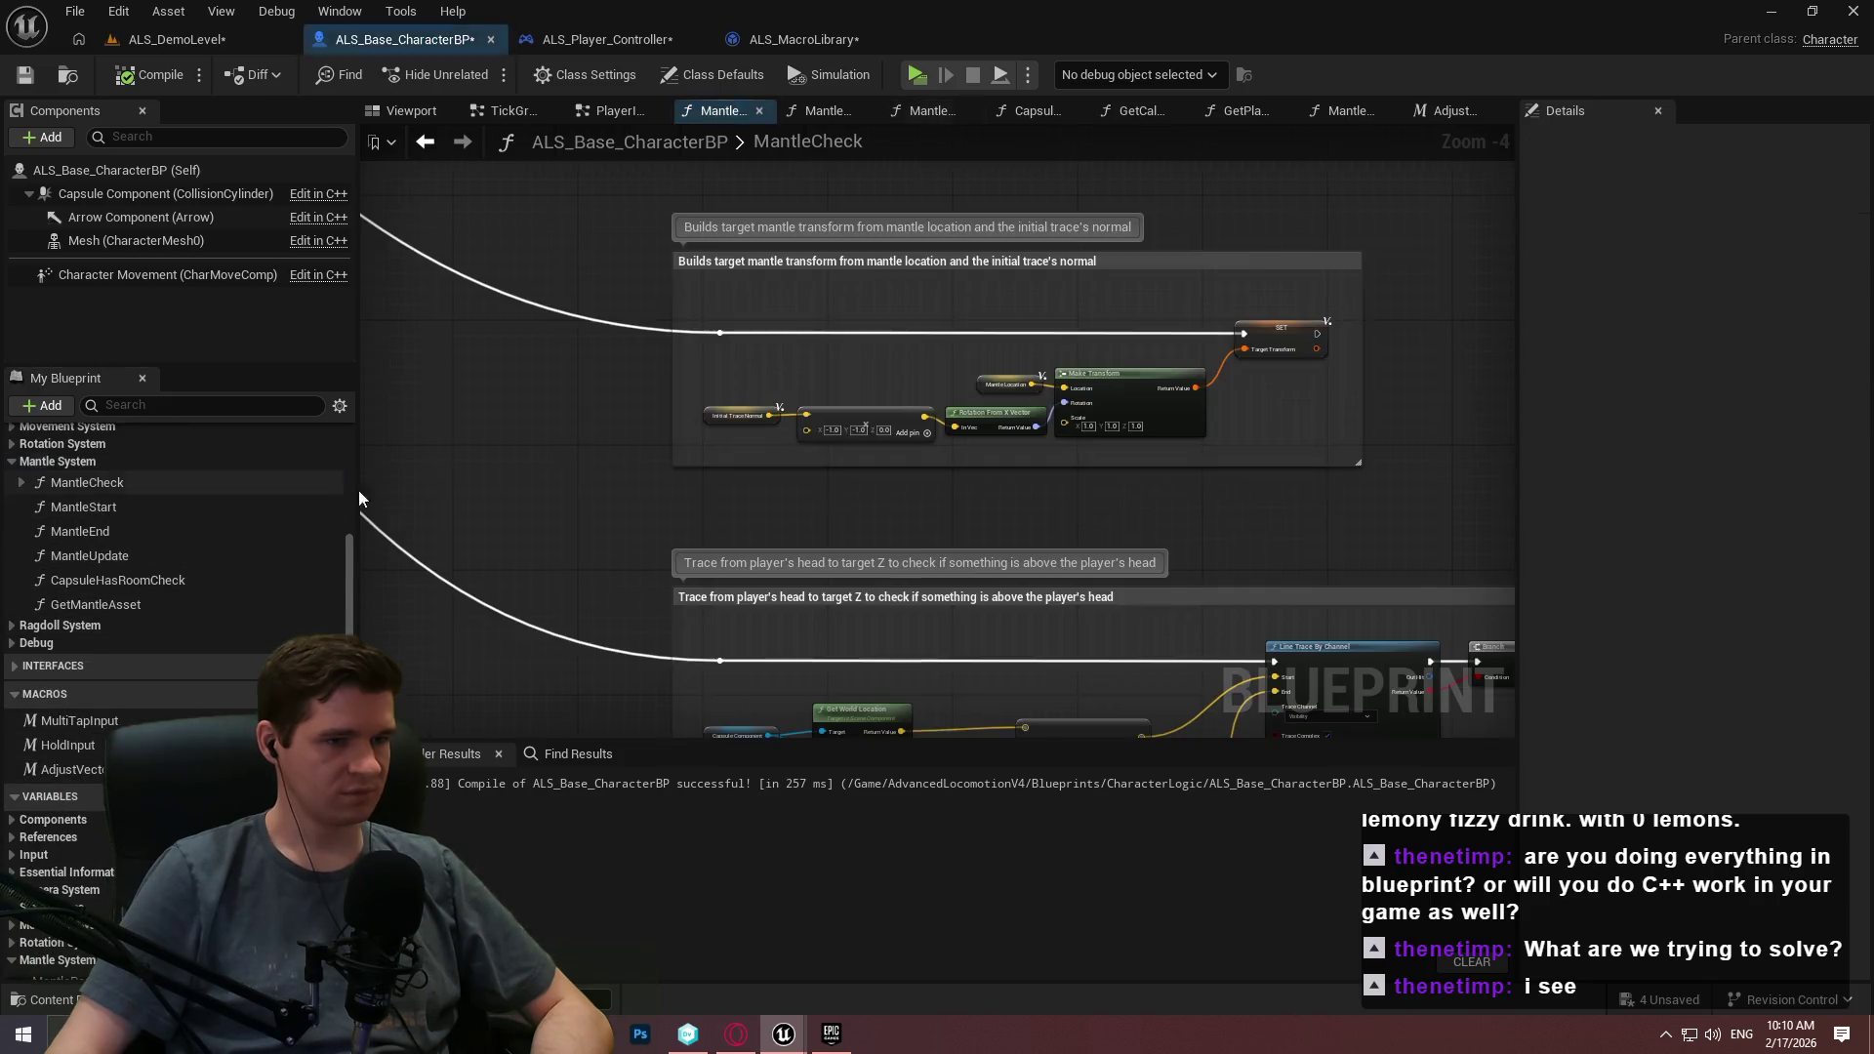
scroll(701, 613, "down", 8)
mouse_move(701, 613)
left_mouse_down()
mouse_move(269, 509)
mouse_move(842, 587)
mouse_move(869, 664)
mouse_move(741, 423)
mouse_move(702, 515)
left_mouse_up()
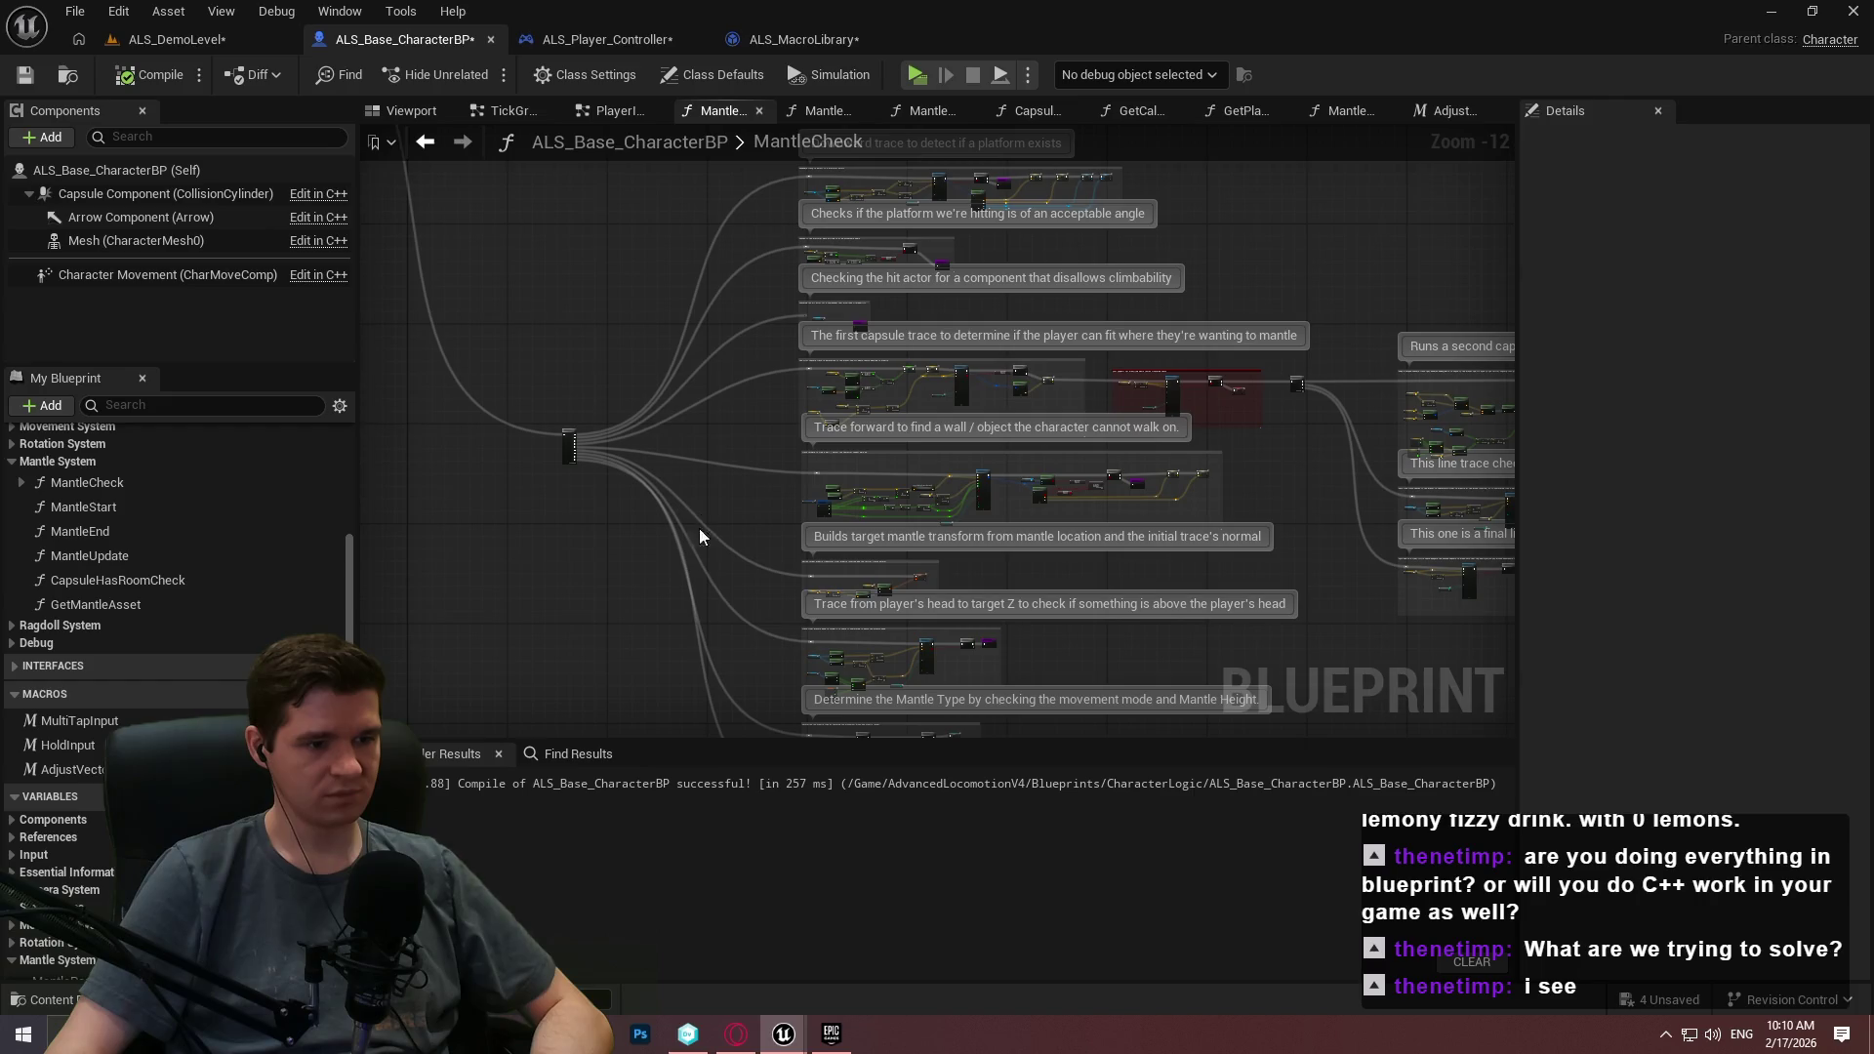
Return to BP_ImSimBaseCharacter and launch the Redlock game preview again.
mouse_move(801, 1032)
left_click(933, 883)
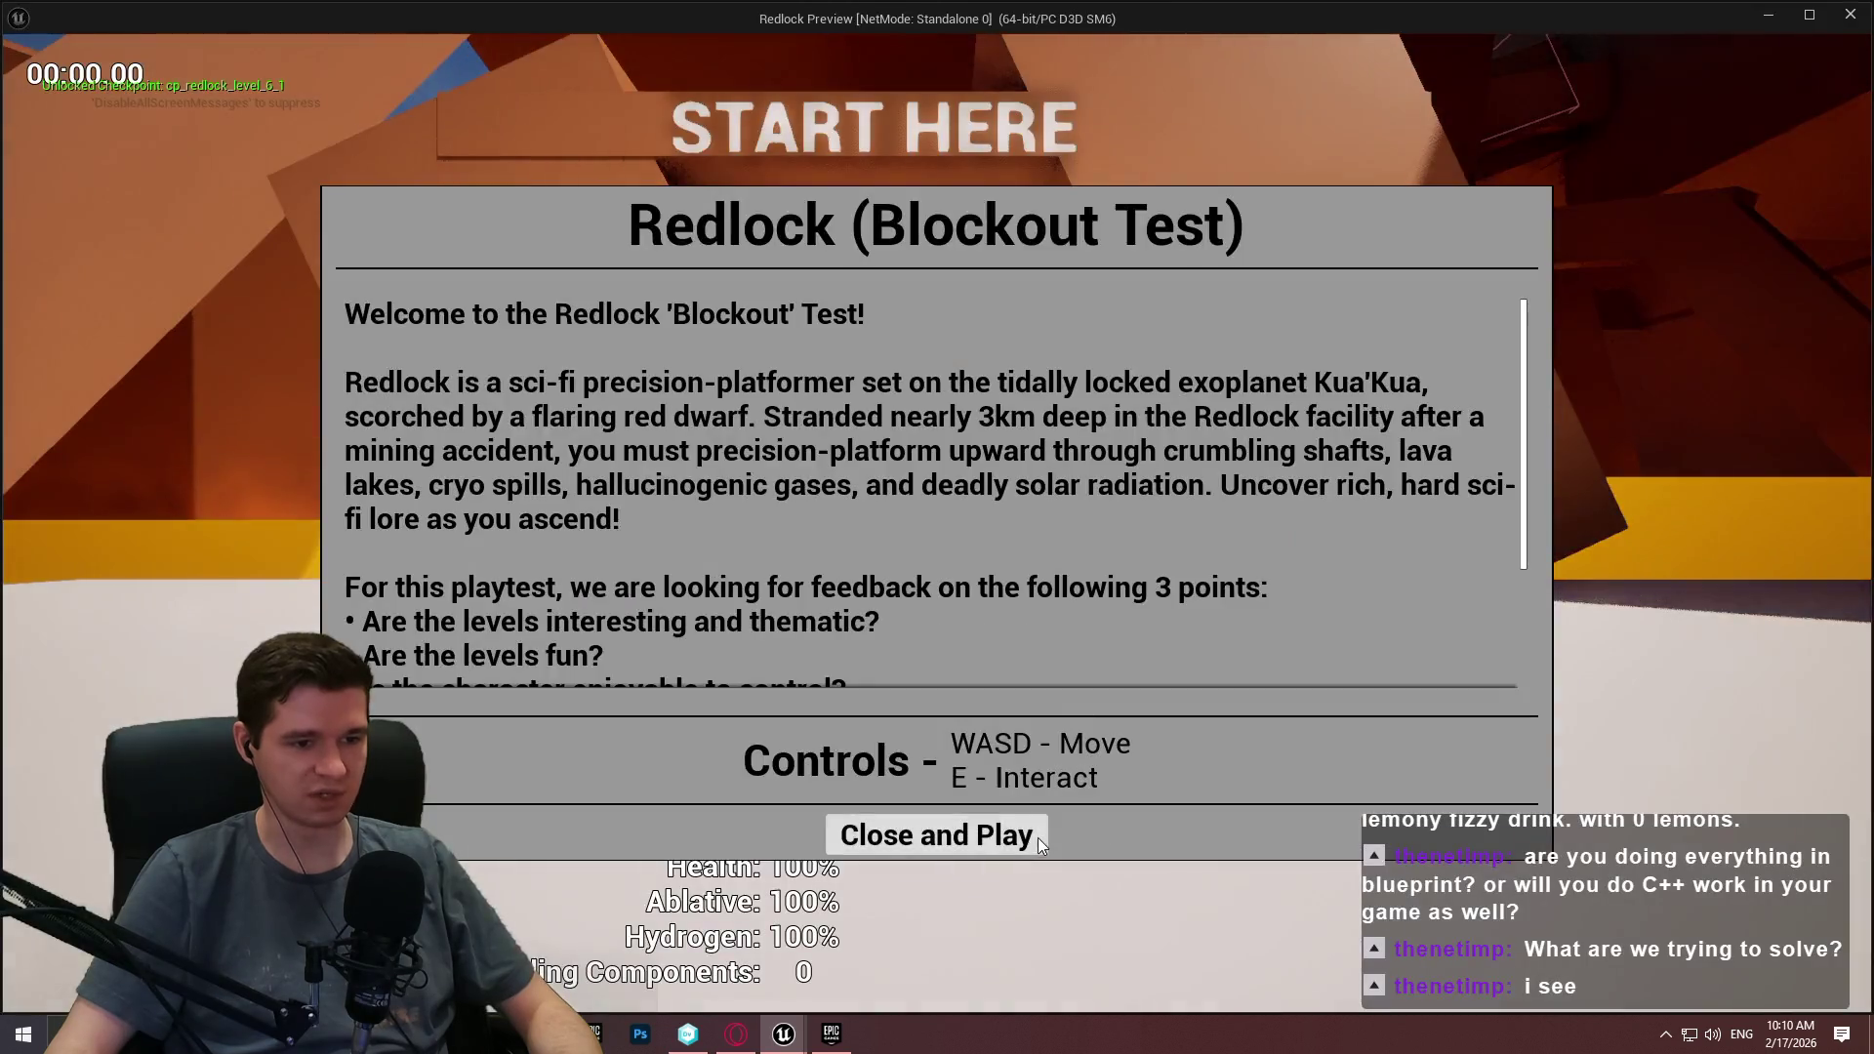
left_click(1015, 835)
key("w")
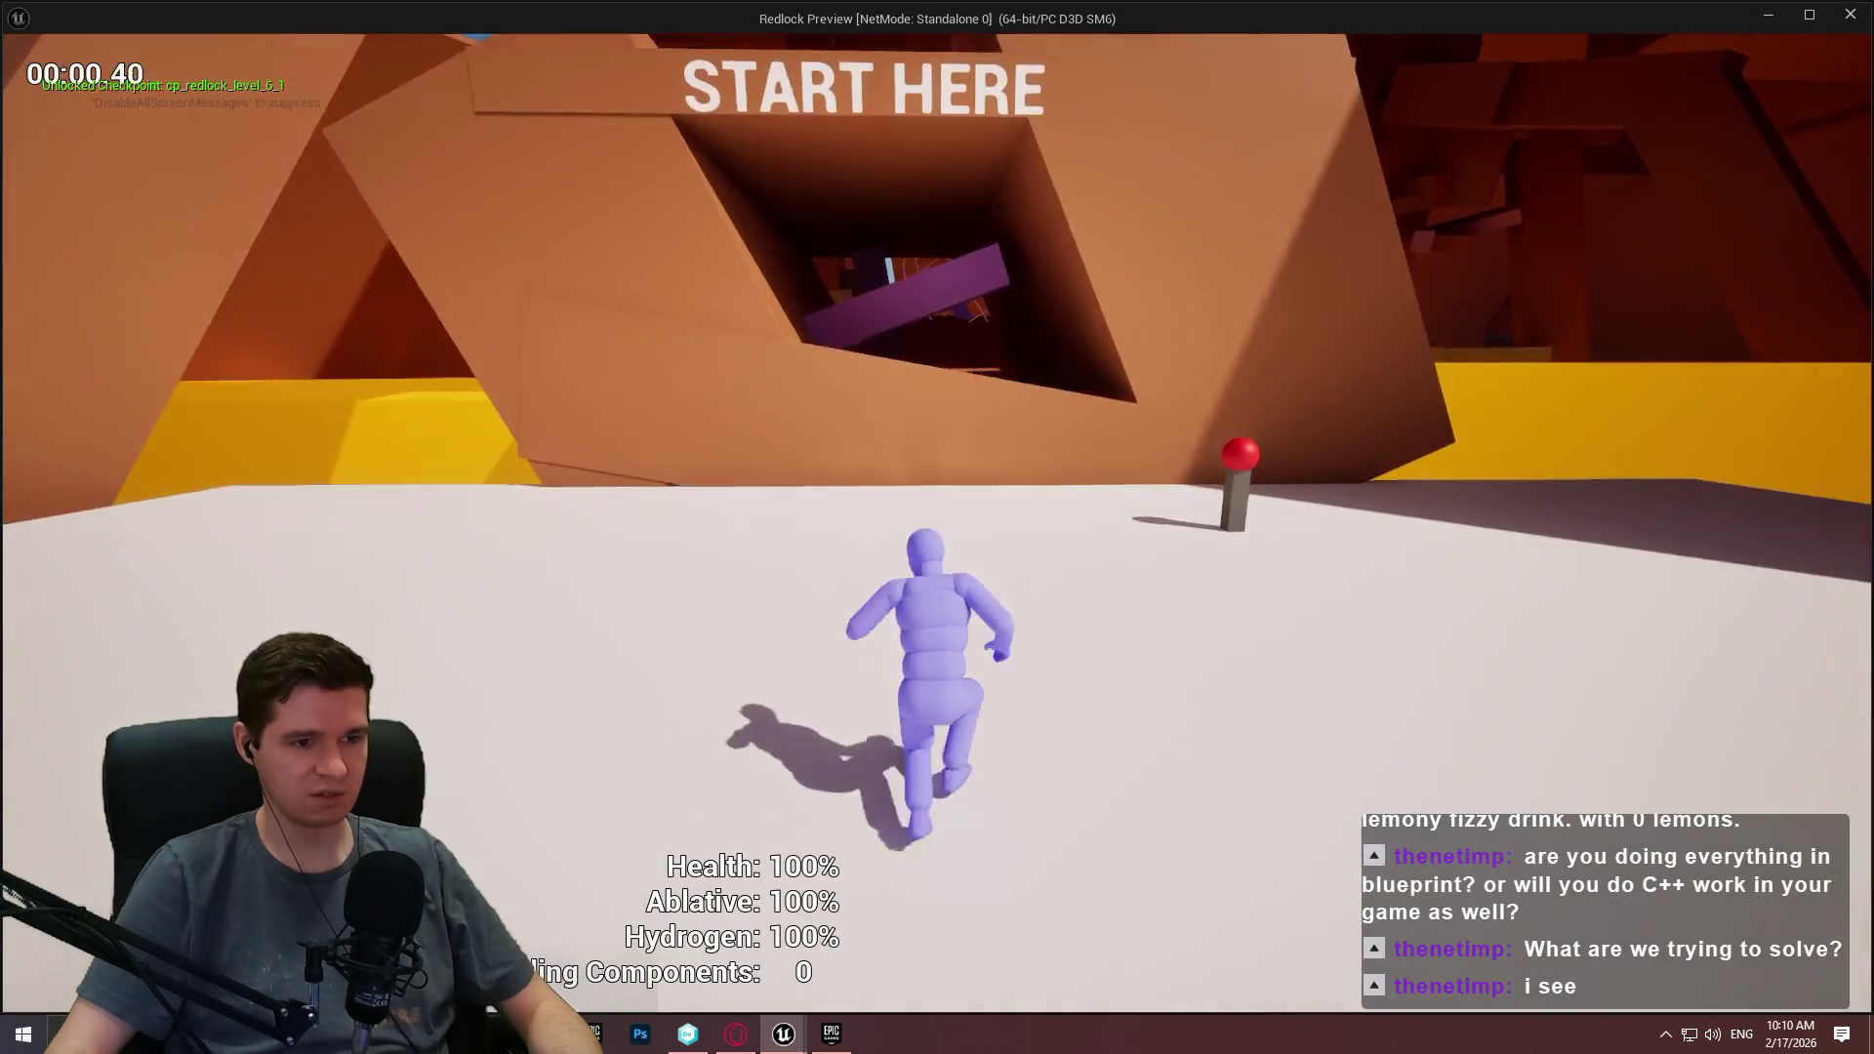
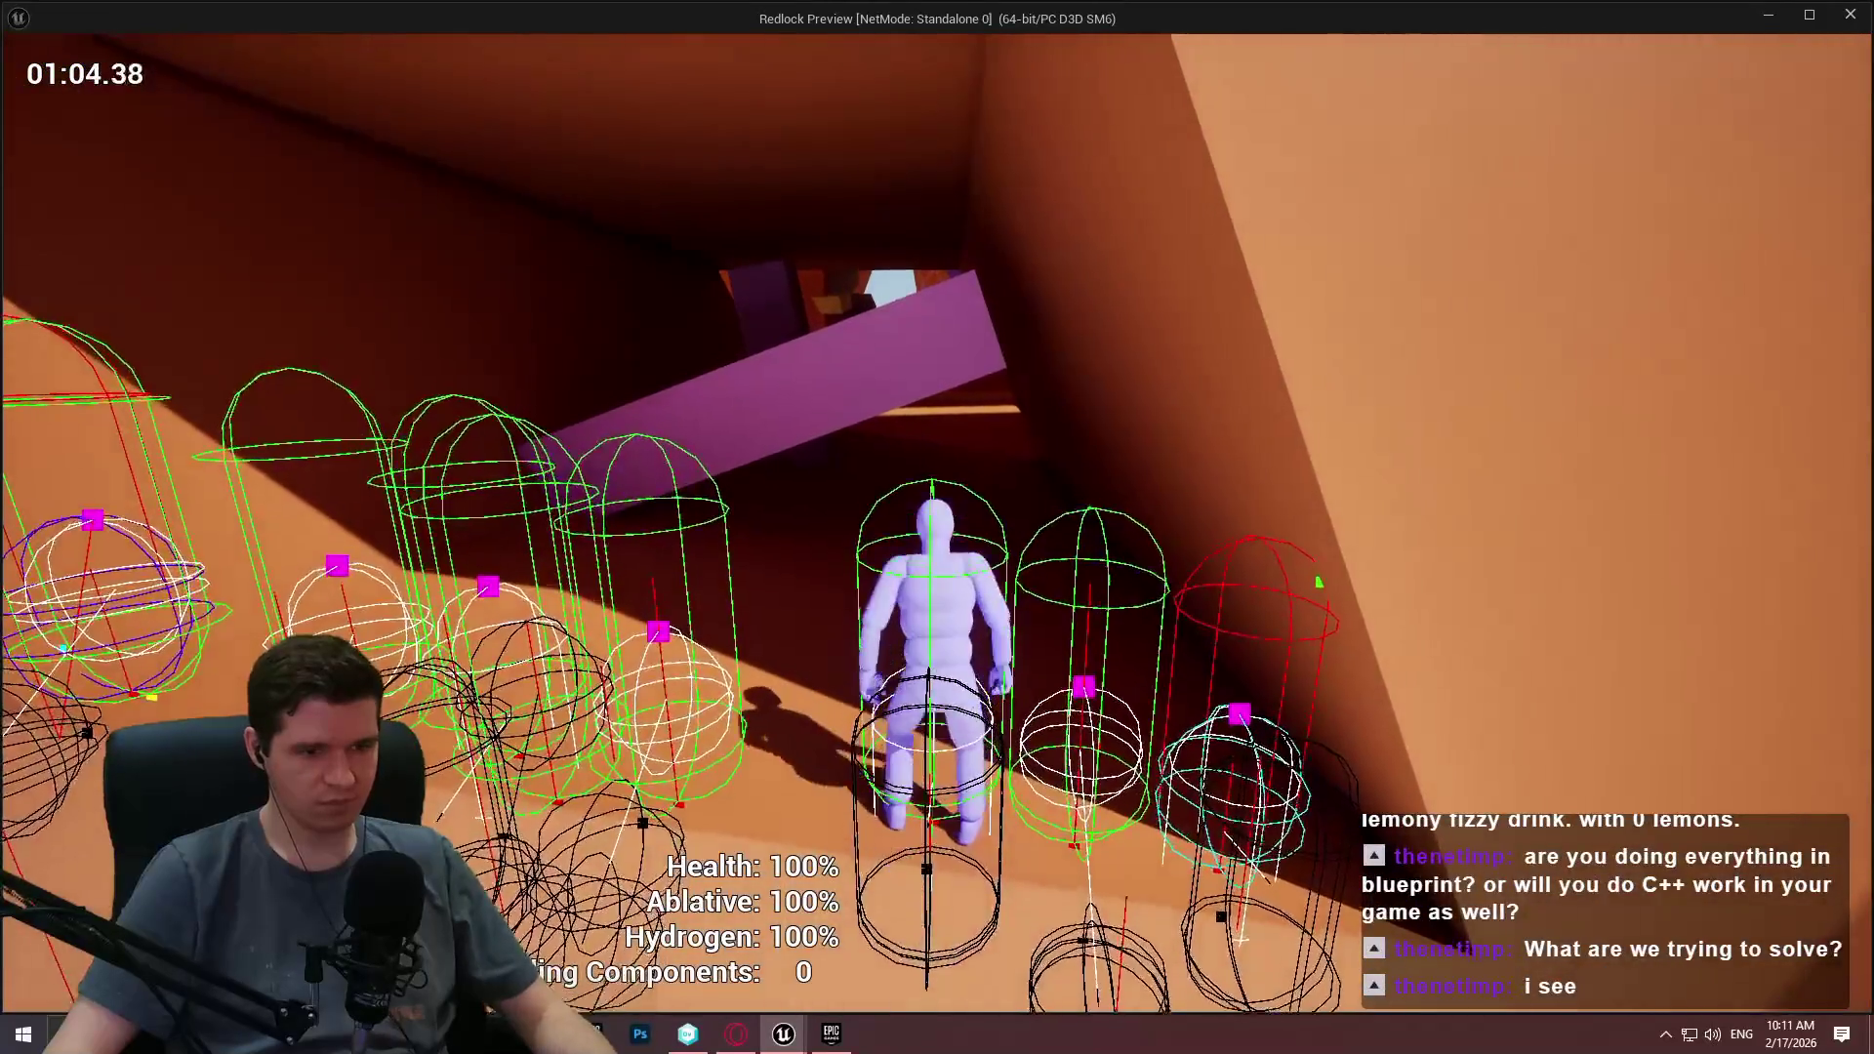
End Play In Editor and diff BP_ImSimBaseCharacter's revision 25 against the local version.
key("Escape")
scroll(932, 593, "down", 2)
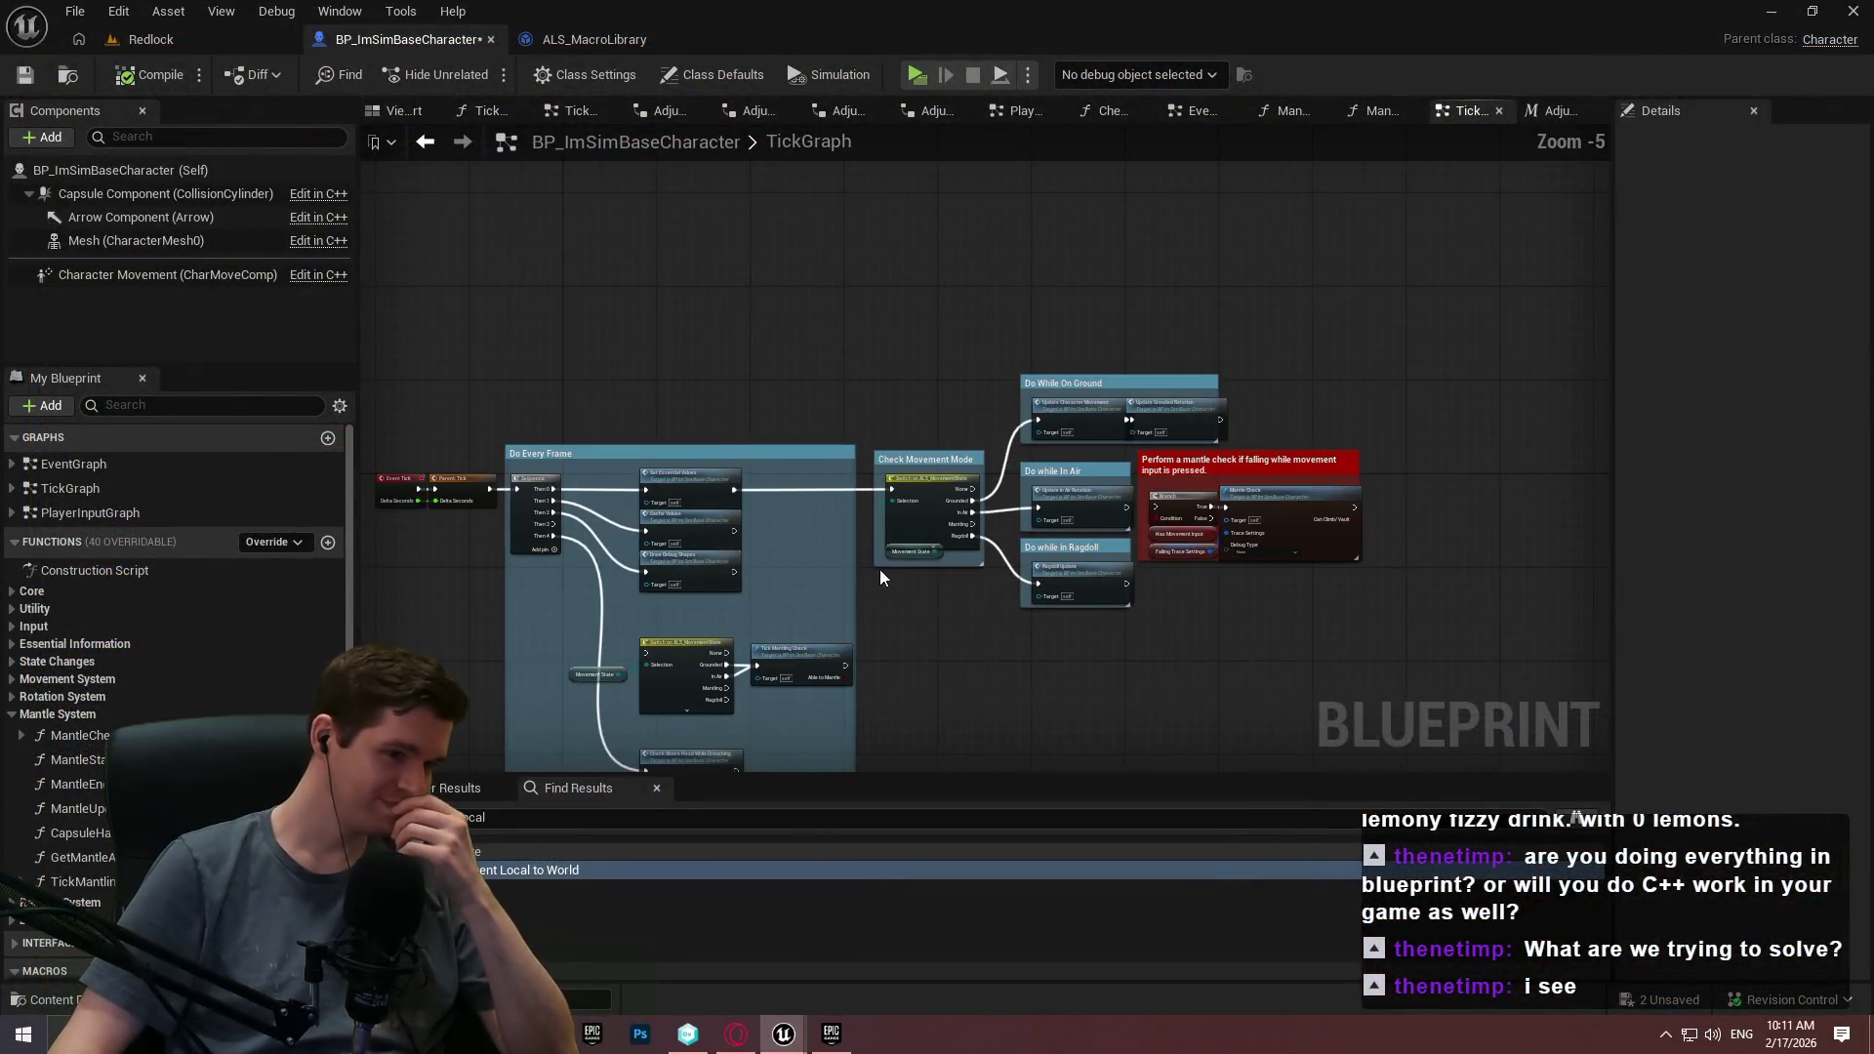
left_click(257, 76)
left_click(281, 544)
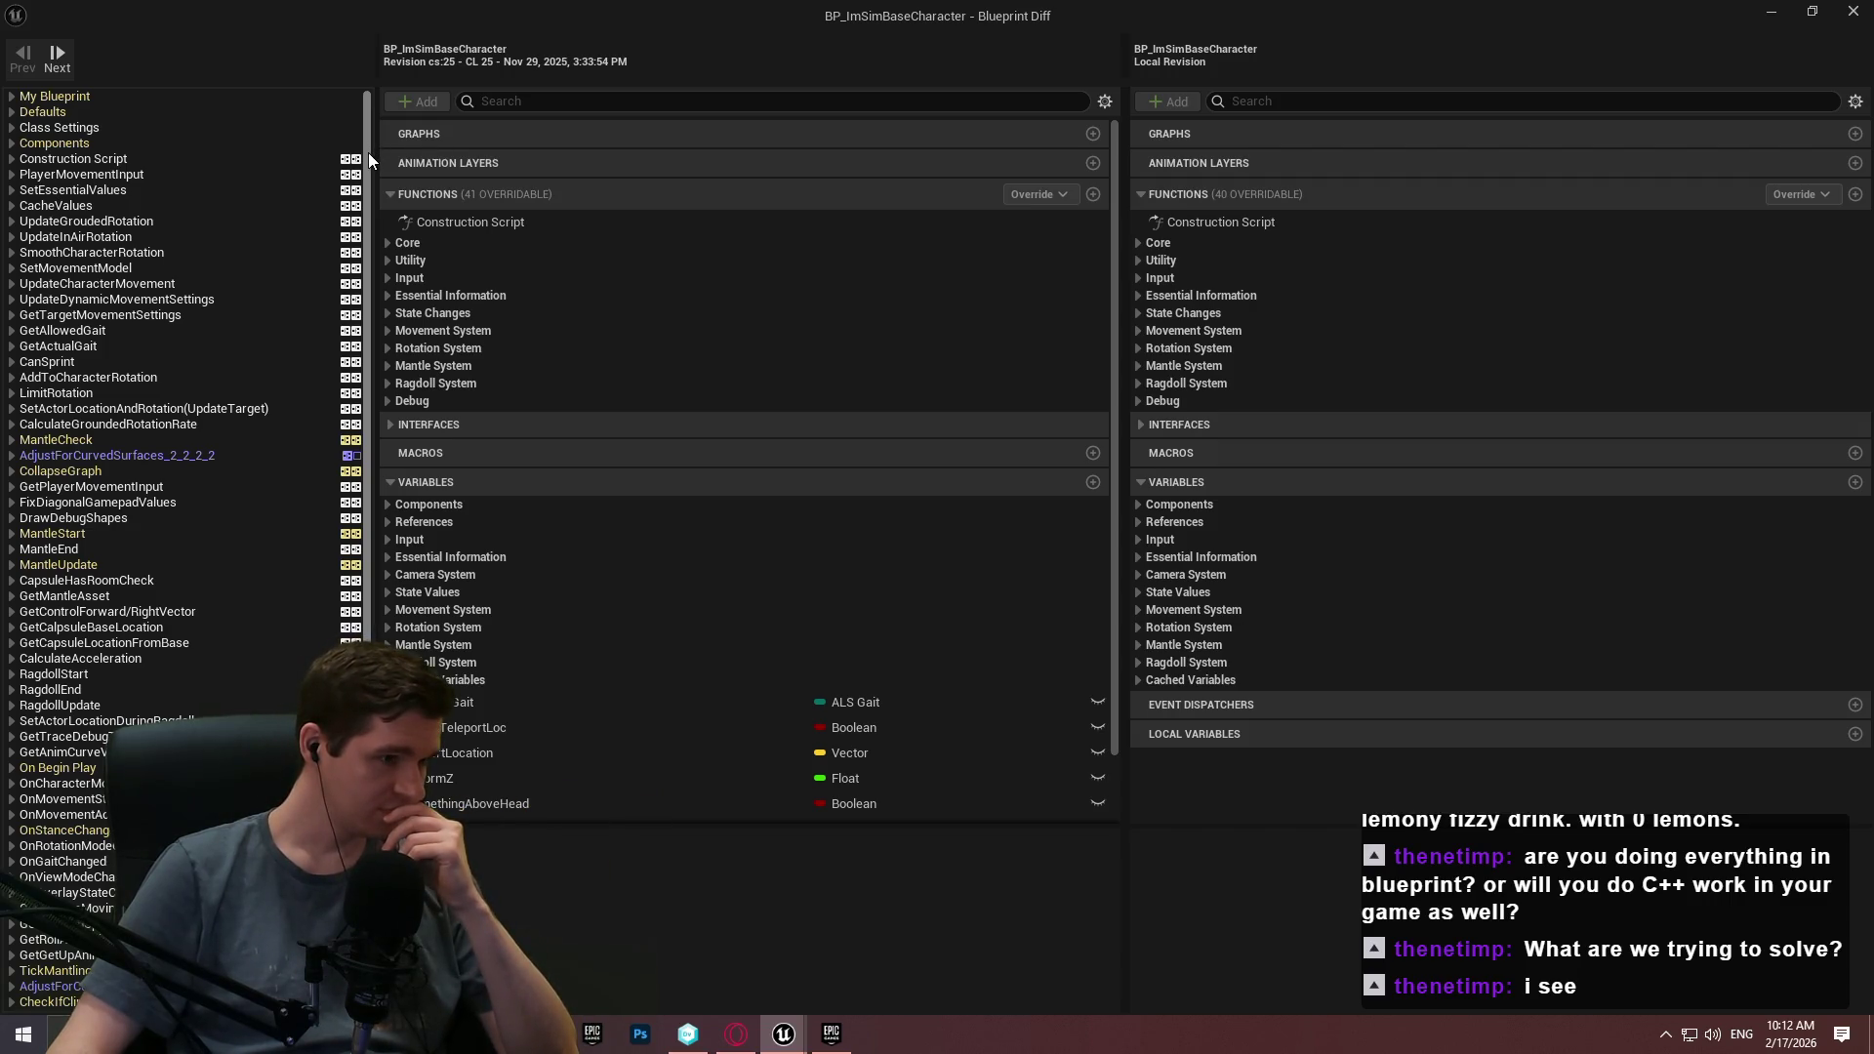
mouse_move(371, 156)
left_mouse_down()
mouse_move(355, 463)
mouse_move(357, 195)
left_mouse_up()
Expand the My Blueprint variable changes and inspect the PreSprintGait category change.
left_click(111, 101)
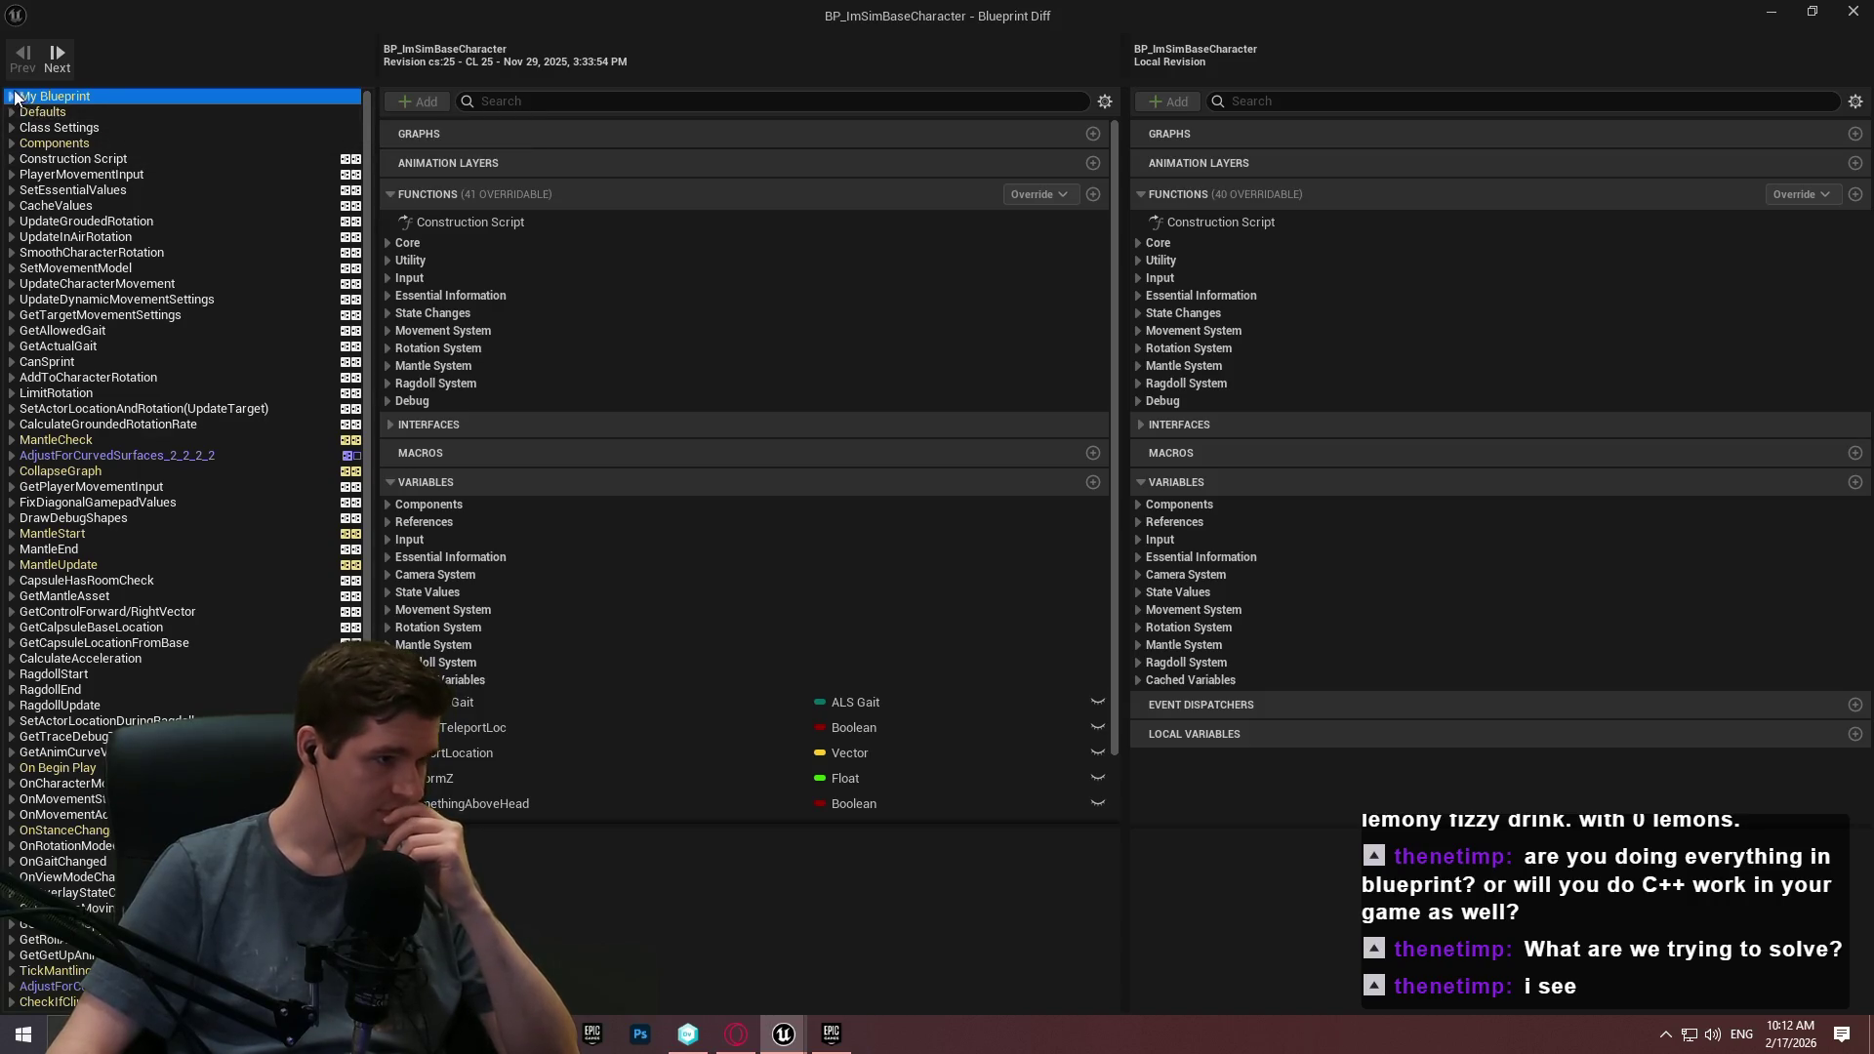
left_click(12, 96)
left_click(129, 127)
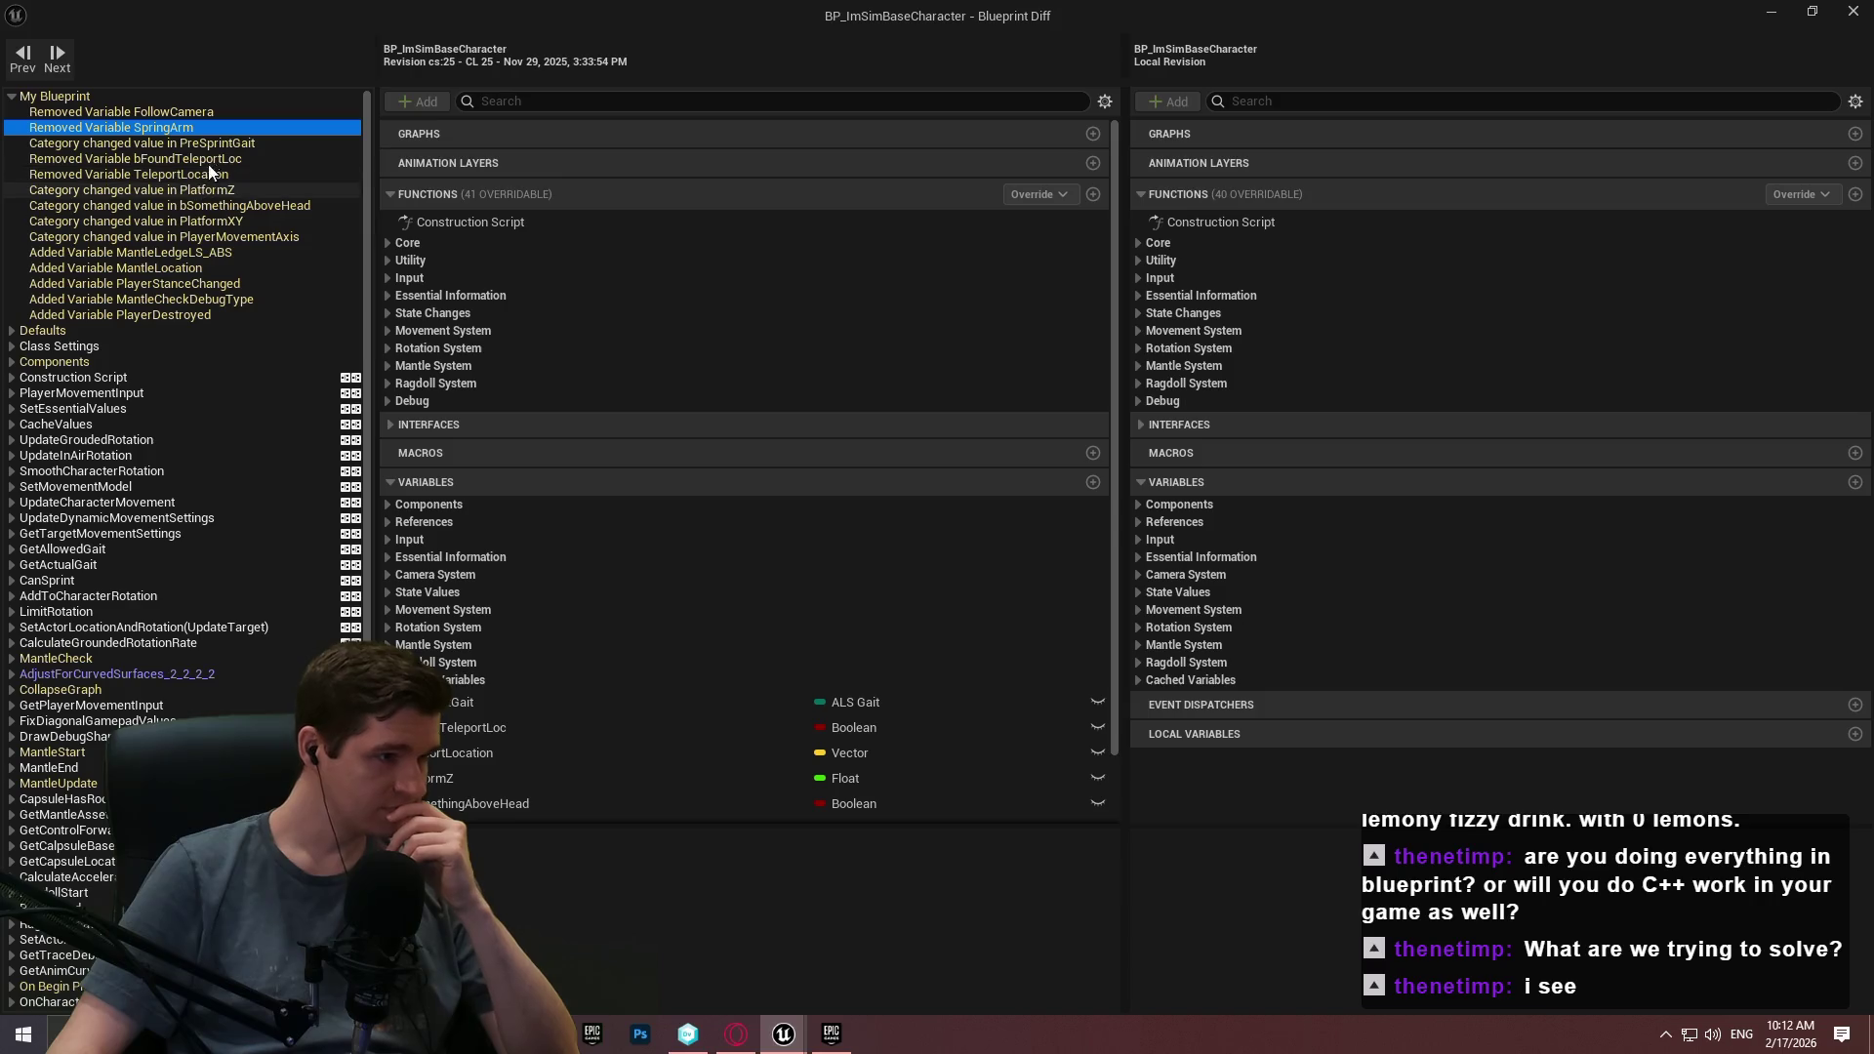
left_click(207, 144)
left_click(259, 132)
left_click(244, 145)
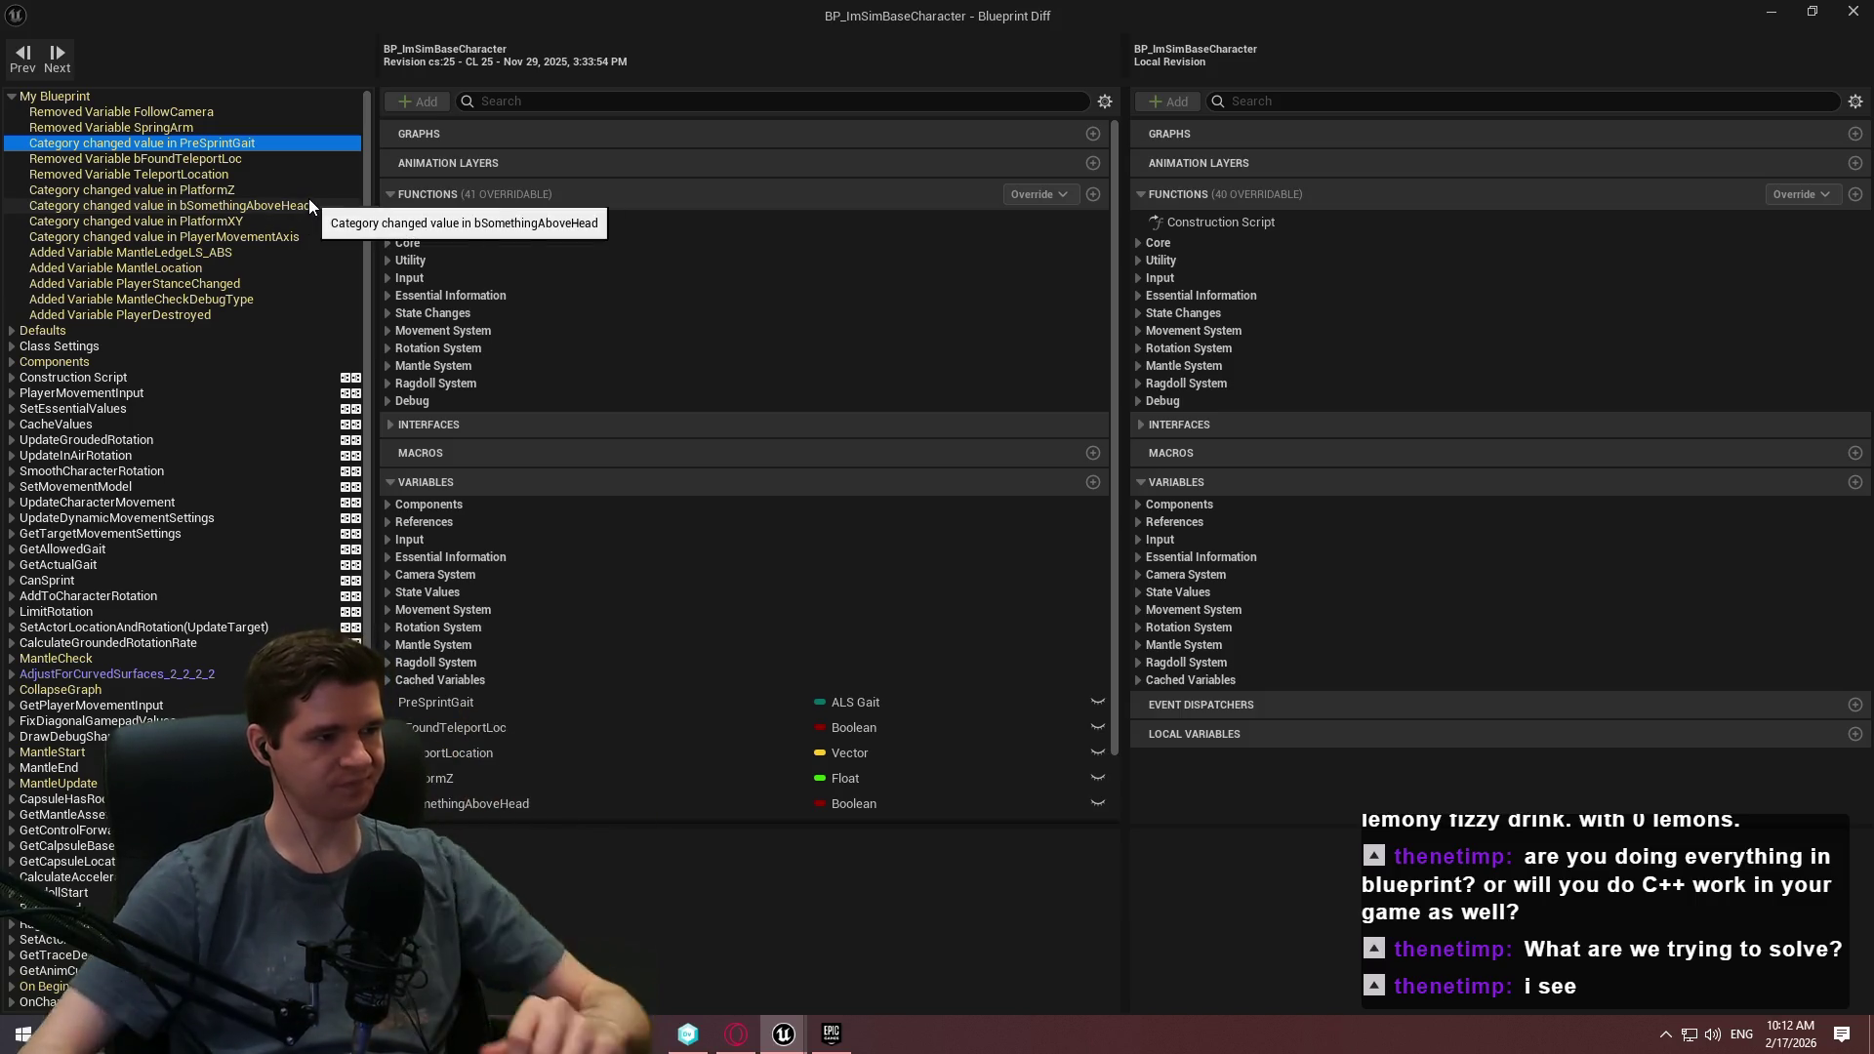
Review the class default value differences and the component differences.
left_click(63, 332)
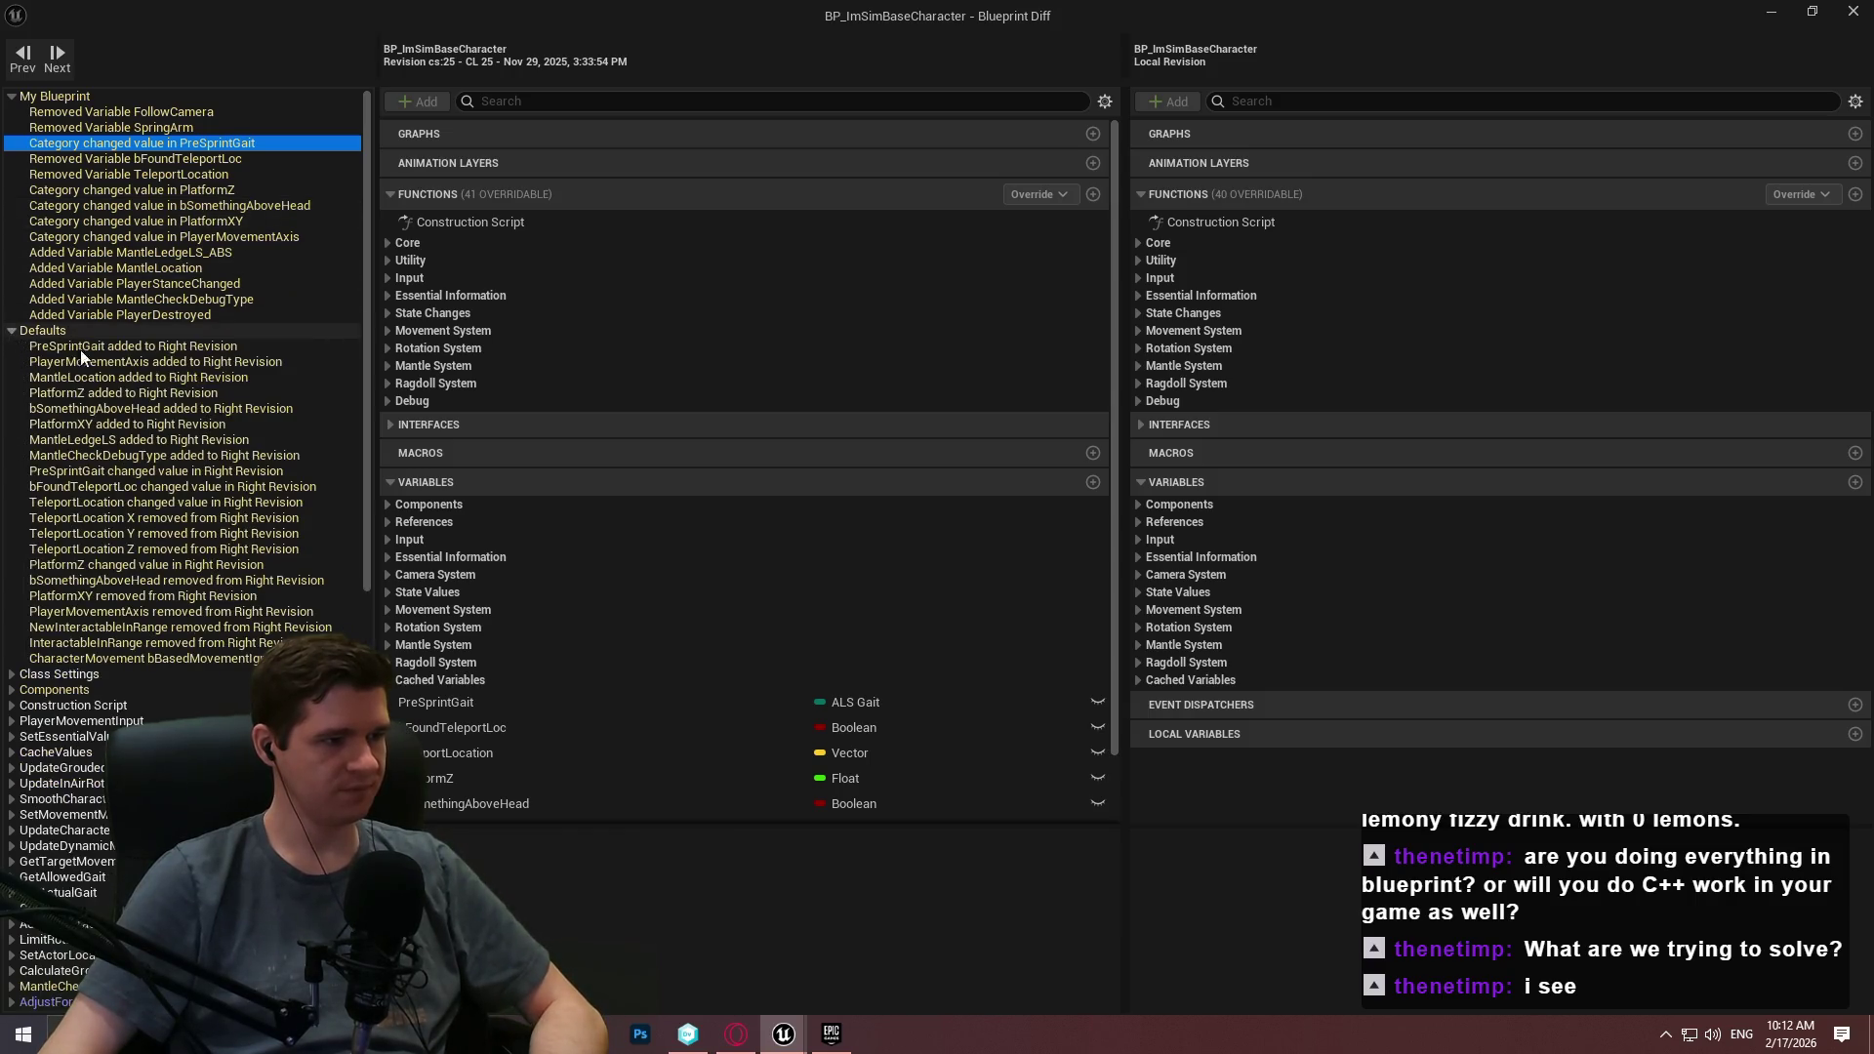
left_click(74, 332)
left_click(68, 361)
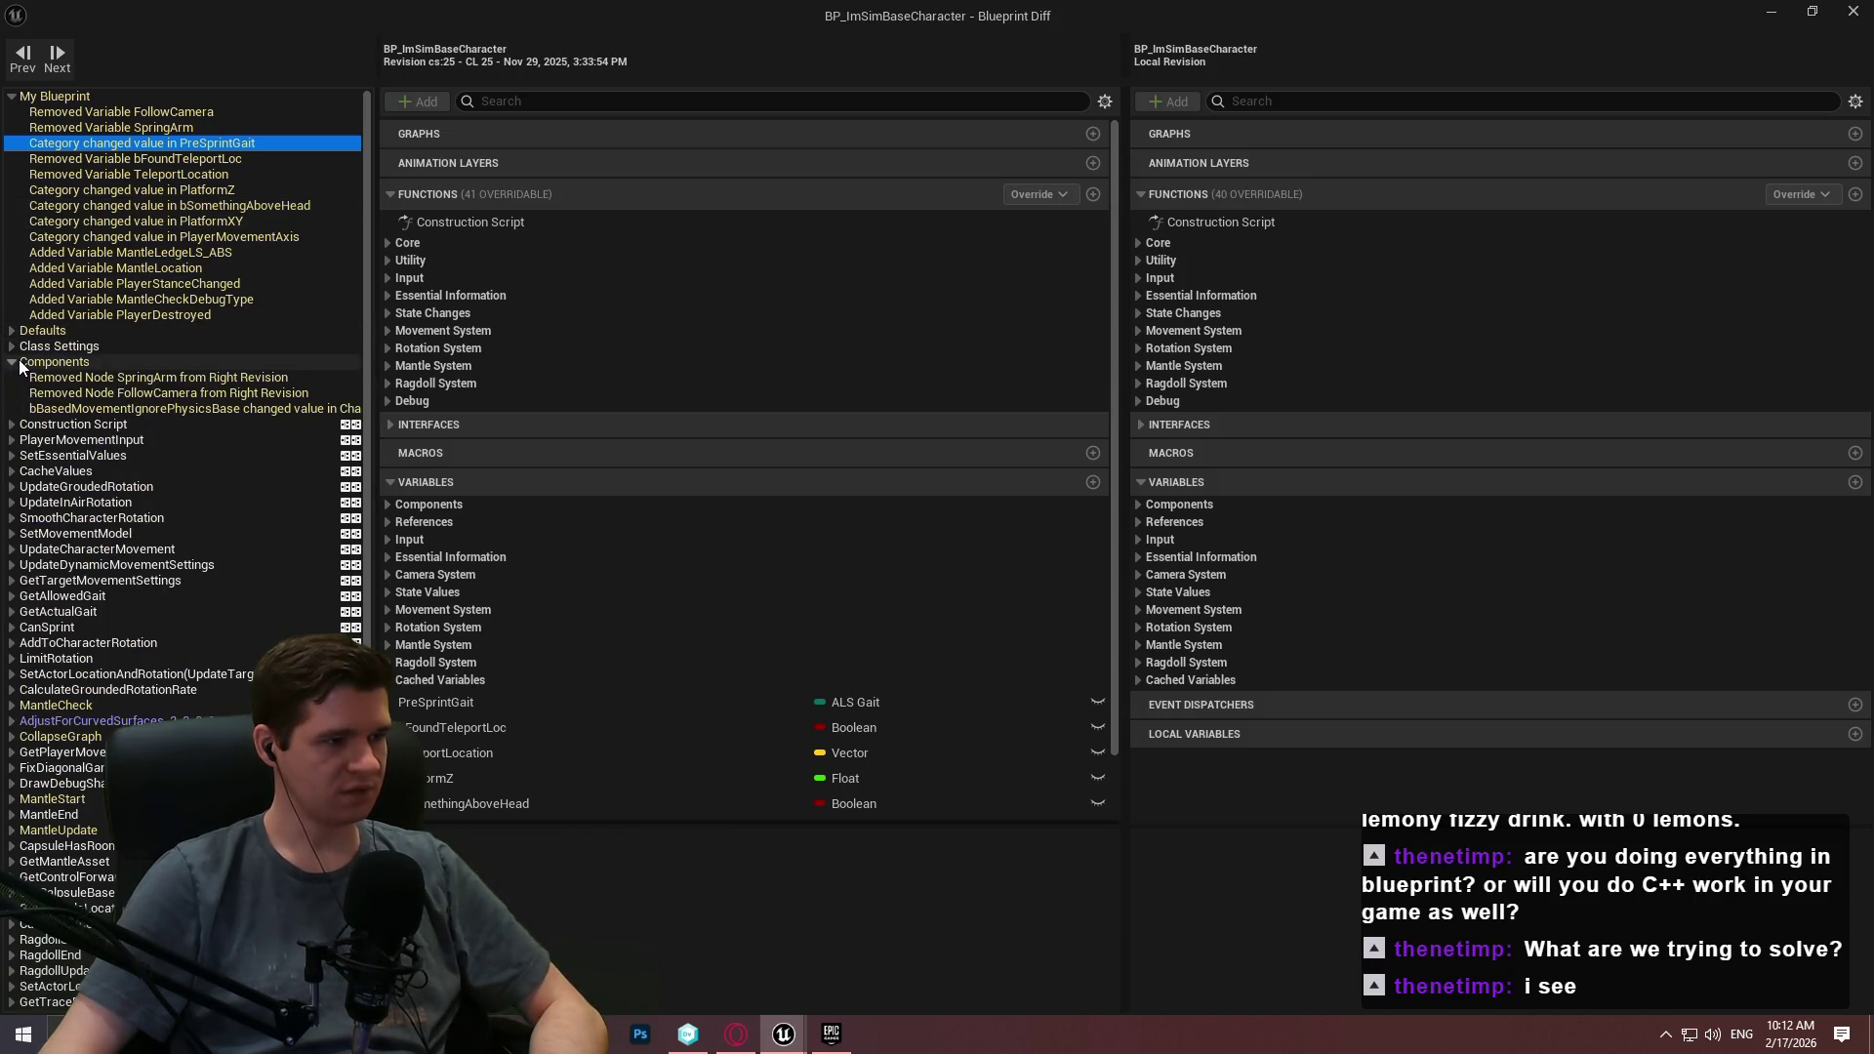
scroll(166, 472, "down", 1)
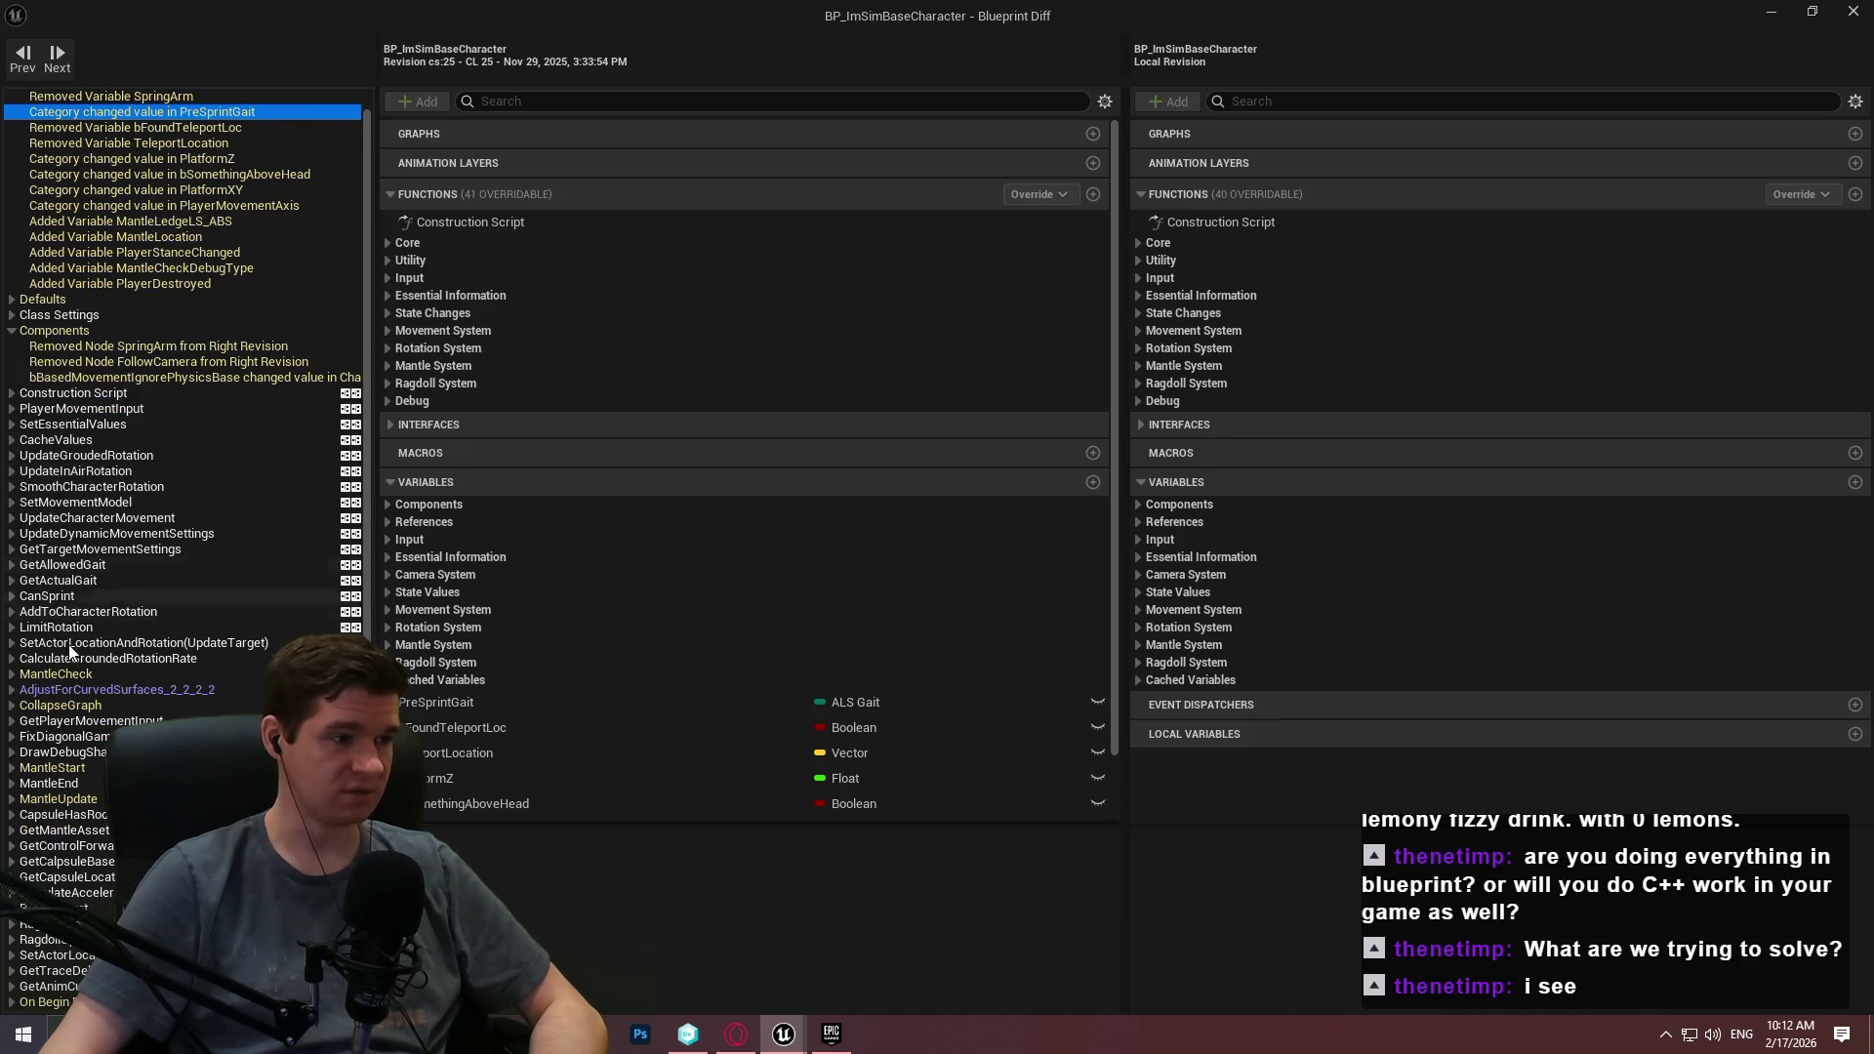
List MantleCheck's removed nodes and jump to the removed vector subtraction node.
left_click(11, 675)
left_click(13, 676)
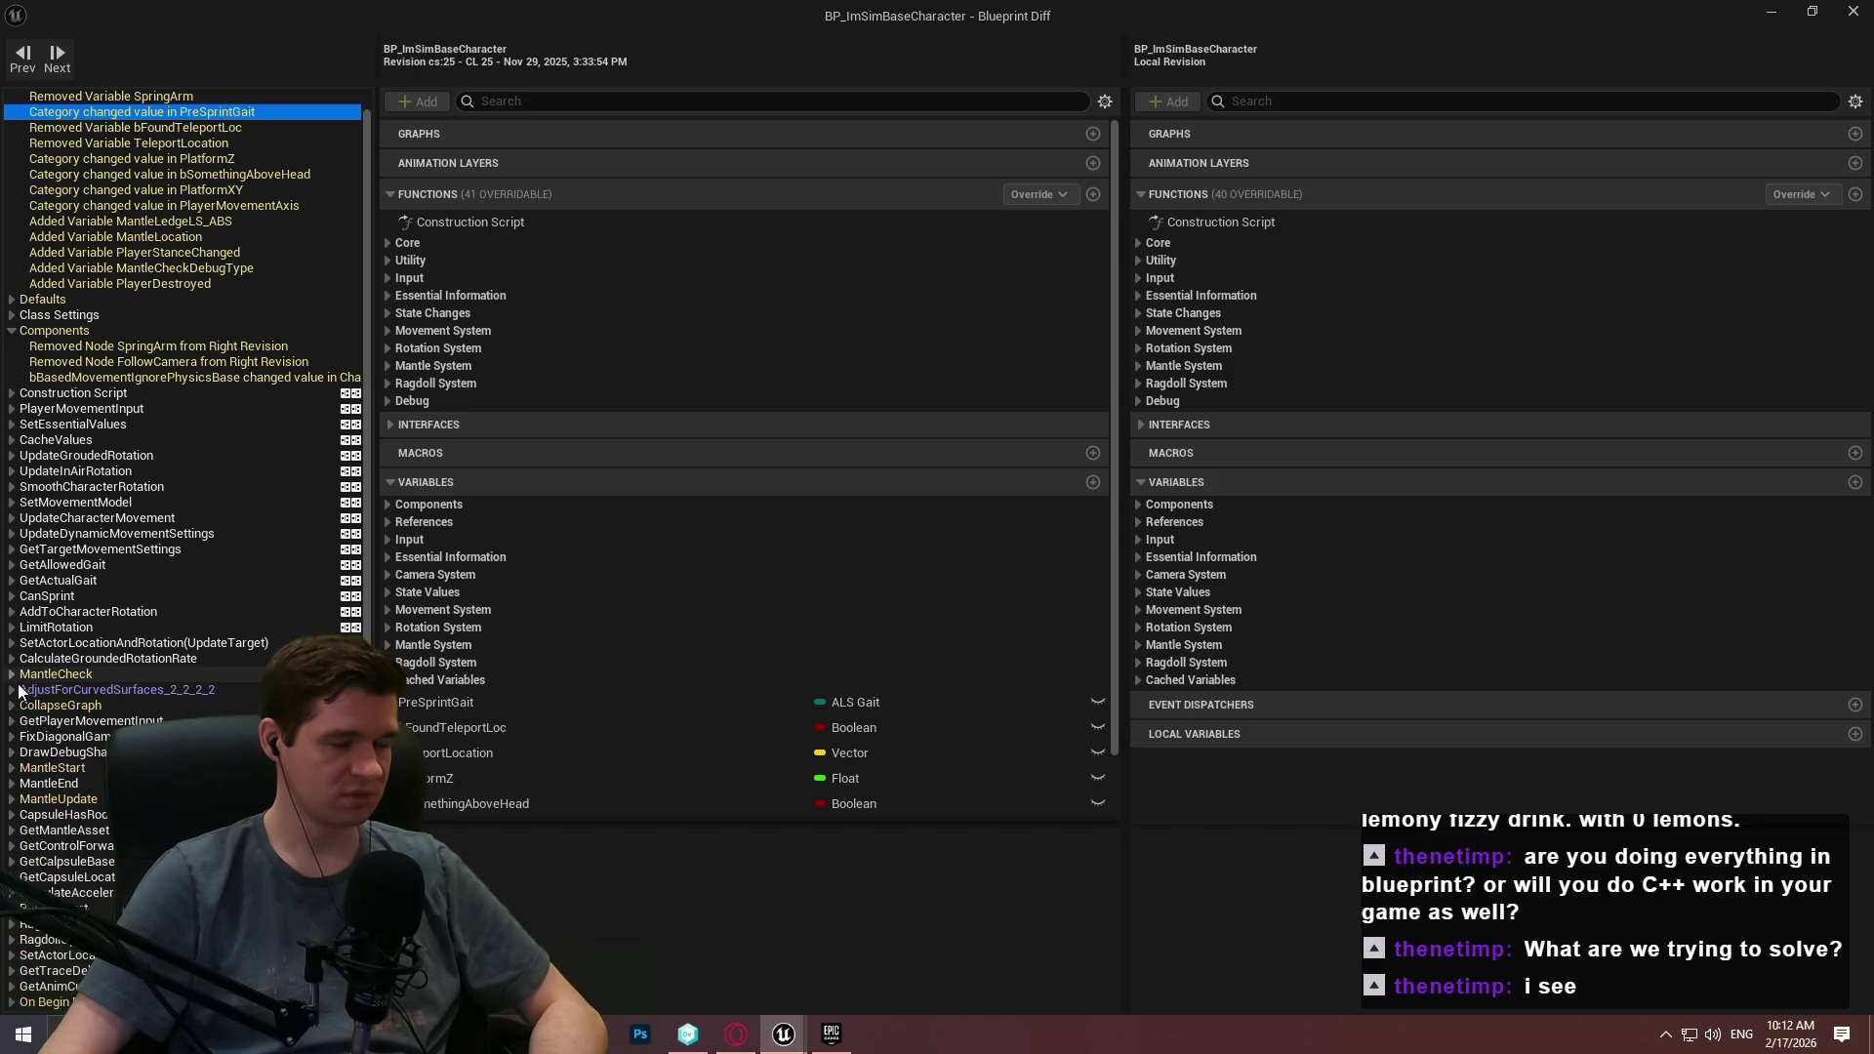
left_click(12, 674)
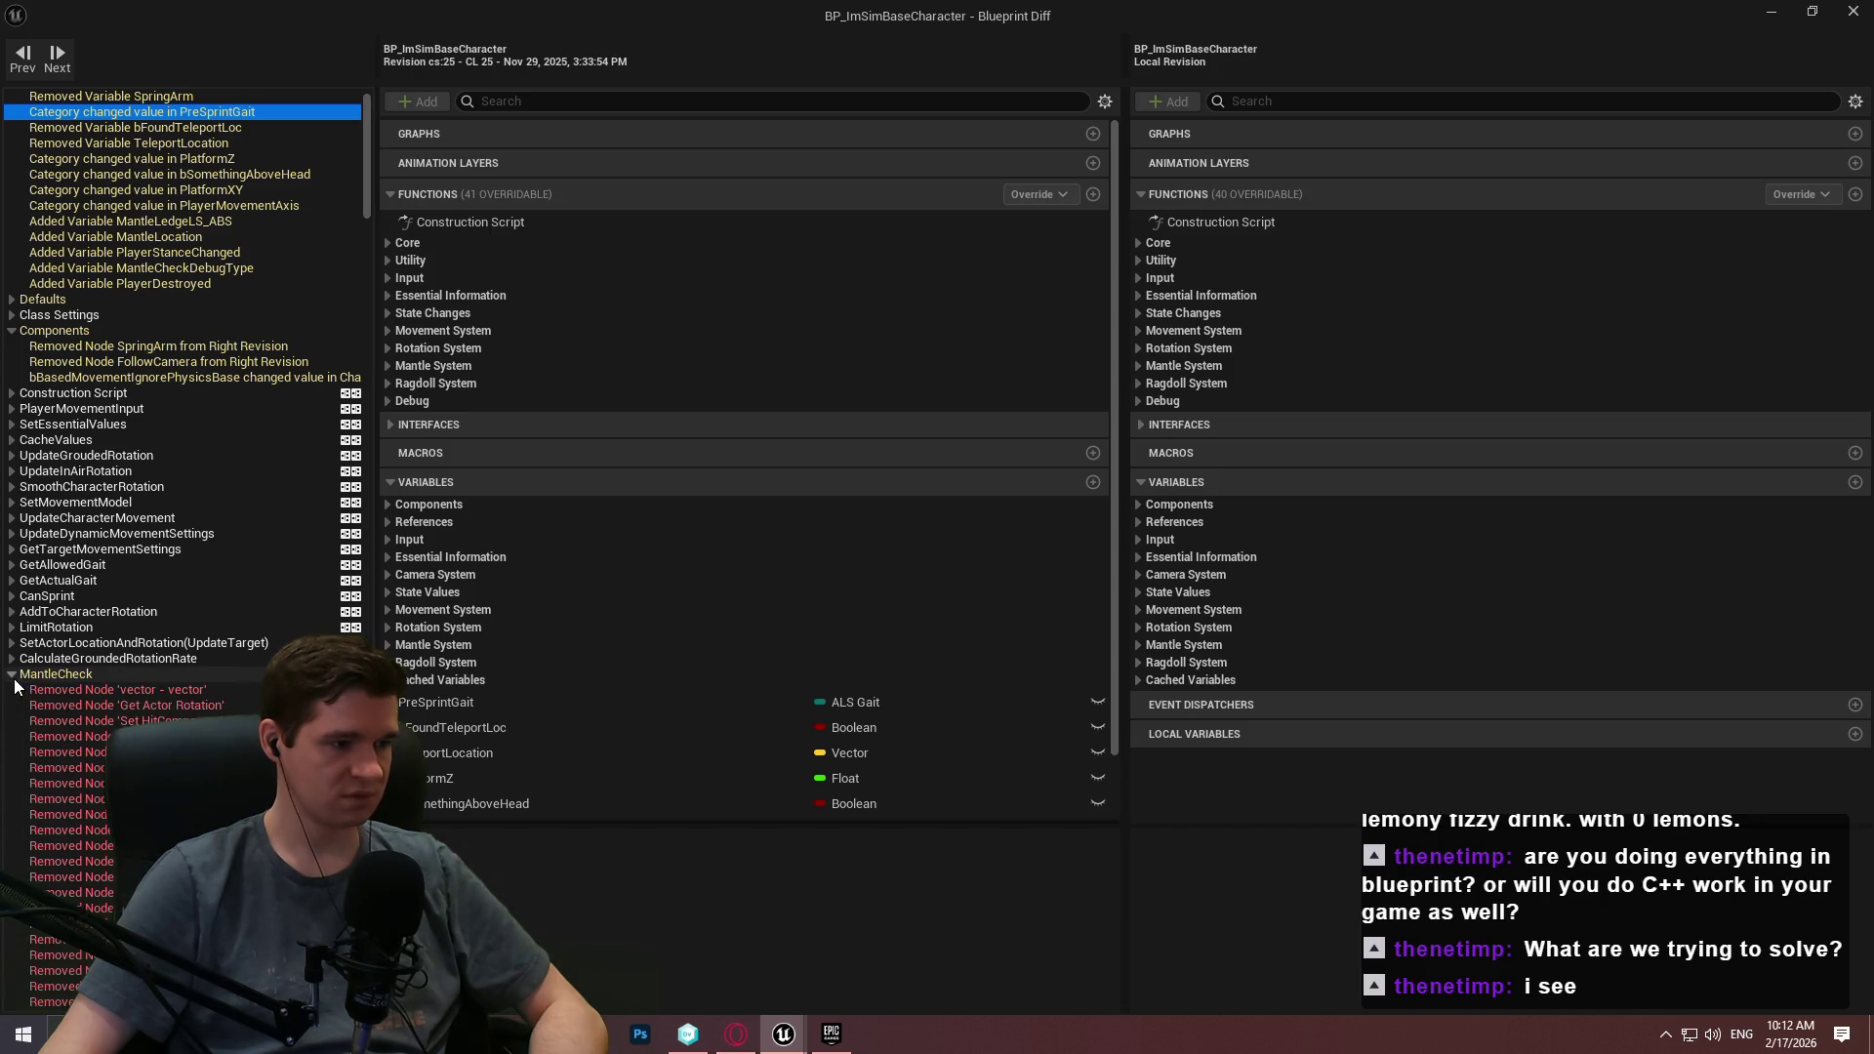
left_click(53, 690)
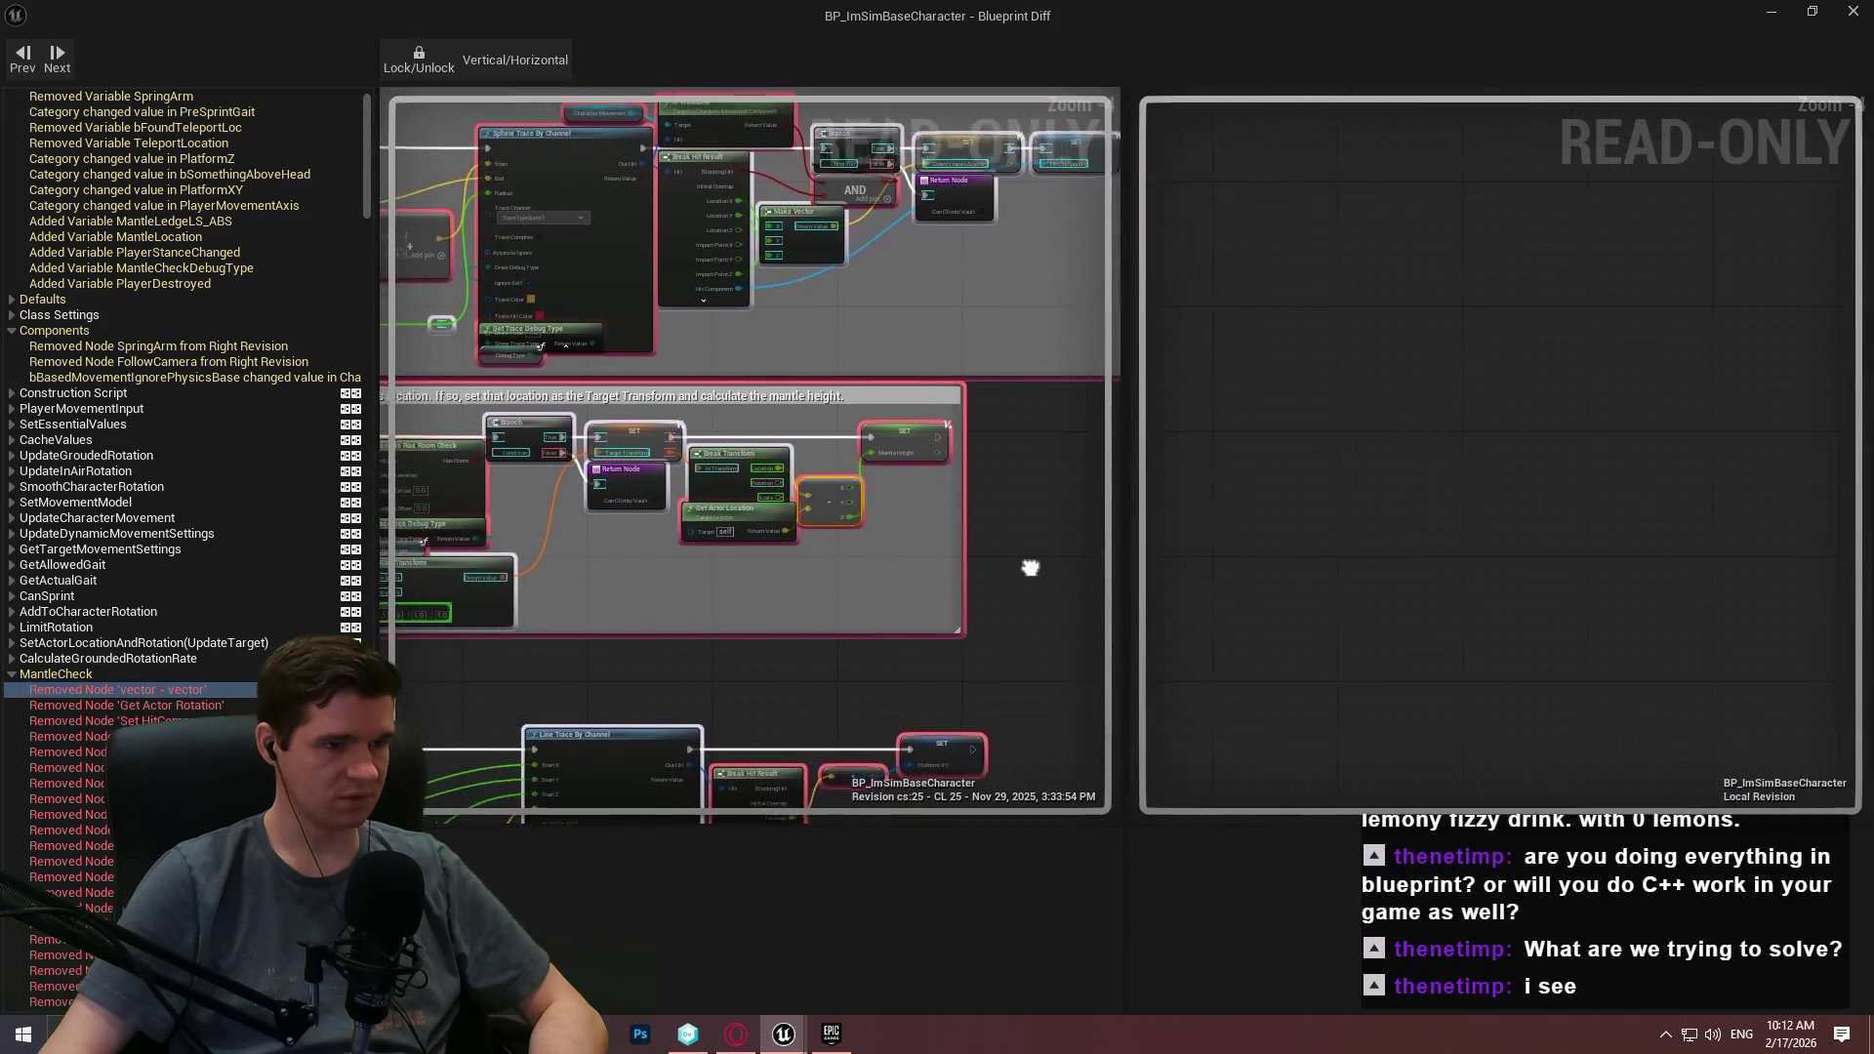
Collapse MantleCheck's removed nodes and review CollapseGraph's added nodes and links.
left_click(8, 675)
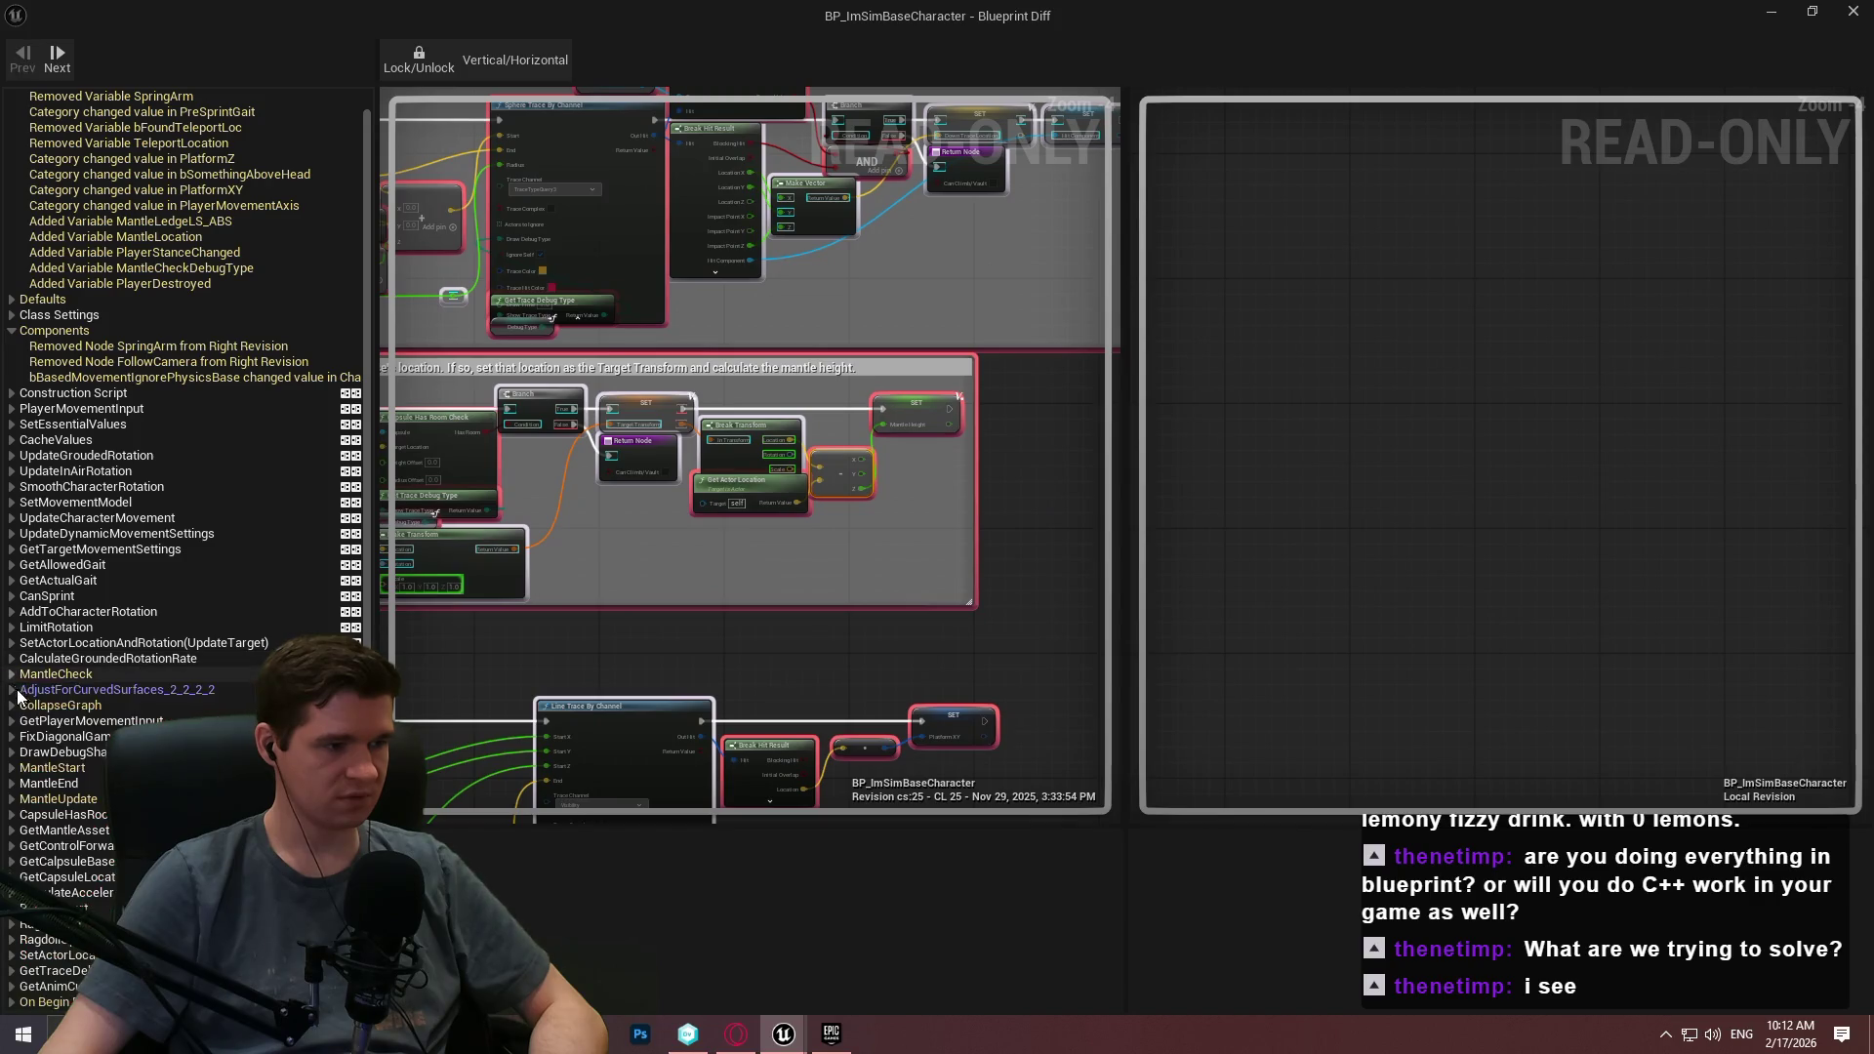
left_click(12, 705)
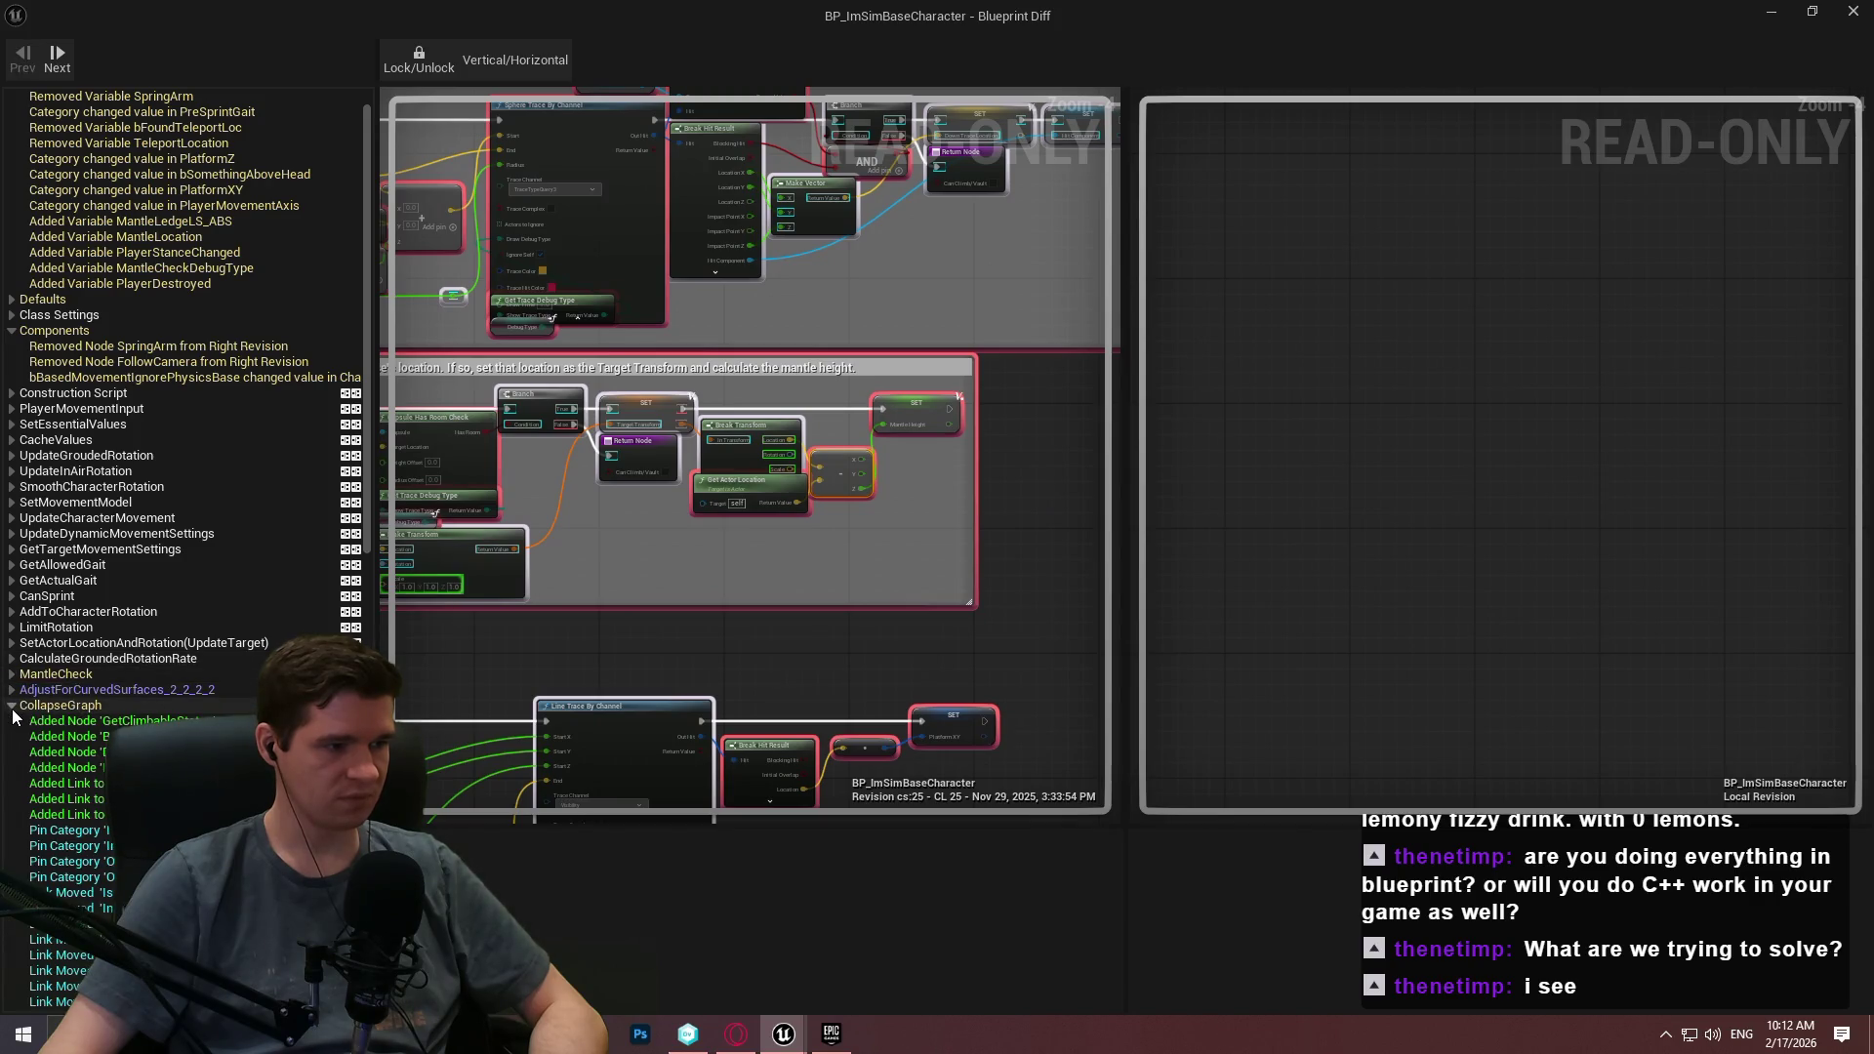
scroll(29, 711, "down", 2)
left_click(4, 645)
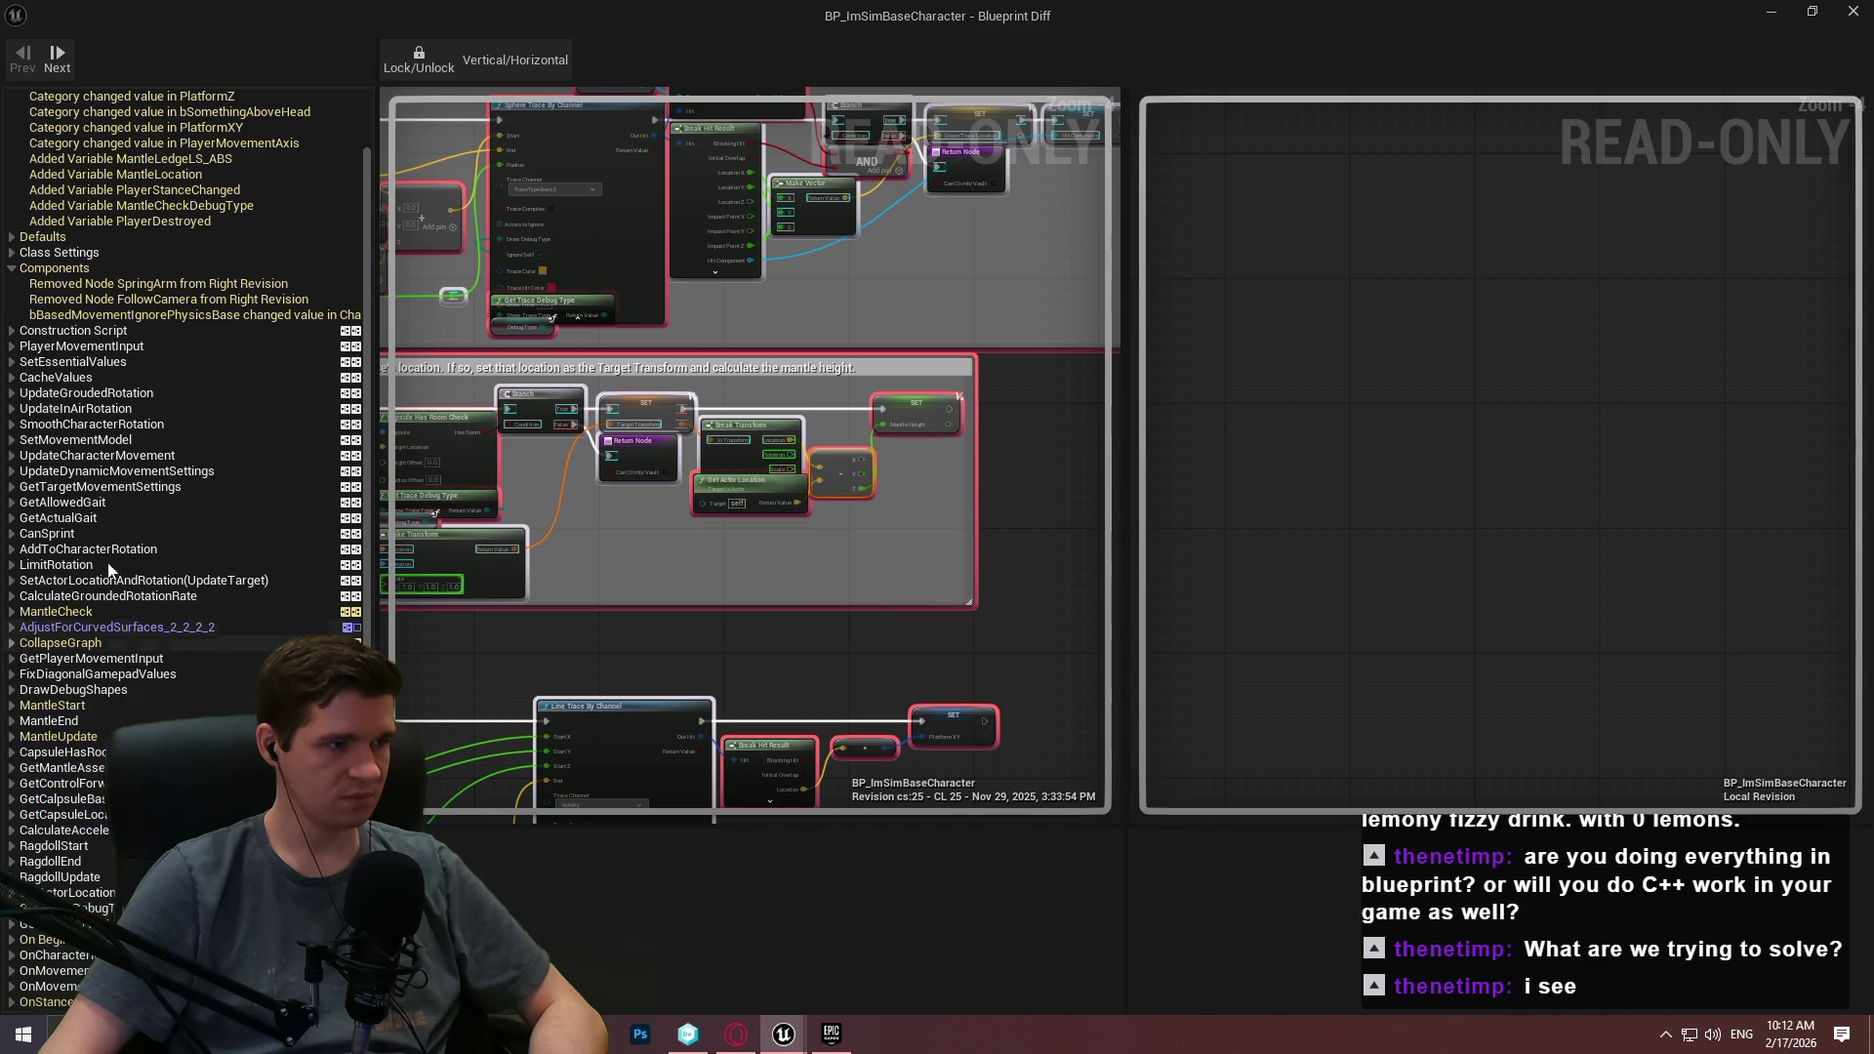
scroll(180, 323, "up", 2)
scroll(176, 390, "down", 12)
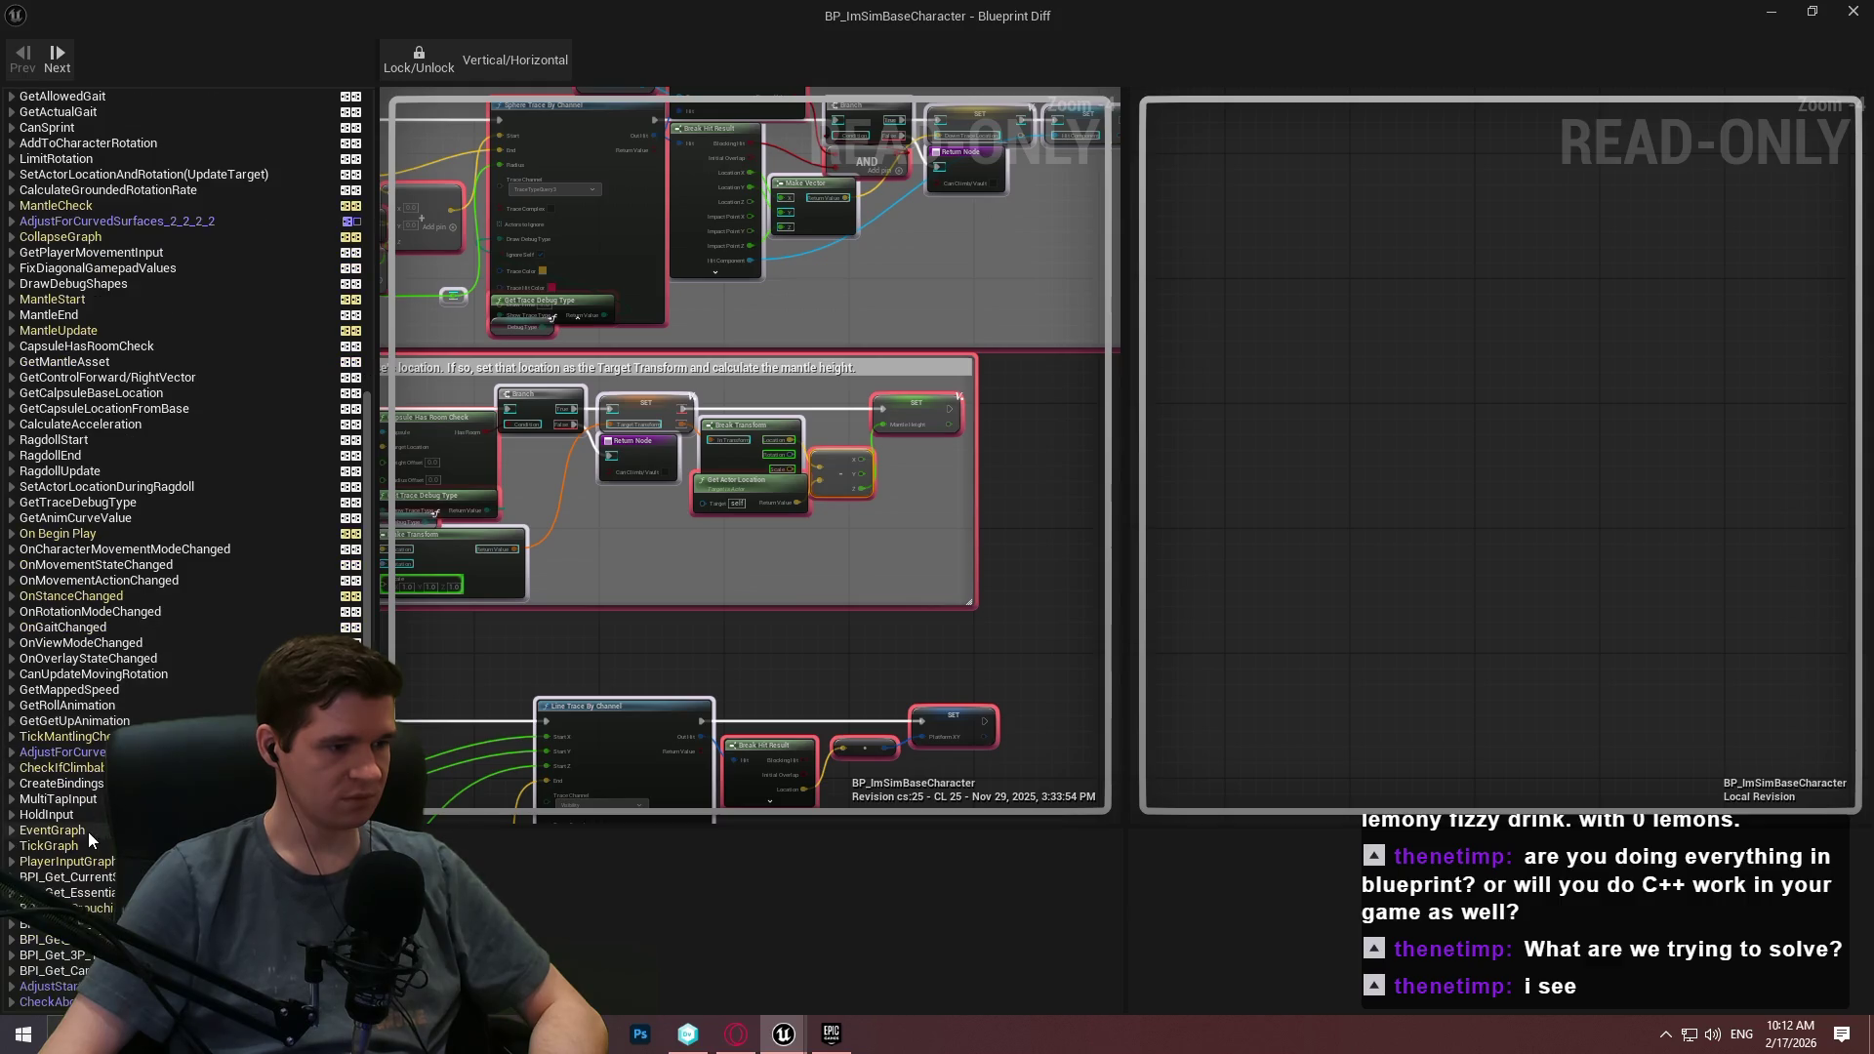
Compare both revisions' EventGraph, panning to the State Changes nodes.
left_click(86, 832)
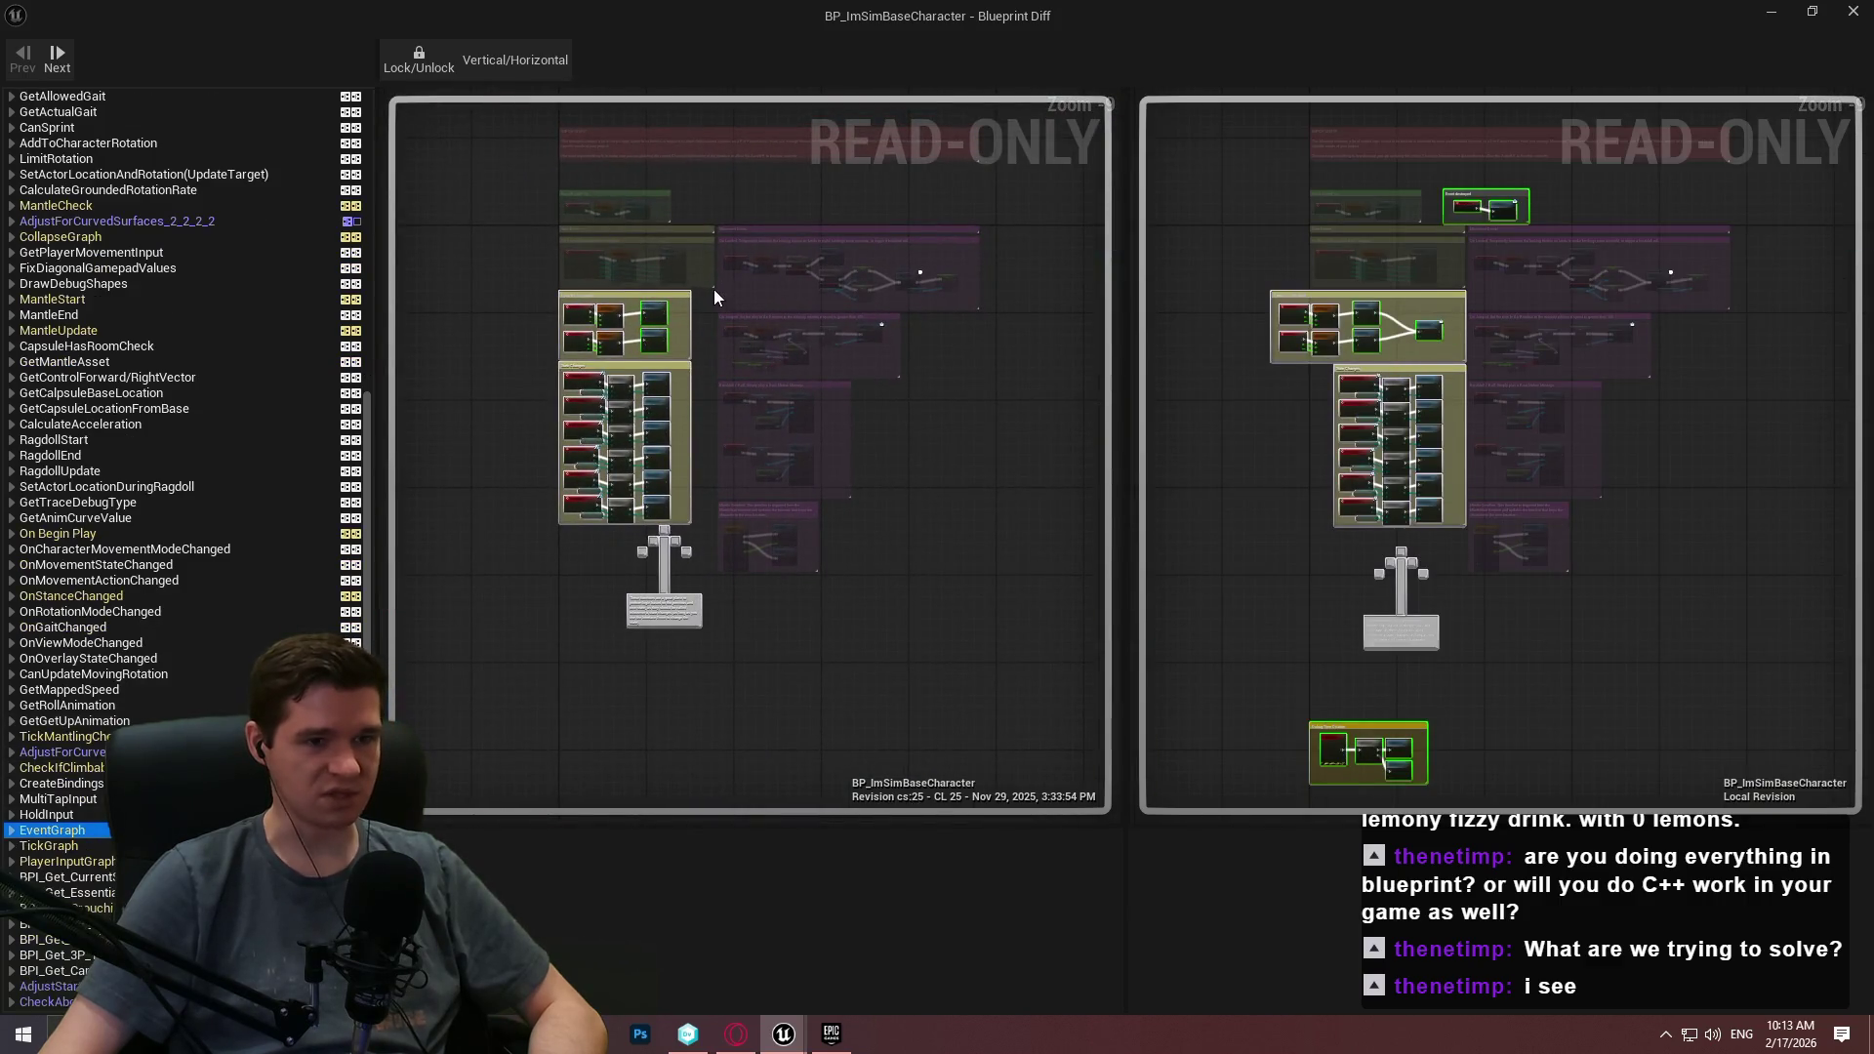
scroll(1385, 402, "up", 3)
scroll(1305, 429, "up", 2)
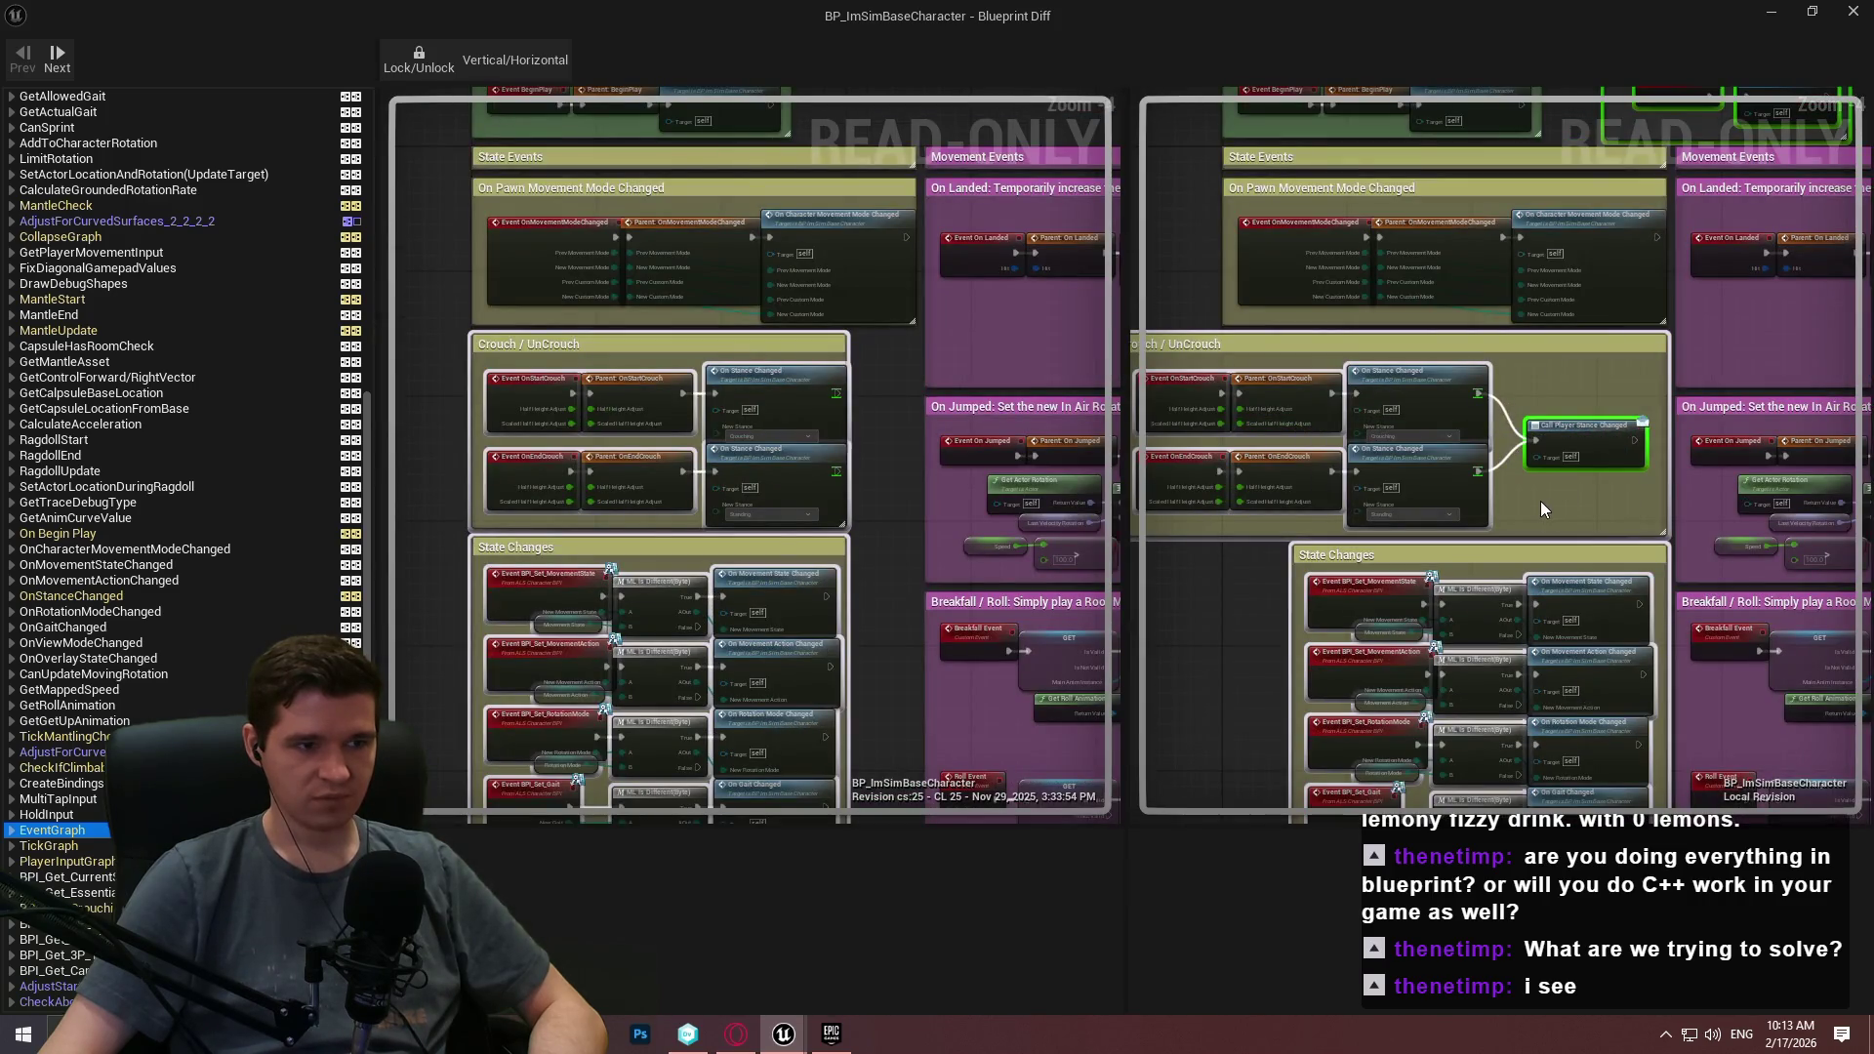
scroll(1538, 501, "down", 2)
left_click_drag(1497, 795, 1406, 507)
scroll(1399, 333, "up", 3)
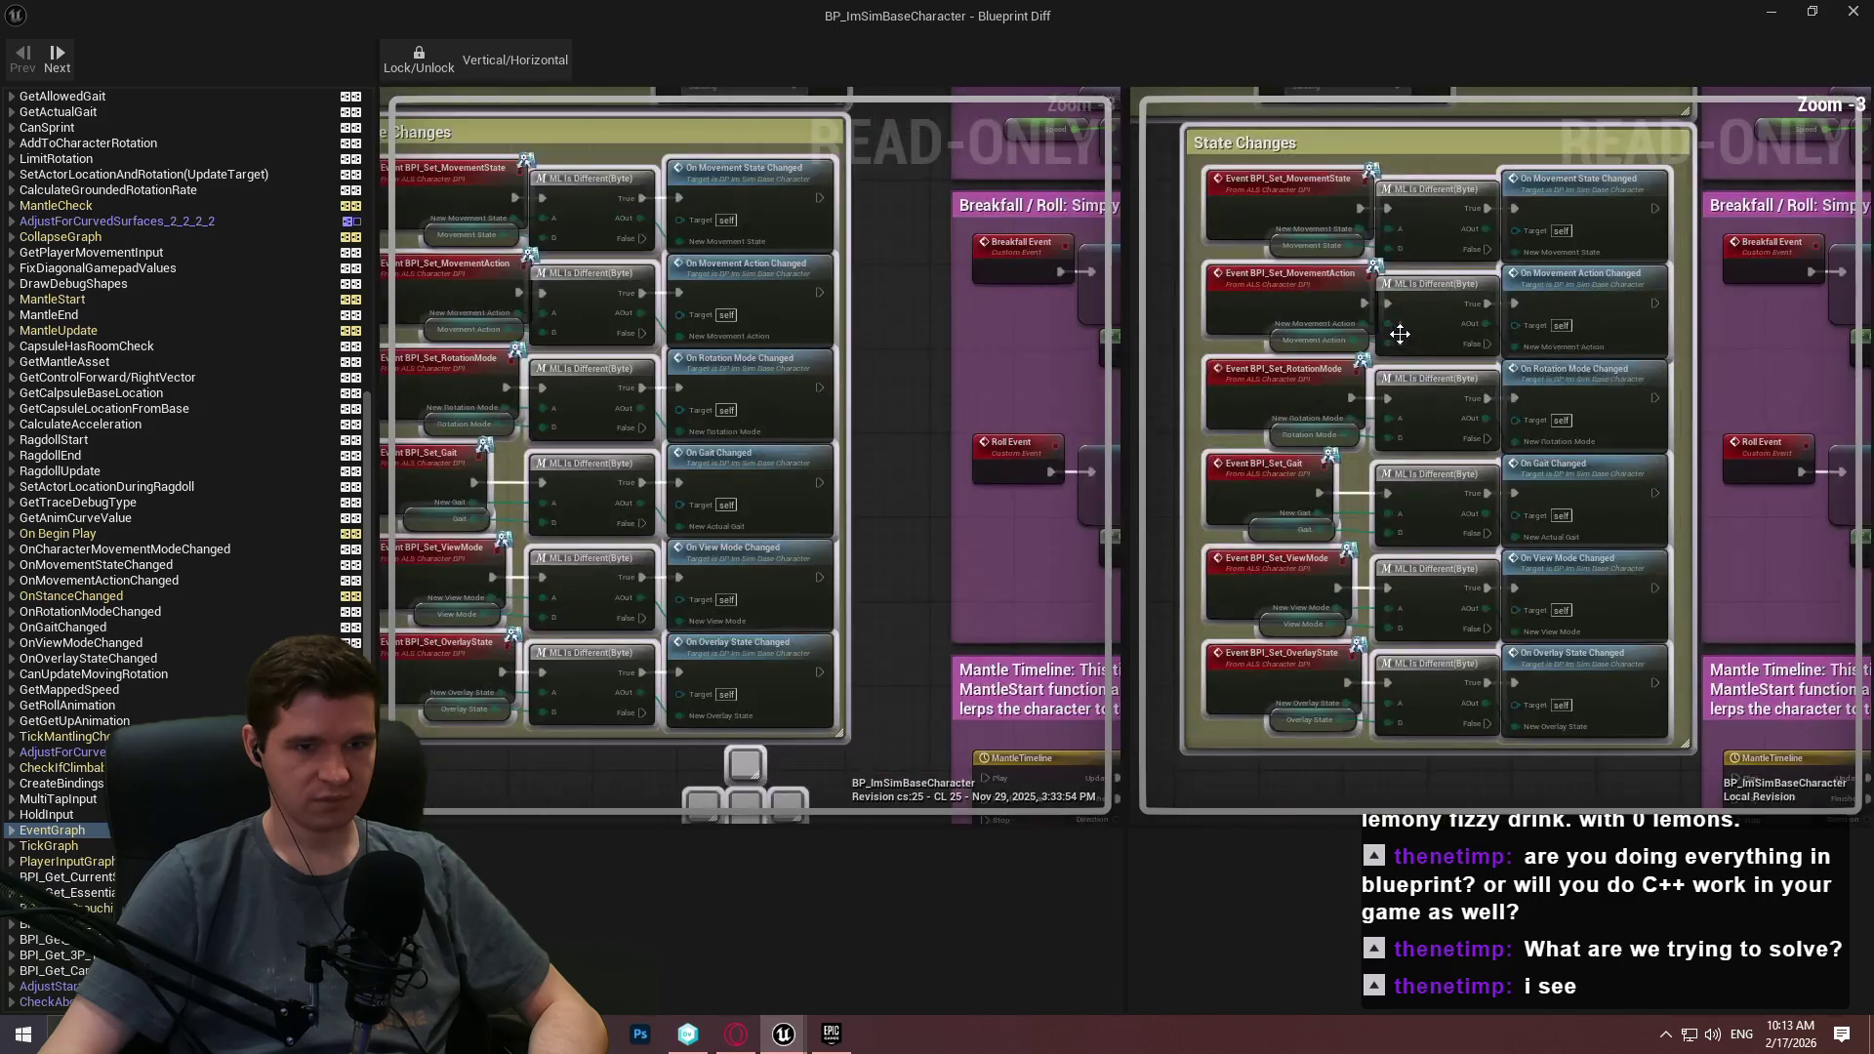
scroll(1502, 550, "down", 5)
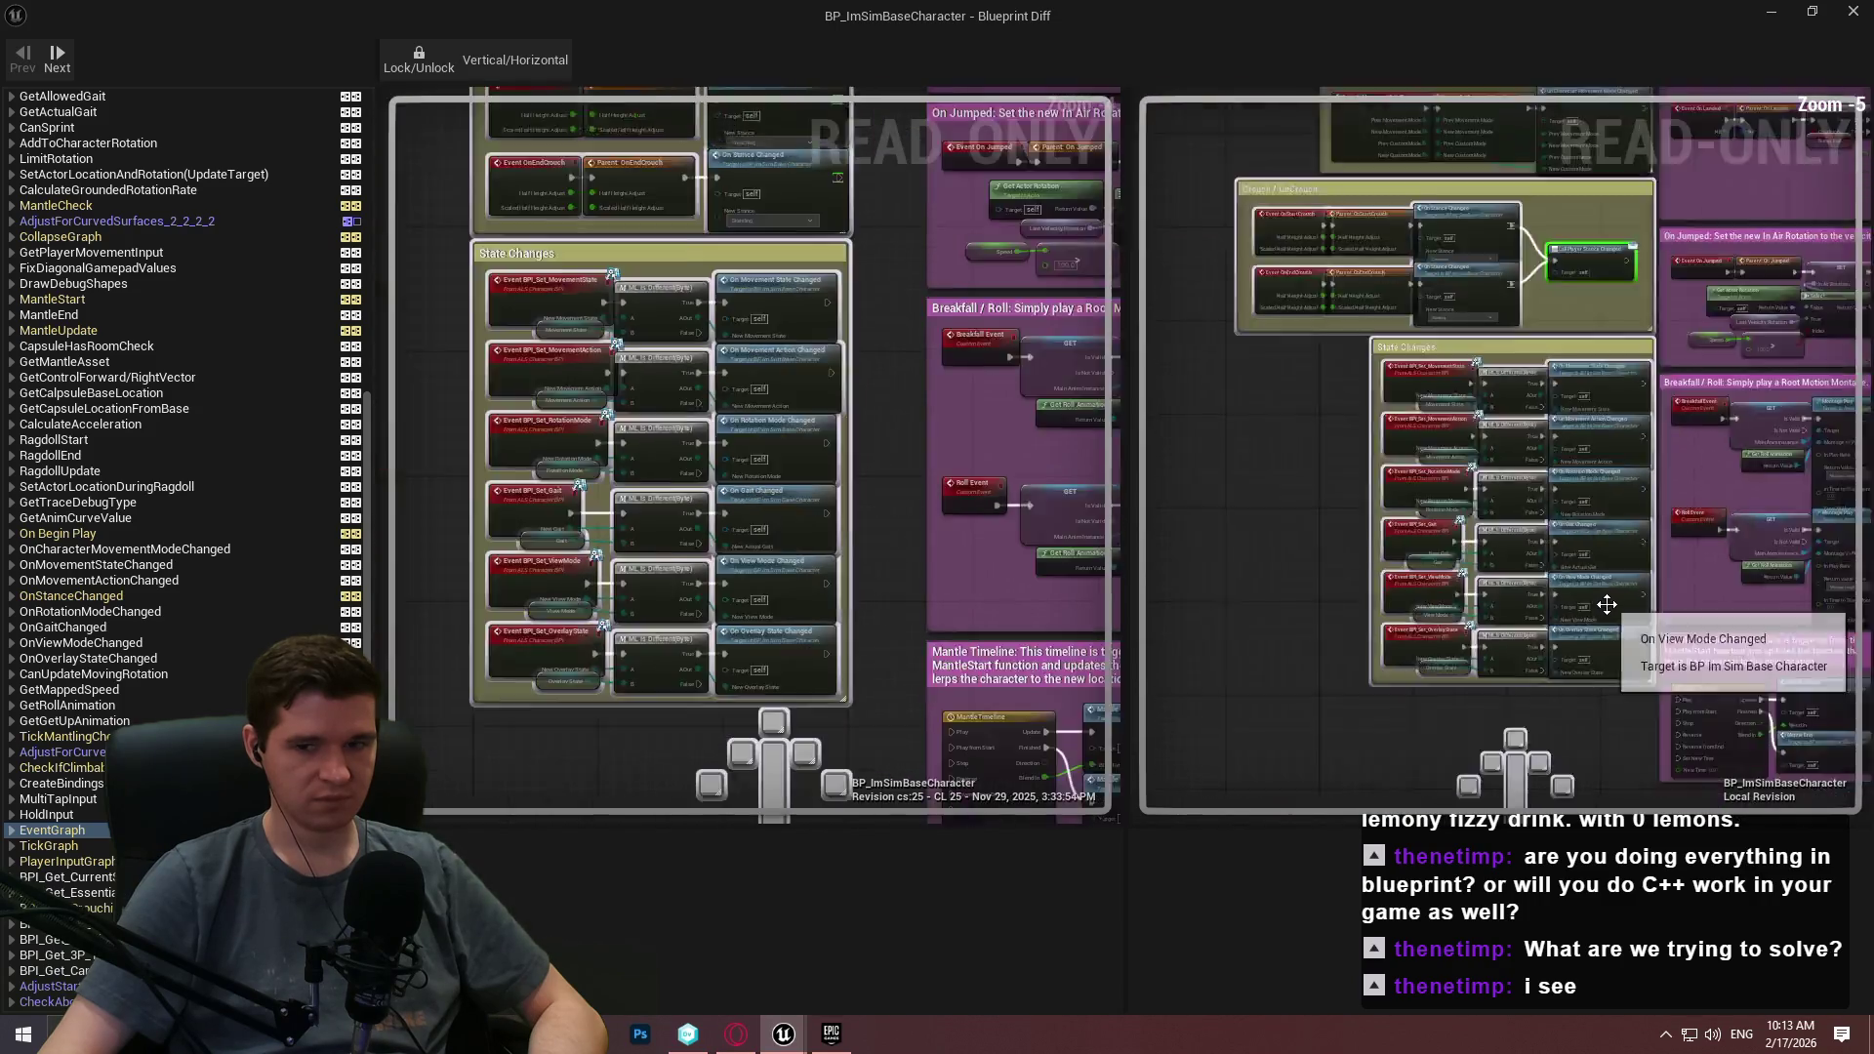
scroll(1305, 611, "up", 2)
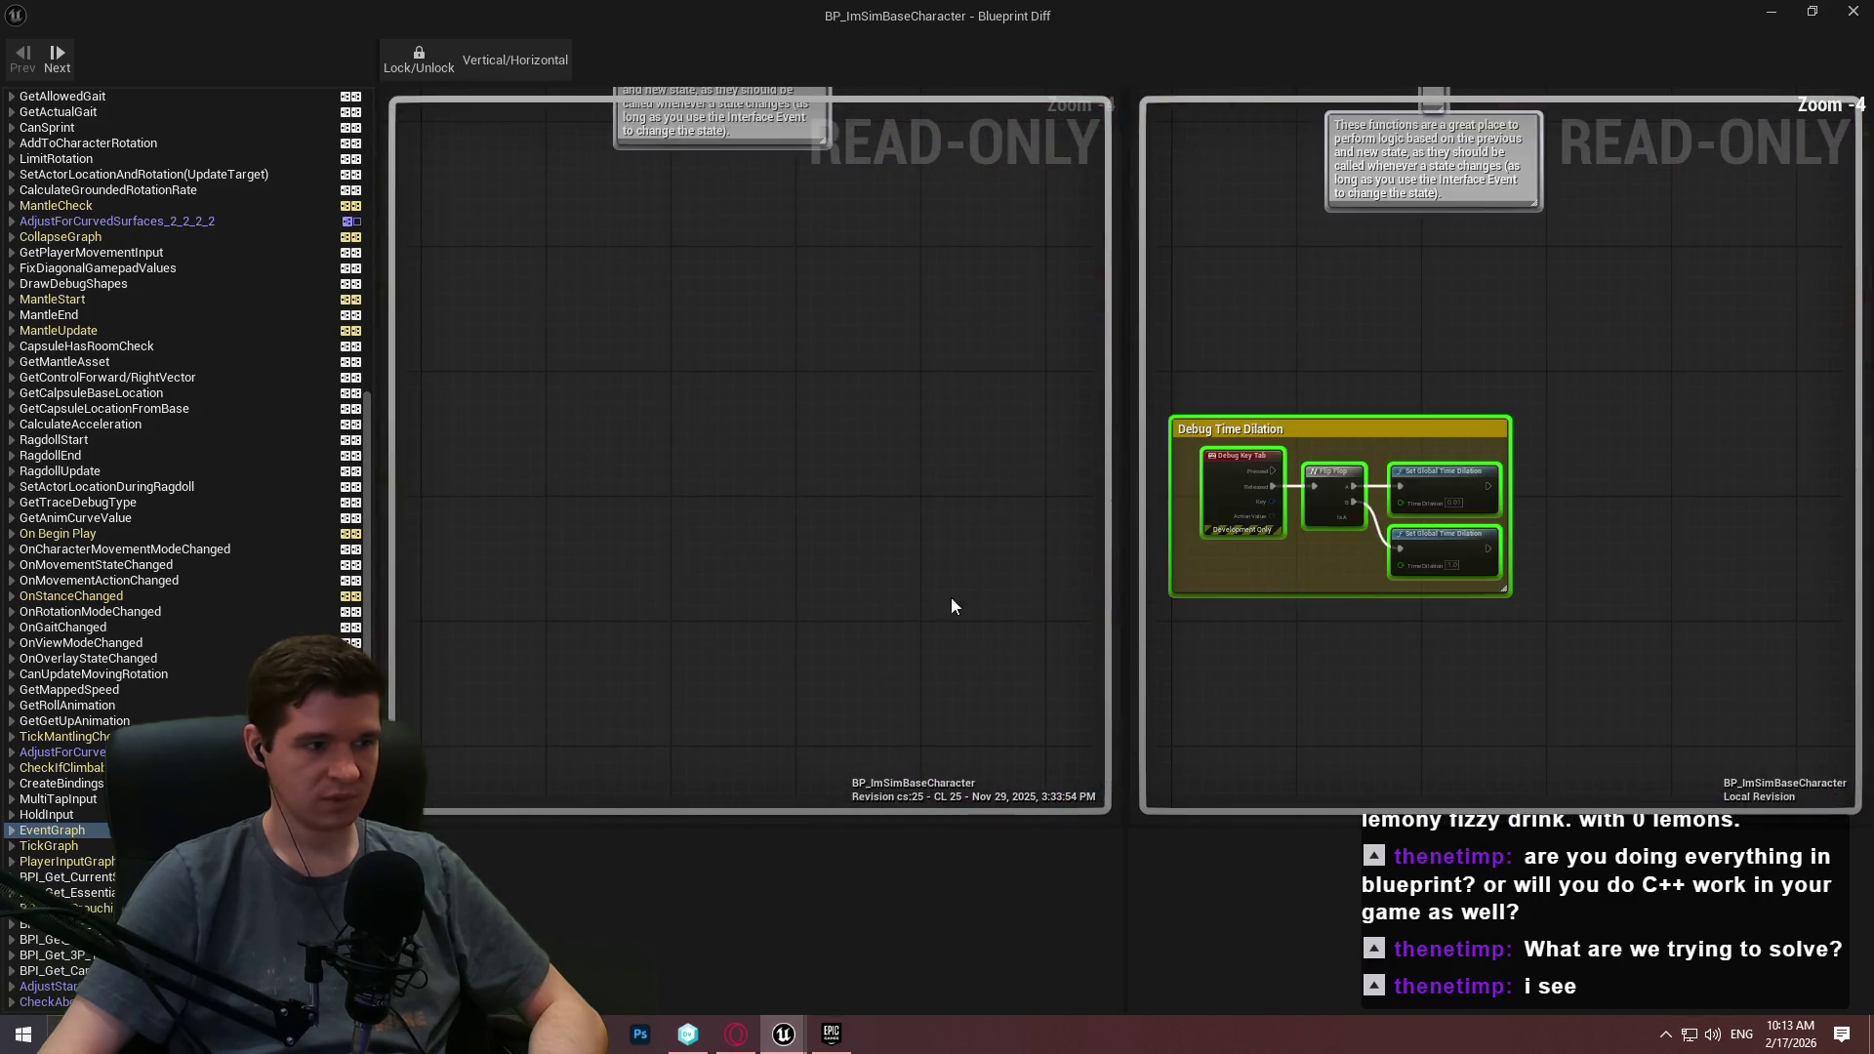
Compare both revisions' TickGraph, then bring up the PlayerInputGraph comparison.
left_click(84, 843)
scroll(869, 508, "up", 1)
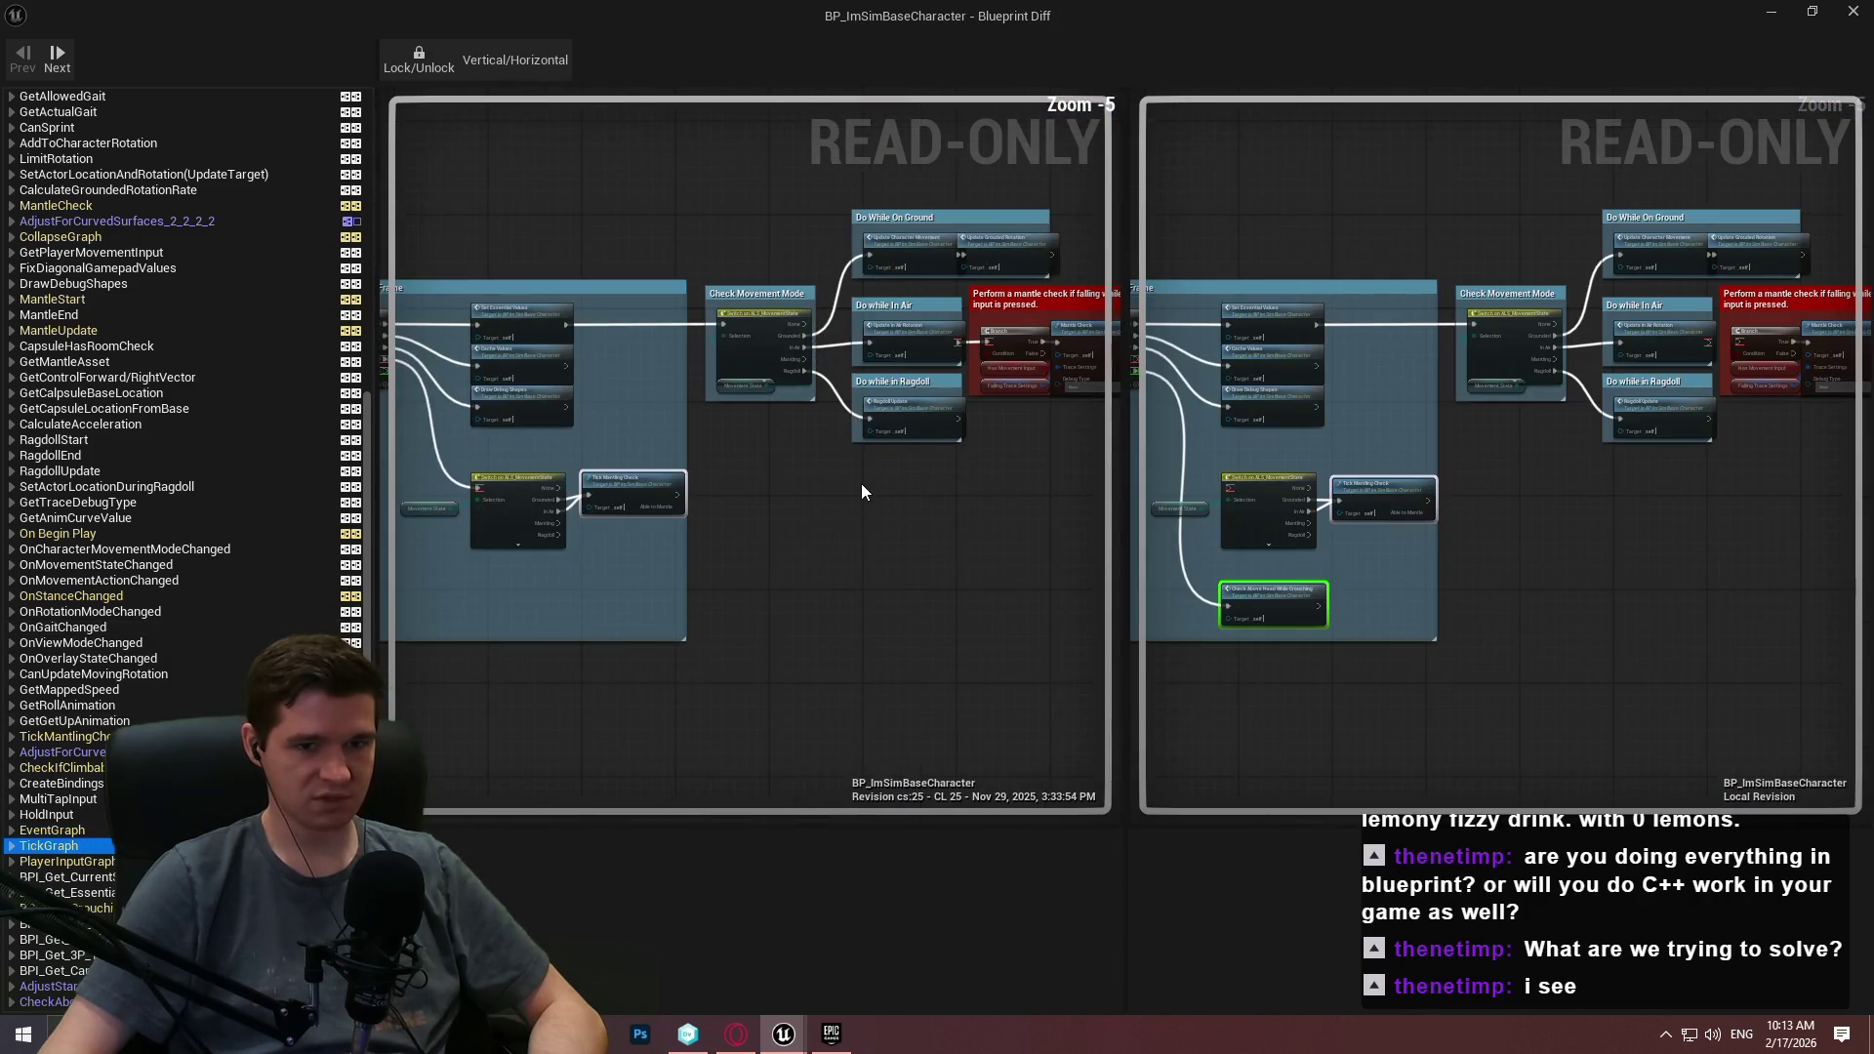
scroll(771, 447, "down", 1)
scroll(824, 428, "up", 1)
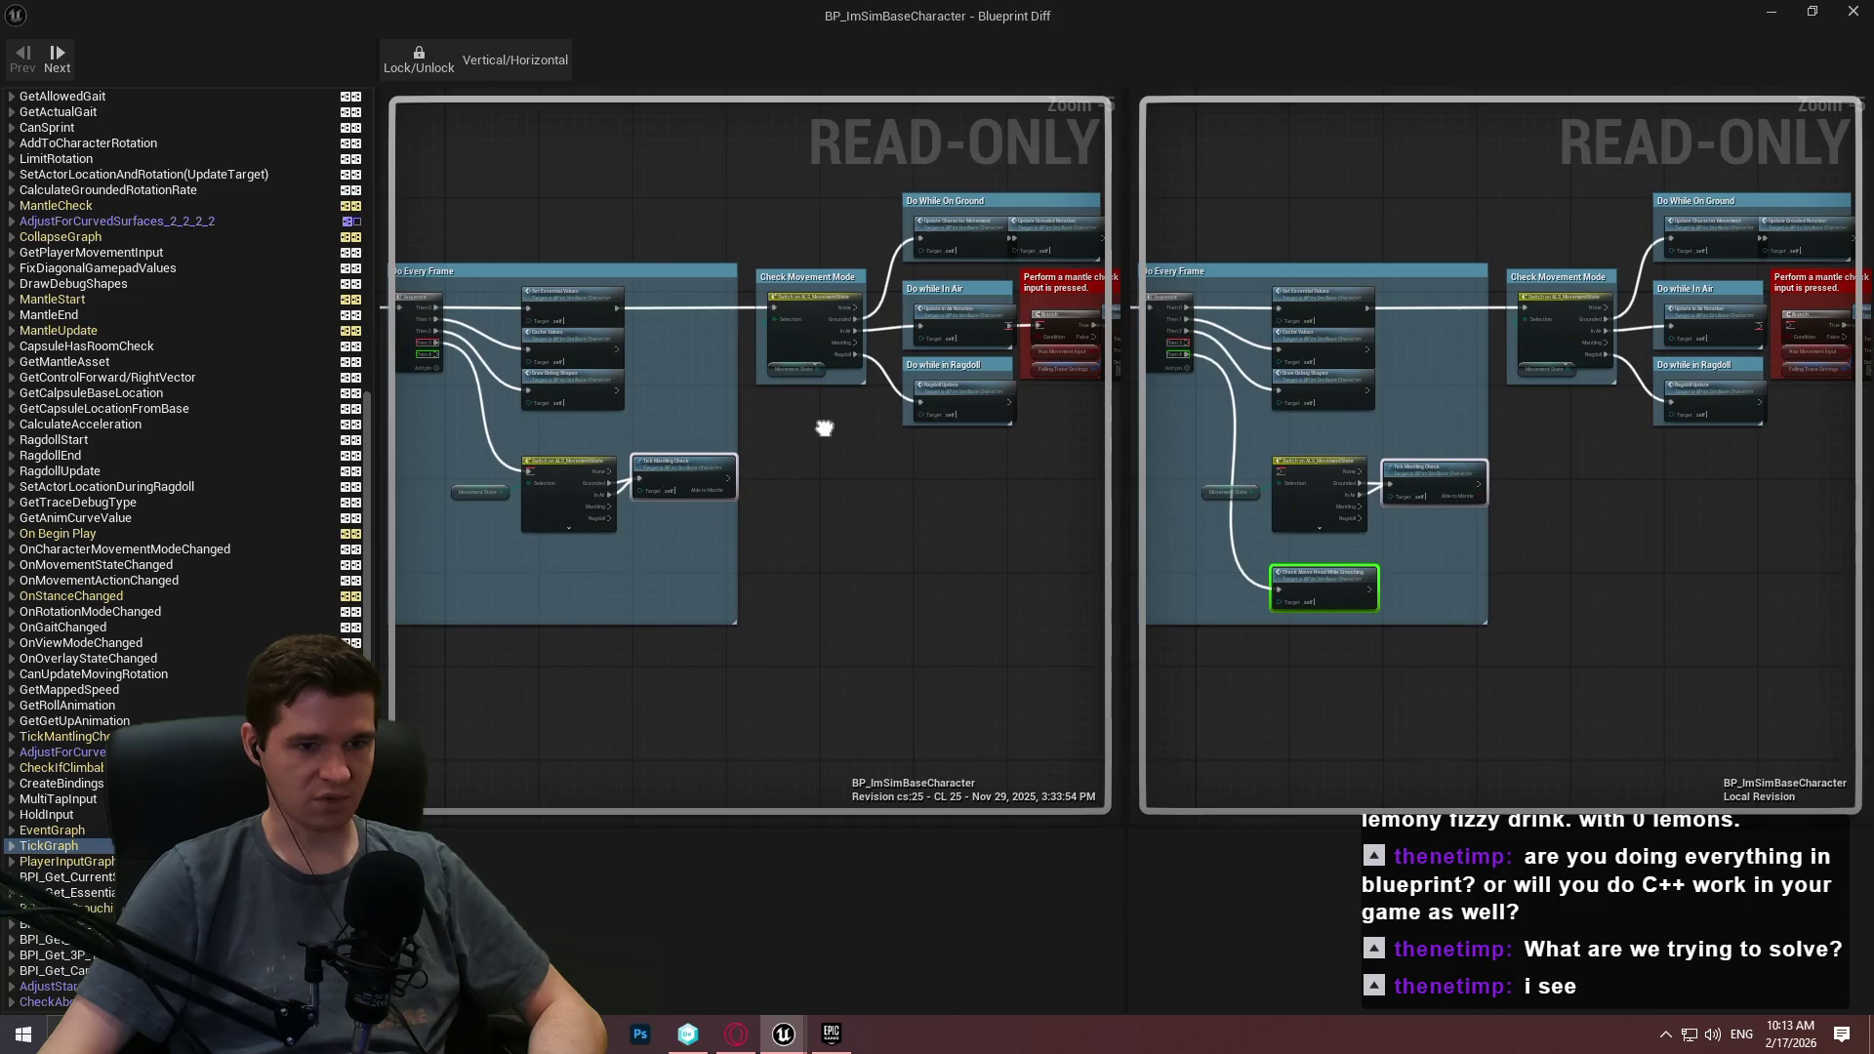
left_click_drag(825, 427, 956, 434)
scroll(1025, 584, "up", 1)
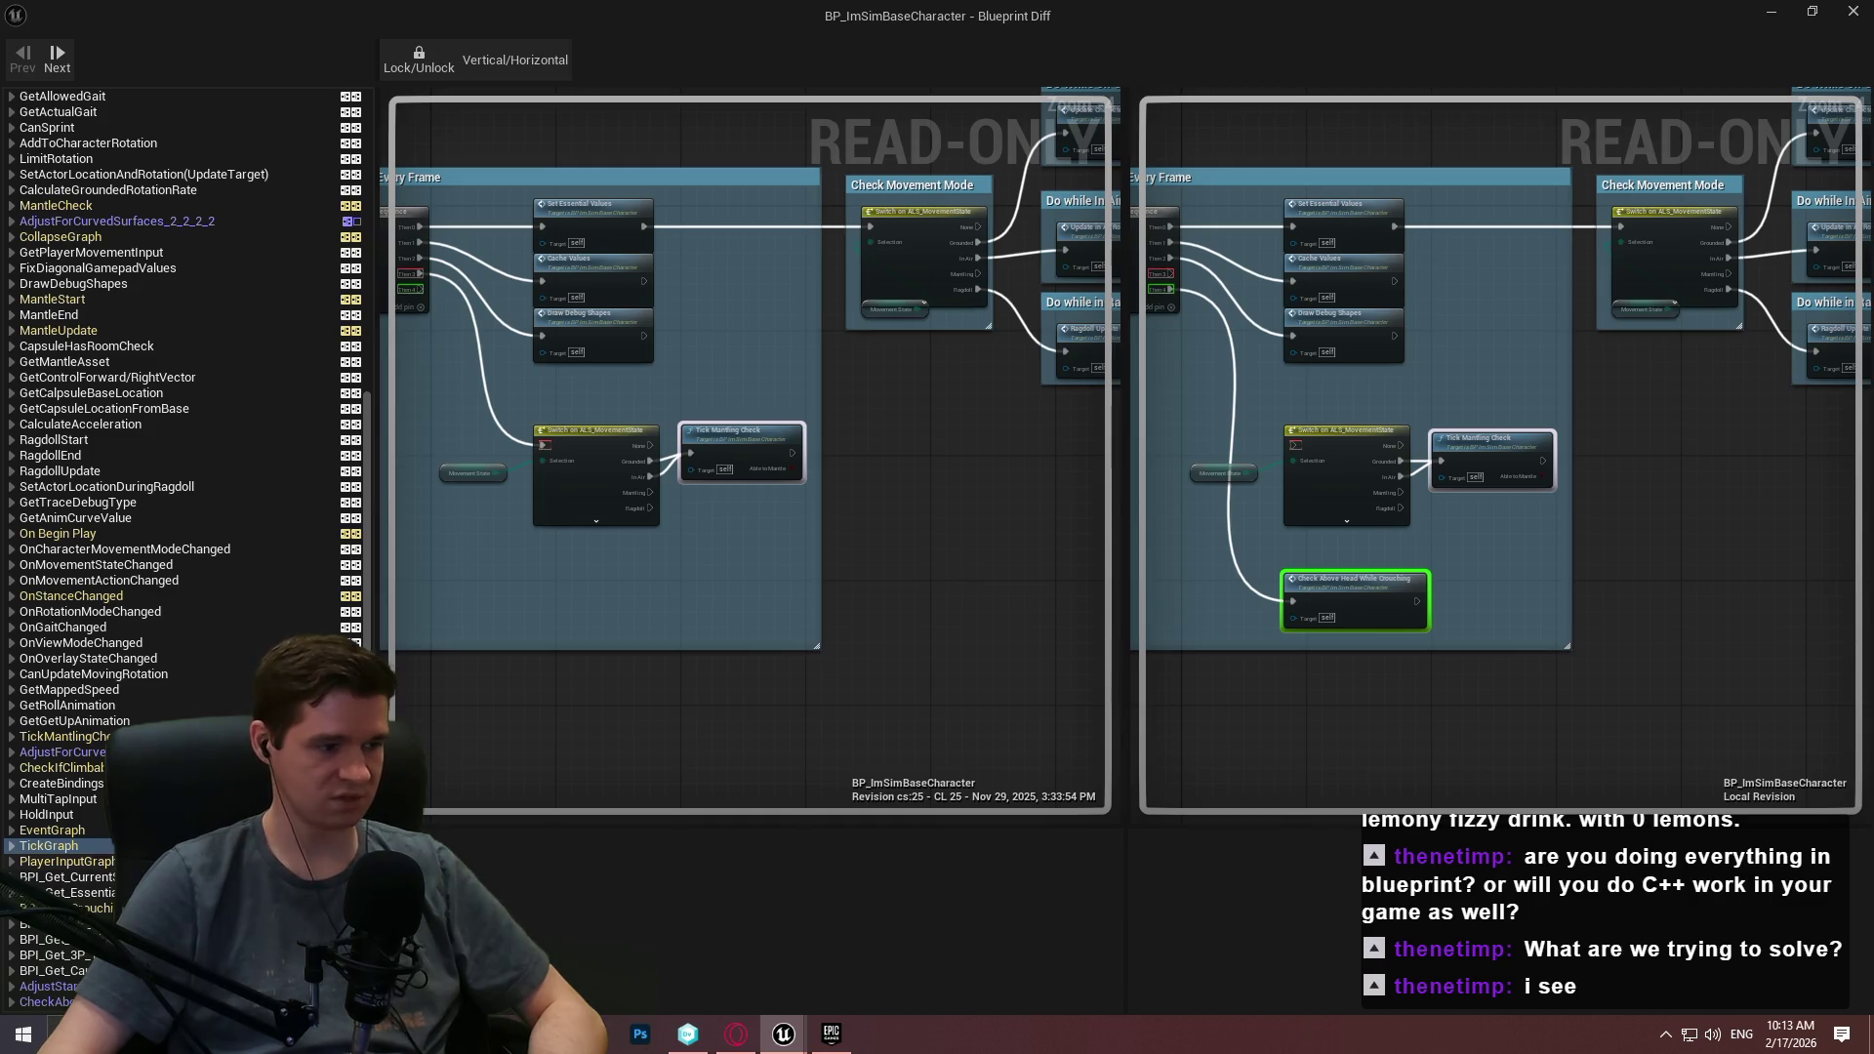
left_click(98, 862)
Pan the PlayerInputGraph comparison across the crouch input nodes and Camera Input group.
scroll(759, 572, "up", 4)
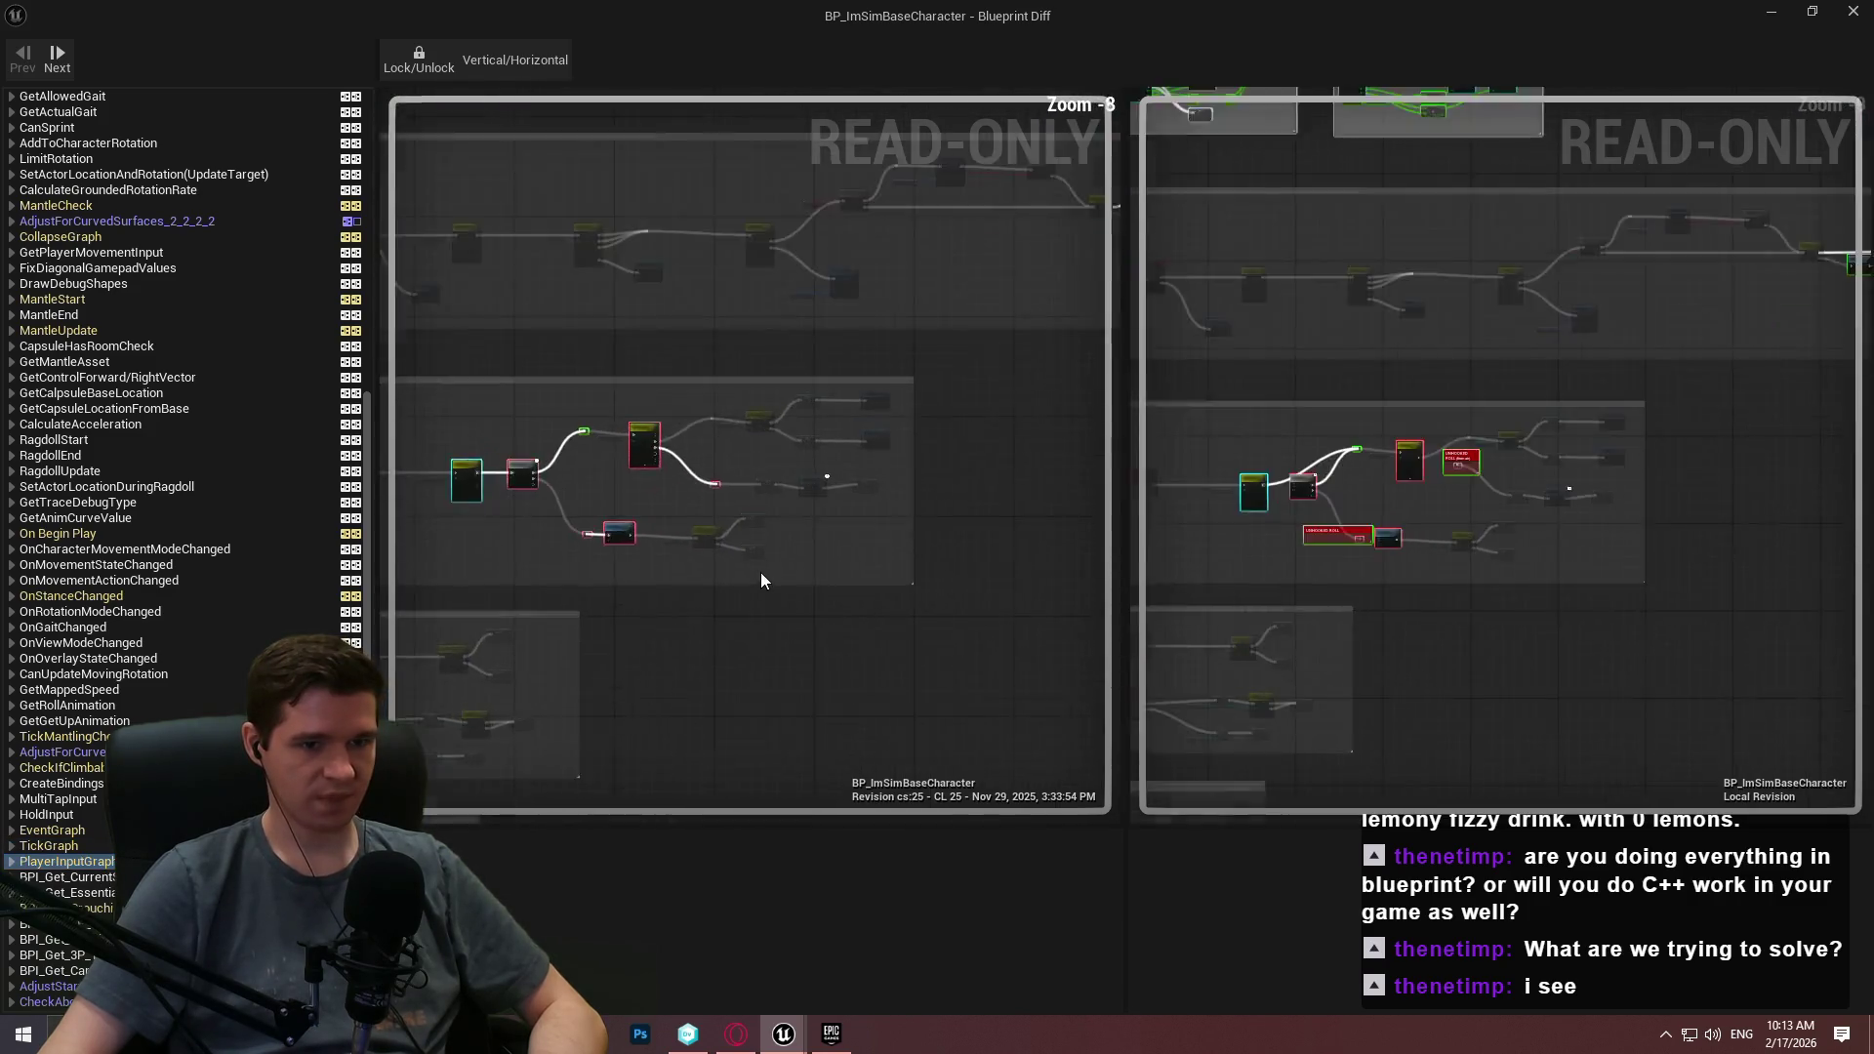
scroll(651, 555, "up", 5)
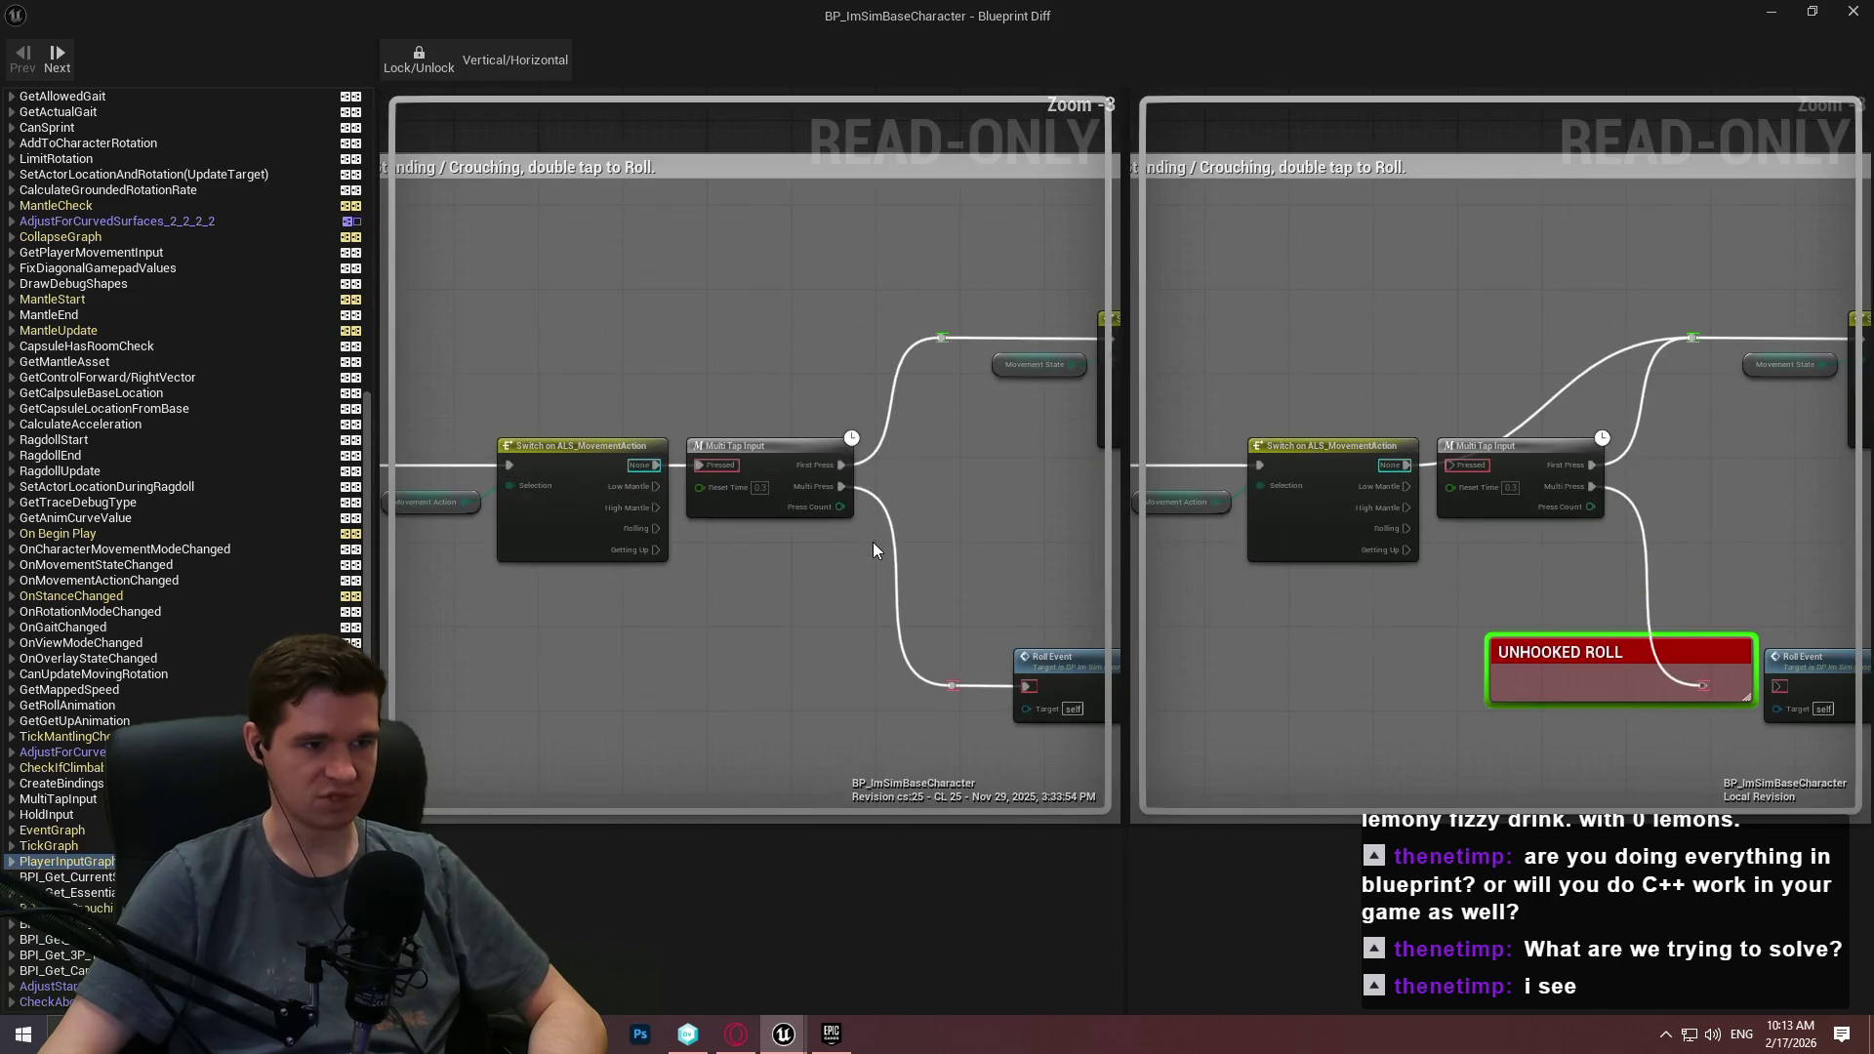
left_click_drag(873, 542, 1234, 583)
scroll(1021, 455, "down", 5)
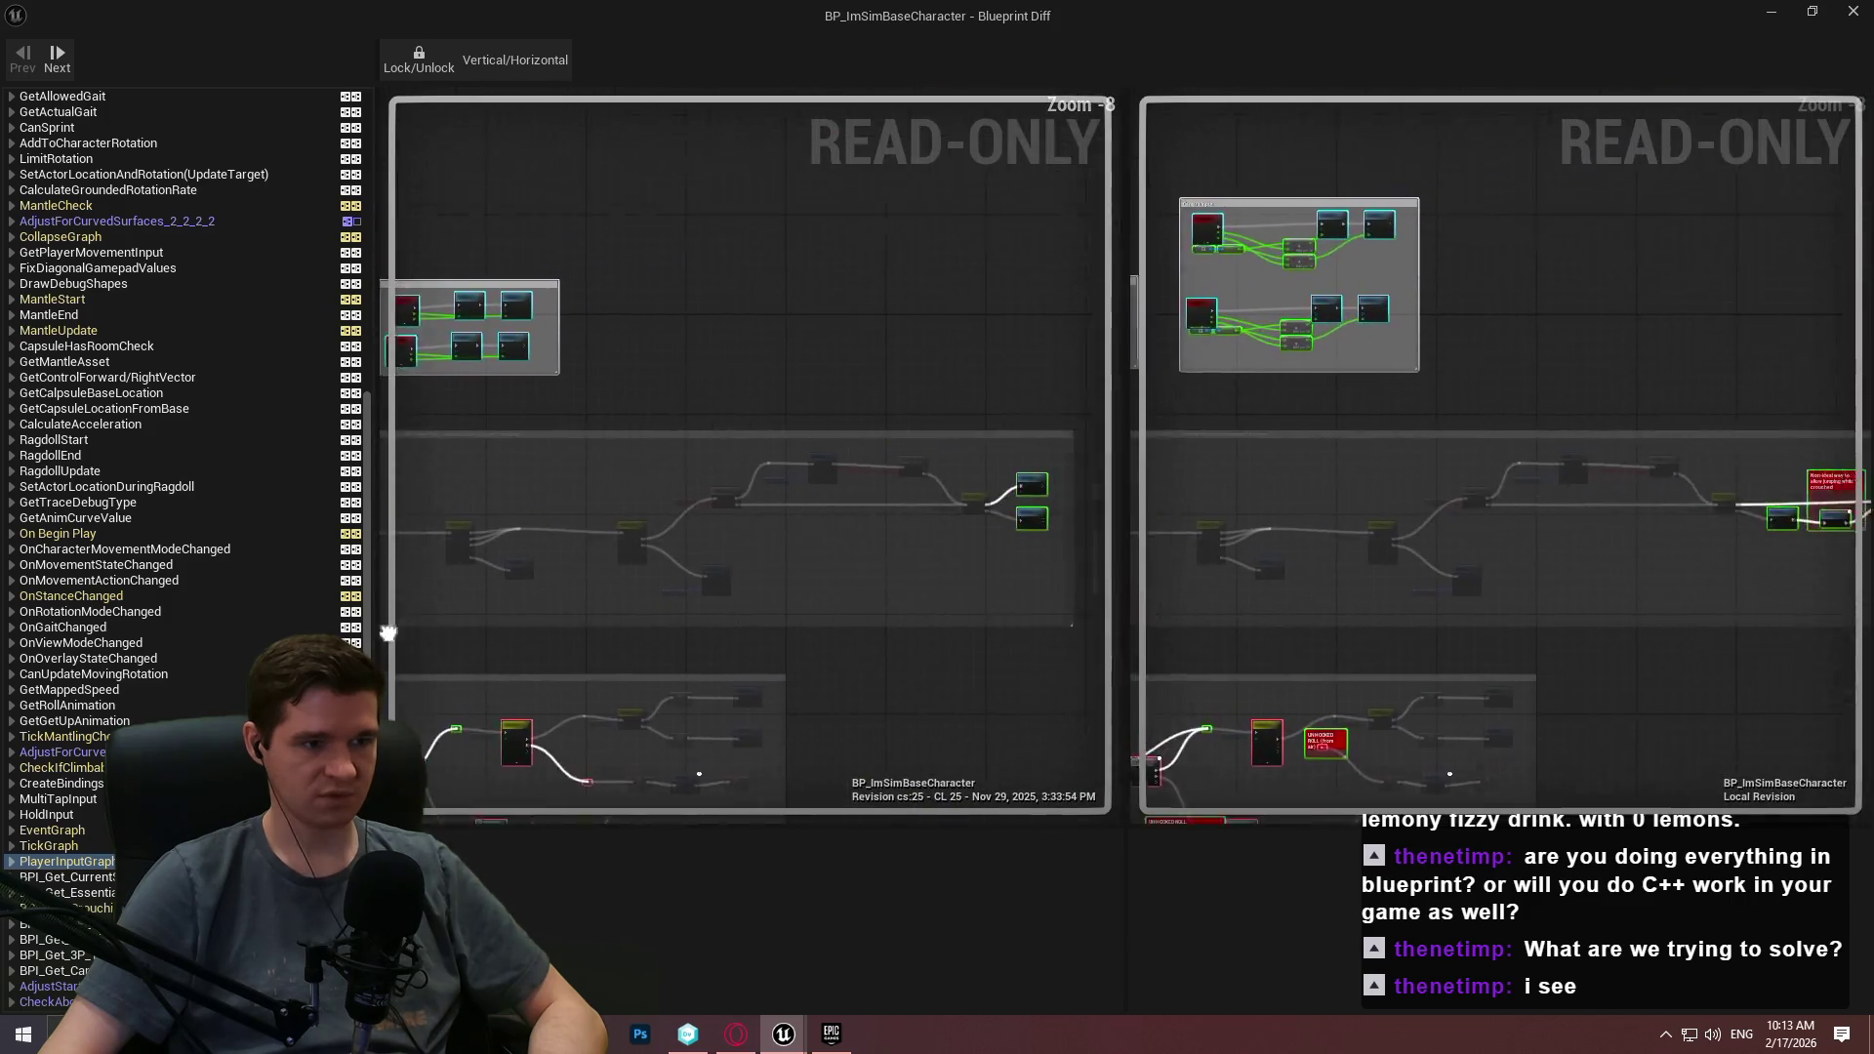
scroll(628, 529, "up", 6)
scroll(606, 537, "down", 1)
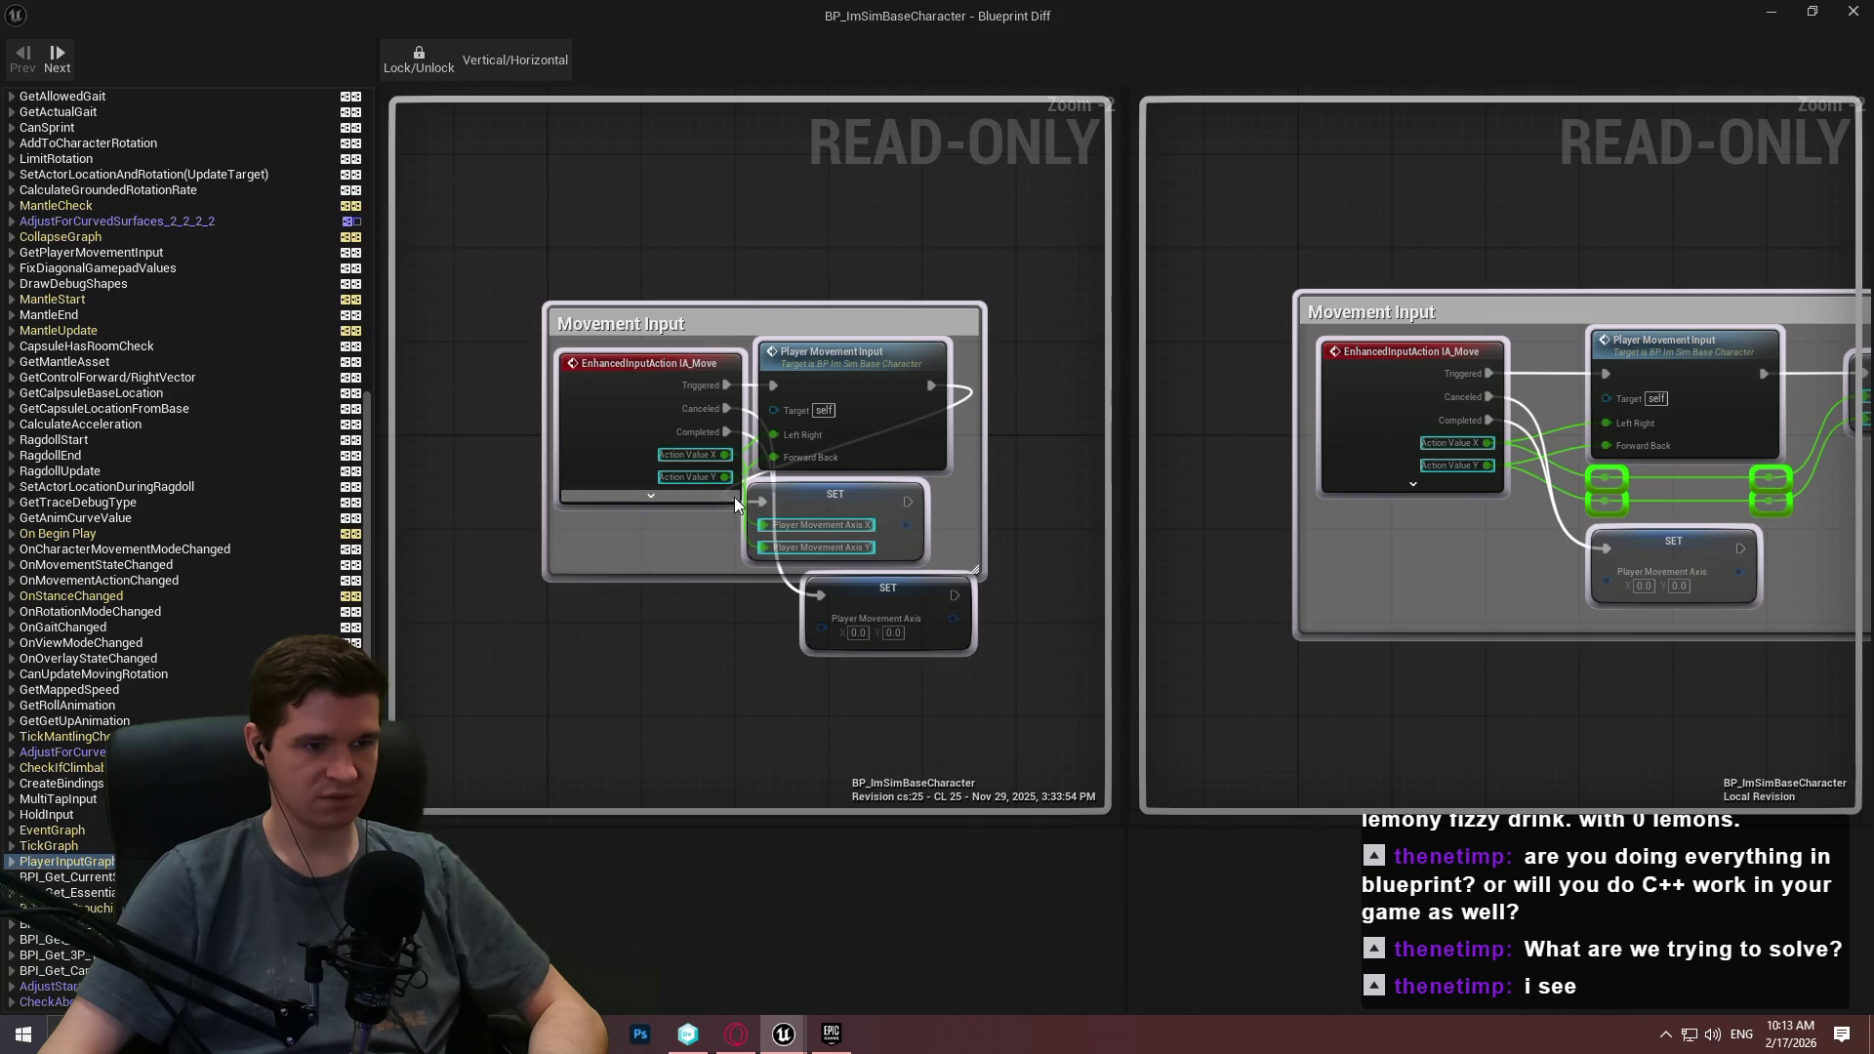
mouse_move(975, 502)
left_mouse_down()
mouse_move(500, 484)
mouse_move(847, 506)
mouse_move(417, 528)
left_mouse_up()
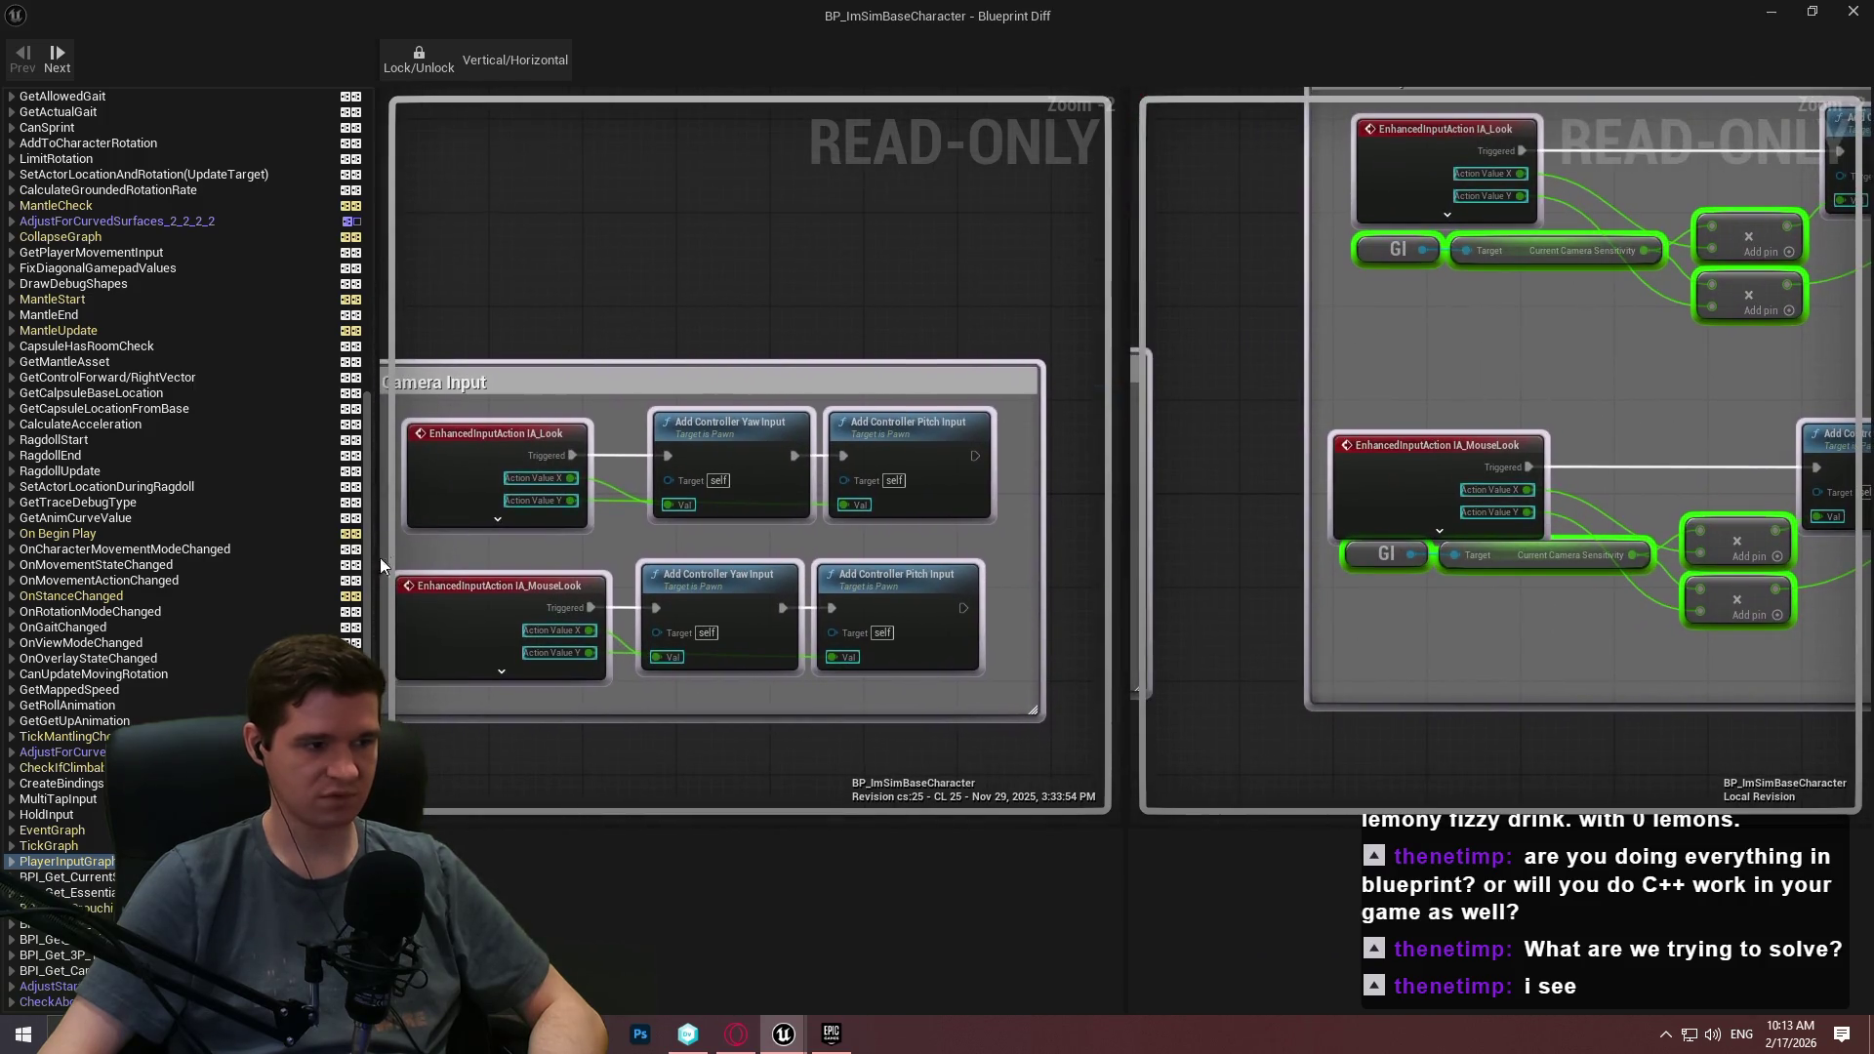
scroll(108, 869, "down", 2)
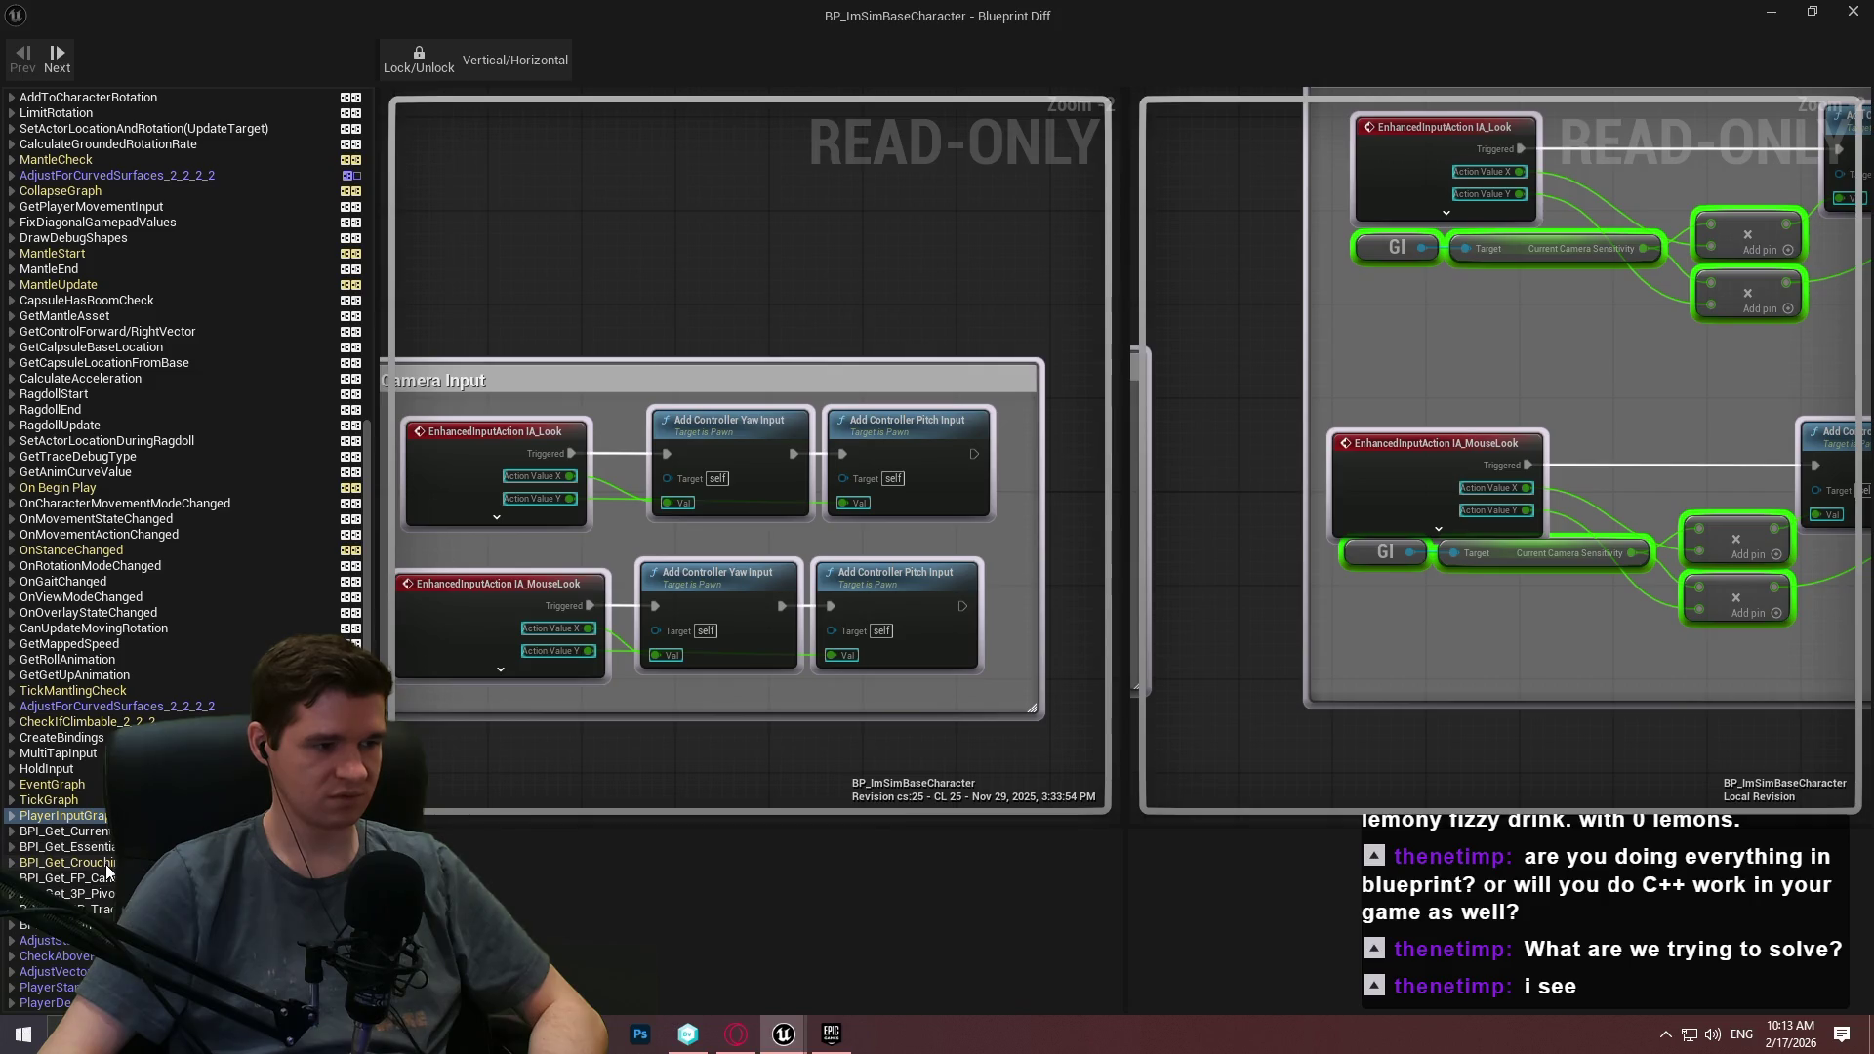
Compare the crouching-info function, the local-only graph, and the On Begin Play graph.
left_click(106, 866)
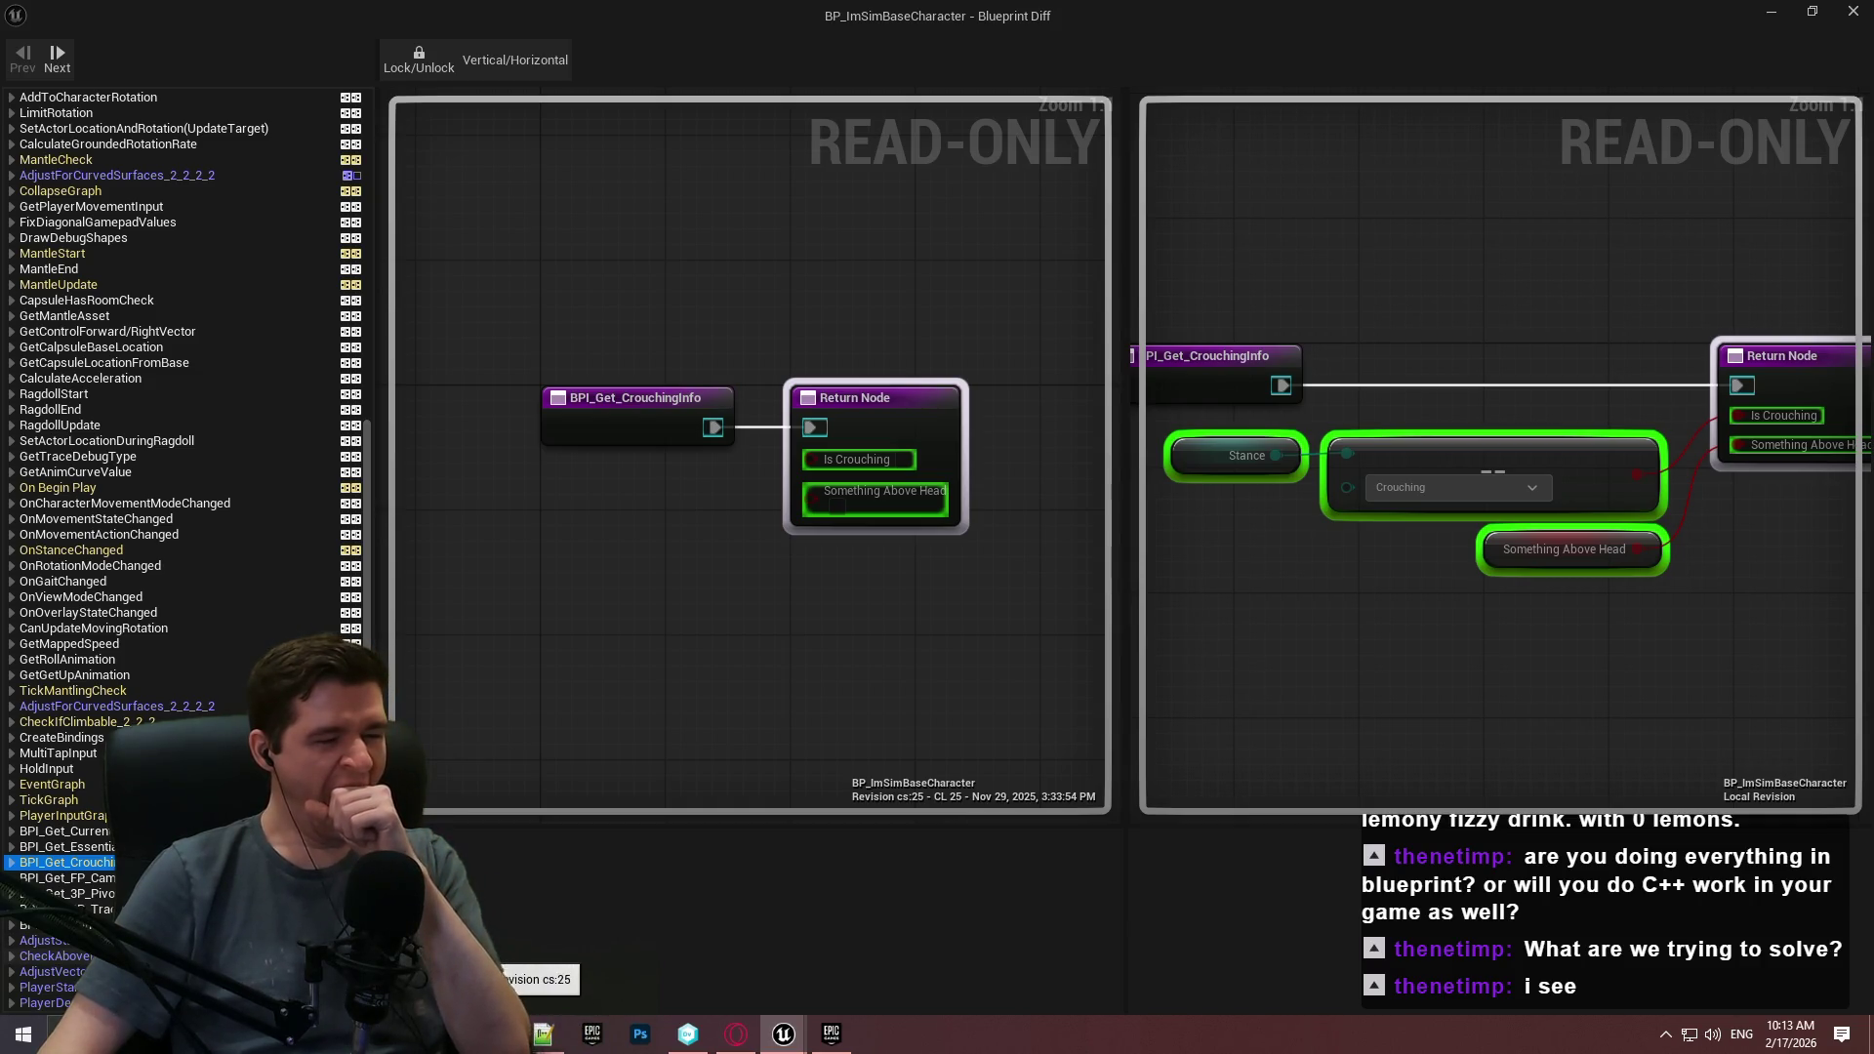
left_click(44, 940)
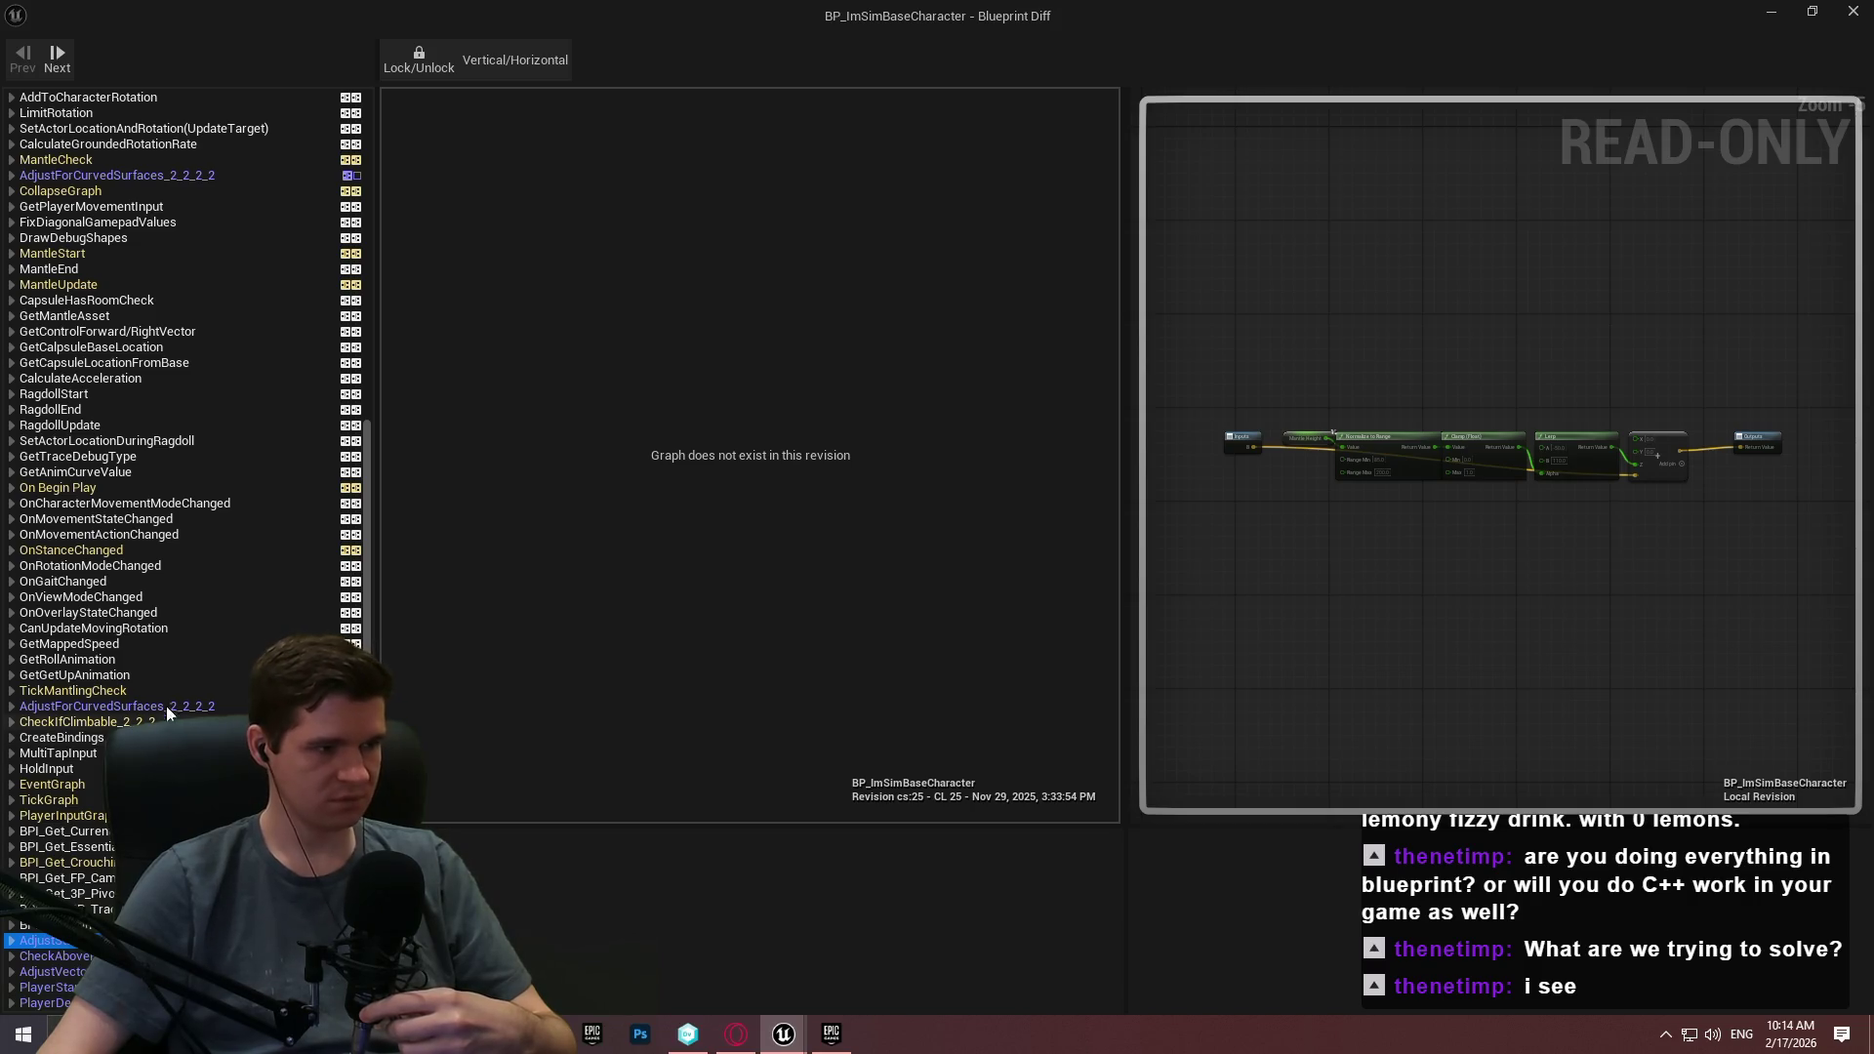
left_click(57, 490)
Compare the On Begin Play sequence and OnStanceChanged's Redundancy for boolean block between revisions.
scroll(636, 678, "up", 4)
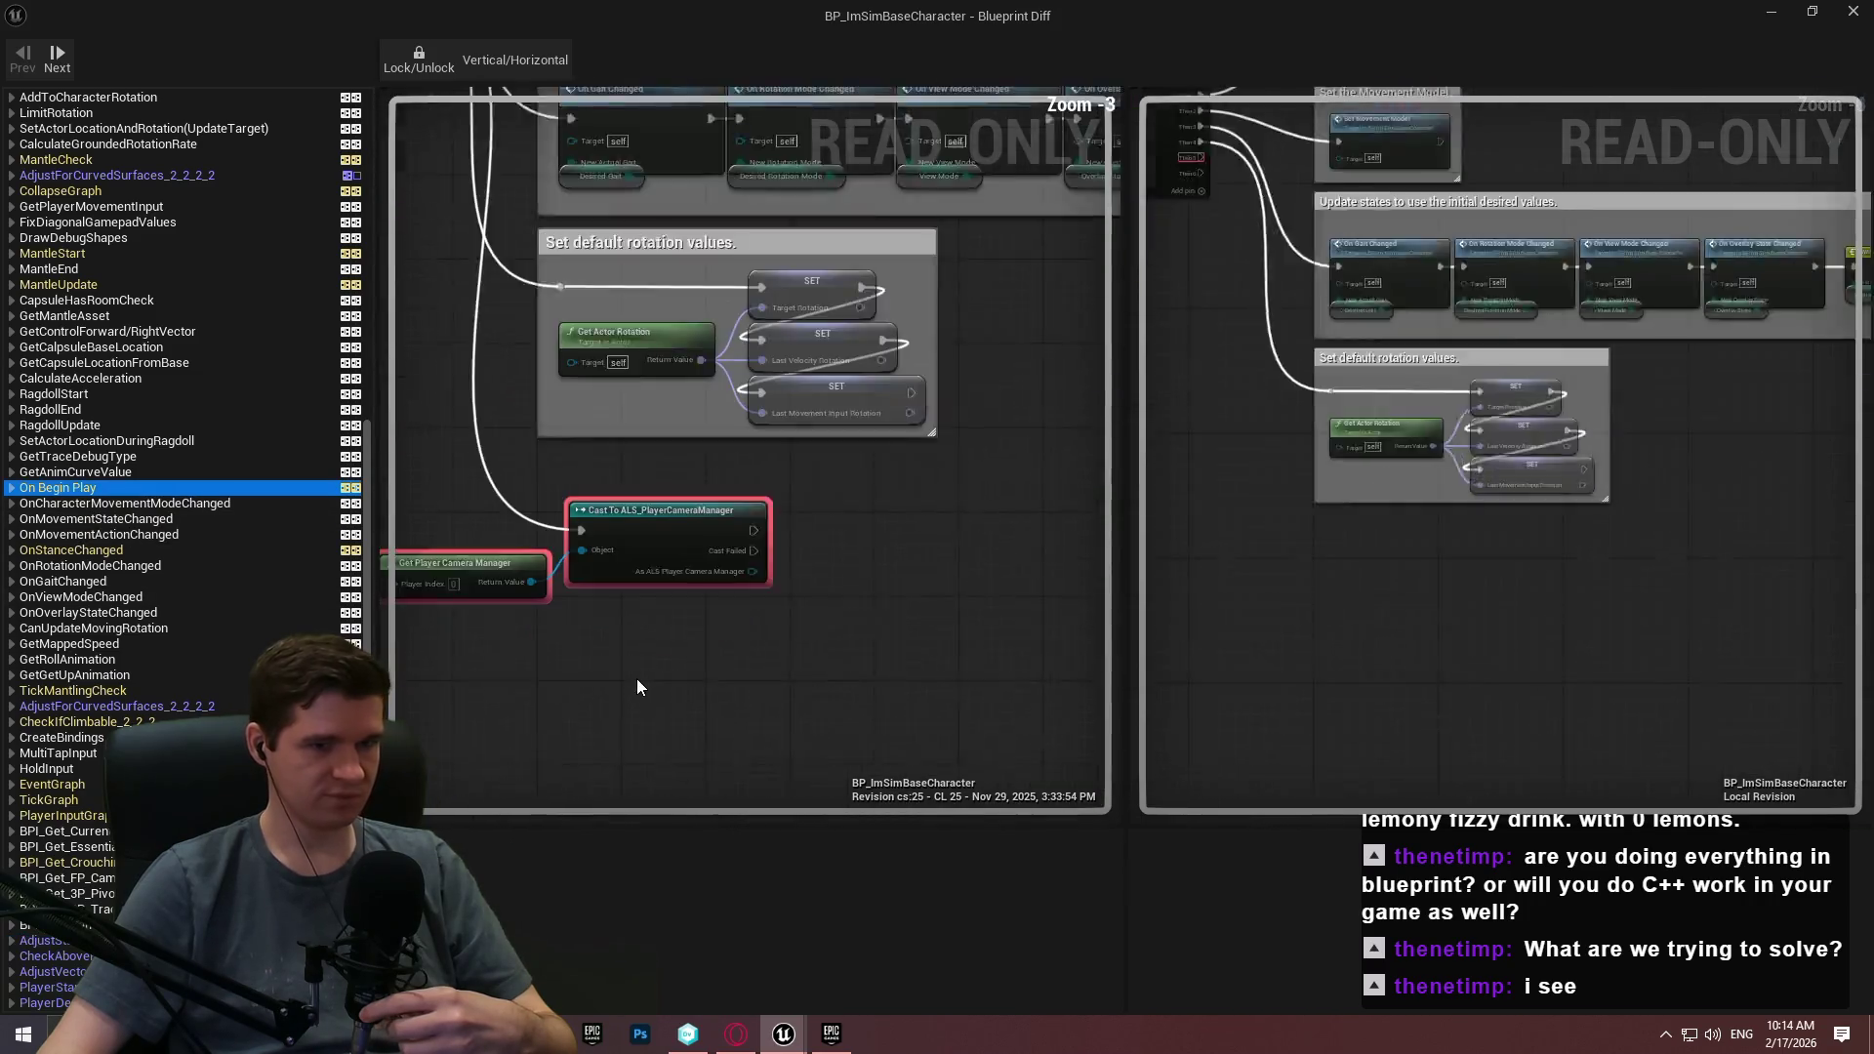
scroll(572, 606, "down", 4)
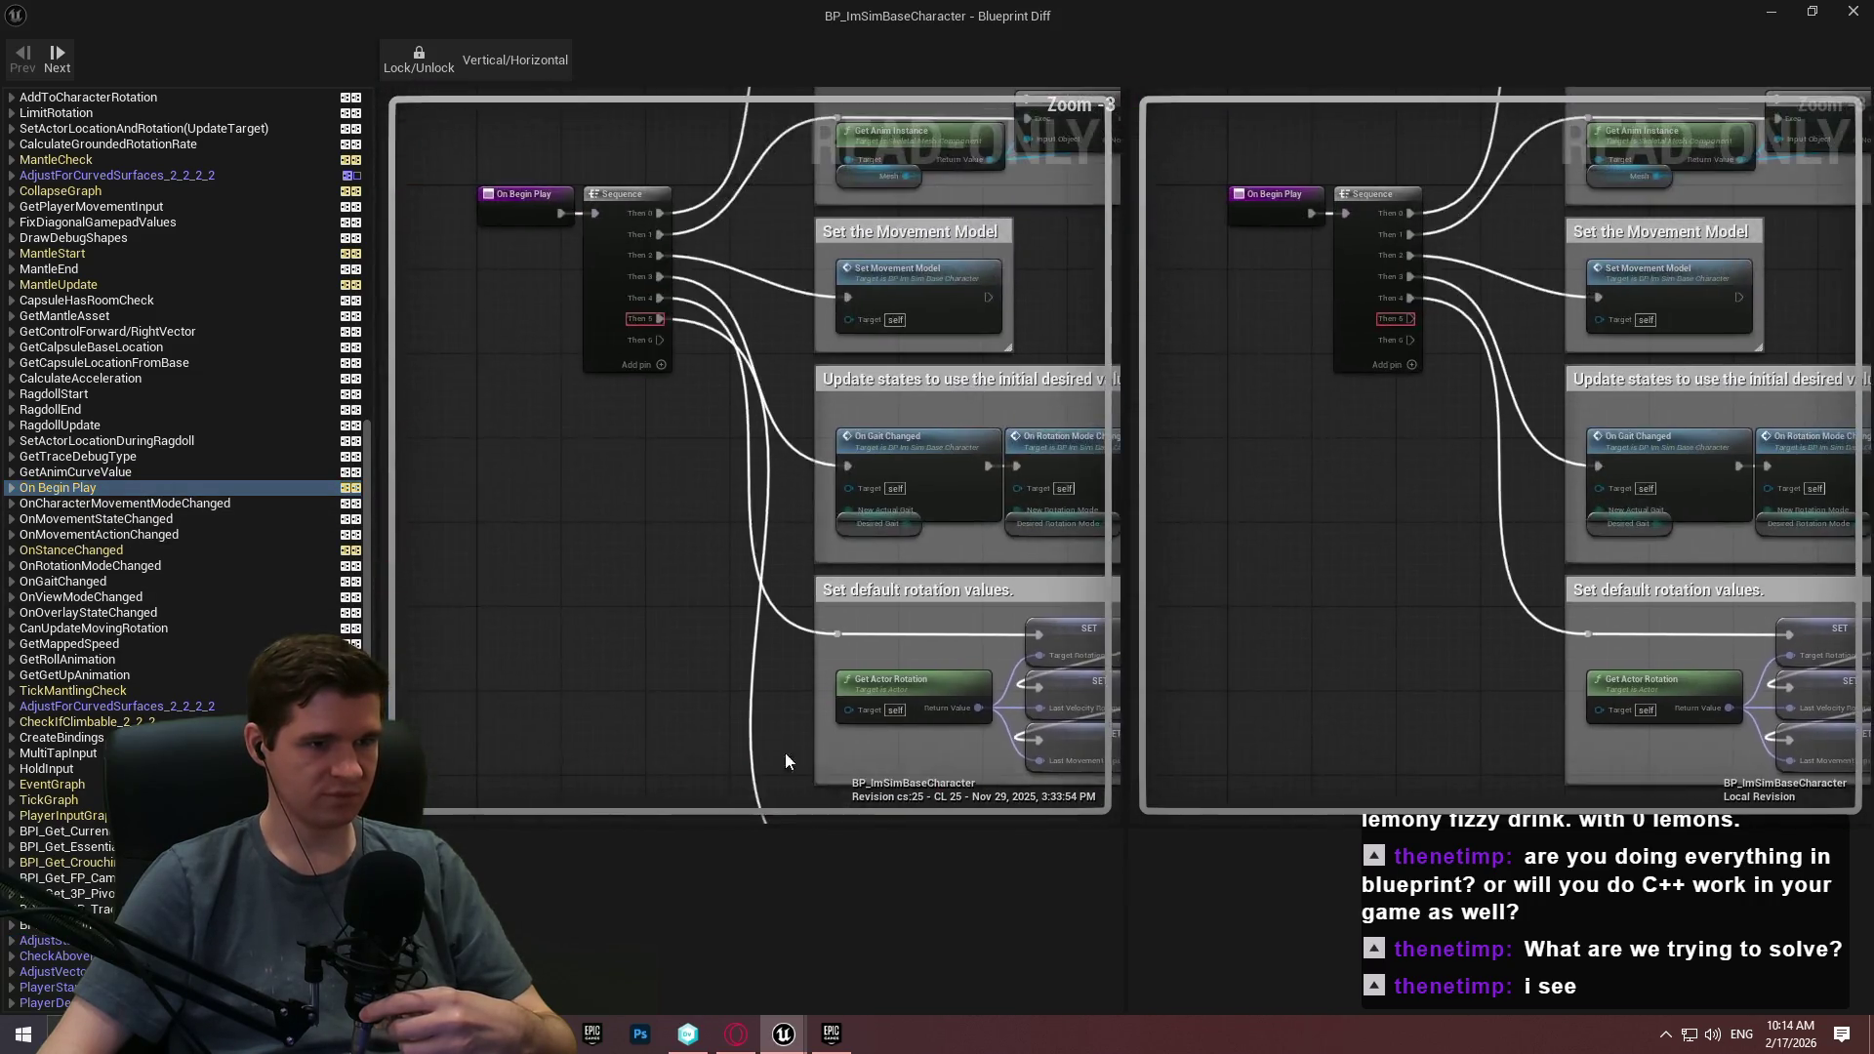
left_click_drag(402, 413, 567, 482)
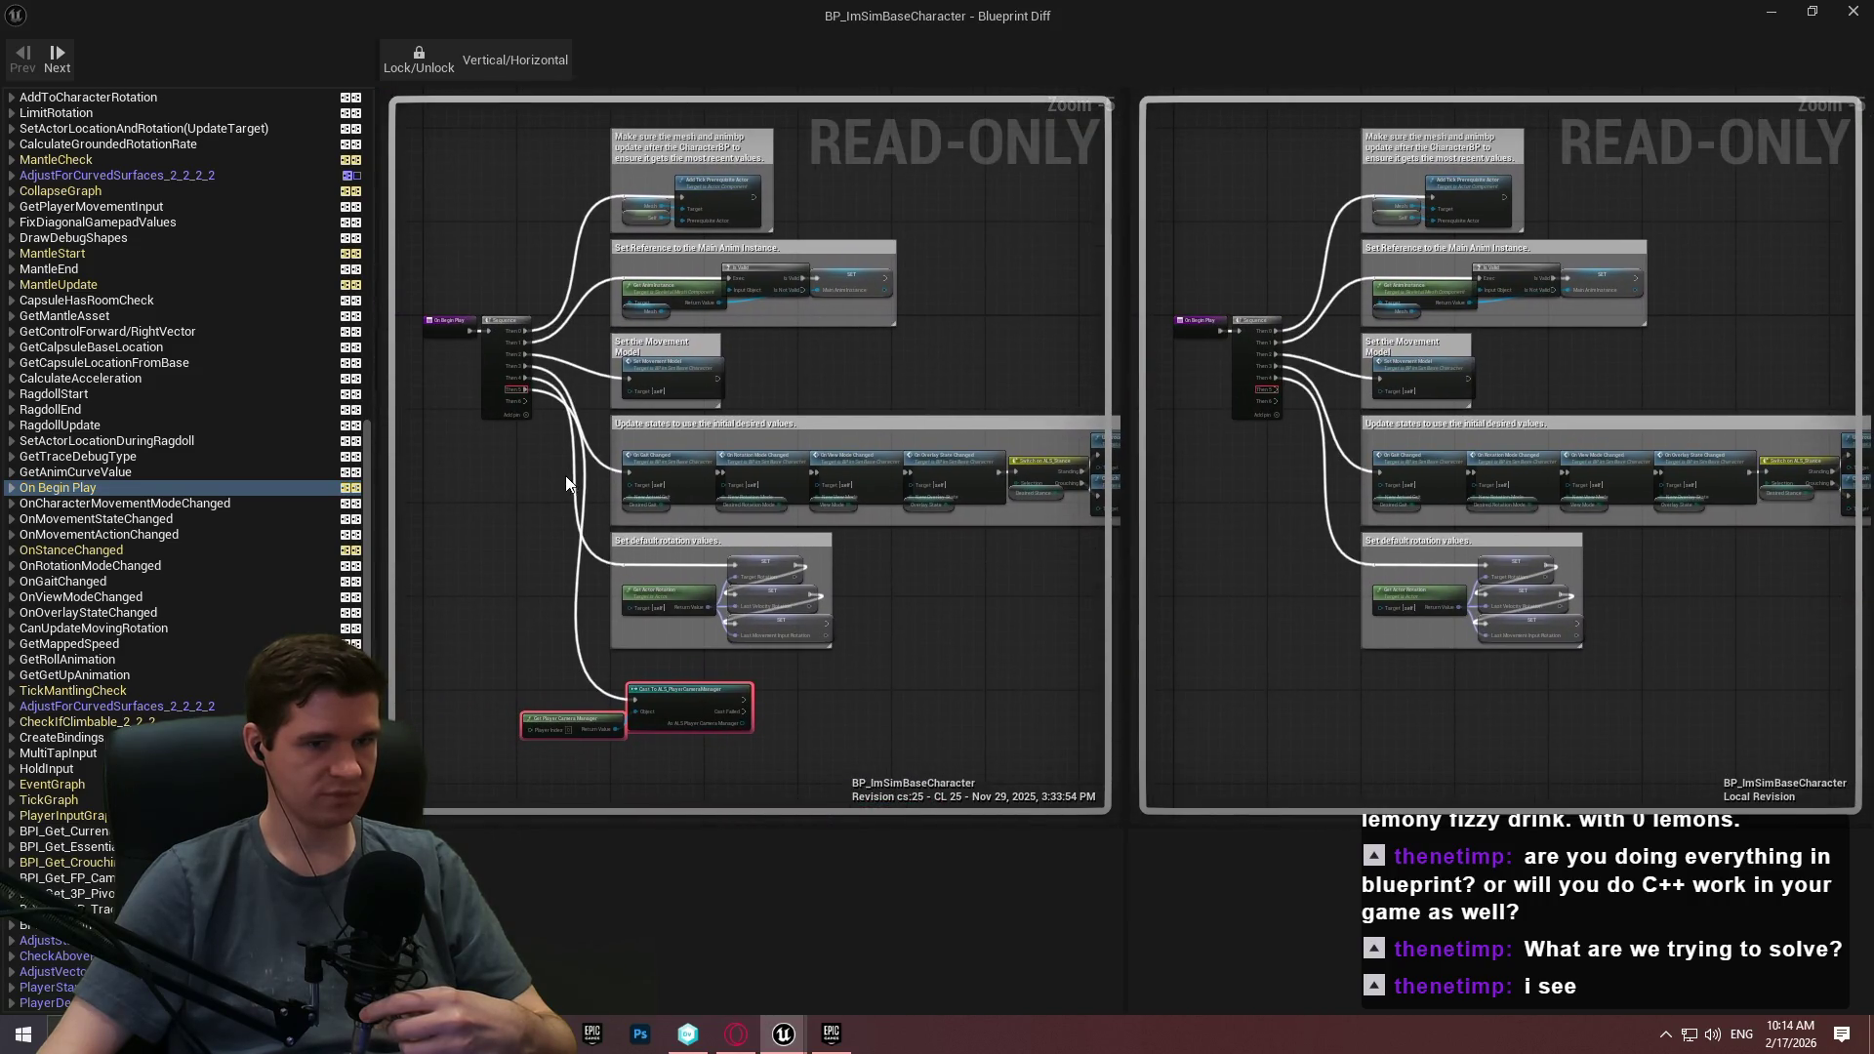
left_click(53, 549)
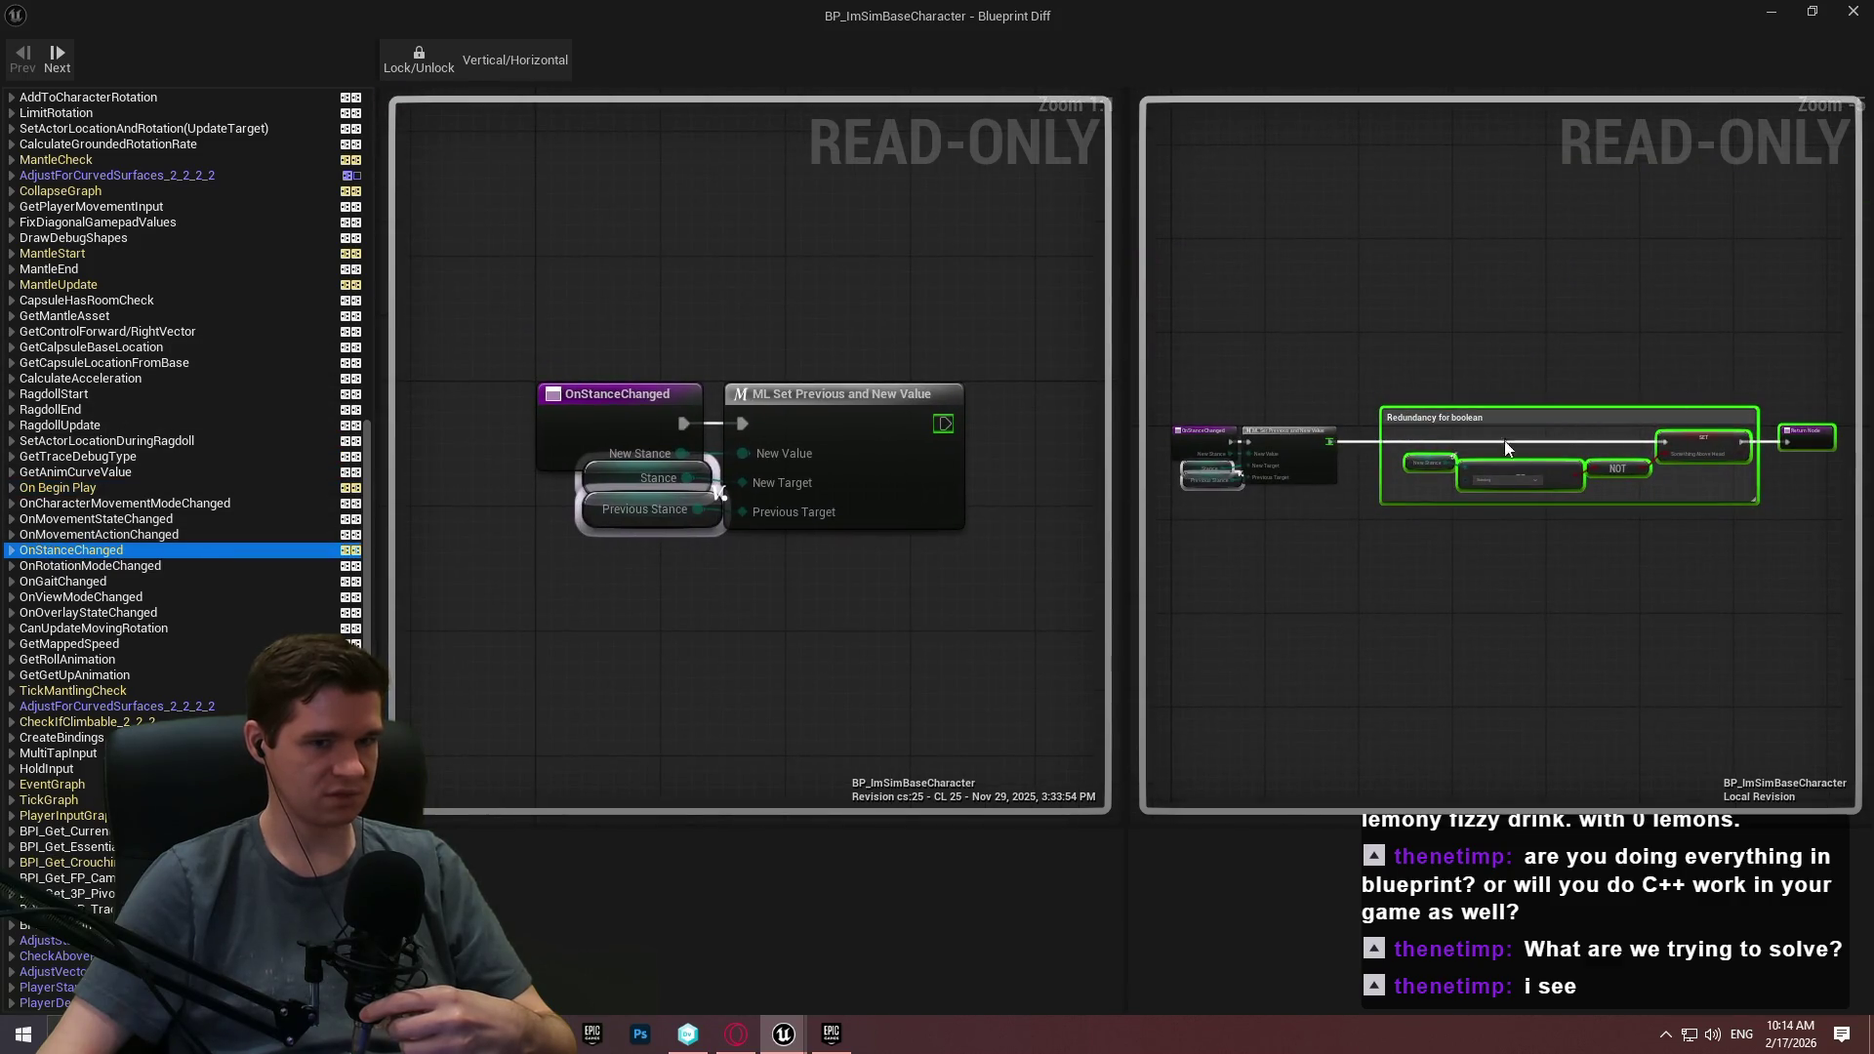
scroll(1496, 430, "up", 3)
mouse_move(1491, 414)
left_mouse_down()
mouse_move(908, 441)
mouse_move(1873, 463)
left_mouse_up()
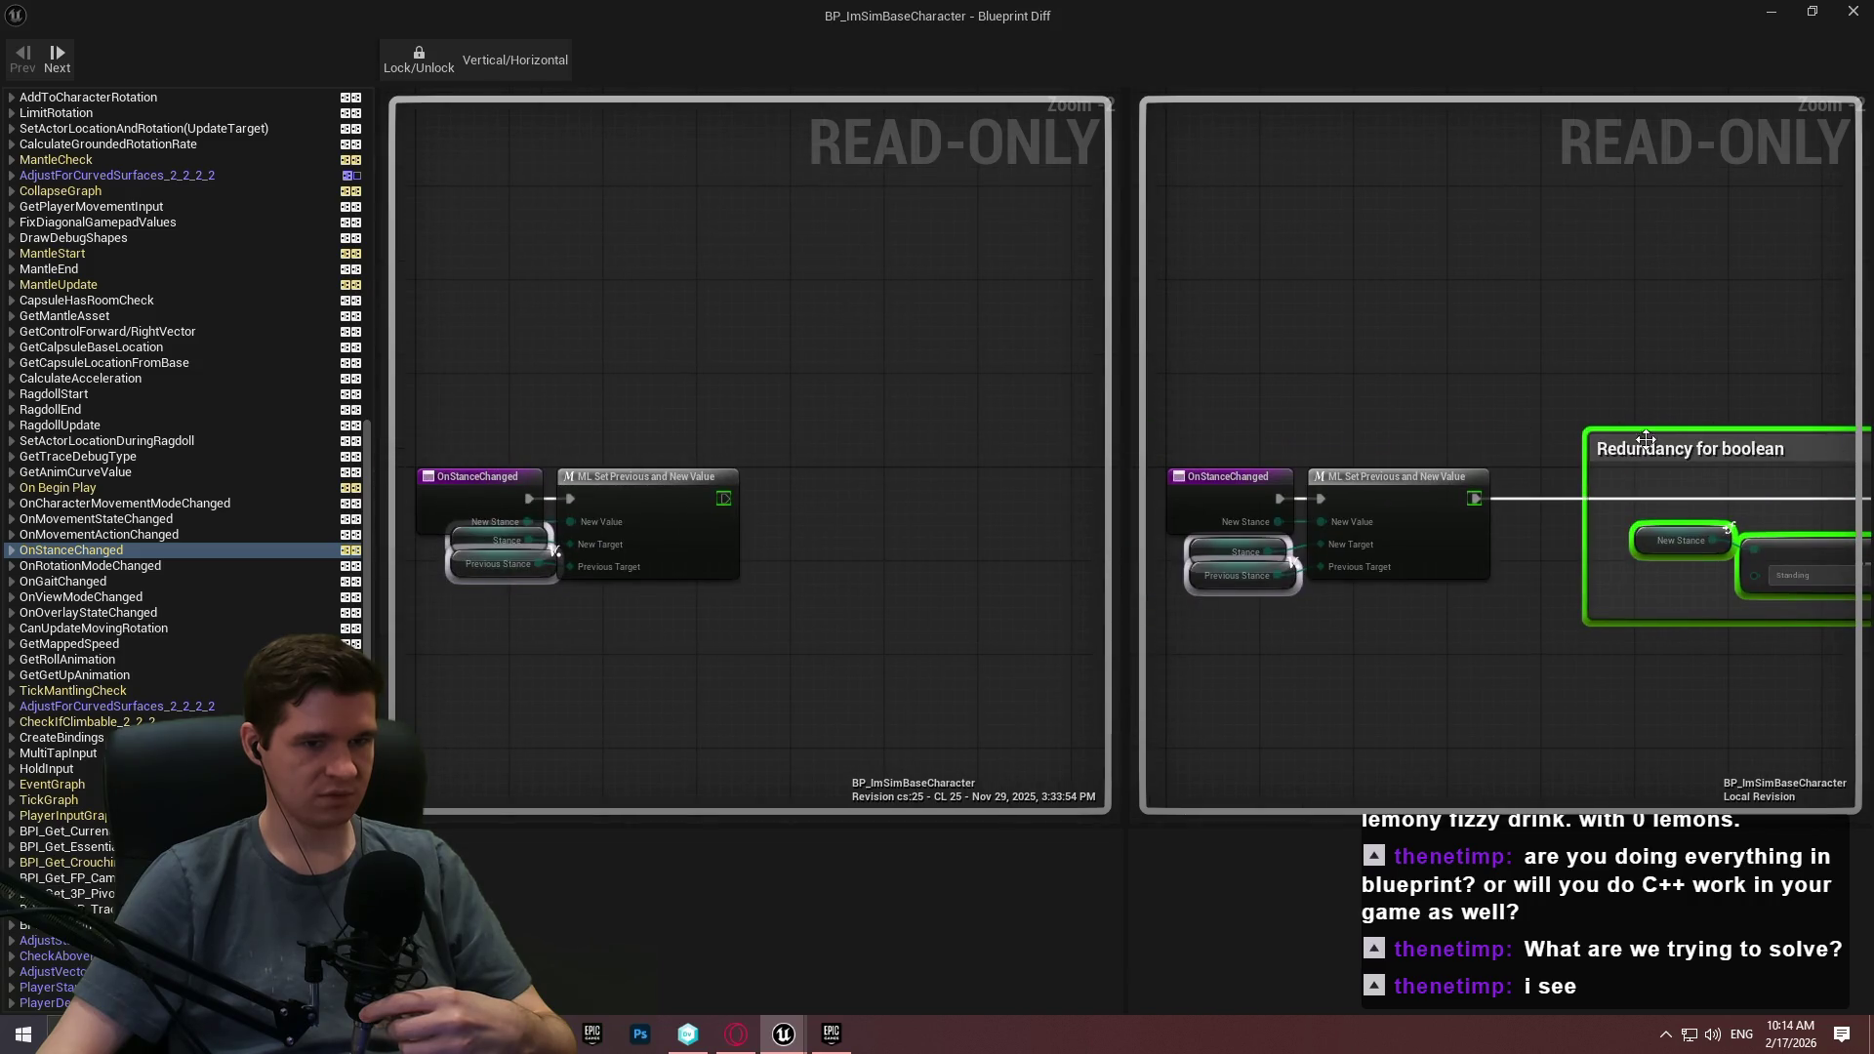
scroll(259, 552, "up", 5)
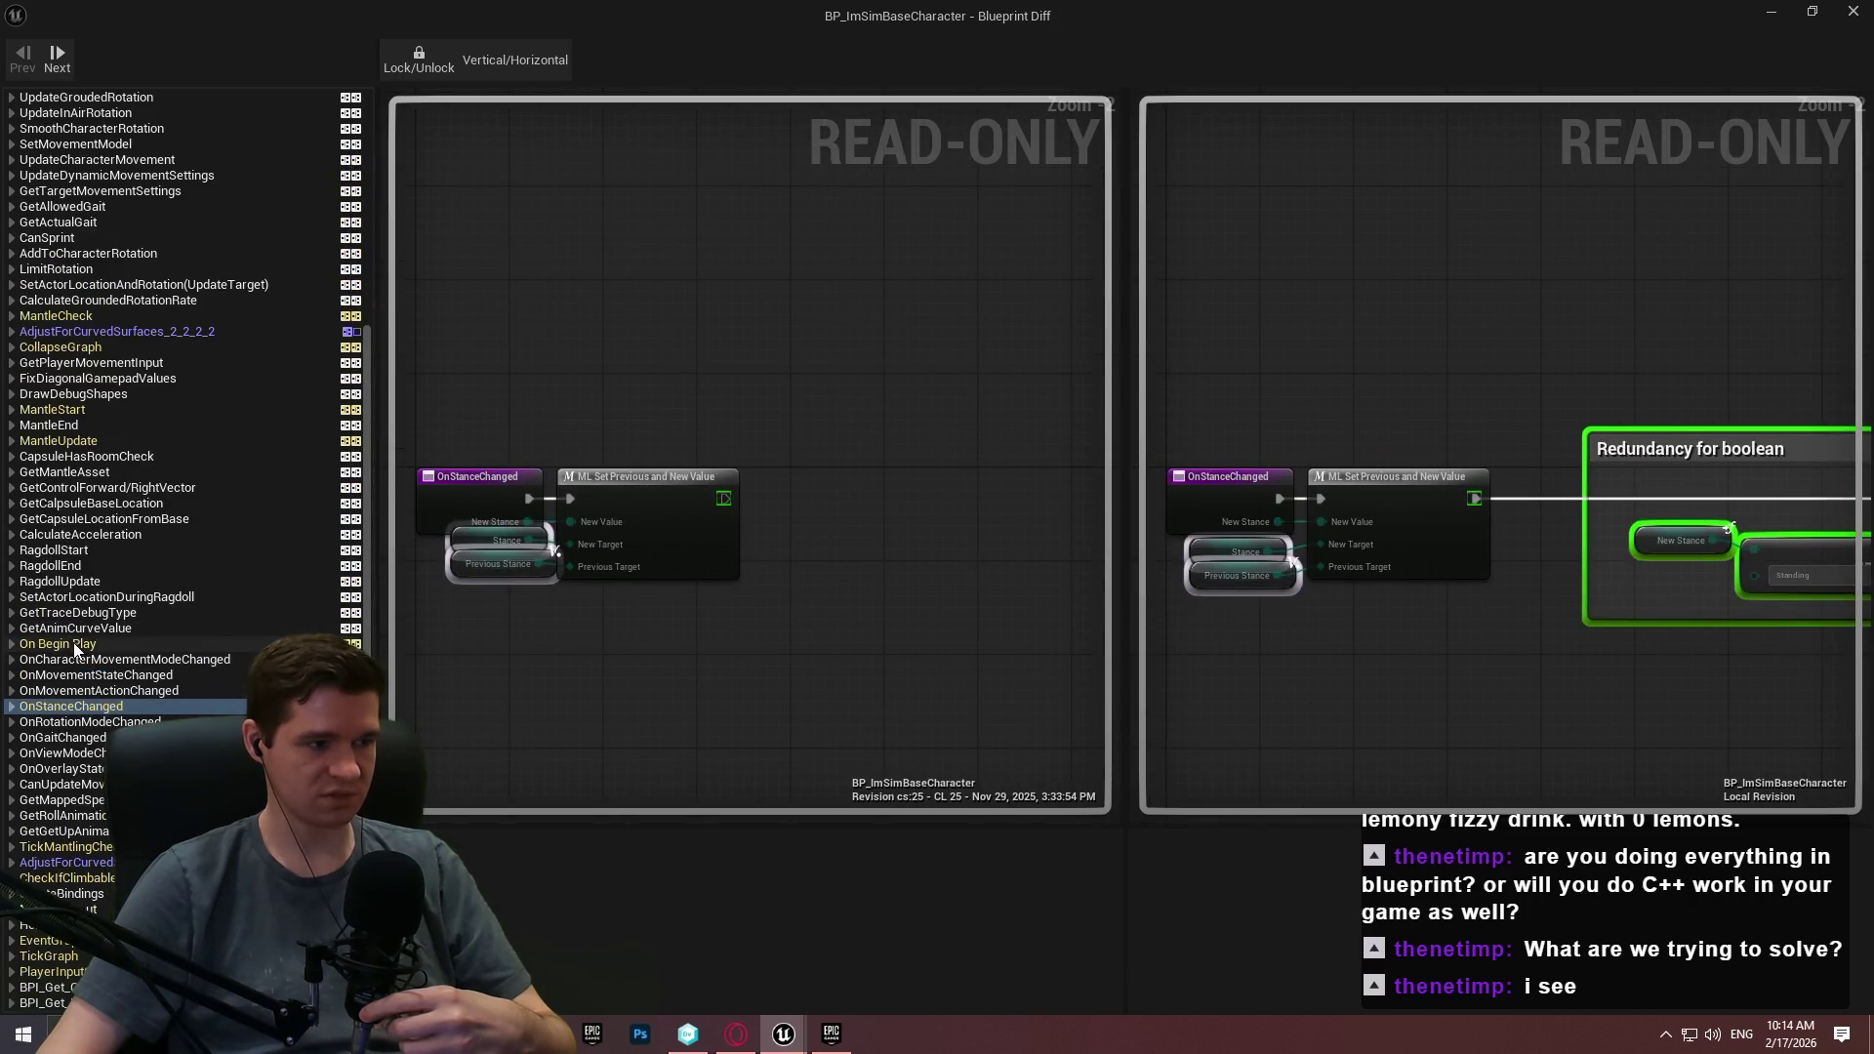
Compare the MantleUpdate Step 1 comment blocks and the MantleStart graph between revisions.
left_click(45, 438)
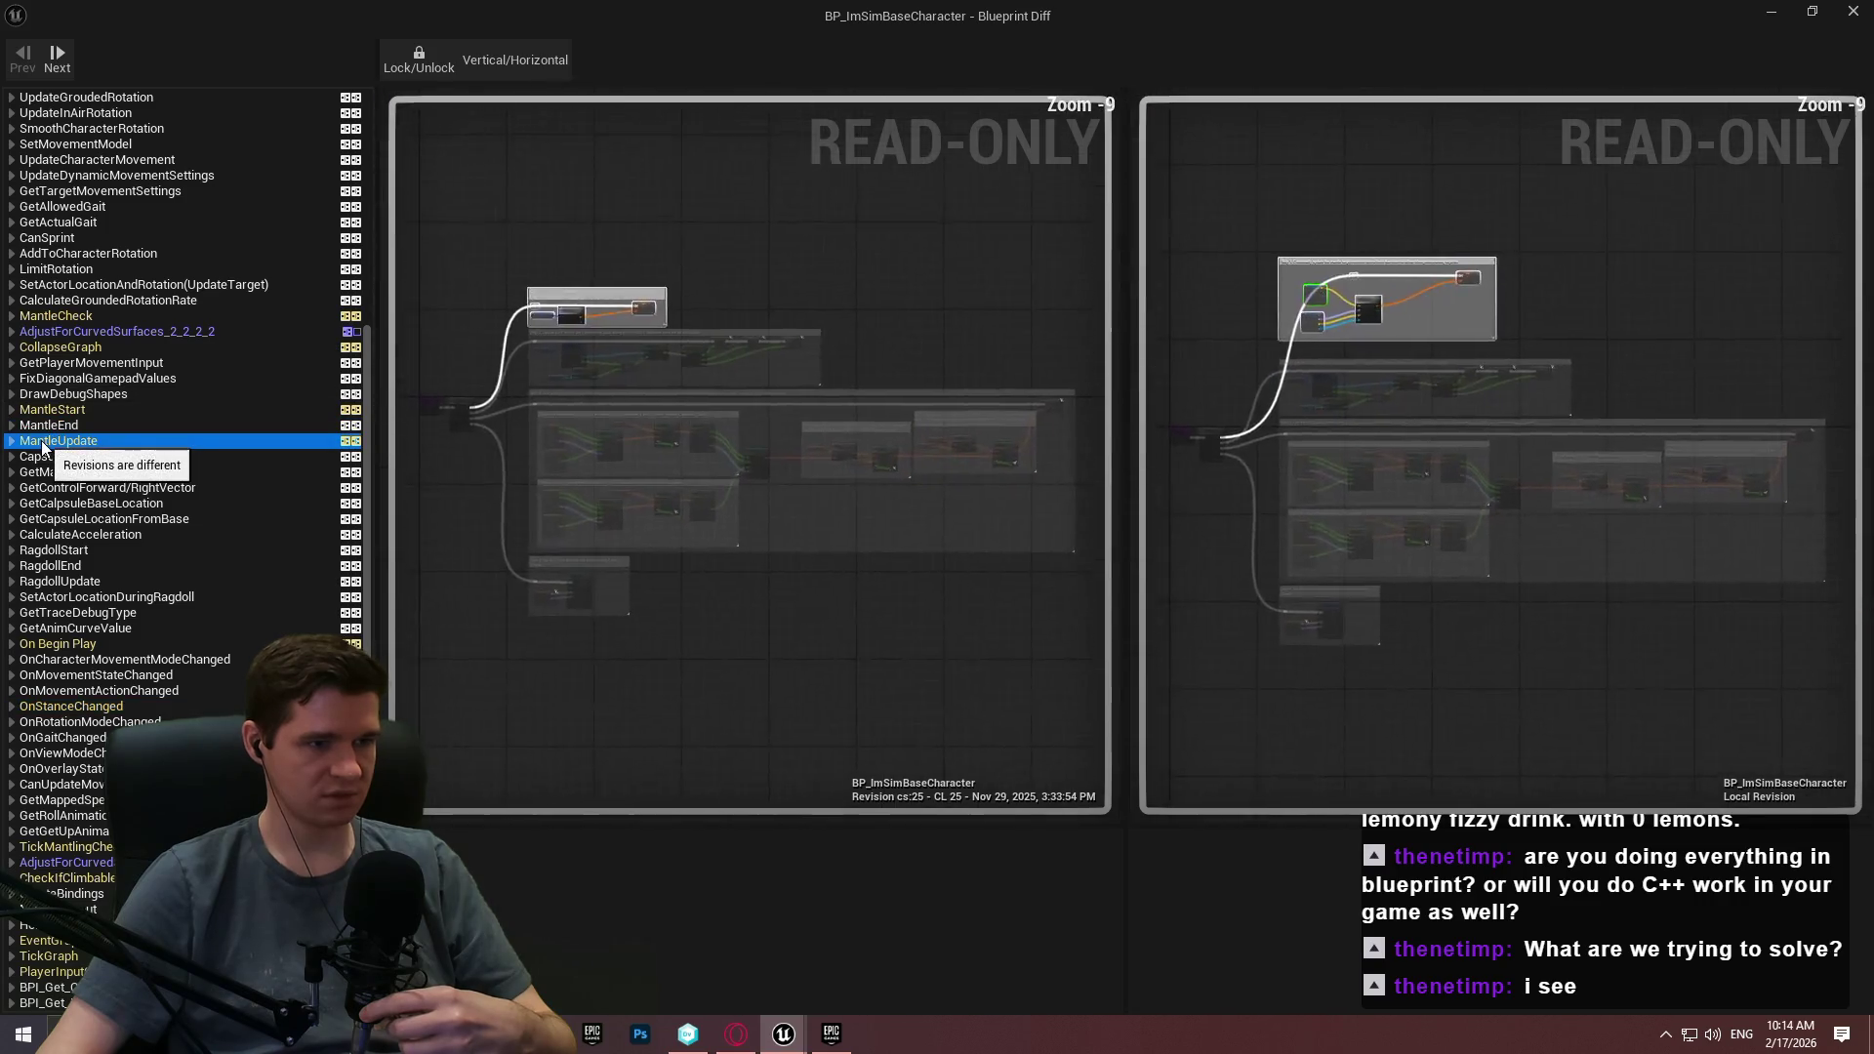
scroll(804, 331, "up", 6)
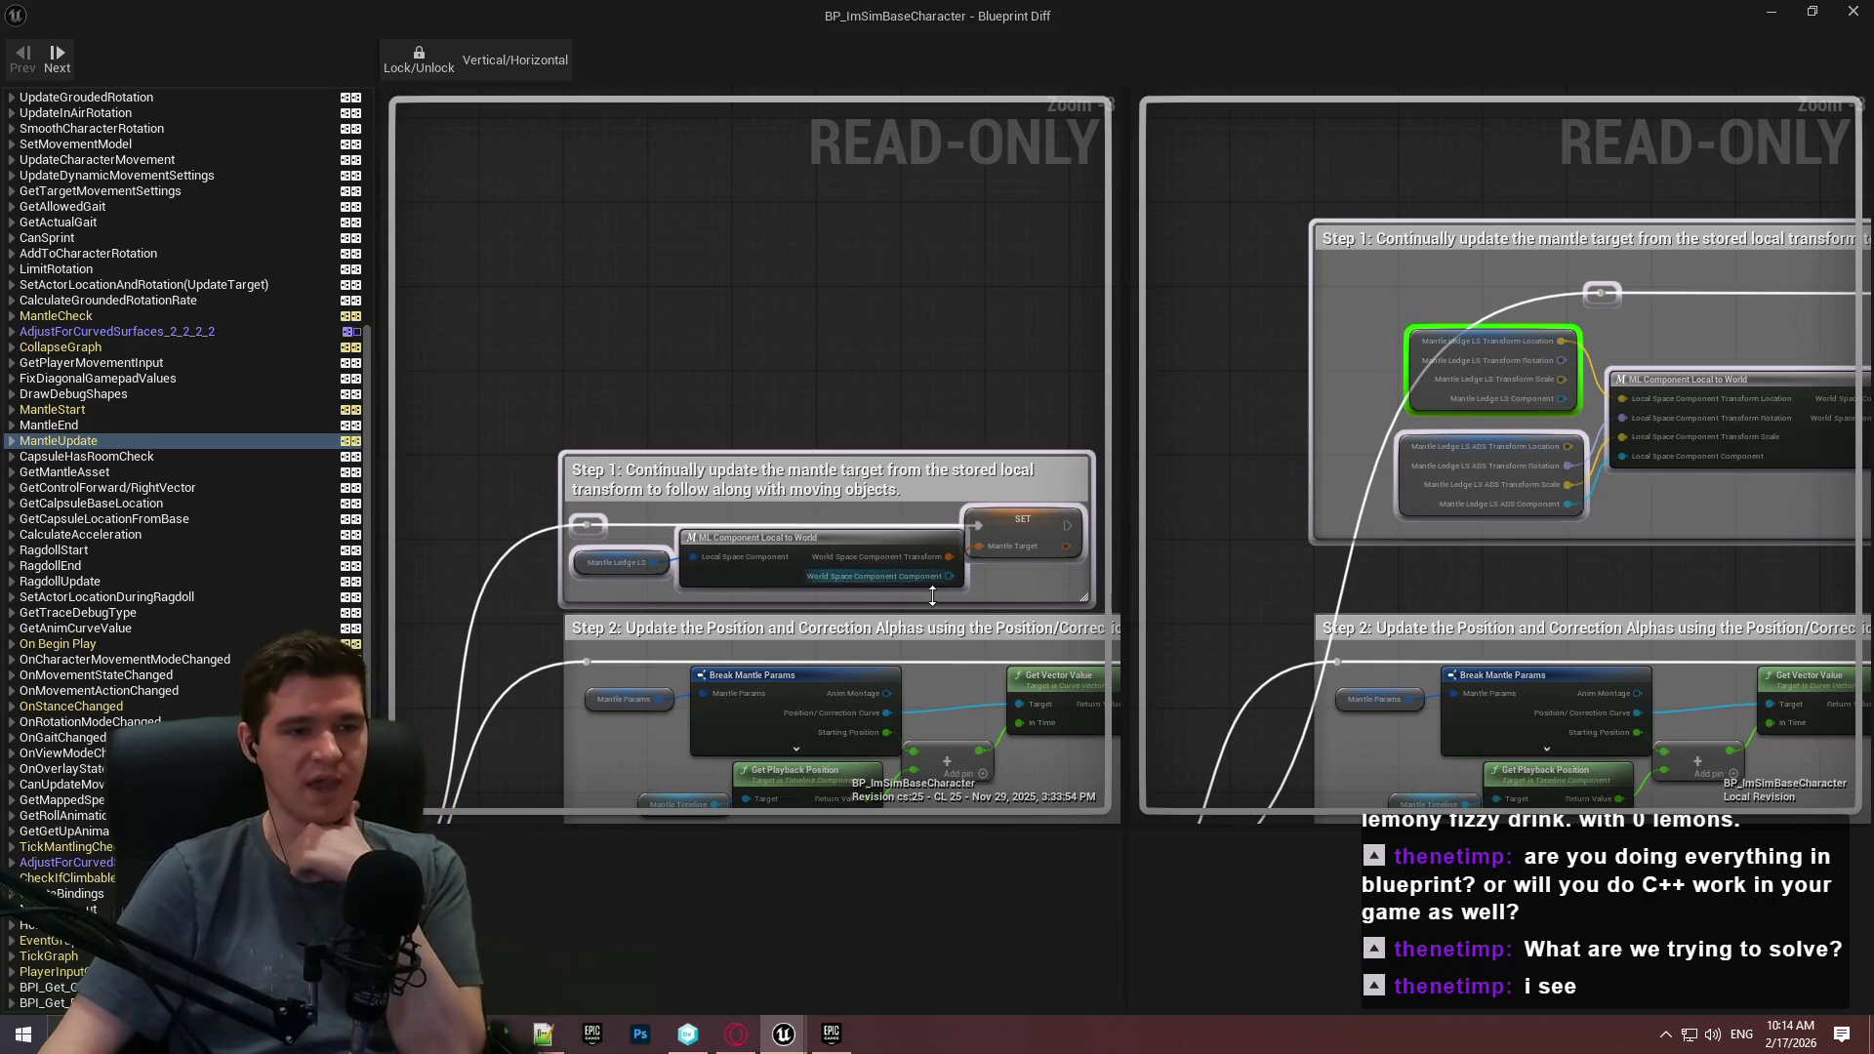
left_click_drag(825, 439, 706, 388)
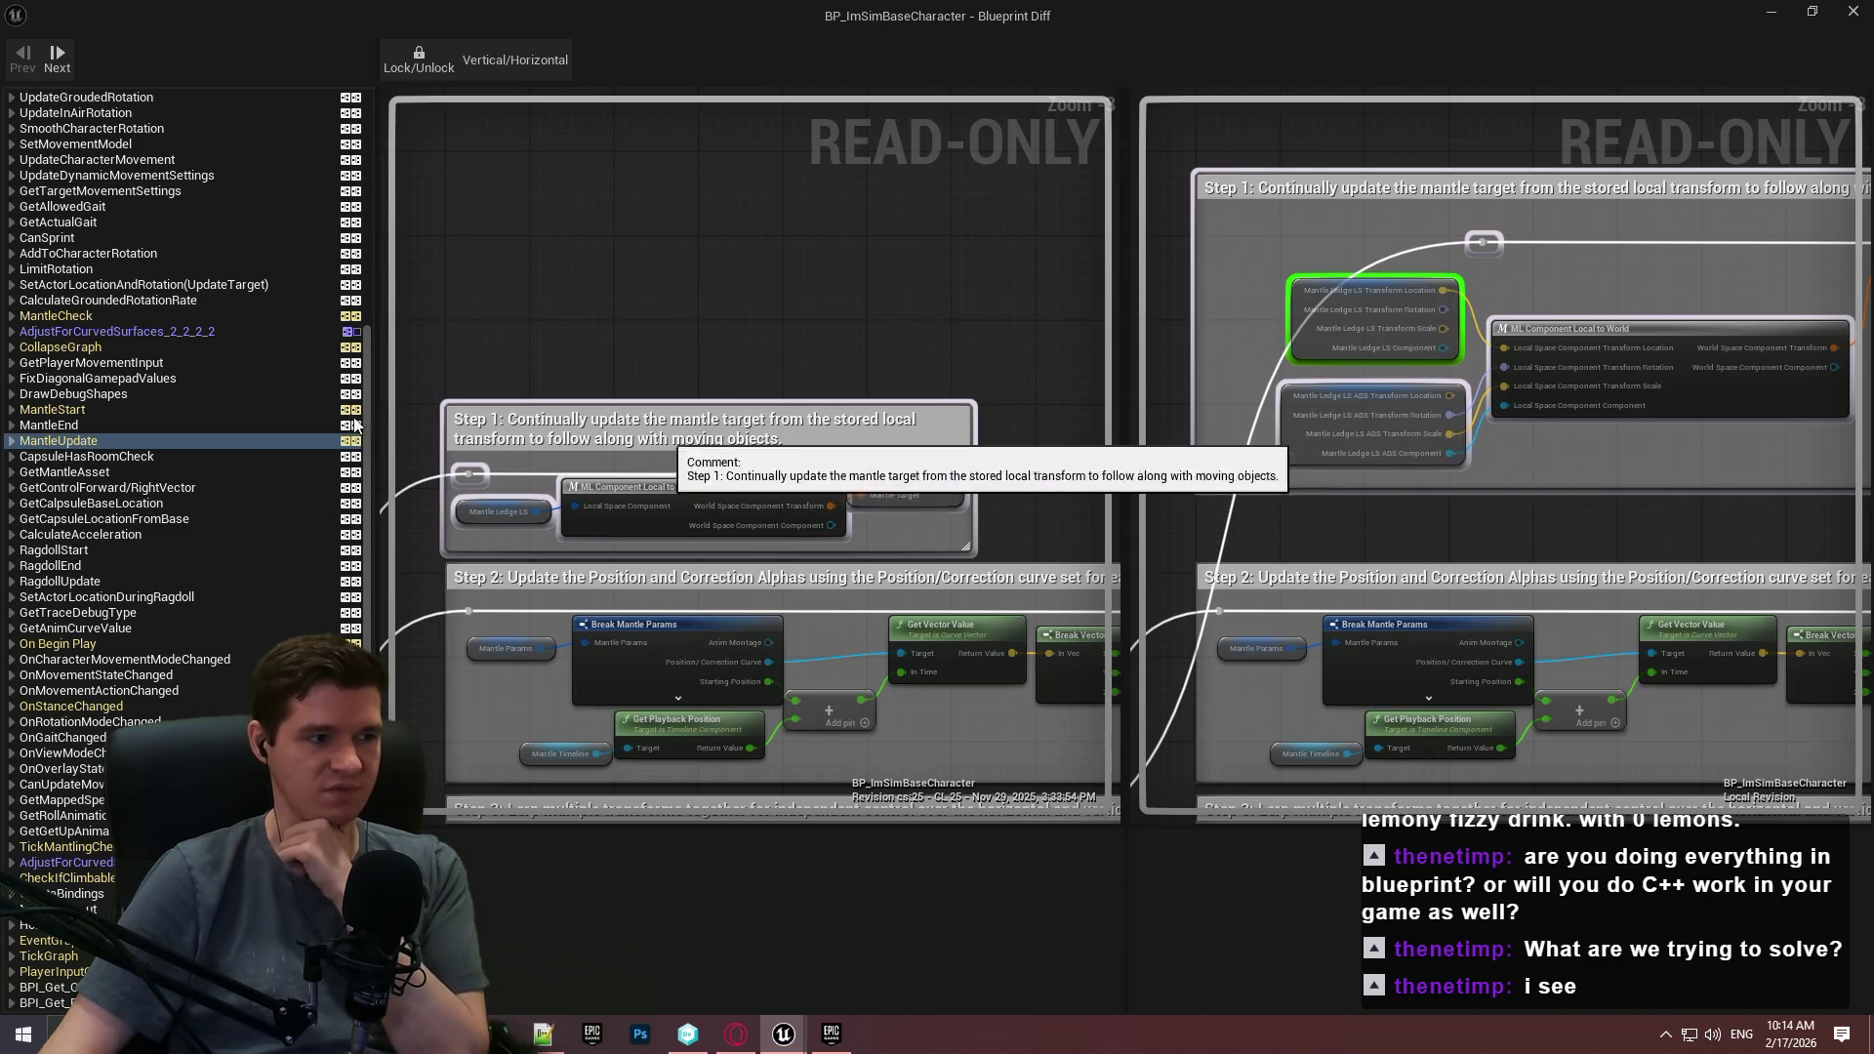
left_click(62, 412)
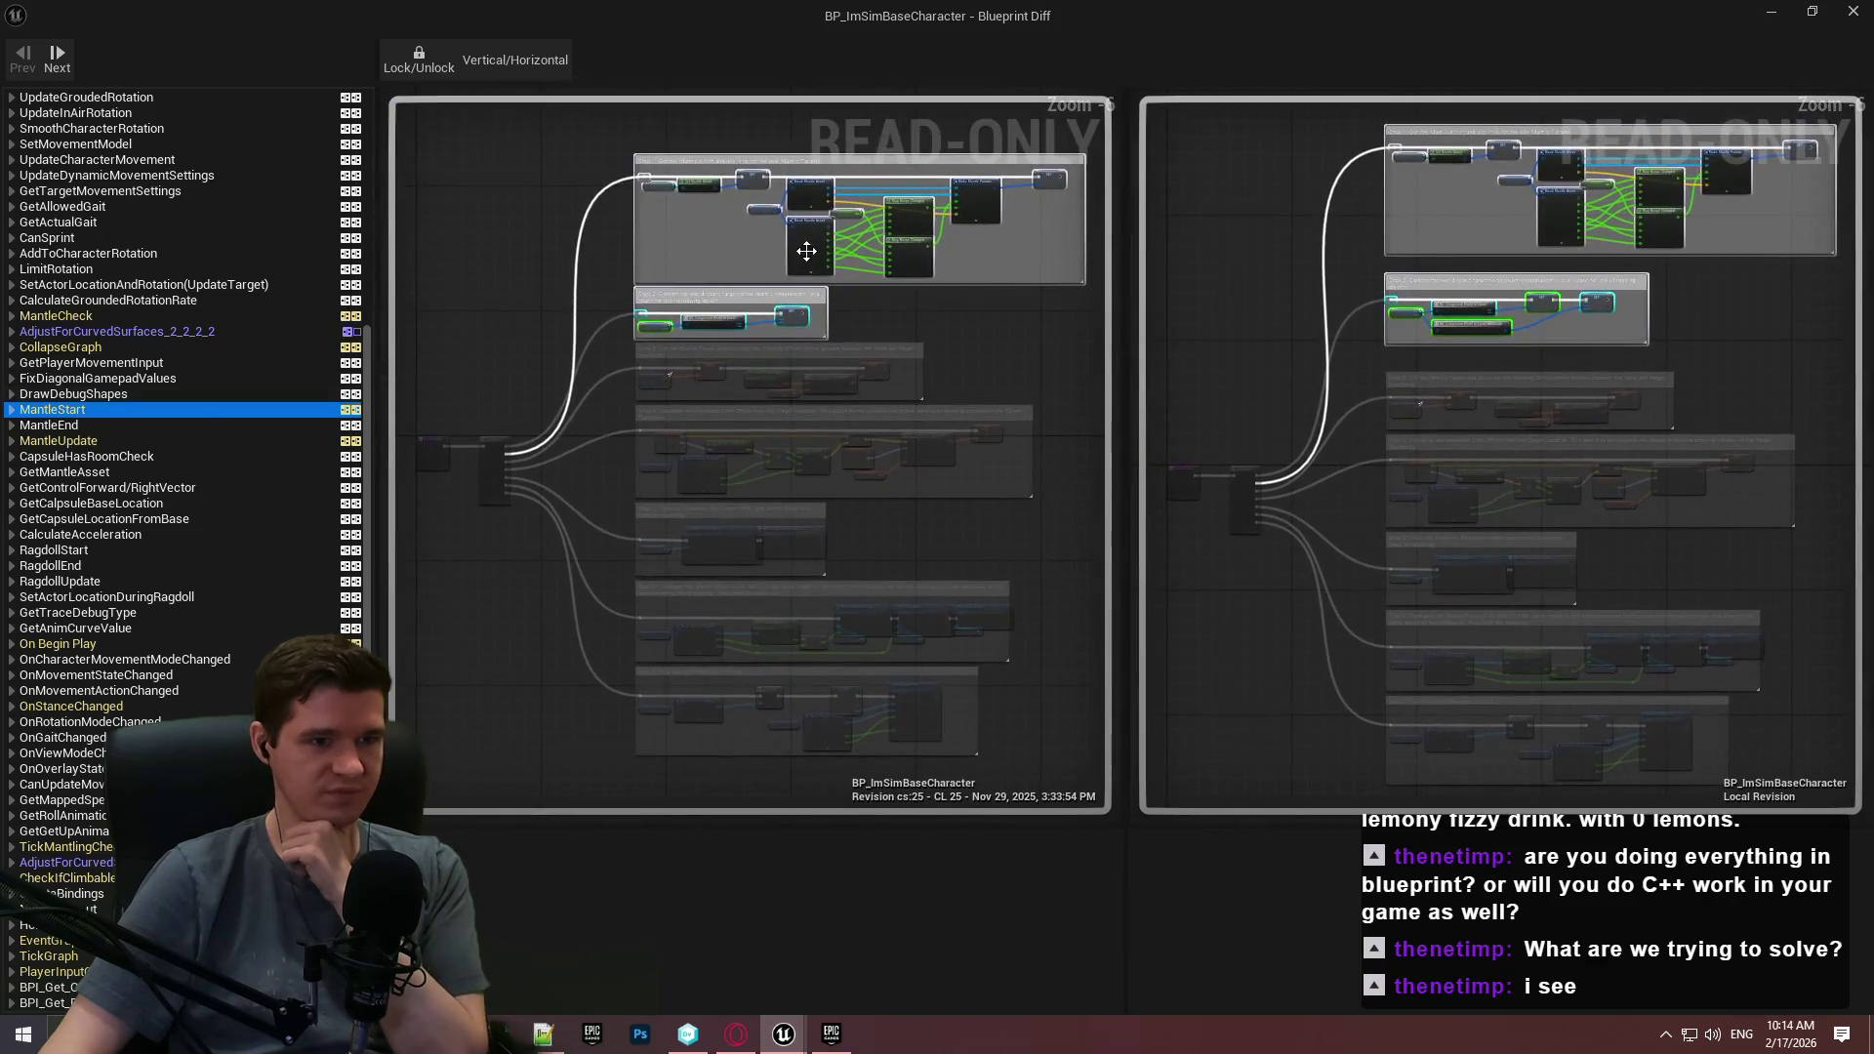
scroll(608, 325, "down", 1)
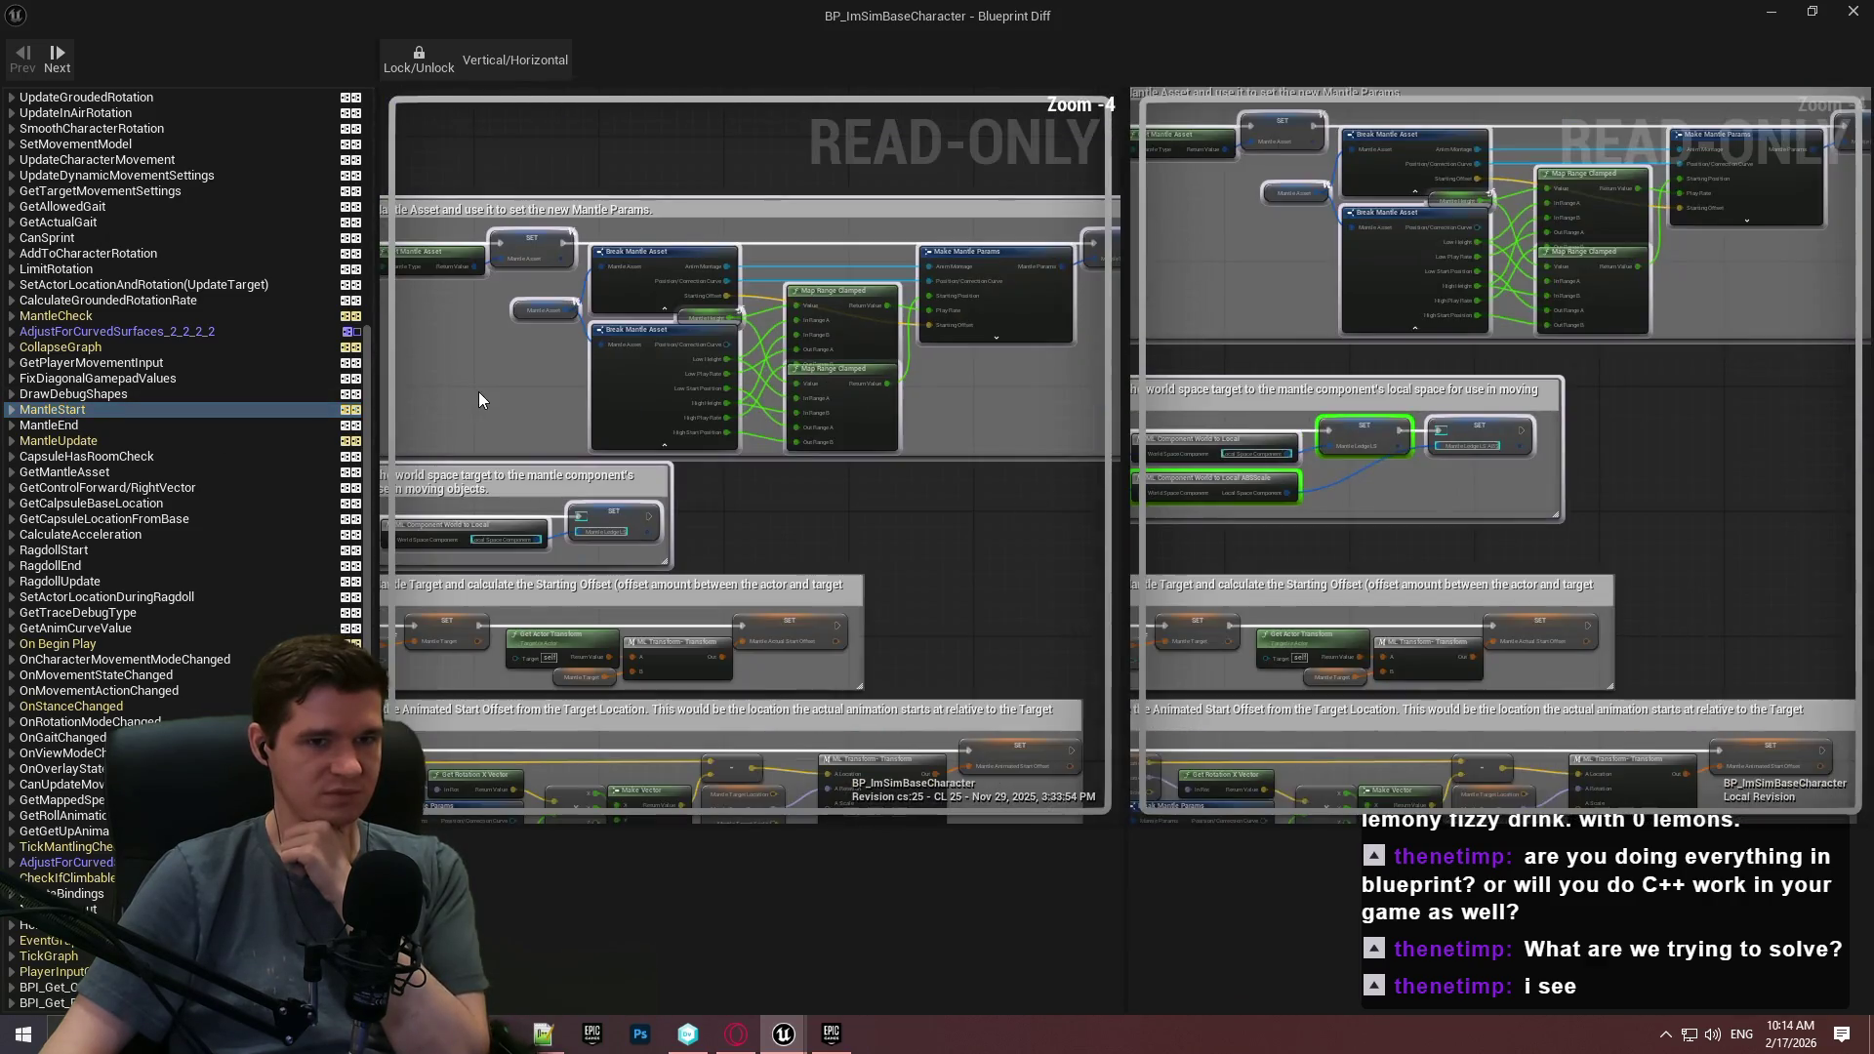
scroll(1034, 405, "up", 3)
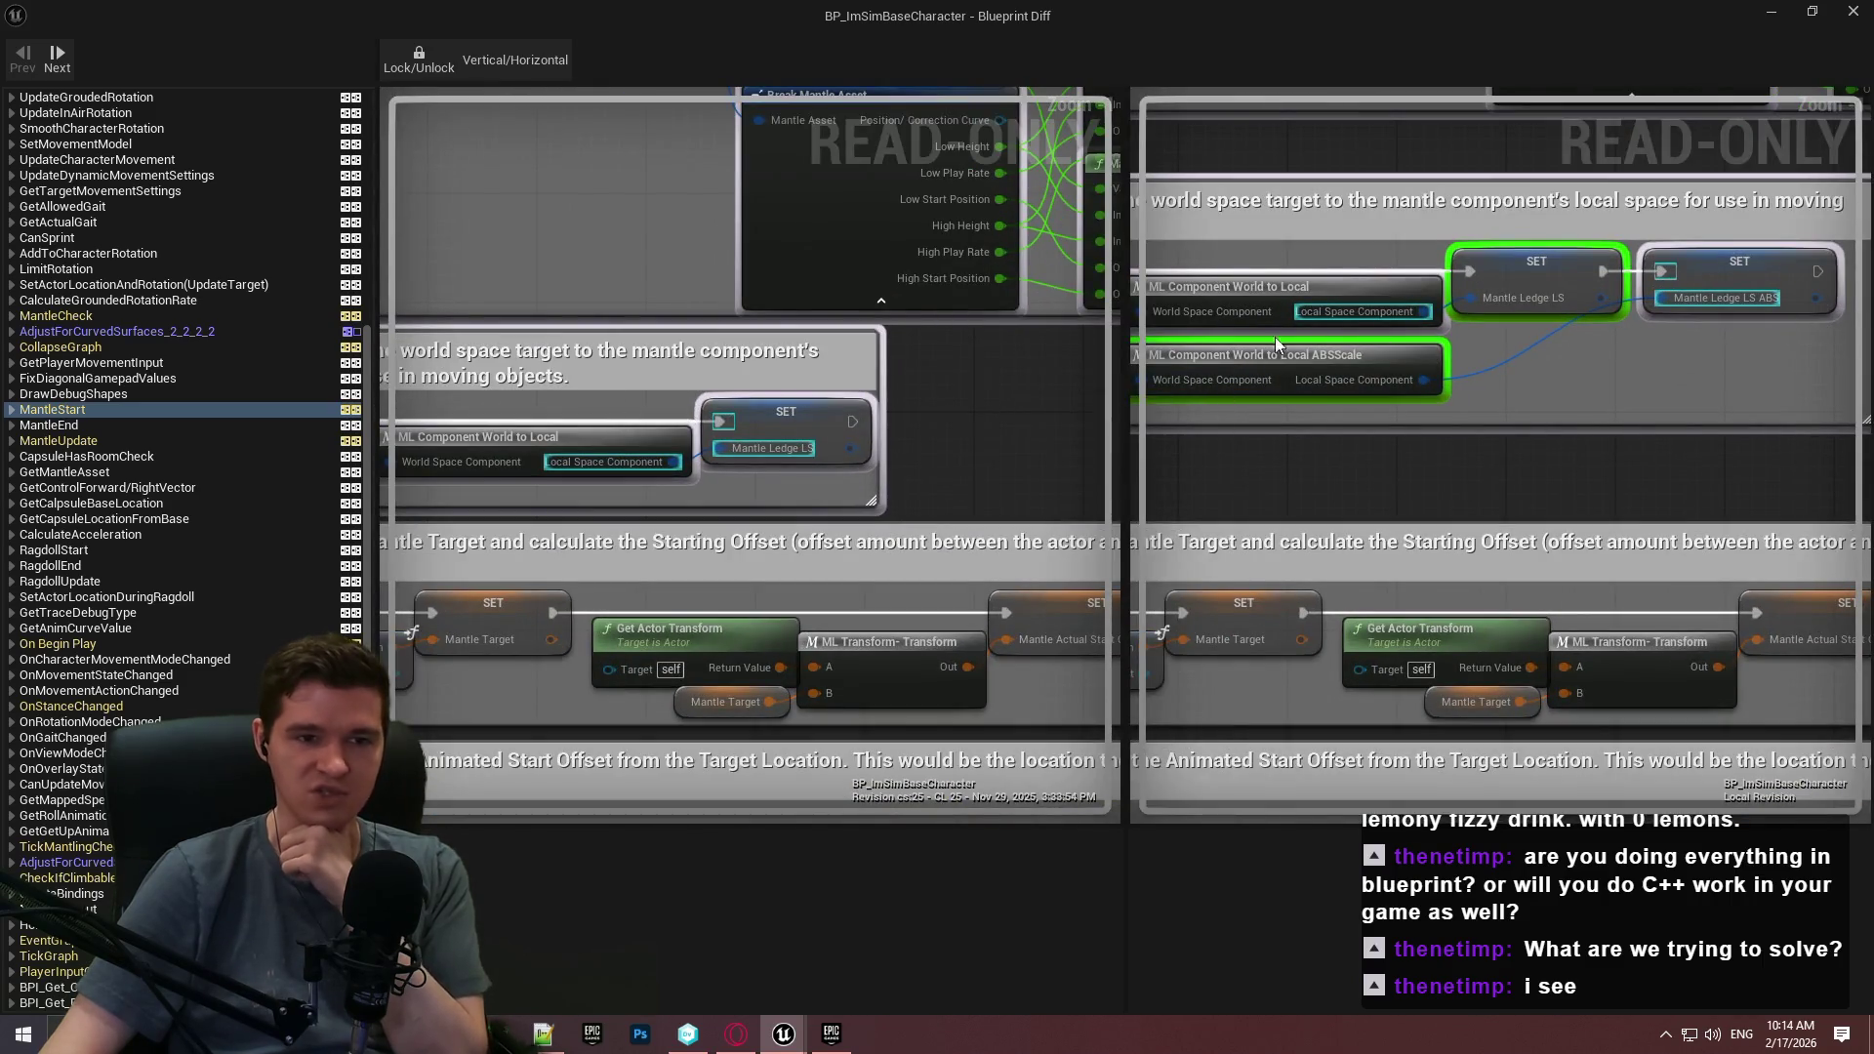
scroll(1313, 340, "down", 3)
scroll(395, 295, "up", 3)
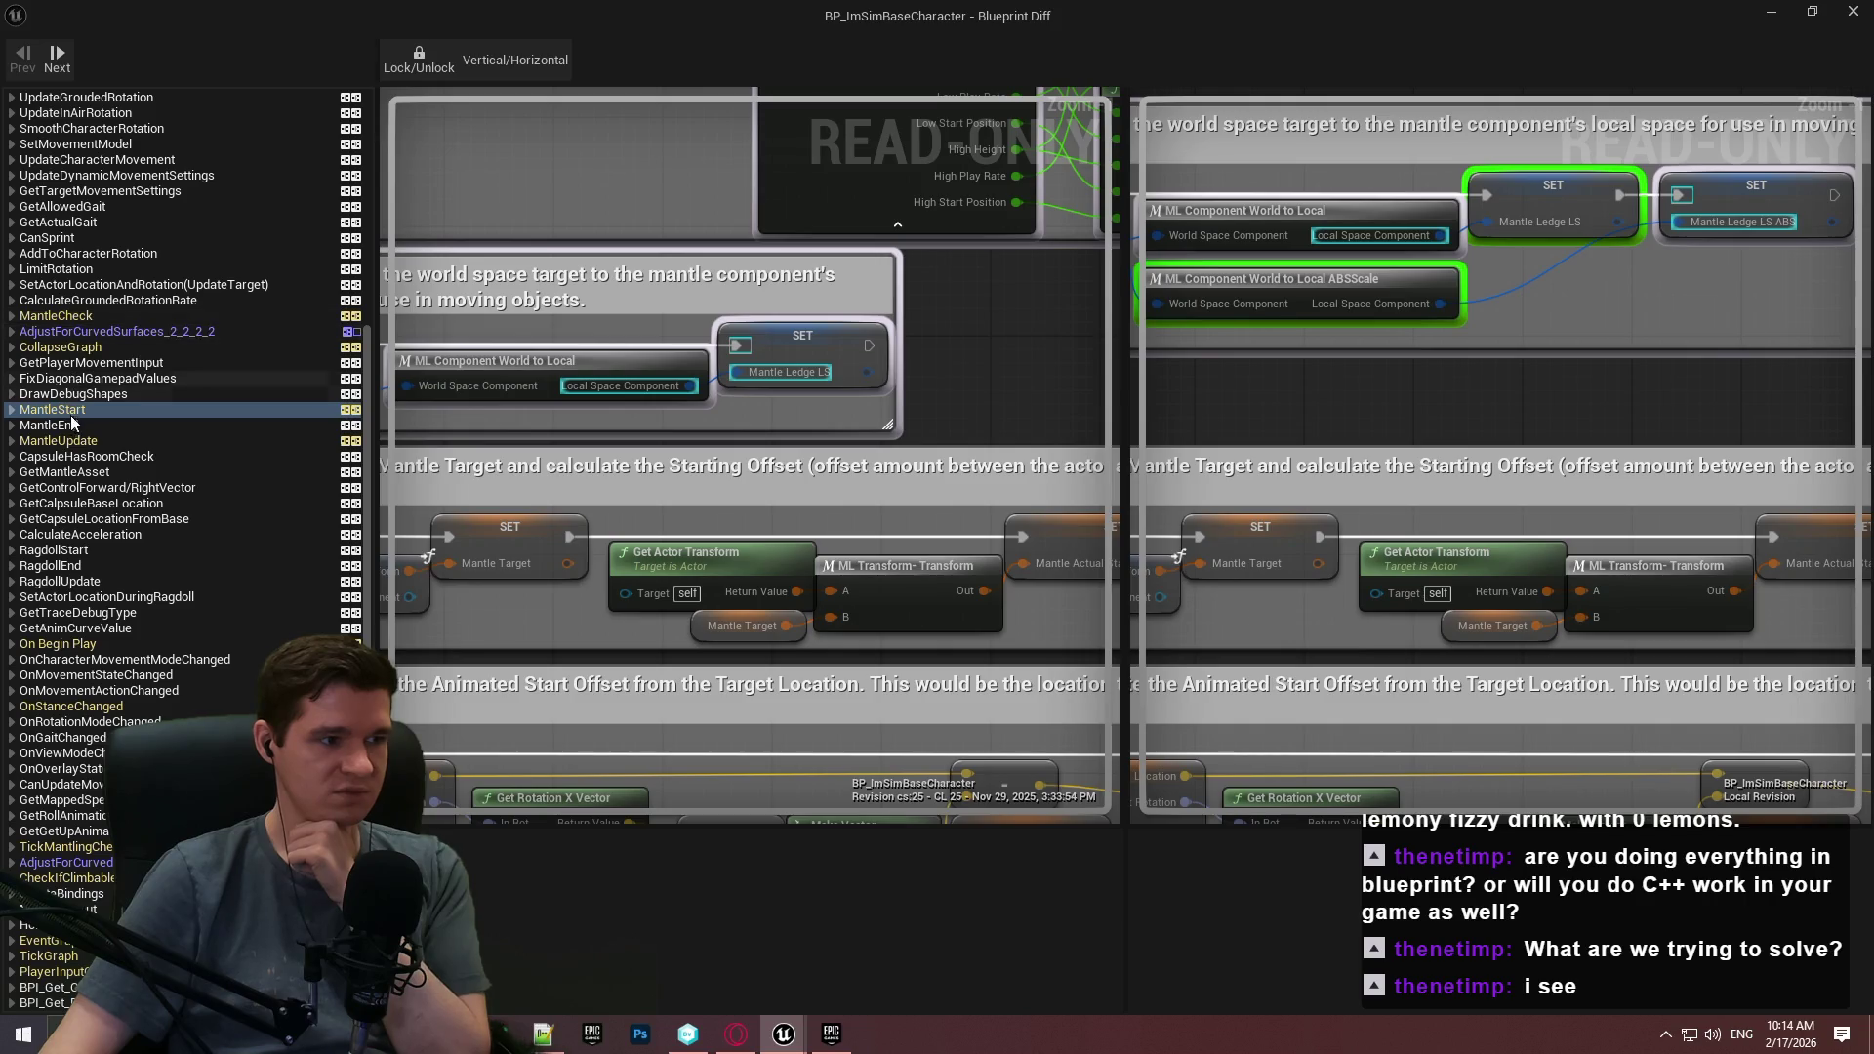
Review CollapseGraph and MantleCheck's added Draw Debug Point nodes, then close the diff.
left_click(59, 348)
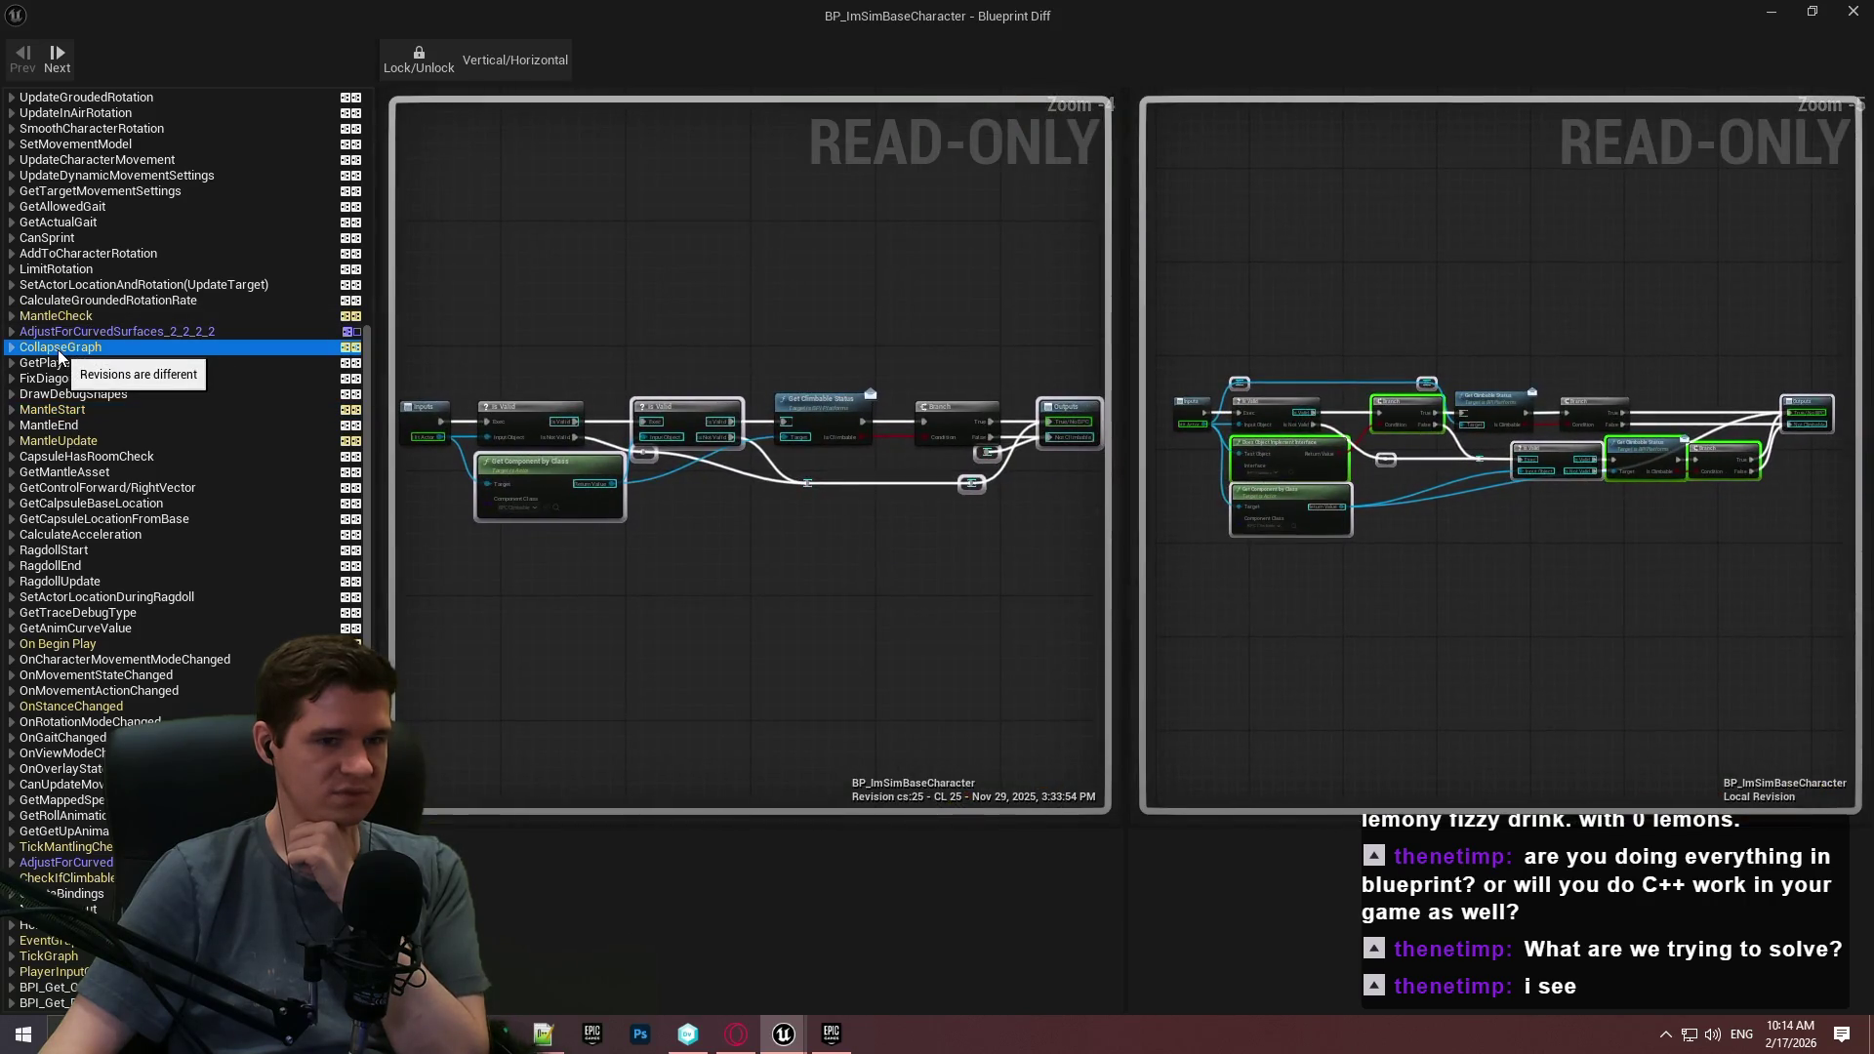
left_click(59, 317)
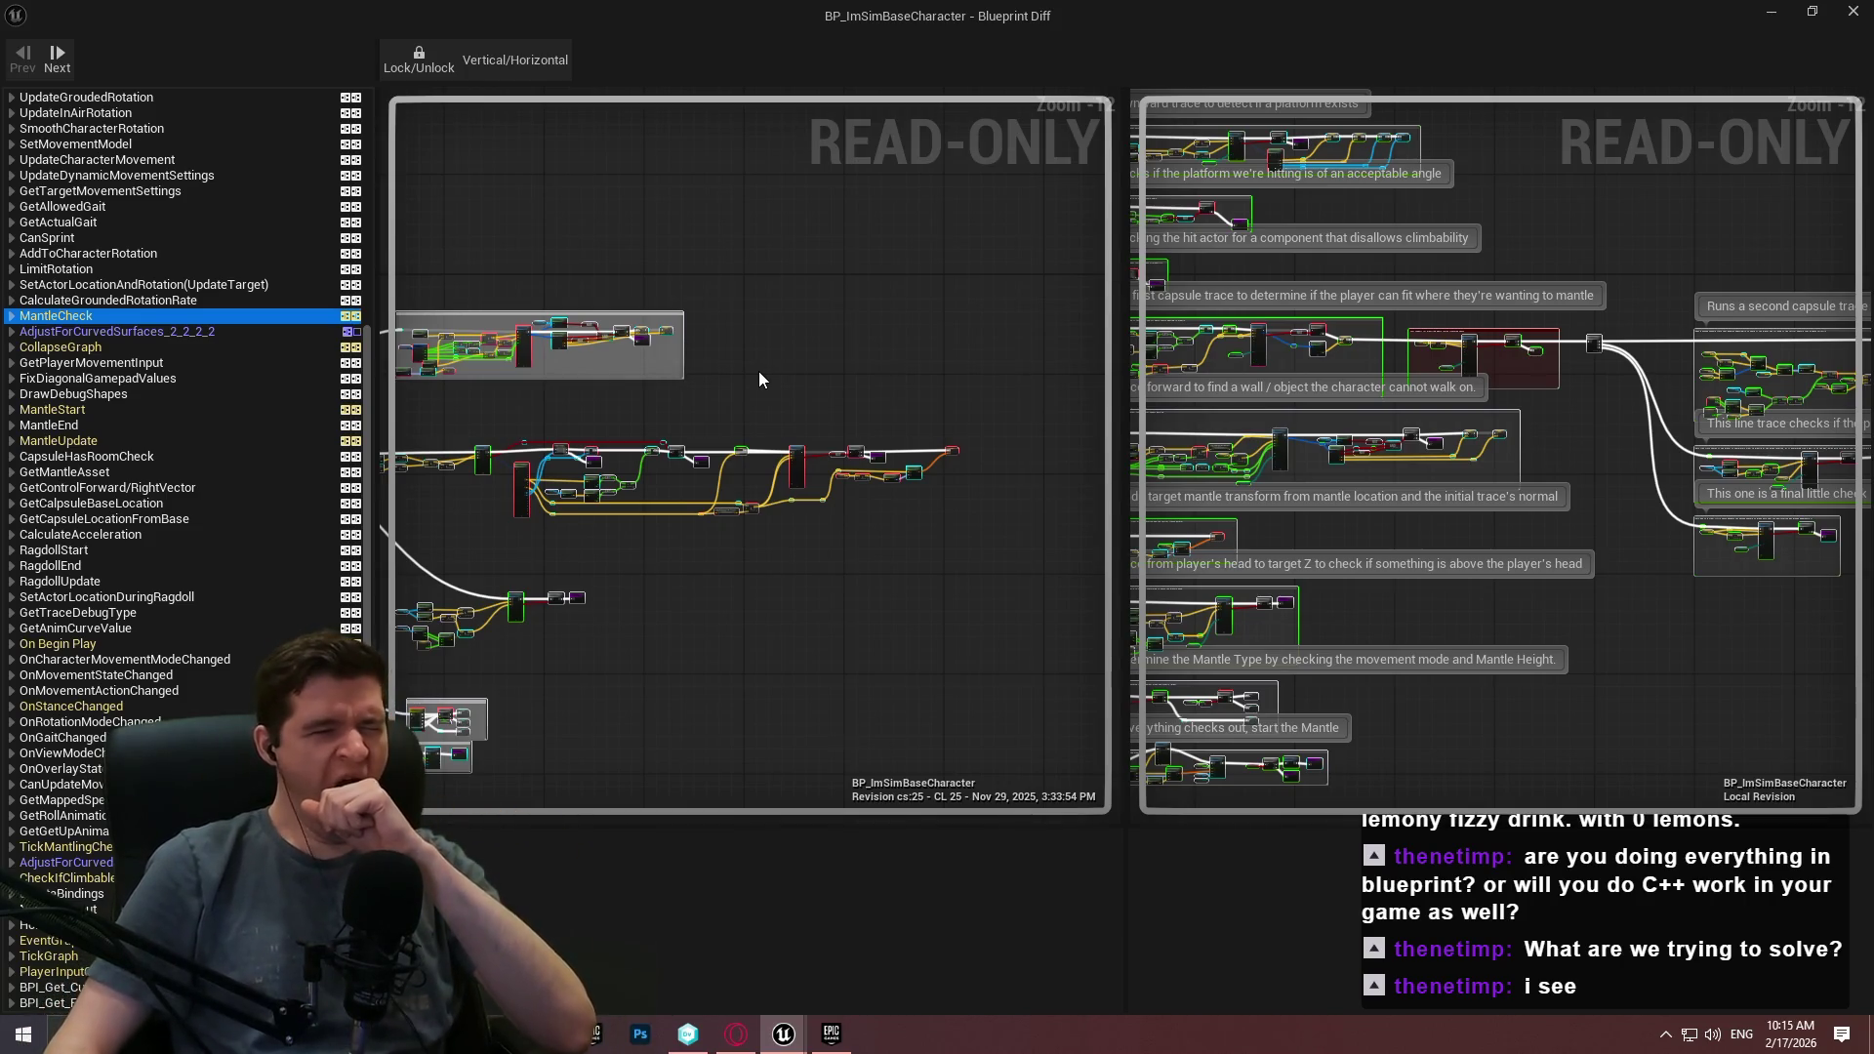
mouse_move(601, 719)
left_mouse_down()
mouse_move(908, 436)
mouse_move(1125, 367)
mouse_move(1015, 430)
left_mouse_up()
scroll(859, 488, "up", 10)
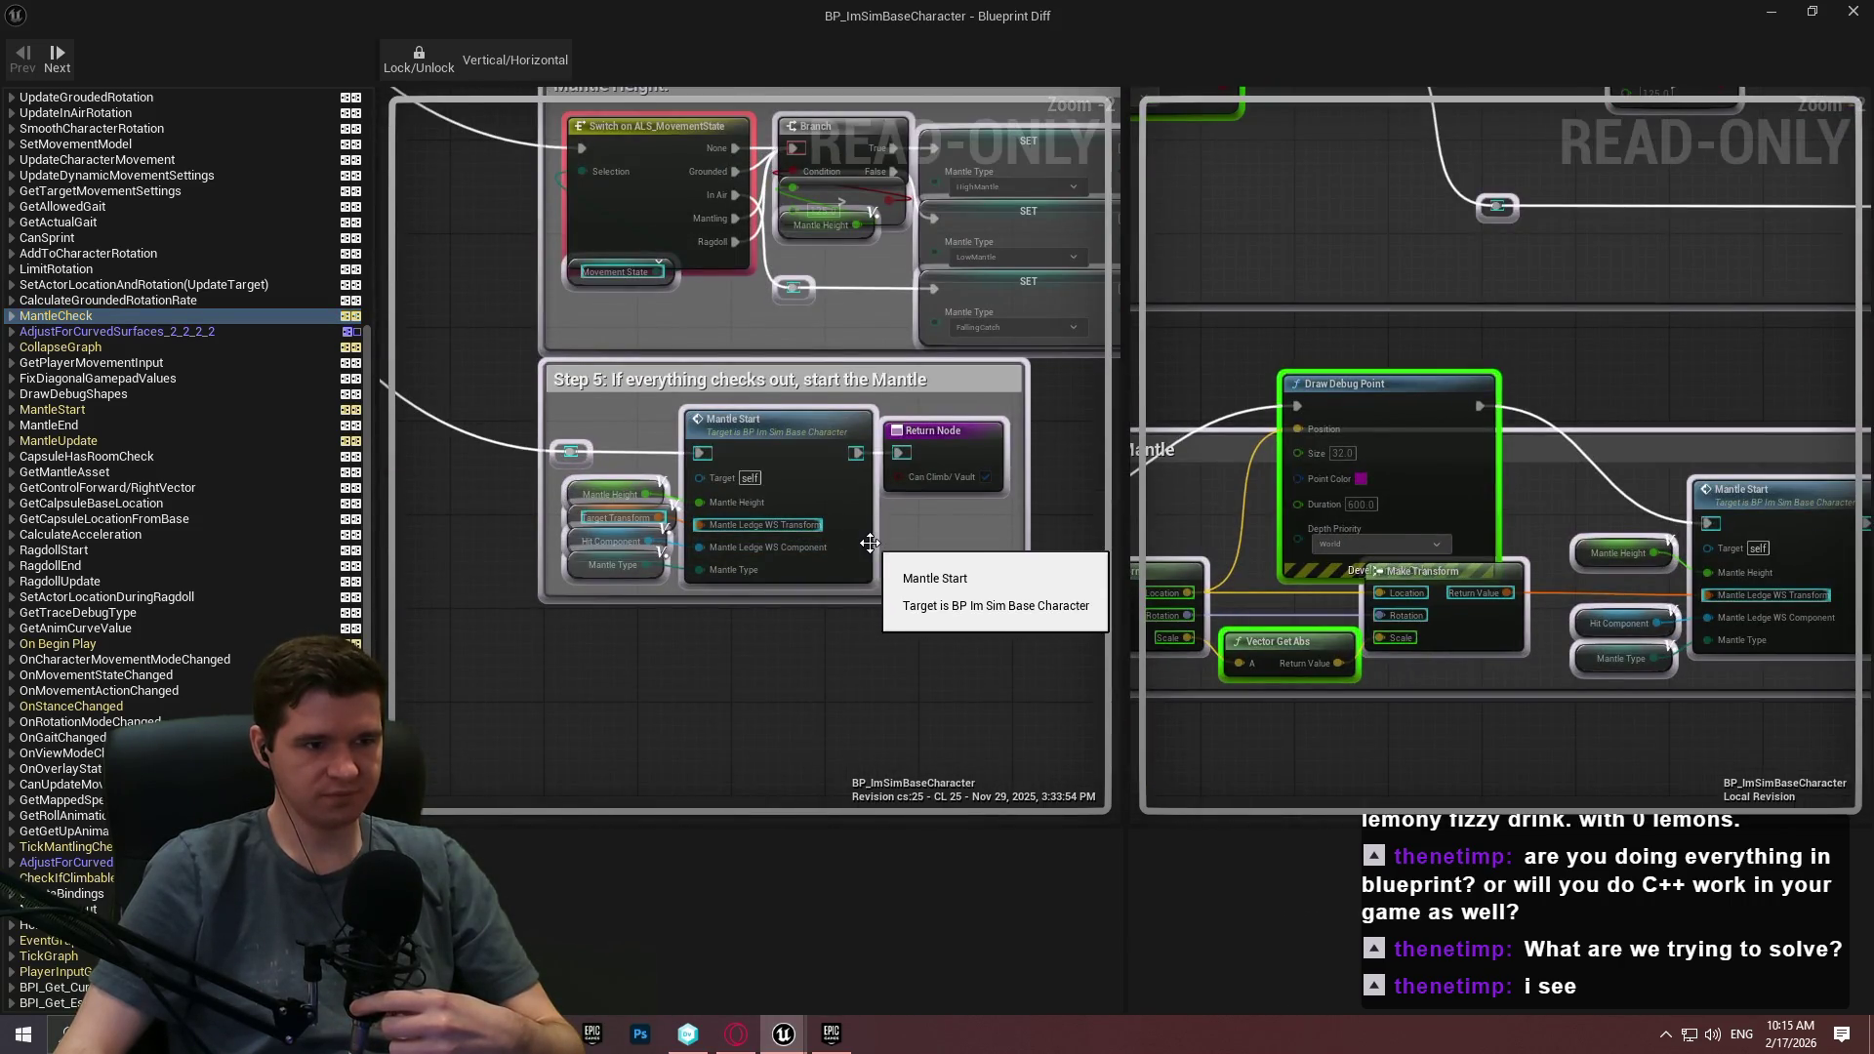
scroll(862, 530, "up", 1)
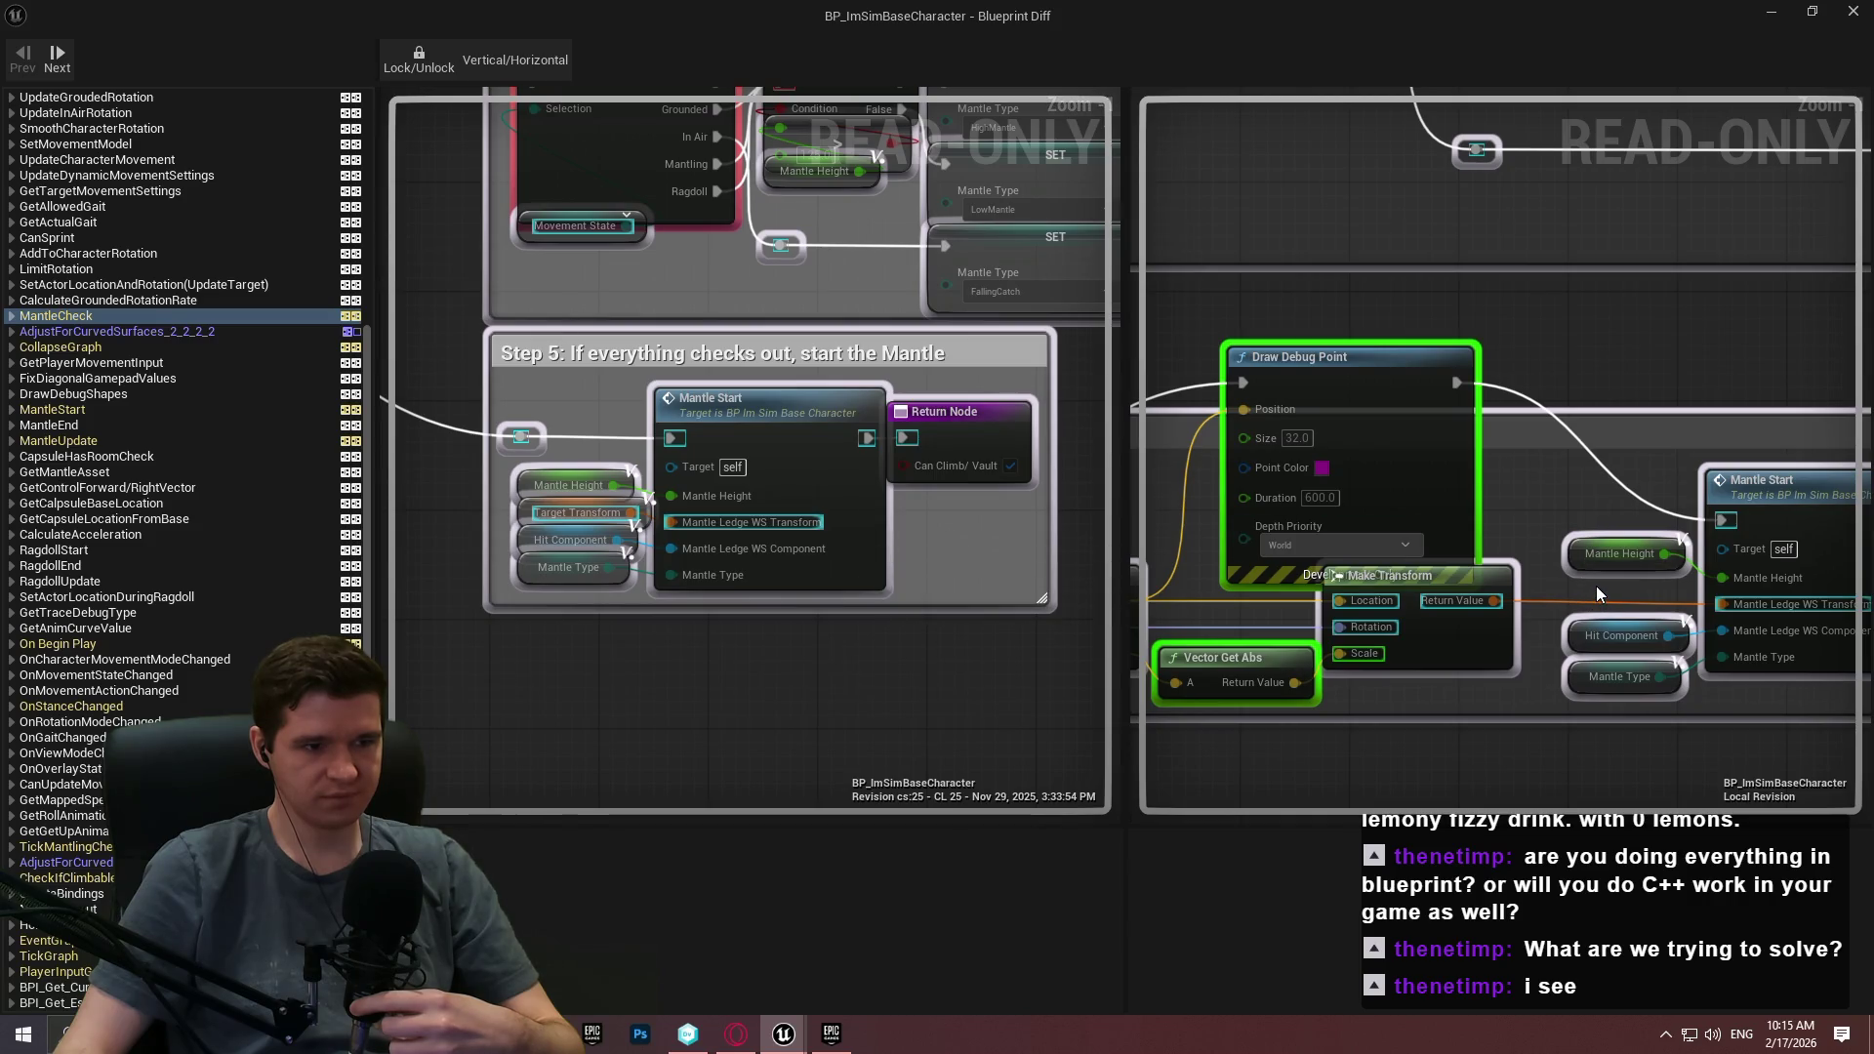
left_click_drag(1332, 576, 1689, 704)
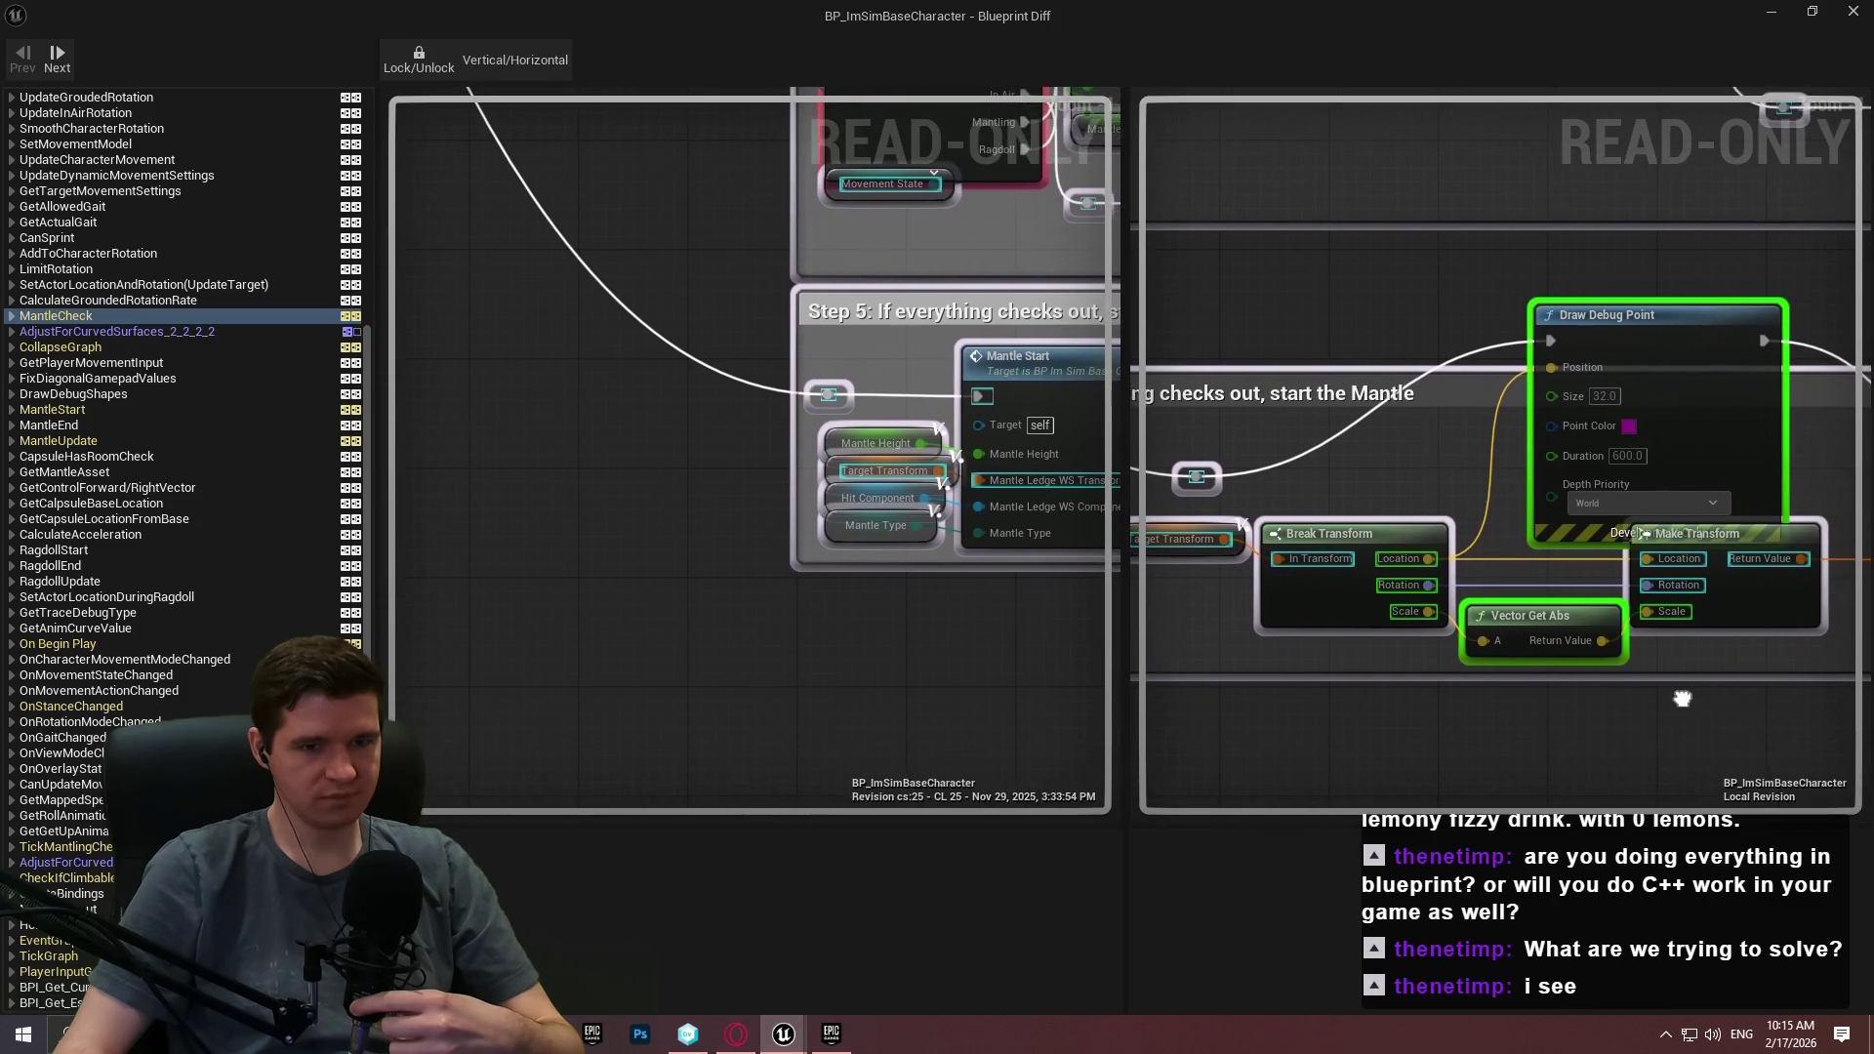
key("F7")
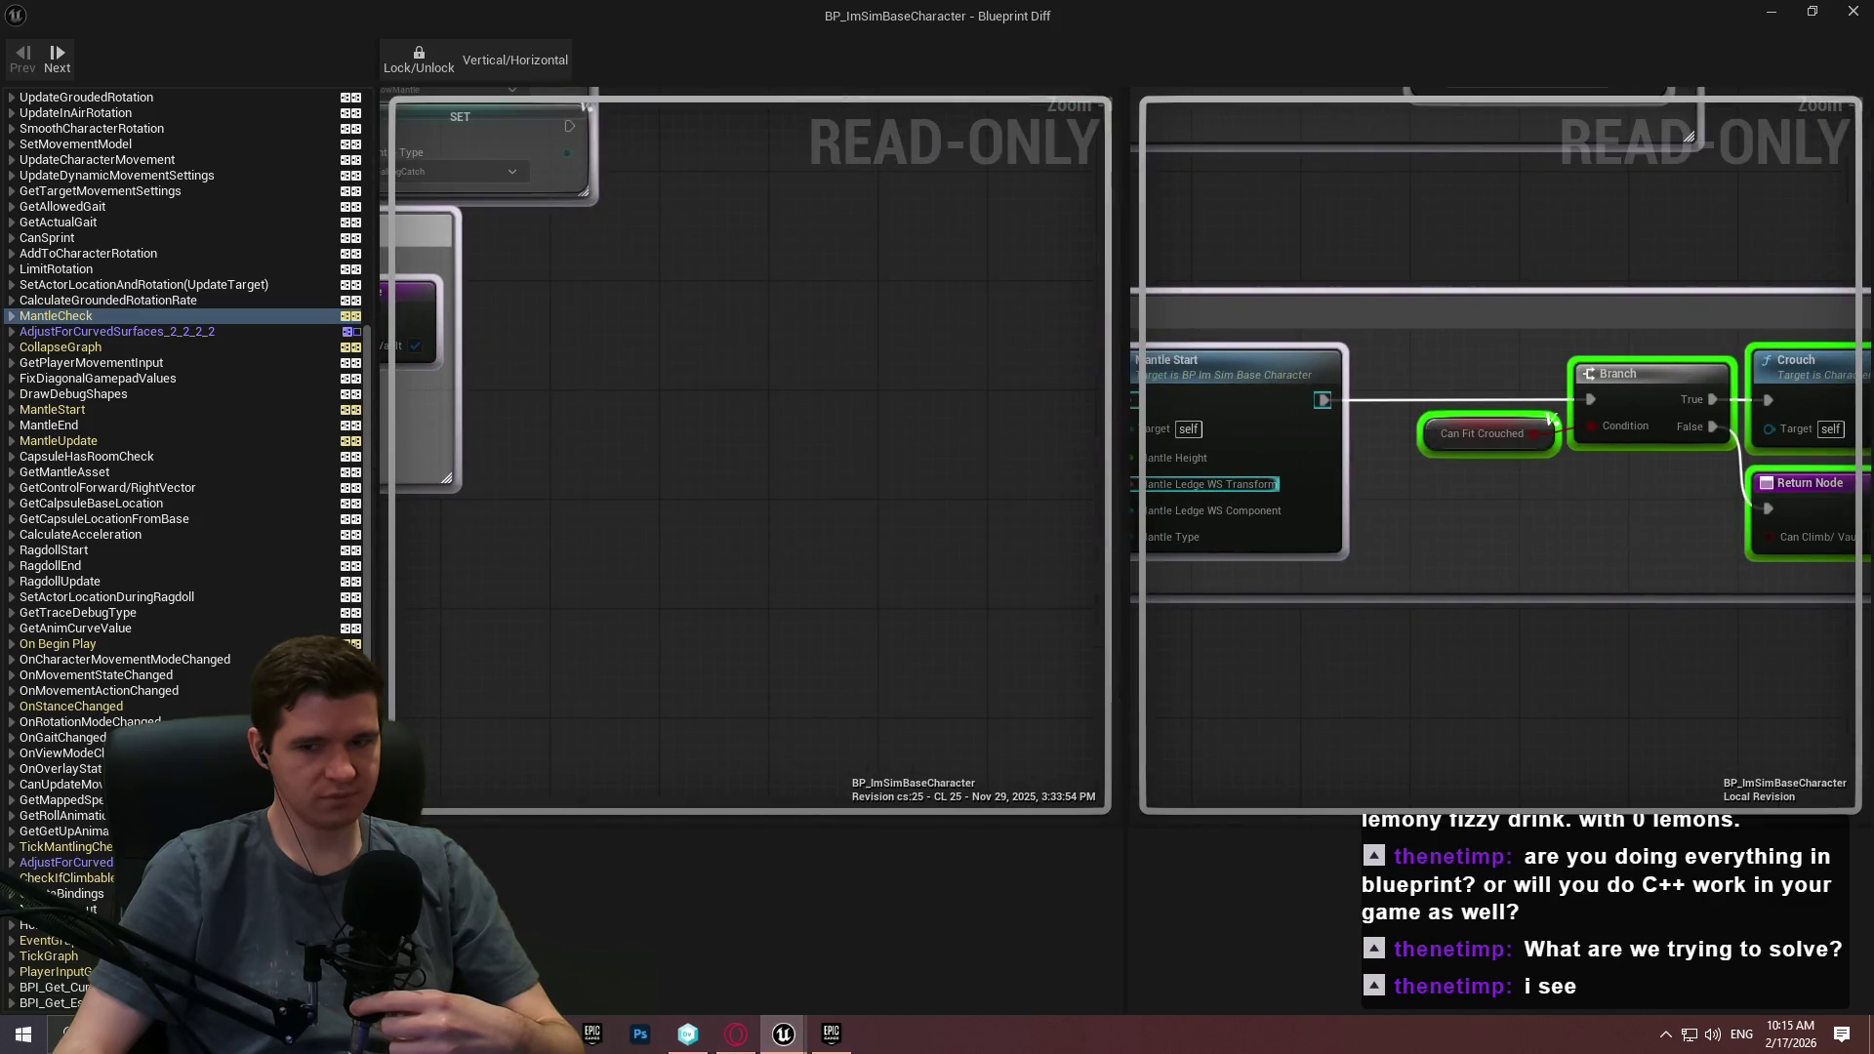
left_click(1853, 12)
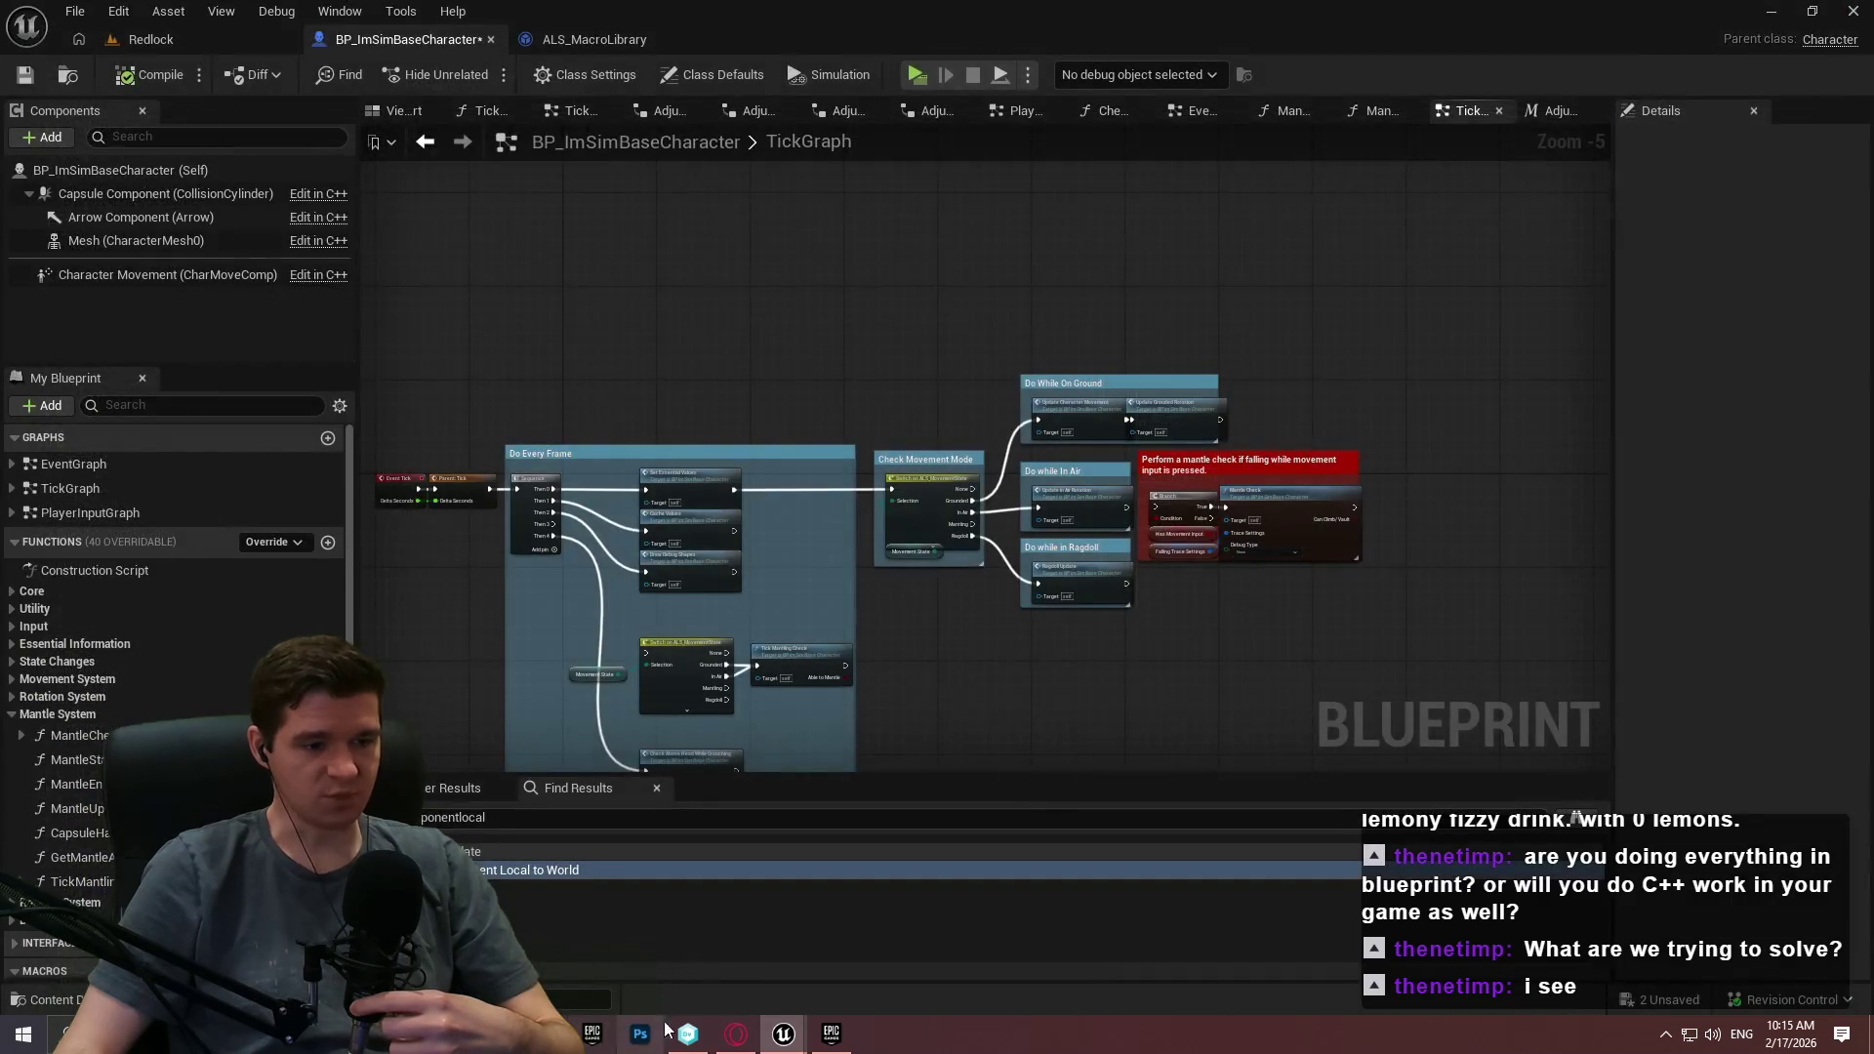
Bring up the ALS project editor and look back through its MantleCheck graph sections.
mouse_move(784, 1034)
left_click(625, 974)
scroll(1135, 303, "up", 2)
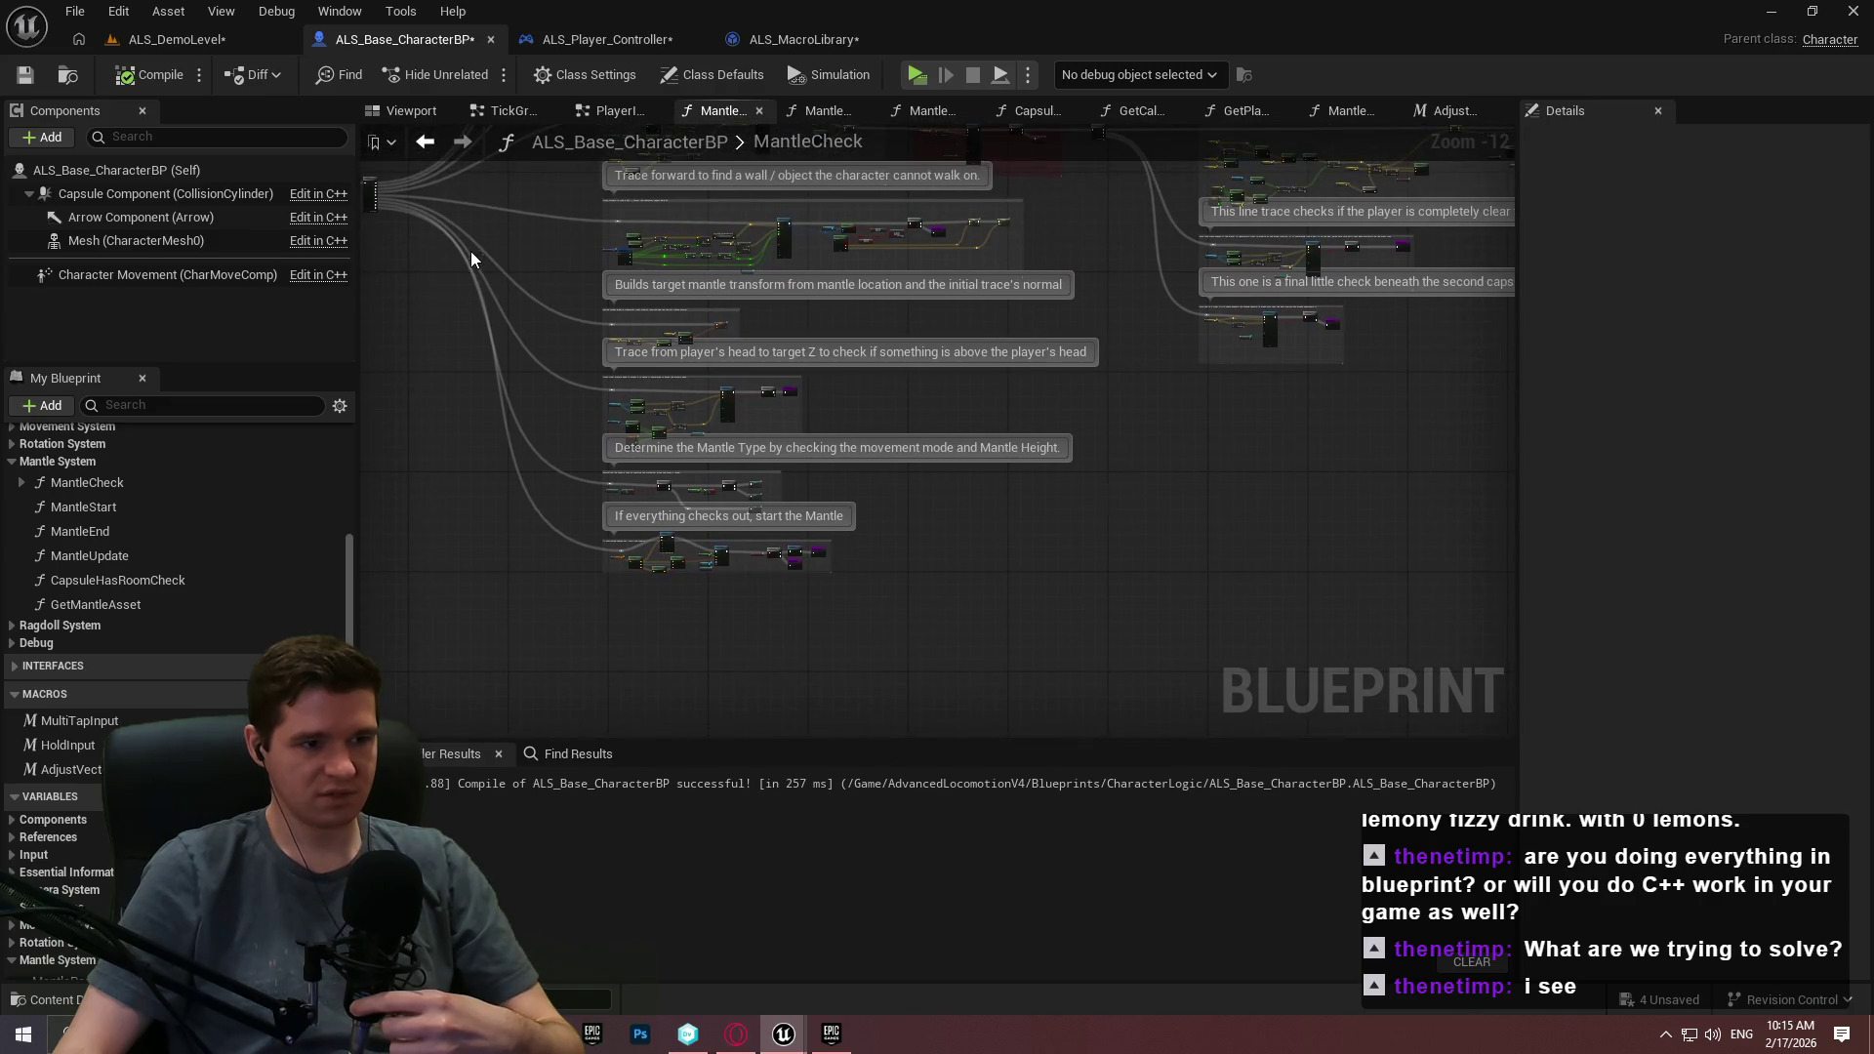
scroll(476, 292, "up", 3)
mouse_move(549, 296)
left_mouse_down()
mouse_move(565, 472)
mouse_move(569, 385)
mouse_move(919, 381)
mouse_move(820, 431)
mouse_move(807, 502)
left_mouse_up()
scroll(920, 381, "down", 1)
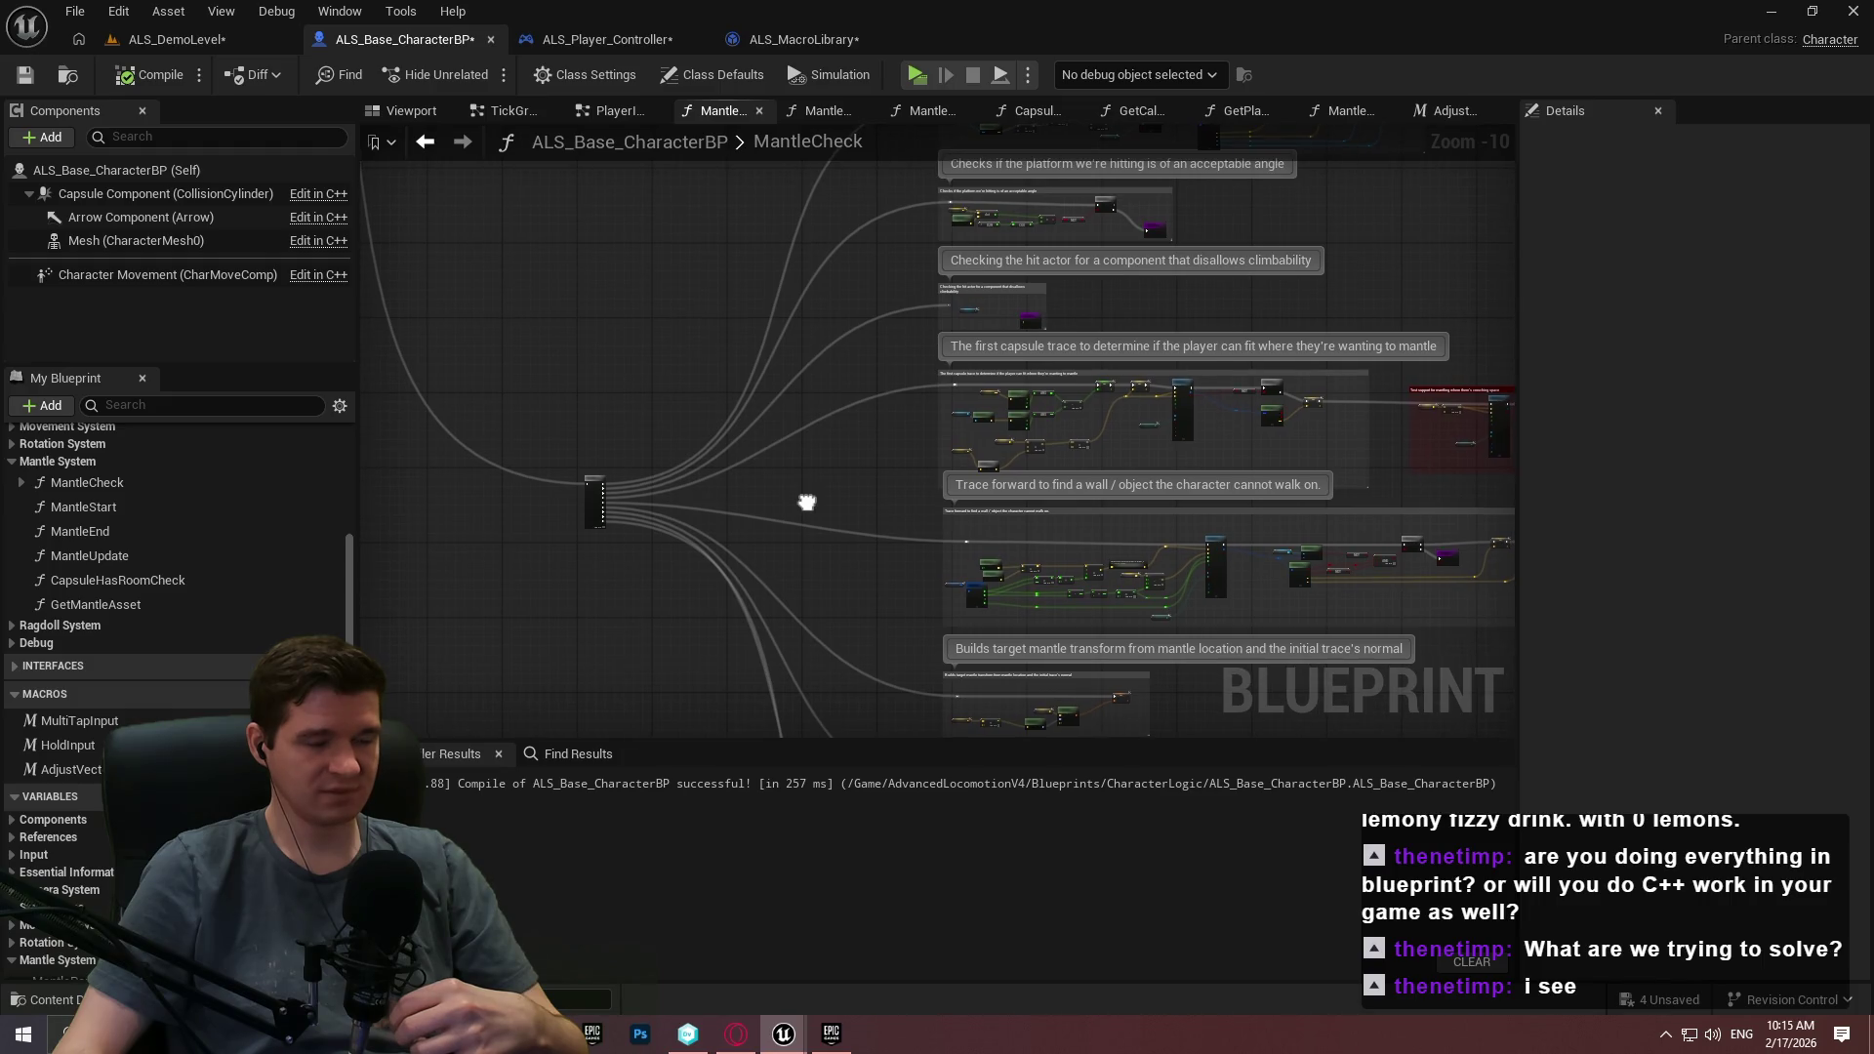
scroll(786, 473, "down", 2)
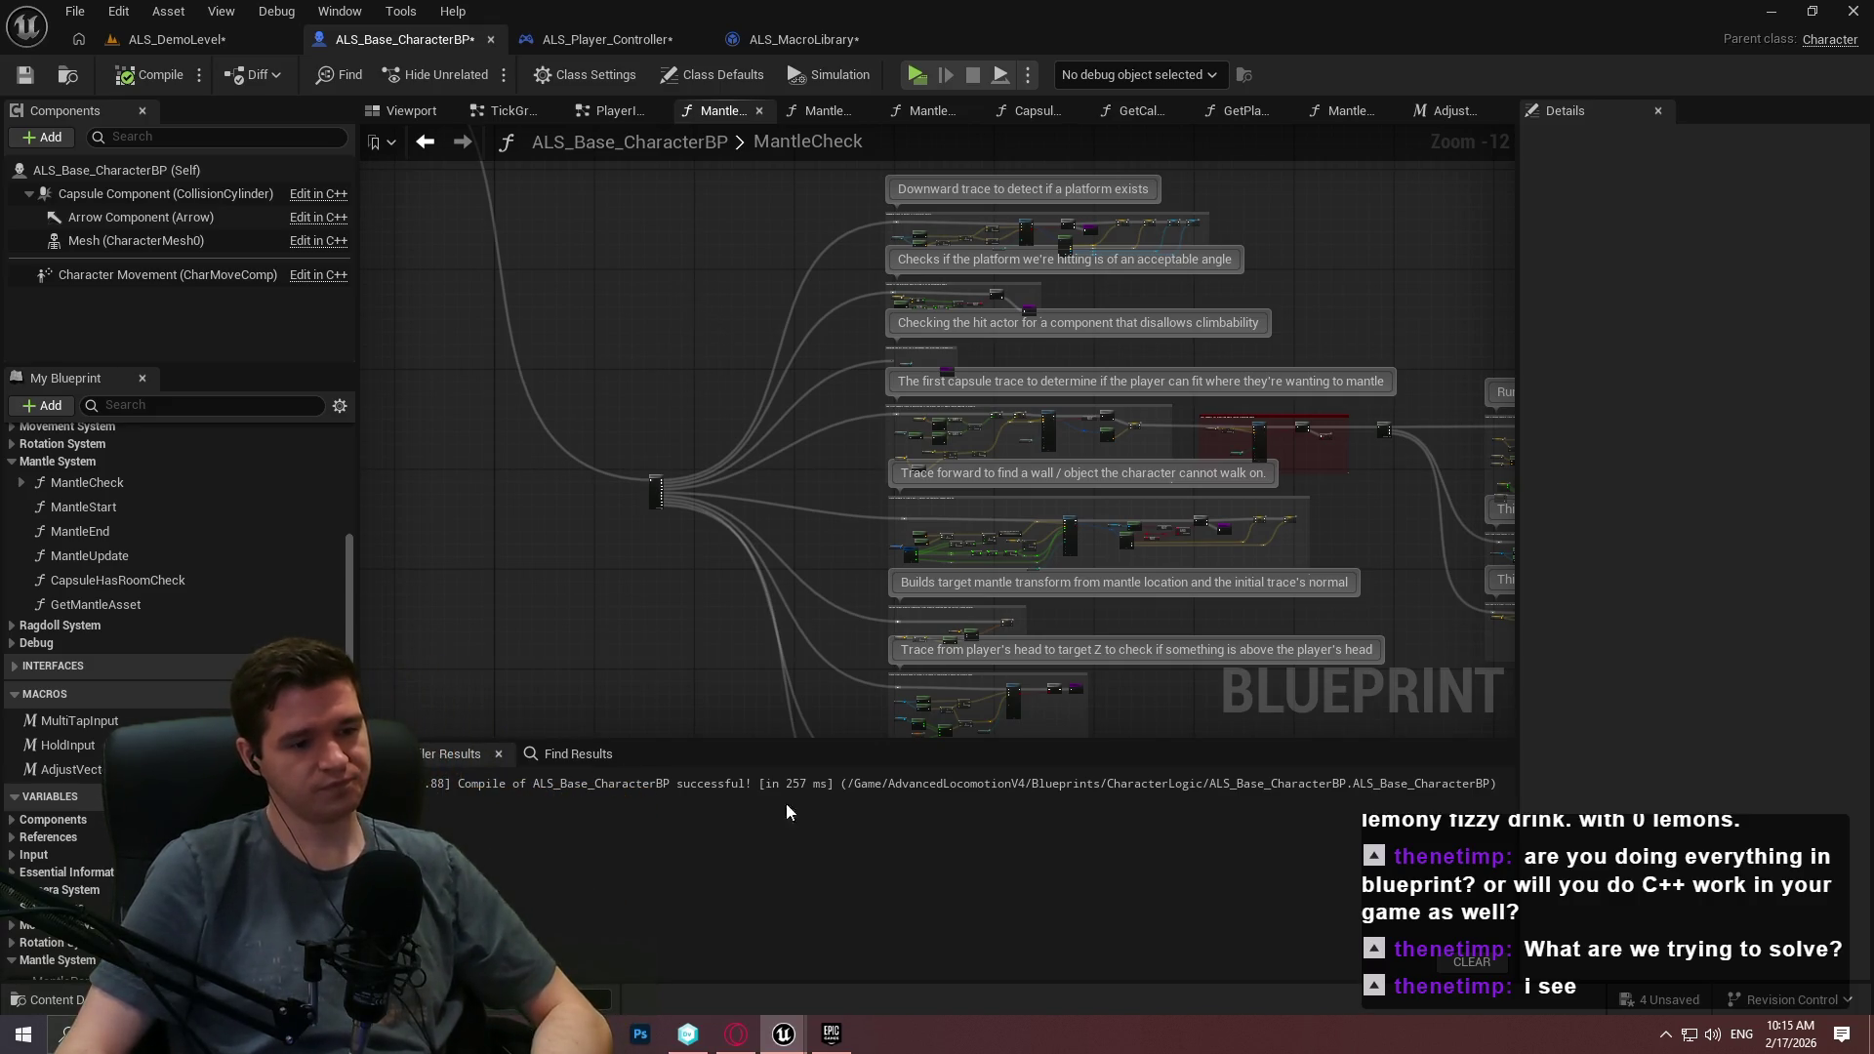
Close the Redlock editor without saving, then view Pending Changes in version control.
mouse_move(806, 1025)
left_click(786, 947)
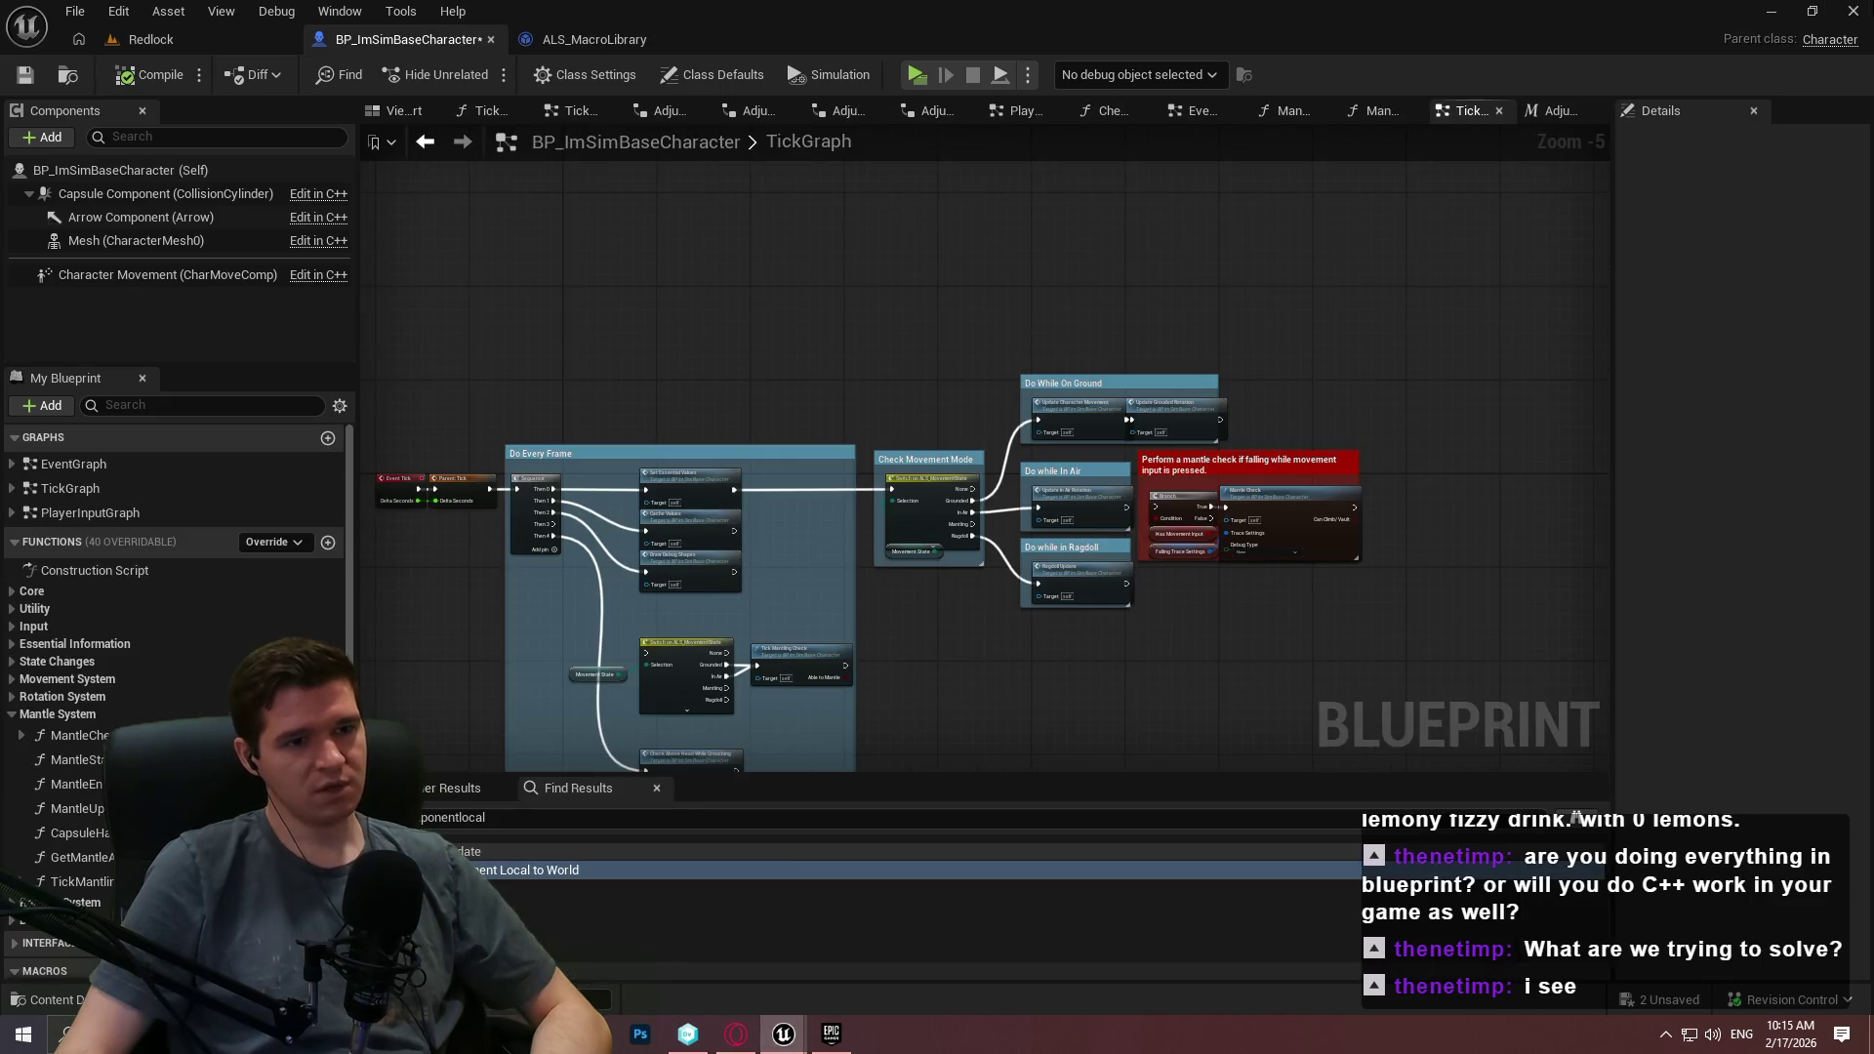
left_click(1869, 11)
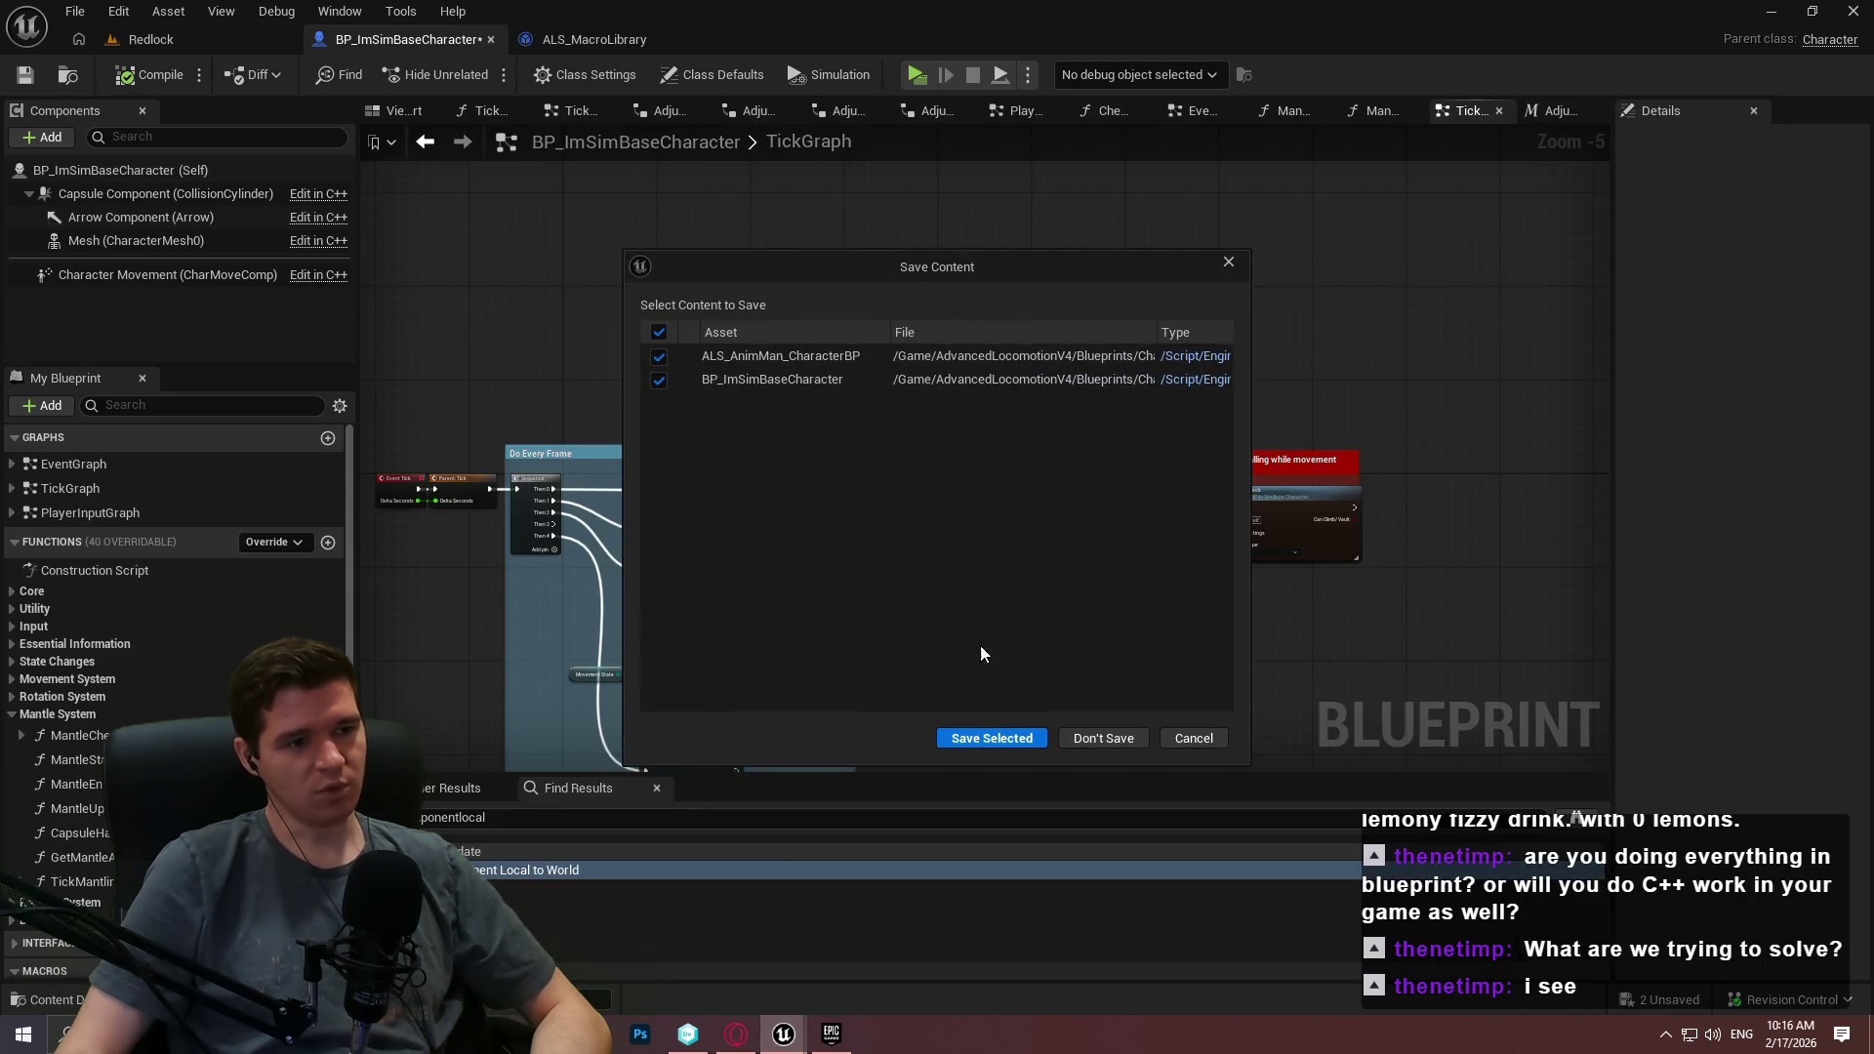
left_click(1075, 739)
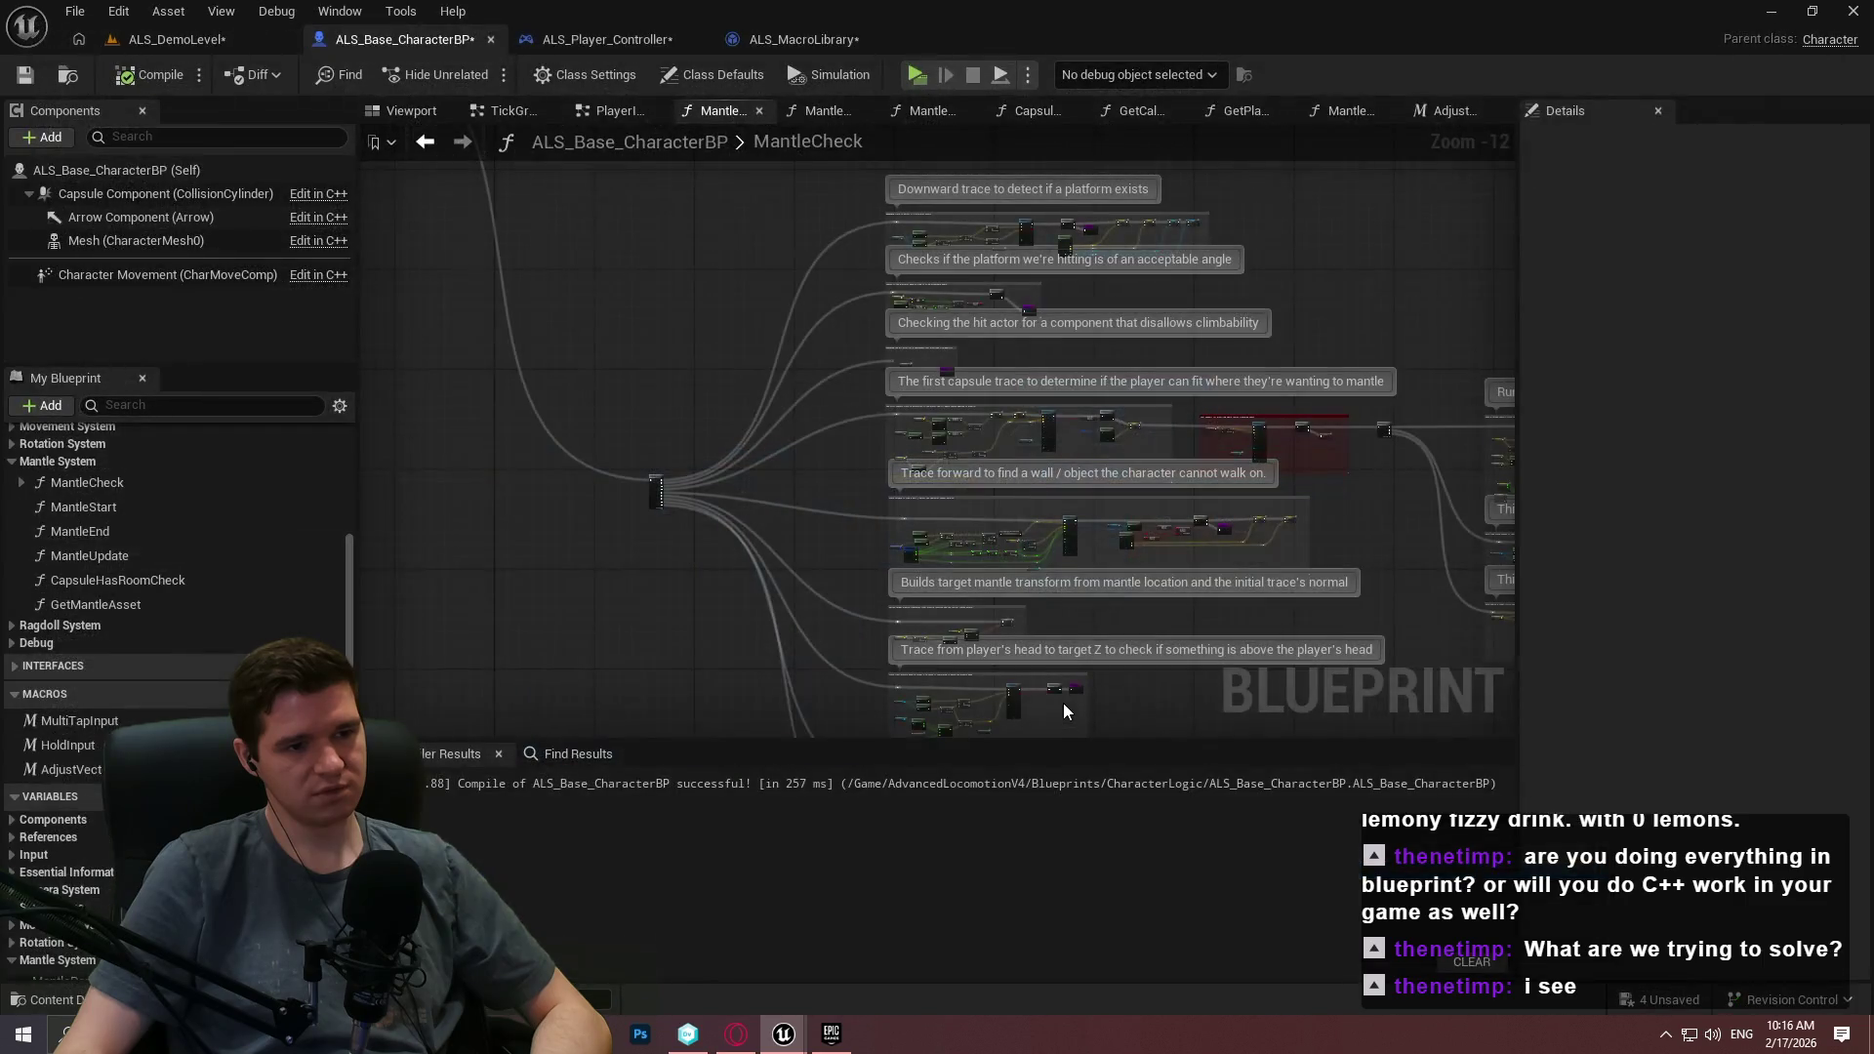
left_click(688, 1035)
left_click(43, 119)
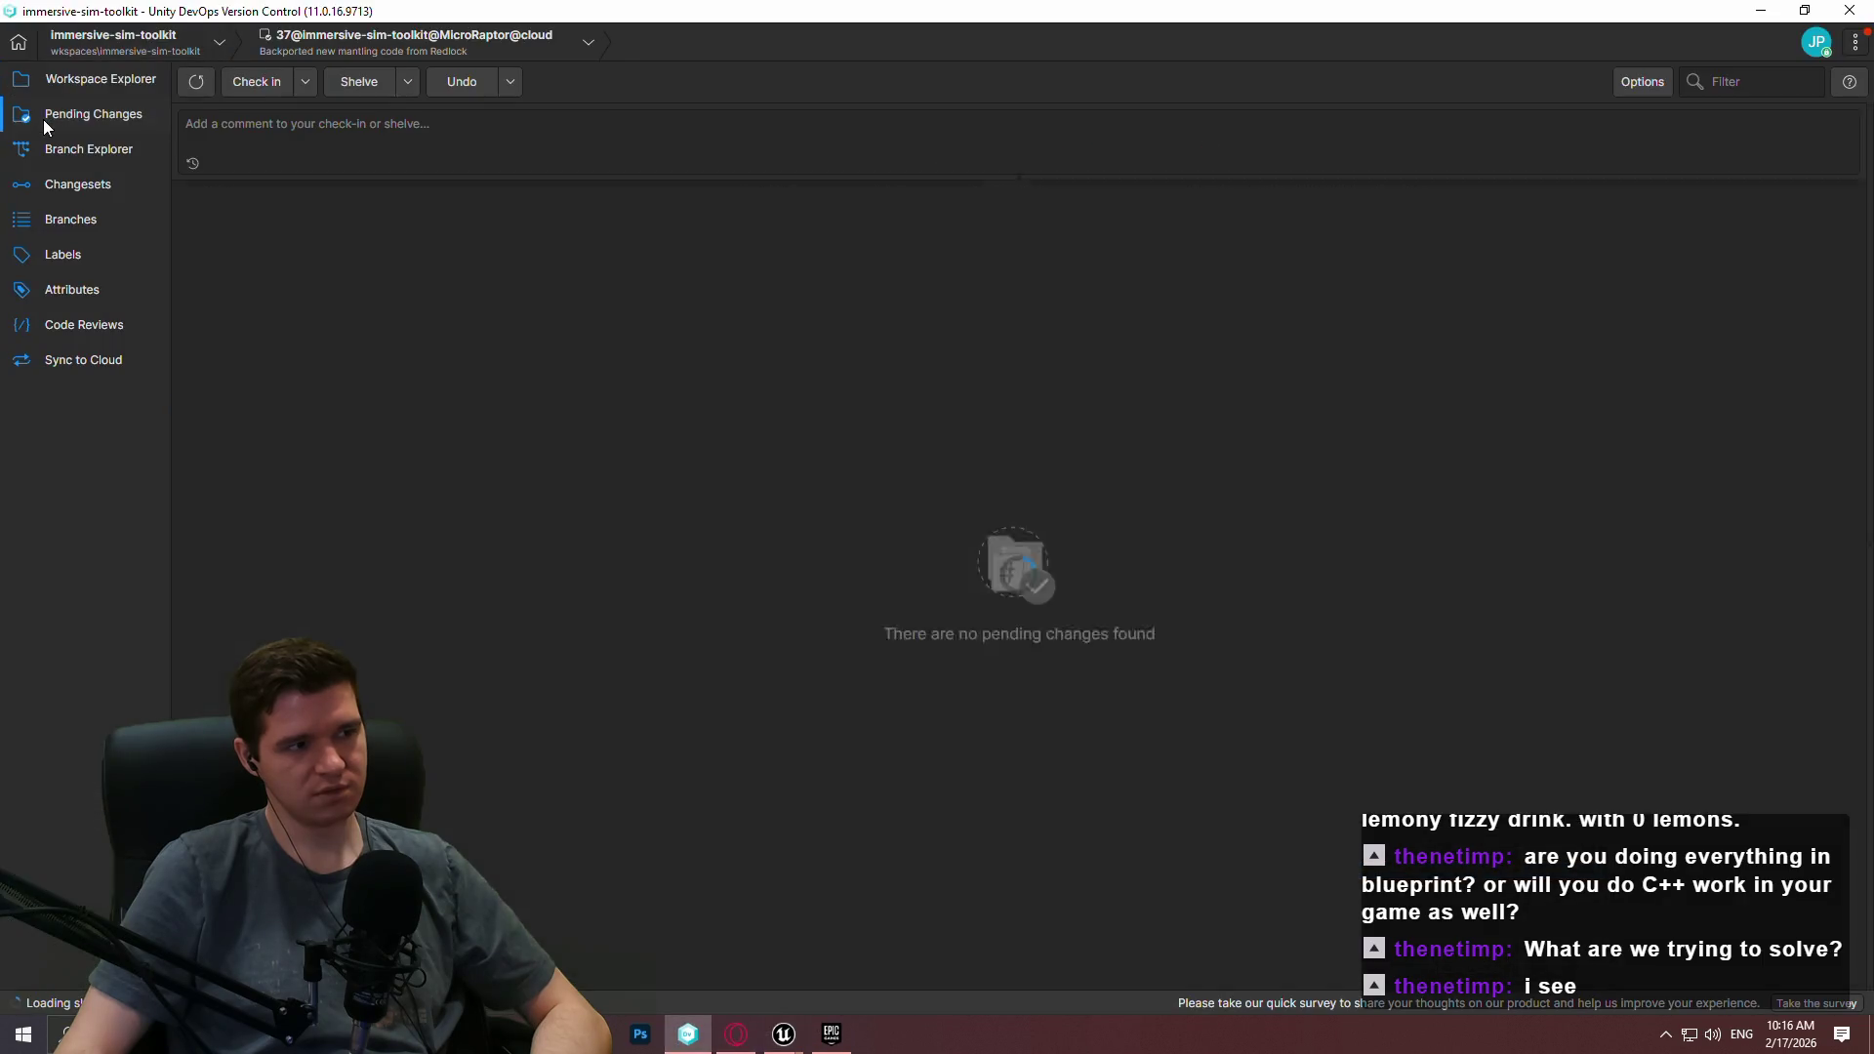
Switch version control to the IntoTheChasm workspace and open its Branch Explorer.
left_click(92, 152)
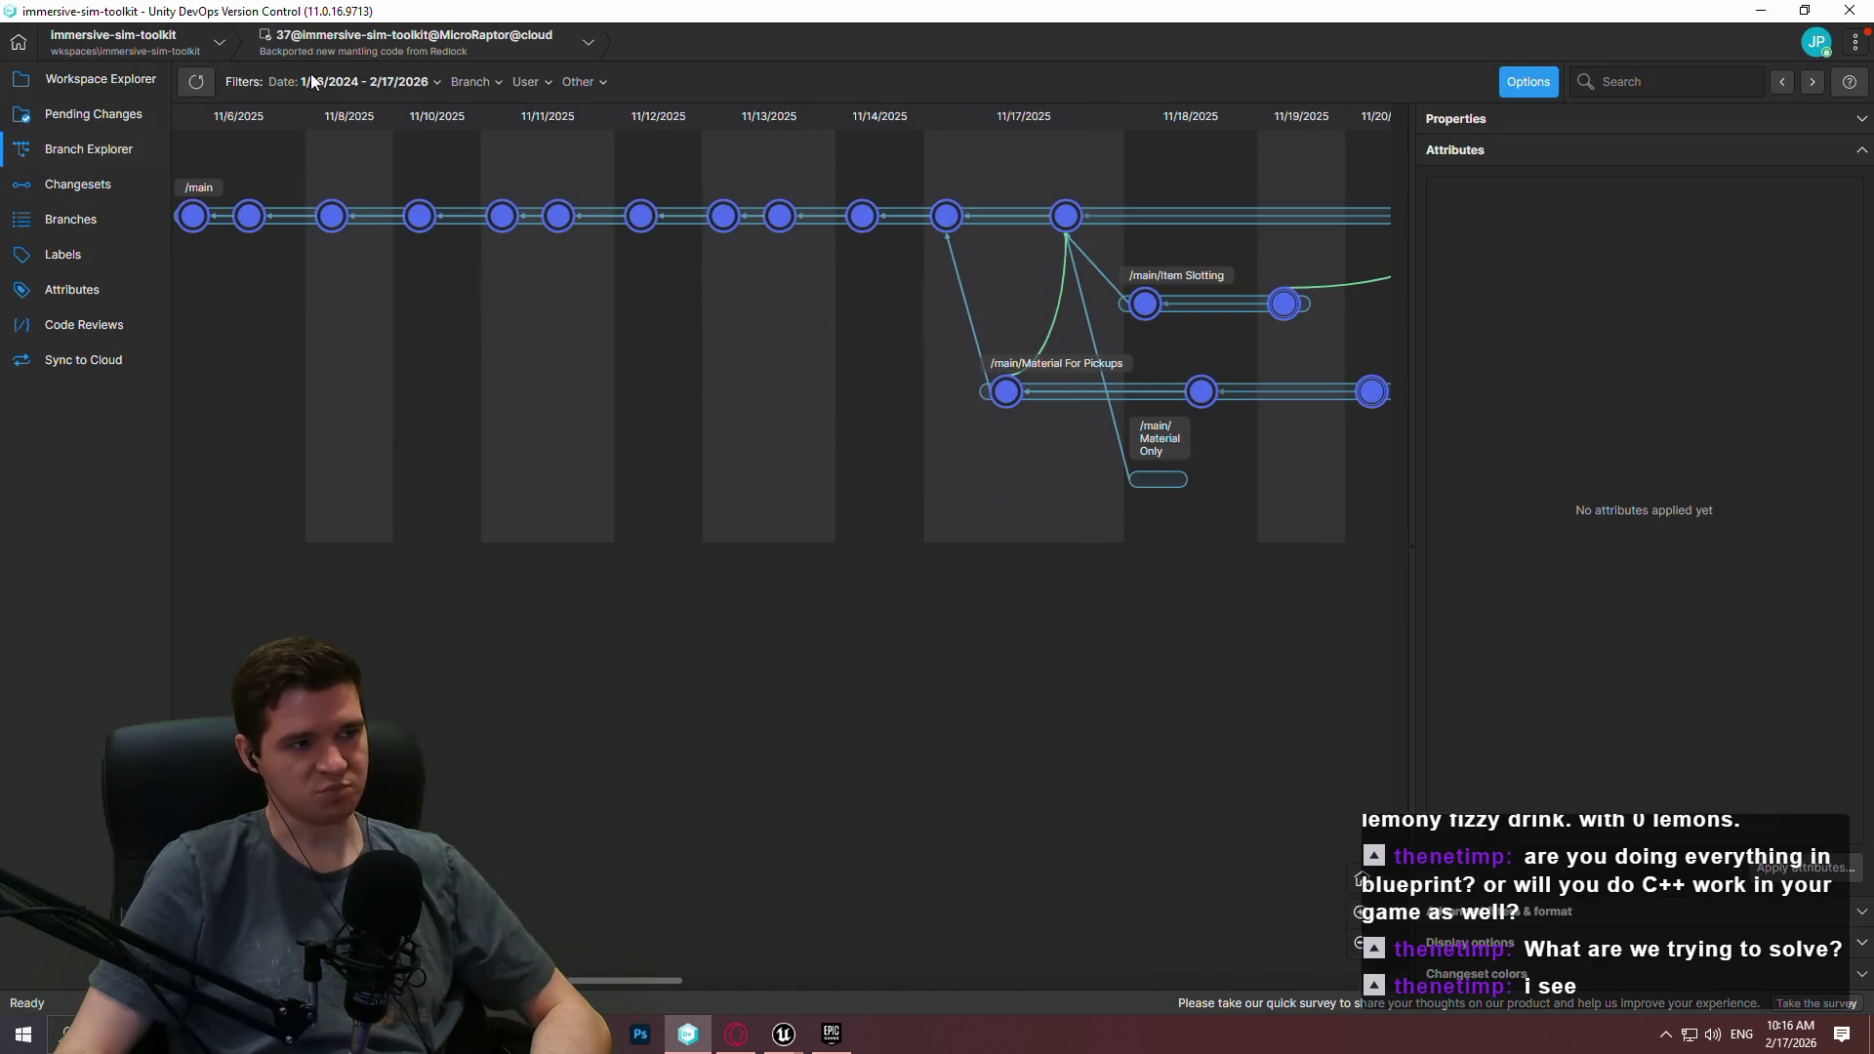
left_click(112, 43)
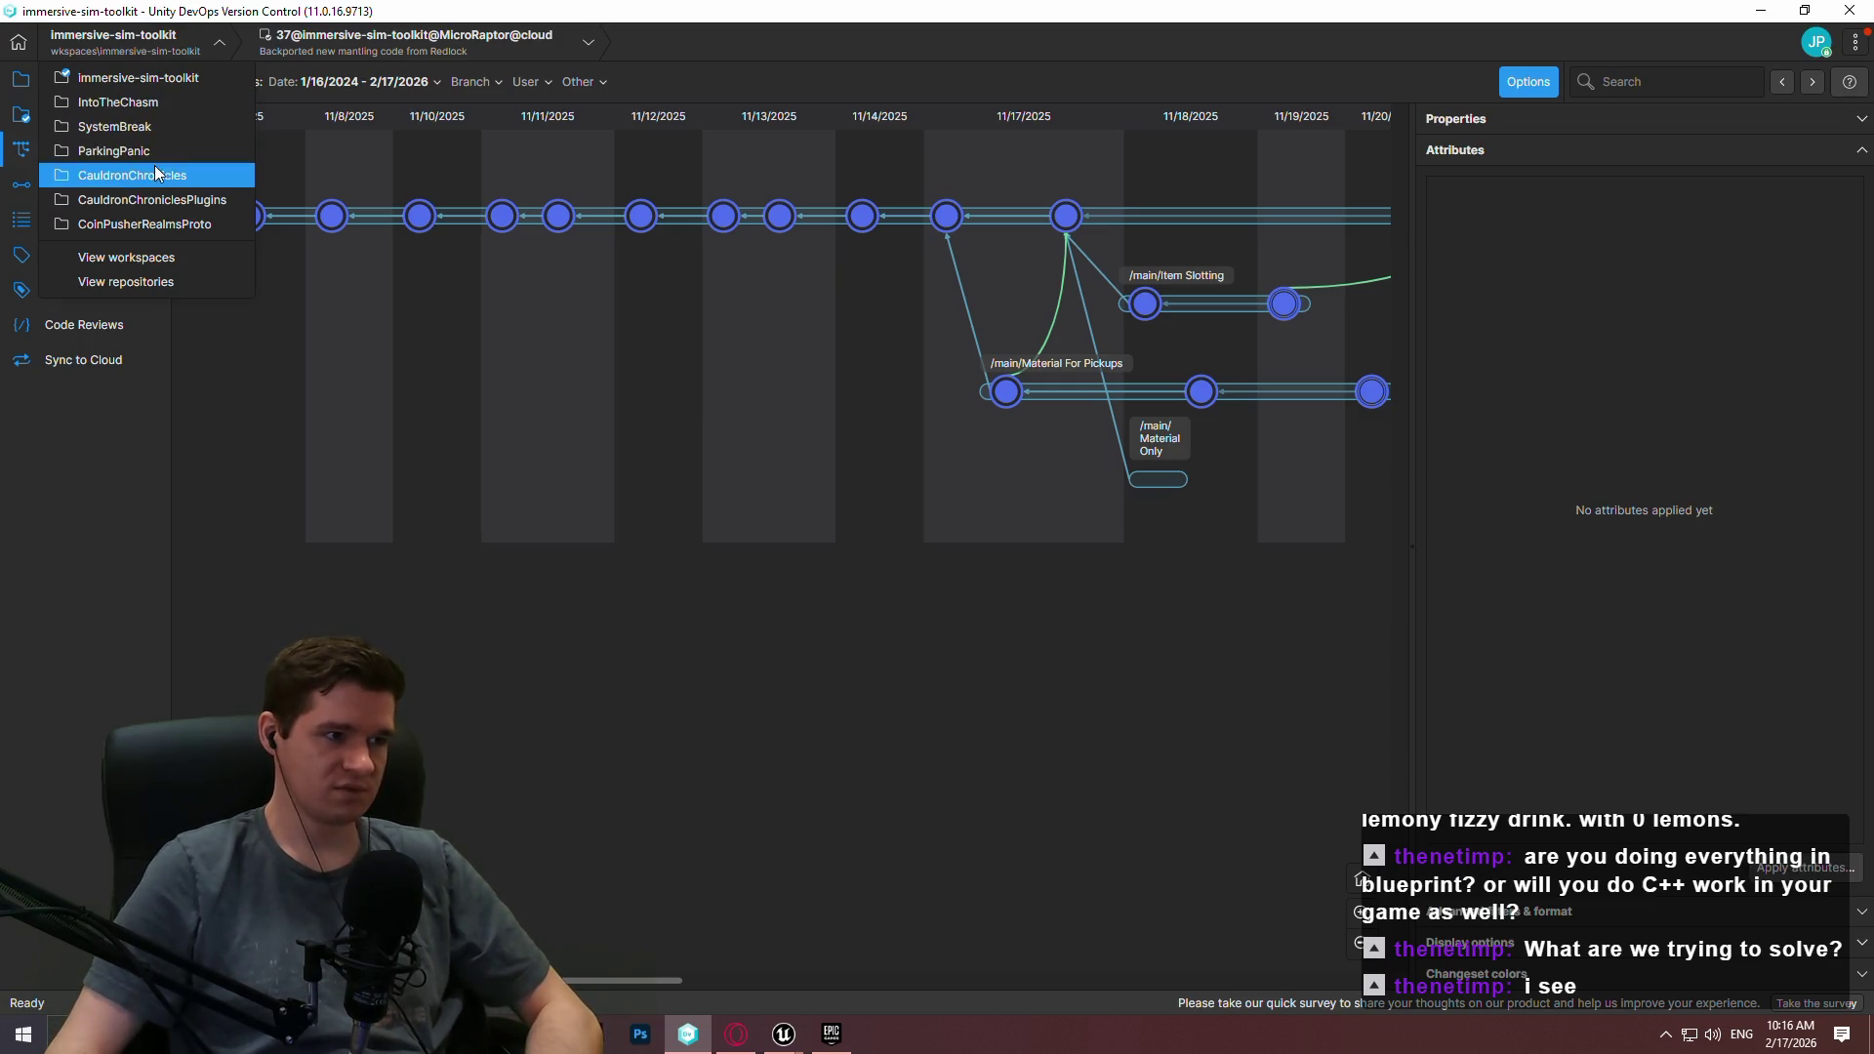
left_click(158, 101)
left_click(86, 118)
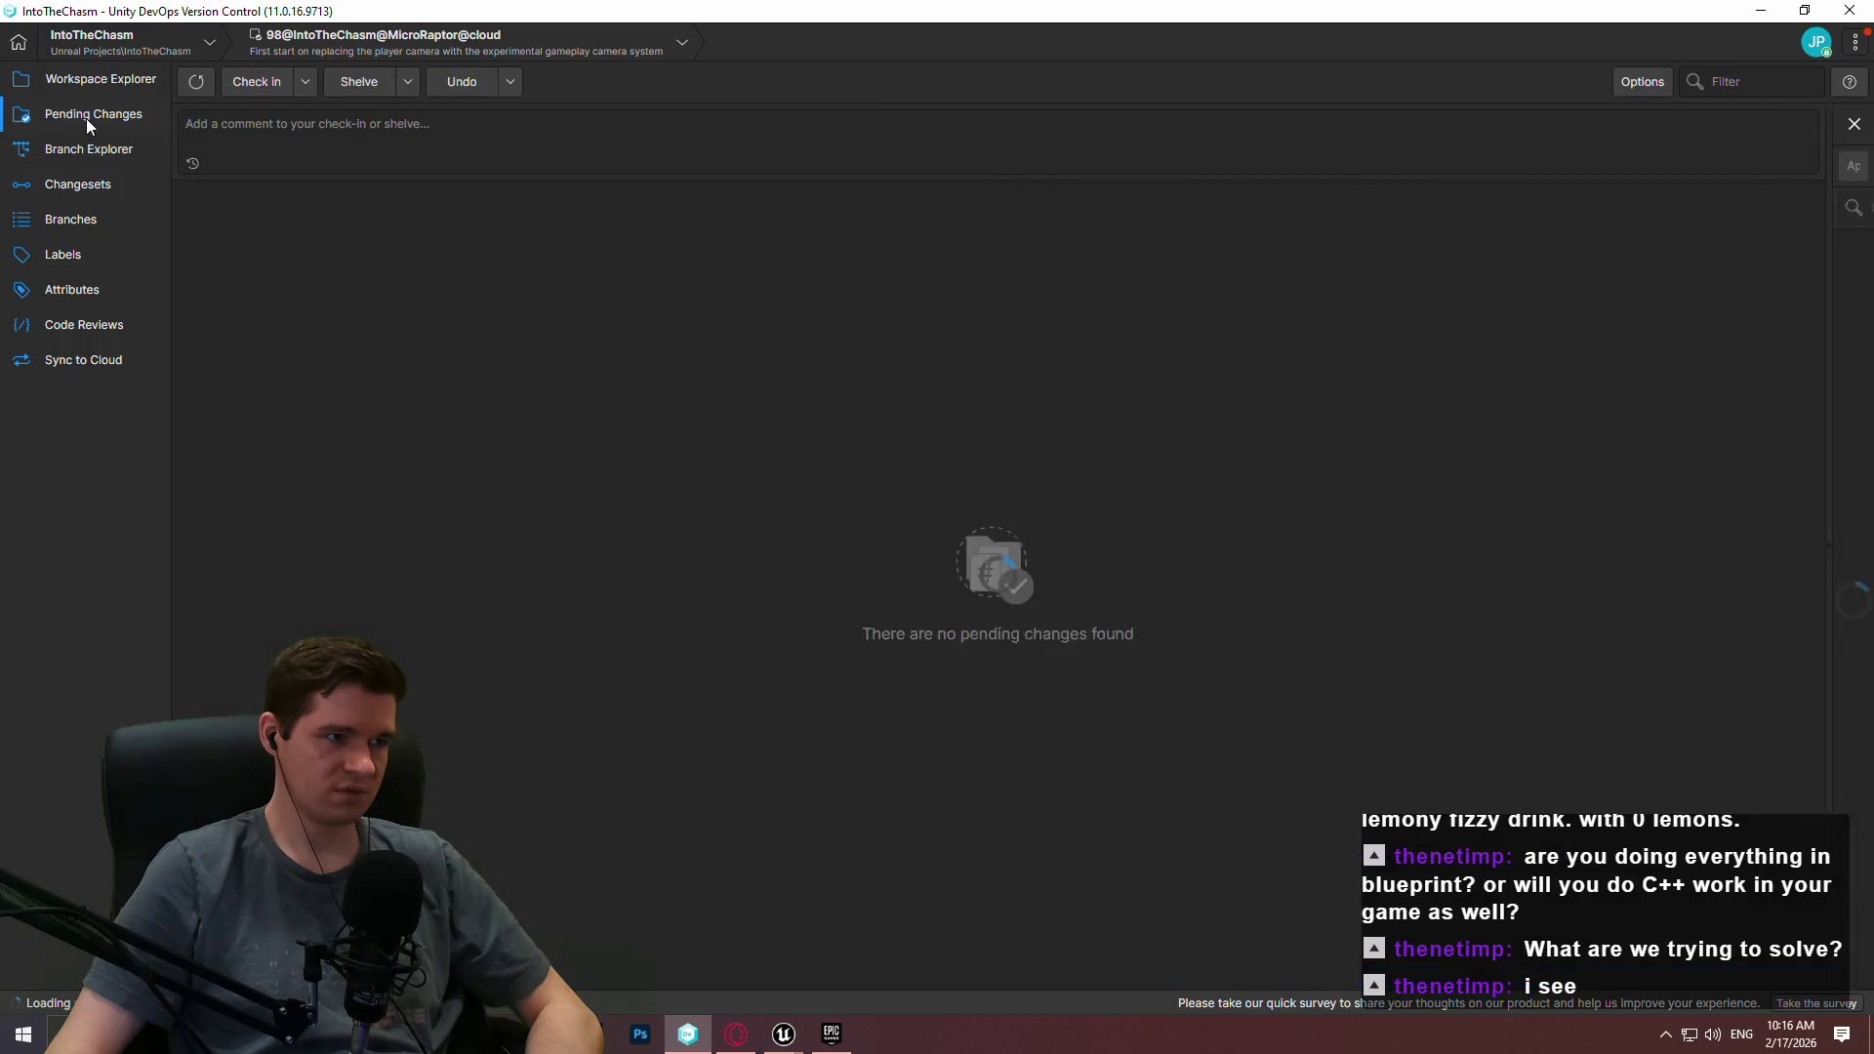
left_click(82, 151)
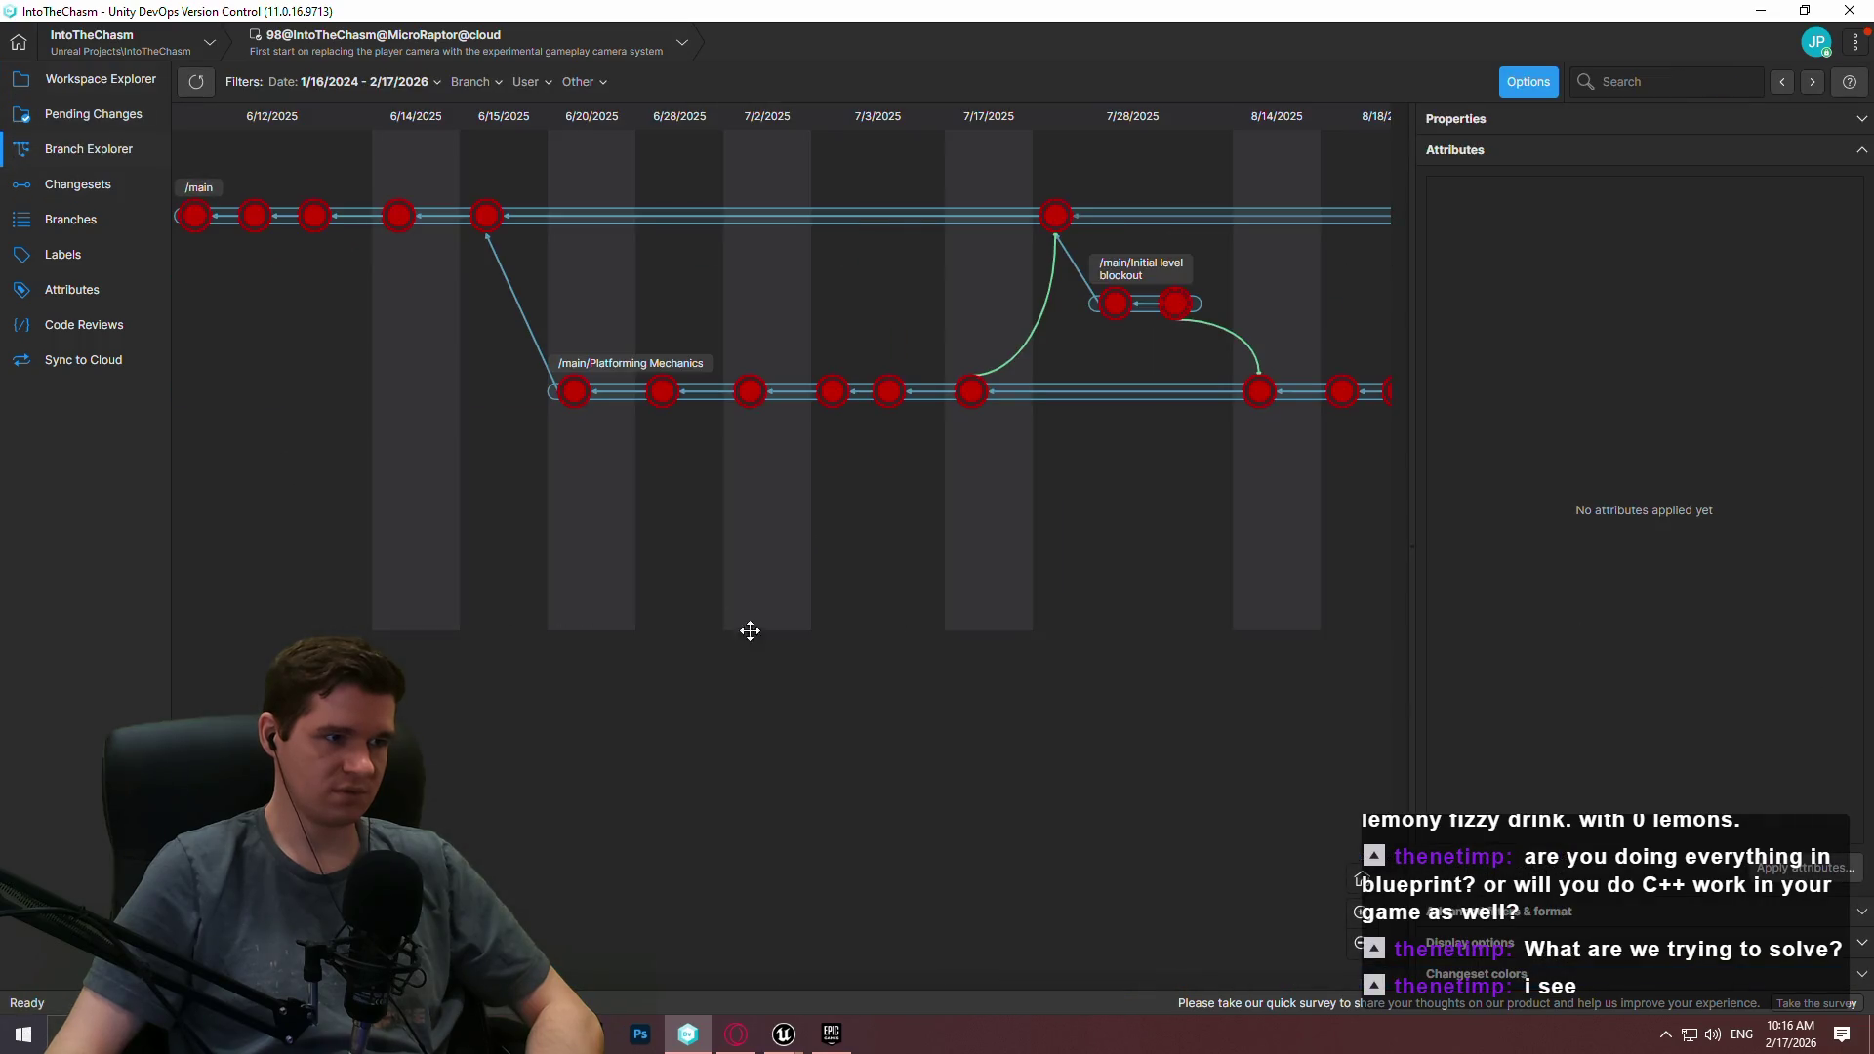
Apply the date range filter and browse later changesets up to 25.
left_click(291, 86)
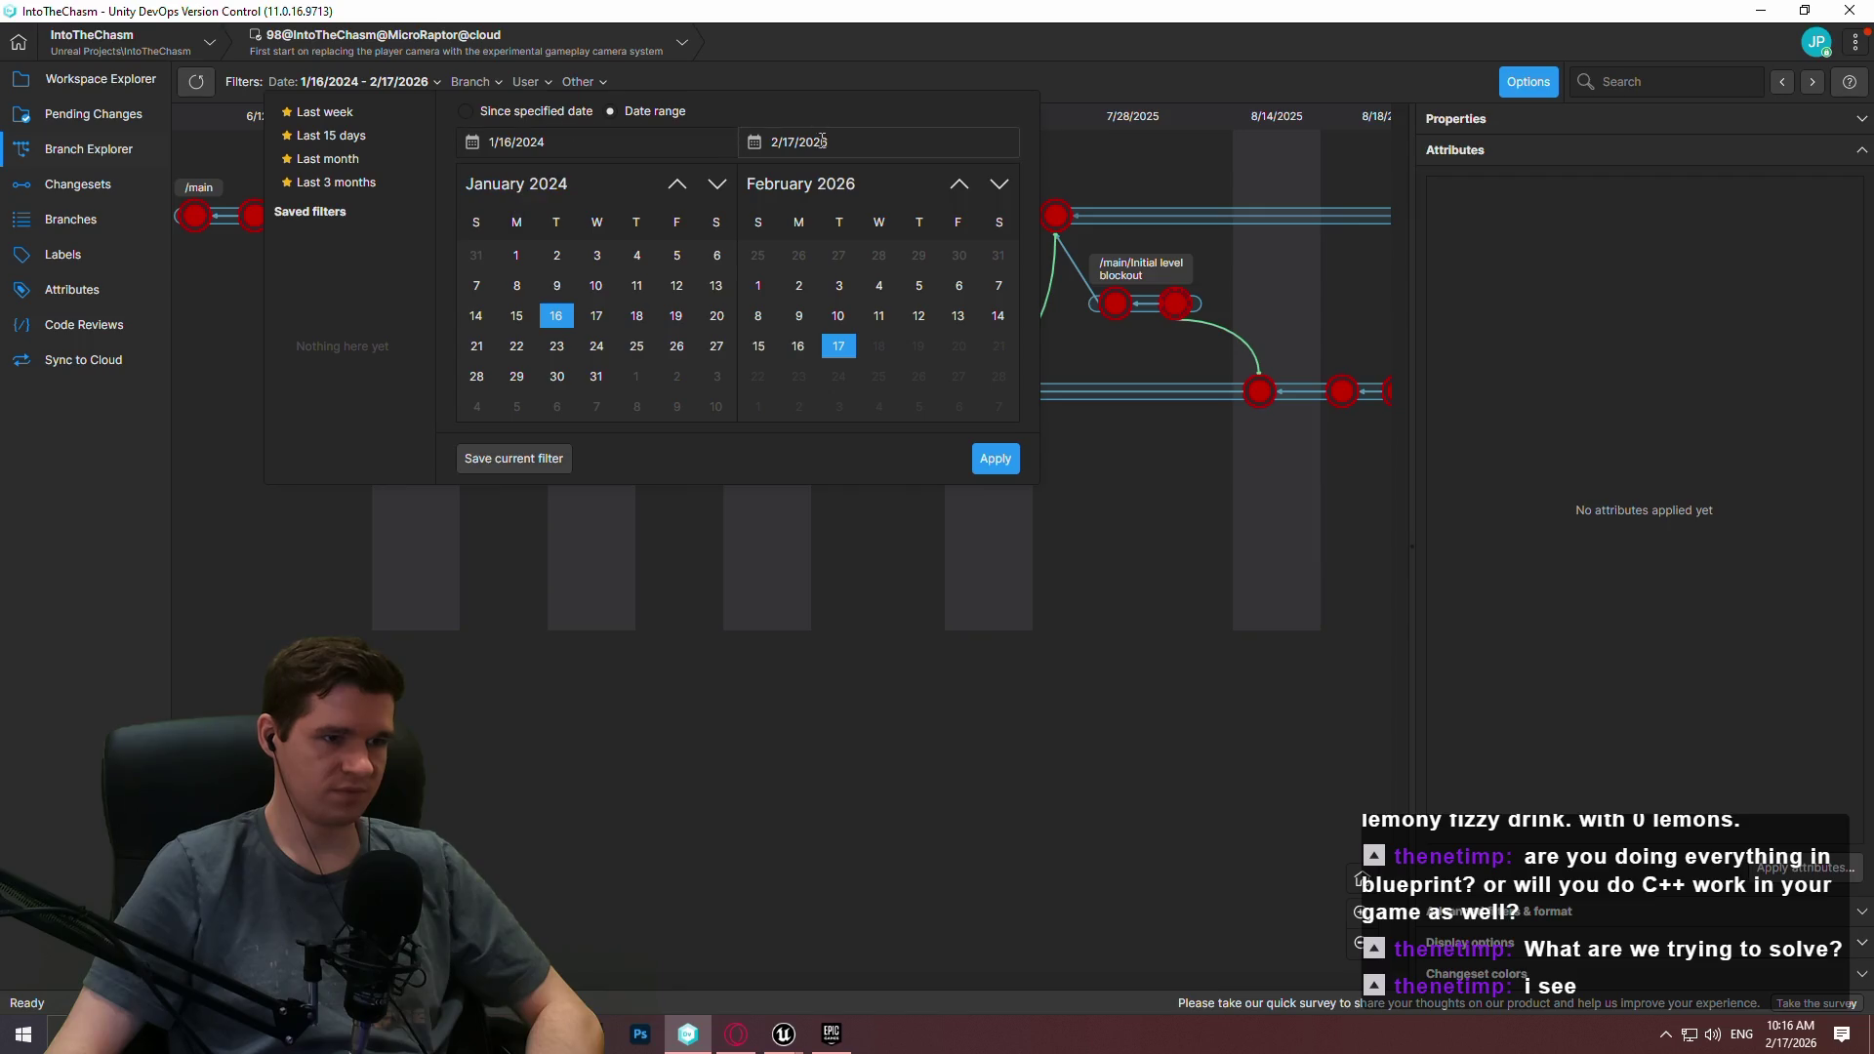
left_click(991, 459)
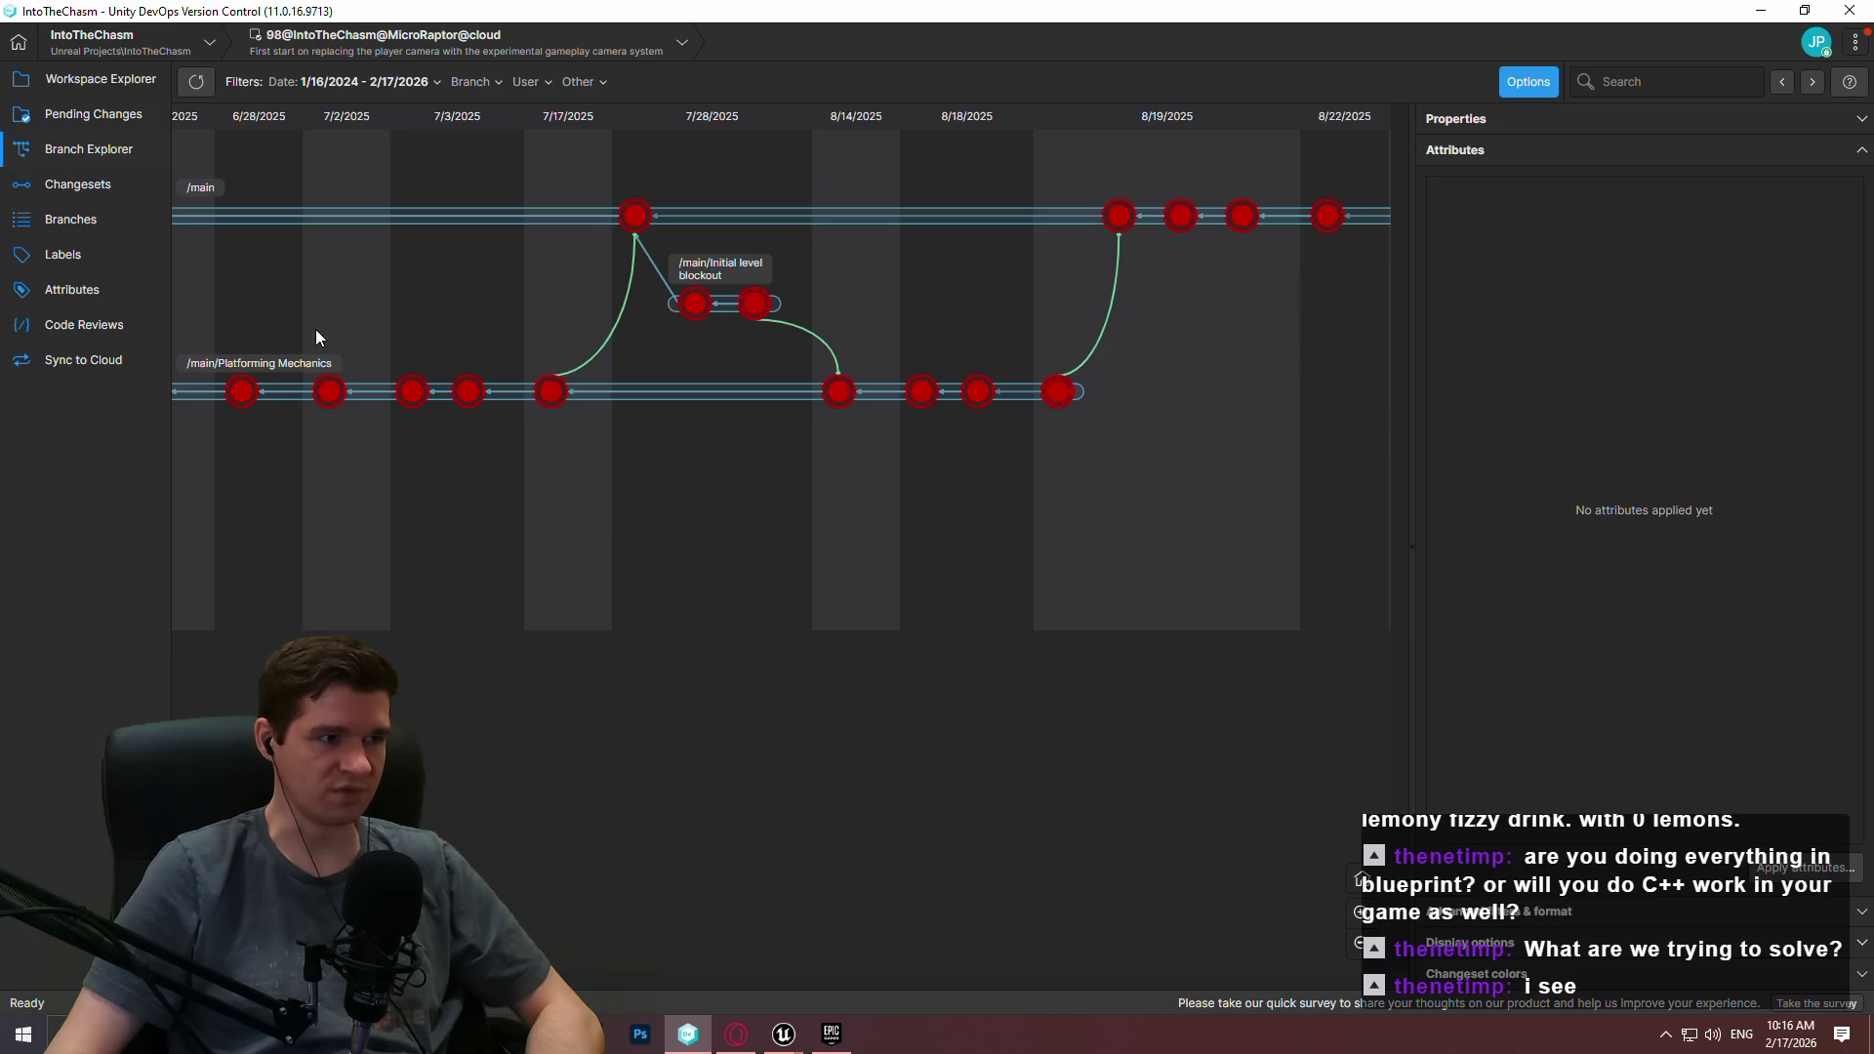
left_click_drag(1003, 554, 596, 418)
mouse_move(642, 214)
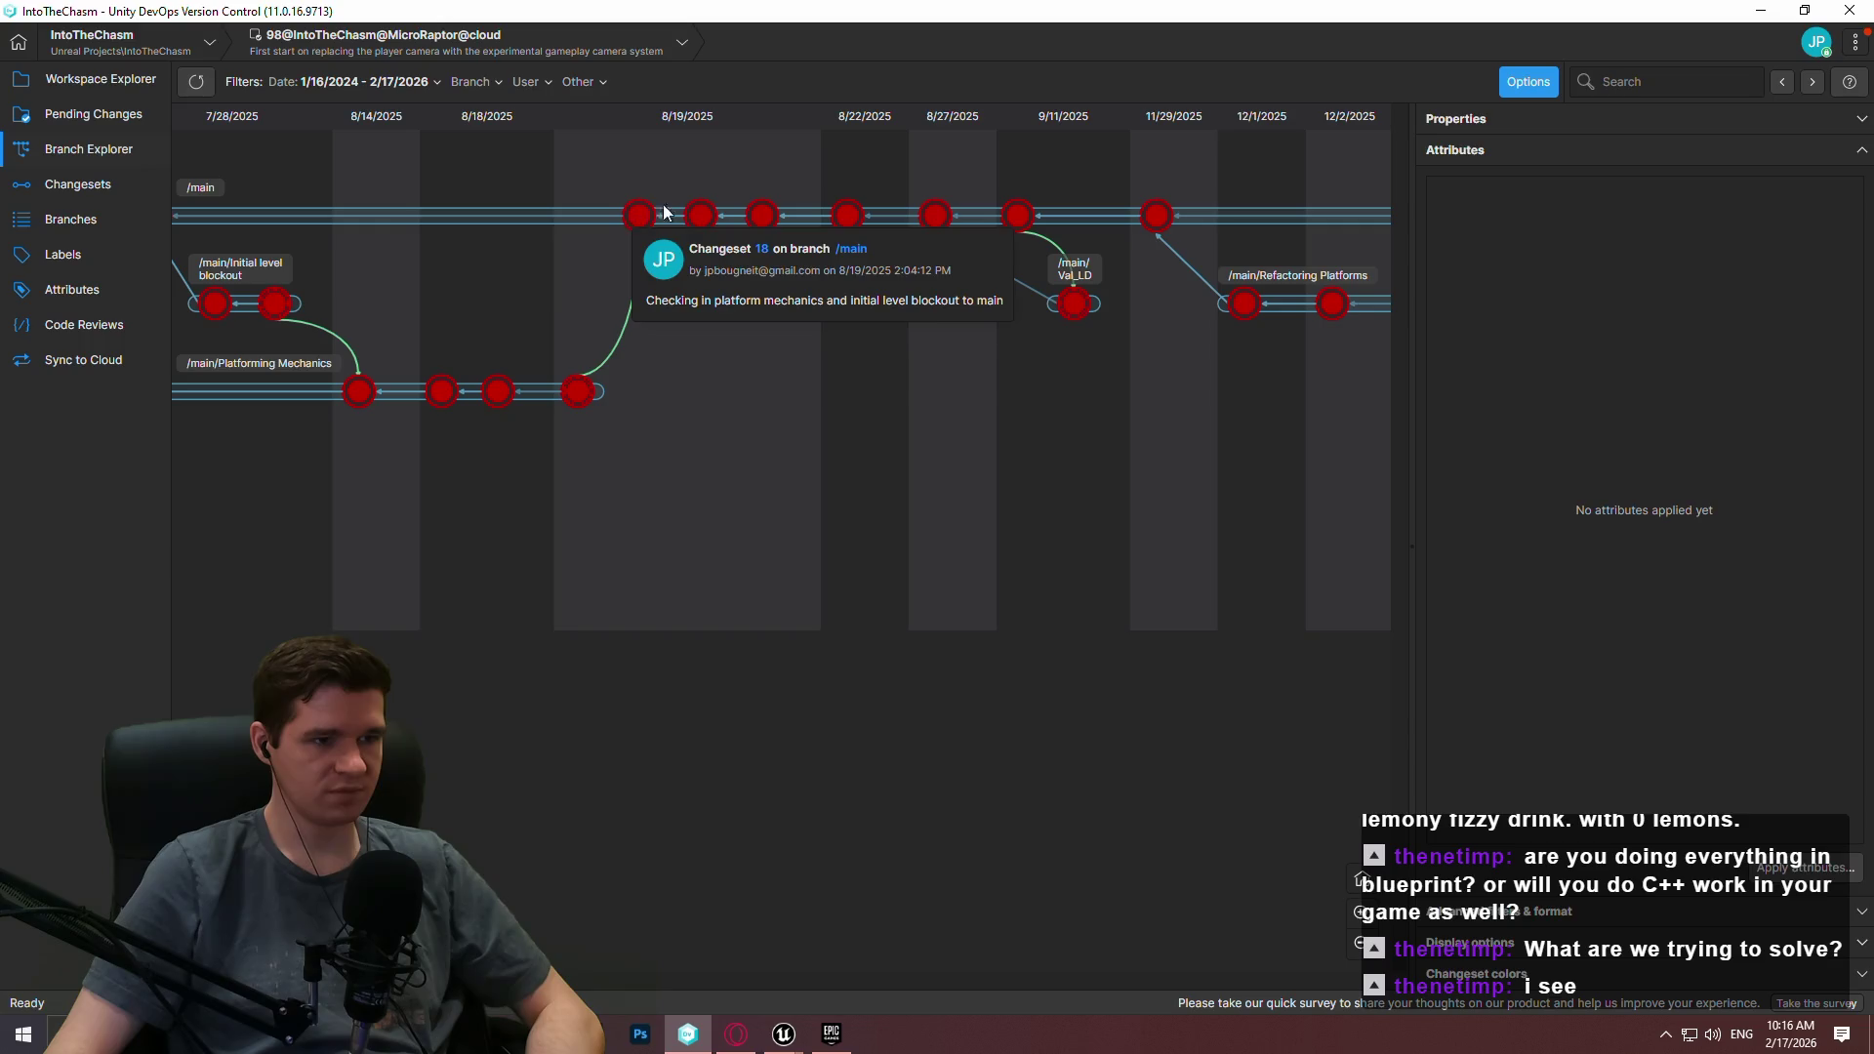
mouse_move(1020, 218)
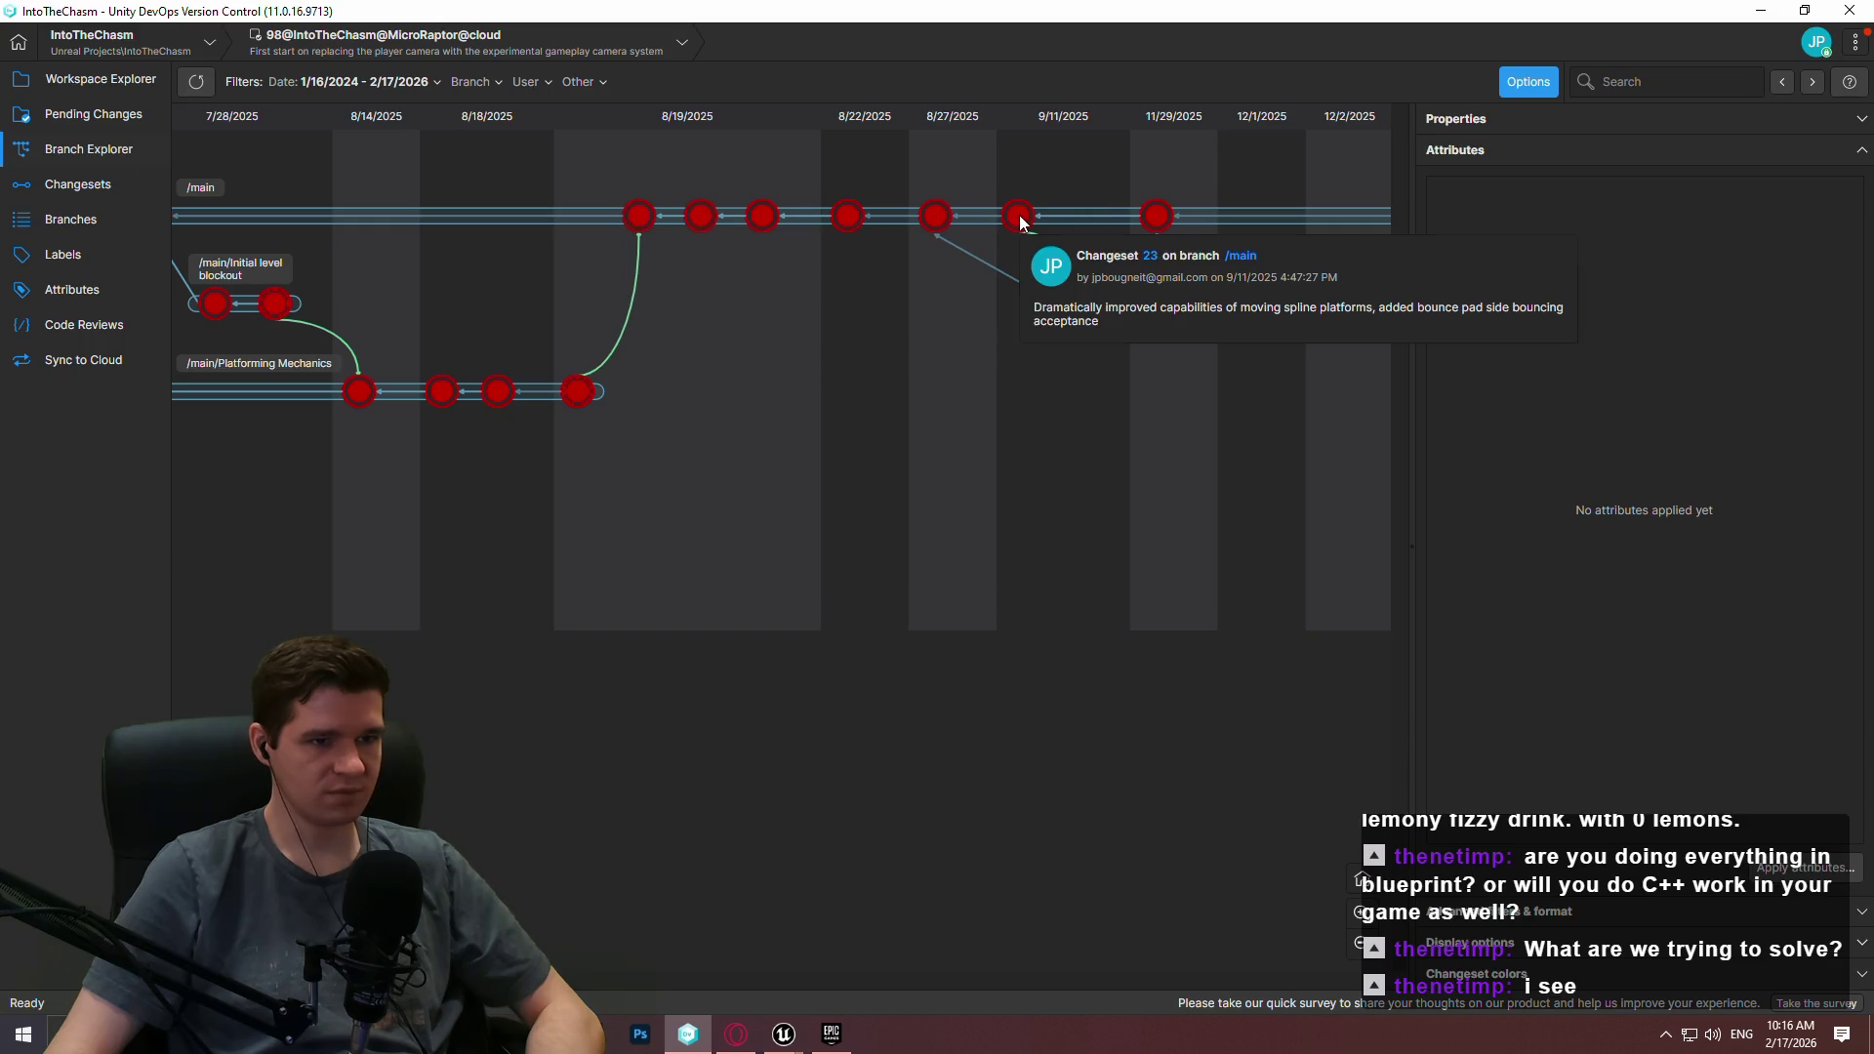
mouse_move(1158, 224)
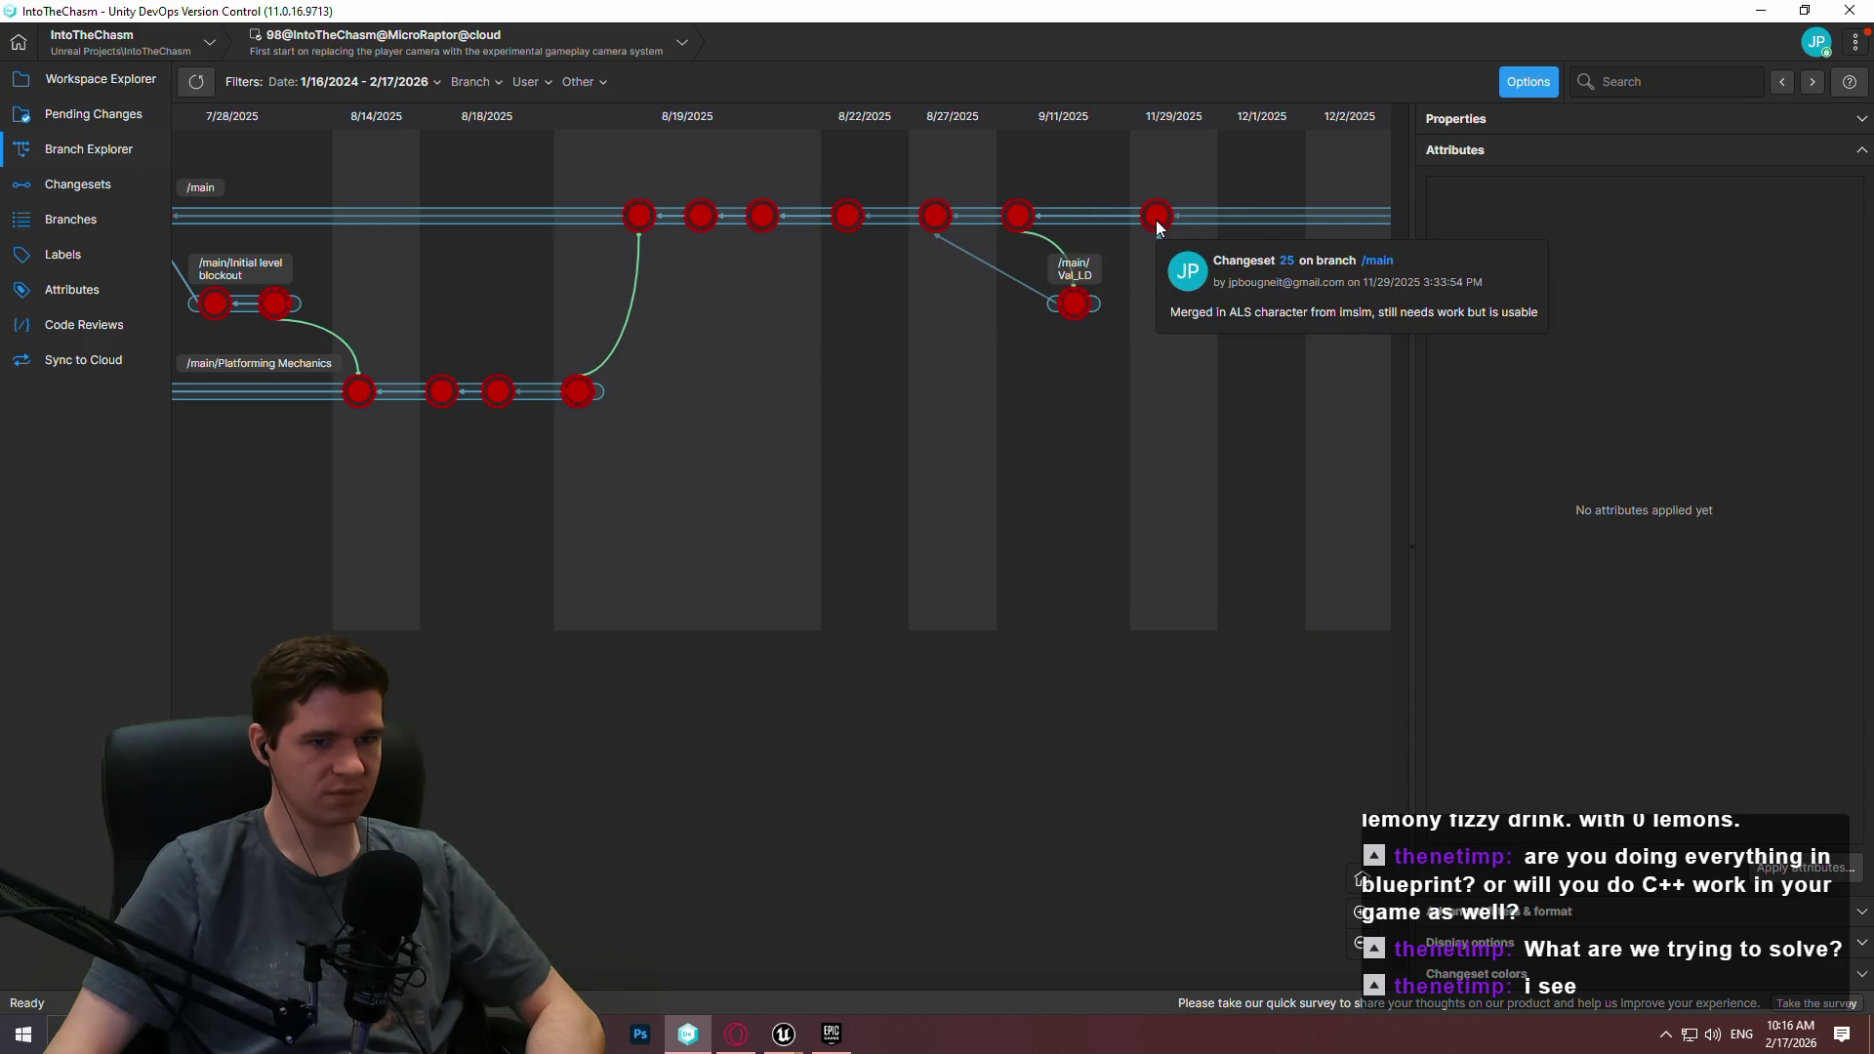
scroll(657, 531, "right", 5)
Switch the IntoTheChasm workspace to changeset 25 from 11/29/2025.
right_click(646, 221)
left_click(752, 394)
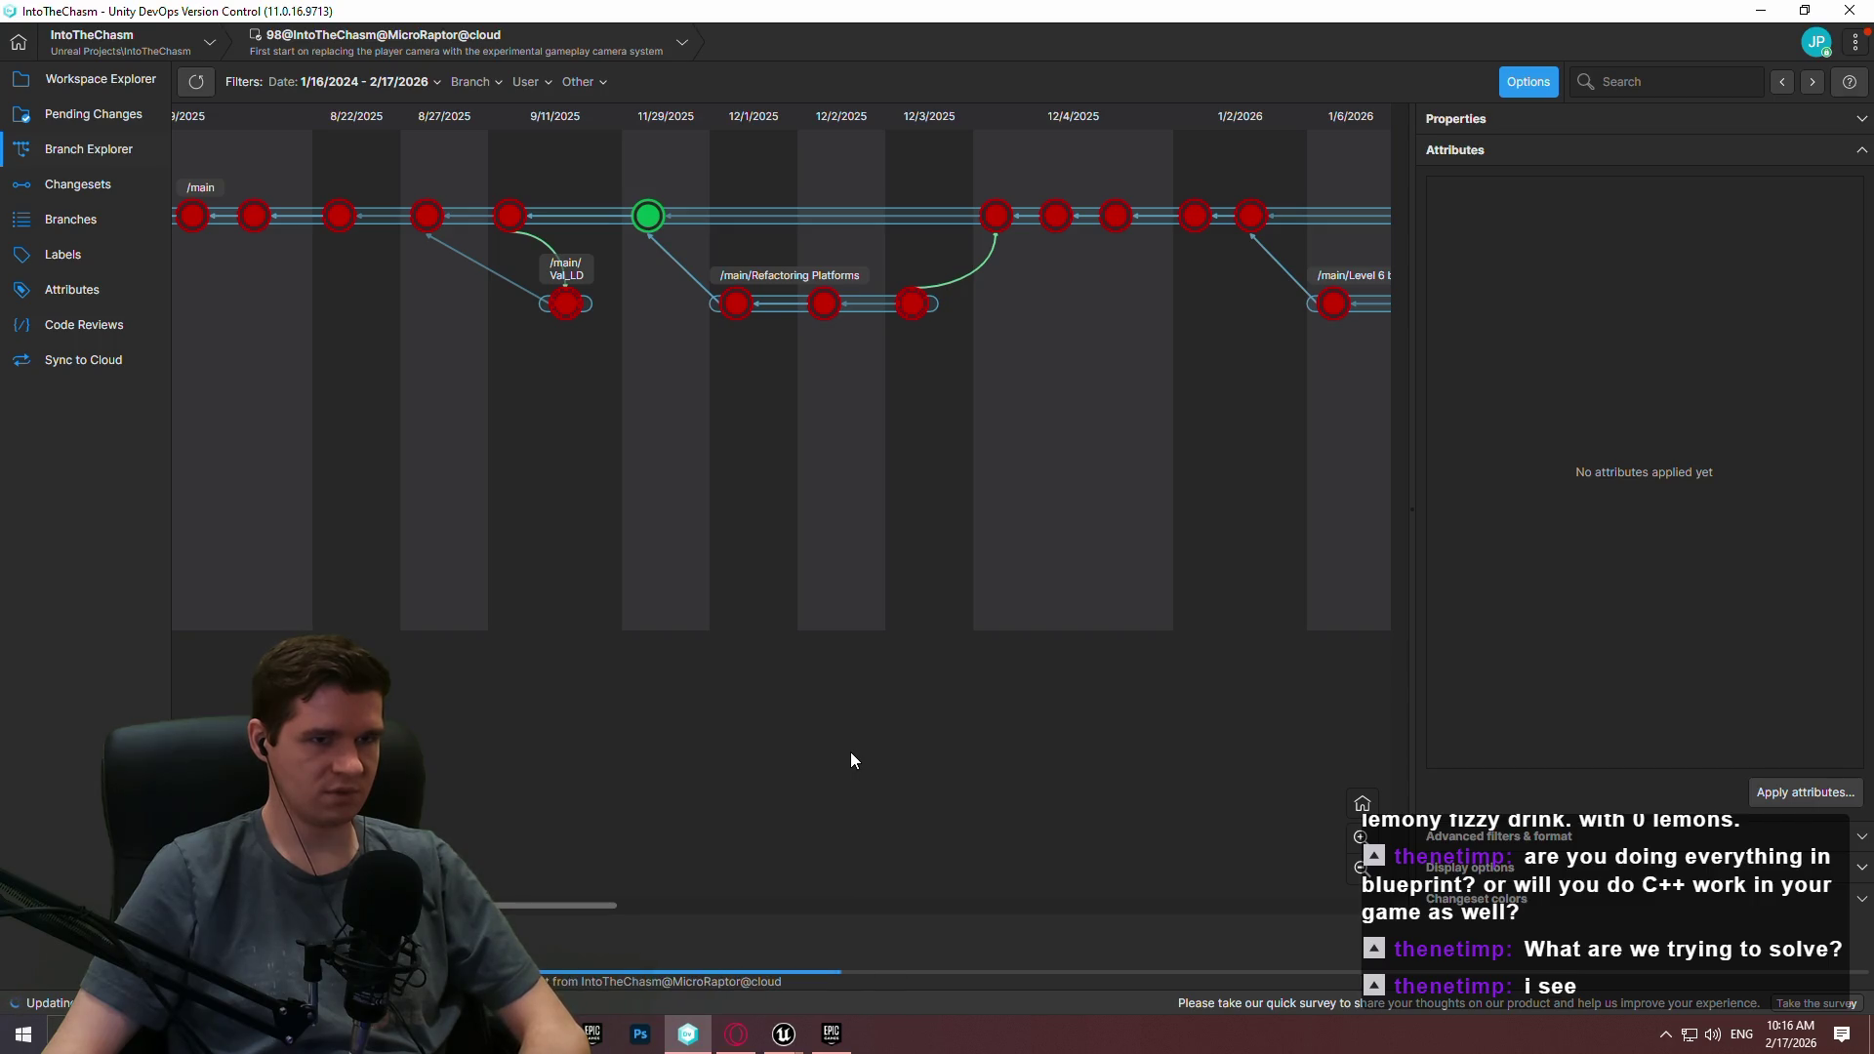
mouse_move(646, 233)
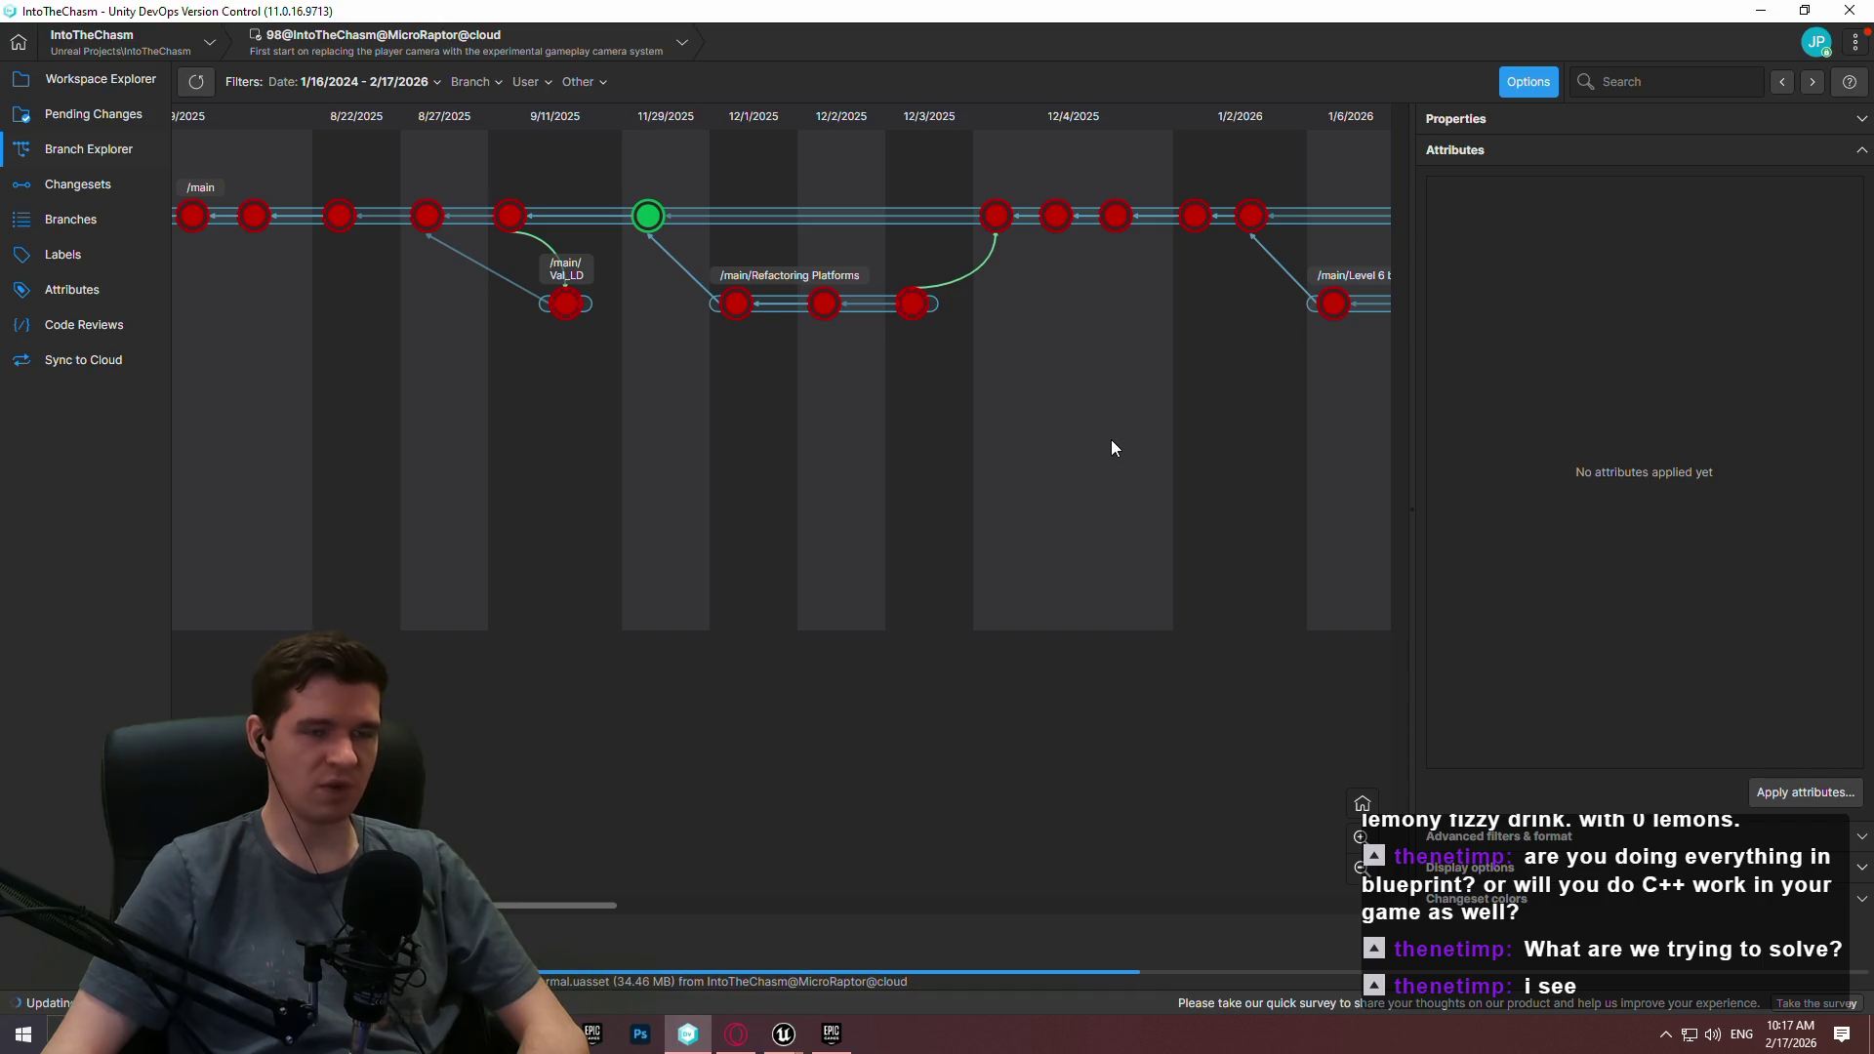
scroll(691, 250, "left", 3)
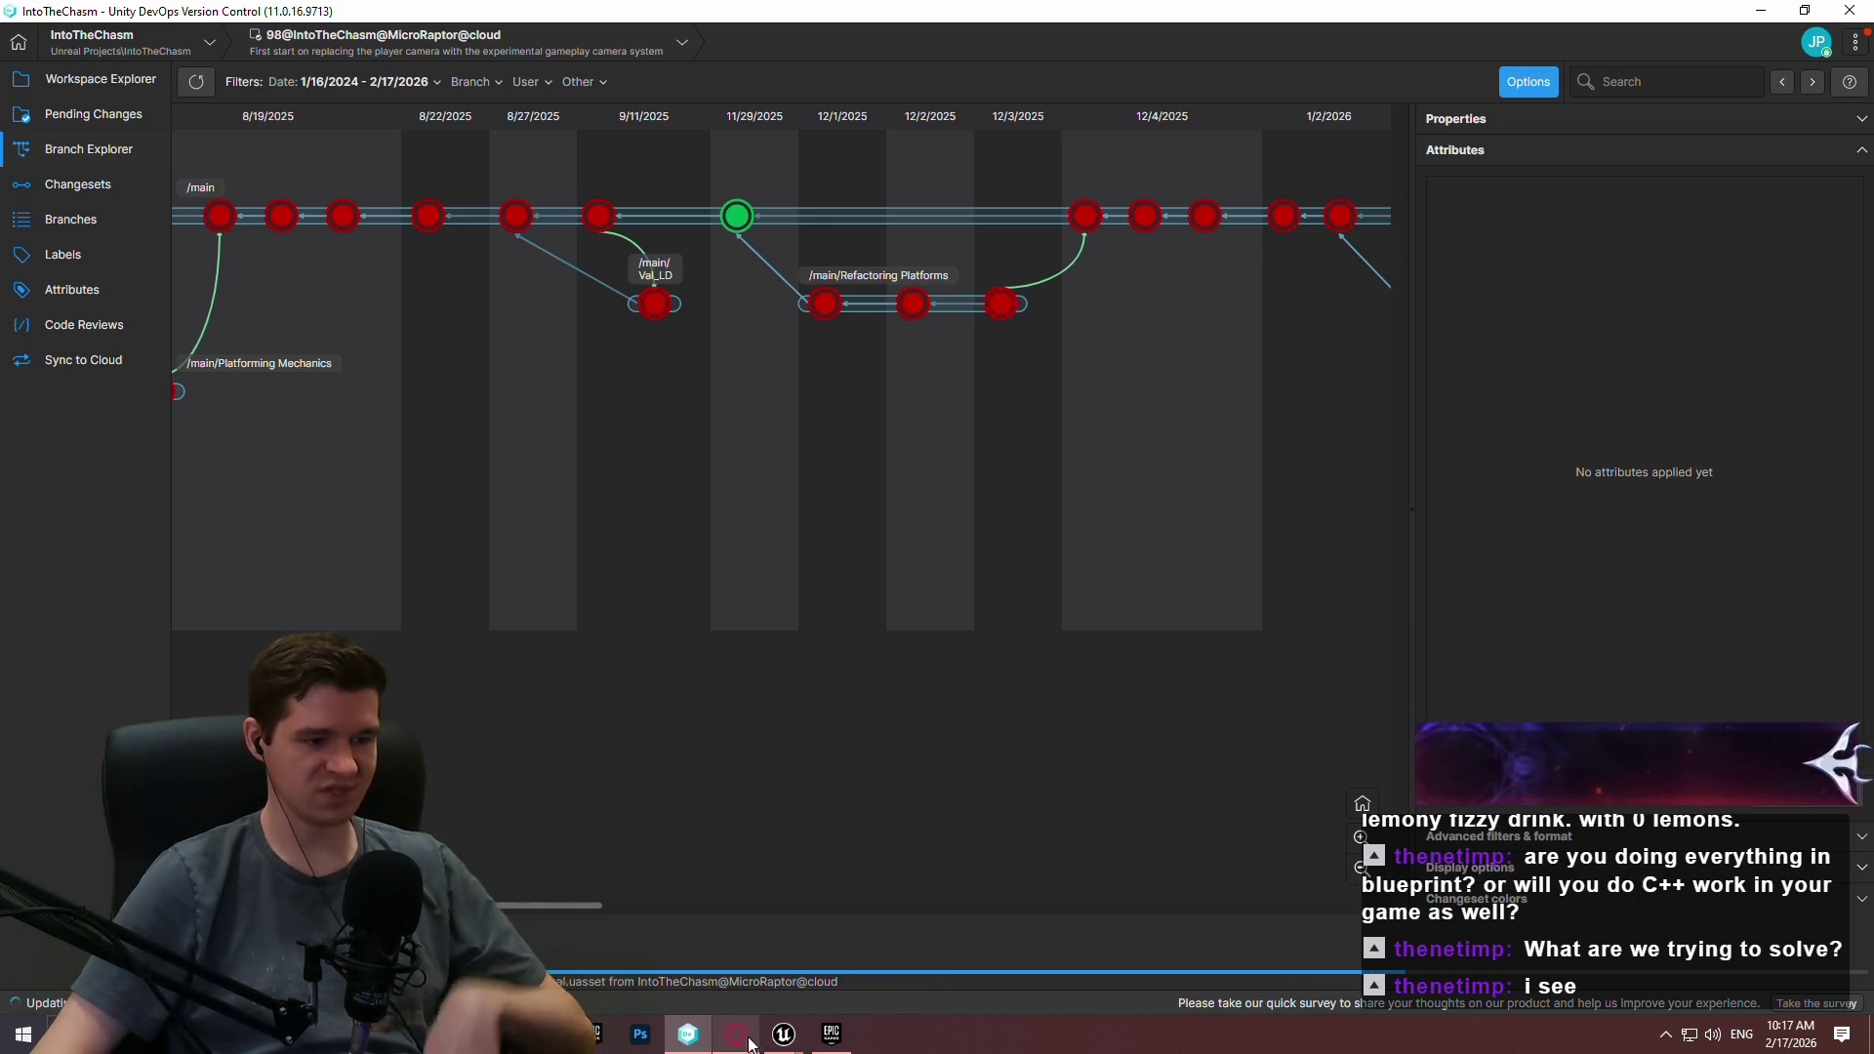
Check the Workspace Explorer file list, then restore the ImmersiveSim Unreal editor.
mouse_move(792, 1049)
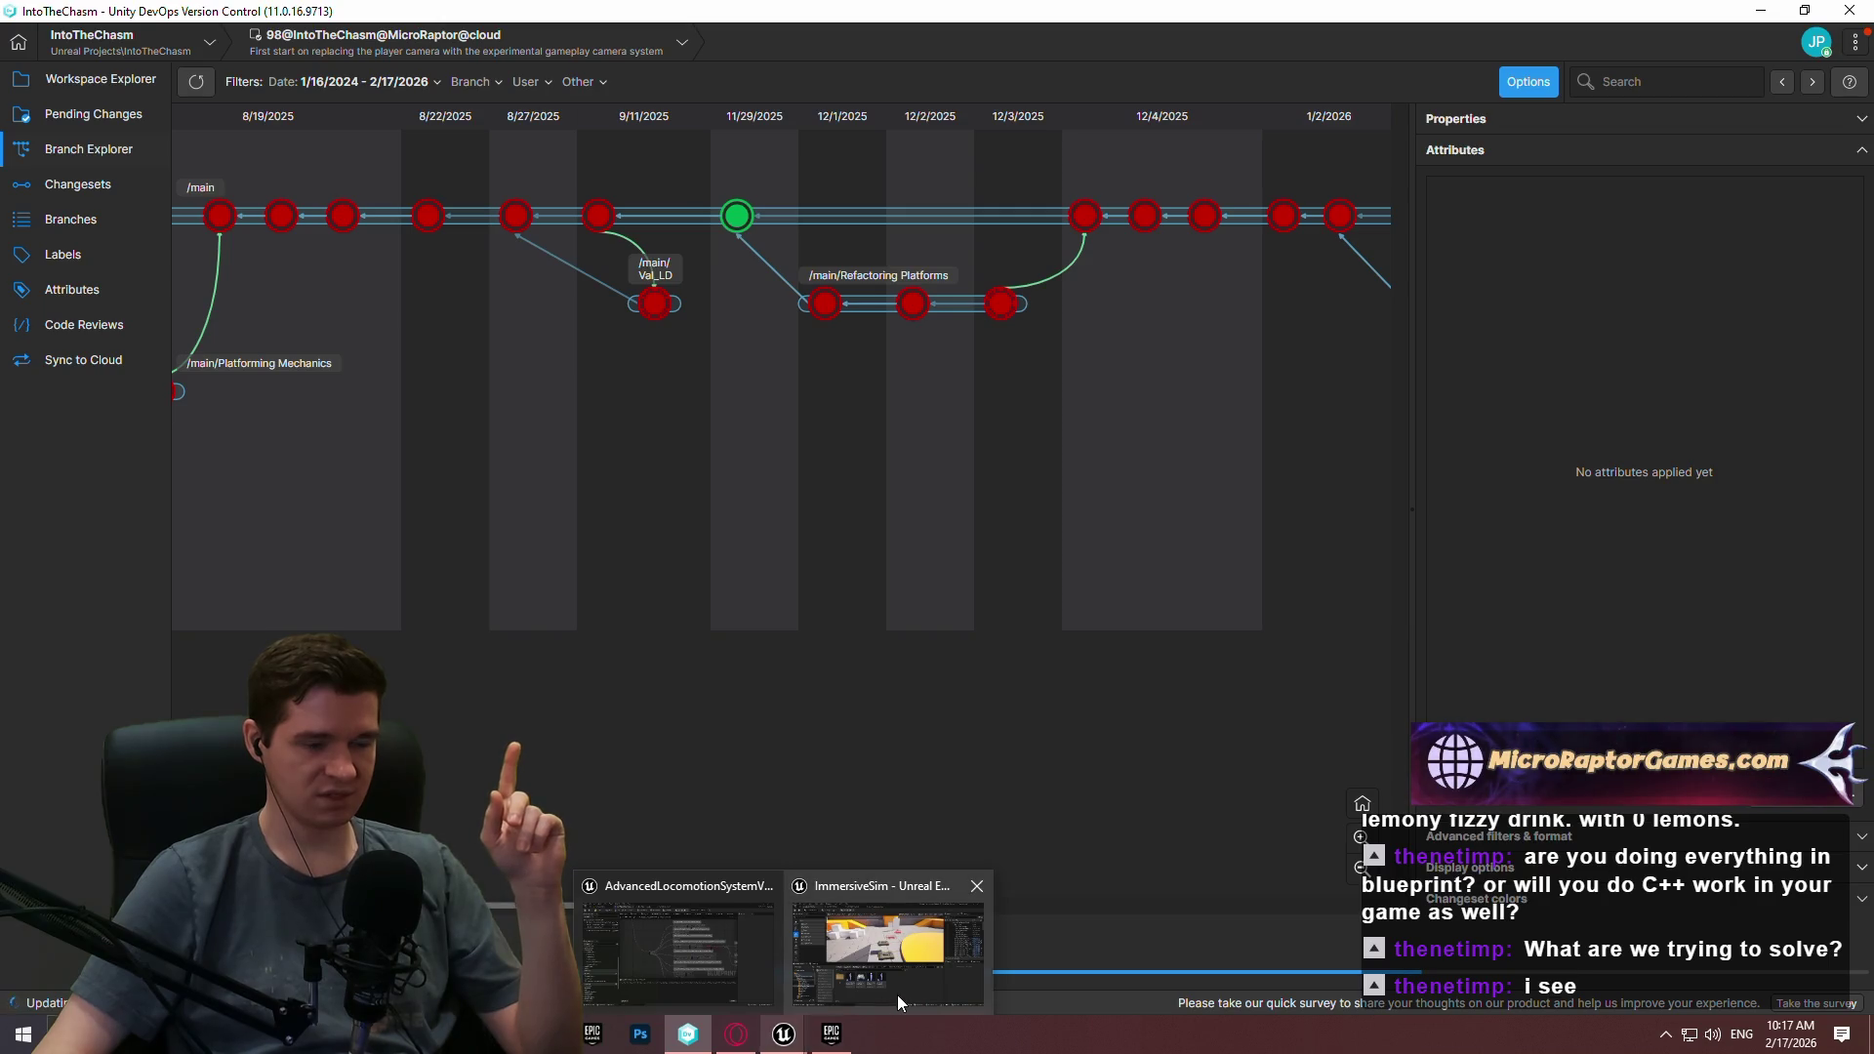
left_click(898, 994)
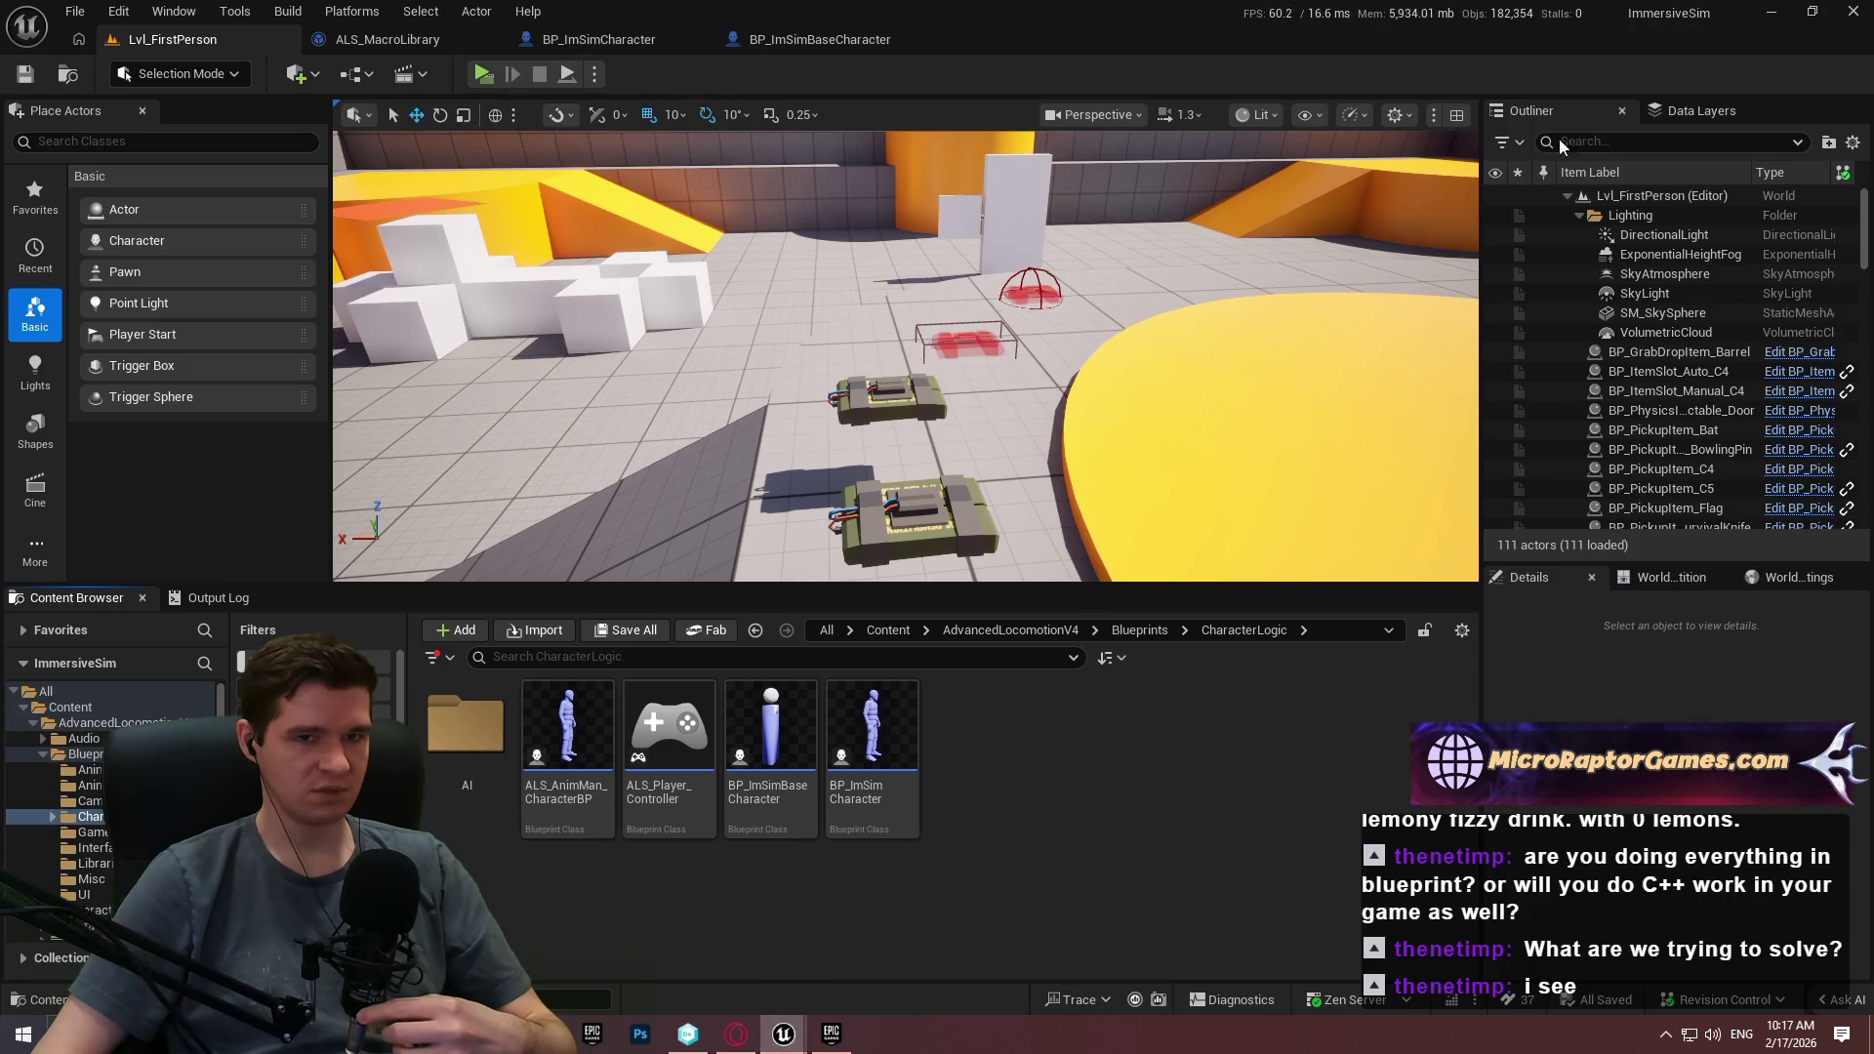
left_click(1763, 10)
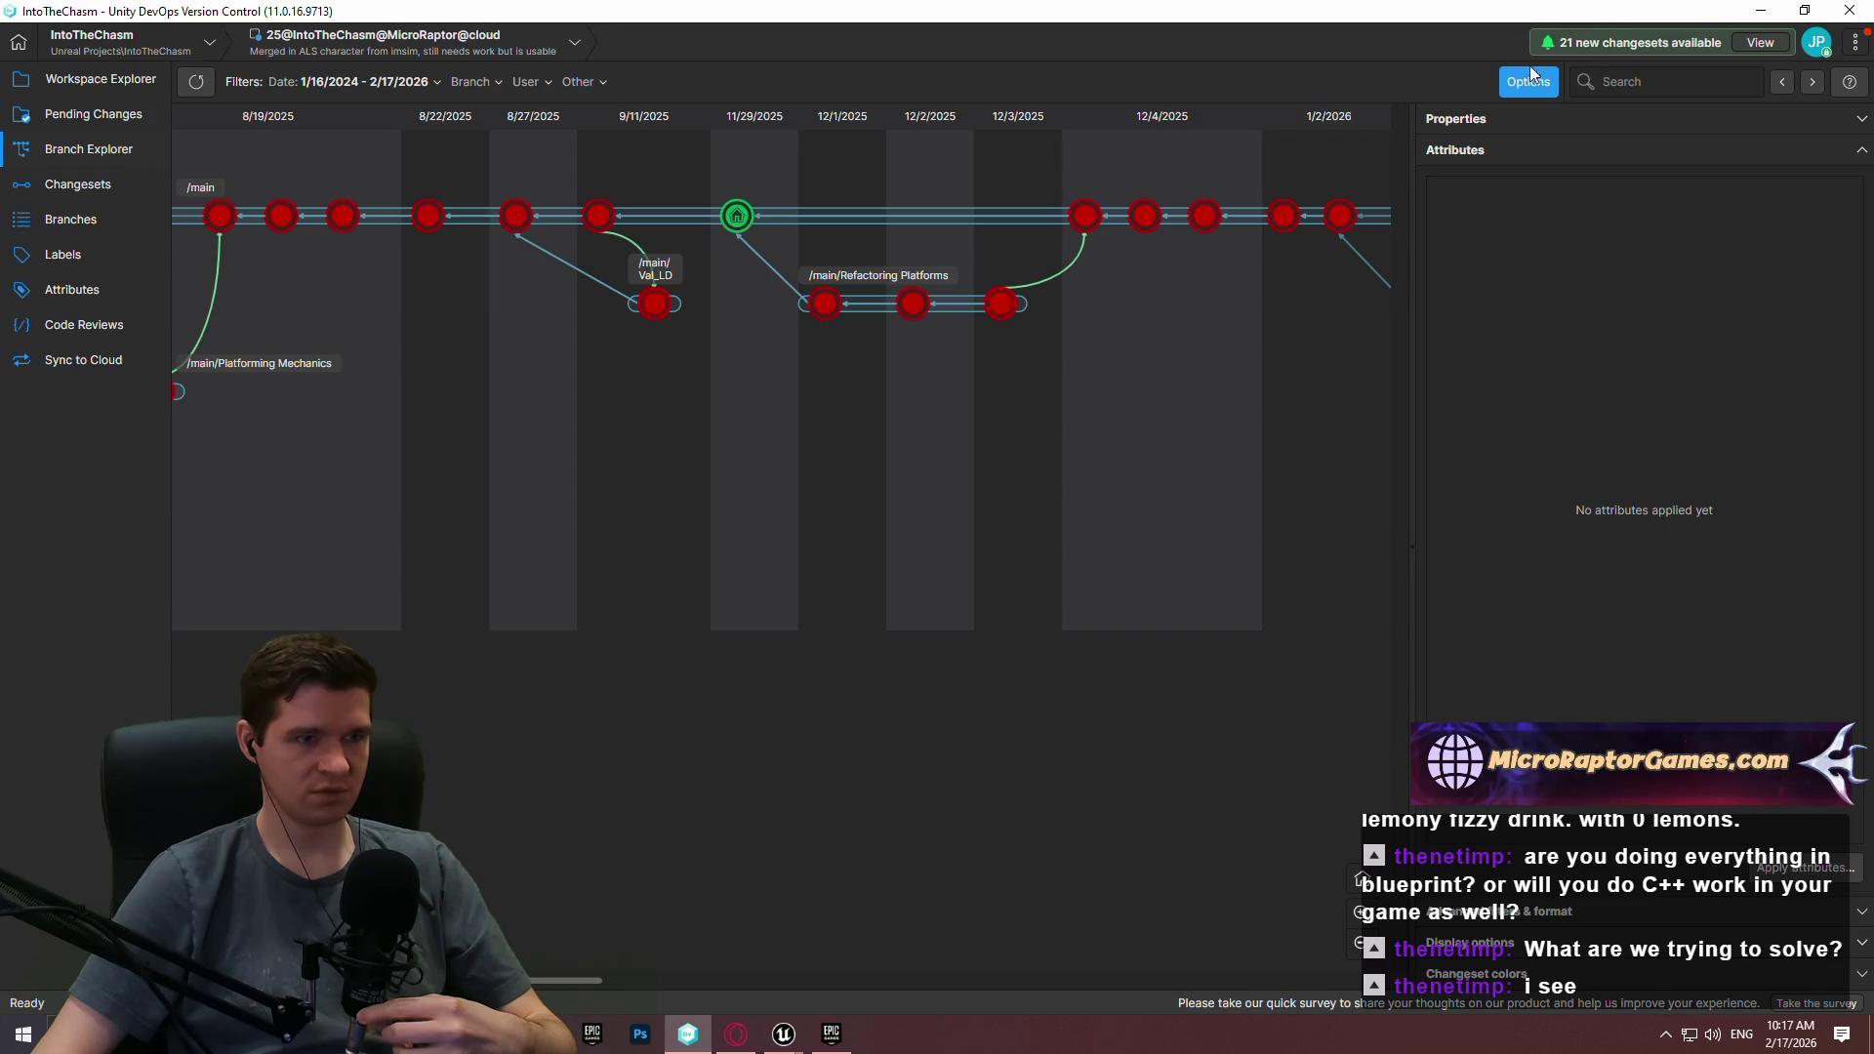
left_click(24, 84)
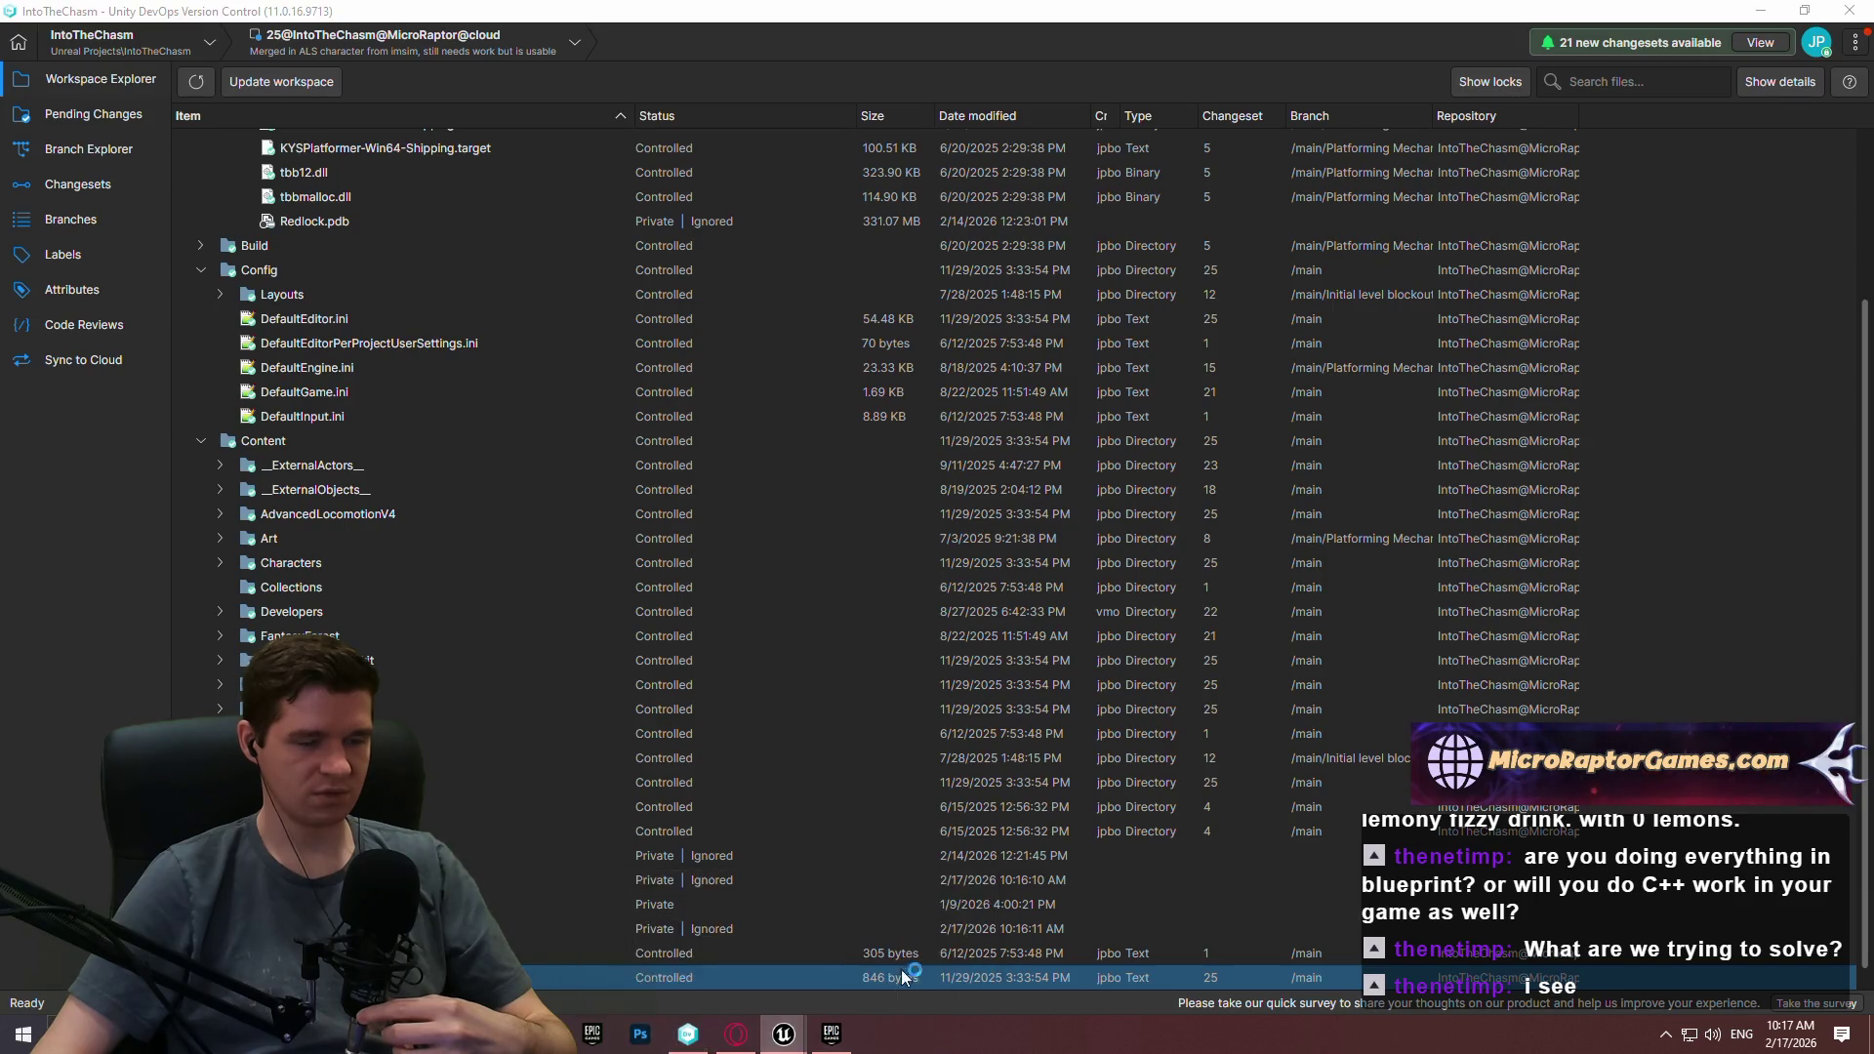
left_click(800, 1041)
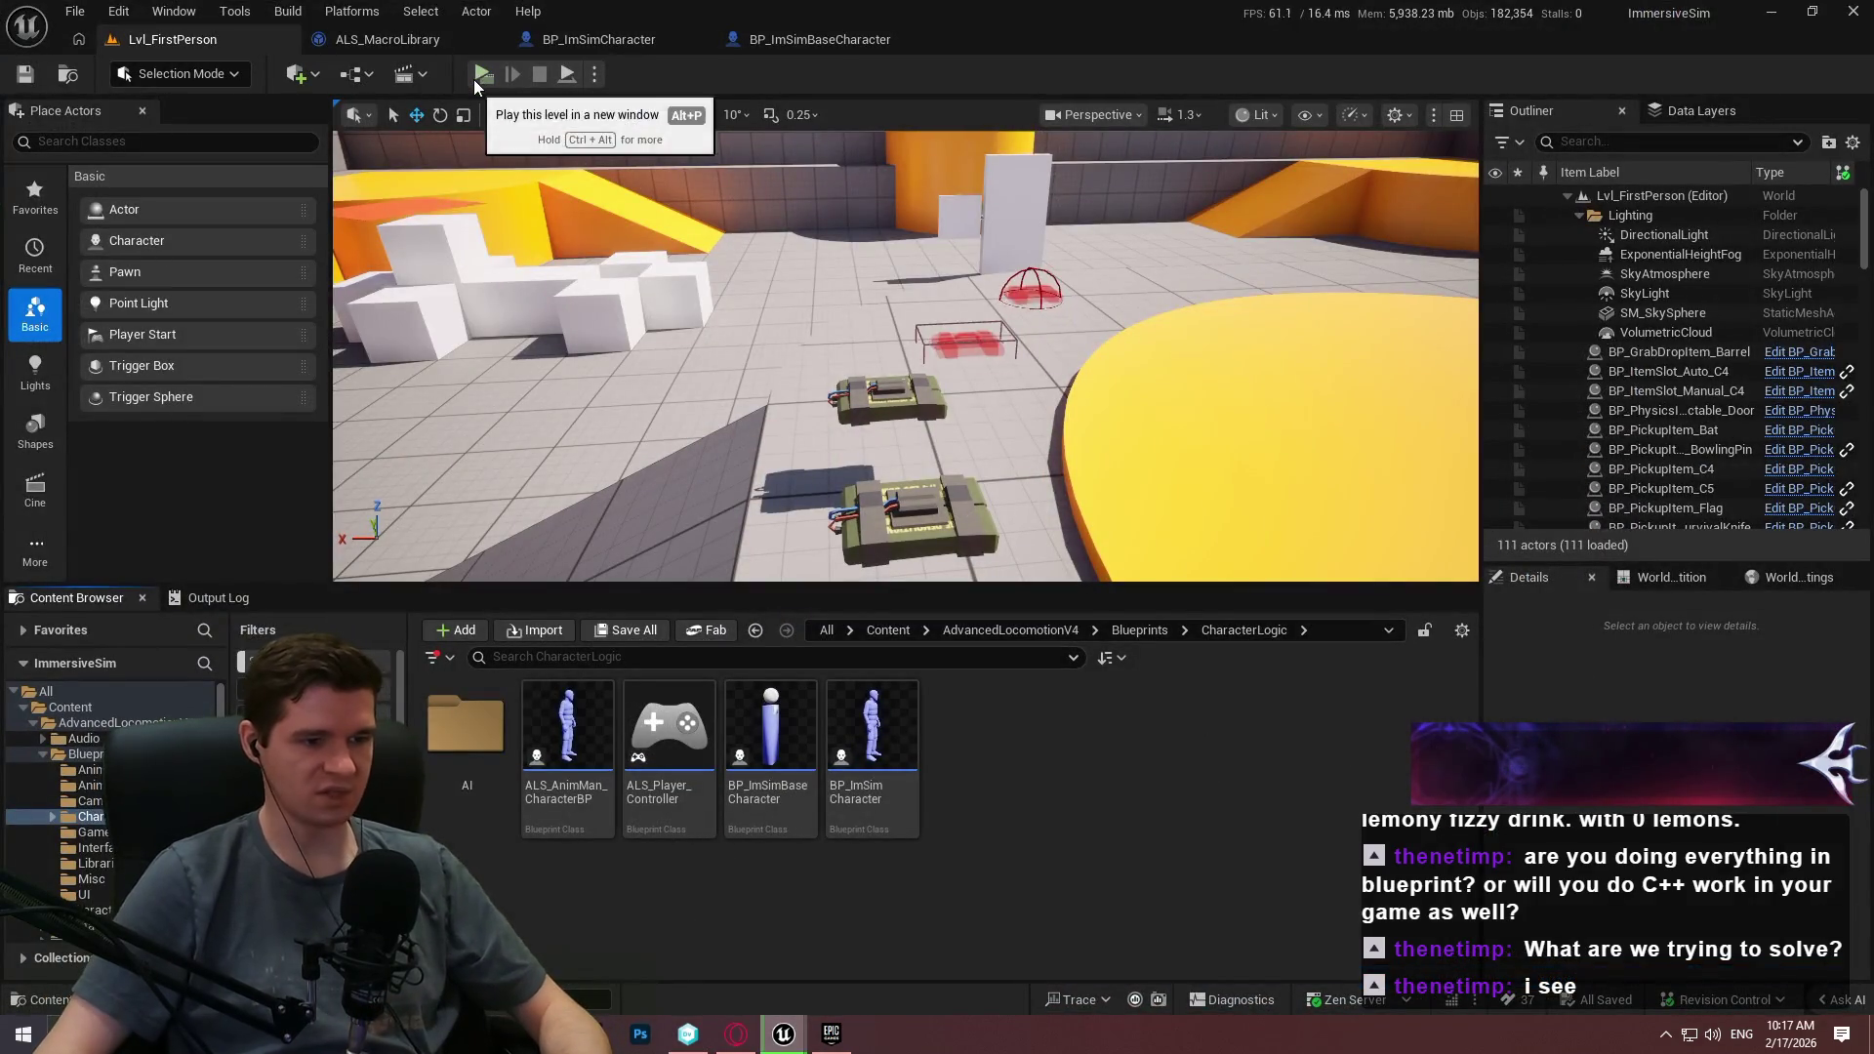
Play the level in a new window, jumping the yellow ramp and climbing the gridded wall and orange structure.
left_click(480, 75)
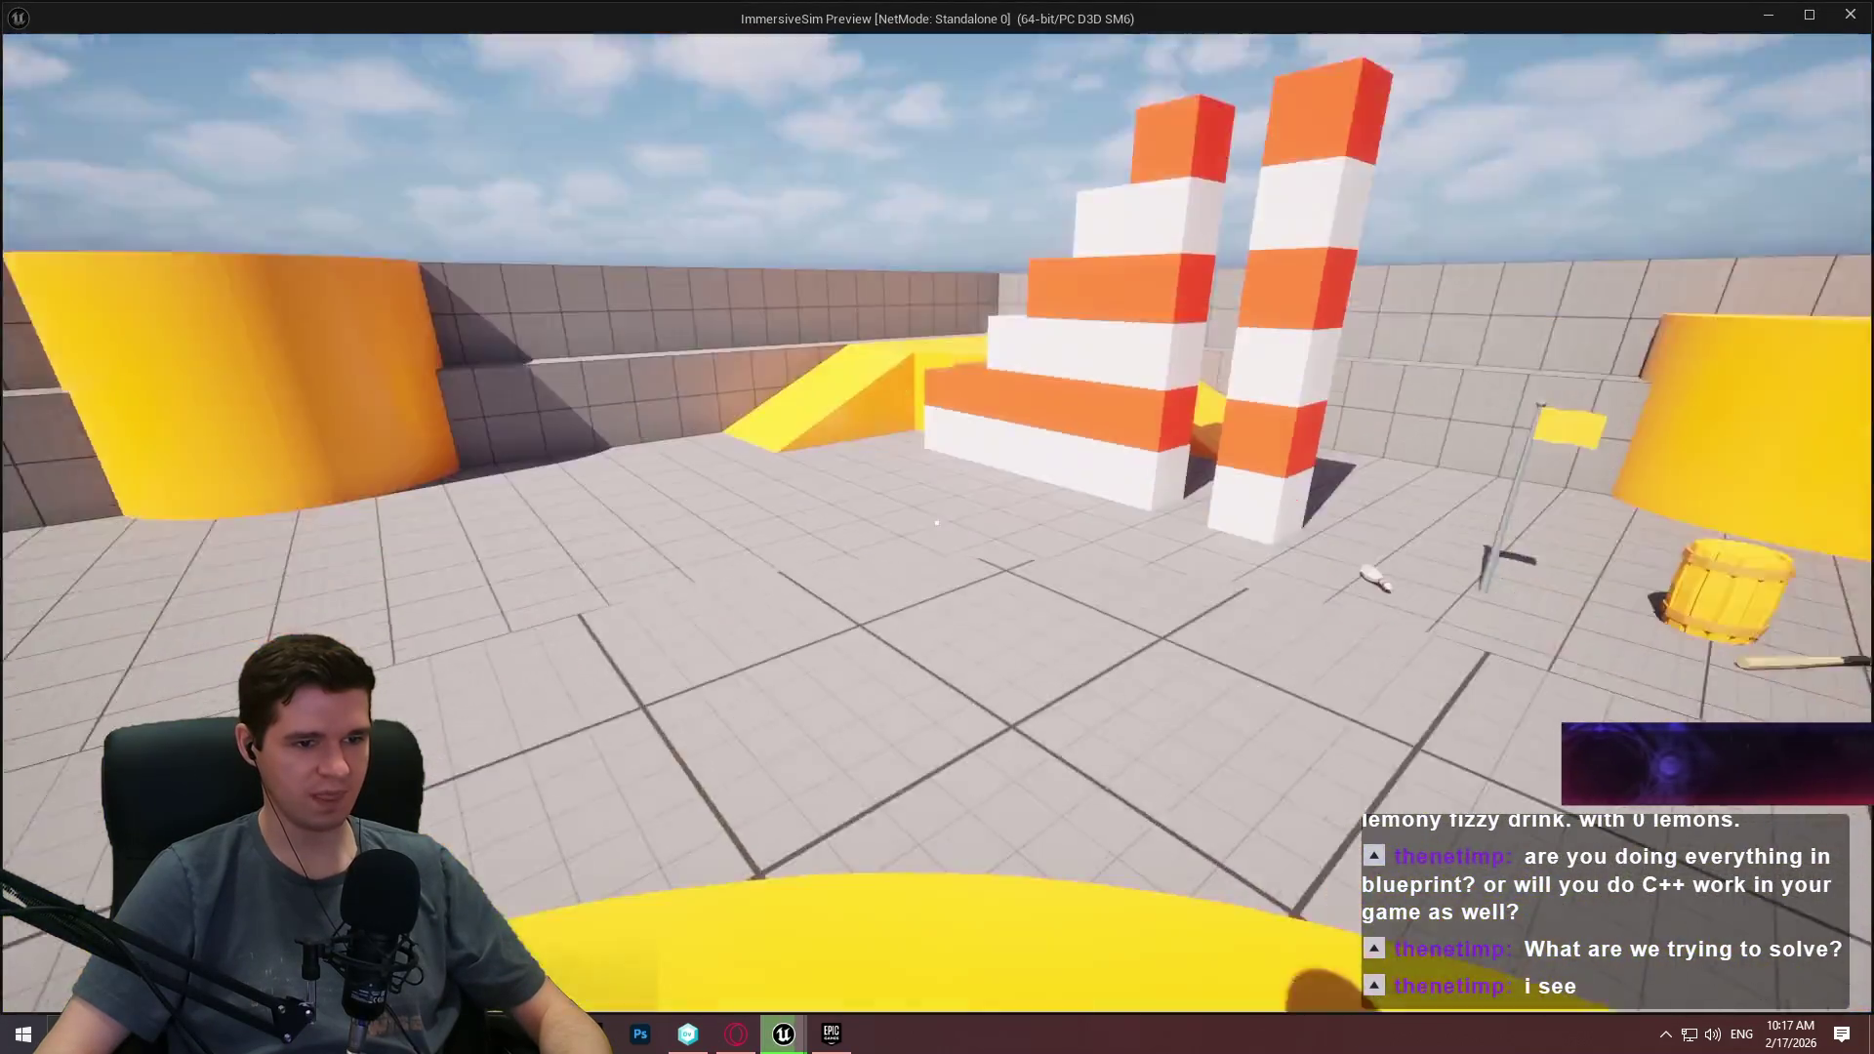
key("space")
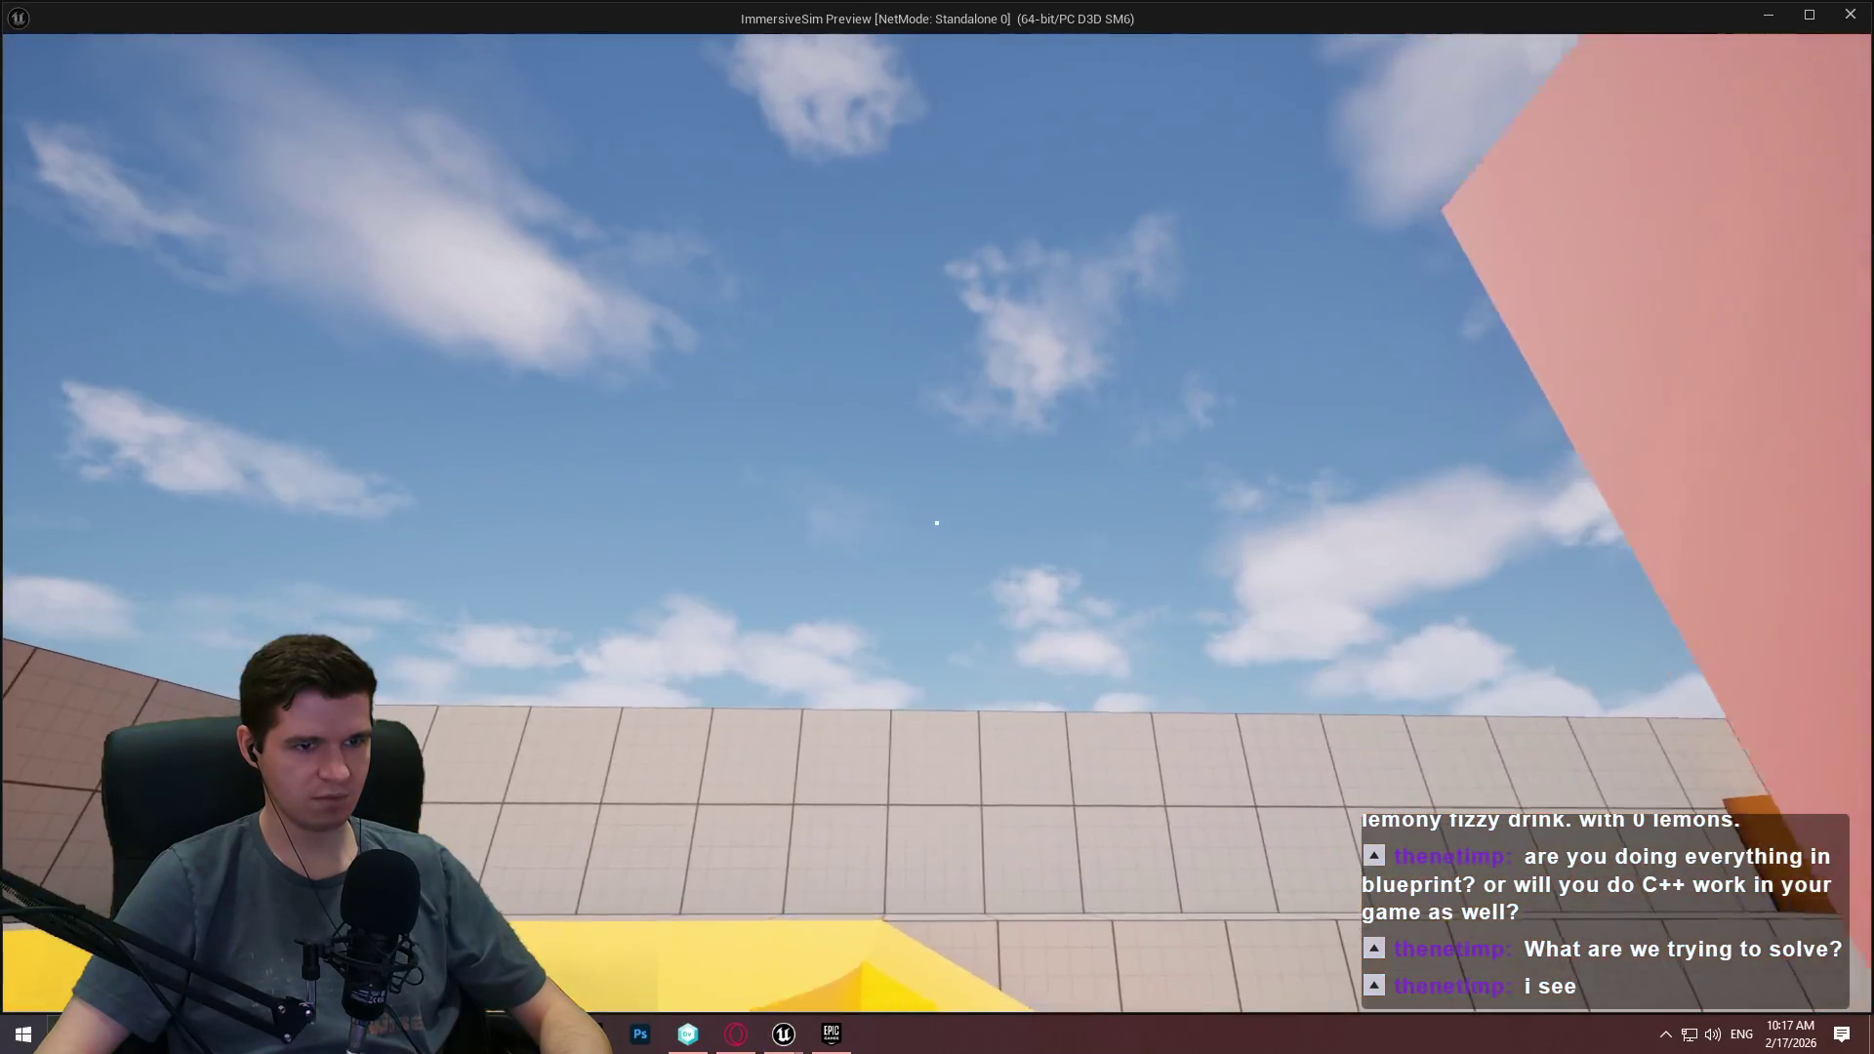
key("space")
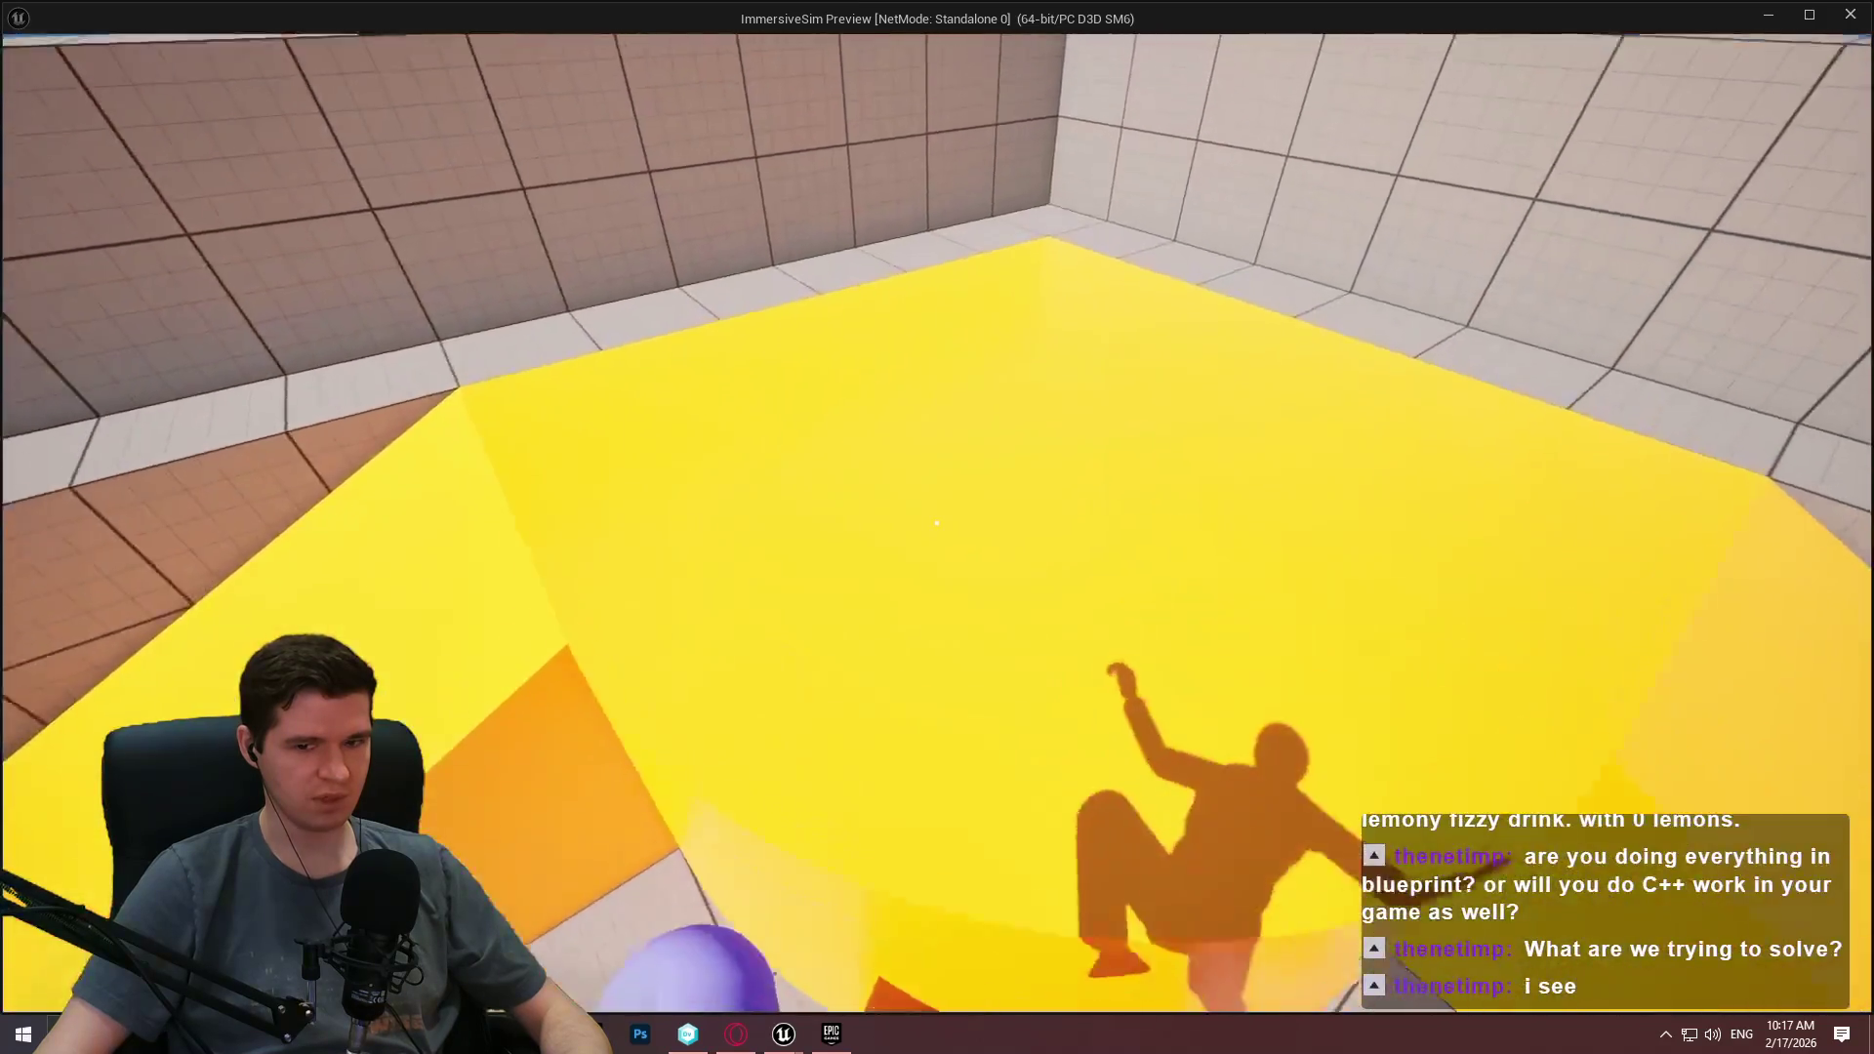
key("w")
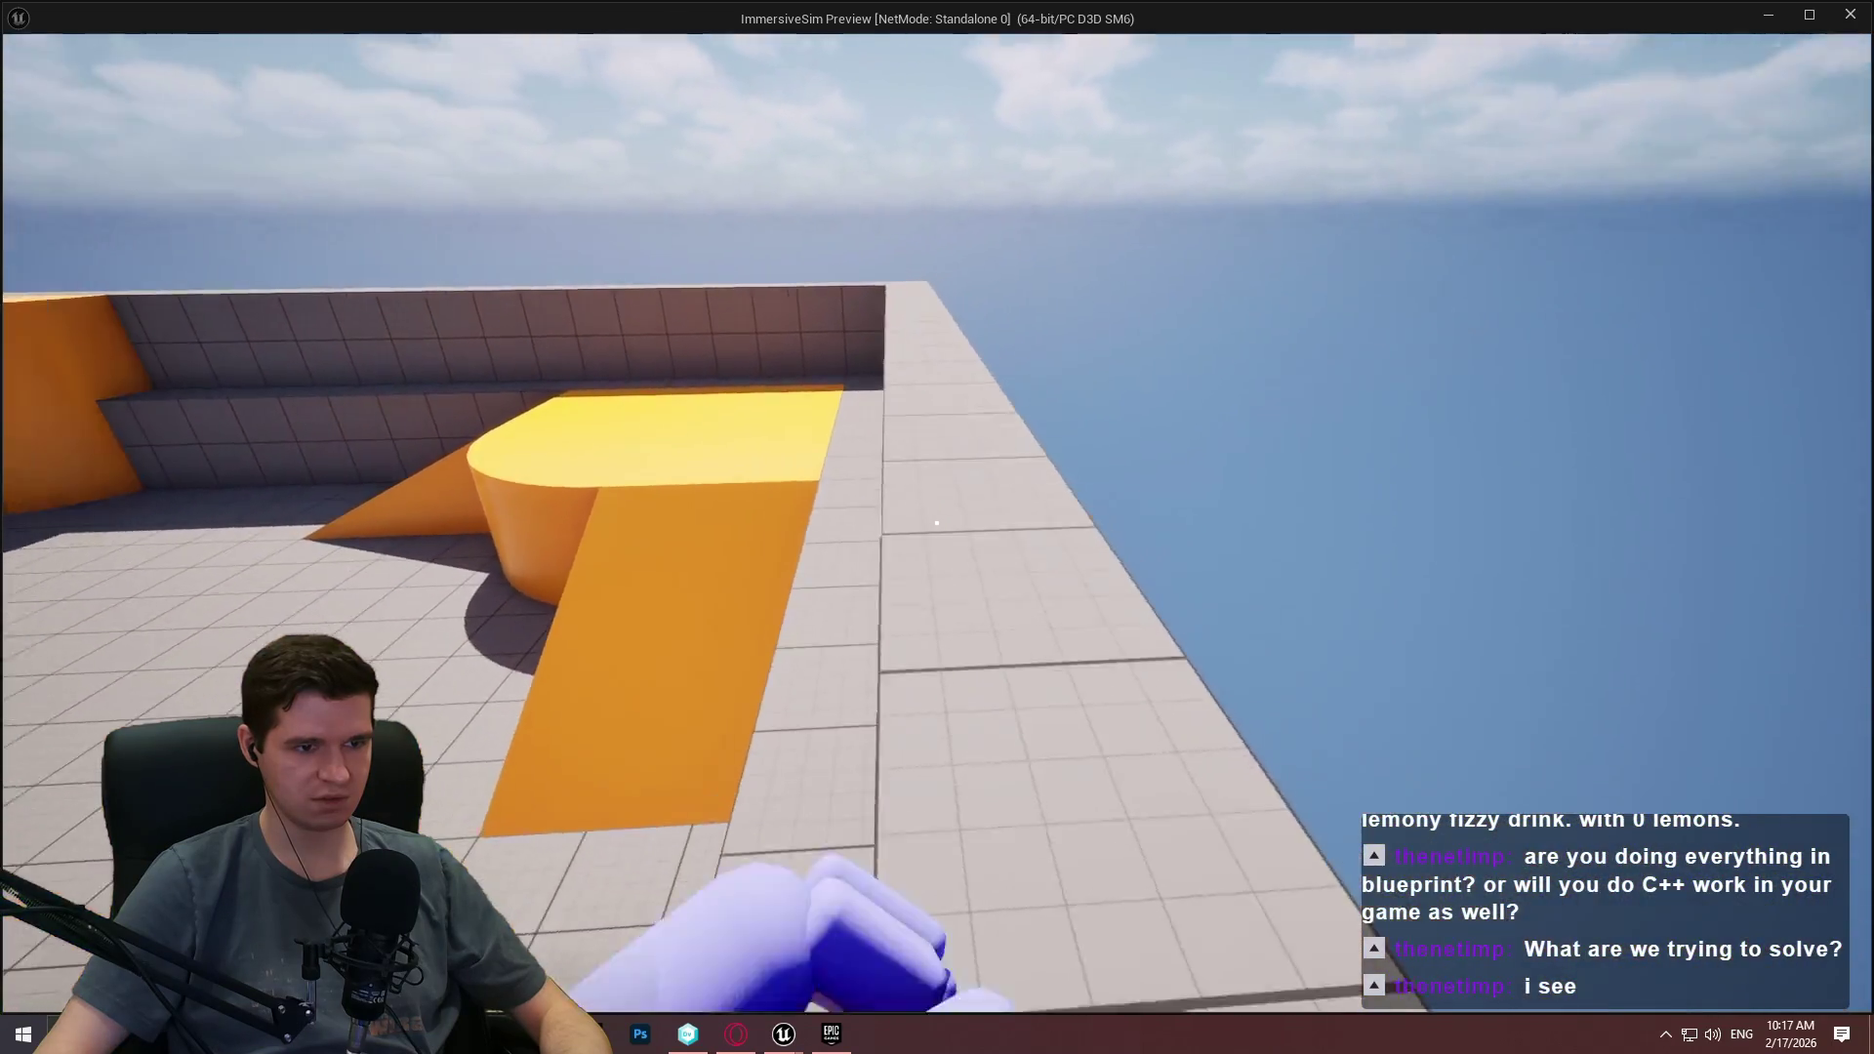
key("w")
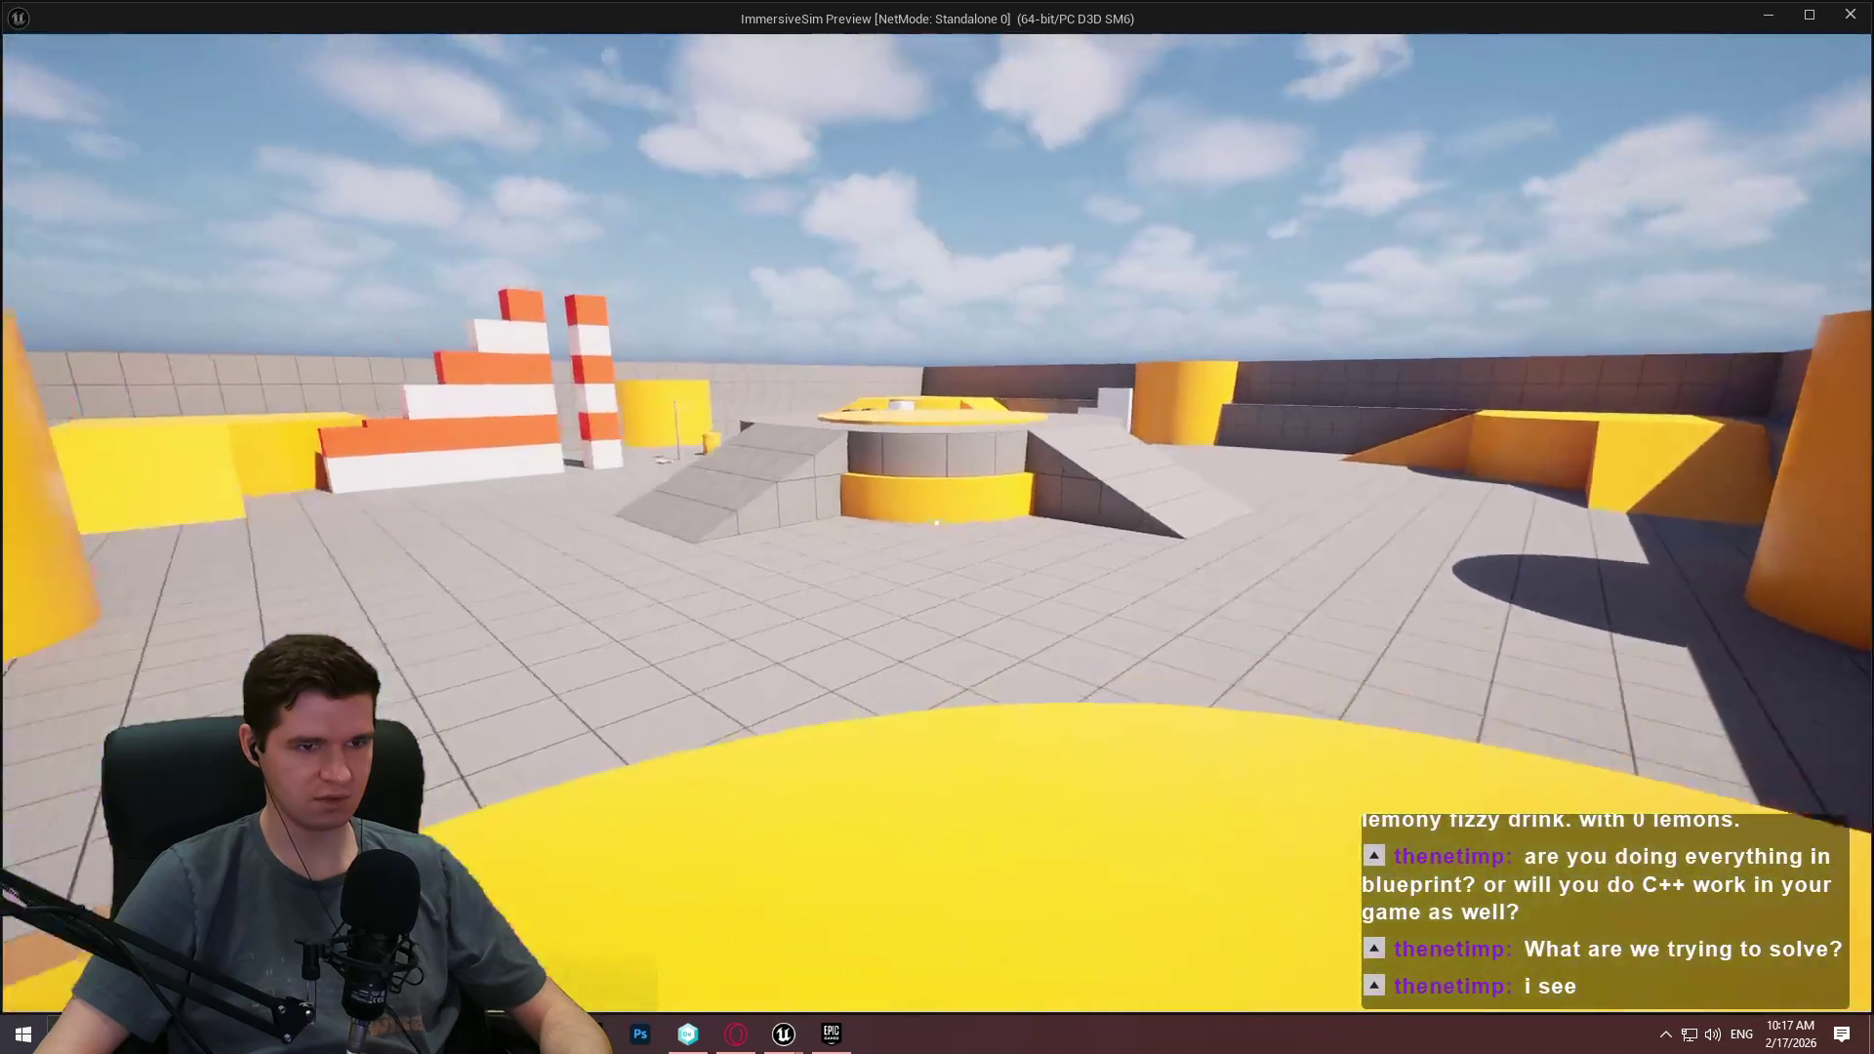
key("w")
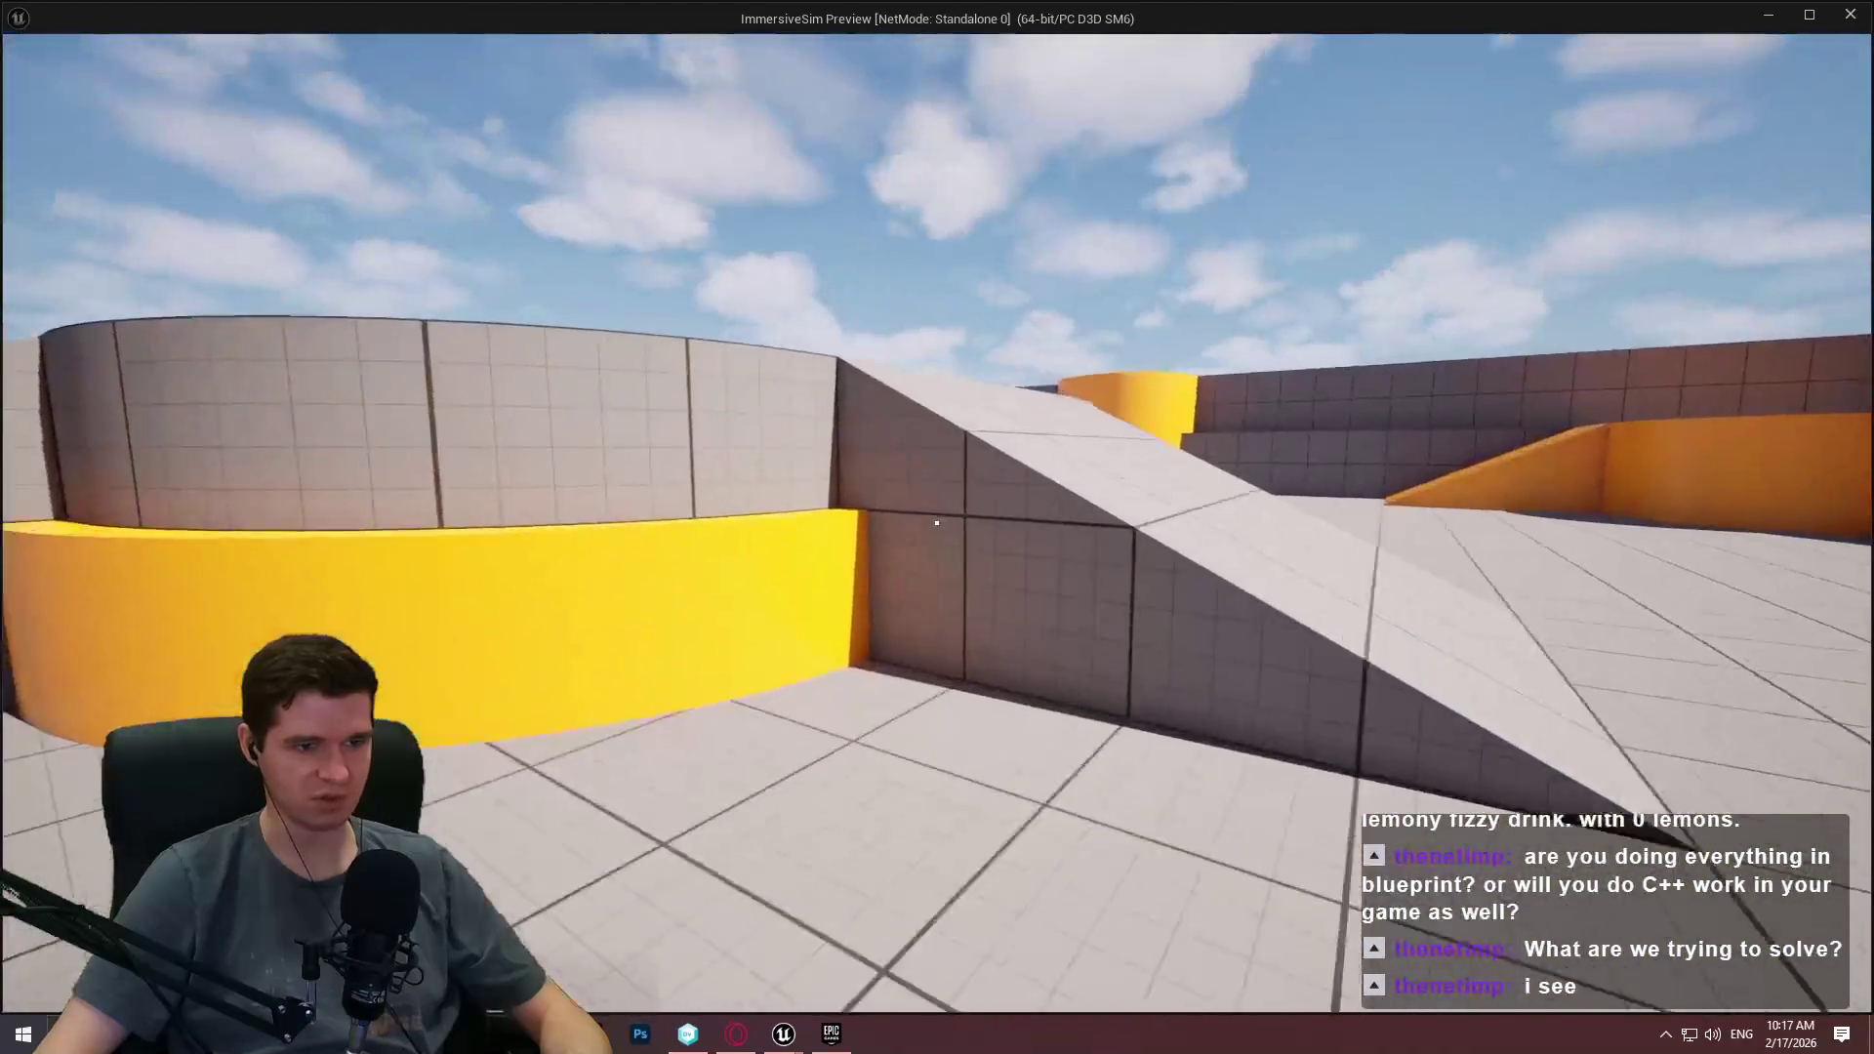
key("w")
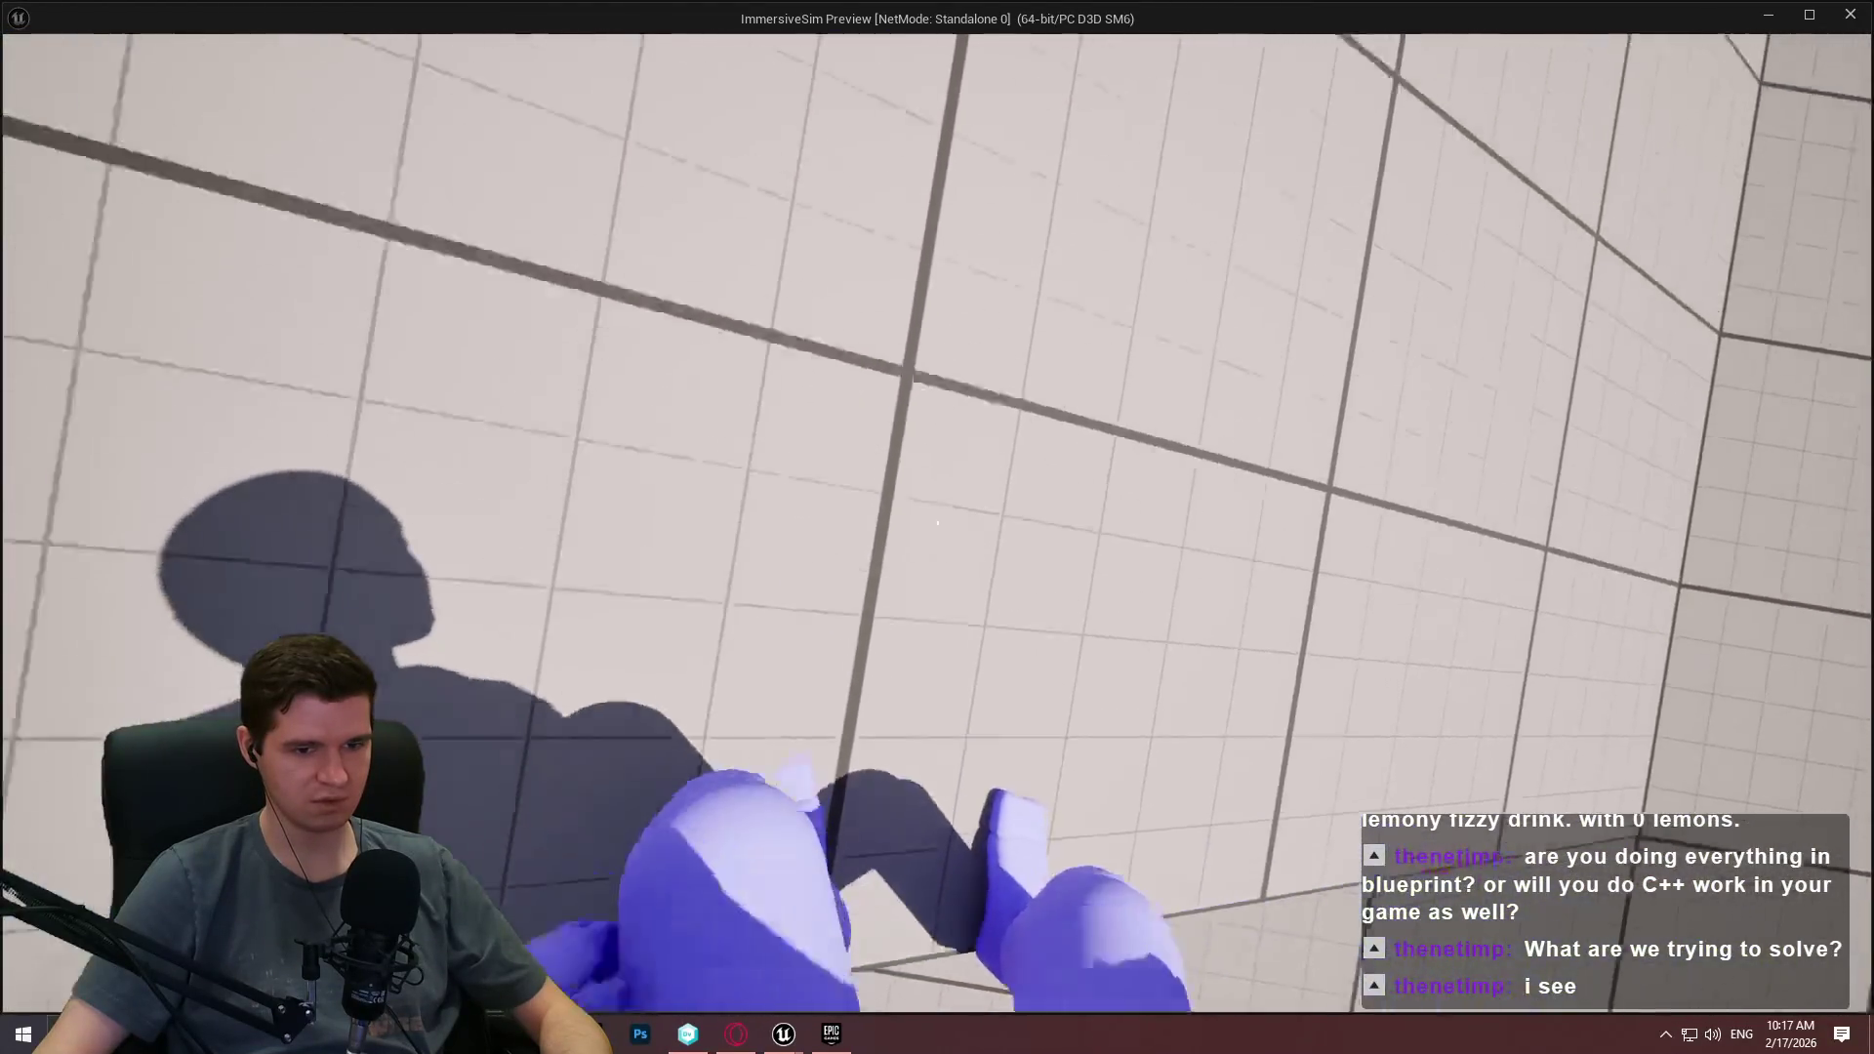
key("w")
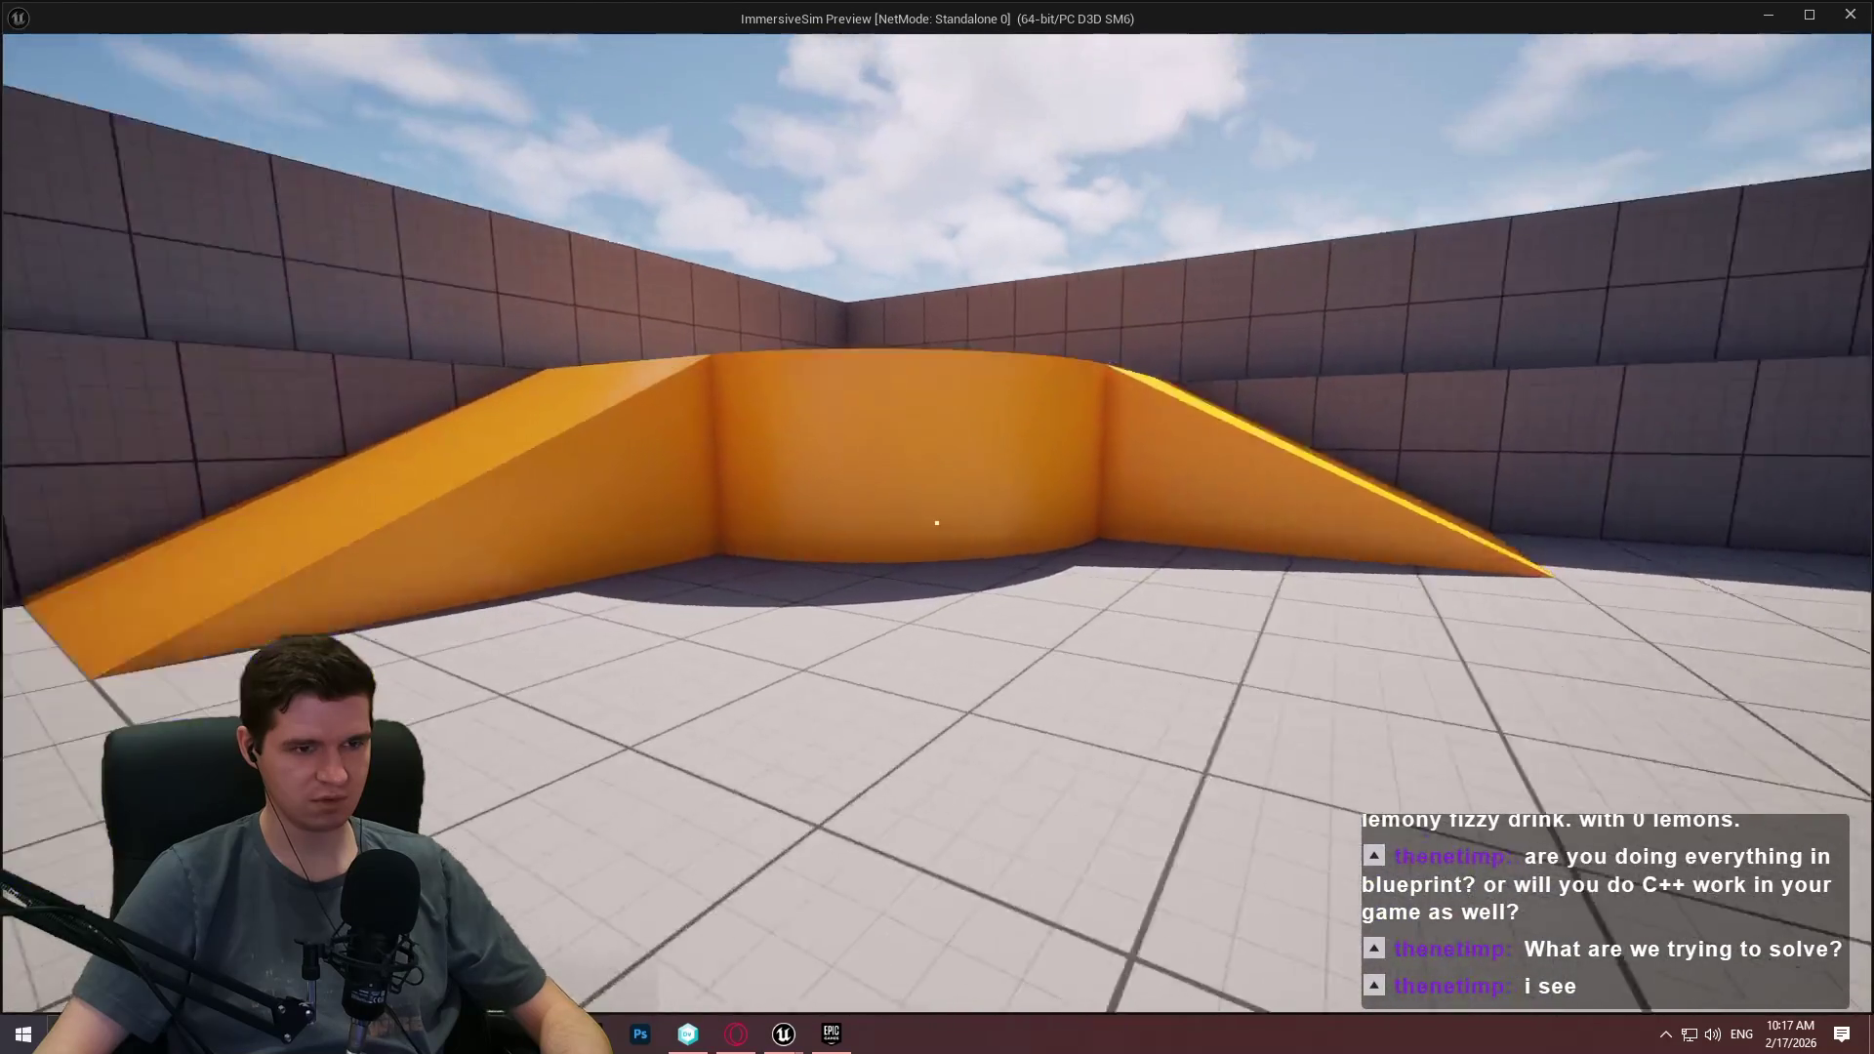
key("w")
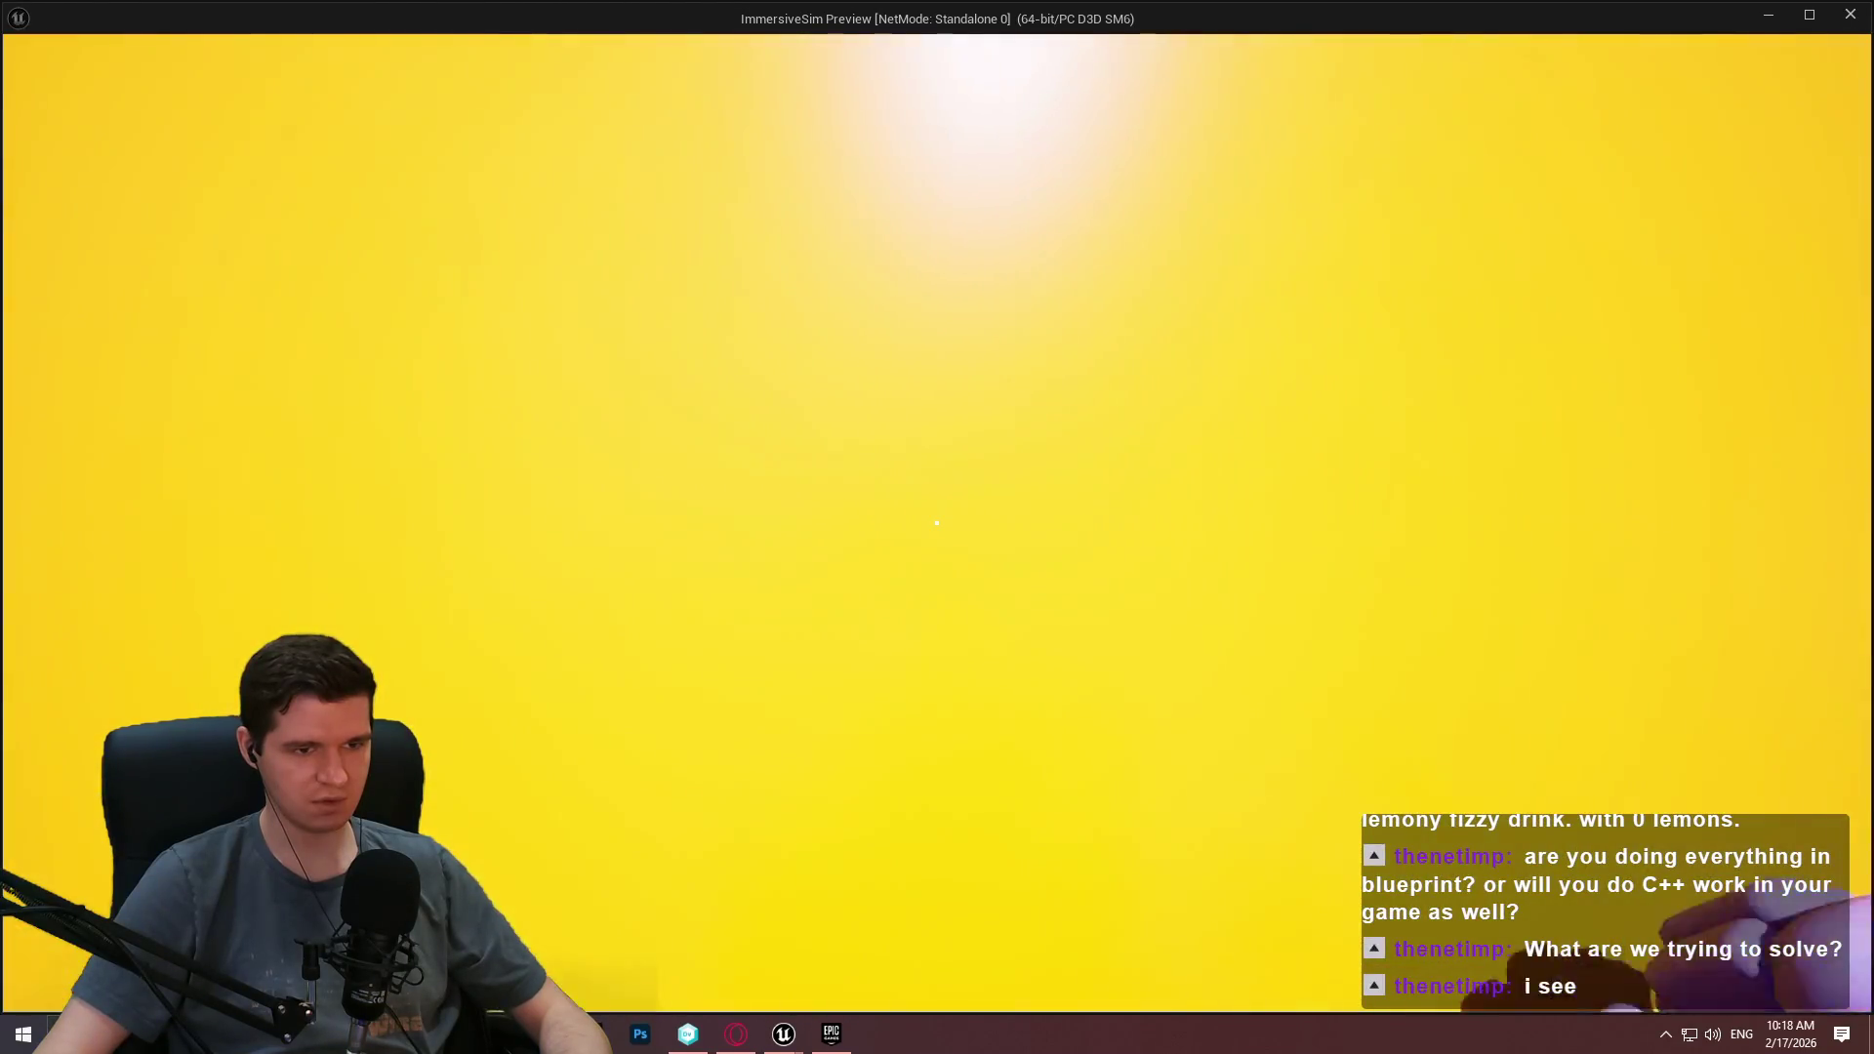
key("w")
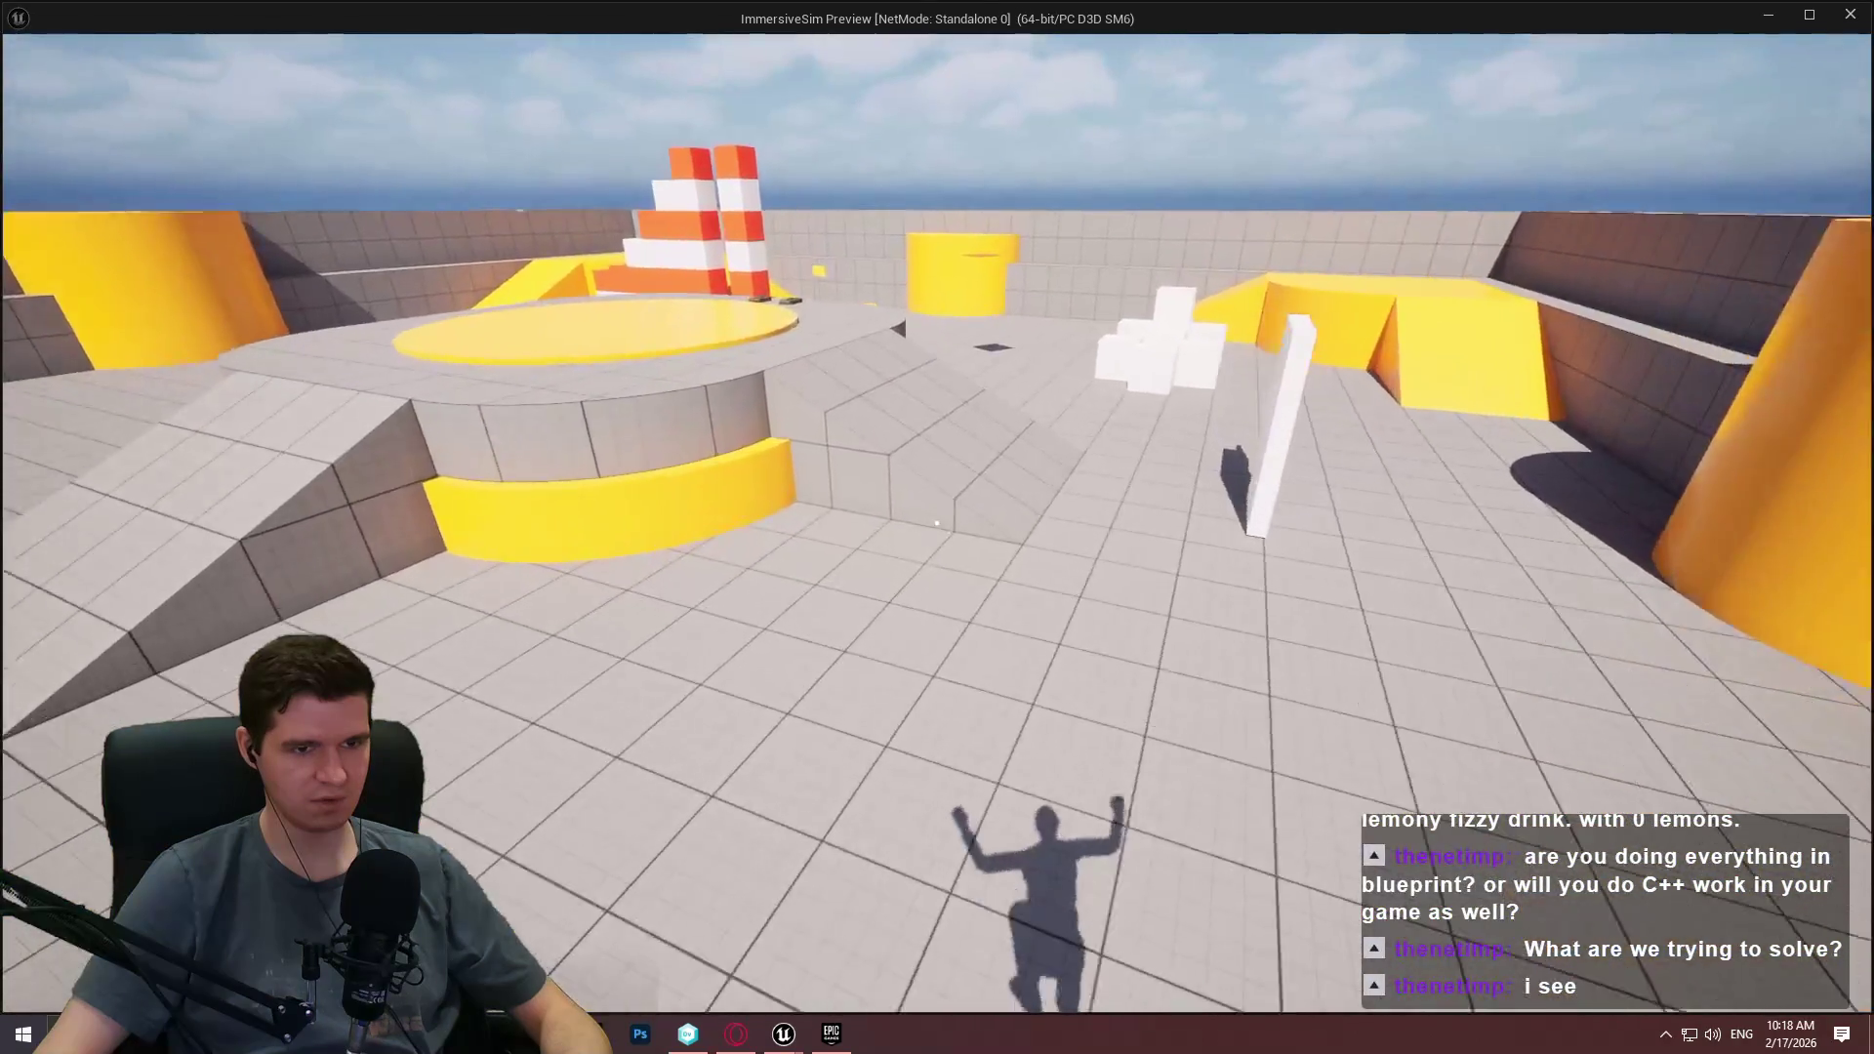
Mantle onto the white cubes, head past the striped tower, then stop the preview.
key("w")
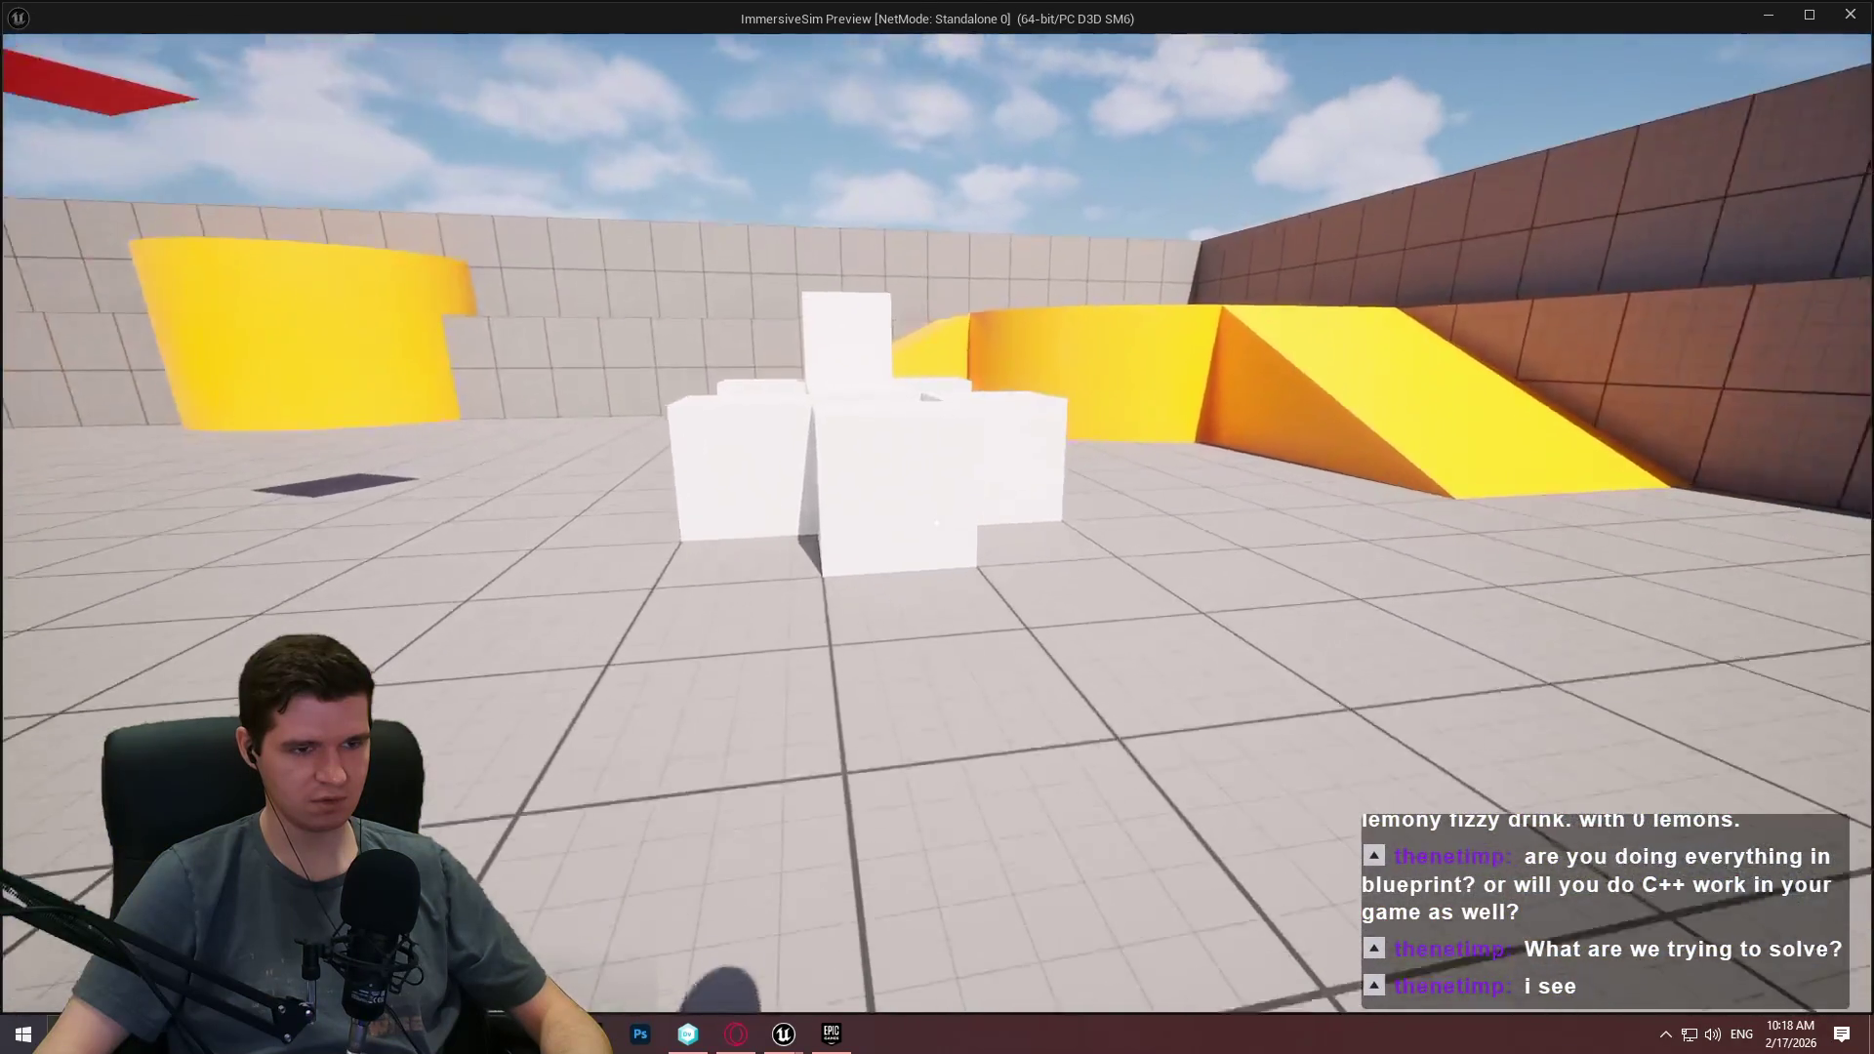
key("w")
key("space")
key("s")
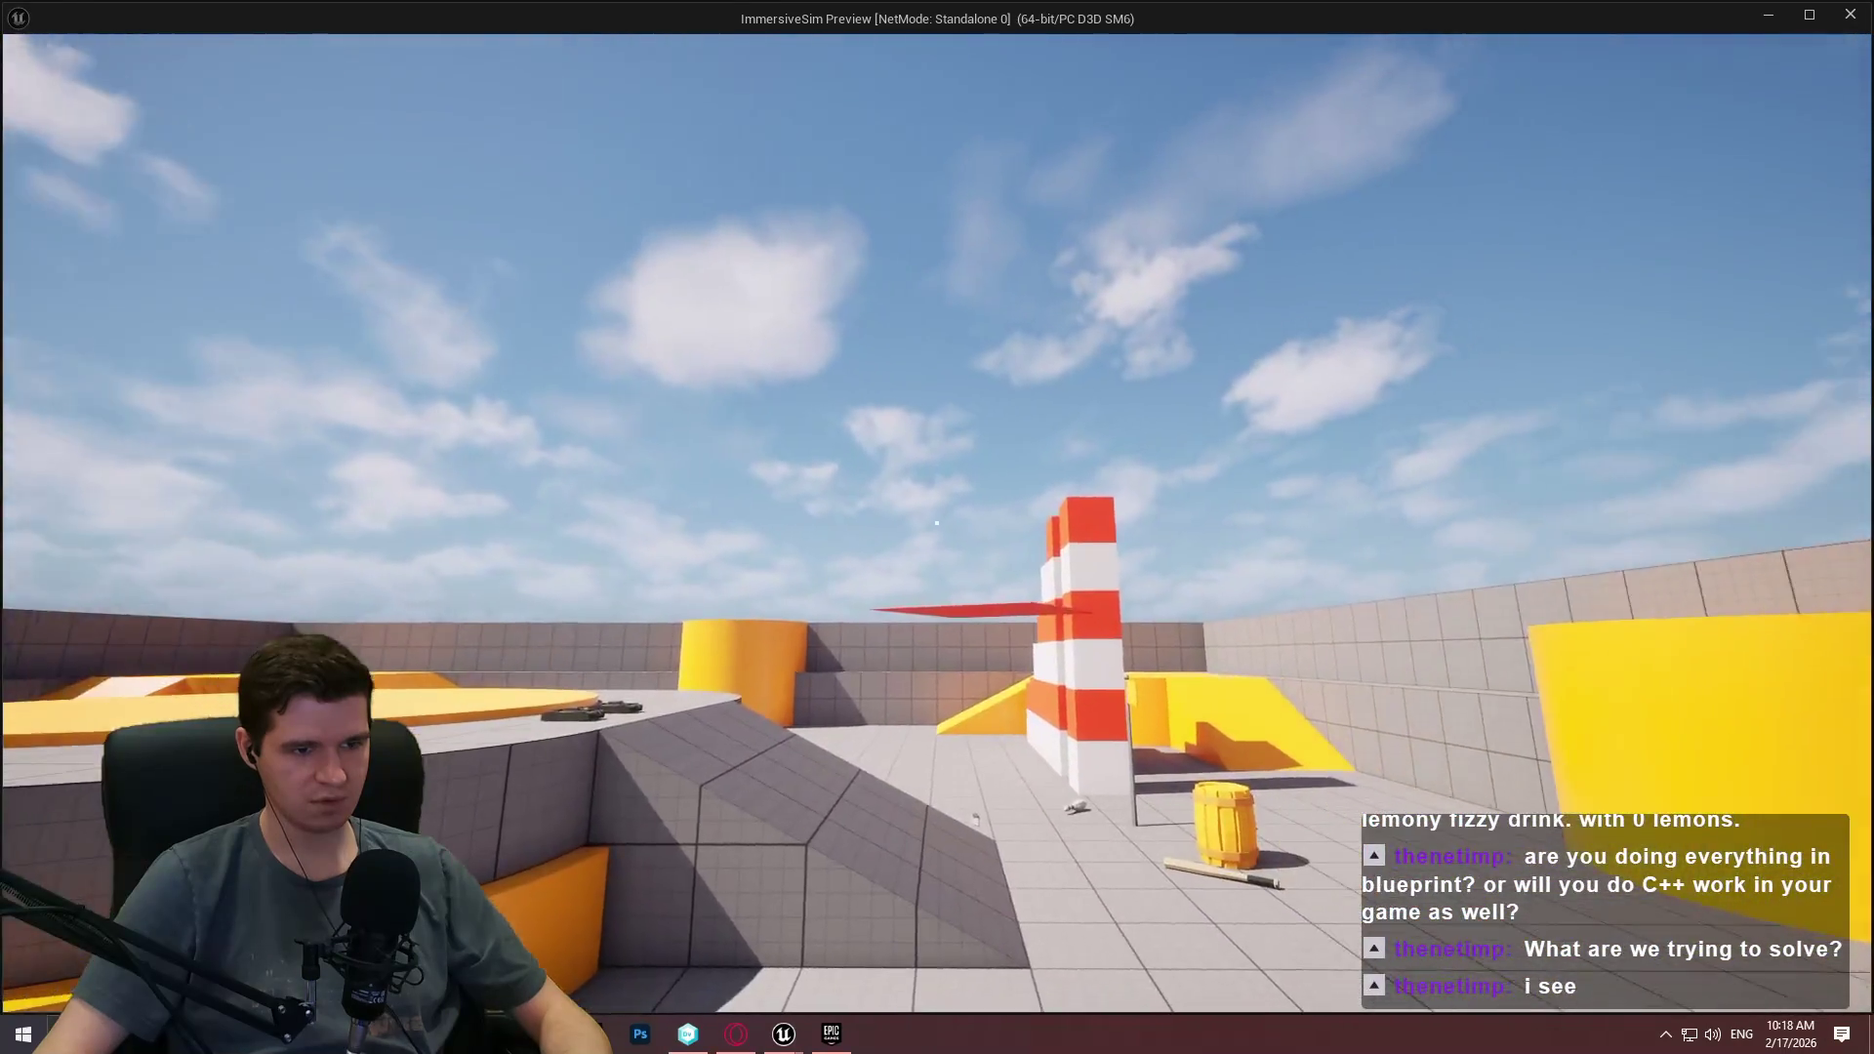
key("w")
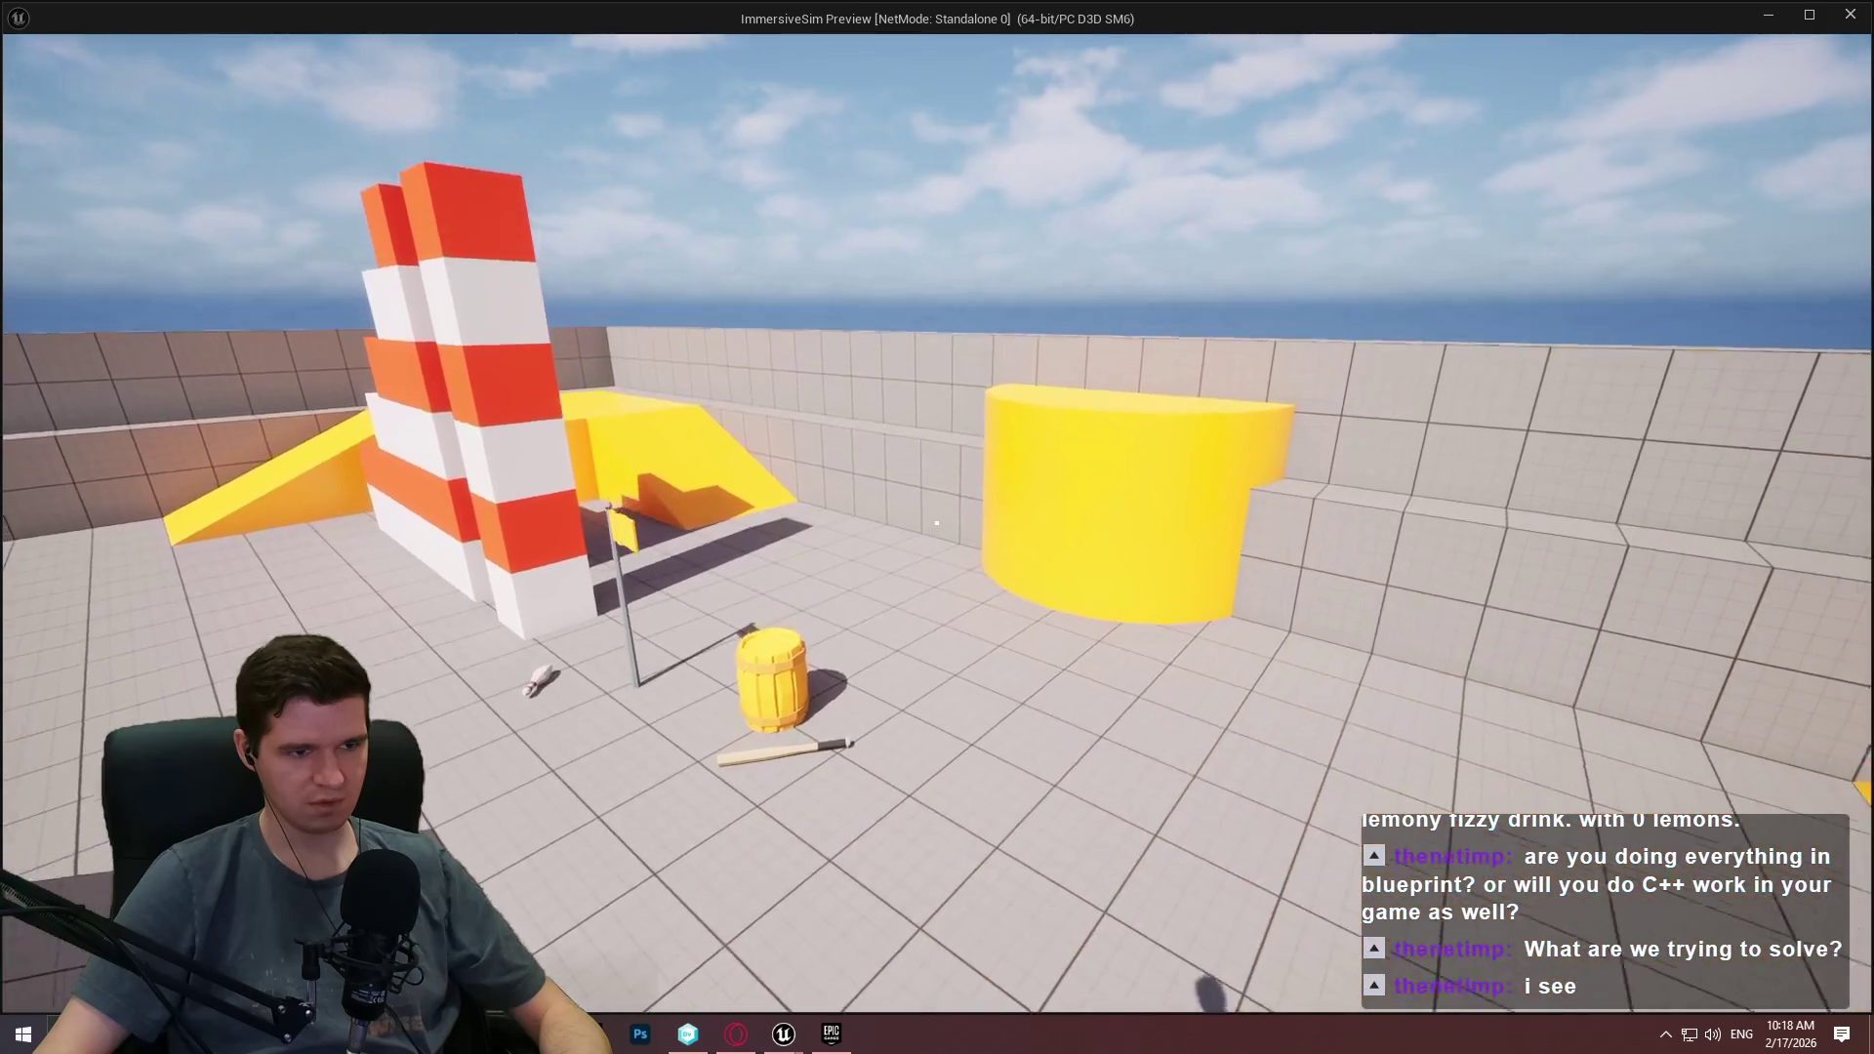
key("w")
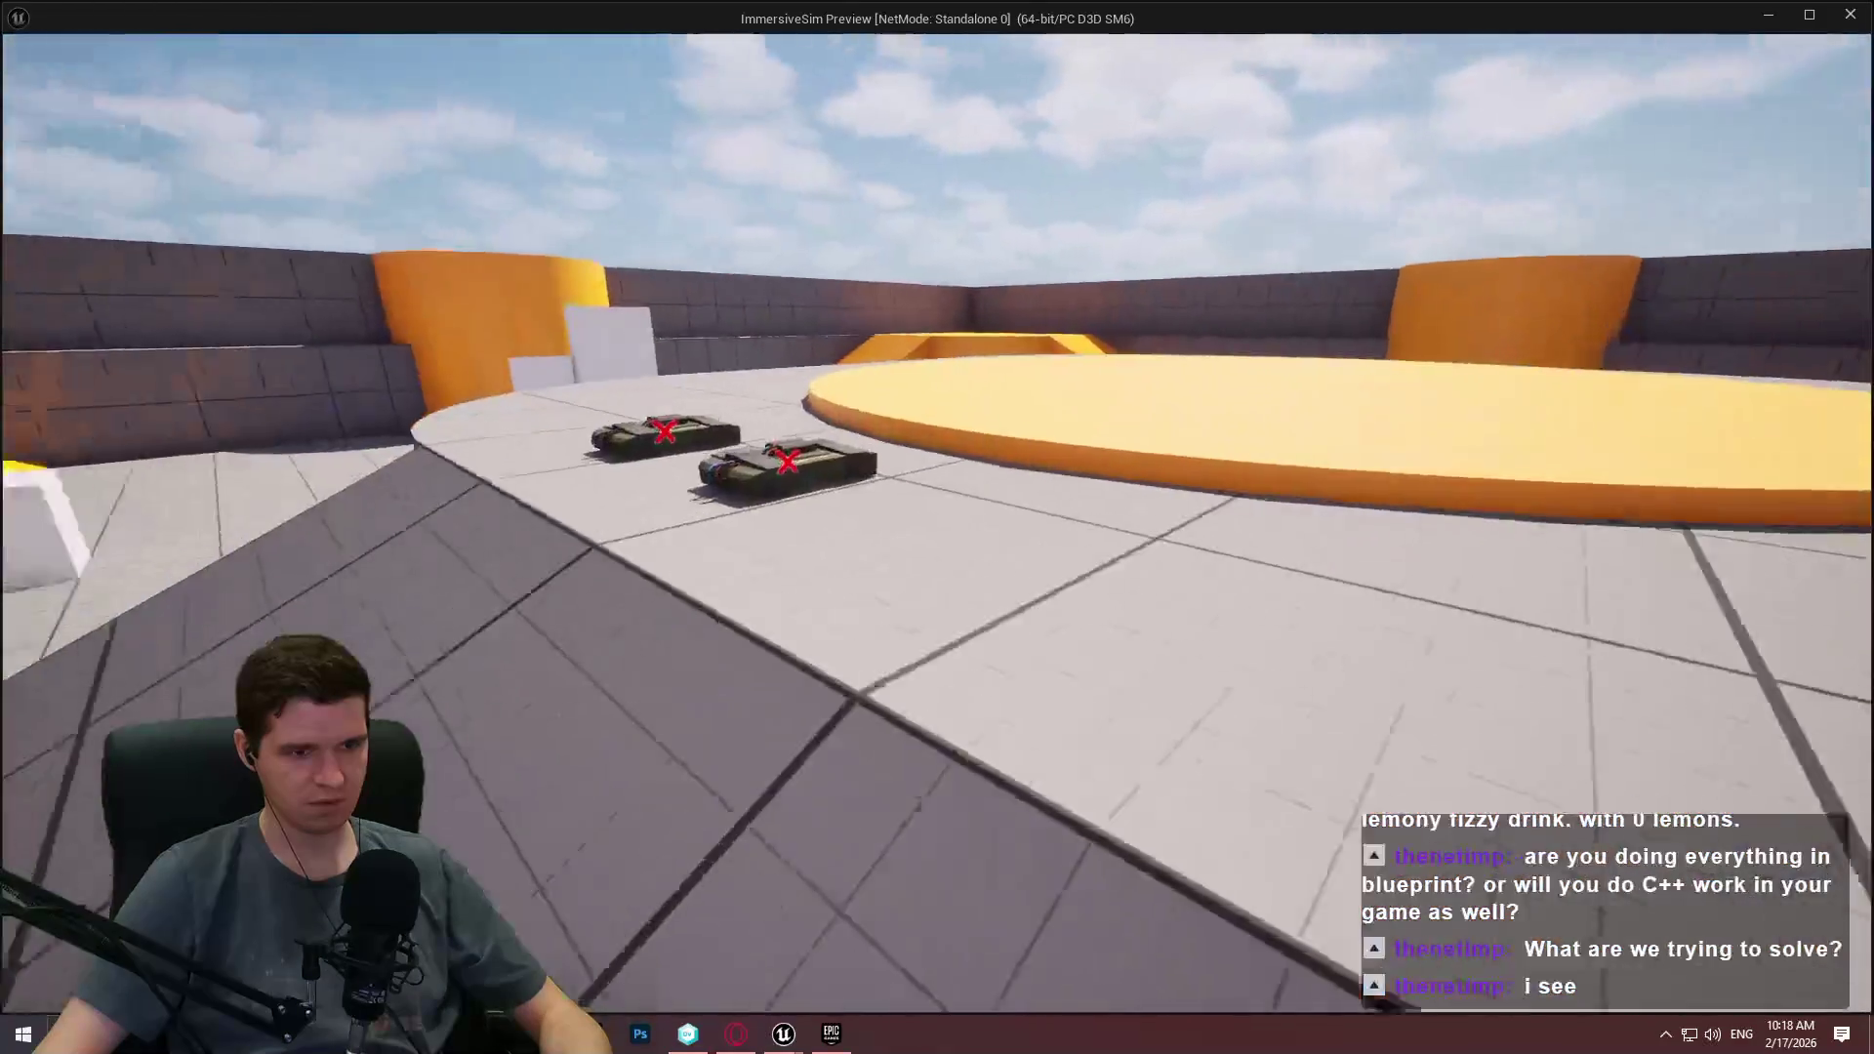
key("Escape")
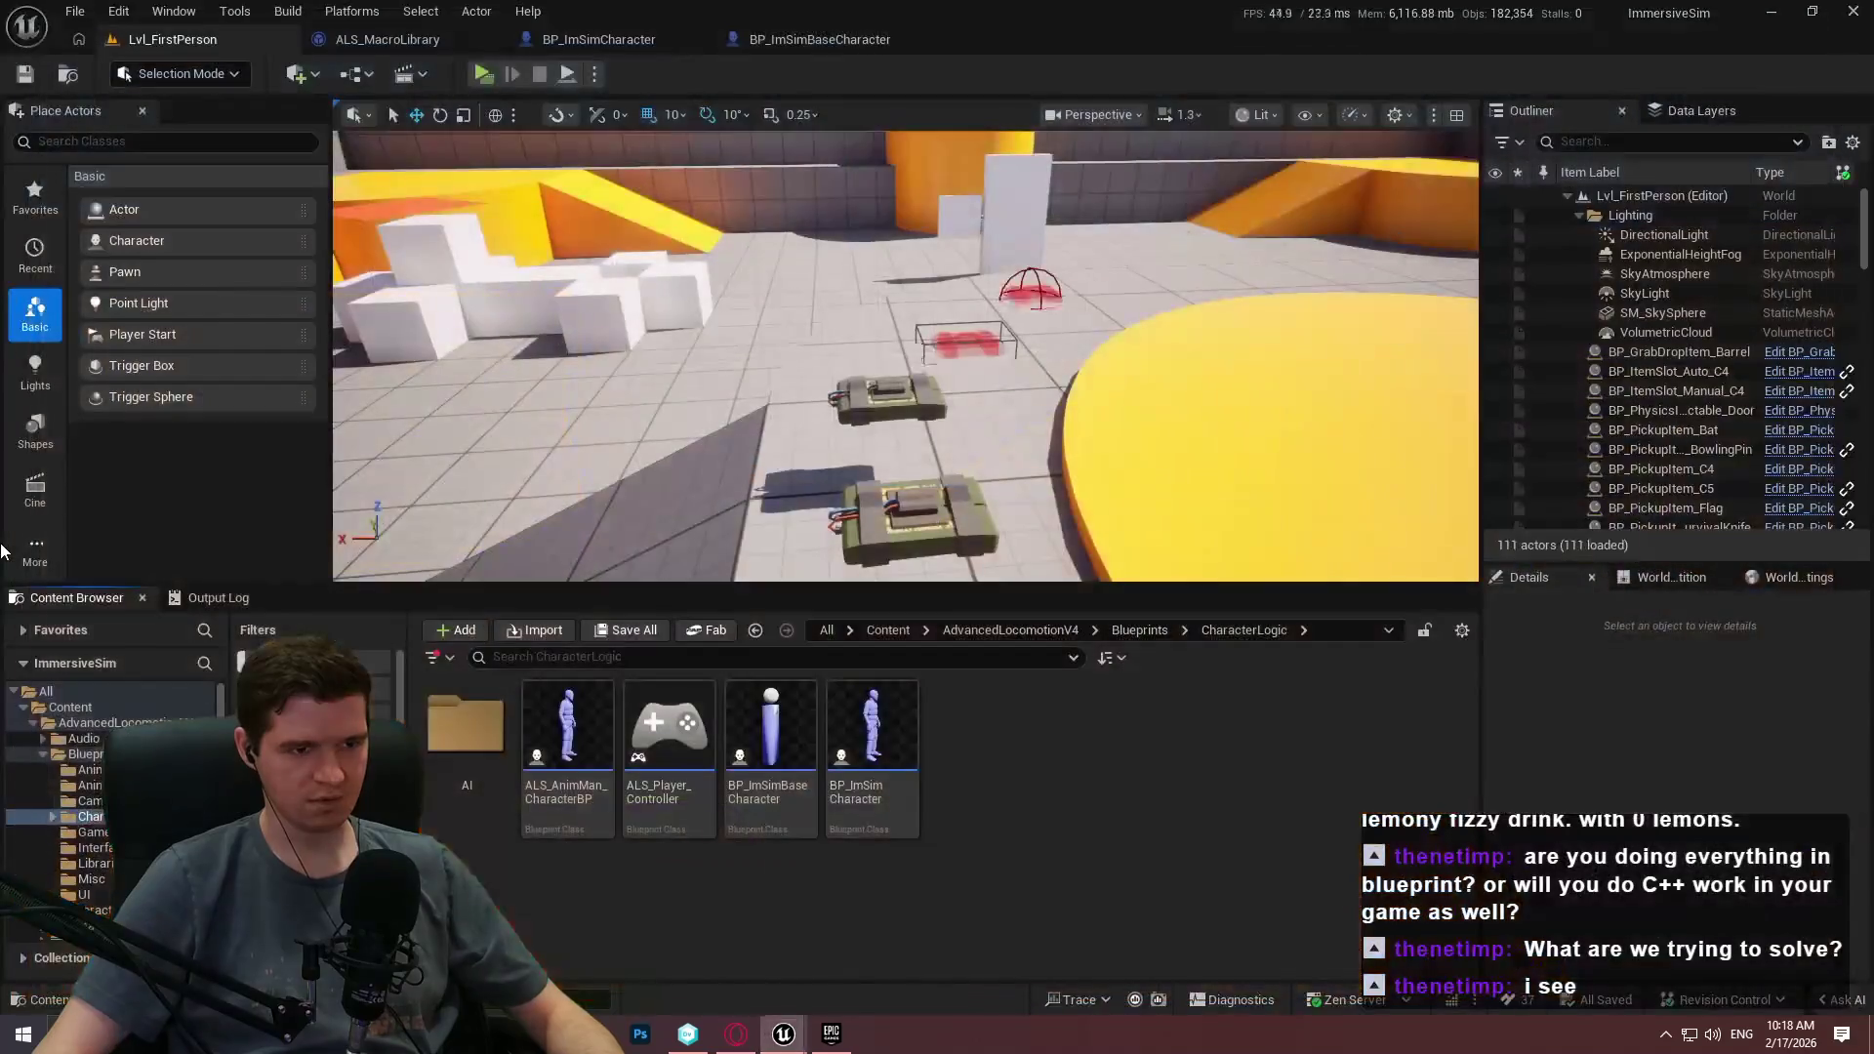
In the KYSPlatformer editor, open Content > KYS > Maps > P_PlatformingMechanics and play it.
mouse_move(782, 1034)
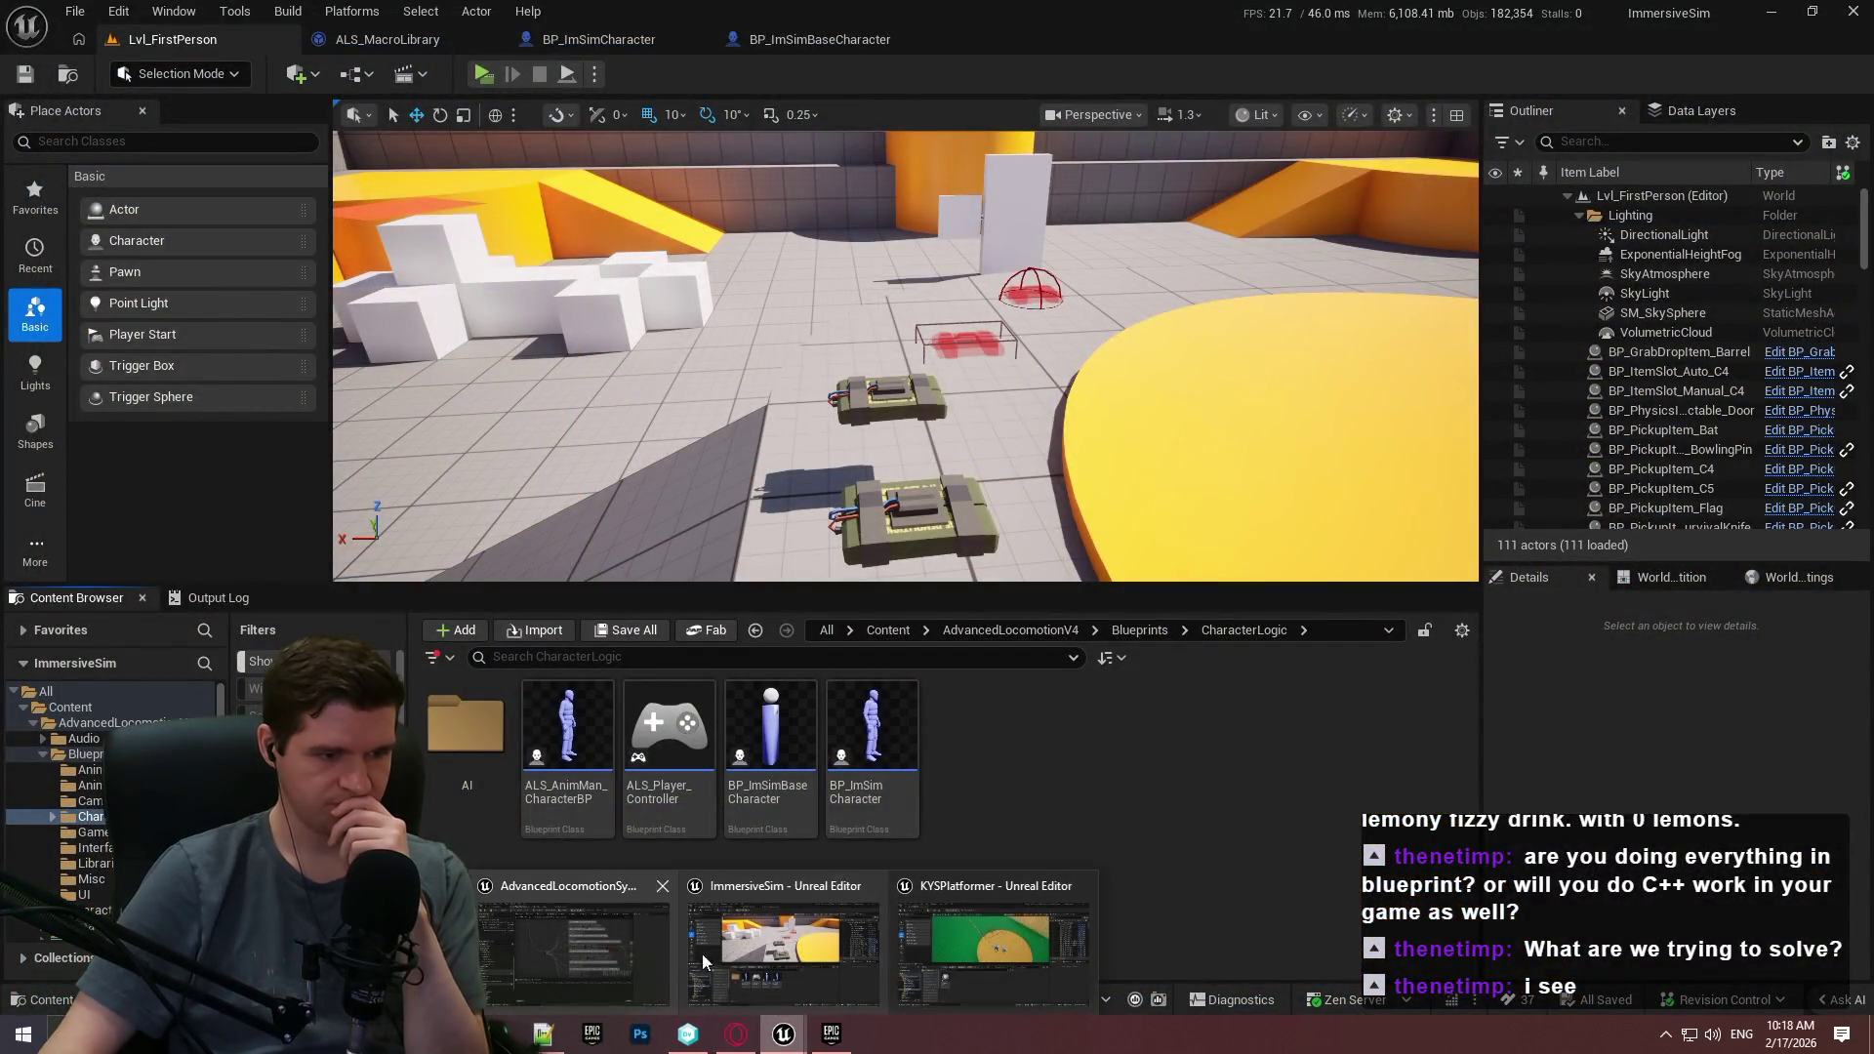
left_click(993, 947)
left_click(1132, 635)
left_click(977, 633)
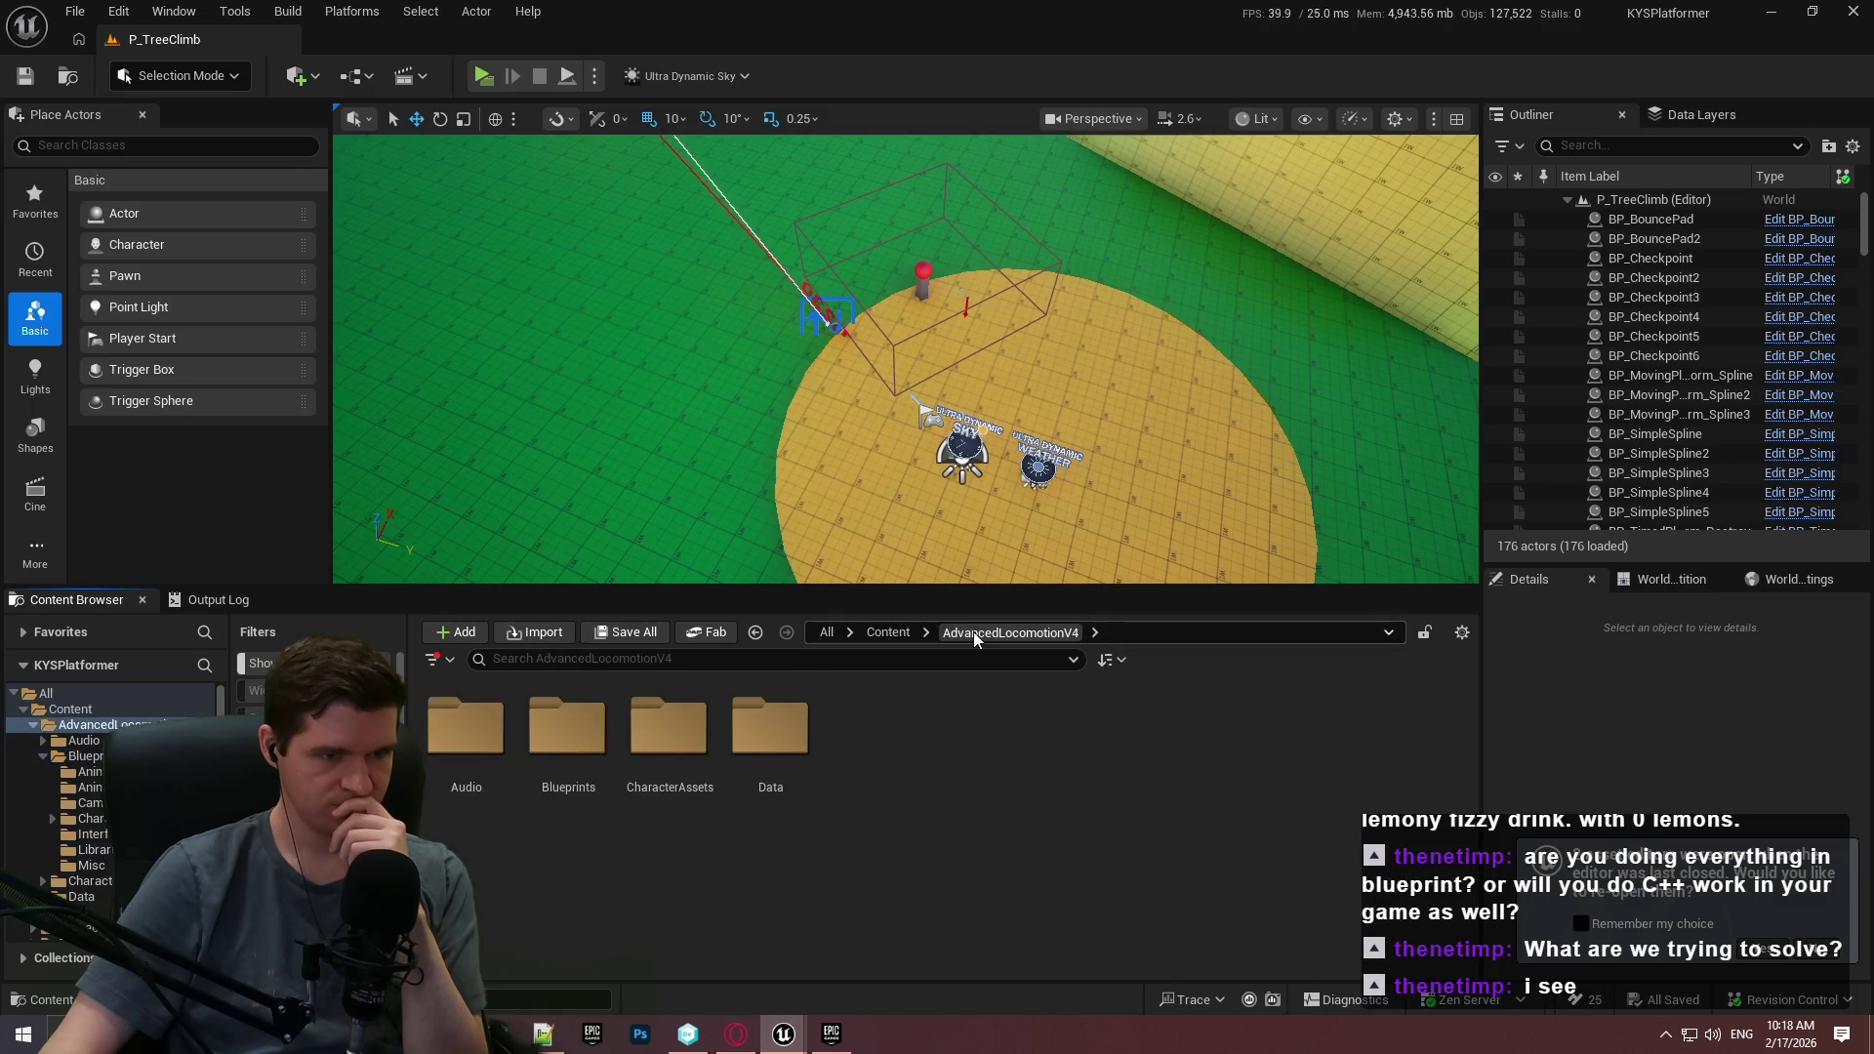
left_click(889, 633)
double_click(1054, 744)
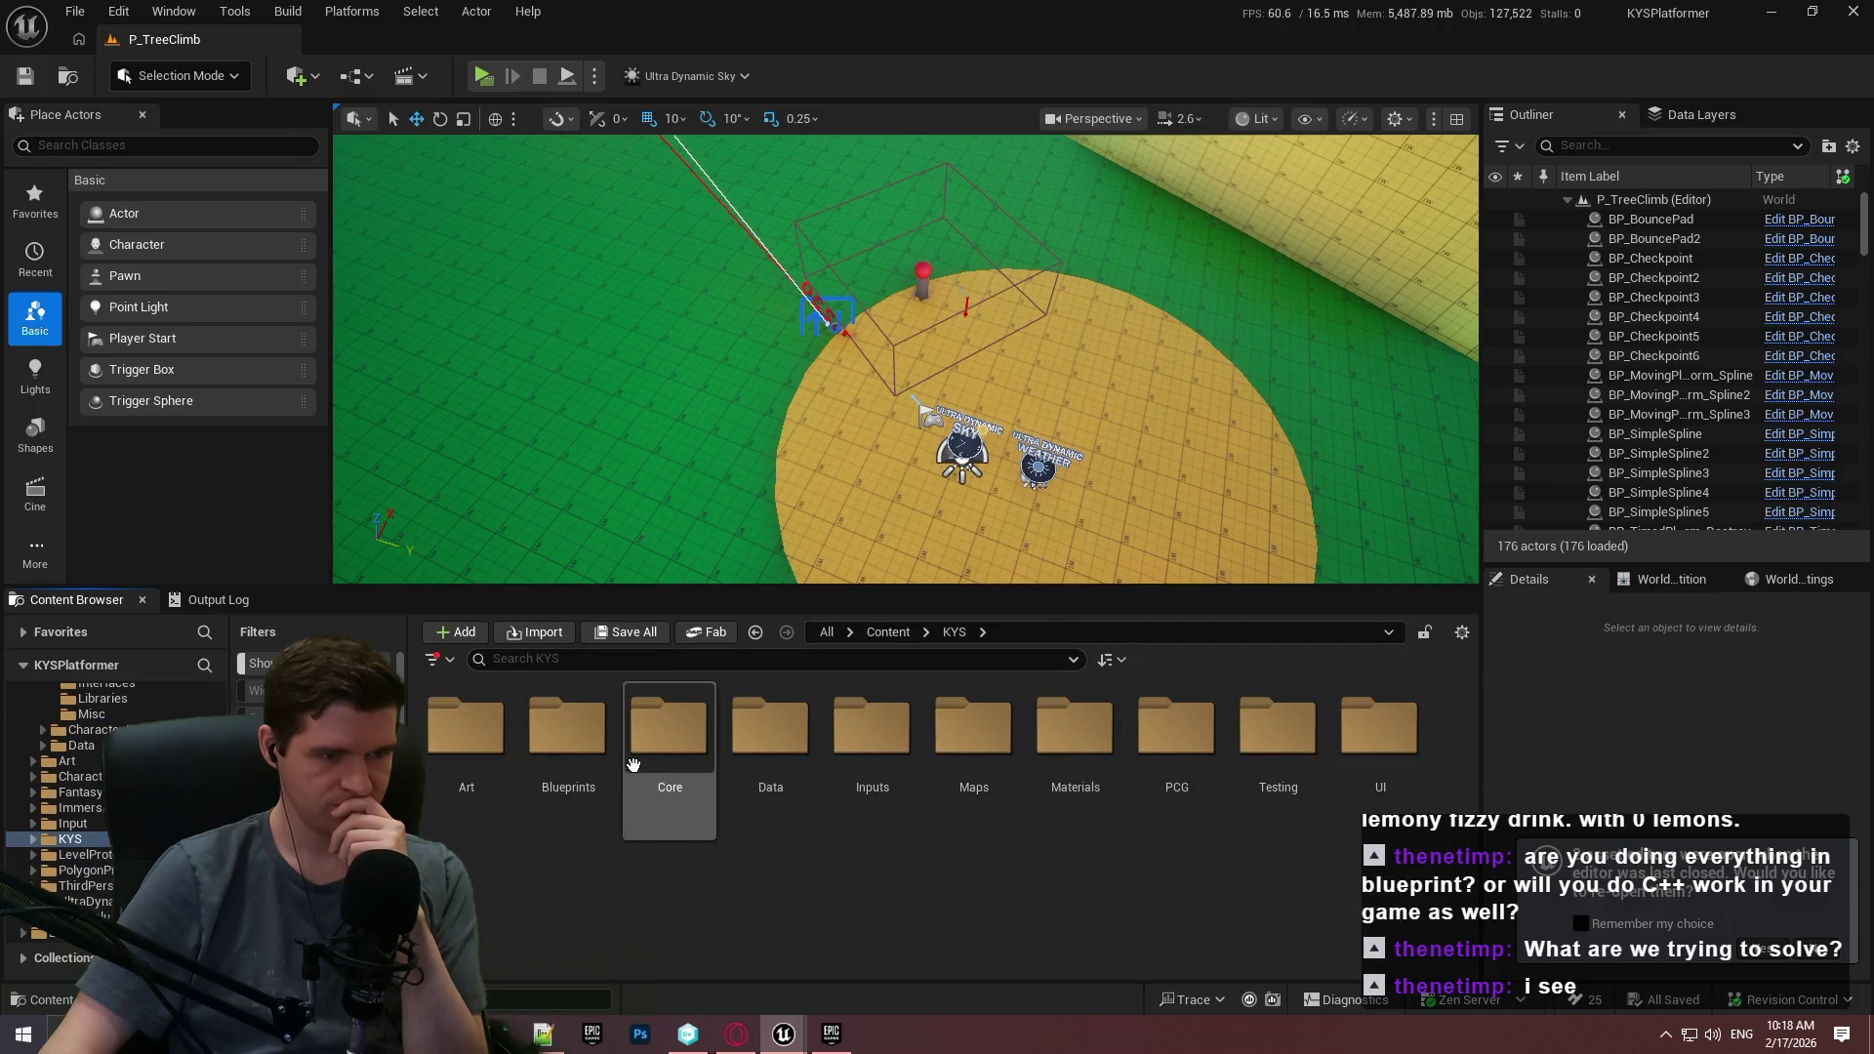
double_click(932, 739)
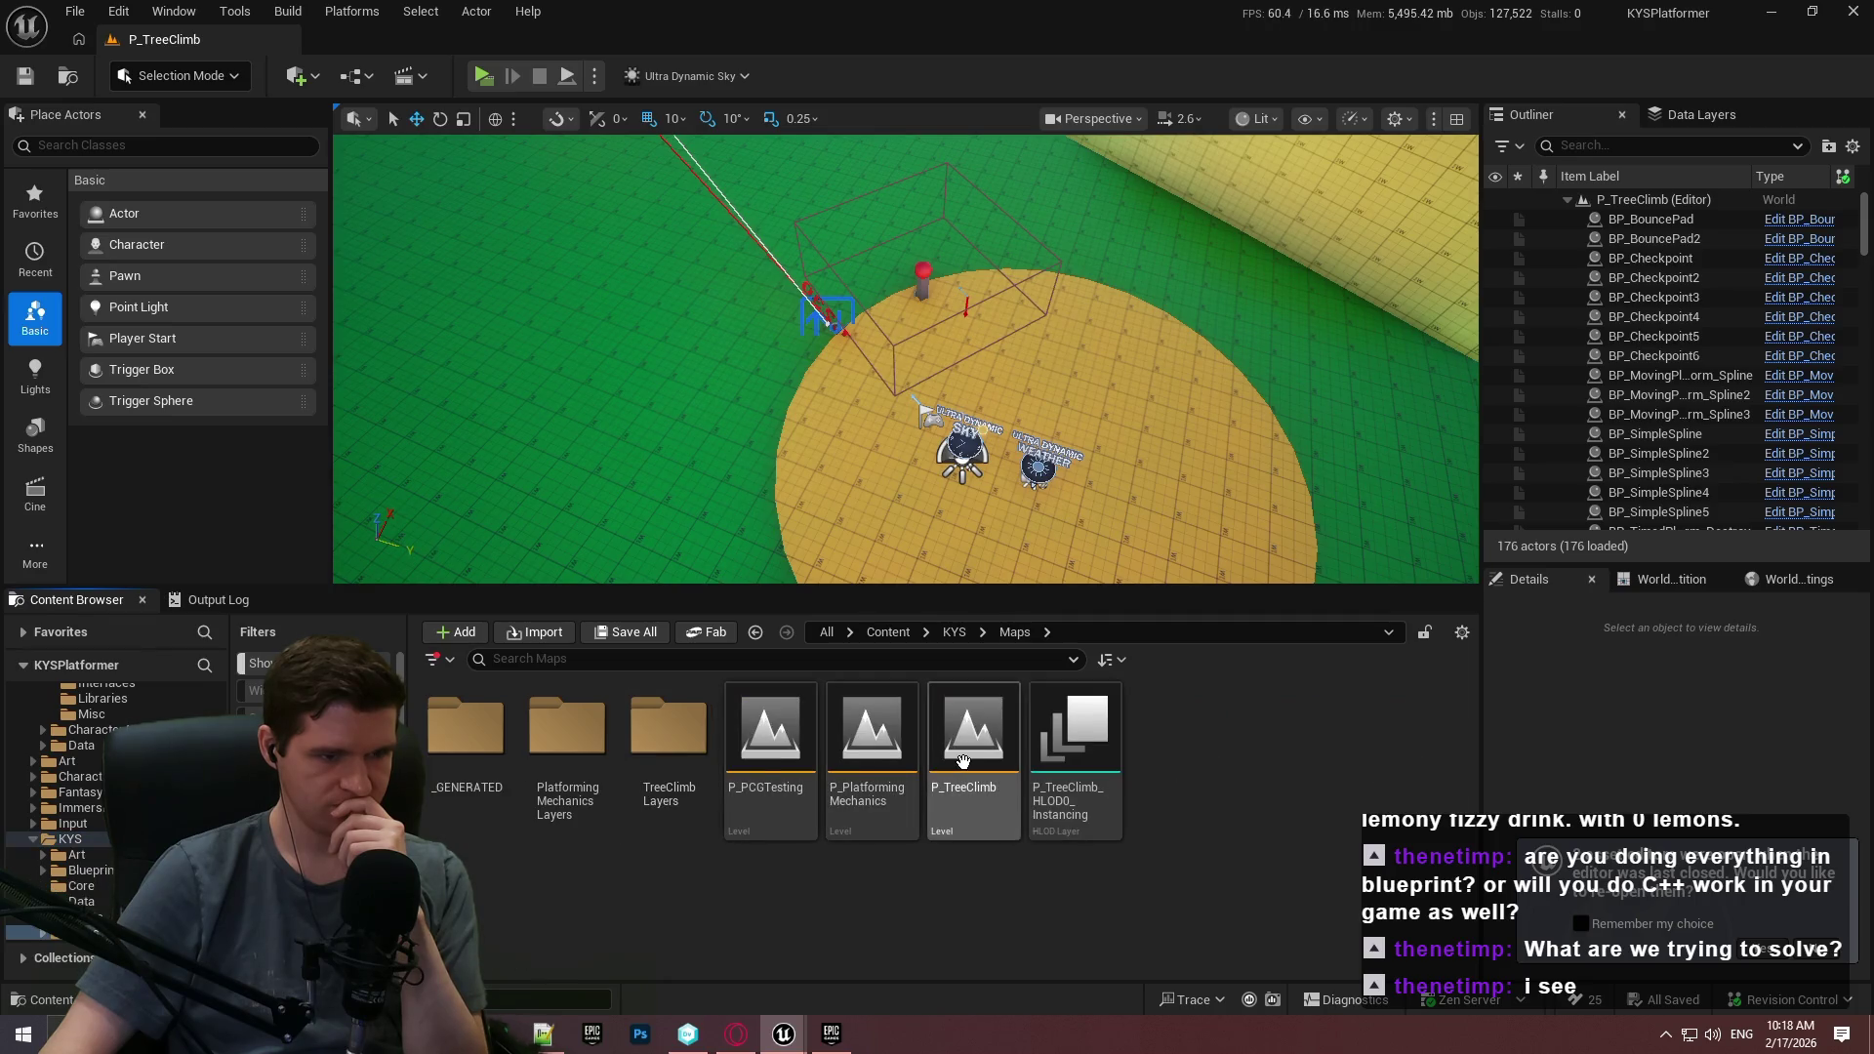
double_click(872, 732)
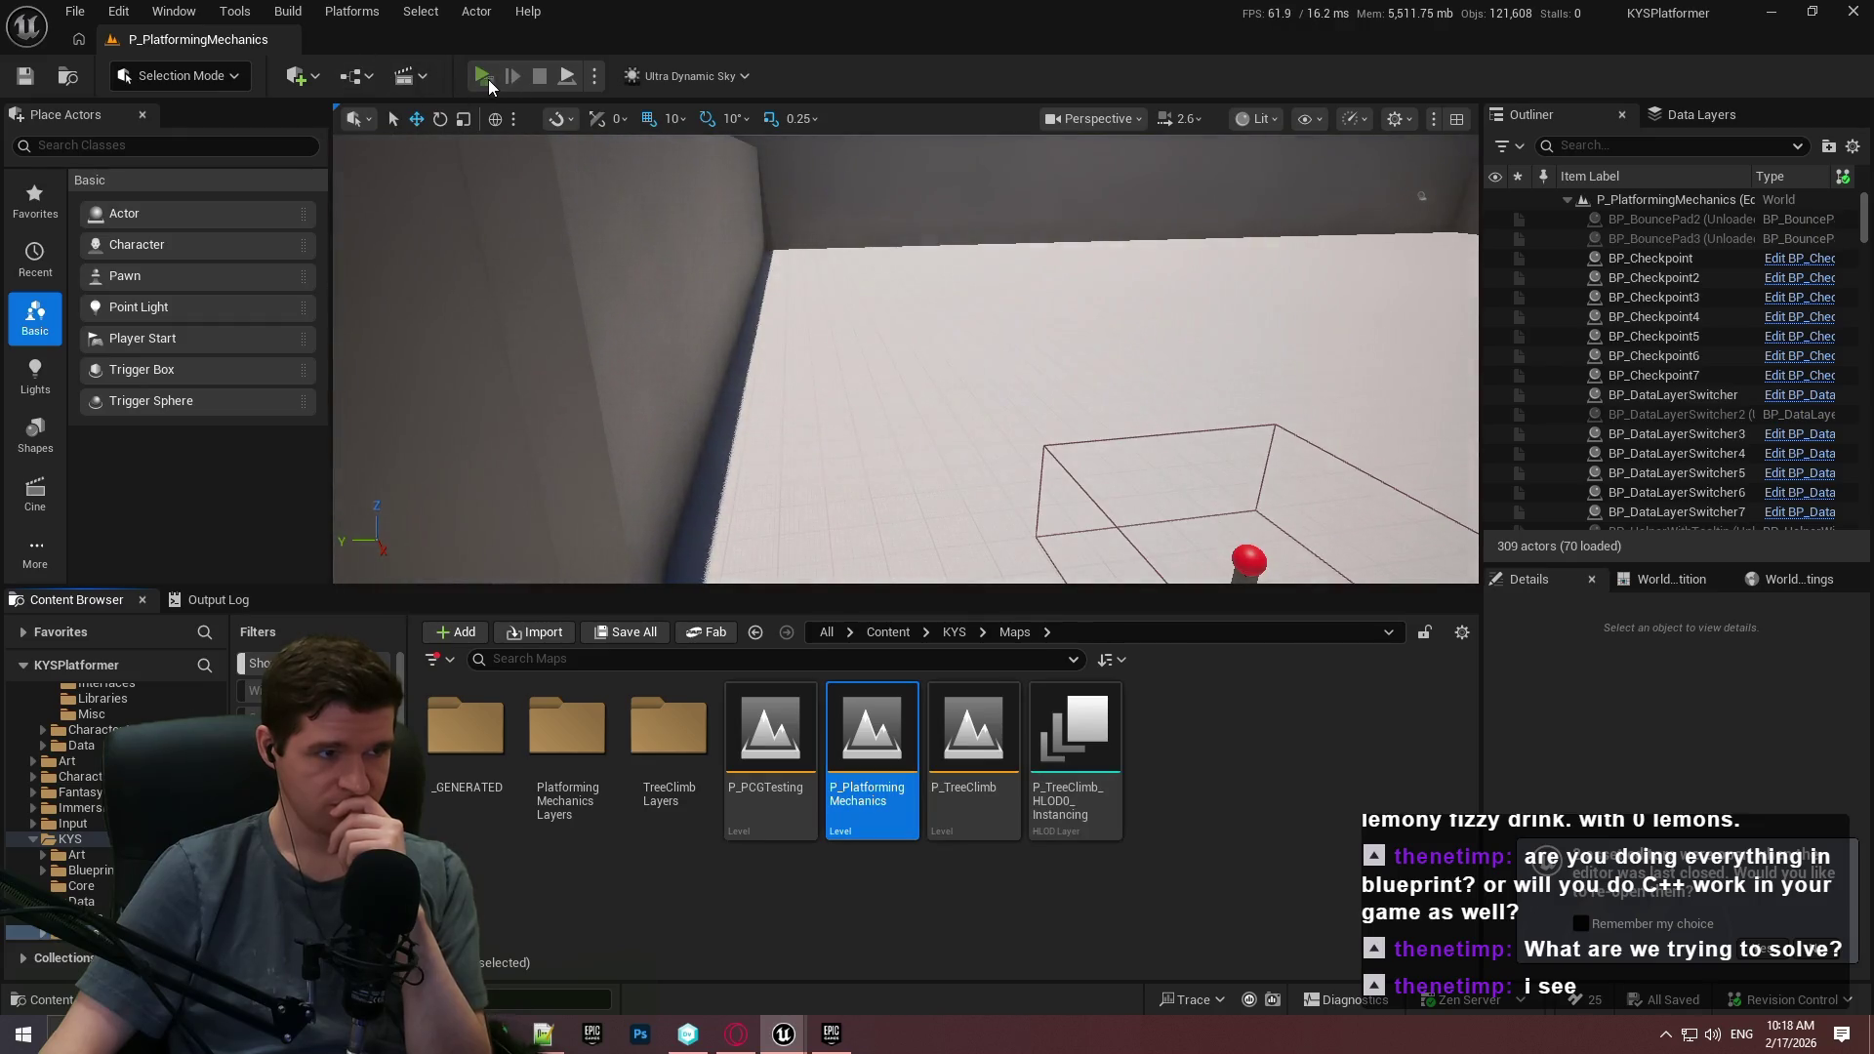
left_click(483, 78)
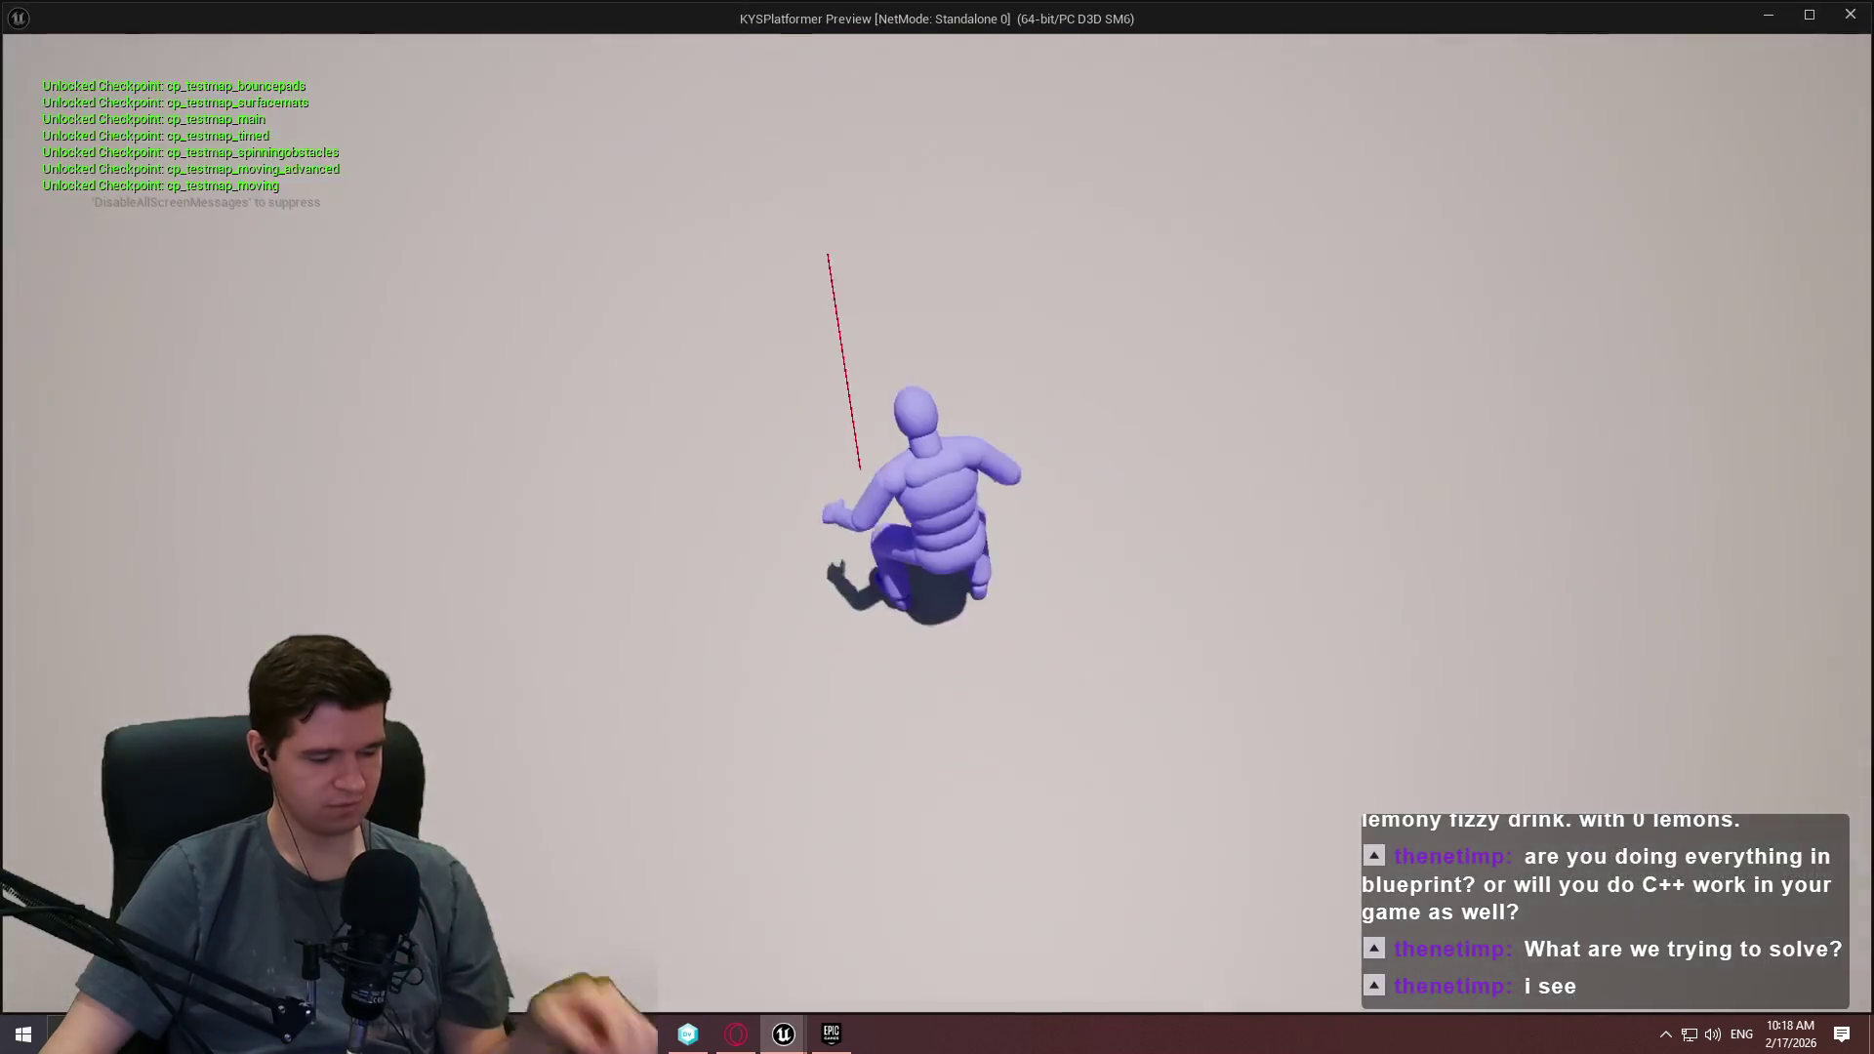
Run the character forward and jump repeatedly to climb the sloped wall and mantle onto the ledge.
key("w")
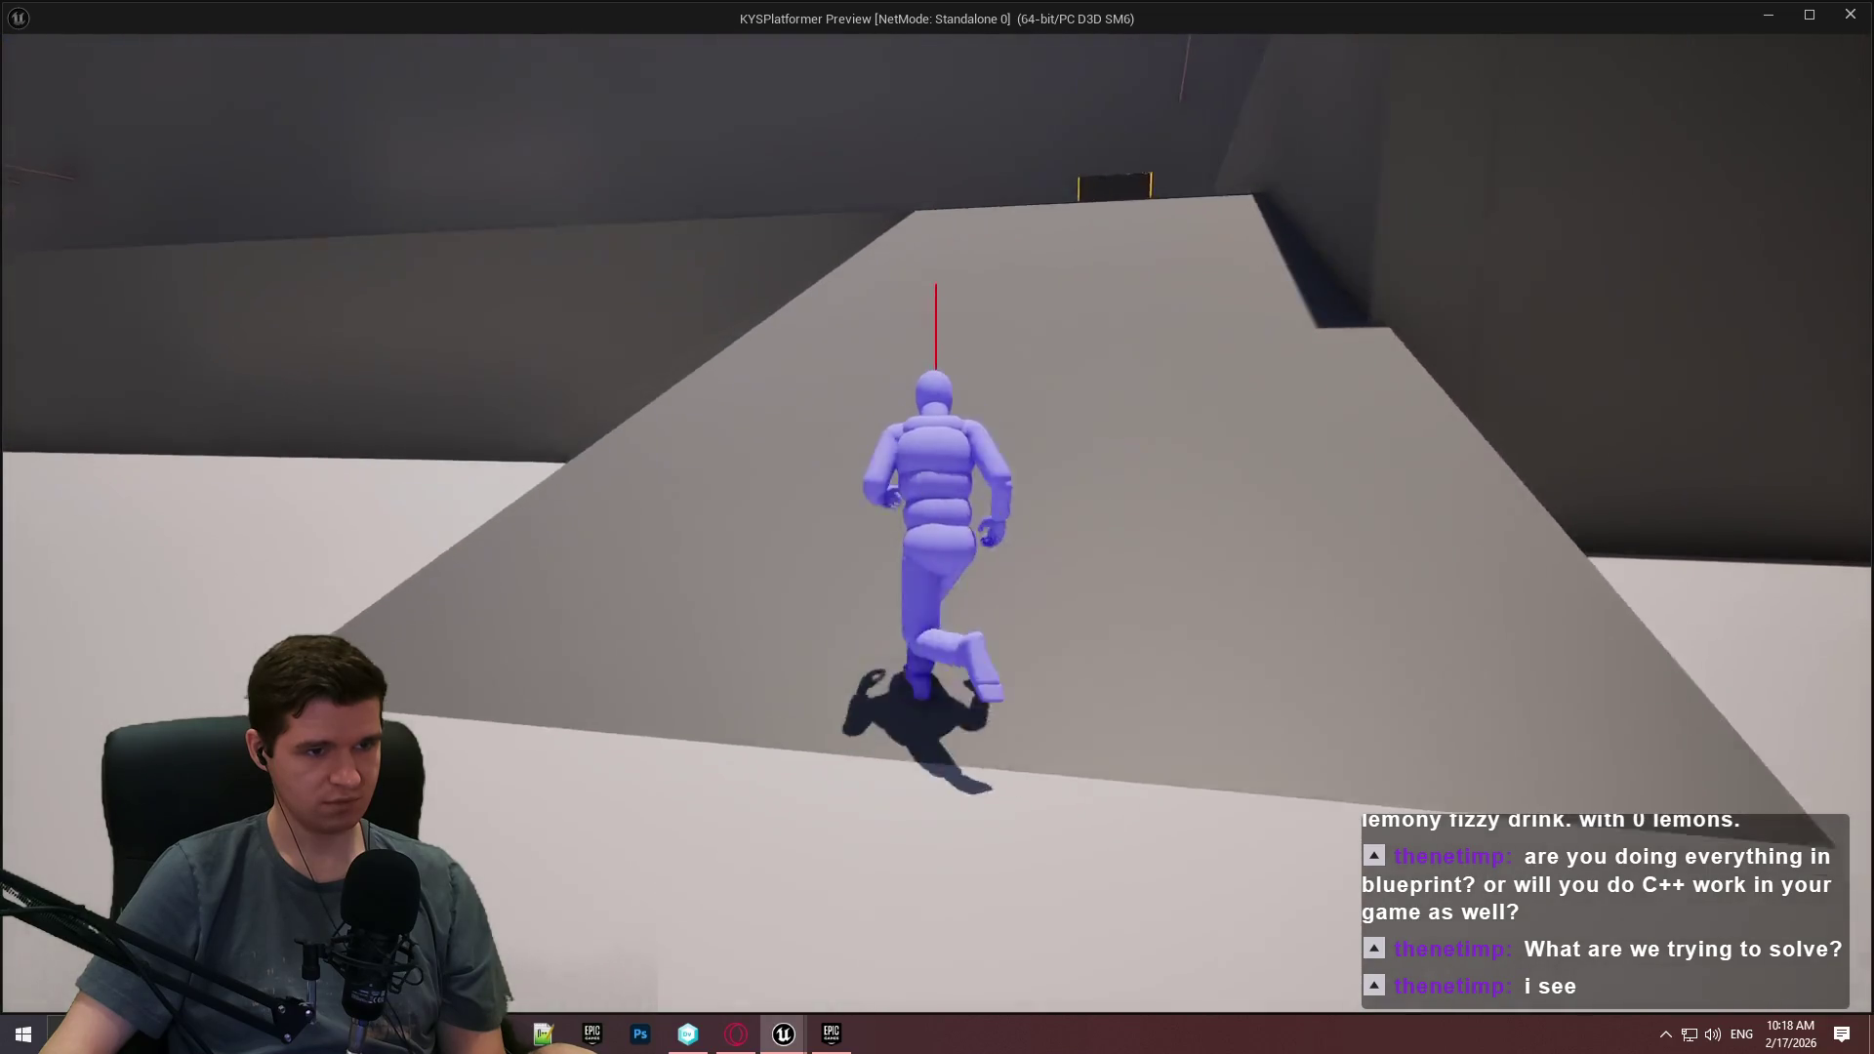
key("space")
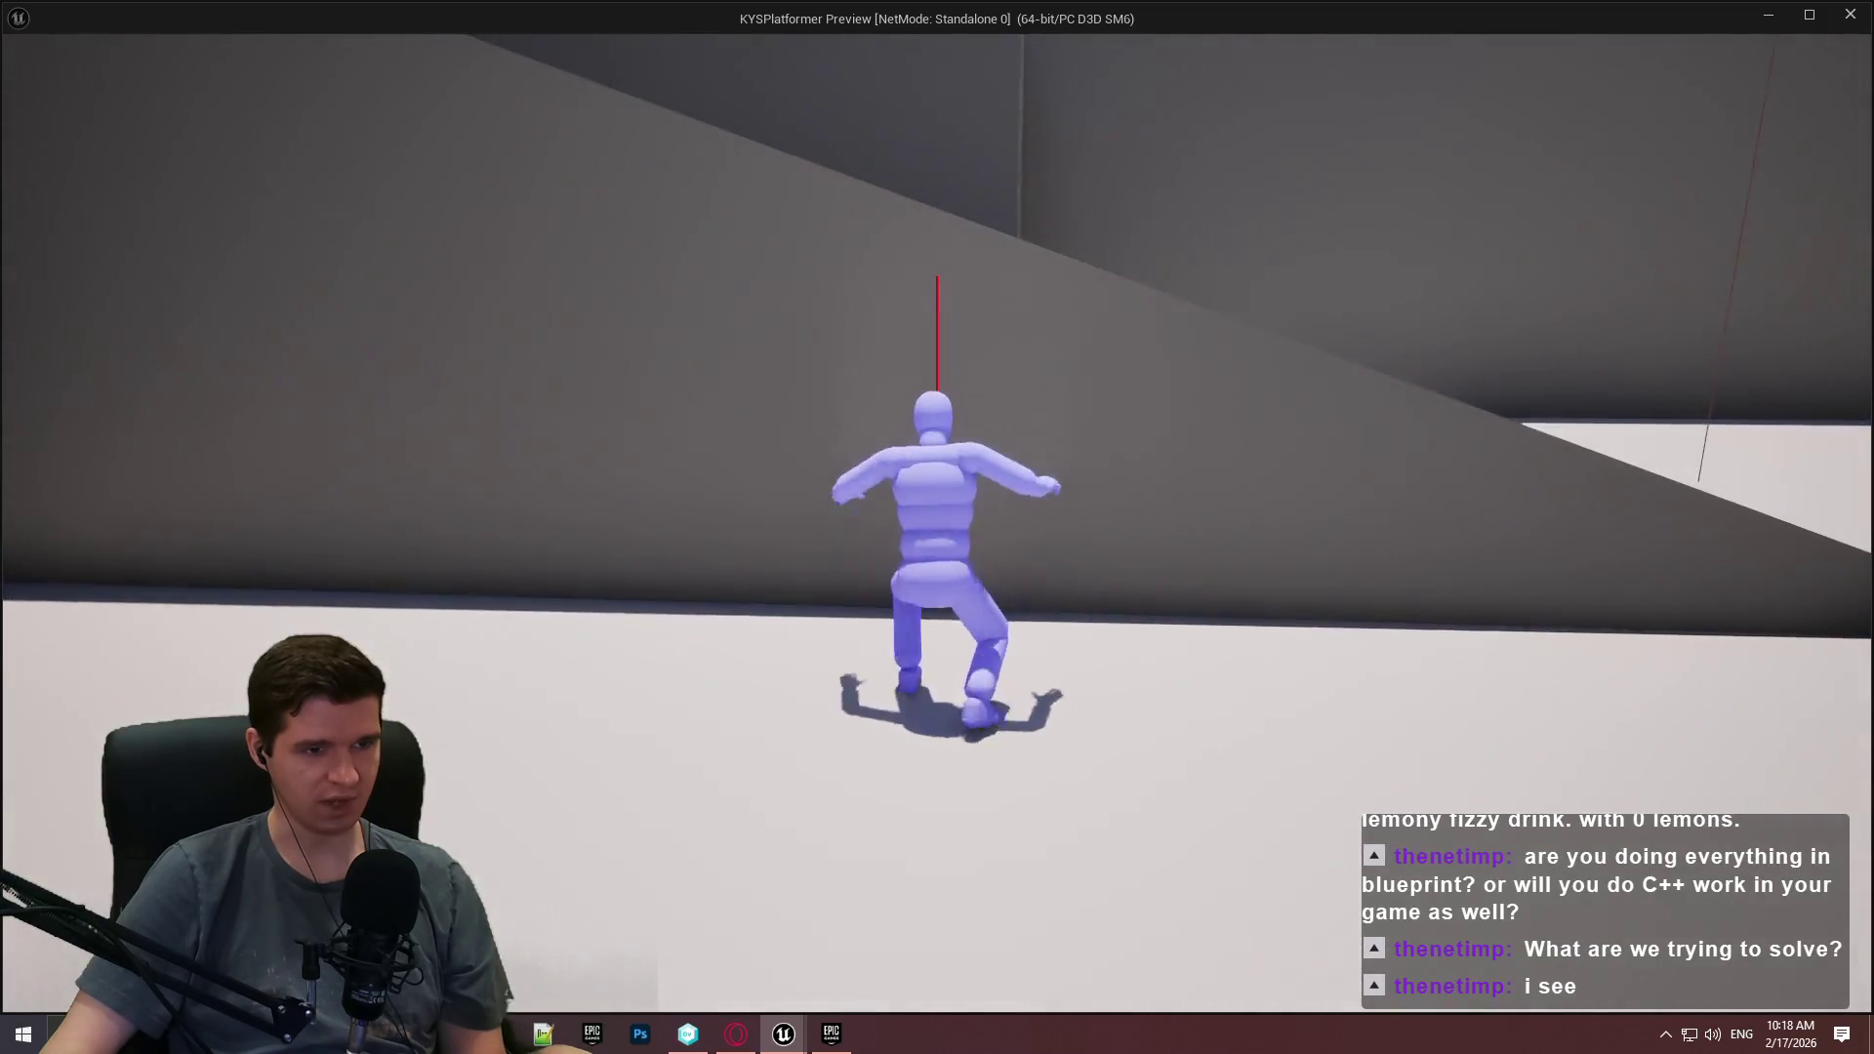
key("space")
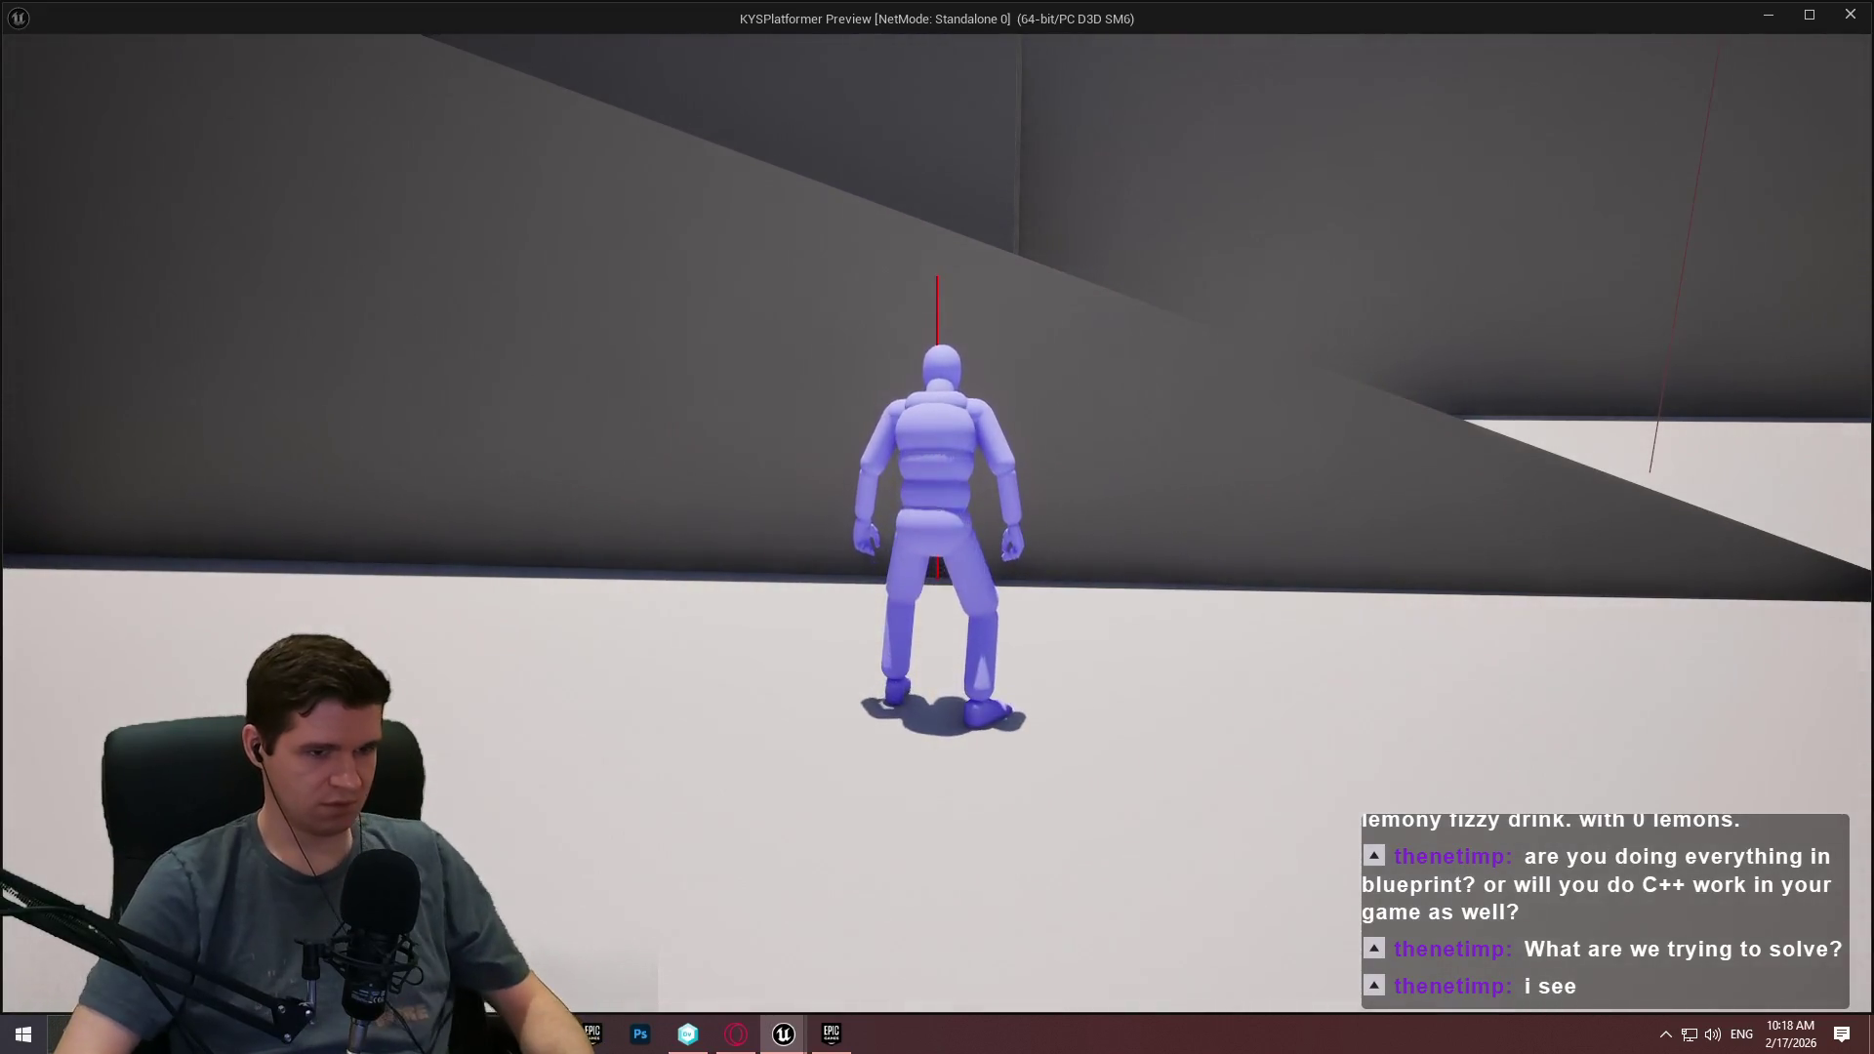
key("space")
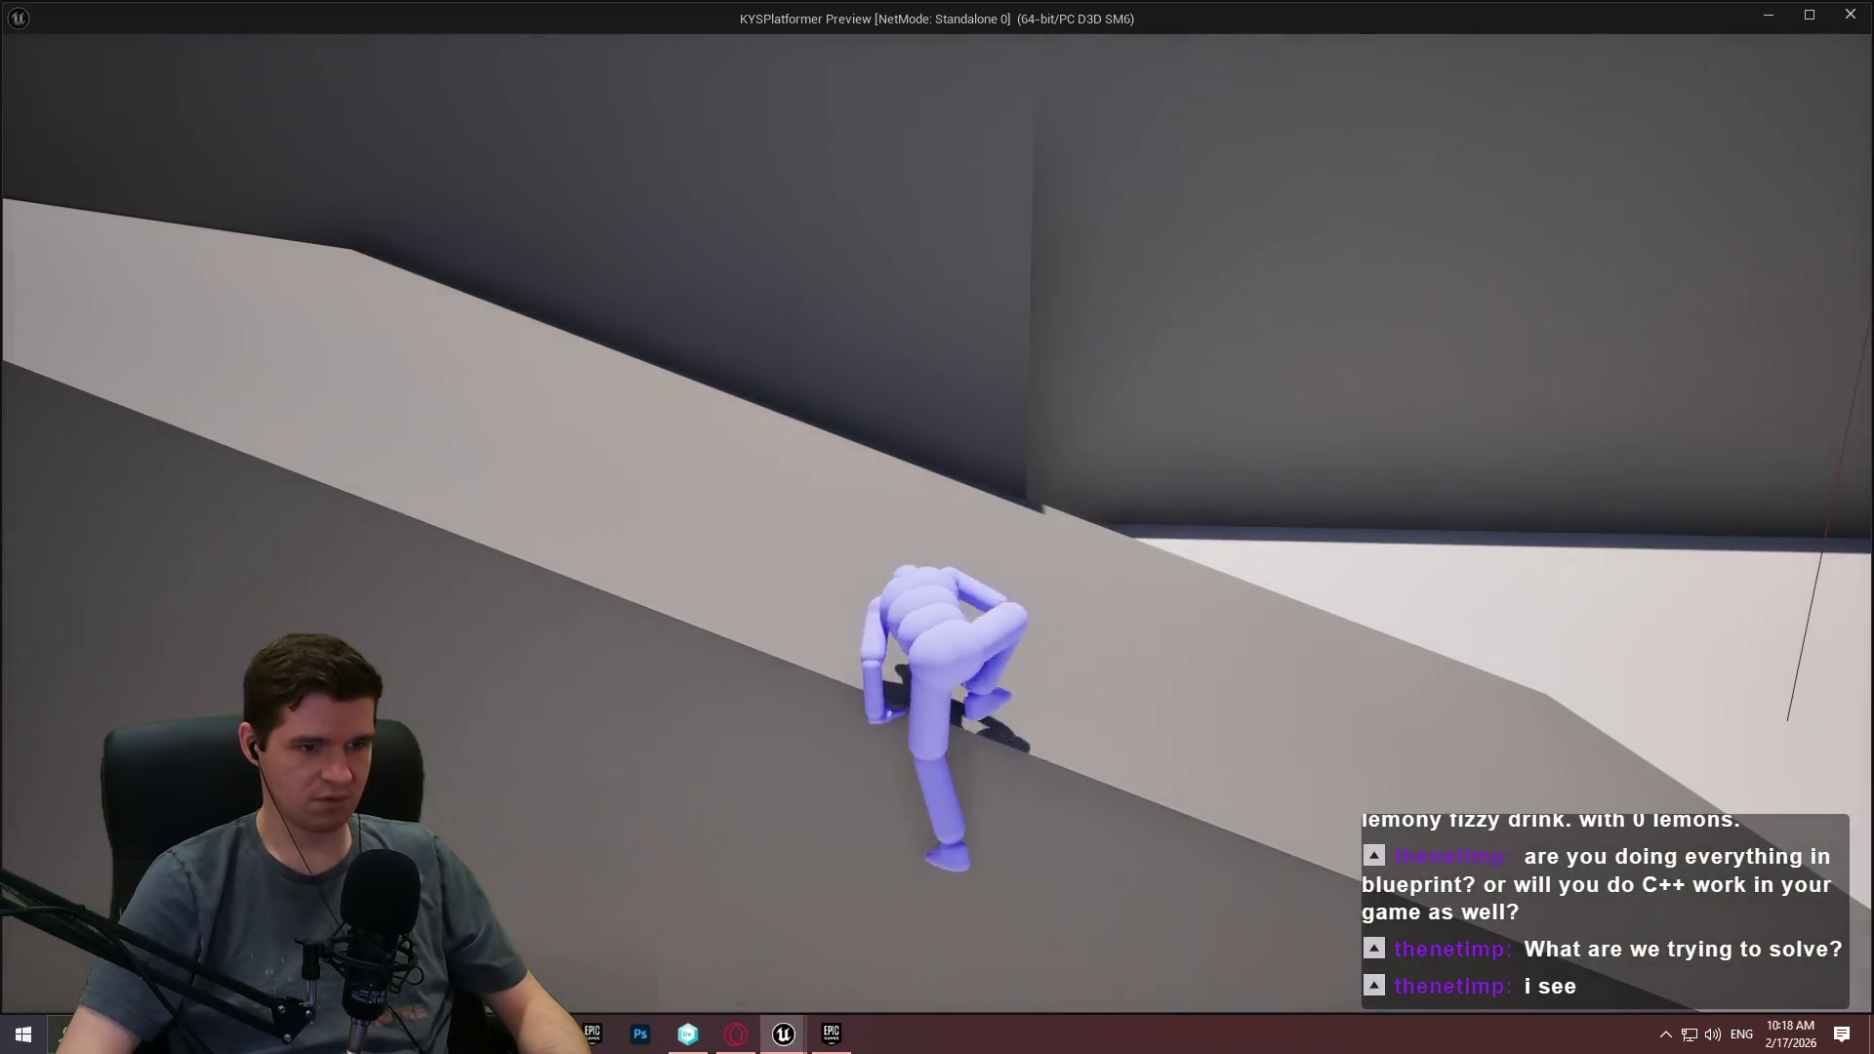
key("space")
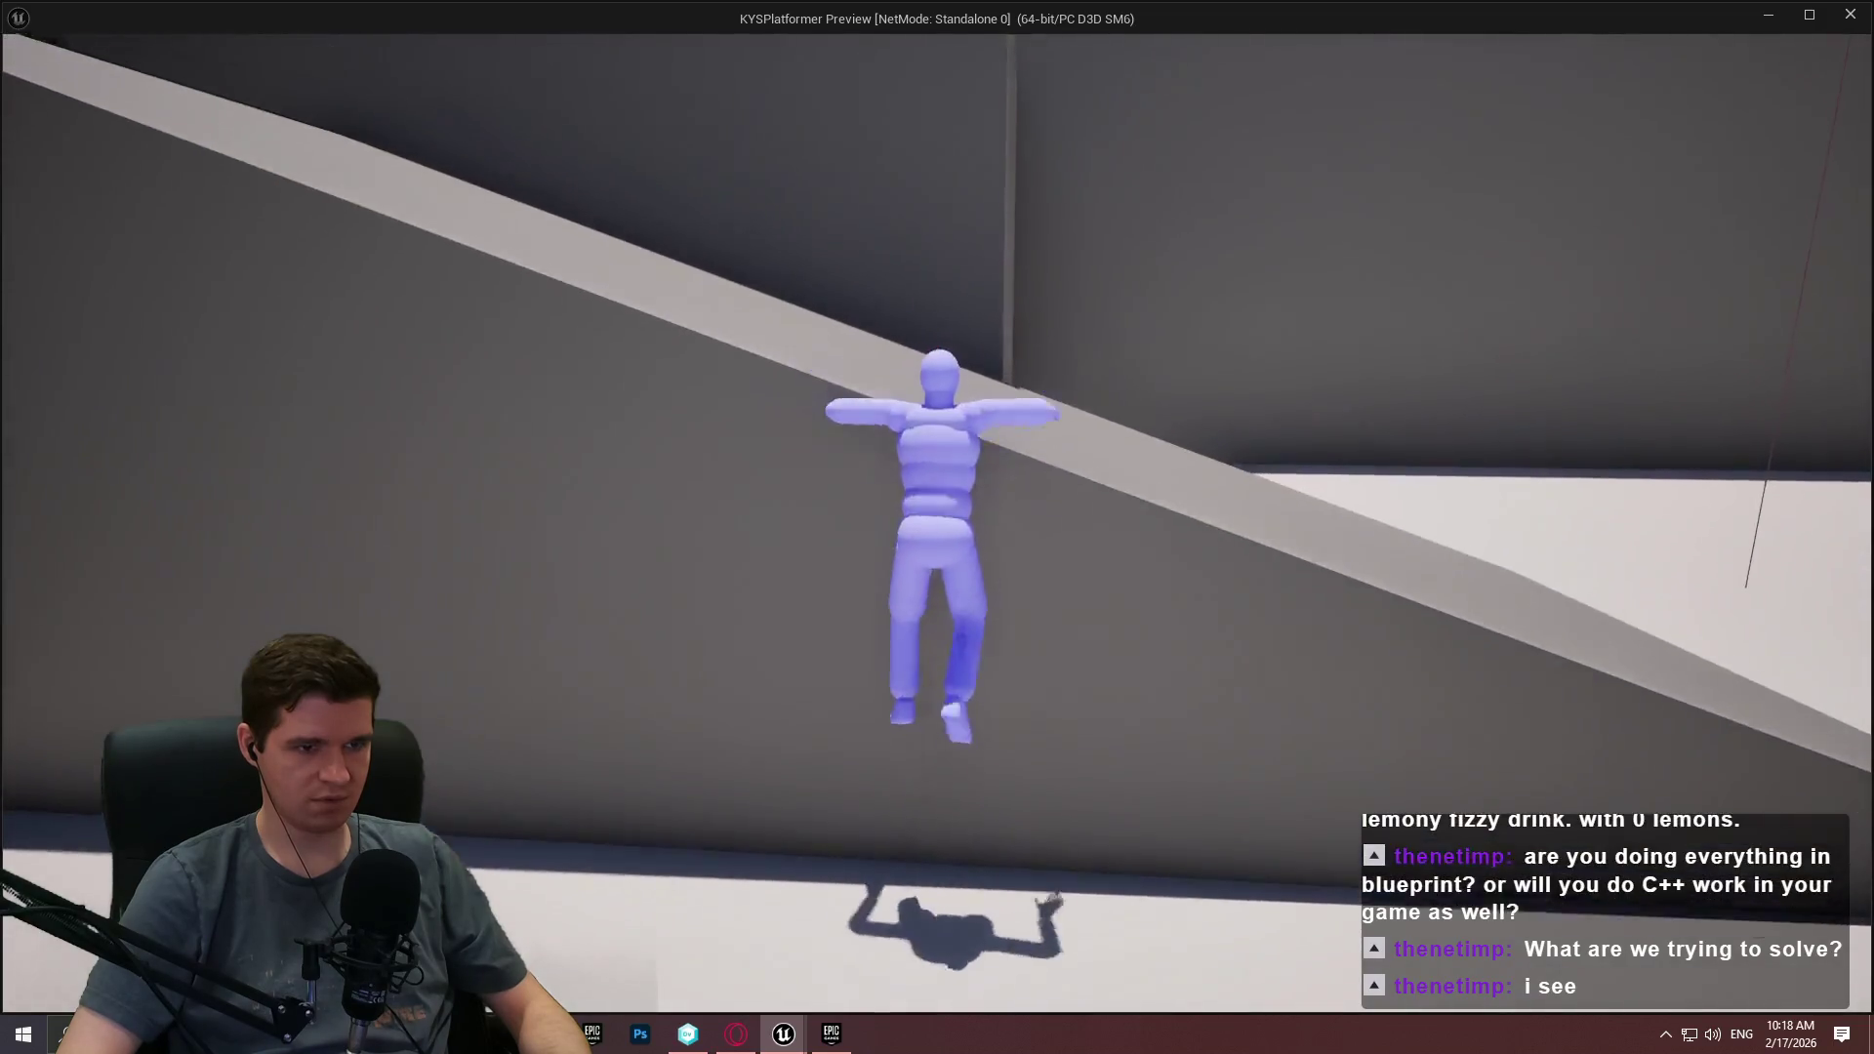
key("space")
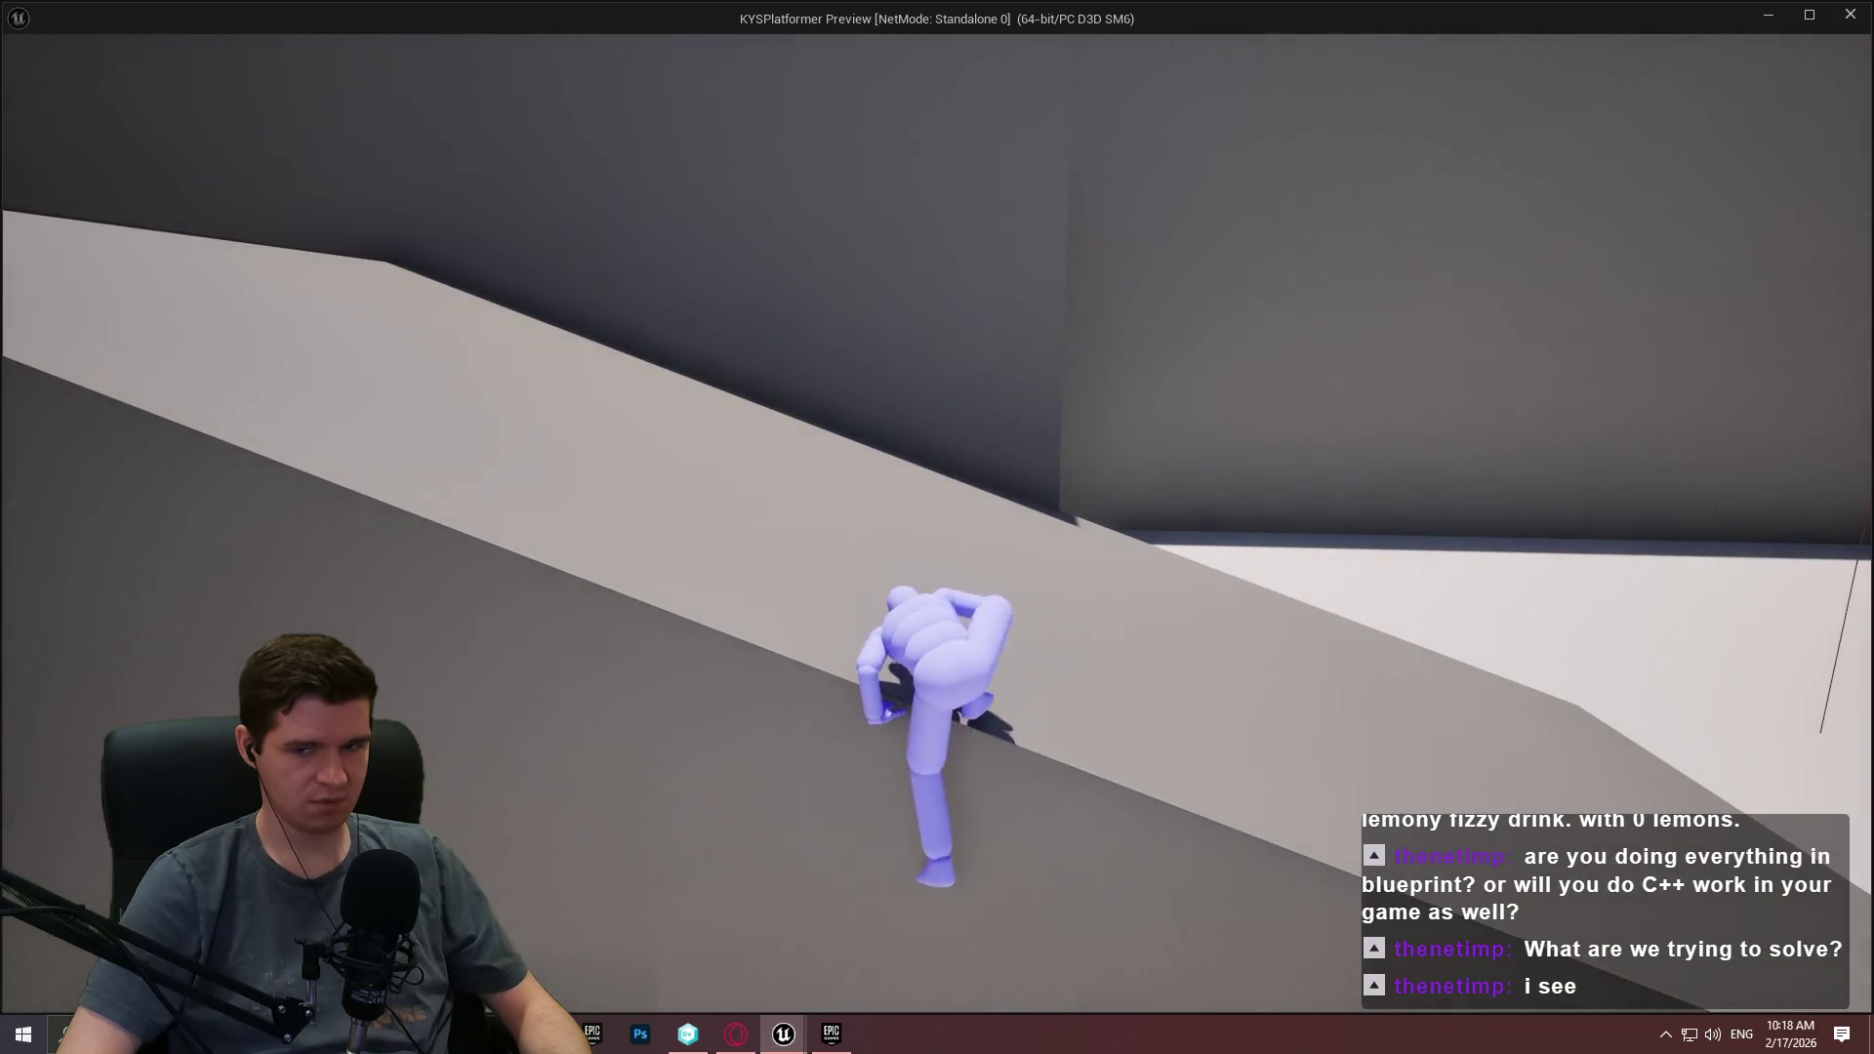
key("space")
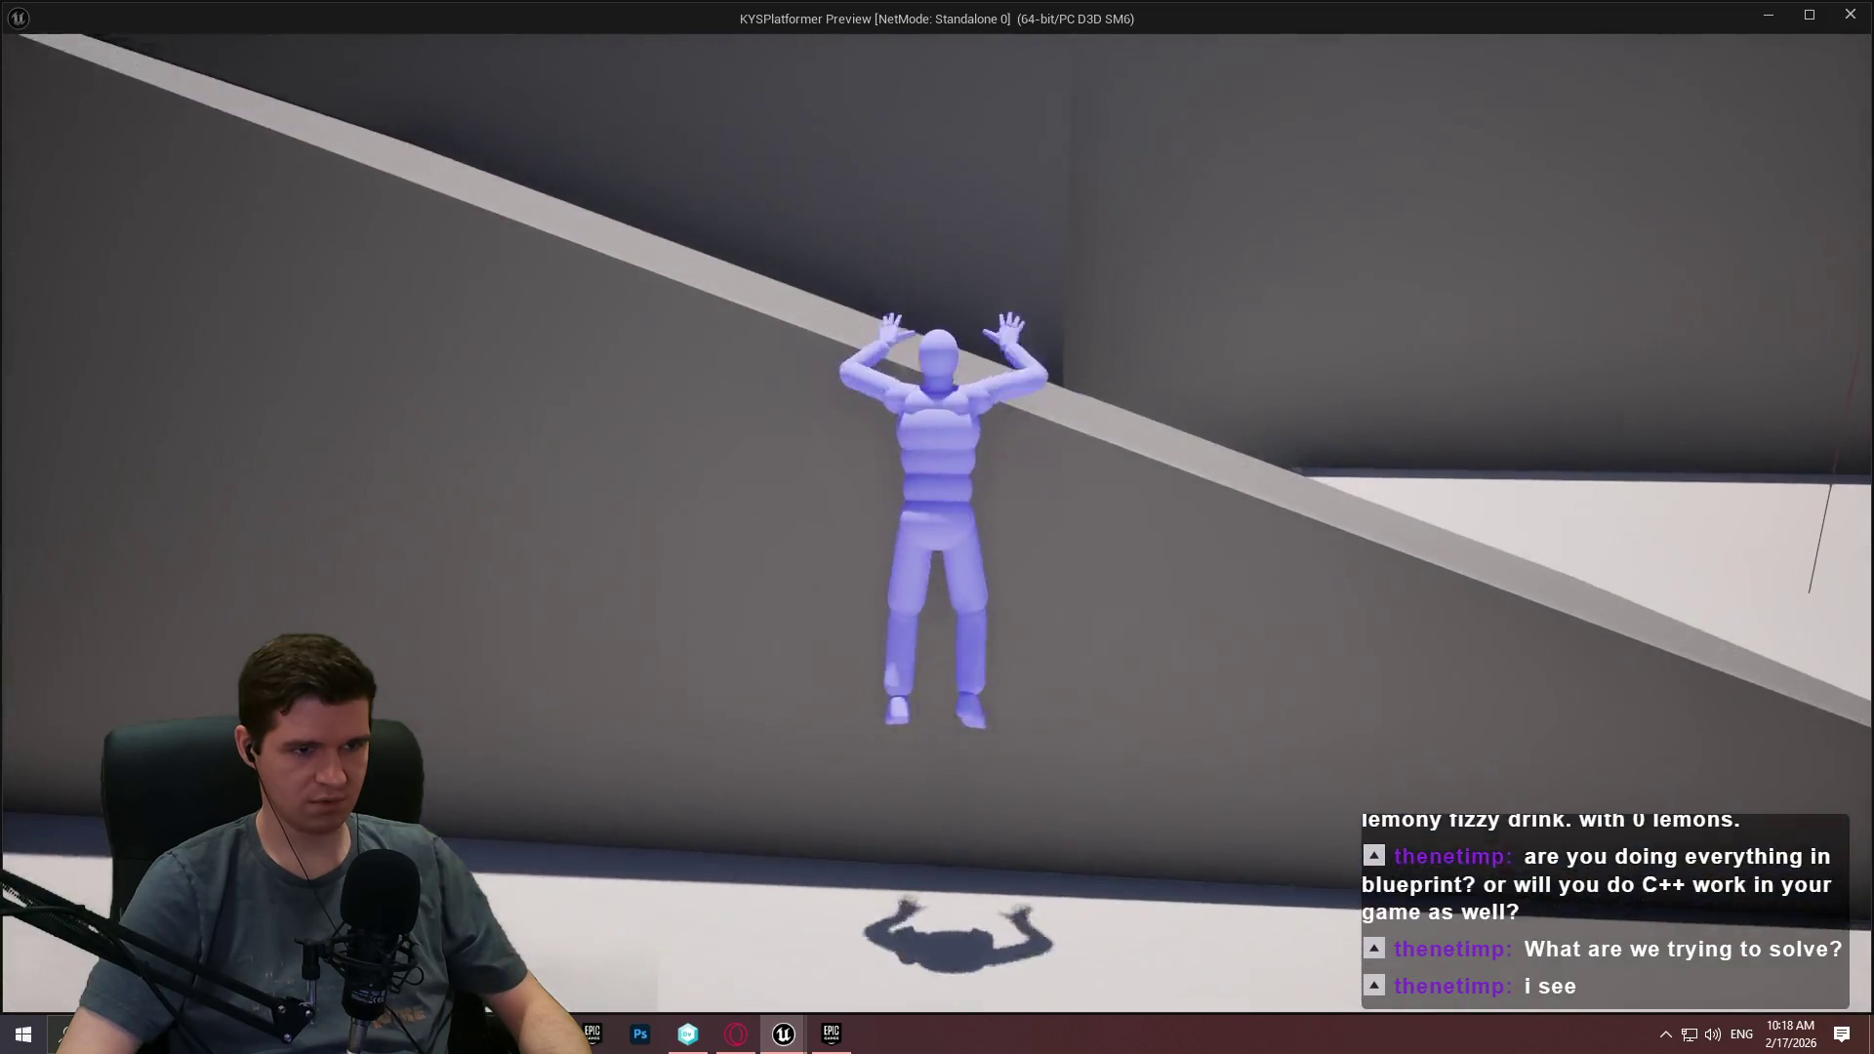
key("space")
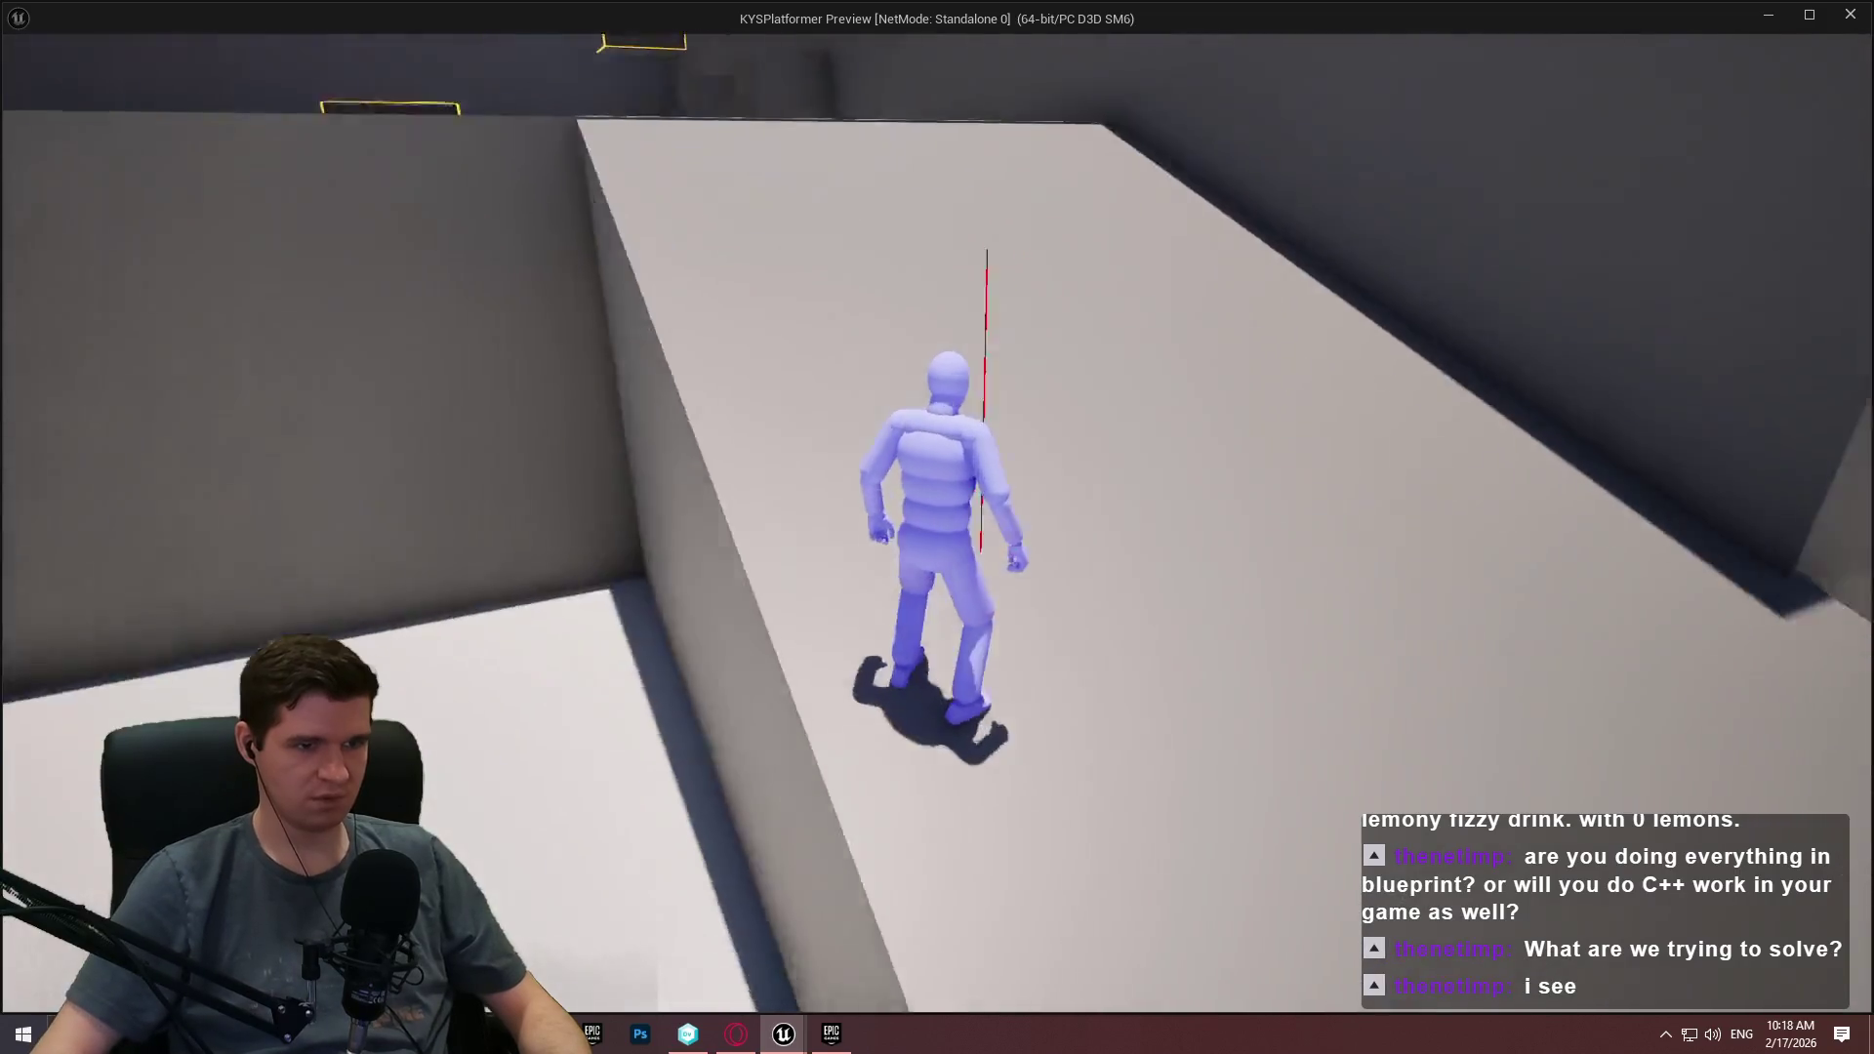
Run along the ledge, drop down, mantle back up onto the steep ramp, then stop the preview.
key("w")
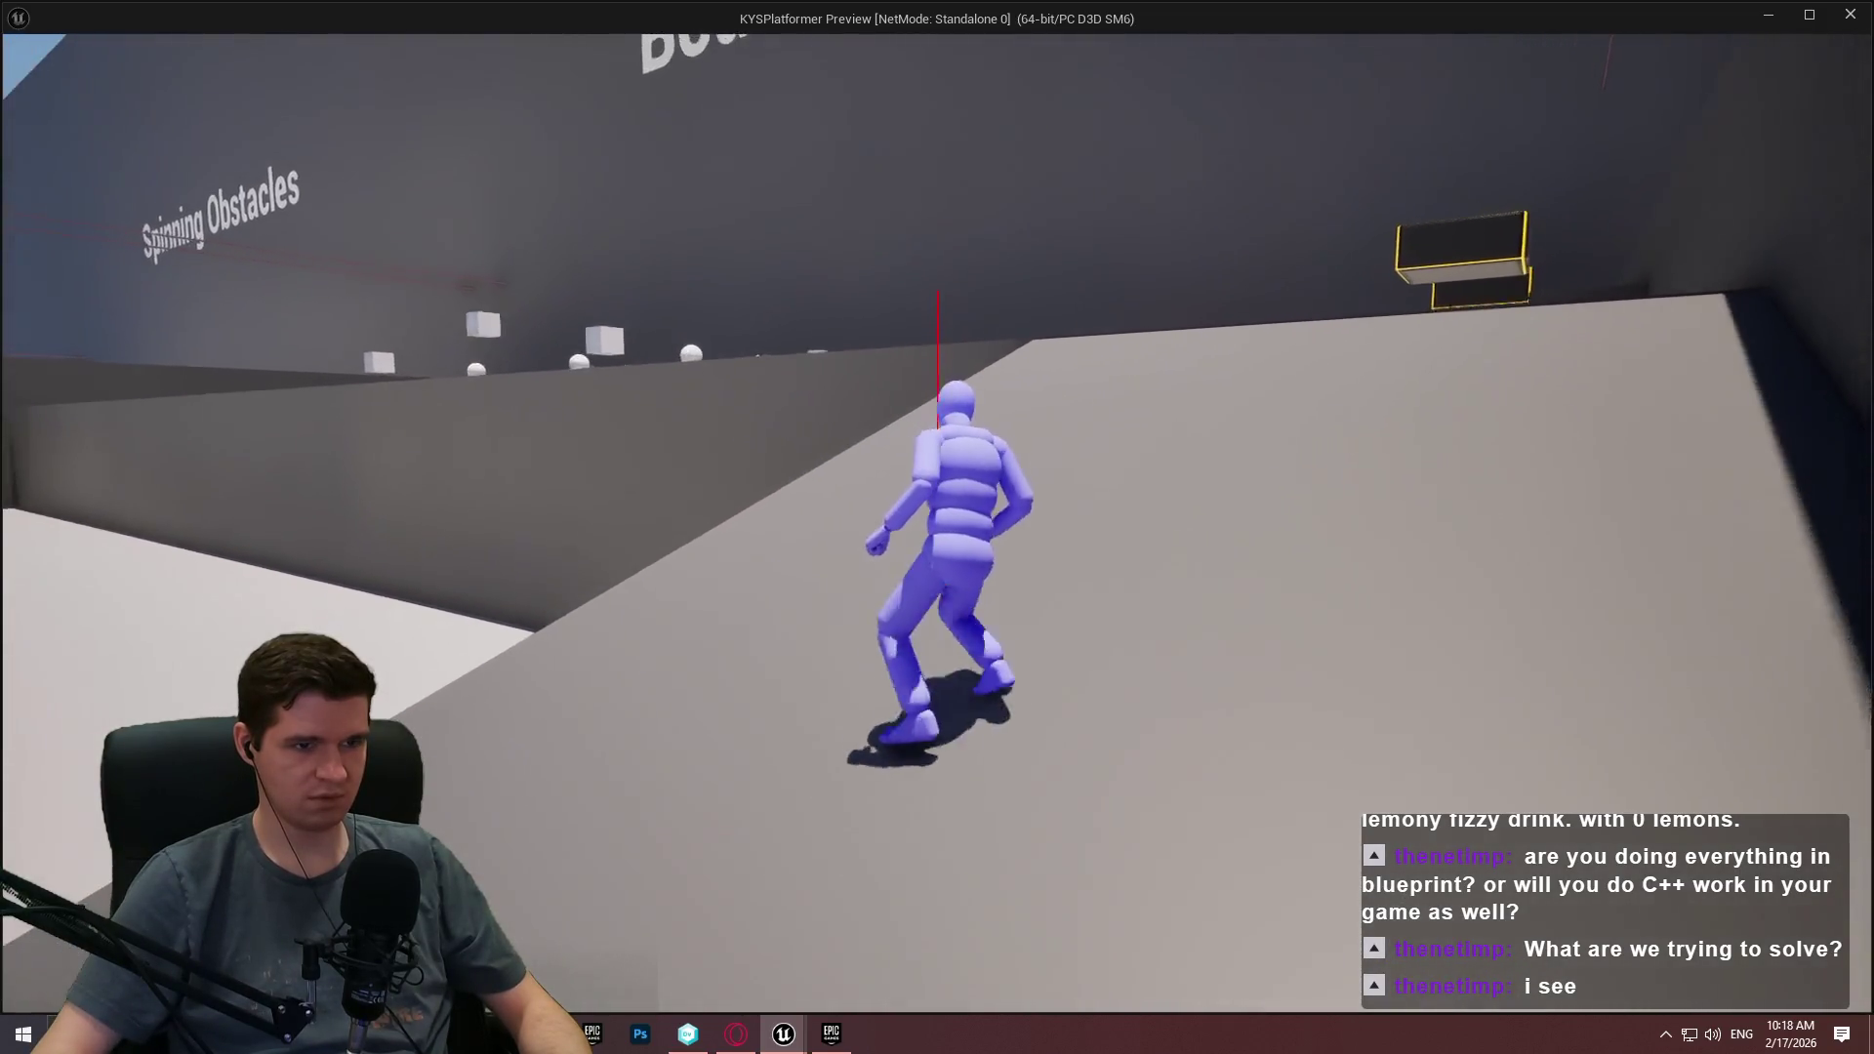
key("space")
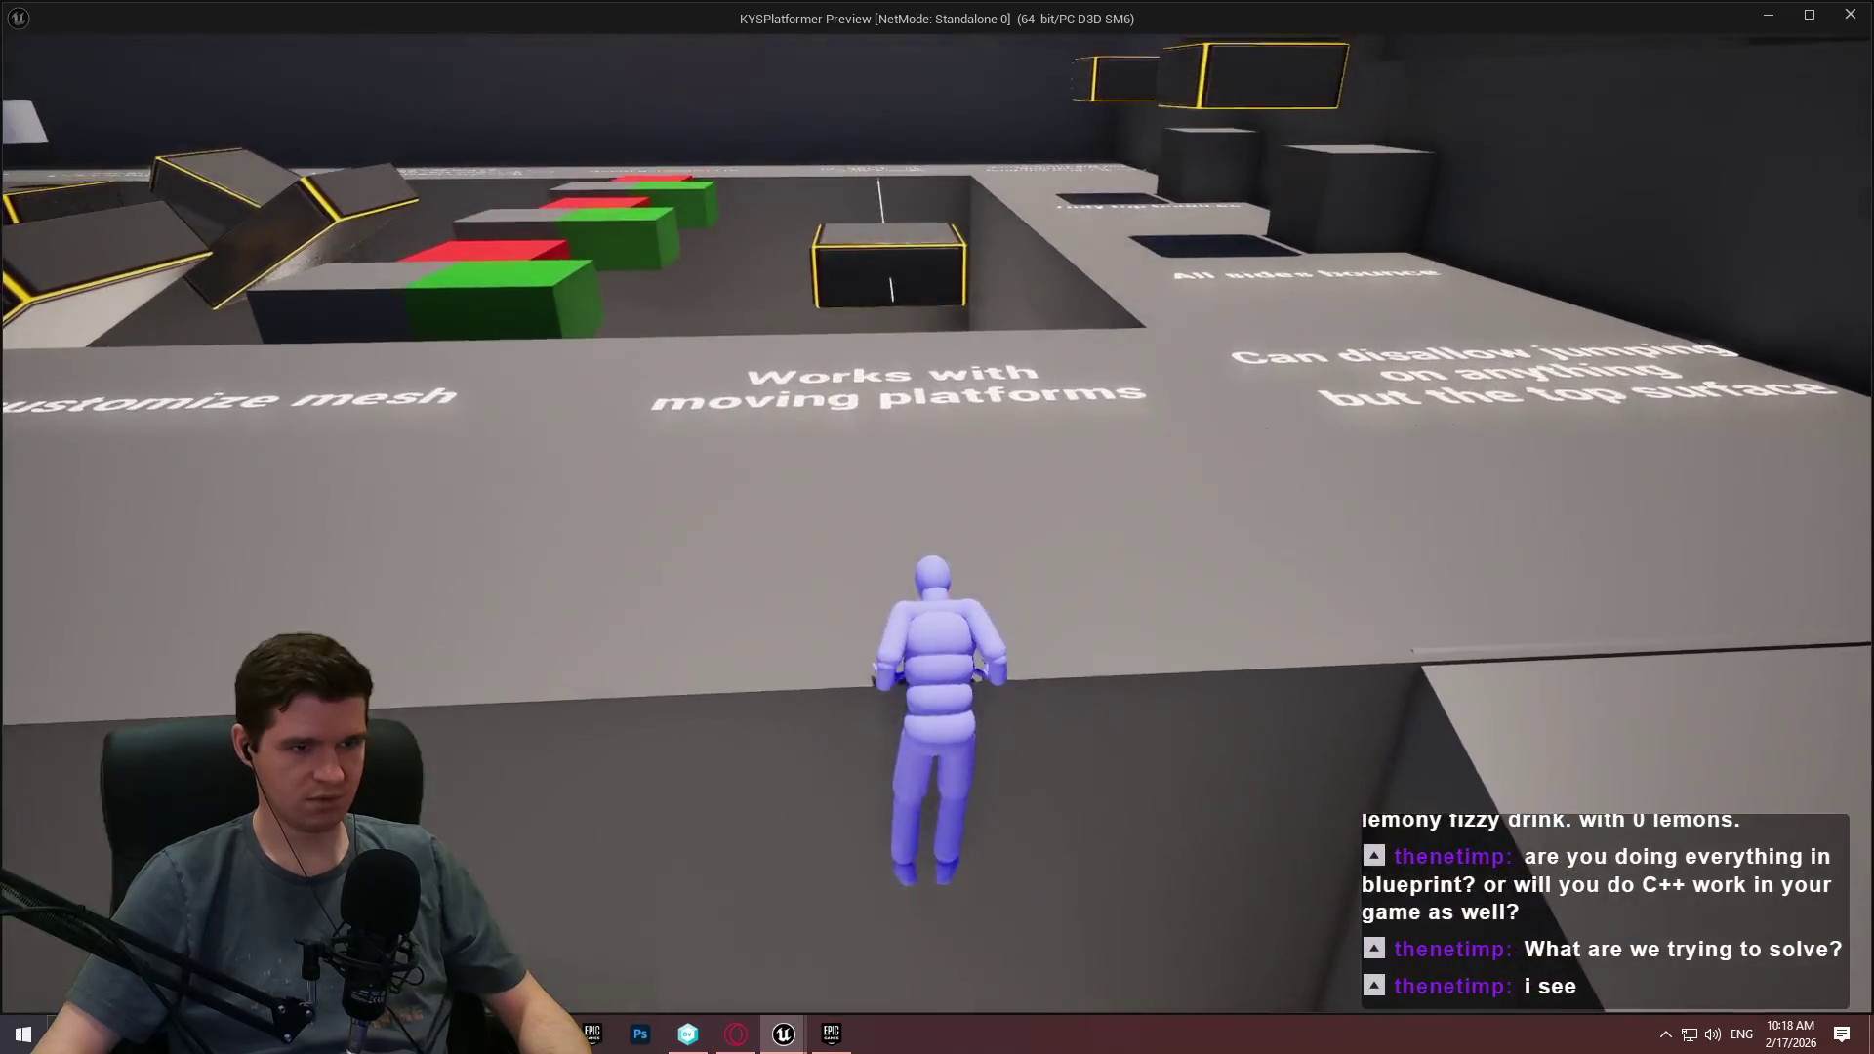
key("s")
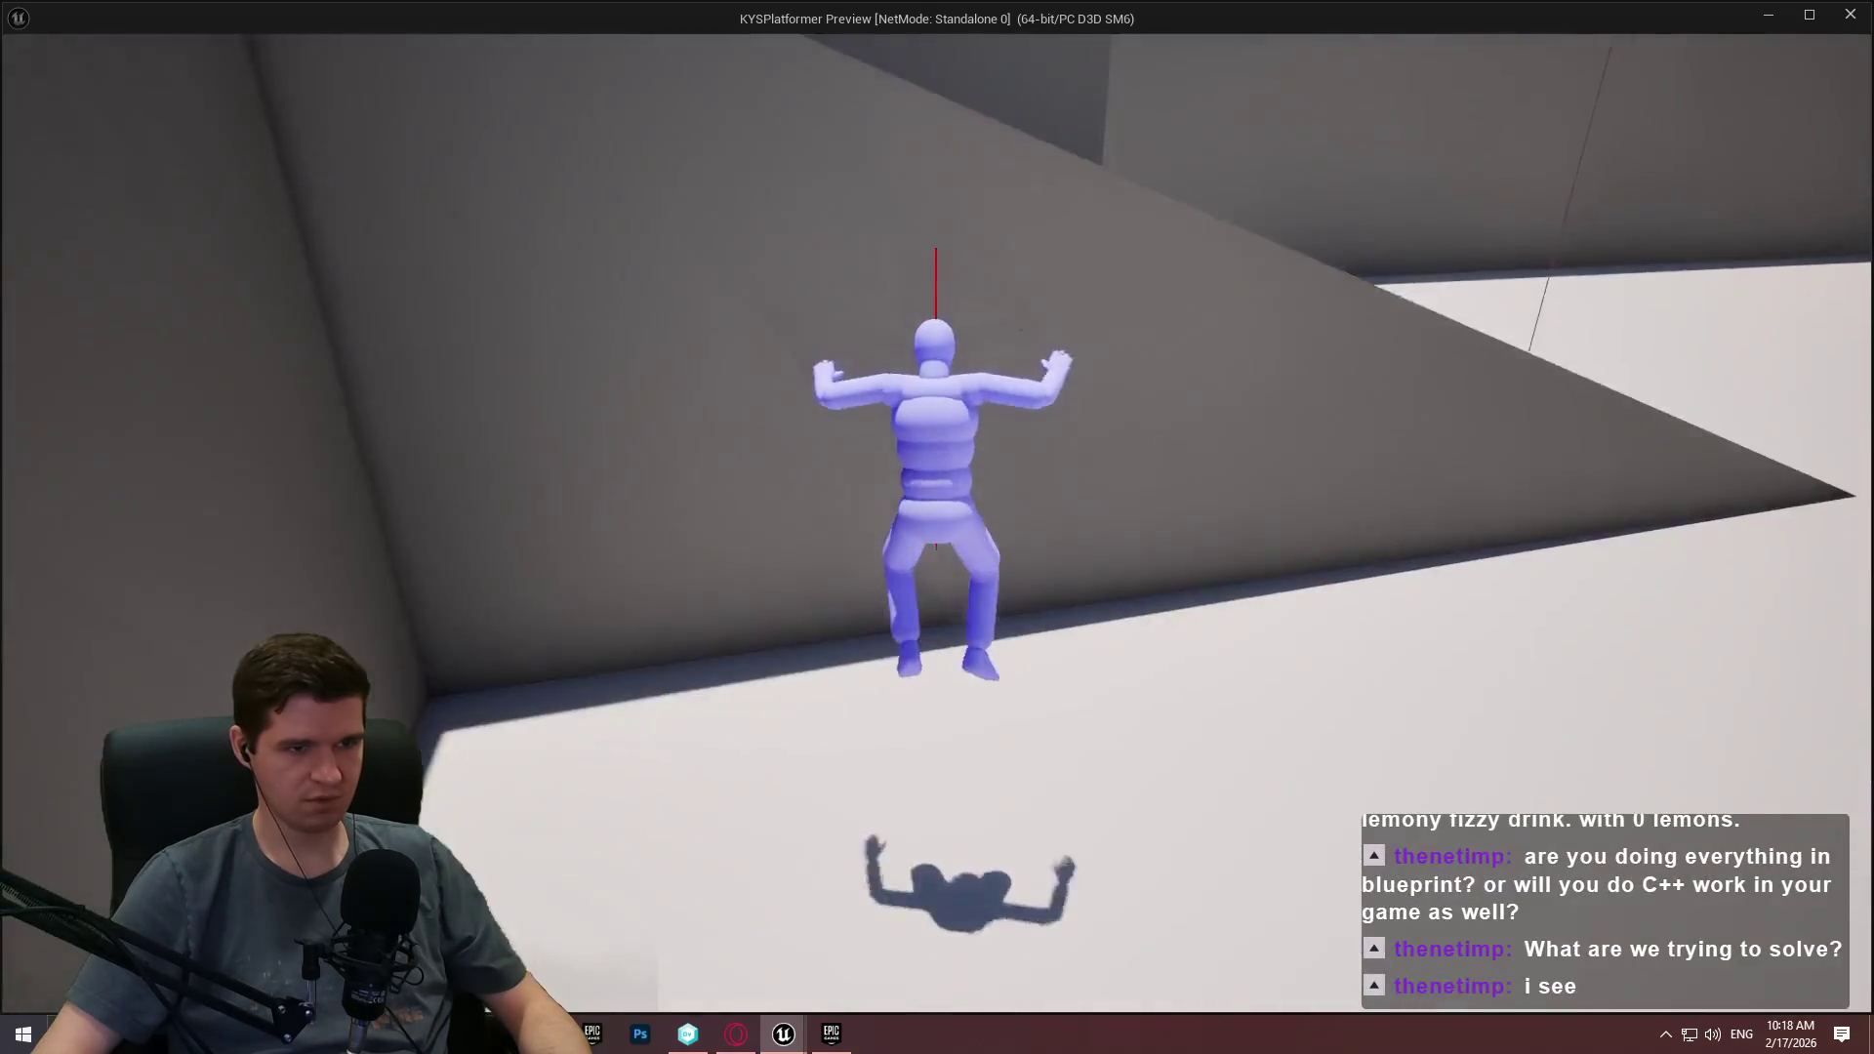
key("w")
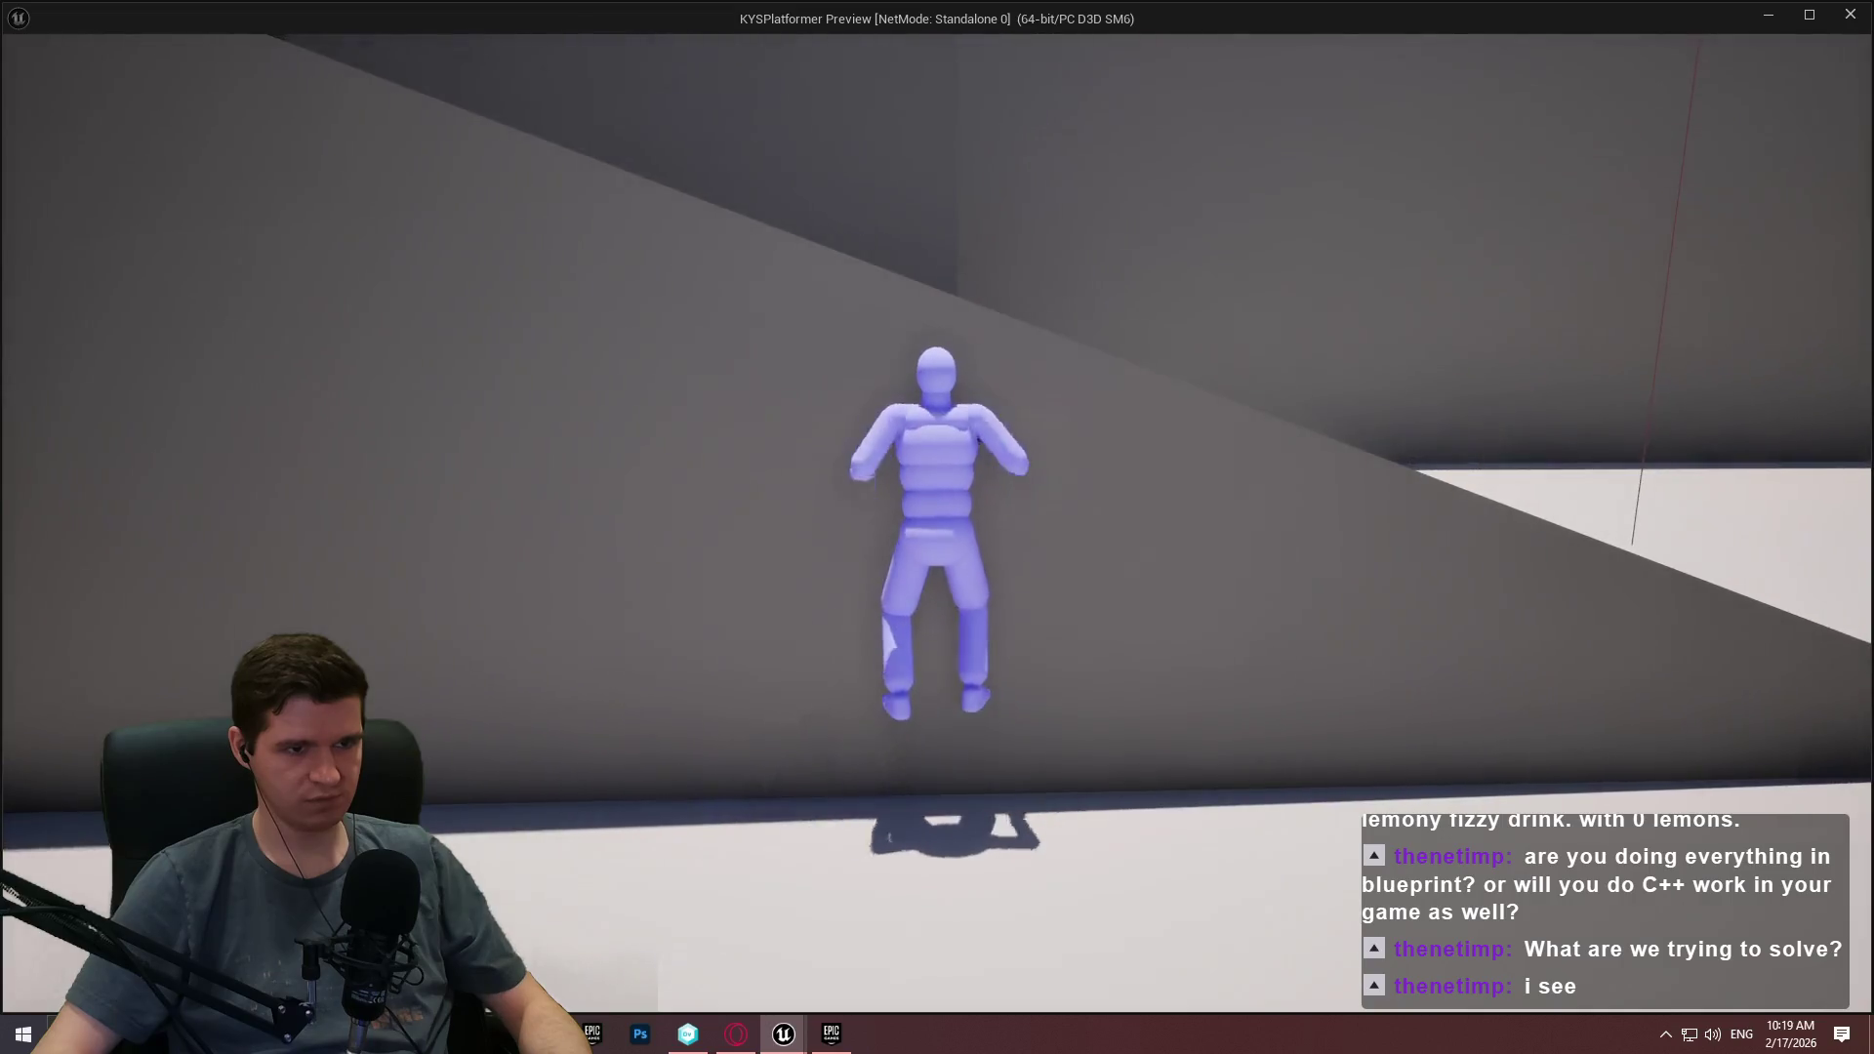
key("w")
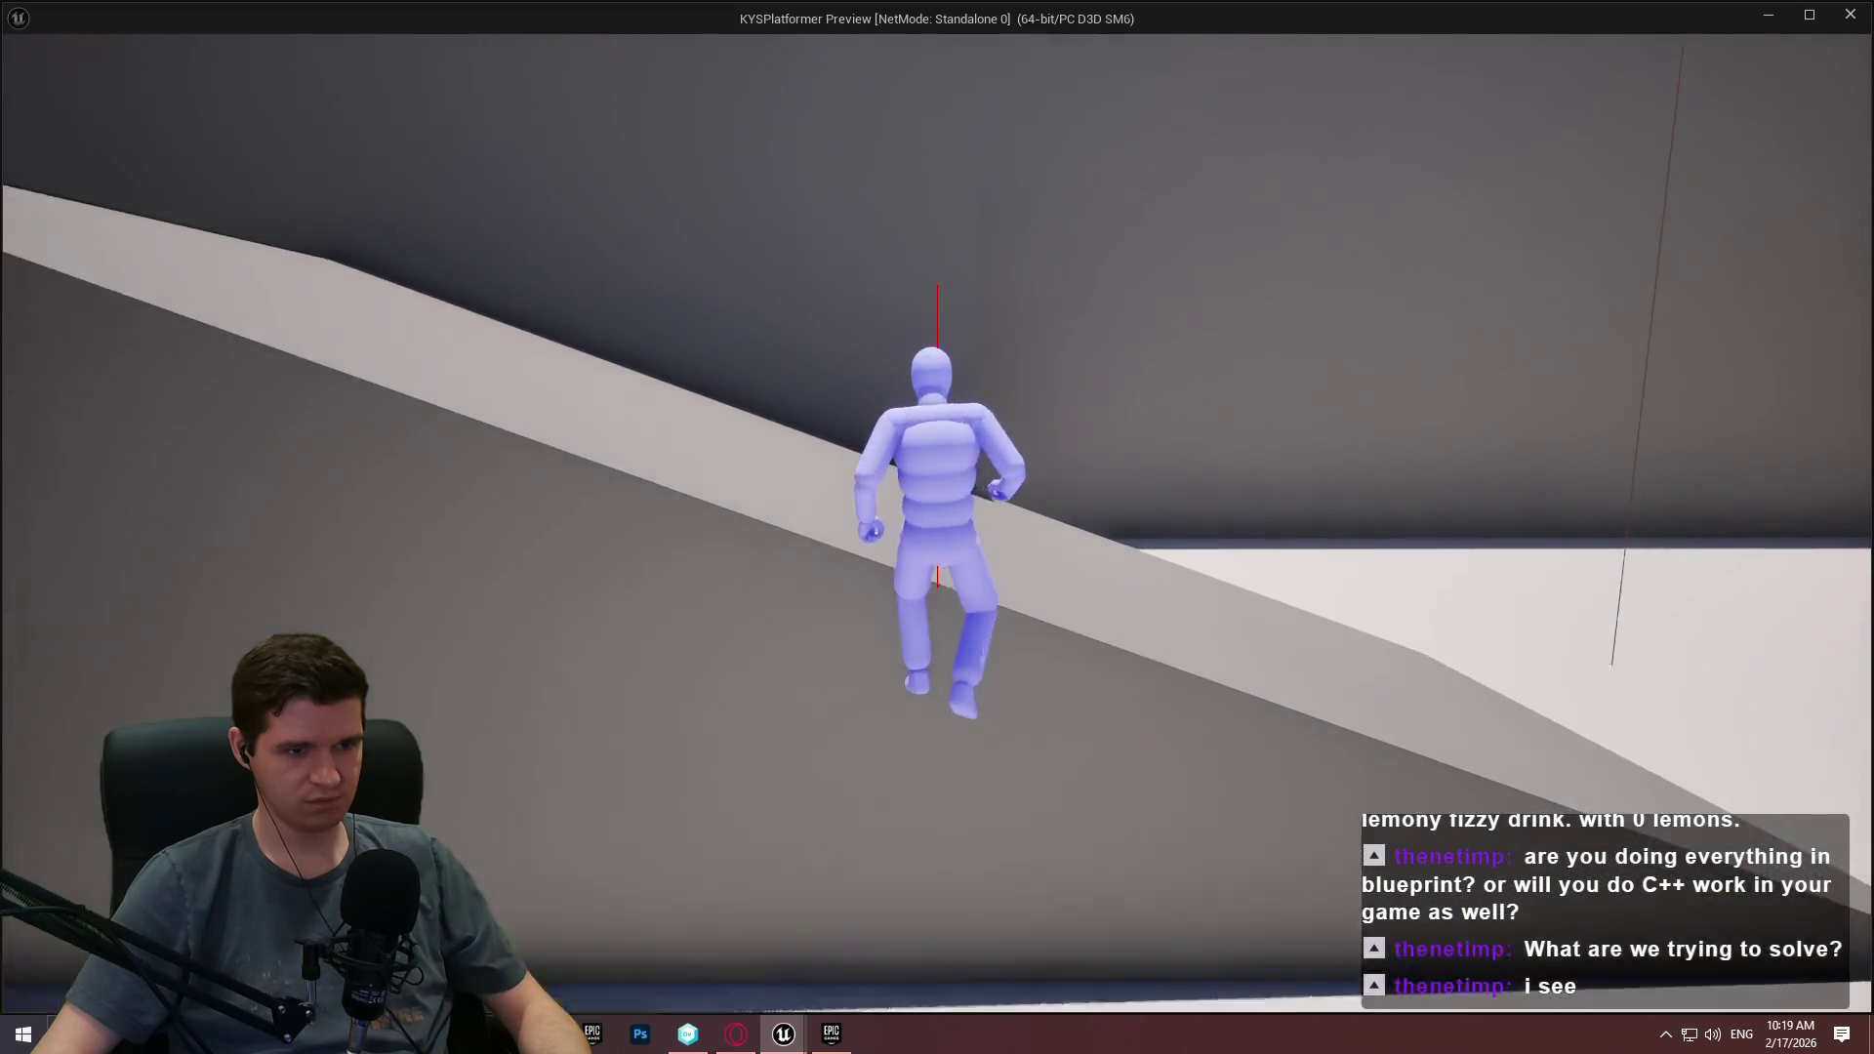
key("w")
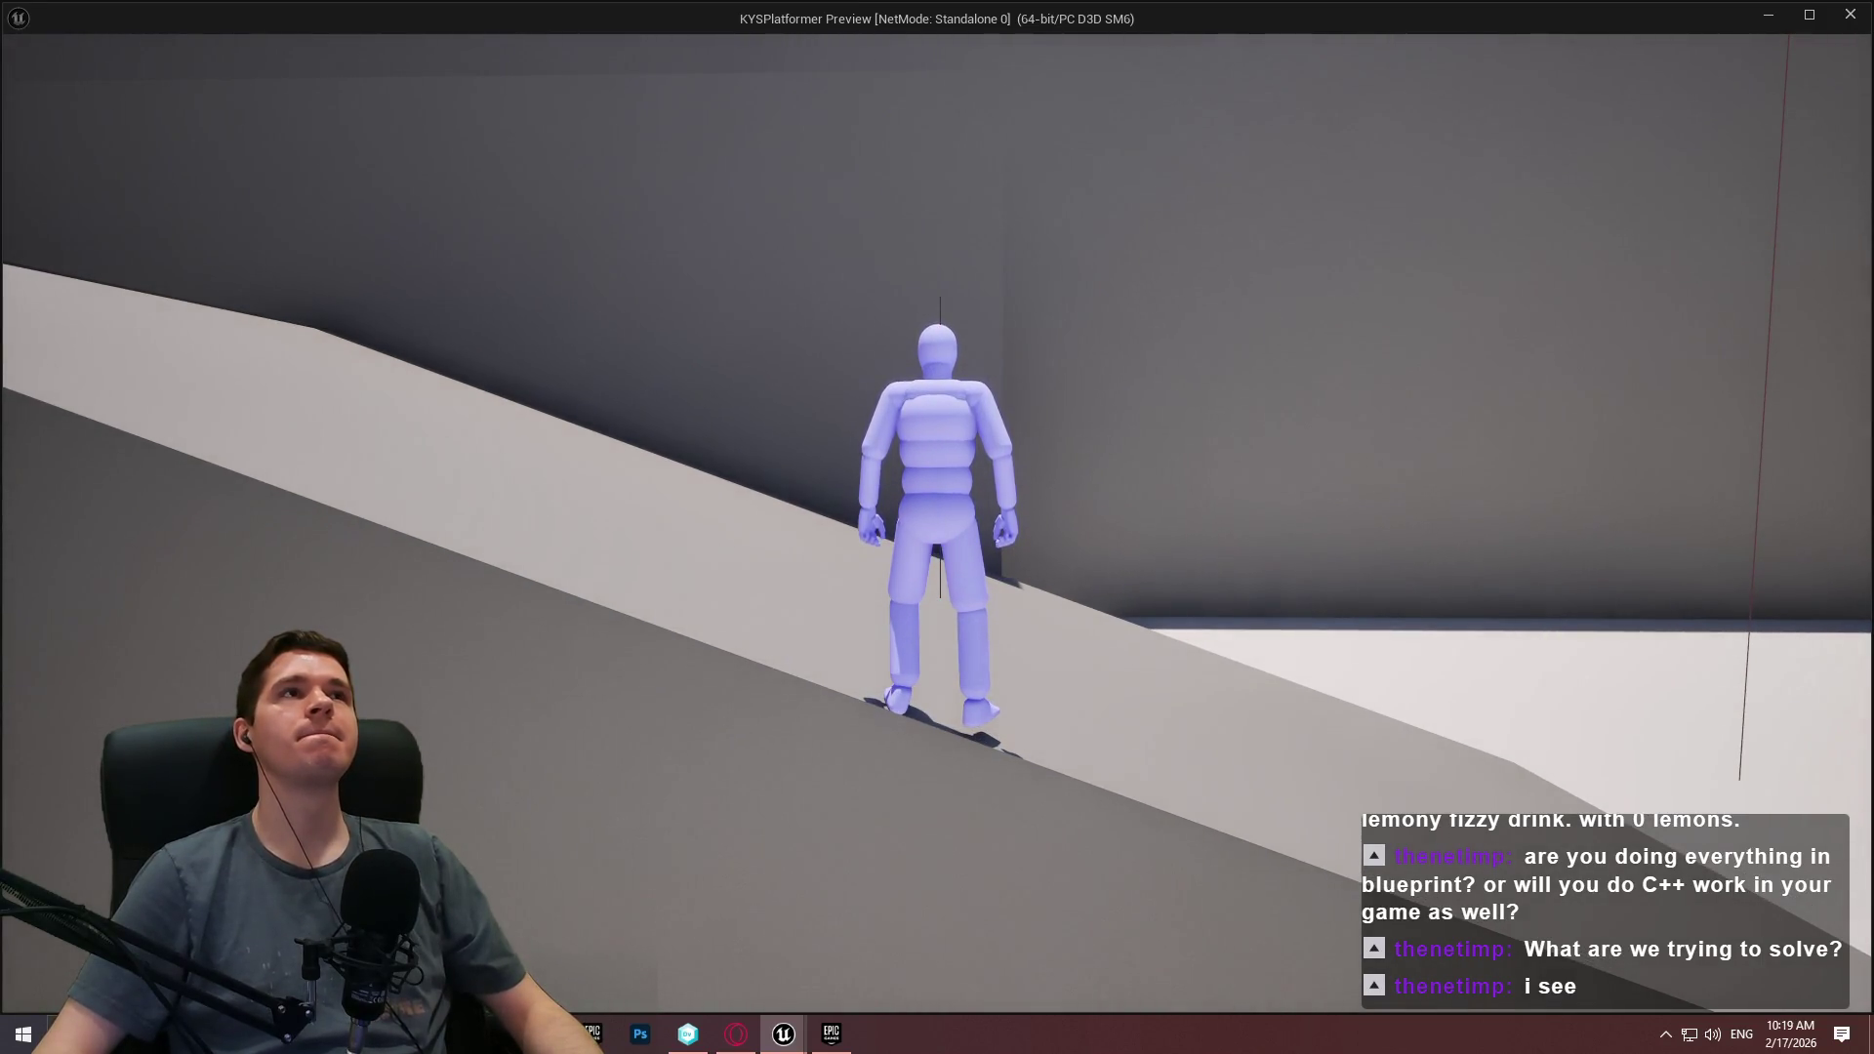
key("Escape")
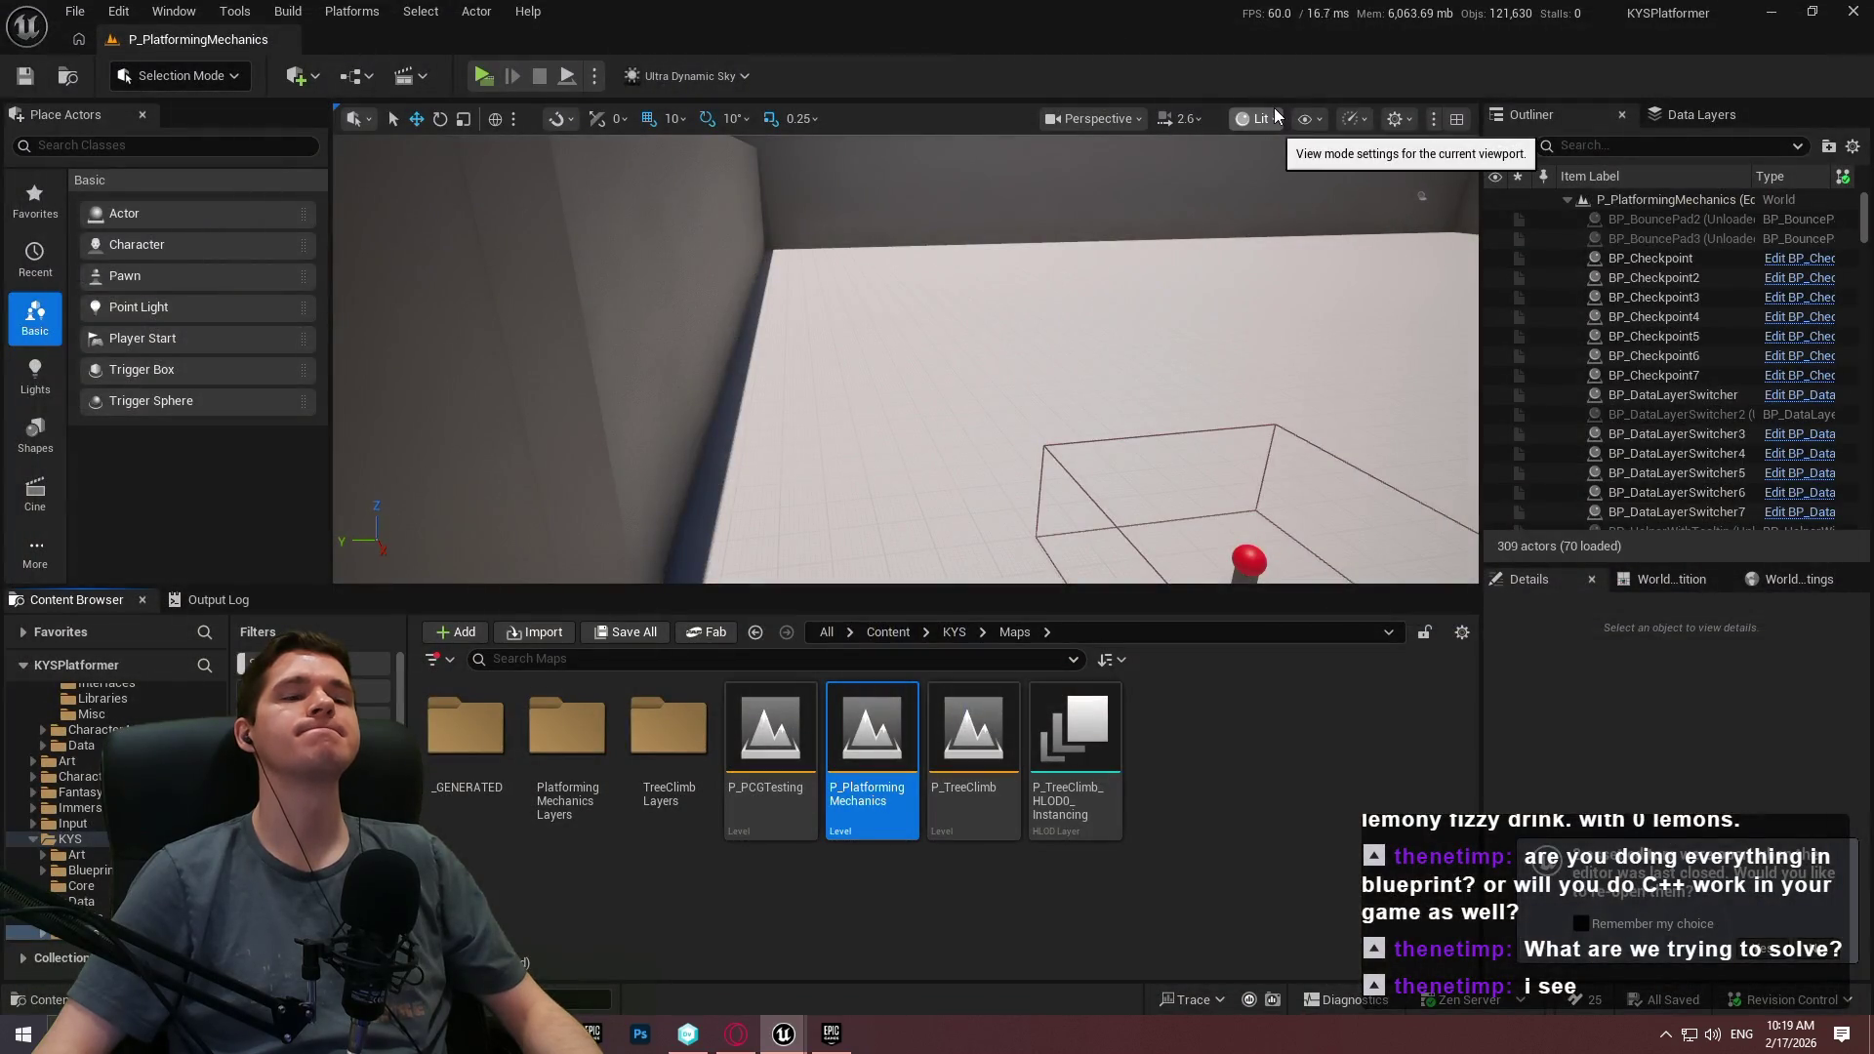
Leave the Maps folder and return to the KYS folder using the path breadcrumb.
left_click(948, 632)
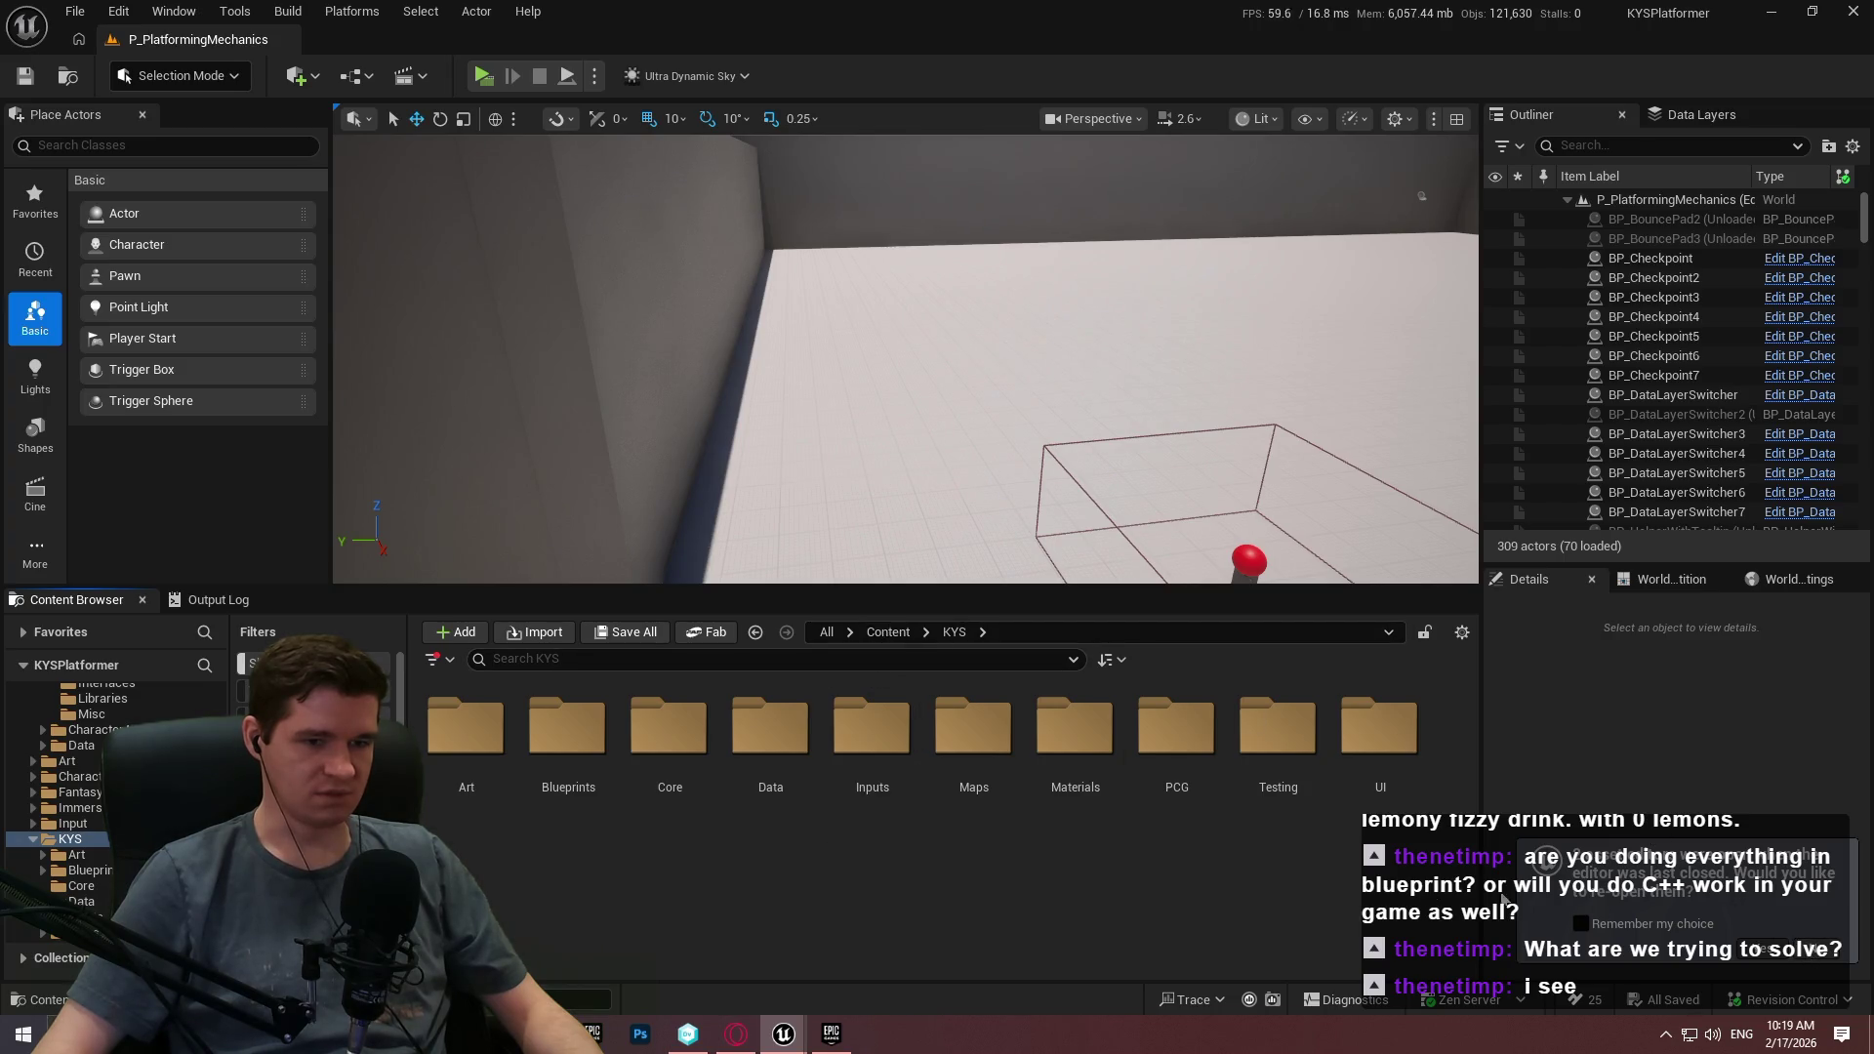
mouse_move(786, 1035)
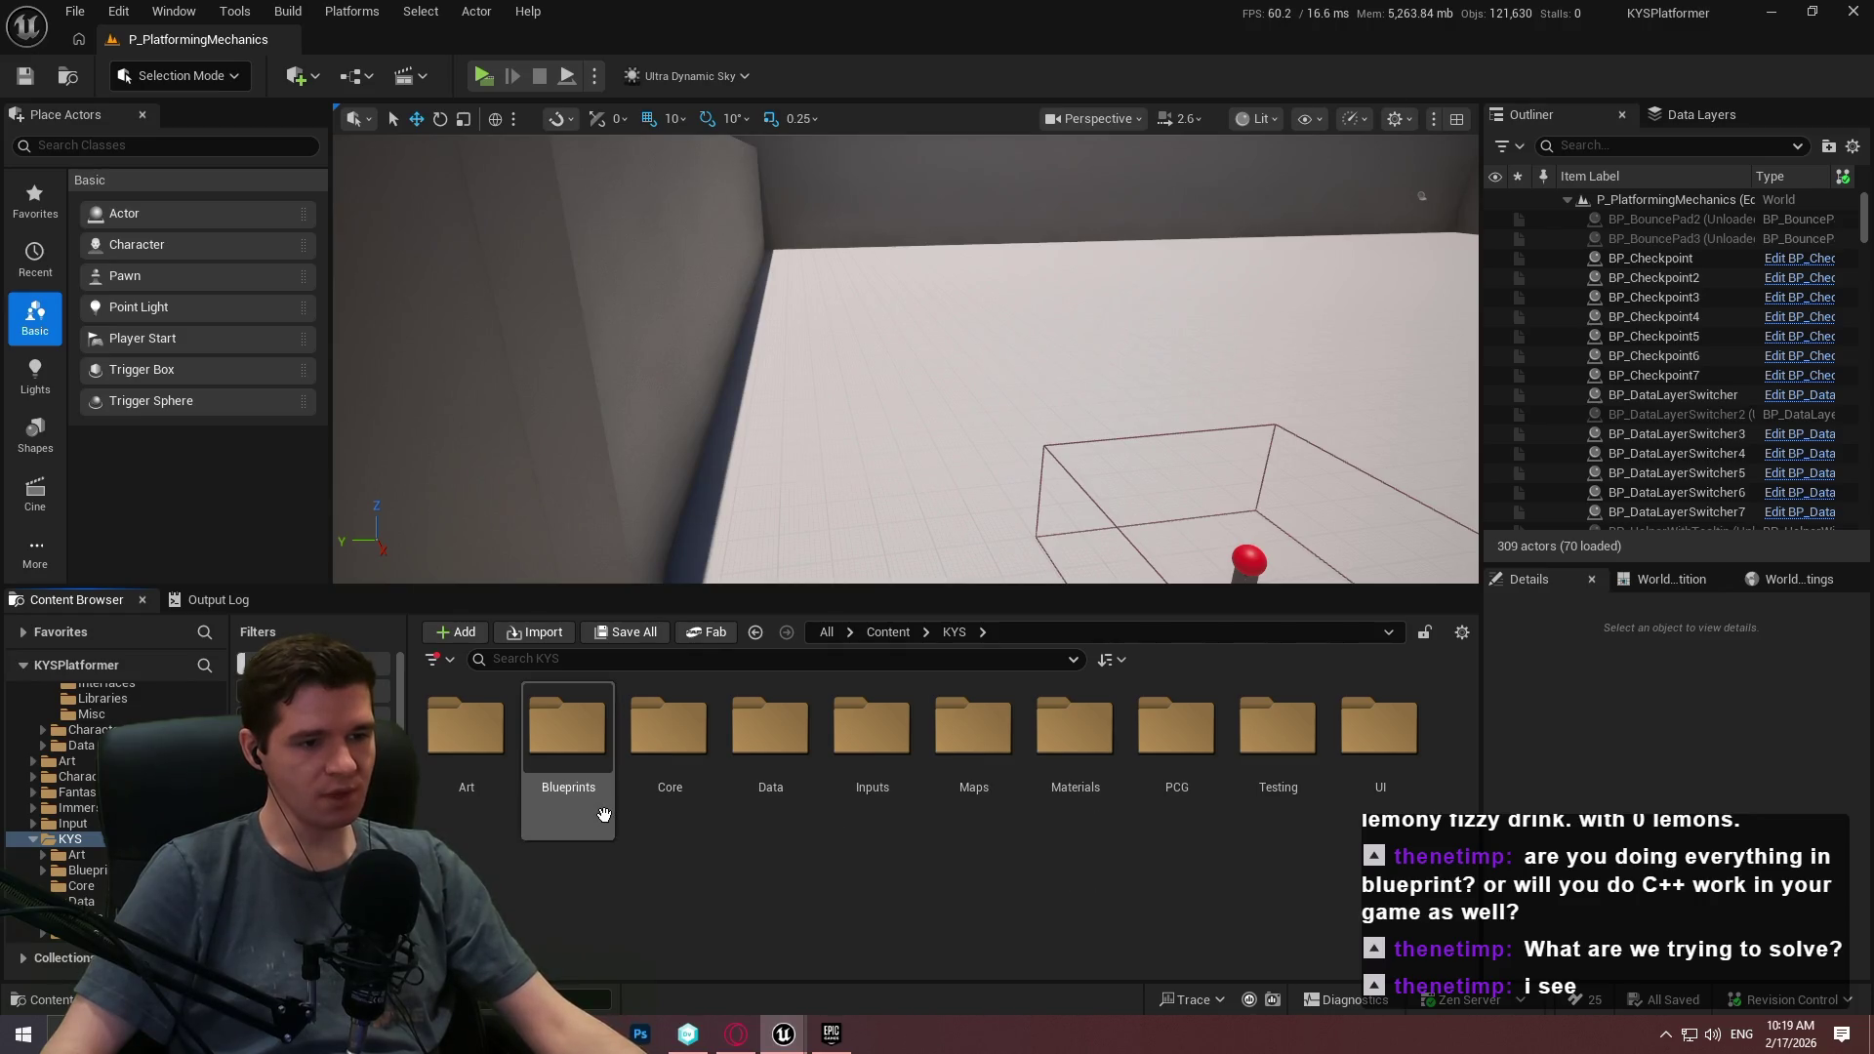
Browse to Content > AdvancedLocomotionV4 > Blueprints > CharacterLogic and open BP_ImSimBaseCharacter.
double_click(580, 771)
left_click(910, 633)
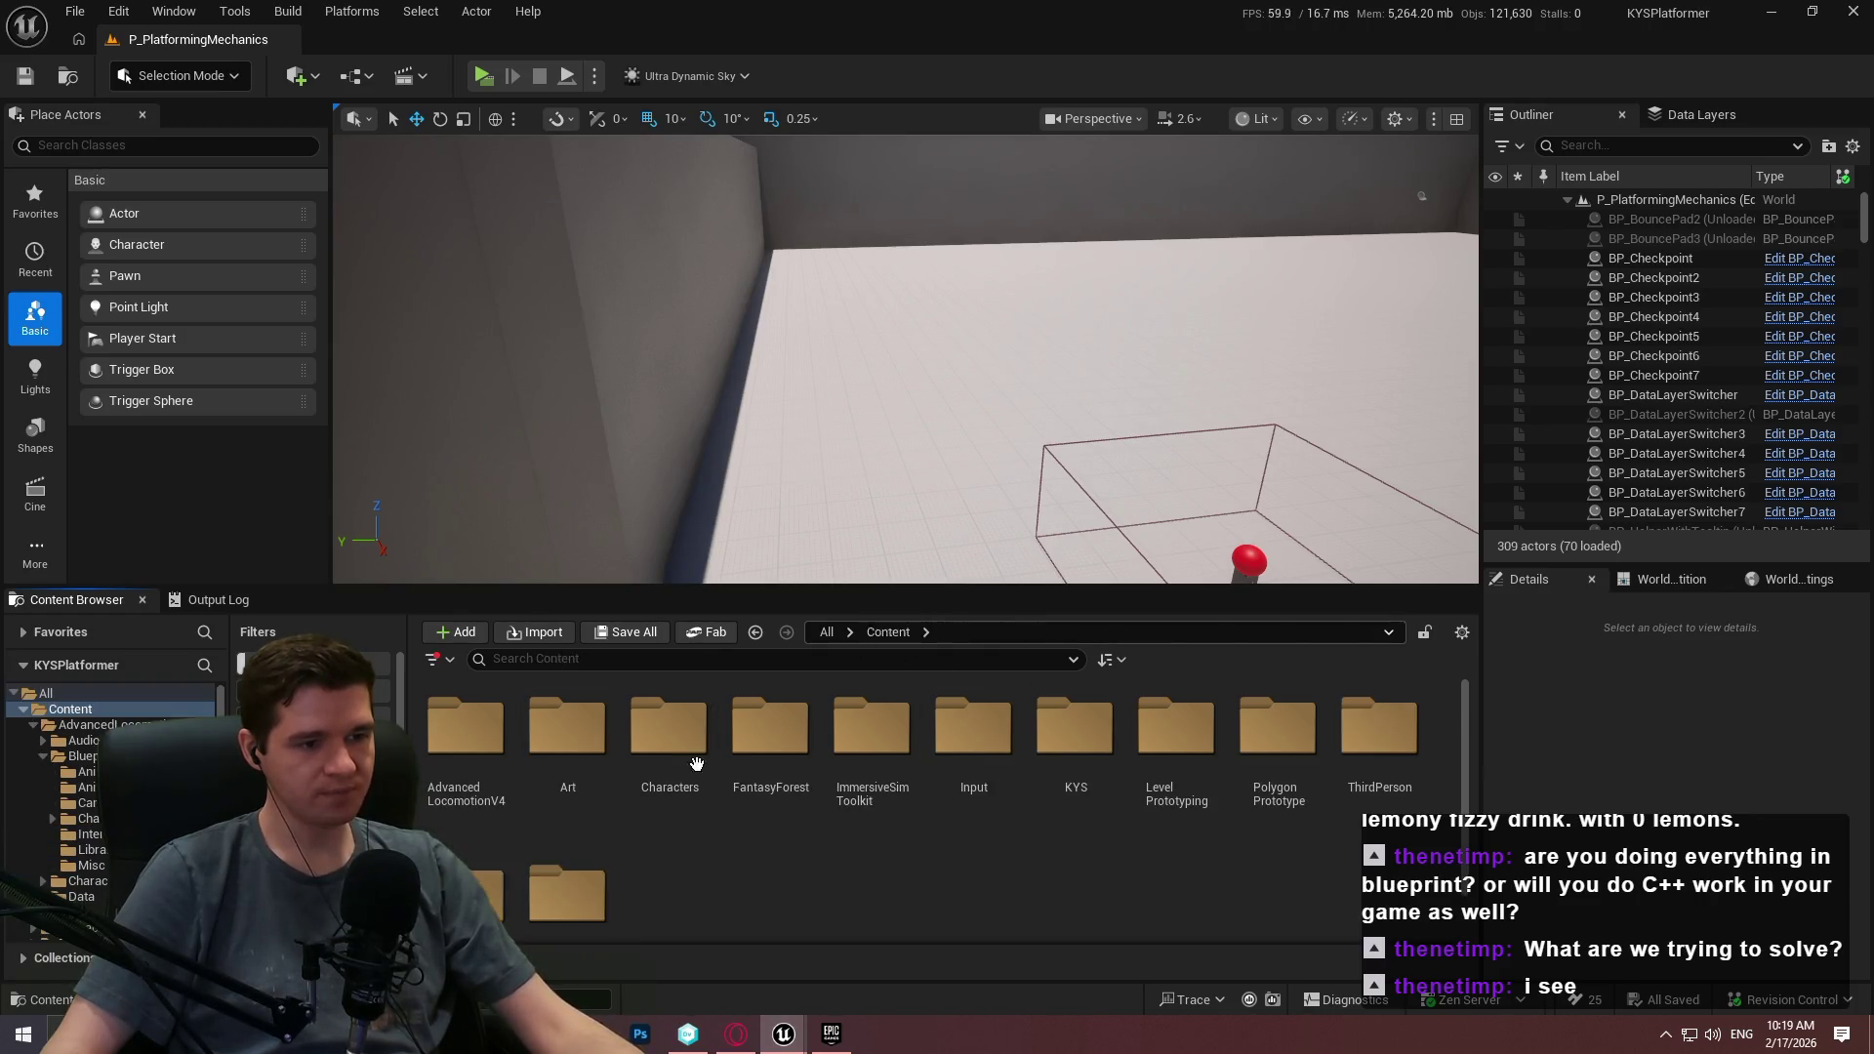
double_click(448, 774)
double_click(571, 776)
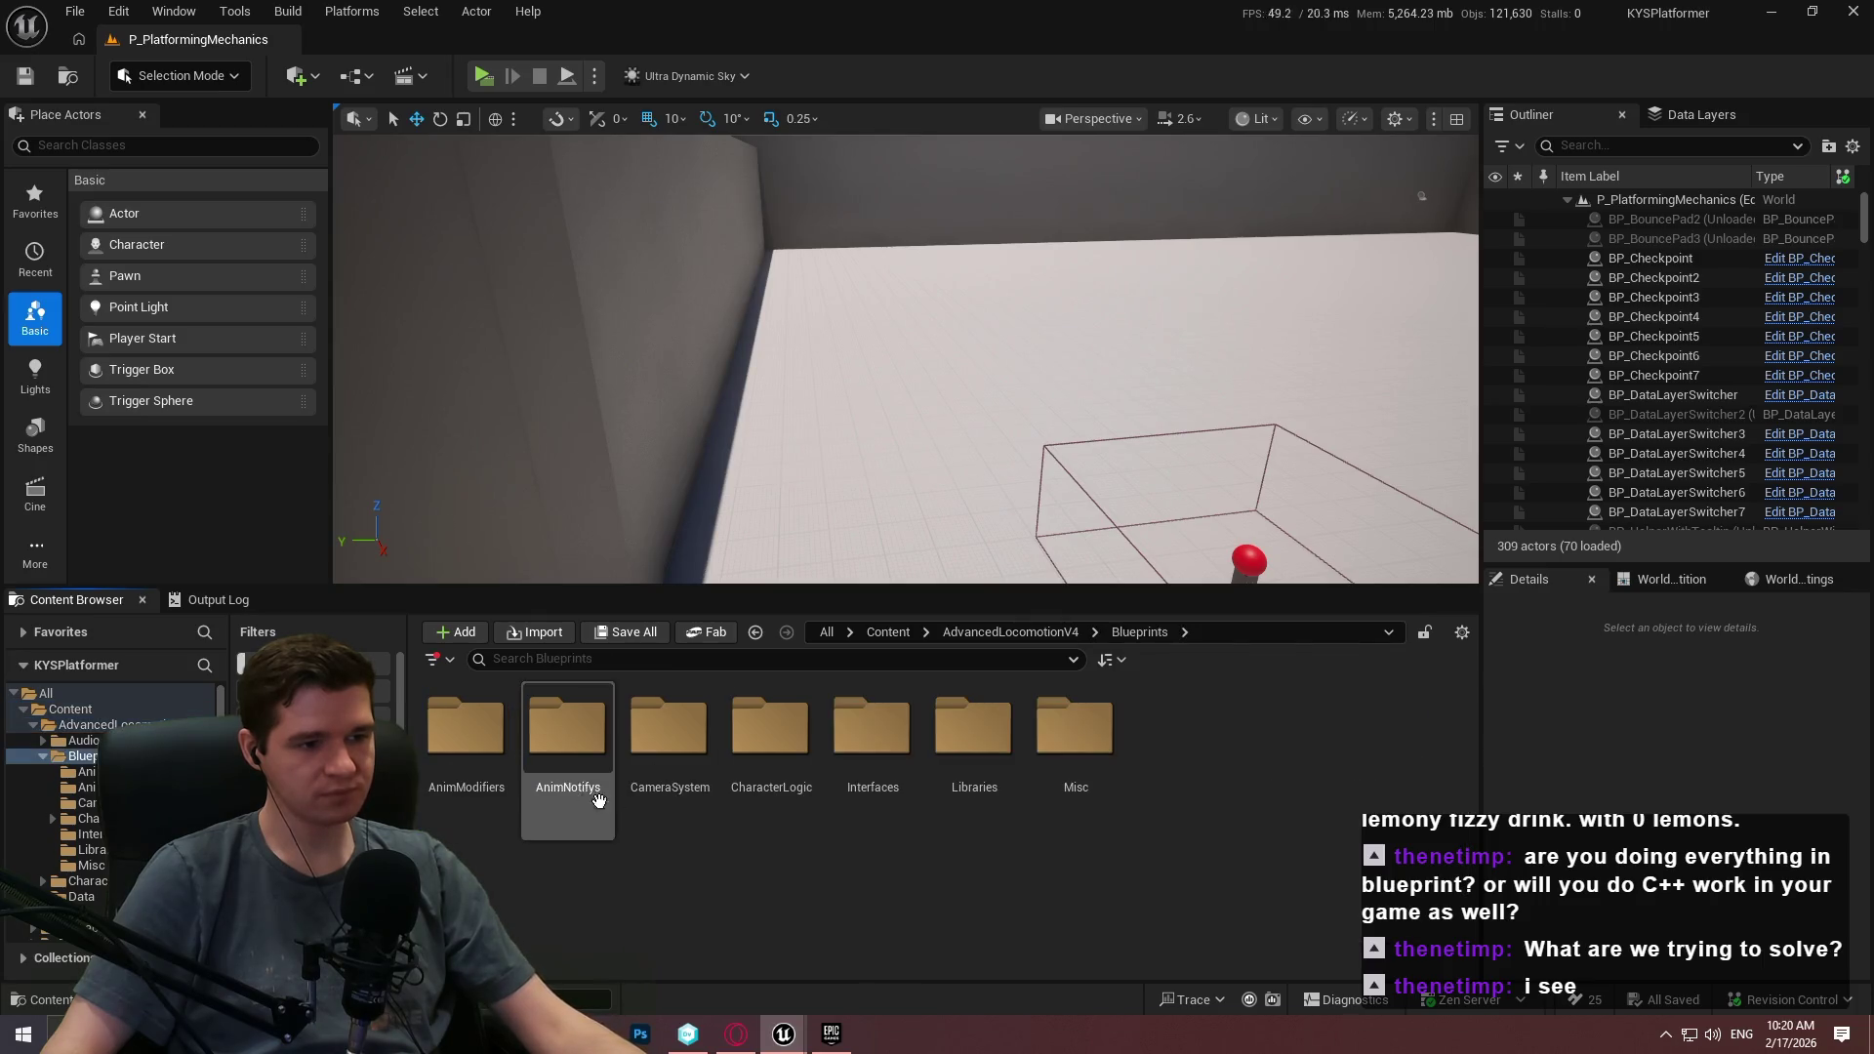
double_click(766, 795)
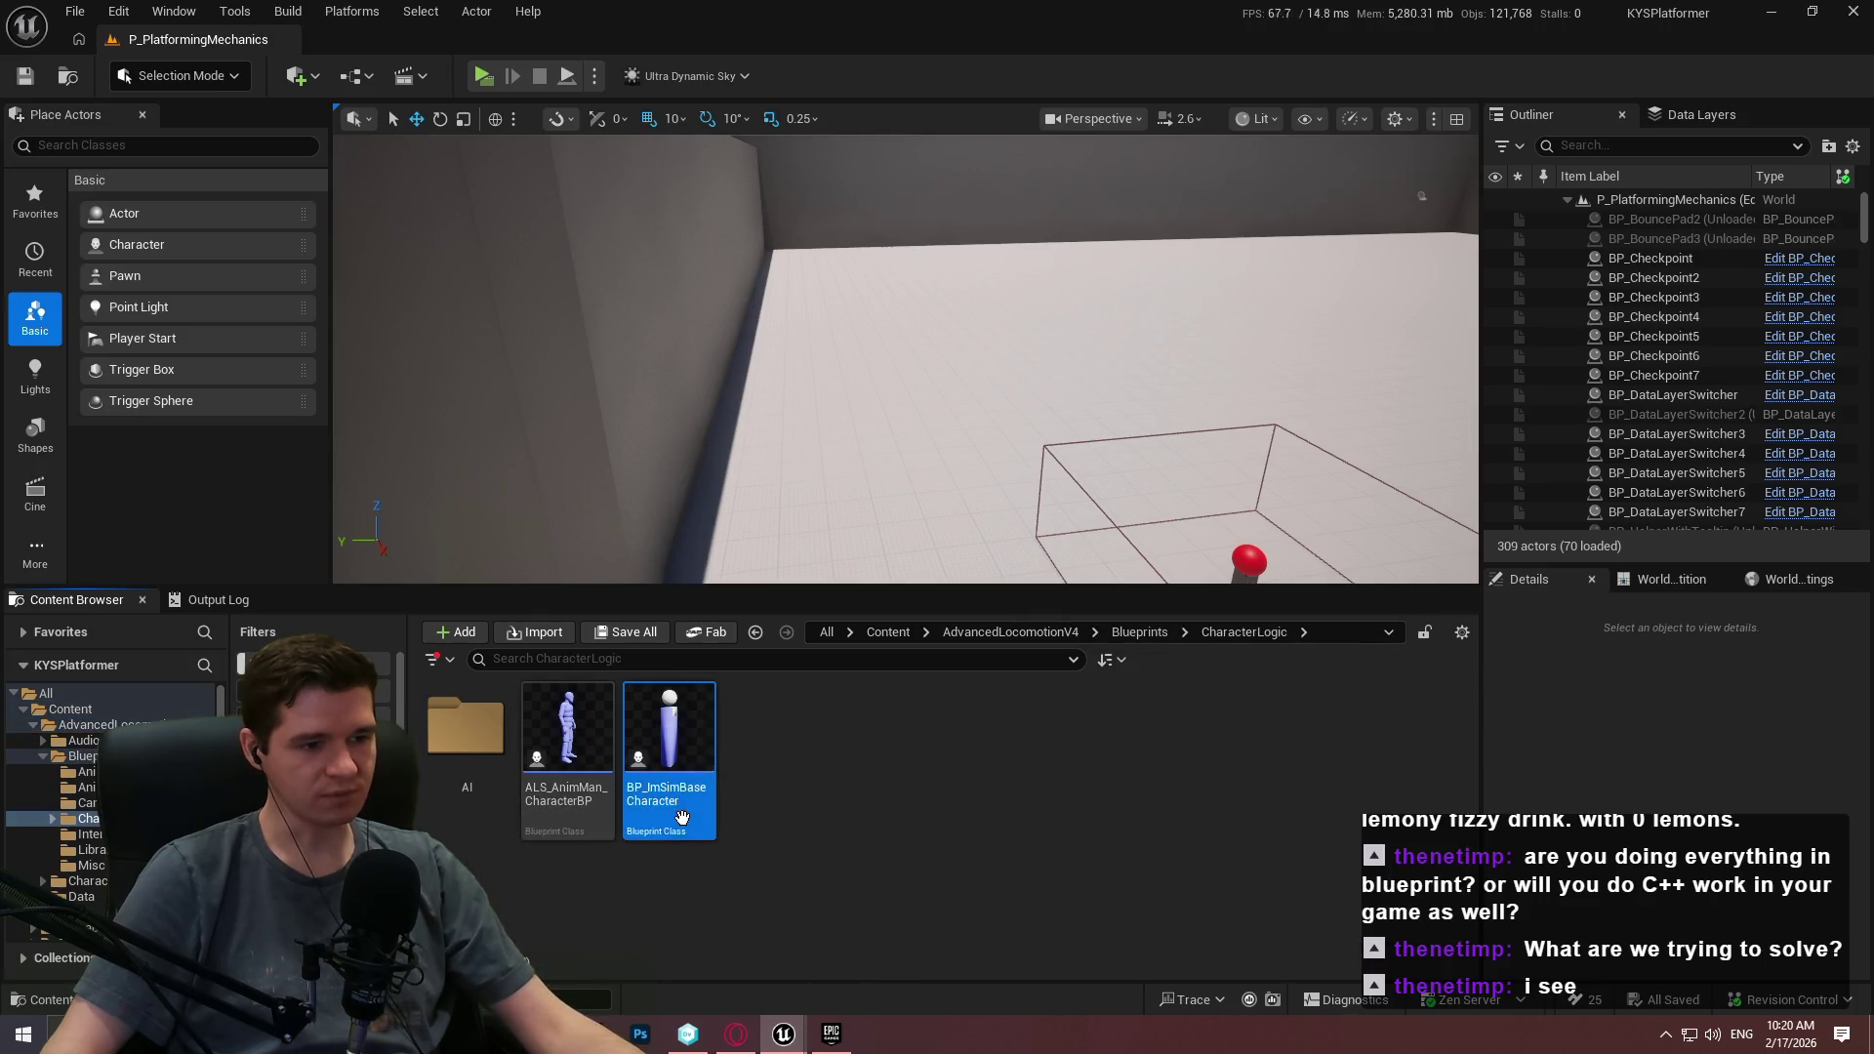
double_click(667, 818)
Expand BP_ImSimBaseCharacter's Mantle System functions, then bring up ALS_AnimMan_CharacterBP.
left_click(224, 40)
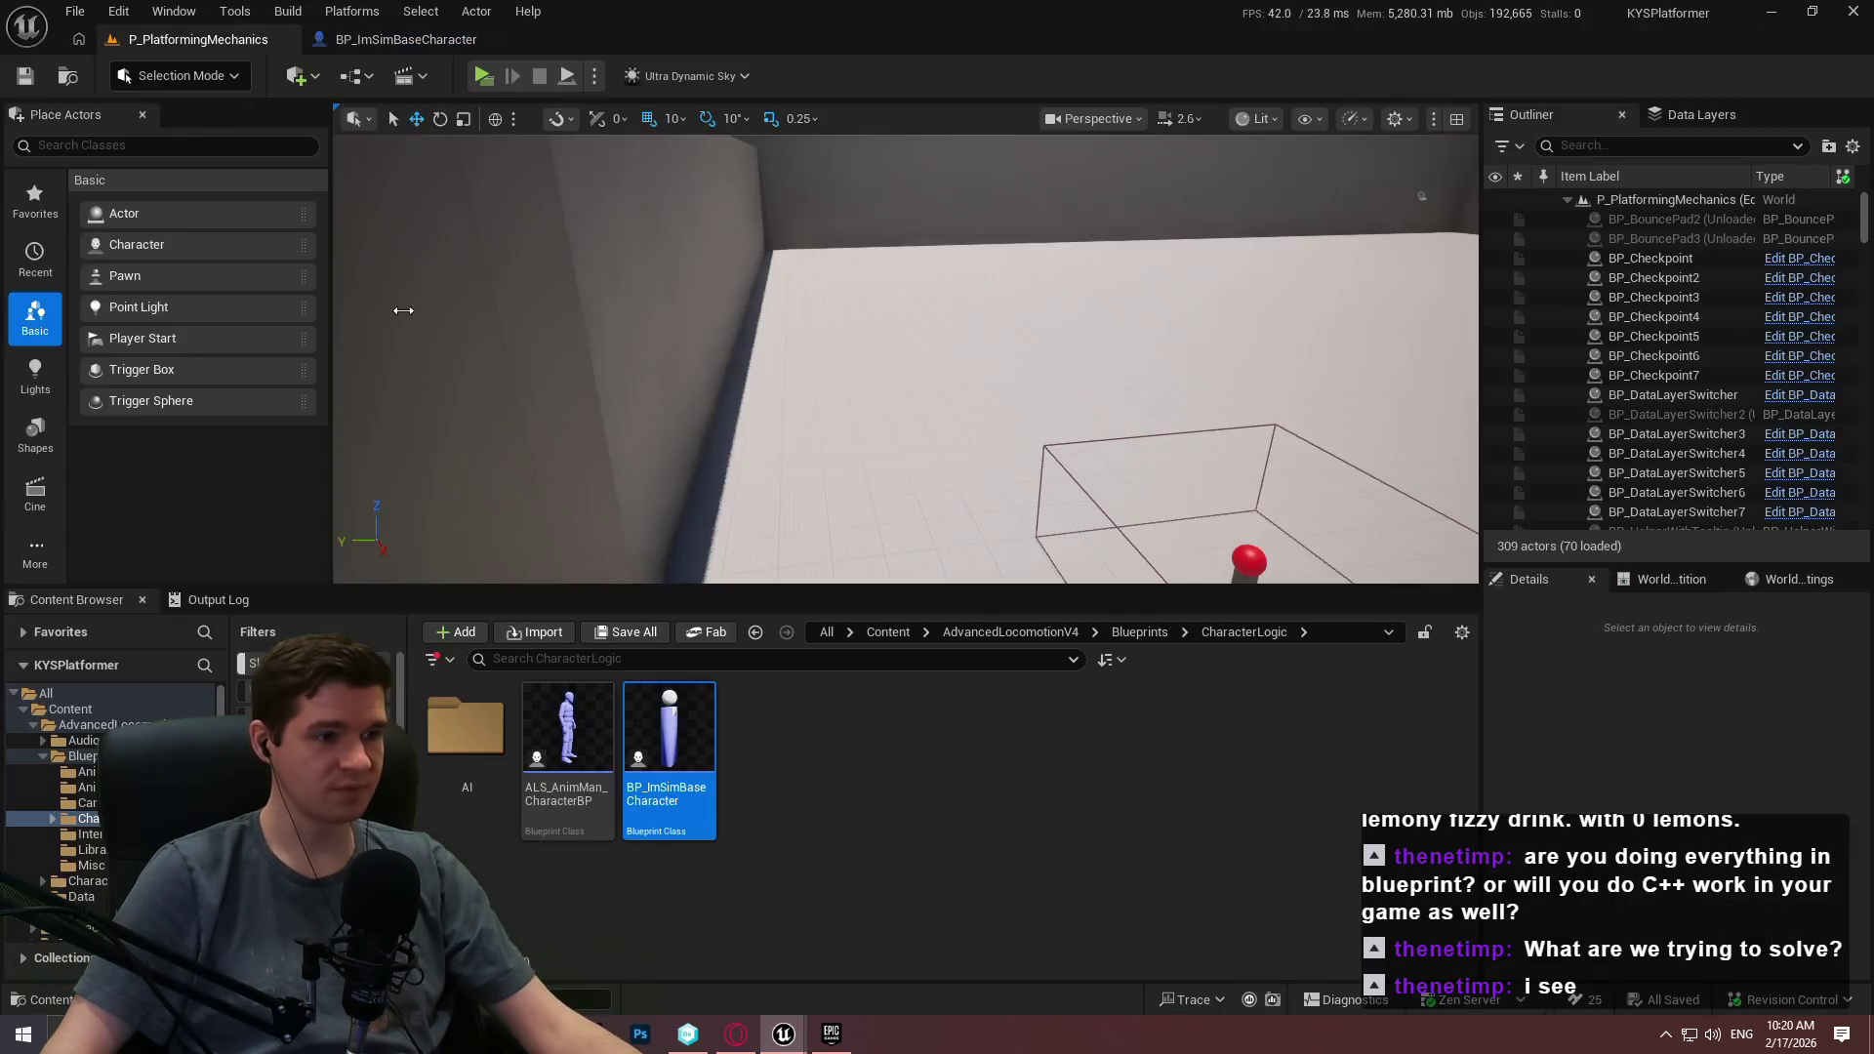
left_click(391, 40)
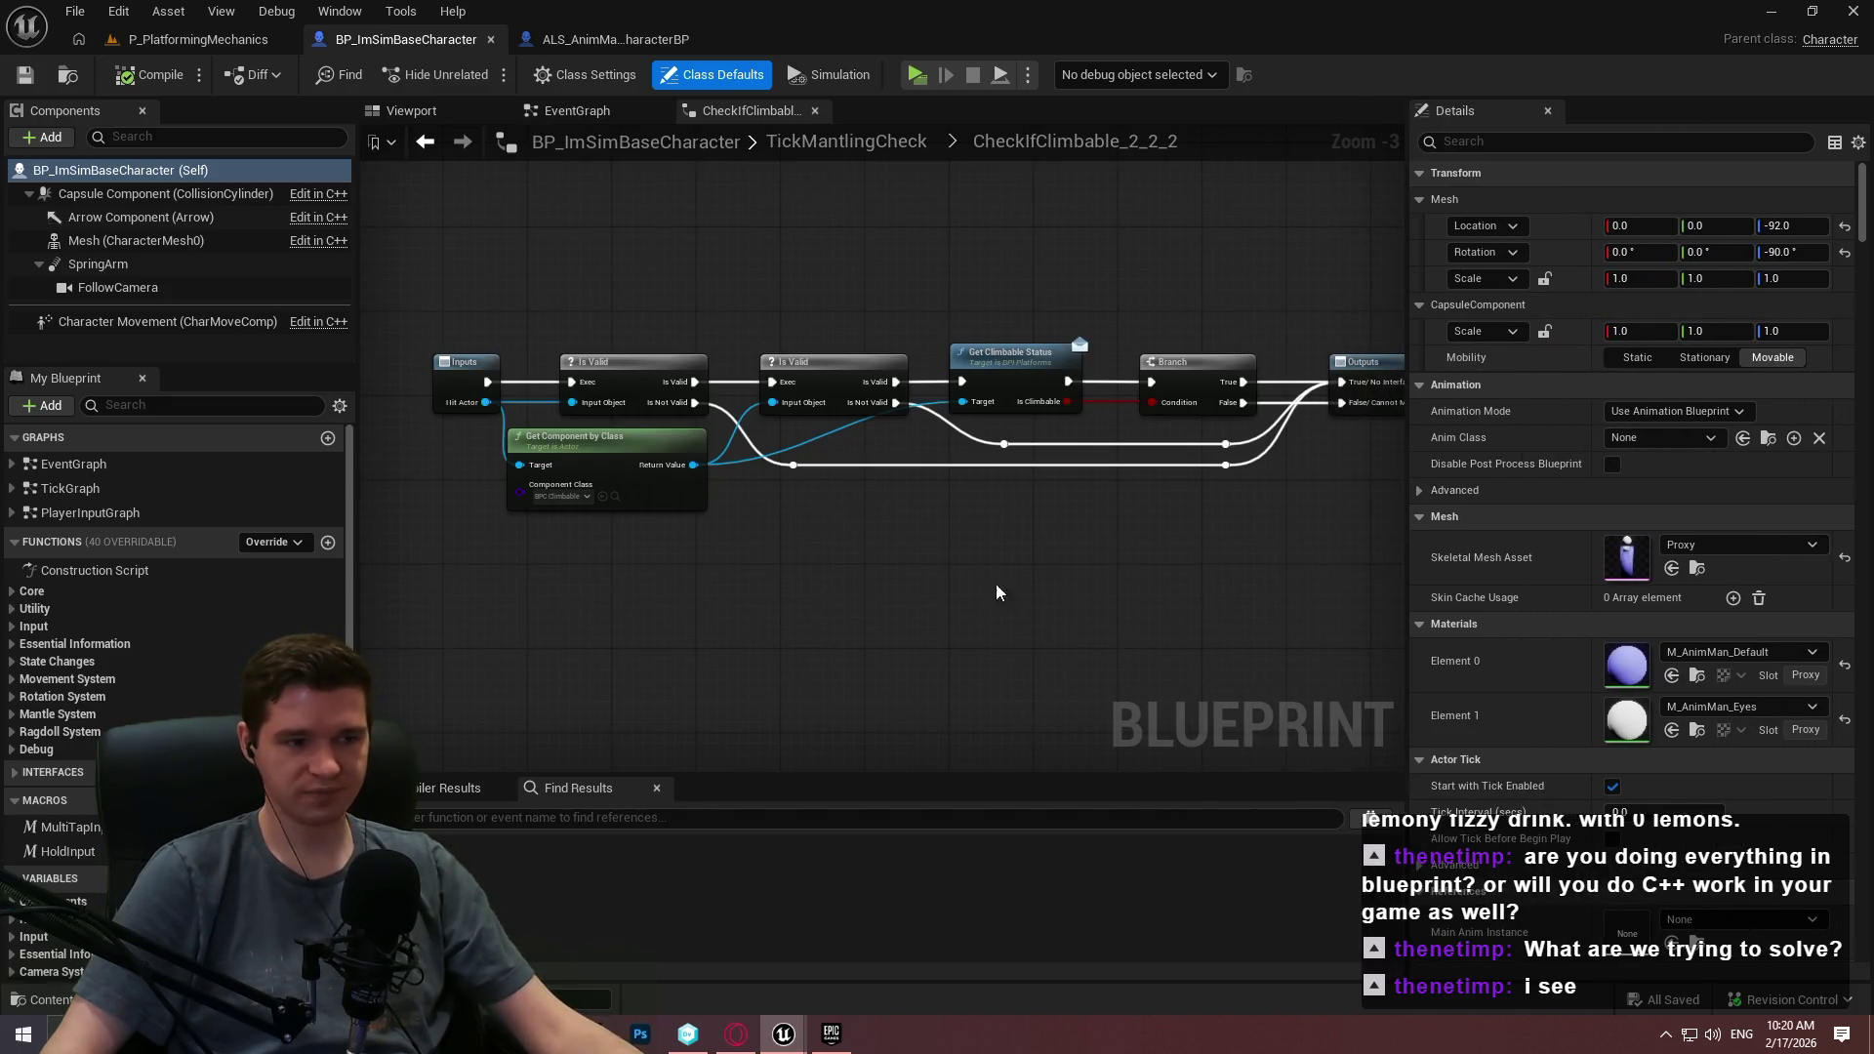
left_click(44, 714)
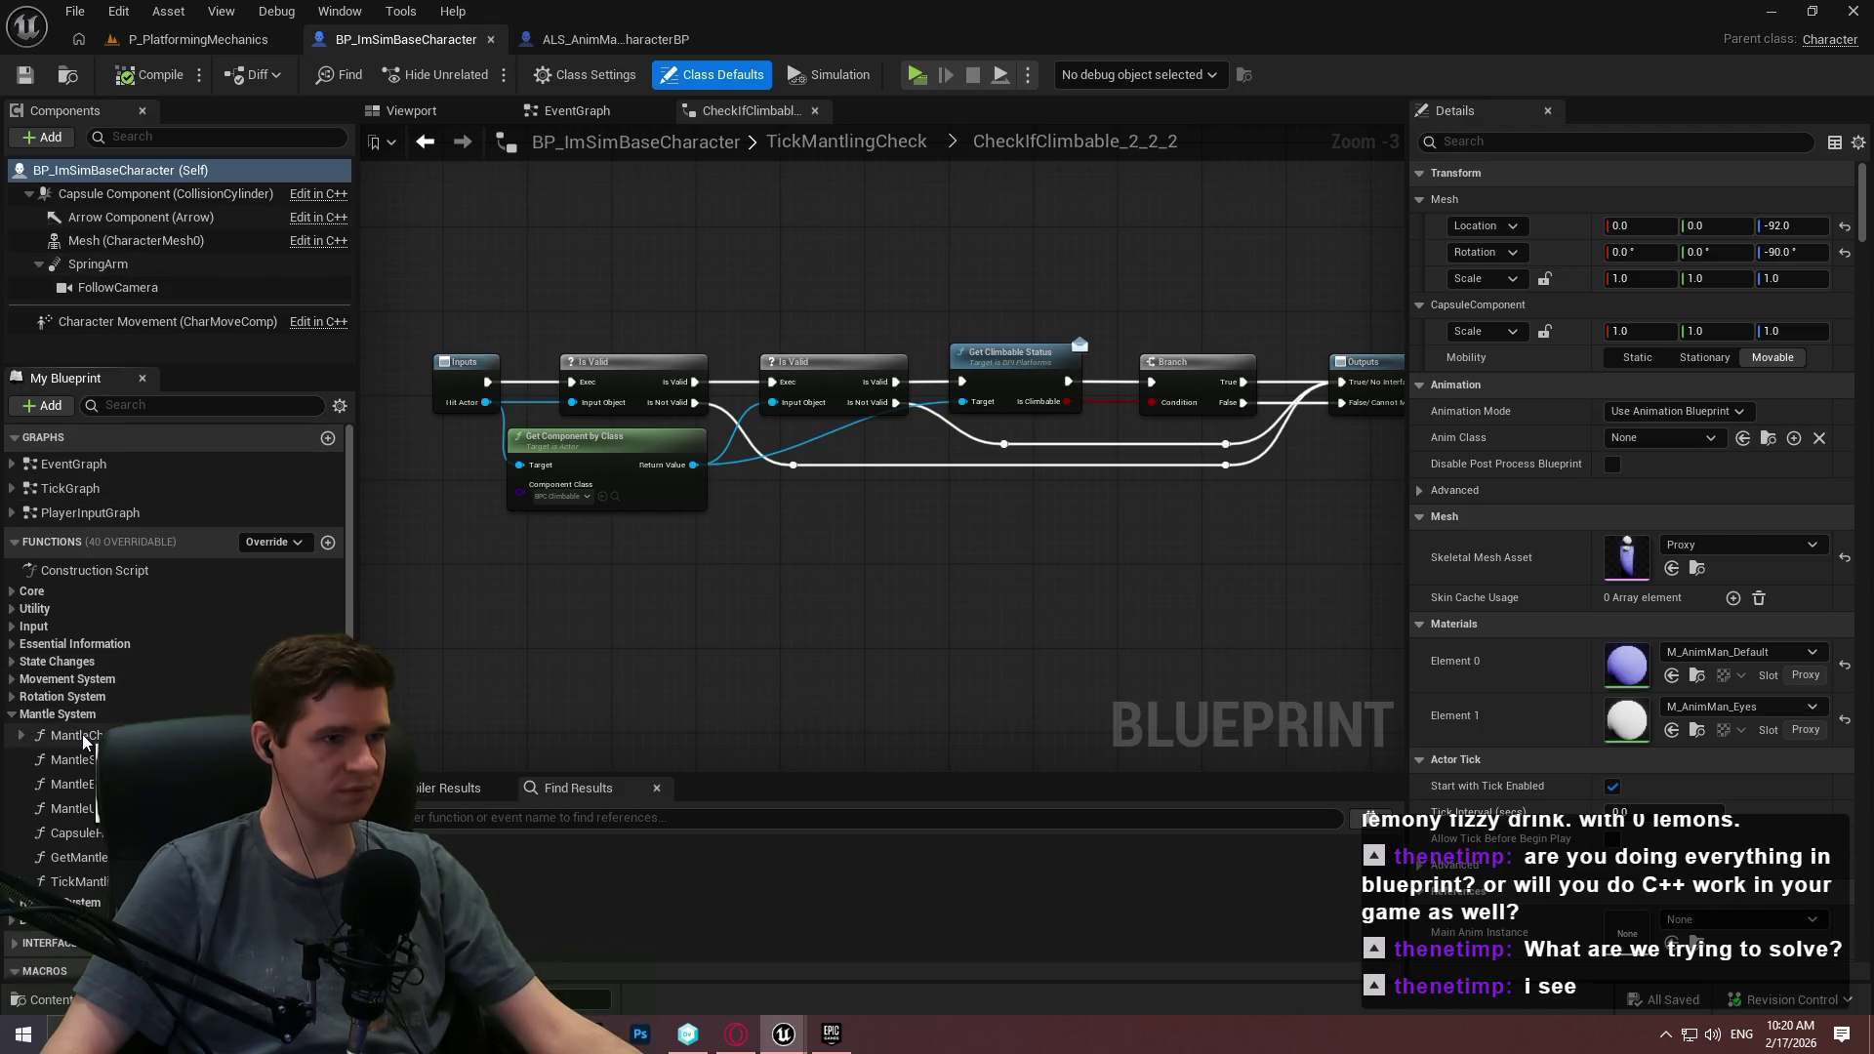
left_click(615, 39)
left_click(39, 630)
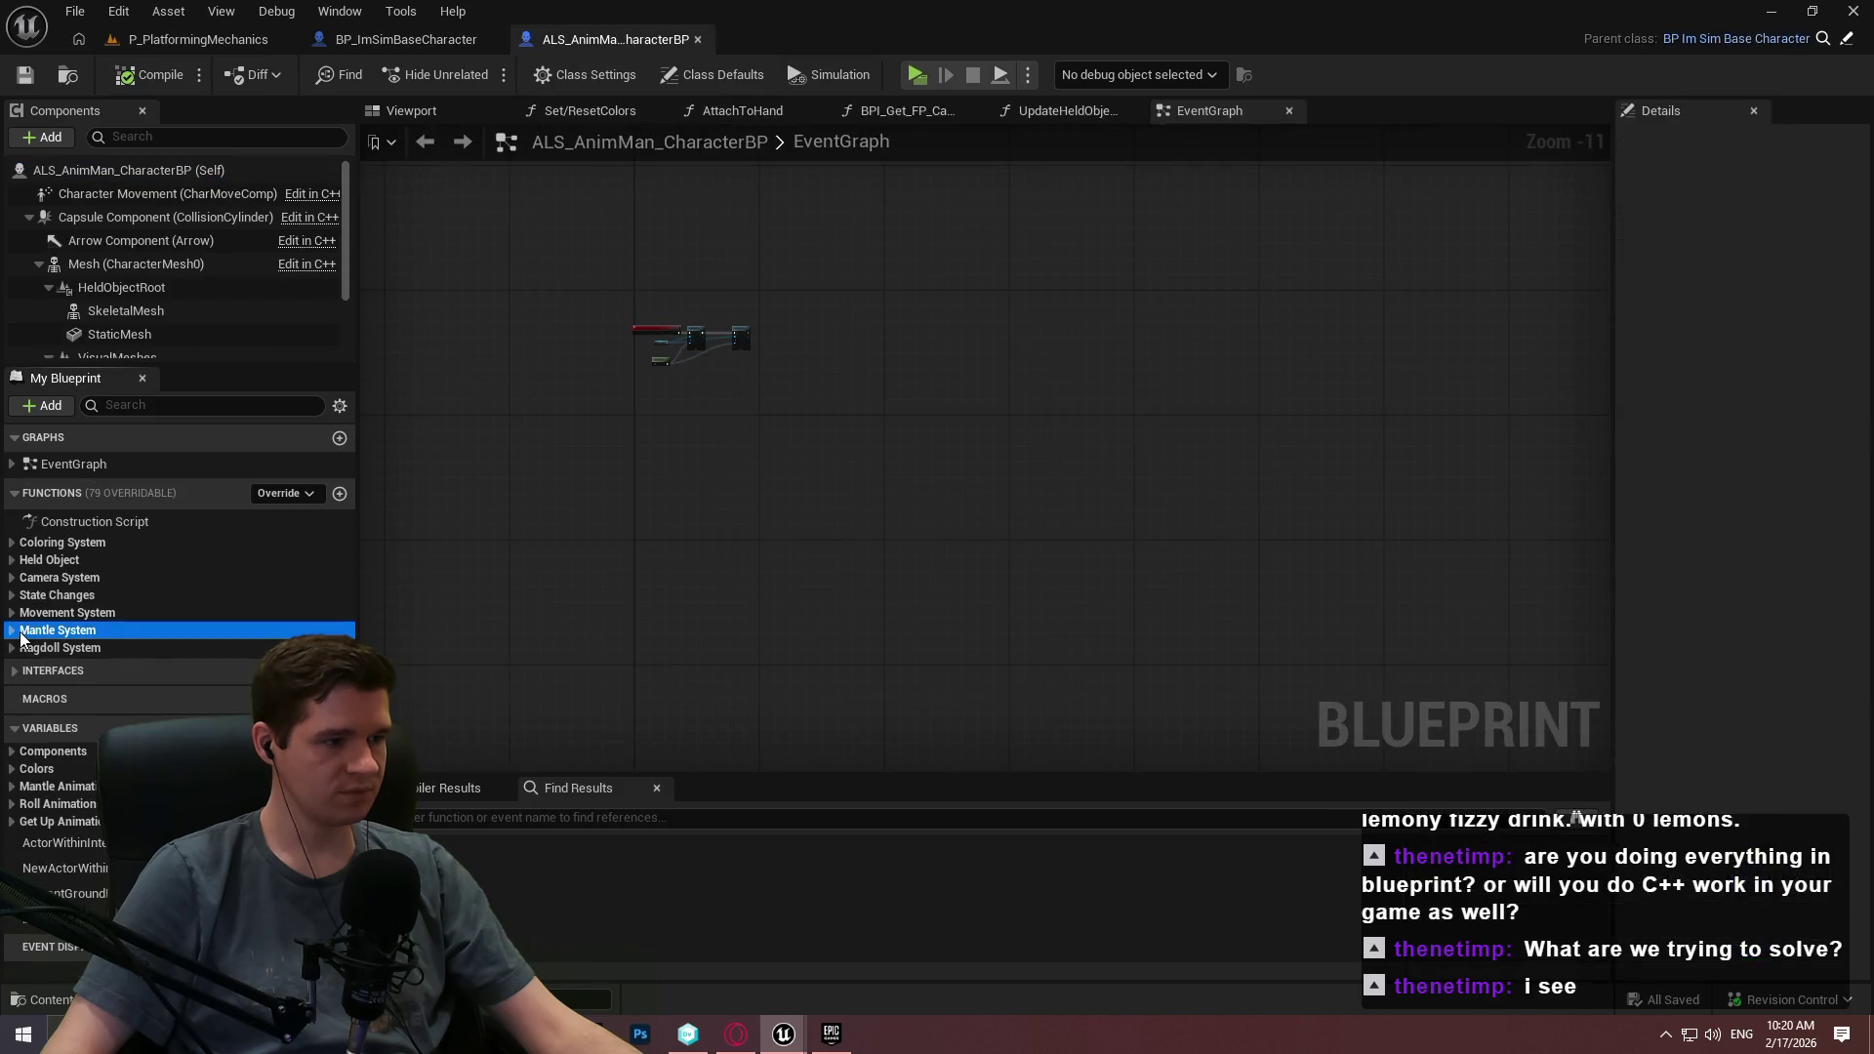
Open the ALS character's MantleEnd, MantleStart and GetMantleAsset function graphs.
left_click(11, 632)
double_click(96, 679)
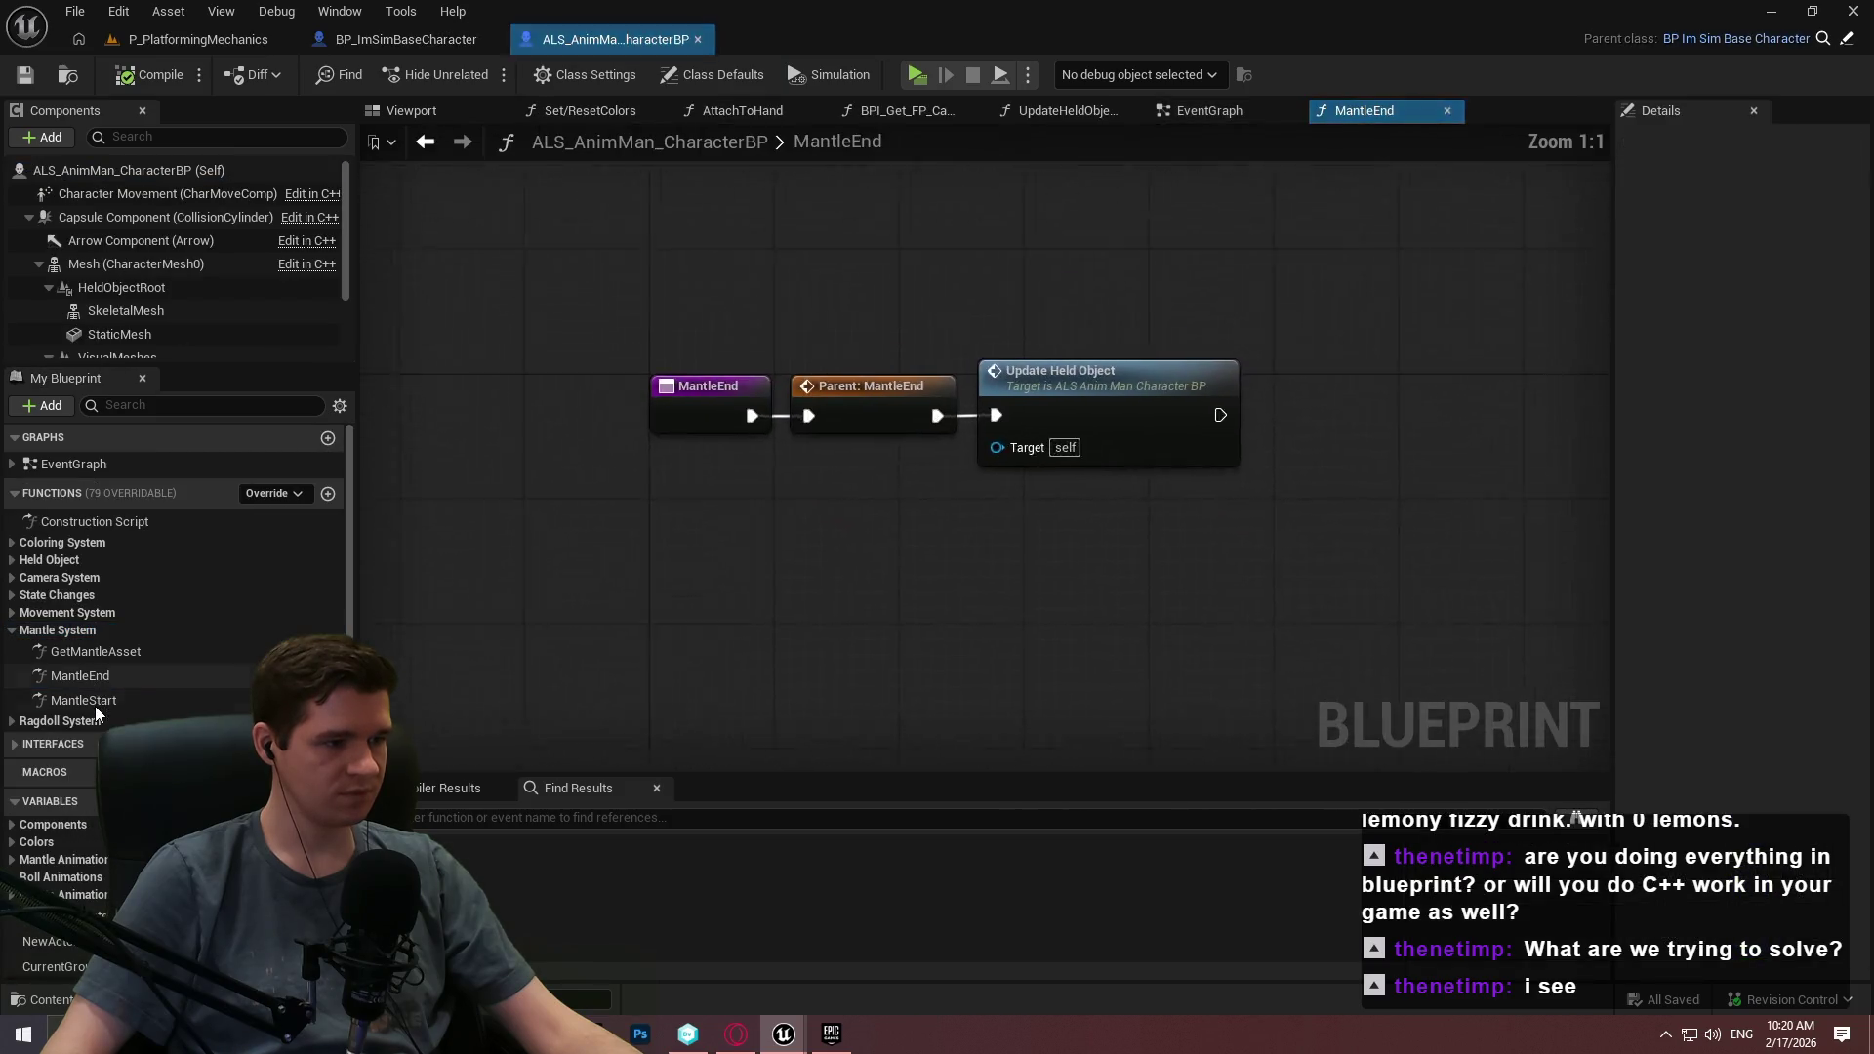
double_click(96, 704)
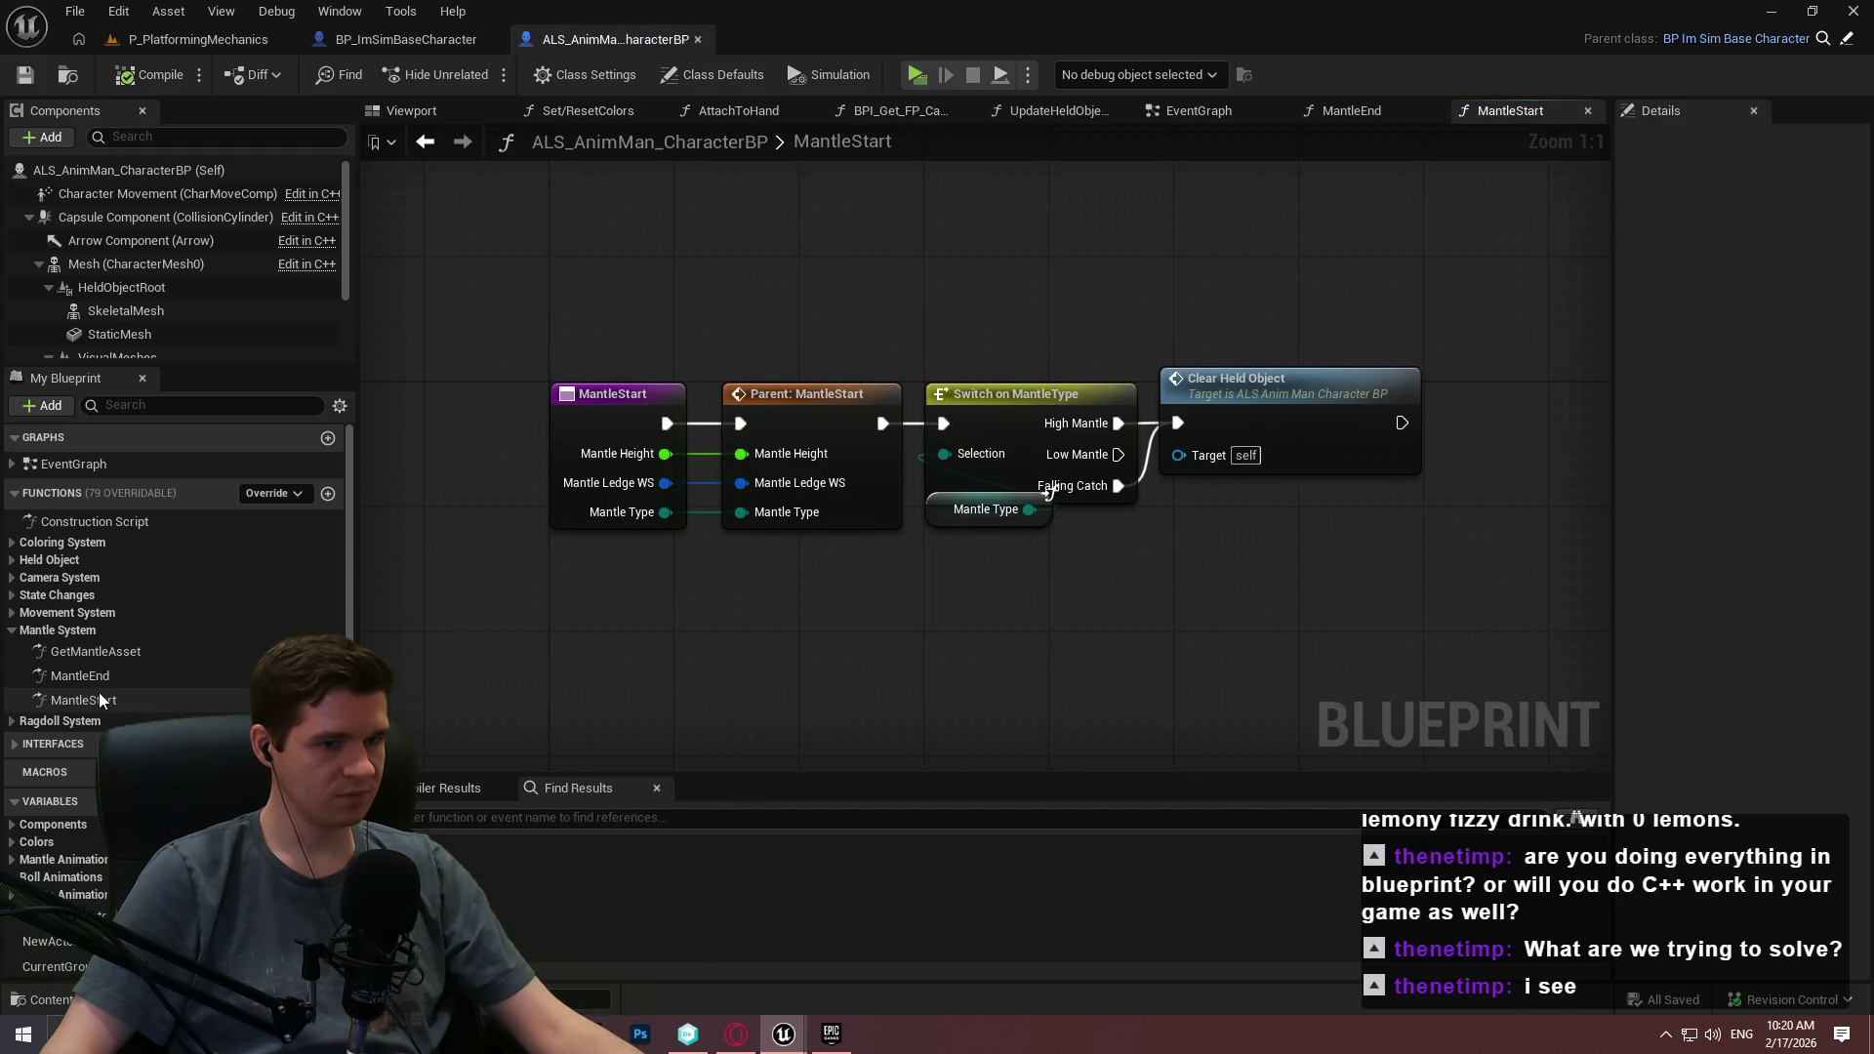
double_click(96, 648)
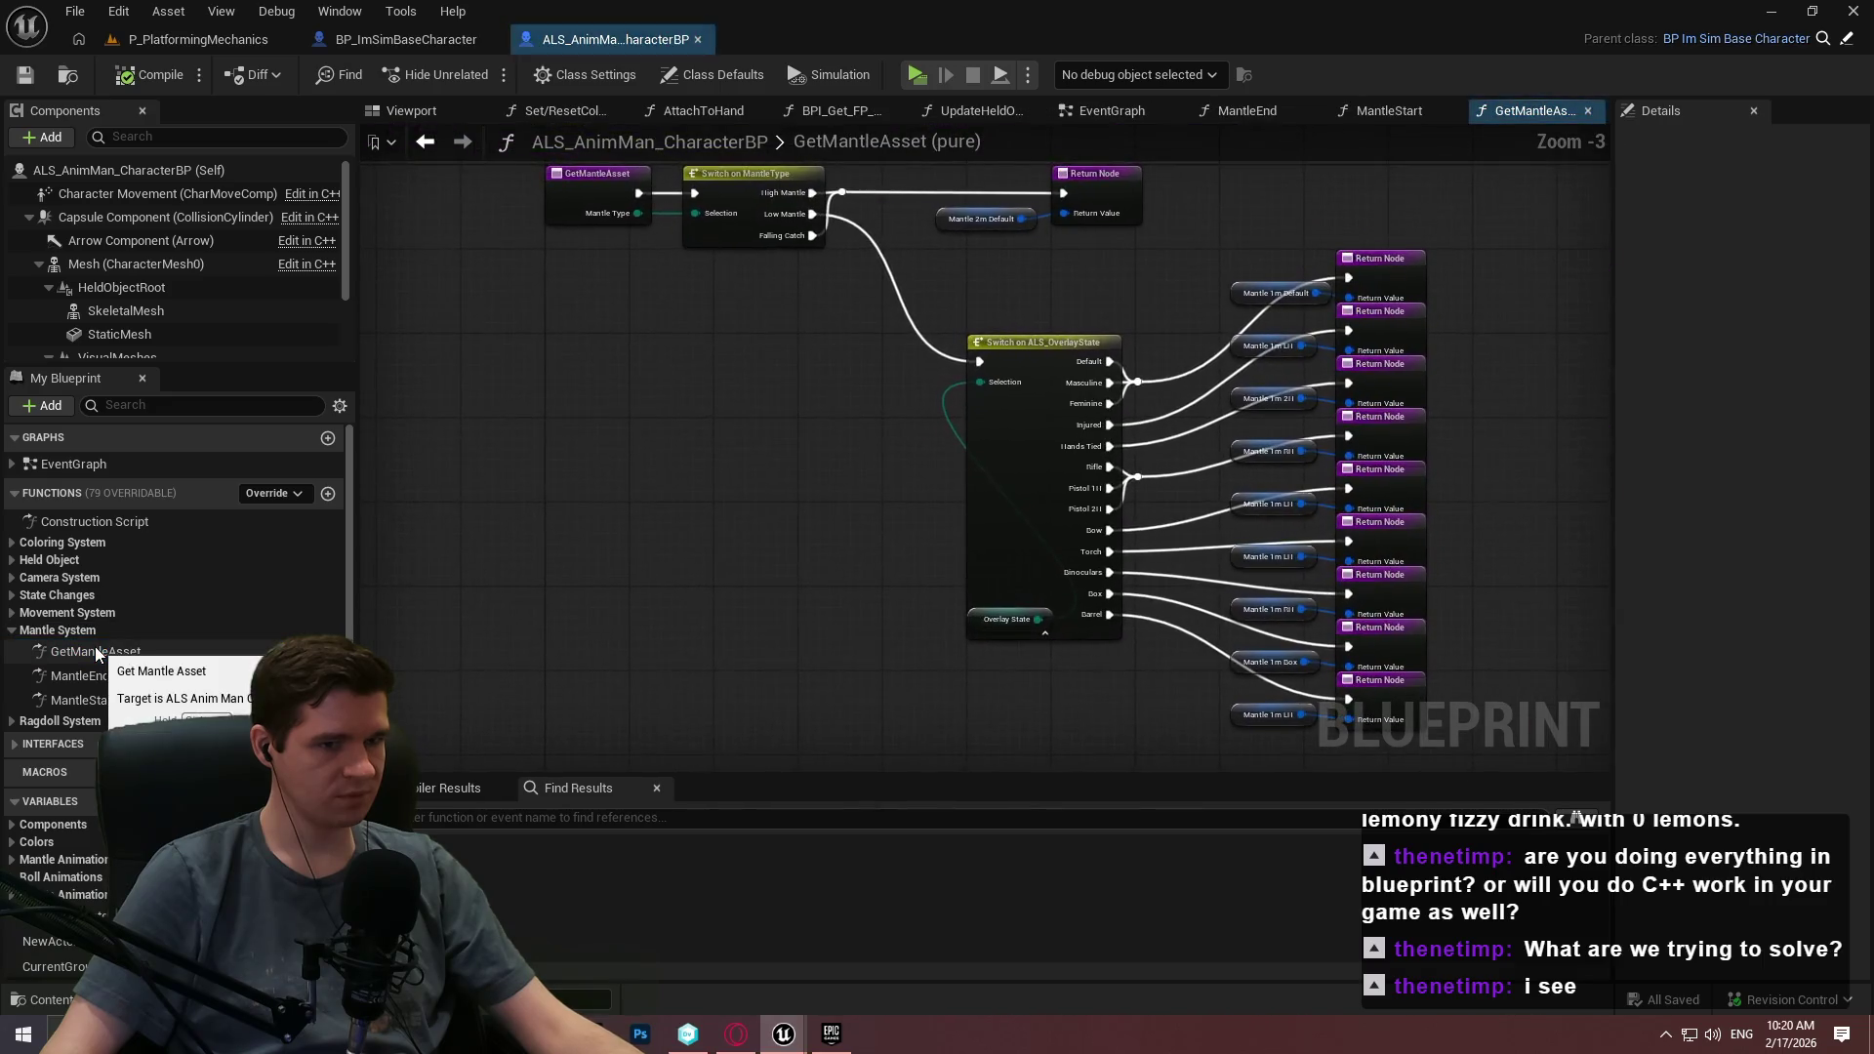
left_click(12, 630)
Glance at the Movement System group, then go back to BP_ImSimBaseCharacter.
left_click(14, 613)
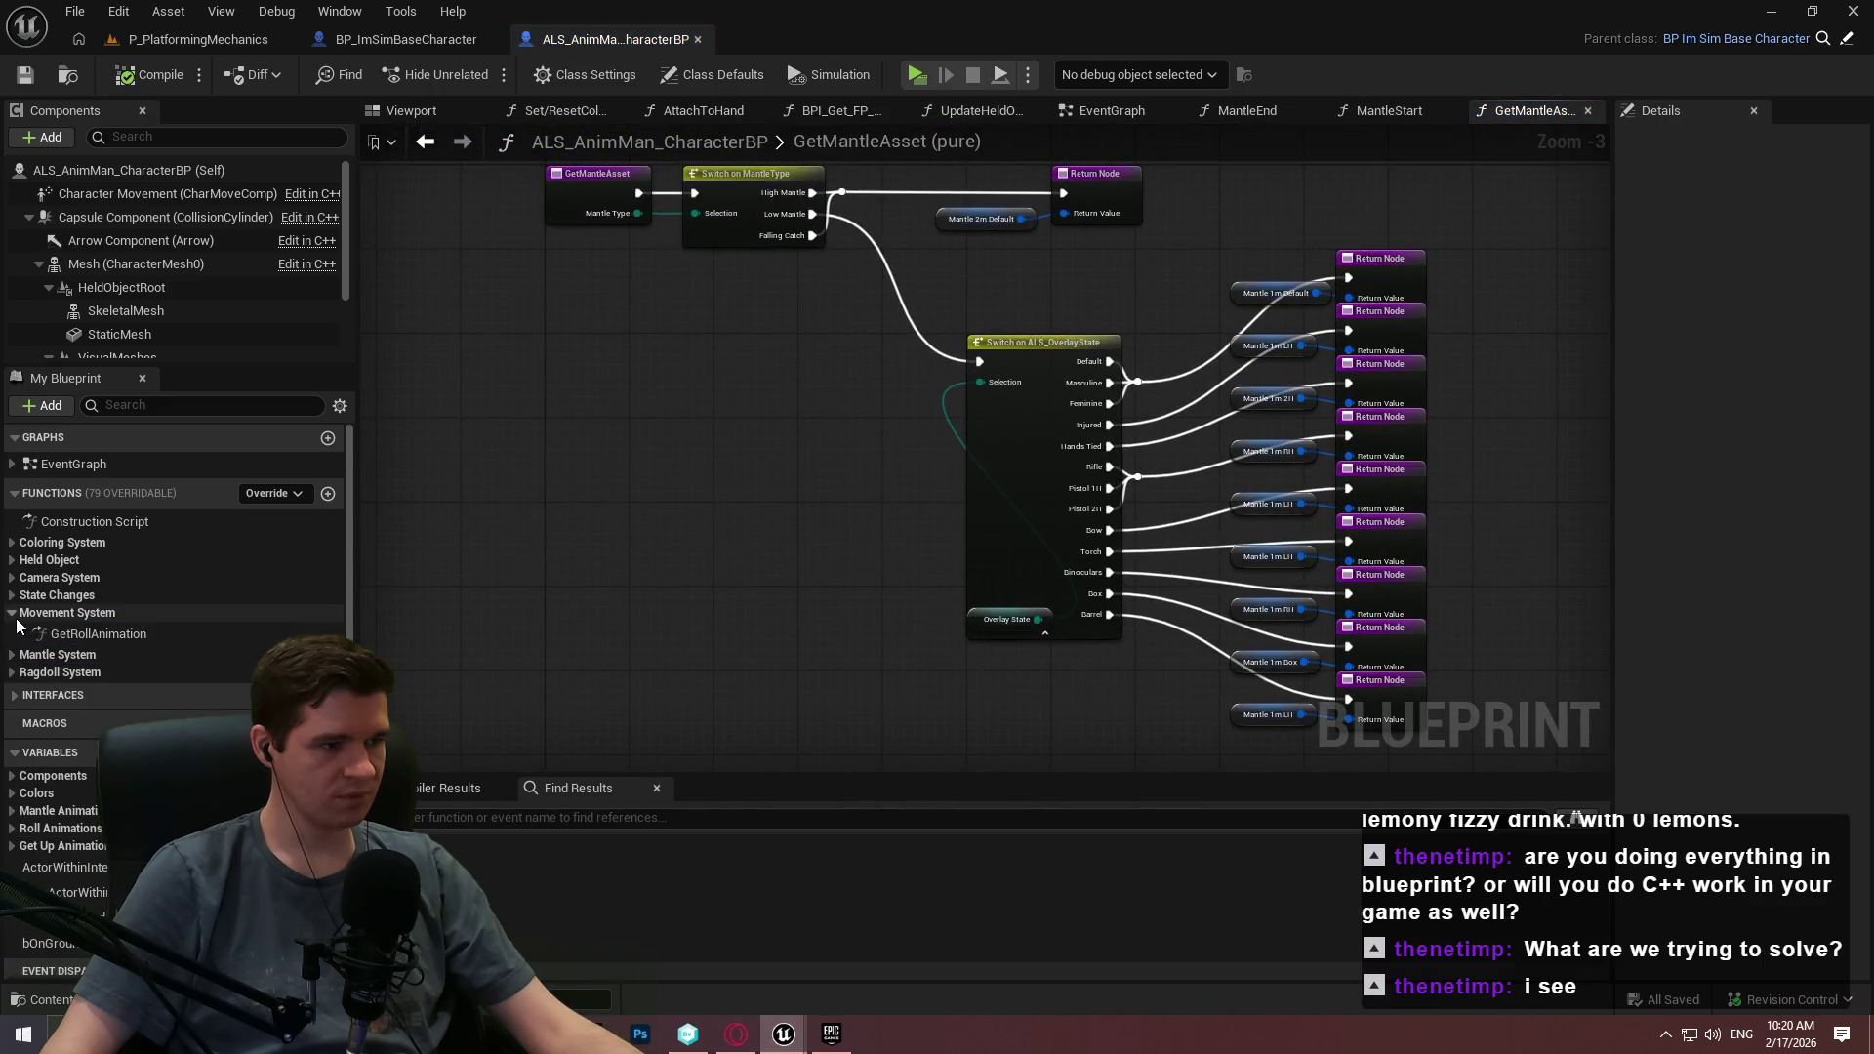
left_click(14, 615)
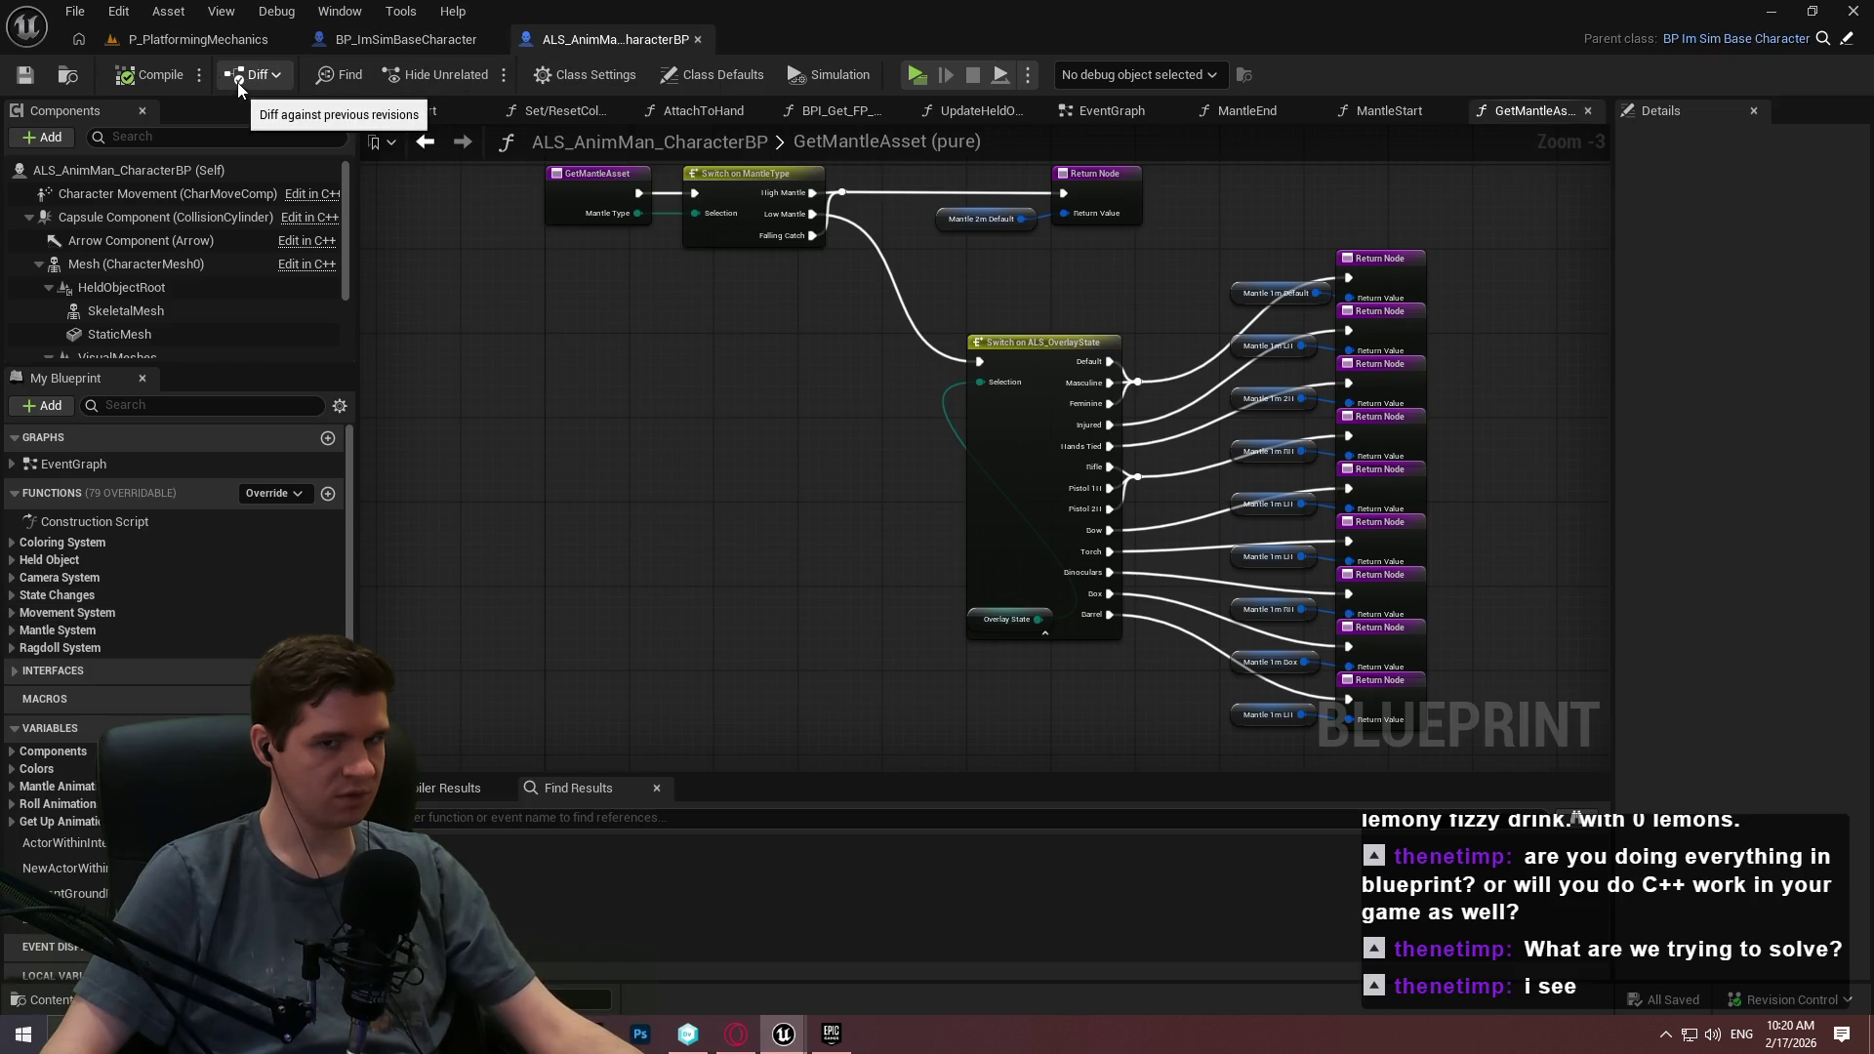
left_click(371, 49)
mouse_move(371, 51)
left_mouse_down()
mouse_move(586, 44)
mouse_move(835, 408)
mouse_move(823, 291)
mouse_move(115, 54)
left_mouse_up()
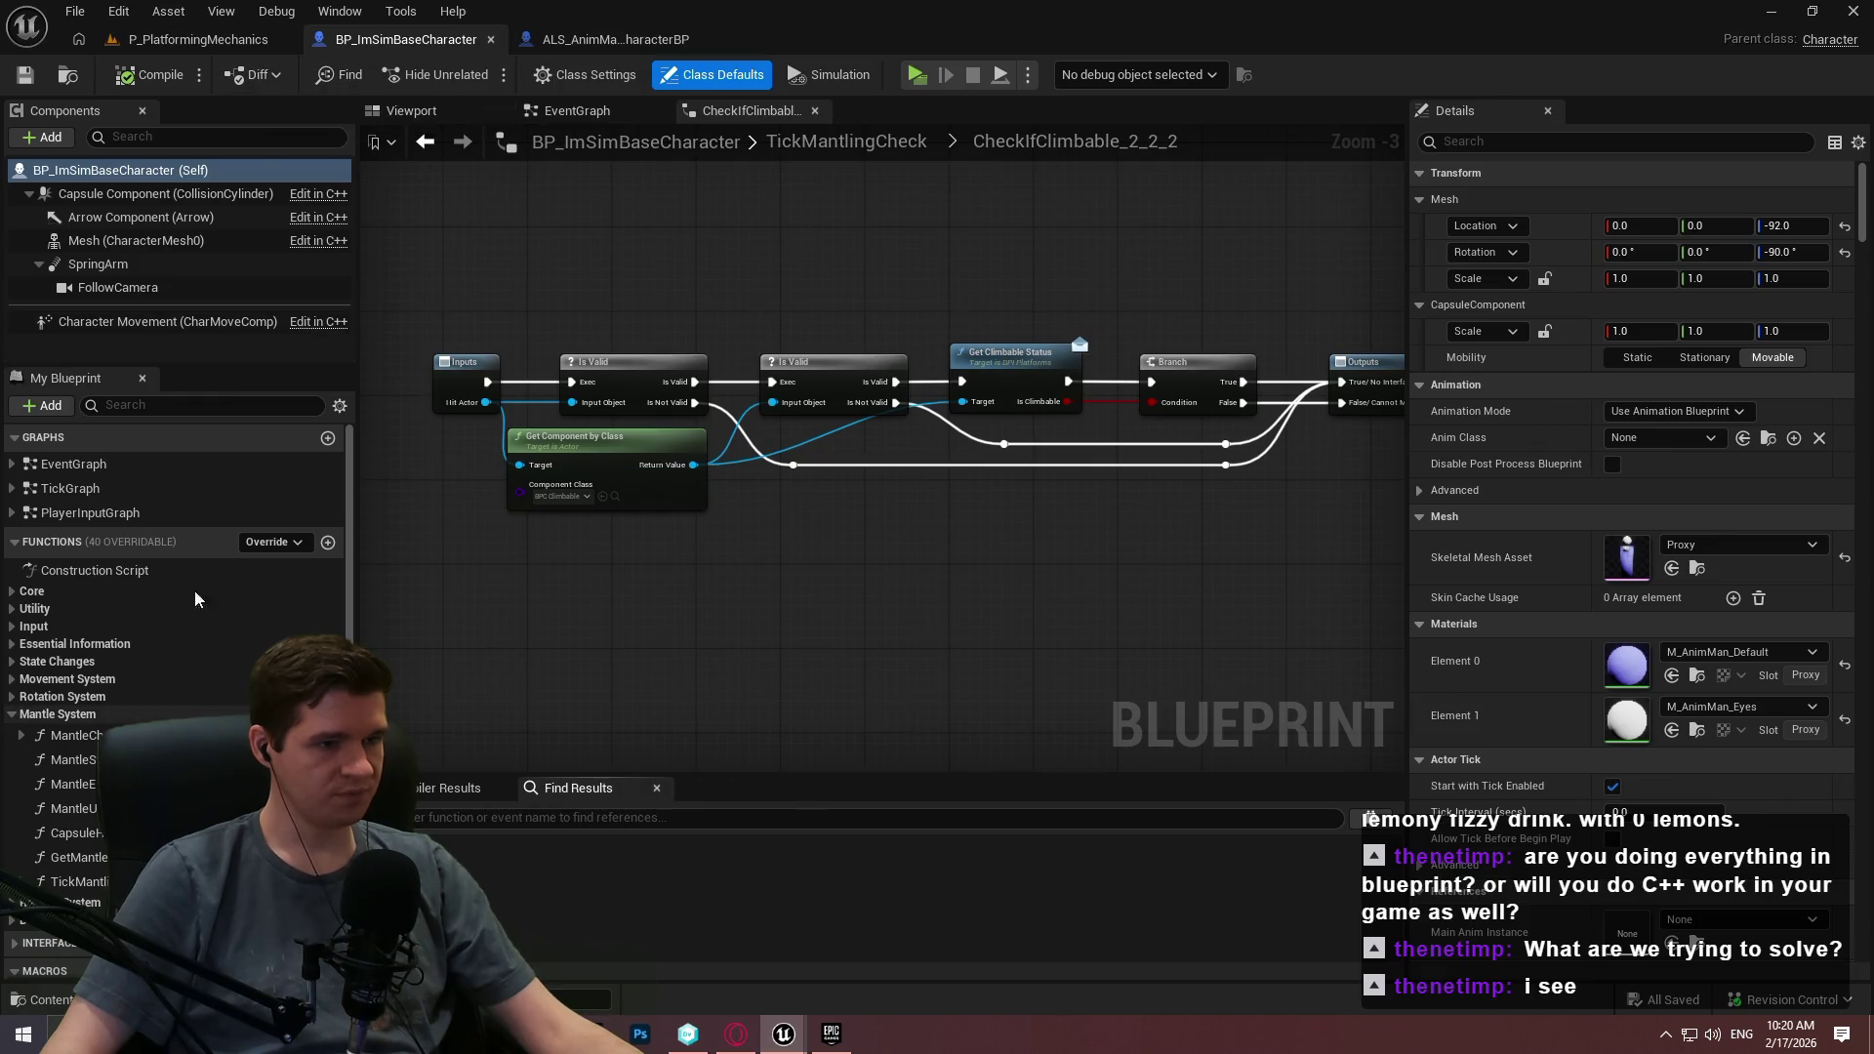
Review the user's MantleCheck graph, then MantleStart's Step 4–7 comment boxes.
double_click(76, 735)
mouse_move(874, 467)
left_mouse_down()
mouse_move(368, 449)
mouse_move(598, 419)
left_mouse_up()
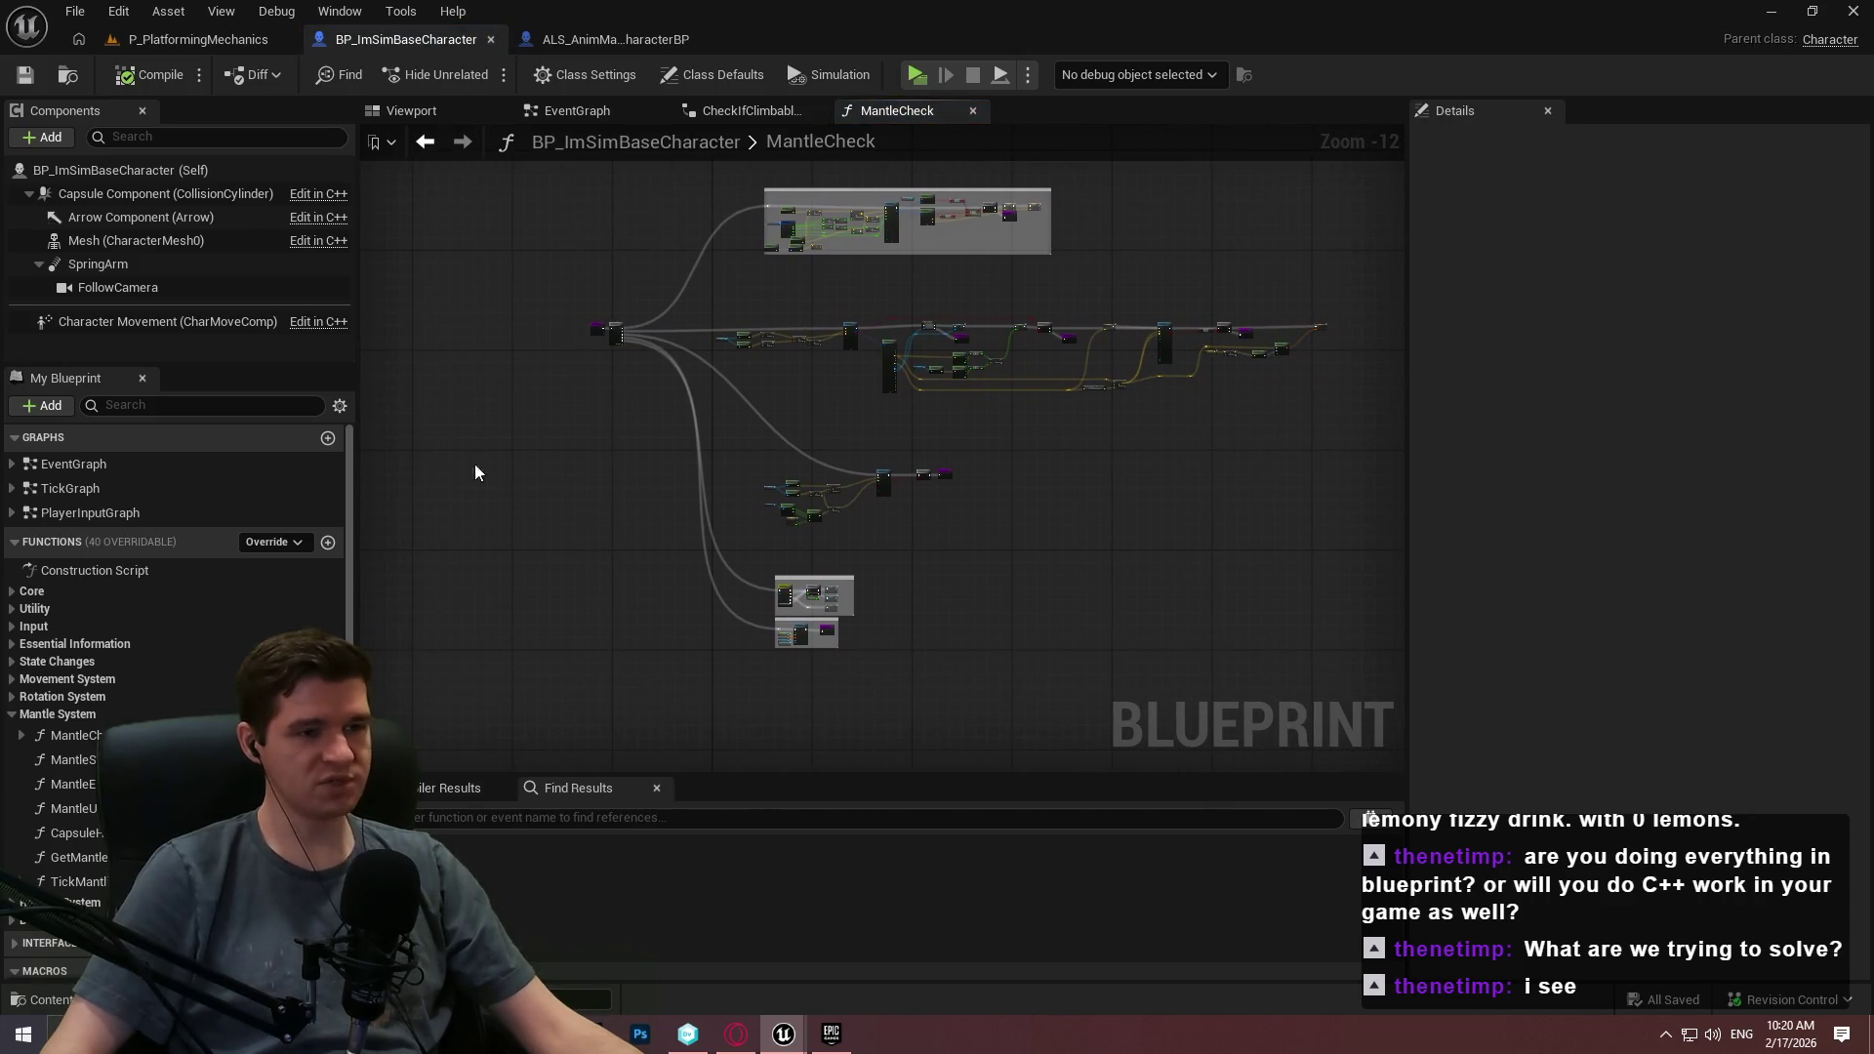
double_click(73, 760)
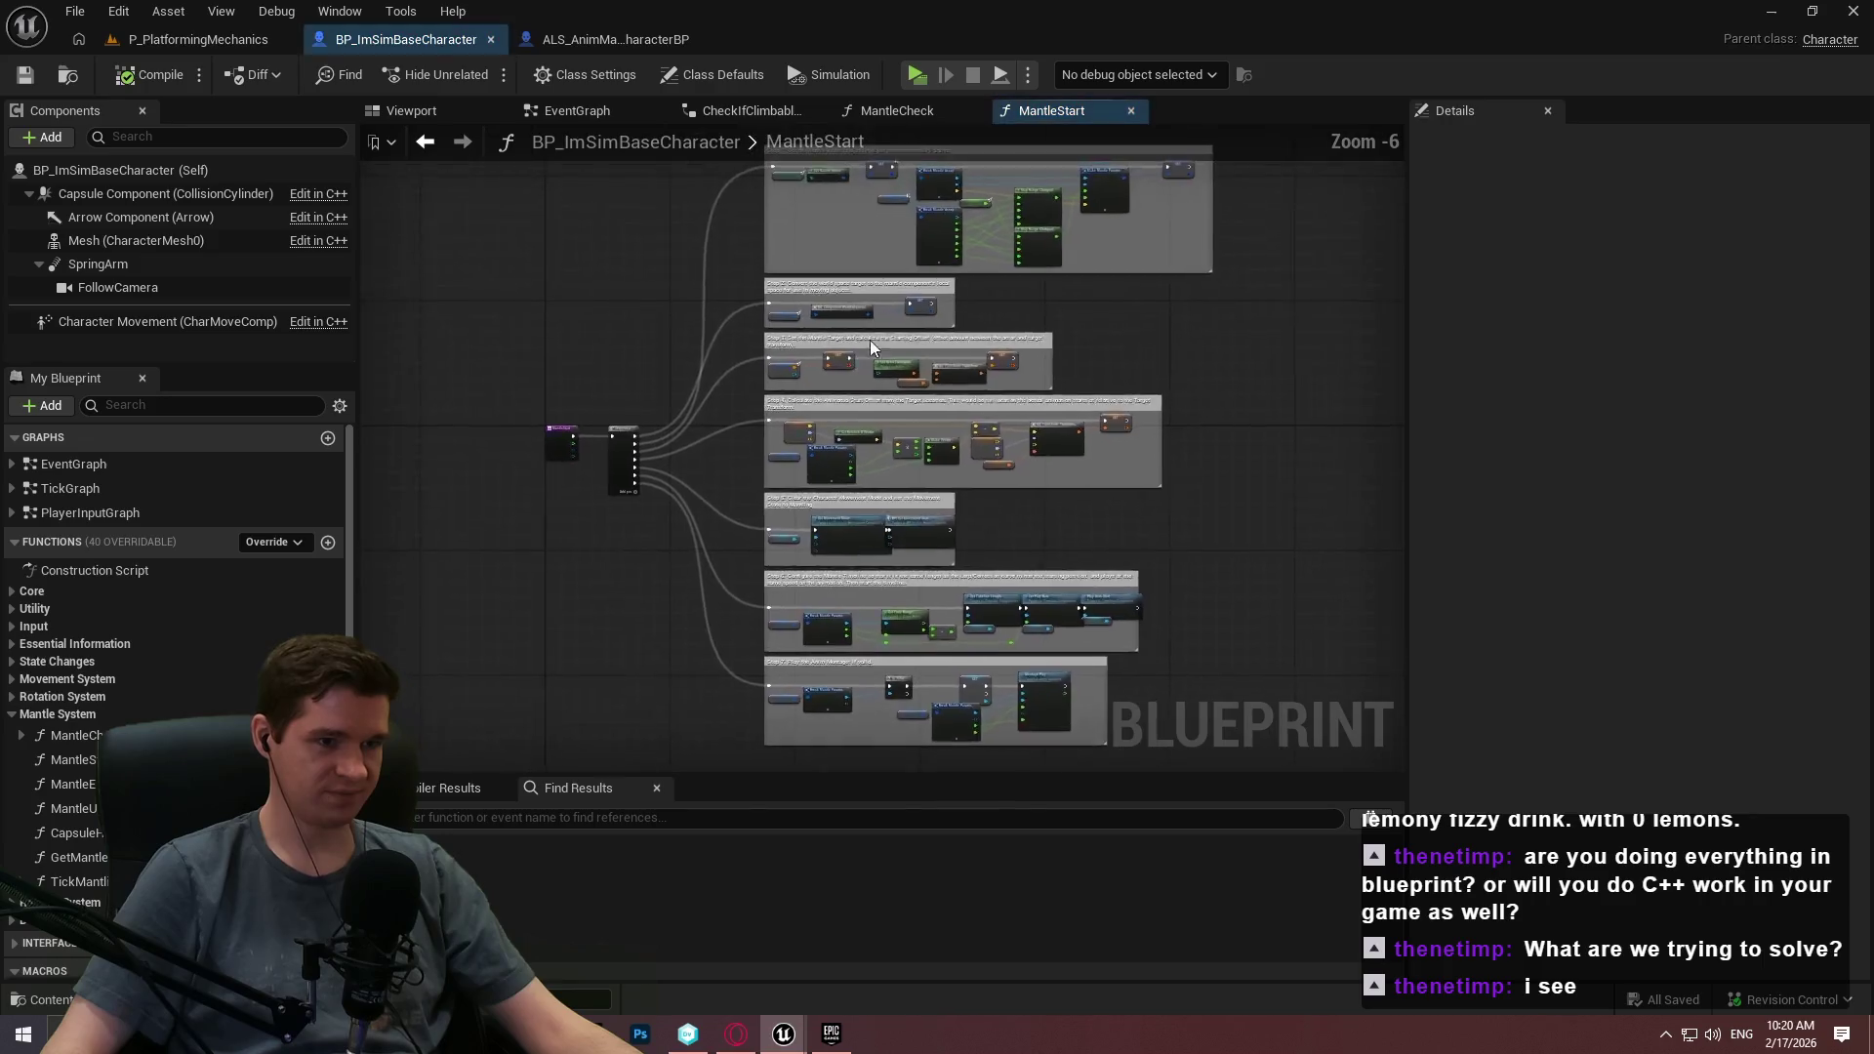
scroll(864, 358, "up", 2)
scroll(899, 441, "up", 1)
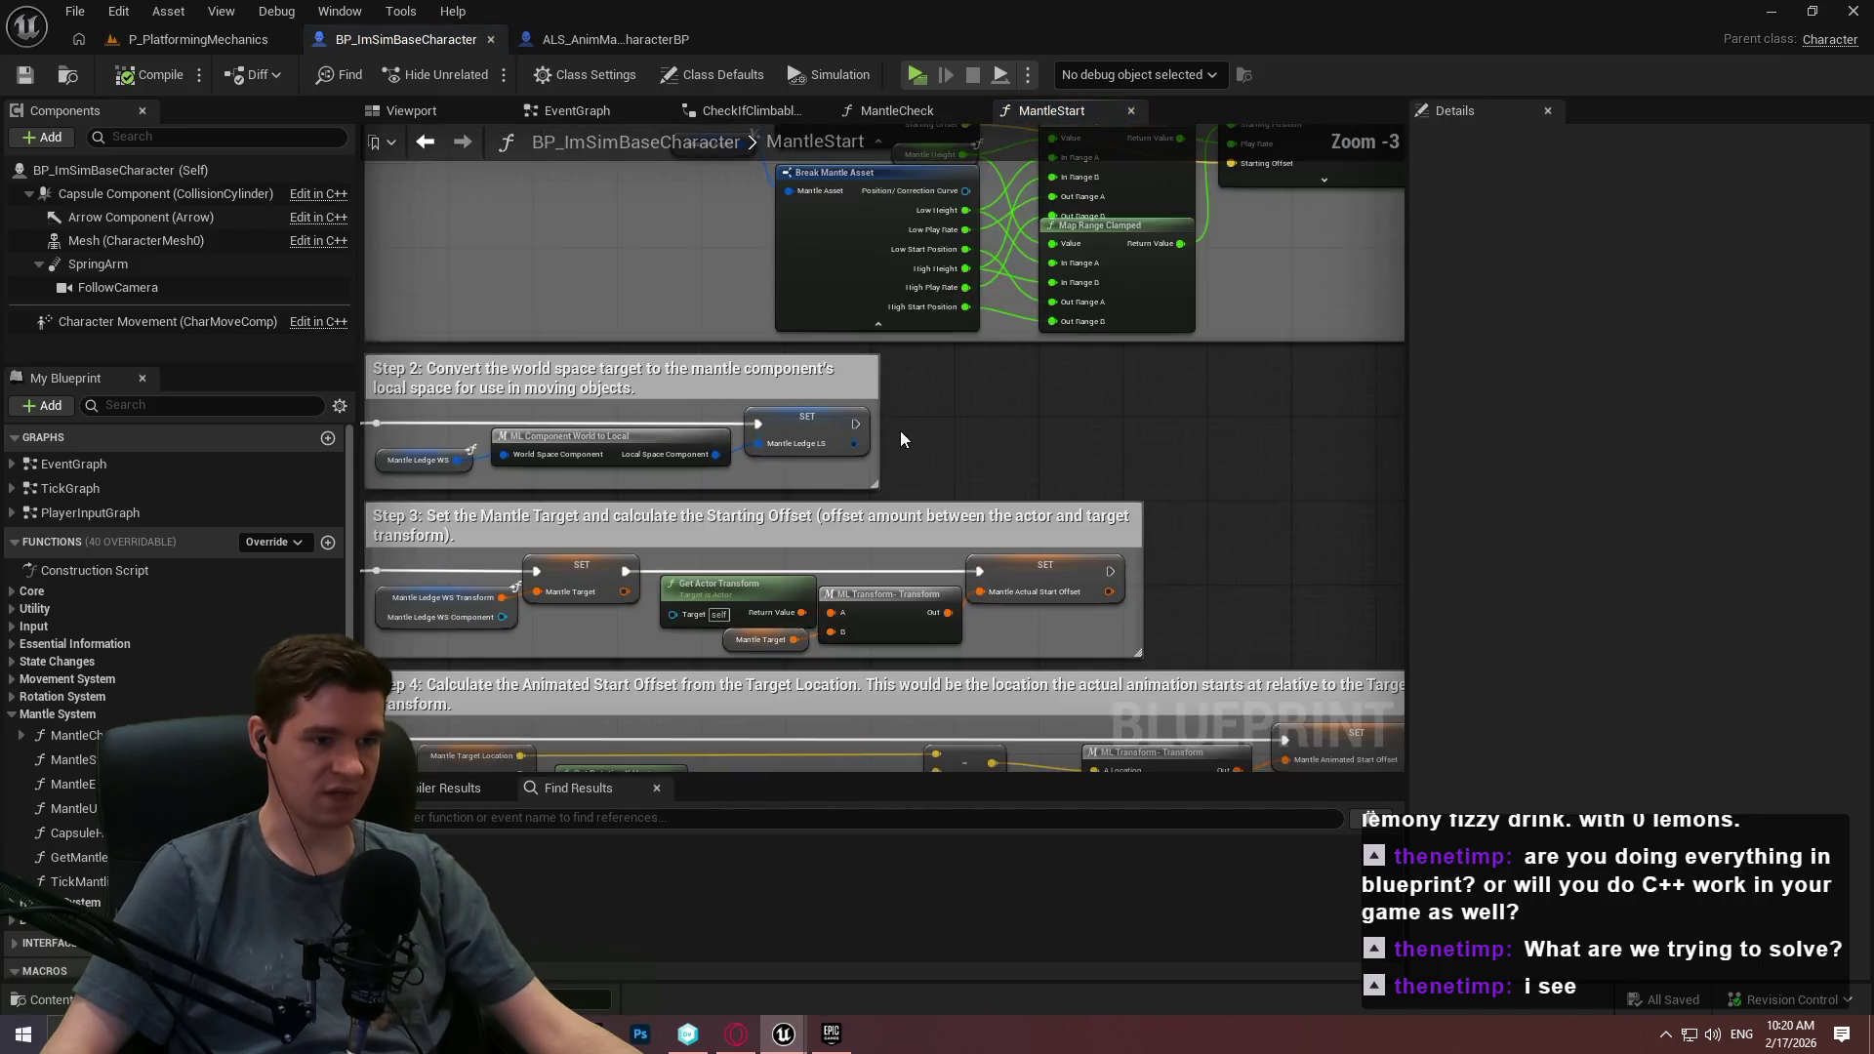
scroll(1000, 172, "down", 2)
mouse_move(999, 172)
left_mouse_down()
mouse_move(1010, 228)
mouse_move(1025, 133)
left_mouse_up()
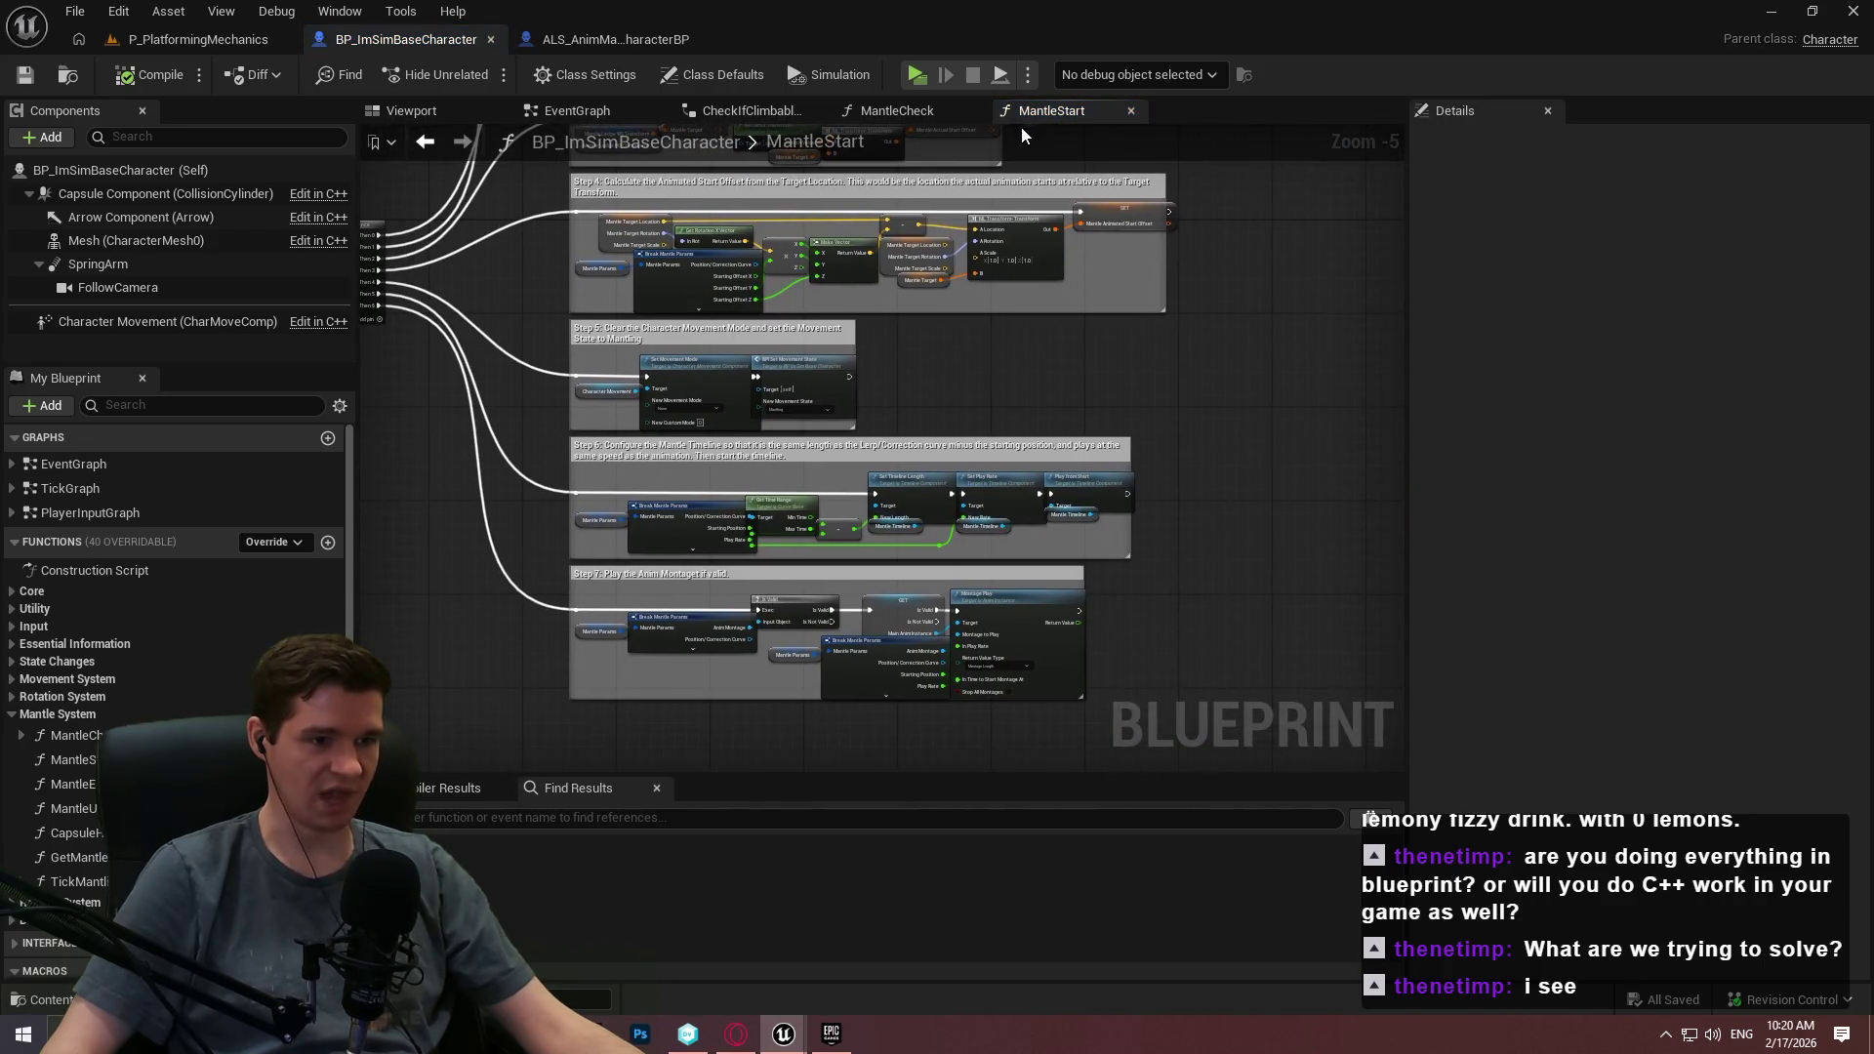
scroll(1021, 680, "up", 3)
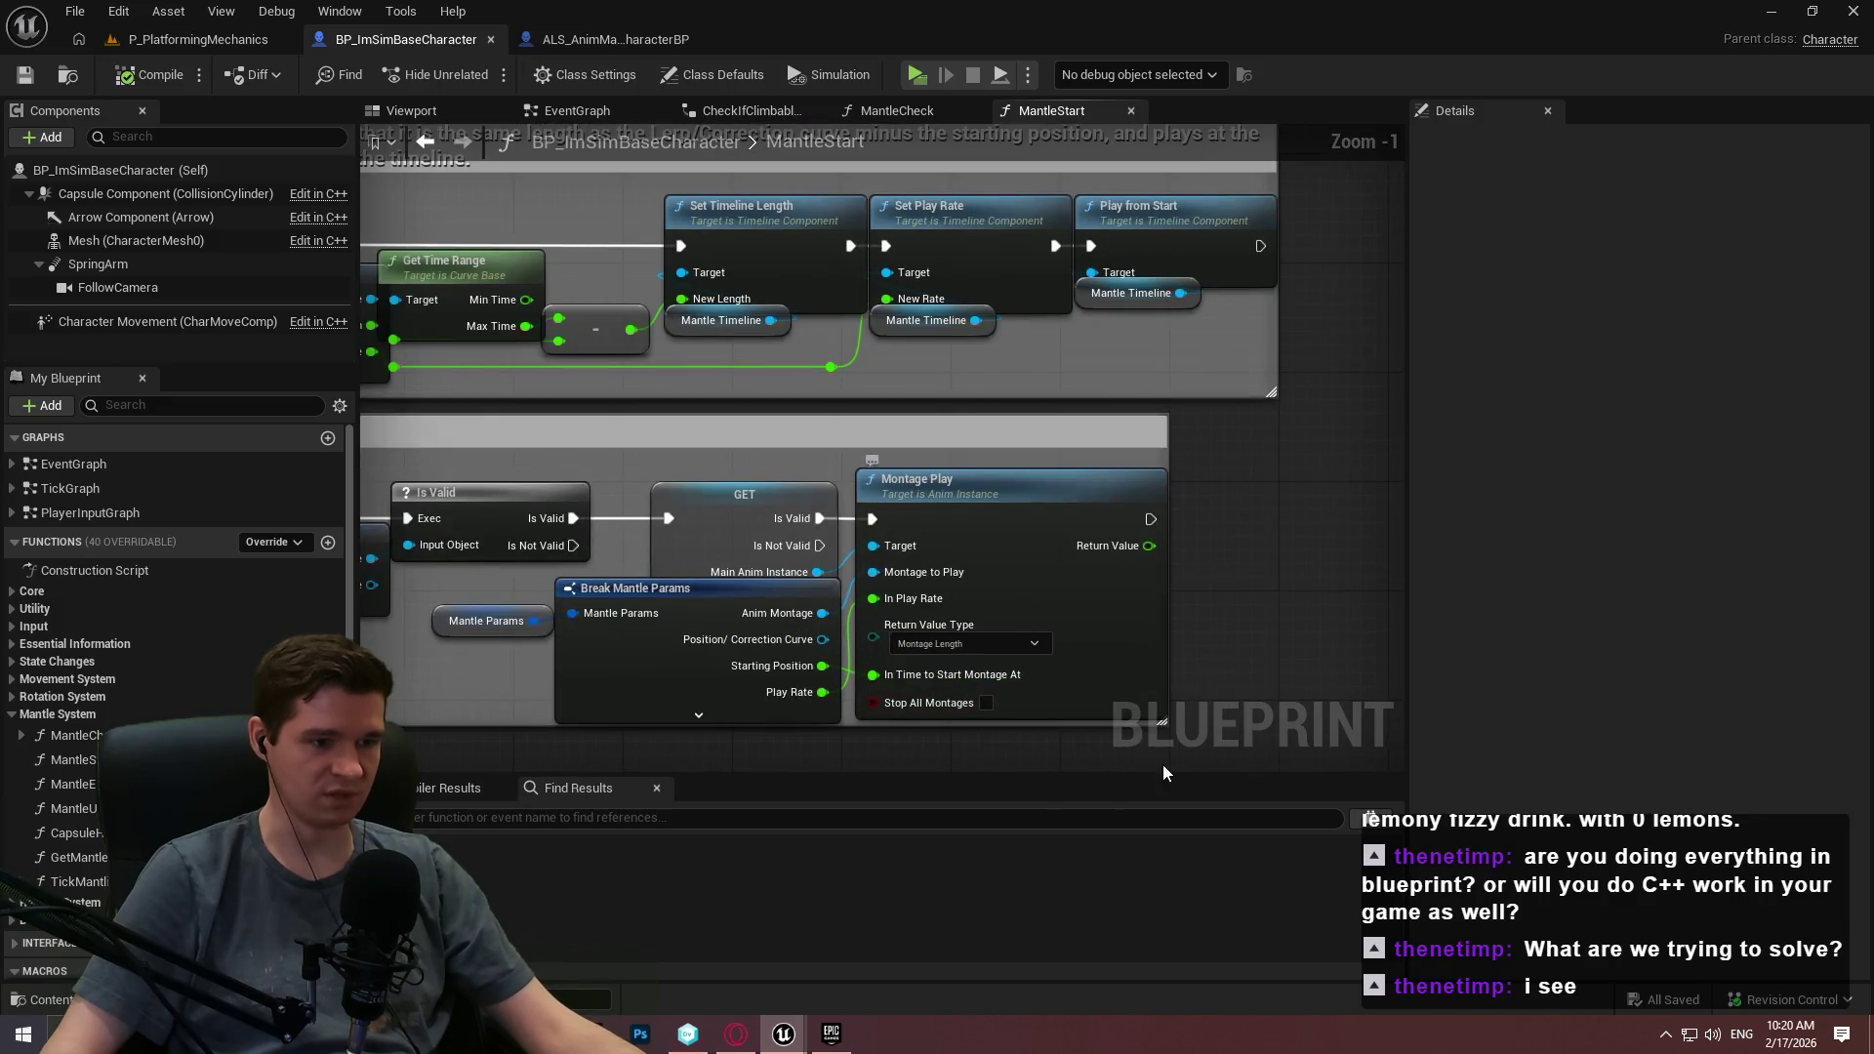
scroll(1185, 691, "down", 1)
scroll(1295, 487, "down", 1)
left_click_drag(1296, 487, 1282, 555)
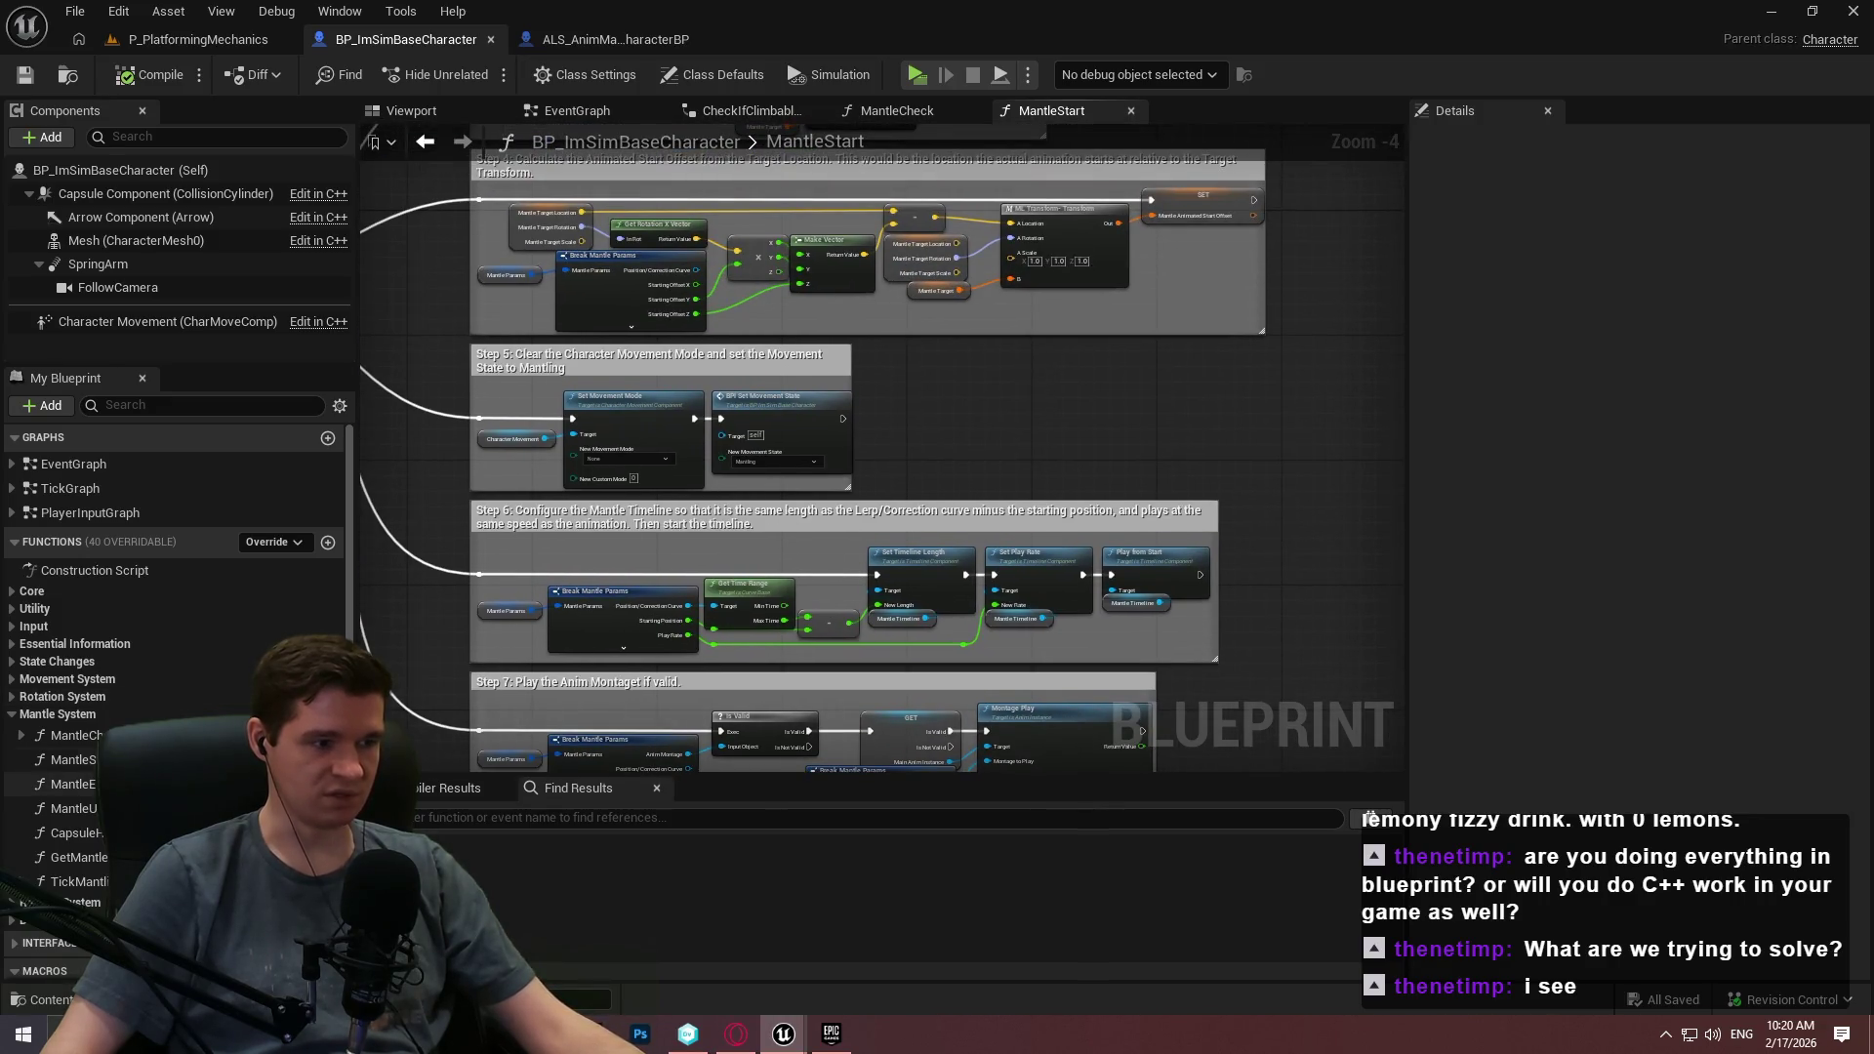
View MantleEnd and MantleUpdate, then open the ML_ComponentLocalToWorld macro from MantleUpdate.
double_click(73, 784)
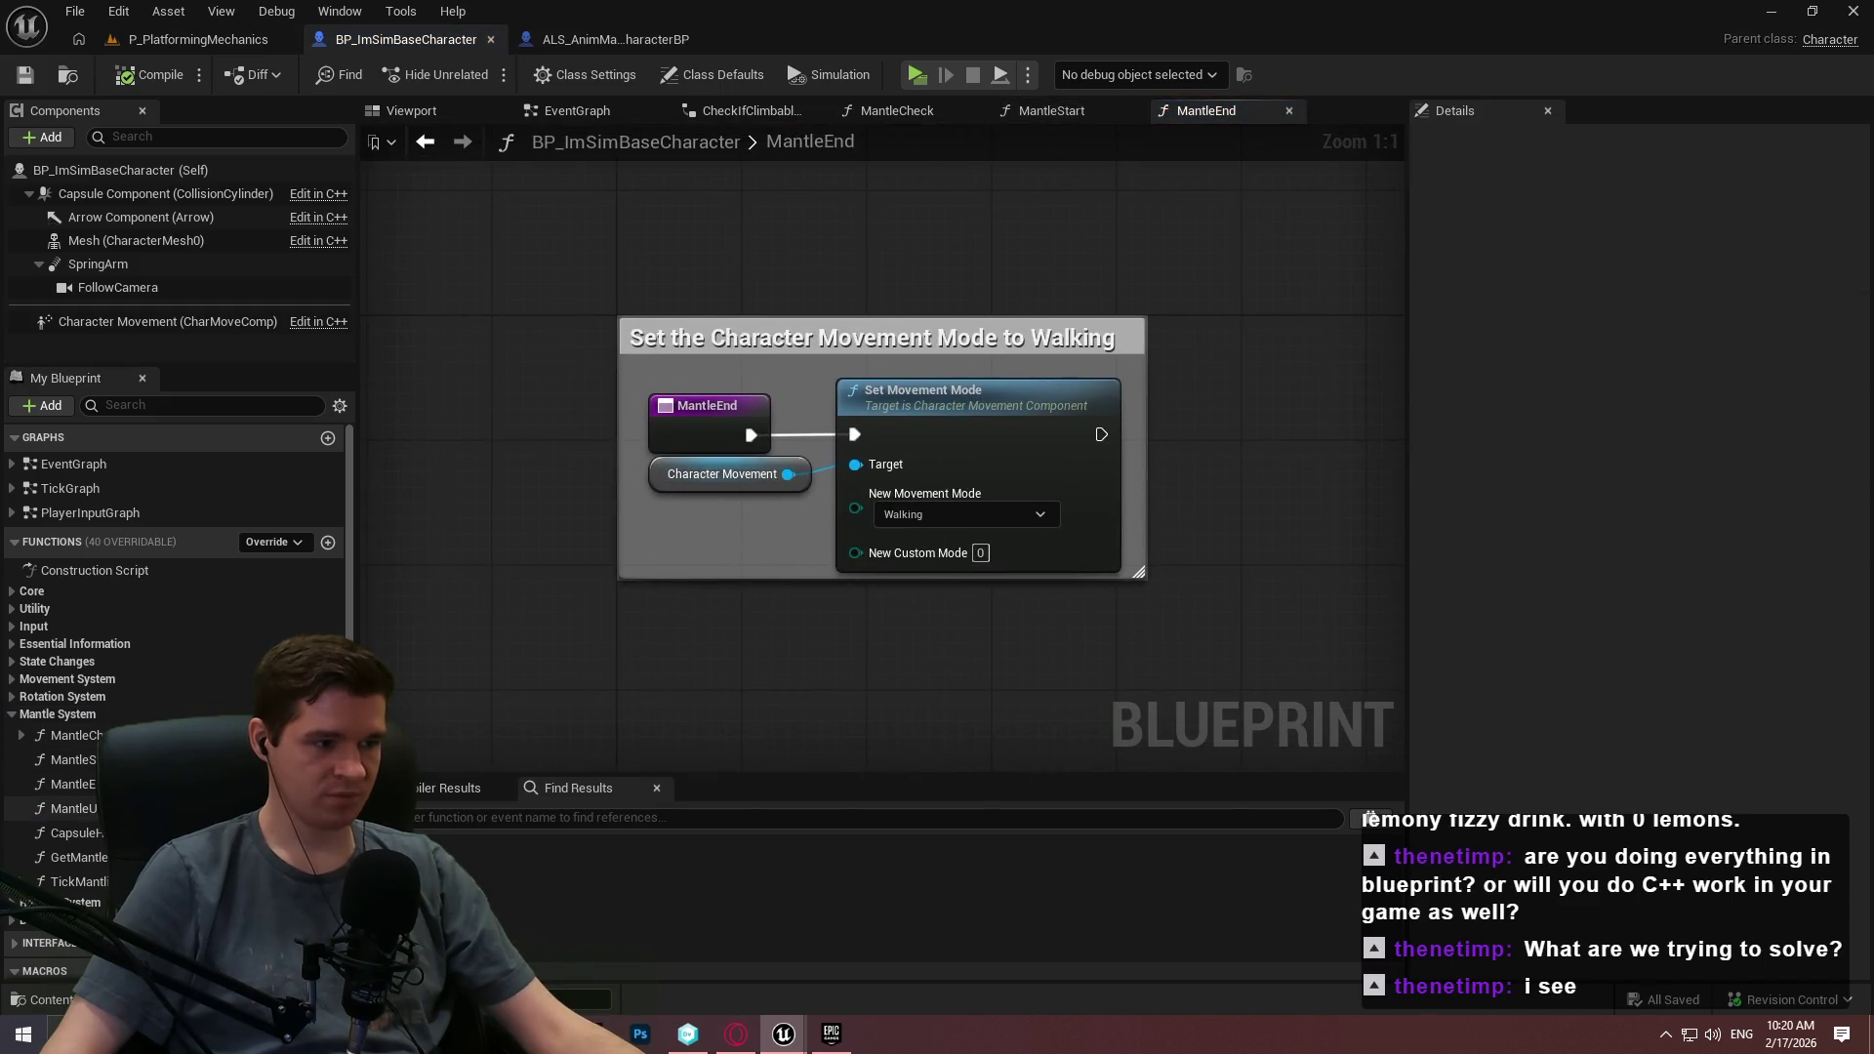
double_click(73, 808)
scroll(628, 313, "up", 5)
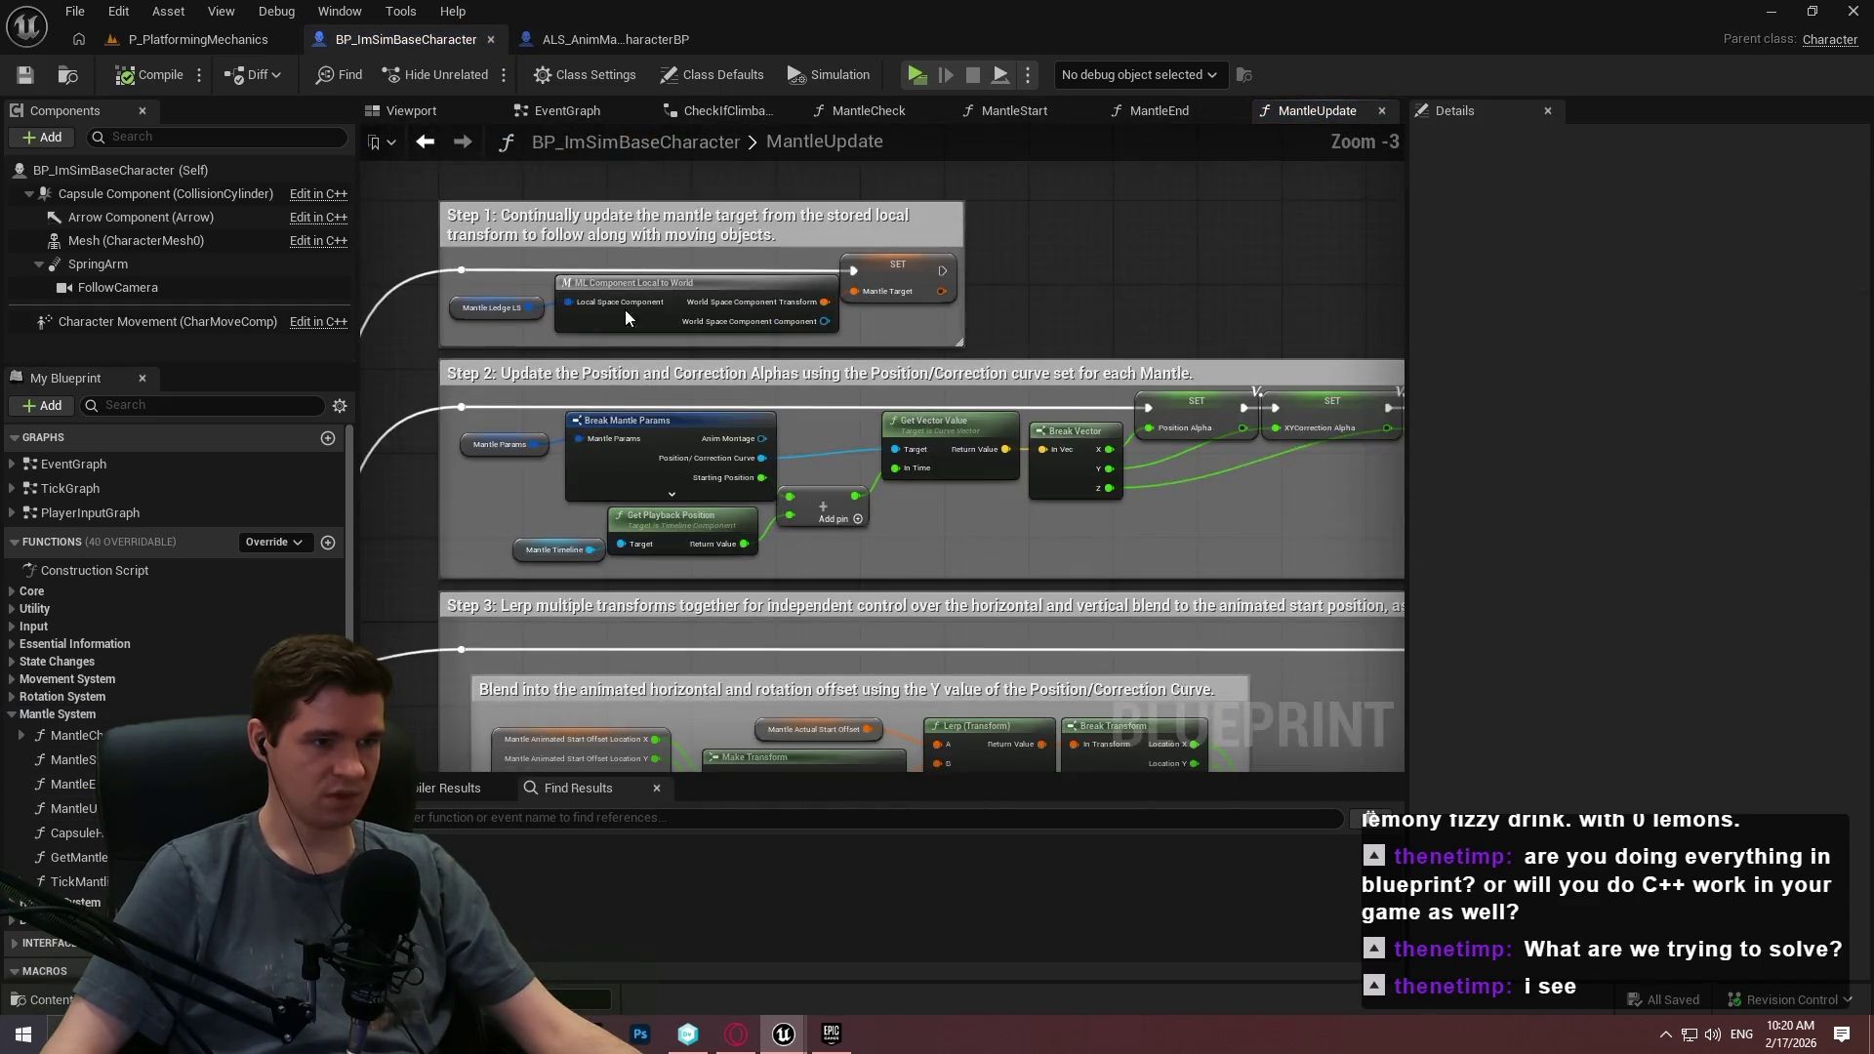
double_click(627, 314)
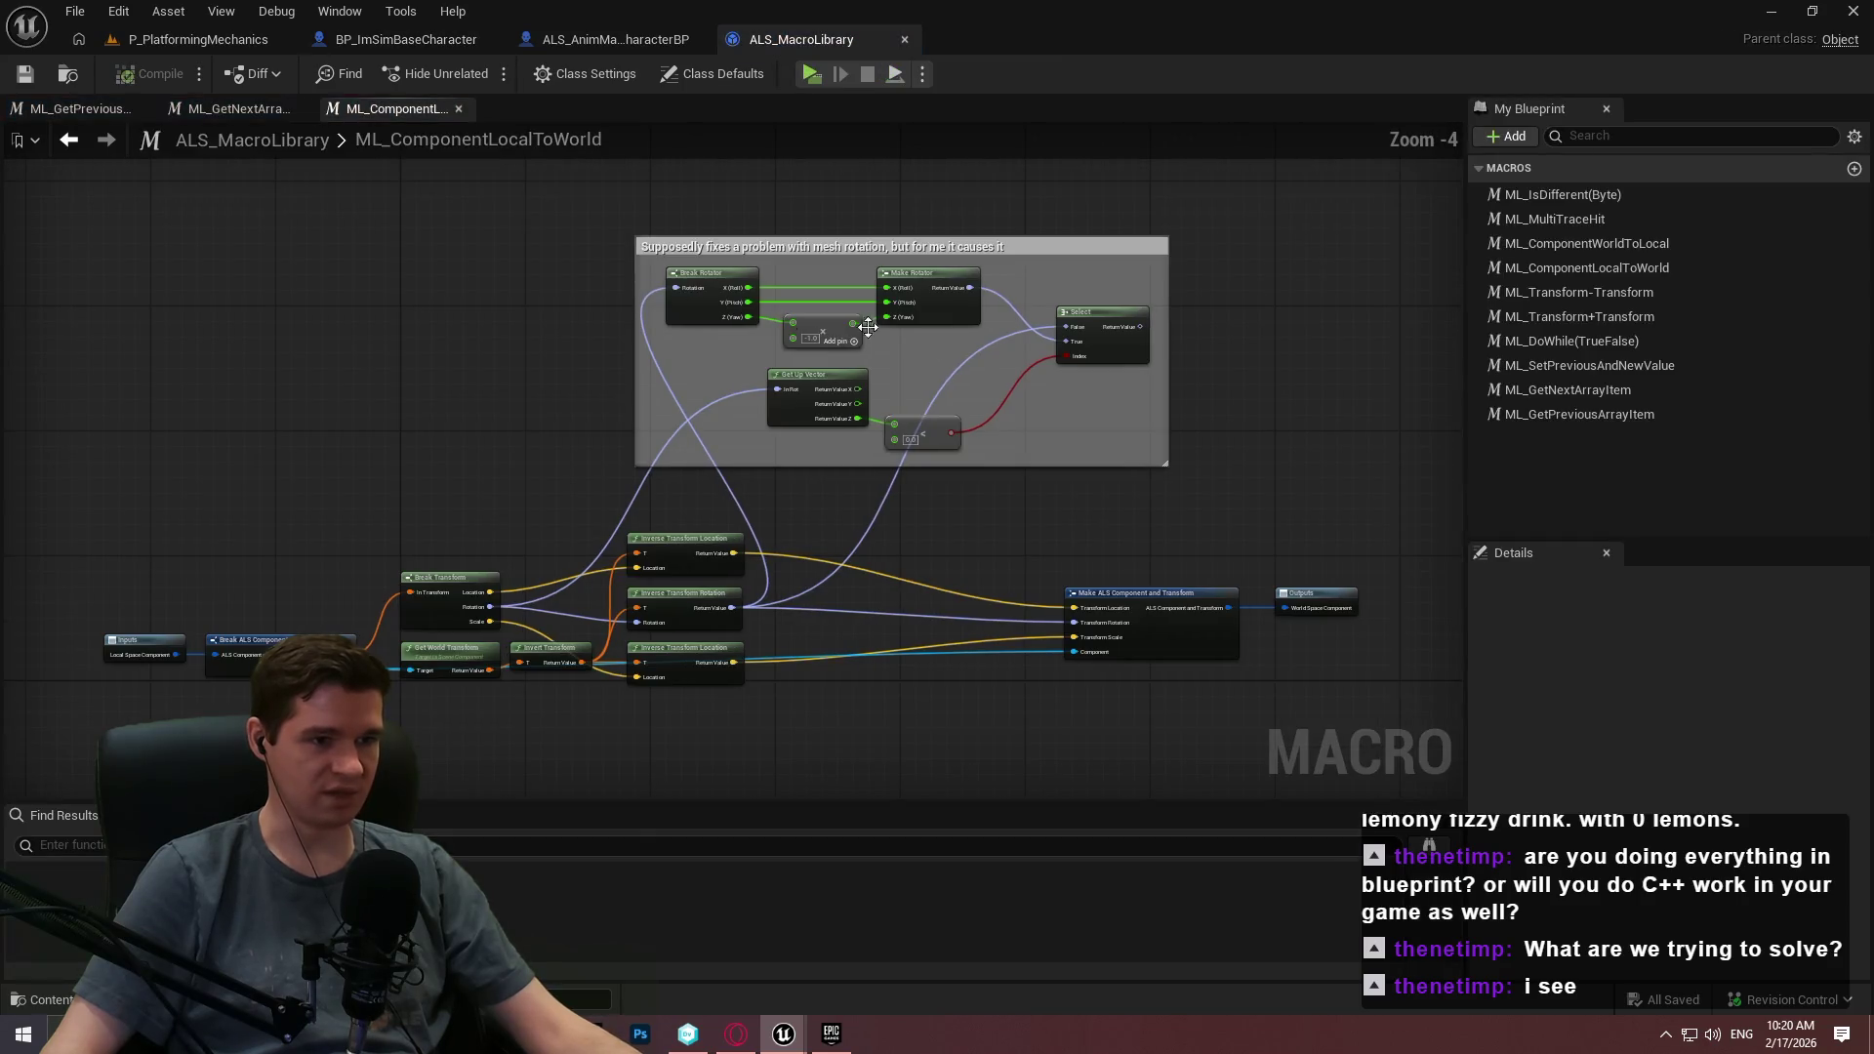
Switch to the ALS project's ML_ComponentLocalToWorld macro, then open ML_ComponentWorldToLocal.
mouse_move(958, 582)
left_mouse_down()
mouse_move(962, 641)
mouse_move(1012, 613)
left_mouse_up()
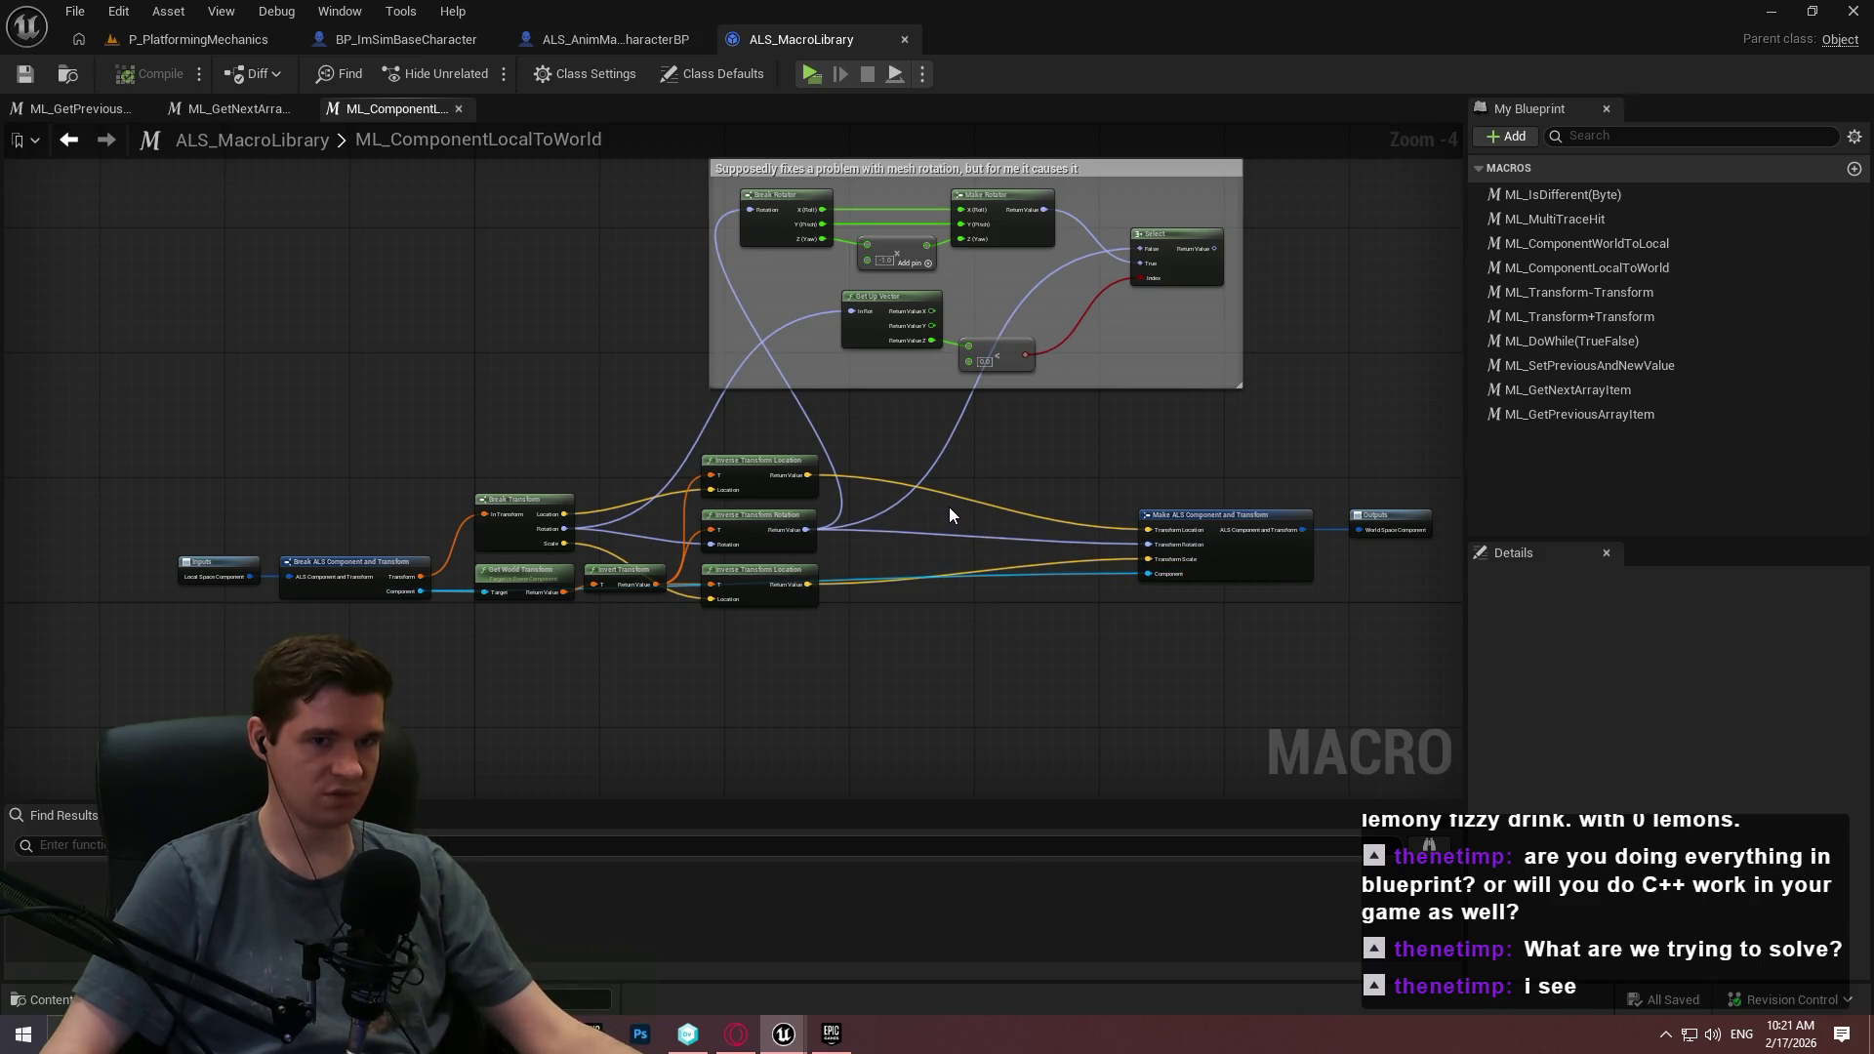
key("alt+Tab")
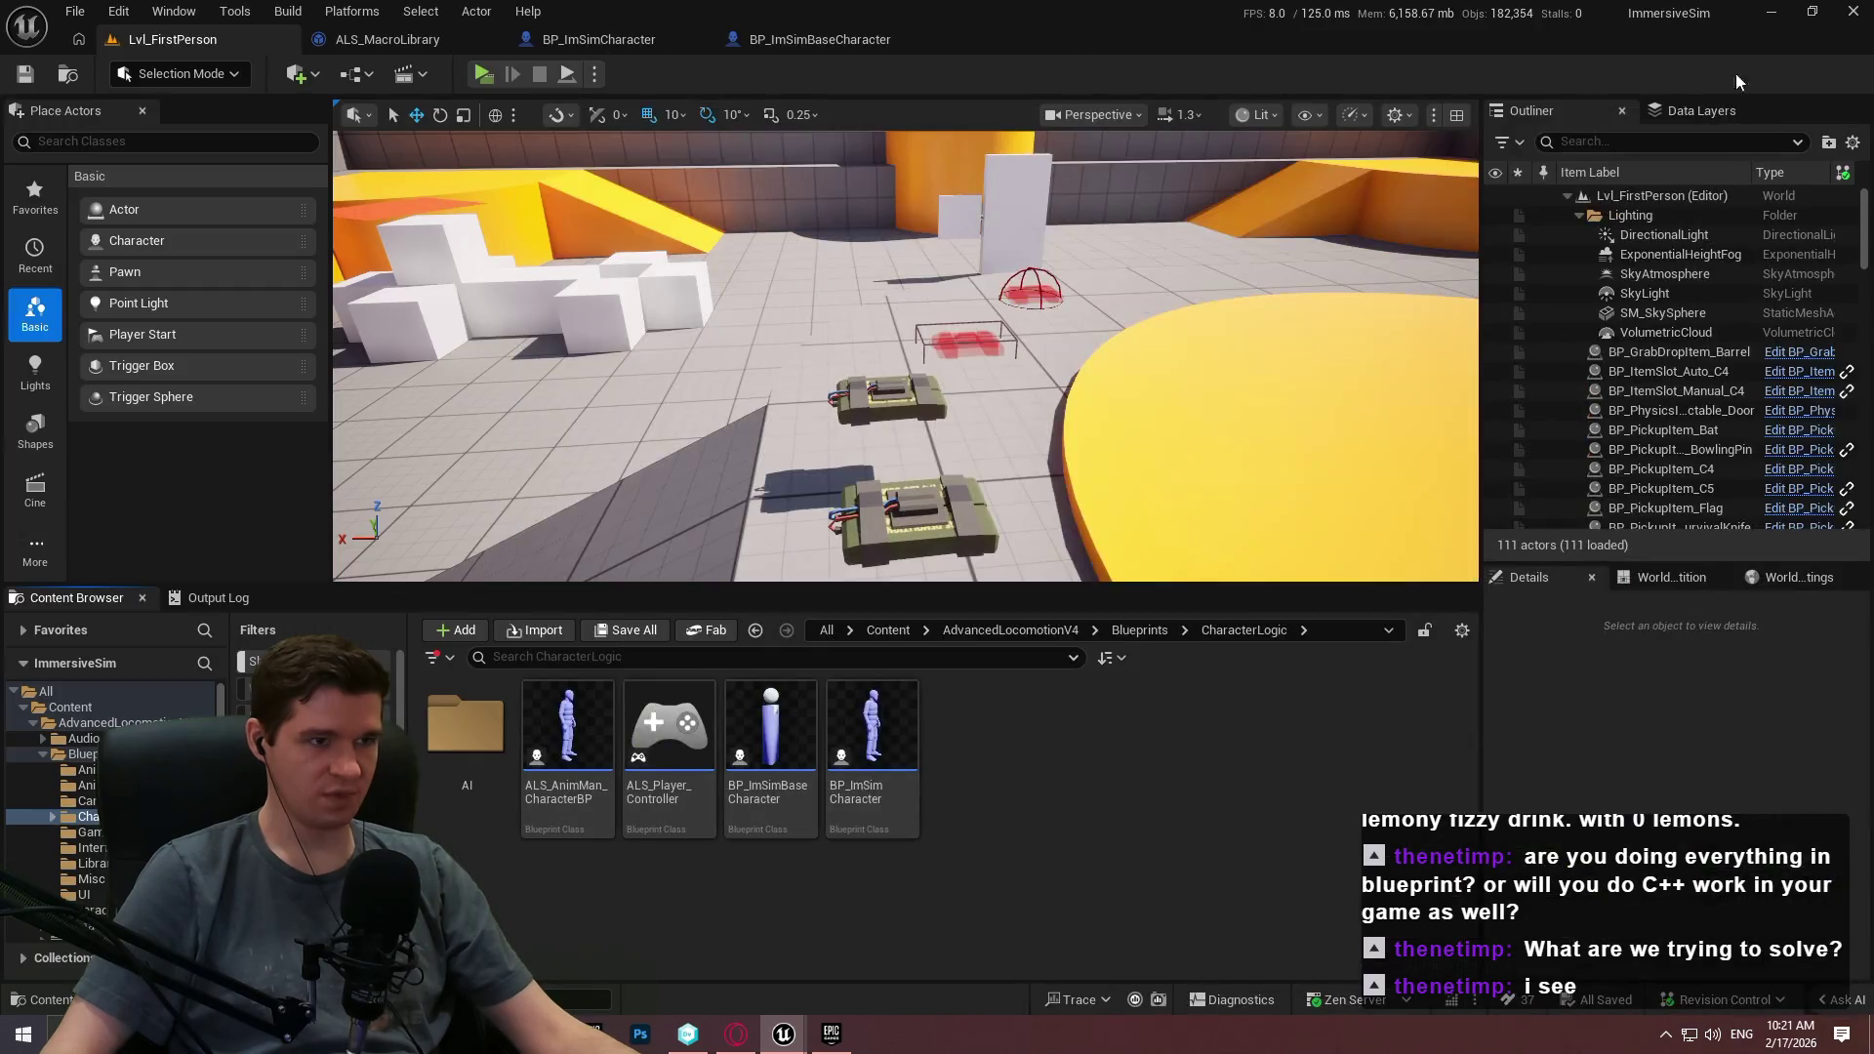
mouse_move(783, 1034)
left_click(636, 963)
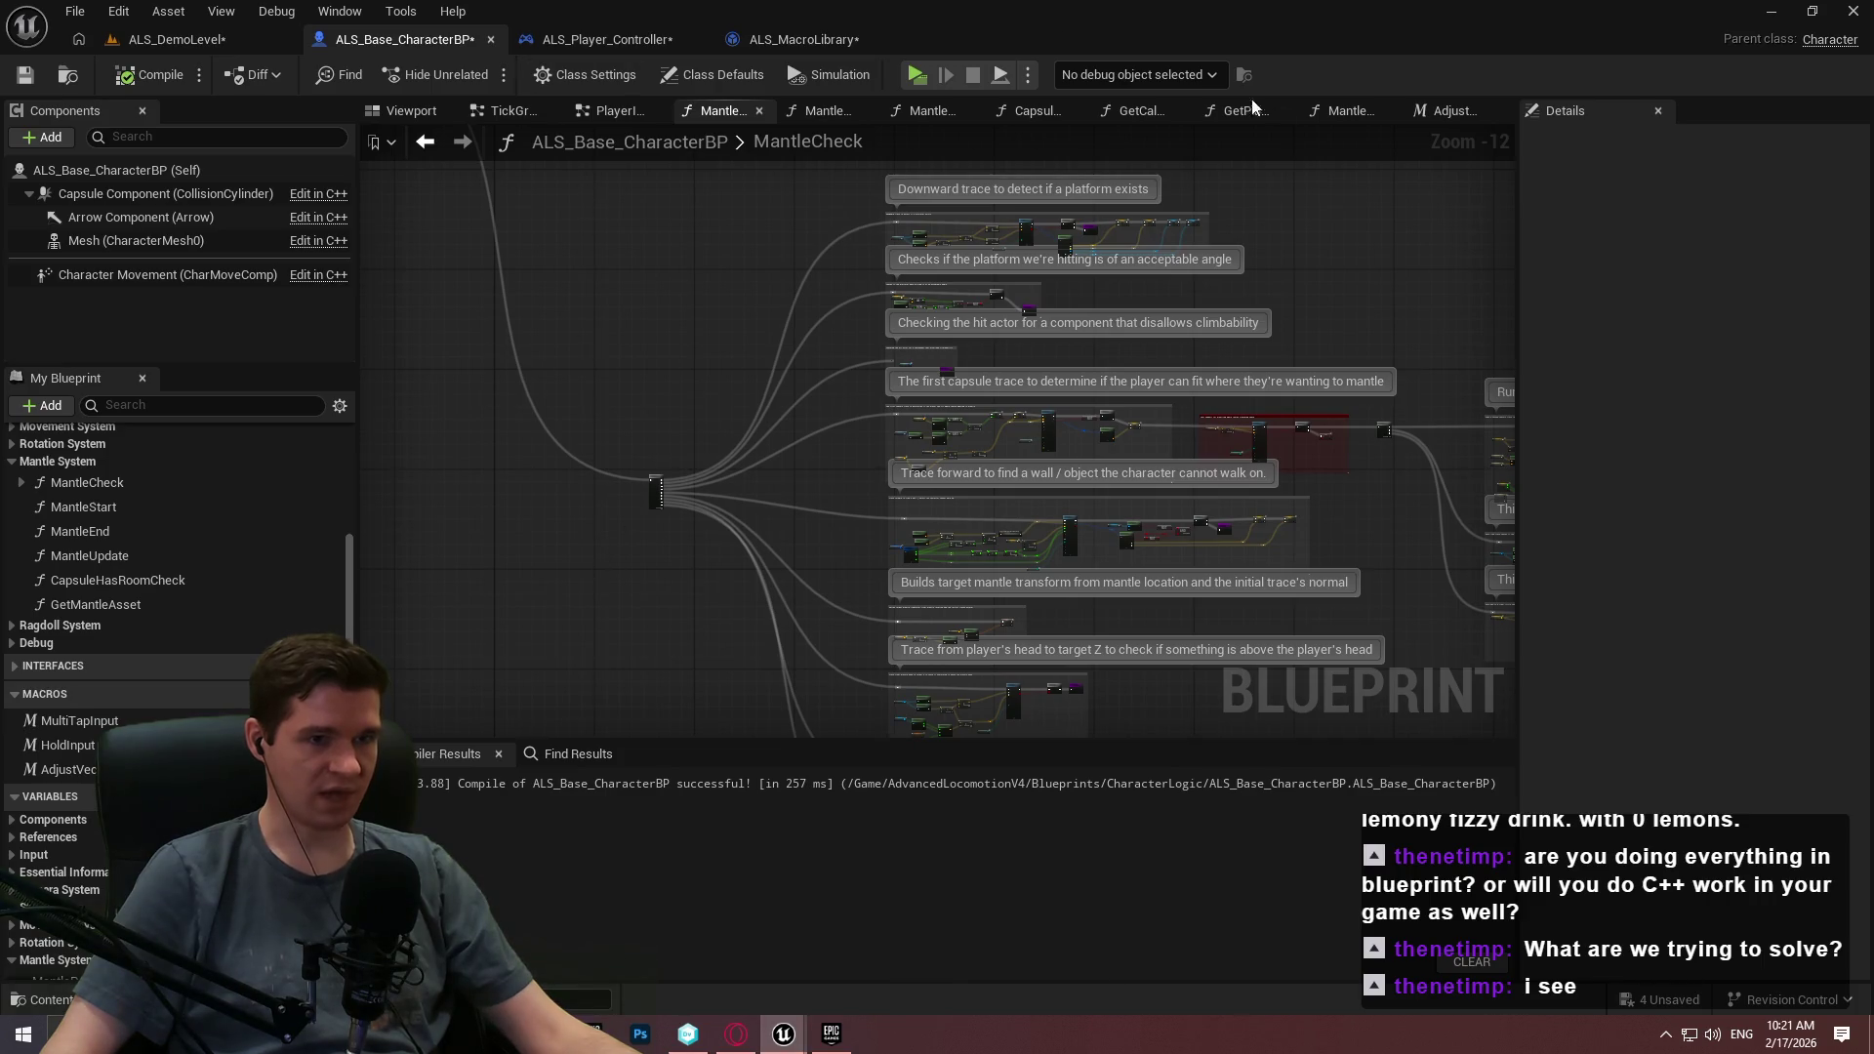
left_click(796, 39)
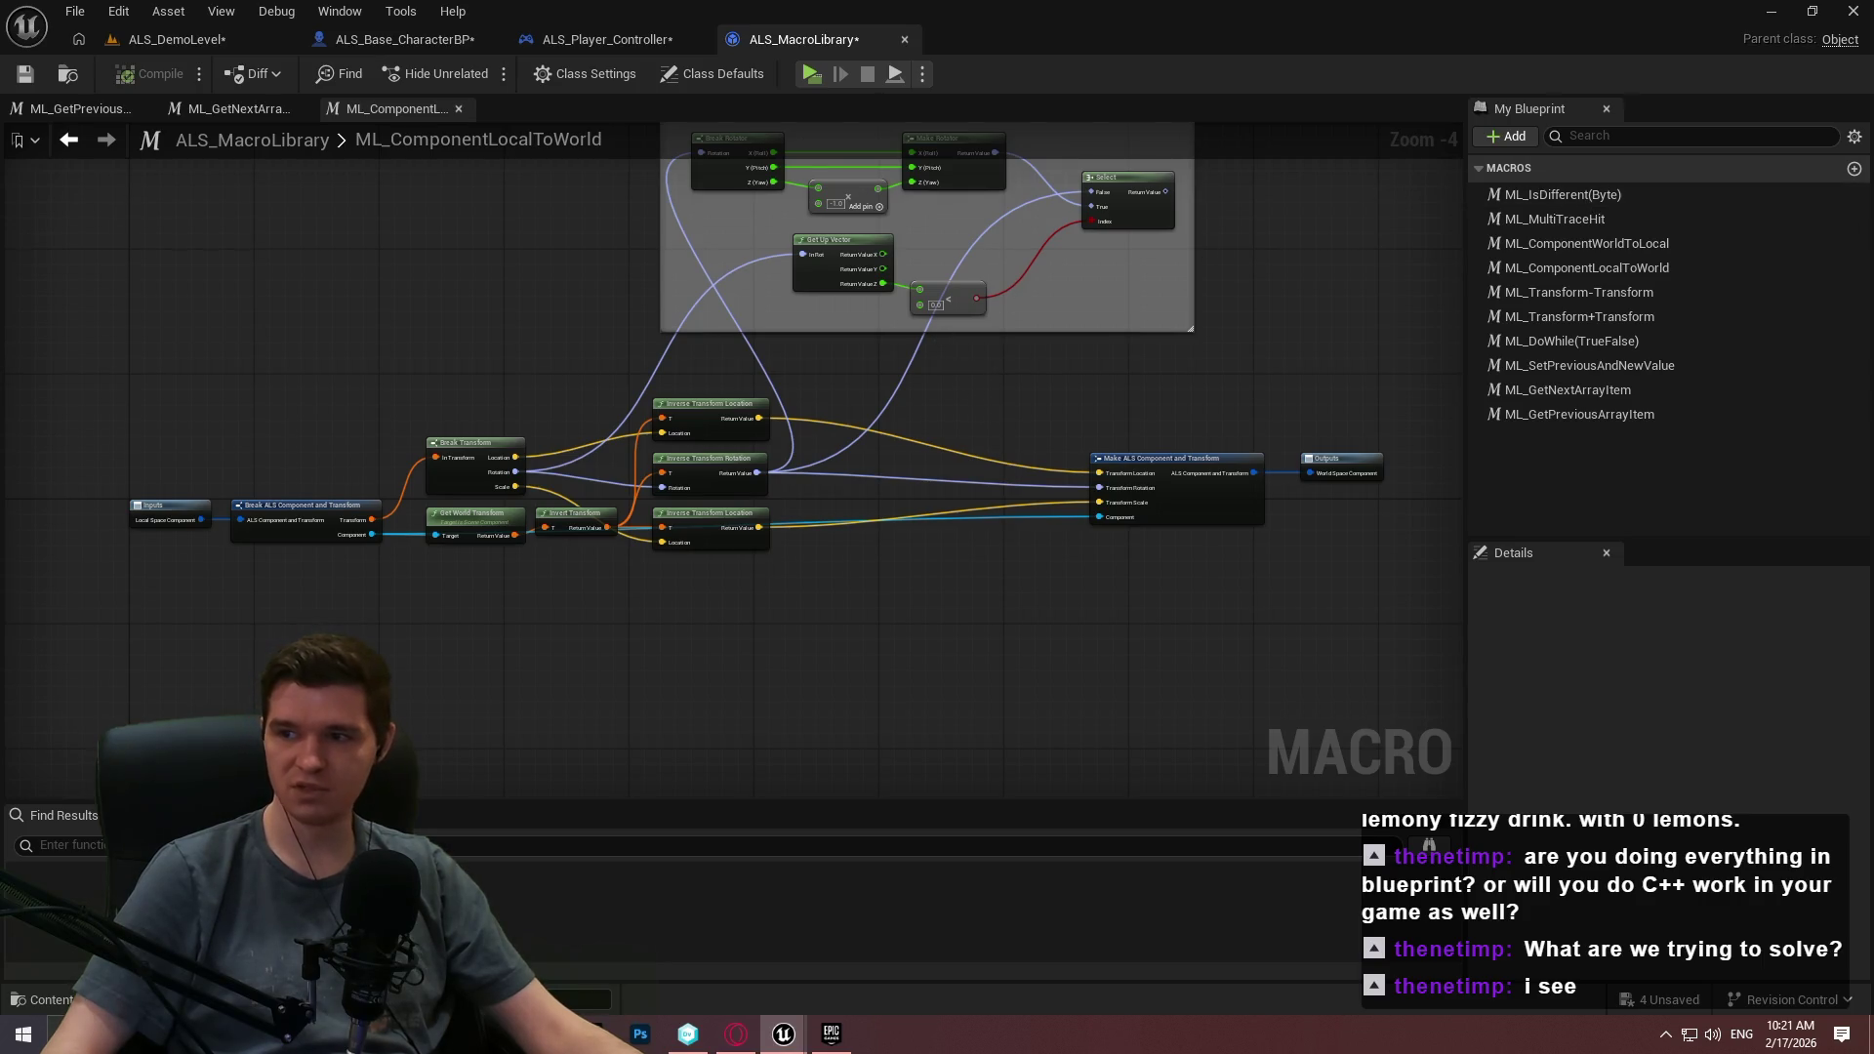
double_click(1583, 243)
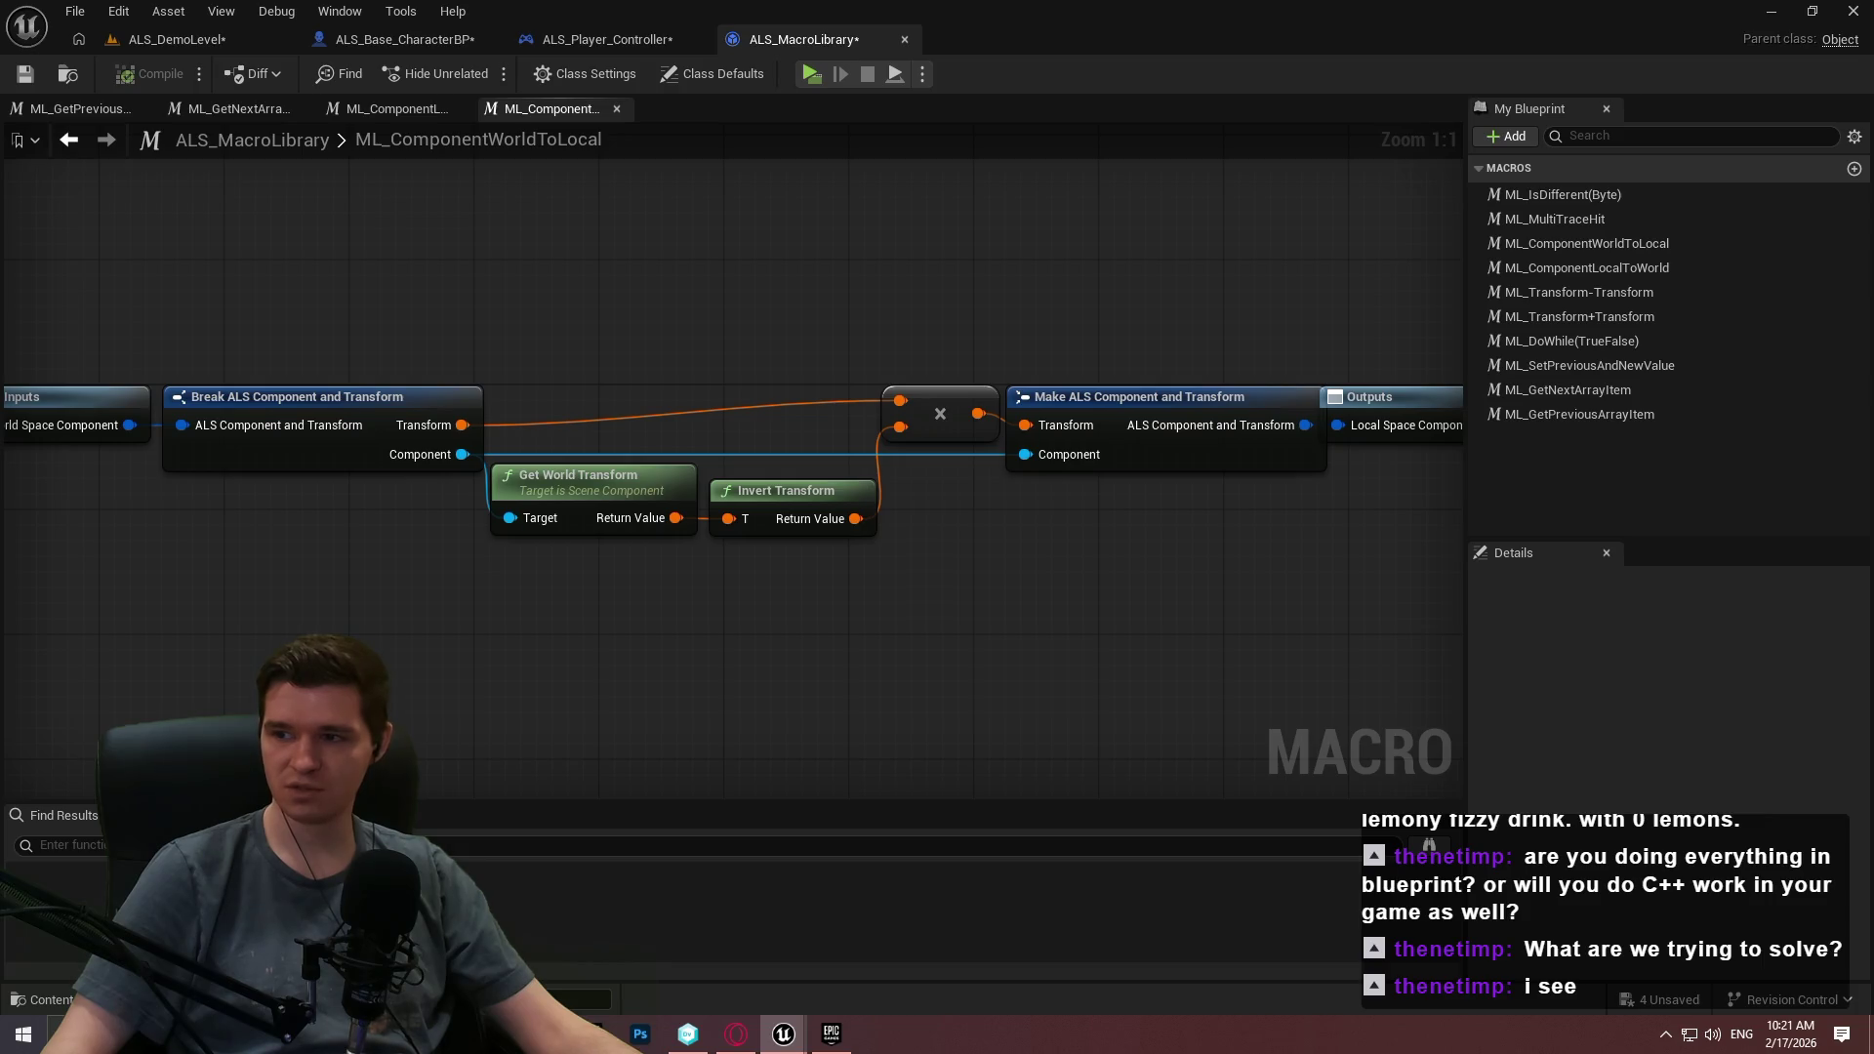
Compare ML_ComponentLocalToWorld with ML_Transform-Transform and its inputs, then go to ALS_Player_Controller.
double_click(1586, 276)
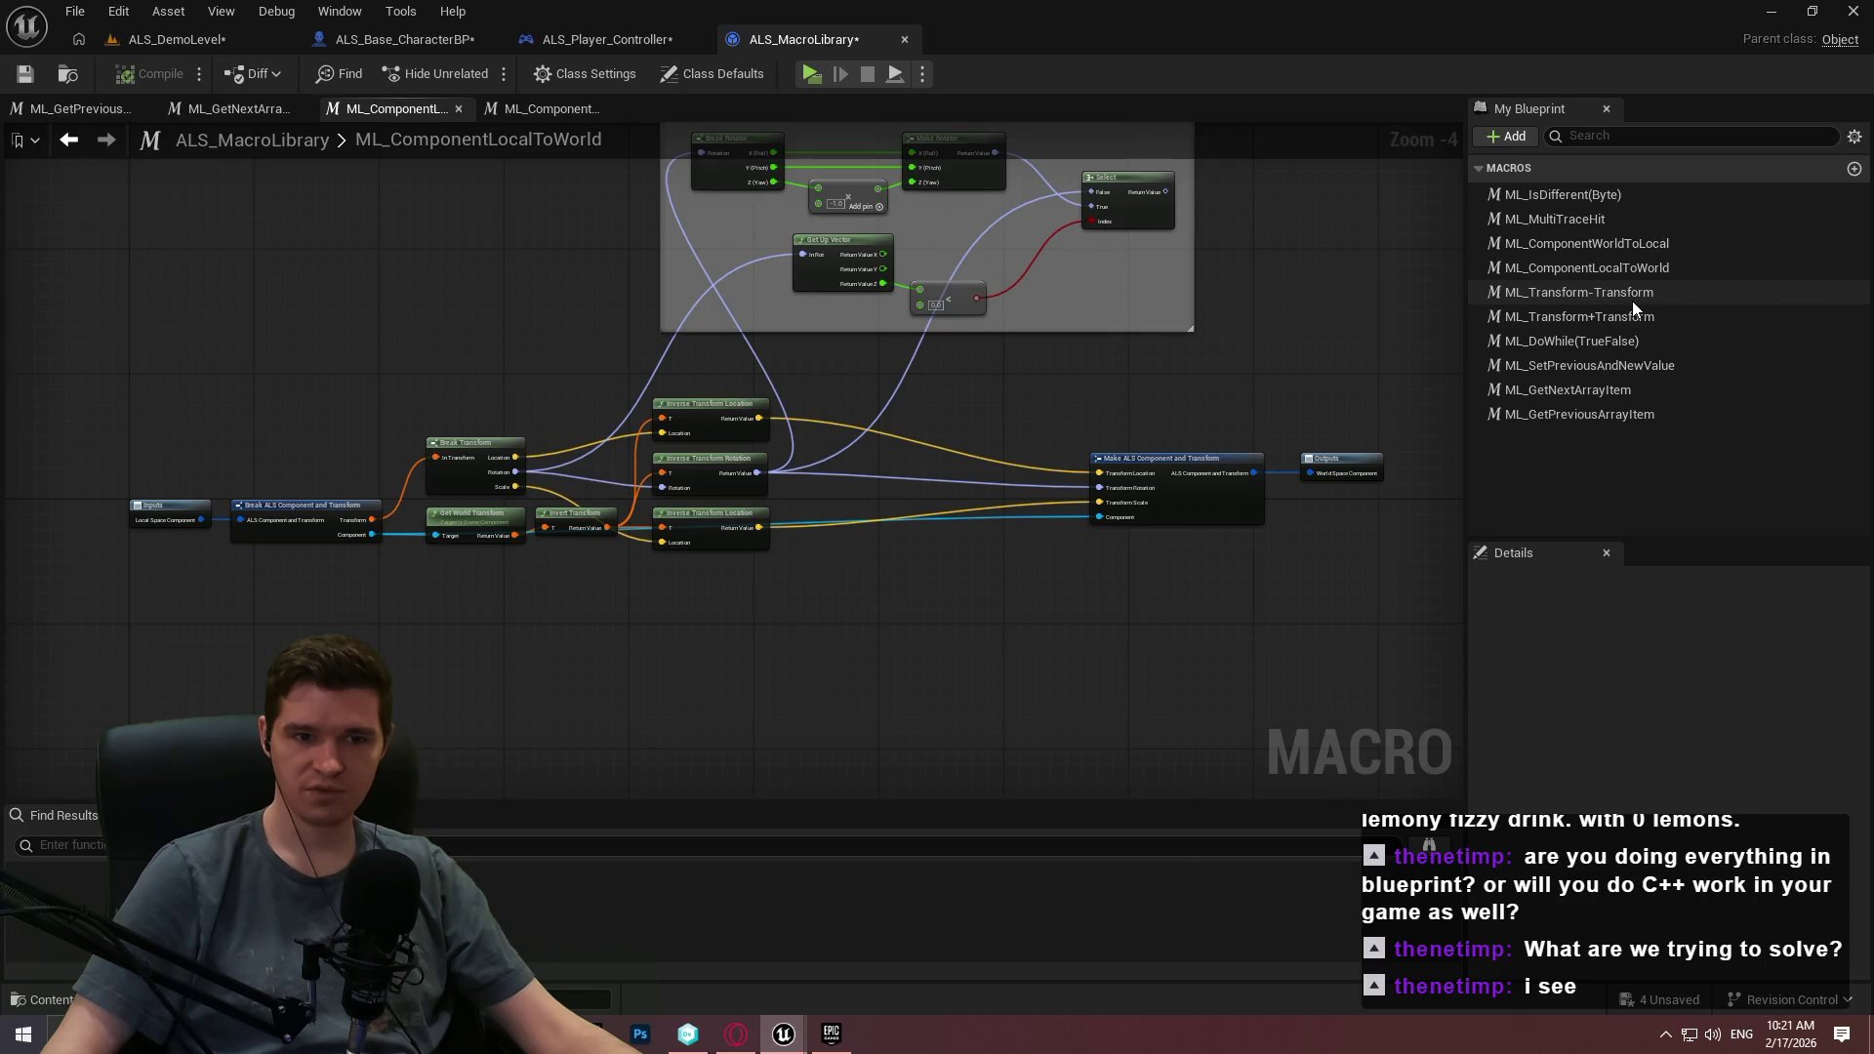
double_click(1631, 297)
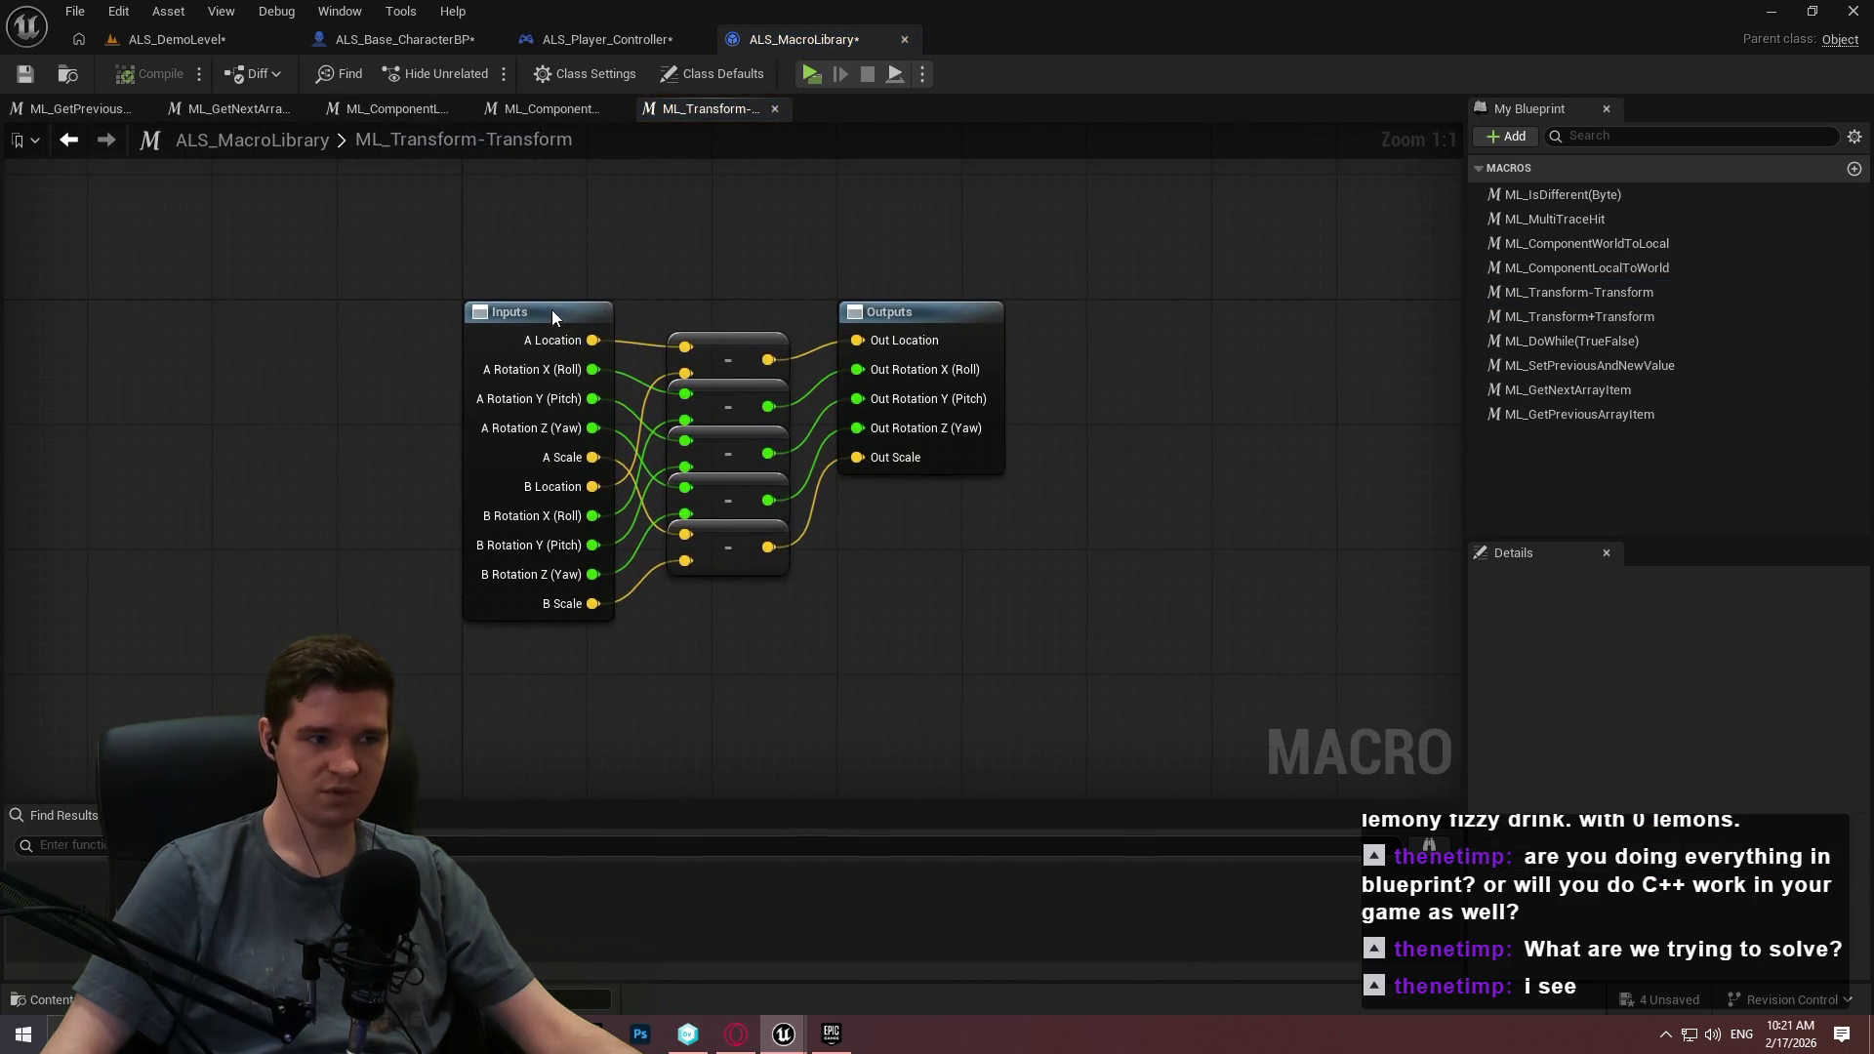
left_click(549, 311)
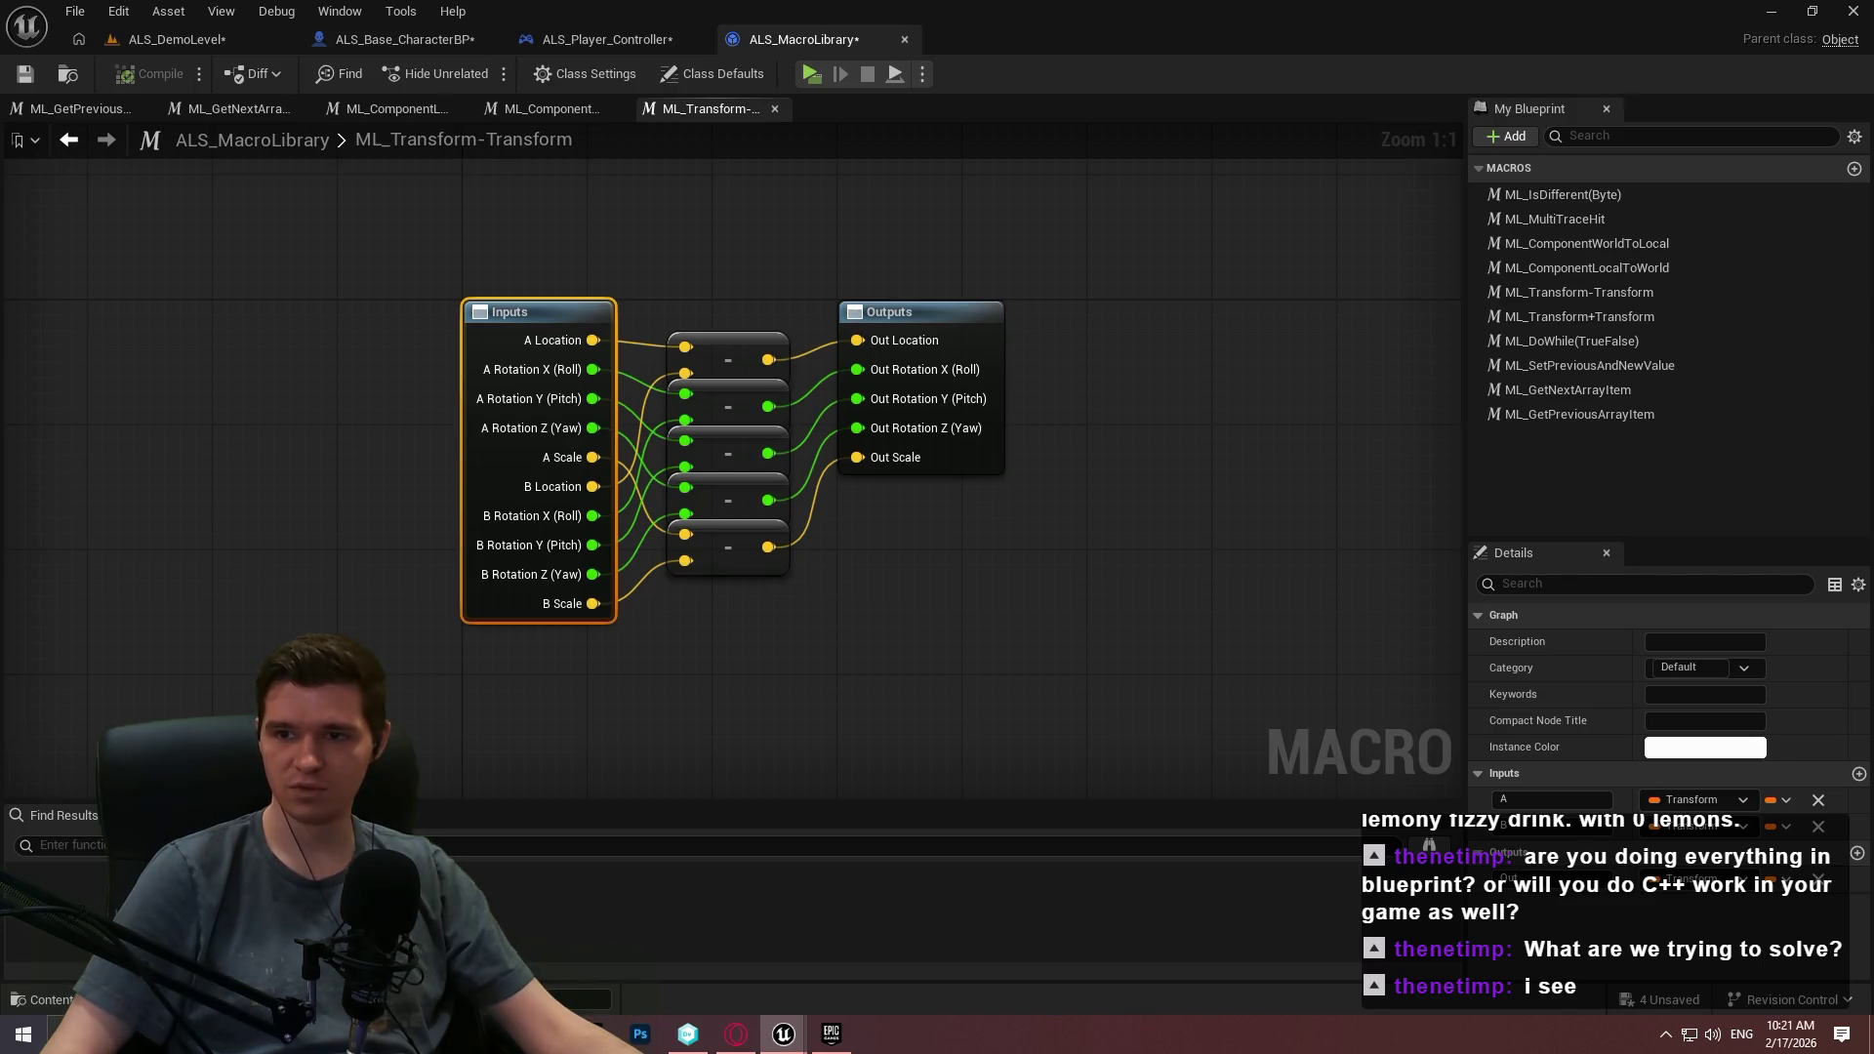
left_click(604, 39)
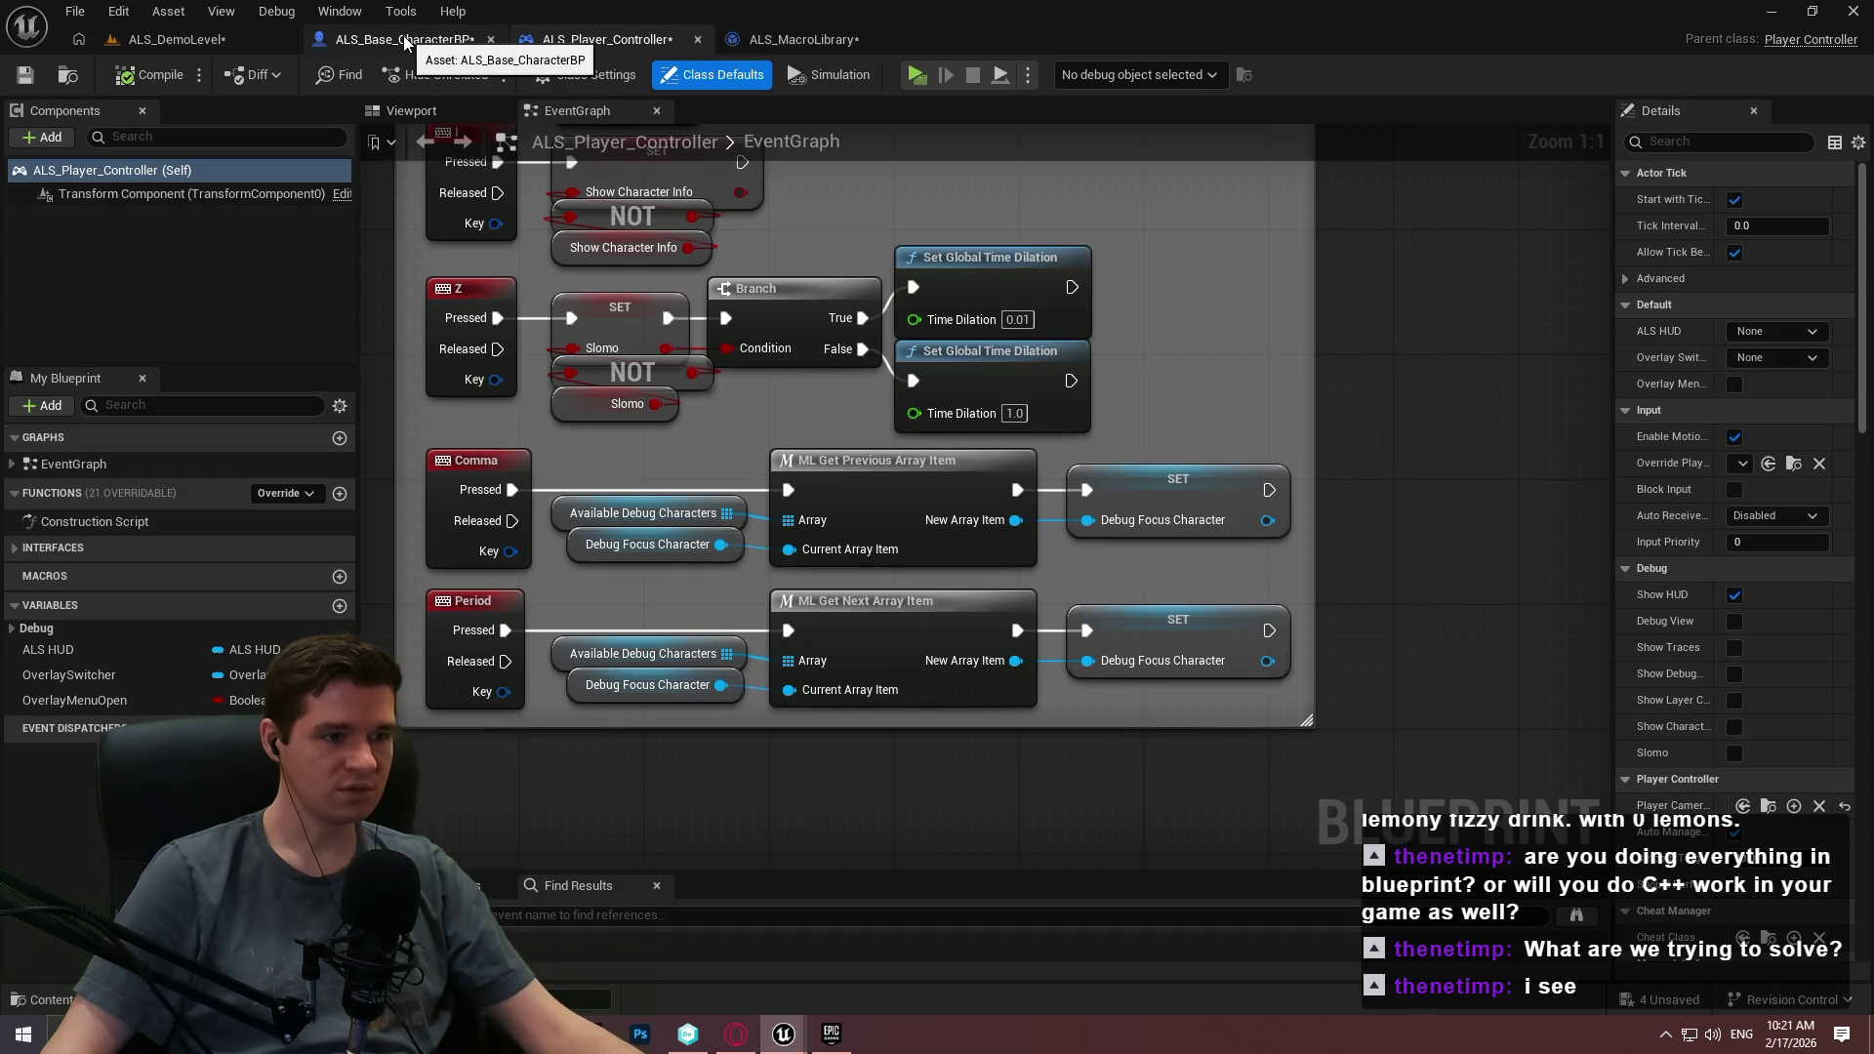
Open ALS_Base_CharacterBP's MantleUpdate graph, then return to the user's project editor.
left_click(368, 47)
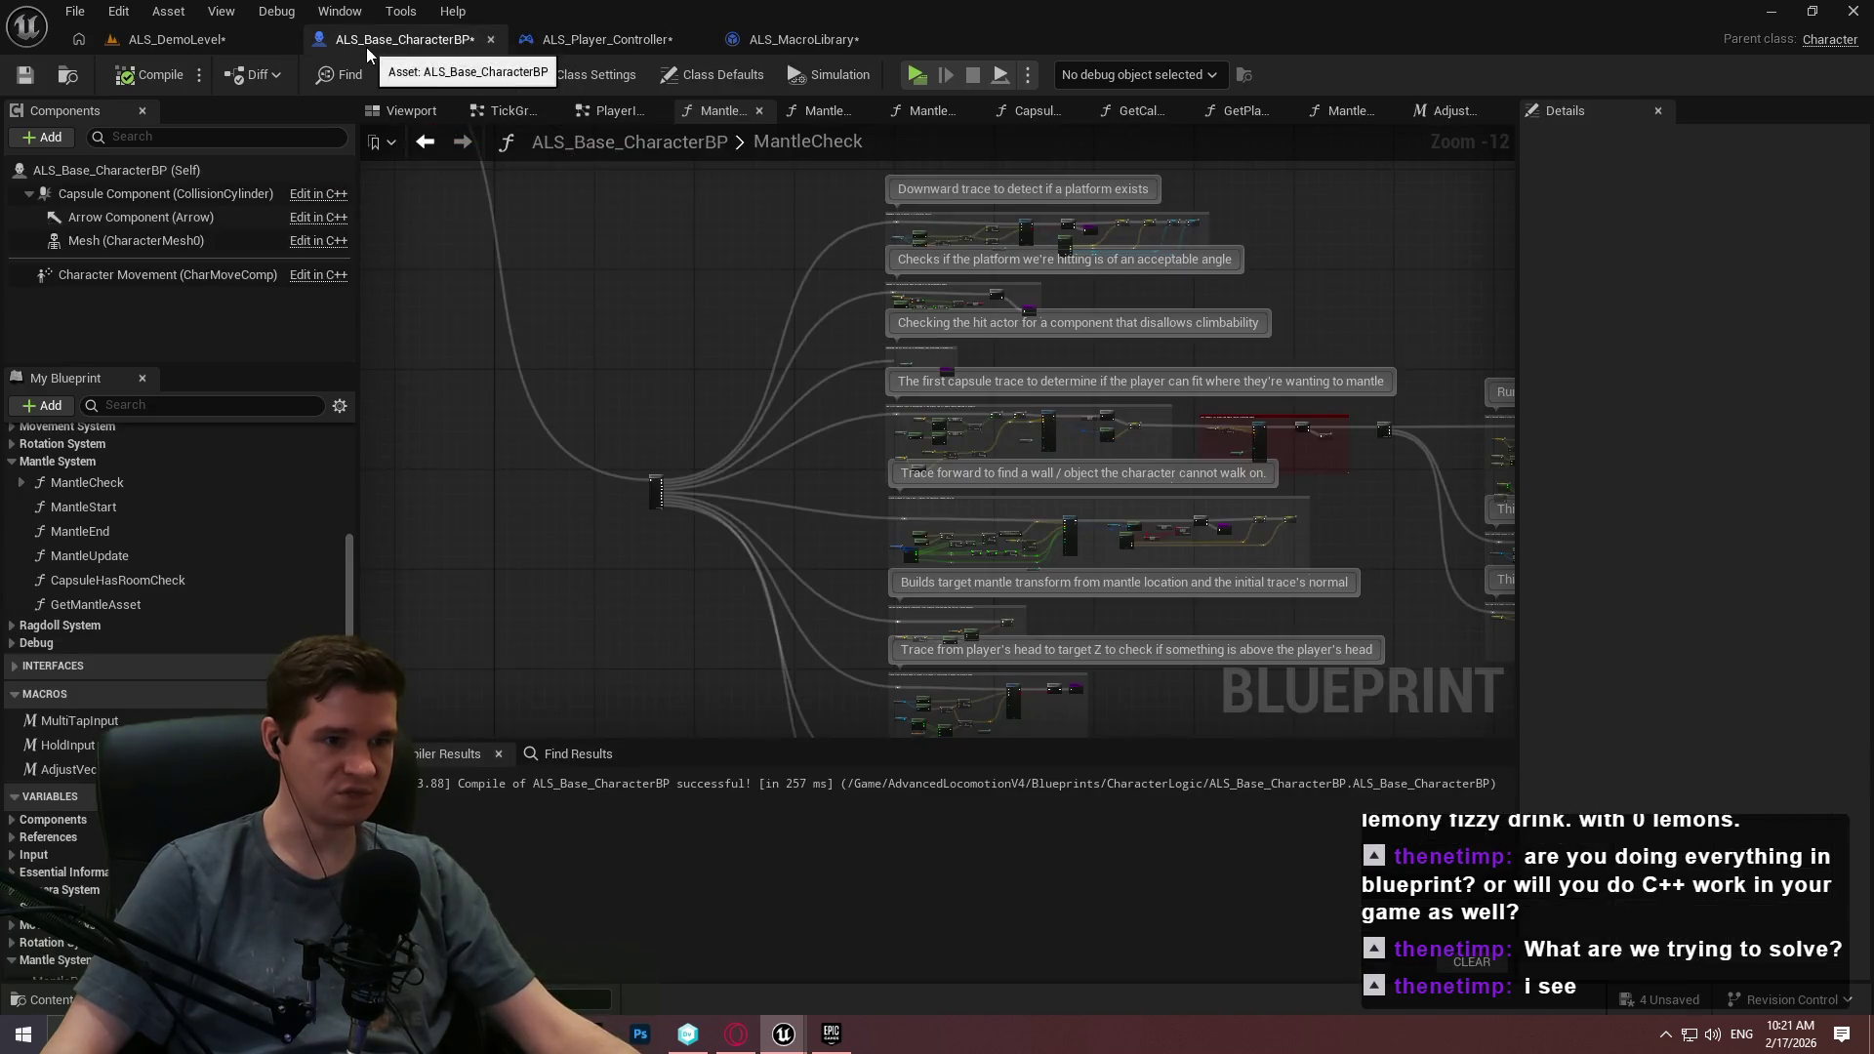
double_click(115, 564)
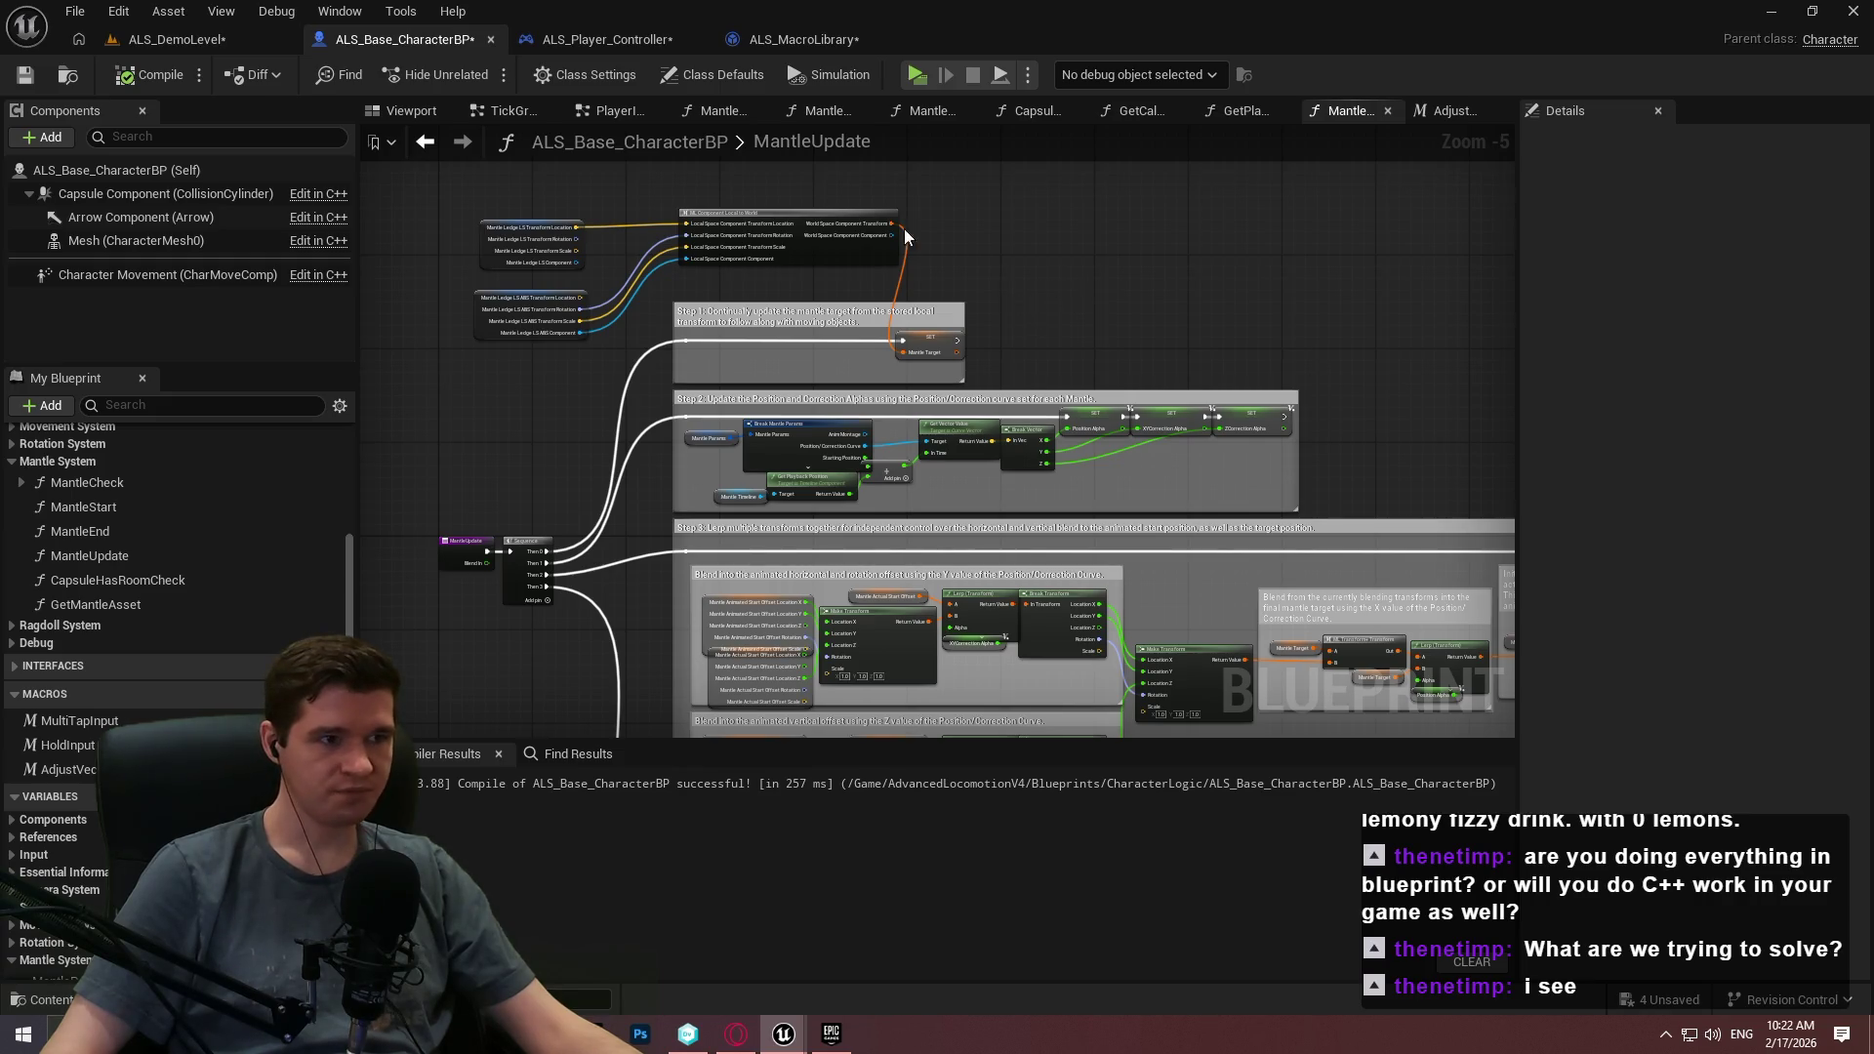
left_click(200, 44)
left_click(405, 39)
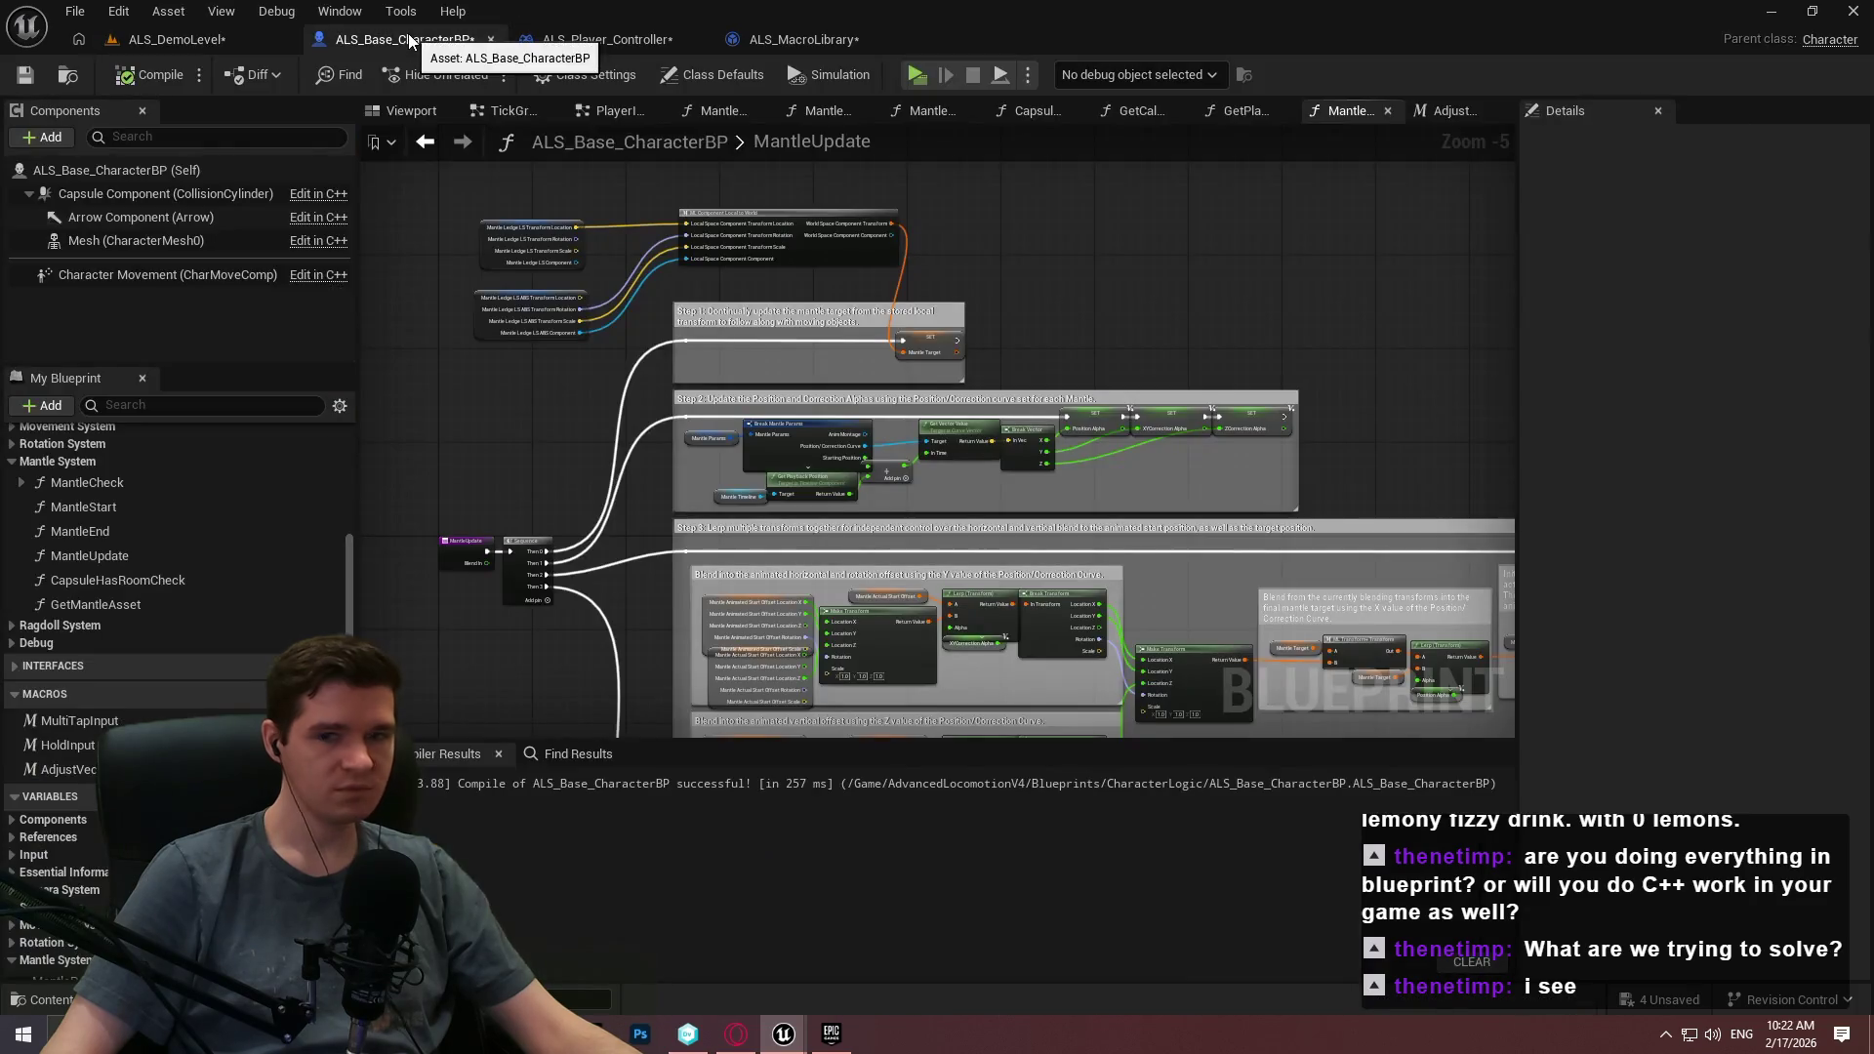
key("alt+Tab")
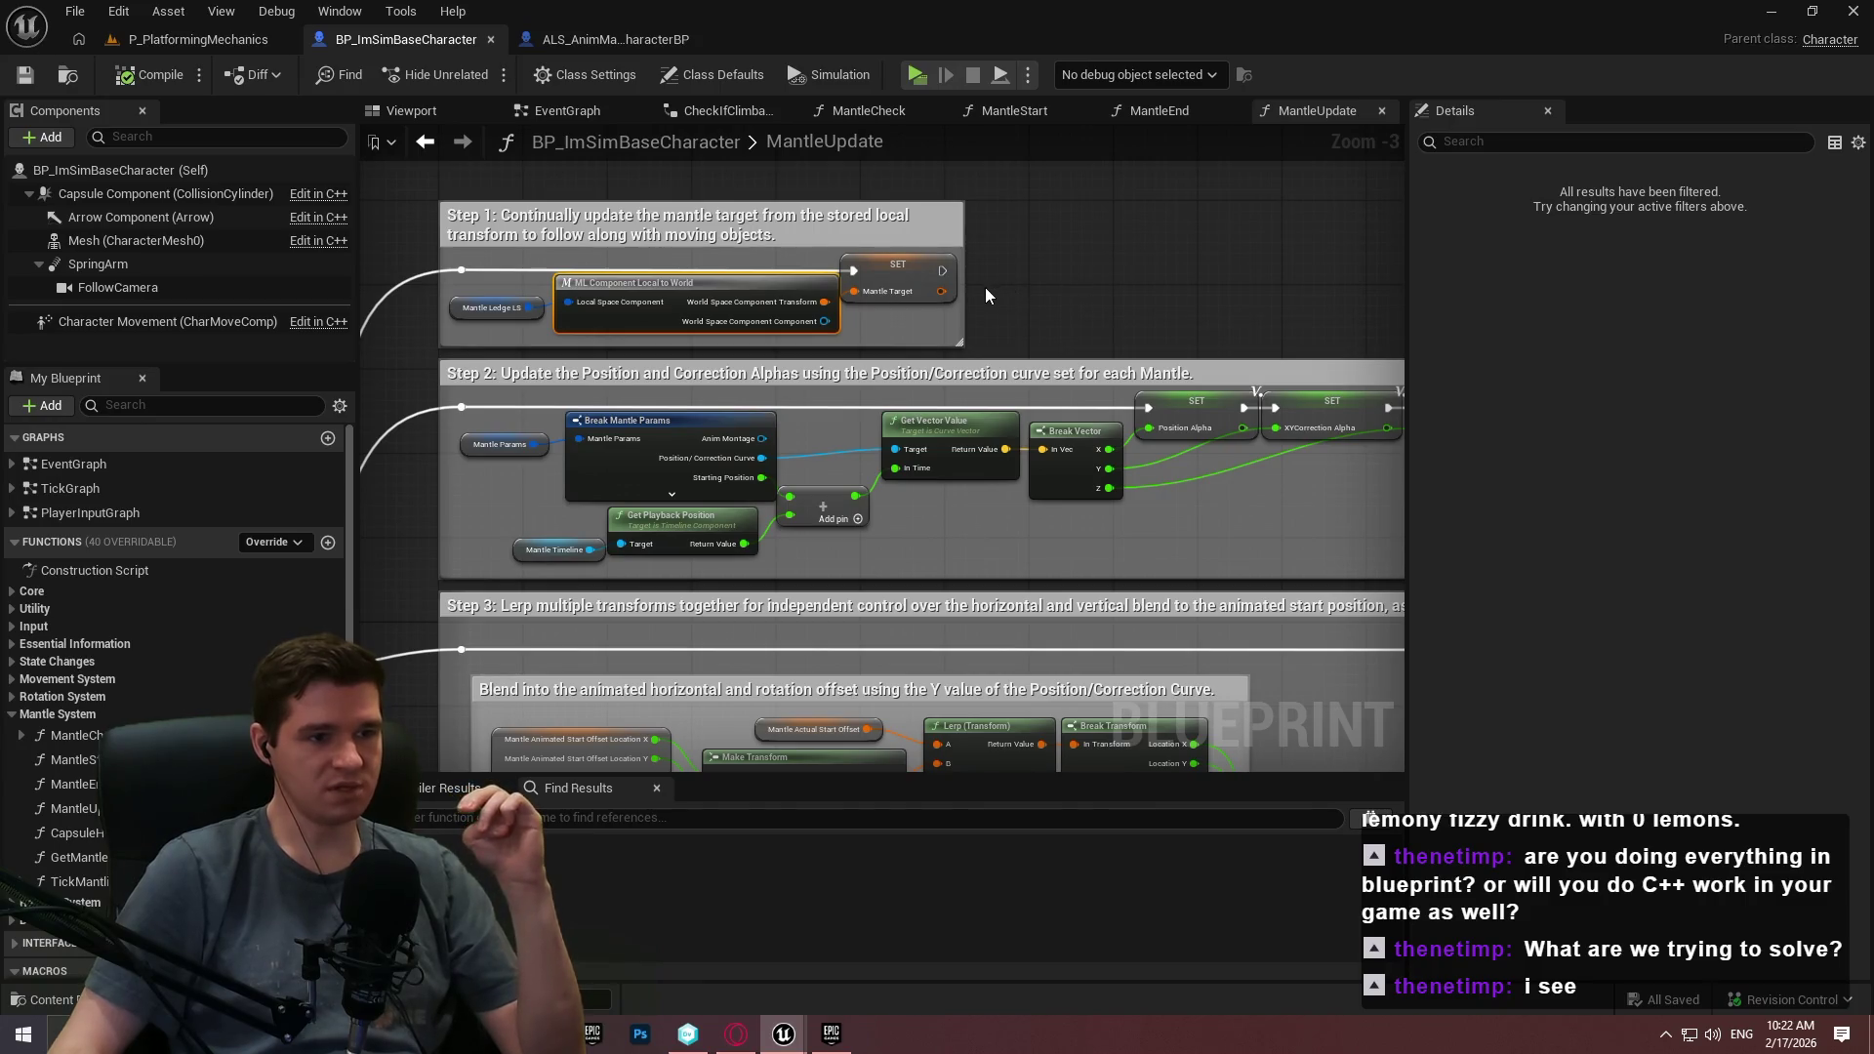
Check BP_ImSimBaseCharacter's EventGraph and class defaults (Anim Class None, Proxy mesh), then go to ALS_AnimMan_CharacterBP.
scroll(980, 290, "down", 2)
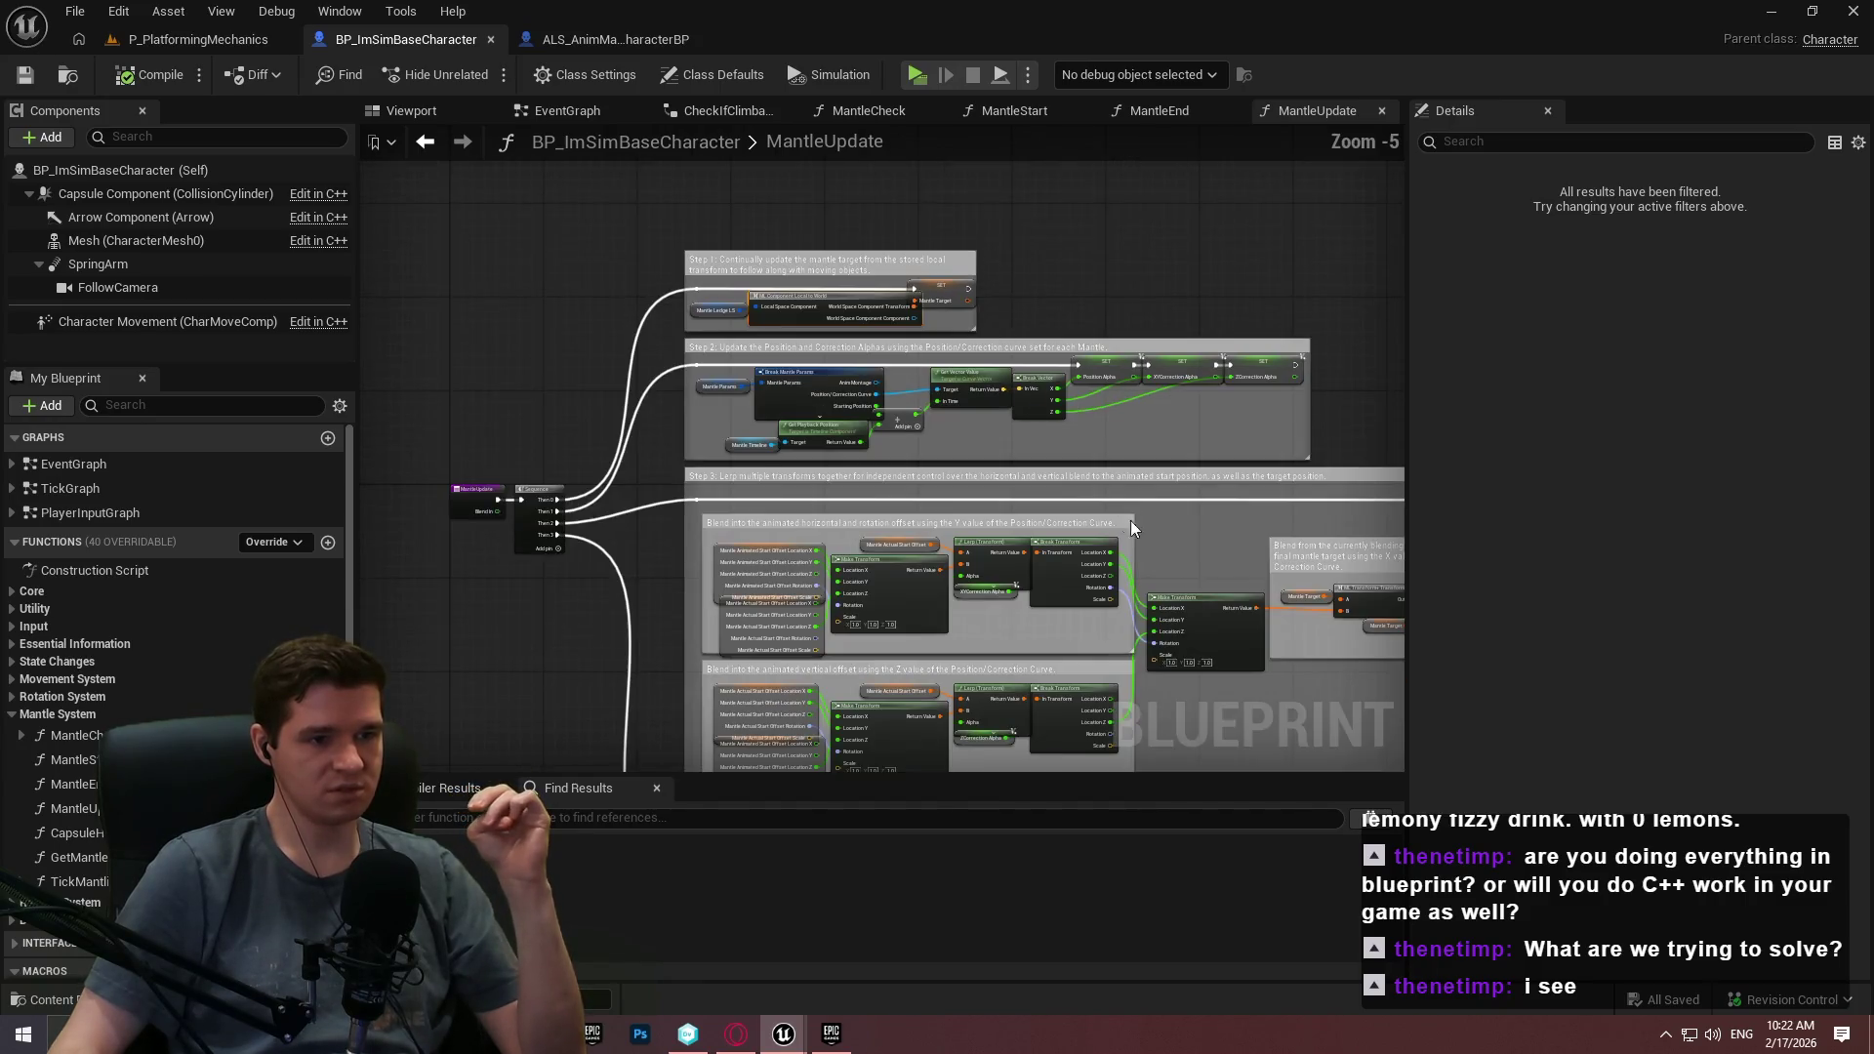
scroll(991, 482, "up", 2)
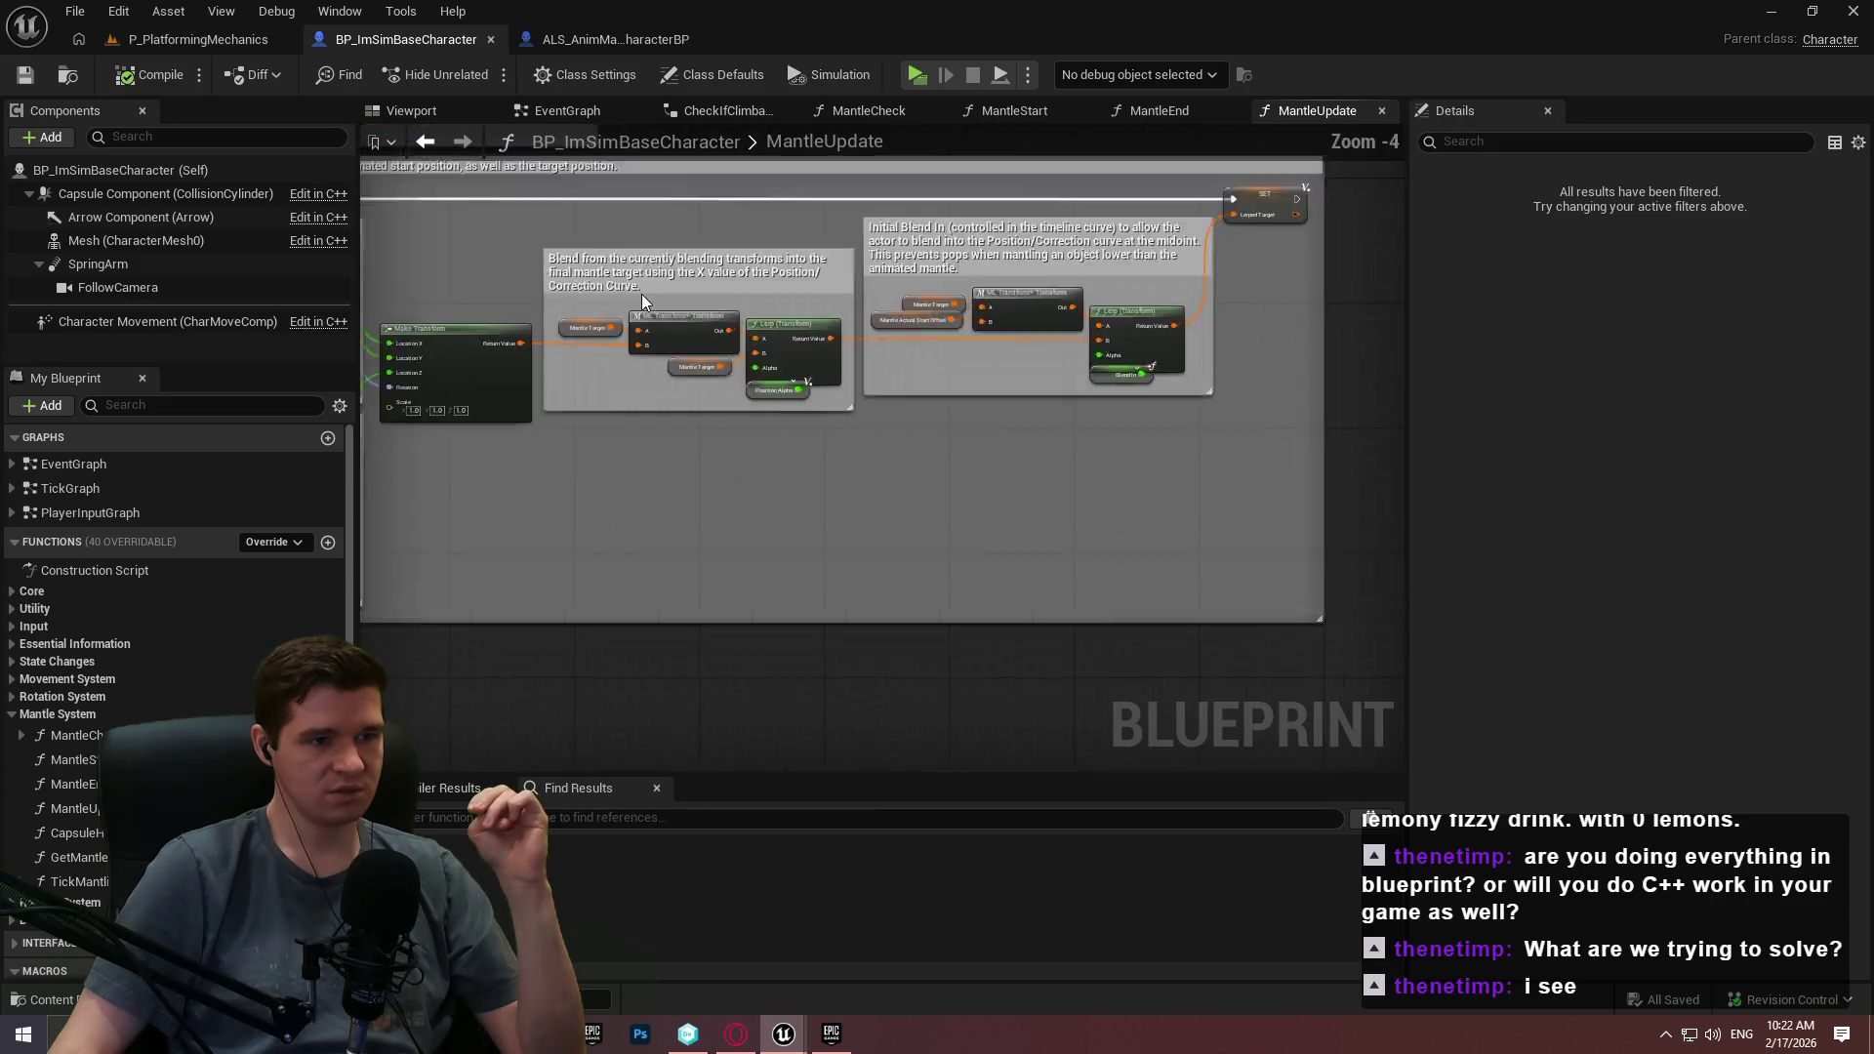
scroll(989, 482, "down", 2)
scroll(955, 424, "up", 2)
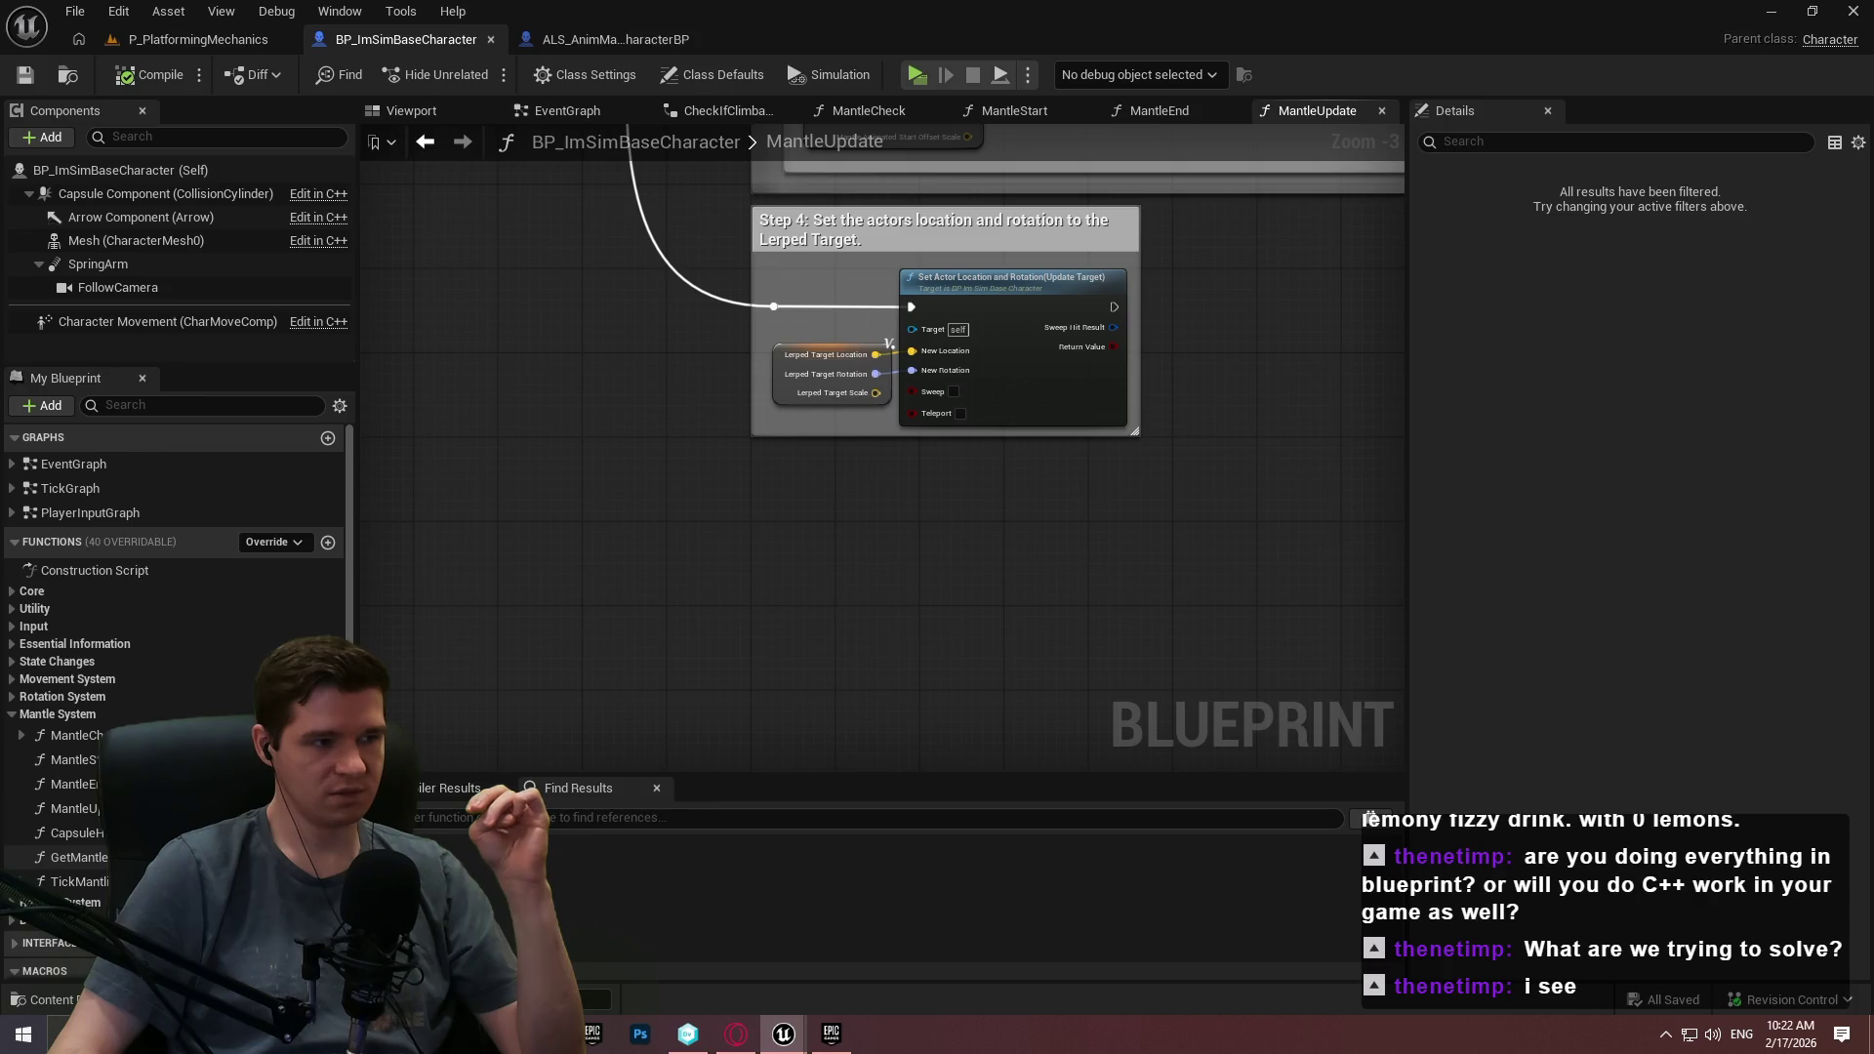
left_click(552, 111)
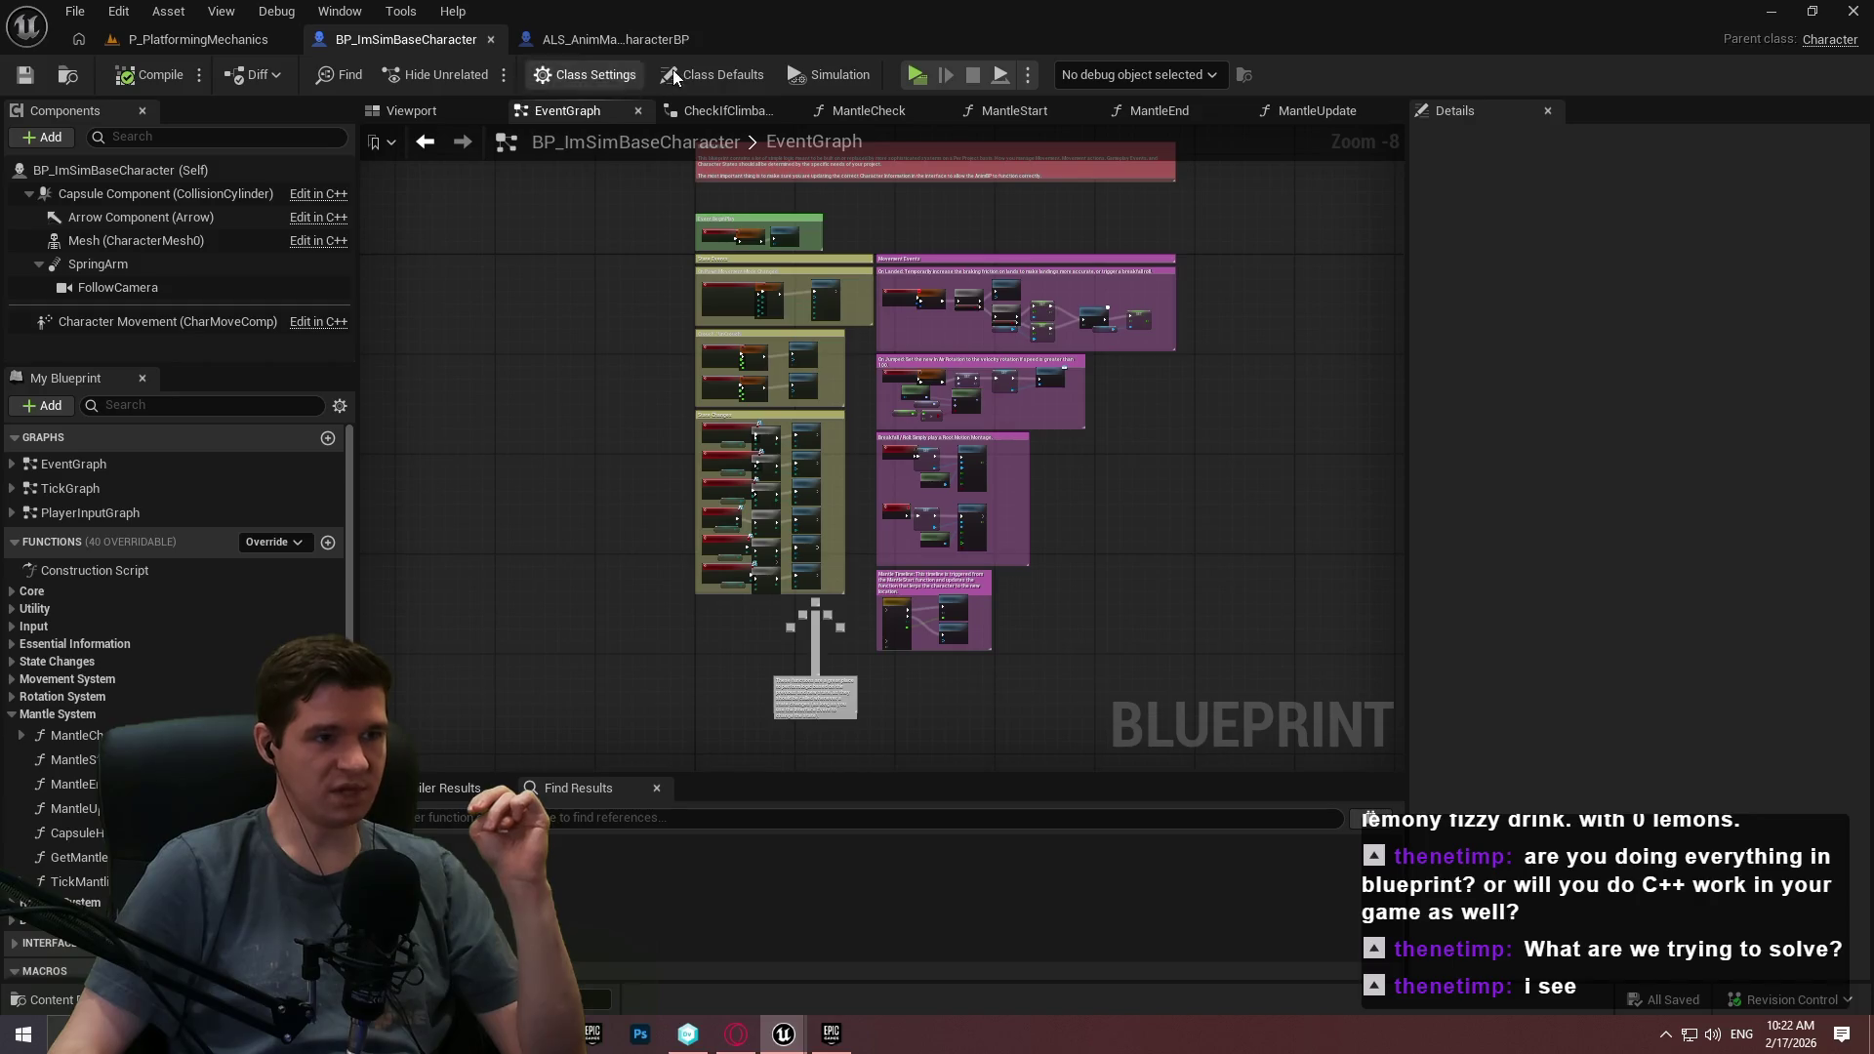
left_click(705, 74)
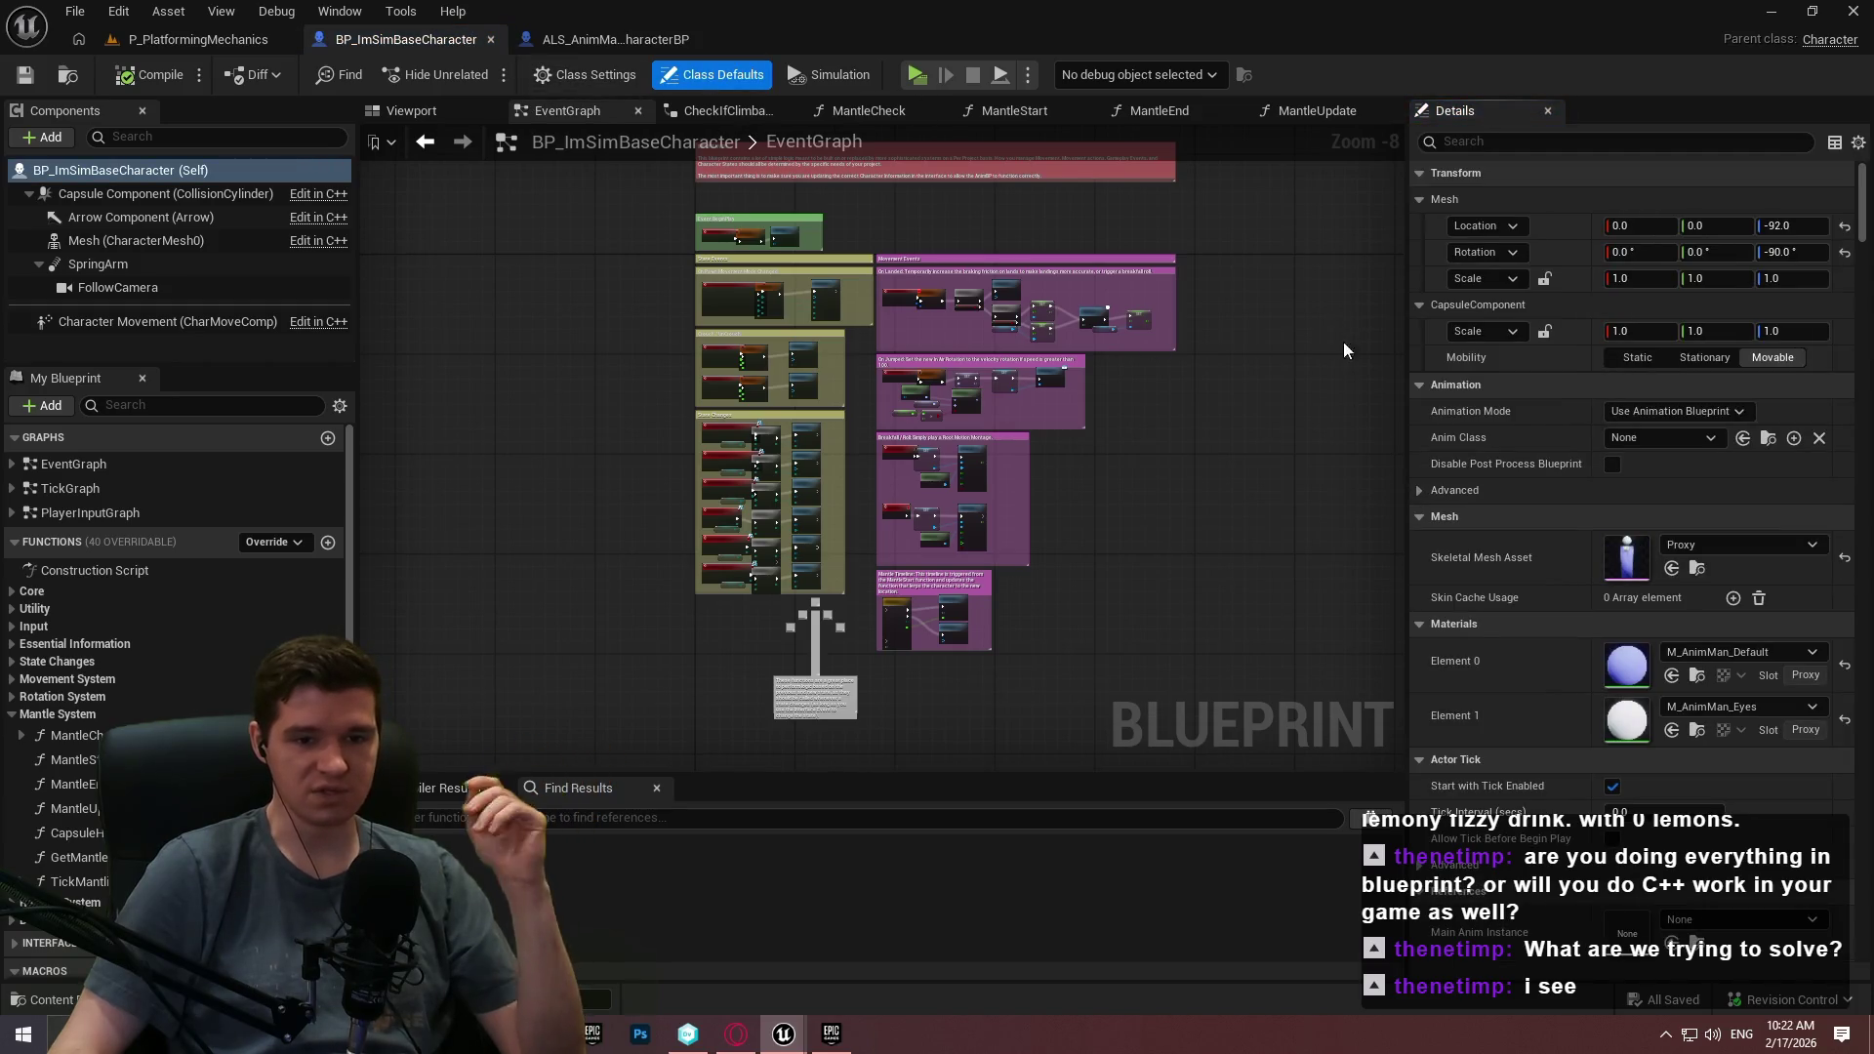
scroll(1384, 402, "down", 3)
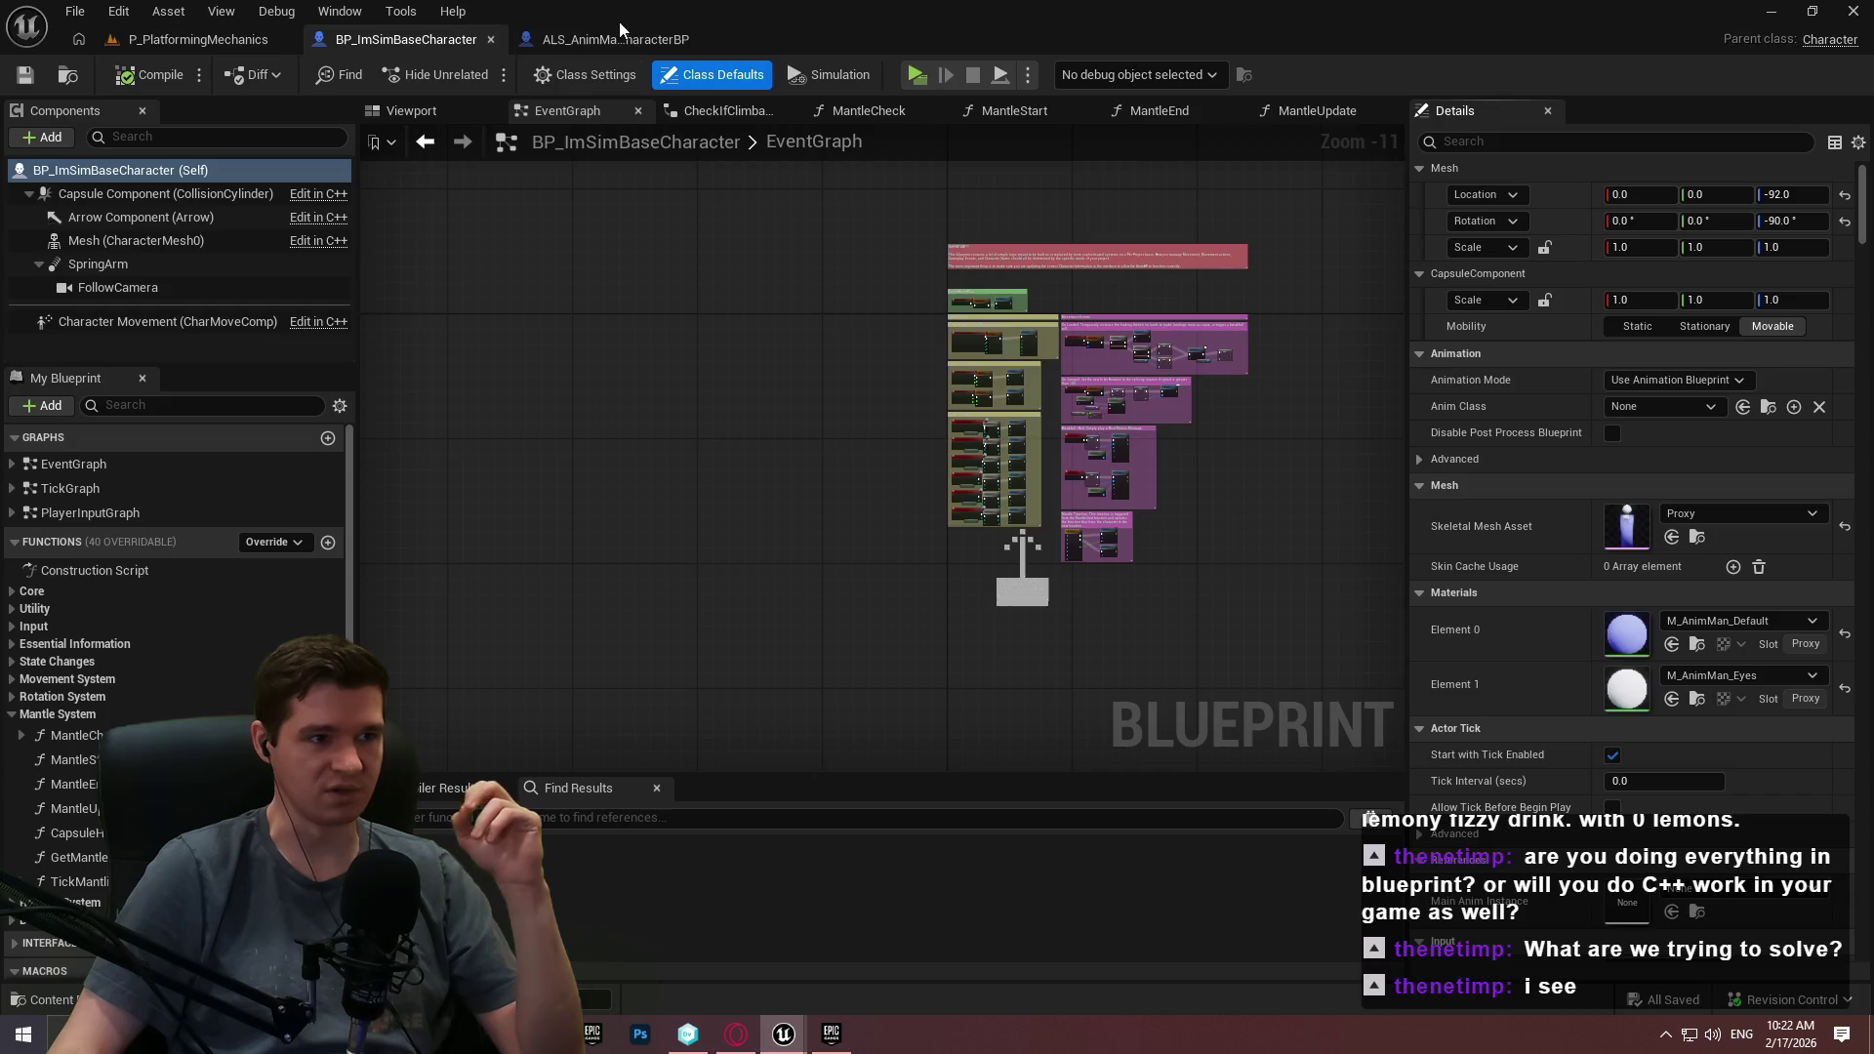
left_click(605, 37)
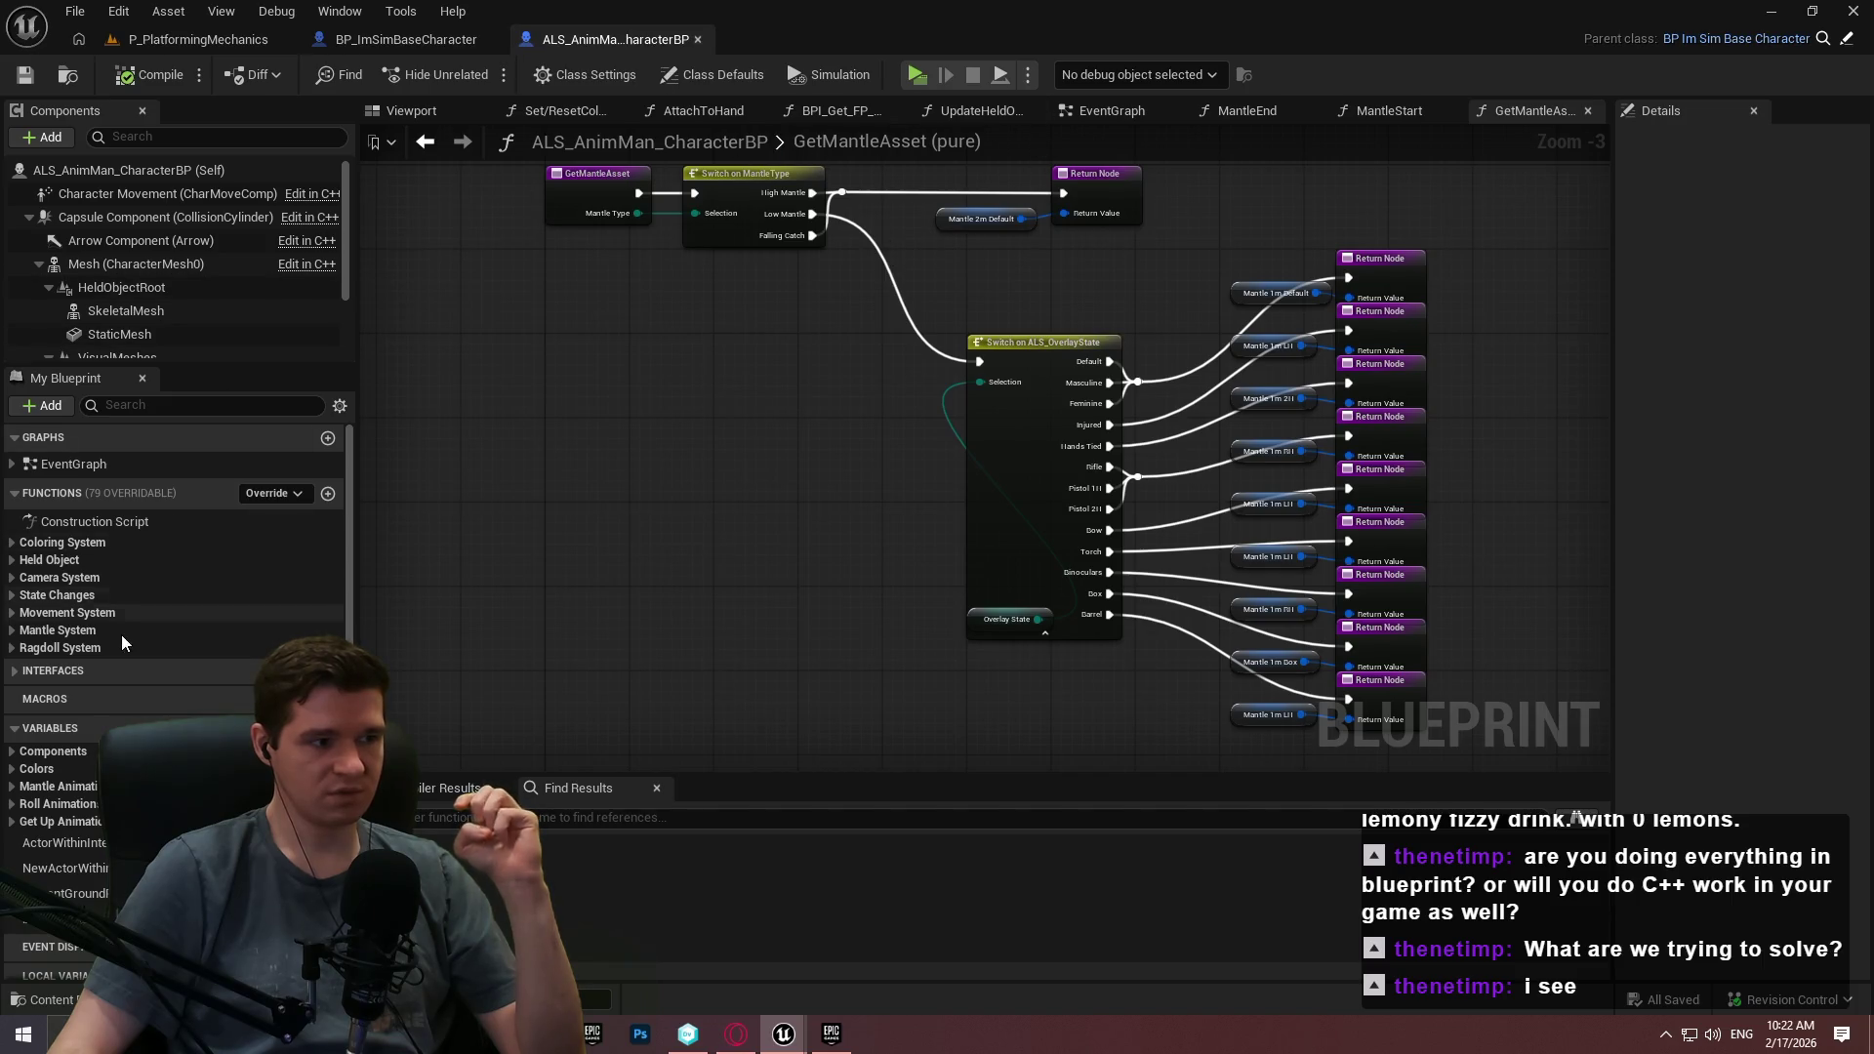
Show ALS_AnimMan_CharacterBP's class defaults in a widened Details panel and scroll through them.
scroll(84, 823, "down", 1)
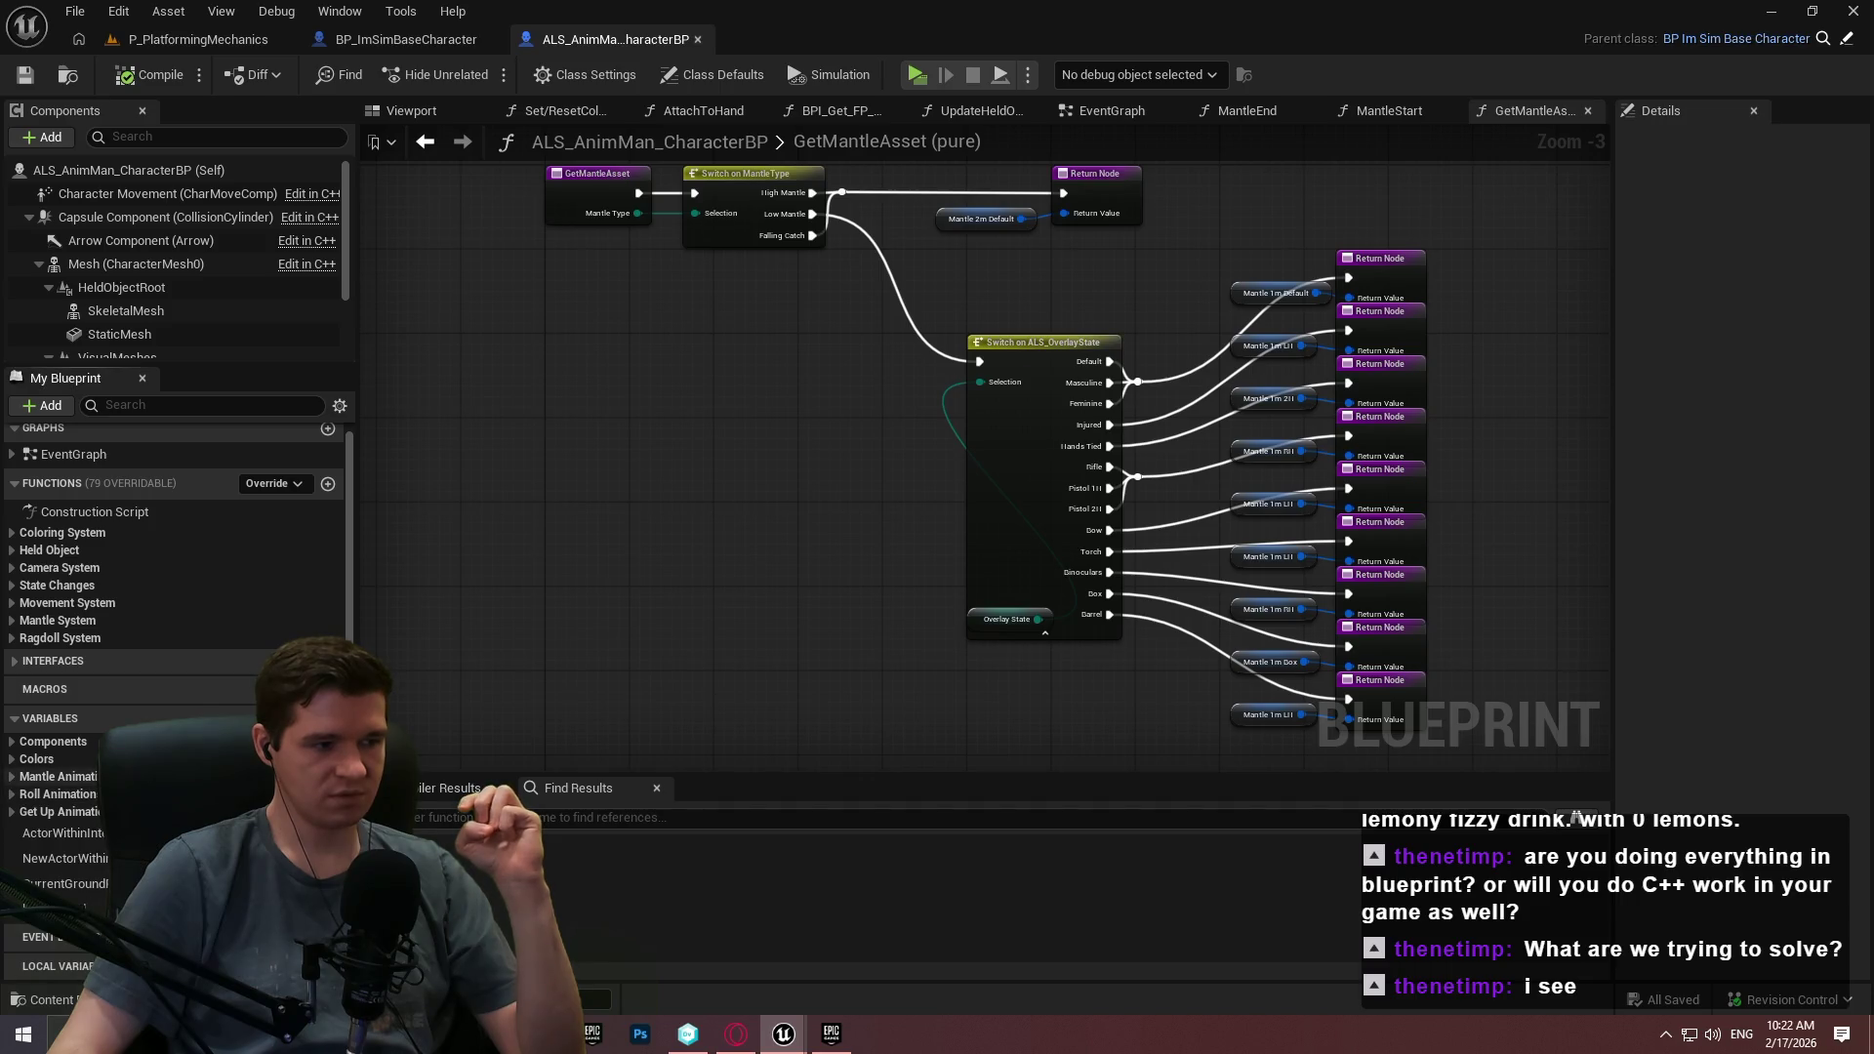
left_click(713, 74)
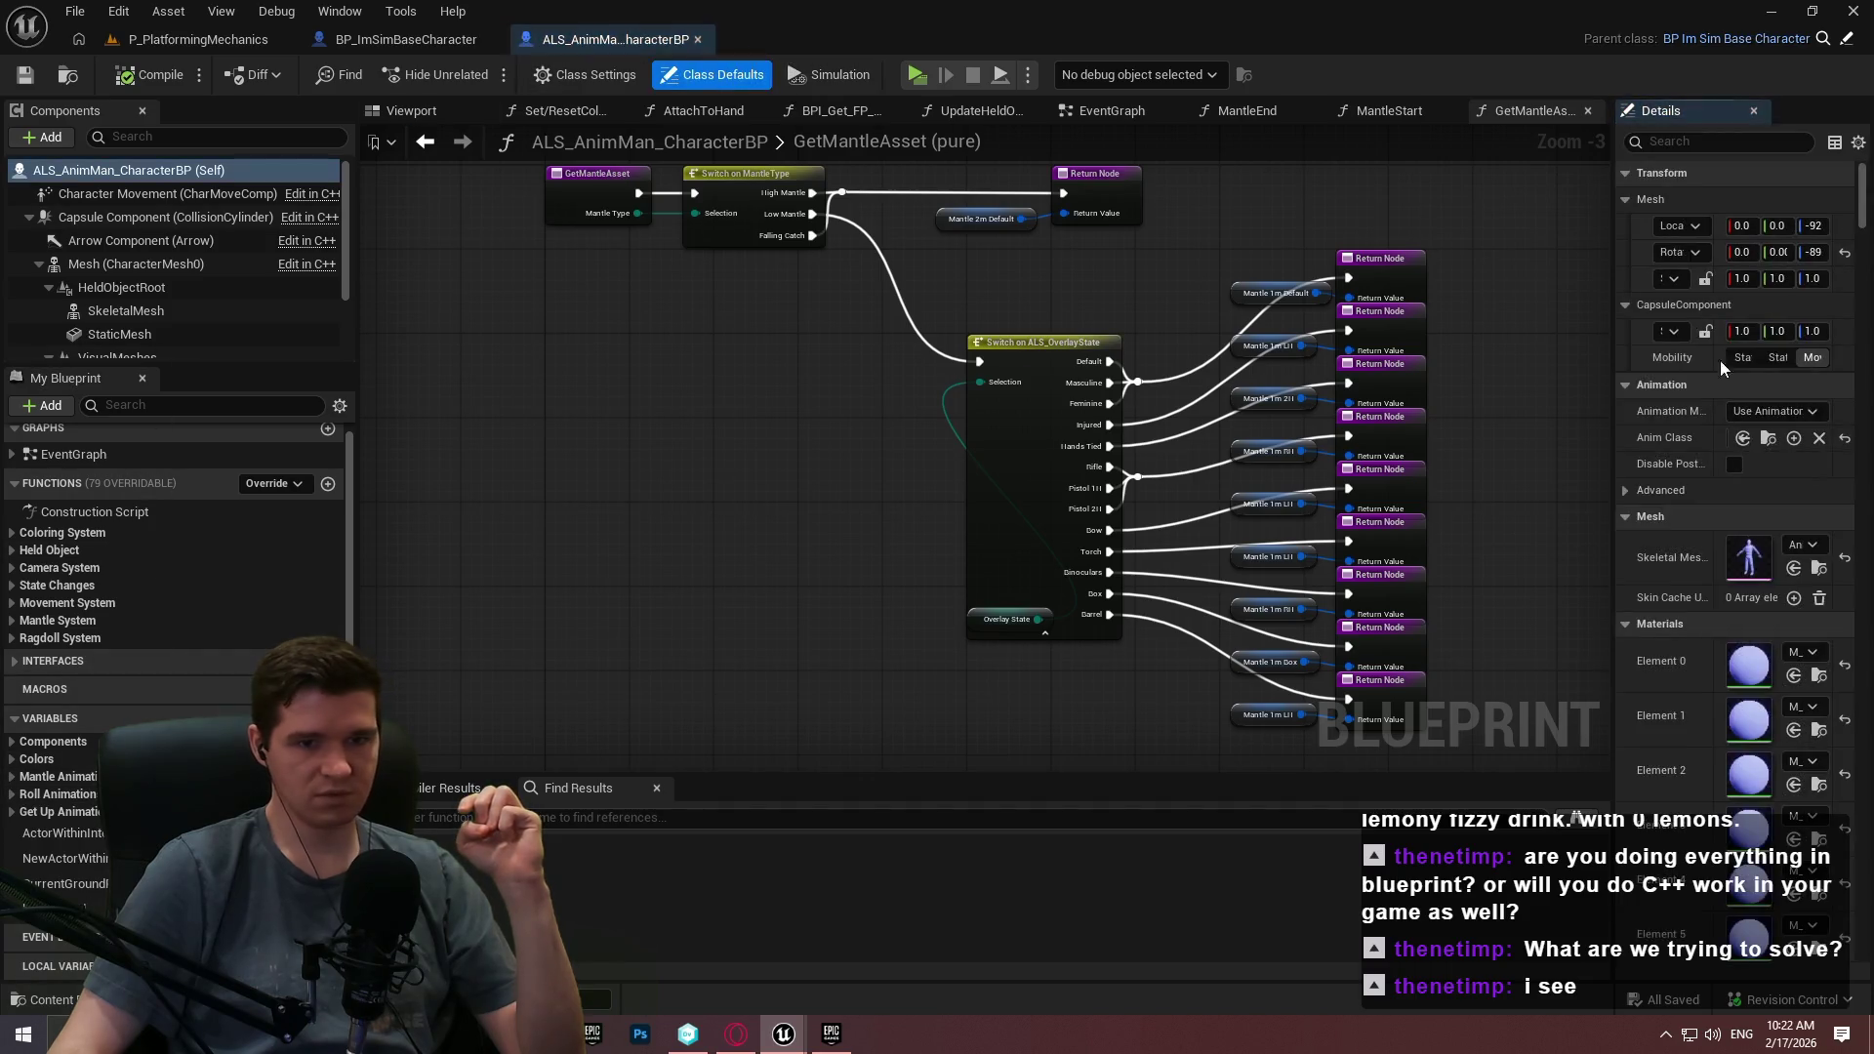
mouse_move(1613, 202)
left_mouse_down()
mouse_move(1078, 202)
mouse_move(1172, 202)
left_mouse_up()
mouse_move(1858, 181)
left_mouse_down()
mouse_move(1865, 312)
mouse_move(1867, 224)
left_mouse_up()
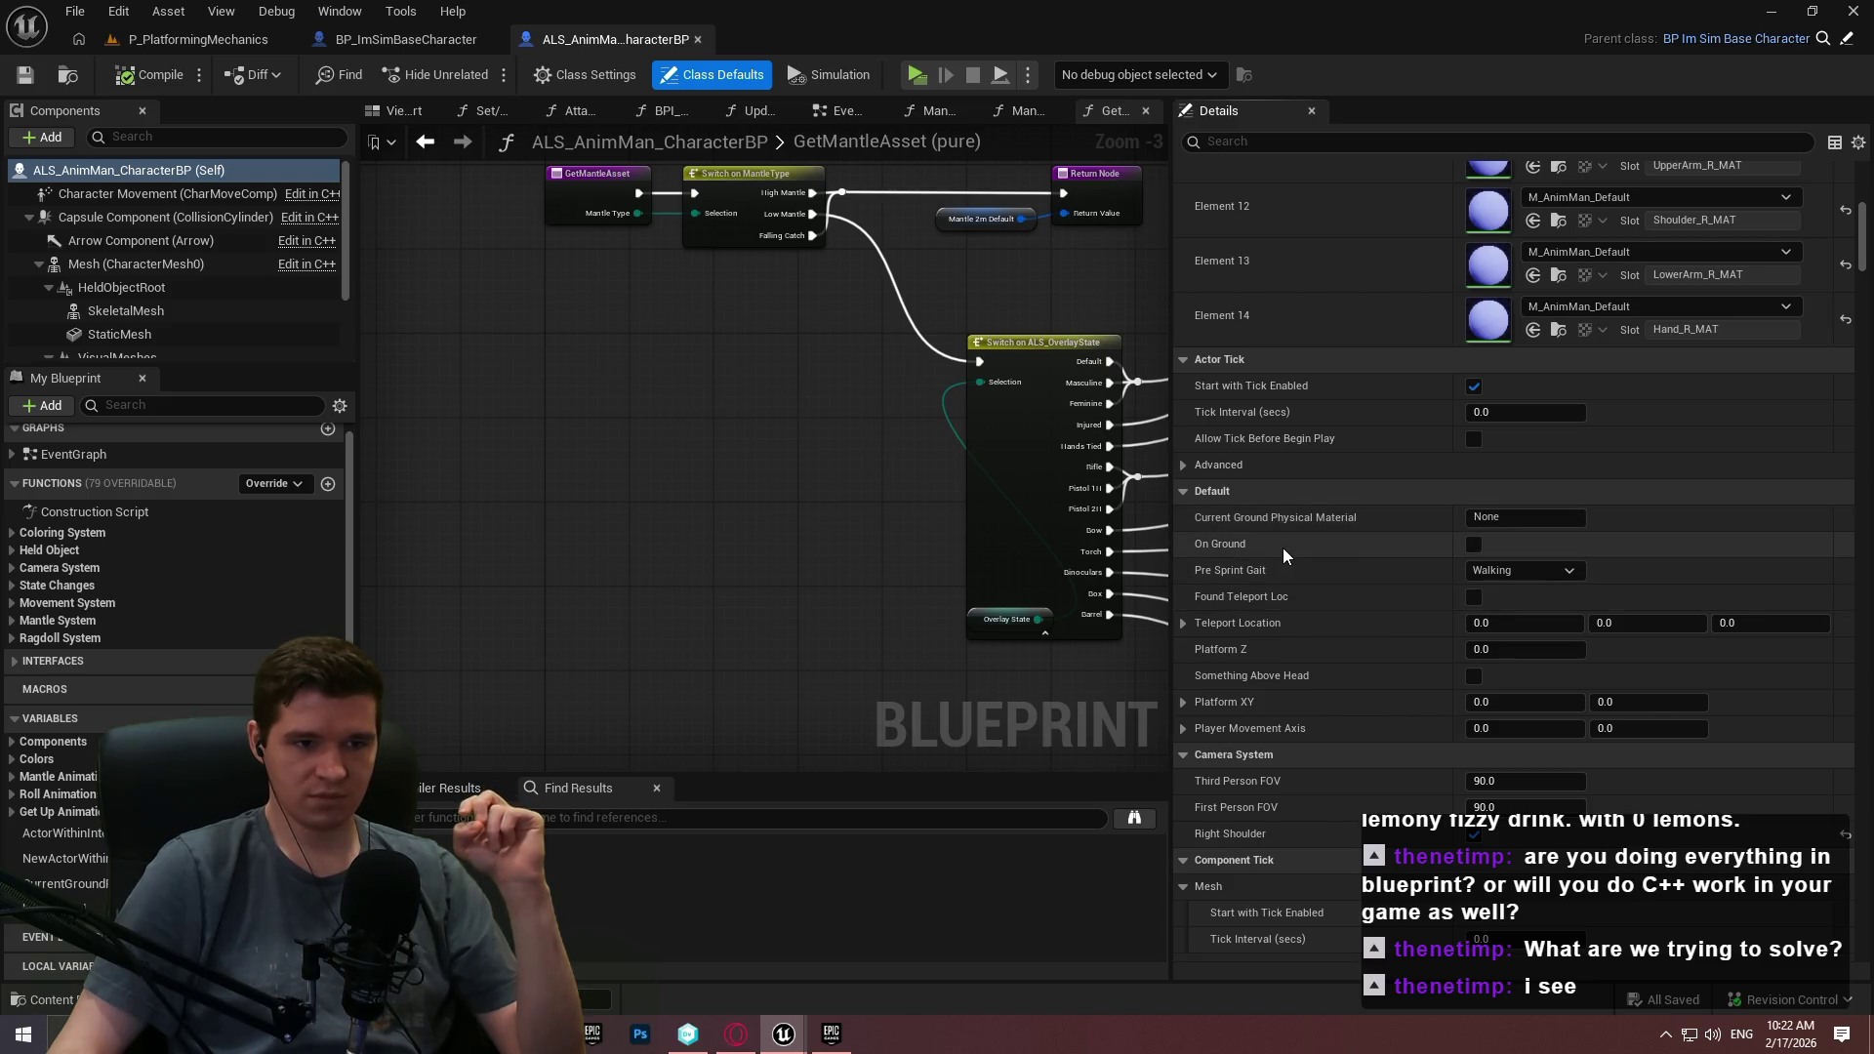
scroll(1376, 401, "down", 3)
scroll(1375, 417, "down", 2)
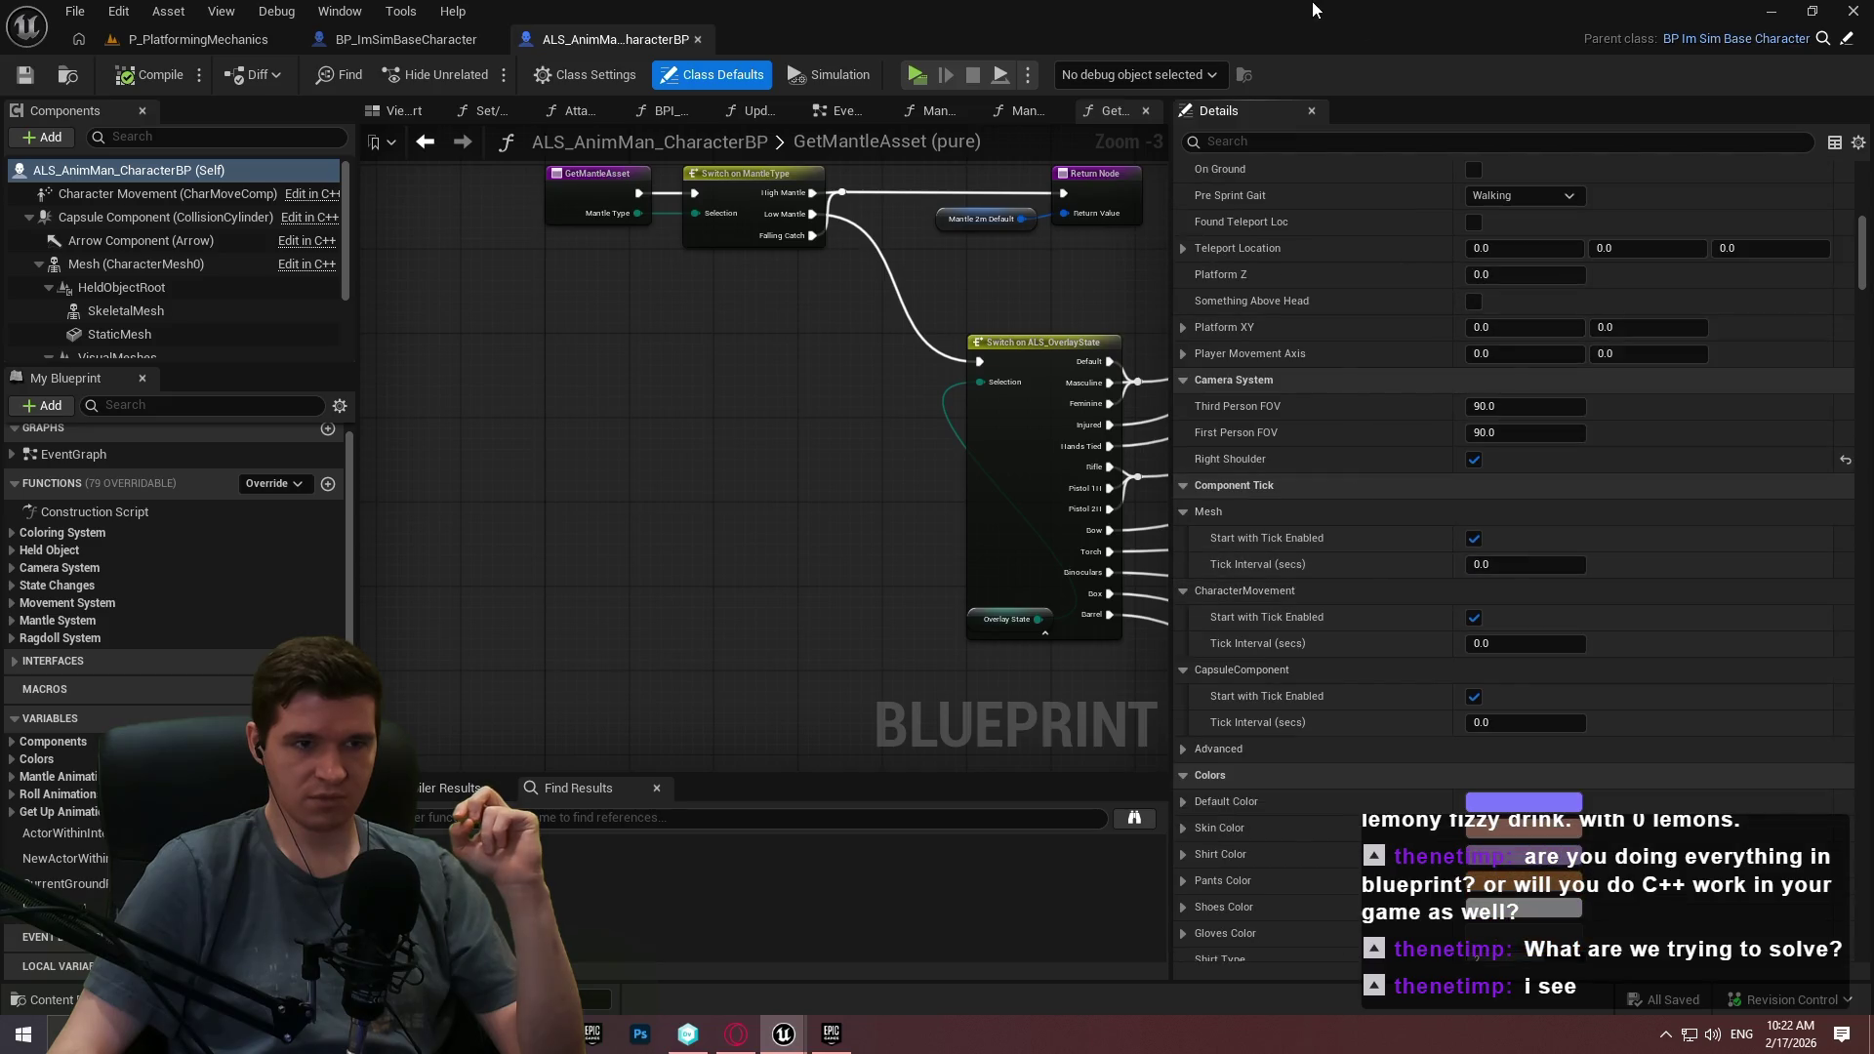
Switch to the original ALS project and return to ALS_Base_CharacterBP's MantleUpdate graph.
key("alt+Tab")
left_click(254, 39)
left_click(365, 39)
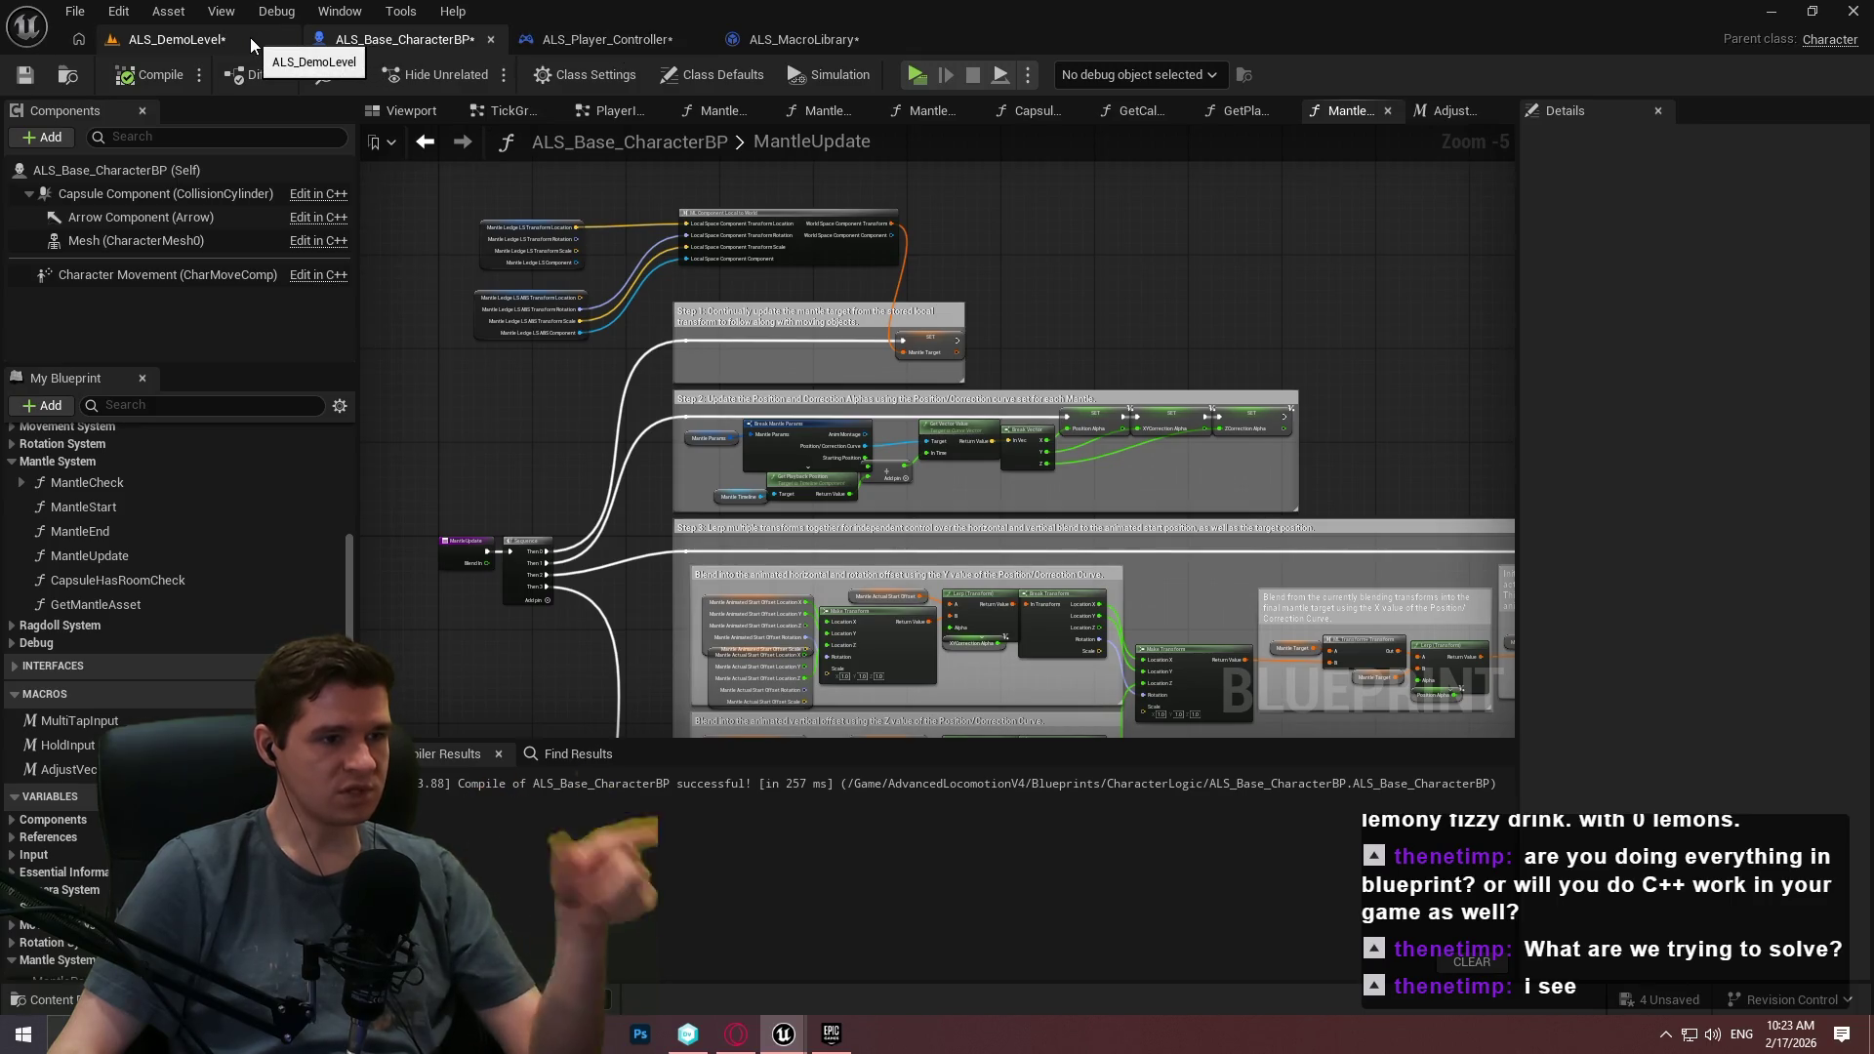
In the ALS demo level, open ALS_AnimMan_CharacterBP and move its tab first among the open editors.
left_click(221, 49)
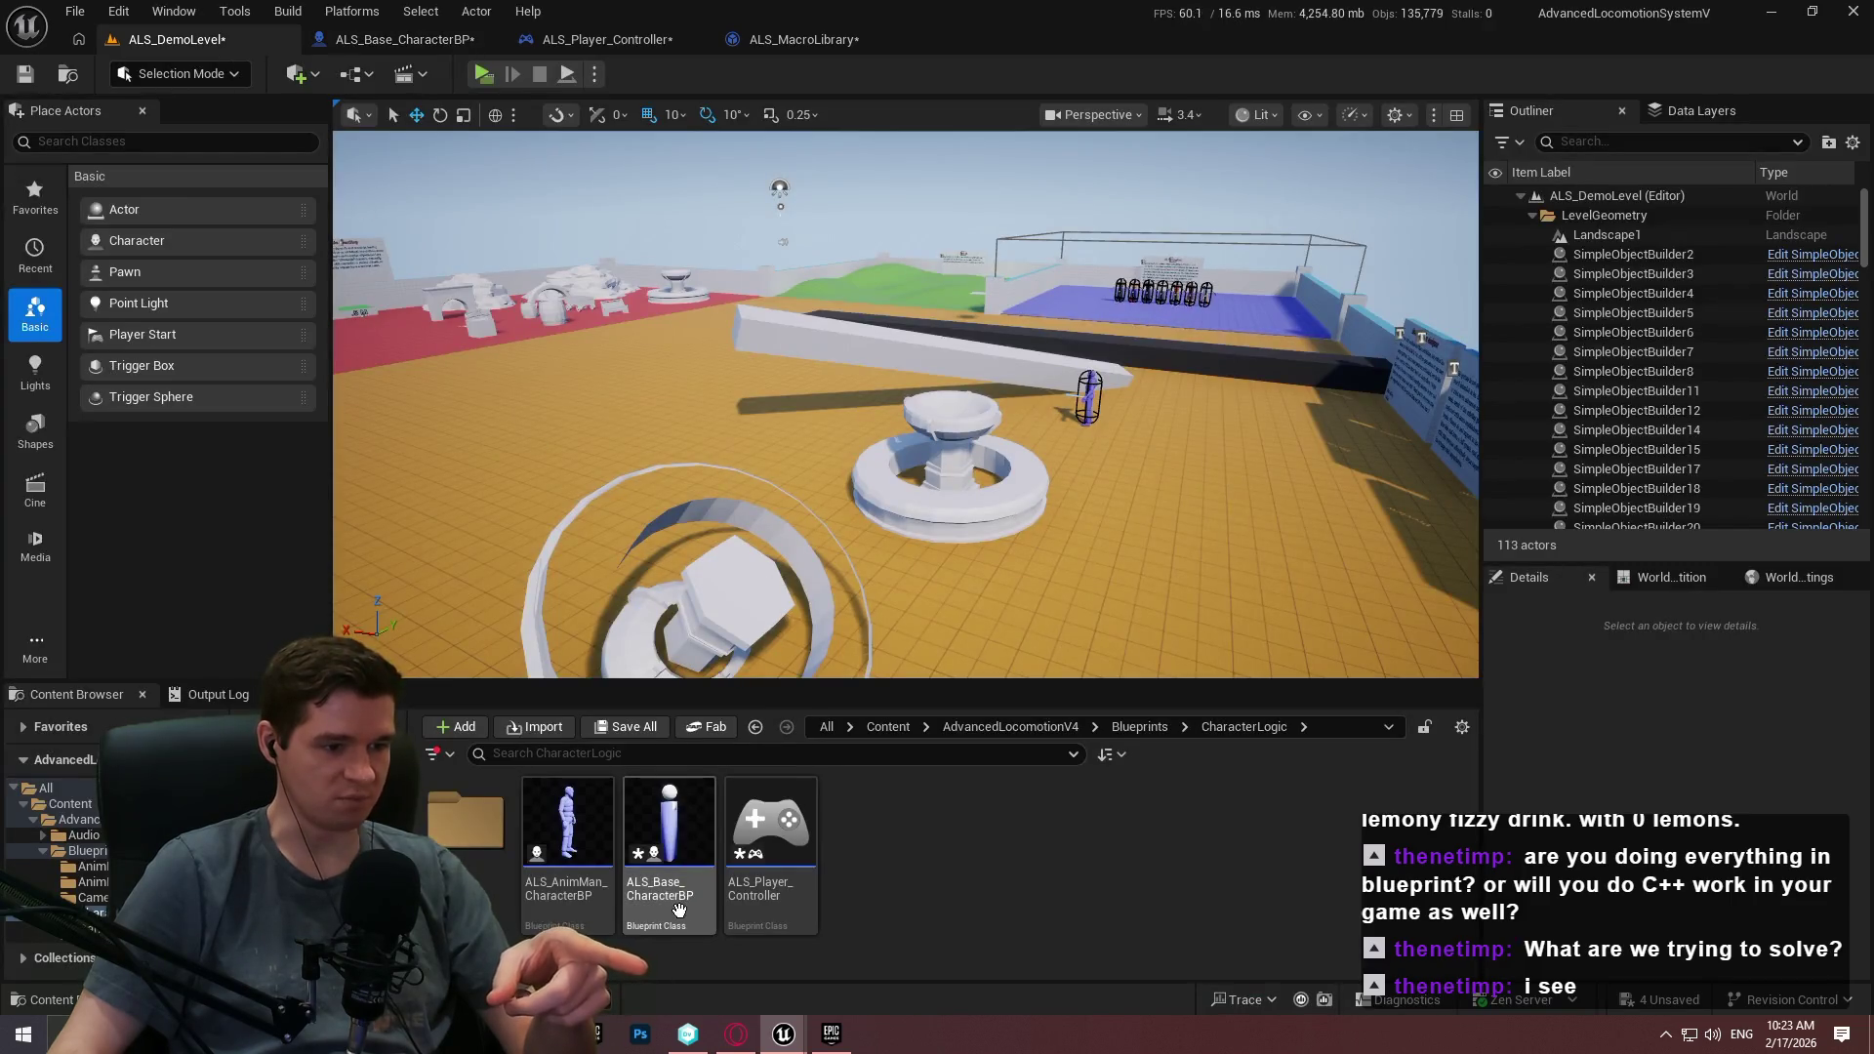
double_click(581, 917)
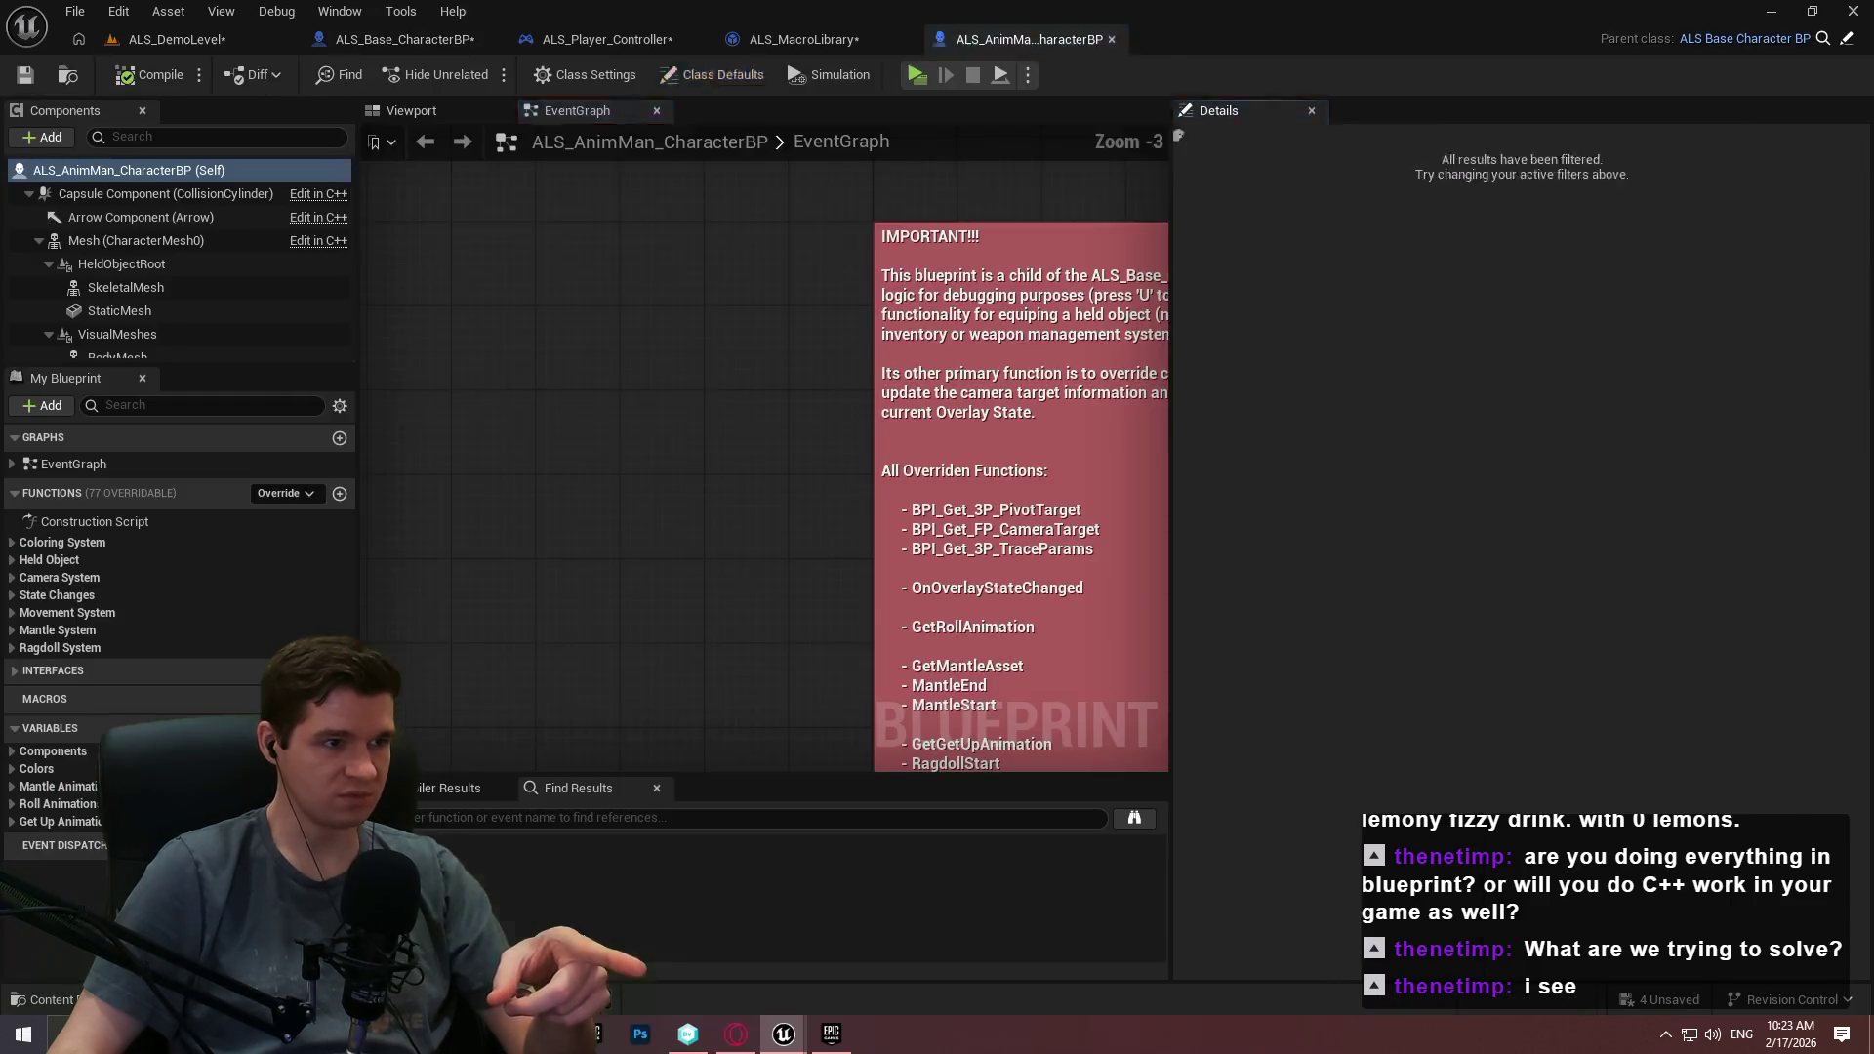
left_click_drag(1042, 38, 400, 39)
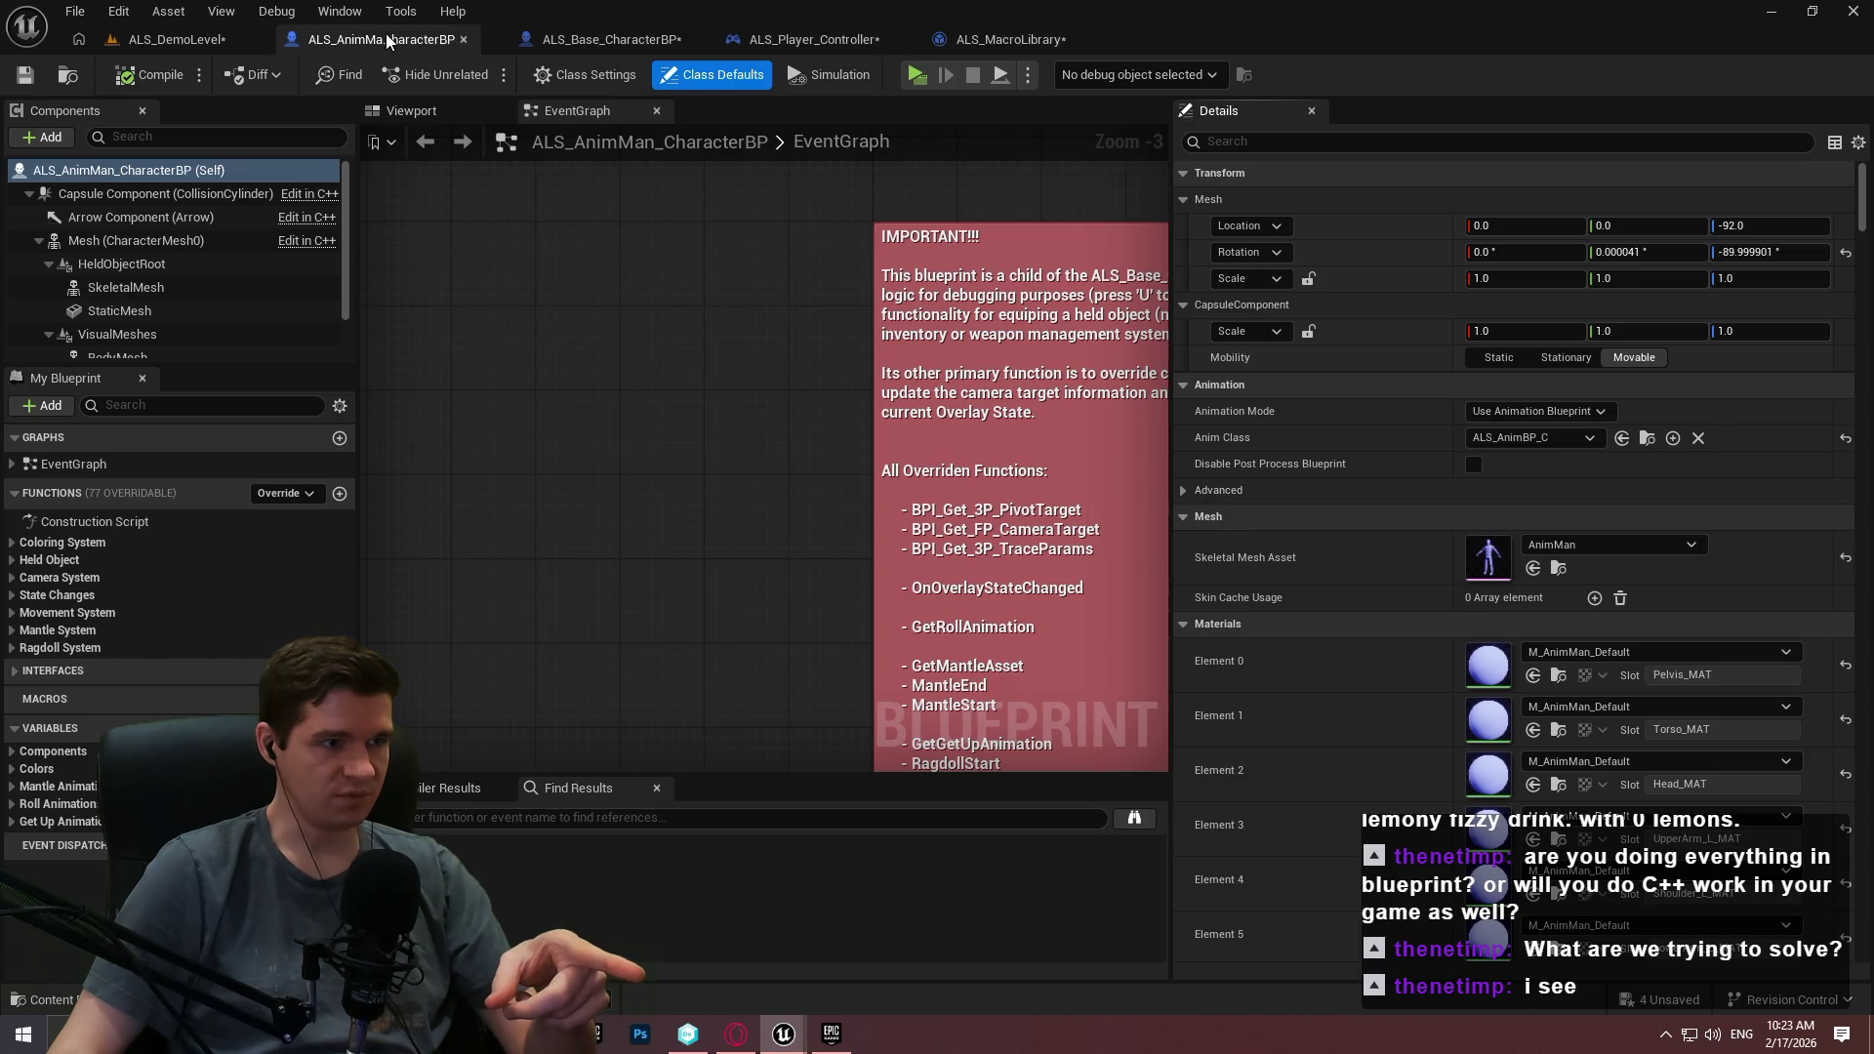
Expand the Movement Model, Movement Data and Current Movement Settings to reveal the Aiming, LookingDirection and VelocityDirection speeds.
left_click_drag(1860, 175, 1859, 290)
left_click(1183, 250)
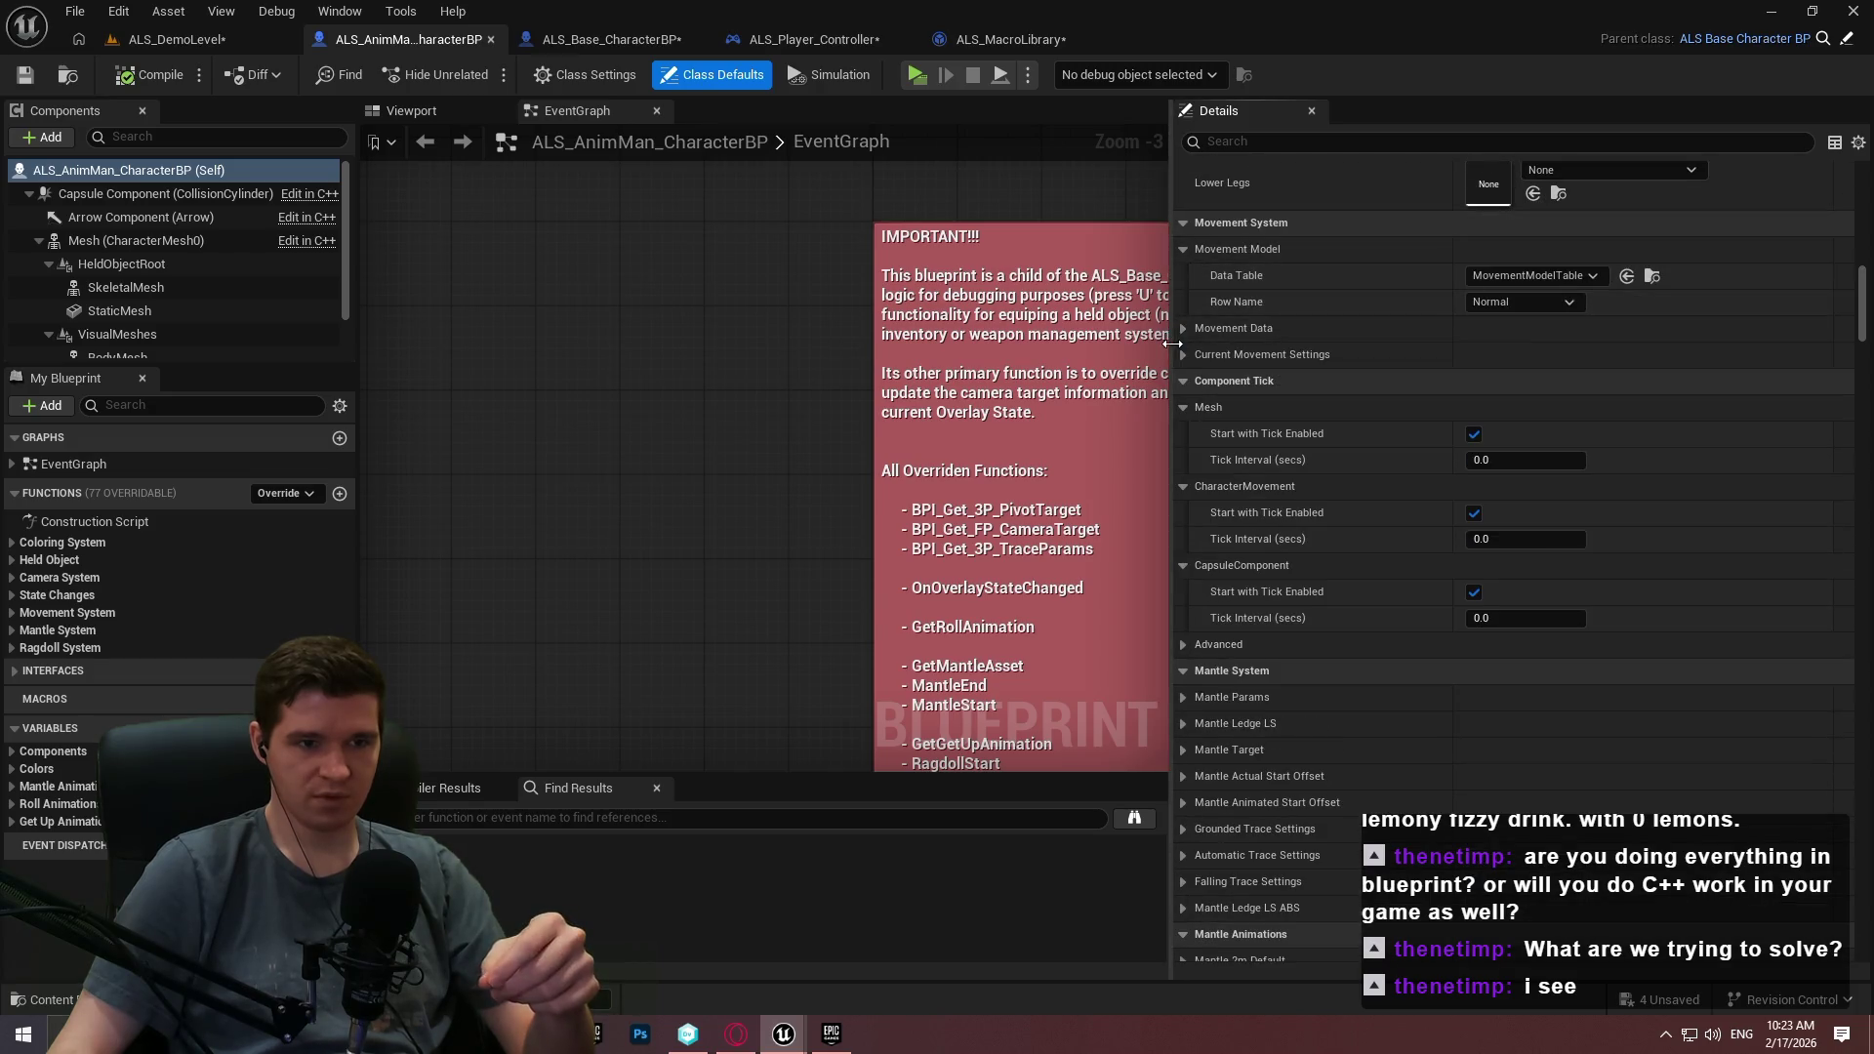
left_click(1184, 329)
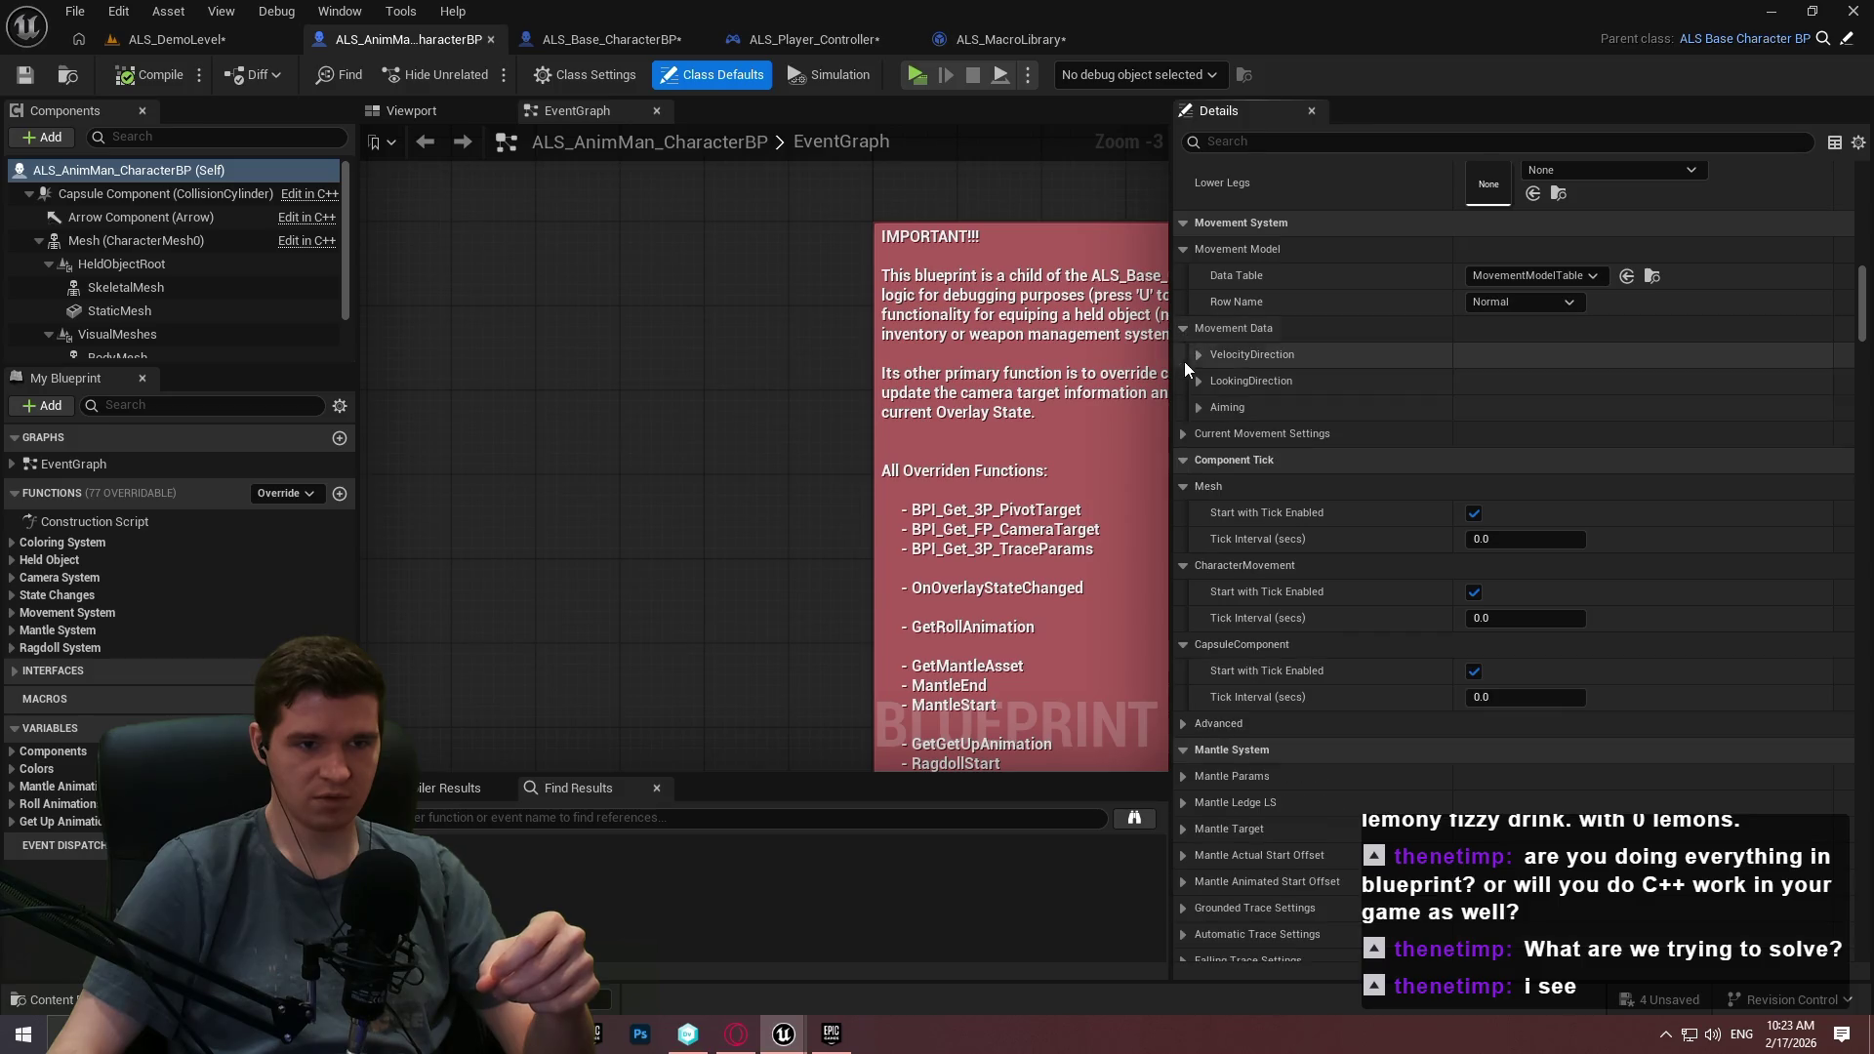
left_click(1185, 433)
left_click(1200, 407)
left_click(1201, 380)
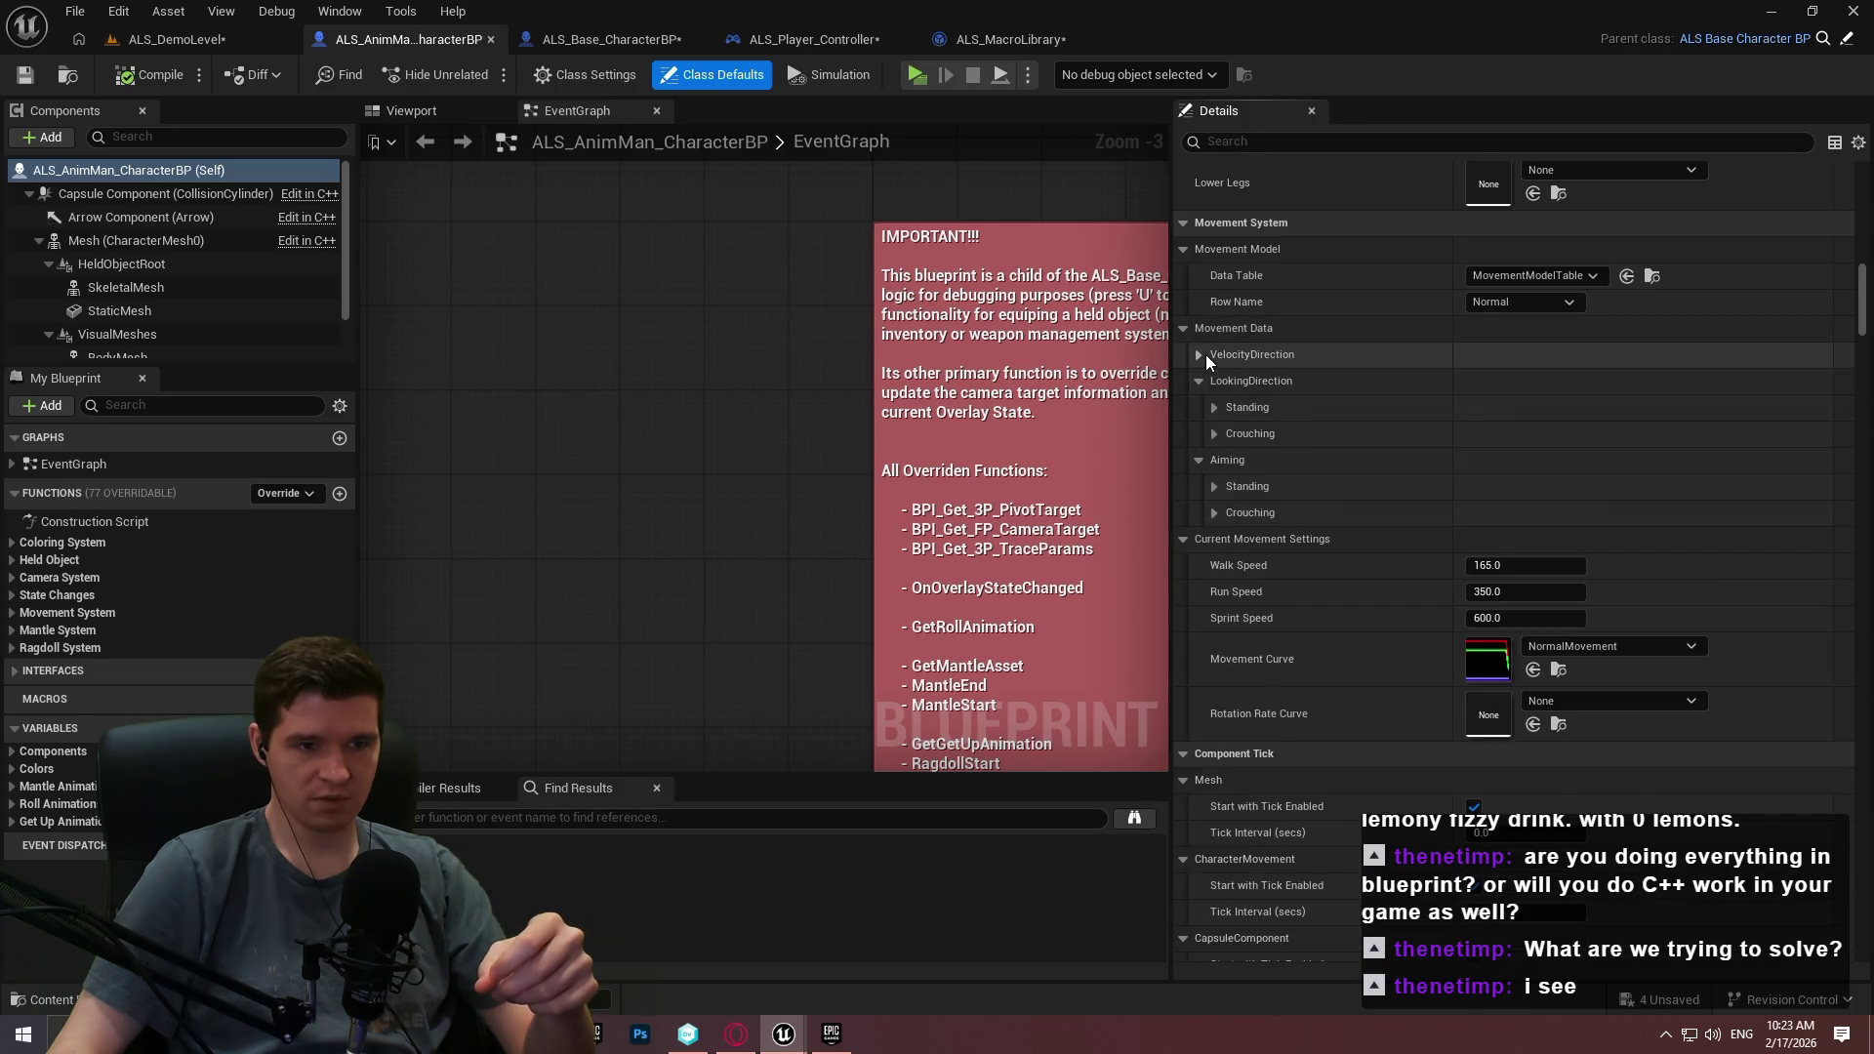
left_click(1204, 354)
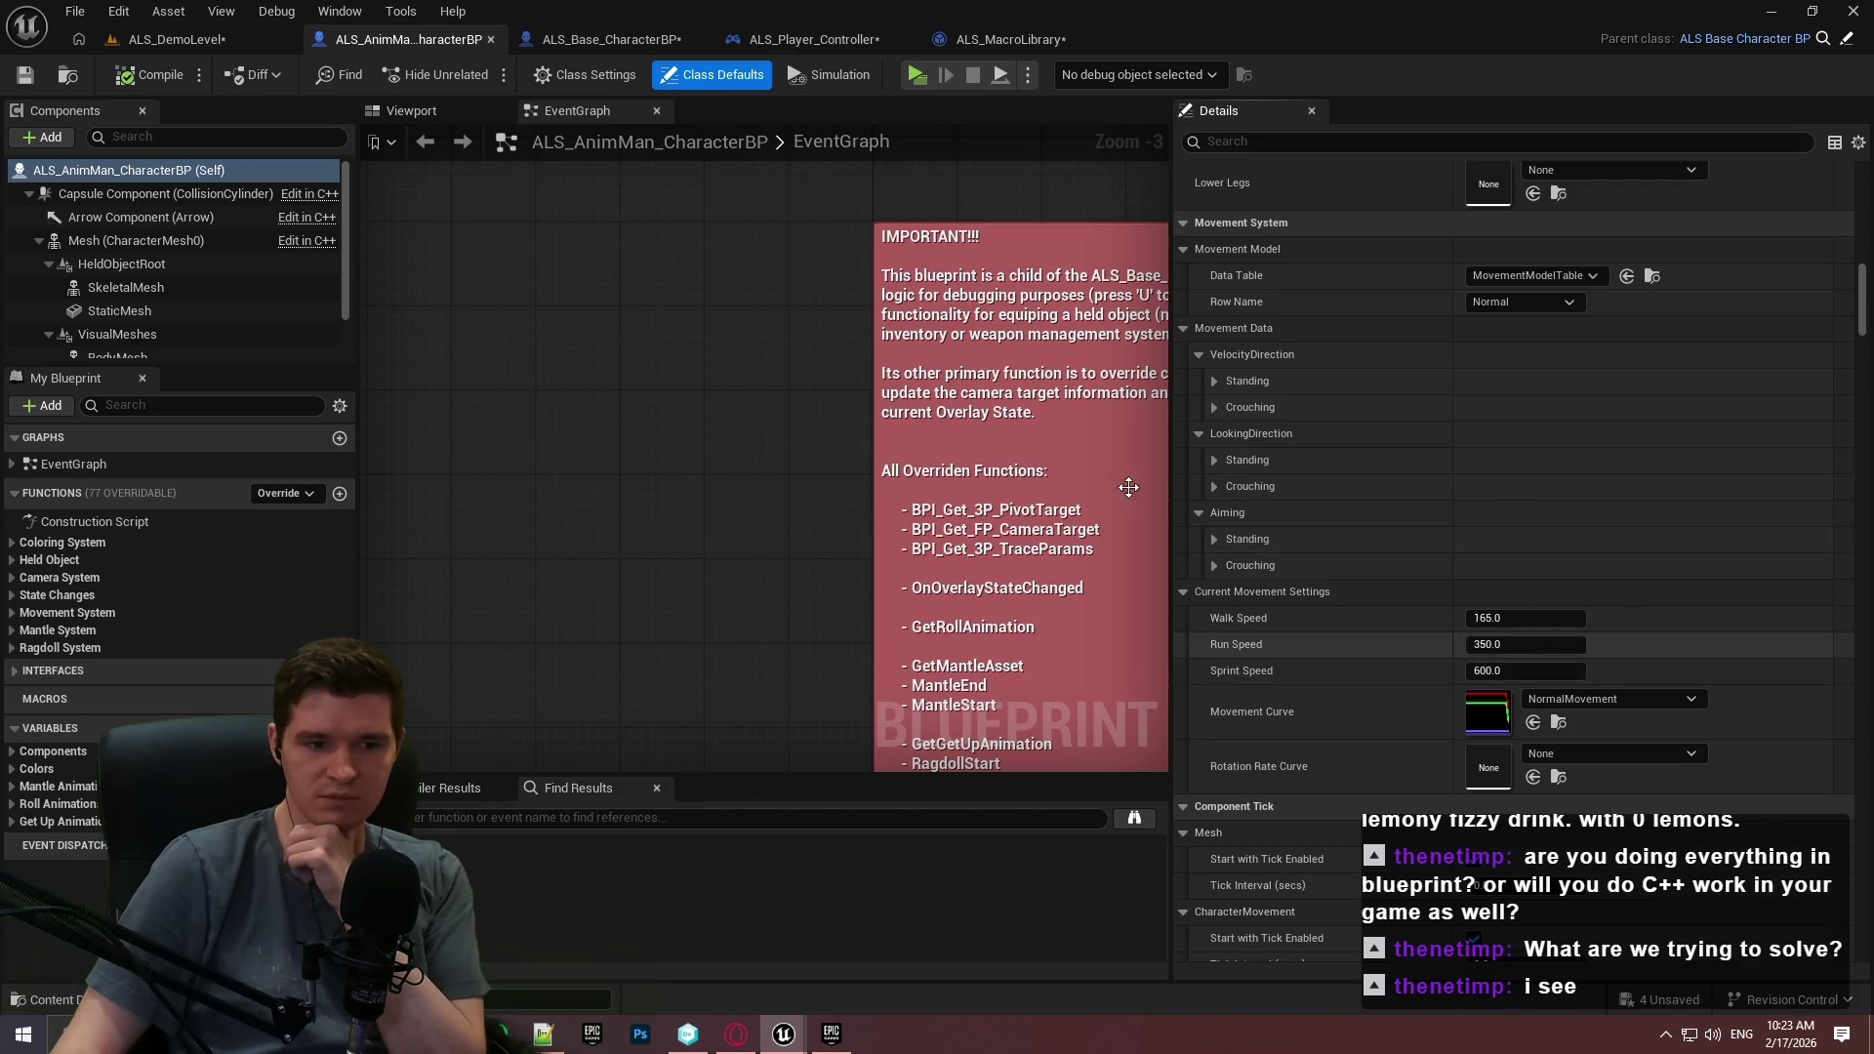
scroll(1098, 459, "down", 1)
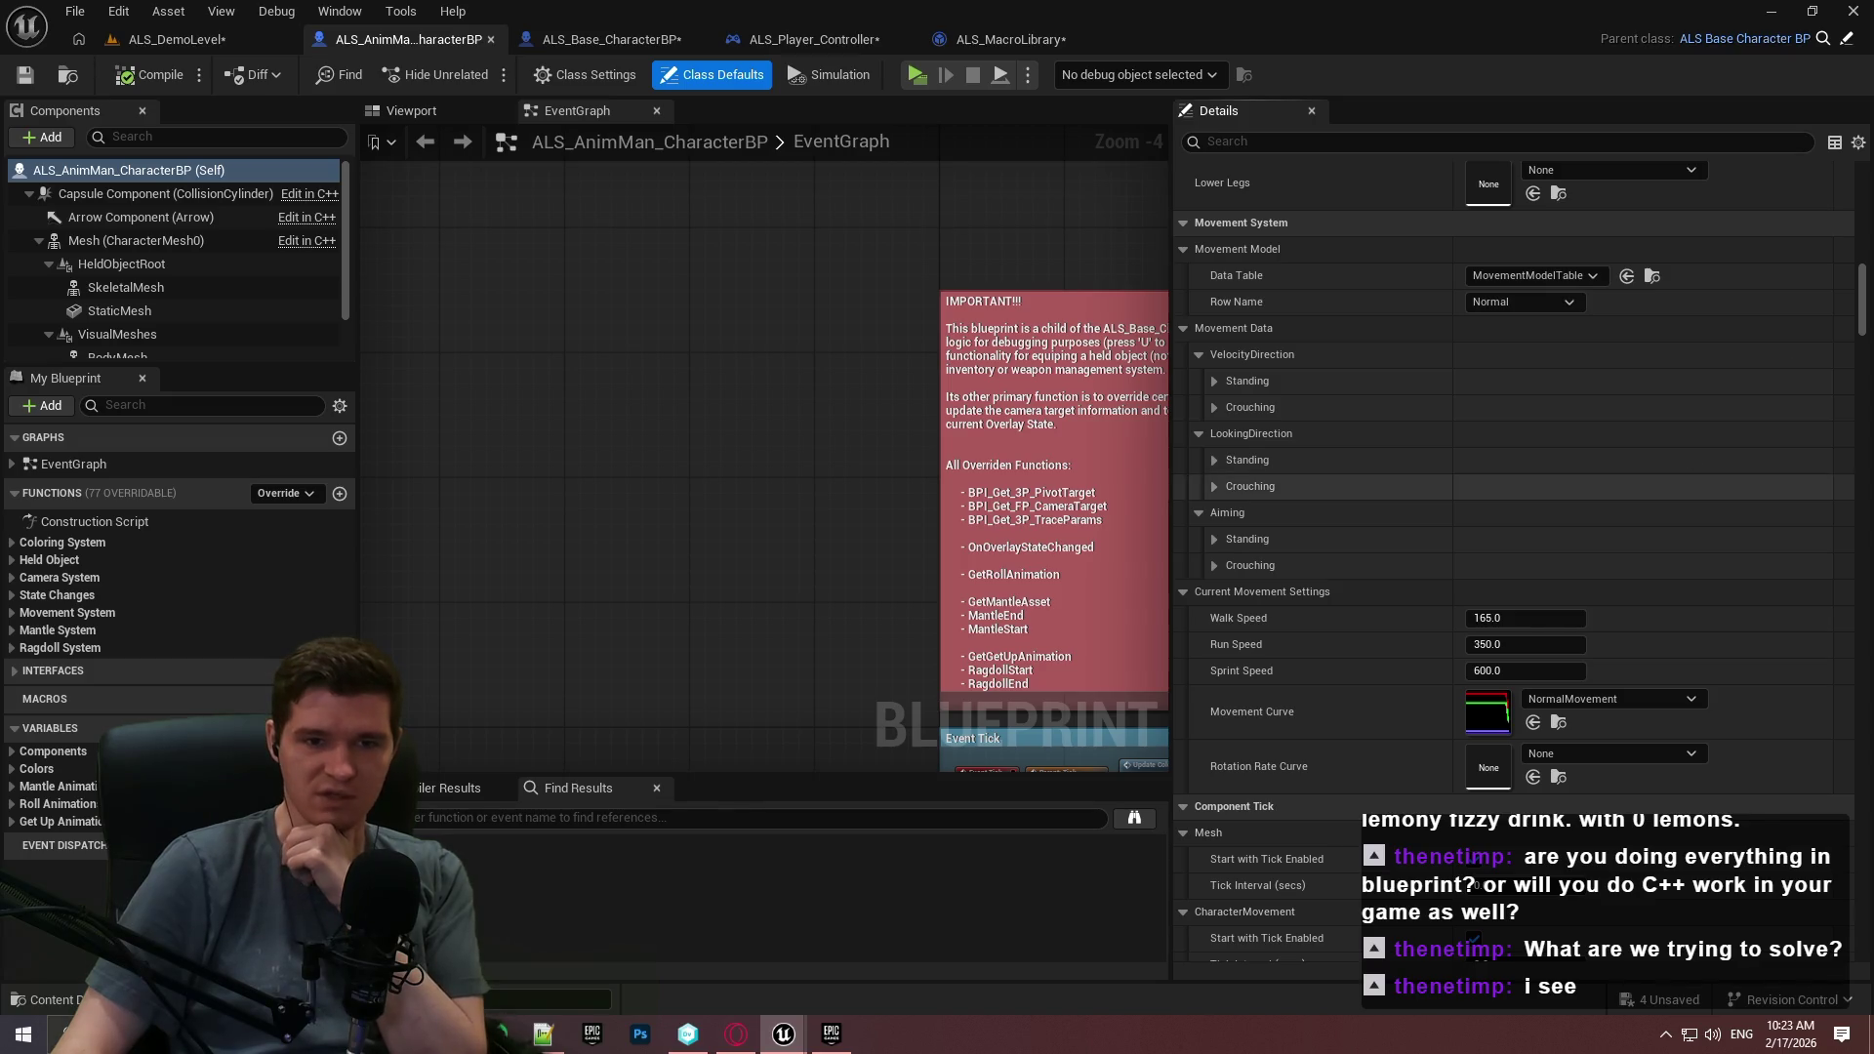
left_click_drag(1864, 292, 1858, 413)
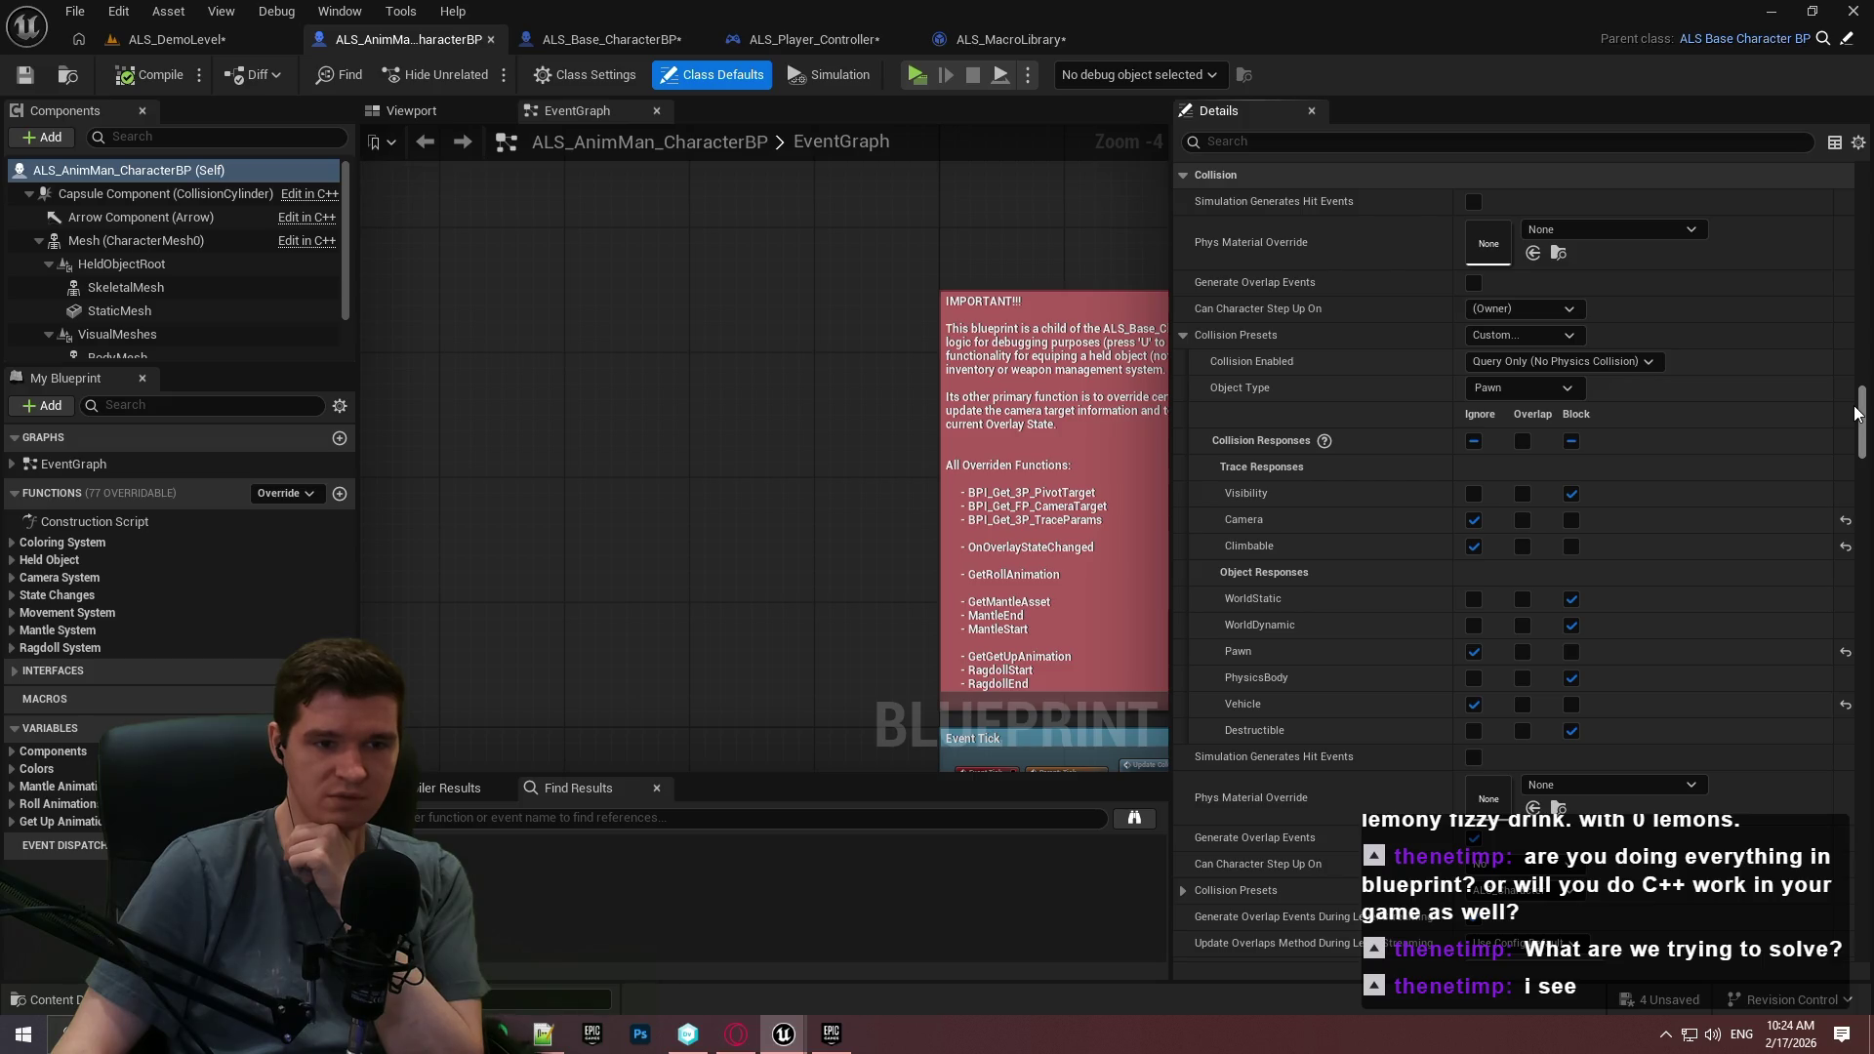
Review the collision, state, input and movement defaults (Max Walk Speed 600, Jump Z 420), then return to ALS_Base_CharacterBP's MantleUpdate graph.
scroll(1857, 412, "down", 1)
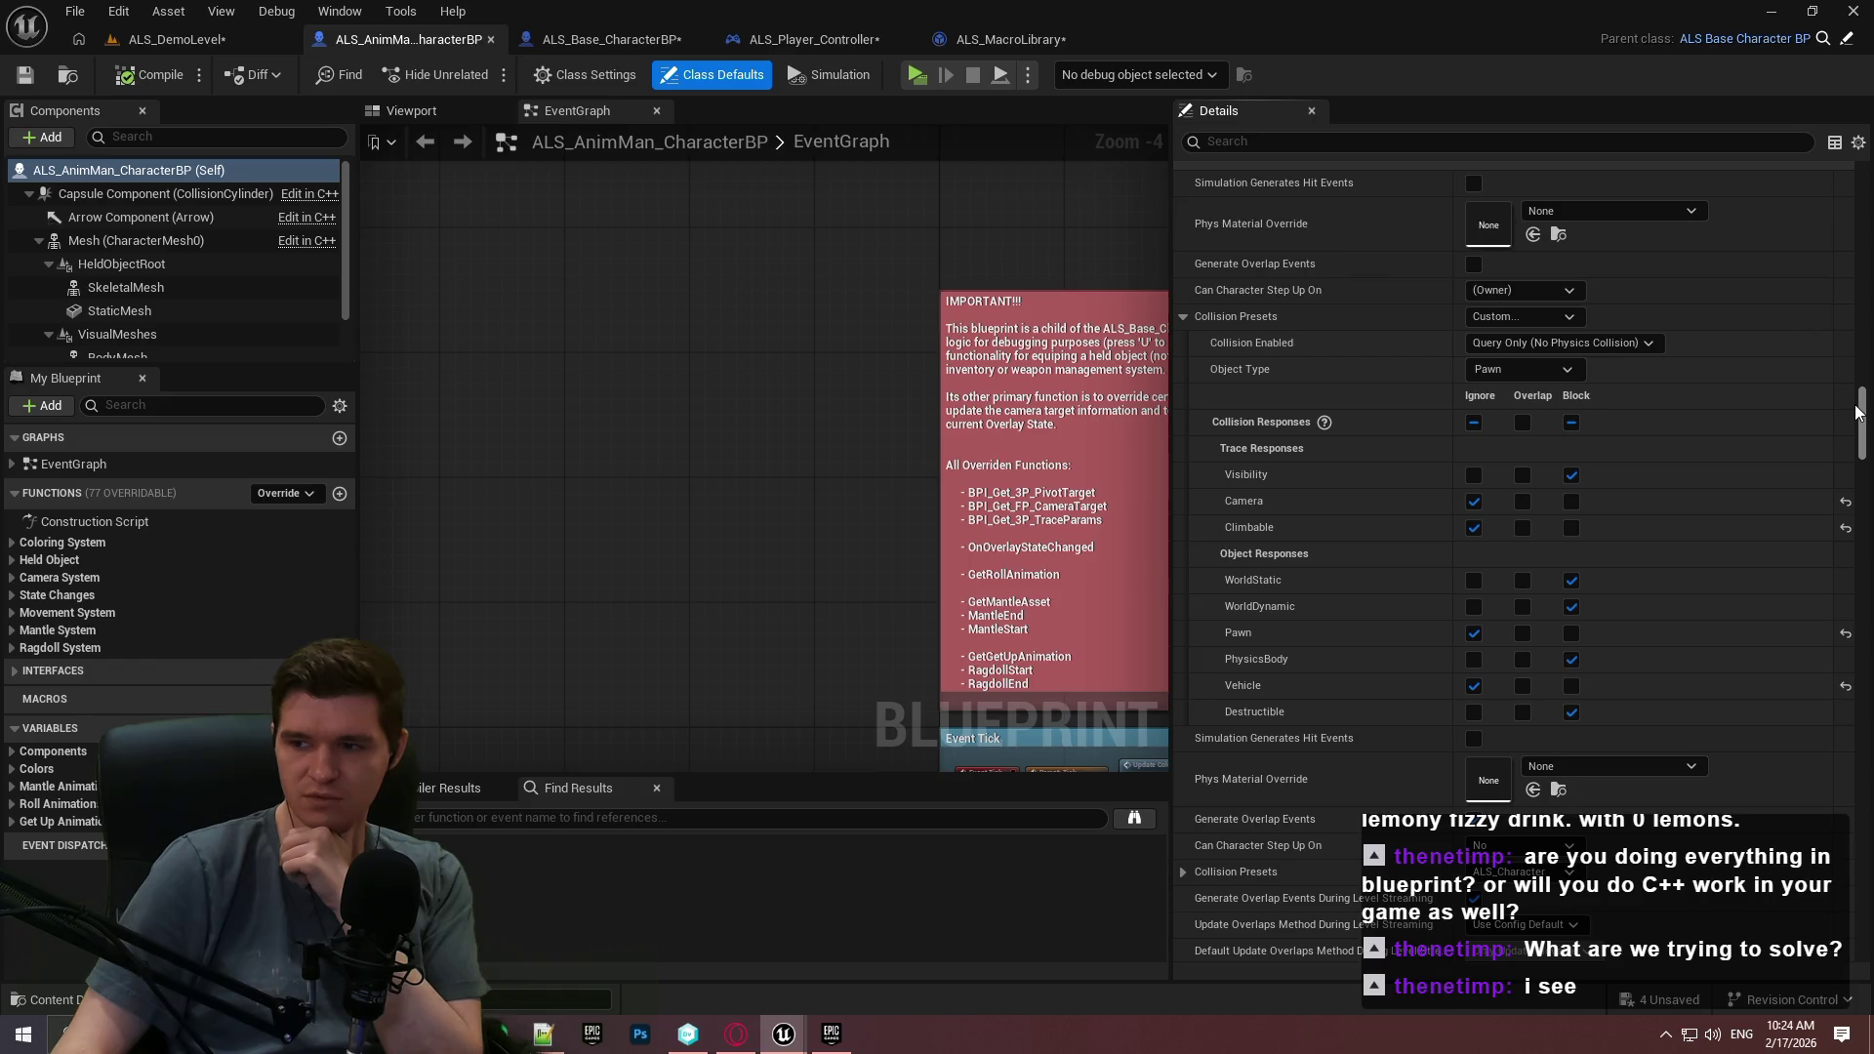
mouse_move(1856, 412)
left_mouse_down()
mouse_move(1861, 485)
mouse_move(1865, 470)
left_mouse_up()
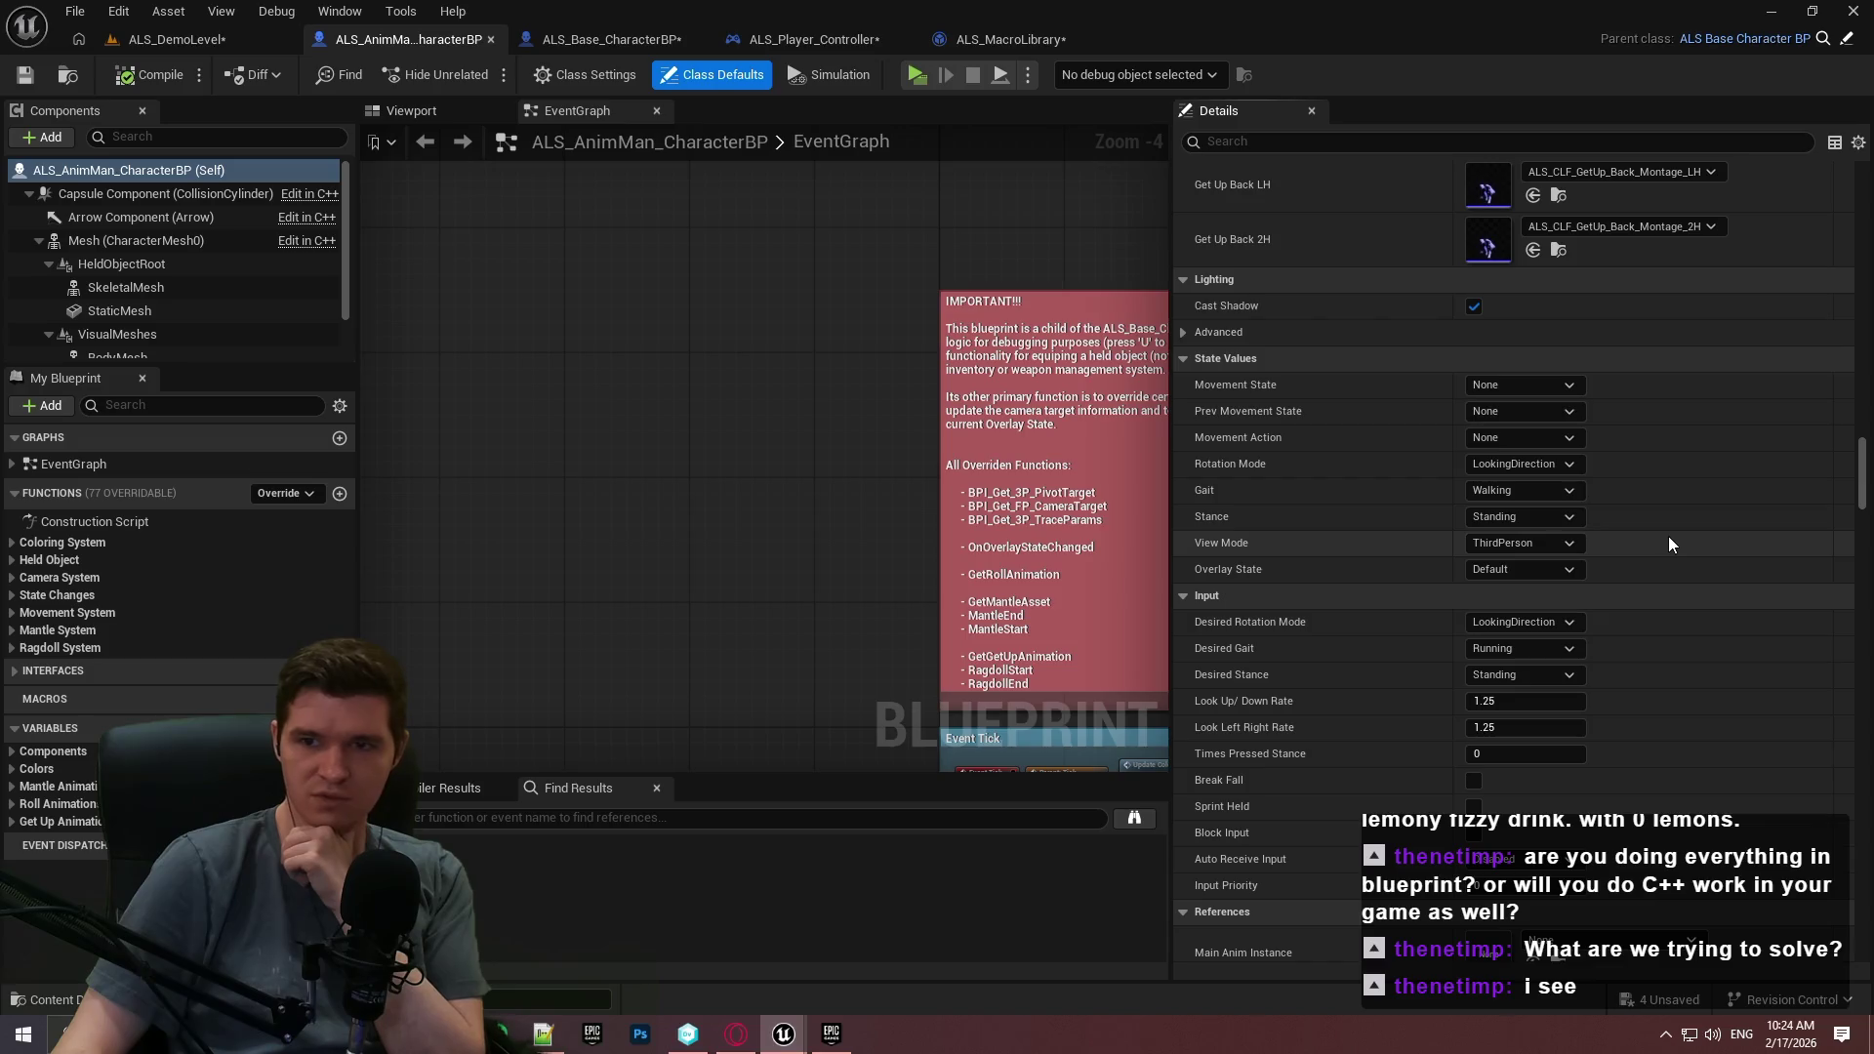
scroll(1662, 535, "down", 2)
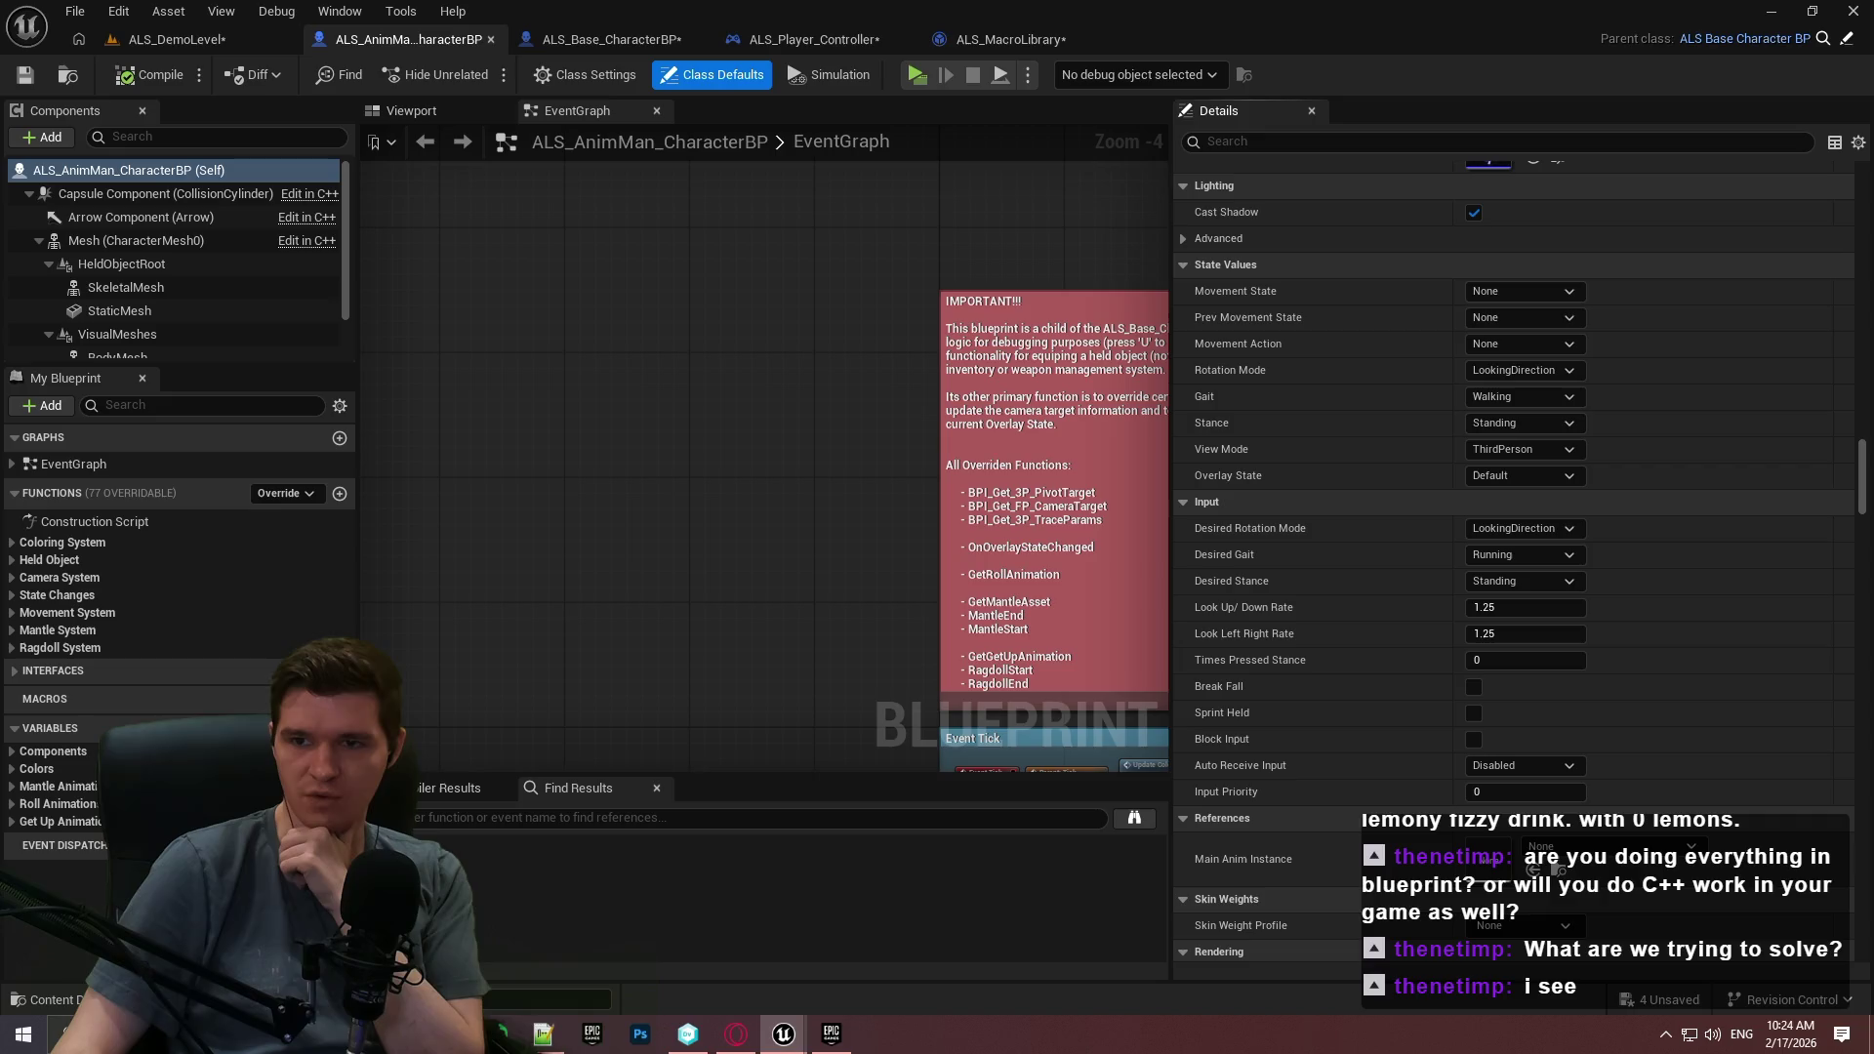
scroll(1715, 367, "down", 2)
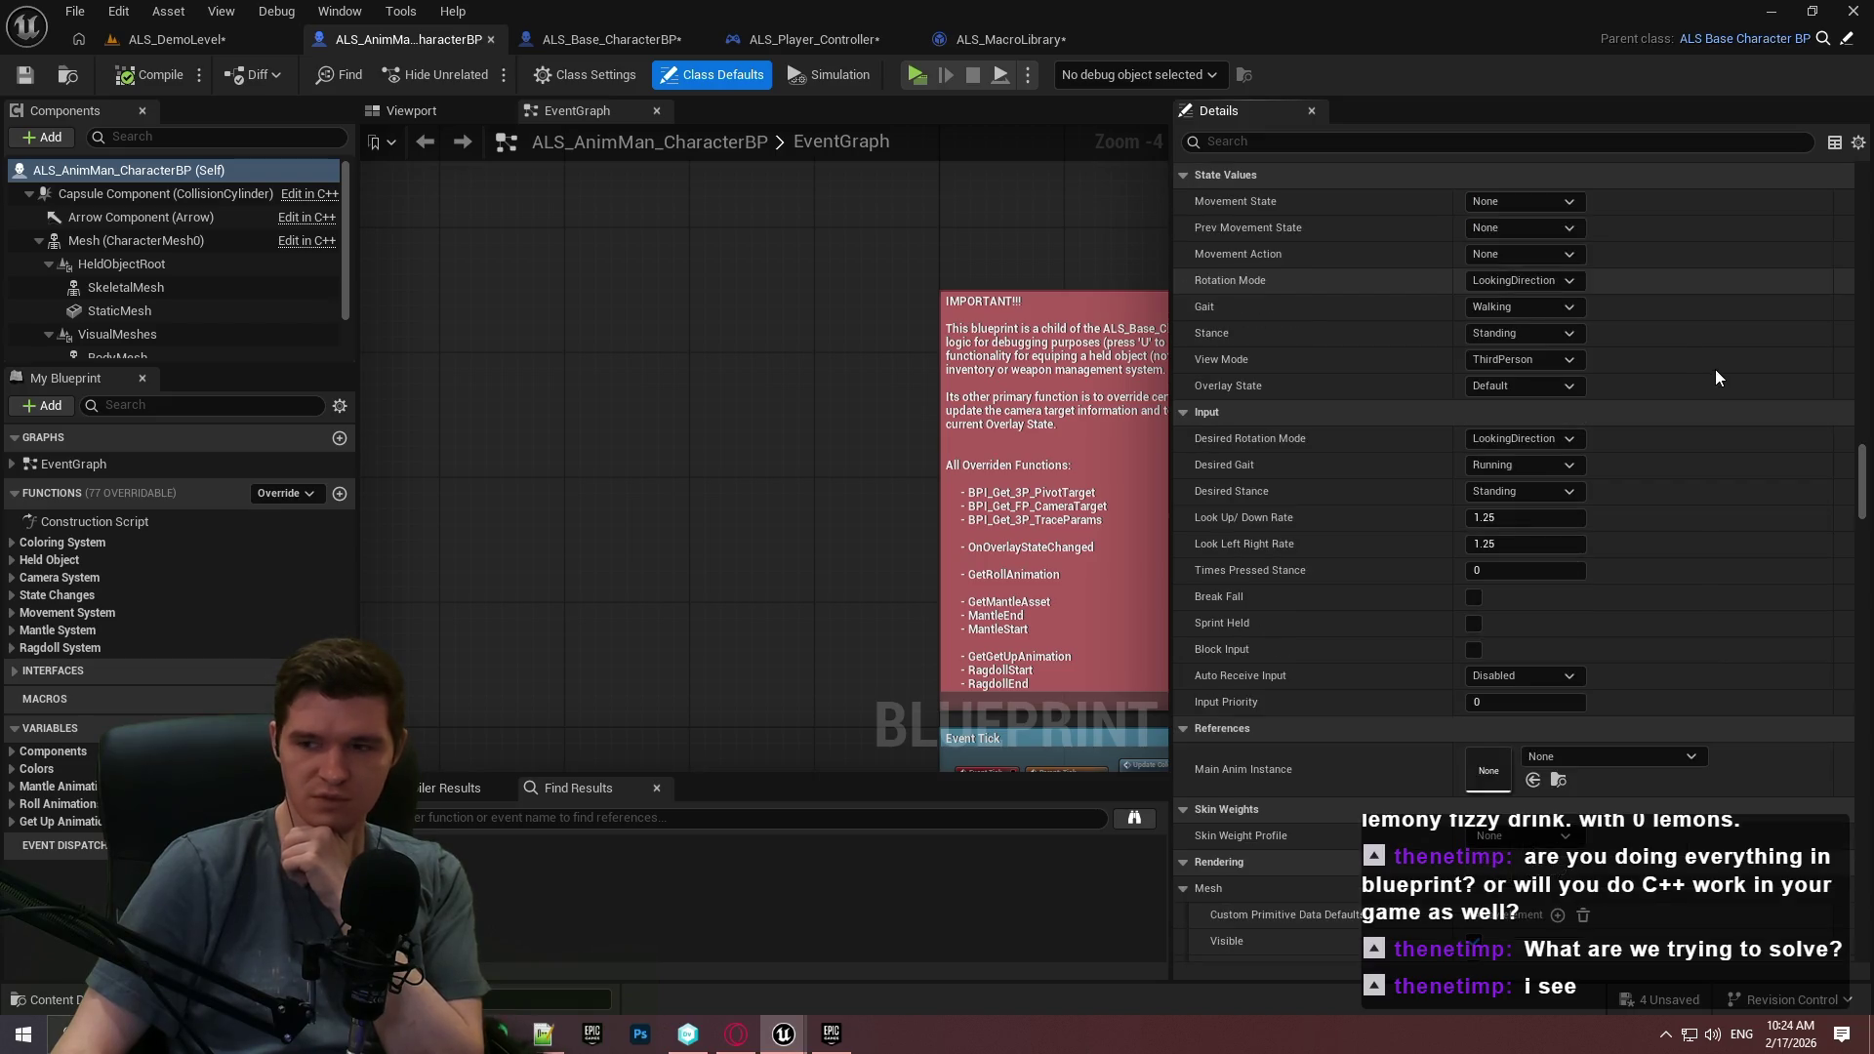
scroll(1728, 391, "down", 2)
scroll(1738, 408, "down", 8)
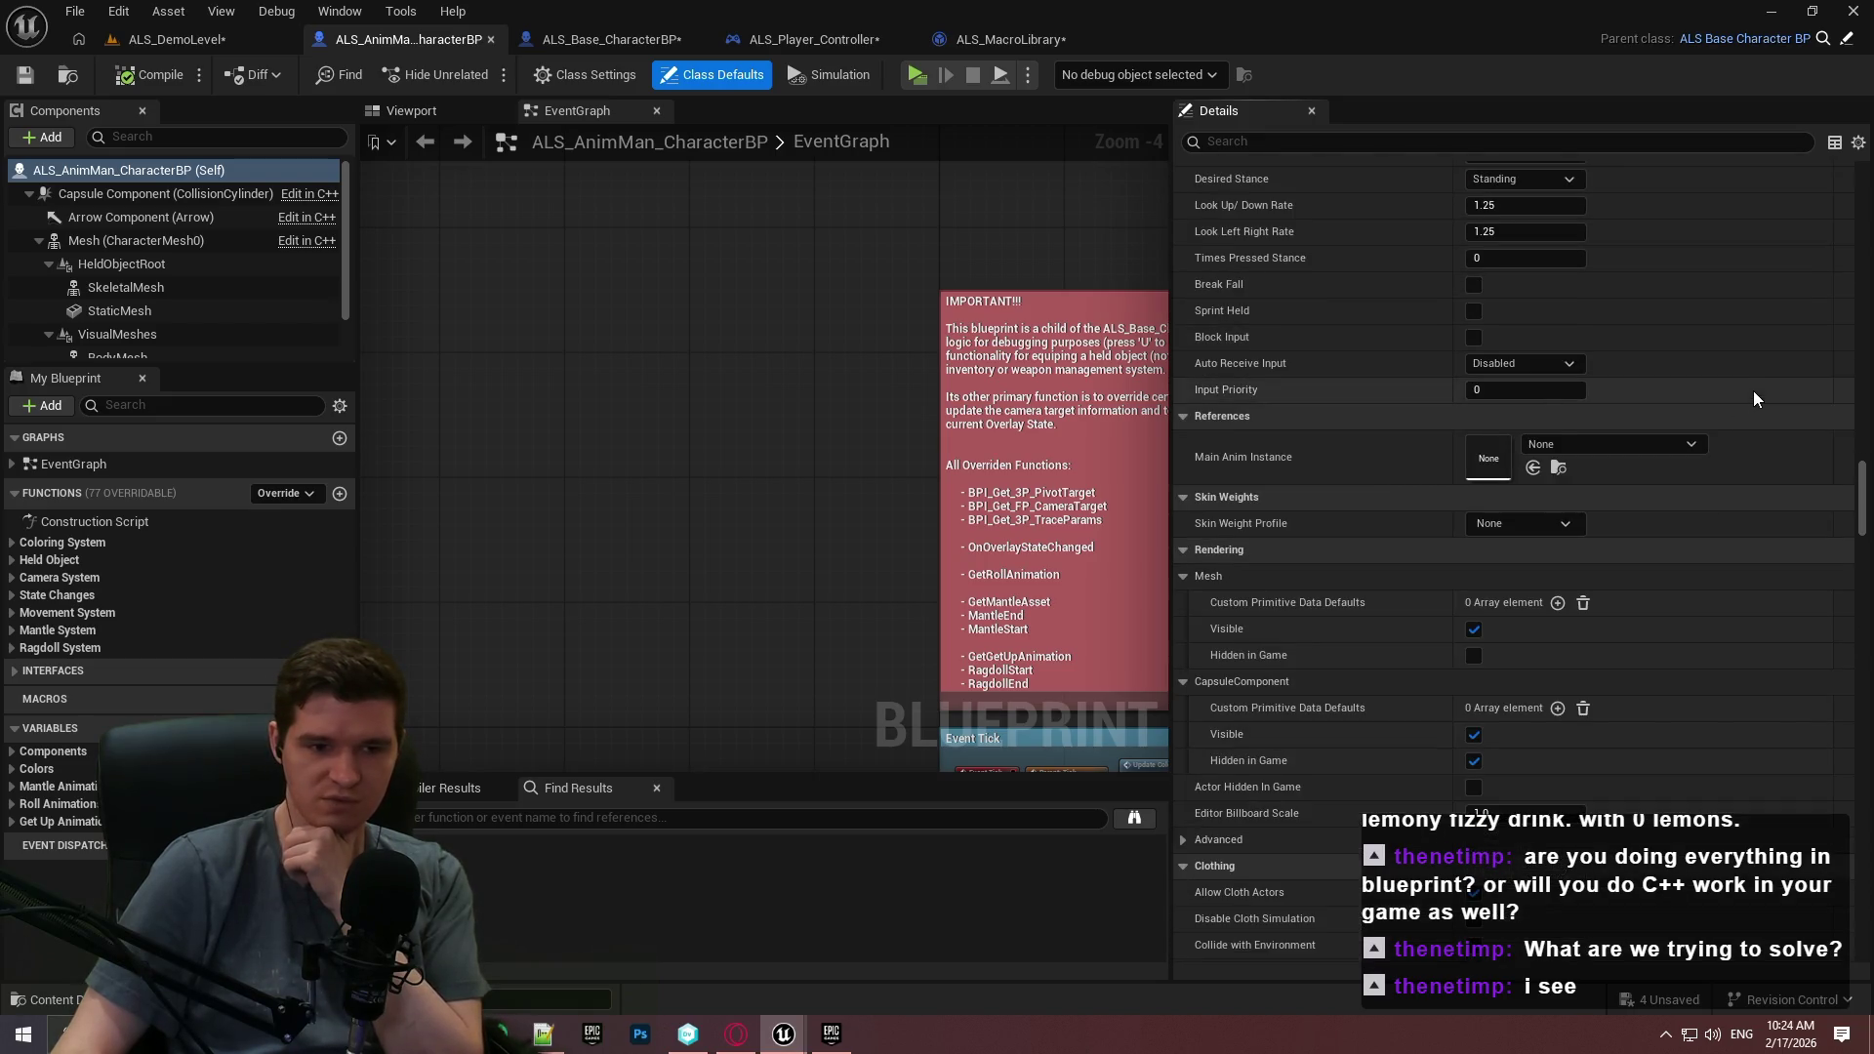
mouse_move(1862, 488)
left_mouse_down()
mouse_move(1833, 713)
mouse_move(1850, 846)
mouse_move(1855, 674)
left_mouse_up()
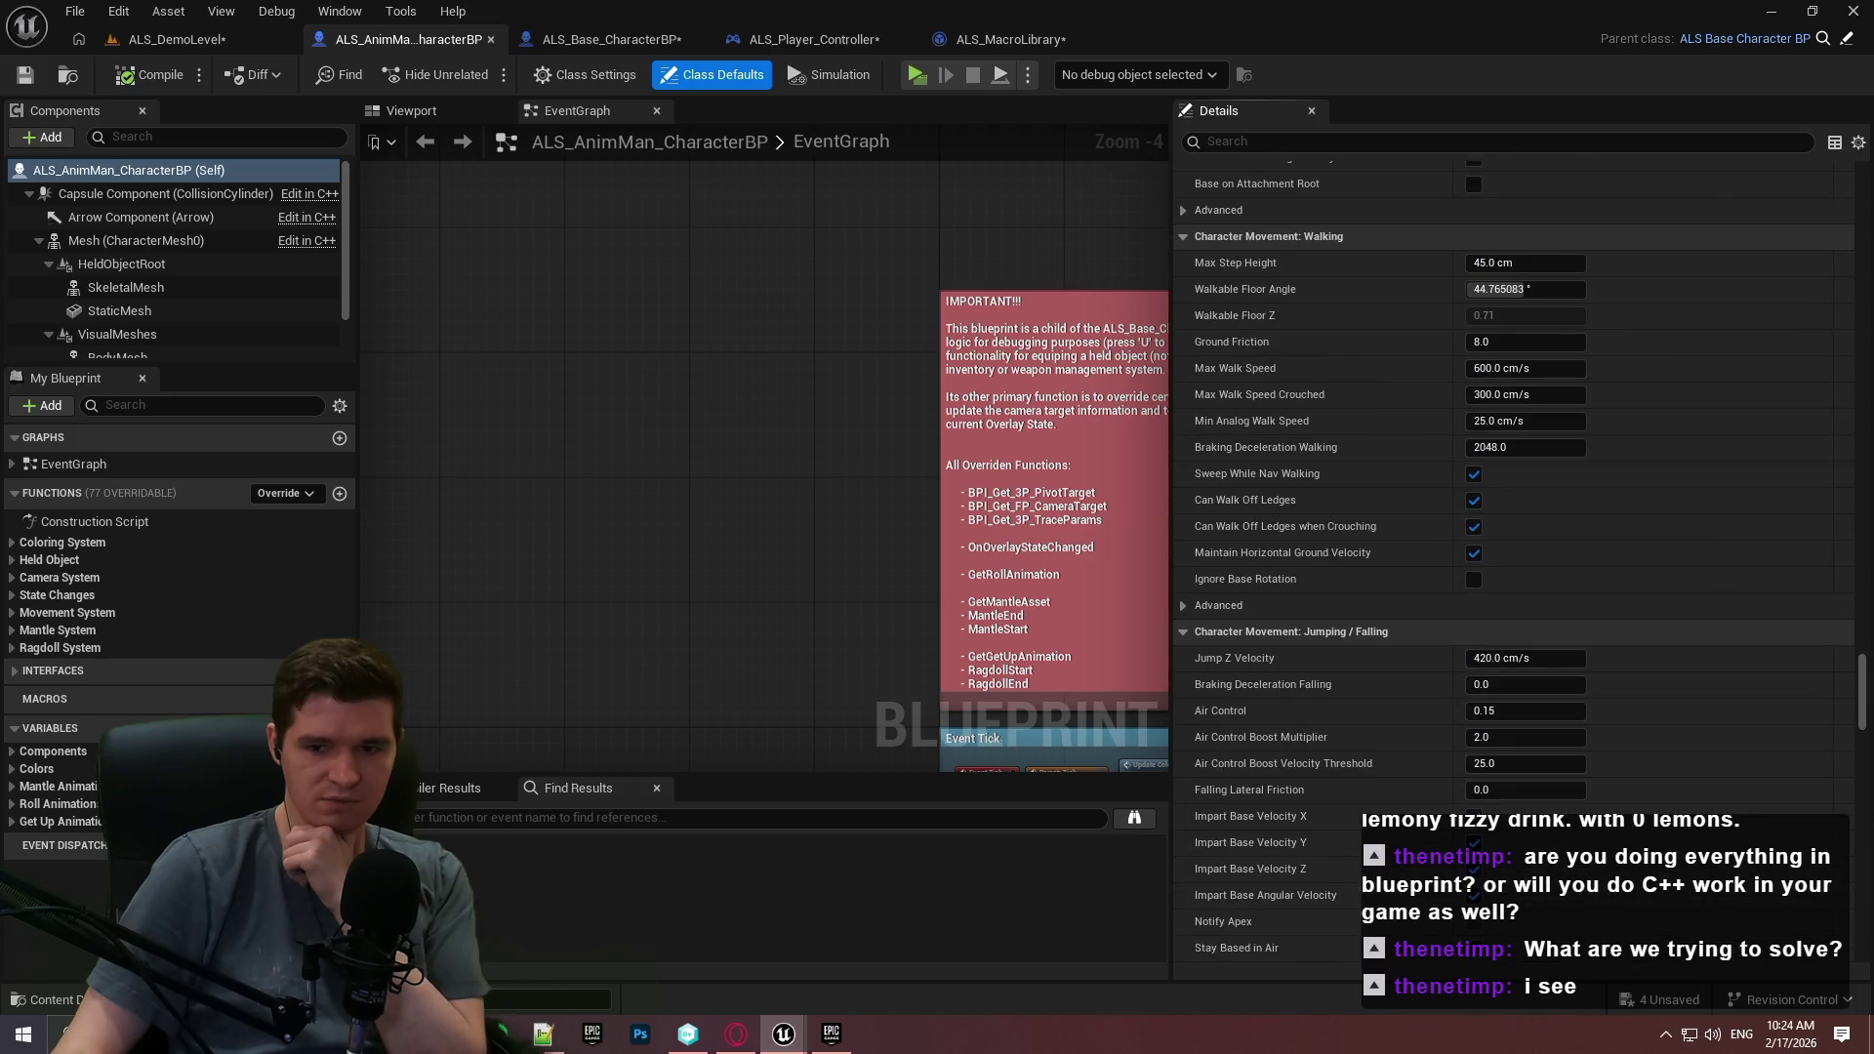
left_click(630, 37)
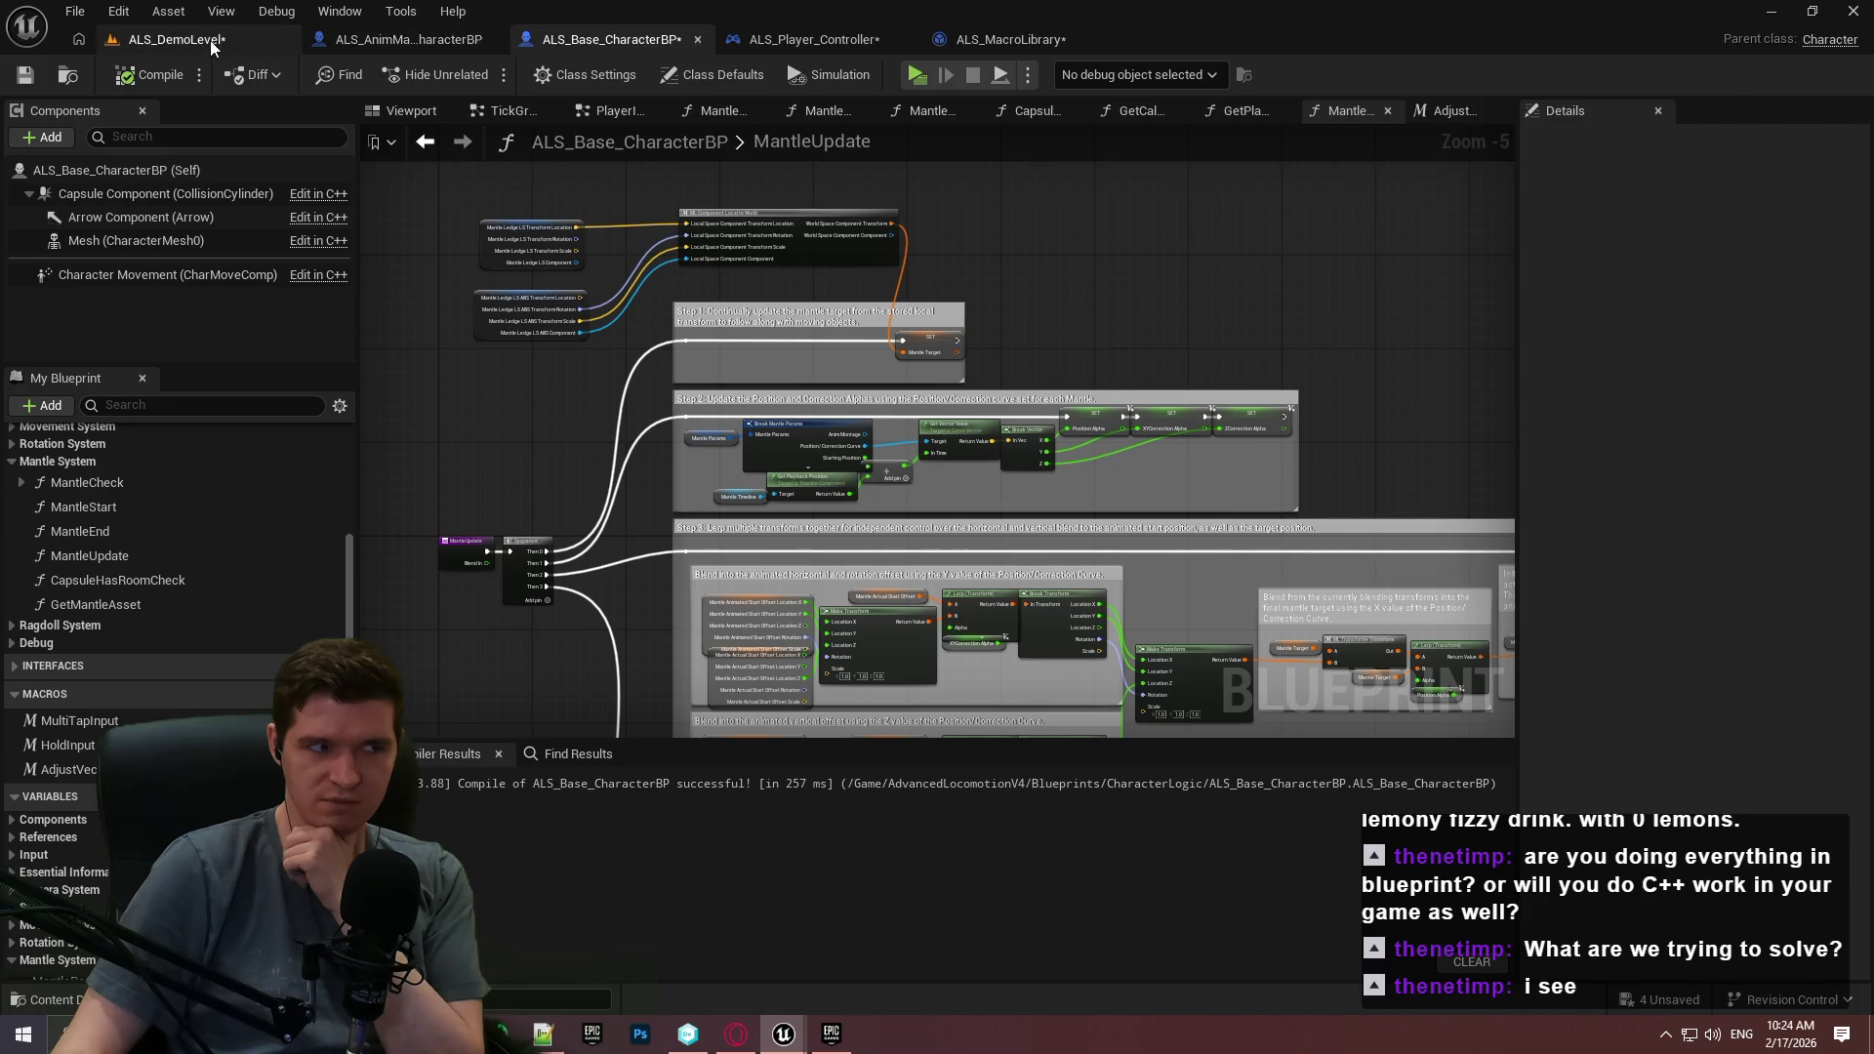
Minimise the other project's ALS_AnimMan_CharacterBP window to reveal the ALS_DemoLevel editor.
left_click(209, 43)
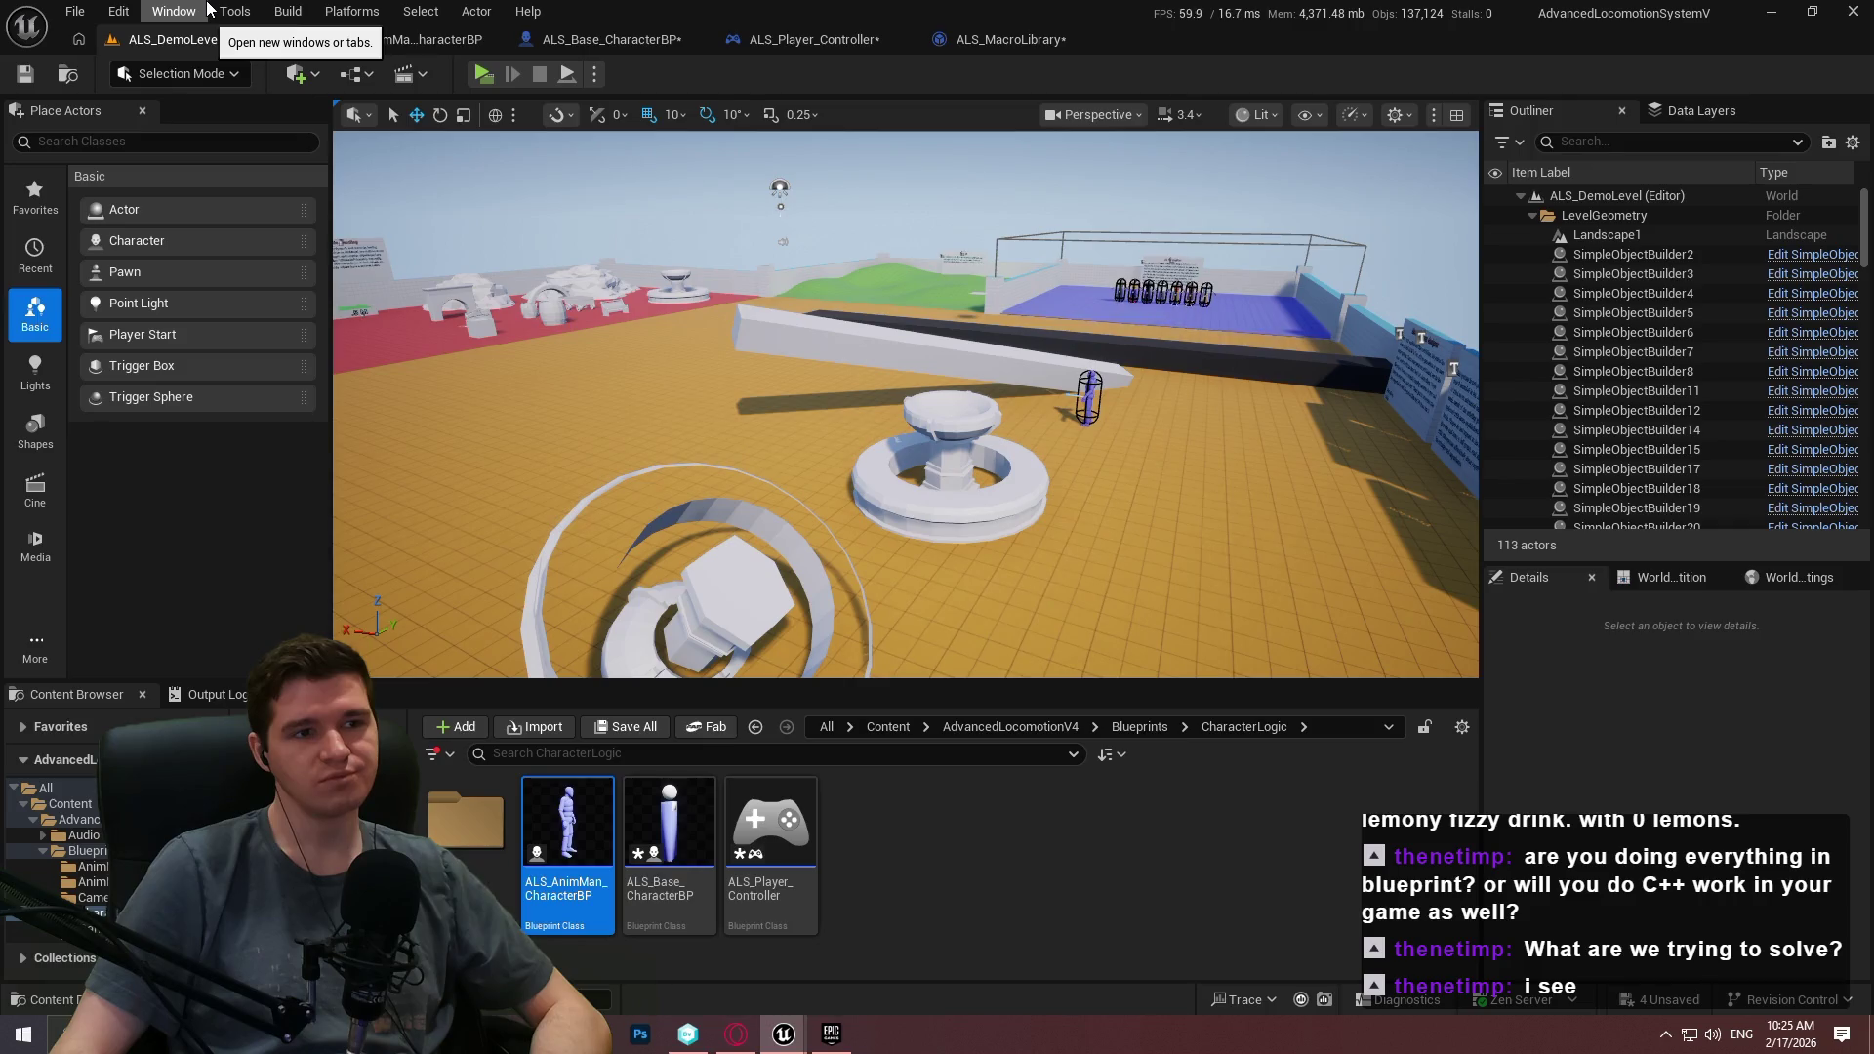
left_click(434, 39)
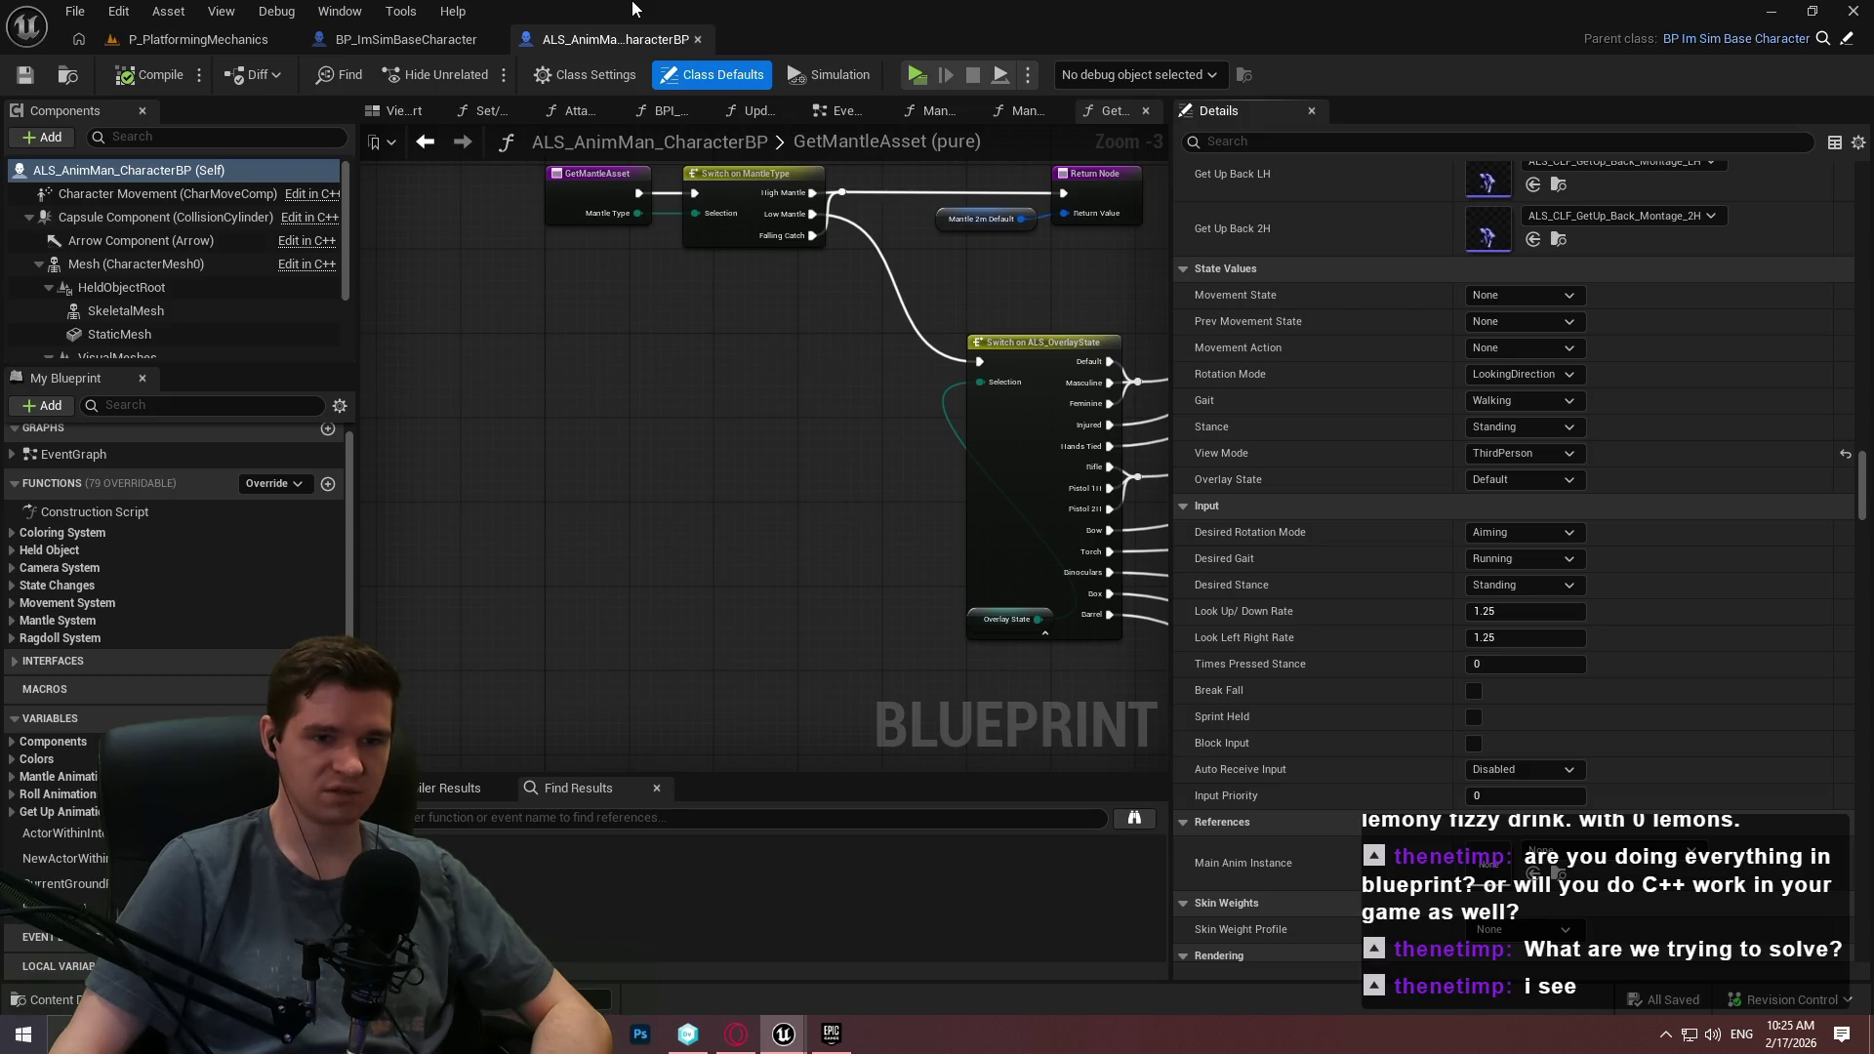
left_click(1770, 11)
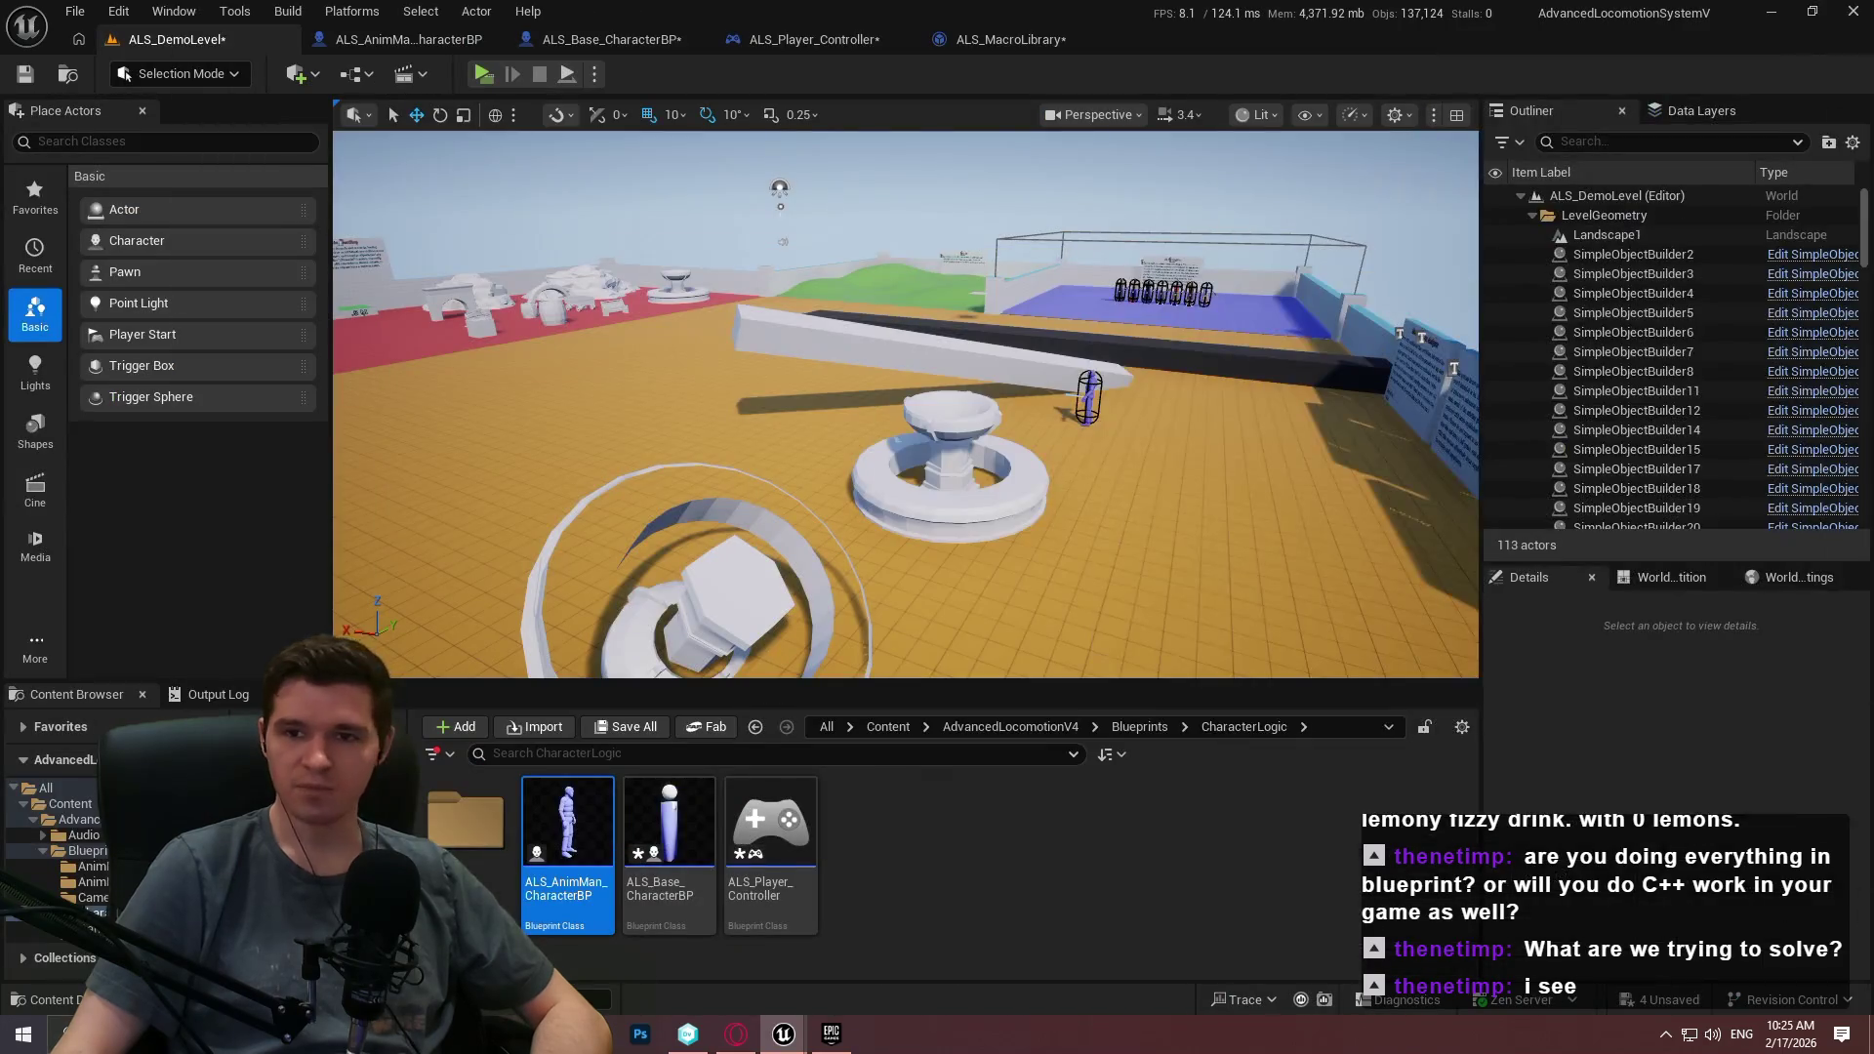